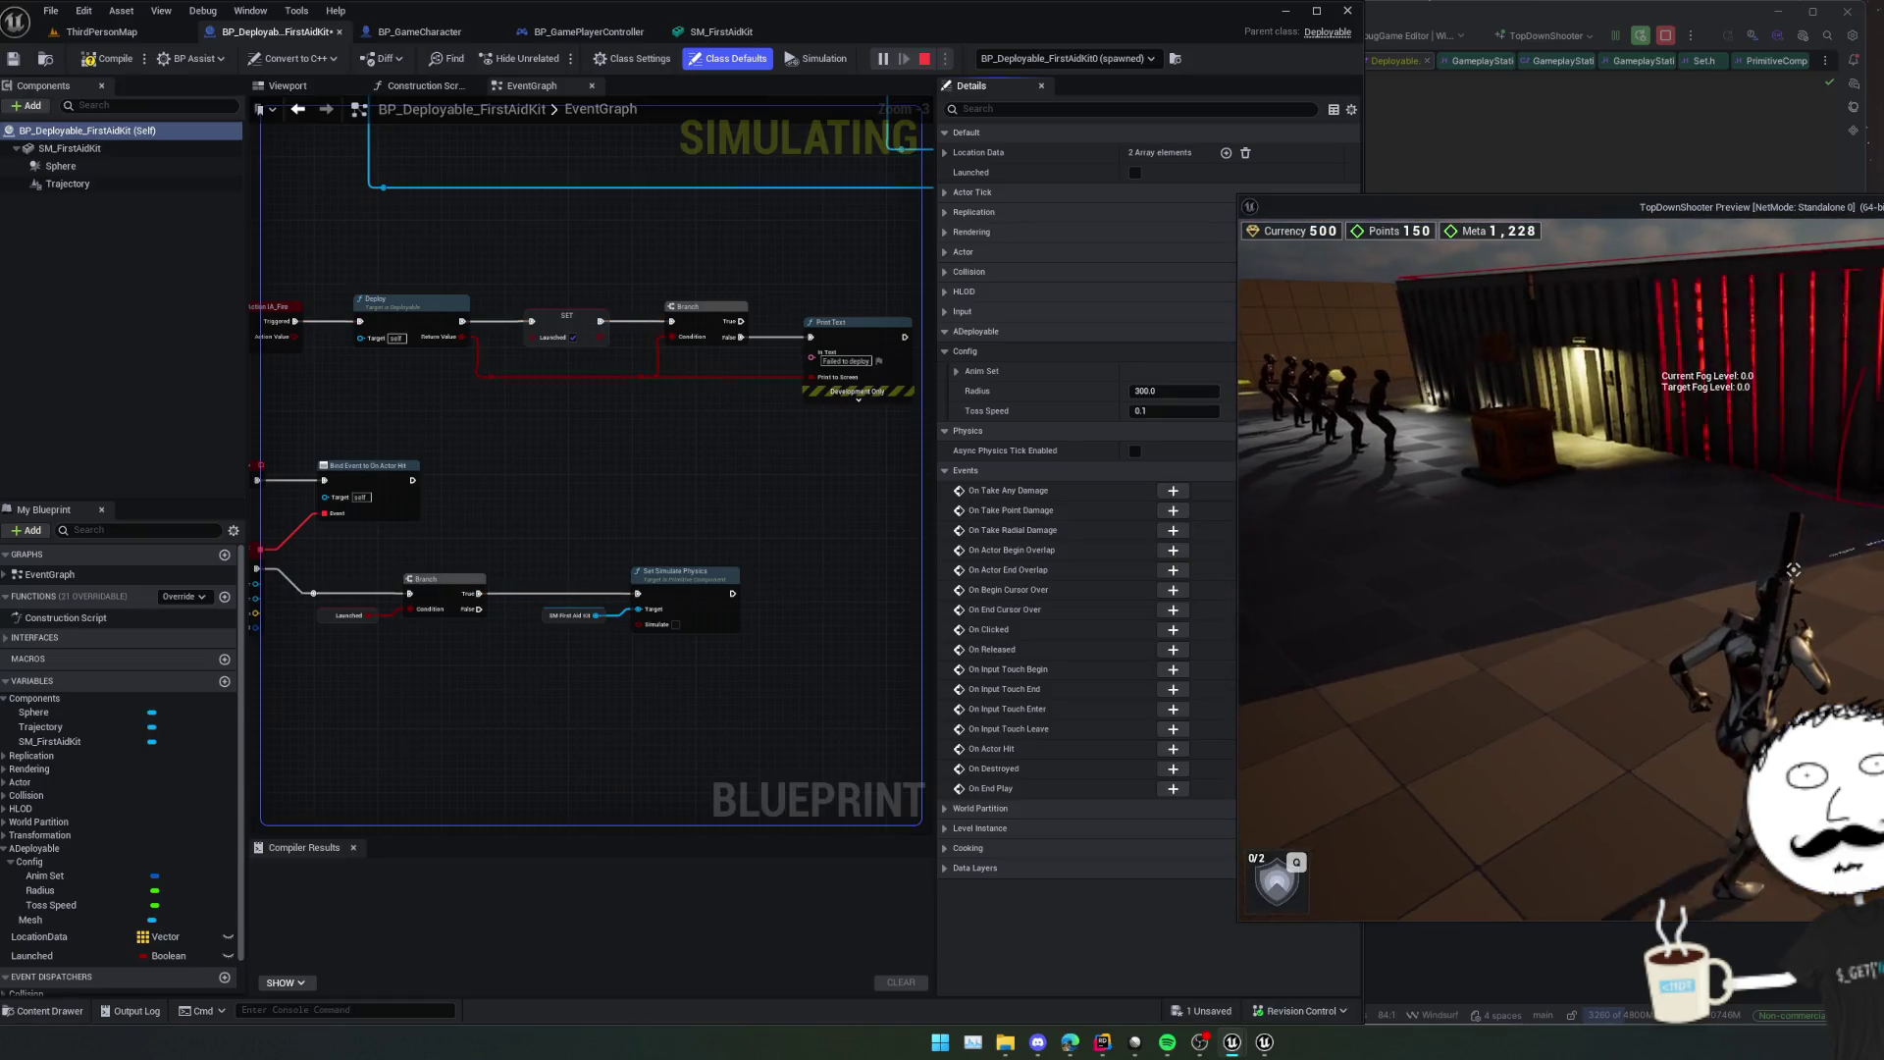
Pause the game, set the first-aid kit's Toss Speed to 0.8, and resume to test the toss.
key("Escape")
left_click(1187, 410)
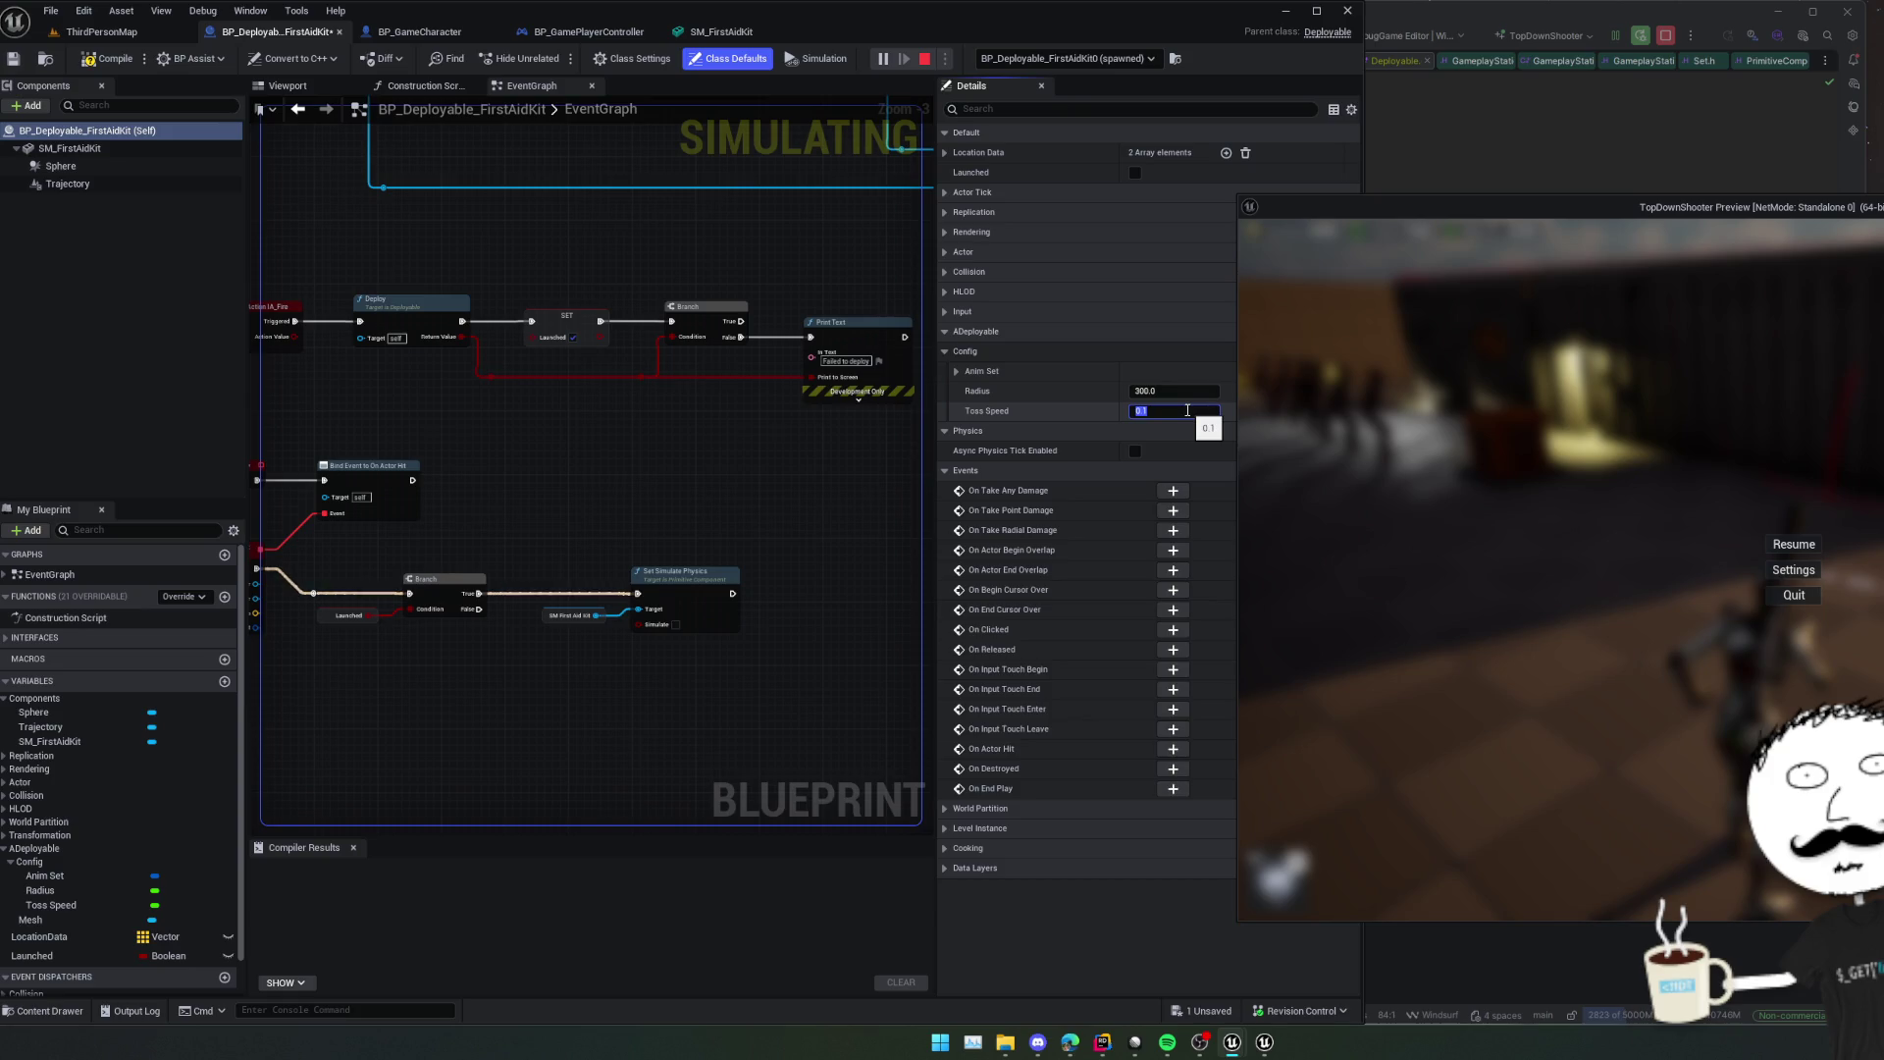
type("0.8")
key("Return")
left_click(1793, 544)
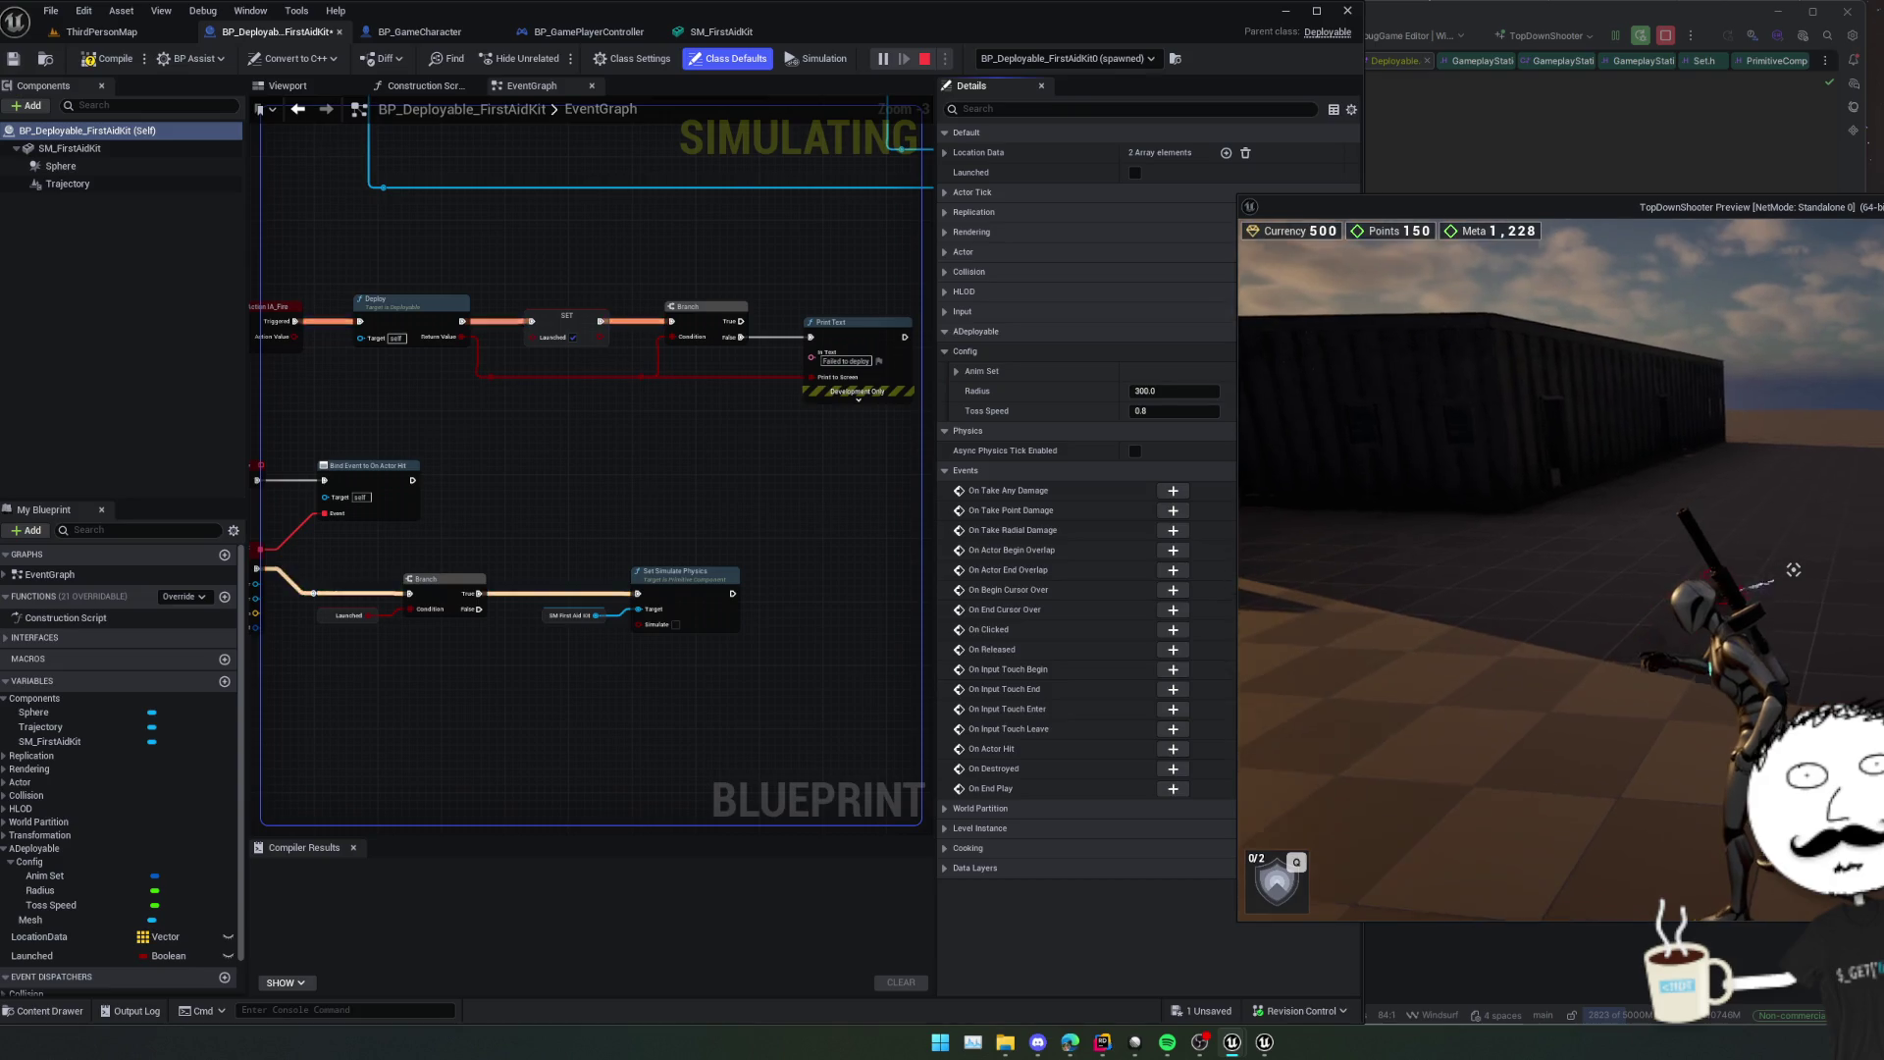
Lower Toss Speed to 0.5, test the slower toss, then stop the play session.
key("Escape")
type("0.5")
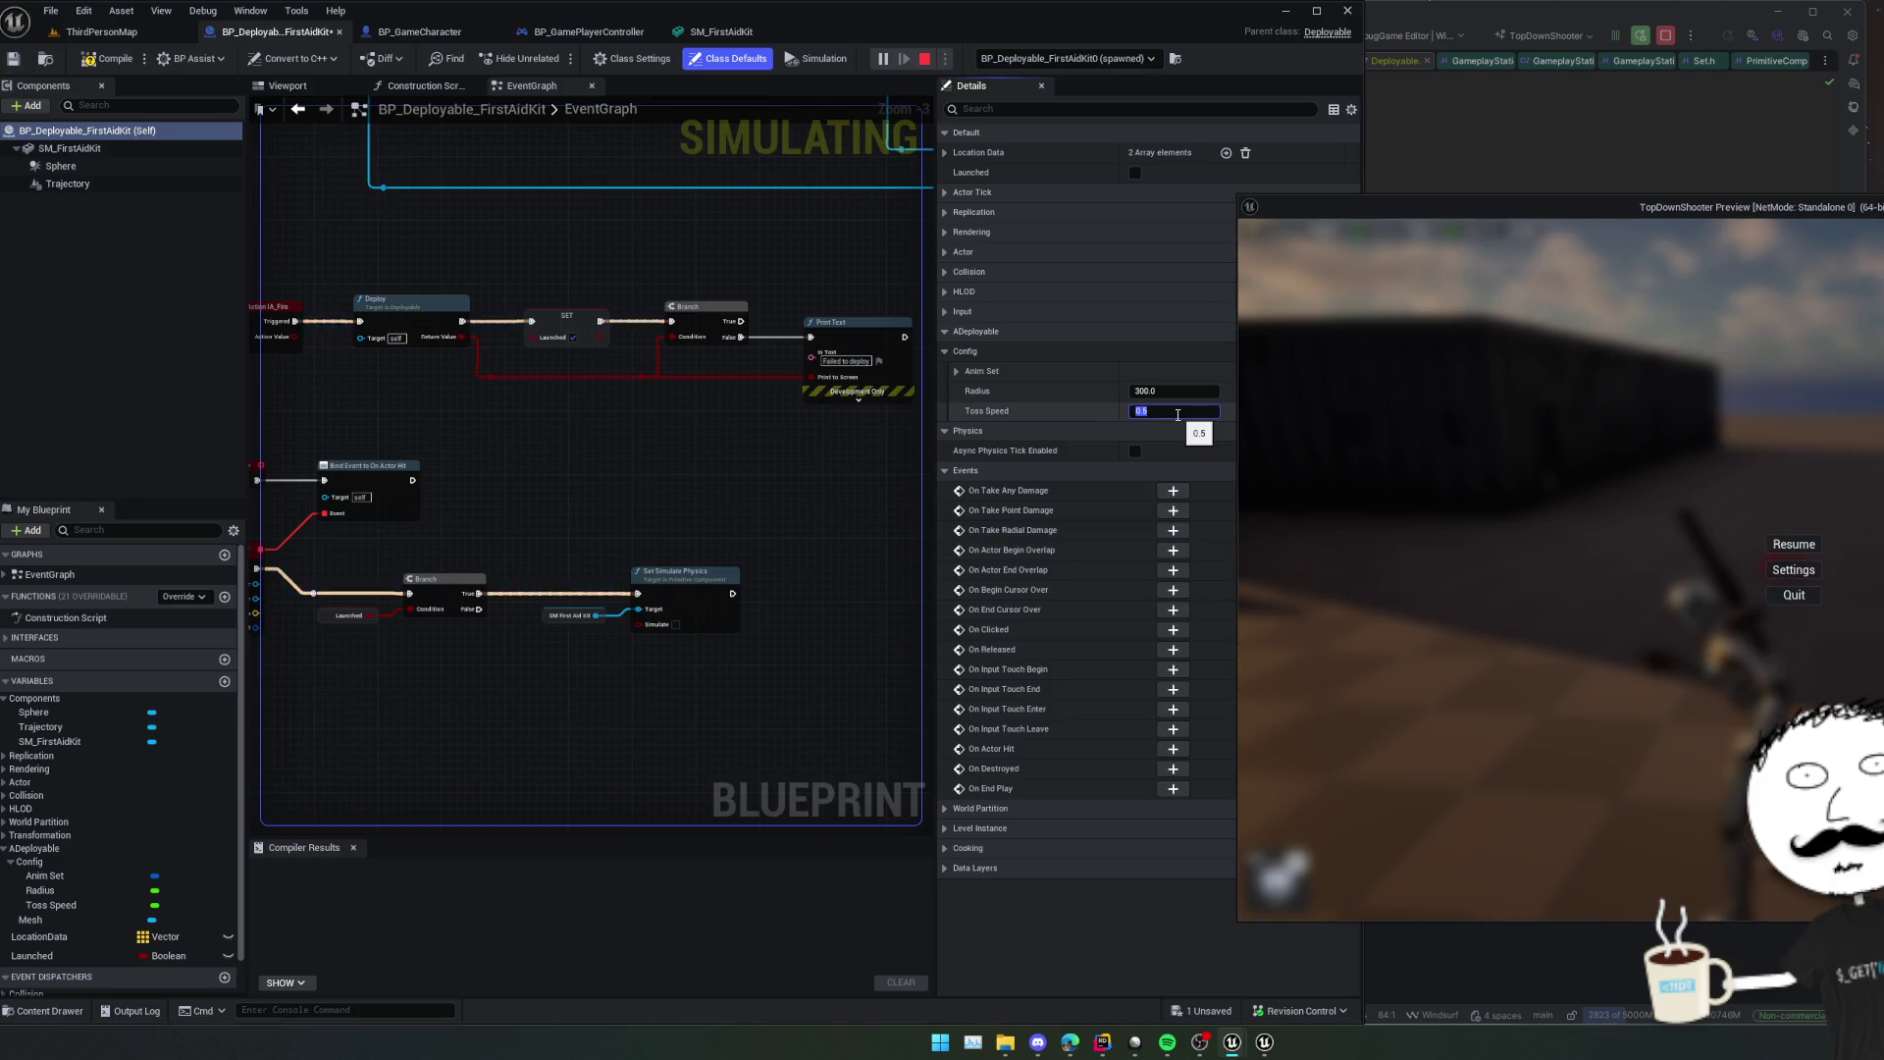
key("Return")
left_click(1794, 543)
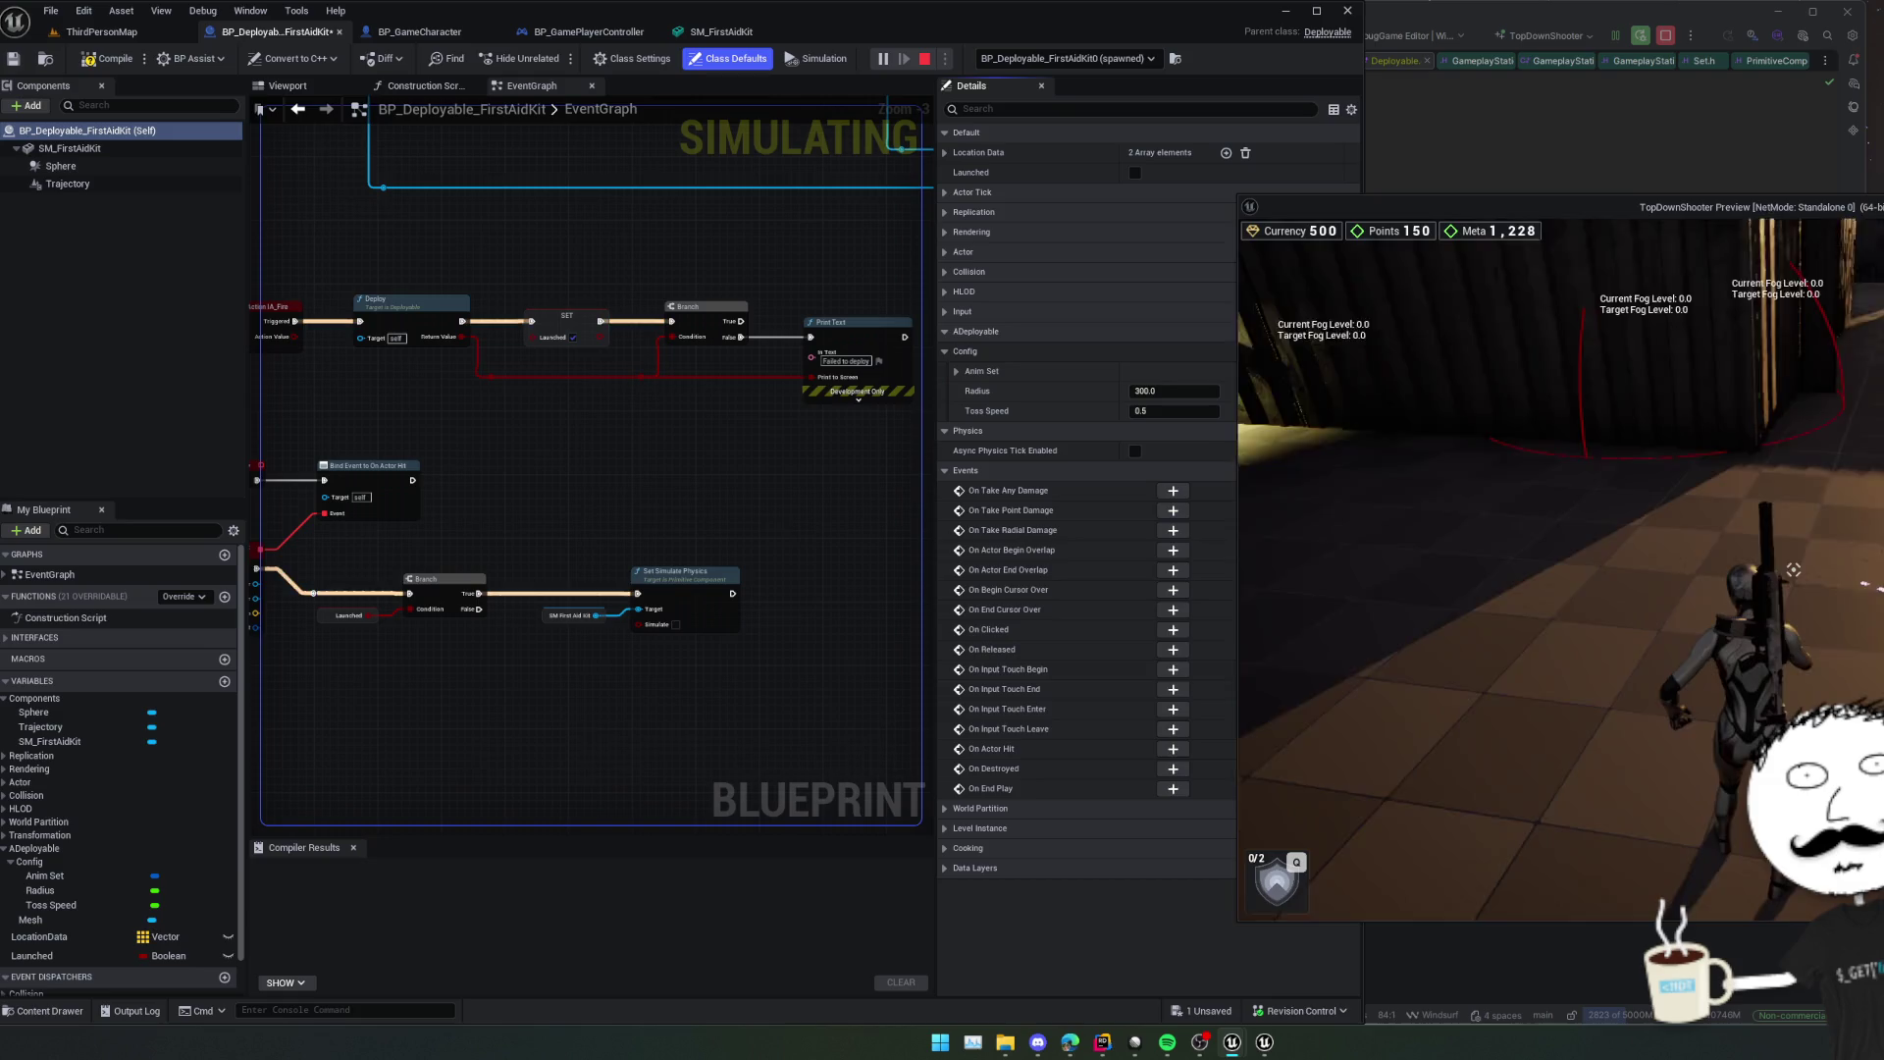
key("Escape")
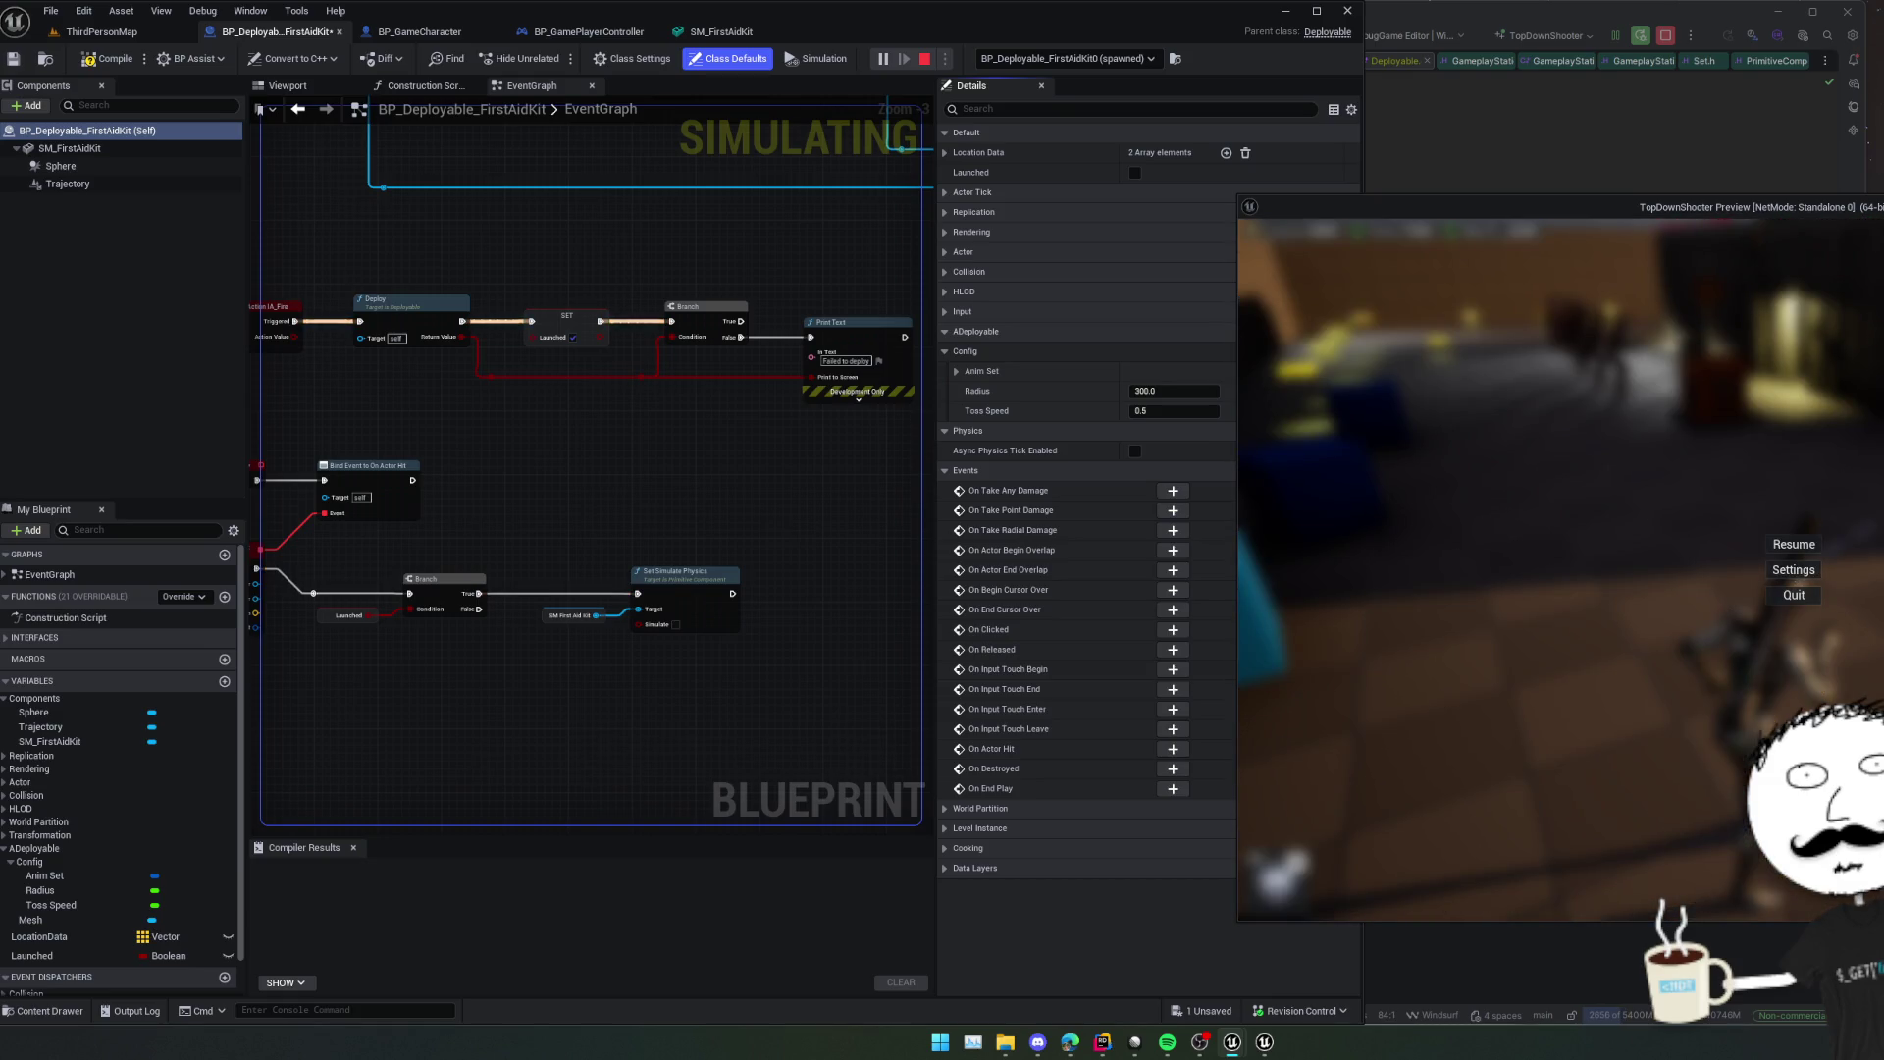
left_click(1793, 595)
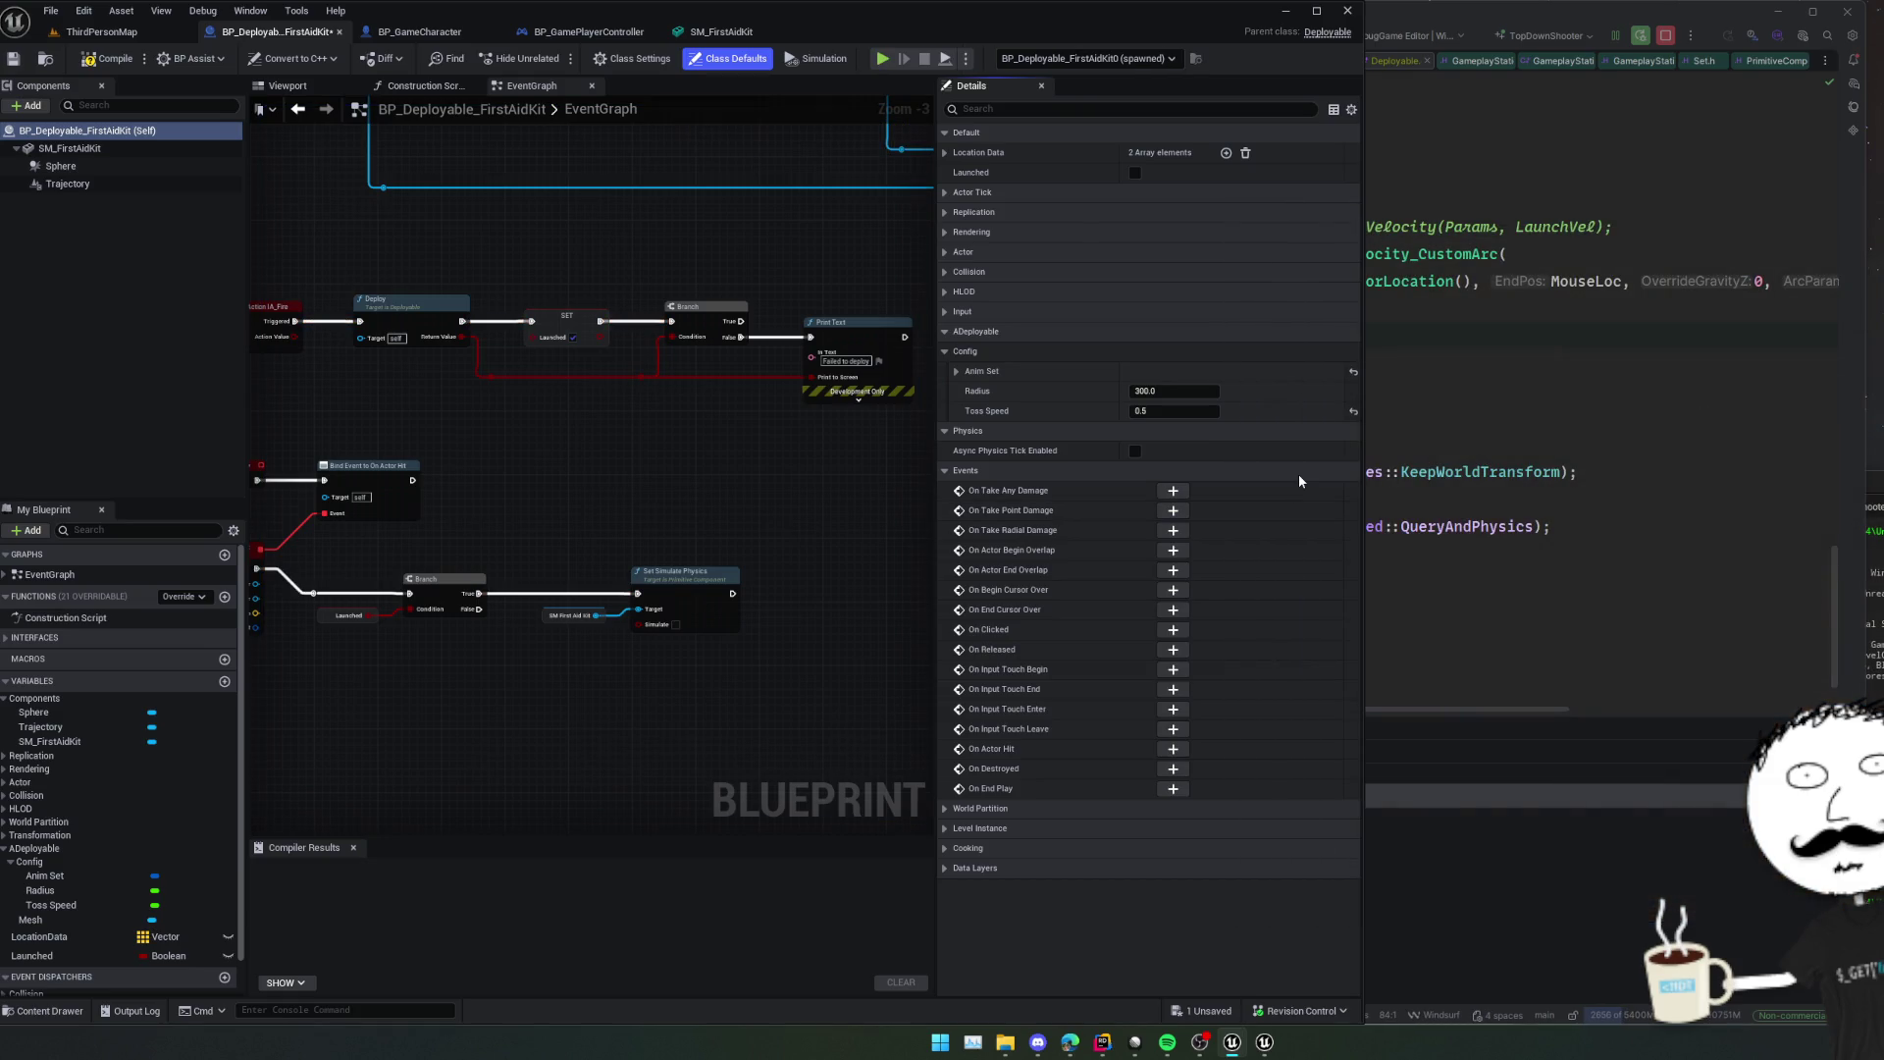
Compile BP_Deployable_FirstAidKit, playtest firing the kit, stop, then select the Sphere component.
left_click(133, 63)
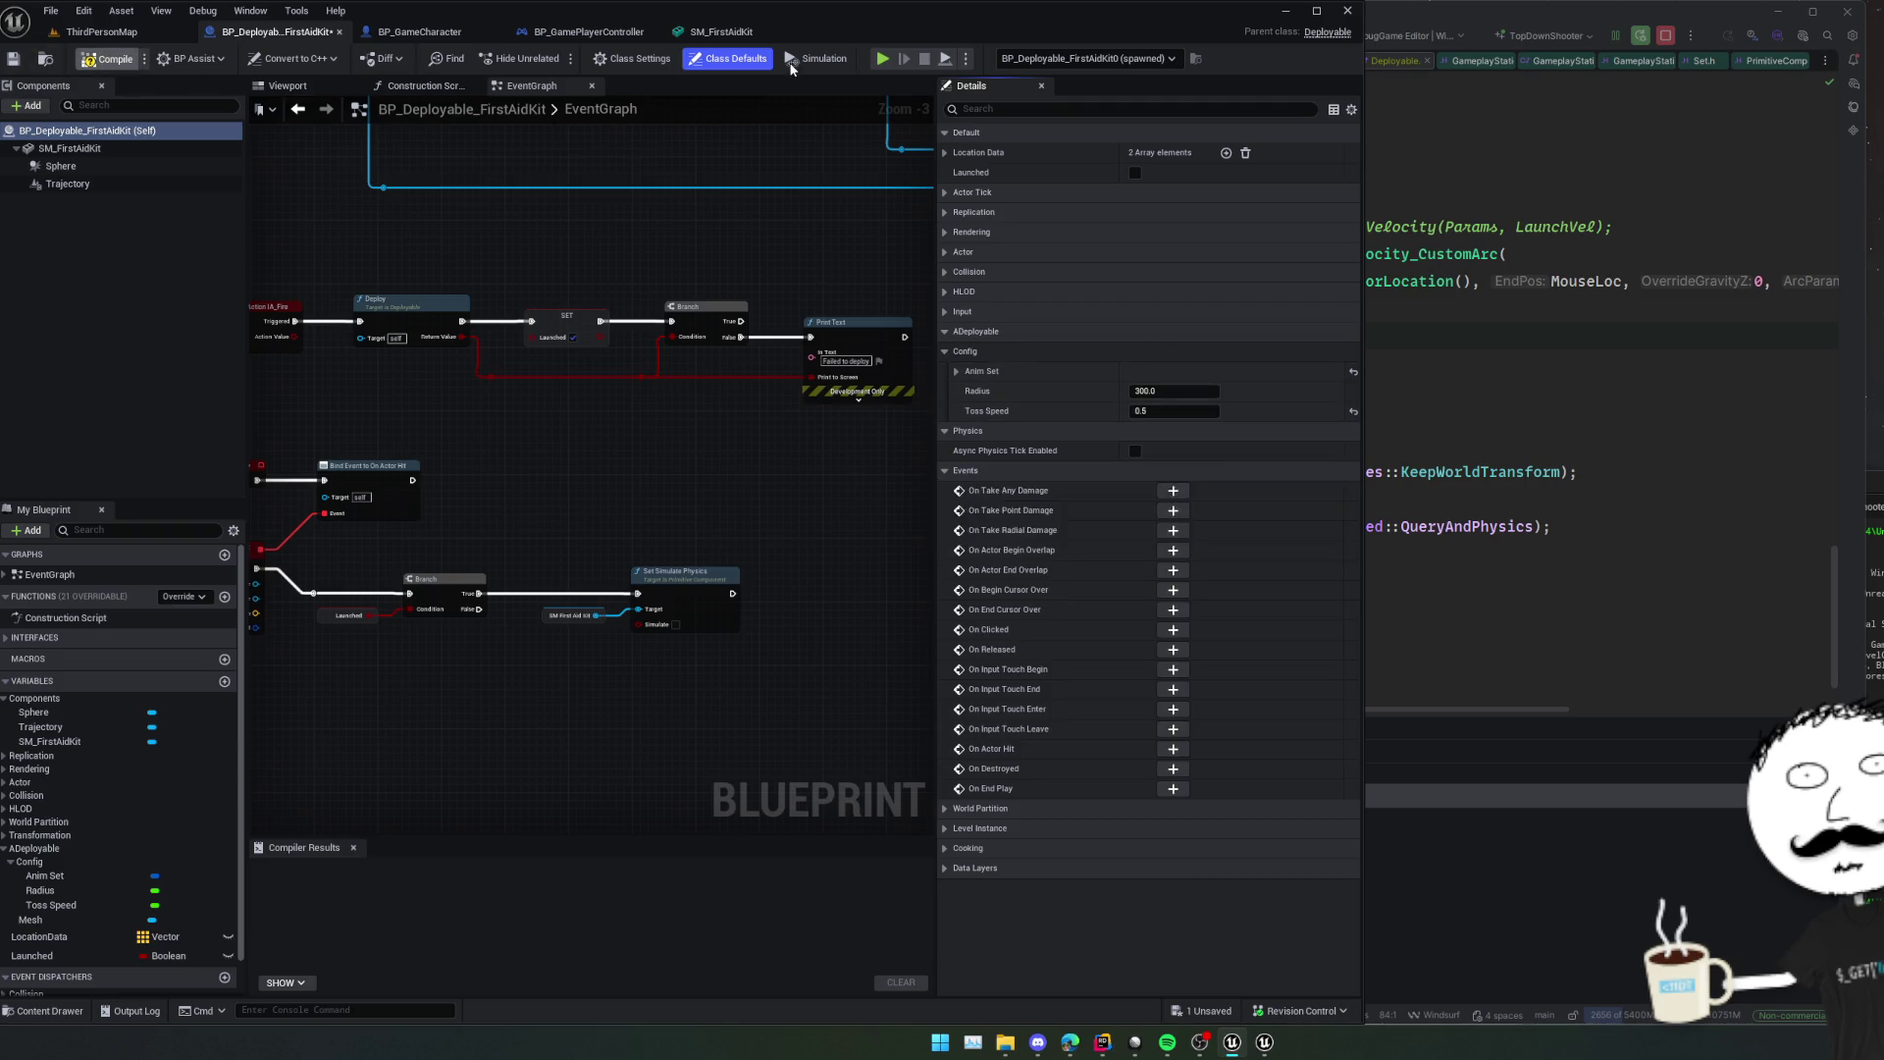
left_click(883, 61)
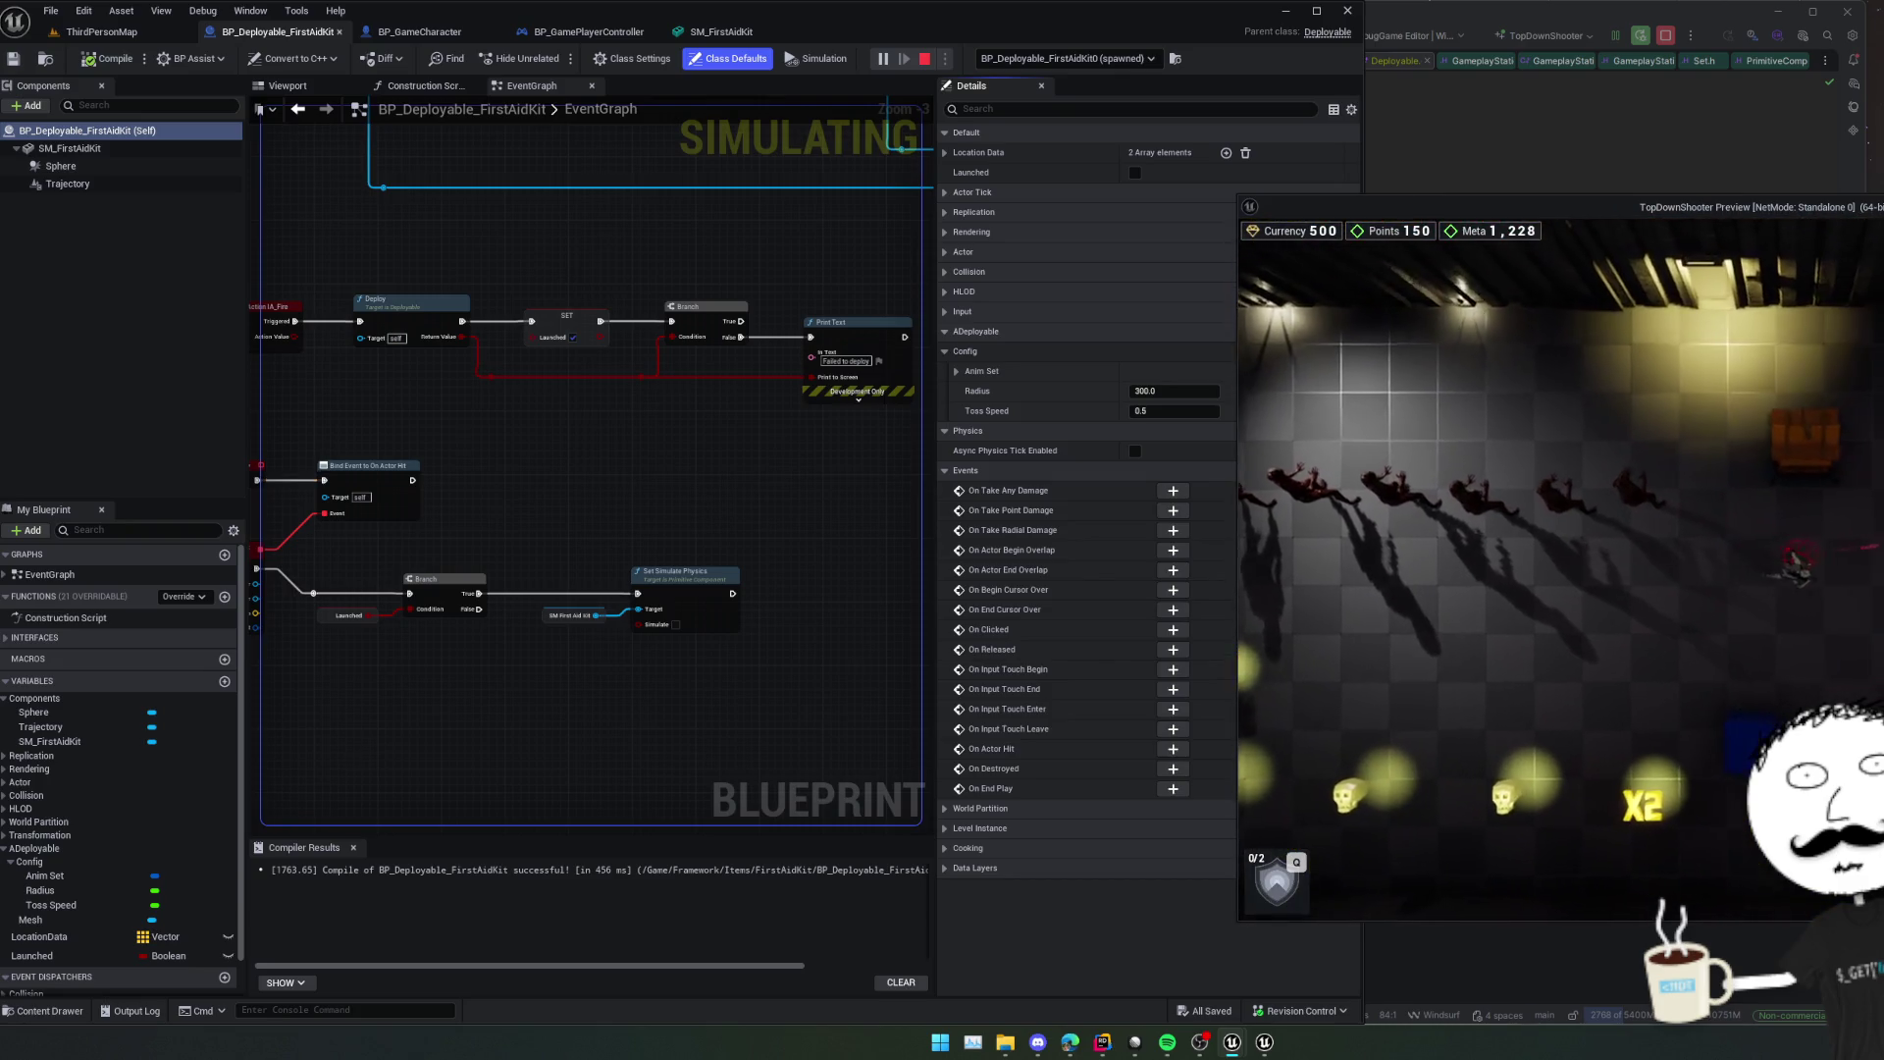
key("d")
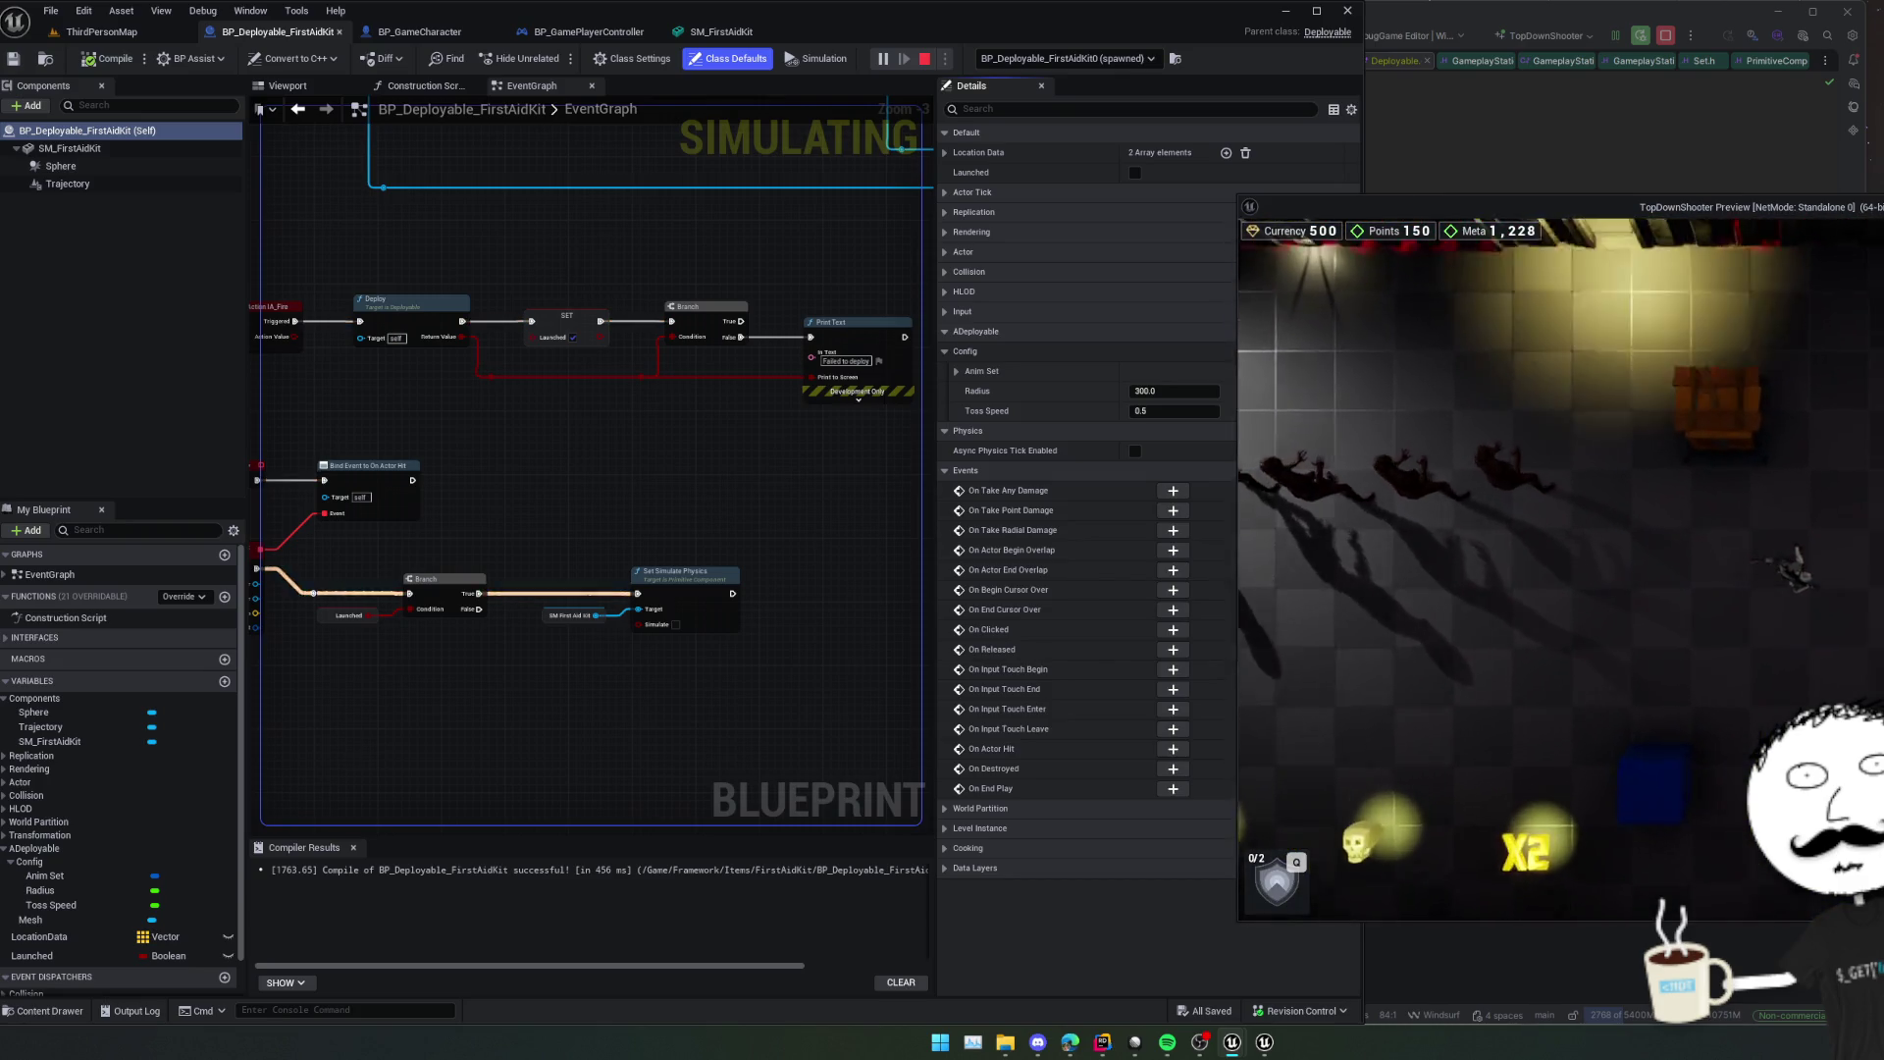
key("d")
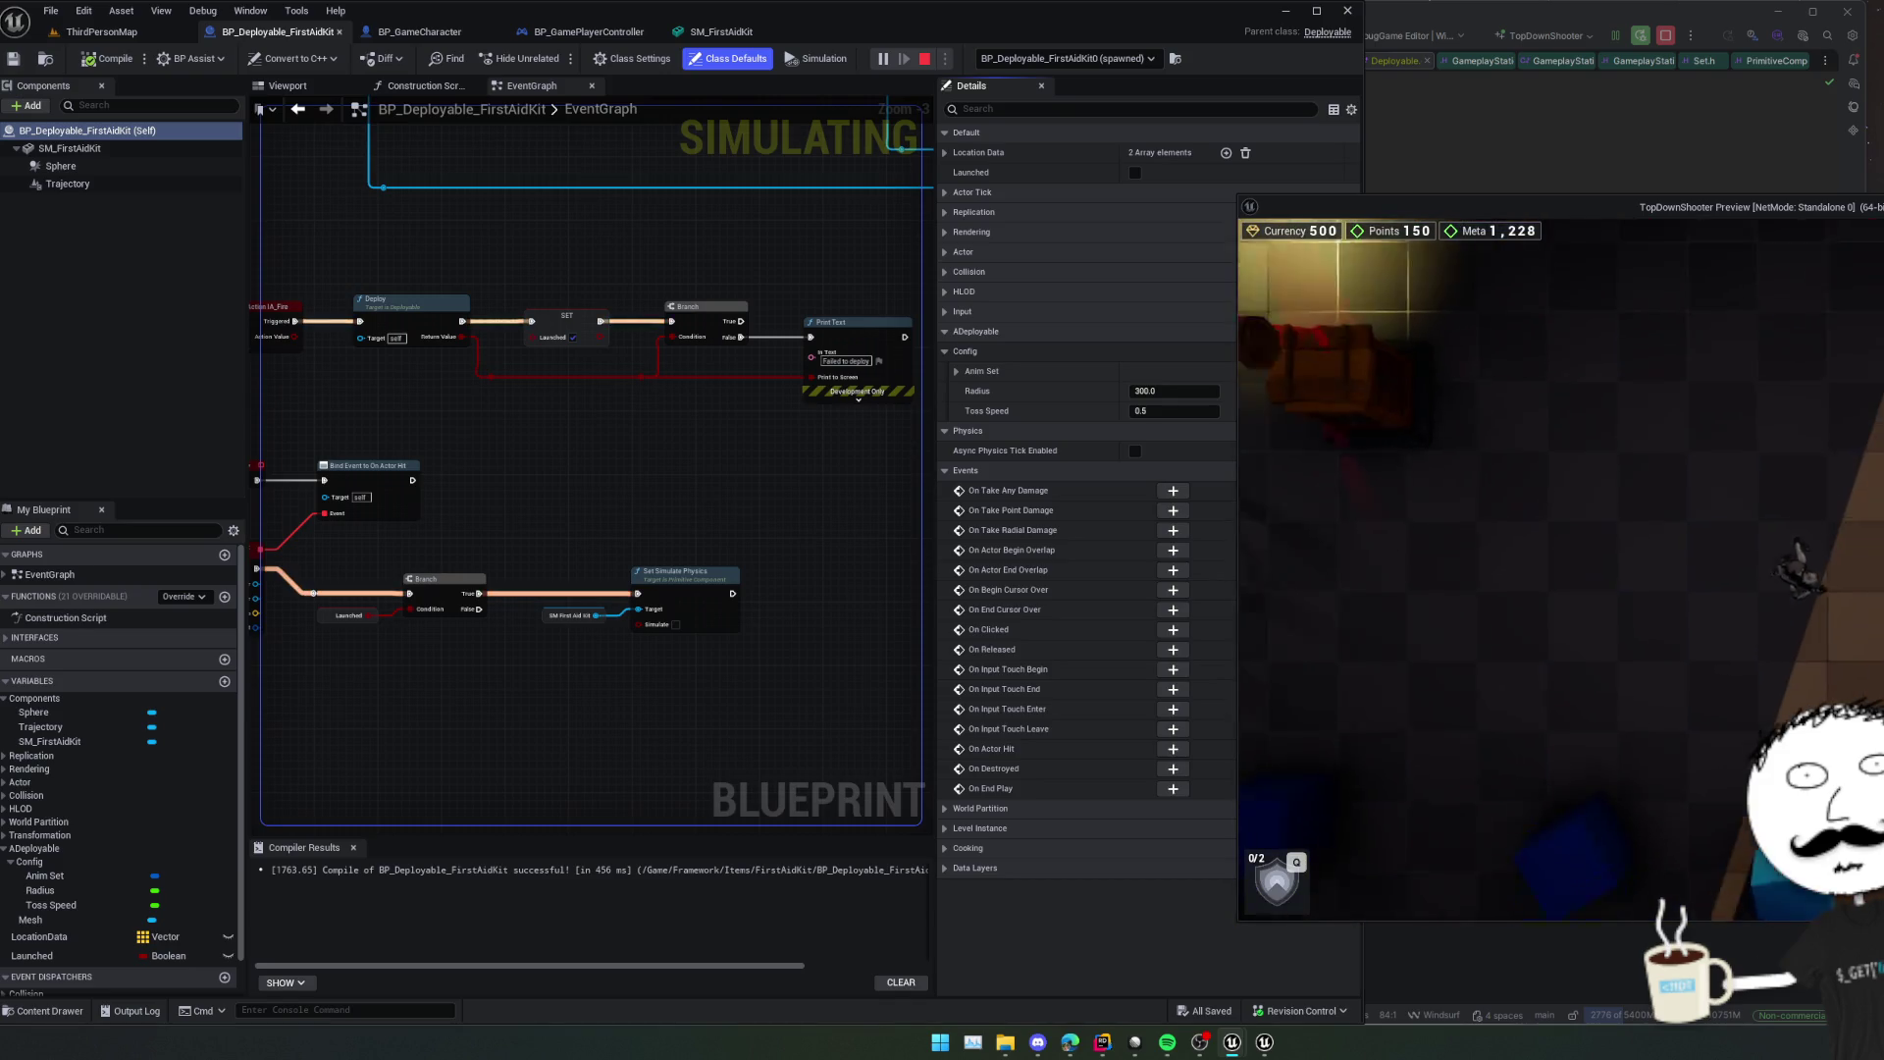
key("Escape")
left_click(1794, 595)
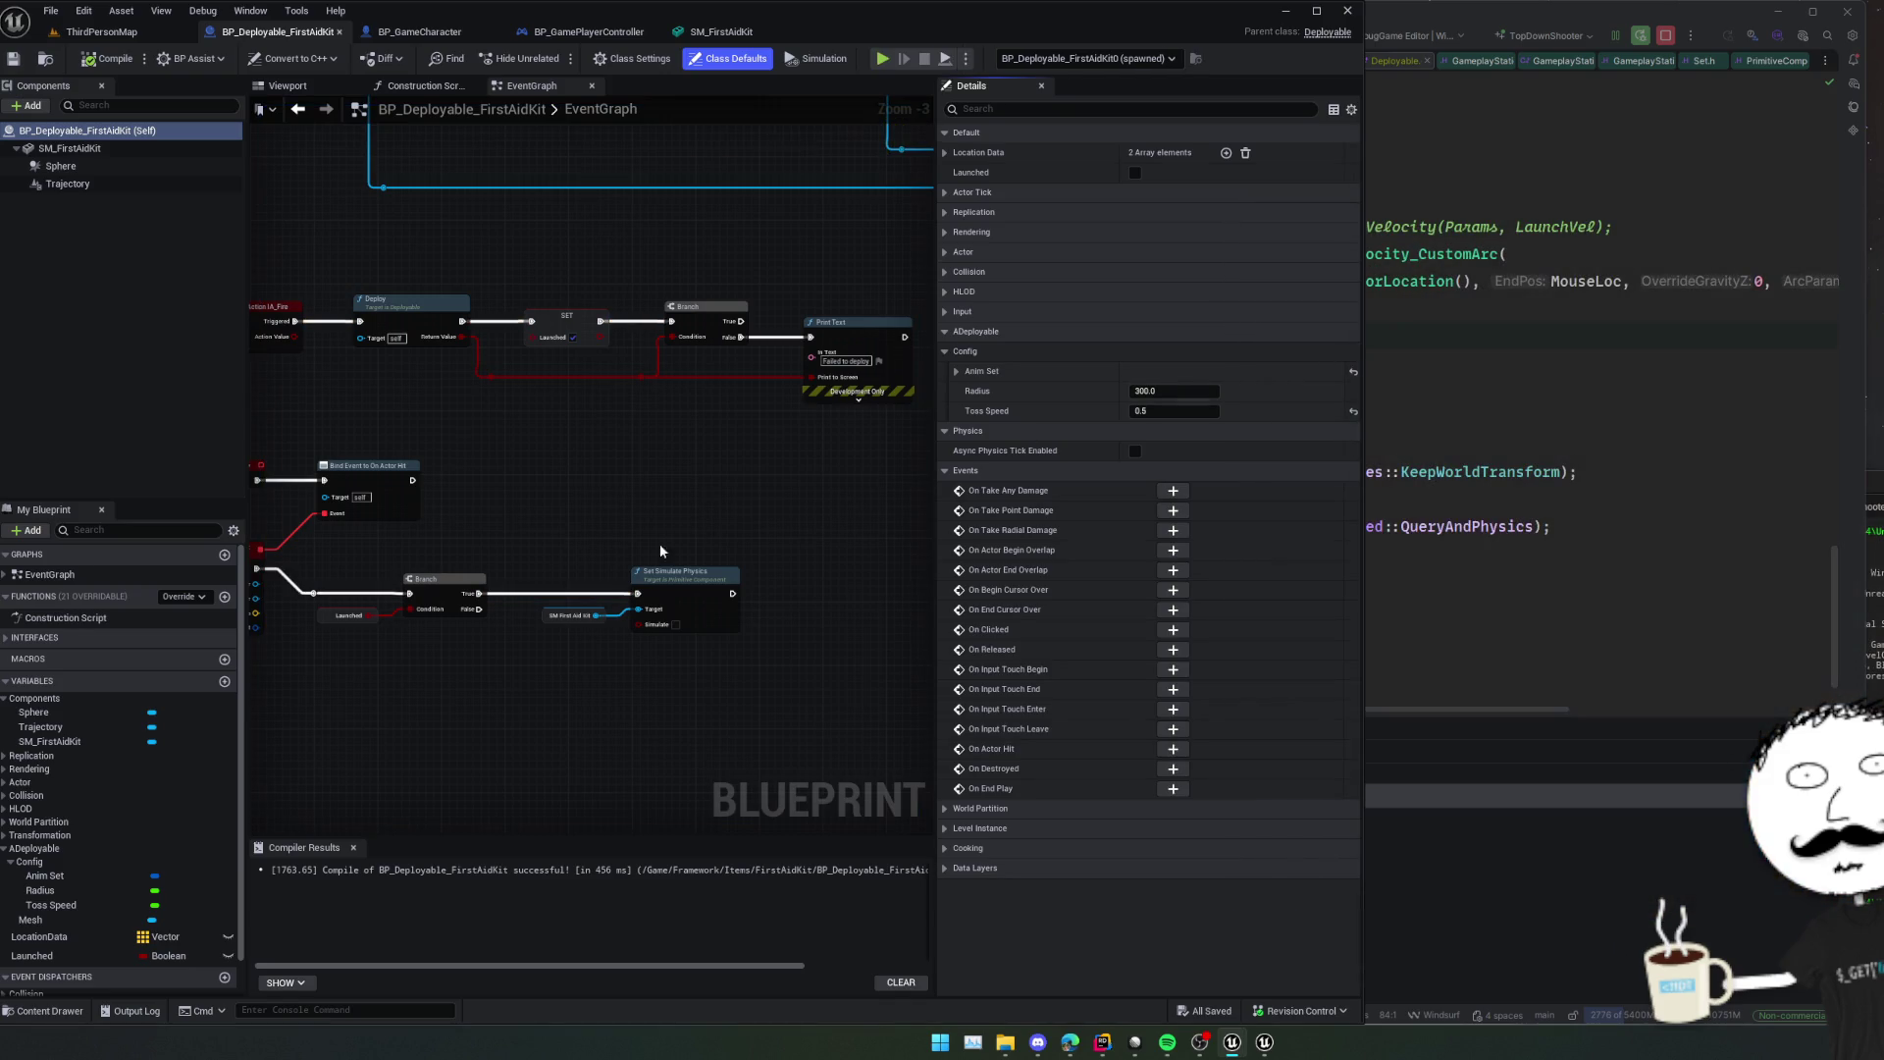
left_click(78, 167)
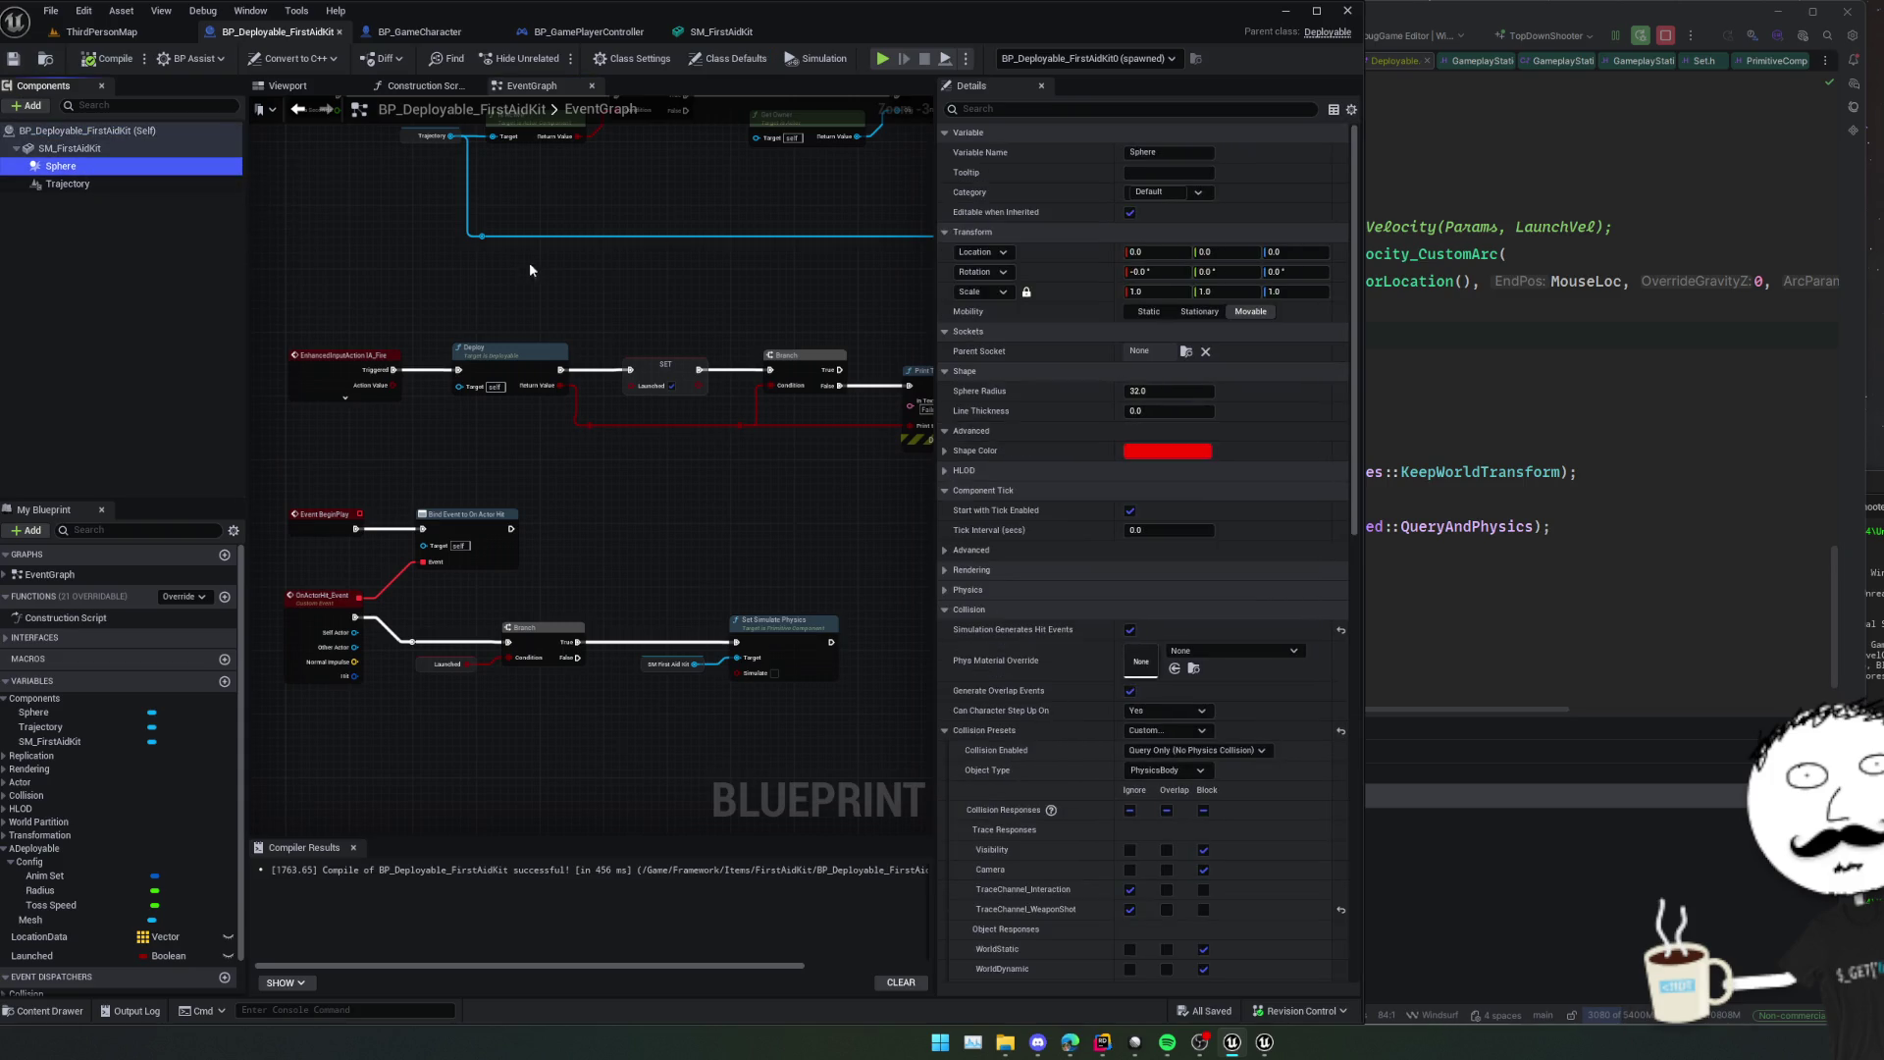
Drag Sphere into the EventGraph and add a Deactivate node after Bind Event to On Actor Hit.
scroll(1050, 416, "down", 10)
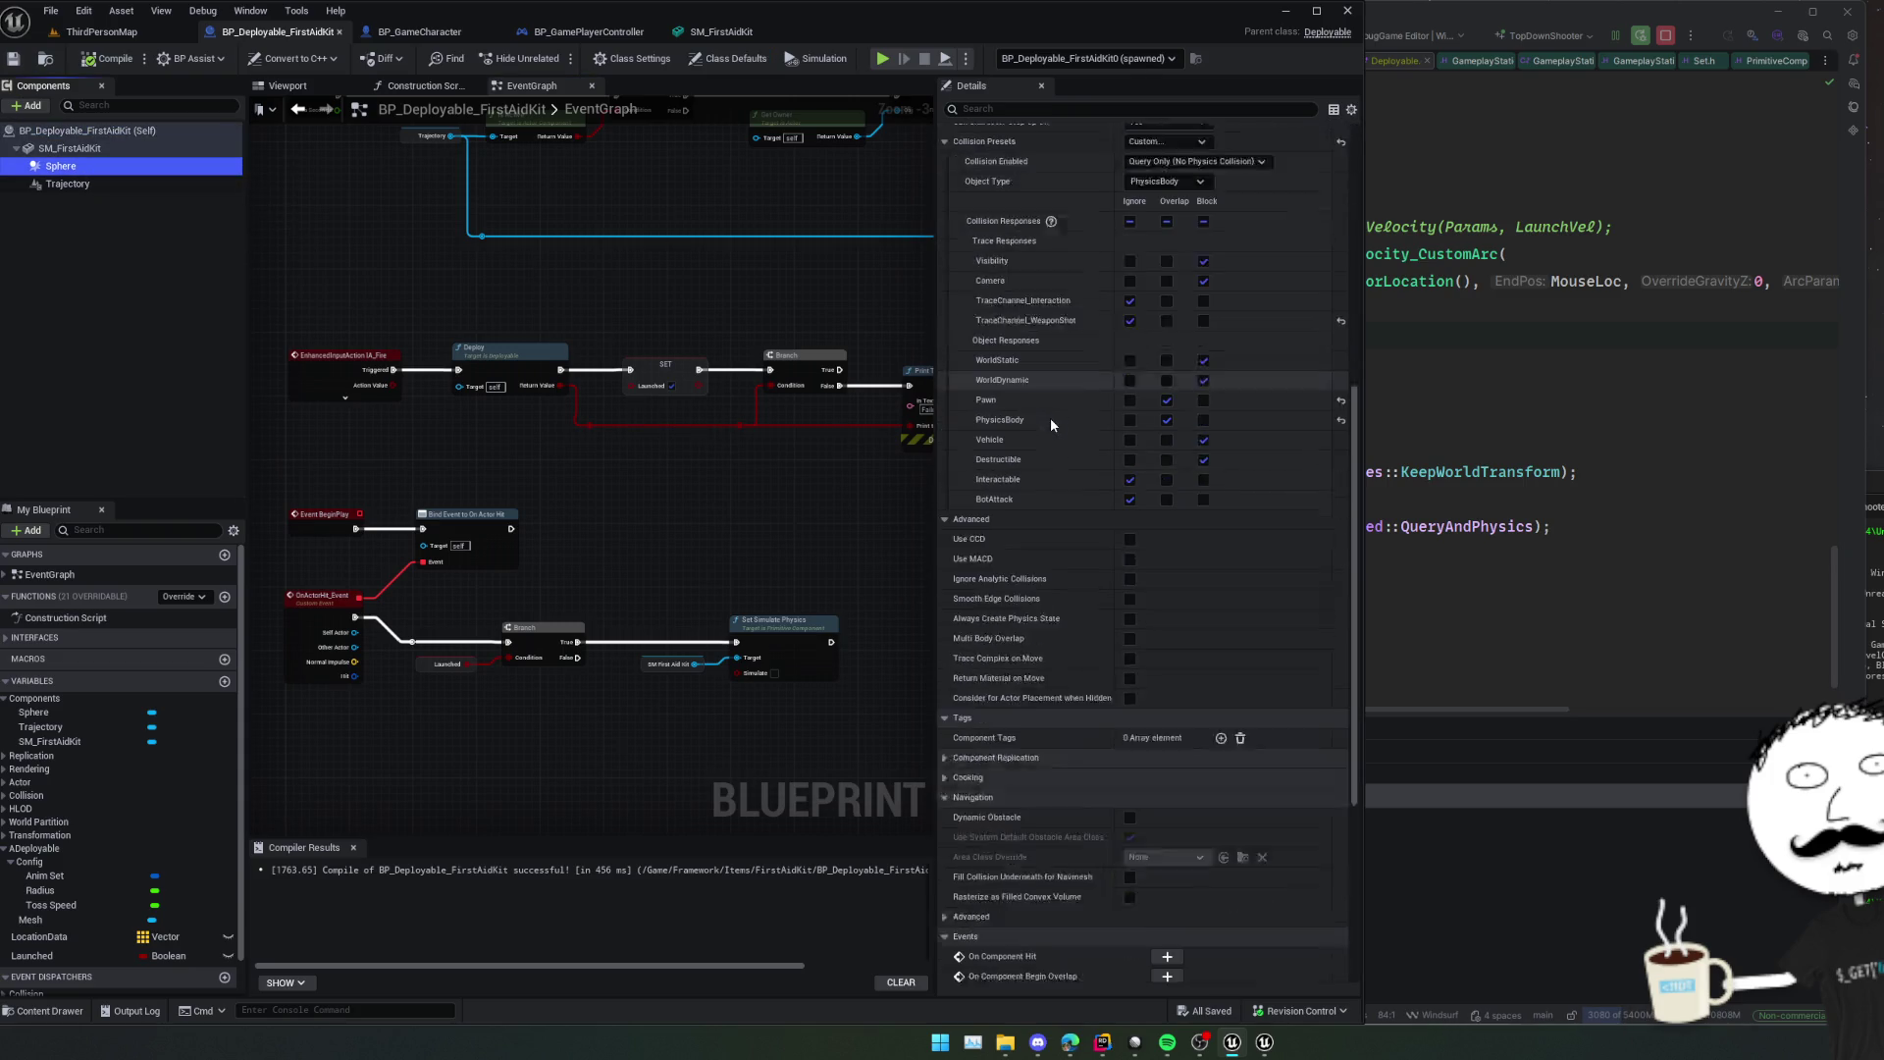
scroll(1052, 415, "up", 8)
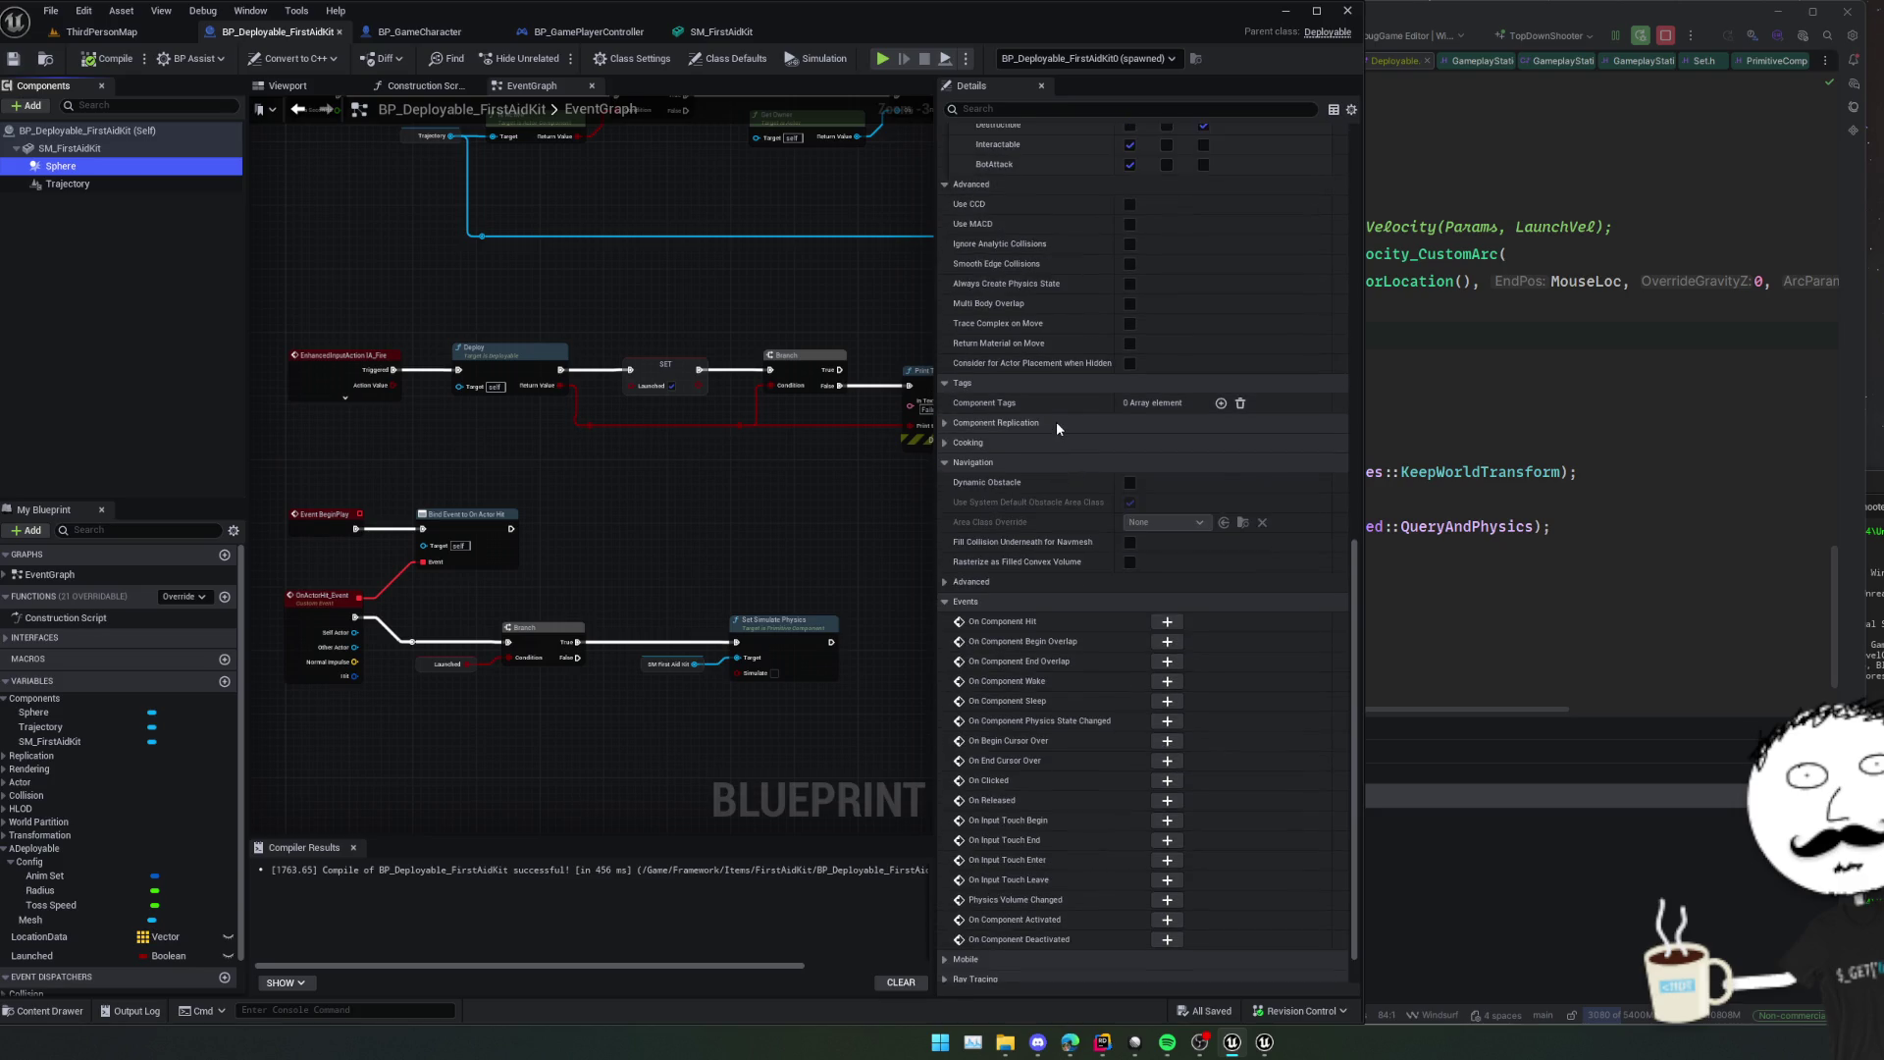
scroll(1056, 426, "up", 3)
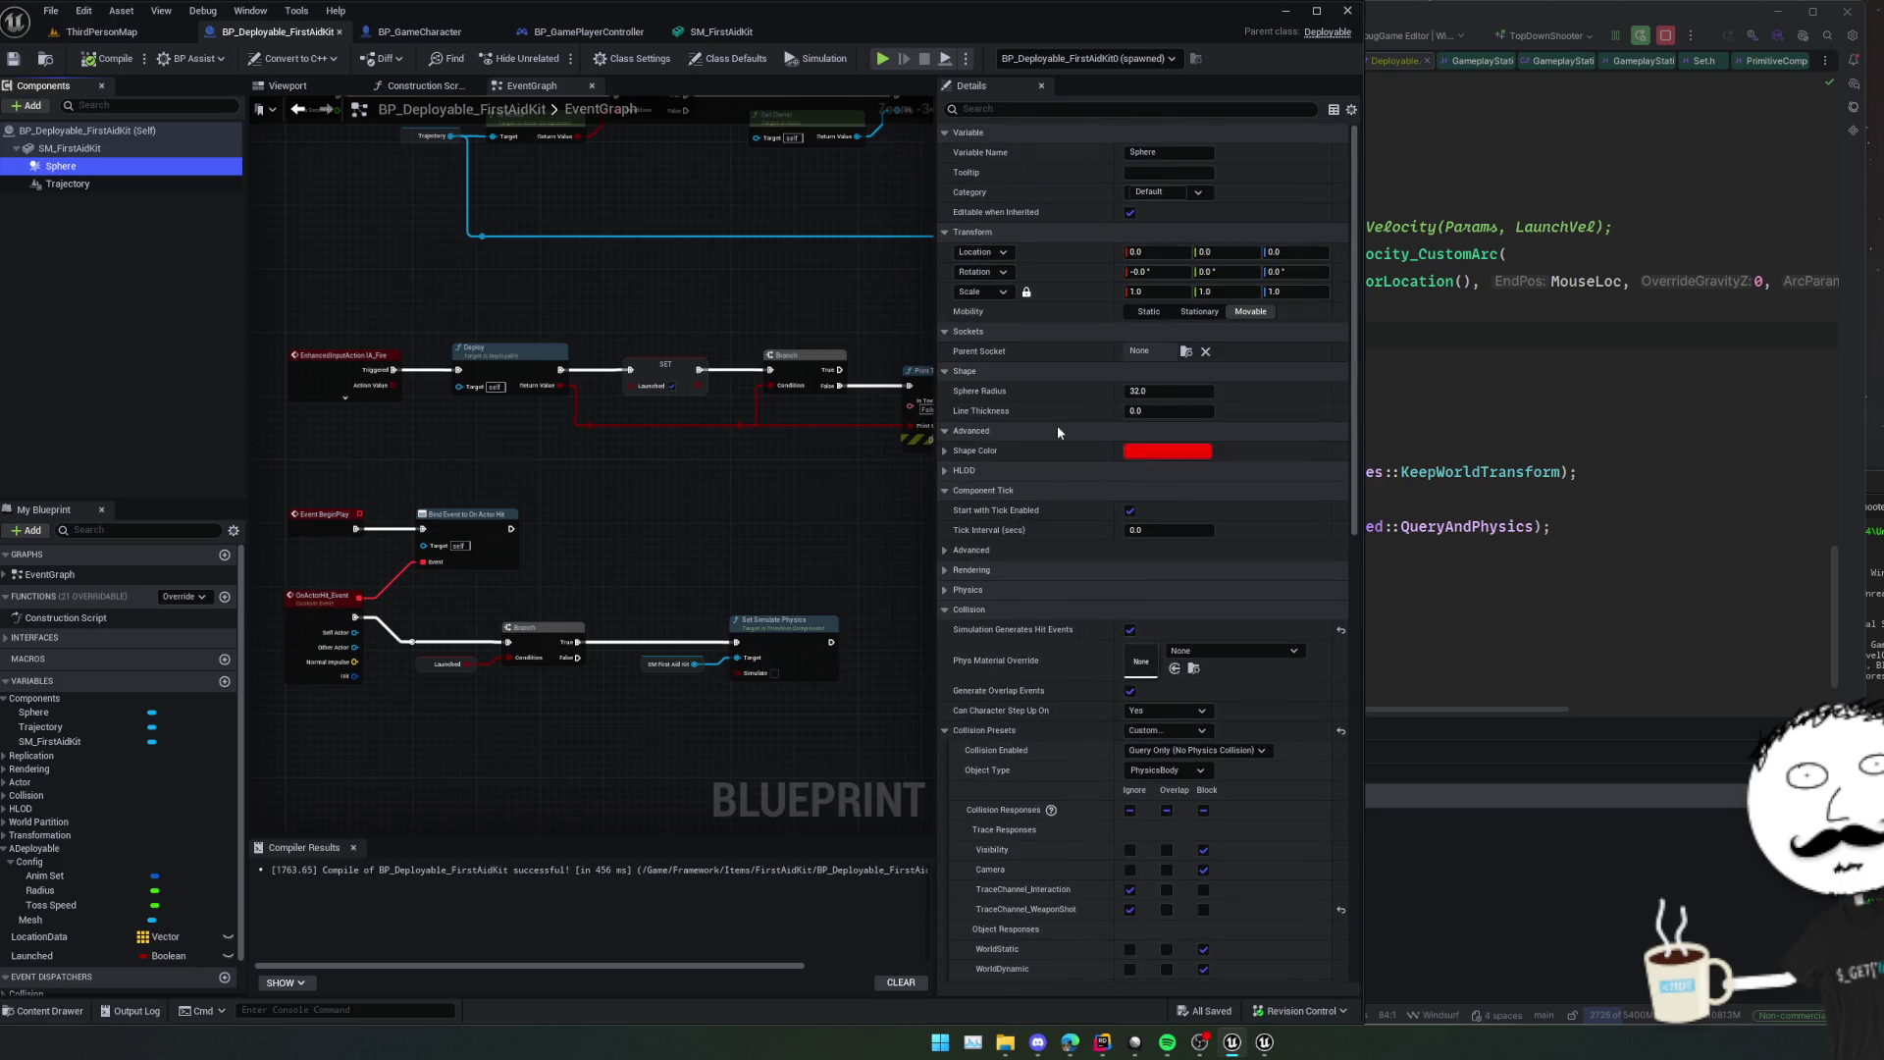
mouse_move(633, 492)
left_mouse_down()
mouse_move(672, 591)
mouse_move(746, 431)
left_mouse_up()
mouse_move(72, 177)
left_mouse_down()
mouse_move(308, 387)
mouse_move(411, 384)
mouse_move(594, 459)
mouse_move(767, 450)
left_mouse_up()
type("deactivate")
left_click(505, 463)
scroll(505, 463, "up", 2)
Tidy the new nodes, save the Blueprint, and run and stop a test play session.
key("f")
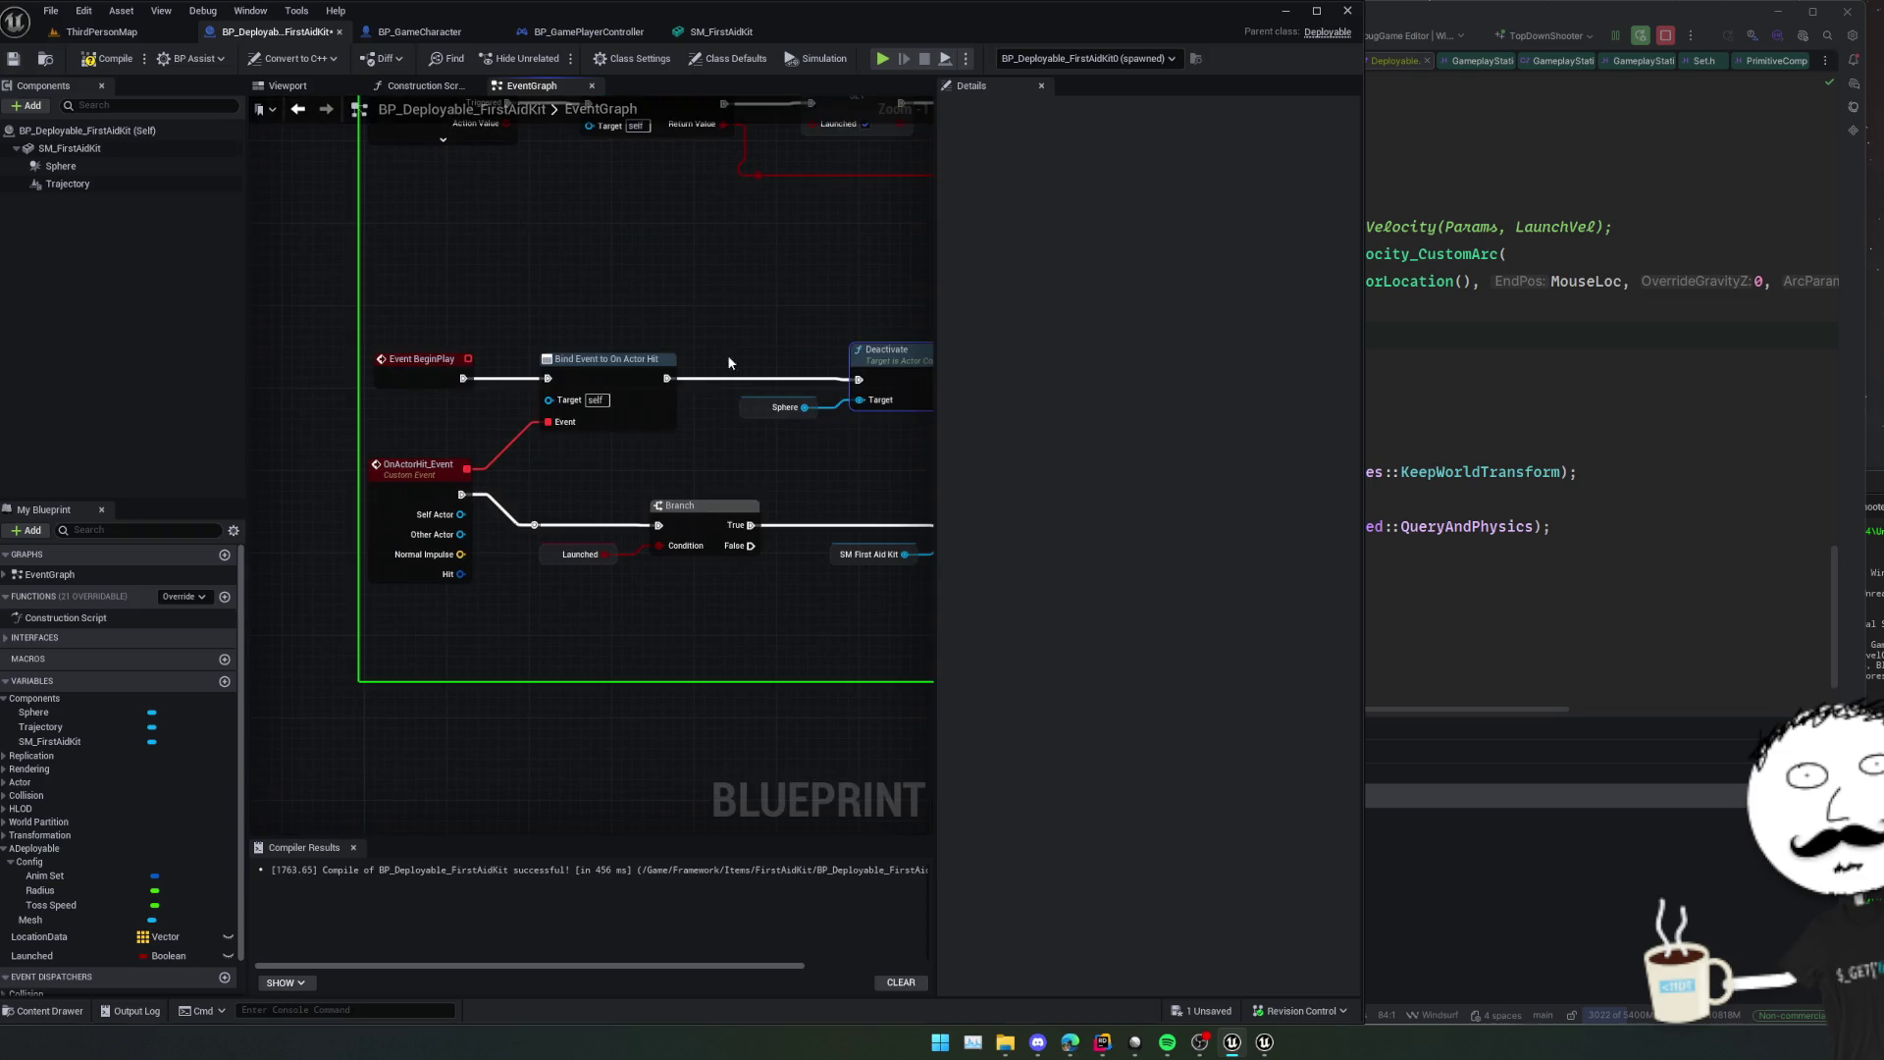
key("ctrl+s")
left_click(883, 57)
key("s")
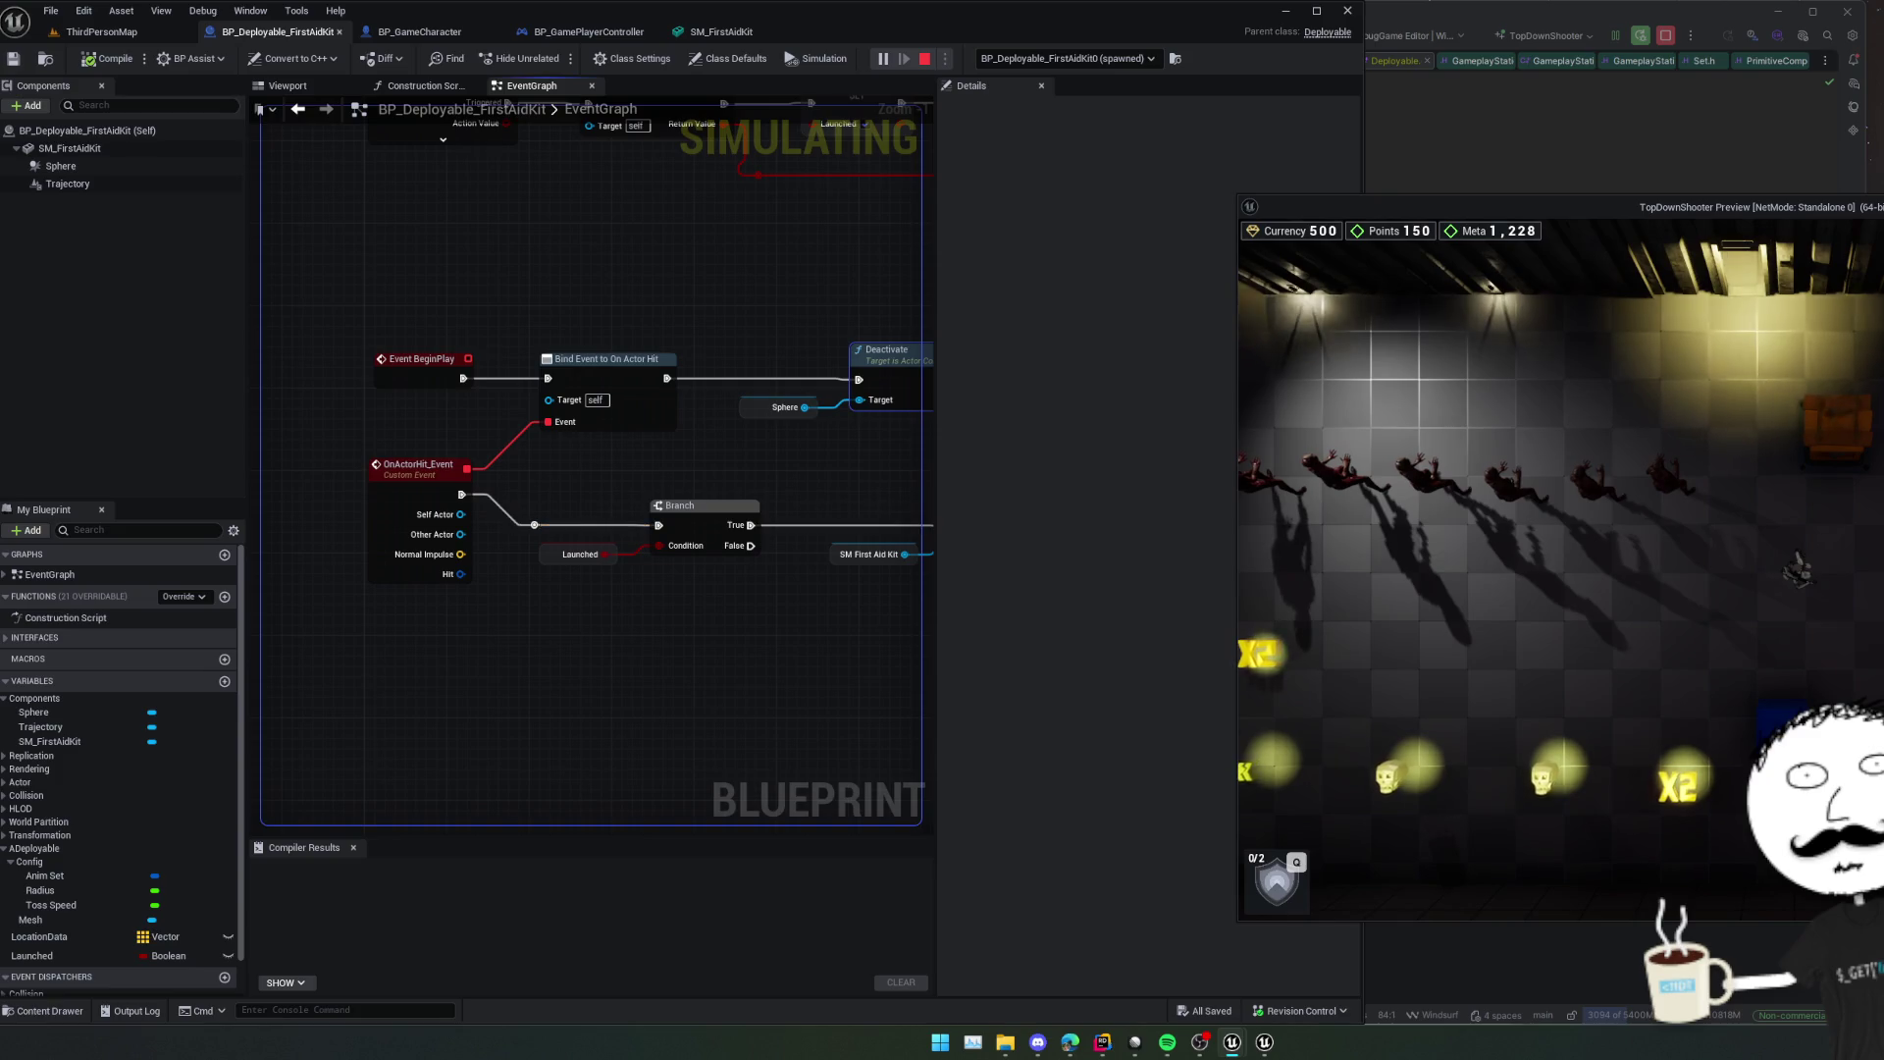
key("Escape")
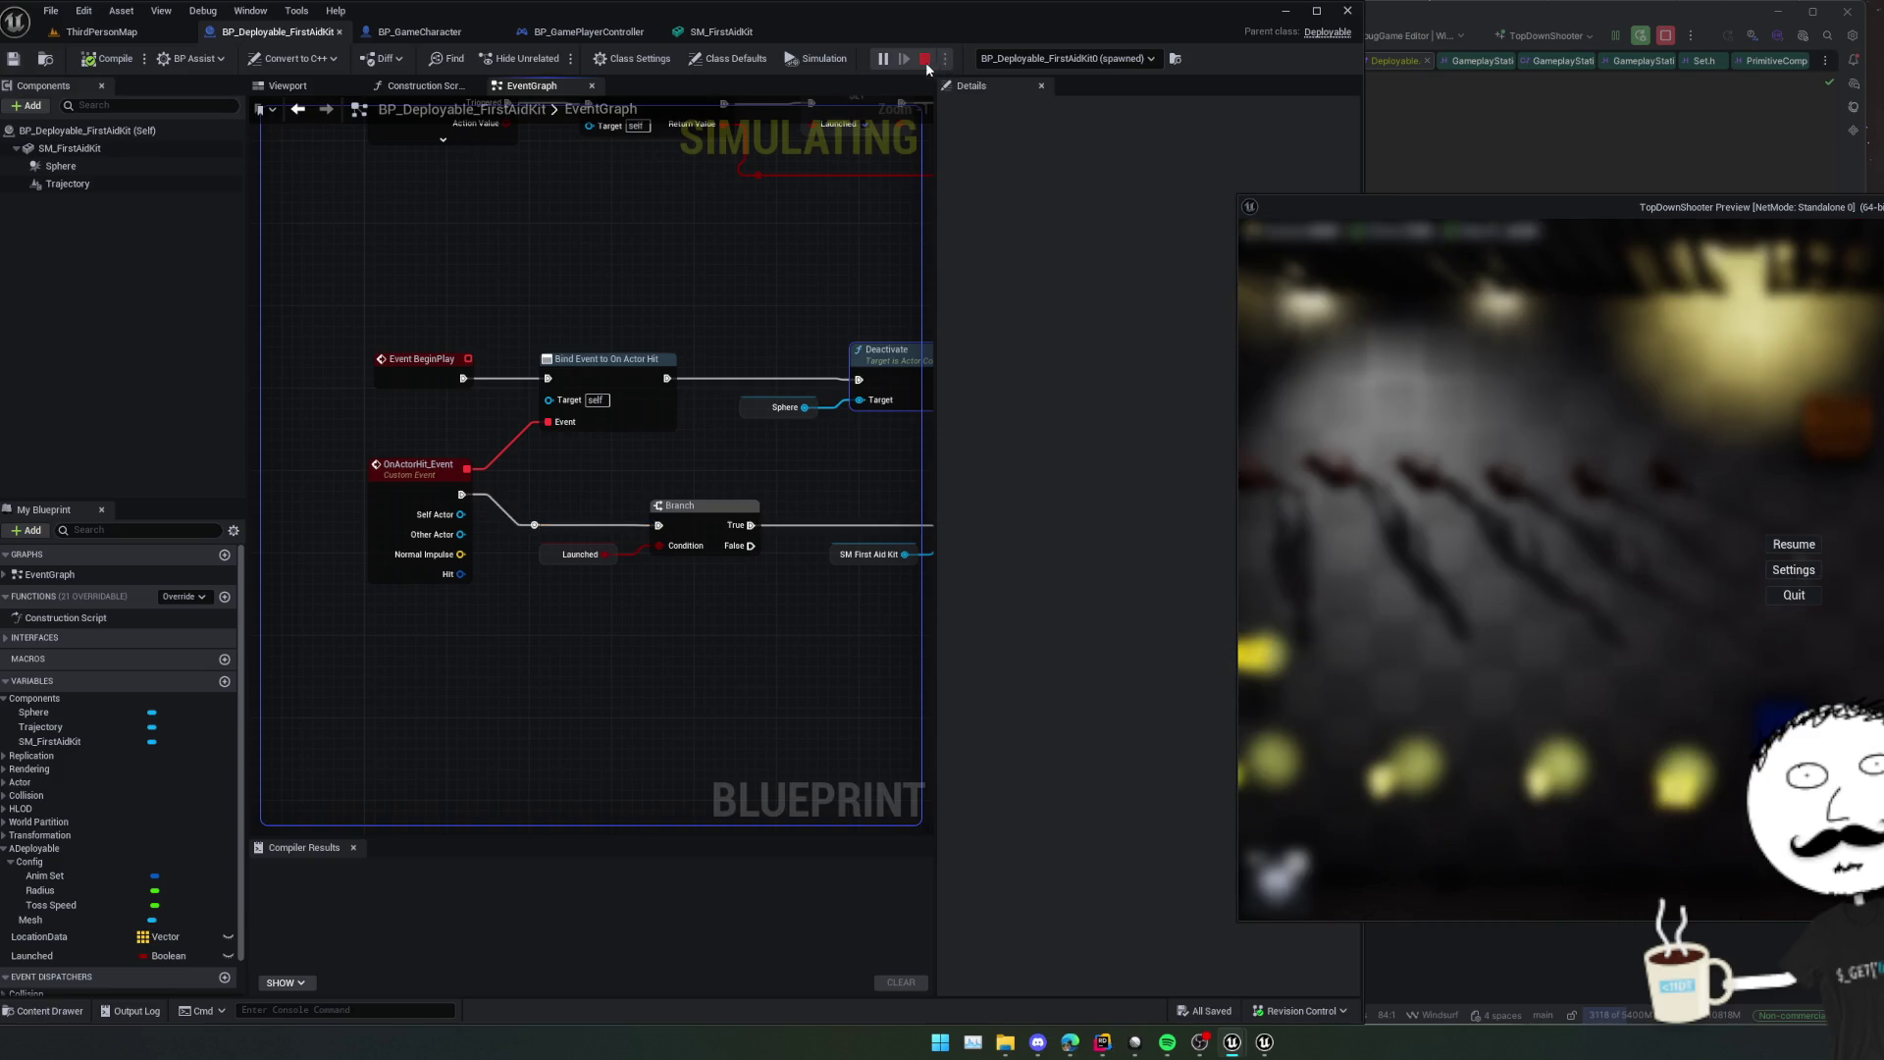
left_click(926, 59)
Delete the Deactivate node and Sphere component, recompile, and start another play session.
left_click(116, 167)
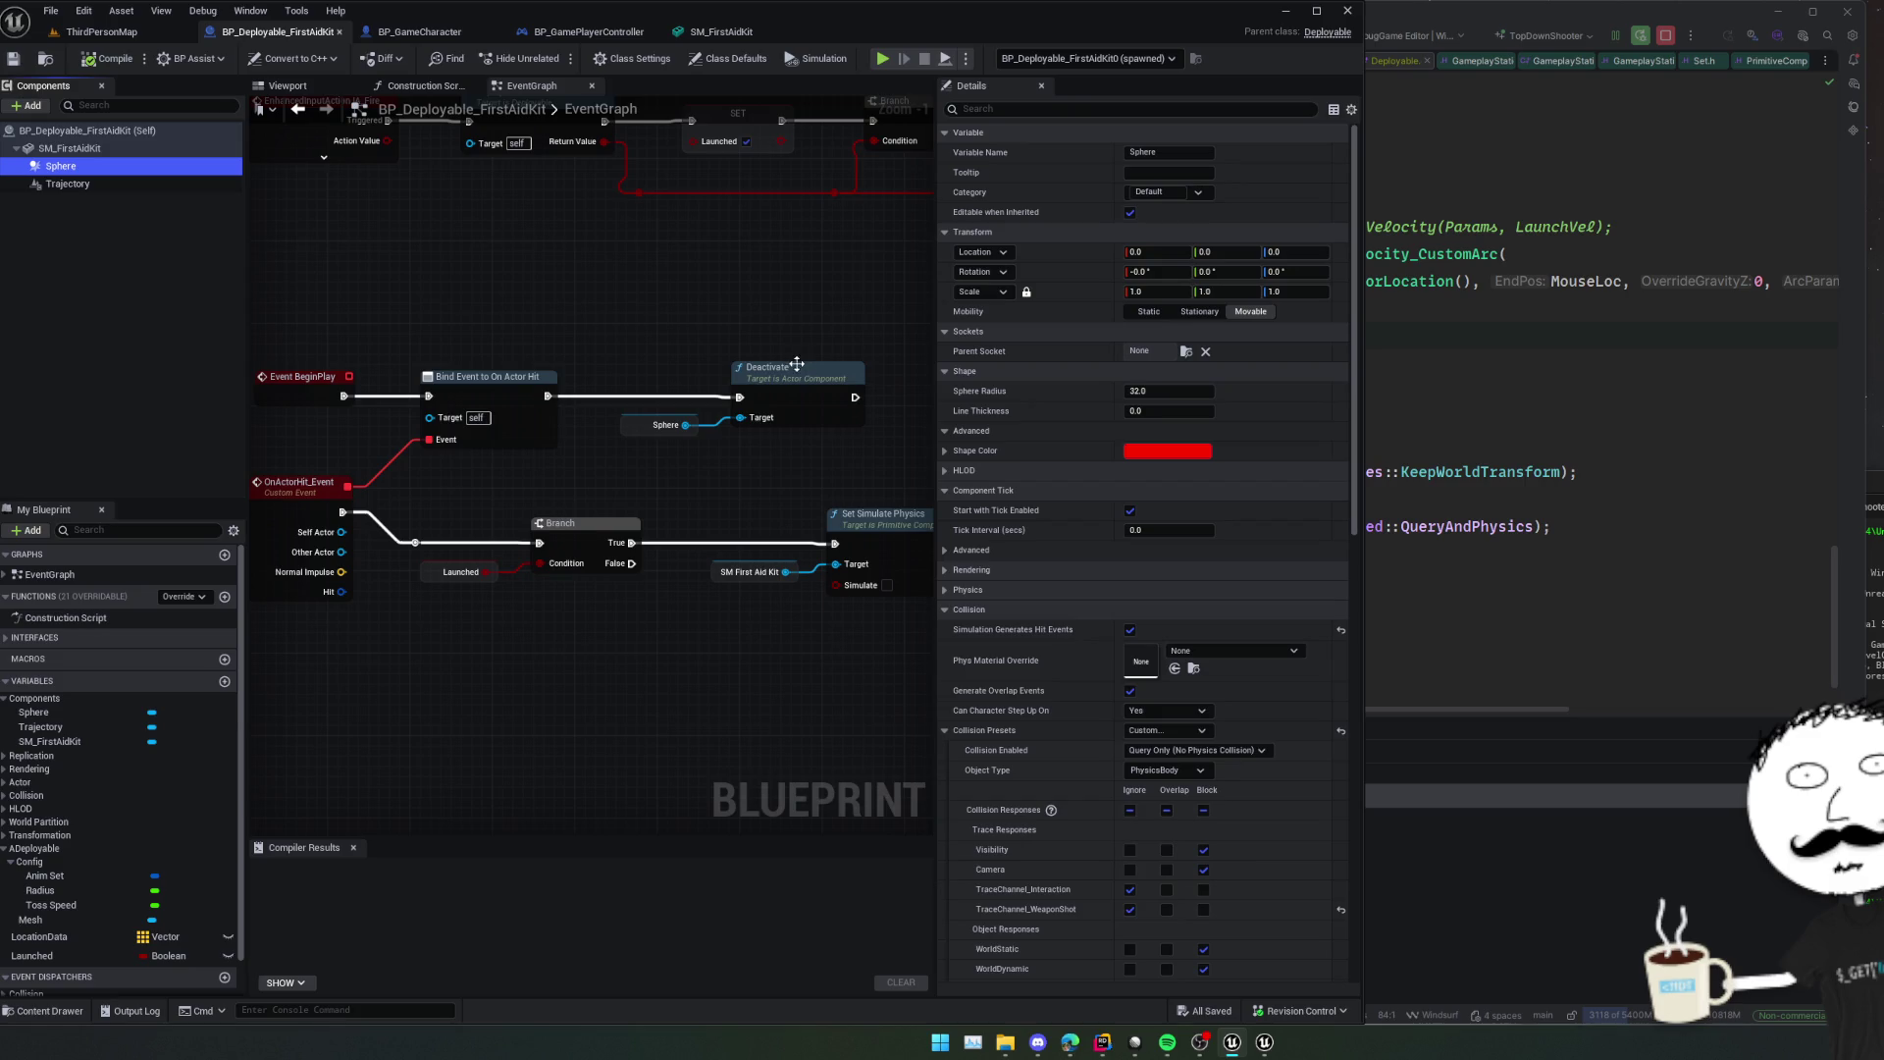
left_click(797, 364)
key("Delete")
left_click(118, 166)
key("Delete")
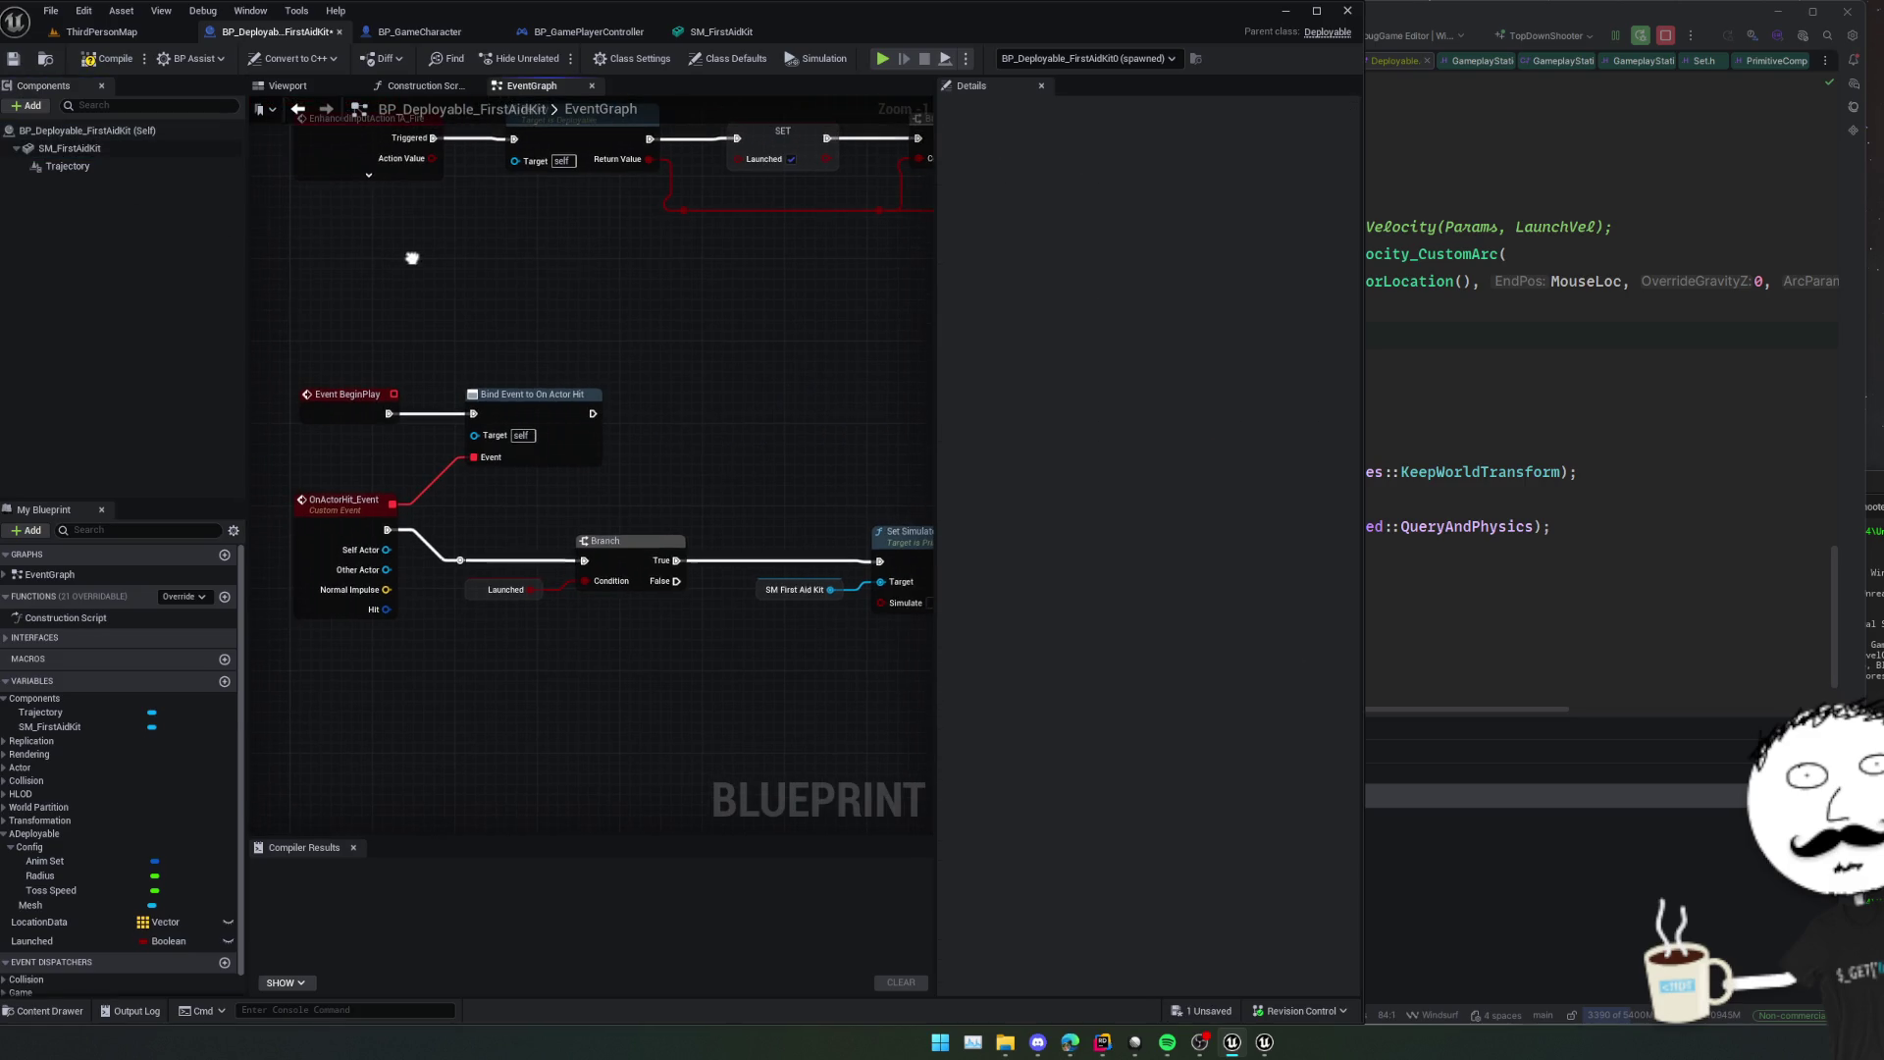
left_click(102, 64)
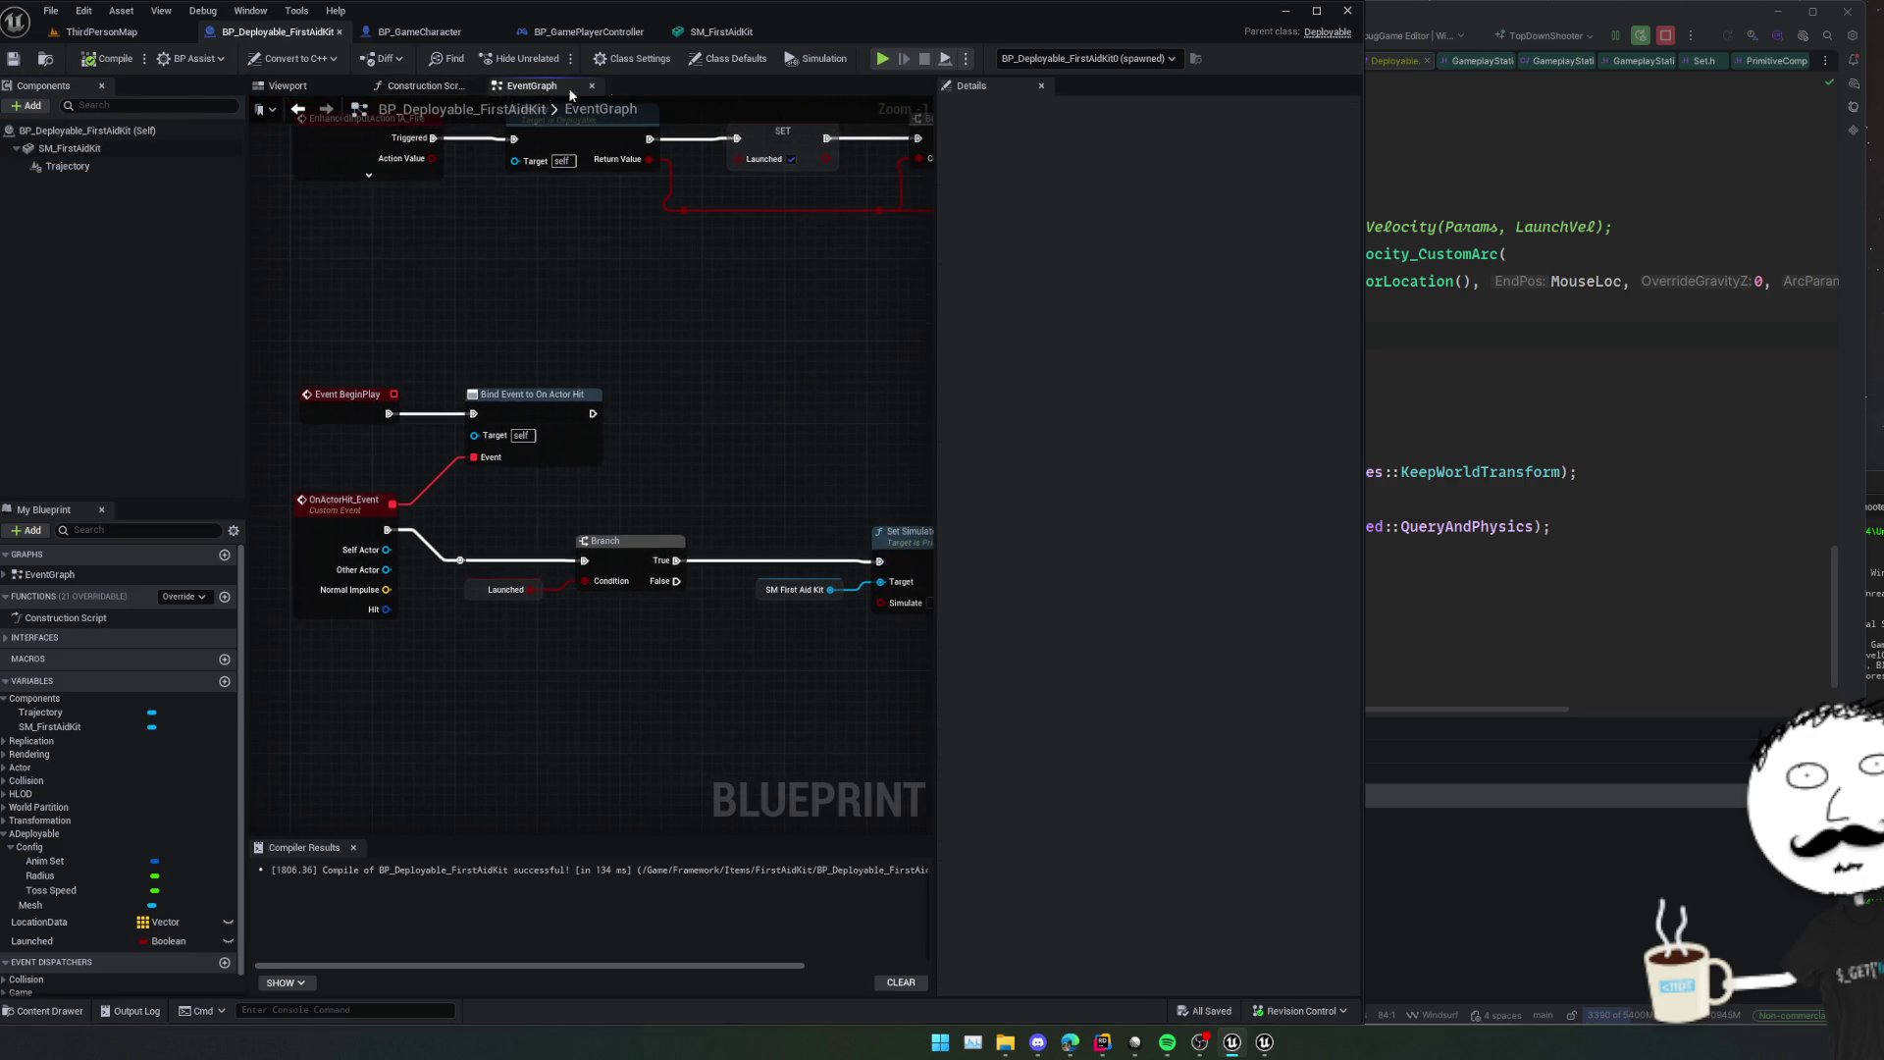
left_click(879, 64)
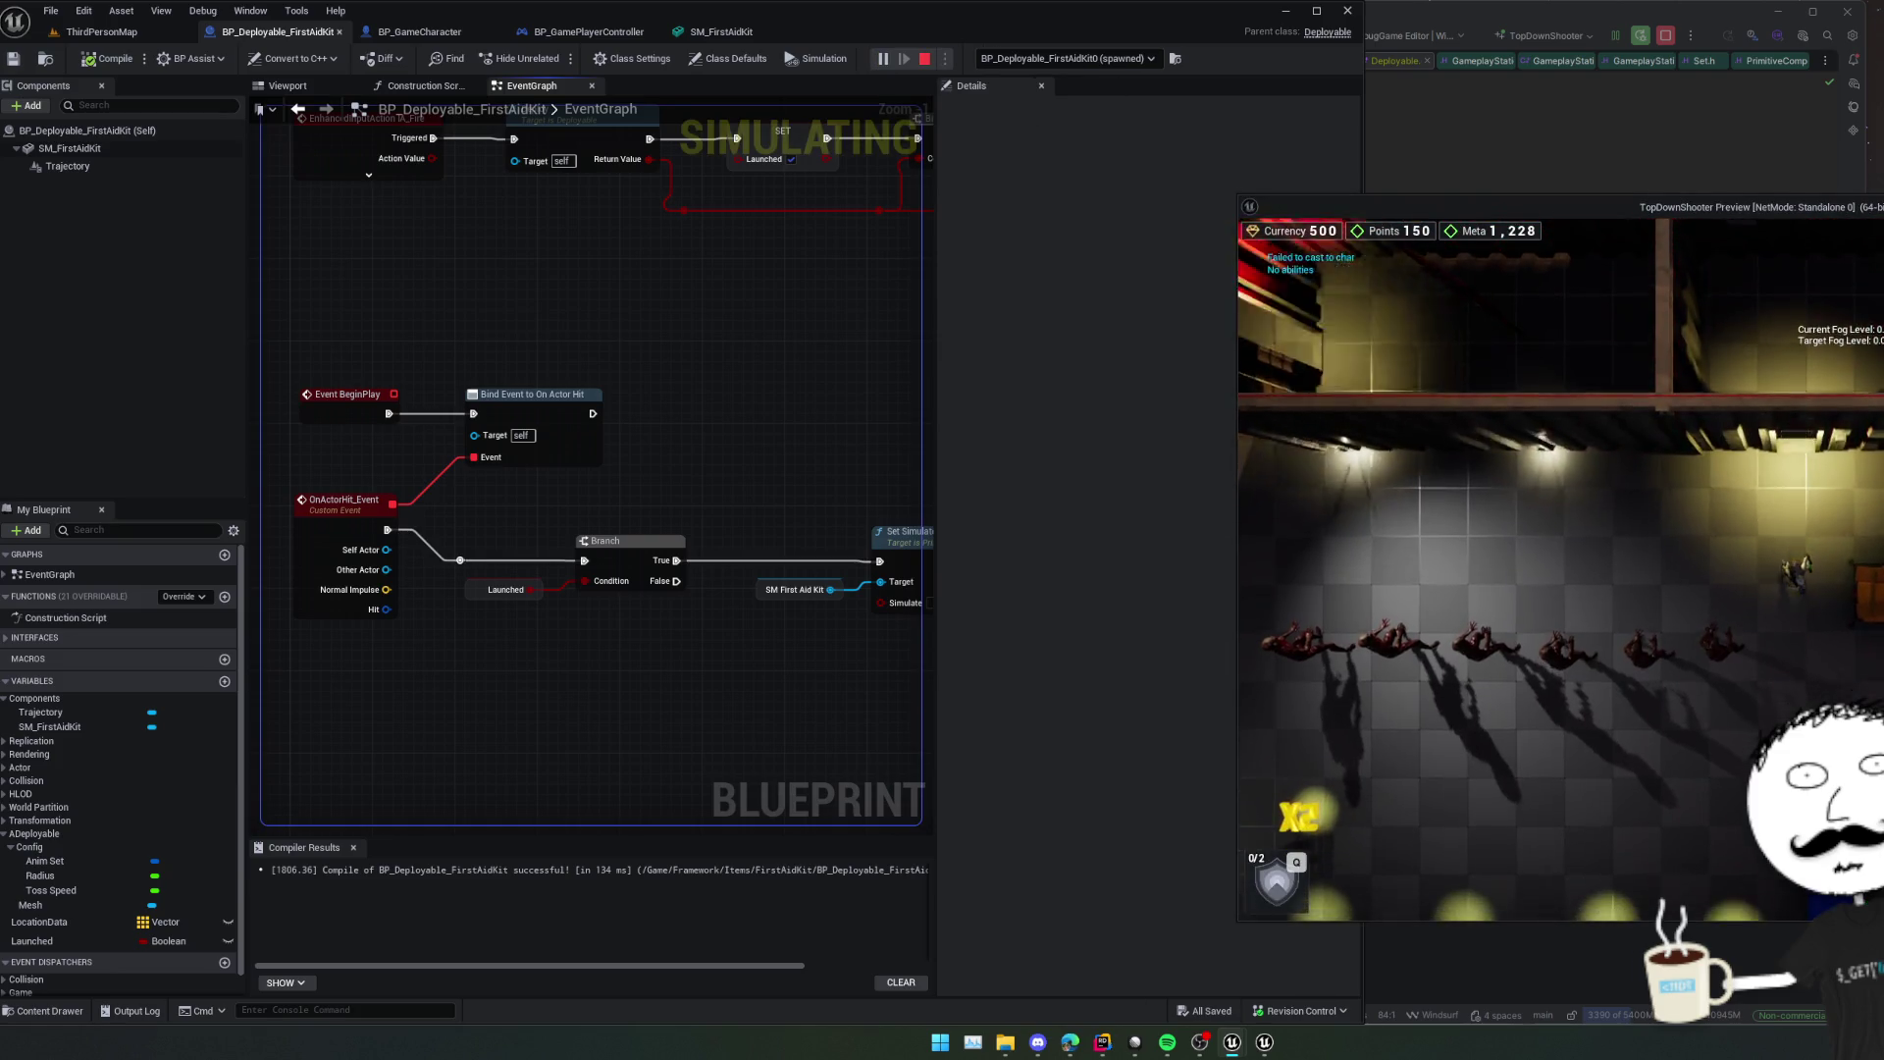
key("s")
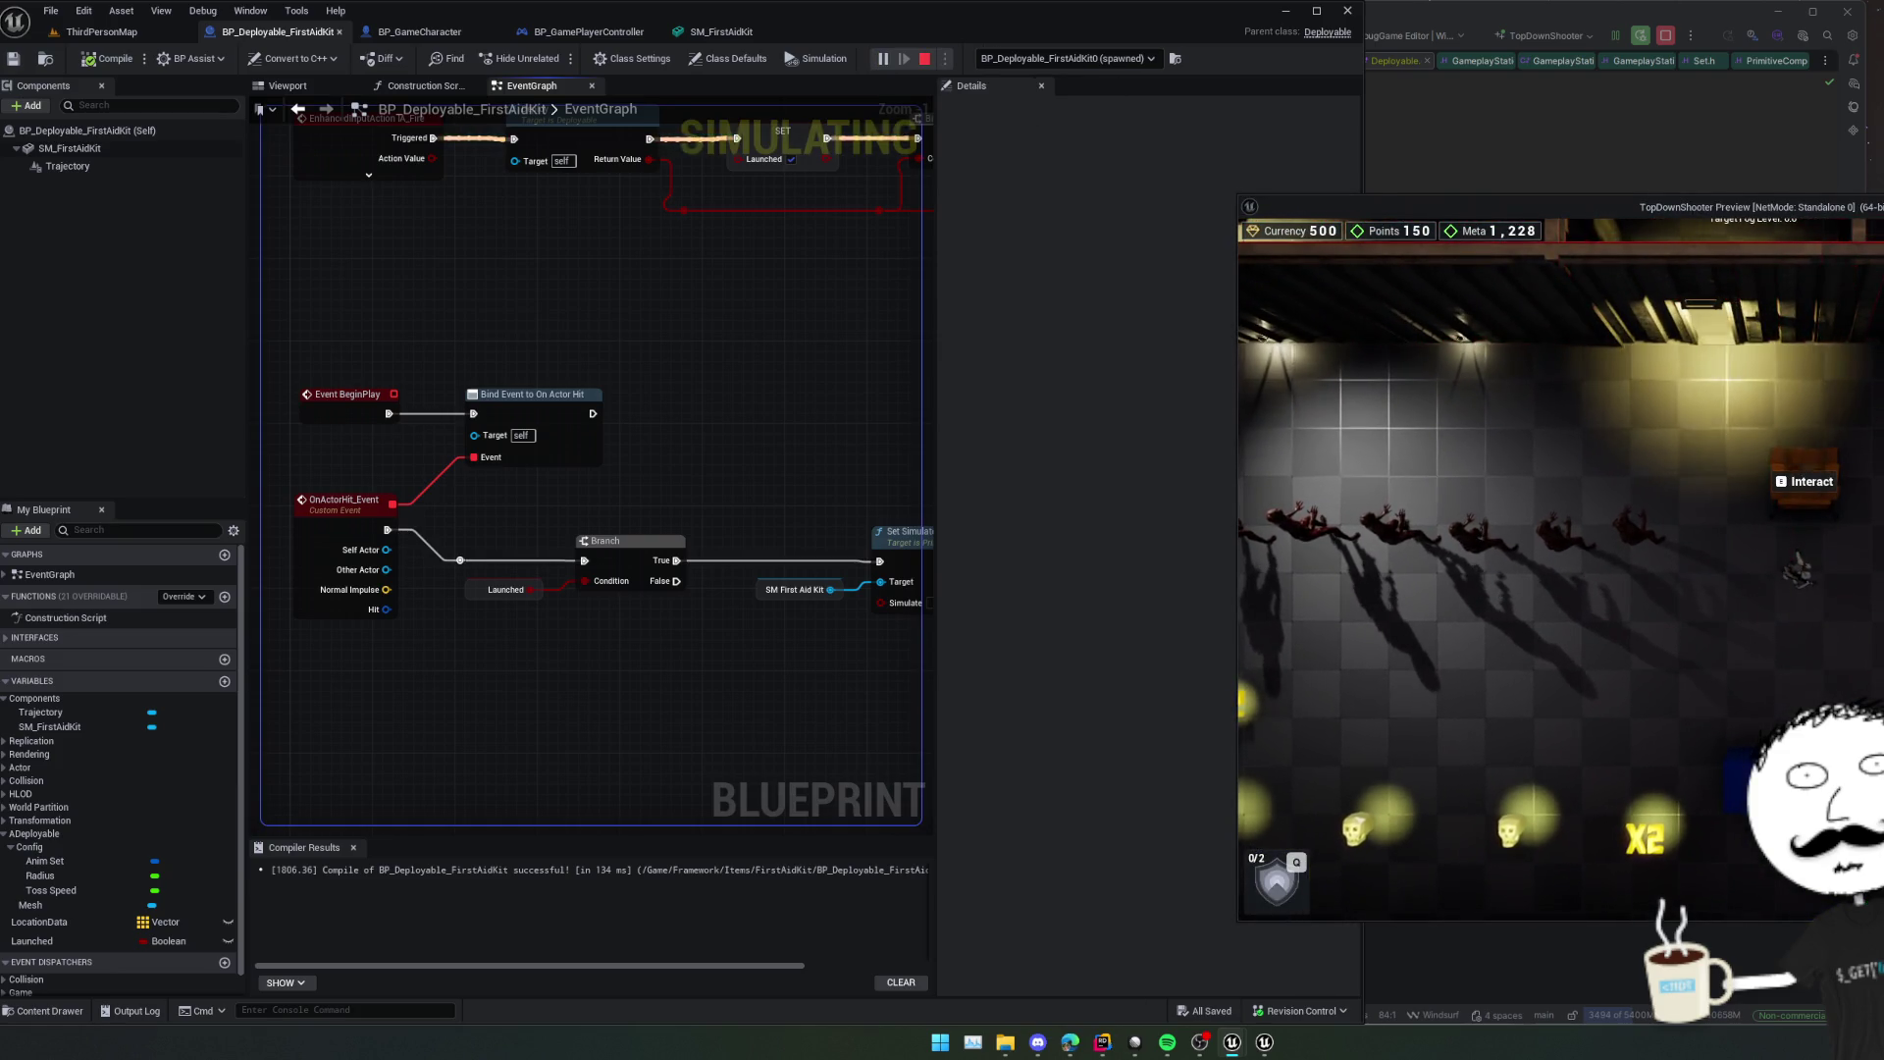
key("d")
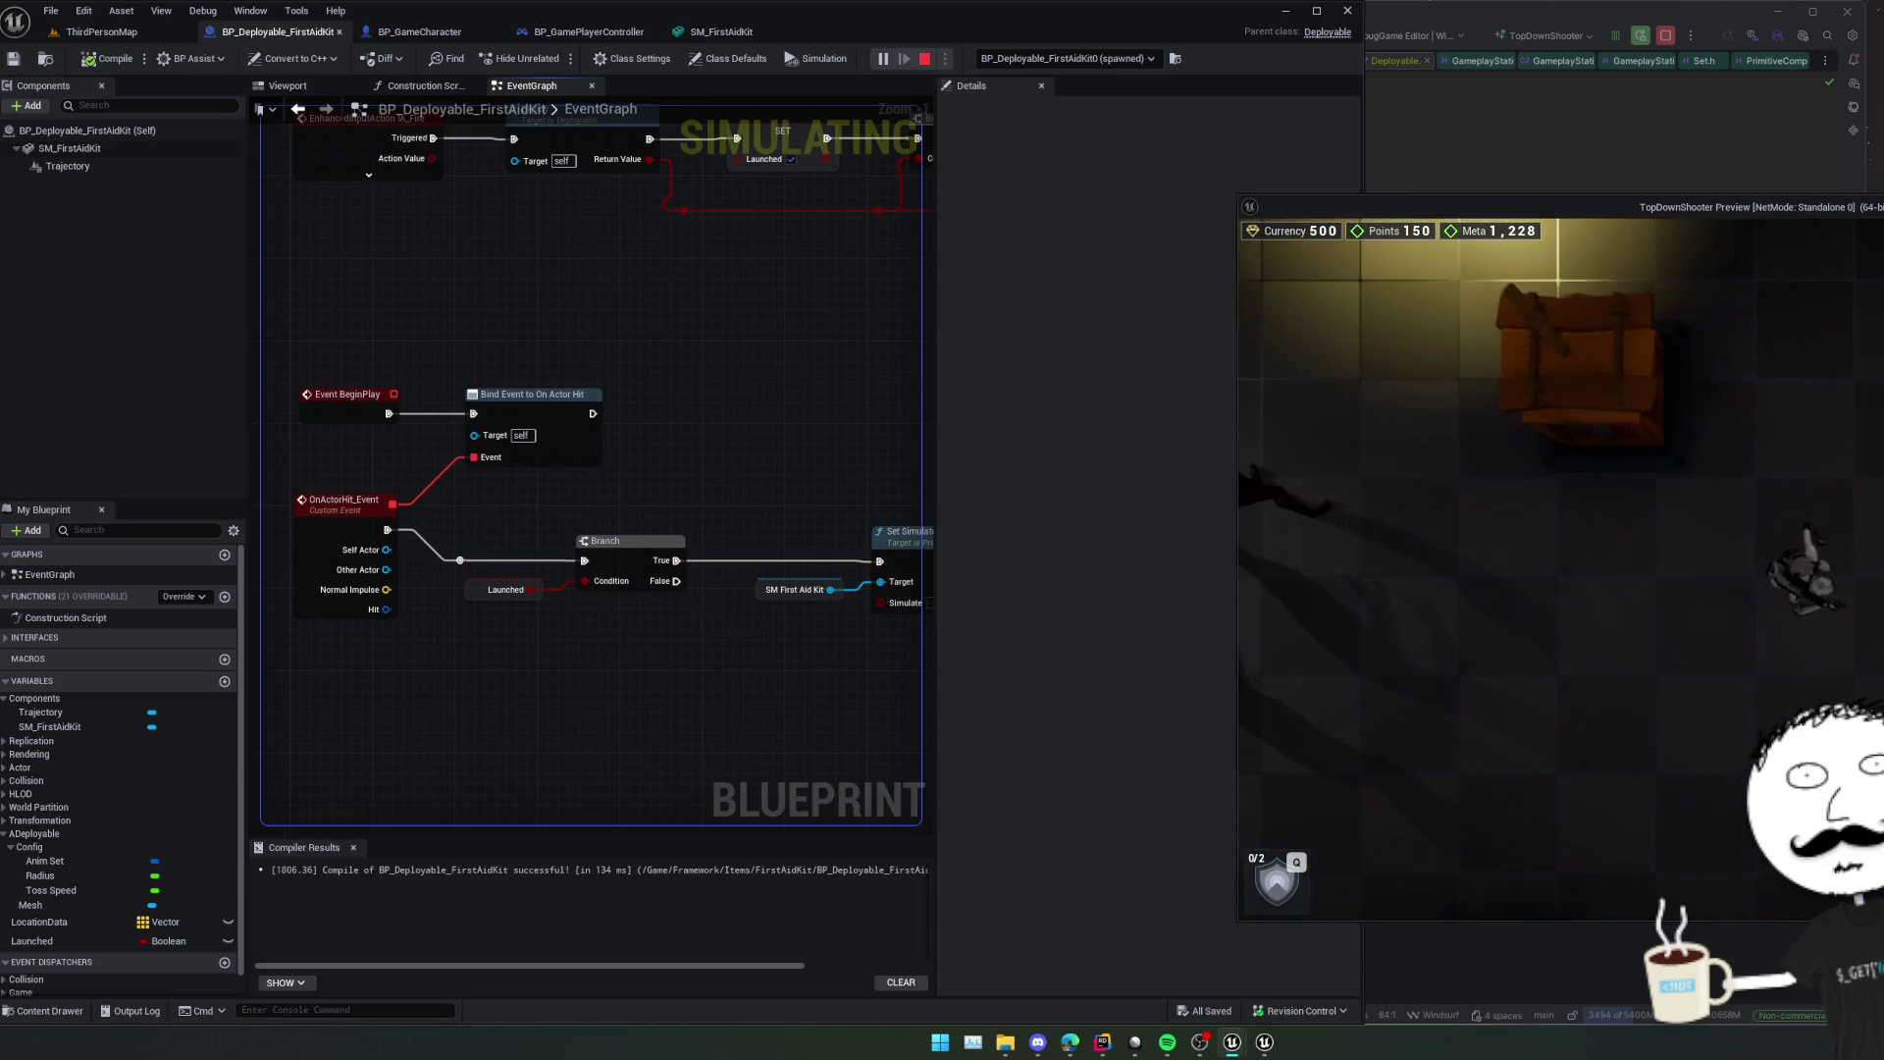
key("q")
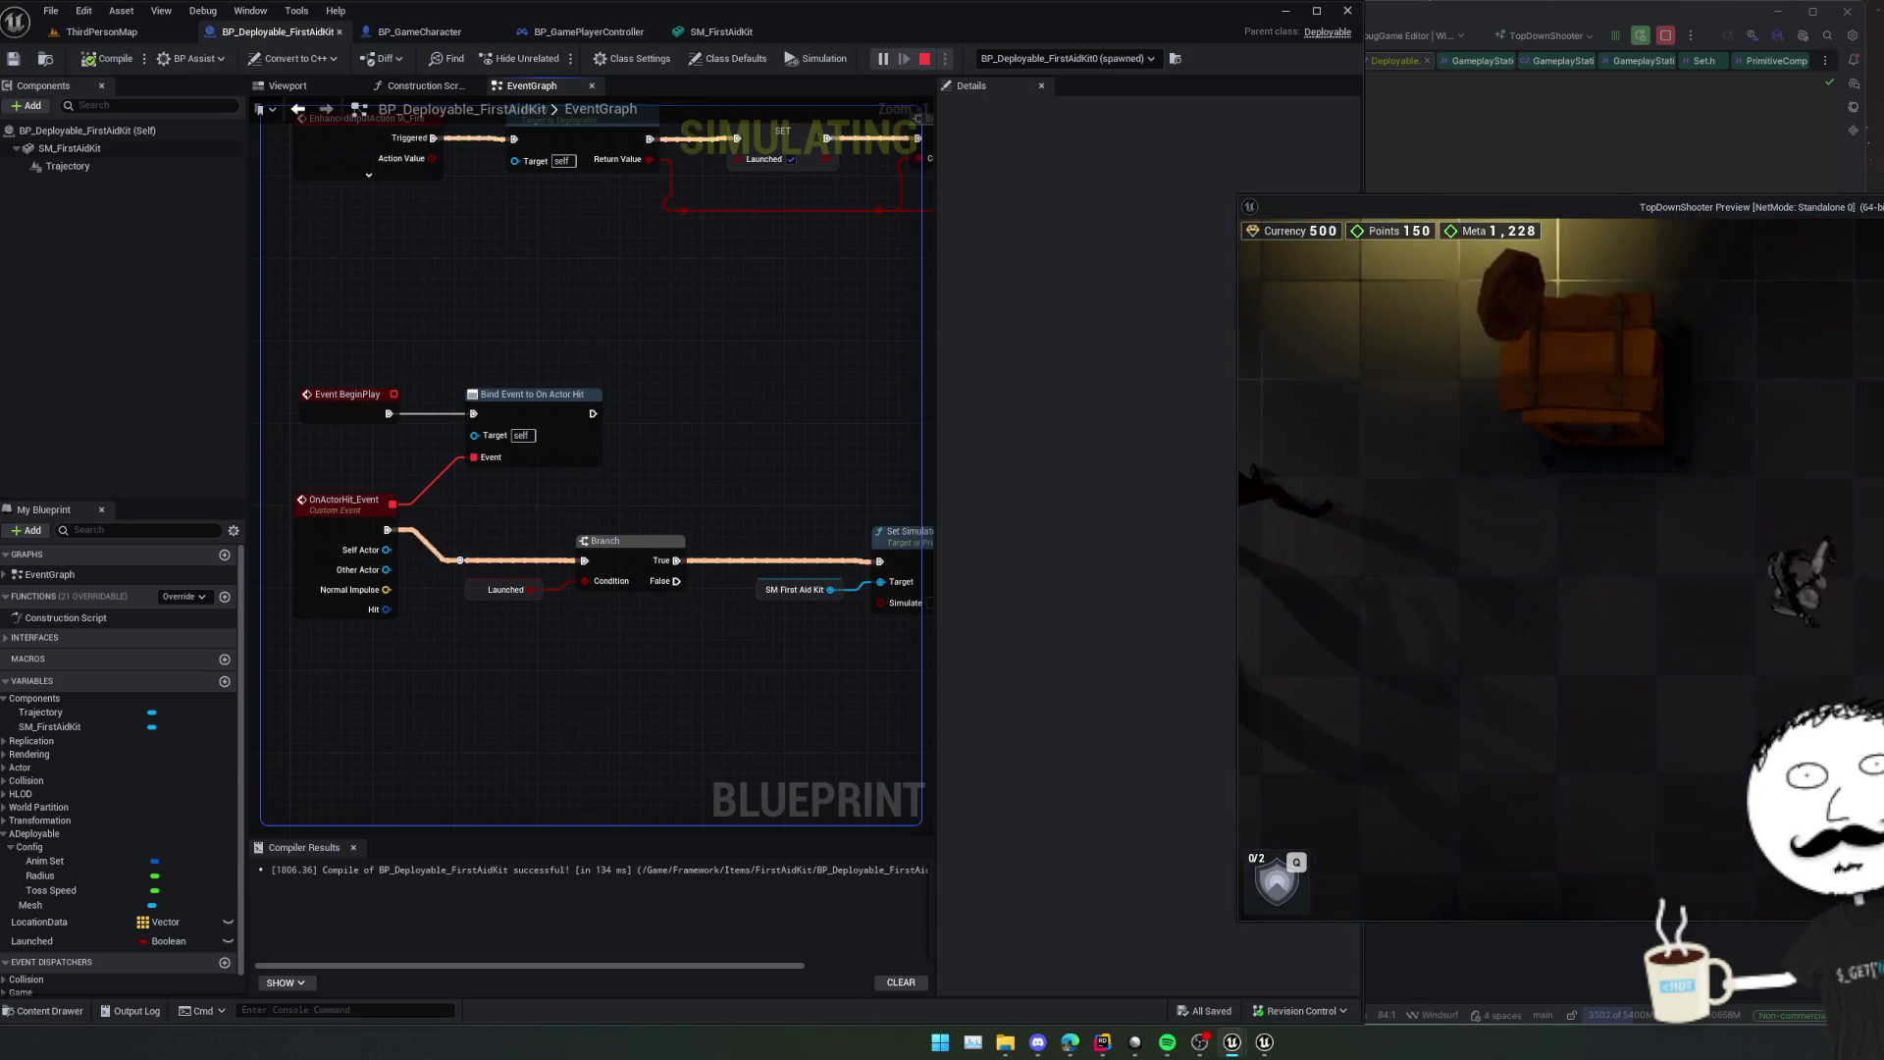
key("s")
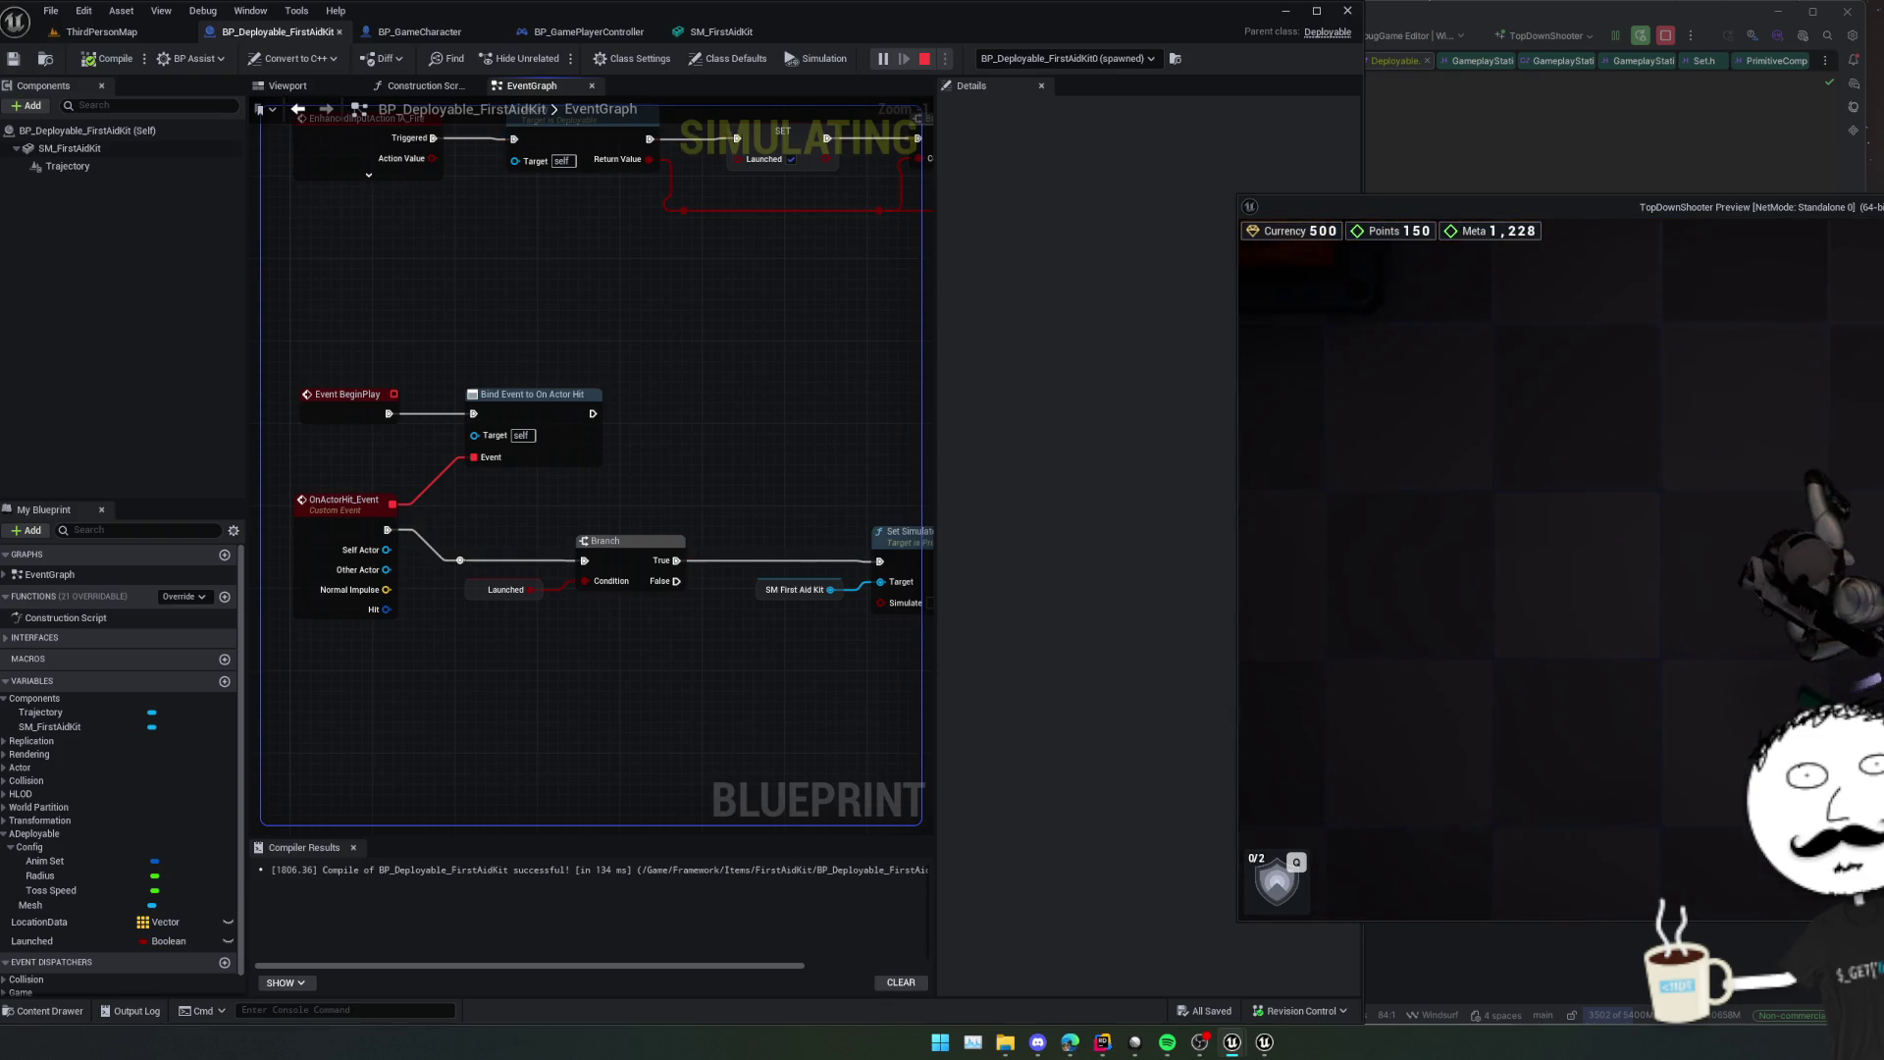
key("q")
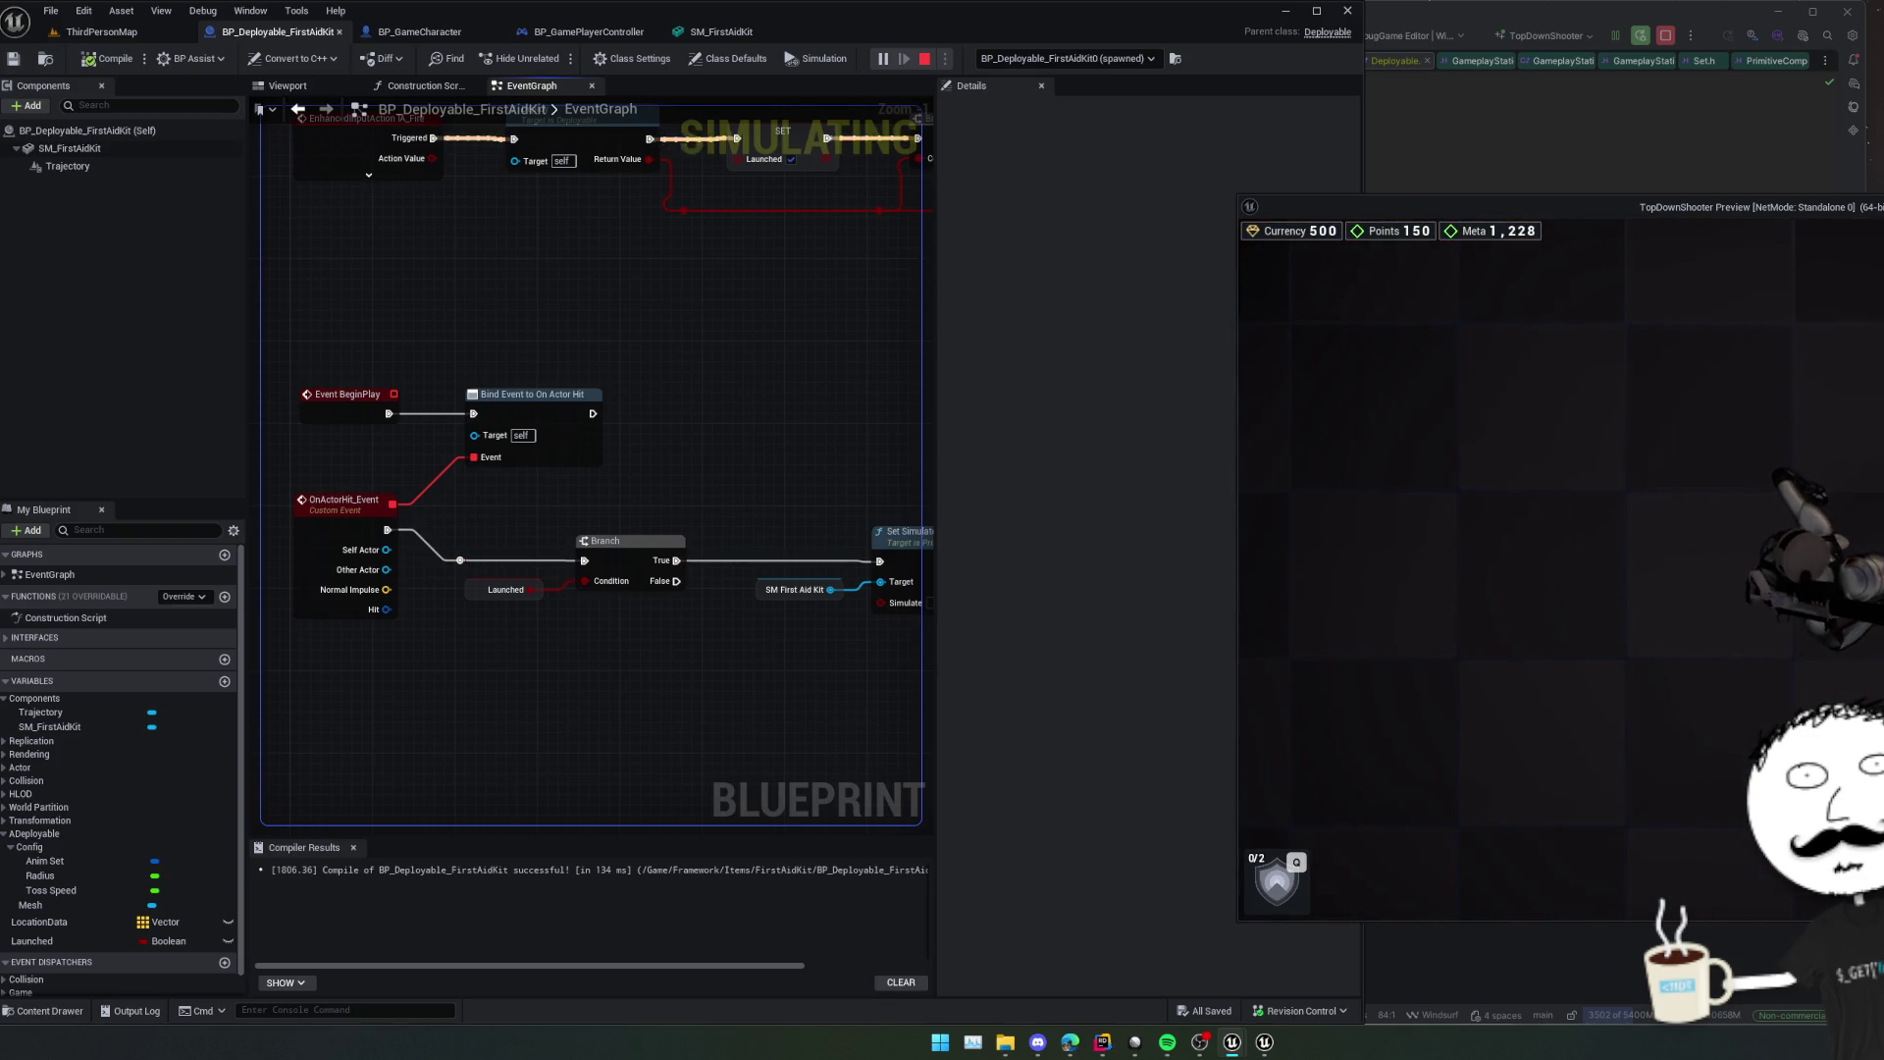
key("q")
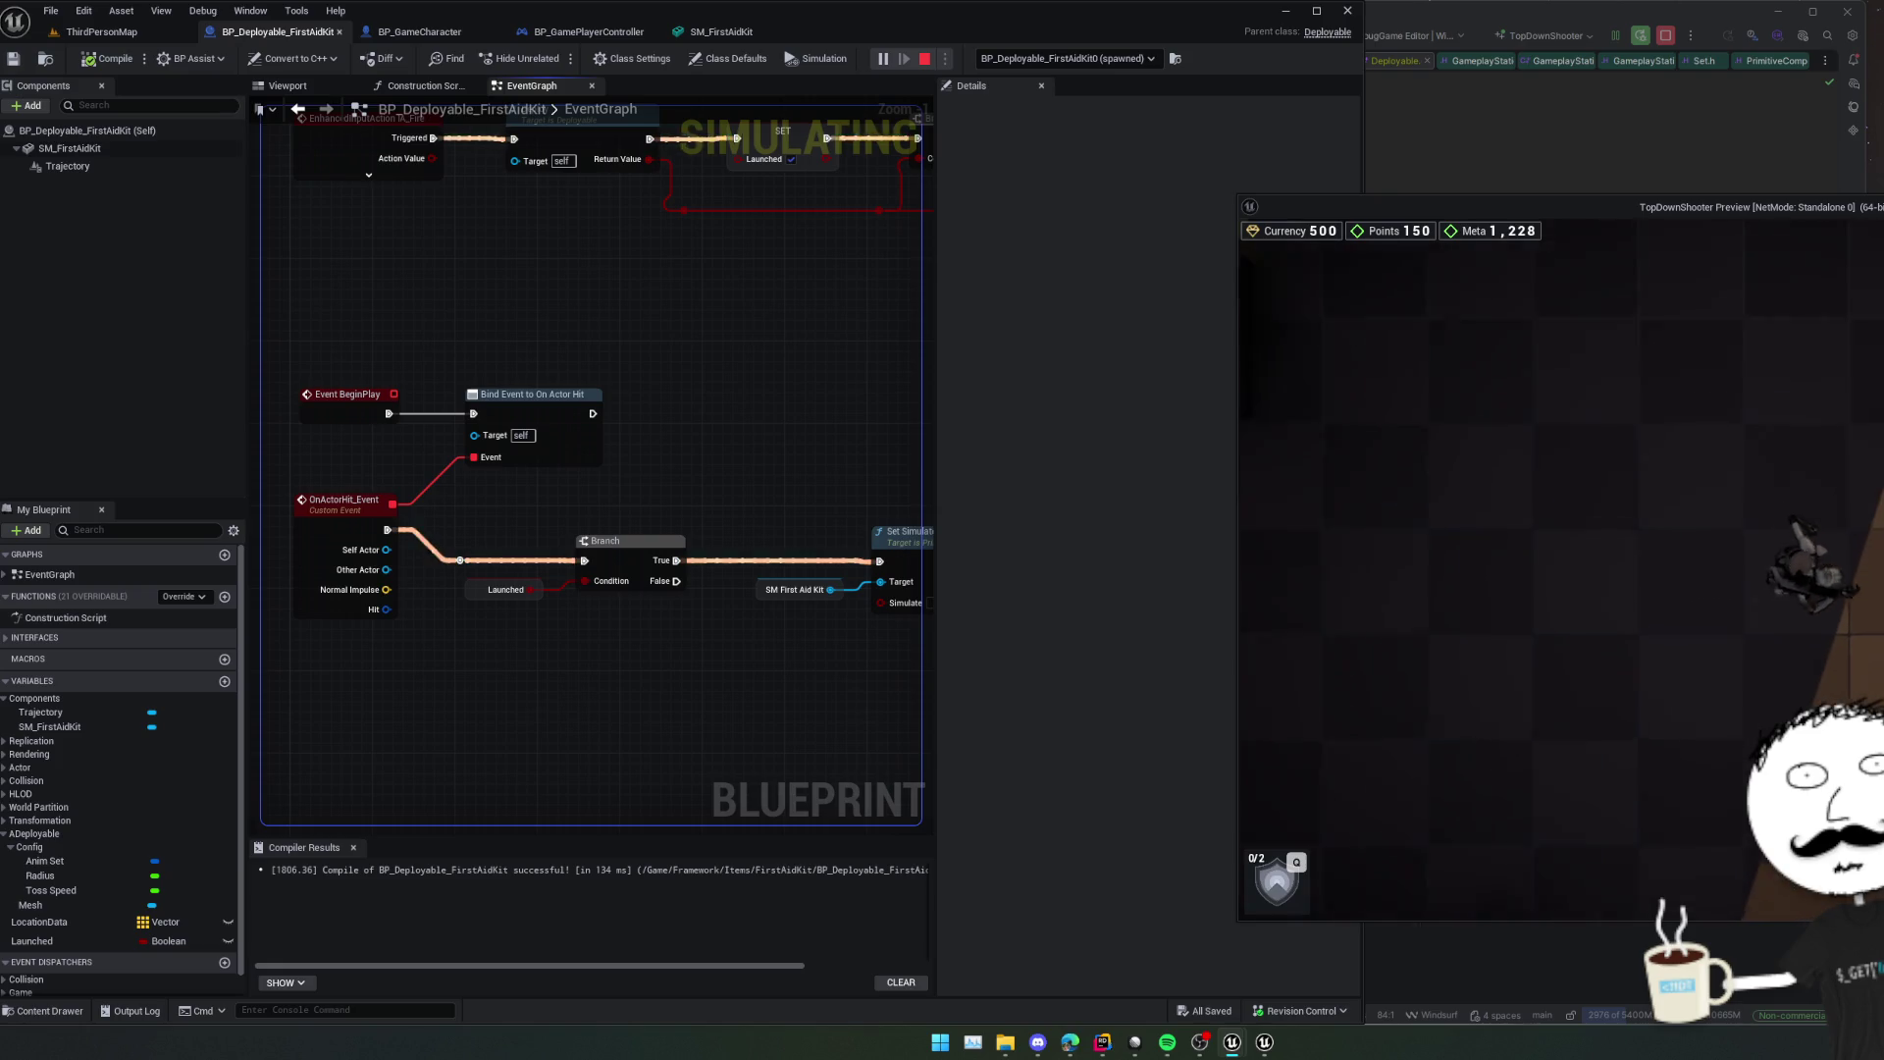
key("w")
key("q")
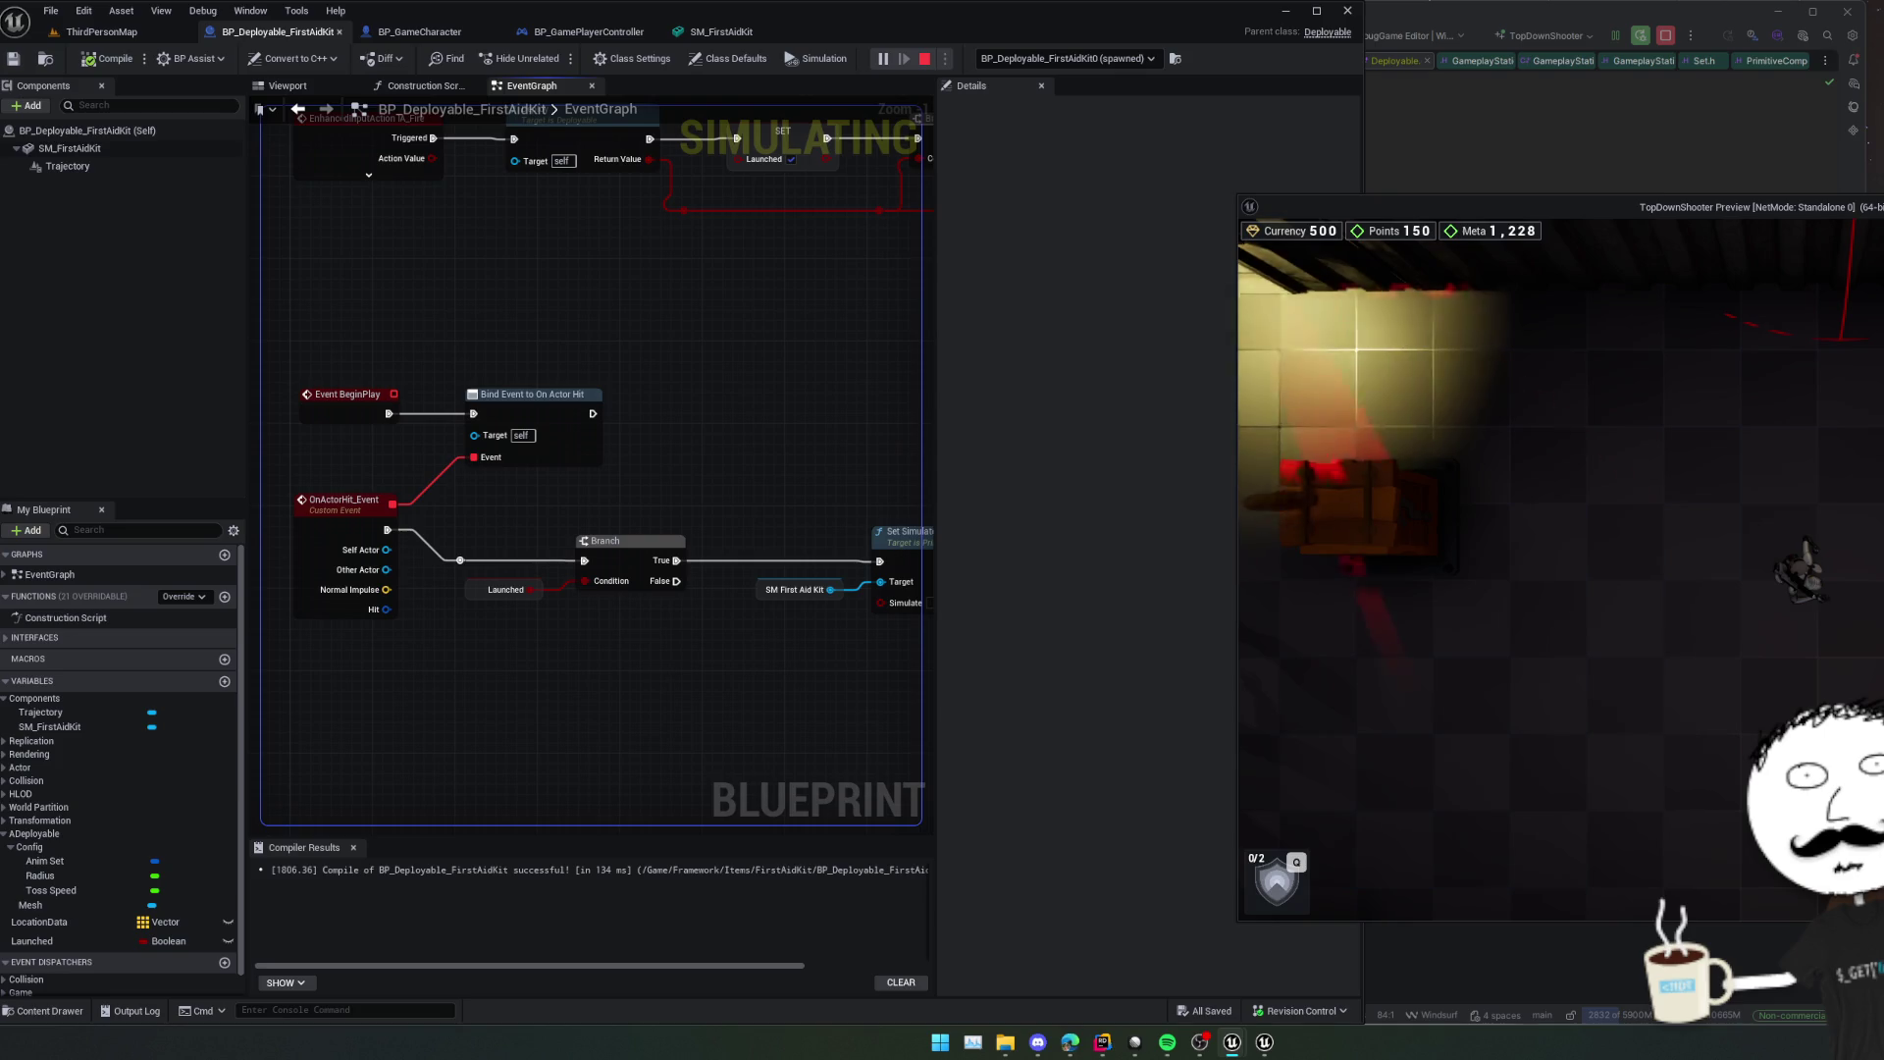
Pause the preview, return to Rider, and add bLaunched = true; in Deploy().
key("Escape")
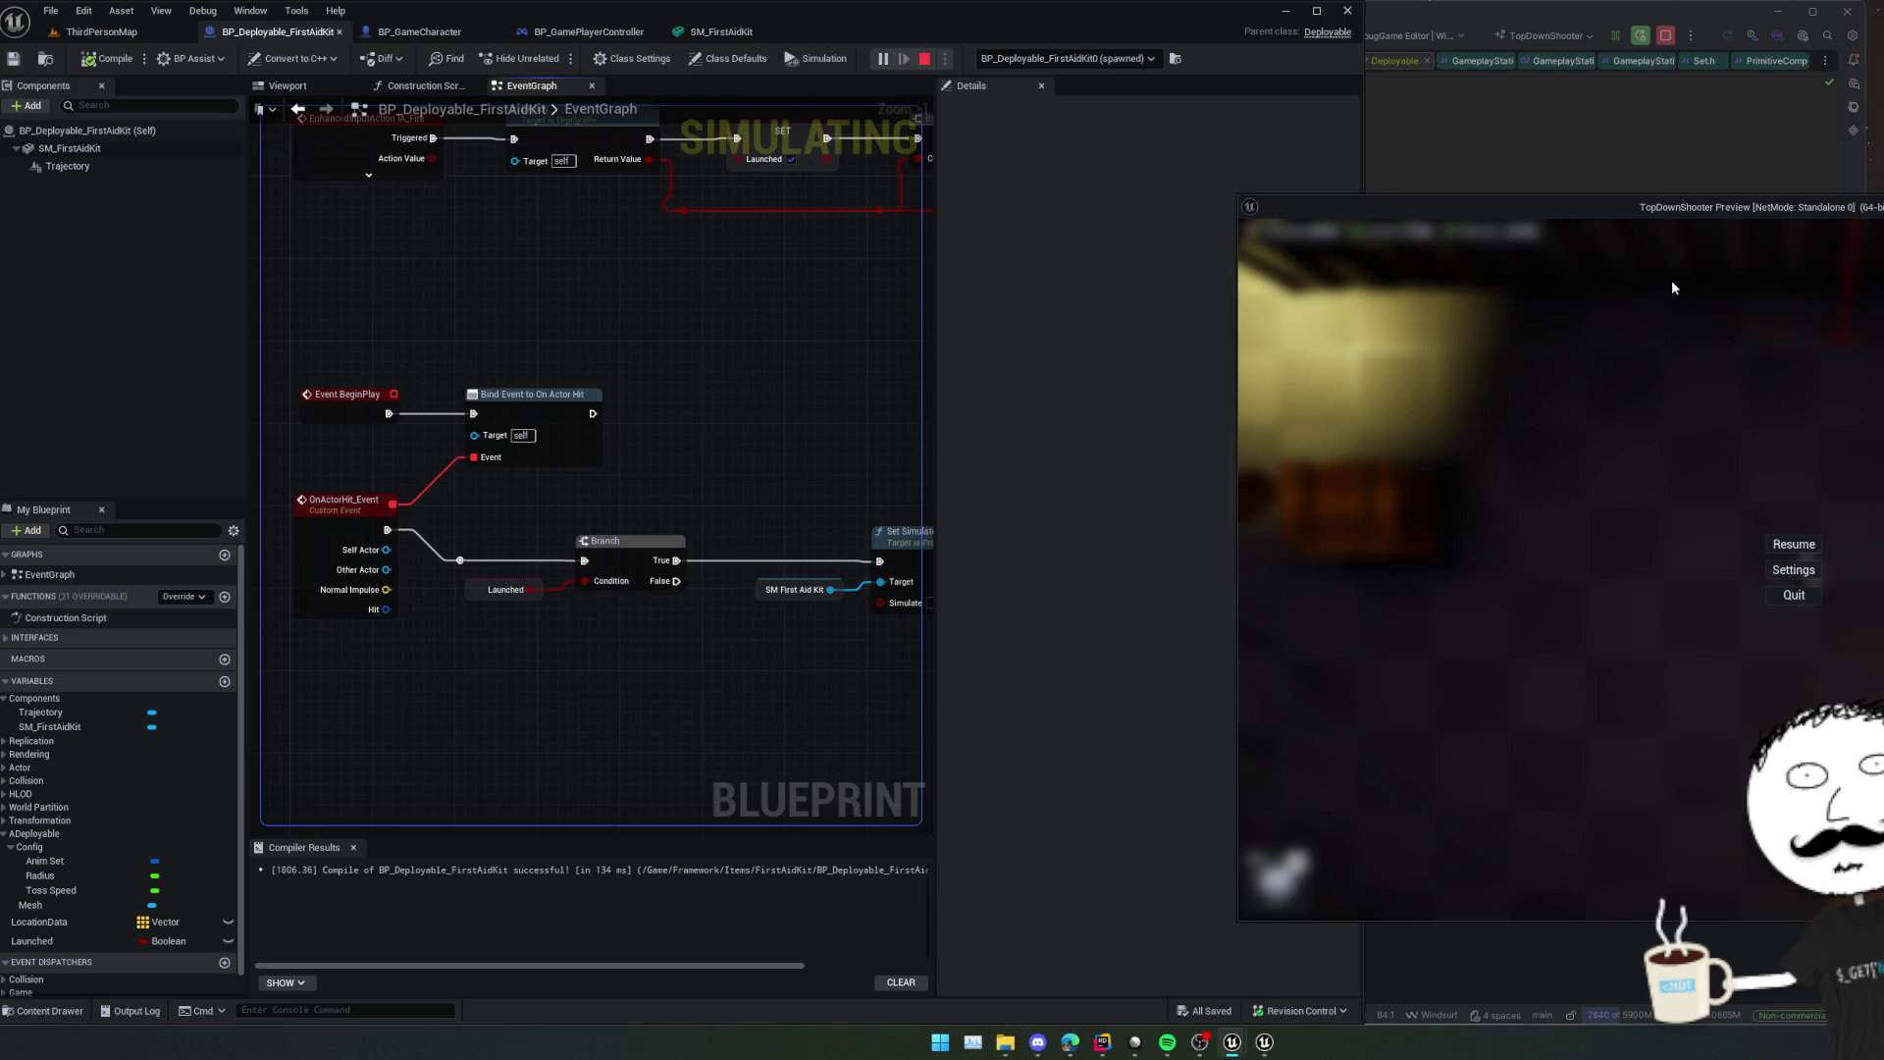
left_click_drag(1598, 216, 757, 179)
left_click(1517, 365)
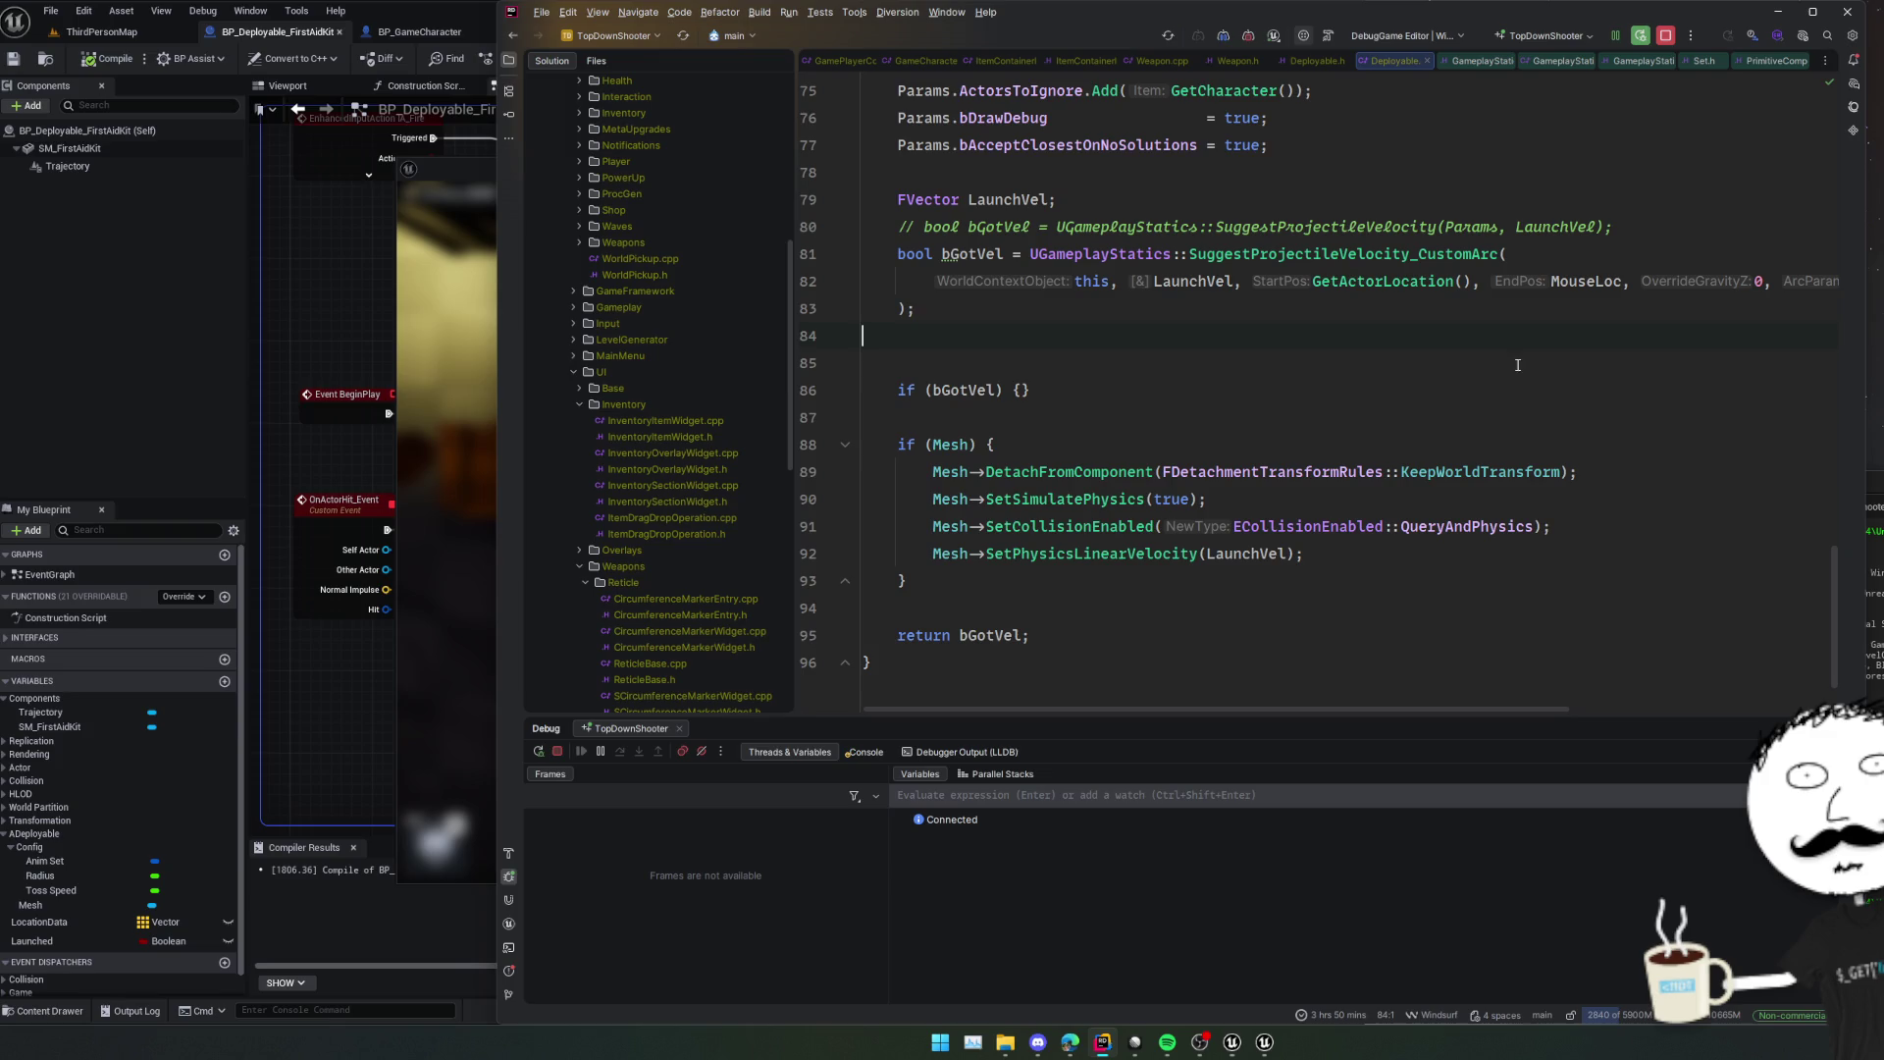
scroll(1387, 440, "down", 2)
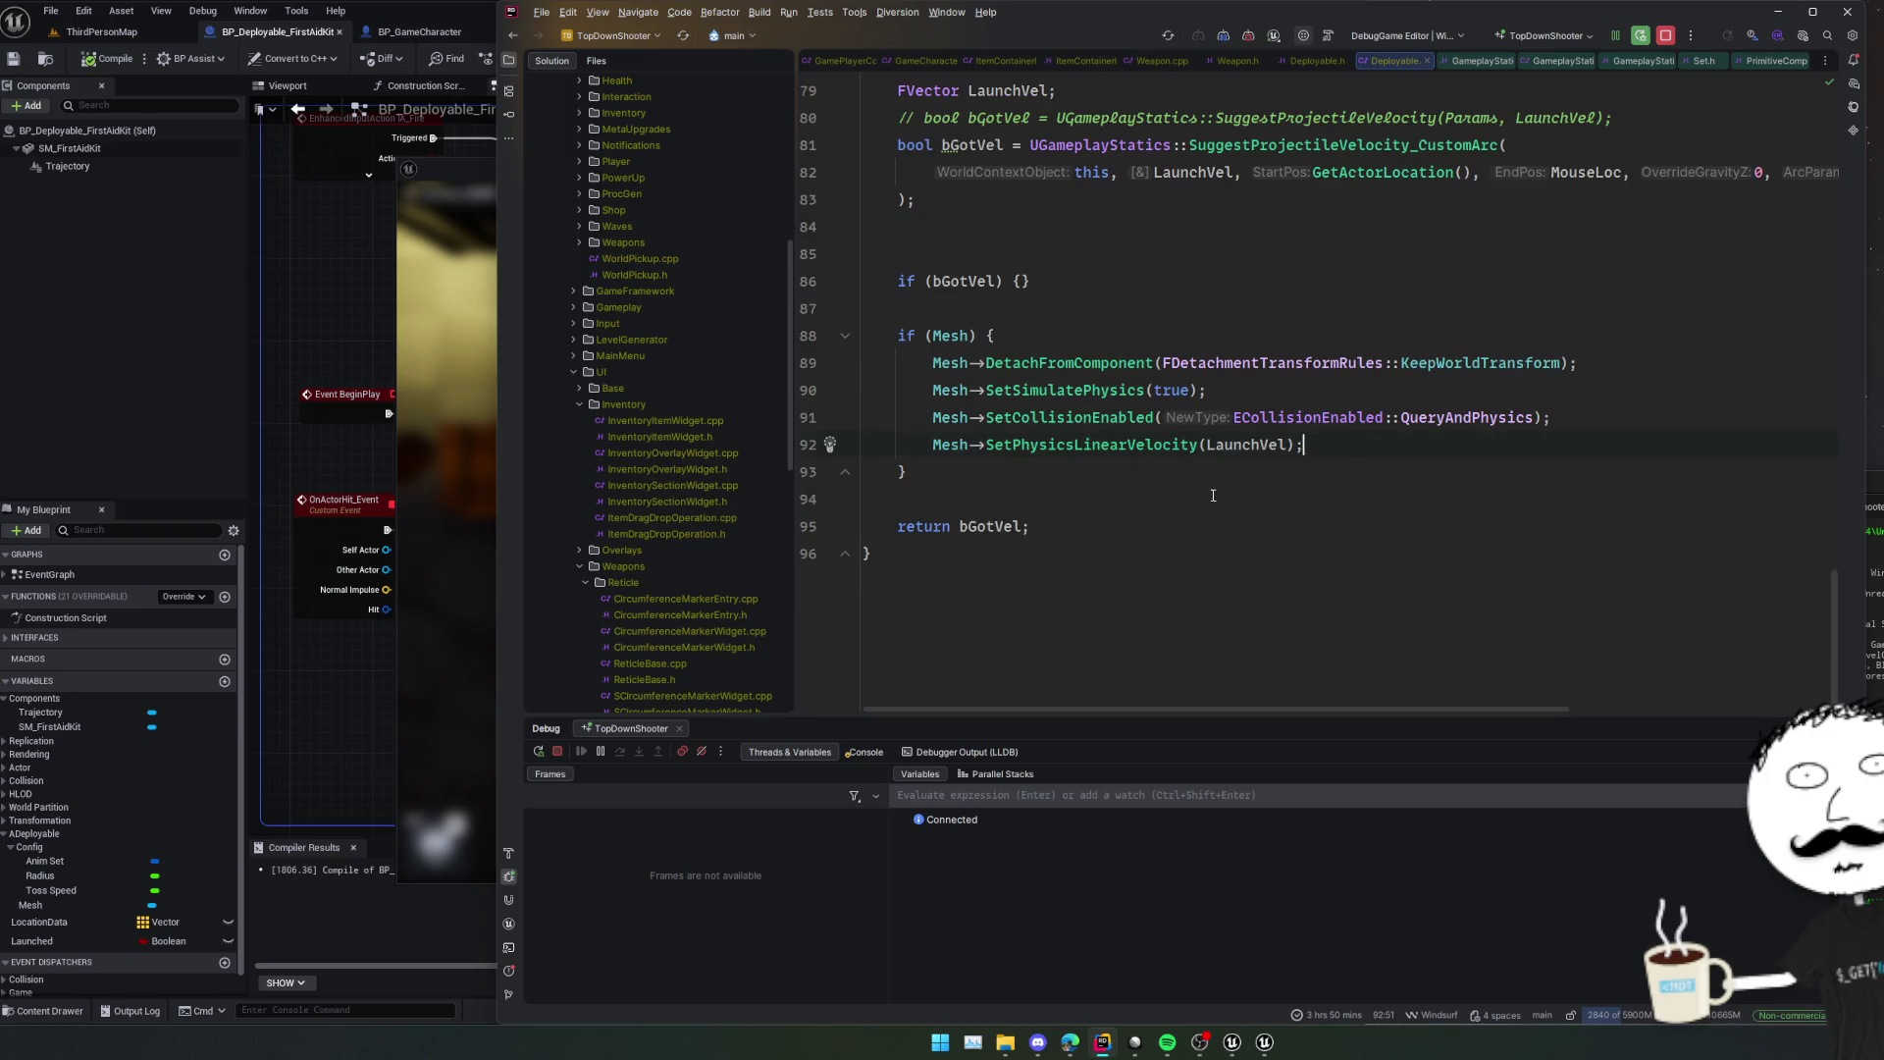
key("Return")
key("Return")
type("bLau")
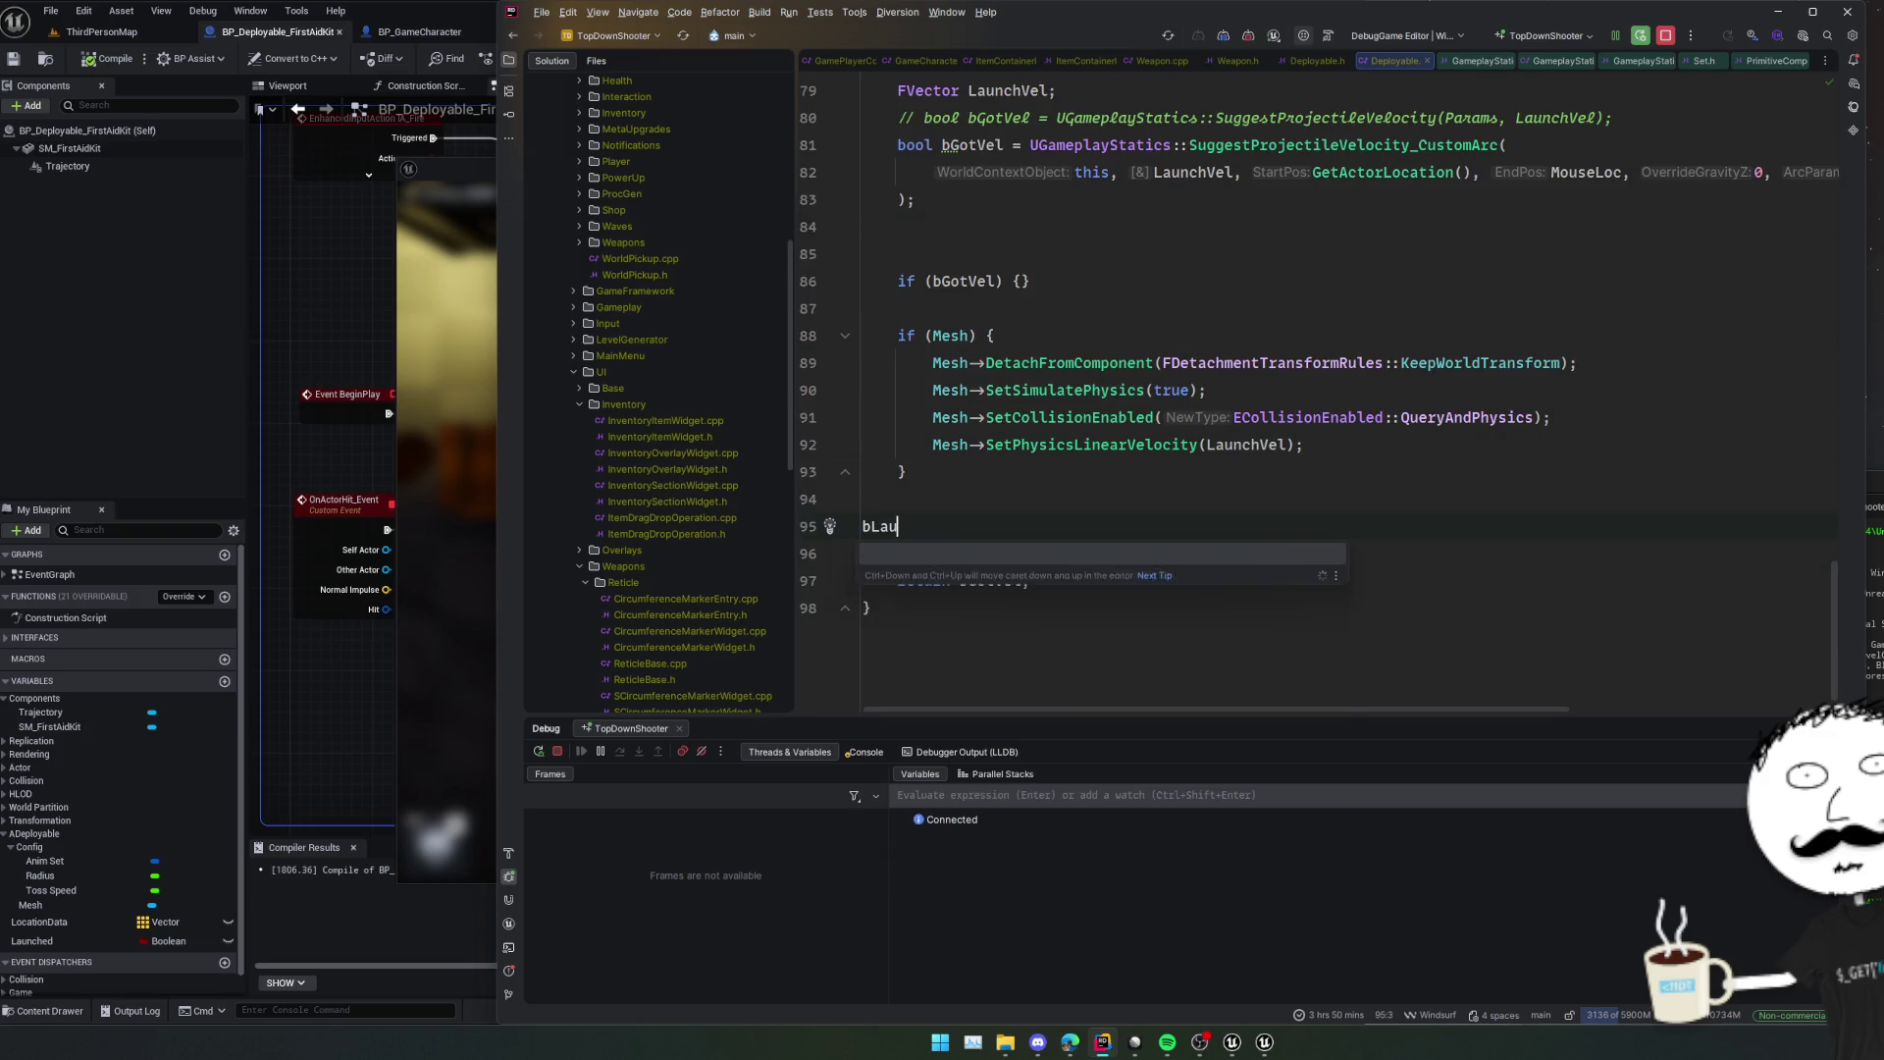
type("nched = true;")
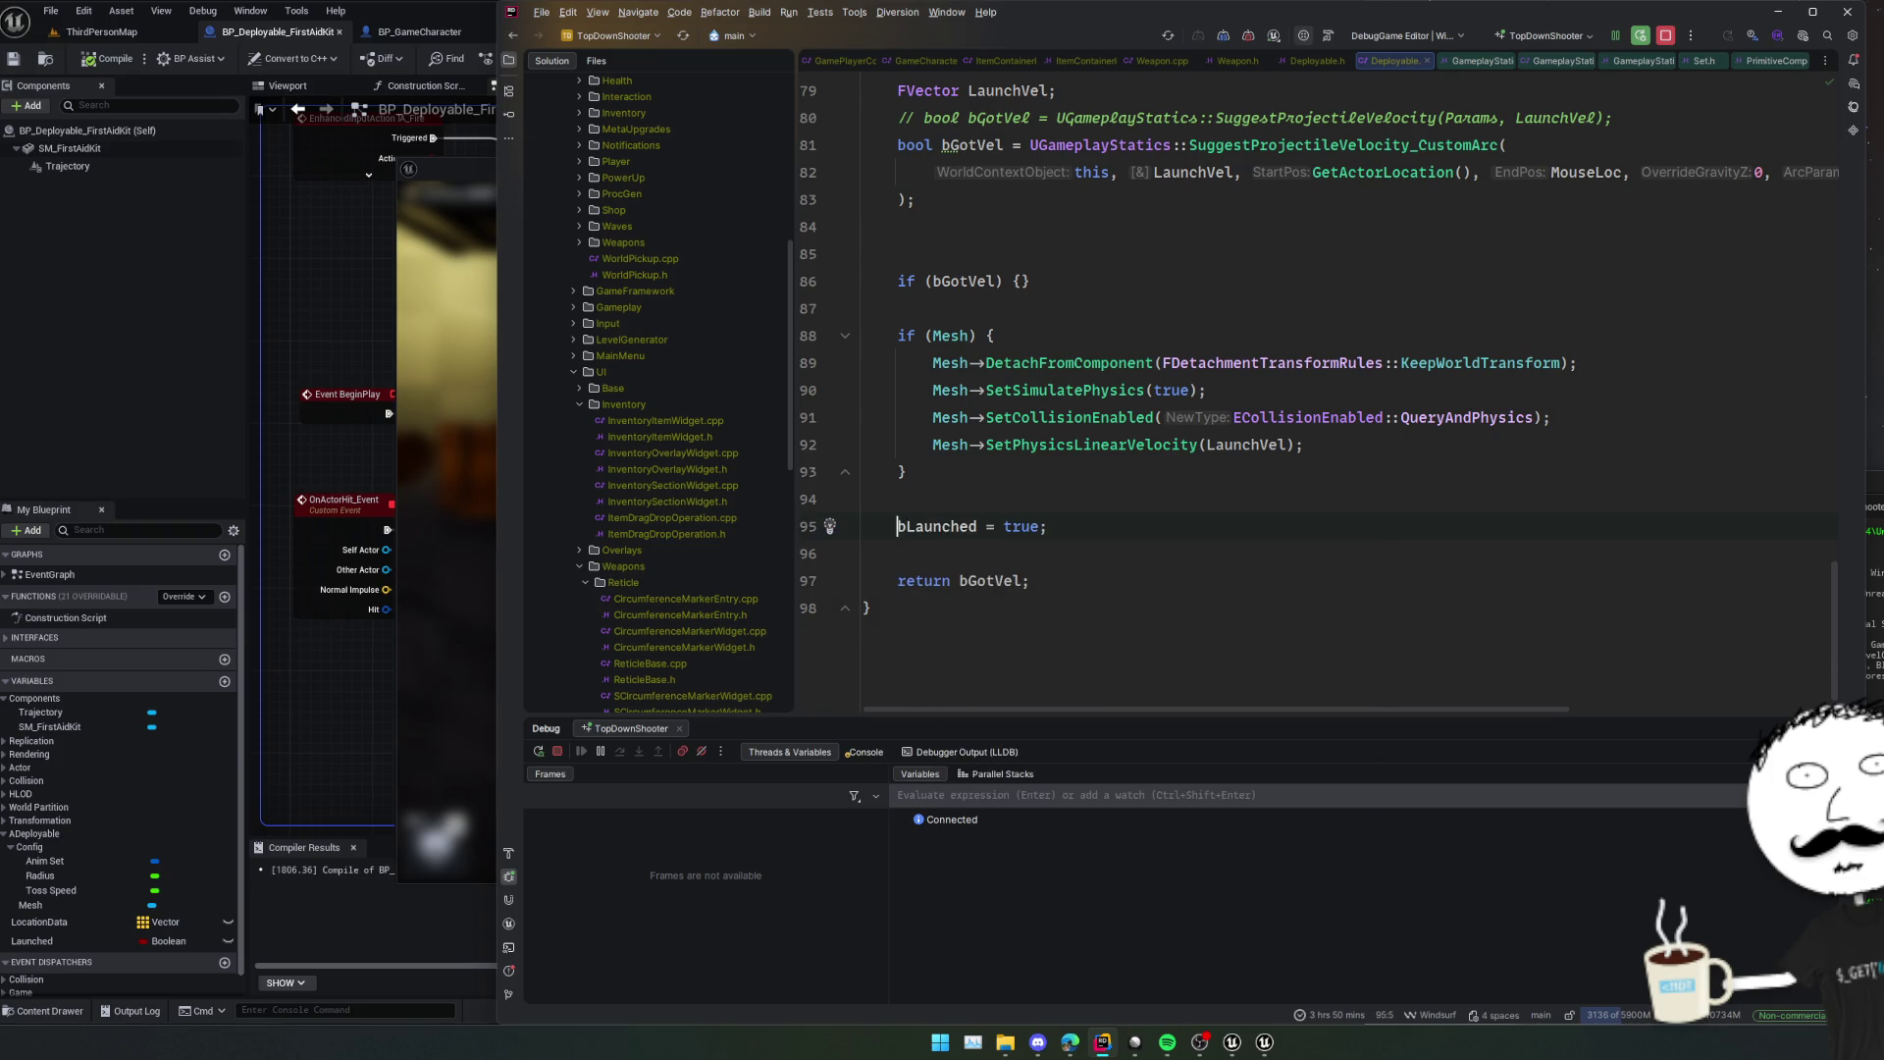
Delete the unused bGotVel lines from Deploy().
left_click(1128, 274)
key("ctrl+y")
key("BackSpace")
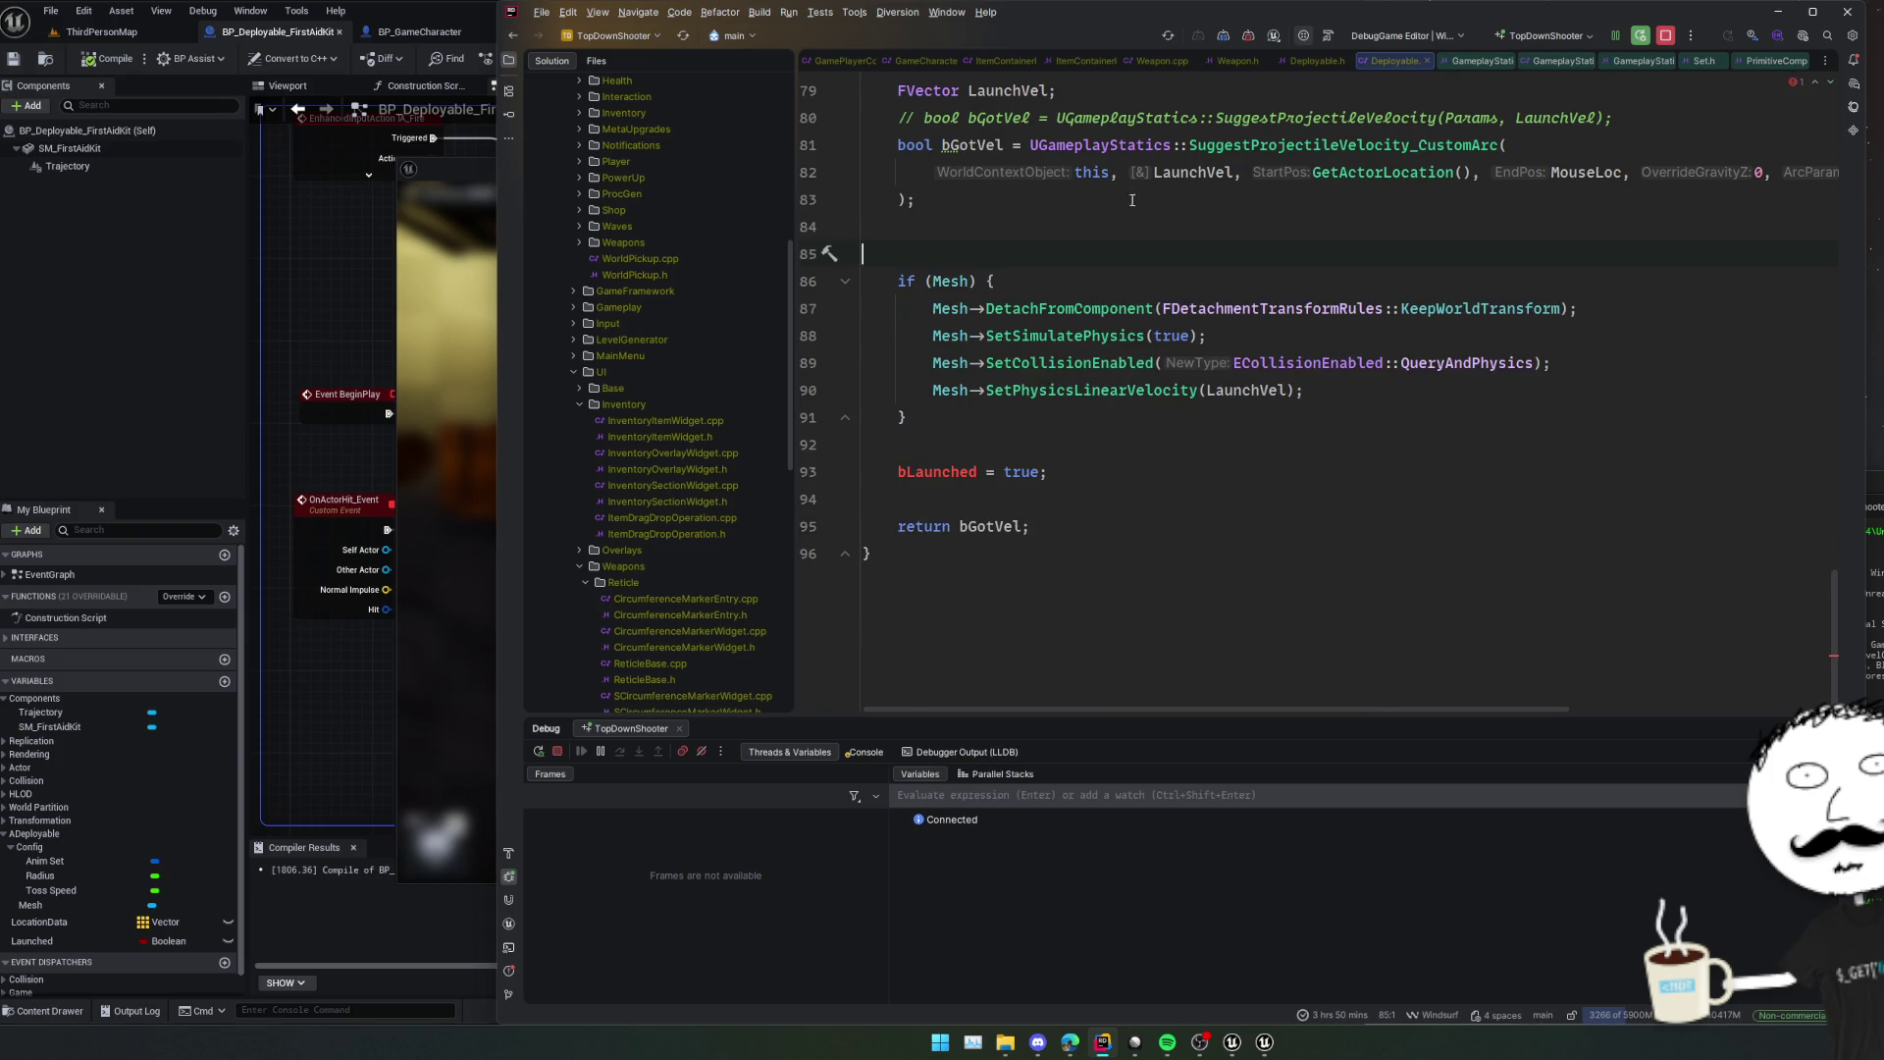
key("ctrl+y")
scroll(1115, 305, "up", 3)
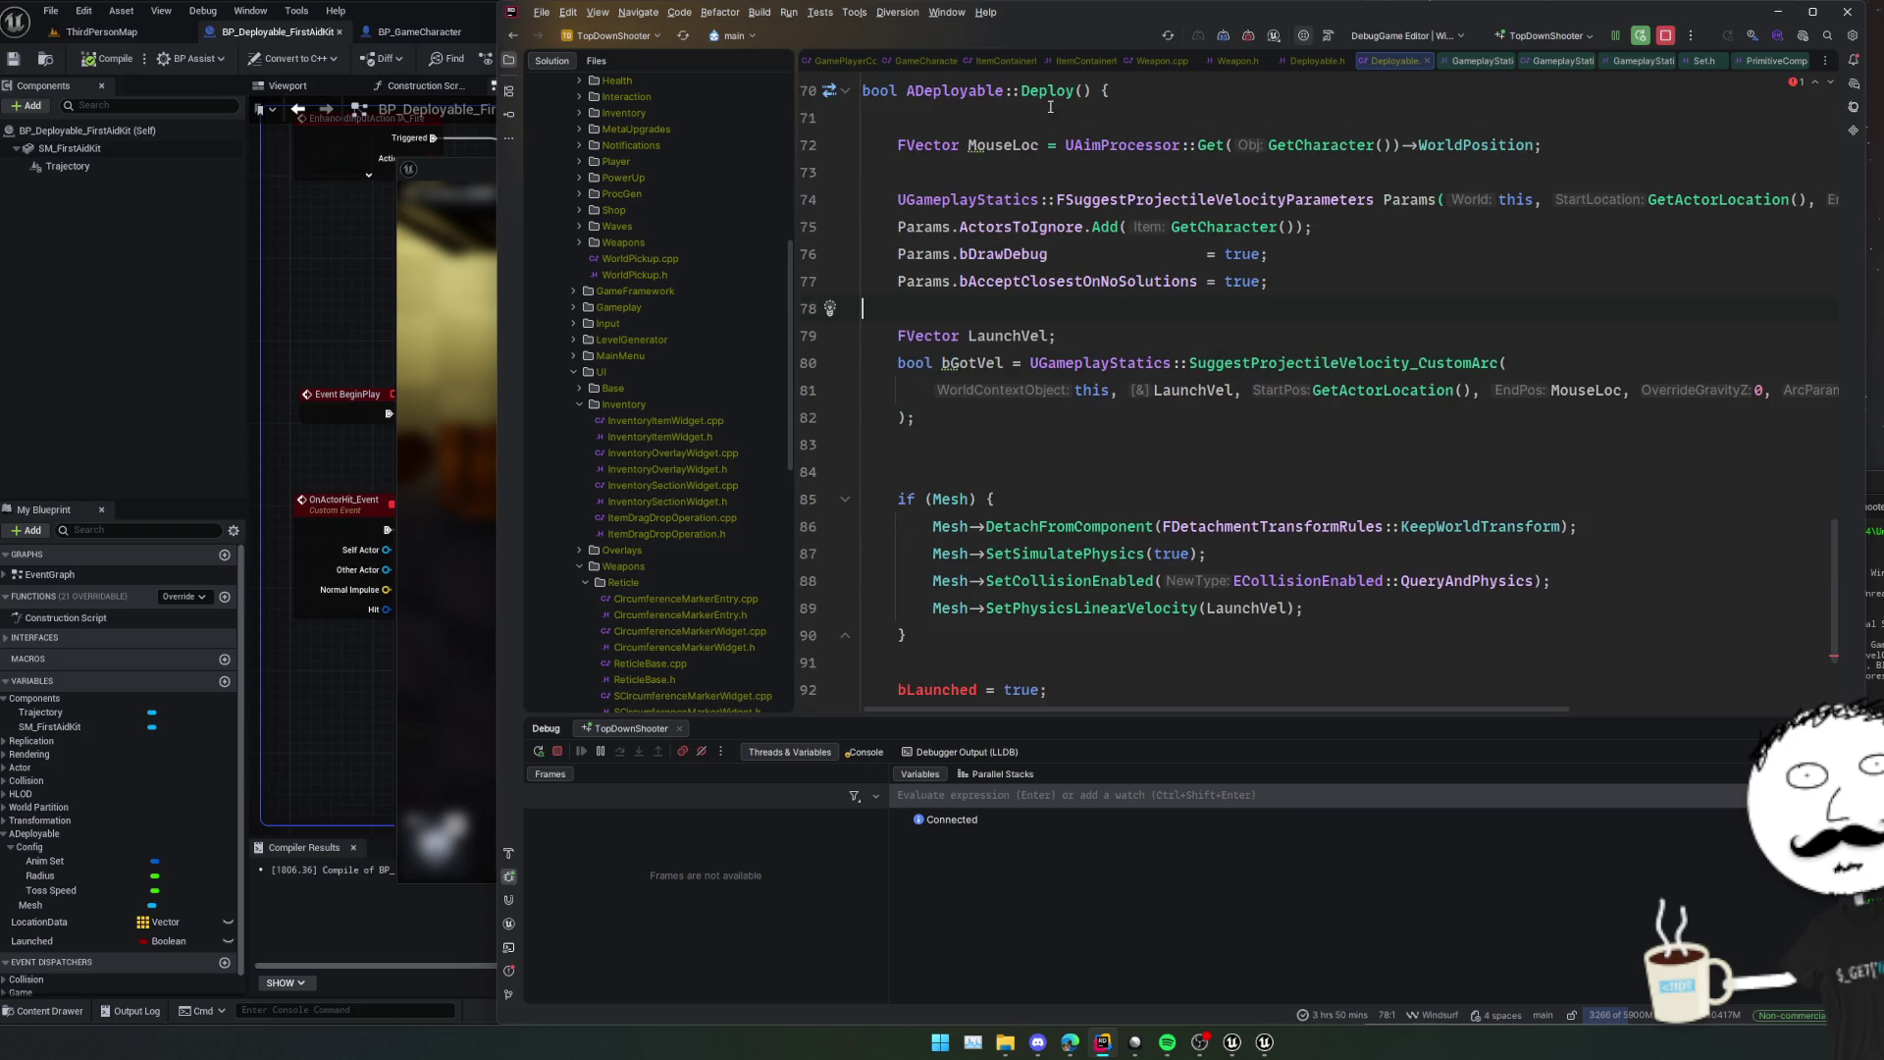
Duplicate the TossSpeed property into a State bool bLaunched = false, and set TossSpeed to 0.5.
left_click(1048, 90, "ctrl")
scroll(1355, 330, "up", 5)
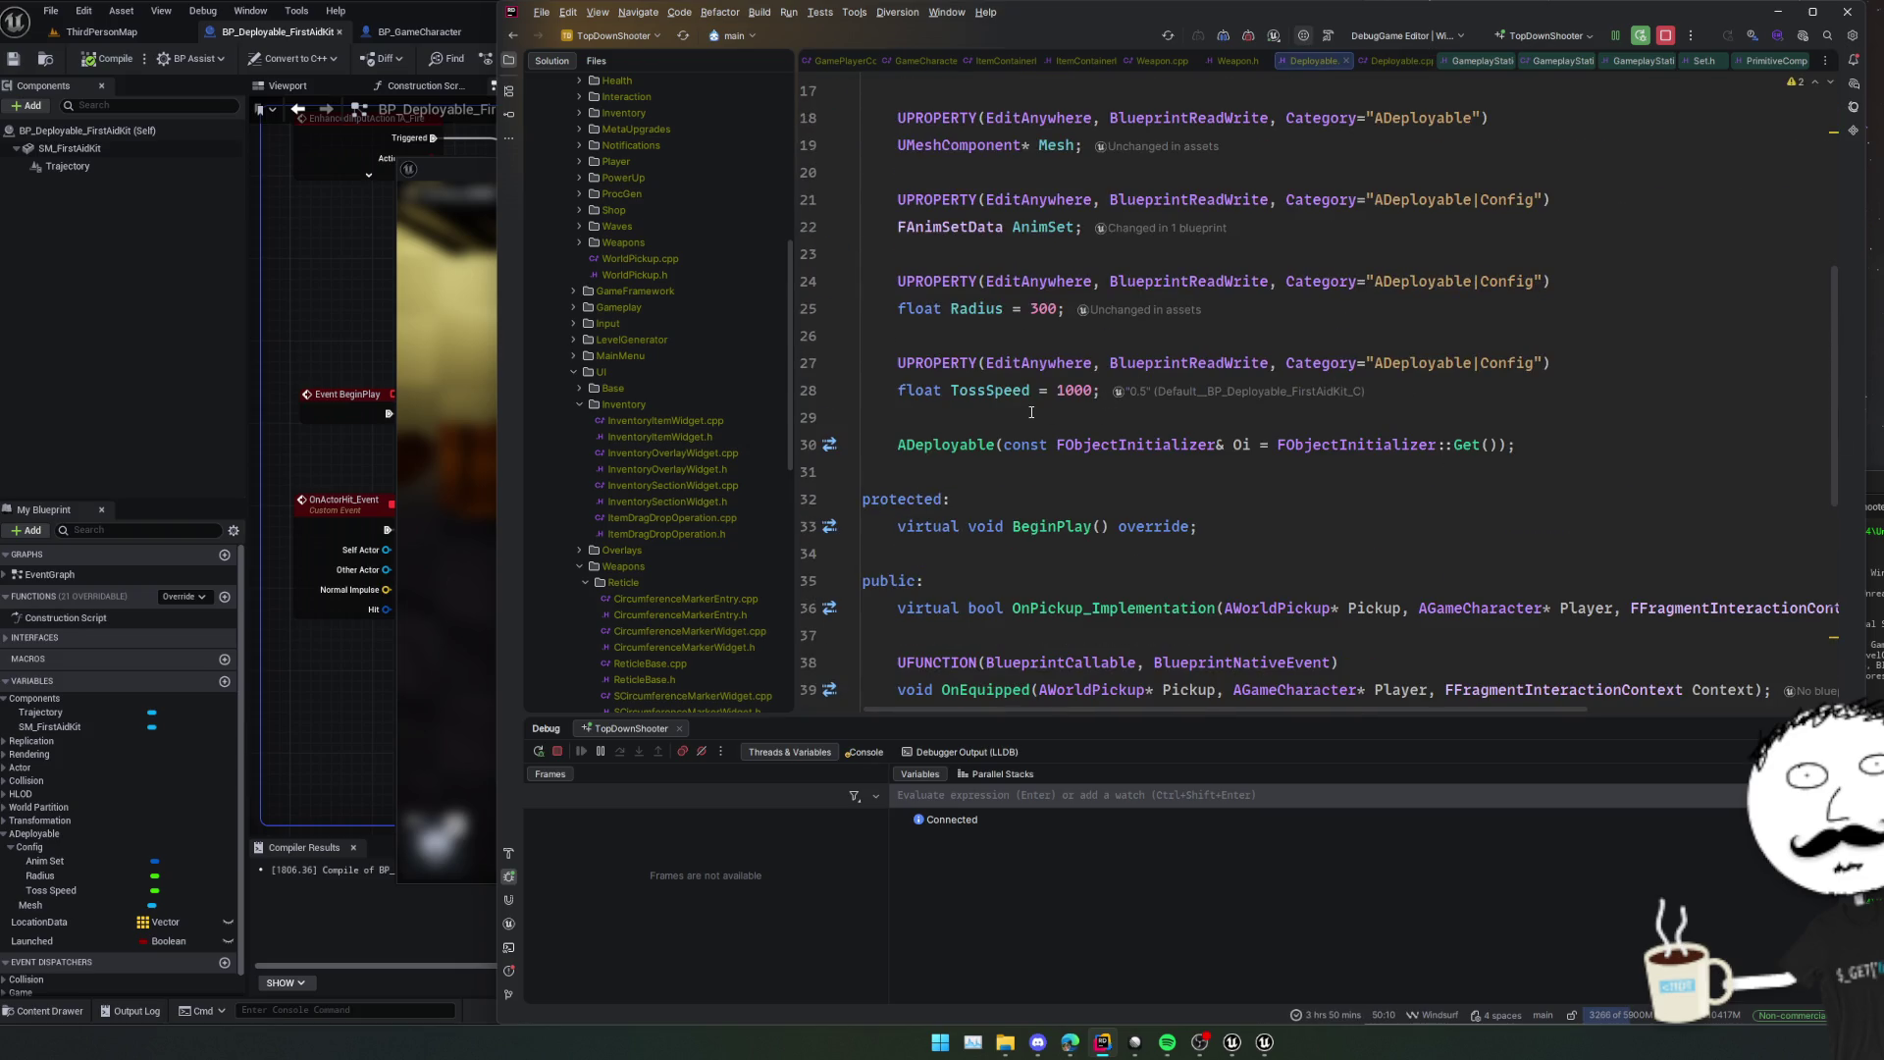
left_click_drag(1032, 412, 863, 362)
key("ctrl+d")
double_click(1508, 444)
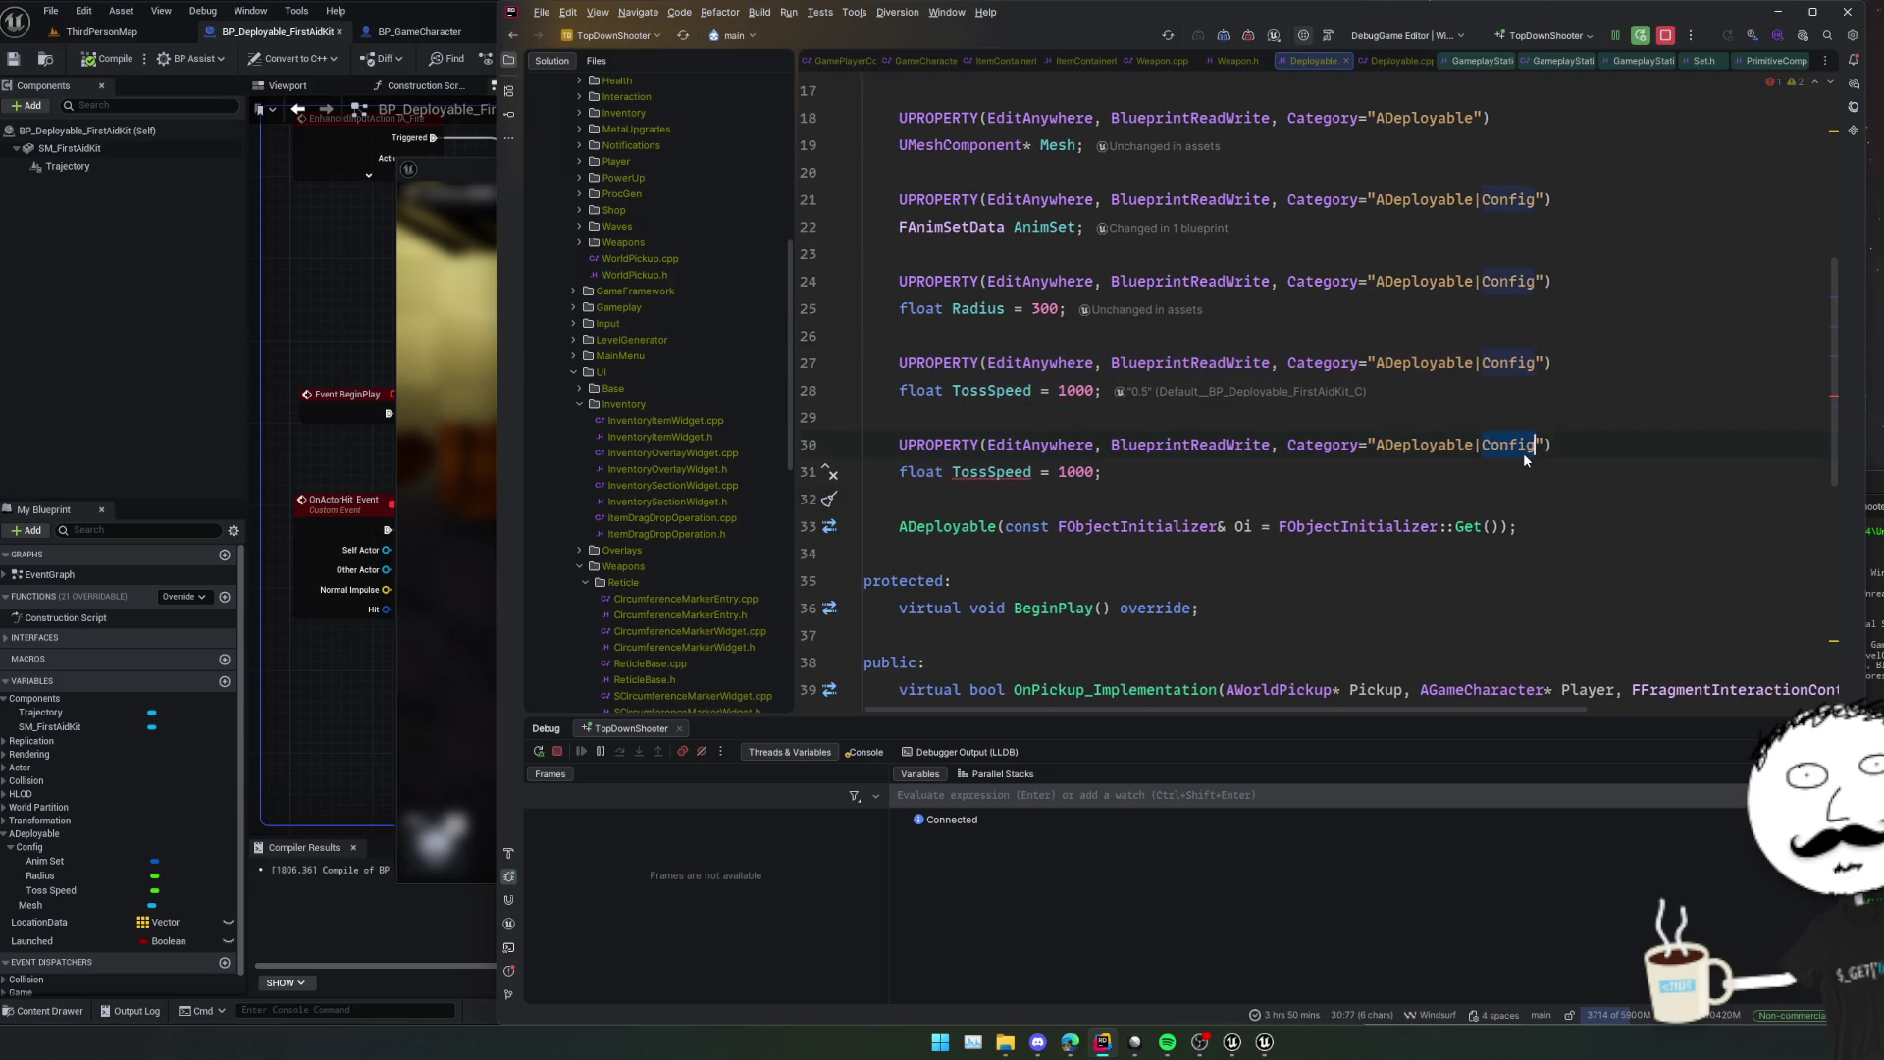
type("State")
key("shift+Home")
key("BackSpace")
type("bool")
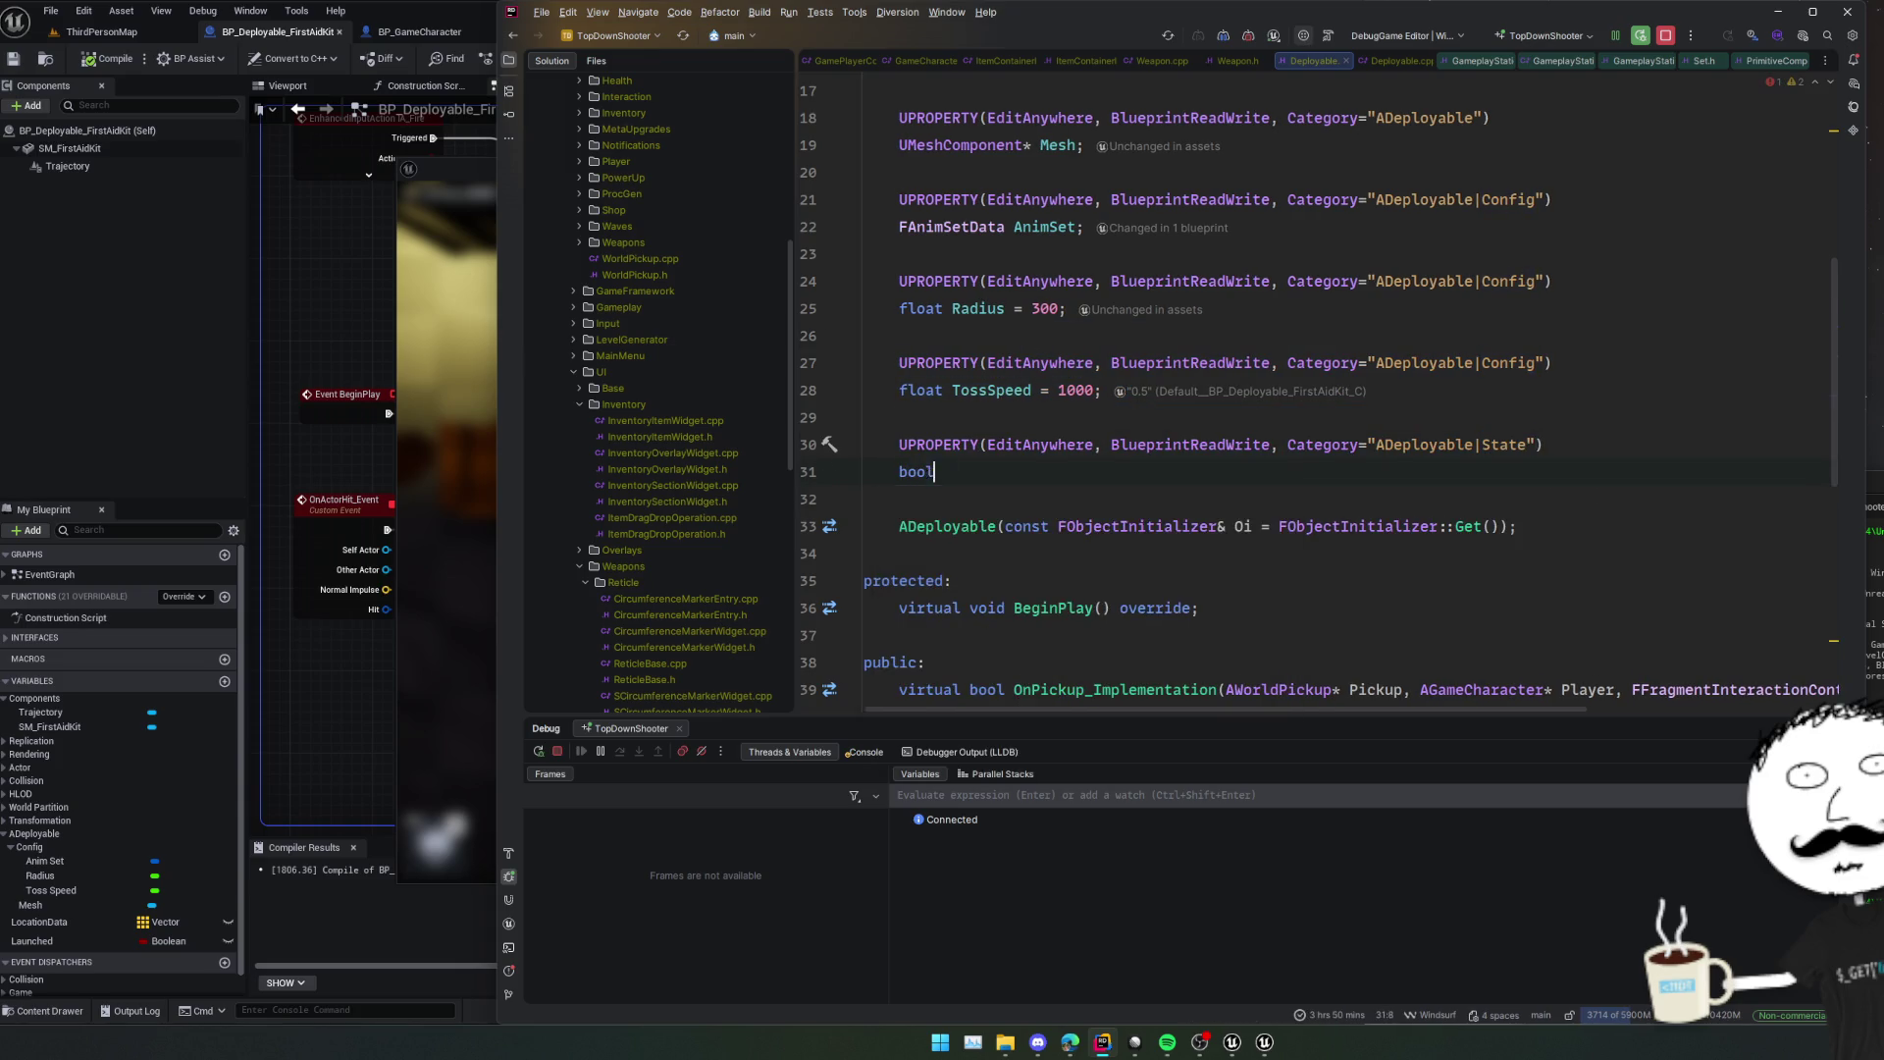
type(" bLaunchetrue;")
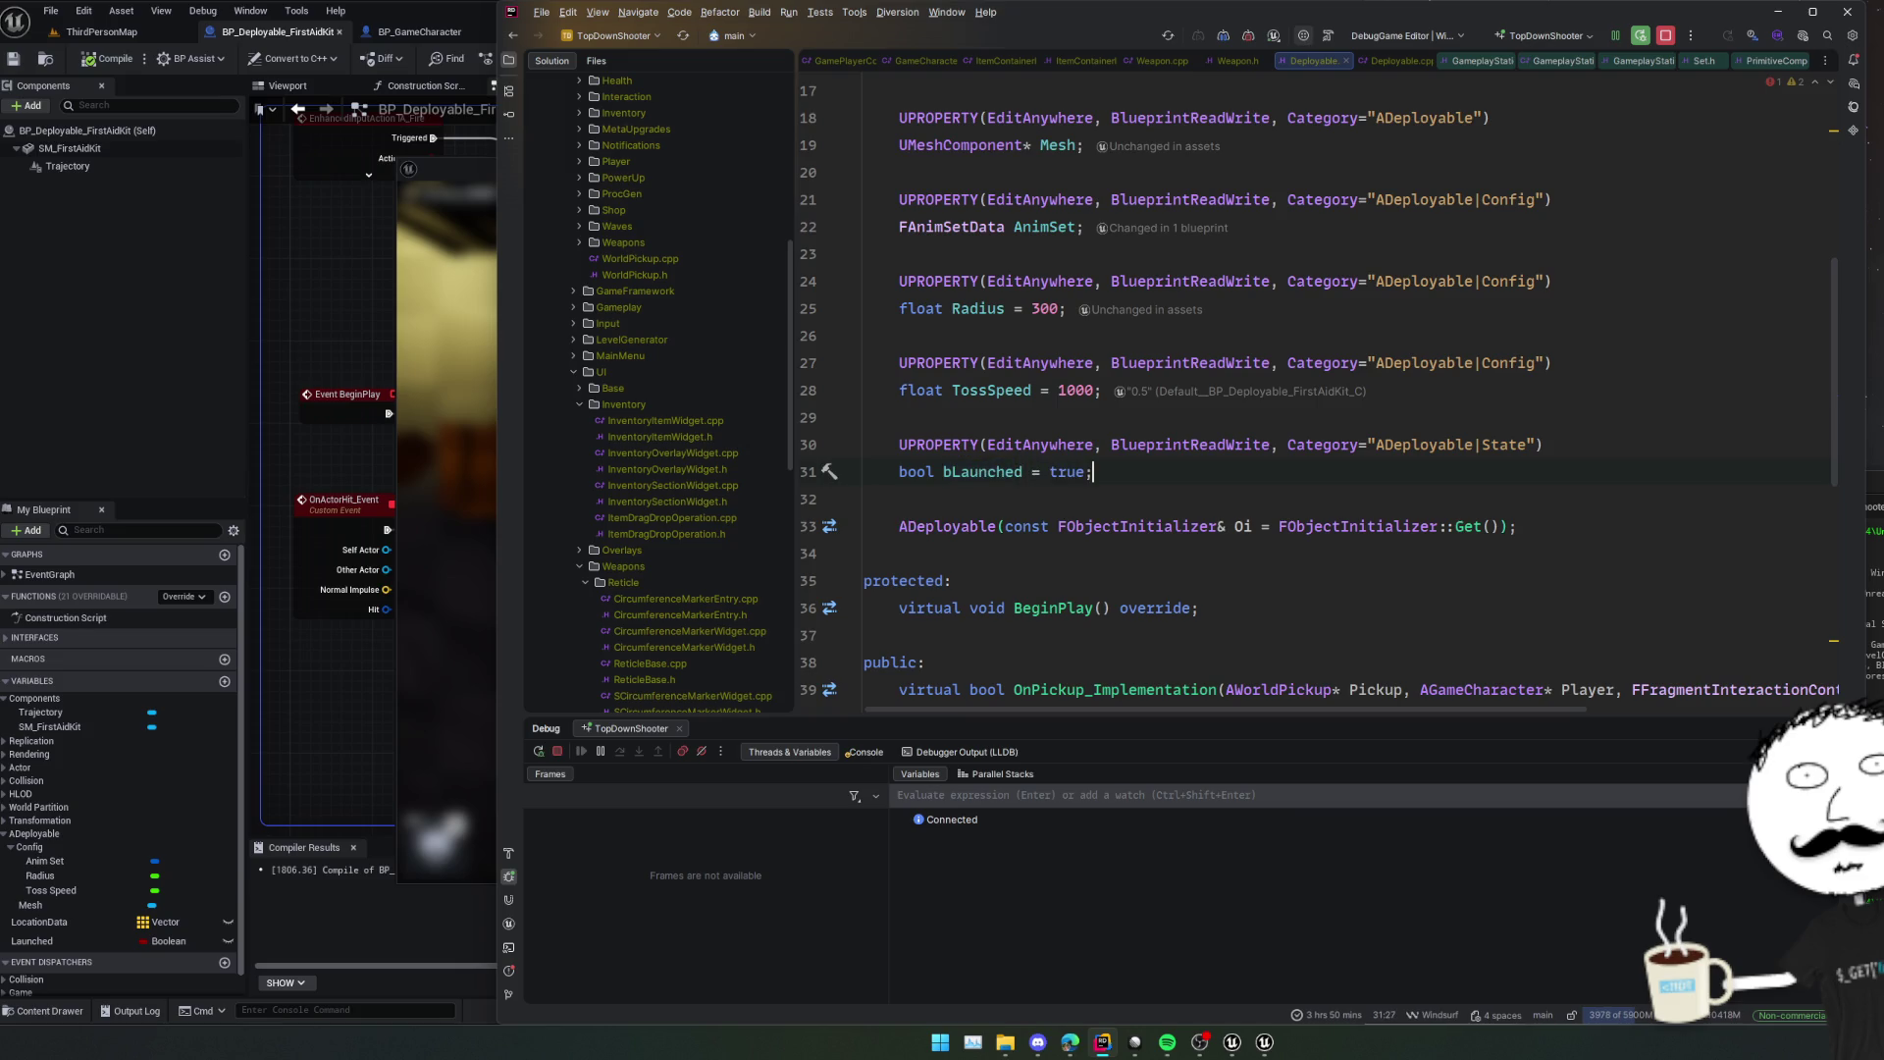
type("fals")
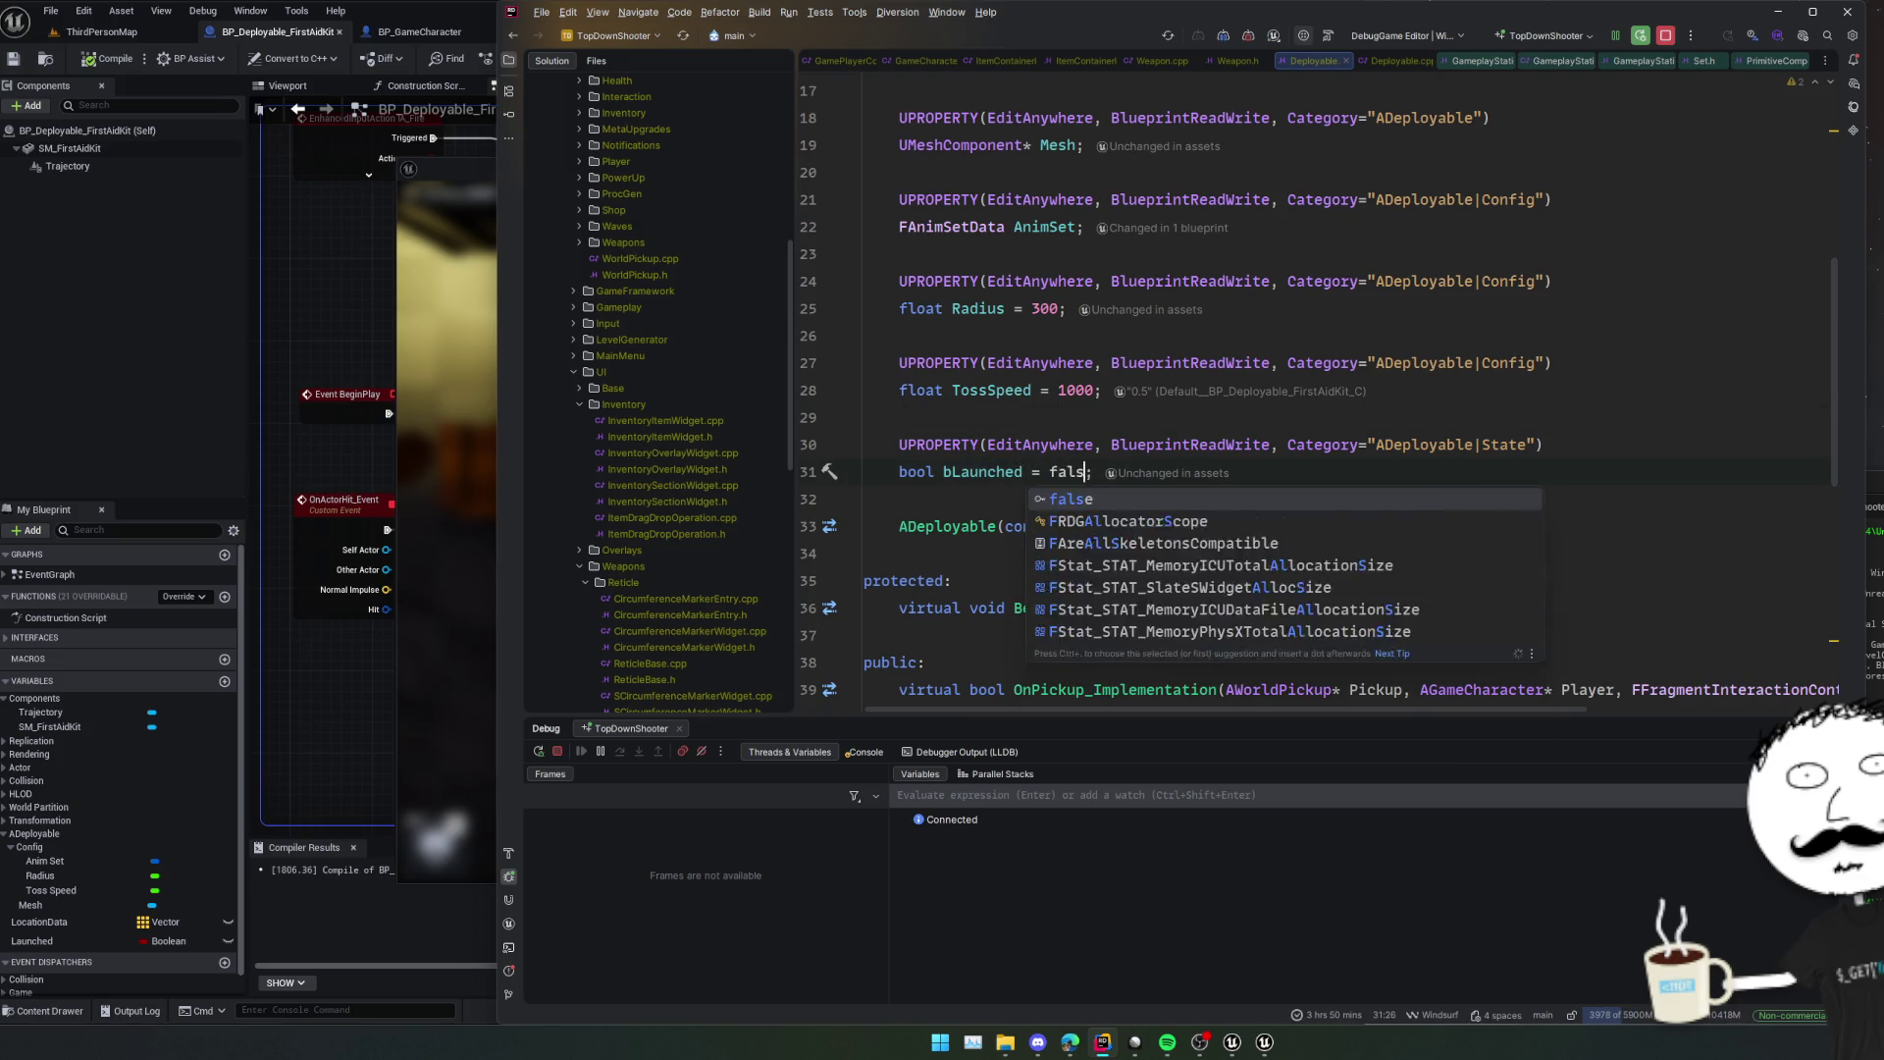
key("Return")
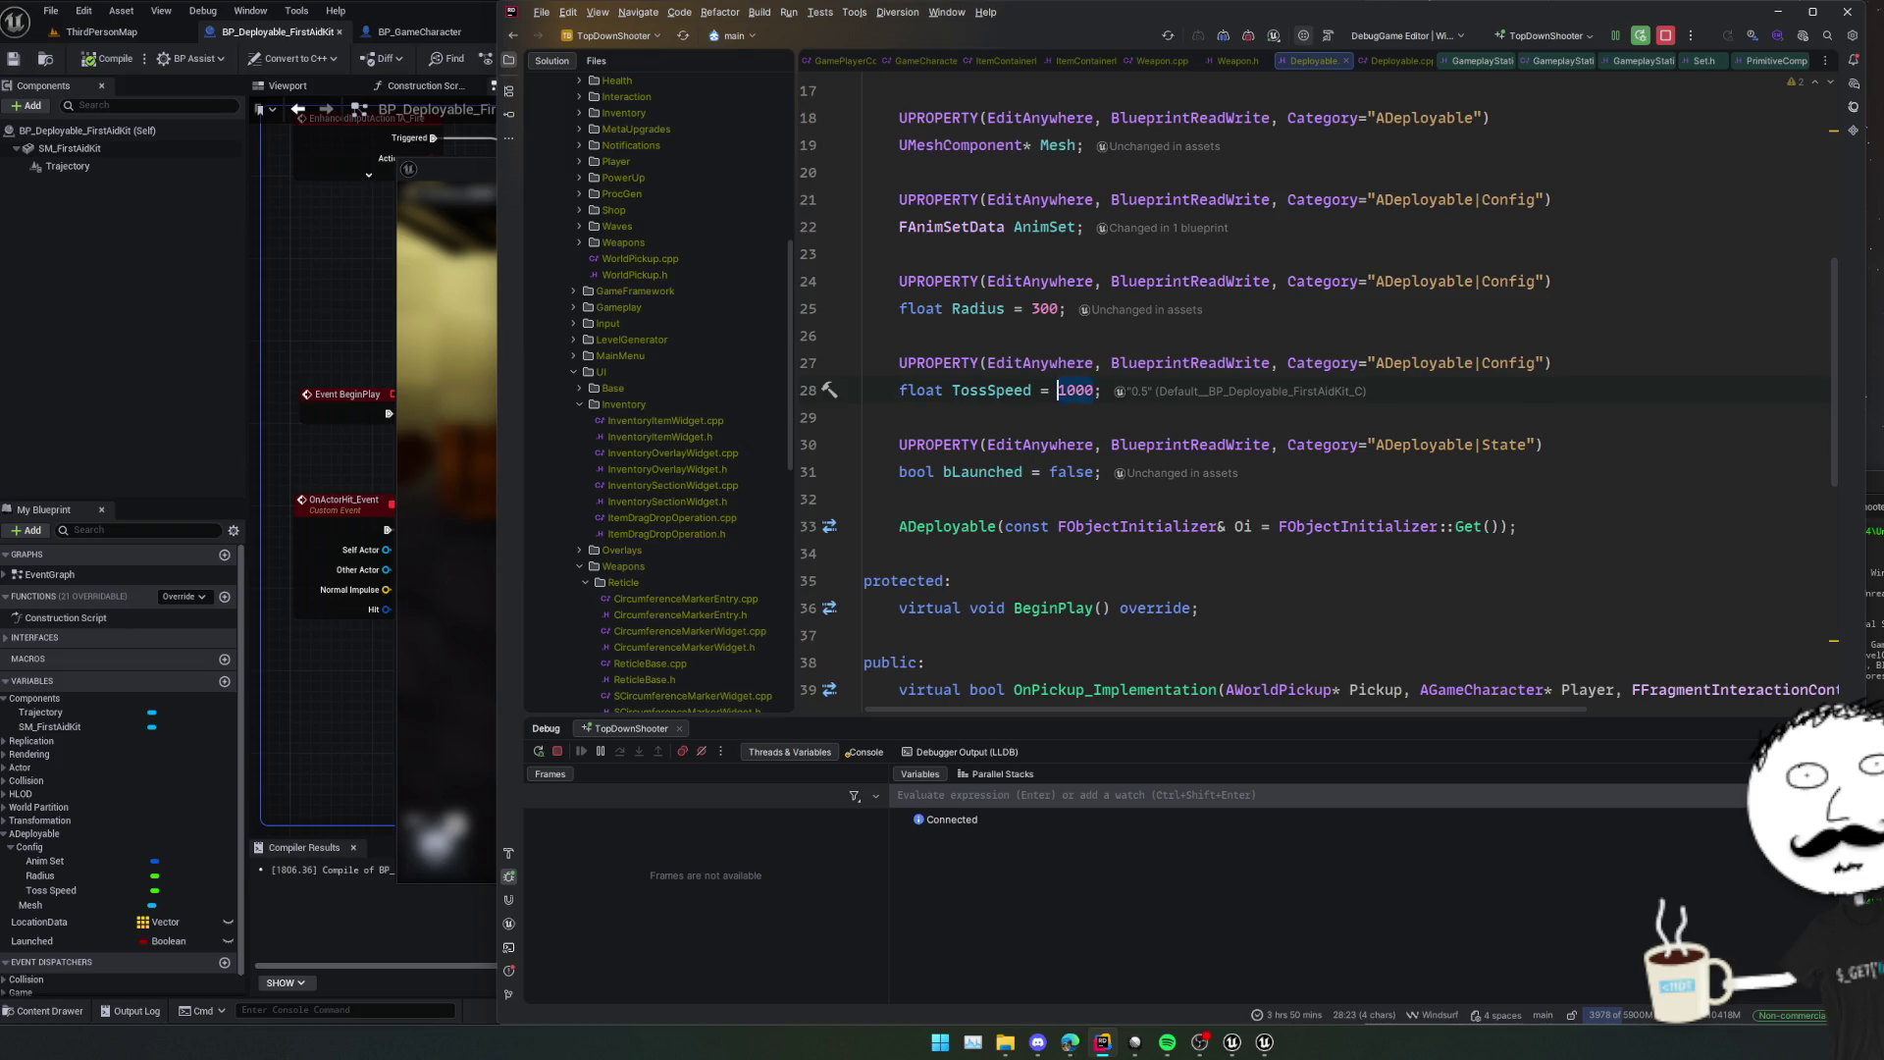
type("0.5")
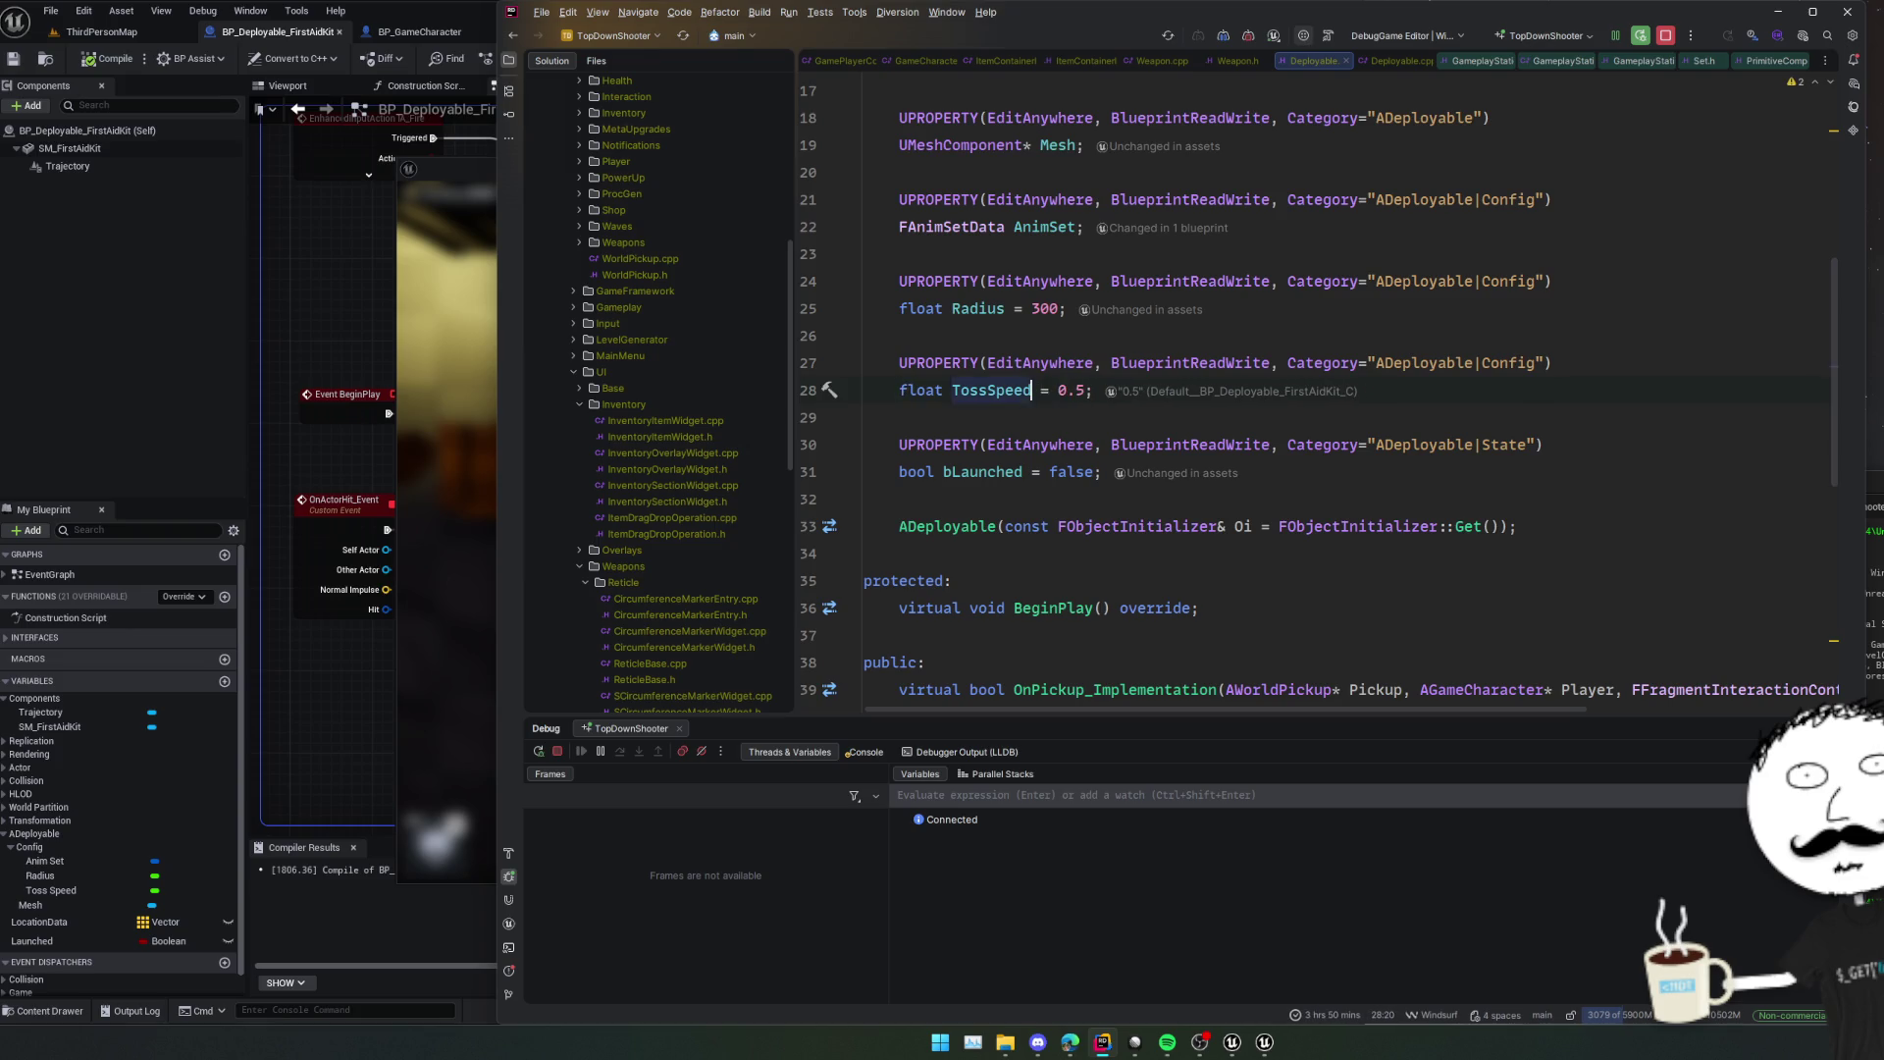
key("shift+F6")
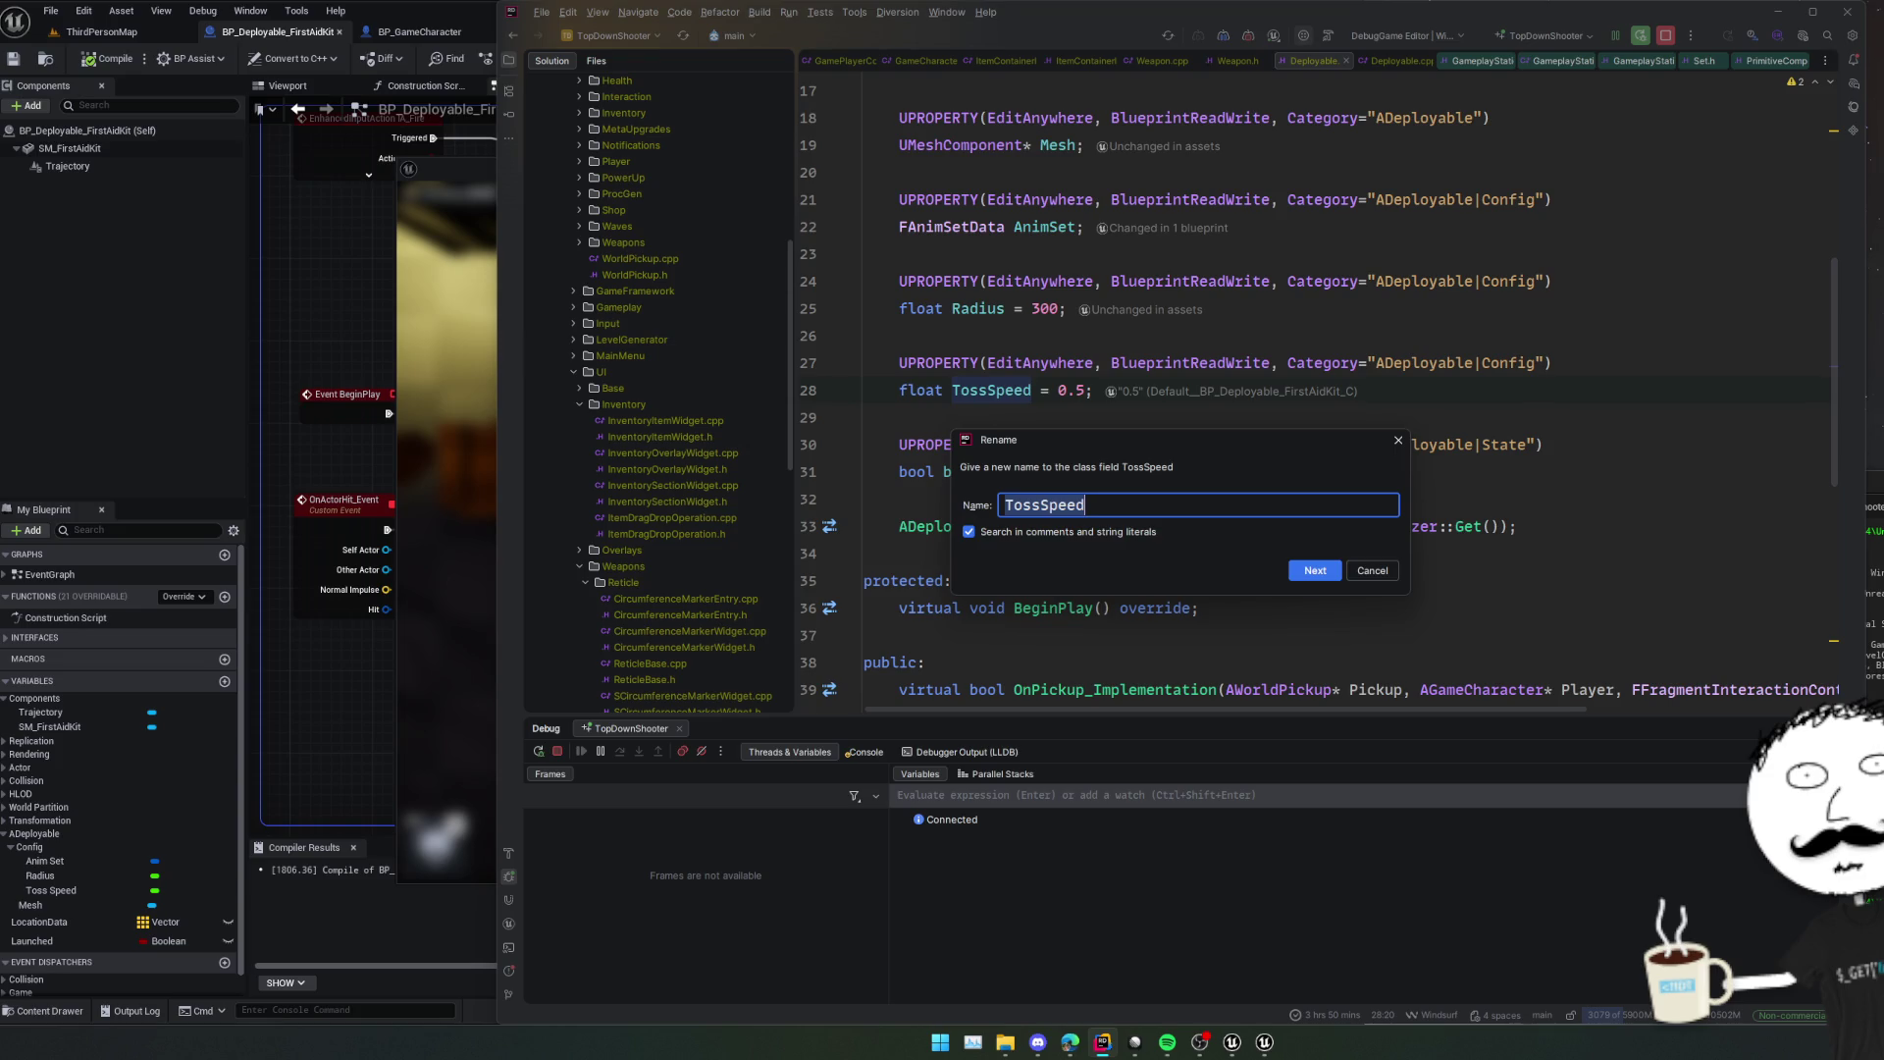
Rename TossSpeed to Arc throughout the code without adding a core redirect.
type("ArSpeed")
key("Return")
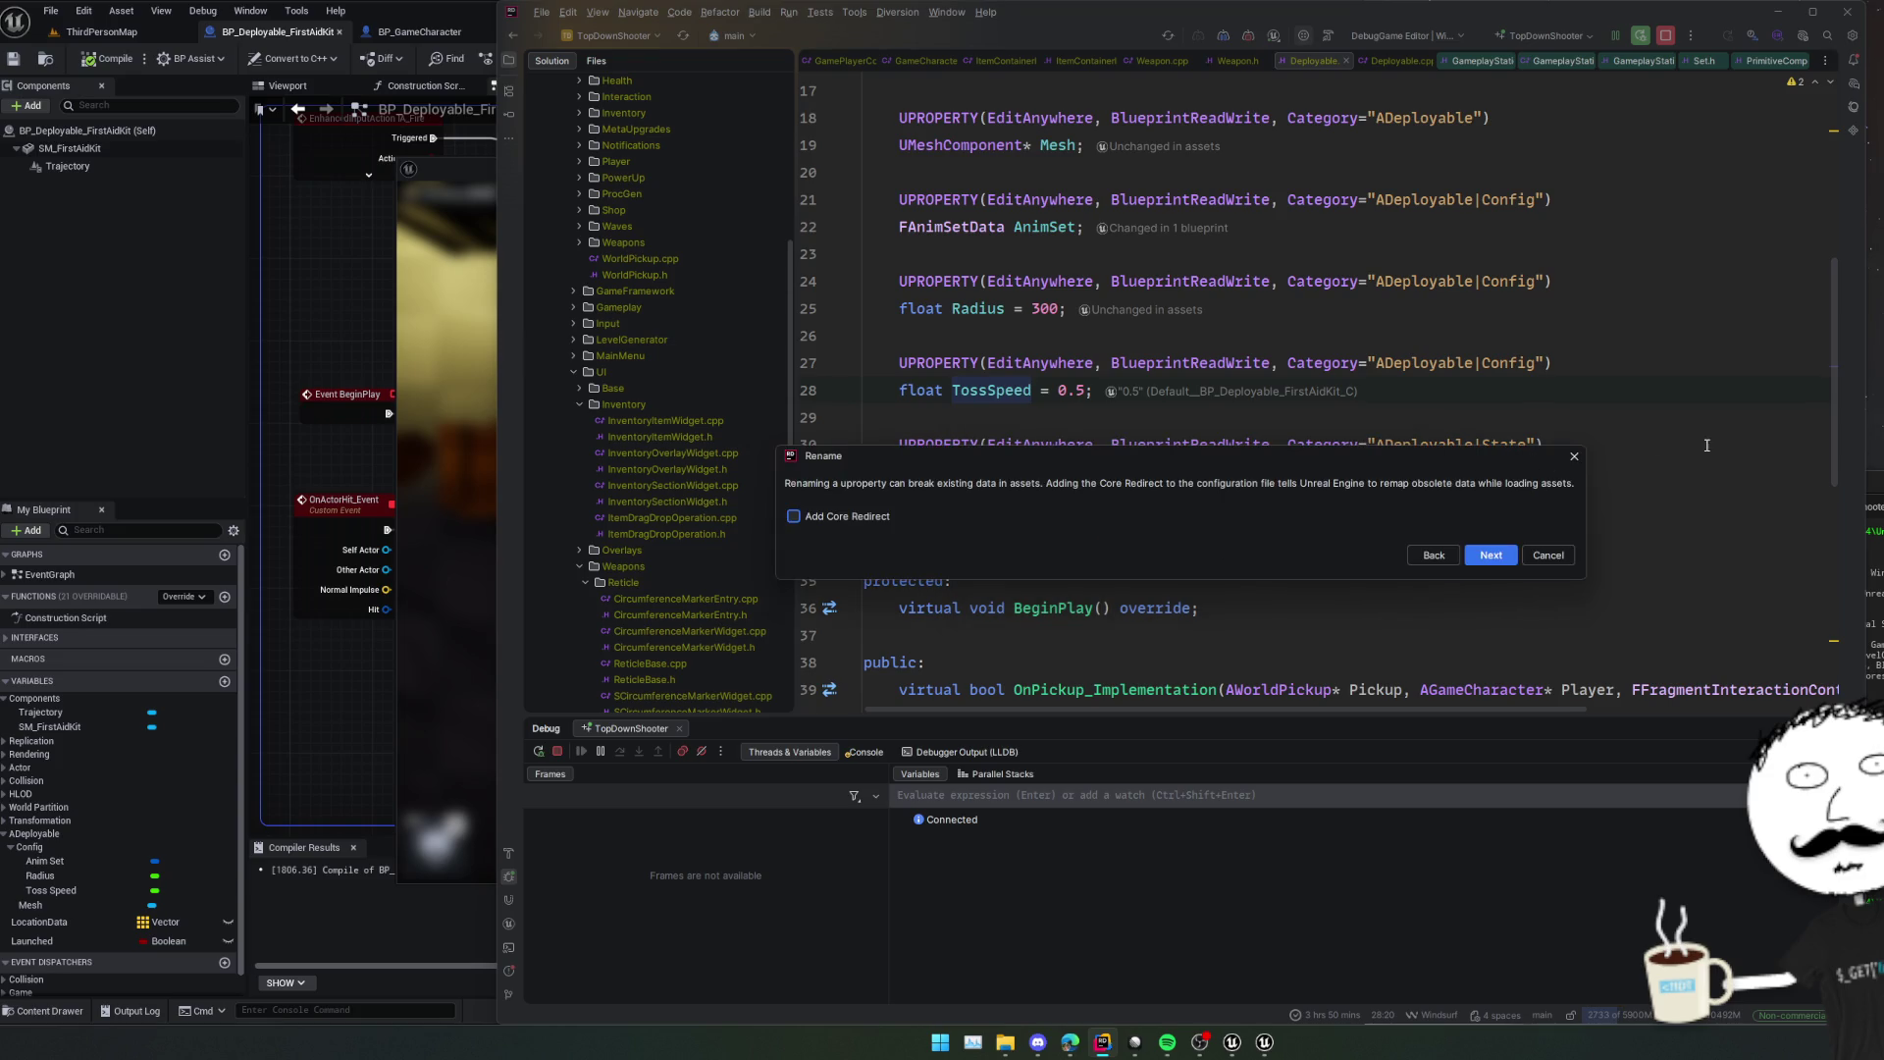
left_click(1493, 561)
left_click(1265, 473)
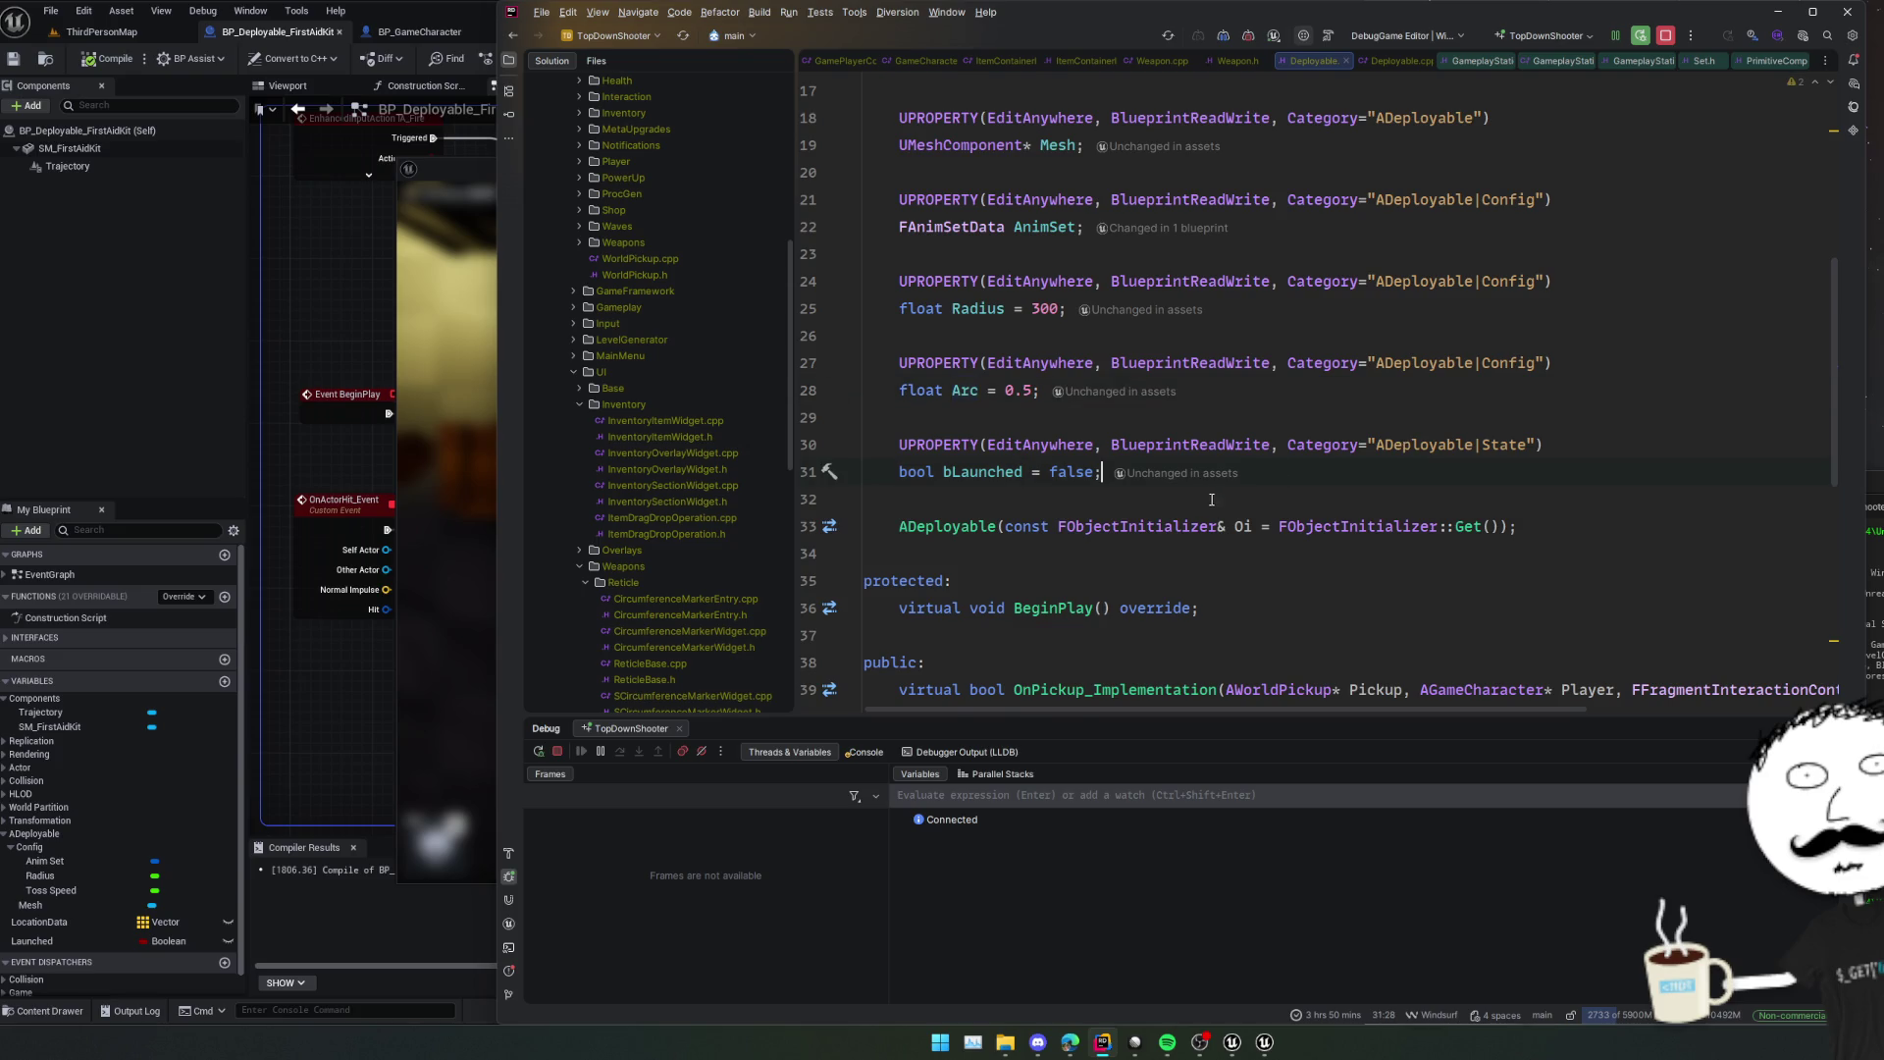
Type a virtual OnHit declaration below BeginPlay, then delete the unfinished line.
scroll(1076, 415, "down", 2)
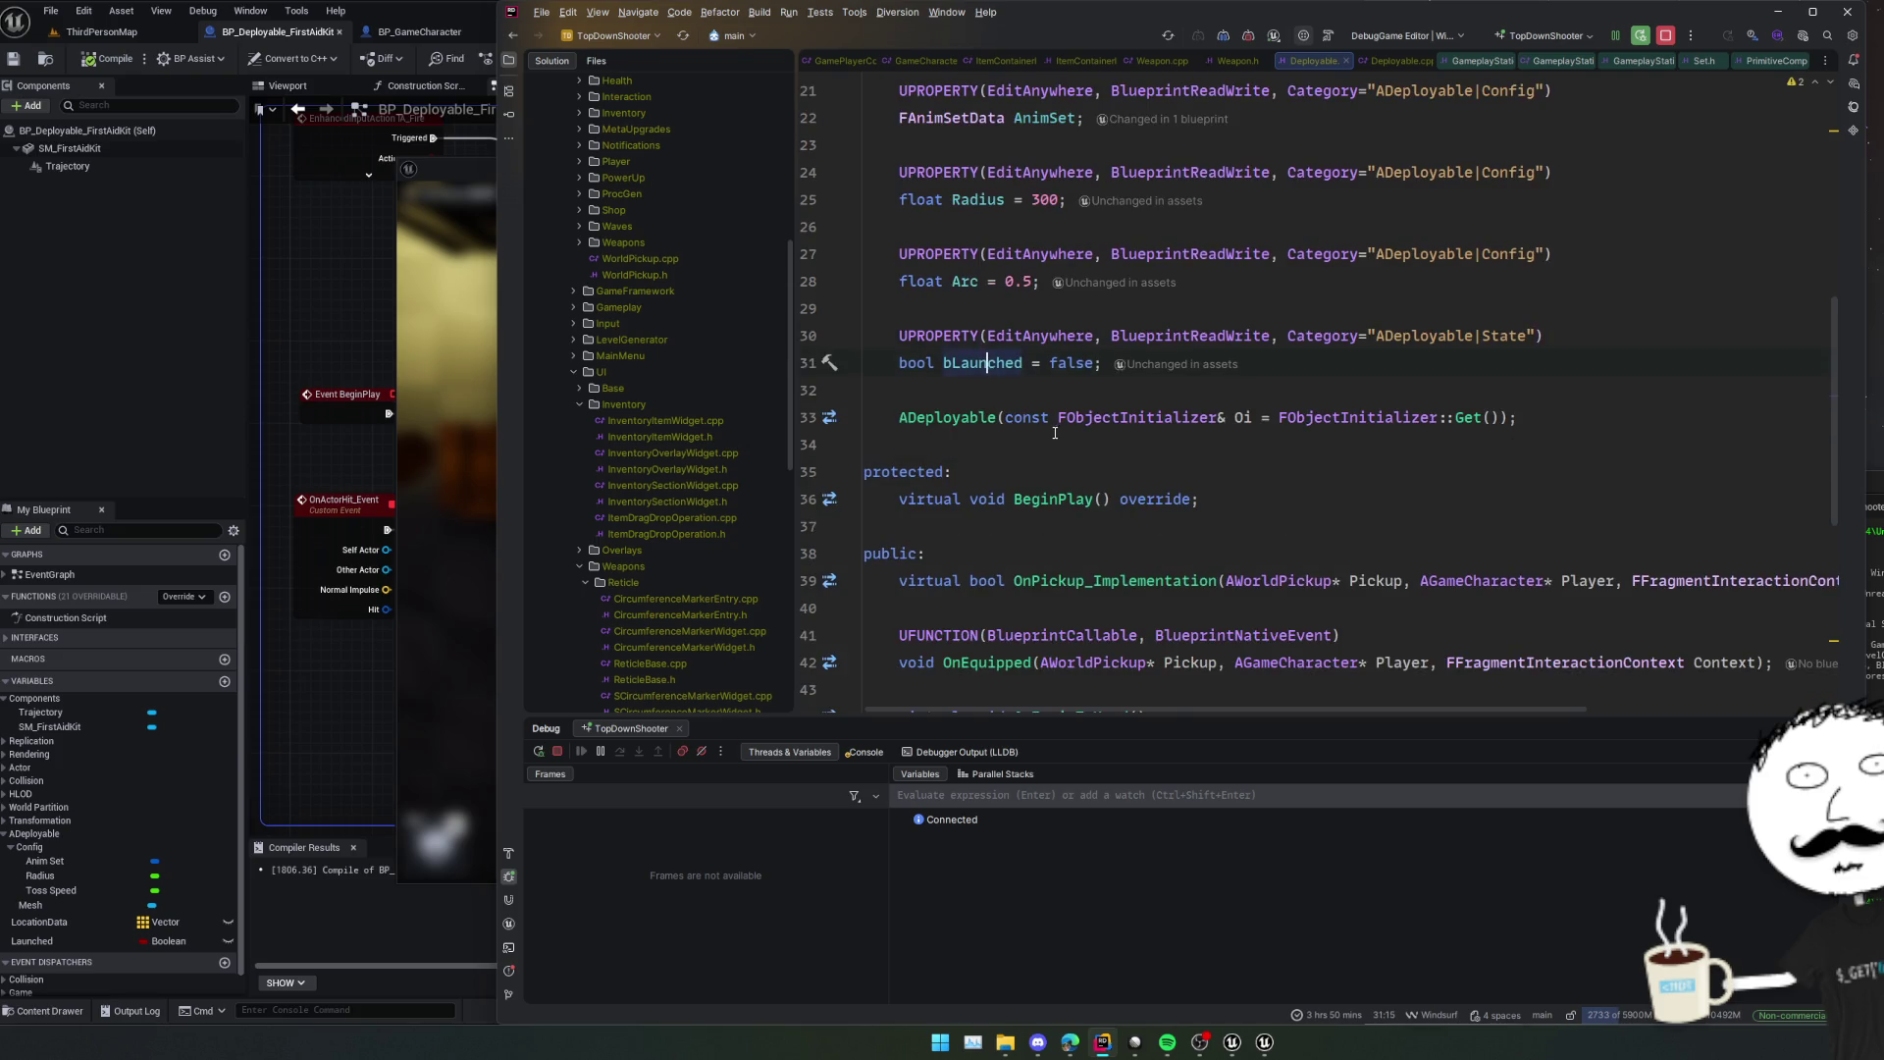
scroll(1055, 433, "down", 4)
scroll(1114, 448, "up", 2)
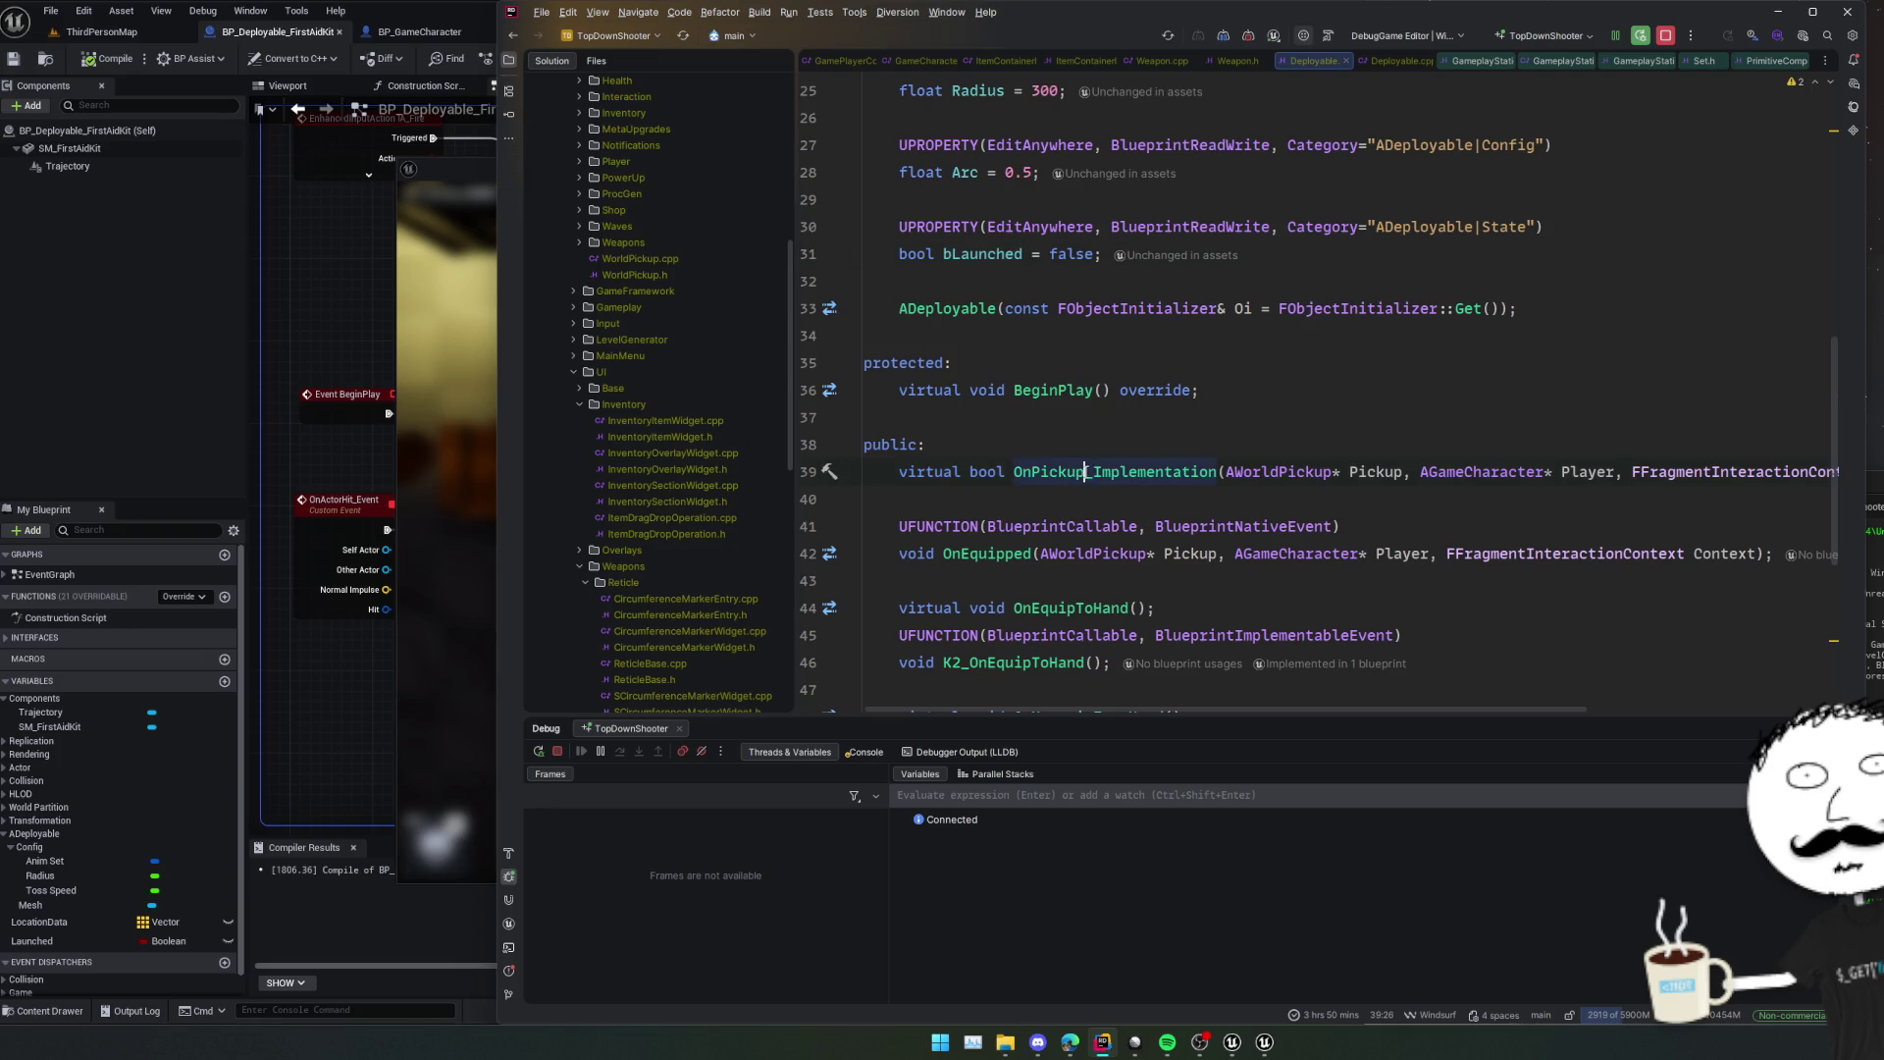
key("Return")
type("virtual ")
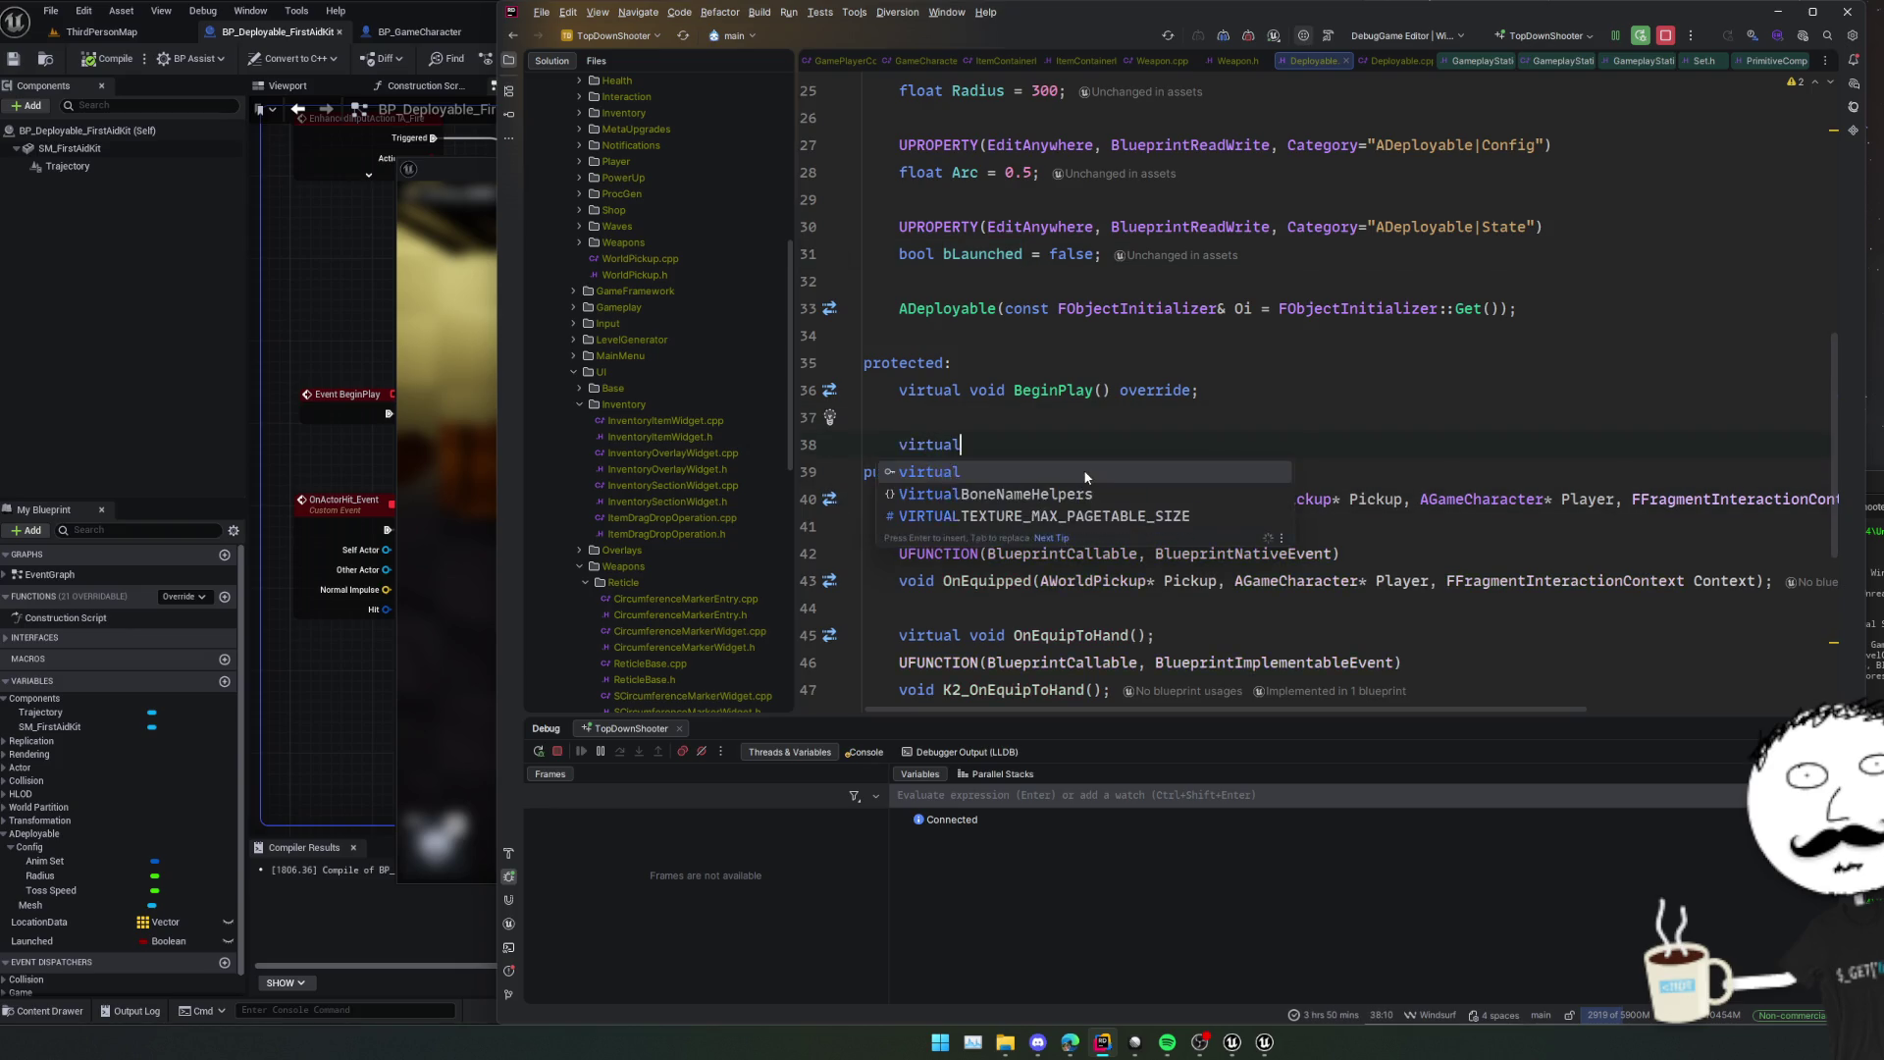
type("OnActorH")
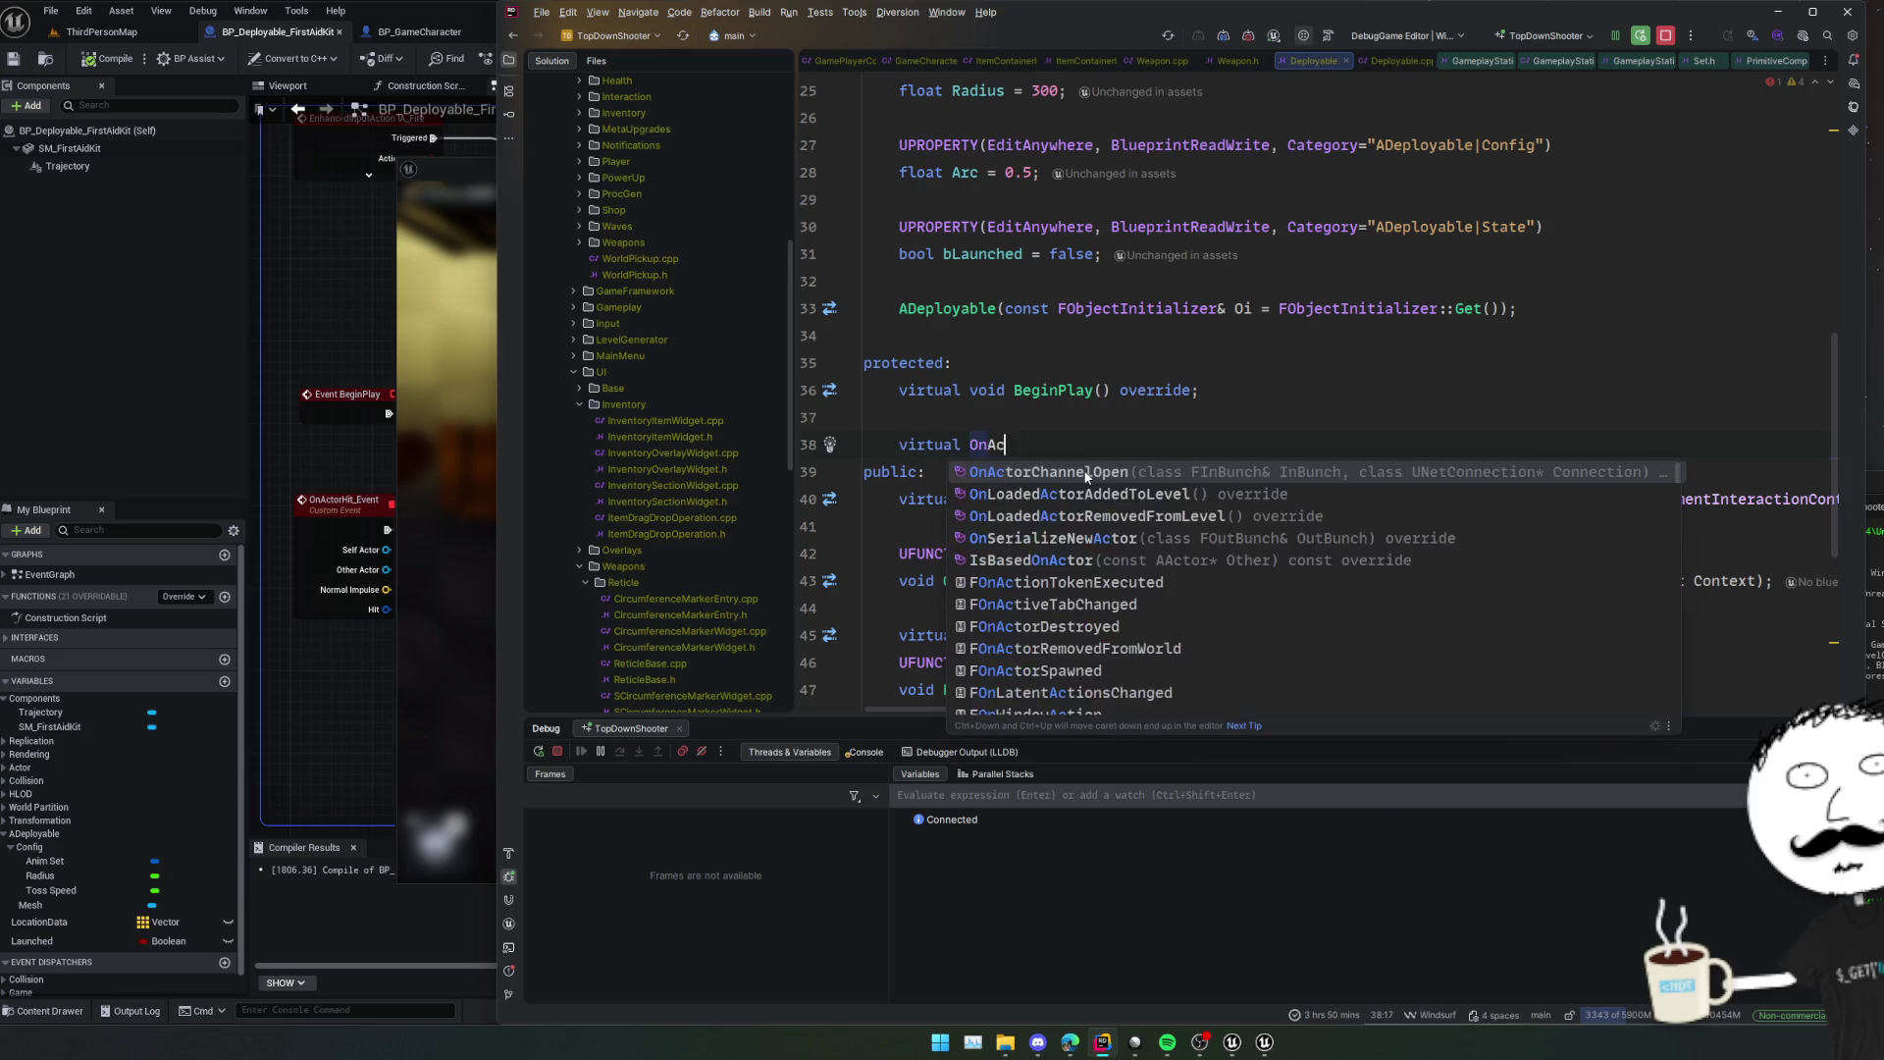
key("BackSpace")
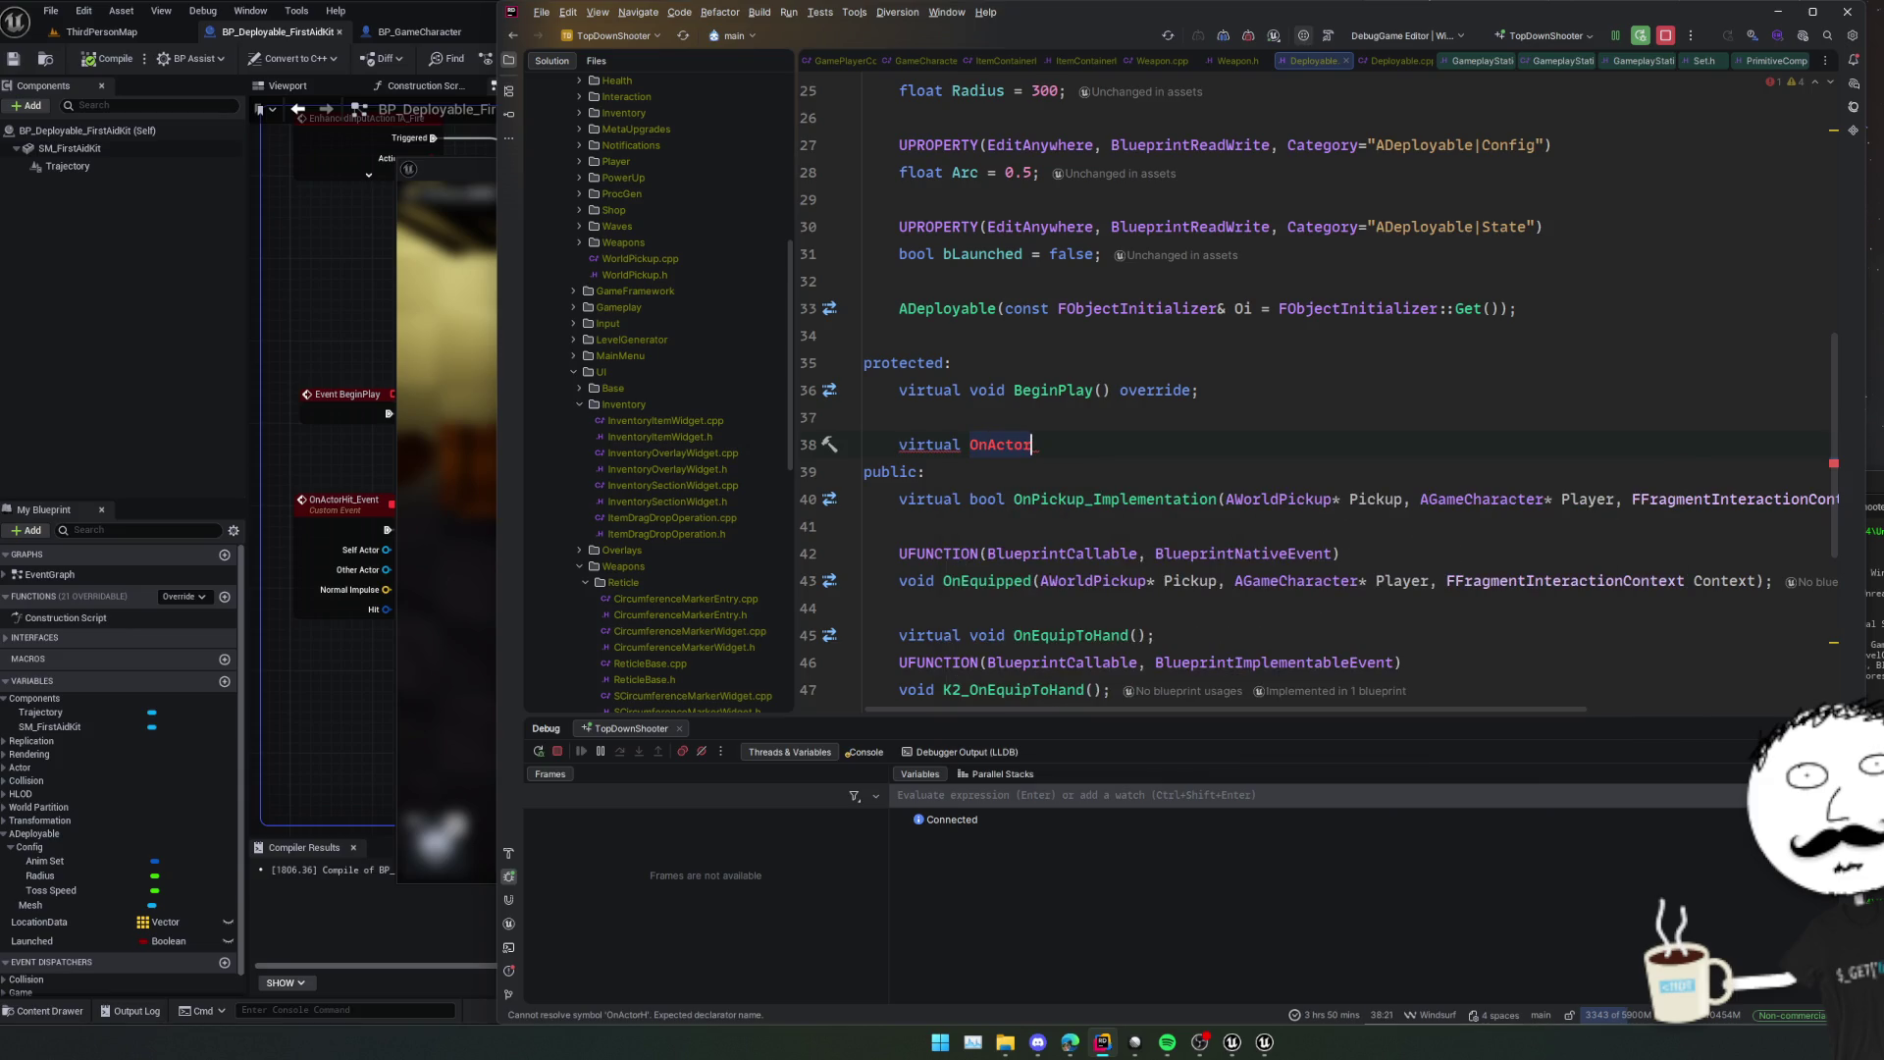
key("ctrl+BackSpace")
type("OnHit")
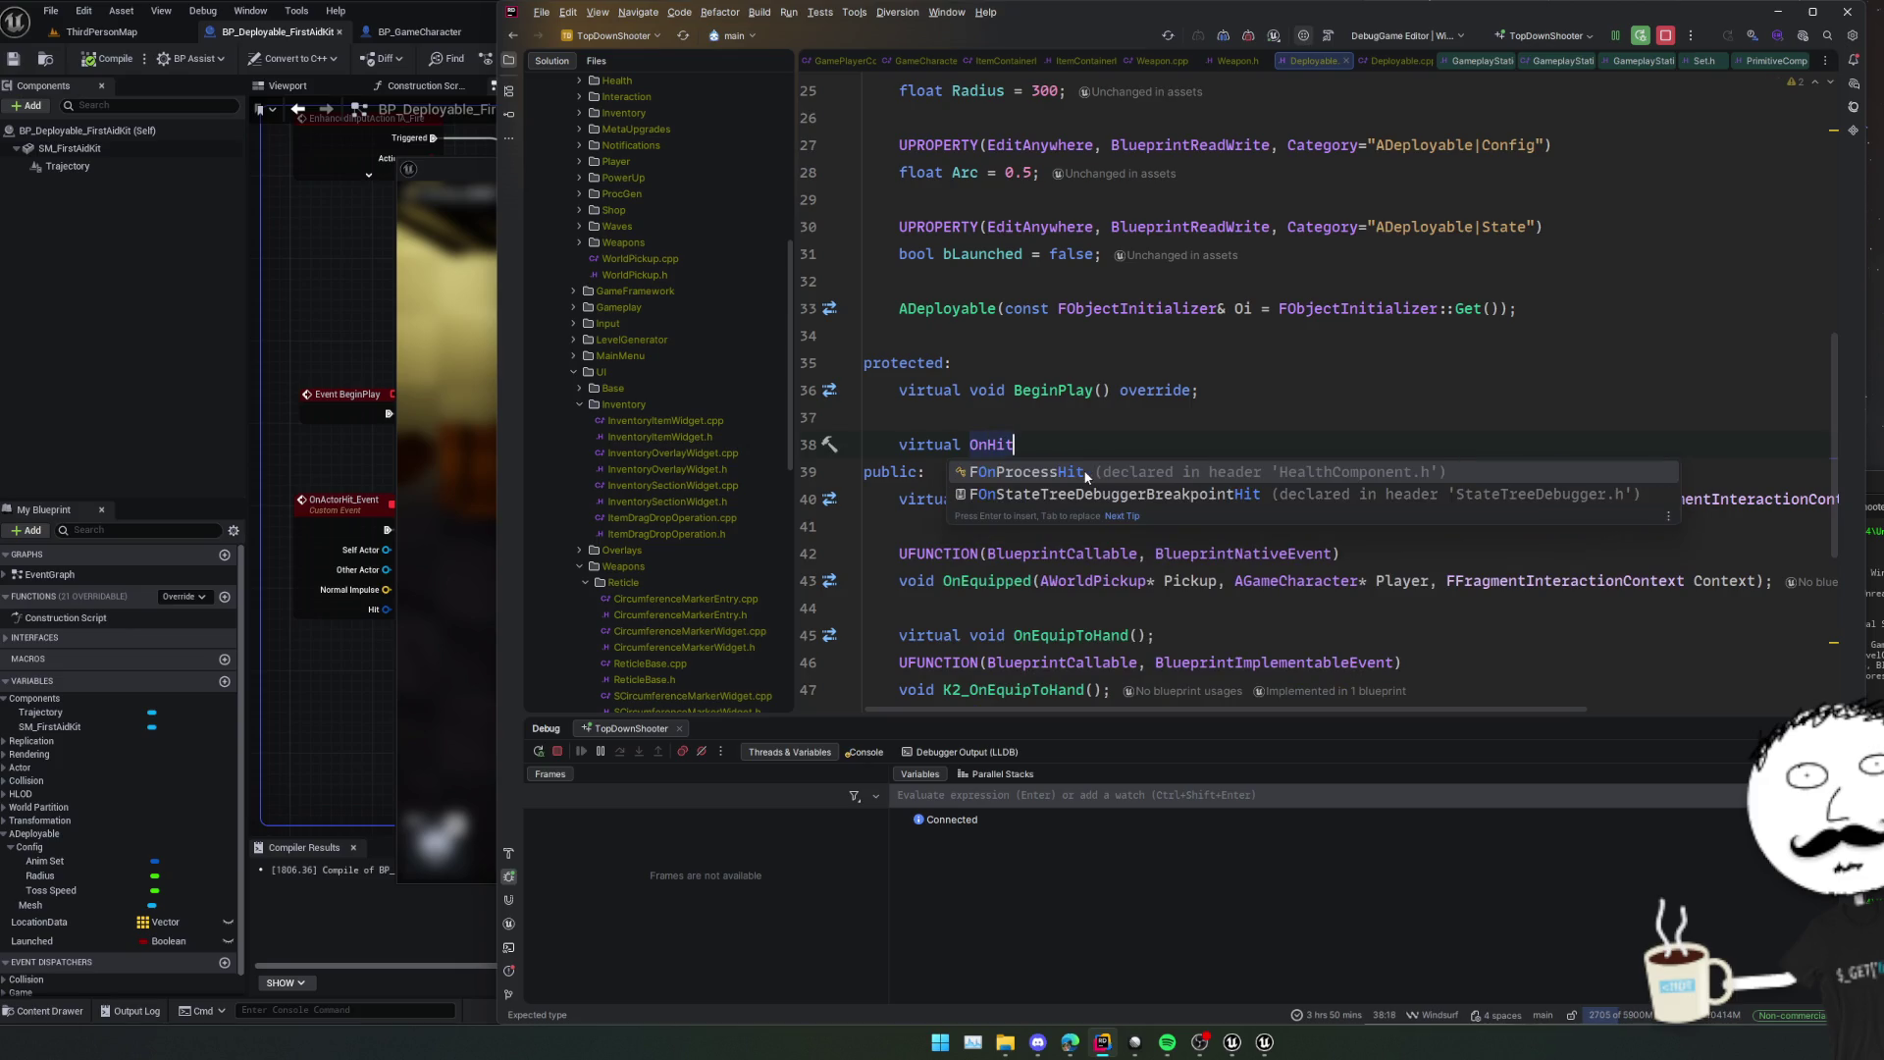
key("shift+Home")
key("BackSpace")
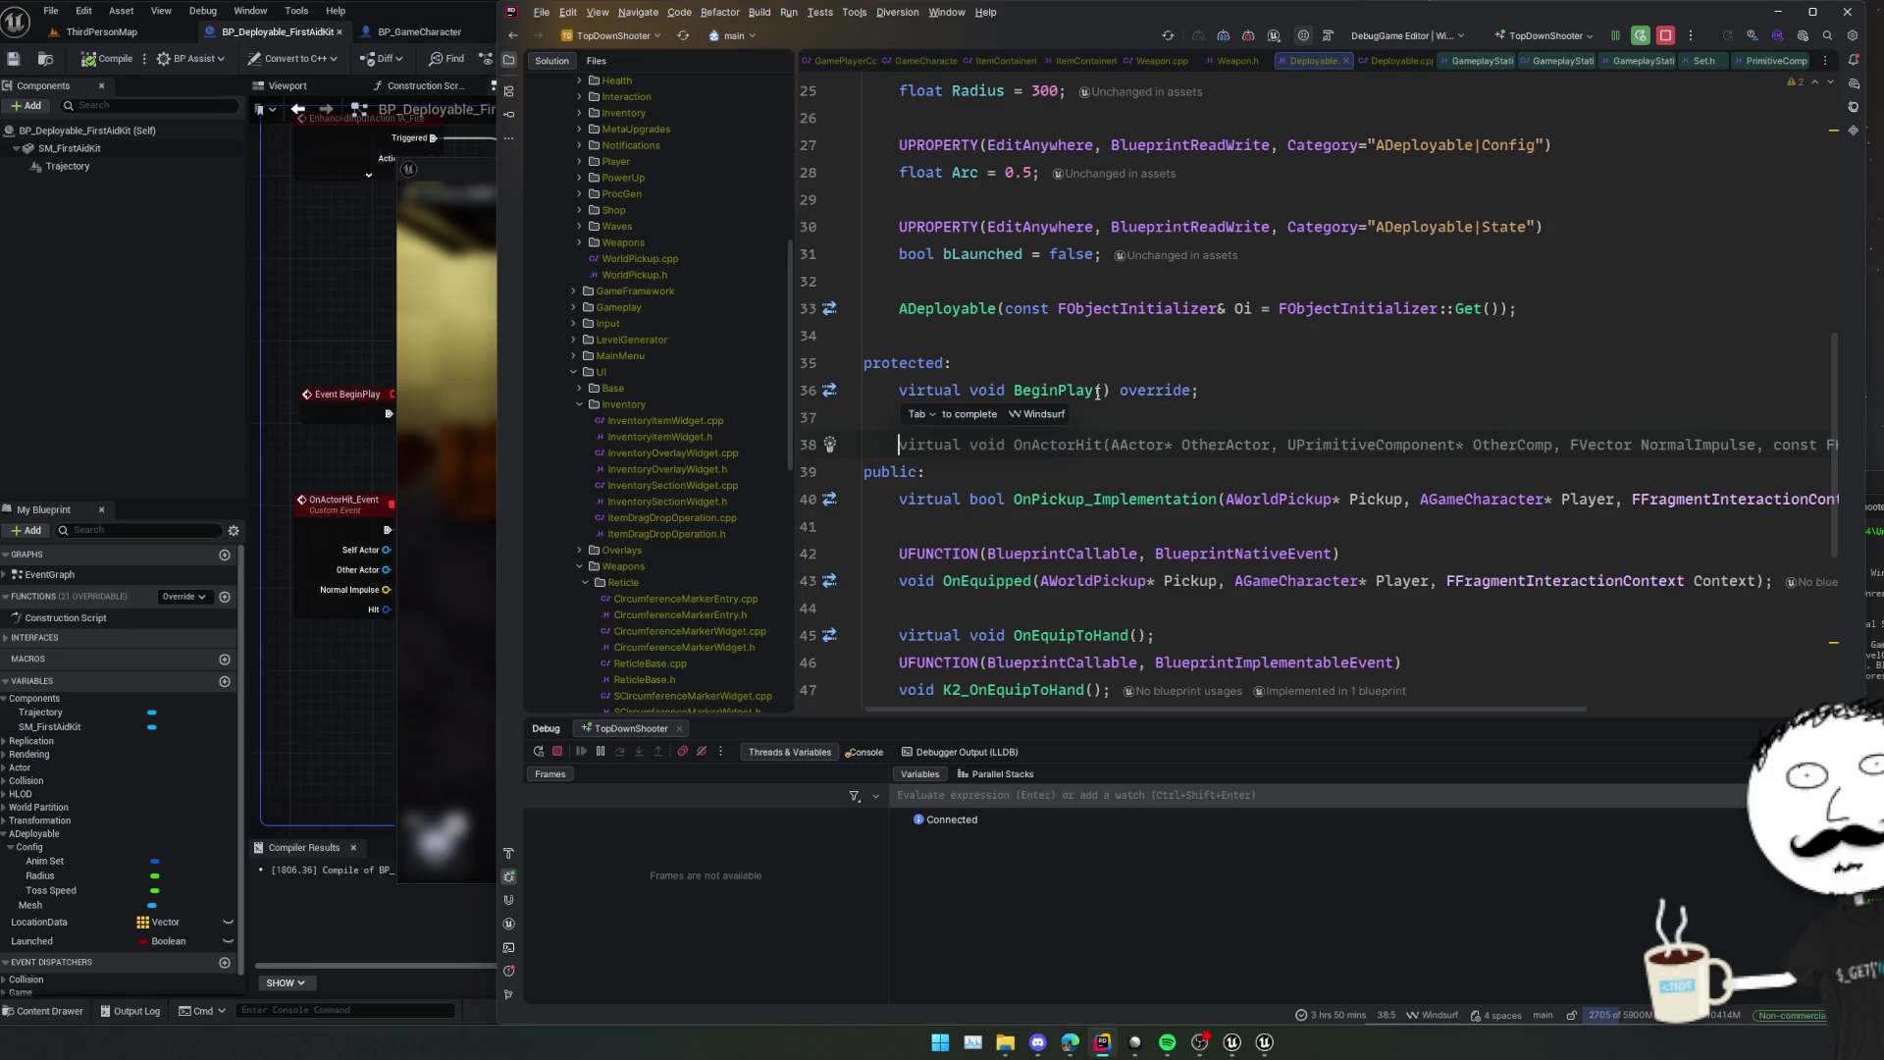
Start an OnActorHit line in BeginPlay and inspect its declaration and an existing binding usage.
left_click(1079, 391, "ctrl")
key("Return")
key("Return")
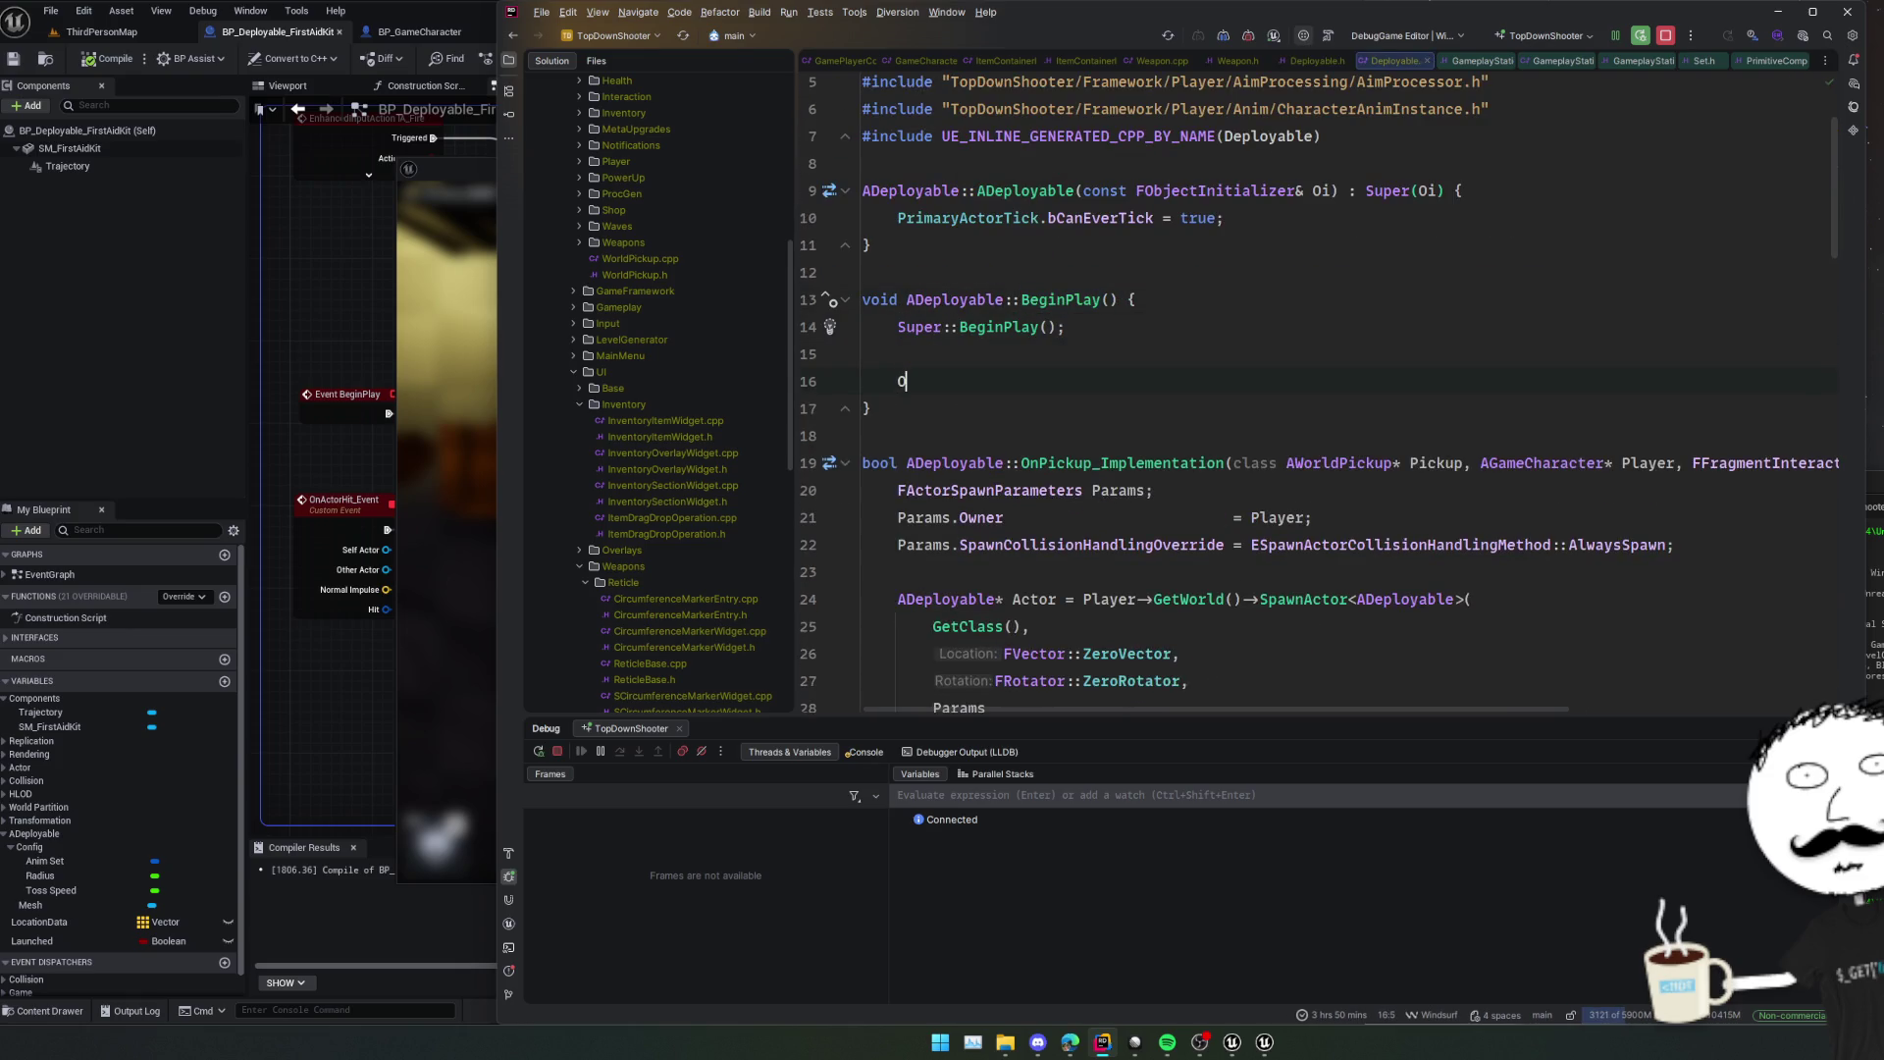
type("OnActorH")
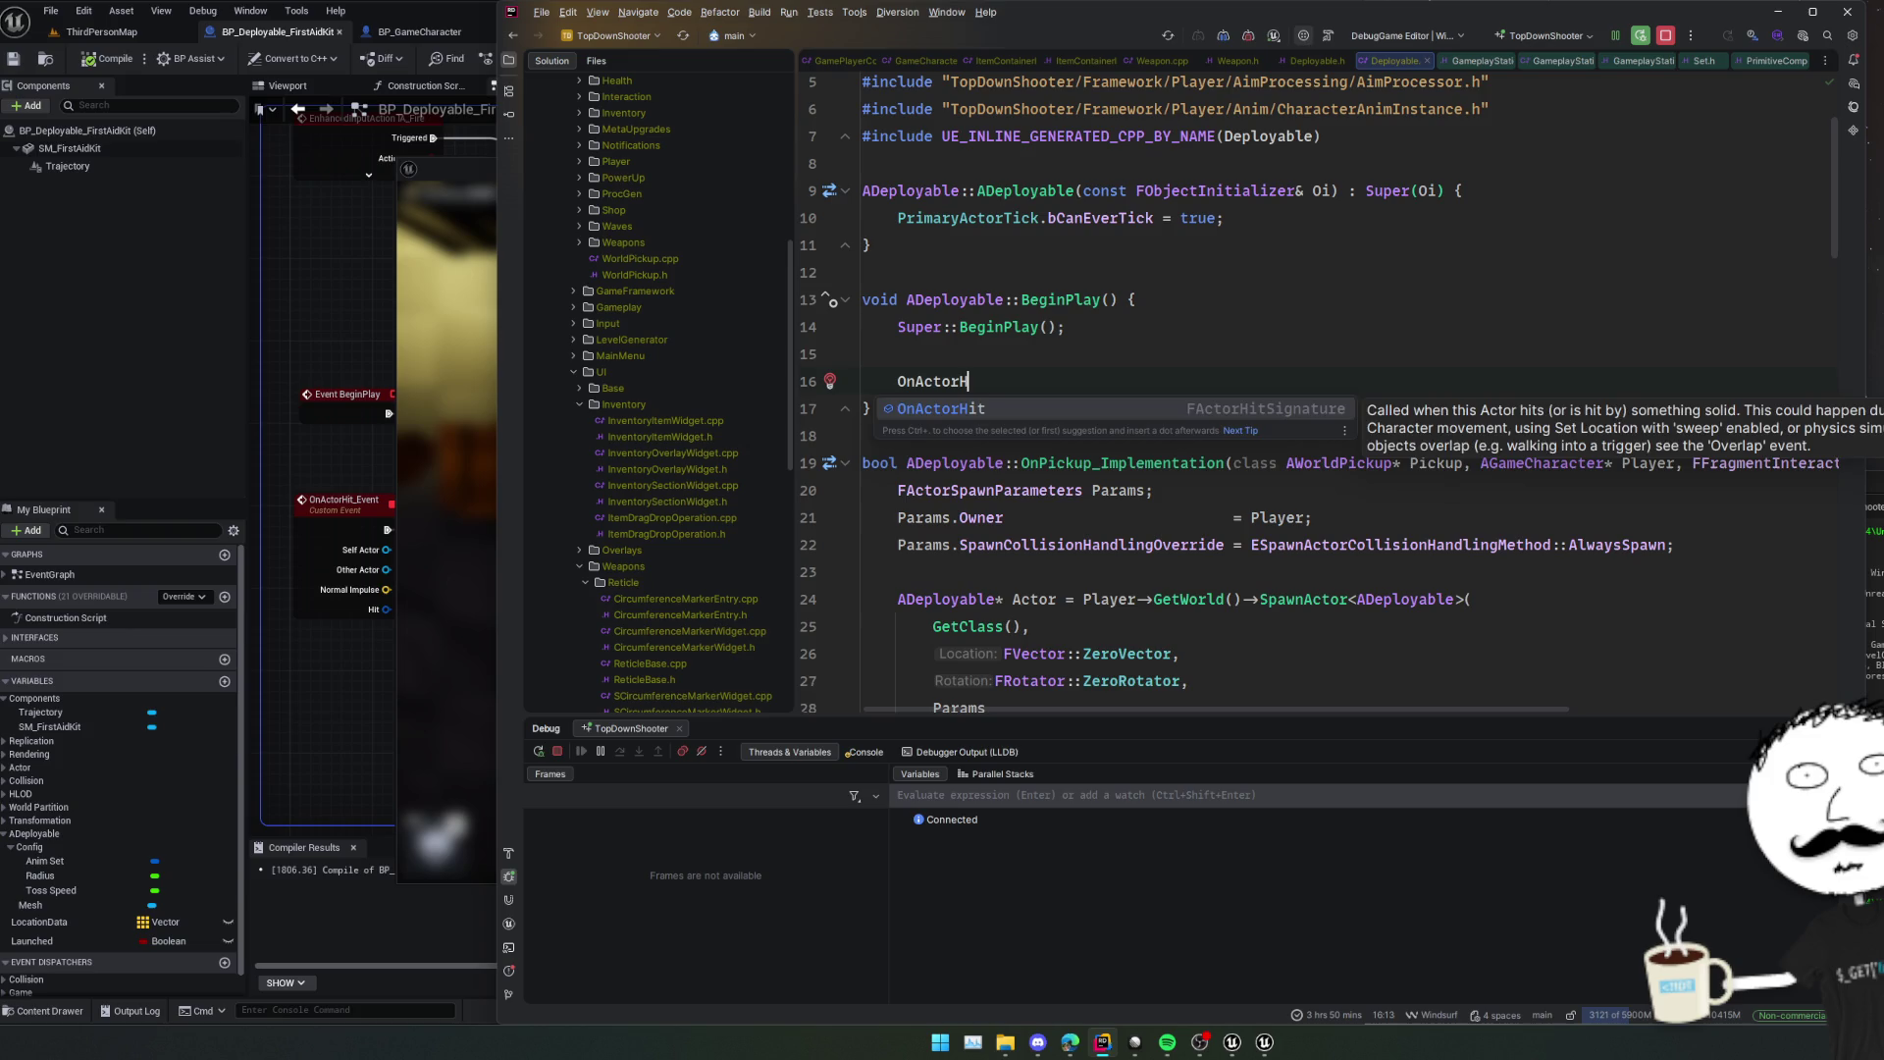
key("Return")
key("ctrl+b")
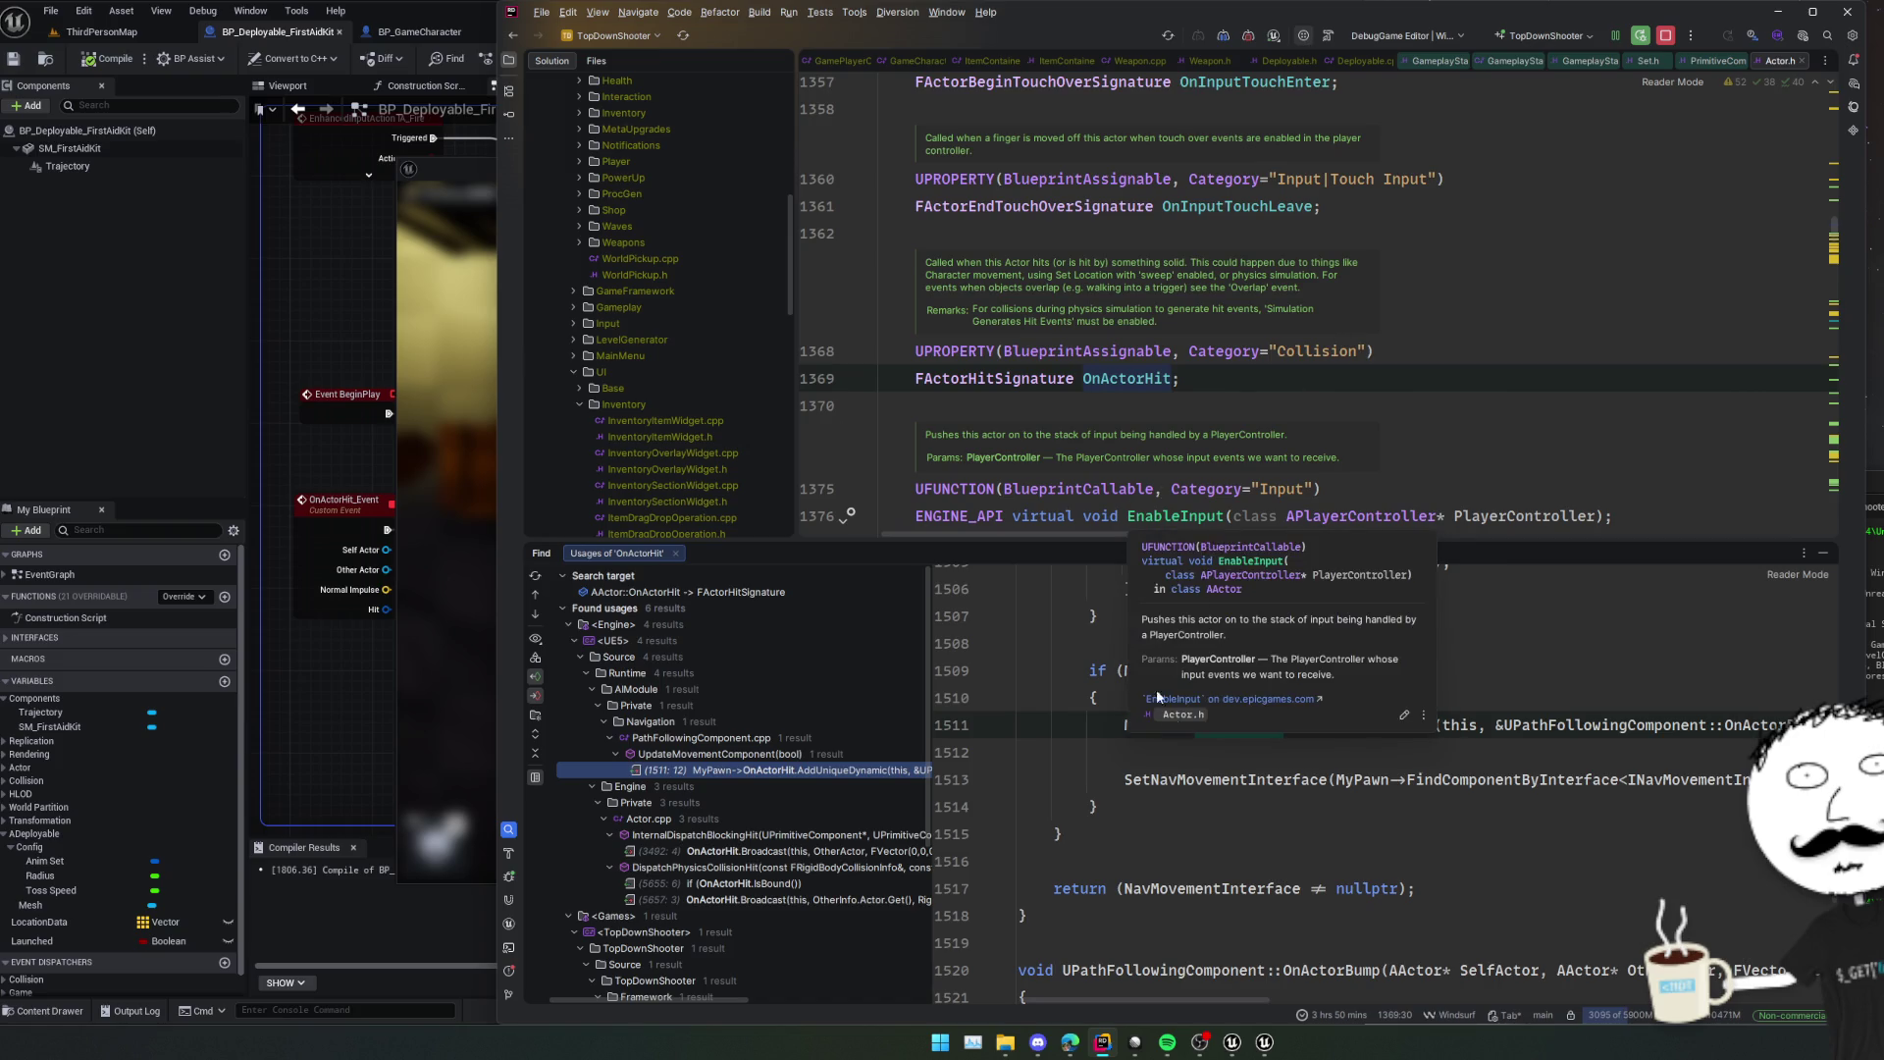
left_click(1342, 747)
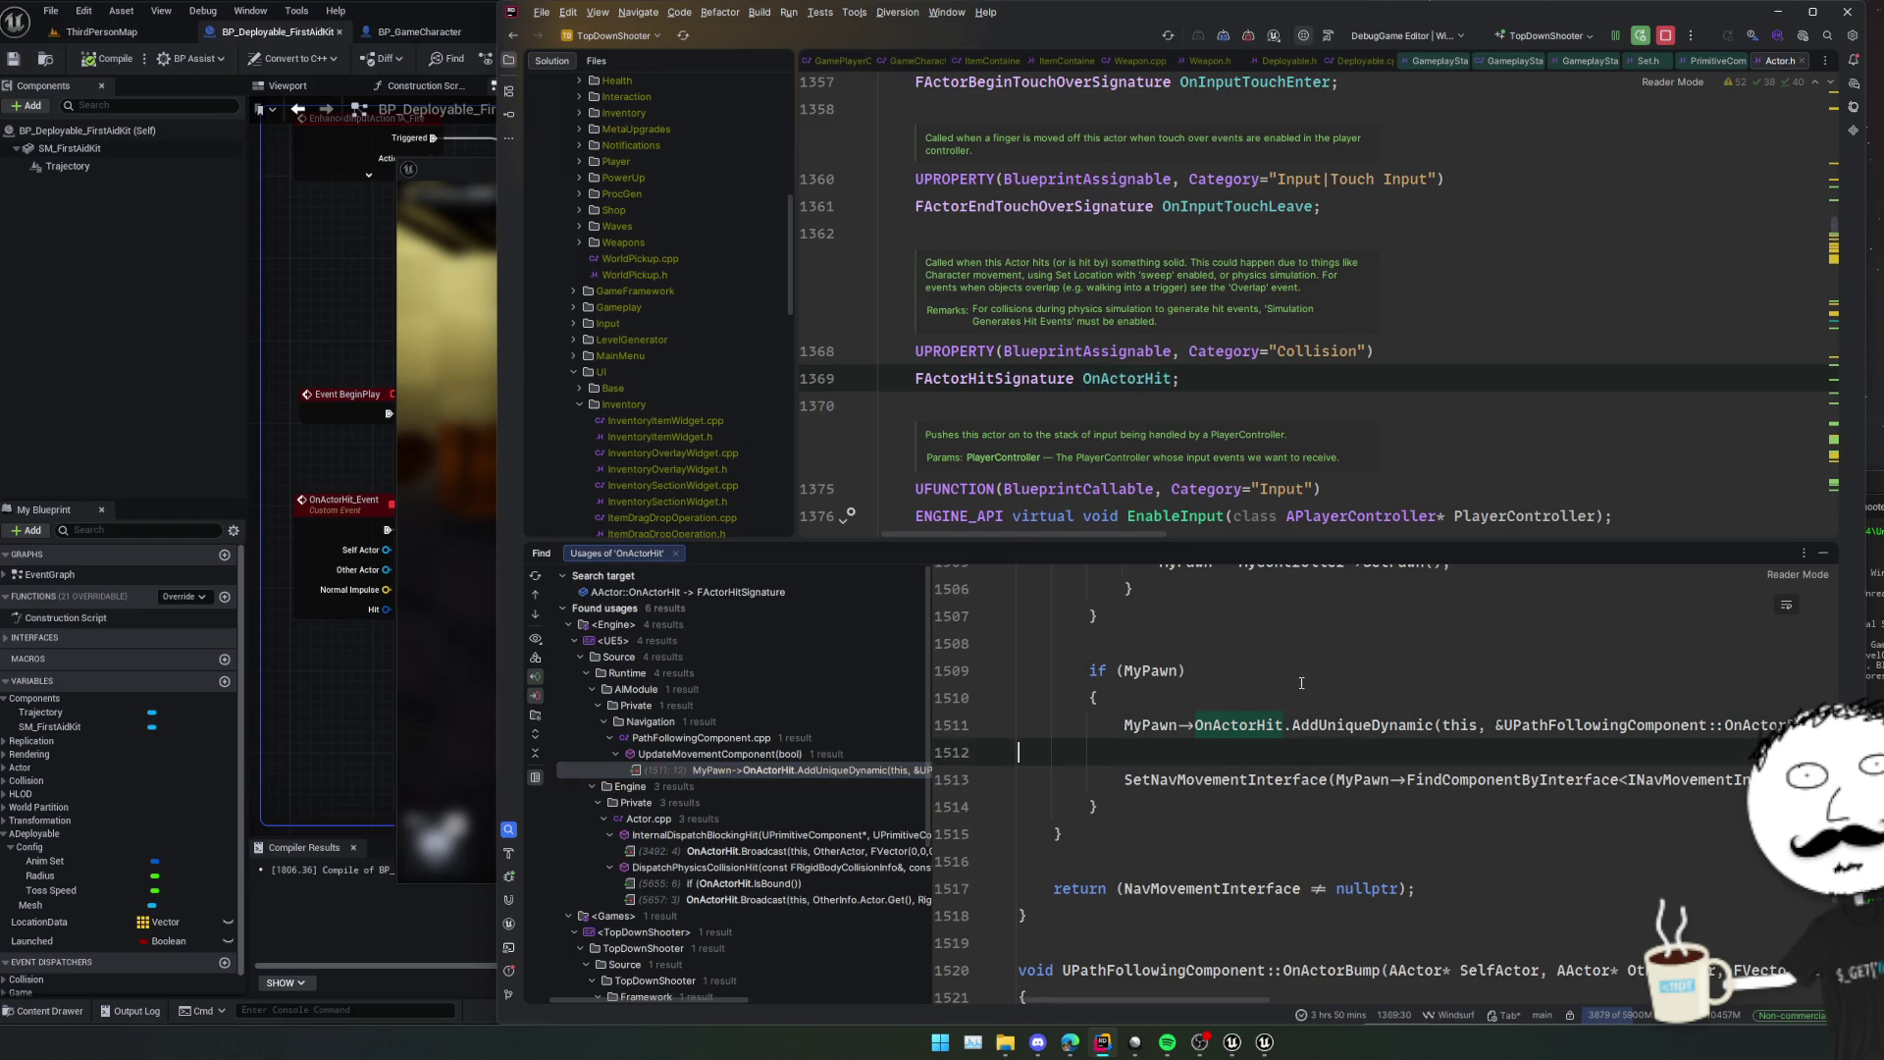
scroll(813, 766, "down", 2)
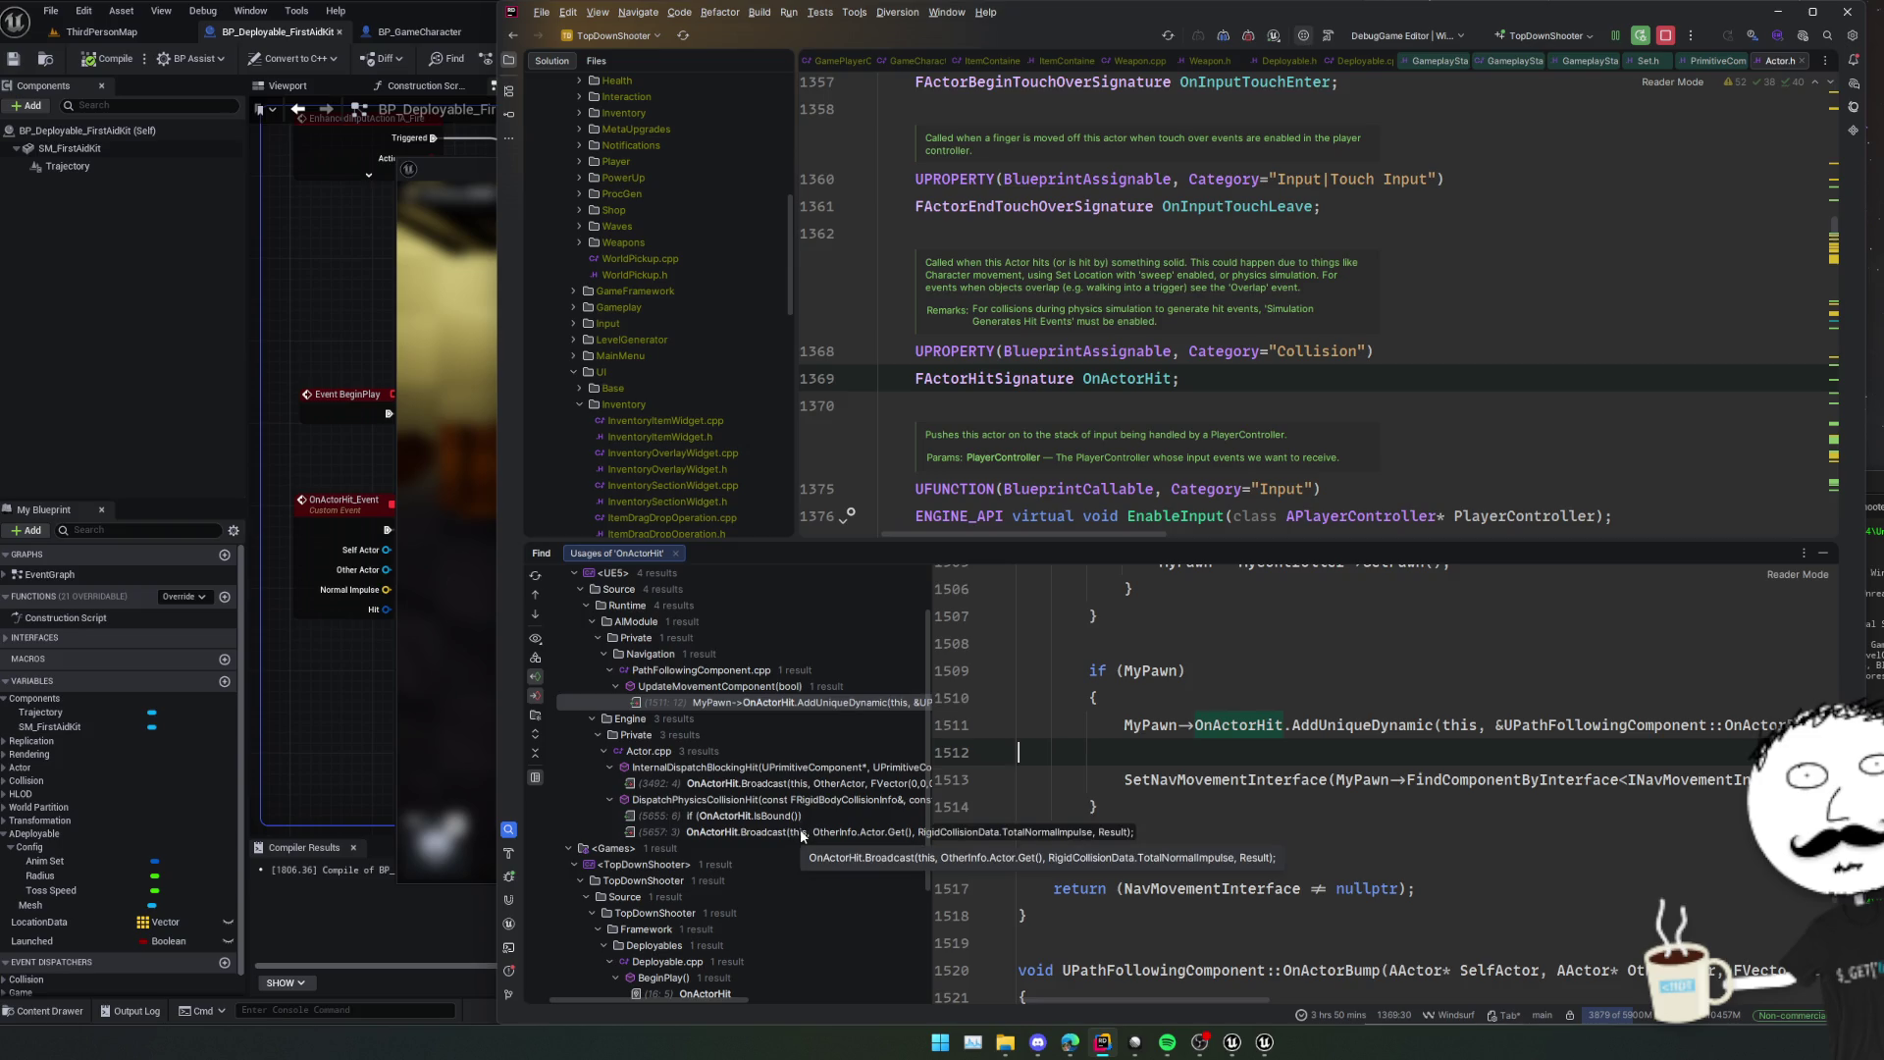
scroll(798, 830, "down", 5)
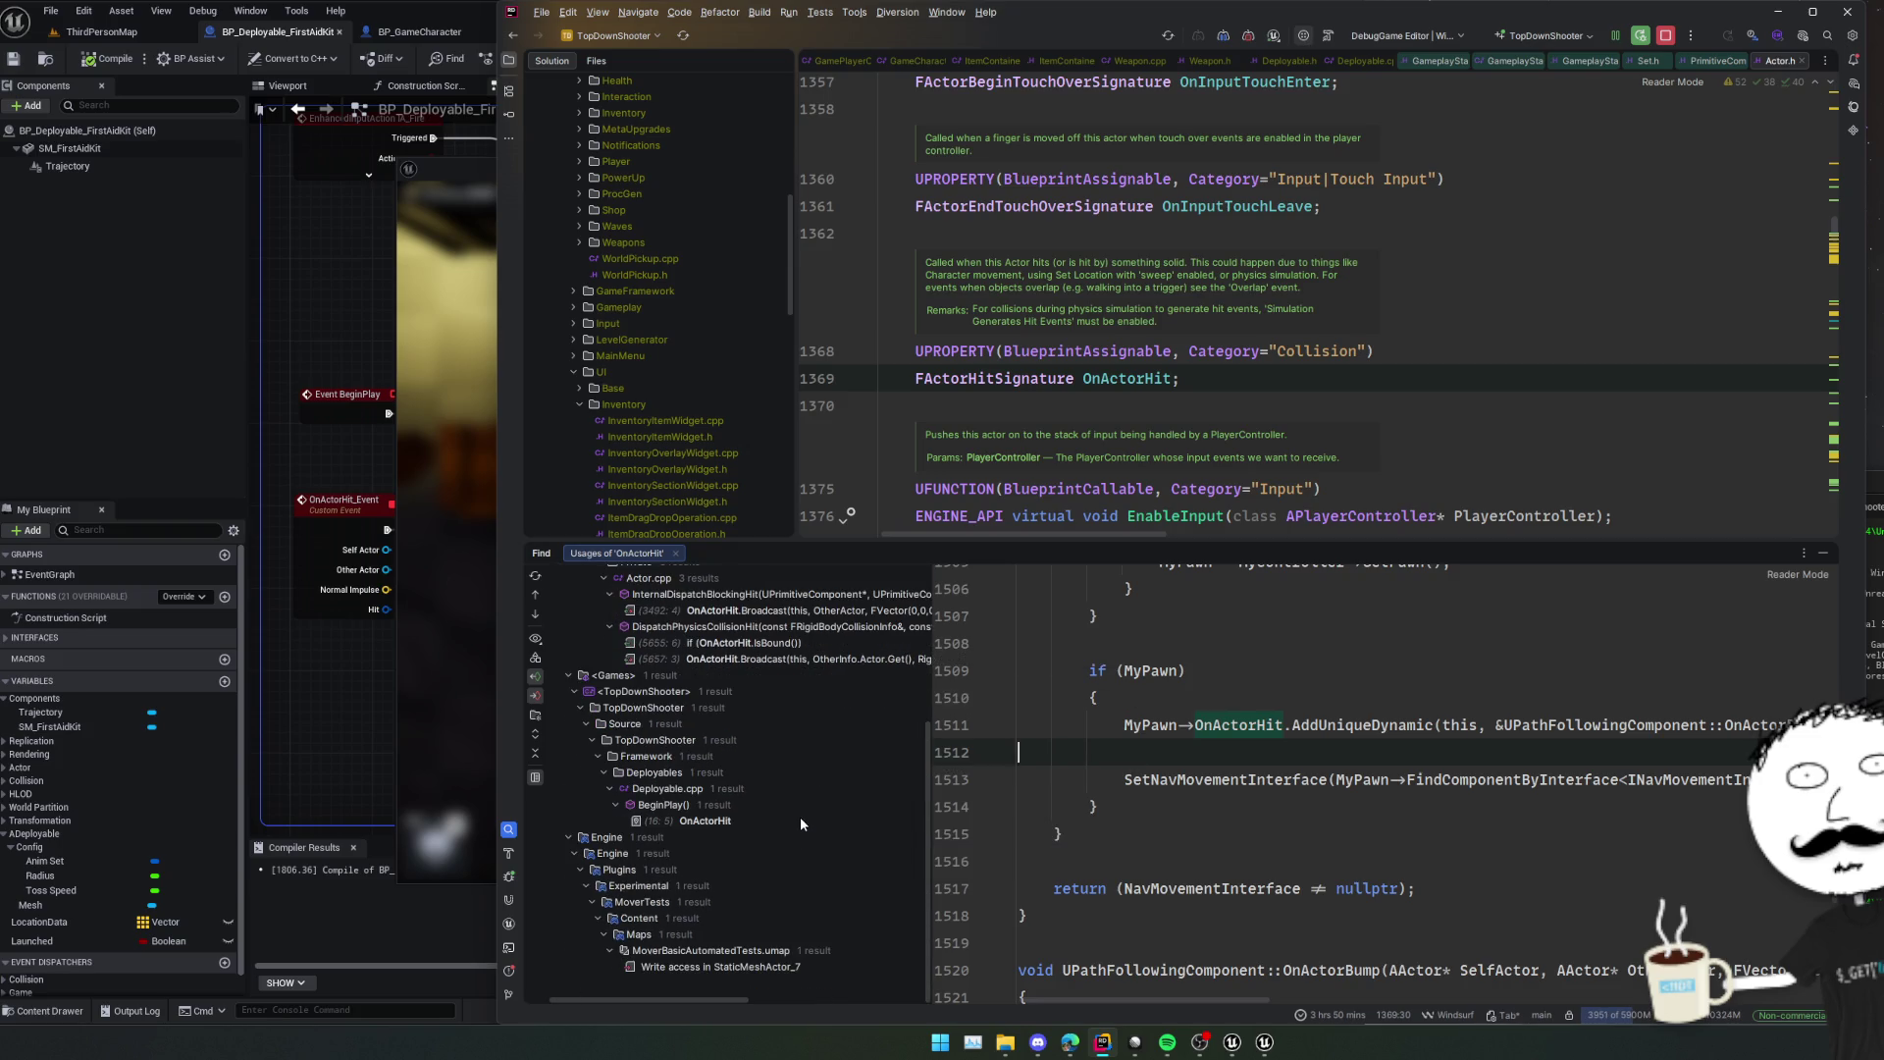
left_click(1096, 530)
key("ctrl+alt+Left")
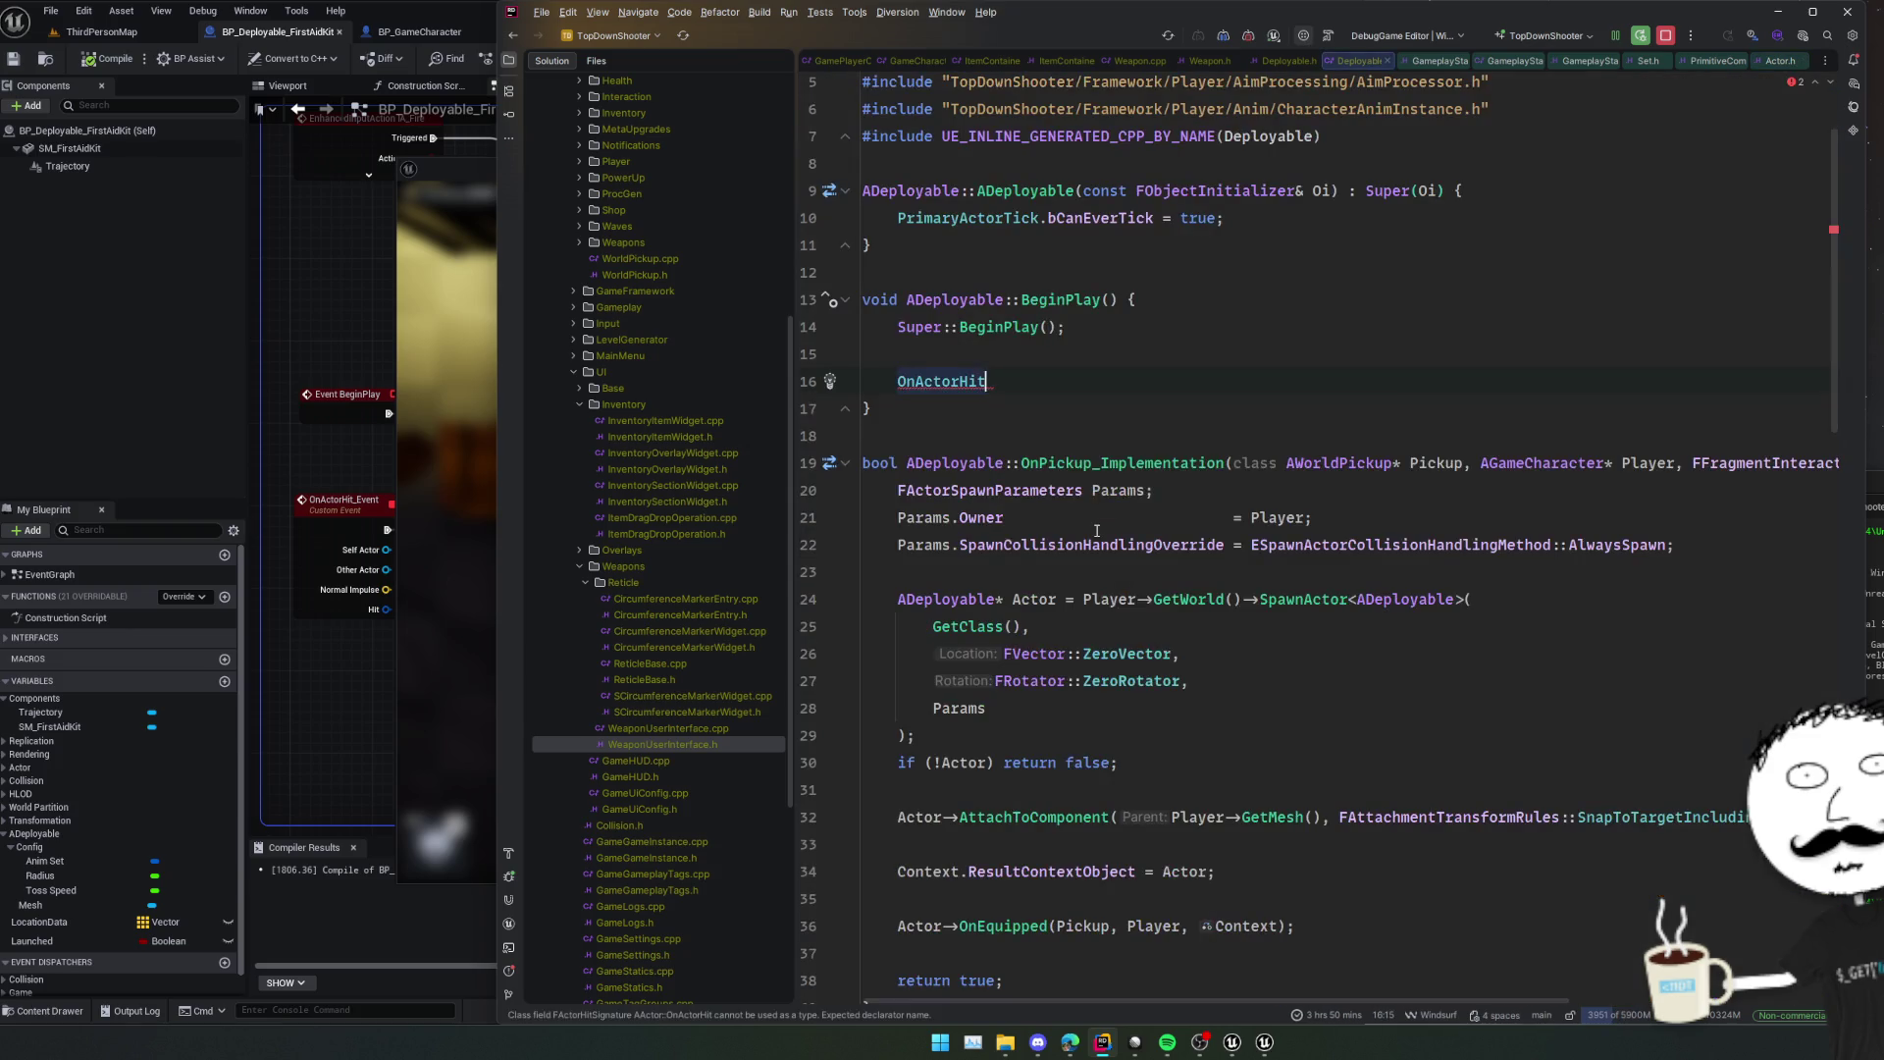
Complete OnActorHit.AddUniqueDynamic(this, &ADeployable::OnHit); and go to the OnHit declaration.
type(".AddUn")
key("Down")
key("Return")
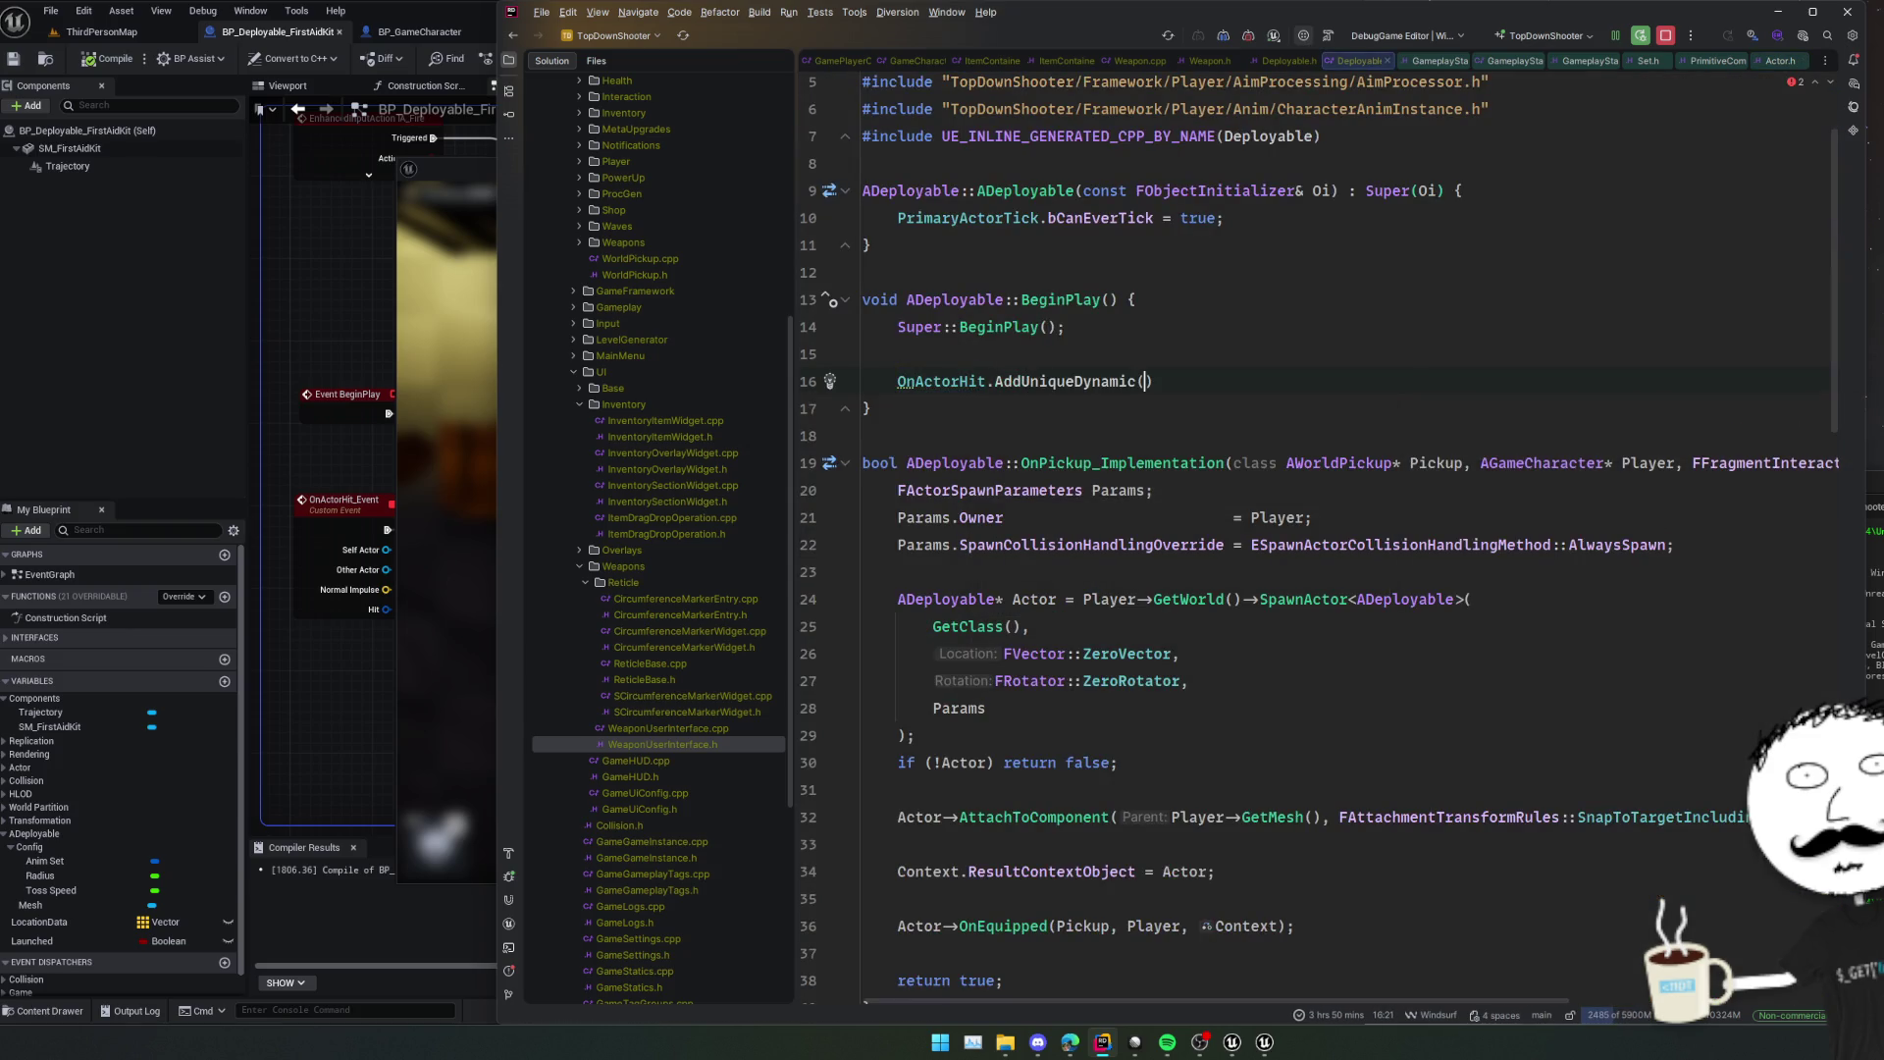
type("this, &")
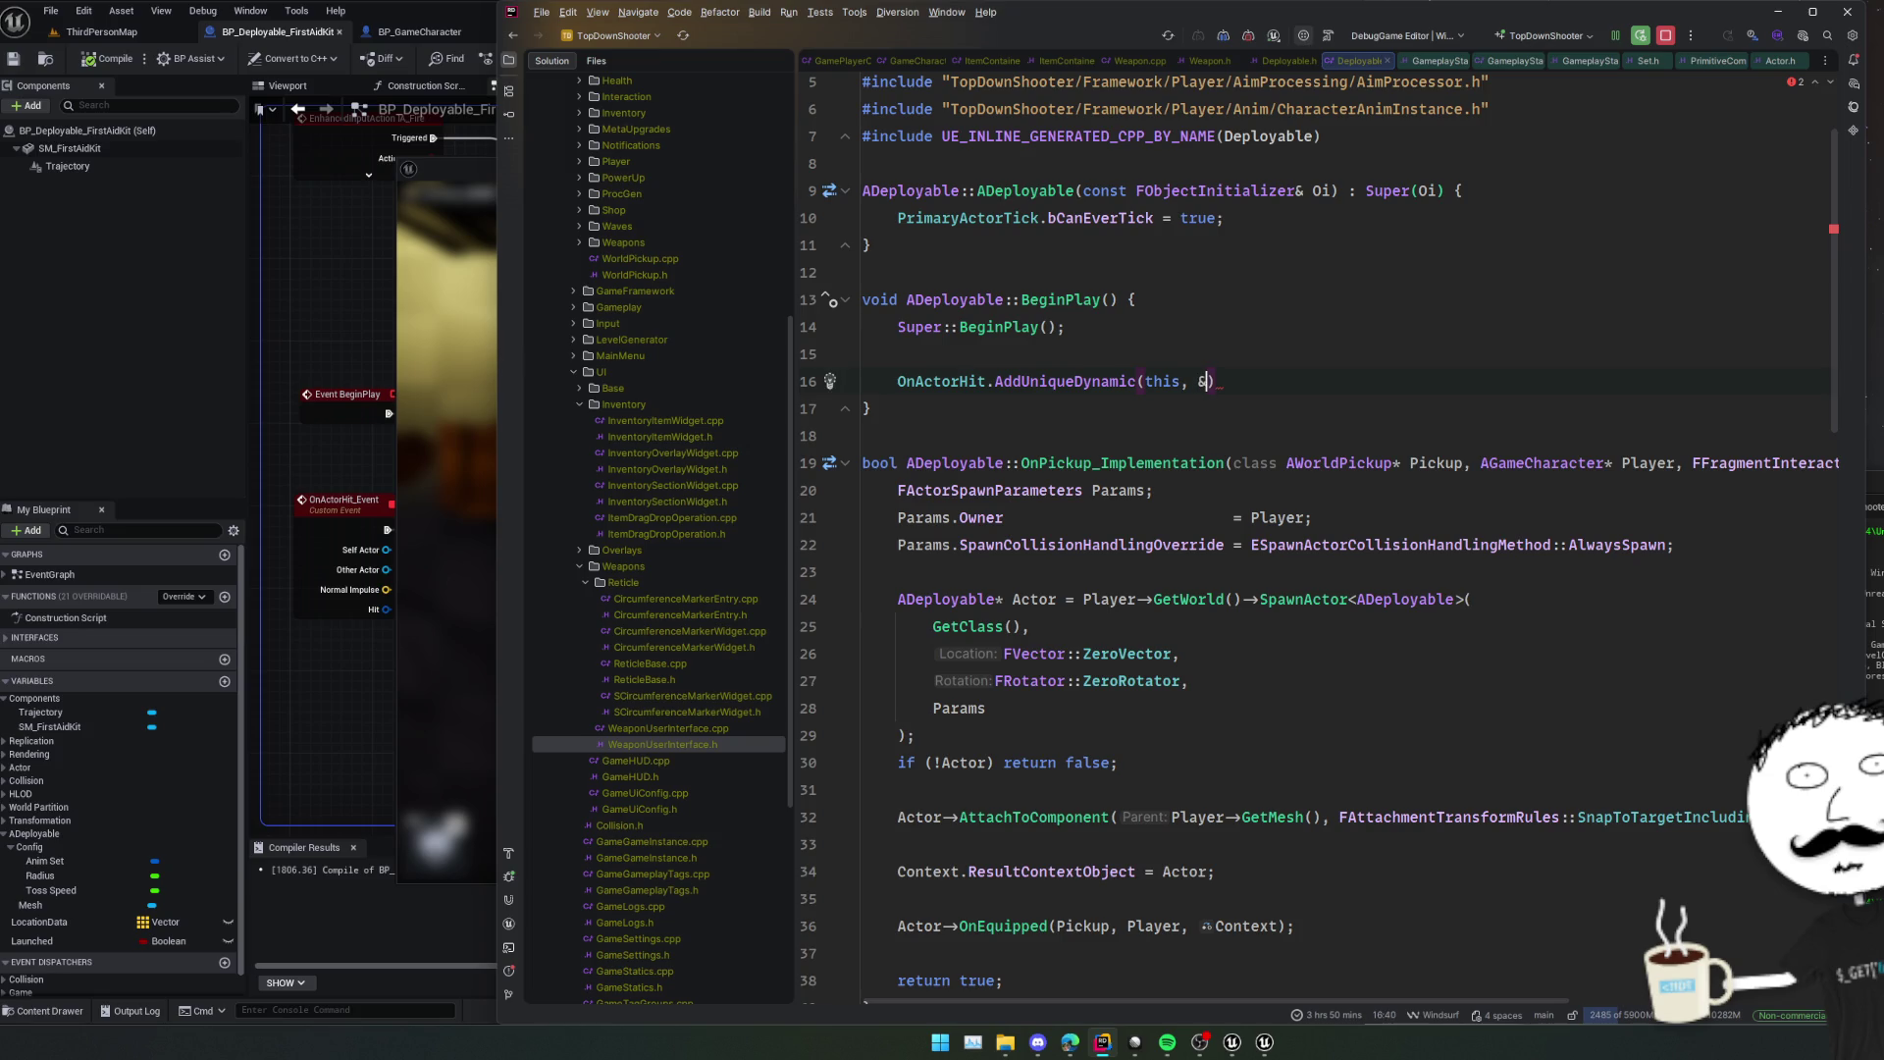
type("ADeployable.")
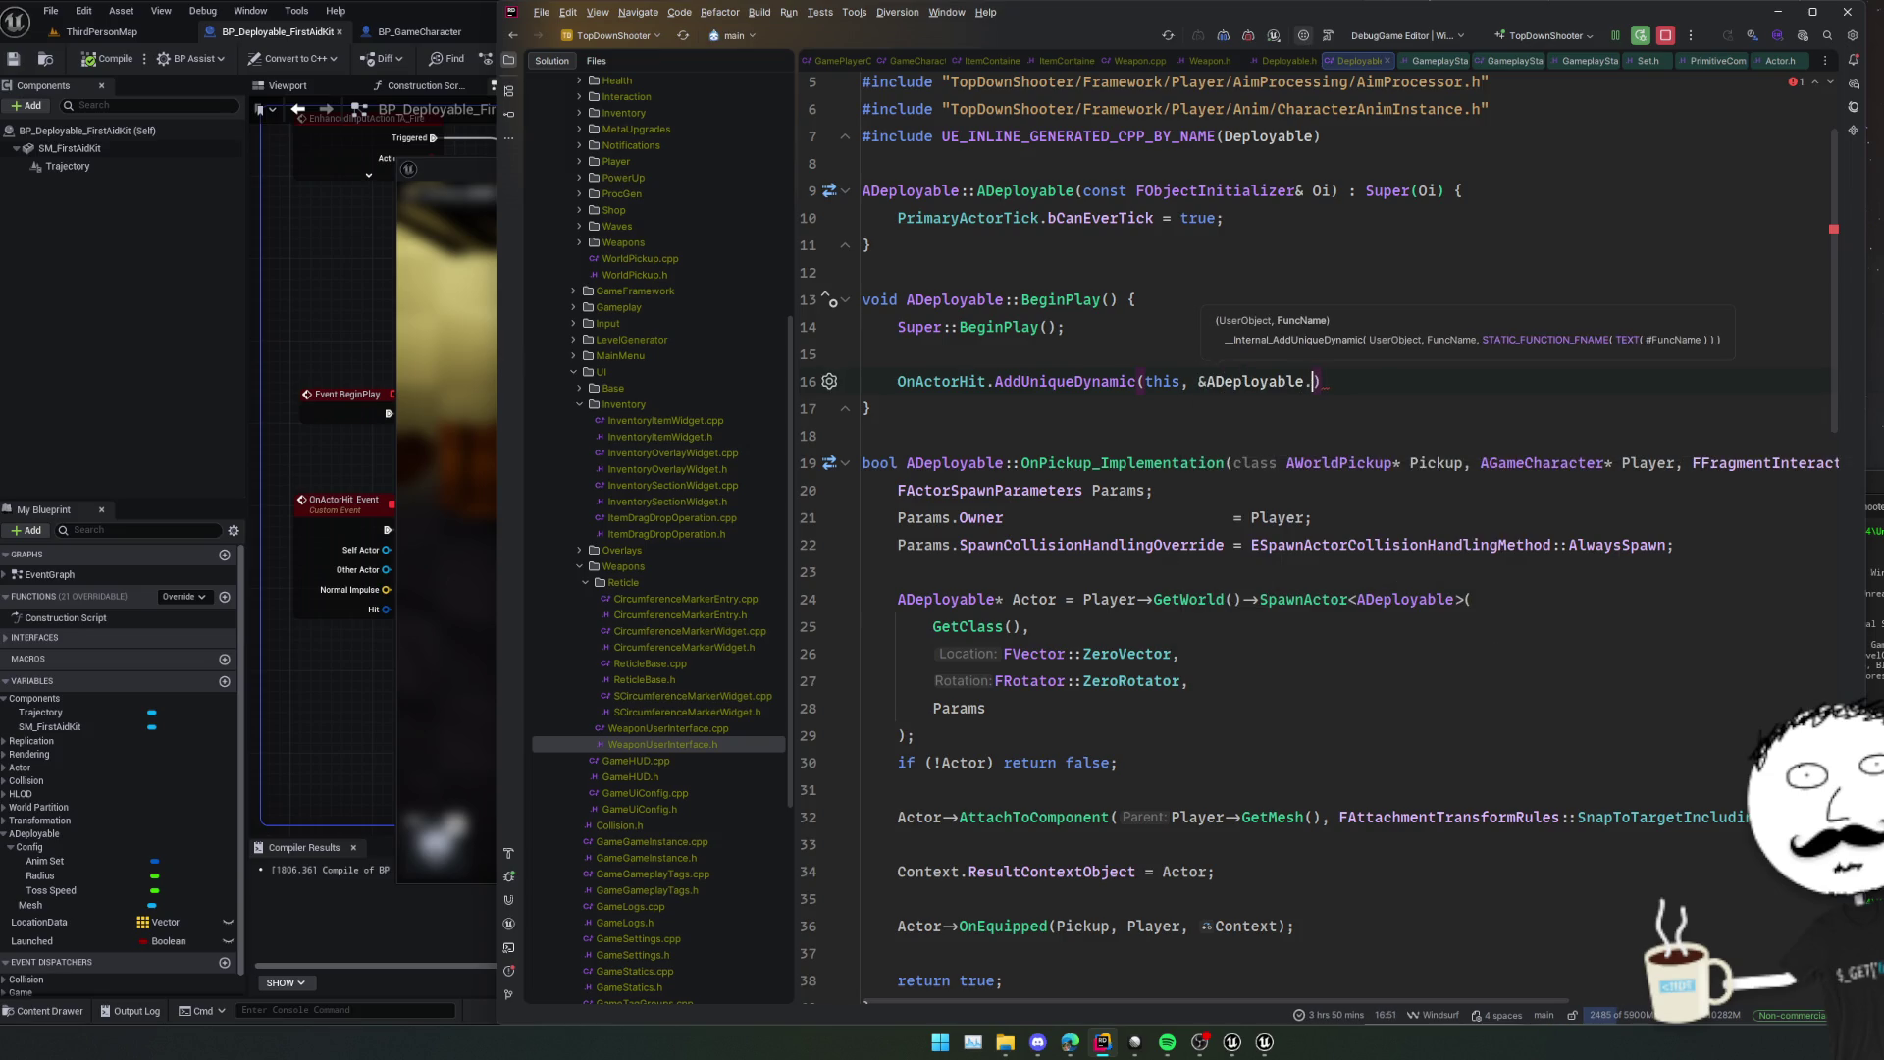
key("BackSpace")
type("On")
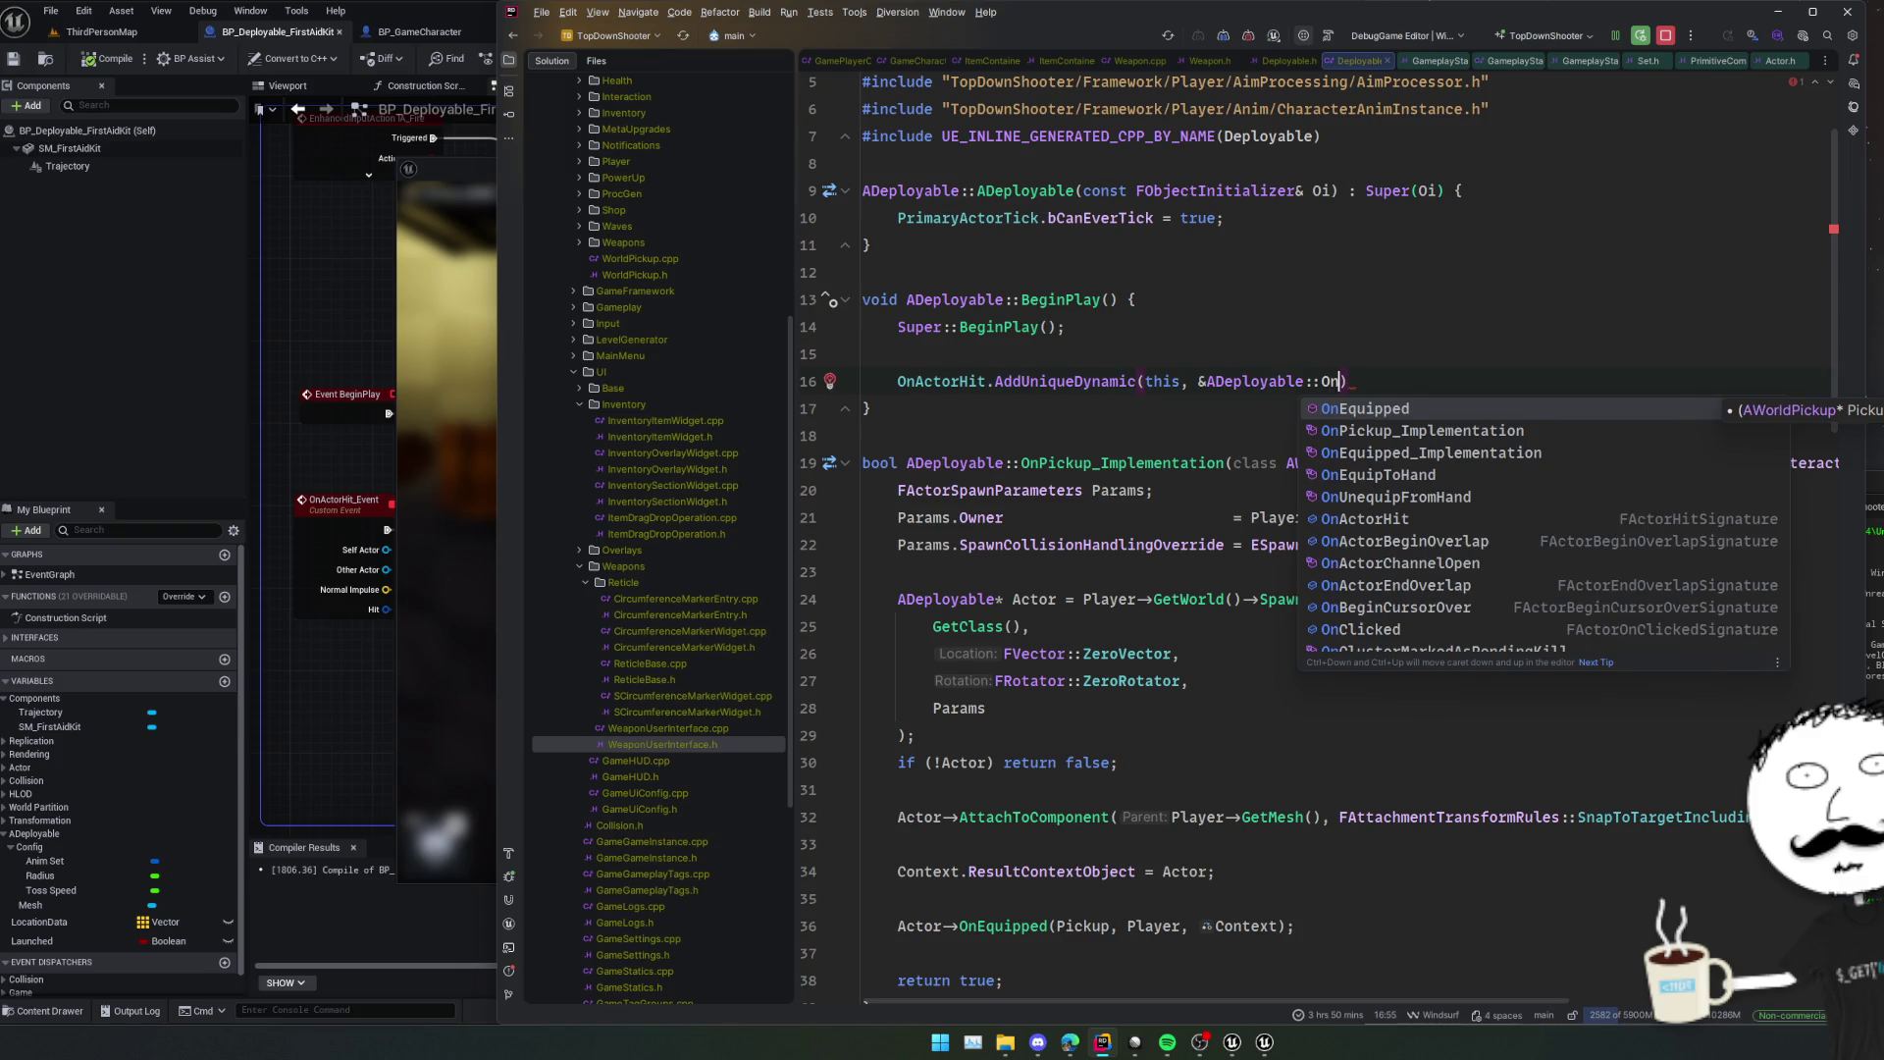
type("Hit")
key("Return")
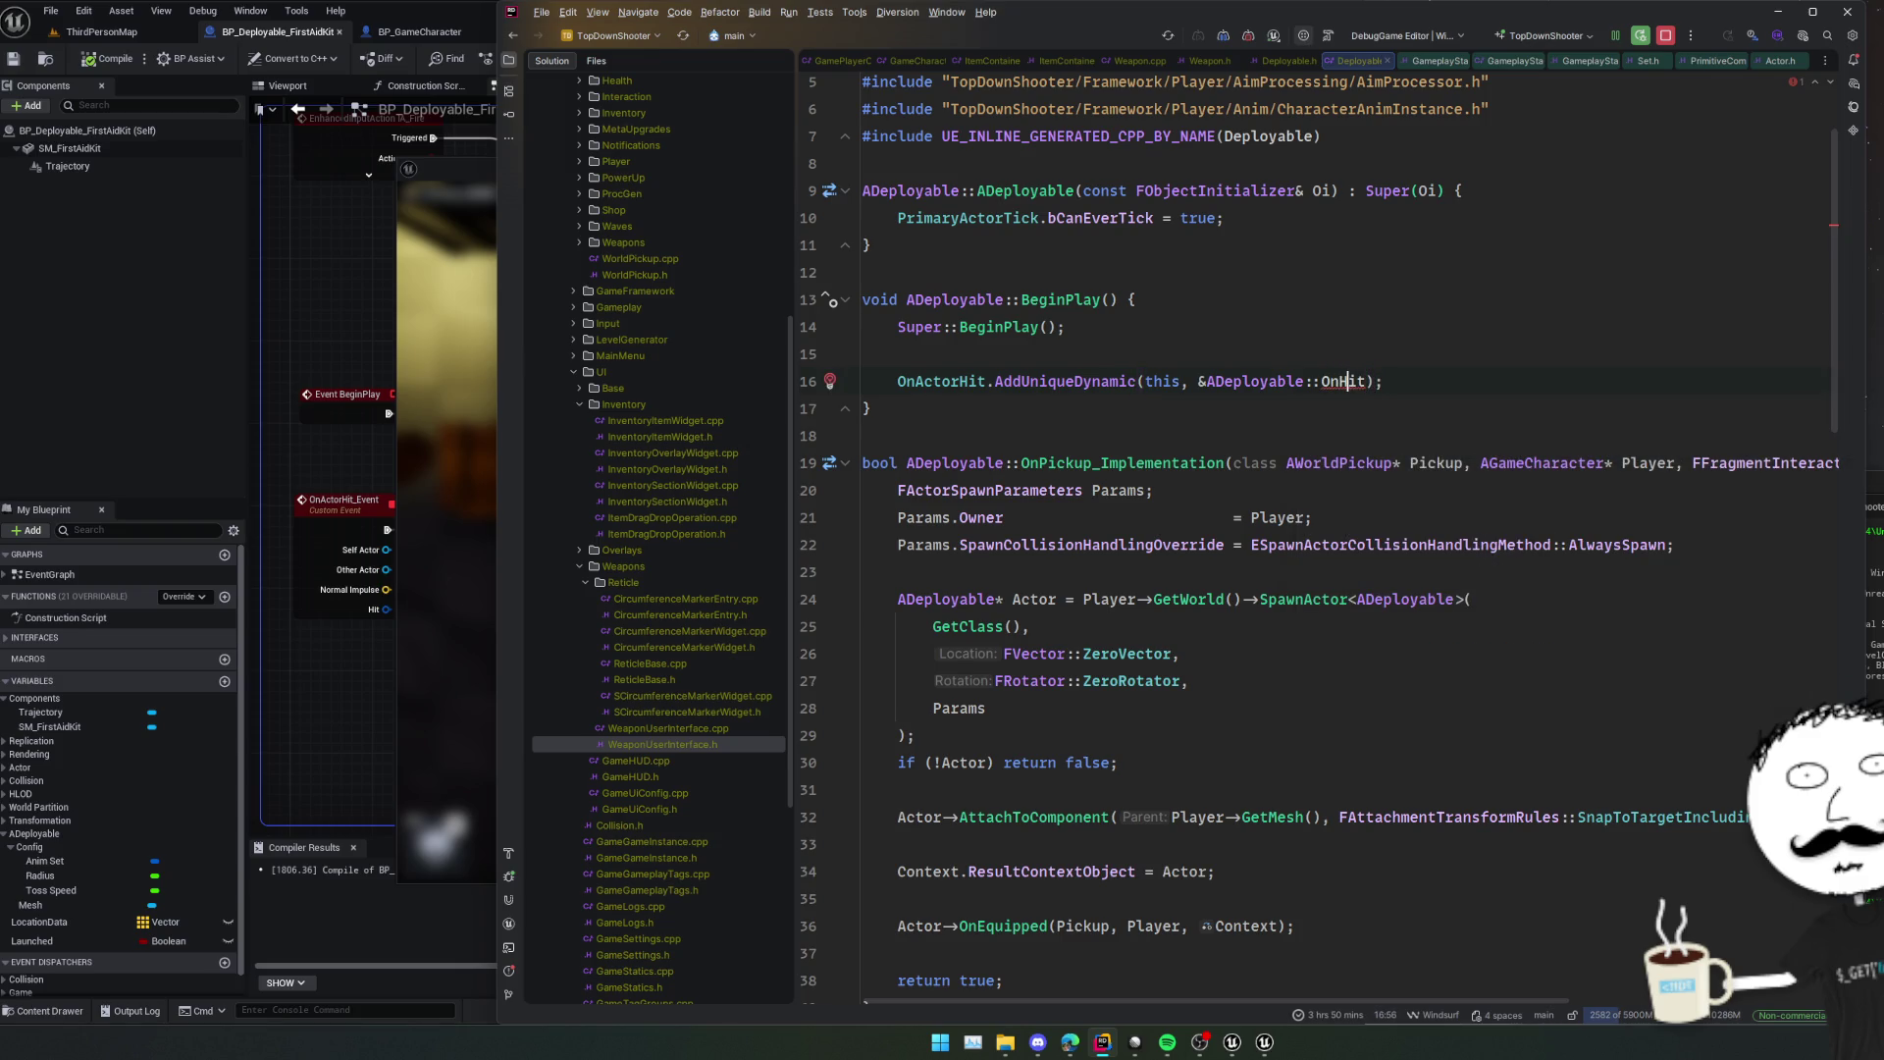
left_click(1346, 380, "ctrl")
Move the OnHit declaration to just below BeginPlay in Deployable.h.
key("End")
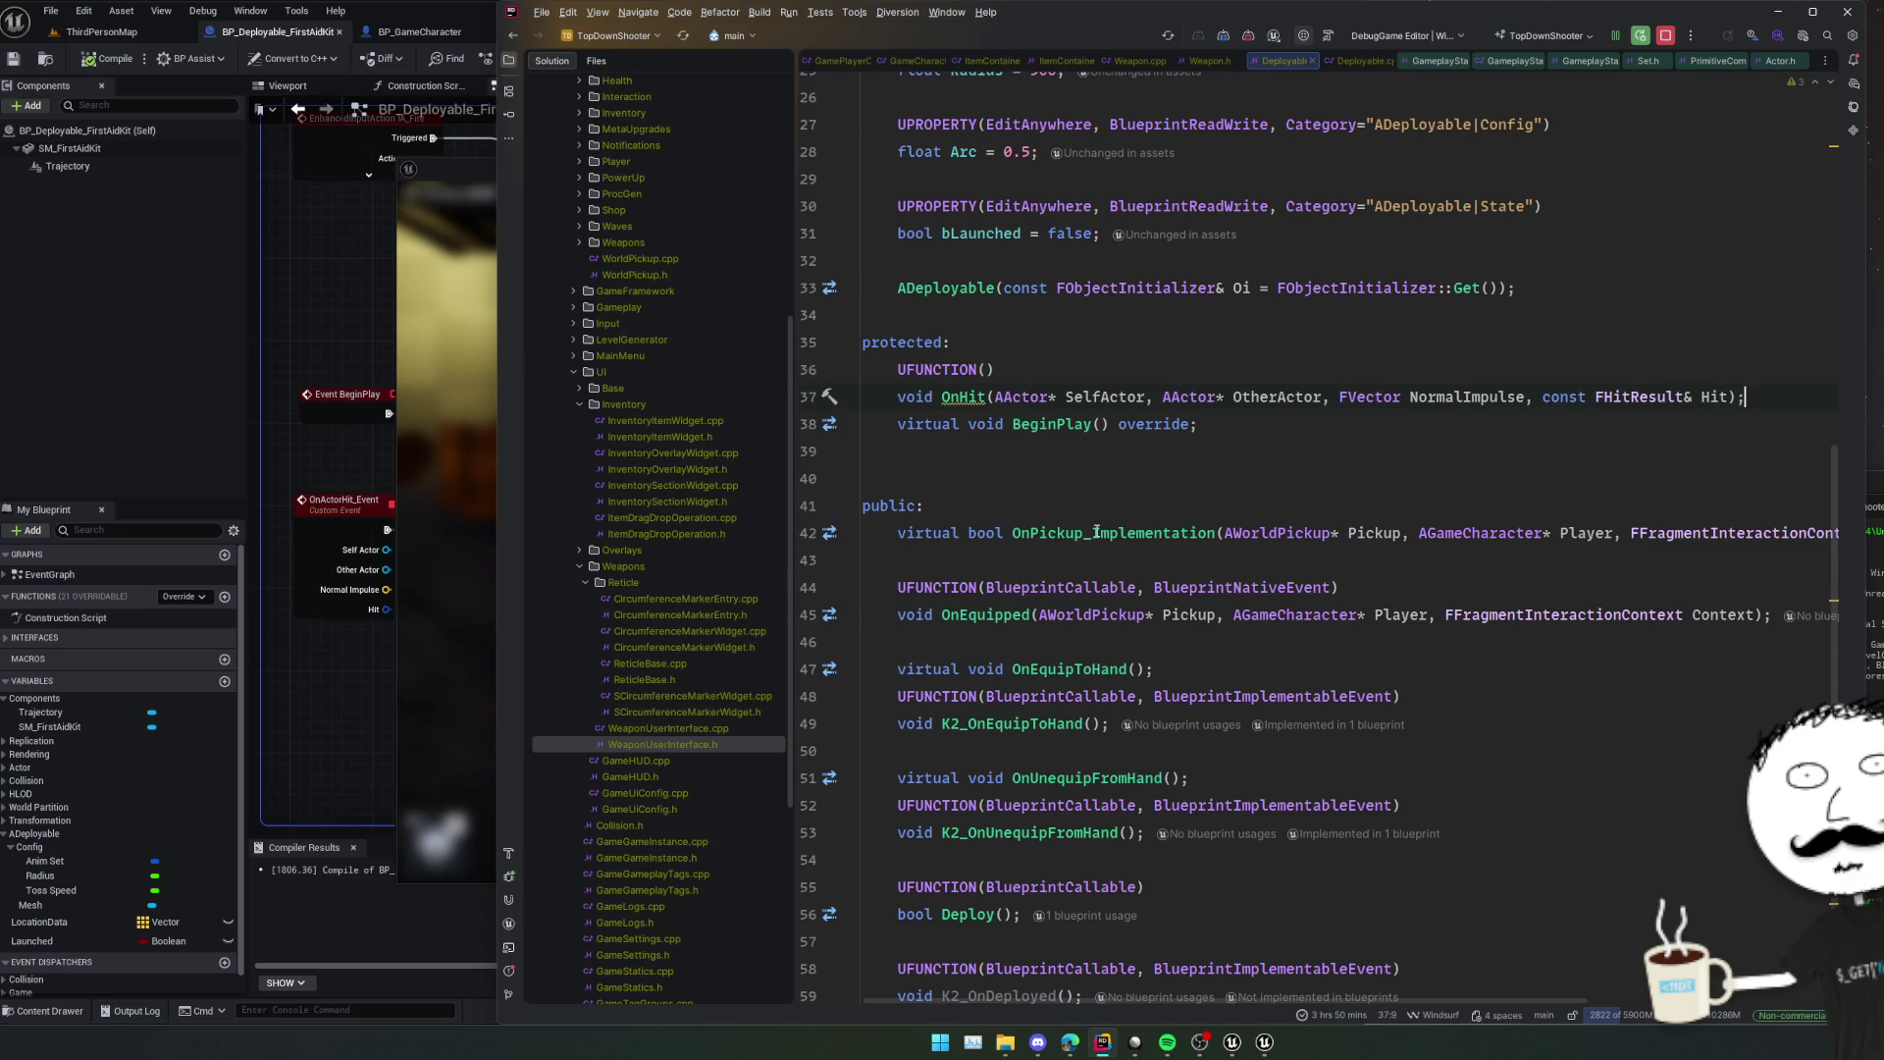
key("ctrl+x")
key("Up")
key("ctrl+w")
key("Delete")
key("Down")
key("Down")
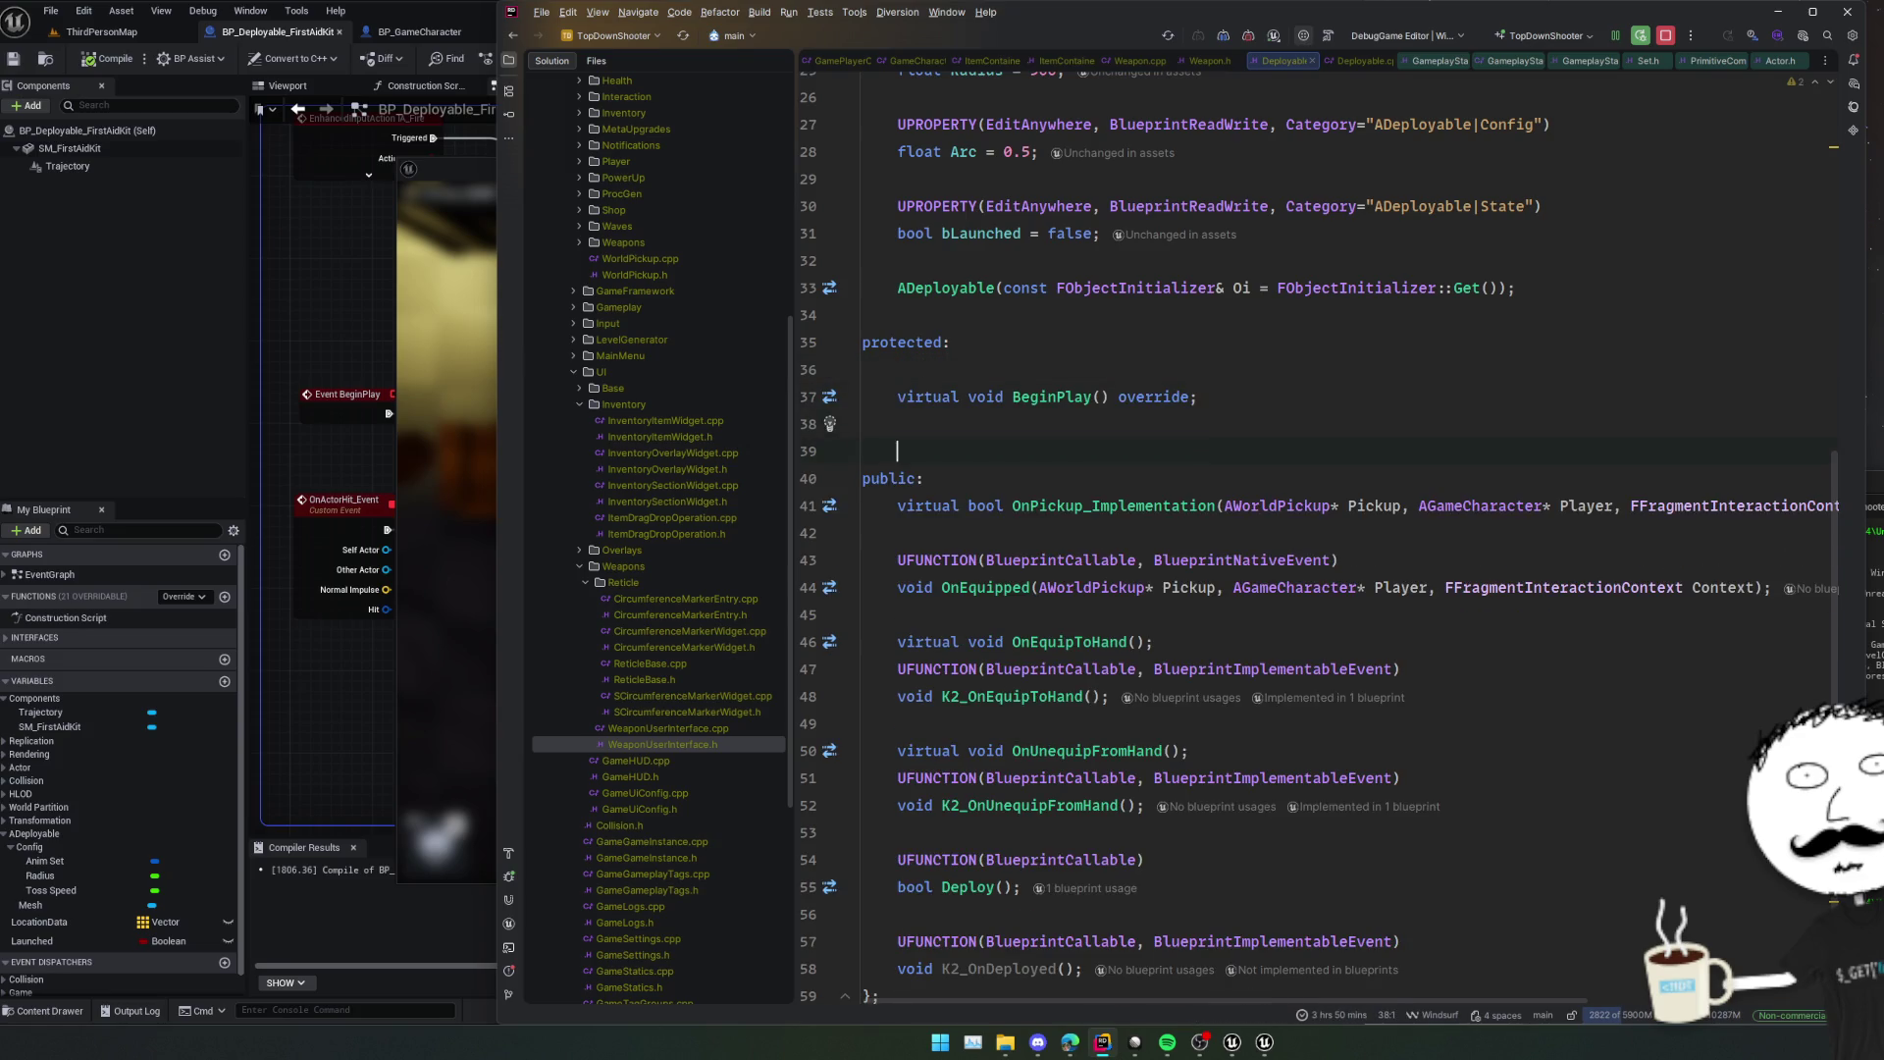
key("ctrl+v")
Generate the OnHit definition and add if (!bLaunched) { return; } at its start.
left_click(959, 478)
key("alt+Return")
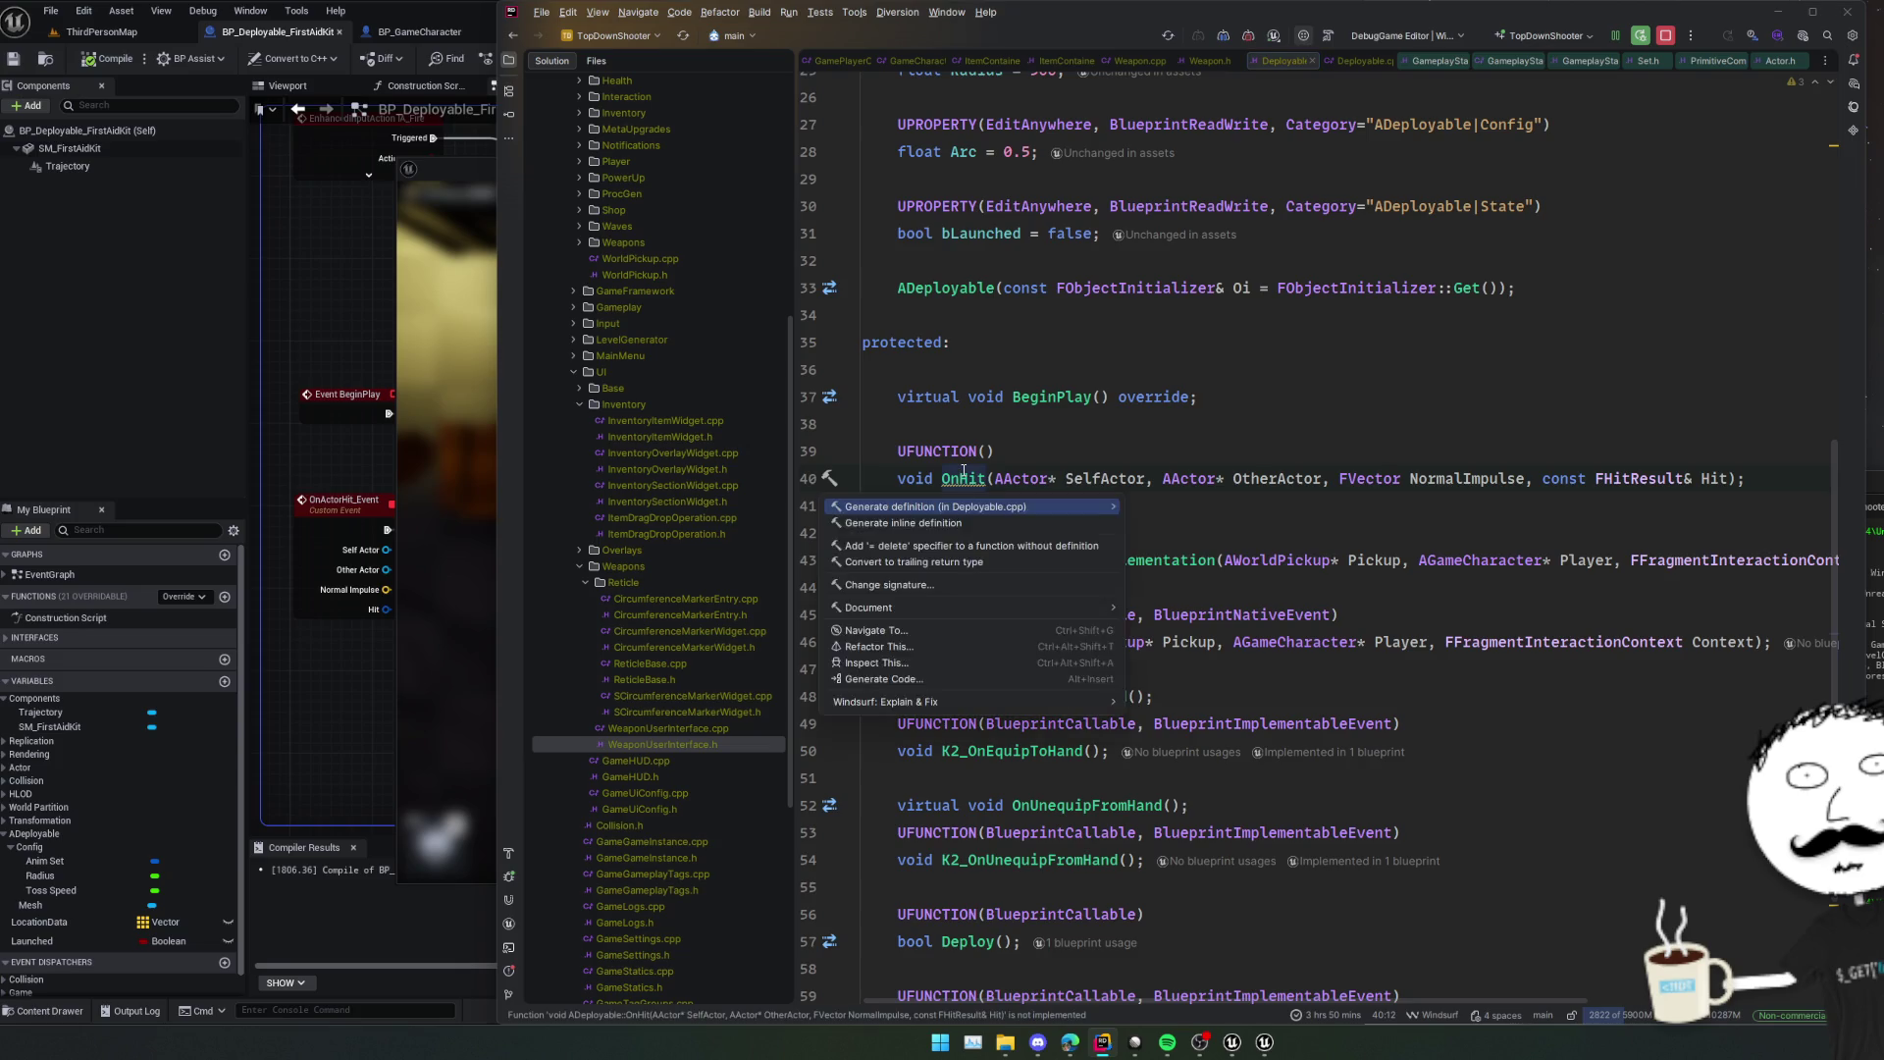
key("Return")
type("if (bLaunched")
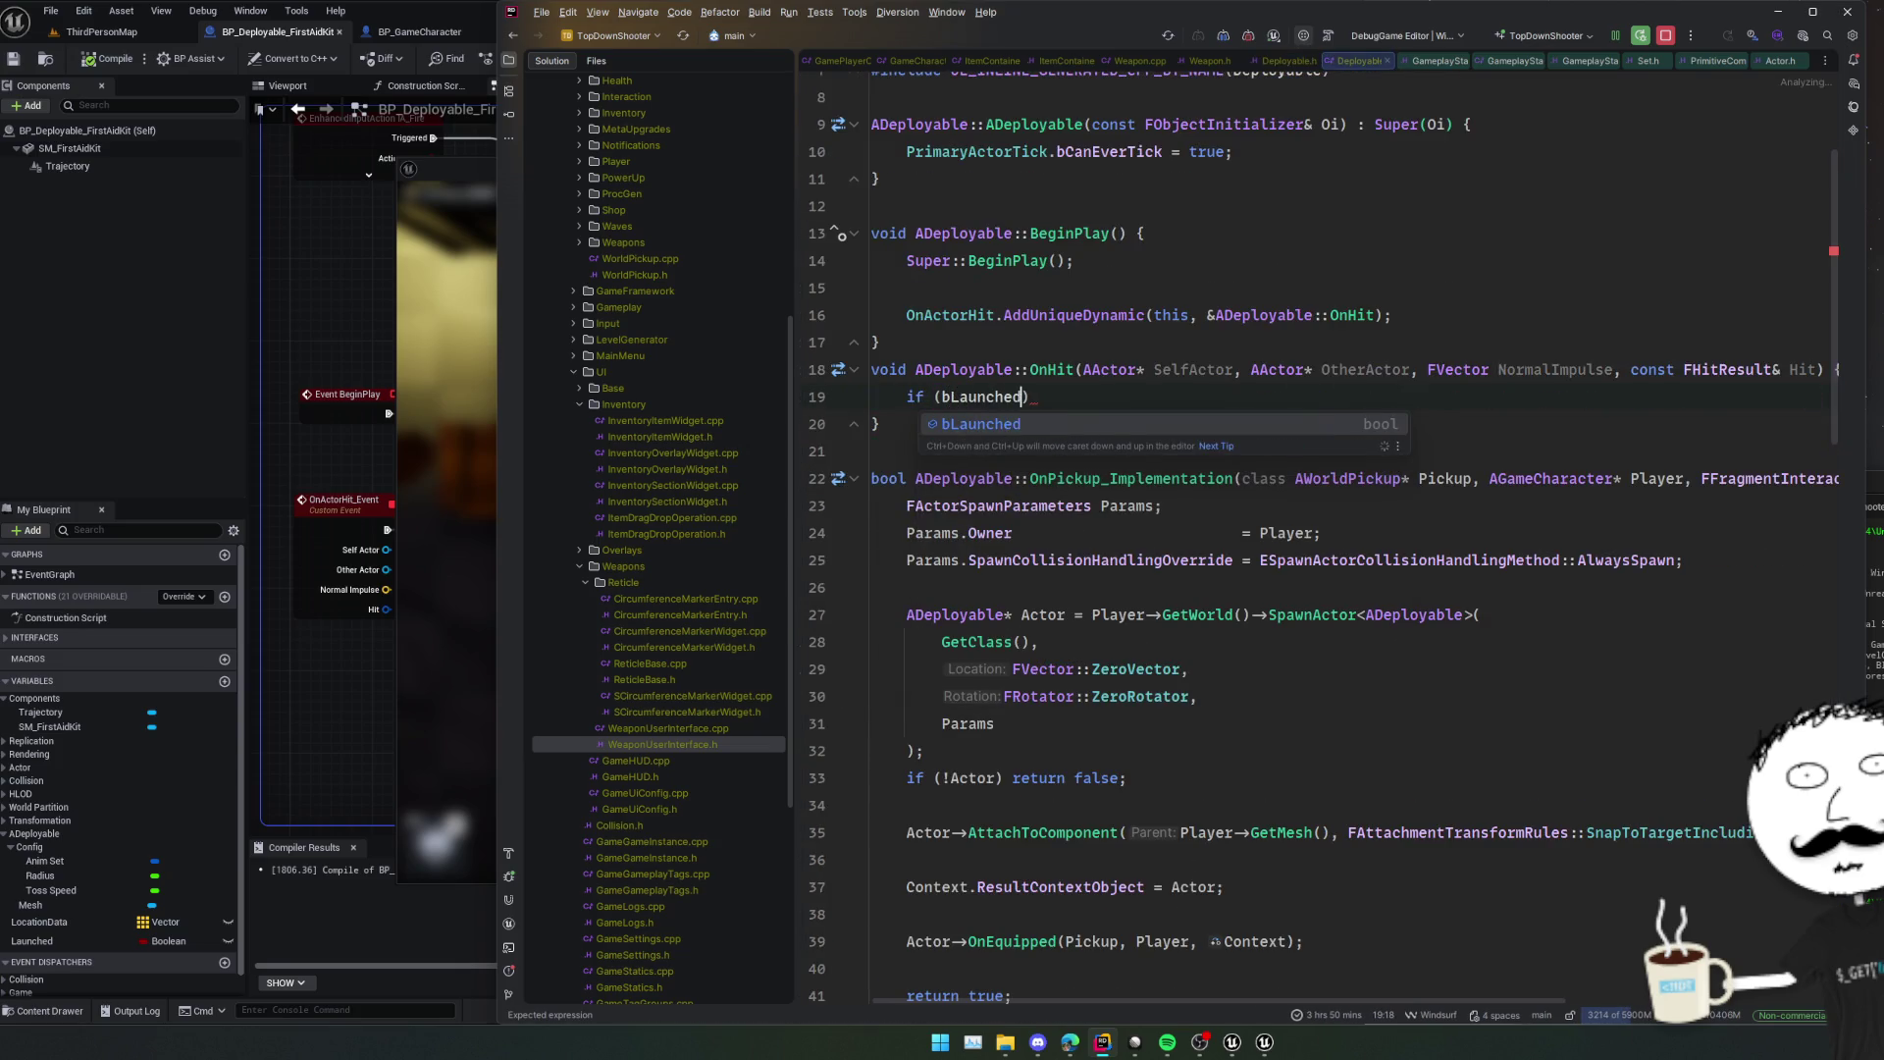
key("Return")
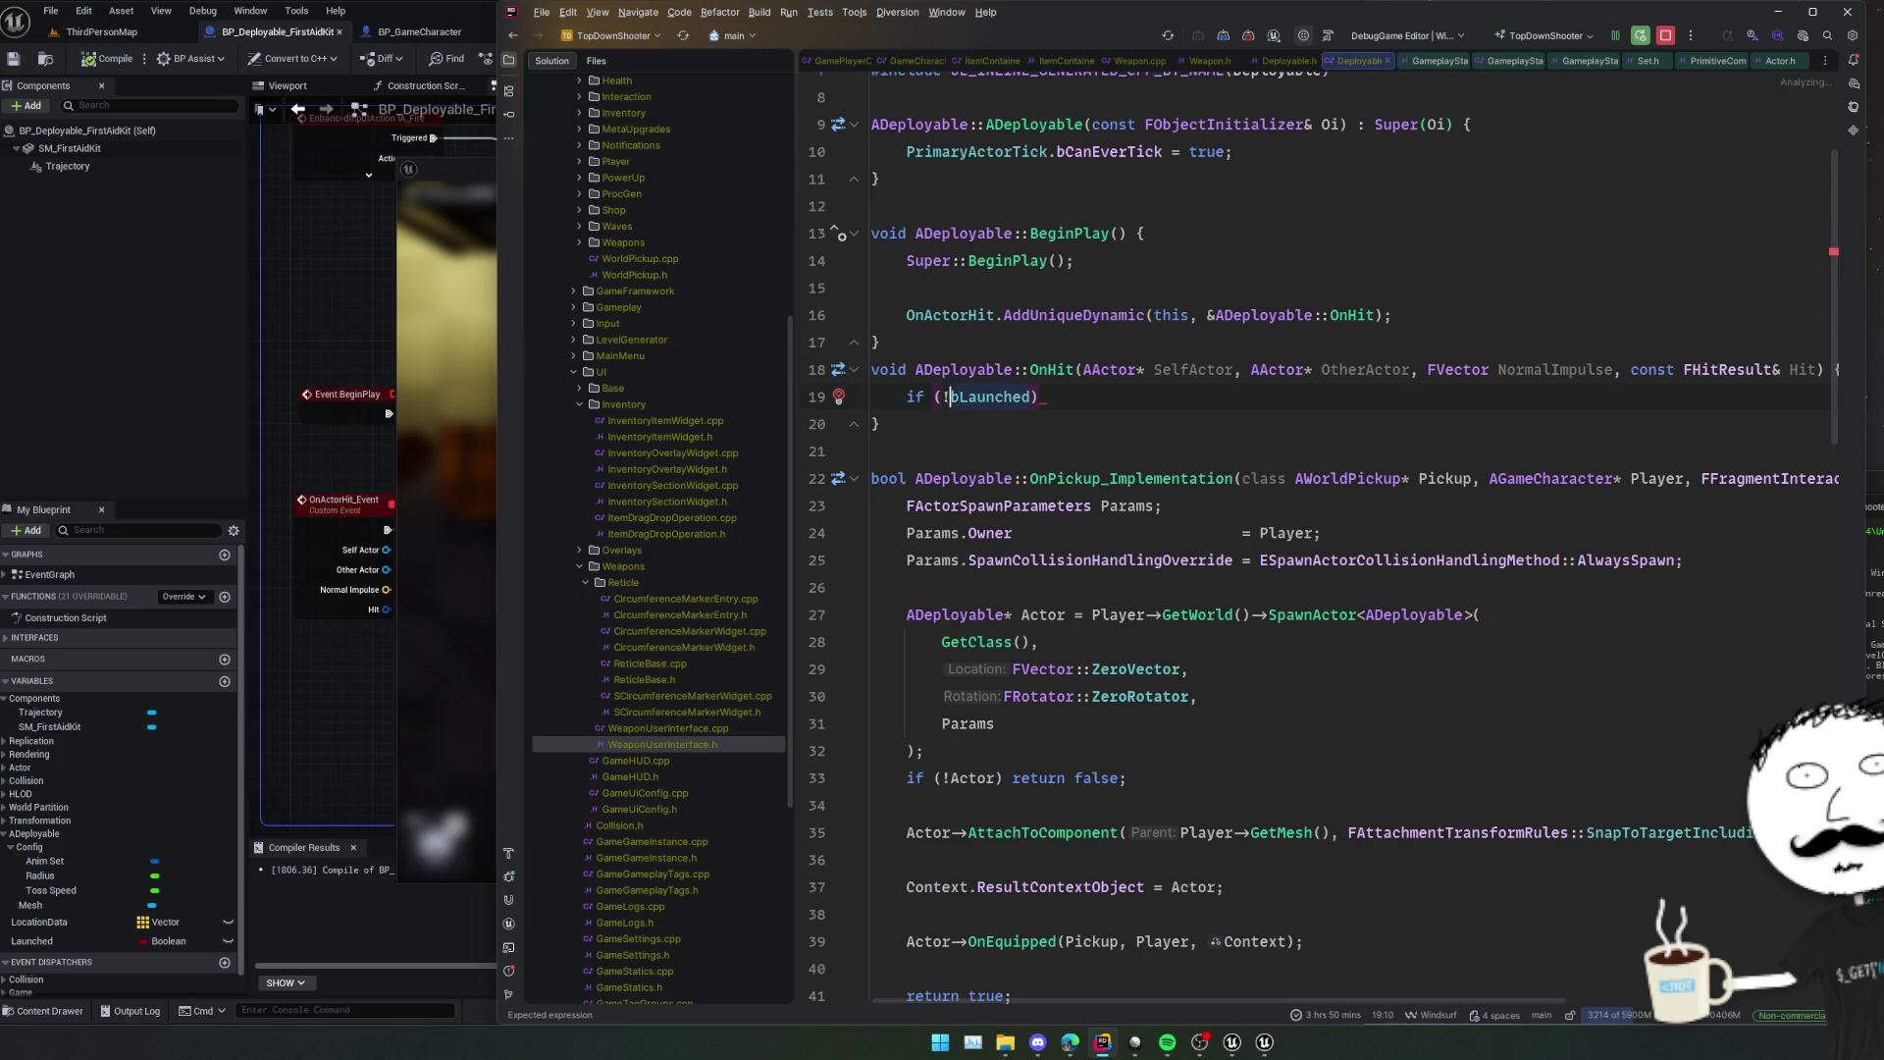
key("ctrl+Left")
type("!")
key("End")
type("{")
key("Return")
type("ret")
key("Return")
type(";")
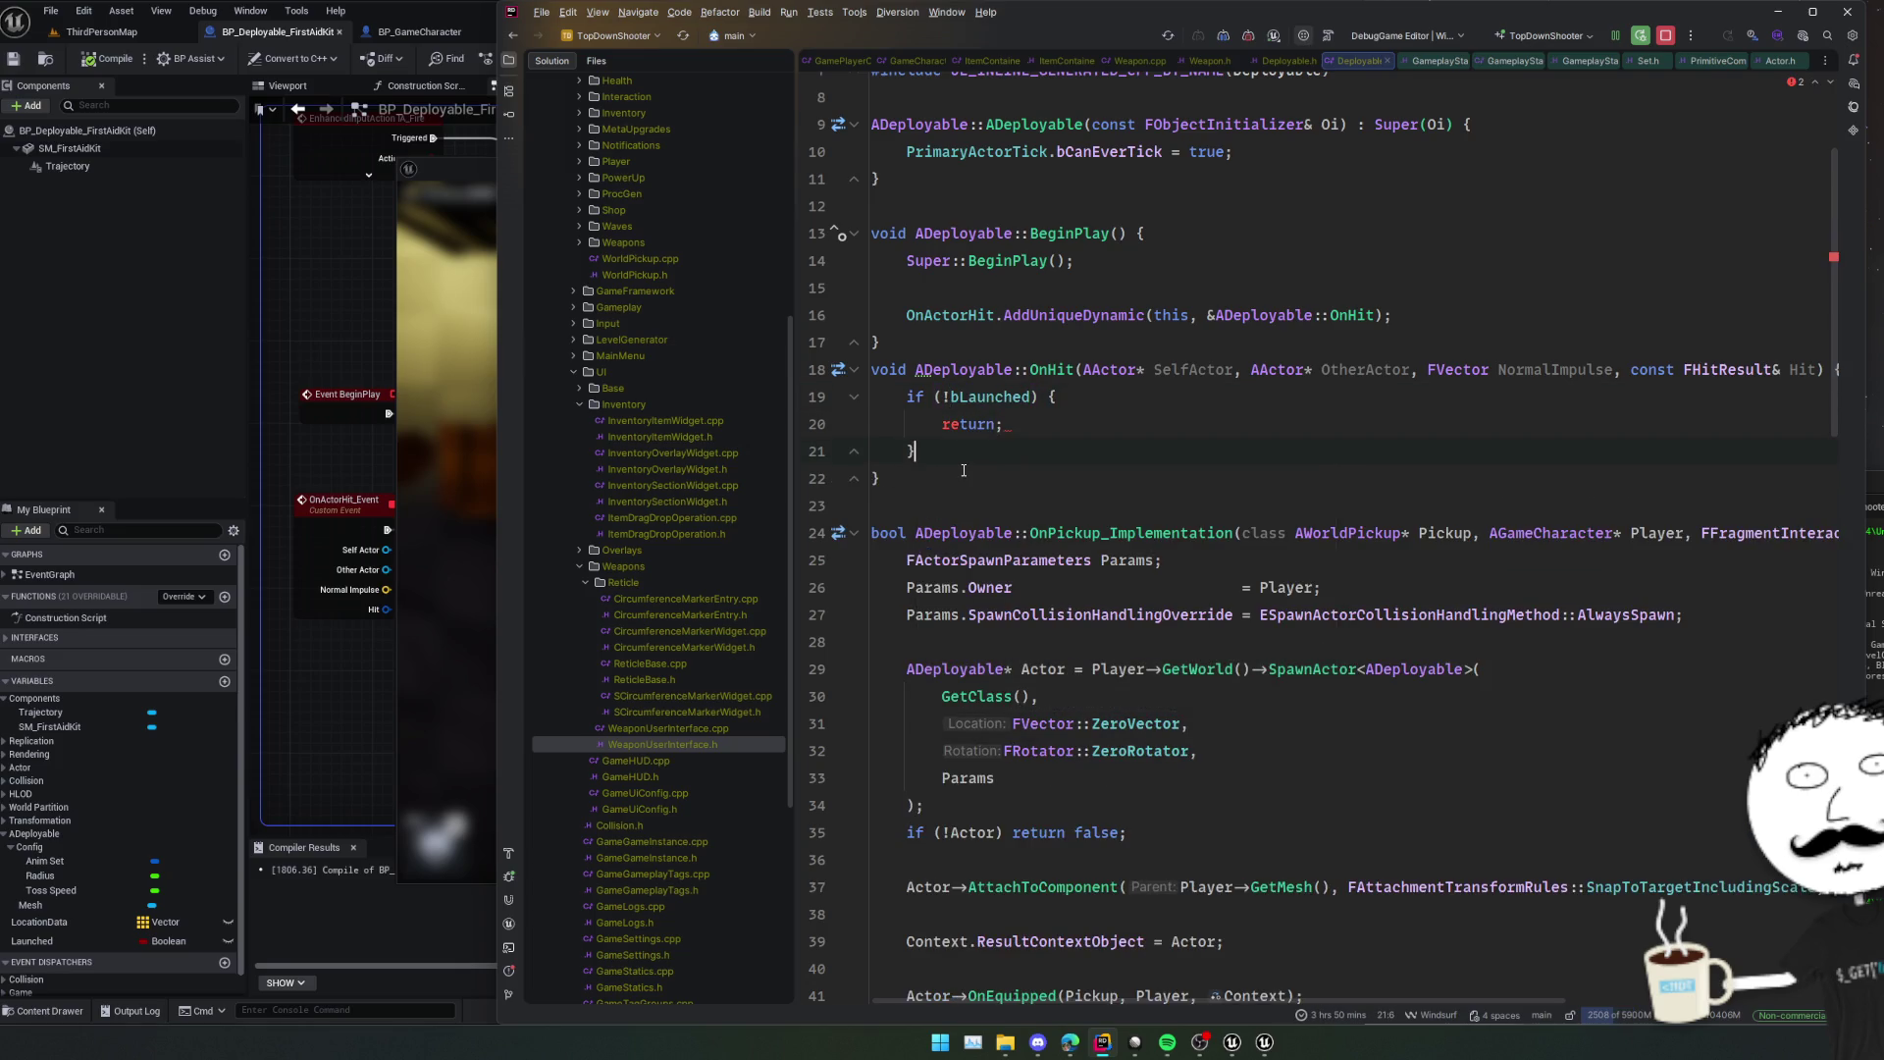
Begin an if (Mesh) block in OnHit calling Mesh->SetPhysics.
key("Down")
key("End")
key("Return")
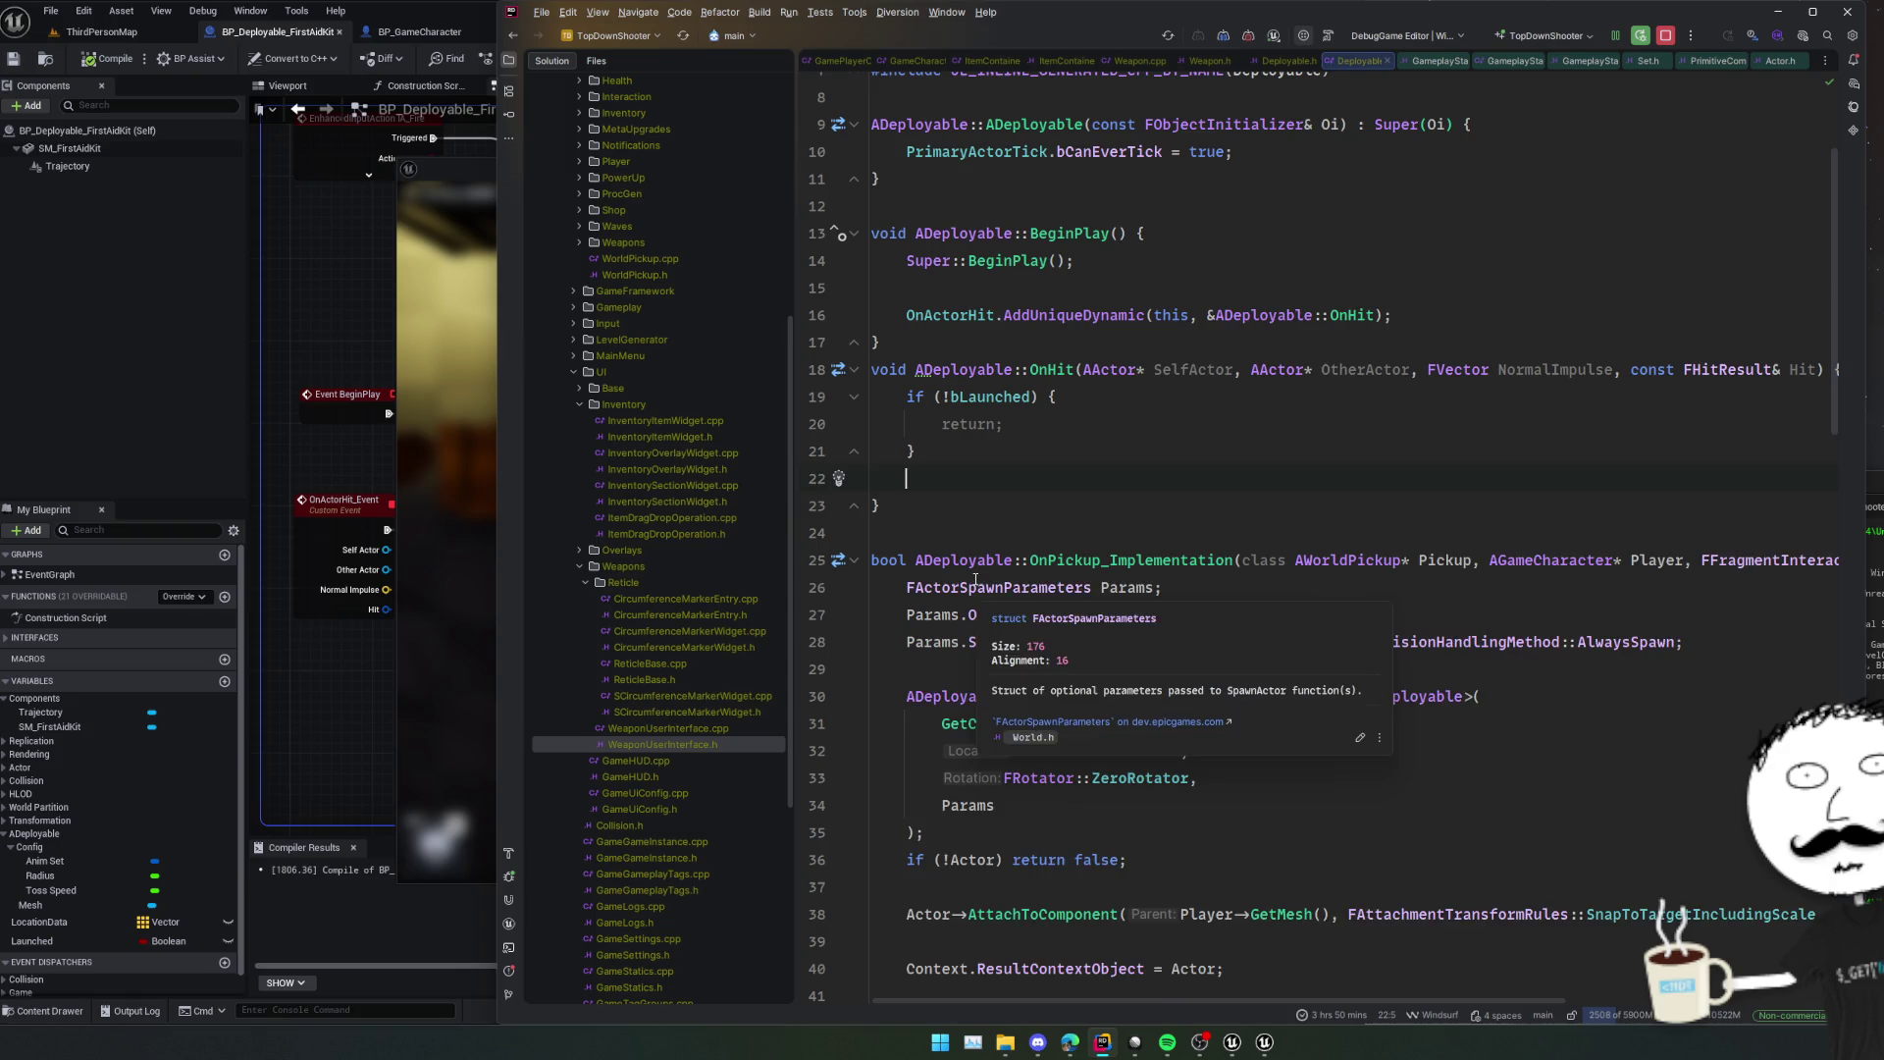
key("Return")
type("if (Mesh) {")
key("Return")
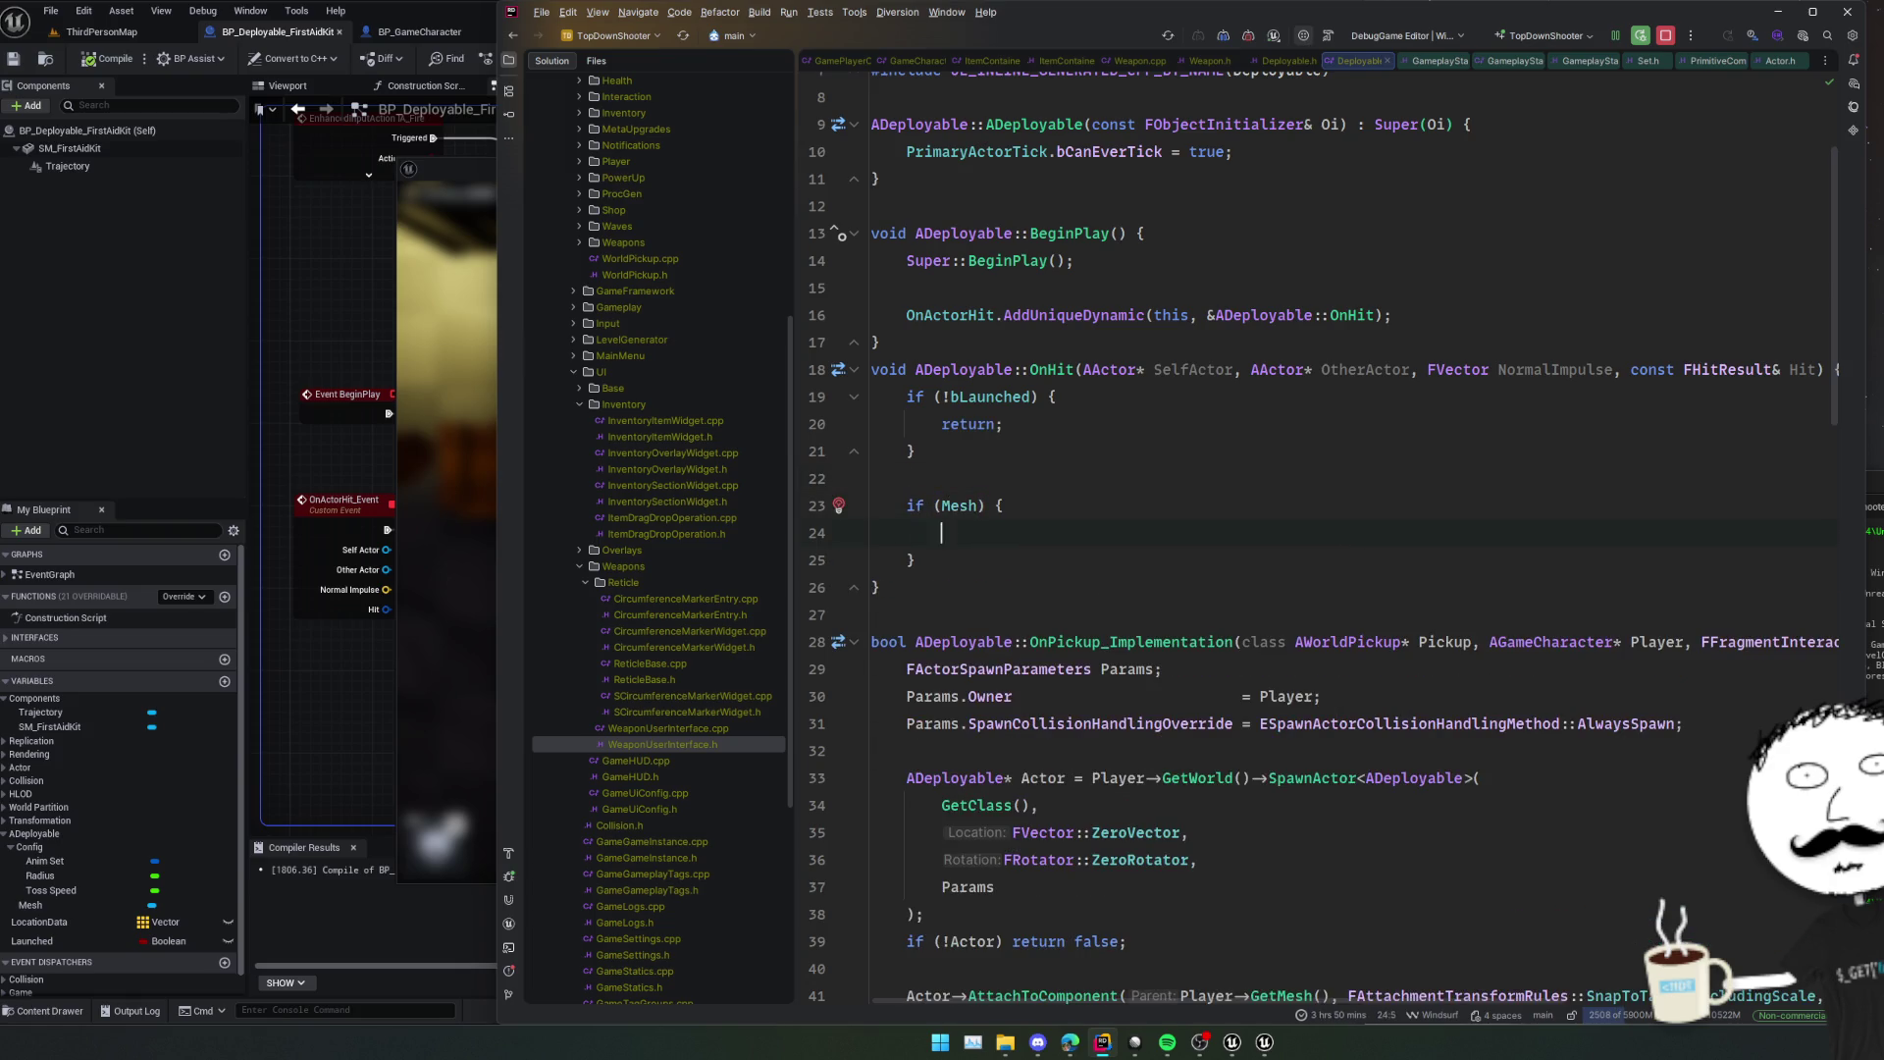
type("Mesh->SetPhysics")
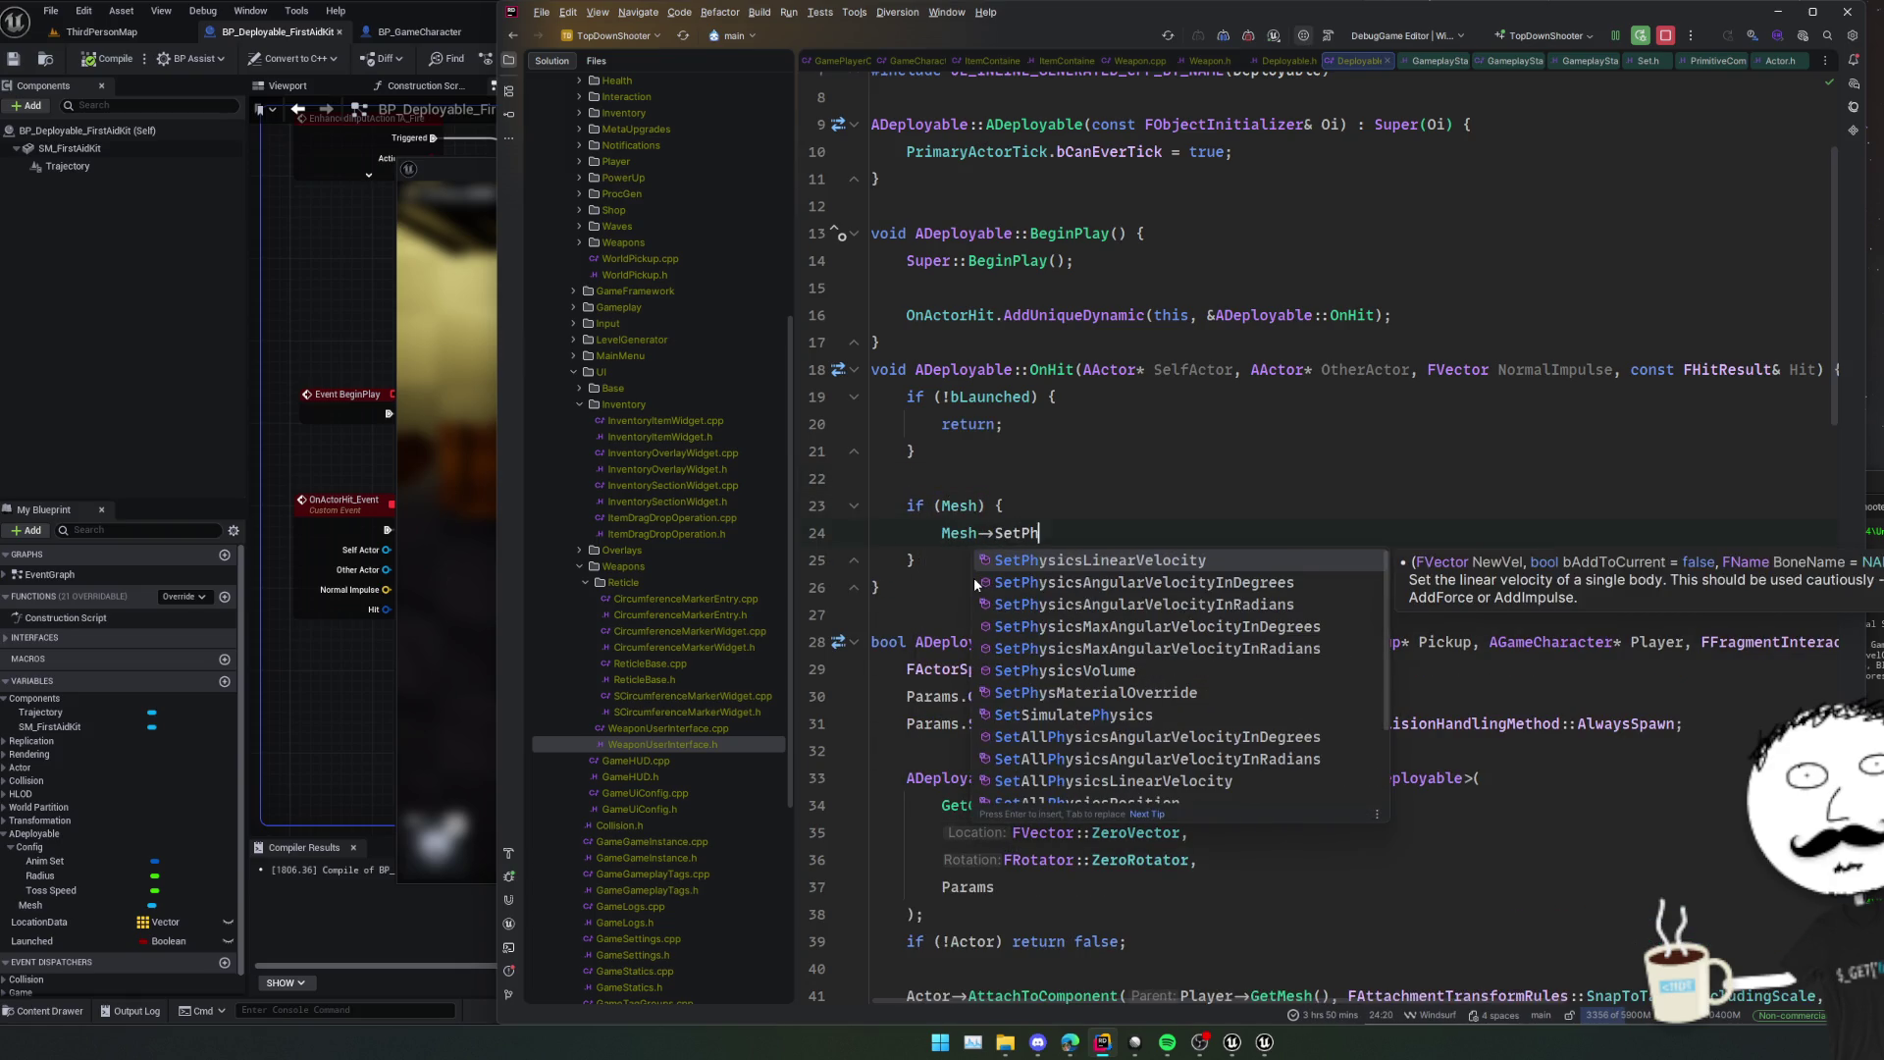
key("Escape")
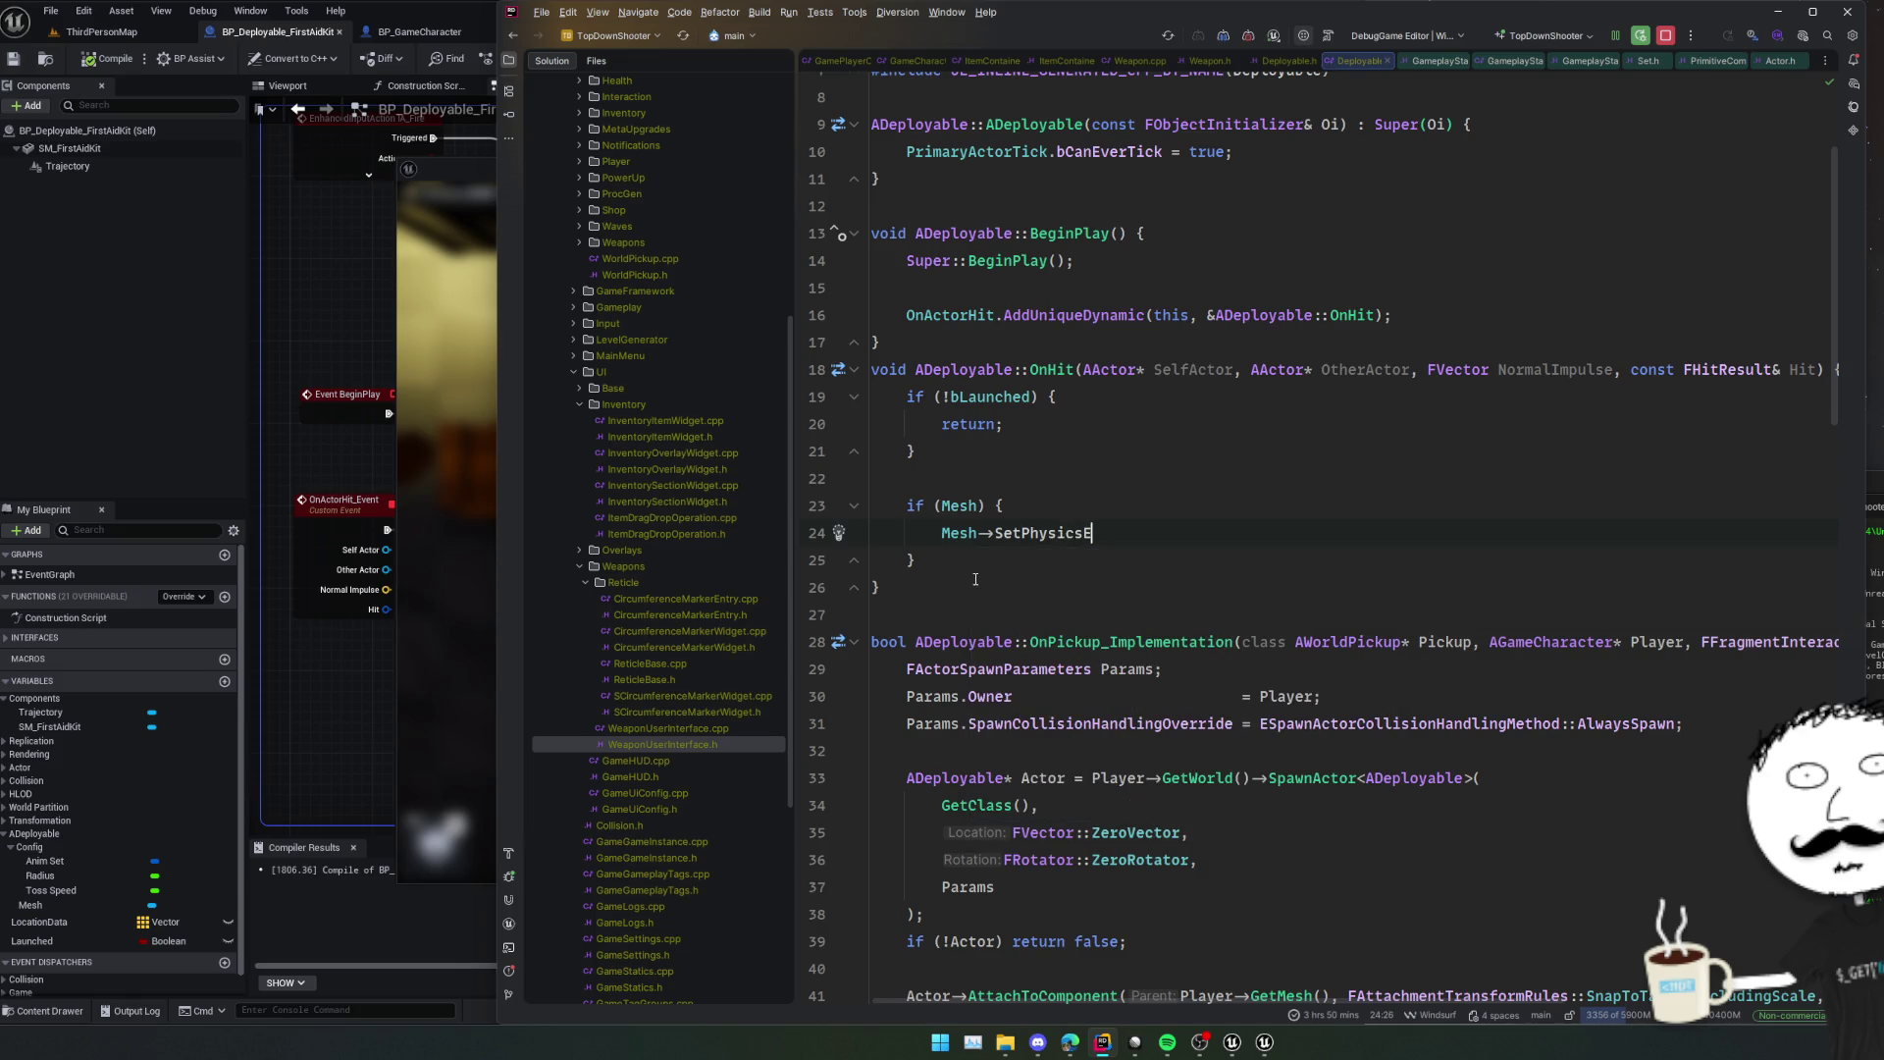
key("ctrl+space")
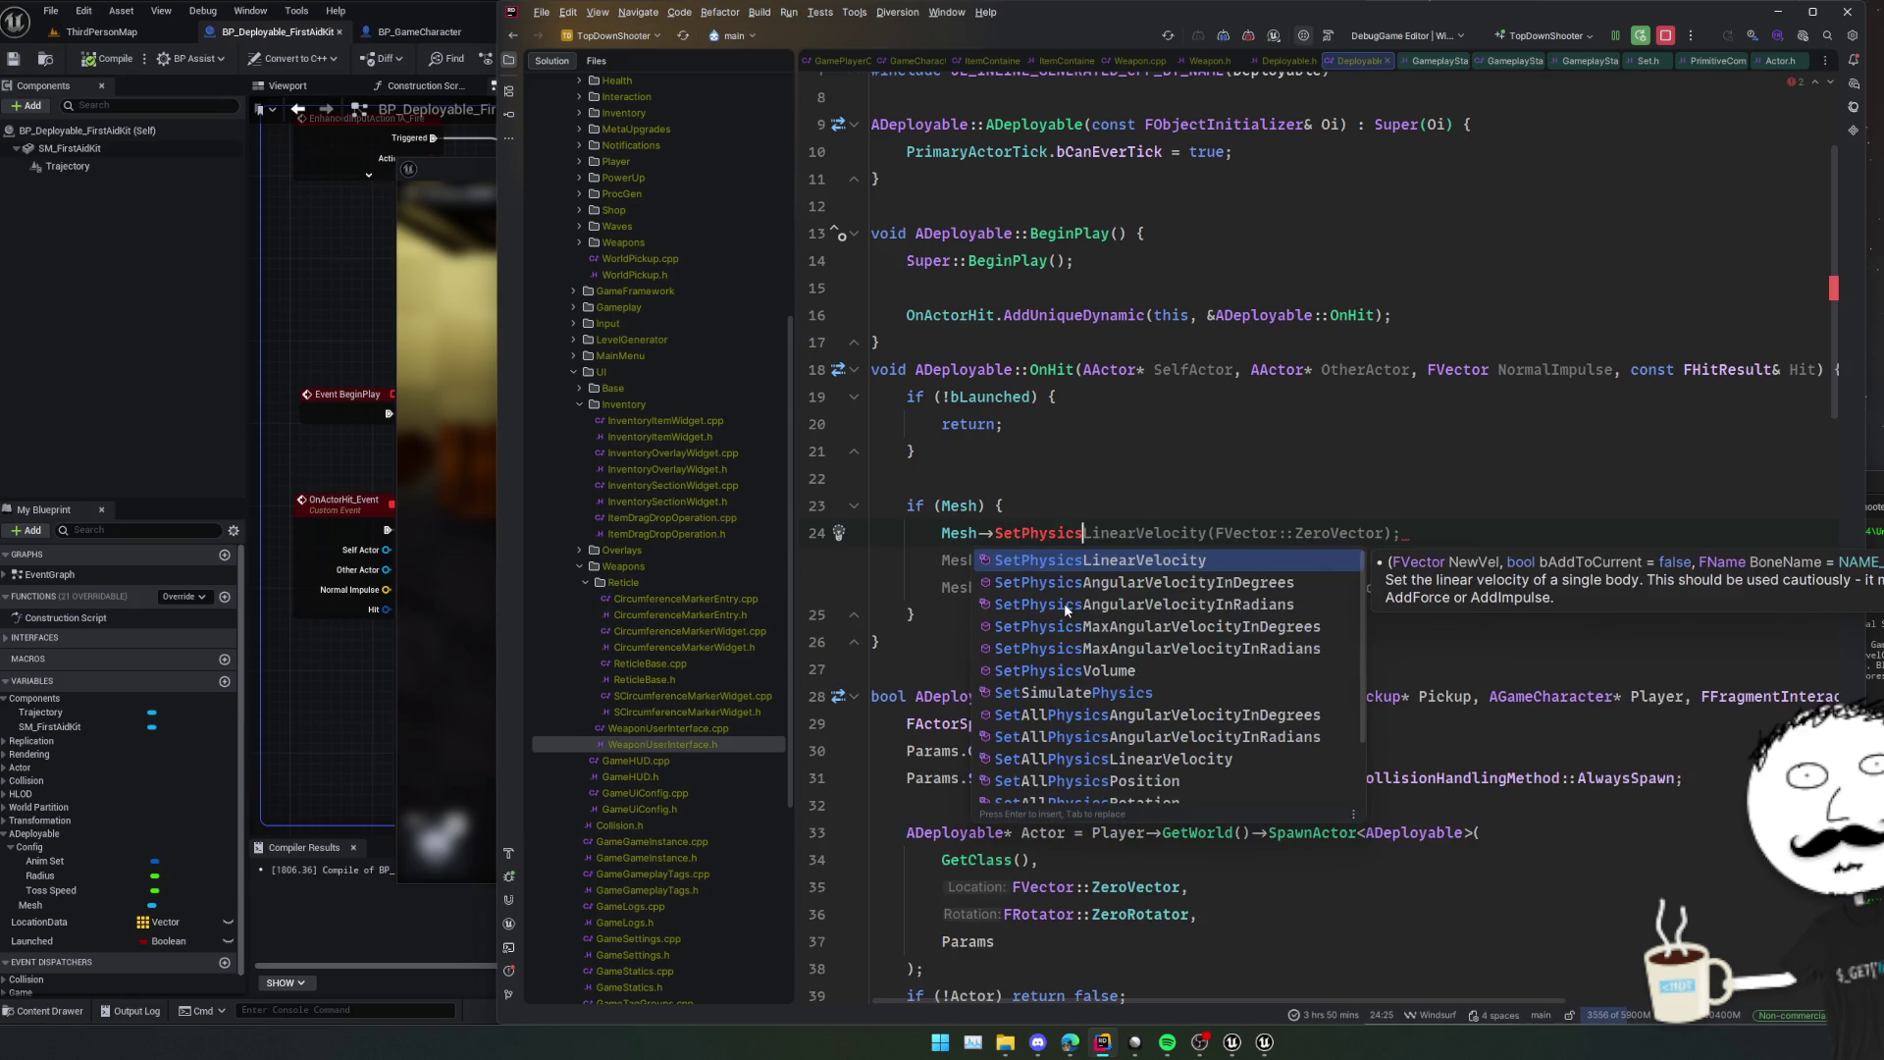
key("Escape")
scroll(1167, 631, "down", 4)
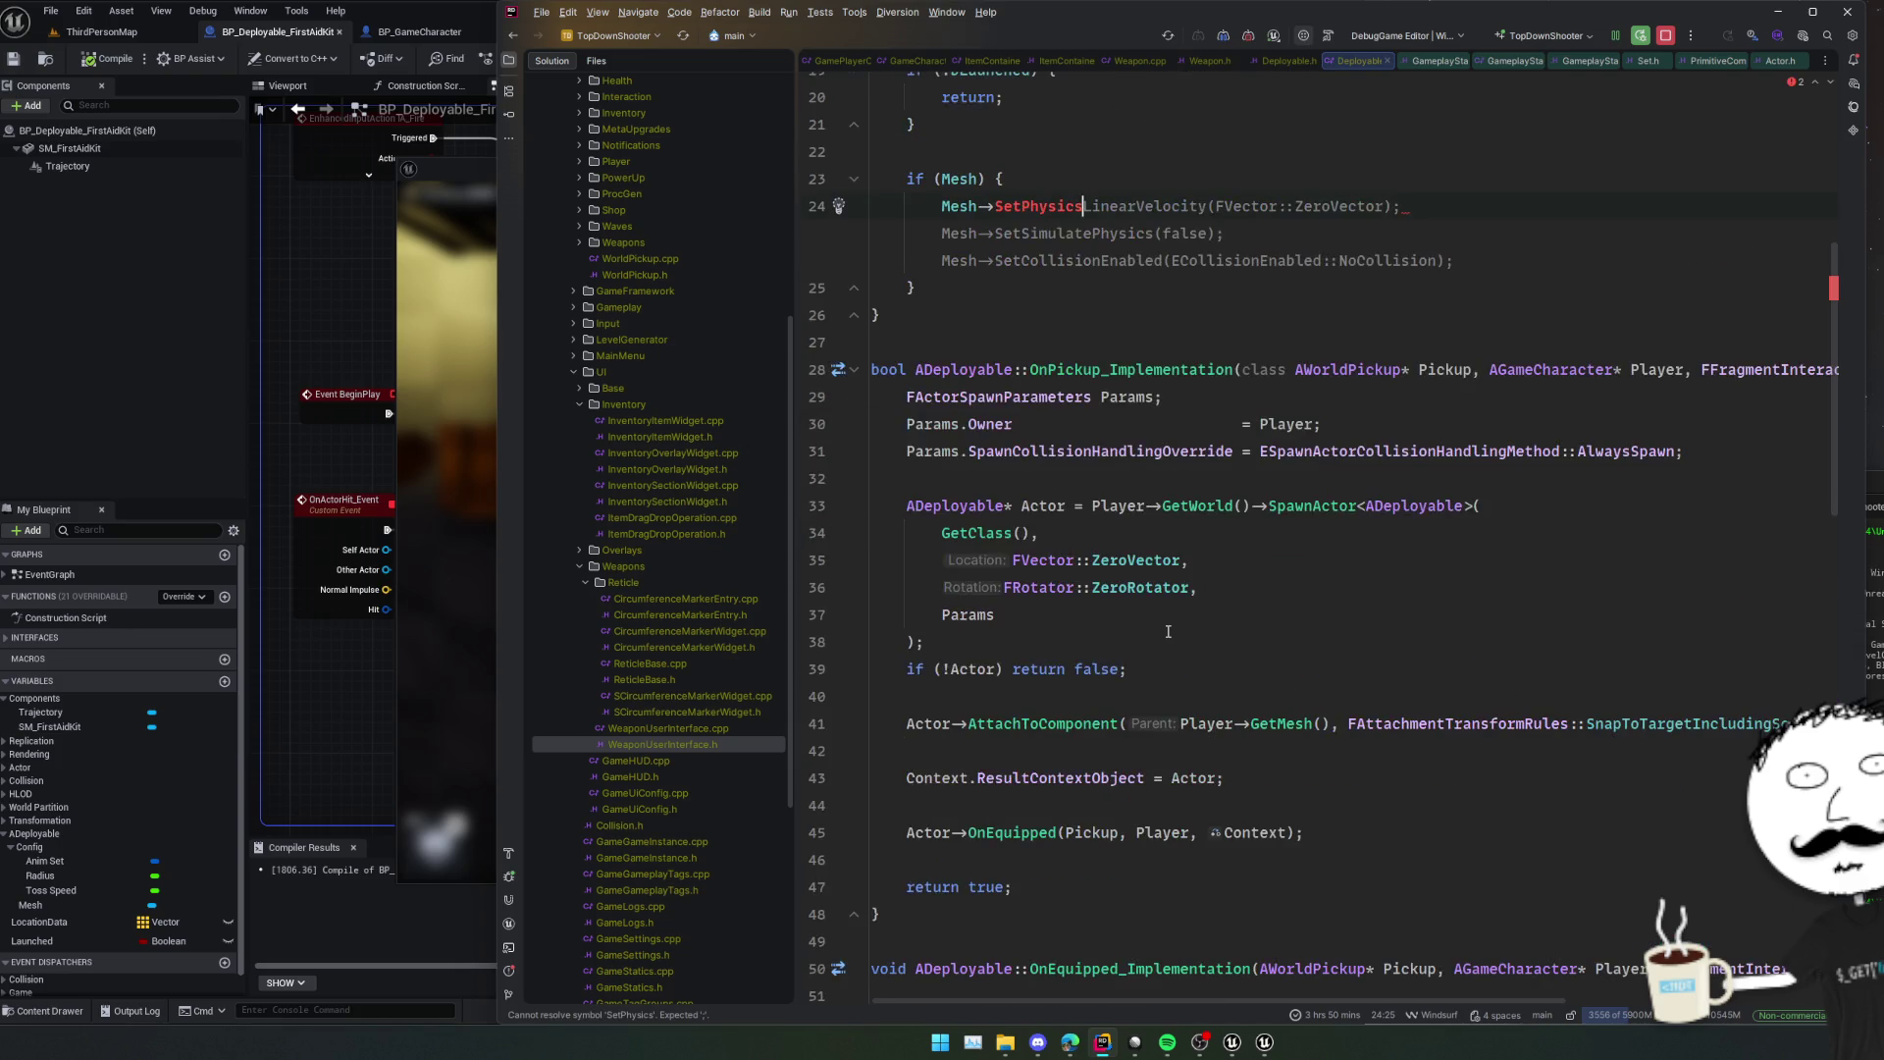
In OnHit's Mesh check, complete the call as Mesh->SetSimulatePhysics(false);.
scroll(1168, 631, "down", 9)
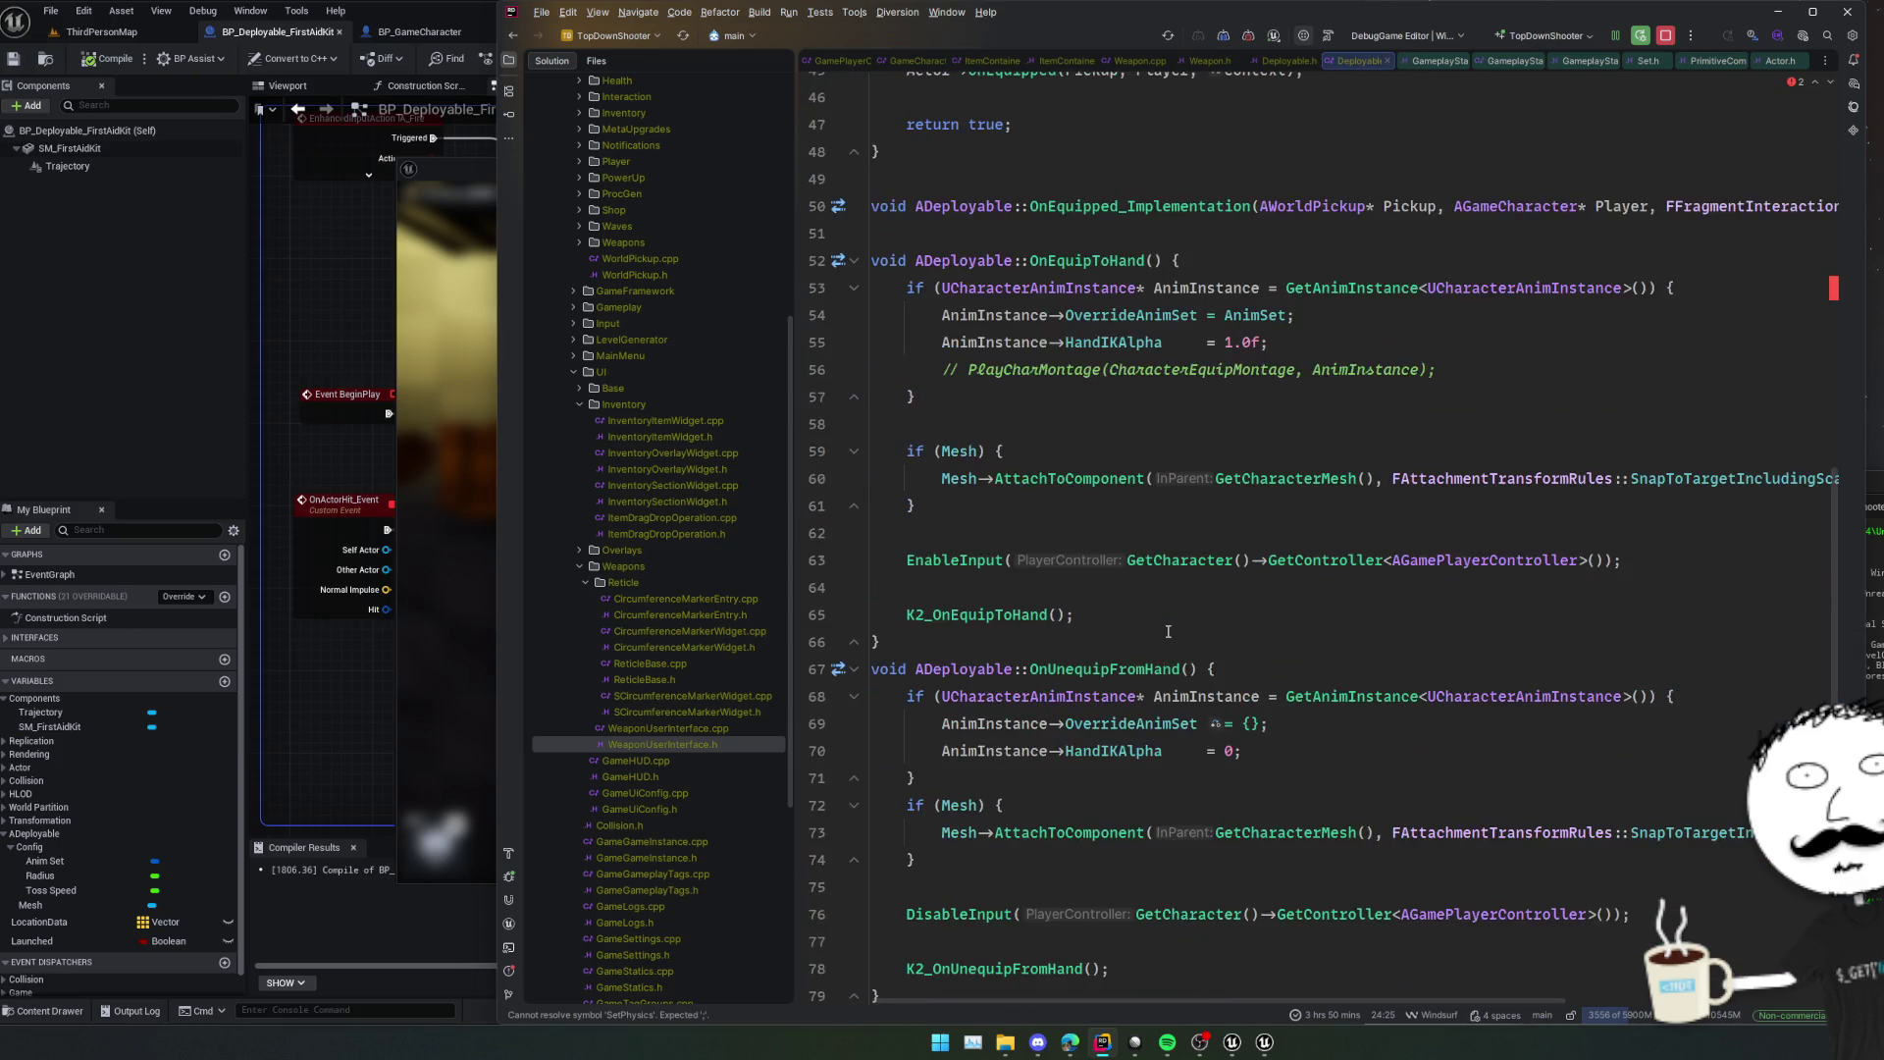
scroll(1167, 630, "down", 5)
scroll(1167, 631, "down", 4)
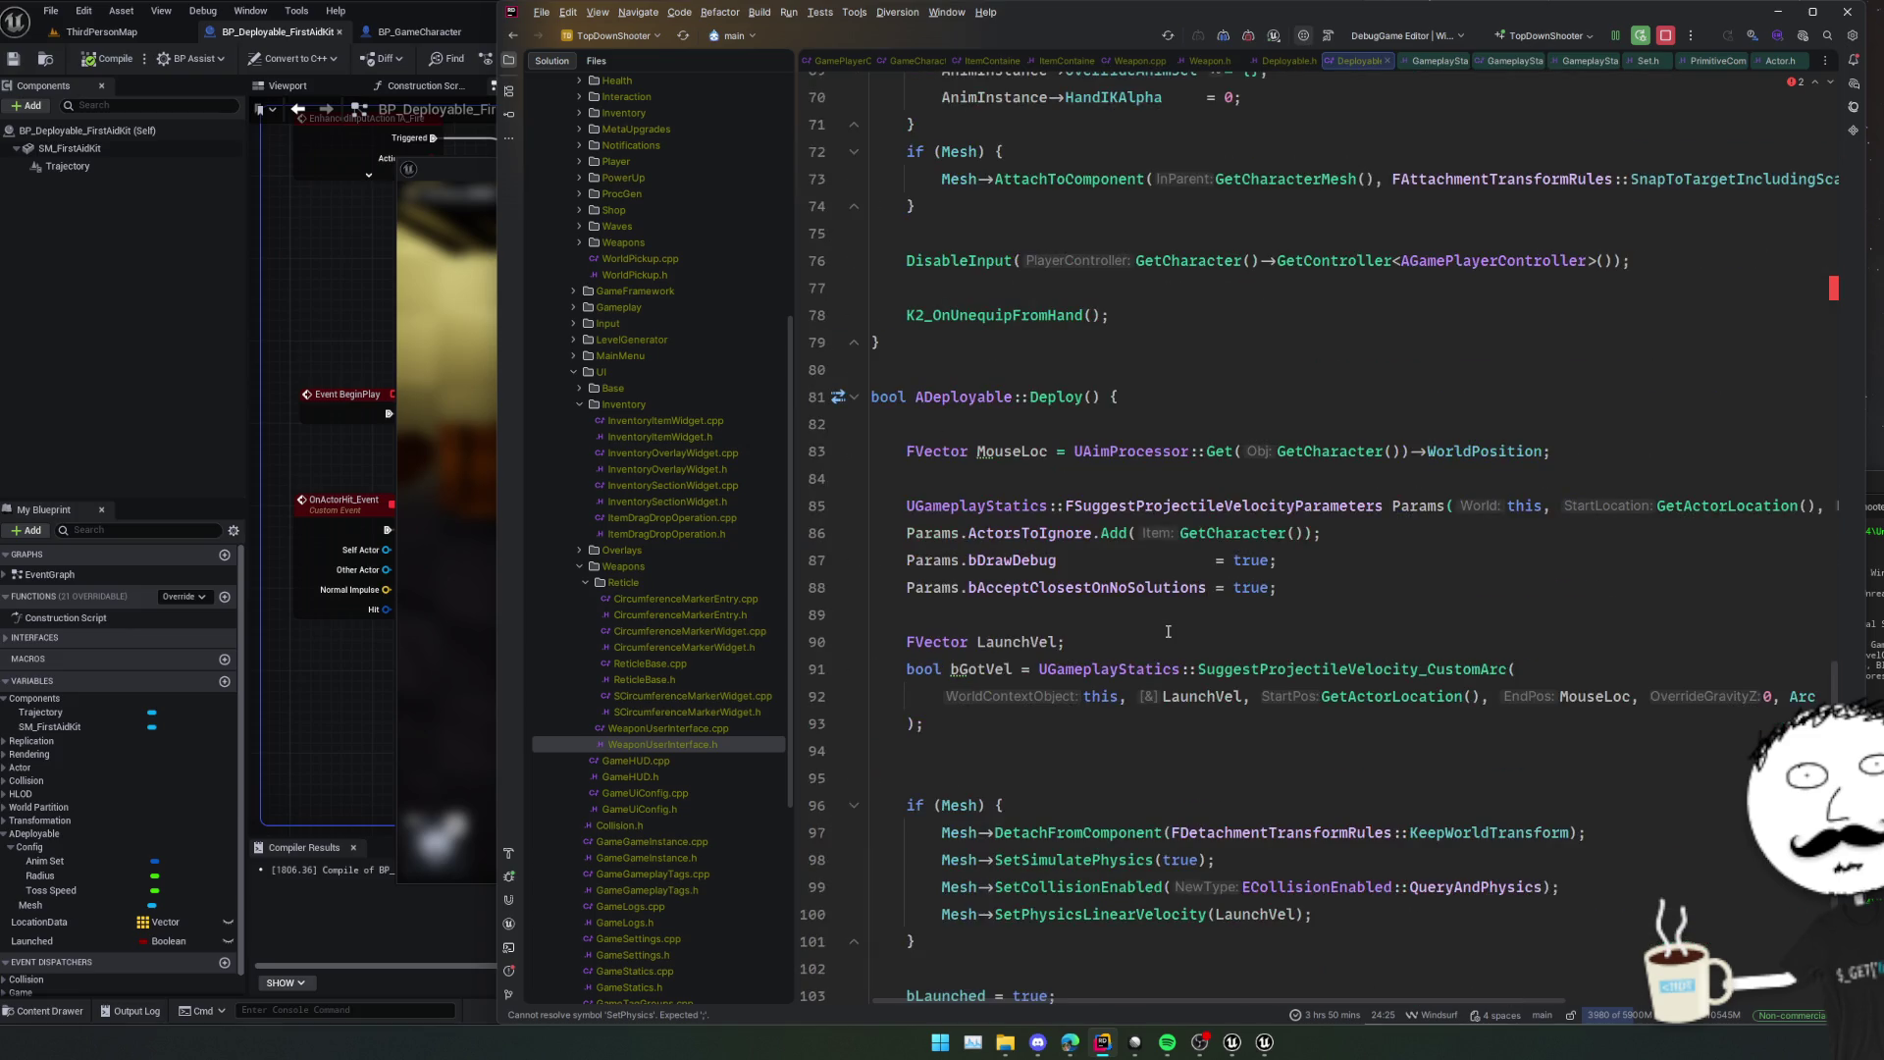
scroll(1097, 791, "down", 1)
double_click(1099, 750)
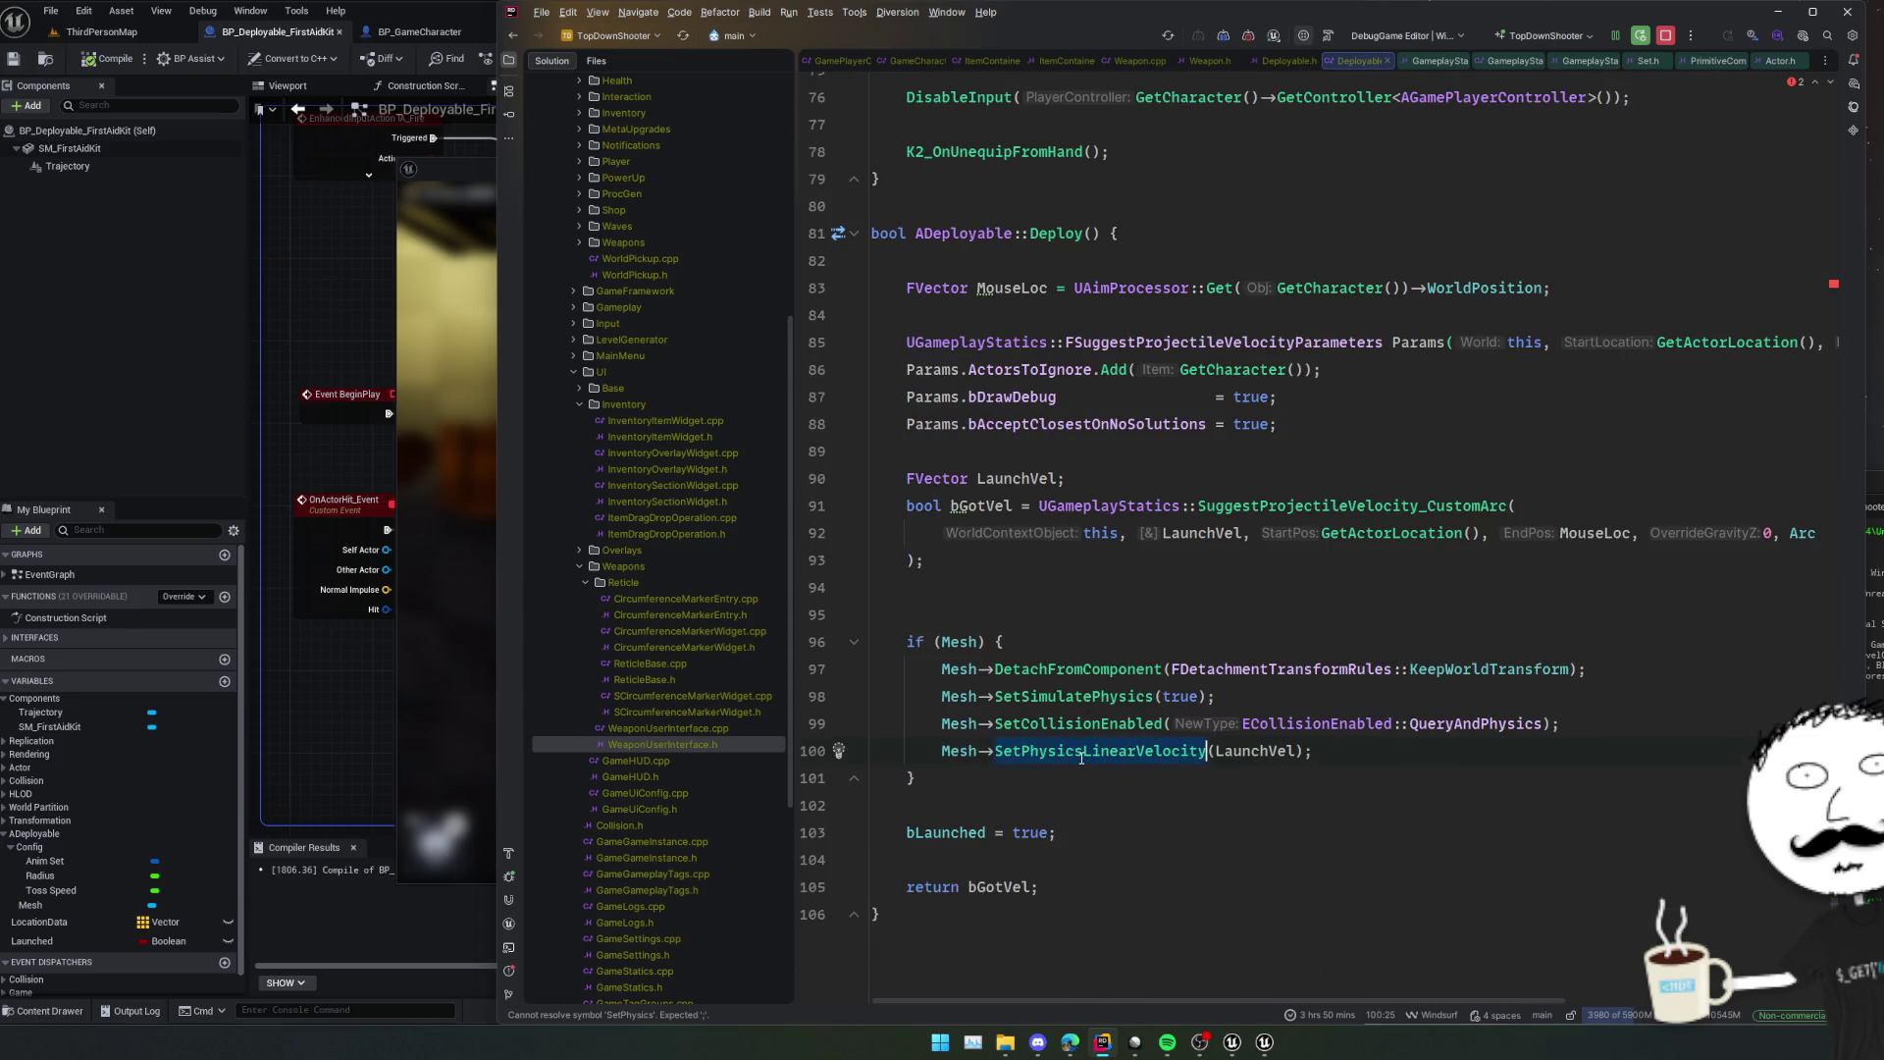
double_click(1077, 697)
key("ctrl+c")
key("ctrl+alt+Left")
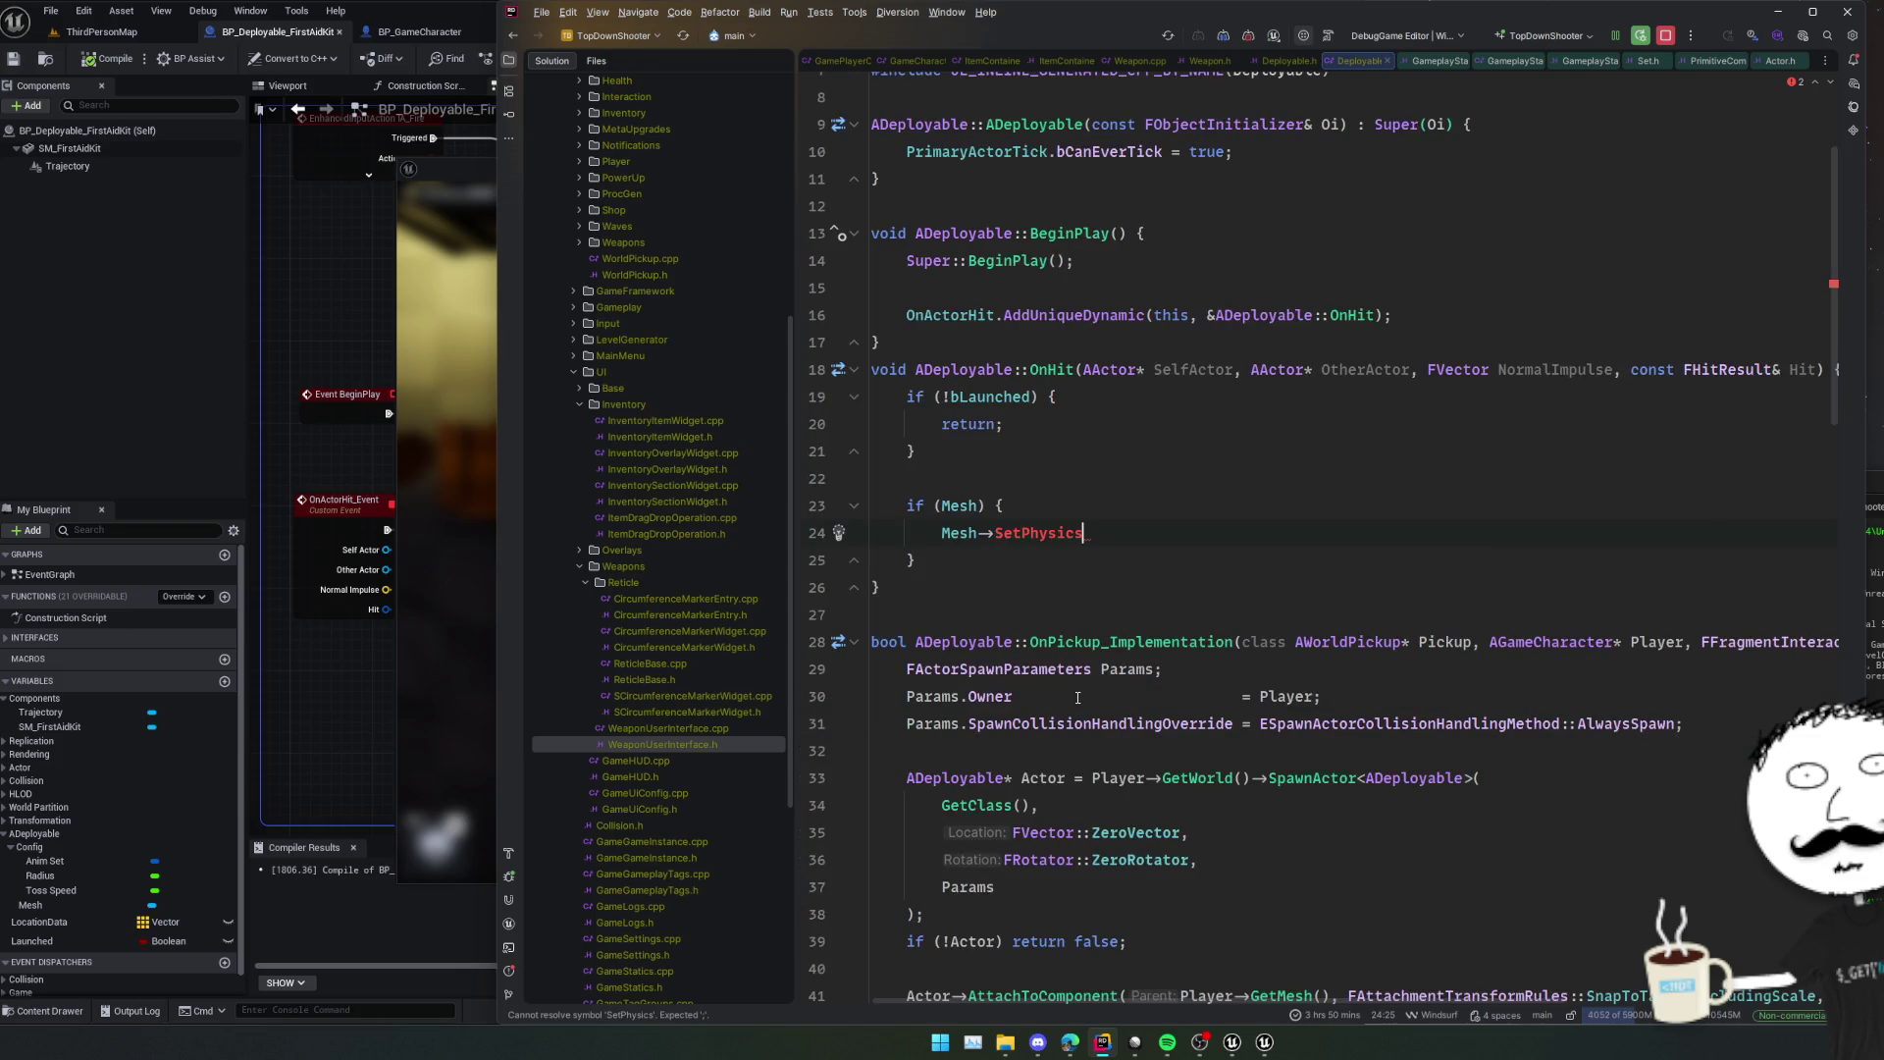
key("ctrl+v")
type("(fals")
key("Return")
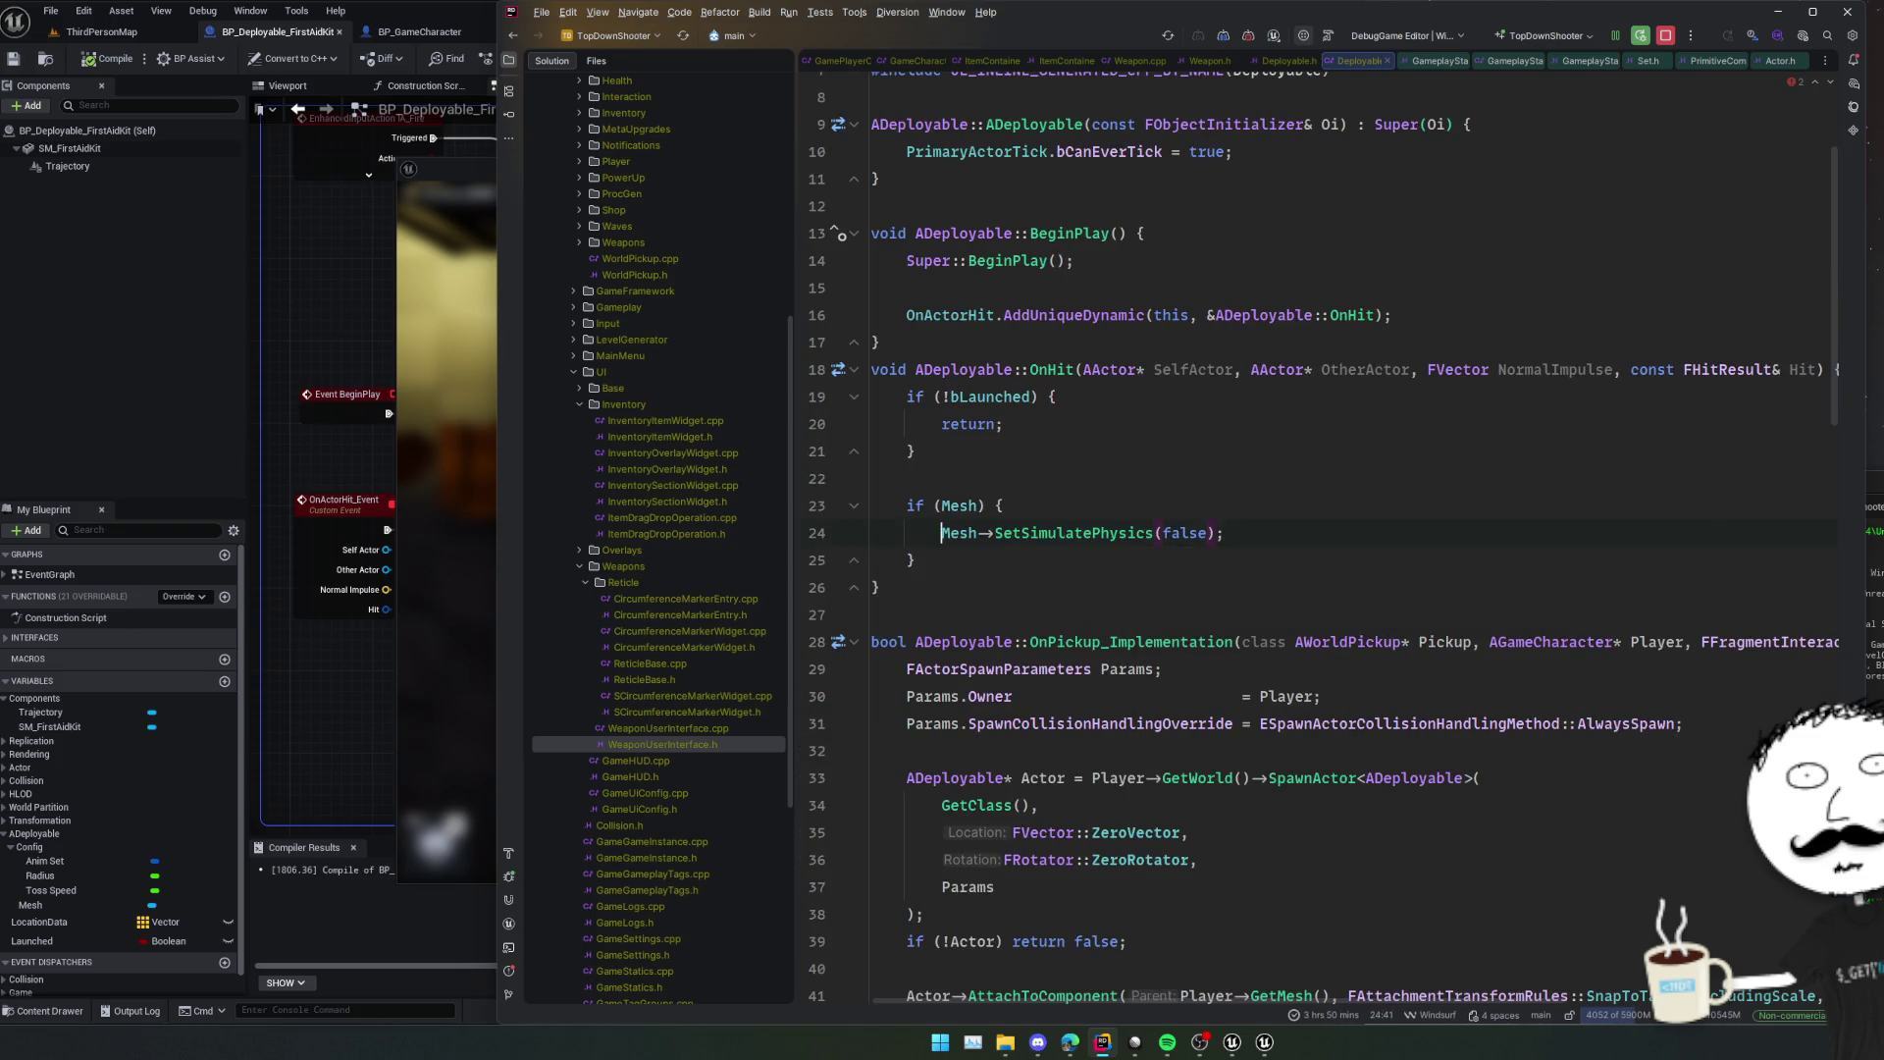
key("End")
type(";")
key("Return")
type("//")
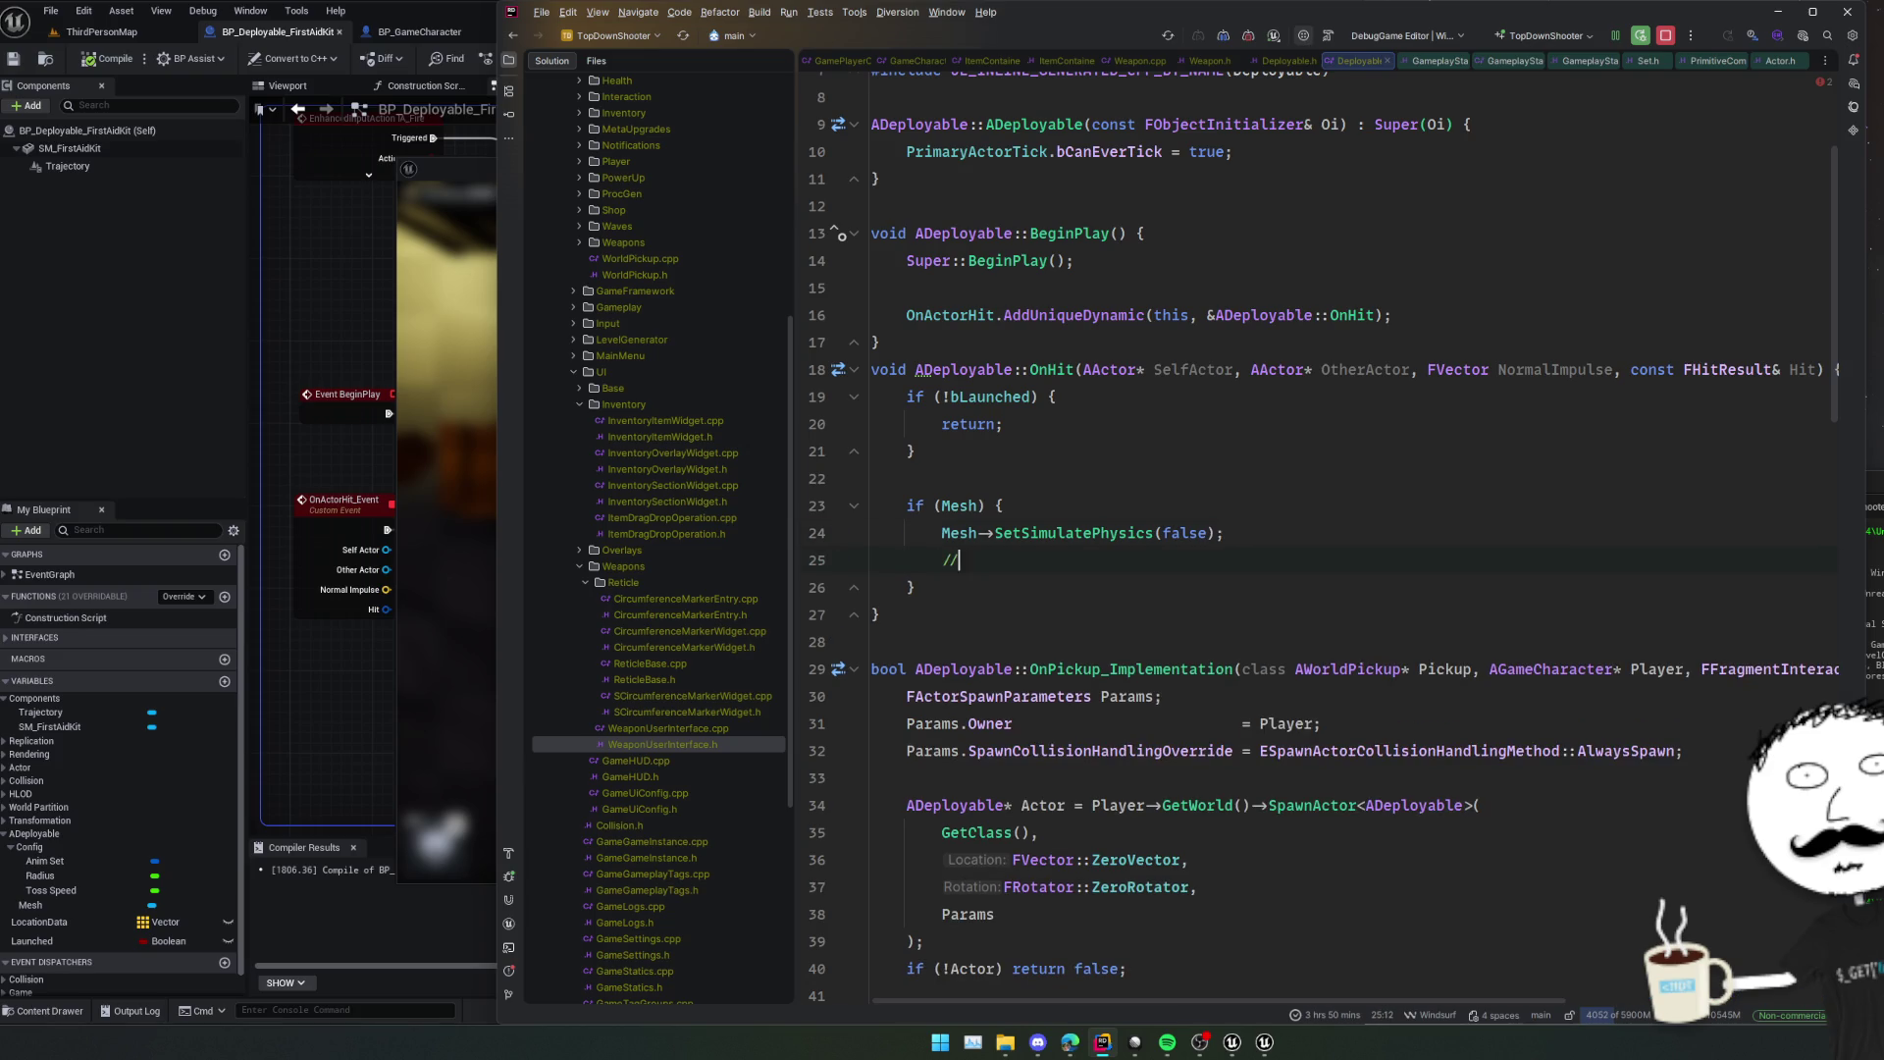
key("BackSpace")
key("BackSpace")
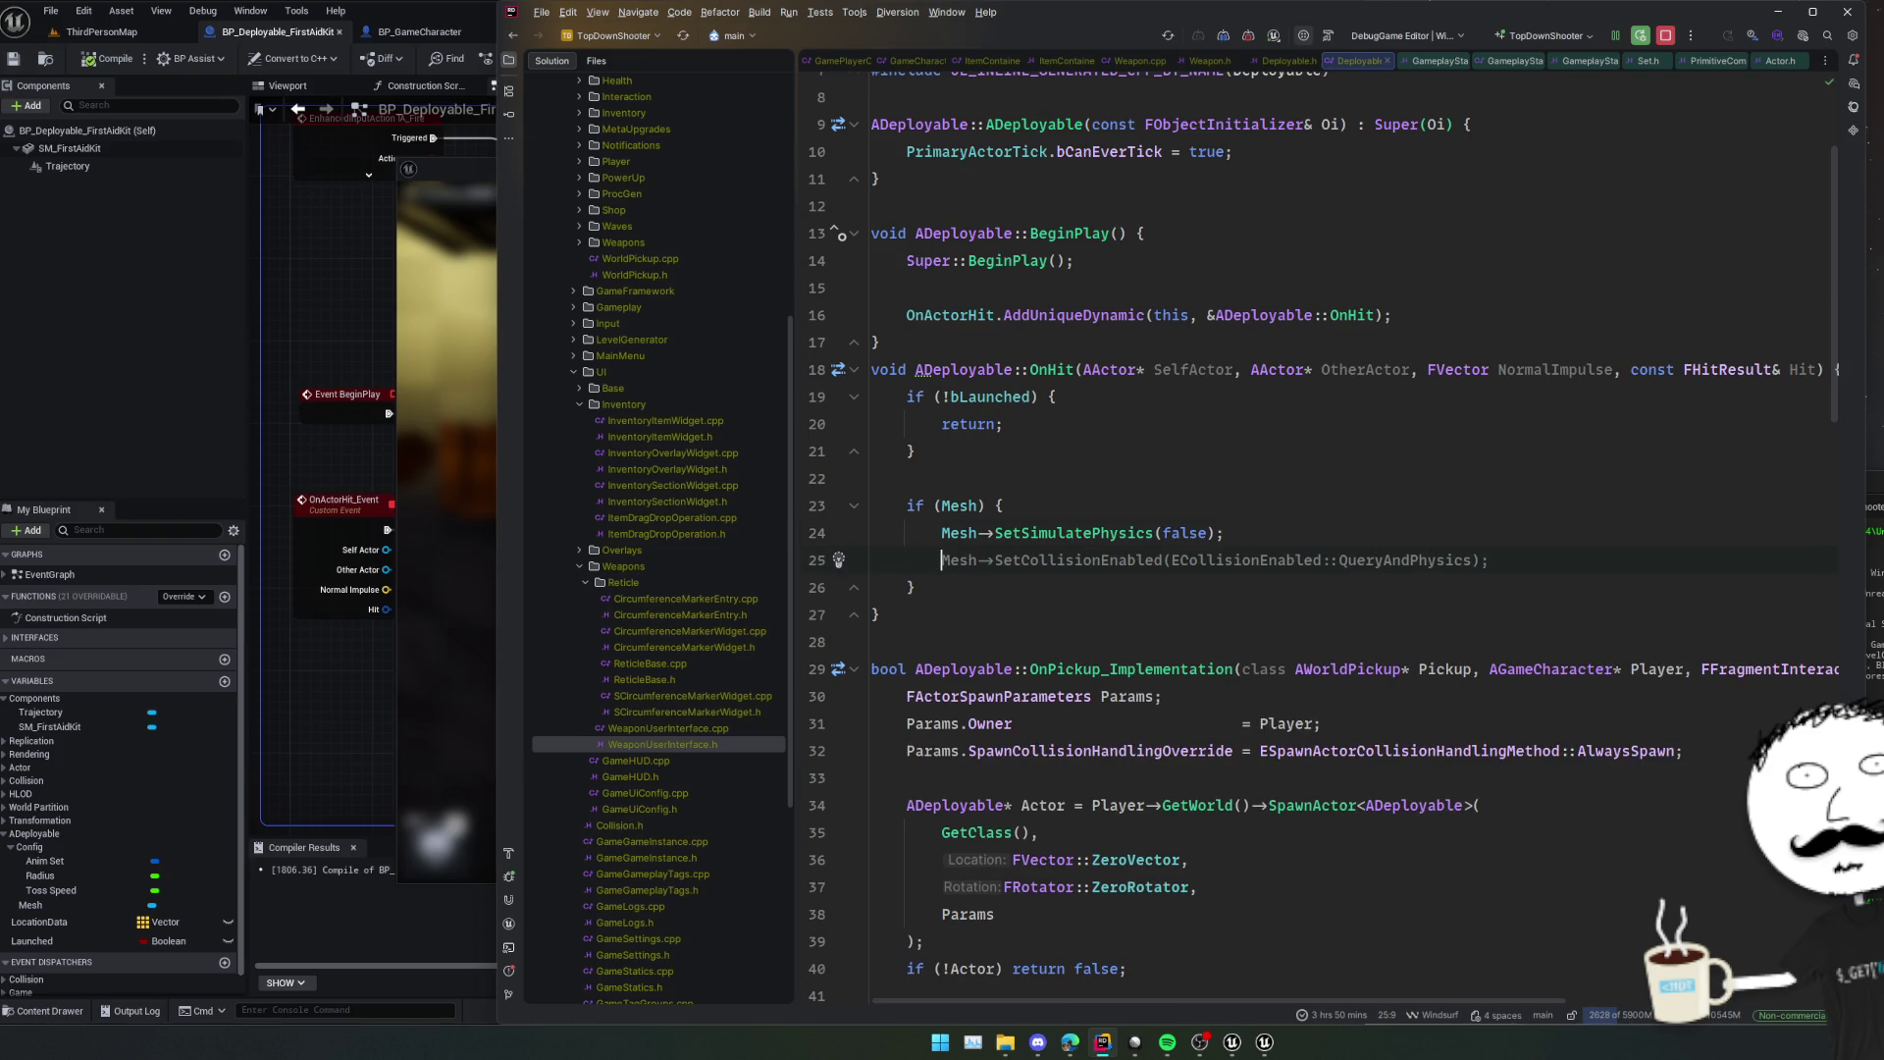
Add SetActorRotation(FRotator::ZeroRotator); below it and remove the leftover blank line.
key("Return")
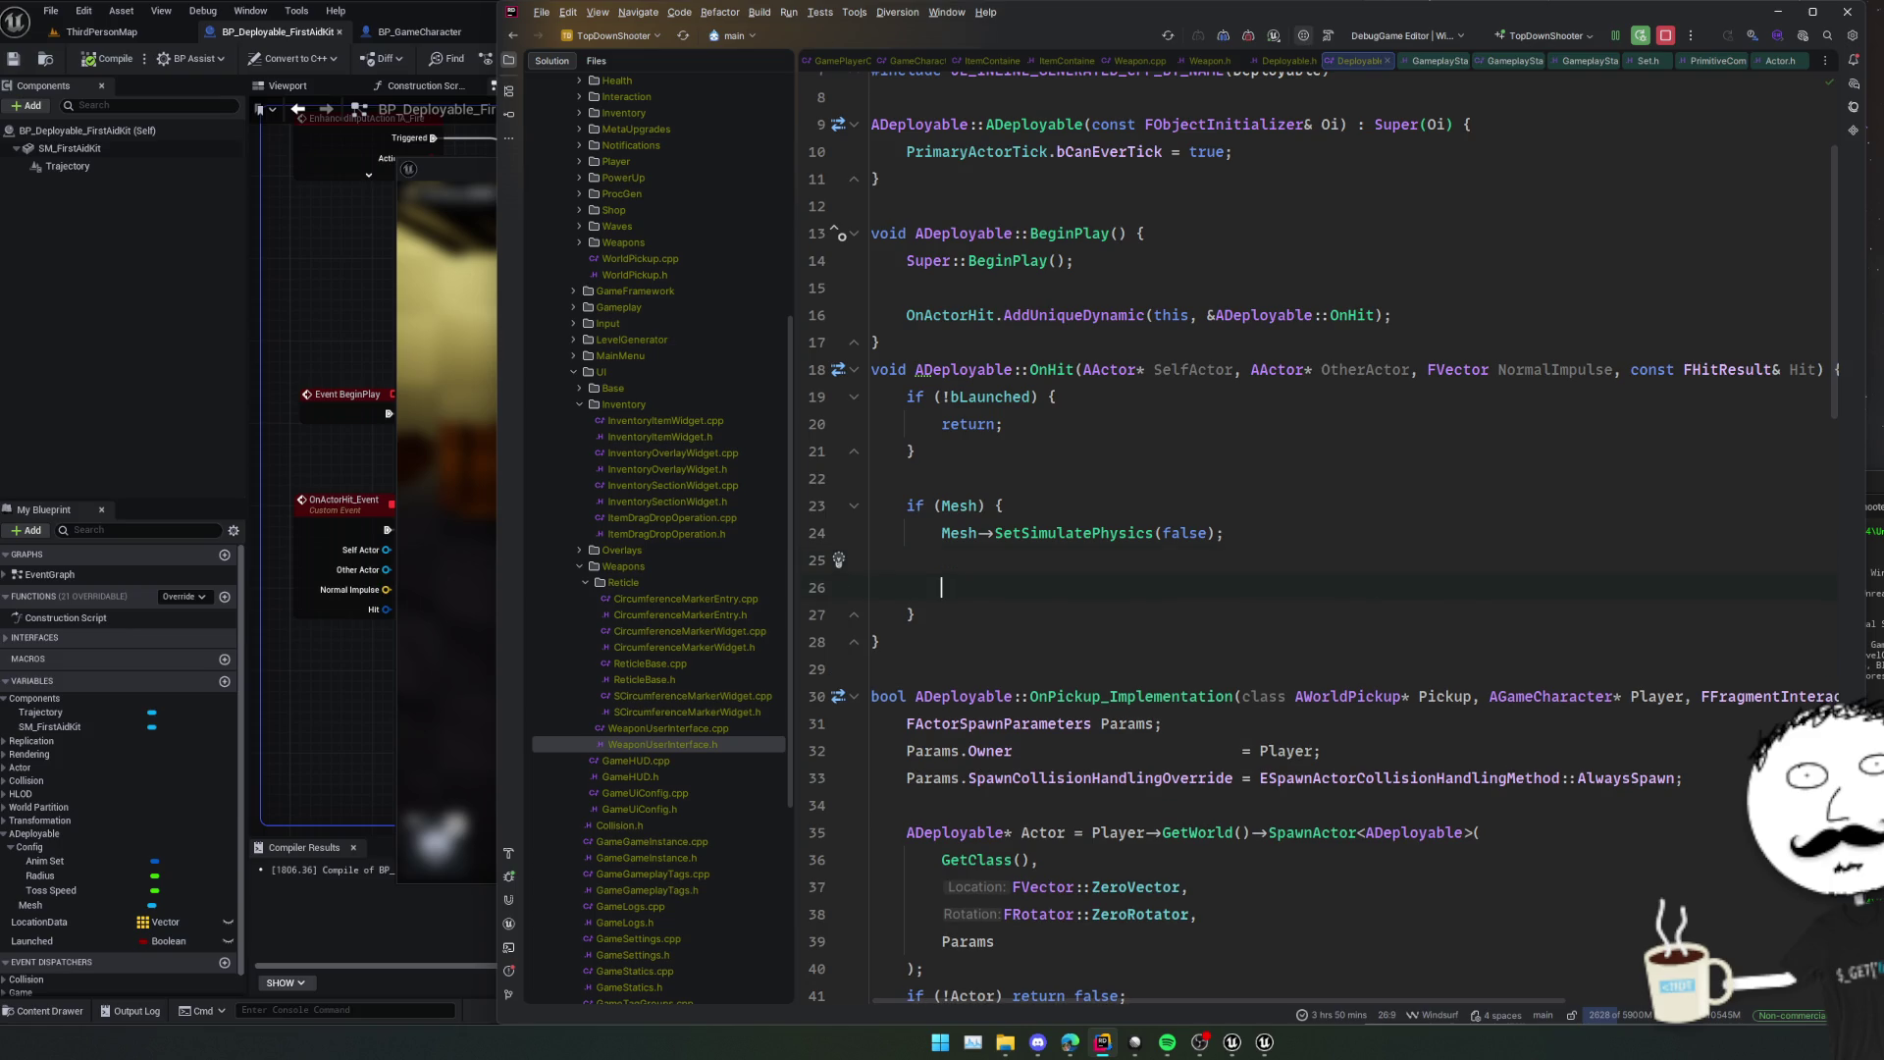
type("SetActorRot")
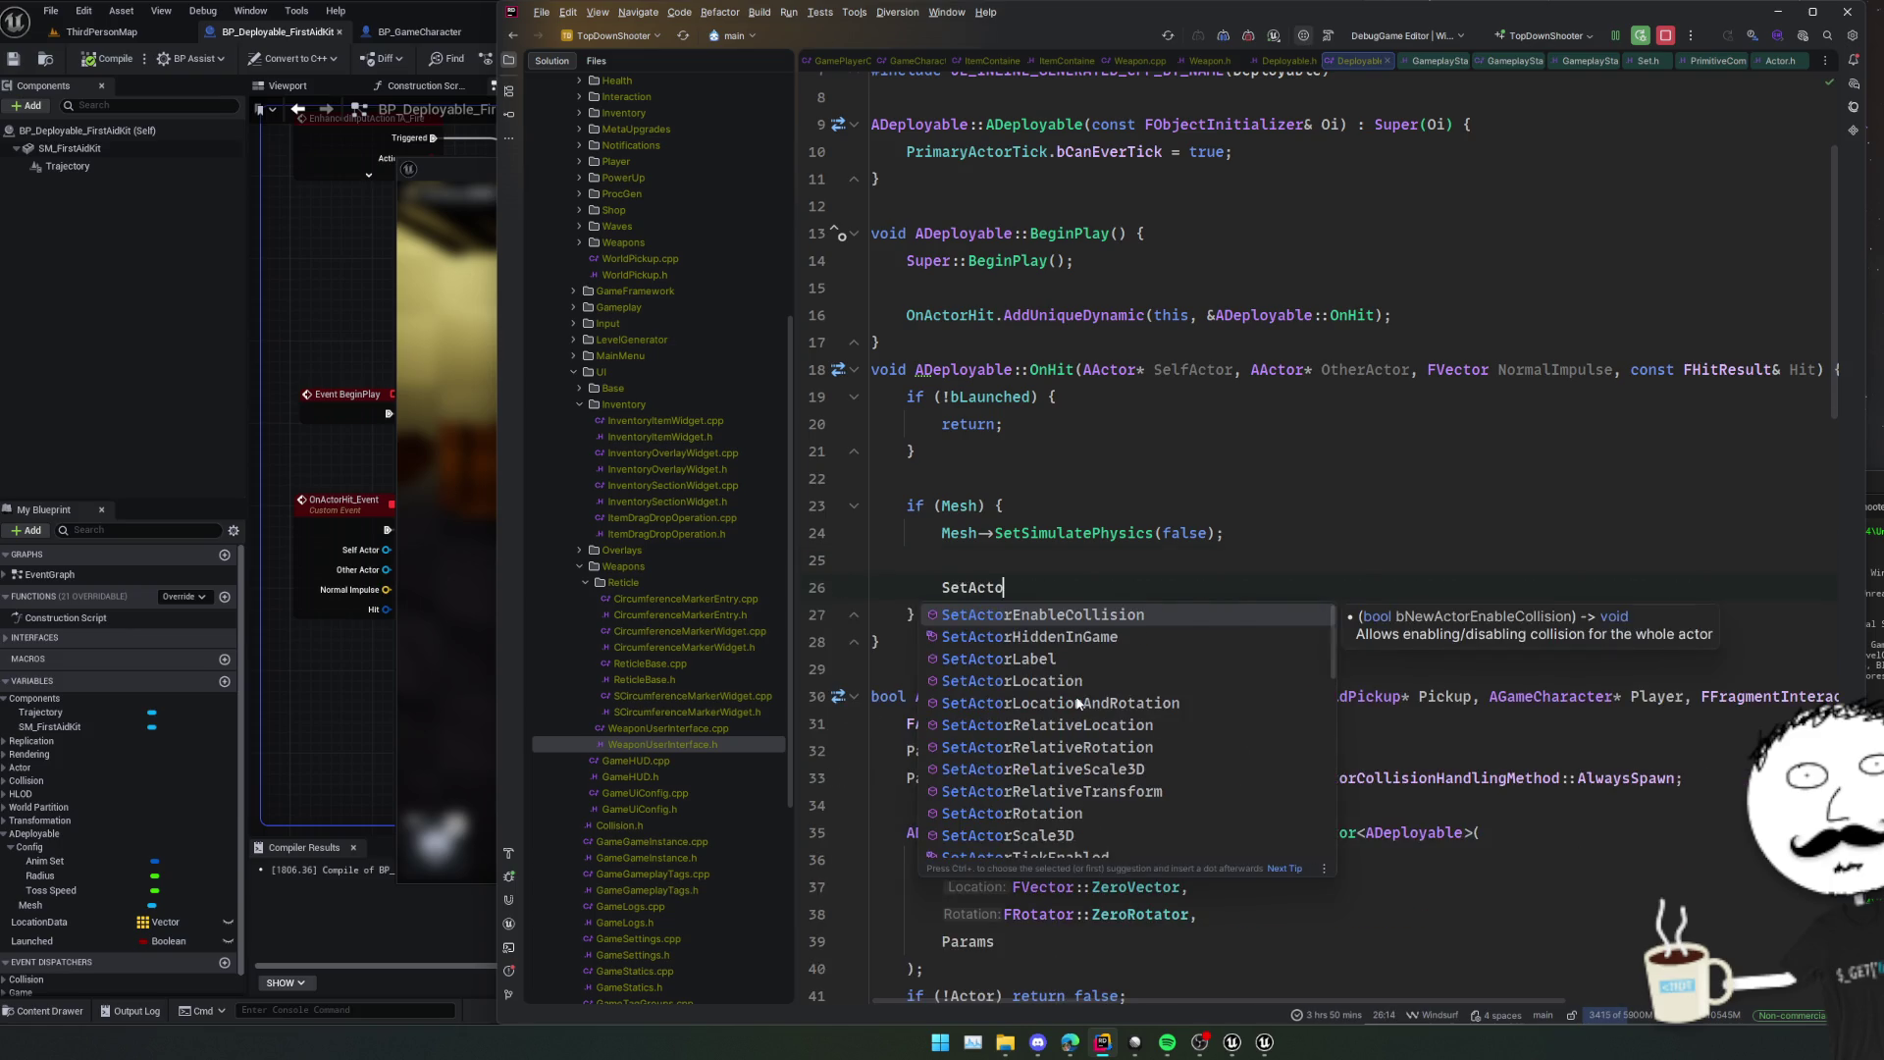
key("Return")
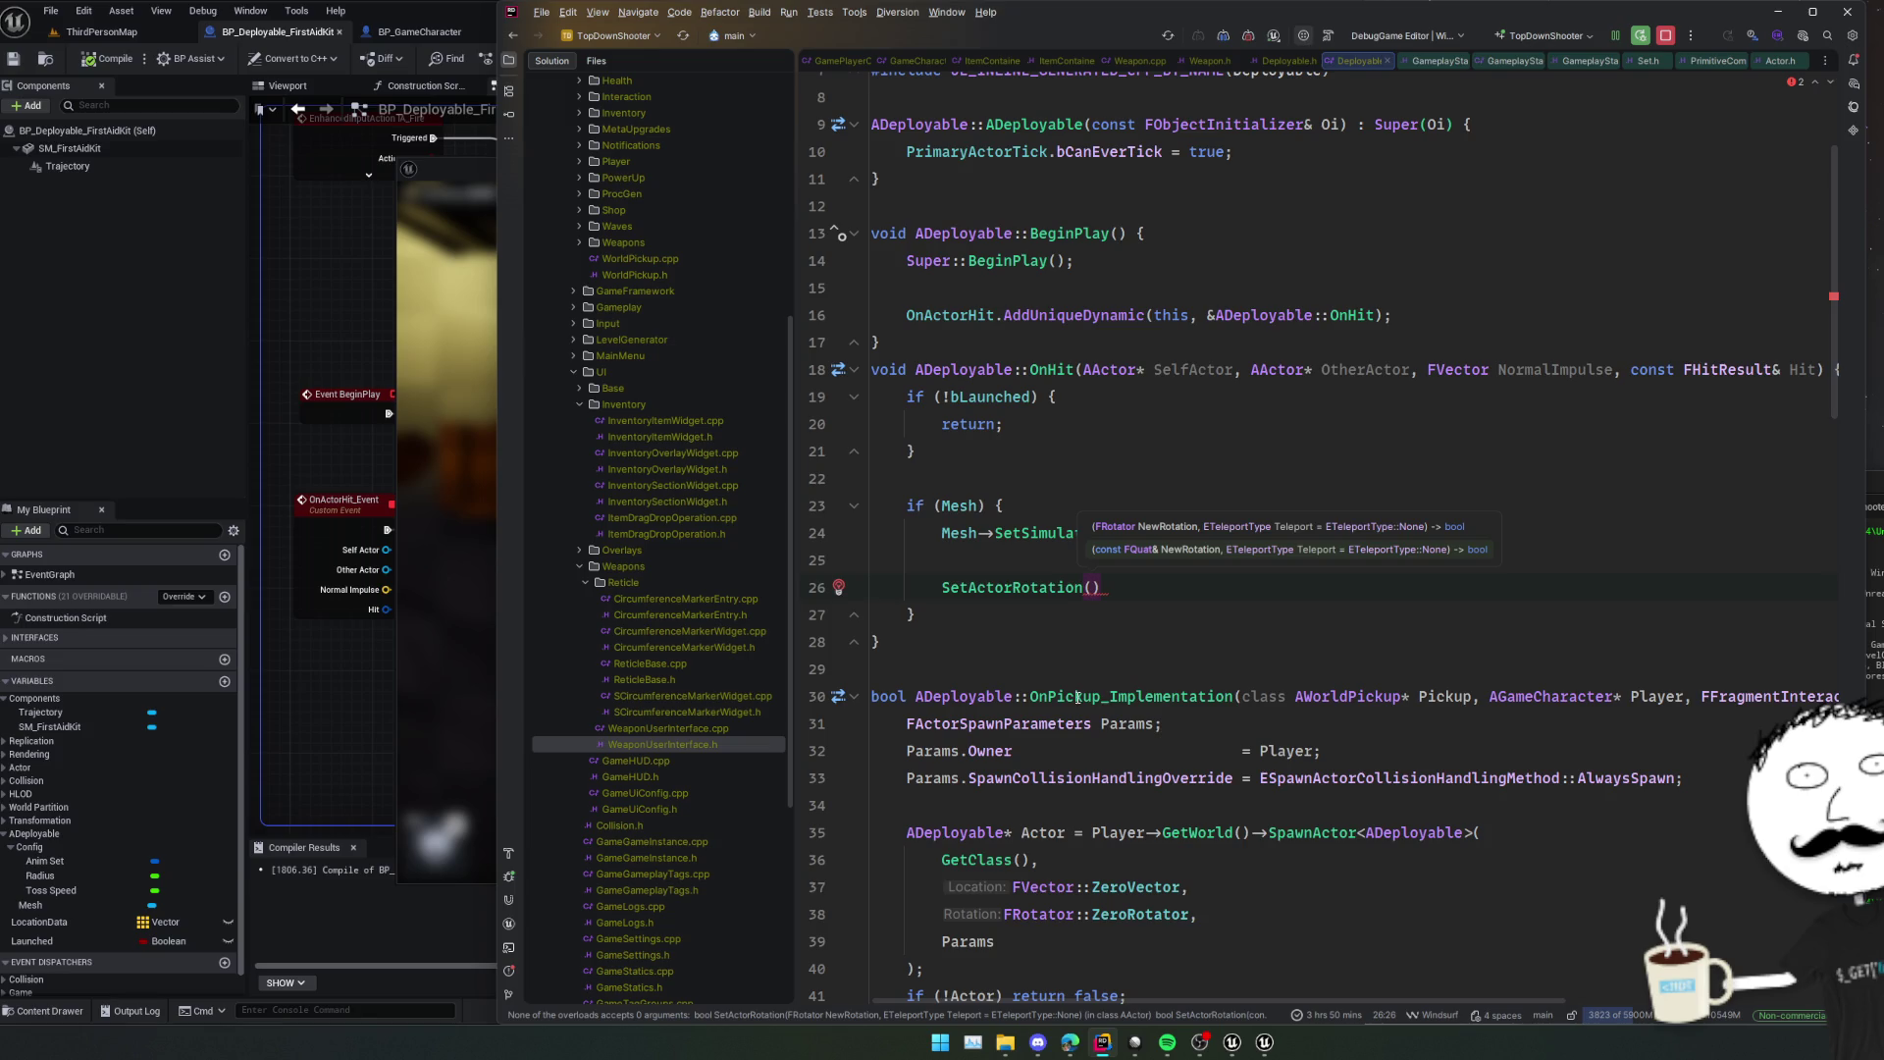
type("FRotator::Zero")
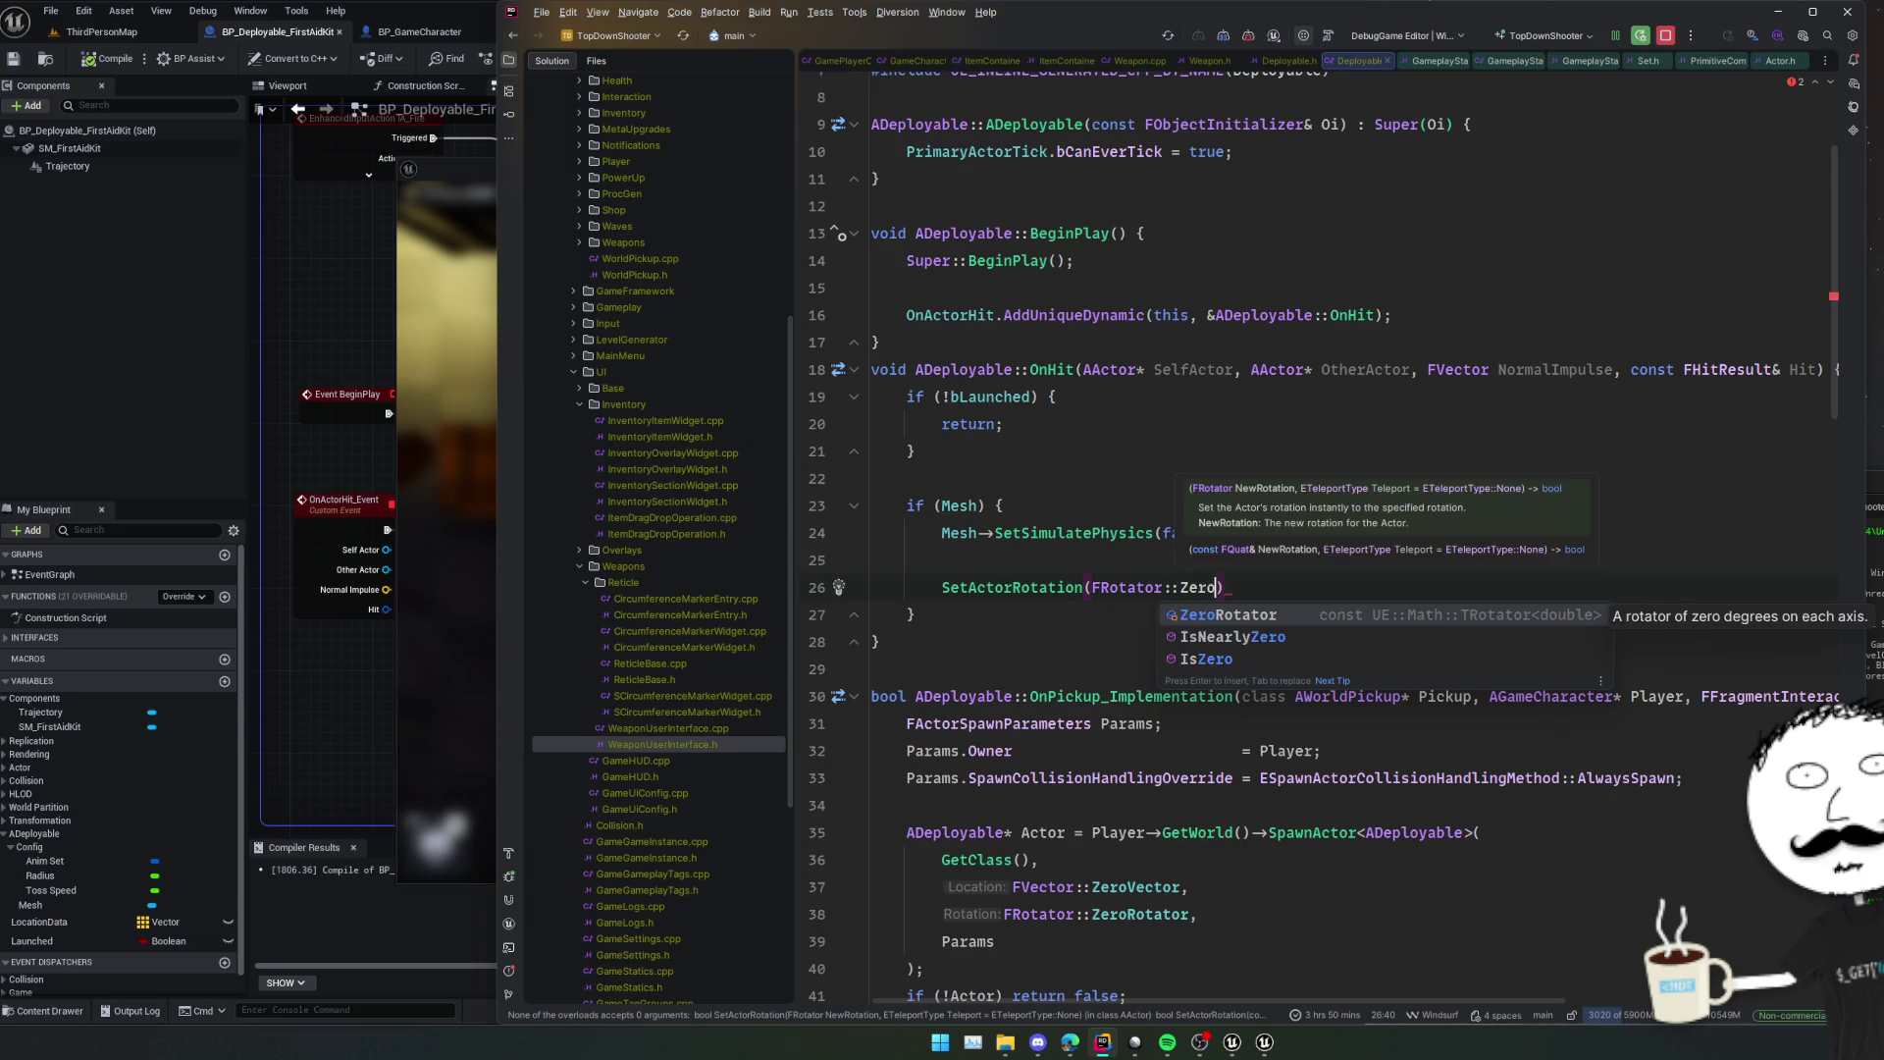
key("Return")
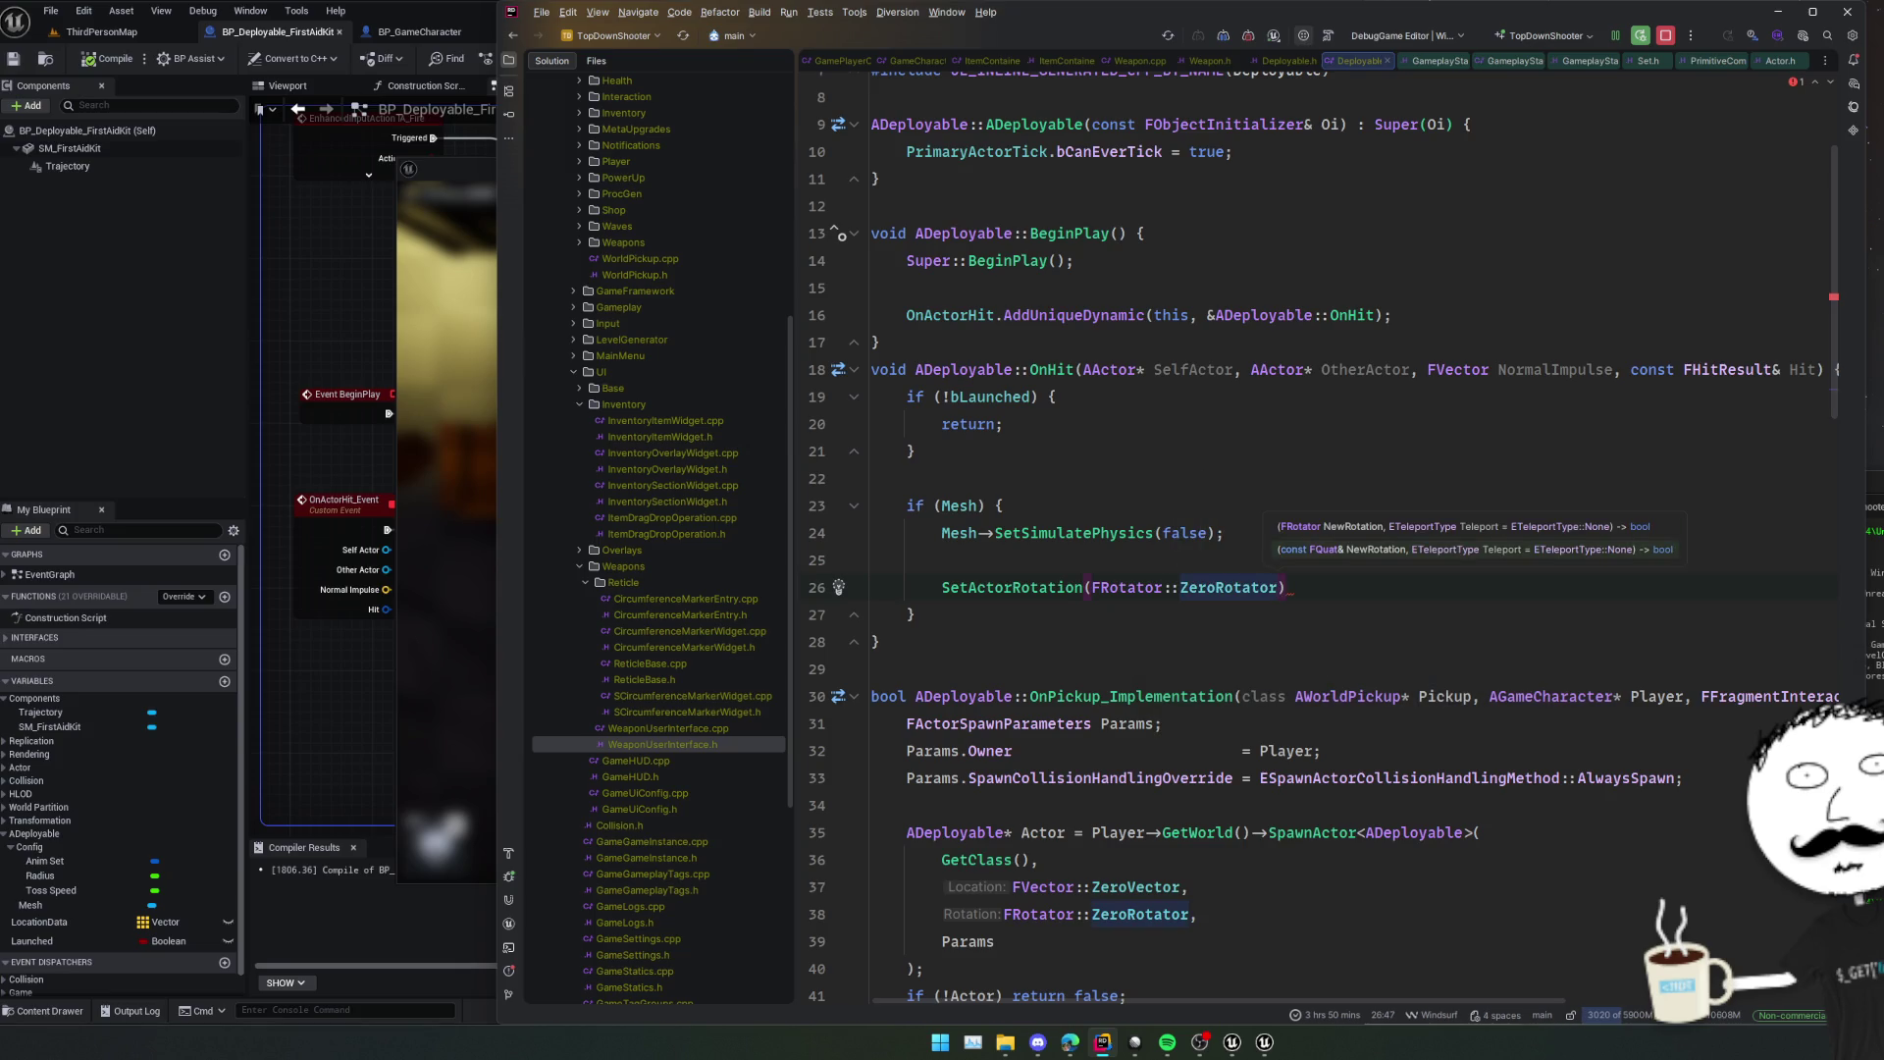
type(";")
left_click(998, 570)
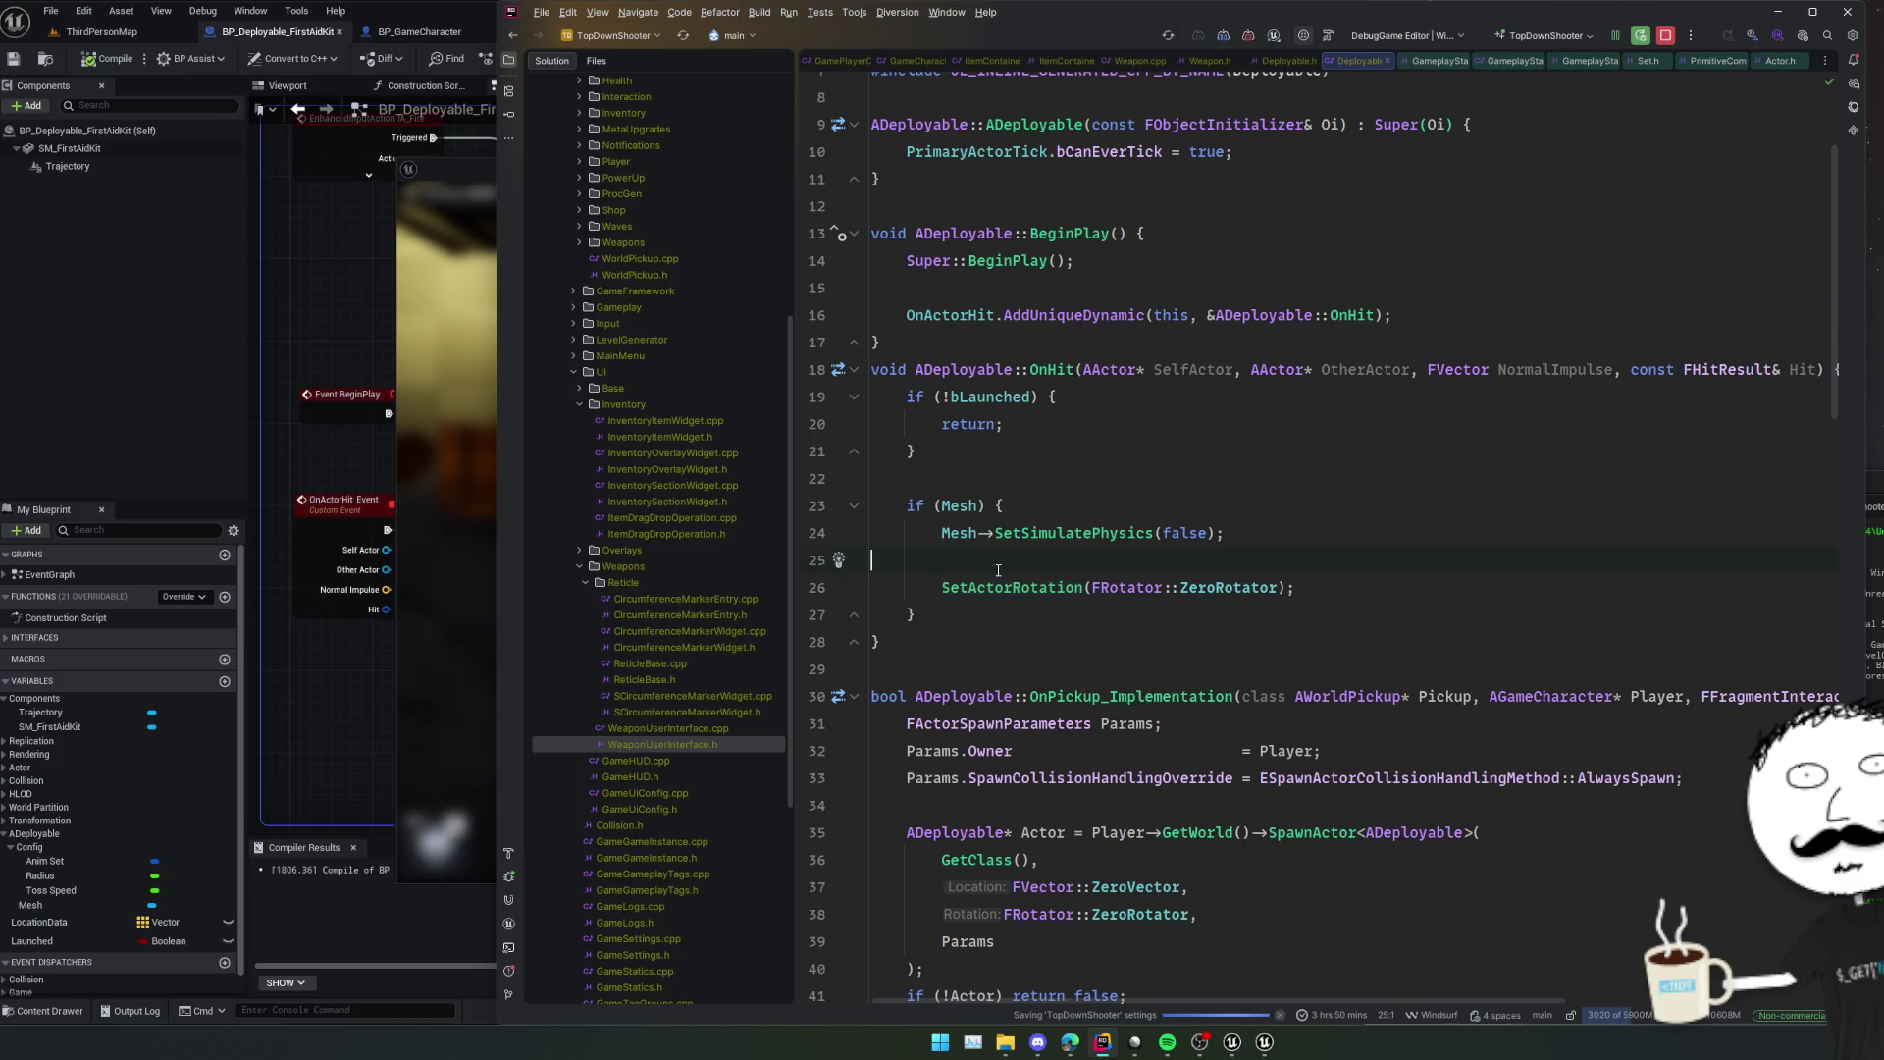
key("Delete")
scroll(1211, 690, "down", 4)
left_click(997, 587)
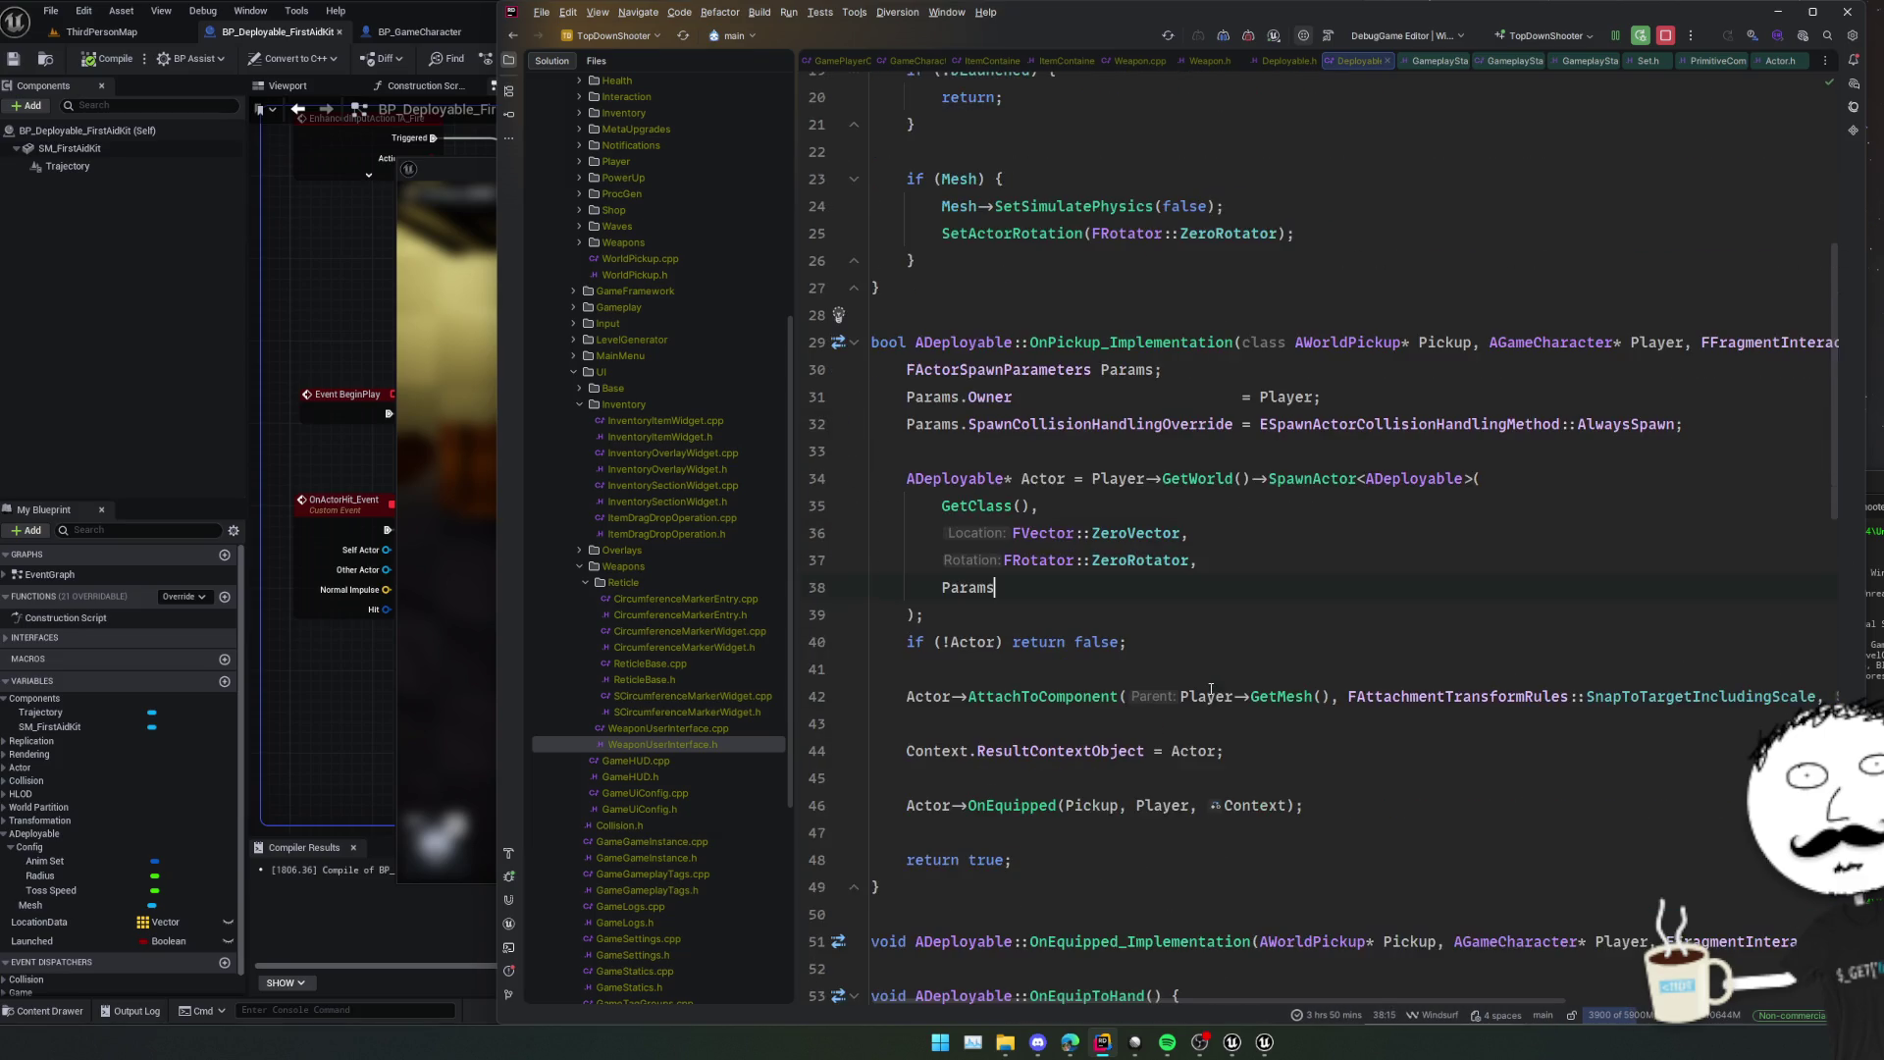
scroll(1211, 689, "down", 4)
Stop the game preview and delete the BeginPlay and OnActorHit node group.
left_click(341, 692)
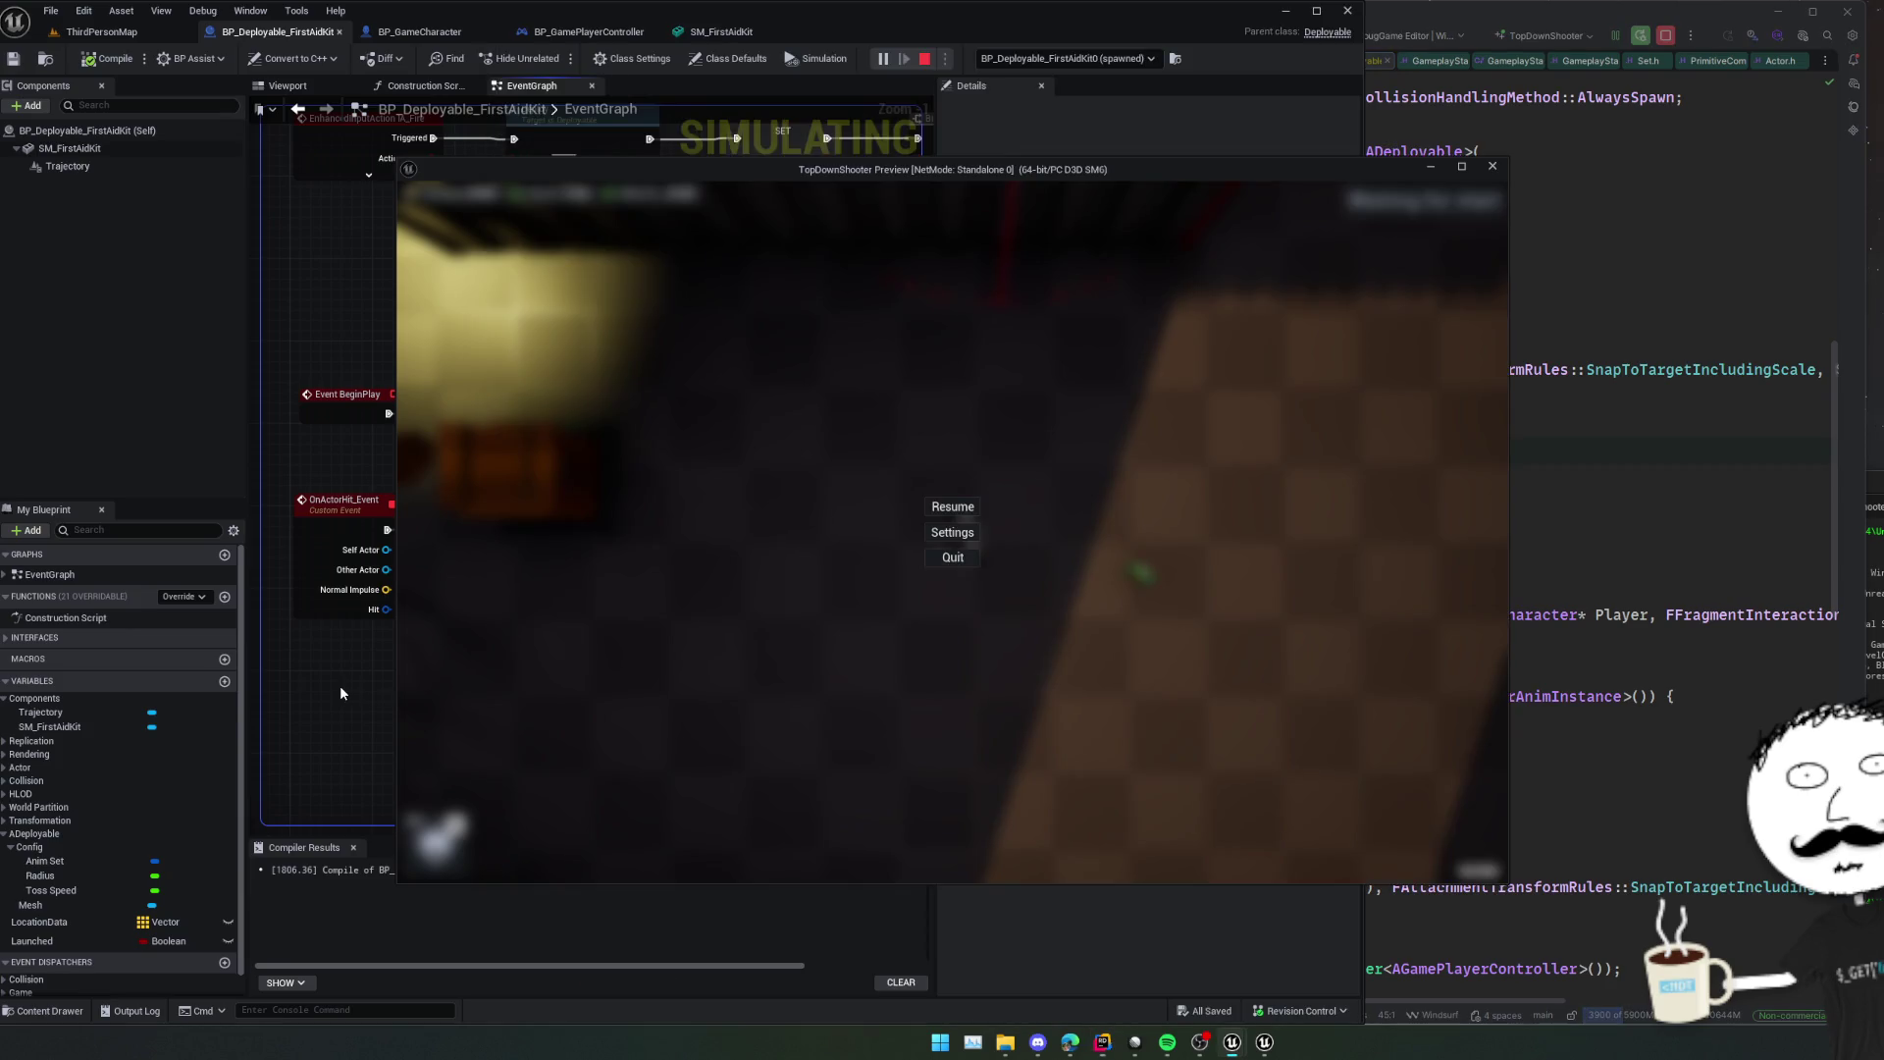
left_click(1492, 167)
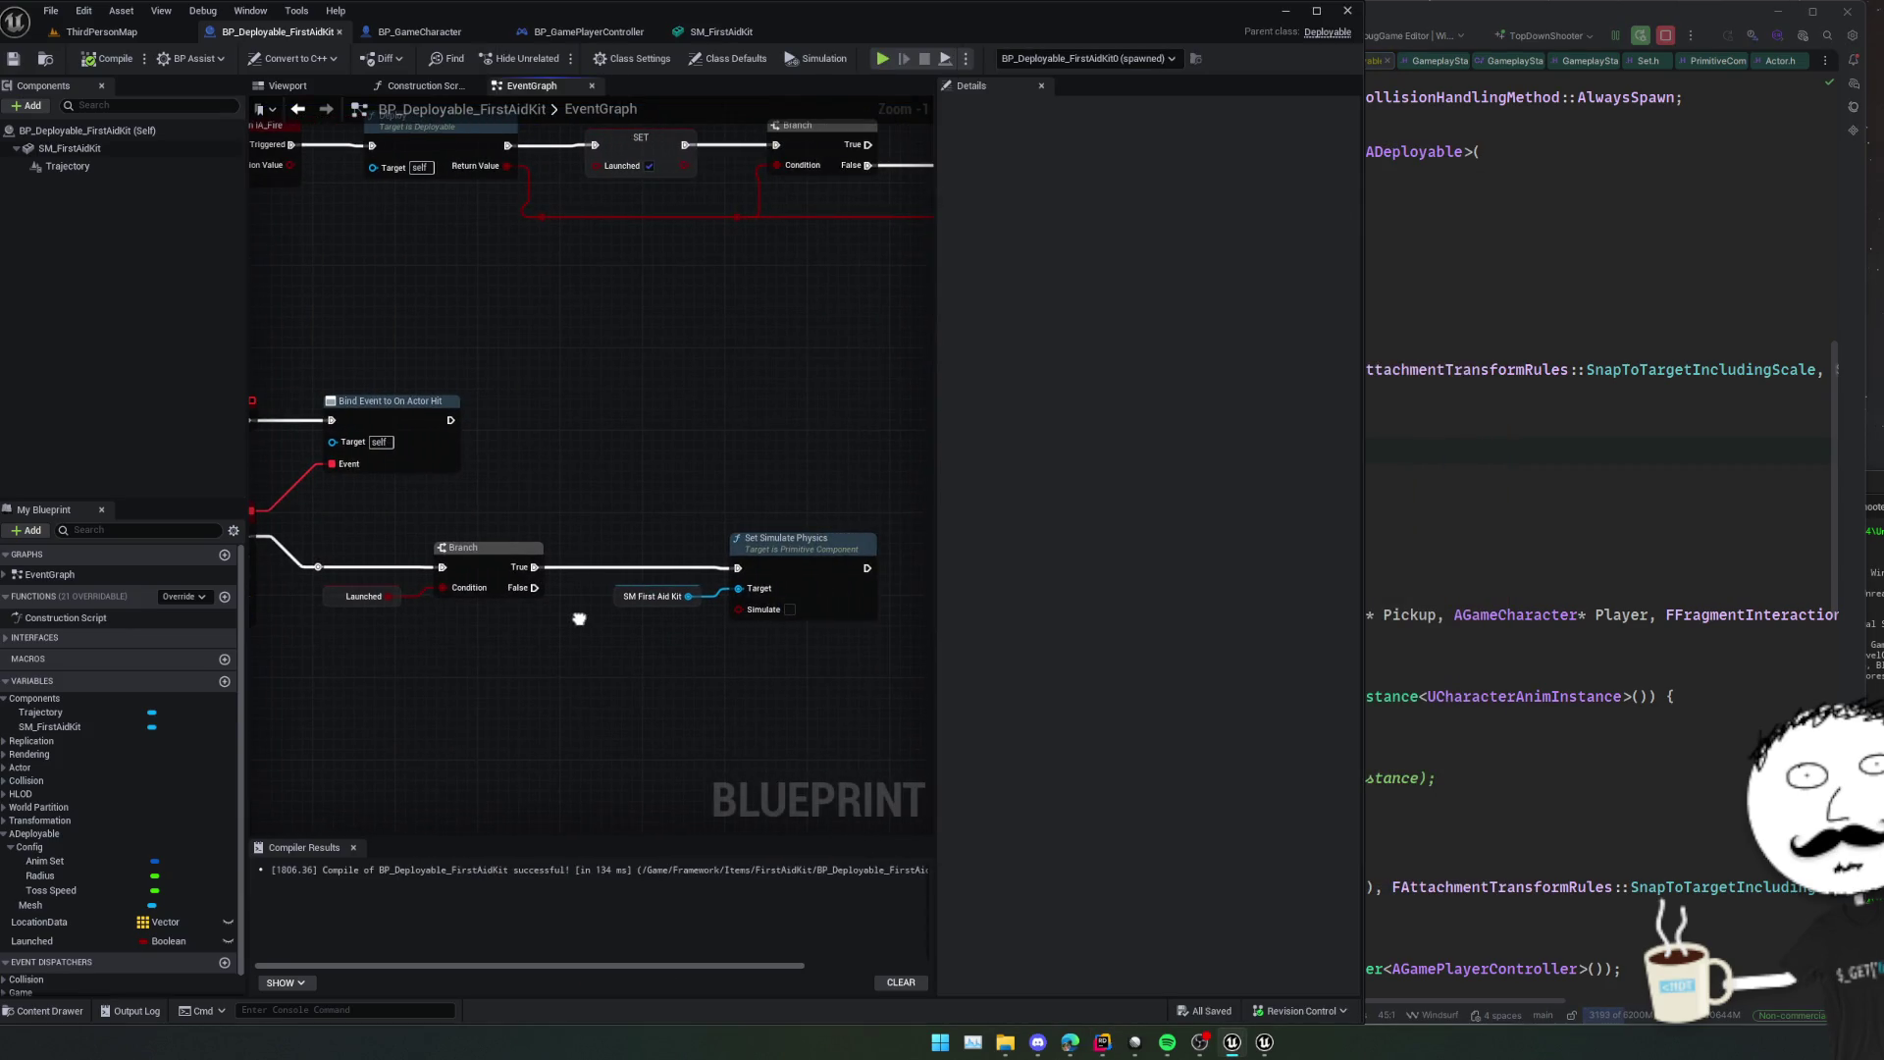
scroll(579, 619, "down", 2)
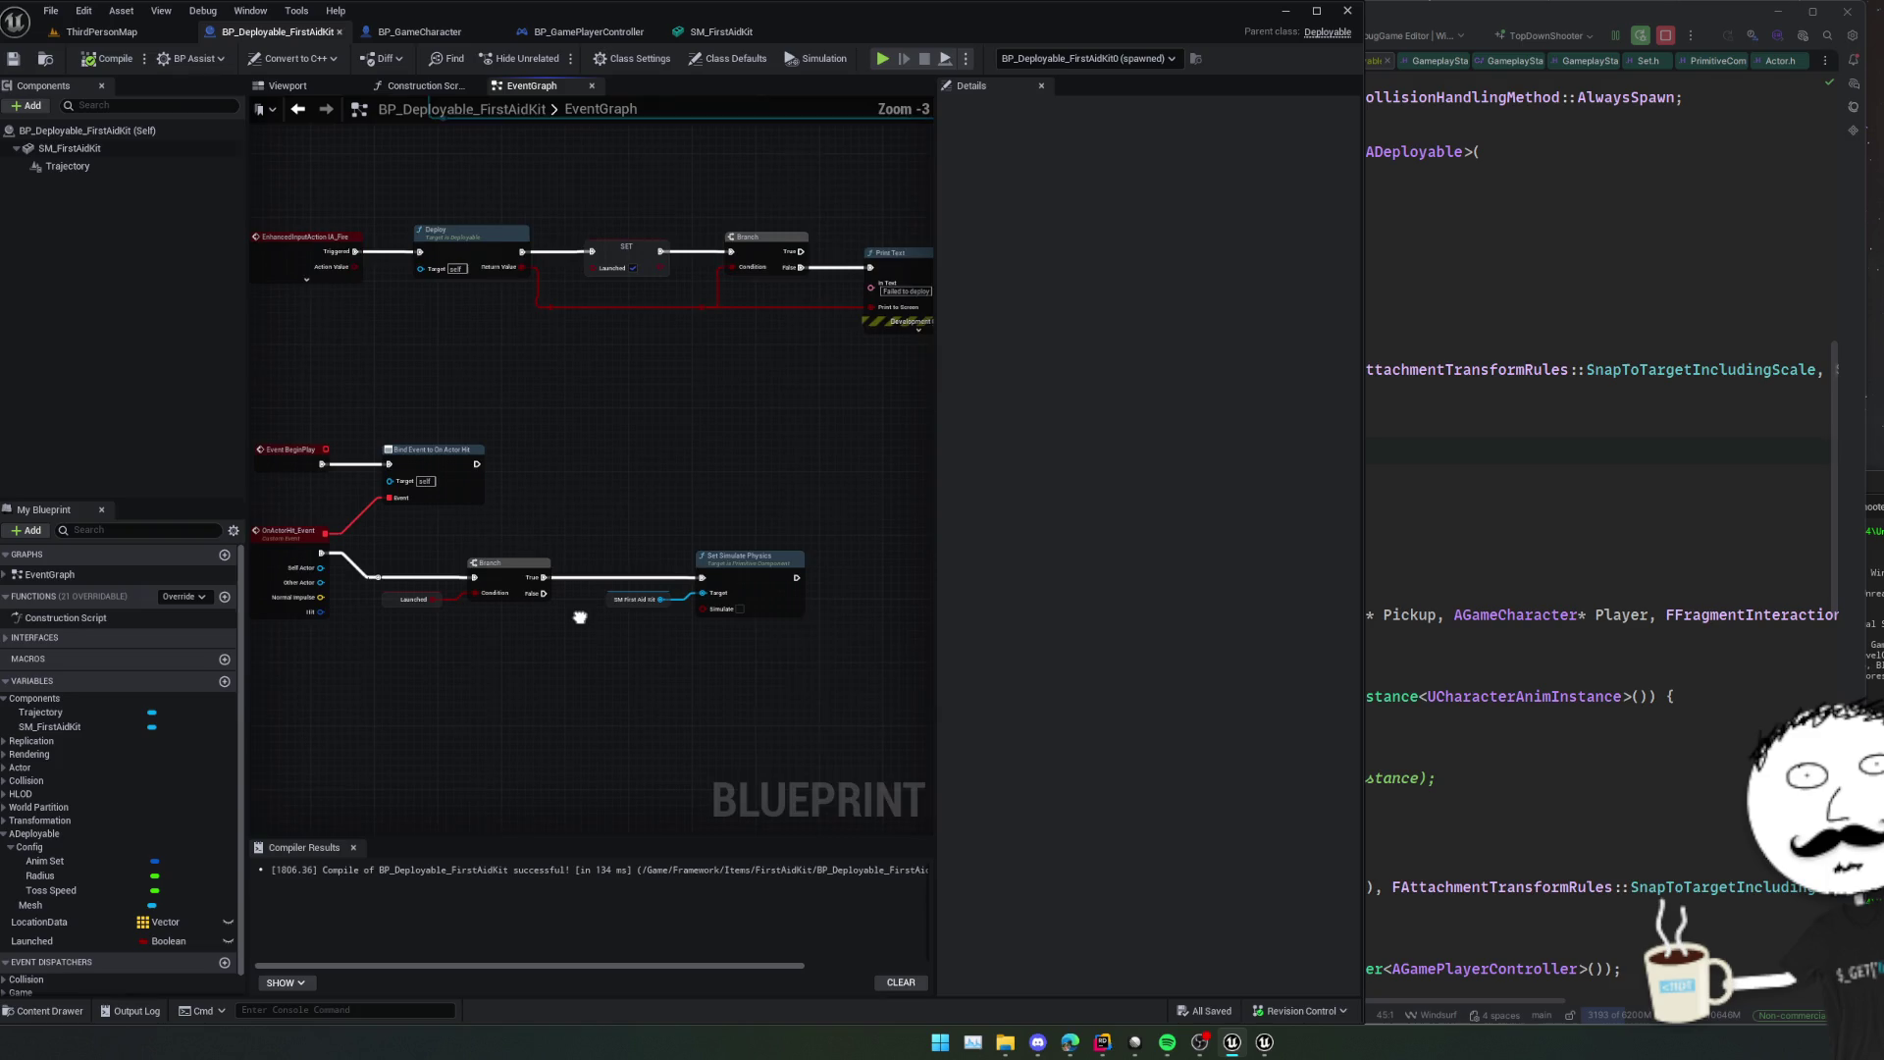
left_click_drag(405, 685, 843, 454)
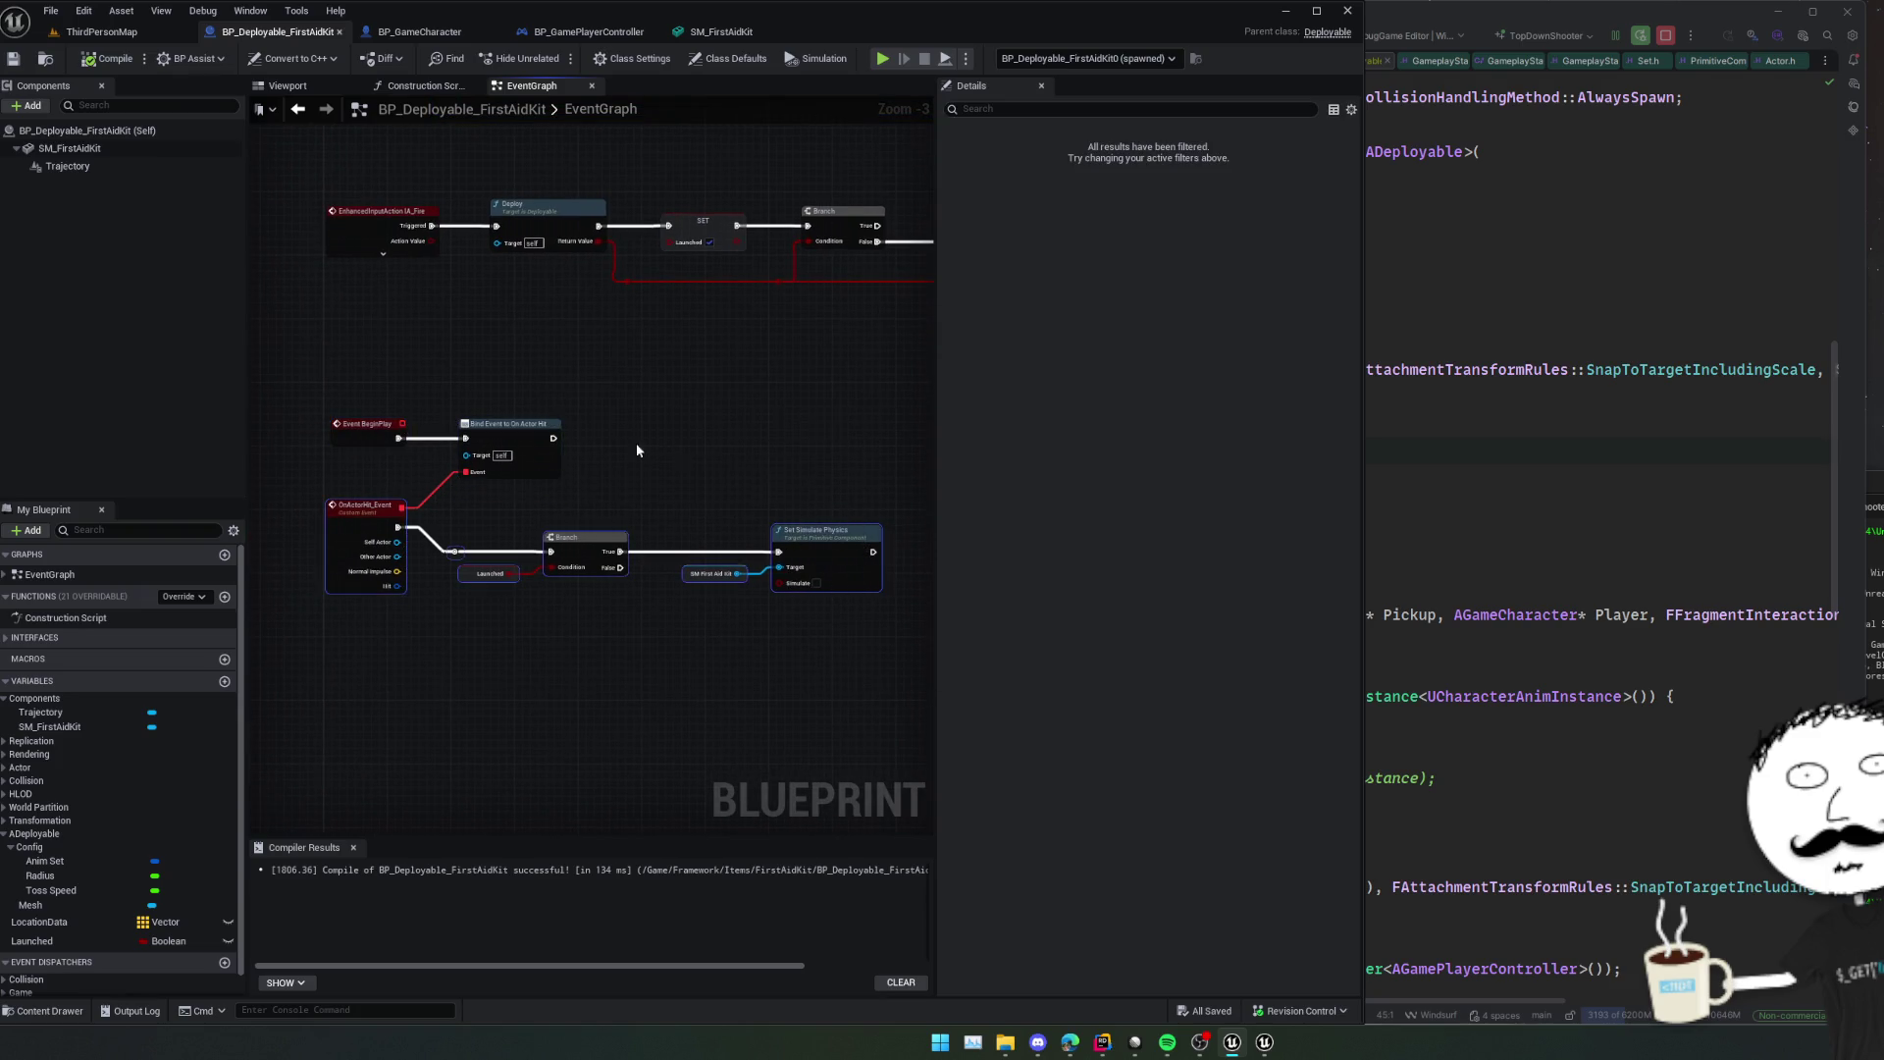
left_click_drag(314, 400, 796, 624)
key("Delete")
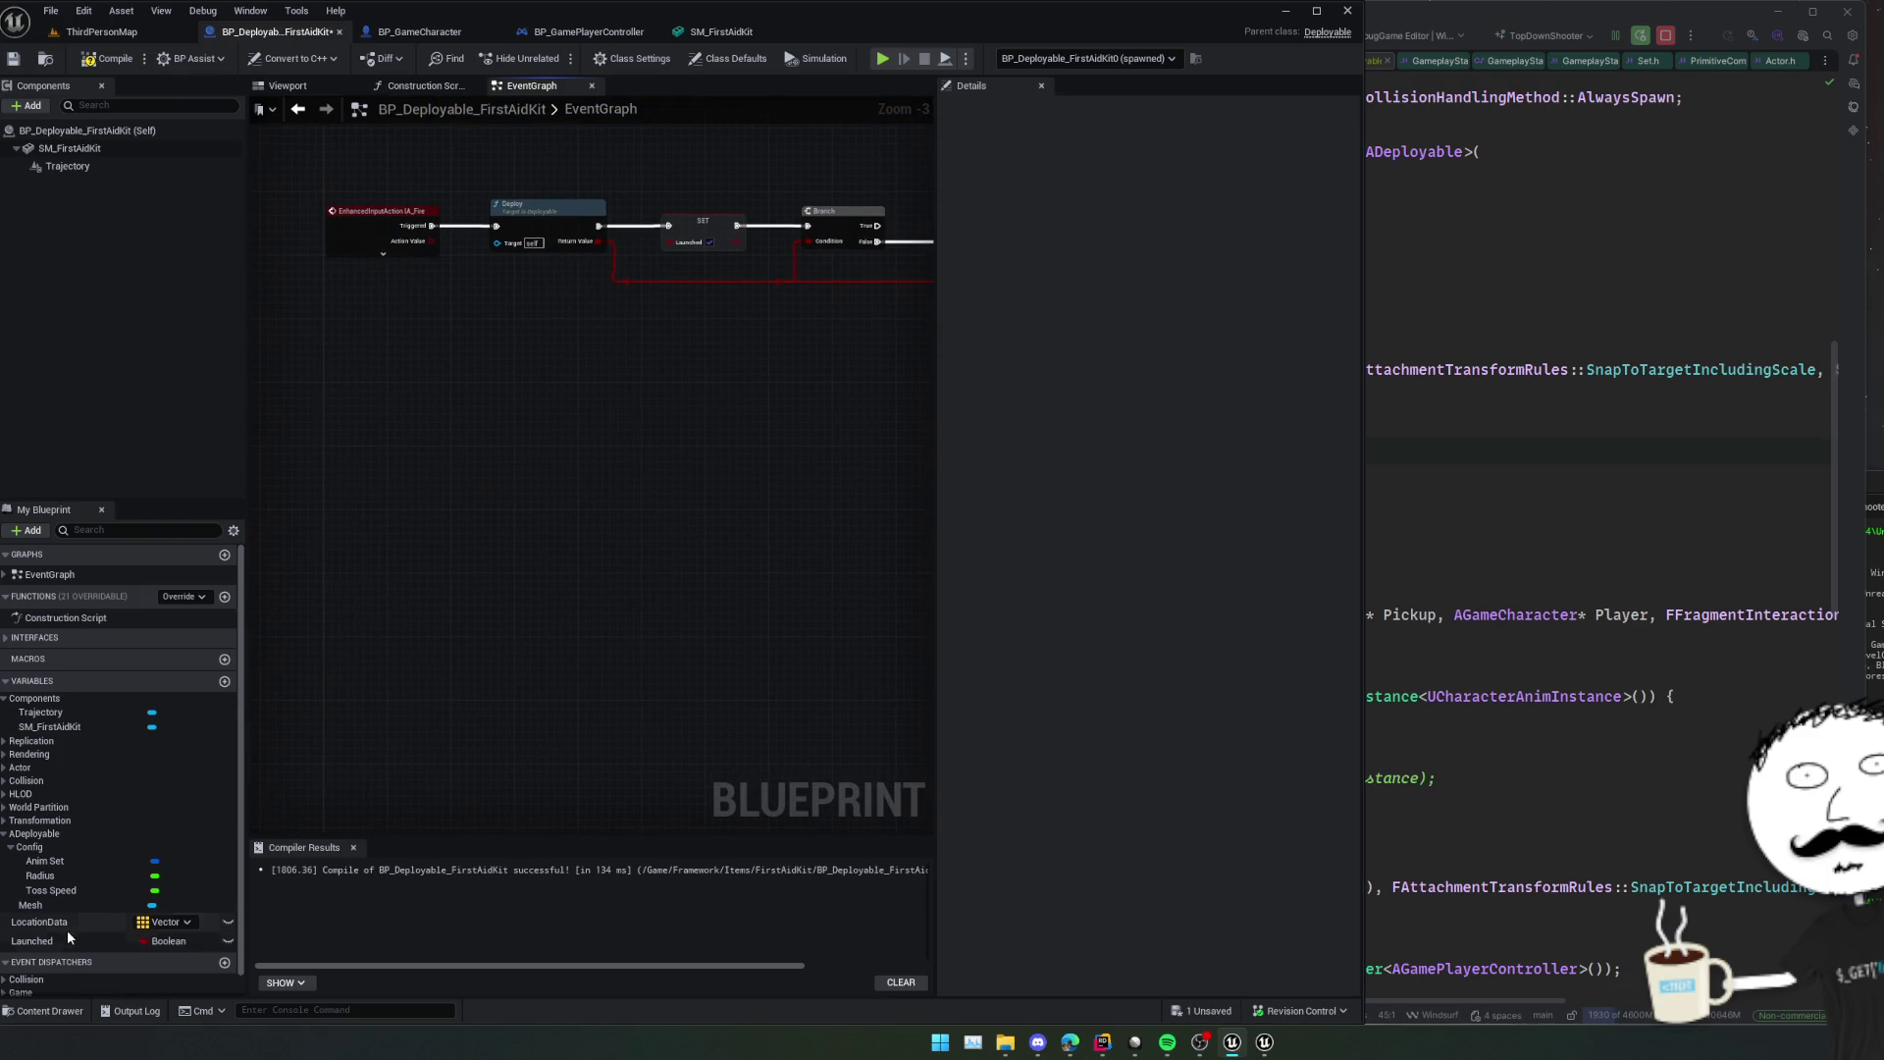
Delete the SET Launched node and wire Deploy directly into the Branch.
left_click(44, 941)
left_click_drag(682, 632, 484, 673)
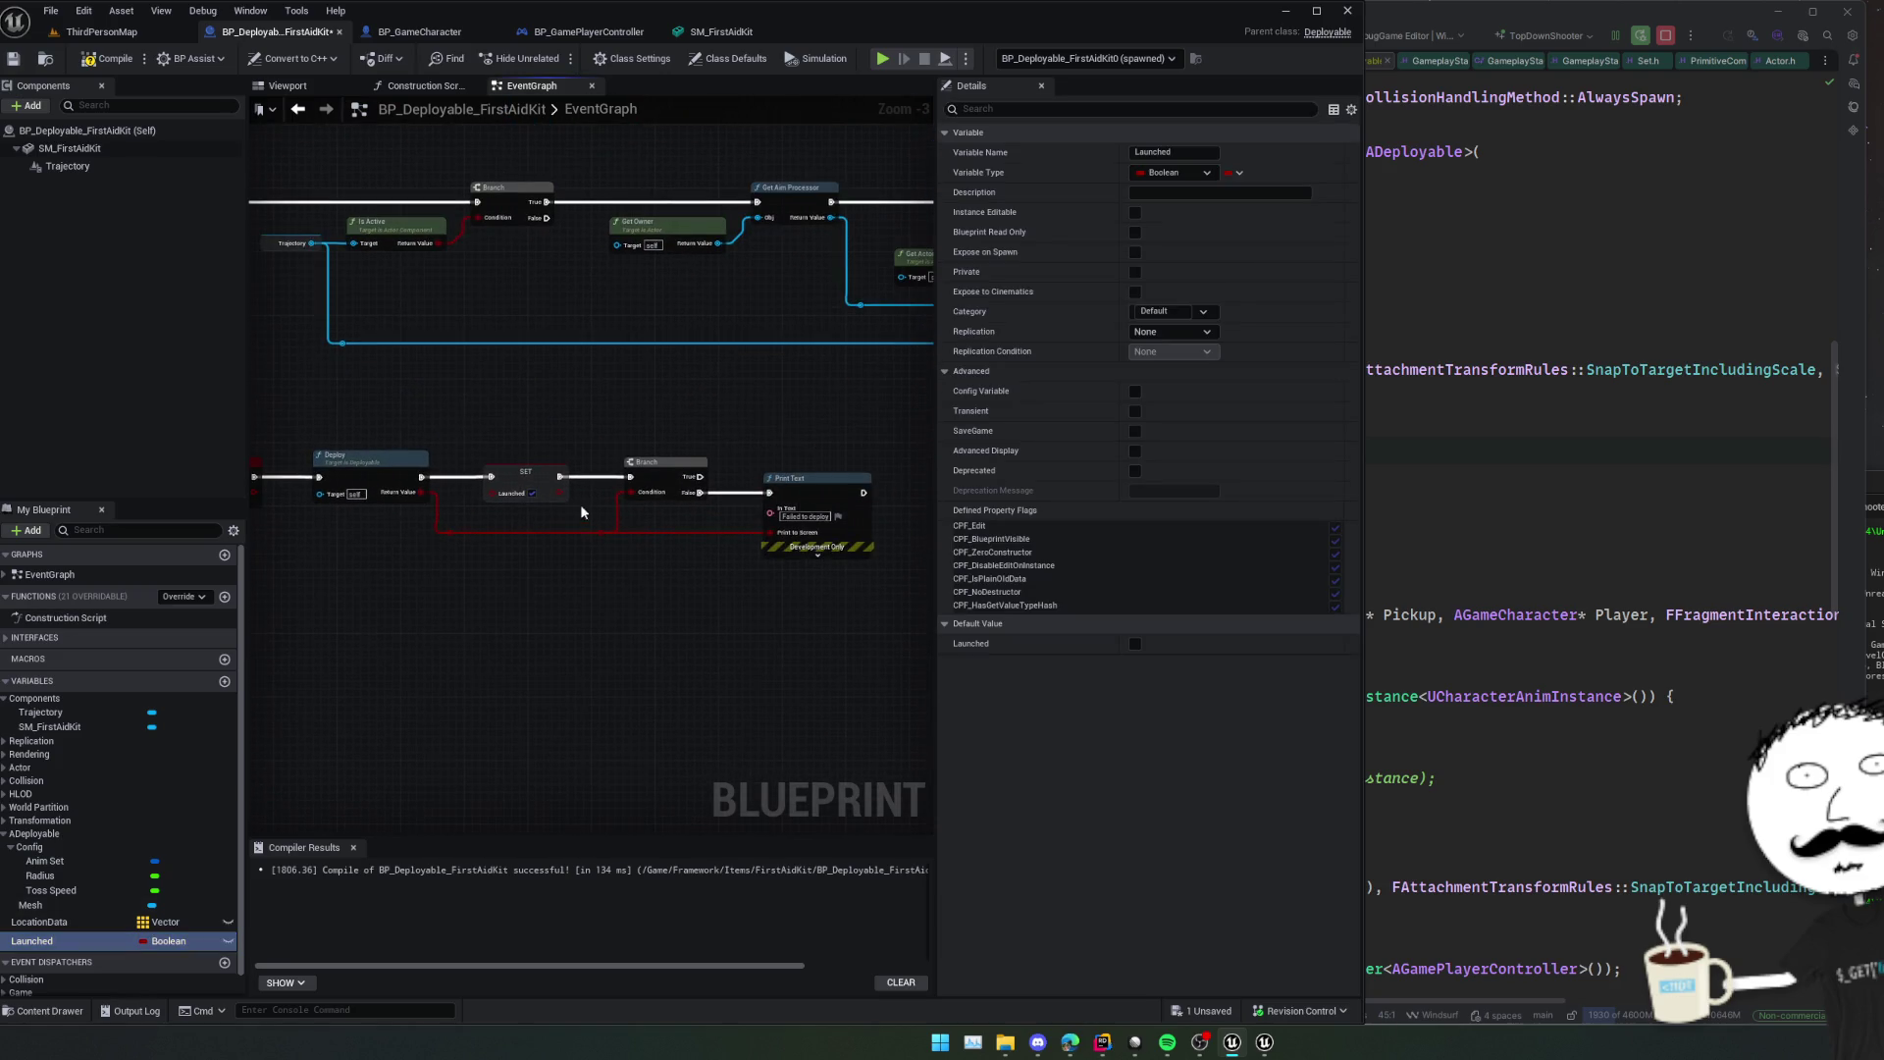
left_click(530, 473)
key("Delete")
left_click_drag(630, 477, 421, 477)
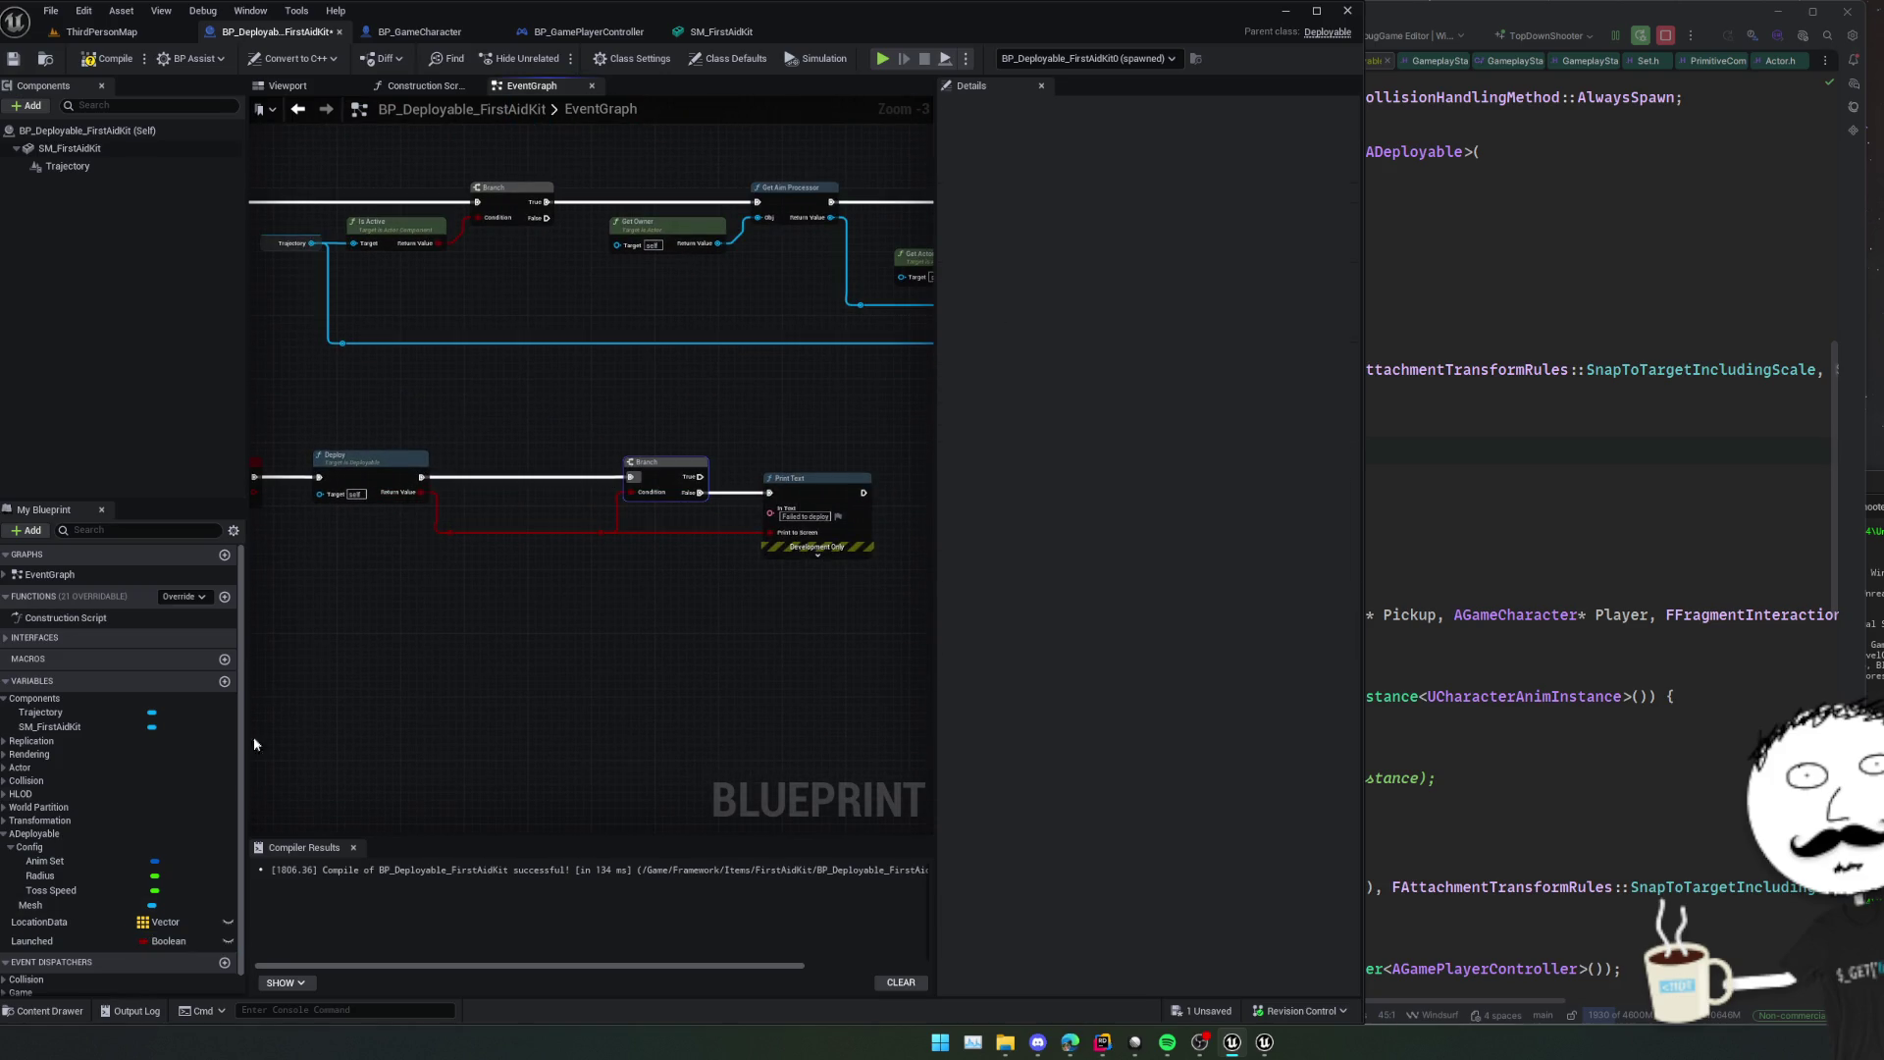
Delete the Launched variable and save BP_Deployable_FirstAidKit.
left_click(44, 941)
key("Delete")
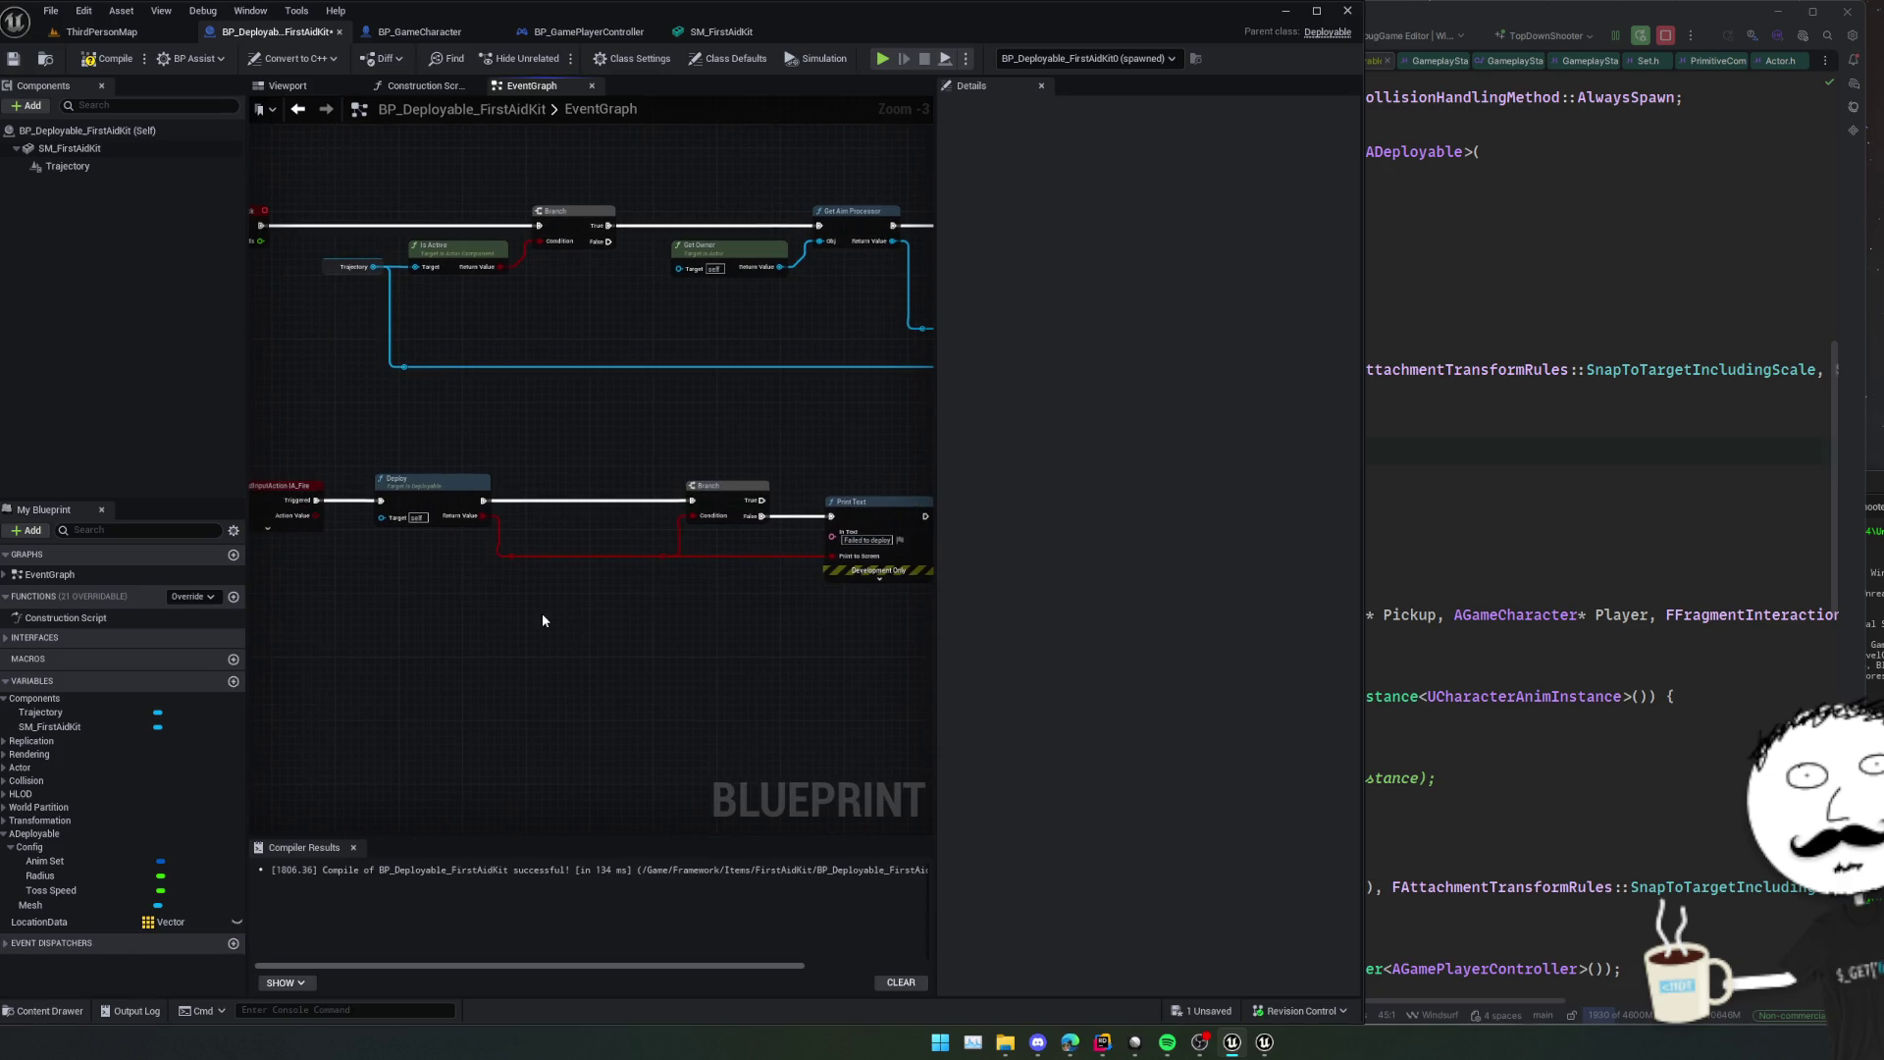
key("ctrl+s")
left_click(1474, 572)
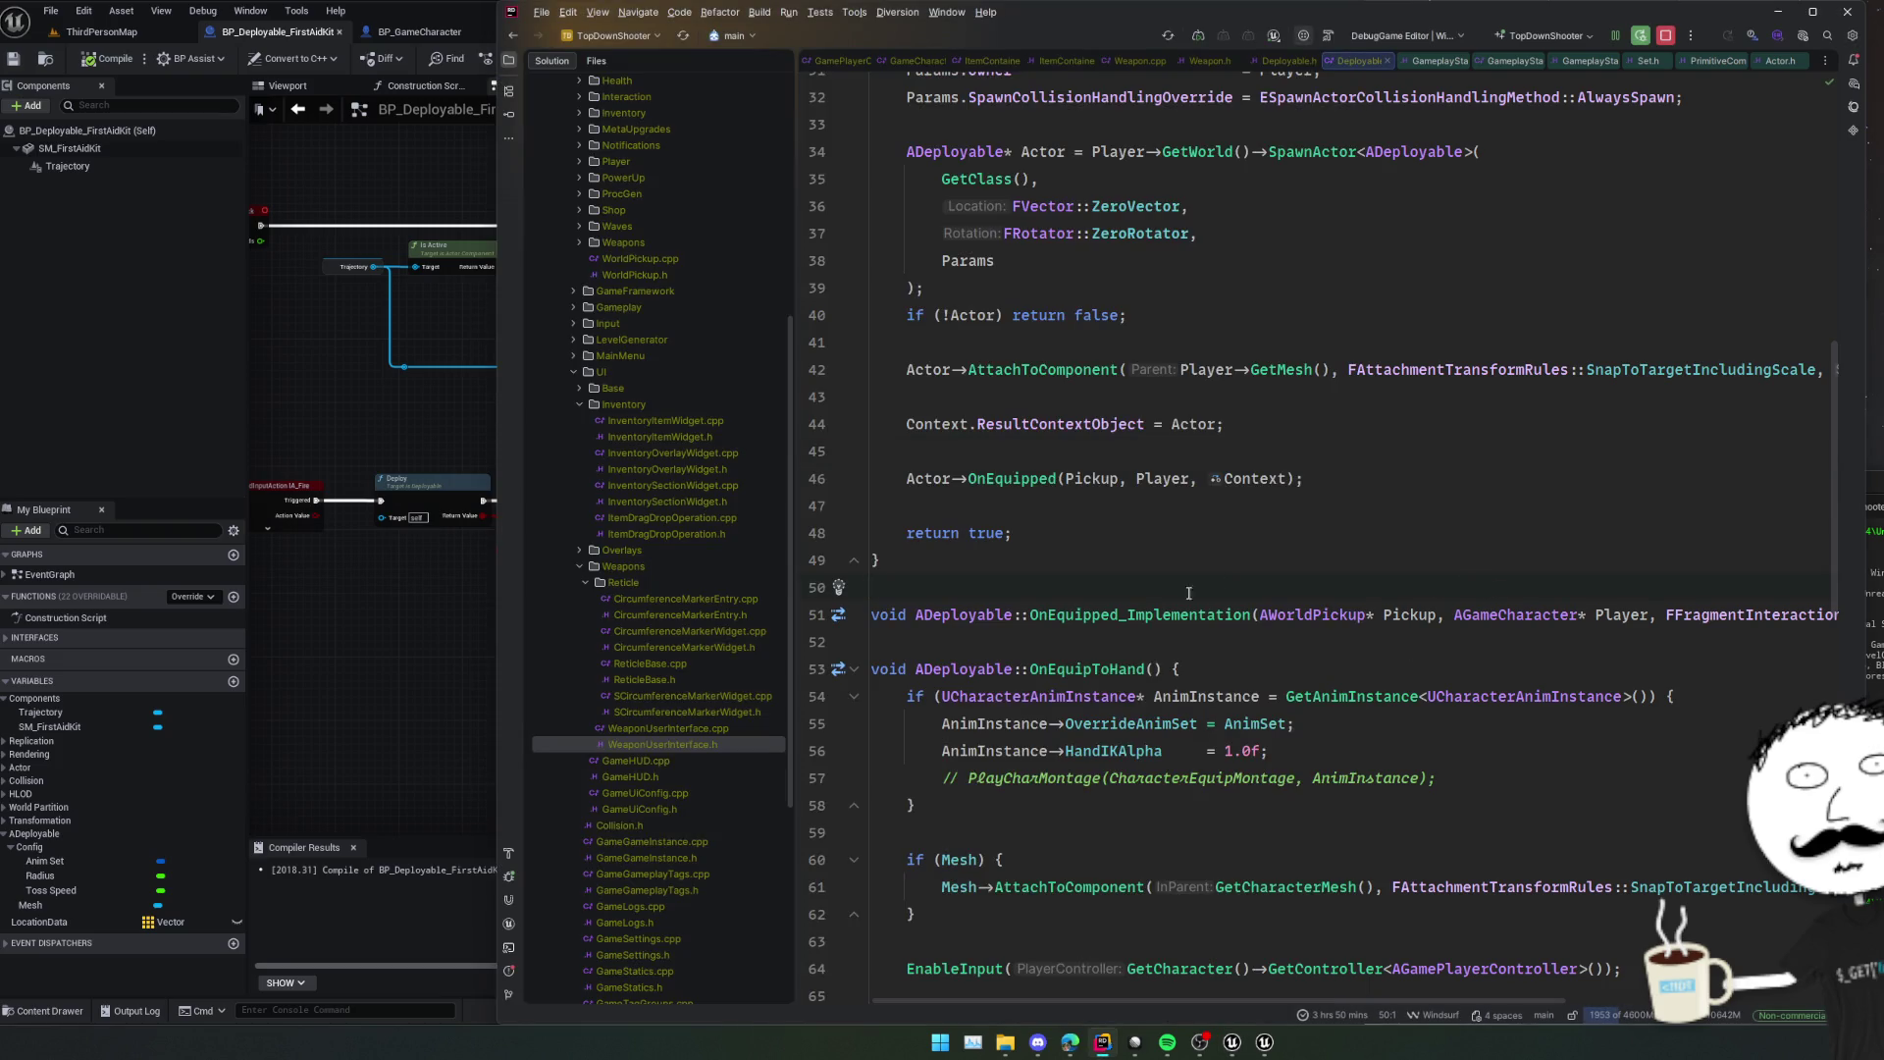
Rebuild Deployable.cpp with Live Coding (Ctrl+Alt+F11), then bring up Deployable.h.
scroll(1188, 592, "up", 5)
key("ctrl+alt+F11")
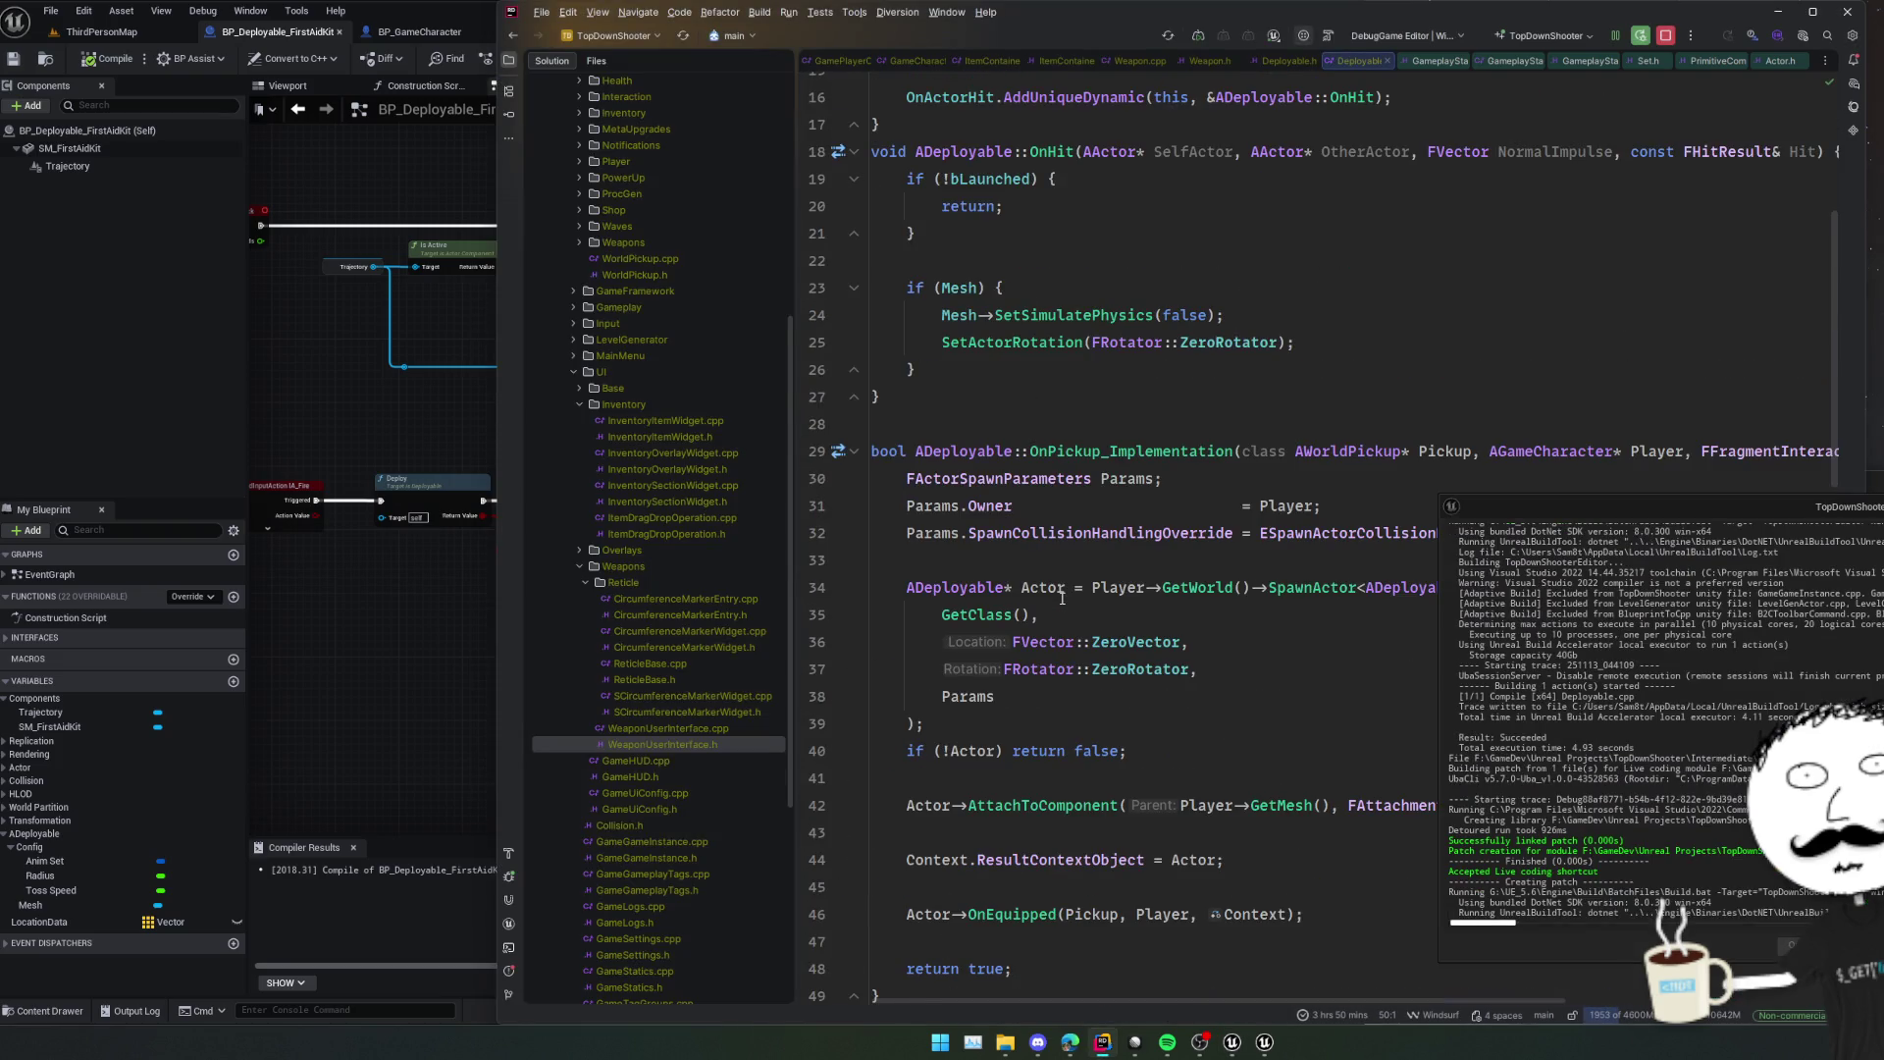
scroll(1061, 598, "down", 2)
scroll(1177, 566, "up", 5)
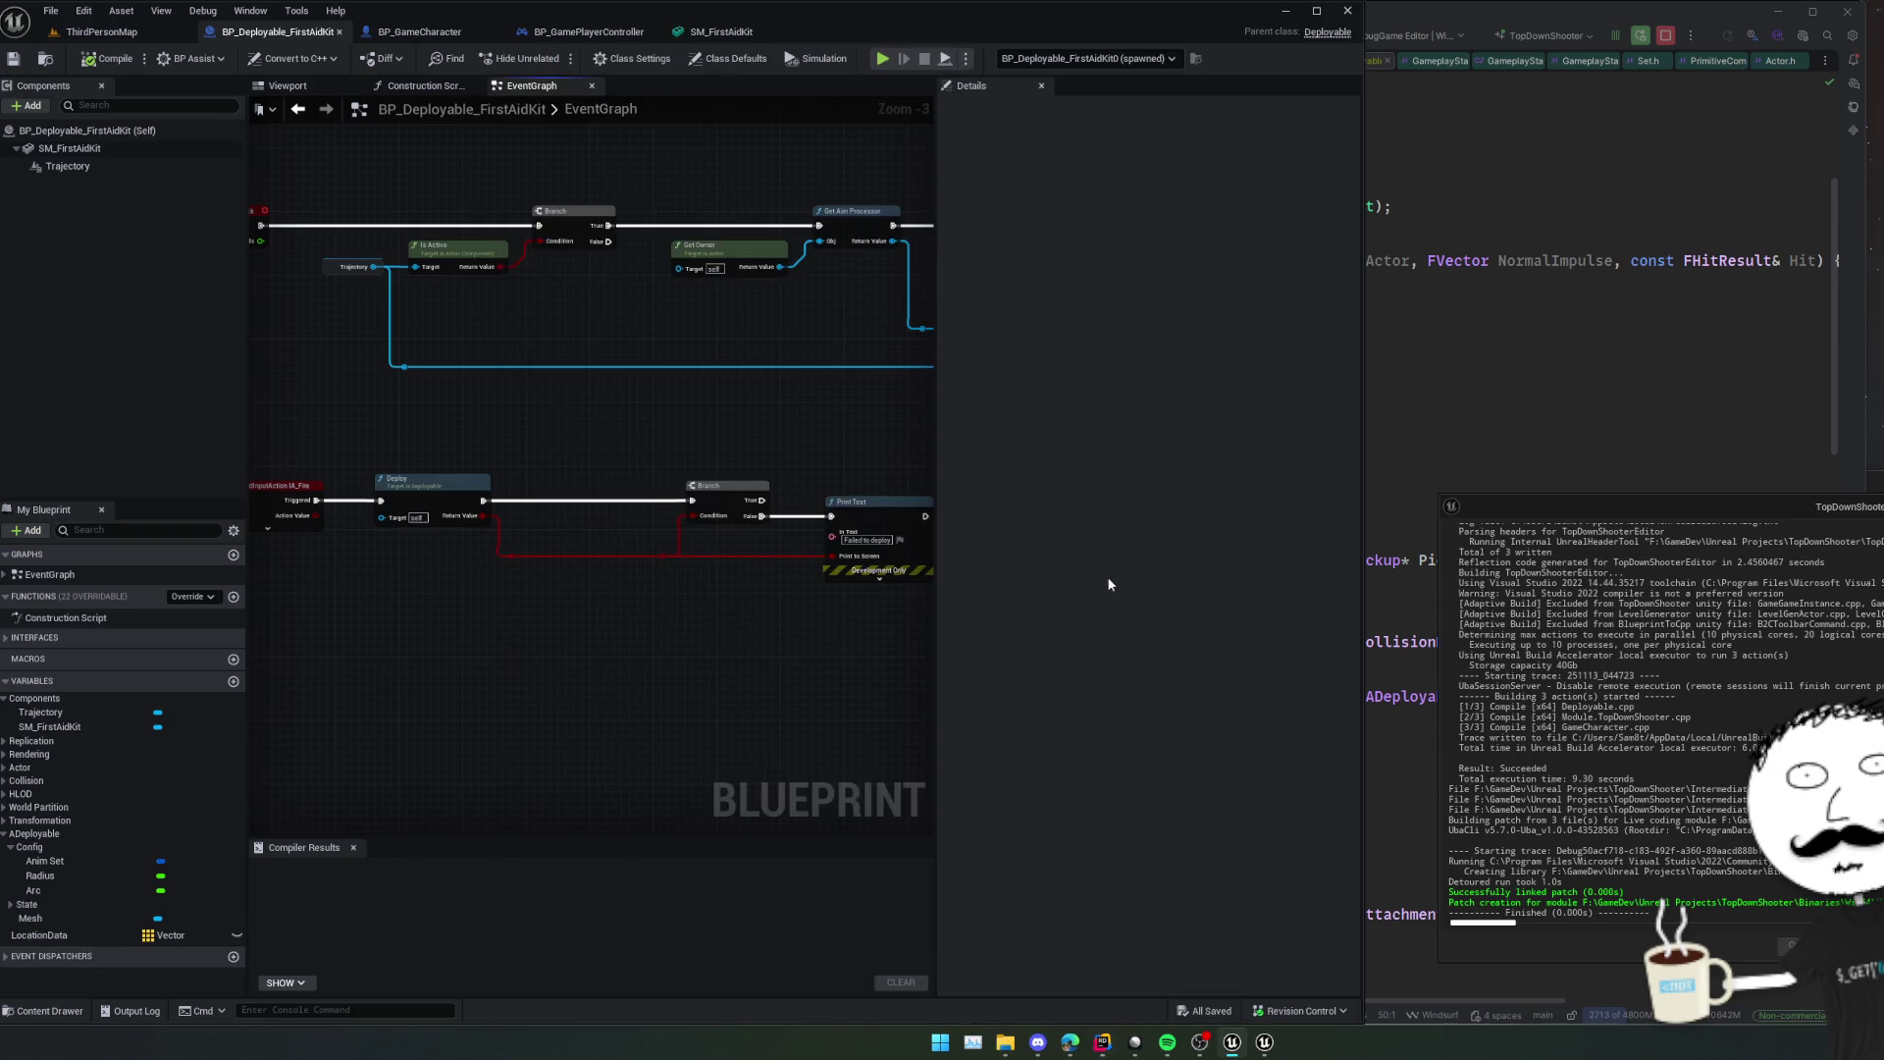
left_click(1438, 493)
left_click(1003, 566, "ctrl")
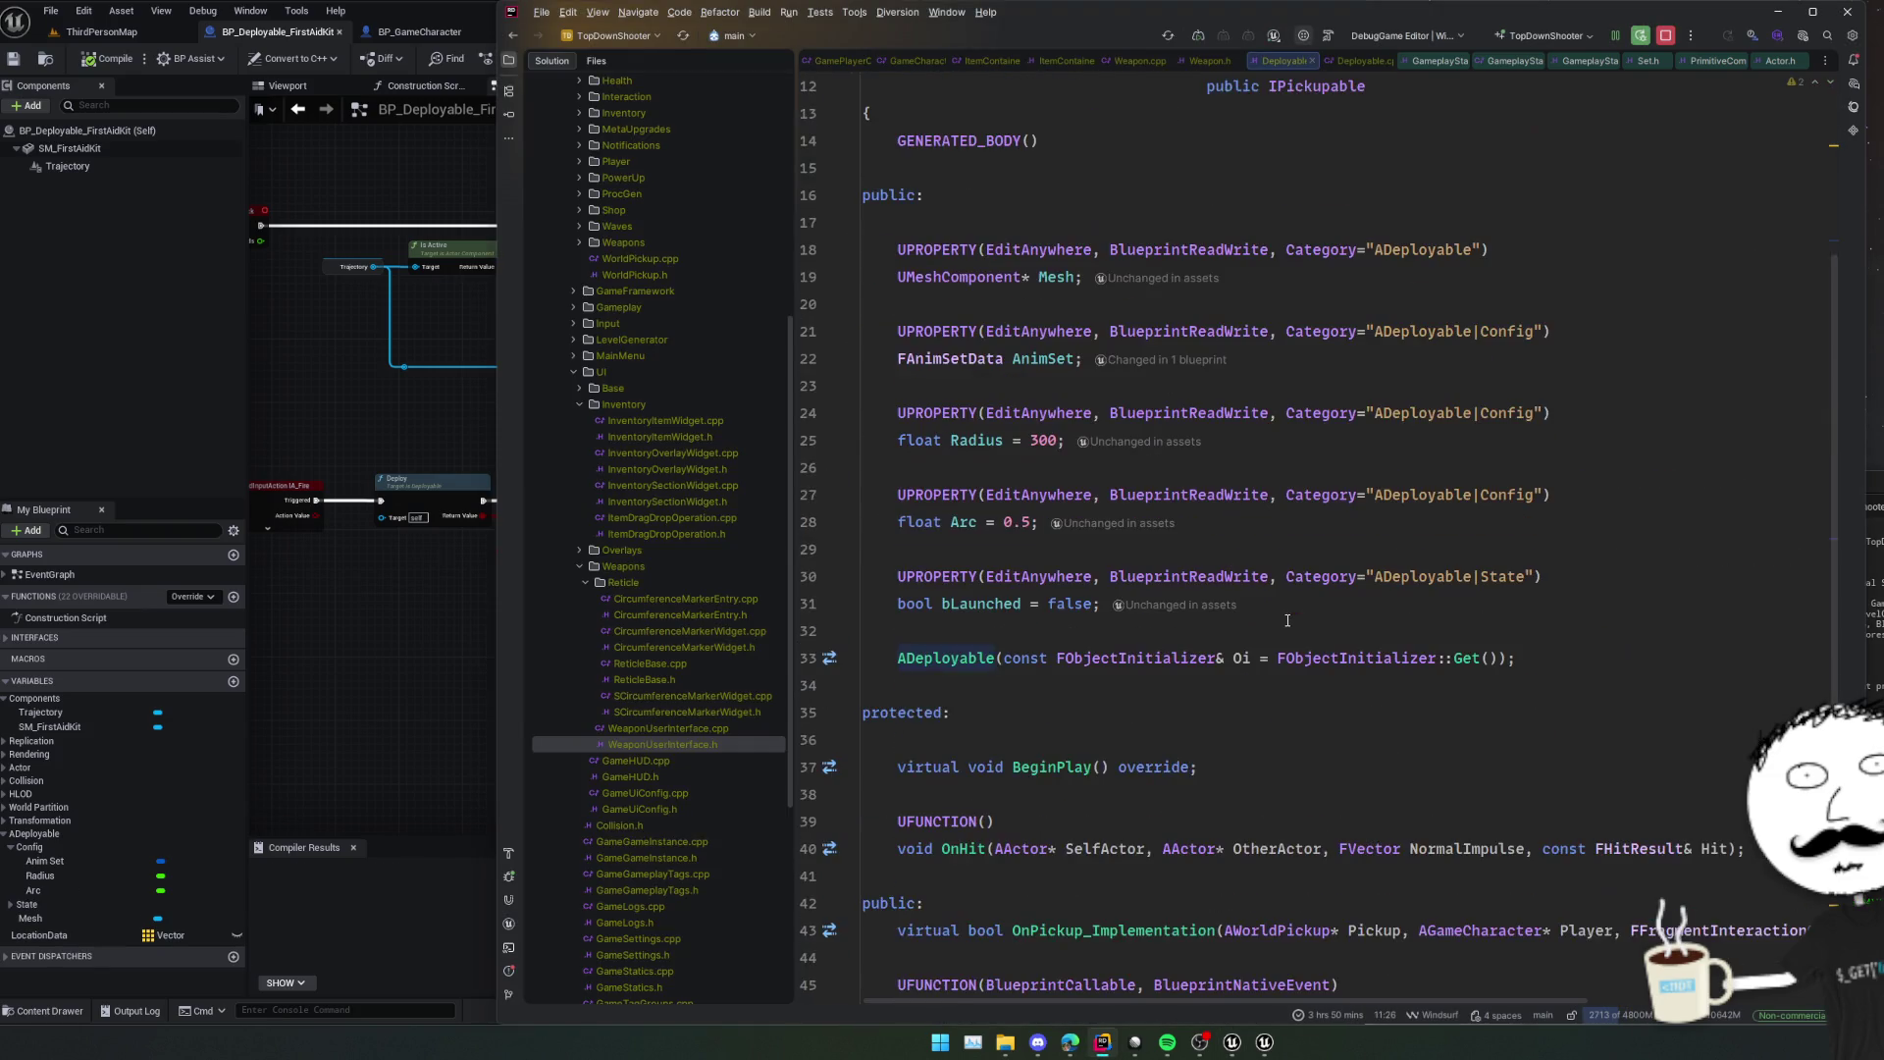
Duplicate the K2_OnDeployed UFUNCTION declaration and rename the copy K2_OnLanded.
scroll(1295, 624, "down", 5)
left_click_drag(1562, 838, 863, 821)
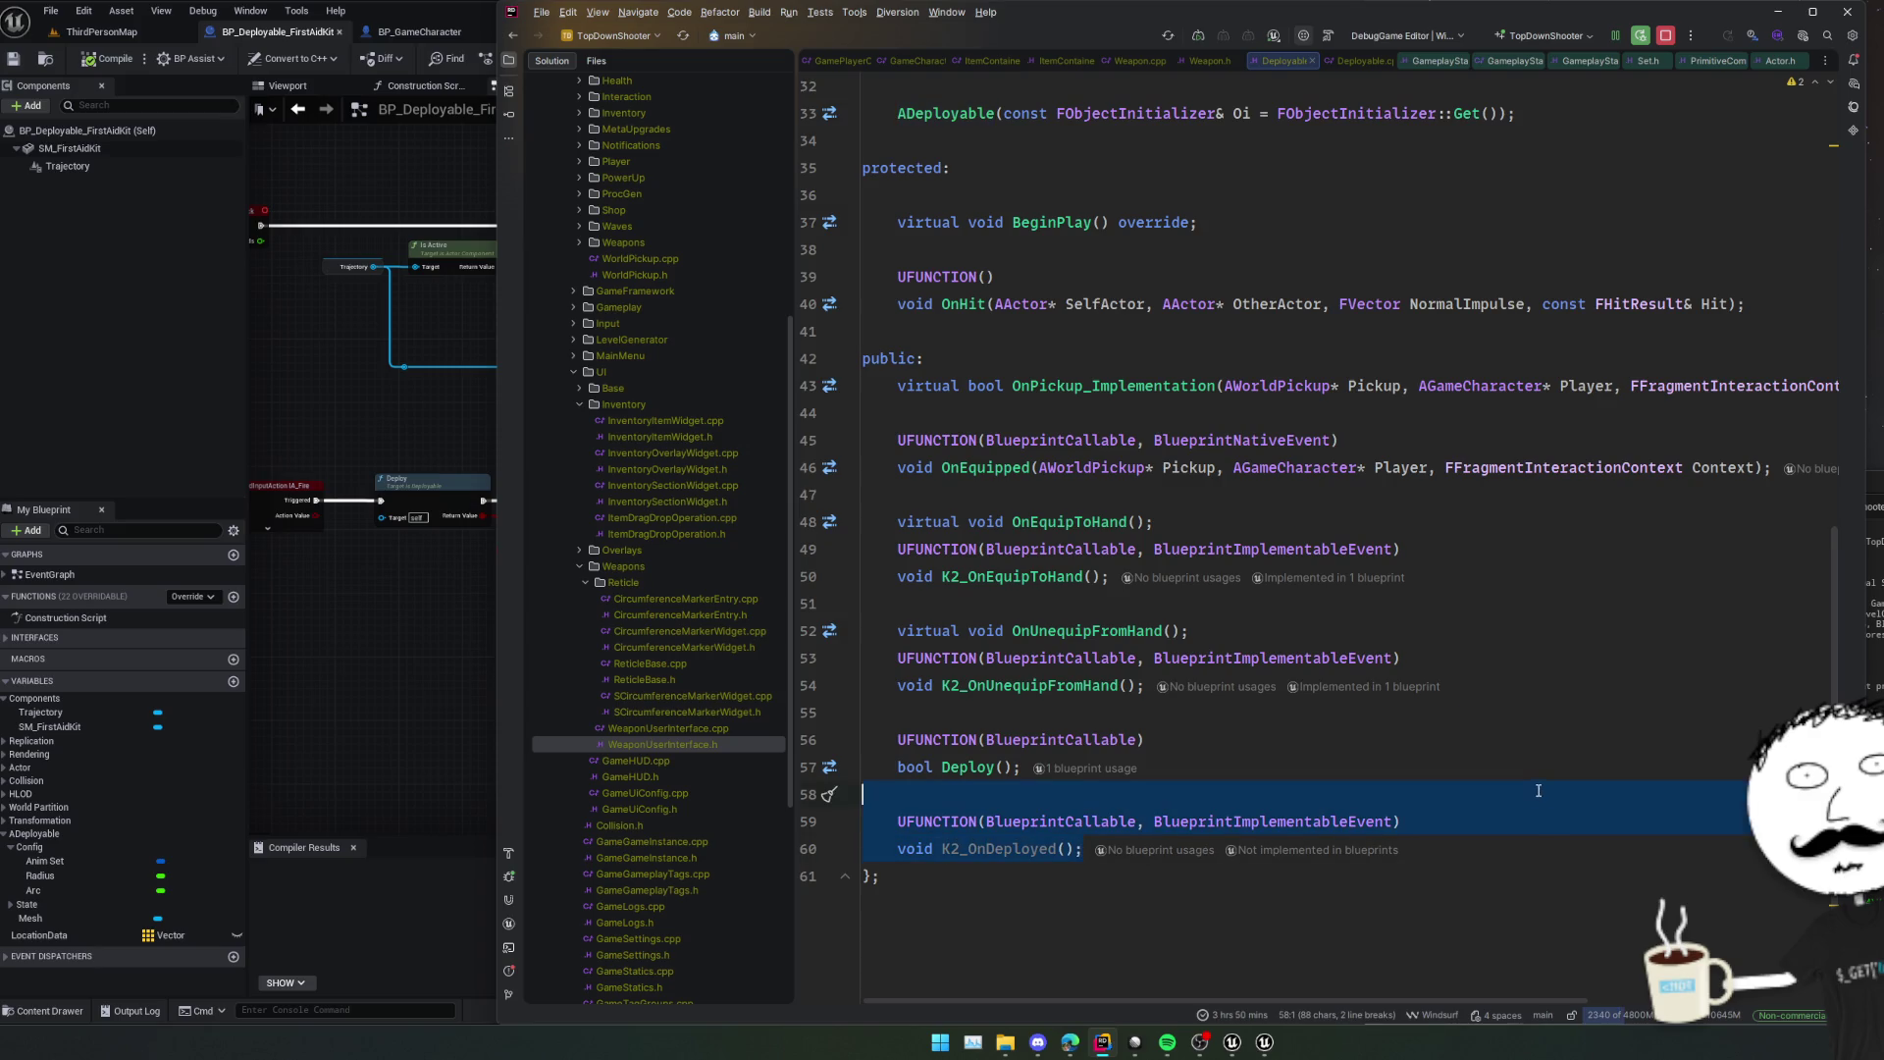
key("ctrl+d")
left_click(1053, 903)
key("Delete")
key("BackSpace")
key("BackSpace")
key("BackSpace")
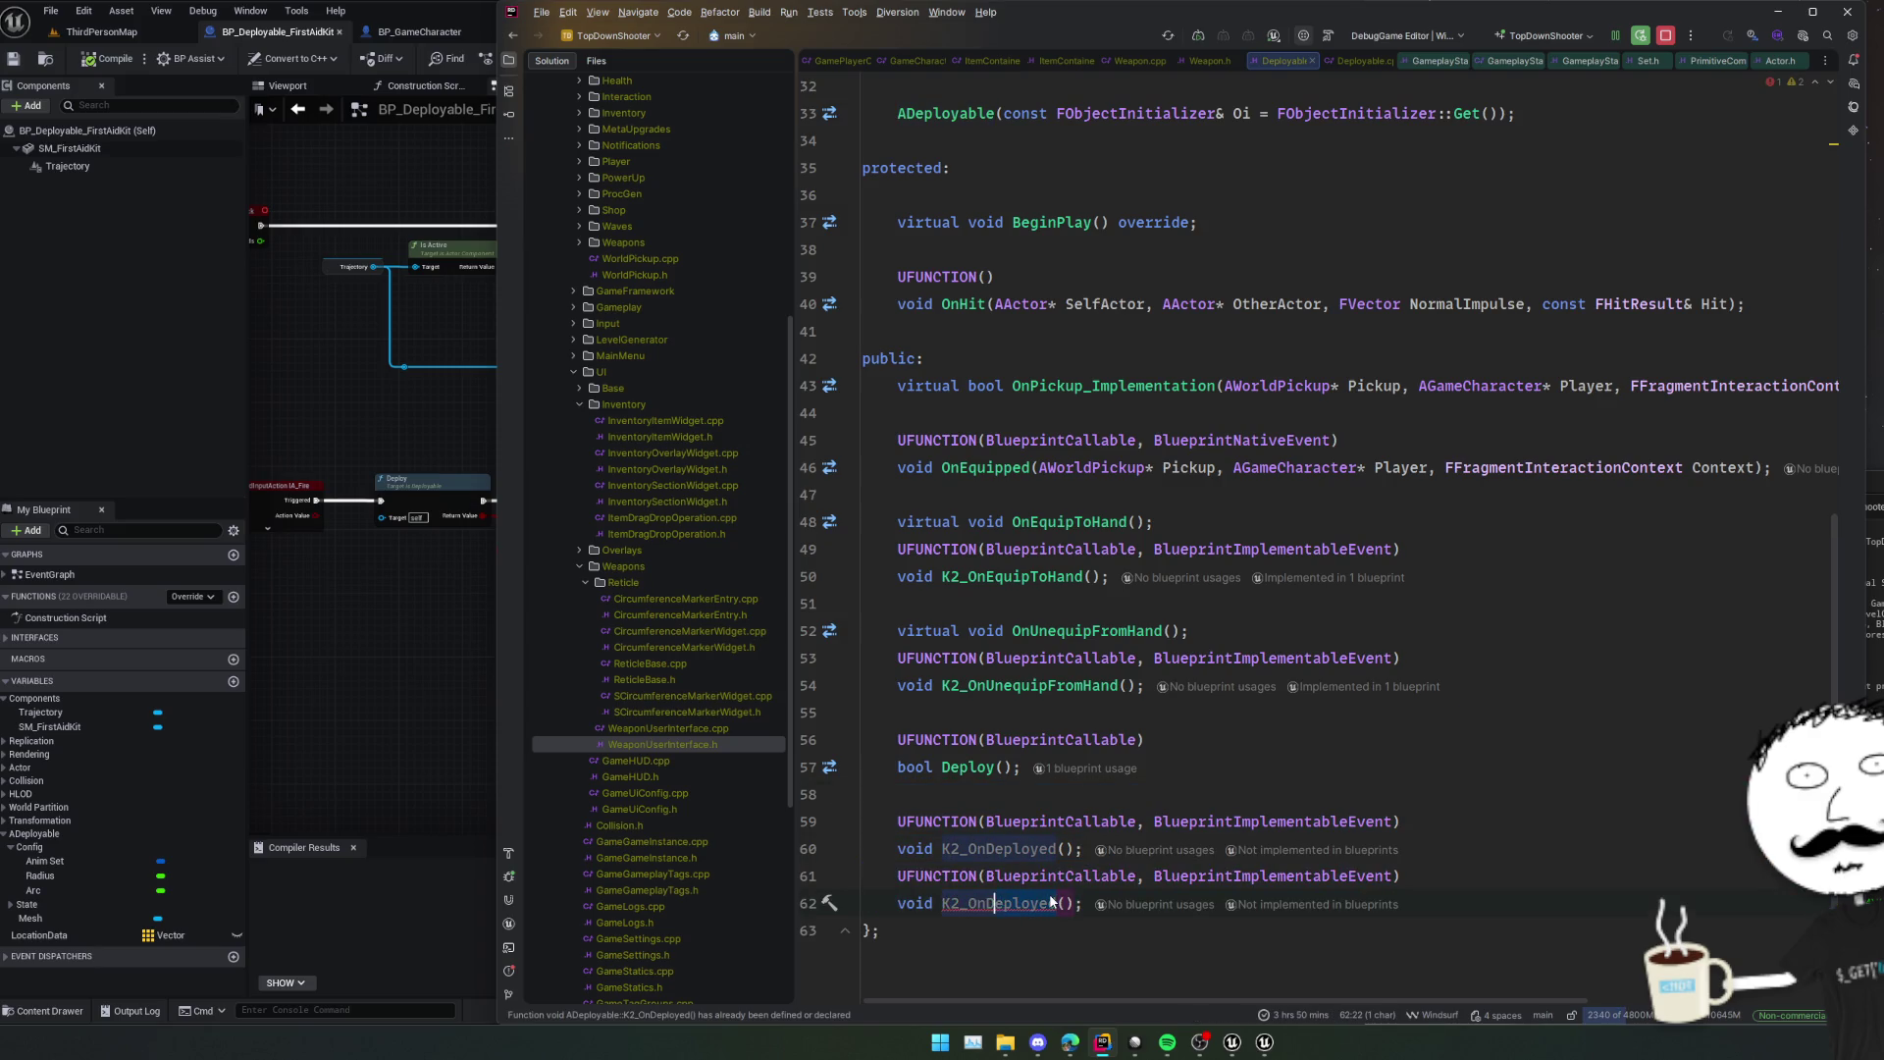
type("Landed")
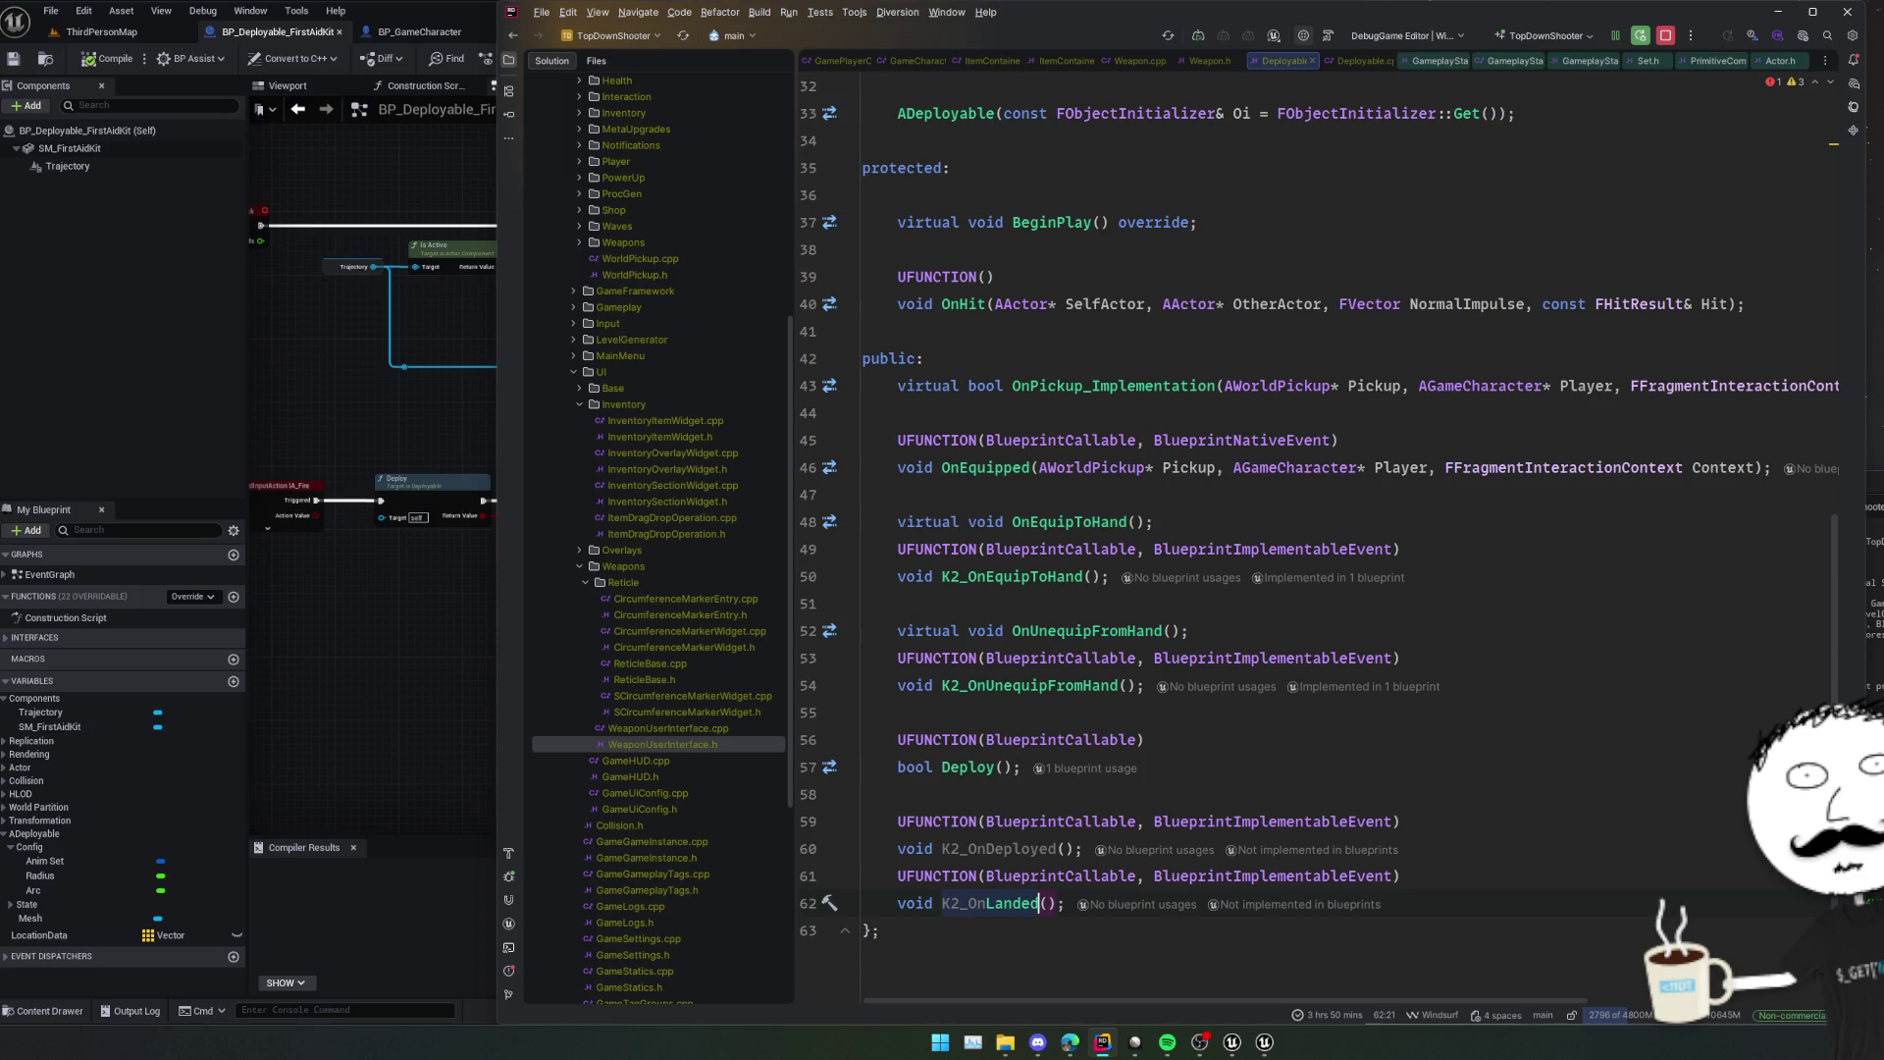
key("Left")
key("Left")
key("Left")
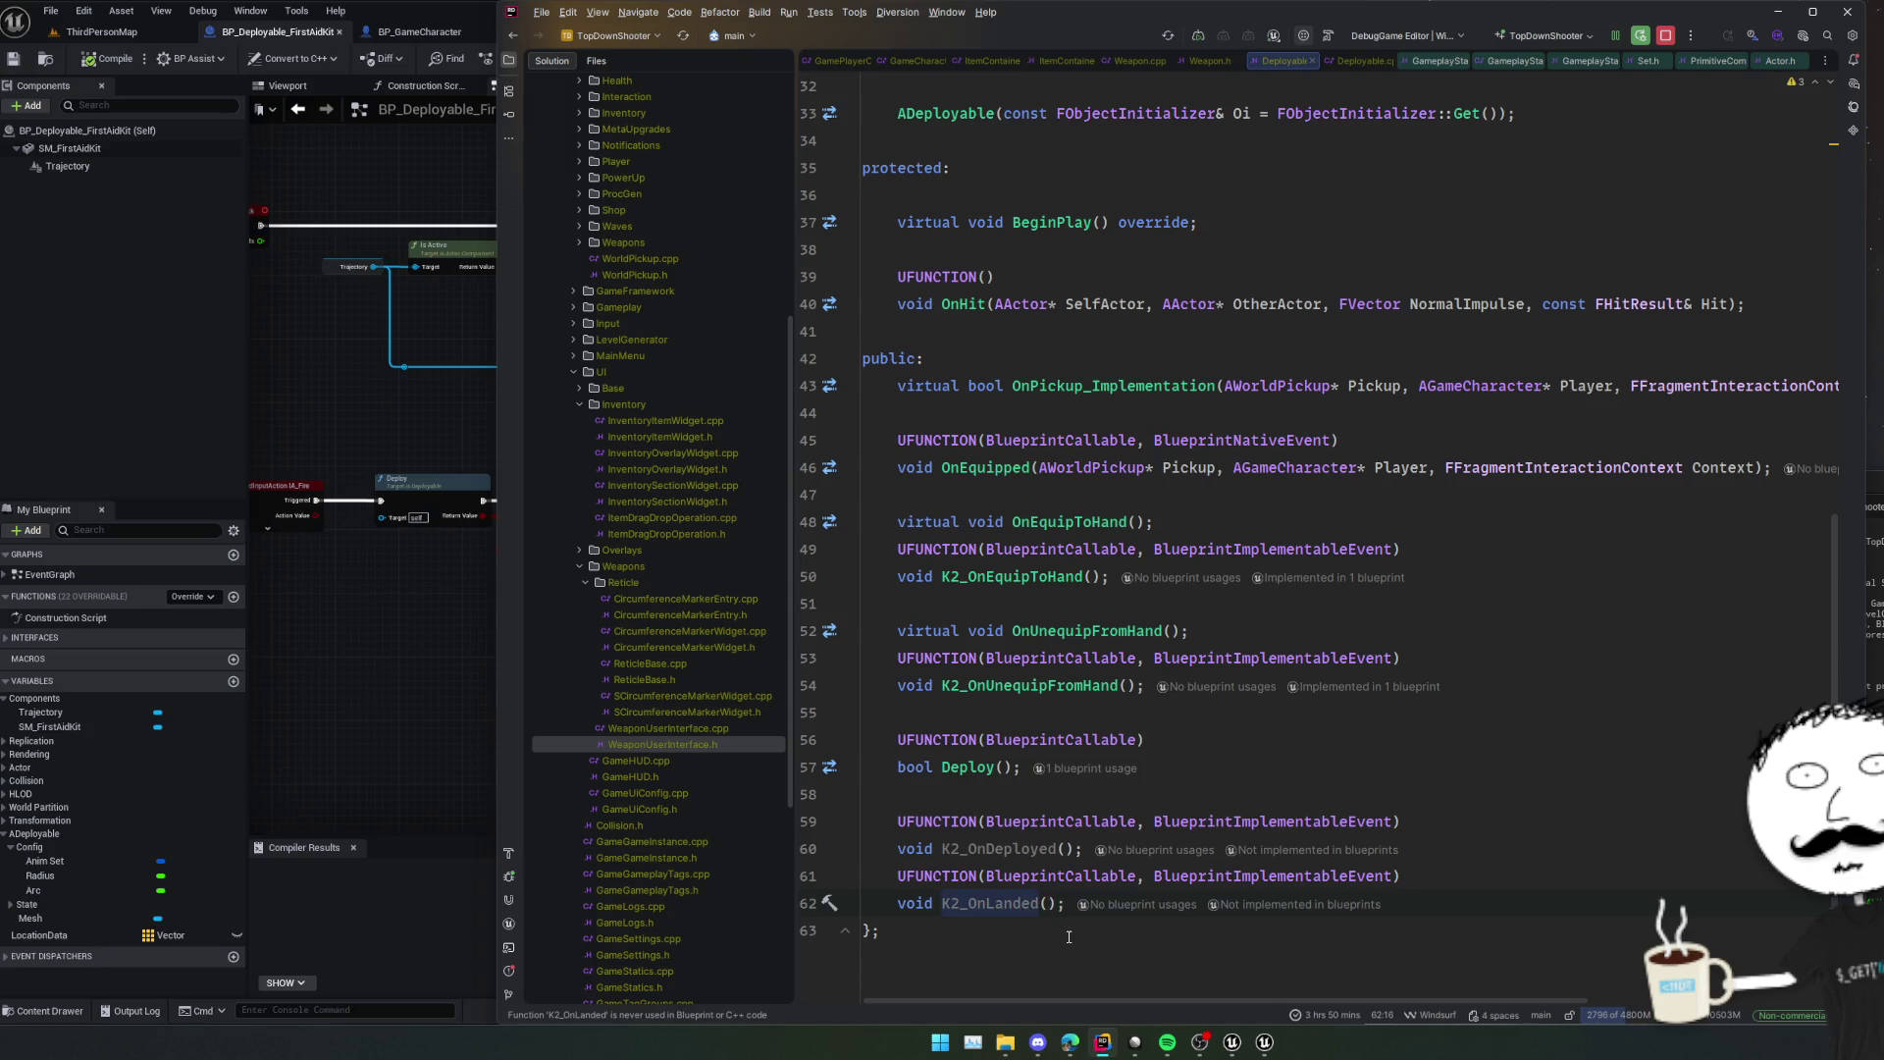
double_click(999, 911)
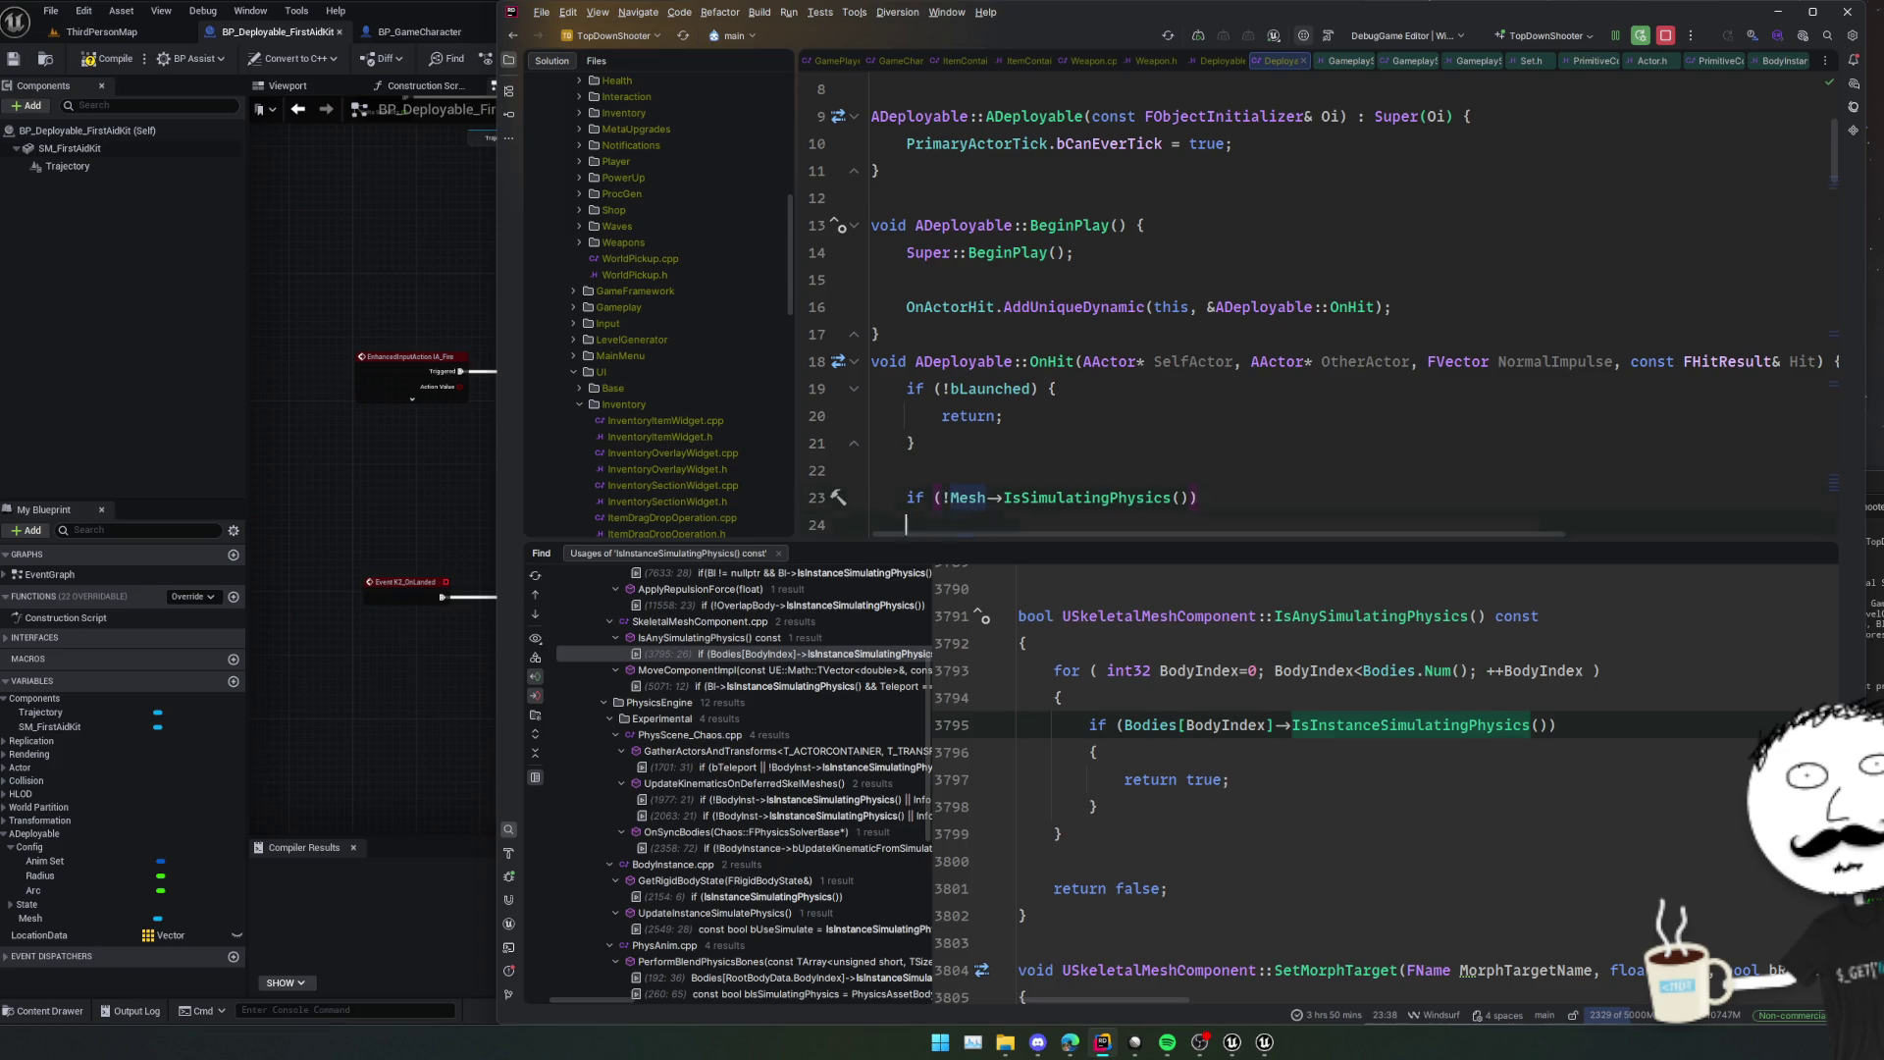
Add the early return unless IsSimulatingPhysics inside if (Mesh), then recompile with Live Coding.
key("Return")
type("return;")
key("Return")
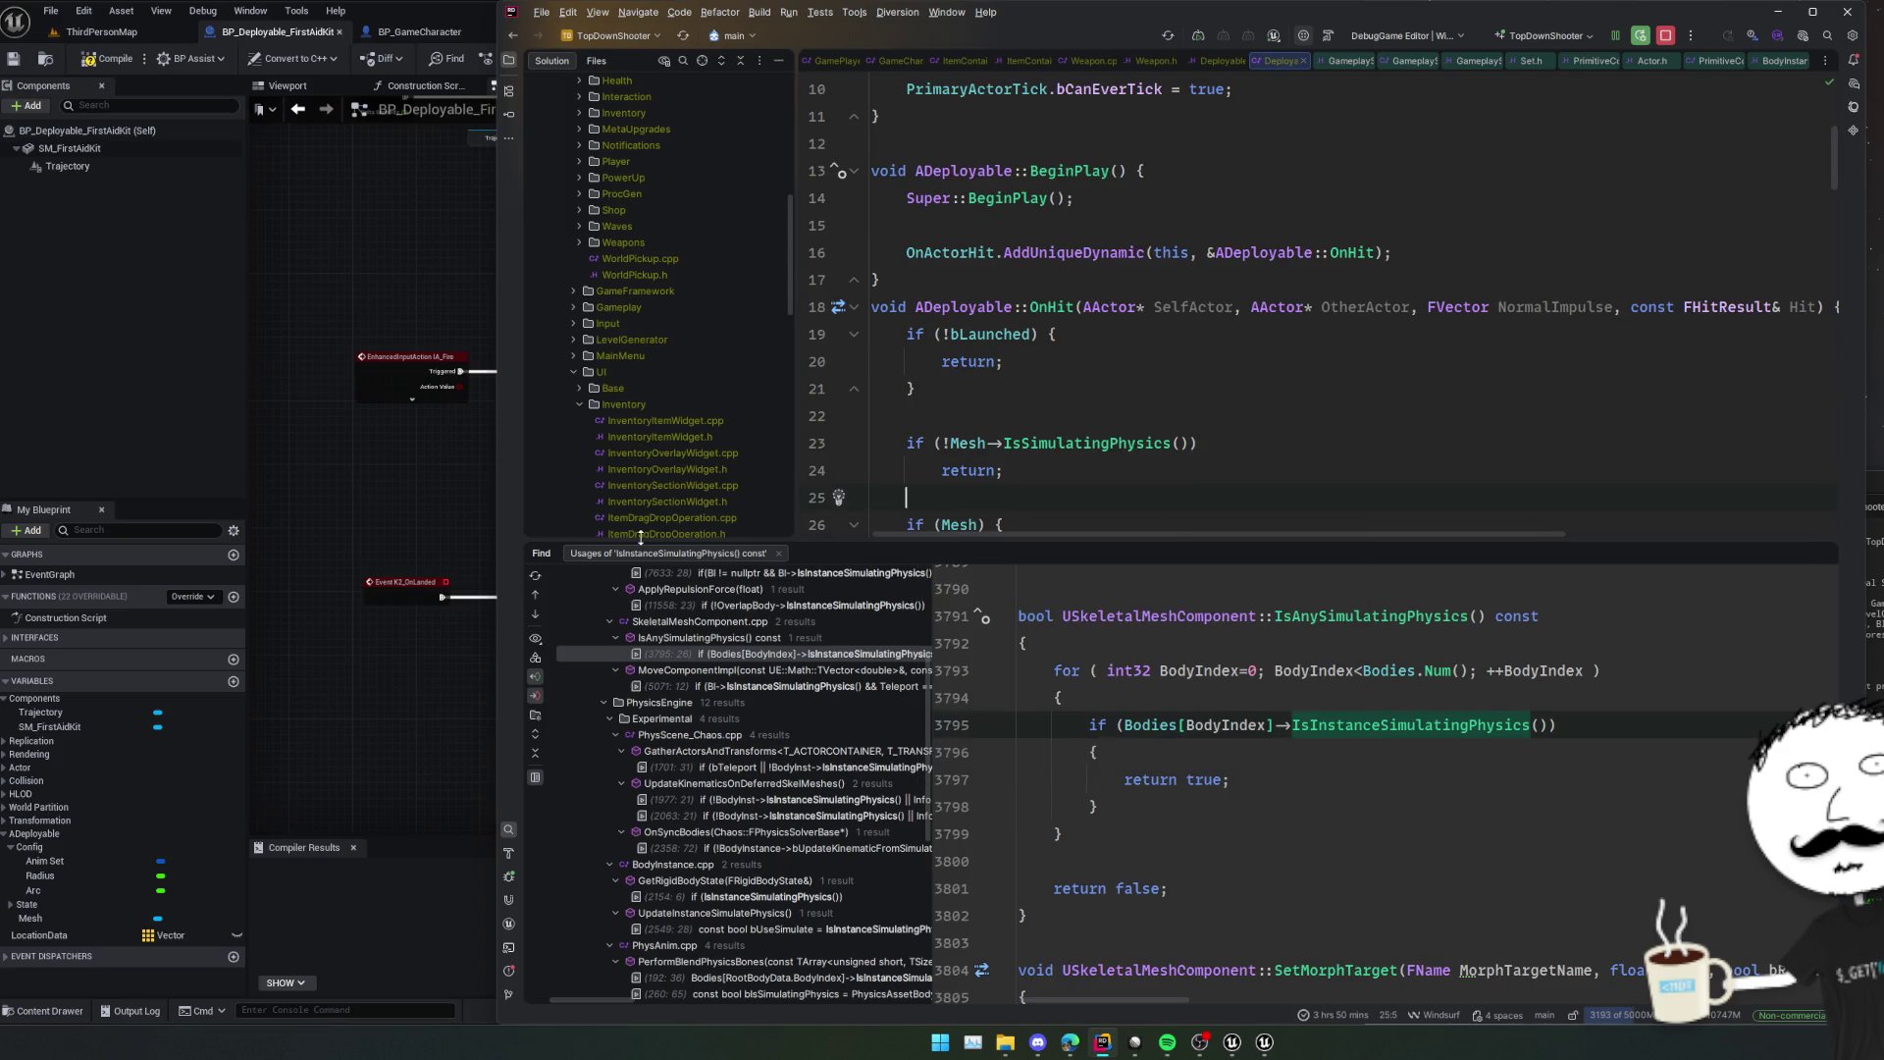
key("Escape")
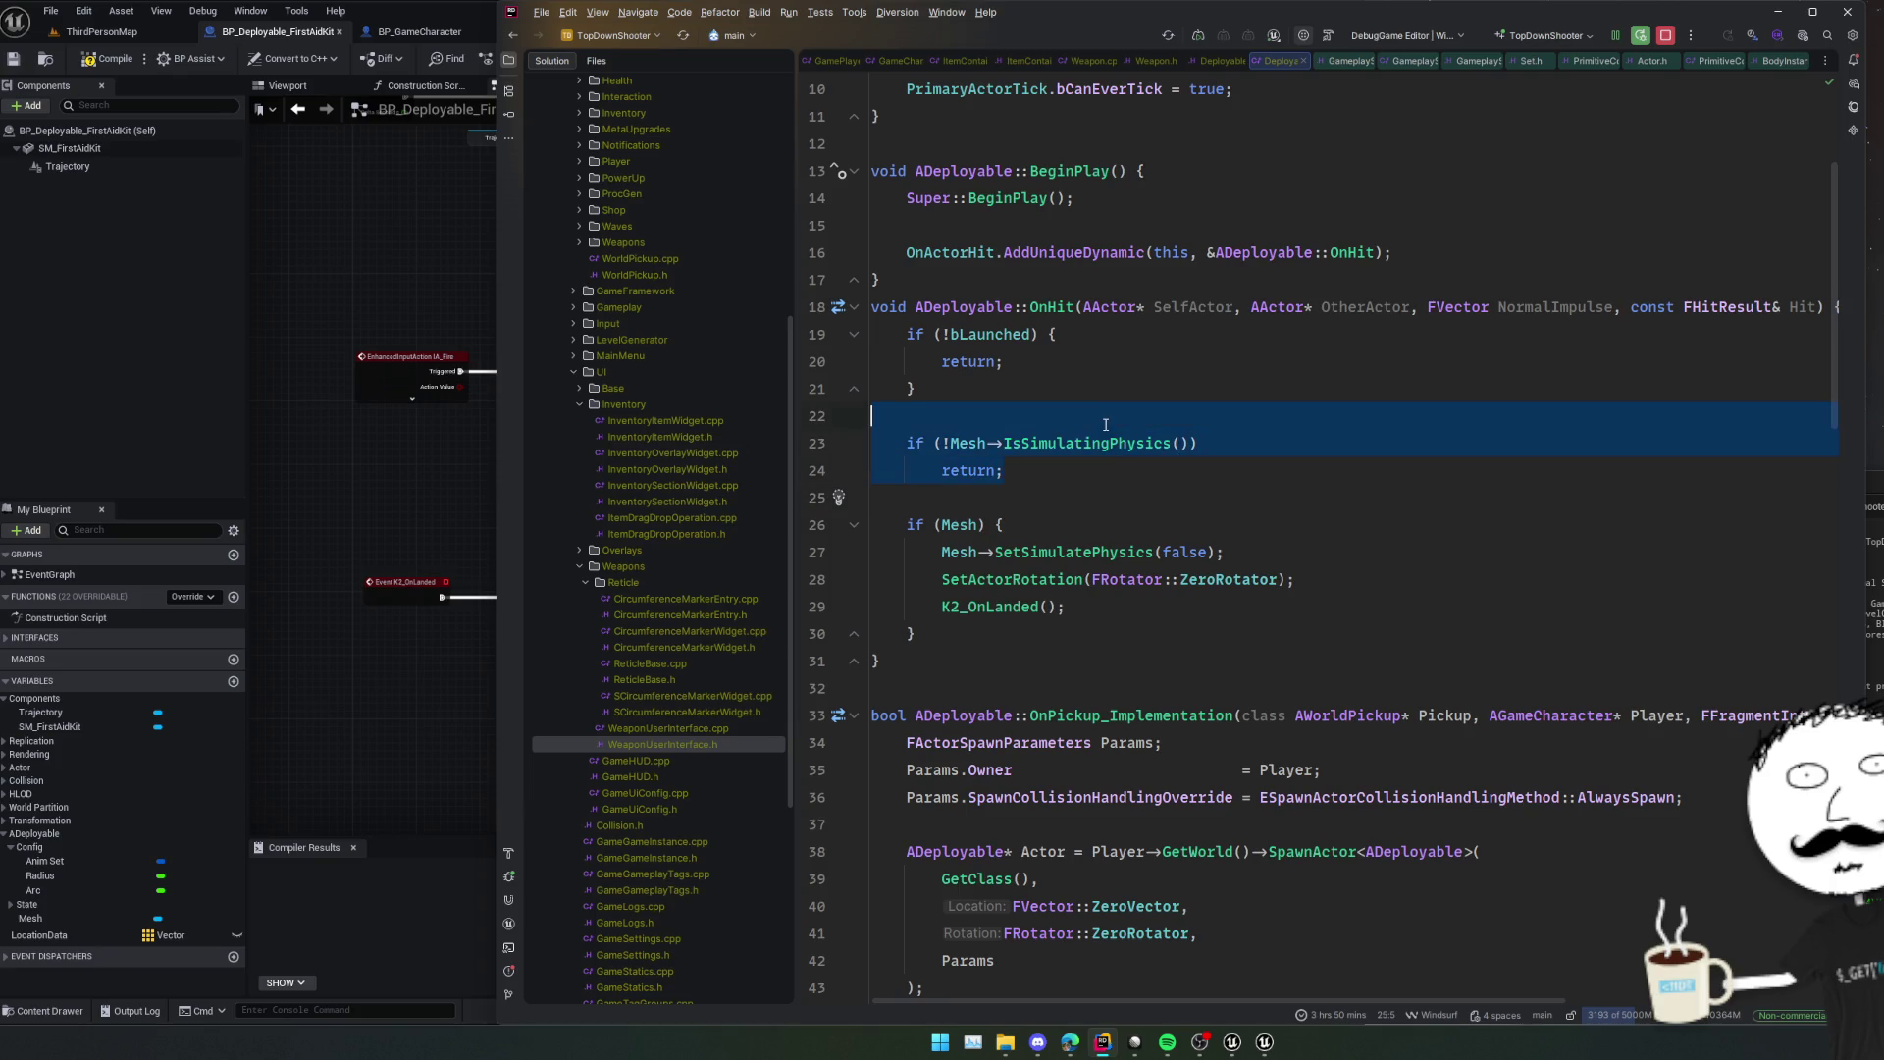
key("ctrl+x")
left_click(1069, 478)
key("ctrl+v")
key("Return")
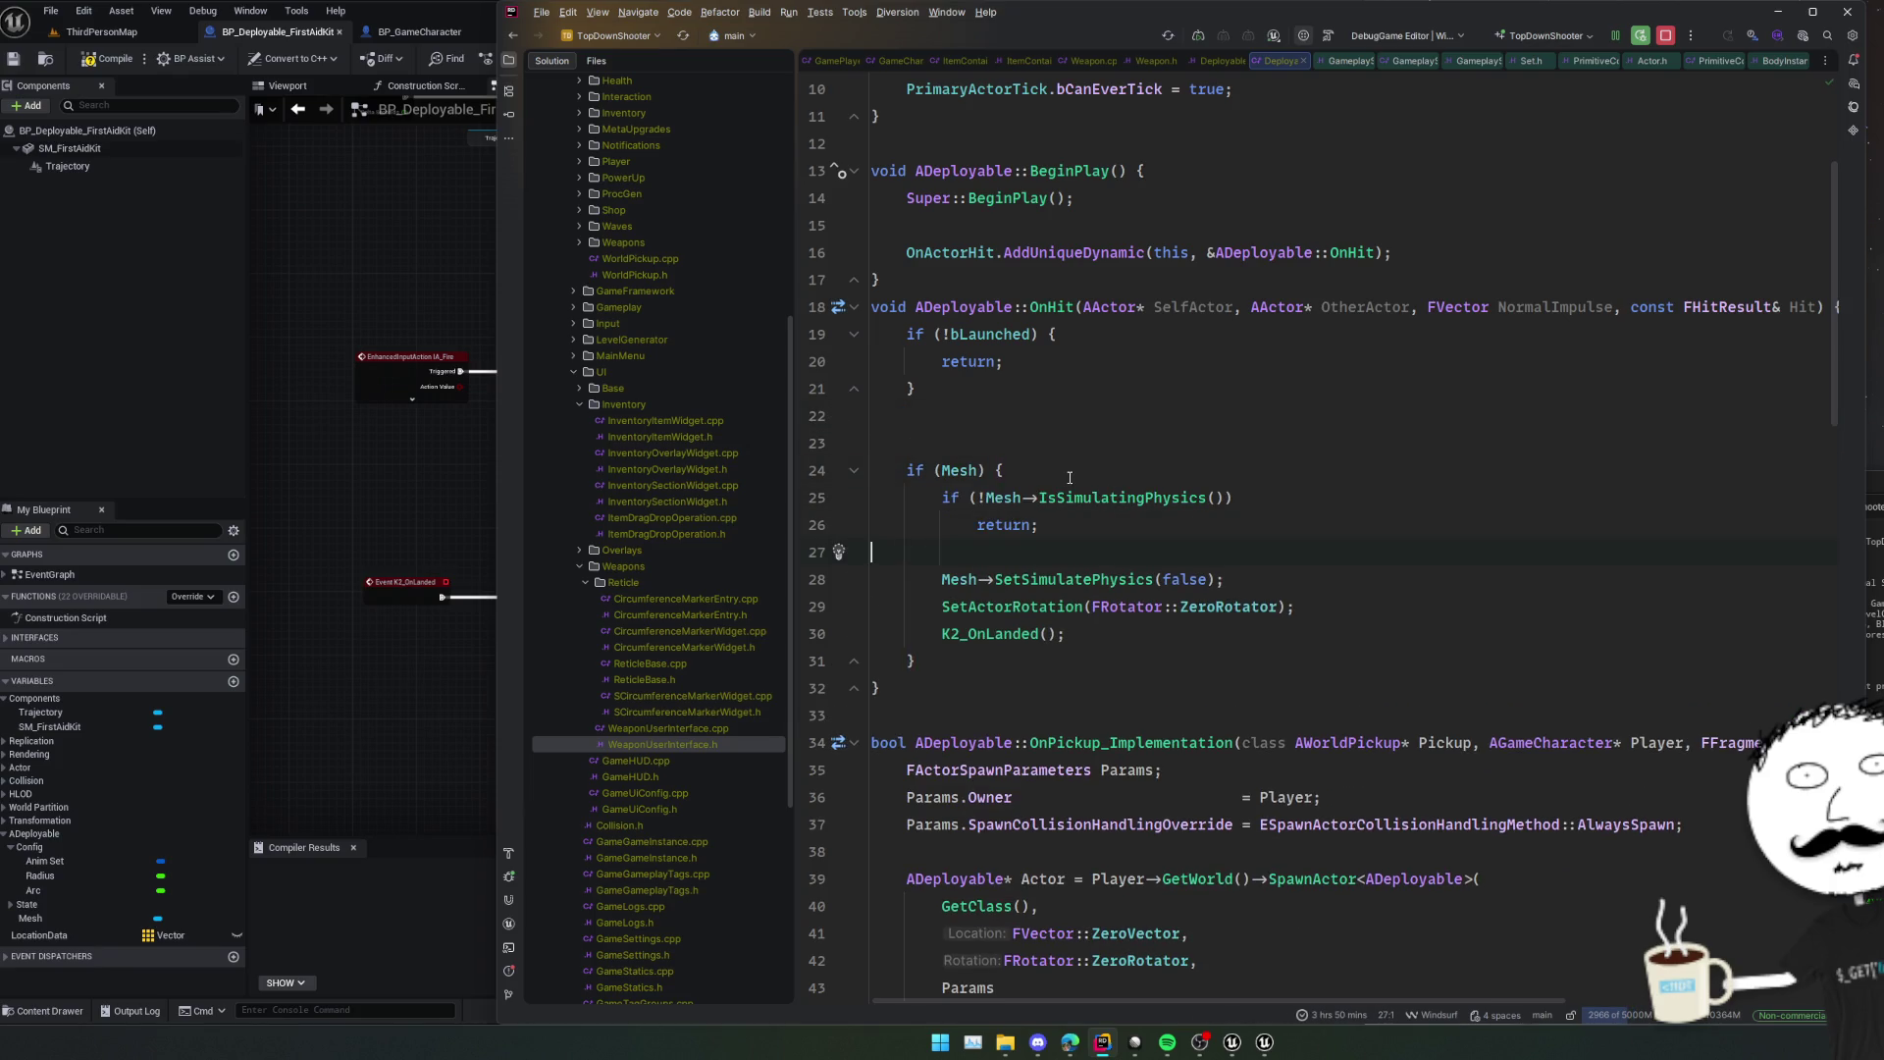
key("ctrl+alt+F11")
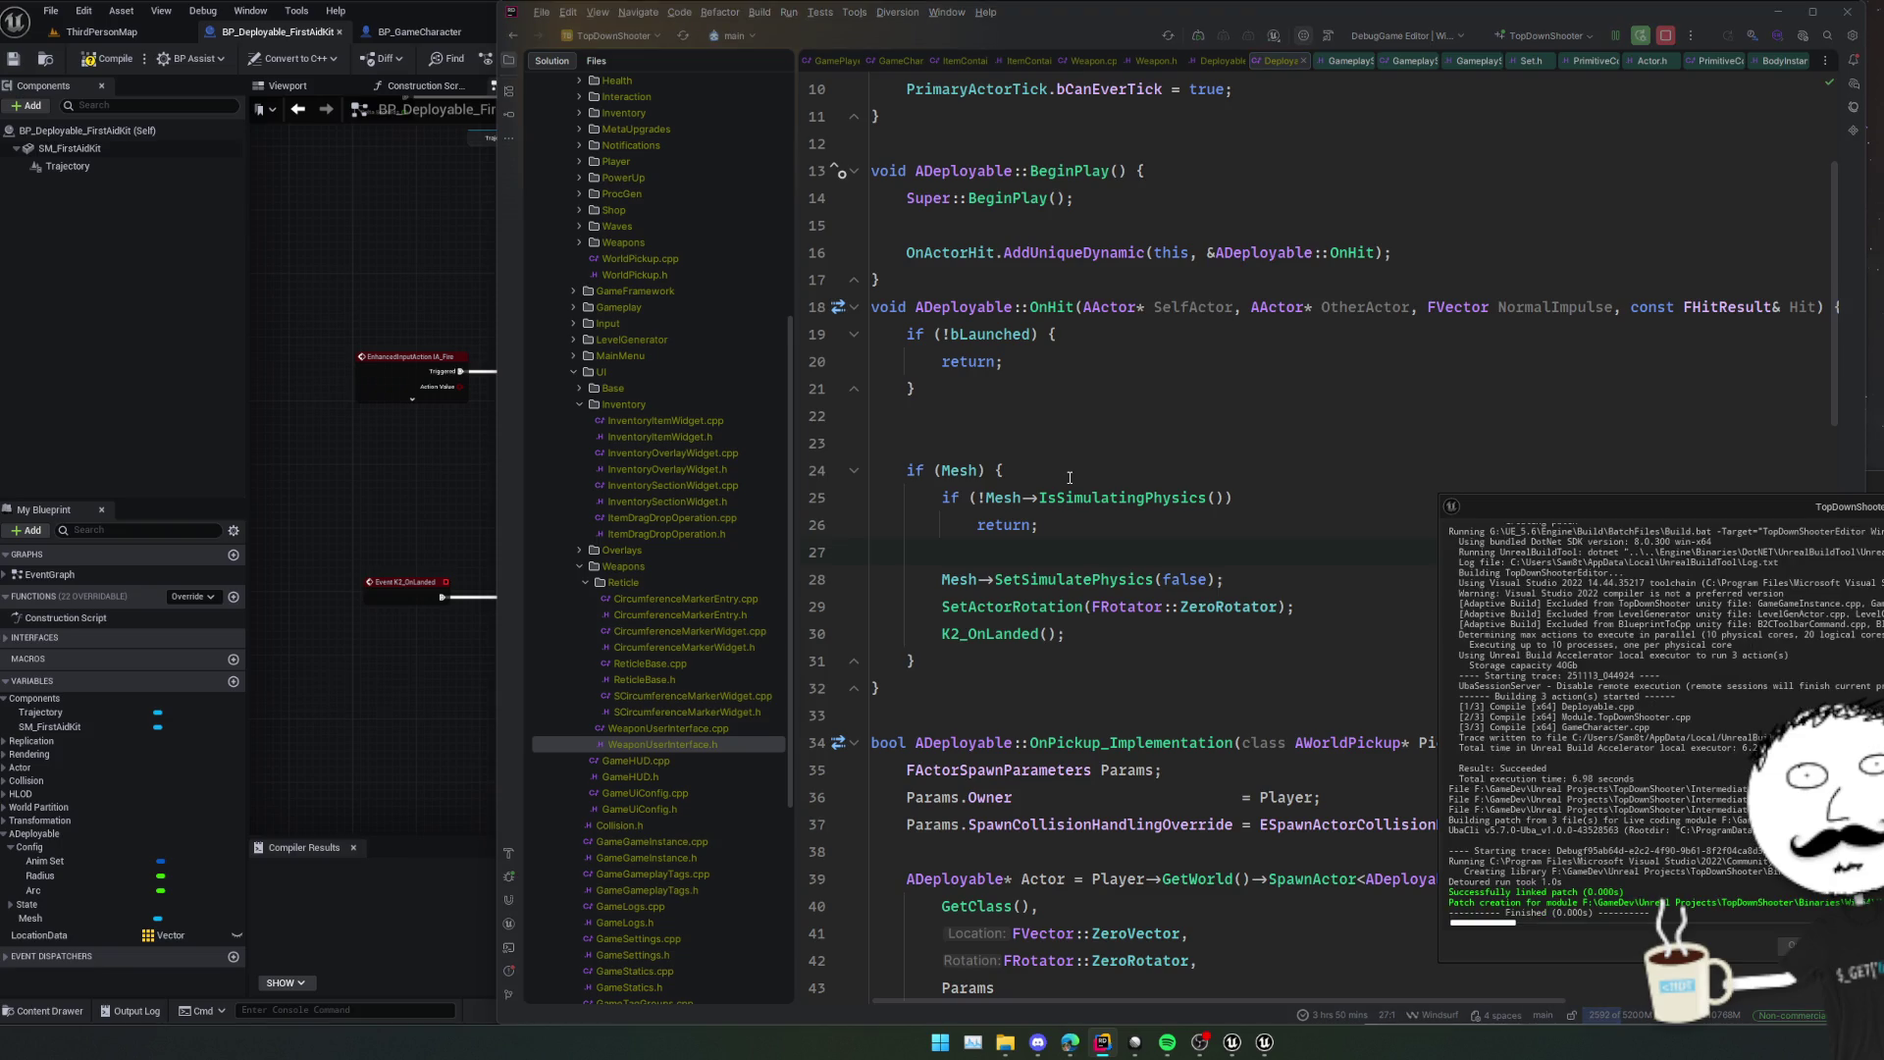
key("alt+Tab")
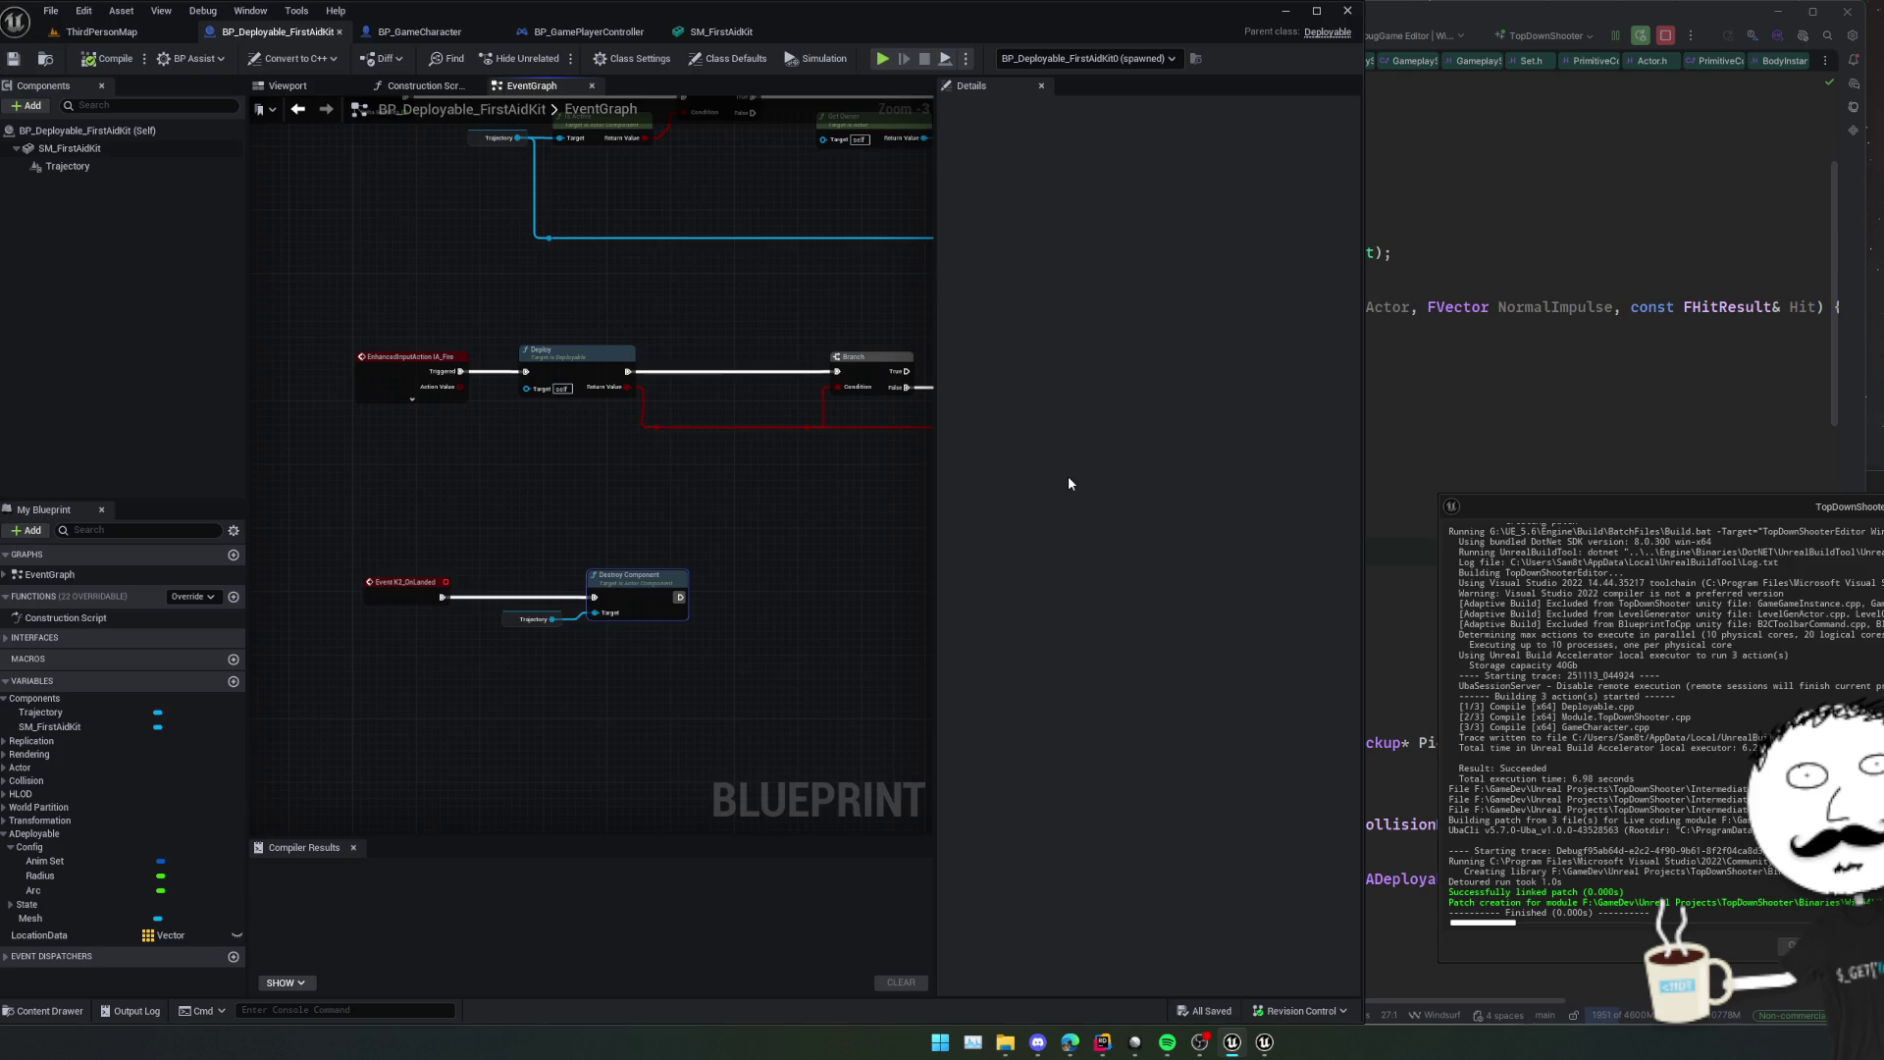
Pan to the K2_OnLanded nodes and select Trajectory to view its Niagara properties.
left_click_drag(586, 574, 614, 526)
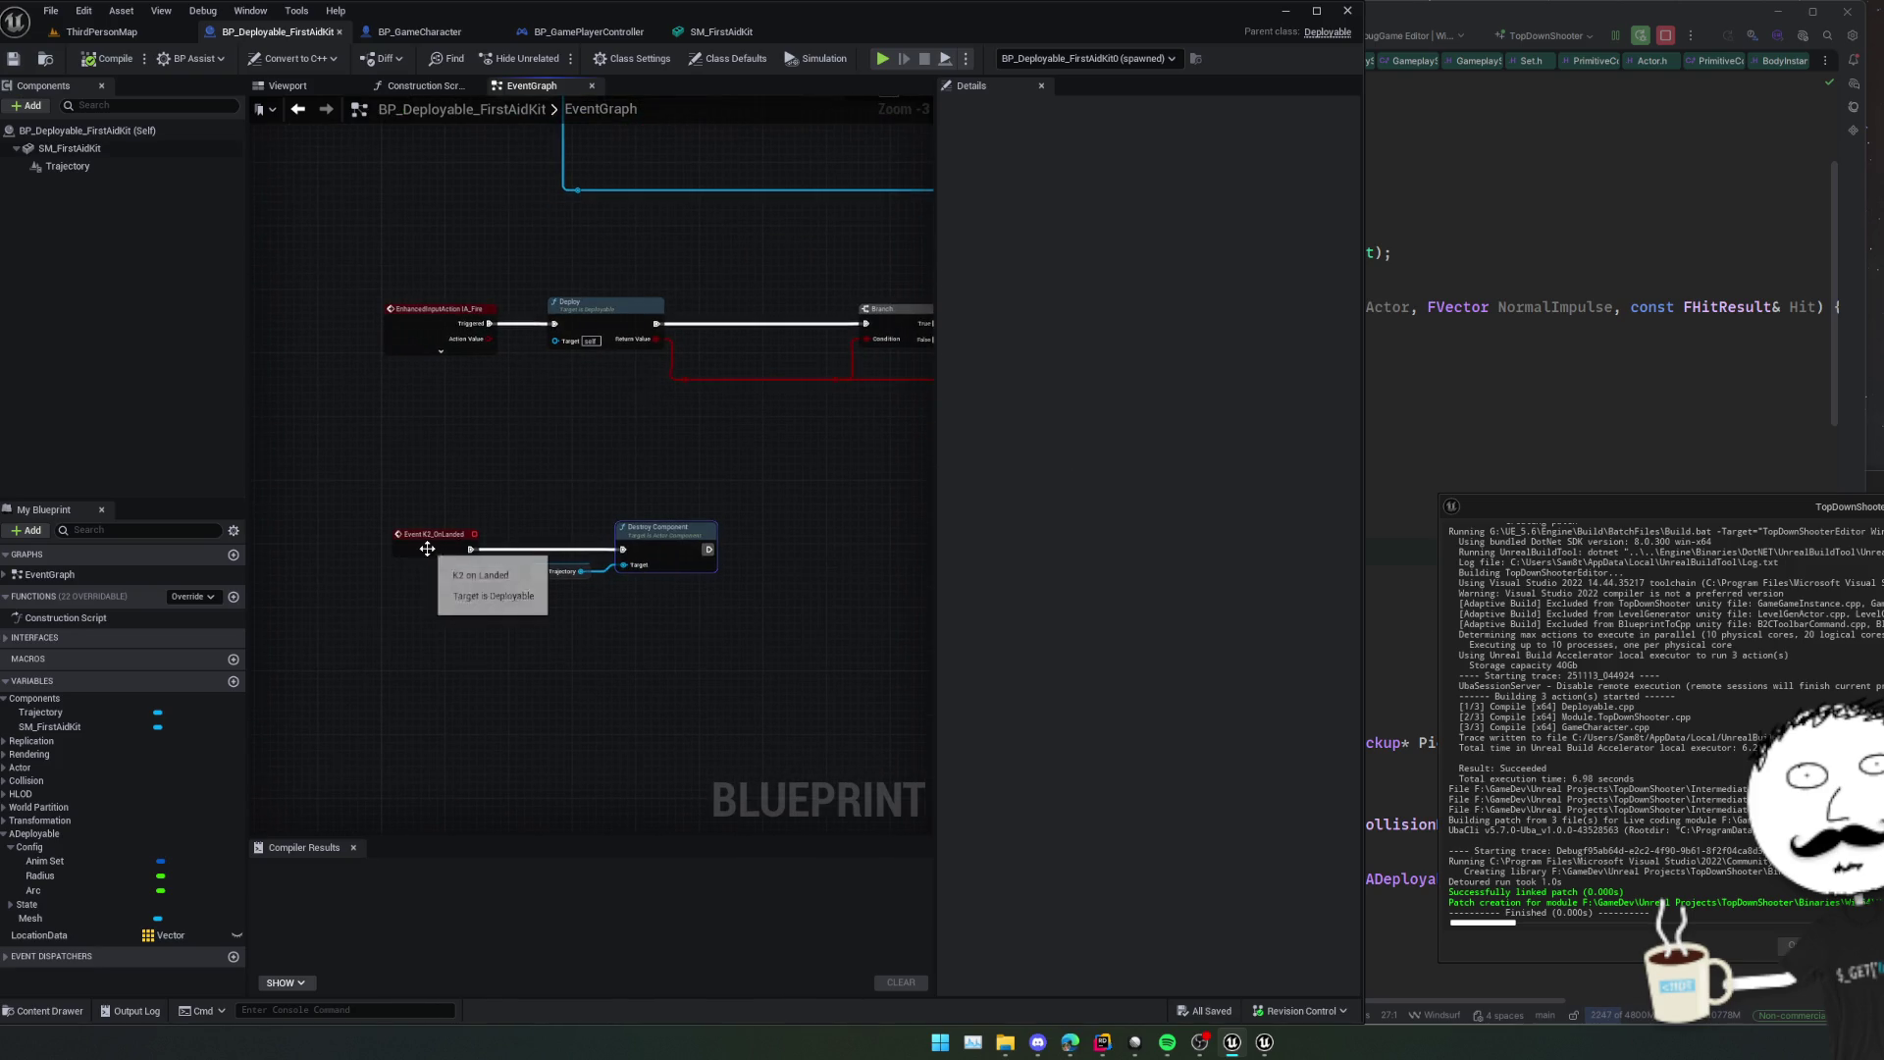
scroll(427, 548, "up", 2)
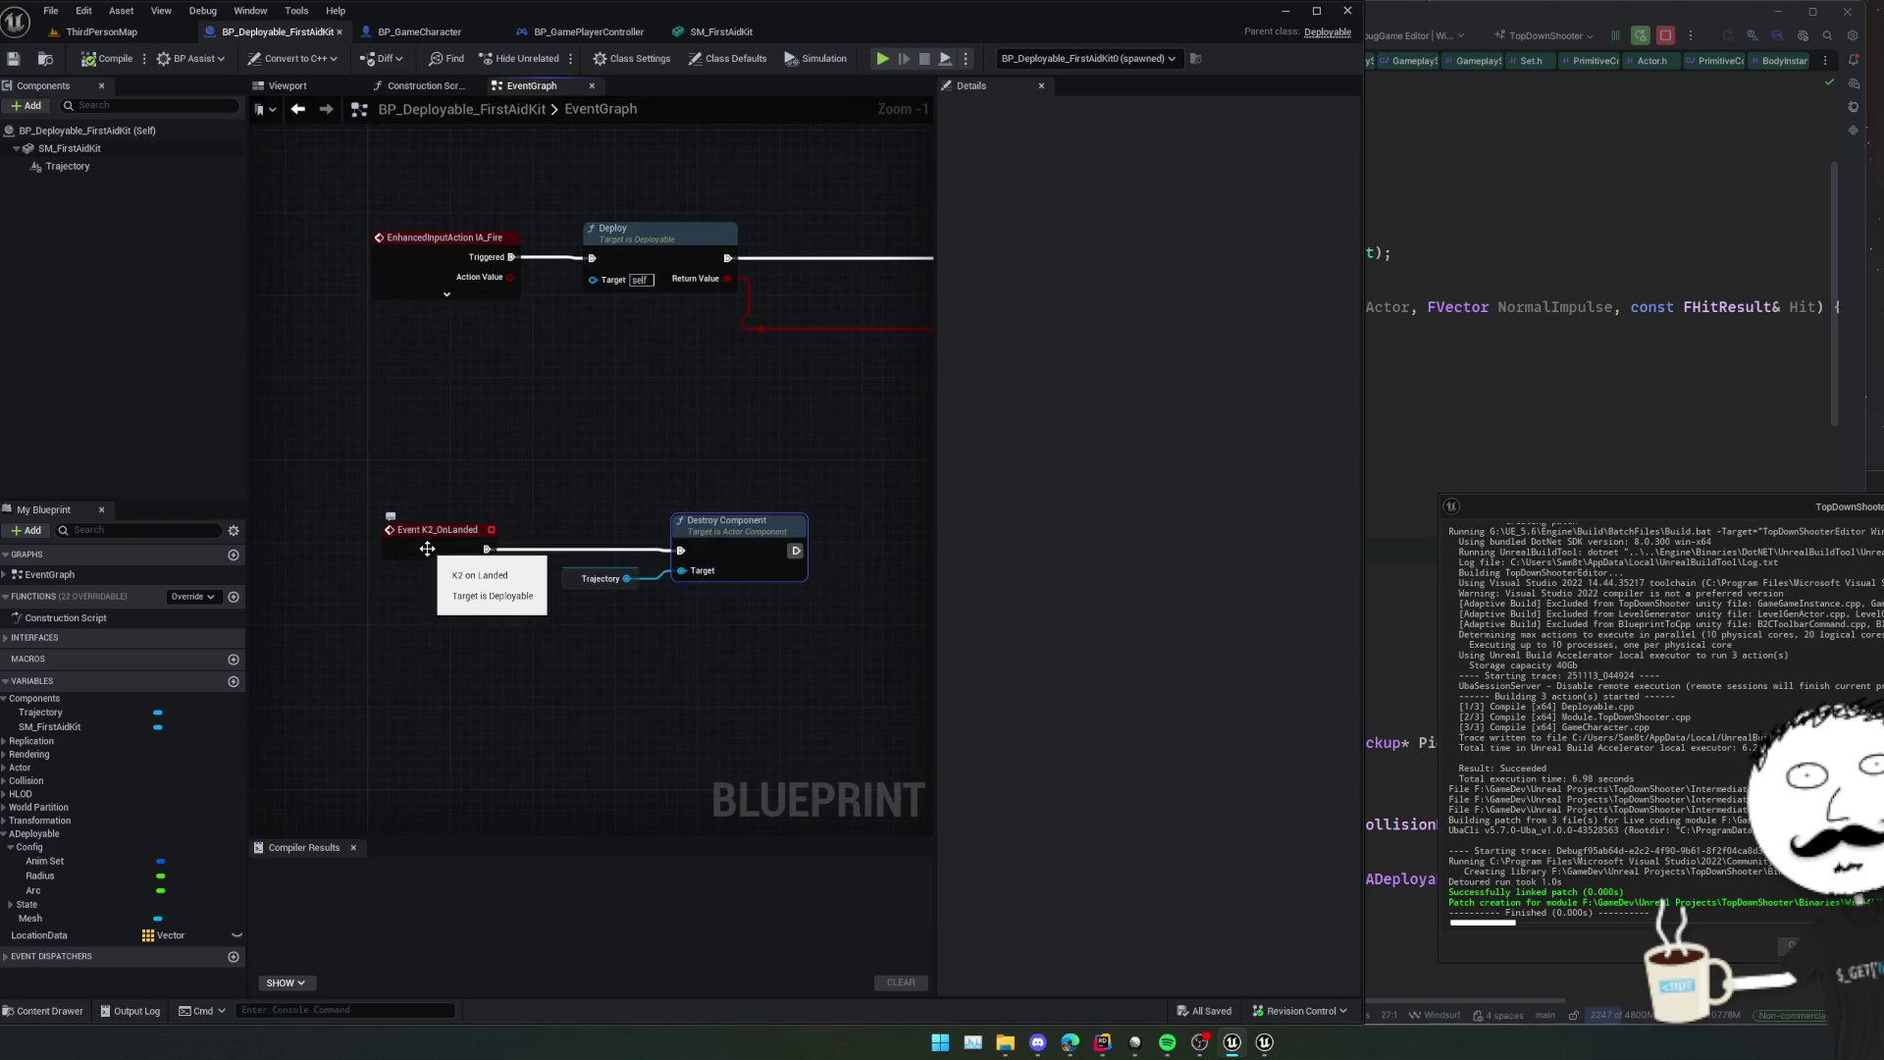
scroll(559, 669, "down", 1)
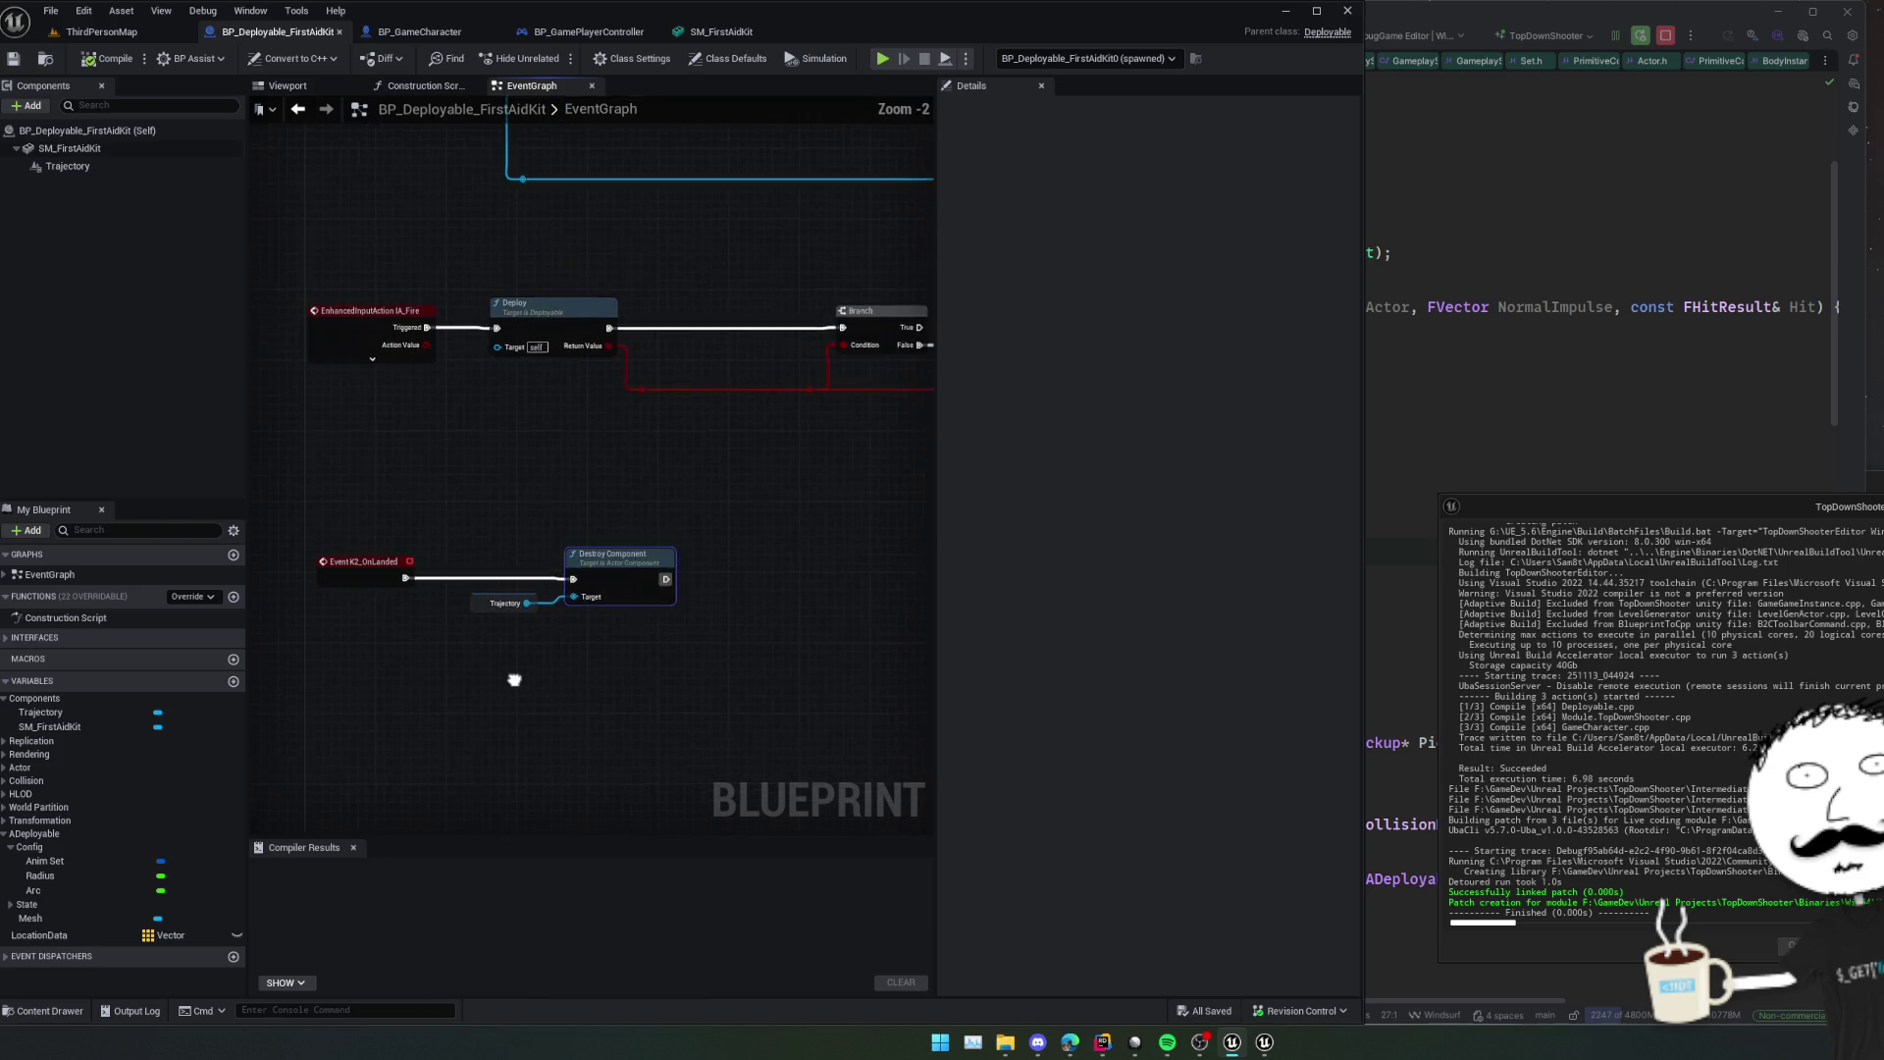
mouse_move(773, 505)
left_mouse_down()
mouse_move(709, 539)
mouse_move(765, 674)
left_mouse_up()
scroll(709, 539, "down", 1)
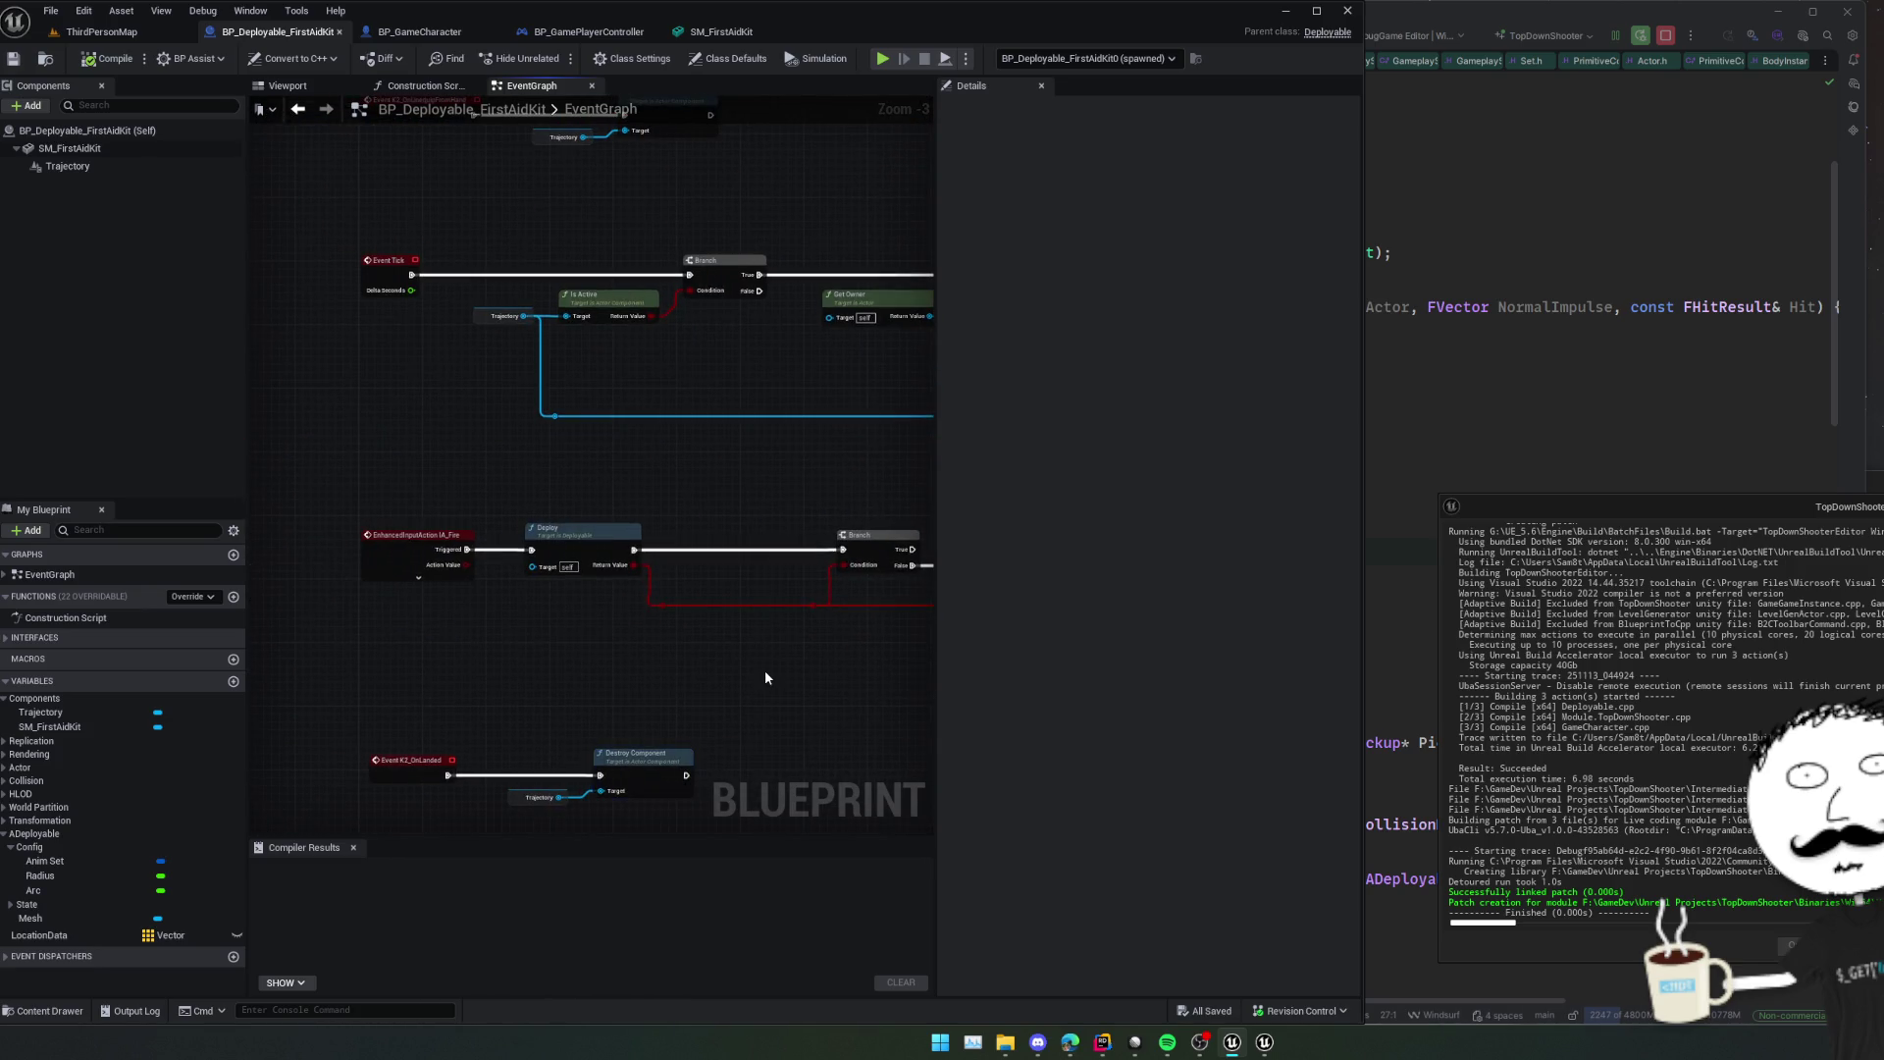
scroll(748, 575, "down", 1)
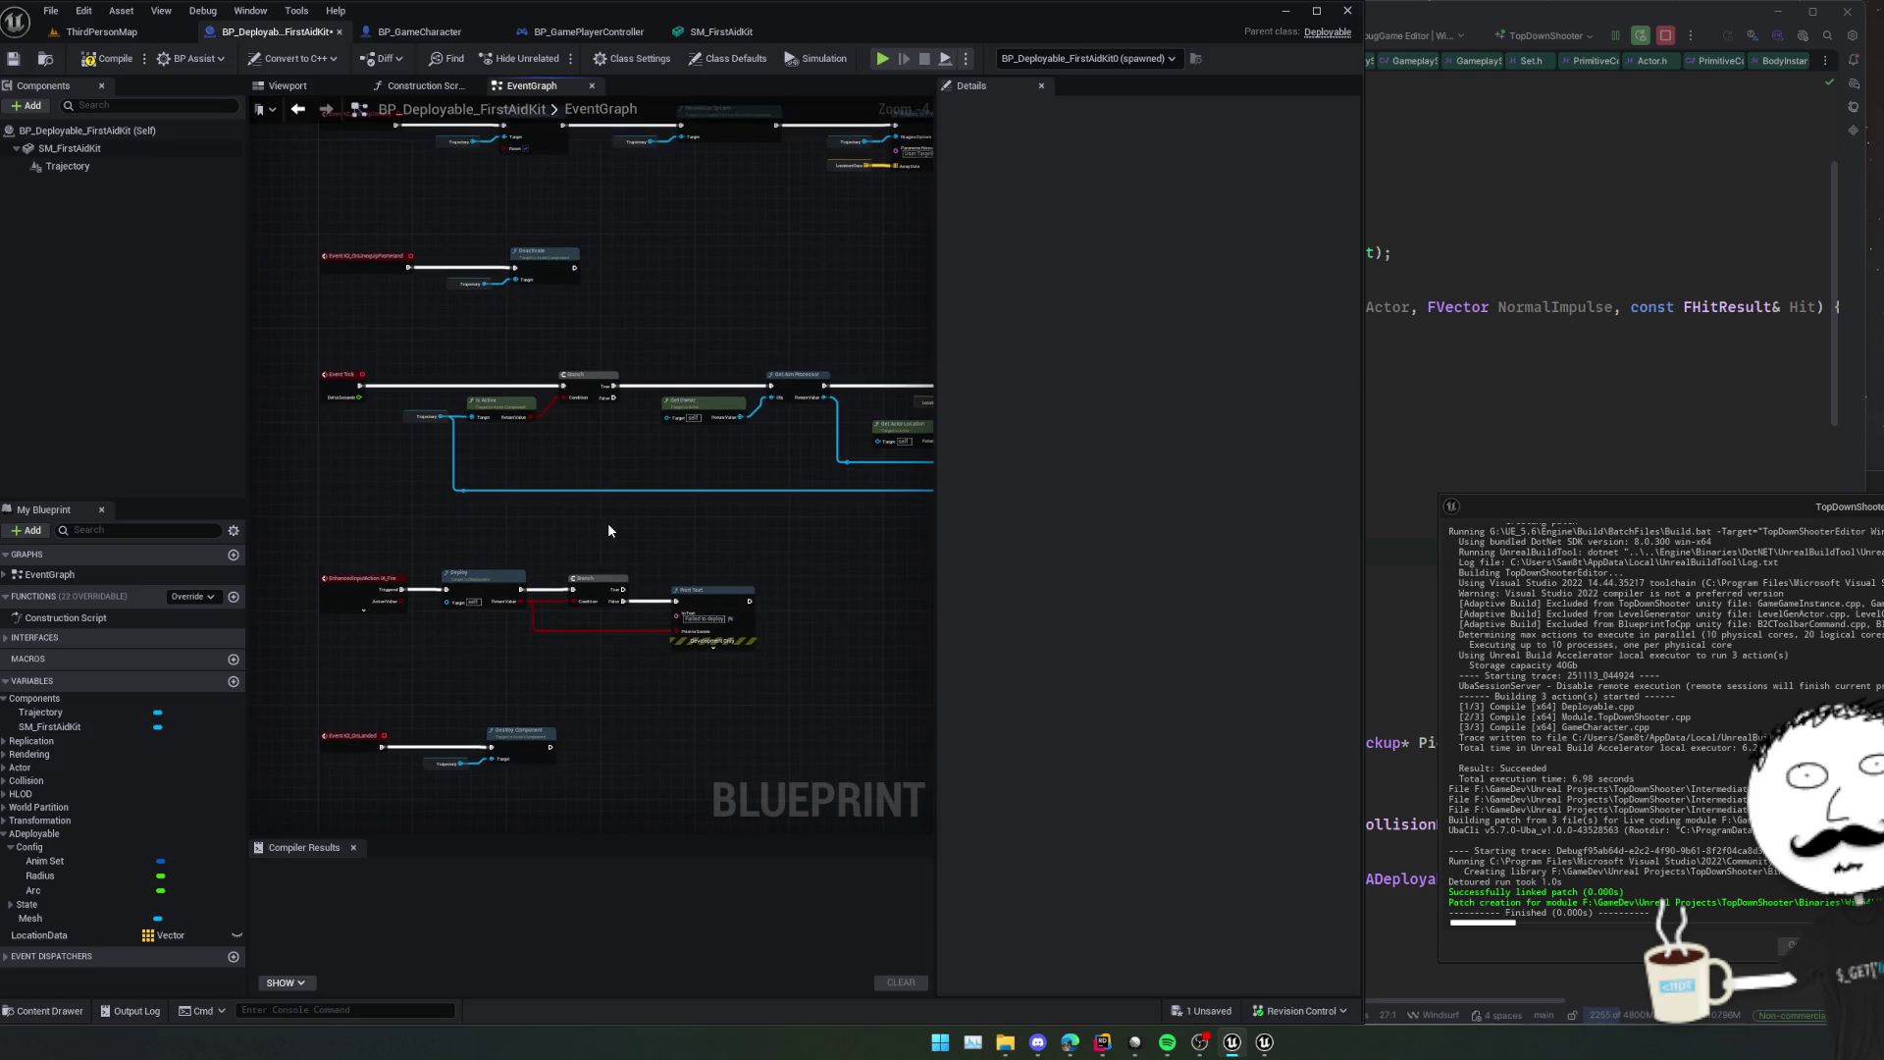
left_click_drag(643, 495, 653, 488)
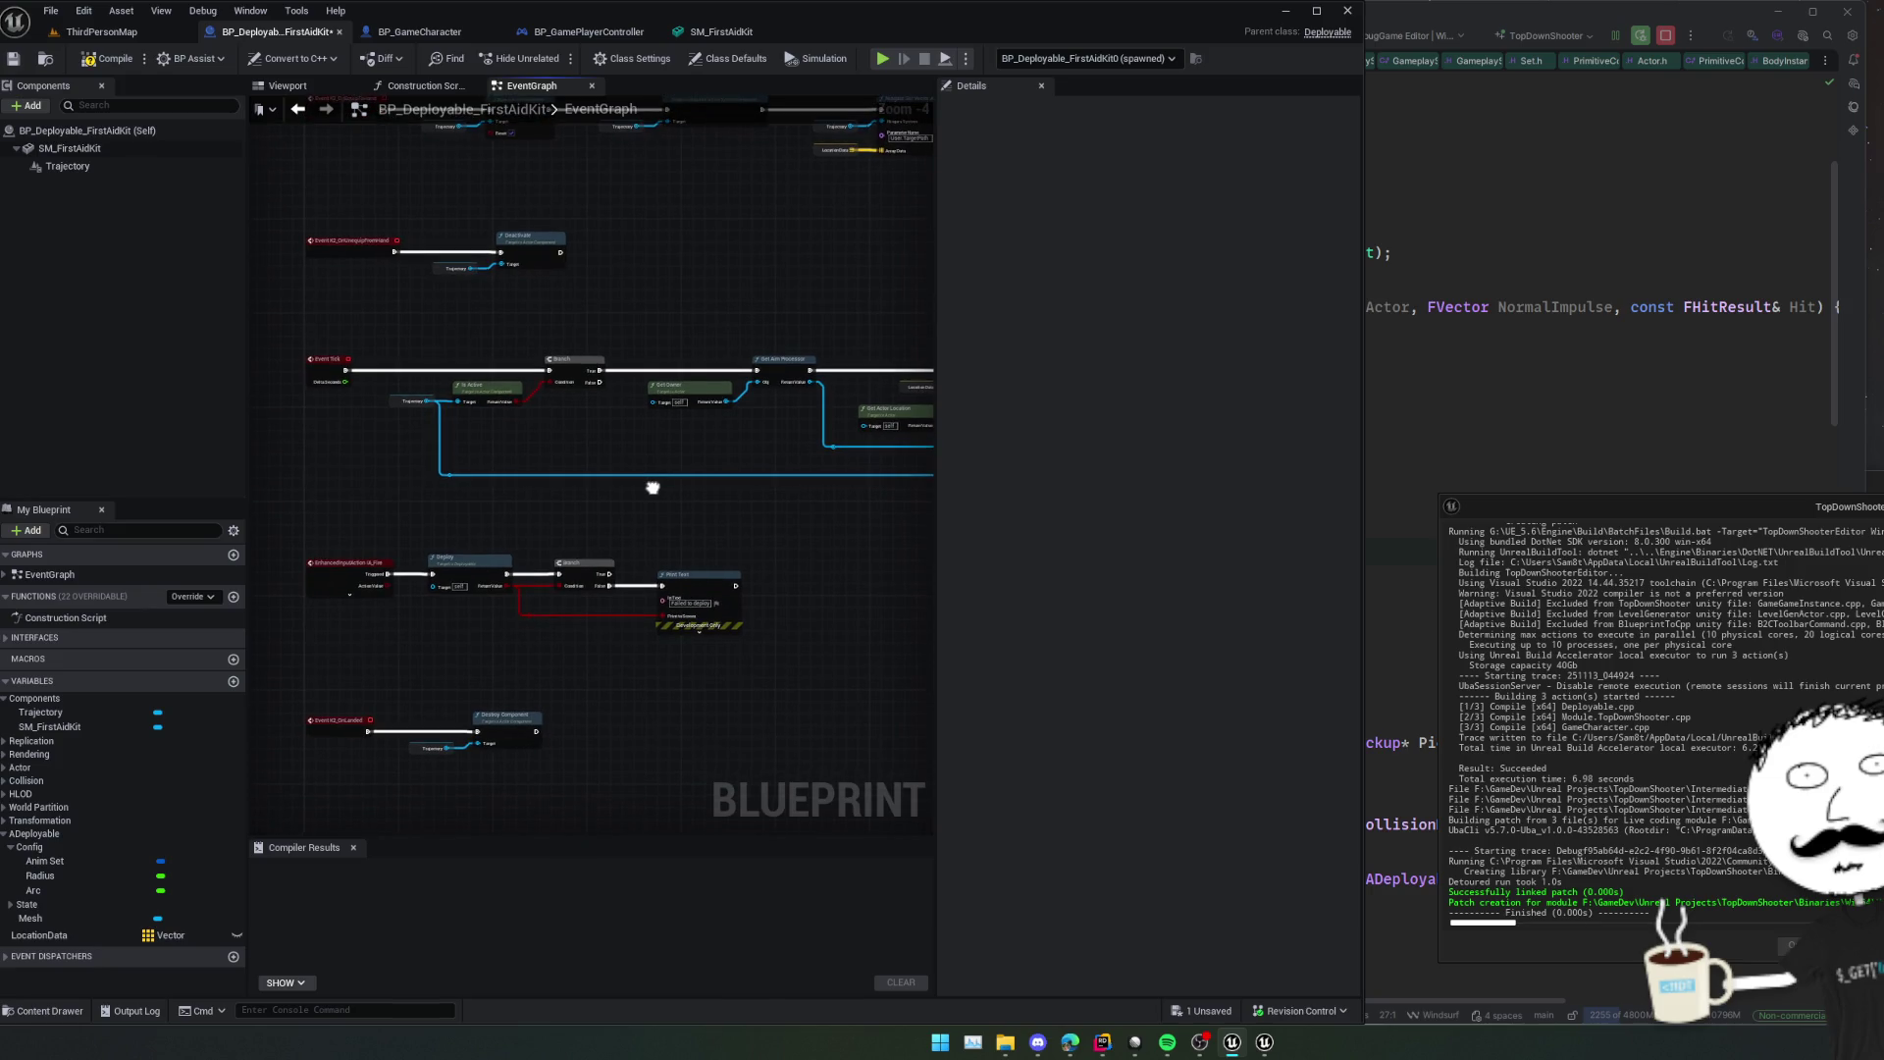
left_click(1502, 392)
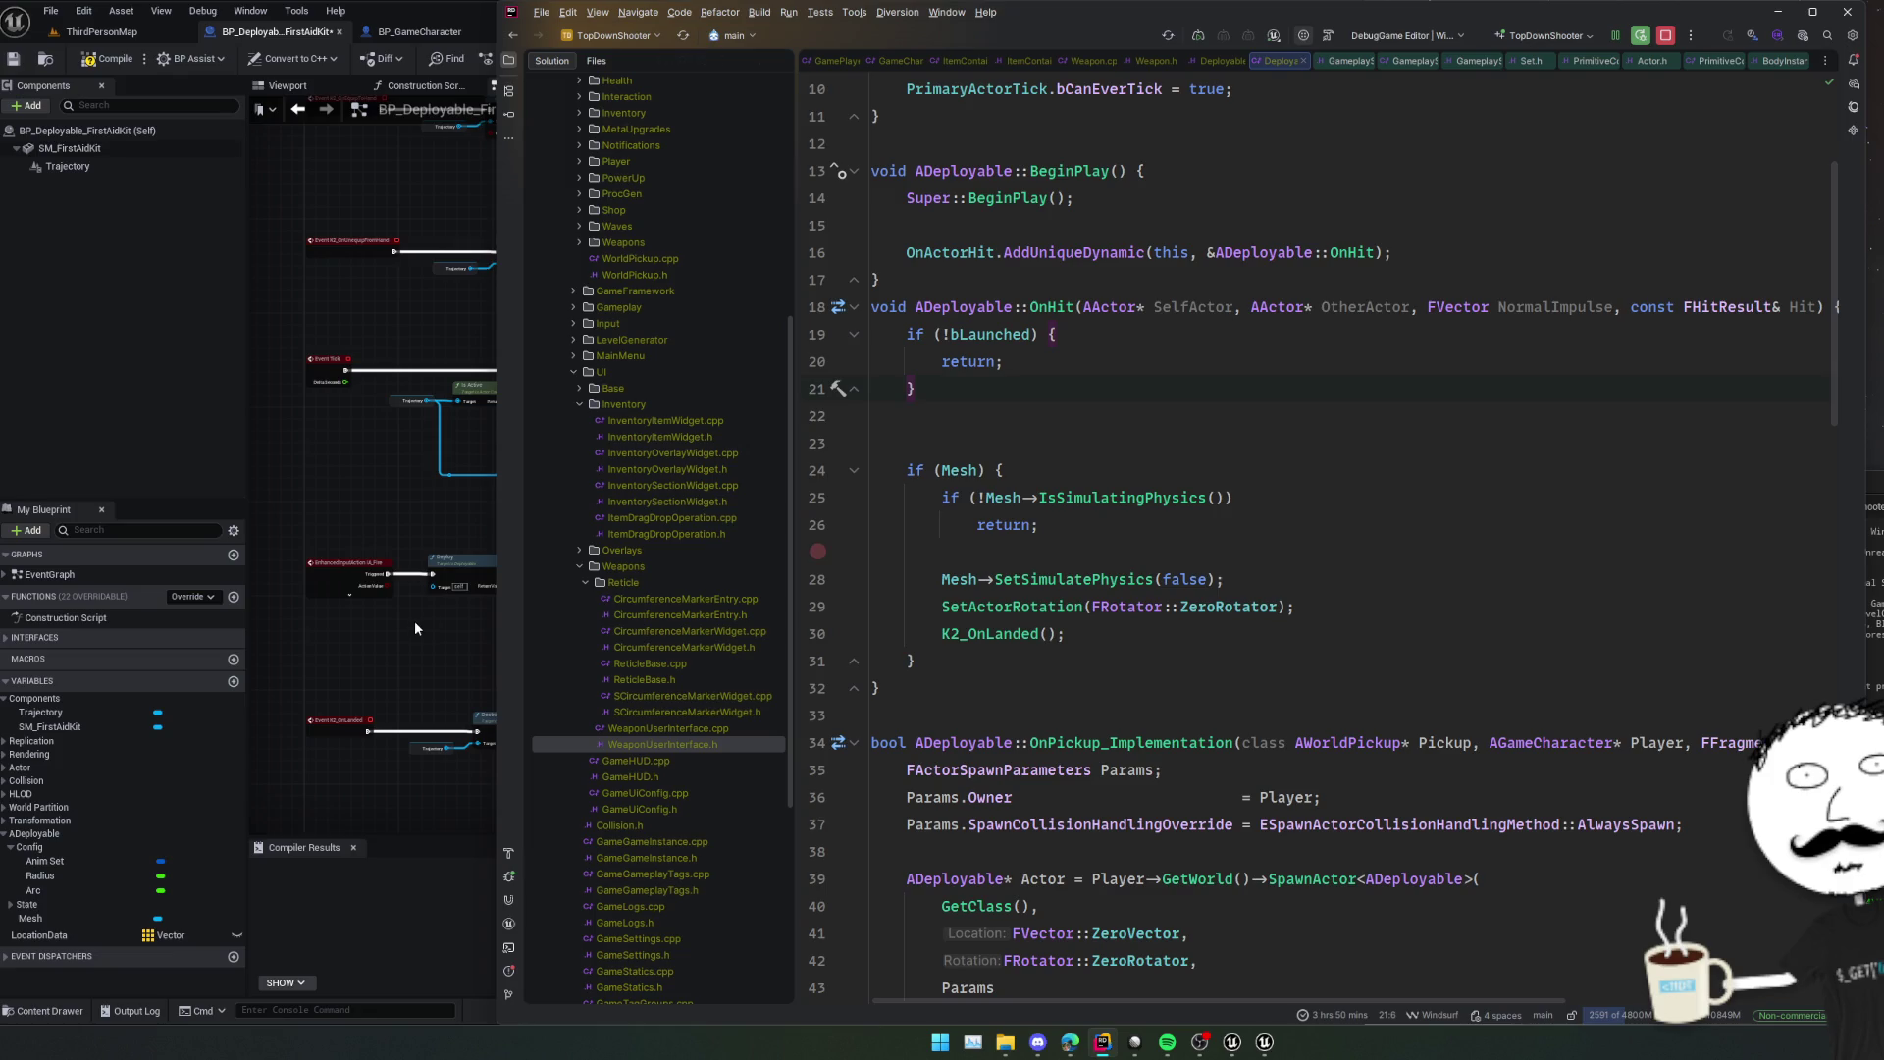
left_click_drag(414, 628, 330, 605)
left_click(68, 166)
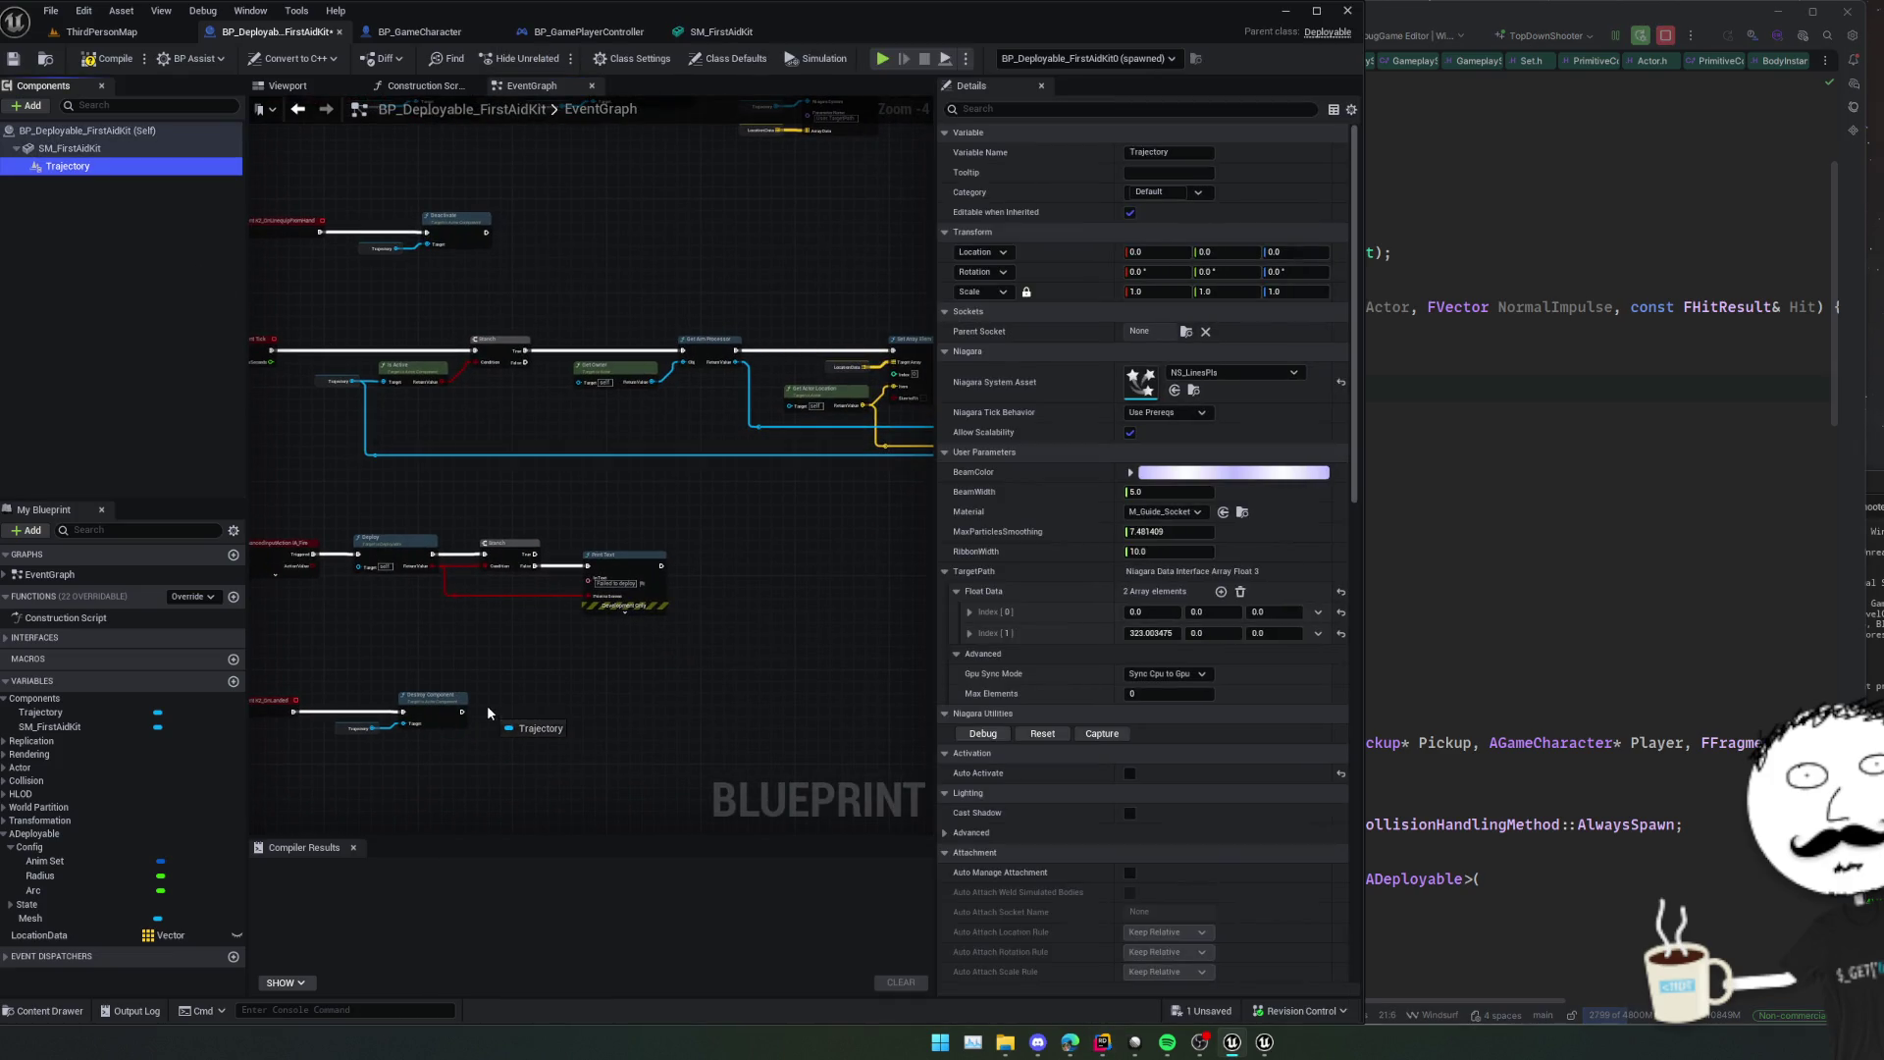
mouse_move(488, 702)
left_mouse_down()
mouse_move(534, 652)
mouse_move(579, 674)
left_mouse_up()
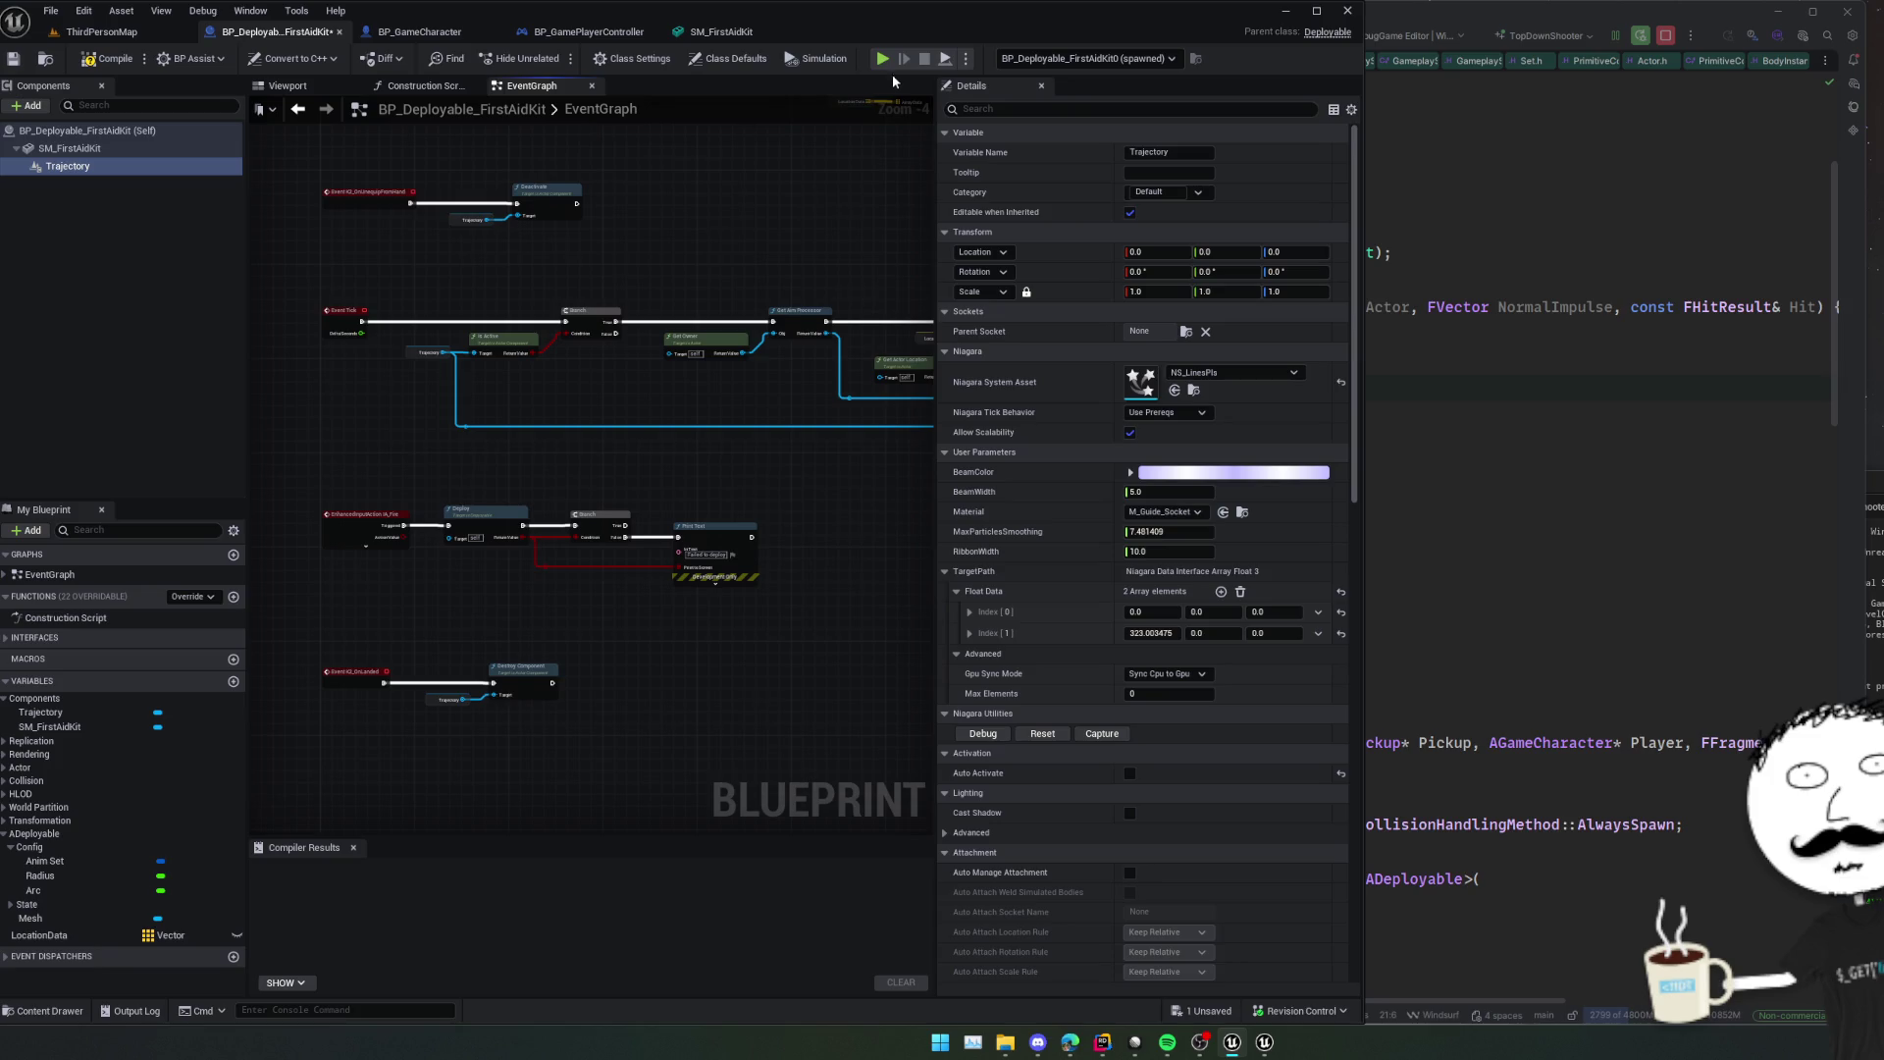
Play the level, walk the character and preview the first-aid kit throw trajectory, then pause.
left_click(883, 59)
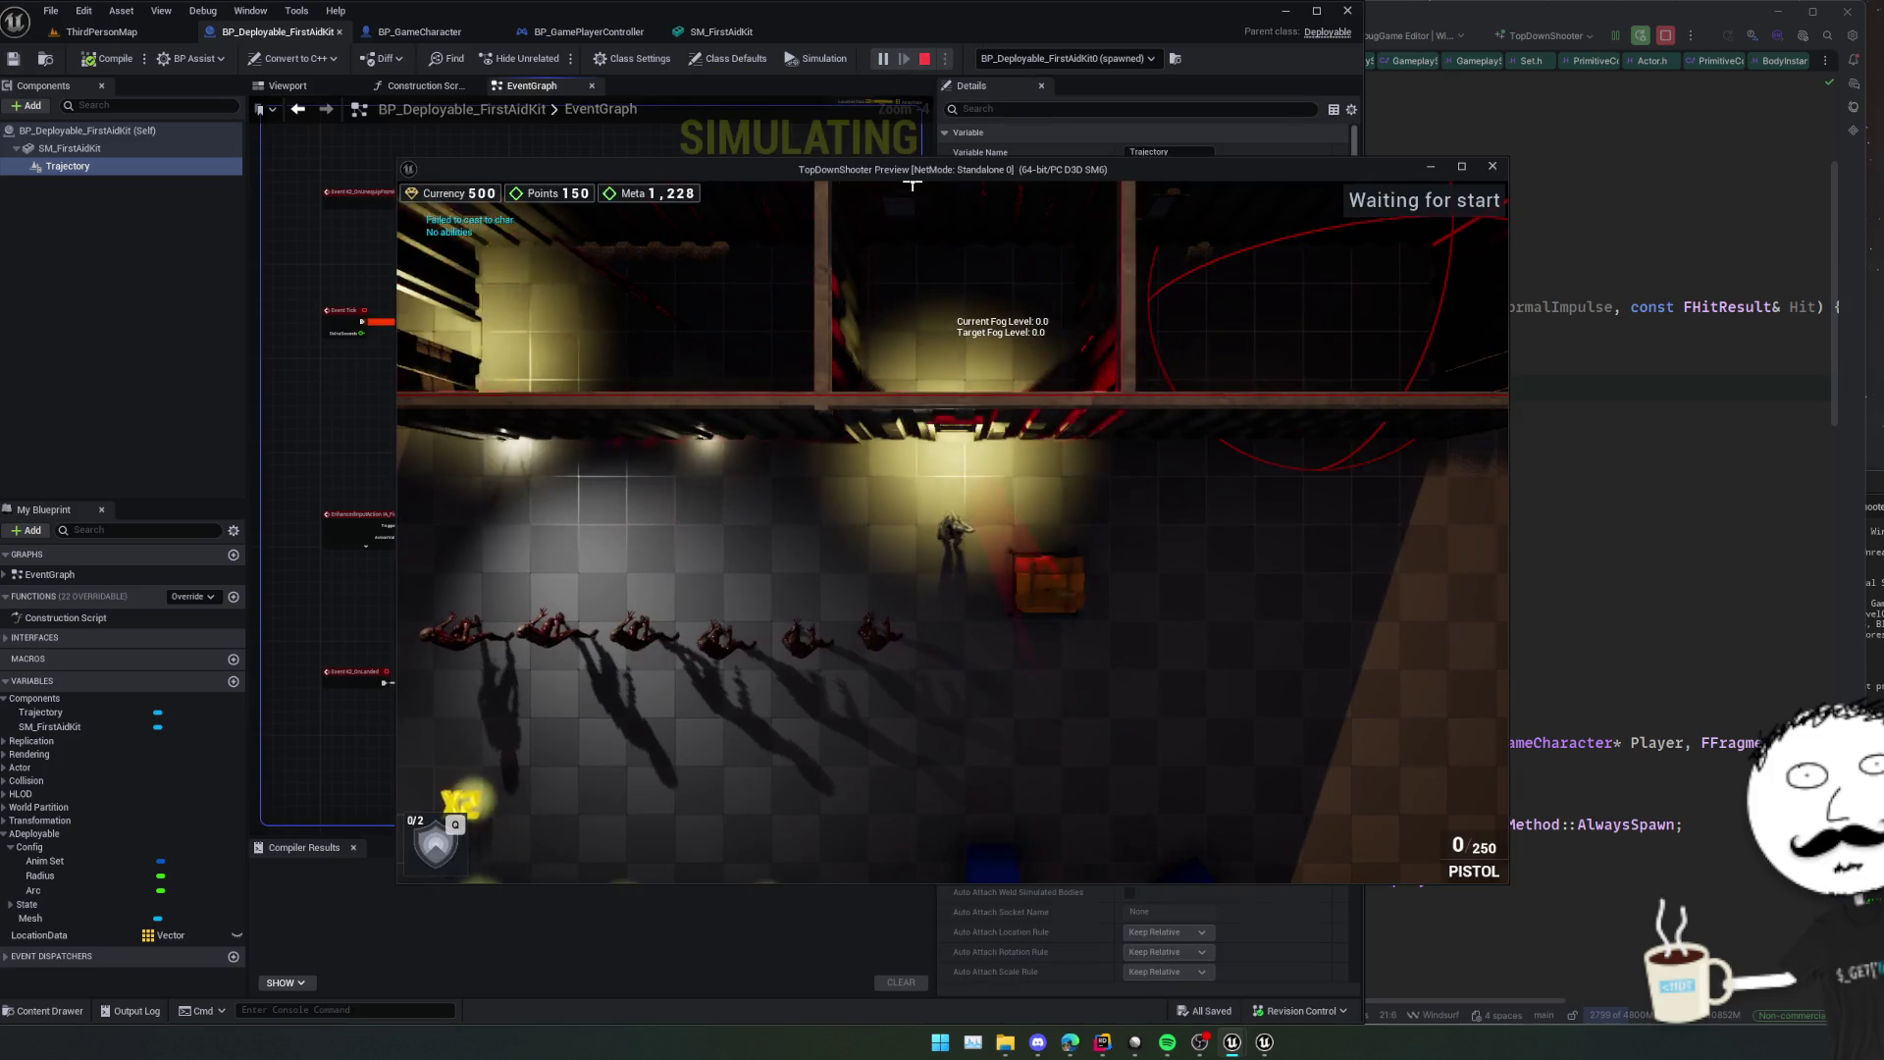
key("s")
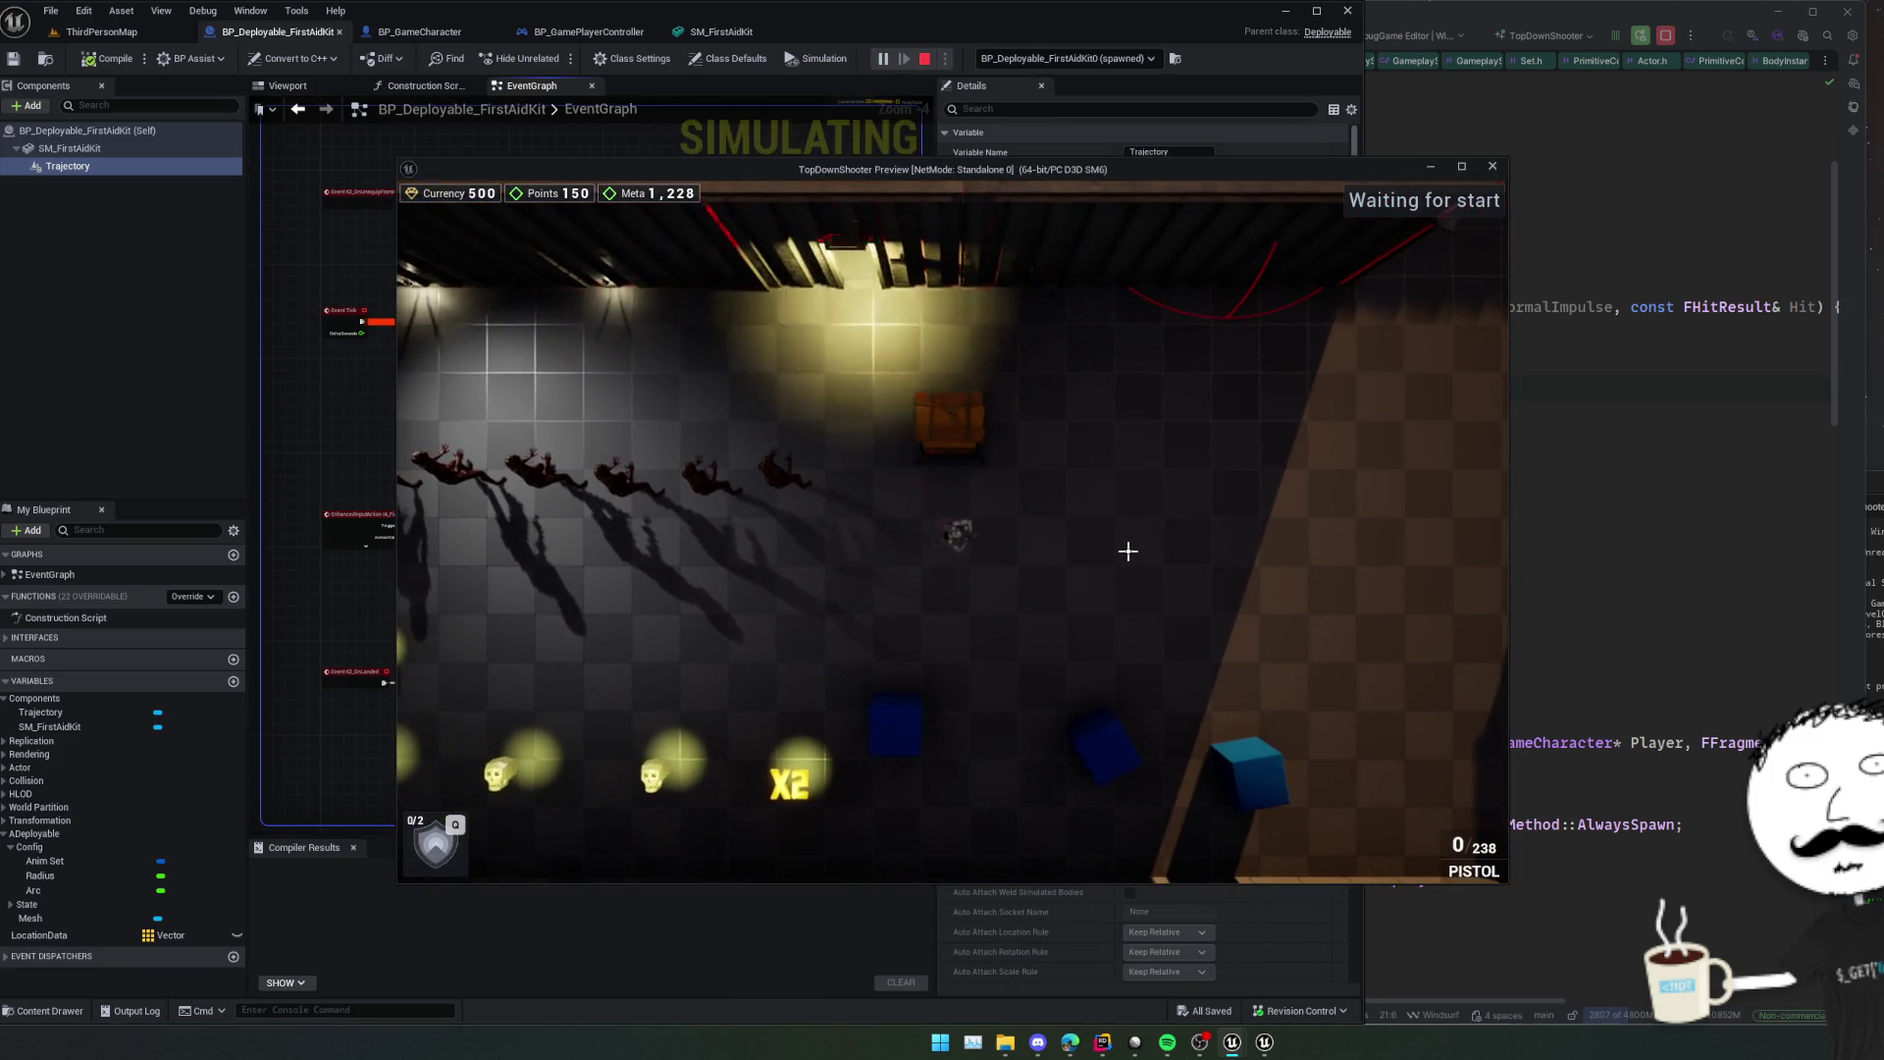
scroll(1126, 554, "up", 2)
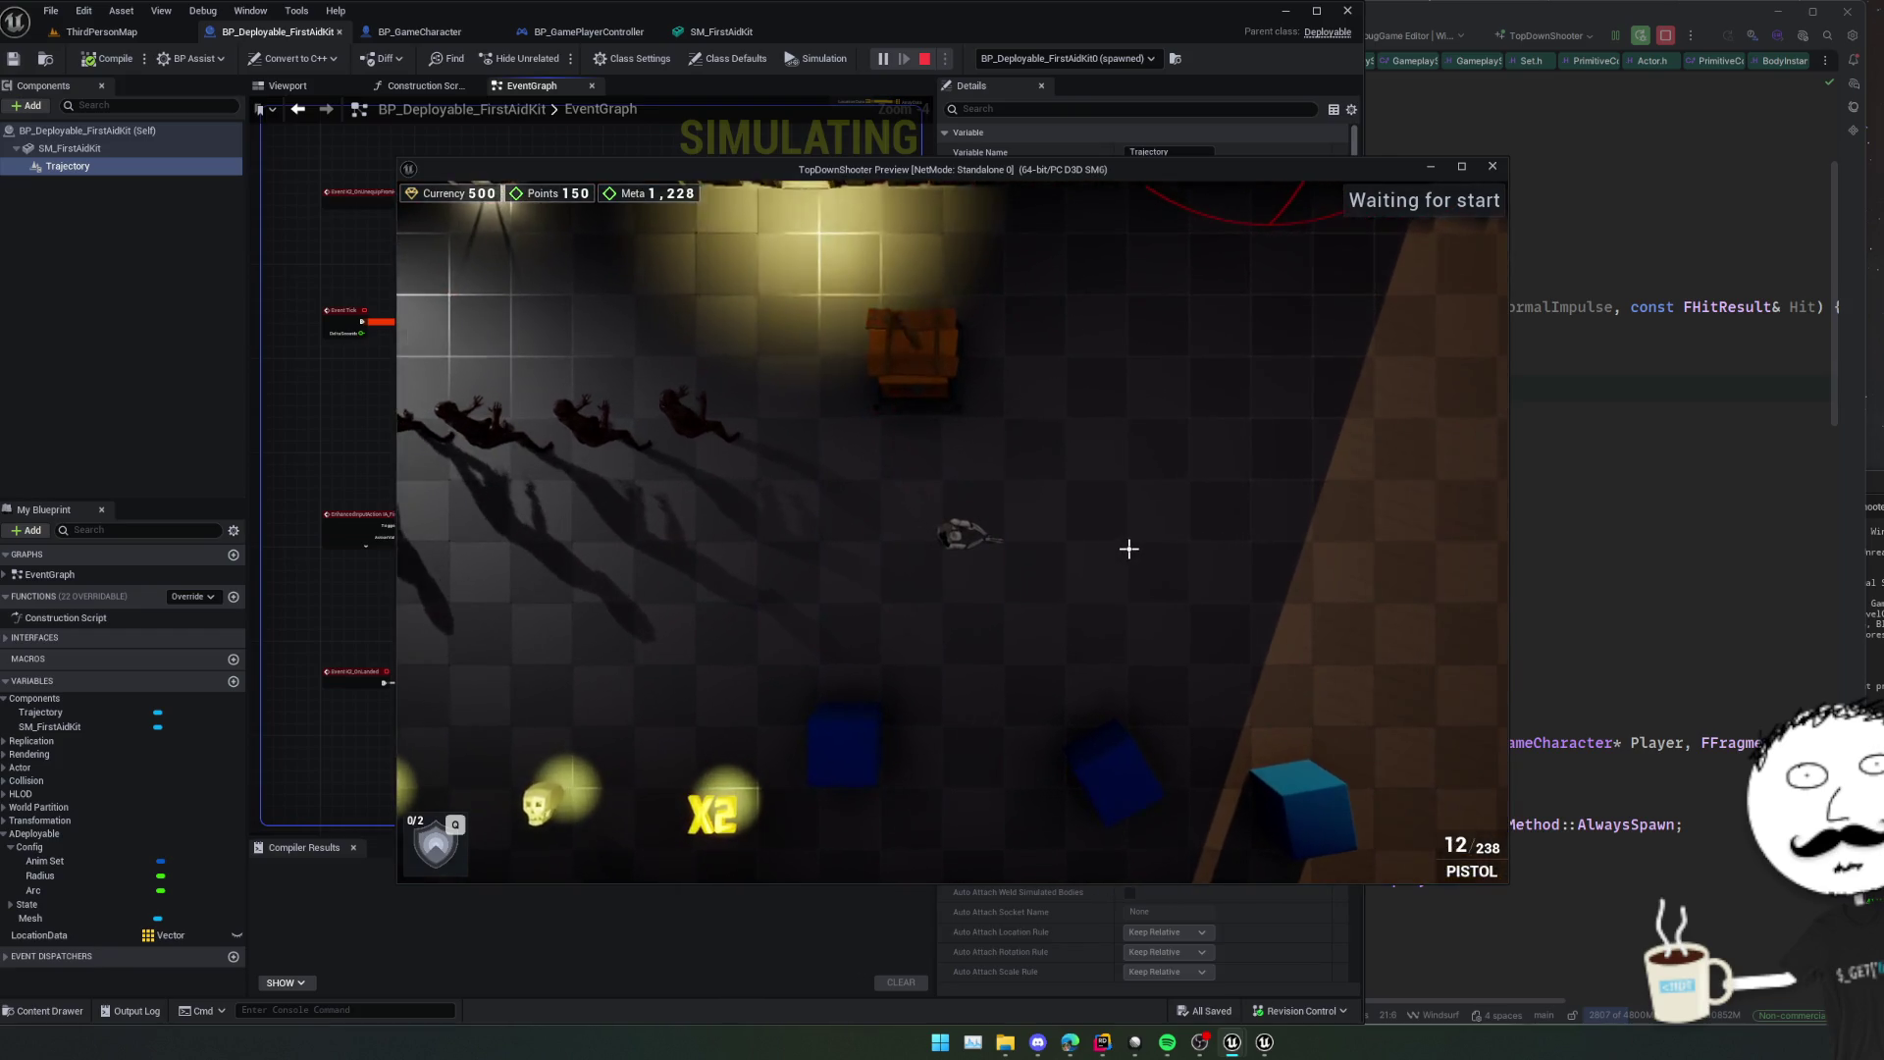
key("q")
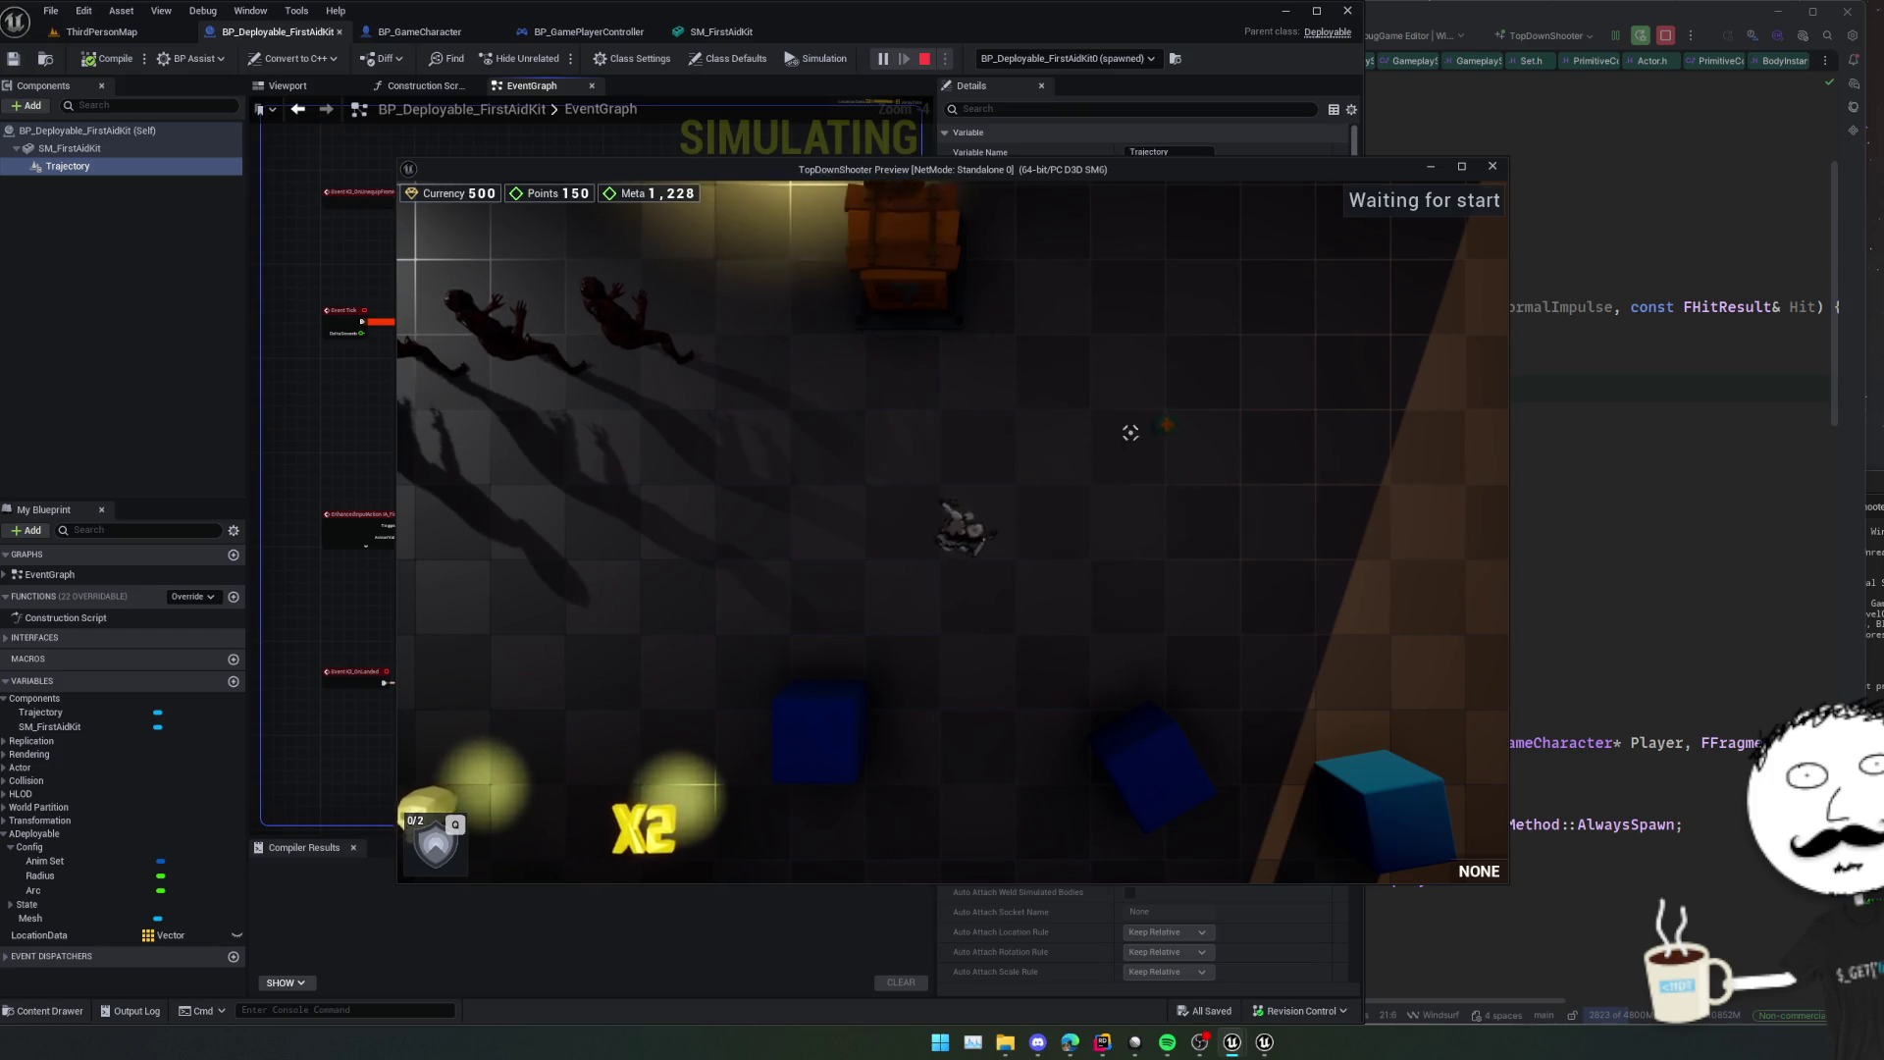
key("Escape")
In Deployable.cpp, copy the DisableInput call from line 82 in OnUnequipFromHand.
key("alt+Tab")
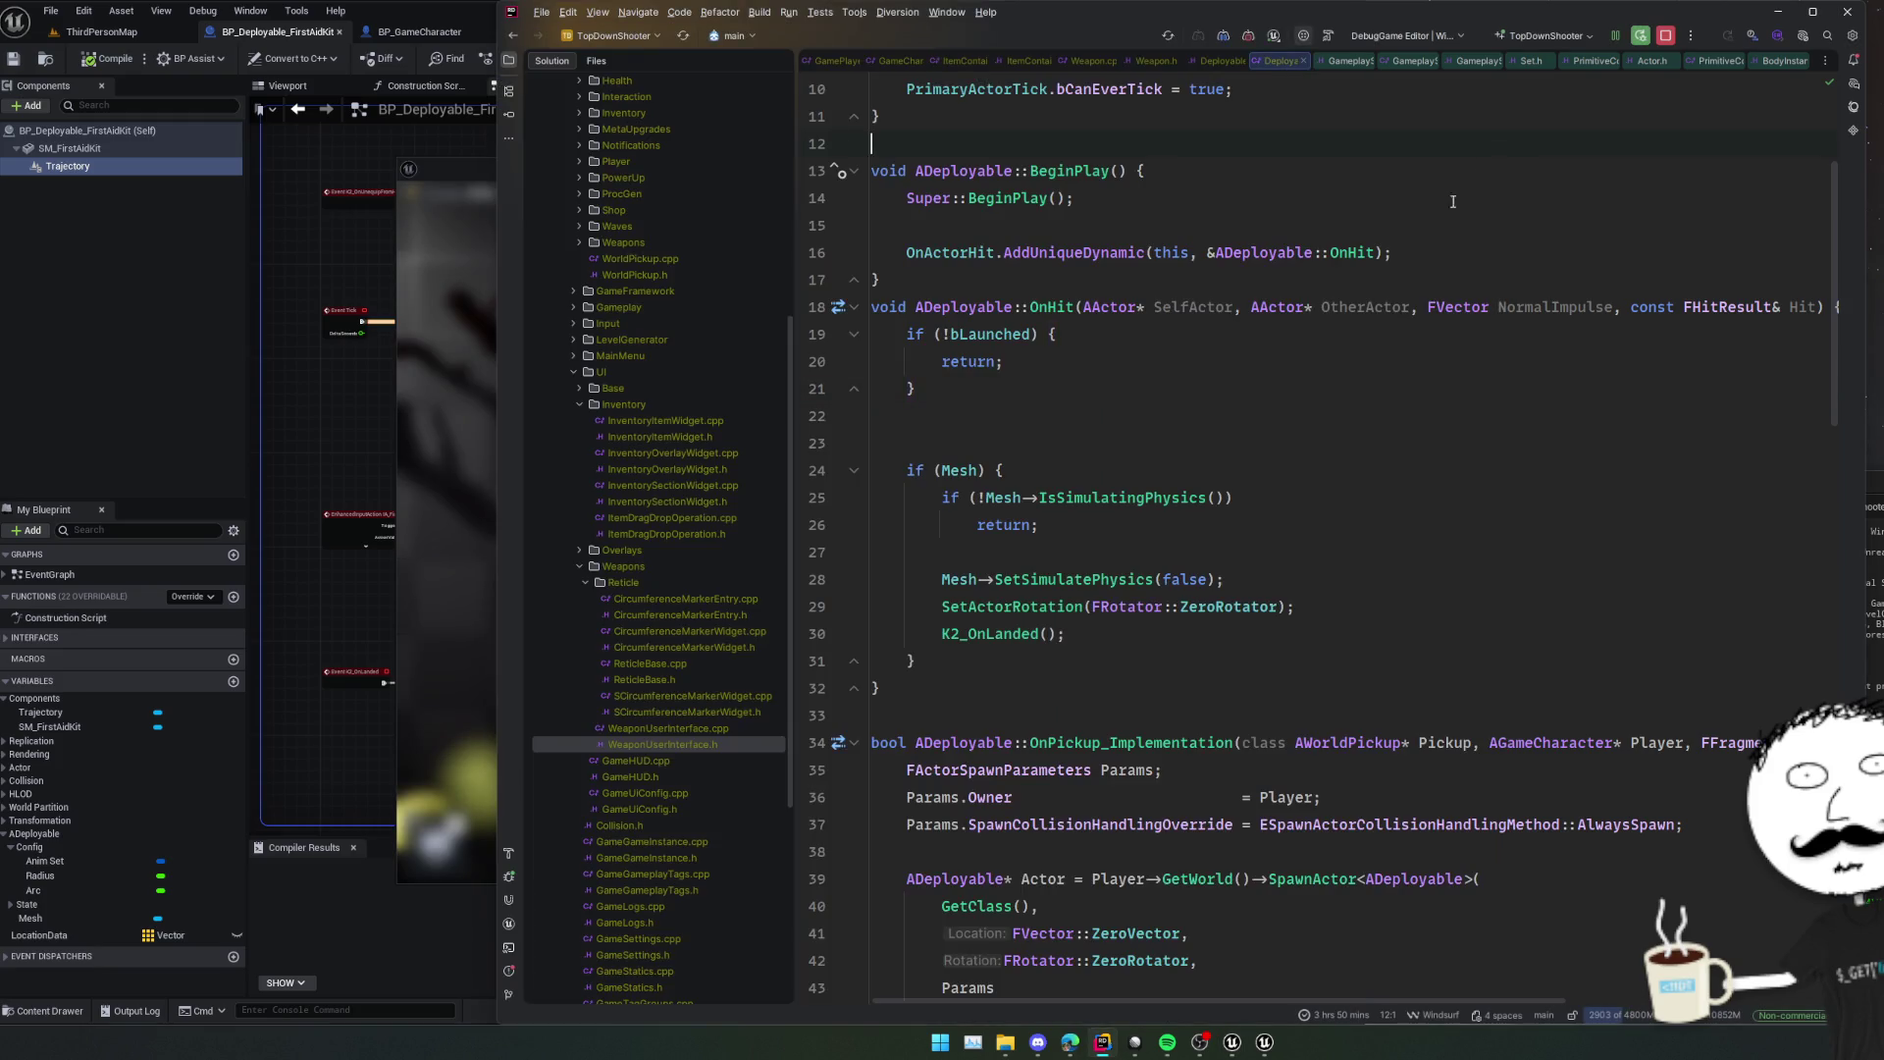
scroll(1177, 638, "down", 5)
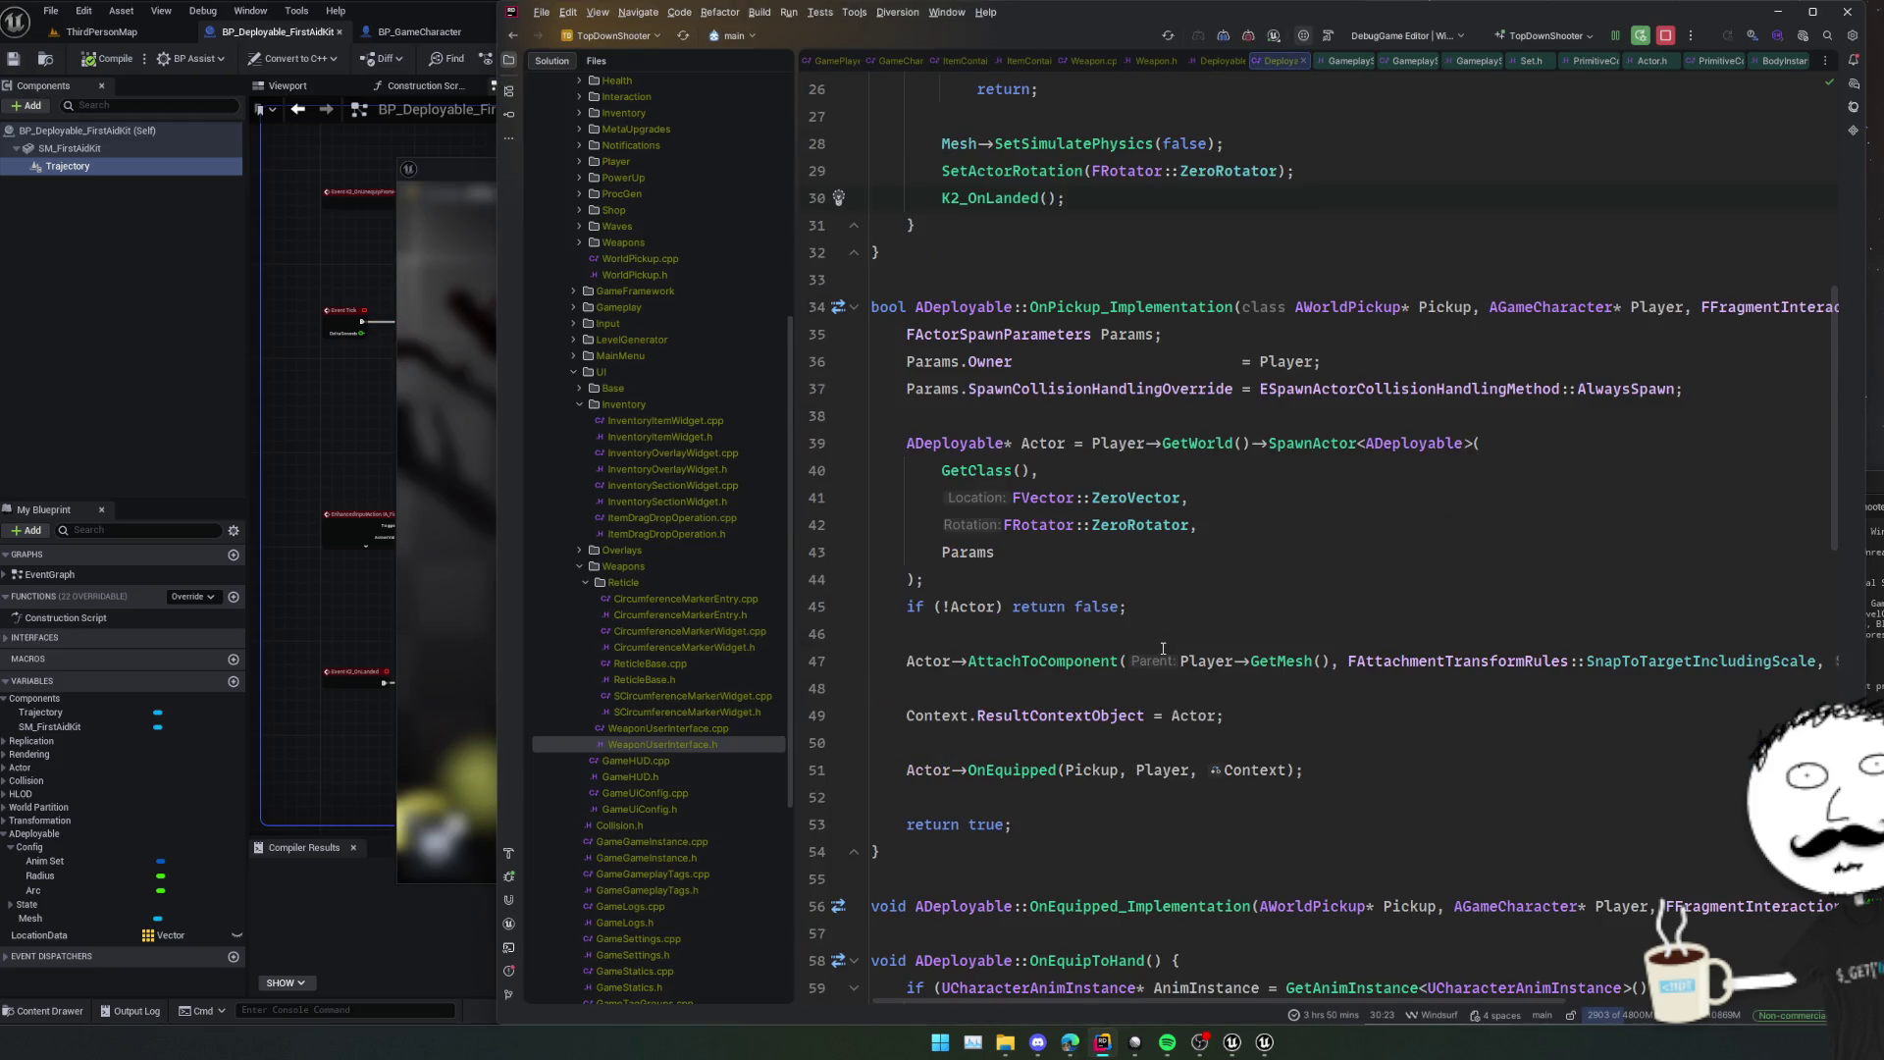
scroll(1075, 648, "down", 8)
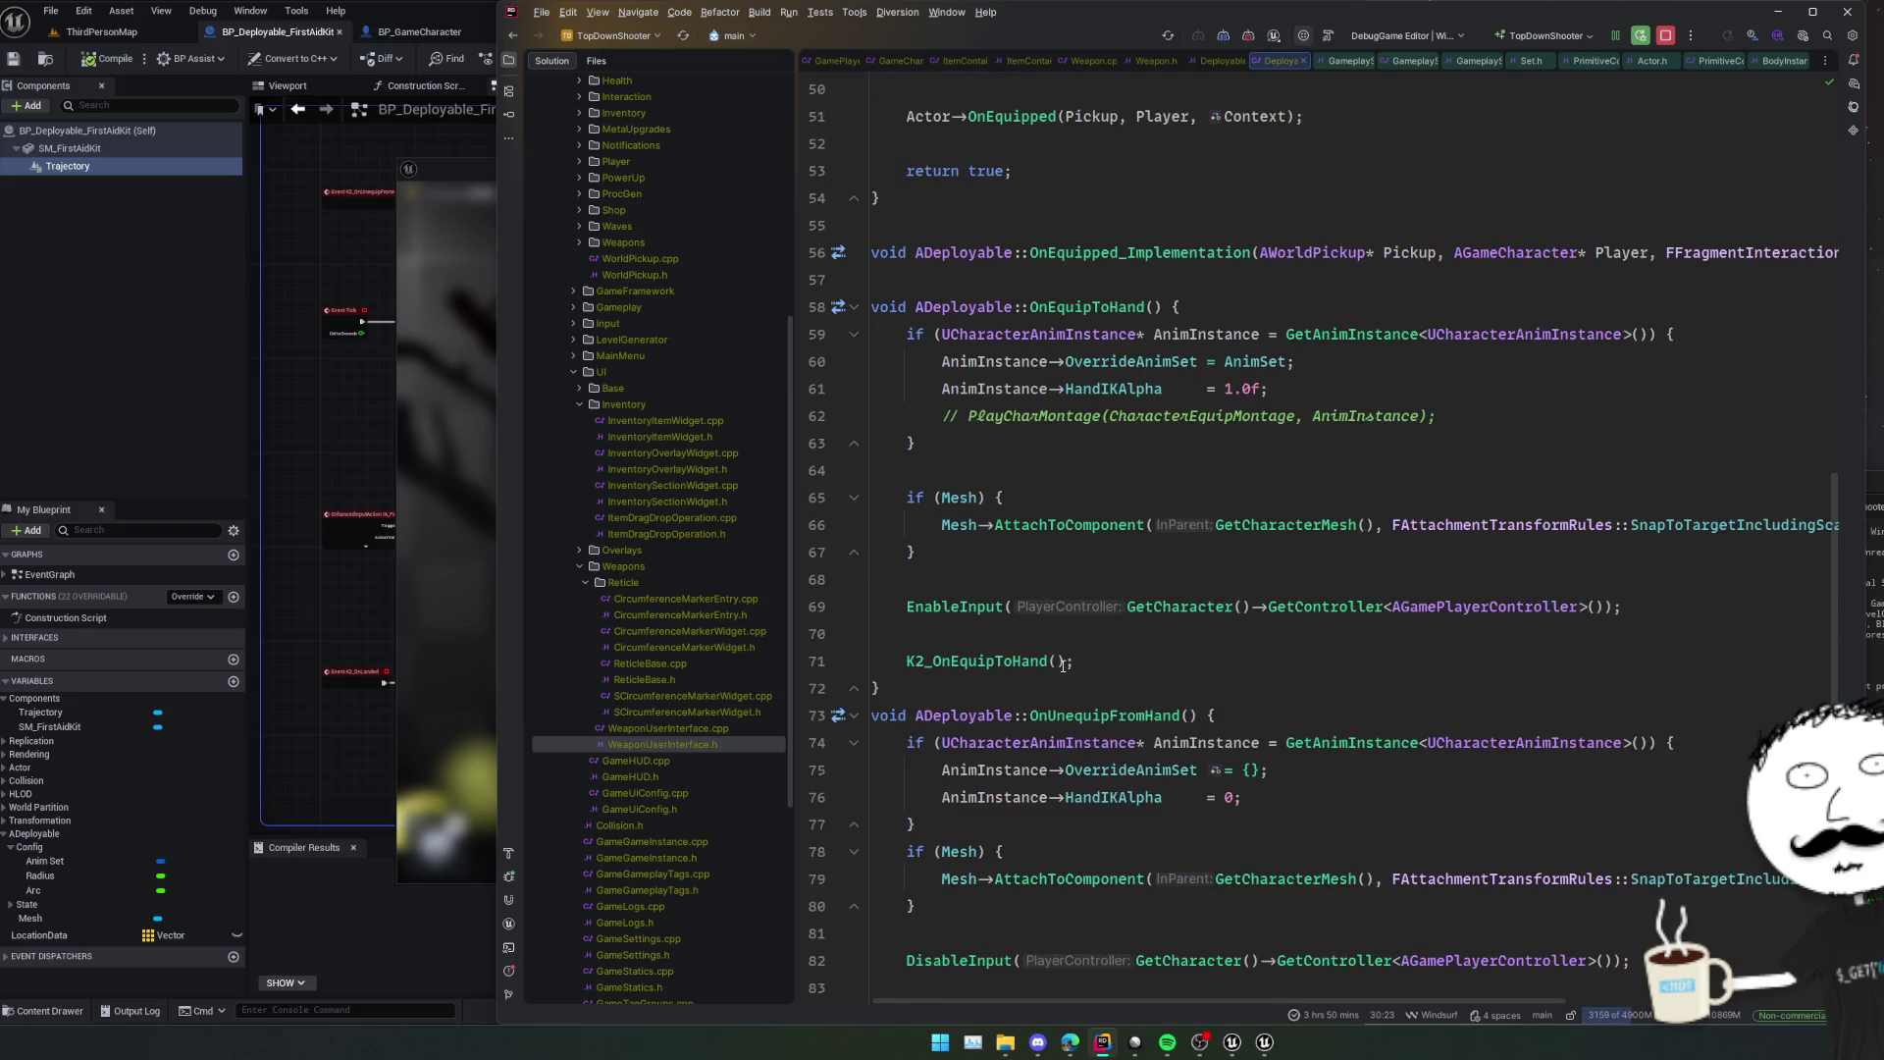
double_click(981, 607)
scroll(1001, 670, "down", 3)
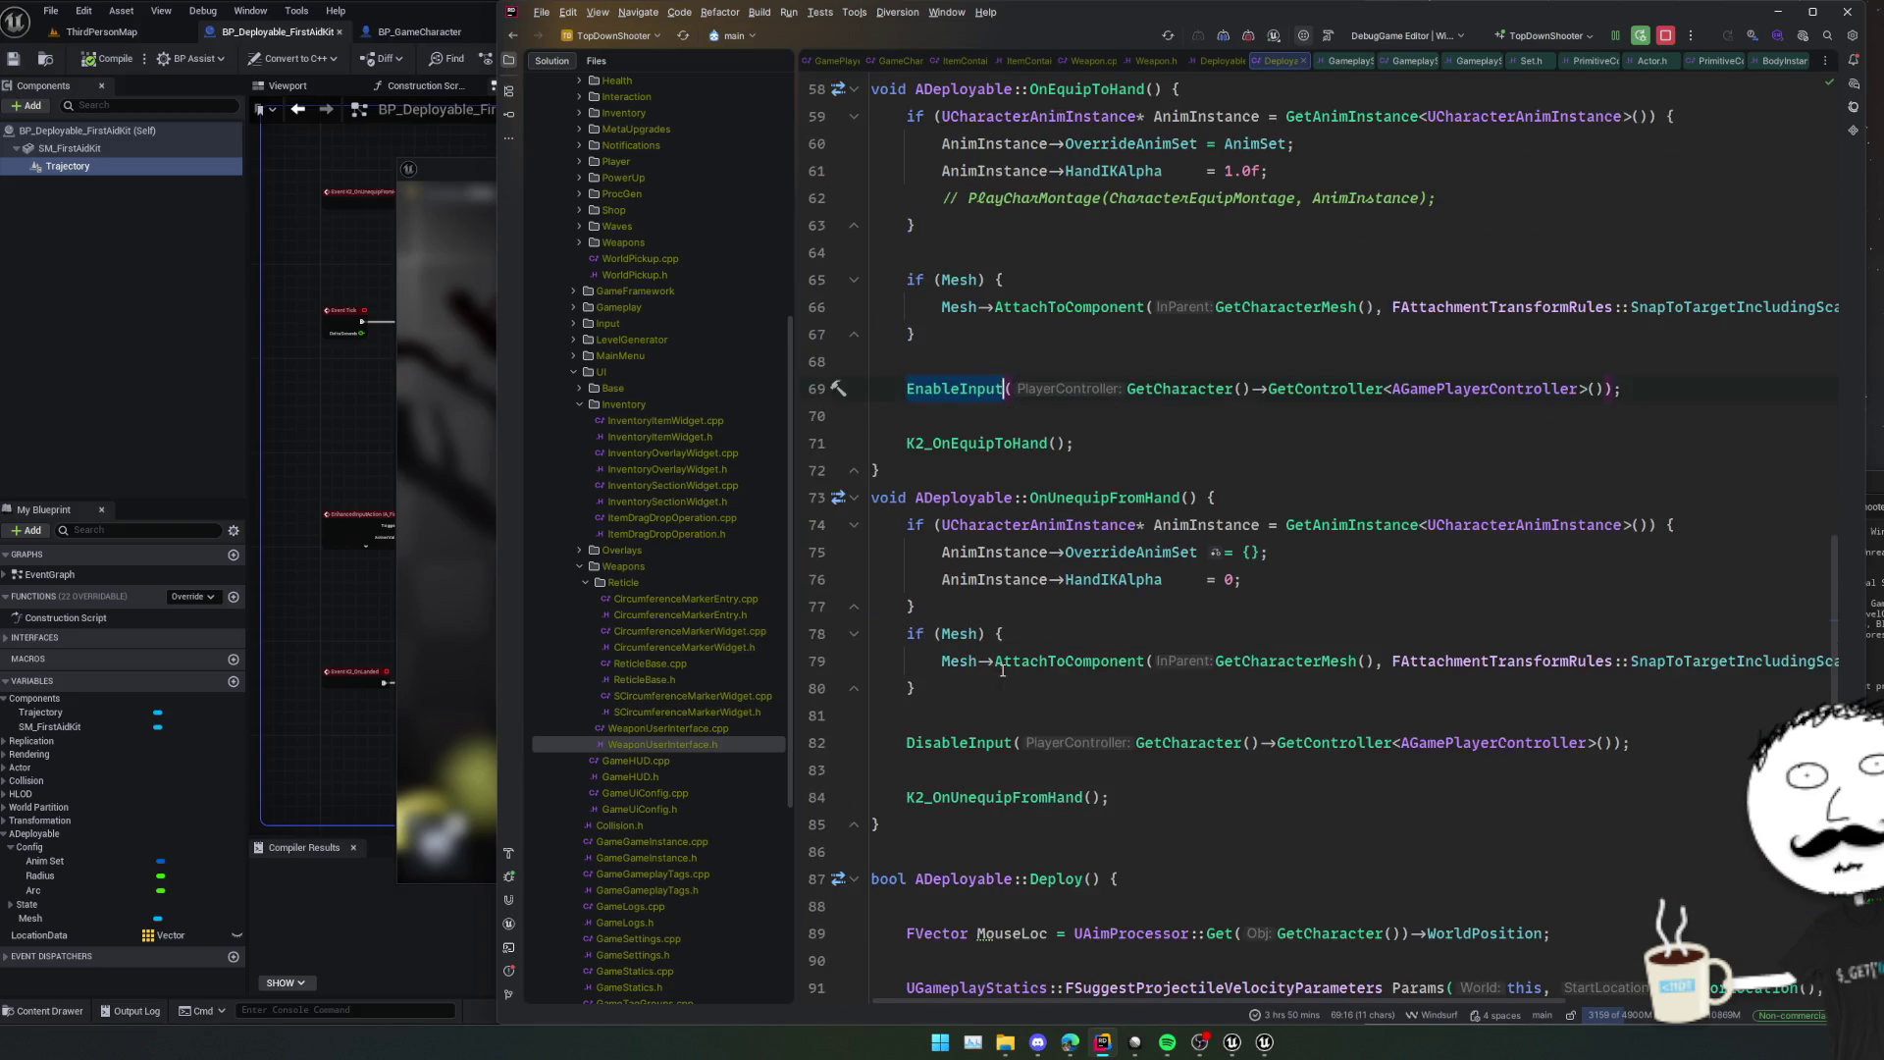
double_click(995, 738)
key("ctrl+shift+BackSpace")
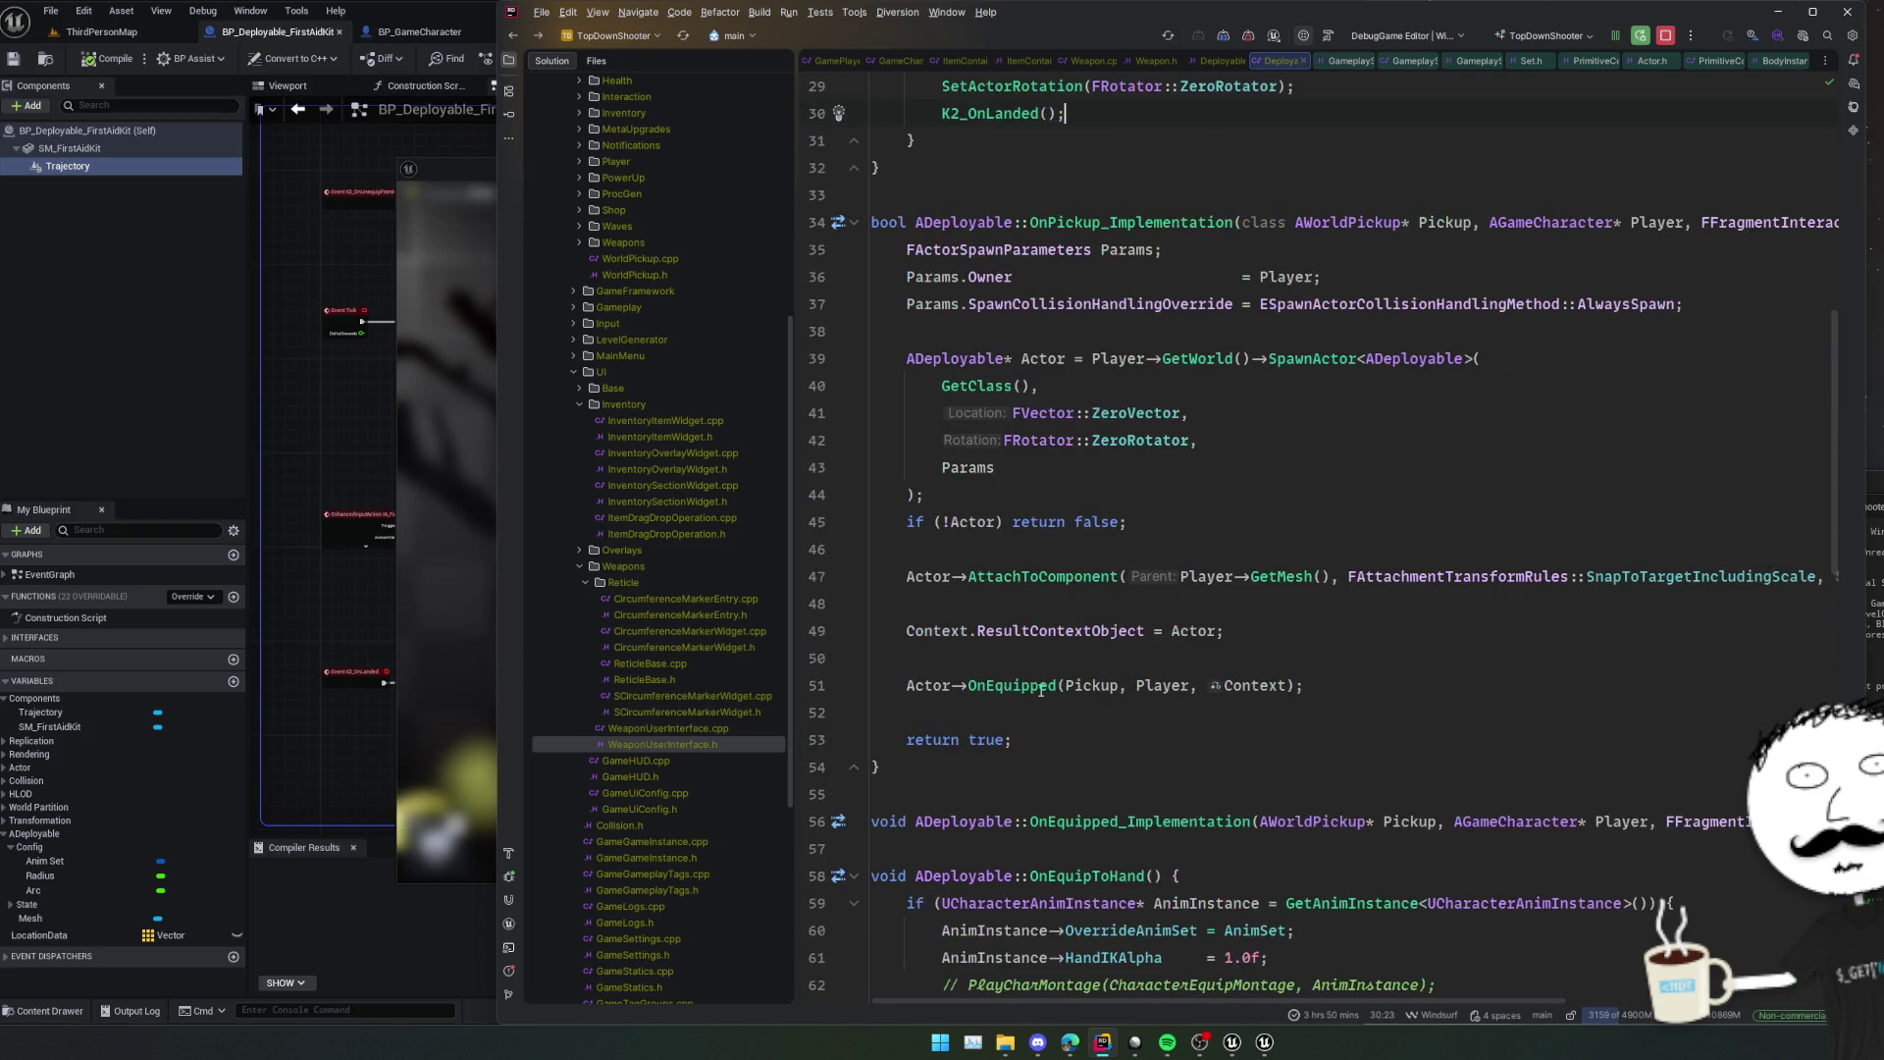
scroll(1187, 643, "up", 3)
Paste the DisableInput call after K2_OnLanded() in OnHit and rebuild with Live Coding.
key("Return")
key("Return")
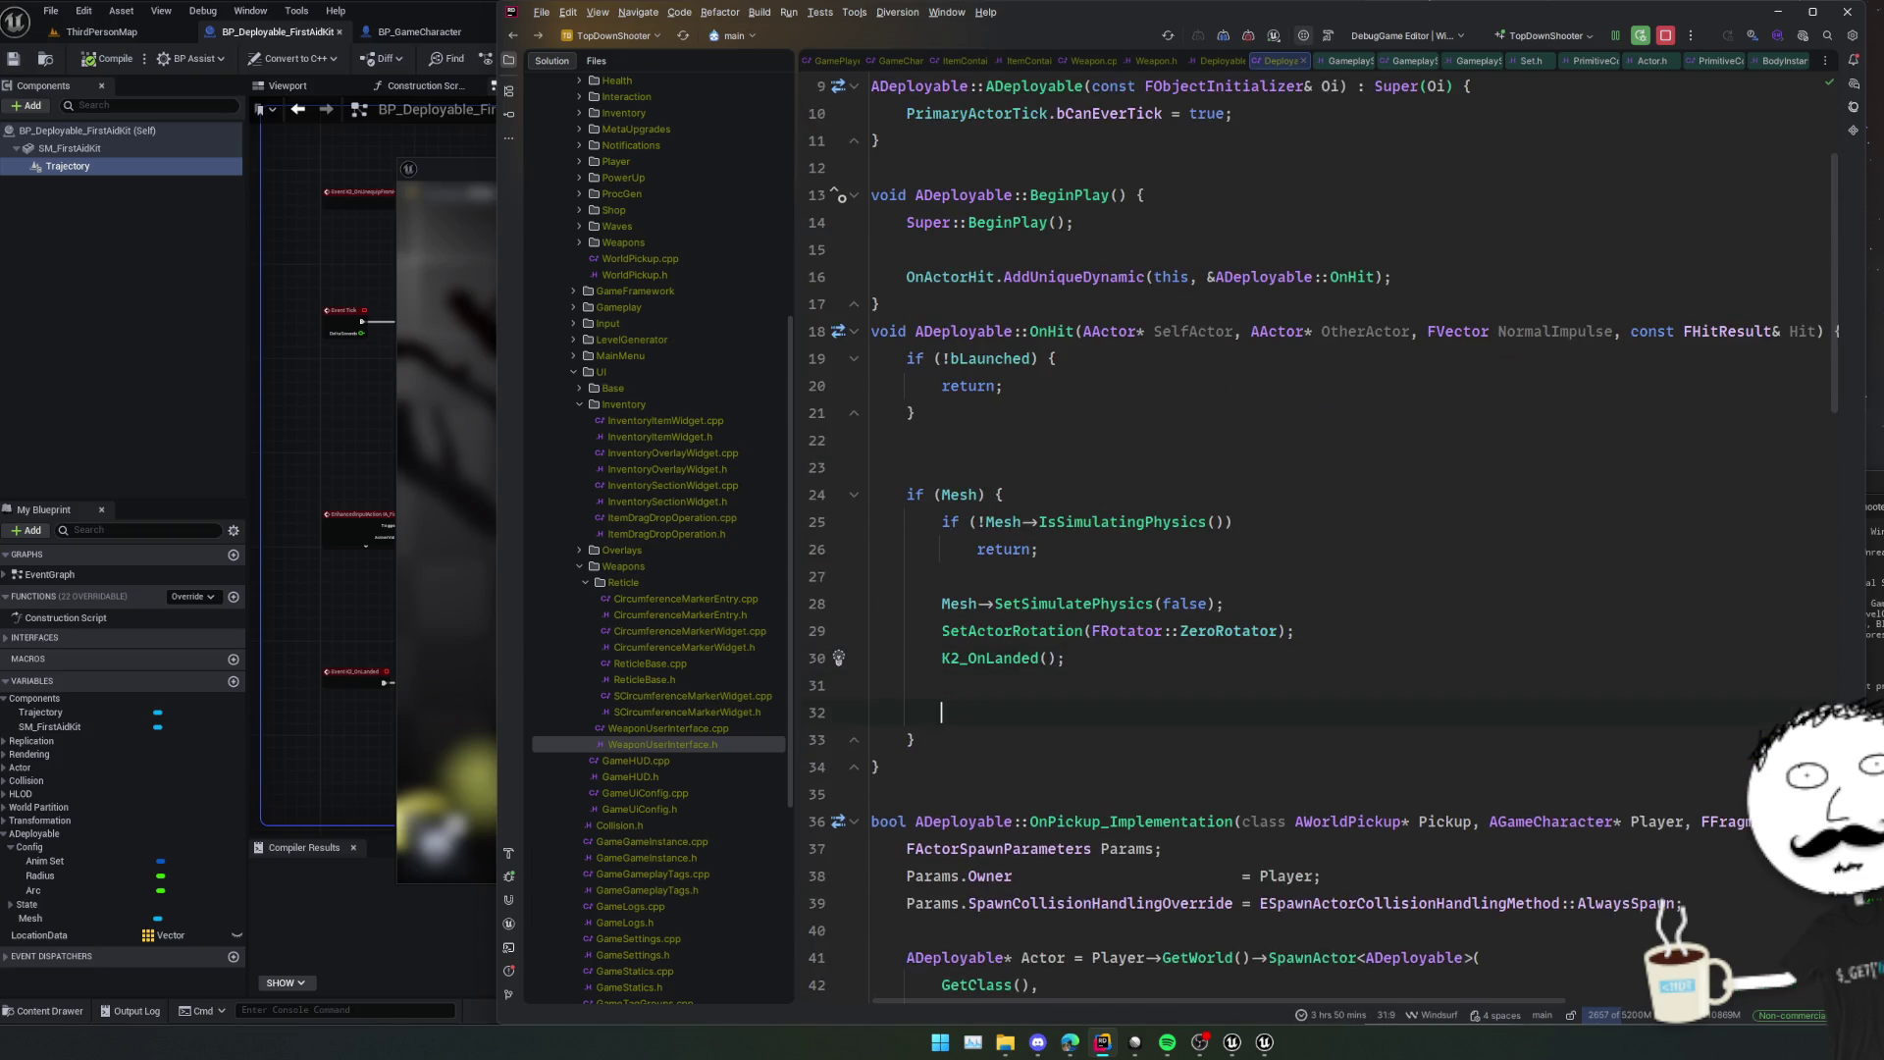
type("DisableInput(GetCharacter()->GetController<AGamePlayerController>());")
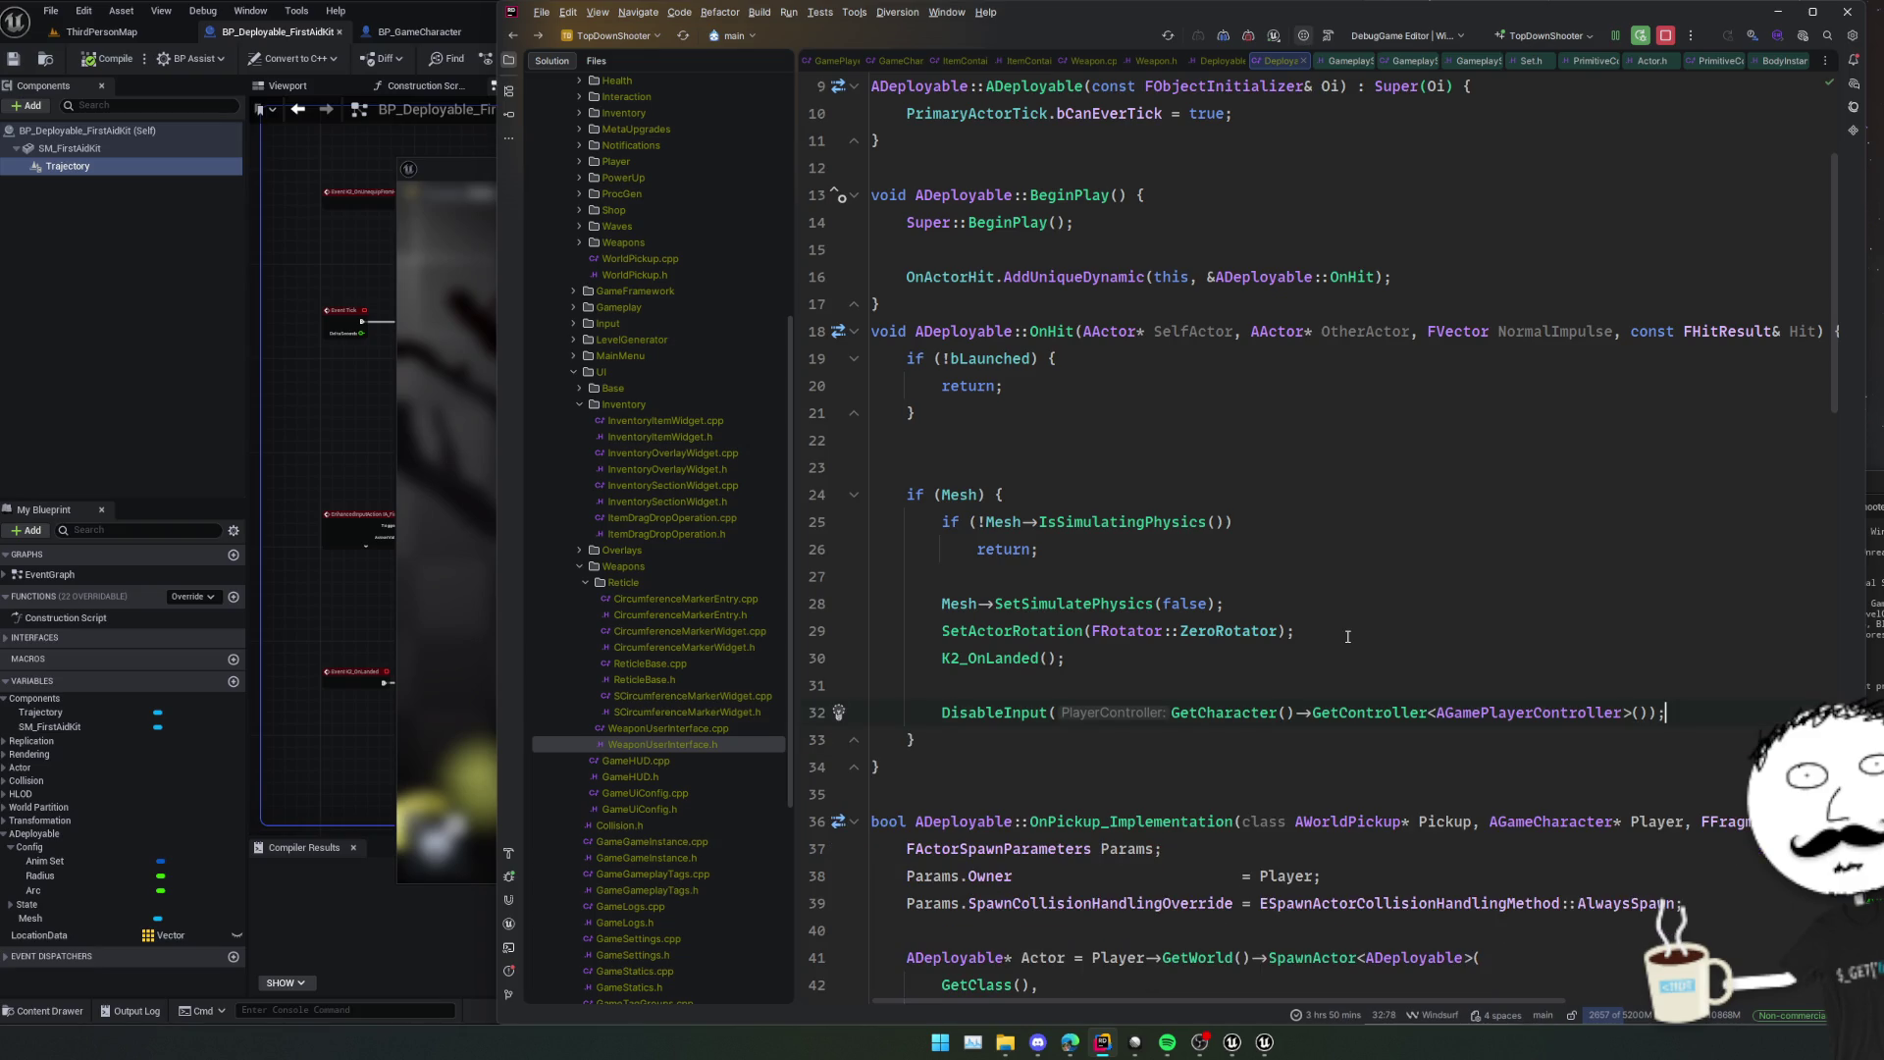
key("Home")
key("ctrl+alt+F11")
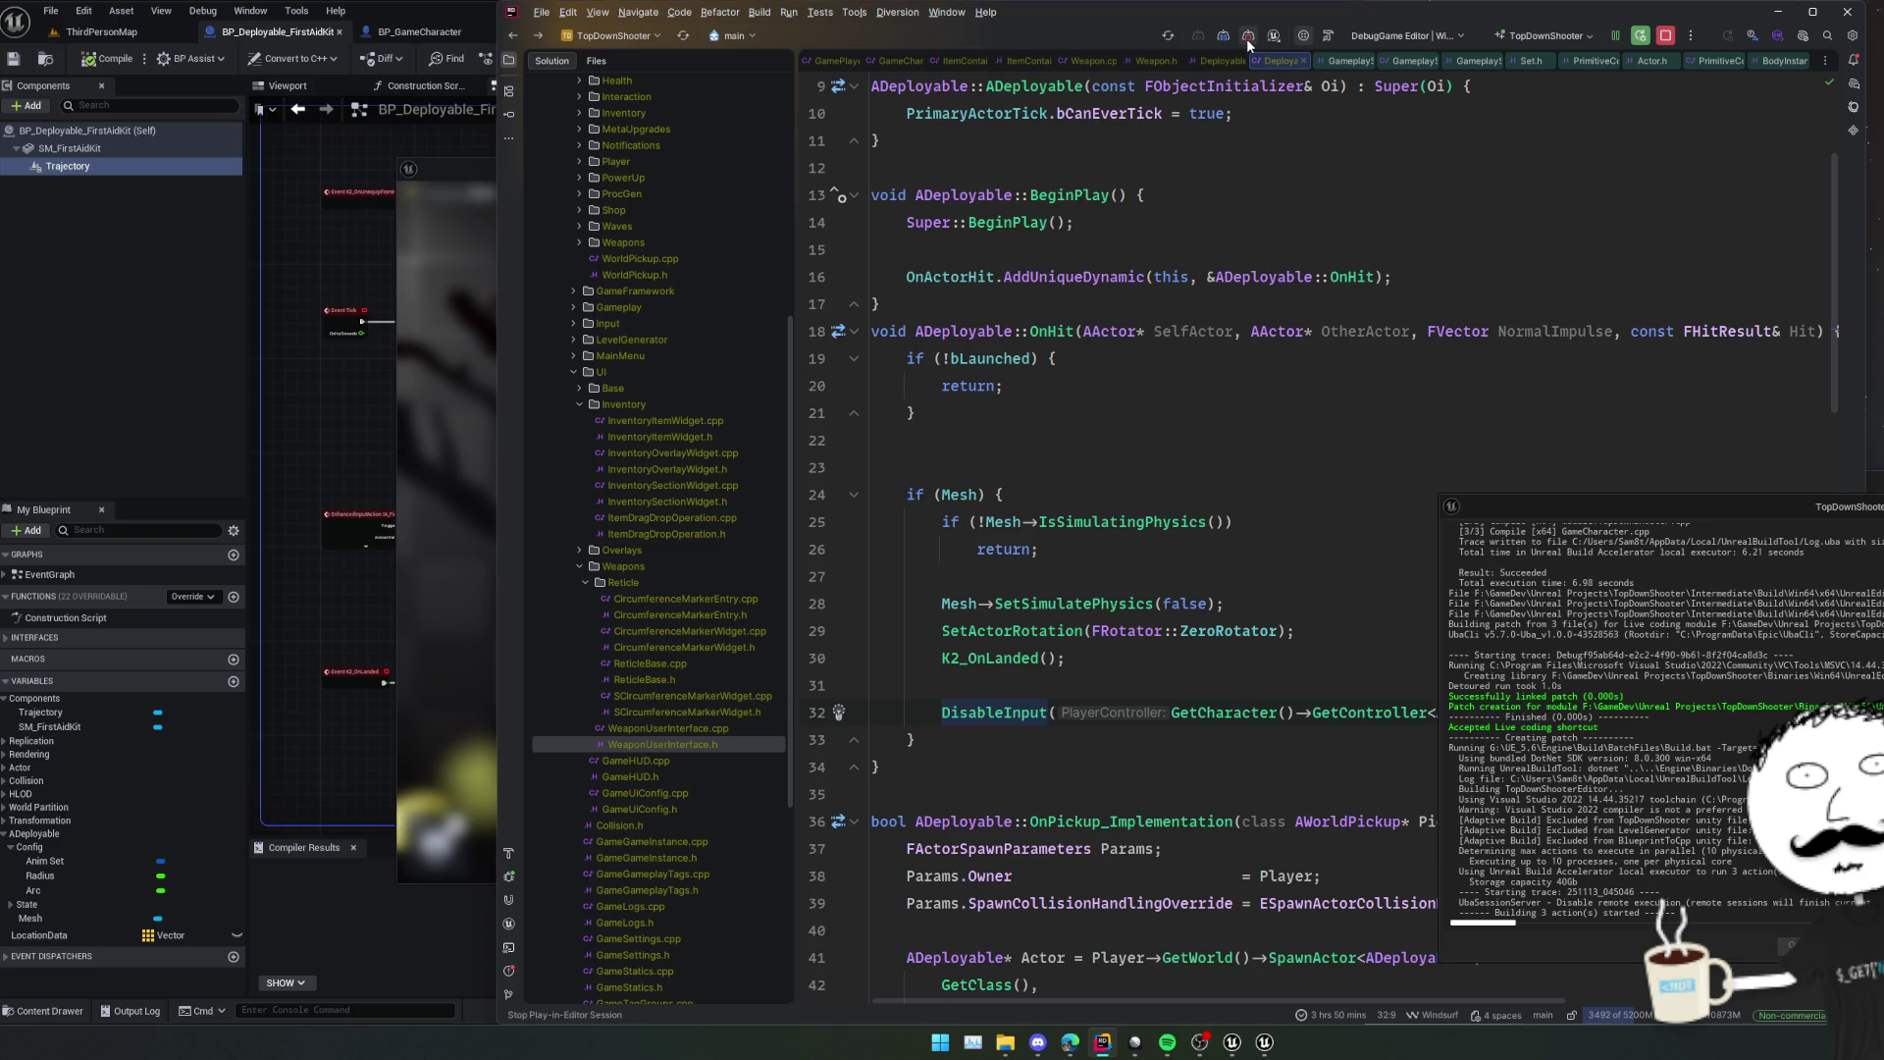
left_click(1020, 467)
left_click(1021, 552)
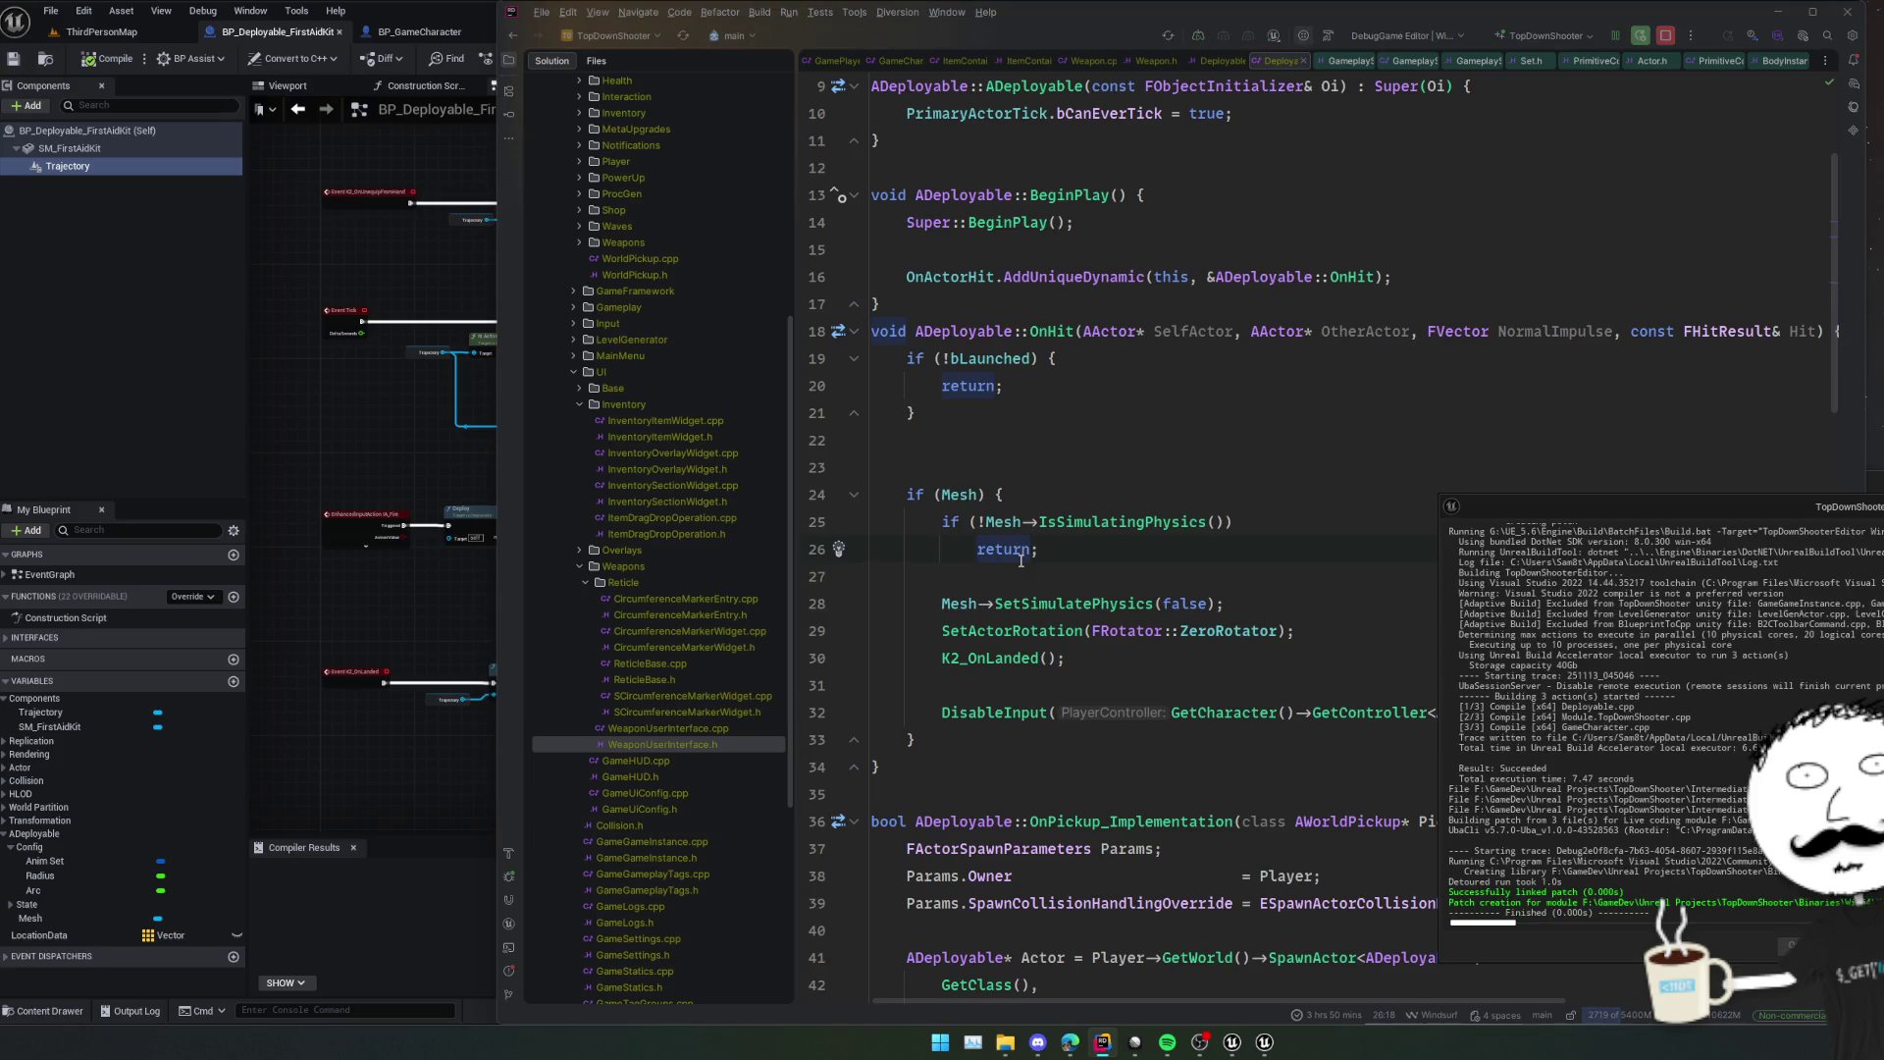
key("alt+Tab")
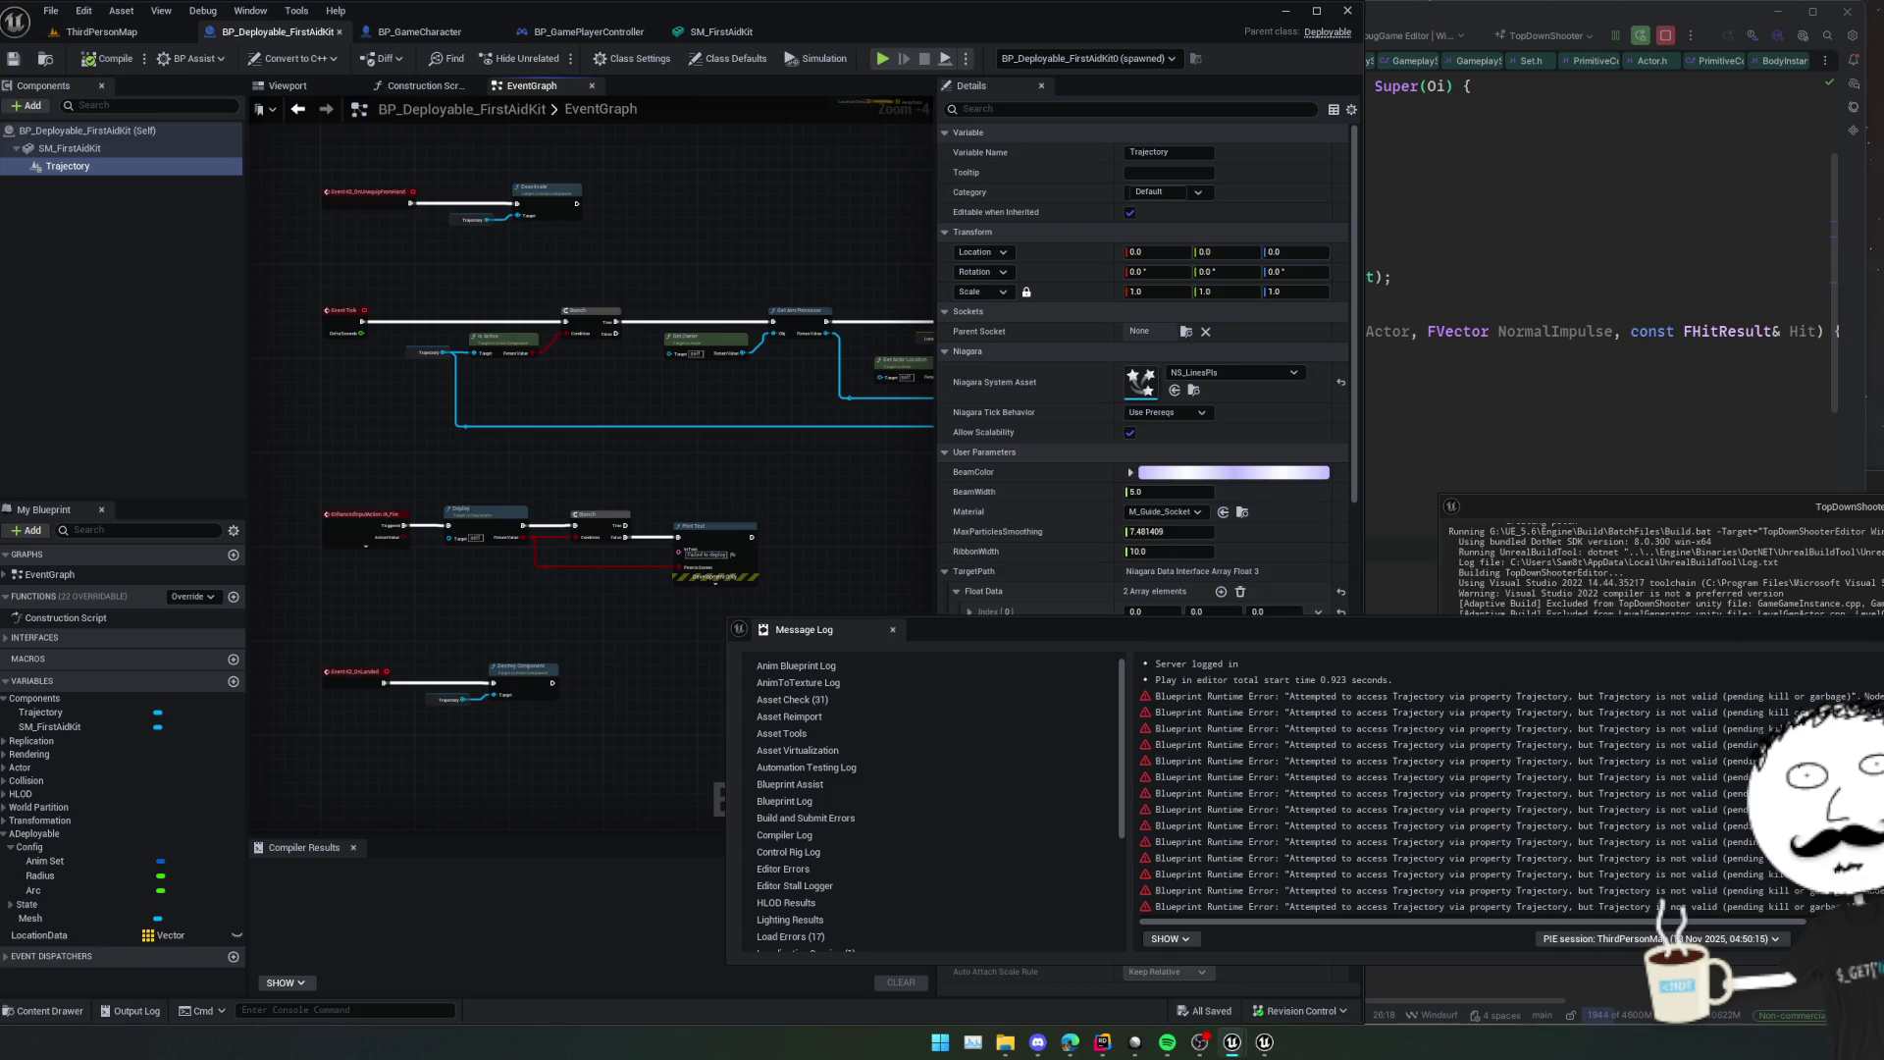
Insert a validated Trajectory Get between Event Tick and the Branch, wiring Is Valid to it.
scroll(532, 437, "up", 2)
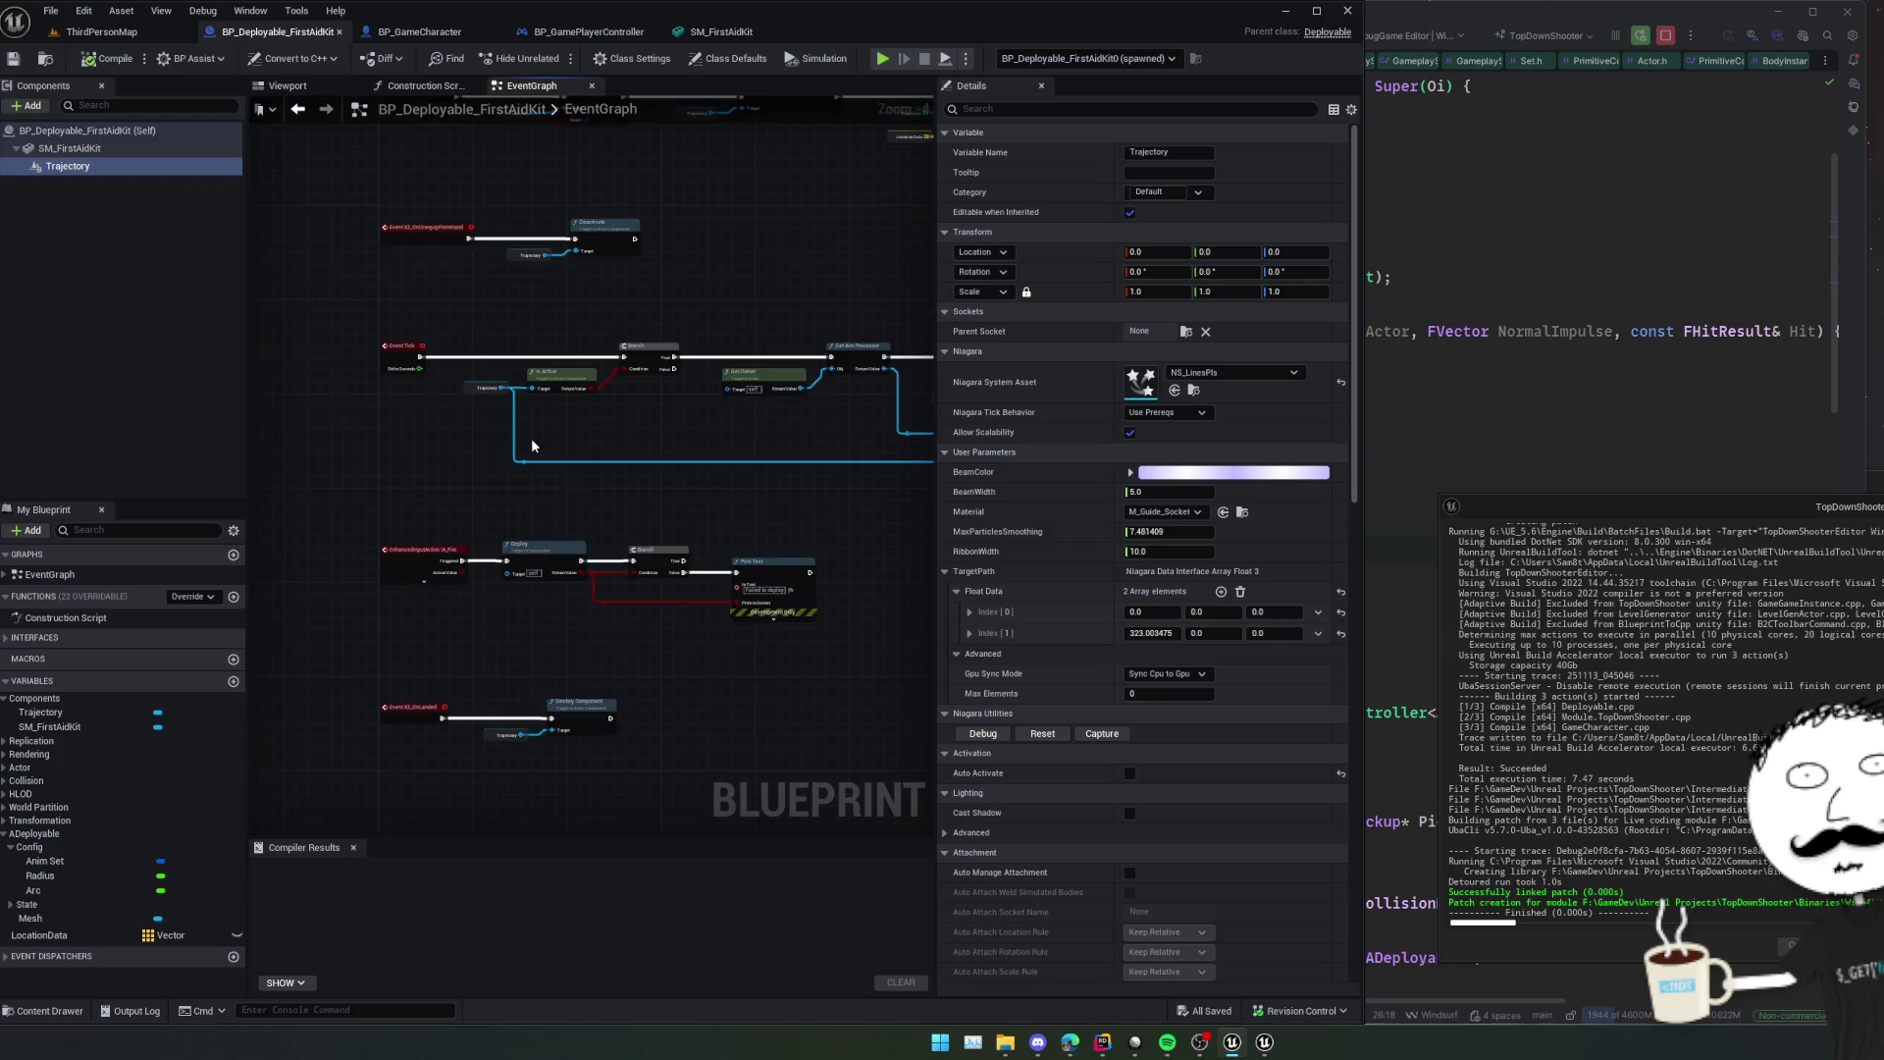
left_click_drag(530, 416, 602, 468)
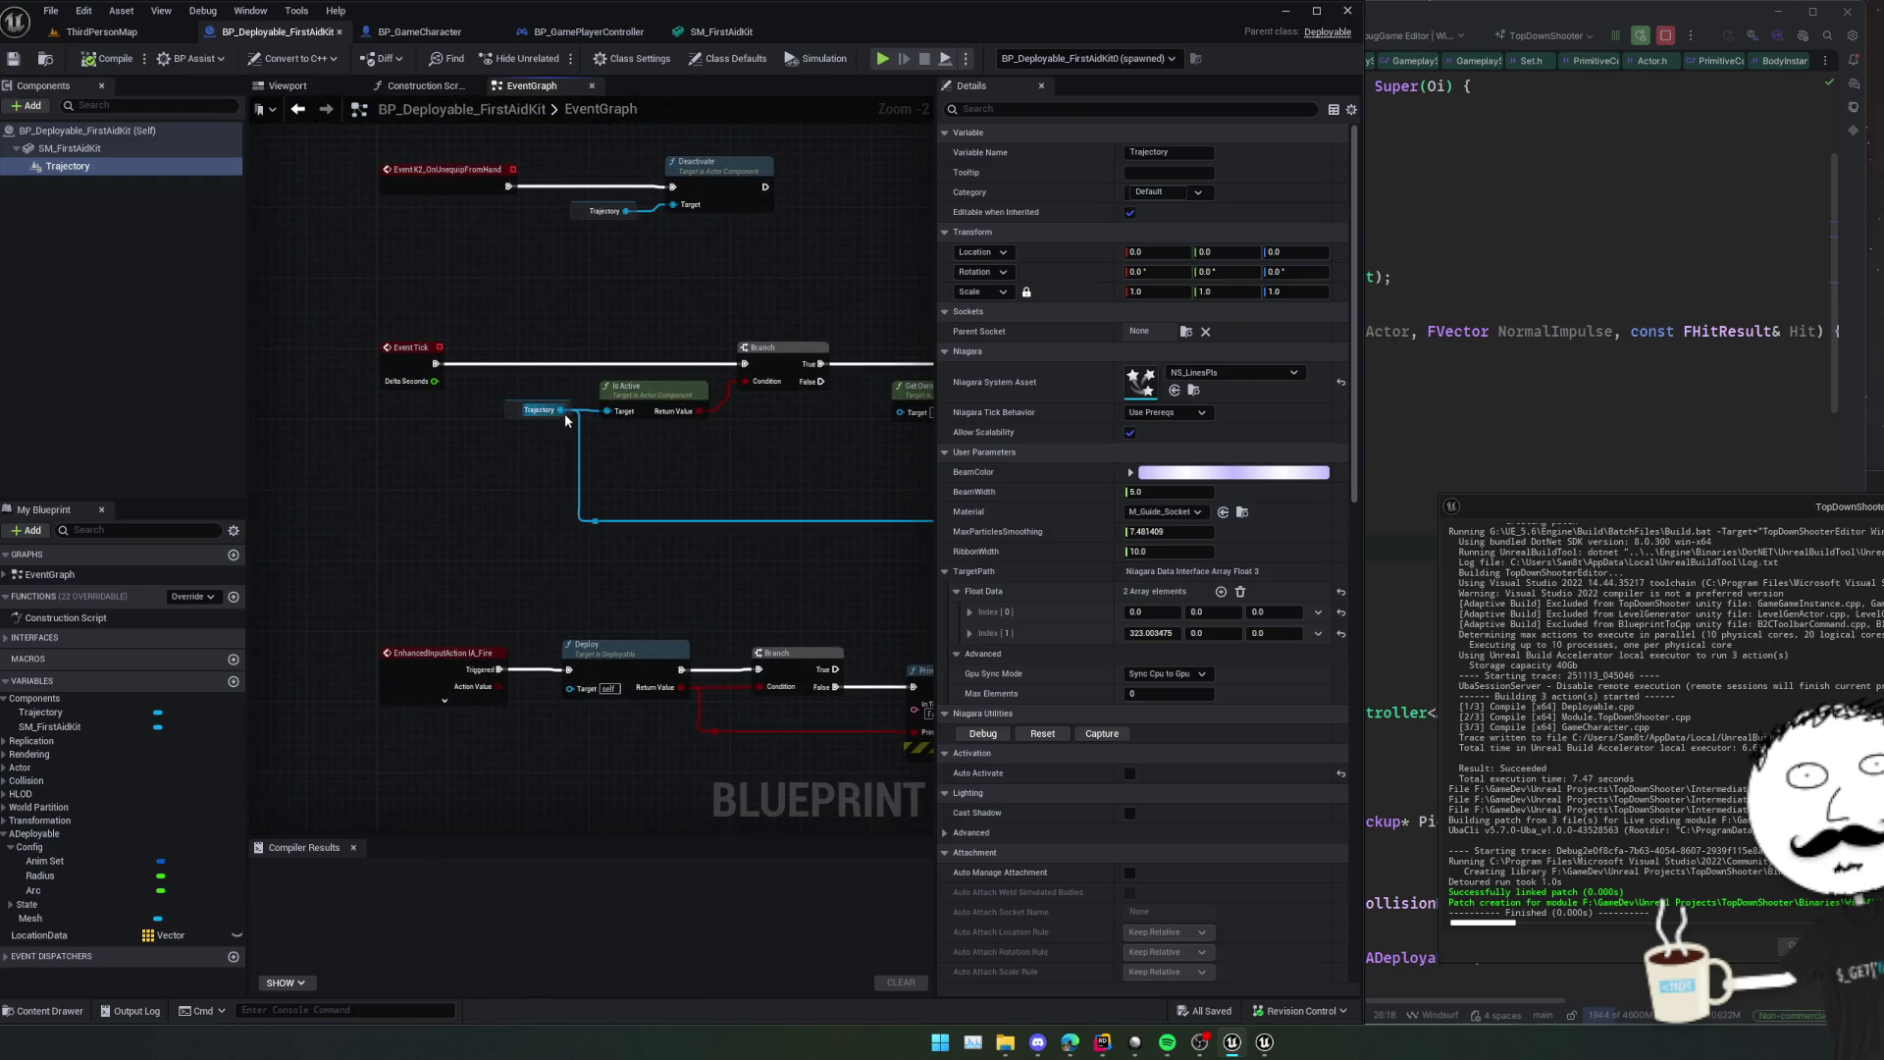
left_click_drag(78, 168, 456, 428)
right_click(419, 403)
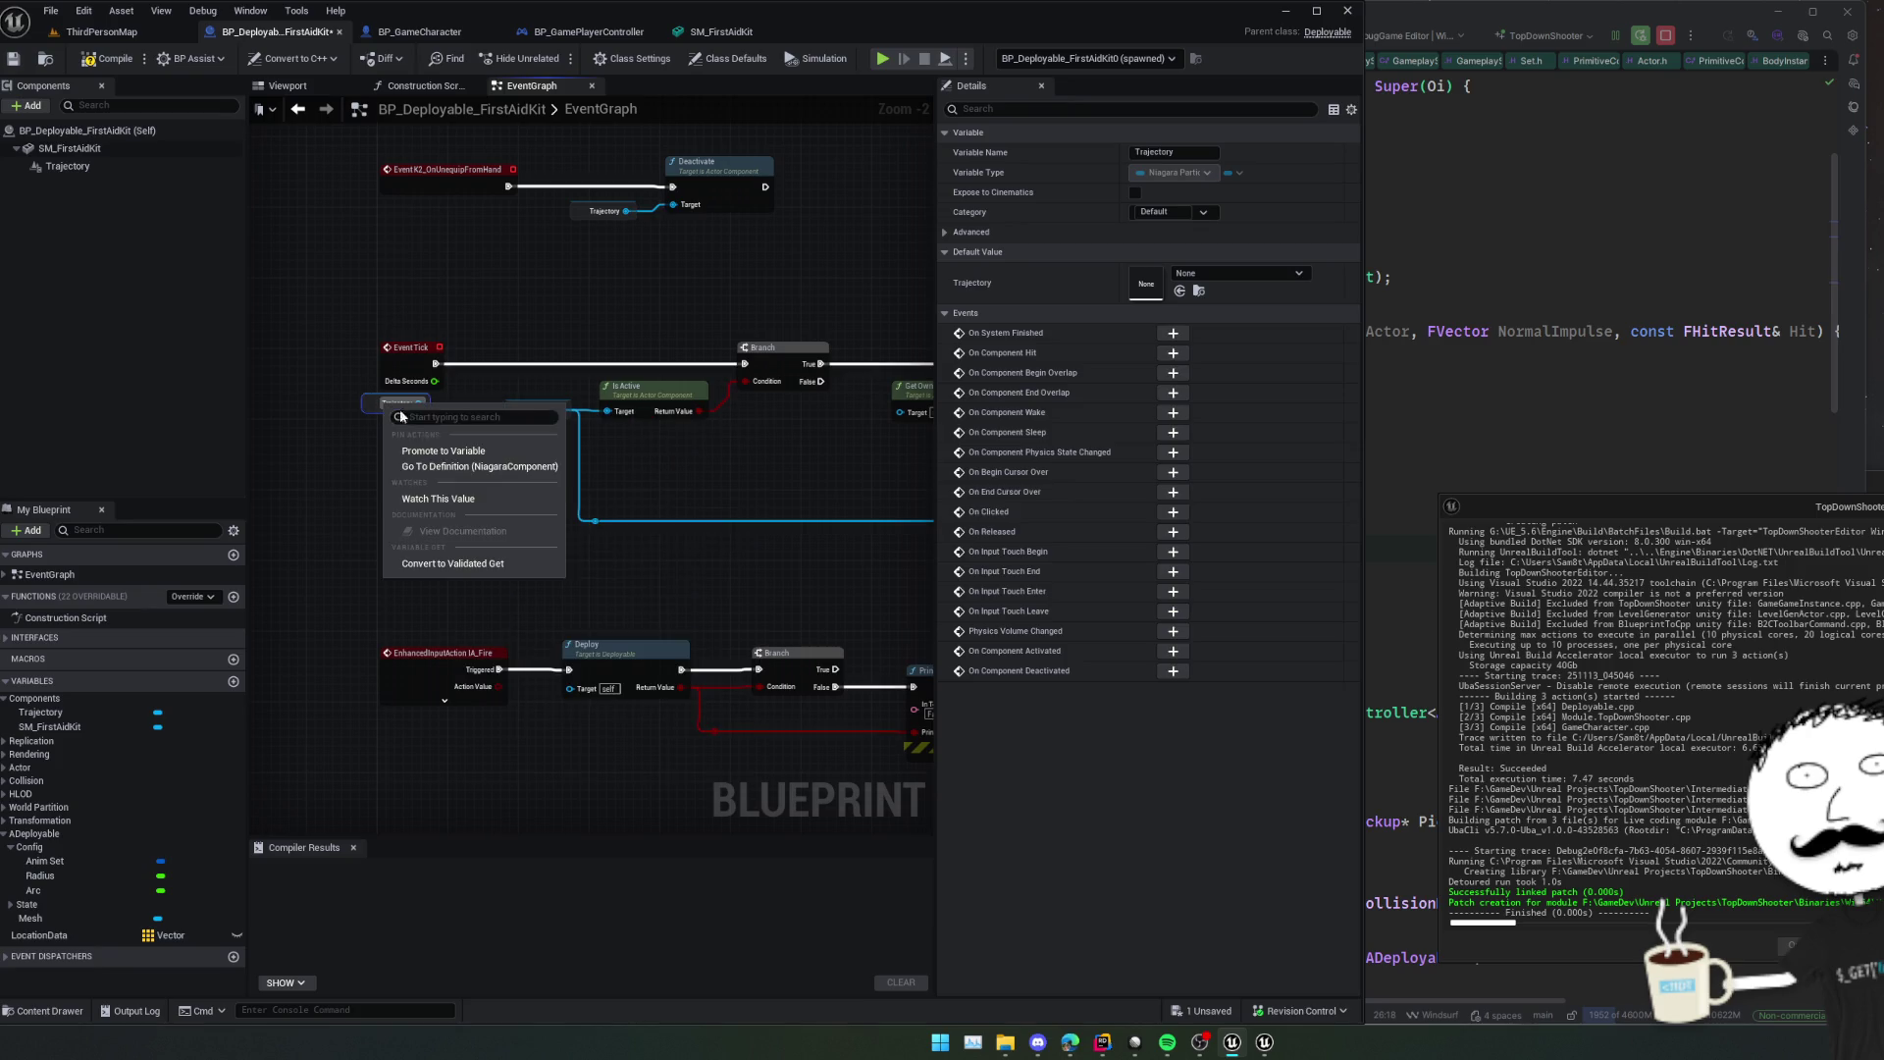
left_click(470, 566)
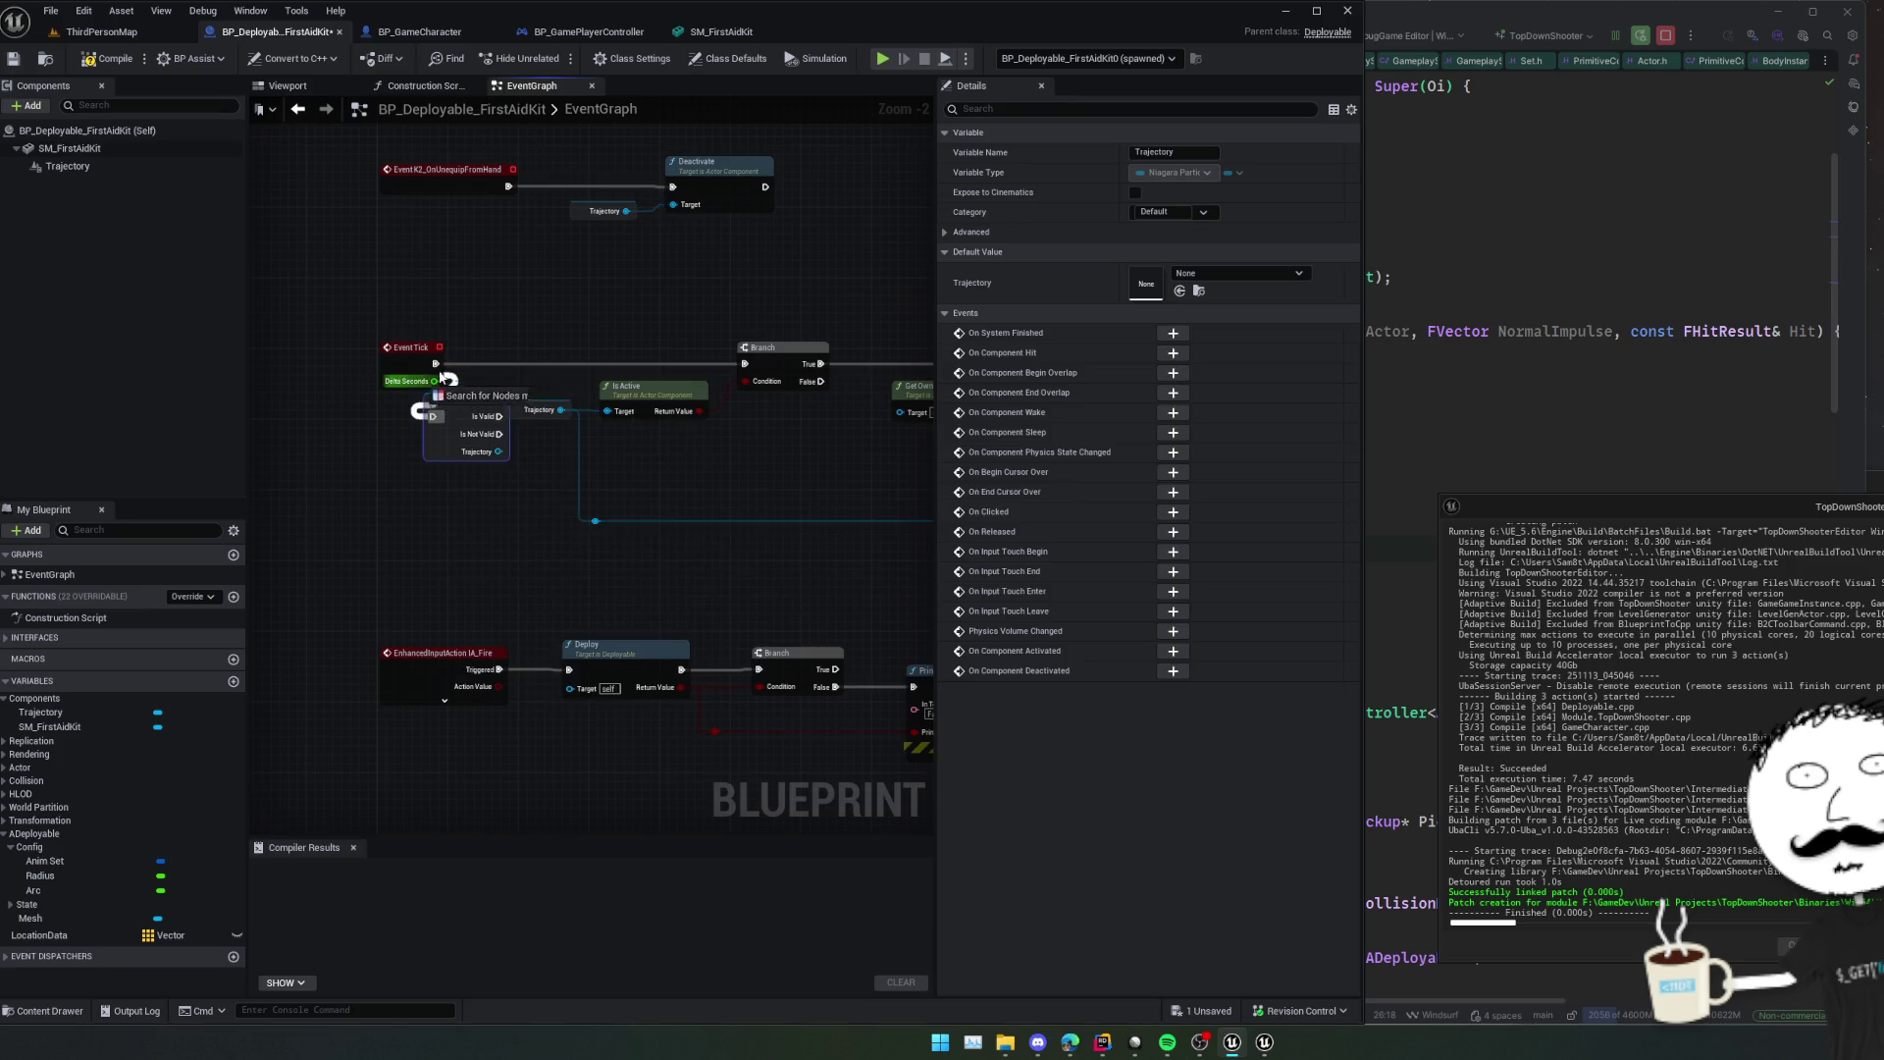
left_click_drag(432, 416, 435, 363)
left_click_drag(499, 416, 744, 363)
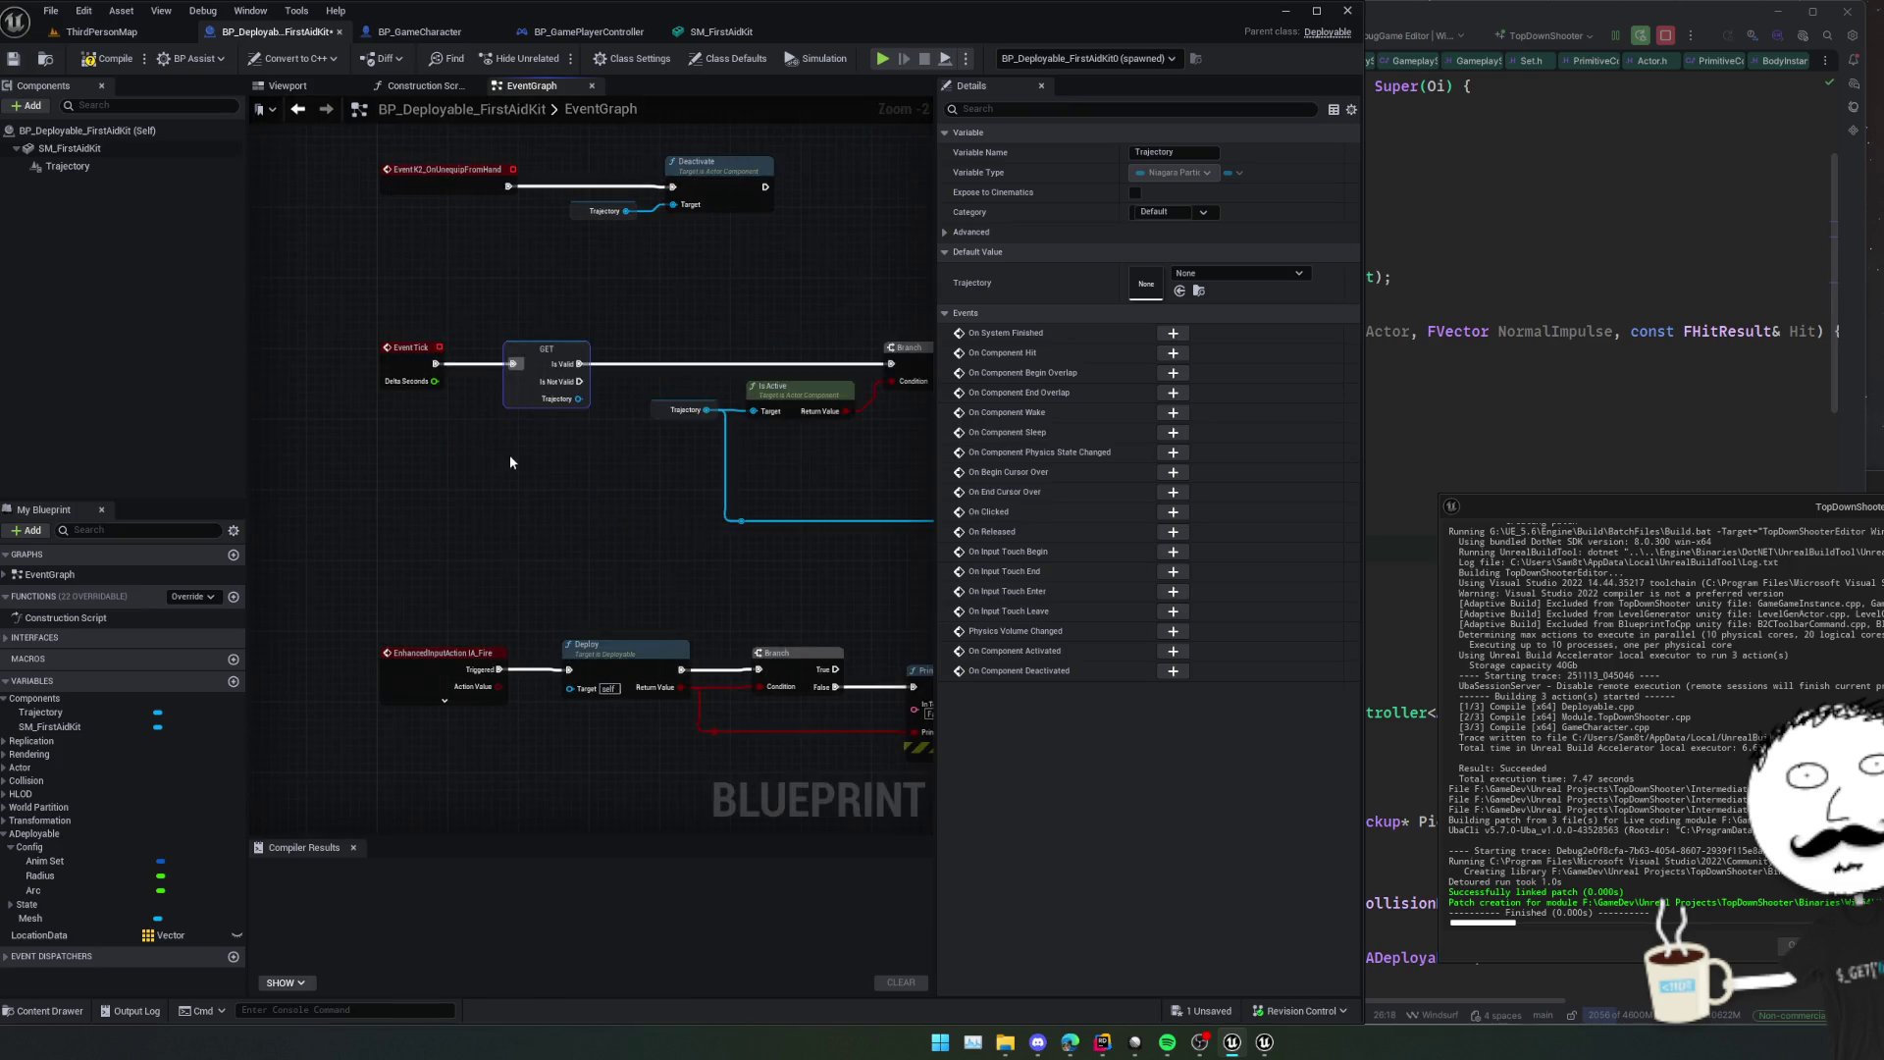
Save and compile BP_Deployable_FirstAidKit, then start a new play test.
scroll(442, 461, "down", 1)
key("ctrl+s")
scroll(490, 449, "down", 1)
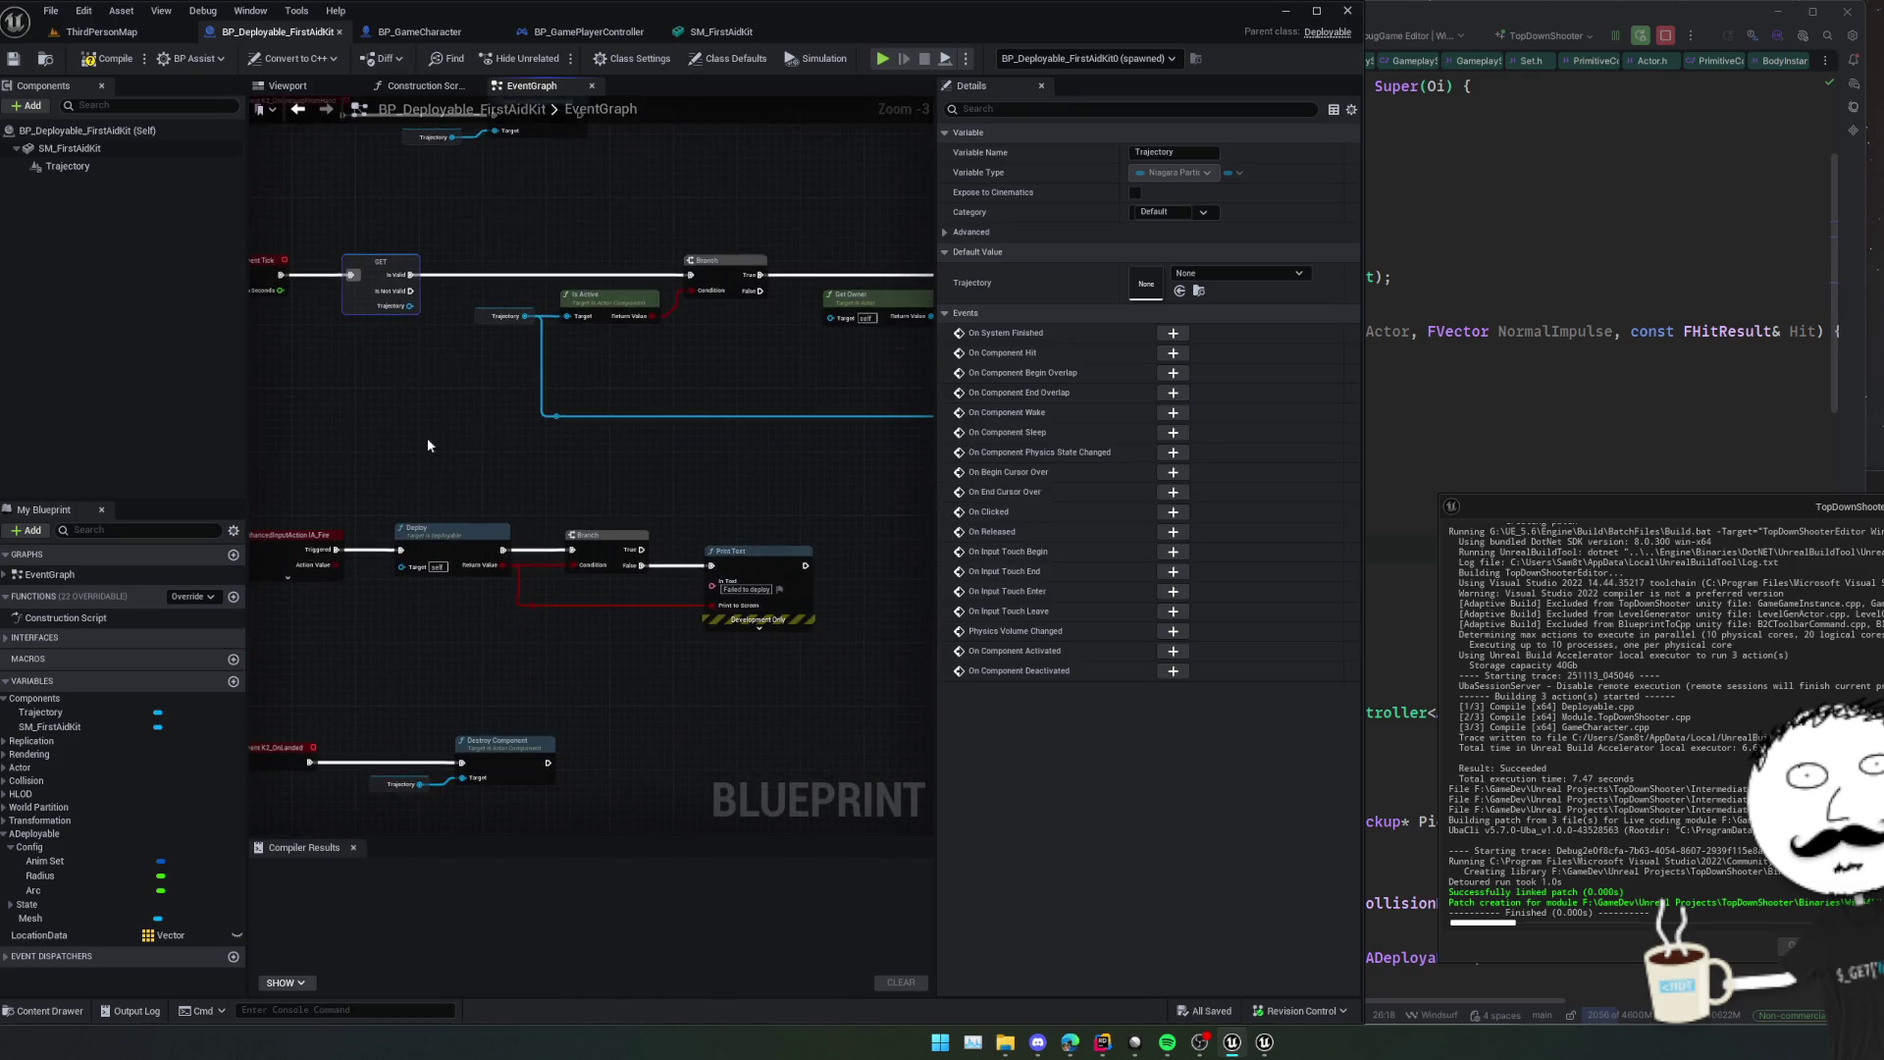
left_click(93, 65)
left_click(885, 59)
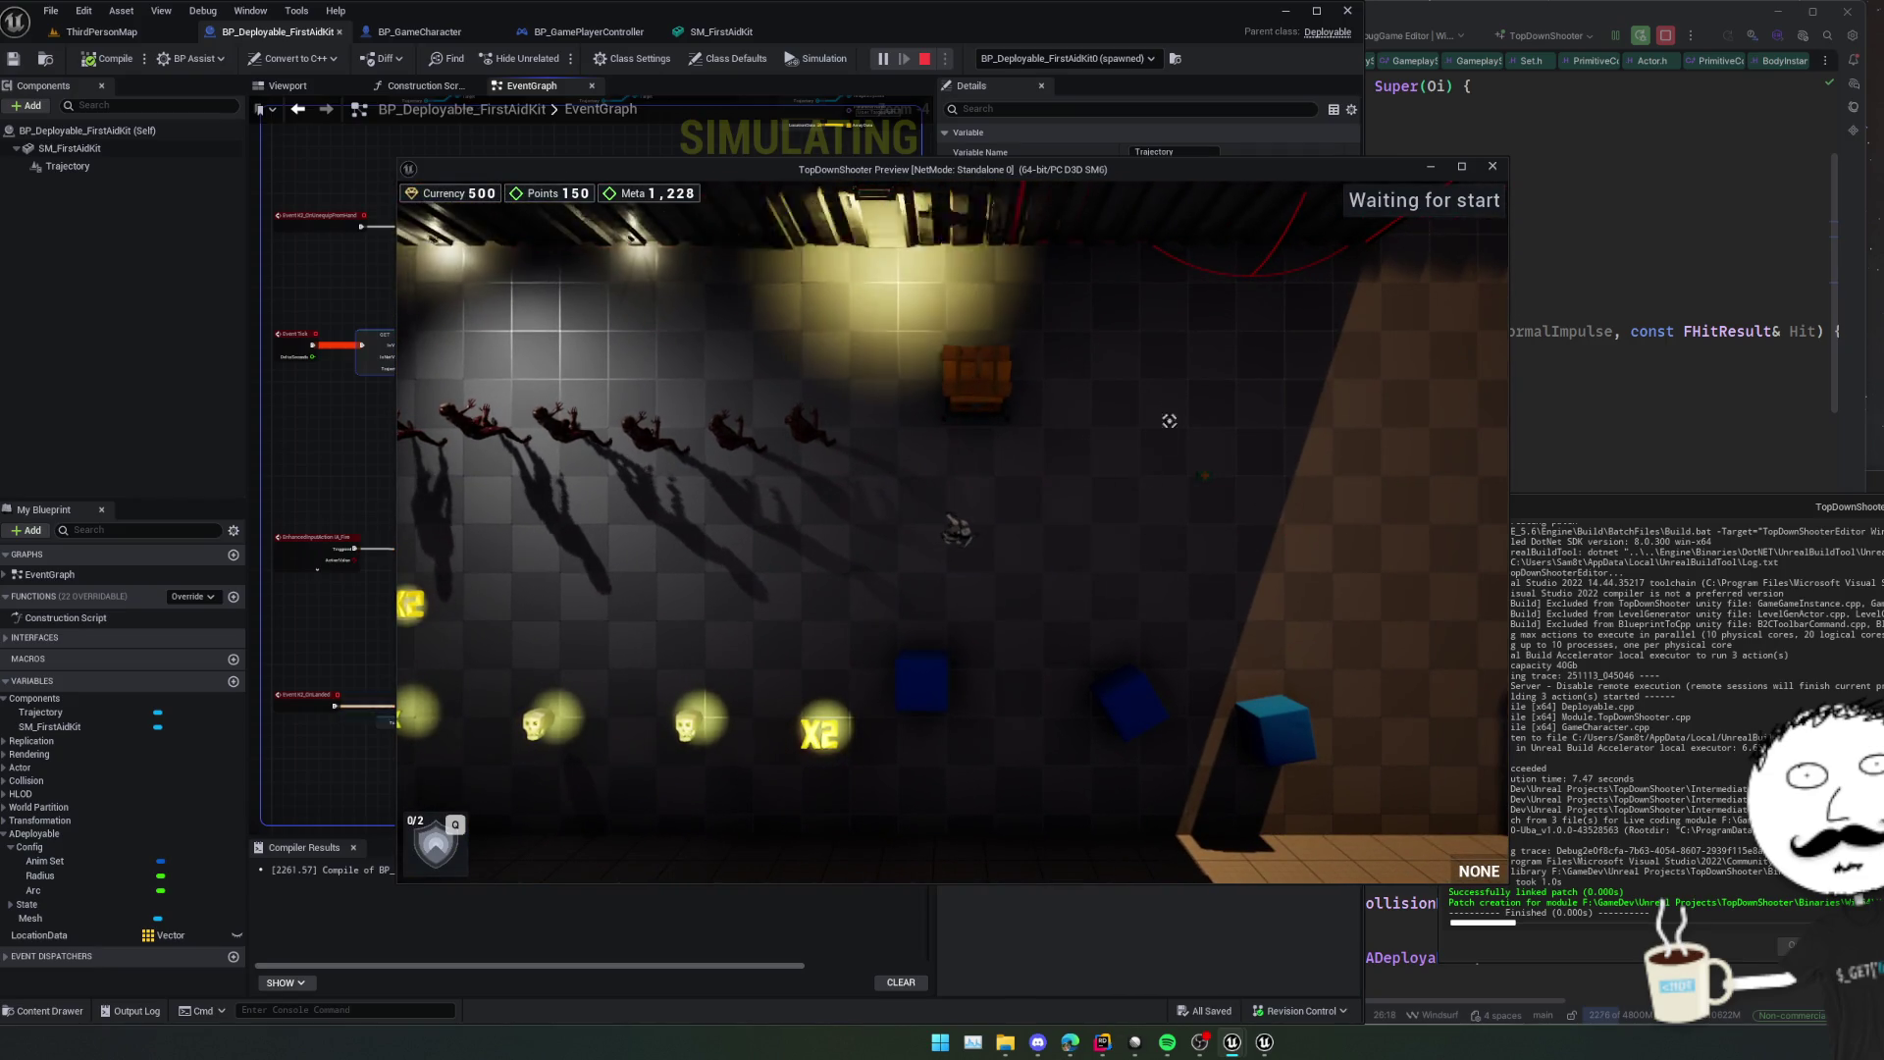
Move around, equip and reload the rifle, and drop a first-aid kit with Q.
scroll(1261, 539, "up", 5)
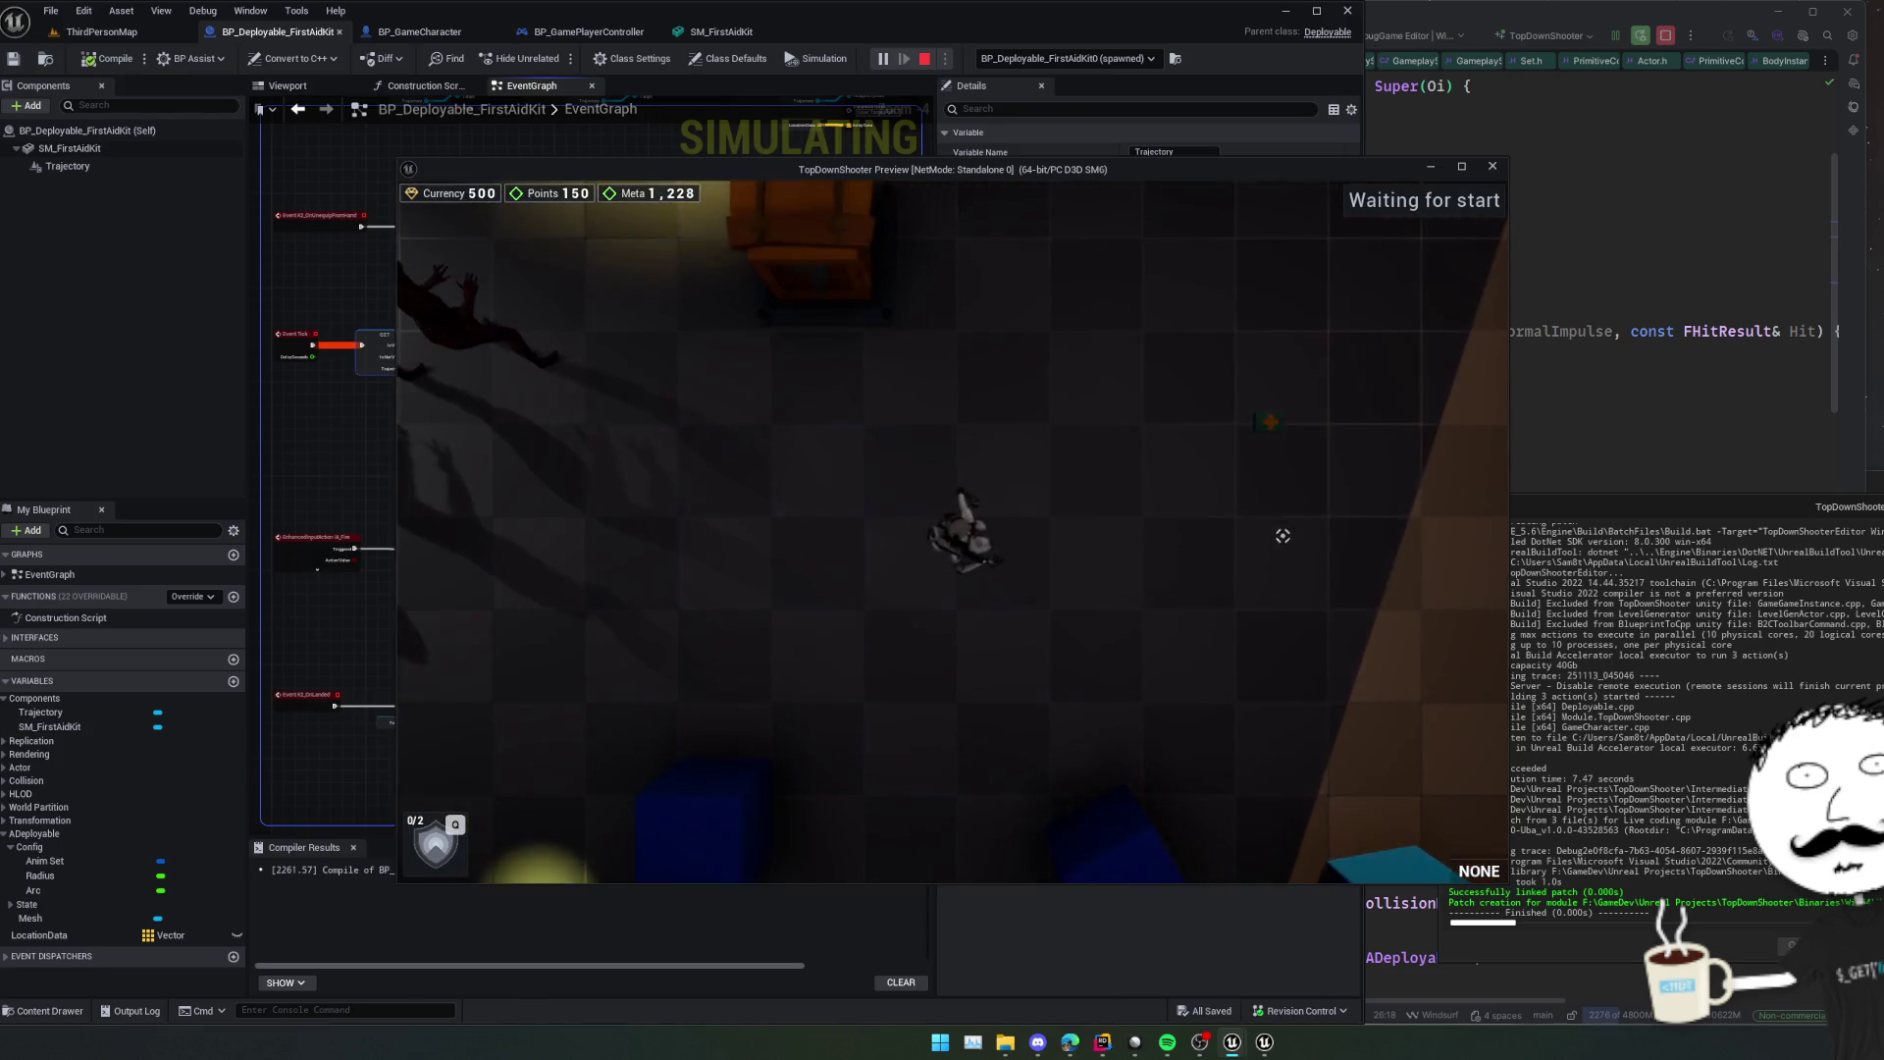
key("d")
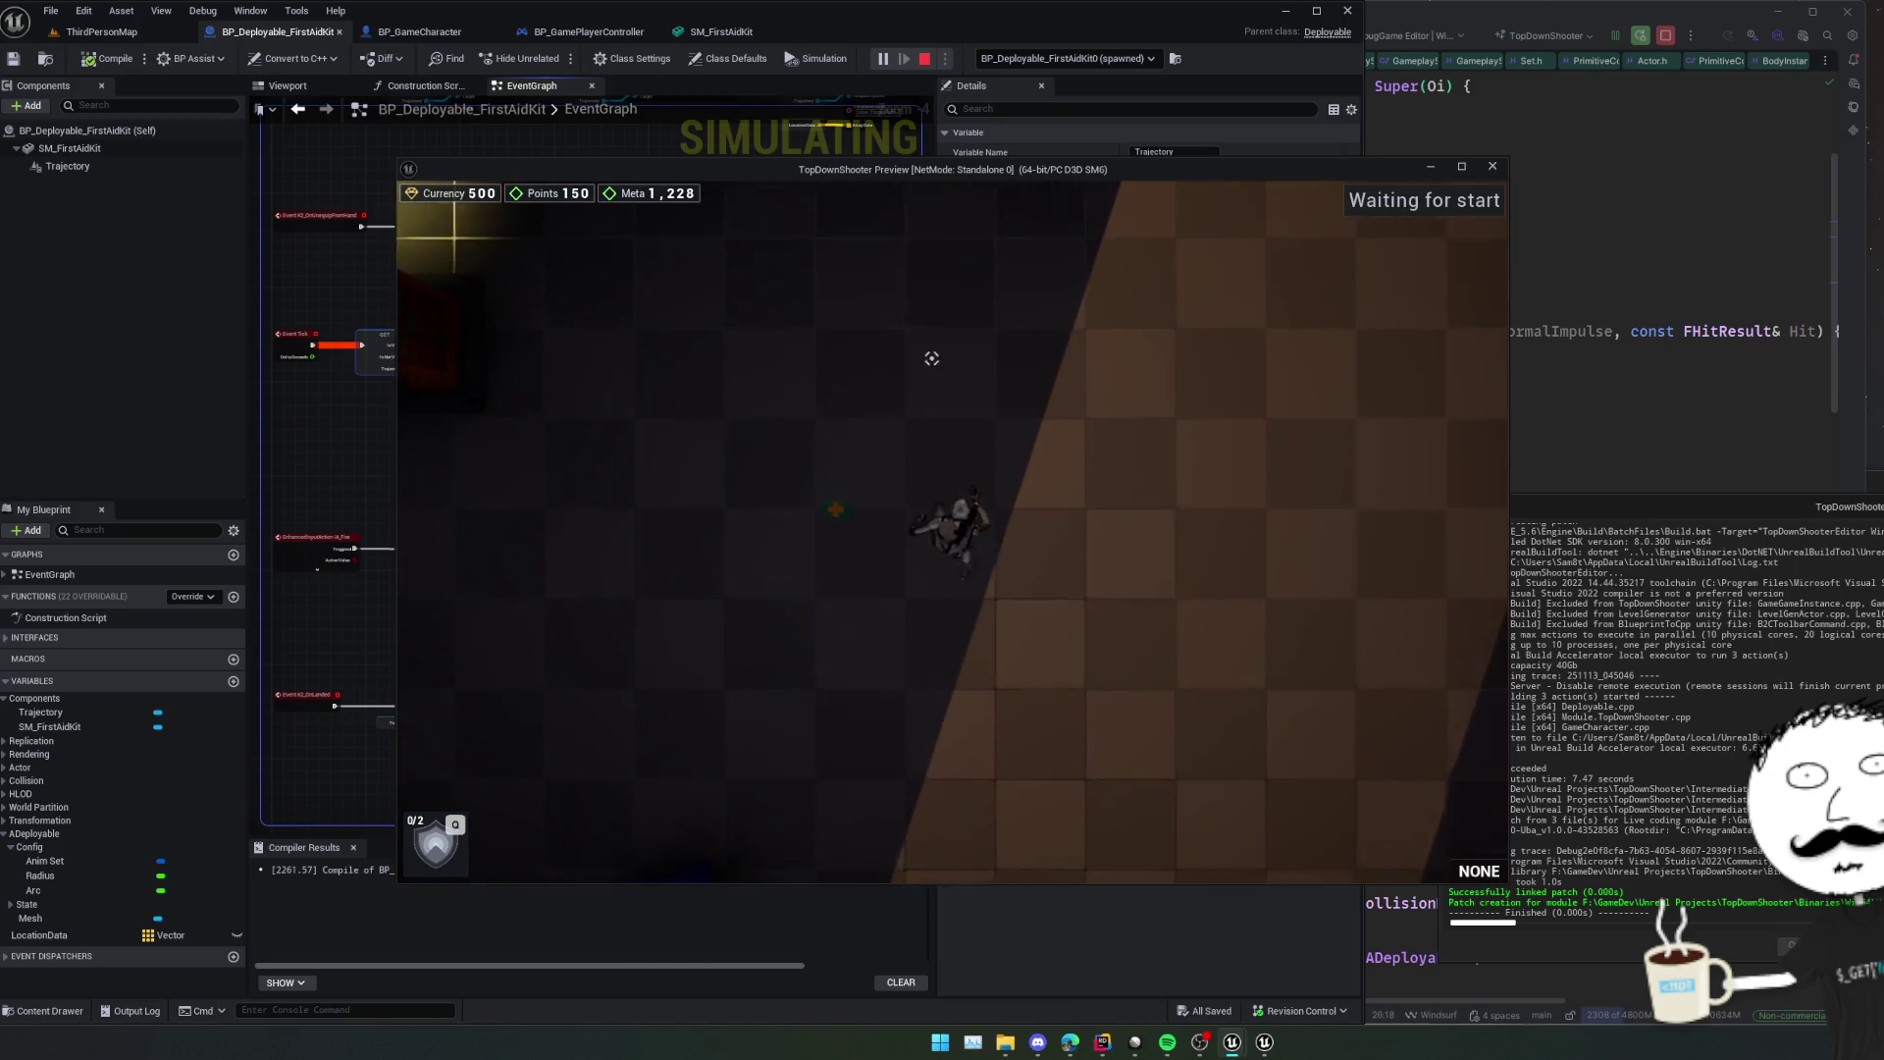
key("a")
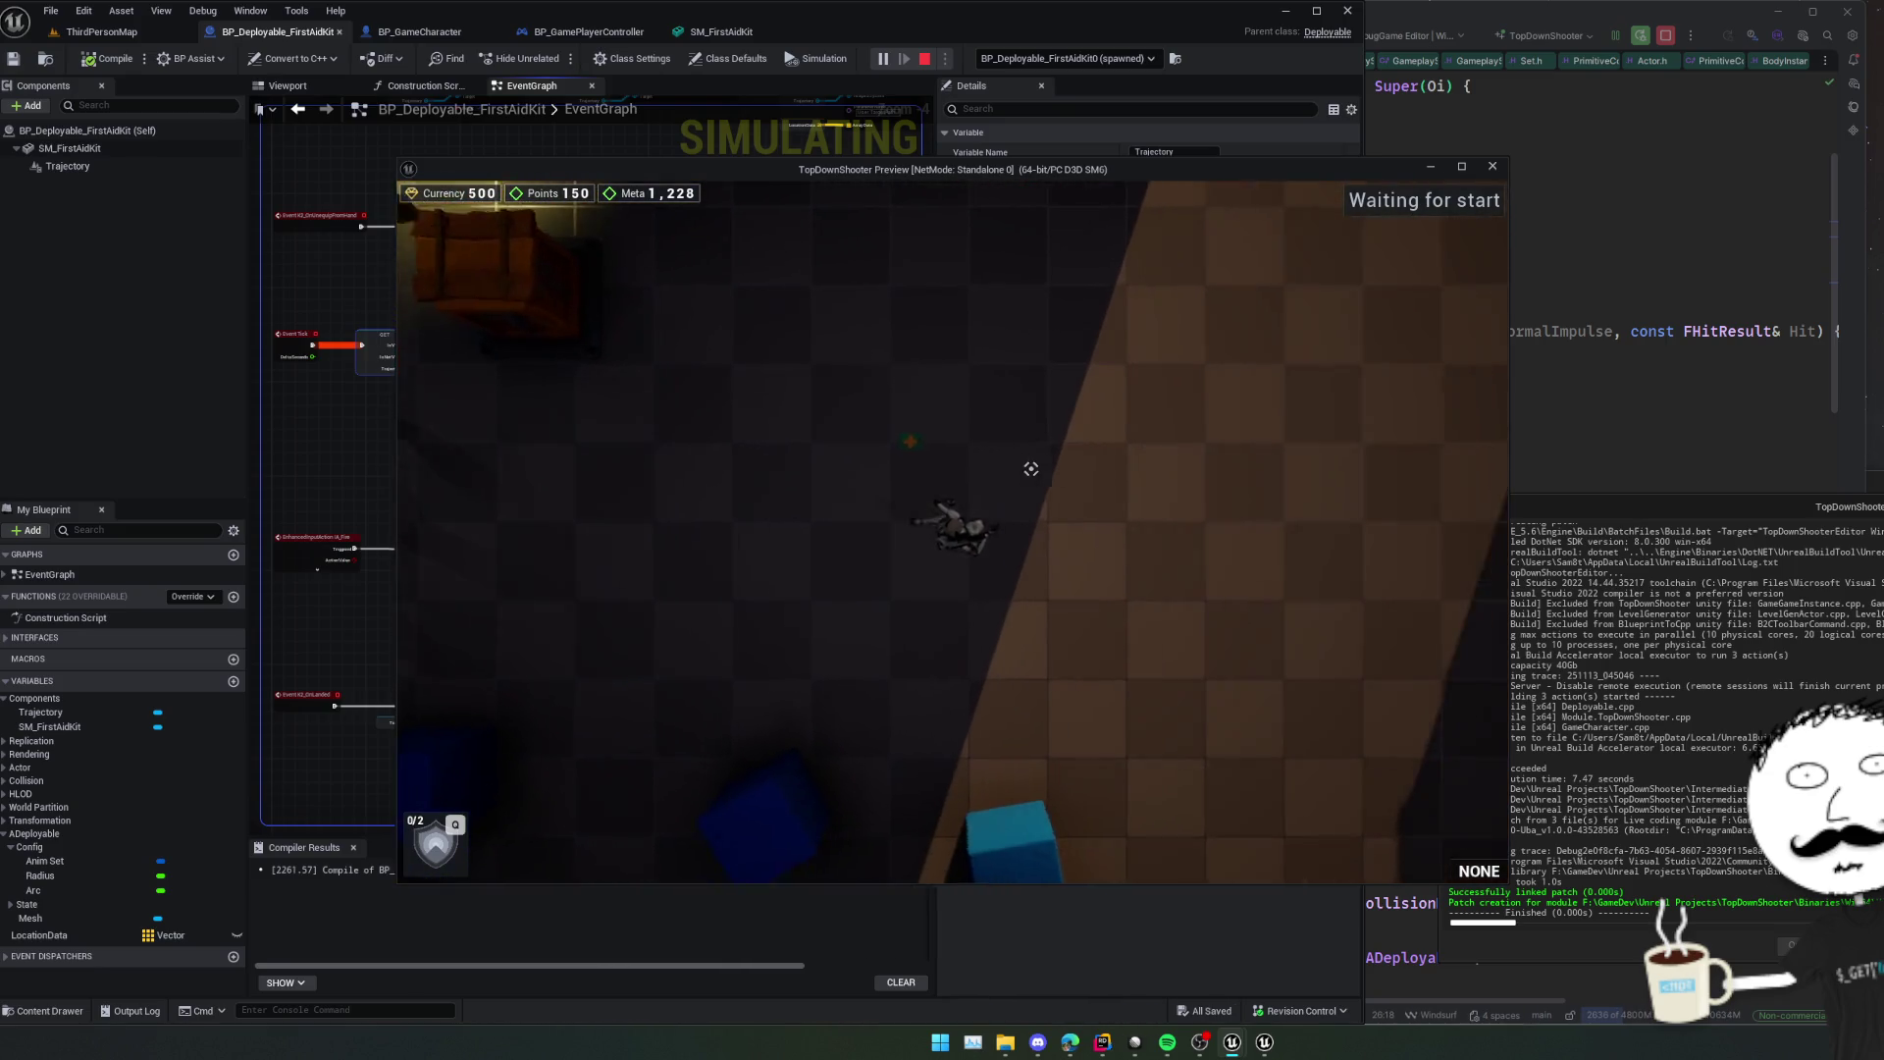
key("a")
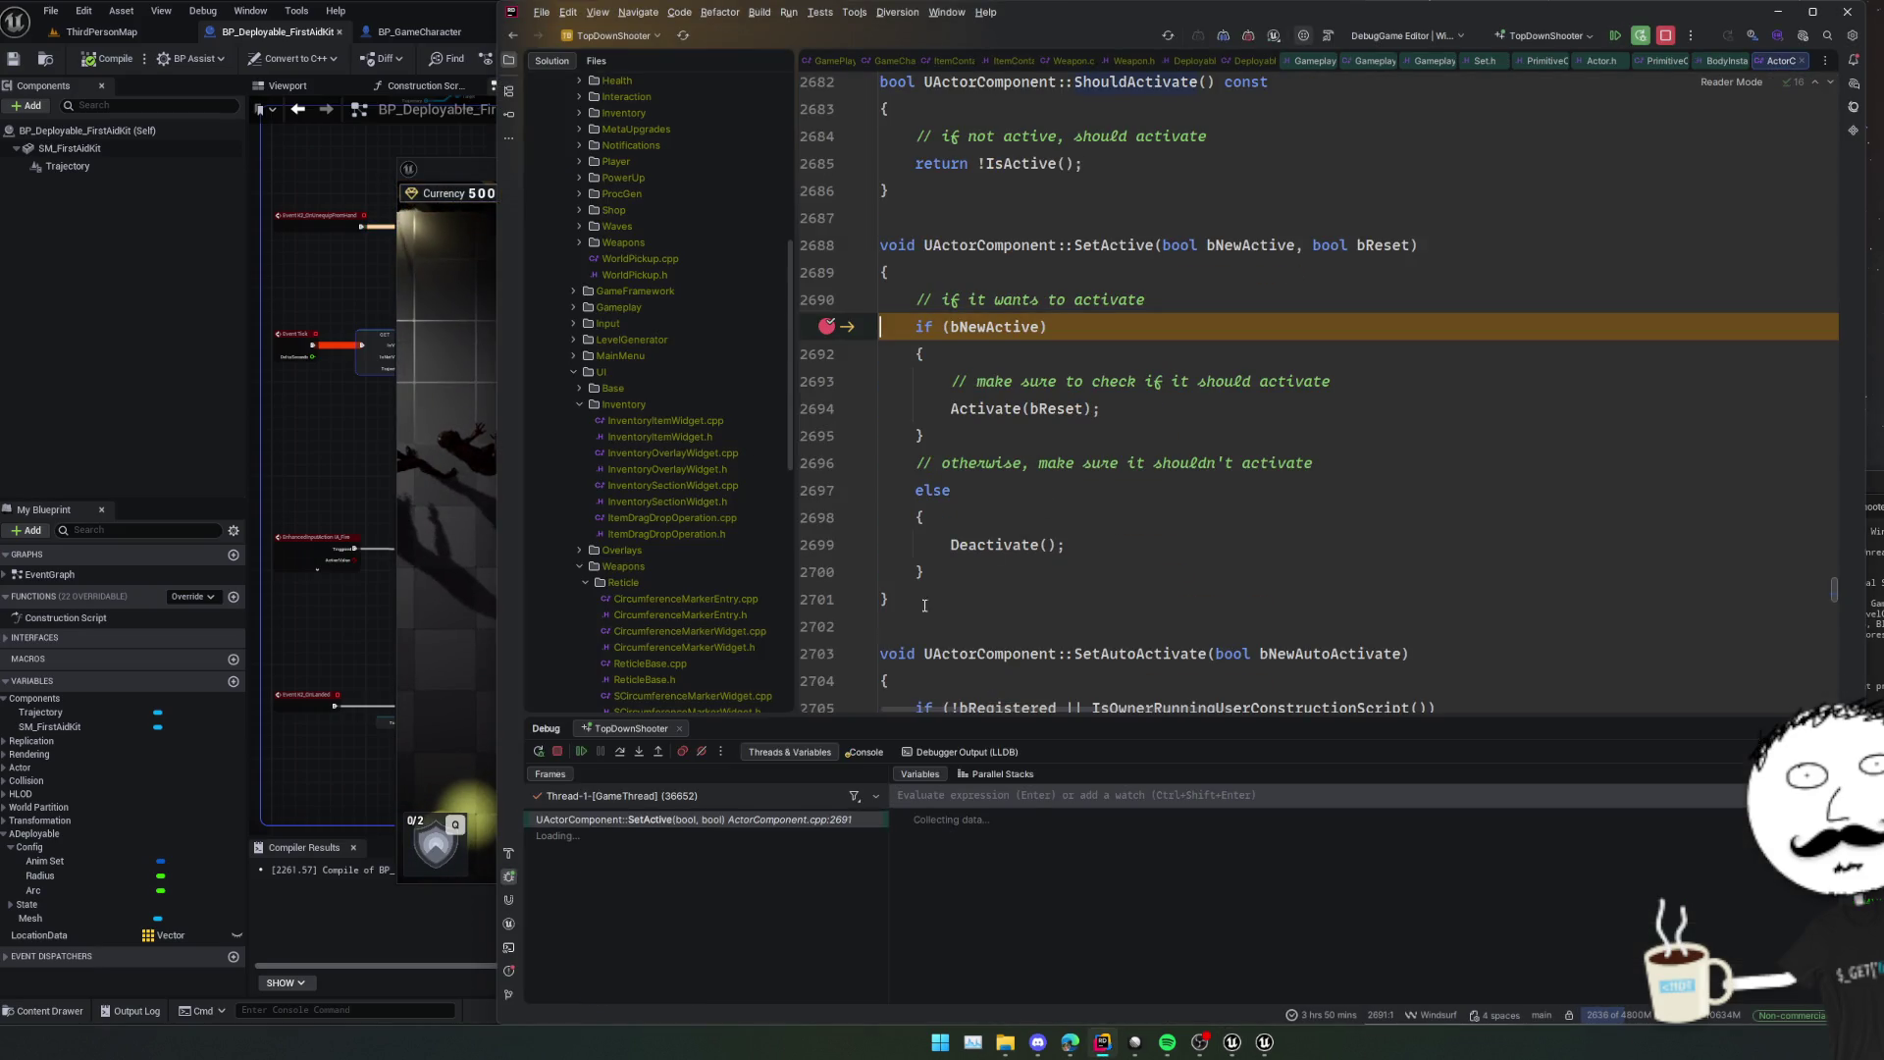
left_click(584, 752)
key("r")
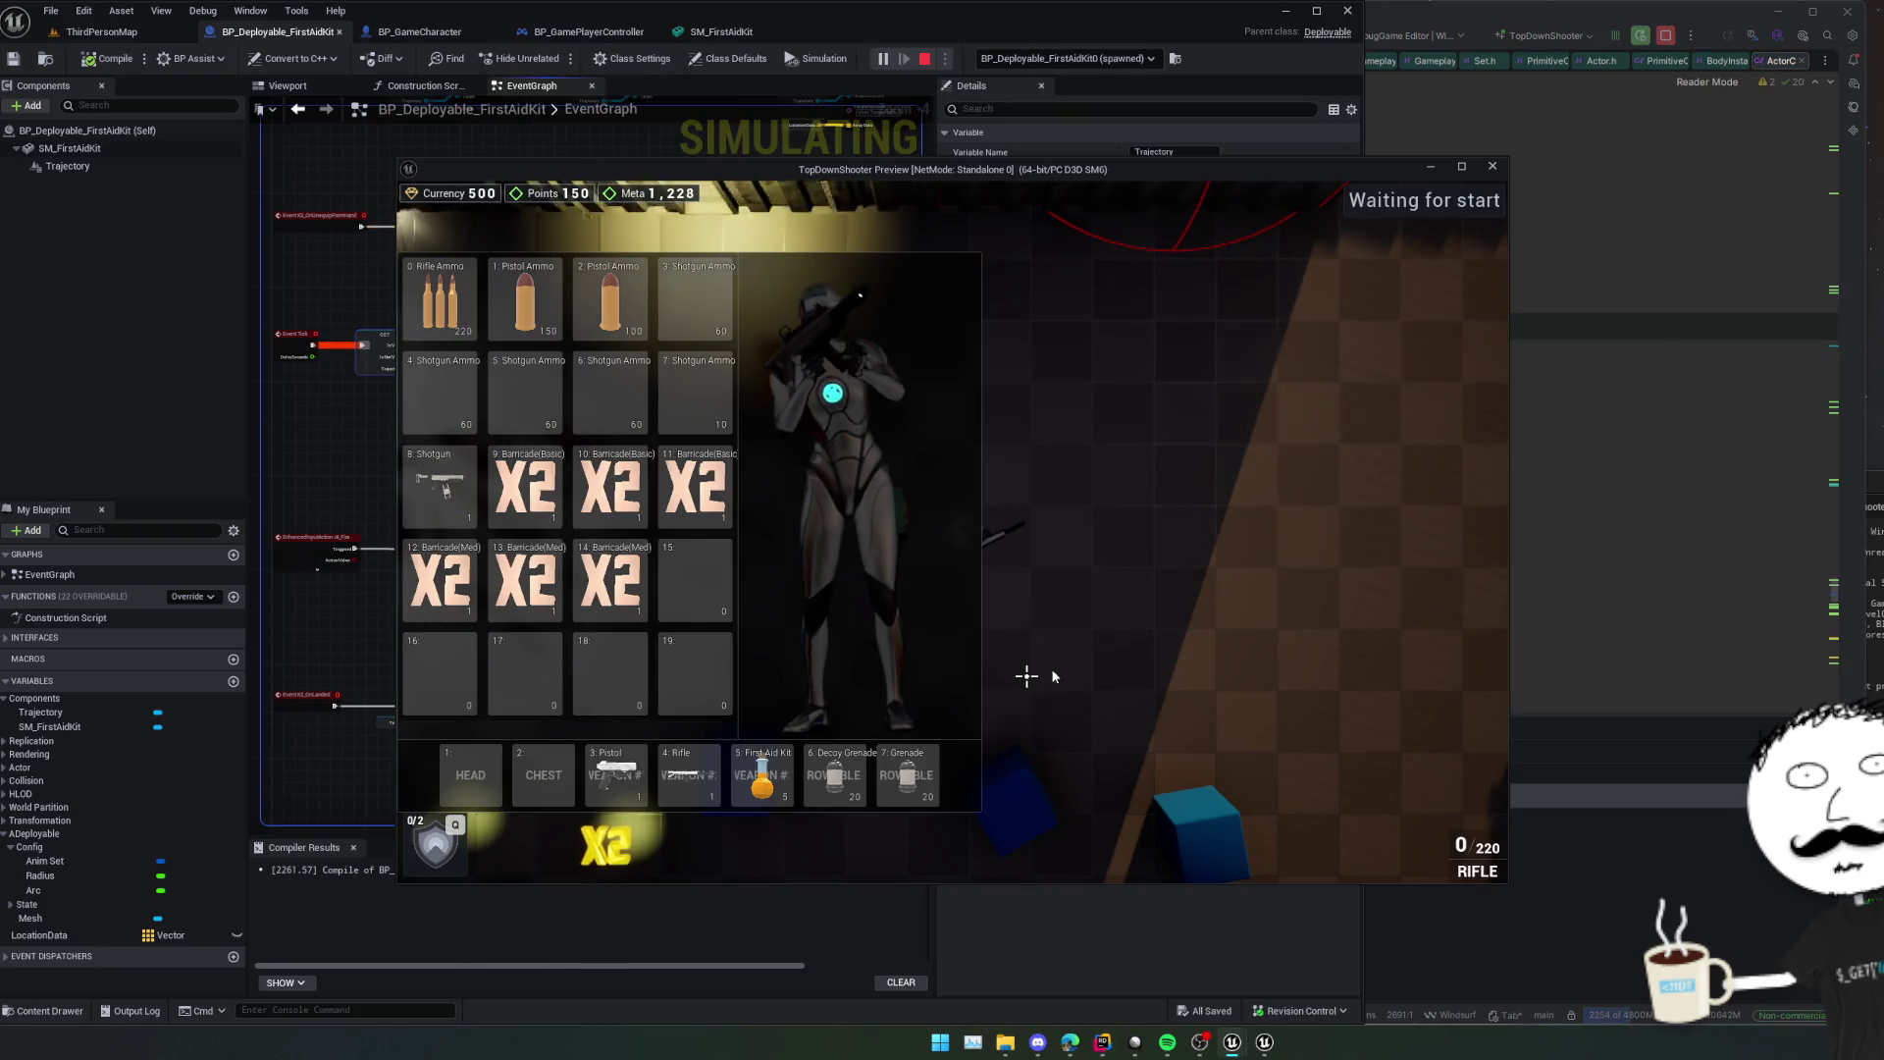
key("Tab")
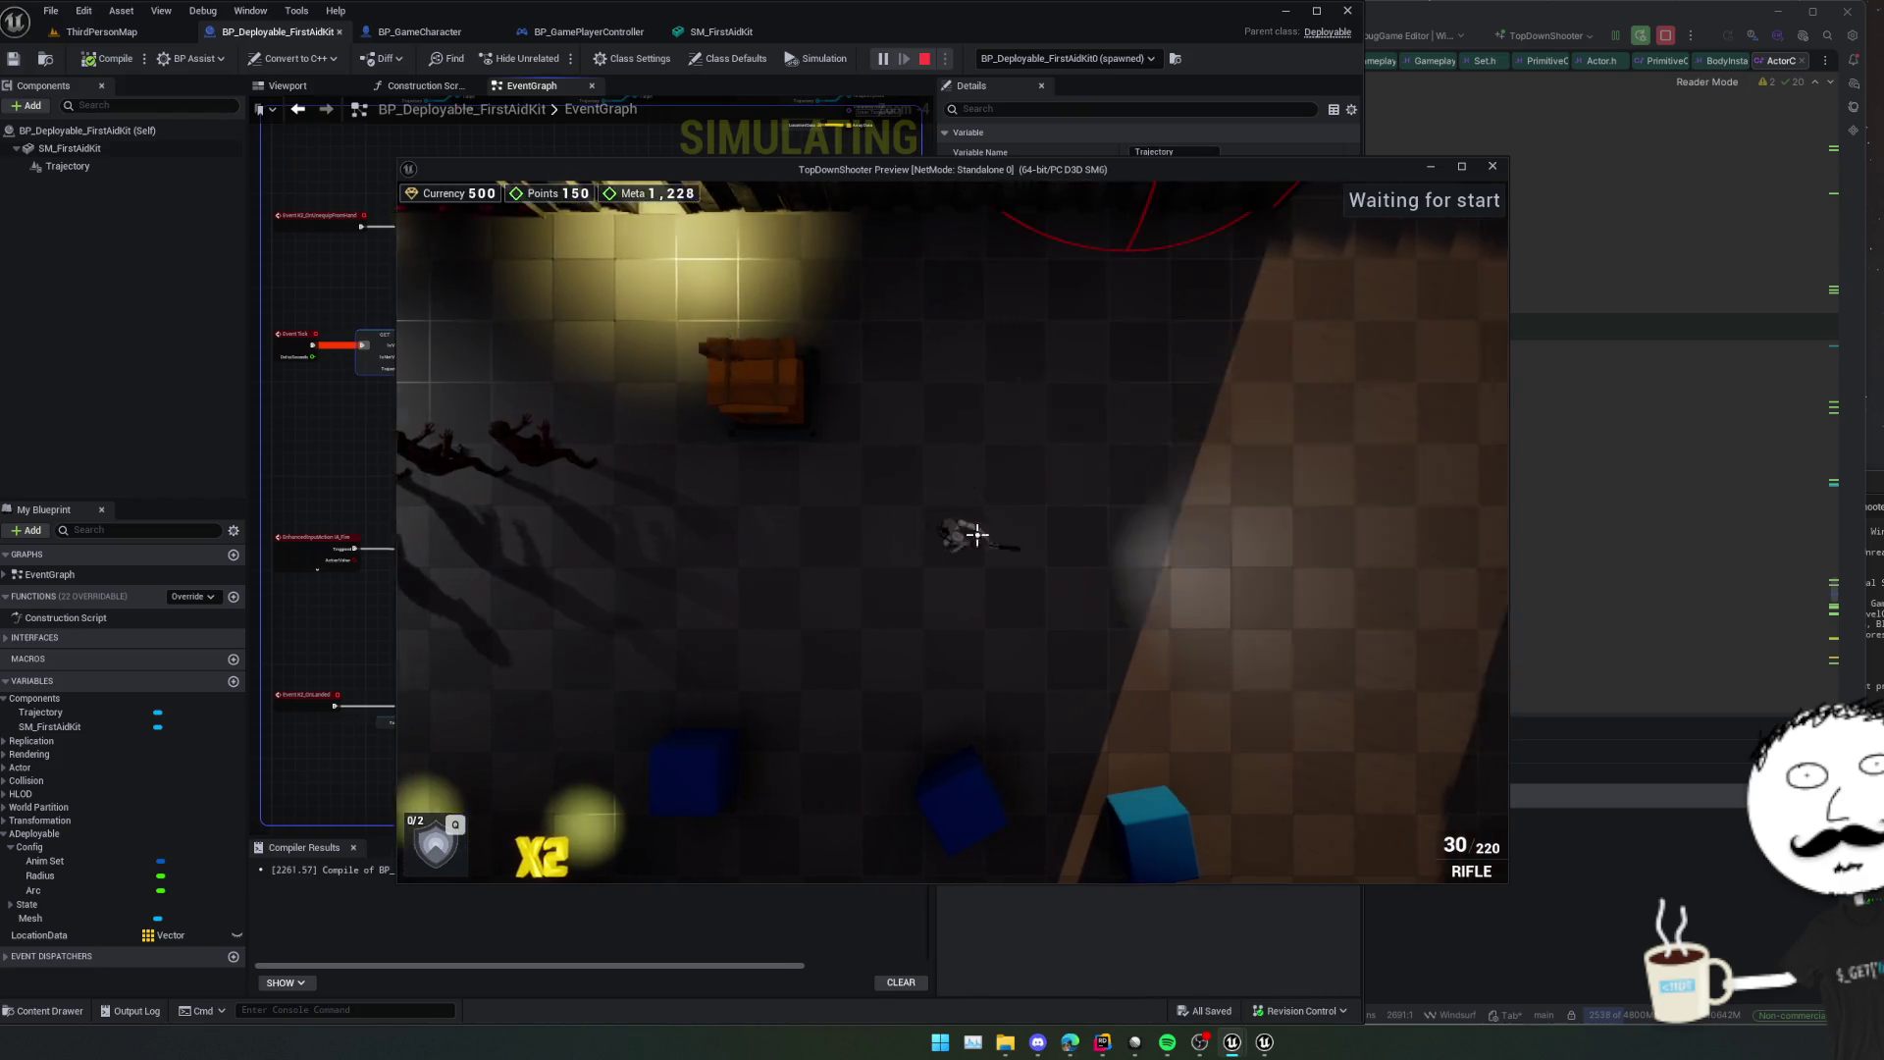
key("q")
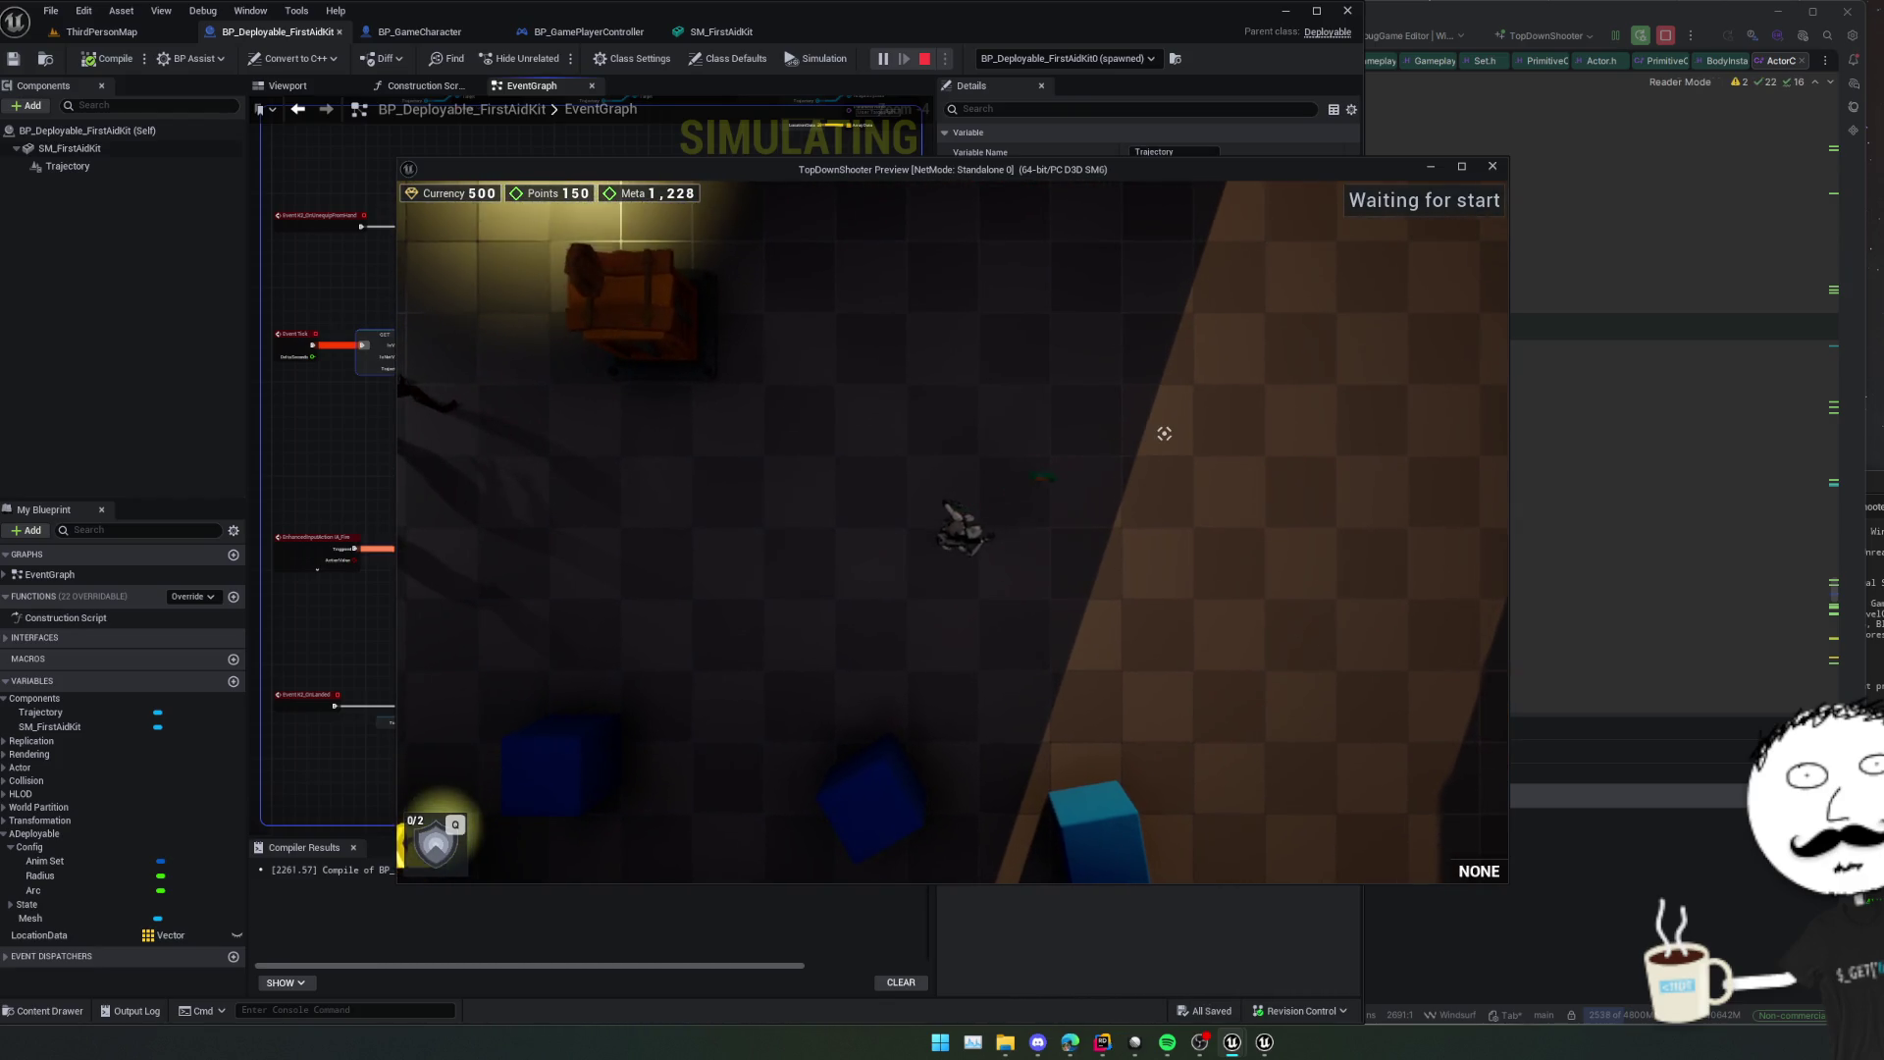
key("Tab")
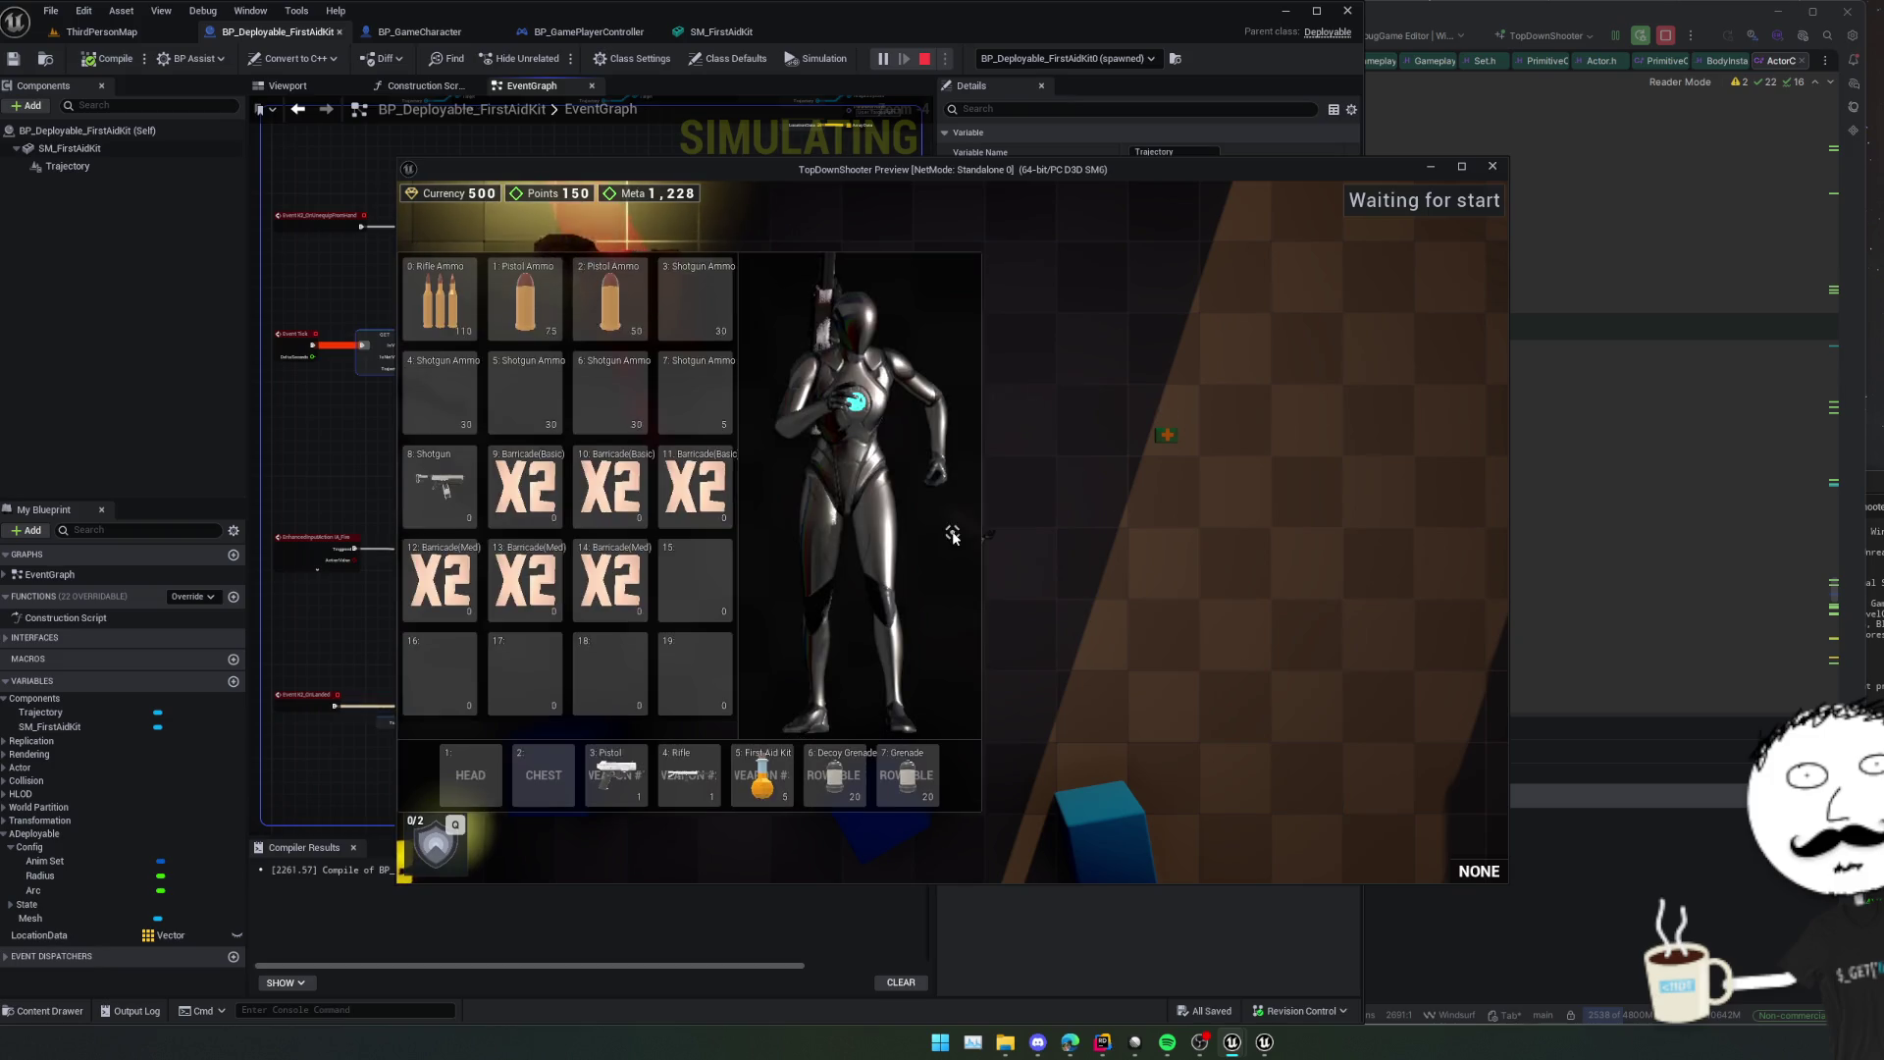
key("Tab")
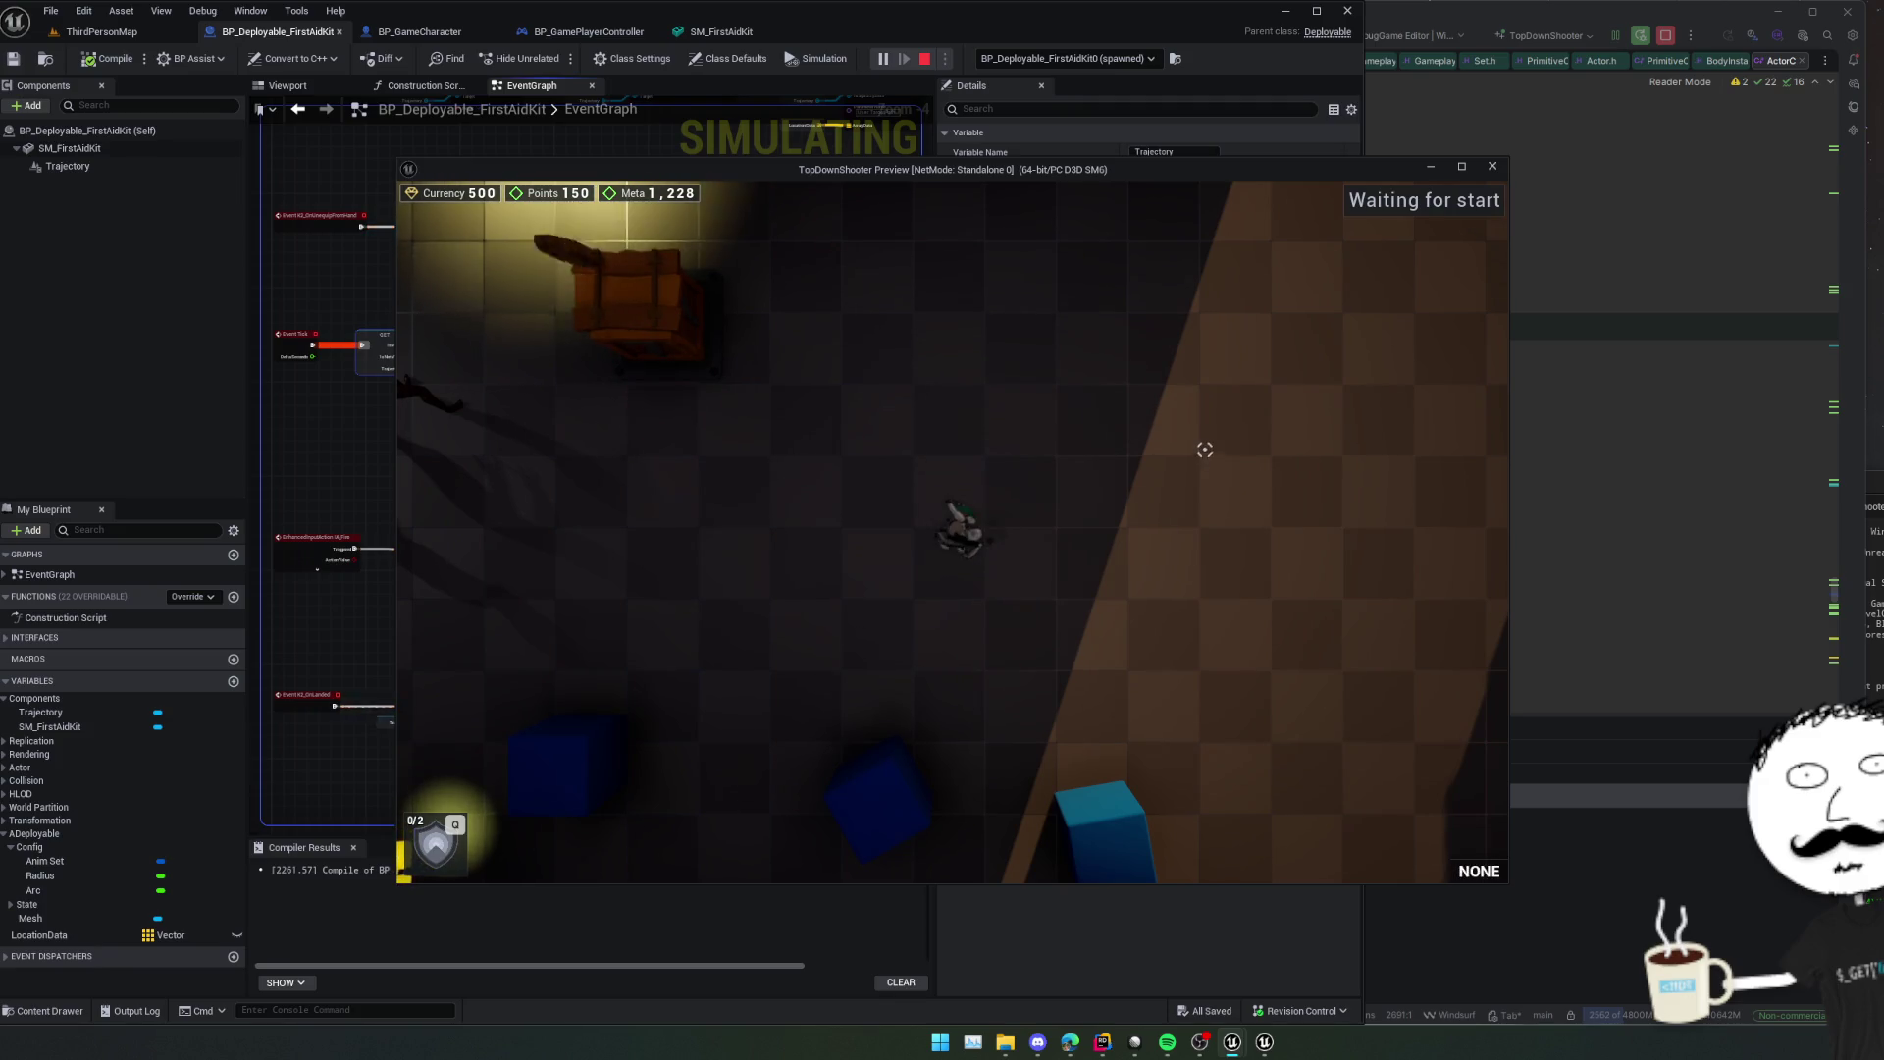
Walk across the level, equip and holster the pistol with 1, then pause the game.
key("w+a")
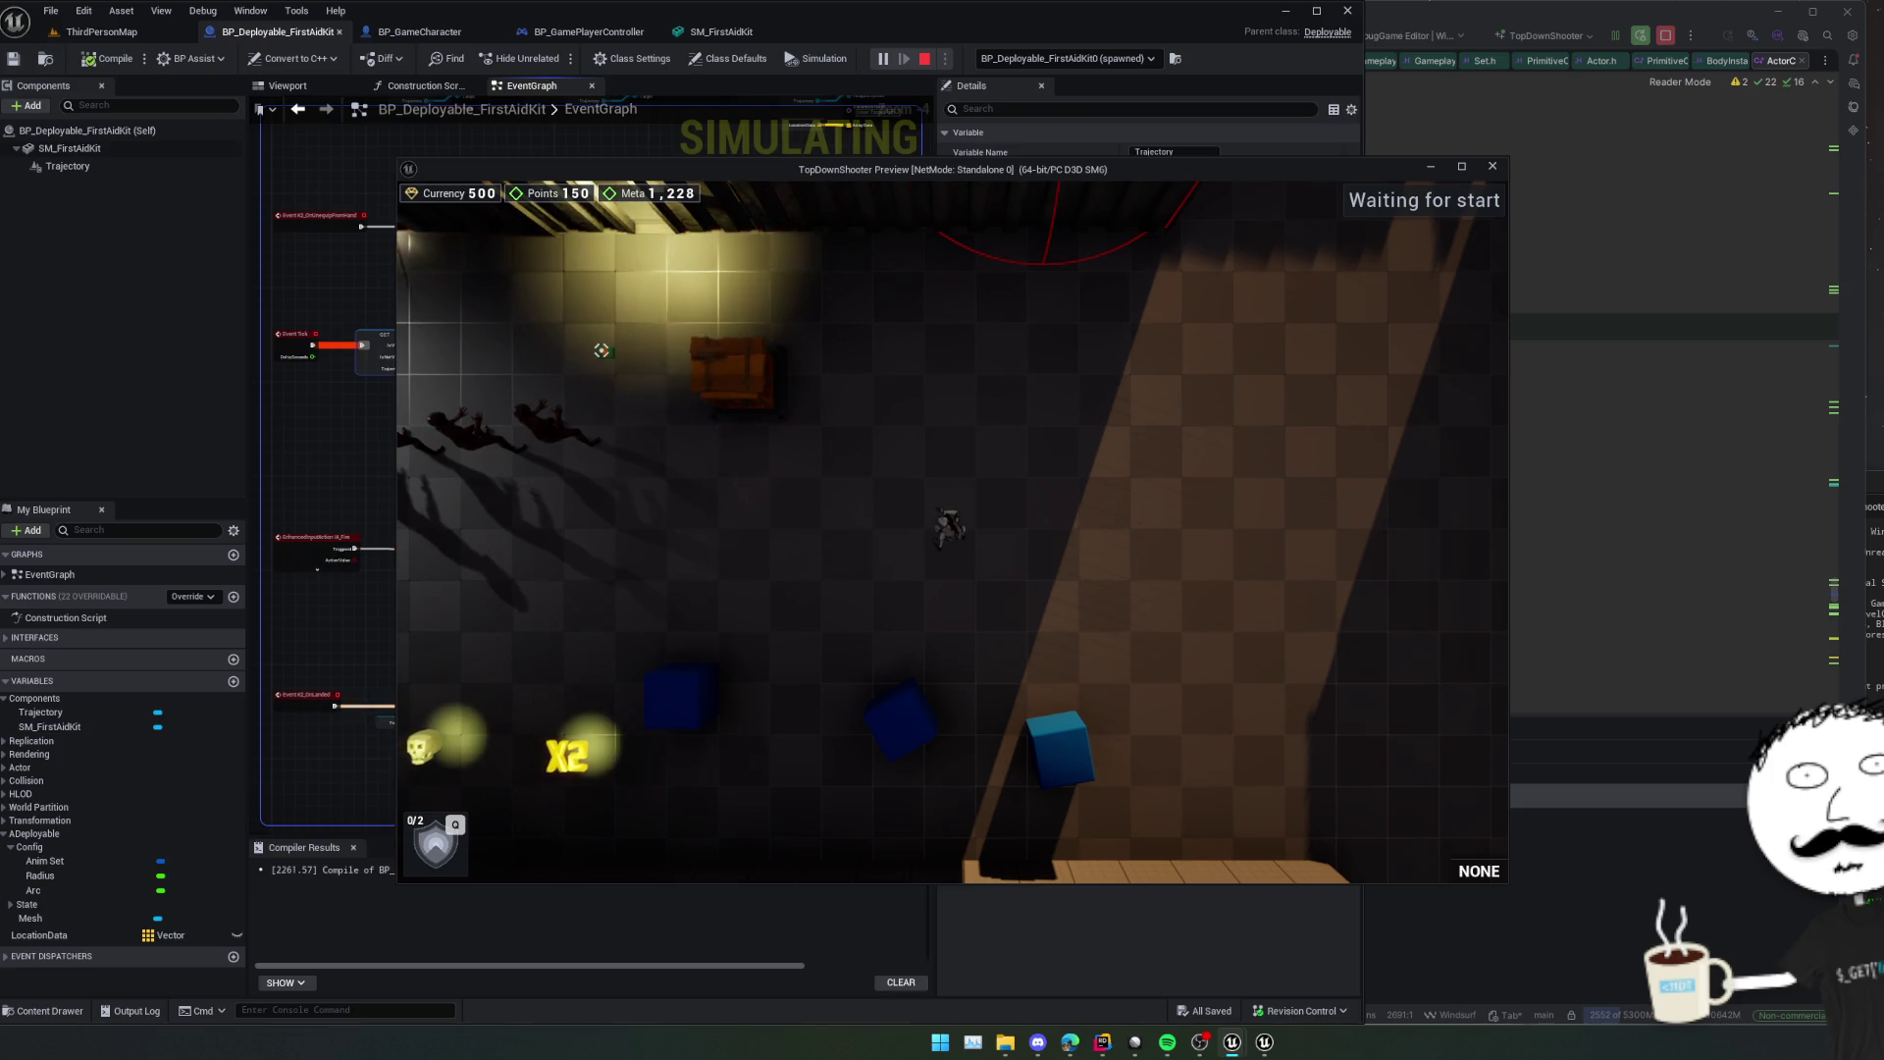
key("1")
key("1")
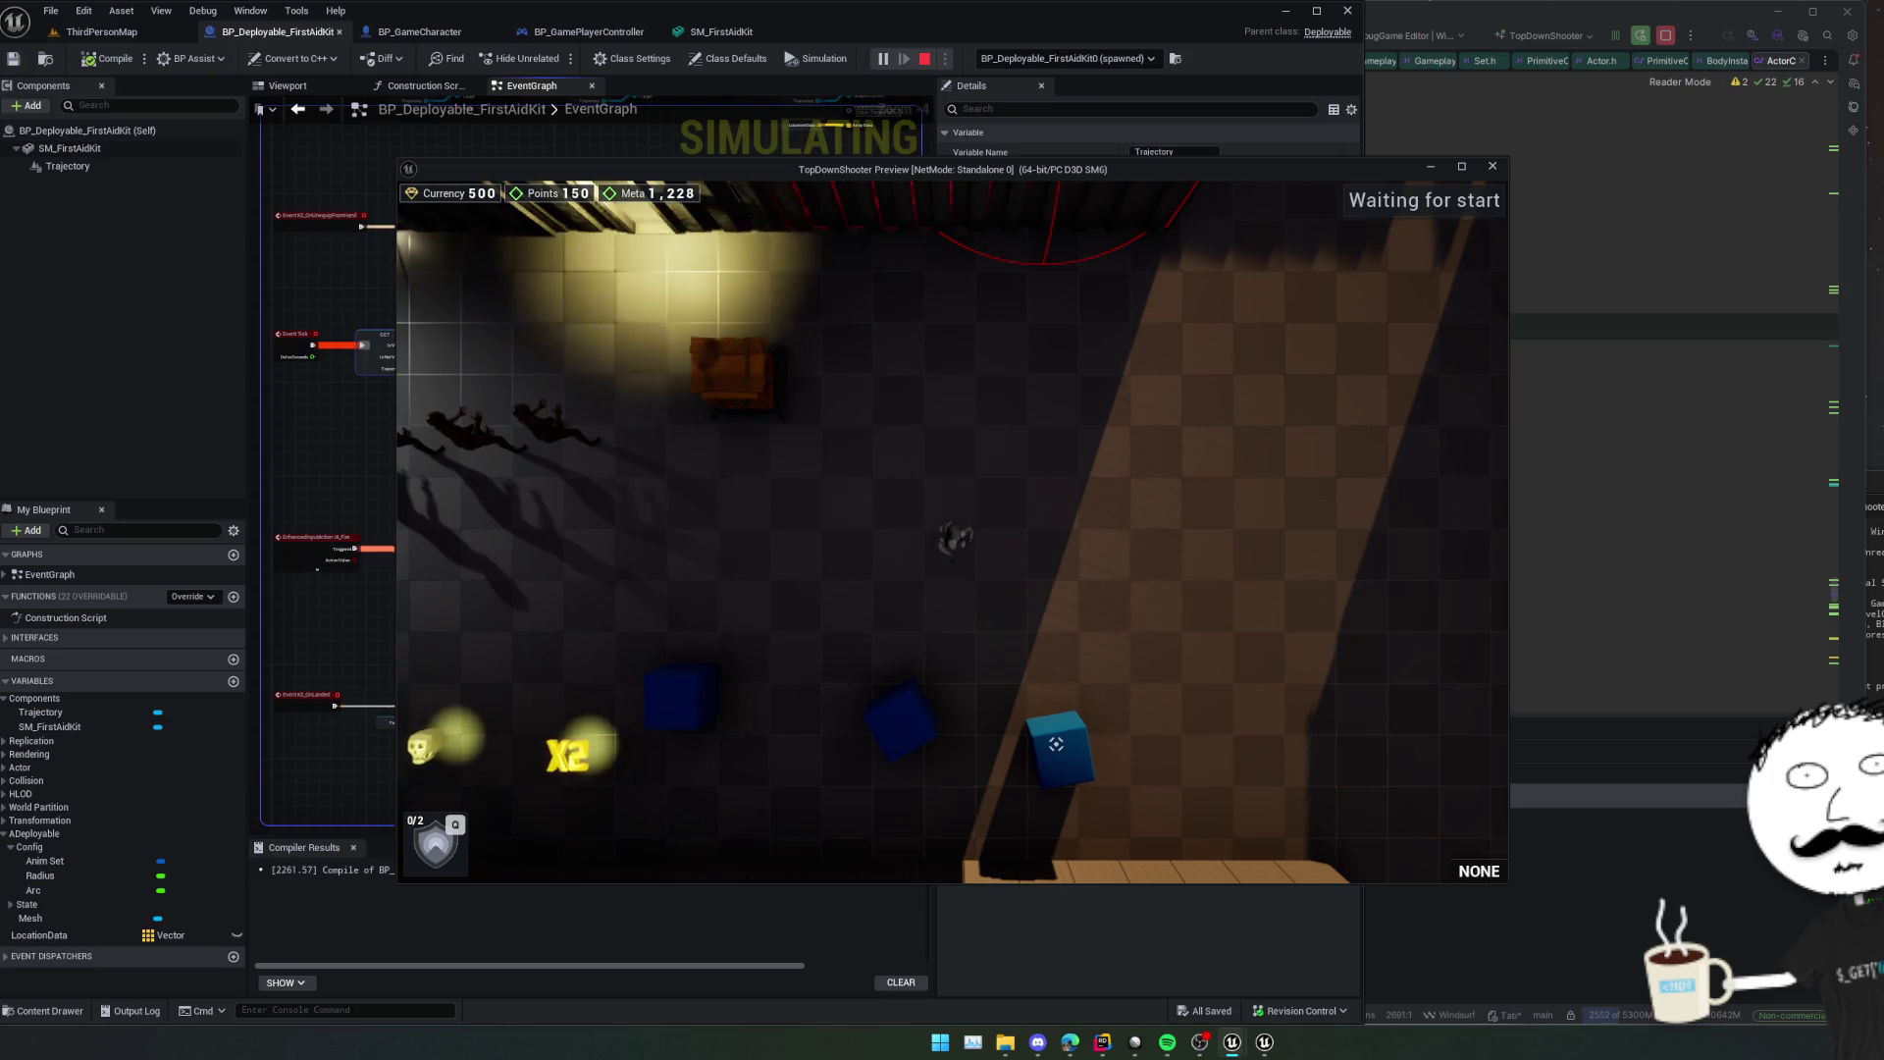
key("1")
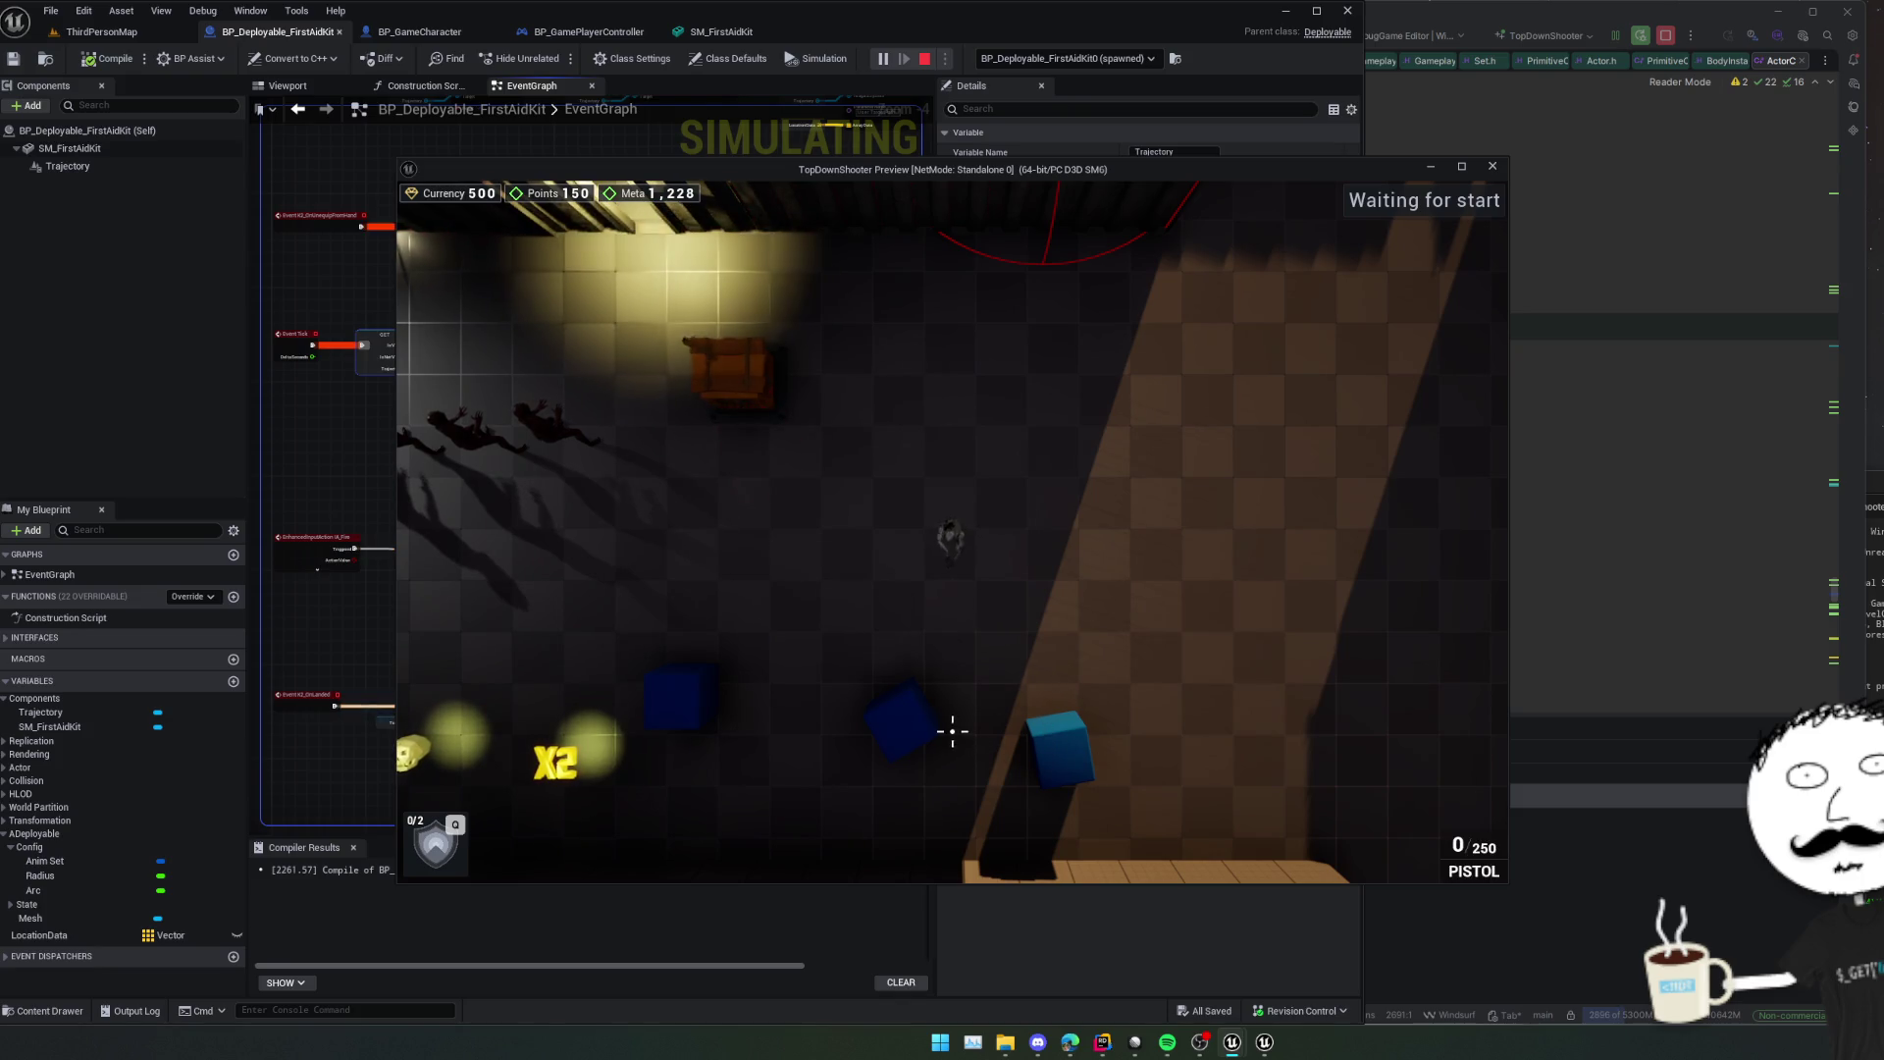
key("1")
key("Escape")
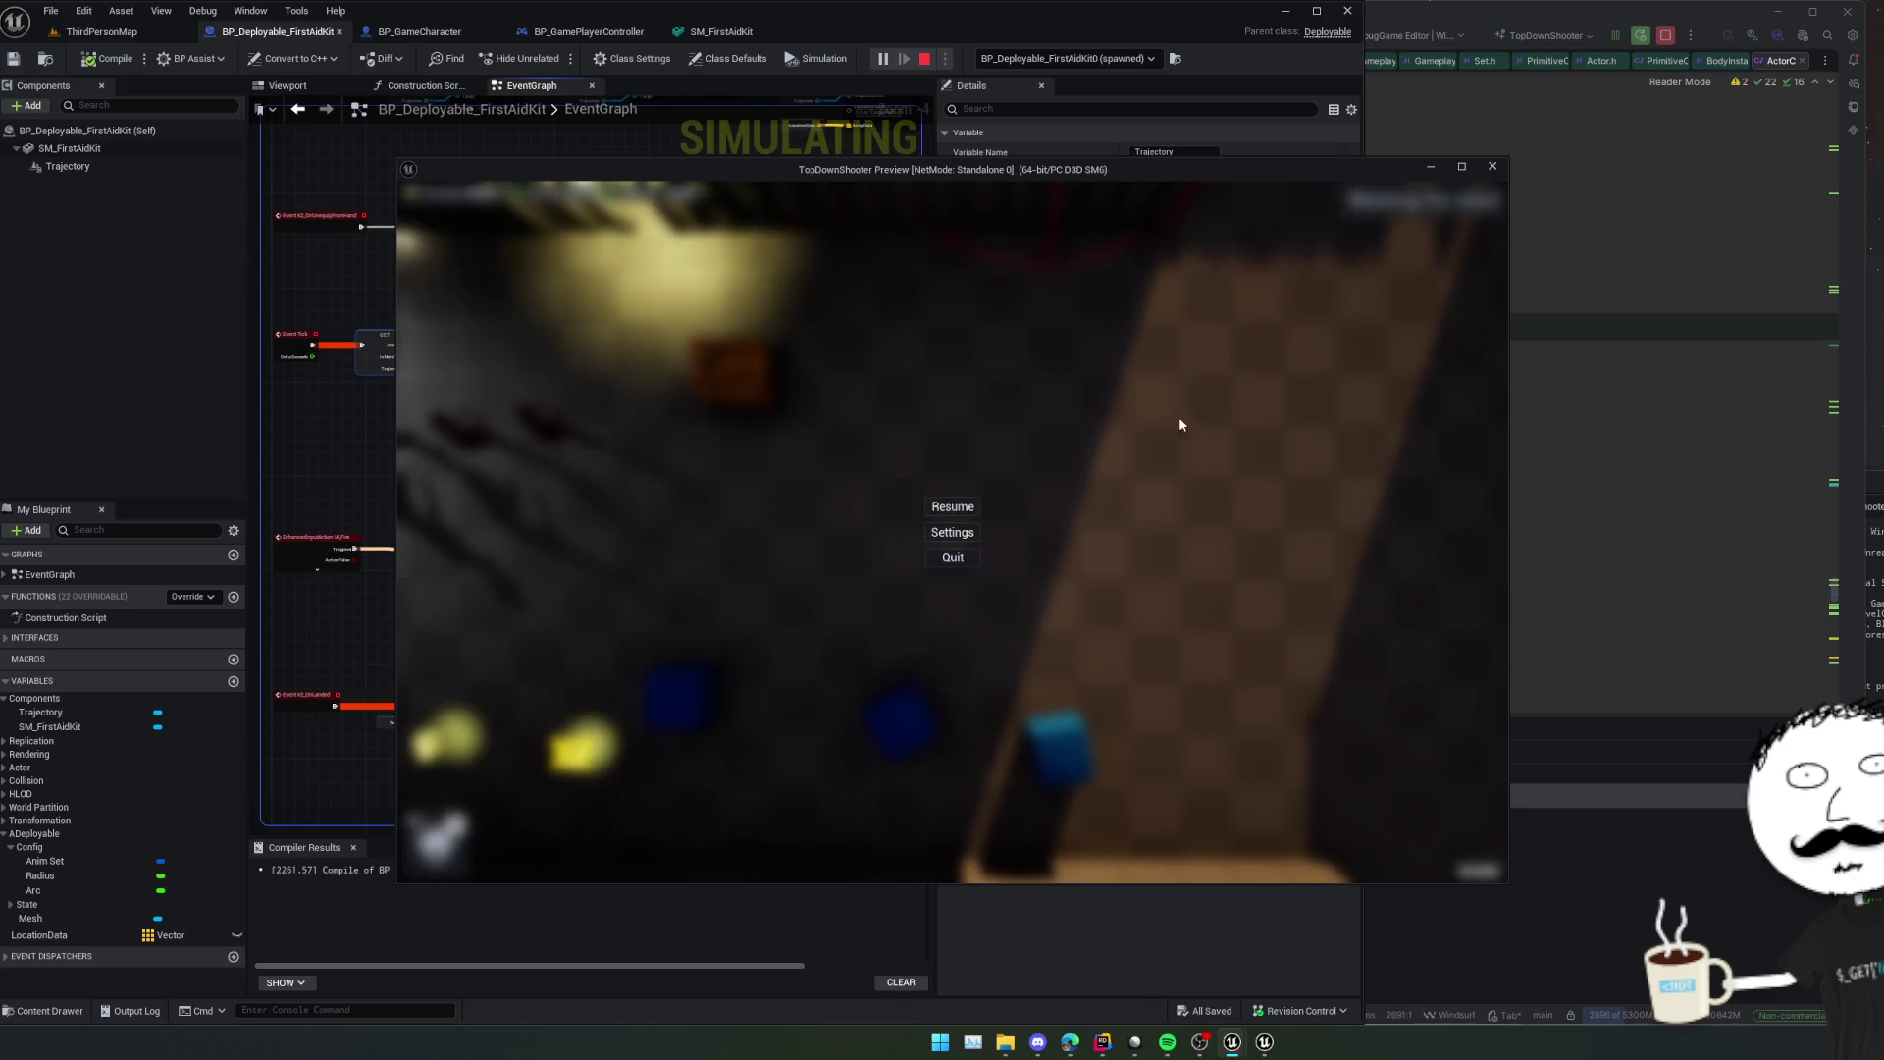
Stop the play session and set SM_FirstAidKit's PhysicsBody collision response to Overlap.
left_click(1496, 166)
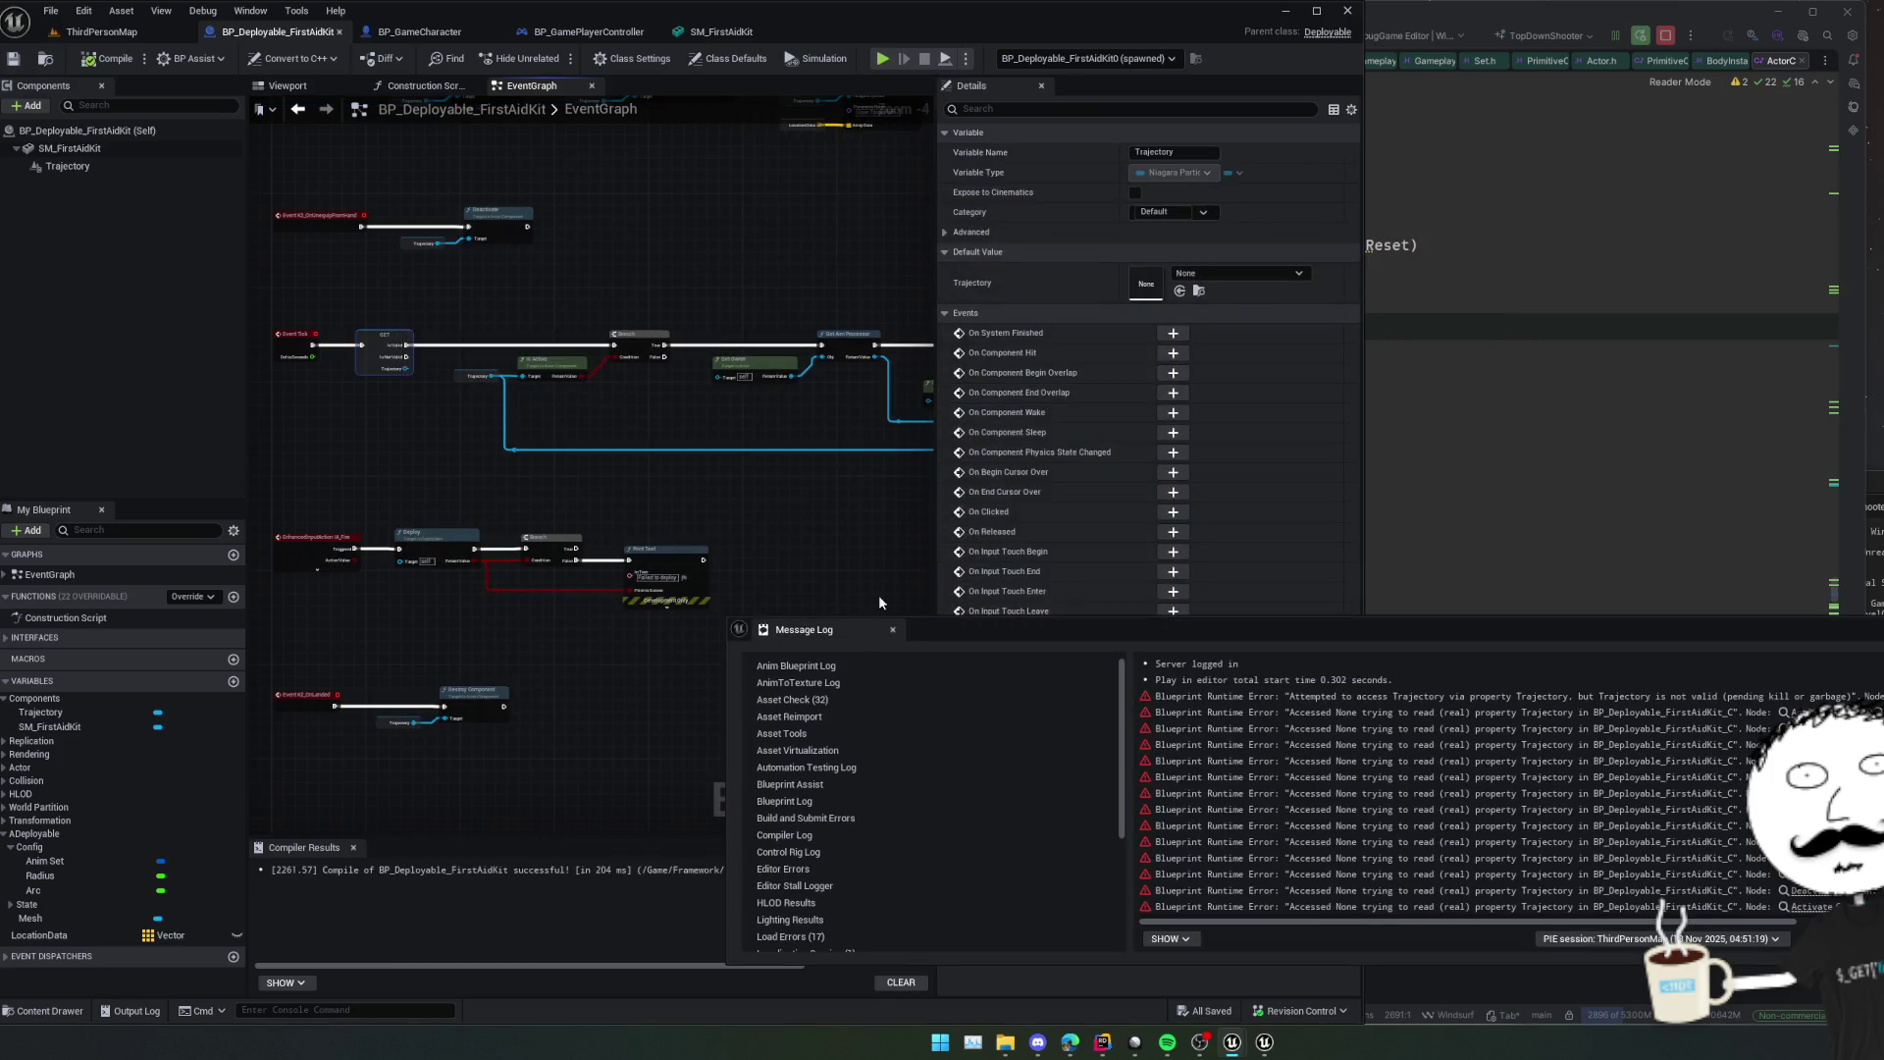
left_click(142, 149)
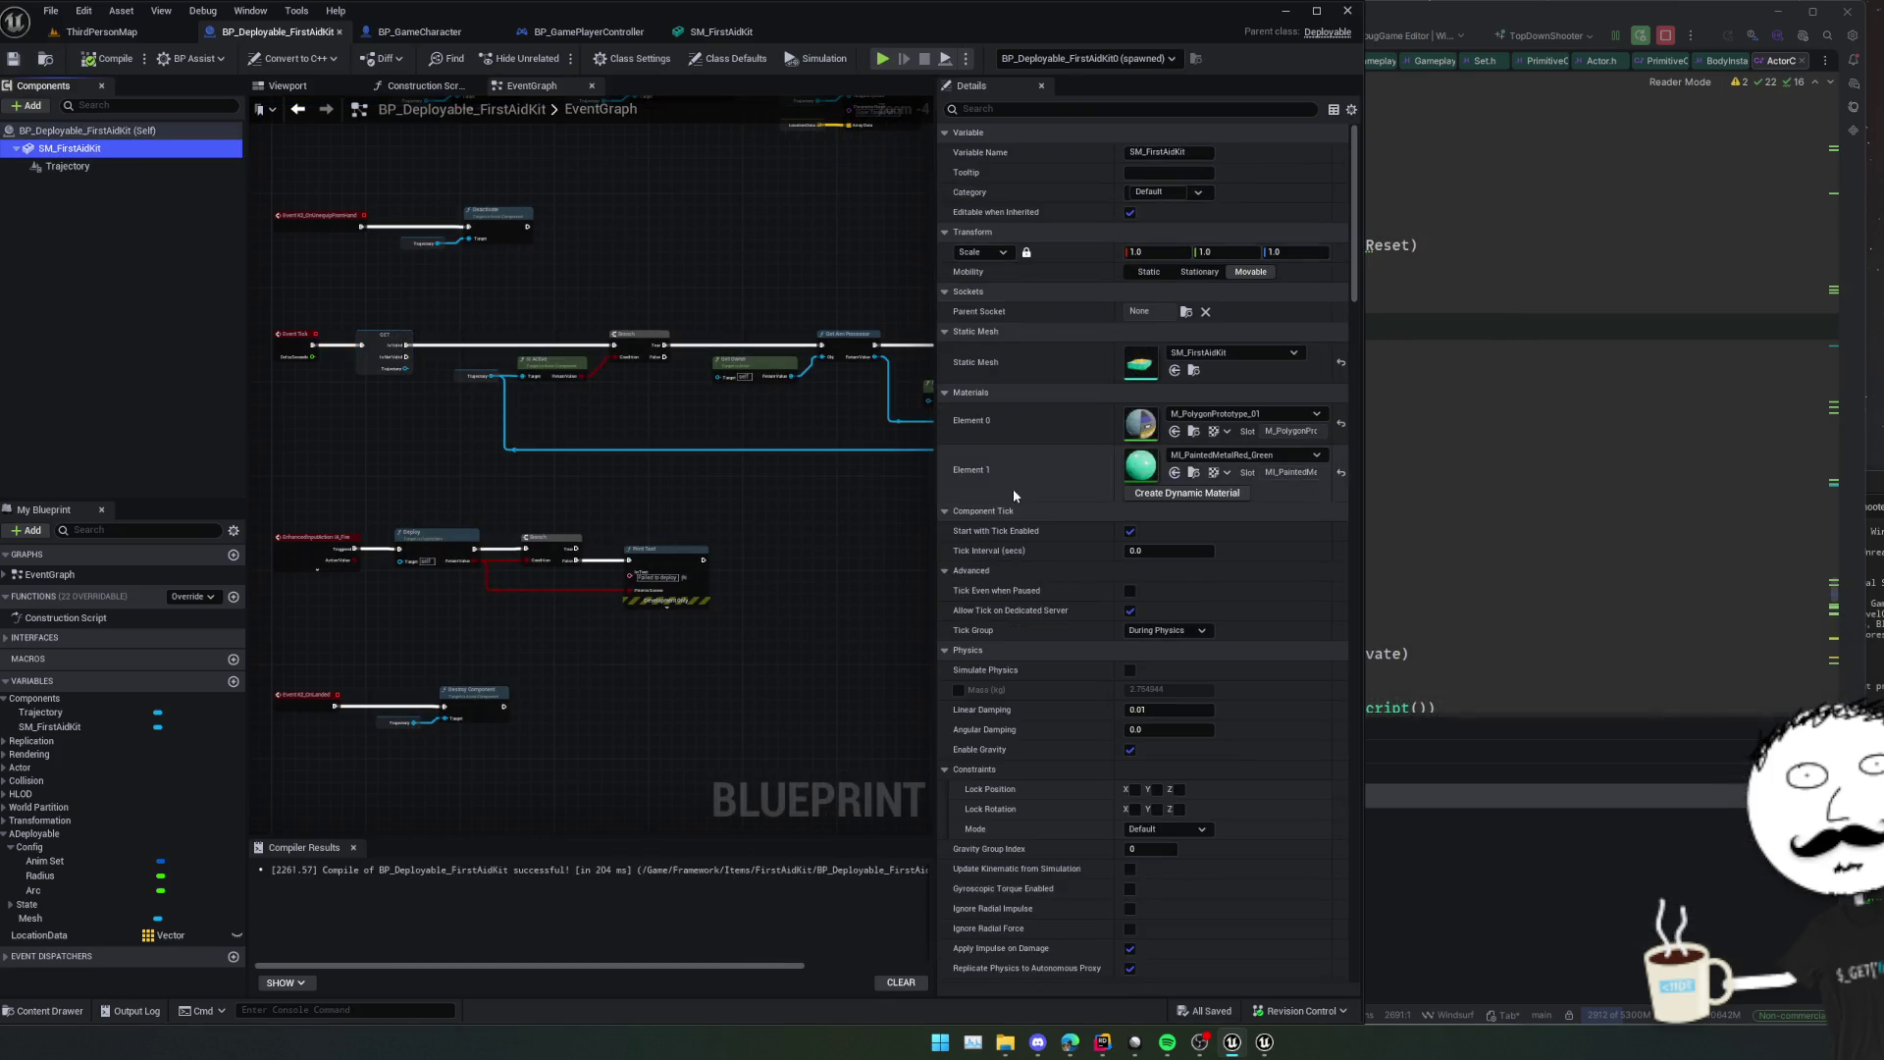
scroll(1014, 493, "down", 15)
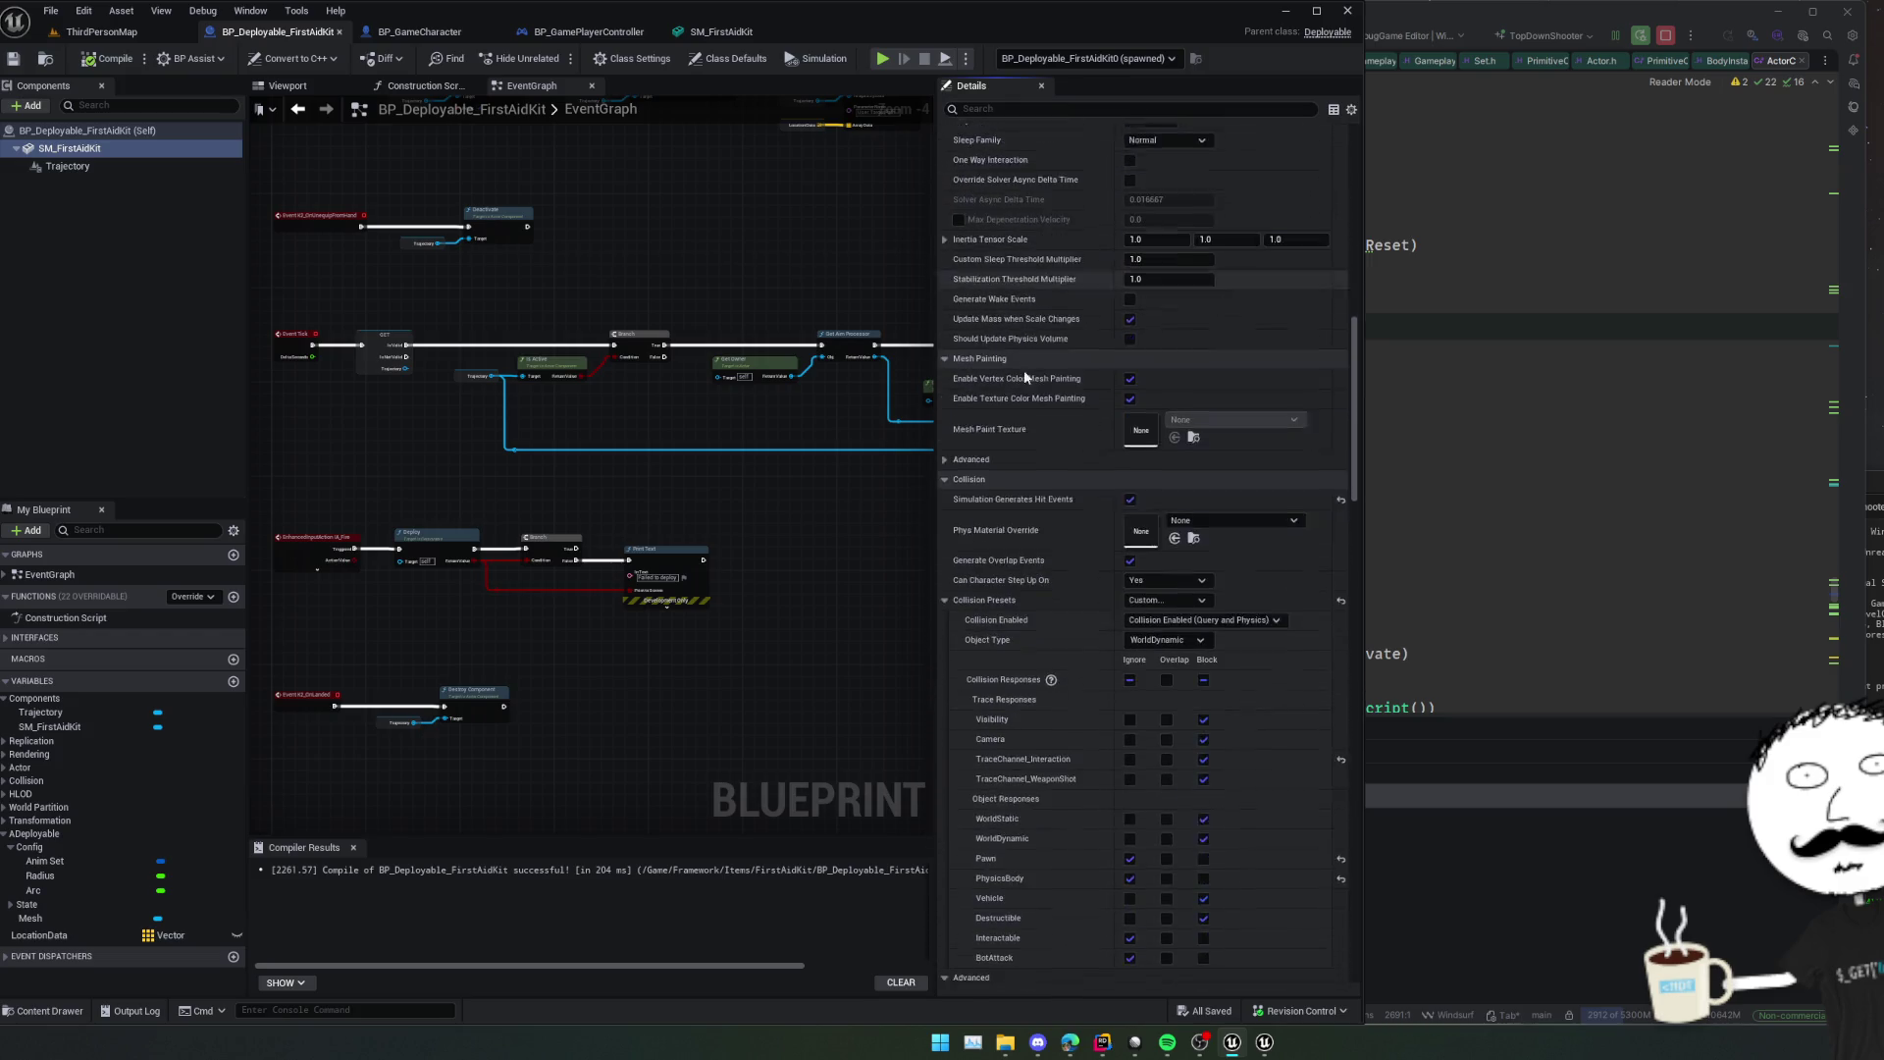
scroll(1024, 378, "down", 2)
left_click(1166, 769)
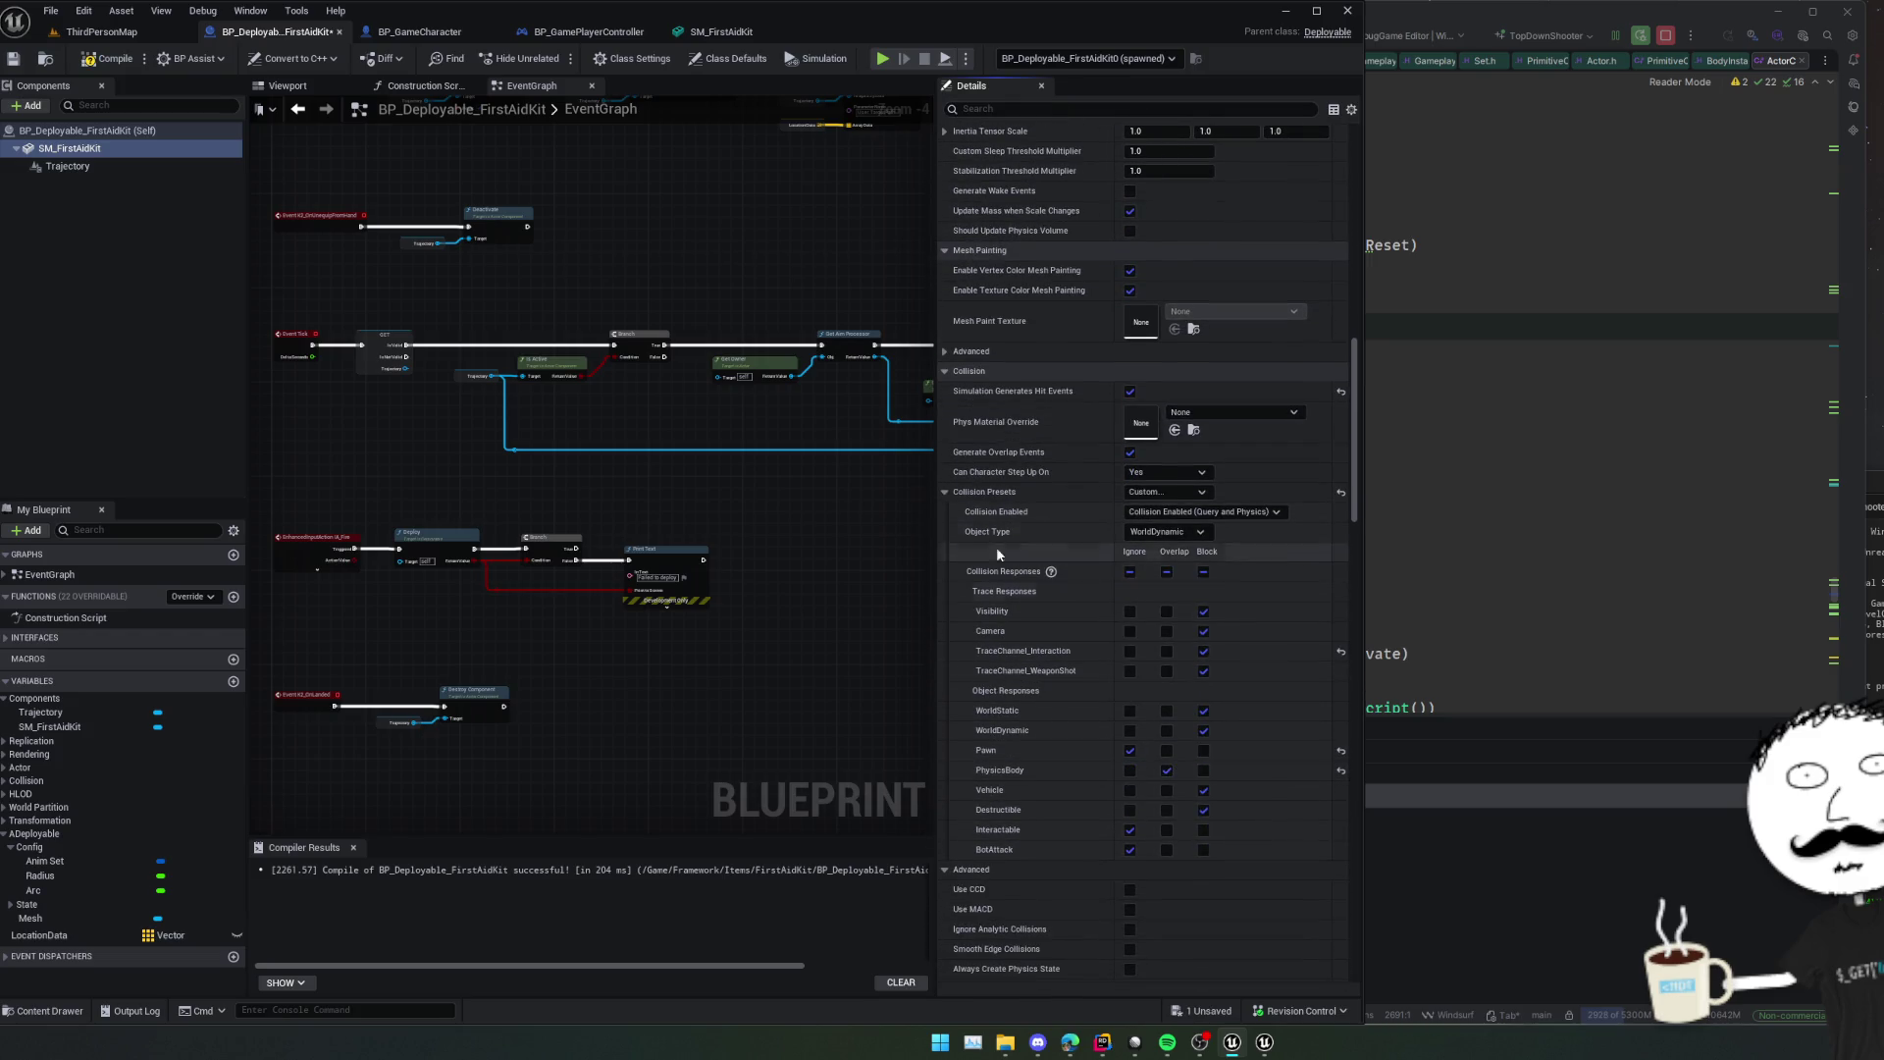
Save the first-aid kit Blueprint and start a fresh play session.
key("ctrl+s")
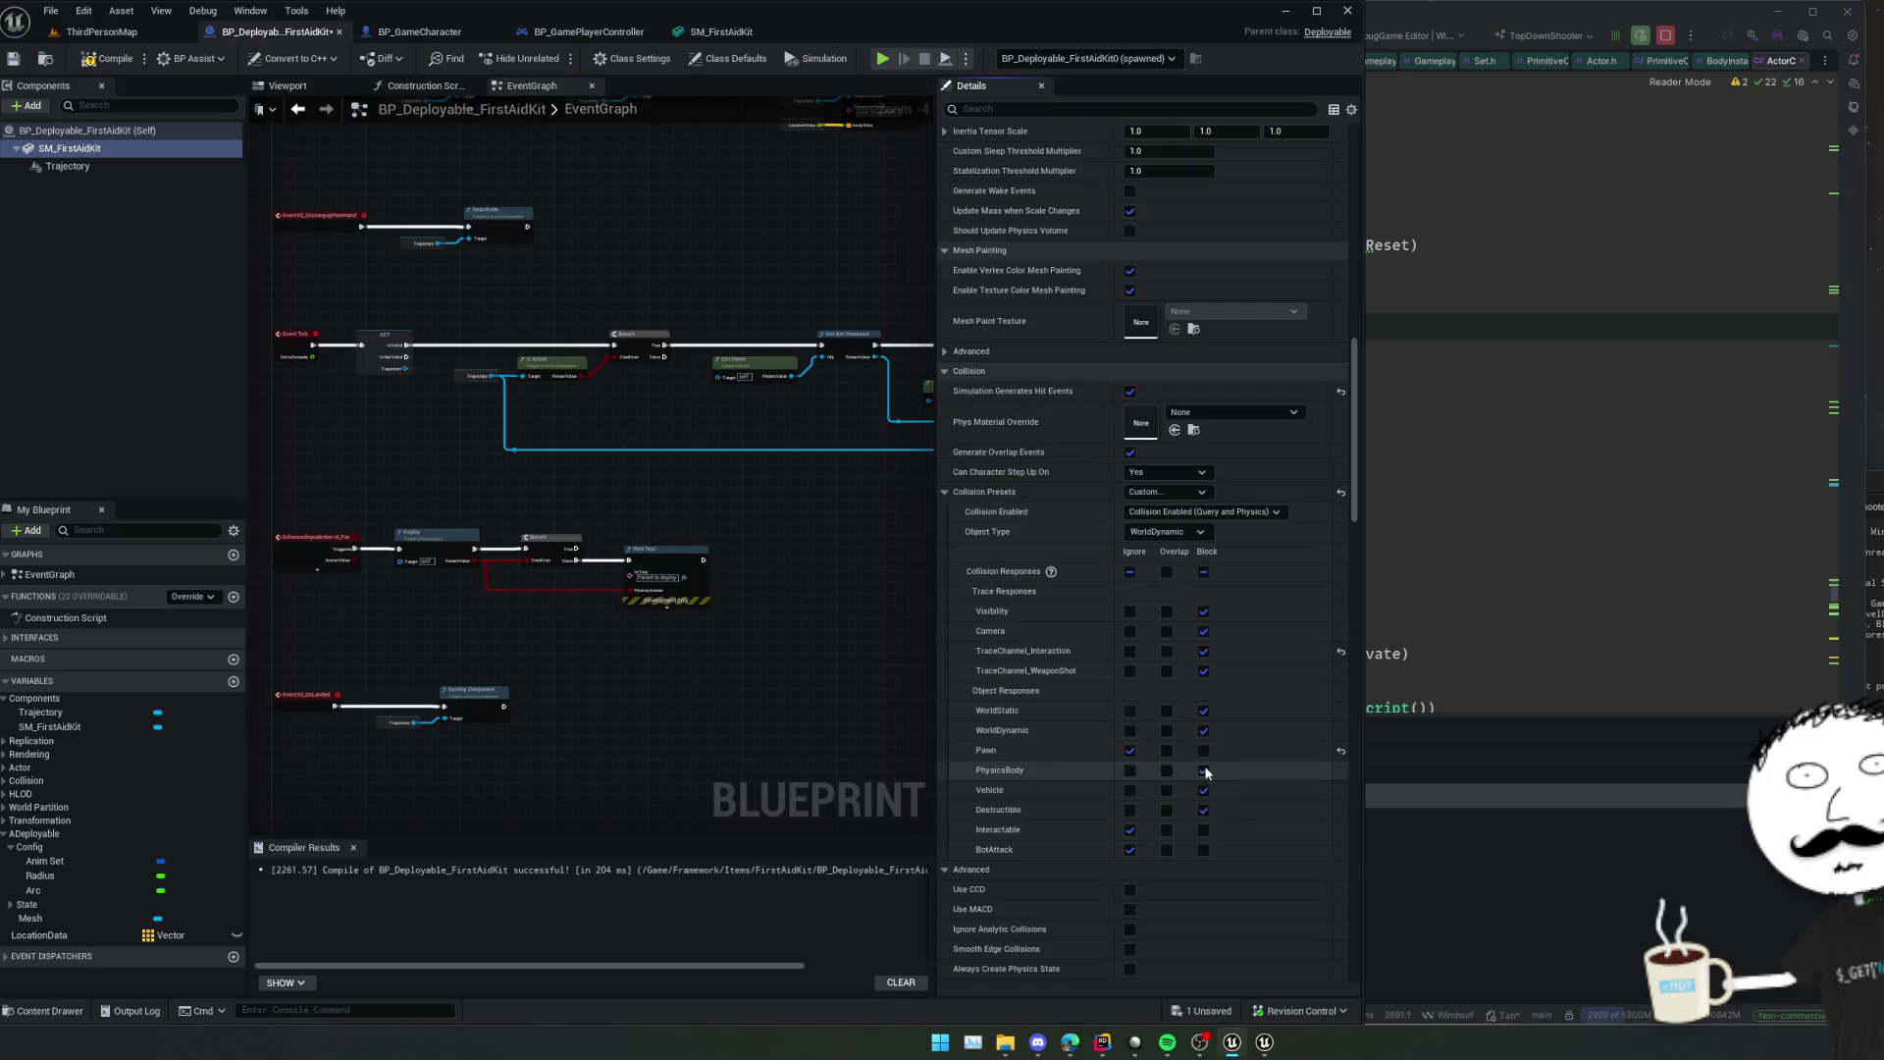
key("ctrl+s")
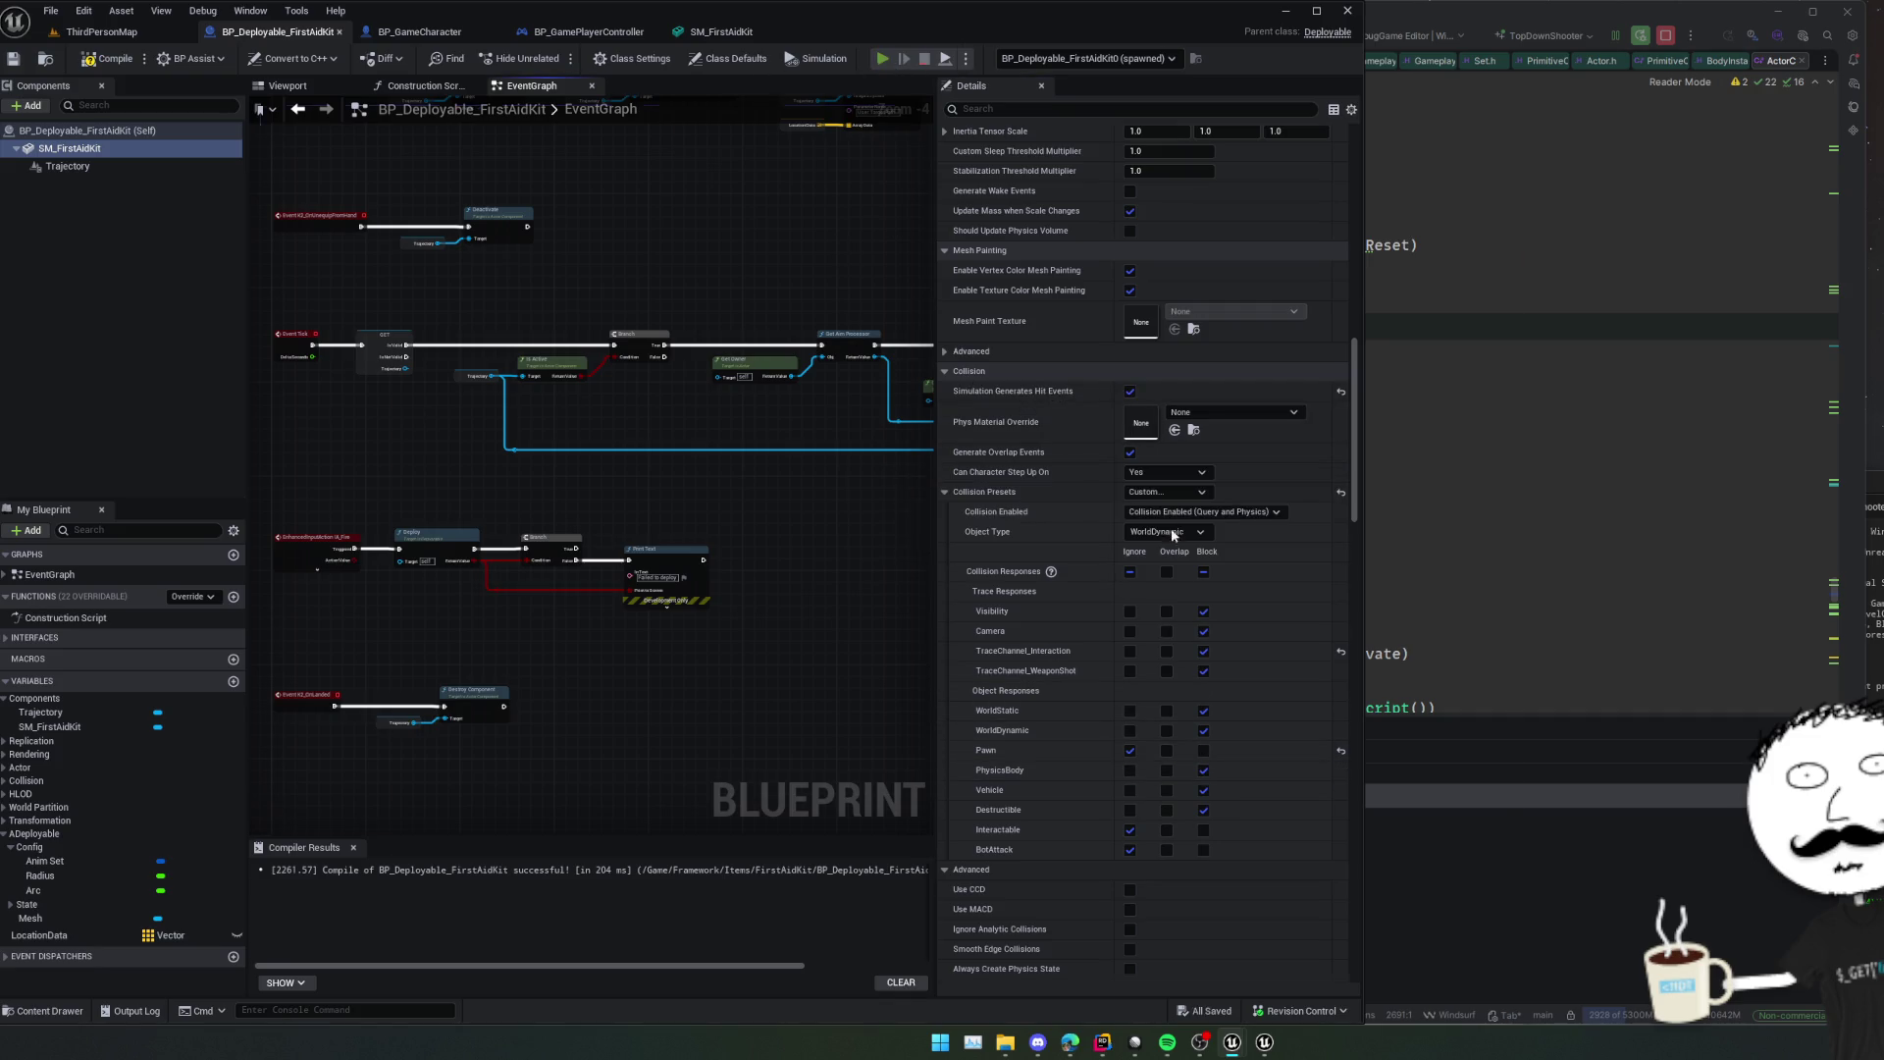
key("alt+p")
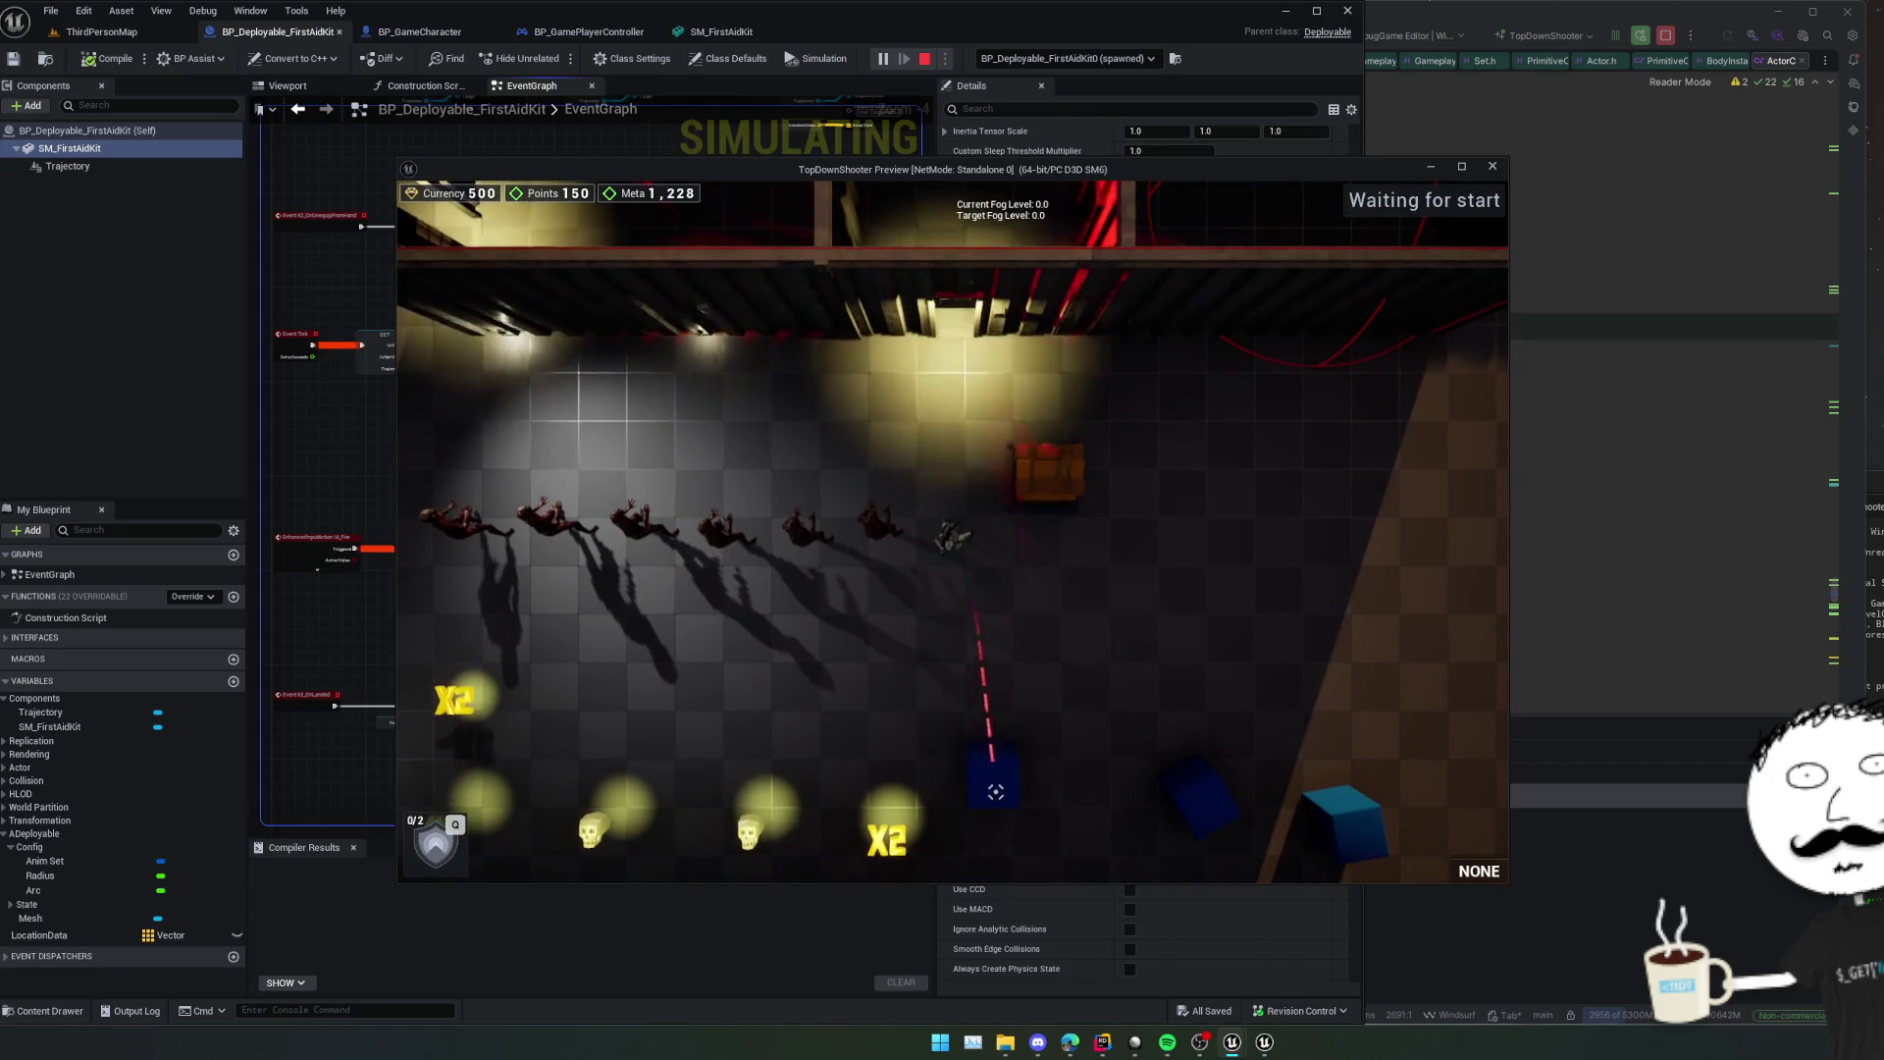
Move down-right, equip the pistol and fire two shots toward the blue cube.
key("s")
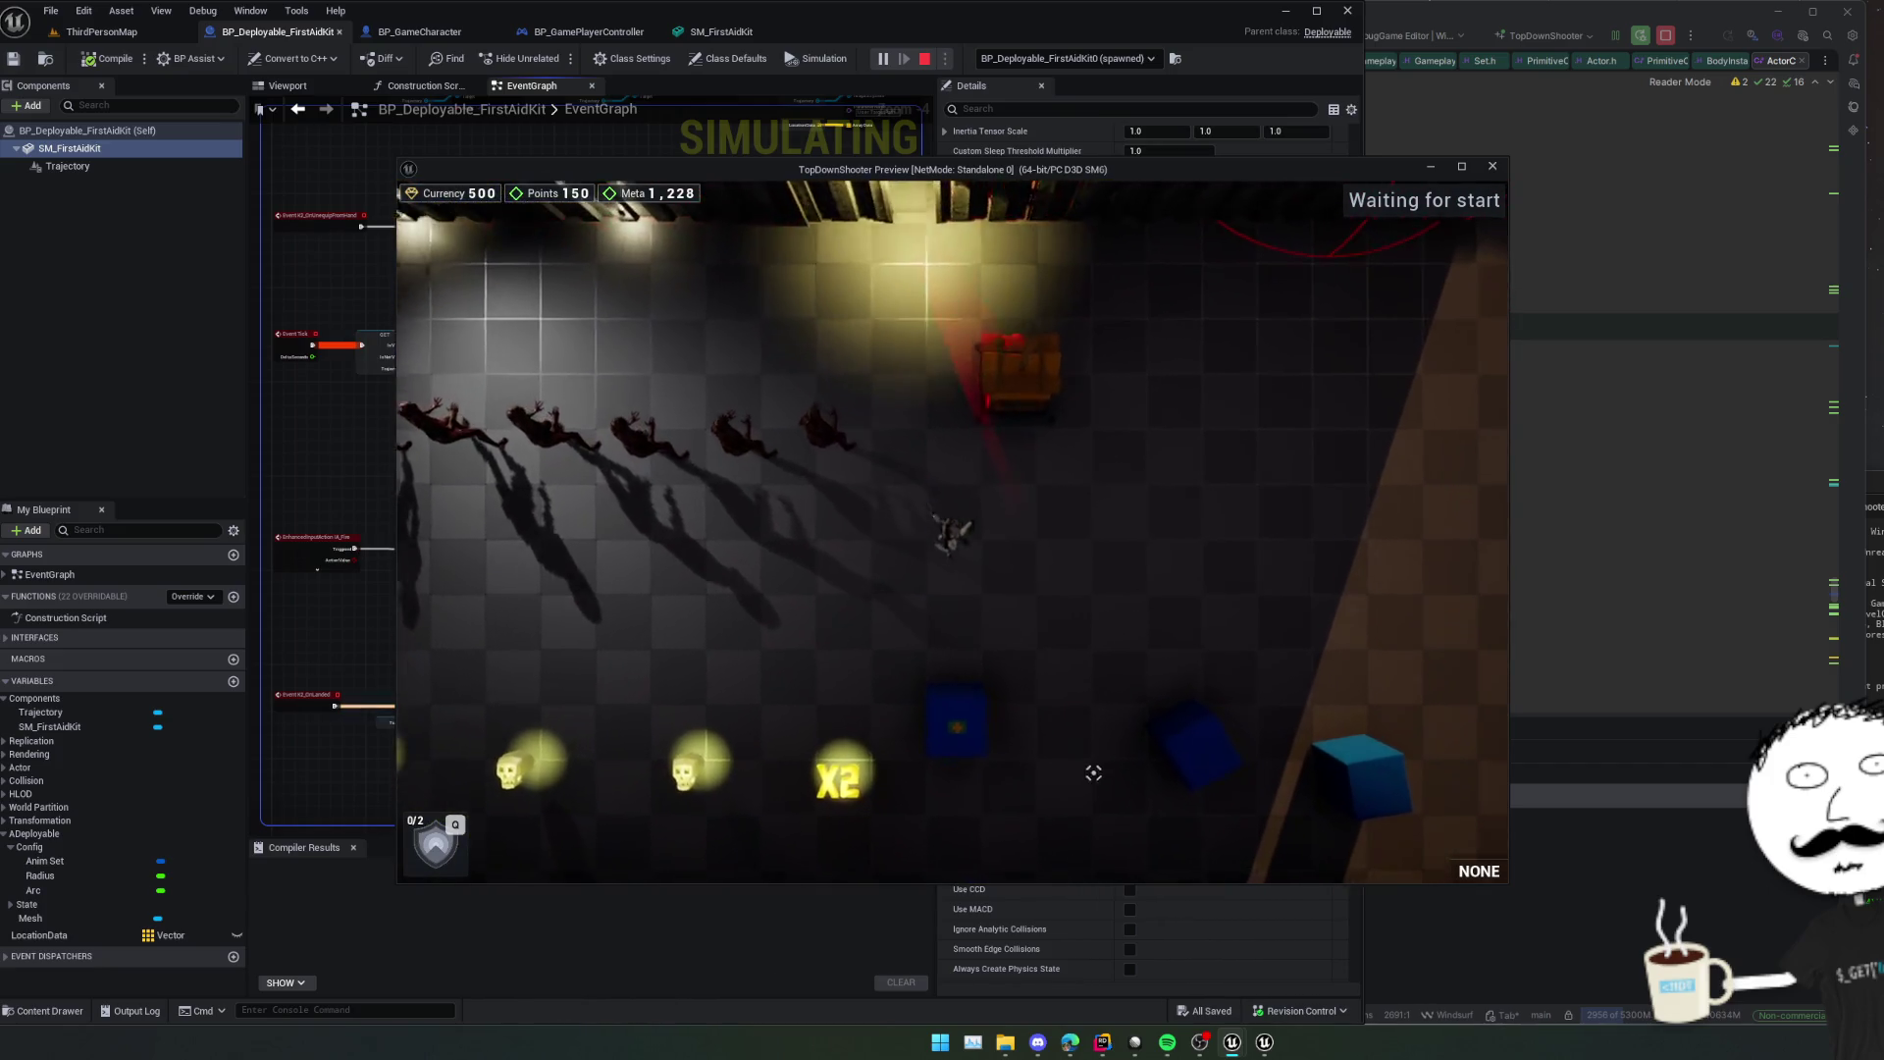
key("d")
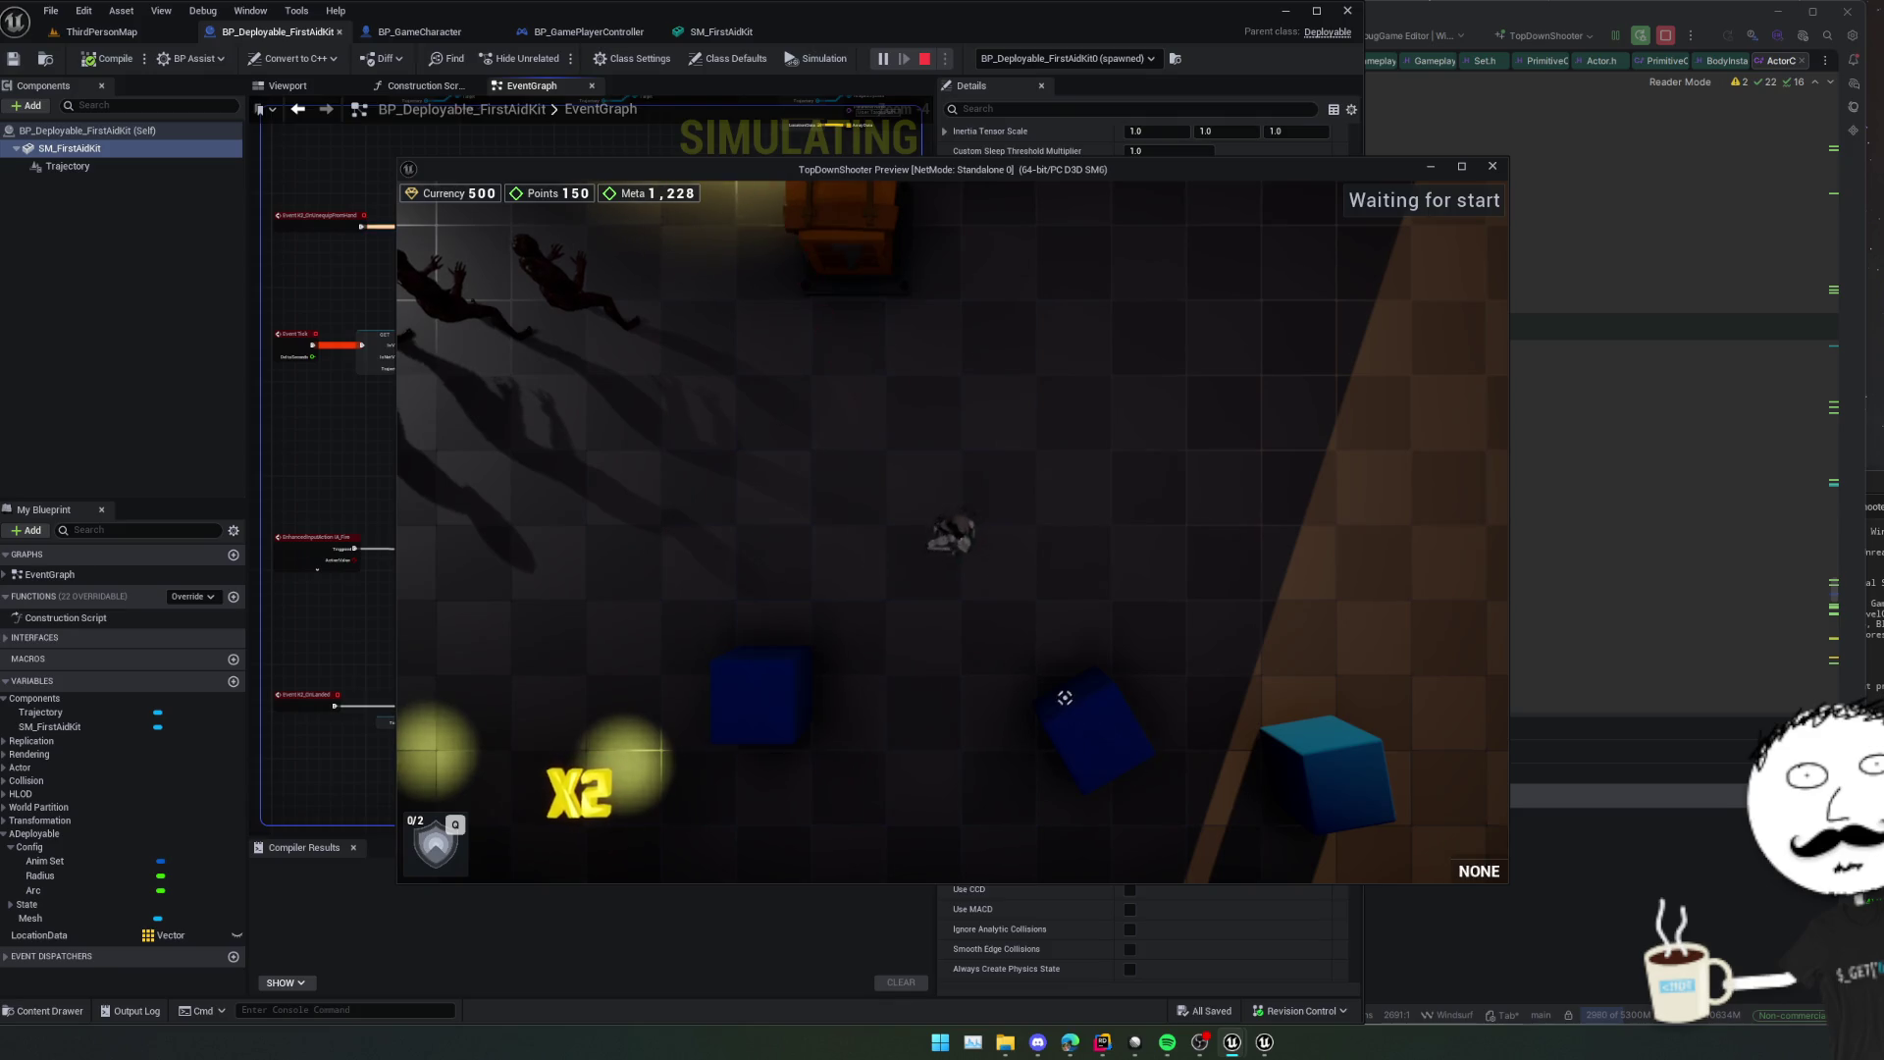
left_click(1063, 691)
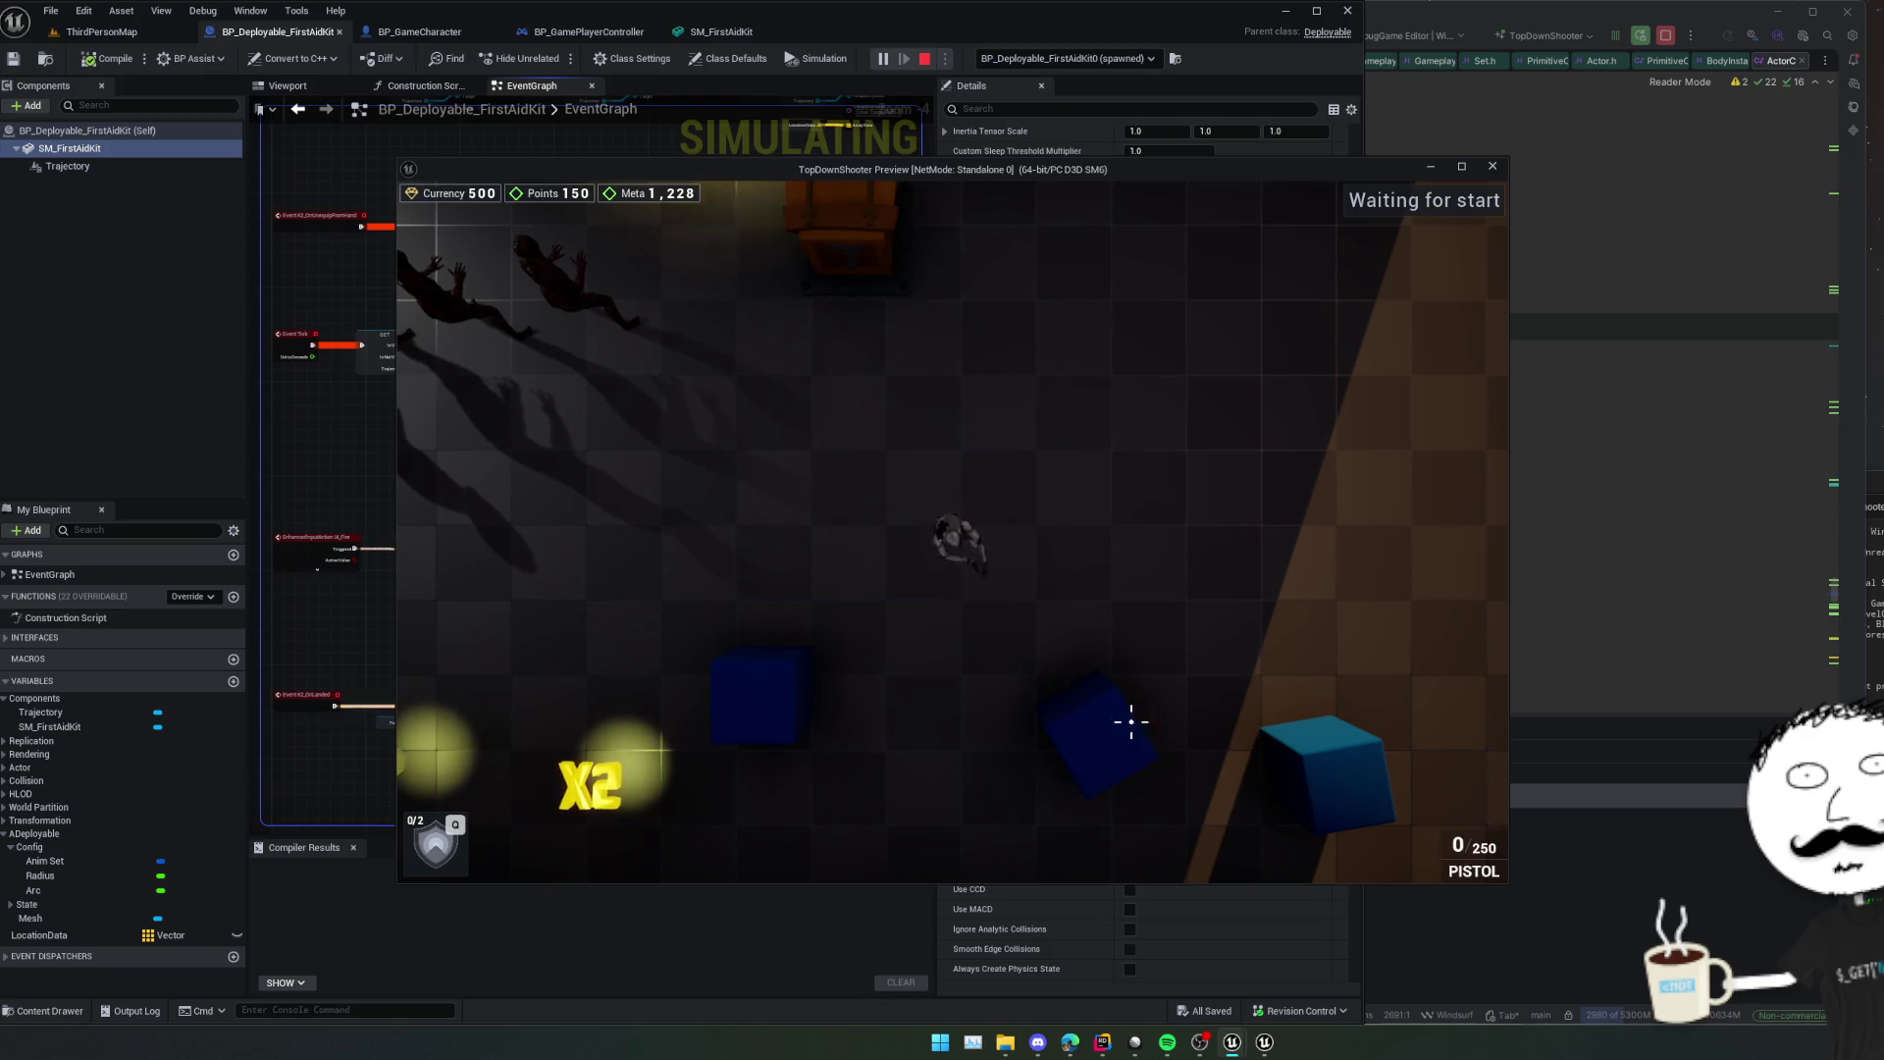
left_click(1080, 706)
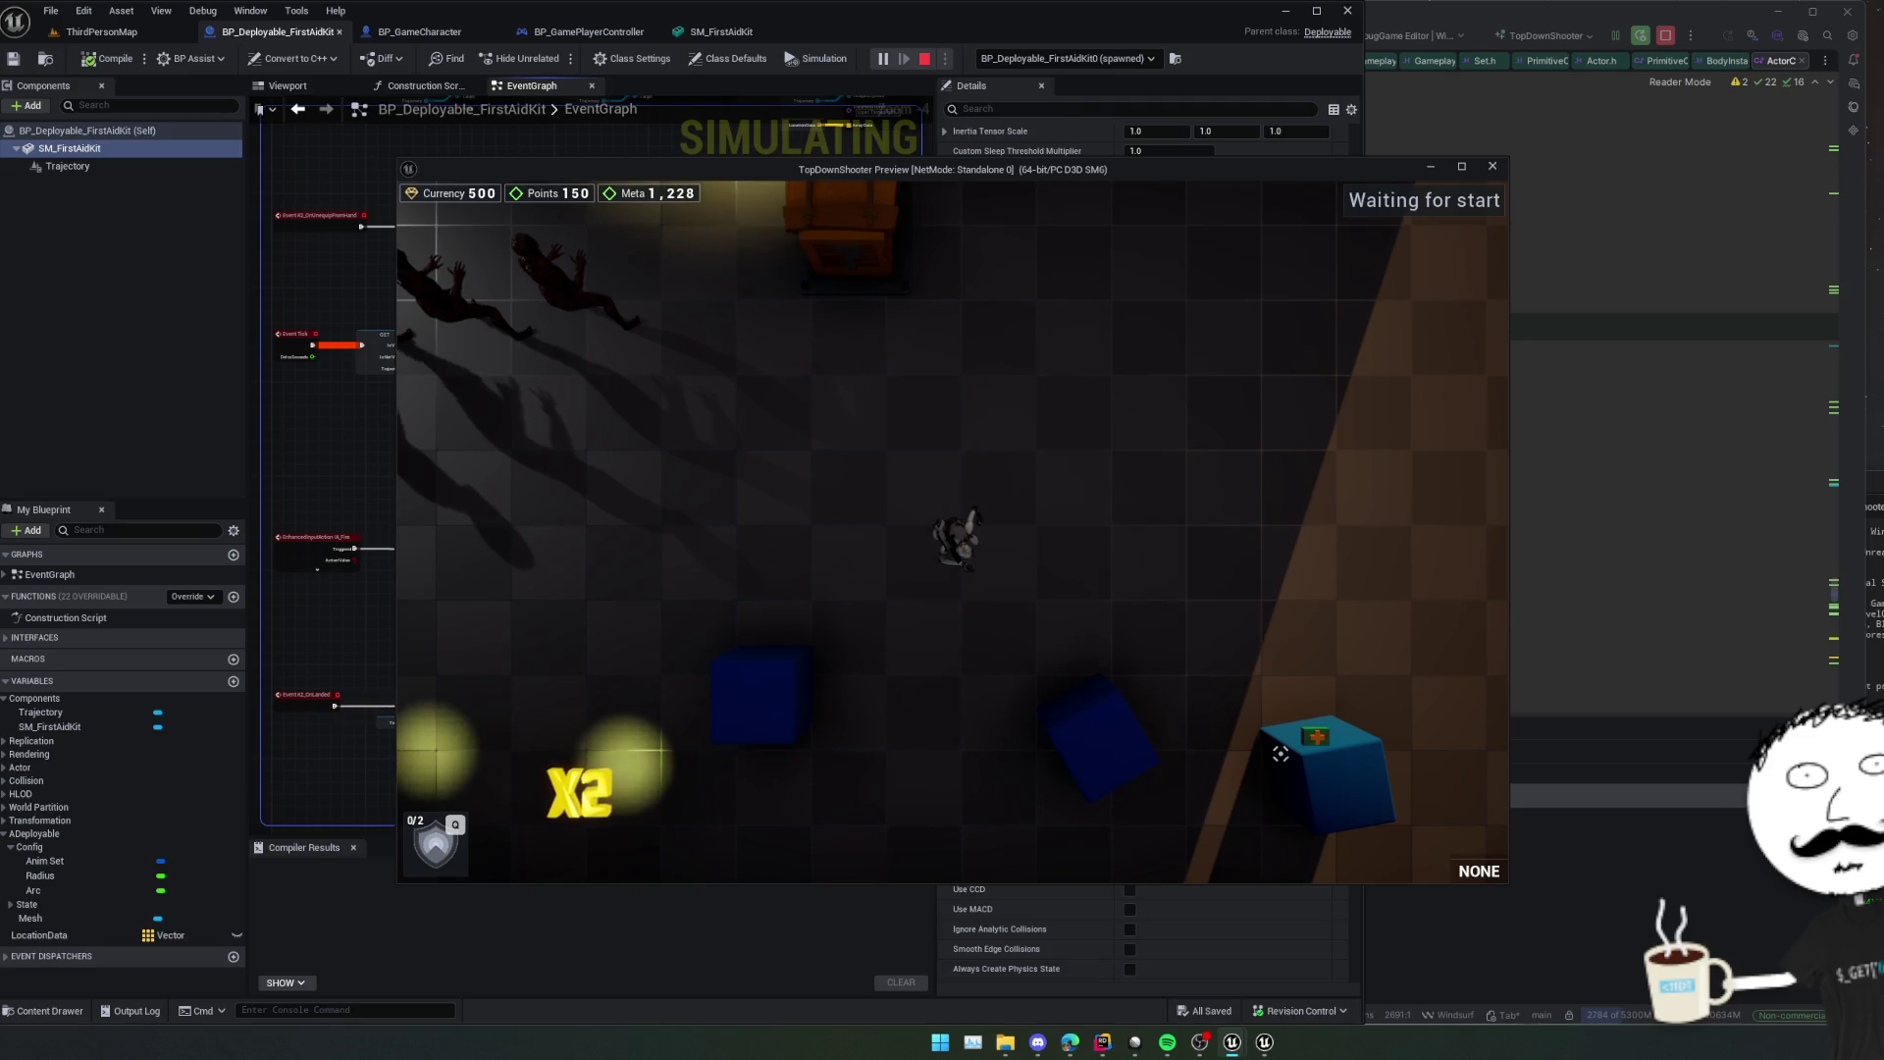
Walk north and up-right, firing a pistol shot at the wall before holstering it.
key("1")
key("w")
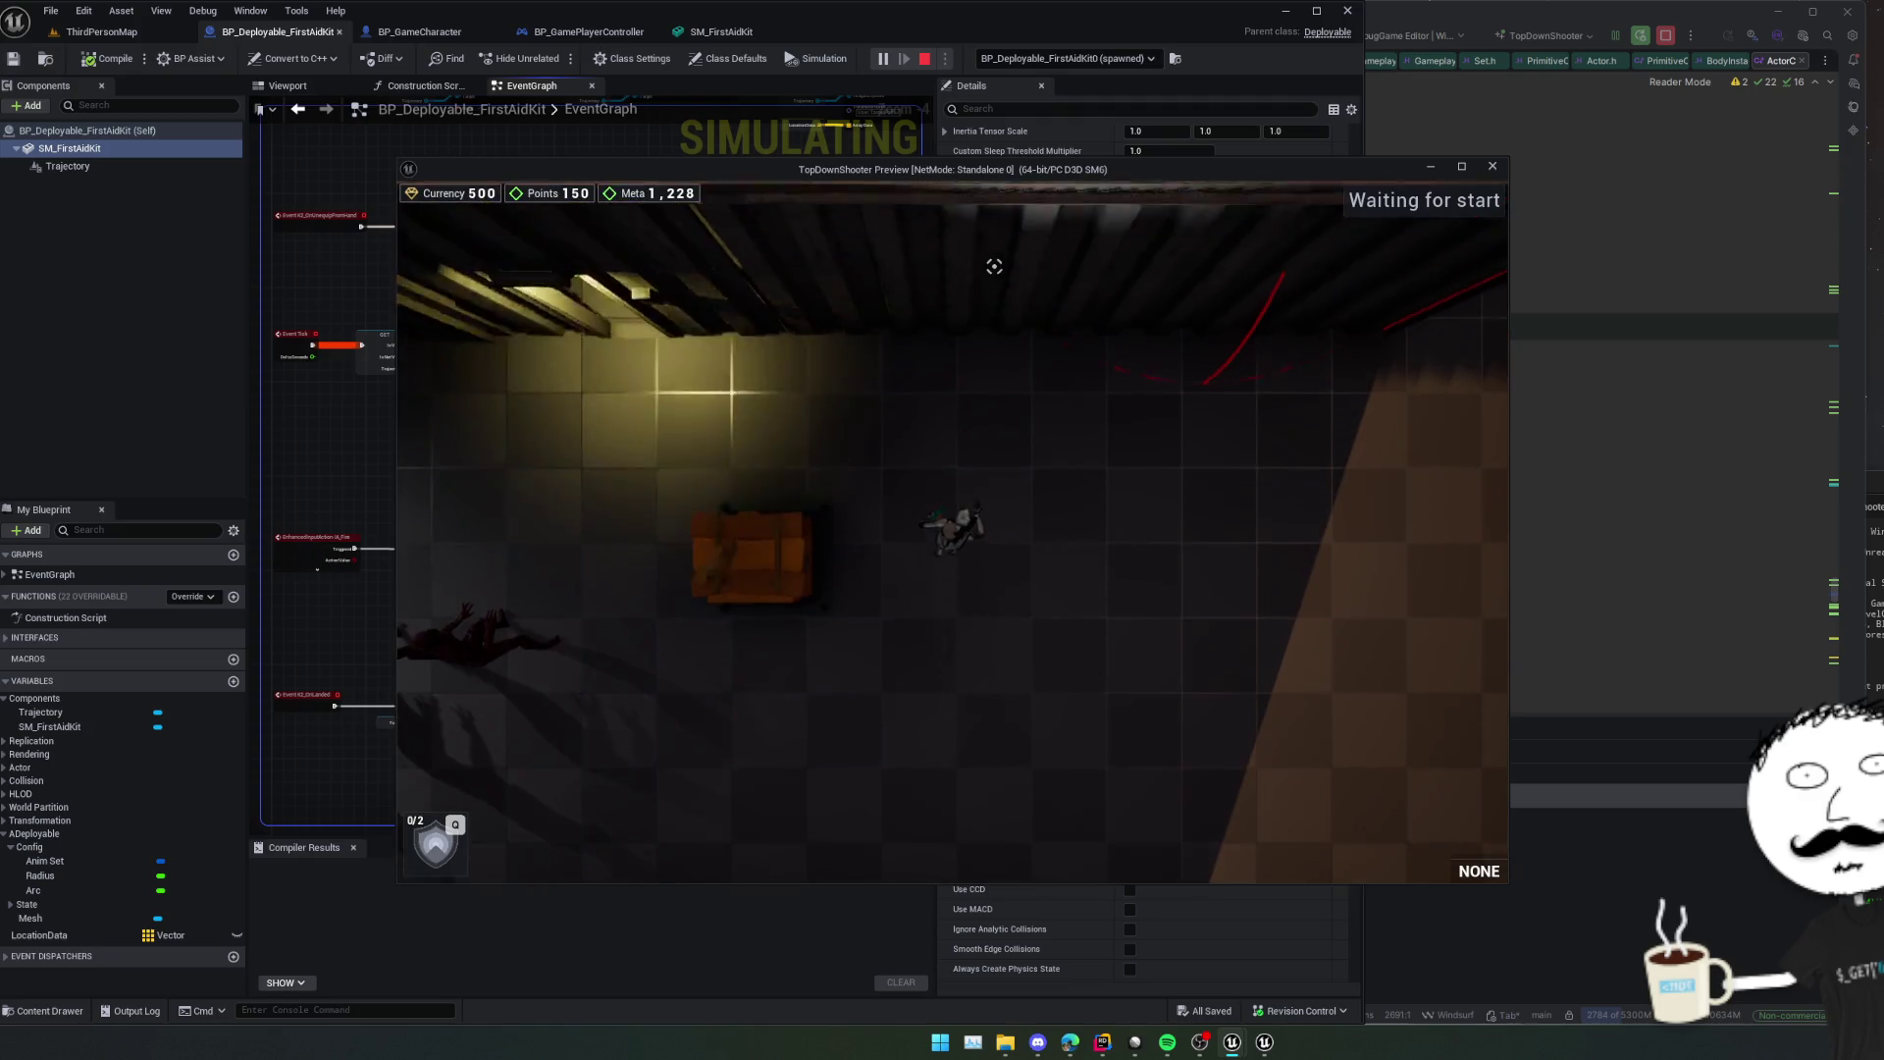
left_click(978, 283)
key("w")
key("d")
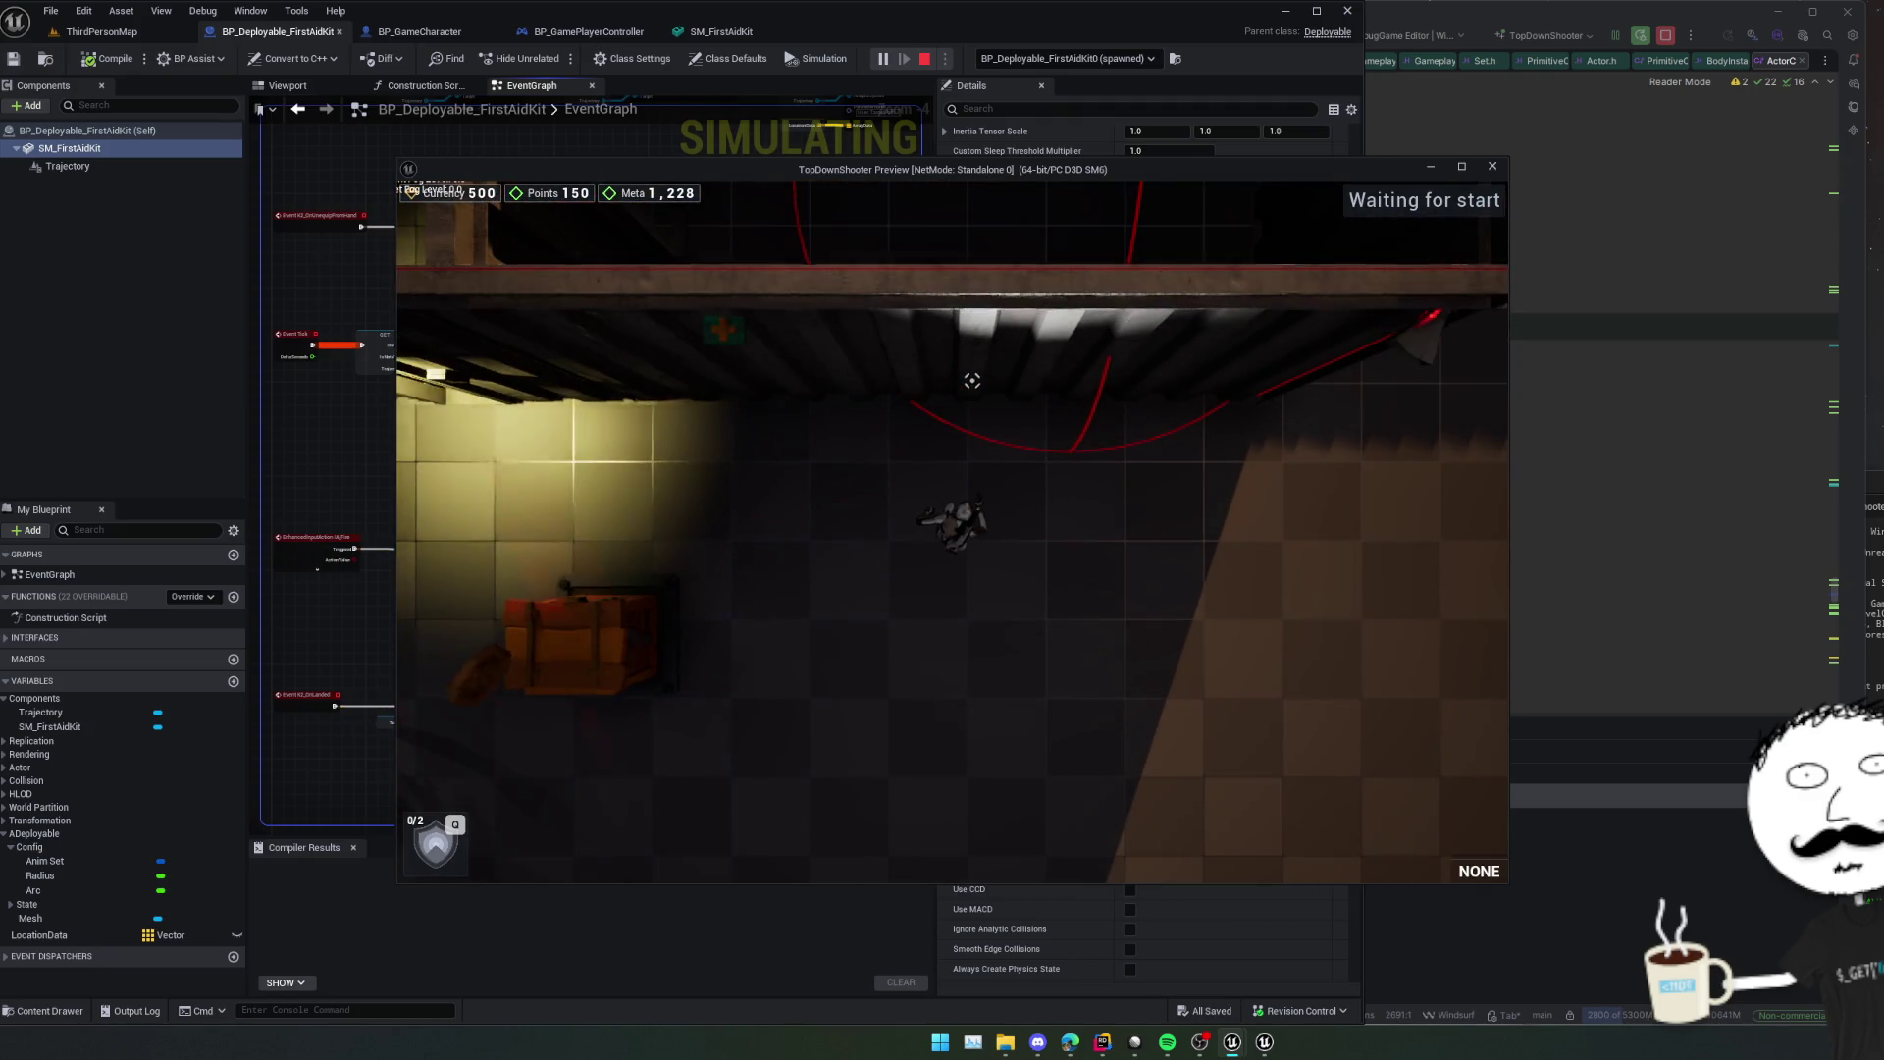
key("1")
key("1")
left_click(976, 382)
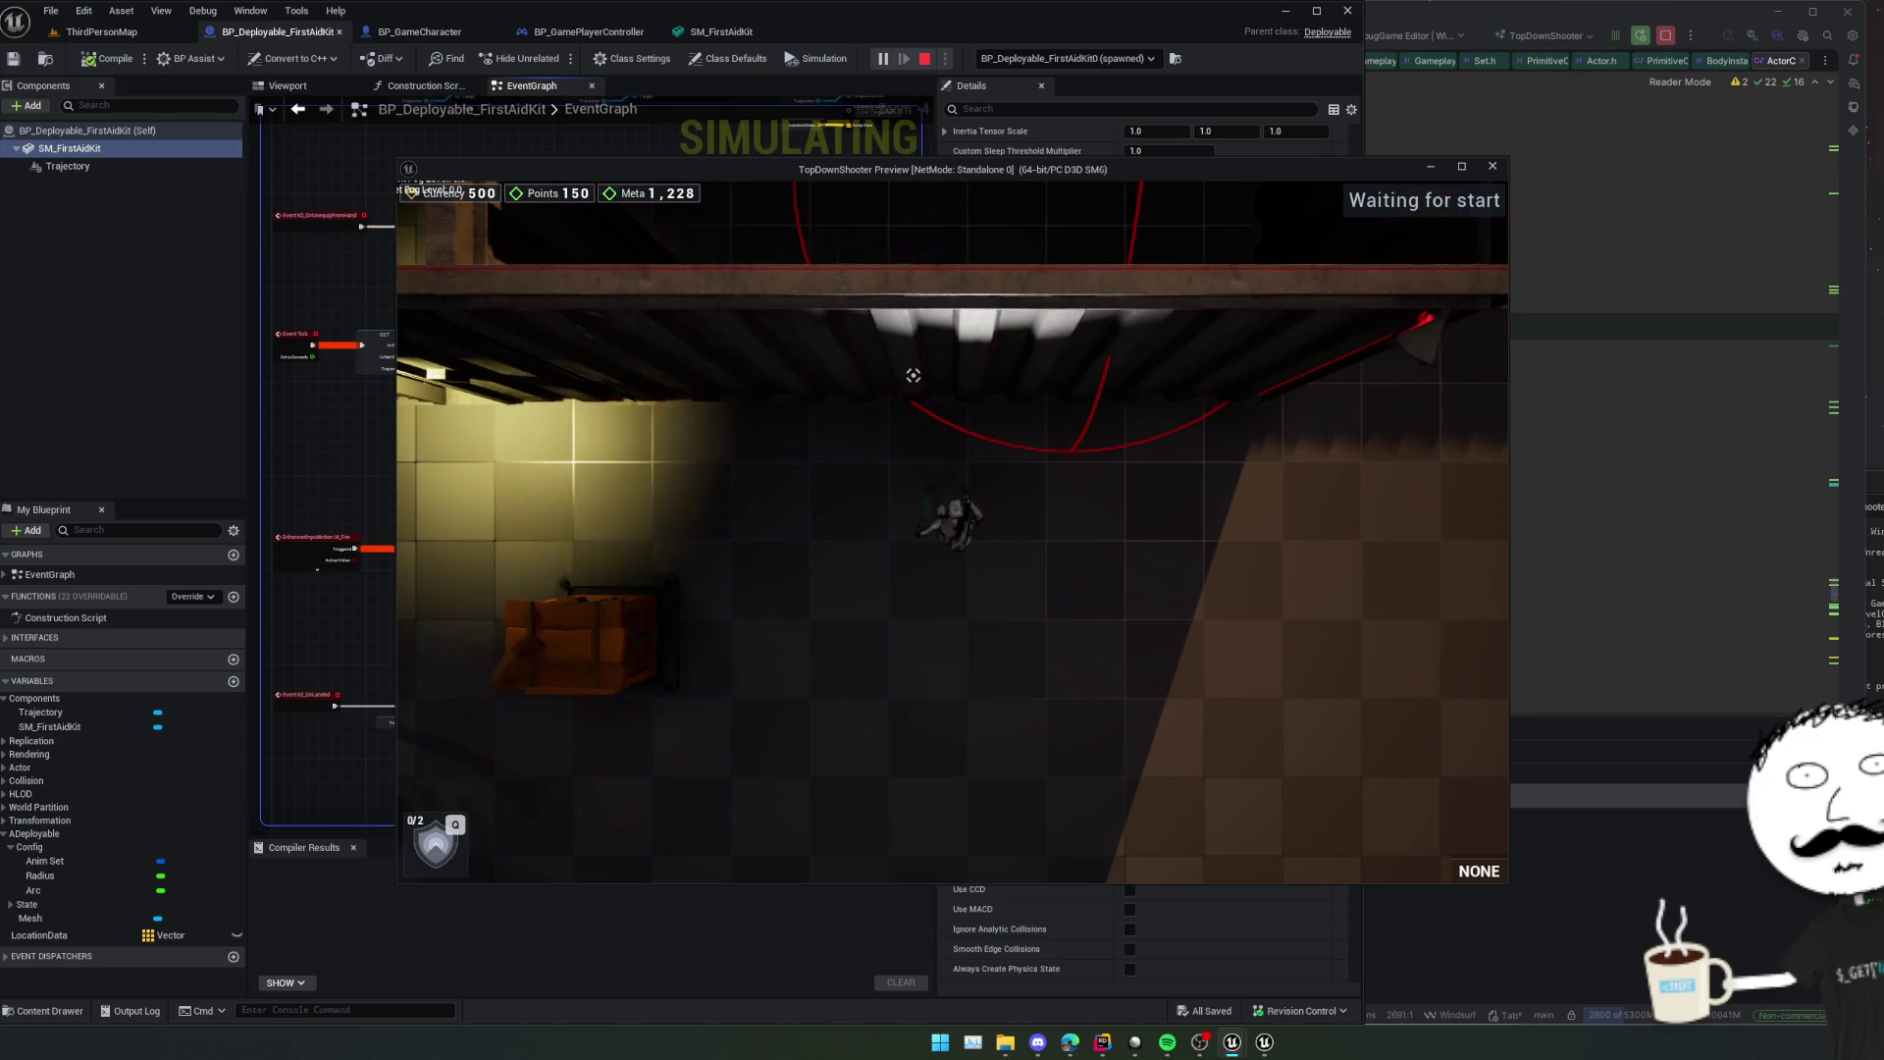
key("1")
key("1")
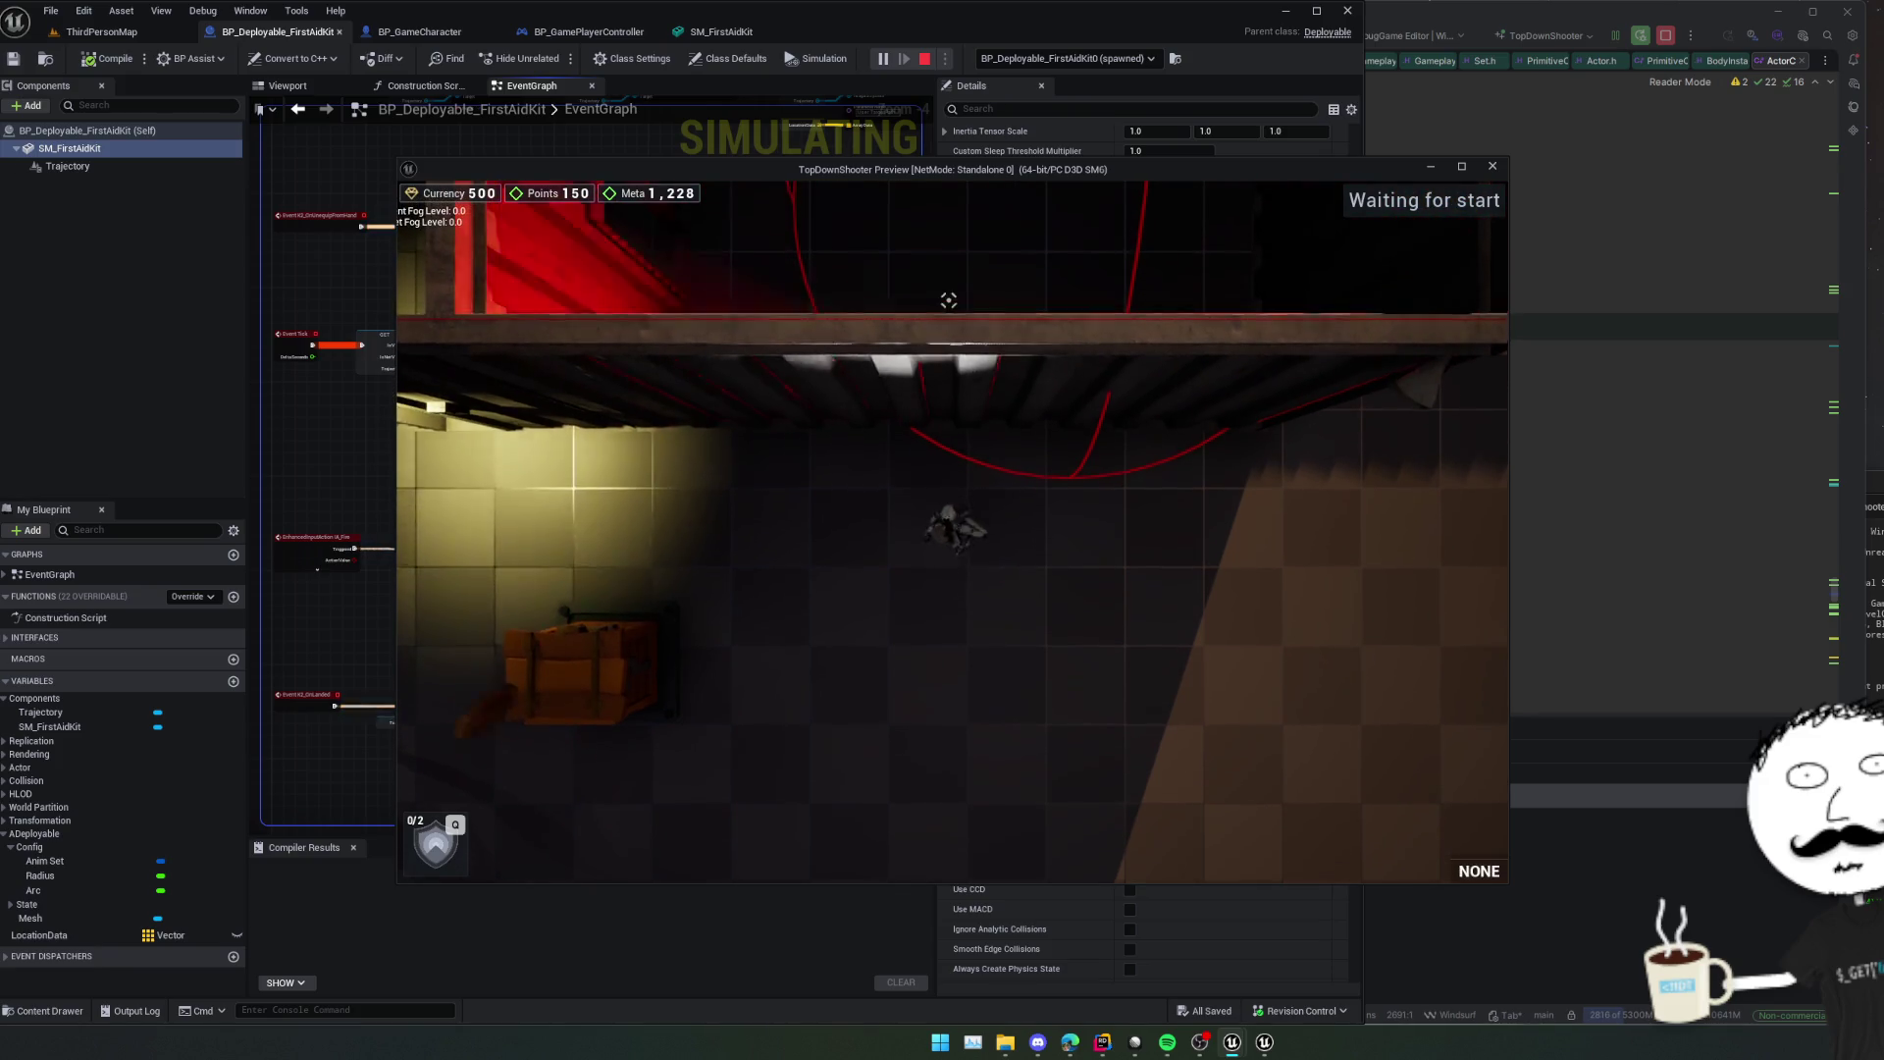
Walk up-left and back down, briefly toggling the pause menu.
key("w")
key("a")
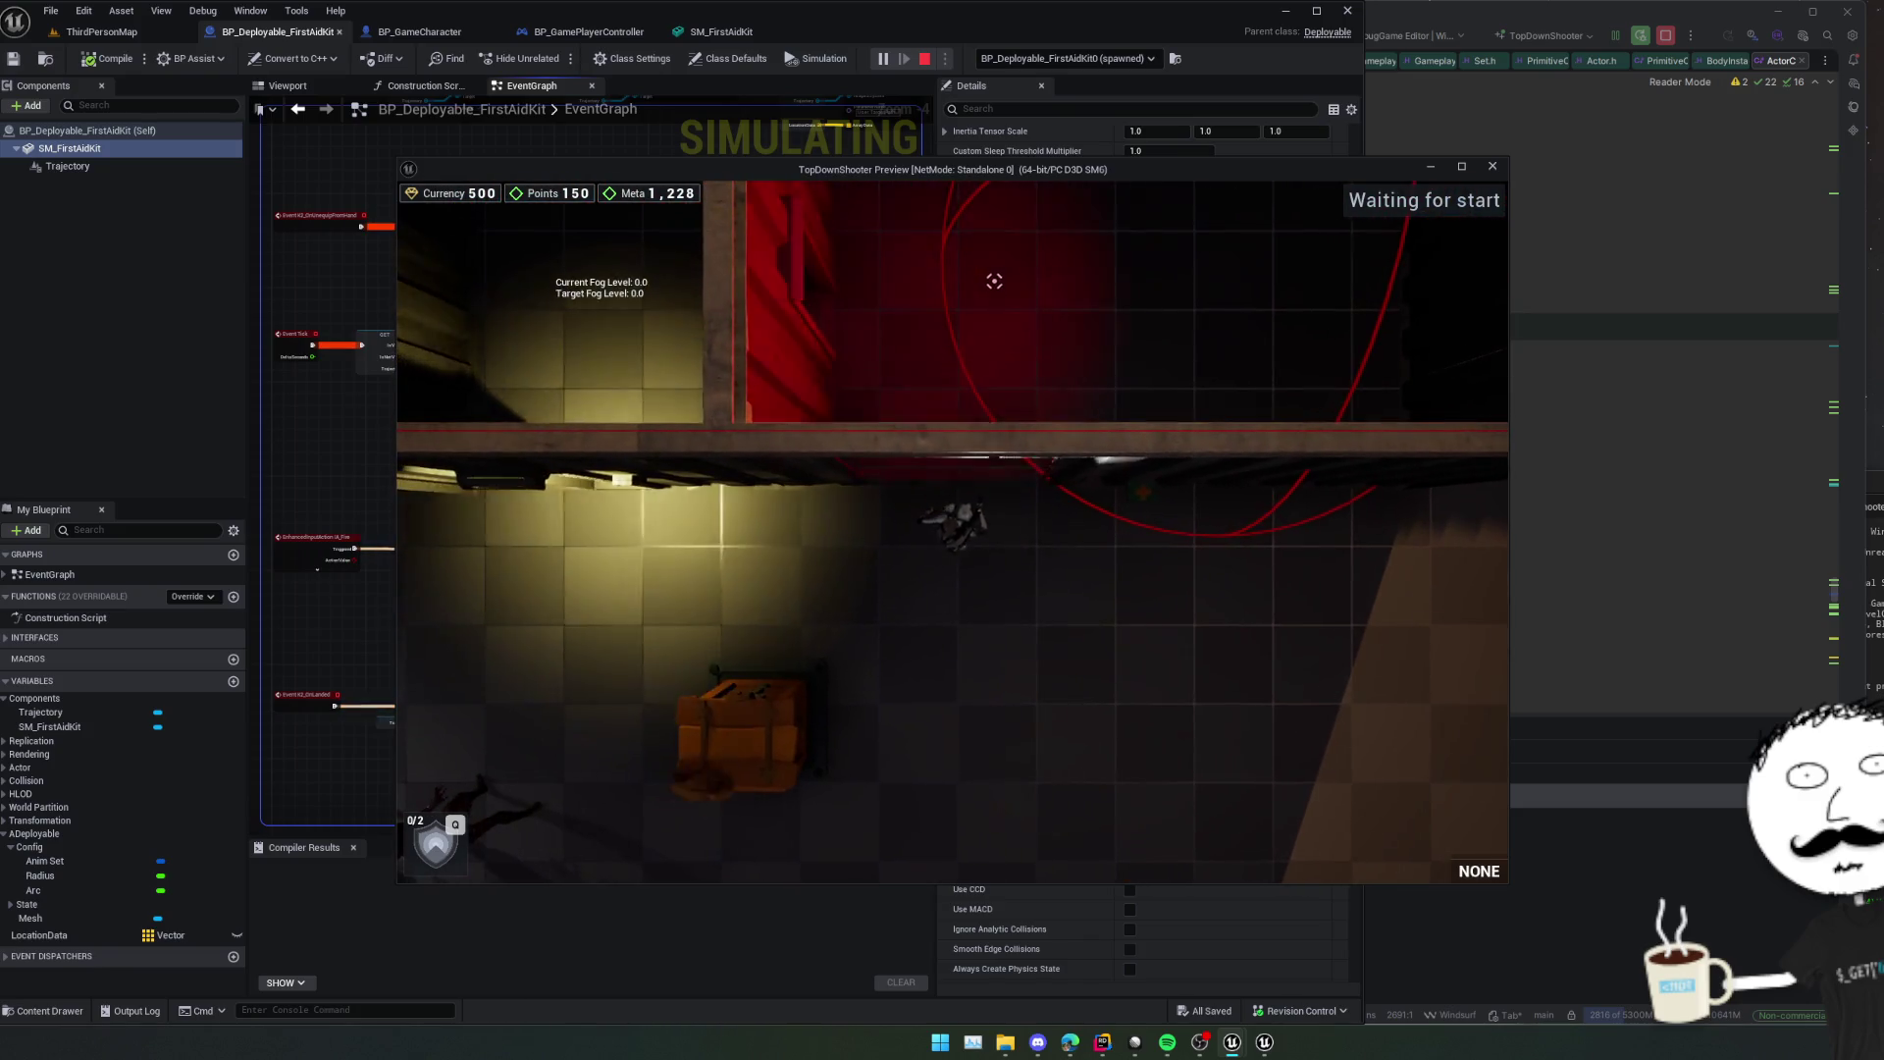
key("s")
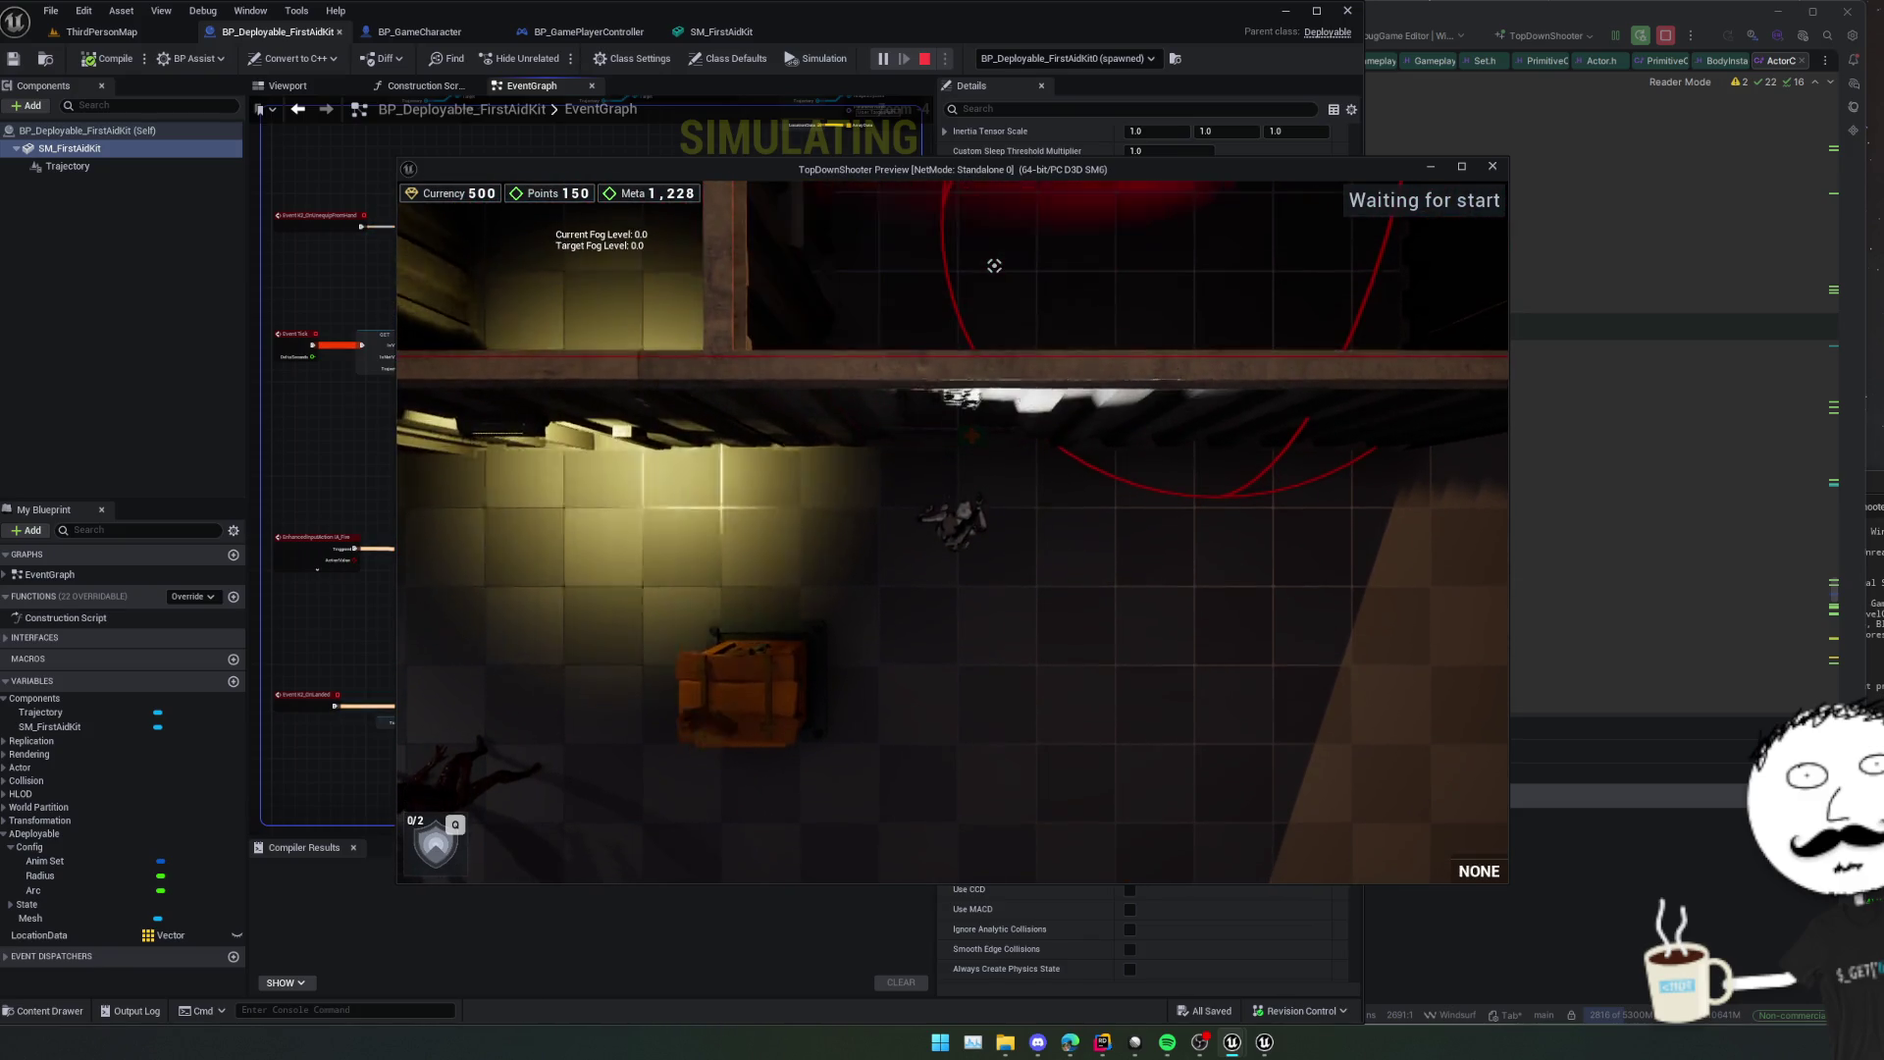
key("Escape")
key("Escape")
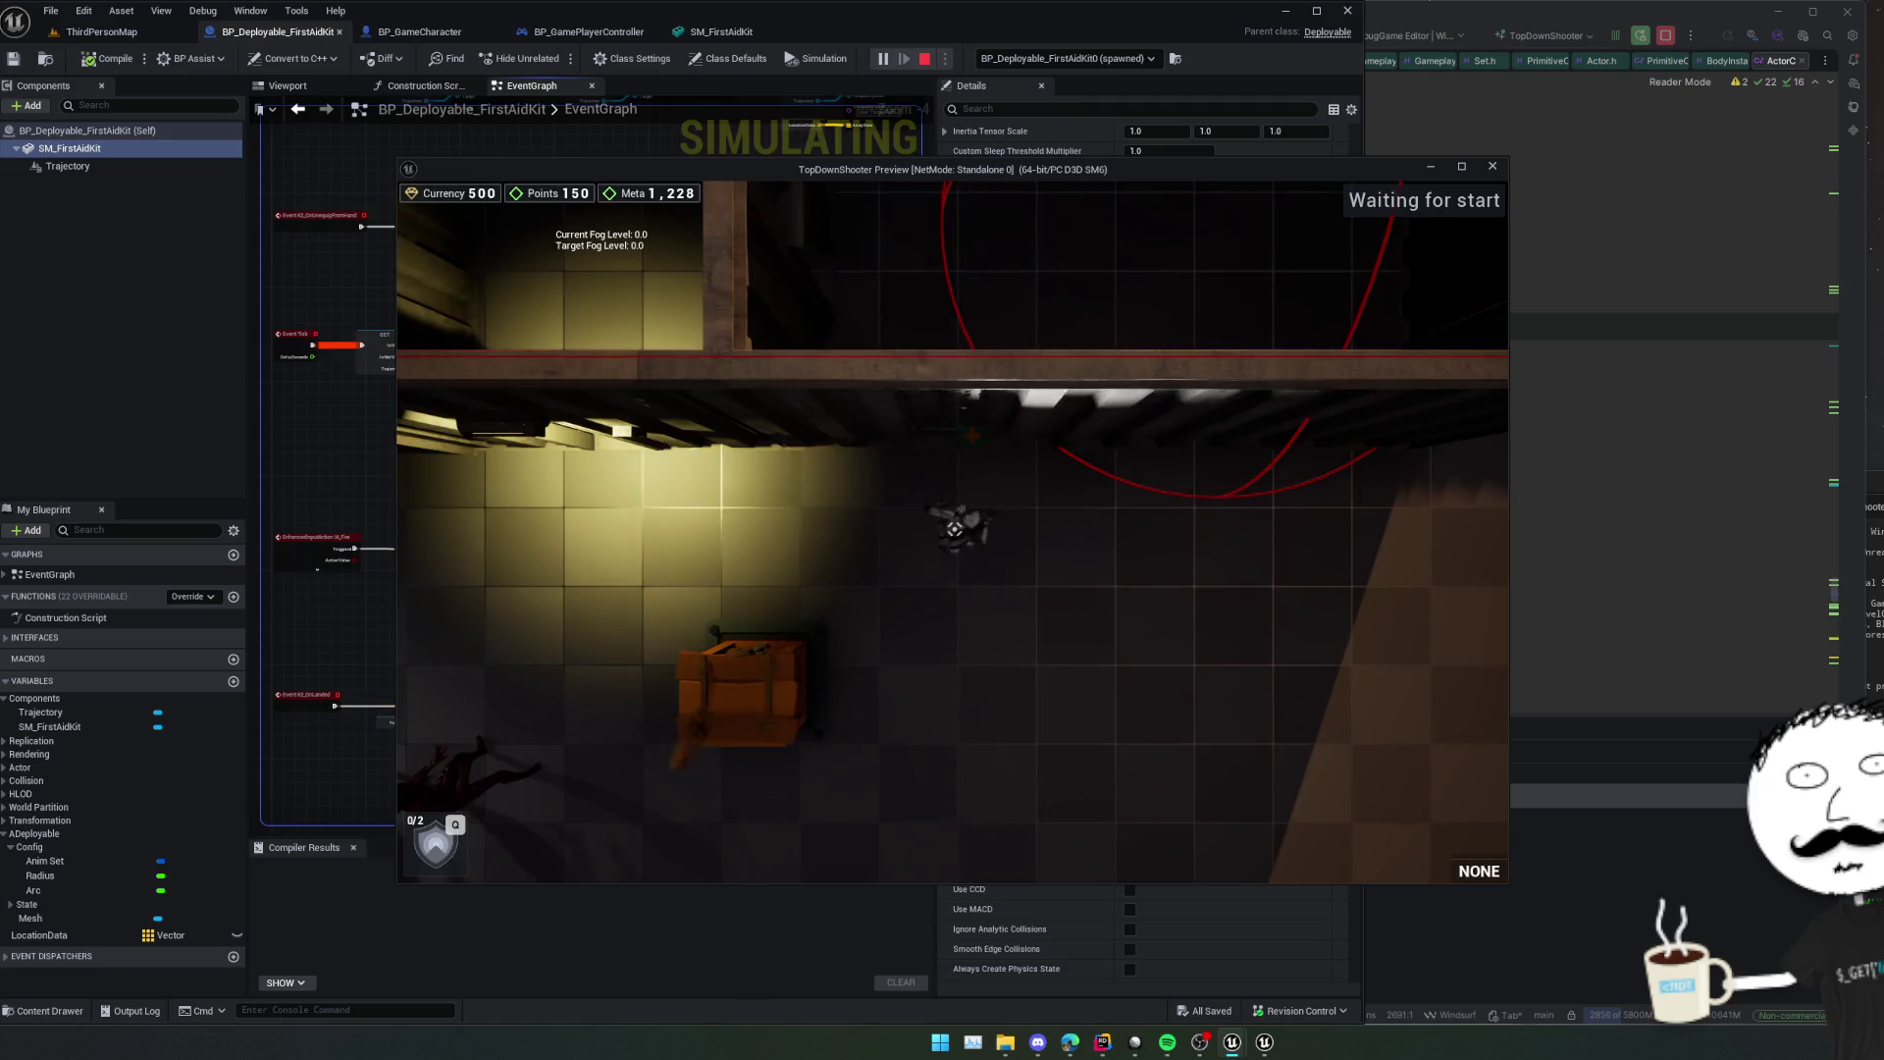
key("s")
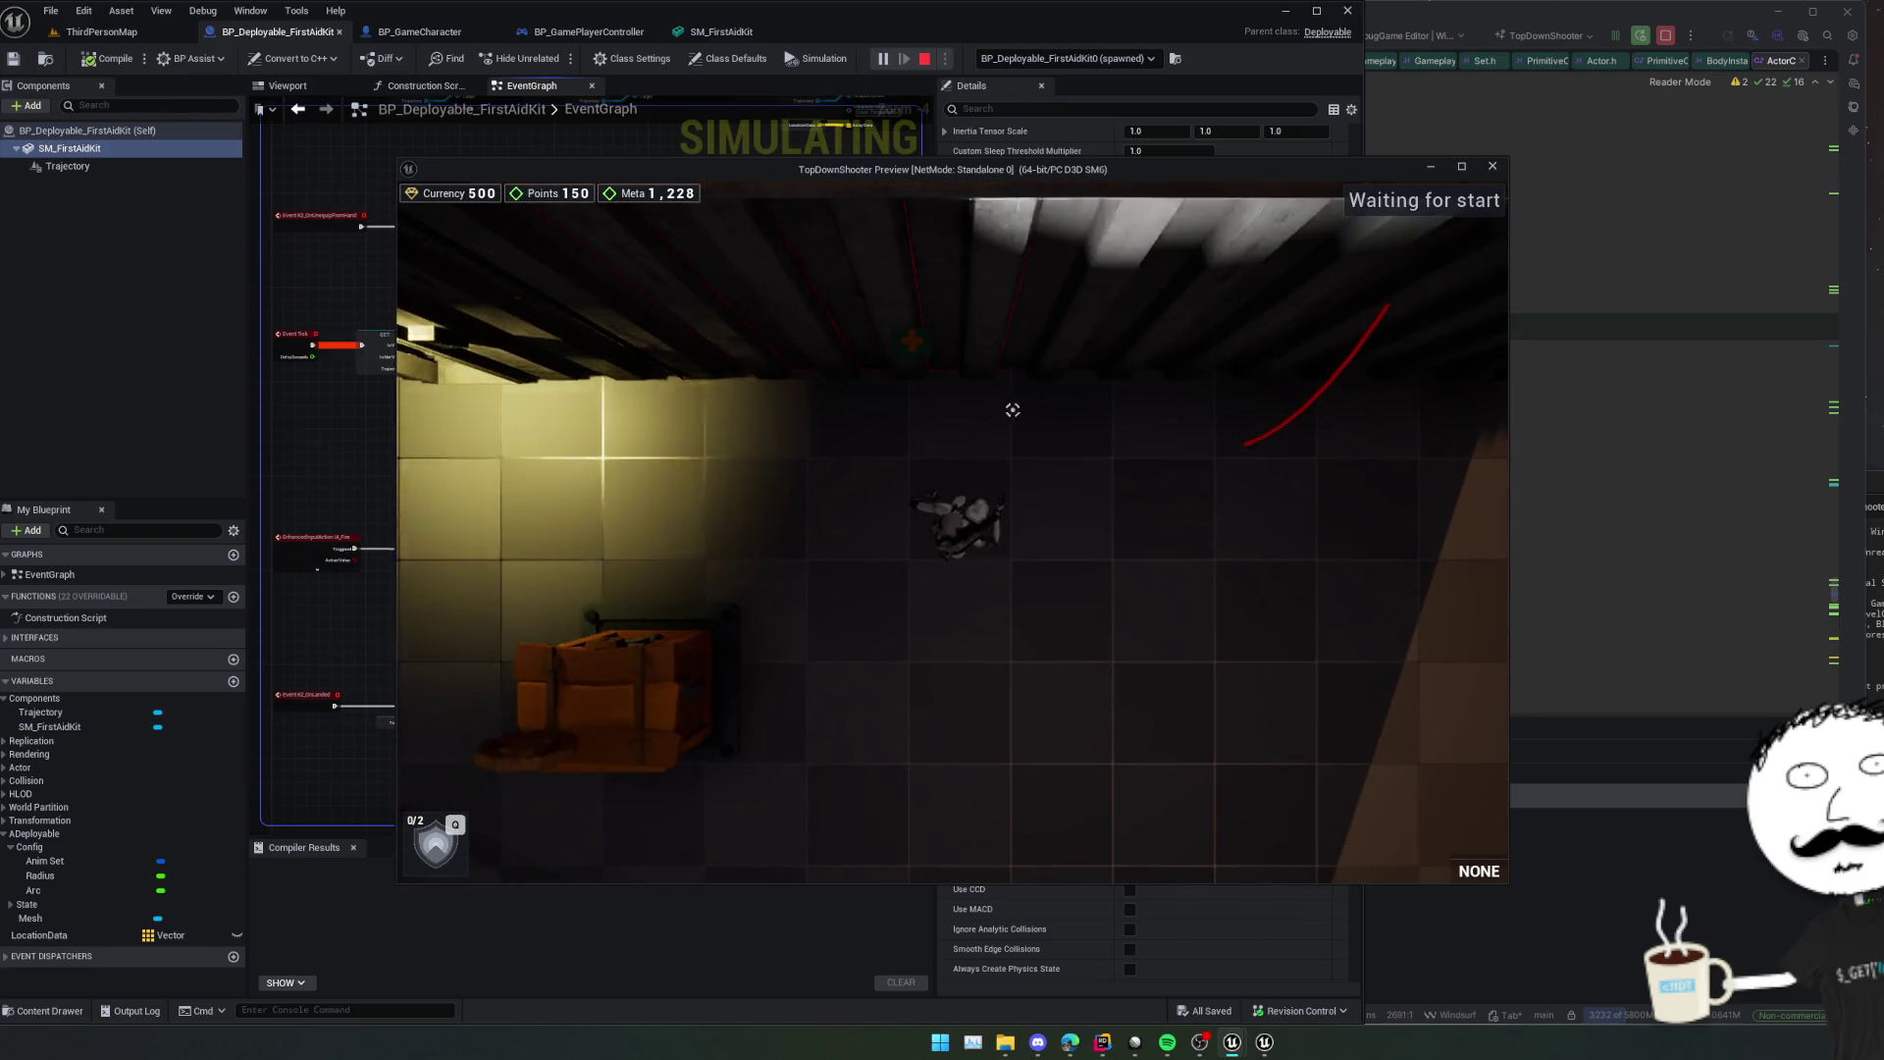
Toggle the pistol, walk up toward the wall and fire a shot at it.
key("1")
key("d")
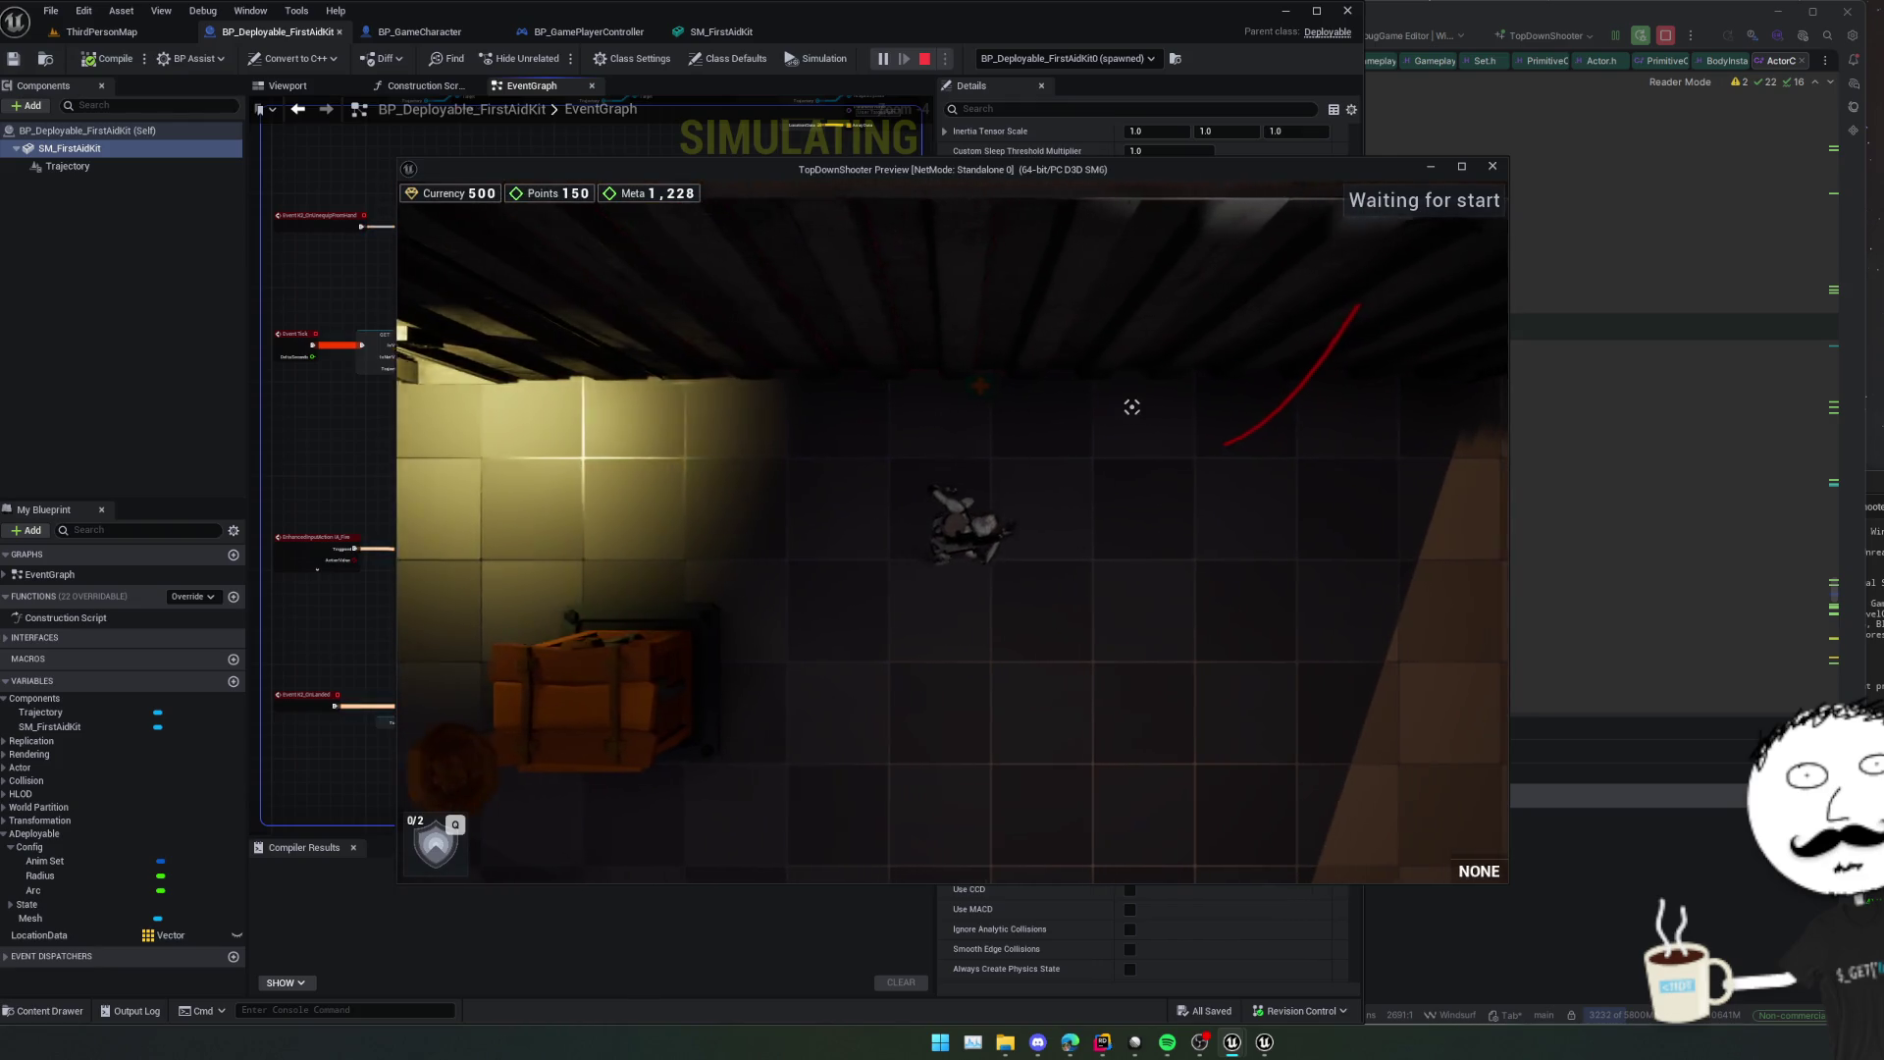
key("1")
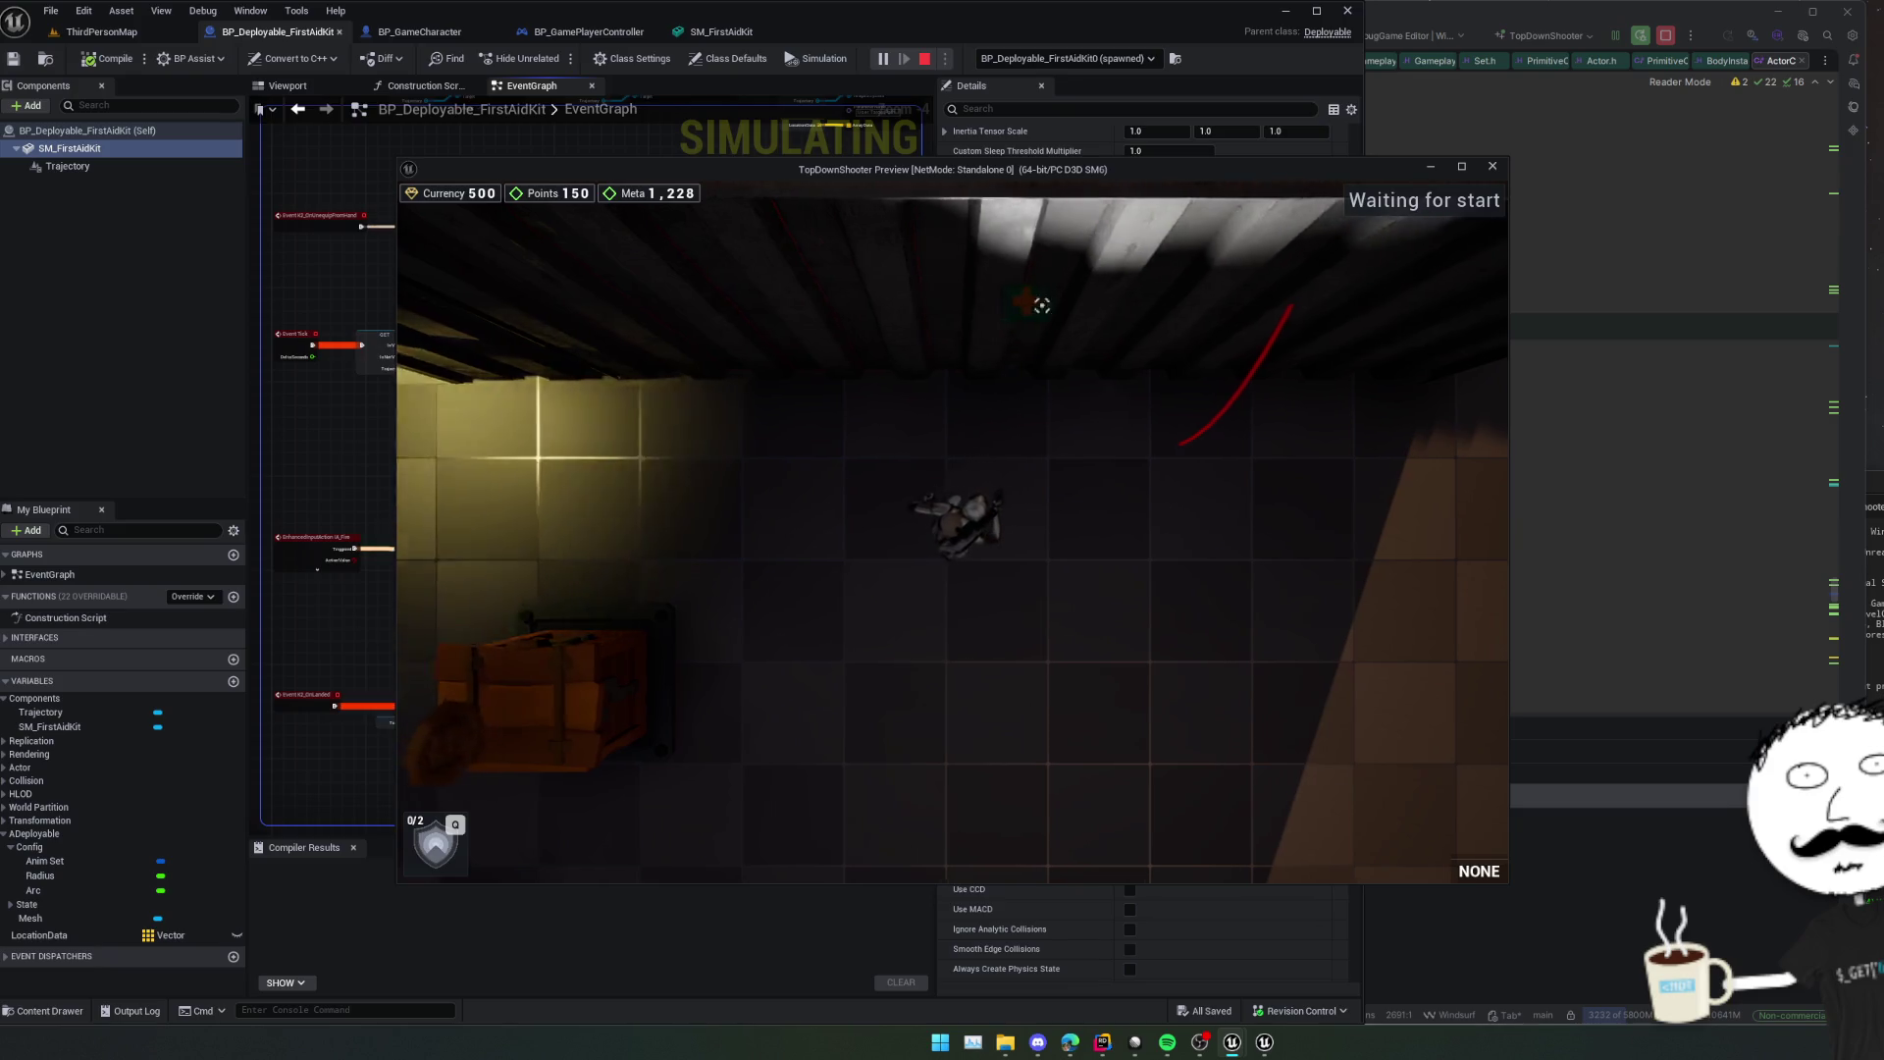
key("w")
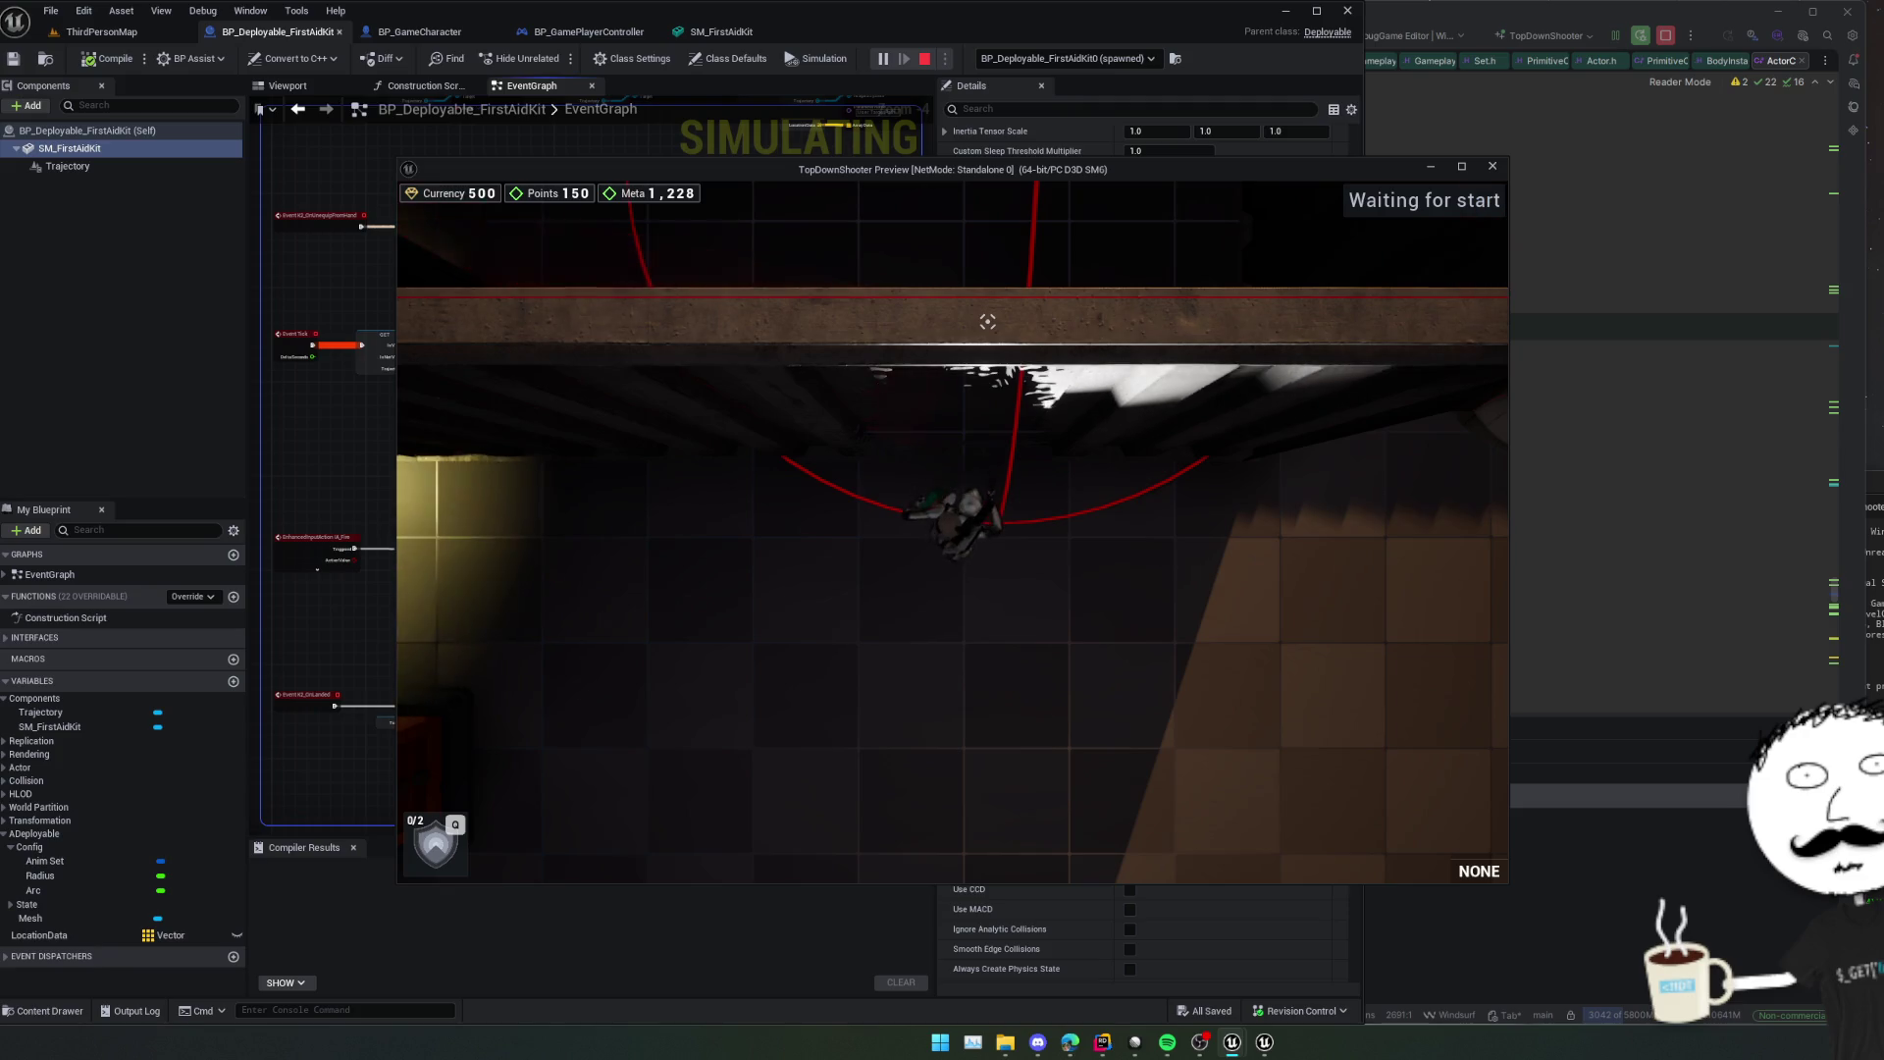
key("s")
left_click(994, 292)
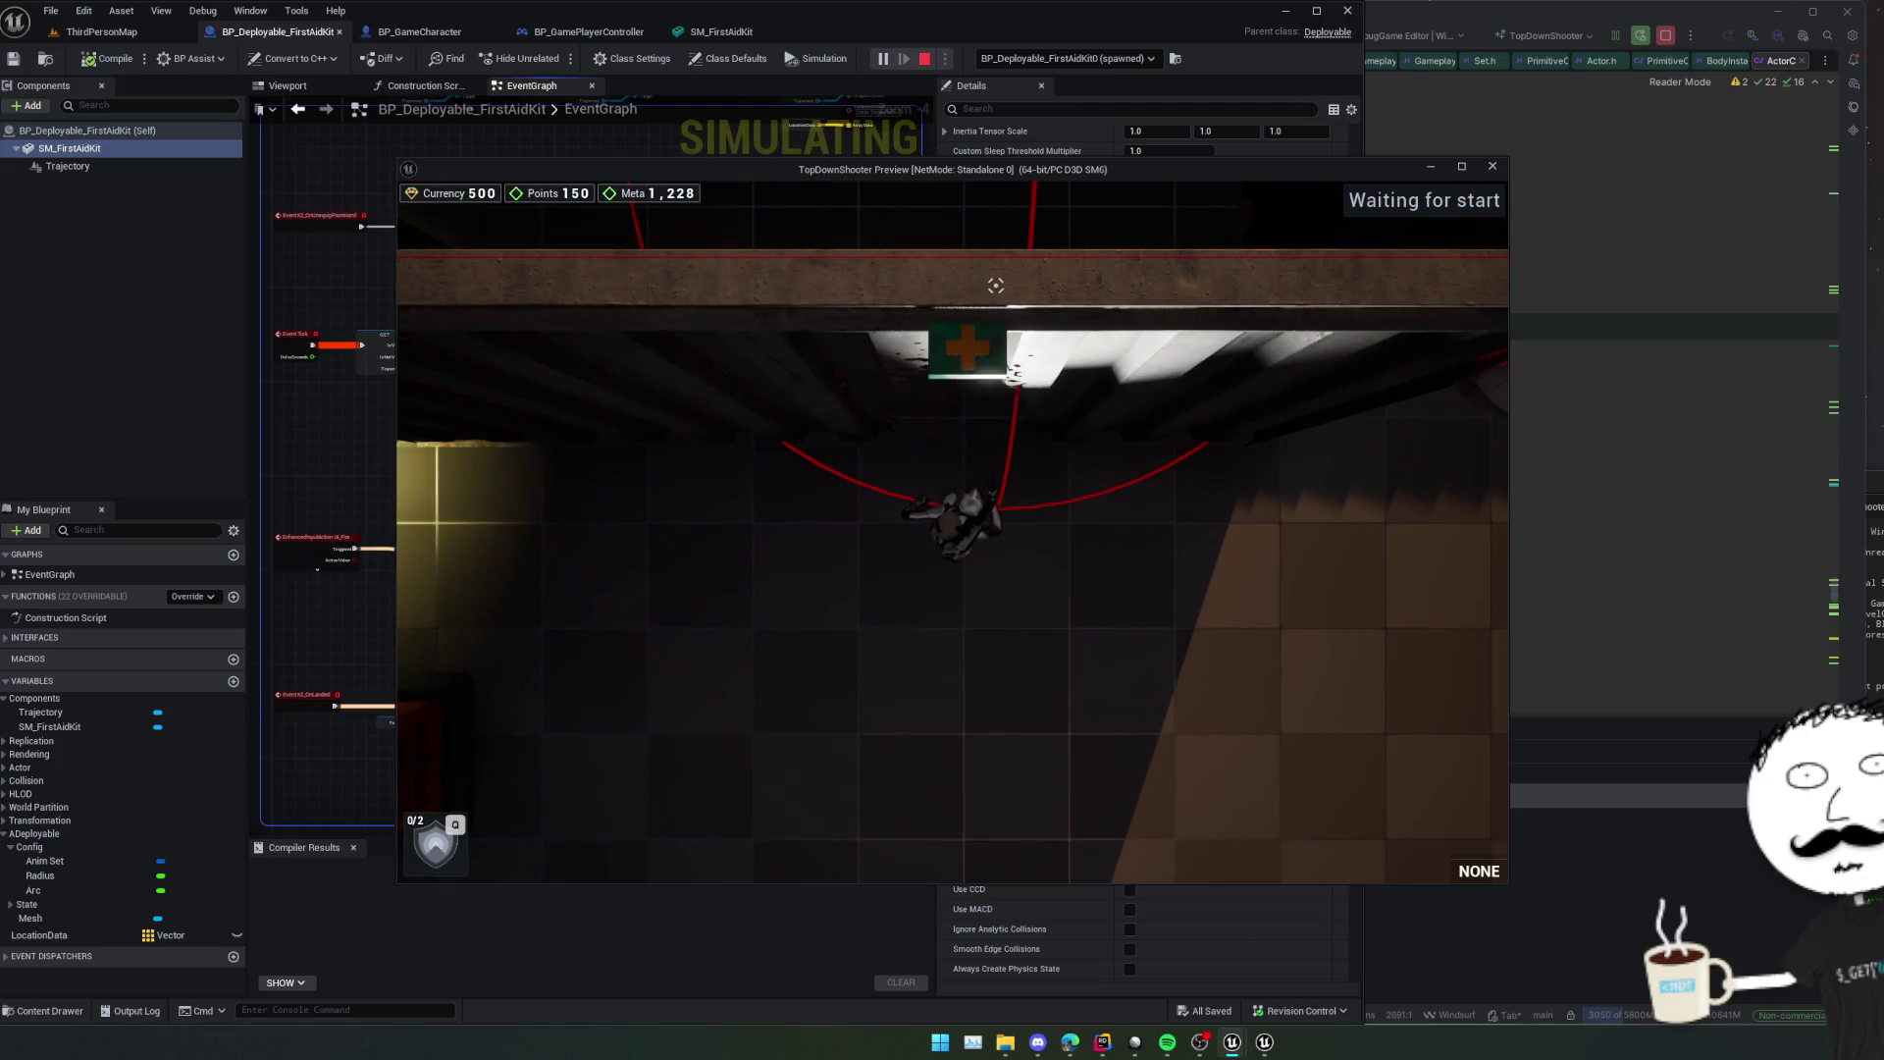
Re-equip the pistol and fire at the wall while walking right across the floor.
key("1")
key("w")
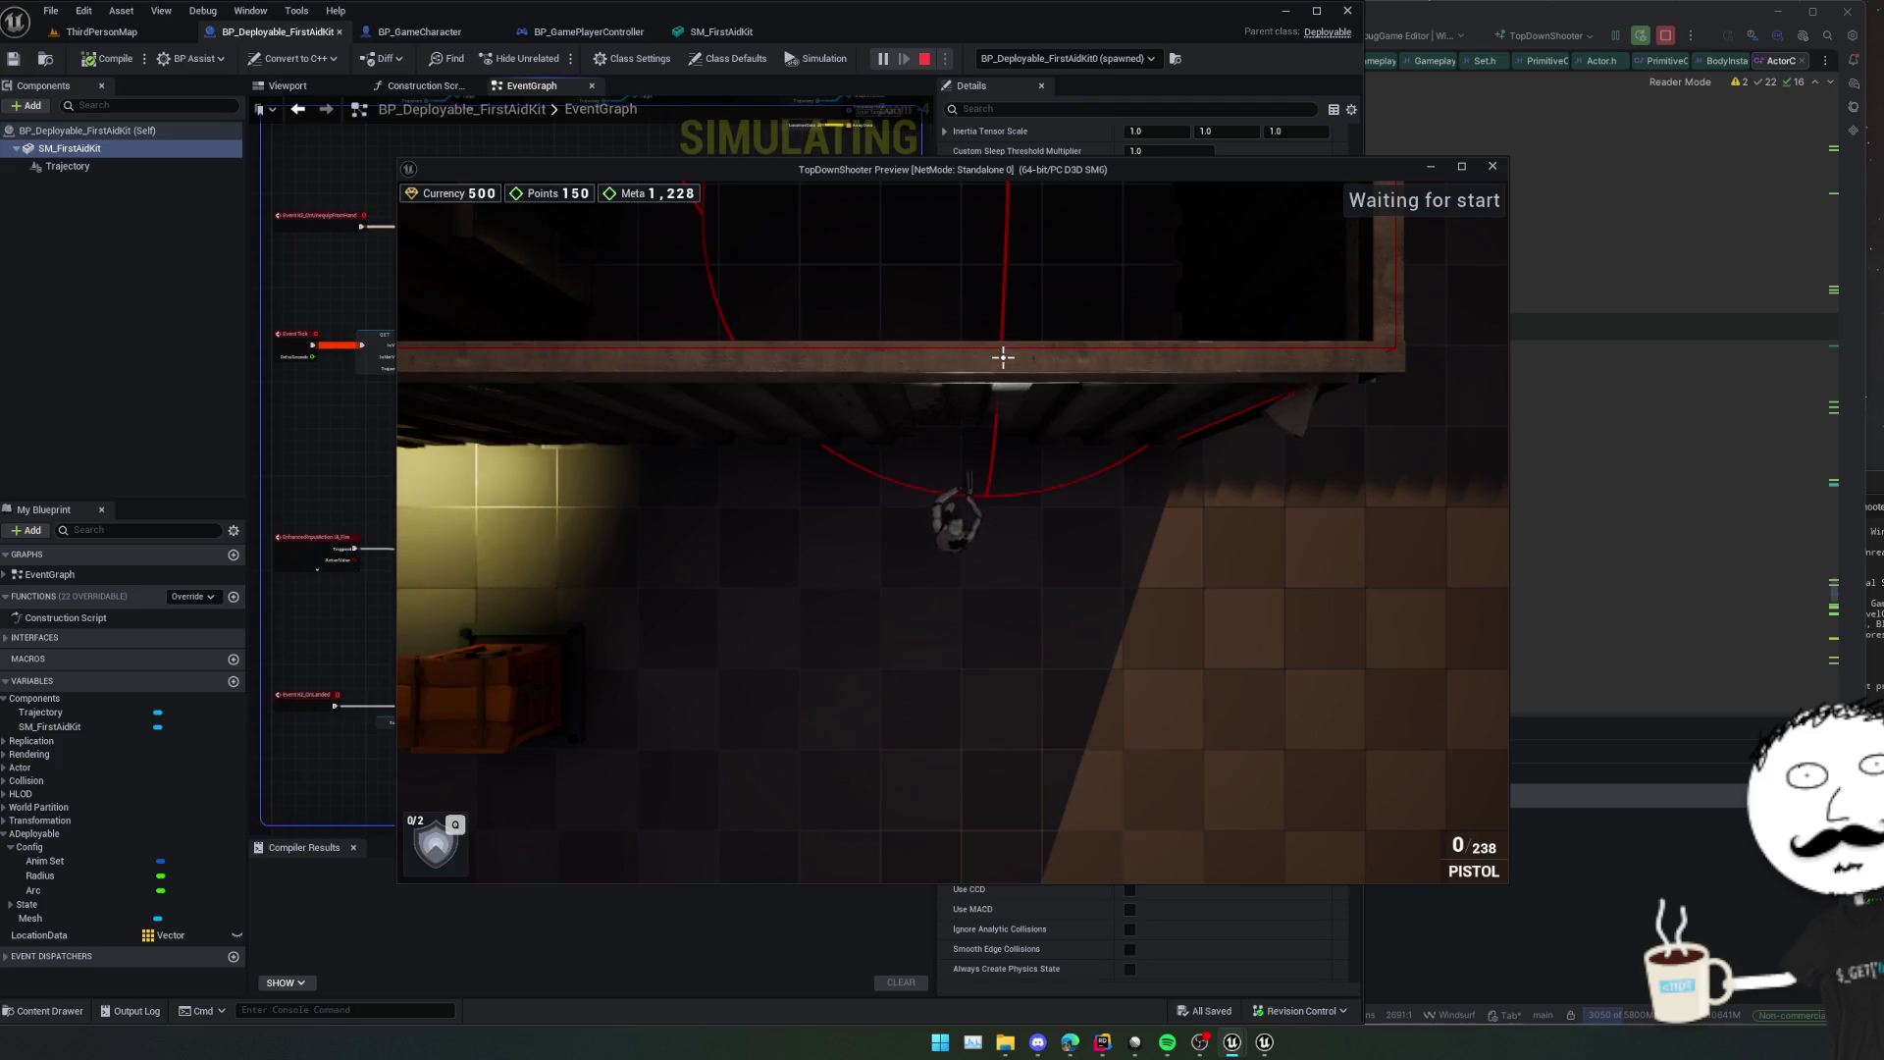
left_click(1003, 356)
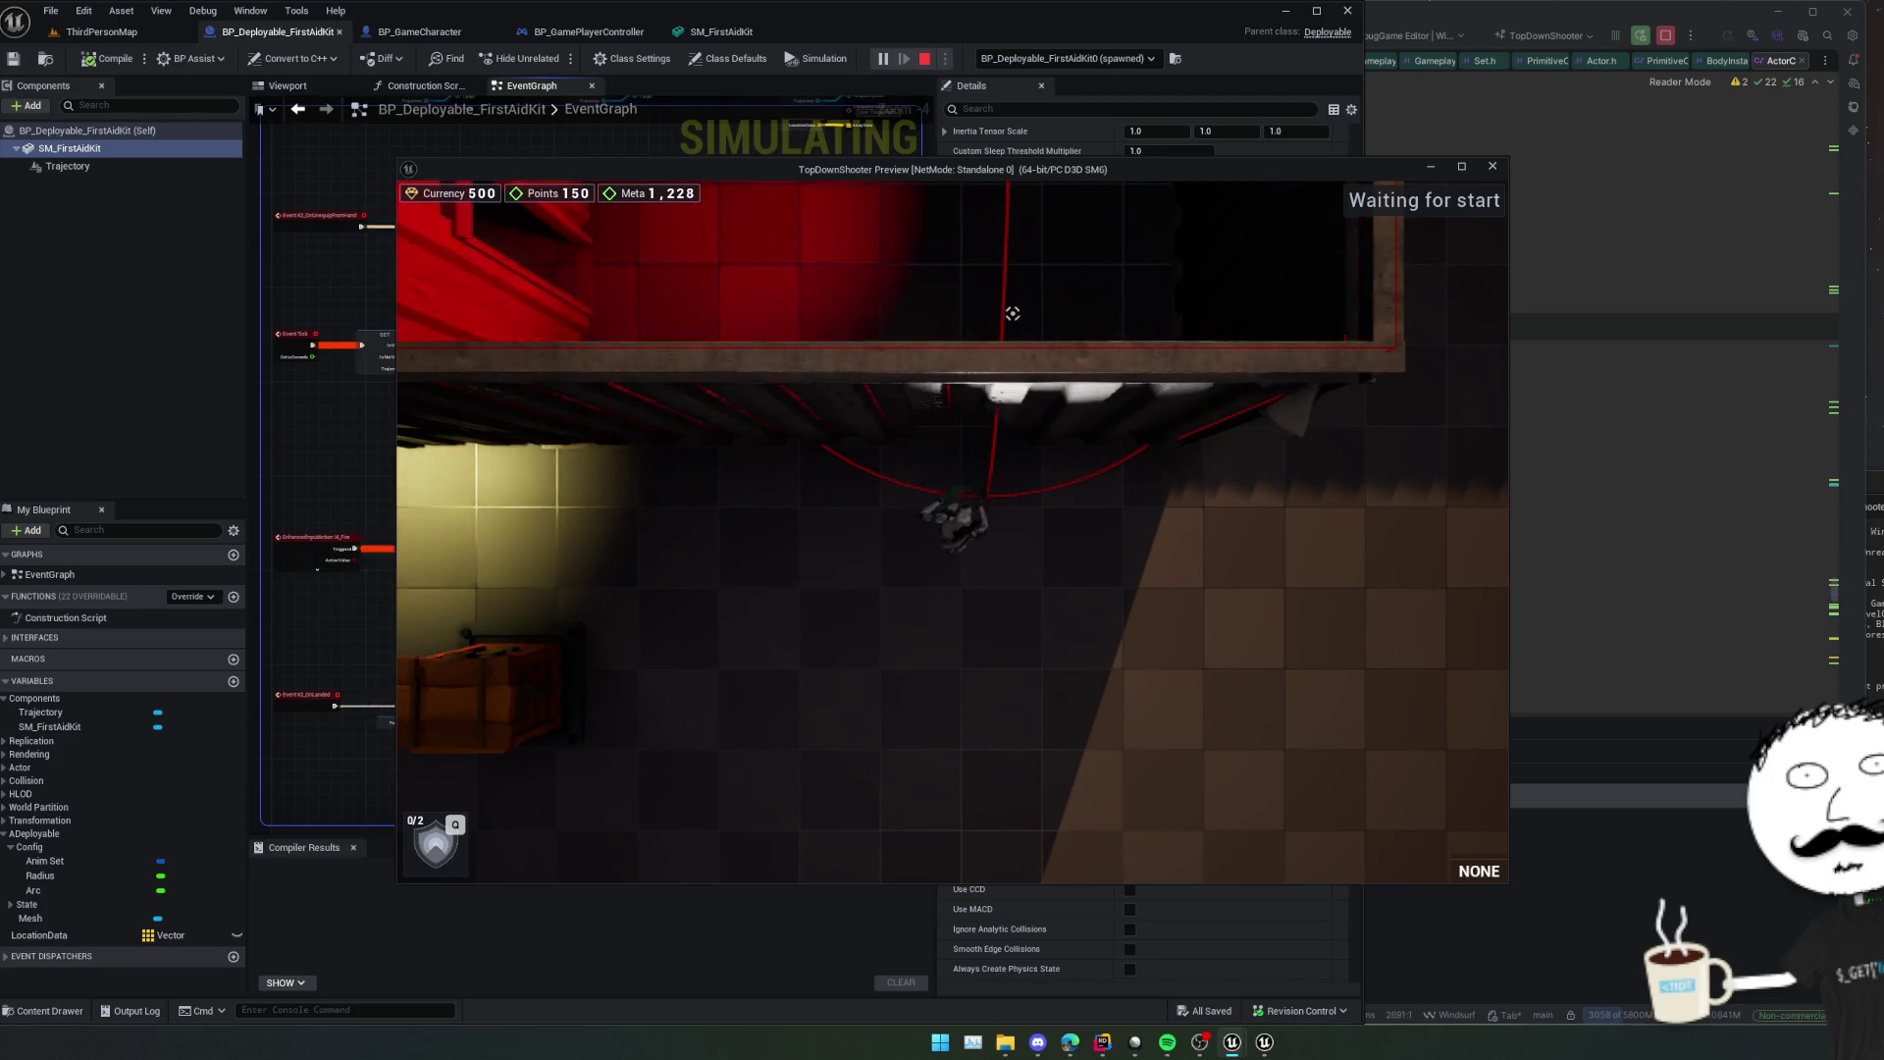
key("d")
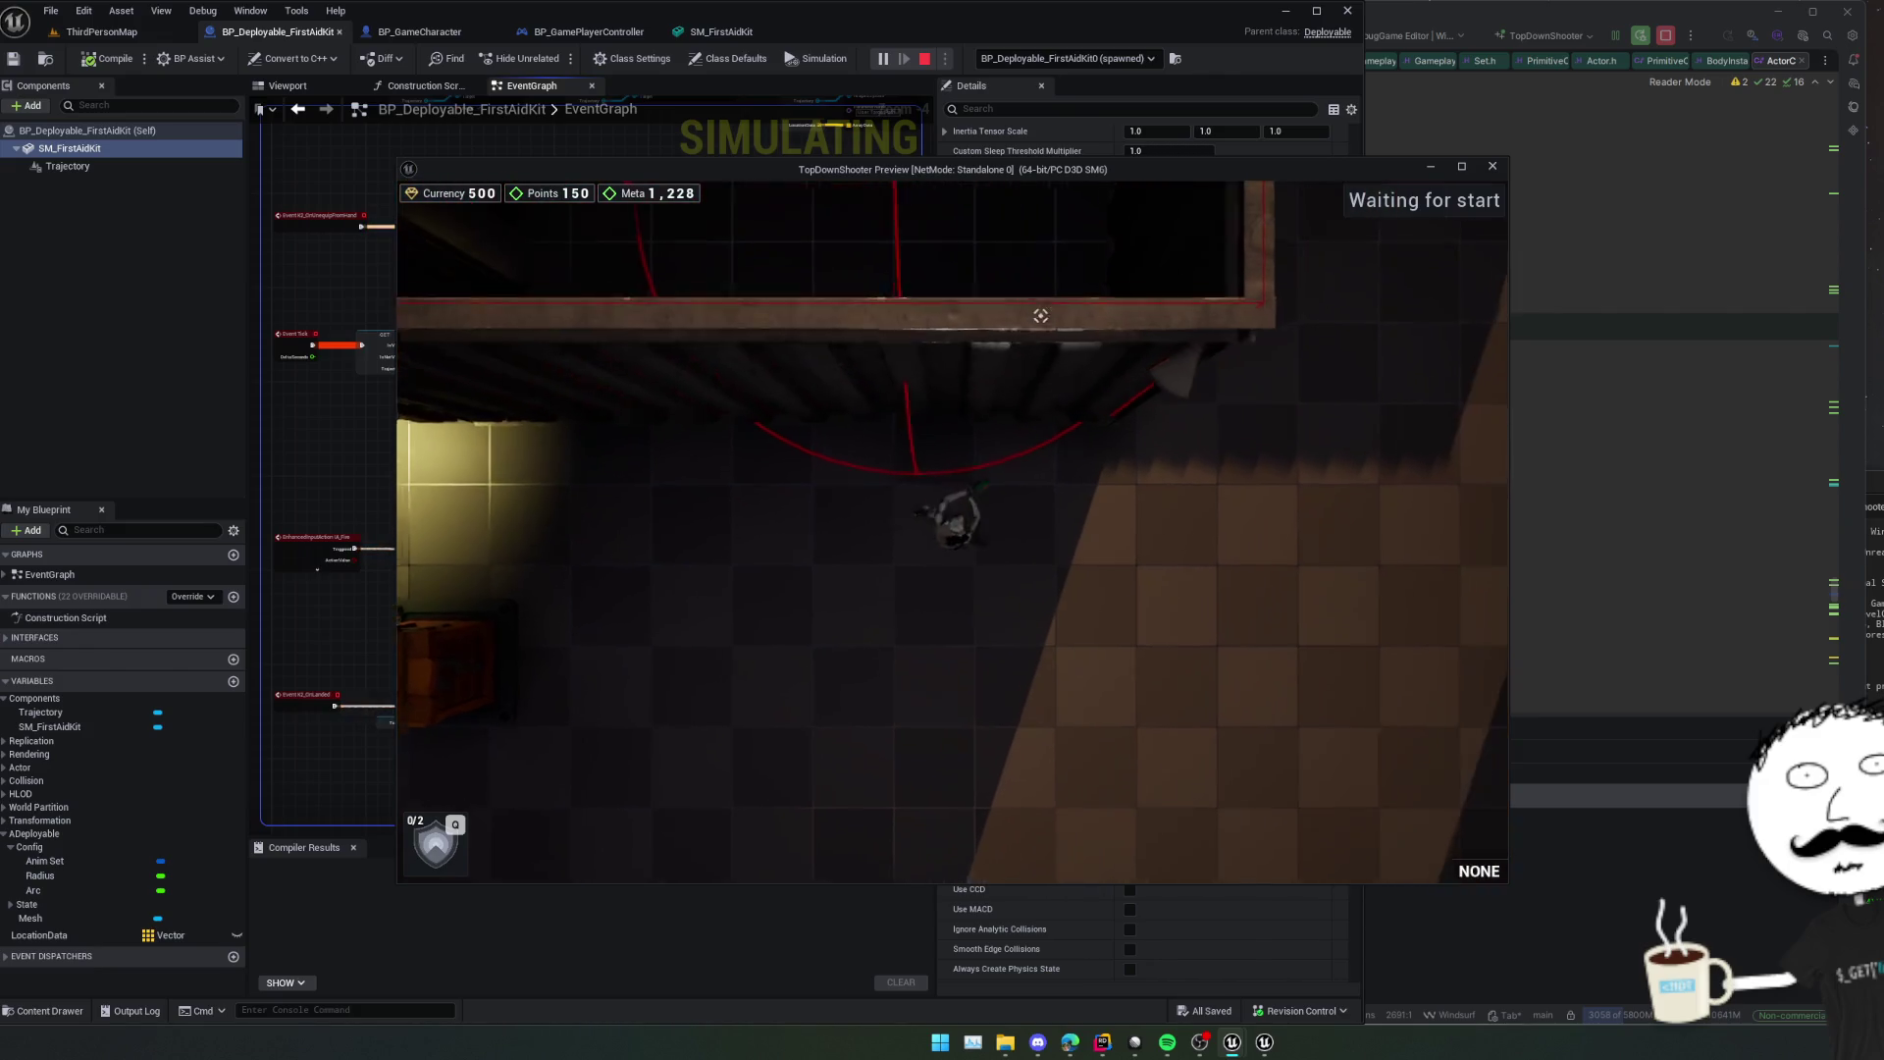
left_click(946, 295)
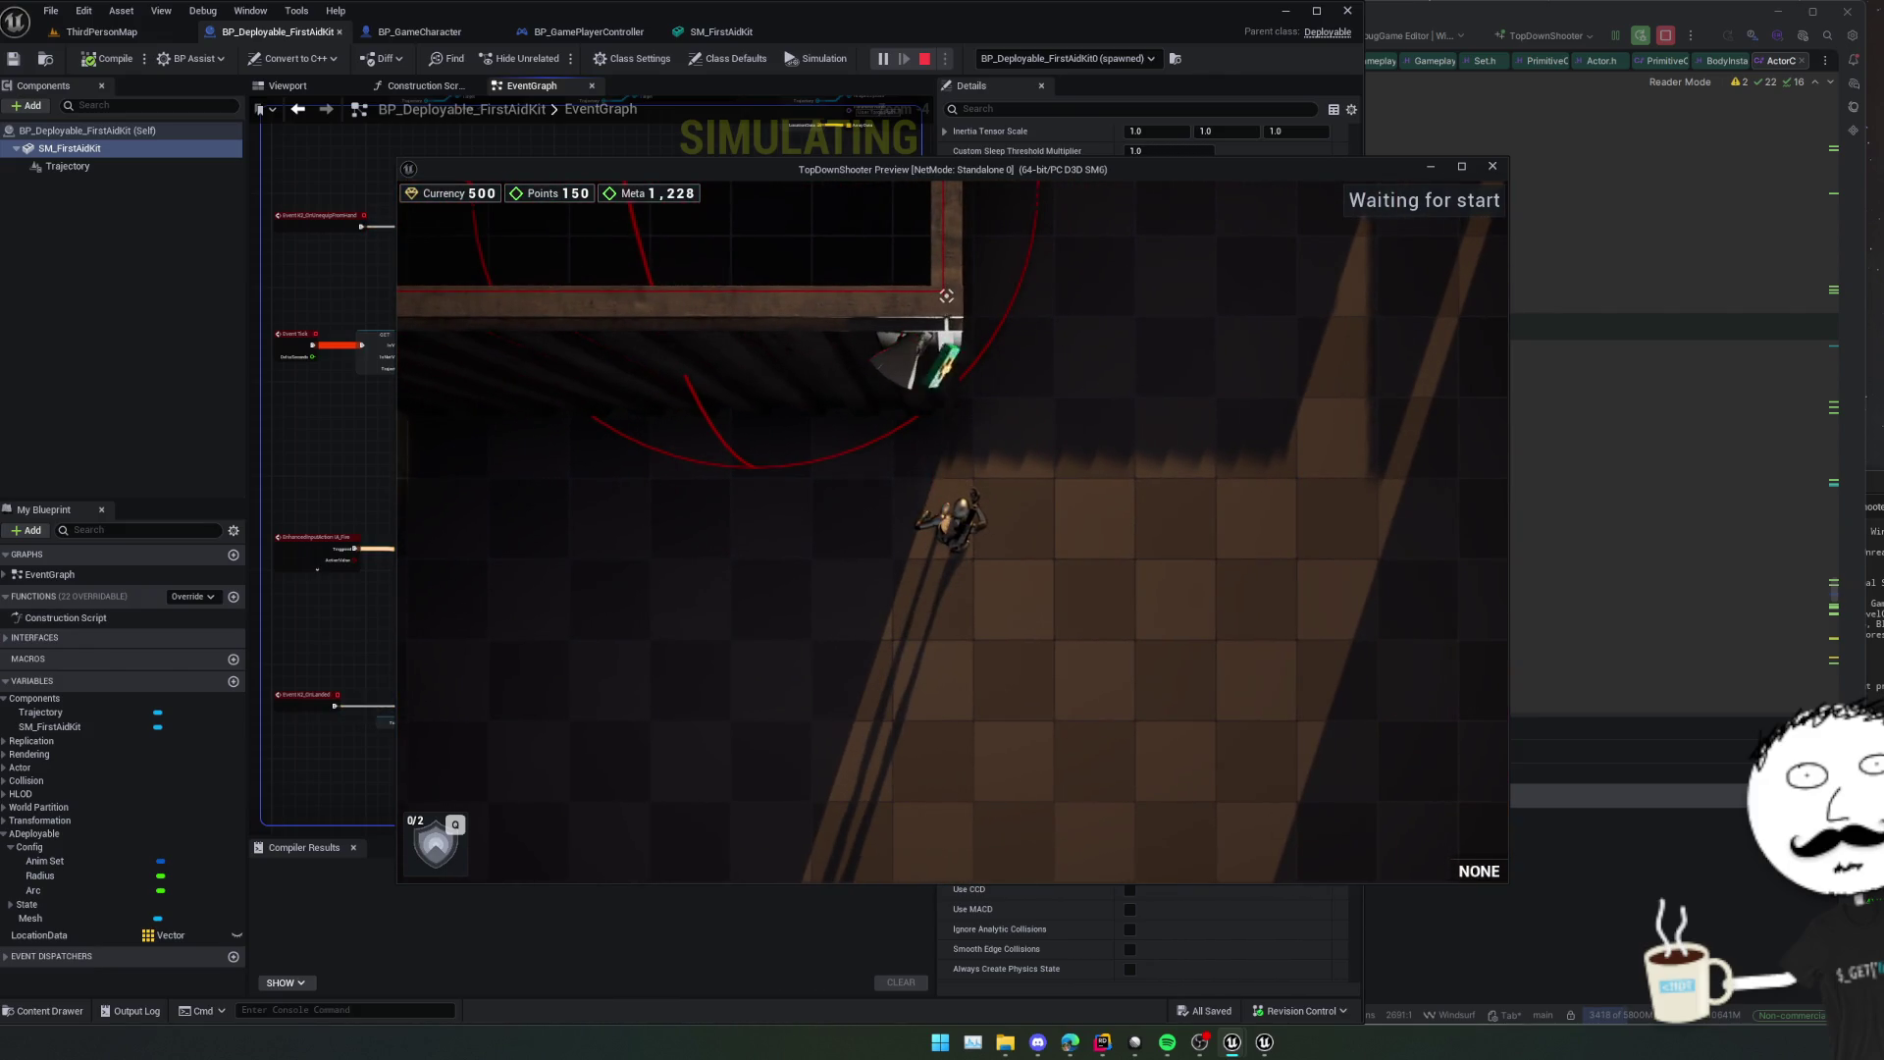
Walk through the lit room past the enemies up to the barricaded red room.
key("a")
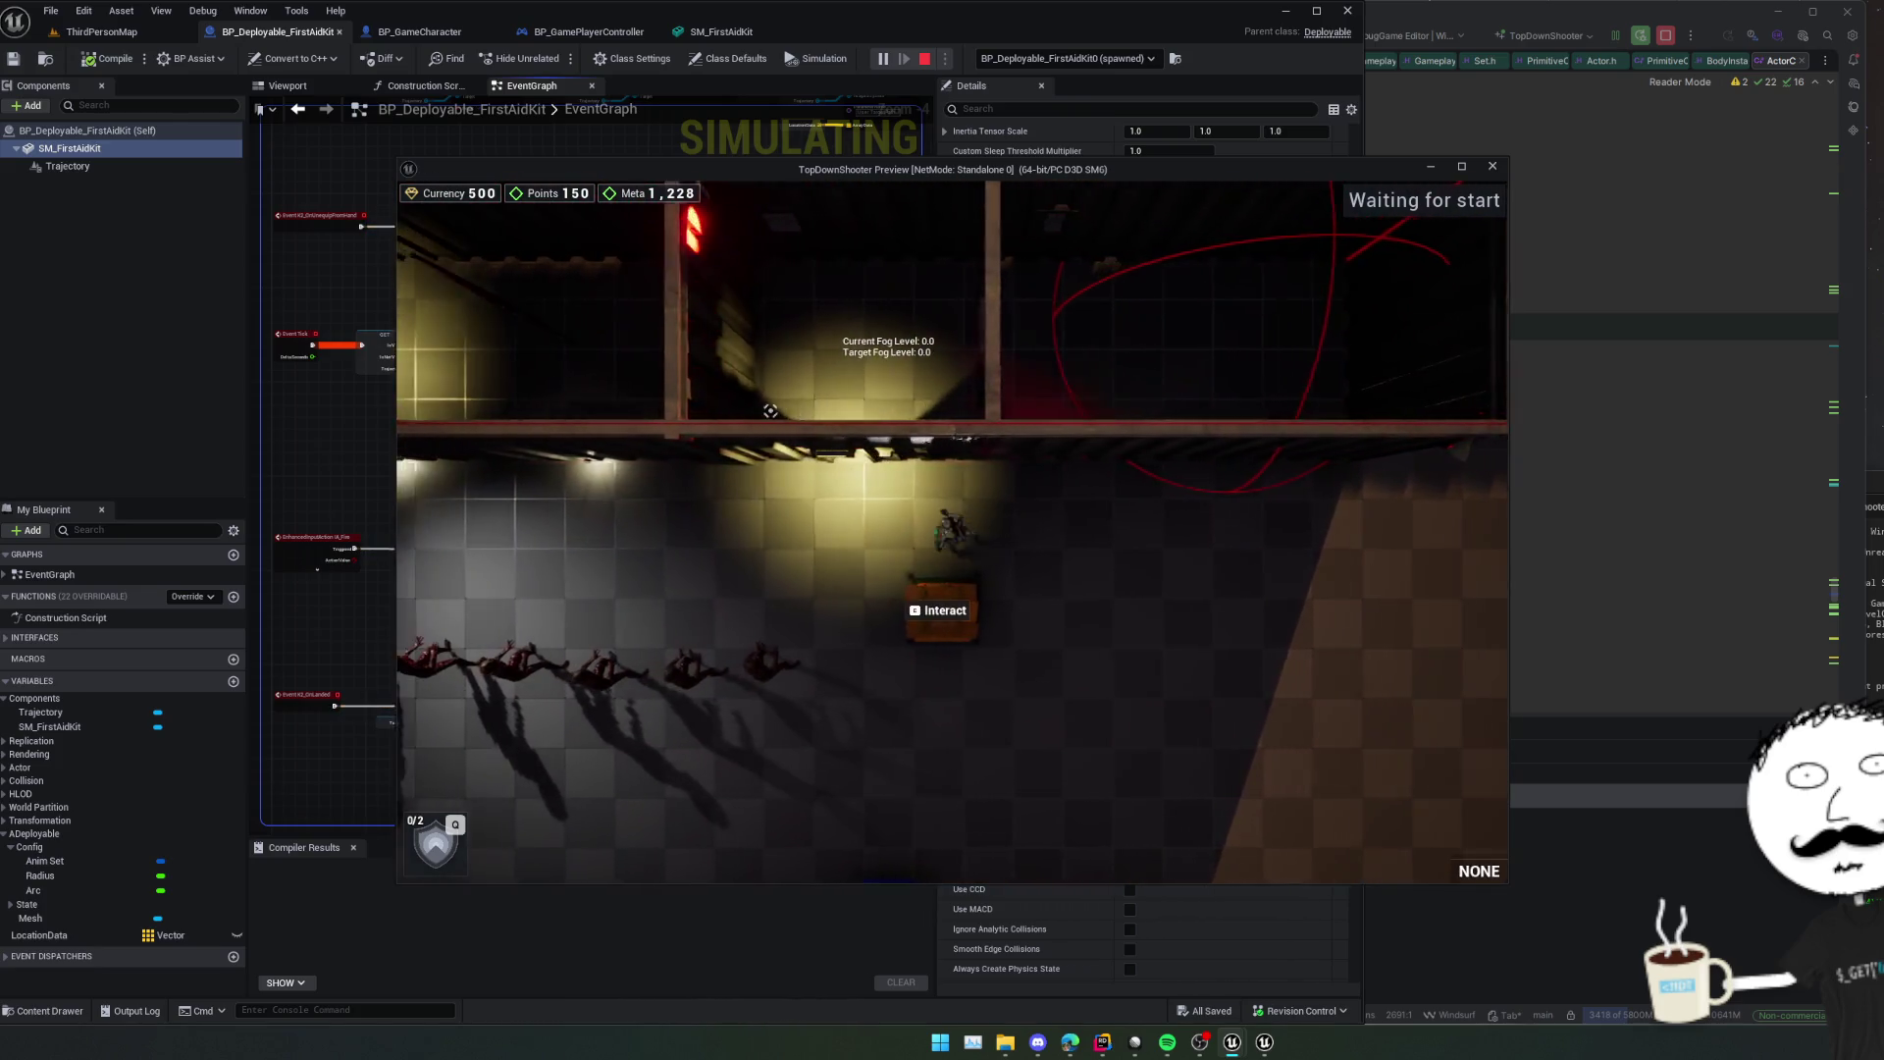
key("s")
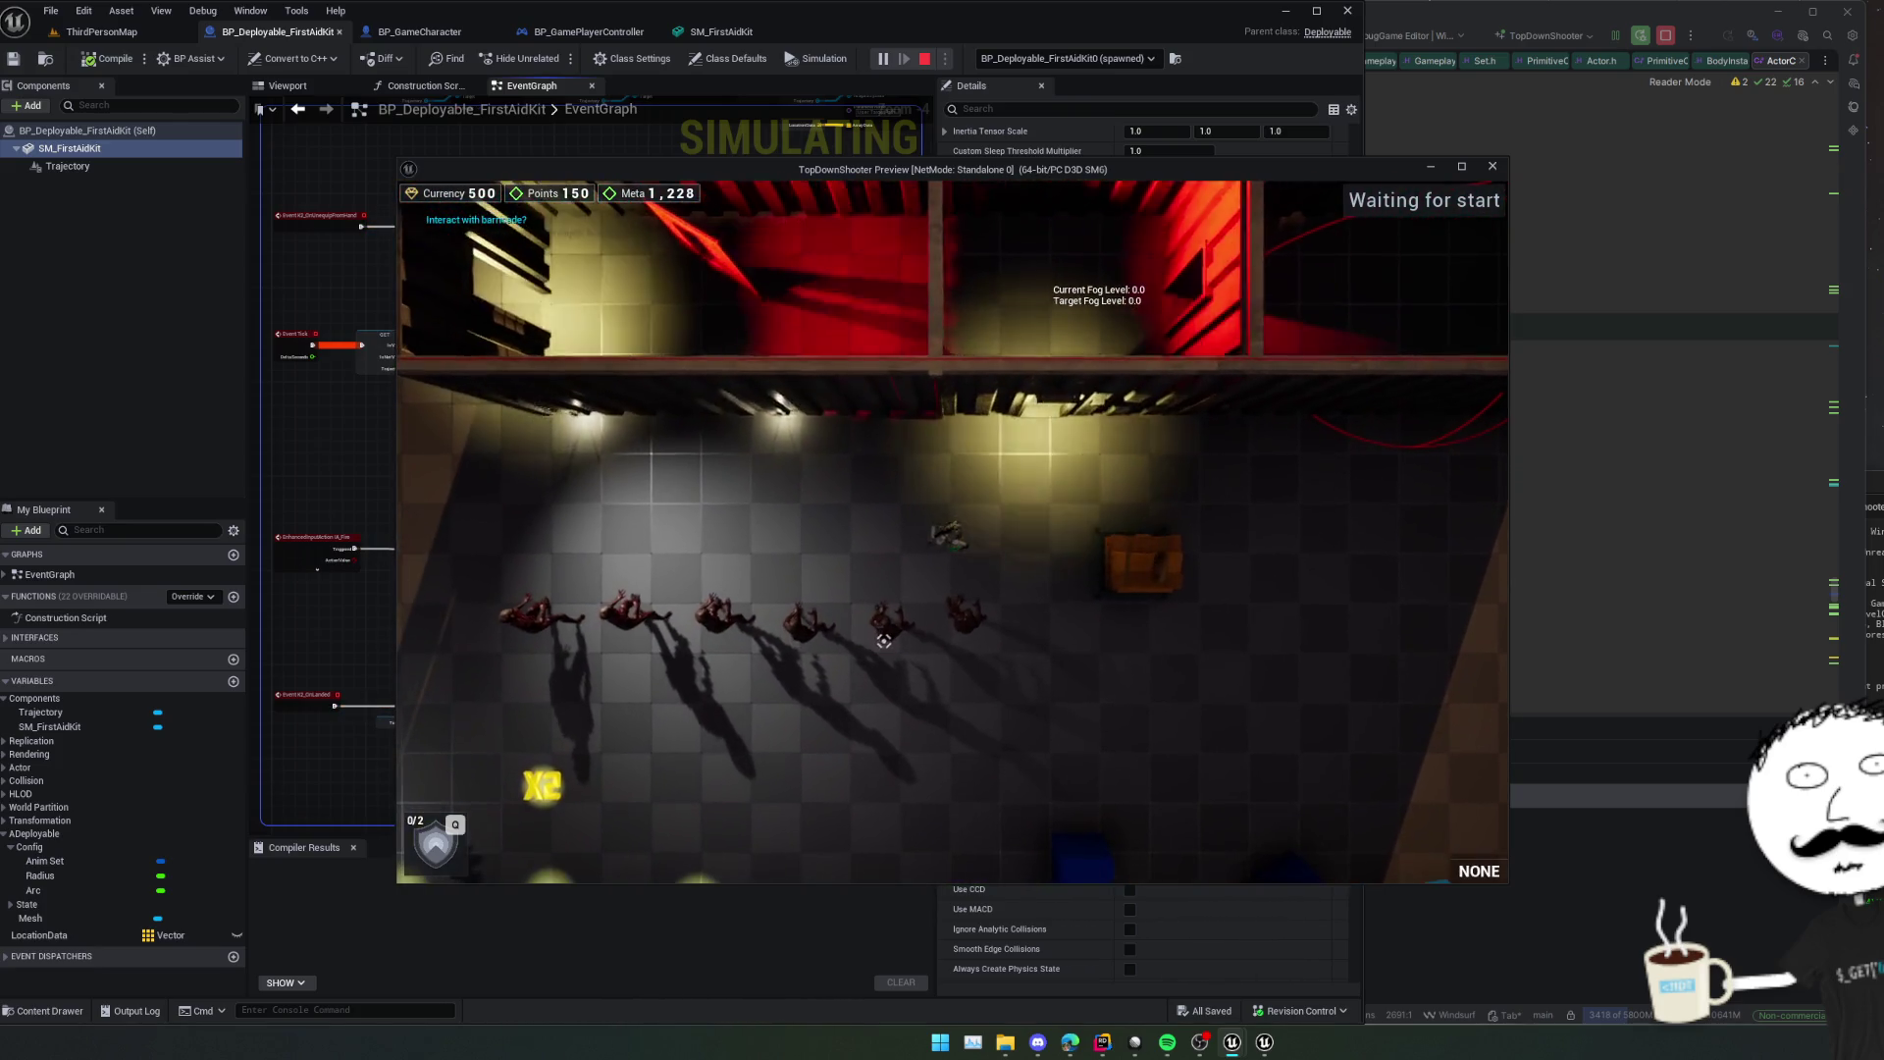
key("a")
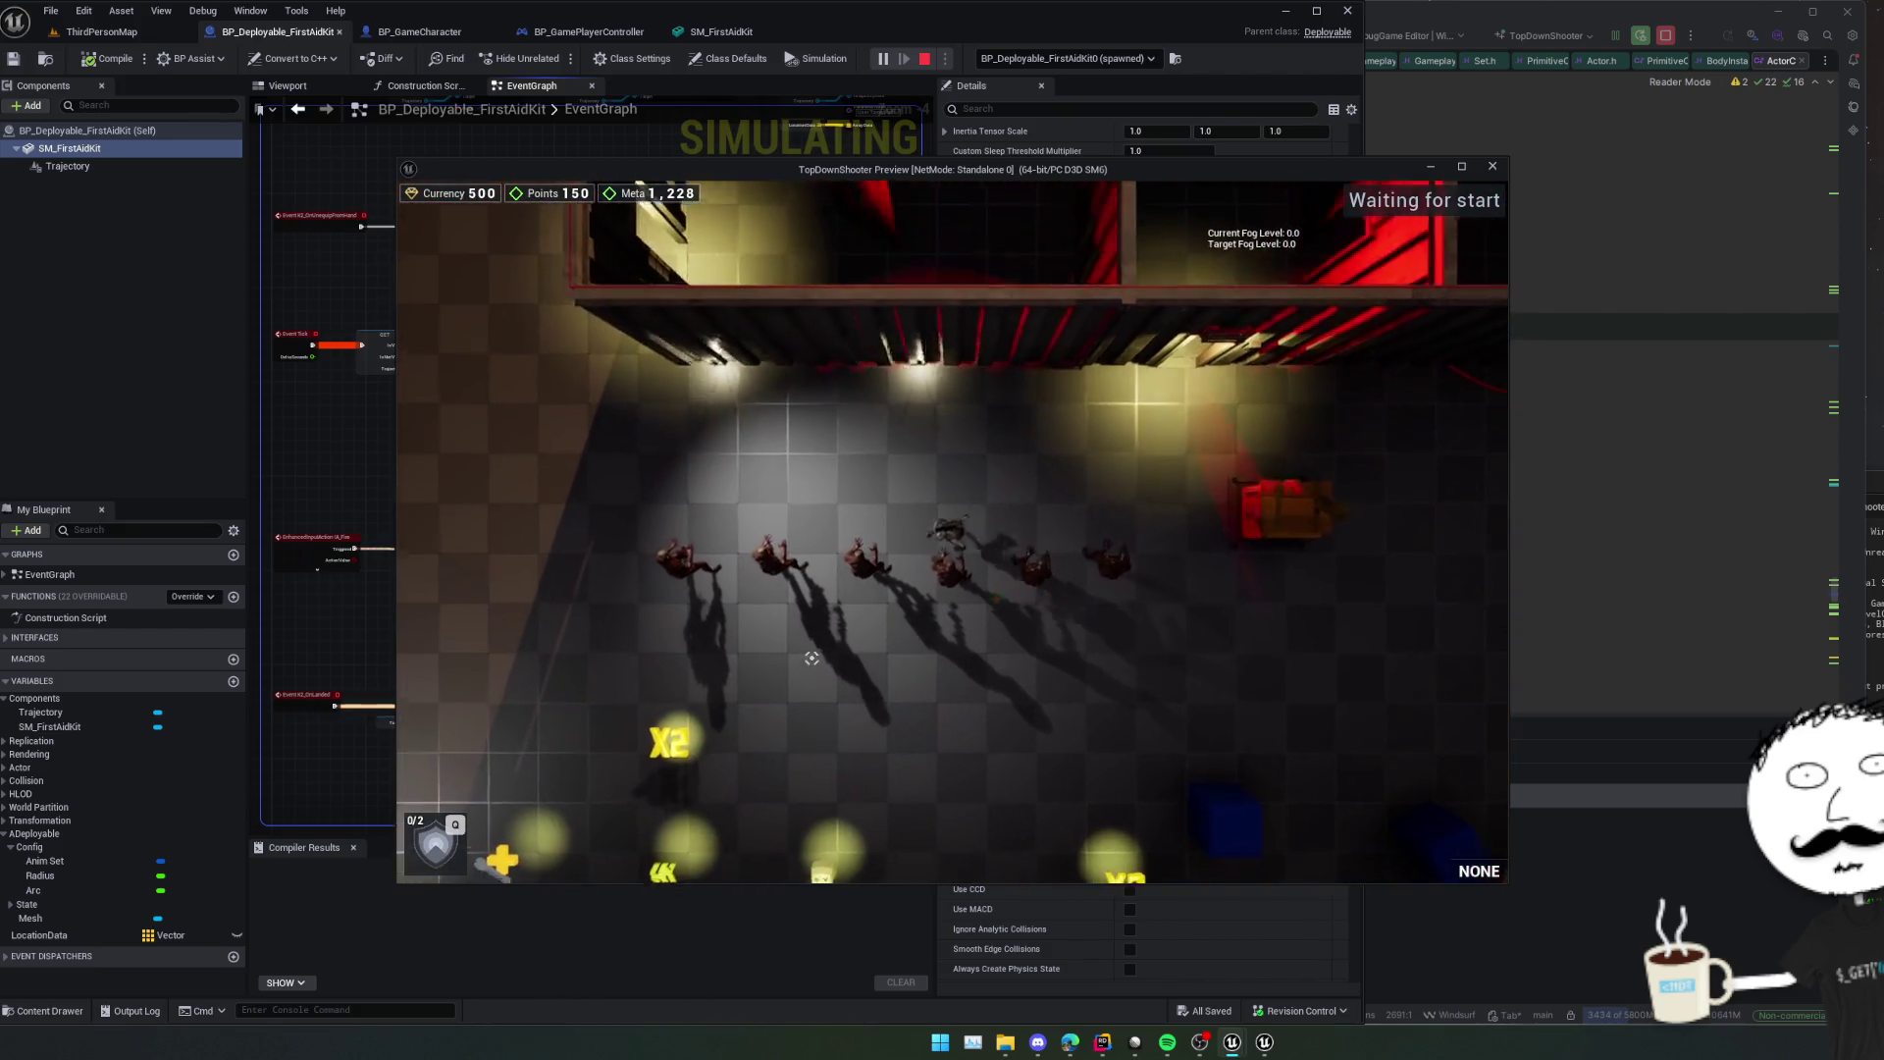
key("1")
key("s")
key("a")
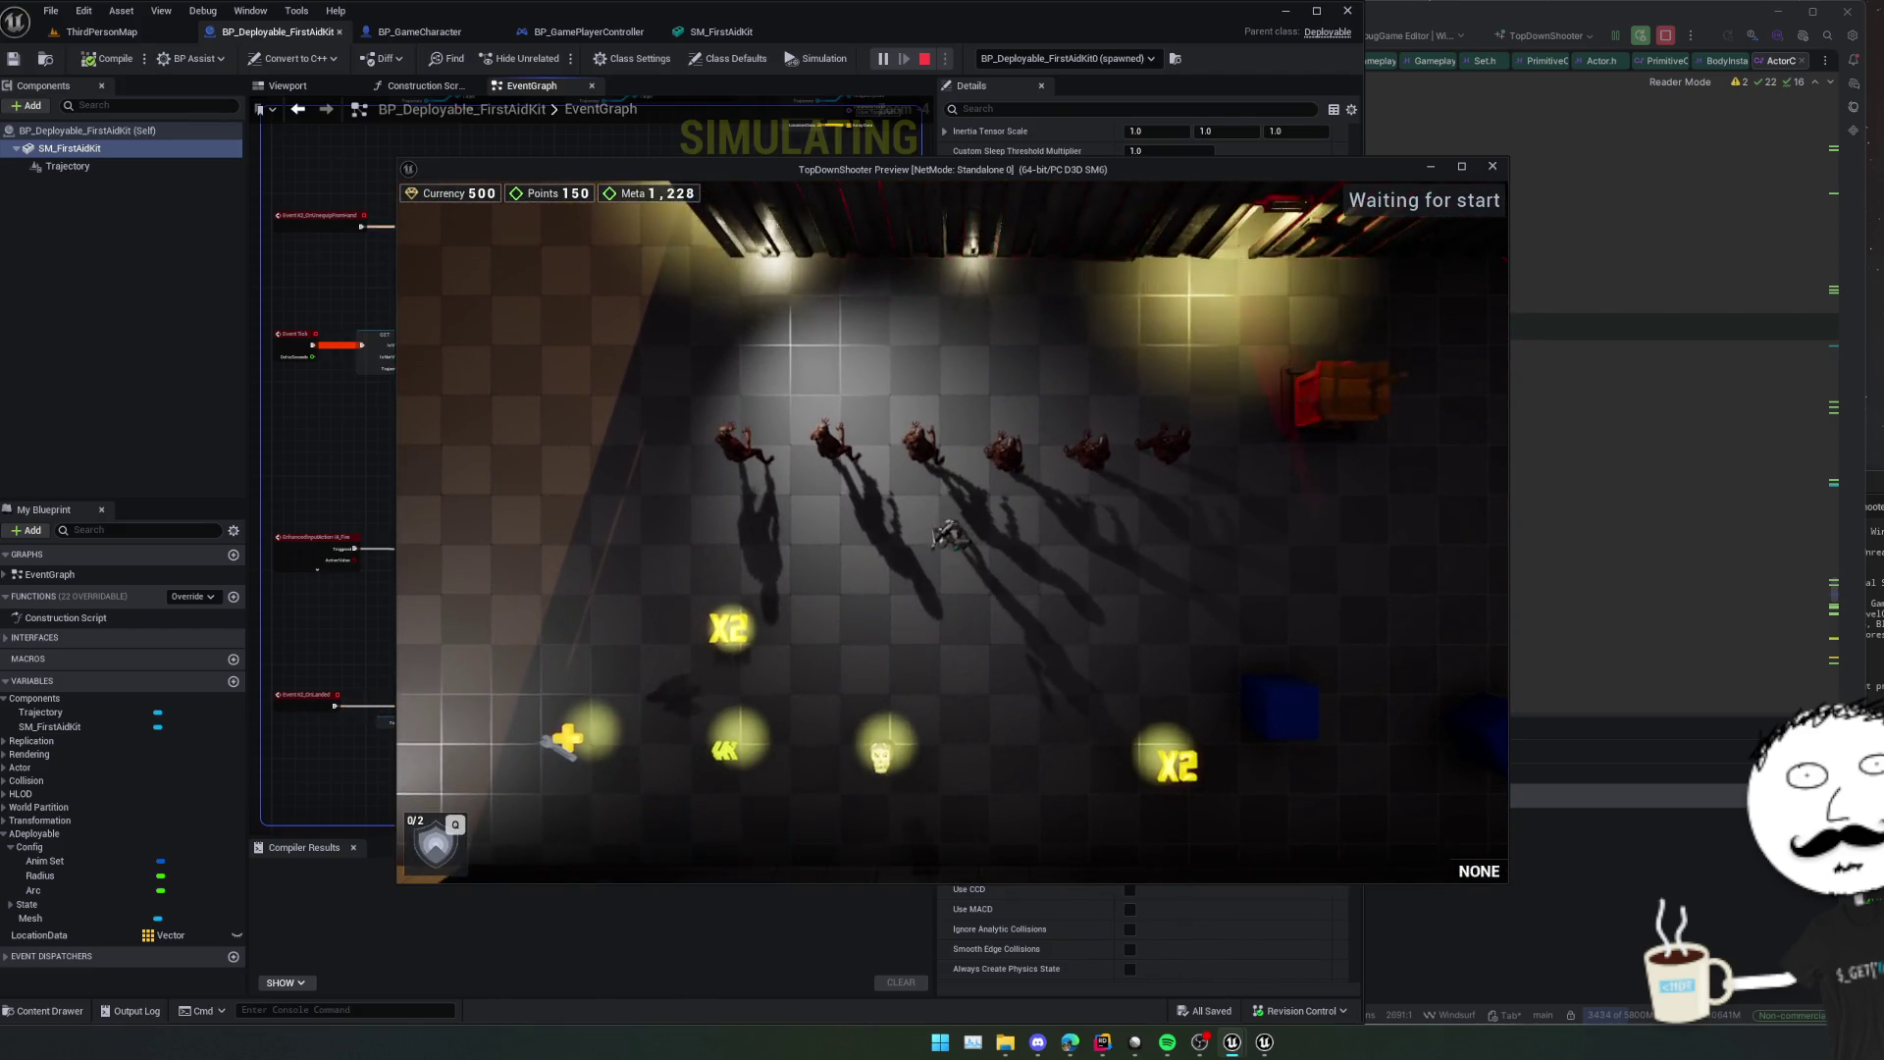
key("a")
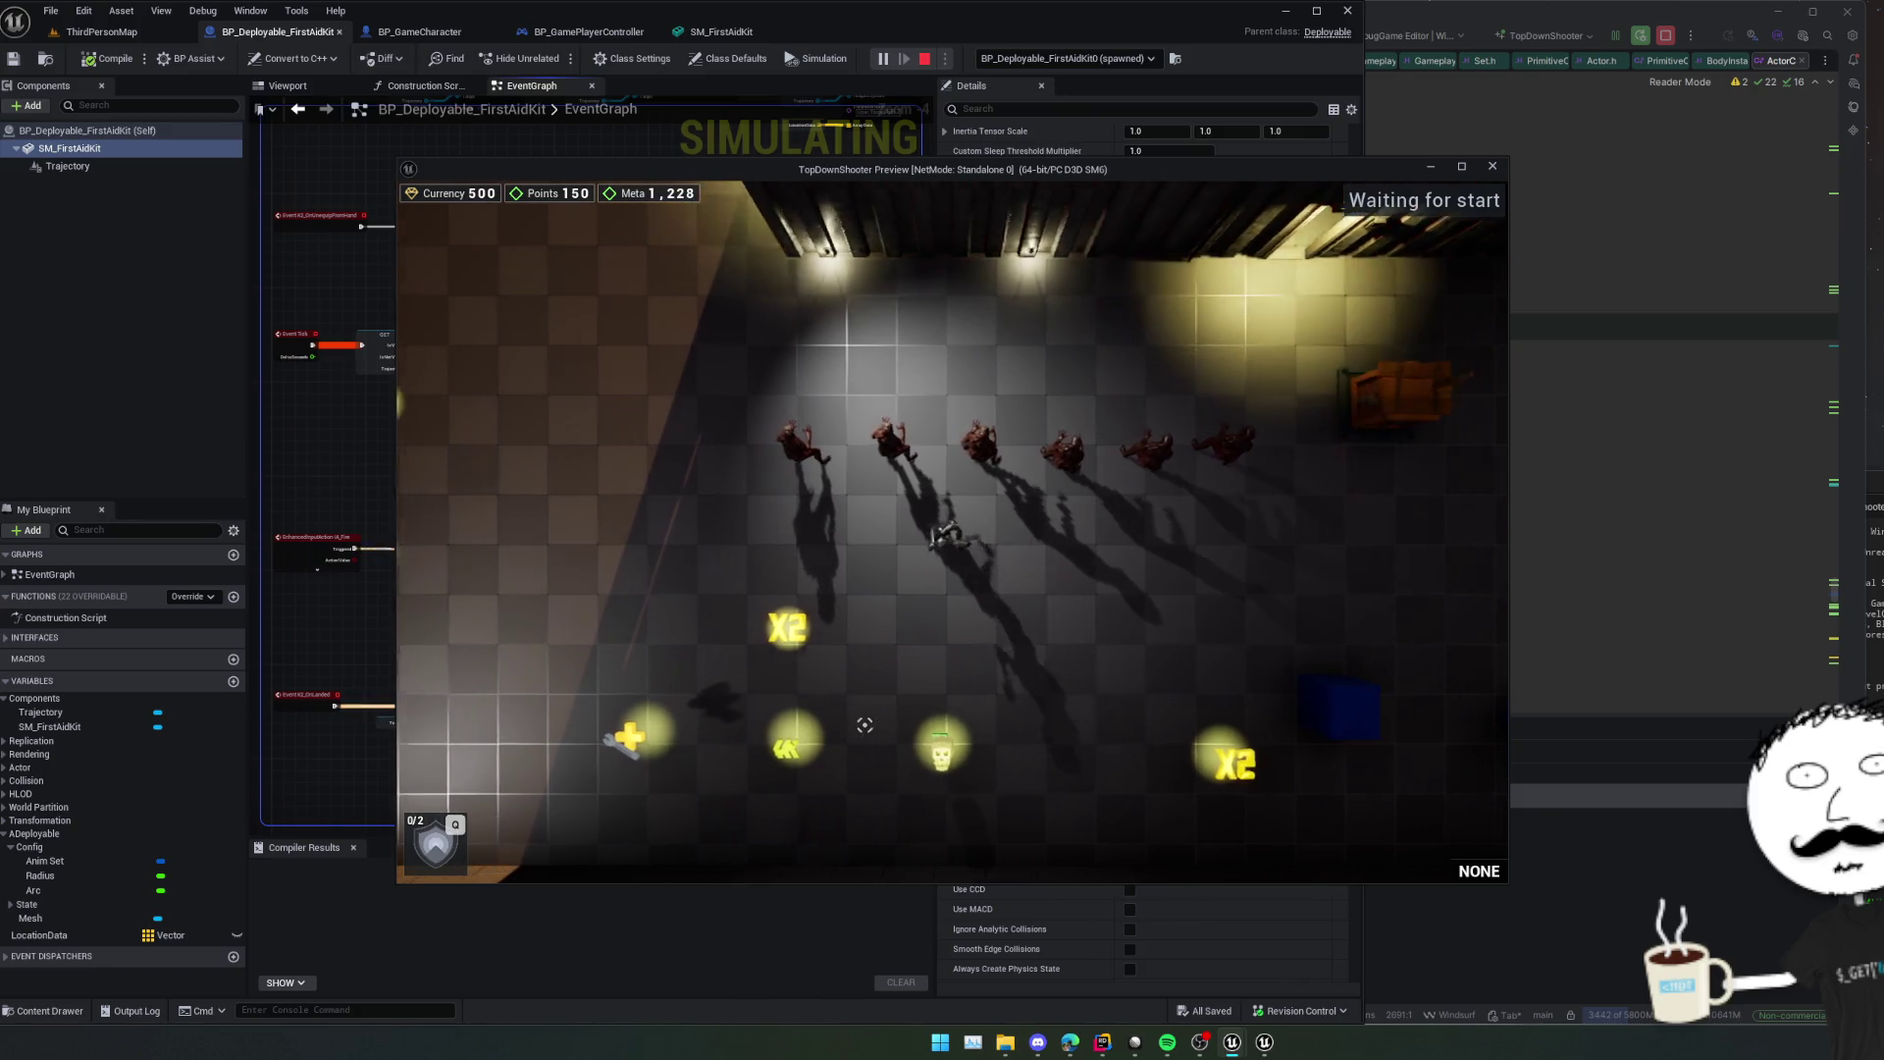
key("w")
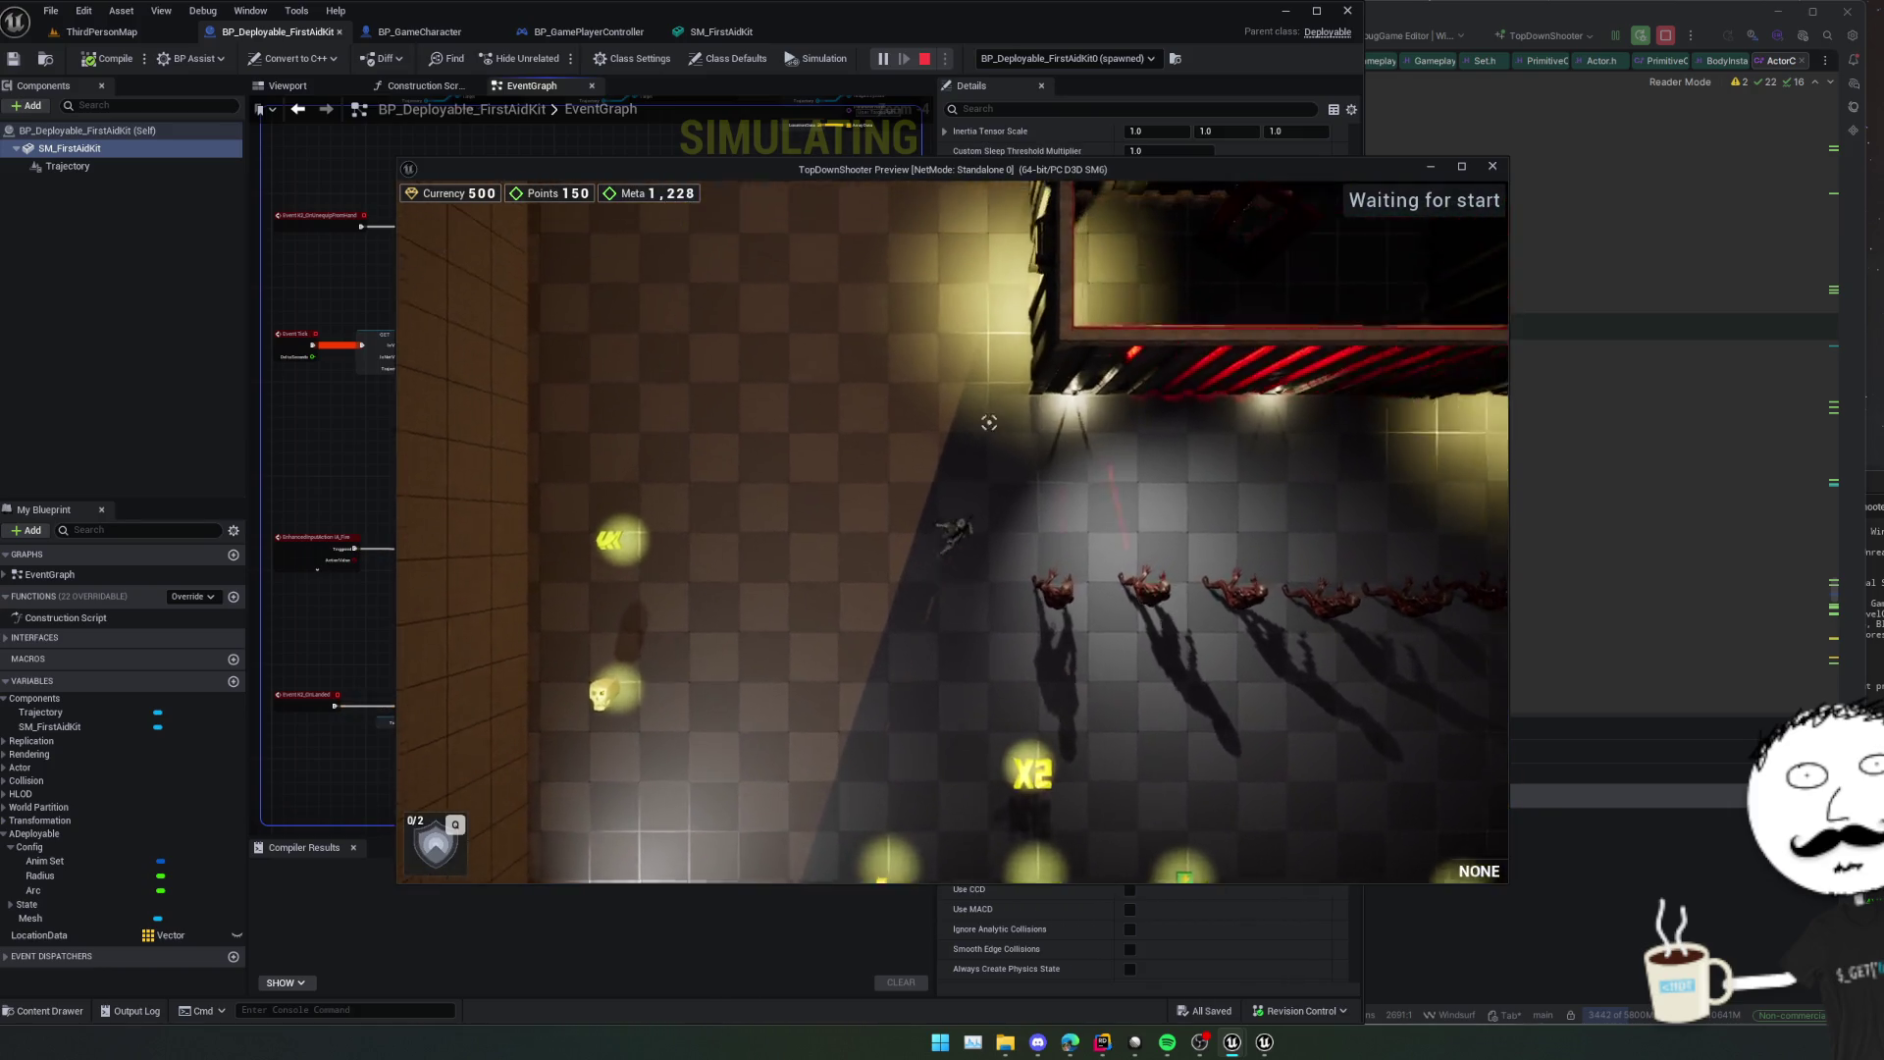
key("w")
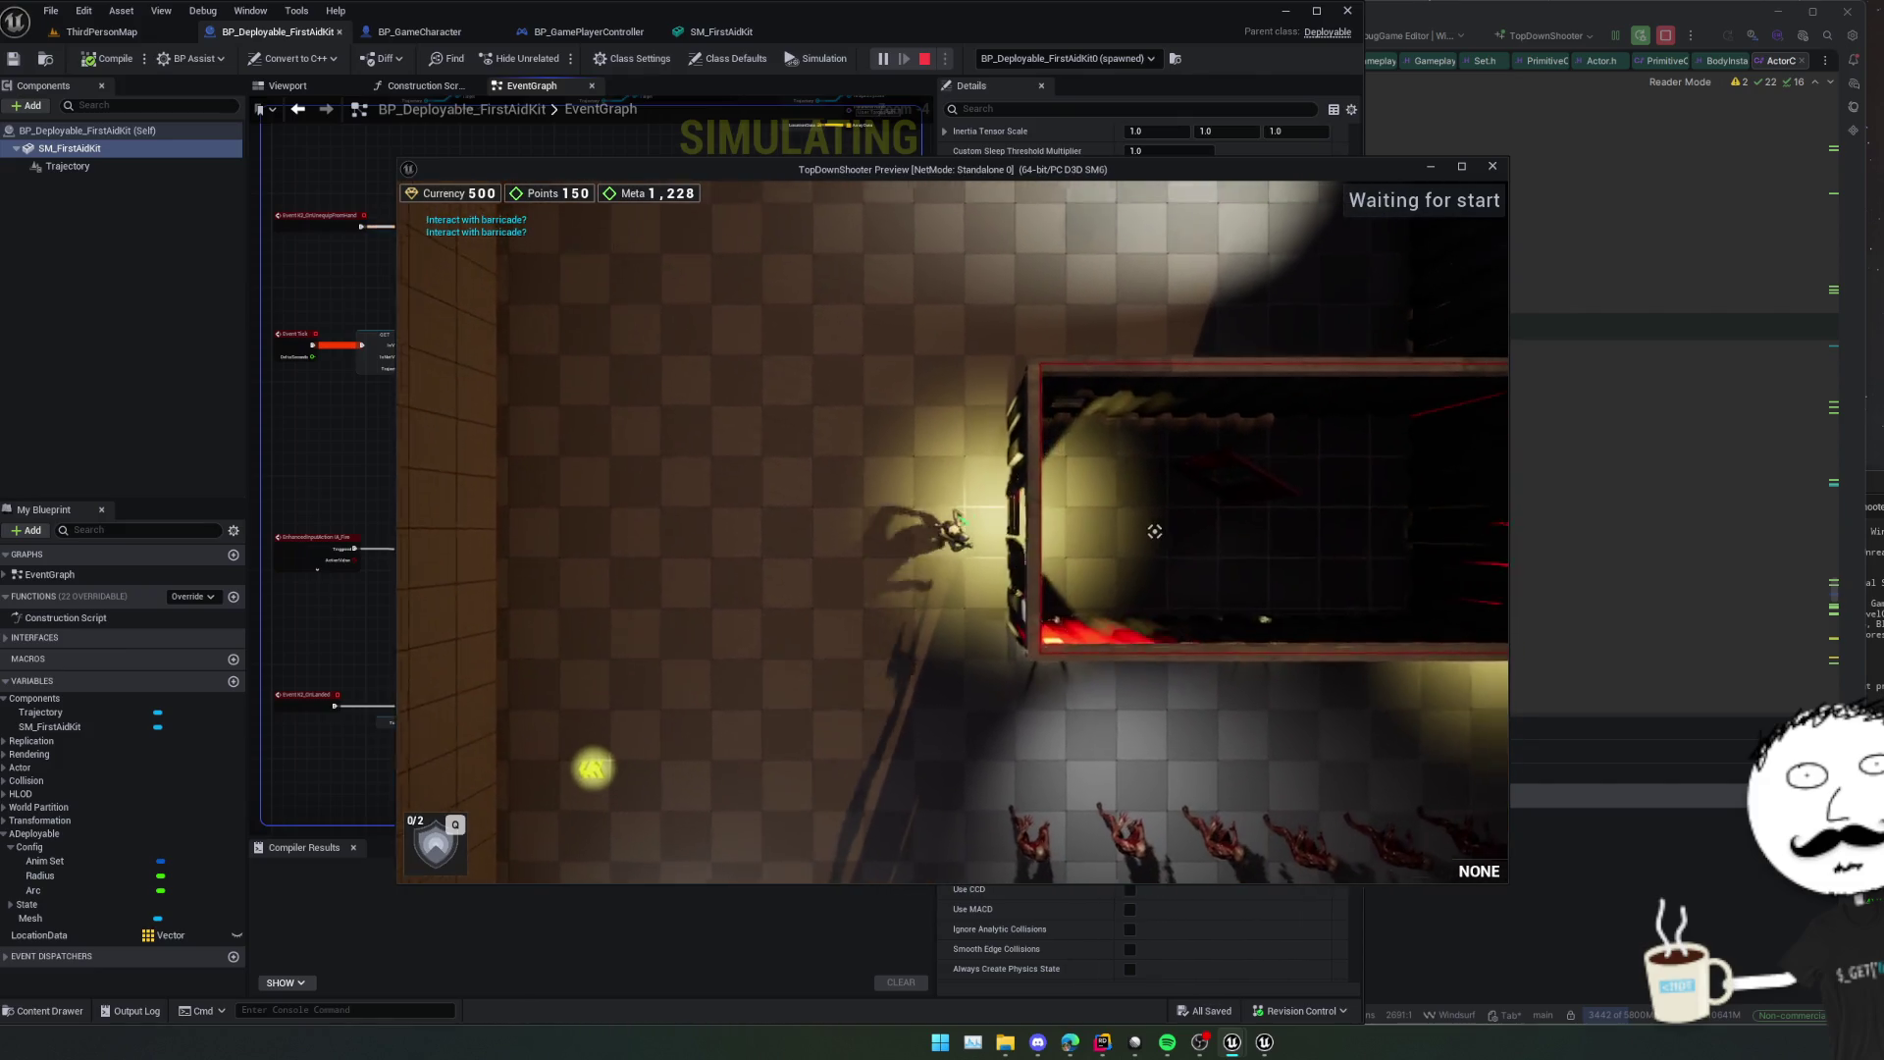
key("w")
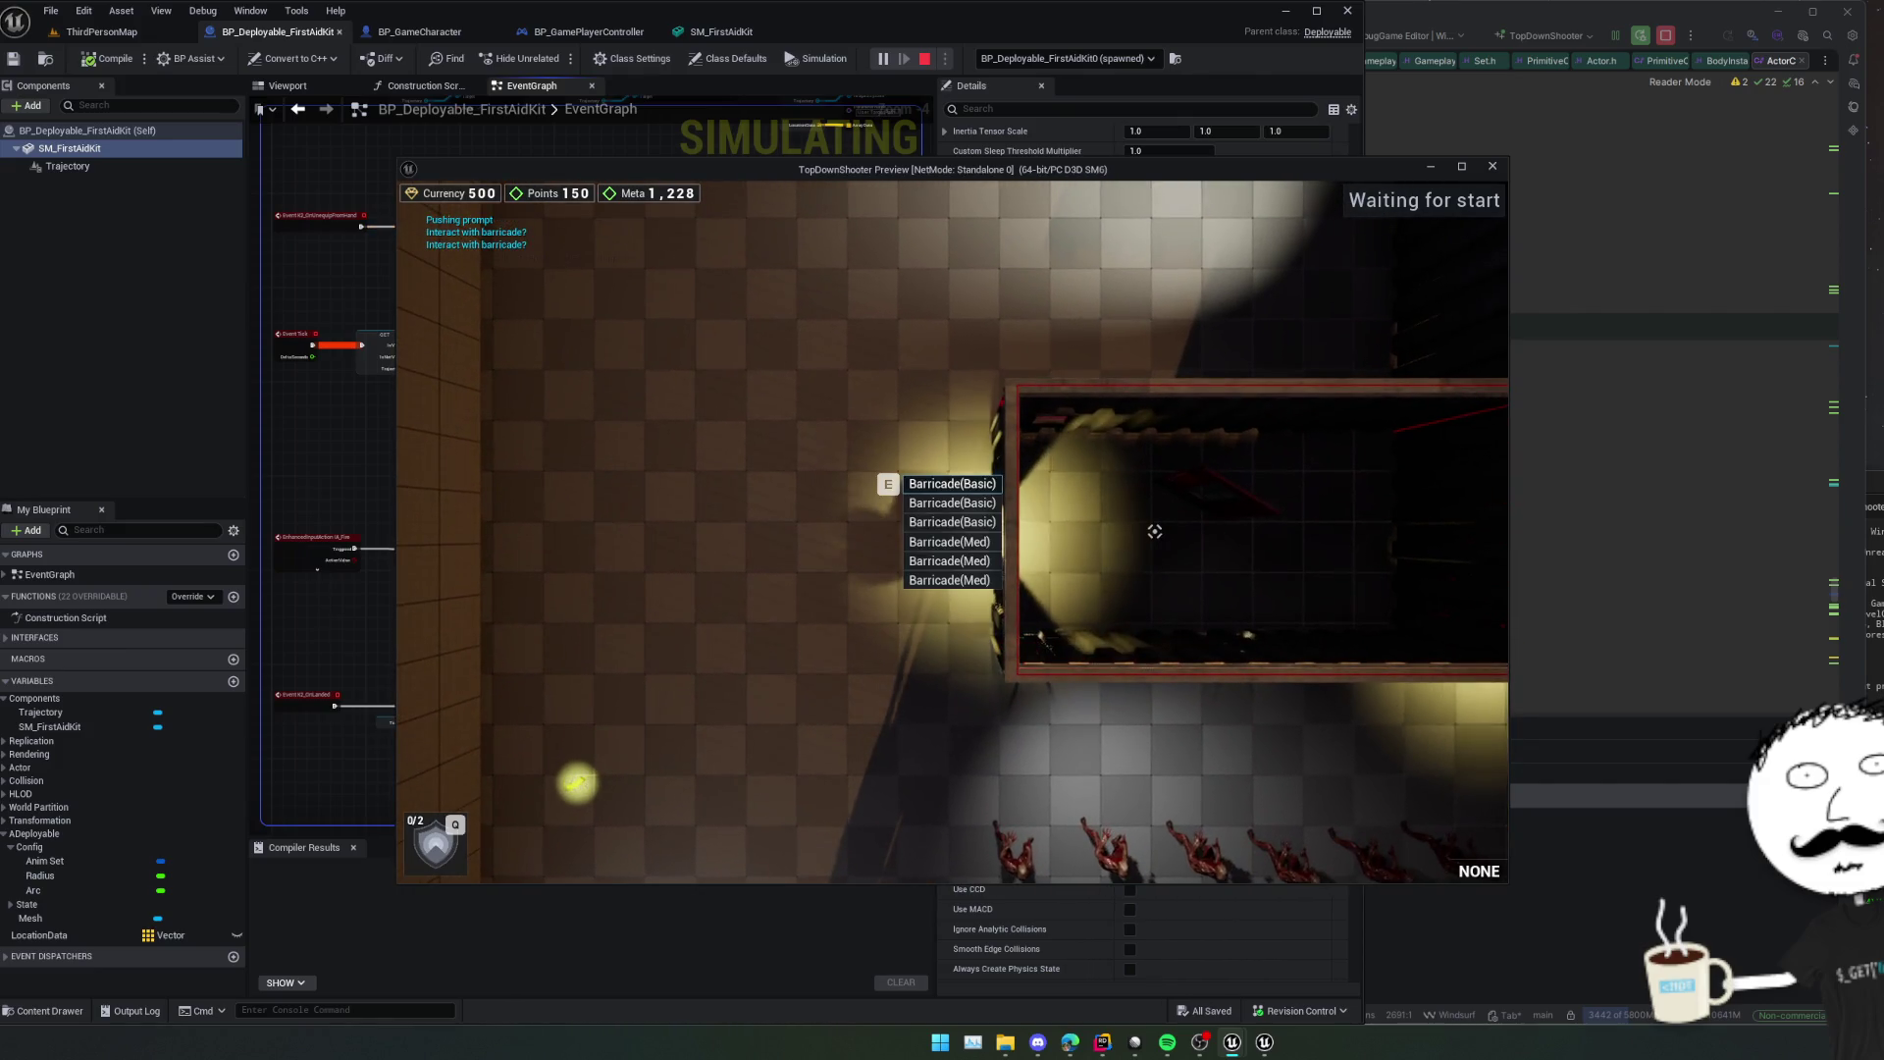
Test the barricade interaction prompt, then walk down the corridor east toward the crate.
key("e")
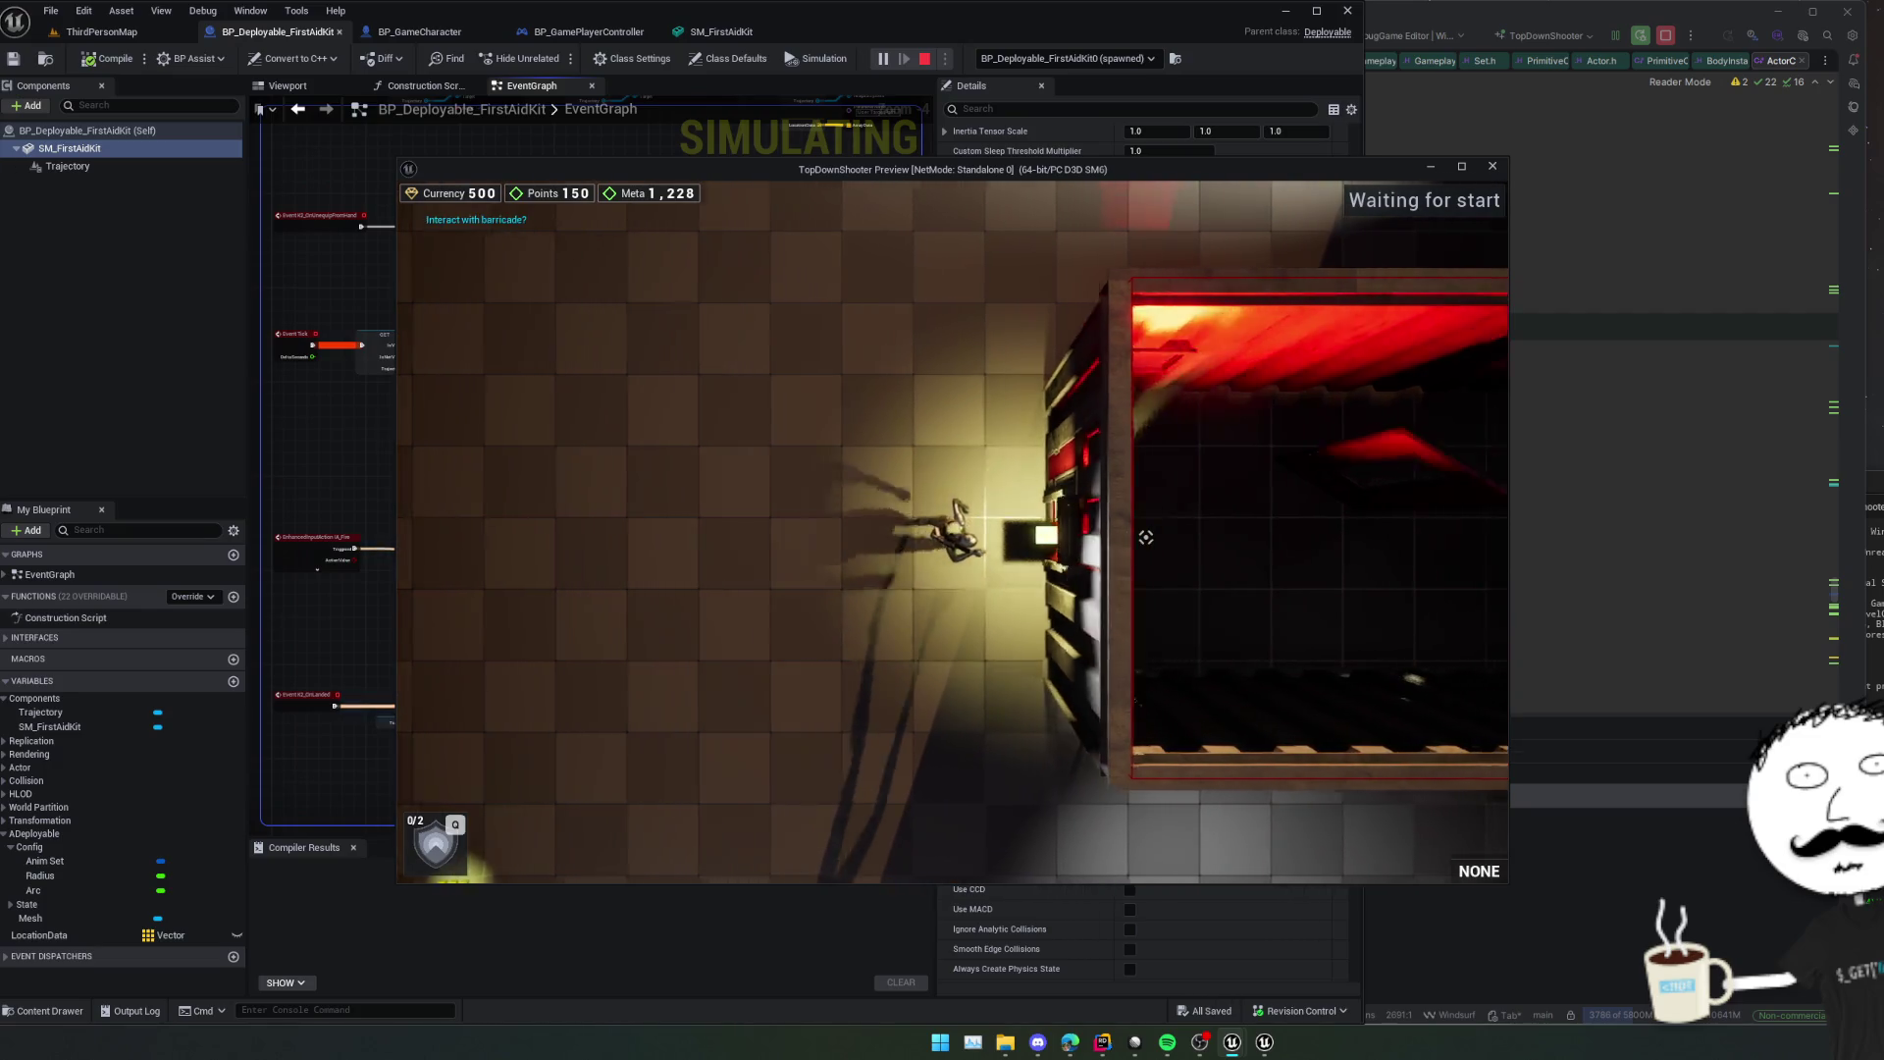
key("d")
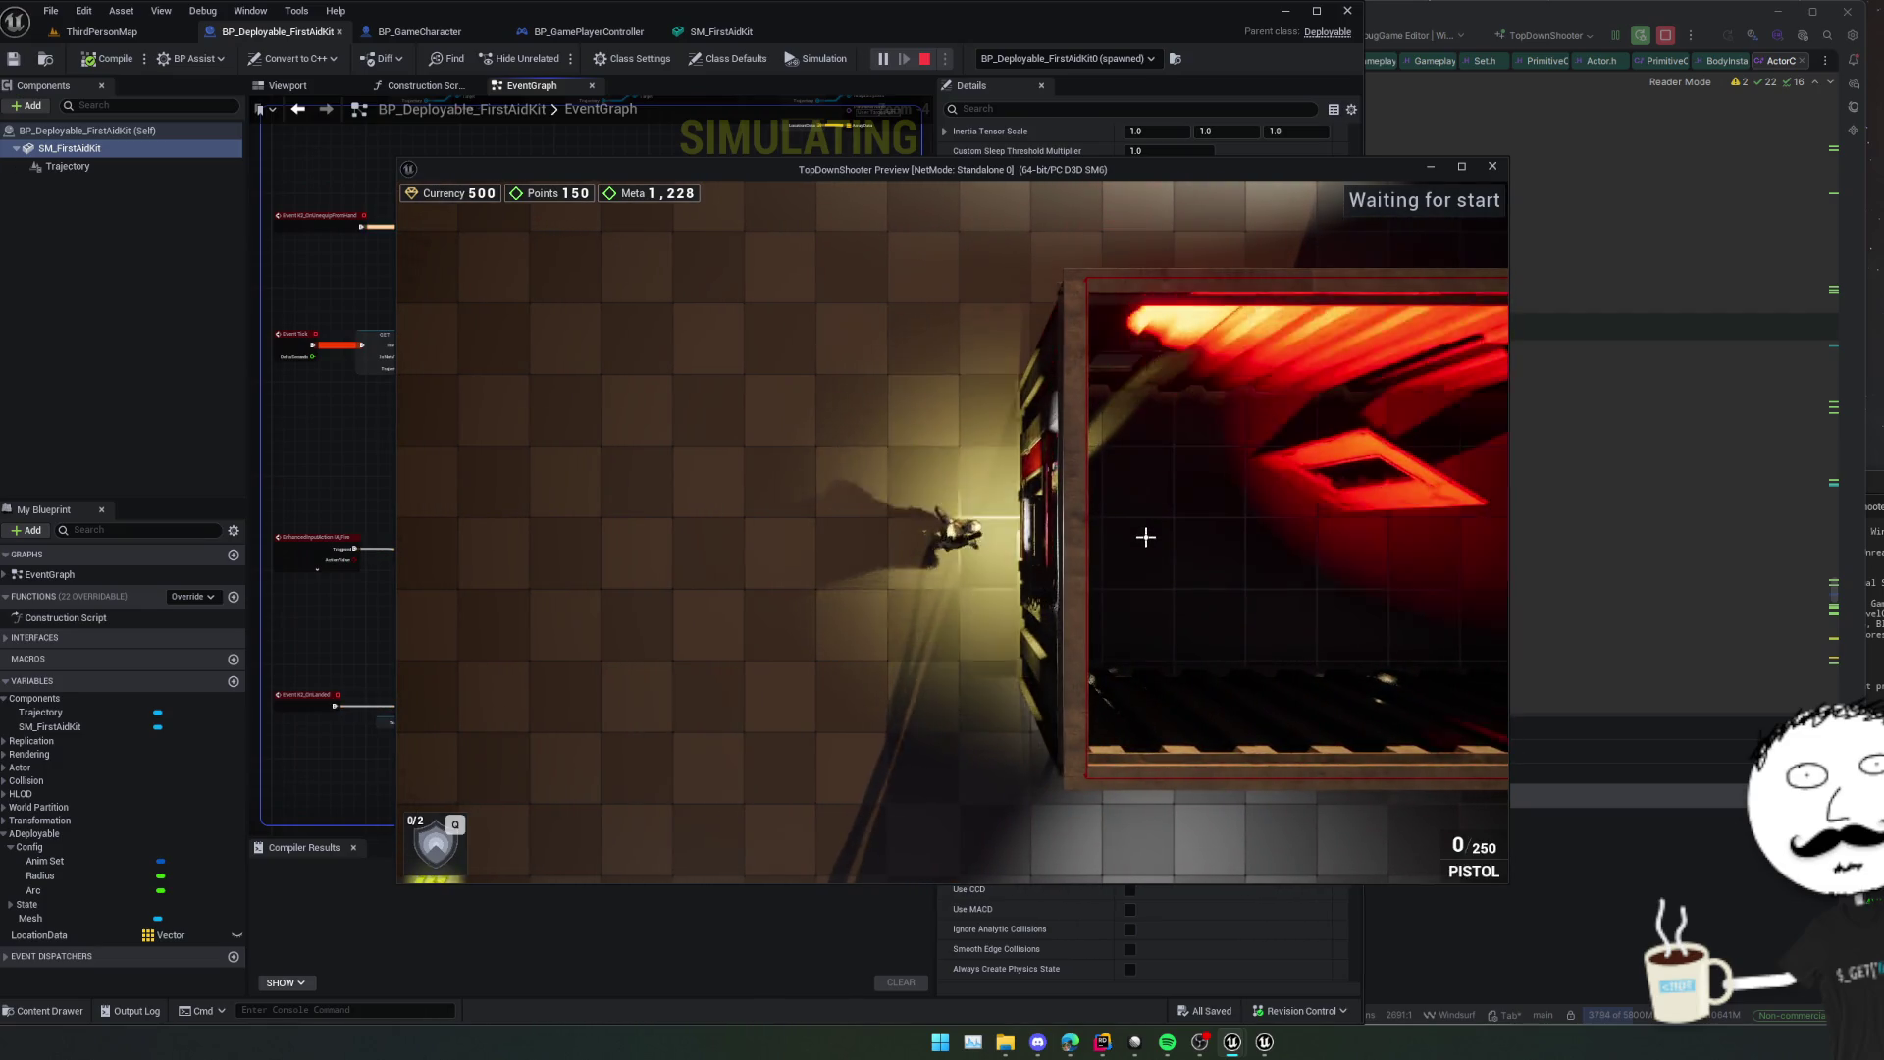
key("a")
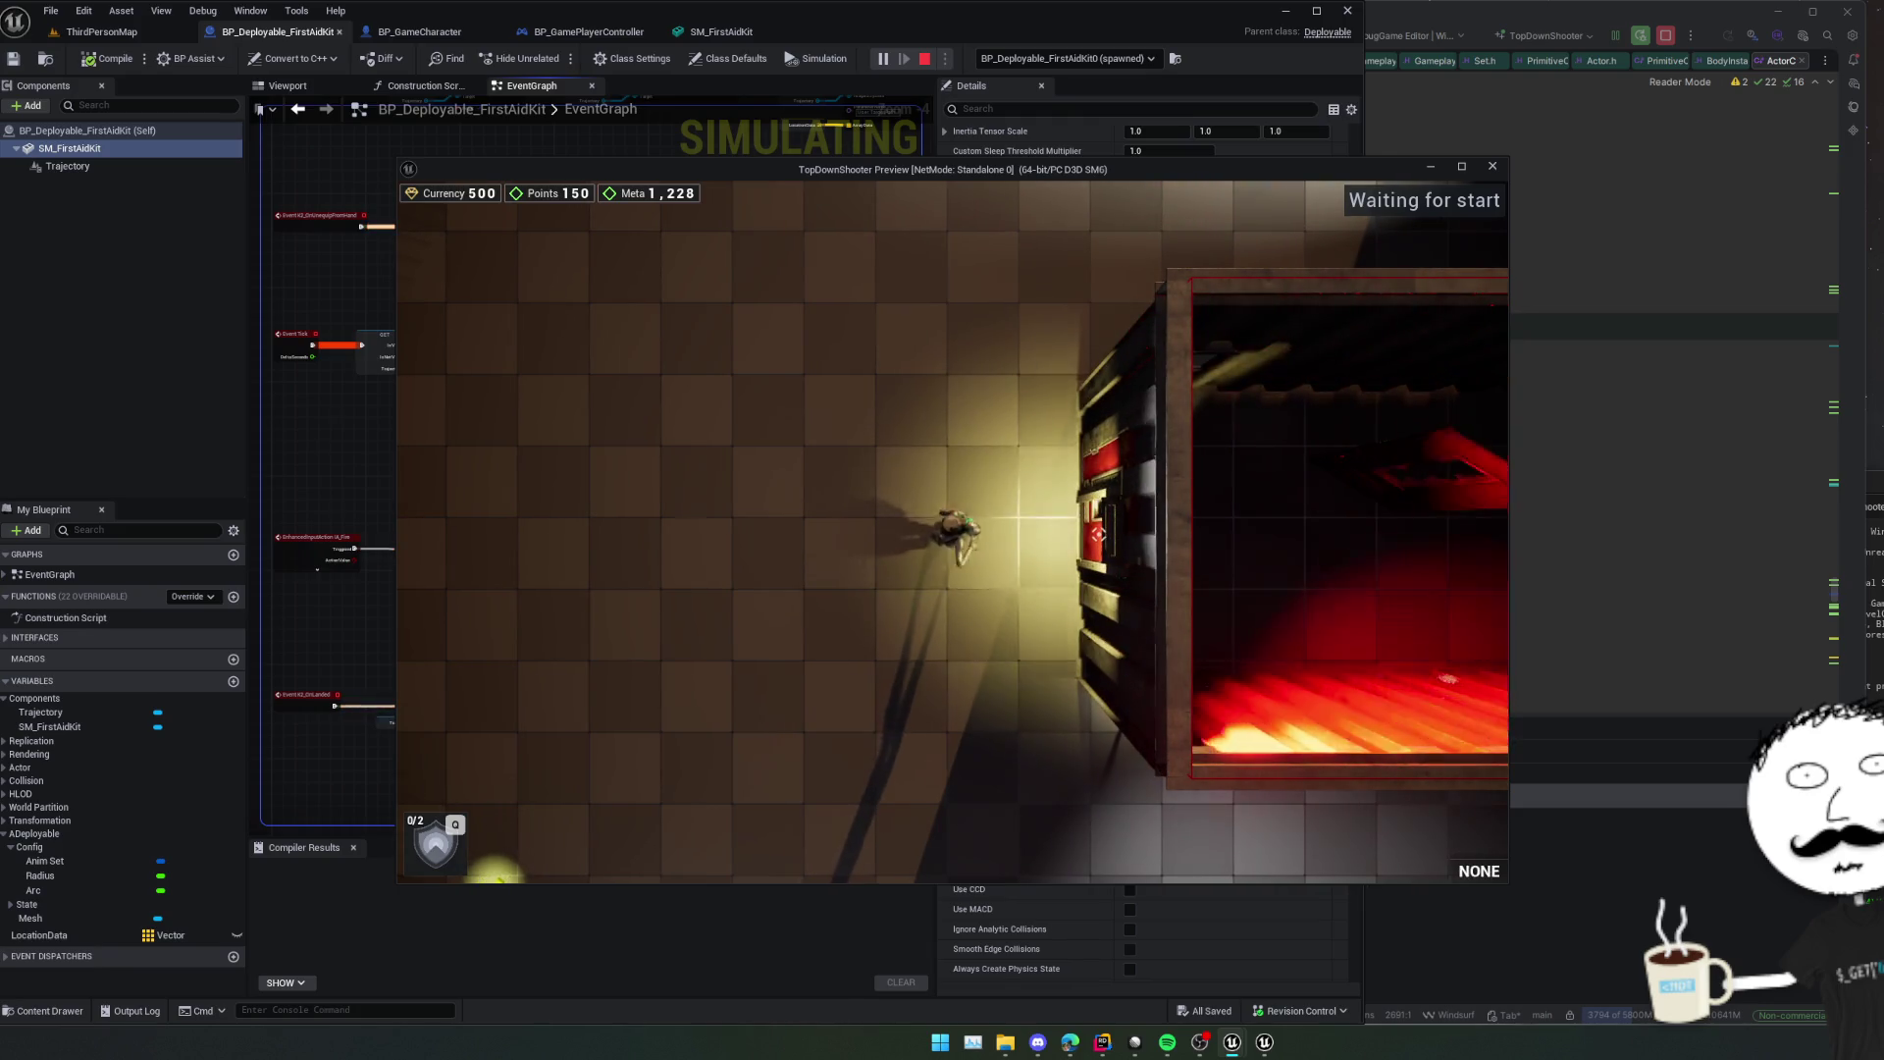
key("d")
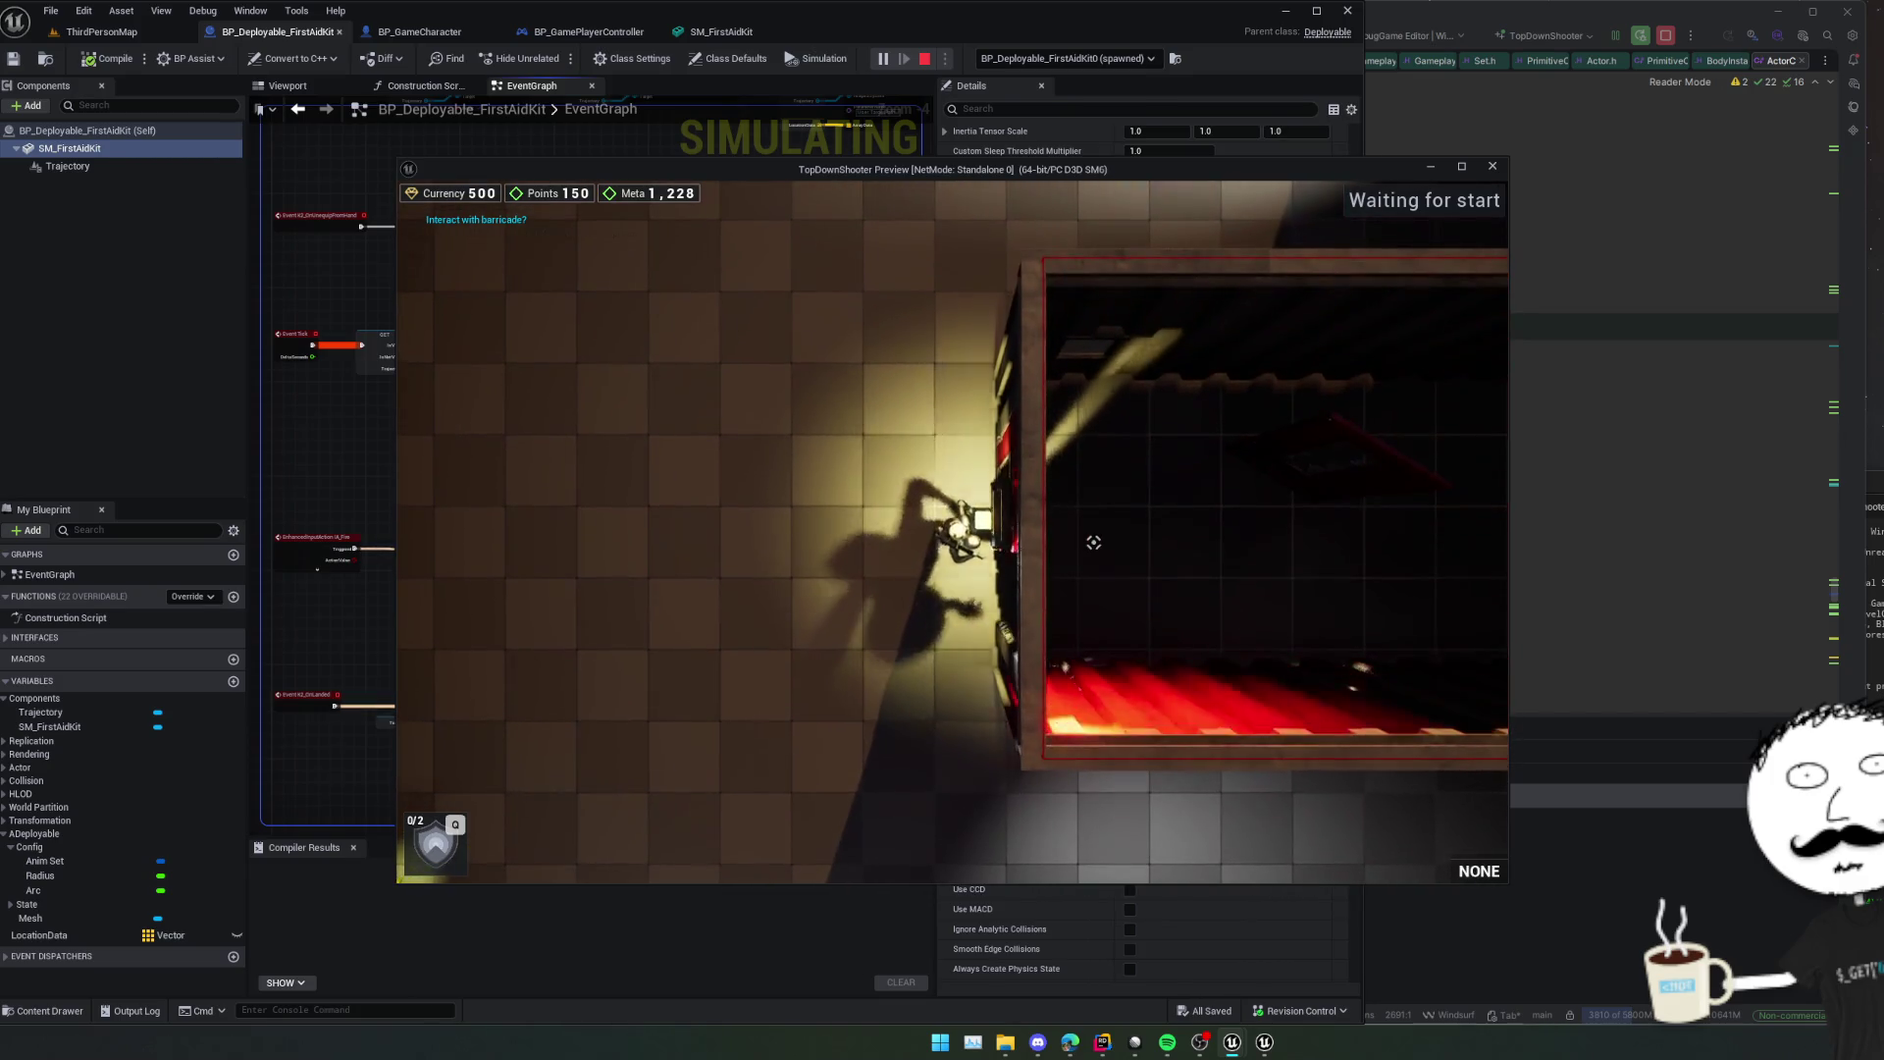
key("d")
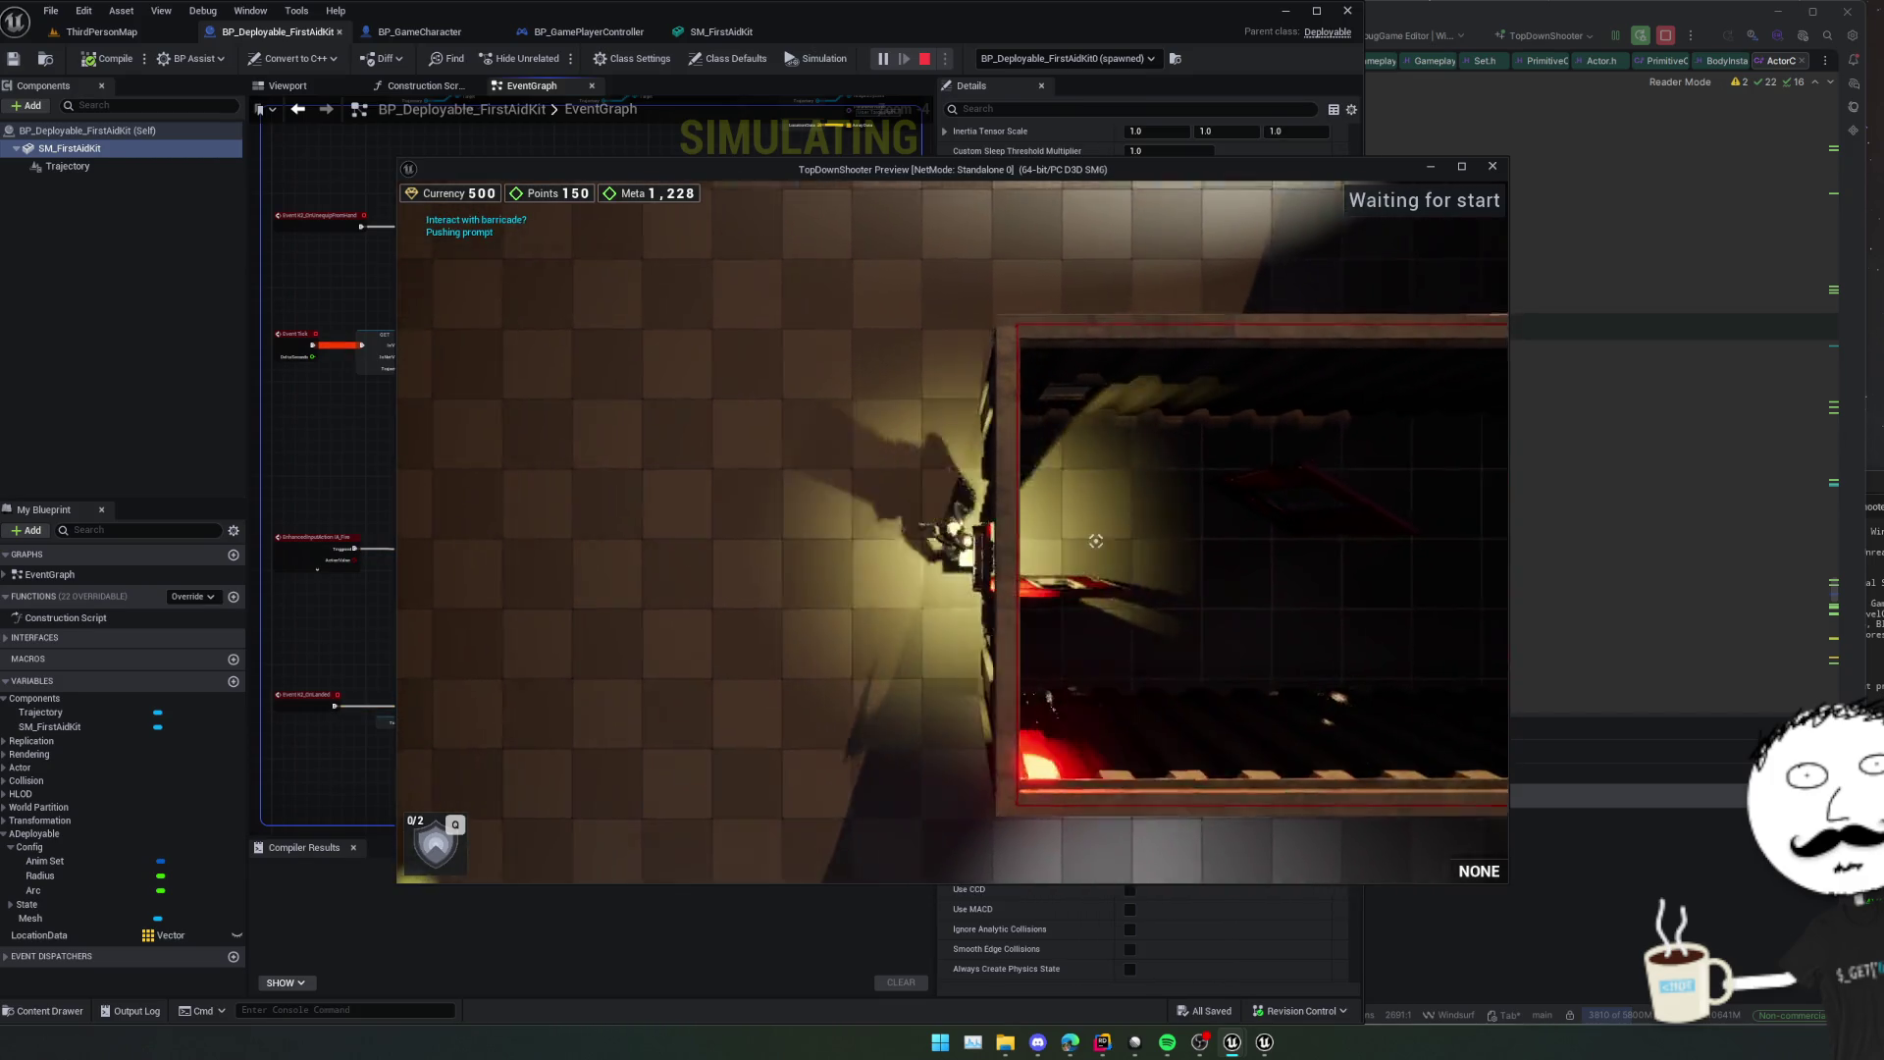
key("a")
key("s")
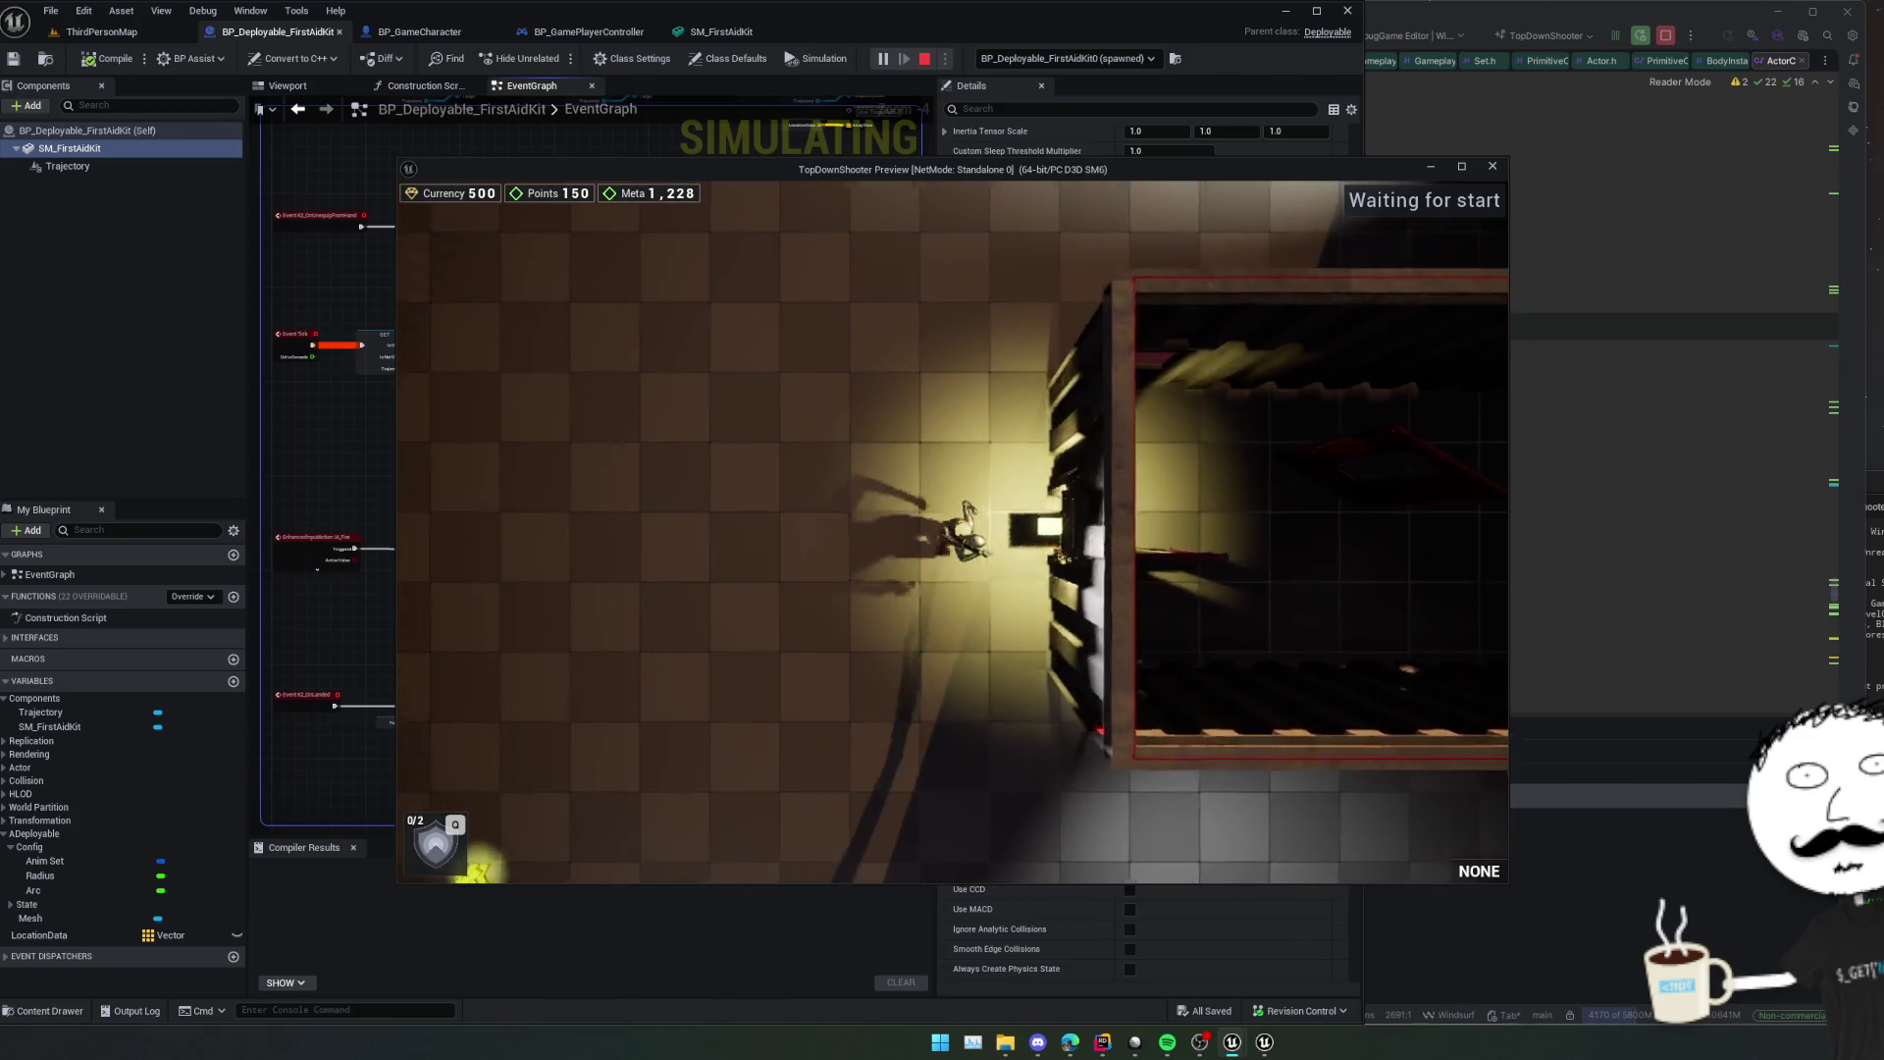
key("d")
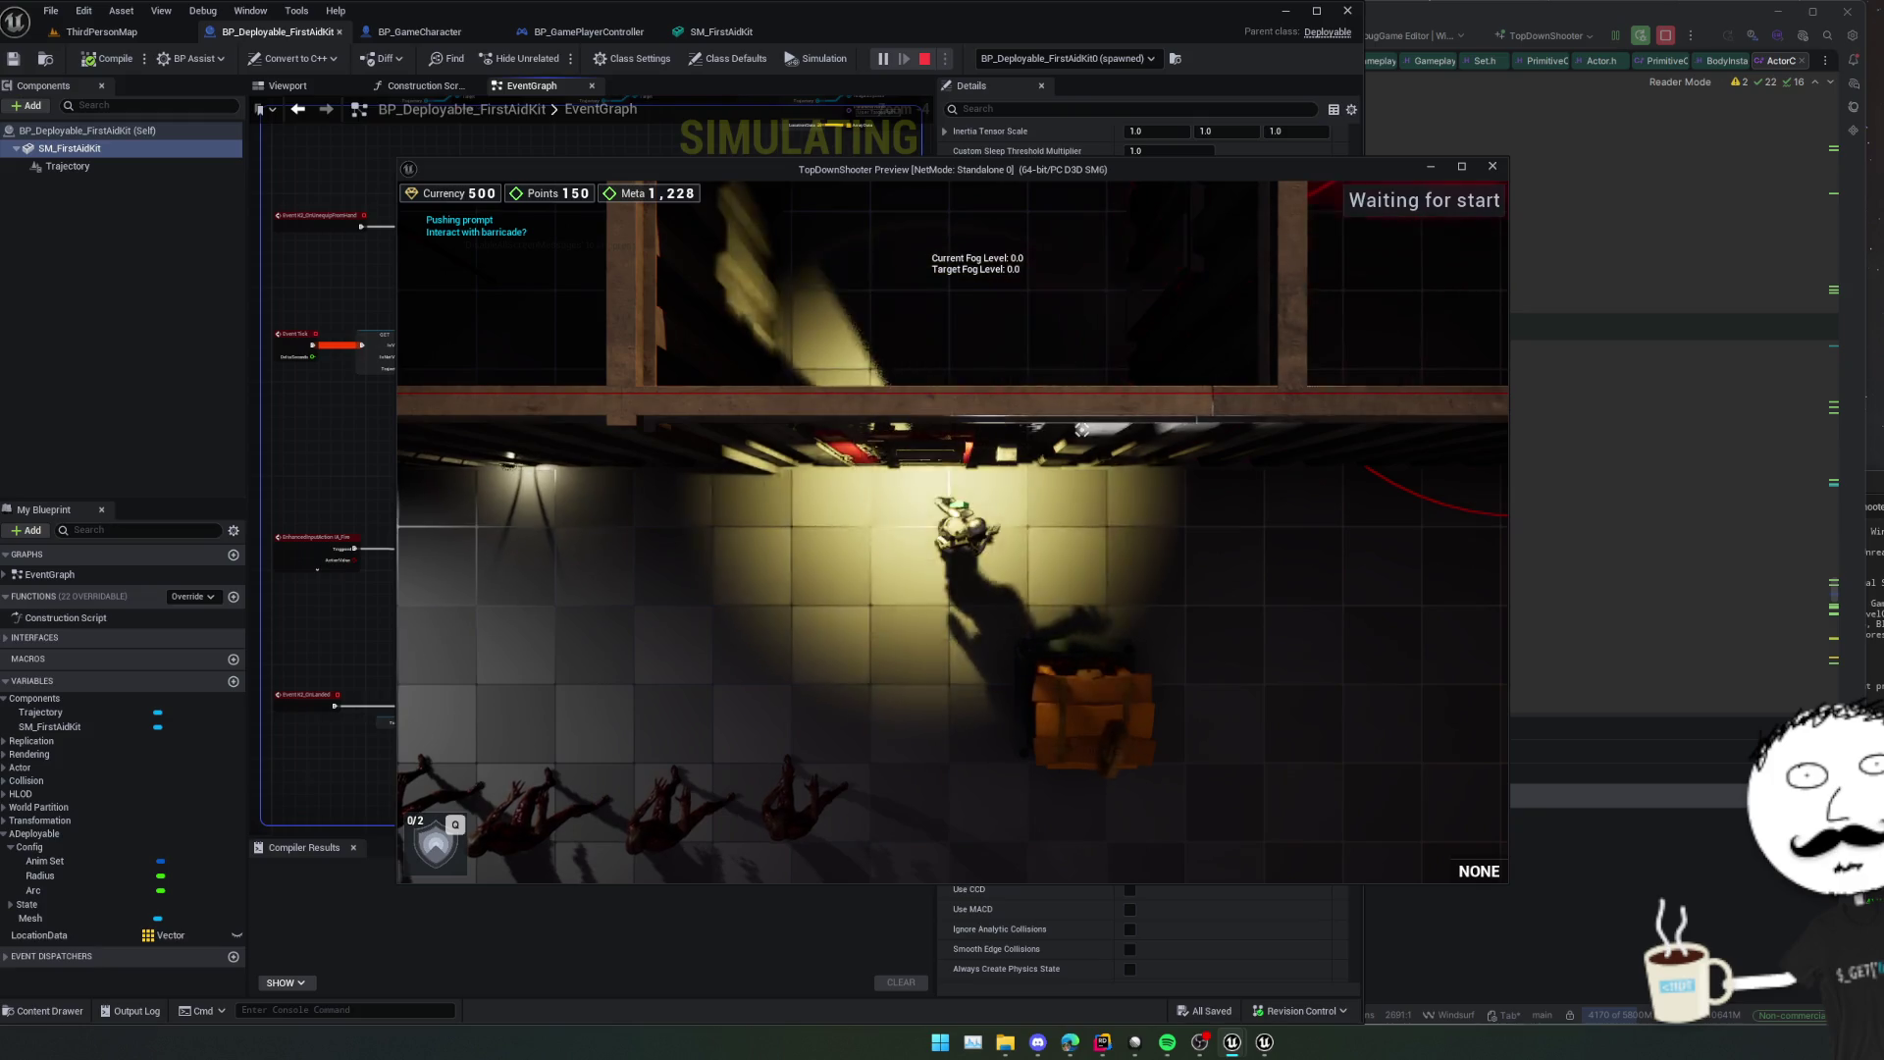
Throw the first-aid kit at the aim point, then walk north through the rooms toward the crate.
scroll(1081, 429, "up", 3)
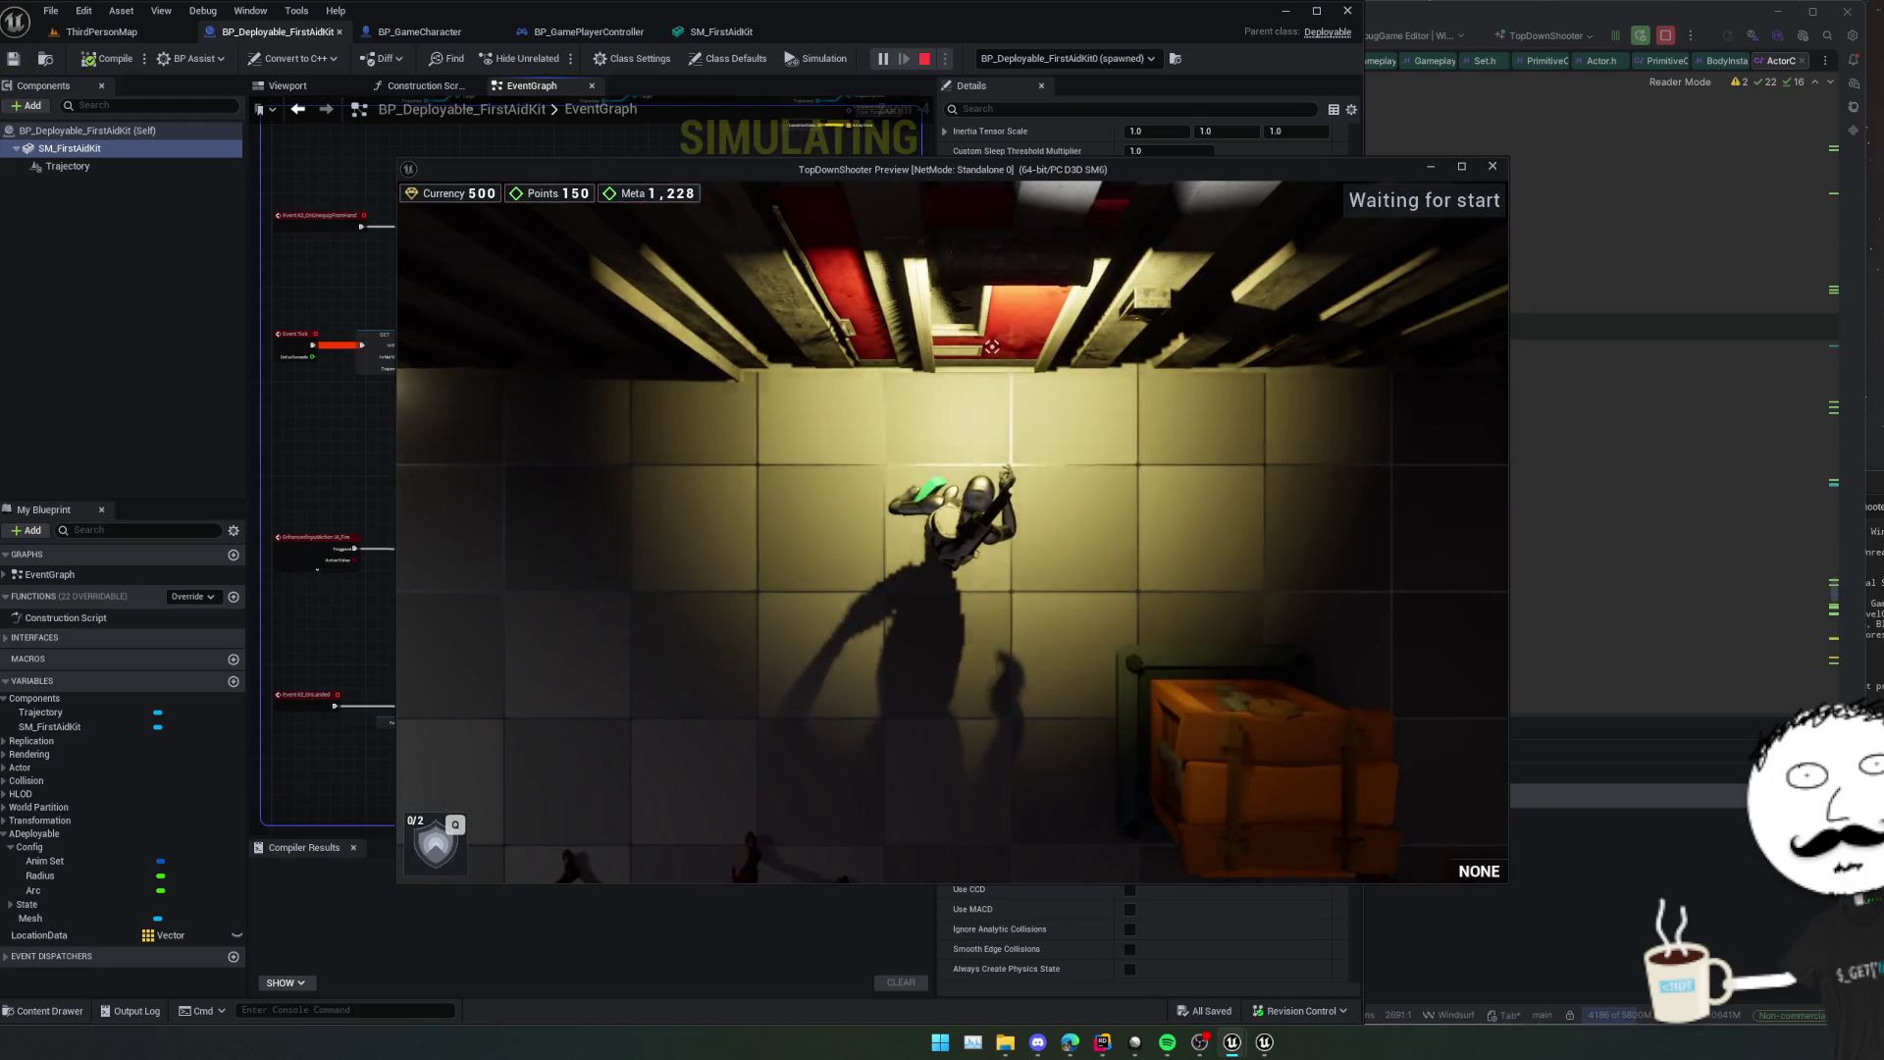
left_click(996, 354)
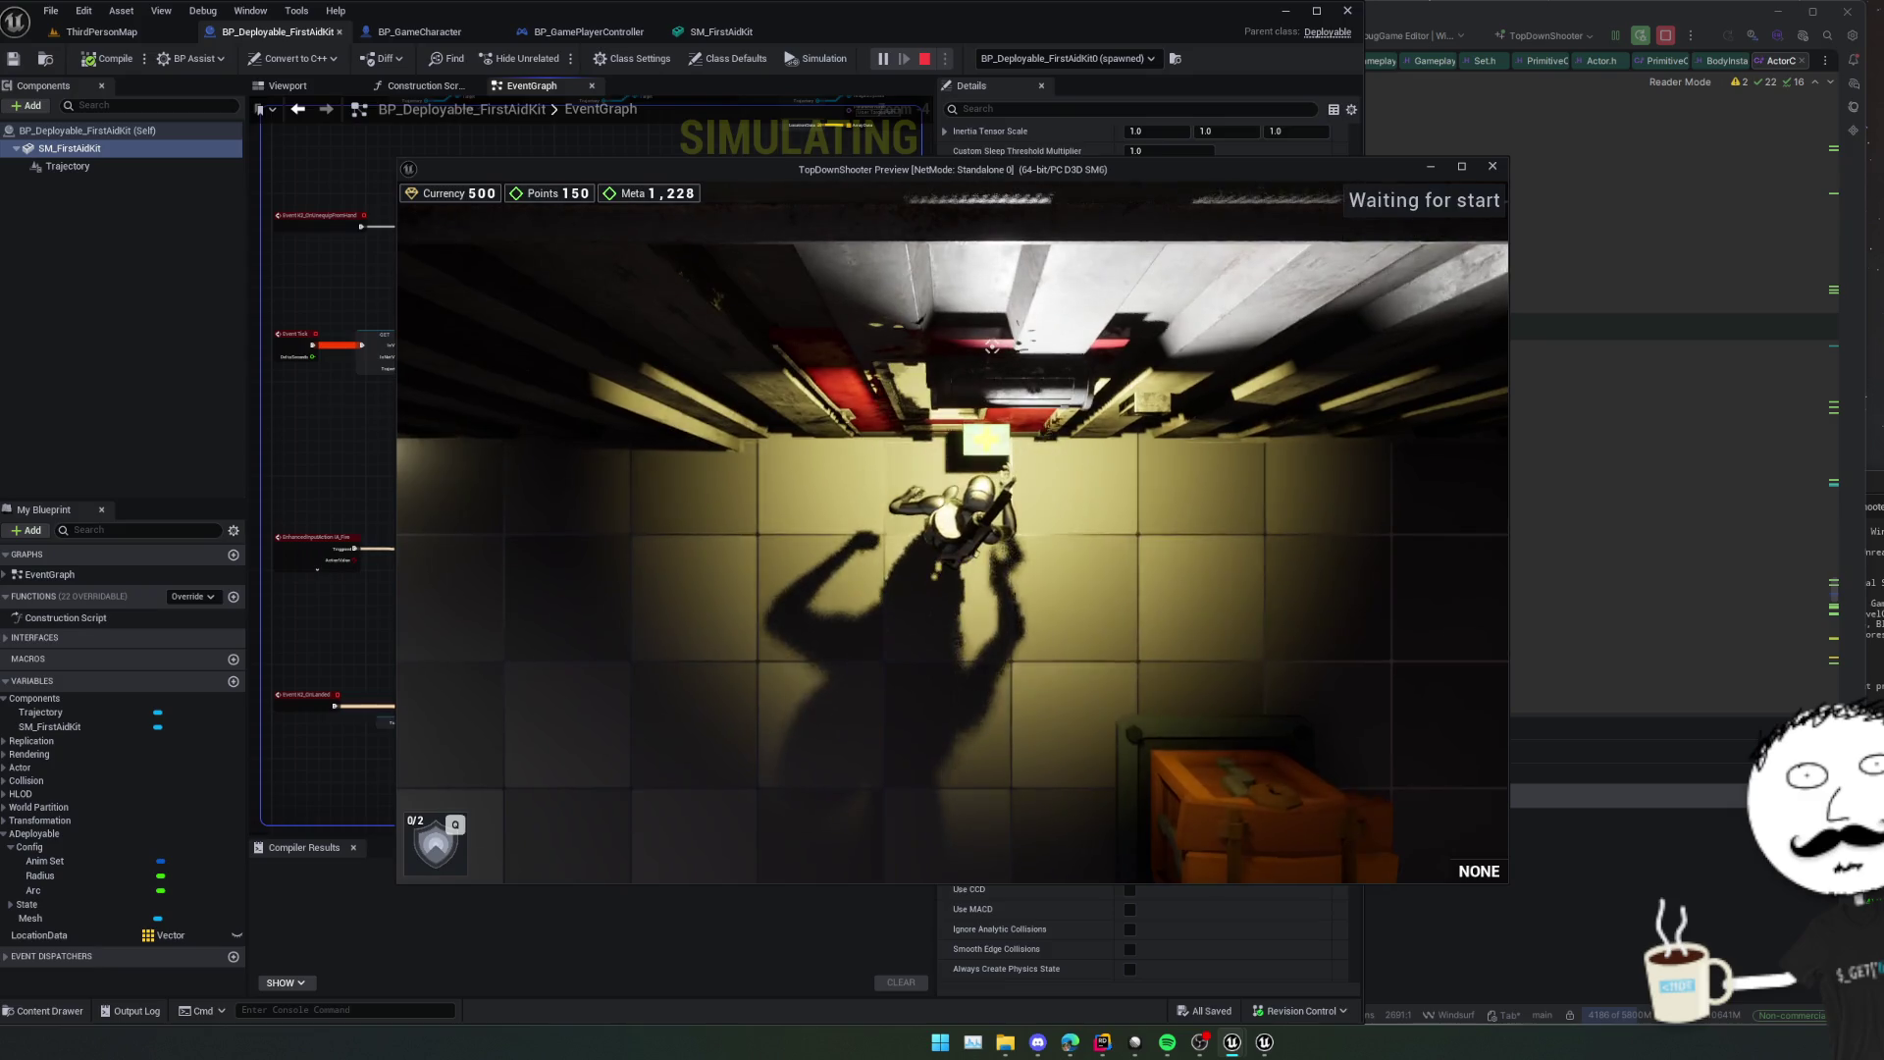
key("w")
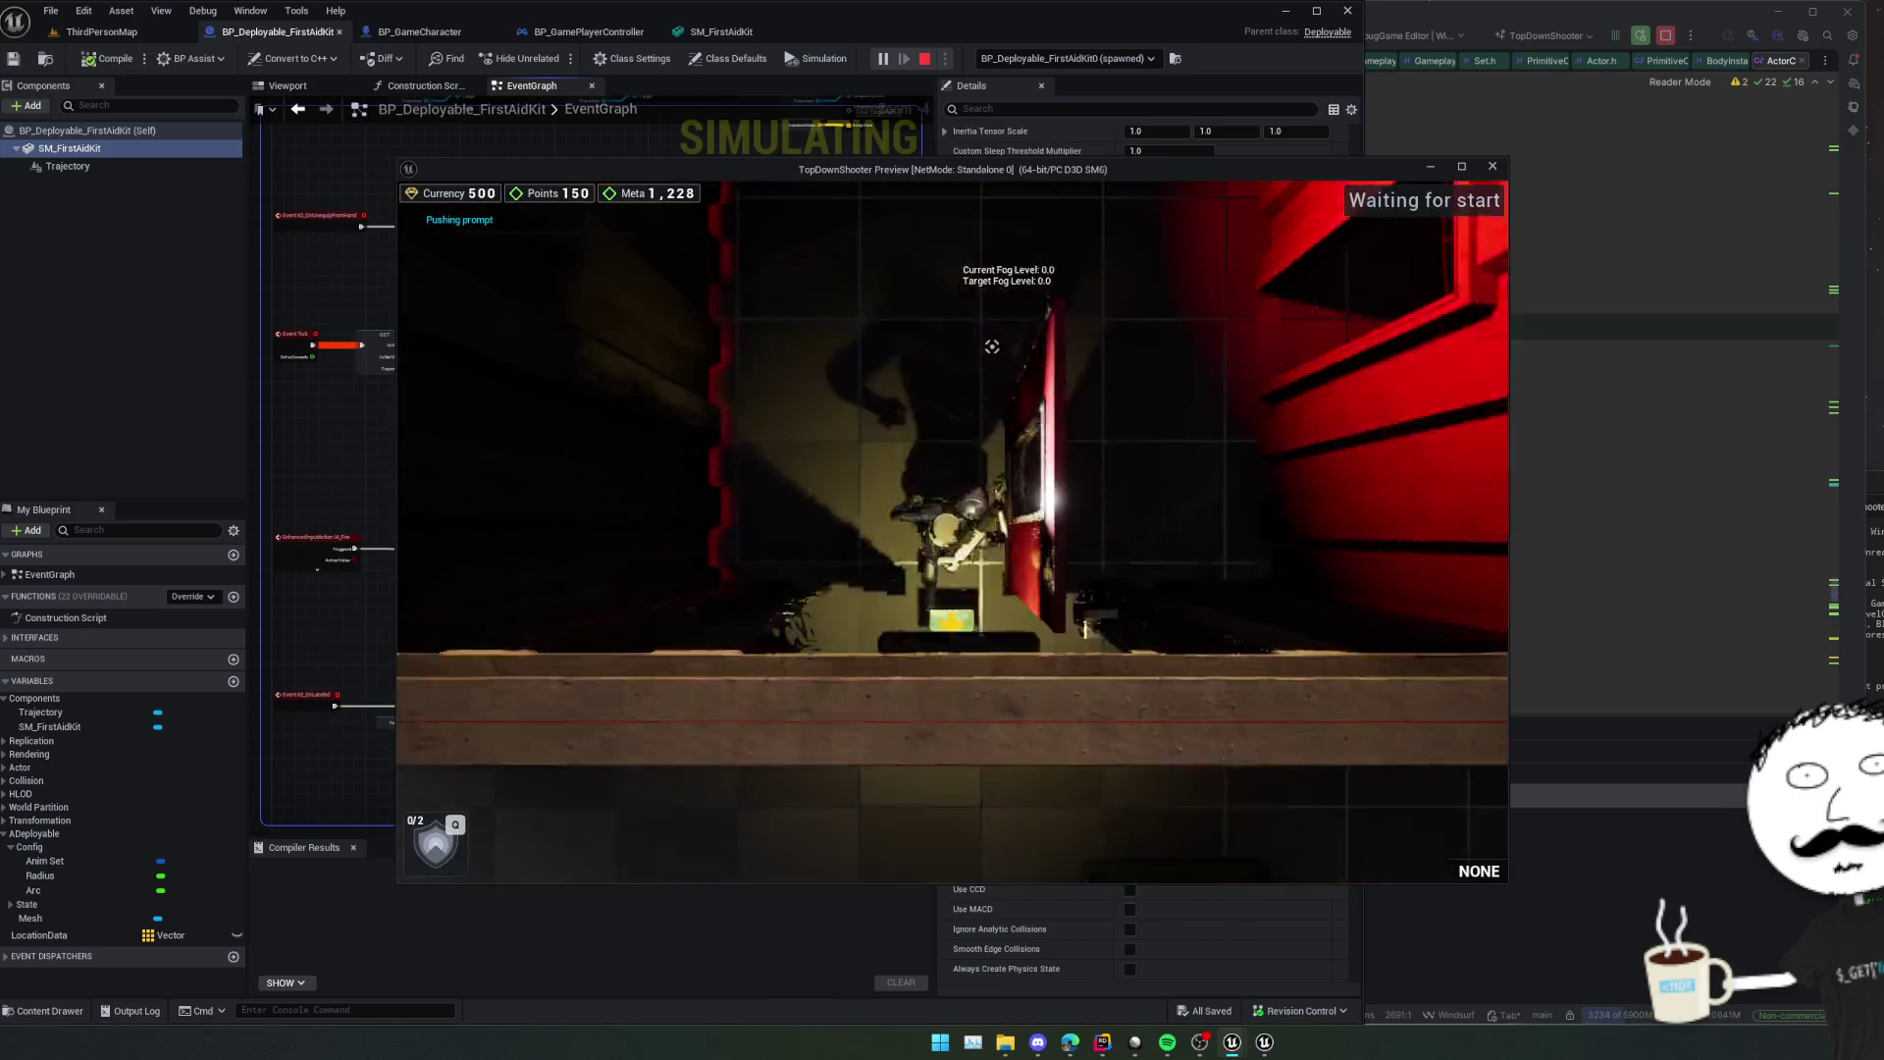
key("w")
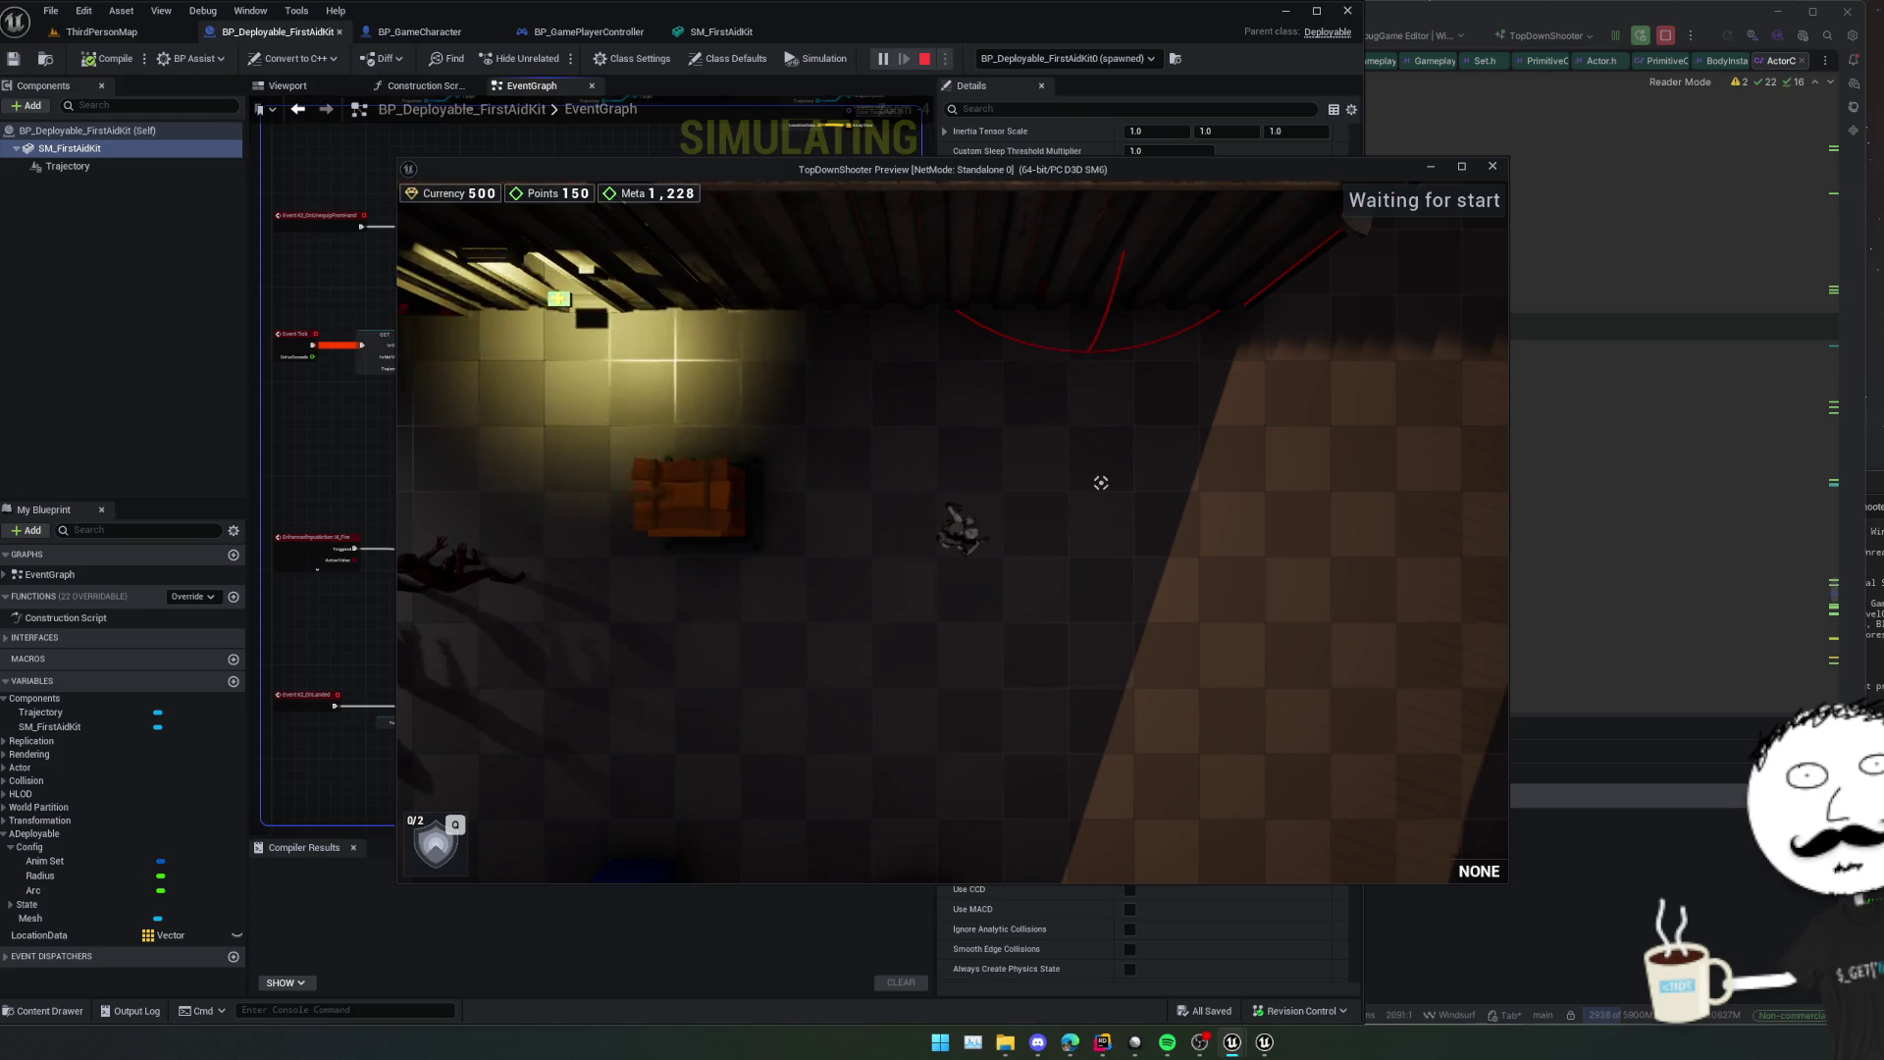
key("w")
key("a")
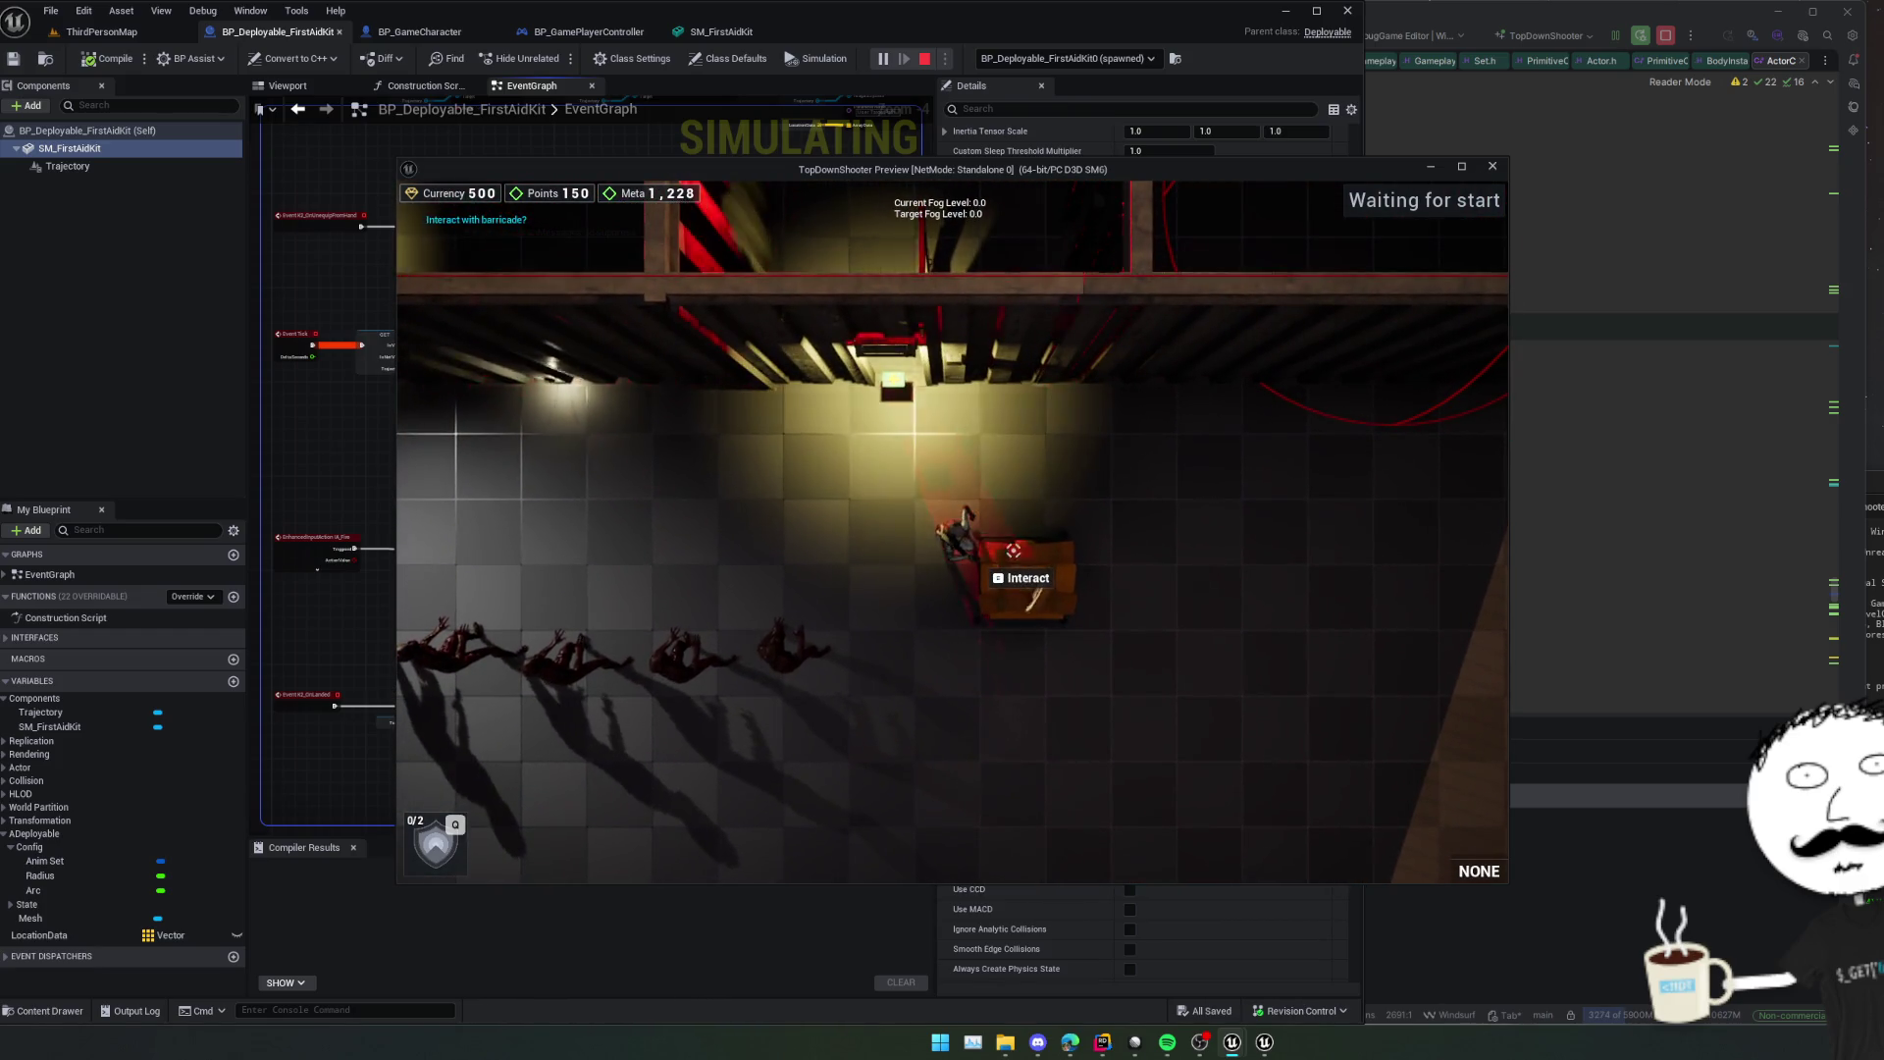
Equip the pistol, walk past the crate, then pause and close the game preview.
key("a")
key("1")
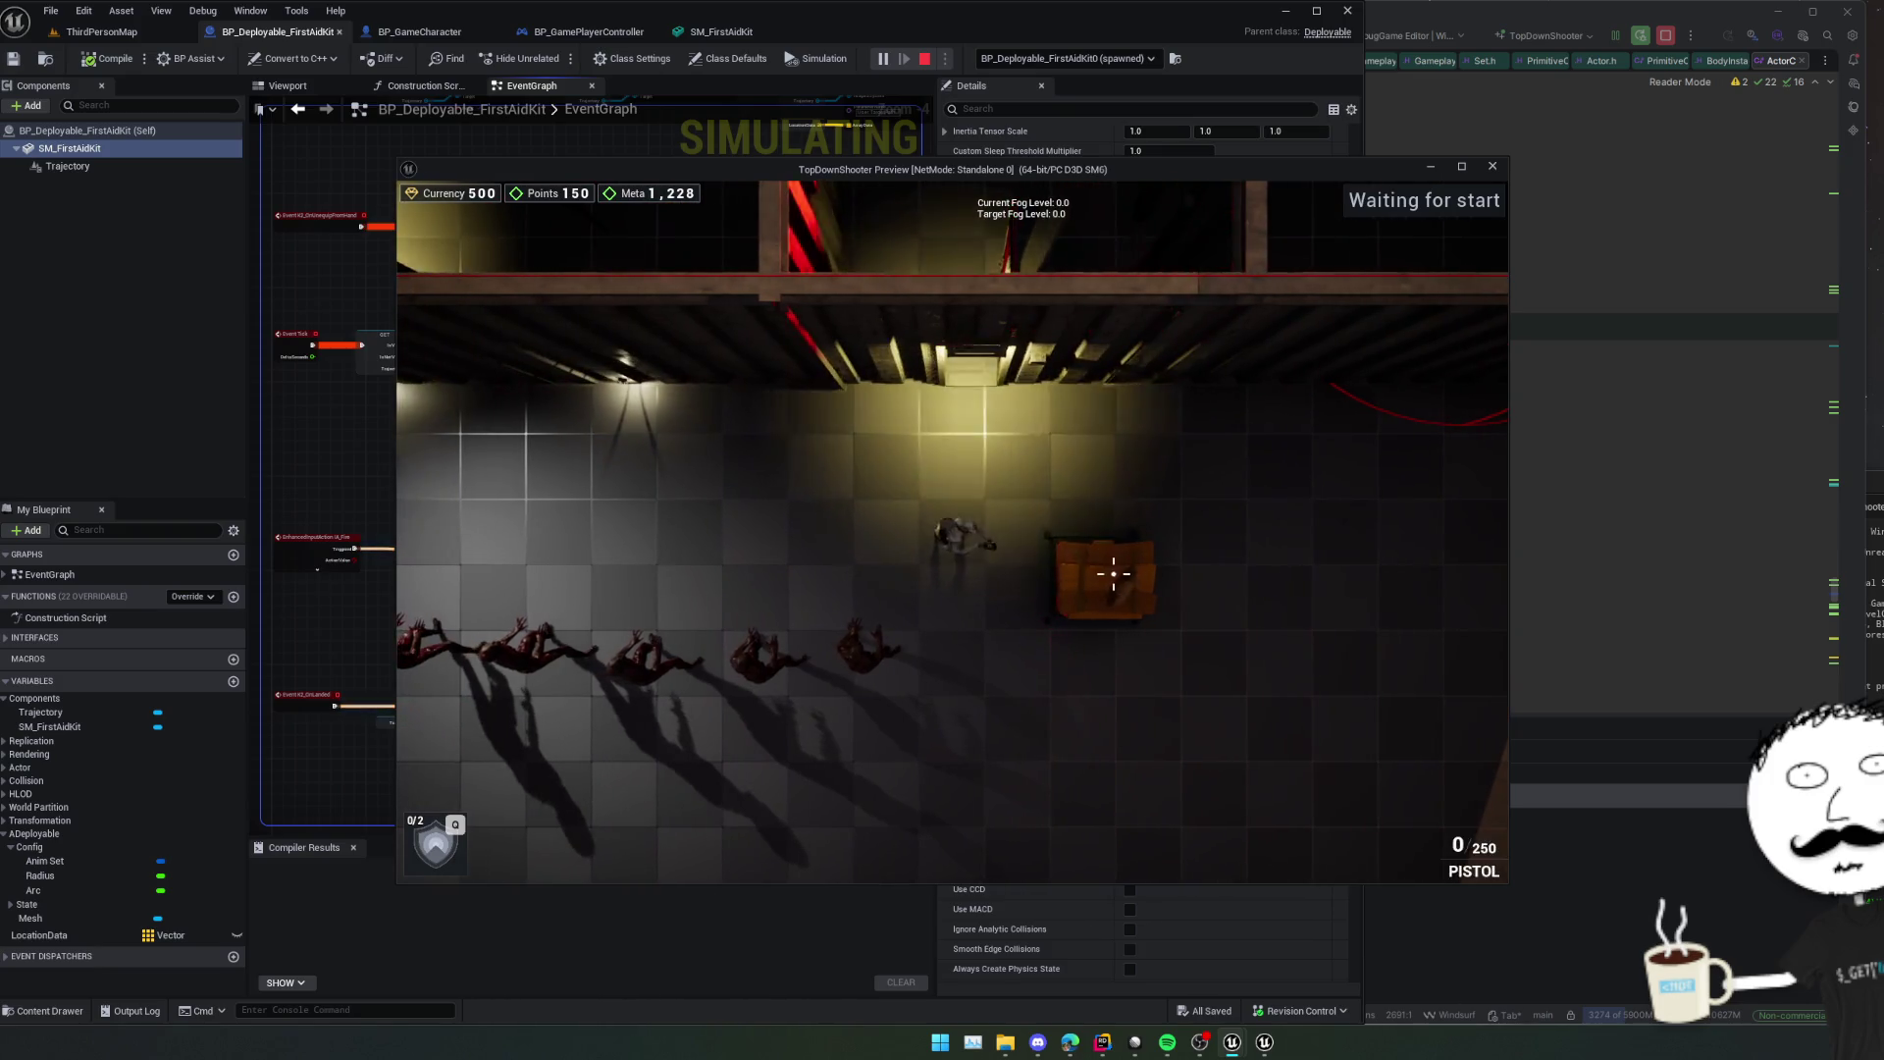
key("s")
key("d")
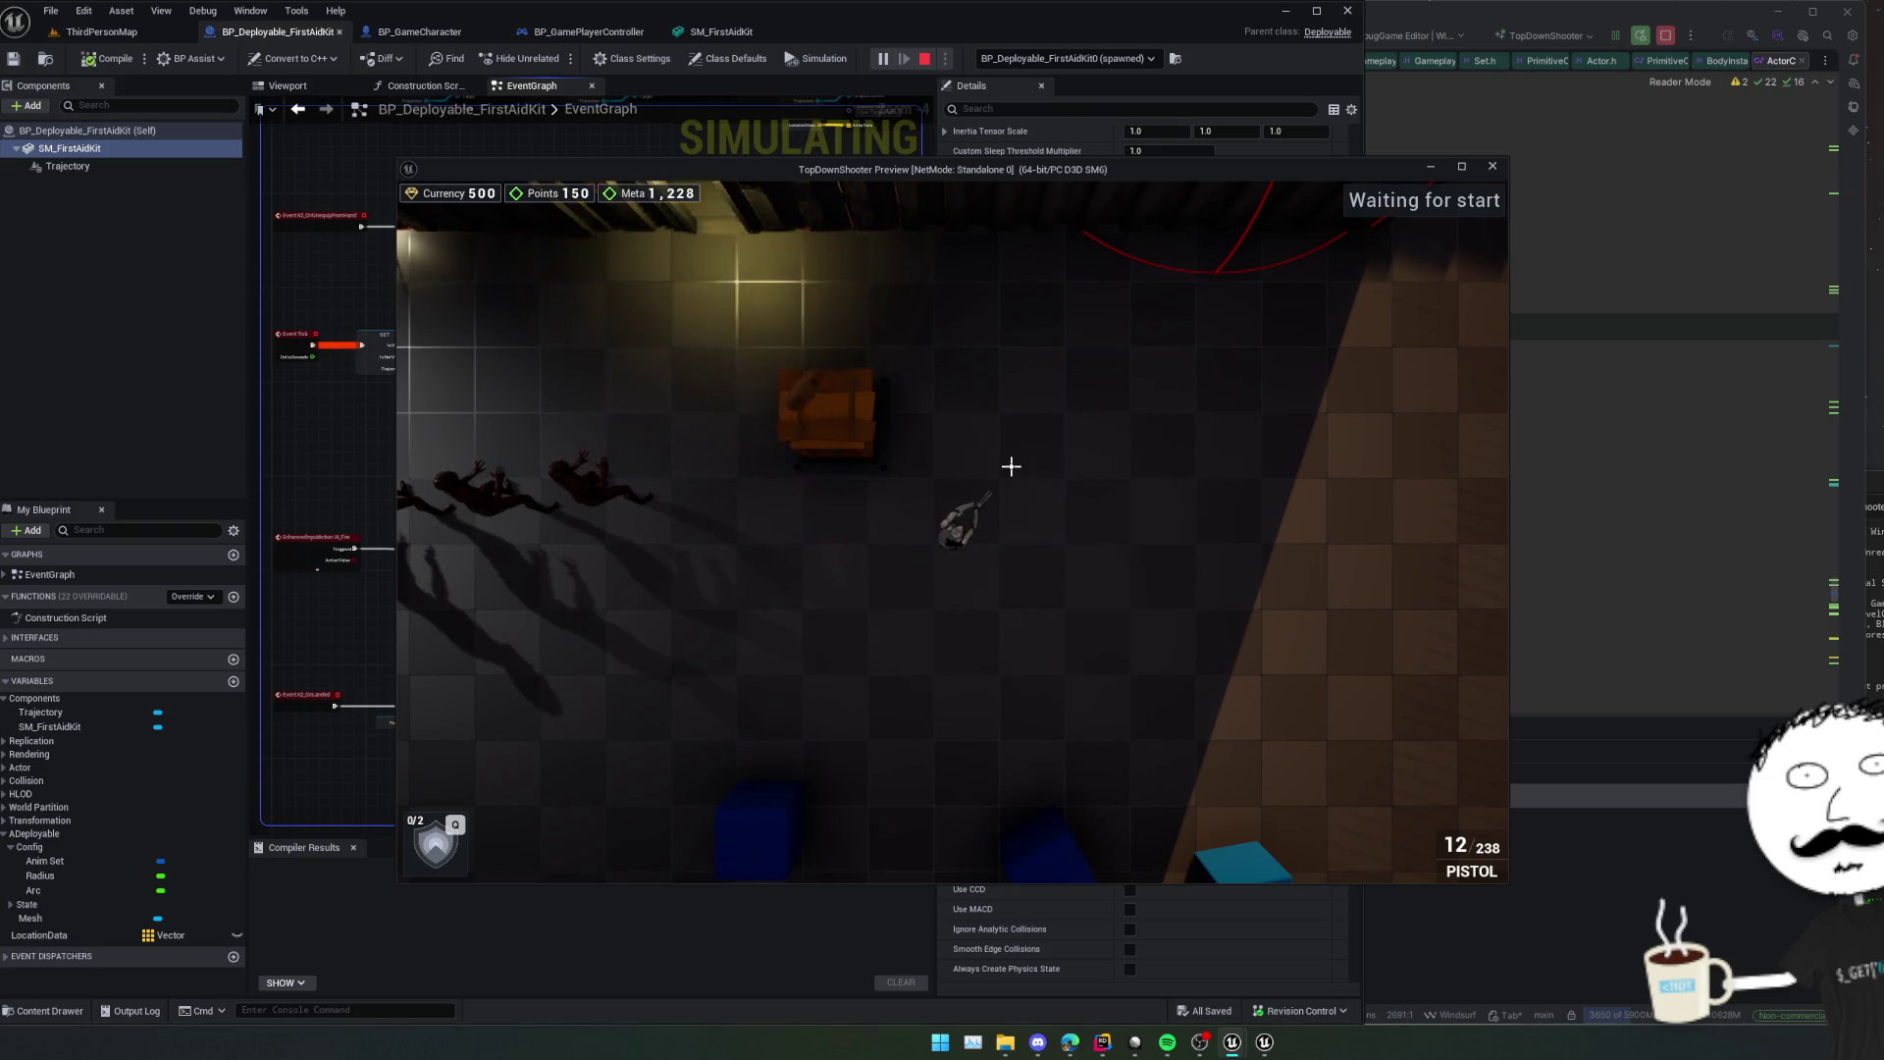
key("Escape")
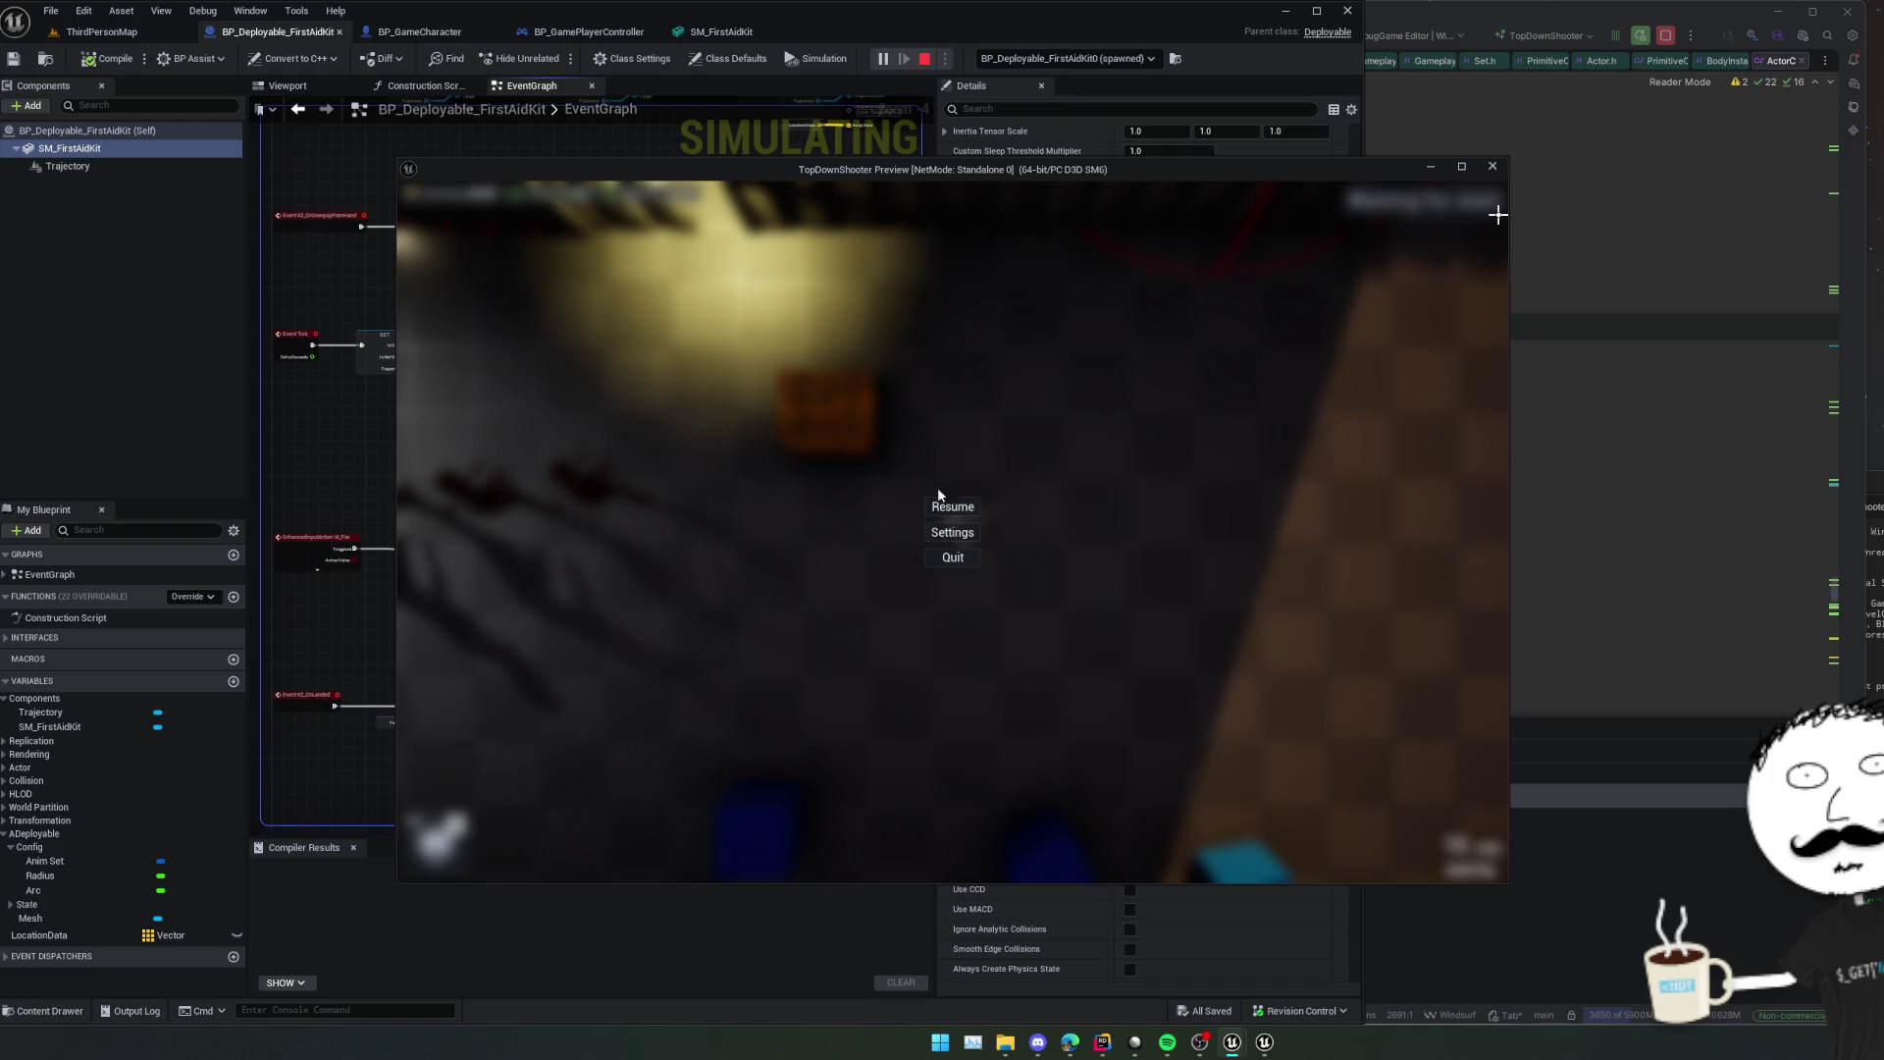
left_click(1493, 167)
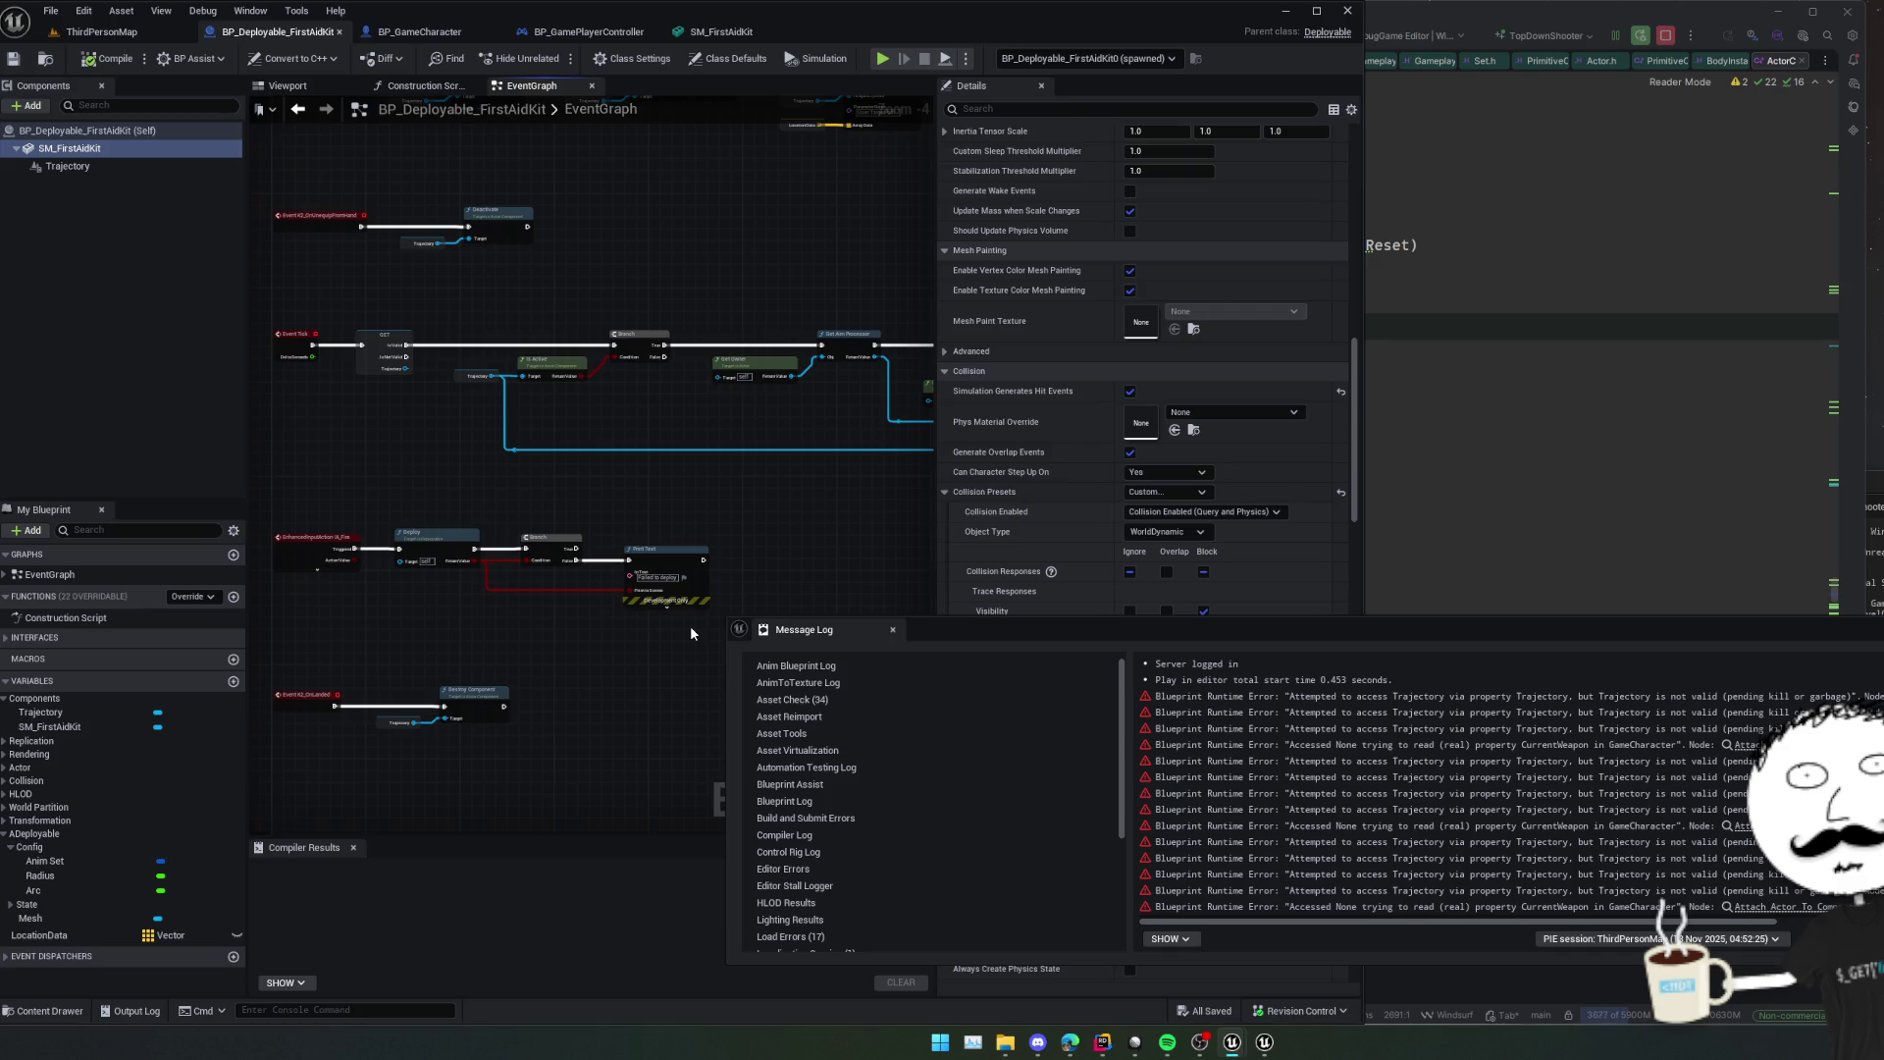
Jump from the Trajectory error to its node, close the message log, and frame the OnEquipped → SET Mesh → Set Simulate Physics chain.
left_click(1173, 697)
scroll(735, 437, "up", 3)
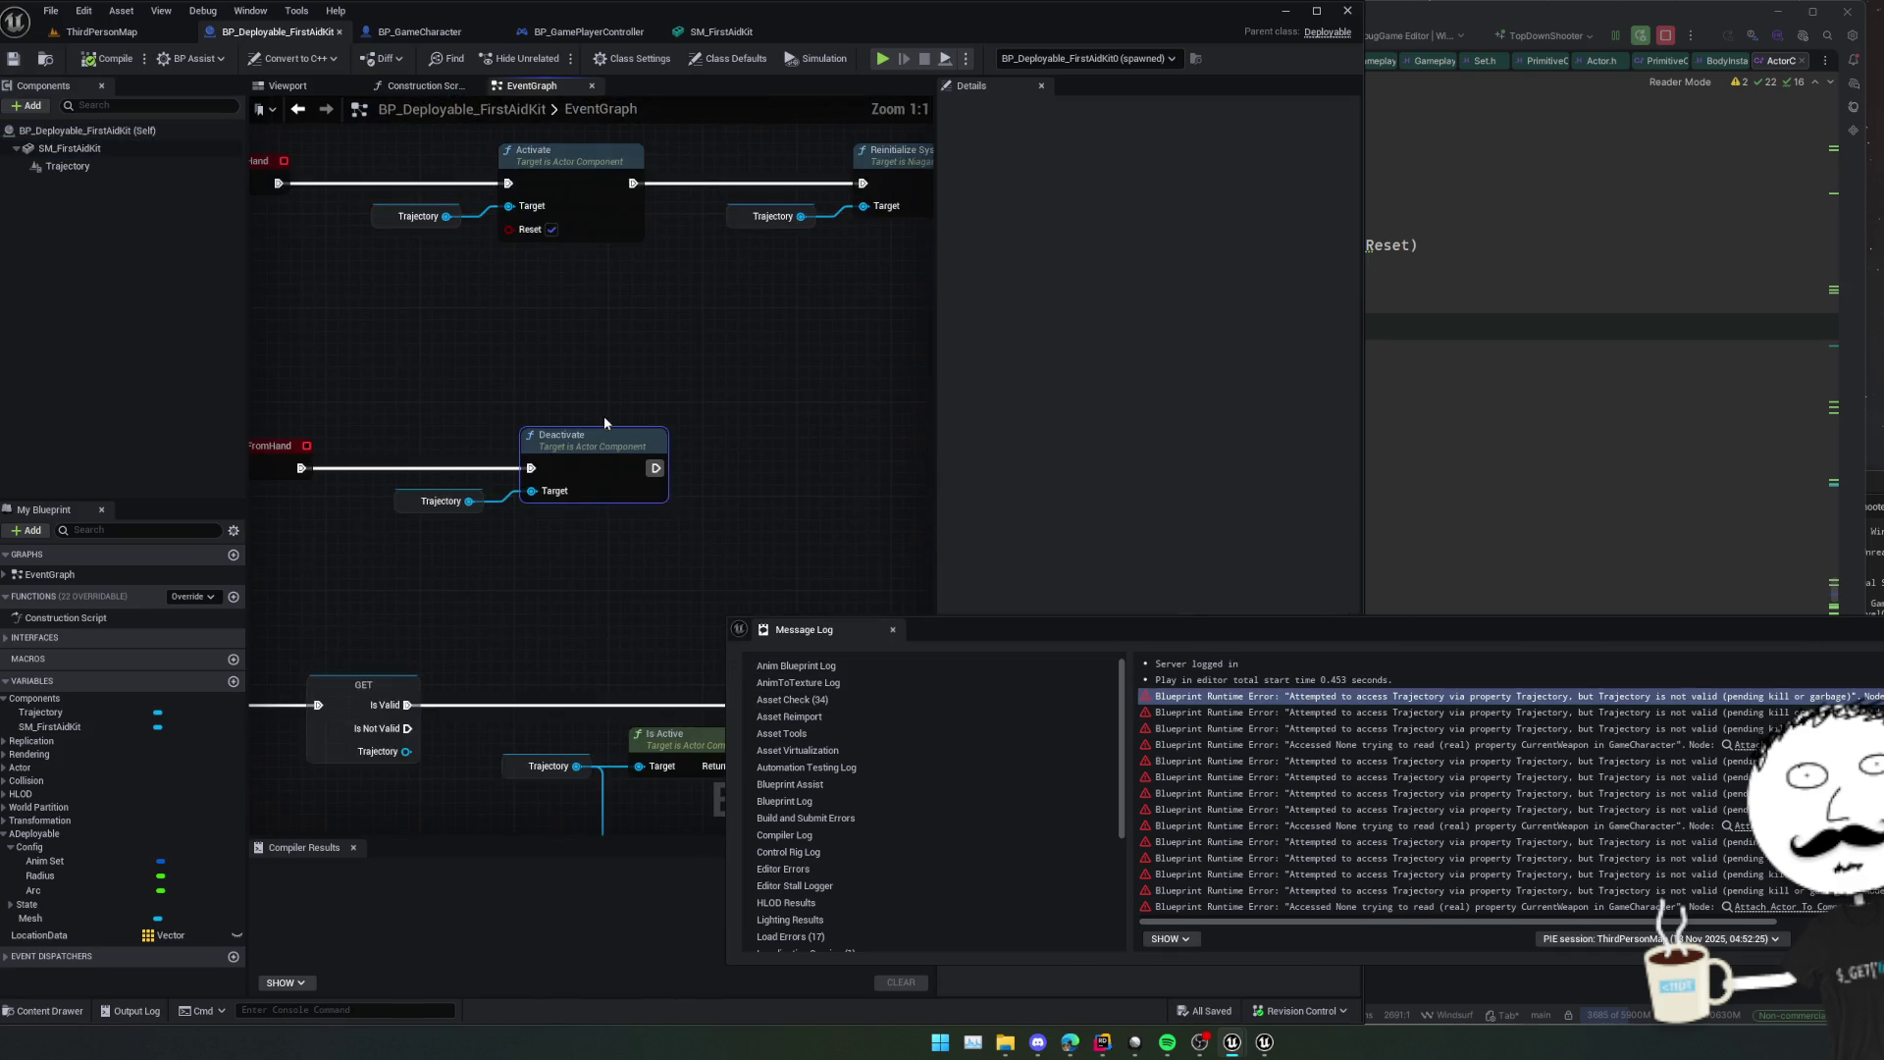
left_click_drag(514, 523, 520, 523)
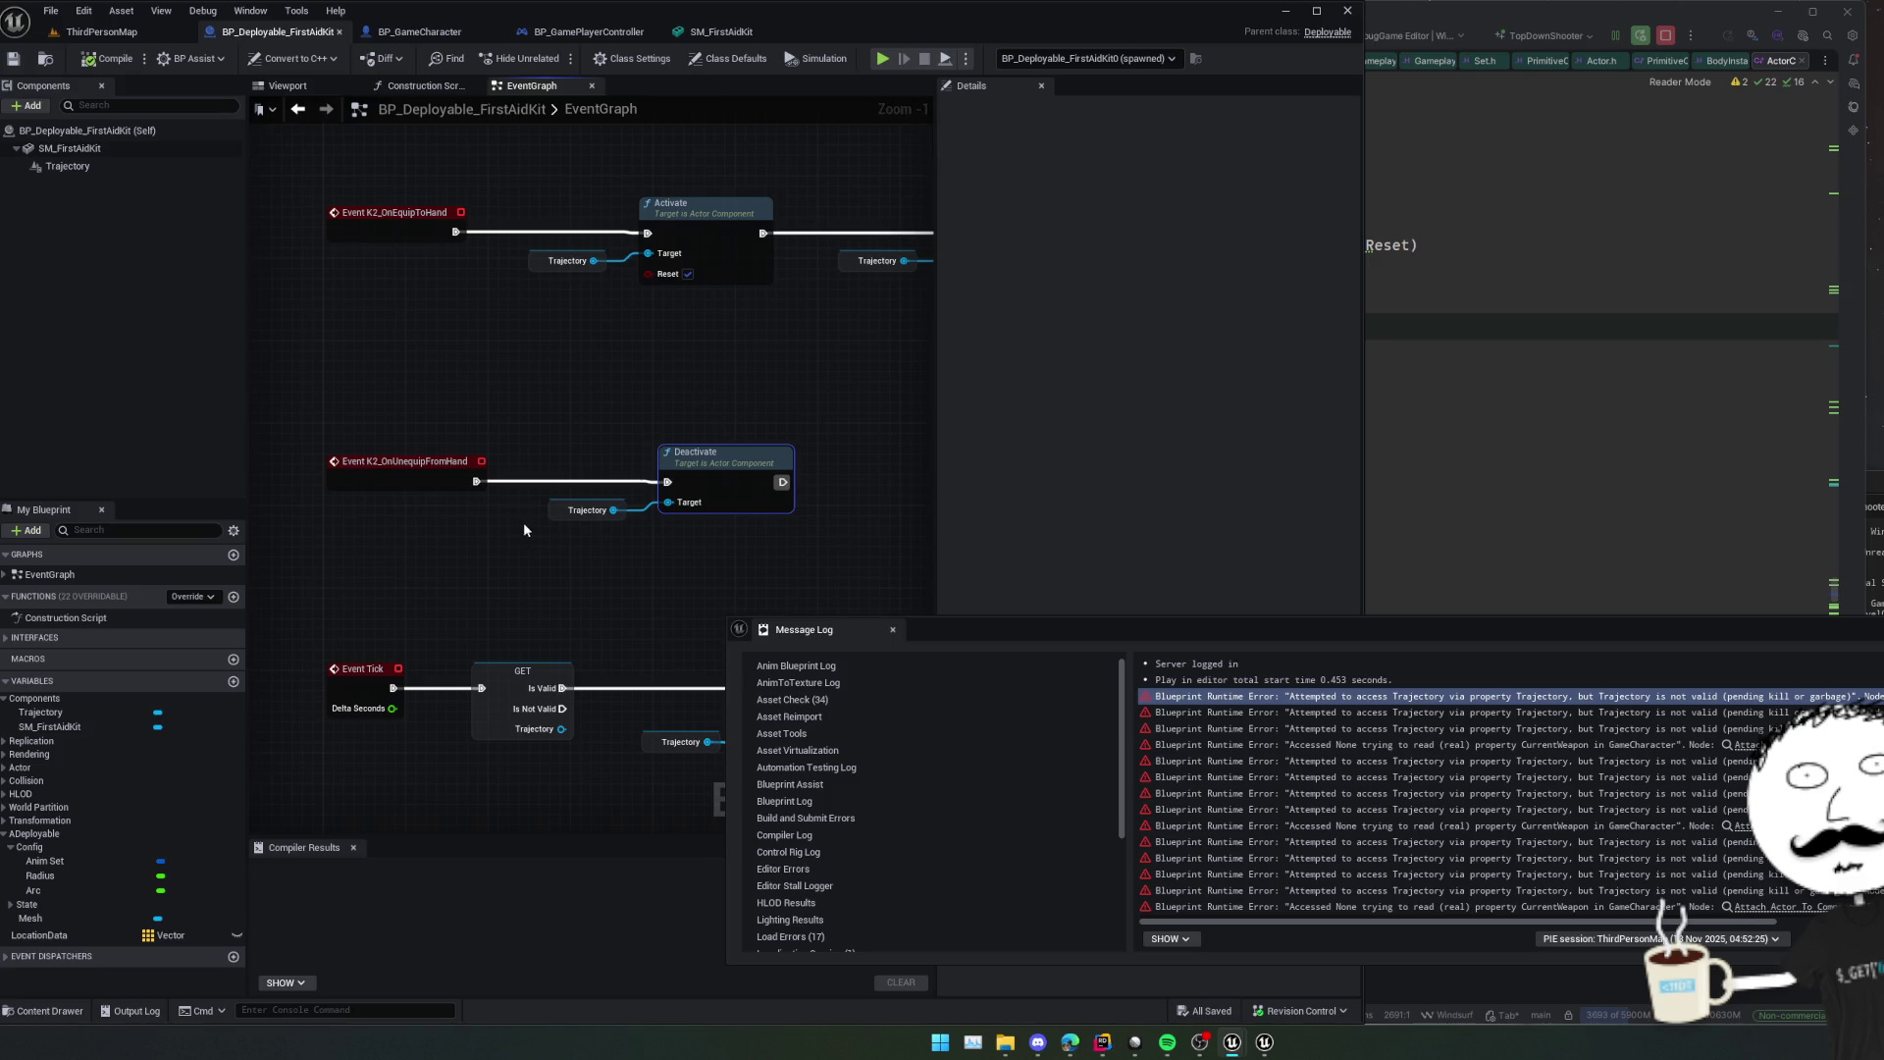
left_click(892, 629)
scroll(656, 522, "down", 2)
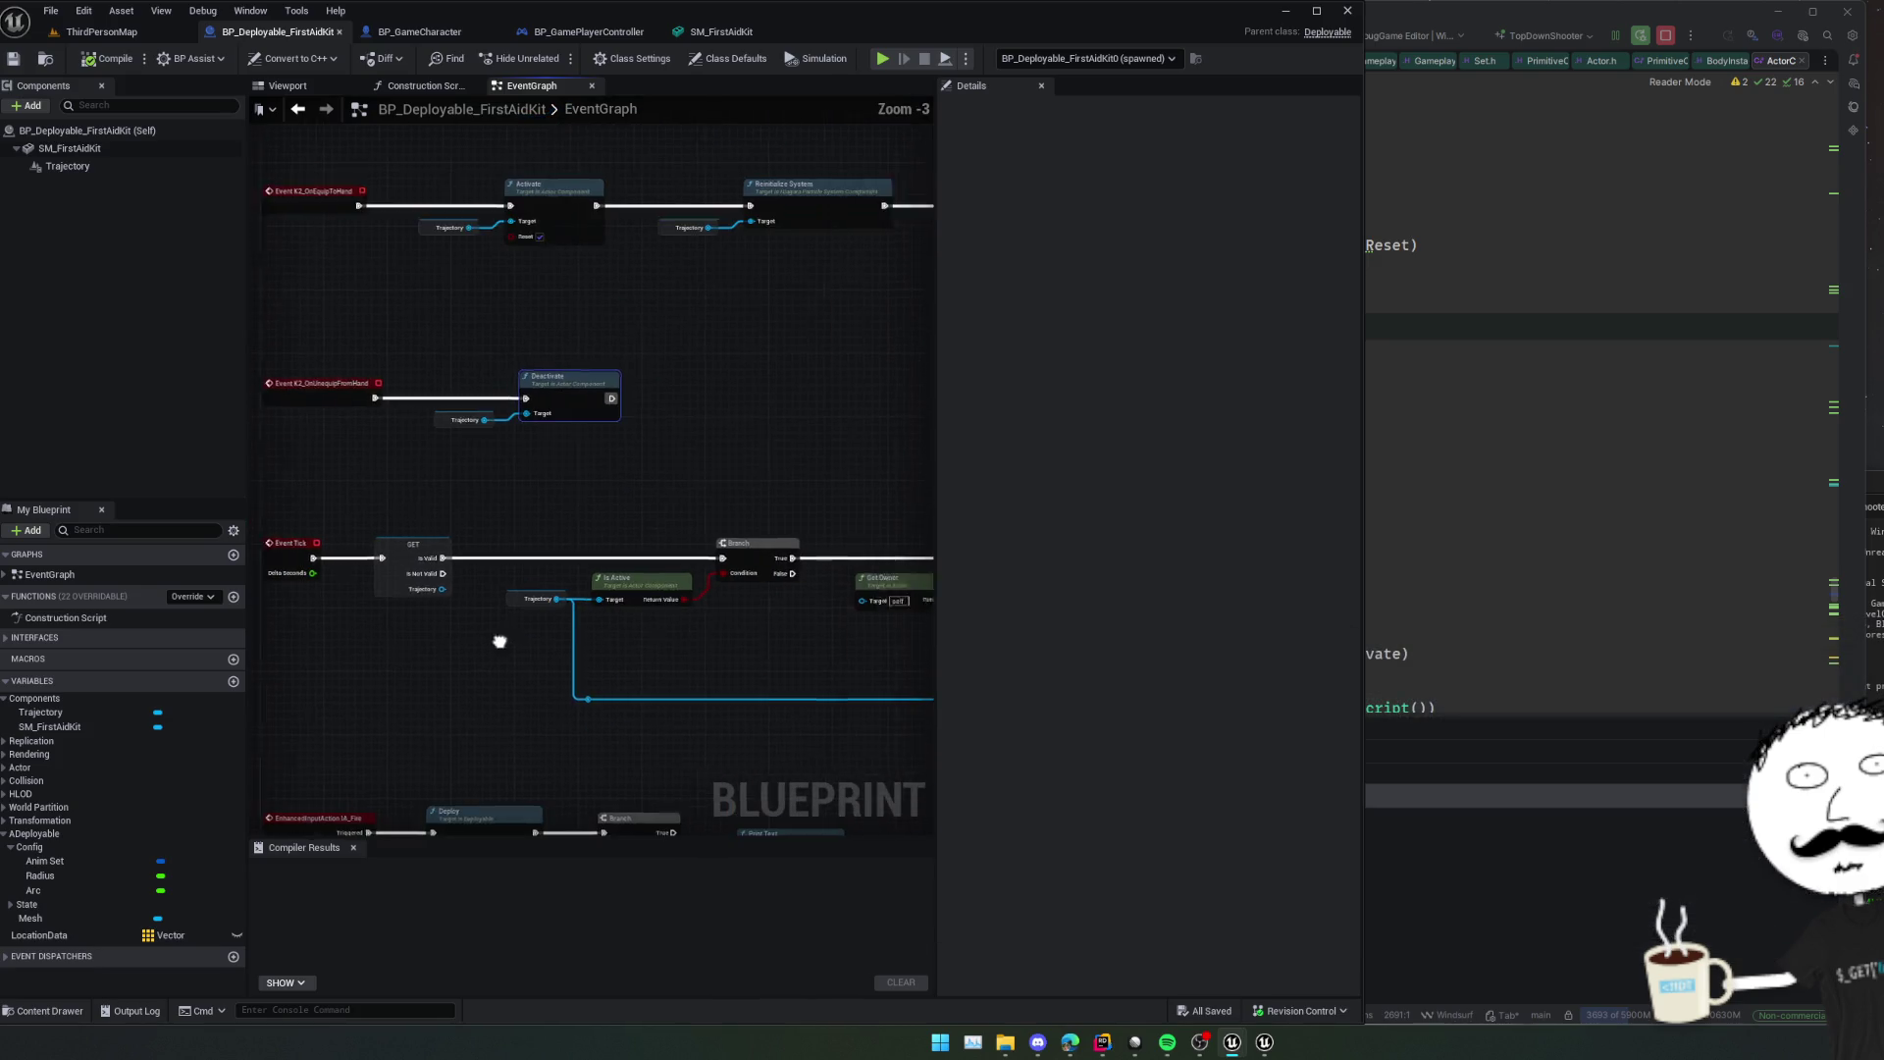
mouse_move(500, 640)
left_mouse_down()
mouse_move(444, 562)
mouse_move(639, 589)
mouse_move(685, 652)
left_mouse_up()
scroll(444, 562, "down", 1)
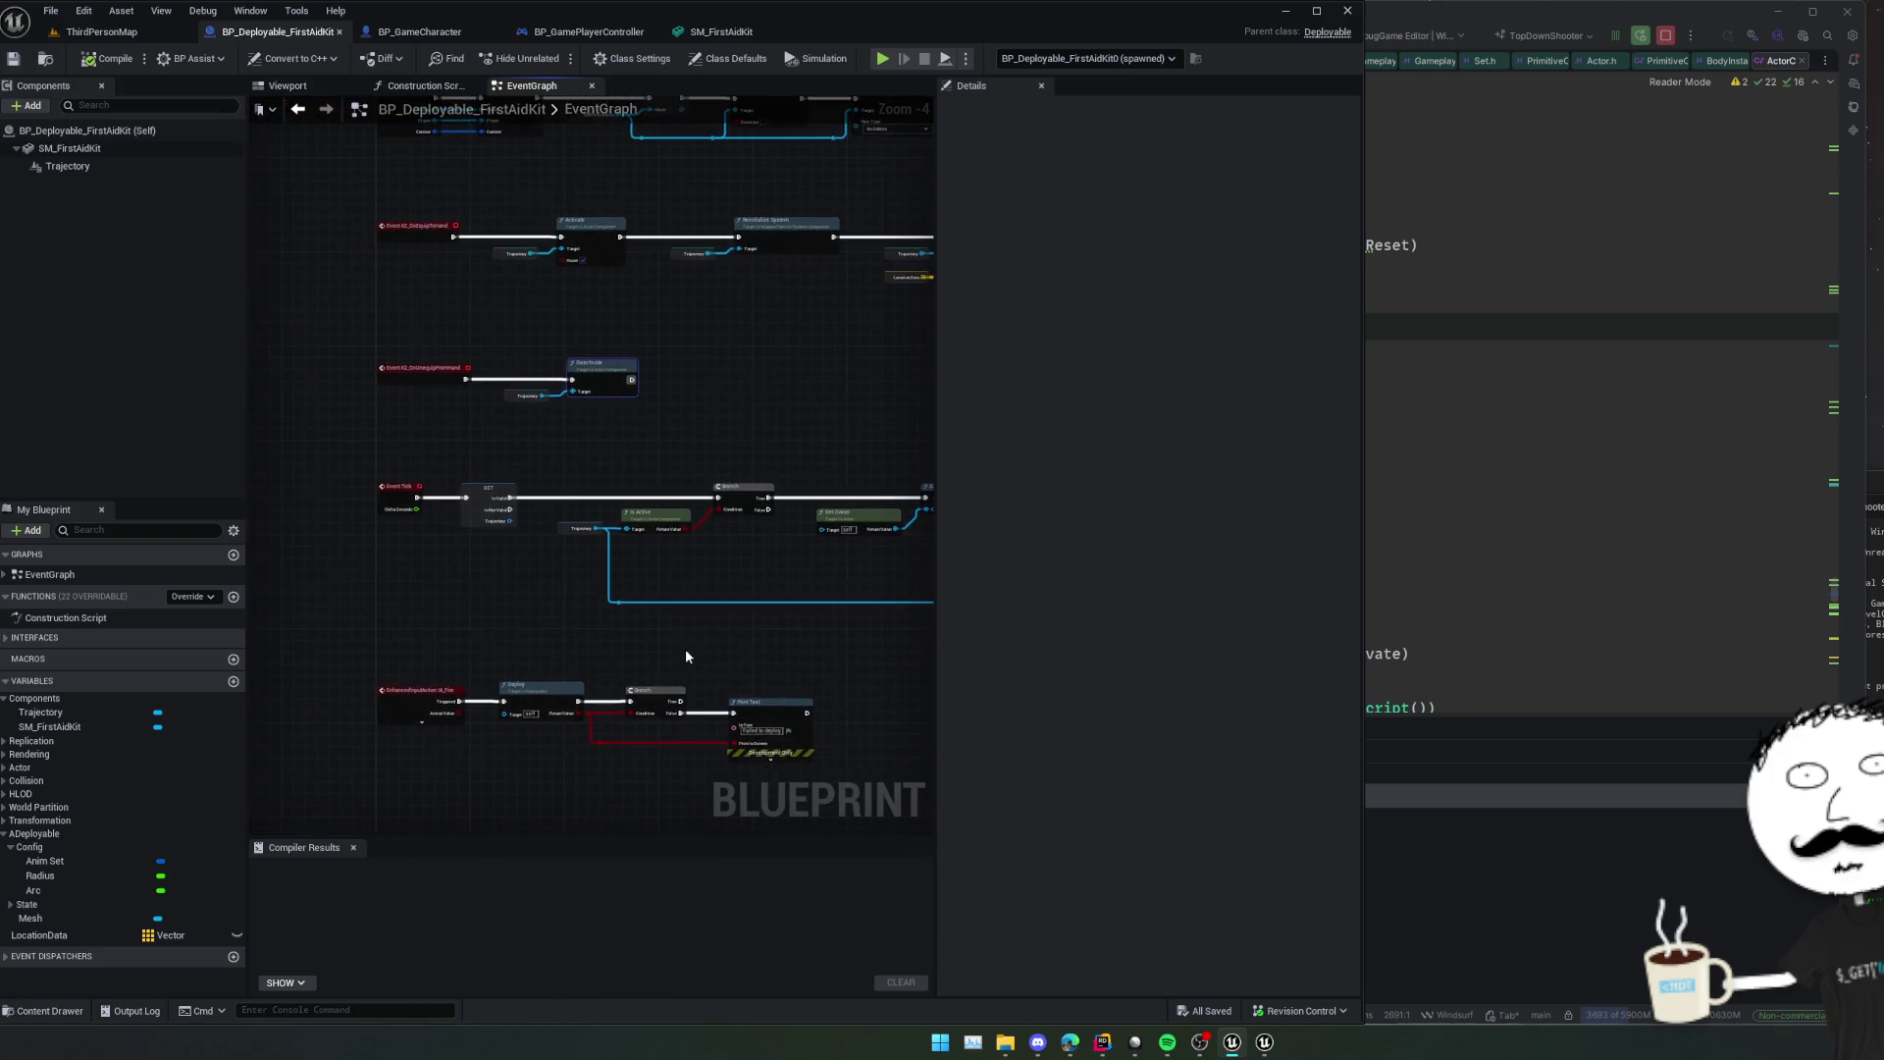
scroll(677, 651, "up", 1)
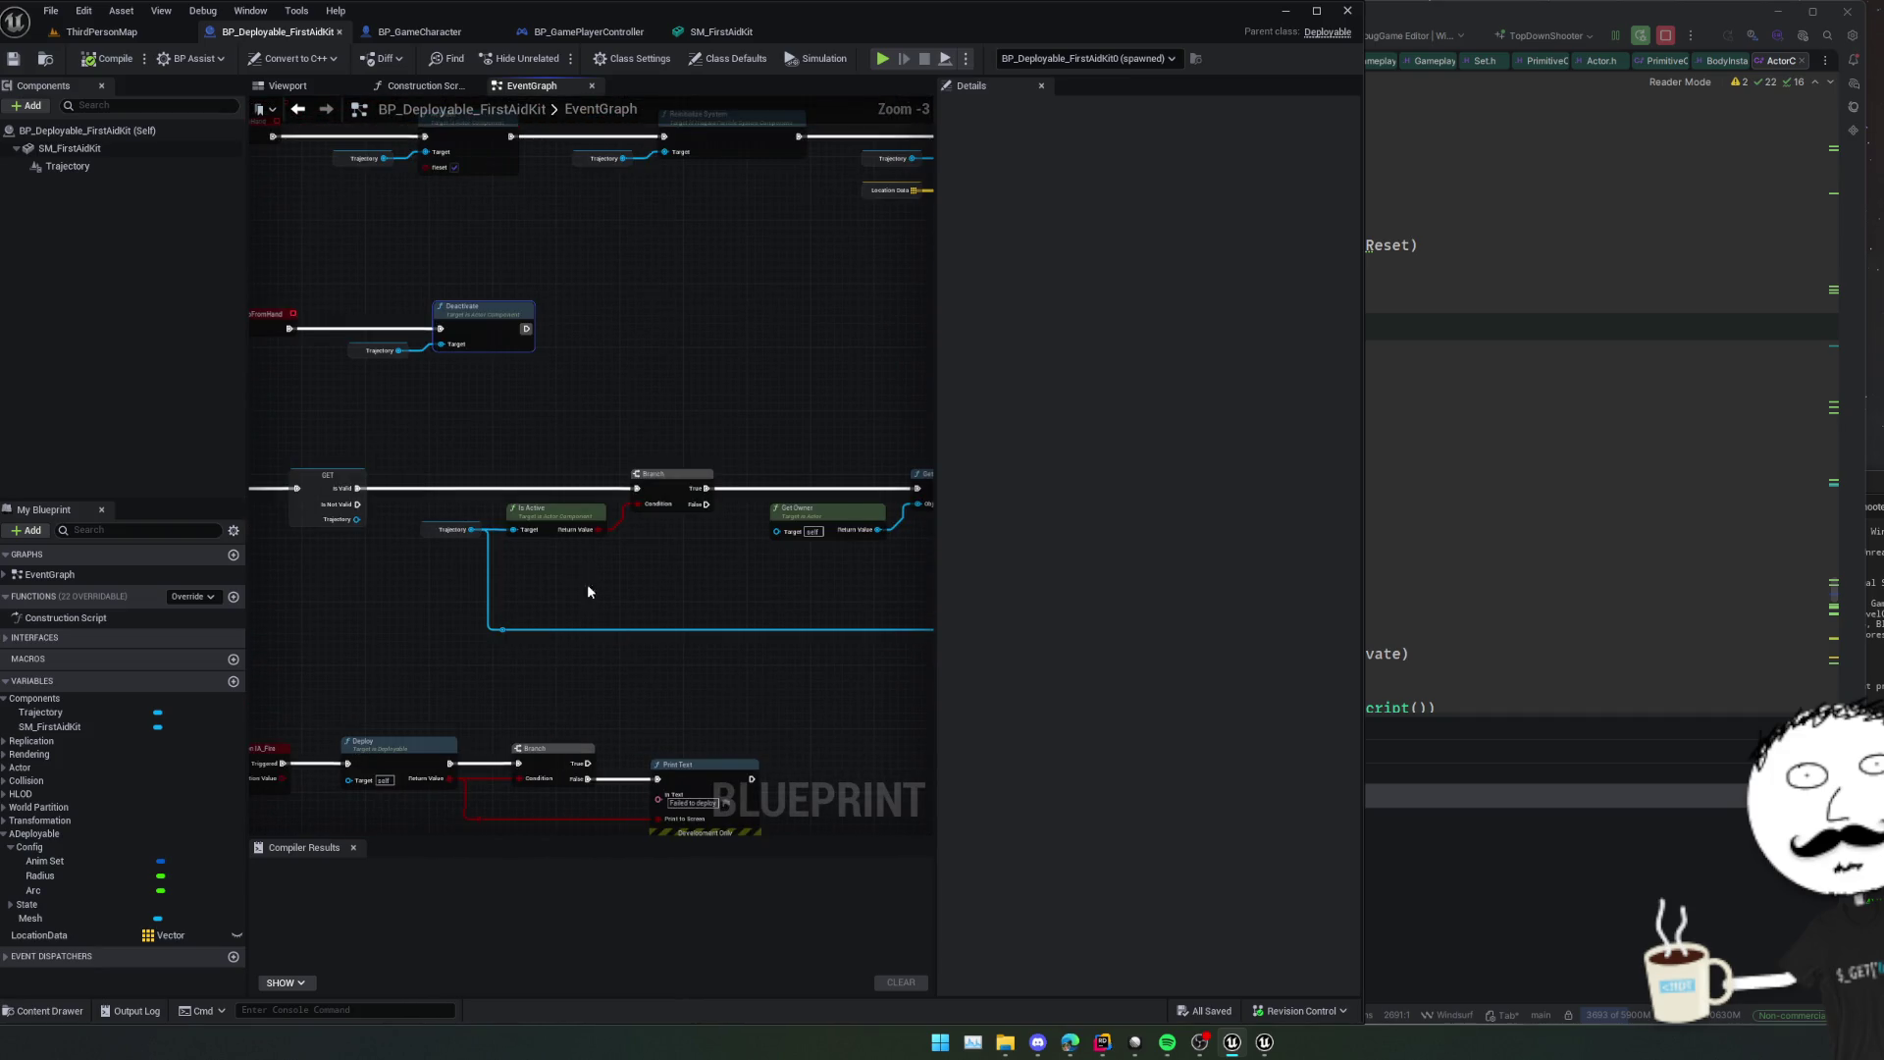
left_click_drag(587, 584, 579, 942)
mouse_move(611, 180)
left_mouse_down()
mouse_move(713, 597)
mouse_move(526, 559)
mouse_move(912, 572)
mouse_move(666, 574)
left_mouse_up()
scroll(703, 610, "up", 2)
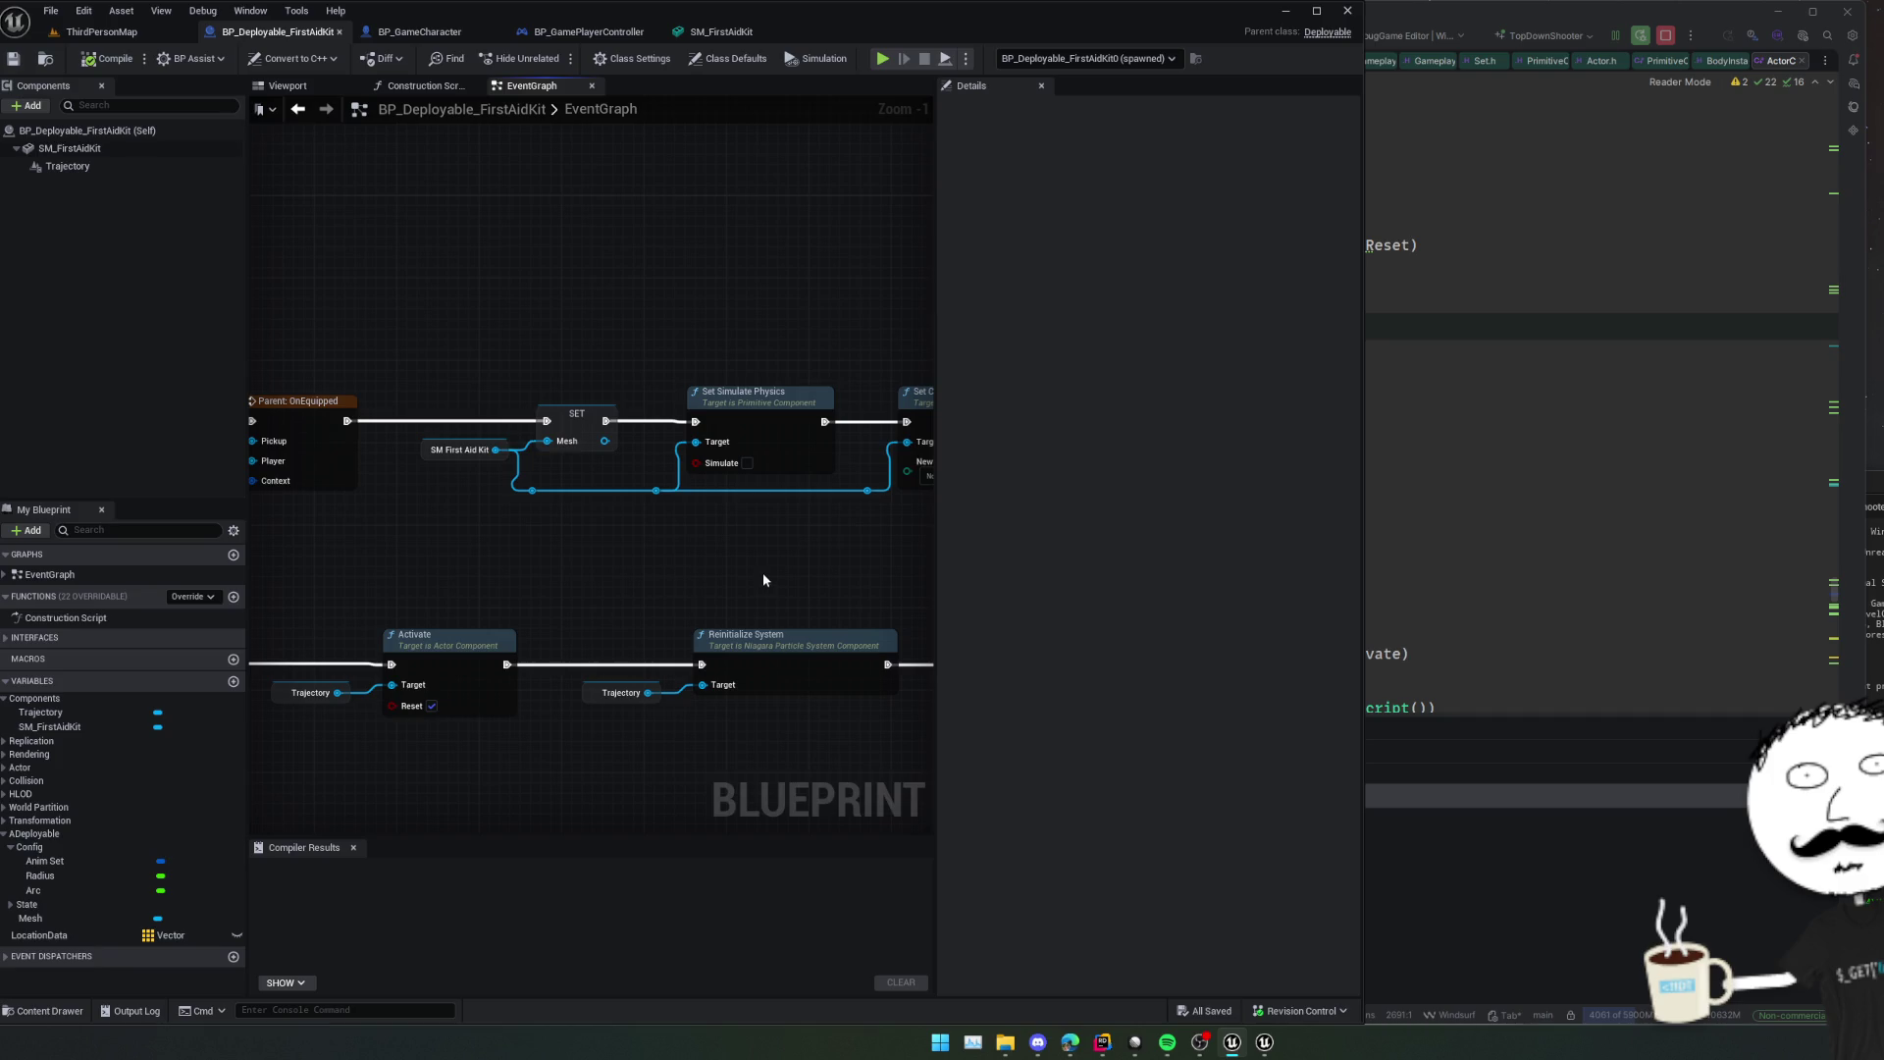
Pan along the graph to the Set Collision Enabled and Niagara nodes.
mouse_move(763, 573)
left_mouse_down()
mouse_move(471, 576)
mouse_move(523, 576)
mouse_move(495, 599)
mouse_move(588, 639)
mouse_move(597, 546)
mouse_move(450, 357)
mouse_move(546, 378)
mouse_move(573, 315)
mouse_move(445, 379)
mouse_move(589, 365)
left_mouse_up()
scroll(501, 594, "down", 2)
scroll(575, 639, "down", 3)
scroll(592, 620, "up", 2)
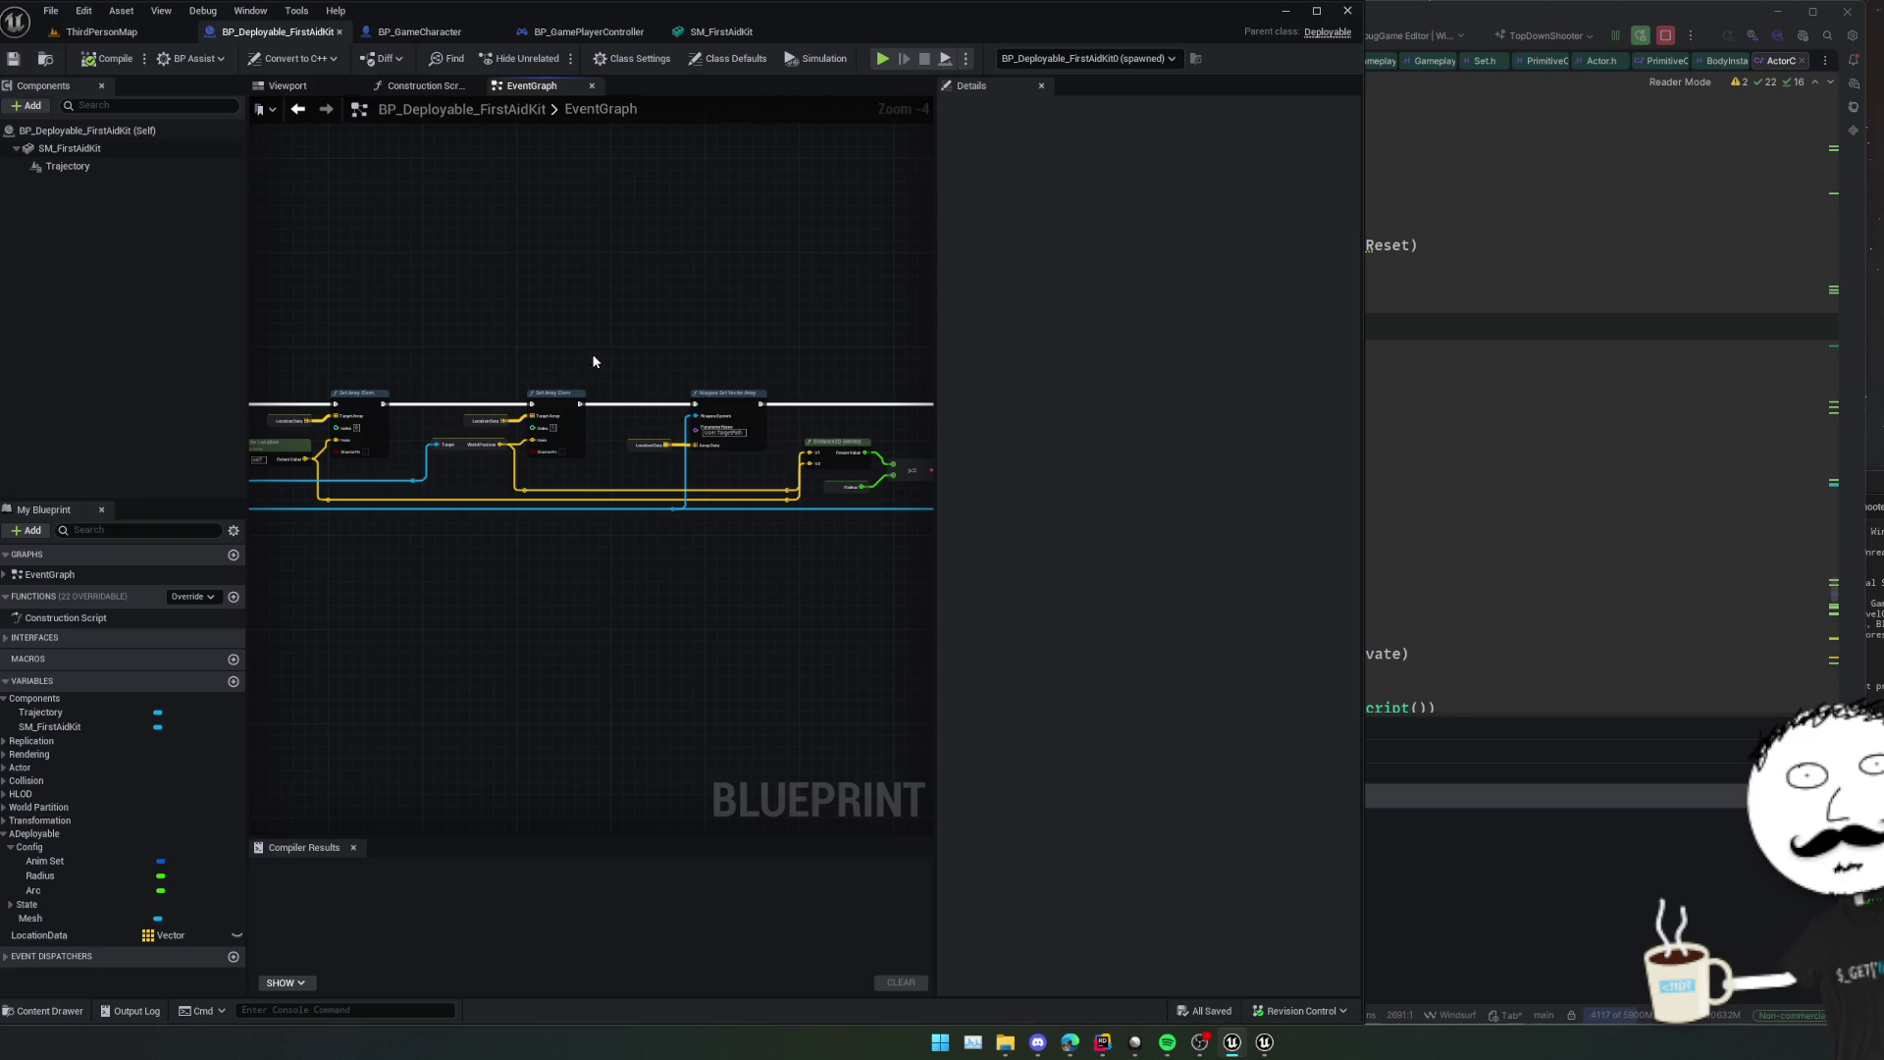
Bring the mesh and physics node chain closer, then switch to the Rider code editor.
mouse_move(567, 549)
left_mouse_down()
mouse_move(530, 580)
mouse_move(418, 581)
mouse_move(630, 631)
mouse_move(538, 370)
mouse_move(873, 547)
mouse_move(690, 539)
left_mouse_up()
scroll(564, 589, "up", 1)
scroll(690, 538, "up", 1)
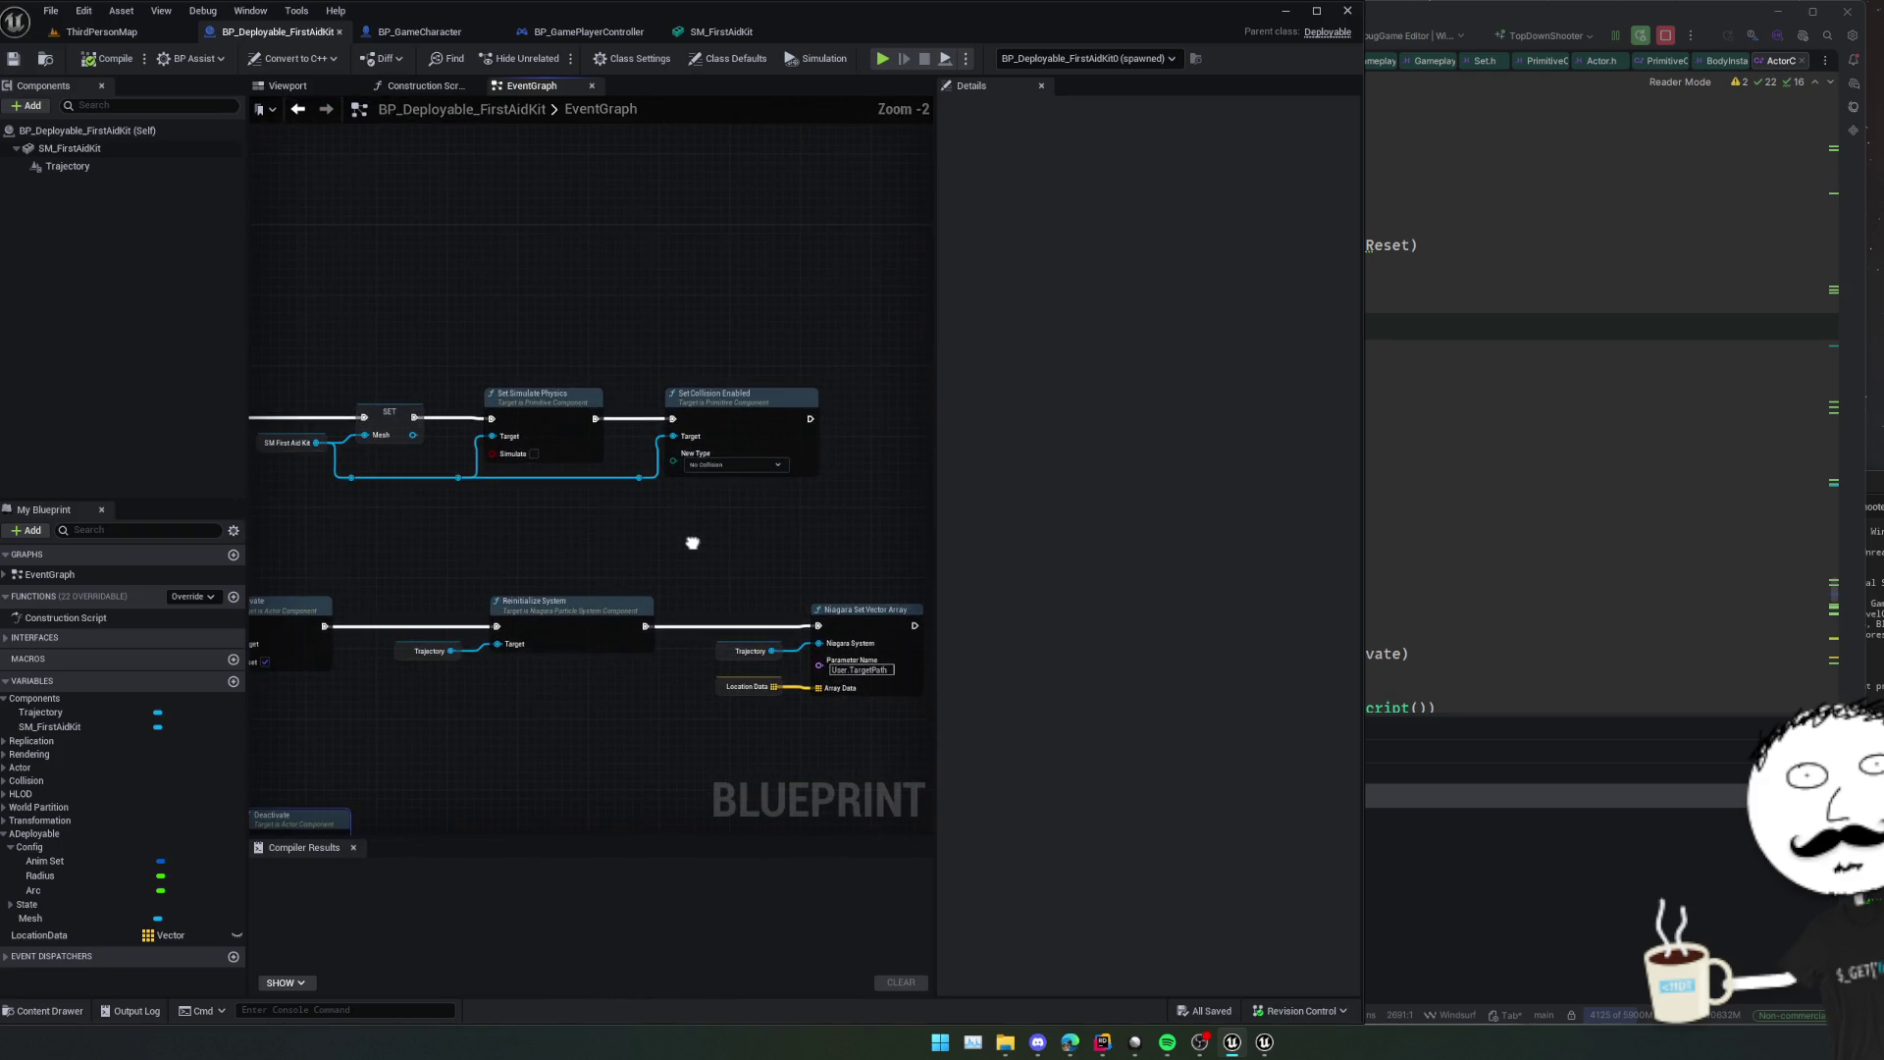
left_click(1501, 450)
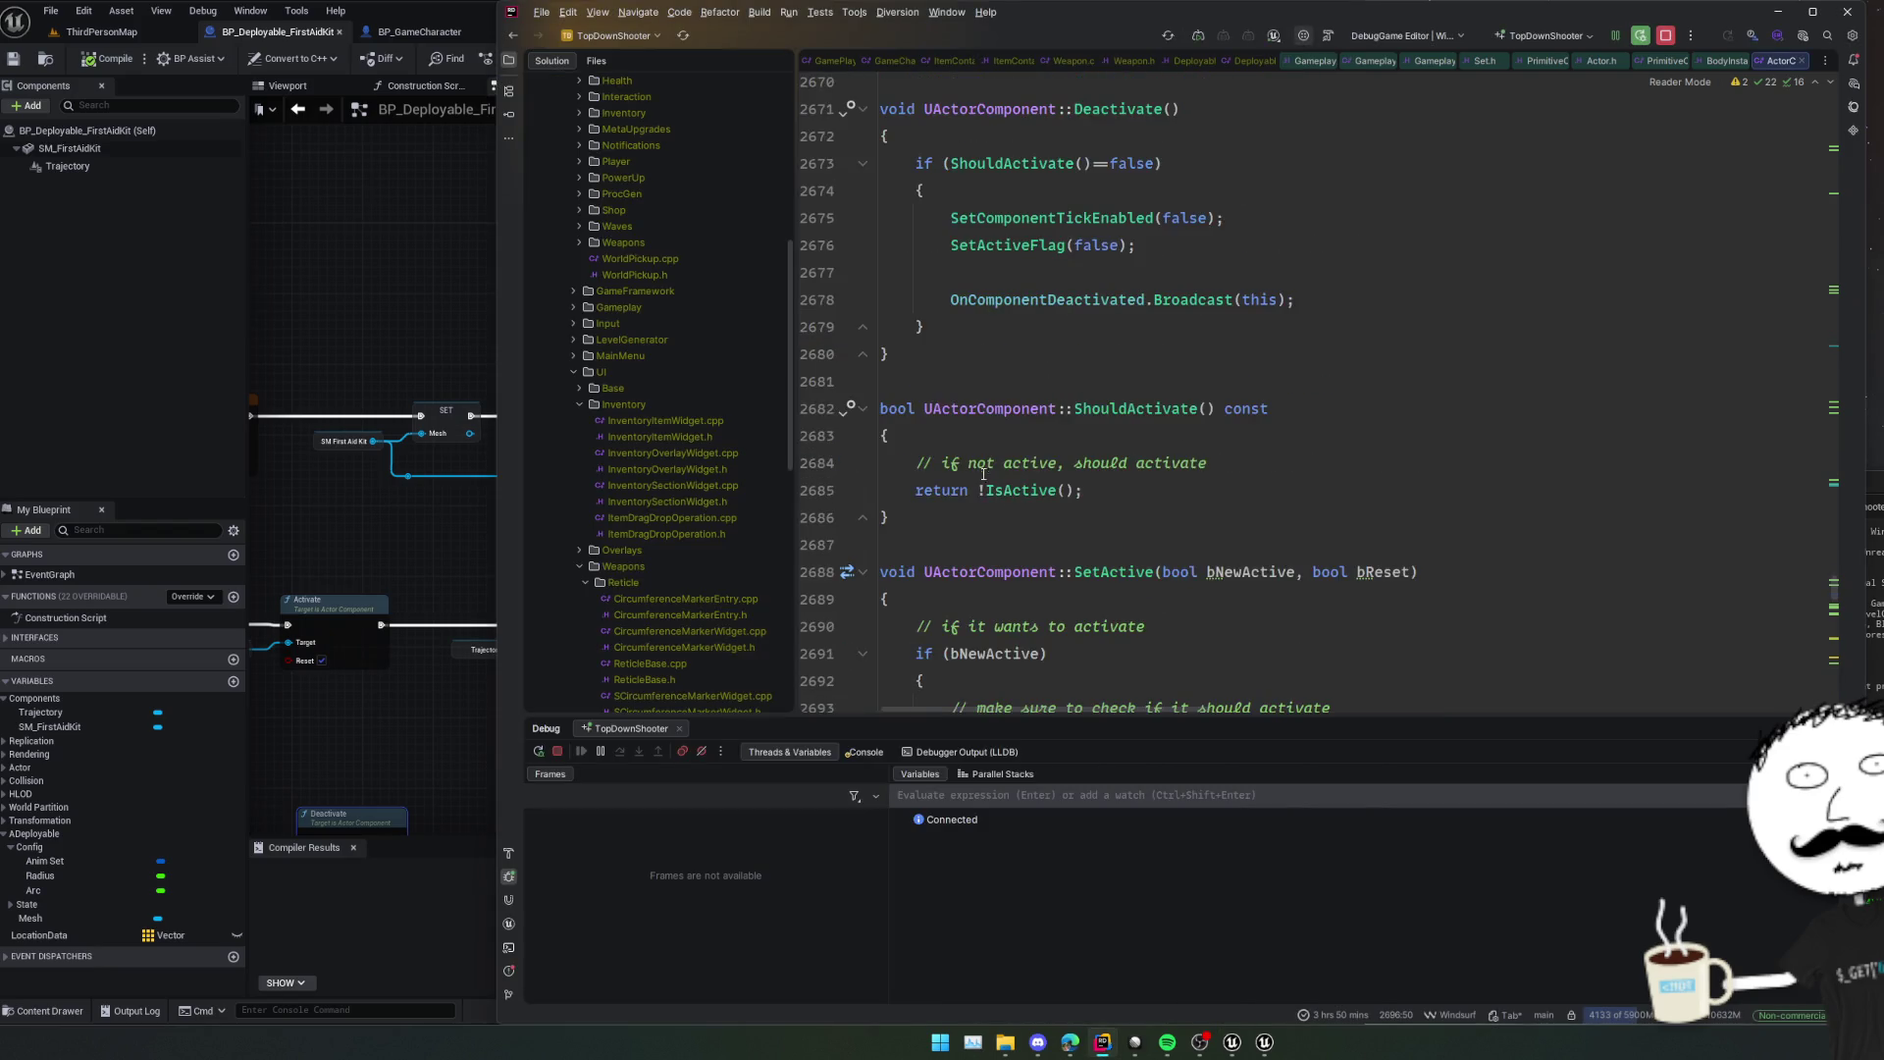
Open Deployable.h and copy the OnEquipped UFUNCTION specifier line.
key("ctrl+Tab")
key("ctrl+alt+Home")
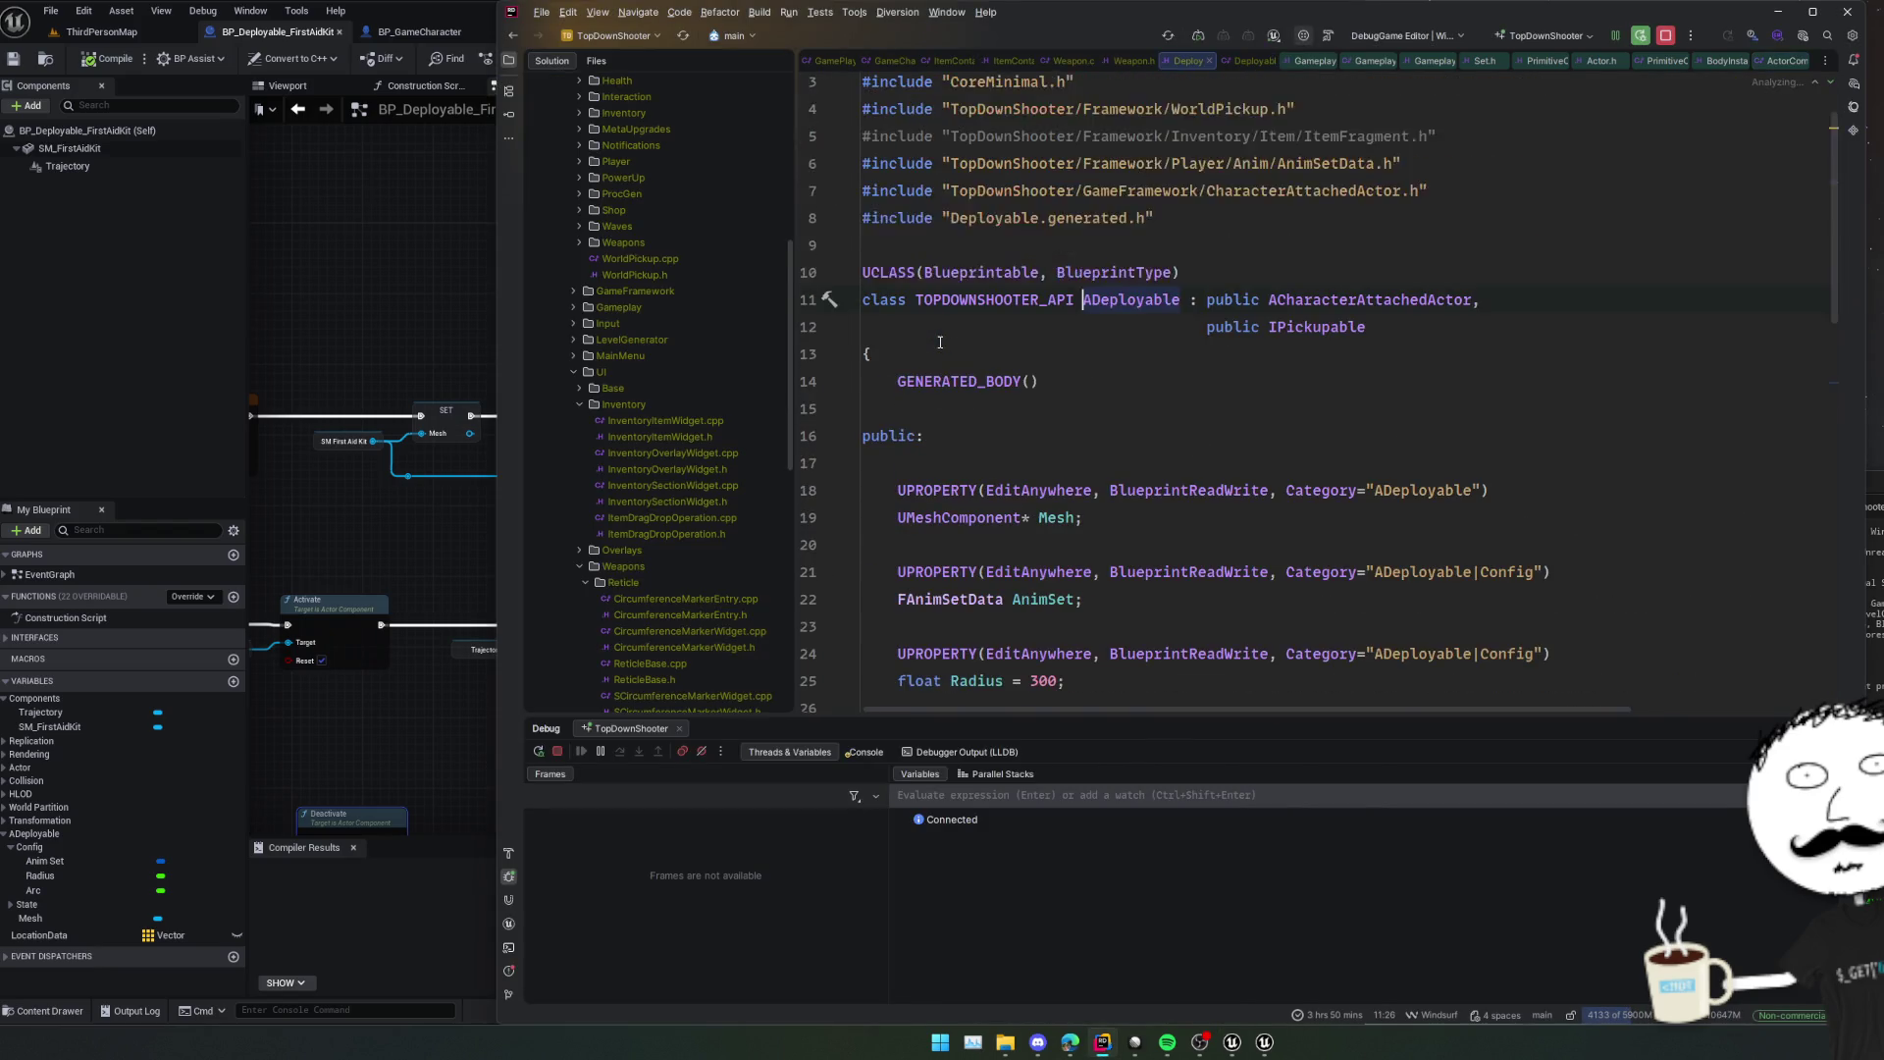
scroll(1044, 459, "down", 5)
scroll(1044, 459, "down", 3)
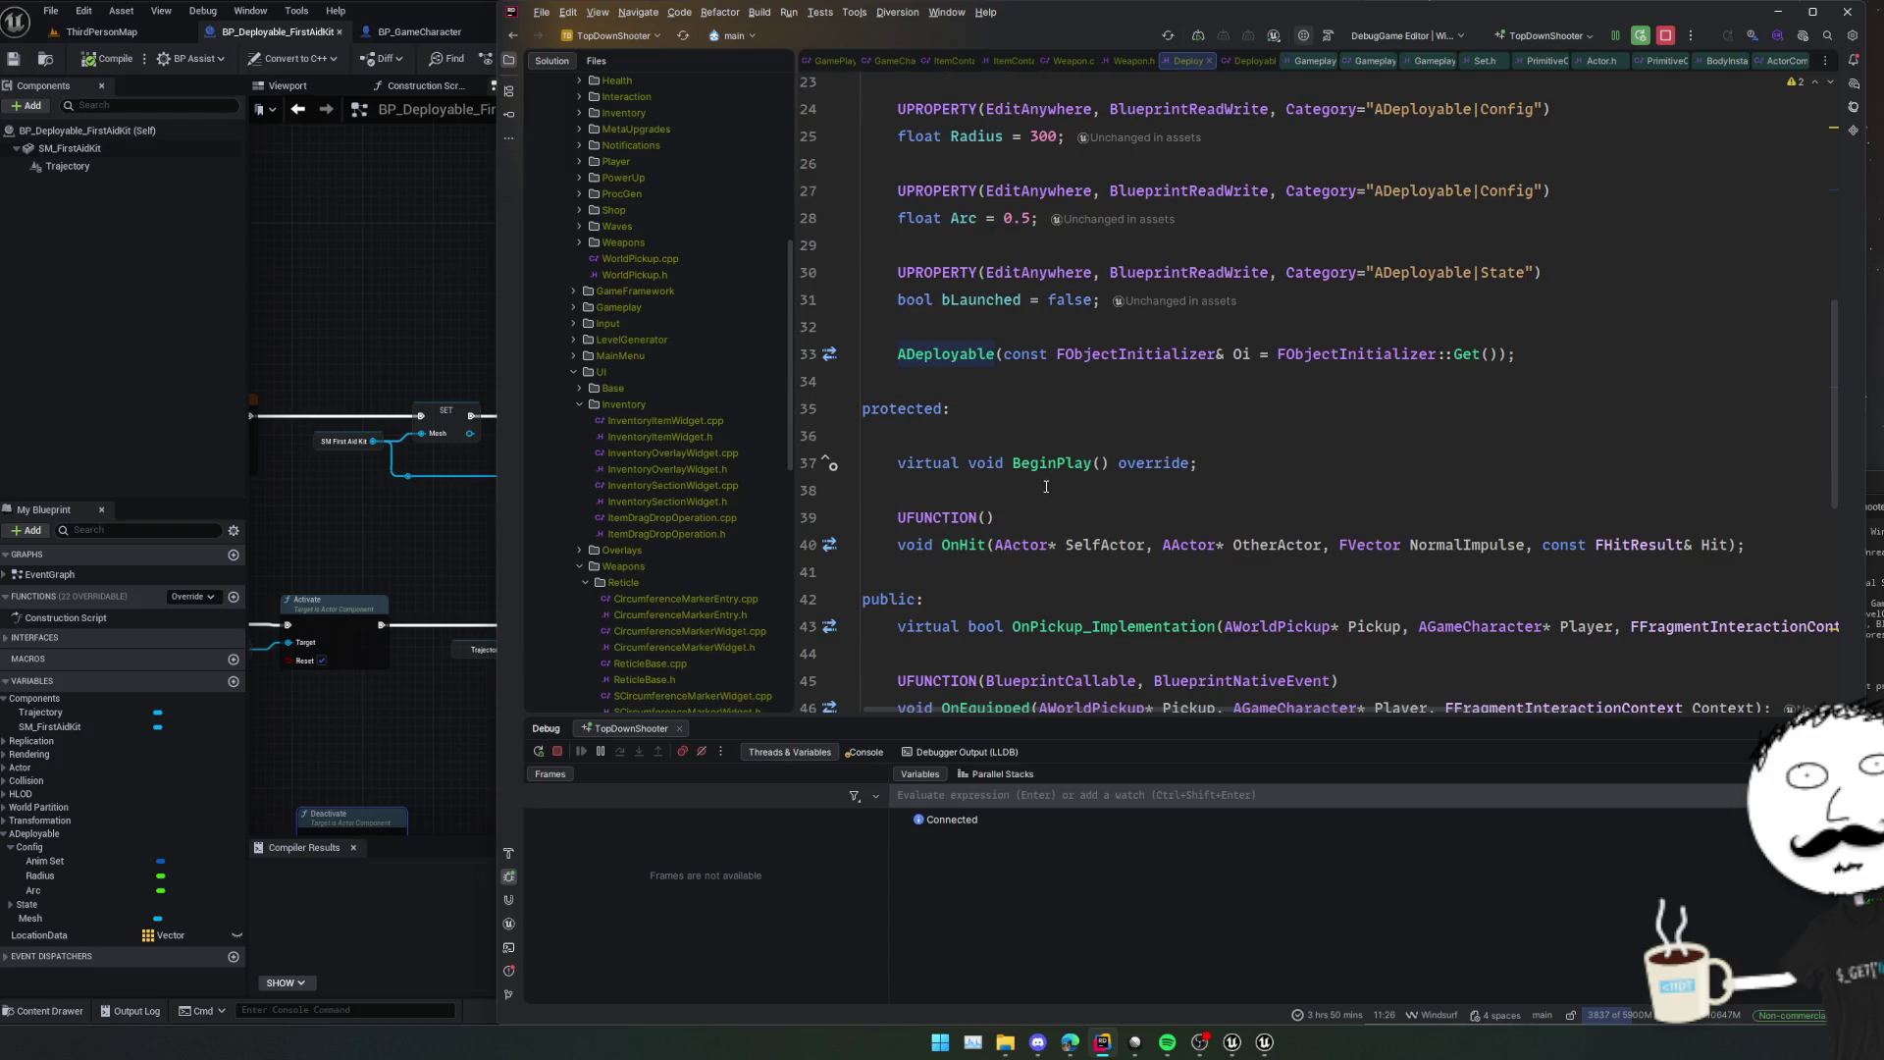
scroll(1105, 462, "down", 2)
left_click(1110, 497)
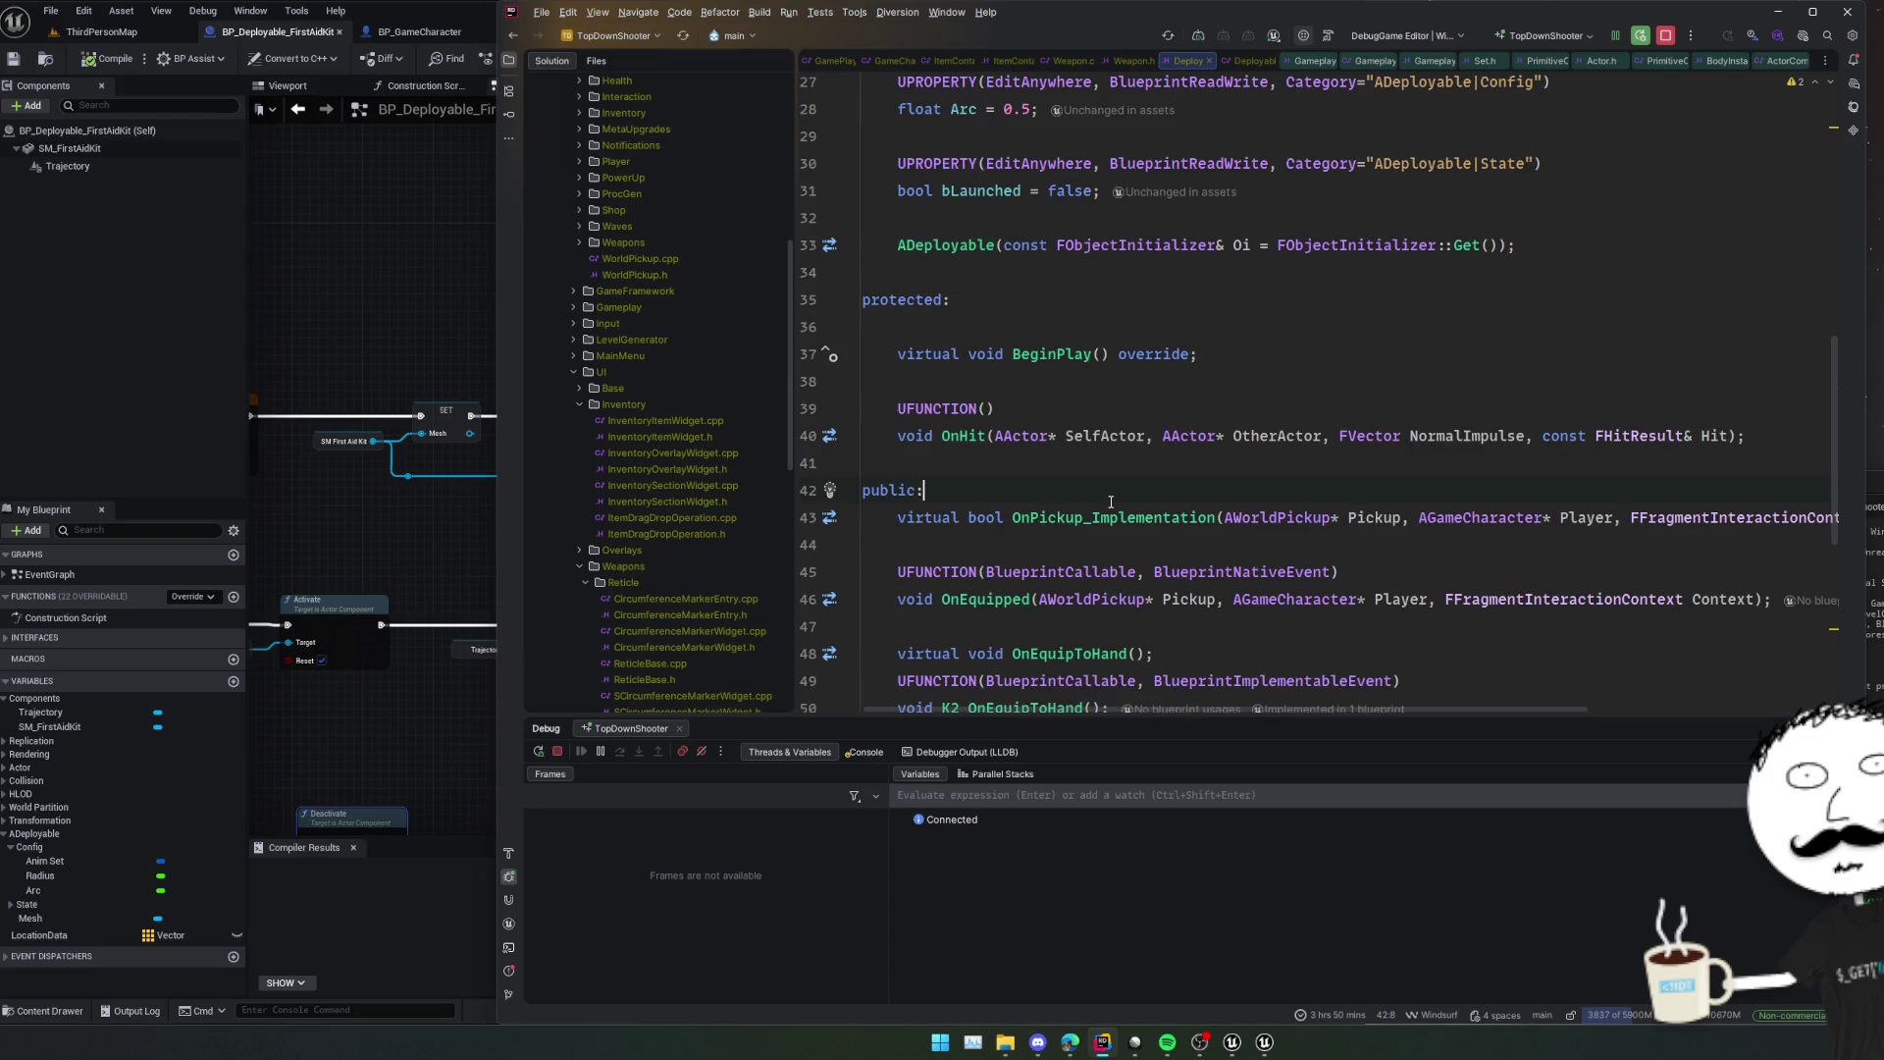
key("Down")
key("Down")
key("Down")
key("ctrl+c")
left_click(1110, 490)
key("Return")
key("ctrl+v")
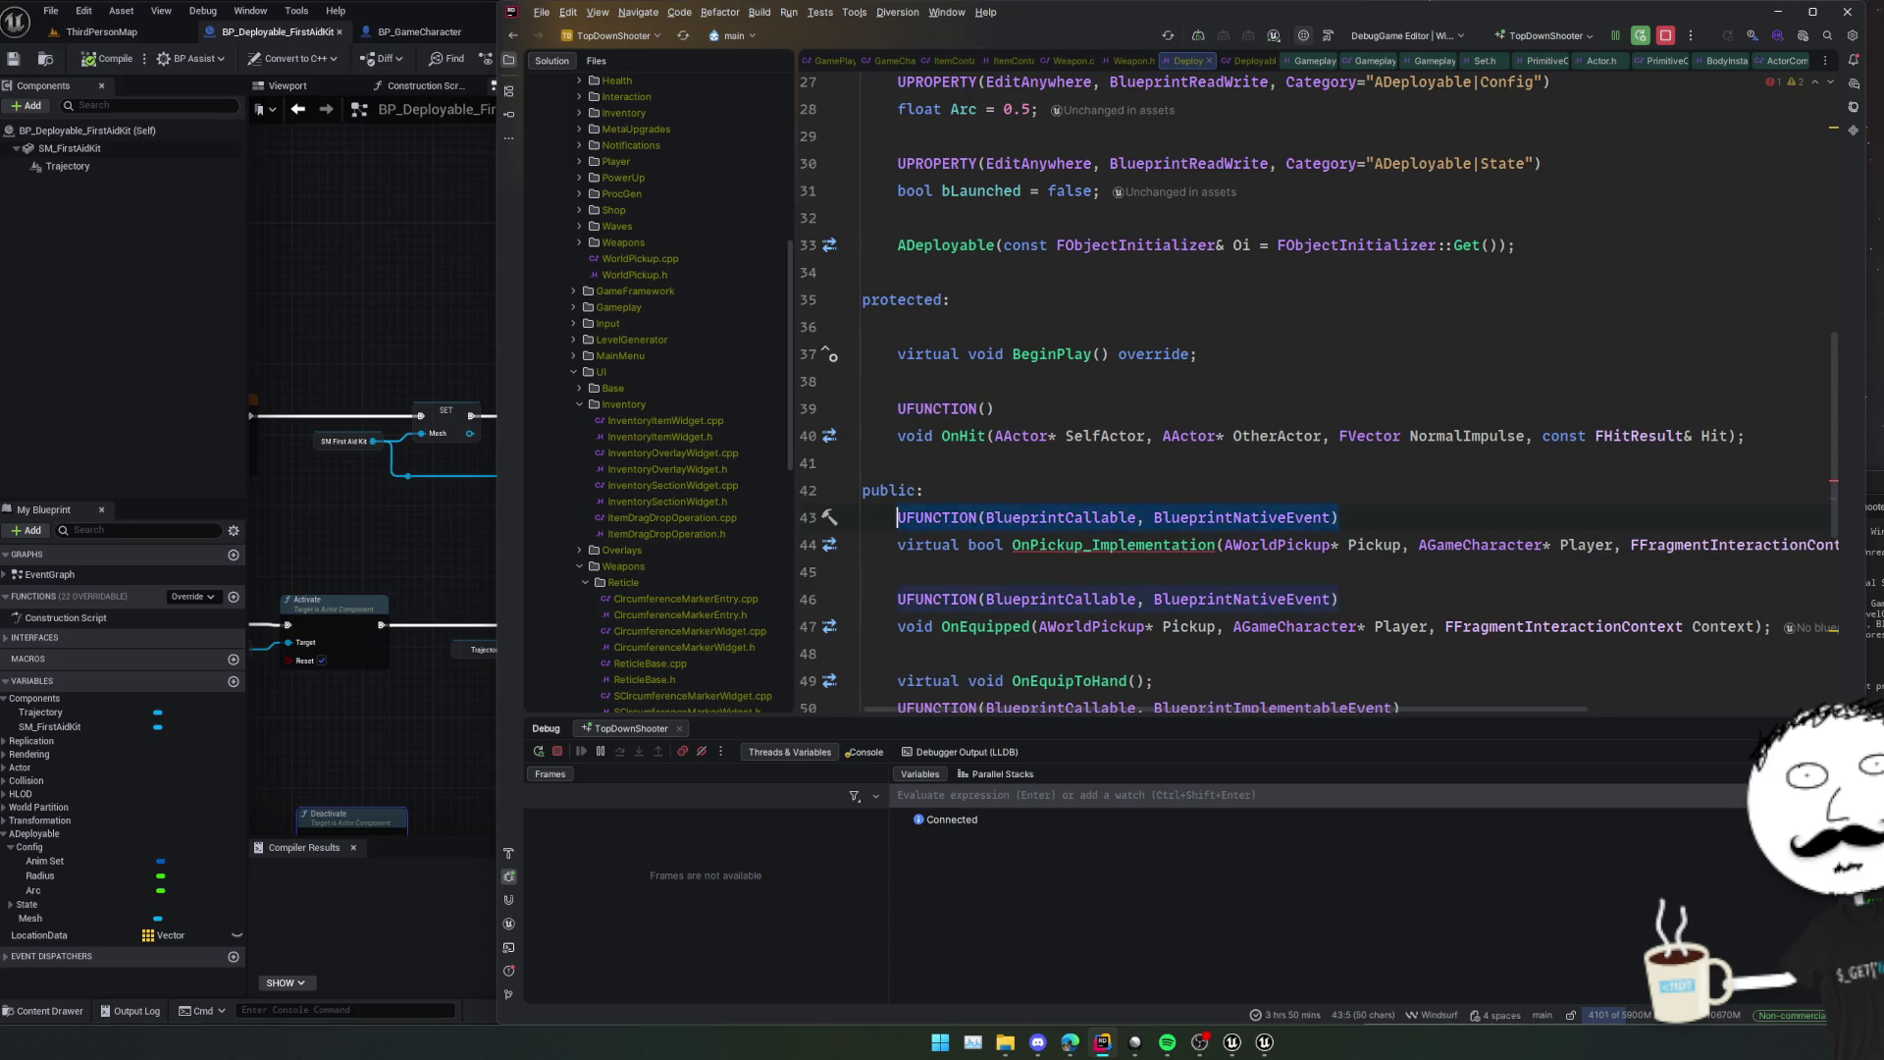
key("ctrl+z")
Paste the UFUNCTION line below K2_OnLanded, removing BlueprintNativeEvent to leave BlueprintCallable.
key("Down")
key("Down")
key("Down")
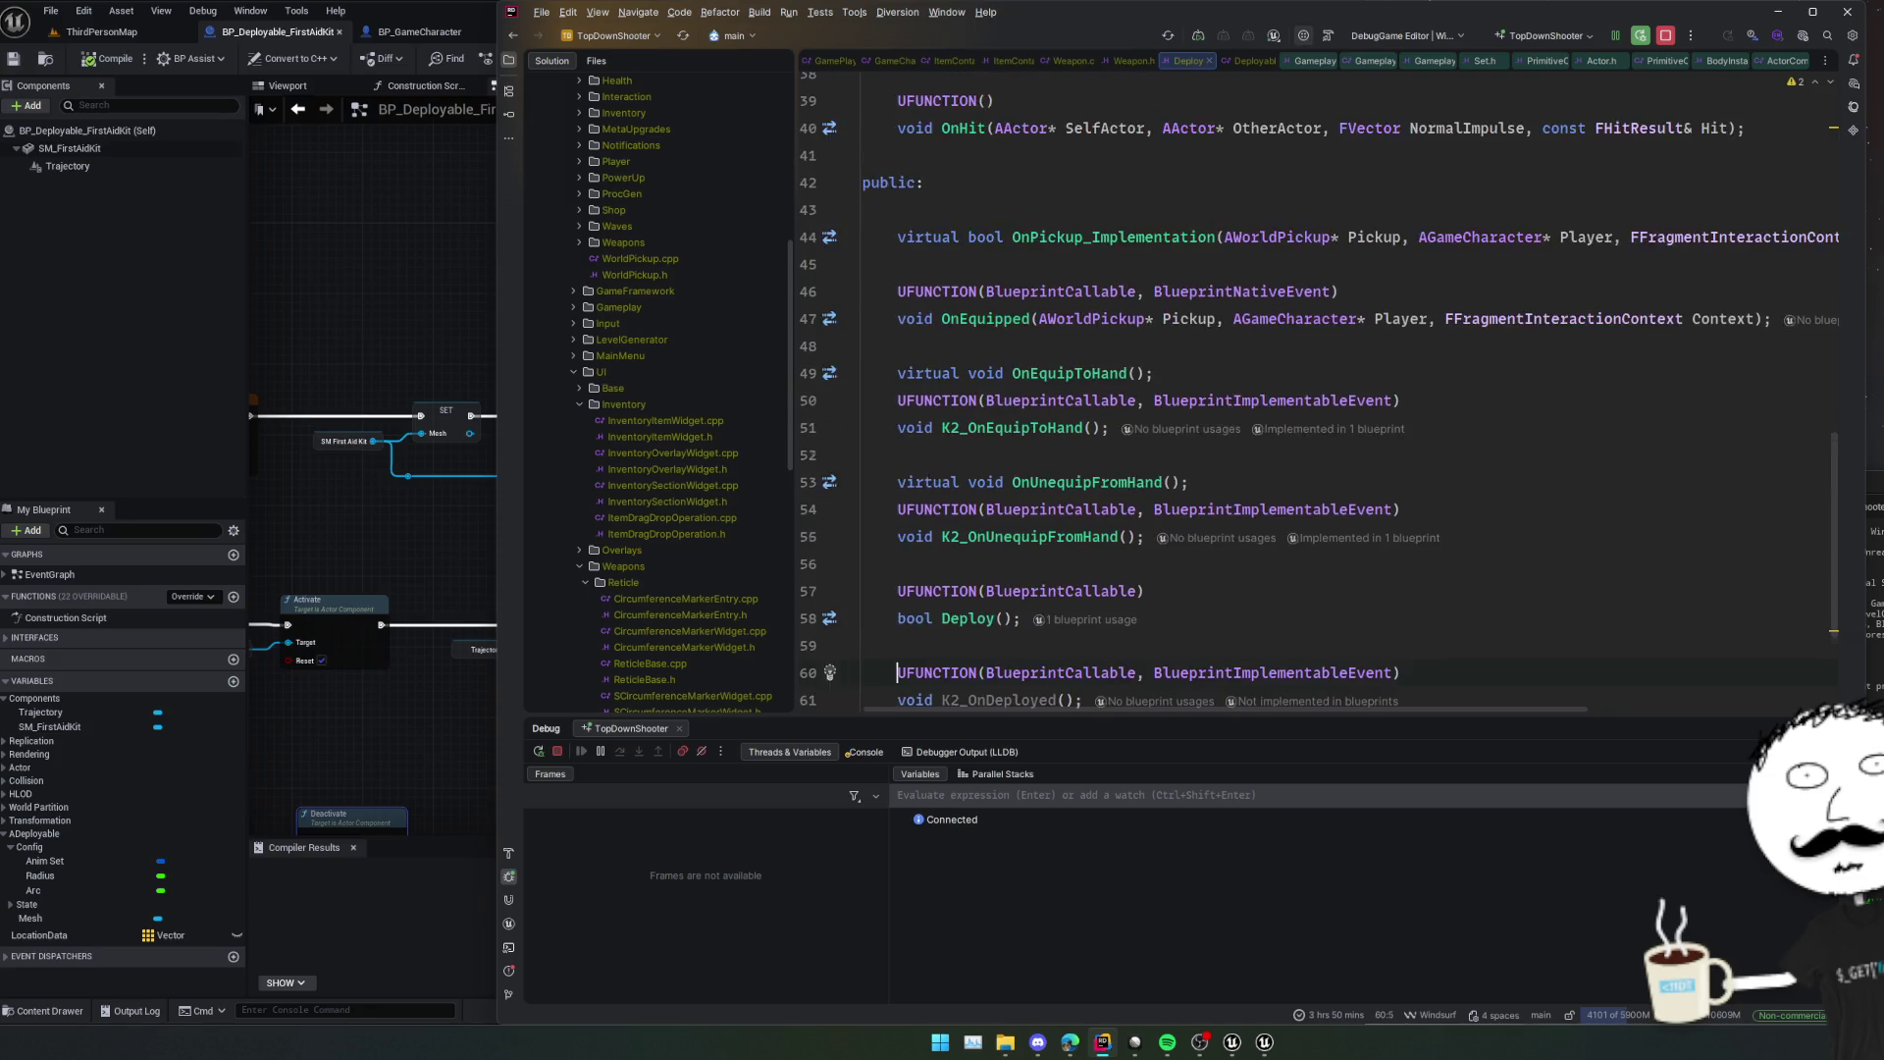
key("Down")
key("Down")
key("Down")
key("Return")
key("ctrl+v")
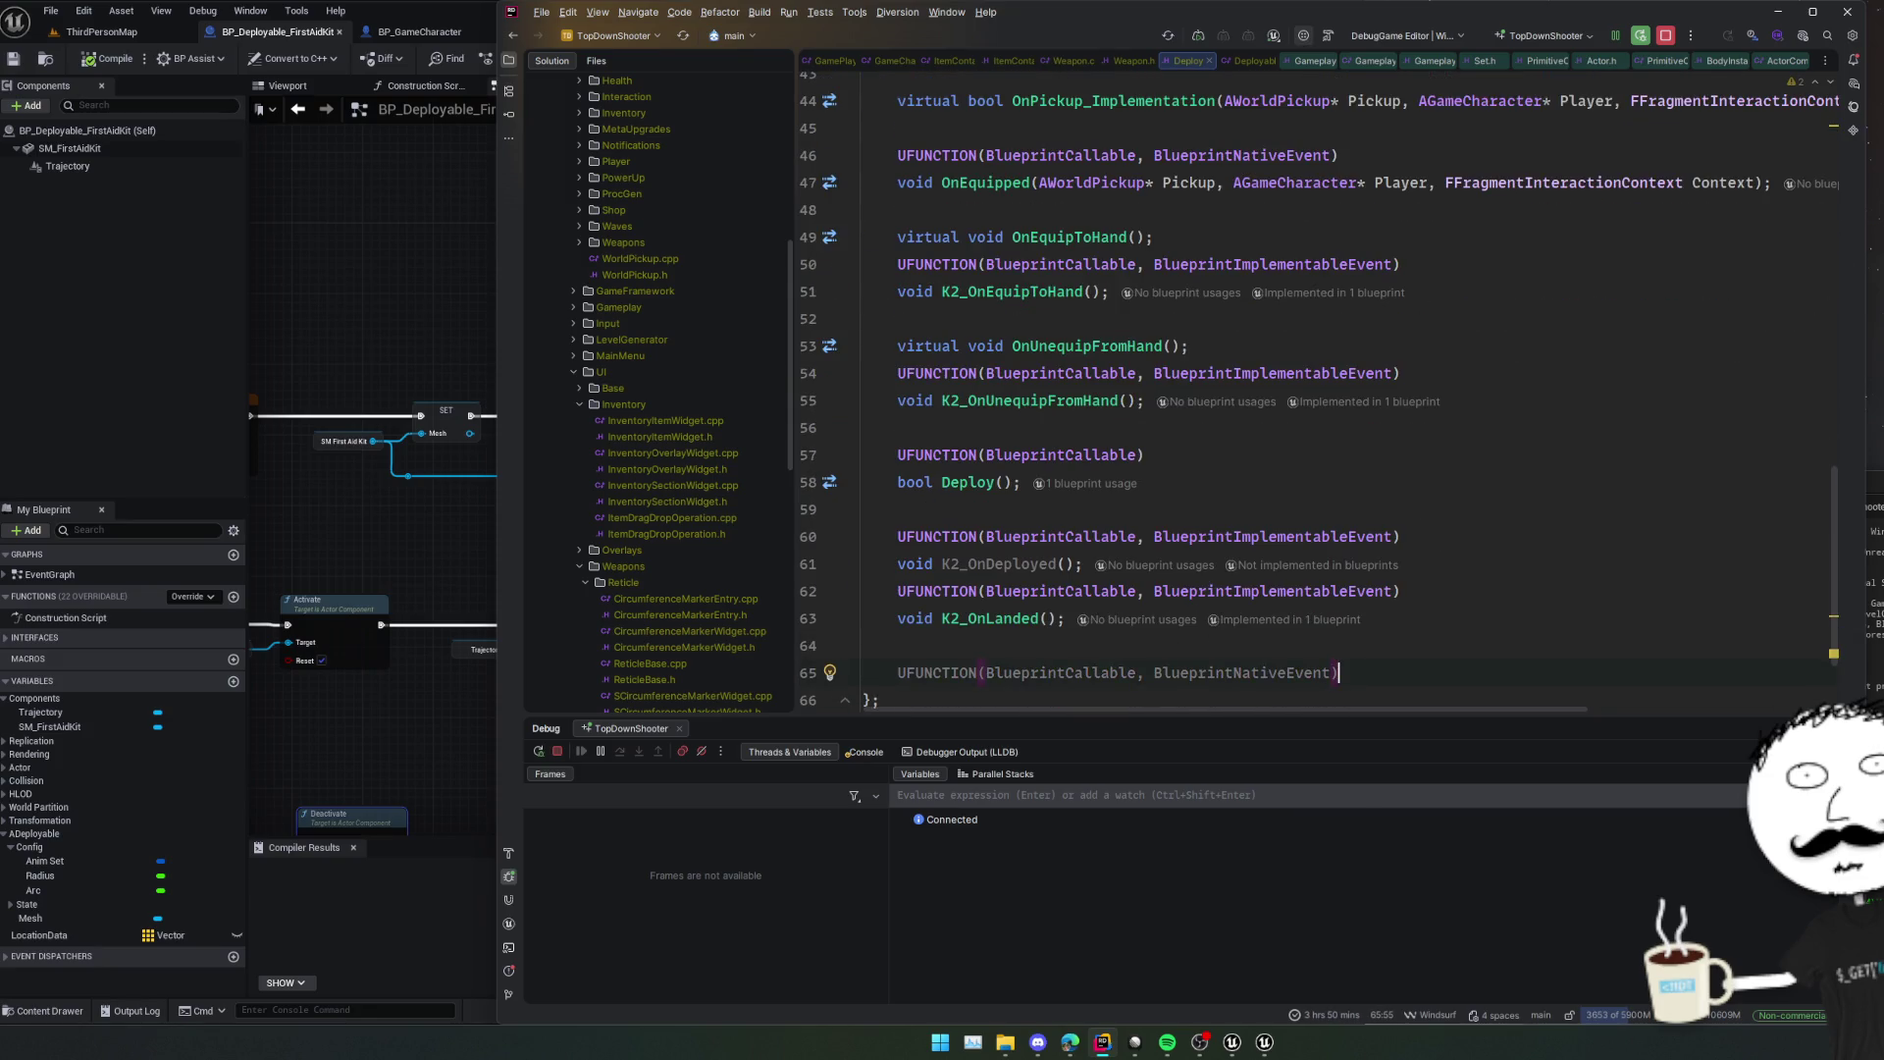
key("Left")
key("ctrl+shift+Left")
key("ctrl+shift+Left")
key("ctrl+shift+Left")
key("BackSpace")
key("End")
key("Return")
Declare void SetMesh(UMeshComponent* InMesh); and bring up the fixes to implement it.
type("void ")
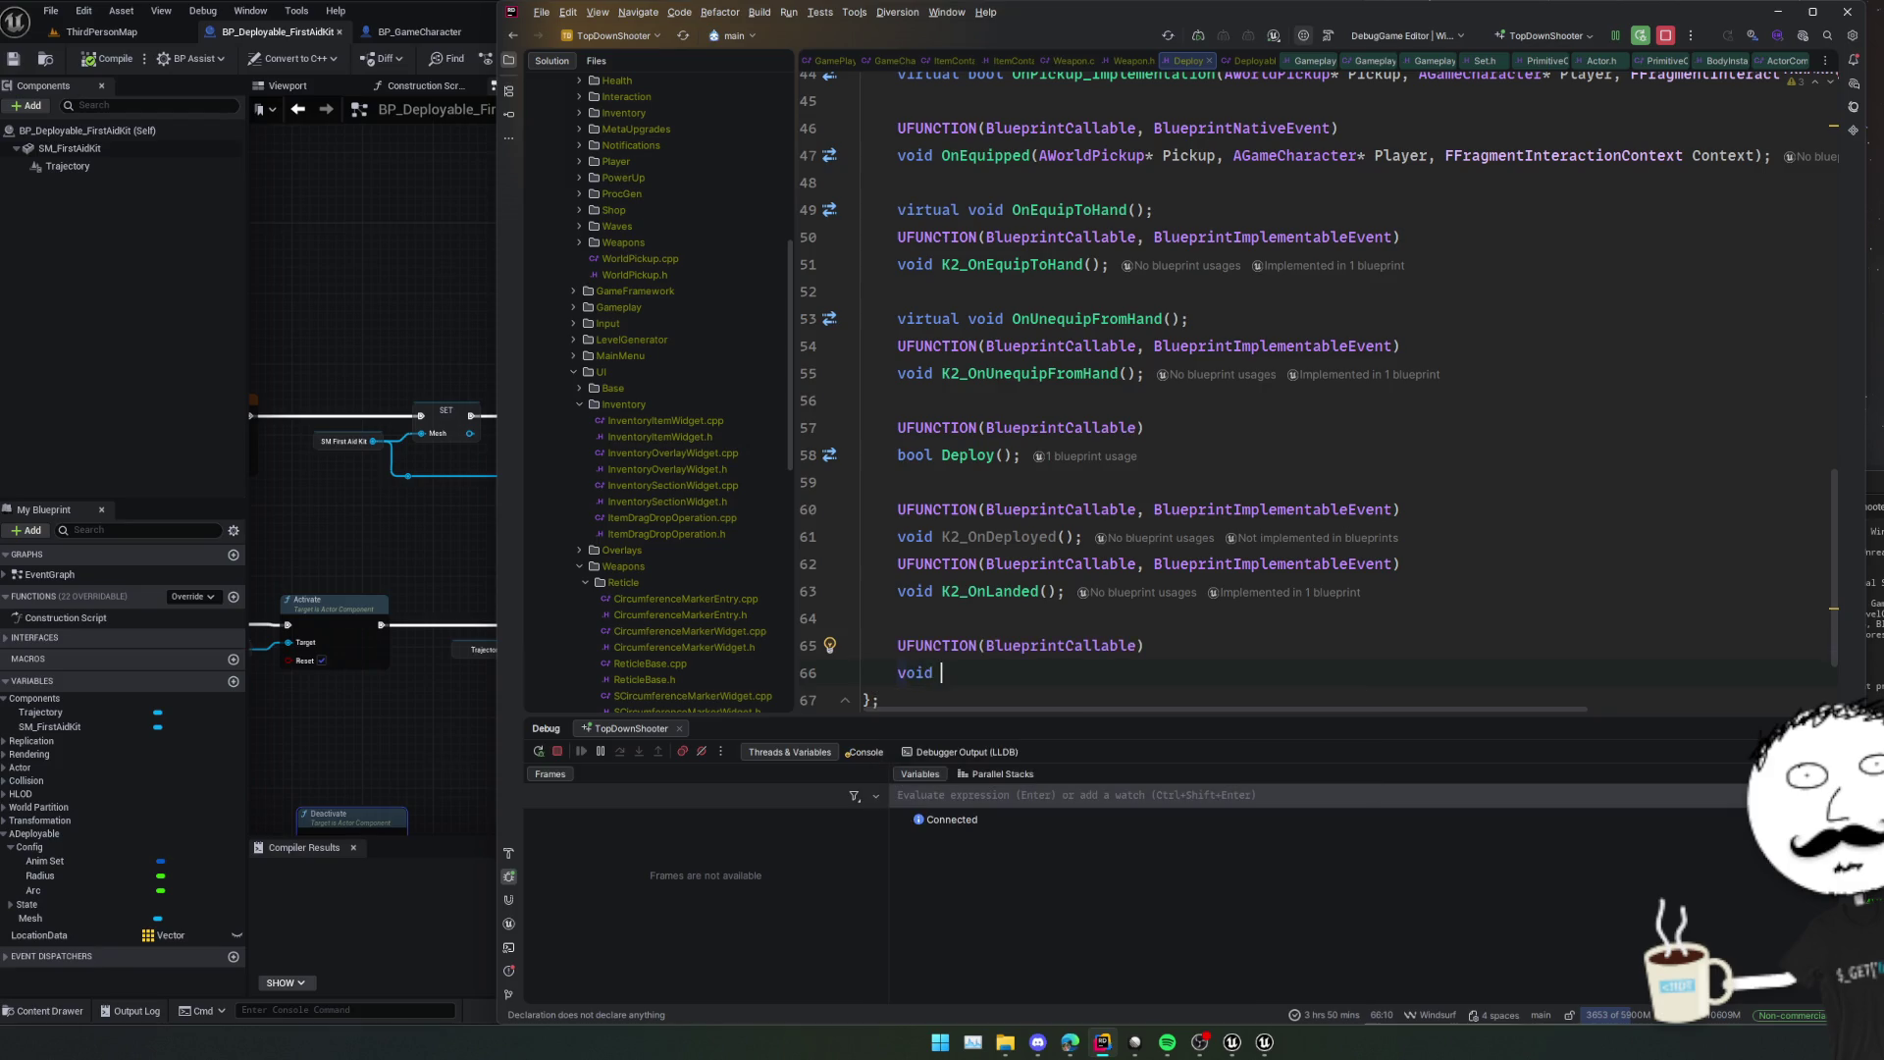
type("SetMesh(")
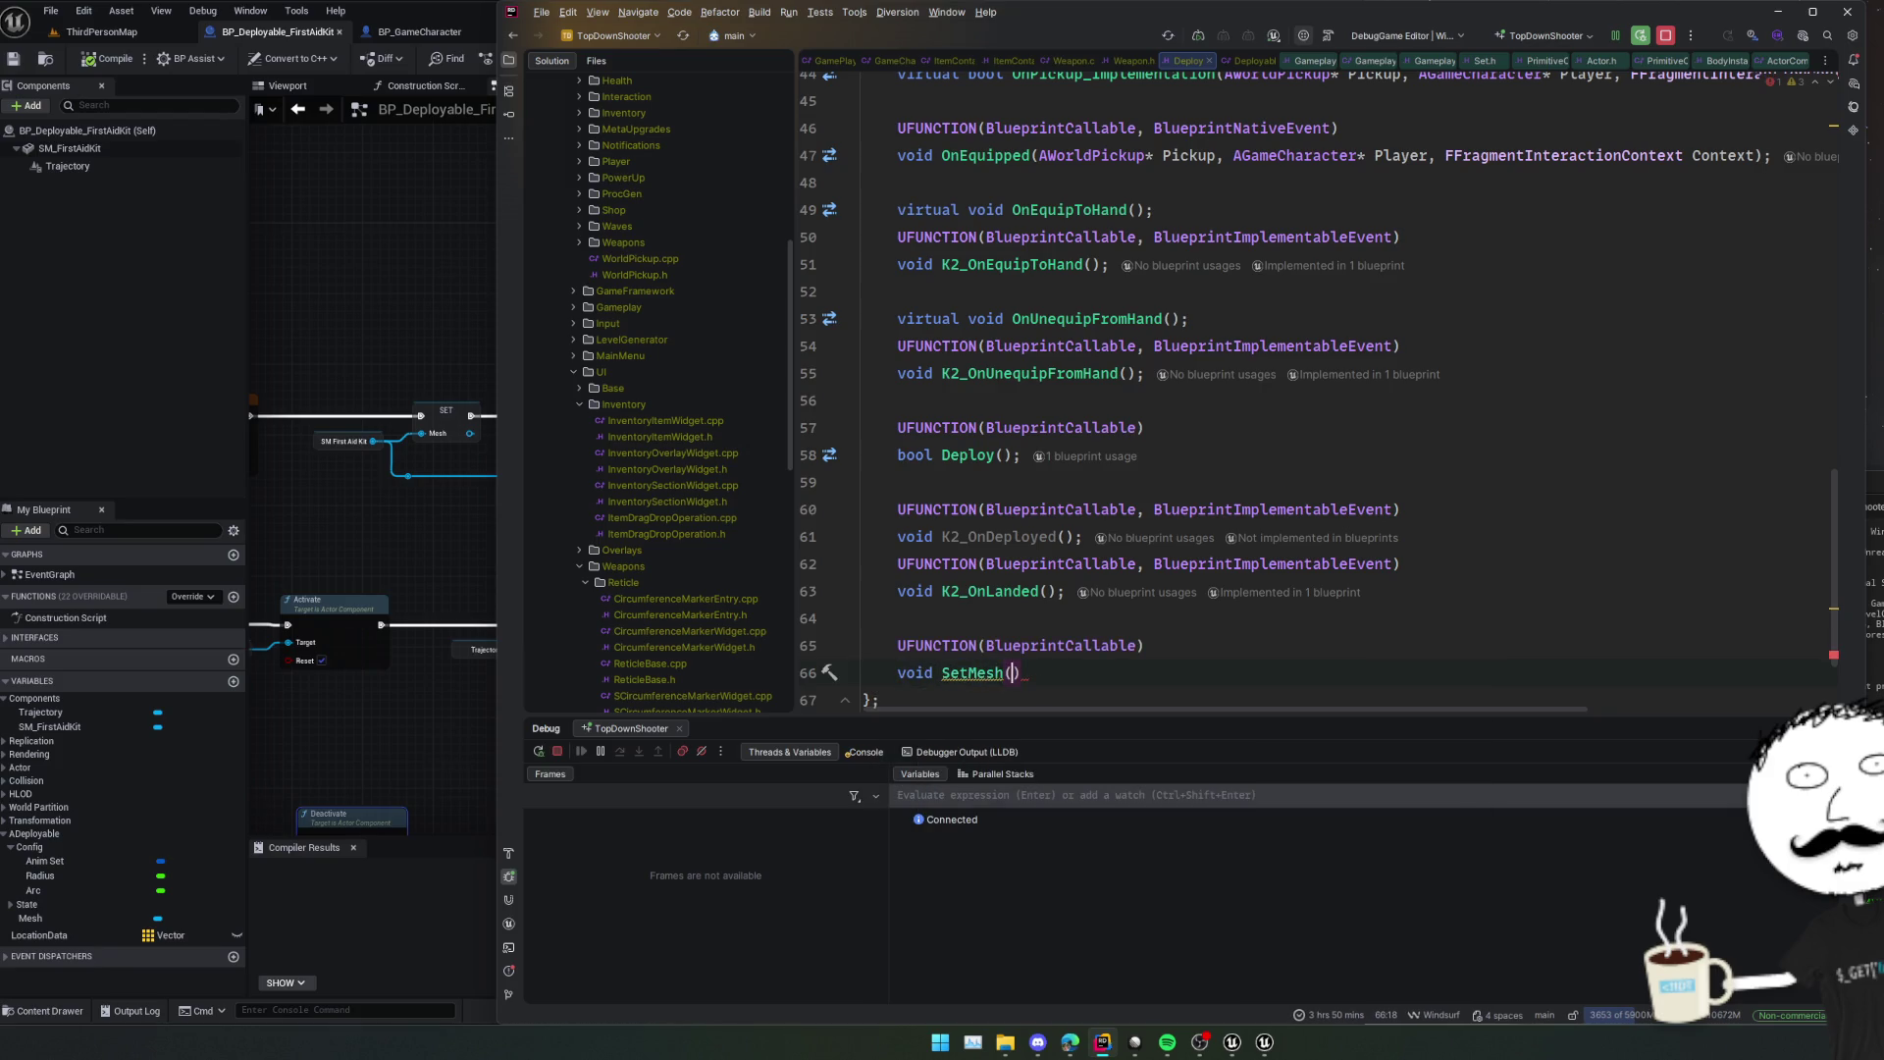
type("UMe")
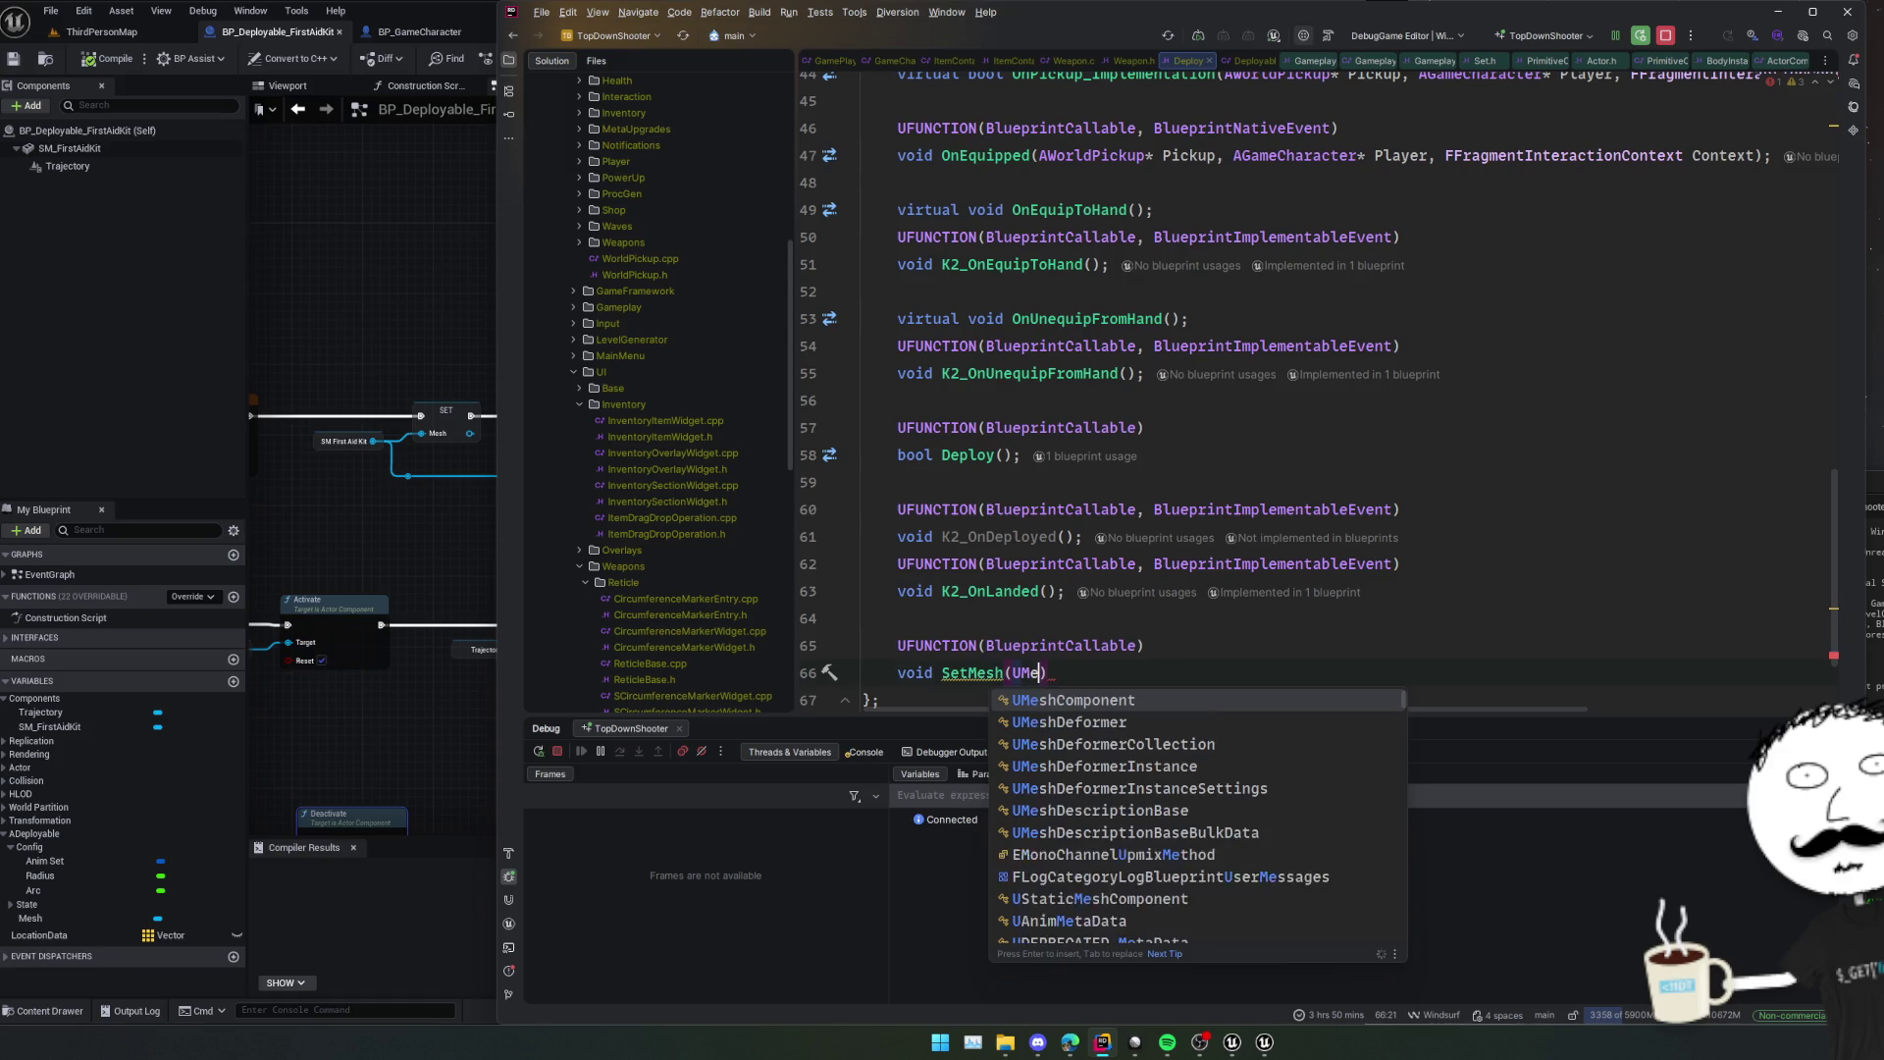
type("sh")
key("Return")
type("* InMesh)")
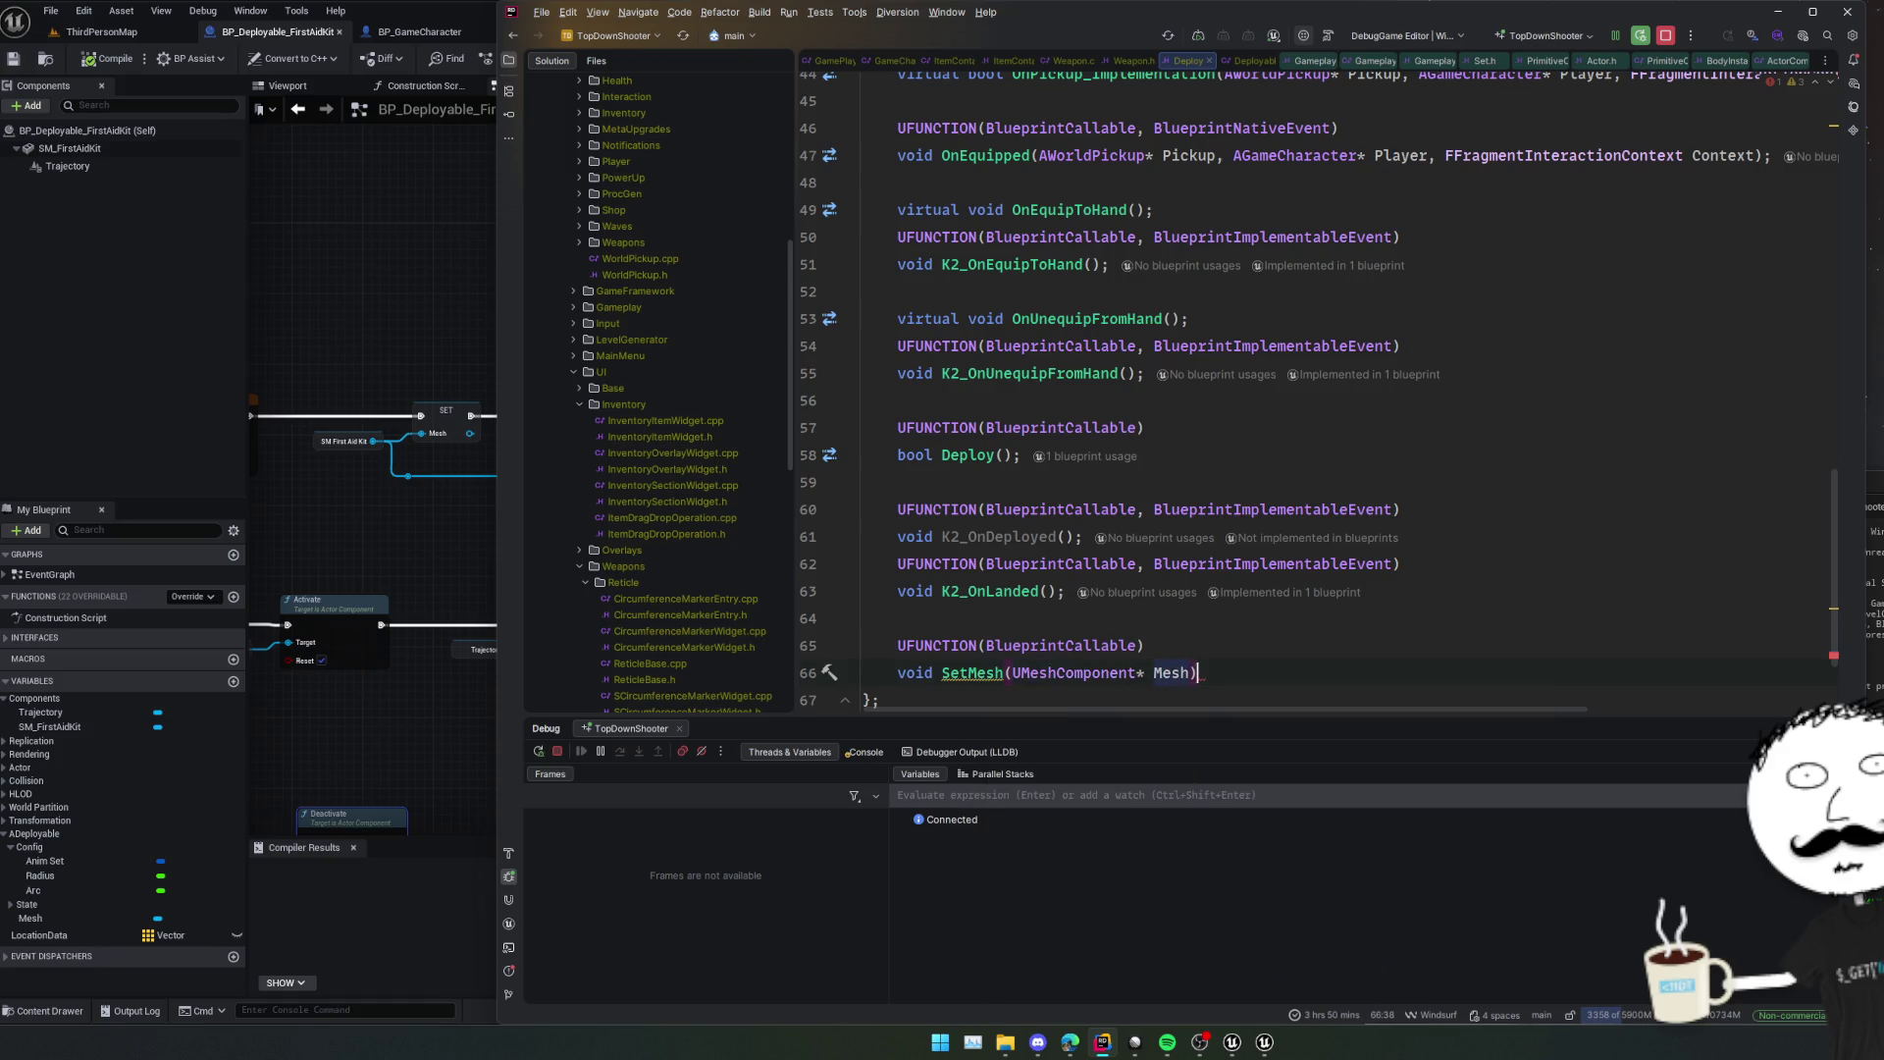
type(";")
left_click(1154, 672)
type("In")
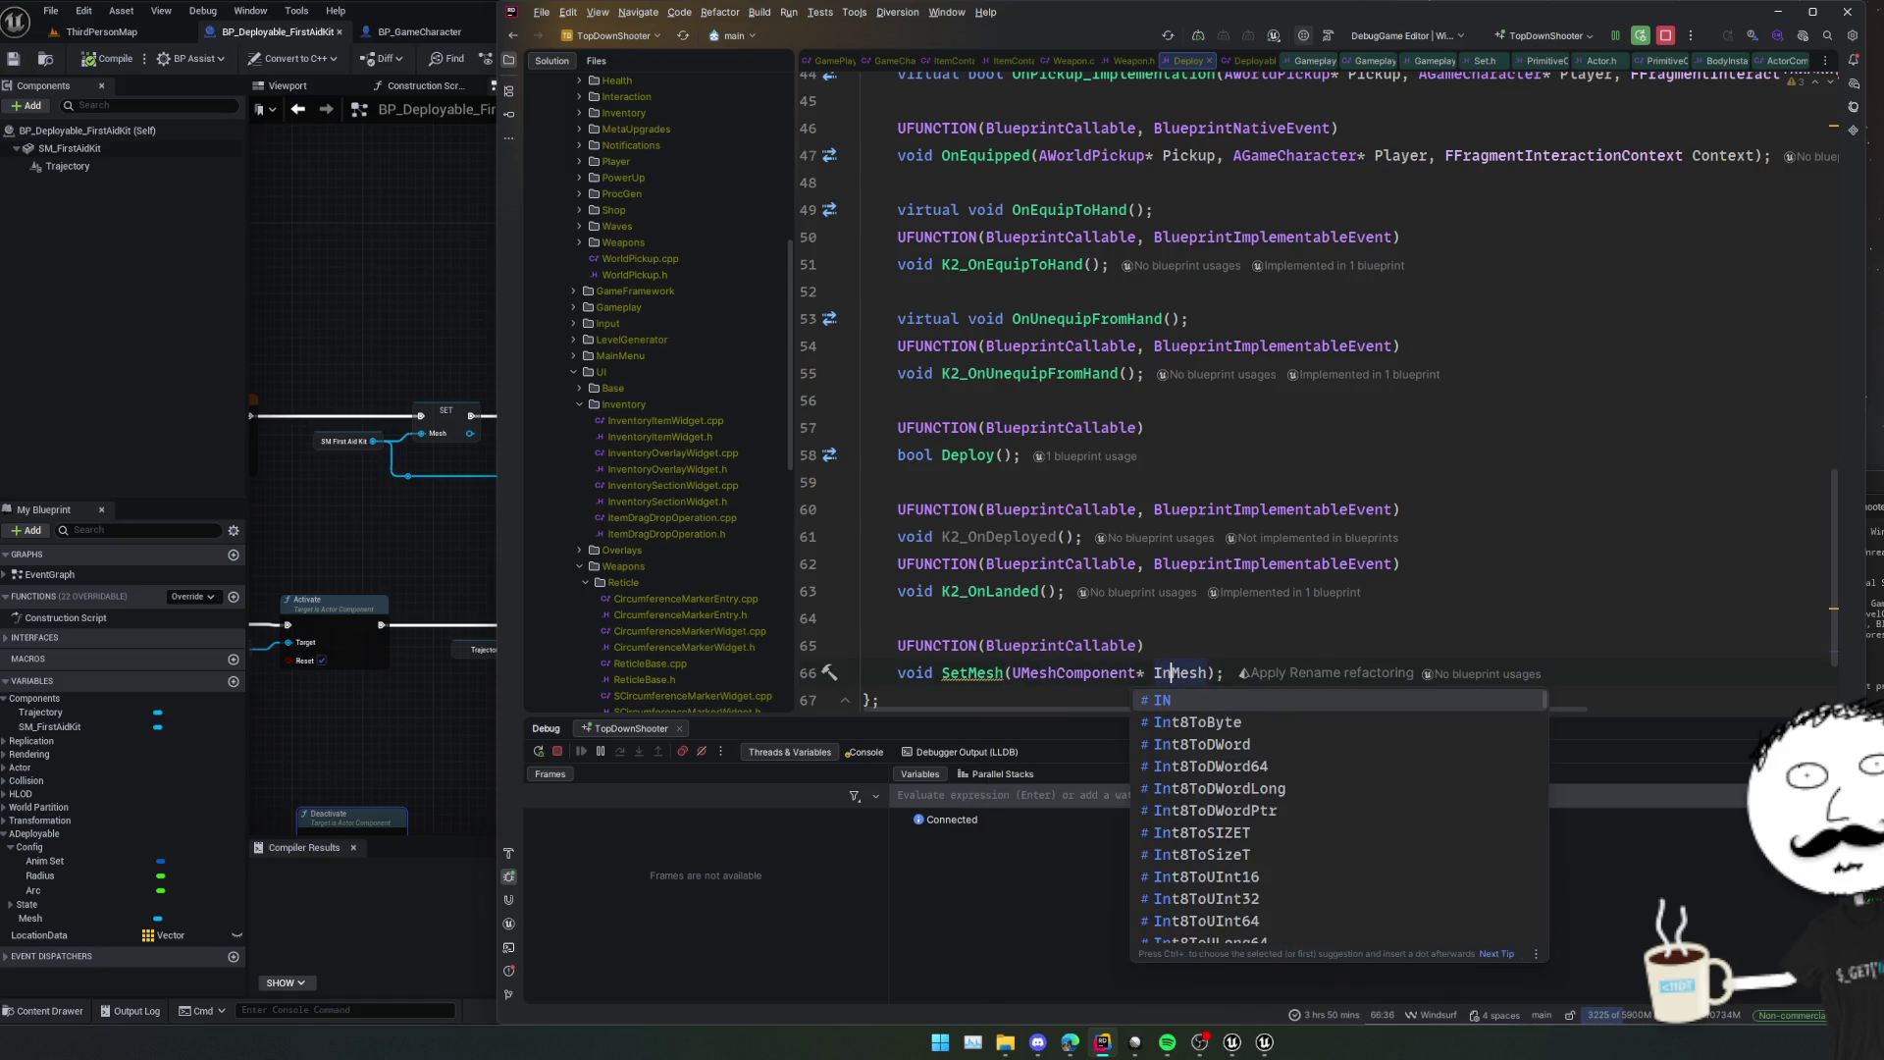
key("Escape")
key("Home")
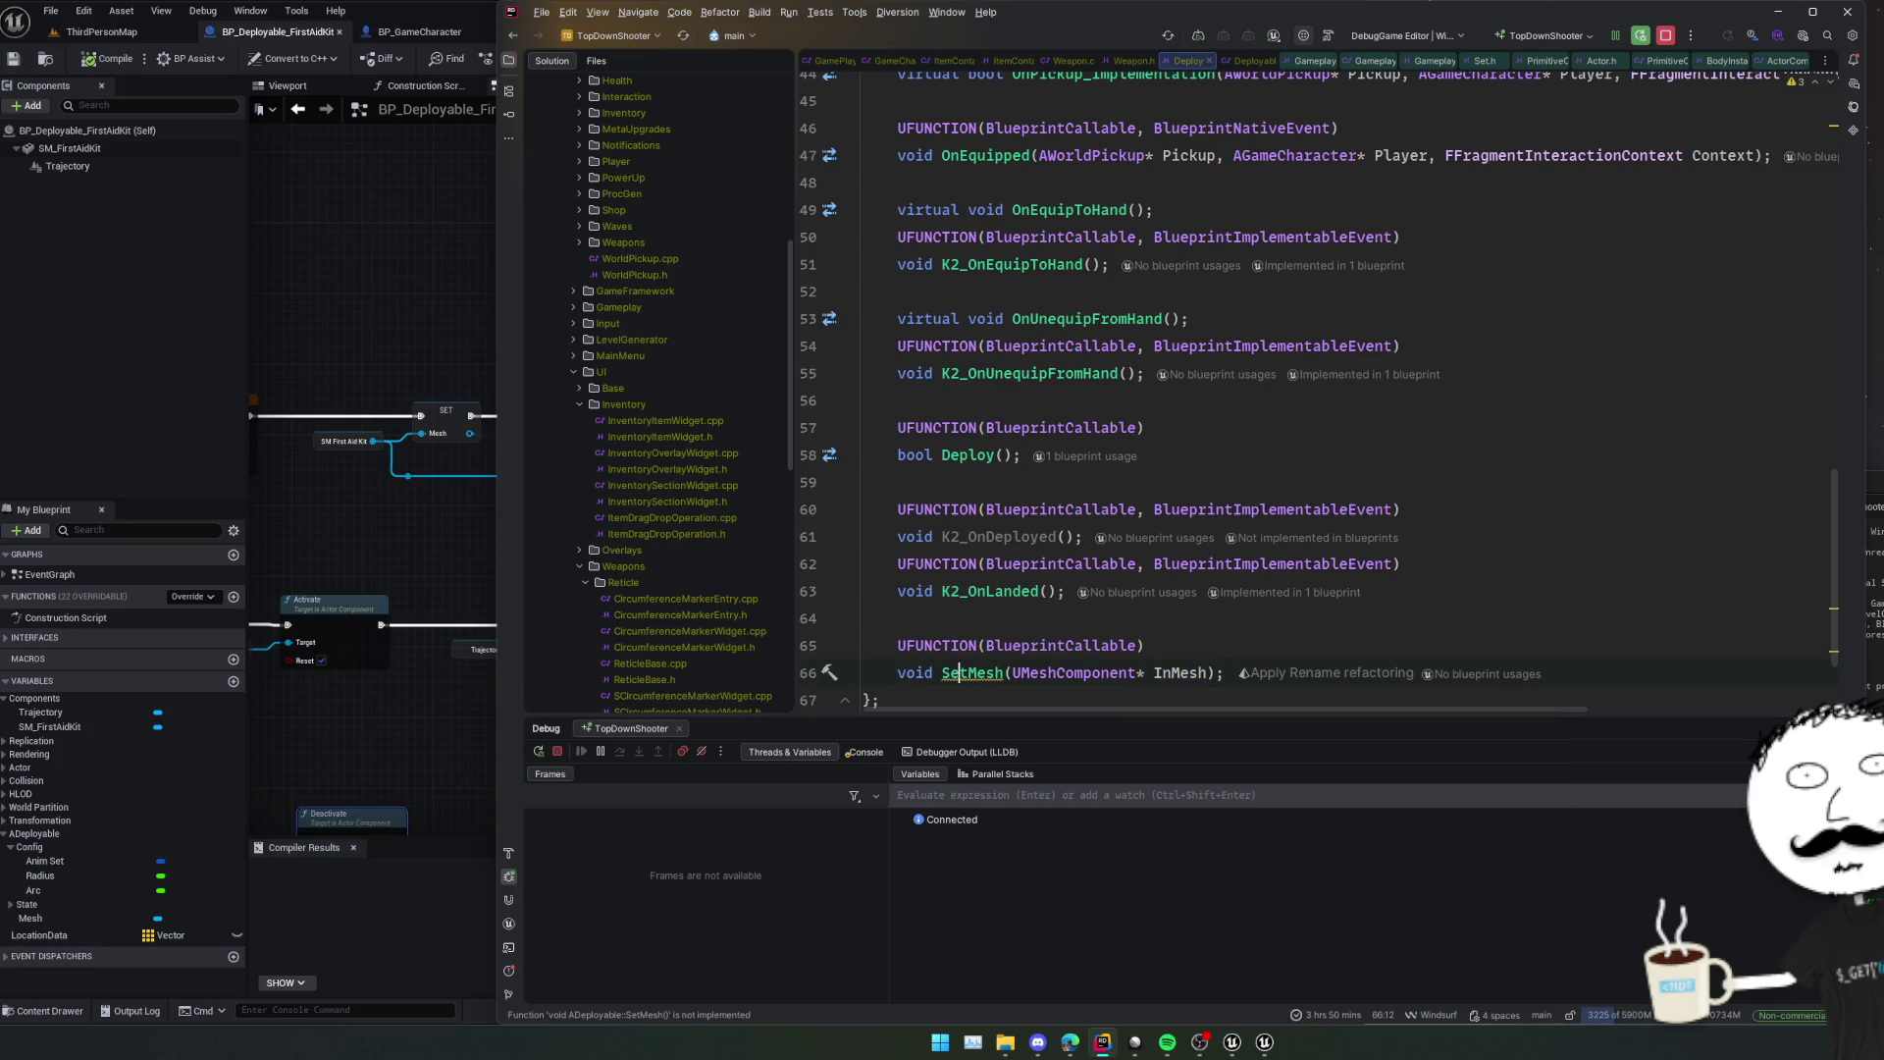
key("alt+Return")
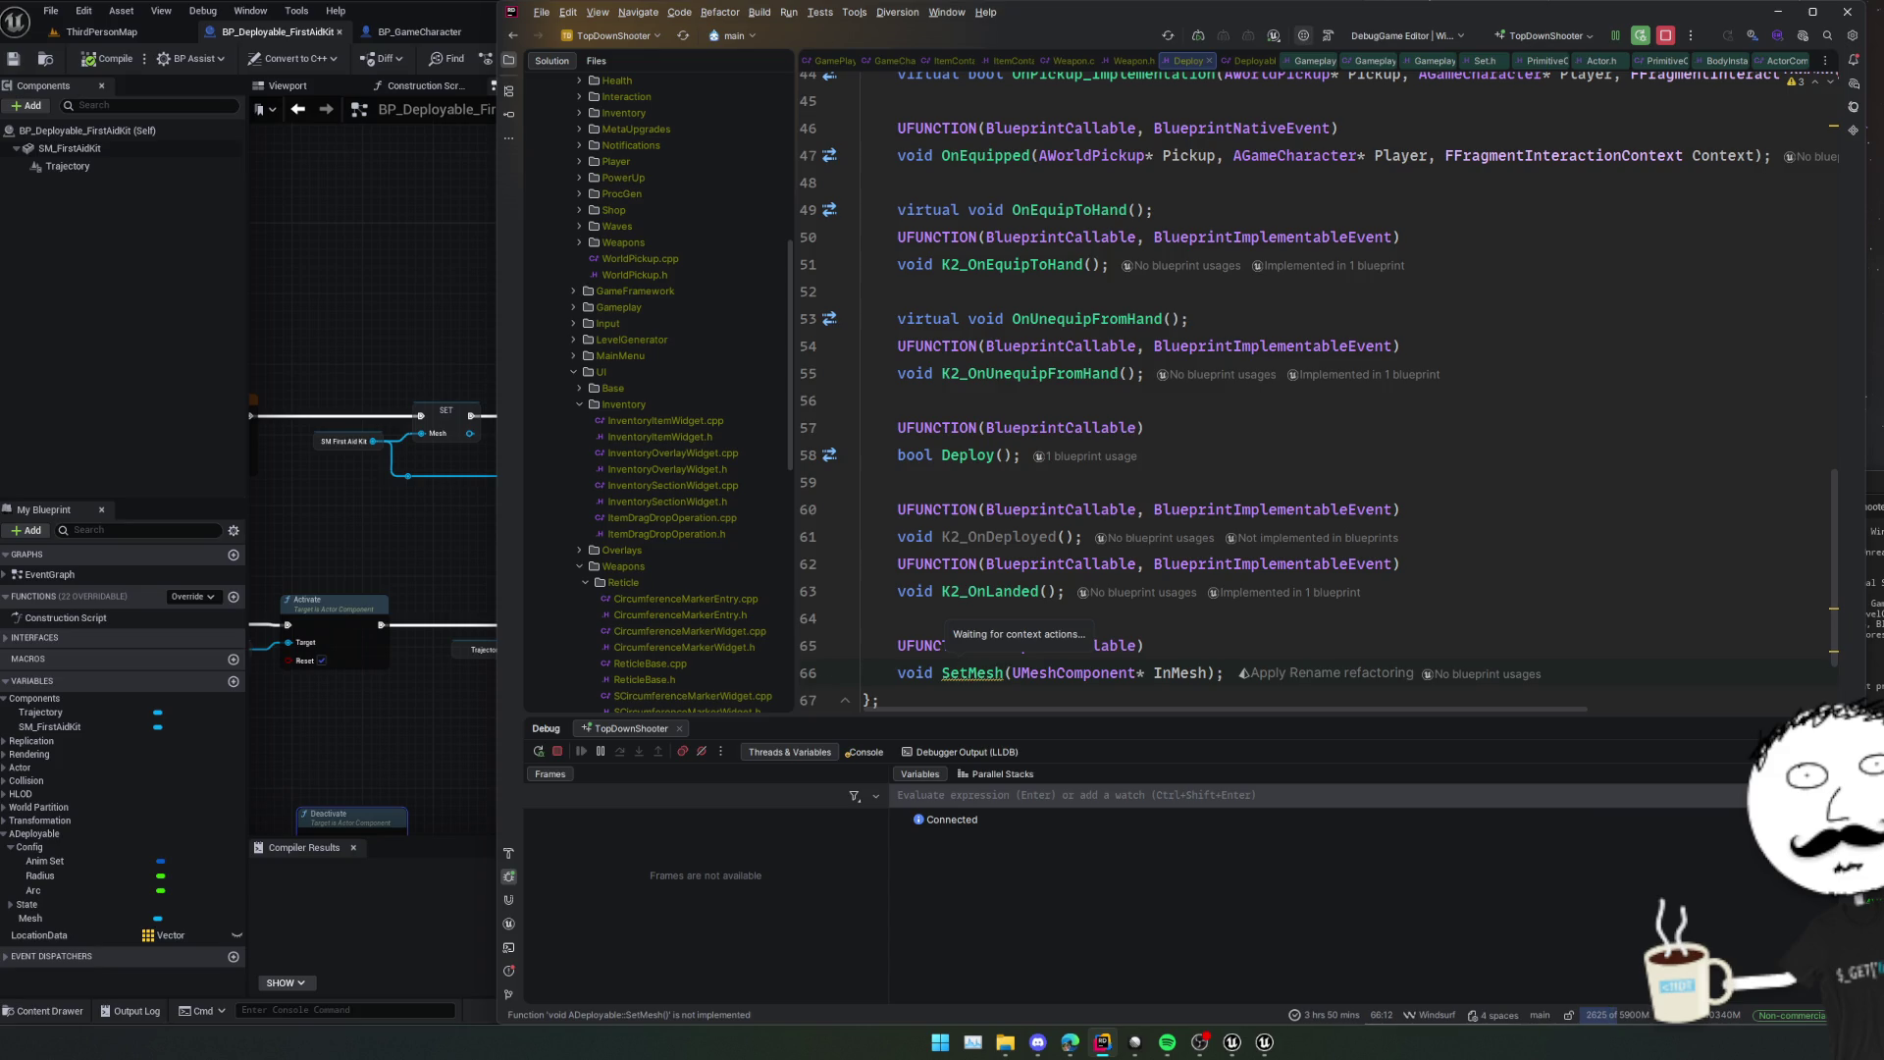
Generate the SetMesh definition assigning Mesh = InMesh and calling SetSimulatePhysics inside if (Mesh).
key("Return")
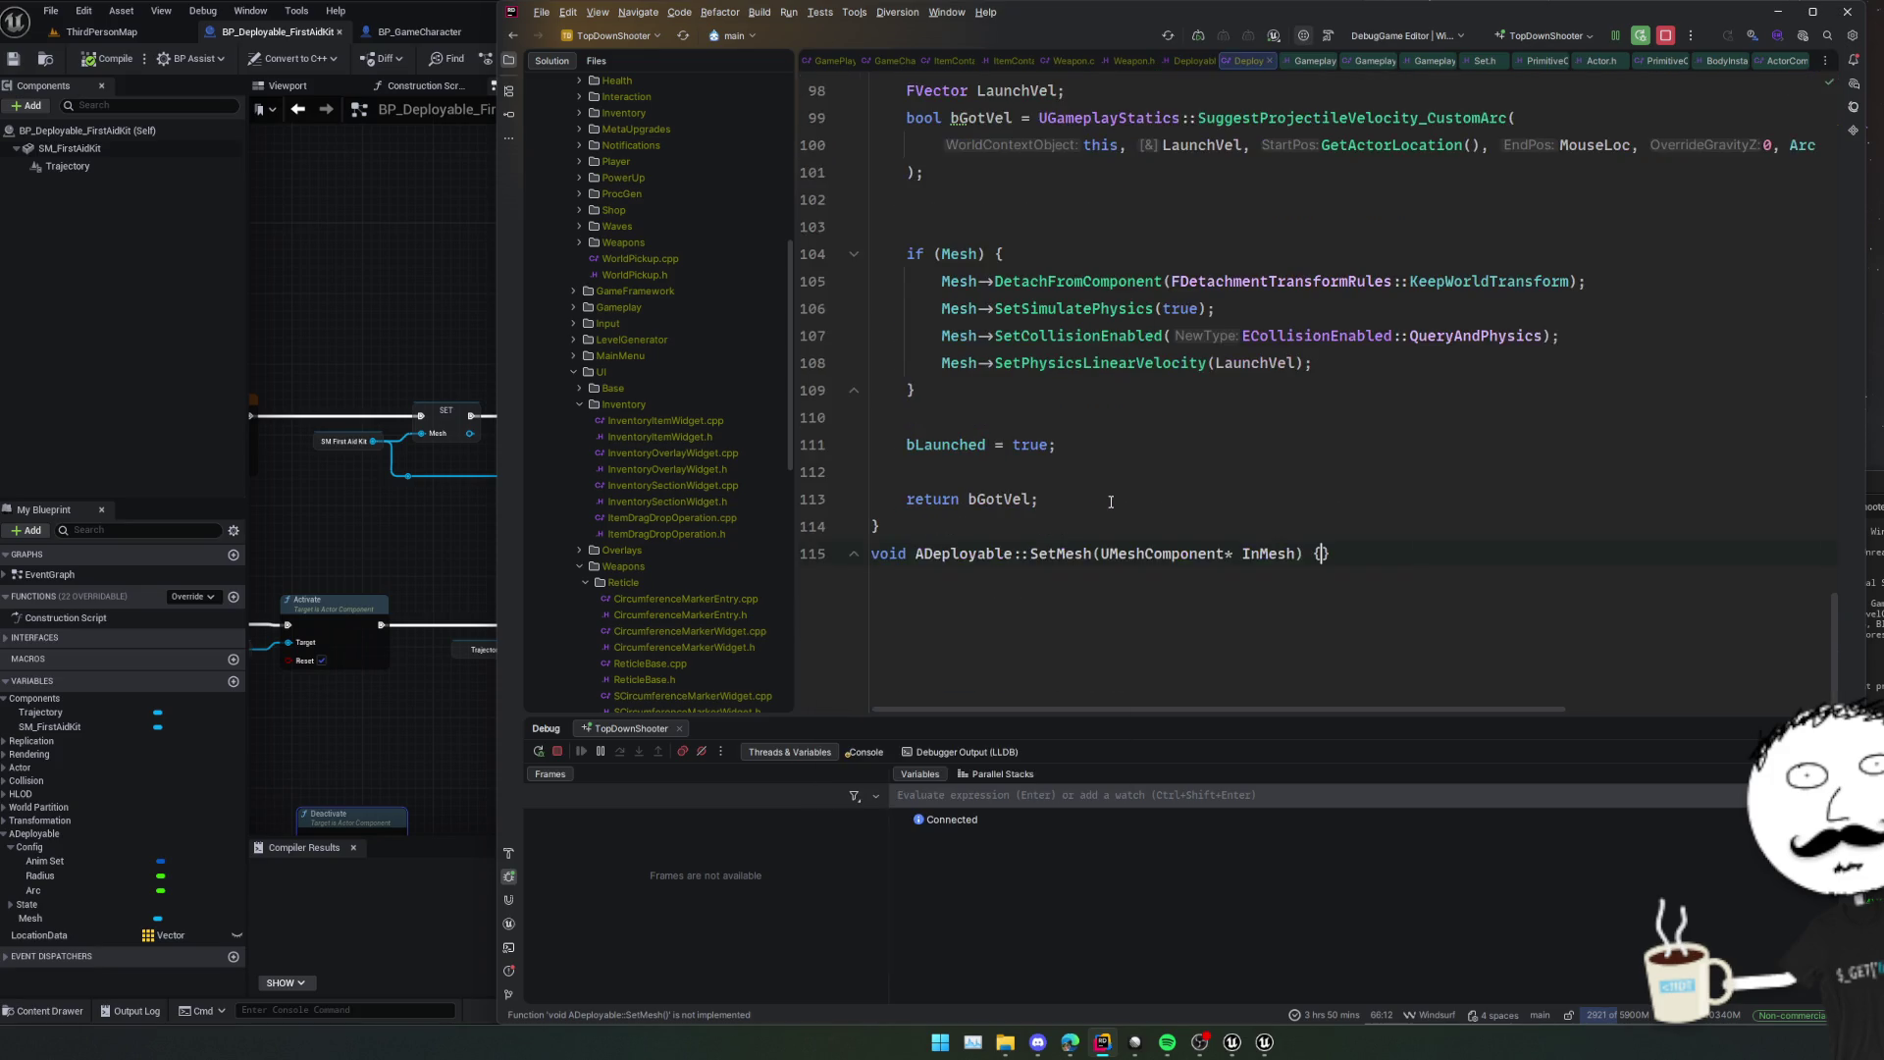
type("M")
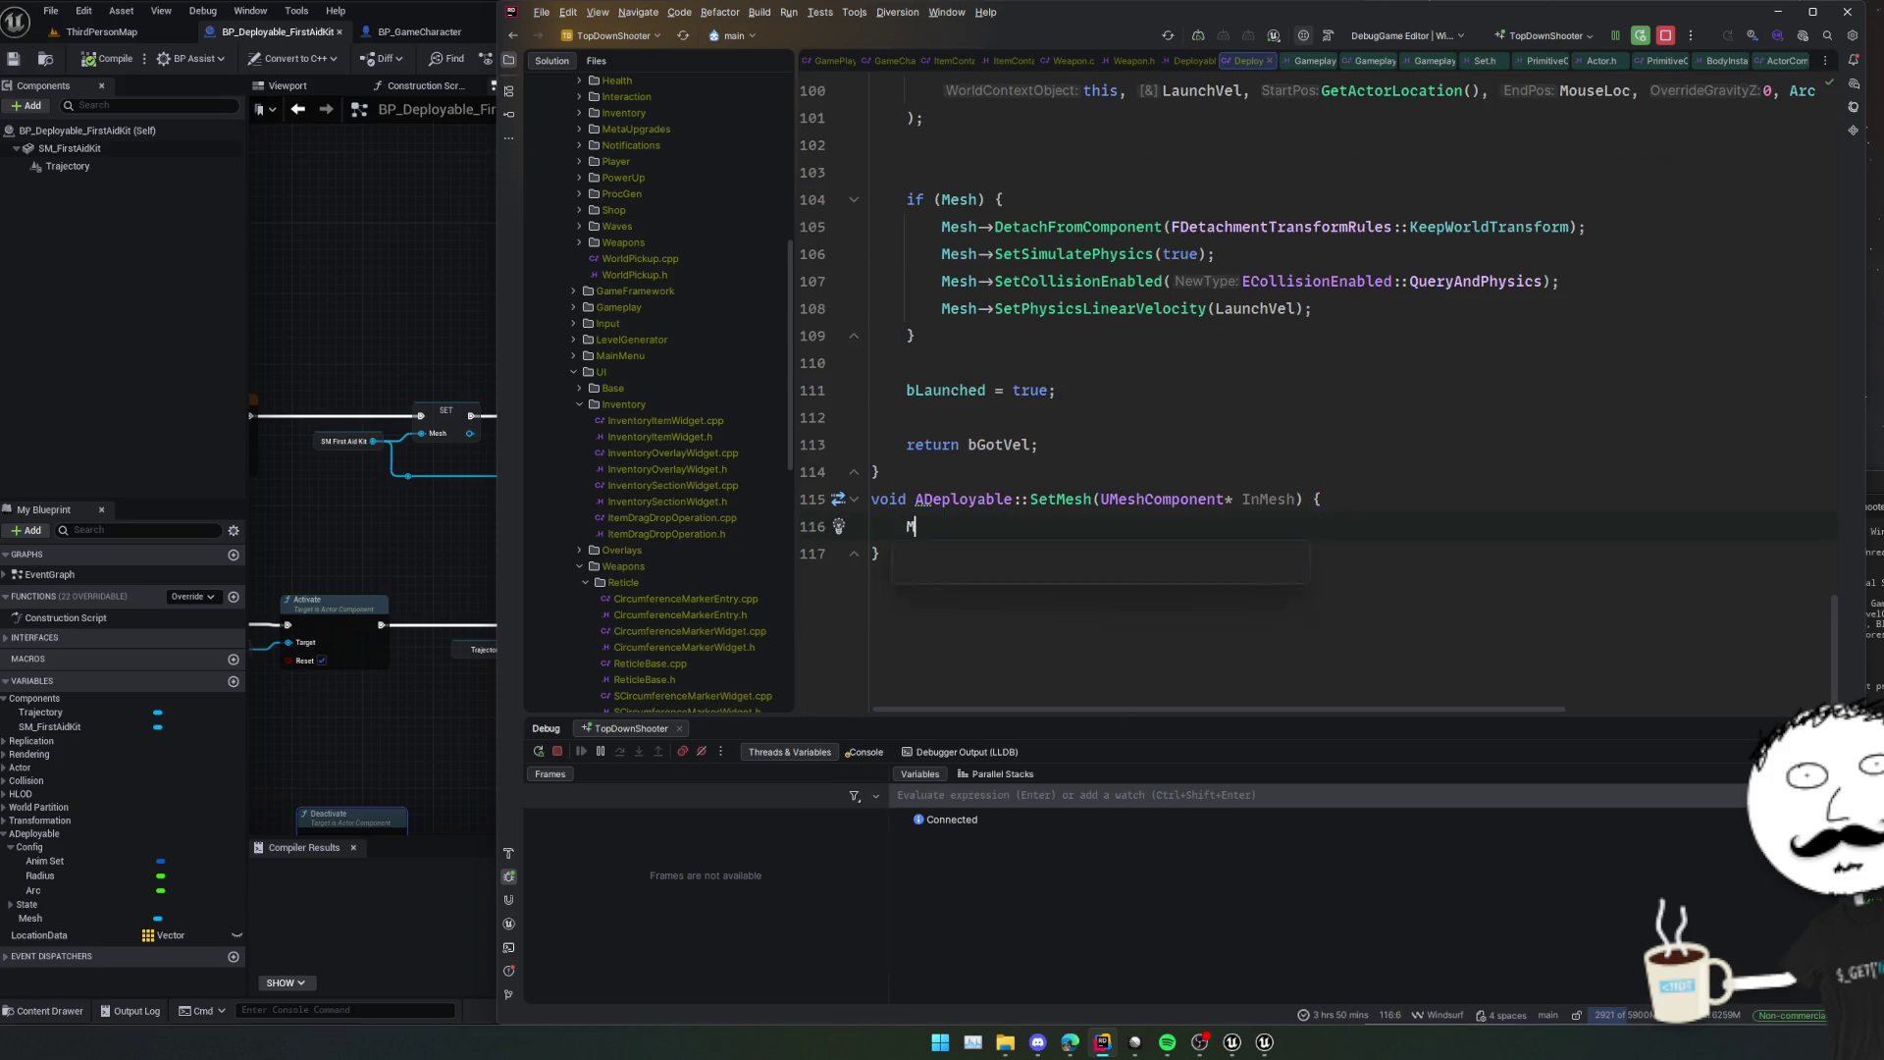
type("esh = InMesh;")
key("Return")
key("Return")
type("if (Mesh")
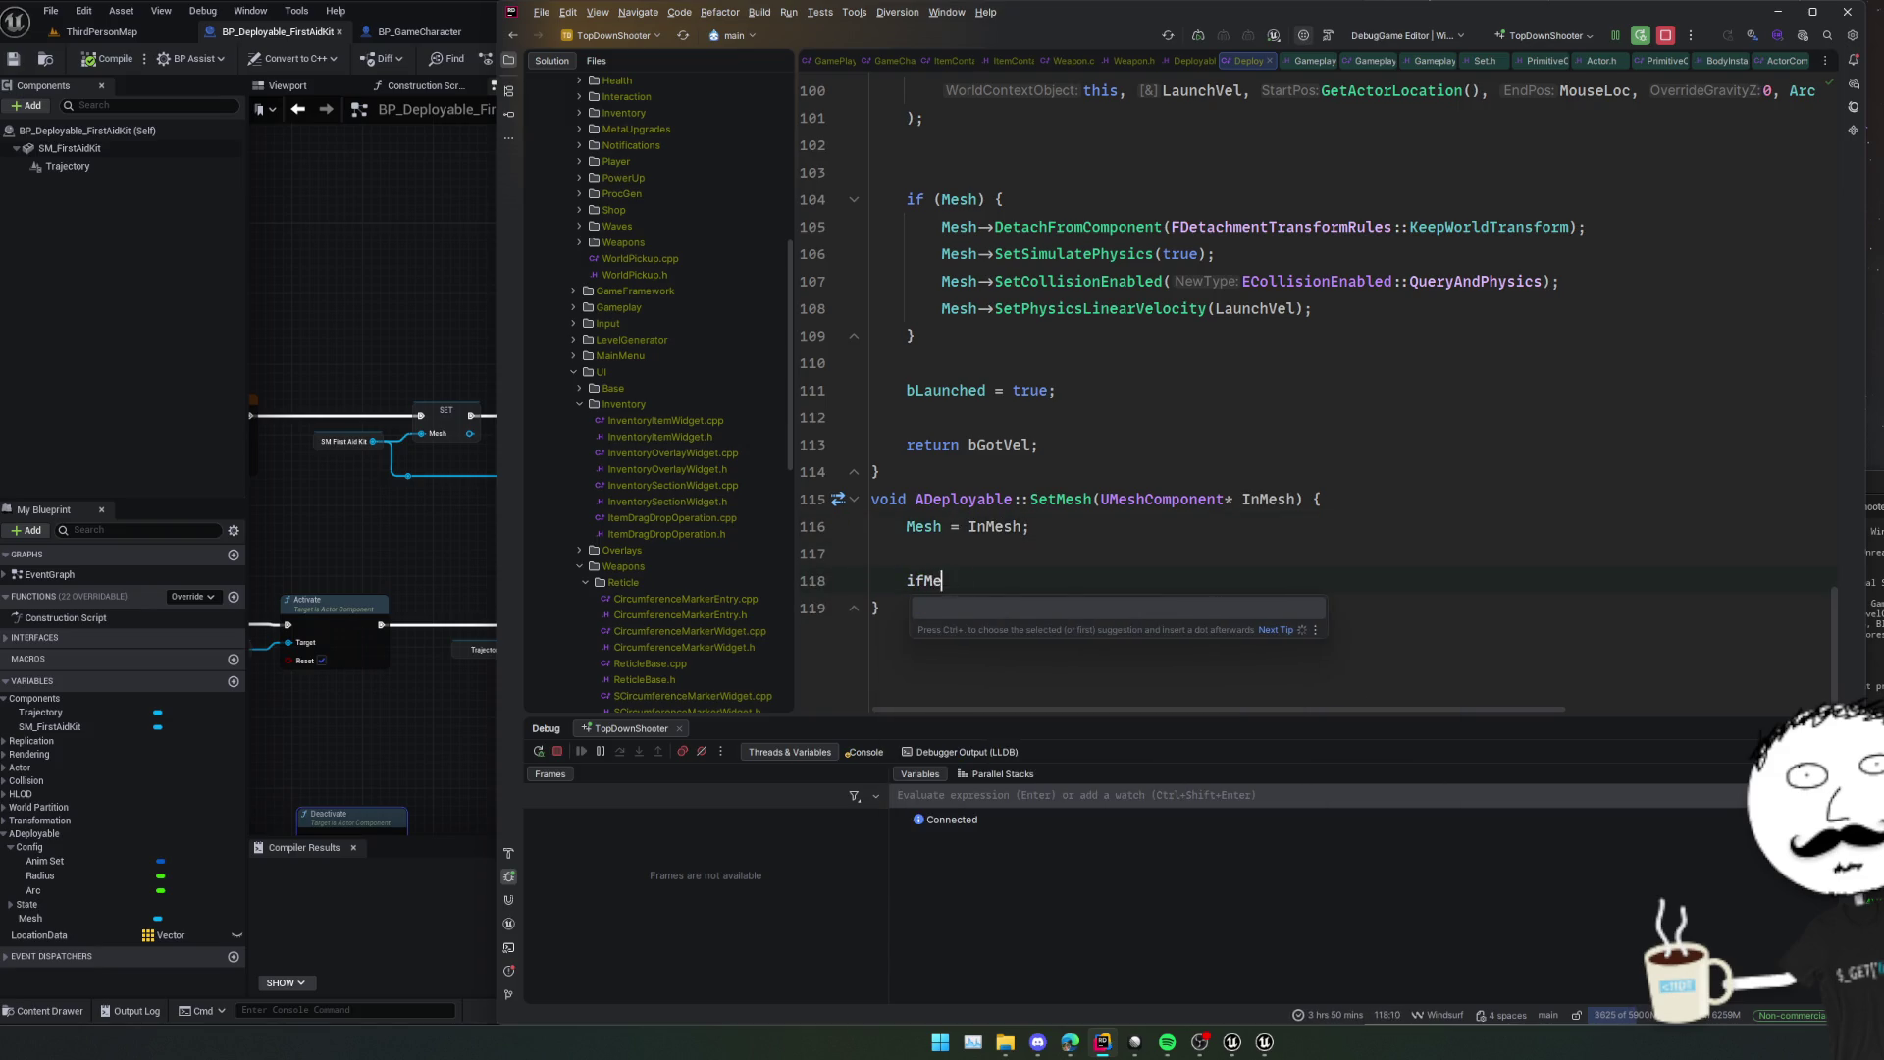
type(") {")
key("Return")
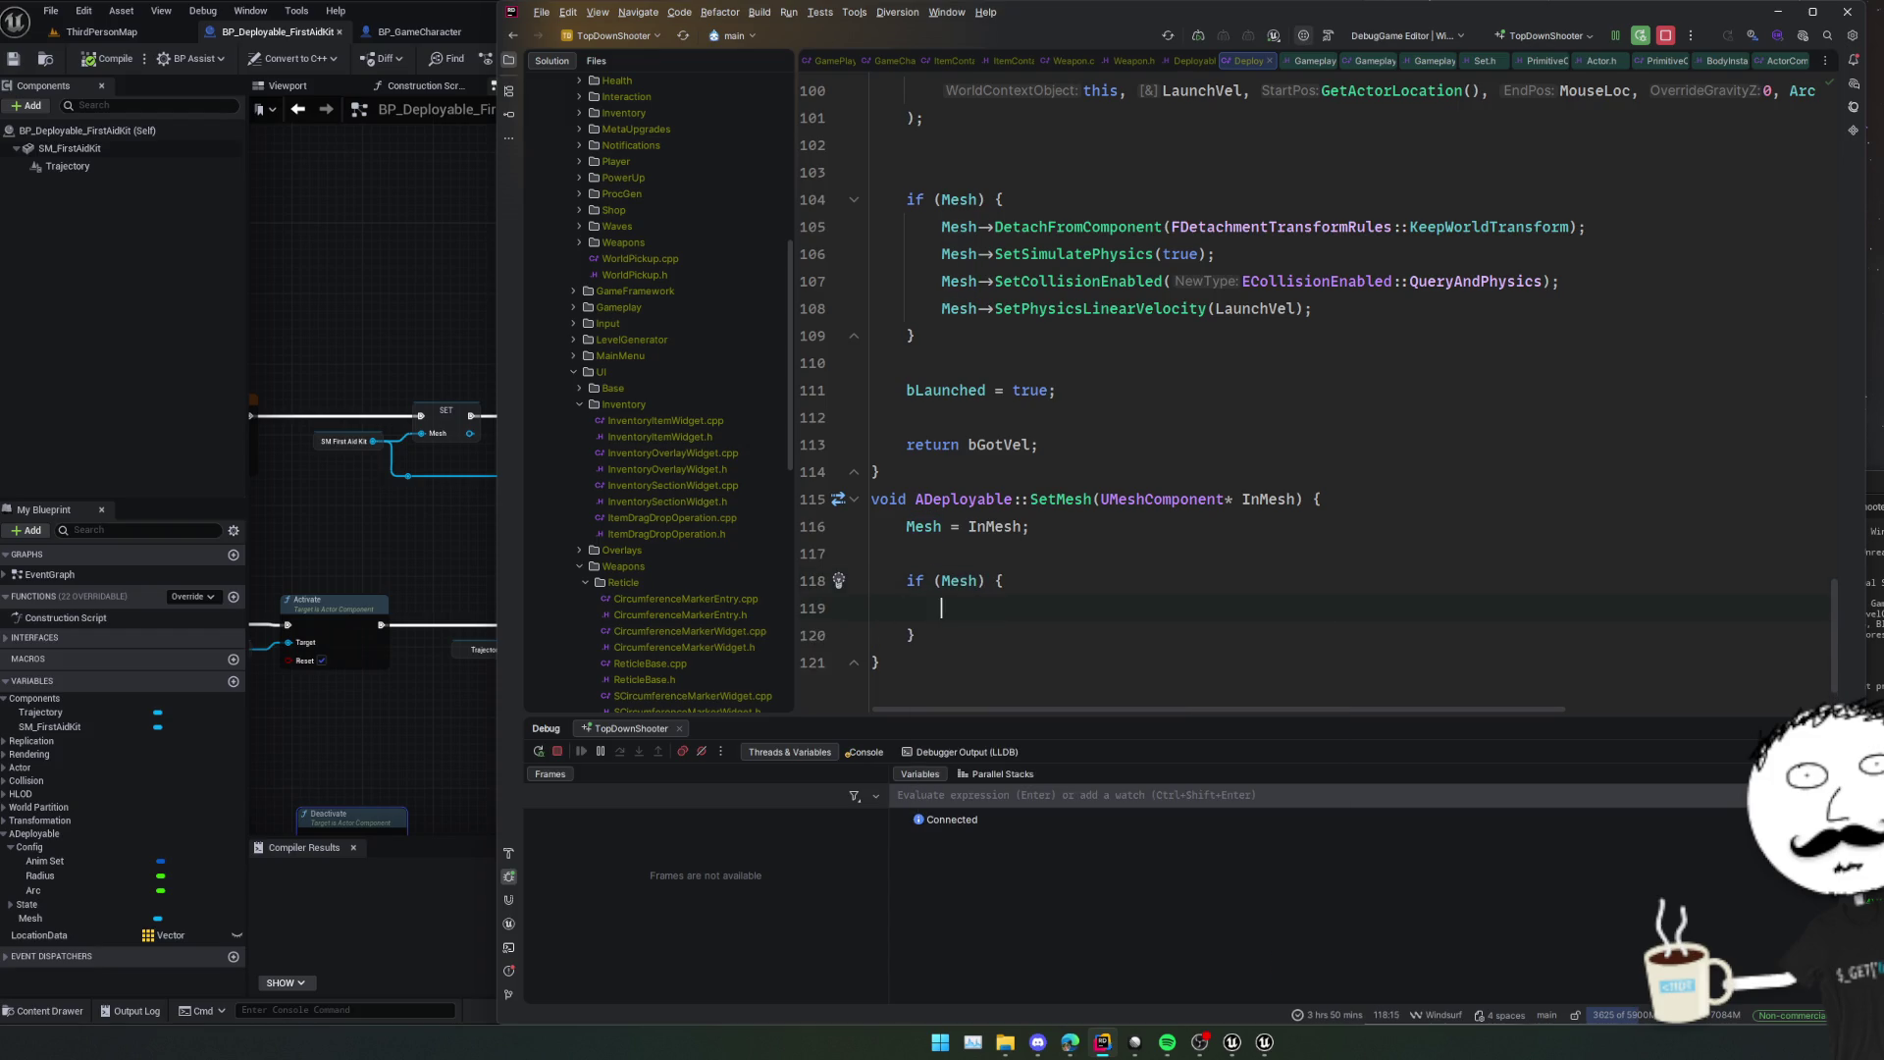
type("Mesh->SetSim")
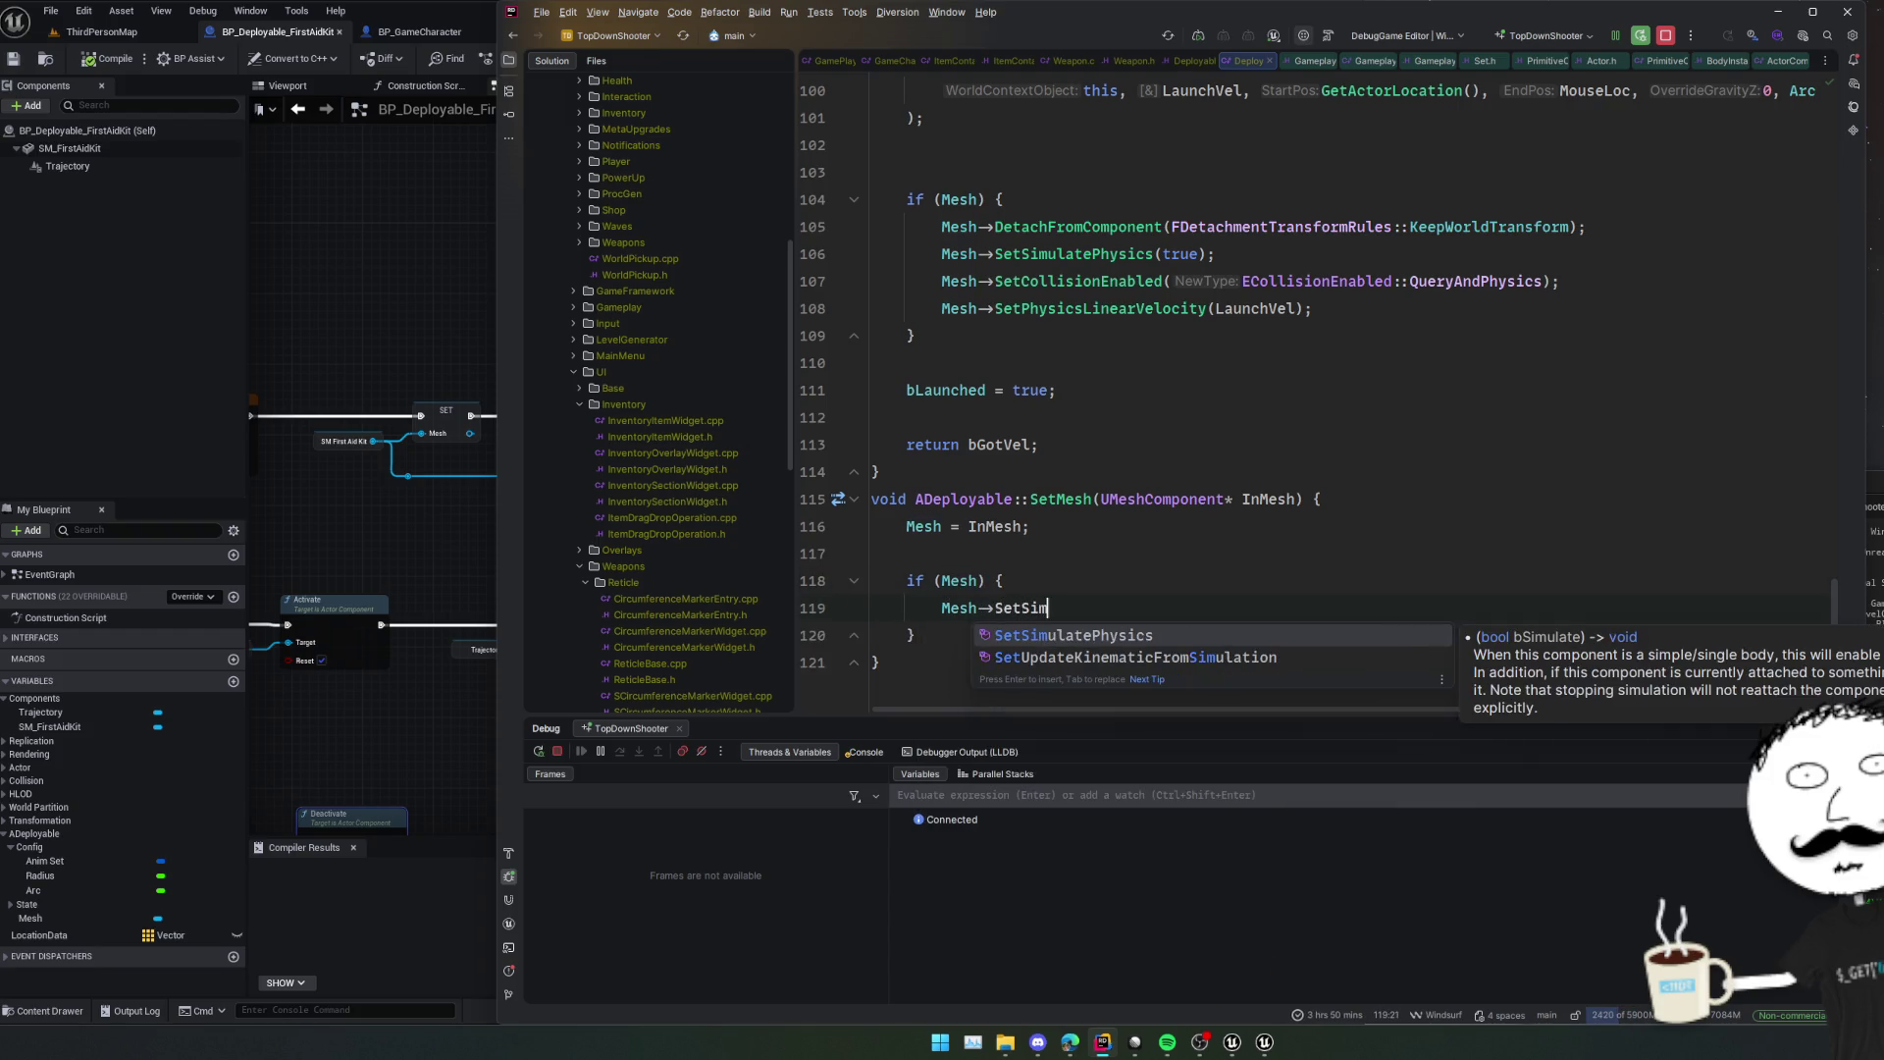
key("Return")
type("true);")
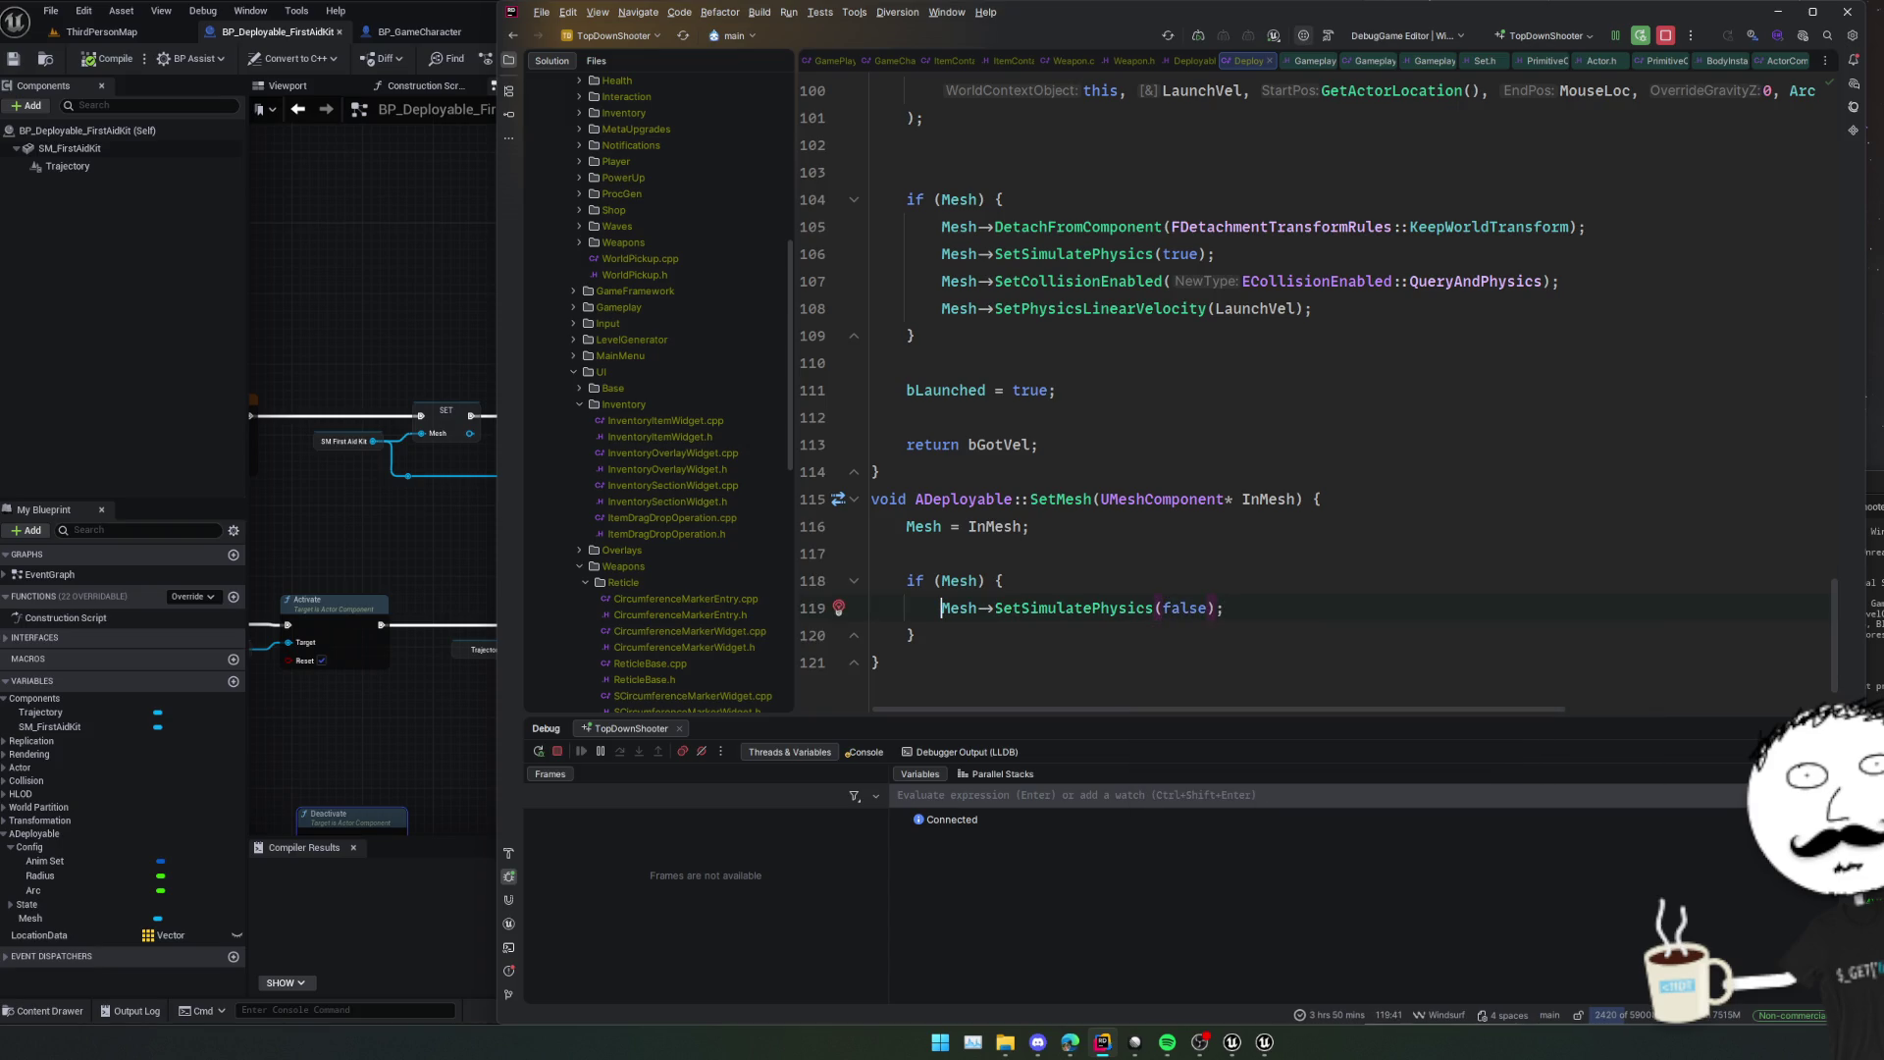
Add Mesh->SetCollisionEnabled with NoCollision below the physics call.
left_click(458, 537)
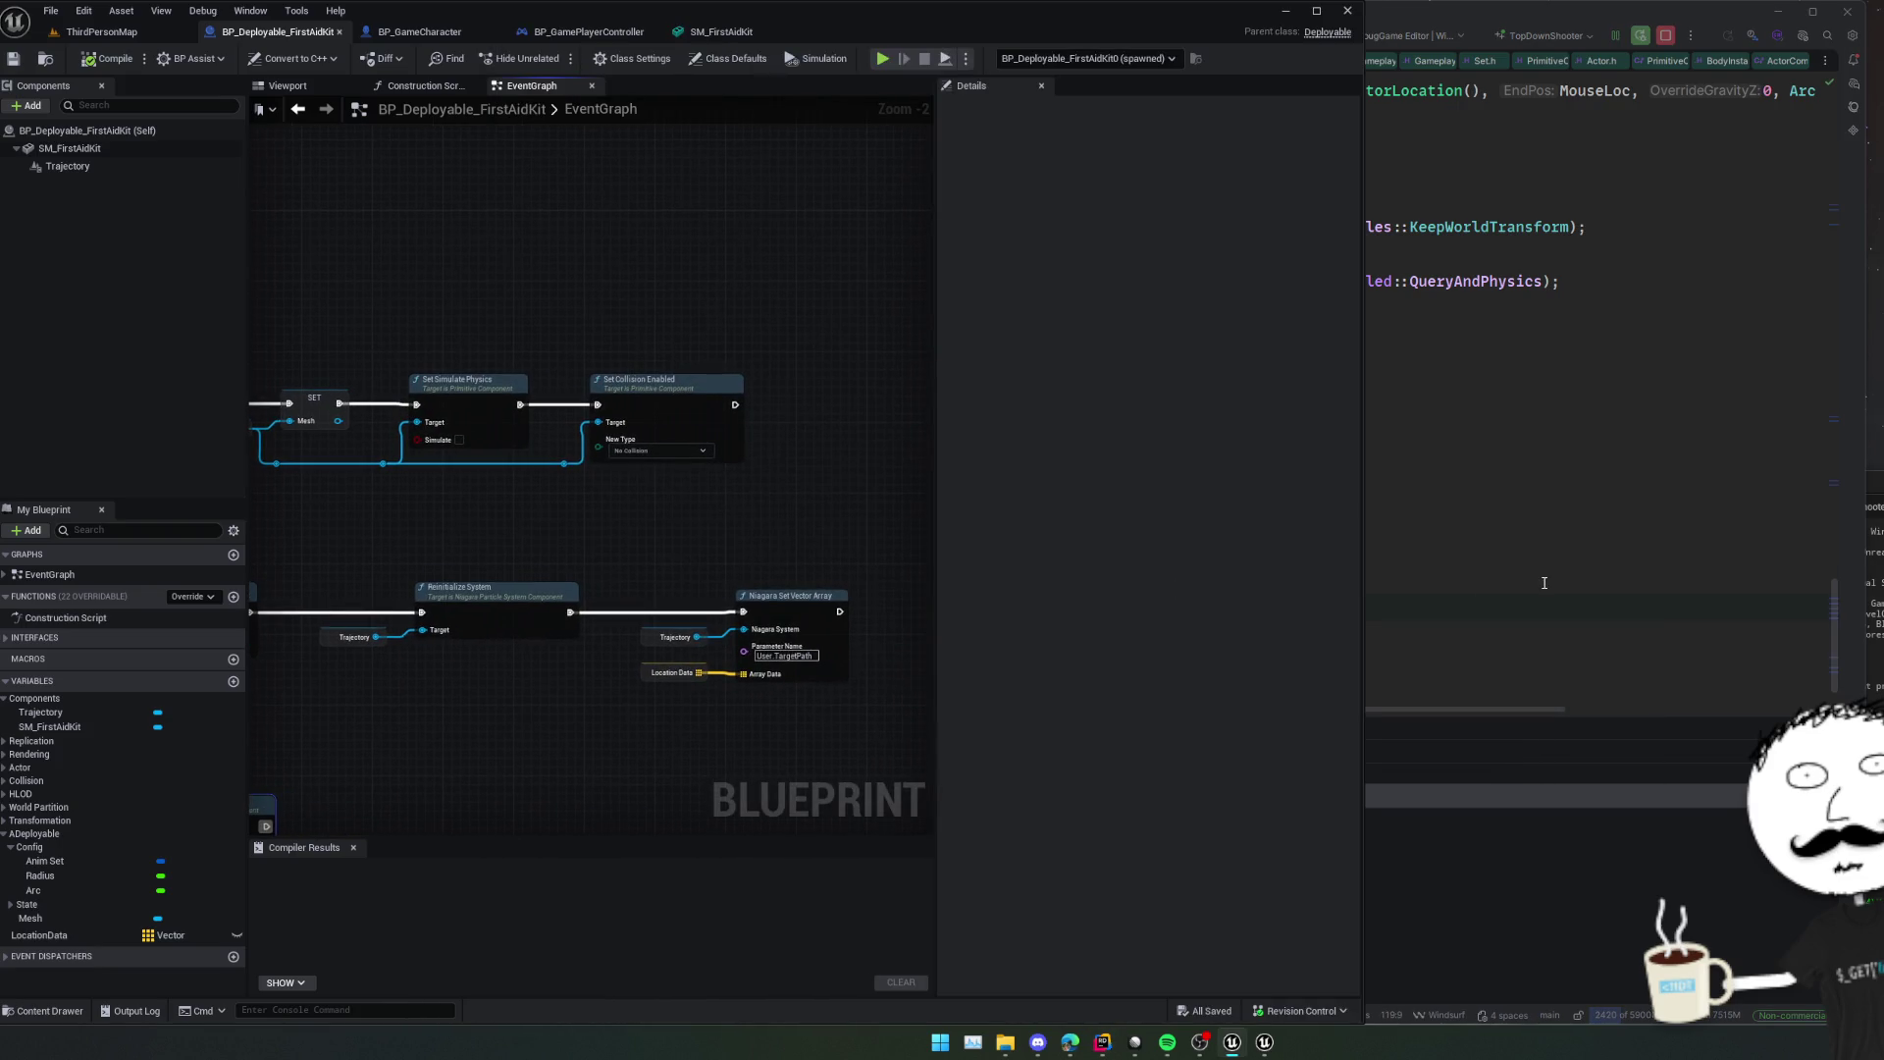
key("alt+Tab")
key("Return")
type("Mesh->SetC")
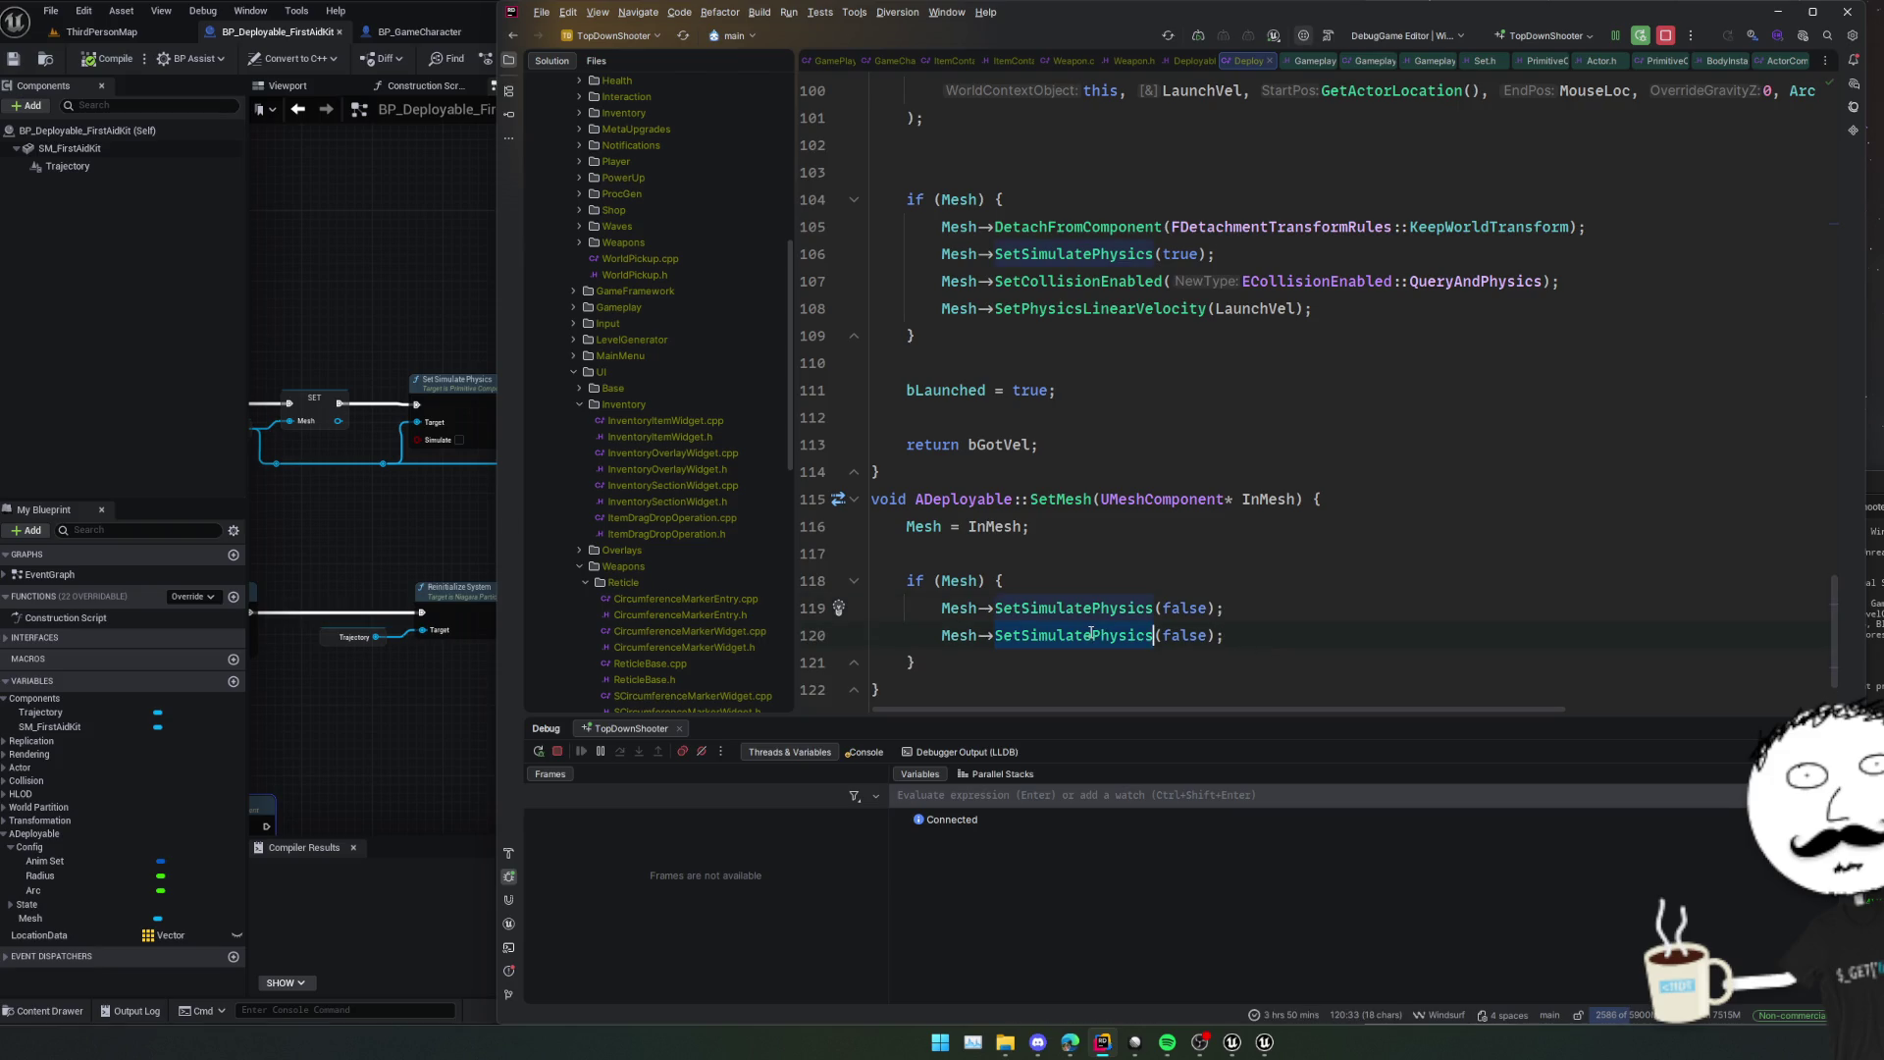
type("ollisionEn")
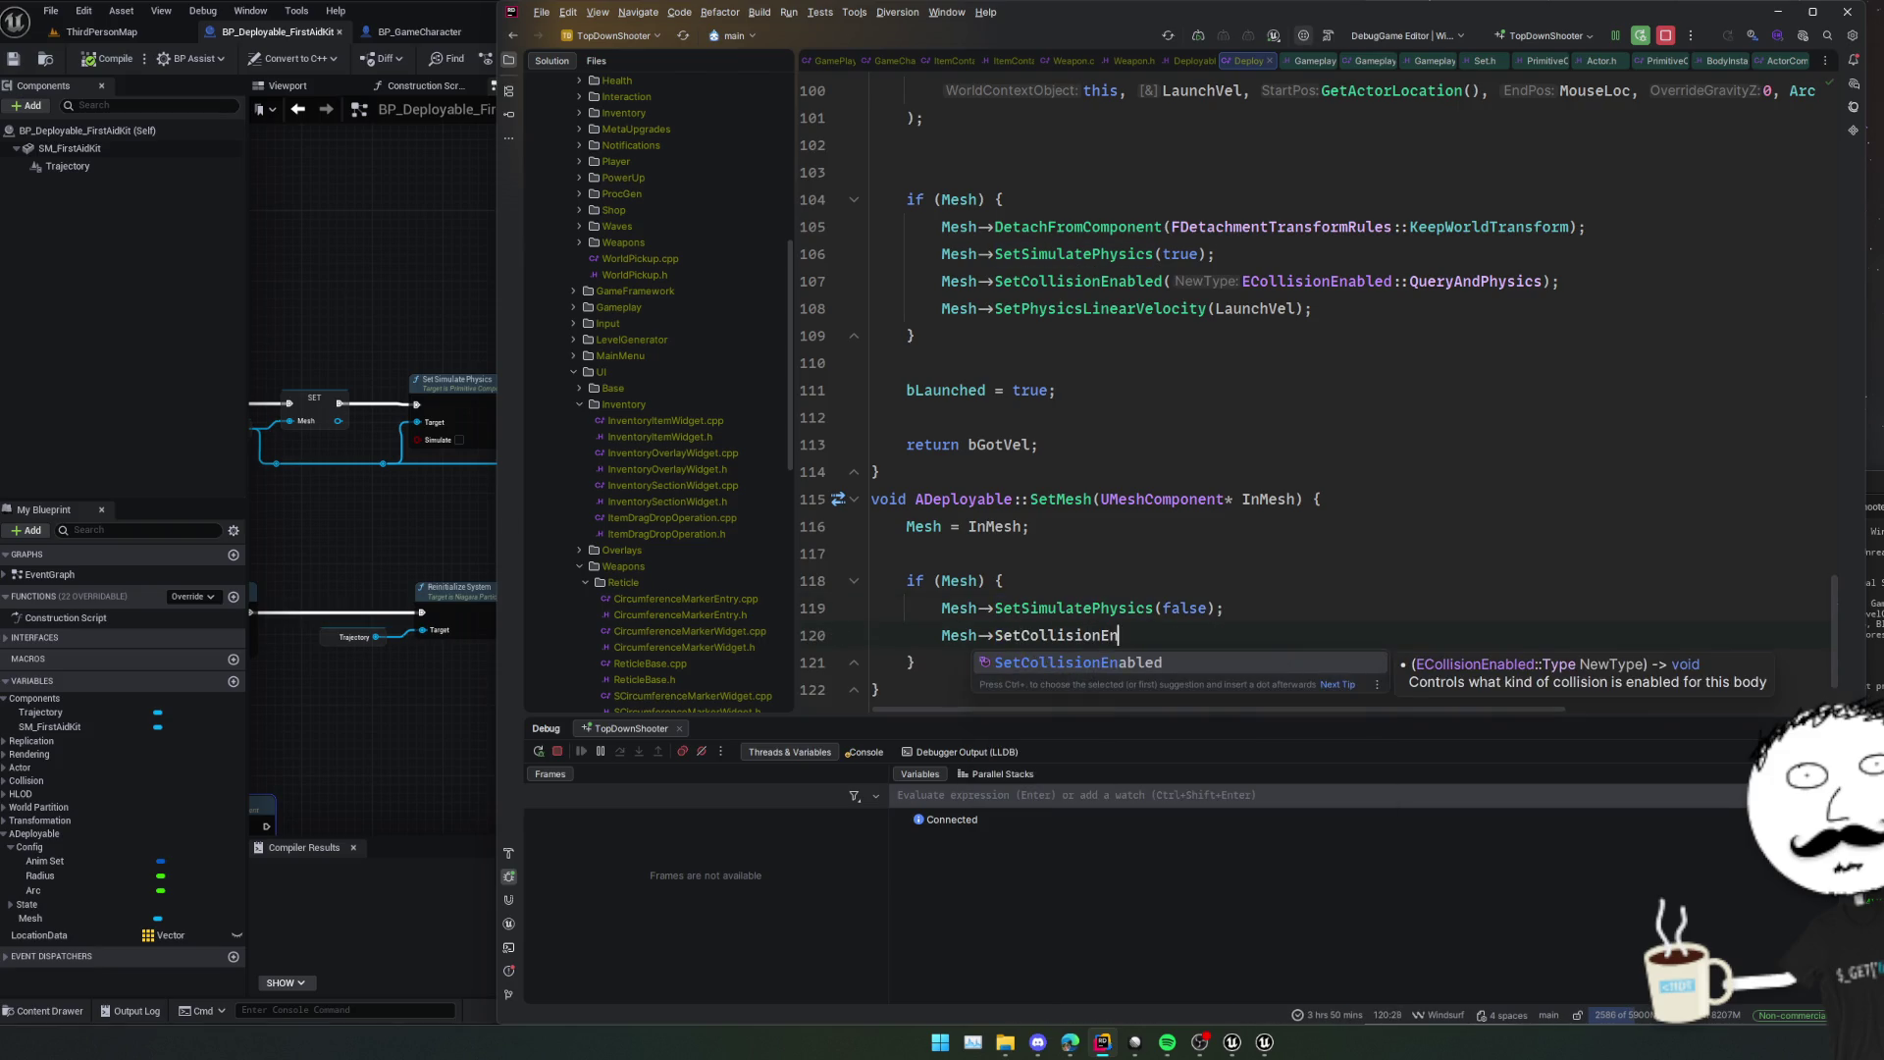
key("Return")
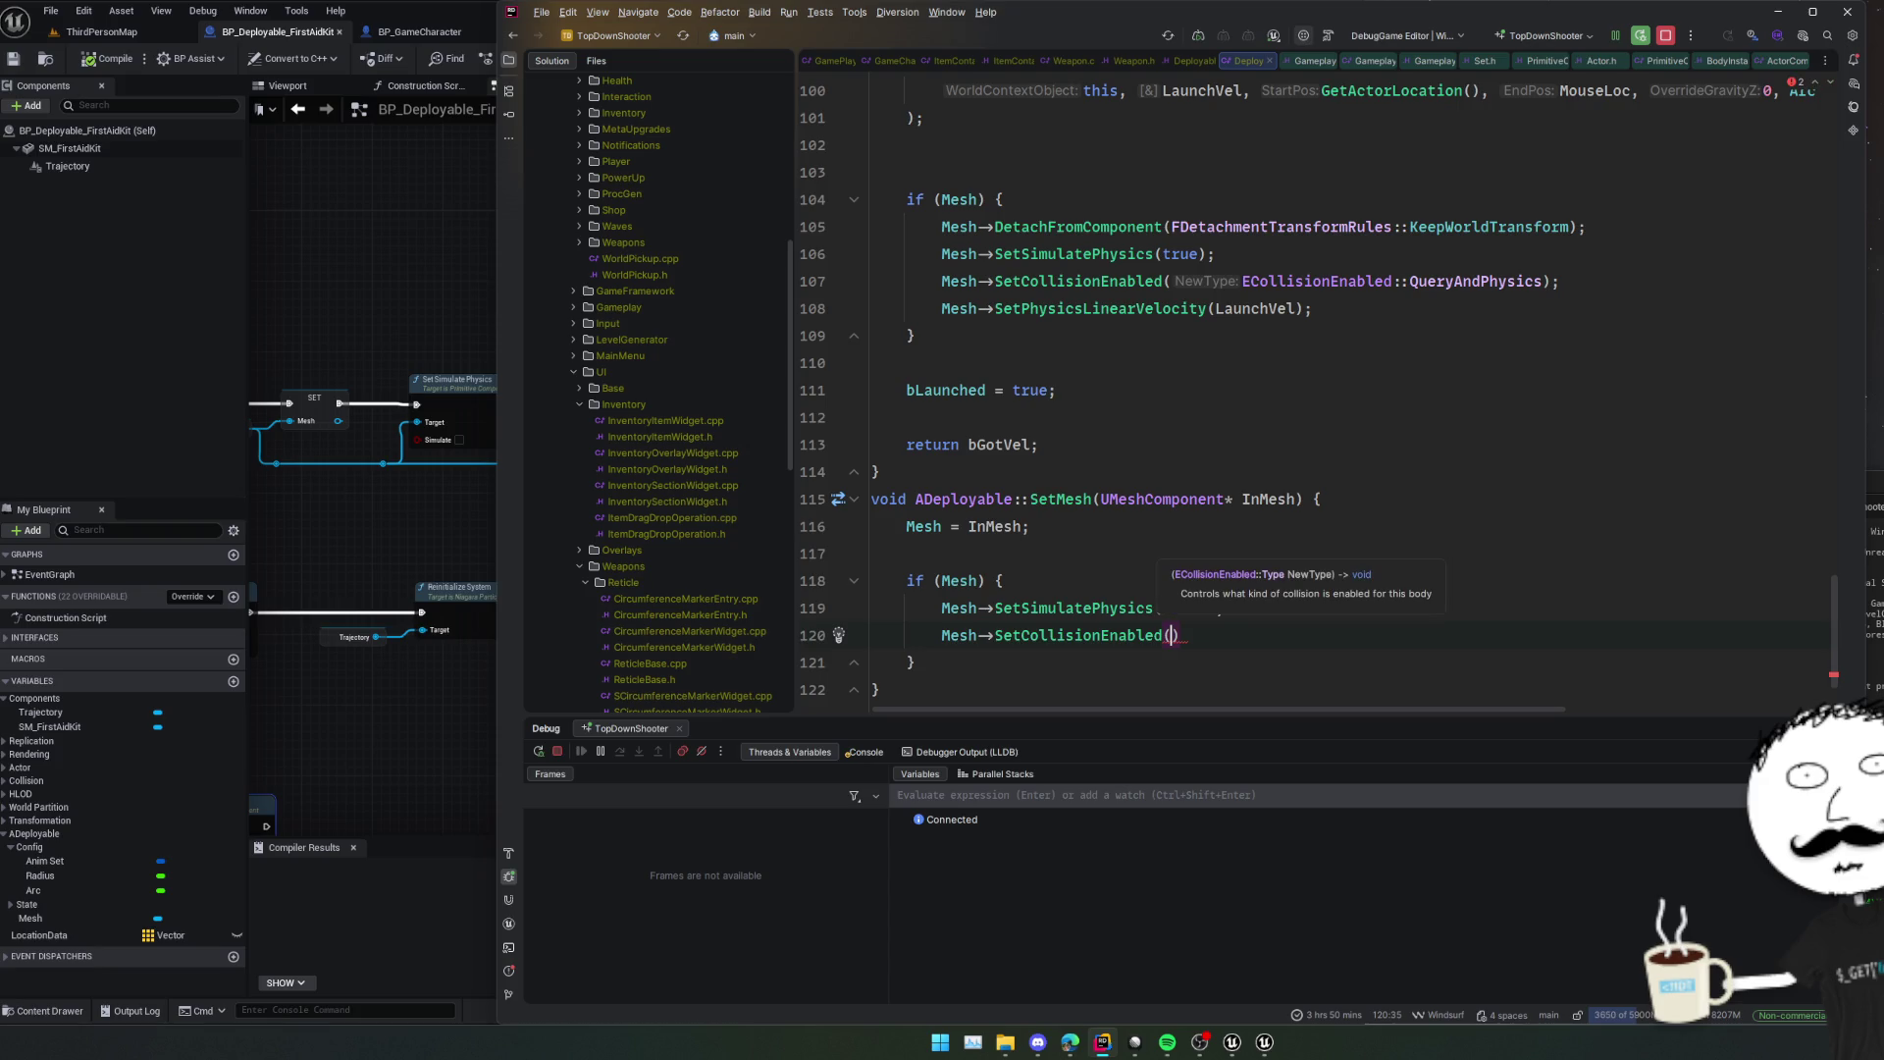
key("ctrl+space")
key("Down")
key("Return")
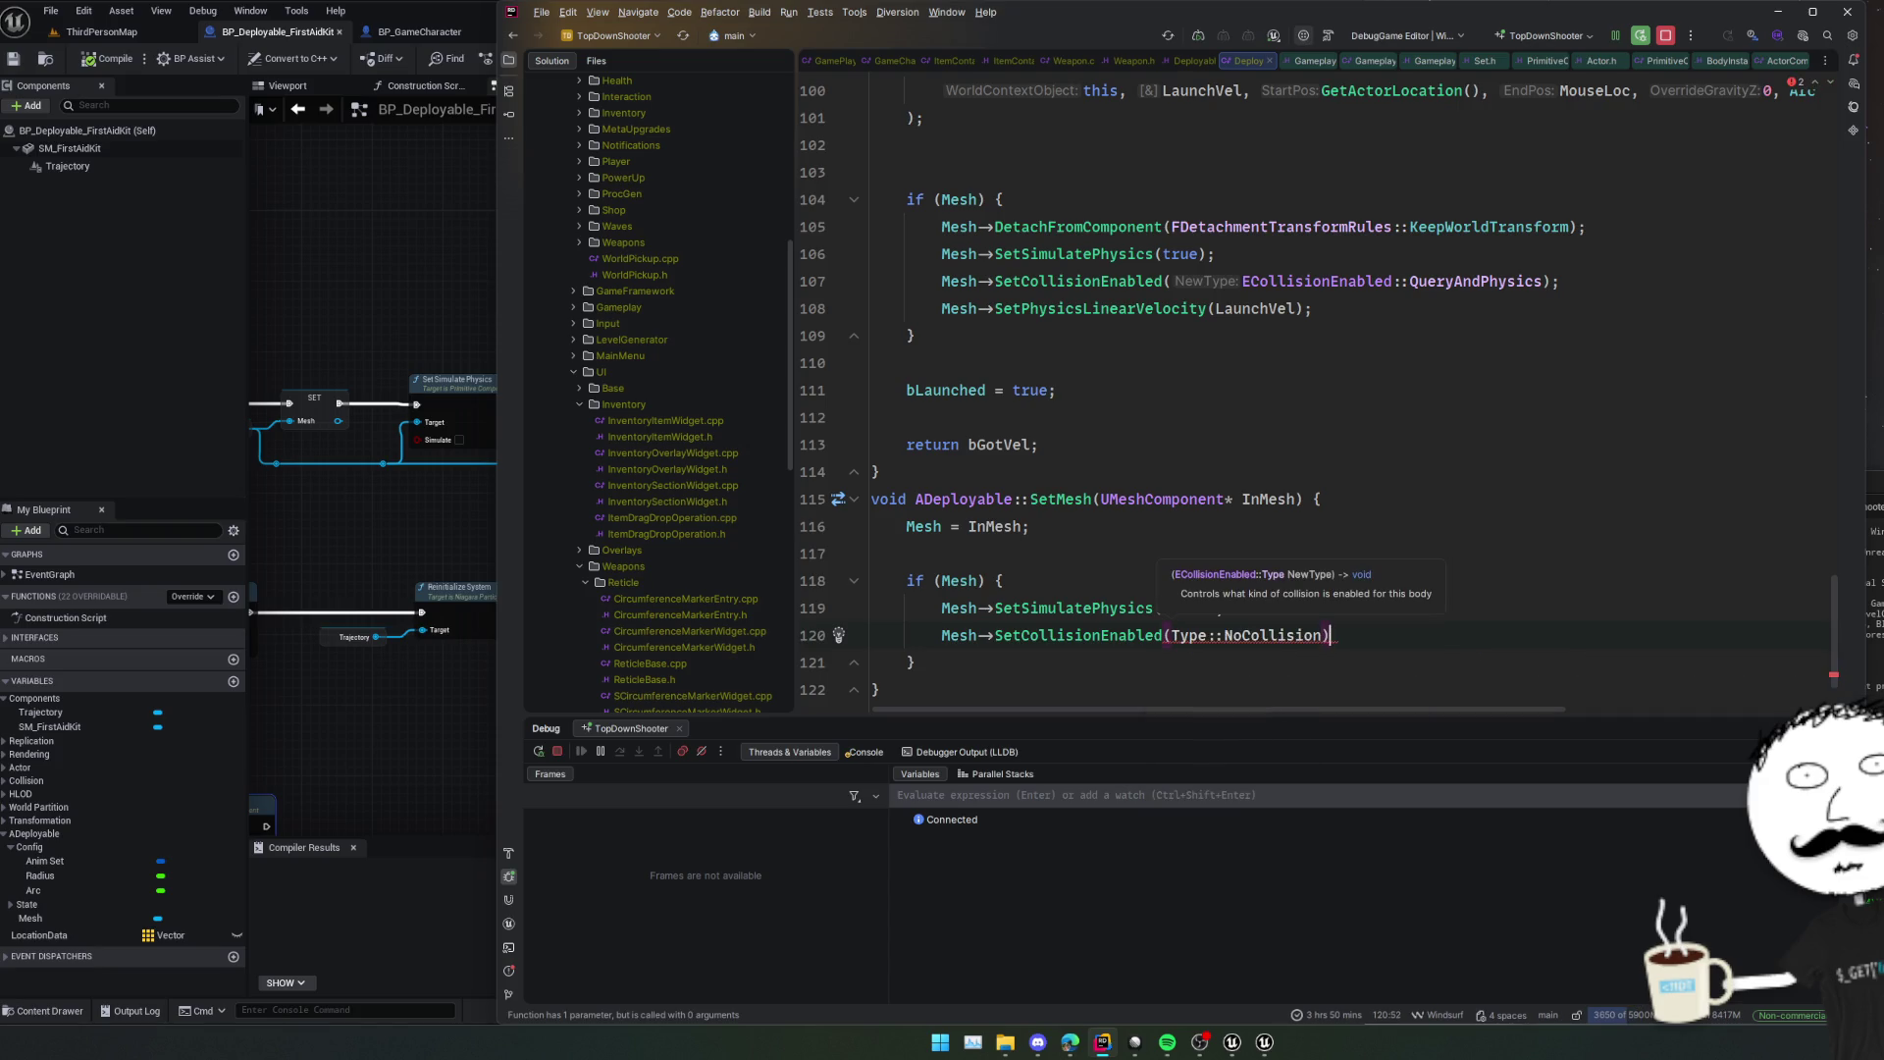
type(";")
key("Home")
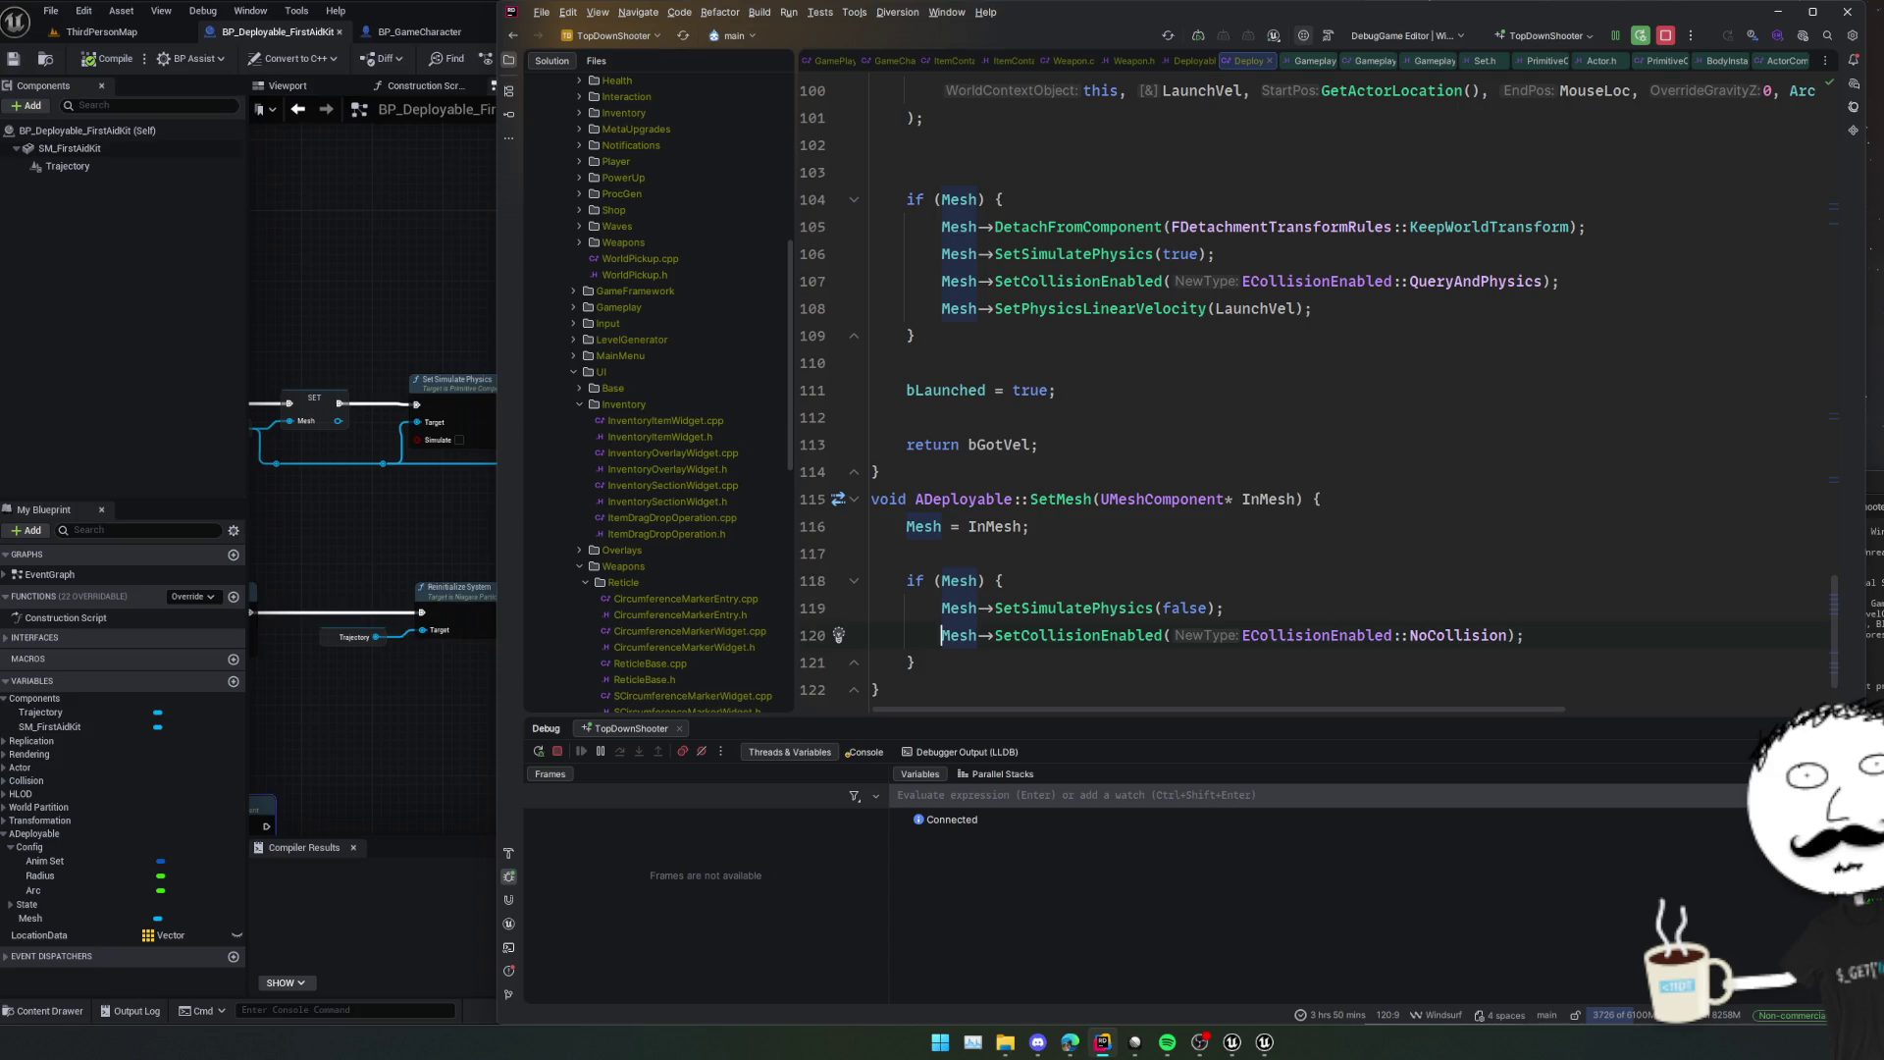
left_click(1064, 499, "ctrl")
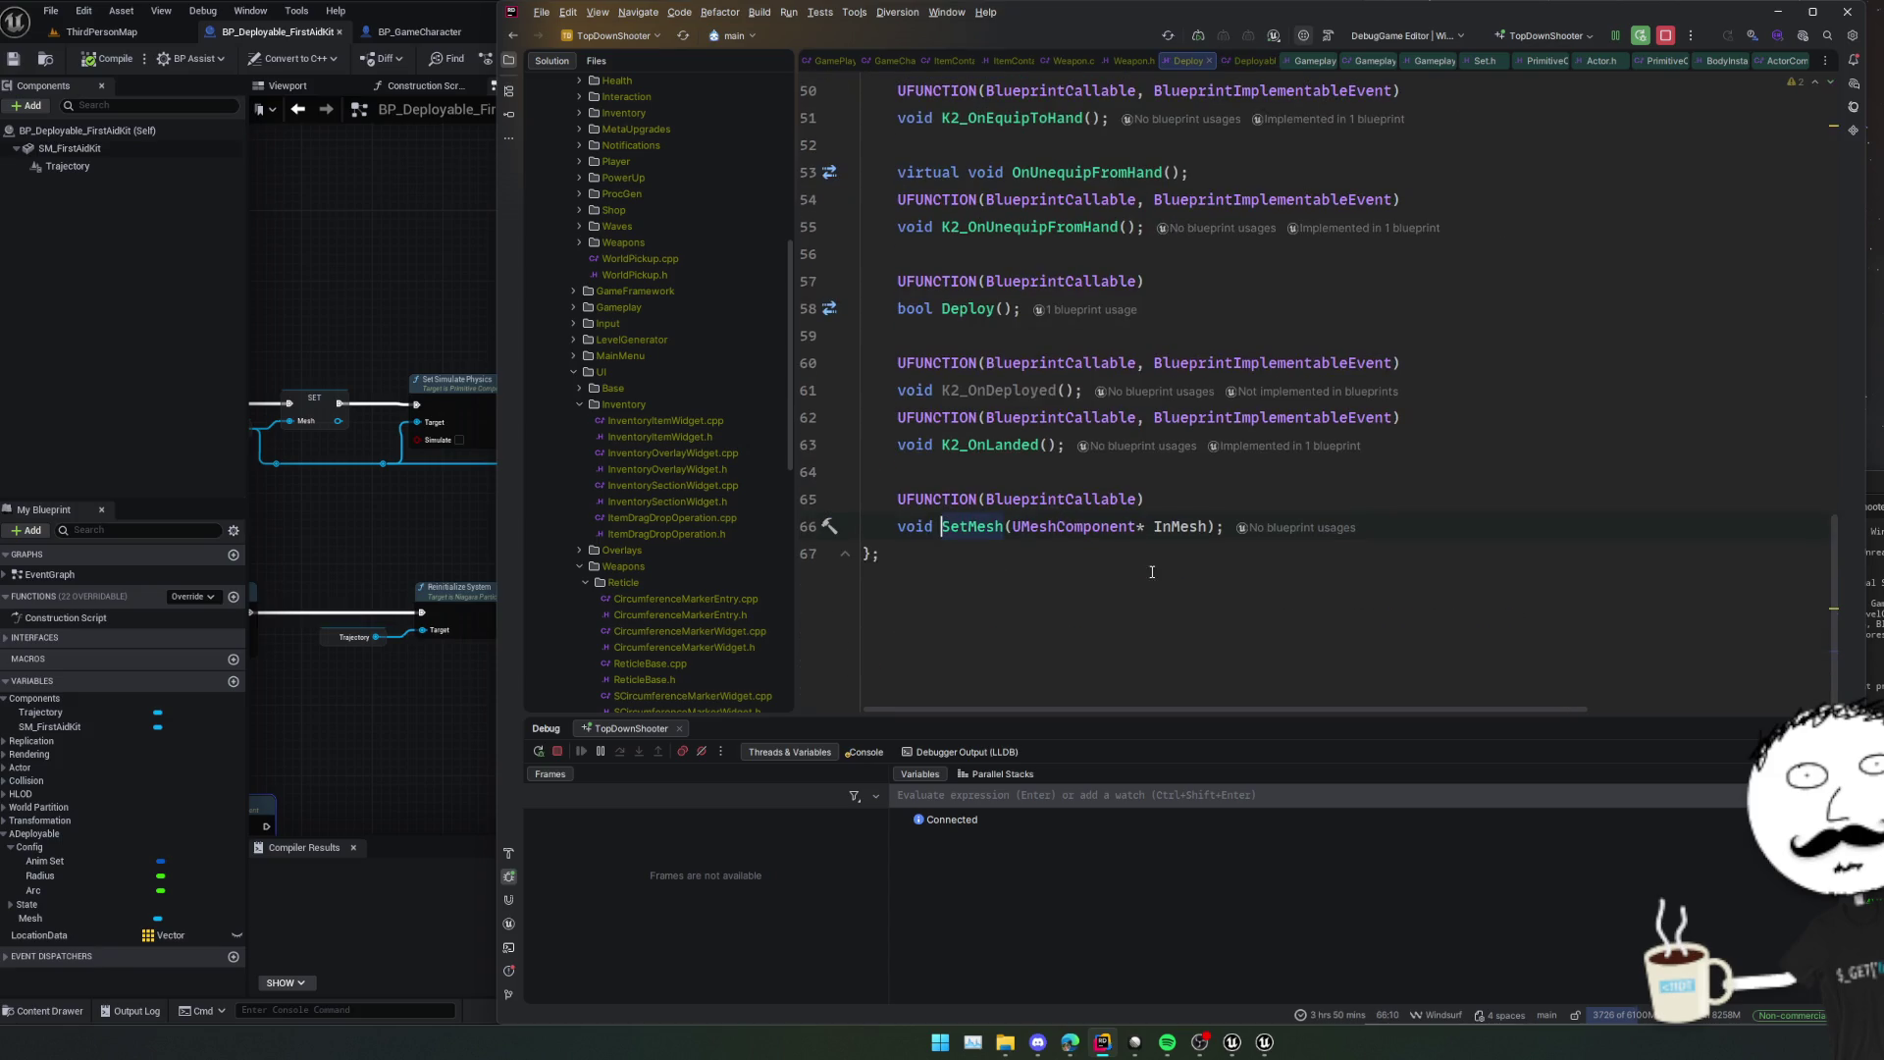
left_click(1084, 501)
double_click(1084, 500)
double_click(1328, 417)
left_click(1193, 477)
double_click(1225, 419)
mouse_move(495, 520)
left_mouse_down()
mouse_move(646, 567)
mouse_move(582, 512)
left_mouse_up()
right_click(583, 412)
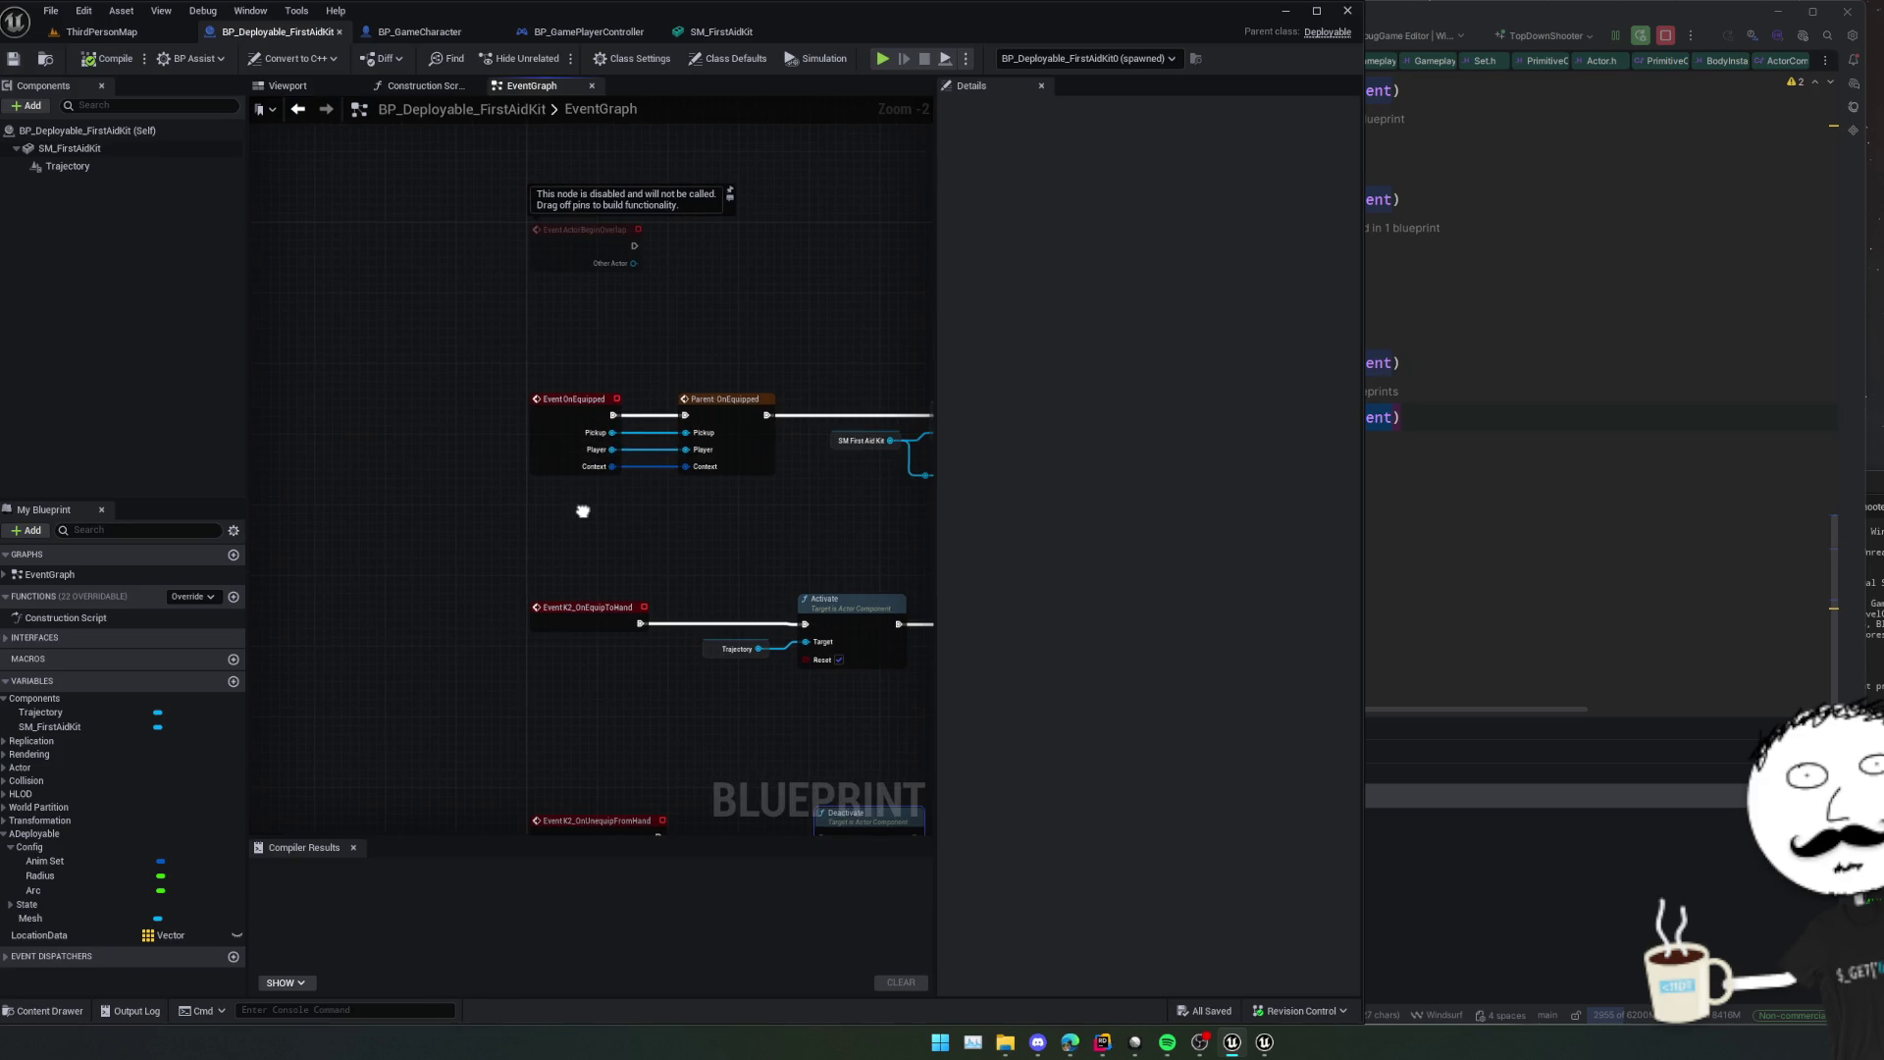
double_click(577, 408)
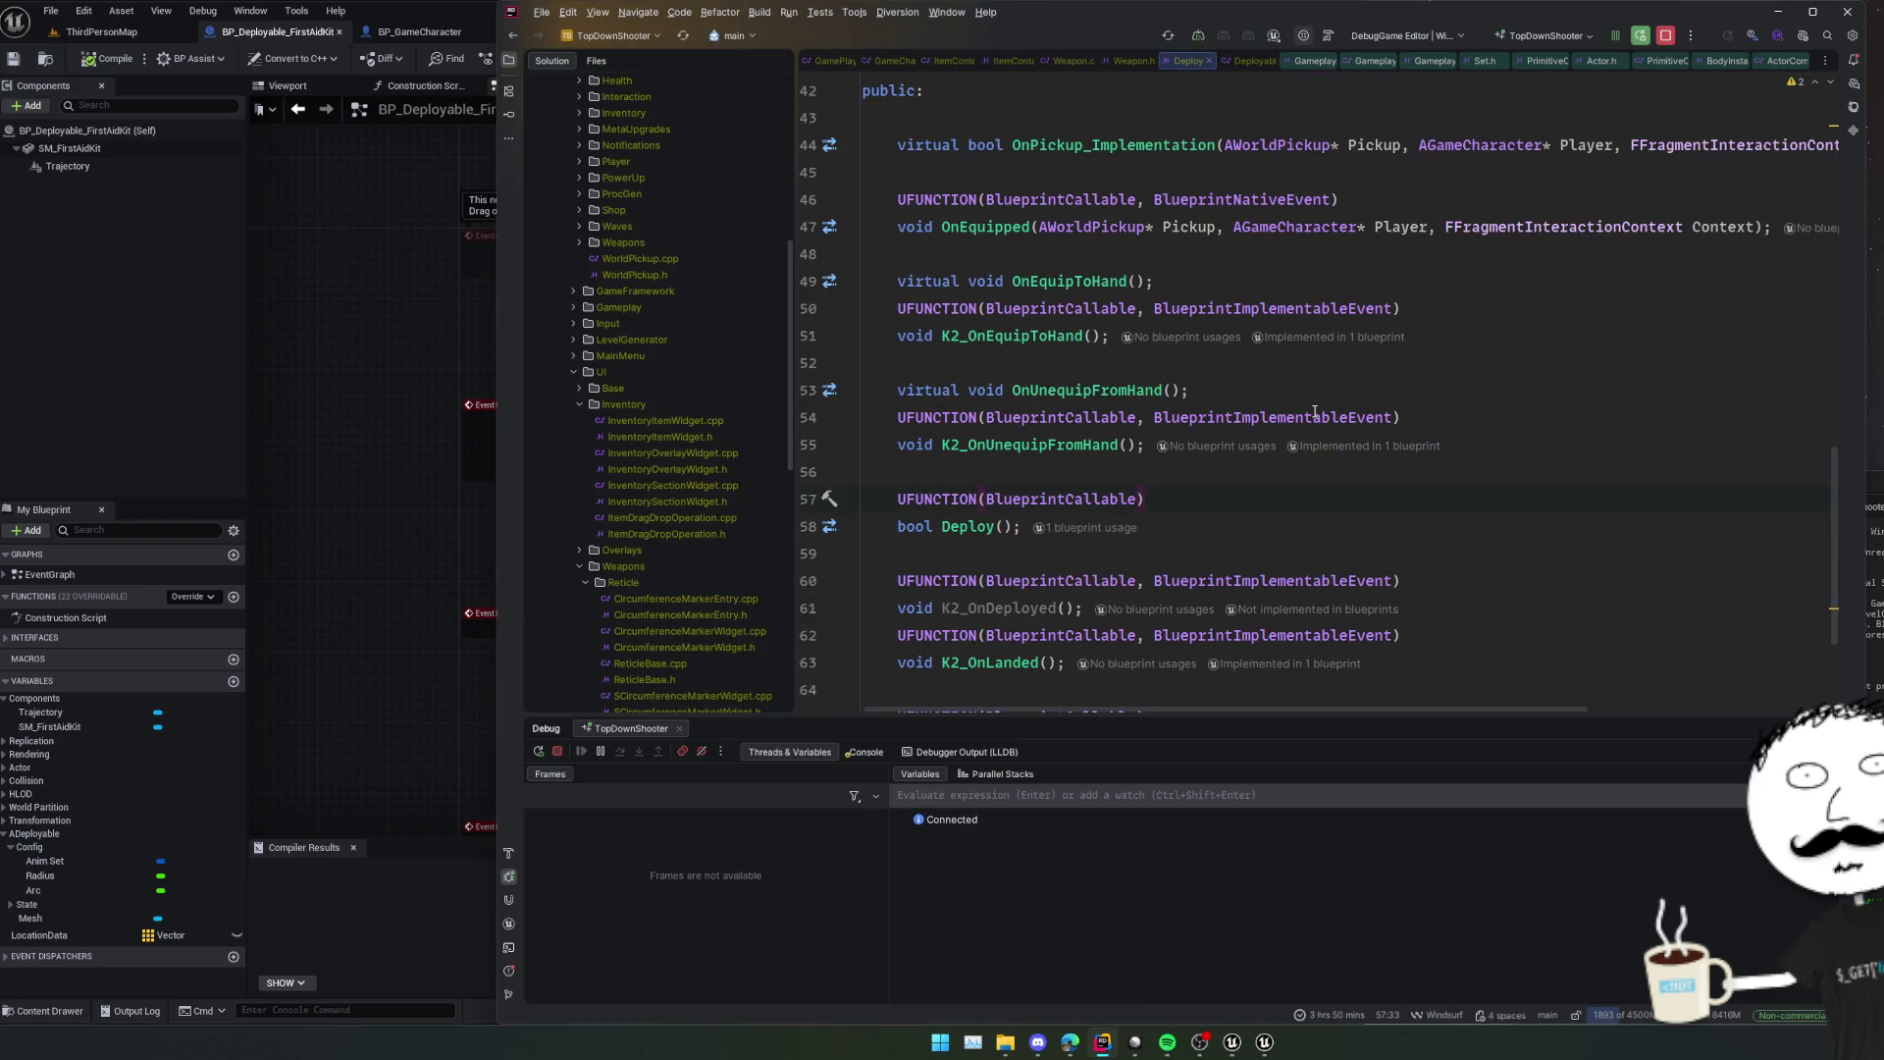
scroll(1315, 412, "up", 2)
scroll(1317, 412, "down", 2)
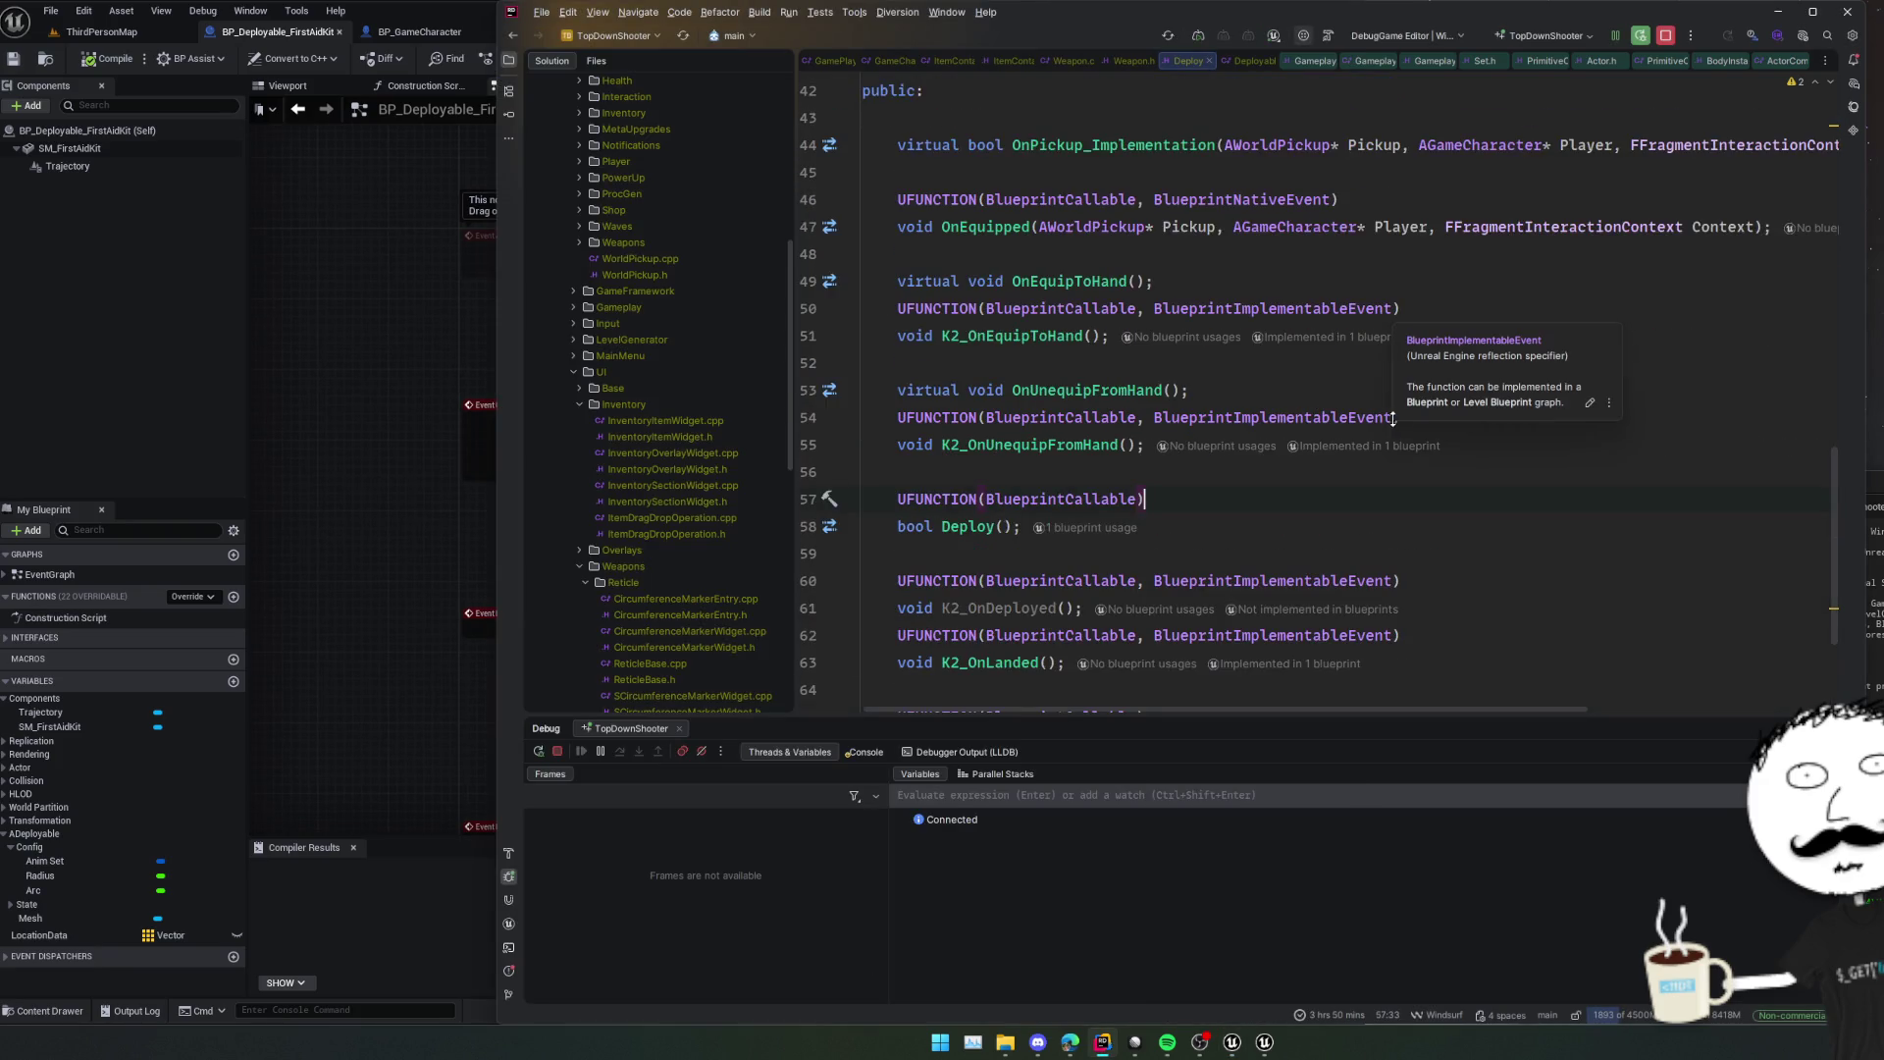
key("ctrl+f")
type("Native")
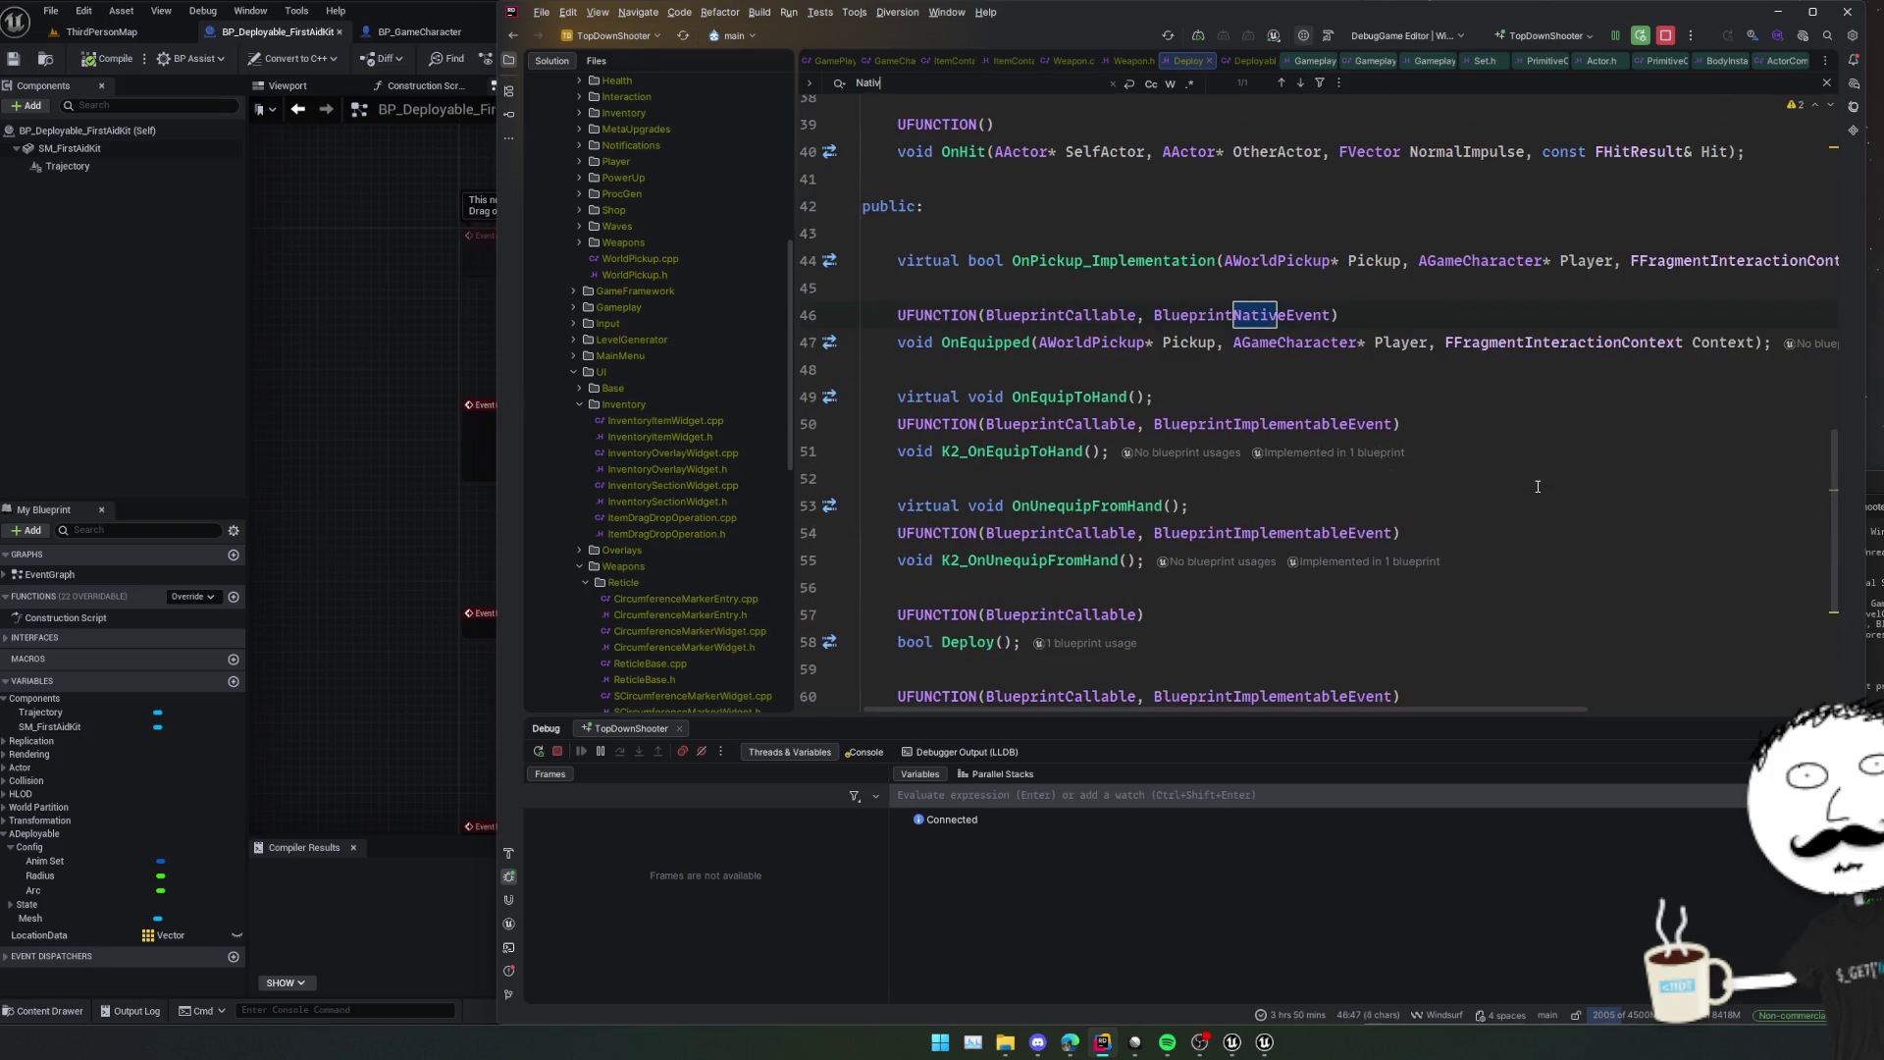
key("Escape")
type("Implementable")
left_click(398, 479)
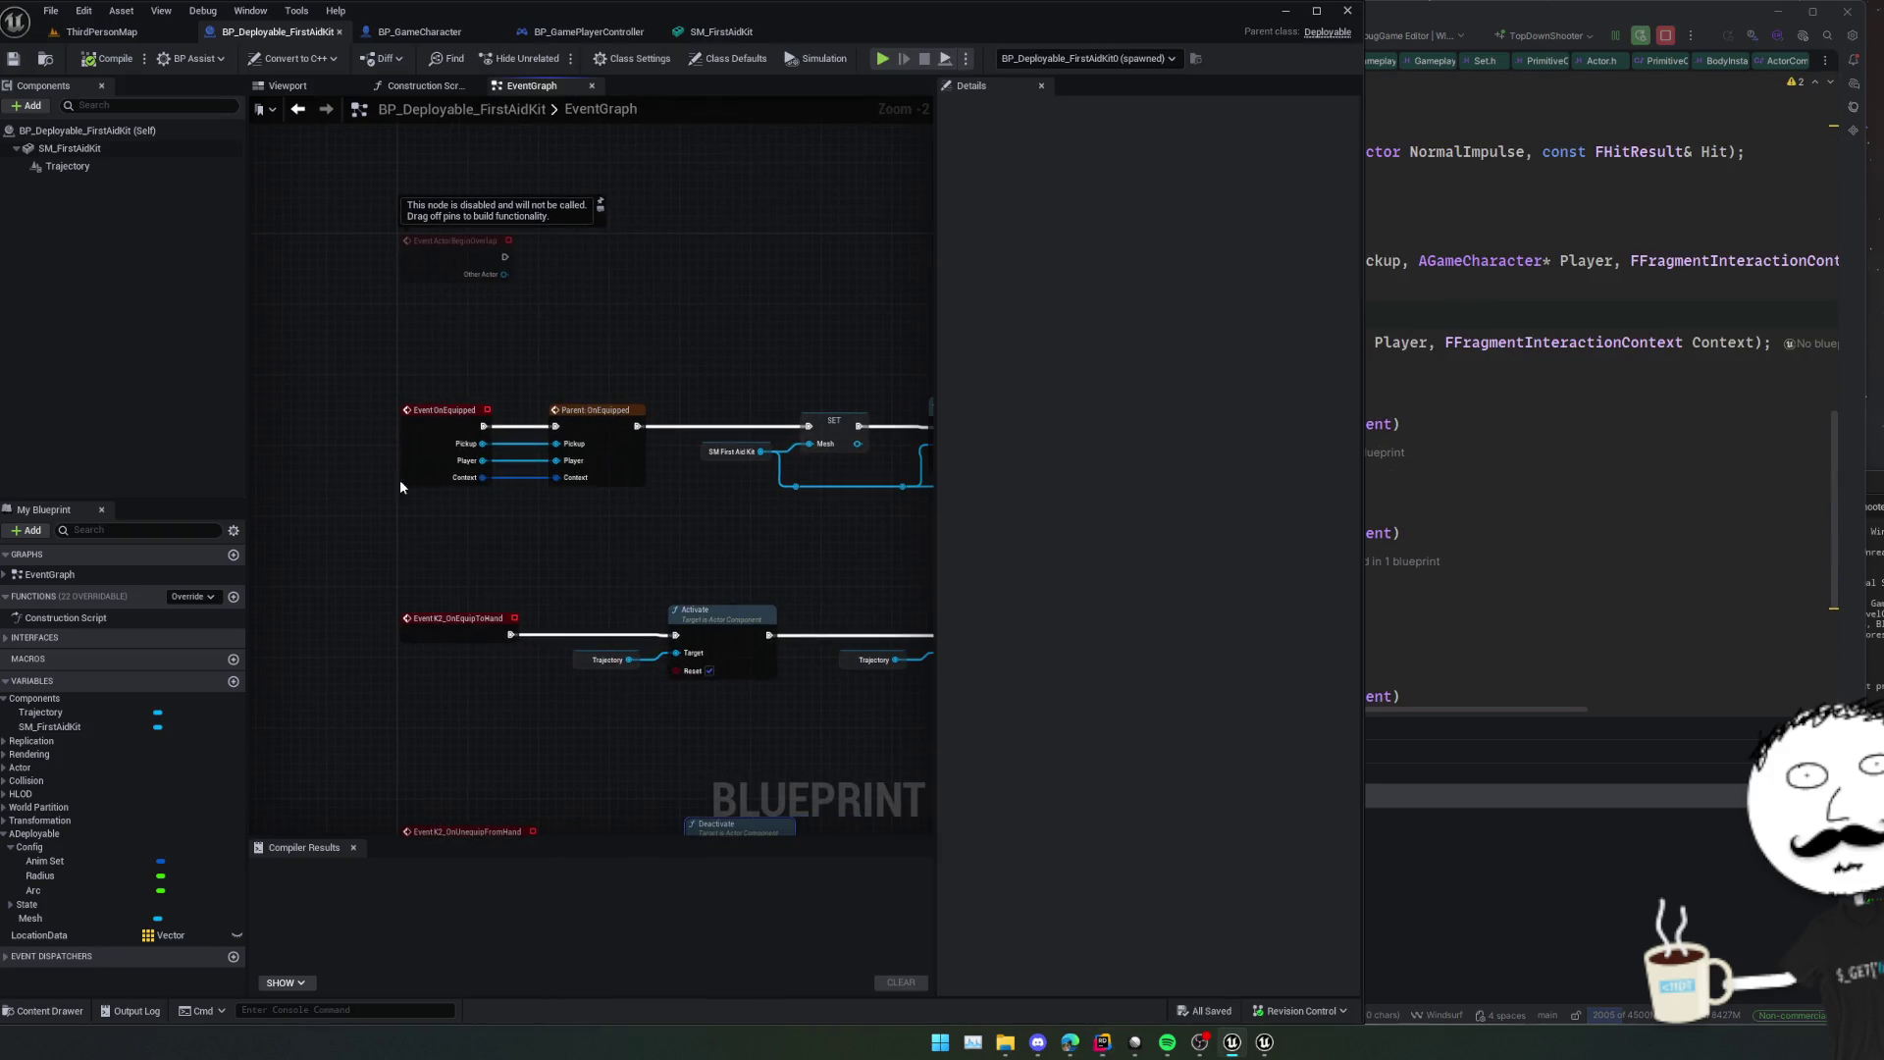
right_click(422, 459)
left_click(495, 488)
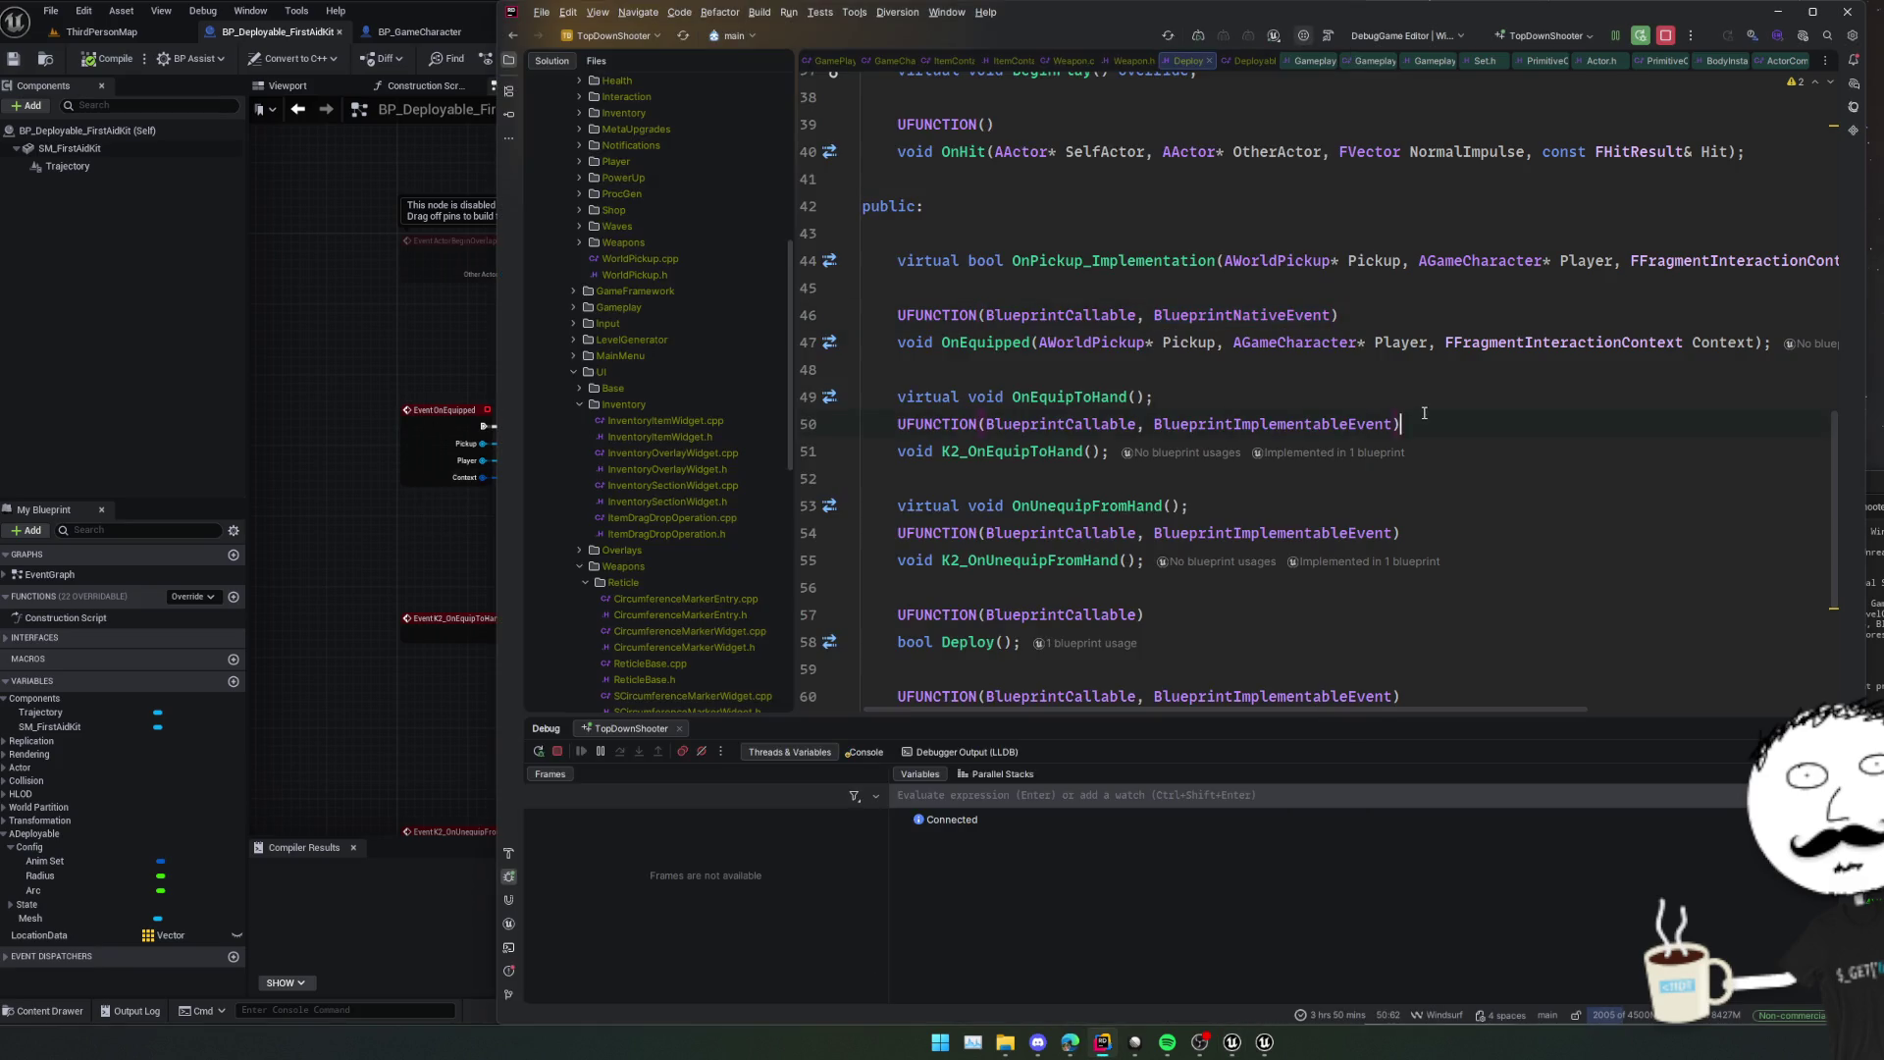
left_click(1016, 343, "ctrl")
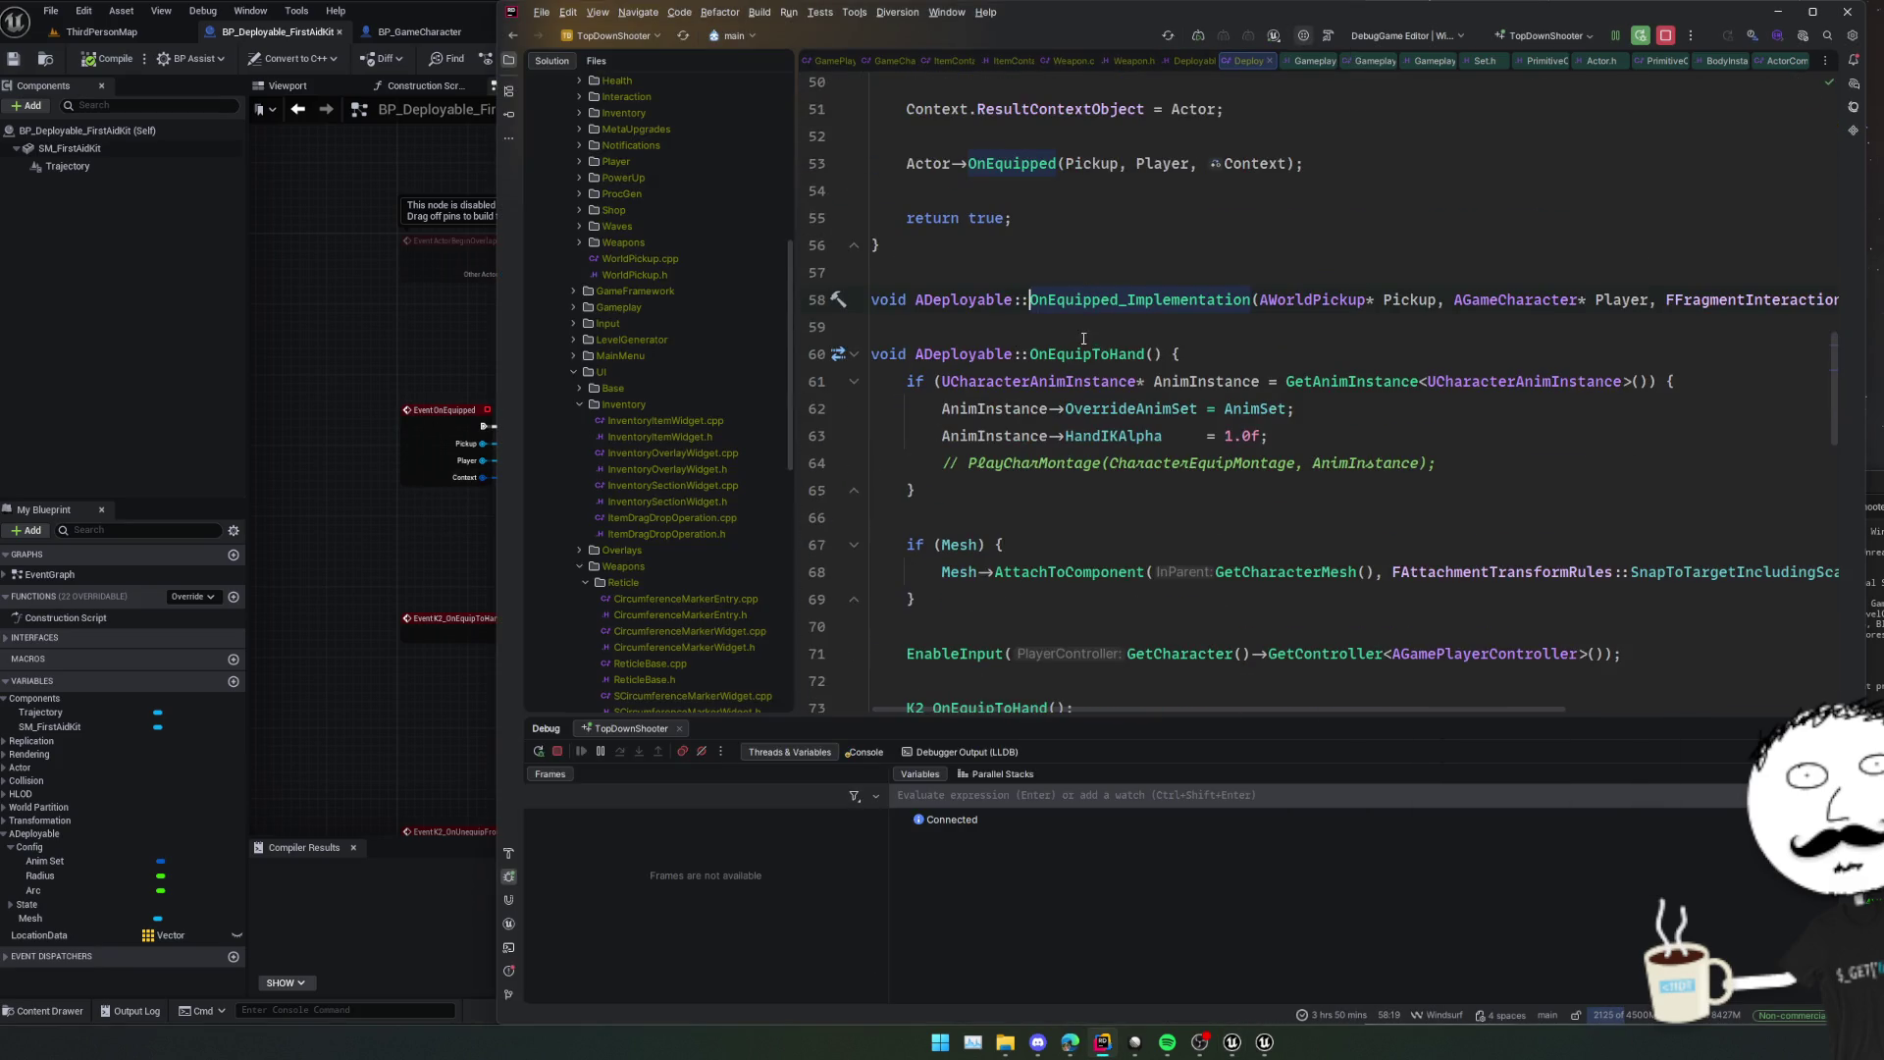
double_click(1183, 296)
key("ctrl+alt+Left")
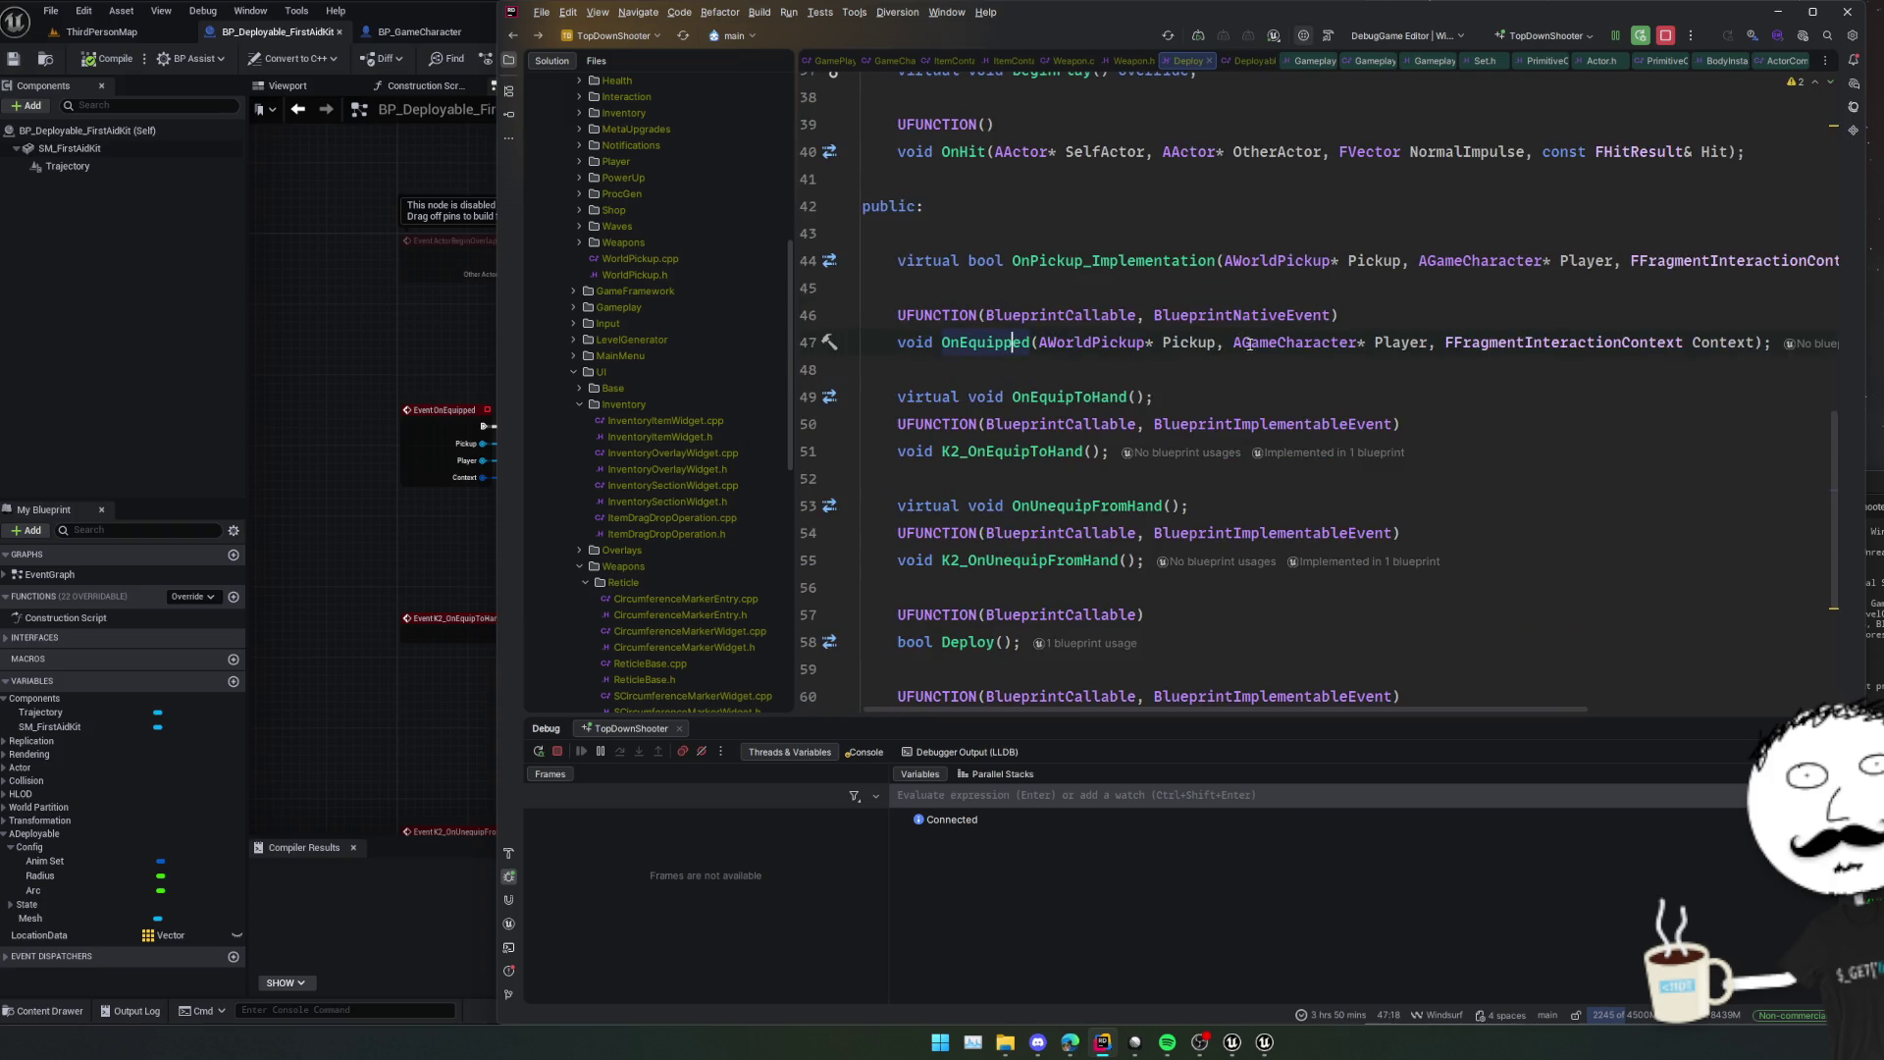
double_click(1199, 424)
left_click(1021, 343, "ctrl")
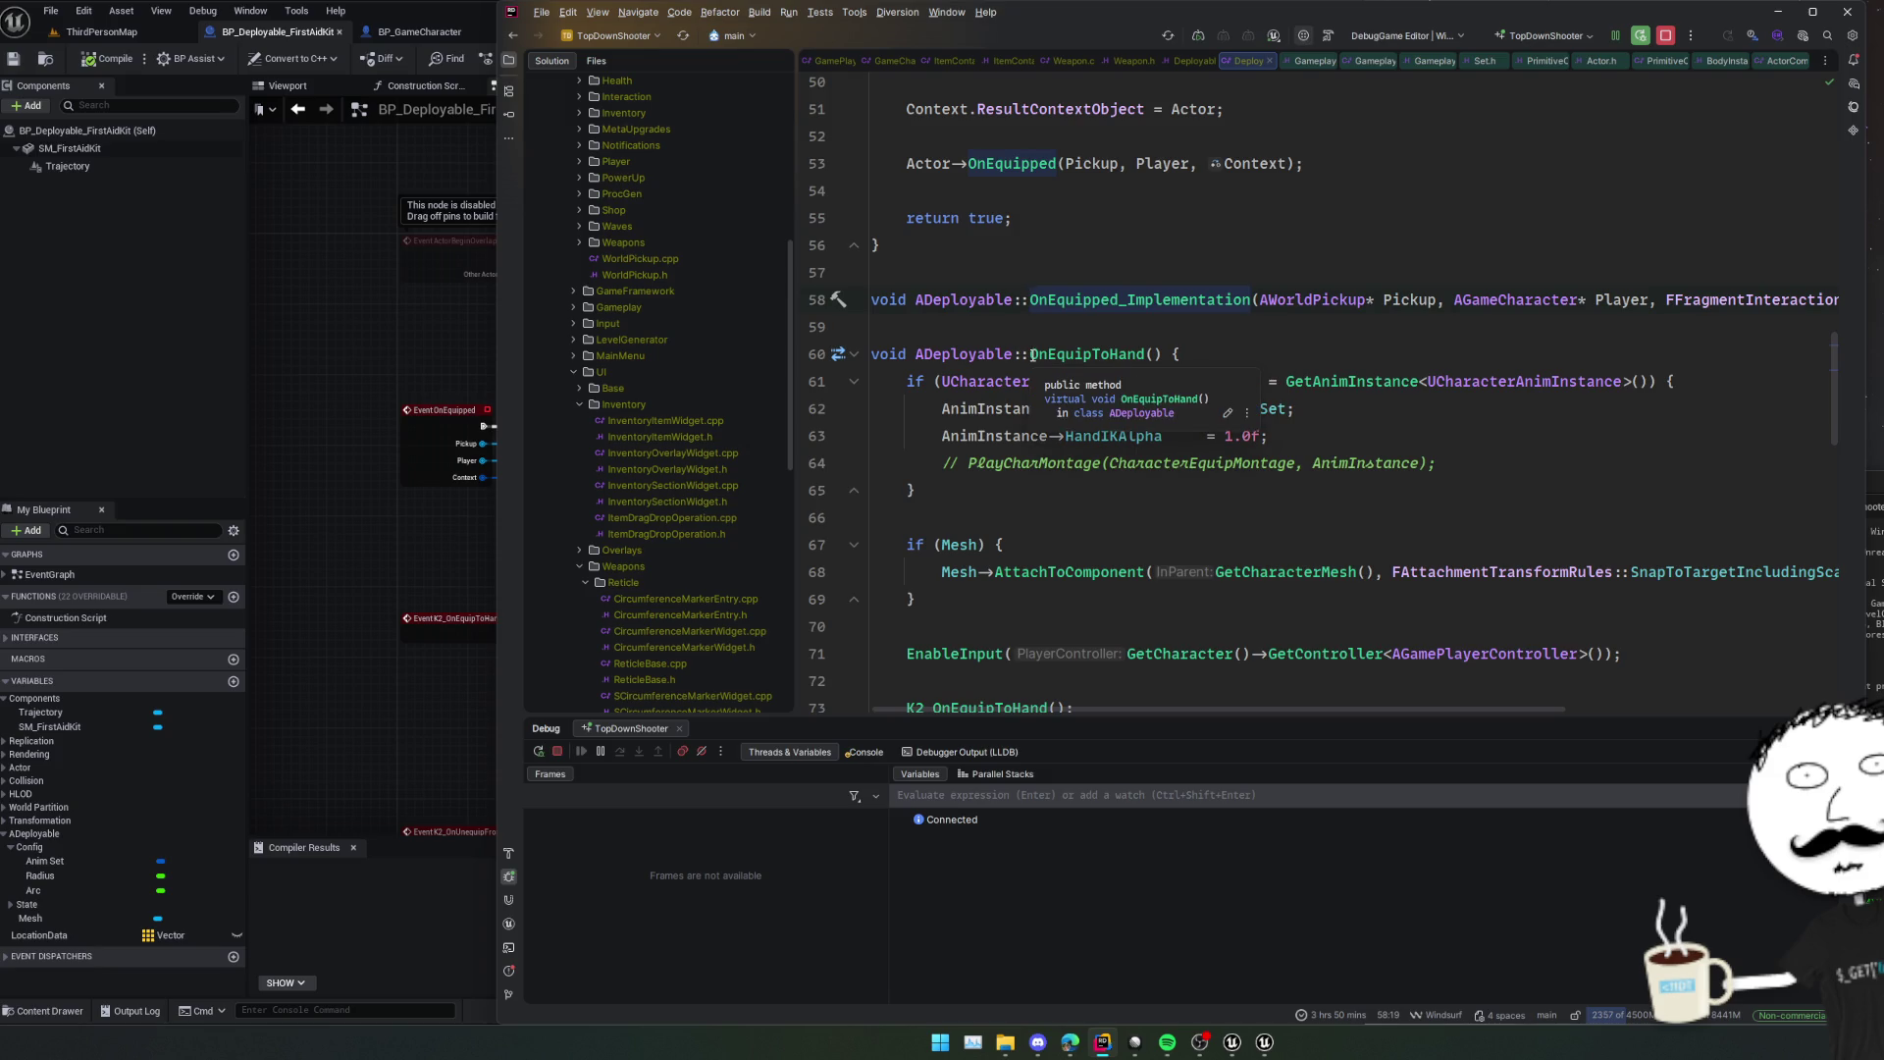
key("Up")
key("Up")
left_click(956, 284)
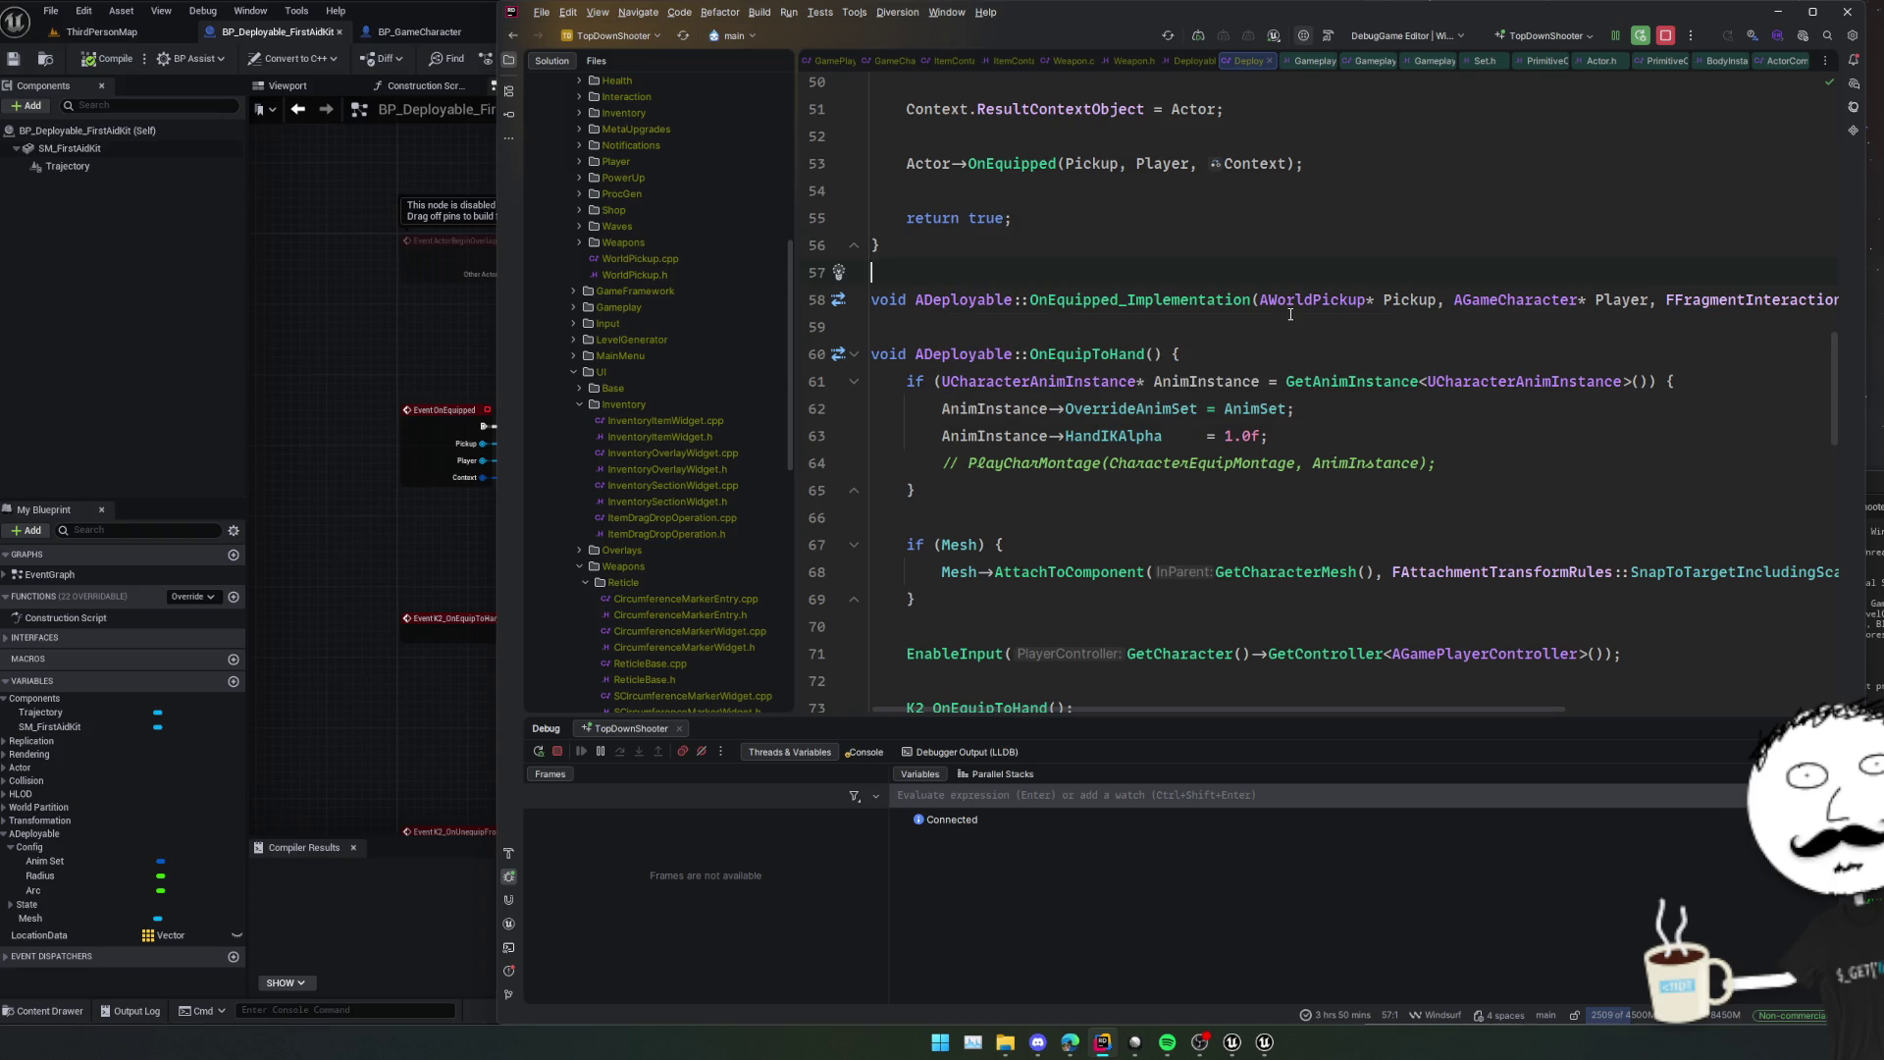
left_click(1238, 302, "ctrl")
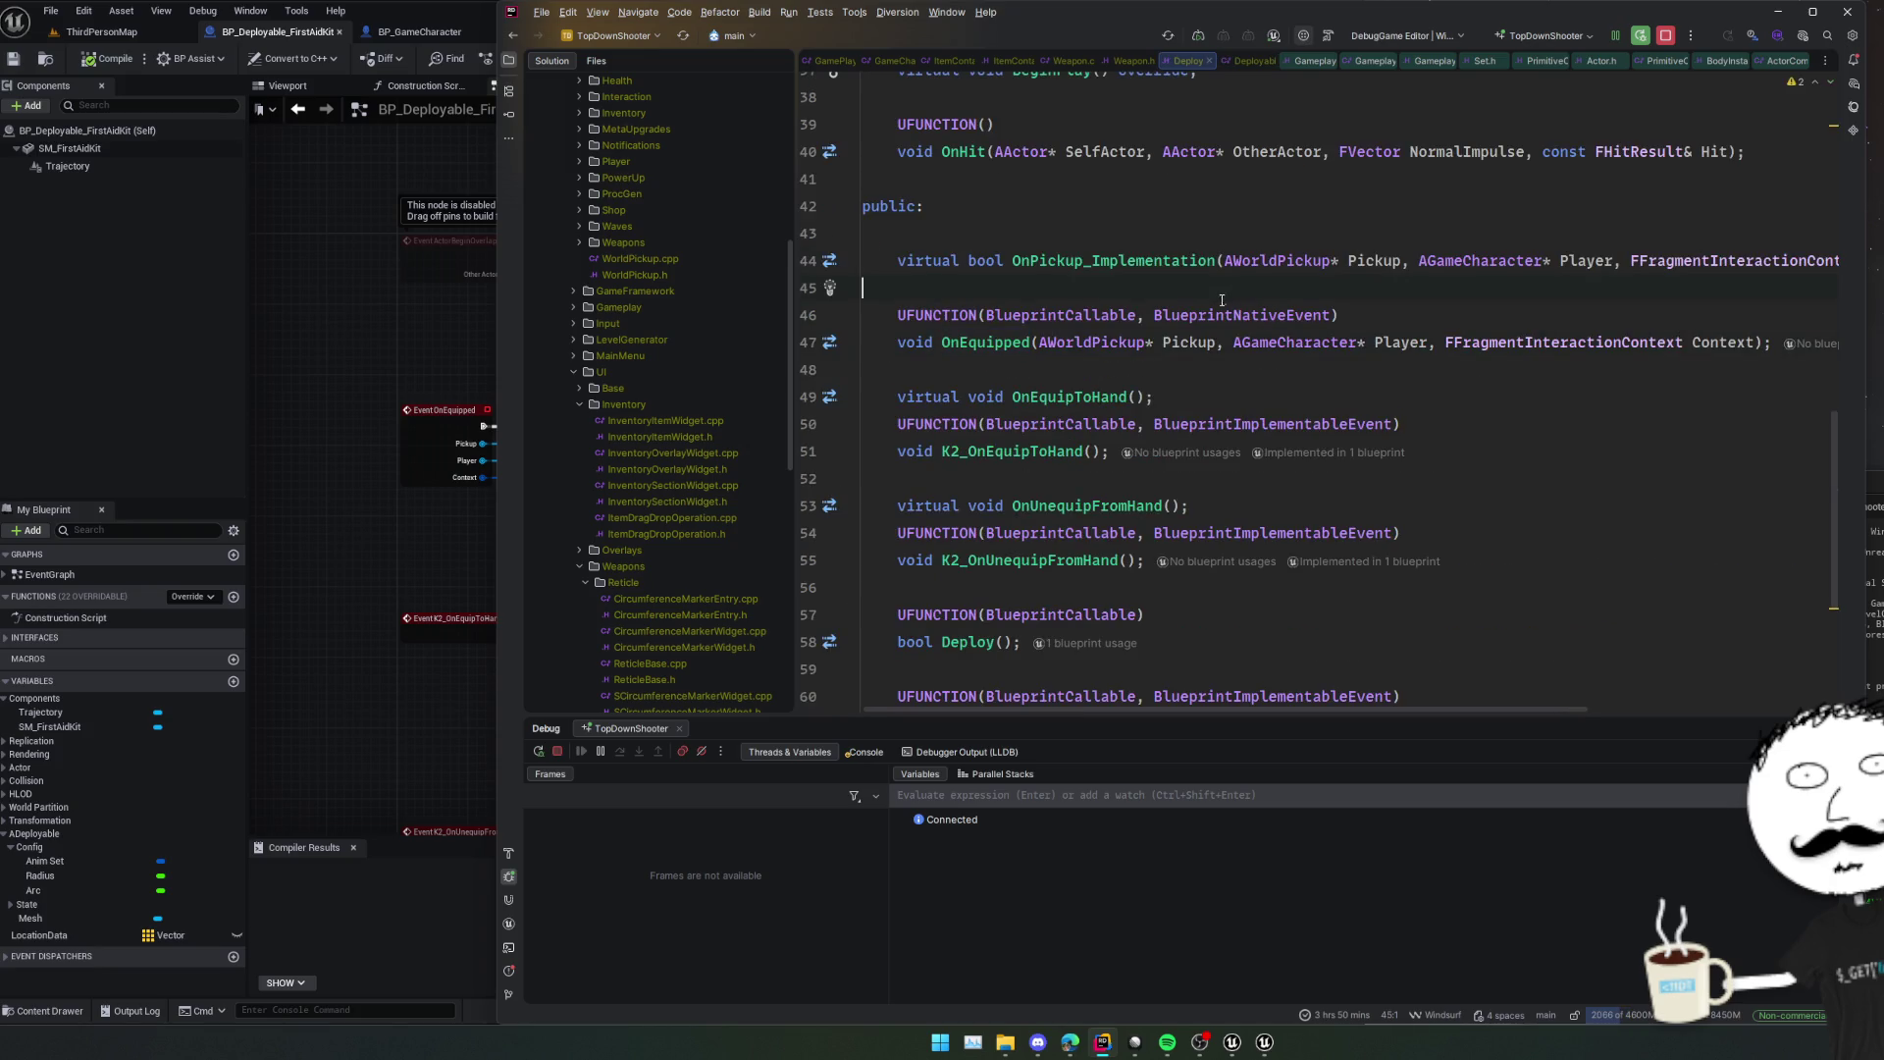
double_click(1239, 315)
double_click(1350, 424)
left_click(1318, 391)
left_click(371, 557)
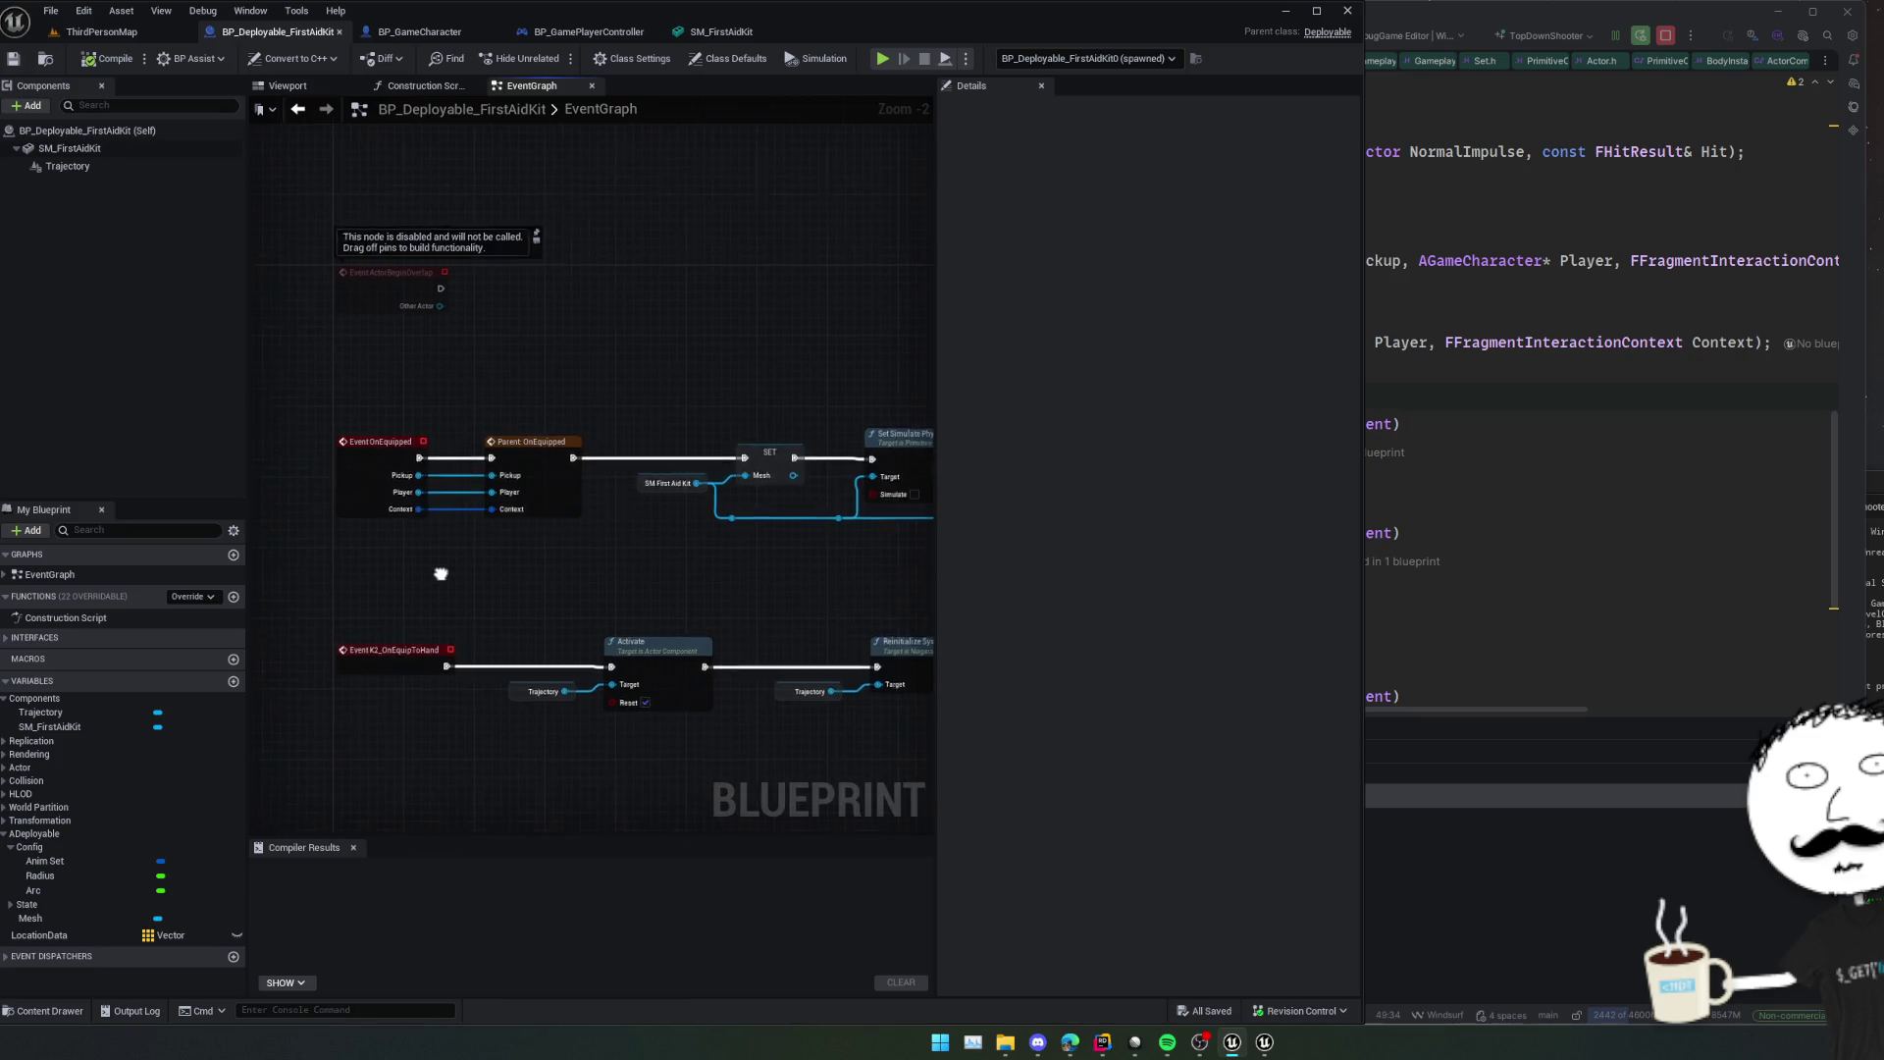
left_click_drag(440, 573, 487, 598)
left_click(451, 467)
mouse_move(469, 466)
left_mouse_down()
mouse_move(746, 340)
mouse_move(553, 411)
mouse_move(509, 449)
left_mouse_up()
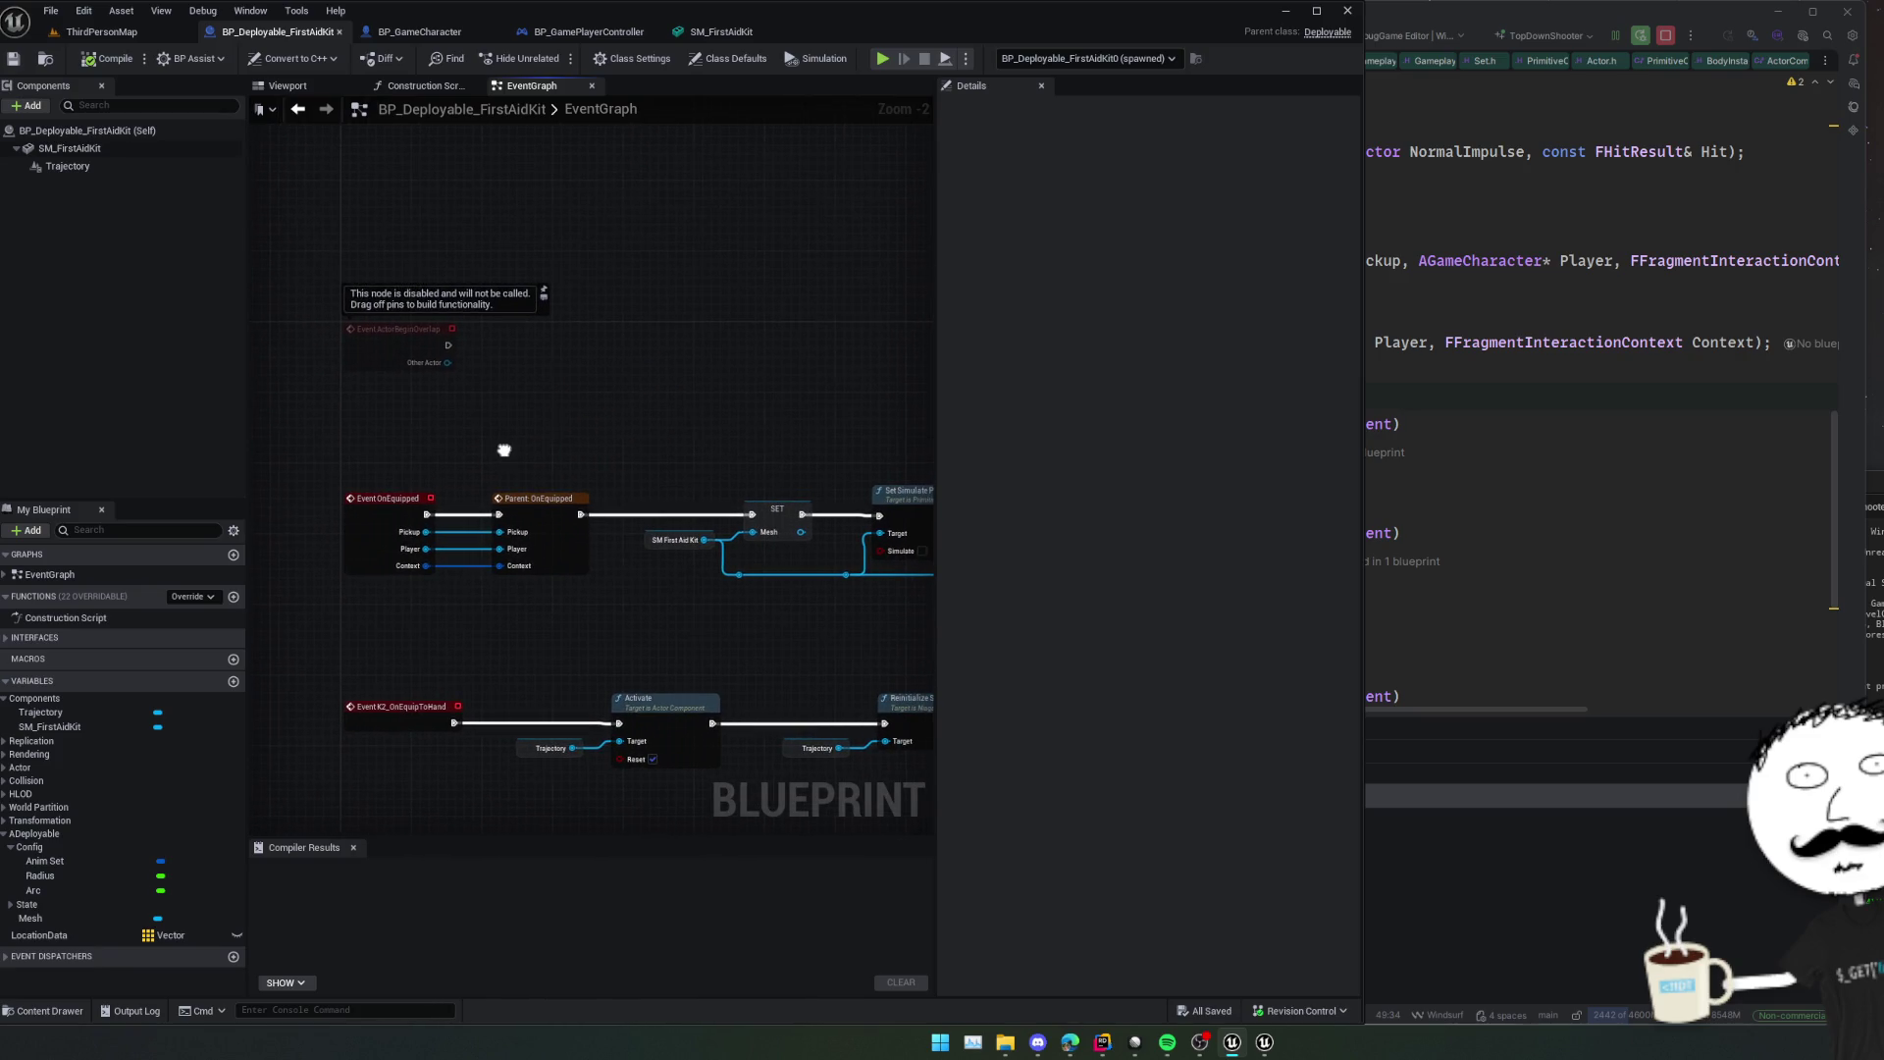
right_click(504, 455)
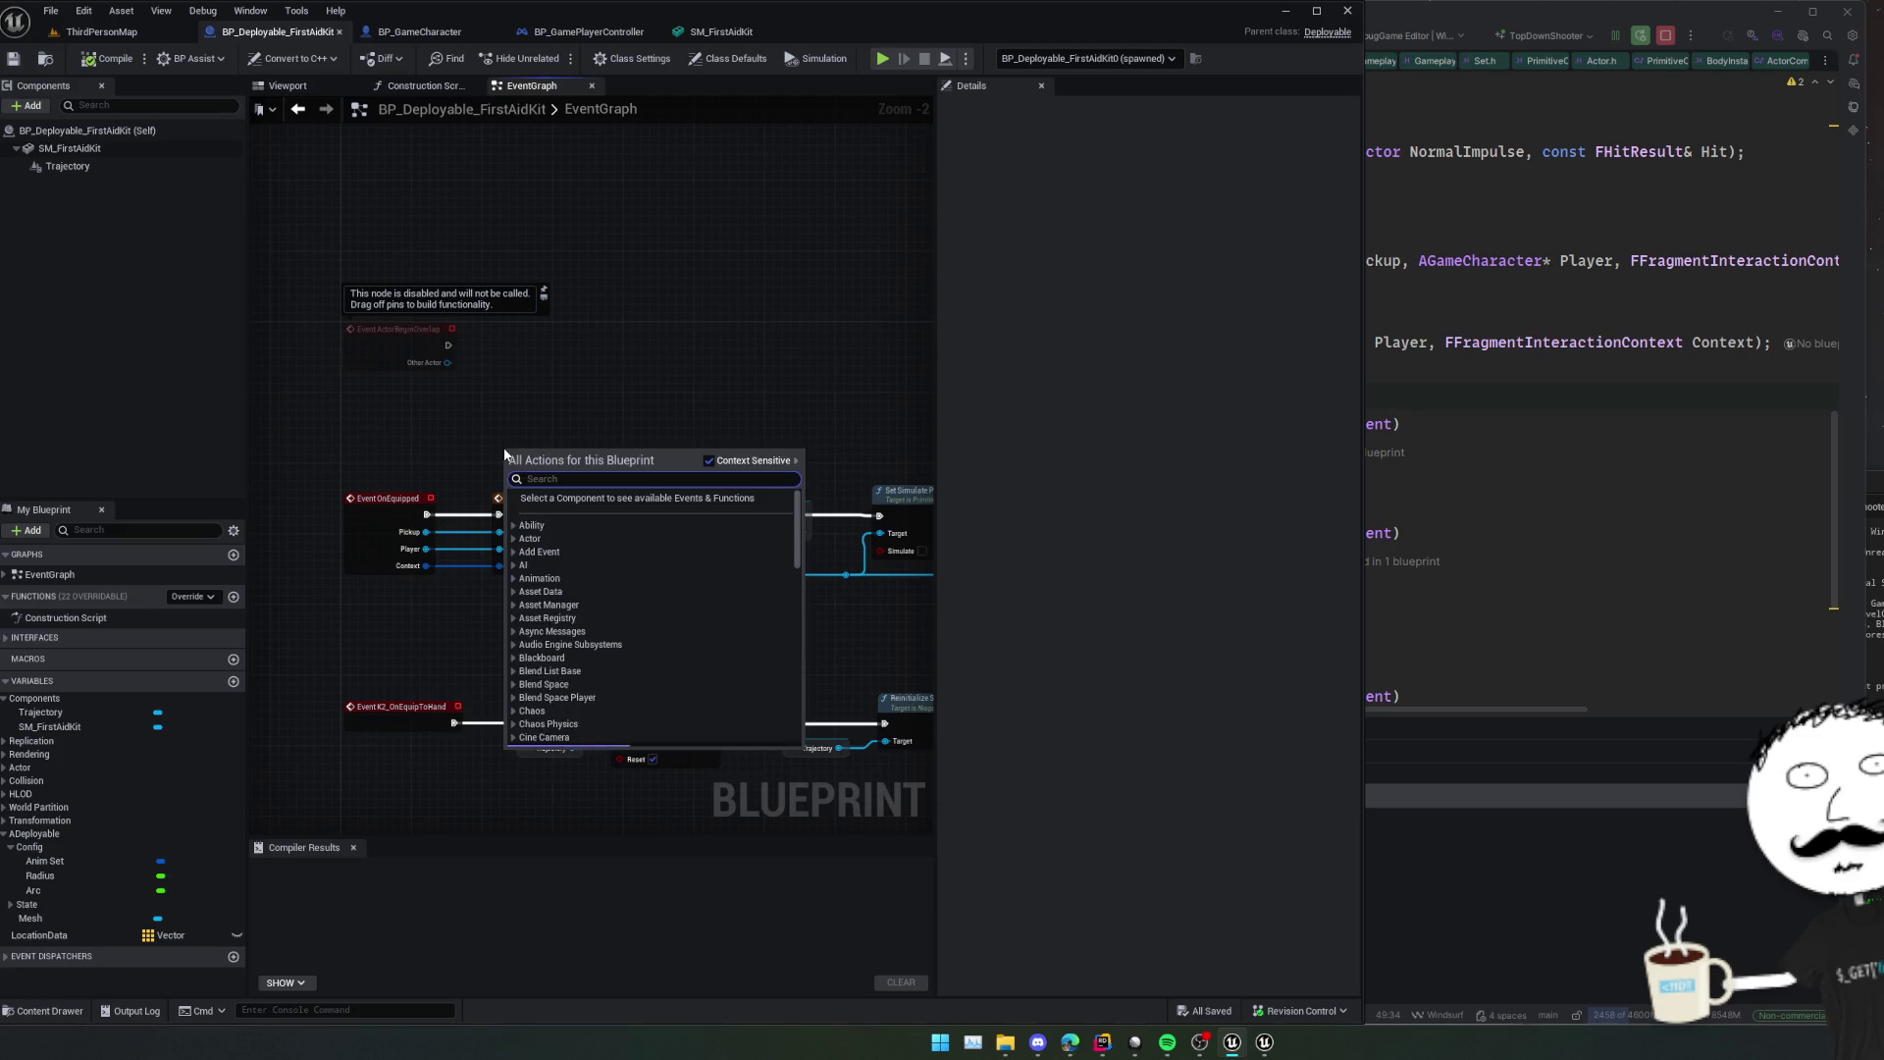
type("onactorhit")
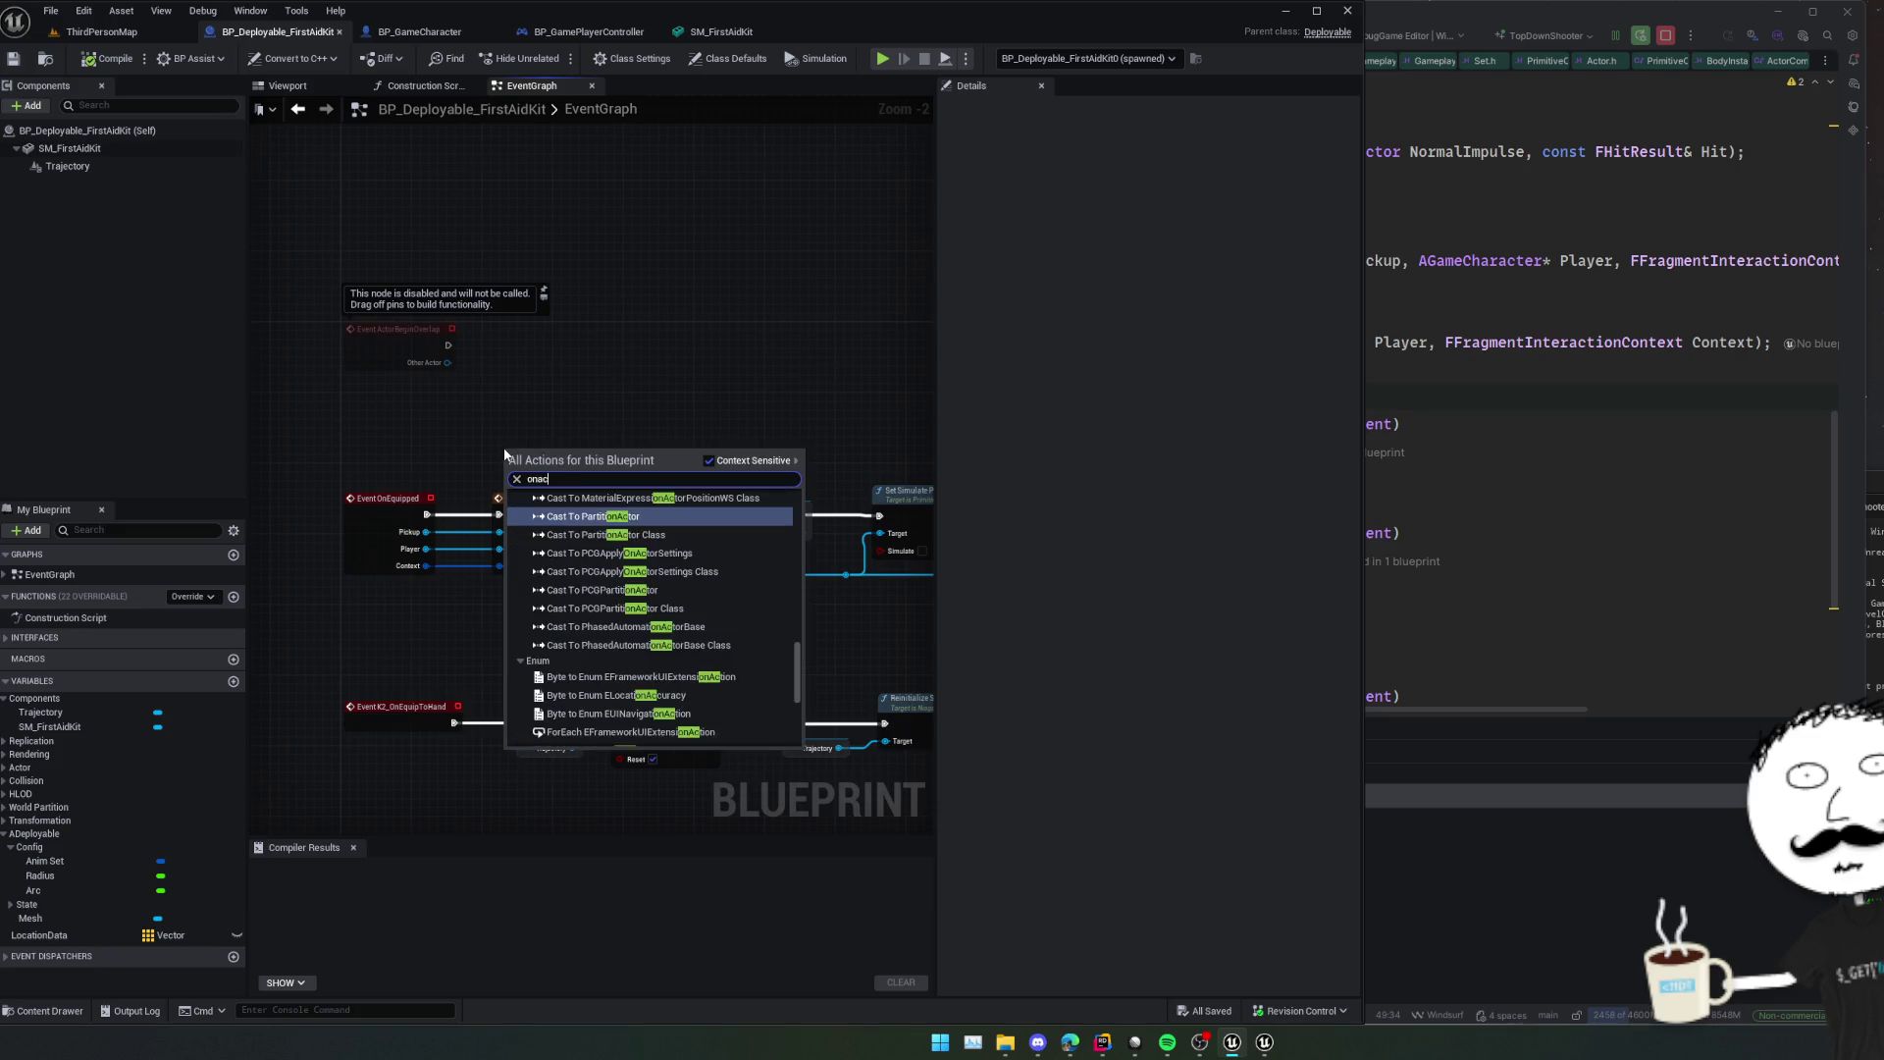
key("Return")
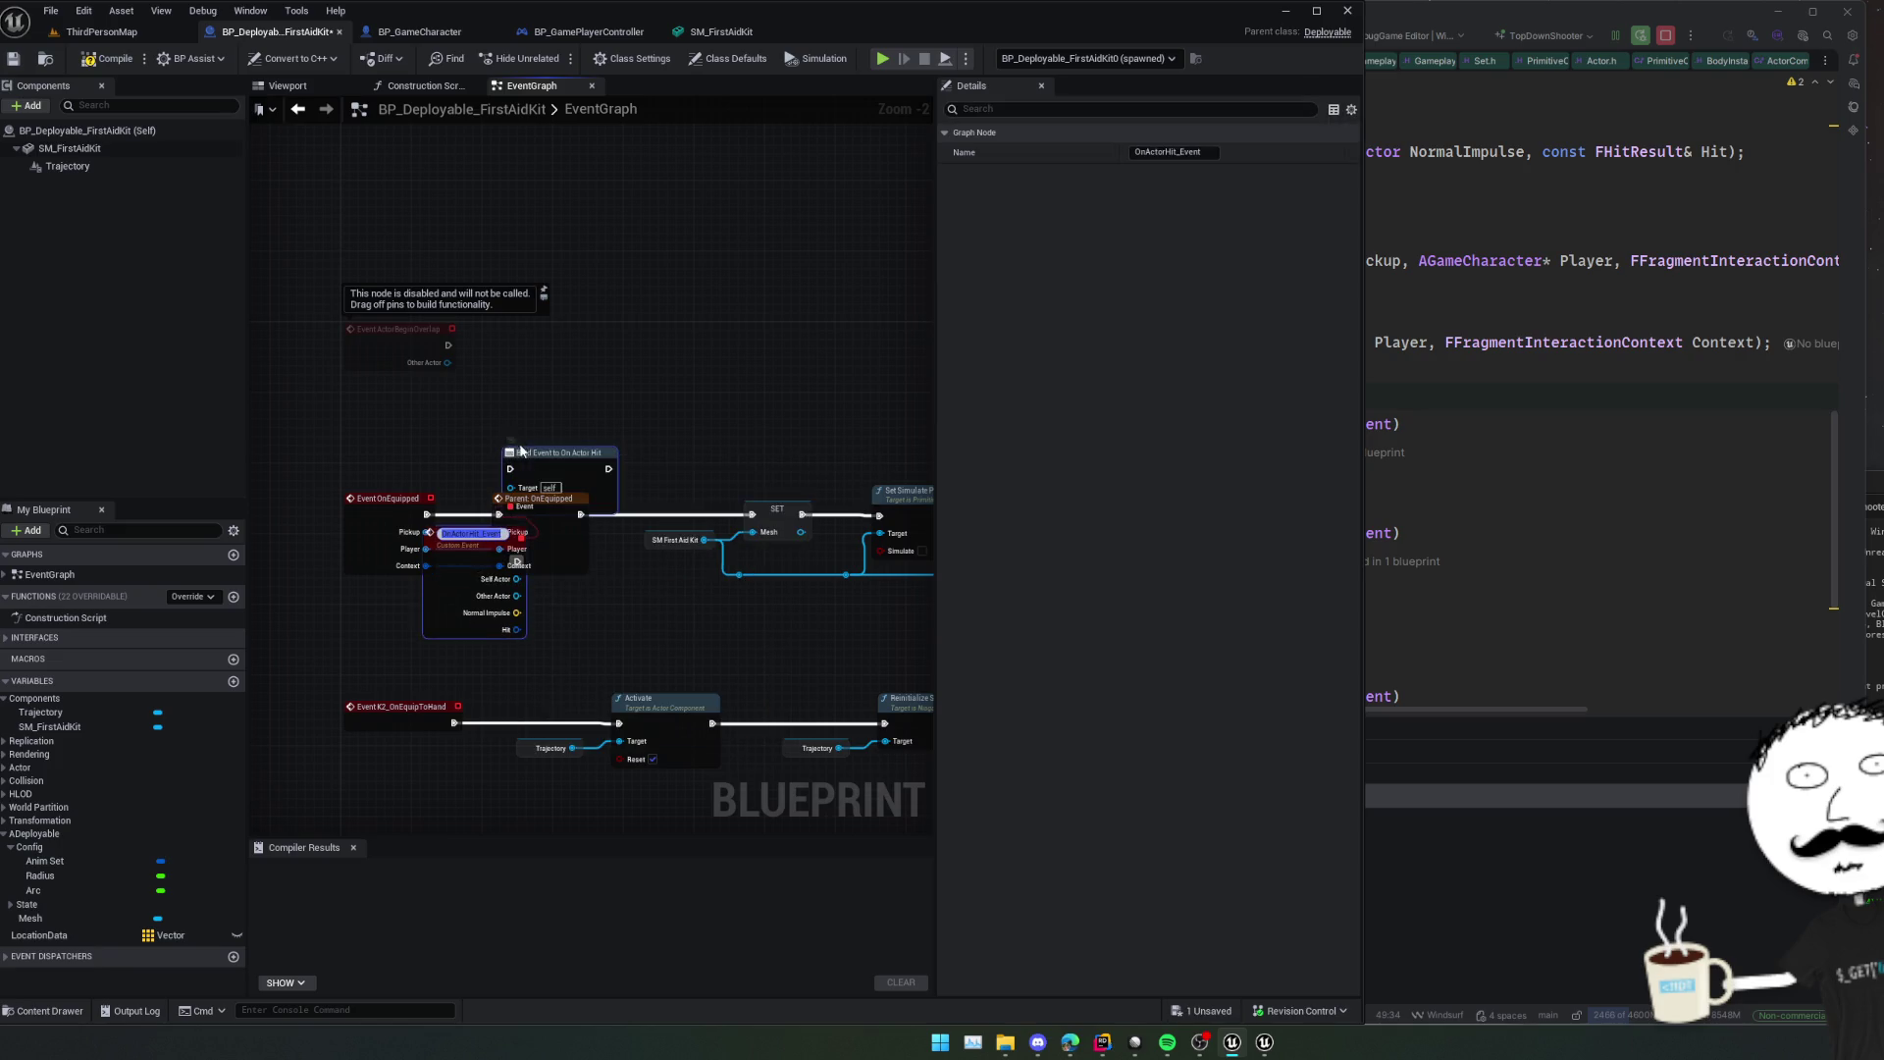
left_click_drag(545, 476, 613, 372)
mouse_move(472, 557)
left_mouse_down()
mouse_move(496, 424)
mouse_move(533, 372)
left_mouse_up()
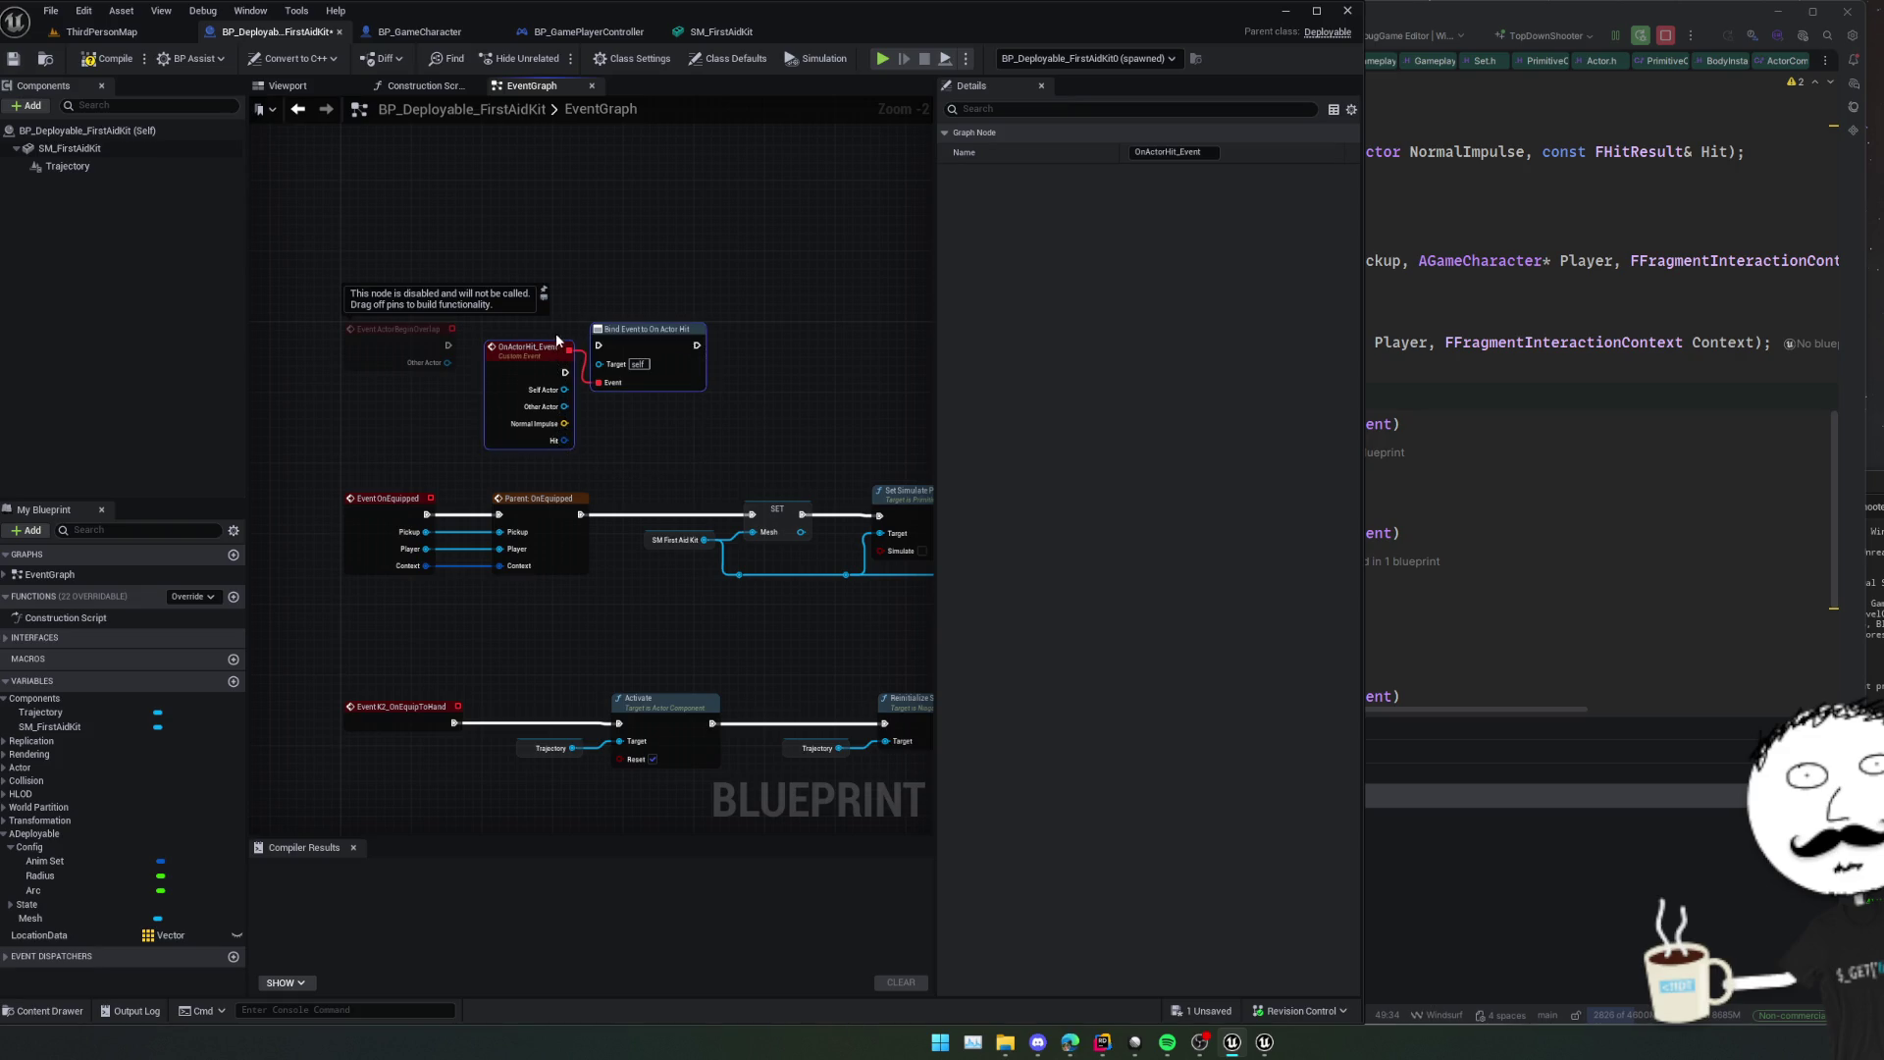
key("Delete")
left_click_drag(713, 418, 659, 438)
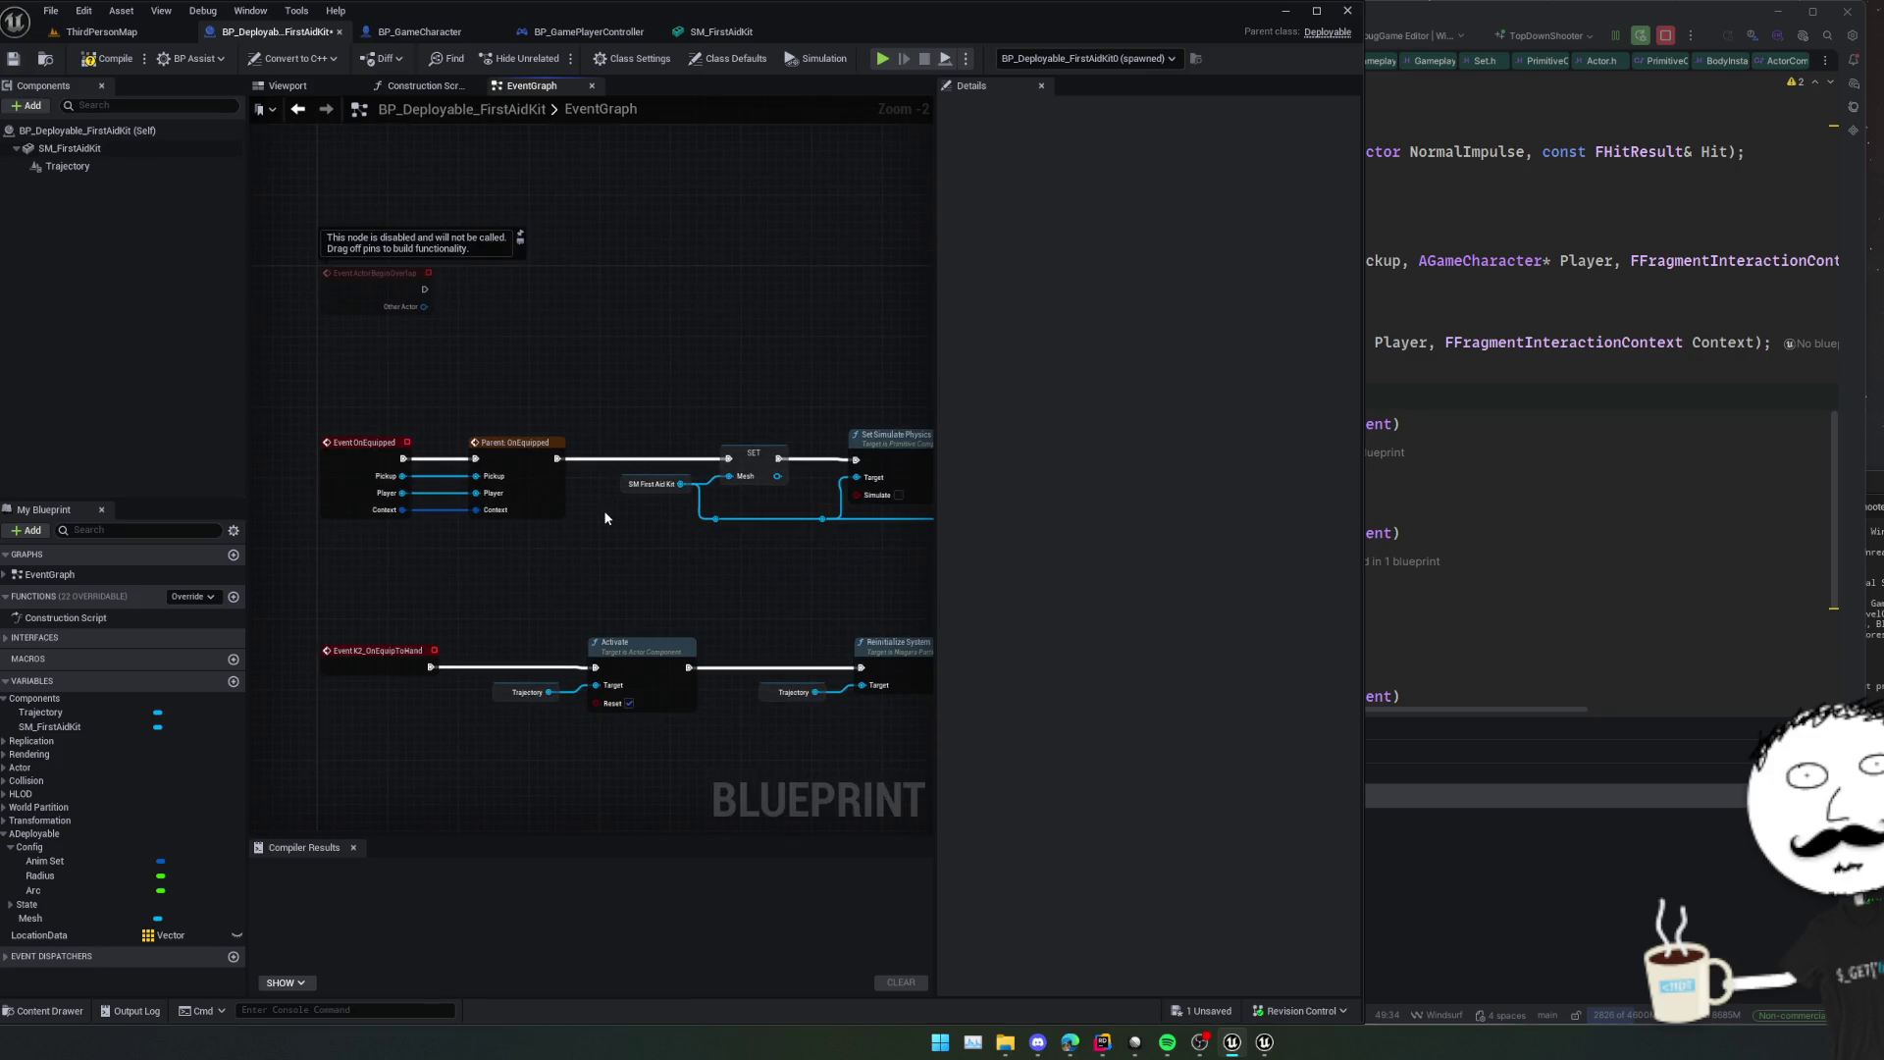
key("ctrl+s")
scroll(599, 525, "down", 1)
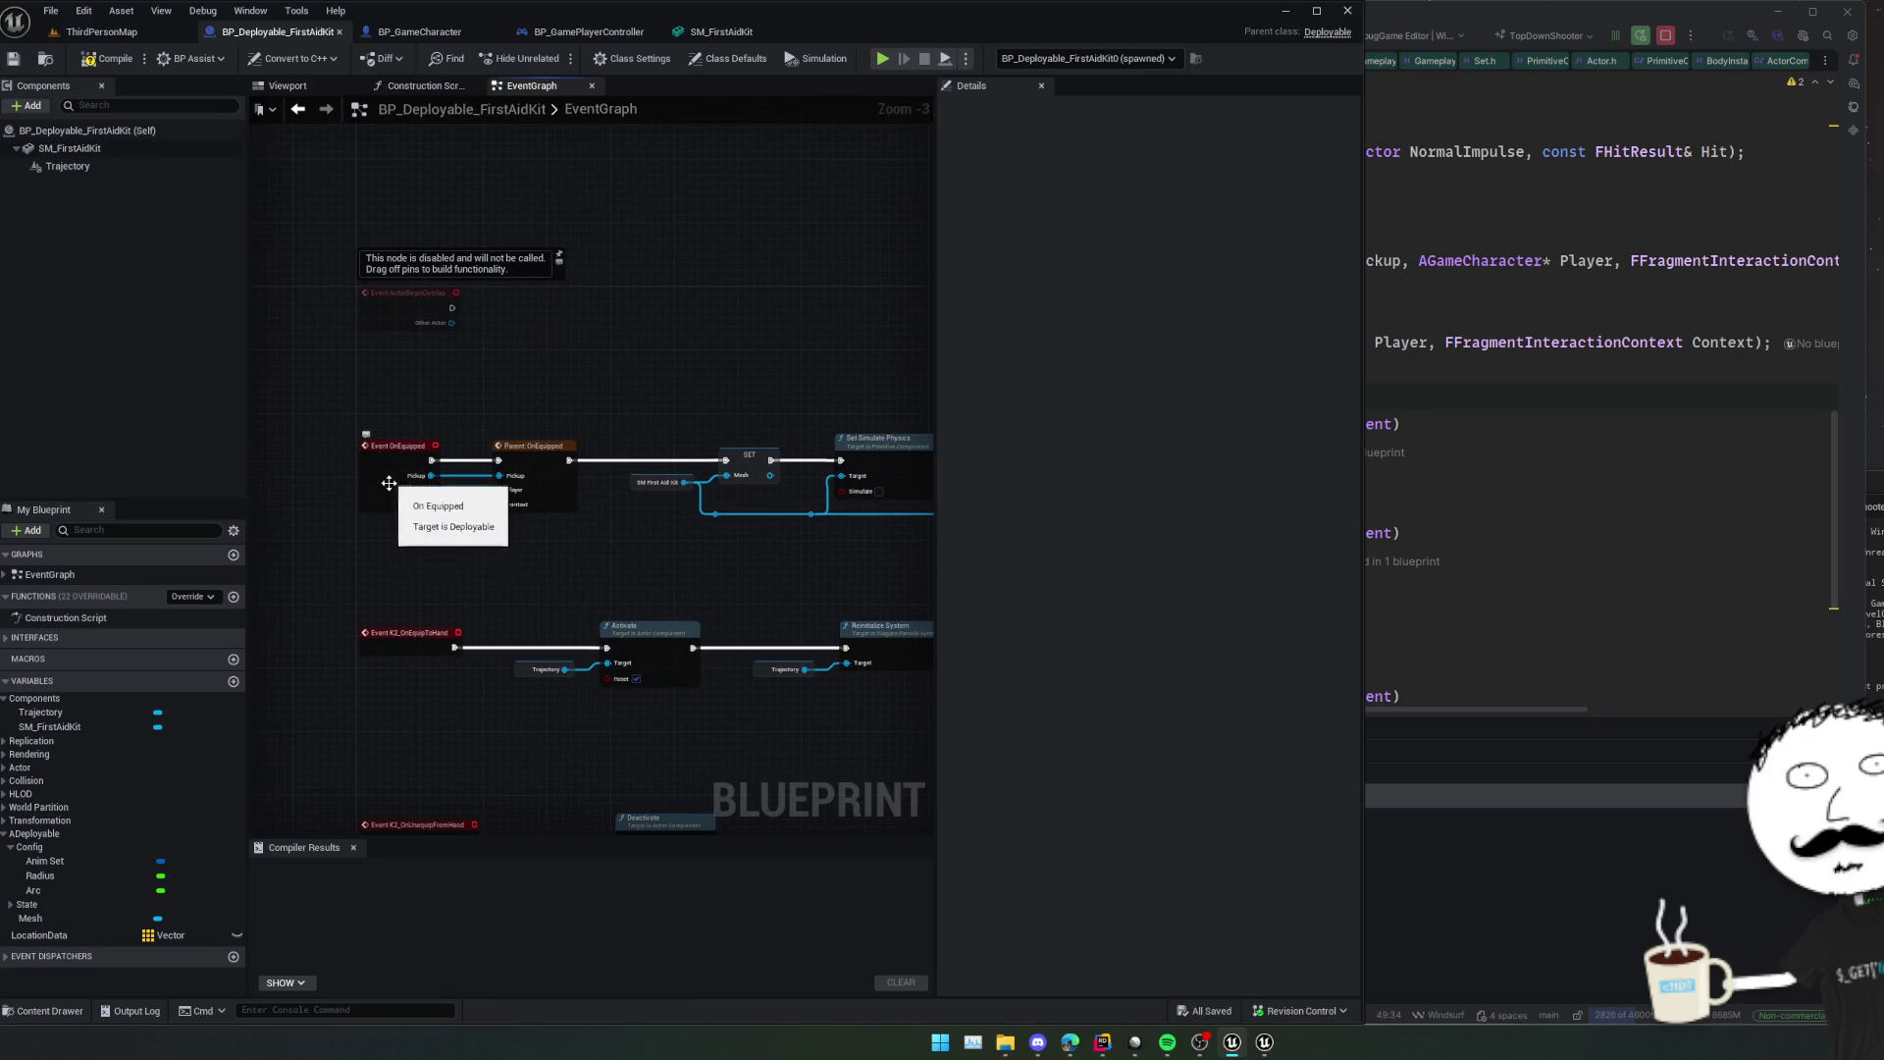
left_click(1405, 569)
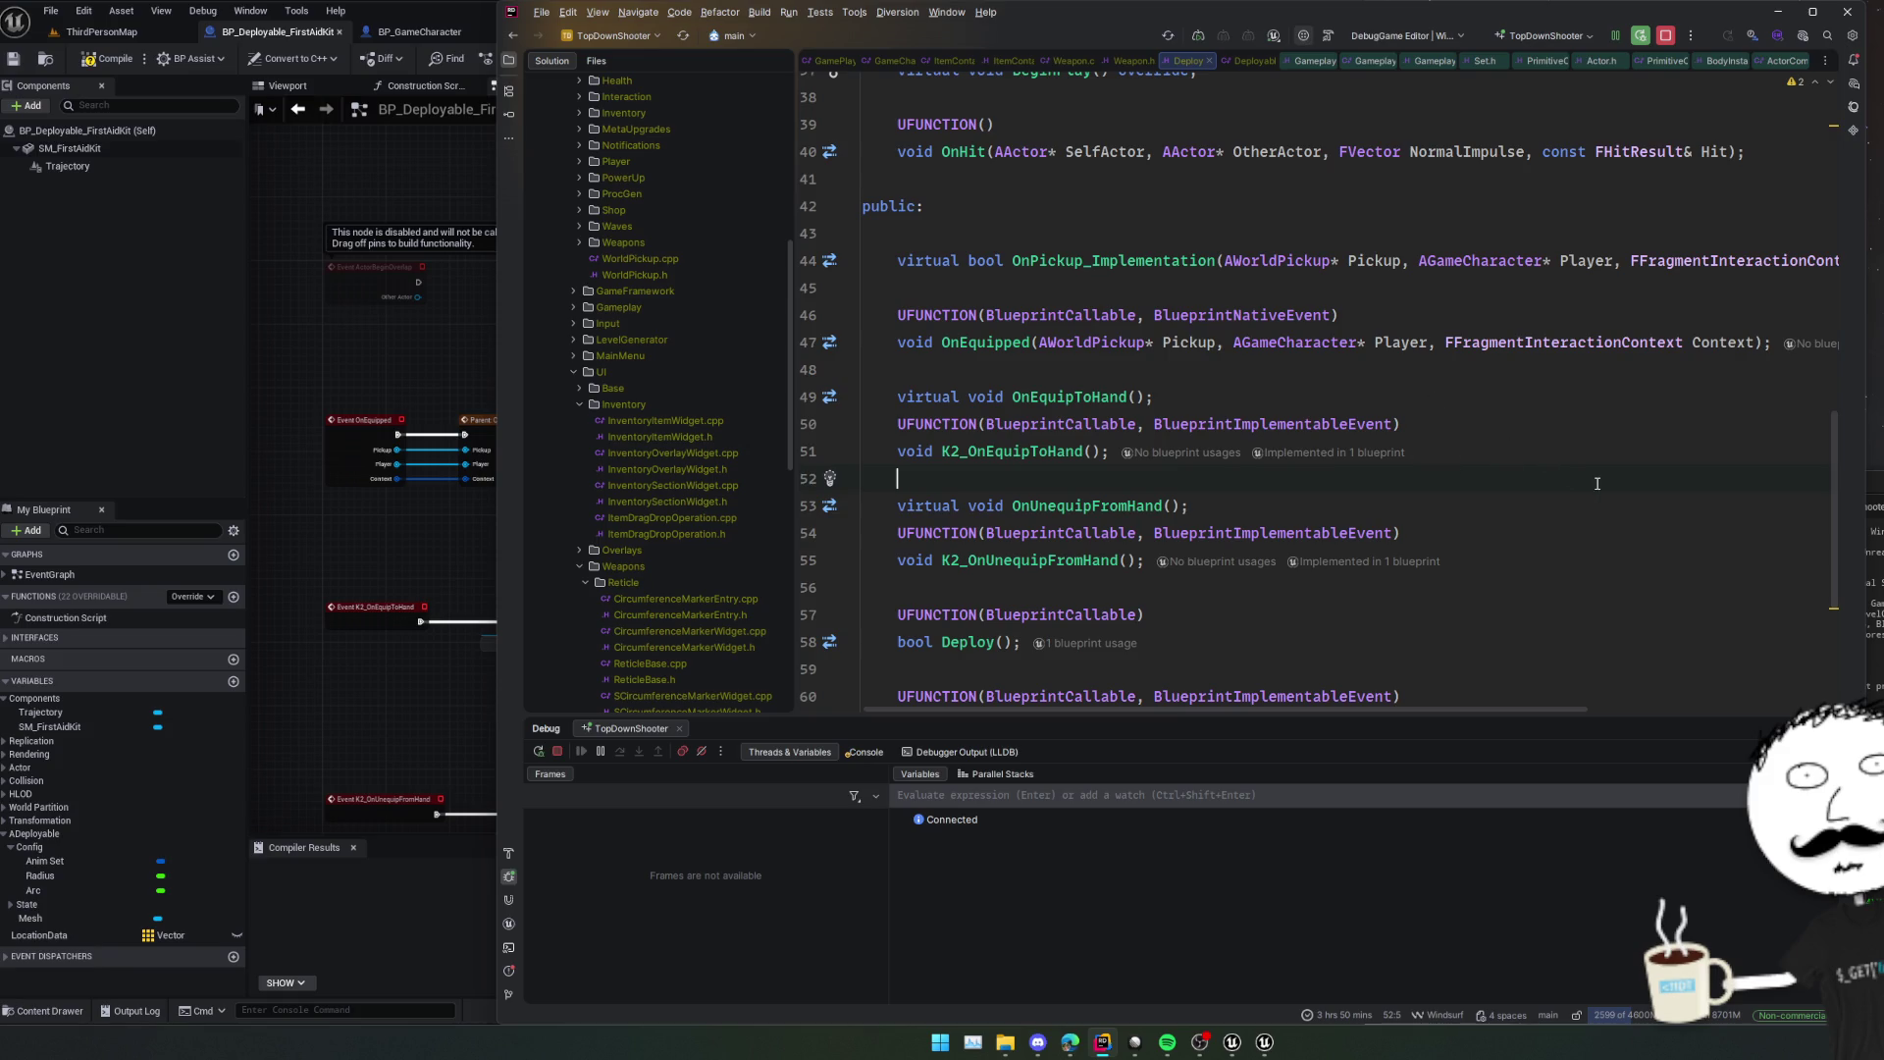
Recompile the C++ with live coding and bring the first-aid kit Blueprint's equip nodes into view.
key("ctrl+alt+F11")
left_click(441, 391)
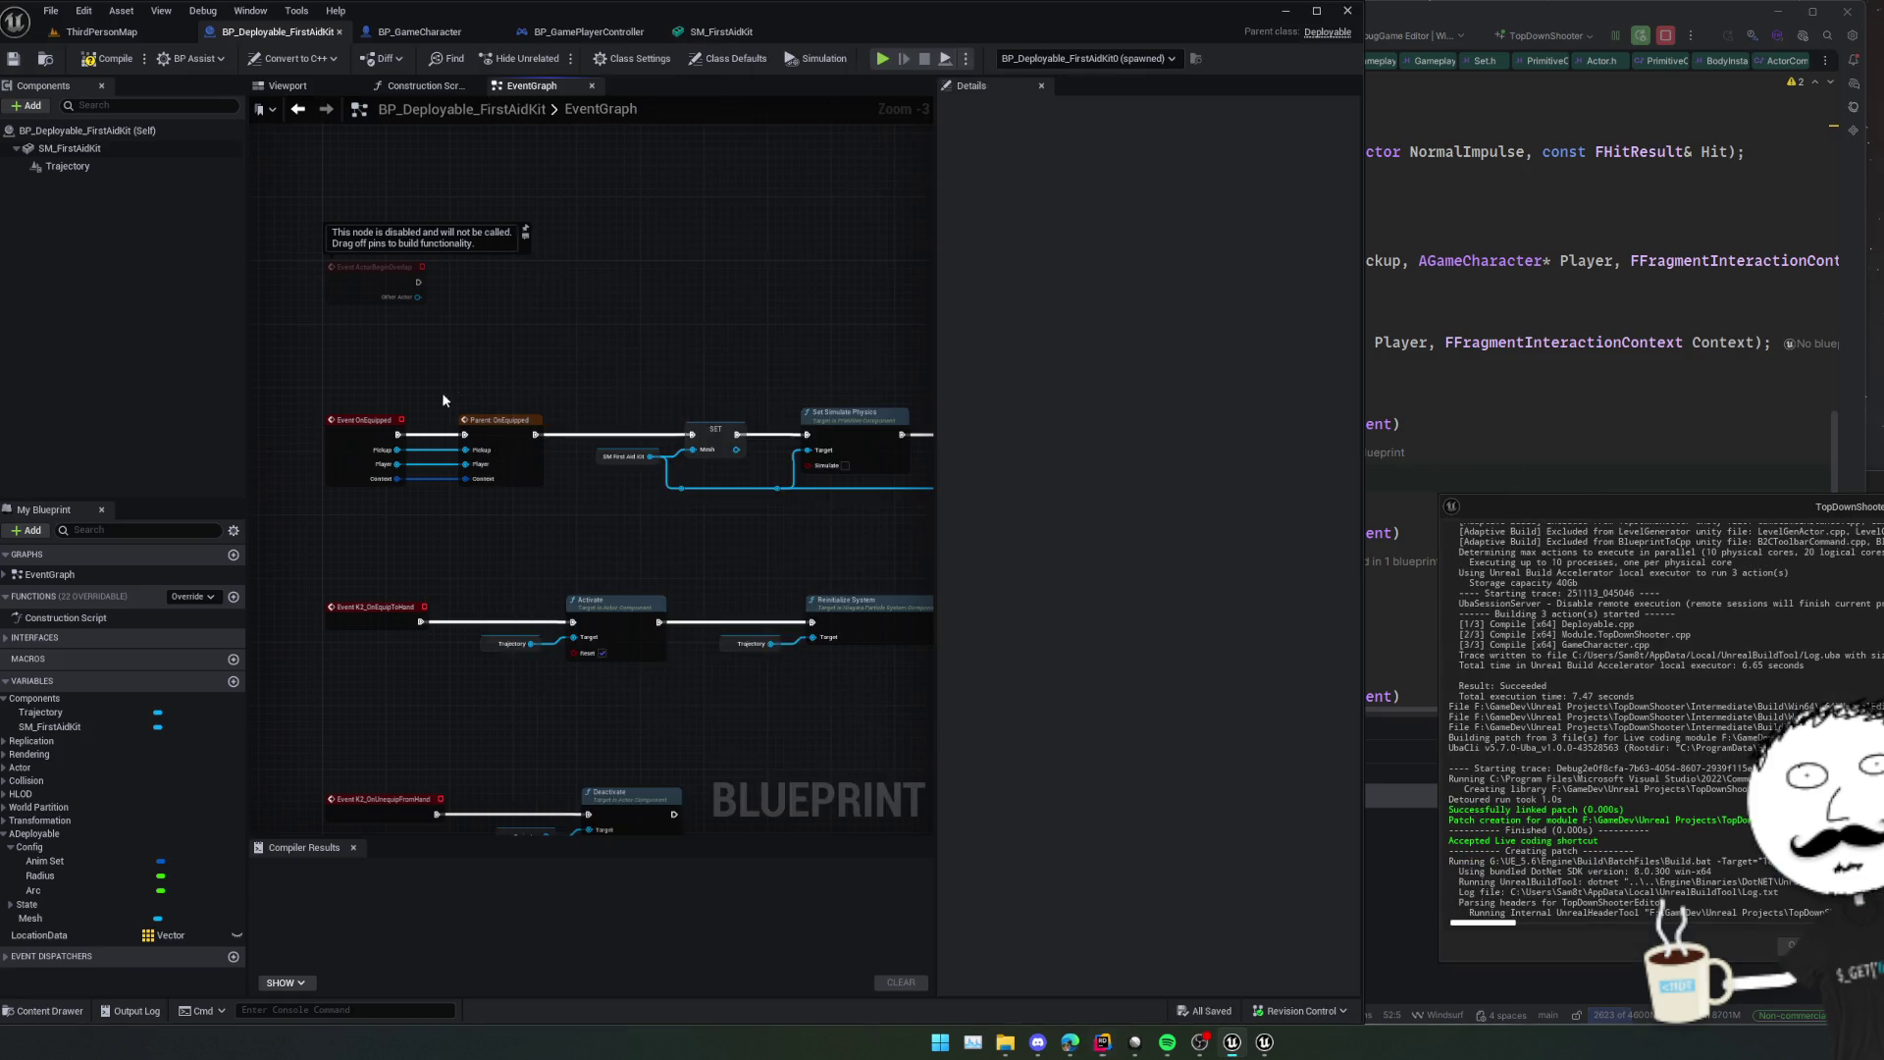
scroll(644, 534, "up", 1)
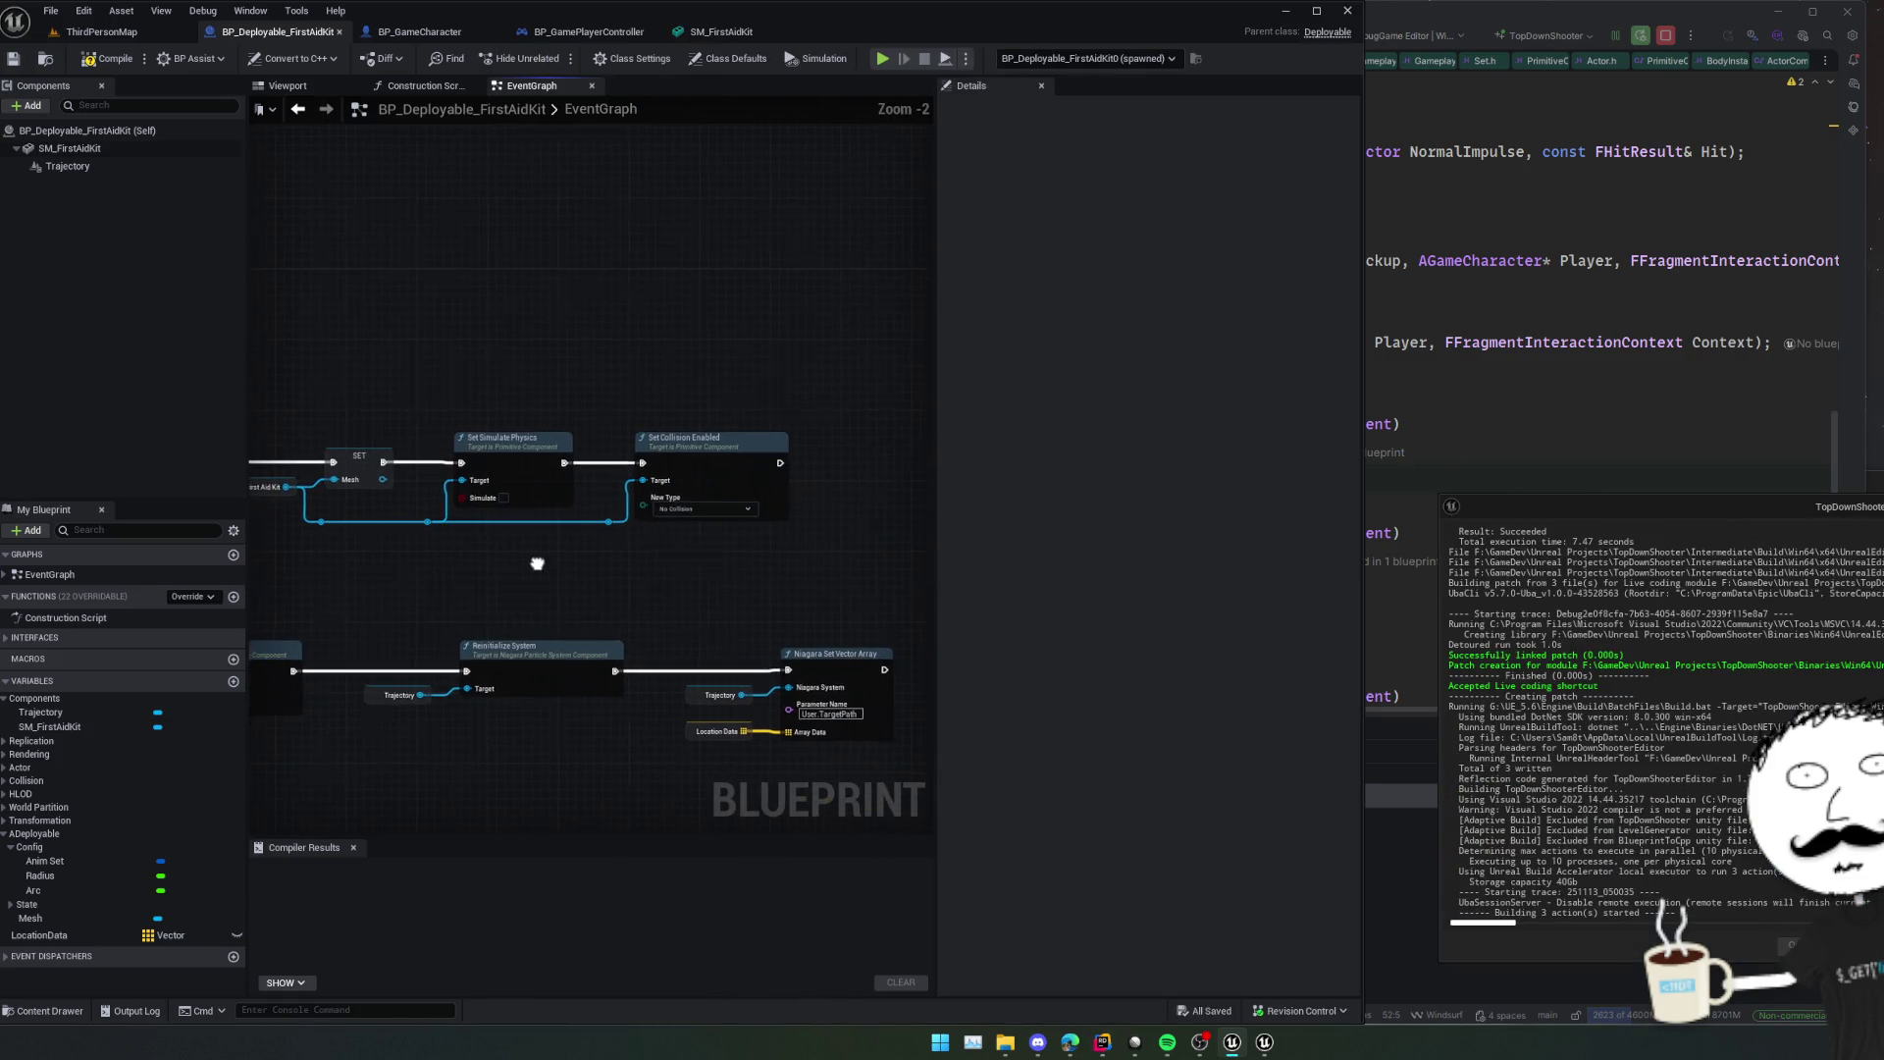
left_click_drag(492, 593, 774, 568)
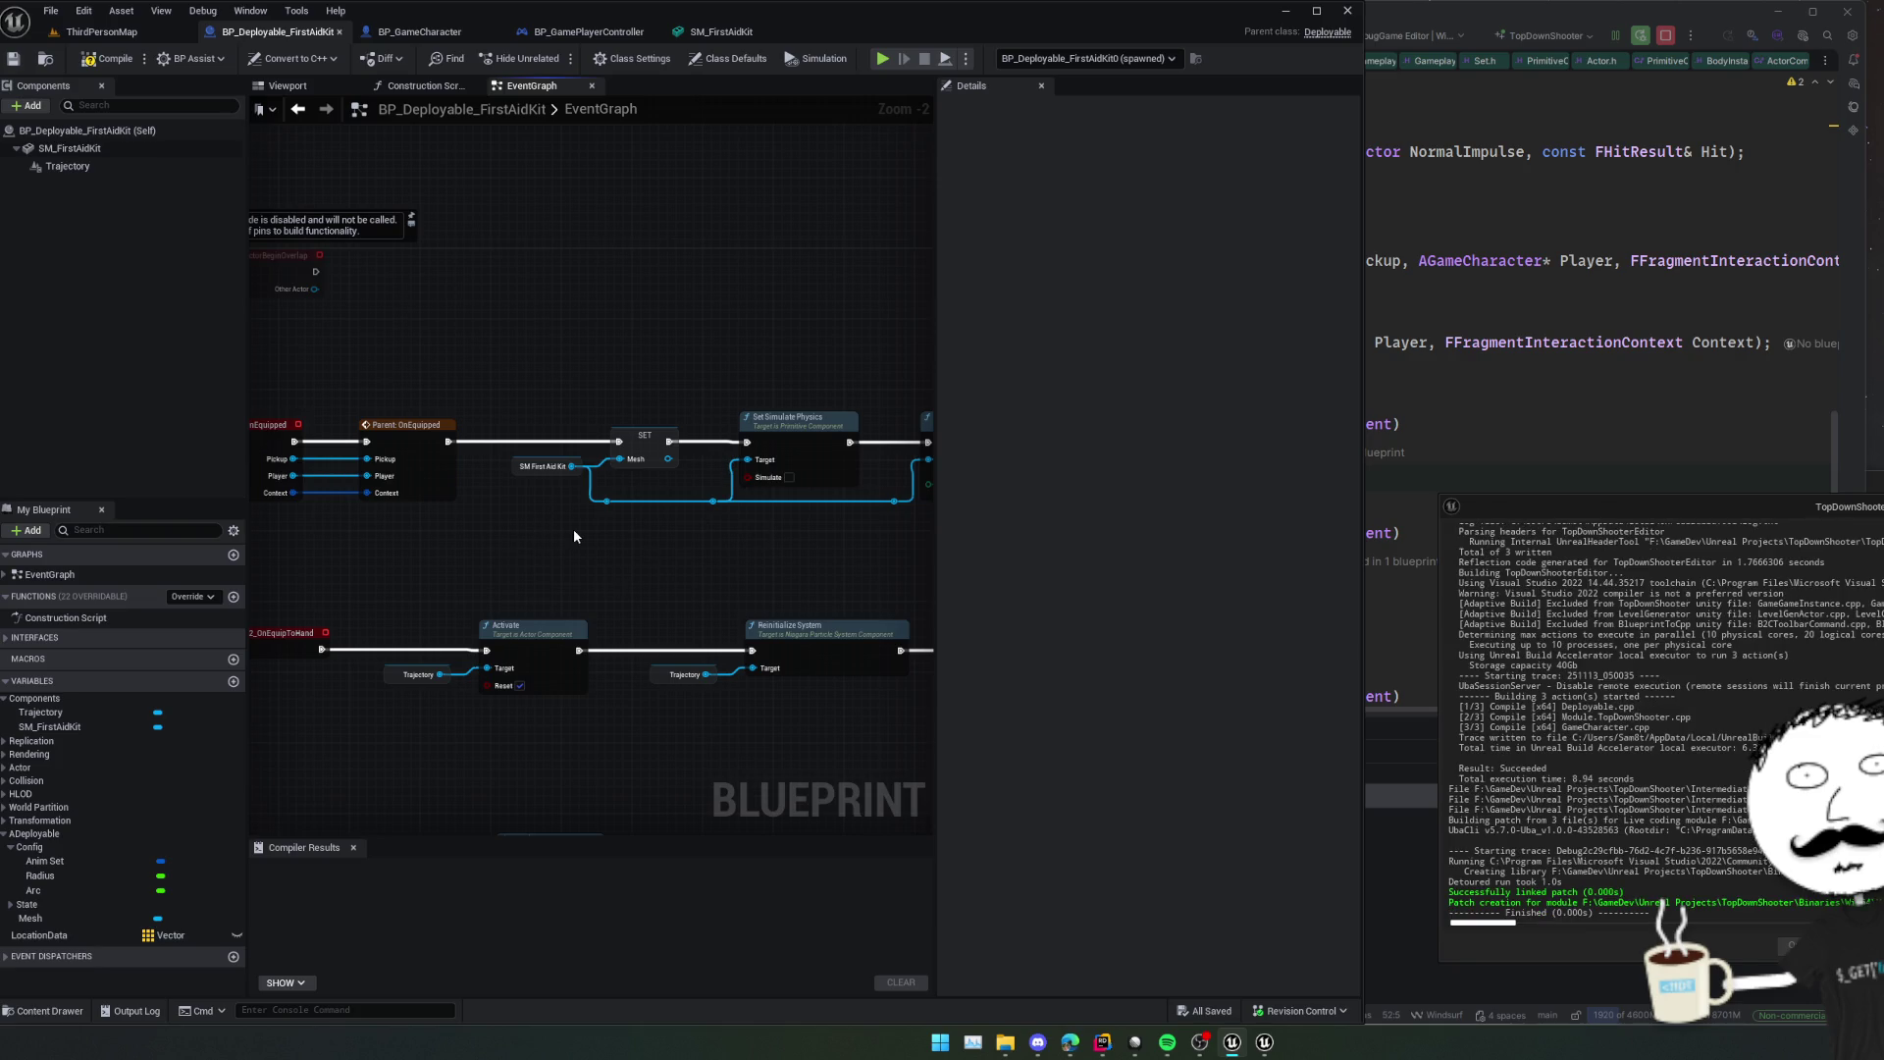
left_click_drag(479, 559, 499, 574)
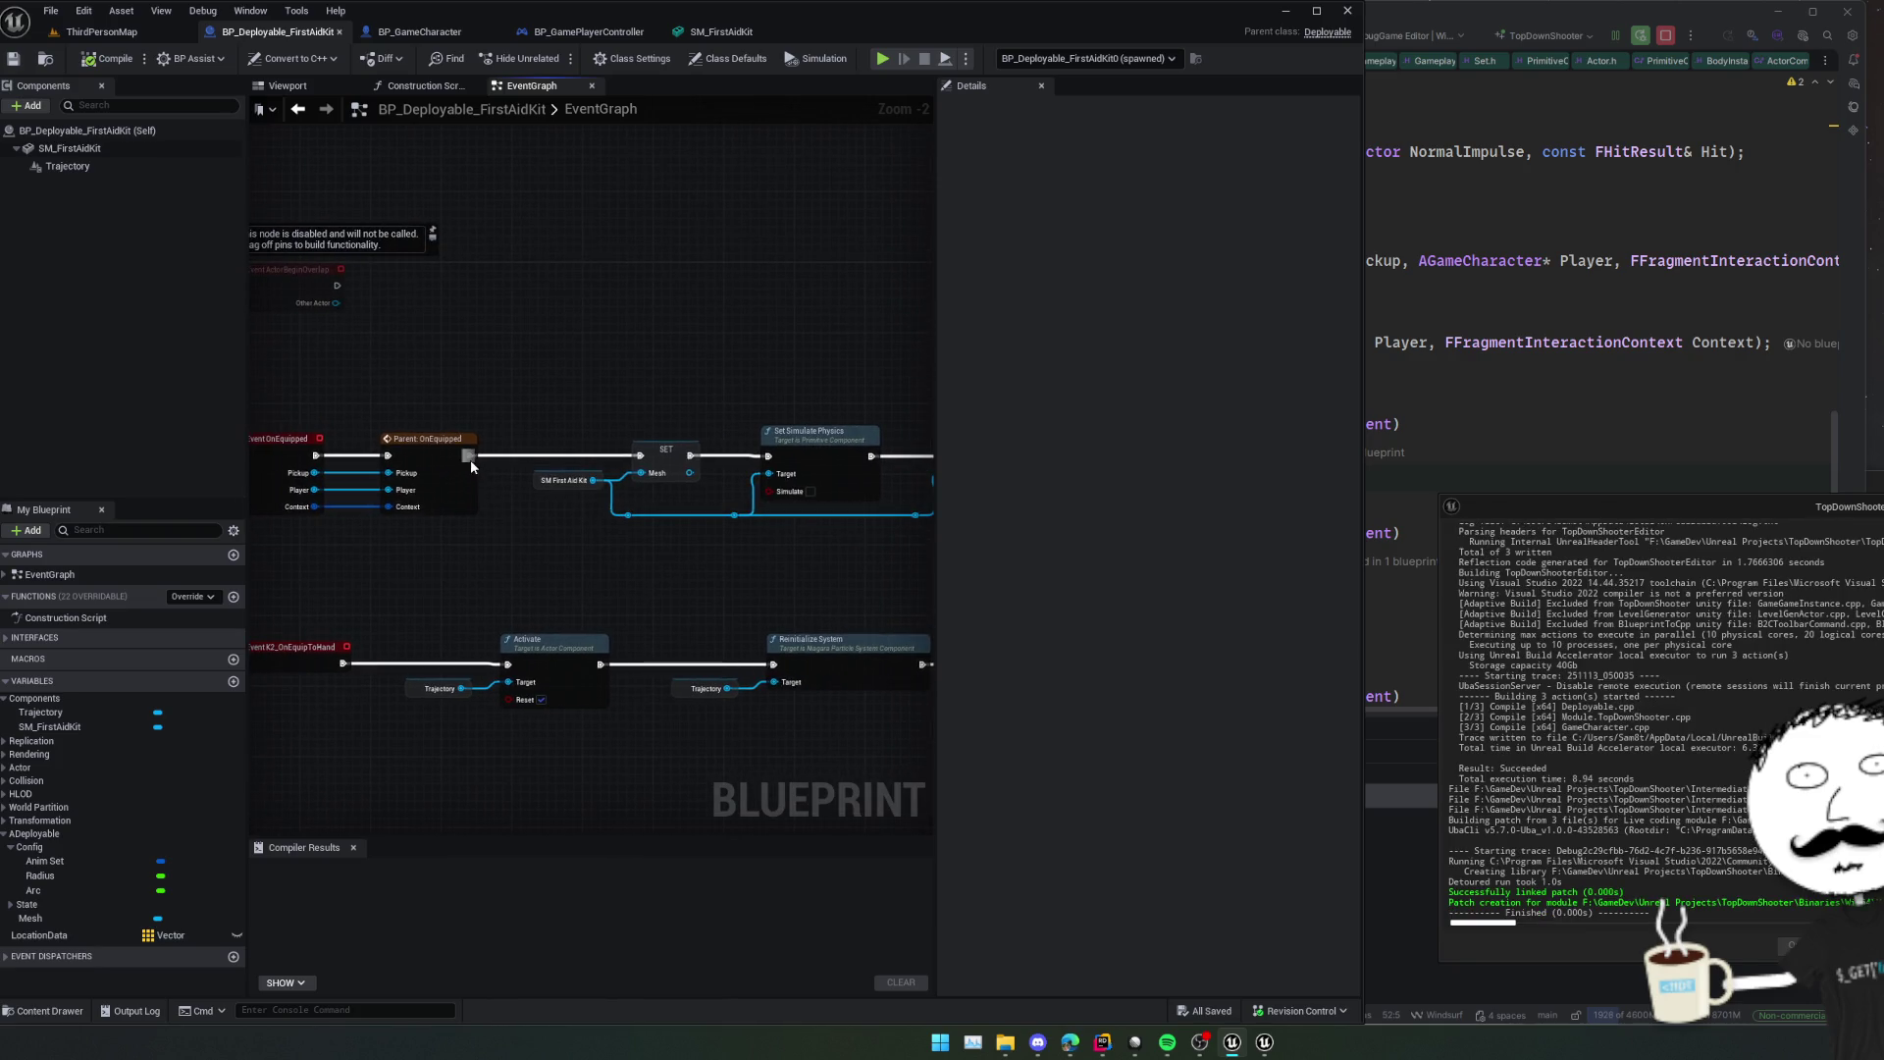
Add a Set Mesh node after Parent: OnEquipped, with SM First Aid Kit as In Mesh.
left_click_drag(469, 456, 523, 531)
type("set mesh")
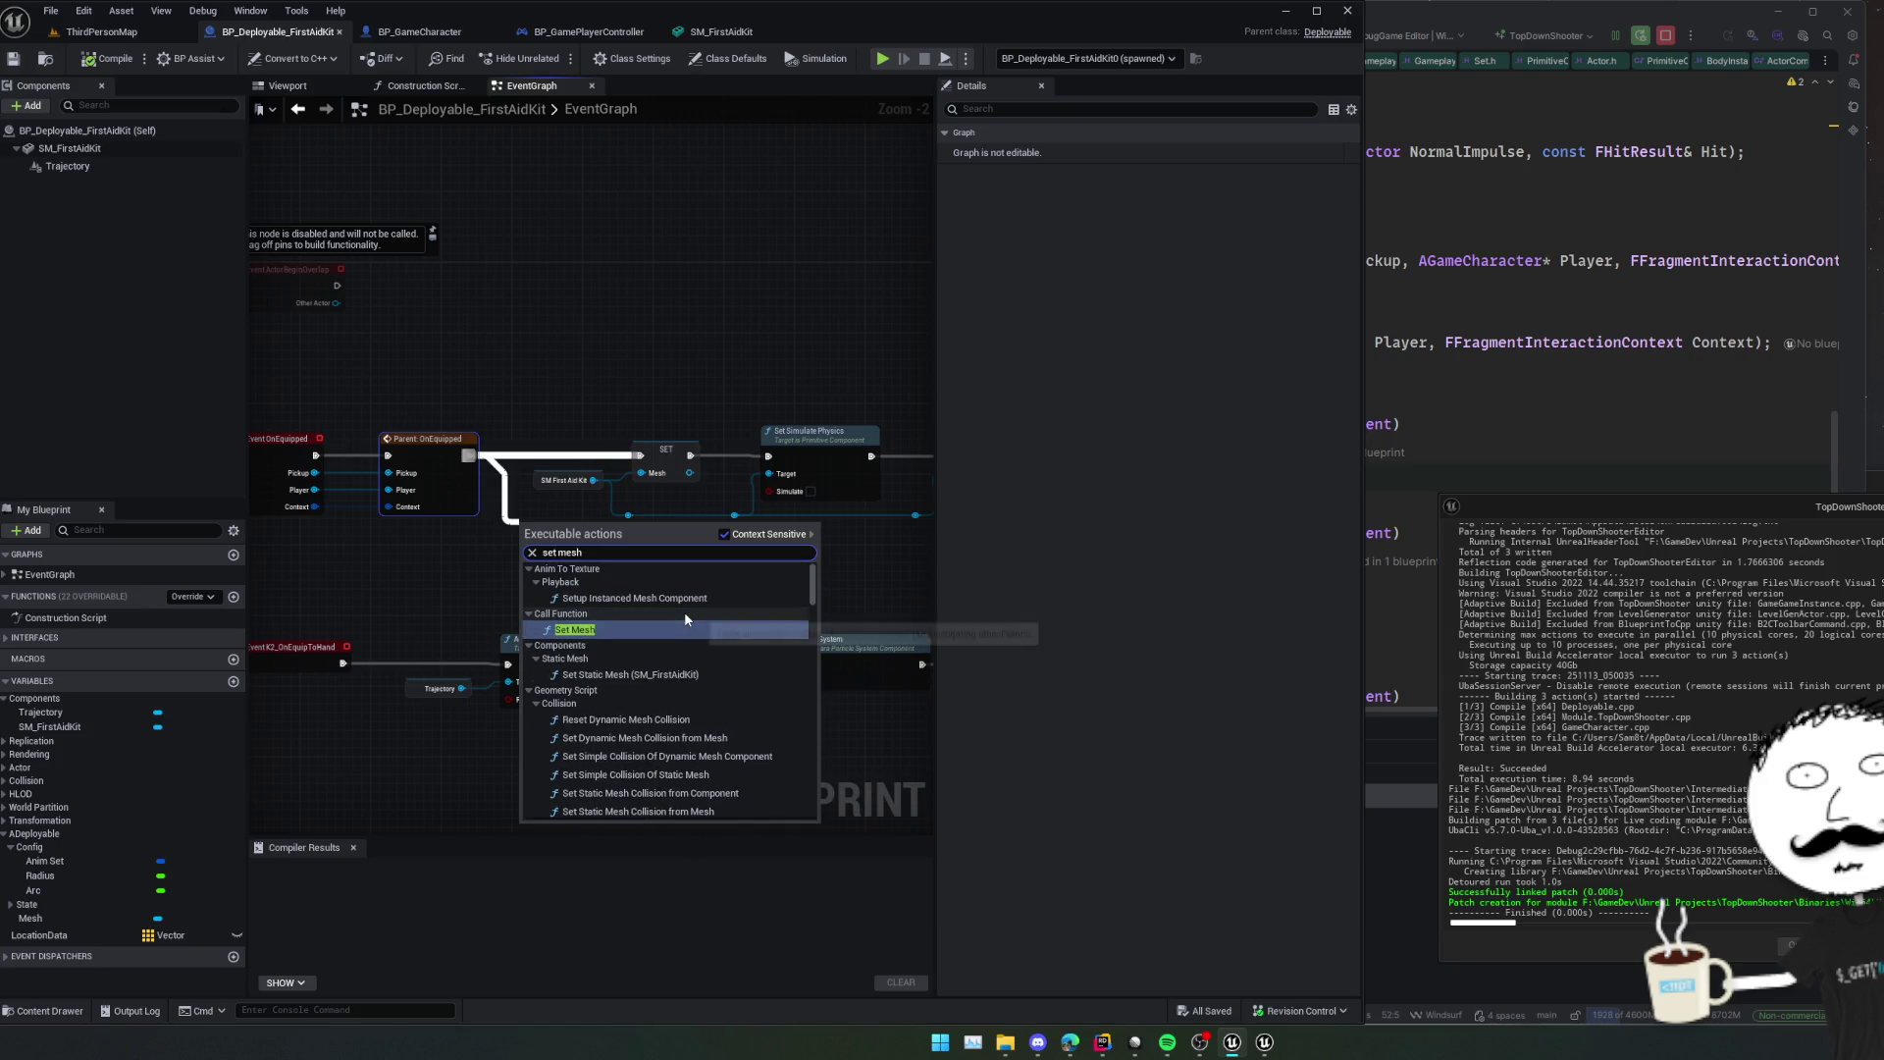
left_click(673, 624)
scroll(662, 621, "up", 1)
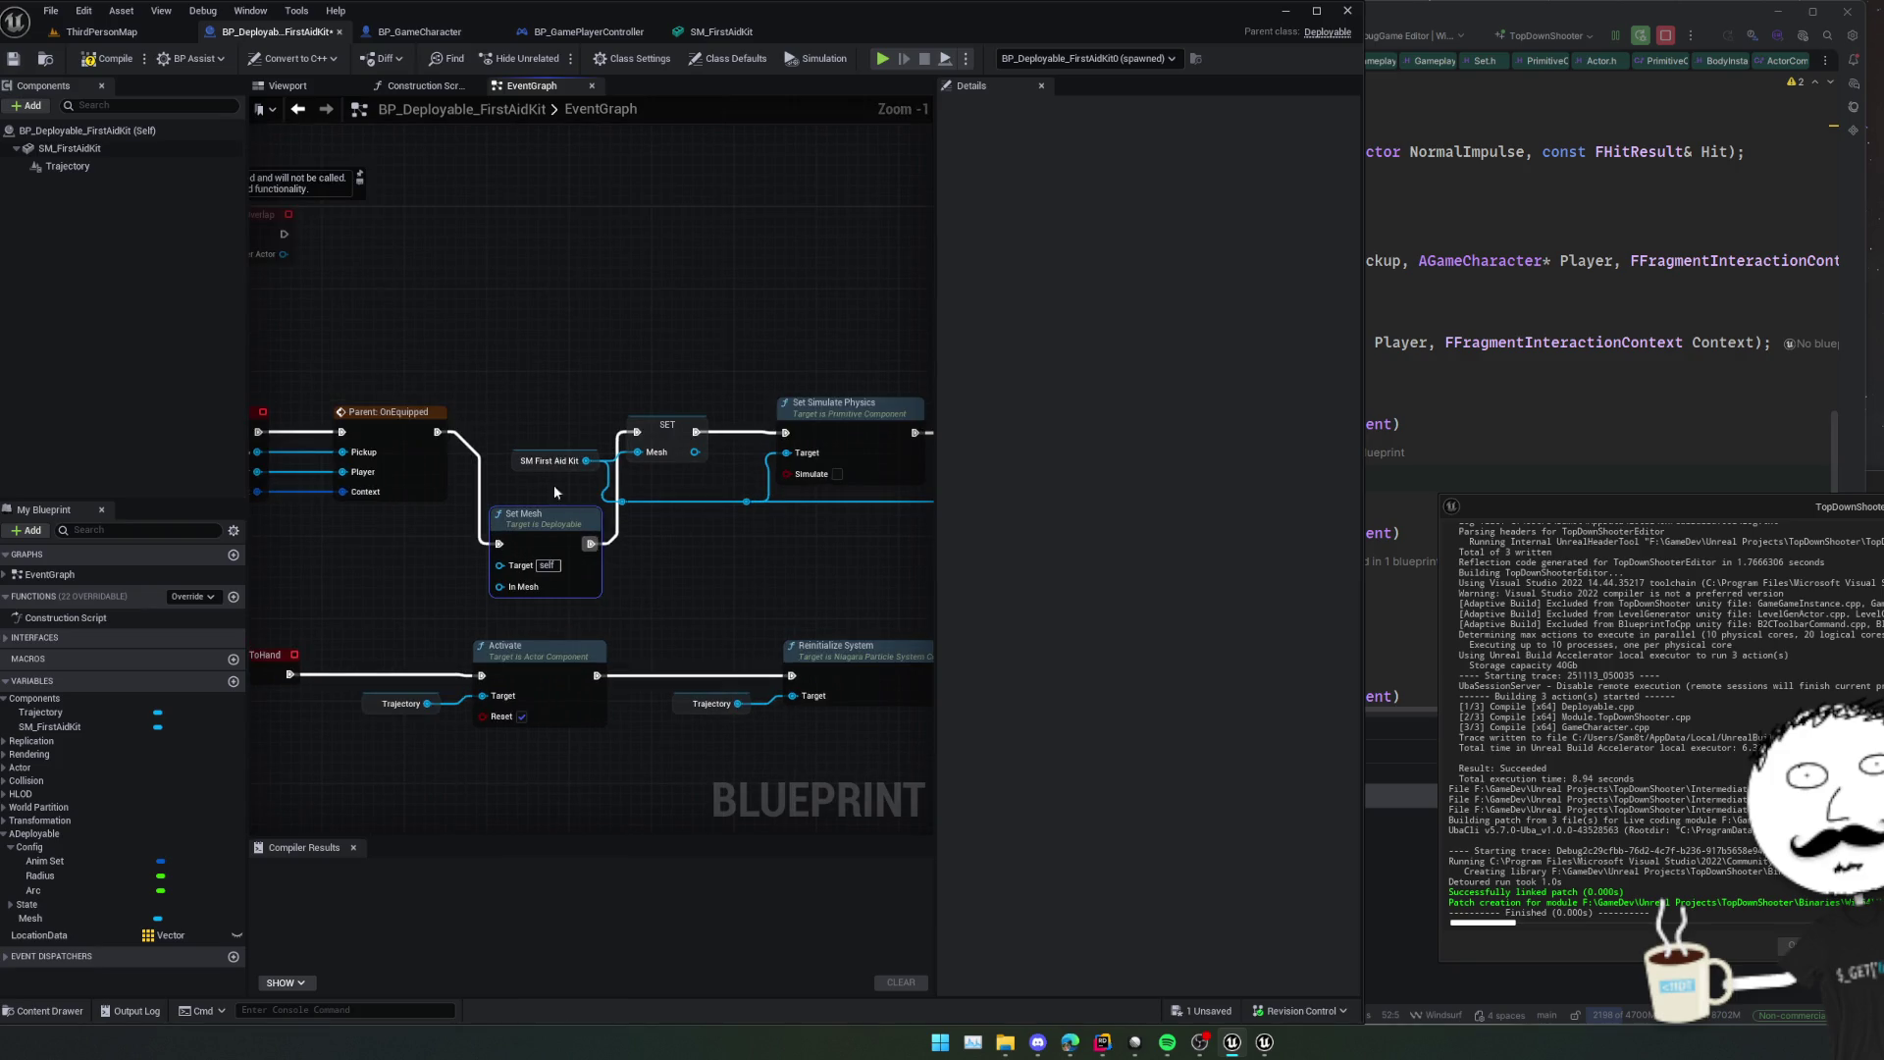
left_click_drag(514, 467, 430, 556)
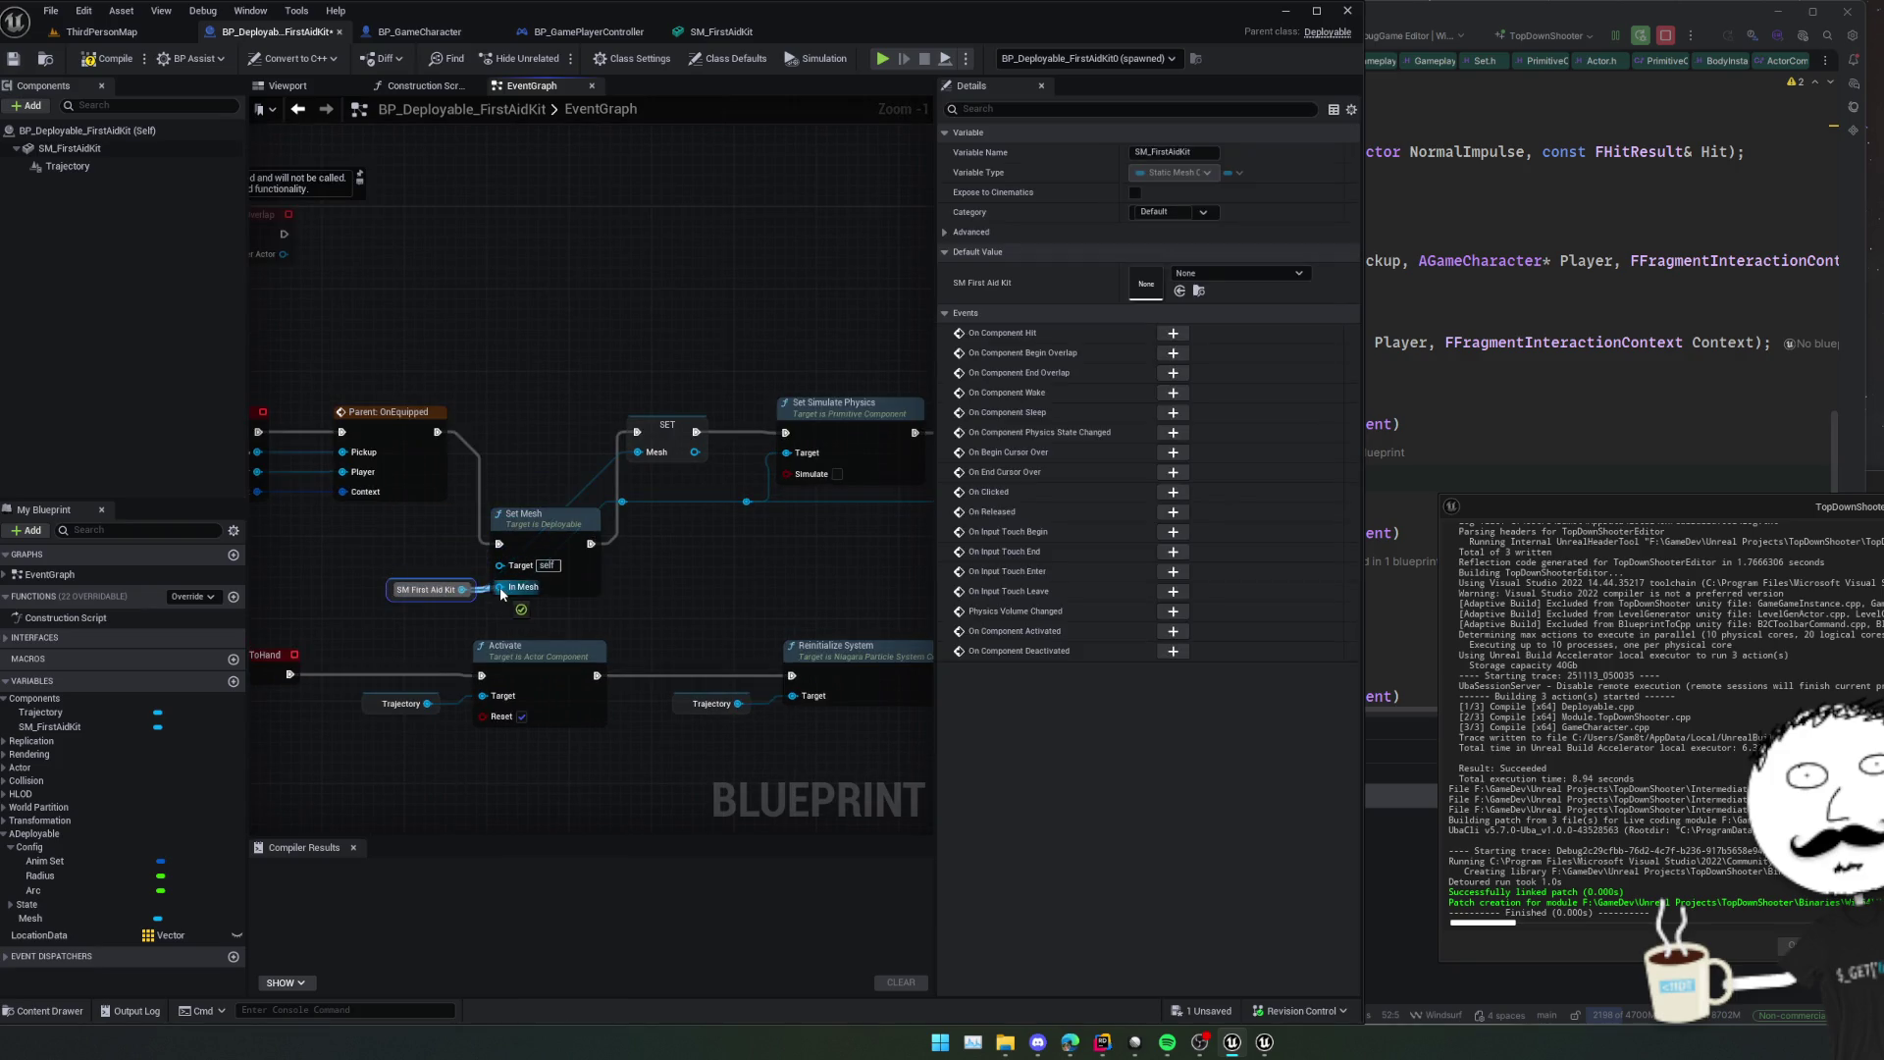
left_click_drag(544, 536, 544, 433)
Delete the old SET and physics nodes and save the Blueprint.
scroll(555, 401, "down", 1)
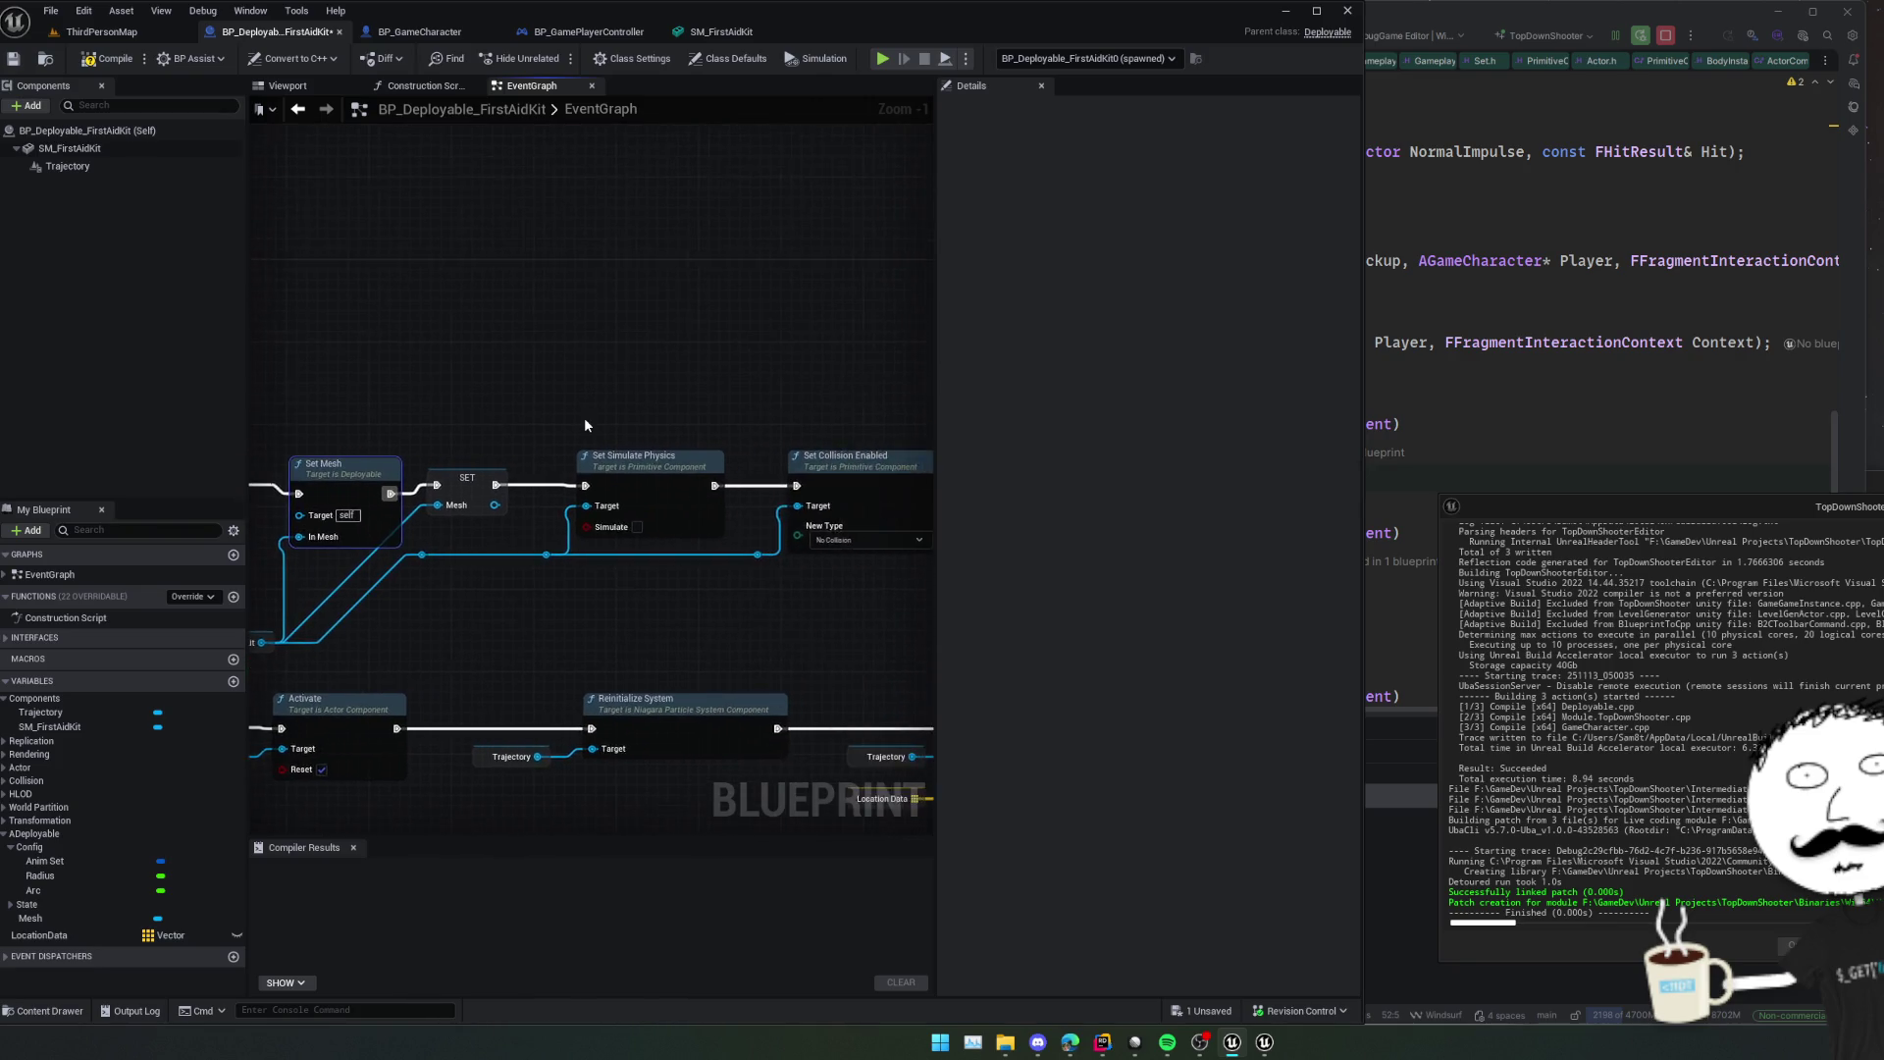
mouse_move(853, 398)
left_mouse_down()
mouse_move(479, 579)
mouse_move(537, 514)
mouse_move(546, 616)
mouse_move(791, 588)
mouse_move(716, 601)
mouse_move(726, 640)
mouse_move(651, 710)
mouse_move(646, 584)
mouse_move(661, 590)
mouse_move(510, 641)
left_mouse_up()
key("Delete")
key("ctrl+s")
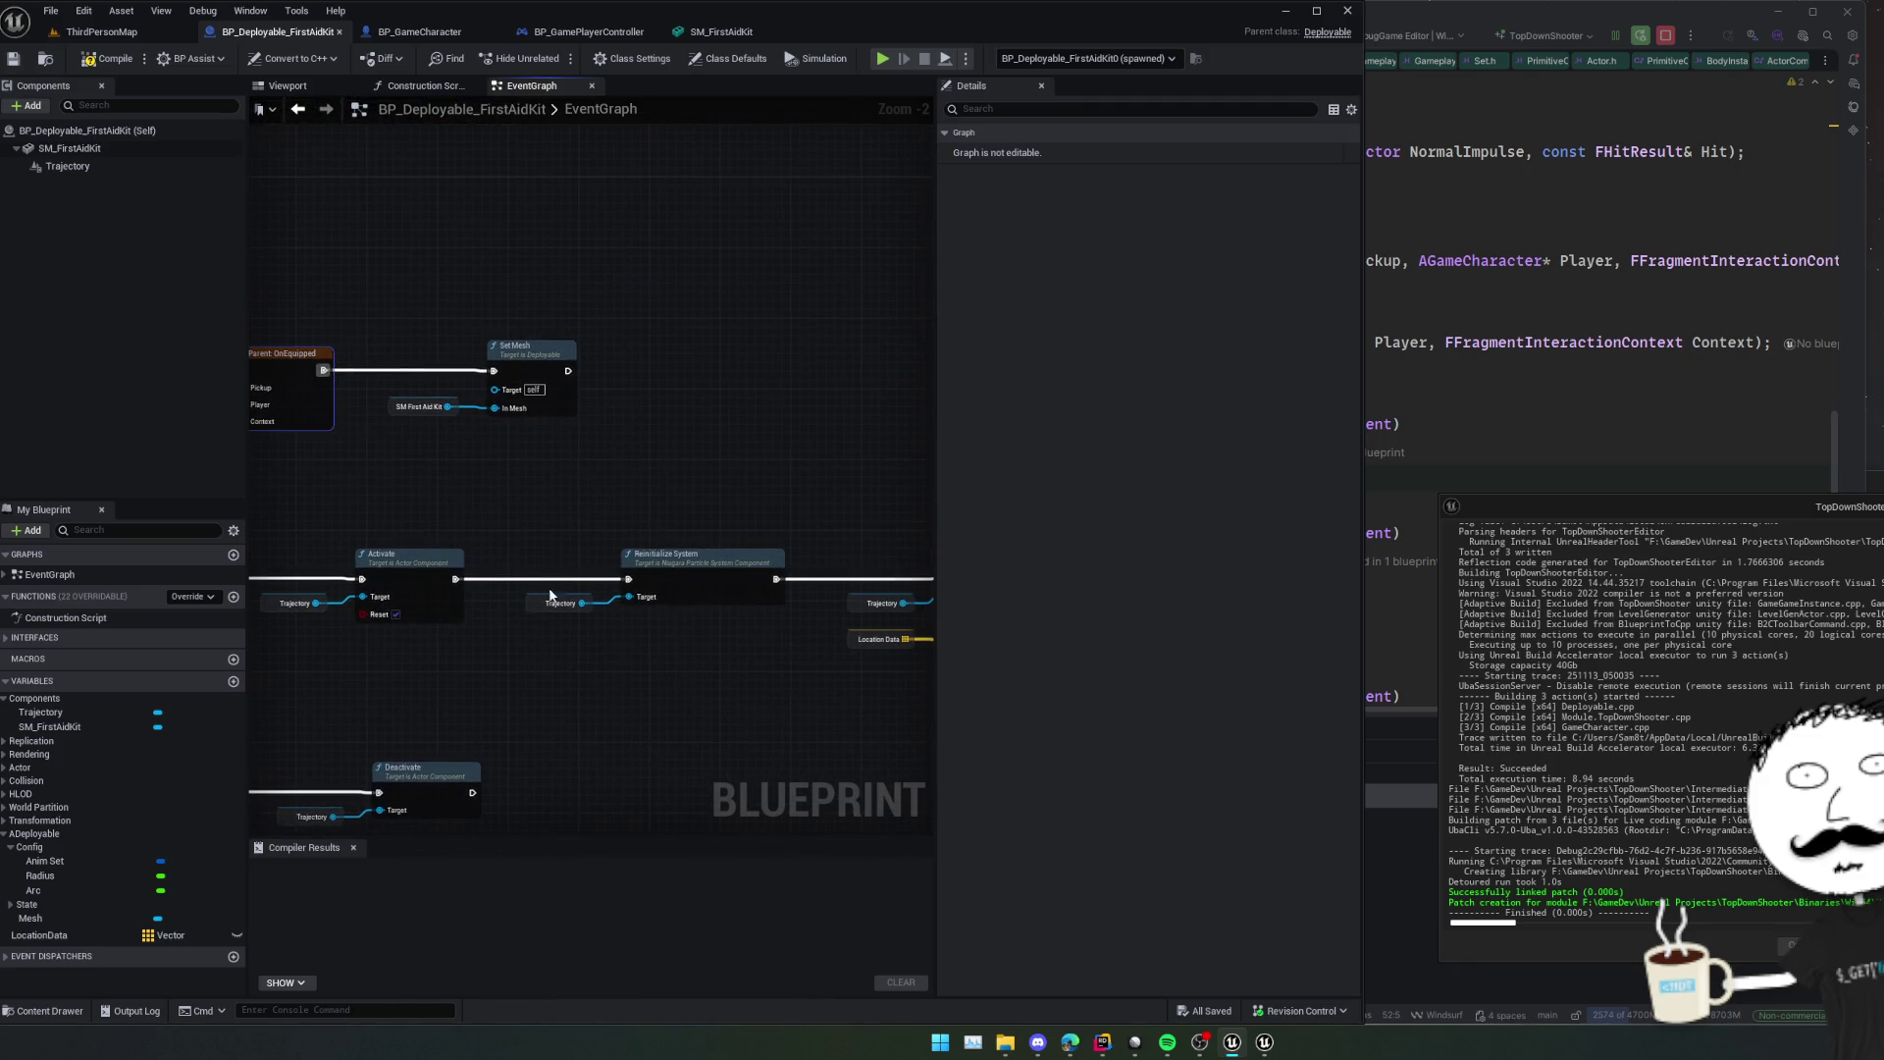
Duplicate the SetMesh UFUNCTION declaration below itself in the ADeployable header.
left_click(1391, 328)
scroll(1390, 328, "down", 5)
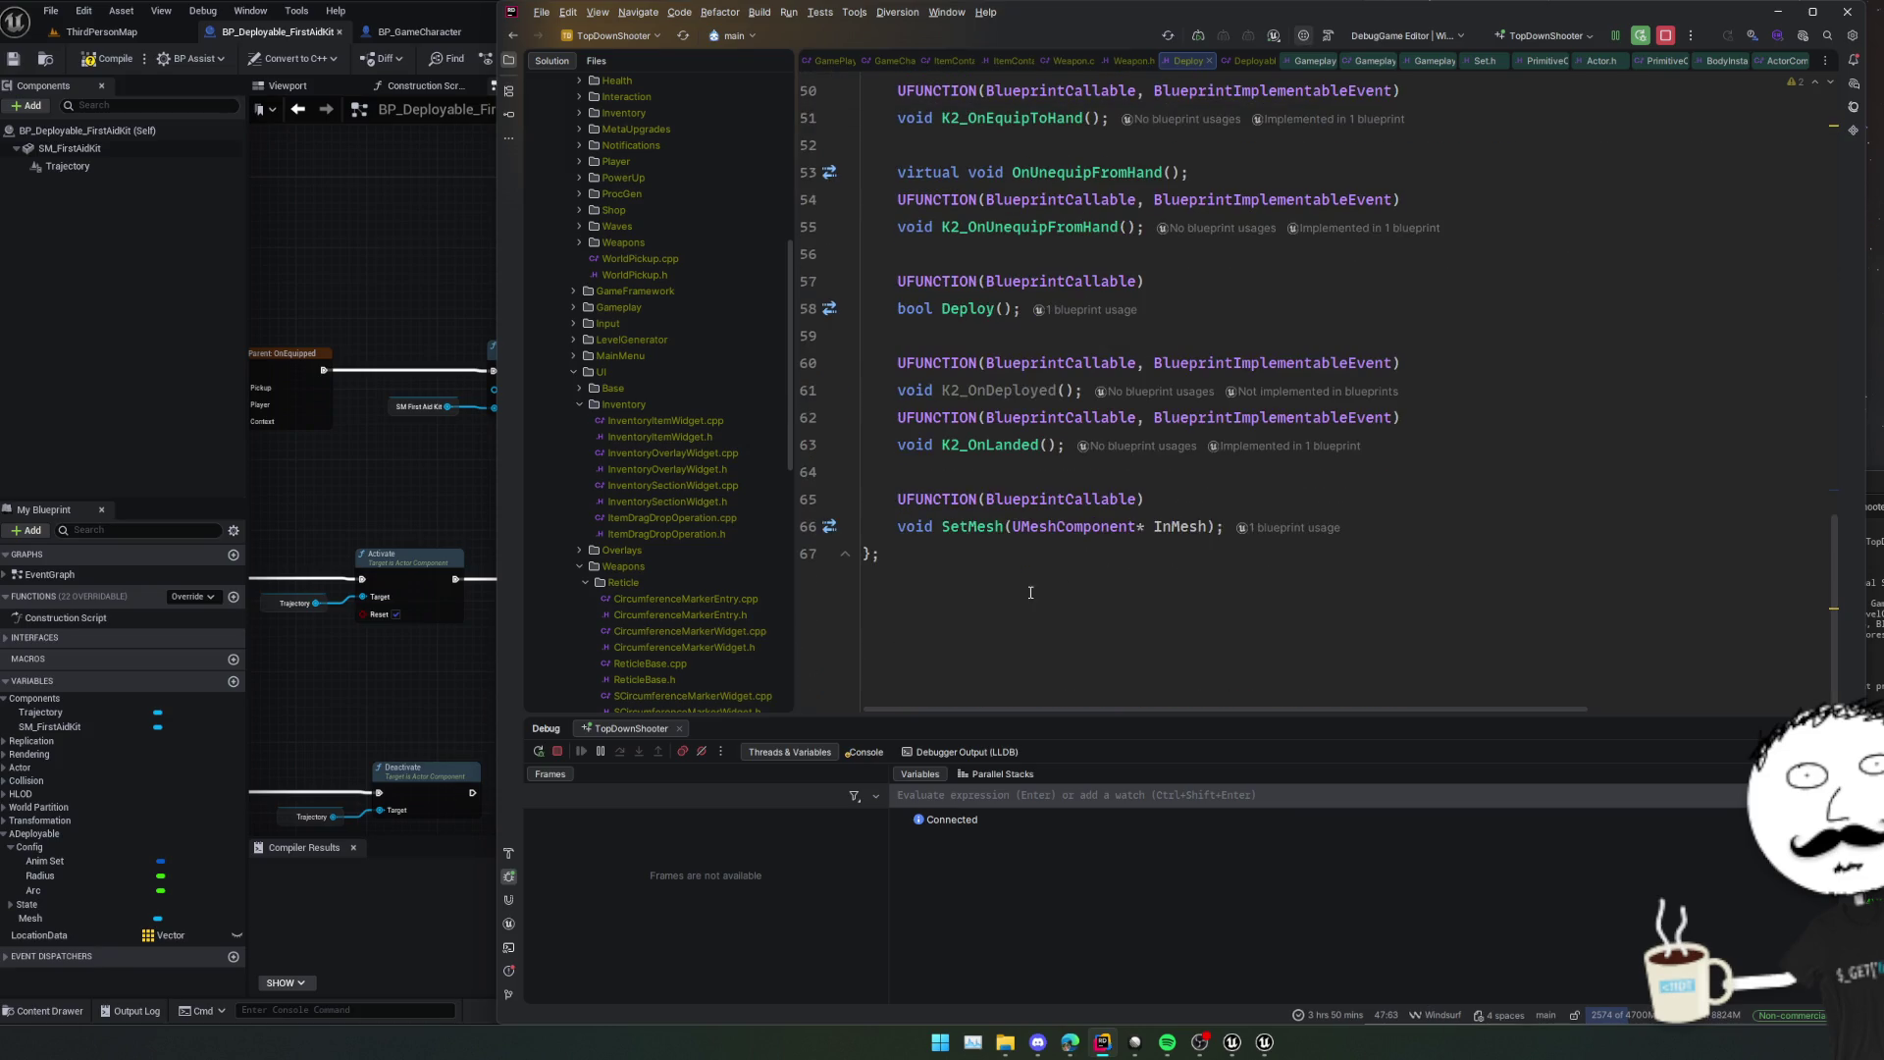
left_click_drag(1511, 527, 1523, 440)
key("shift+Down")
key("ctrl+d")
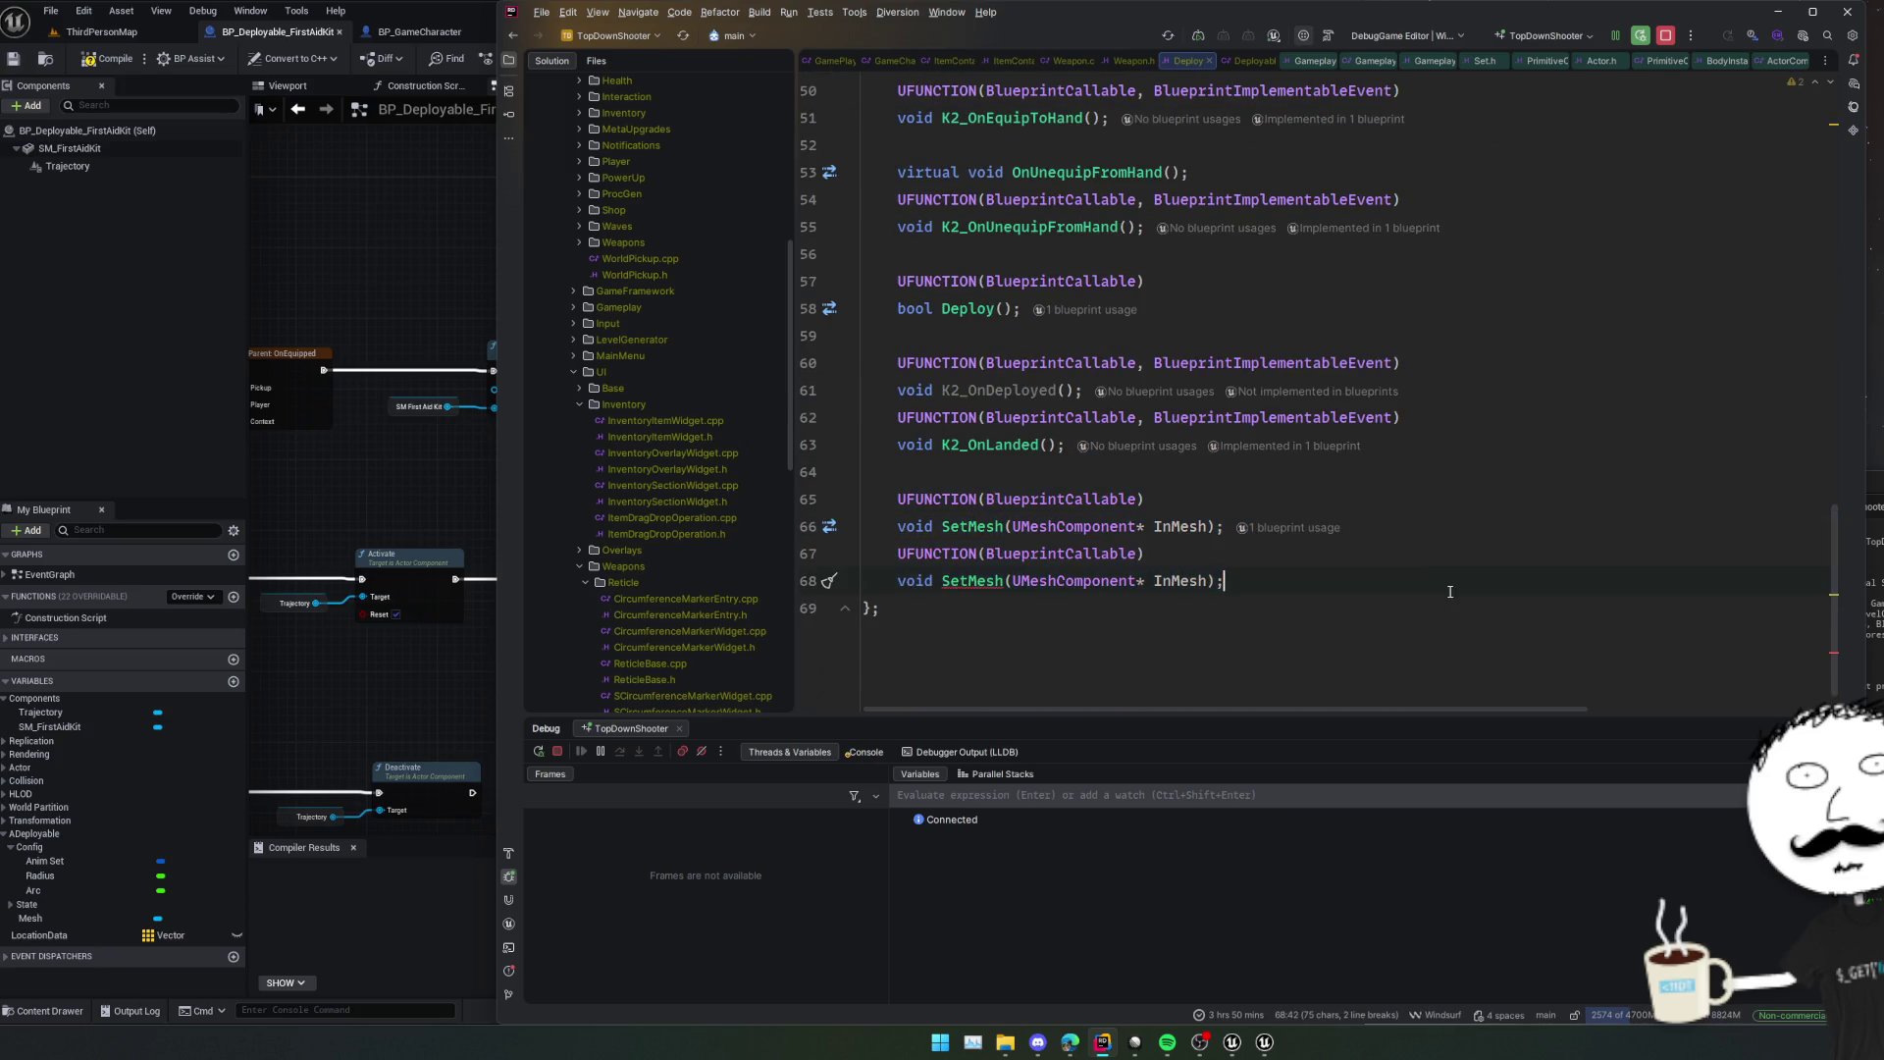
Rename the copy to SetTrajectorySystem and replace its mesh parameter with a UNiagaraSystem type.
left_click(968, 581)
type("Trajector")
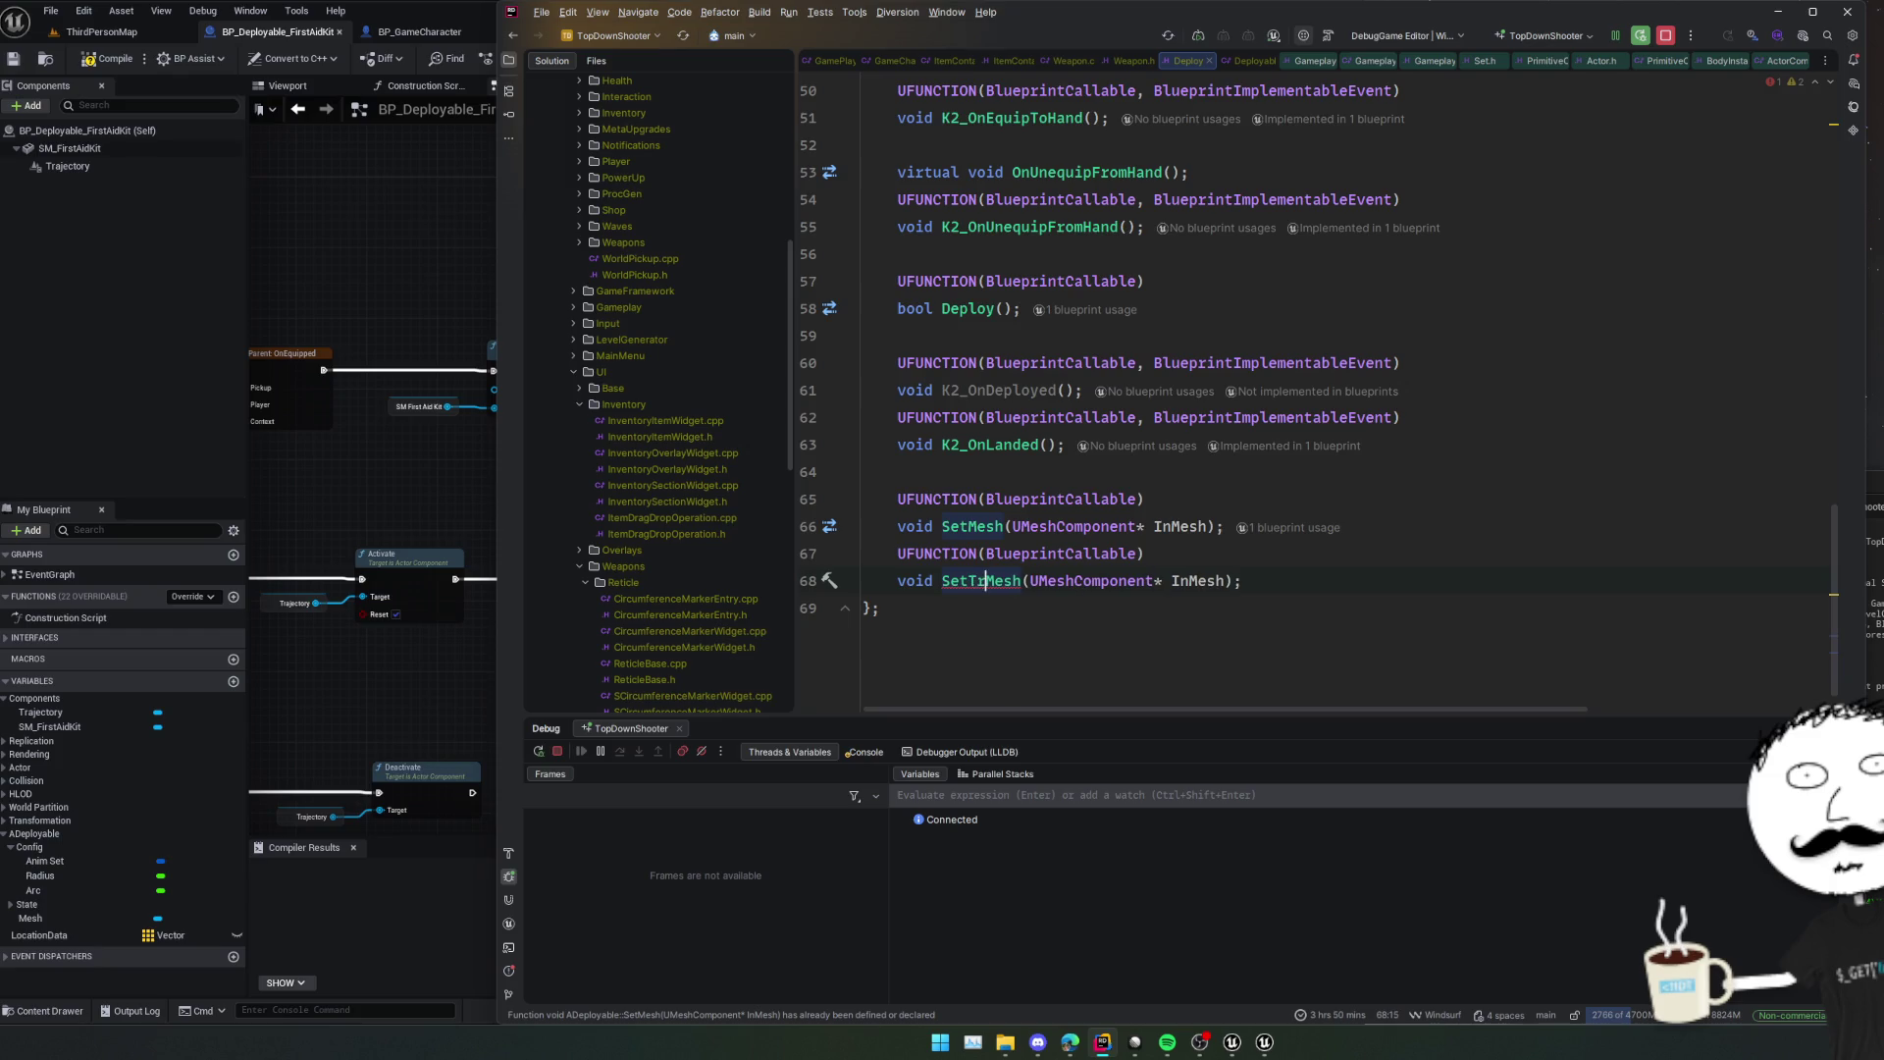
type("ySystem")
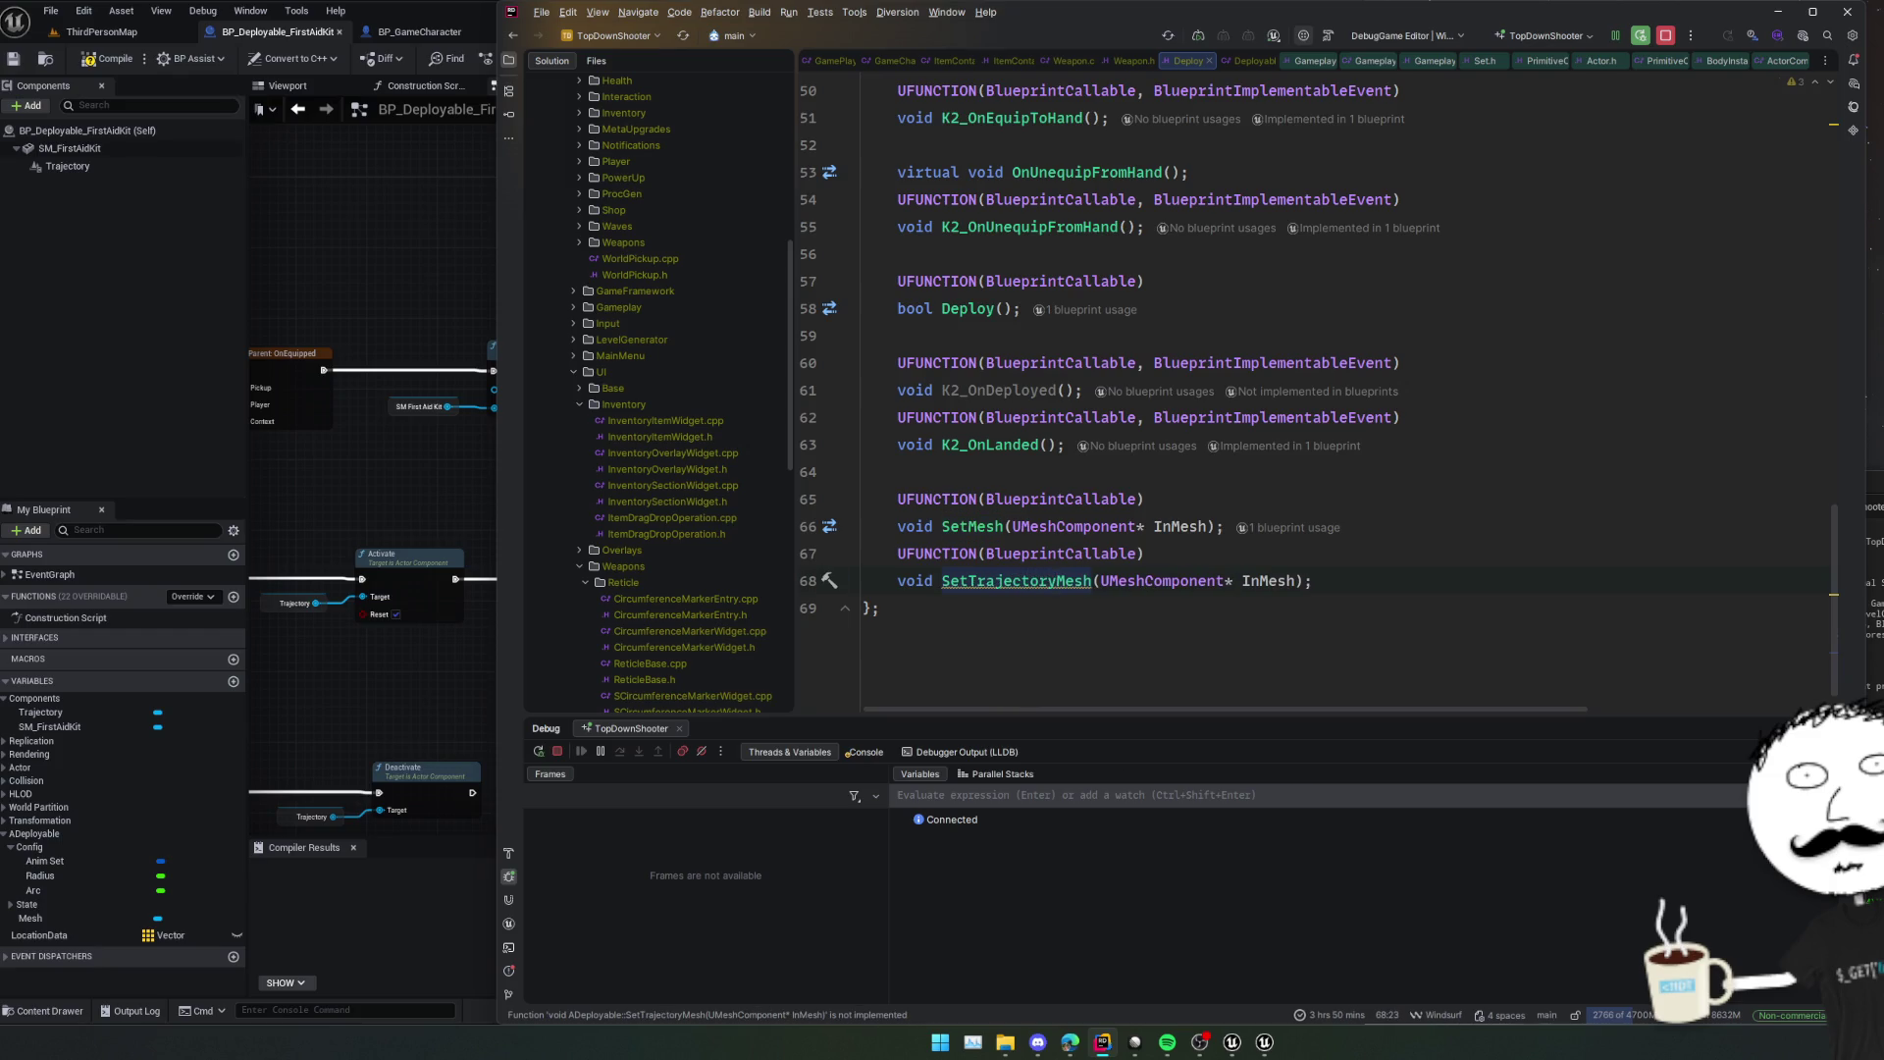
key("ctrl+Delete")
key("Right")
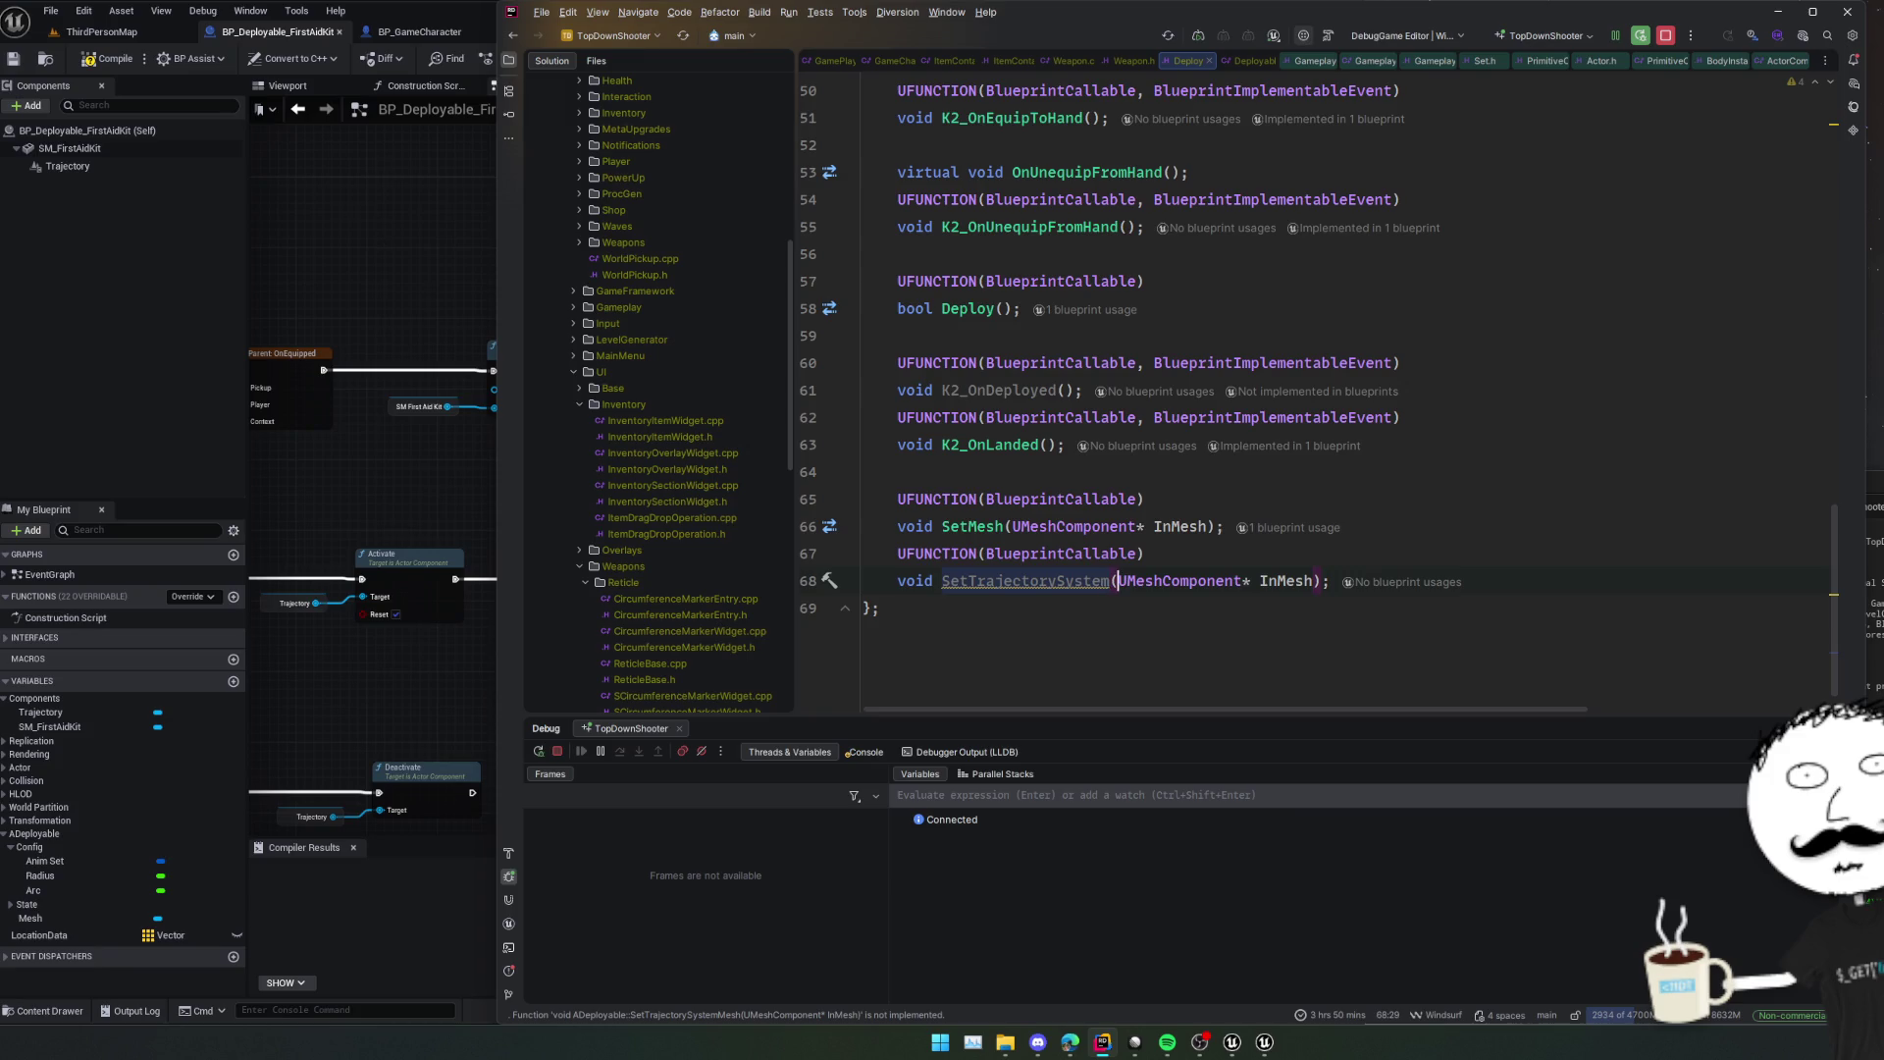
key("ctrl+shift+Right")
key("ctrl+shift+Right")
key("ctrl+shift+Right")
key("Delete")
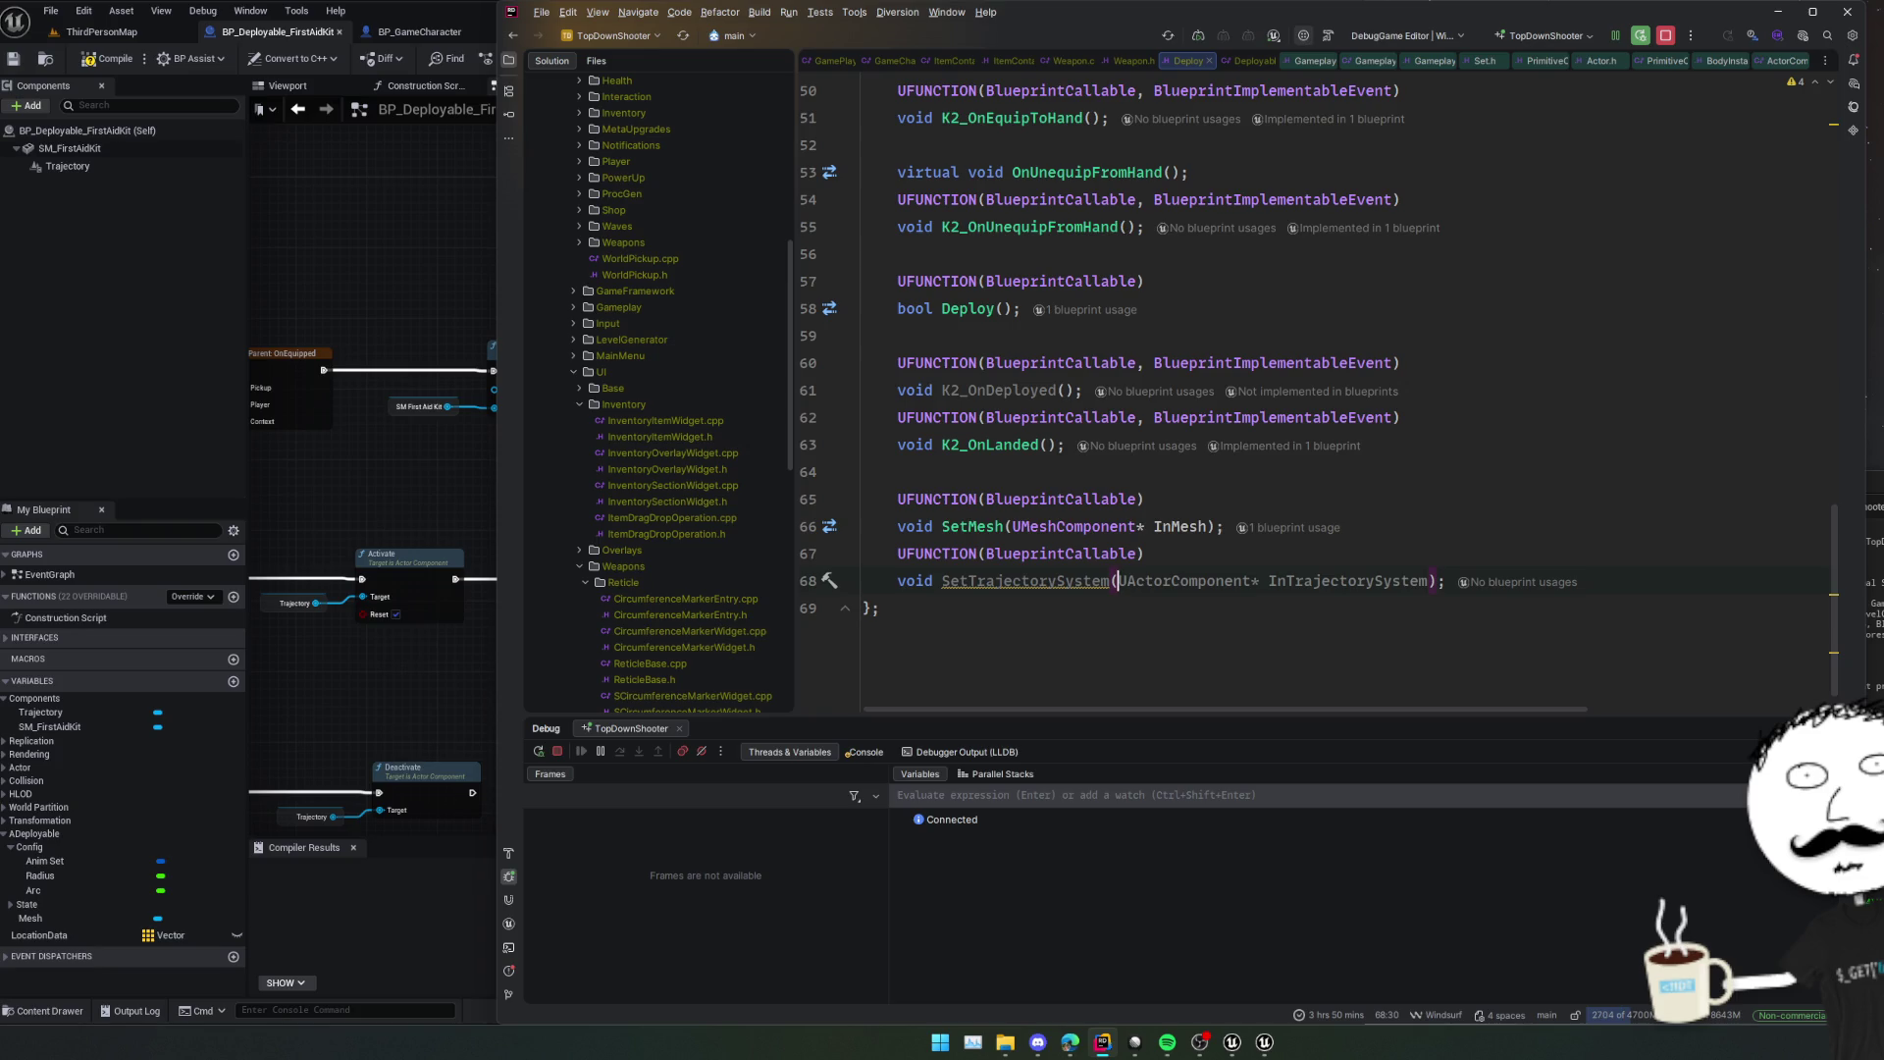
mouse_move(68, 162)
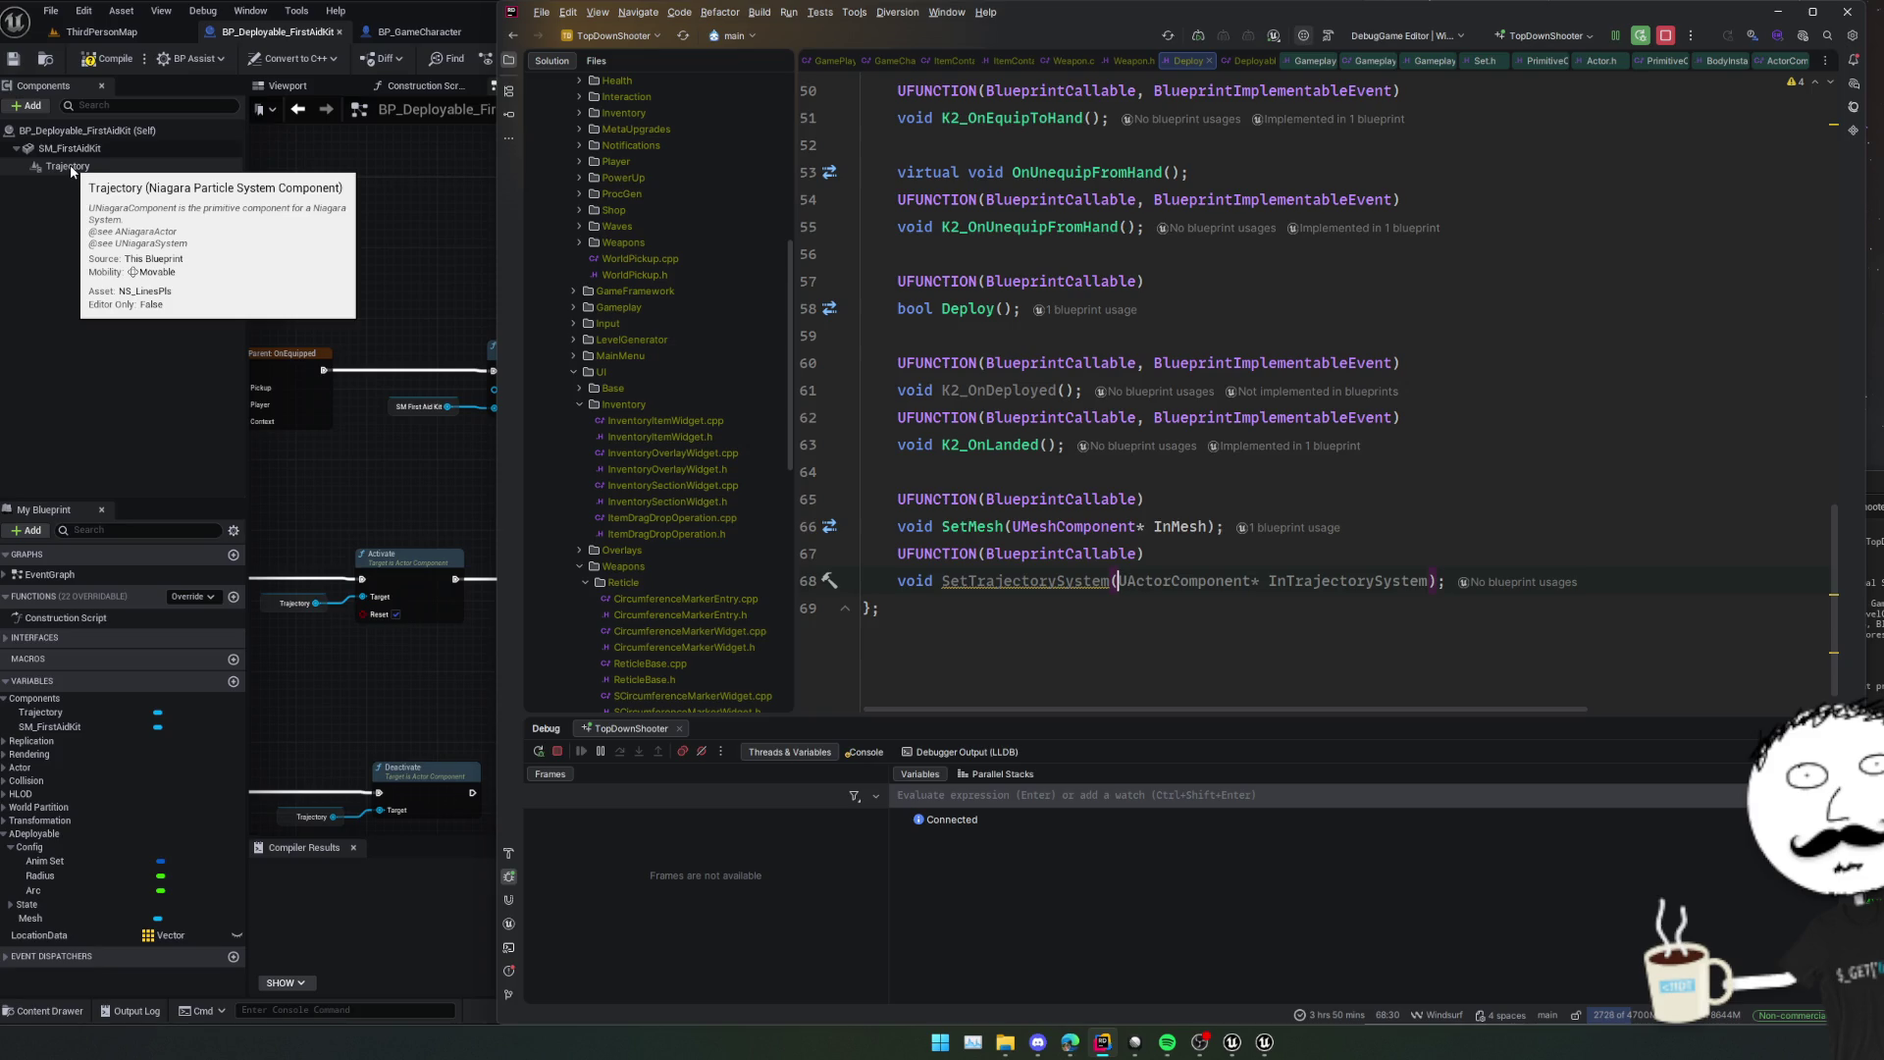
type("UNiagar")
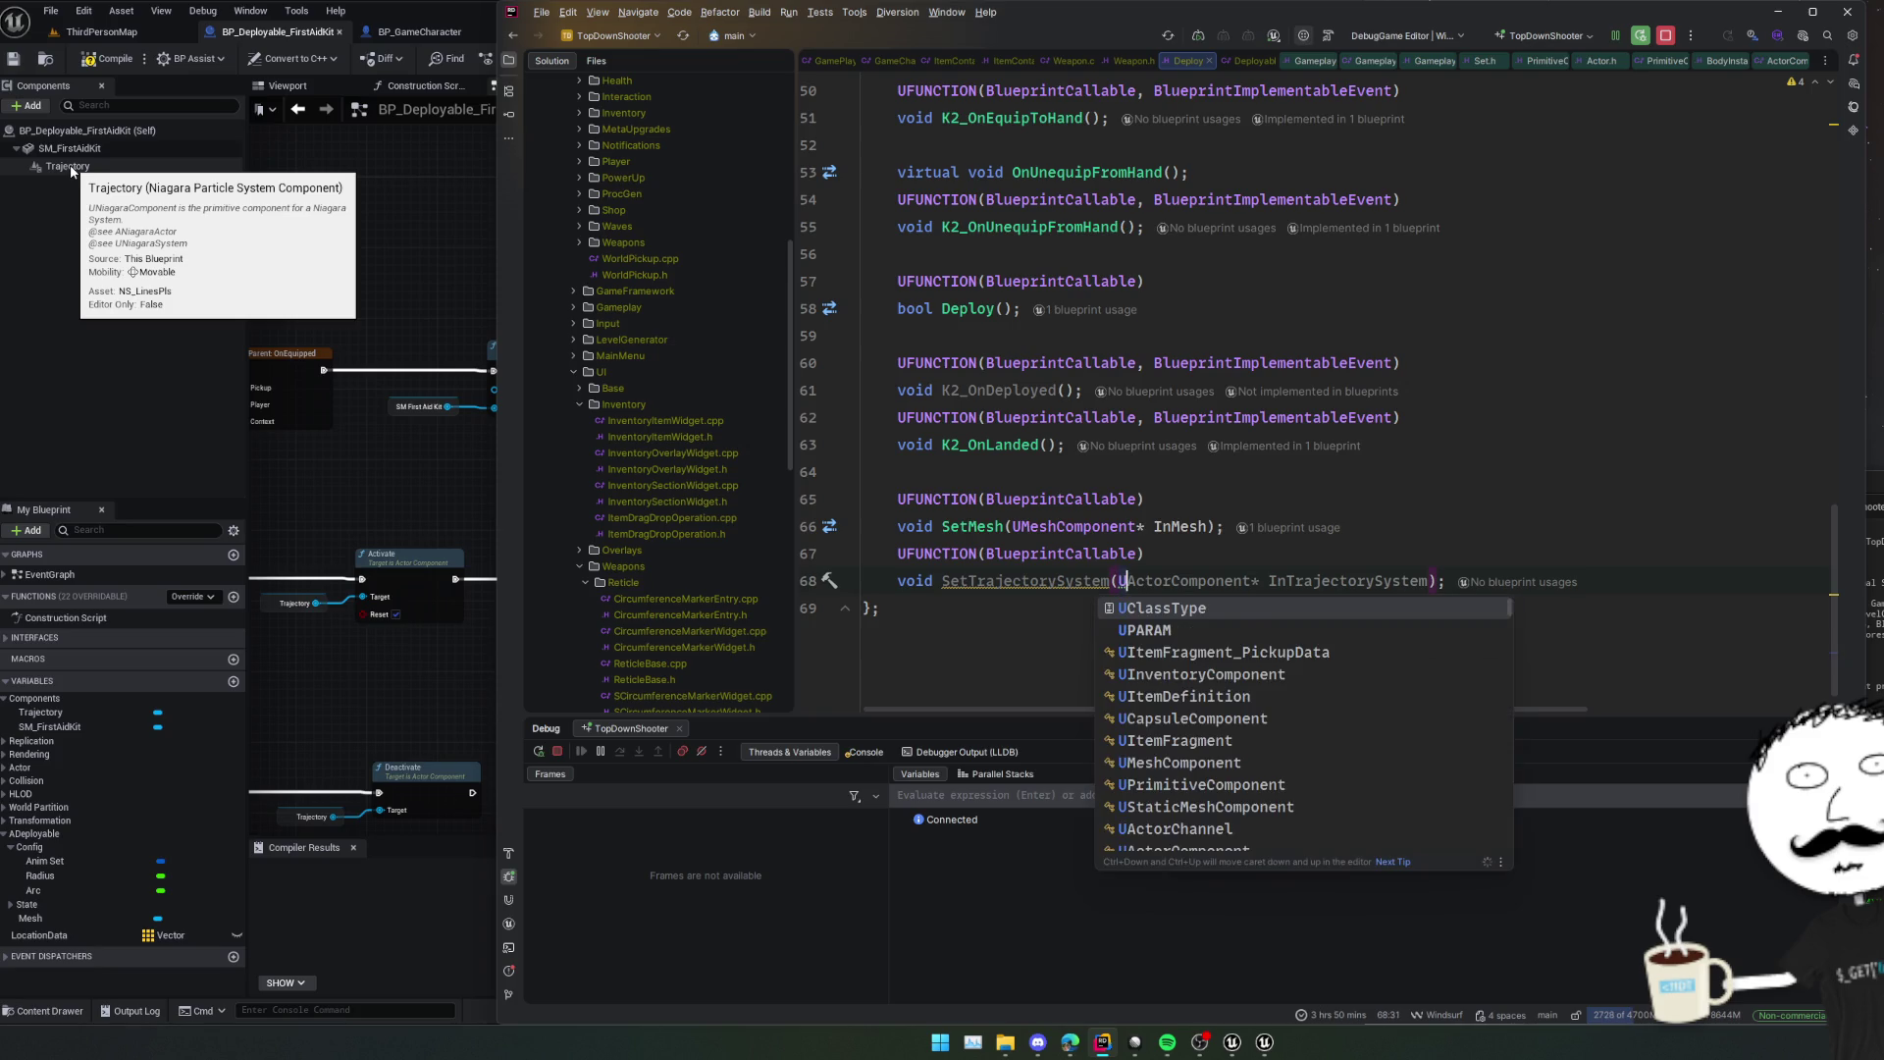
type("aSystem")
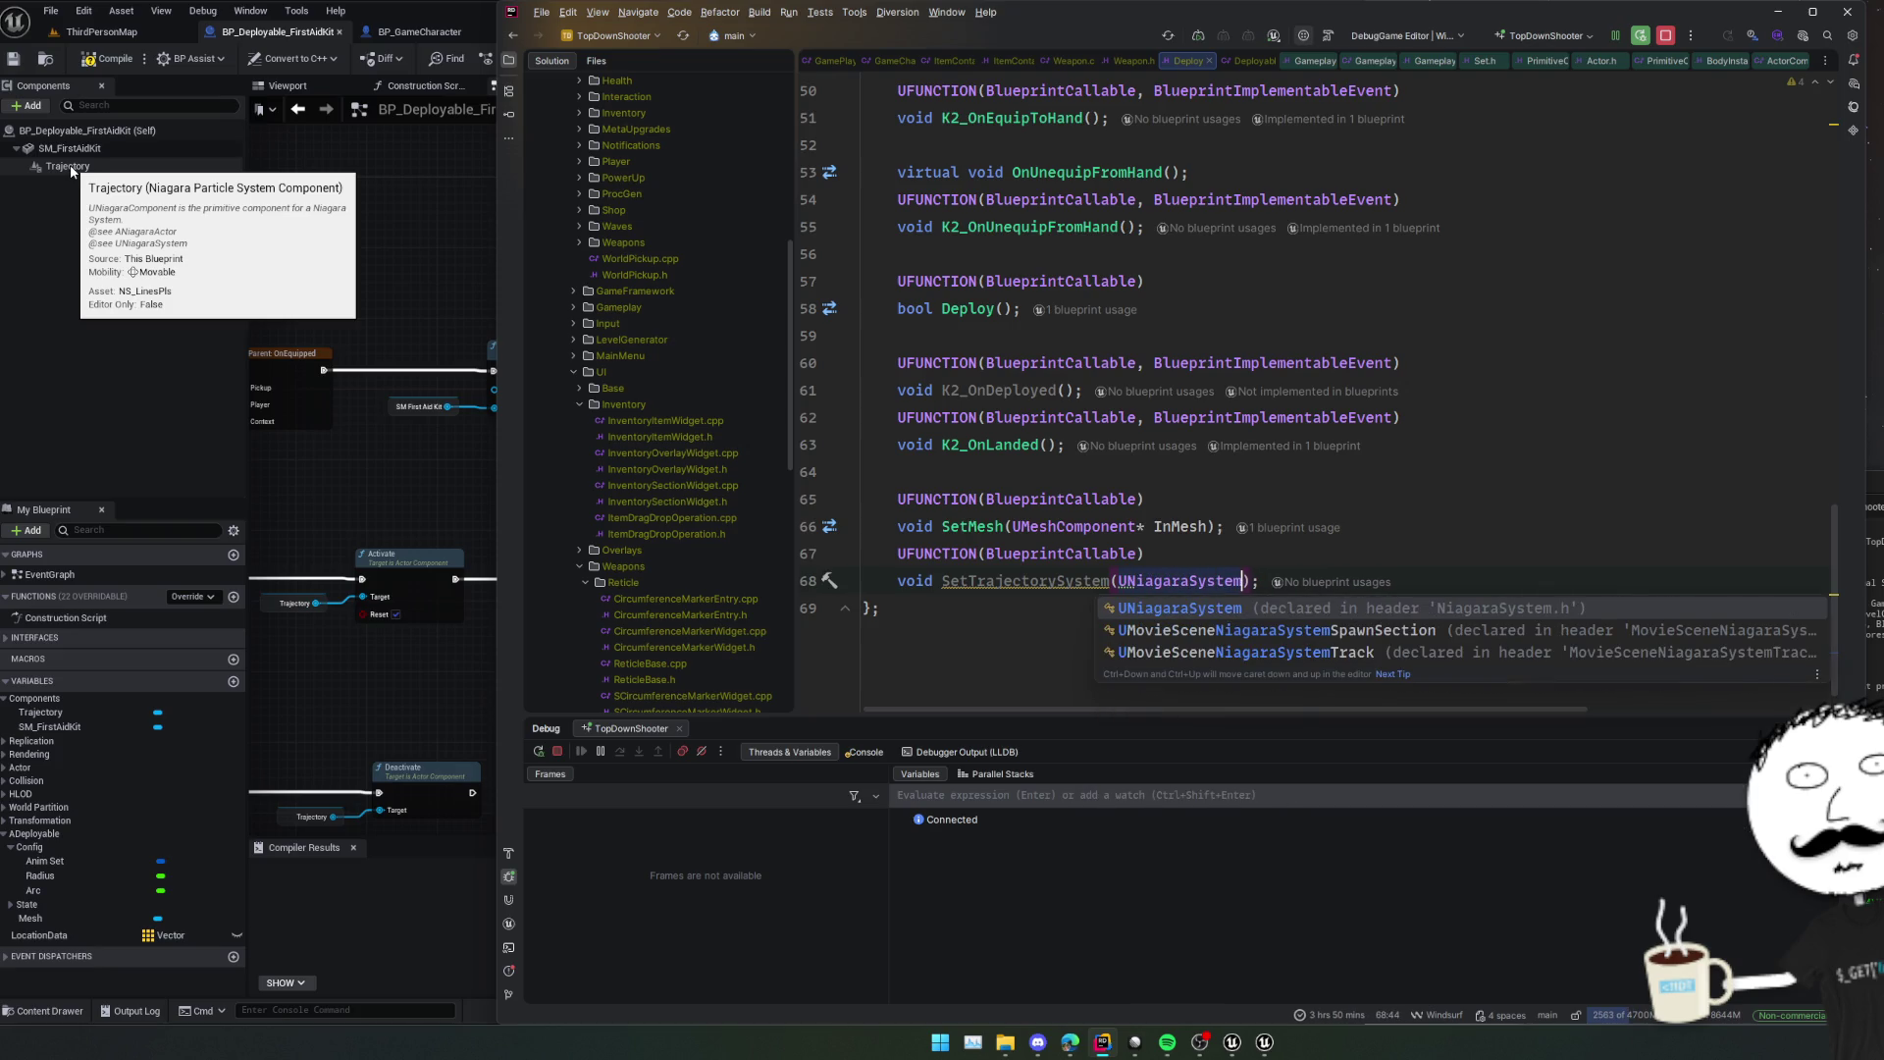
Open NiagaraComponent.h from the Trajectory component's context menu.
left_click(61, 167)
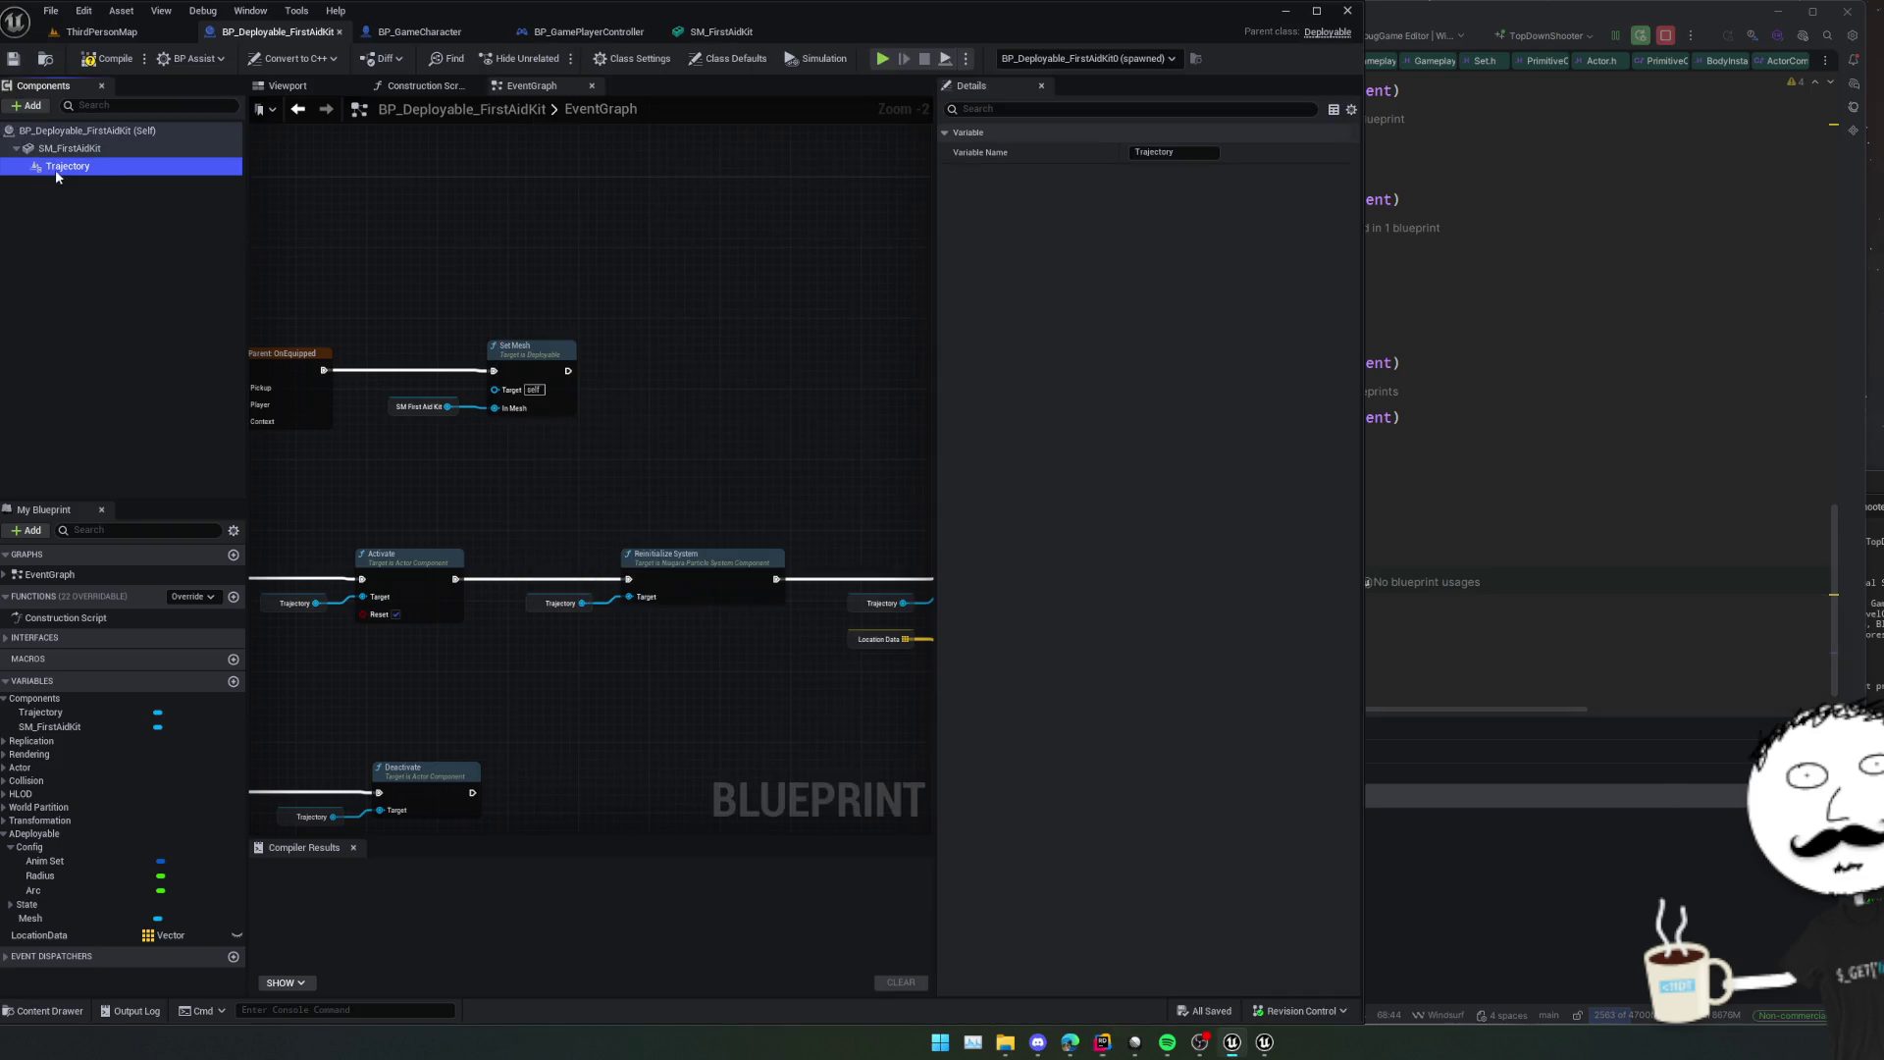
right_click(119, 178)
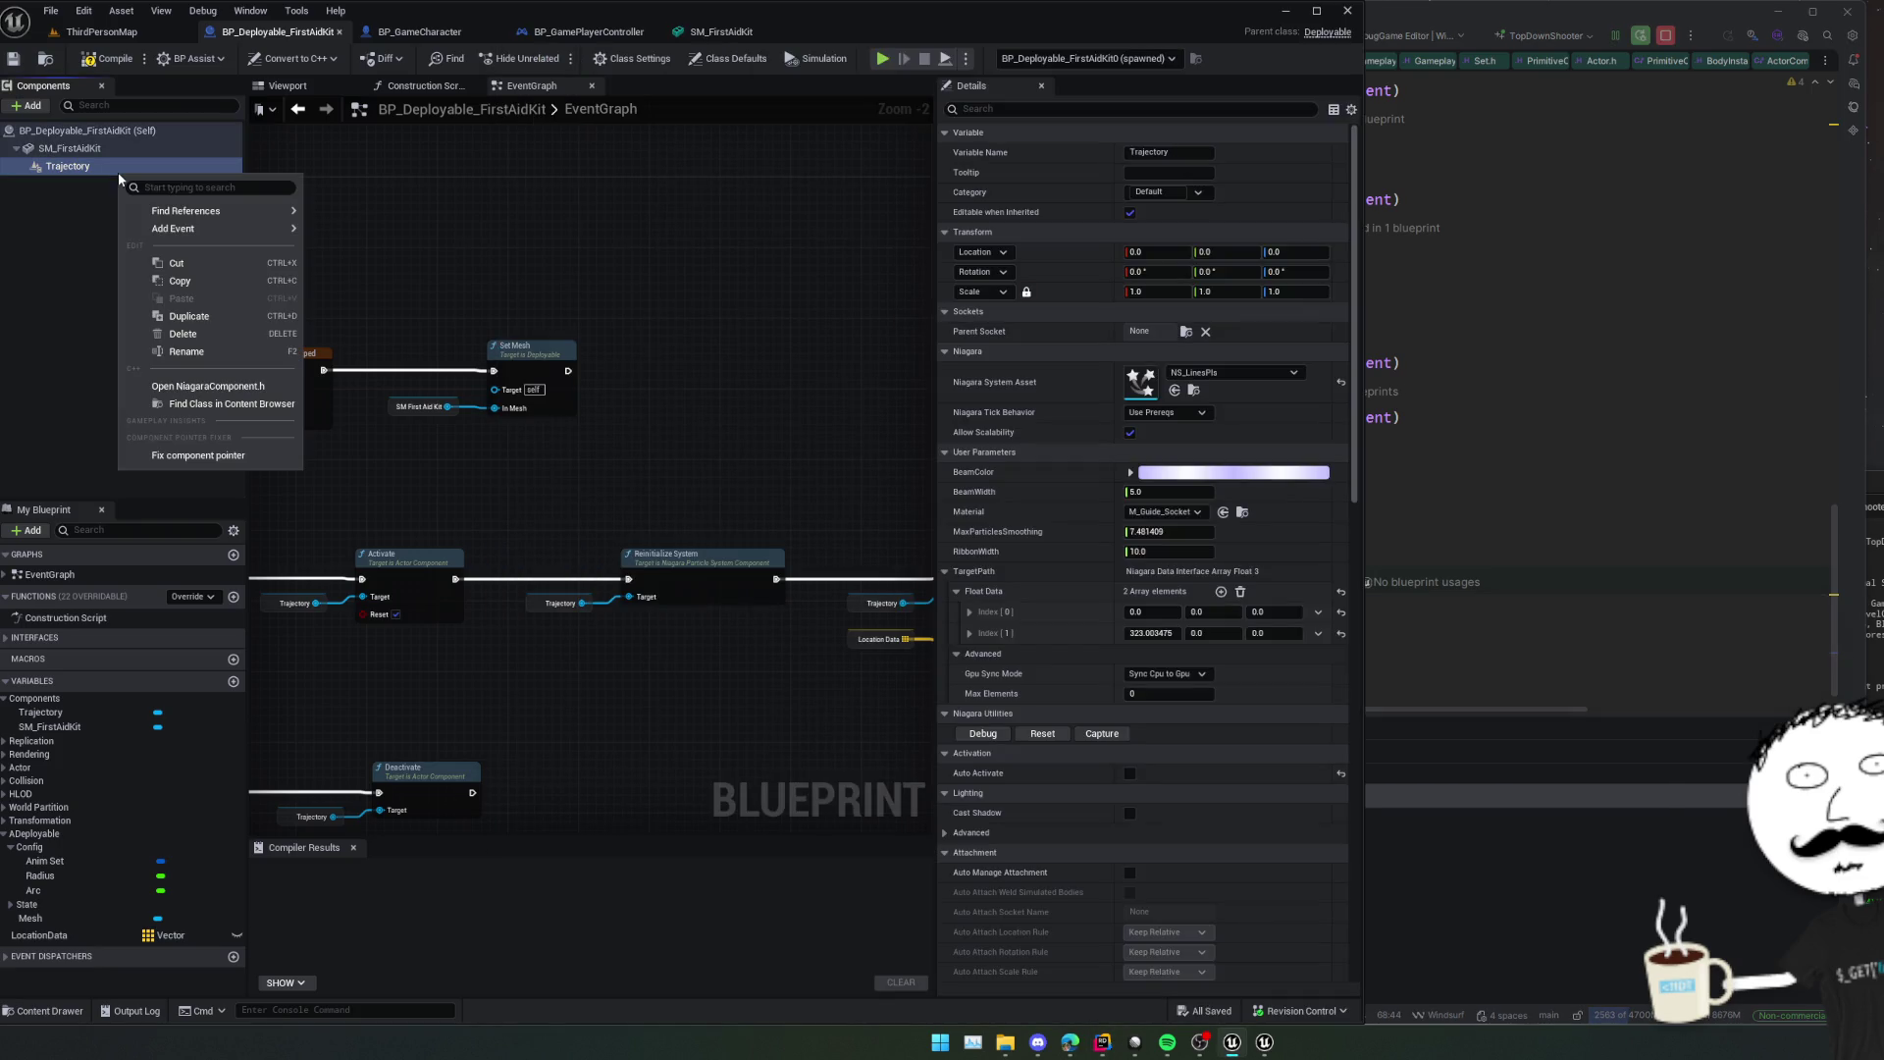
left_click(263, 388)
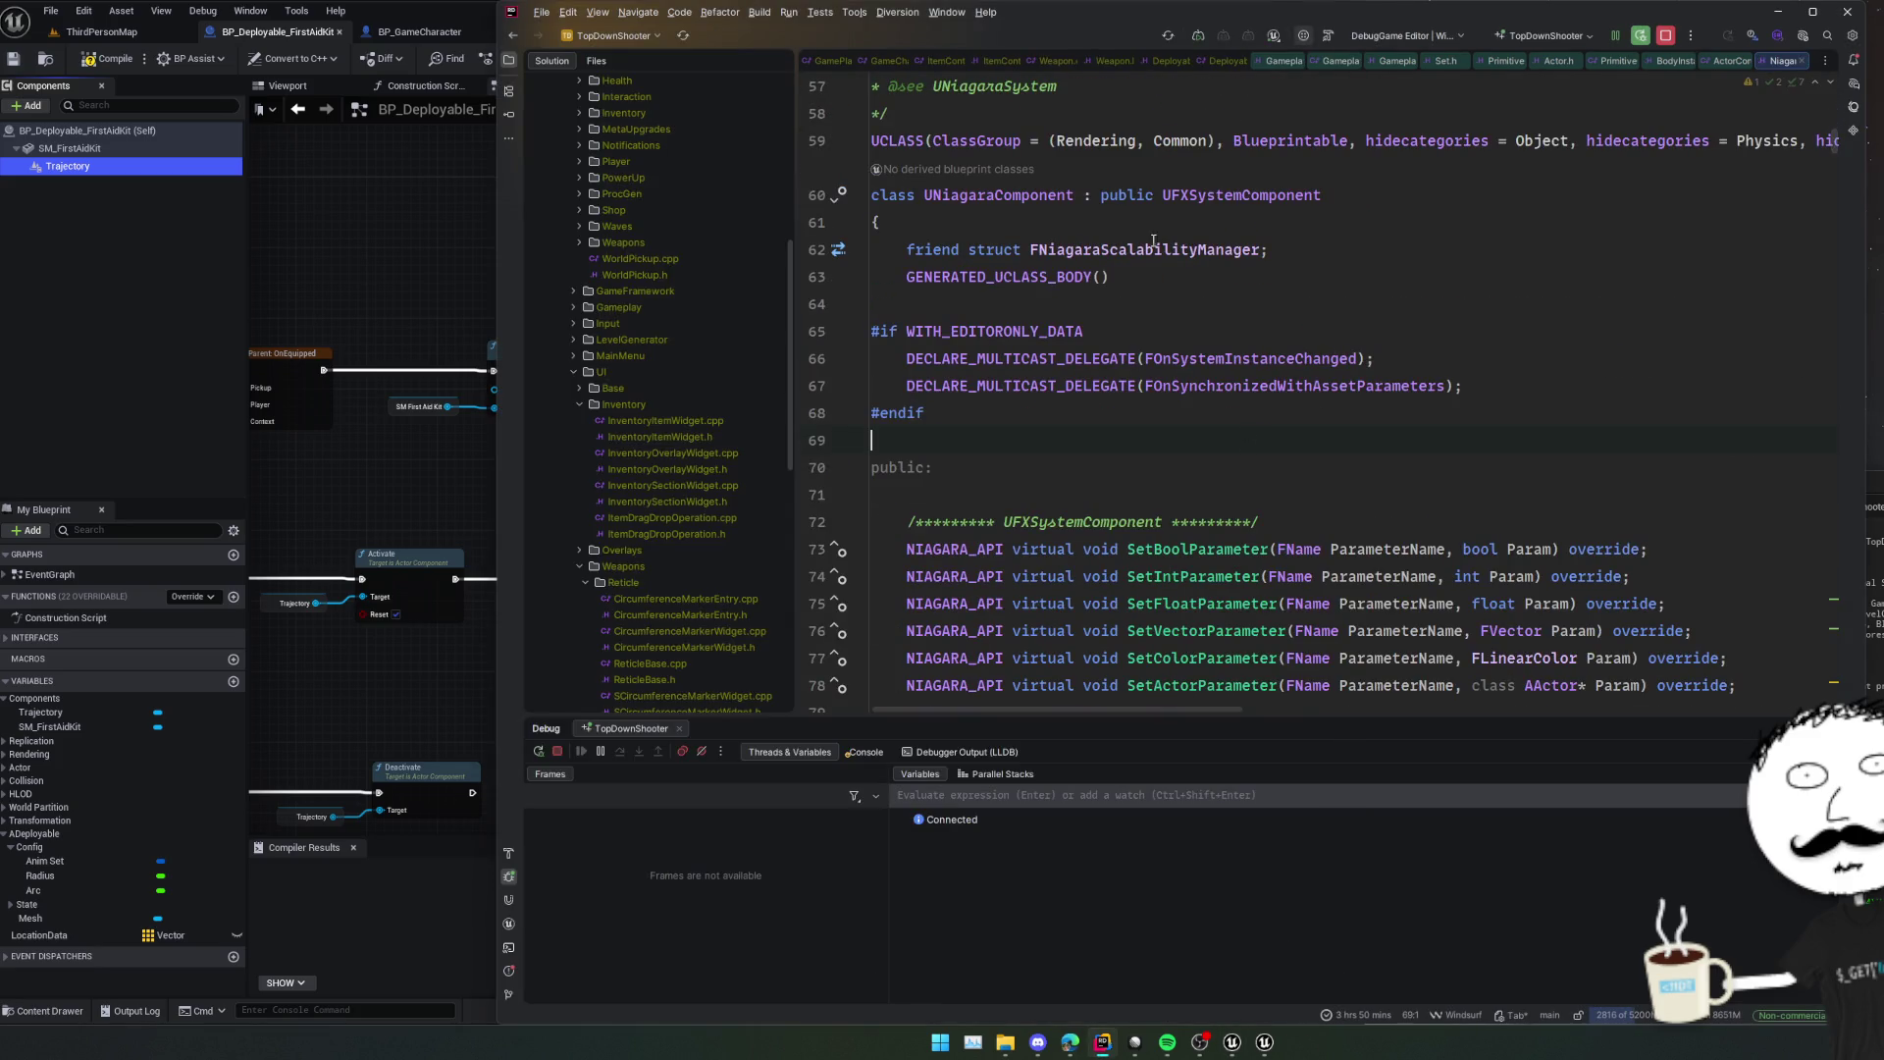
Change the SetTrajectorySystem parameter to UNiagaraComponent* InTrajectorySystem.
key("ctrl+alt+Left")
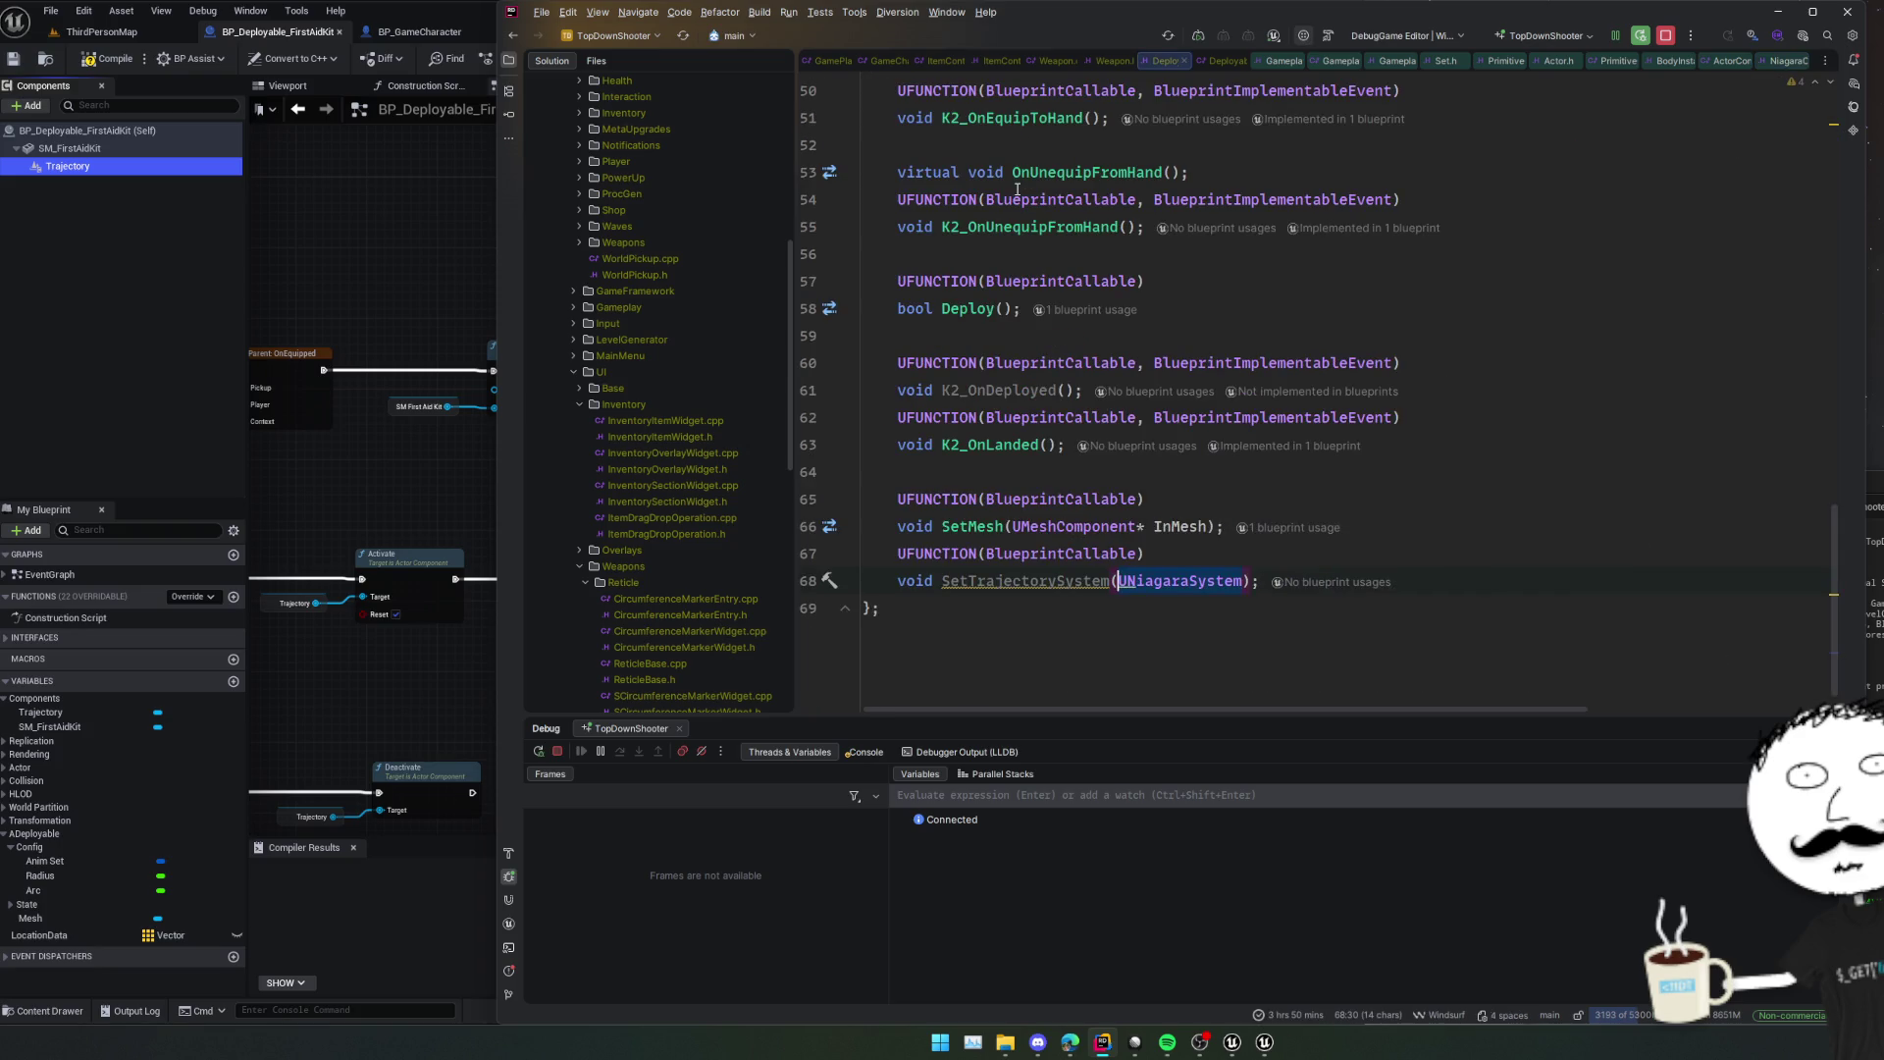
type("UNiagaraComponent*")
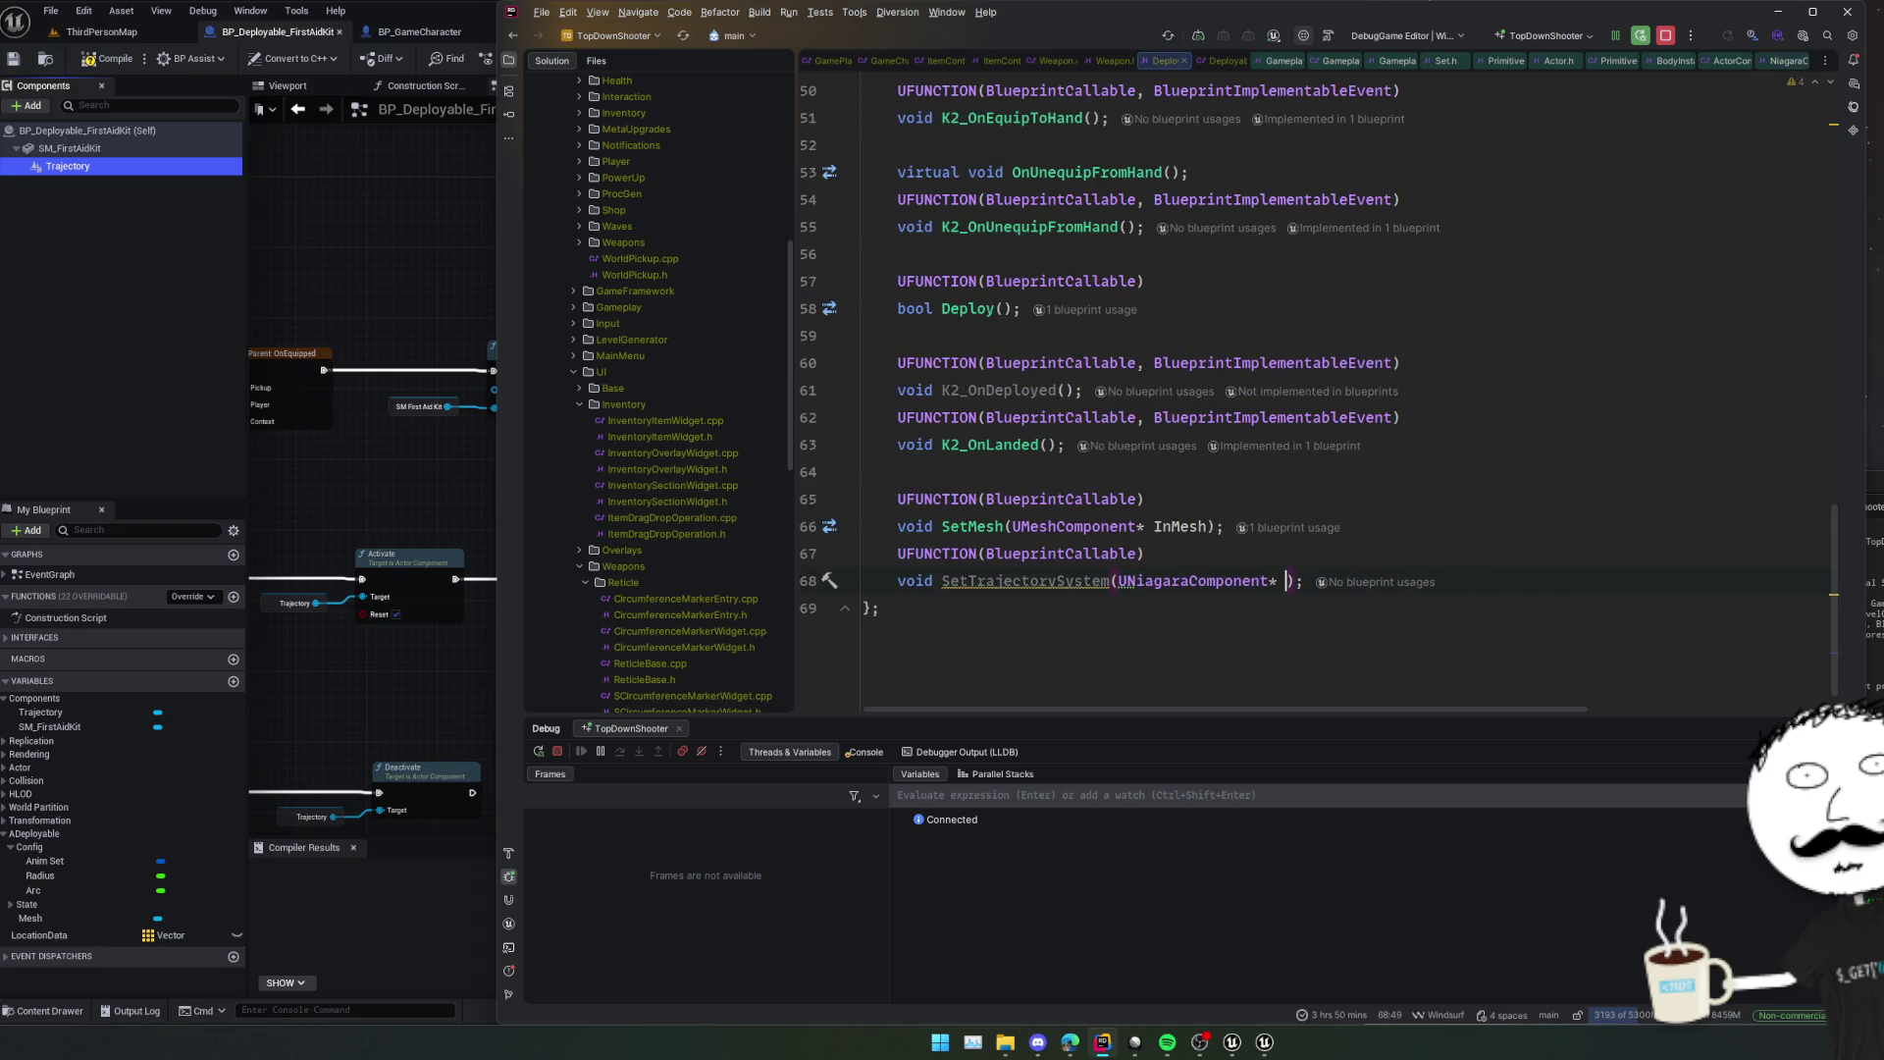
key("Tab")
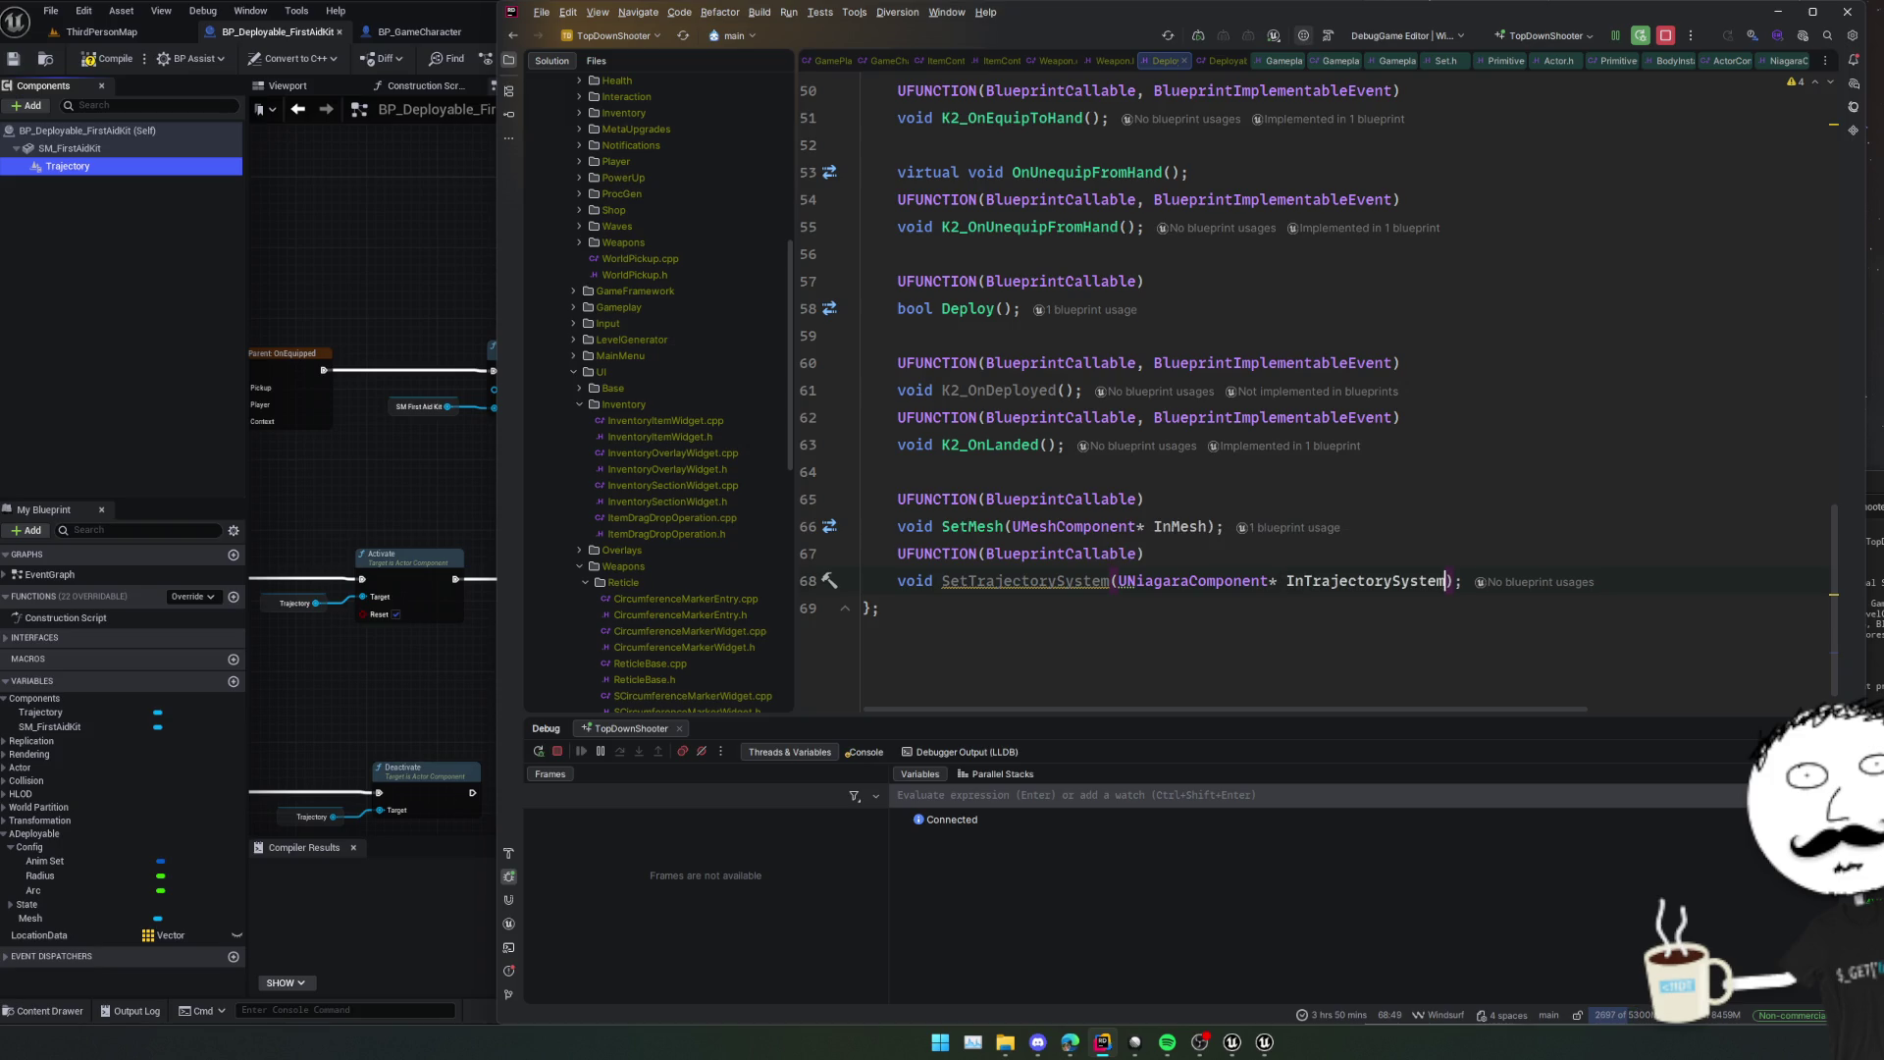
double_click(1192, 581)
key("ctrl+c")
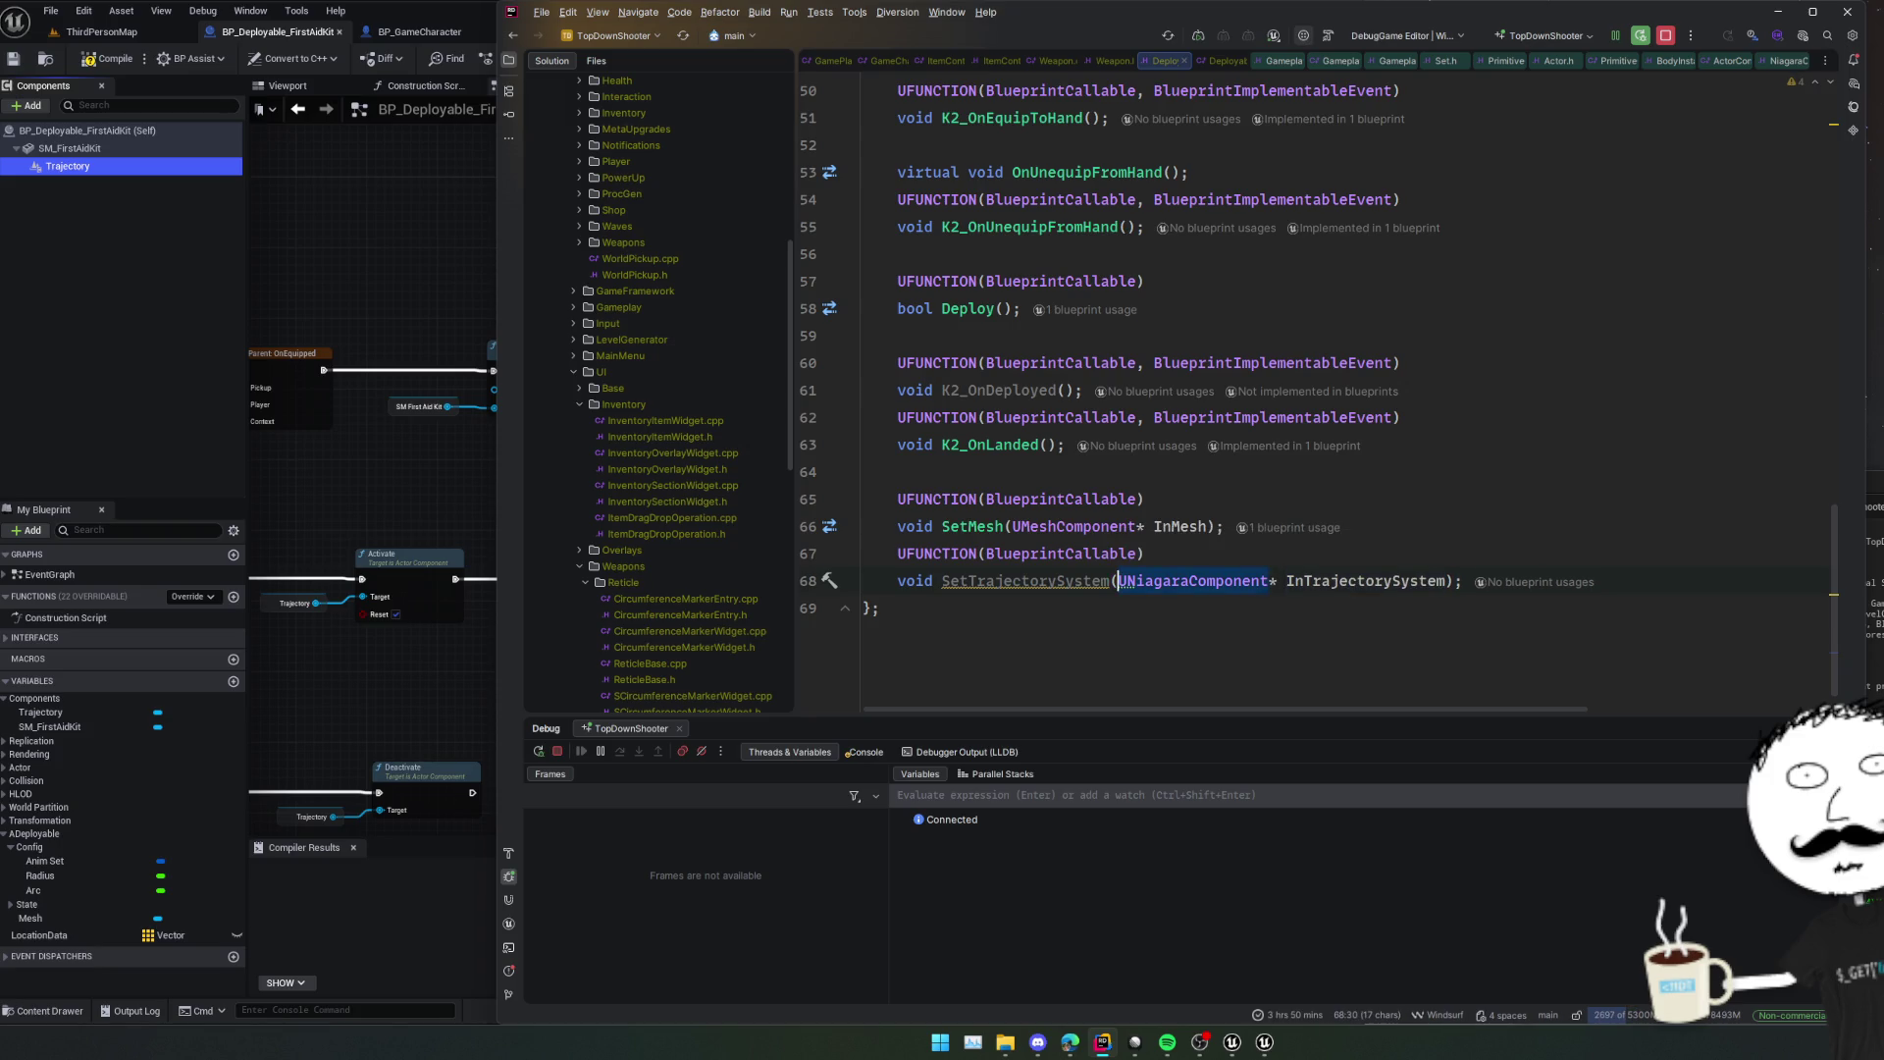
Copy the Mesh property into a UNiagaraComponent* TrajectorySystem property and forward-declare UNiagaraComponent.
scroll(1143, 147, "up", 15)
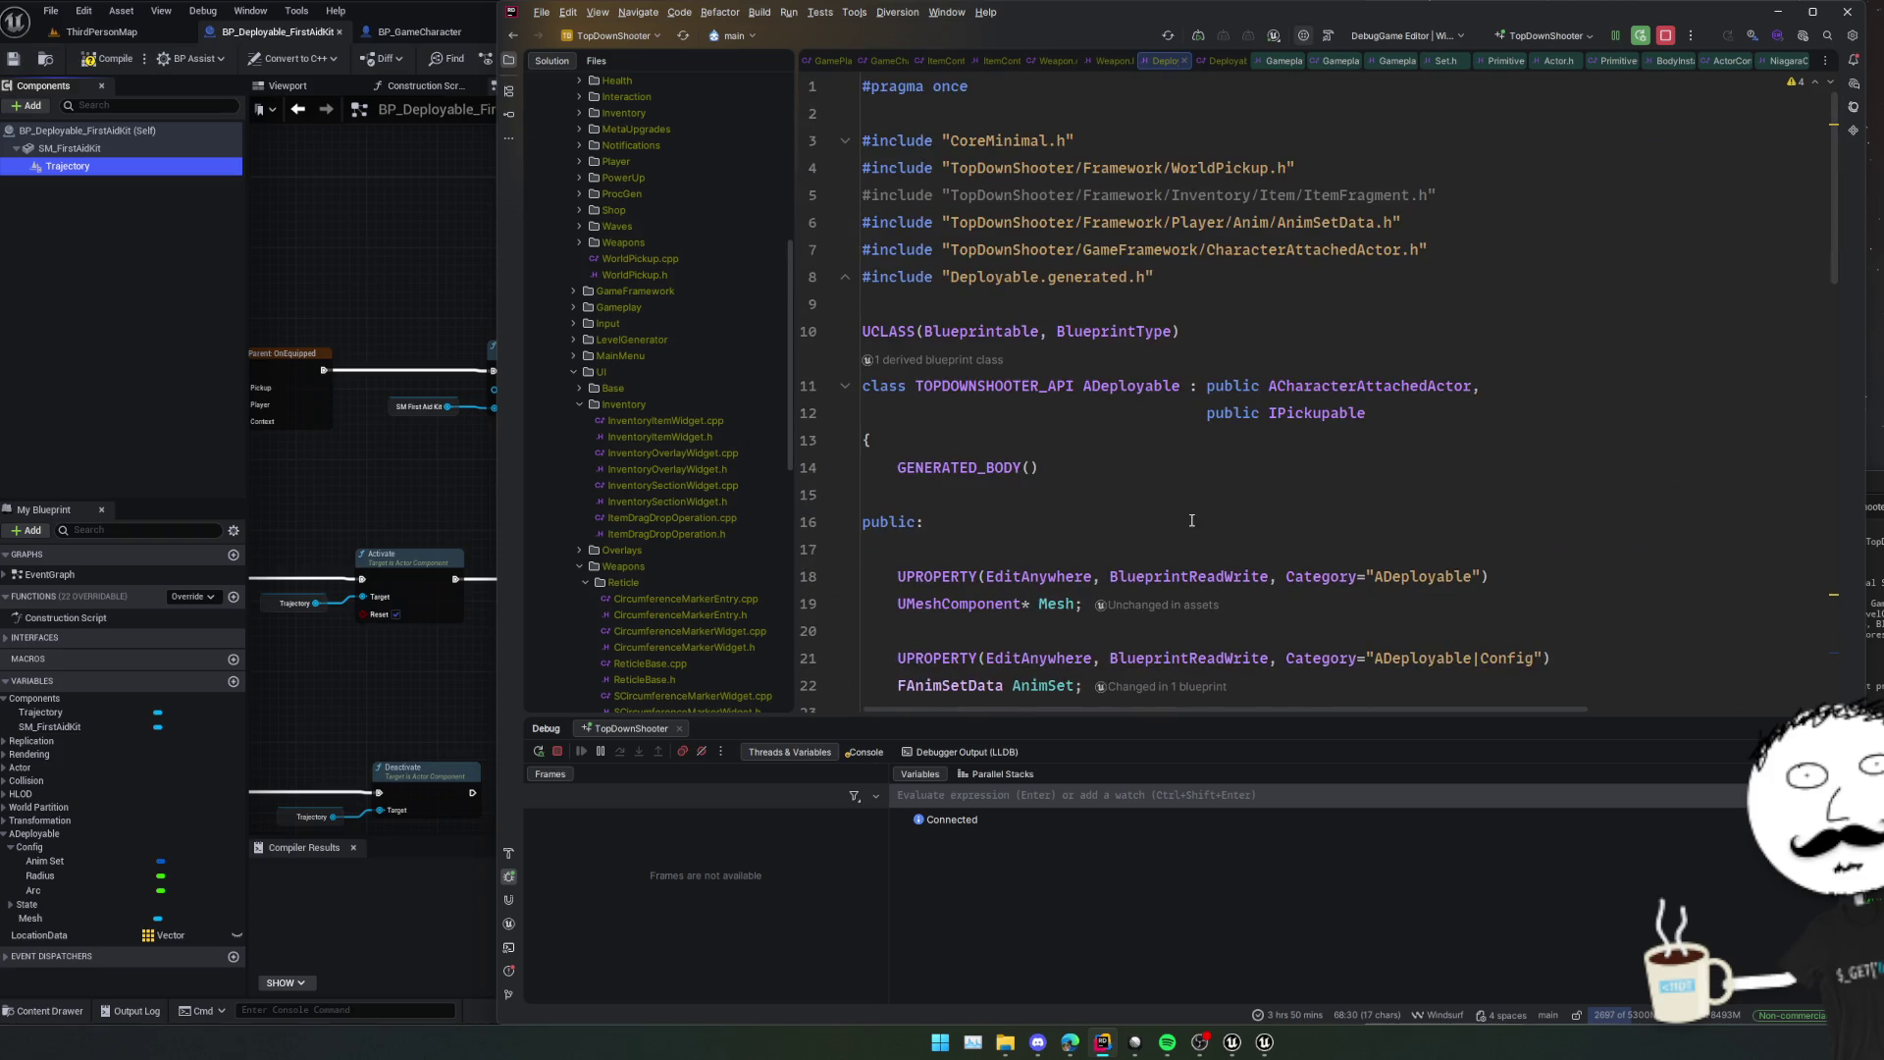
left_click(1303, 522)
key("shift+Up")
key("shift+Up")
key("ctrl+d")
double_click(971, 576)
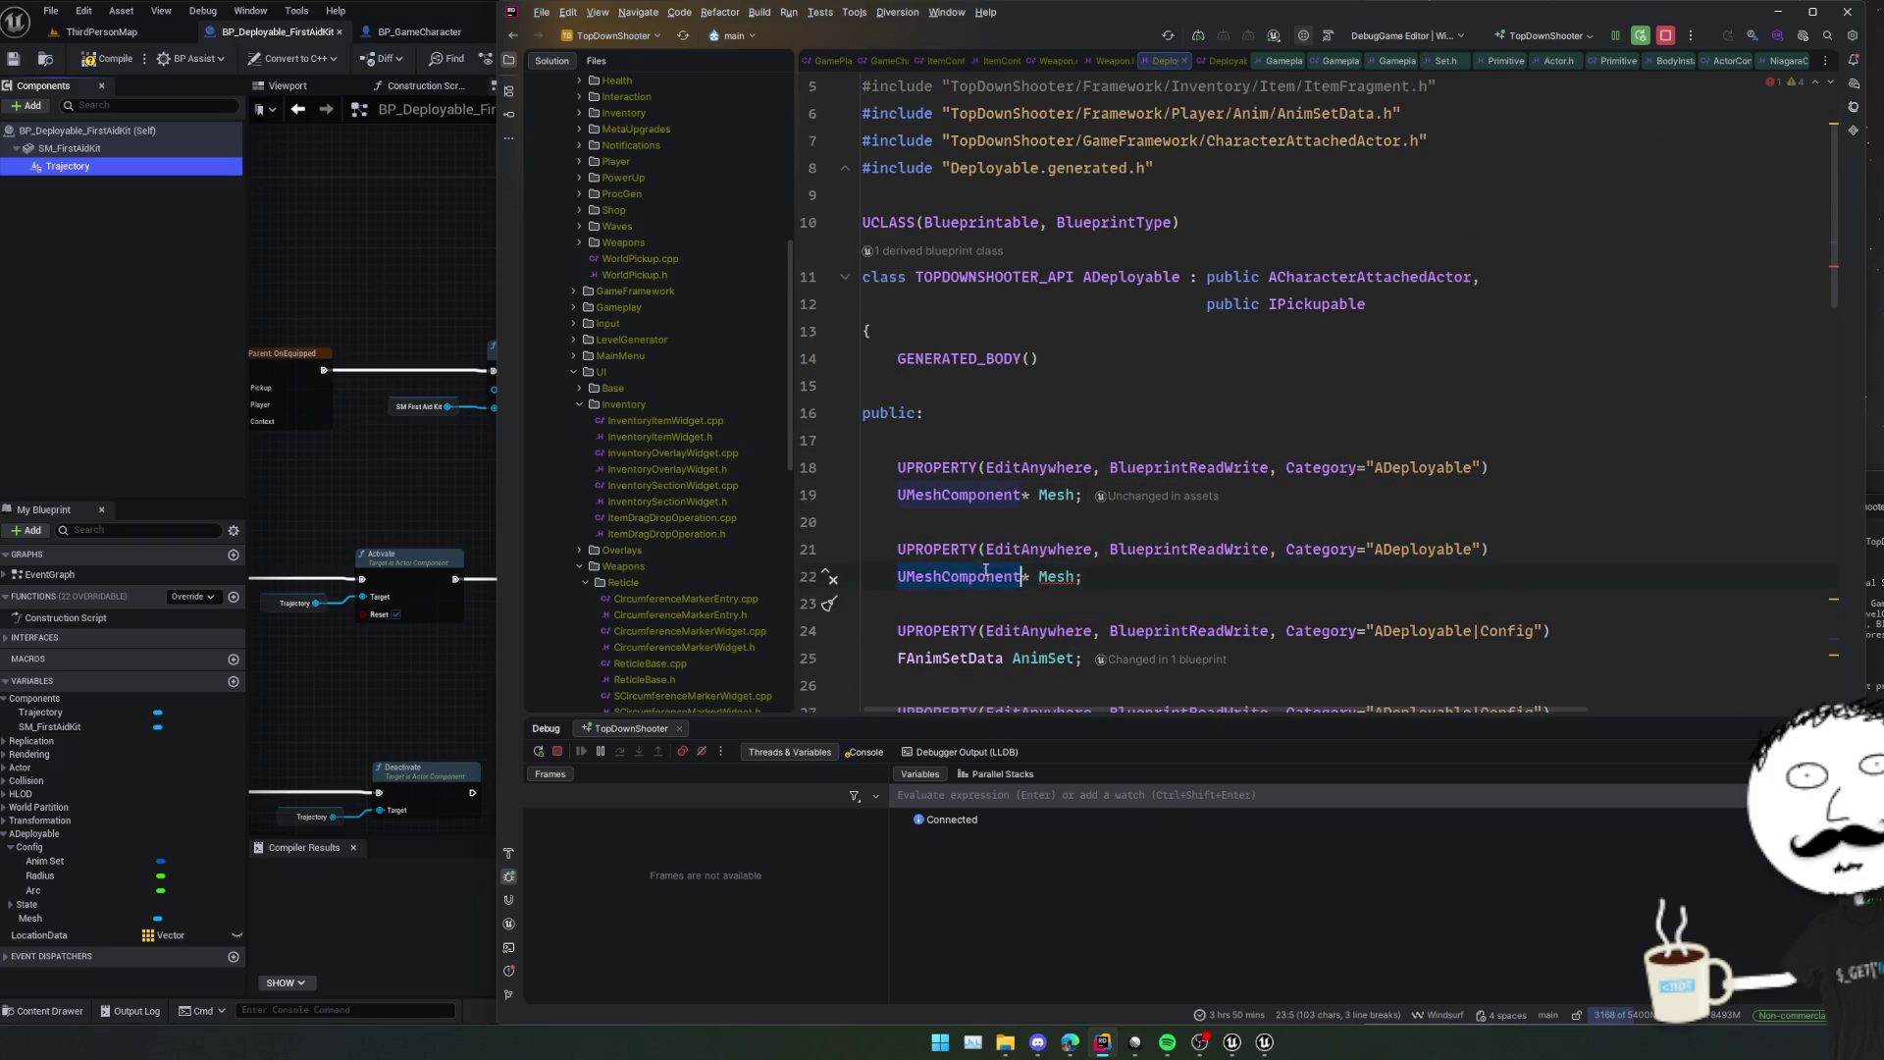
key("ctrl+v")
double_click(1083, 575)
type("Tr")
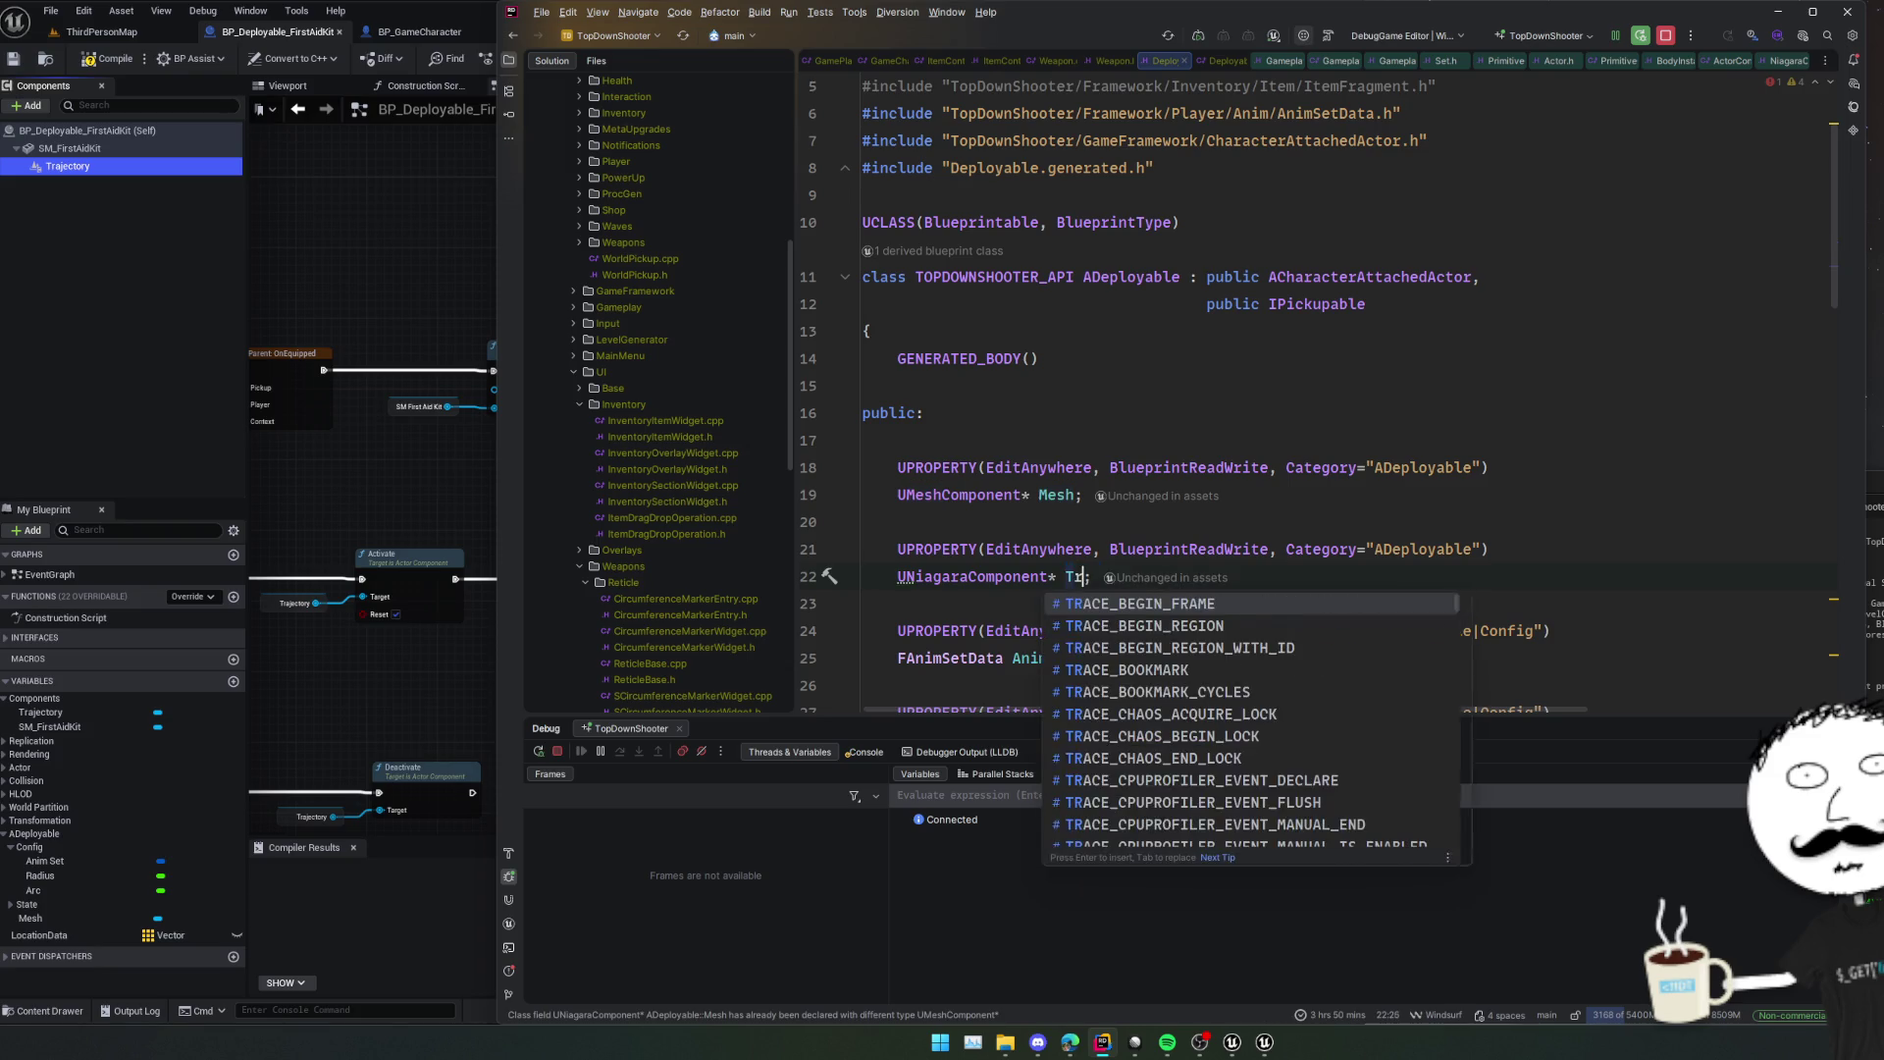
type("ajectory")
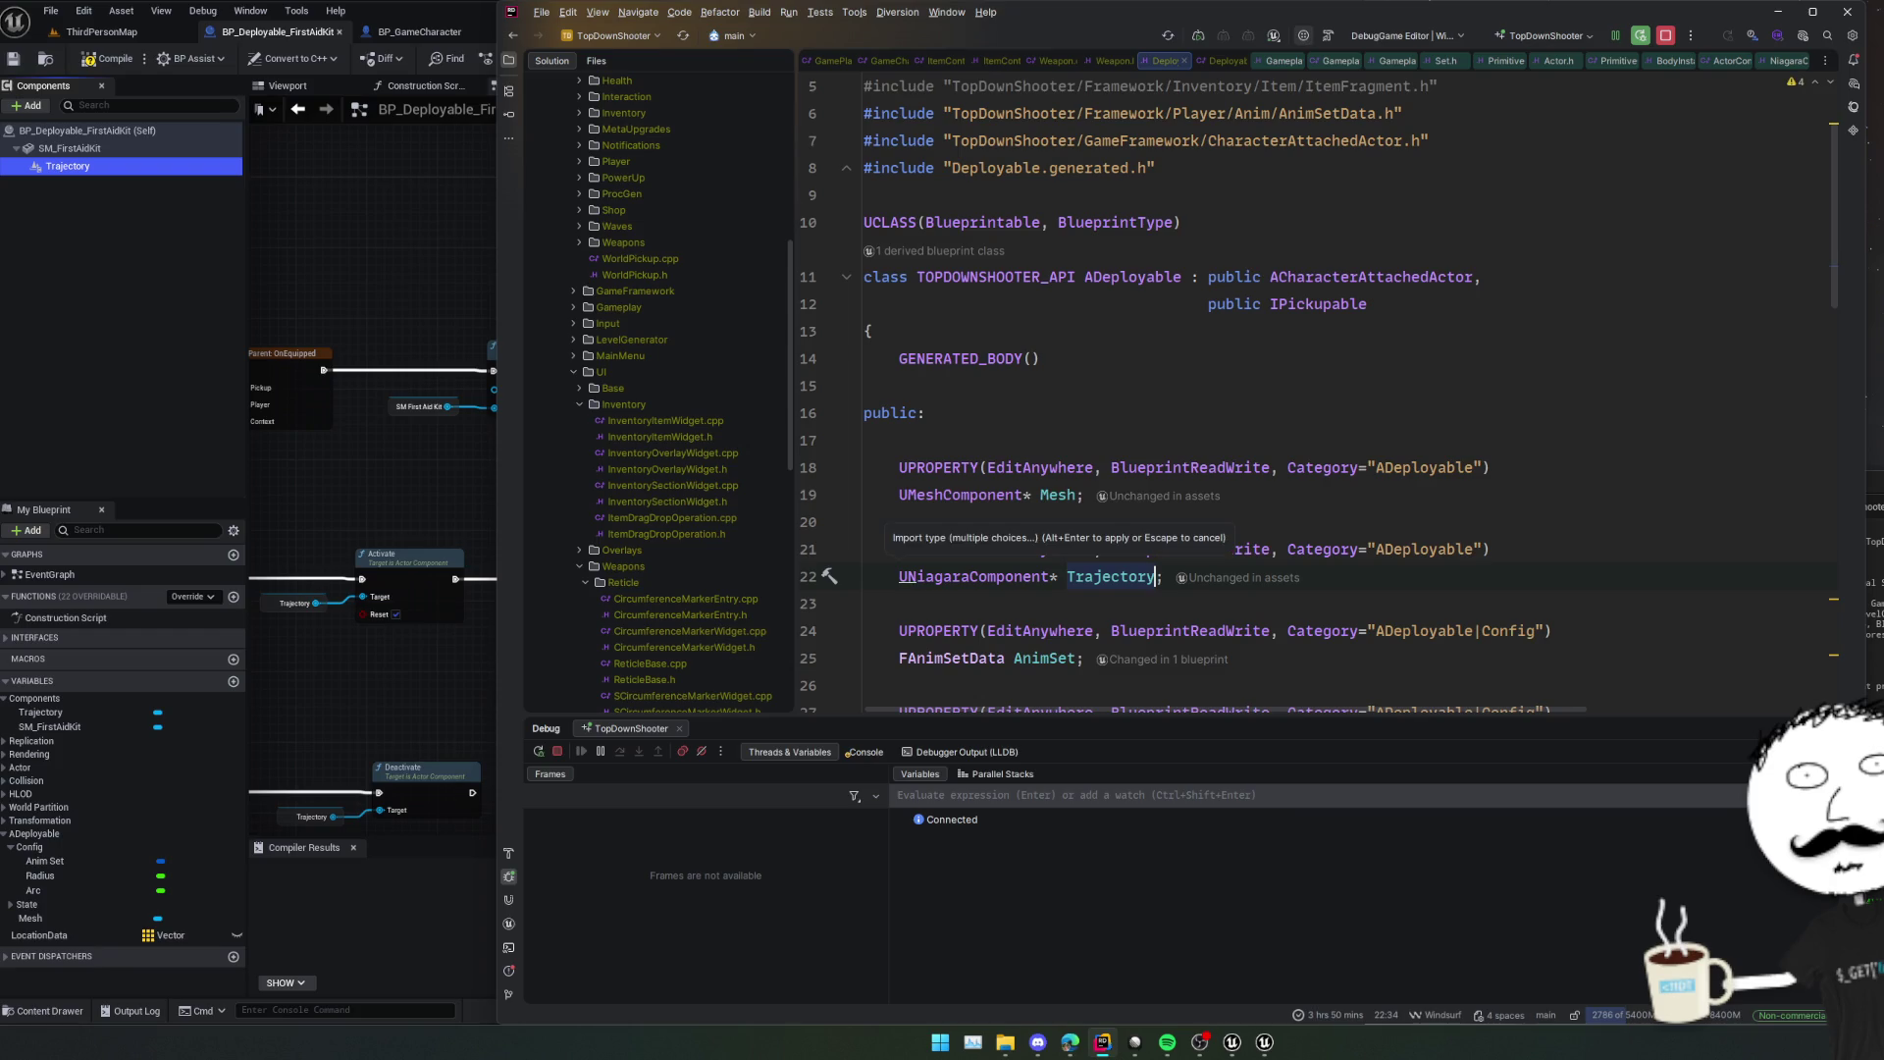
type("System")
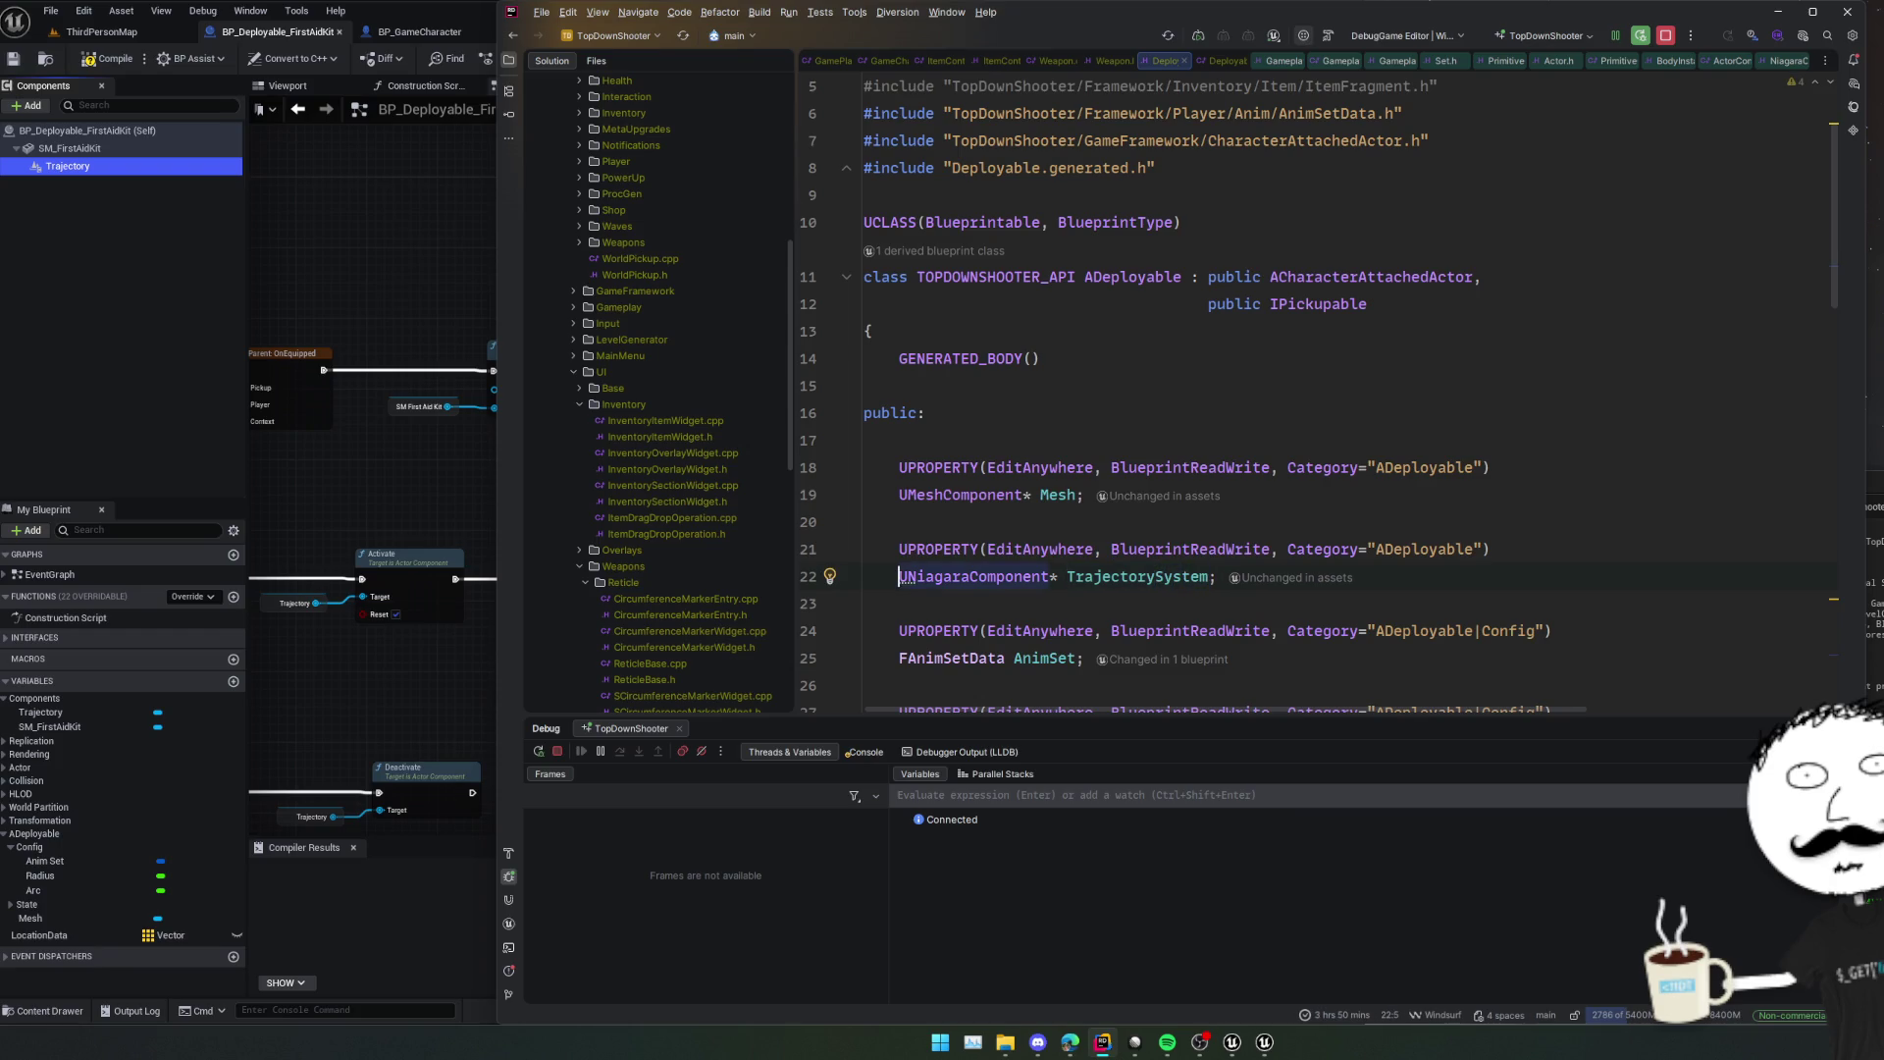
key("alt+Return")
key("Return")
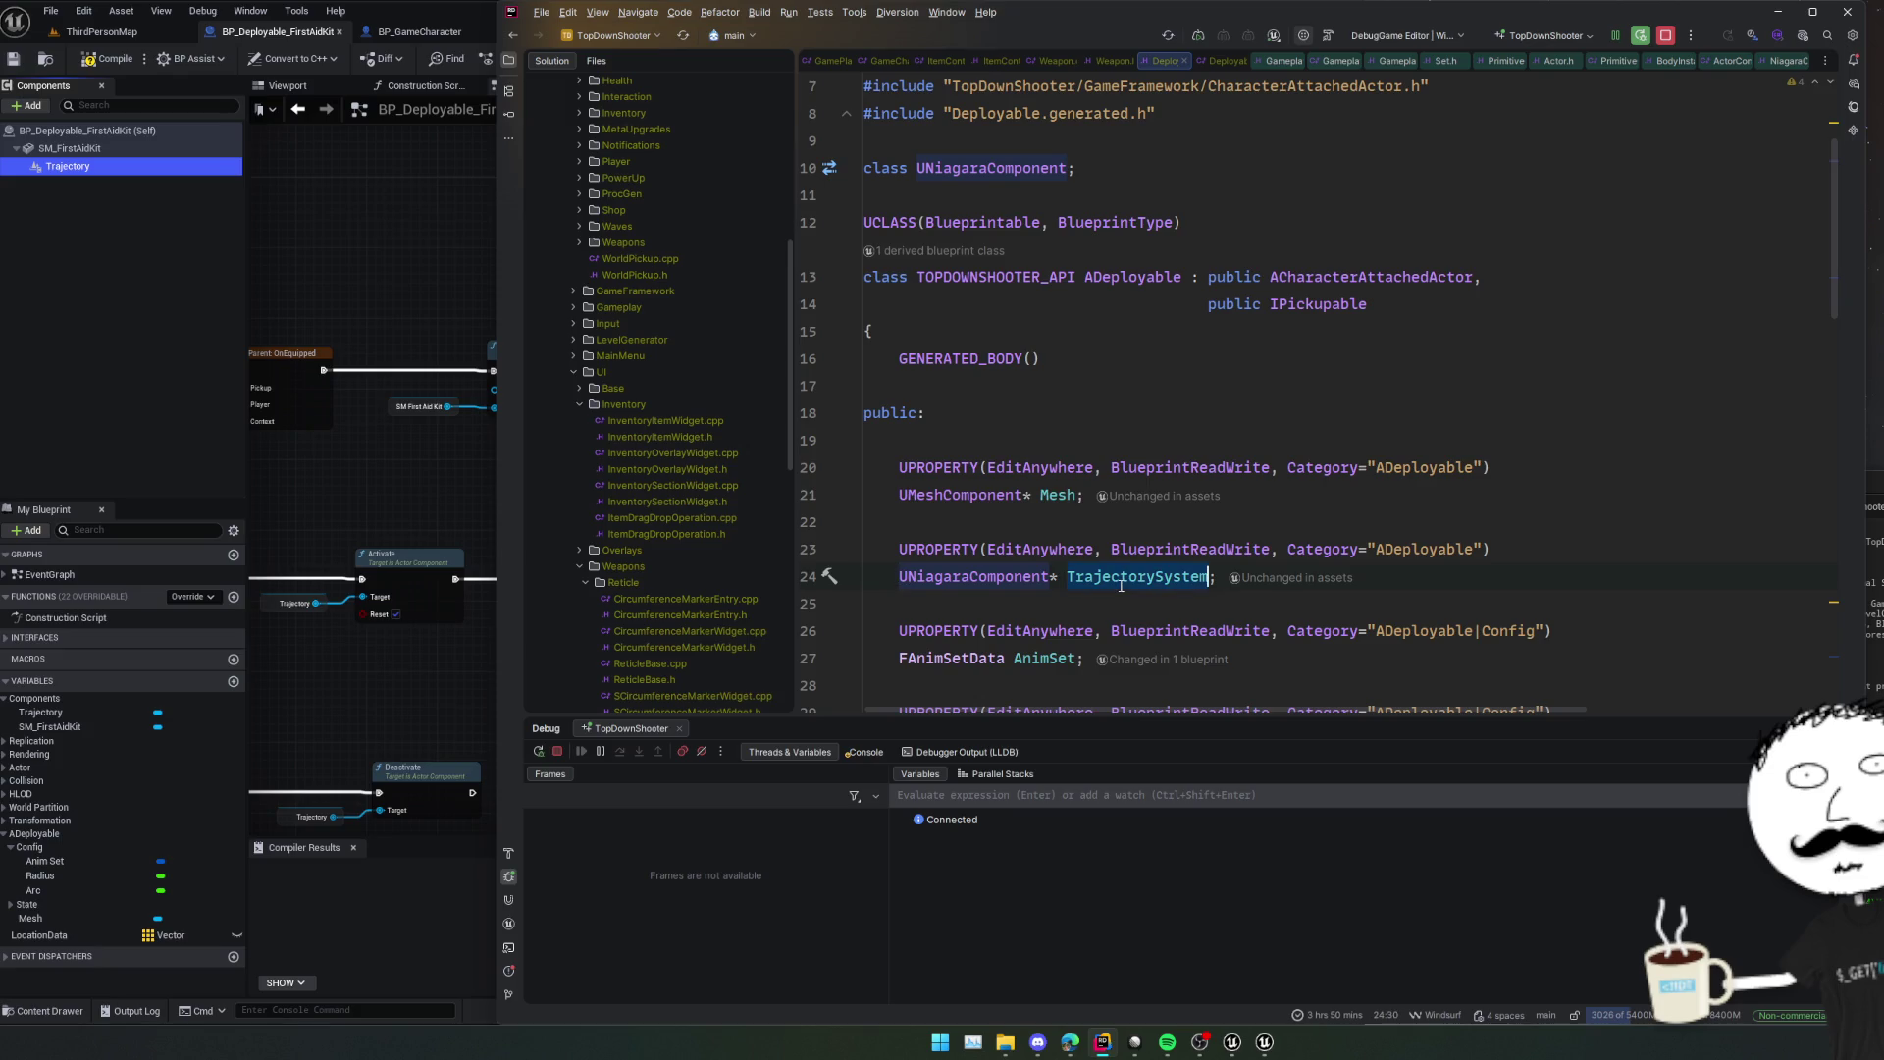
Select the SetTrajectorySystem declaration to implement it.
scroll(1119, 578, "down", 8)
scroll(1119, 578, "down", 10)
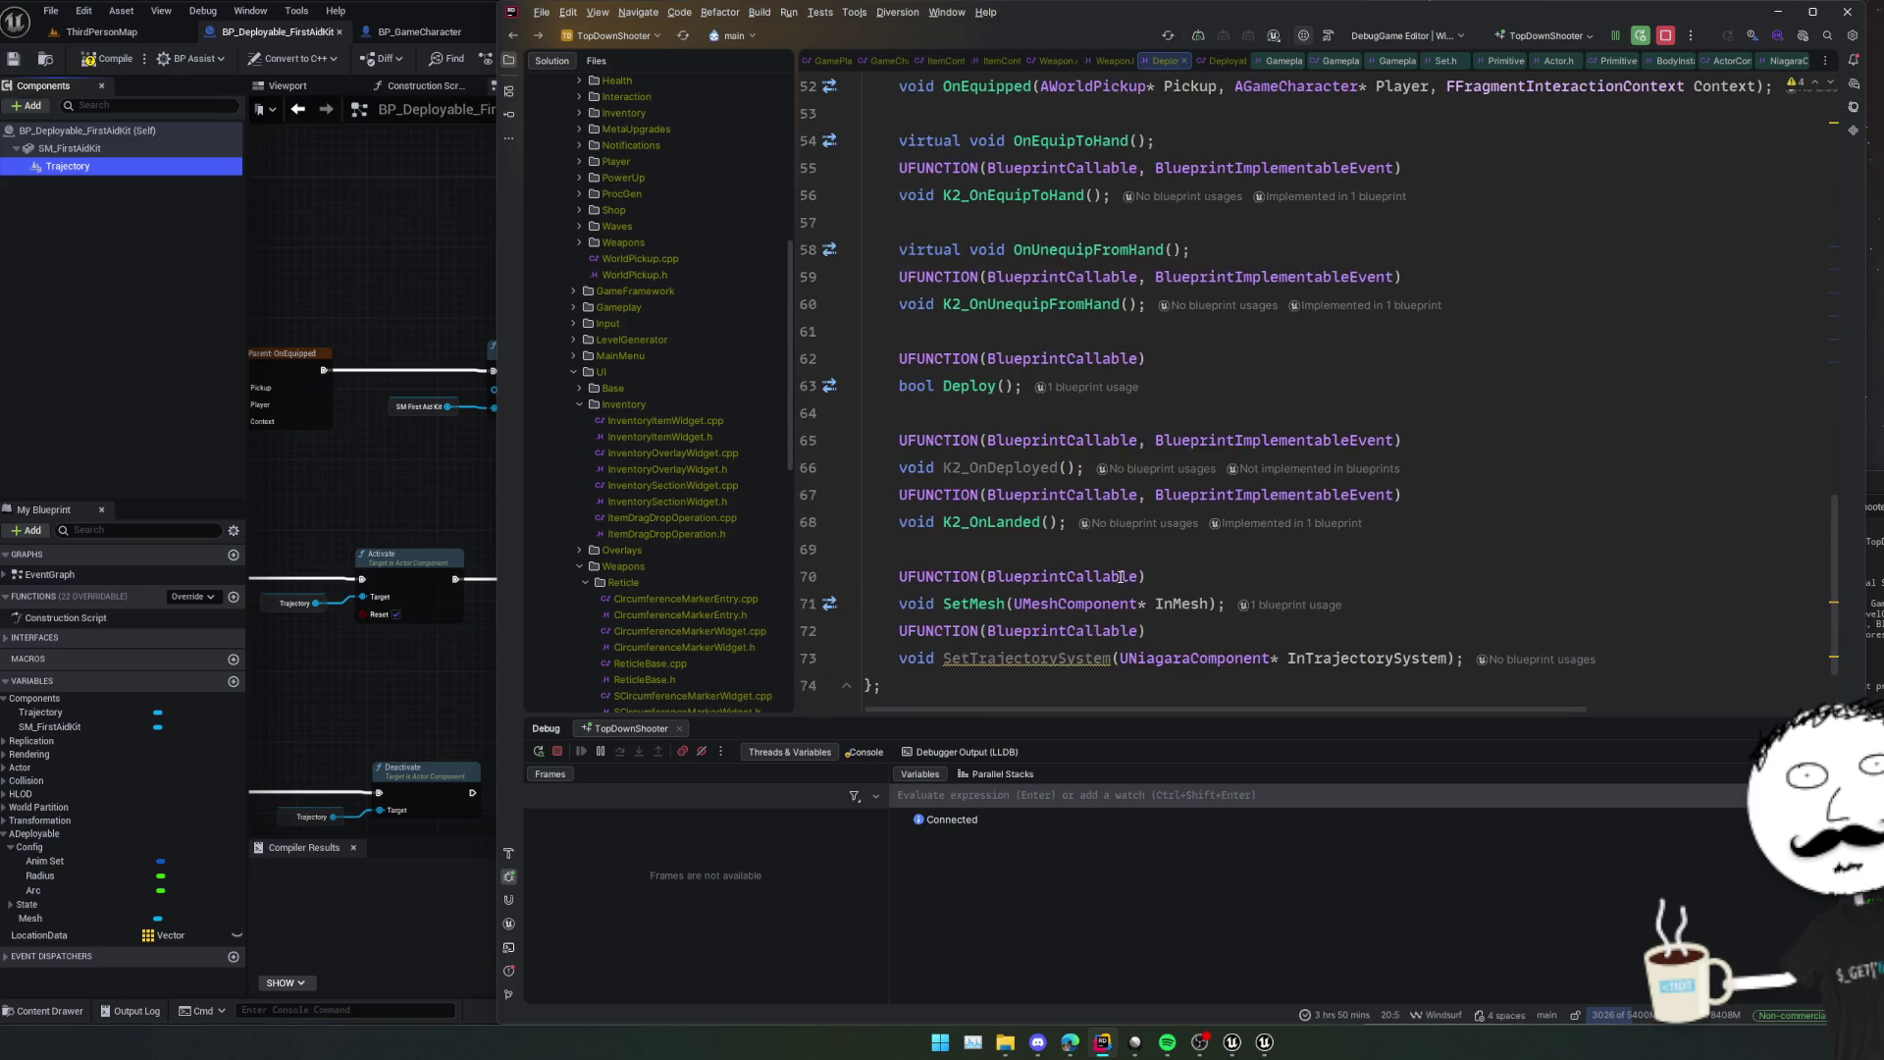
left_click(1084, 526)
Generate the SetTrajectorySystem definition with body TrajectorySystem = InTrajectorySystem;.
key("alt+Return")
key("Return")
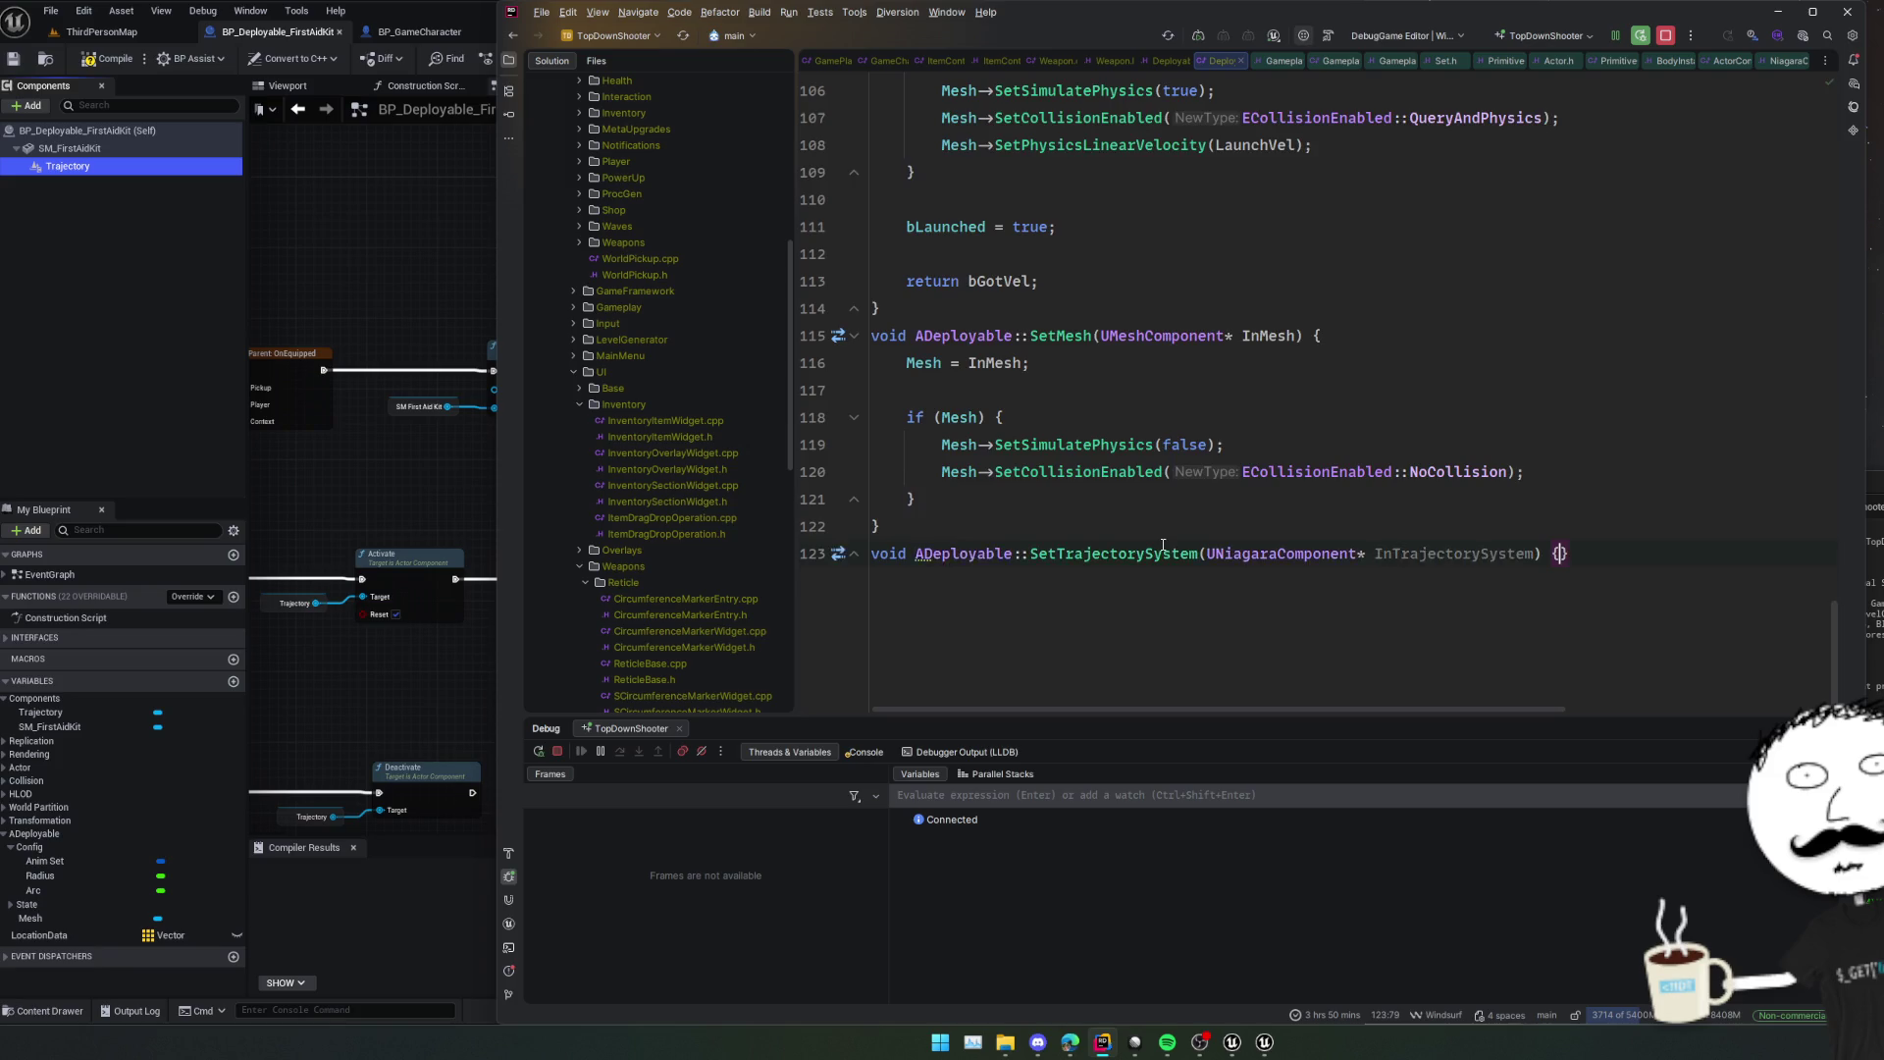
type("TrajectorySystem = In")
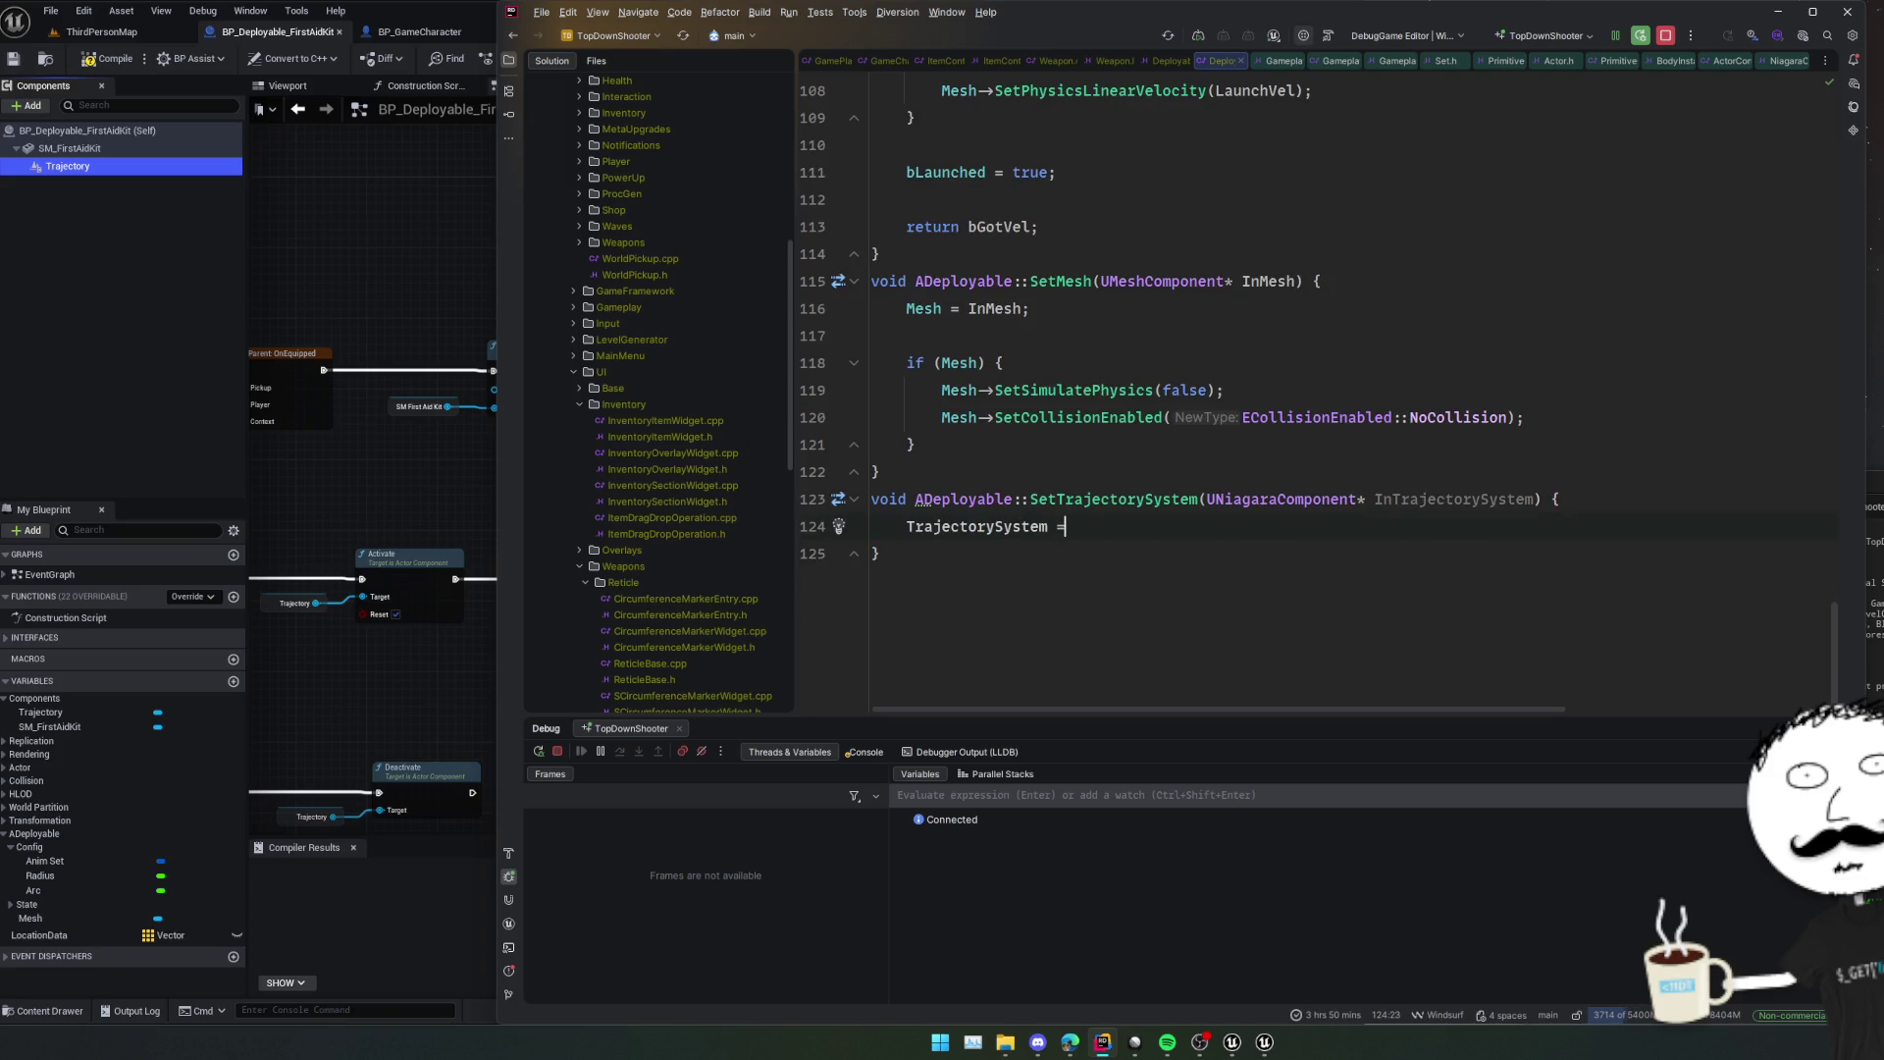
key("Return")
type(";")
key("Home")
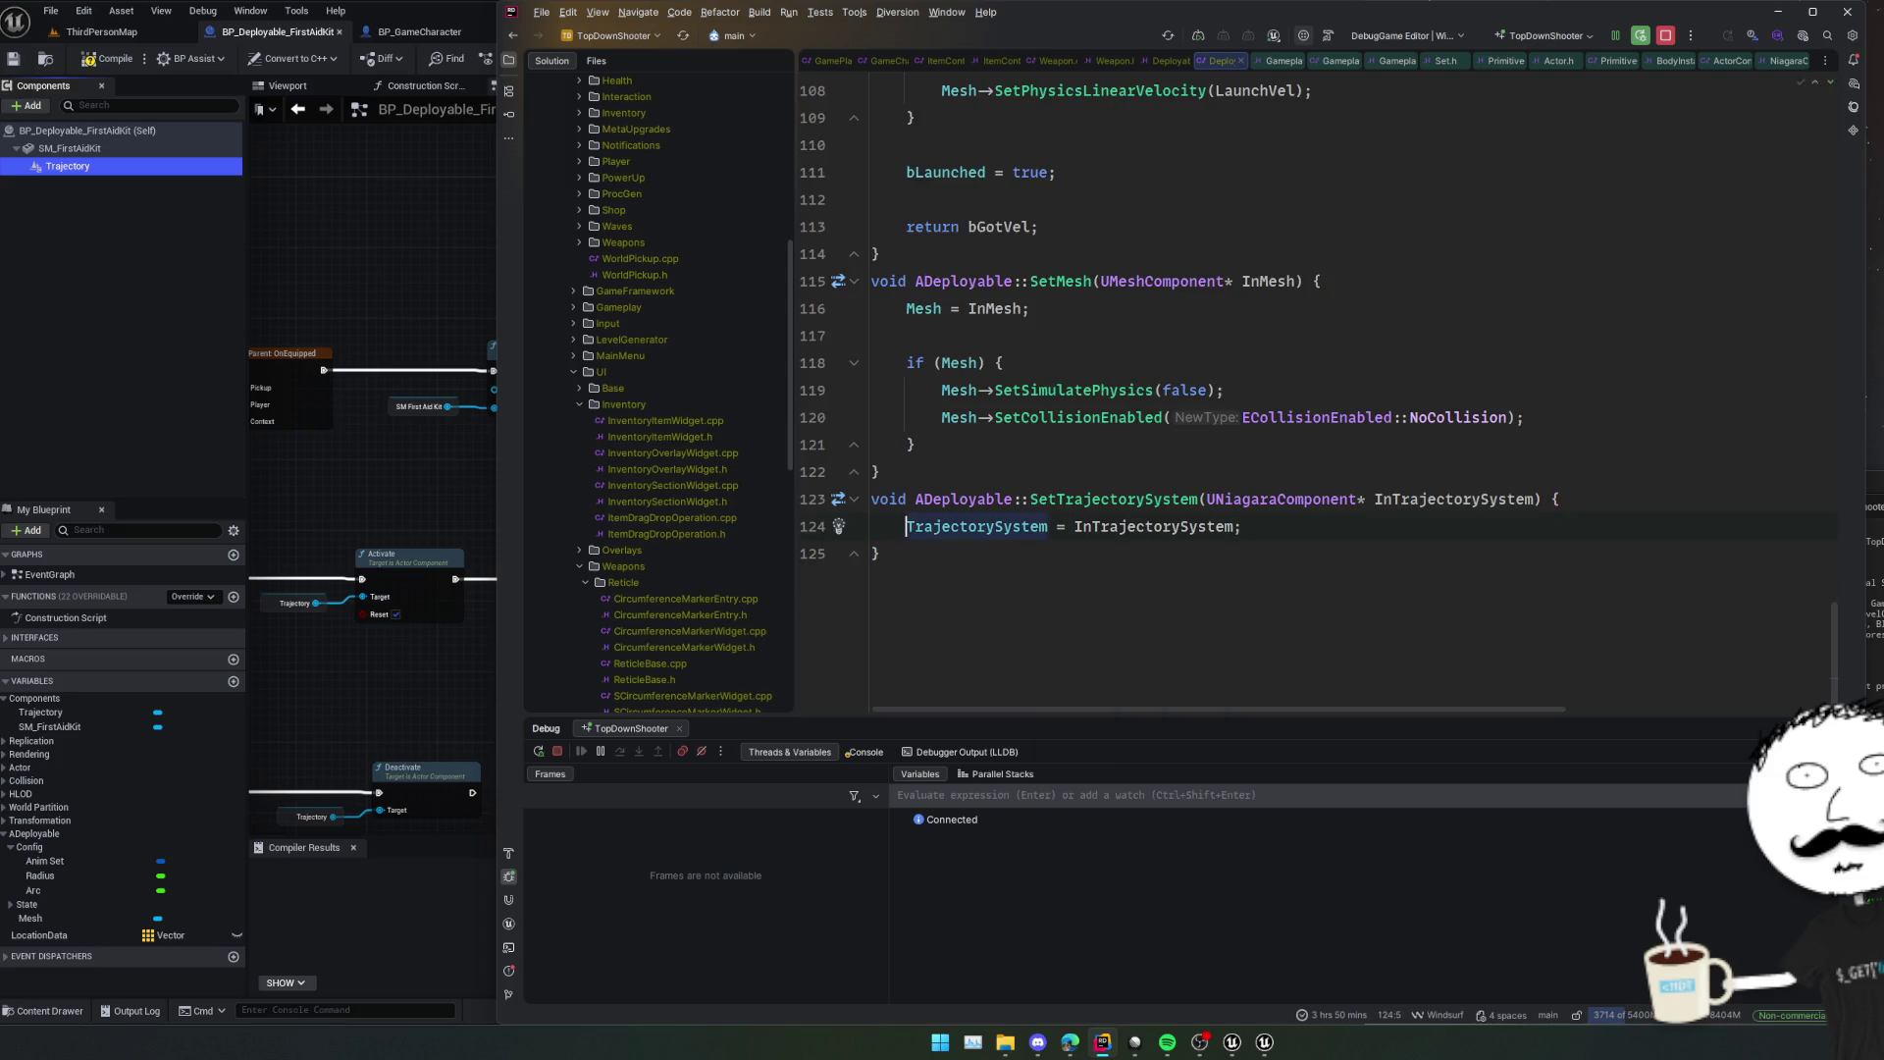
key("Up")
key("Home")
key("Return")
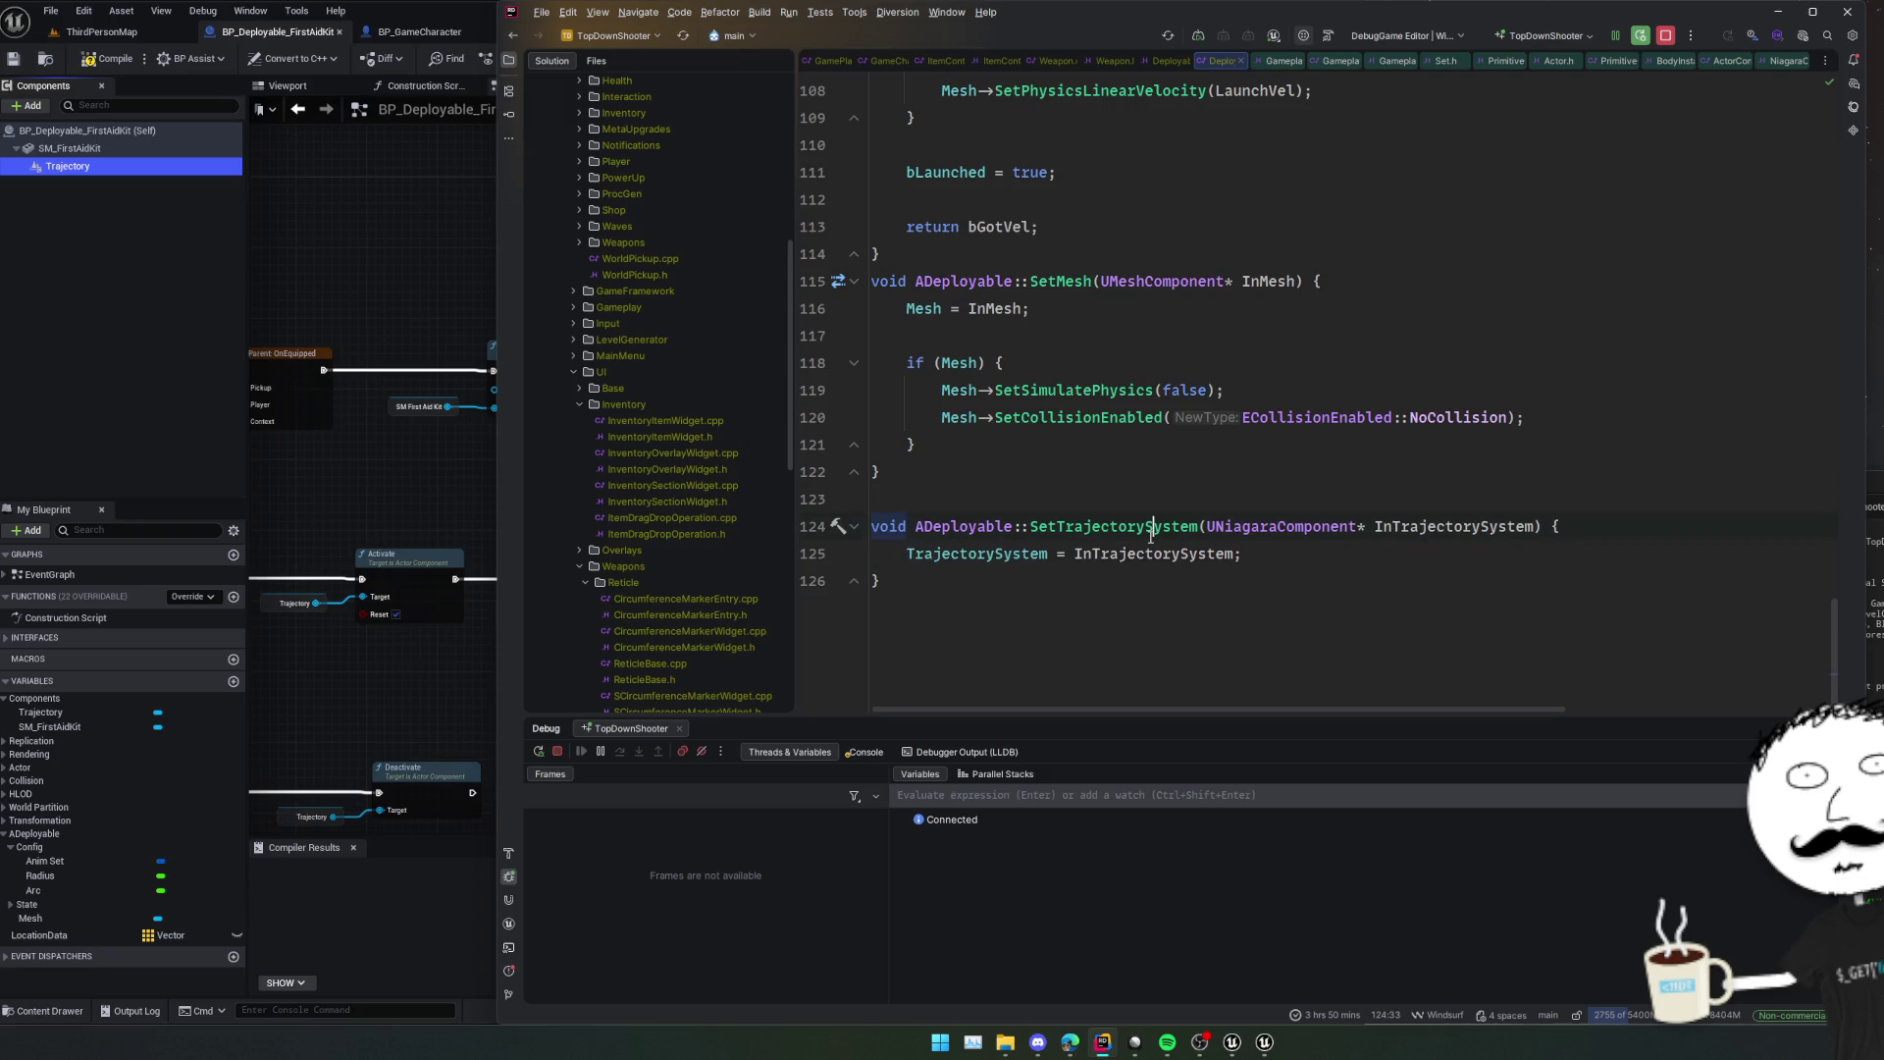
Declare void UpdateTrajectory(); below SetTrajectorySystem in the header.
key("ctrl+alt+Home")
key("Home")
key("Up")
key("Home")
key("Return")
key("Down")
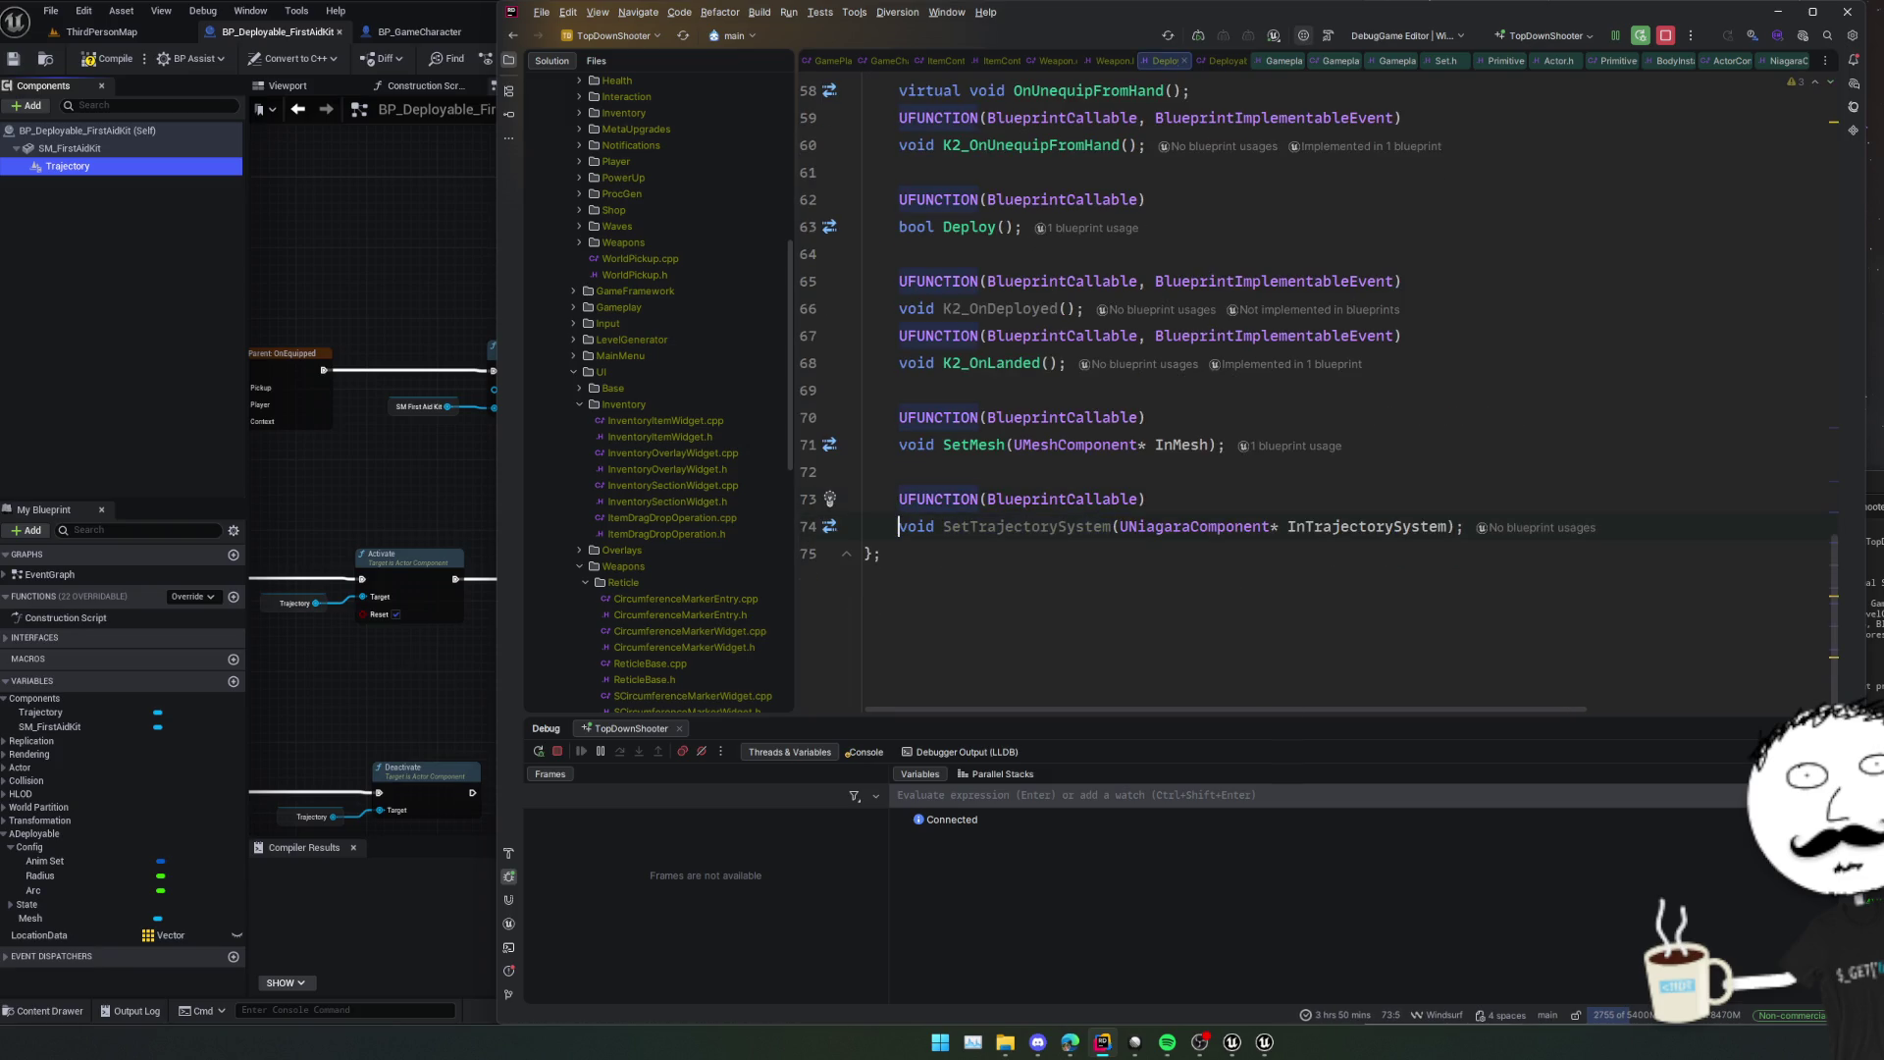
key("End")
key("Return")
key("Return")
type("vi")
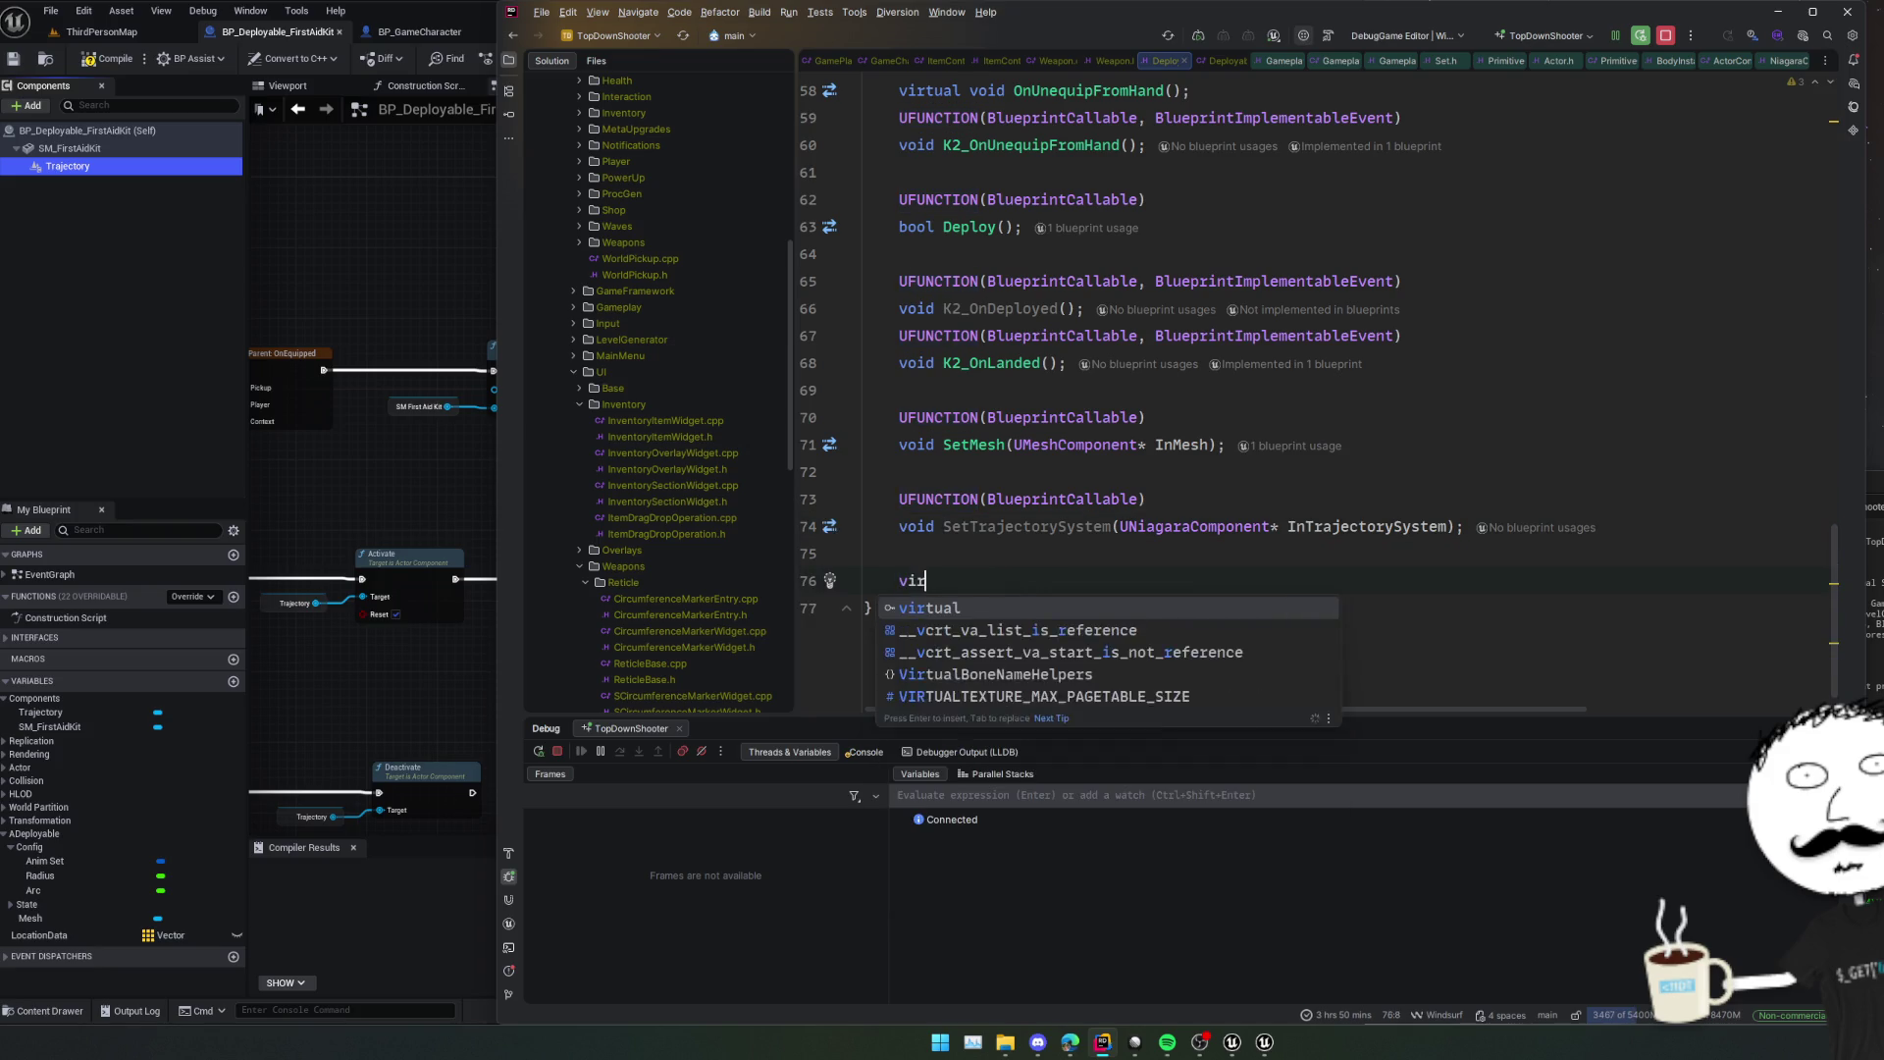
key("BackSpace")
key("BackSpace")
type("void Updat")
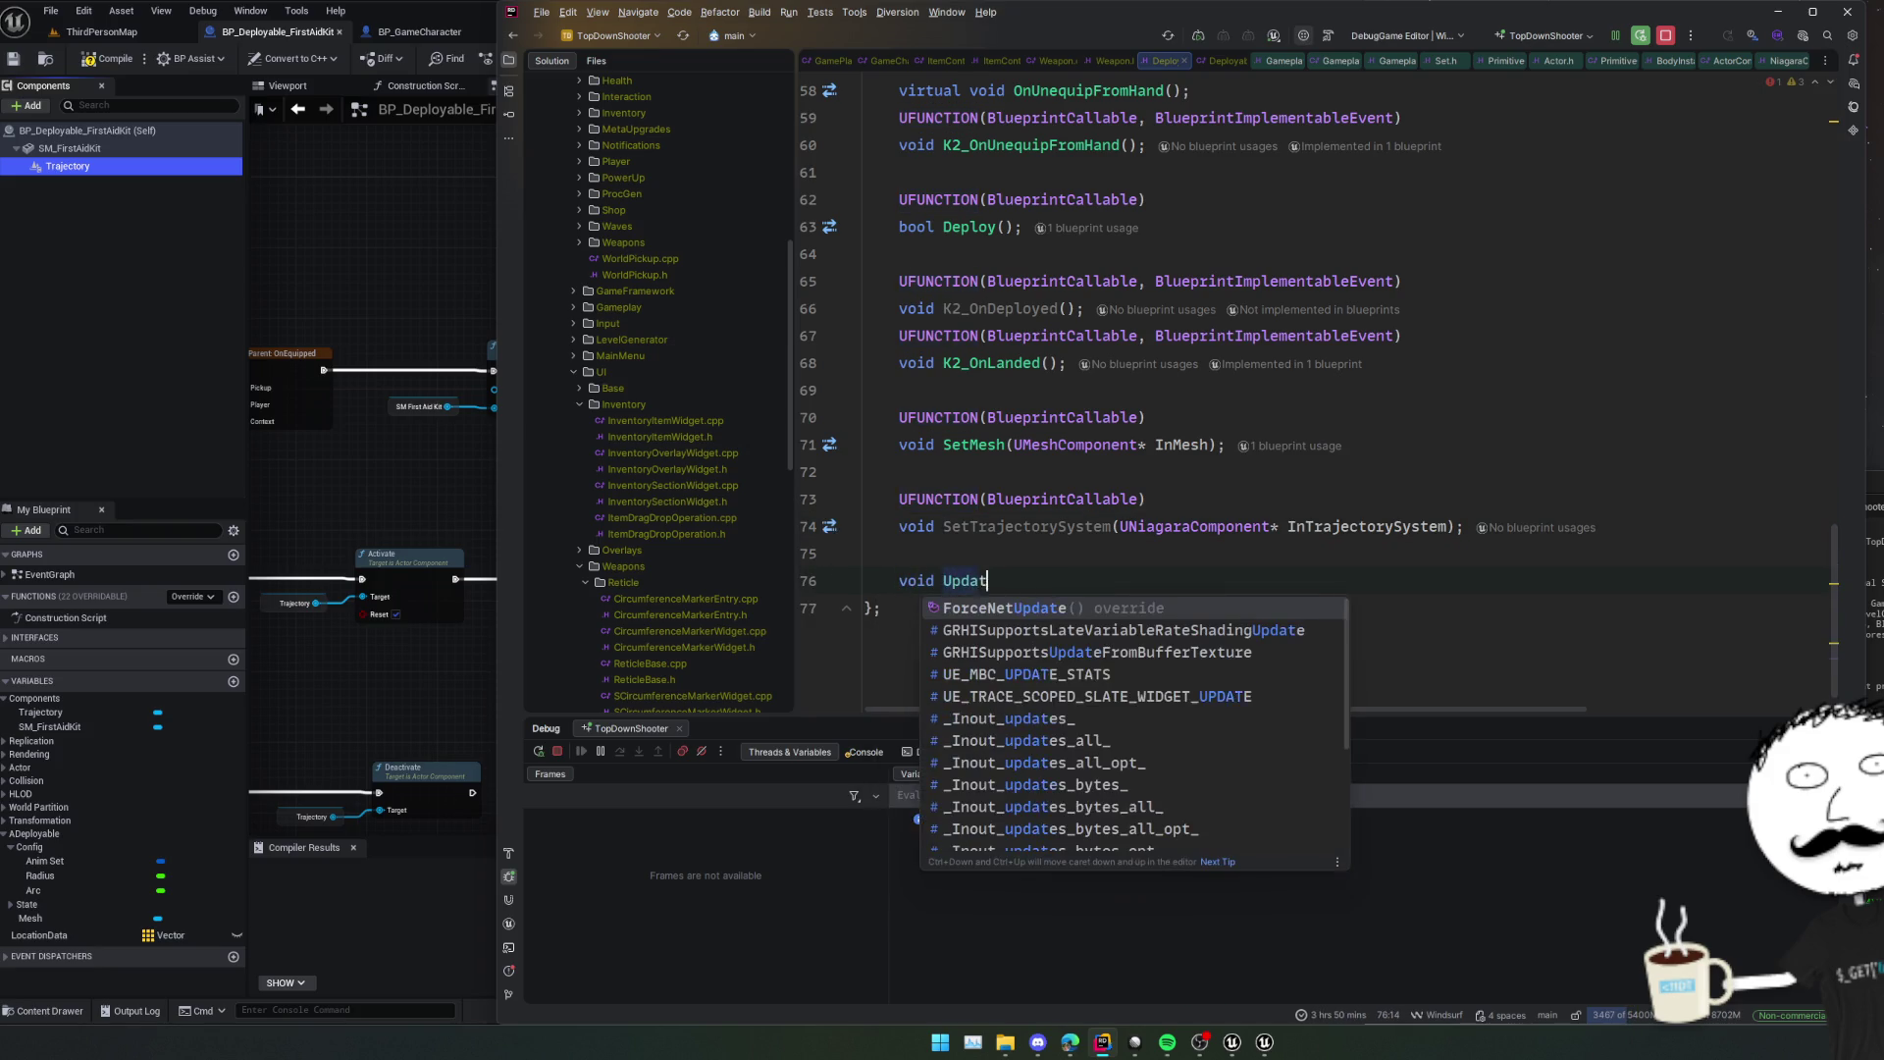
type("eTrajectory")
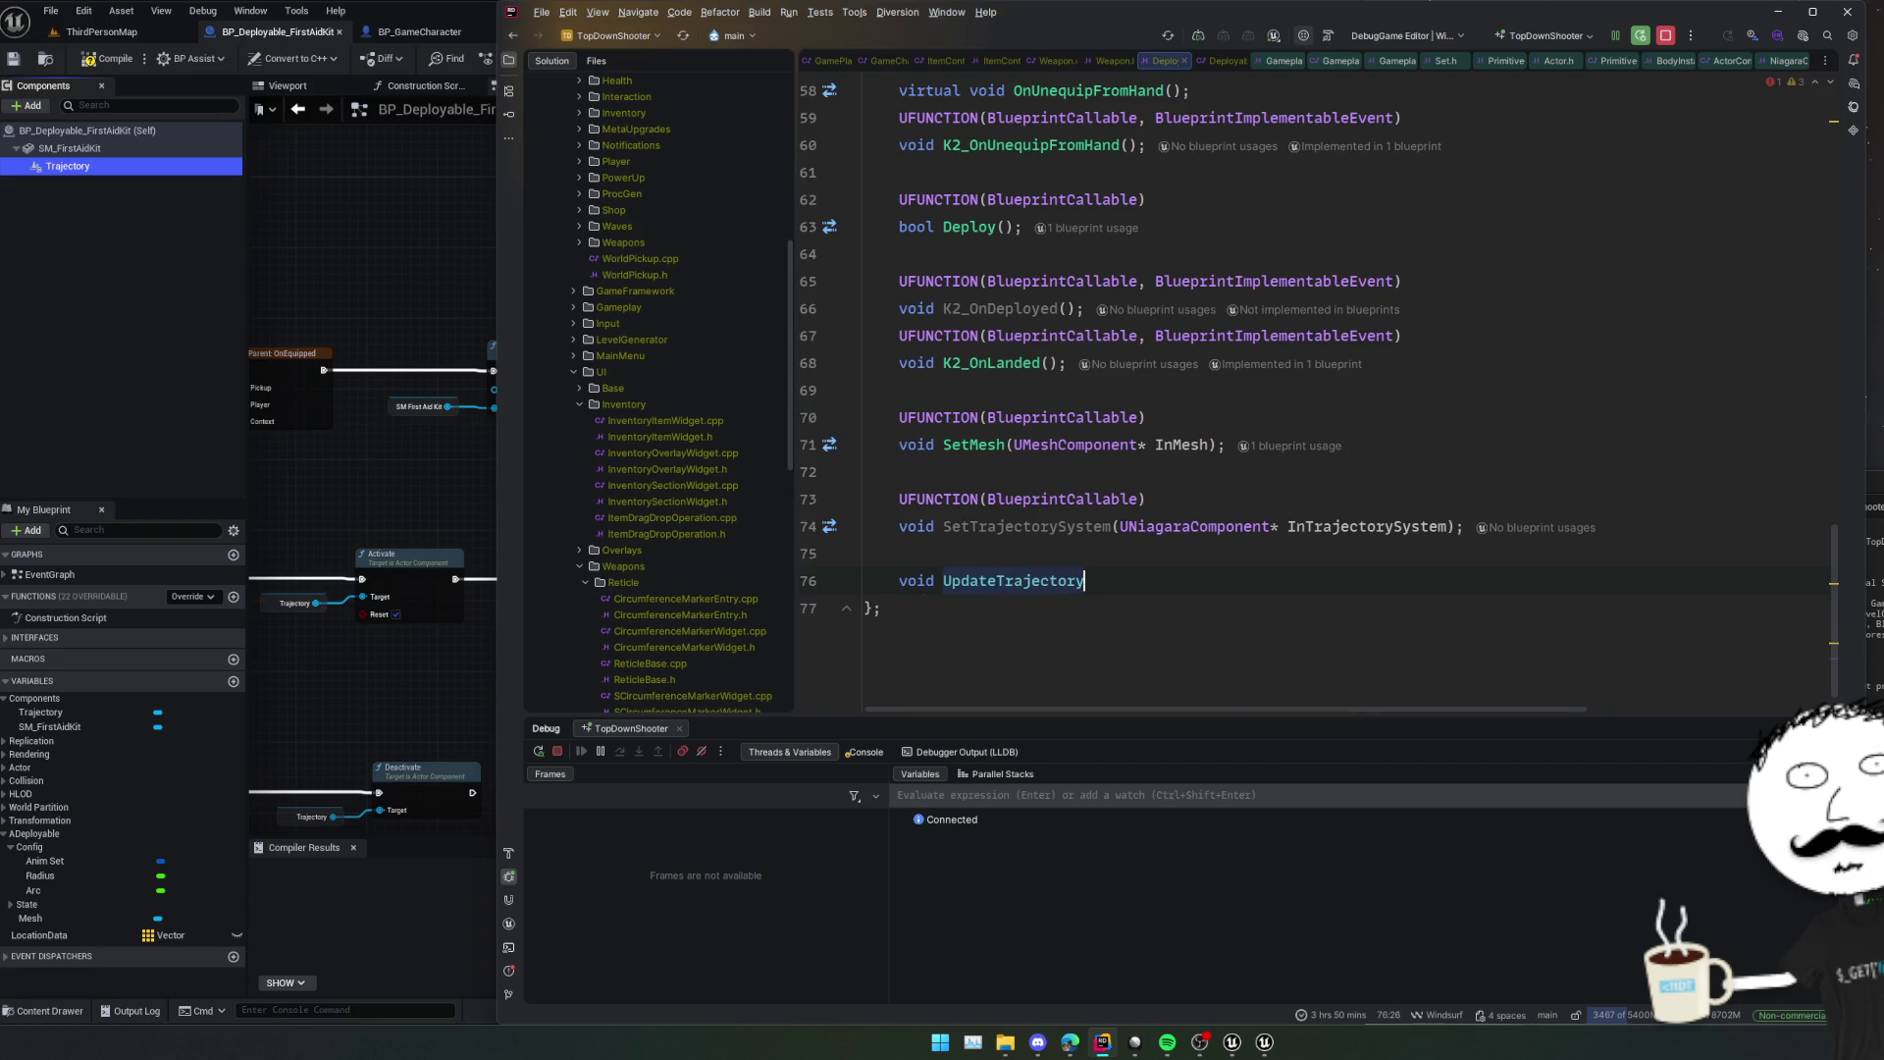
type("();")
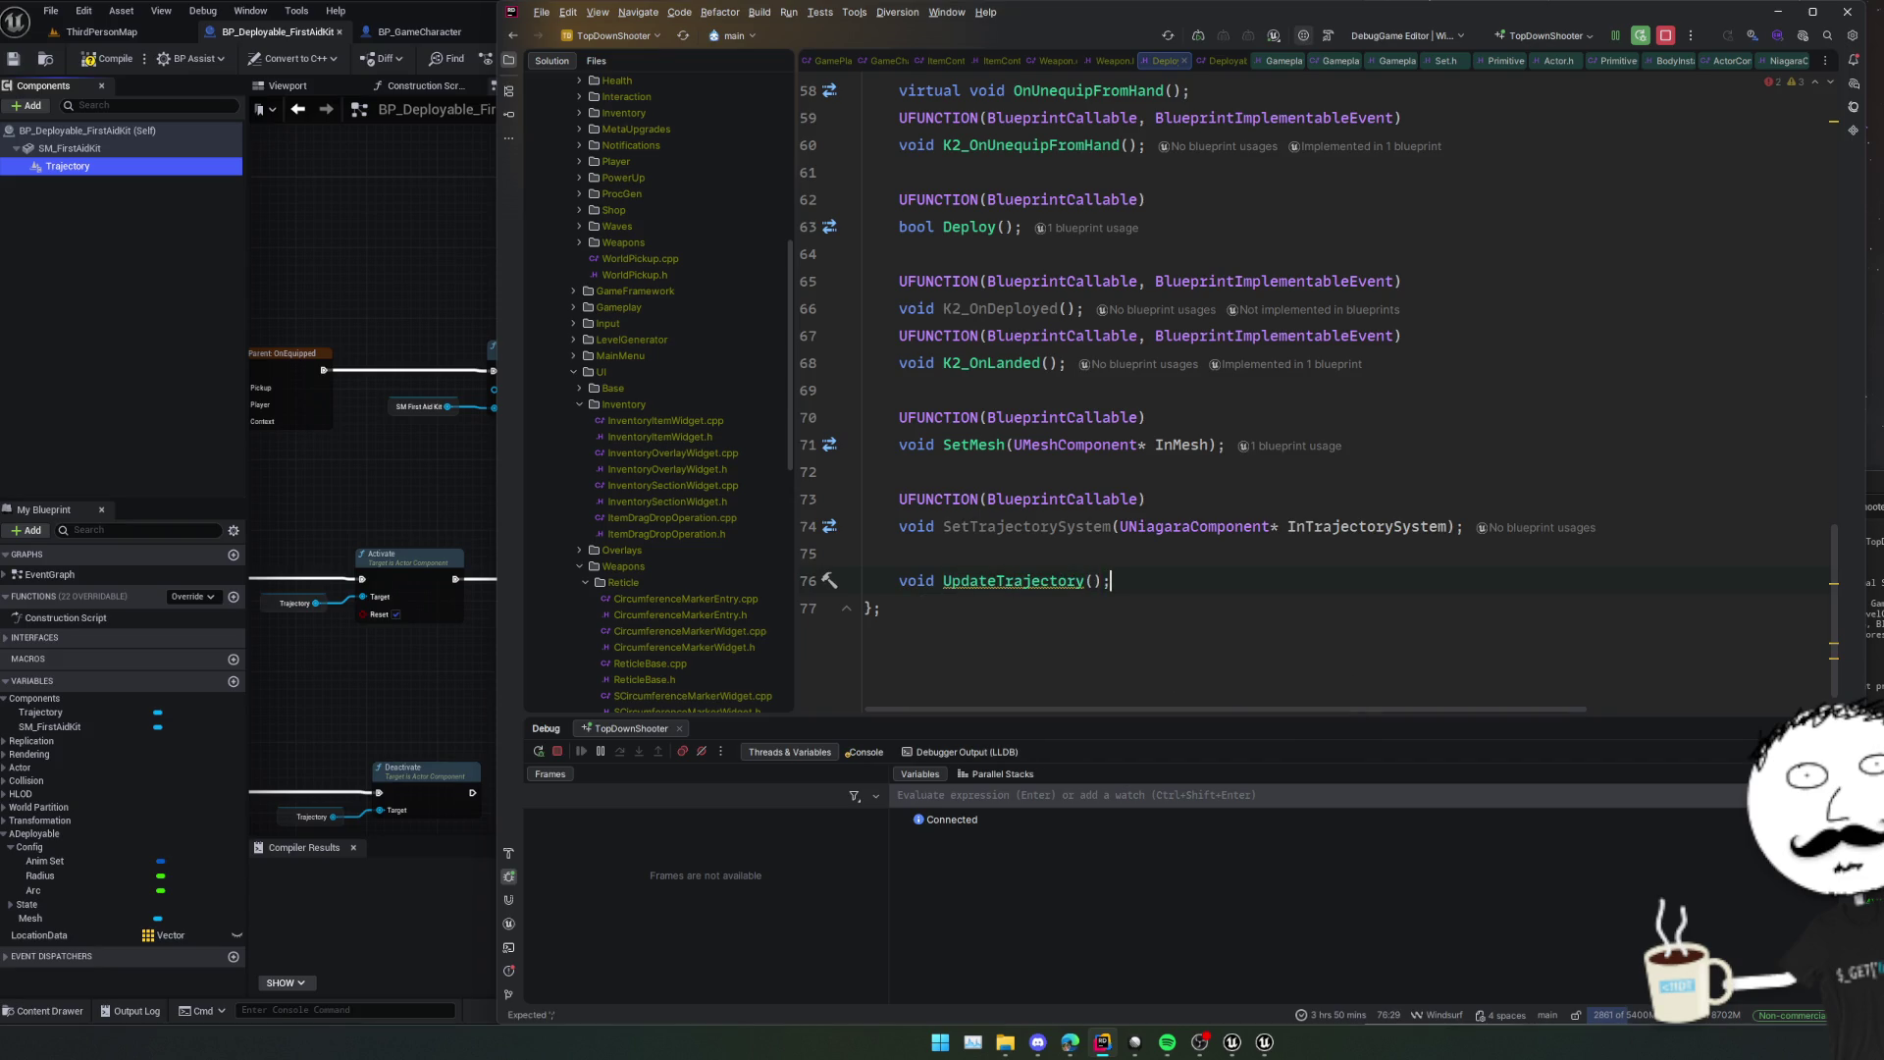
Copy the UFUNCTION(BlueprintCallable) line above UpdateTrajectory.
left_click(864, 553)
key("Up")
key("Up")
key("Home")
key("shift+End")
key("ctrl+c")
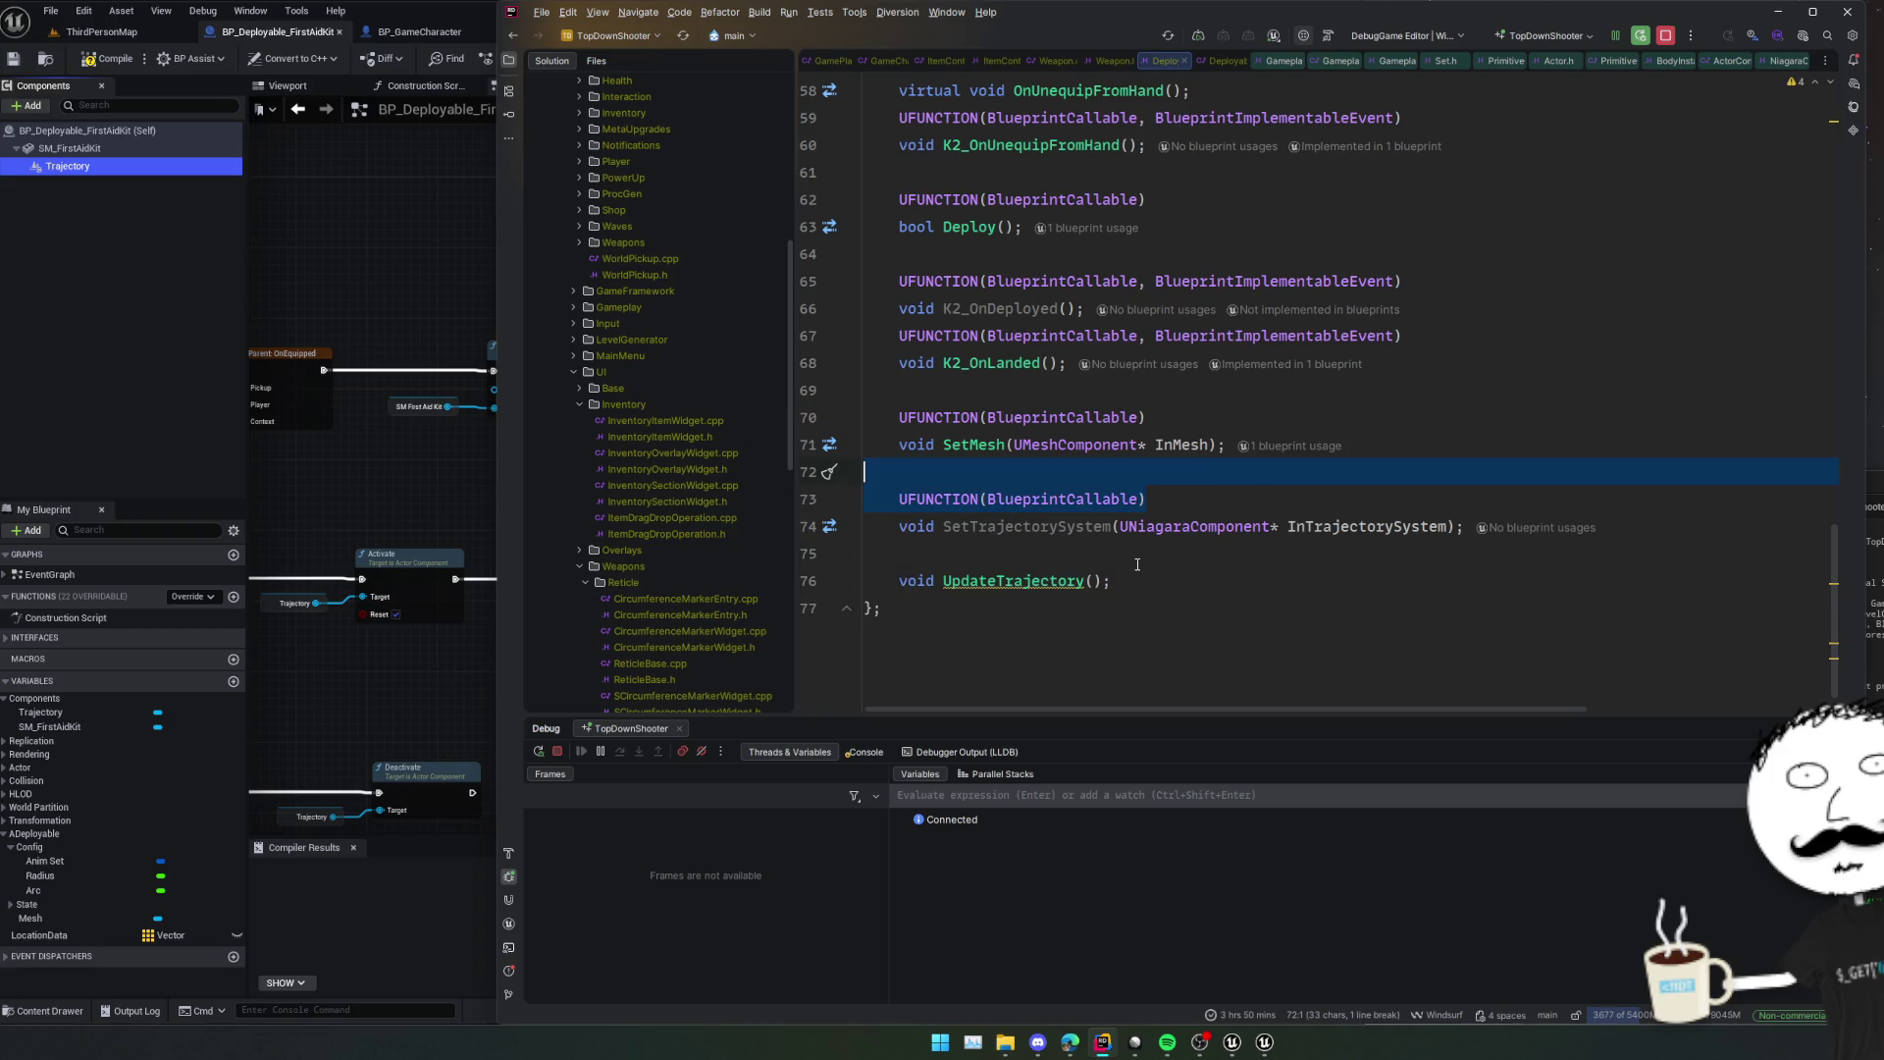
key("Down")
key("Down")
key("Return")
key("ctrl+v")
left_click(463, 680)
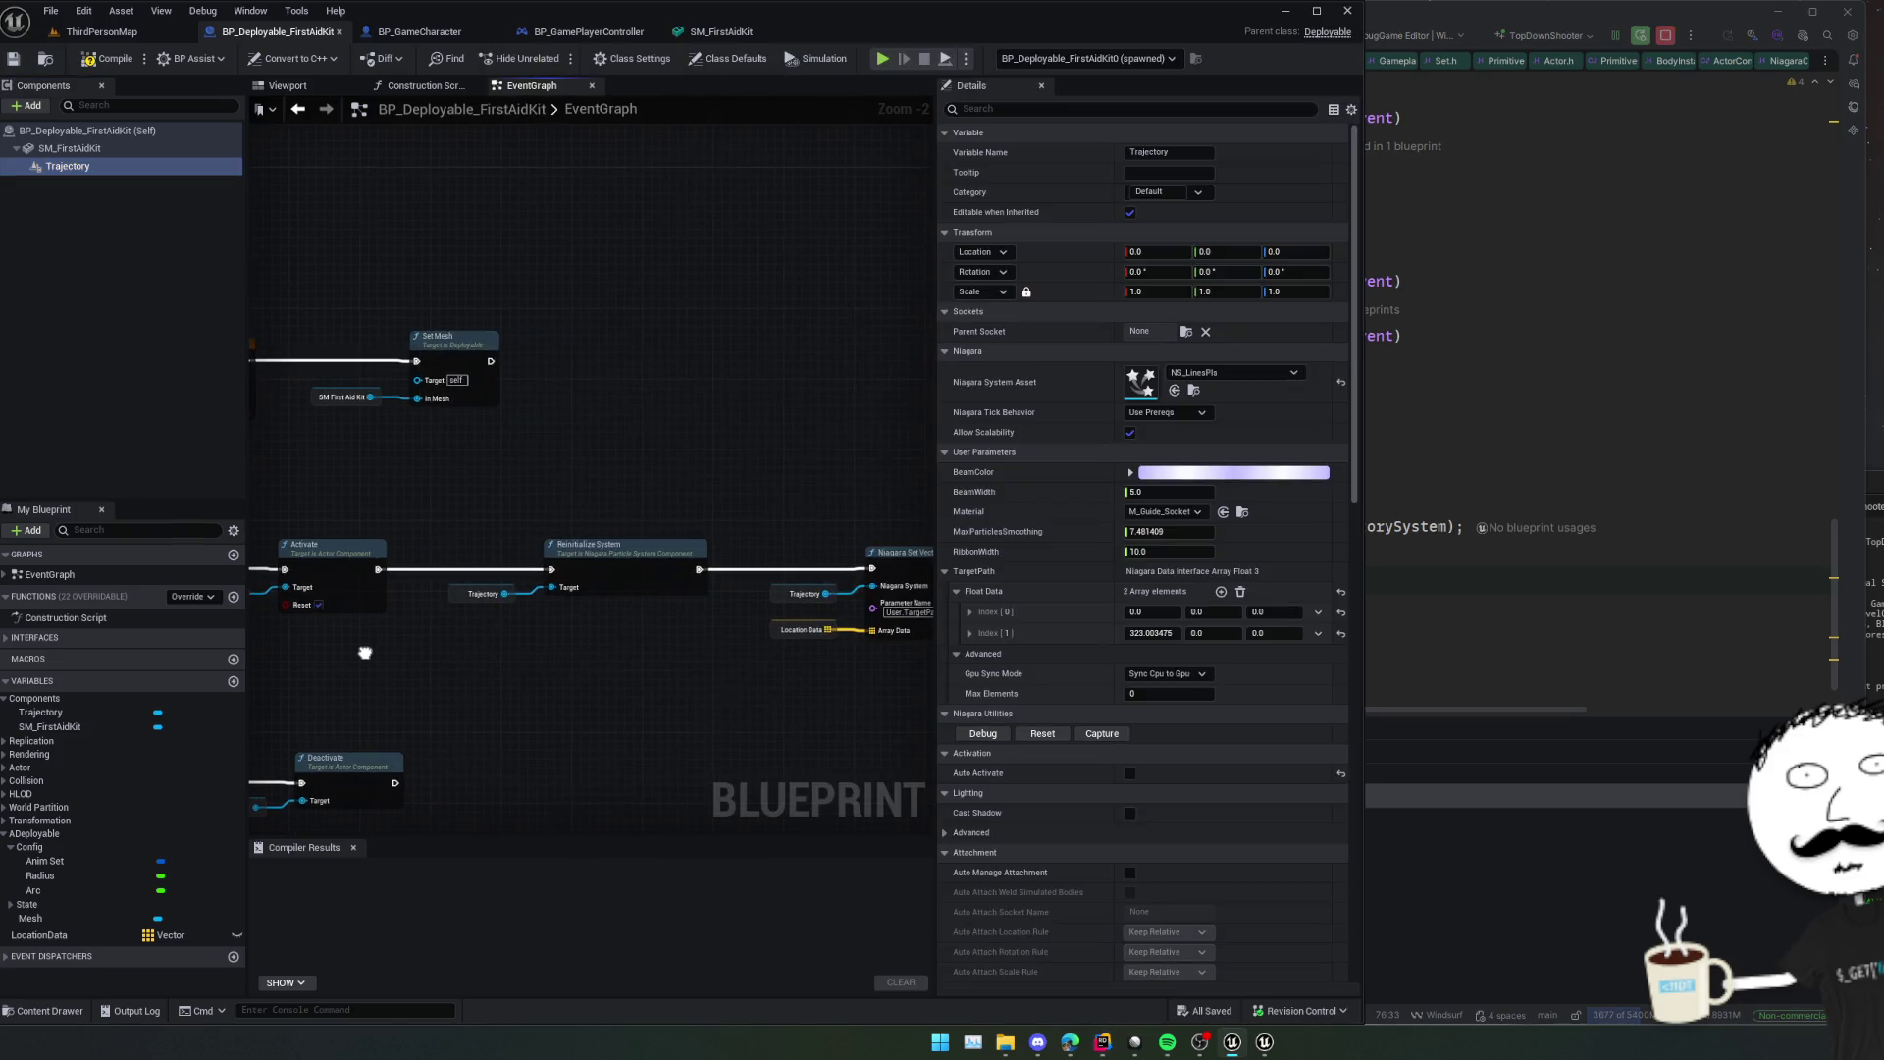
mouse_move(463, 680)
left_mouse_down()
mouse_move(438, 631)
mouse_move(795, 629)
mouse_move(517, 623)
left_mouse_up()
scroll(521, 623, "up", 1)
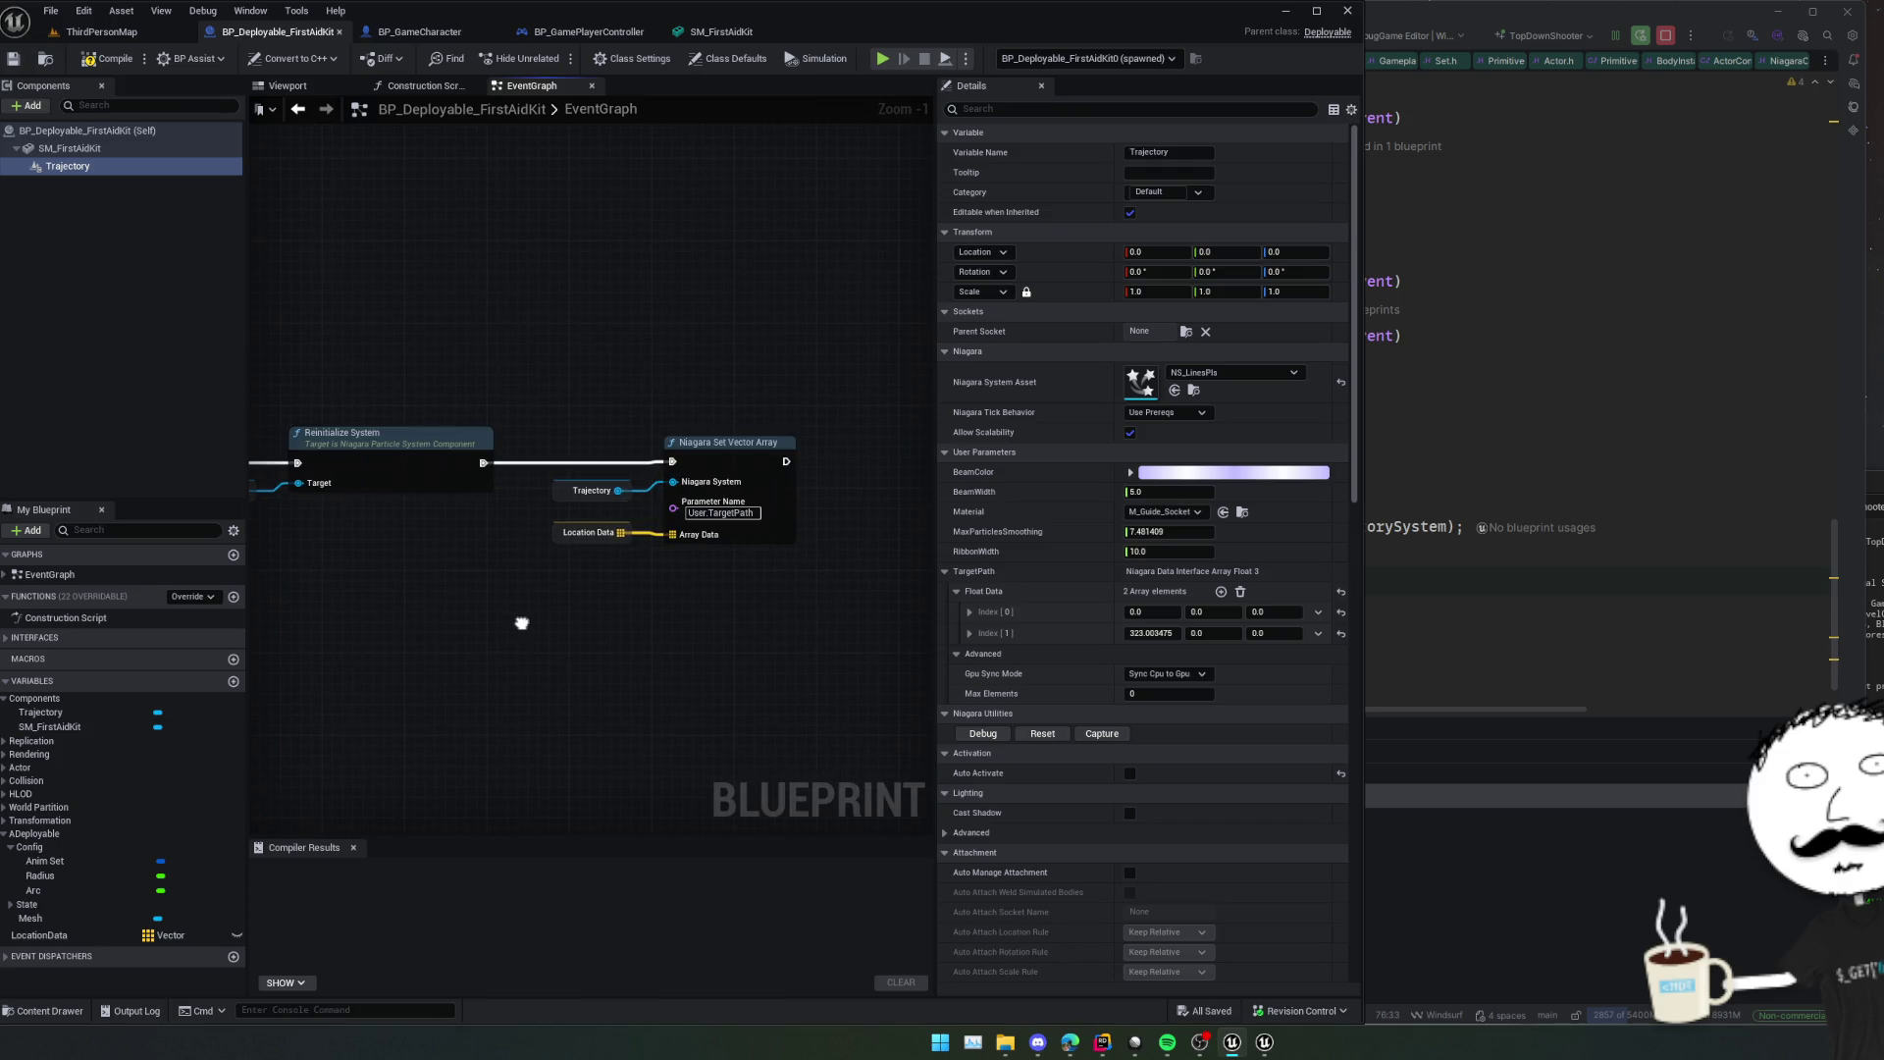
scroll(521, 623, "down", 1)
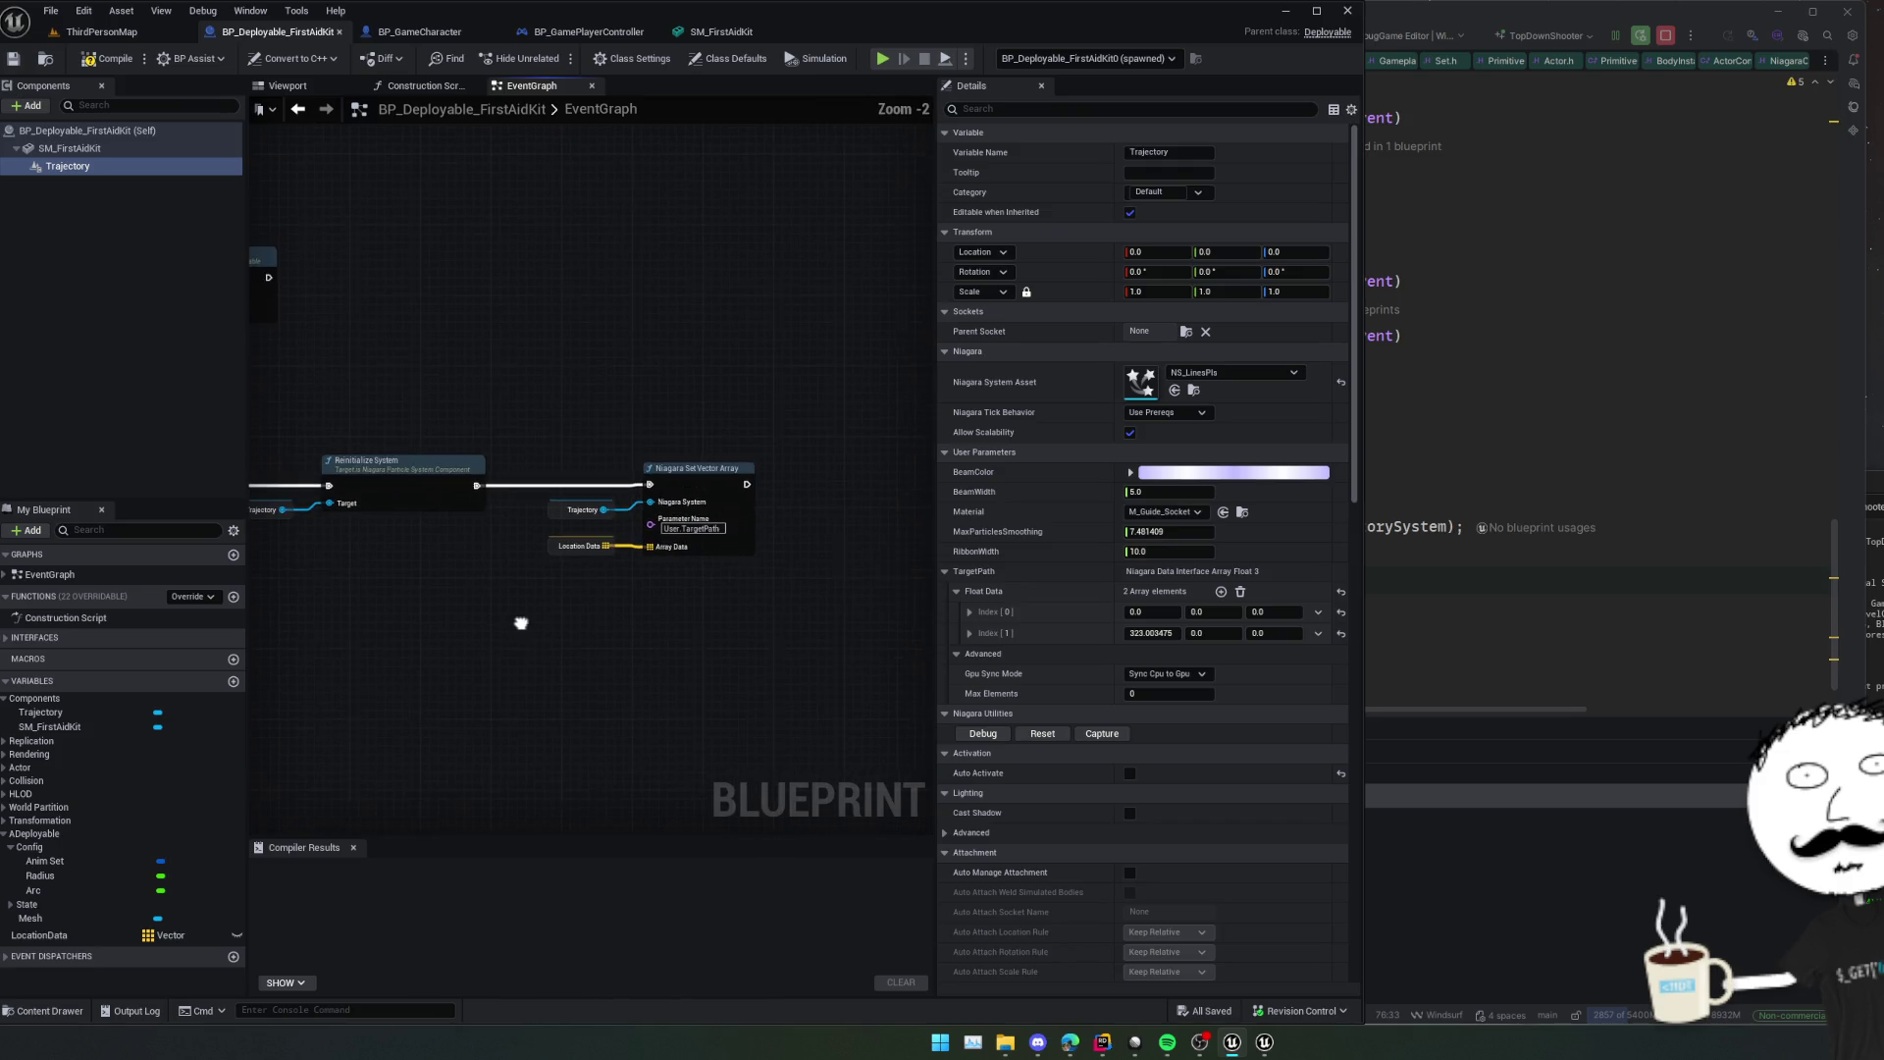
scroll(521, 623, "down", 1)
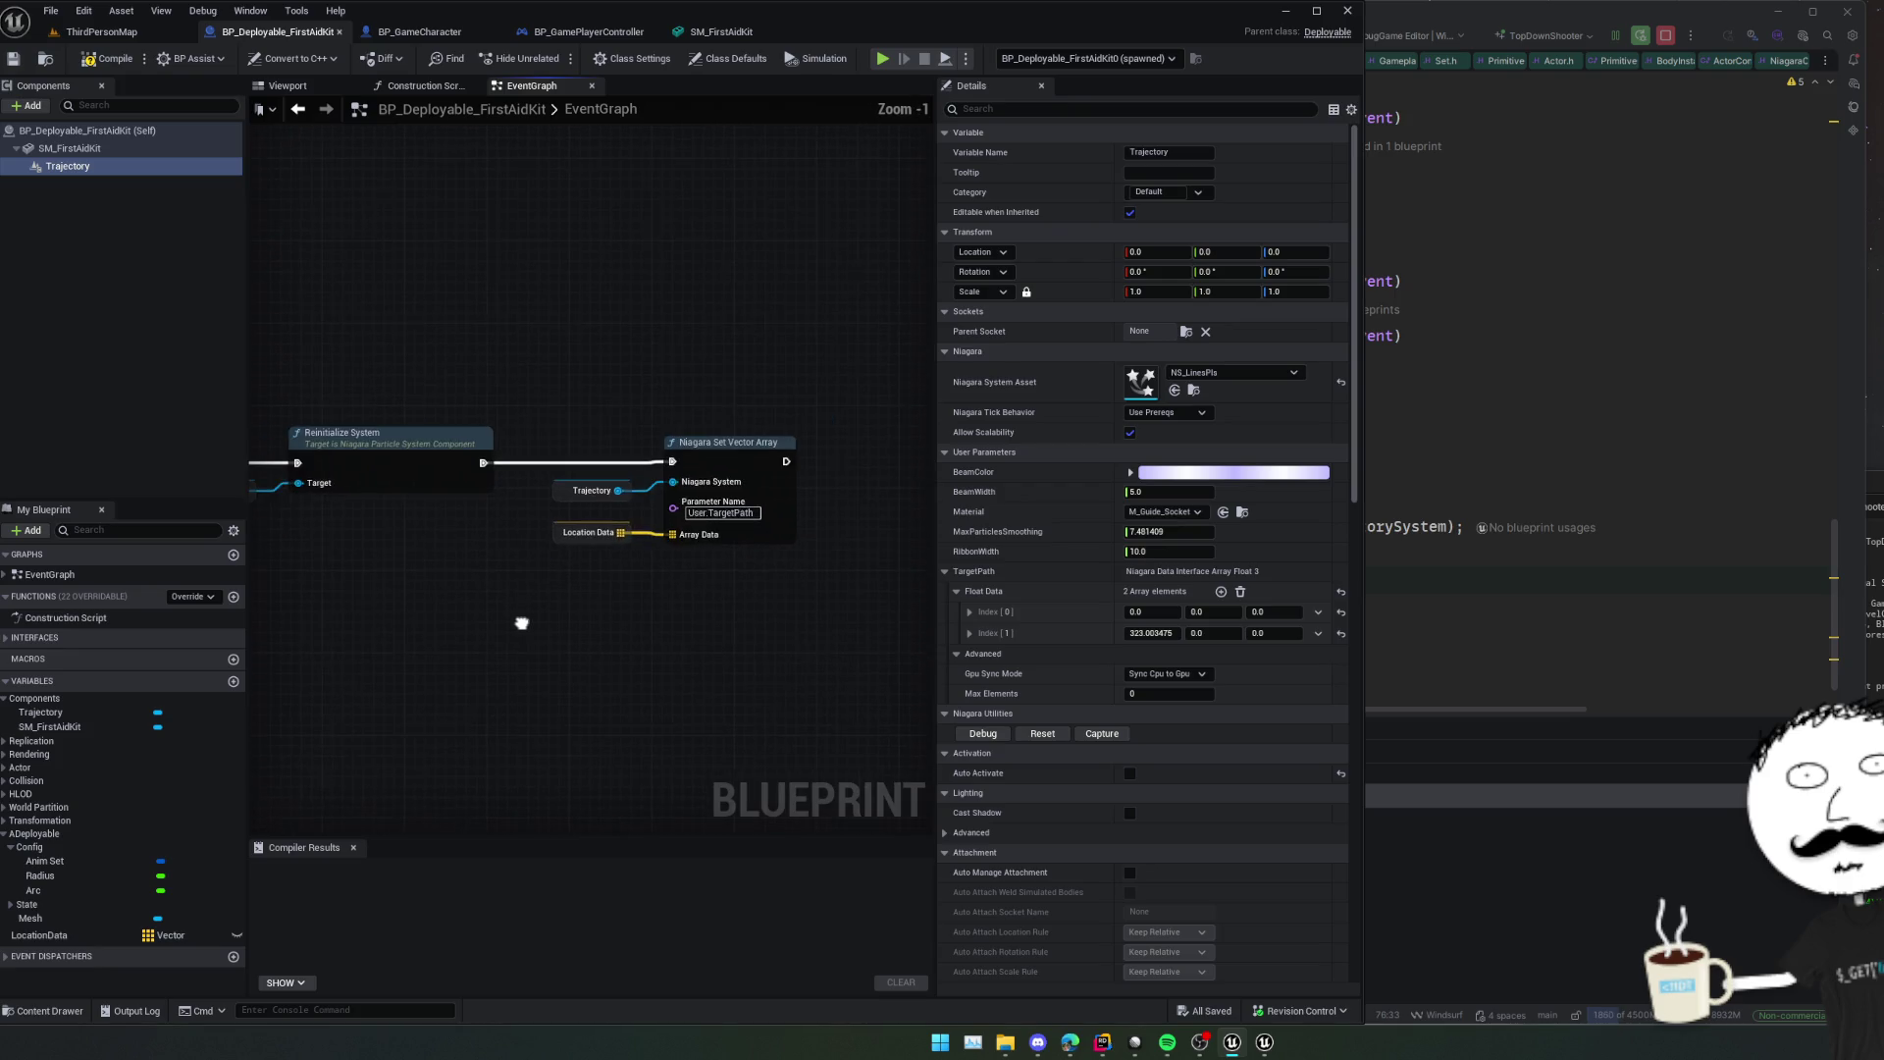
mouse_move(520, 623)
left_mouse_down()
mouse_move(479, 626)
mouse_move(604, 594)
mouse_move(498, 460)
mouse_move(496, 362)
mouse_move(340, 366)
mouse_move(492, 403)
mouse_move(462, 547)
mouse_move(656, 455)
mouse_move(657, 433)
left_mouse_up()
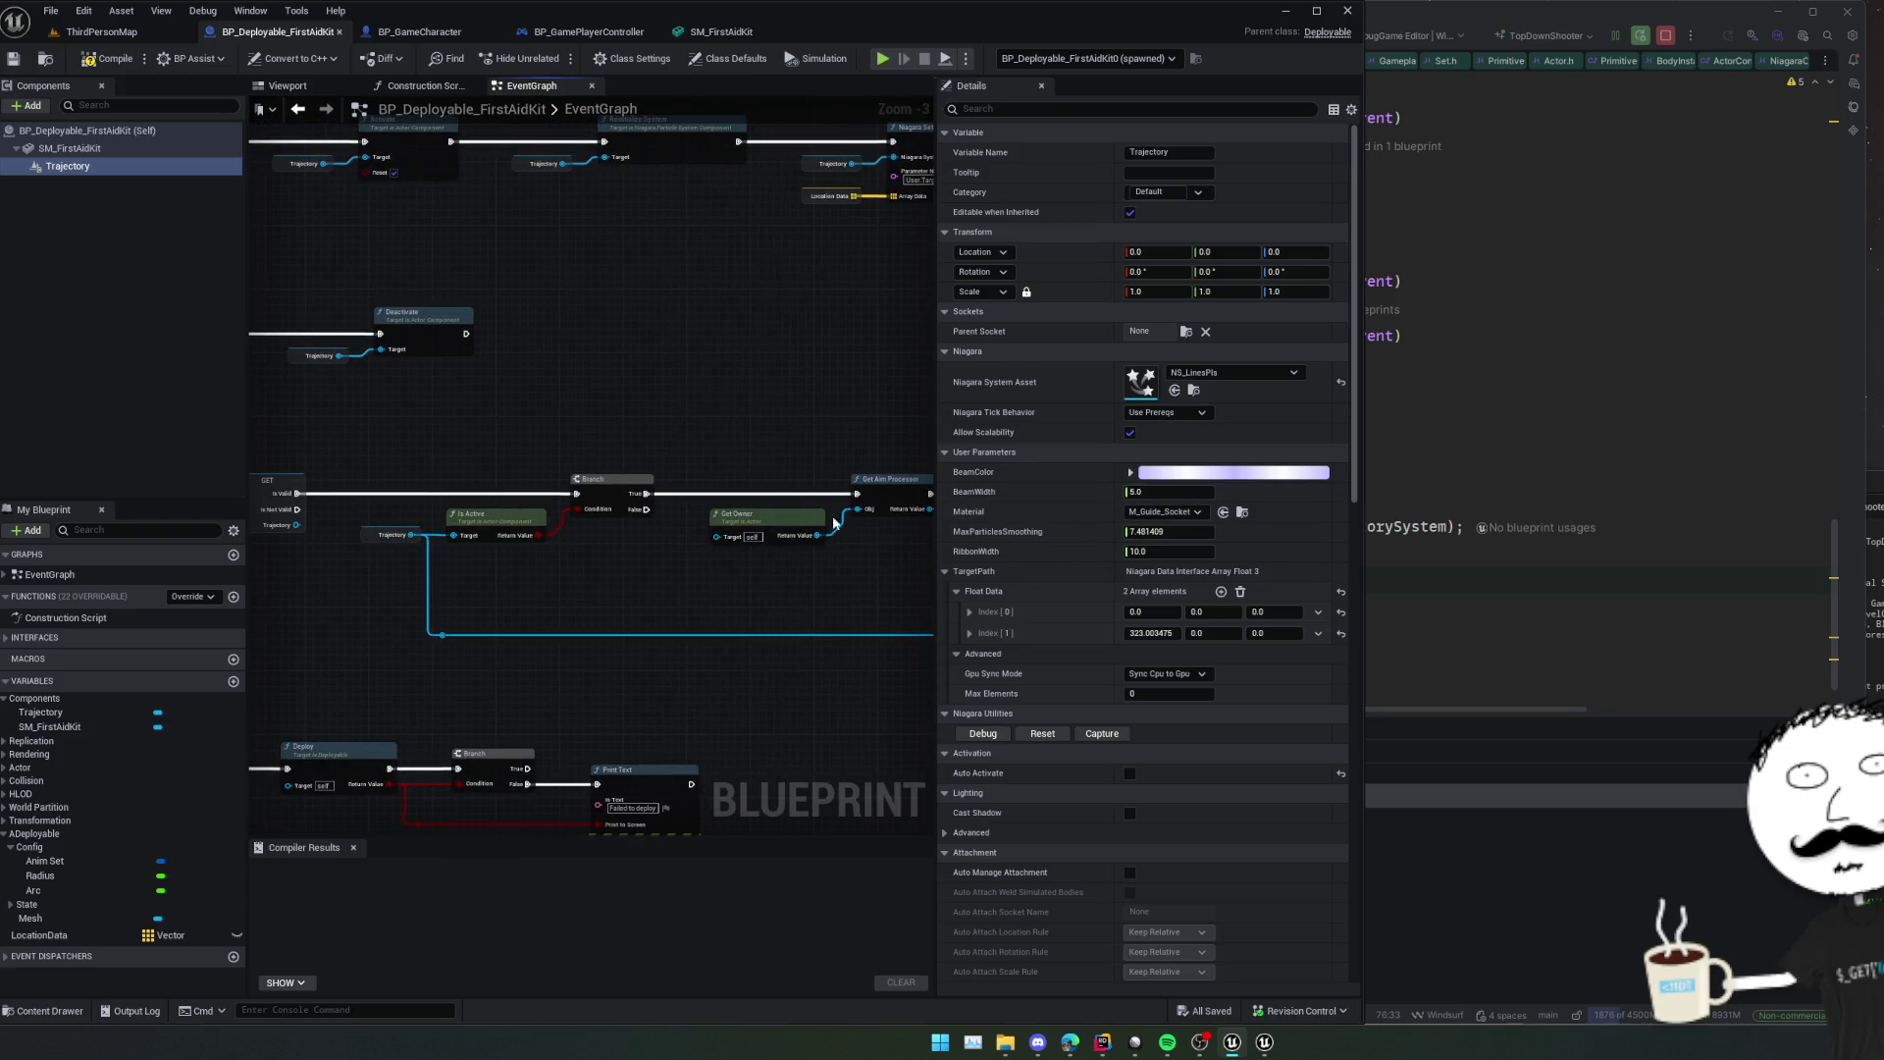
key("alt+Tab")
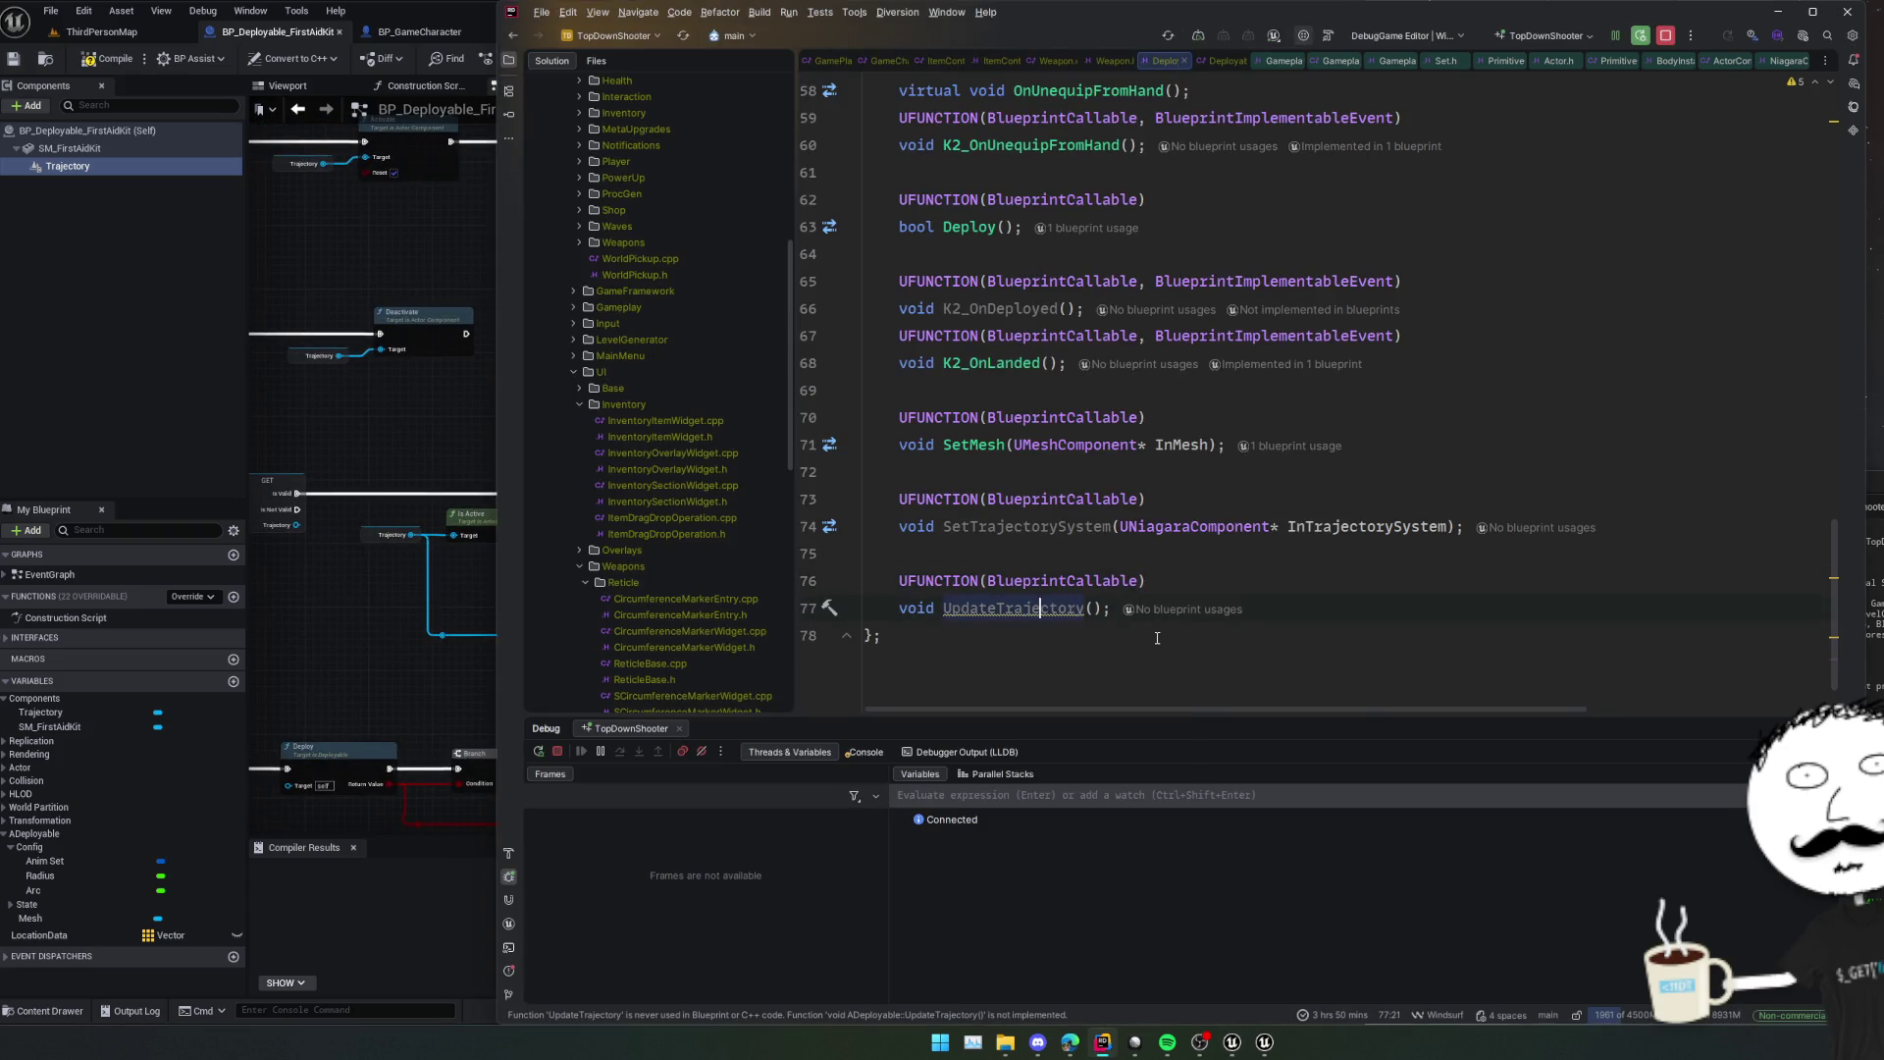
Generate an empty UpdateTrajectory definition in the .cpp file.
key("alt+Return")
key("Return")
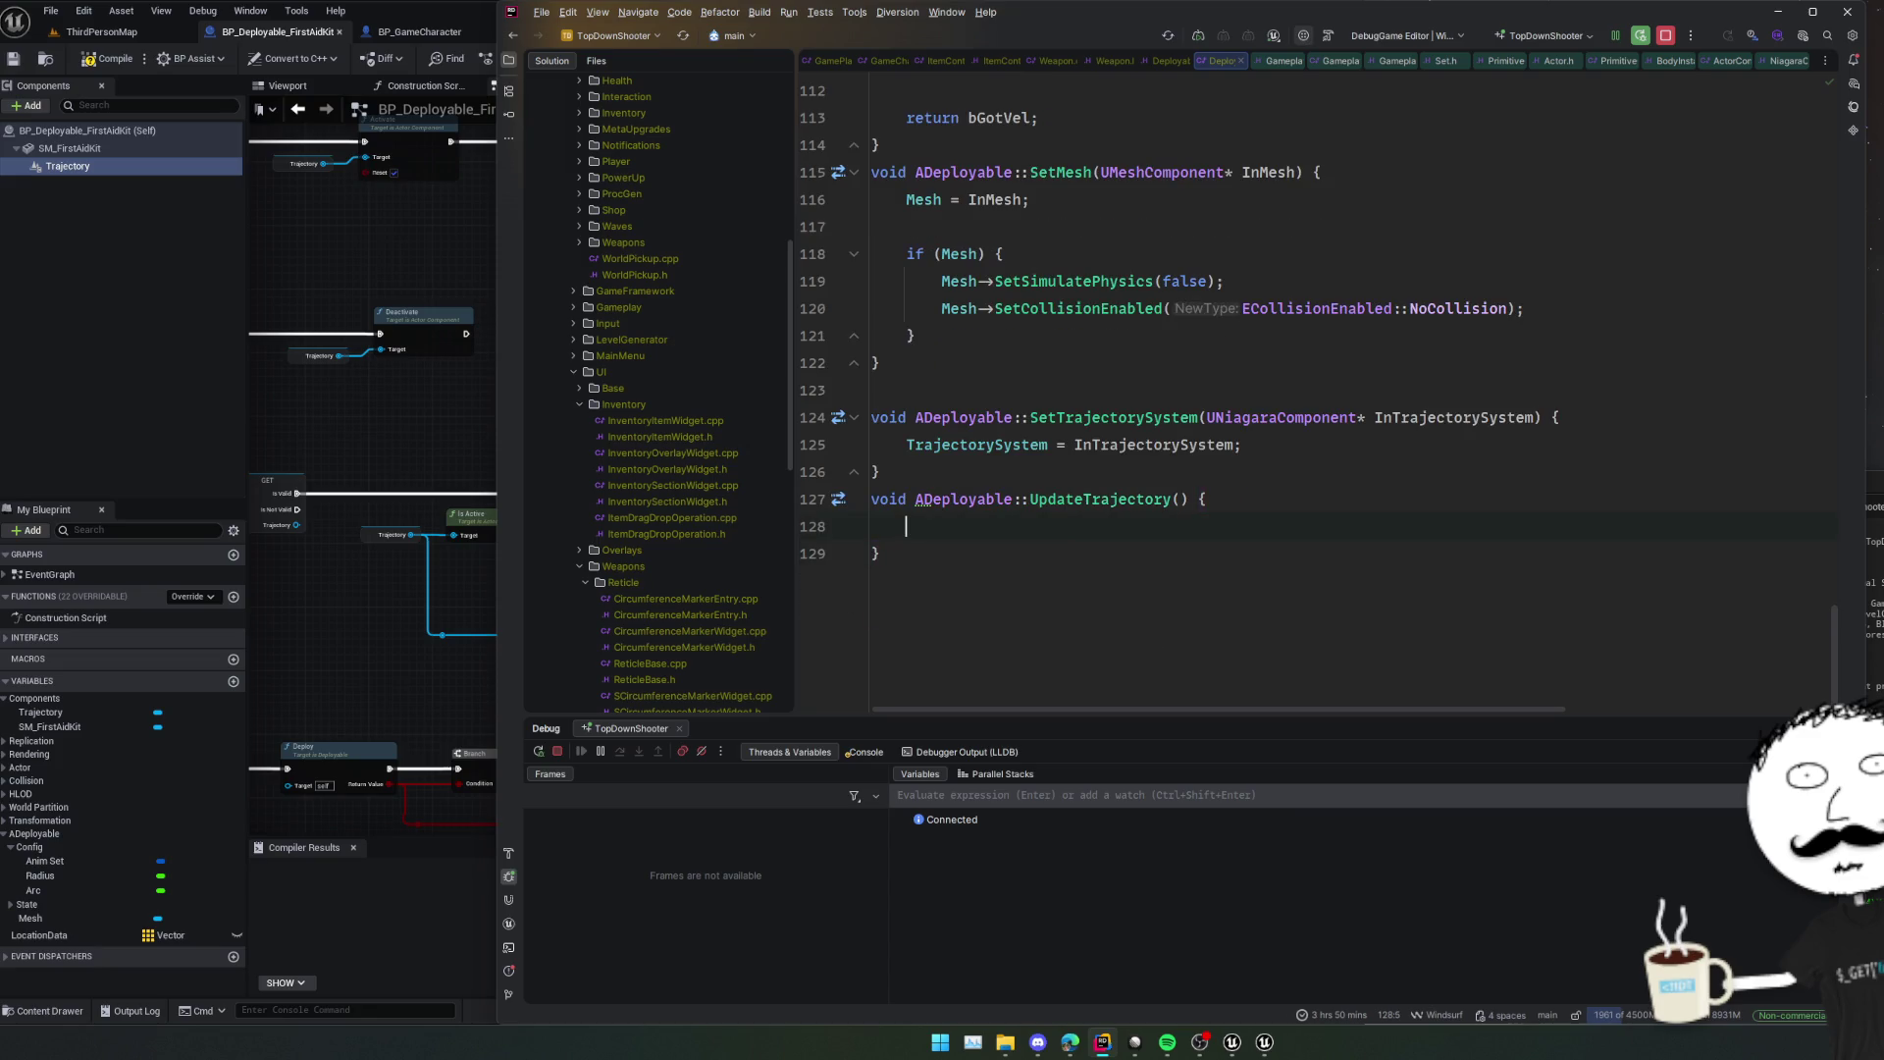
key("Return")
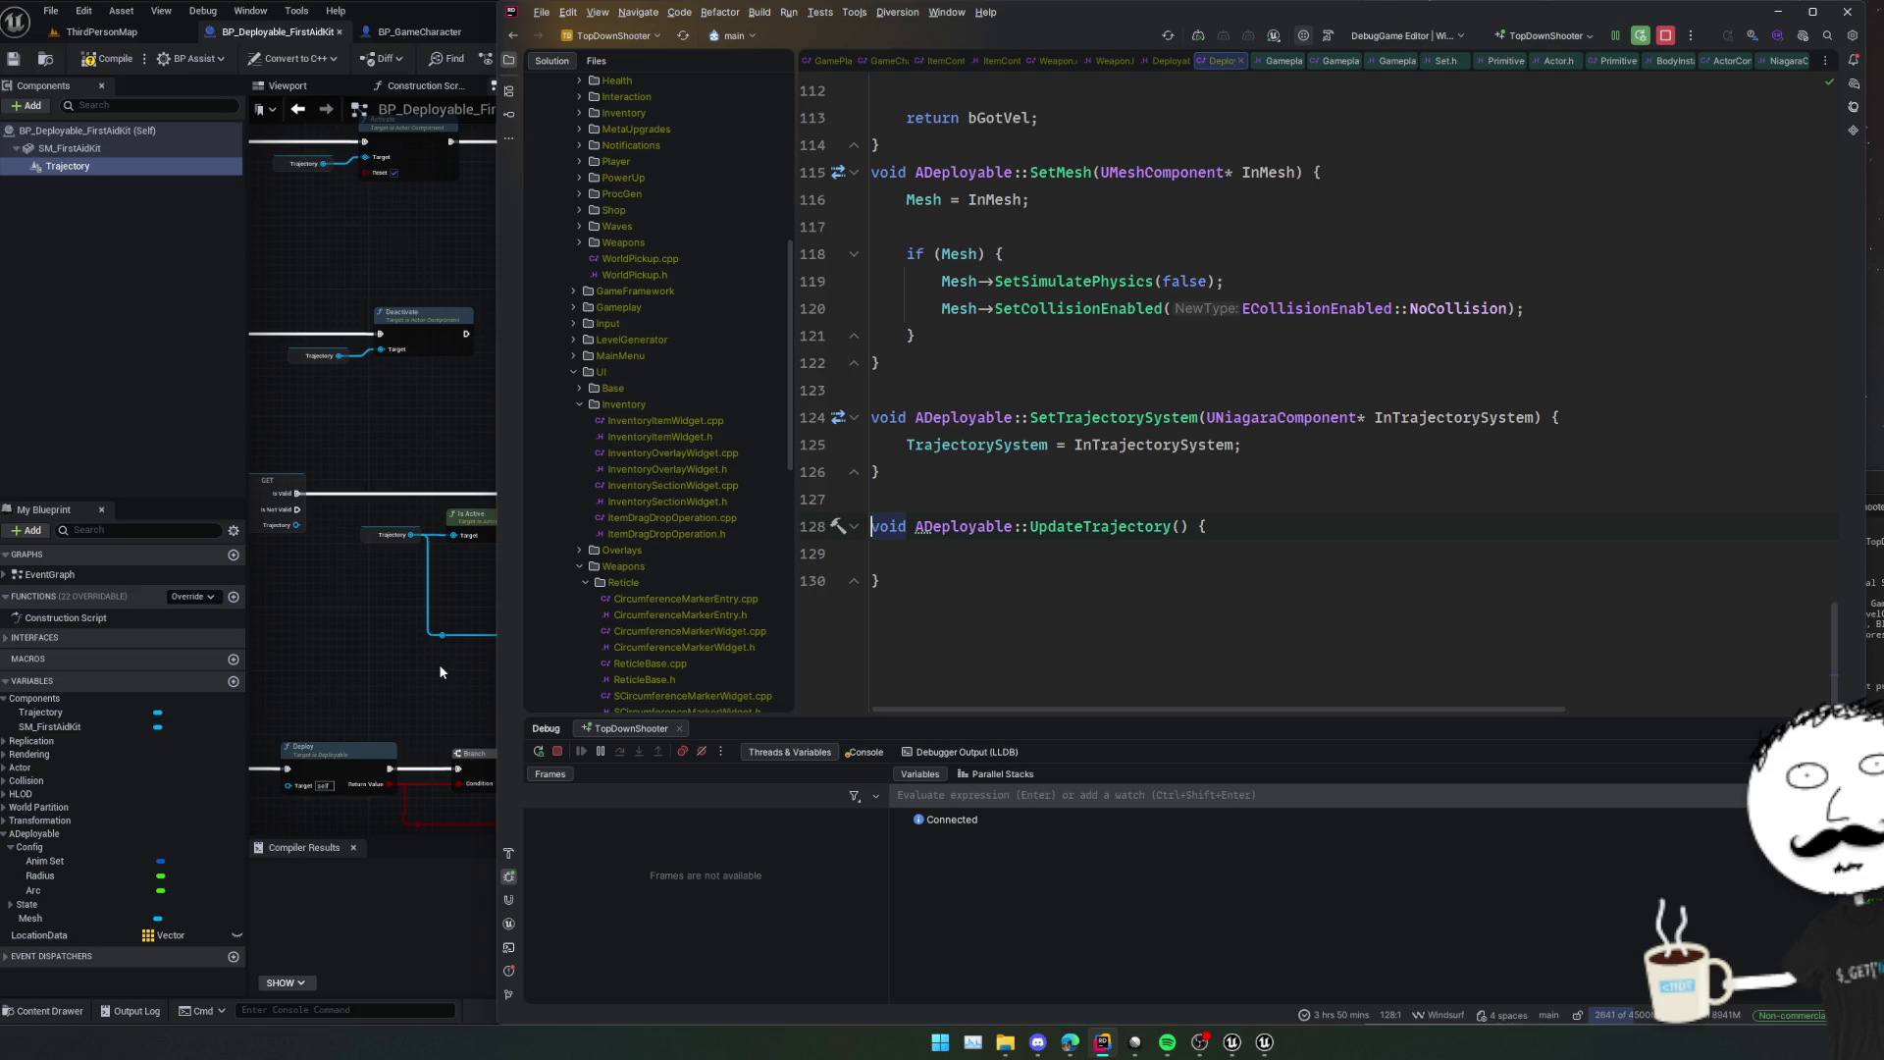
Add an early return to UpdateTrajectory when TrajectorySystem is null.
left_click(440, 663)
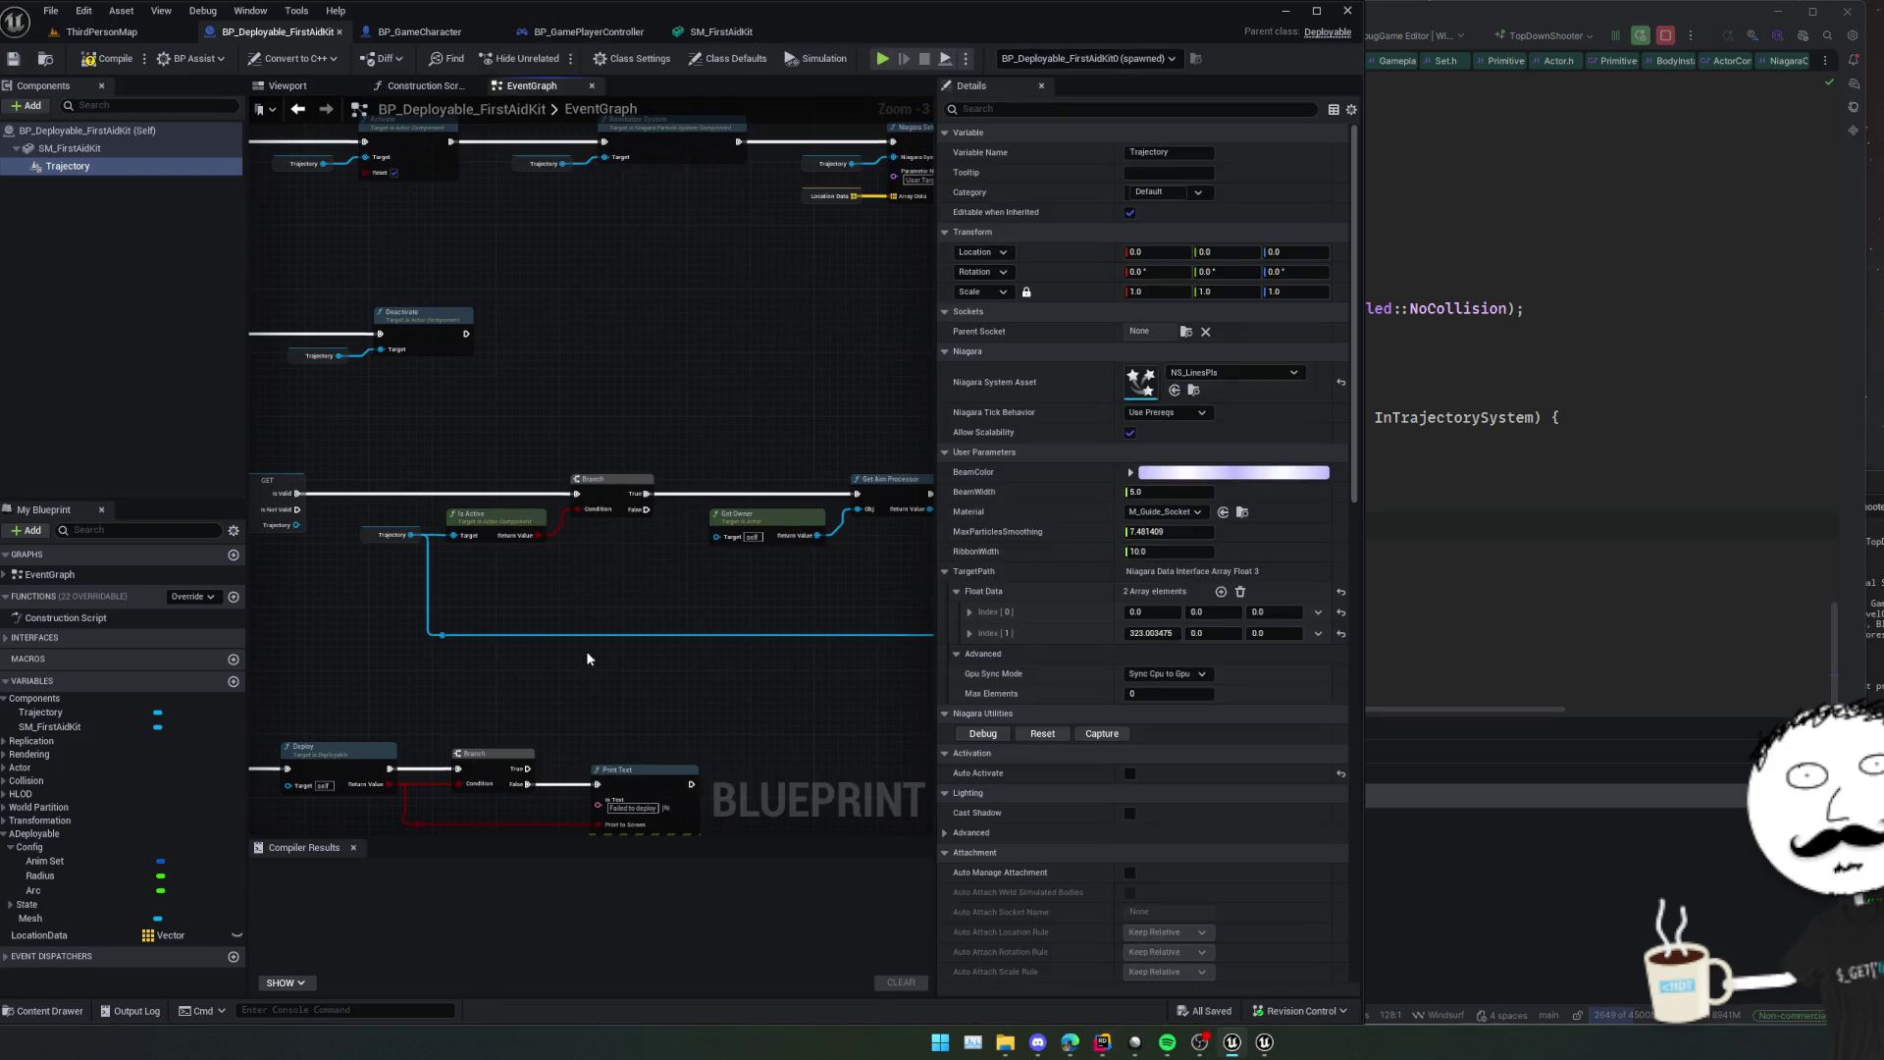
mouse_move(585, 651)
left_mouse_down()
mouse_move(499, 600)
mouse_move(685, 592)
left_mouse_up()
left_click(1595, 569)
key("Return")
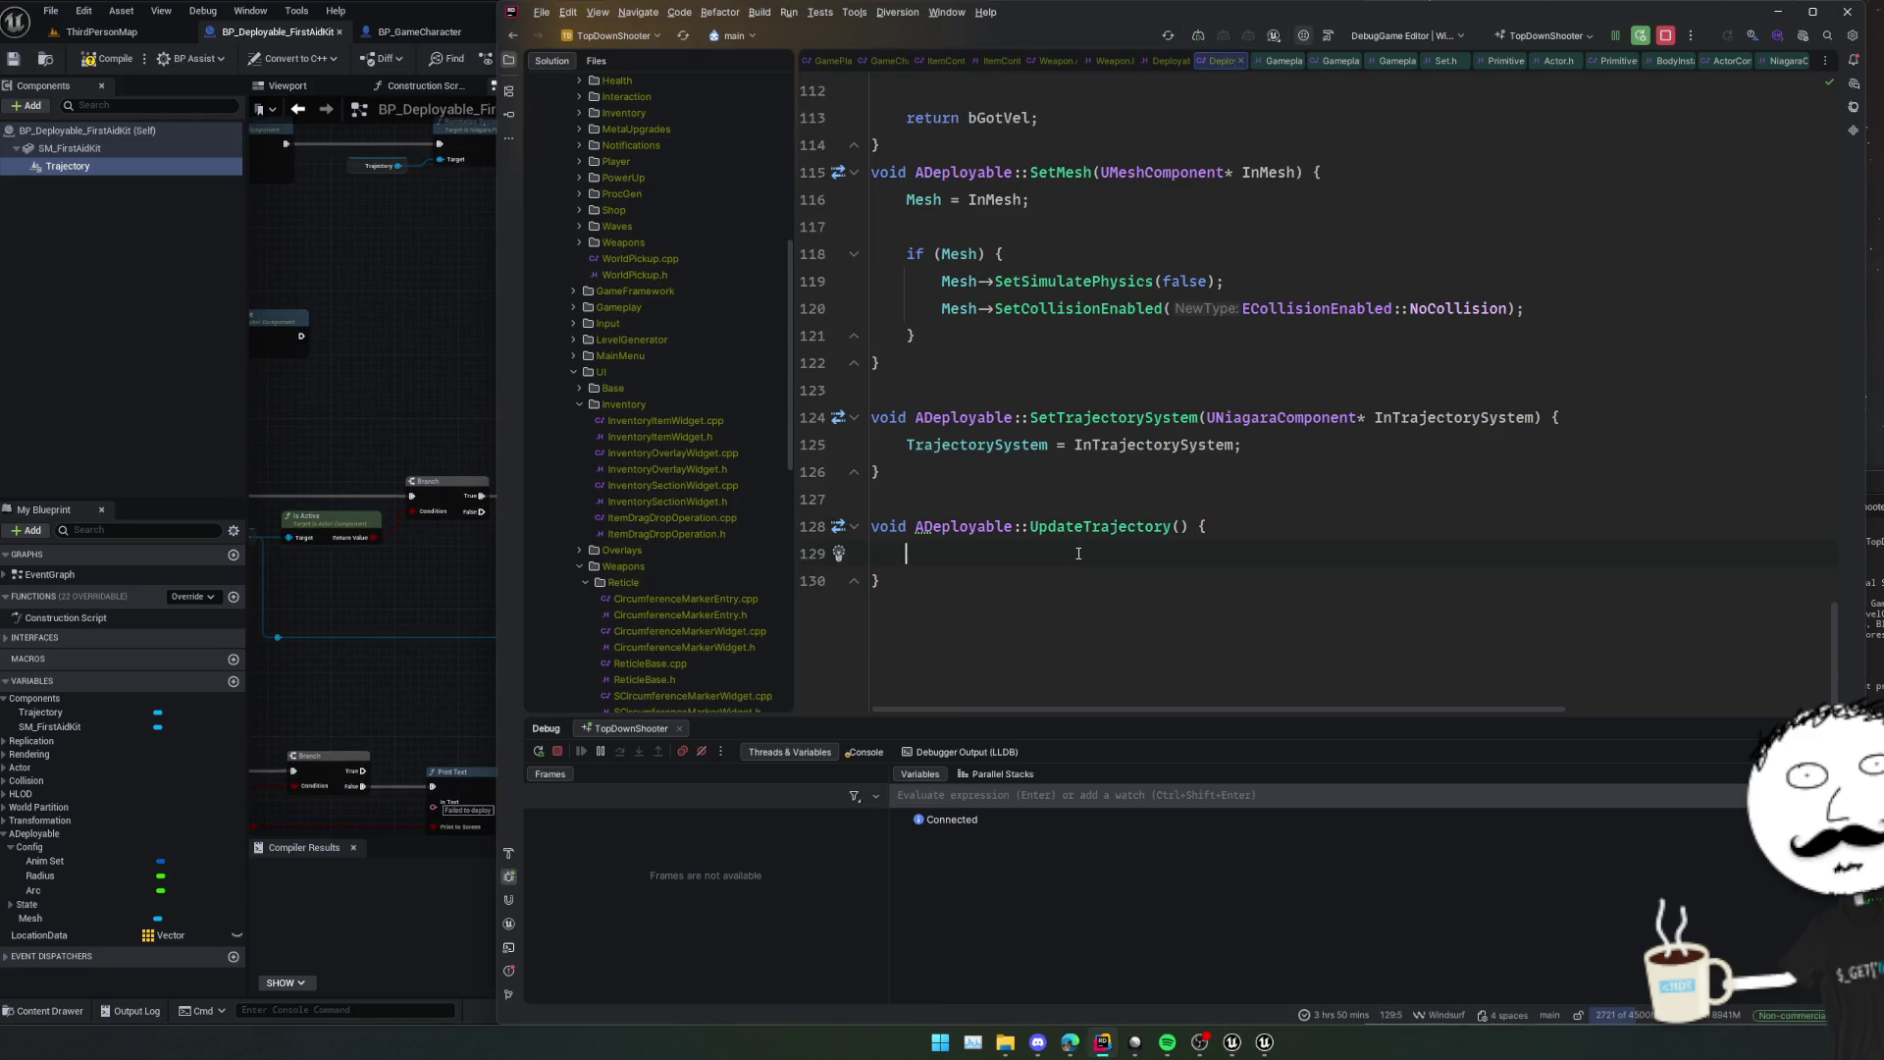
type("if (!Tra")
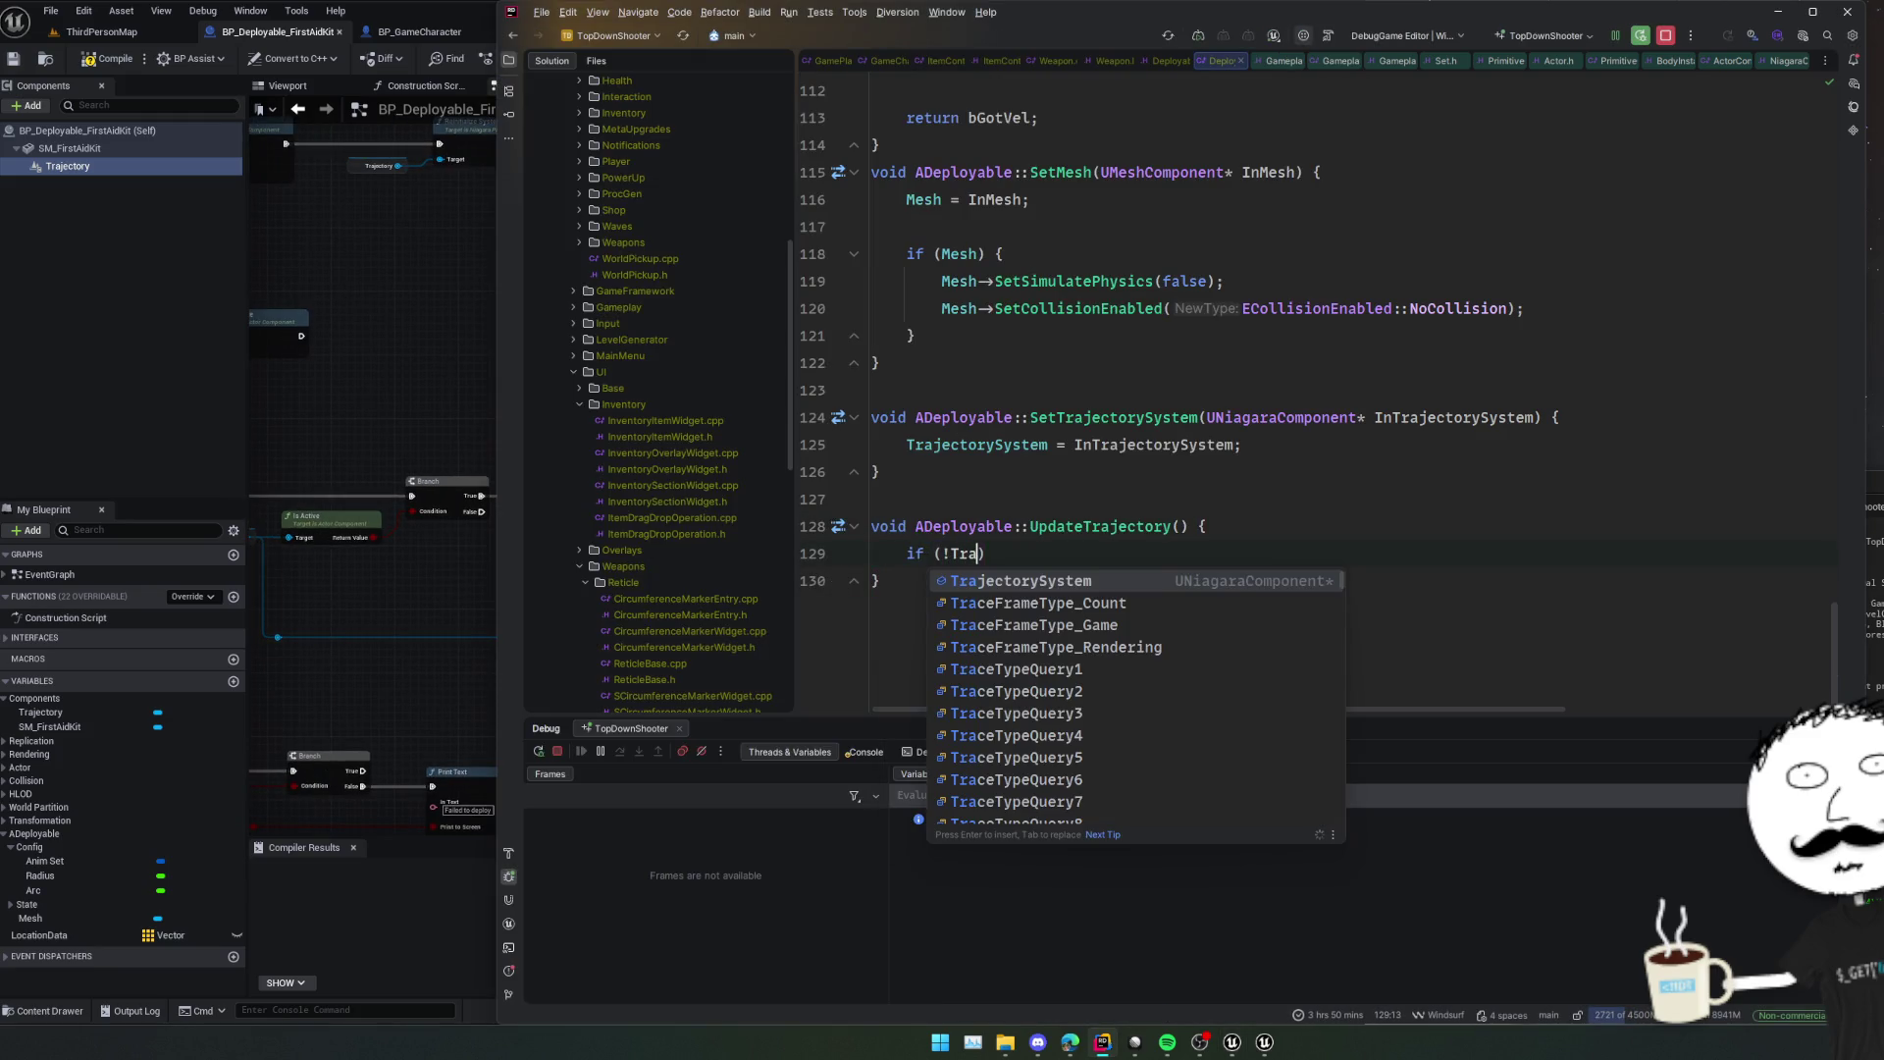
key("Return")
type(")")
key("Return")
type("return;")
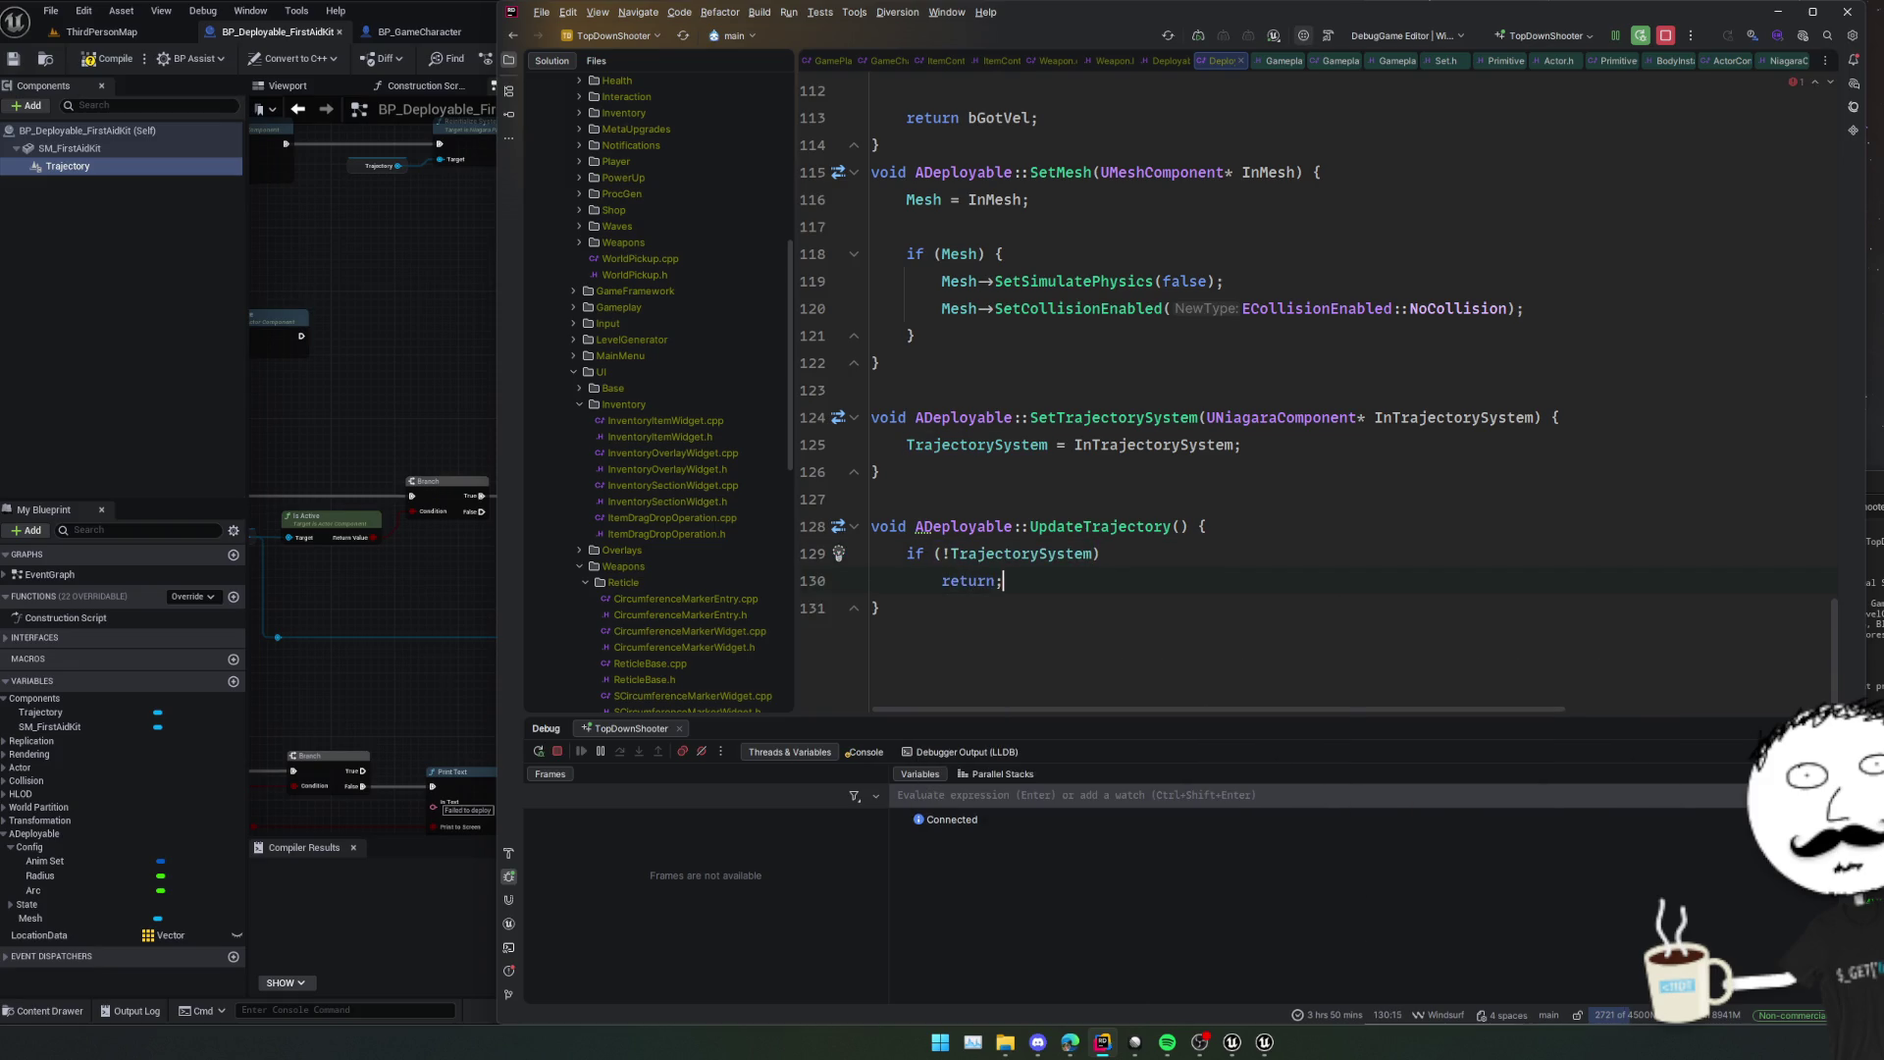
key("Return")
key("Return")
Begin a TrajectorySystem->SetNiagaraVariable call and browse the available setter suggestions.
type("ra")
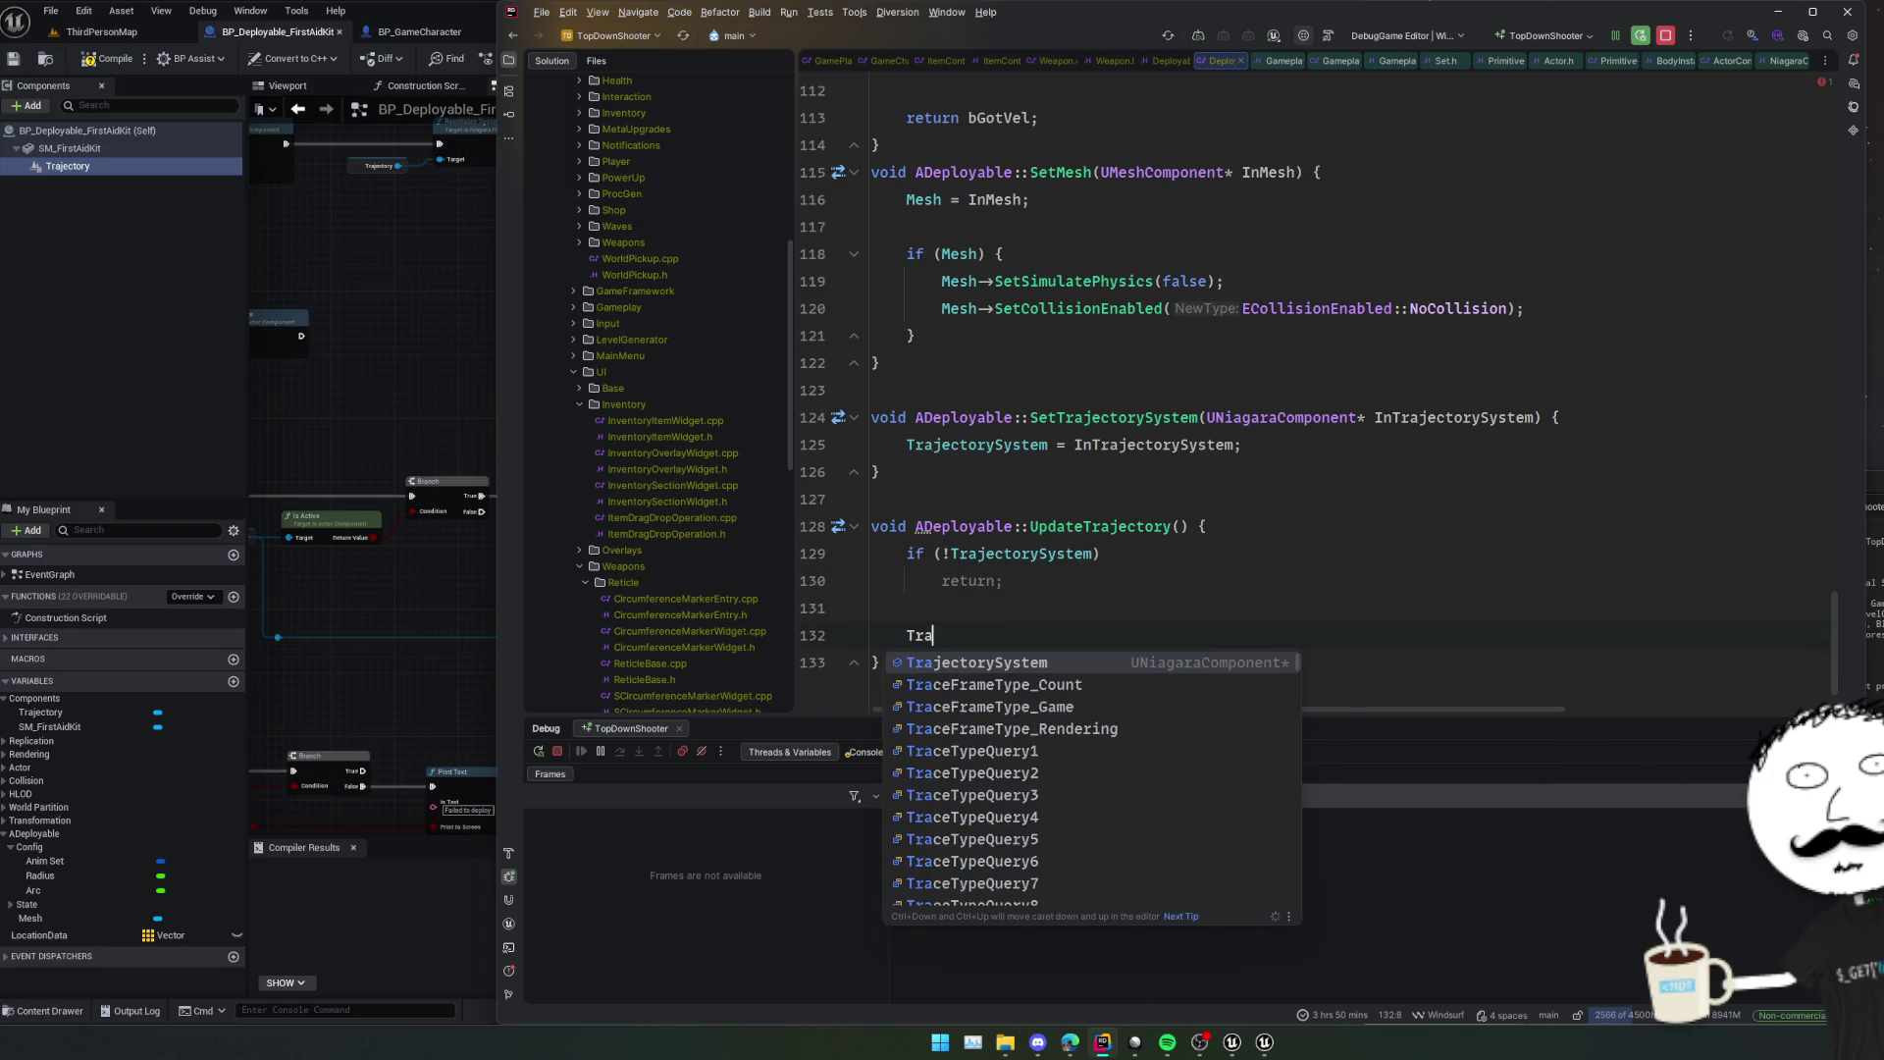
key("Return")
type("->")
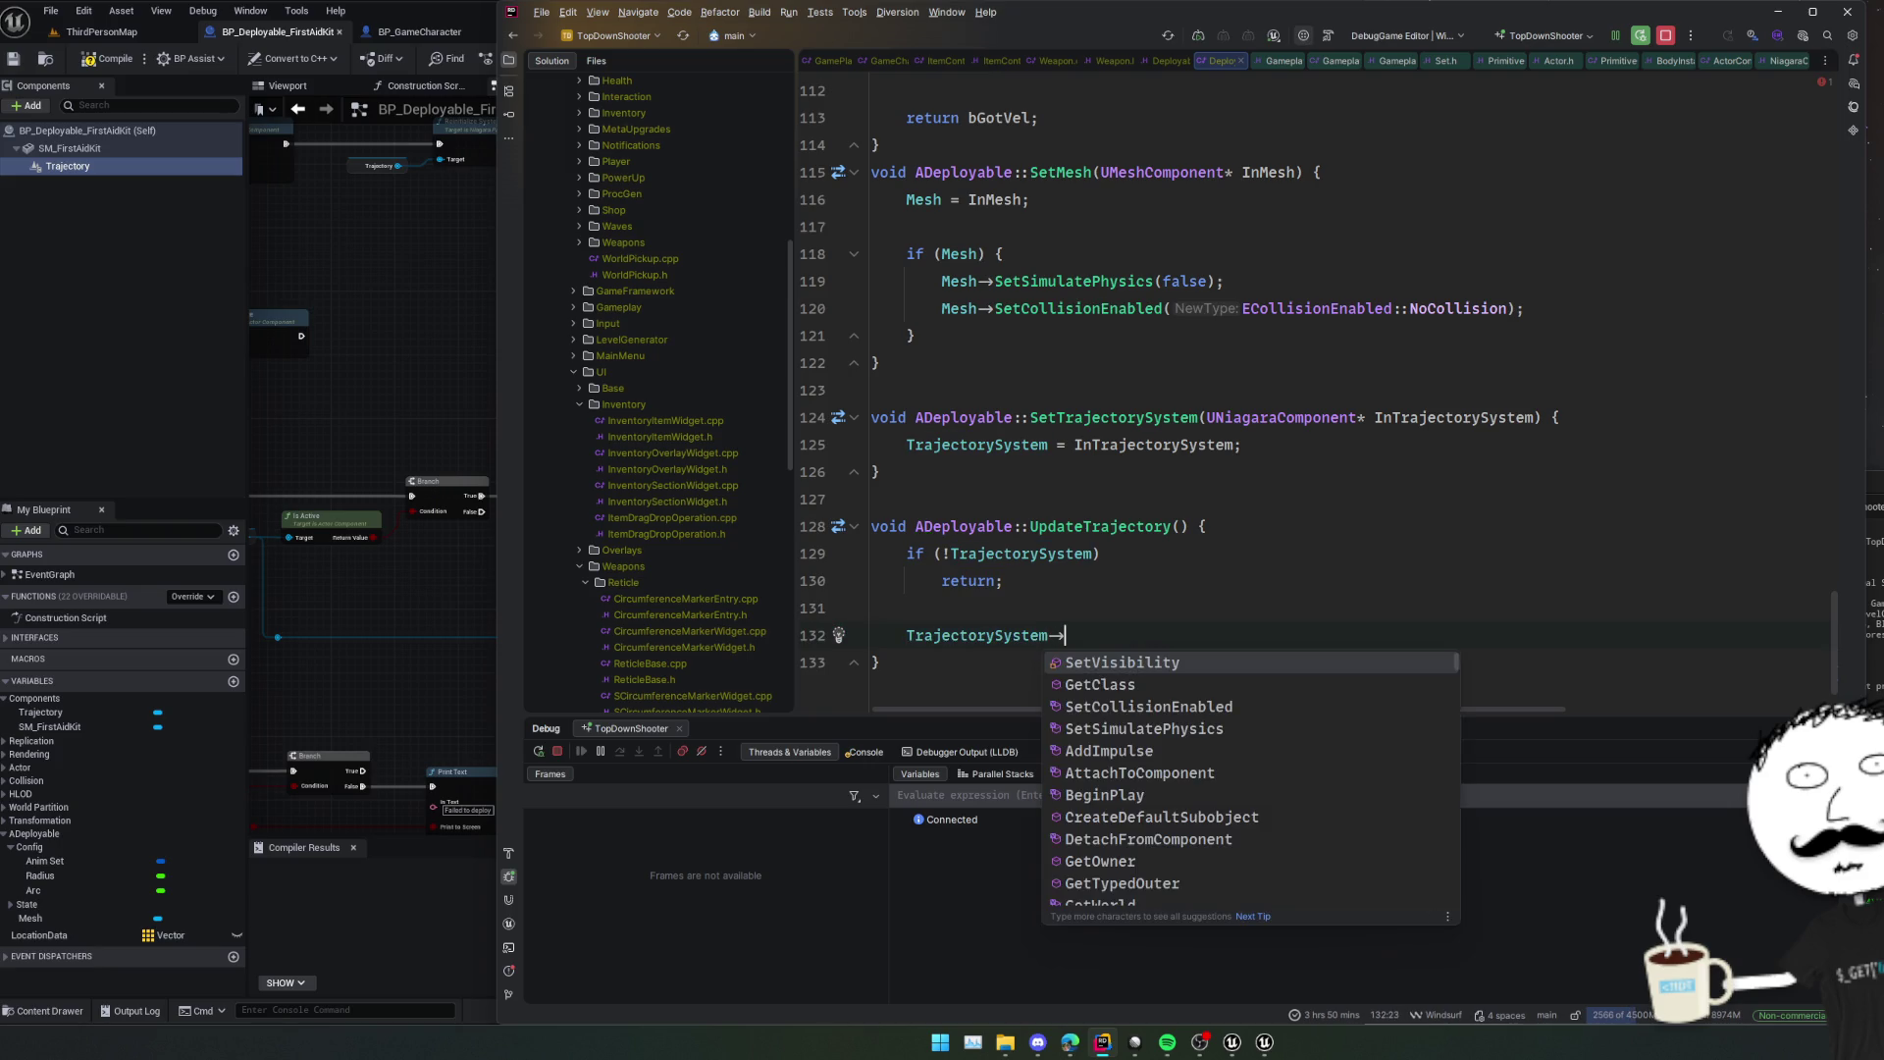
type("Set")
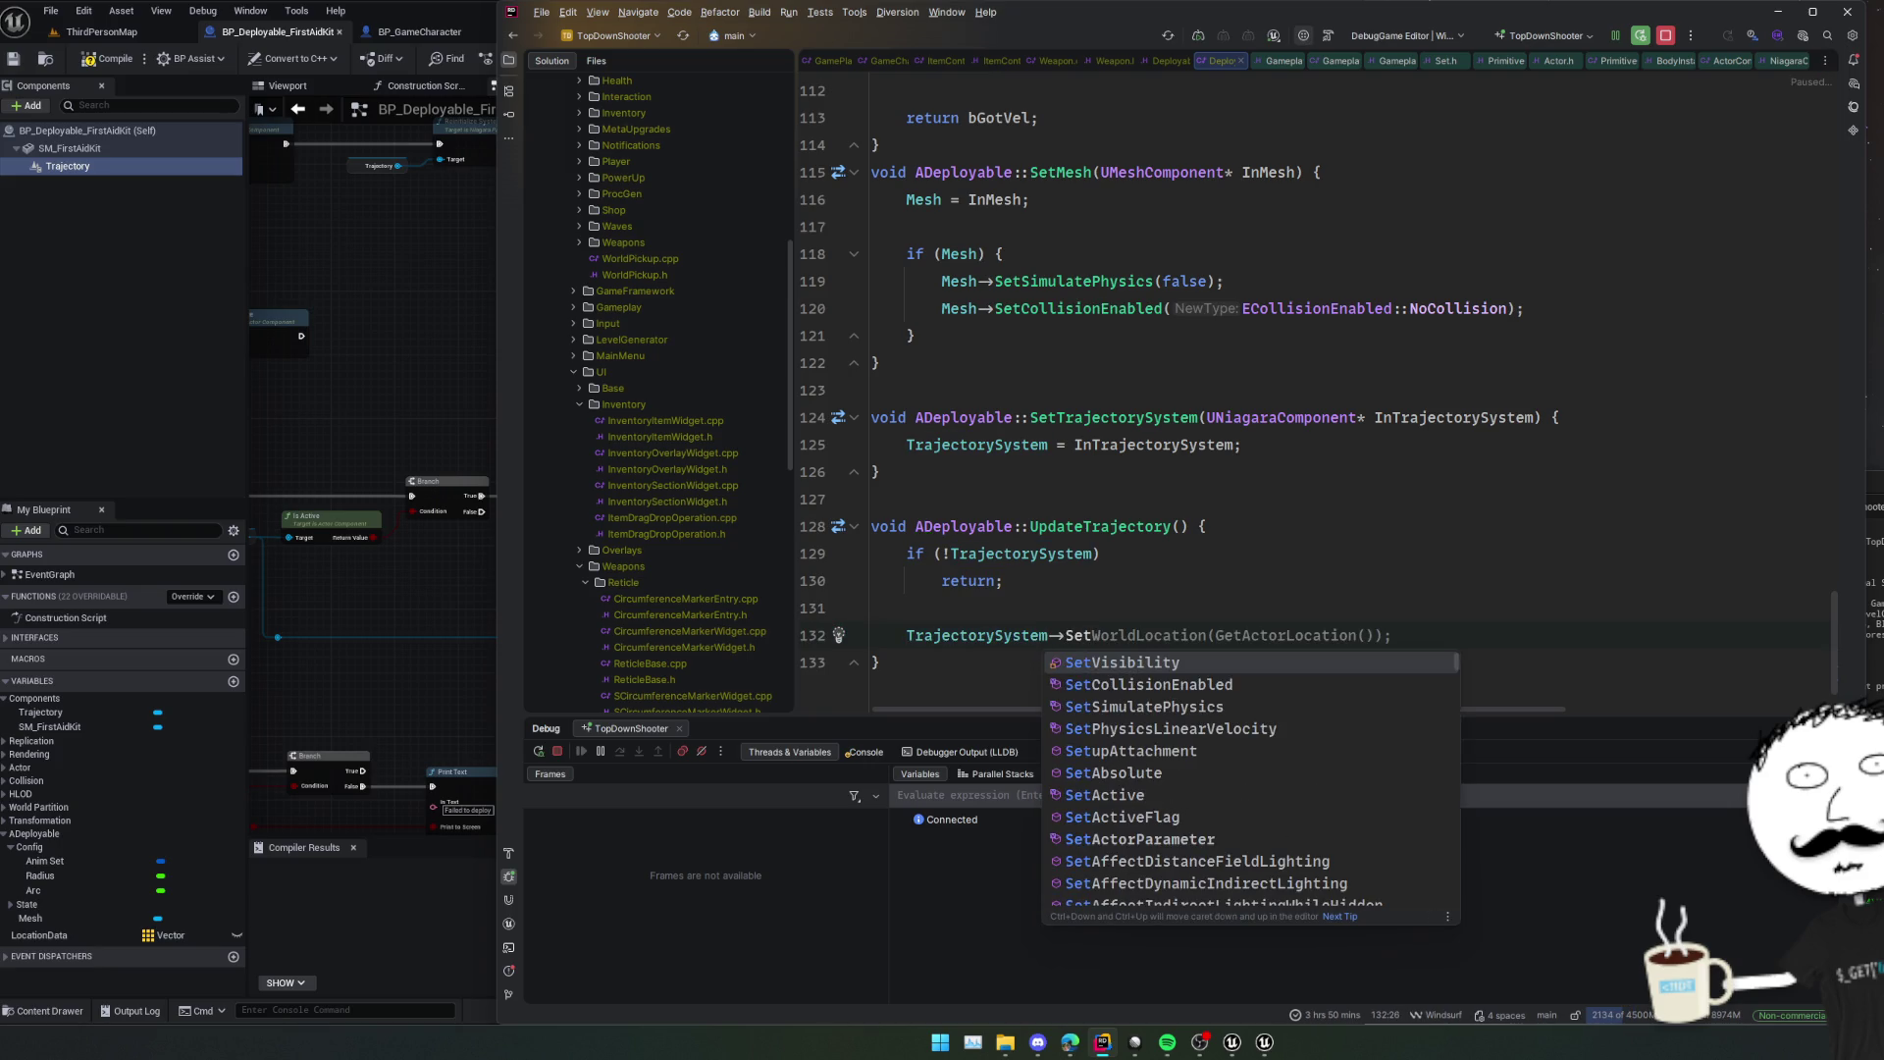
type("Nia")
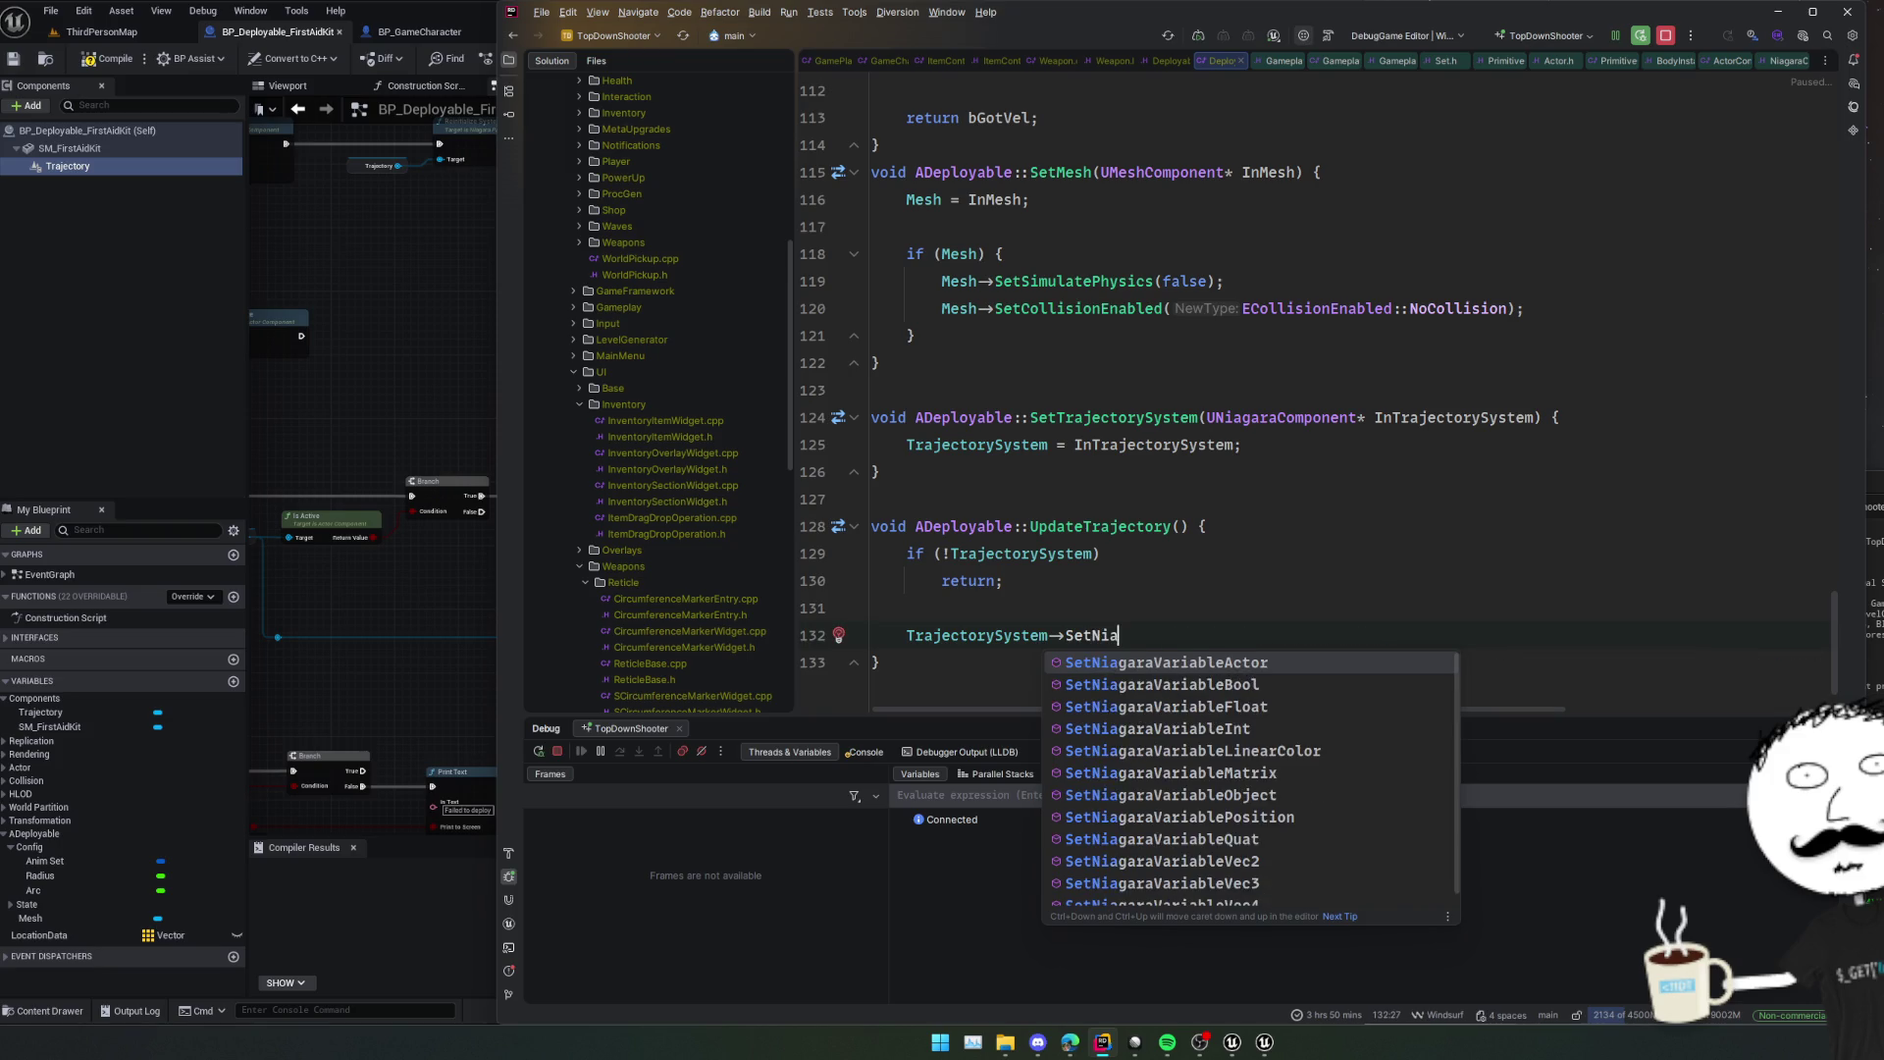
type("garaVaria")
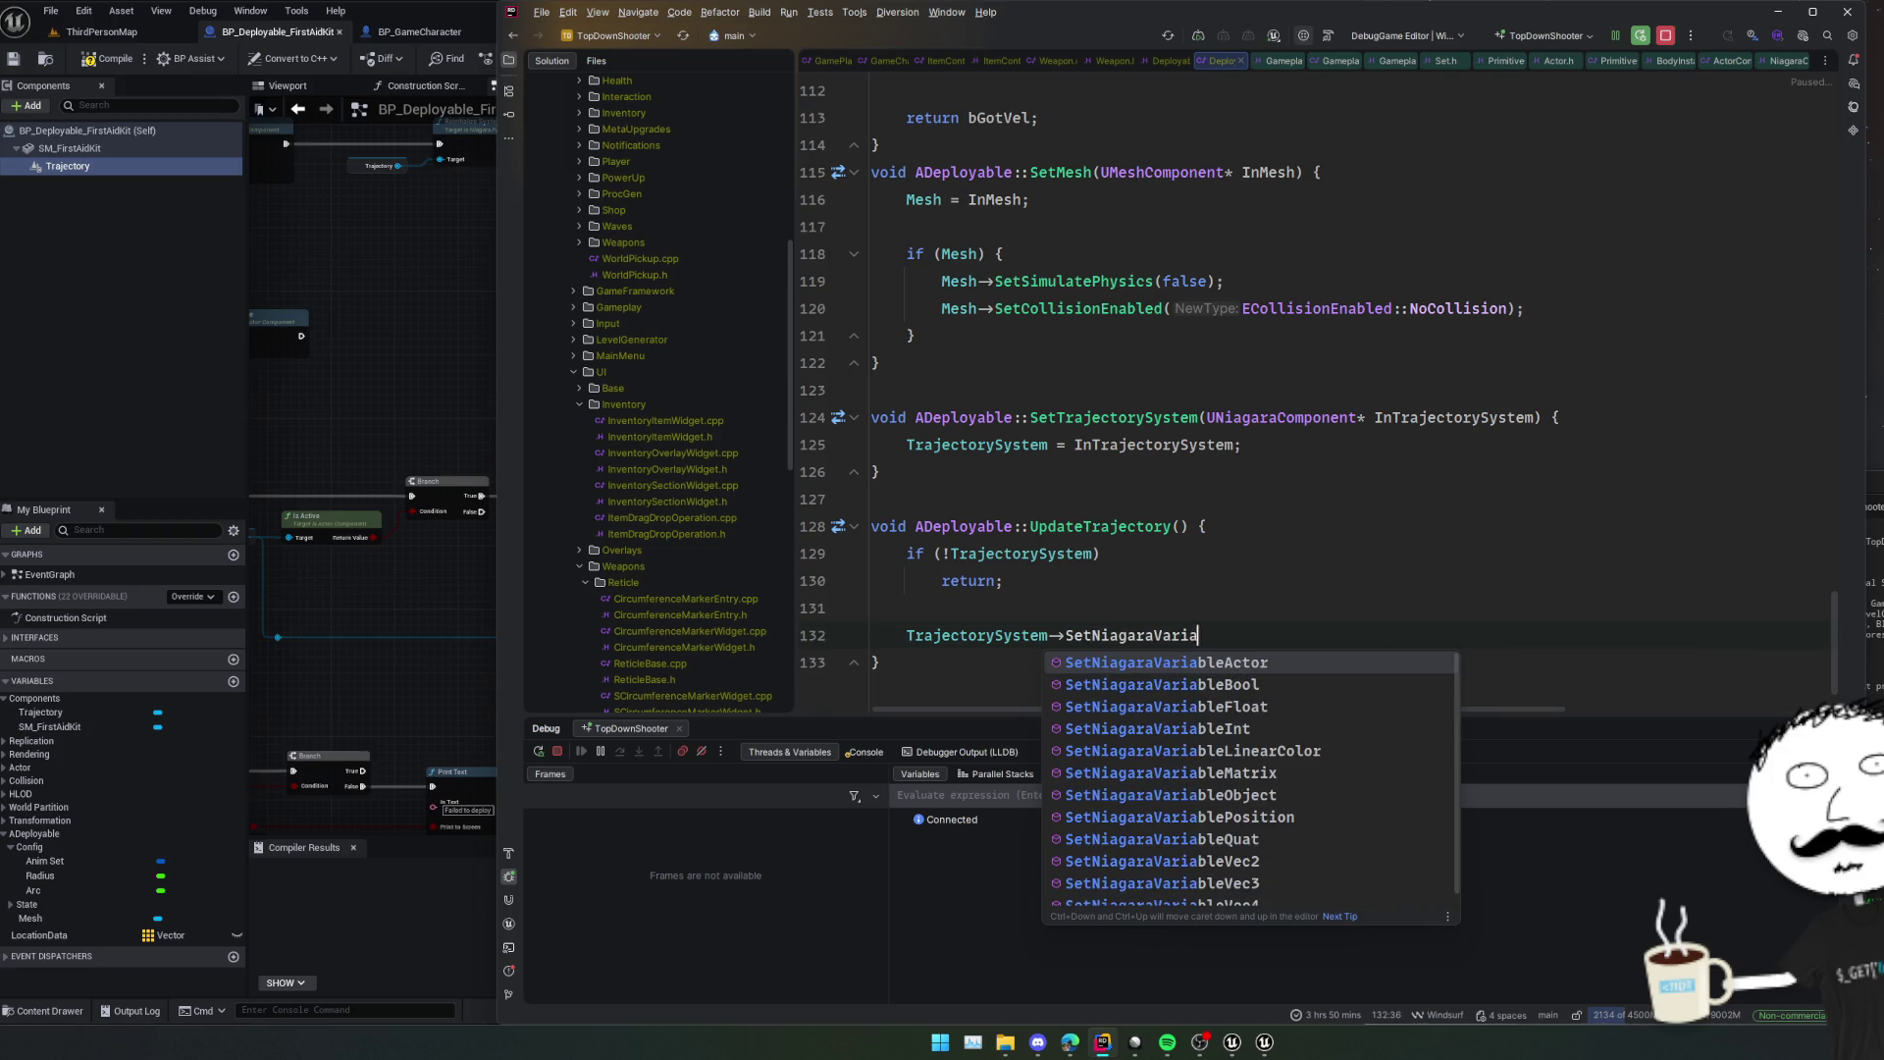
type("bleVe")
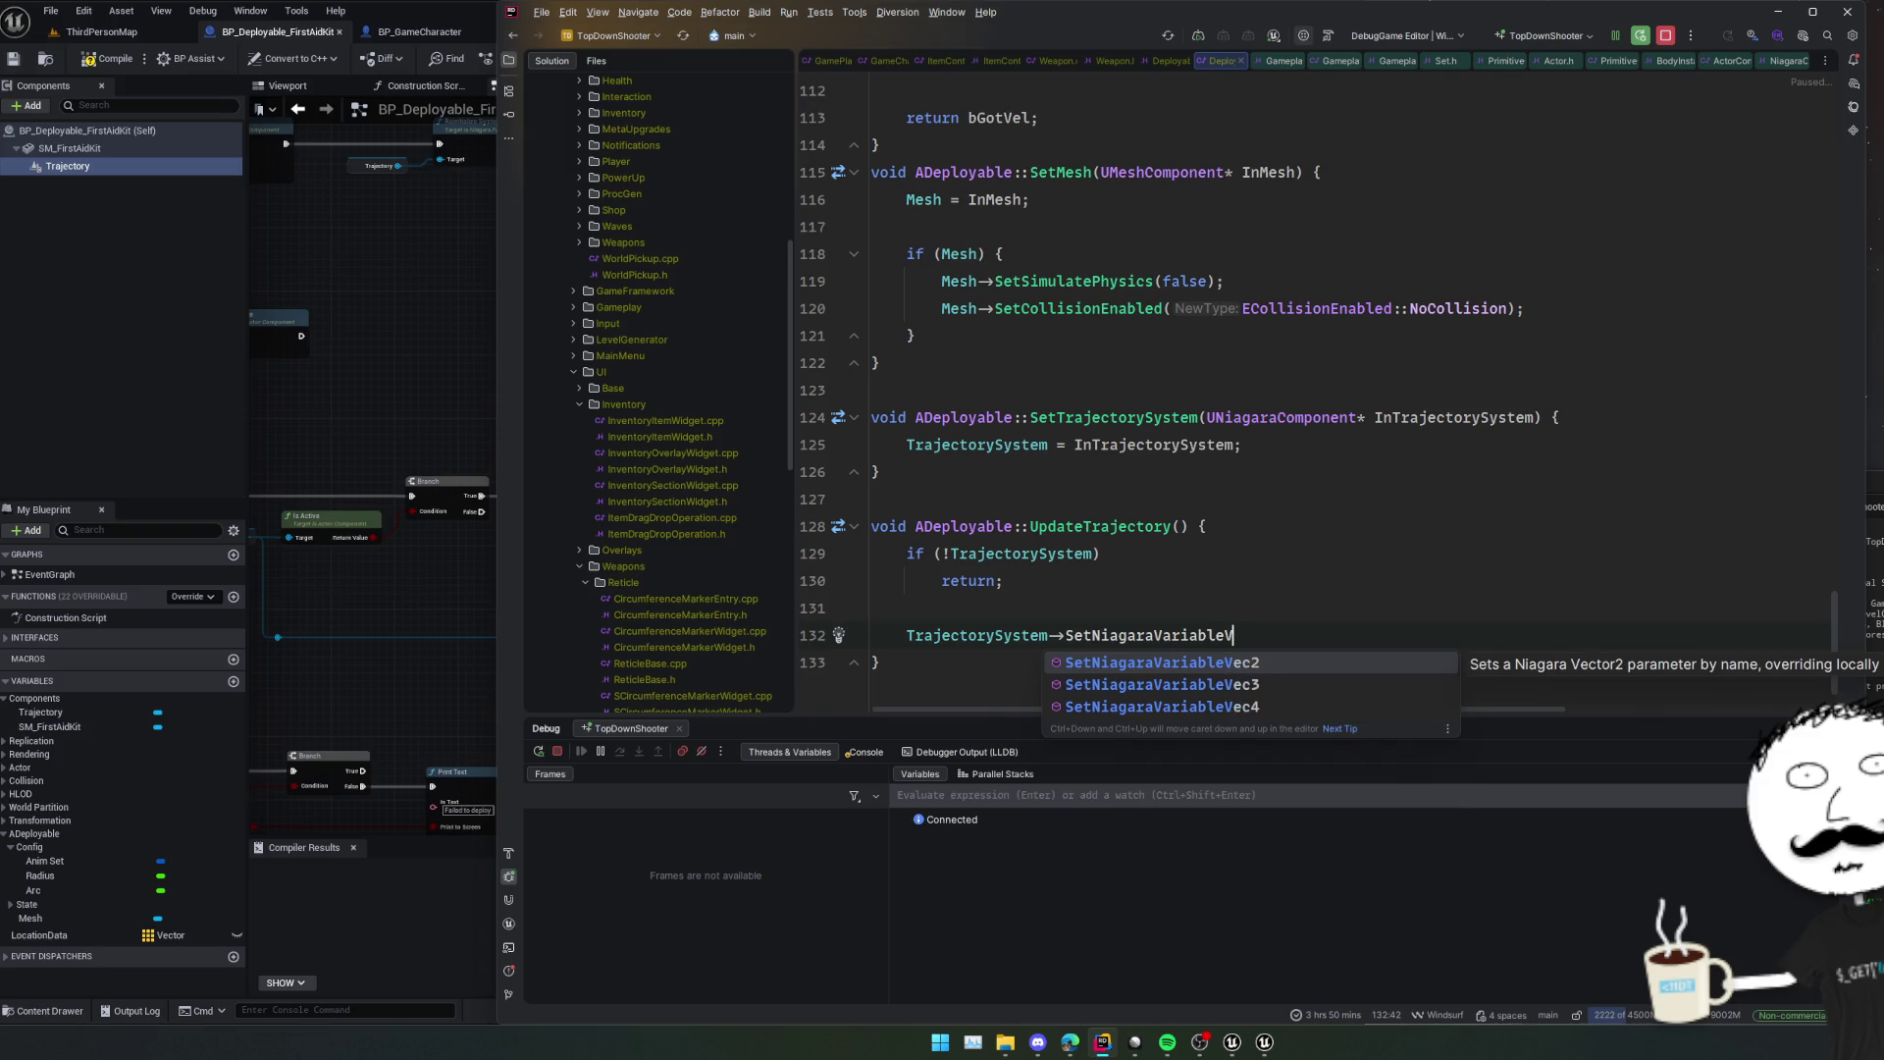
key("BackSpace")
scroll(1201, 769, "down", 1)
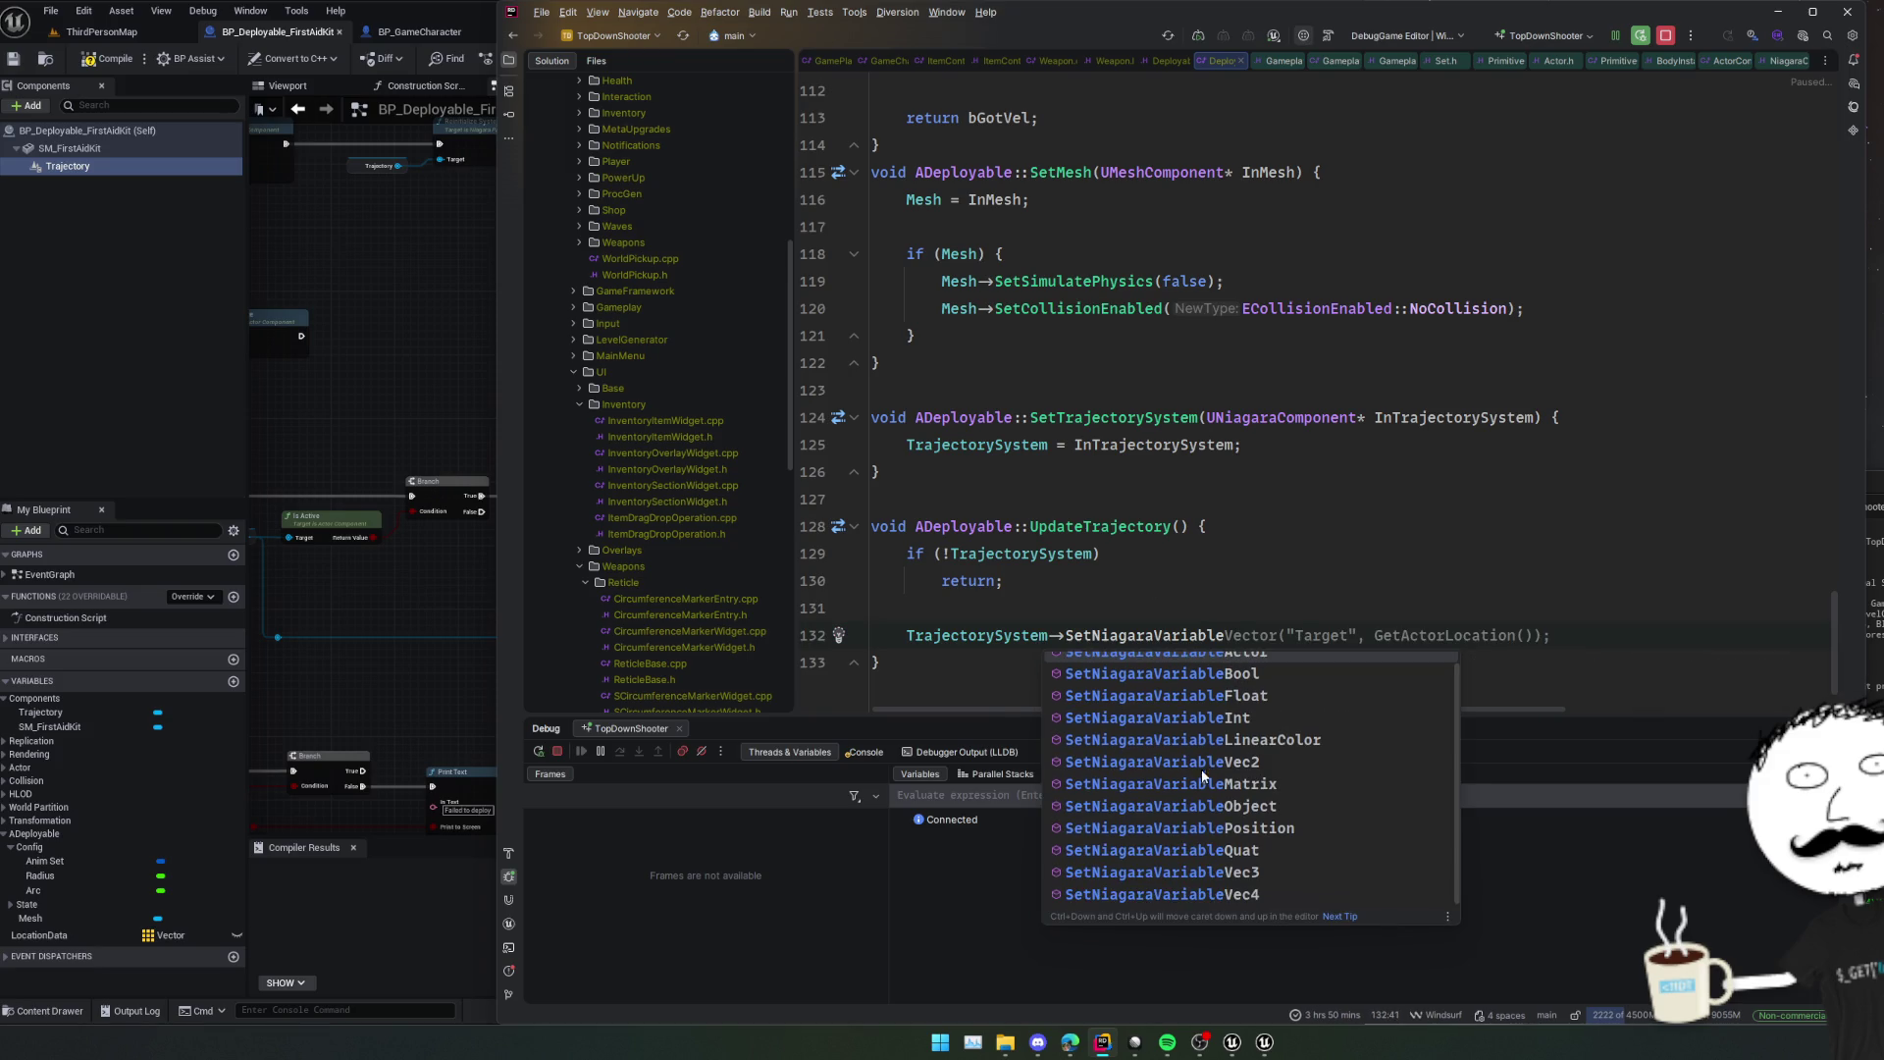
key("Escape")
key("Up")
key("Up")
Search Everywhere for AEffectsWeapon and open its HandleDecal implementation.
key("shift")
key("shift")
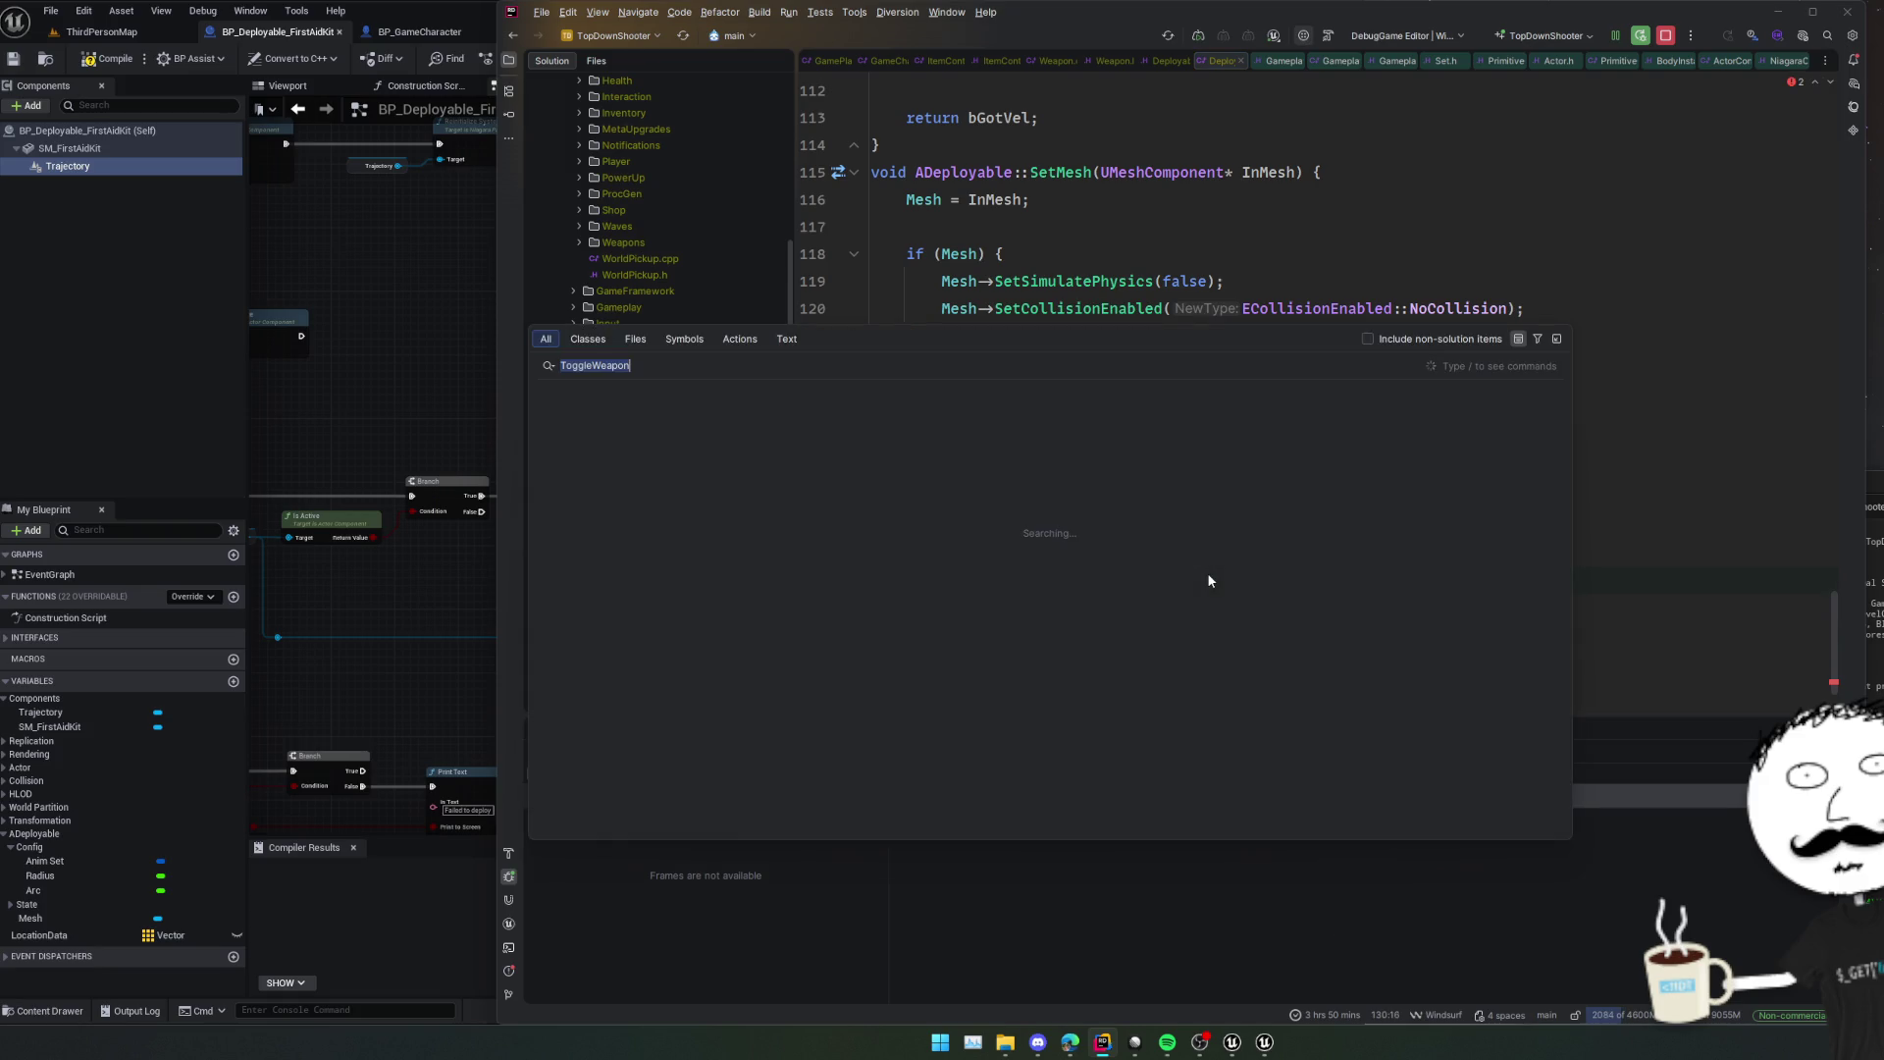
type("AEf")
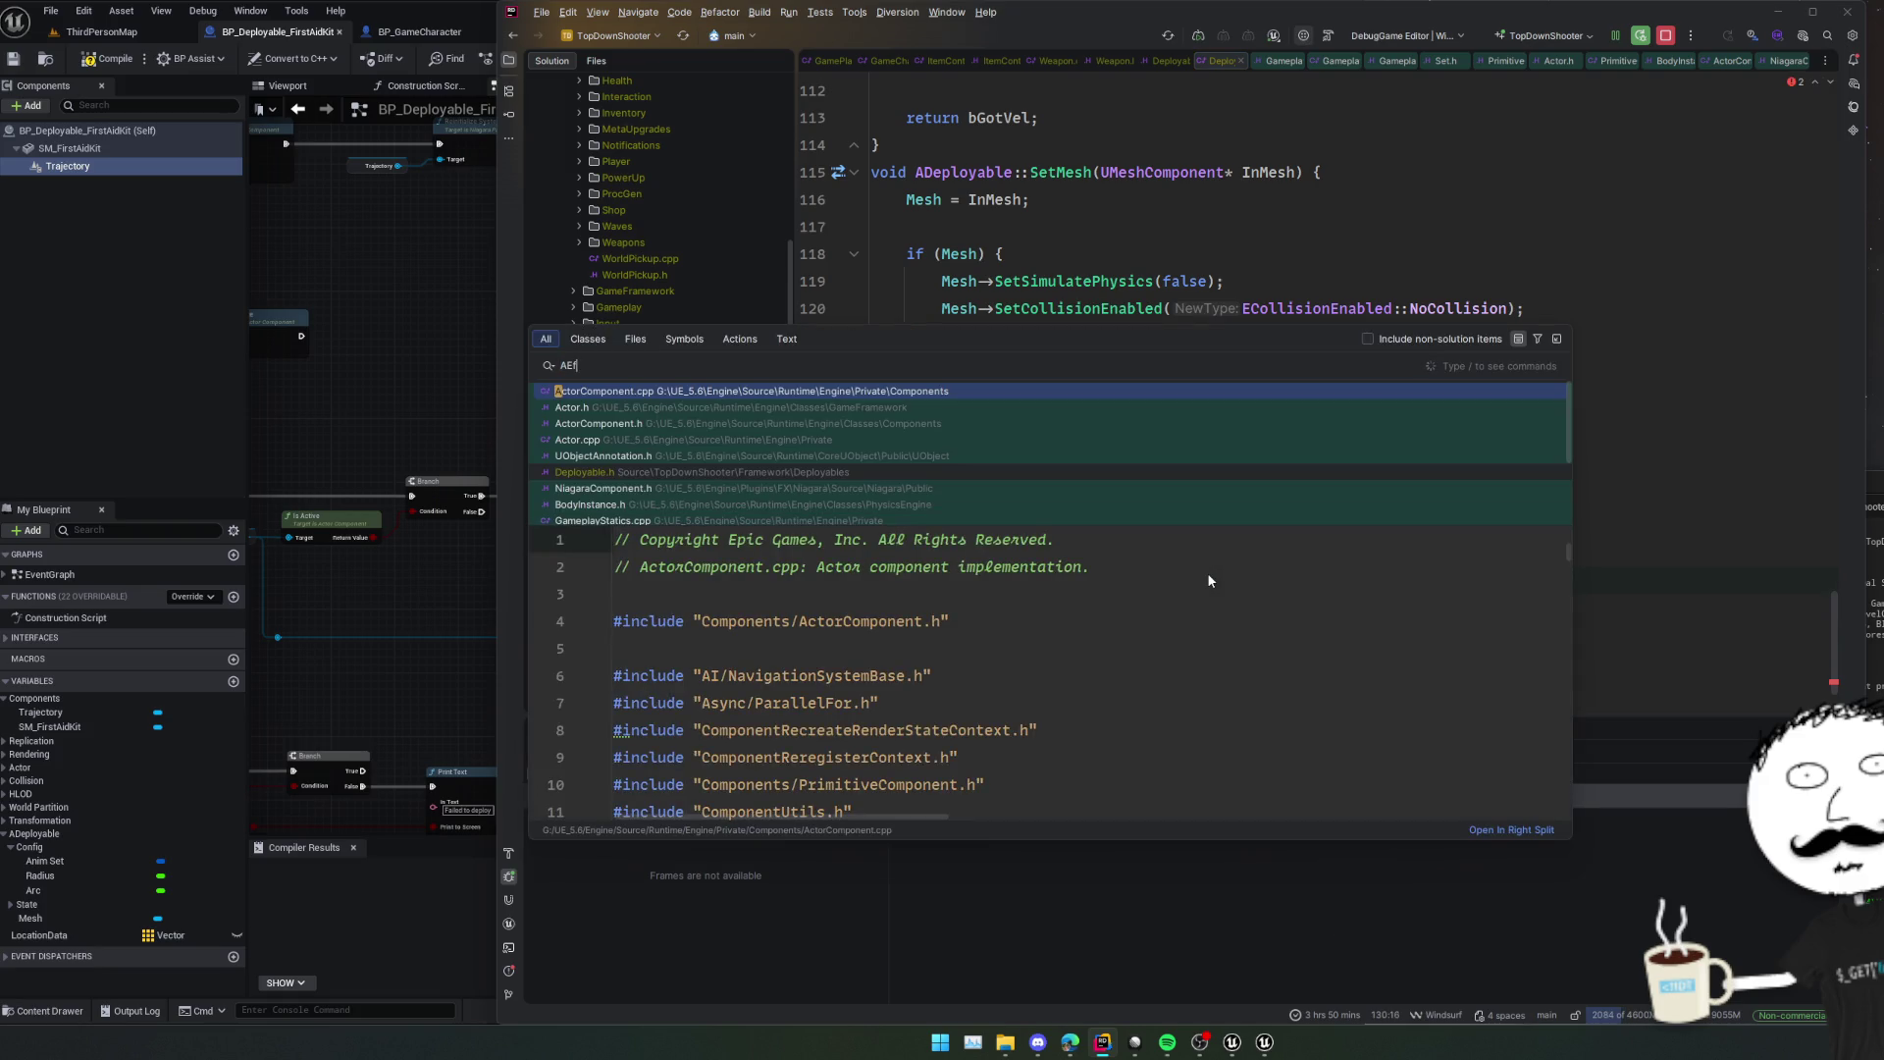
type("fects")
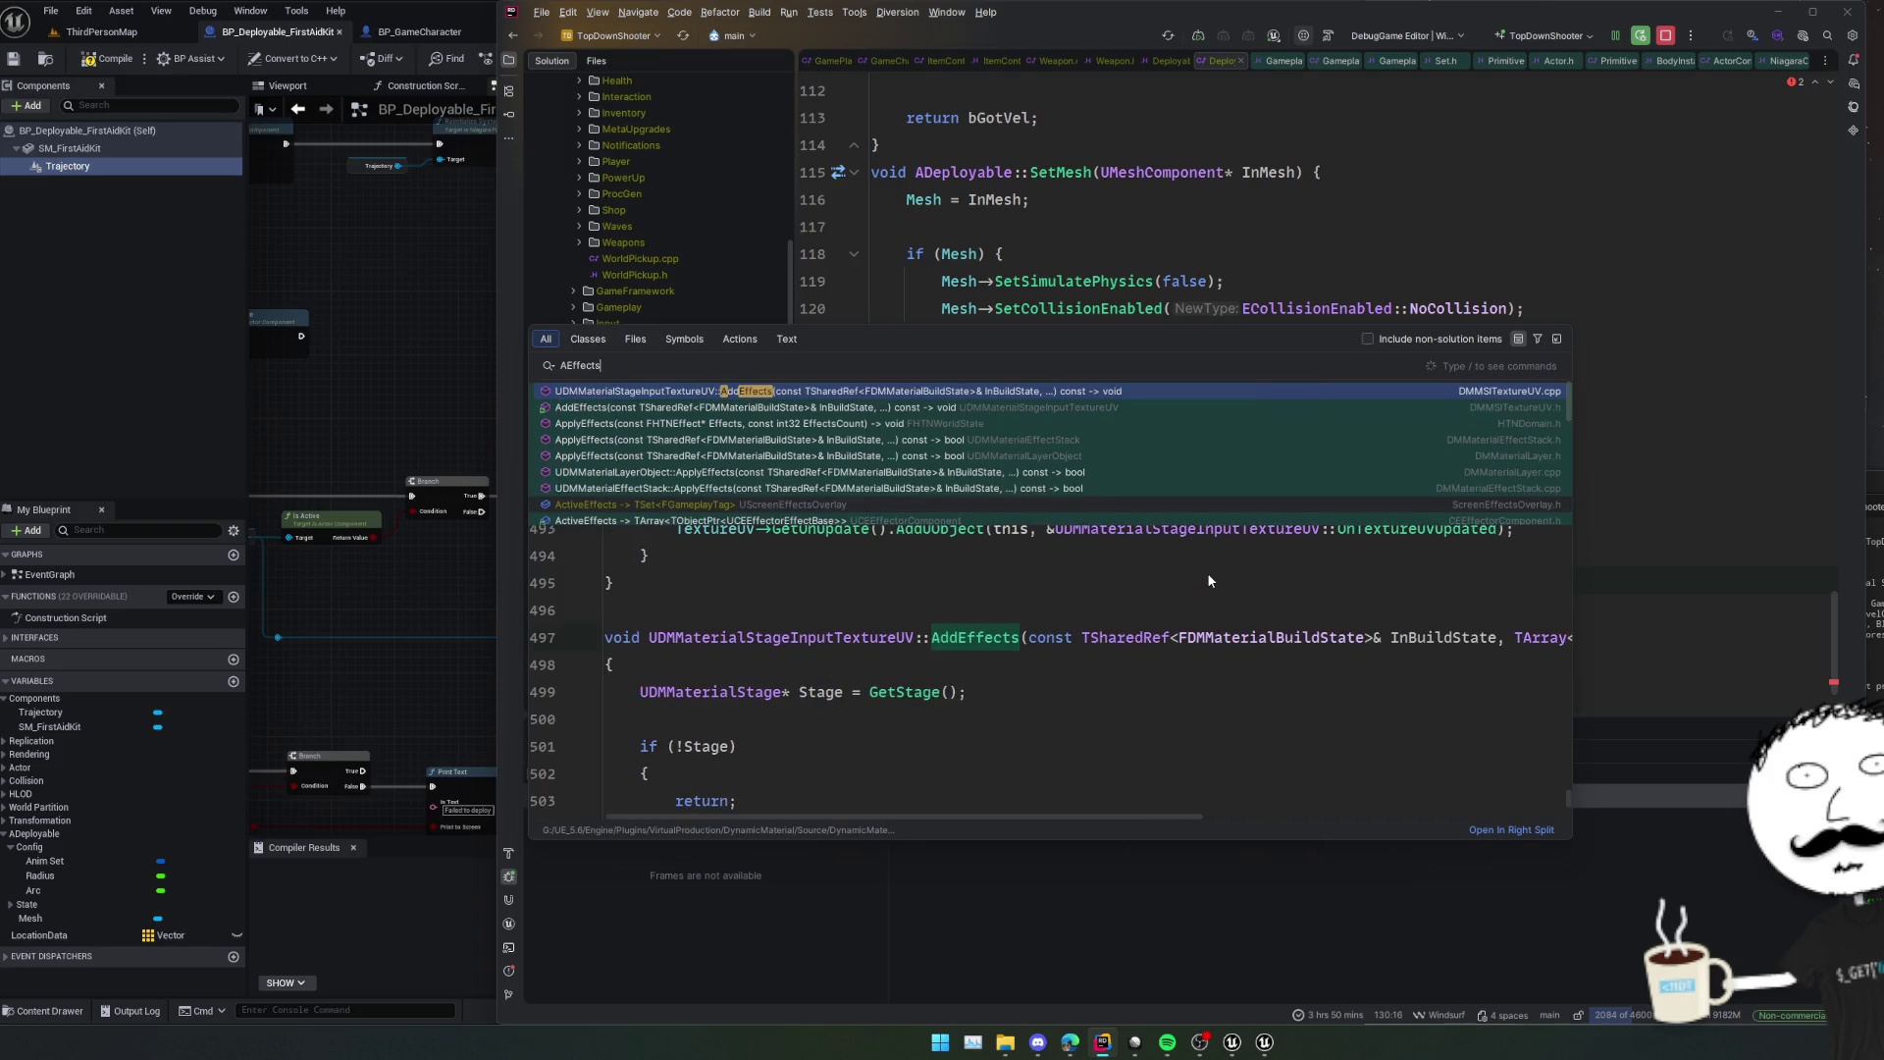
type("Weapon")
key("Return")
scroll(1206, 580, "down", 20)
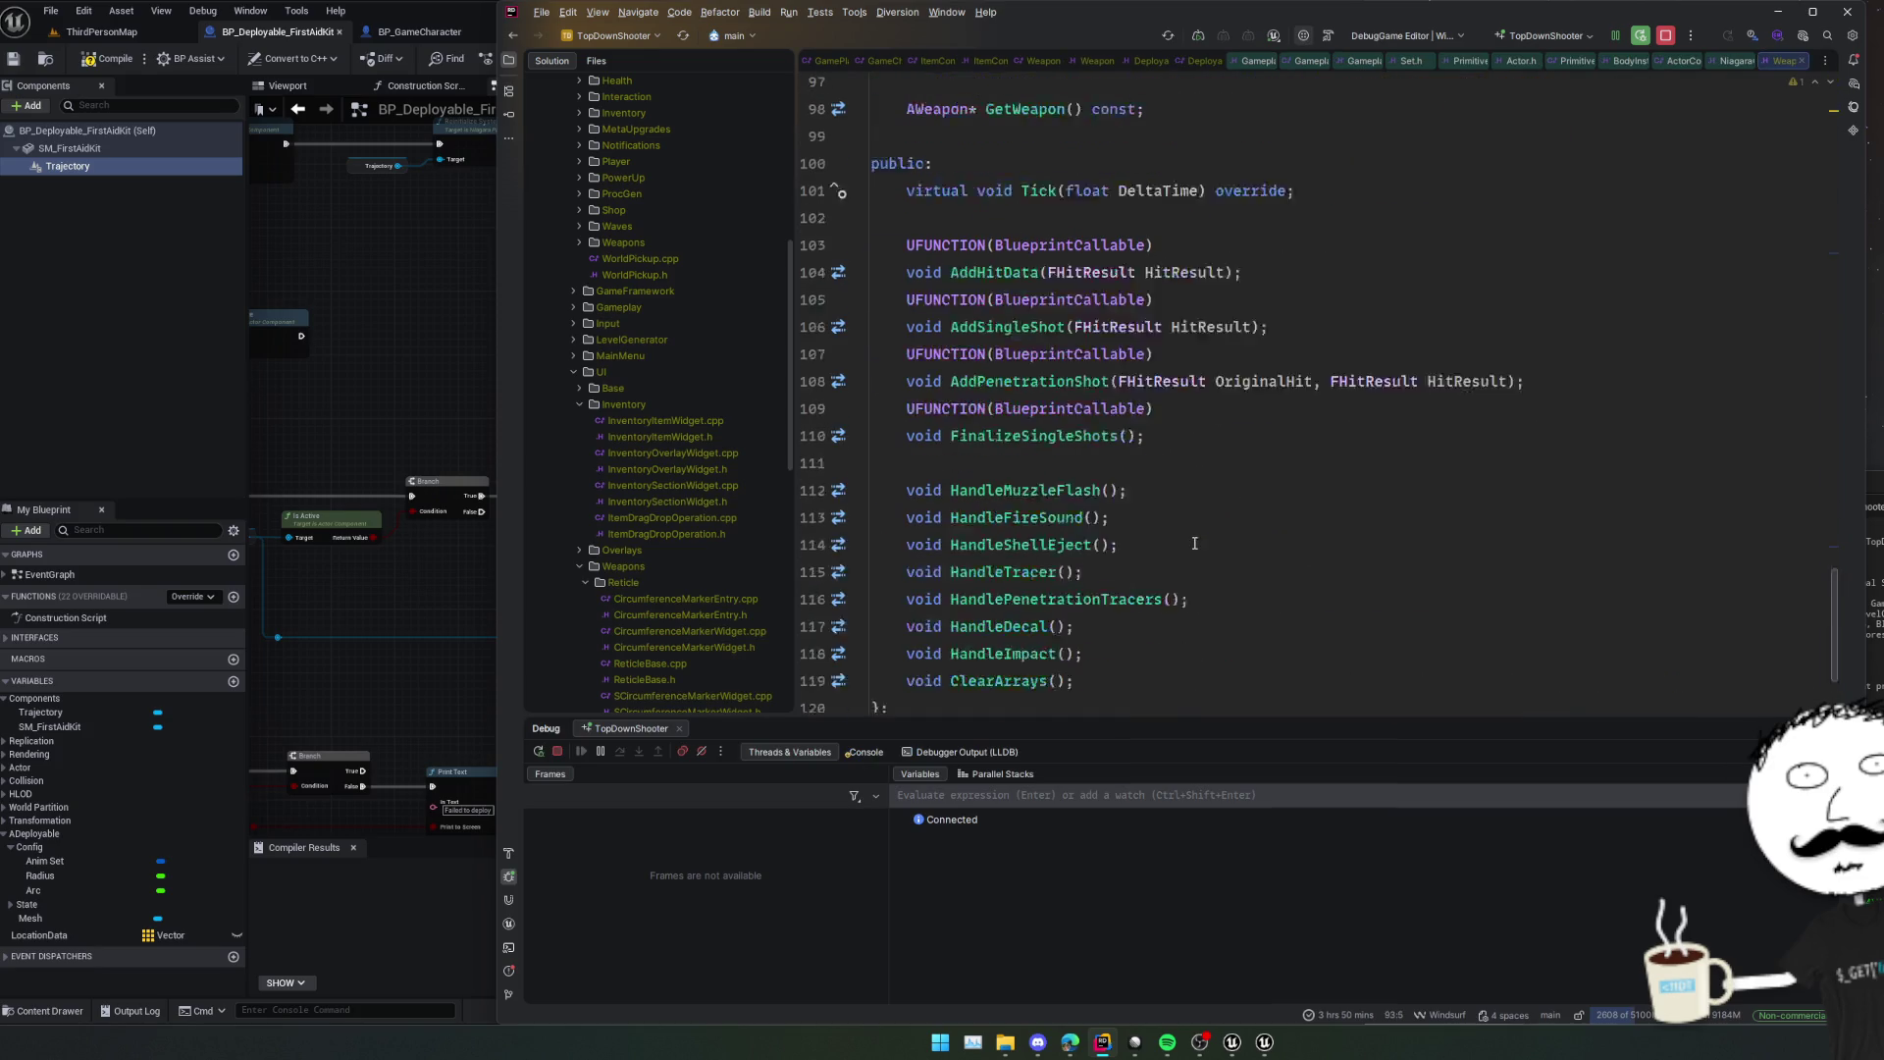
left_click(1080, 459, "ctrl")
Copy the UNiagaraDataInterfaceArrayFunctionLibrary::SetNiagaraArrayVector name and select the unfinished line in Deployable.cpp.
scroll(1140, 458, "down", 3)
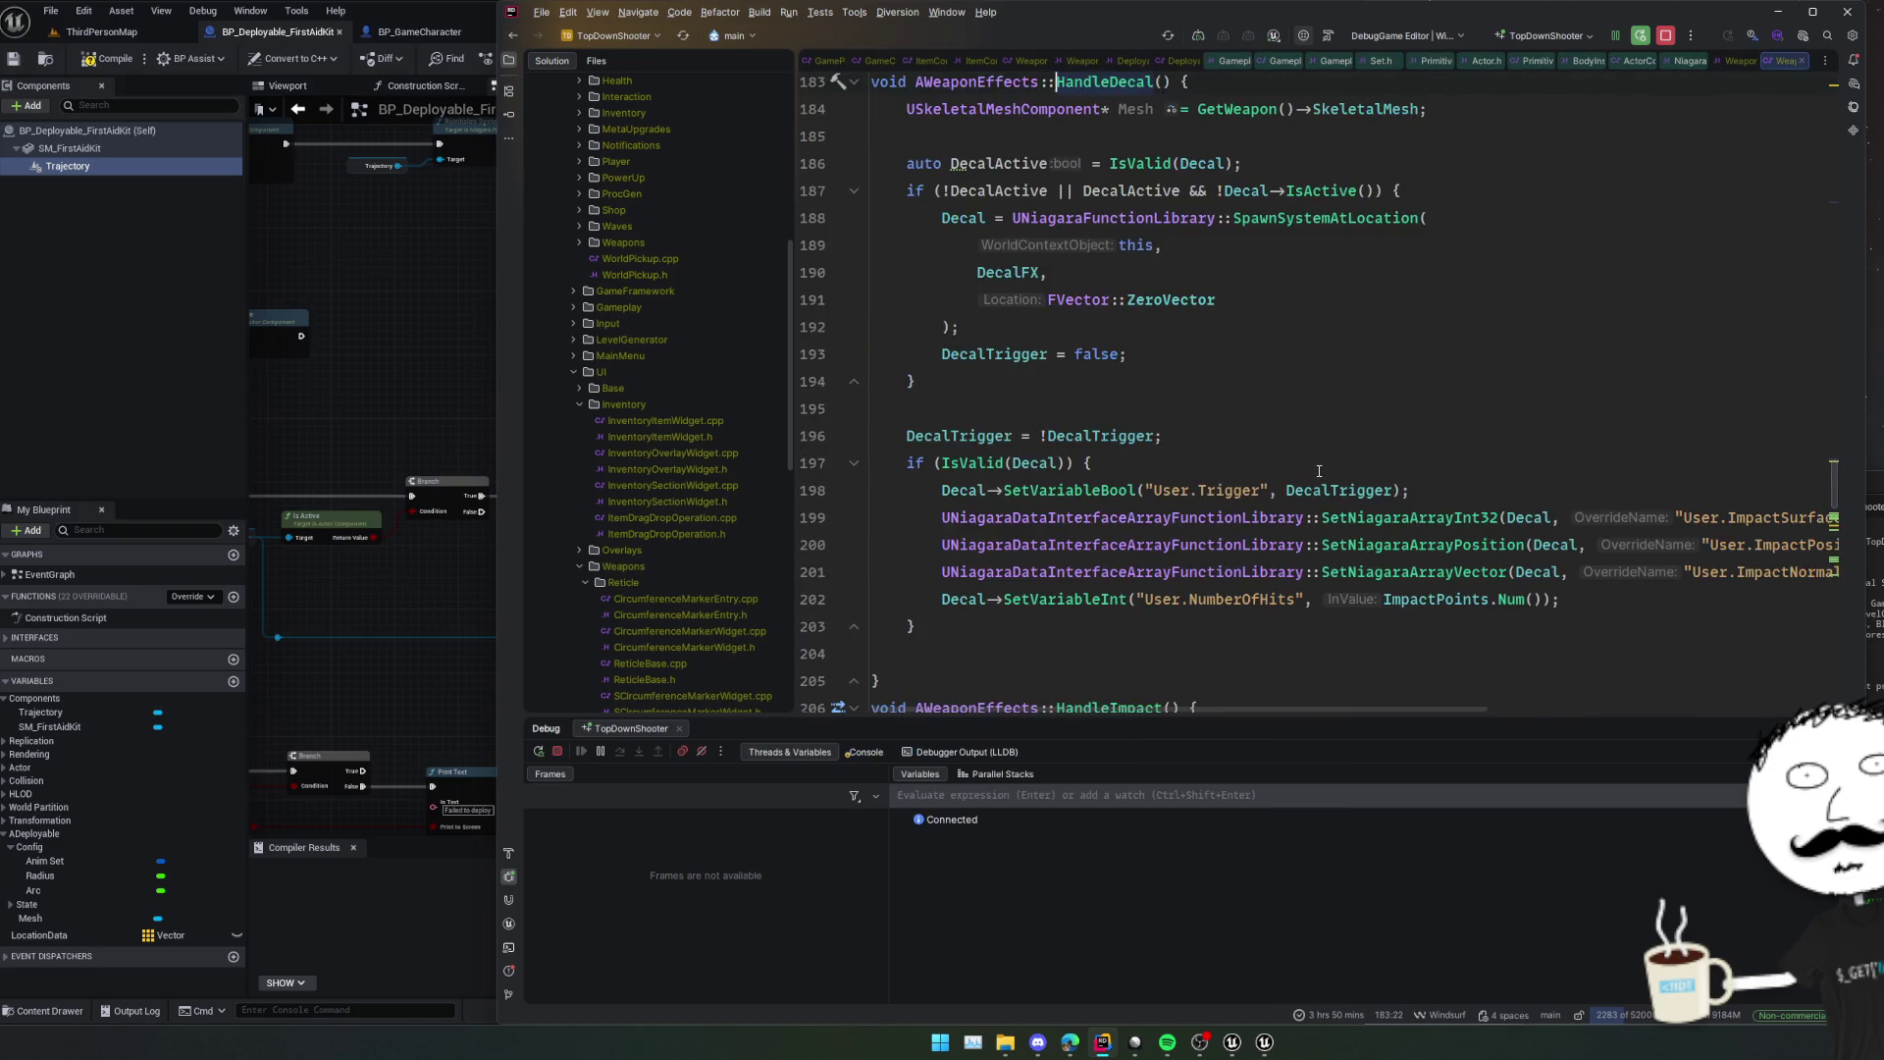
left_click(1378, 517)
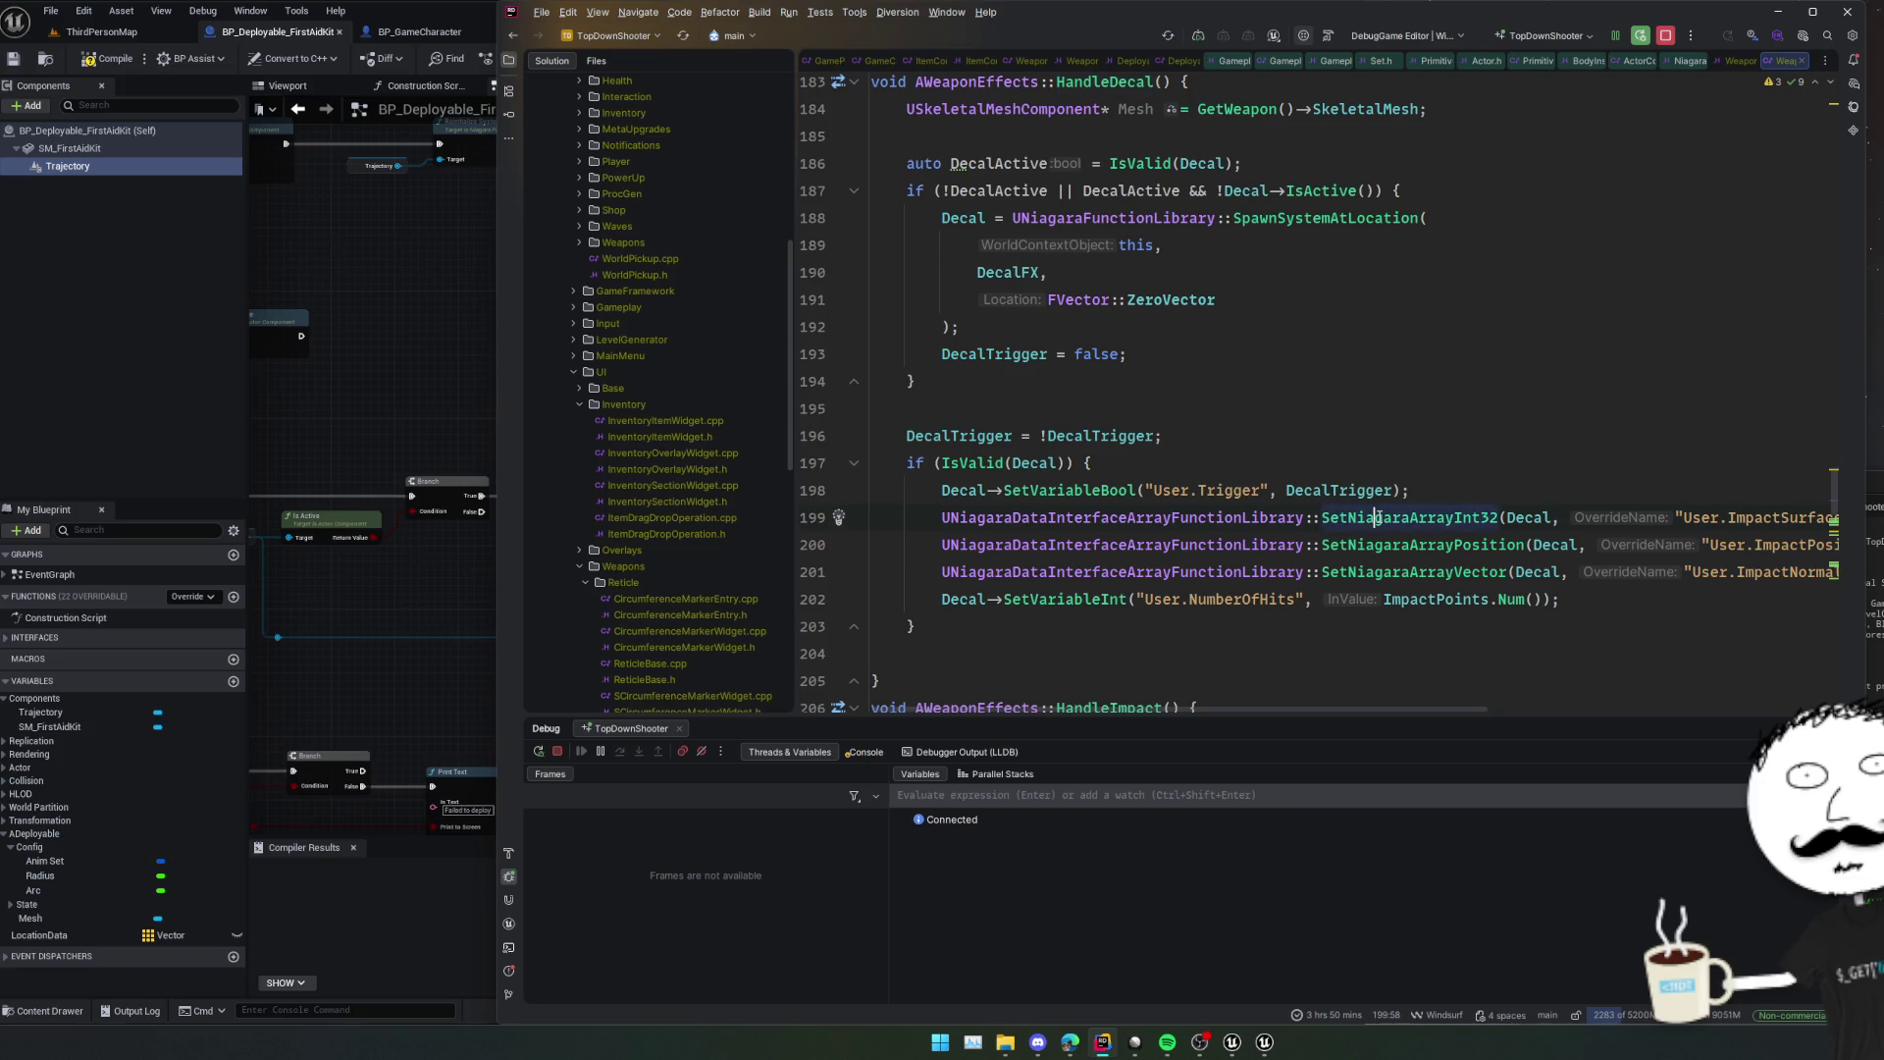
left_click(1501, 571)
key("shift+Home")
key("ctrl+c")
key("ctrl+Tab")
key("shift+Home")
Paste in a SetNiagaraArrayVector(); call and add its missing include.
key("ctrl+v")
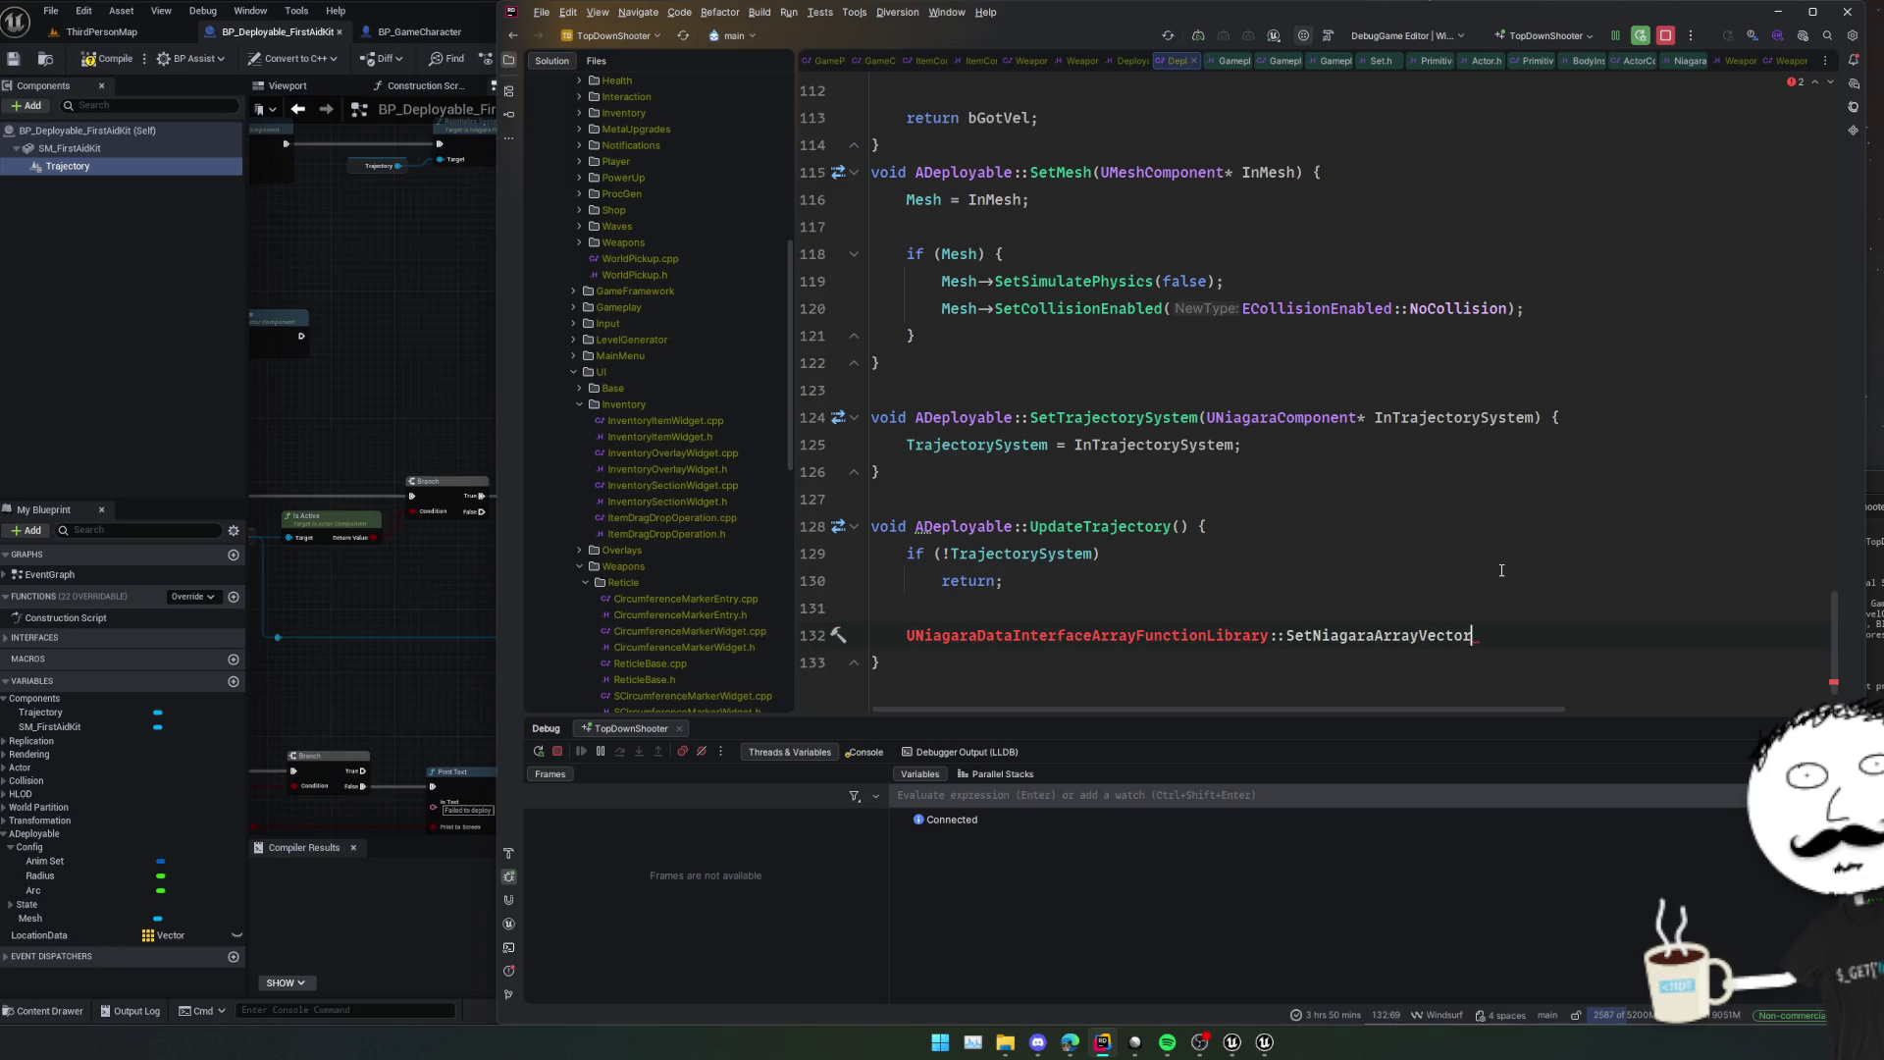
type("();")
key("alt+Return")
Pass TrajectorySystem as the call's first argument.
double_click(1021, 553)
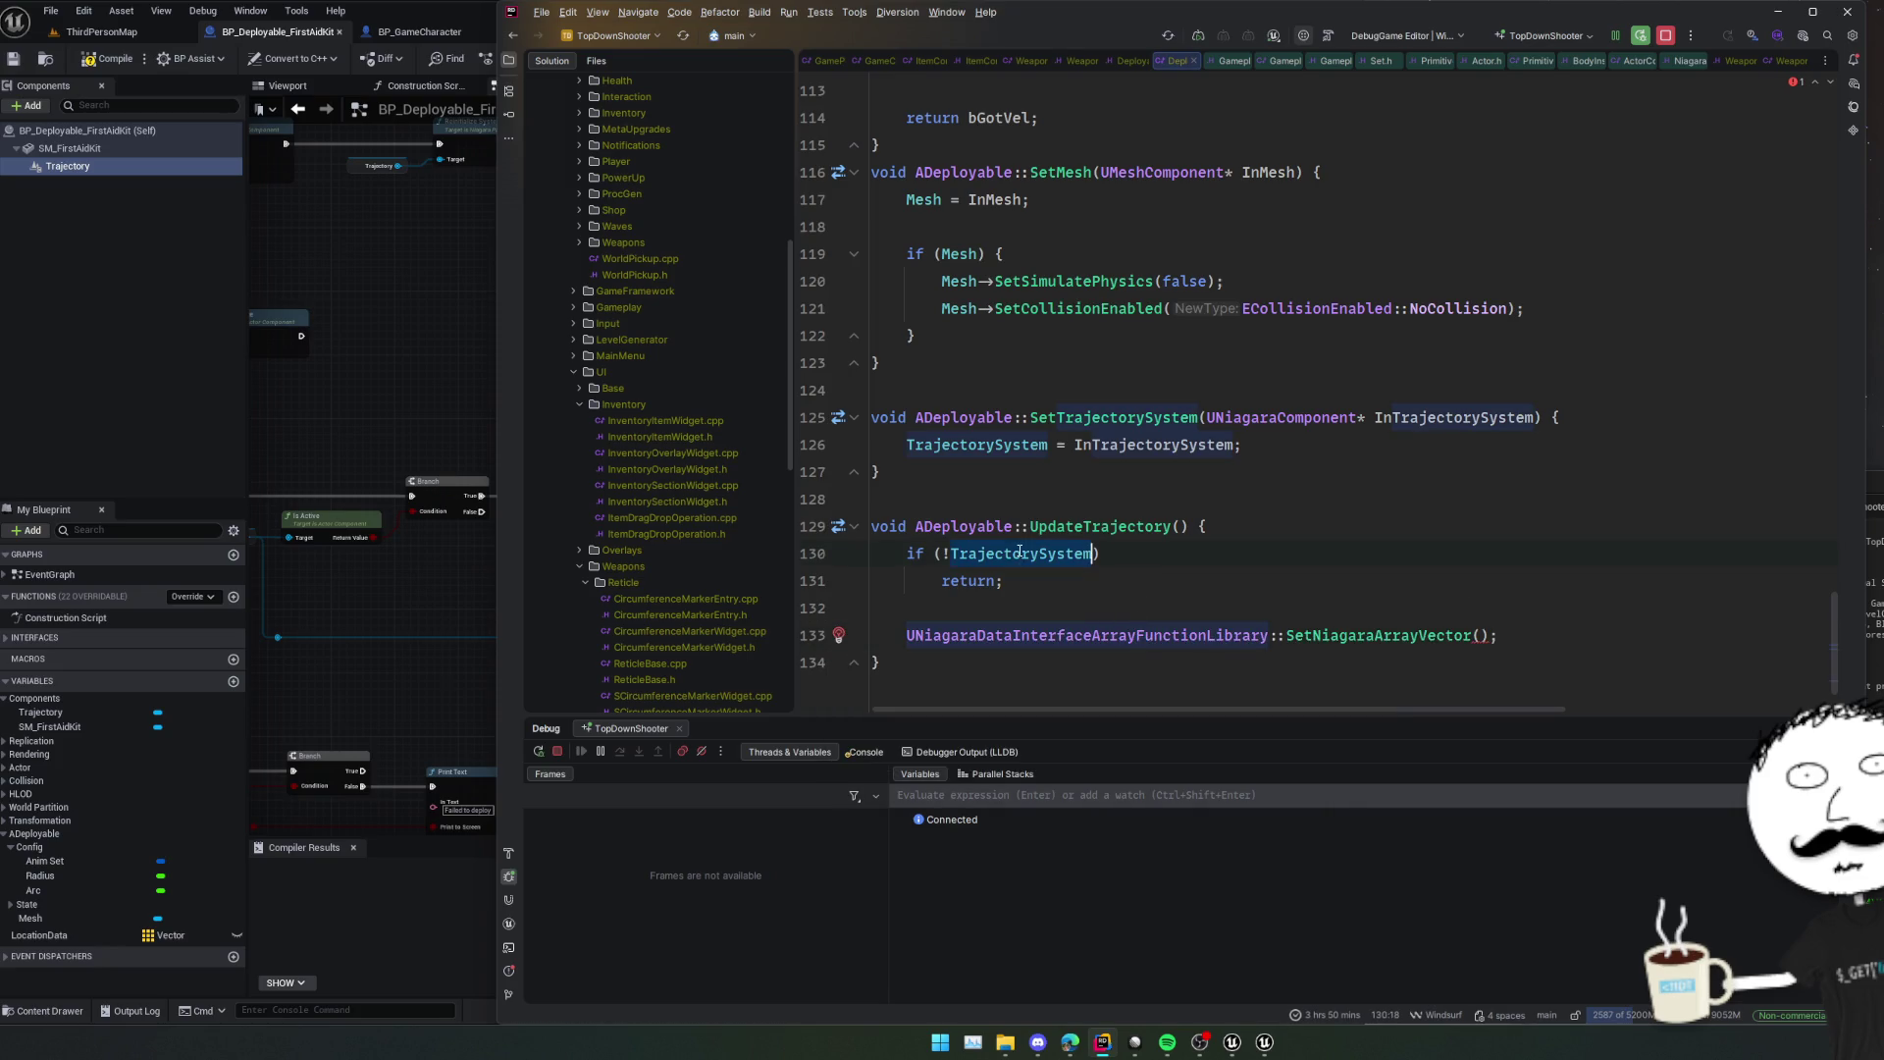
key("ctrl+c")
left_click(1479, 634)
key("Return")
key("ctrl+v")
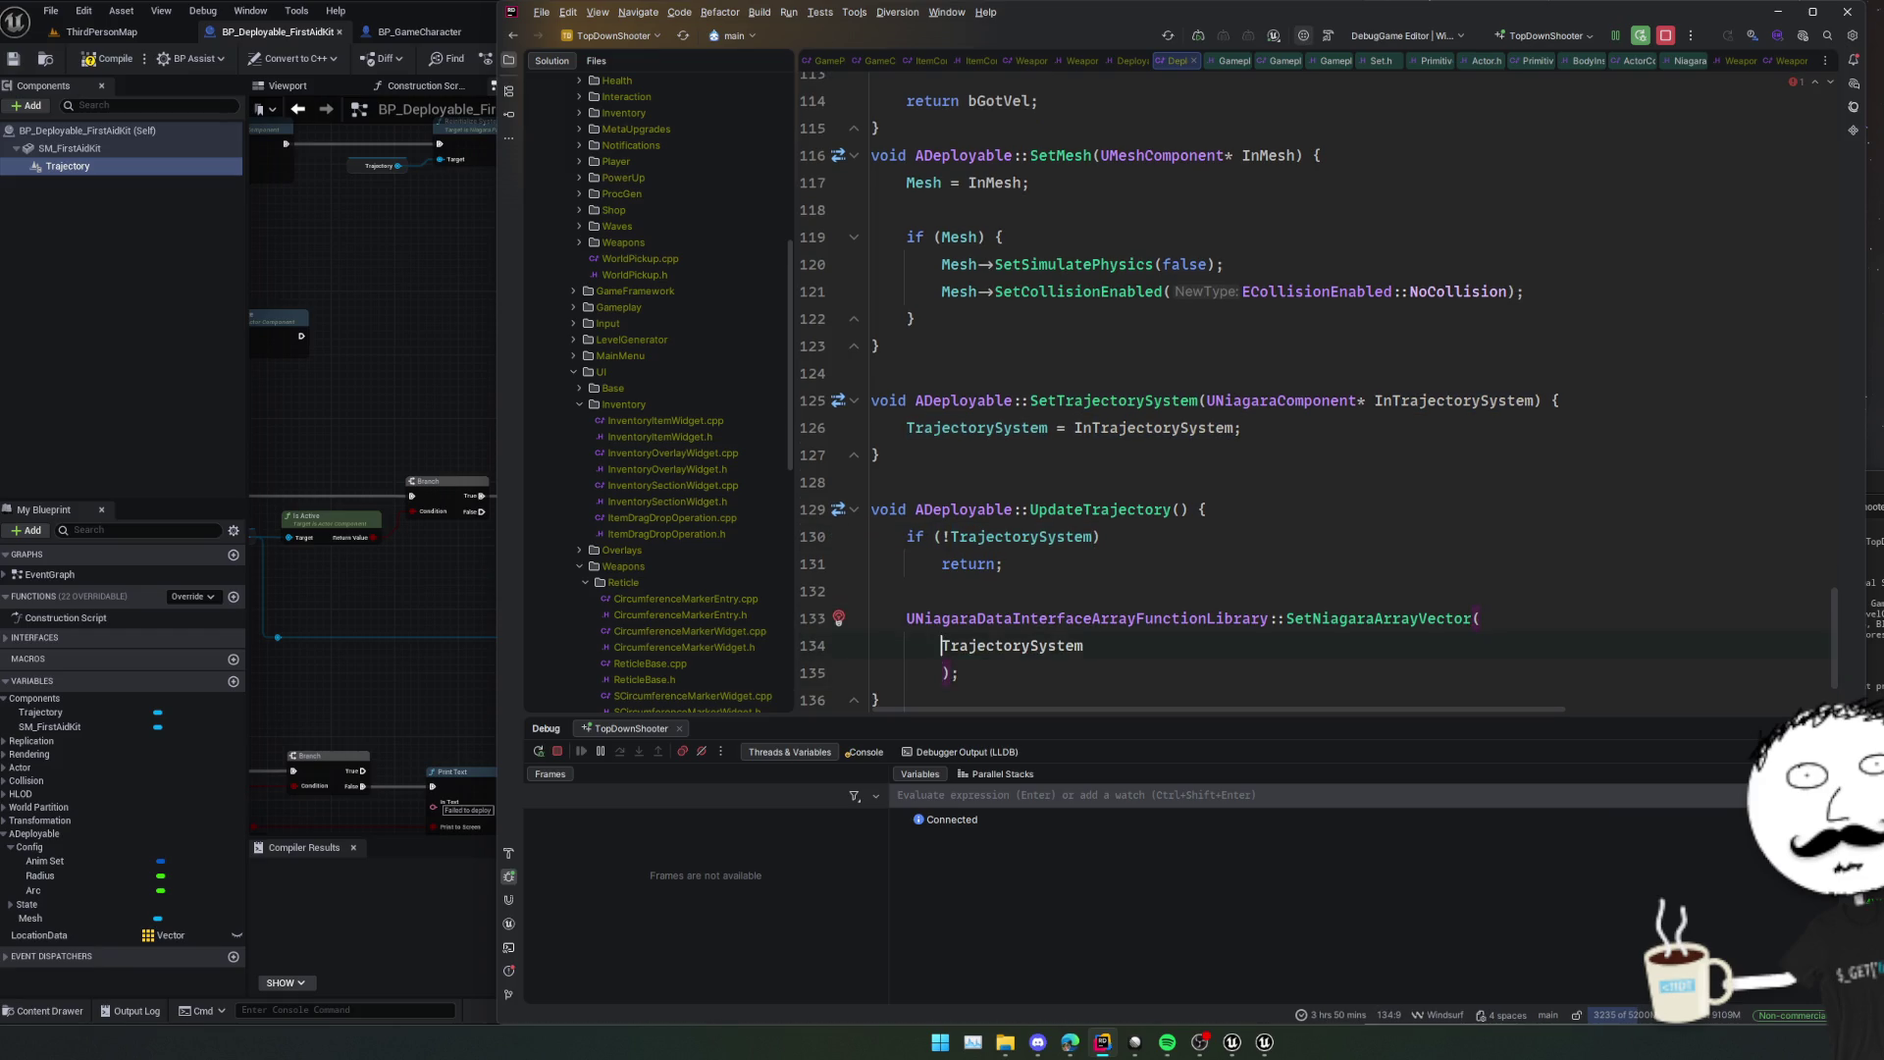
key("End")
type(",")
key("Return")
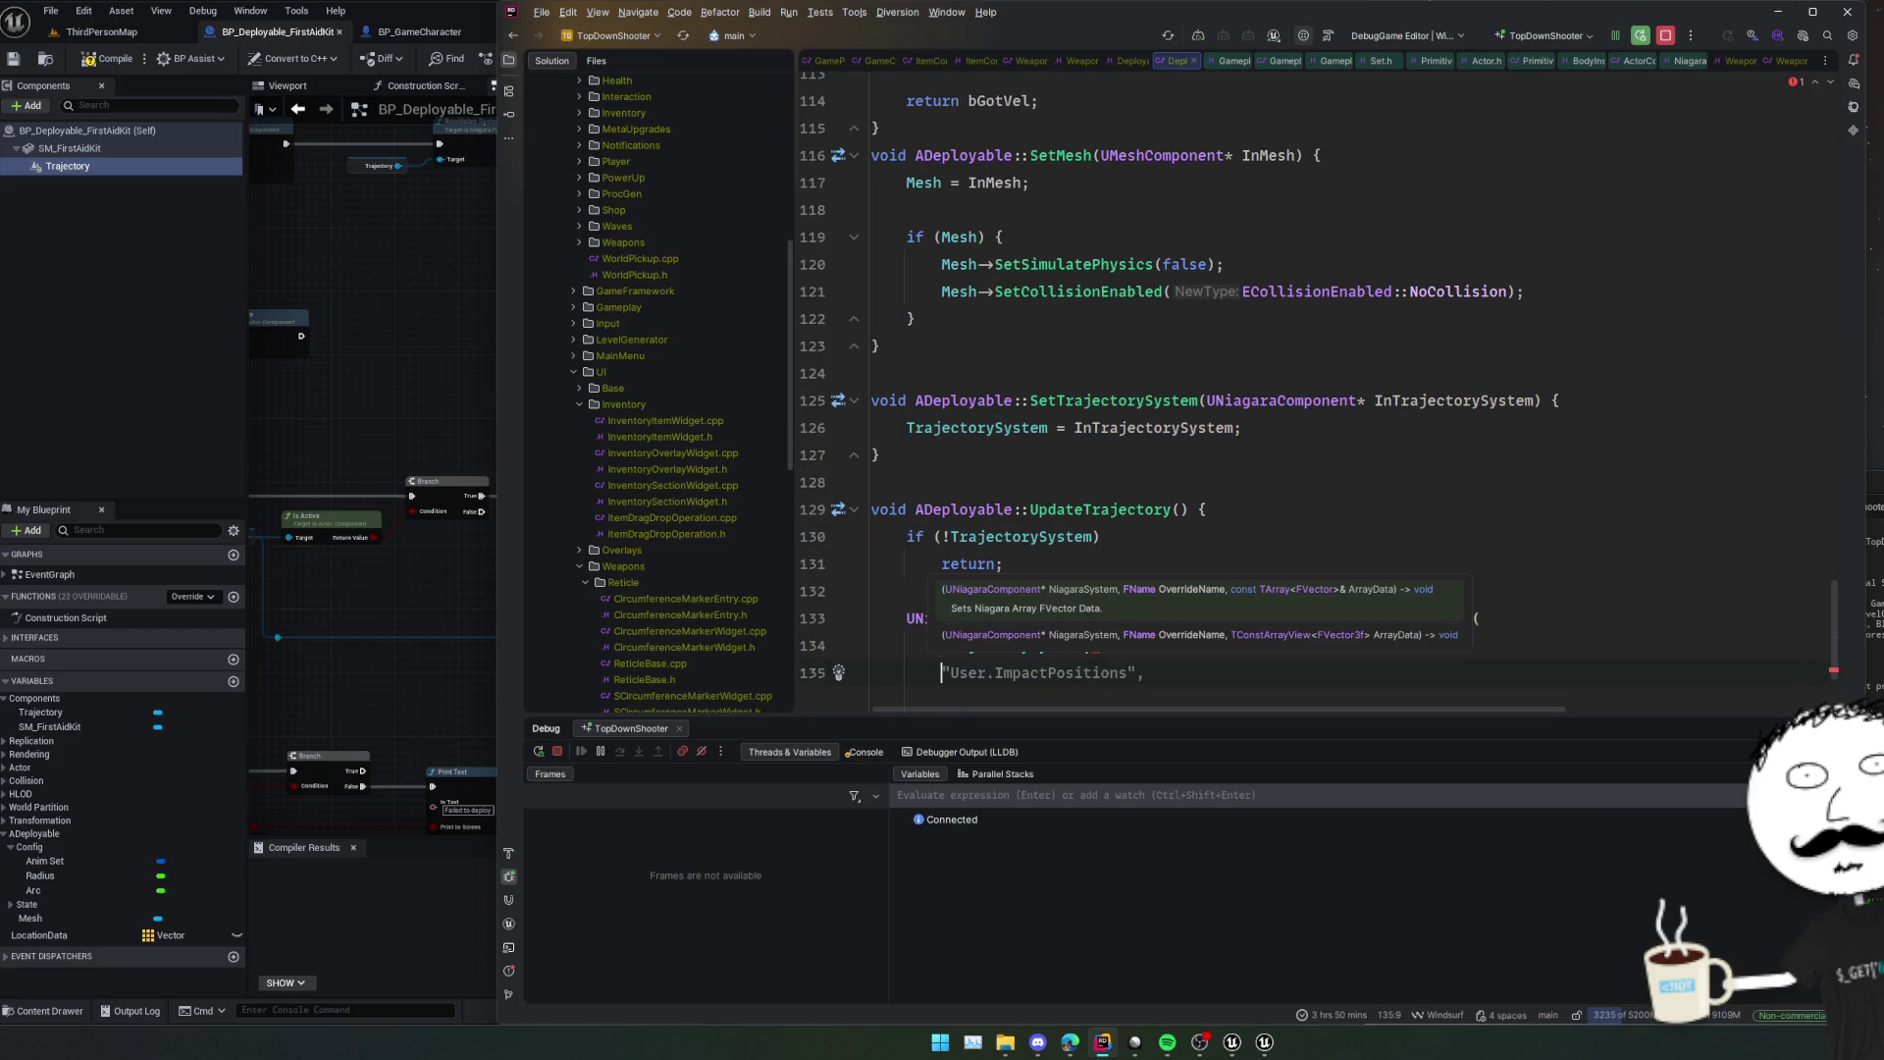
Add "User.TargetPath" and an empty {} array as the remaining arguments, checking the Blueprint node's names.
left_click(451, 661)
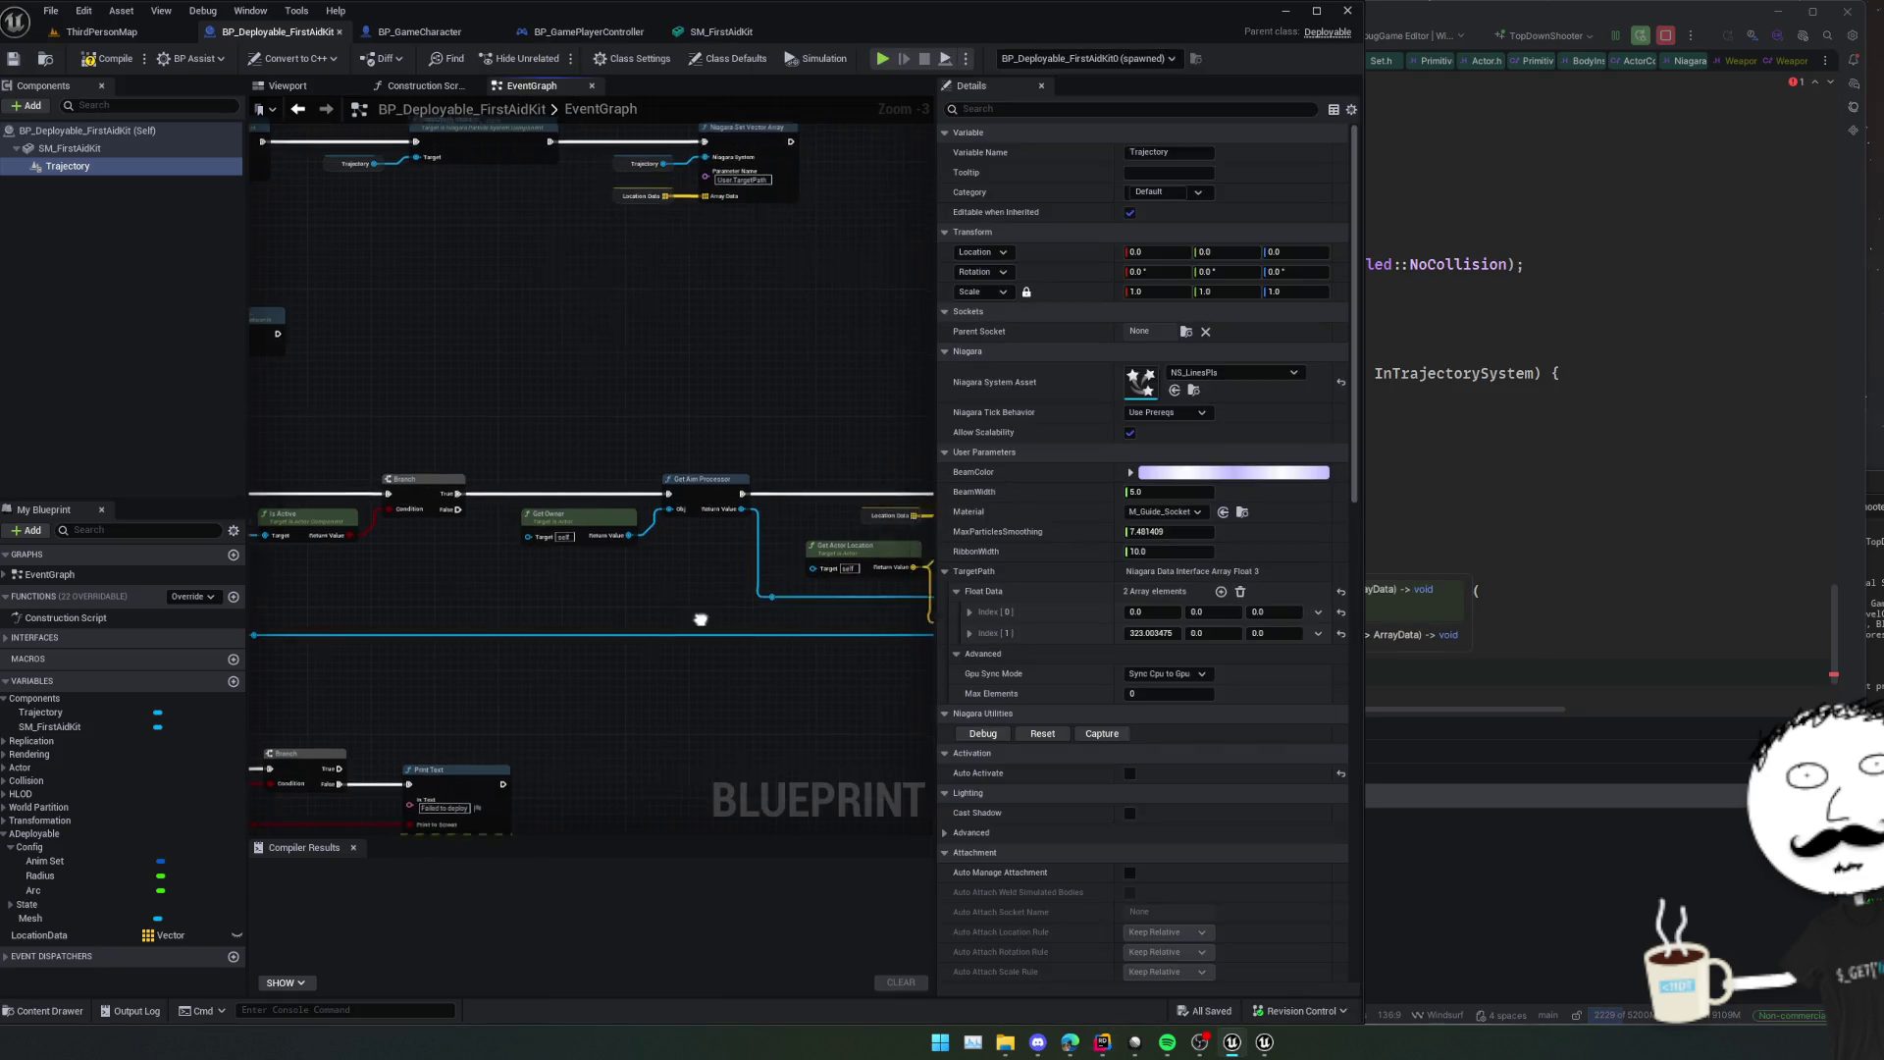
scroll(608, 670, "up", 1)
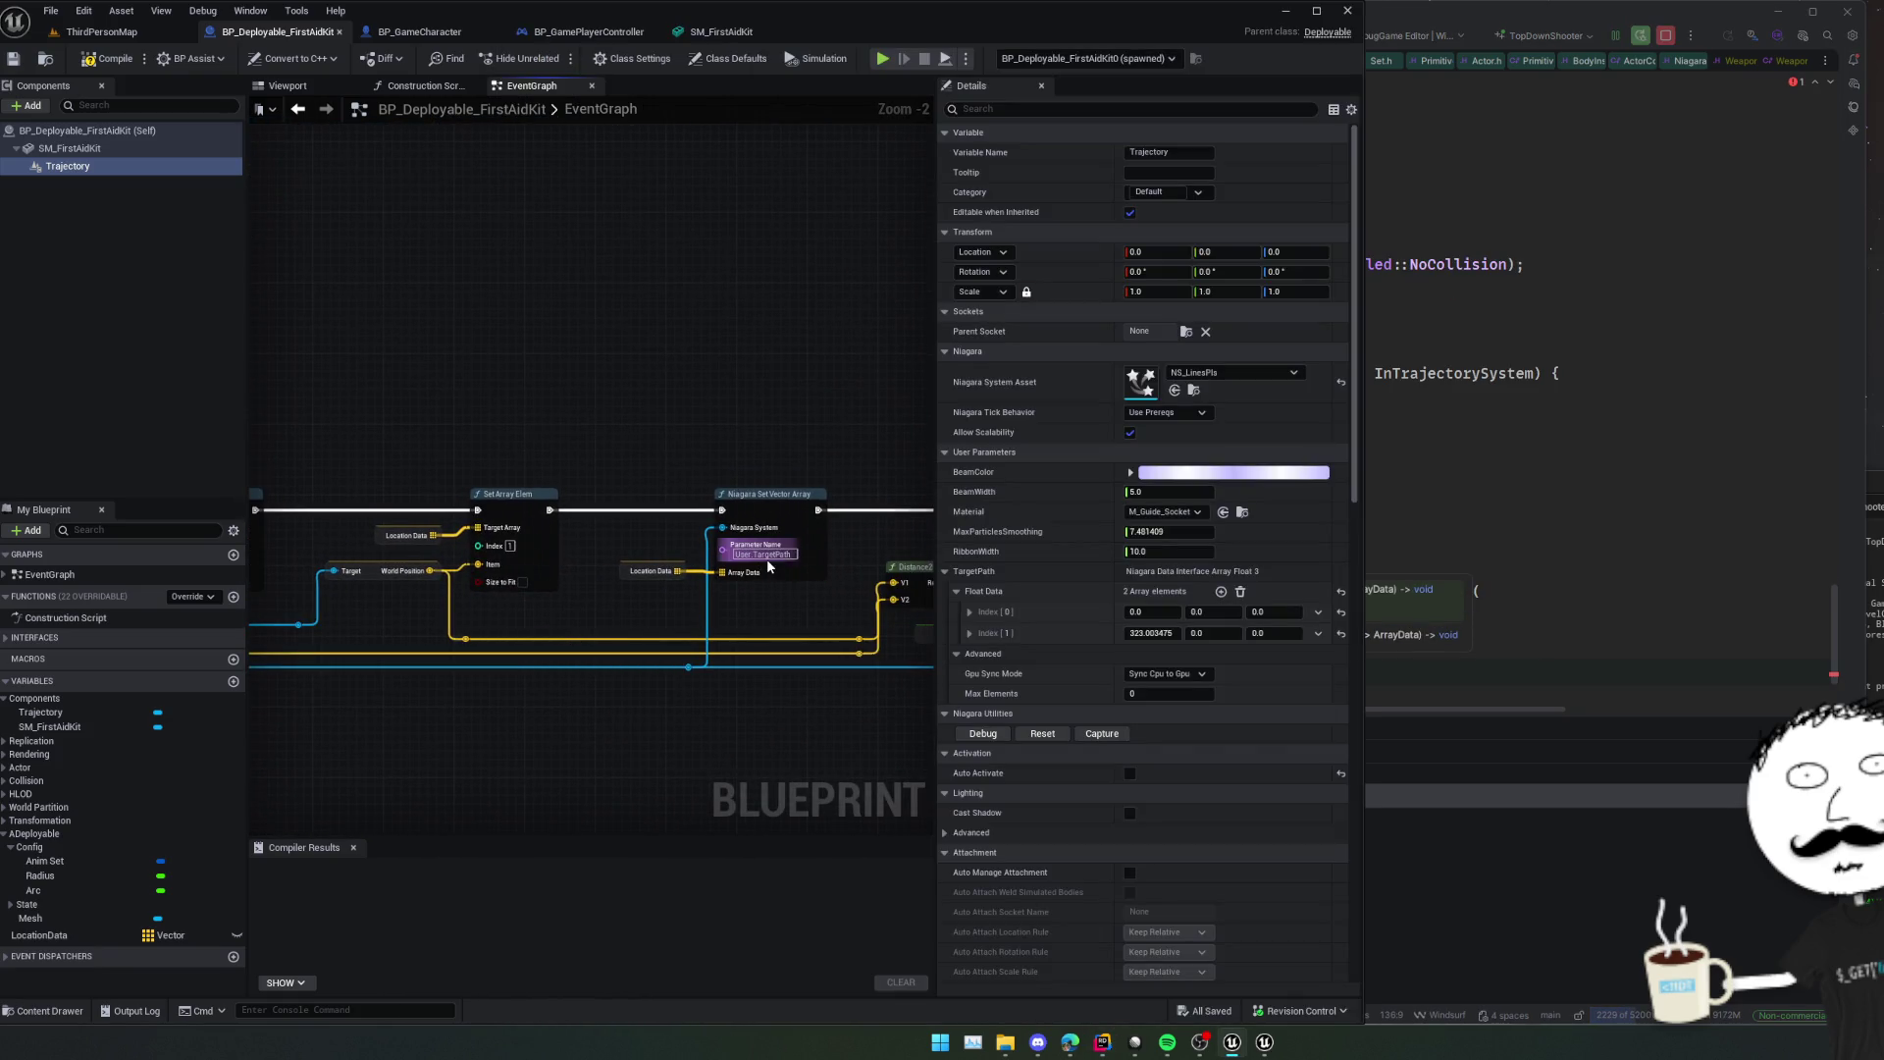
left_click(767, 557)
key("alt+Tab")
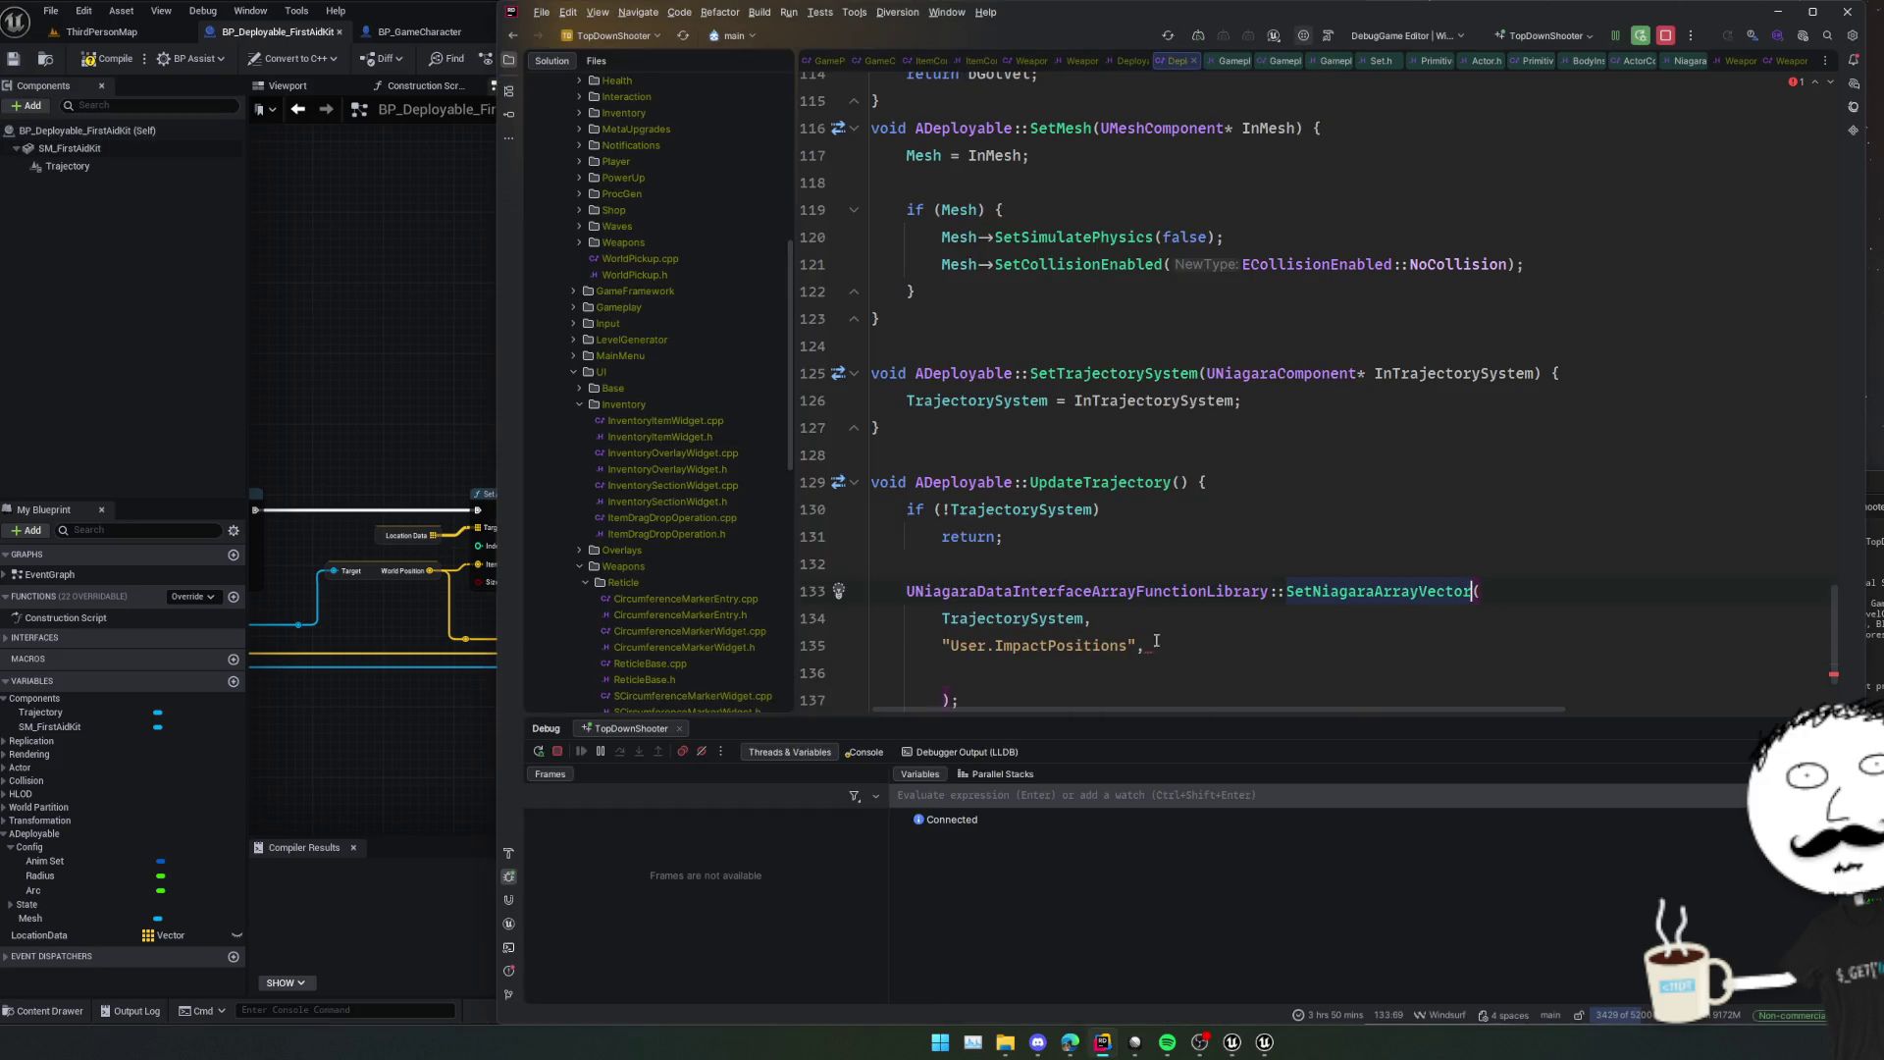
double_click(1059, 645)
type("TargetPath")
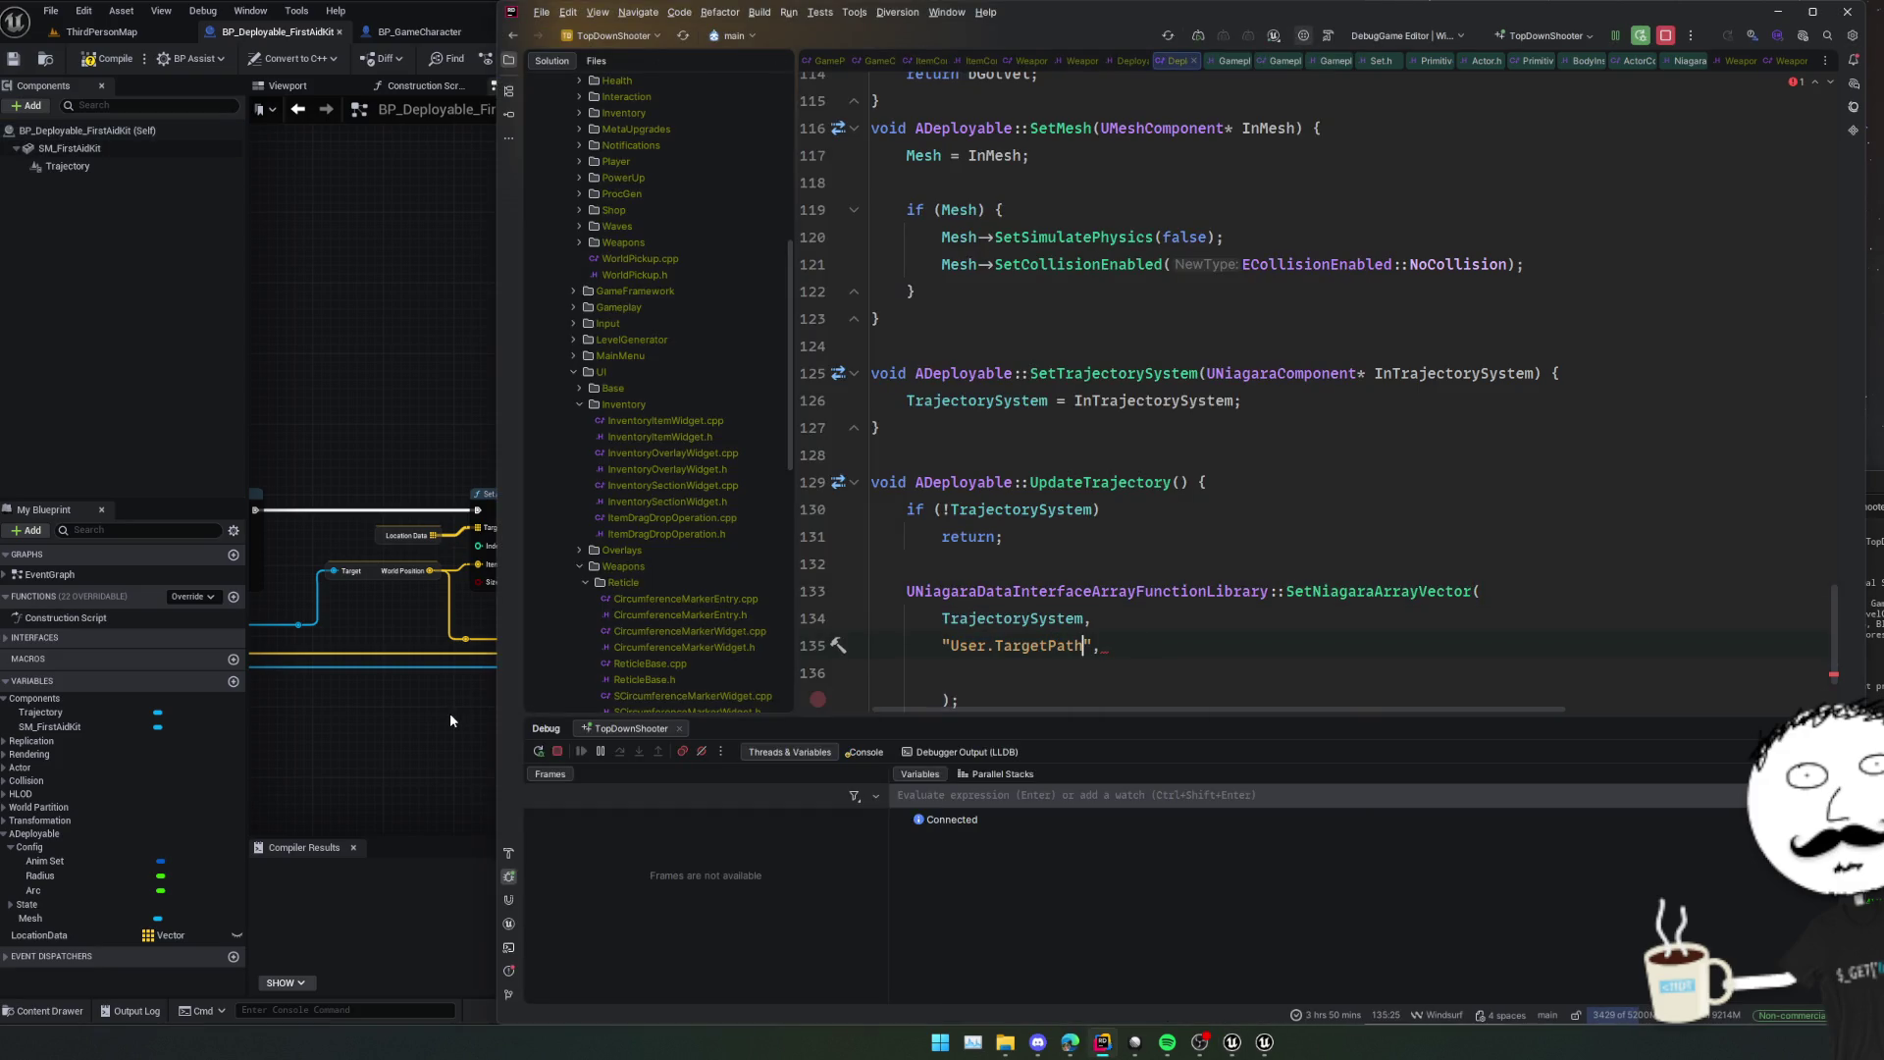
left_click(1120, 668)
type("{}")
key("BackSpace")
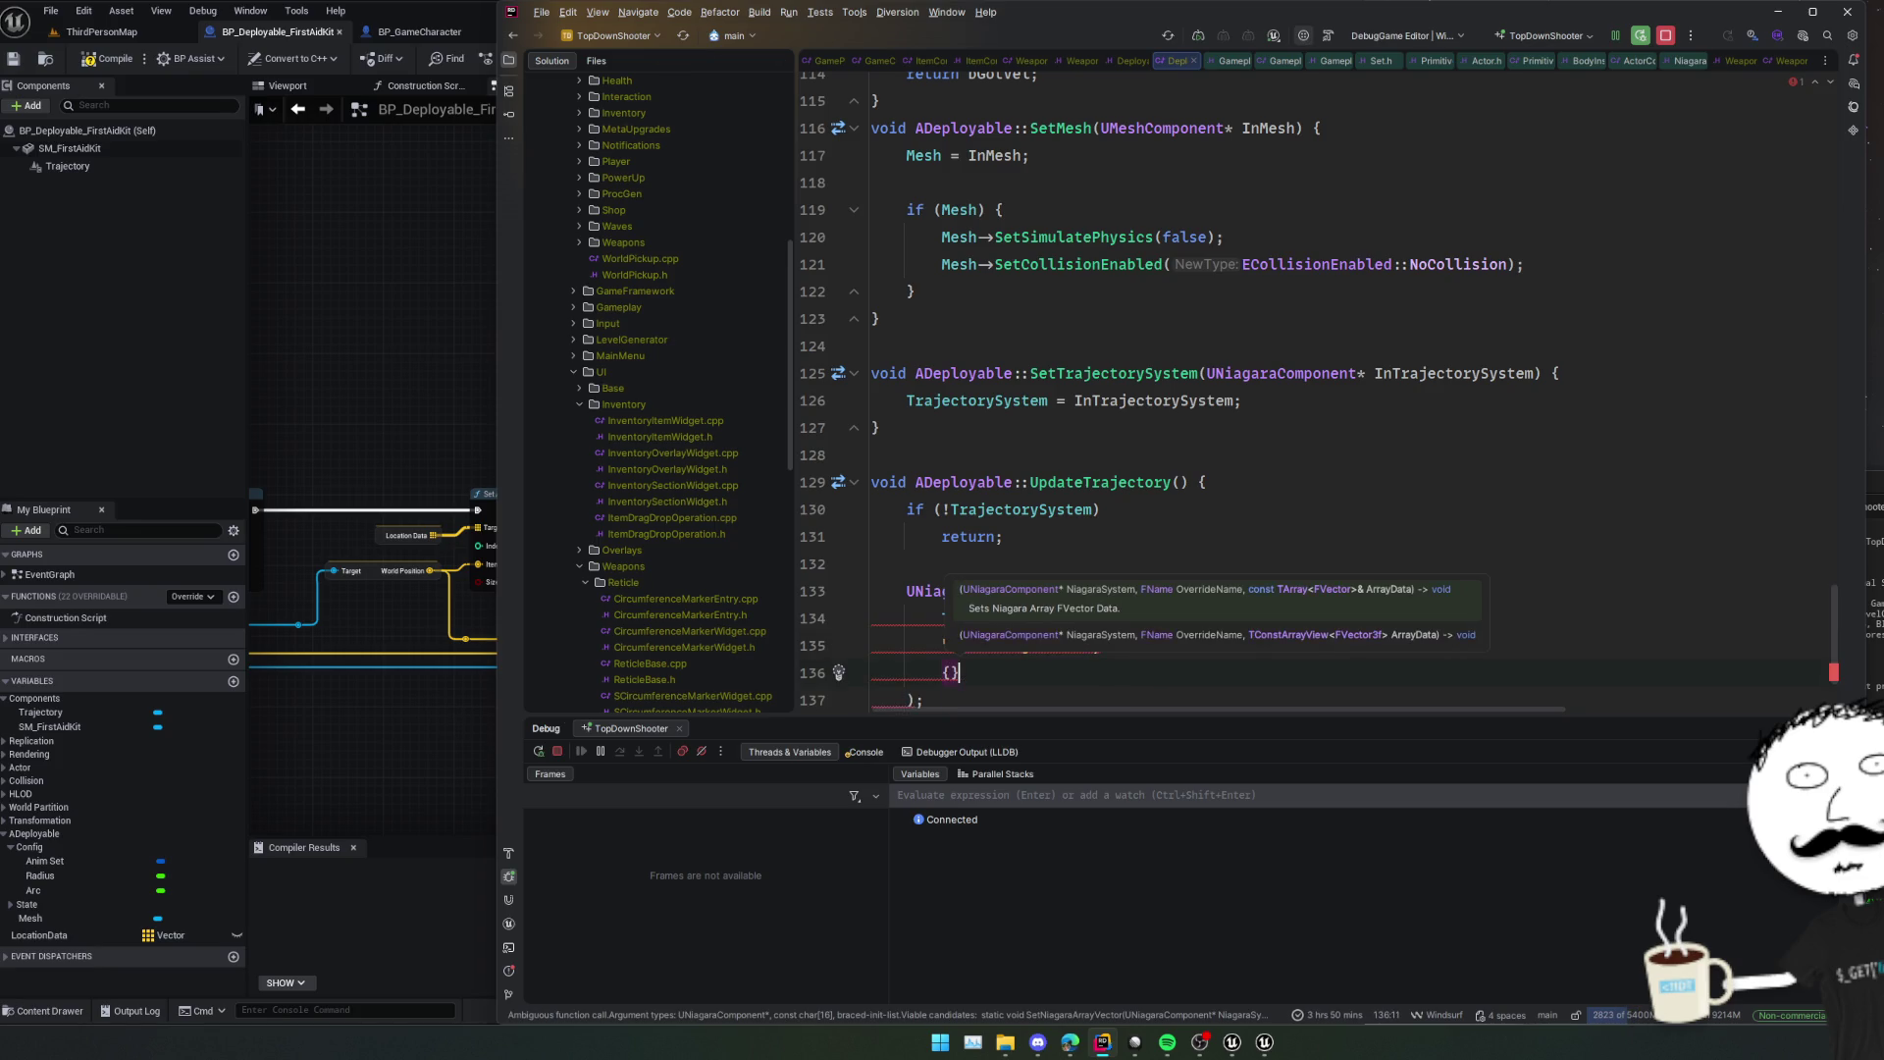
left_click(1227, 543)
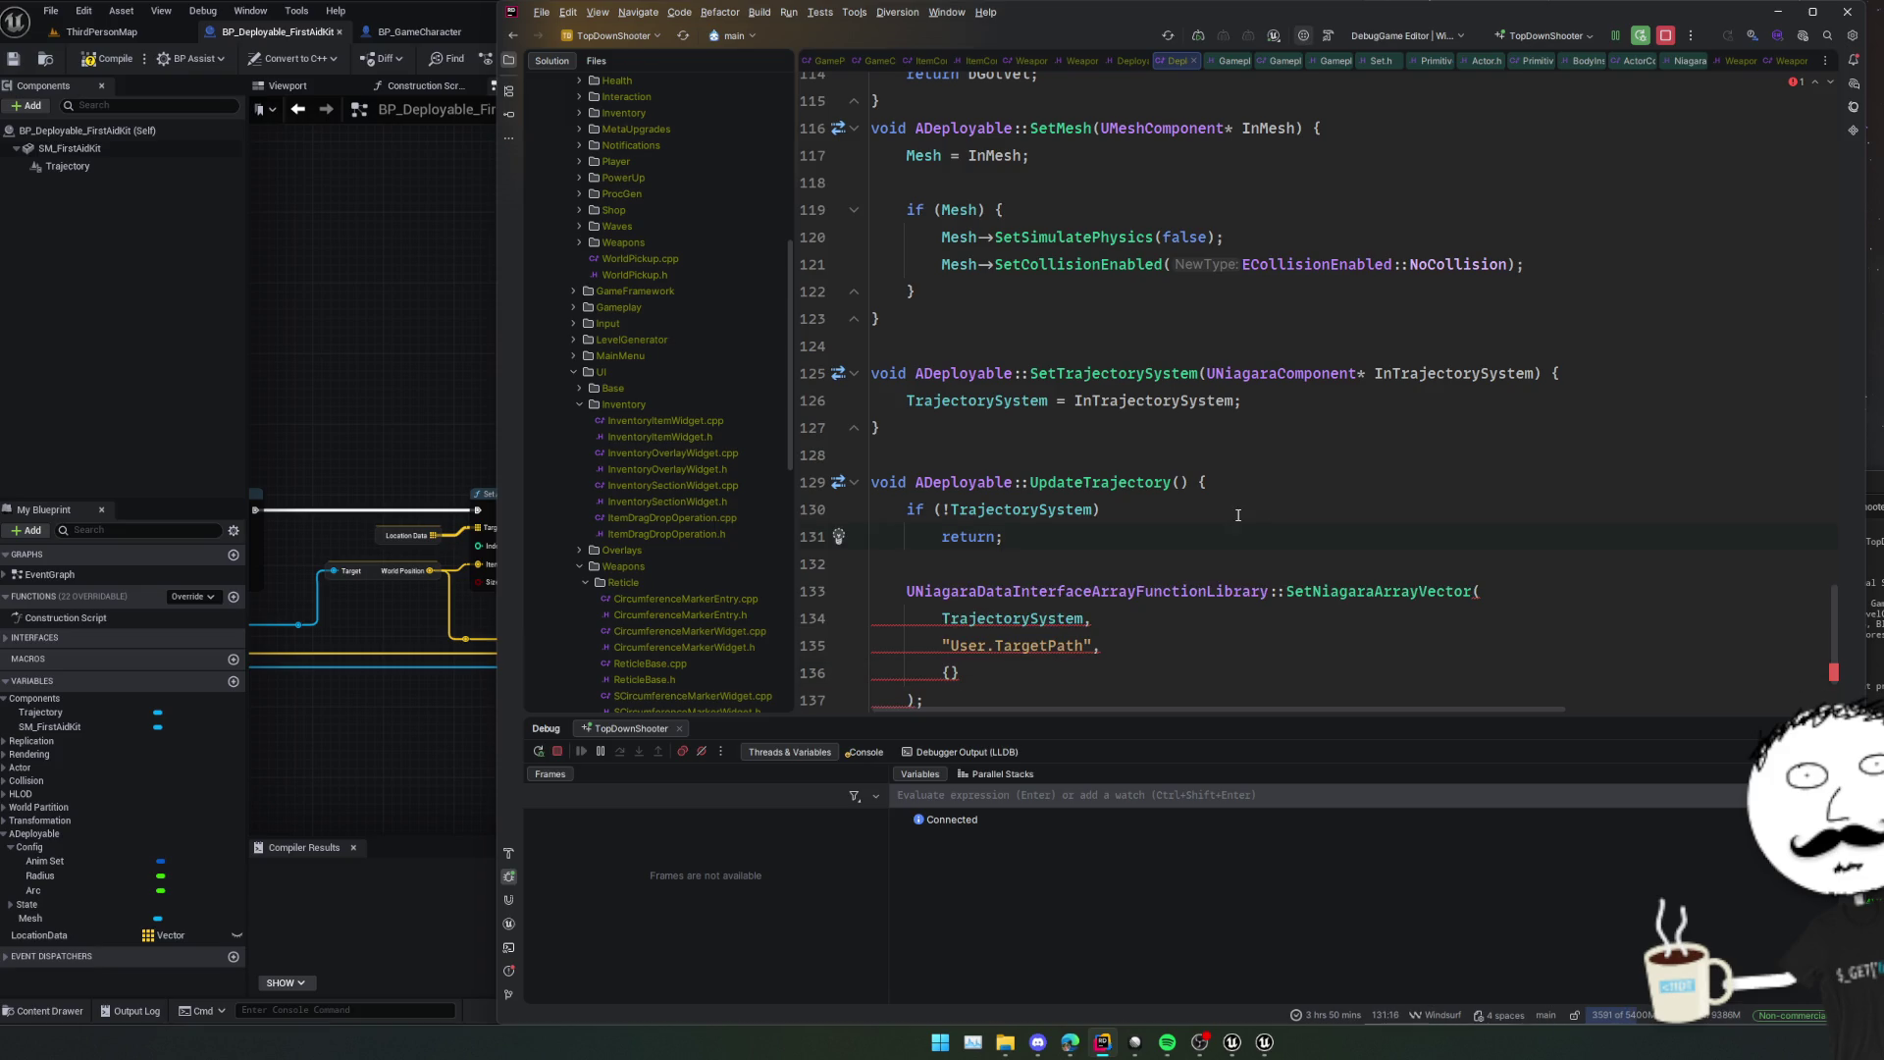
mouse_move(1029, 634)
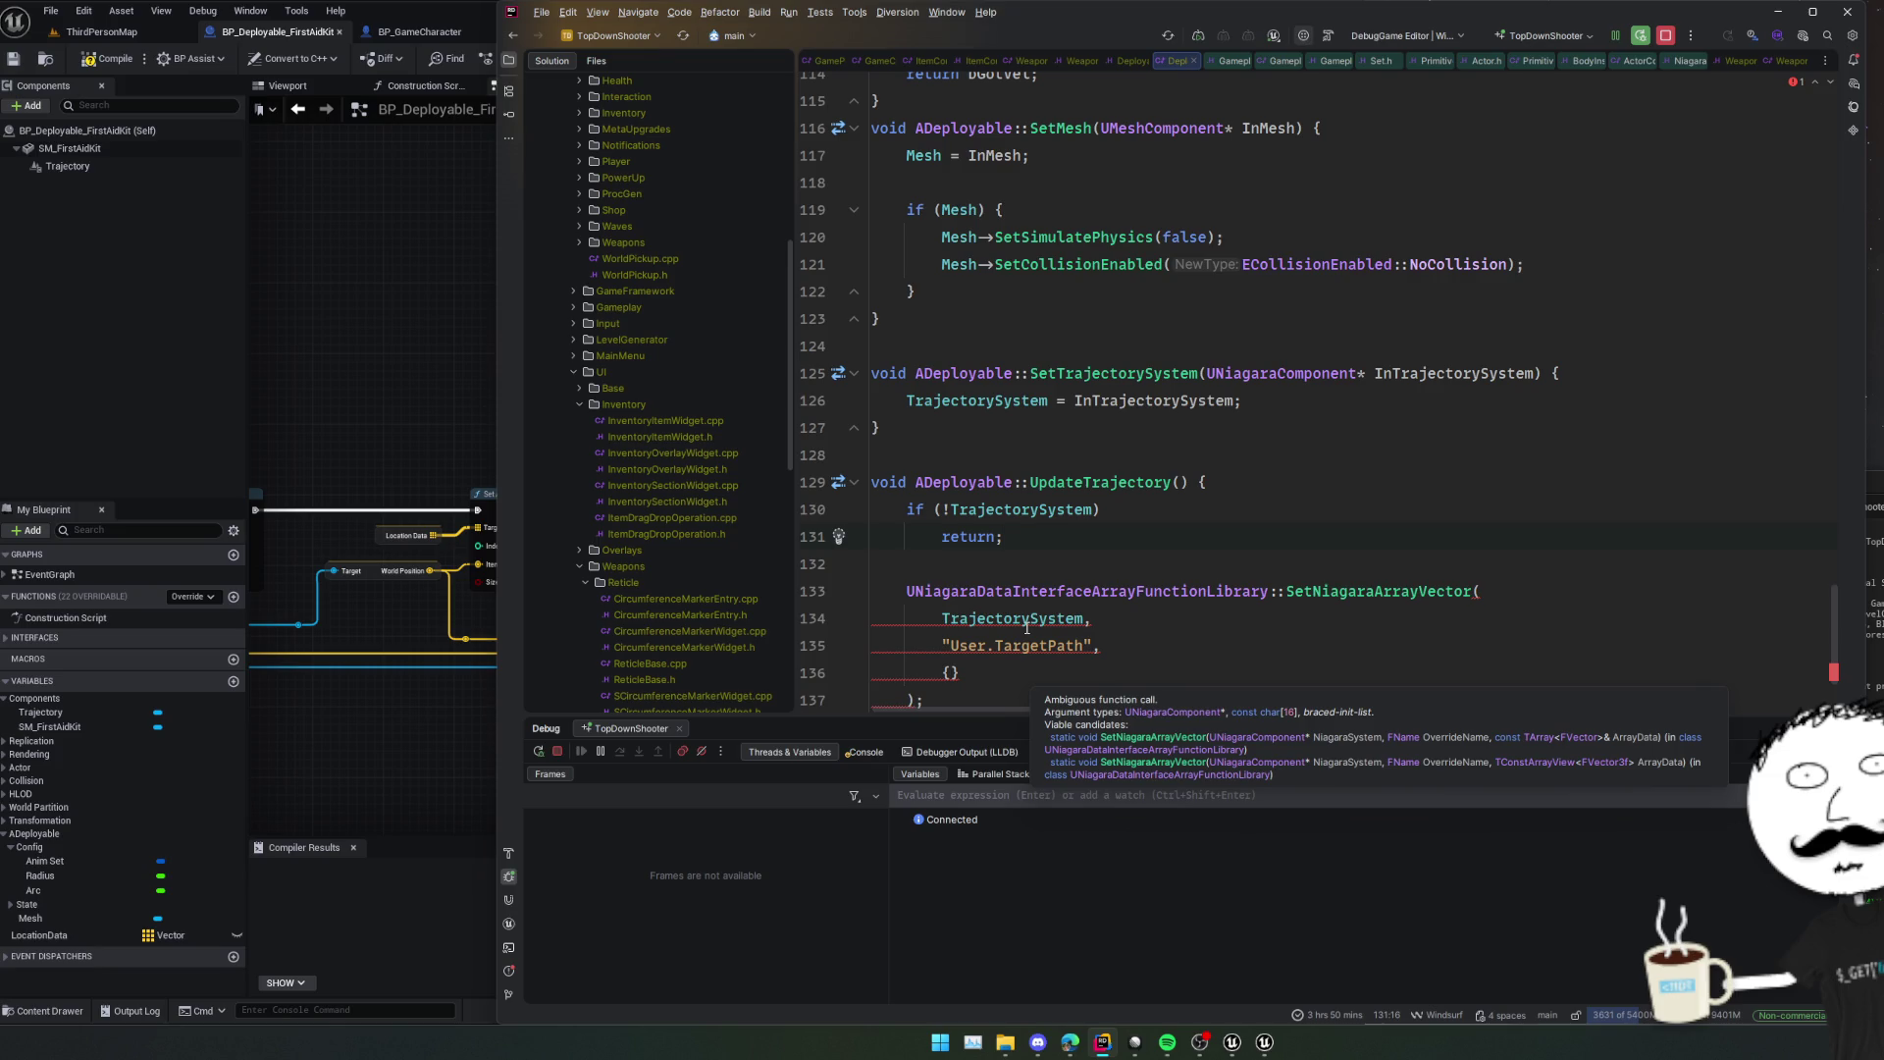
Declare TArray<FVector> Points = {}; and pass Points as the SetNiagaraArrayVector array argument.
key("Return")
type("TArr")
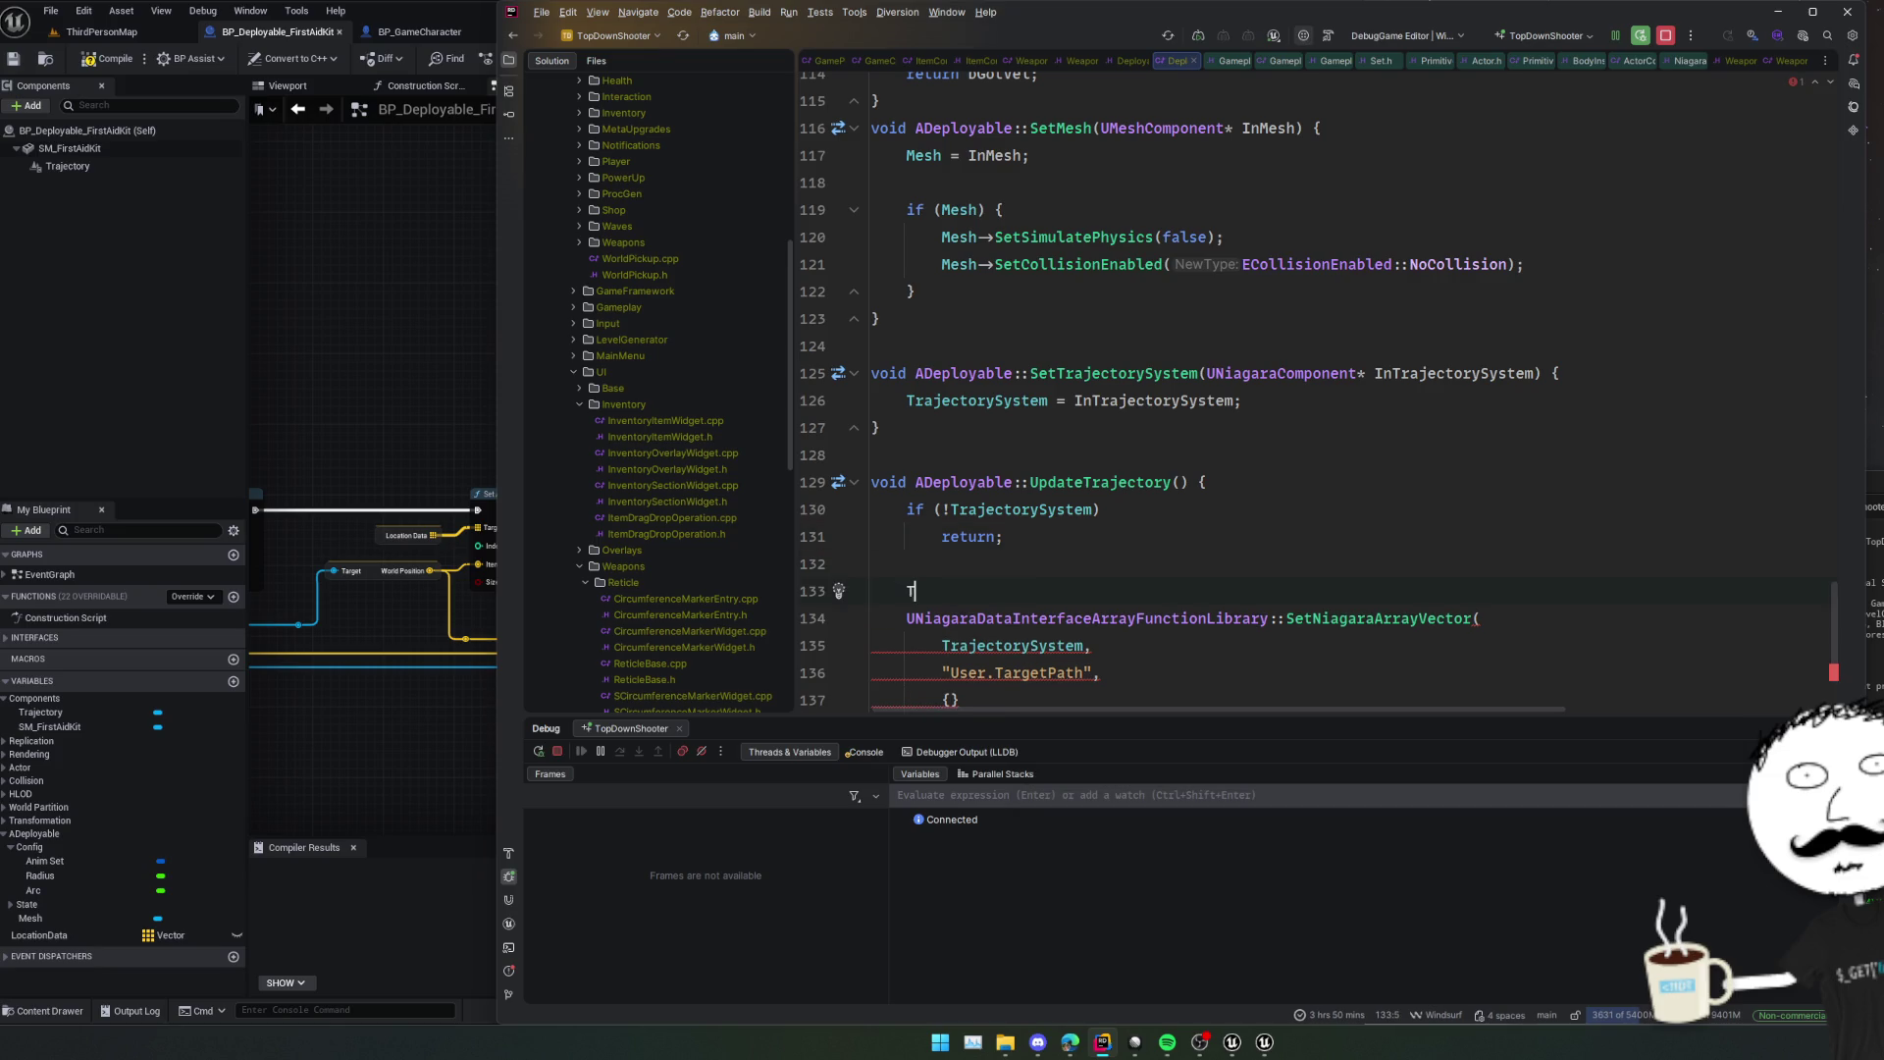
type("ay<FVector")
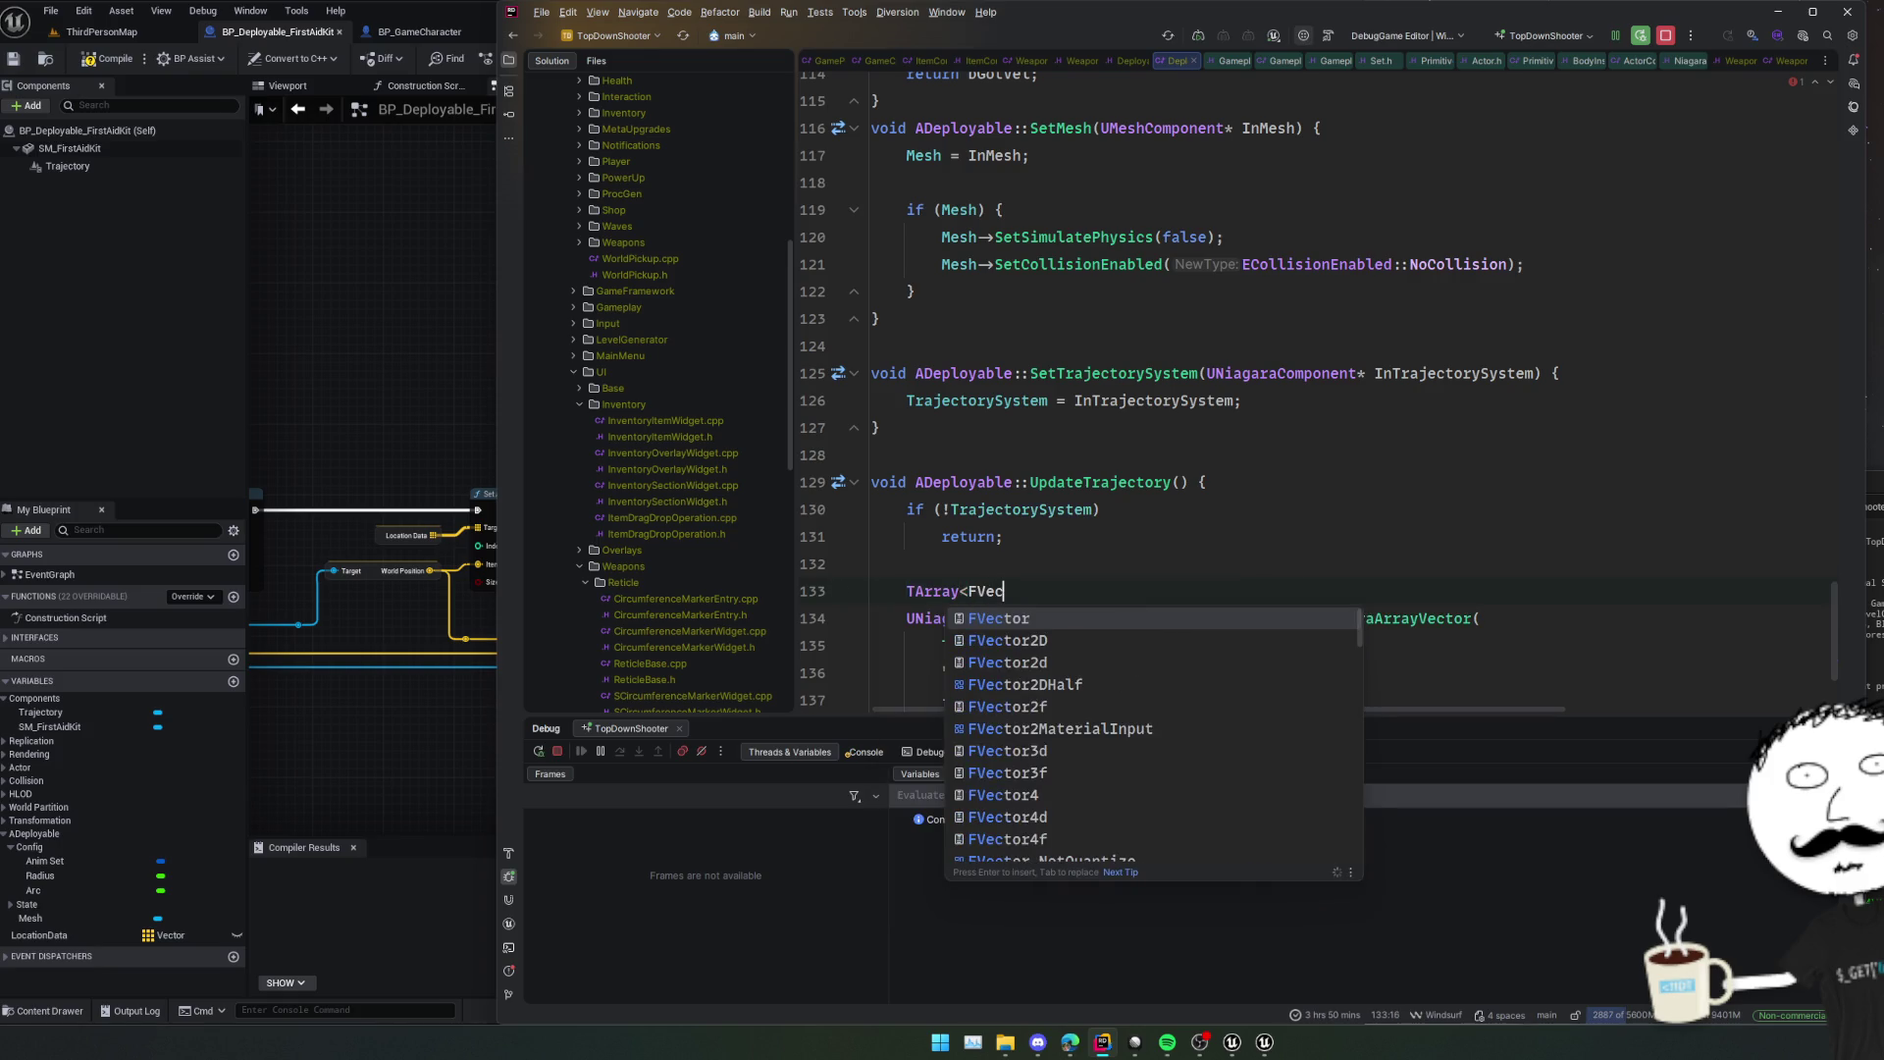
key("Return")
type("> ")
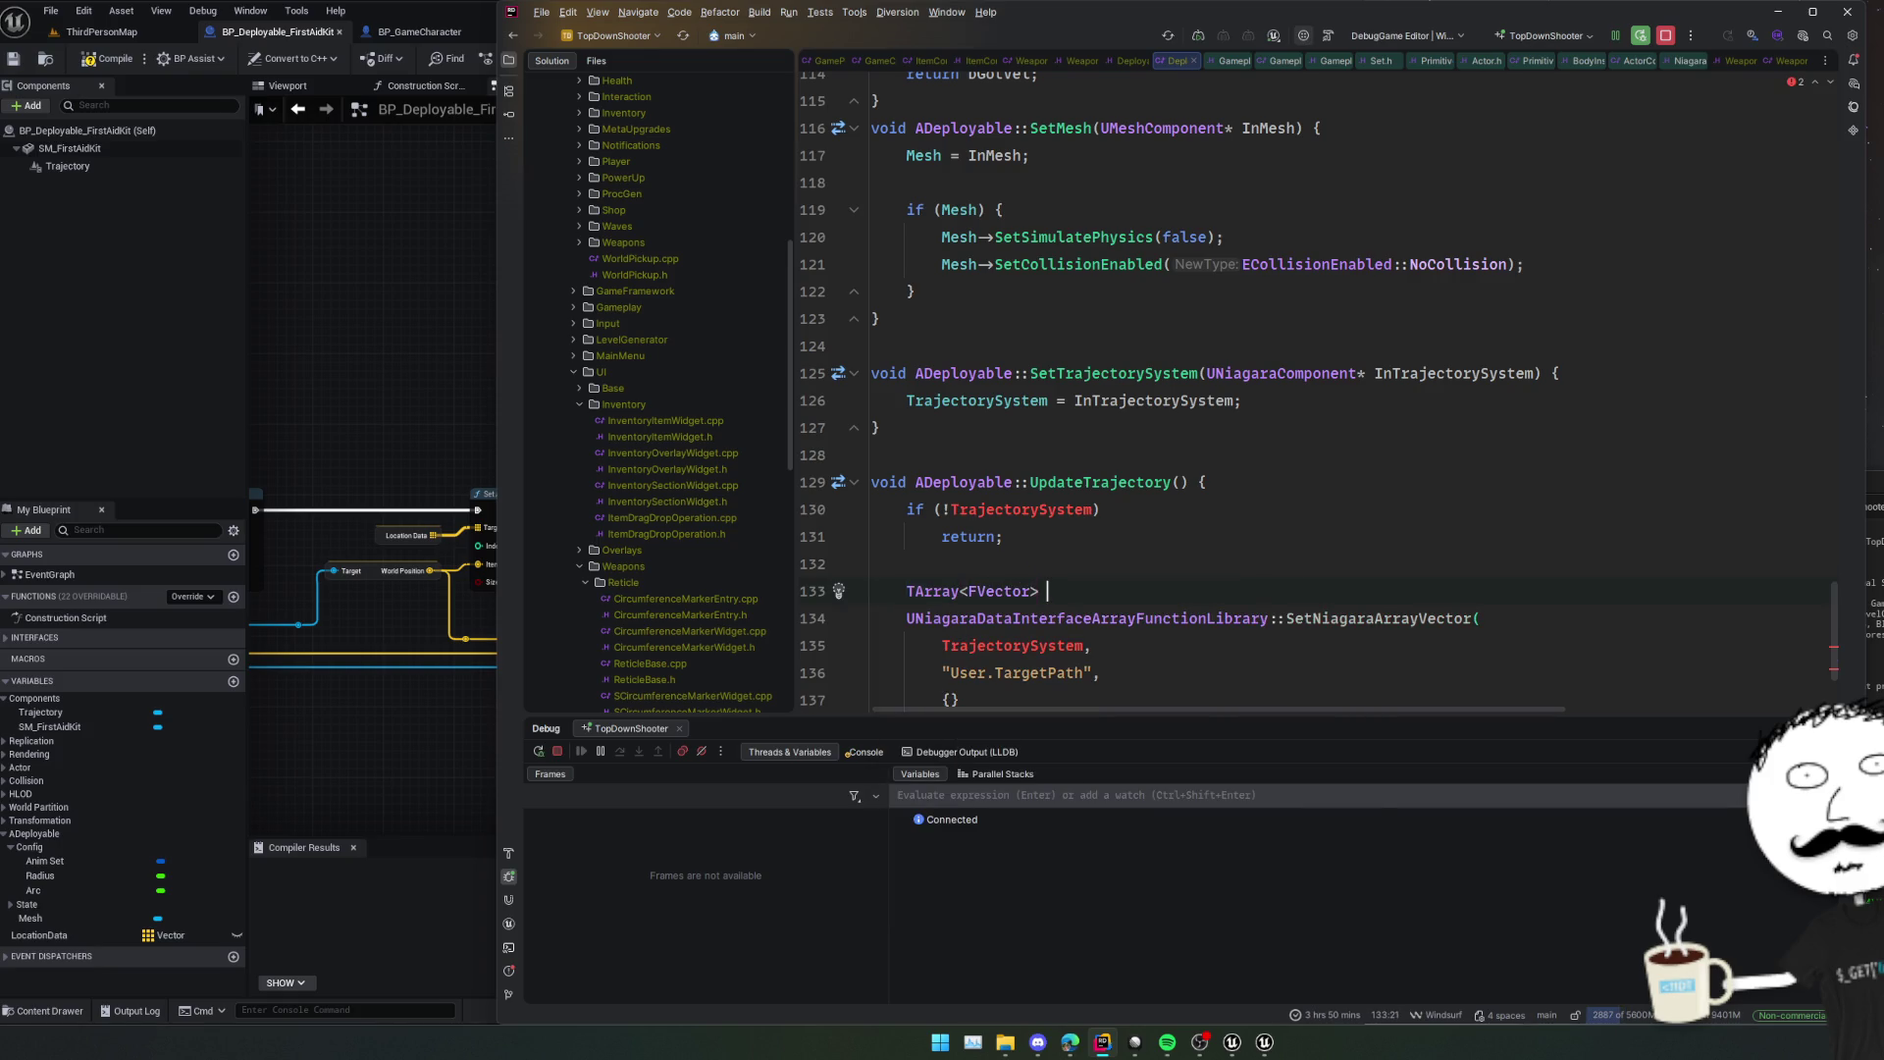
type("Points = {};")
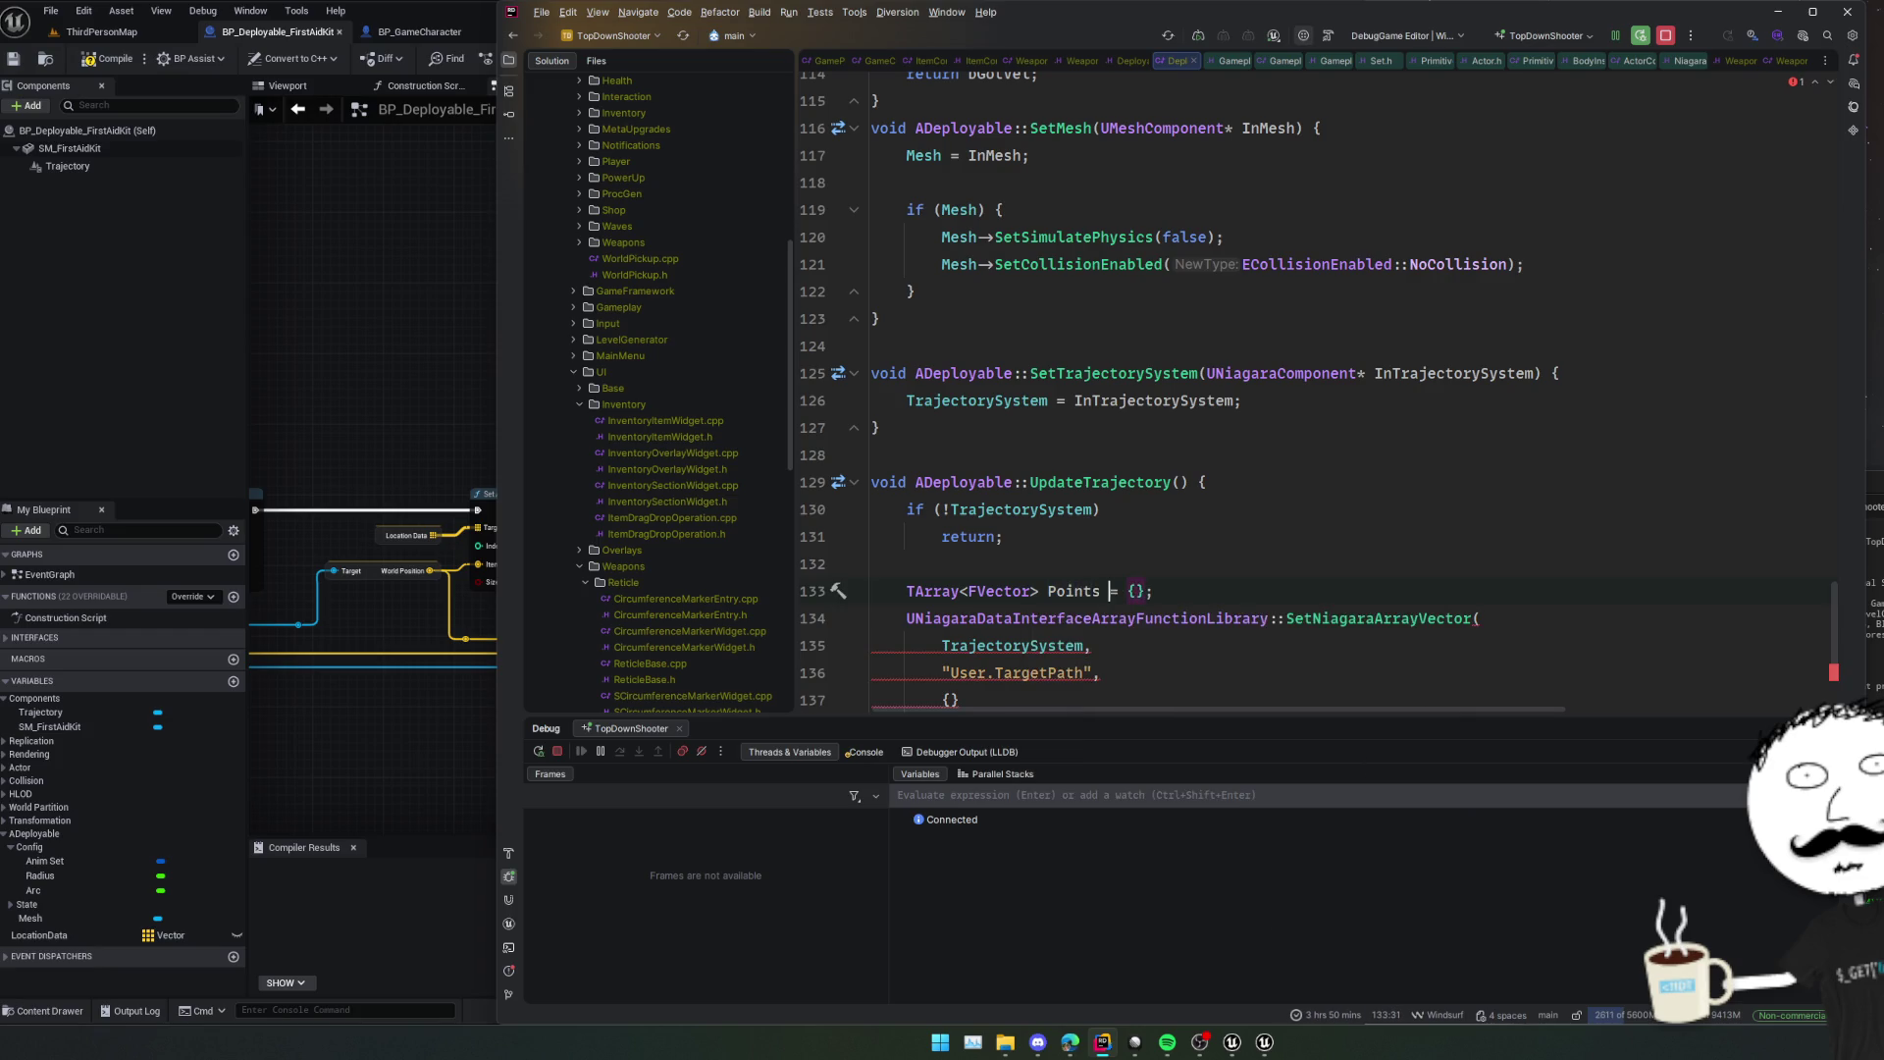
double_click(1073, 590)
scroll(945, 627, "down", 2)
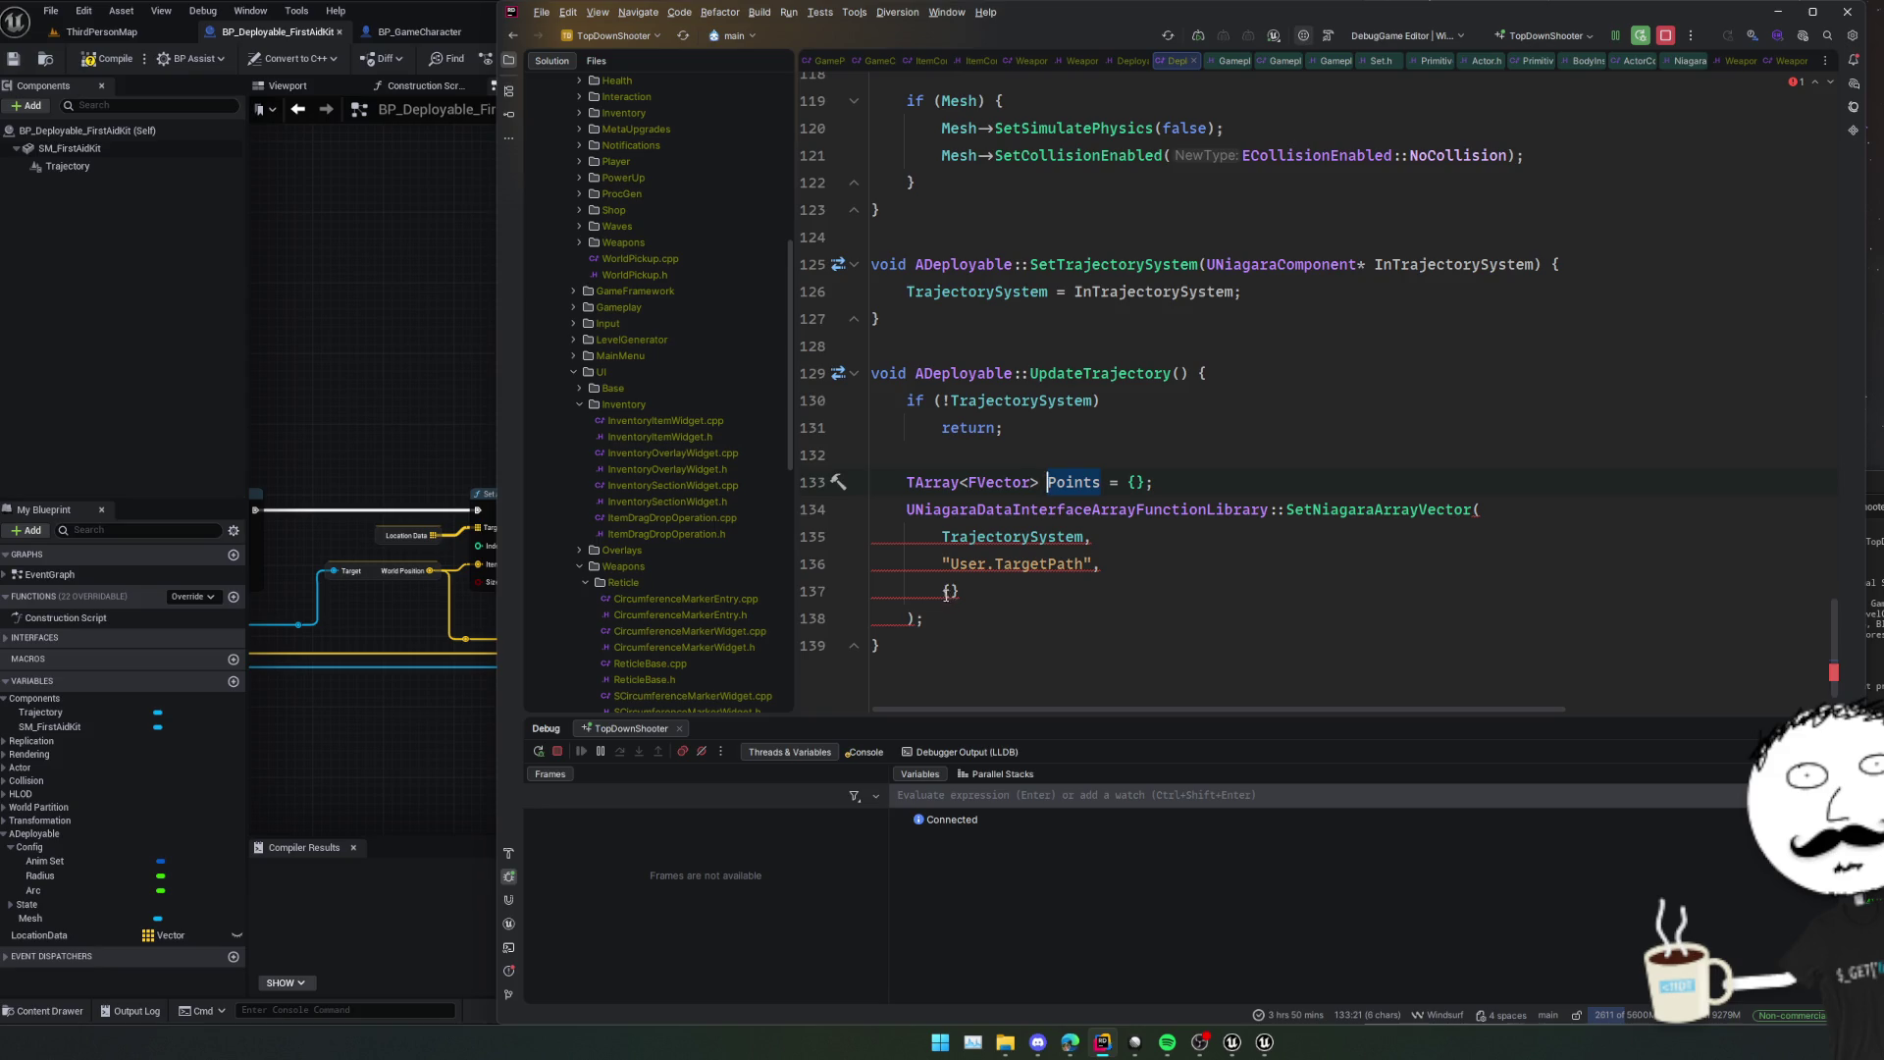
key("ctrl+c")
double_click(947, 590)
key("ctrl+v")
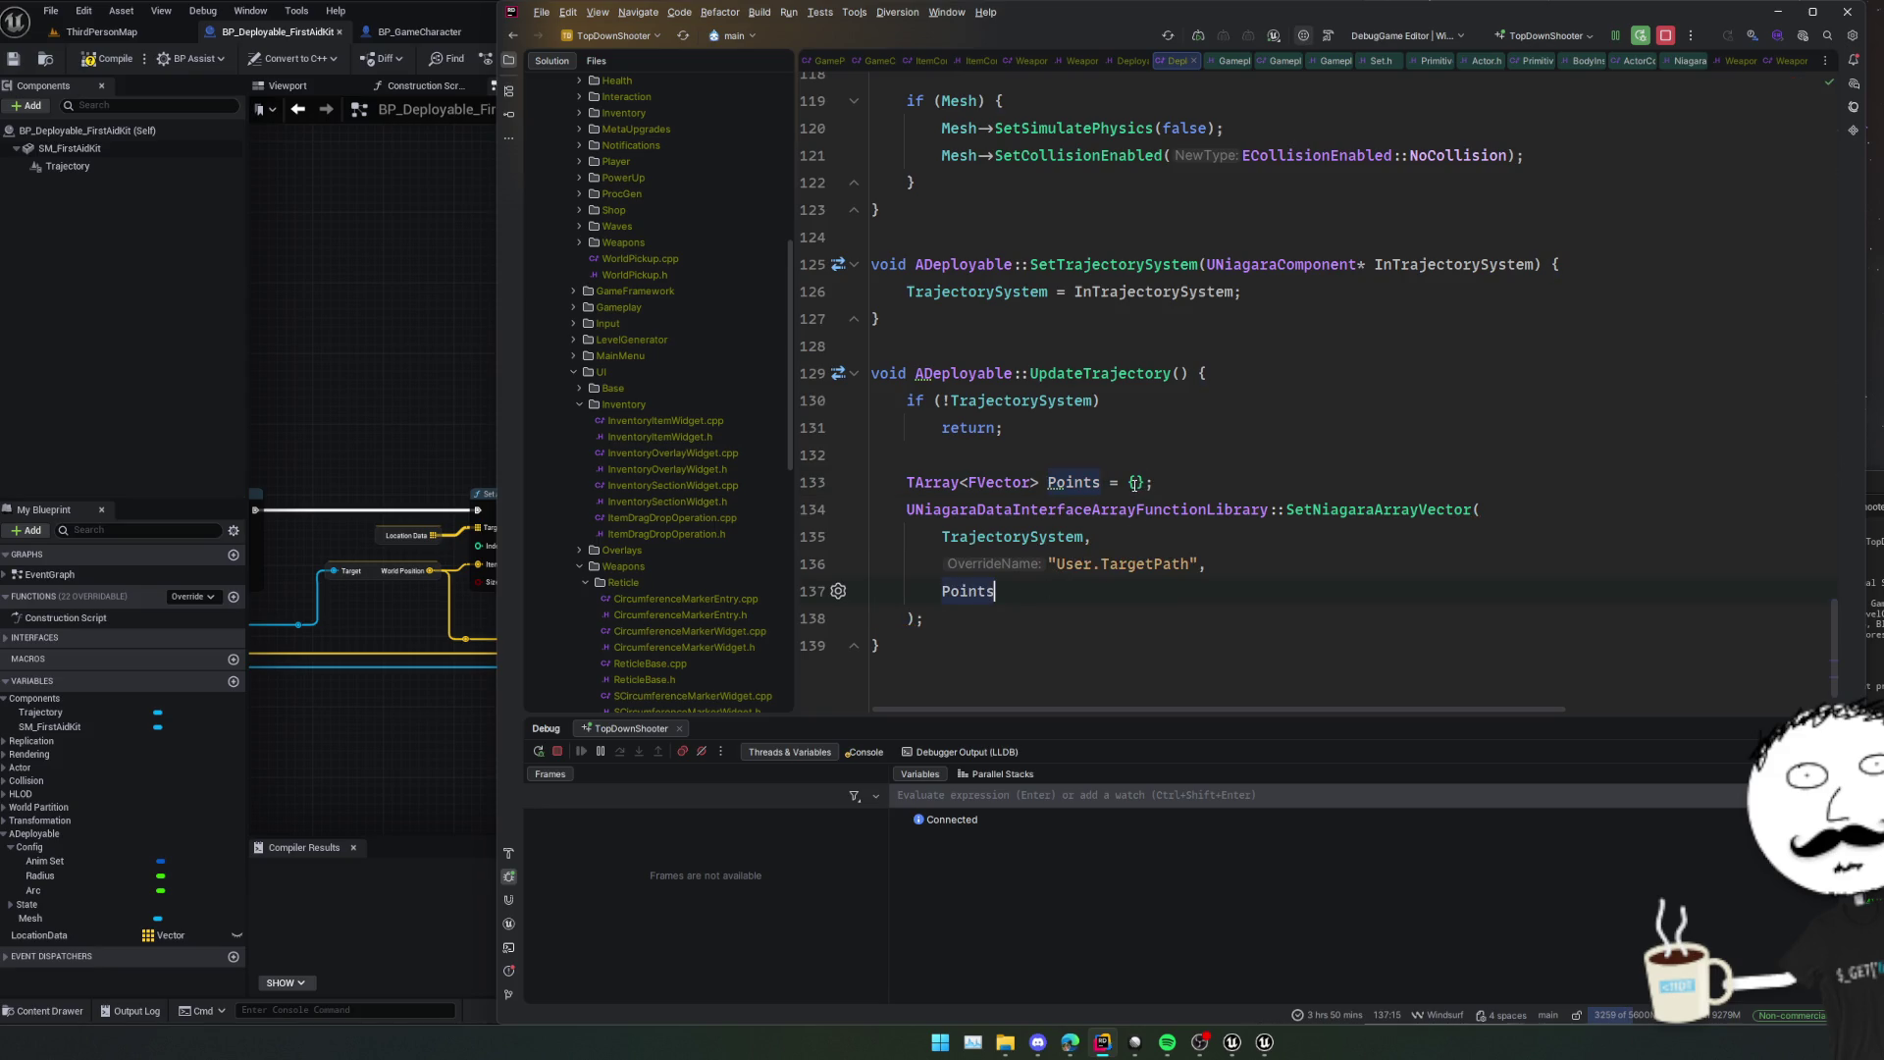
Fill the Points initializer with the actor and aim locations, and move the aim expression up.
left_click(1135, 482)
key("Return")
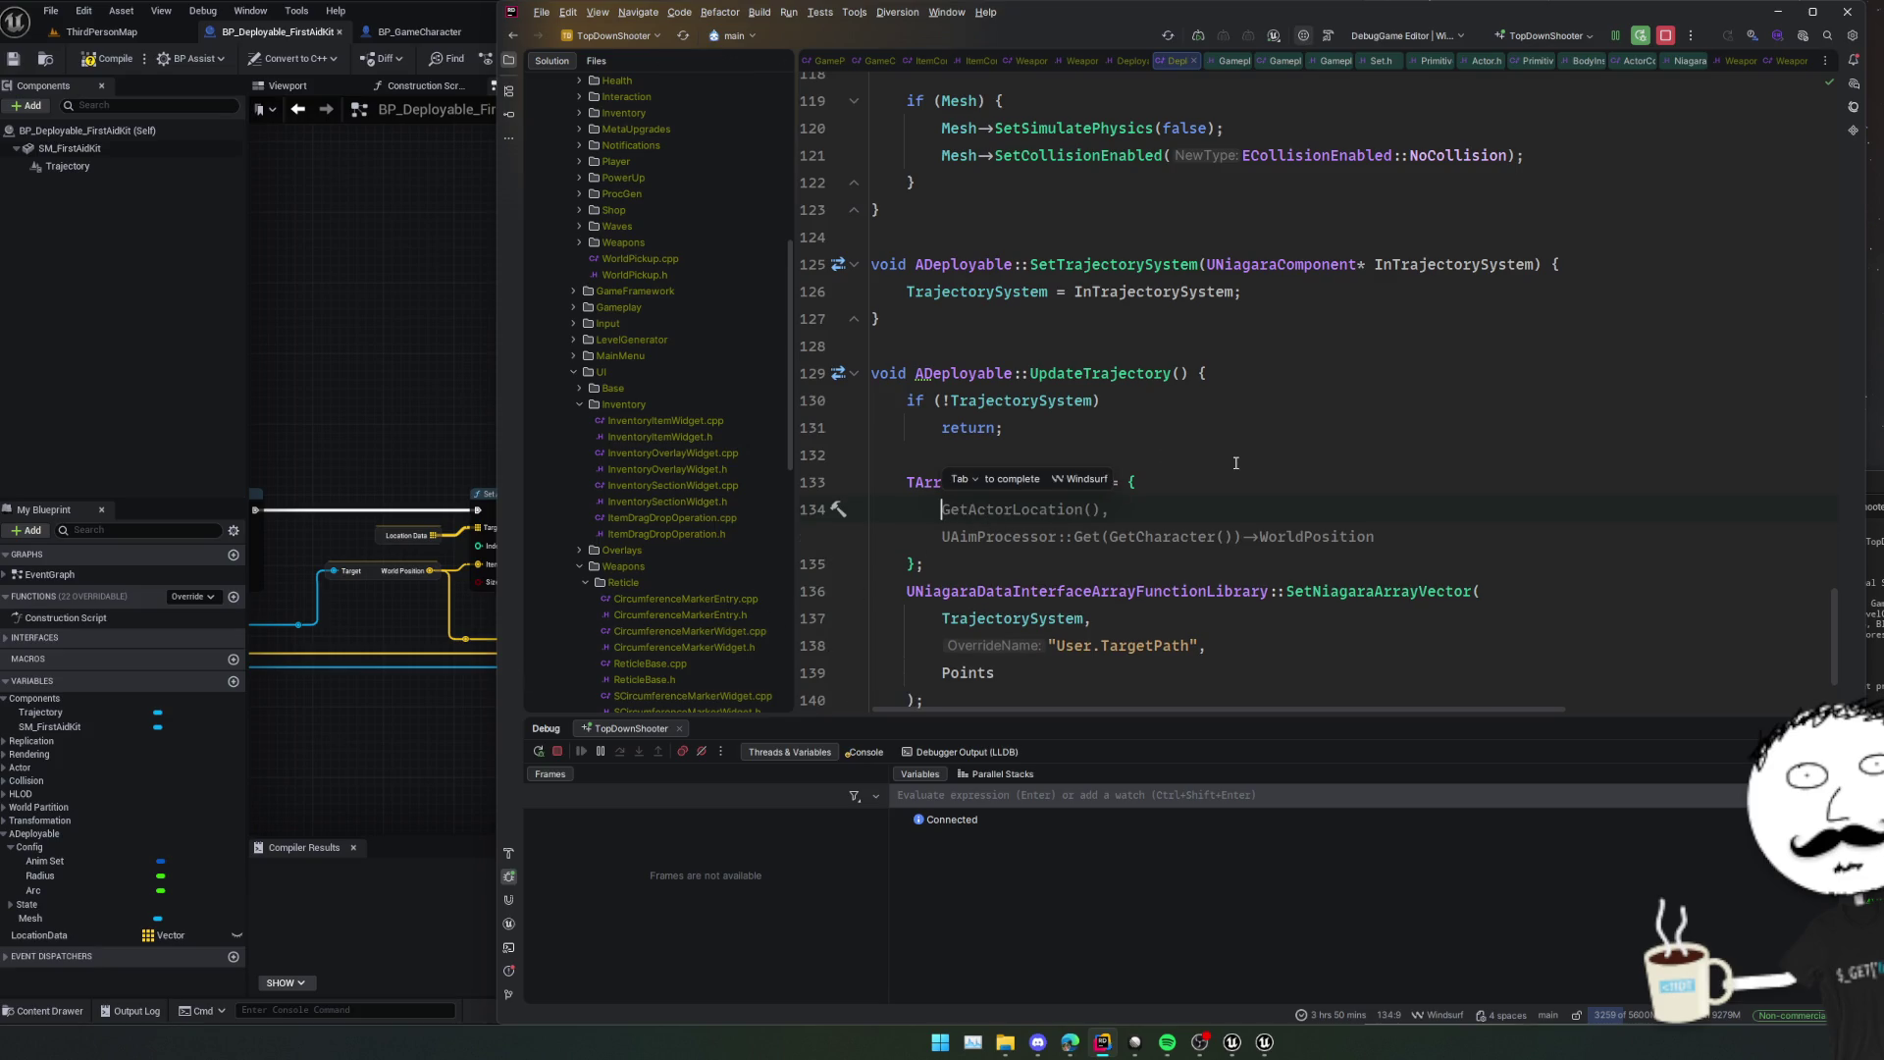
key("Tab")
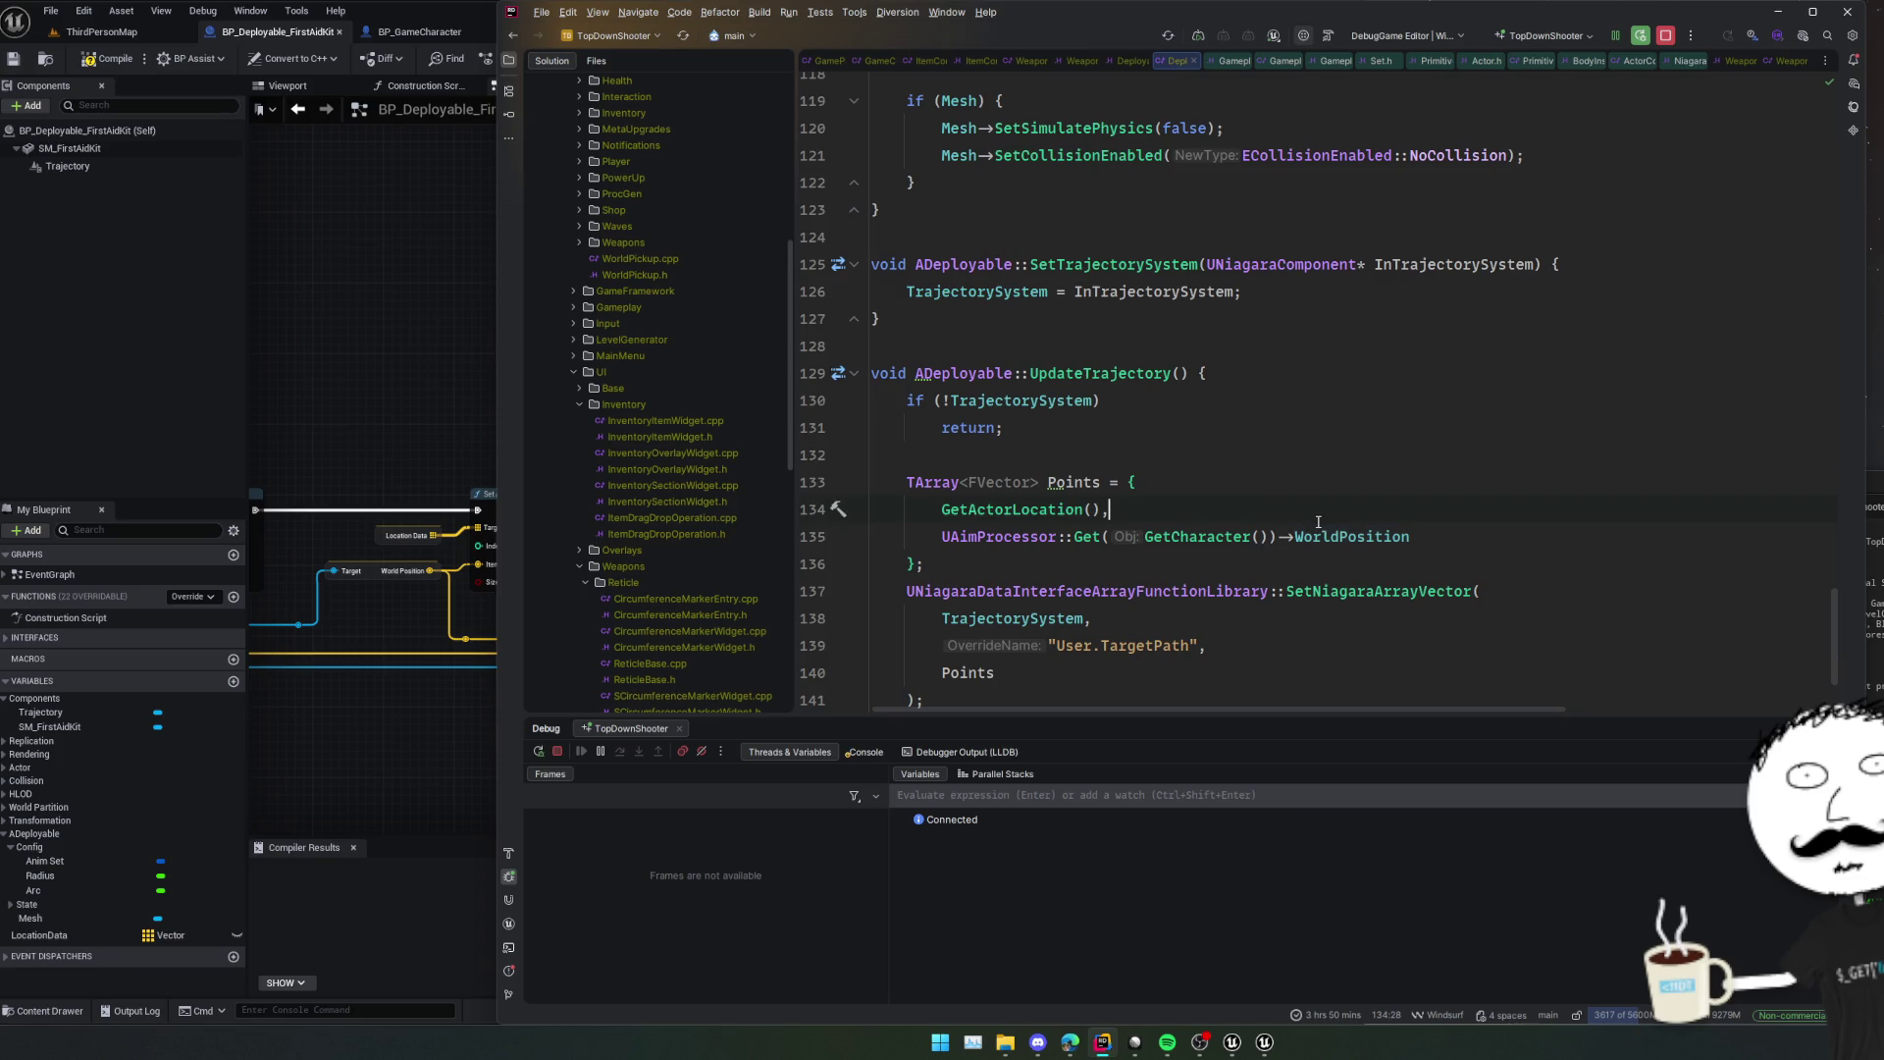
double_click(1022, 533)
mouse_move(1023, 537)
left_mouse_down()
mouse_move(1273, 537)
mouse_move(1020, 450)
left_mouse_up()
Declare FVector MouseLoc = FVector::ZeroVector; above the Points array.
key("Return")
type("FVec")
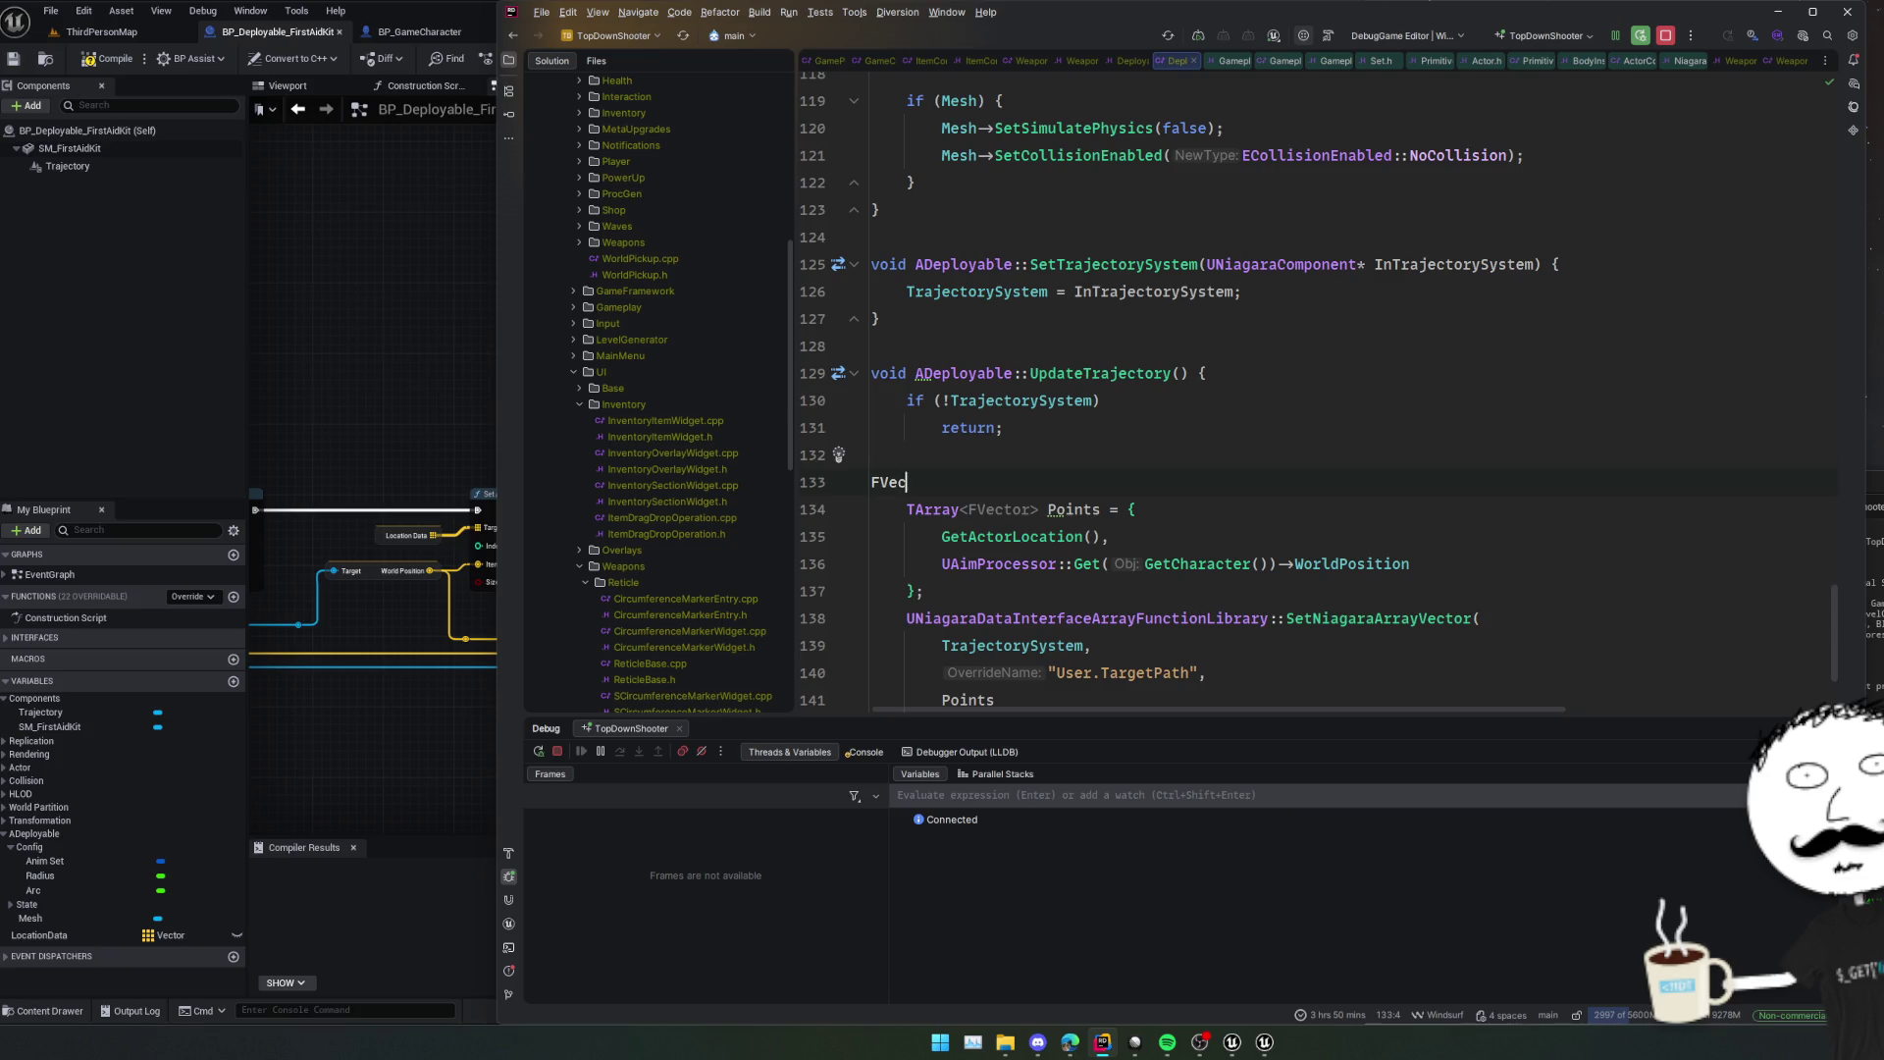
type("tor MouseLoc =")
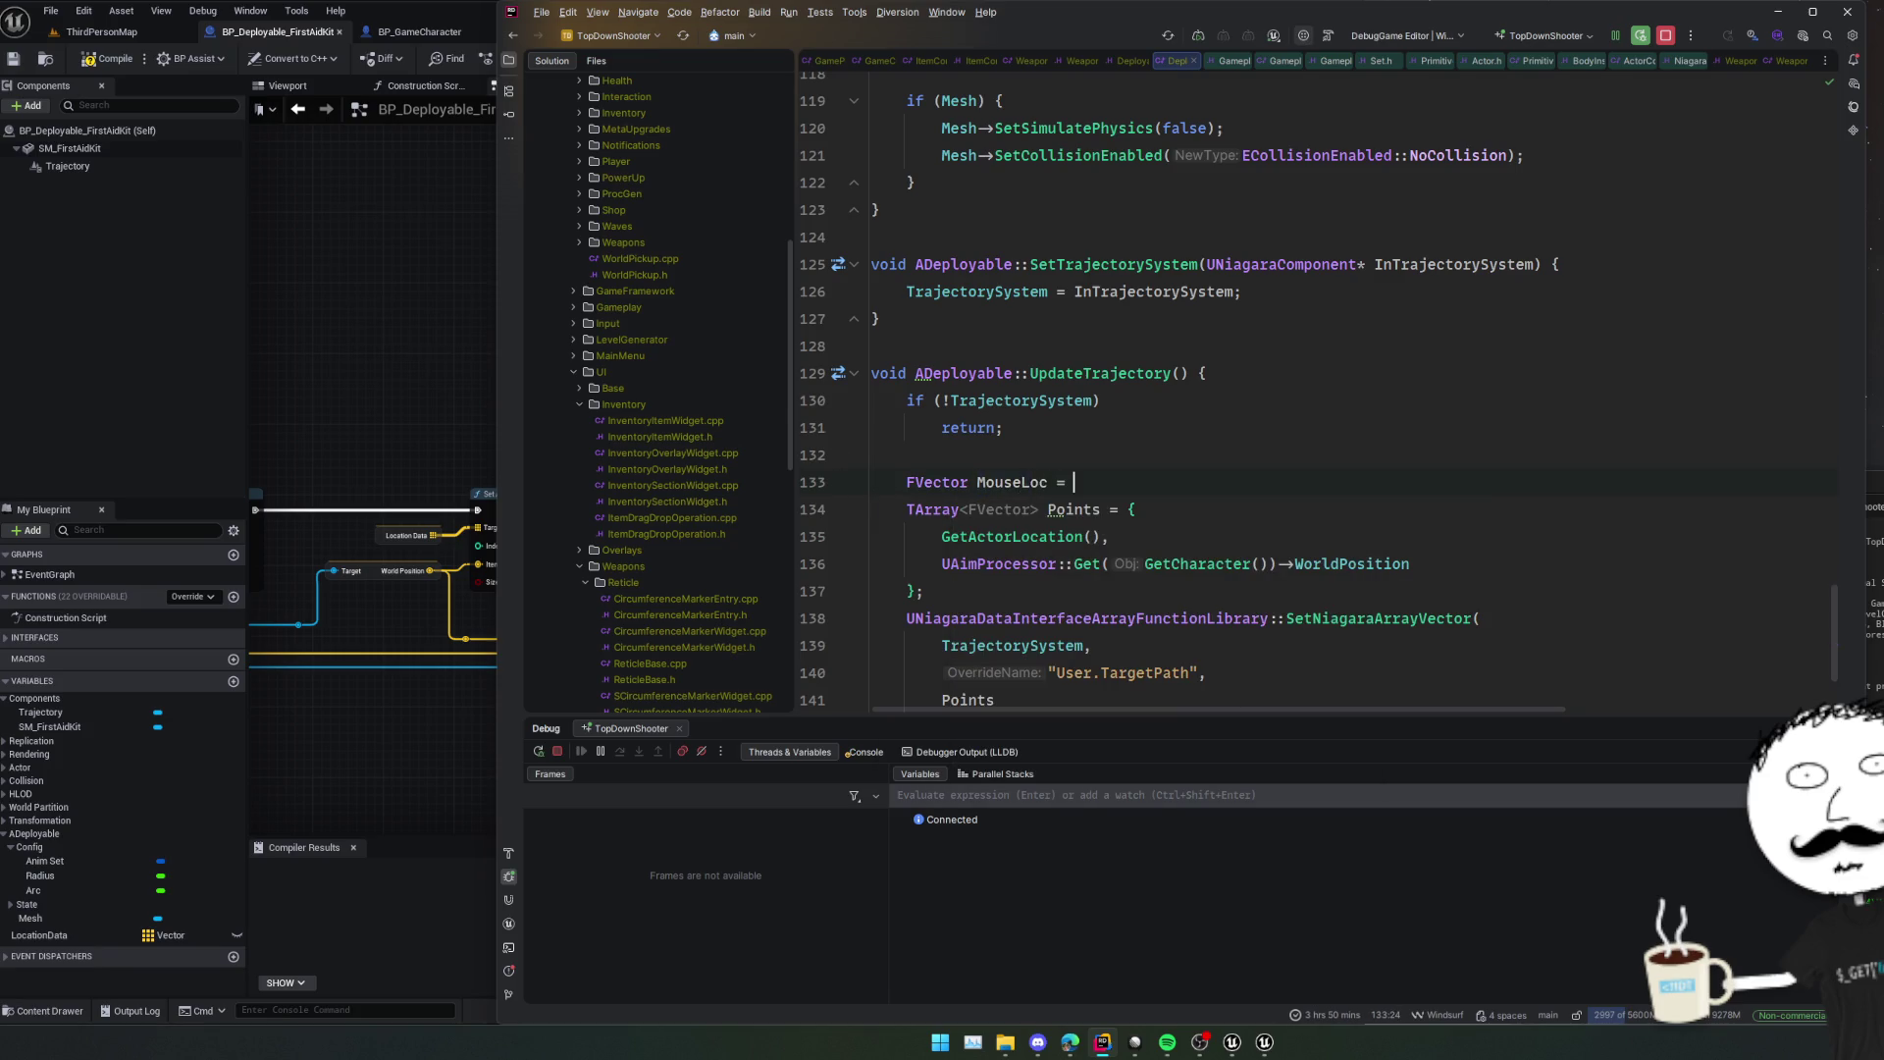
type("UAimProcessor::Get(GetCharacter());")
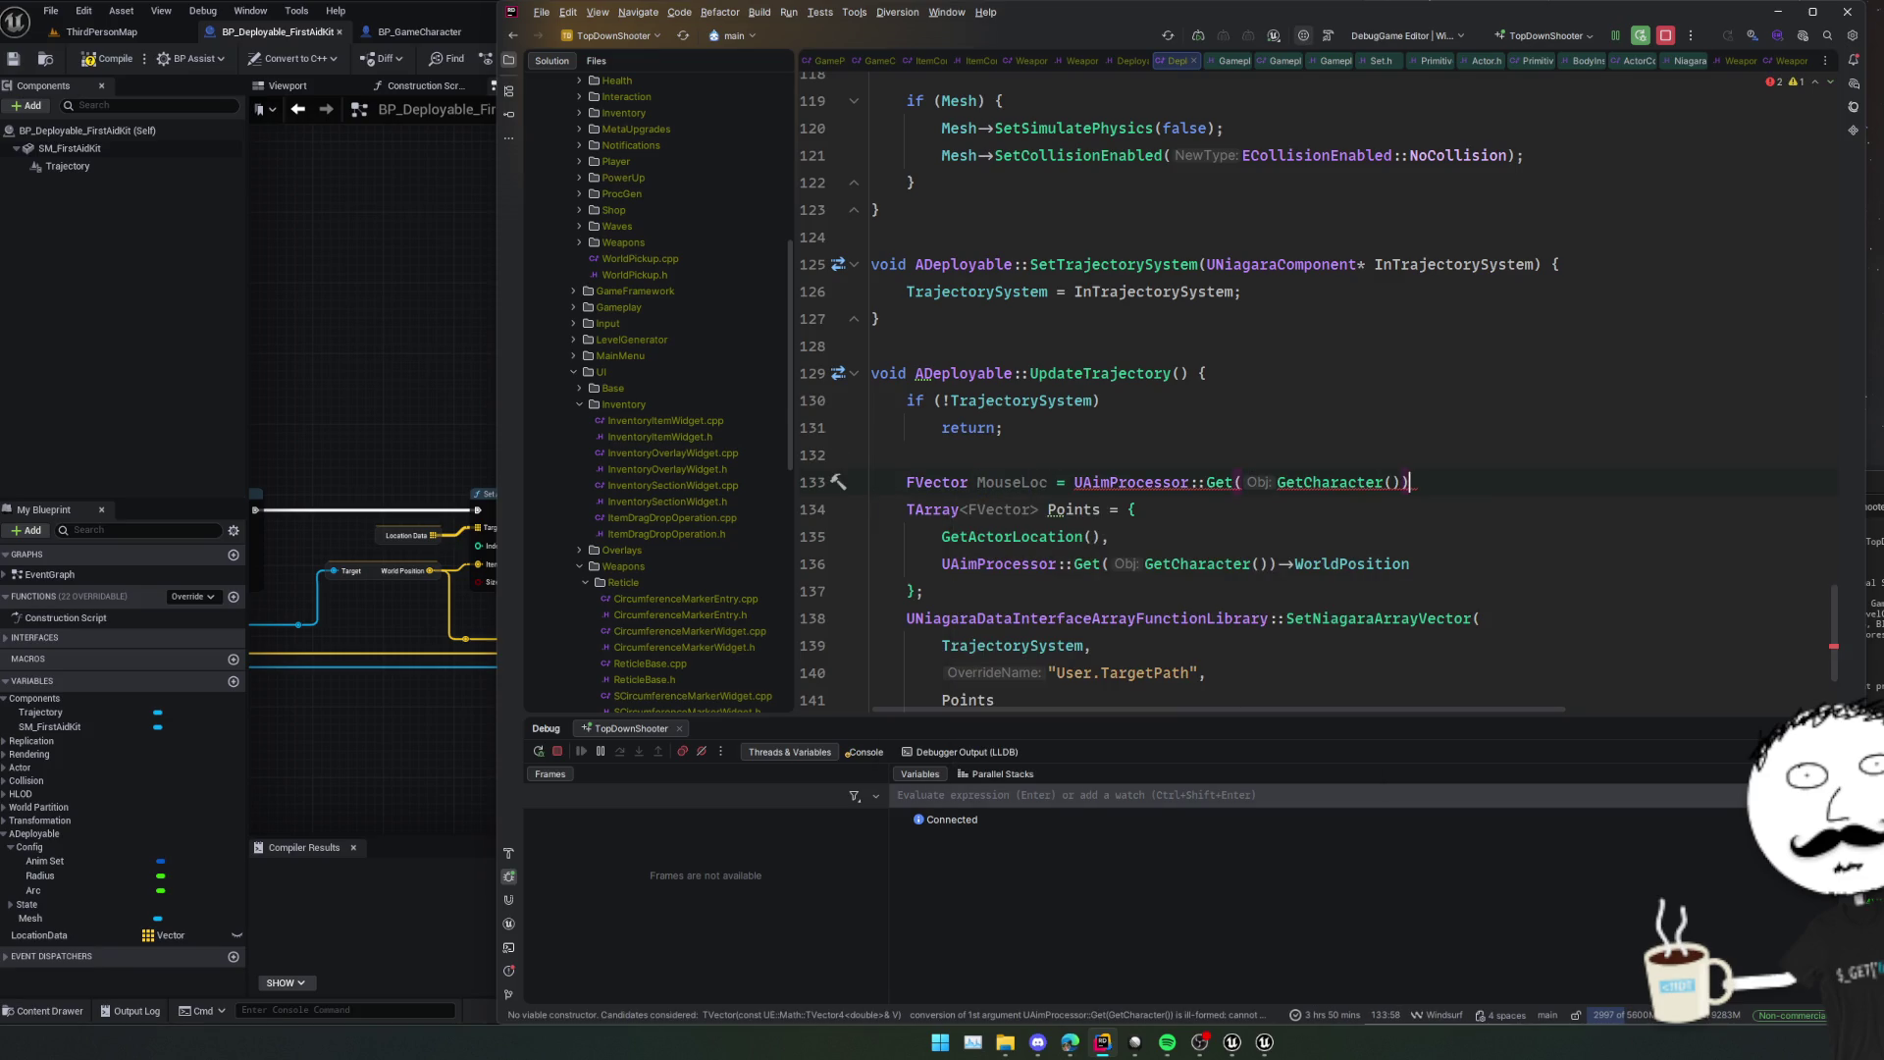
key("ctrl+z")
type("FVector")
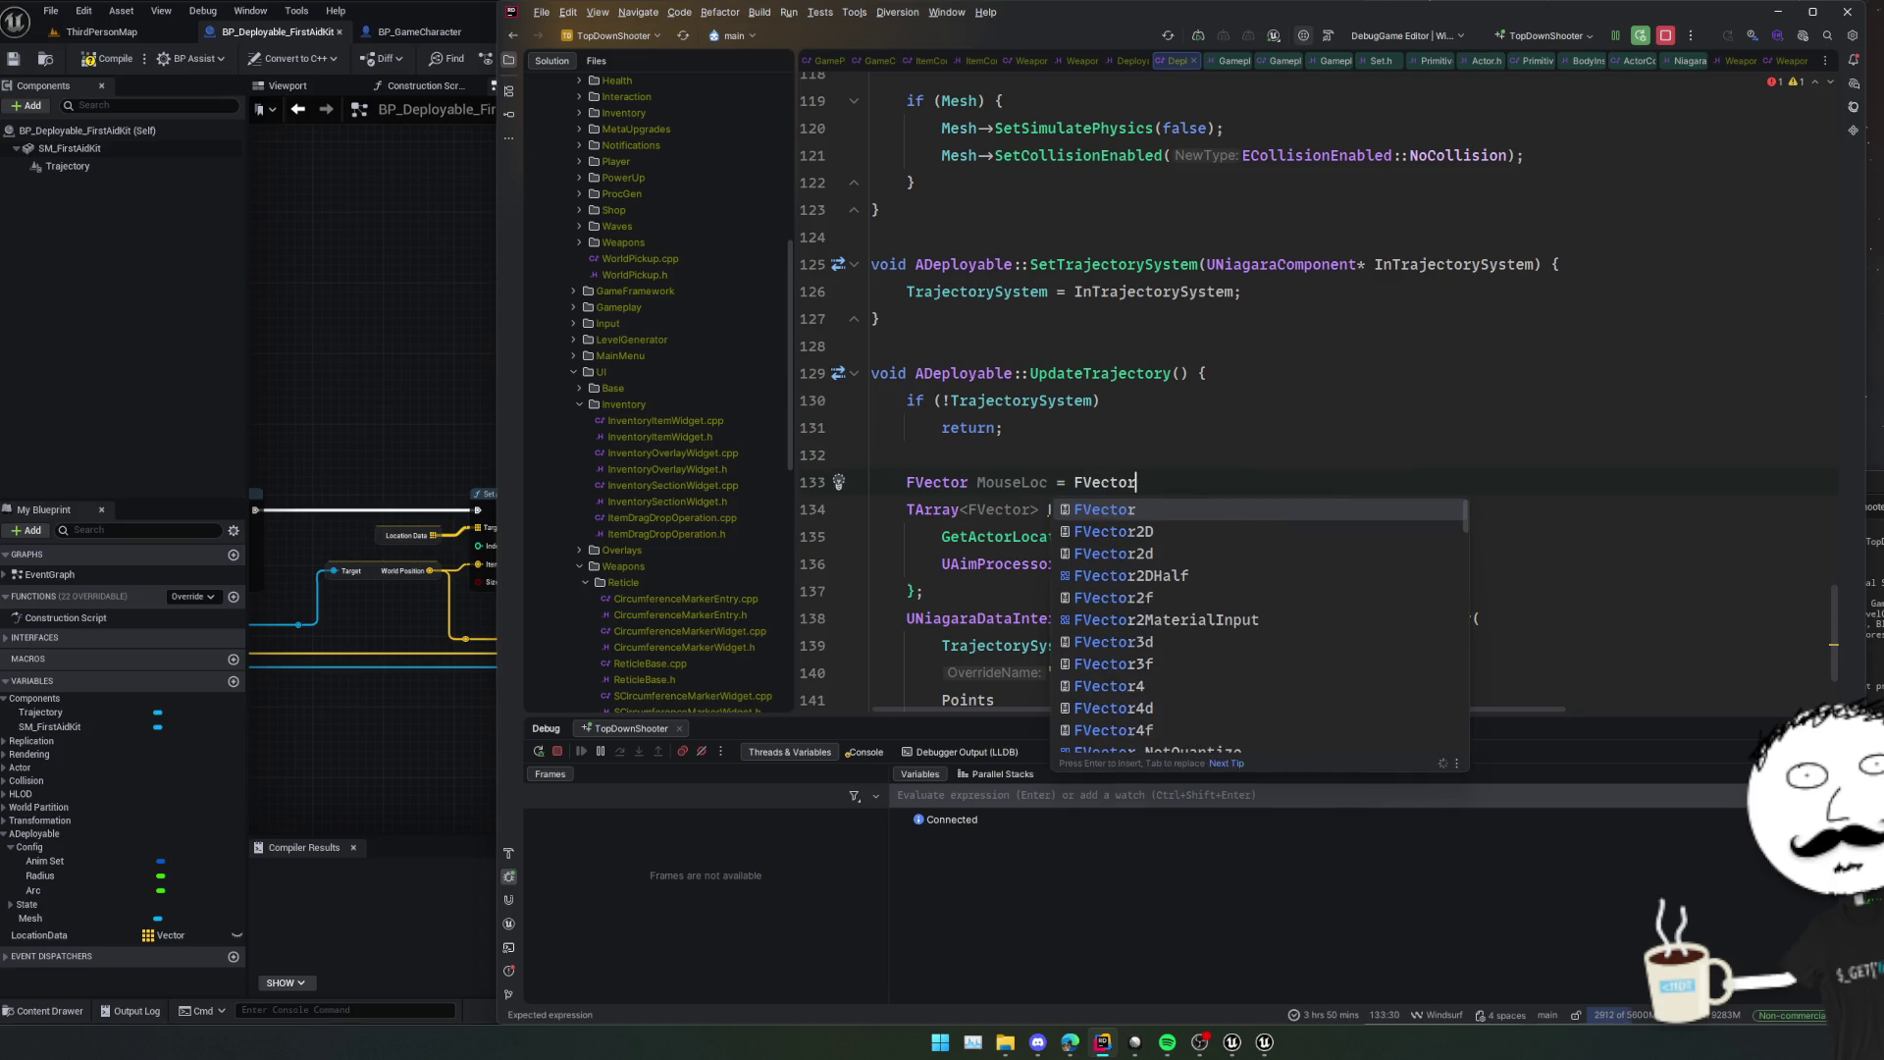
type("::ZeroV")
key("Return")
type(";")
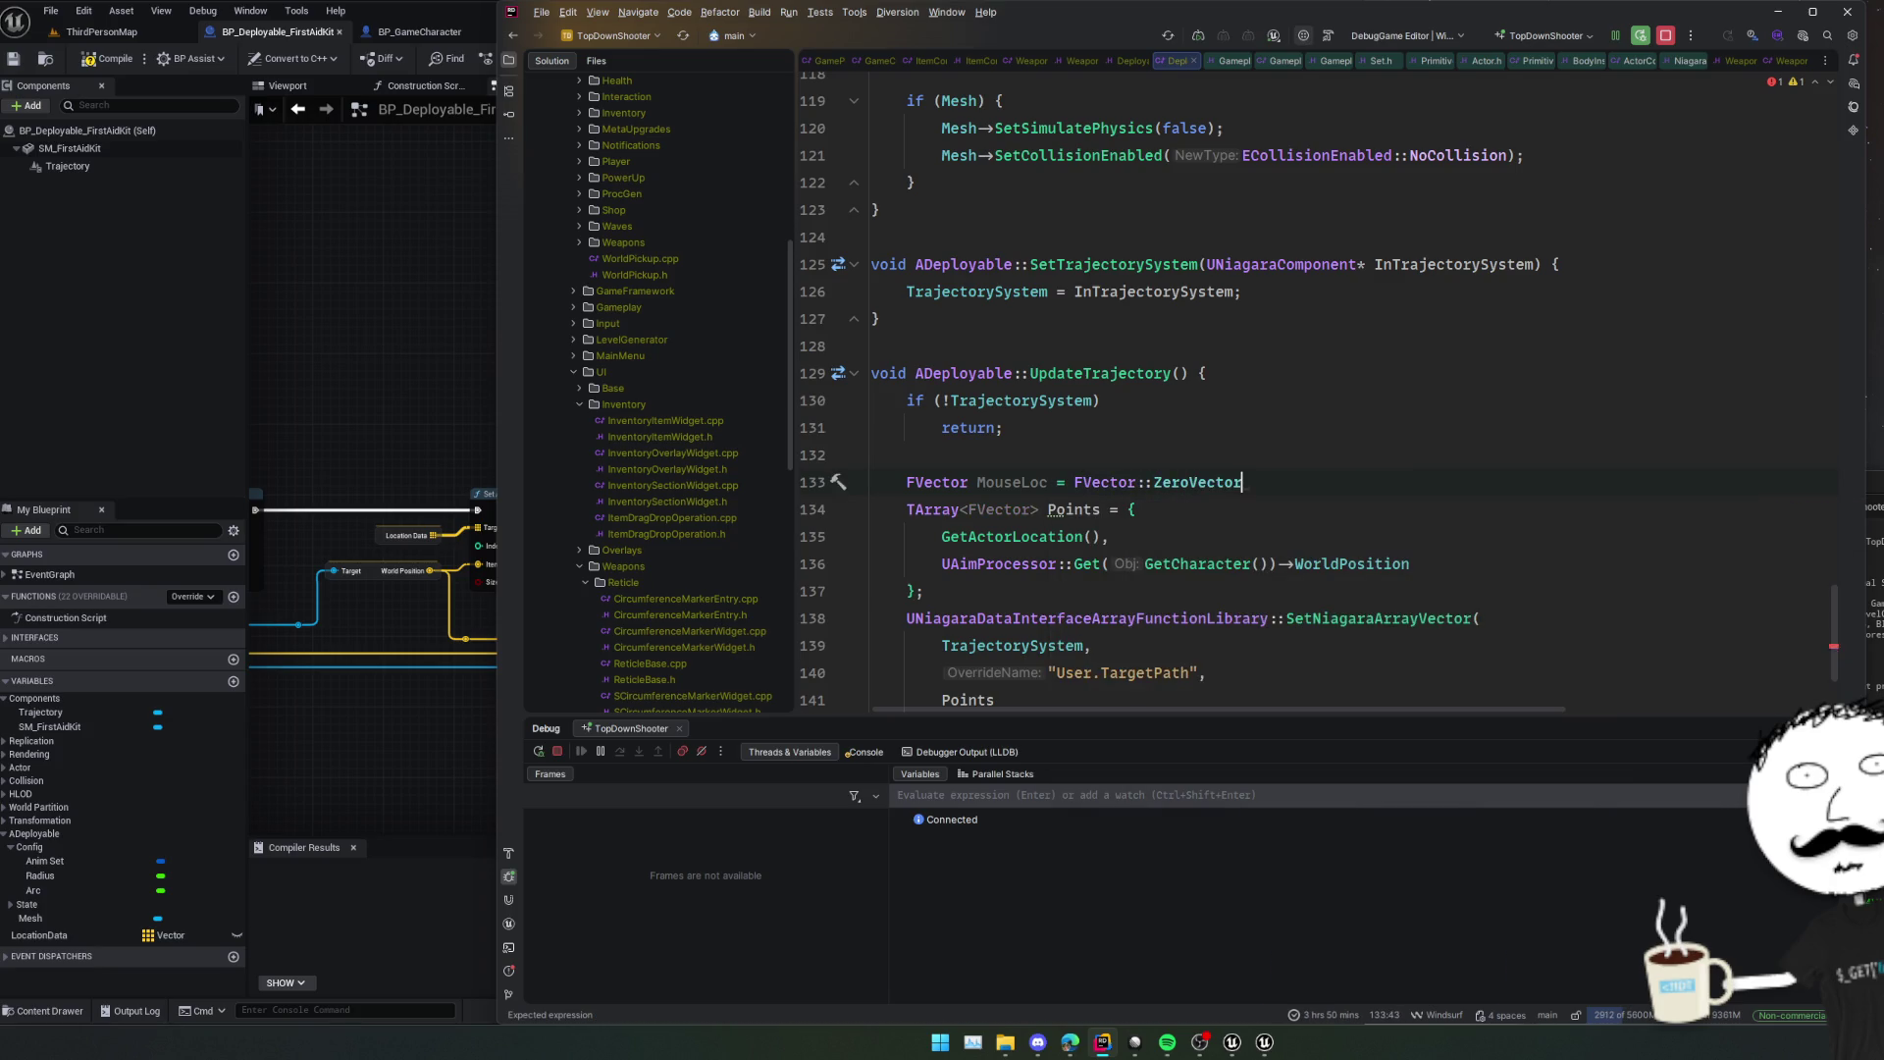
key("Return")
Add if (auto AimProc = UAimProcessor::Get(...)) that sets MouseLoc = AimProc->WorldPosition.
type("if (")
type("UAimProcessor::Get(GetCharacter())")
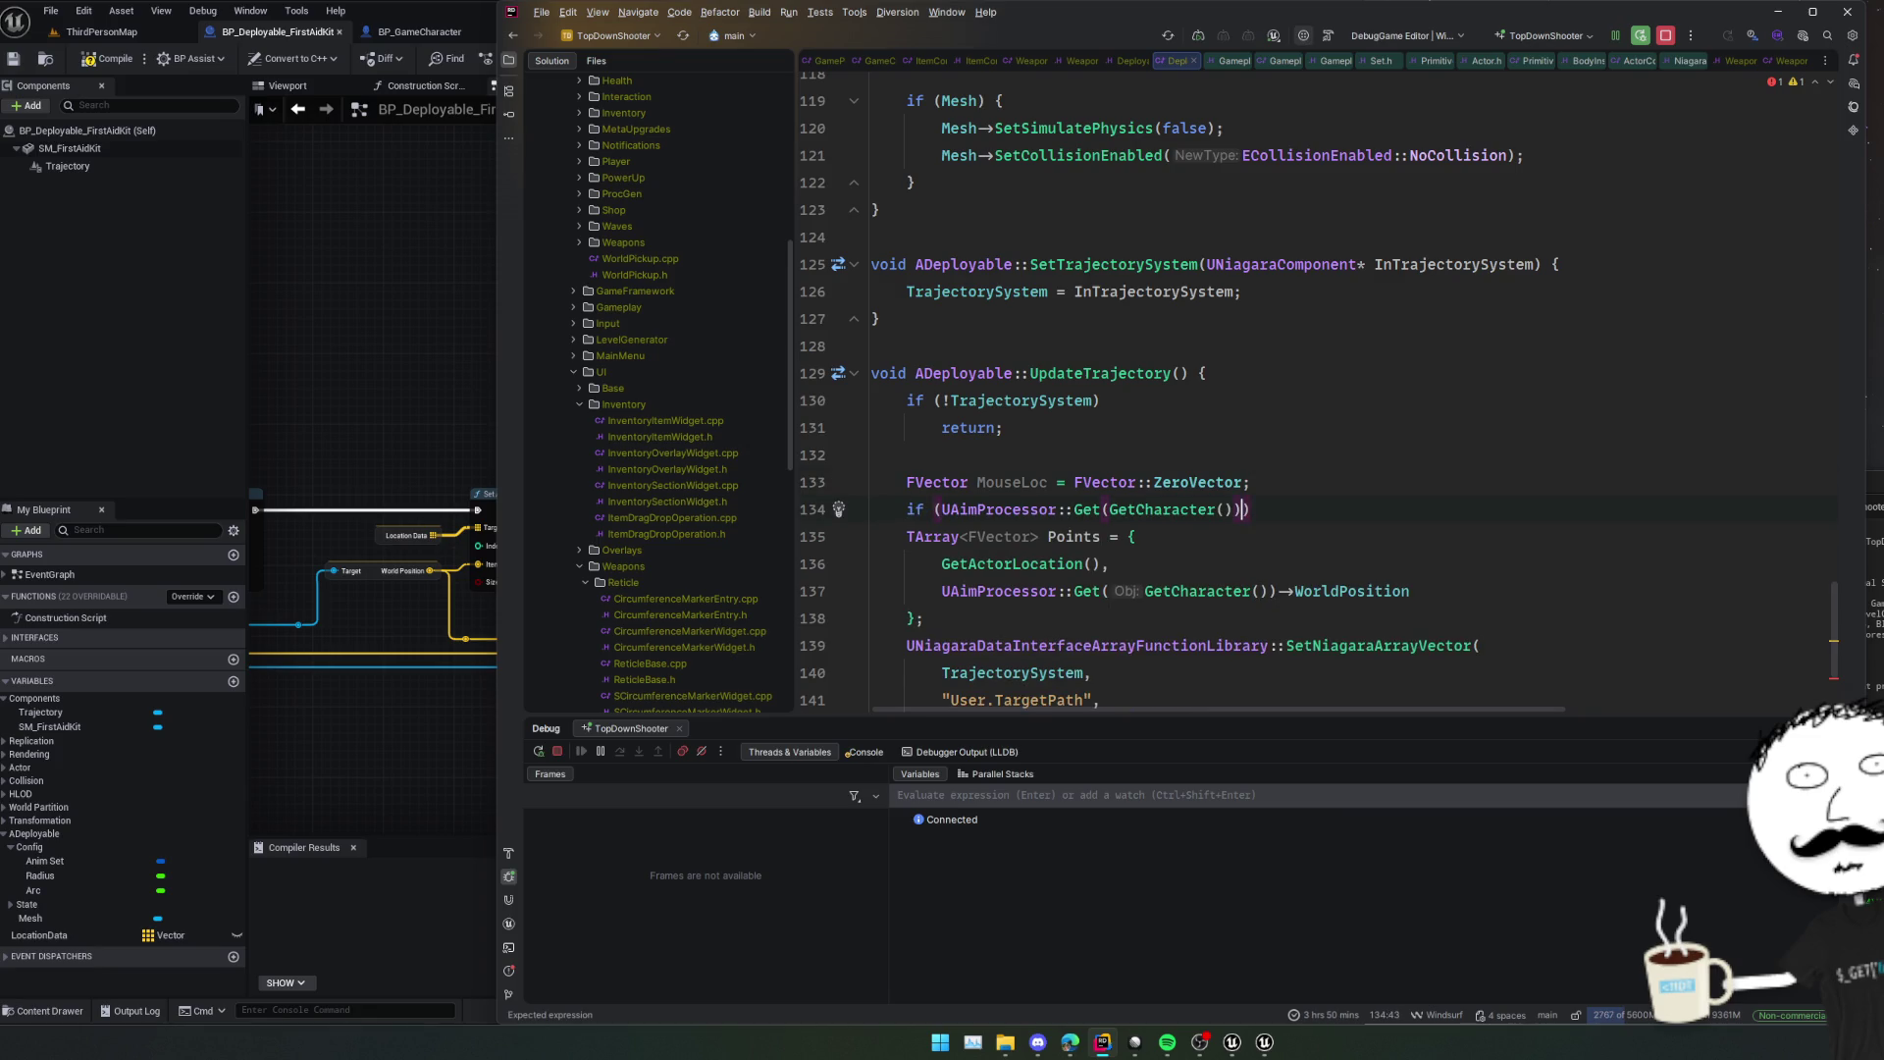
key("Right")
key("Right")
key("Right")
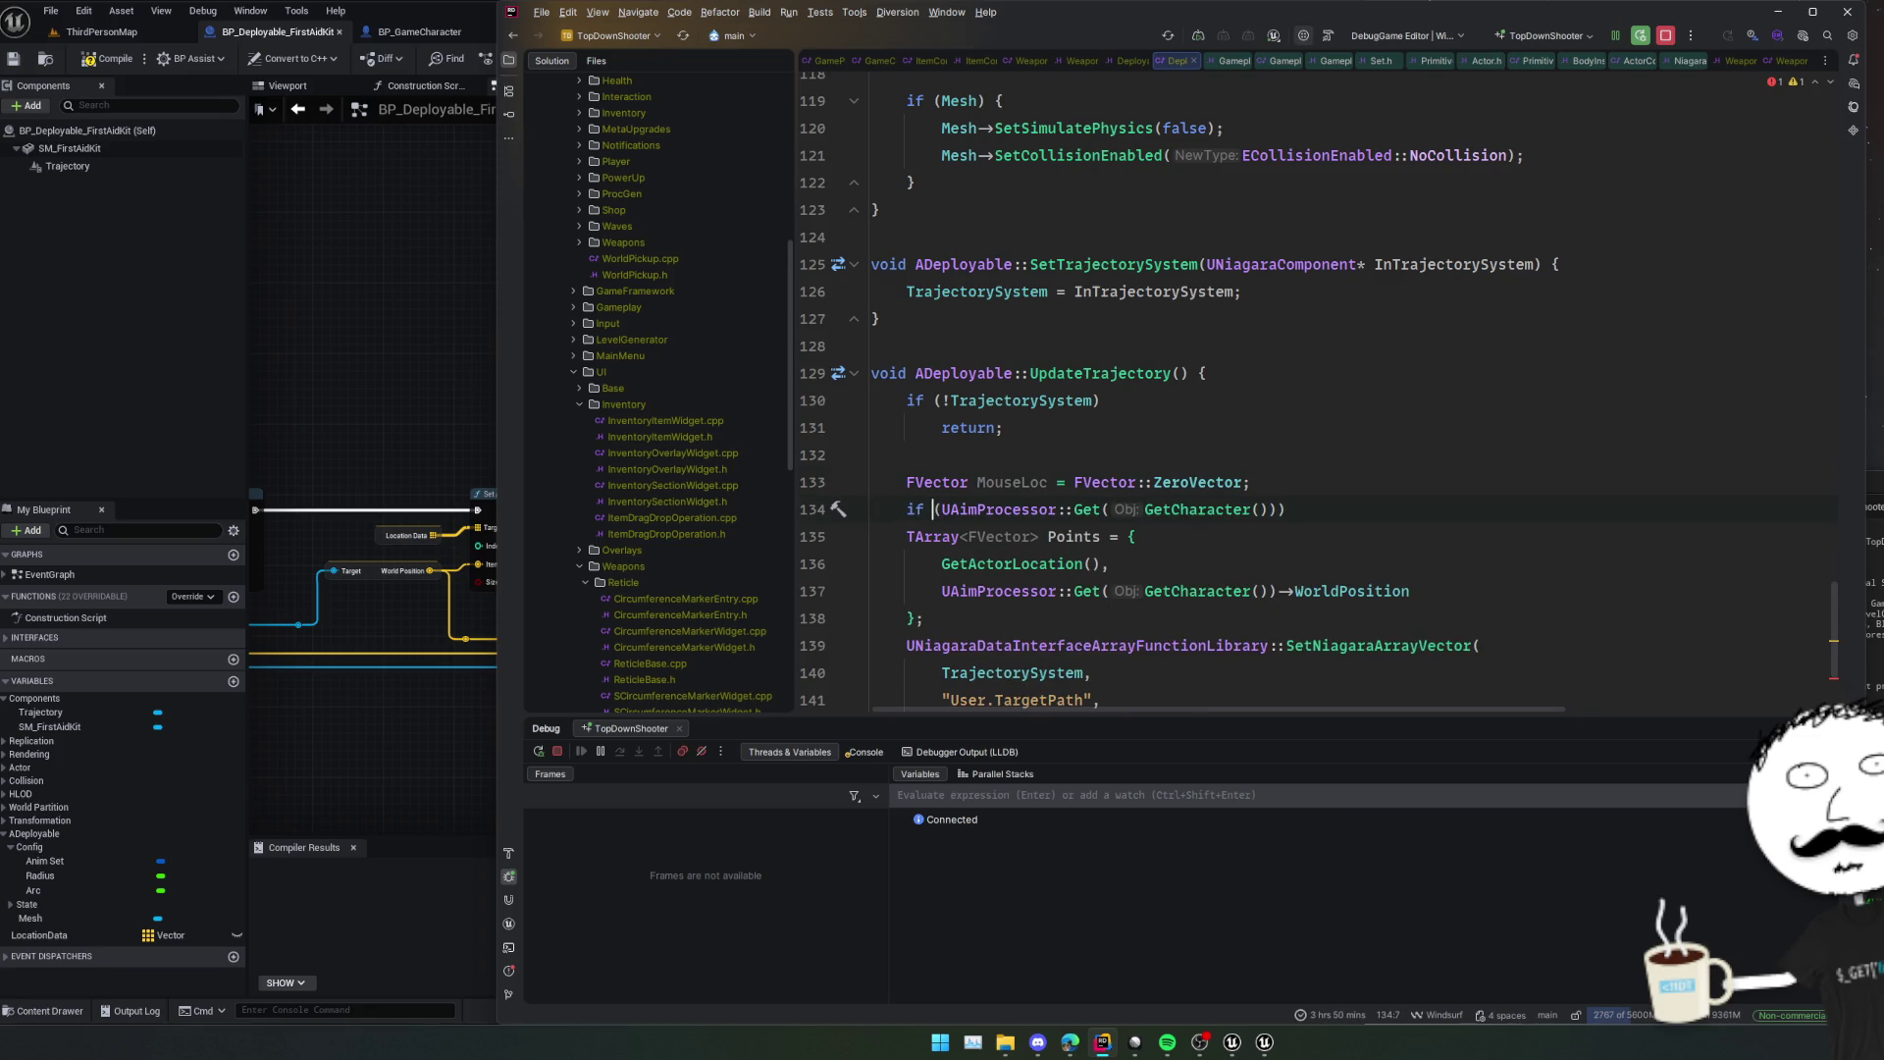
type("auto AimProc =")
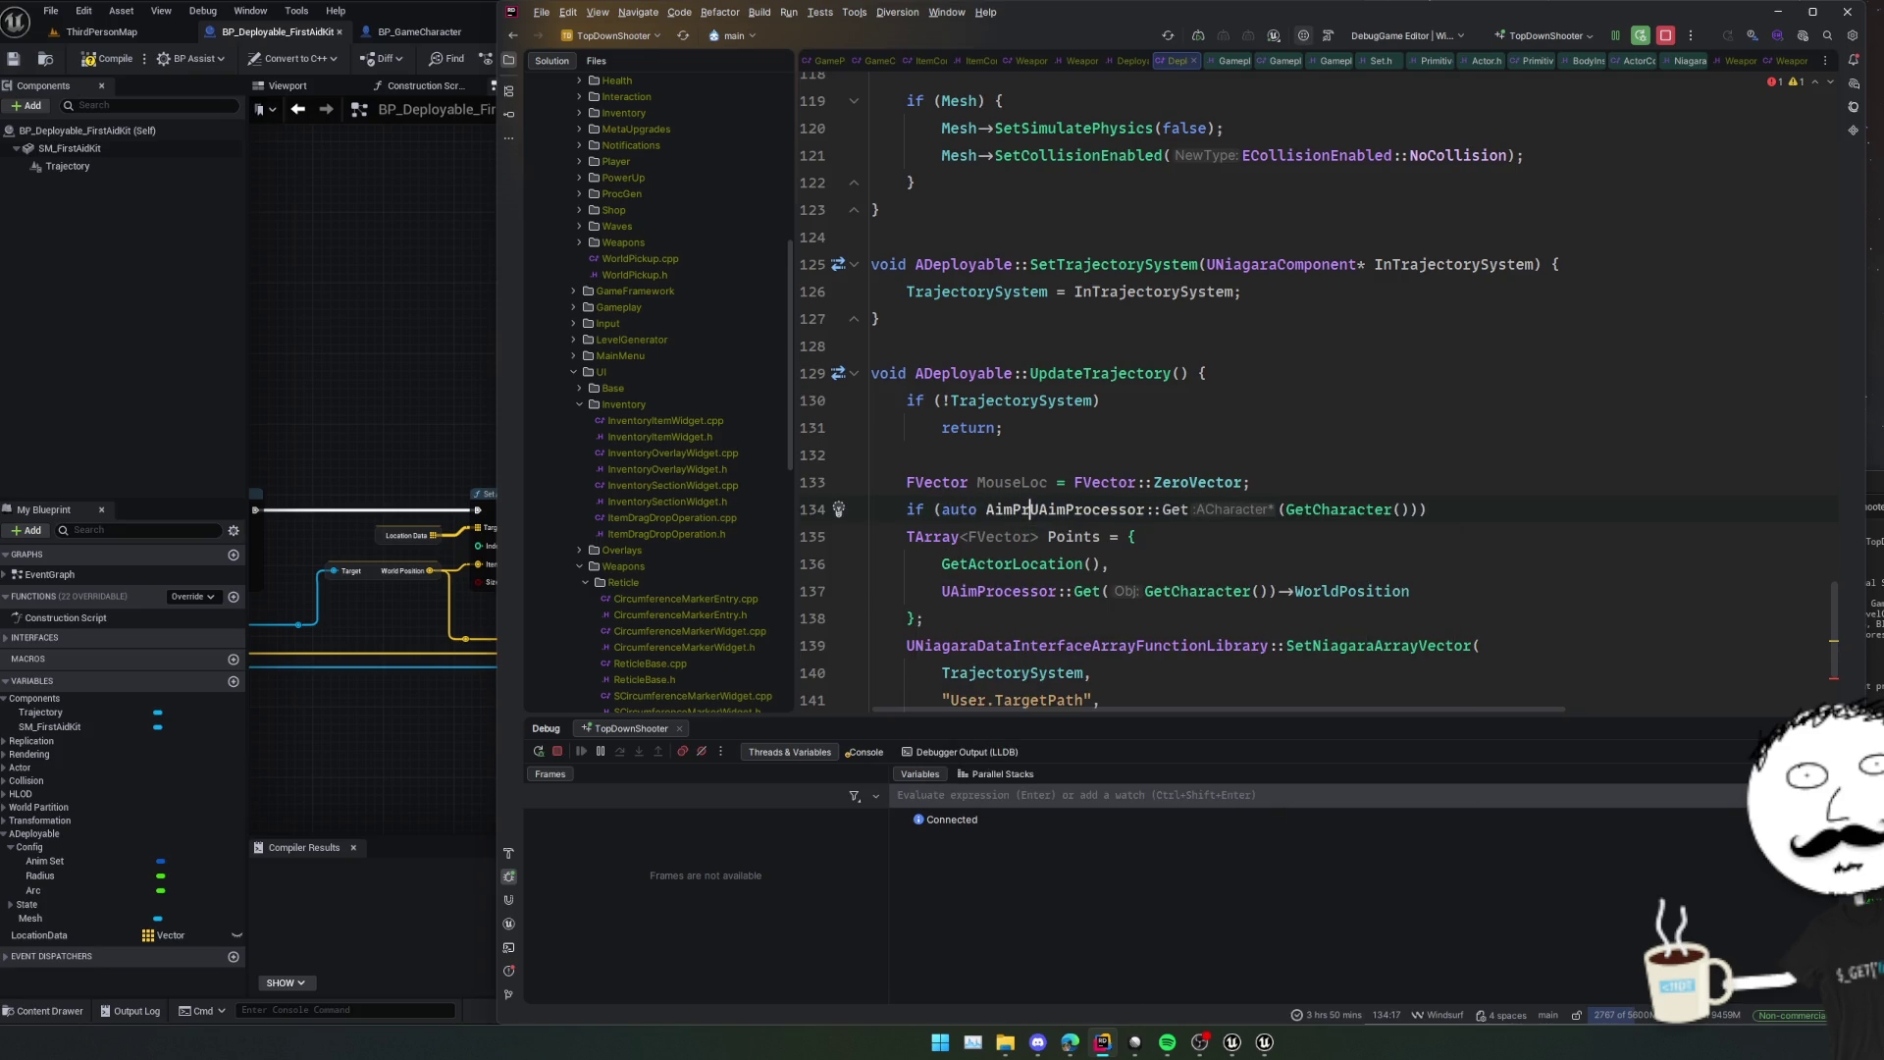
key("End")
key("Return")
type("MouseL")
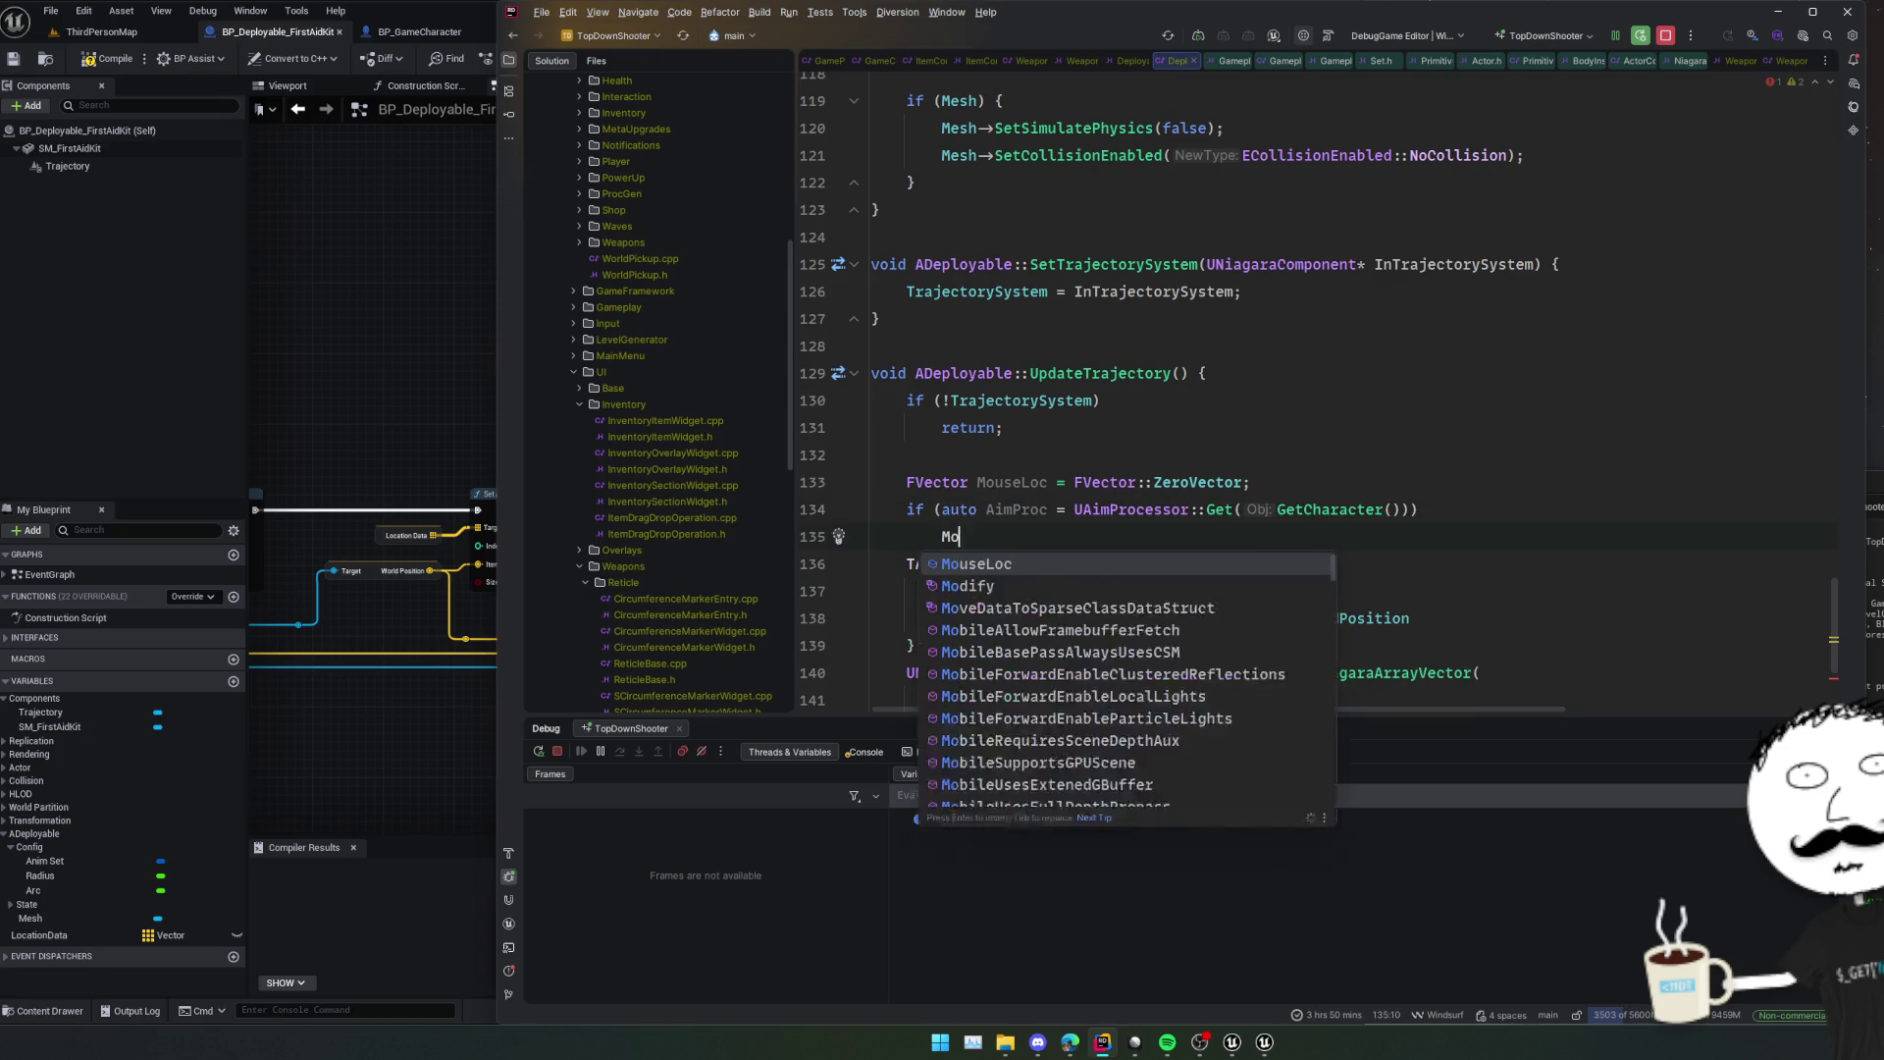
key("Return")
type("= ")
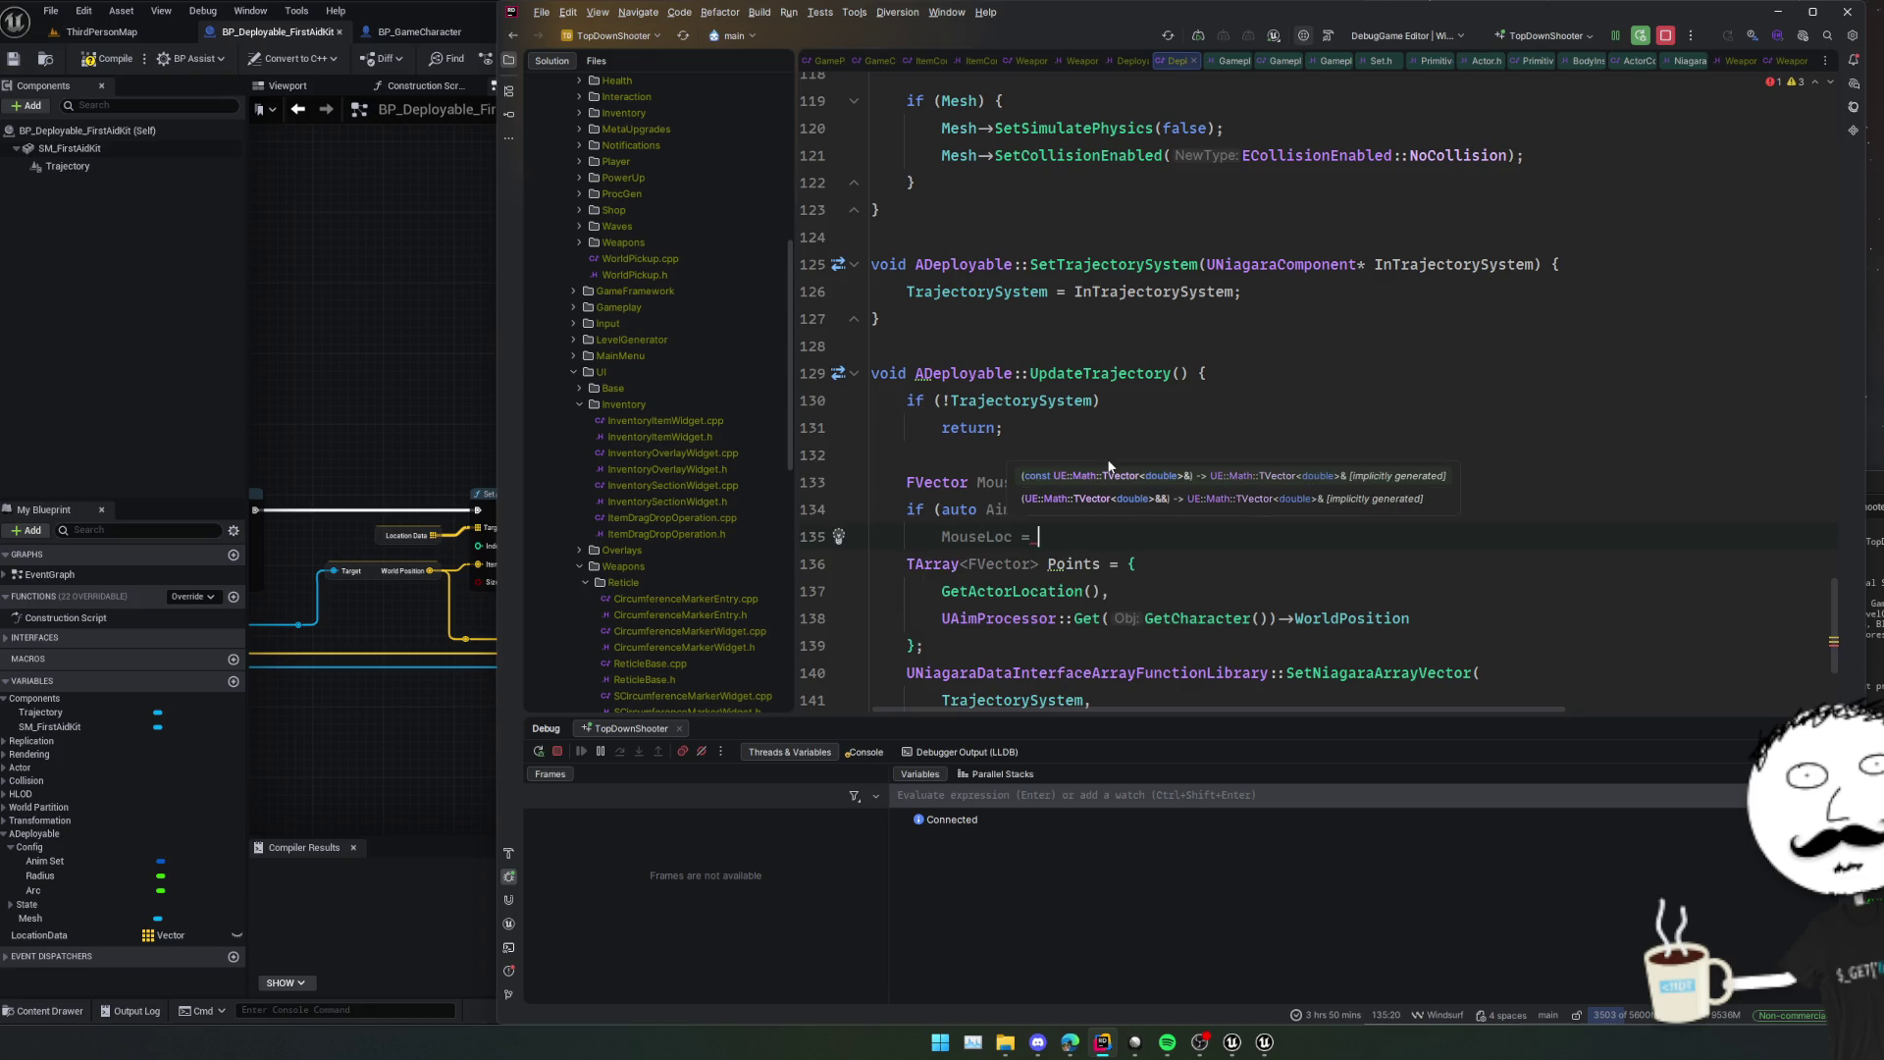
type("Aim")
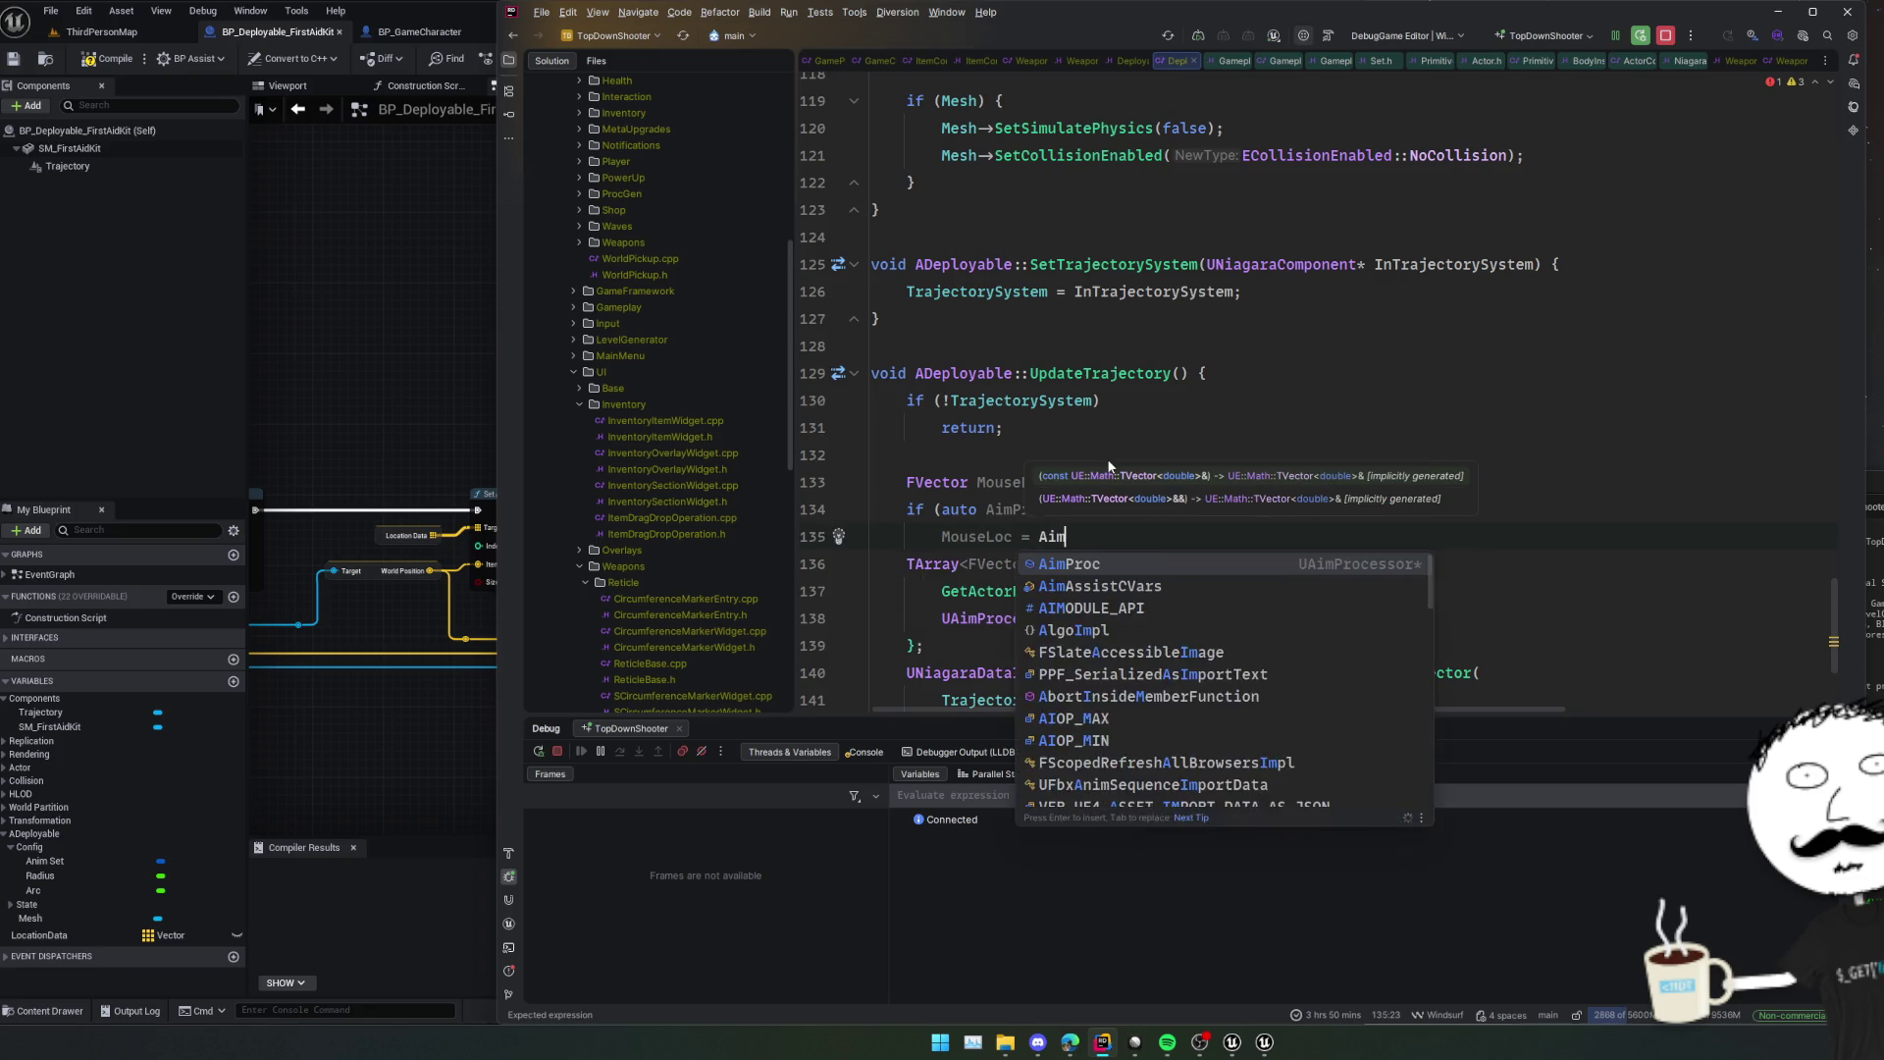
type("Proc->Mouse")
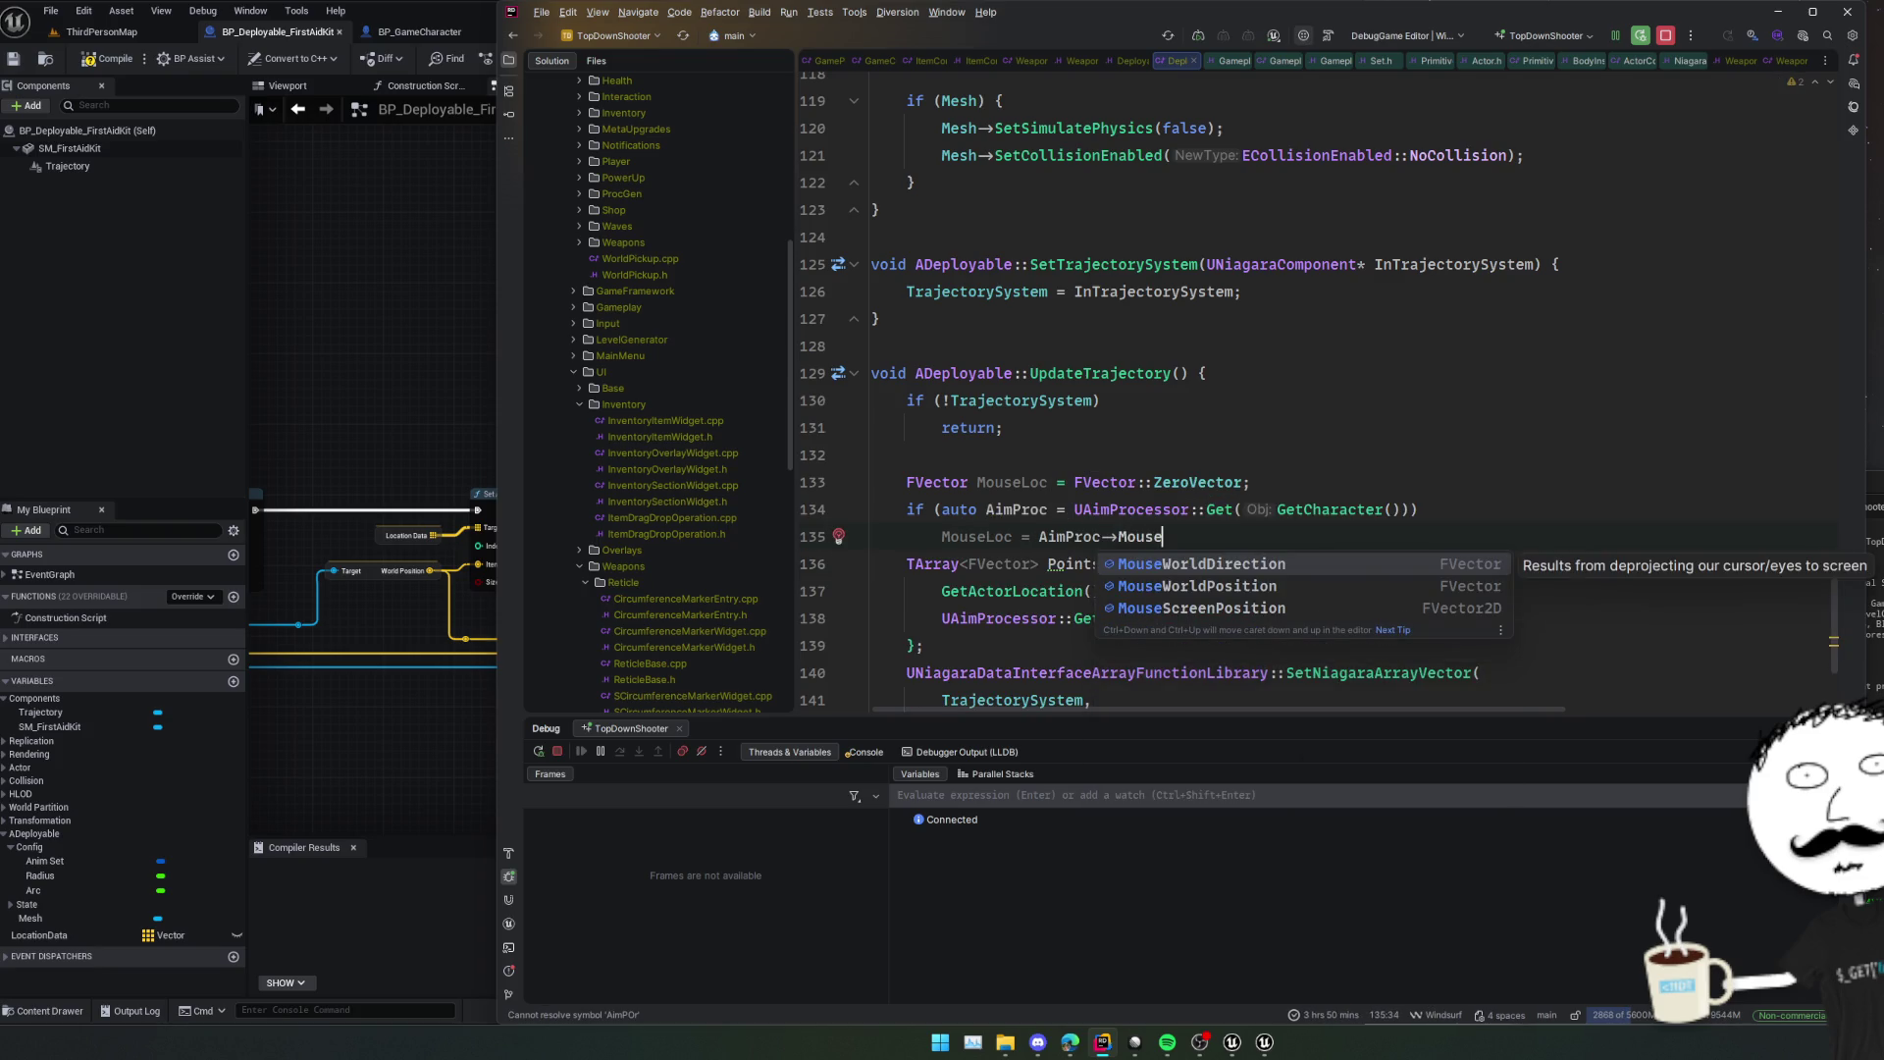
key("BackSpace")
key("BackSpace")
key("BackSpace")
key("BackSpace")
key("BackSpace")
type("WorldLoc")
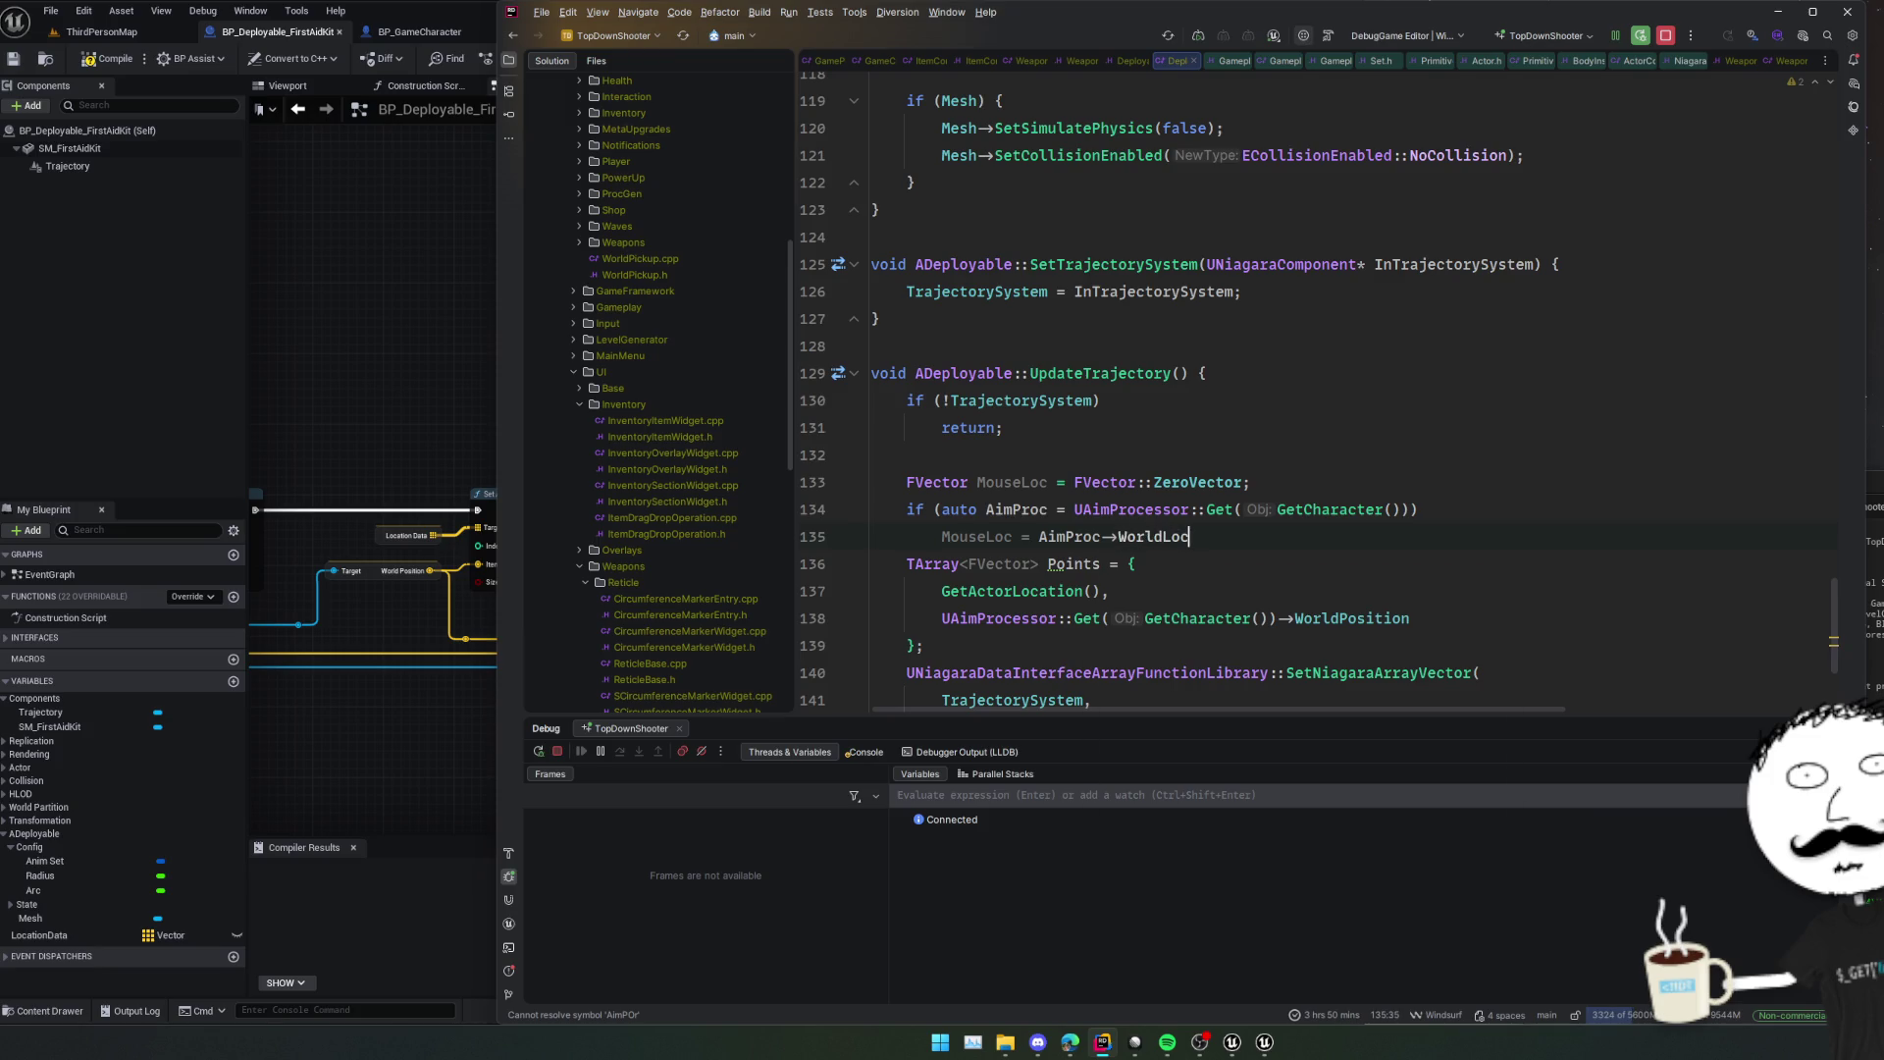
key("BackSpace")
key("BackSpace")
key("BackSpace")
type("Po")
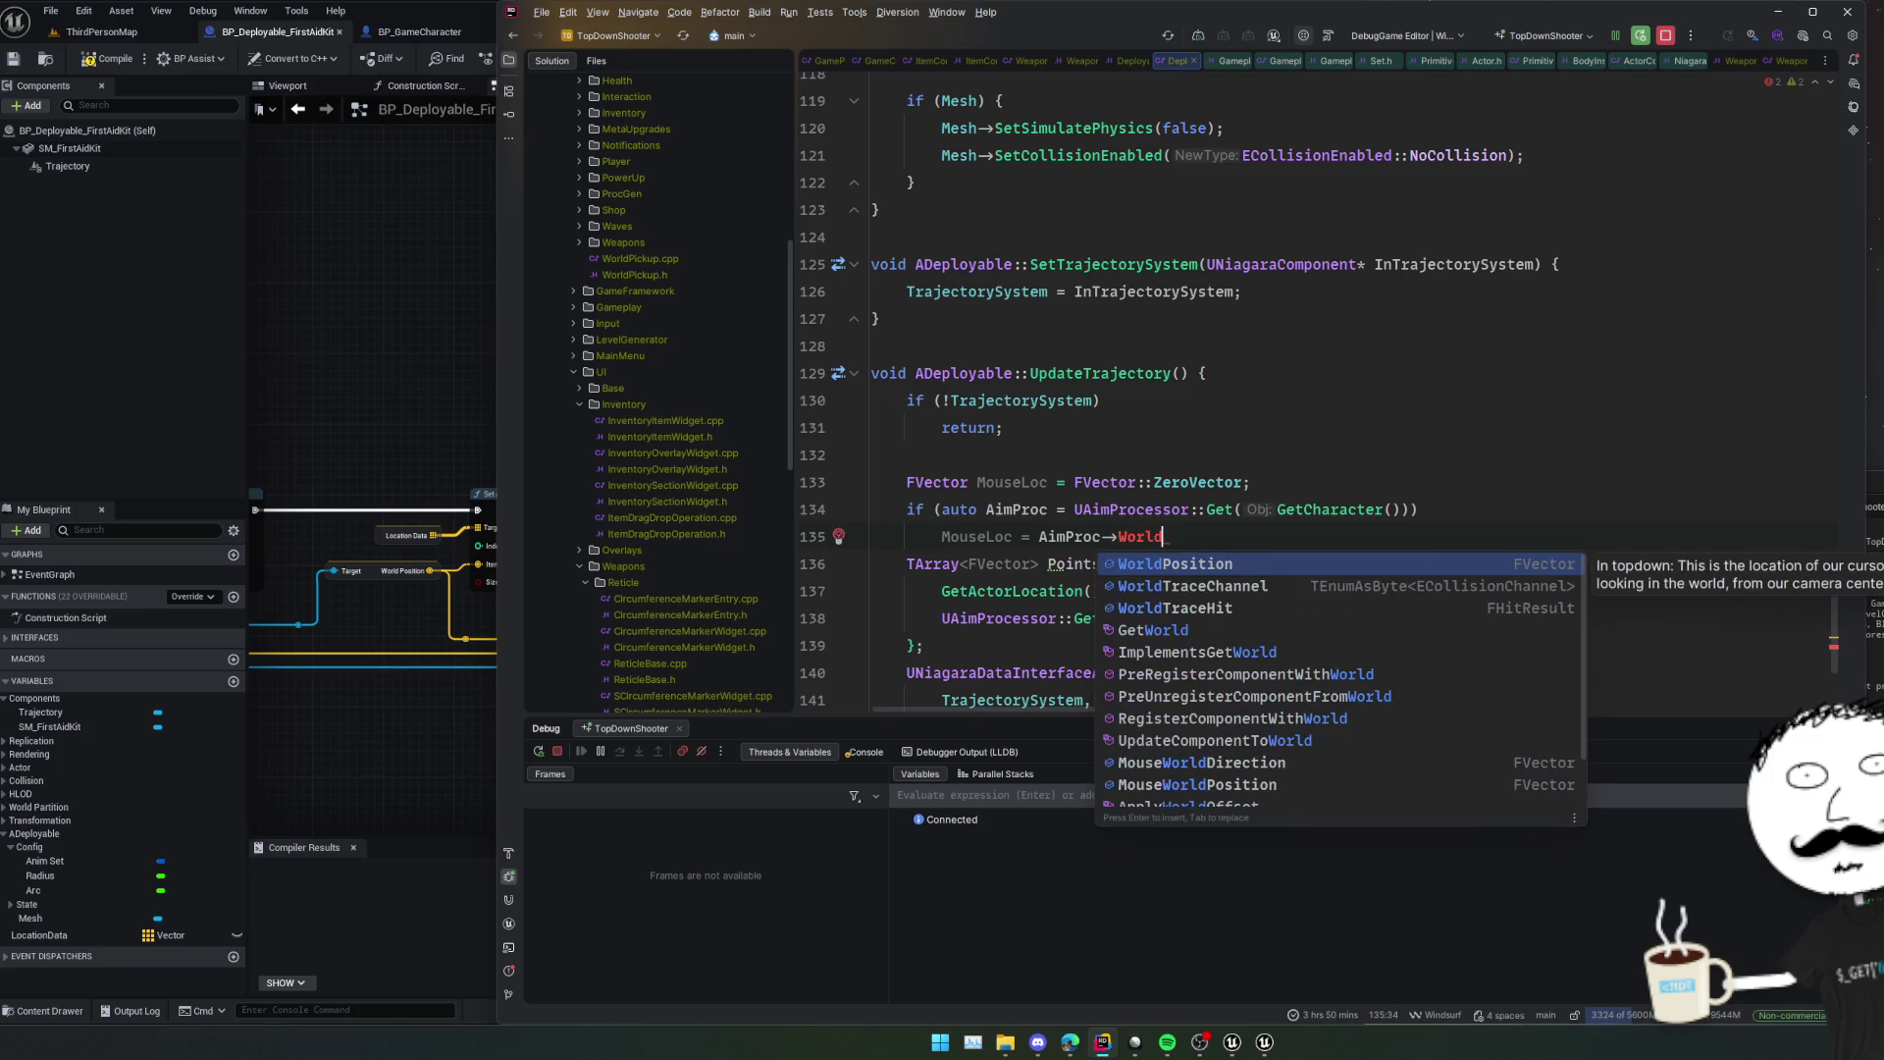
key("Return")
type(";")
key("Return")
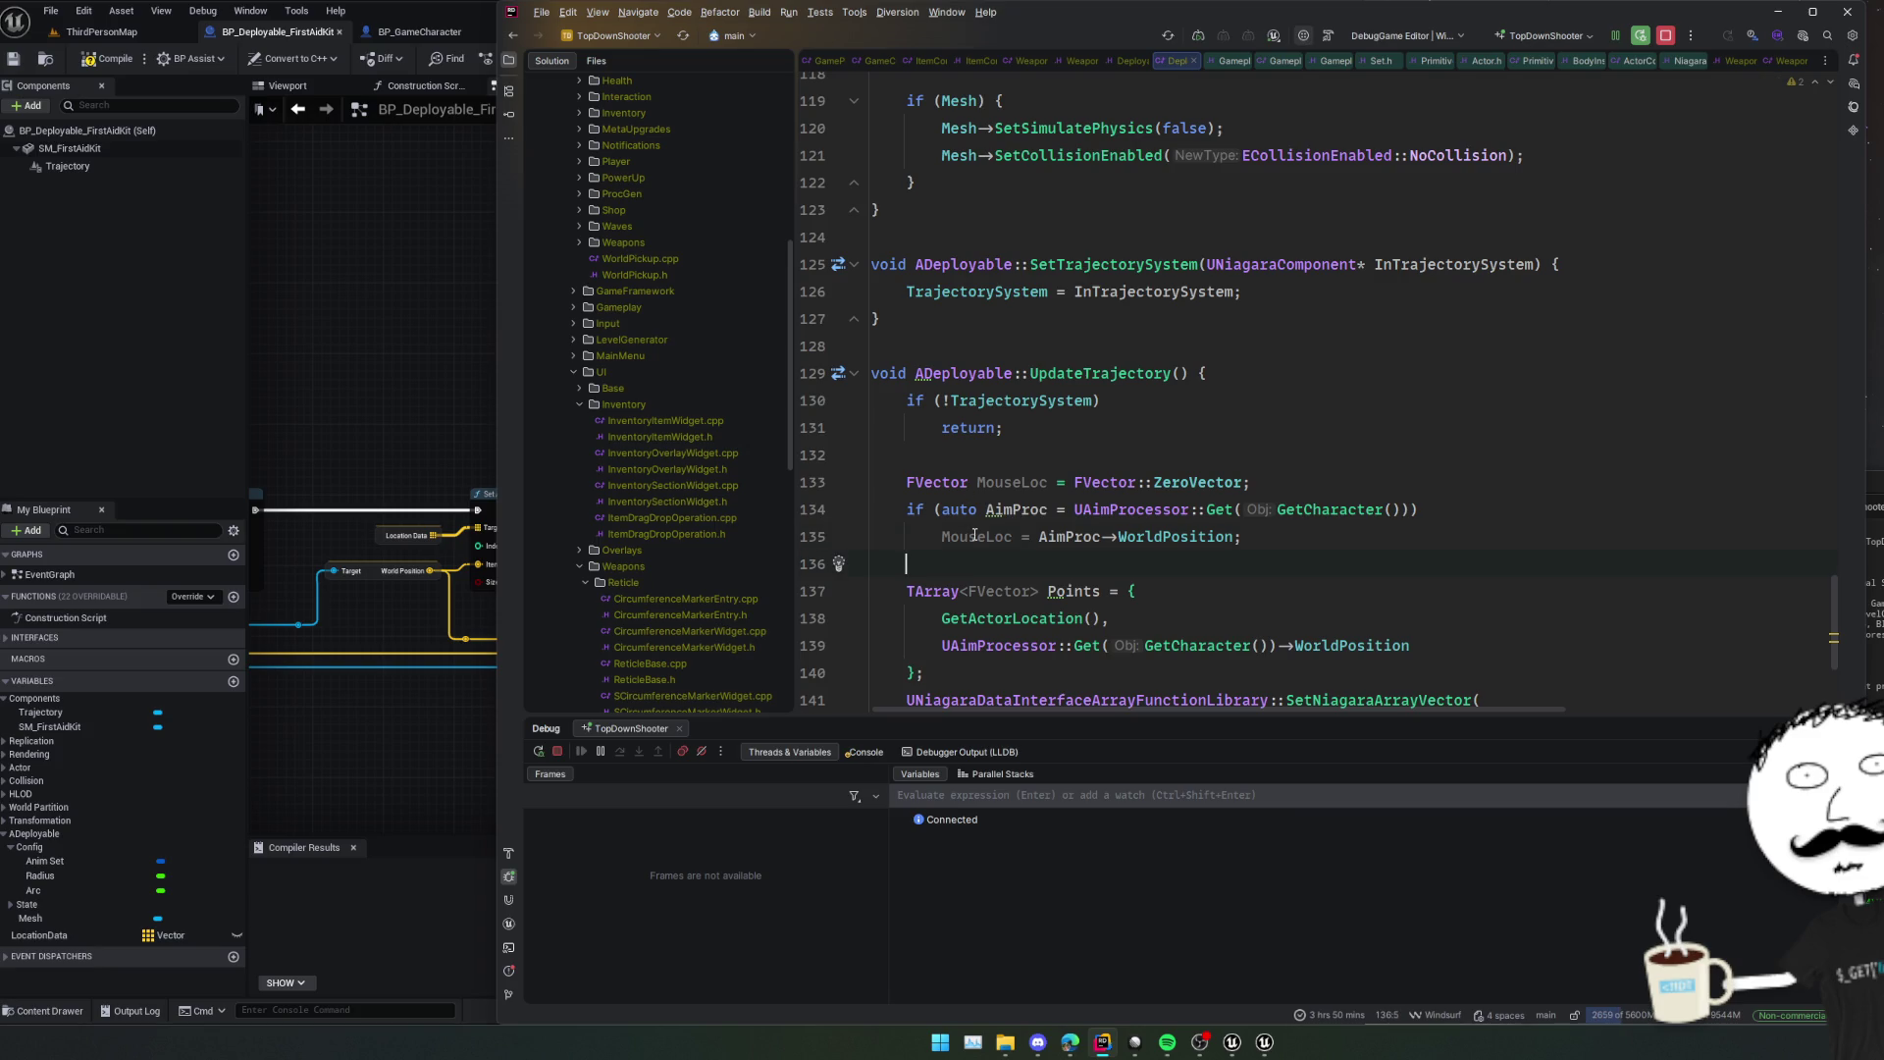
Replace the second Points entry's aim processor lookup with MouseLoc.
key("Up")
key("ctrl+shift+Right")
key("ctrl+c")
key("Down")
key("Down")
key("Down")
key("Home")
key("shift+End")
key("ctrl+v")
double_click(1072, 590)
Pan the Unreal Blueprint EventGraph to review the Niagara array and distance nodes.
scroll(1179, 633, "down", 3)
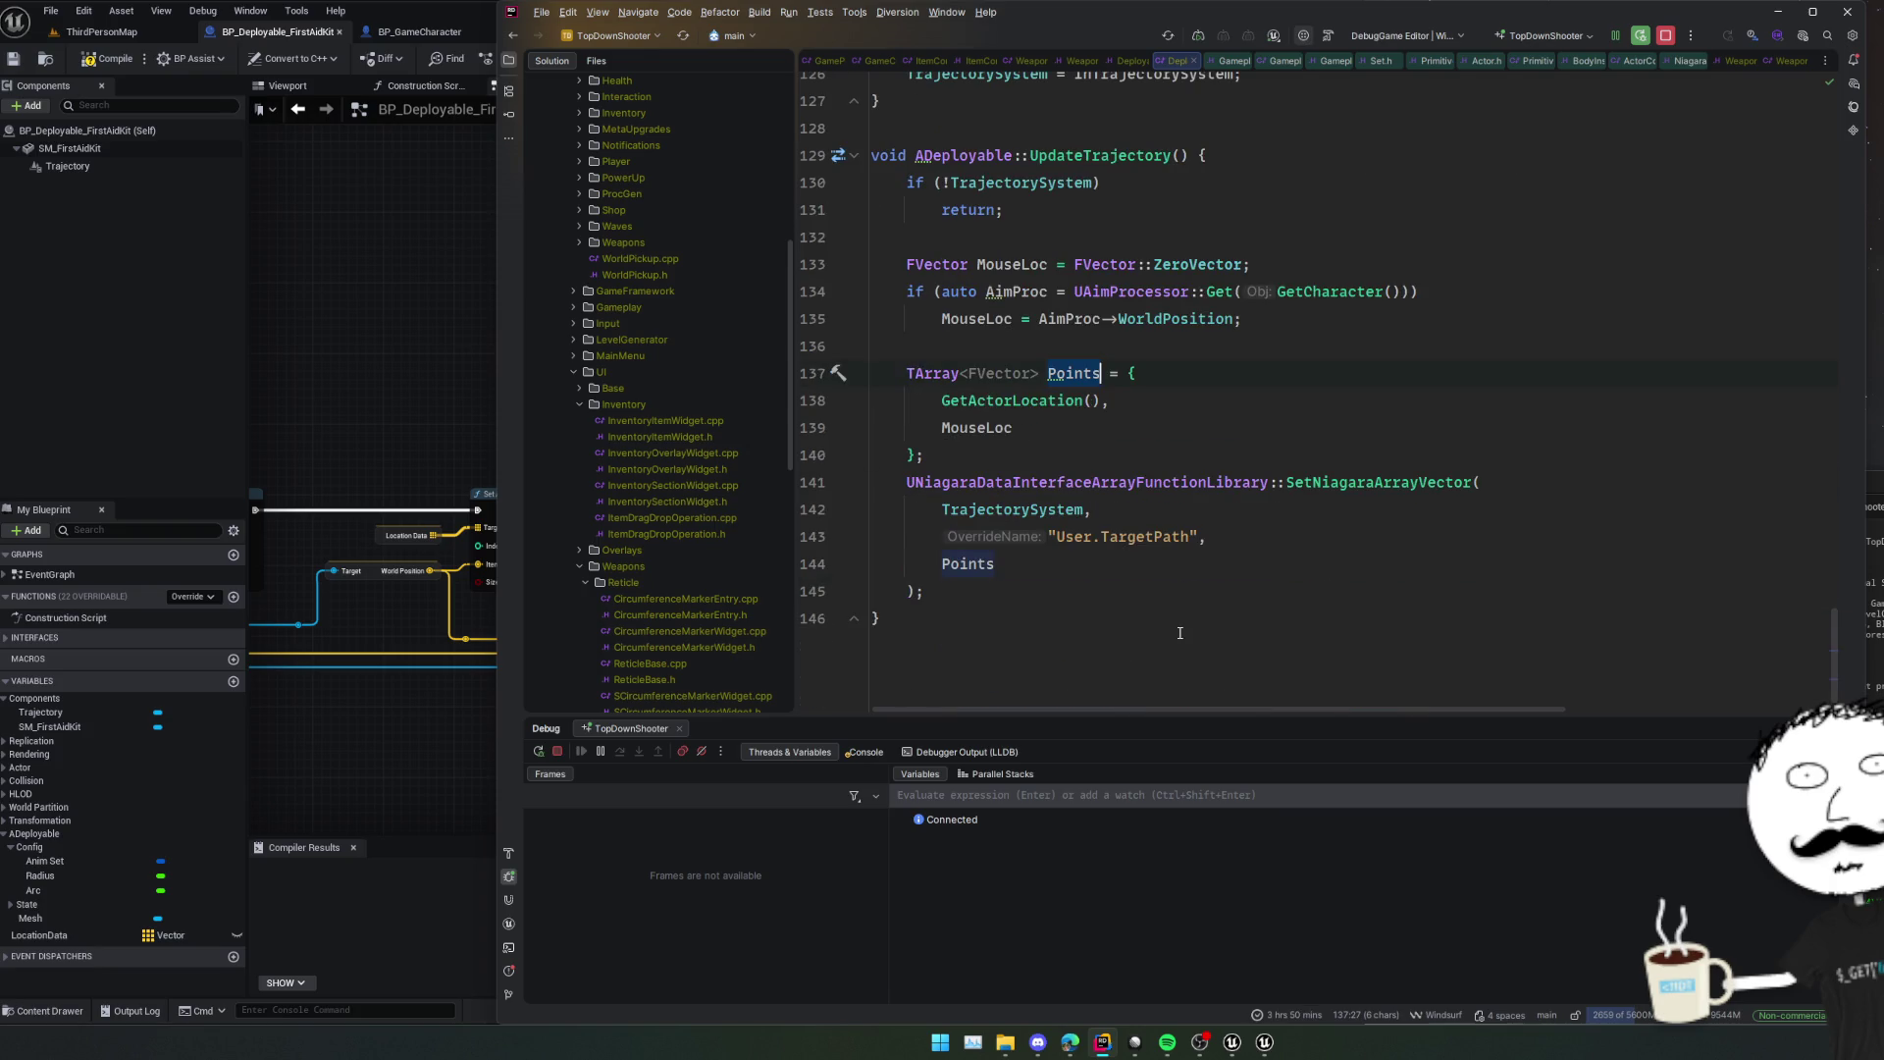
left_click(462, 704)
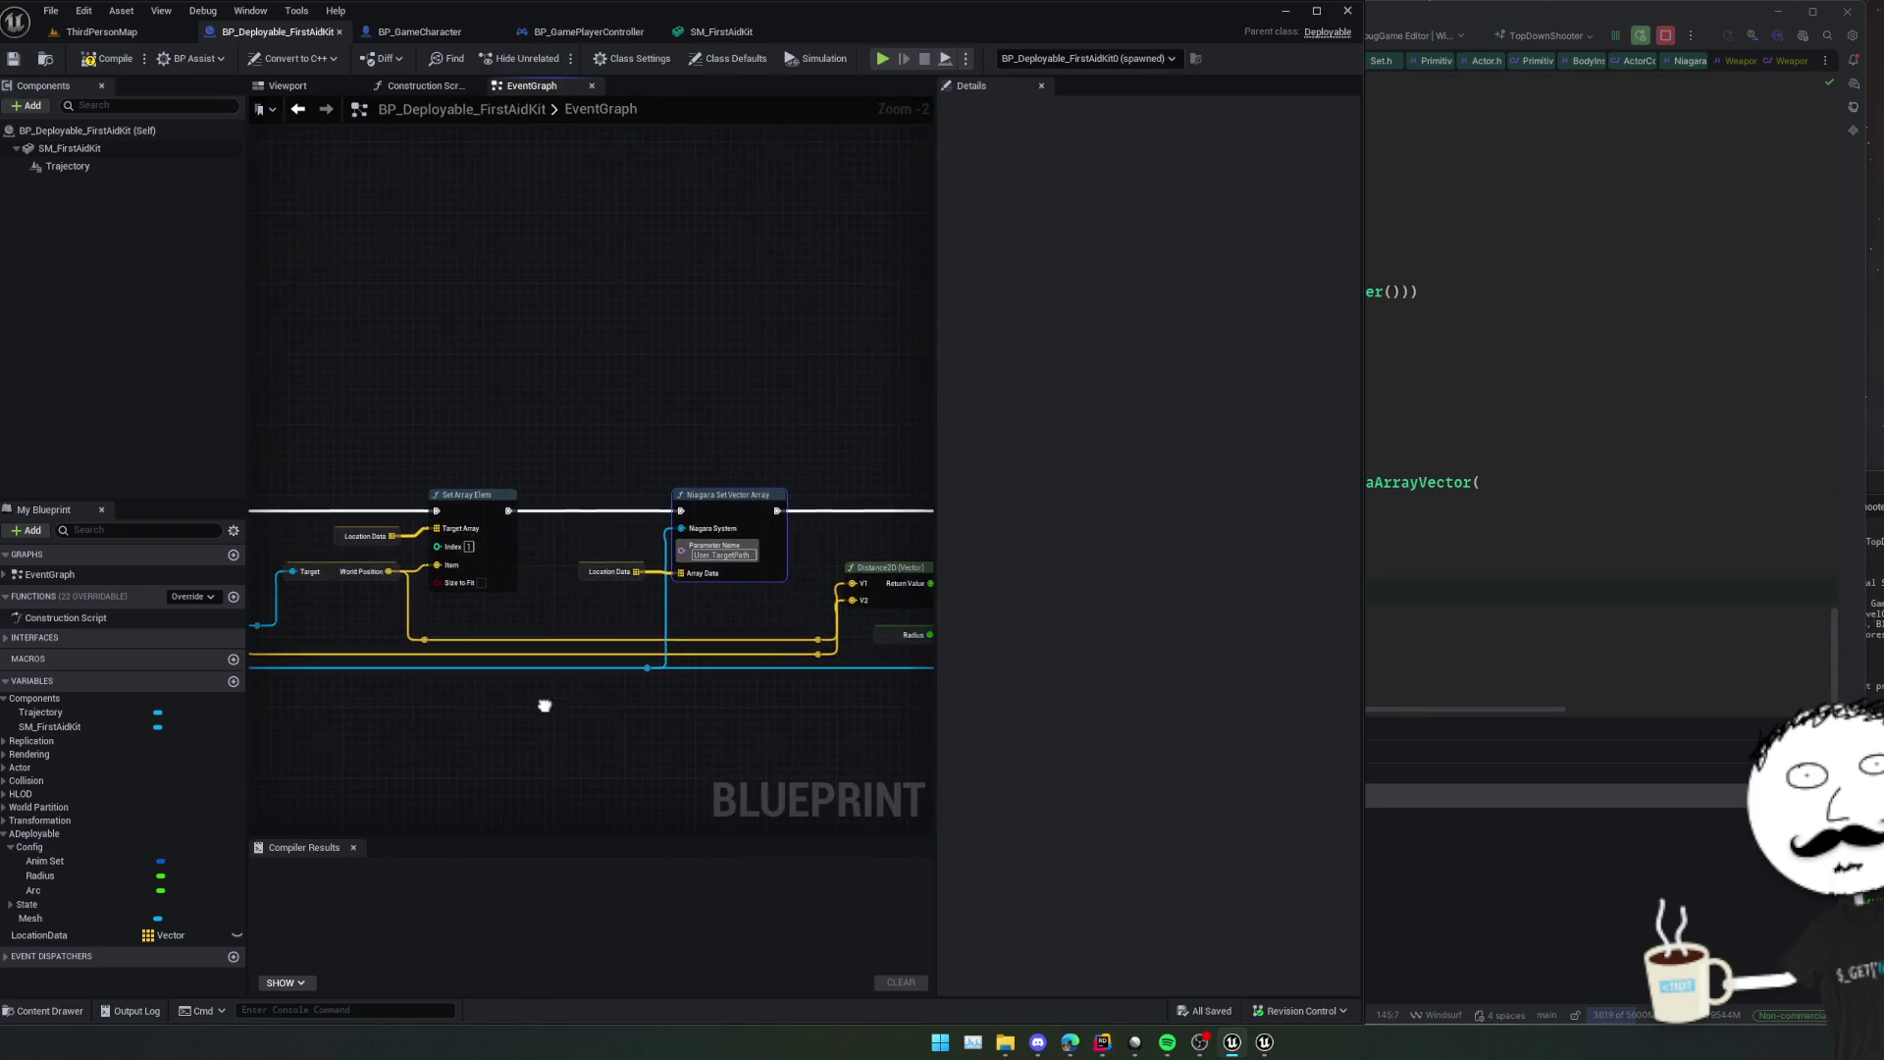
mouse_move(547, 706)
left_mouse_down()
mouse_move(574, 700)
mouse_move(476, 702)
mouse_move(631, 728)
mouse_move(739, 723)
mouse_move(815, 681)
mouse_move(876, 695)
mouse_move(808, 709)
mouse_move(727, 690)
mouse_move(753, 702)
left_mouse_up()
Back in Rider, add an empty line after the SetNiagaraArrayVector TargetPath call.
left_click(1475, 593)
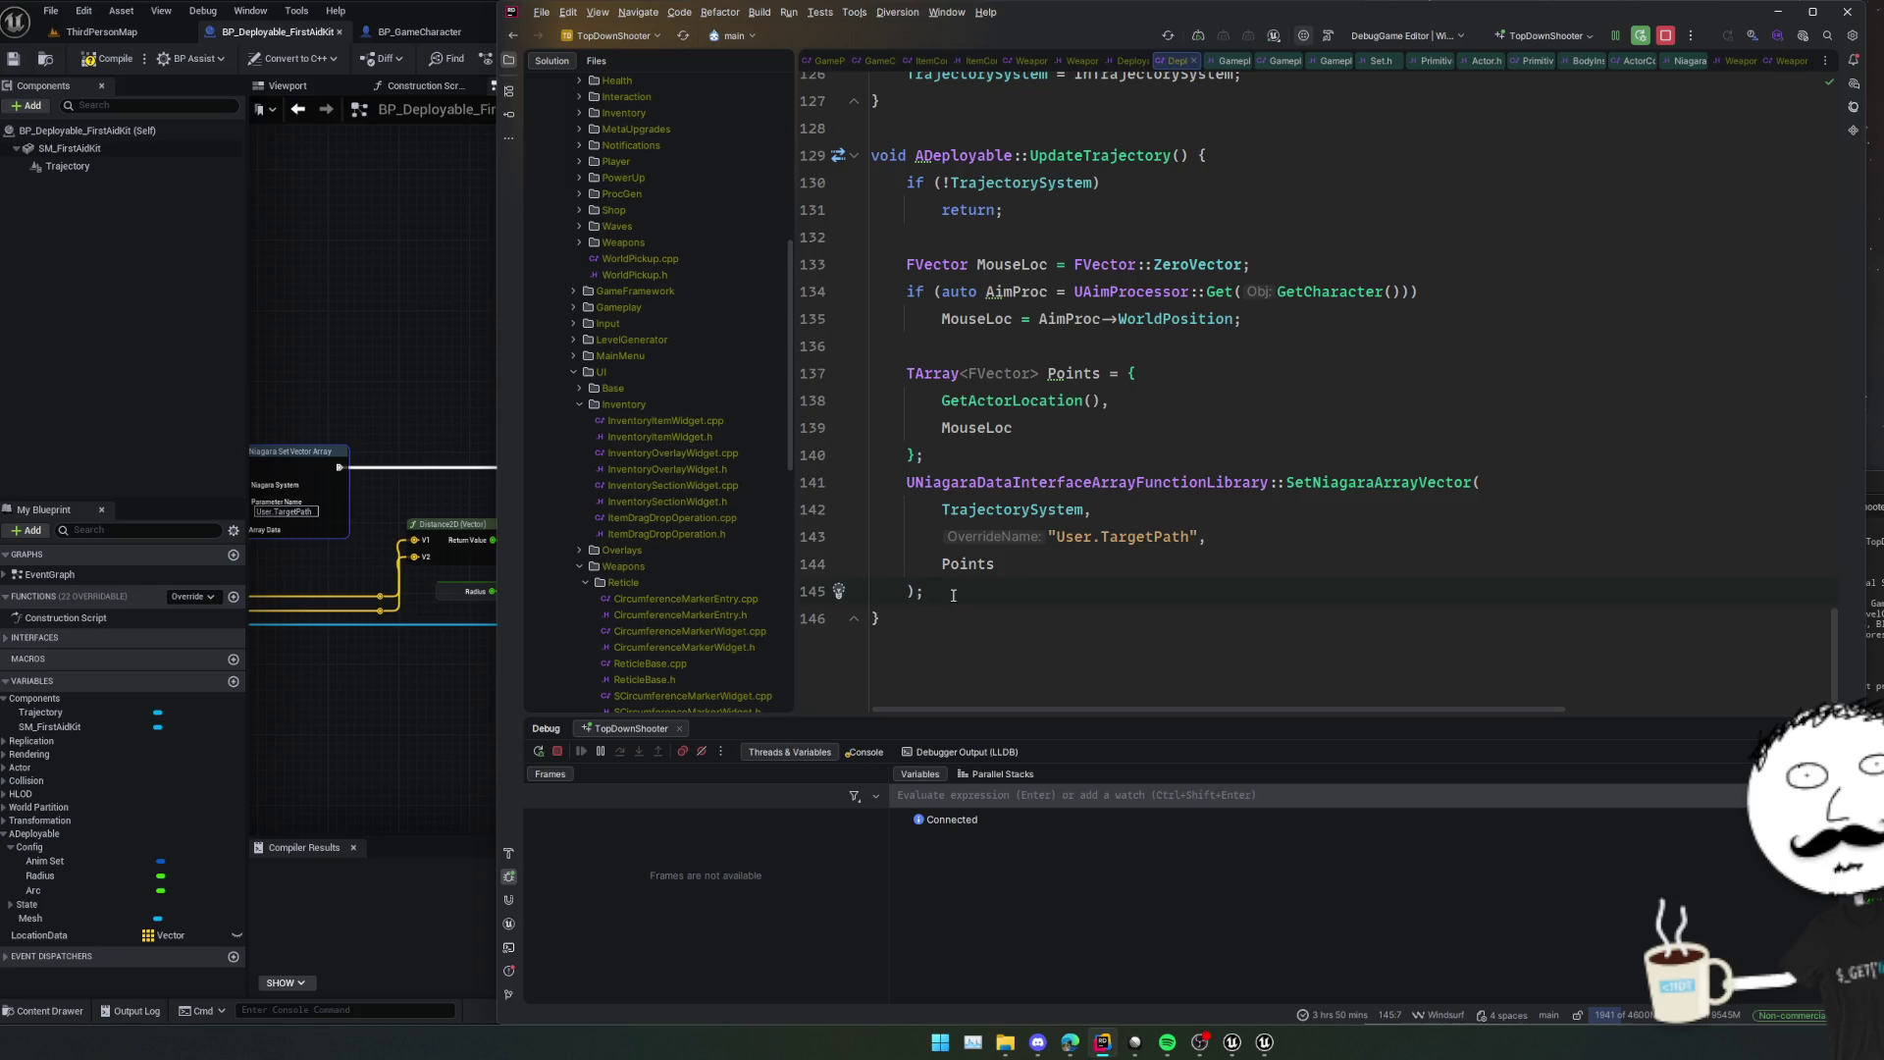
key("Return")
scroll(1225, 506, "down", 2)
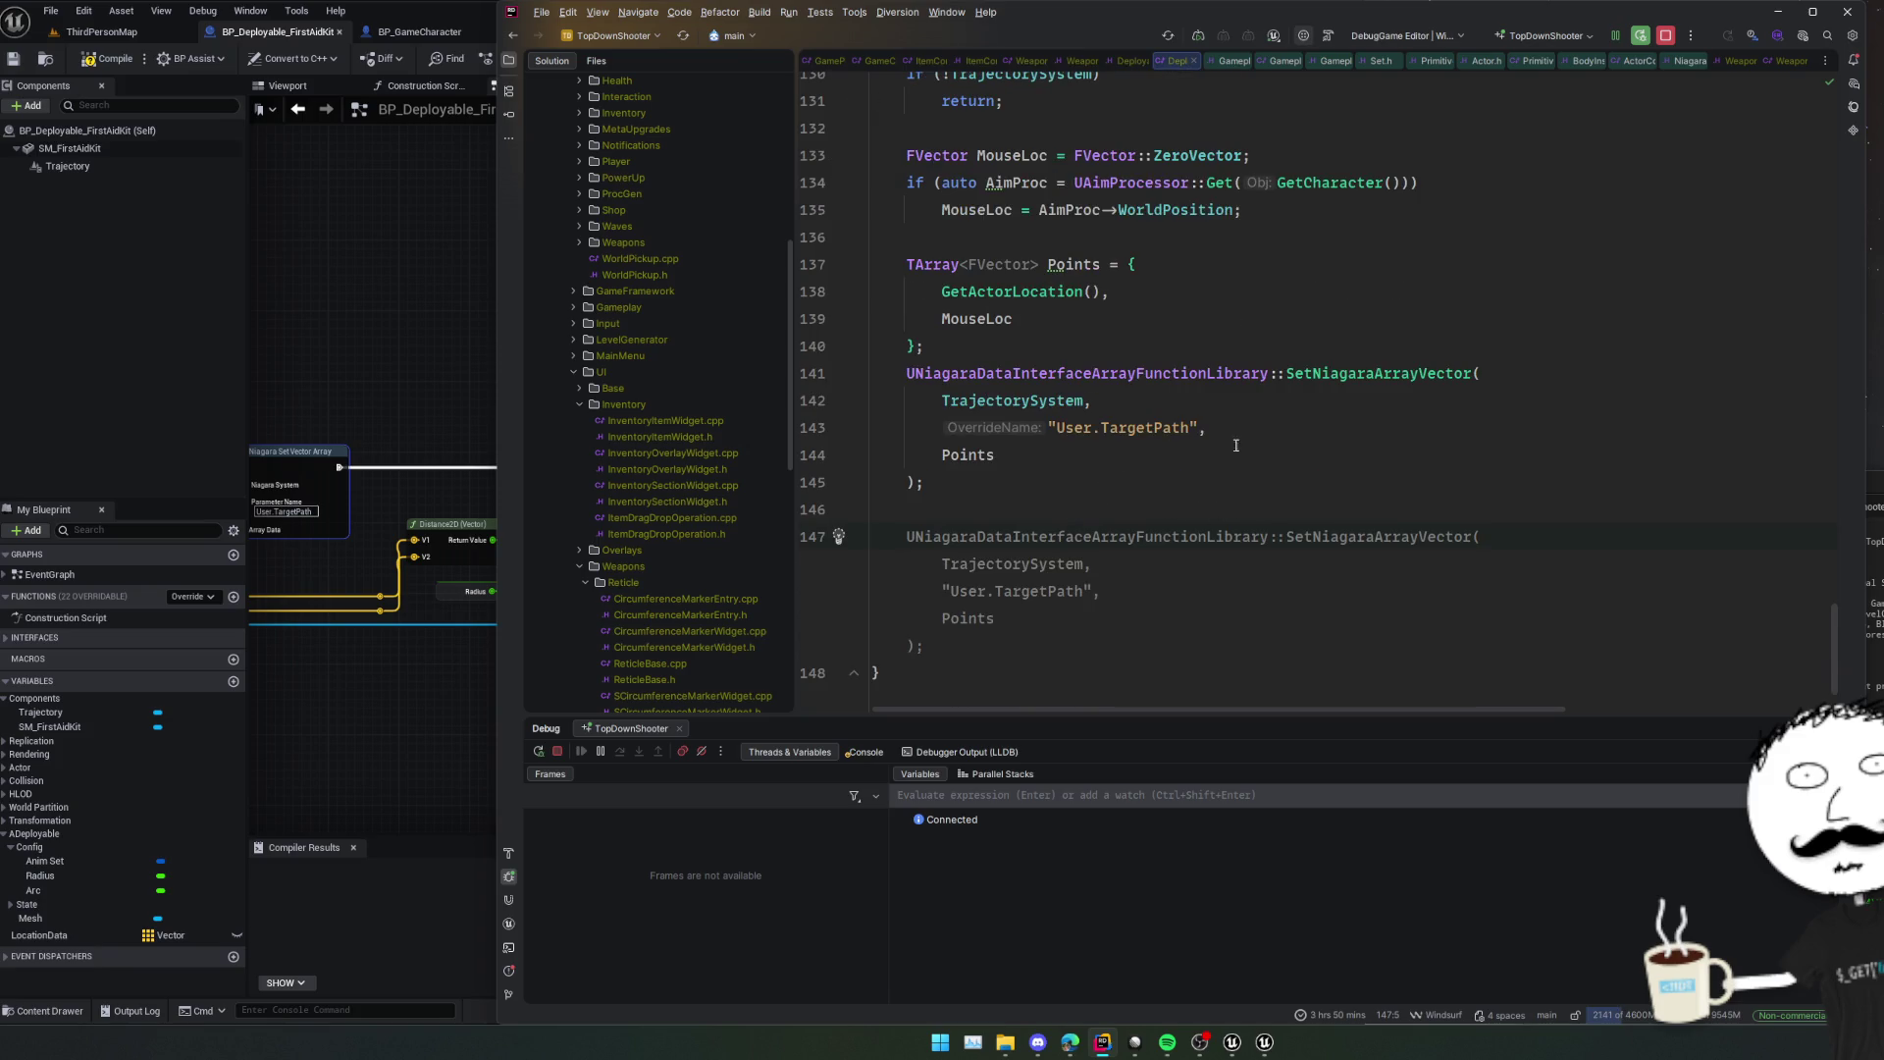
key("Escape")
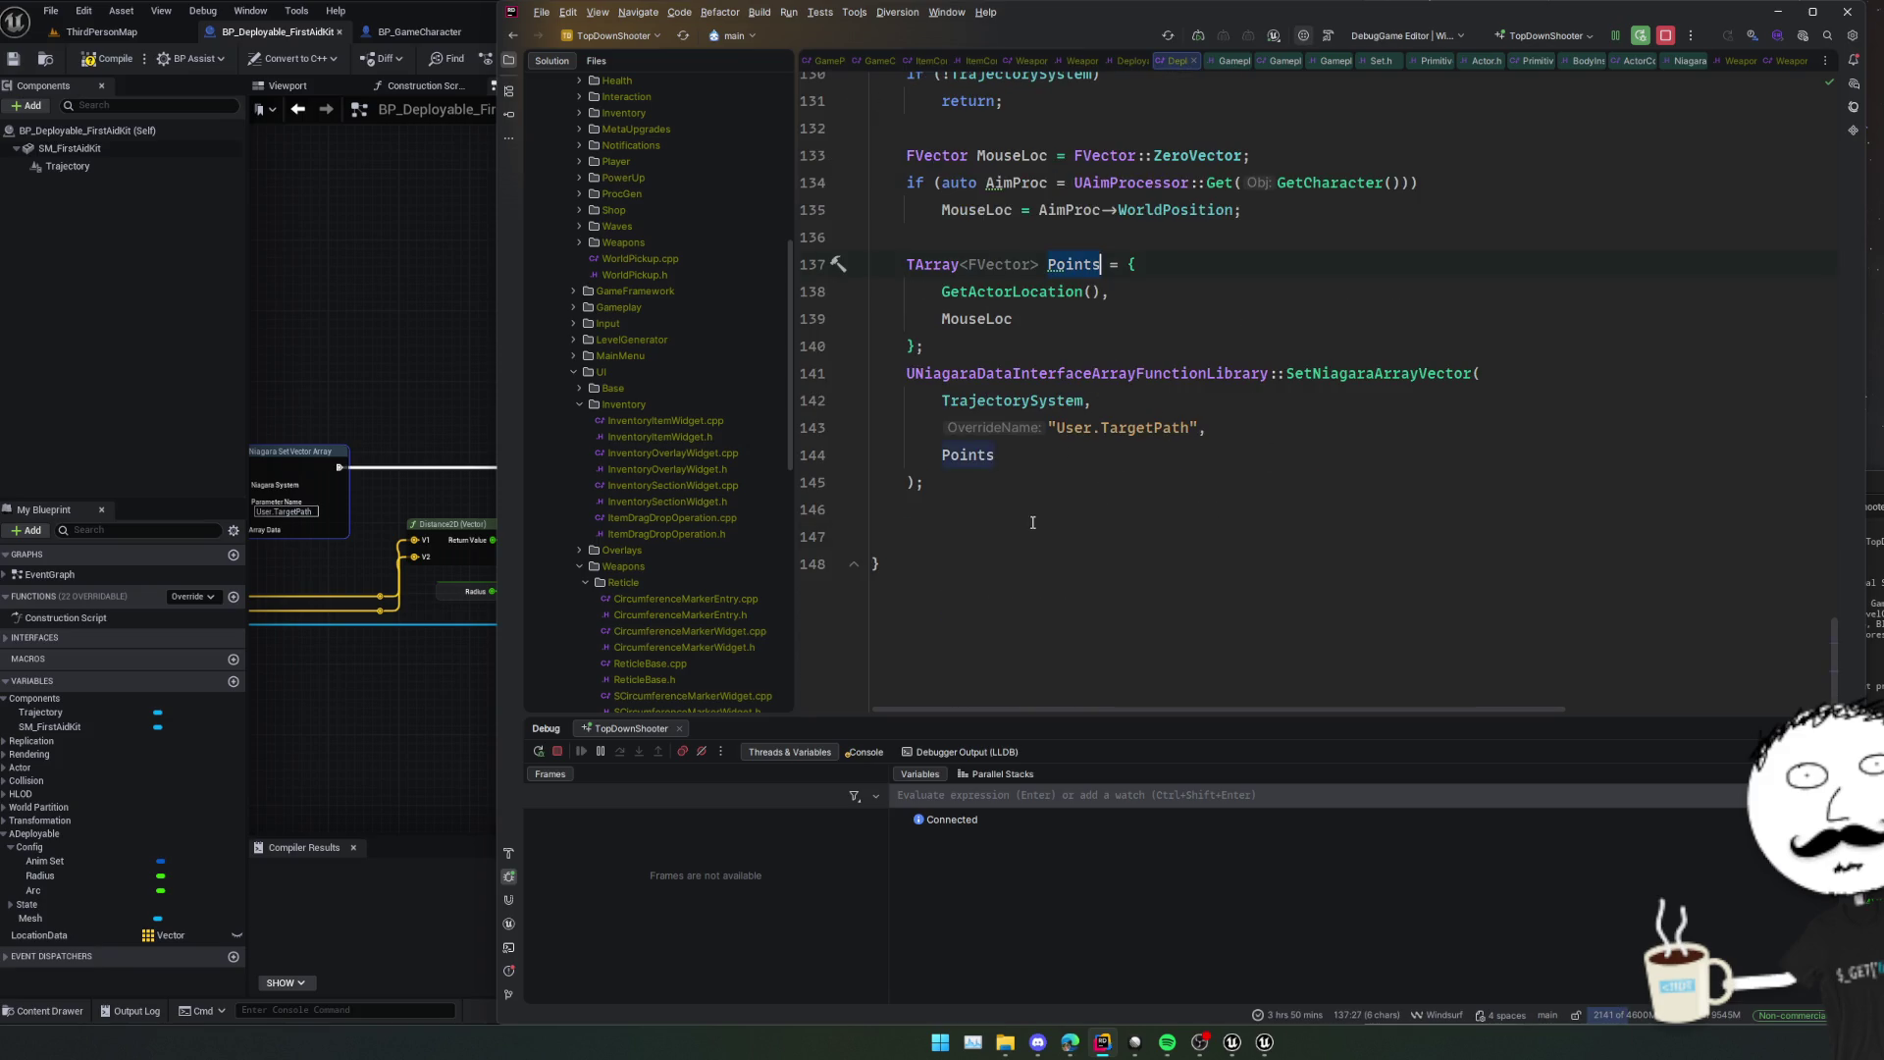
Compute float Distance = FVector::Dist2D(Points[0], Points[1]);.
type("FVector::Dist")
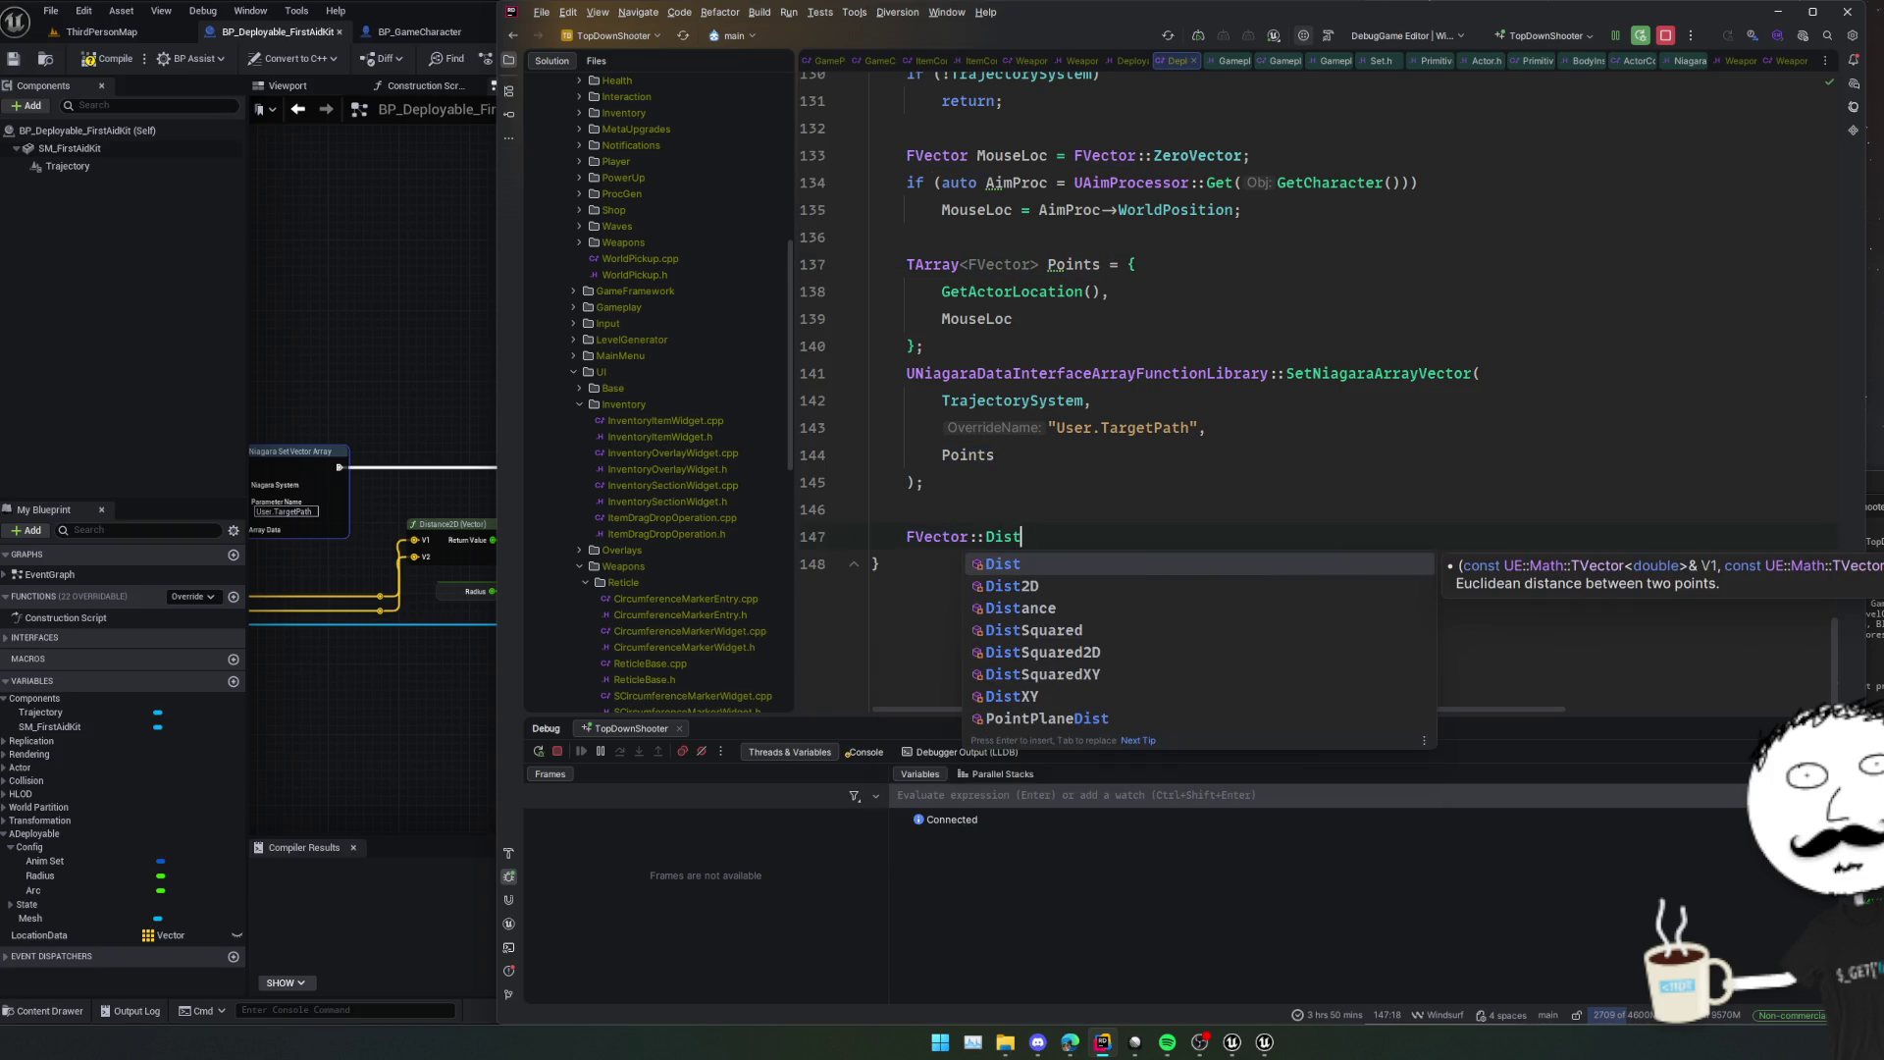
key("Down")
key("Return")
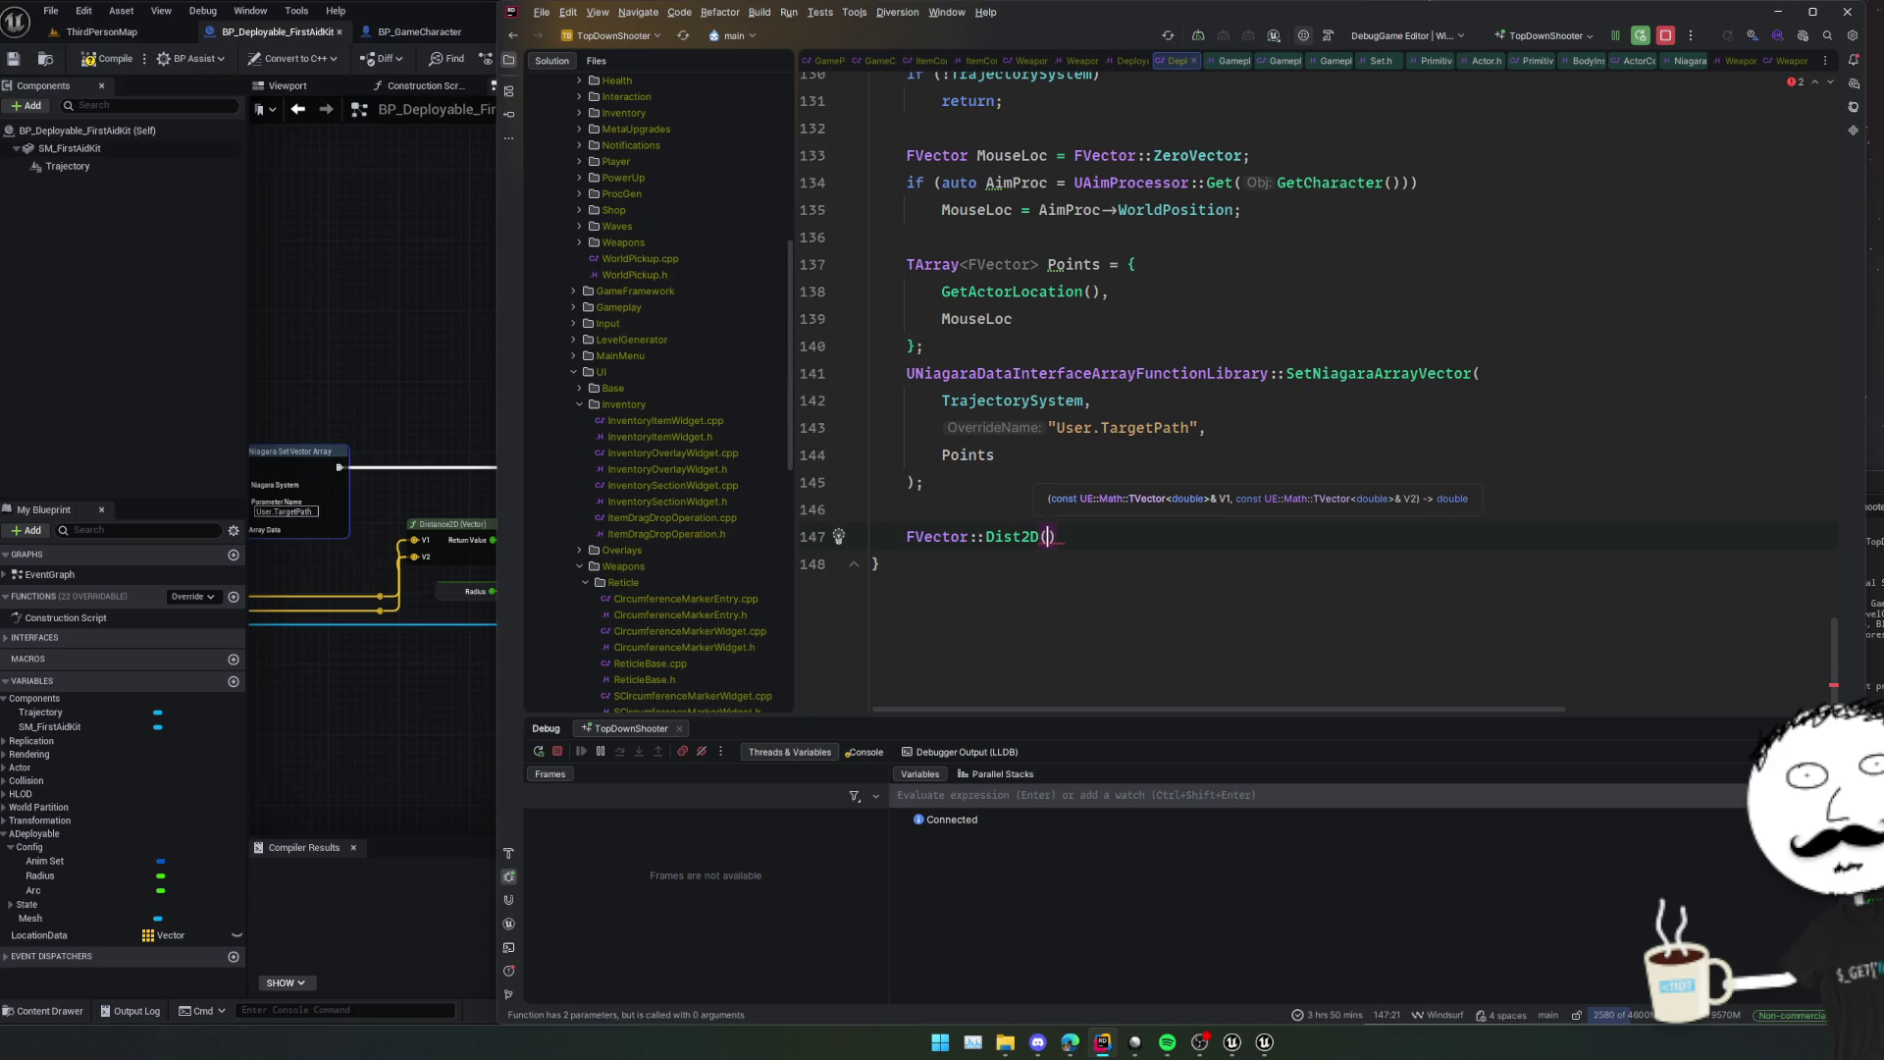
type("Points[")
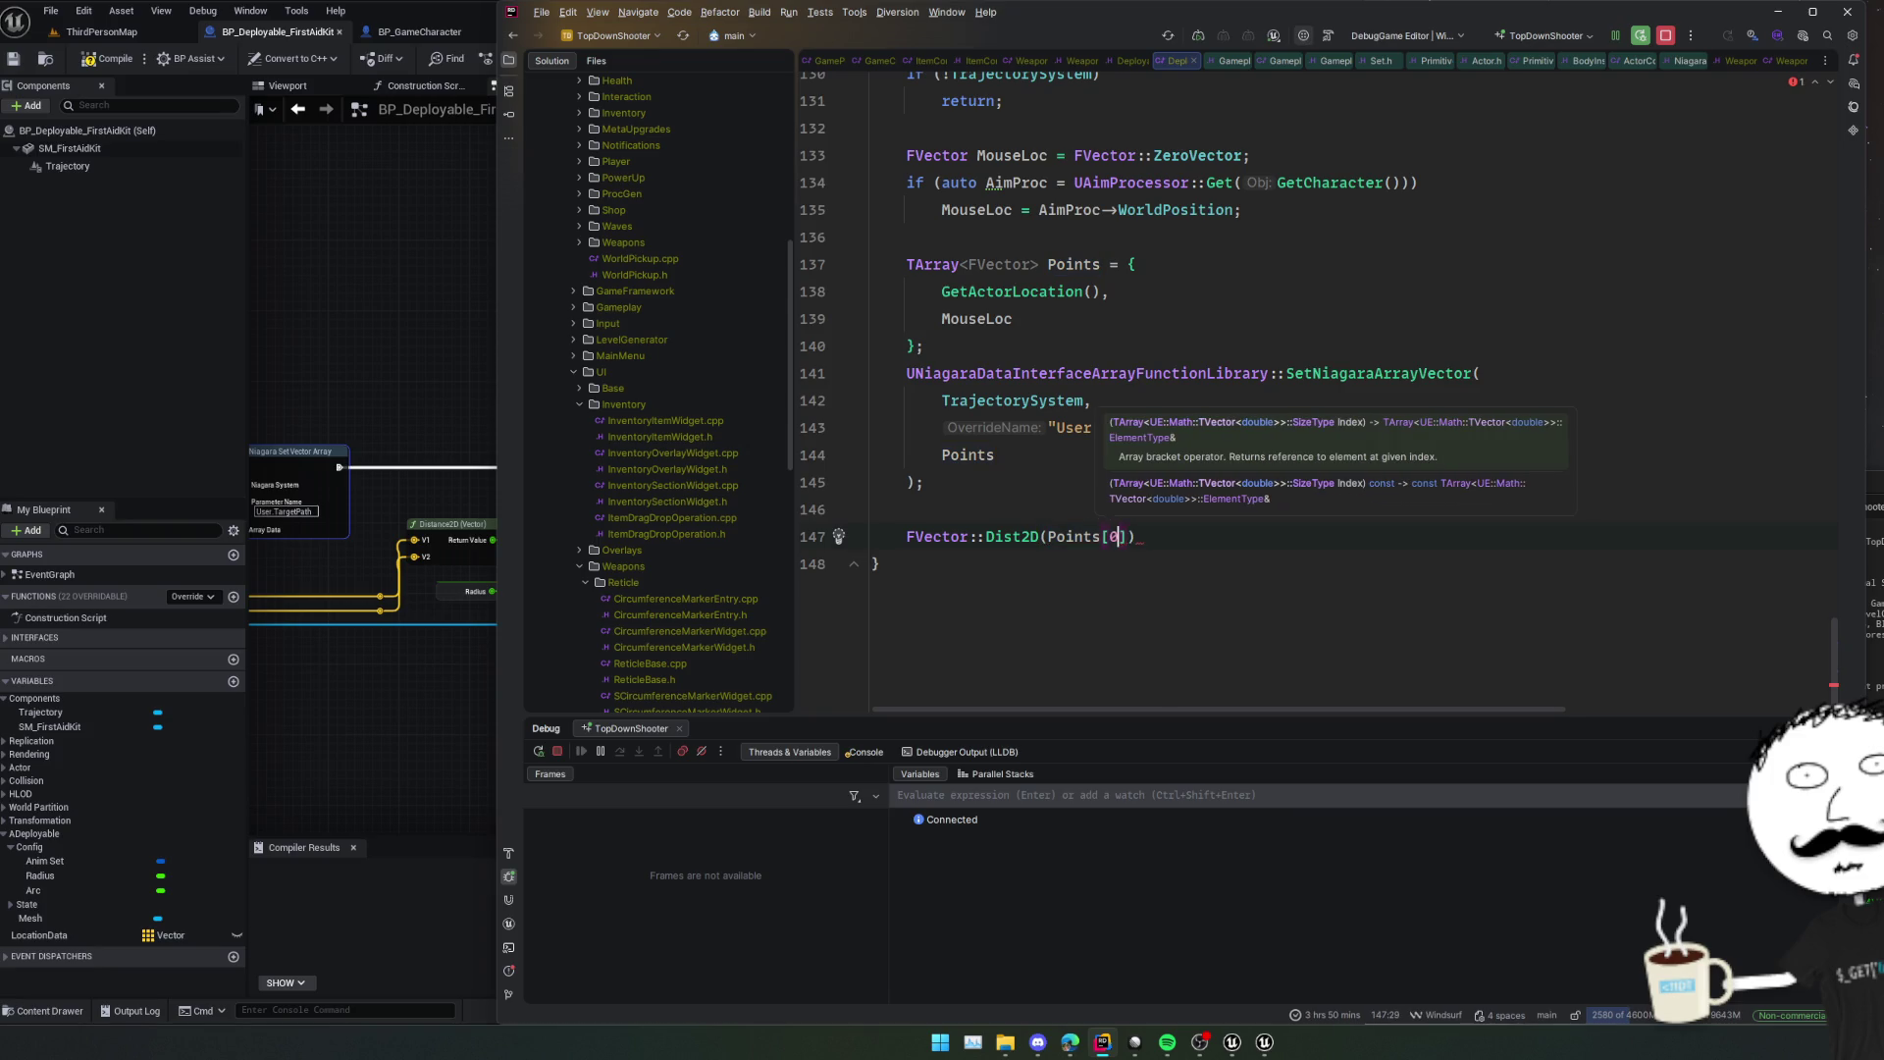
type("0], Points[1")
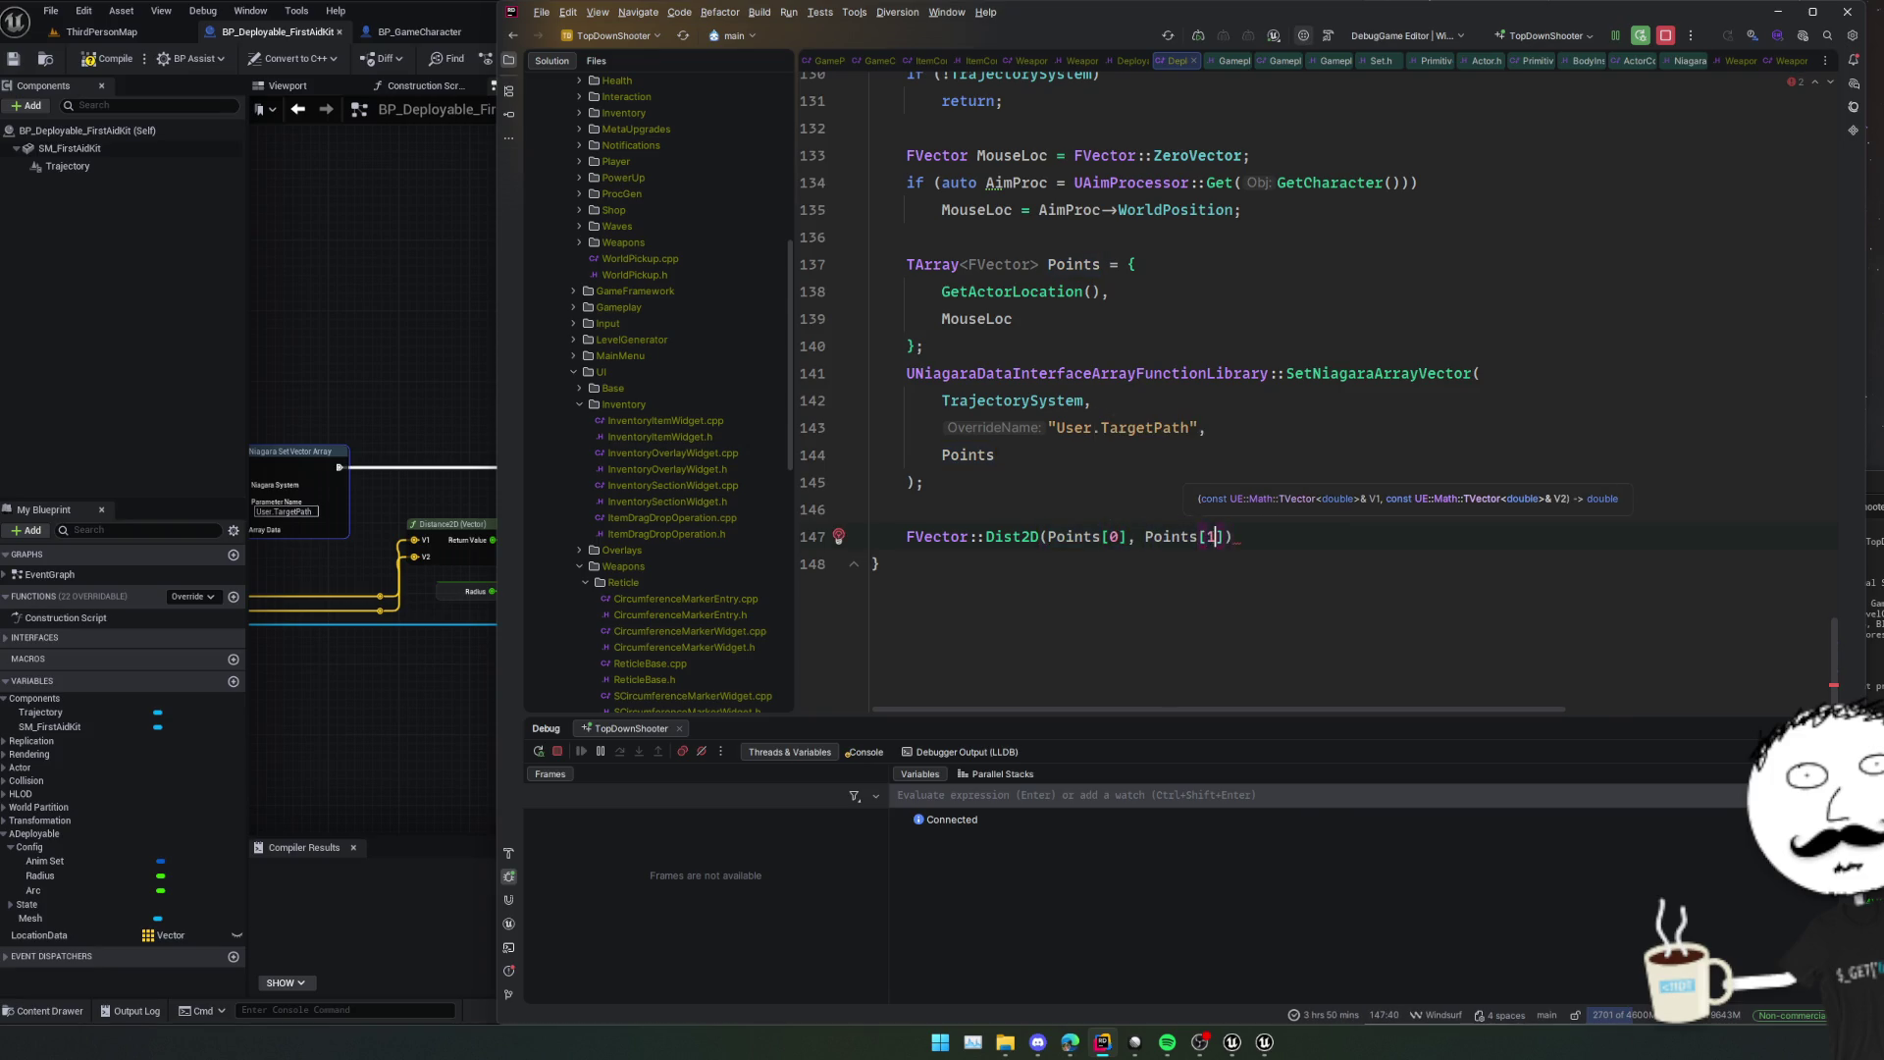
key("End")
type(";")
key("Home")
type("auto Distanc")
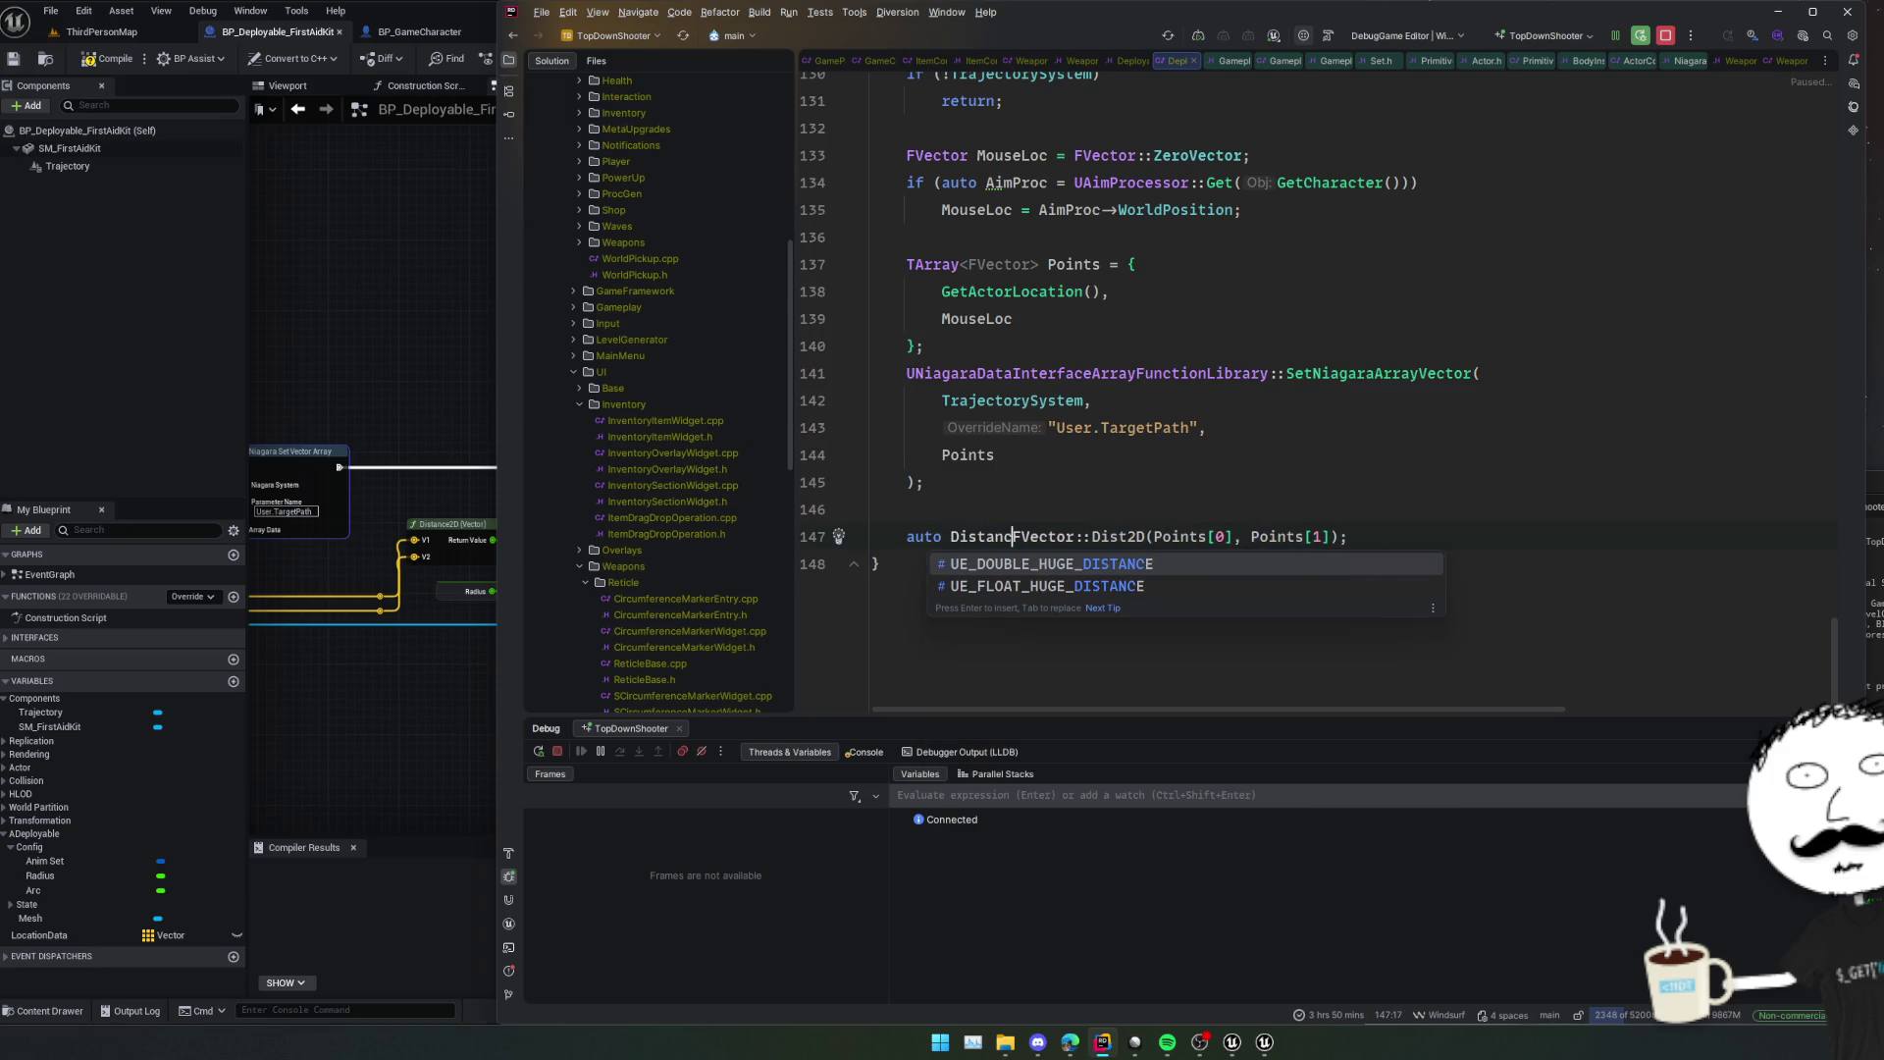
key("shift+Home")
key("BackSpace")
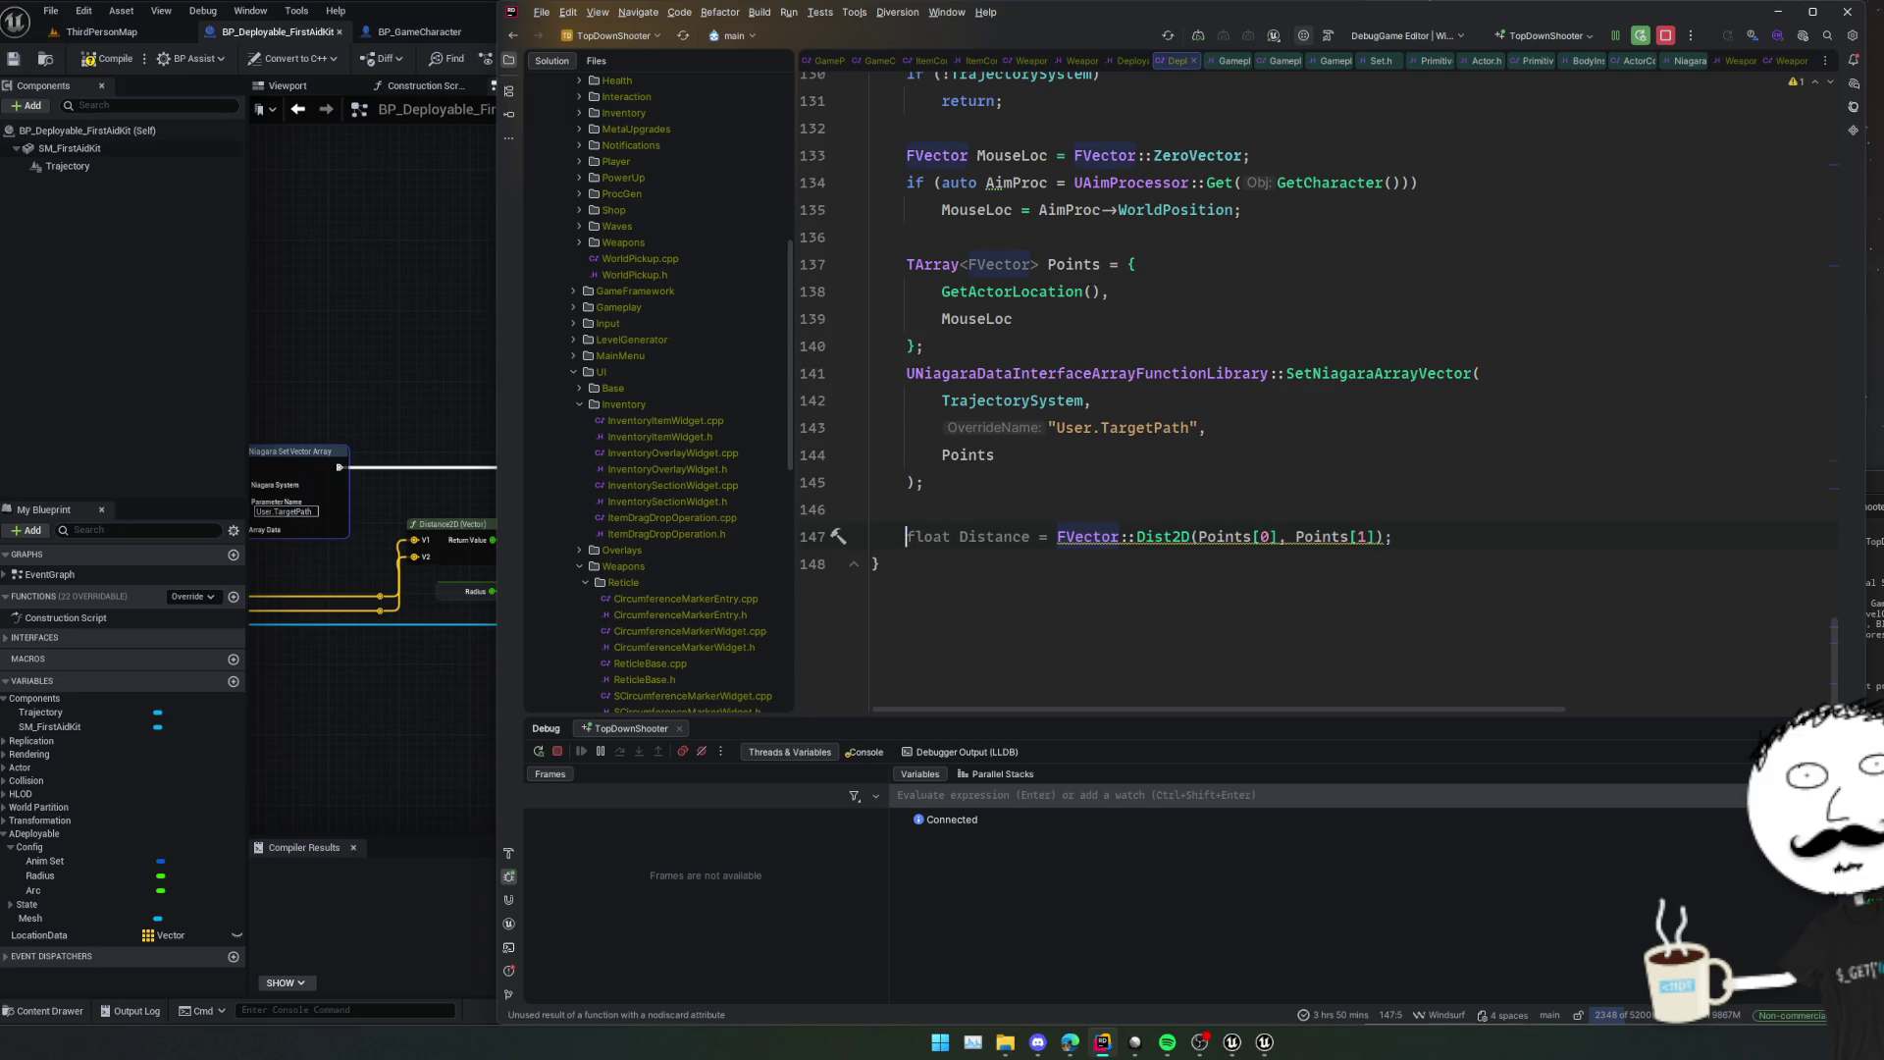
key("Tab")
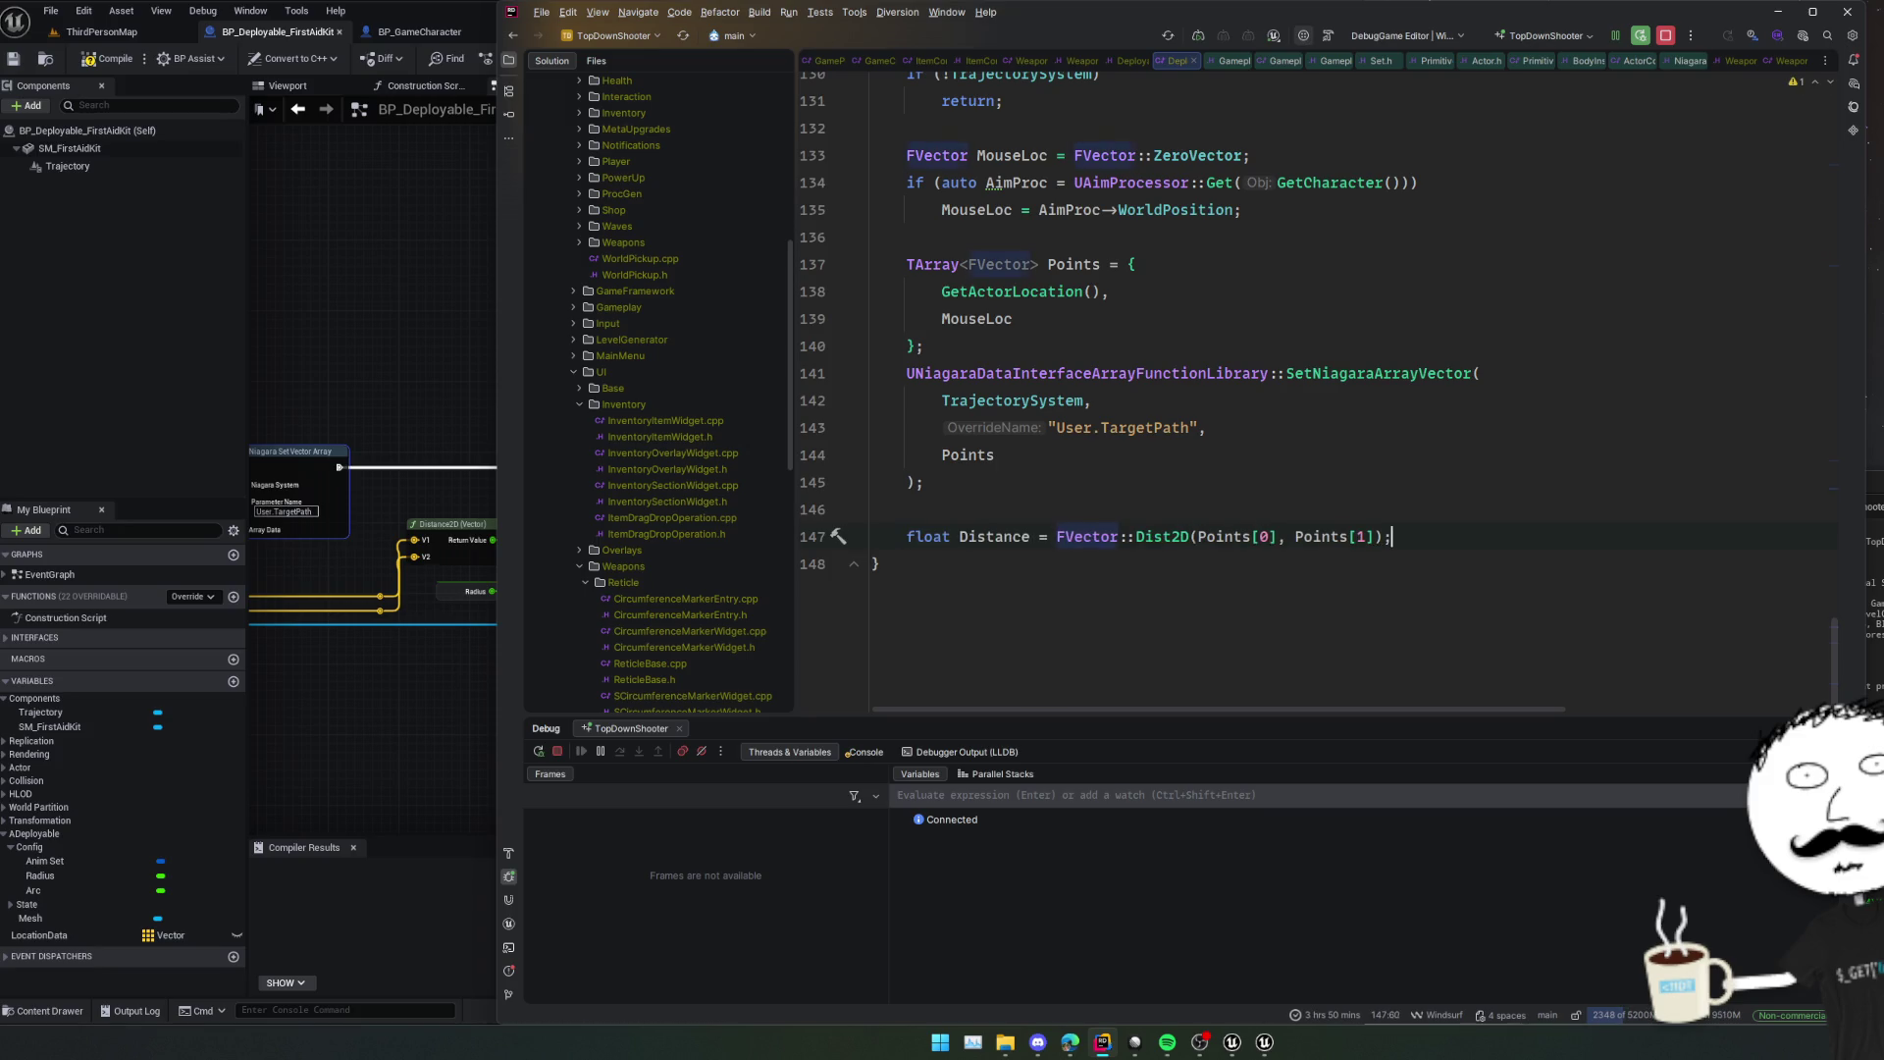
Open an if (Distance >= Radius) { block below the Distance line.
key("Return")
type("if (Dis")
type("tance >= ")
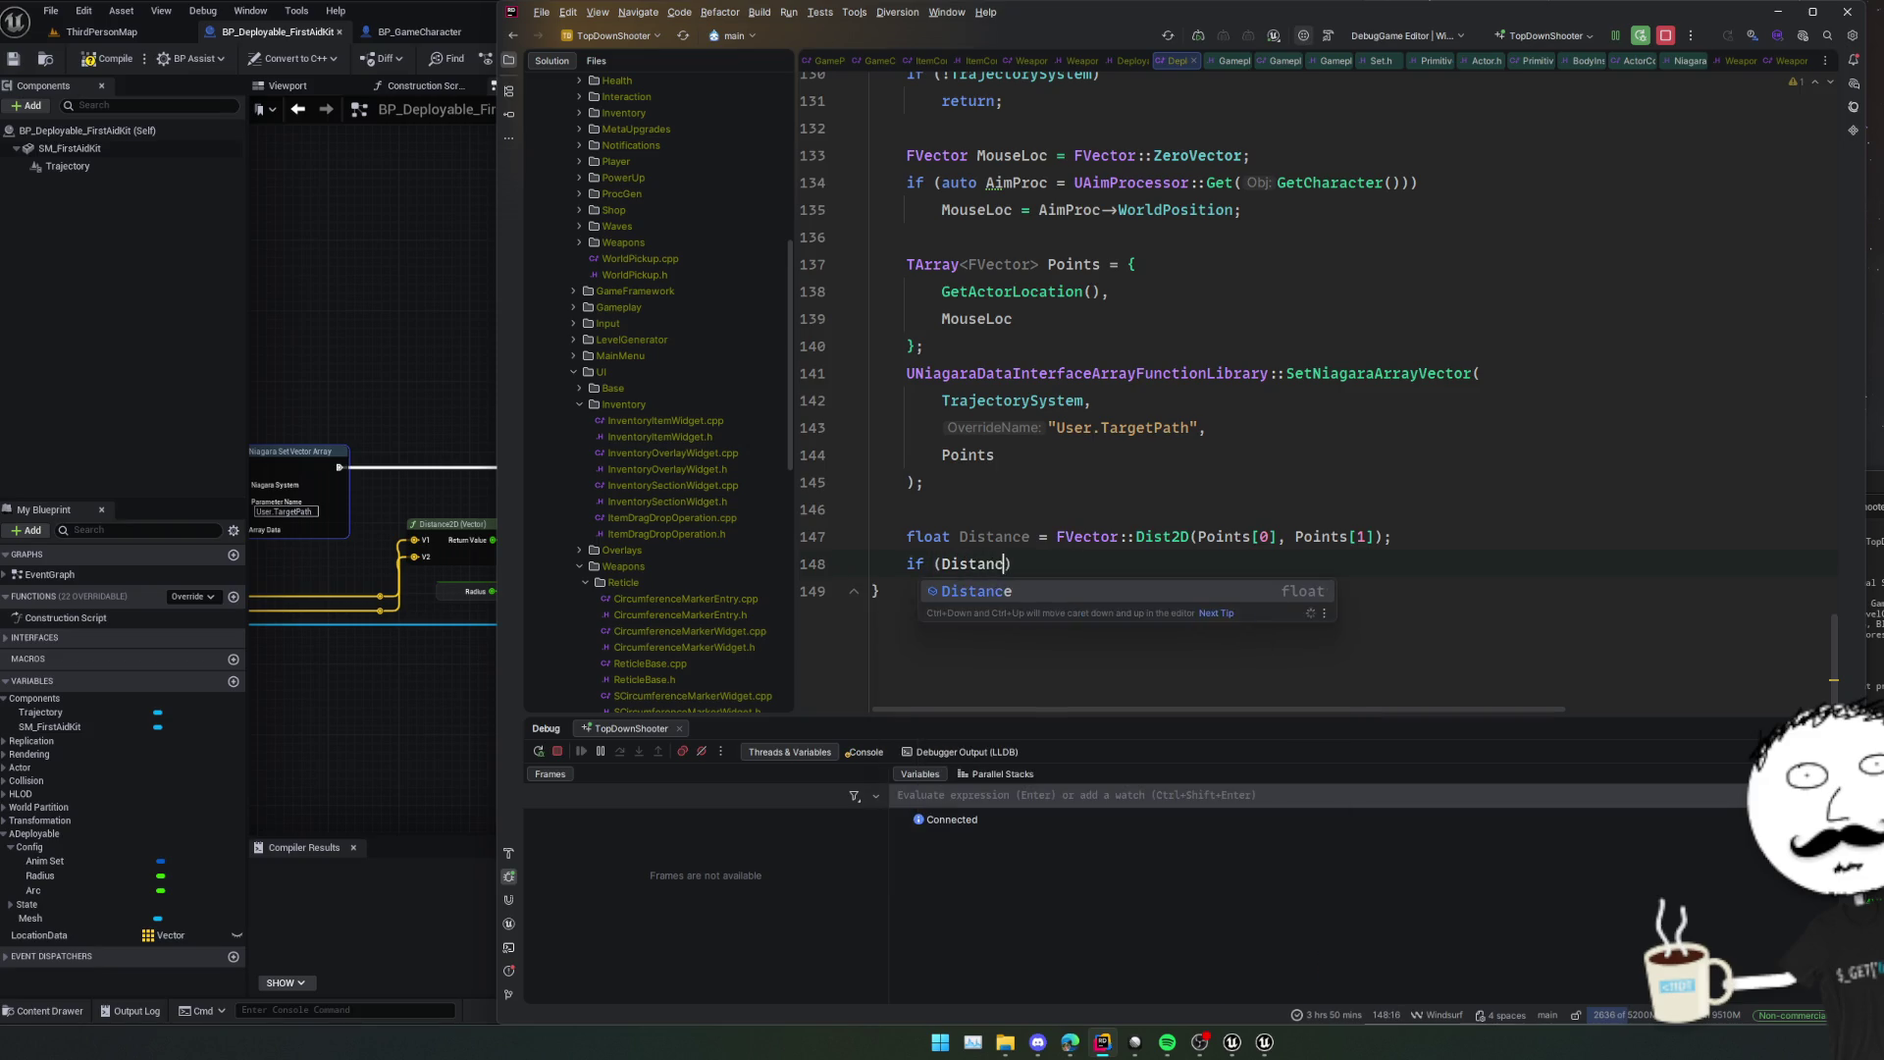
type("Radius")
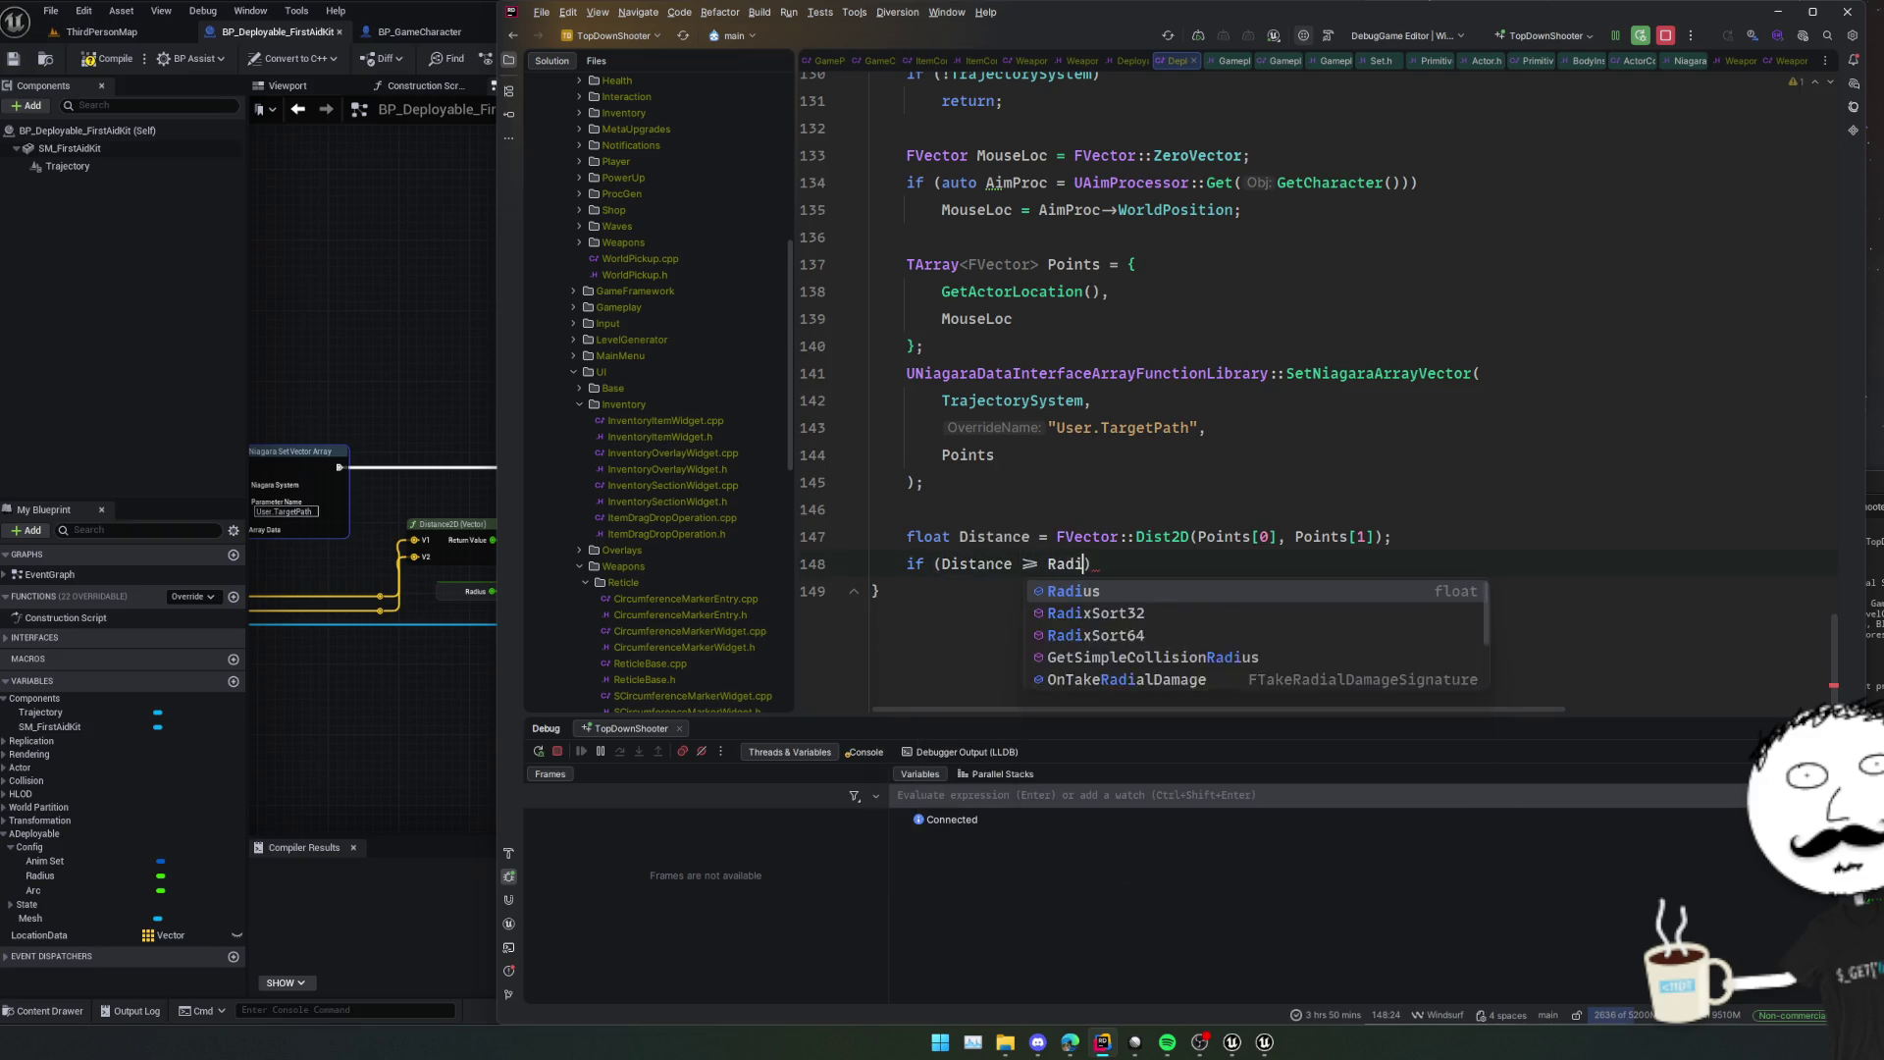
type(") {")
key("Return")
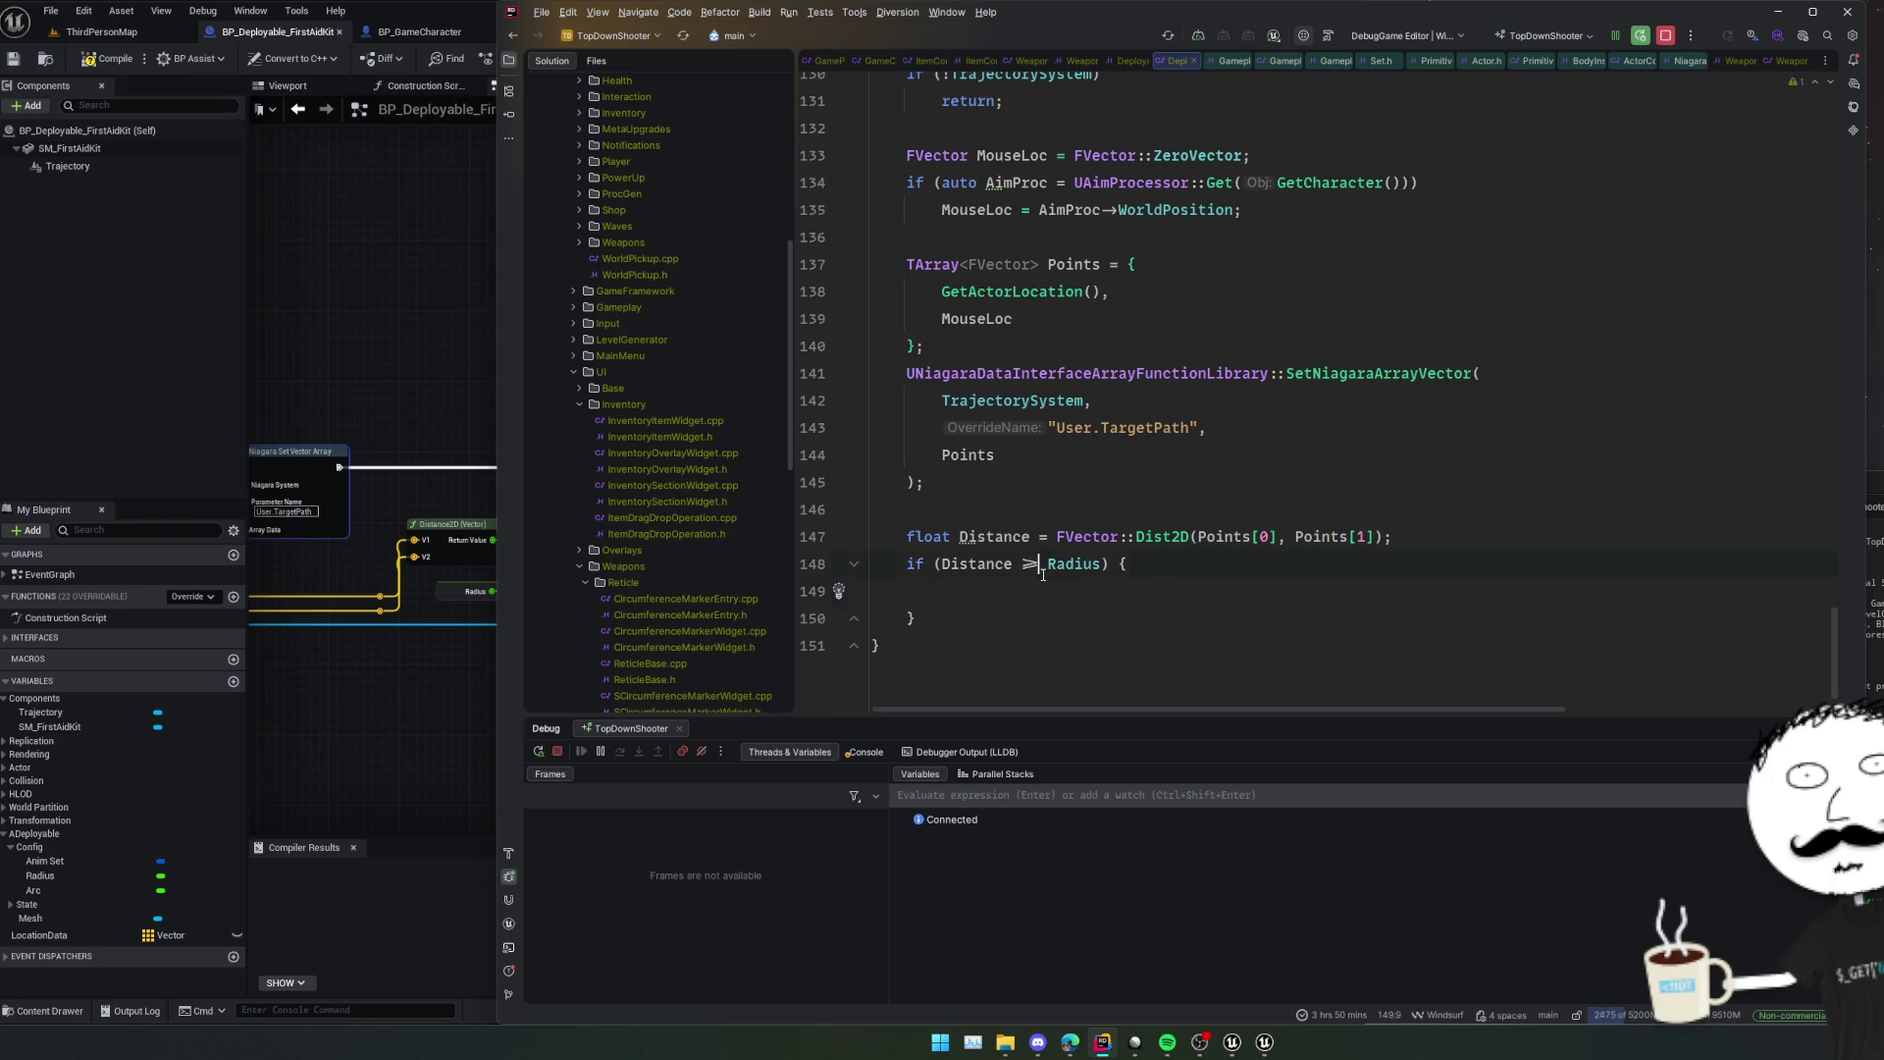
left_click(451, 685)
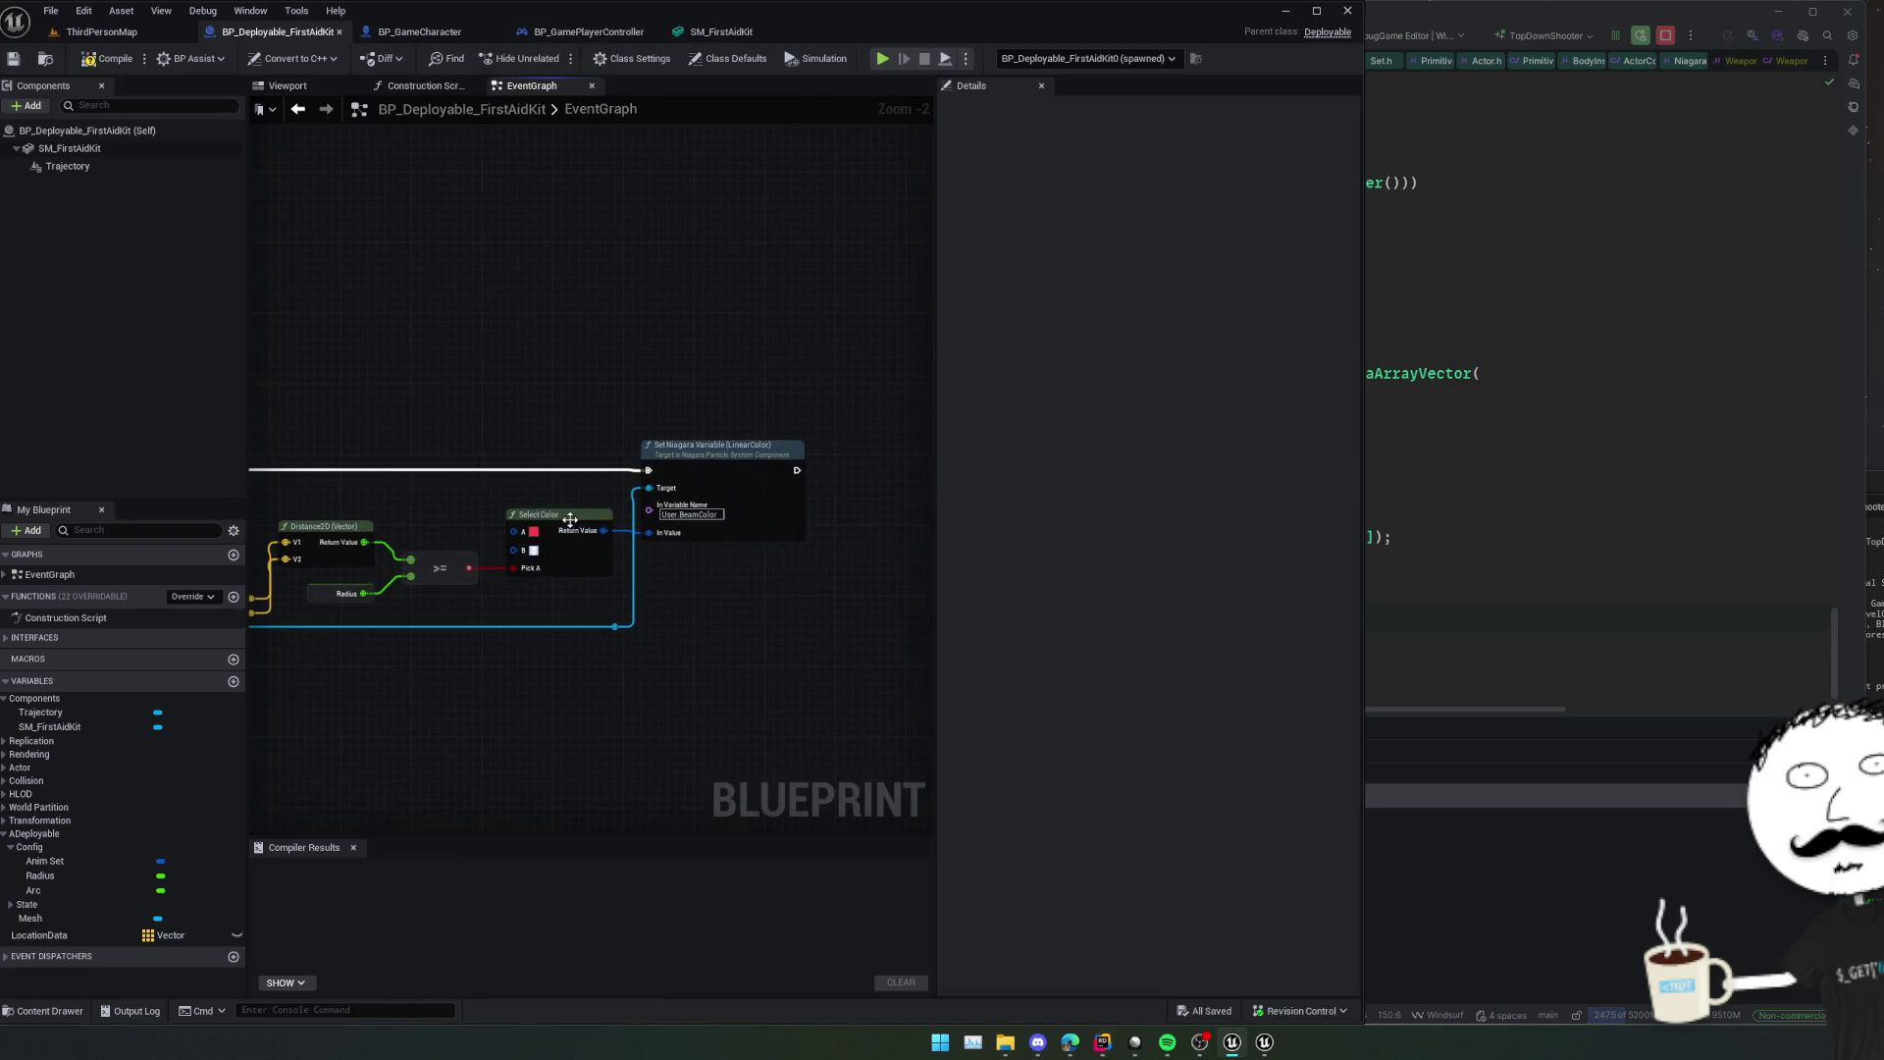
Paste the Select Color node text into Rider, copy both DefaultValue colour strings, then undo the paste.
left_click(1371, 589)
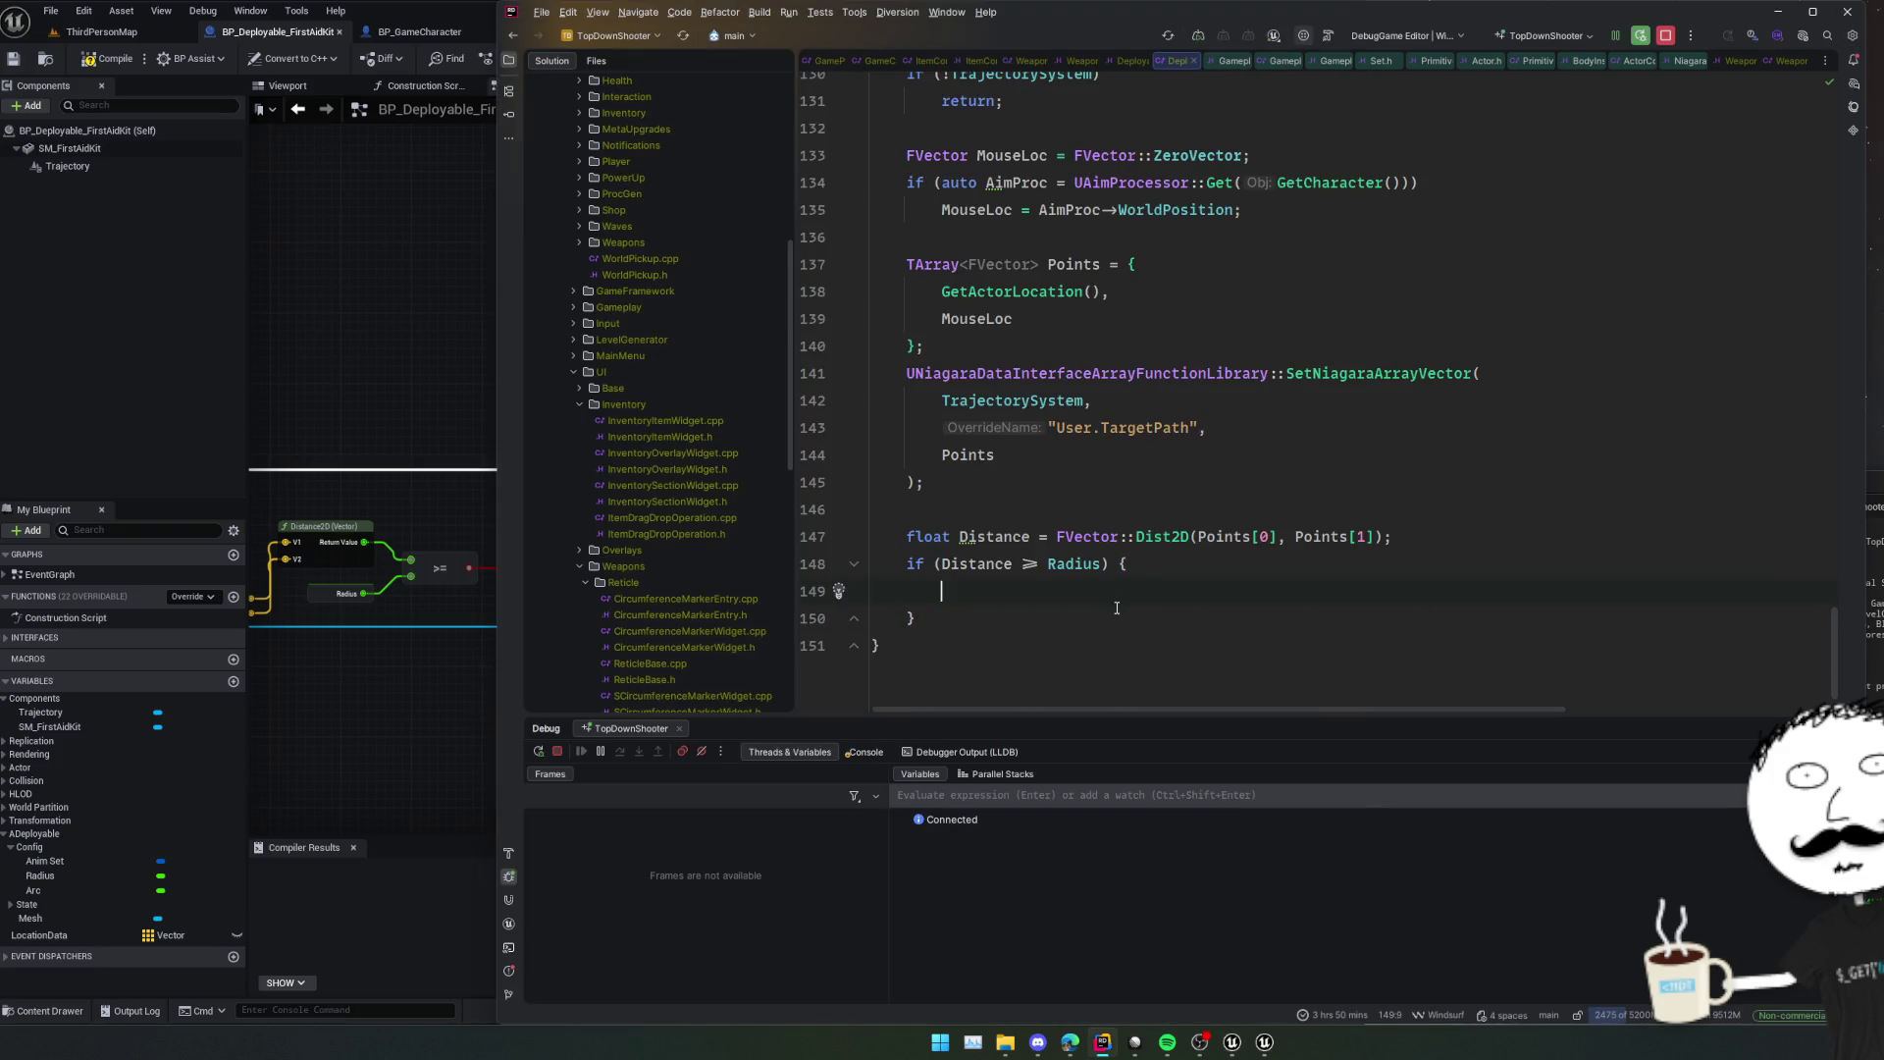
left_click(958, 617)
key("Return")
key("ctrl+v")
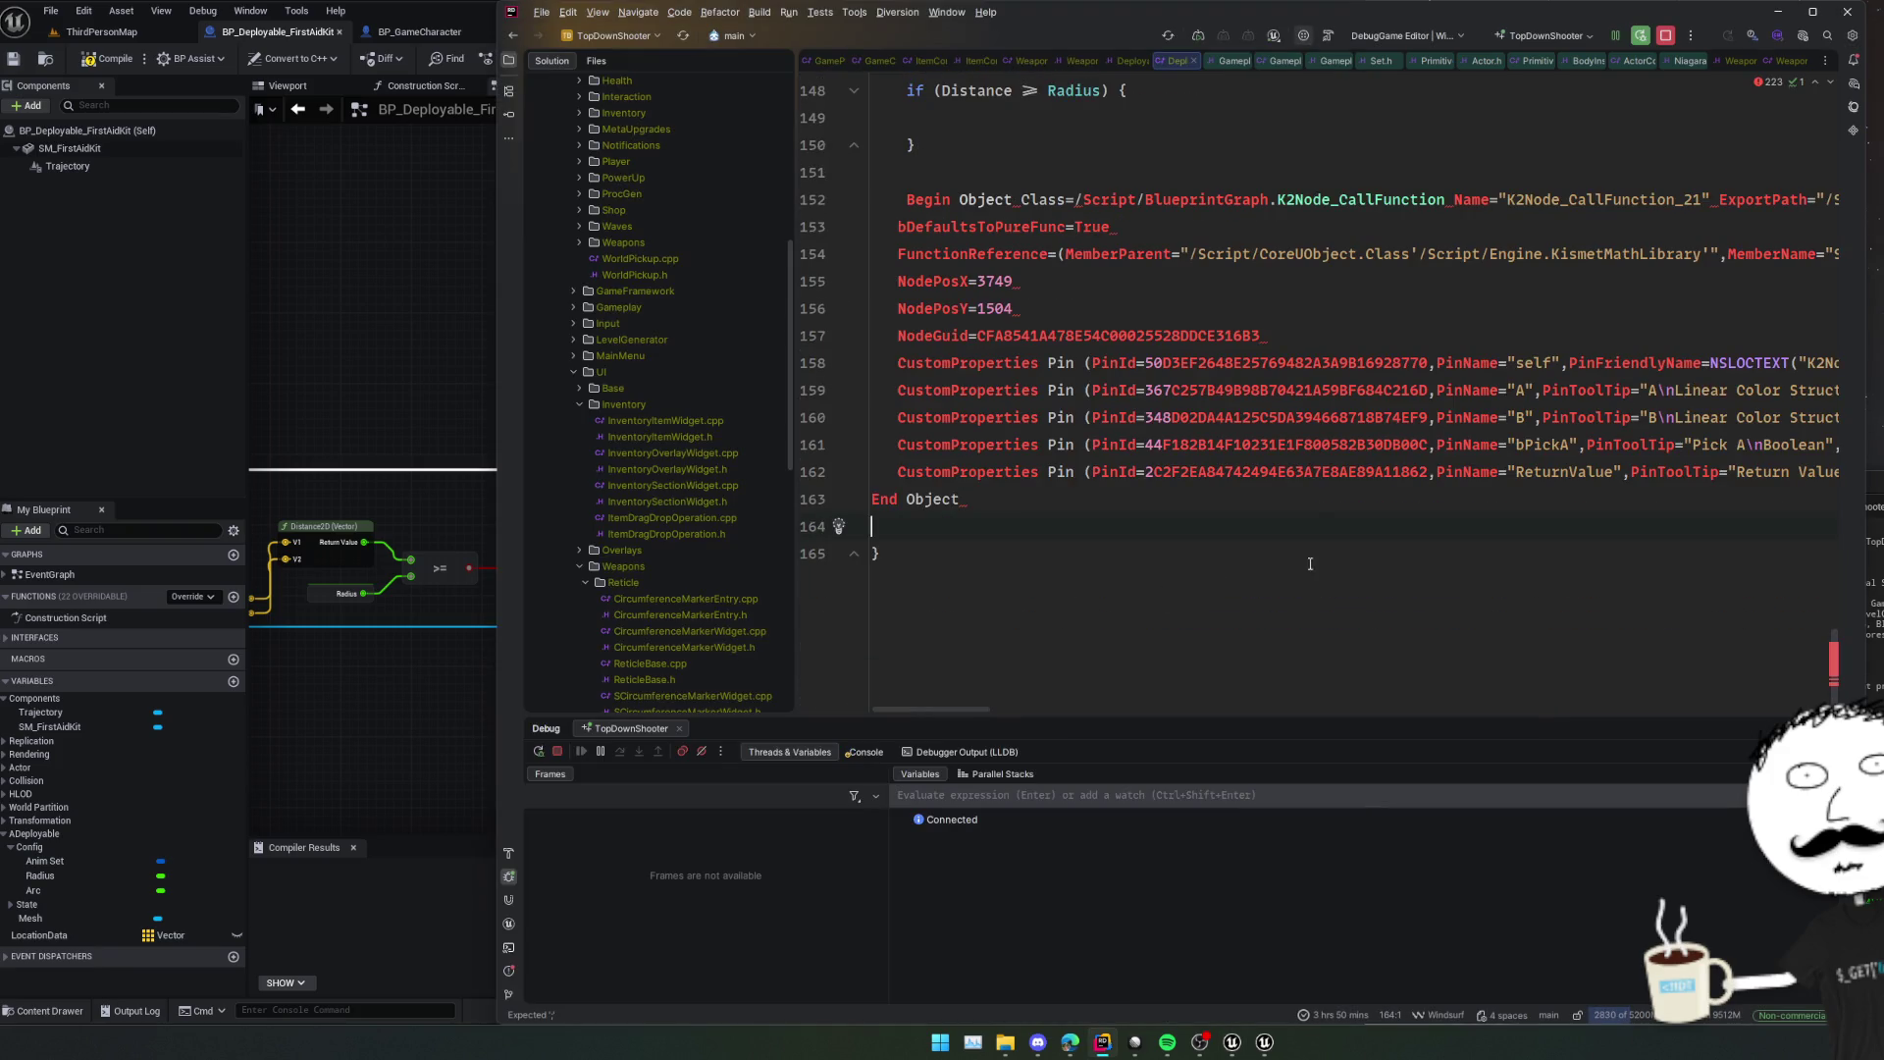
scroll(1309, 563, "up", 2)
scroll(1373, 510, "right", 5)
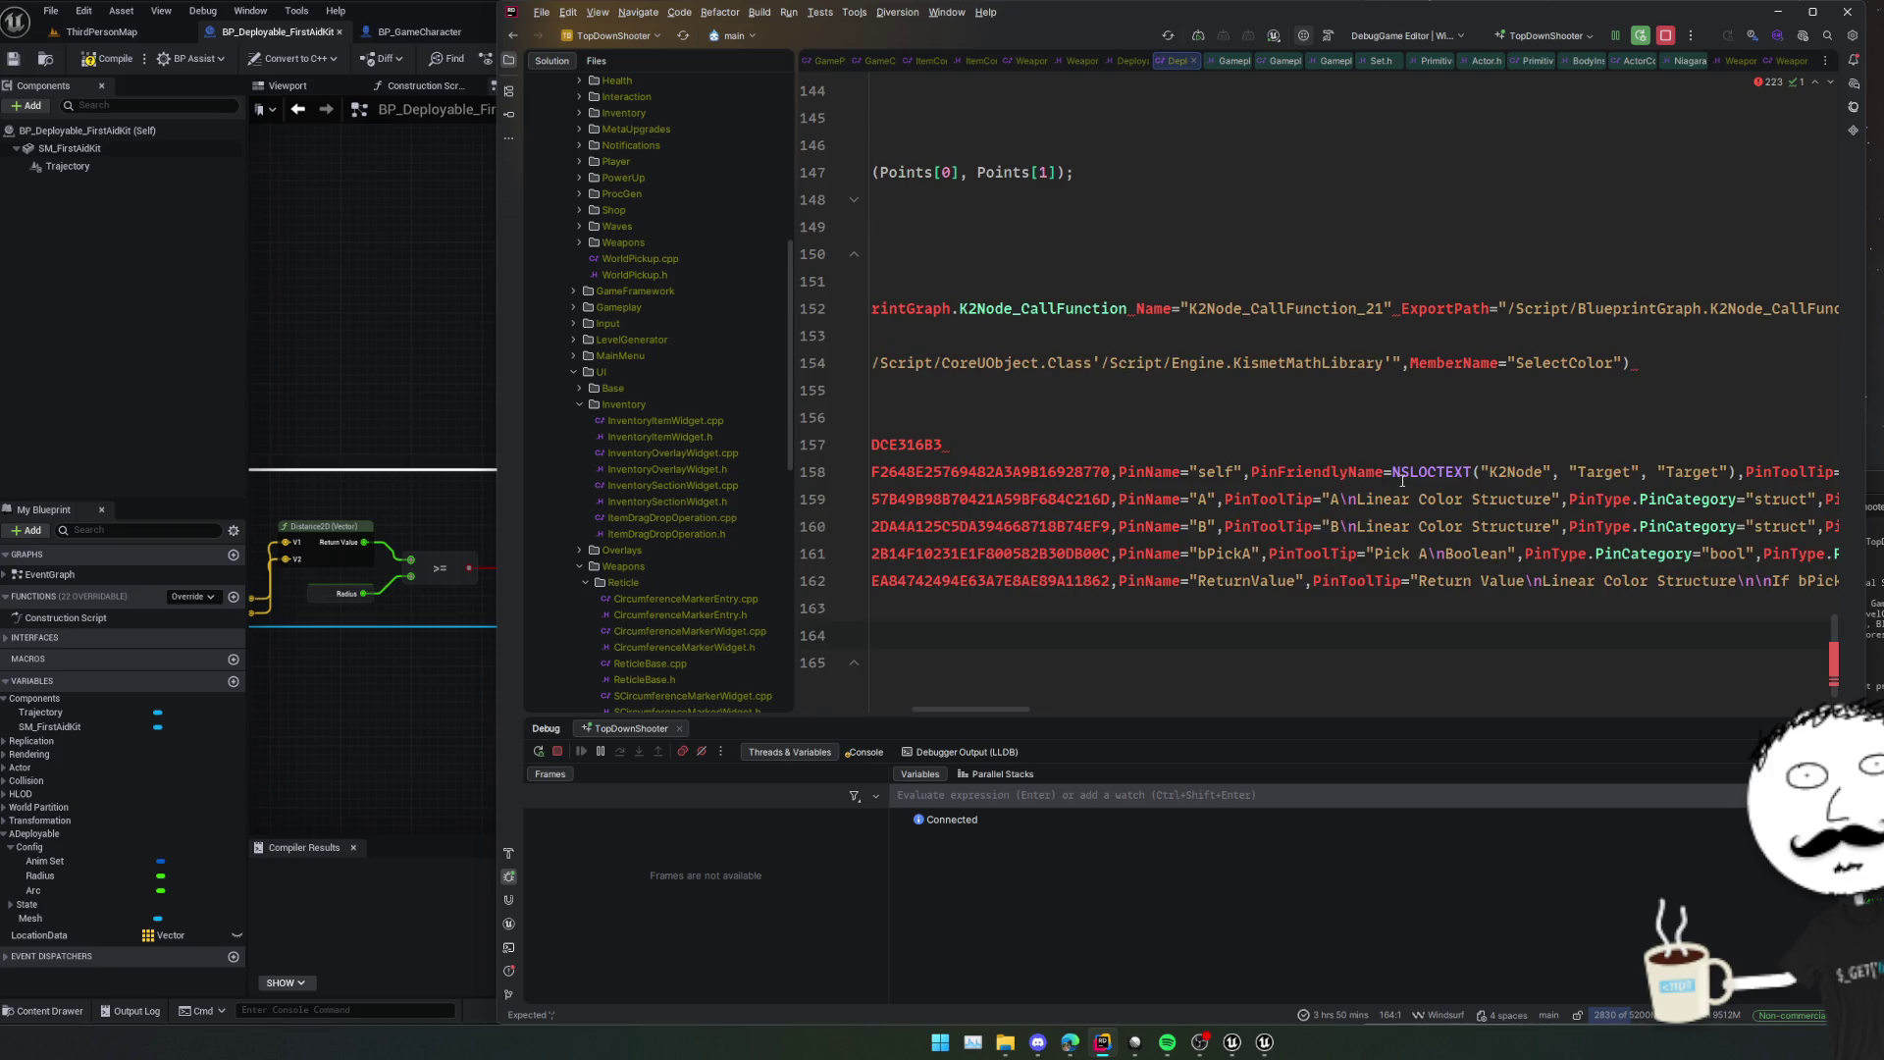
scroll(1401, 479, "right", 20)
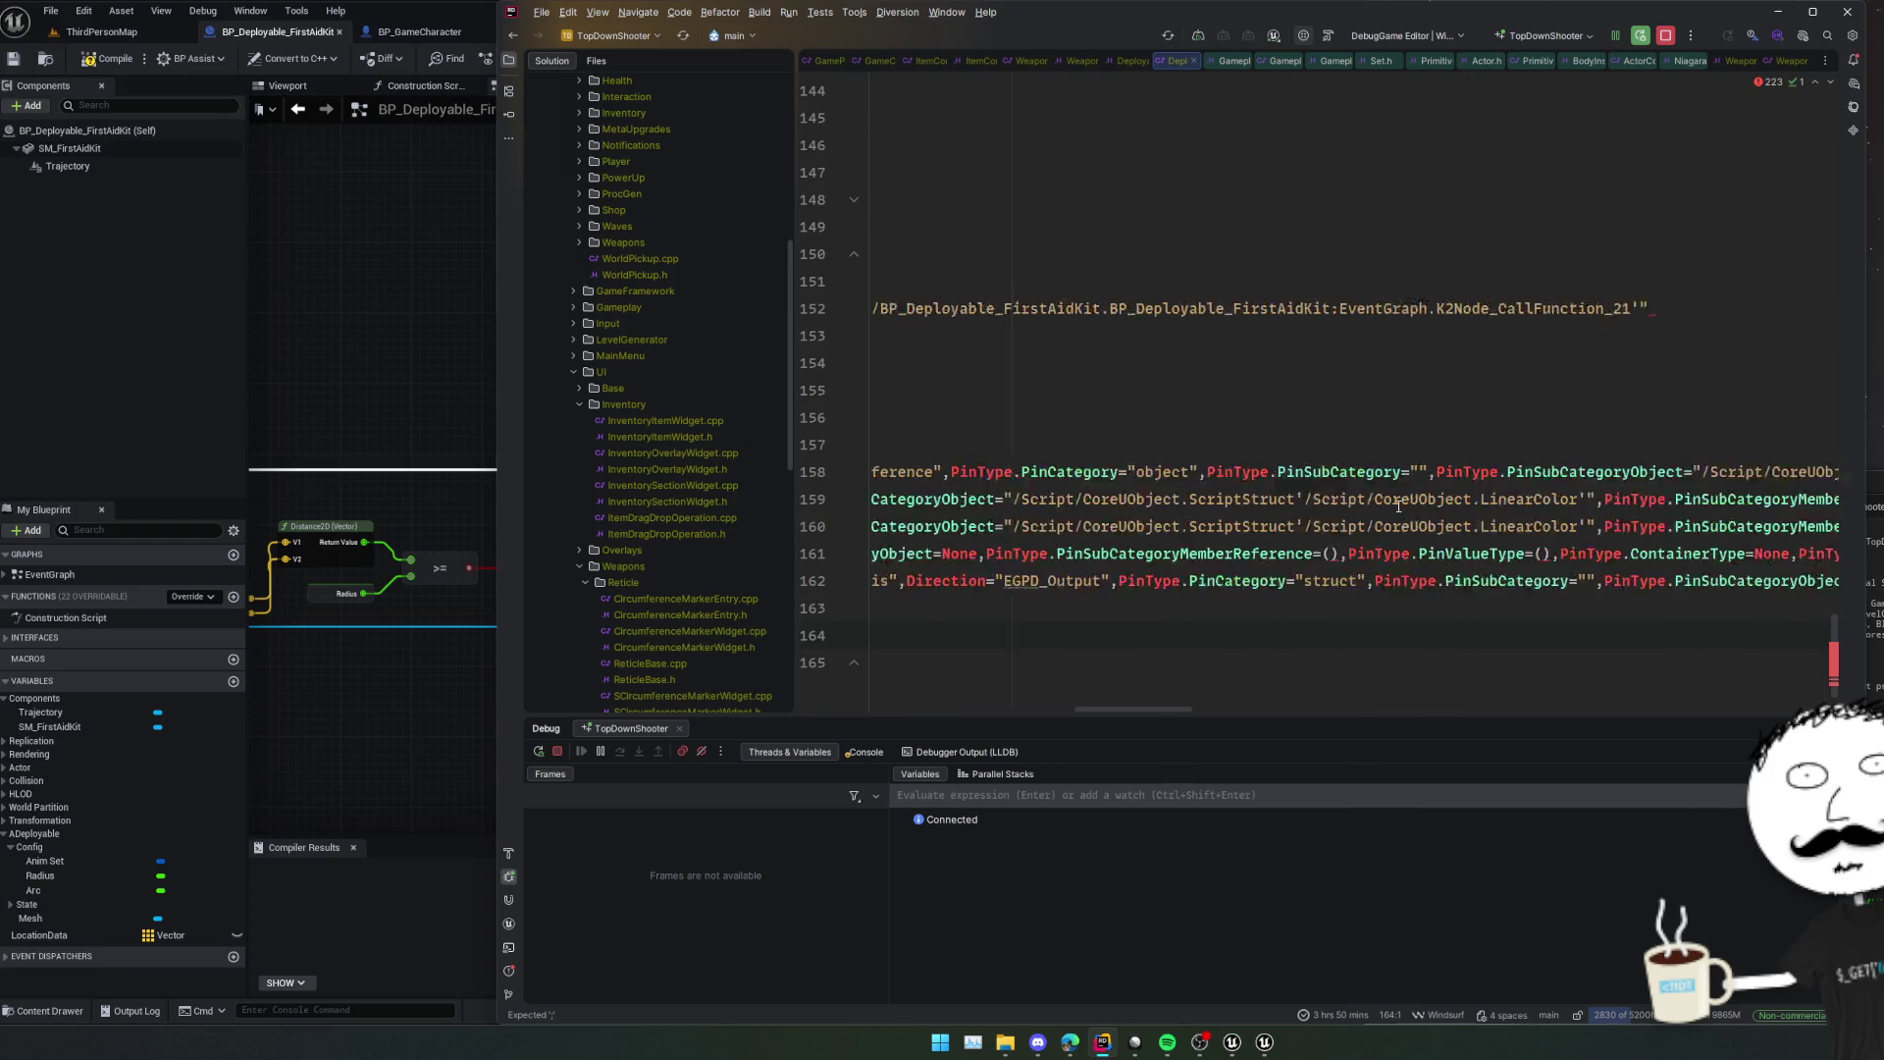
scroll(1398, 505, "right", 10)
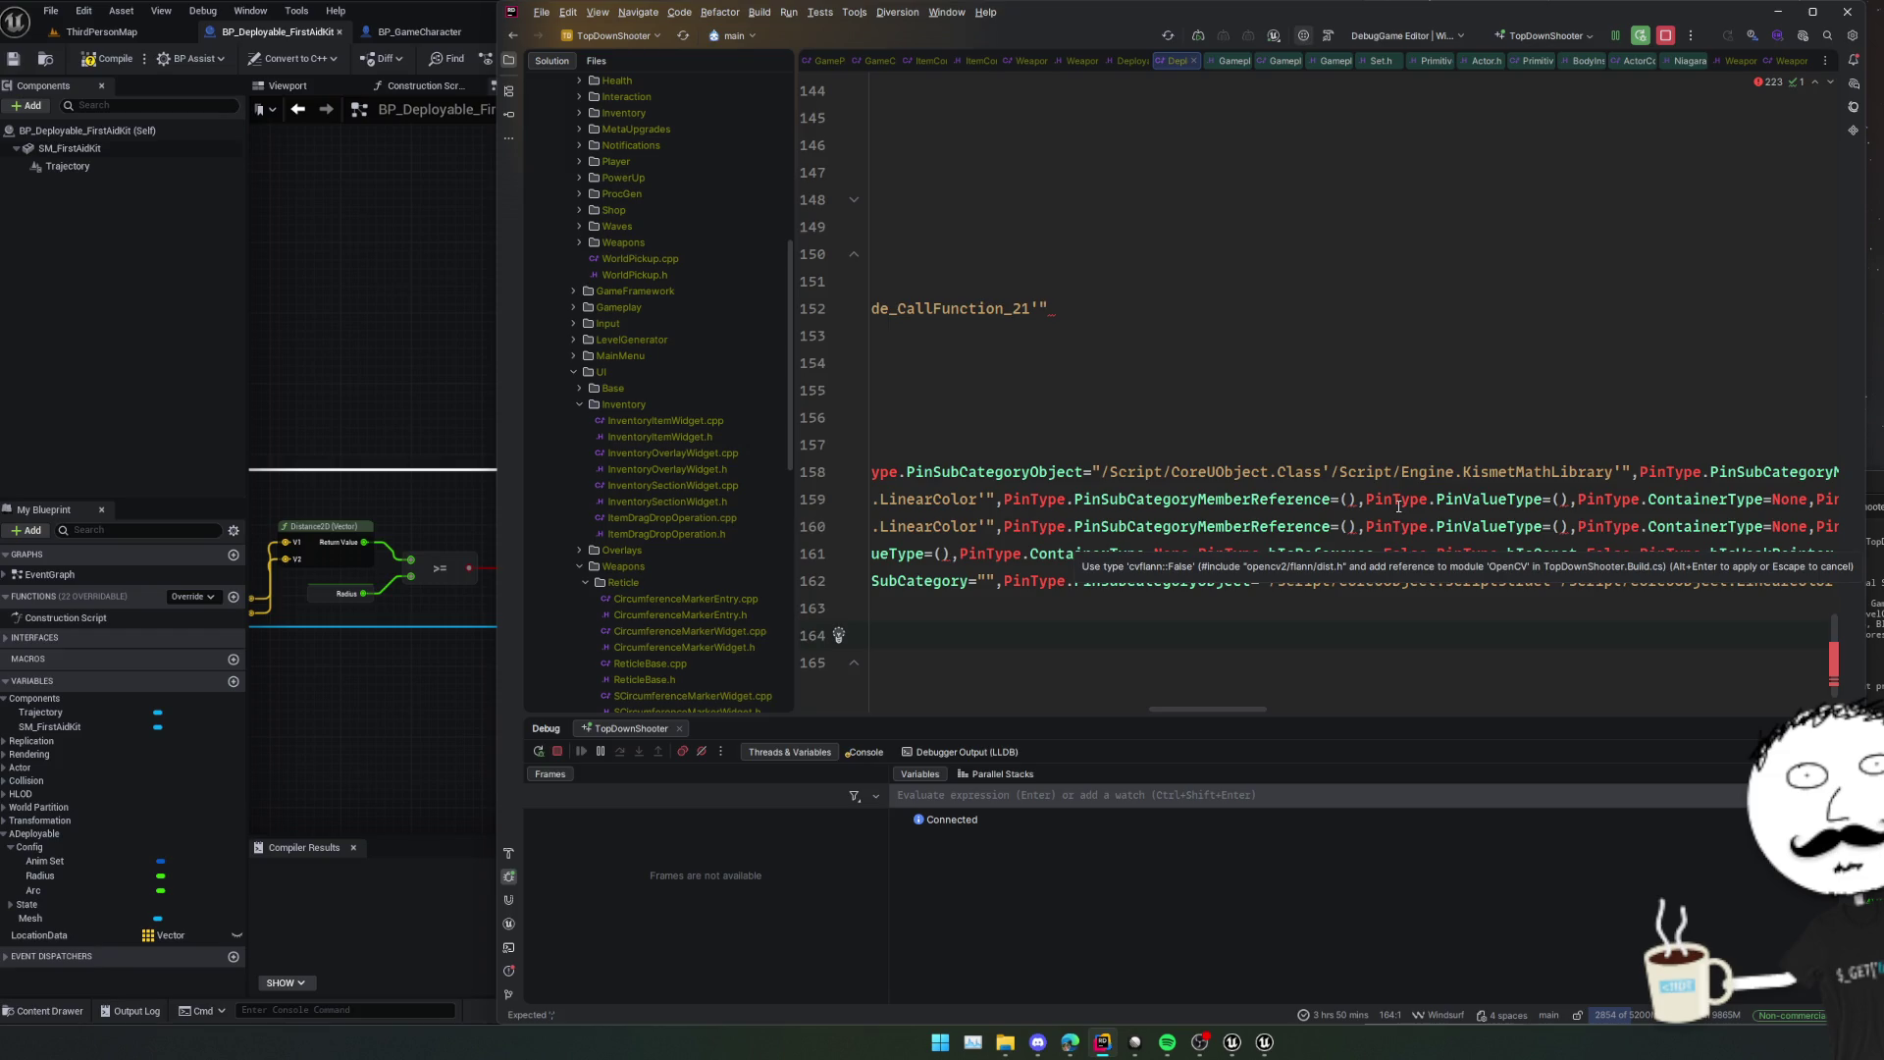
scroll(1398, 505, "right", 15)
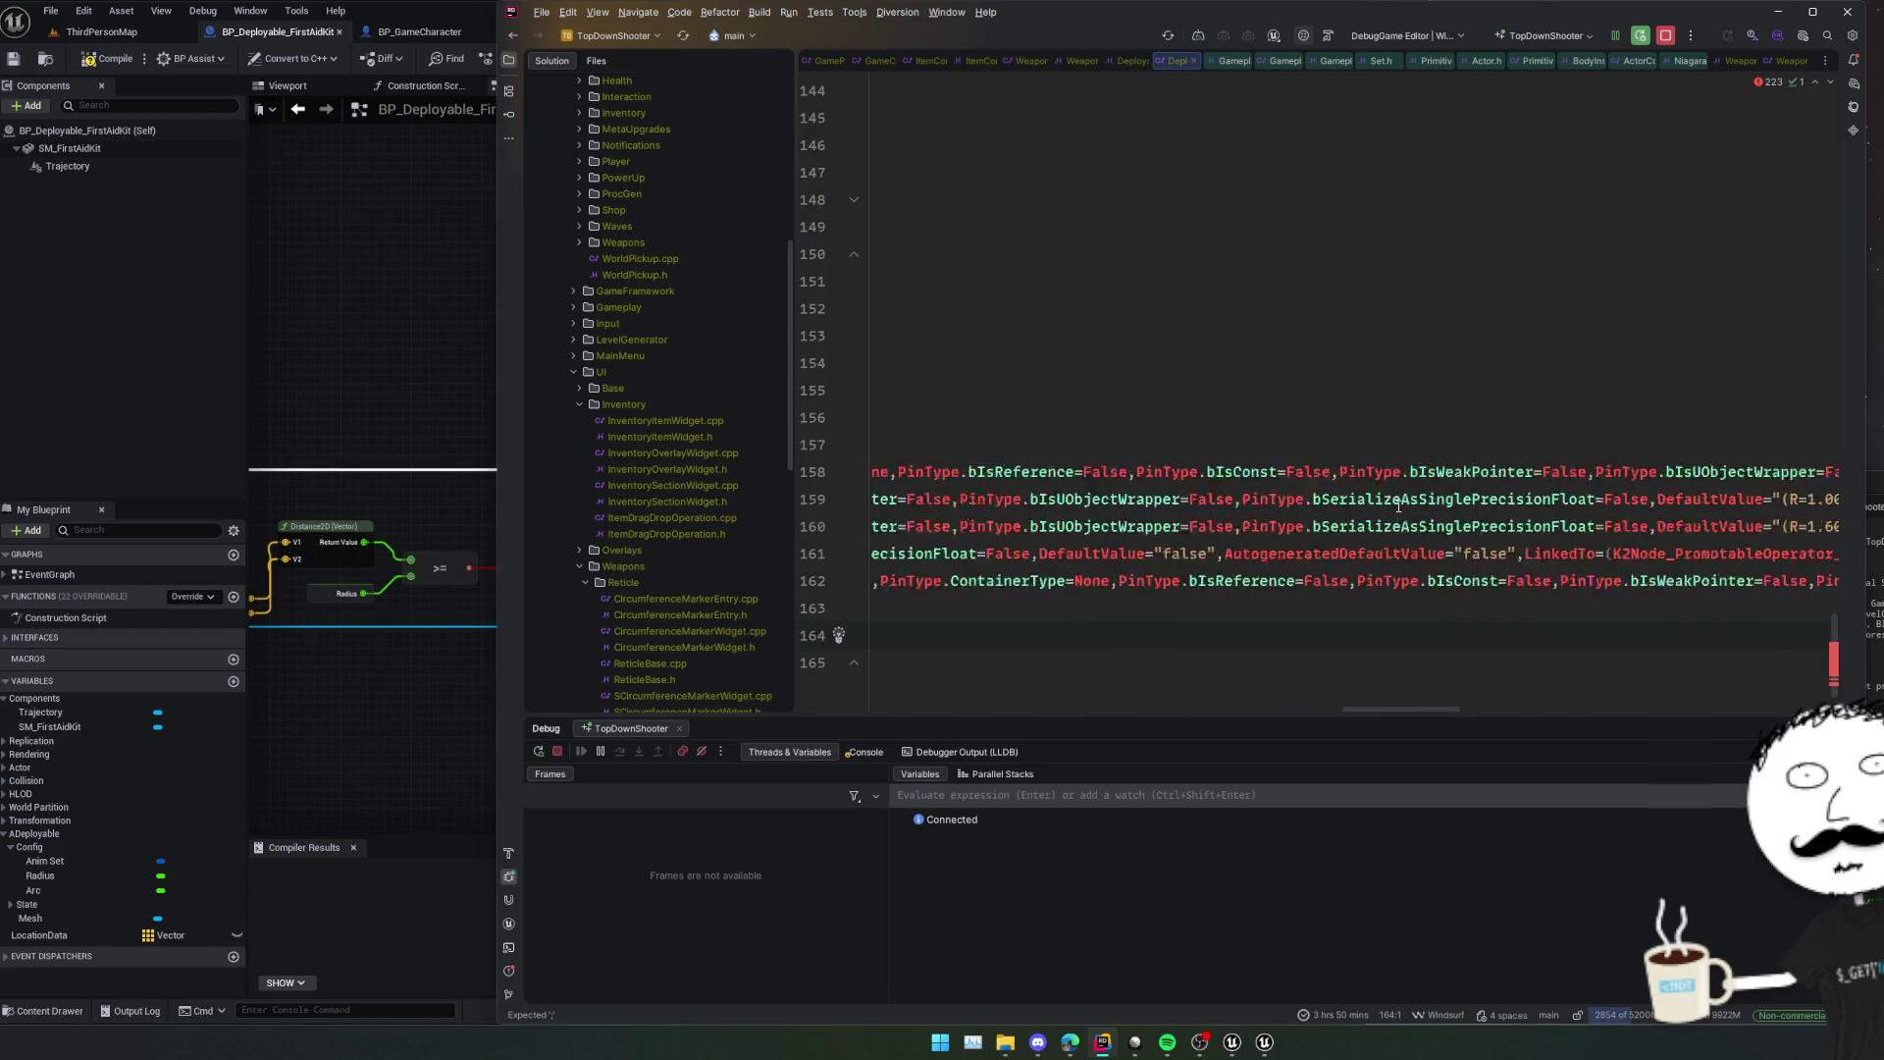
scroll(1398, 505, "right", 10)
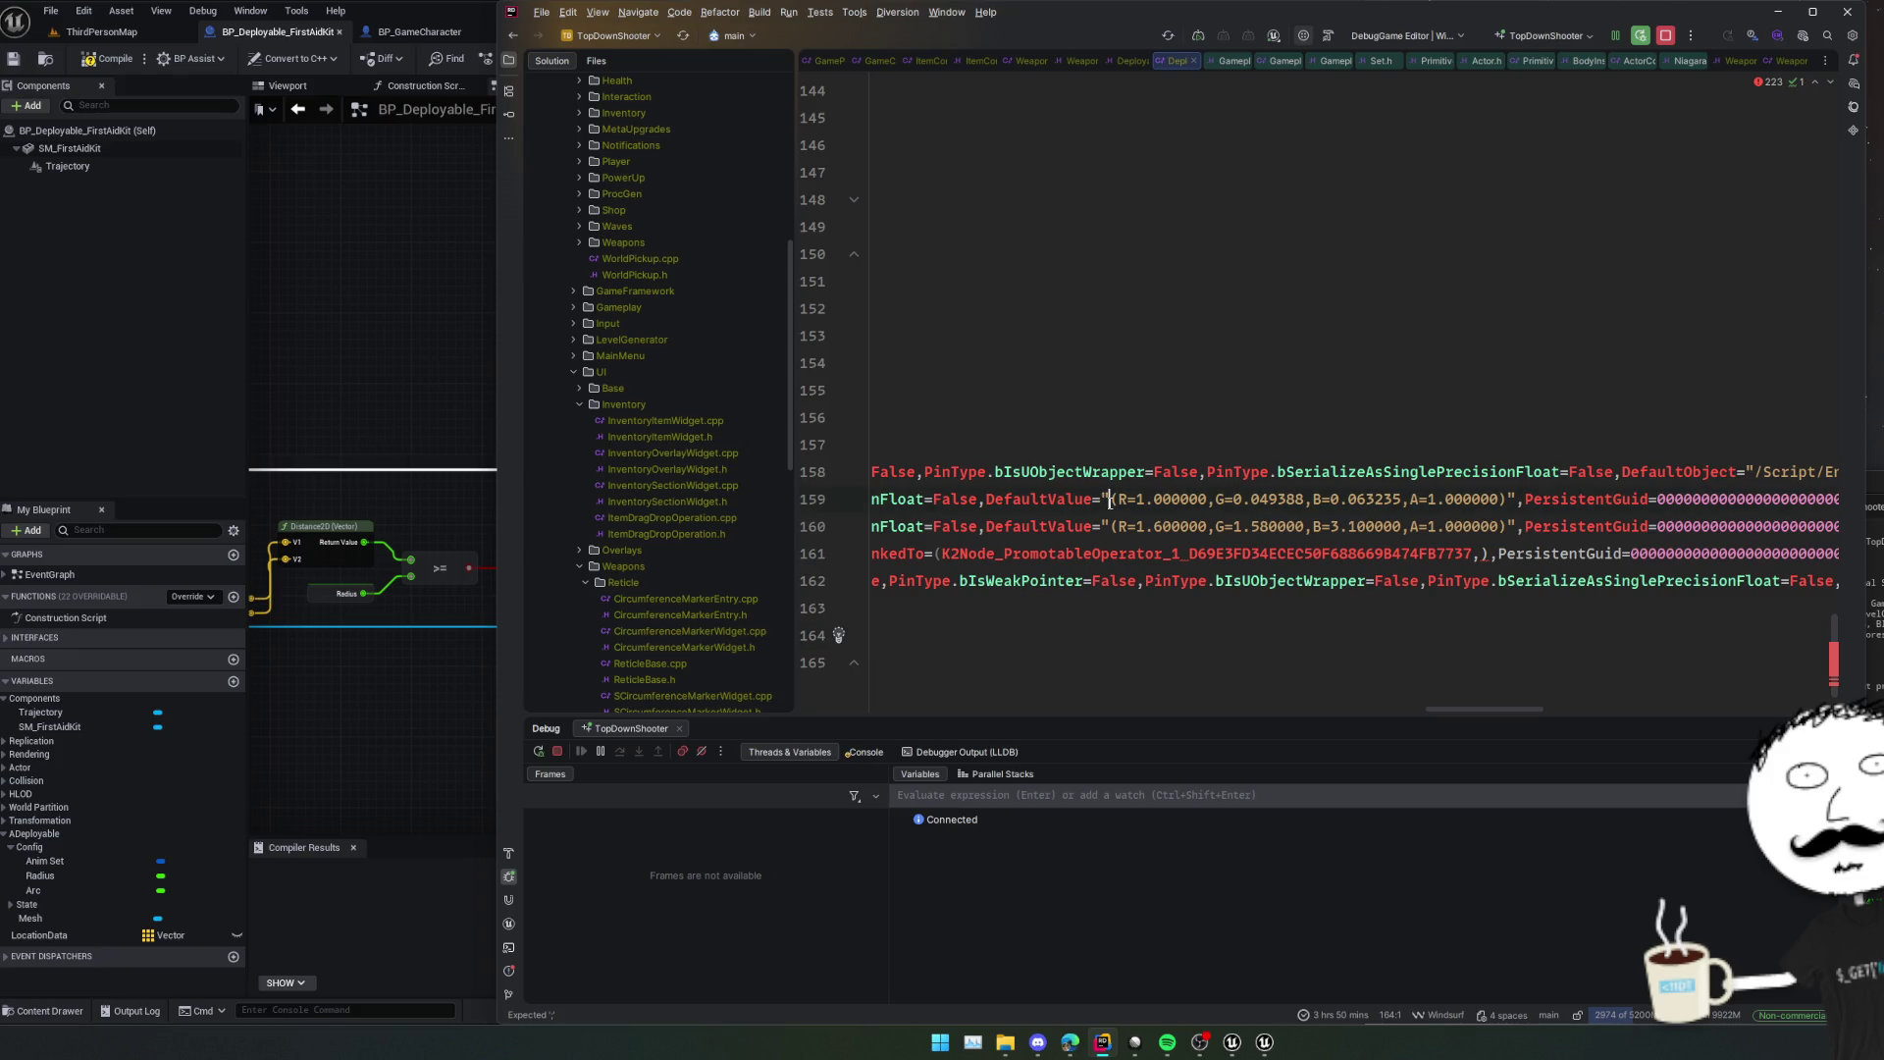
left_click(1109, 499)
key("ctrl+shift+Right")
key("ctrl+shift+Right")
key("ctrl+shift+Right")
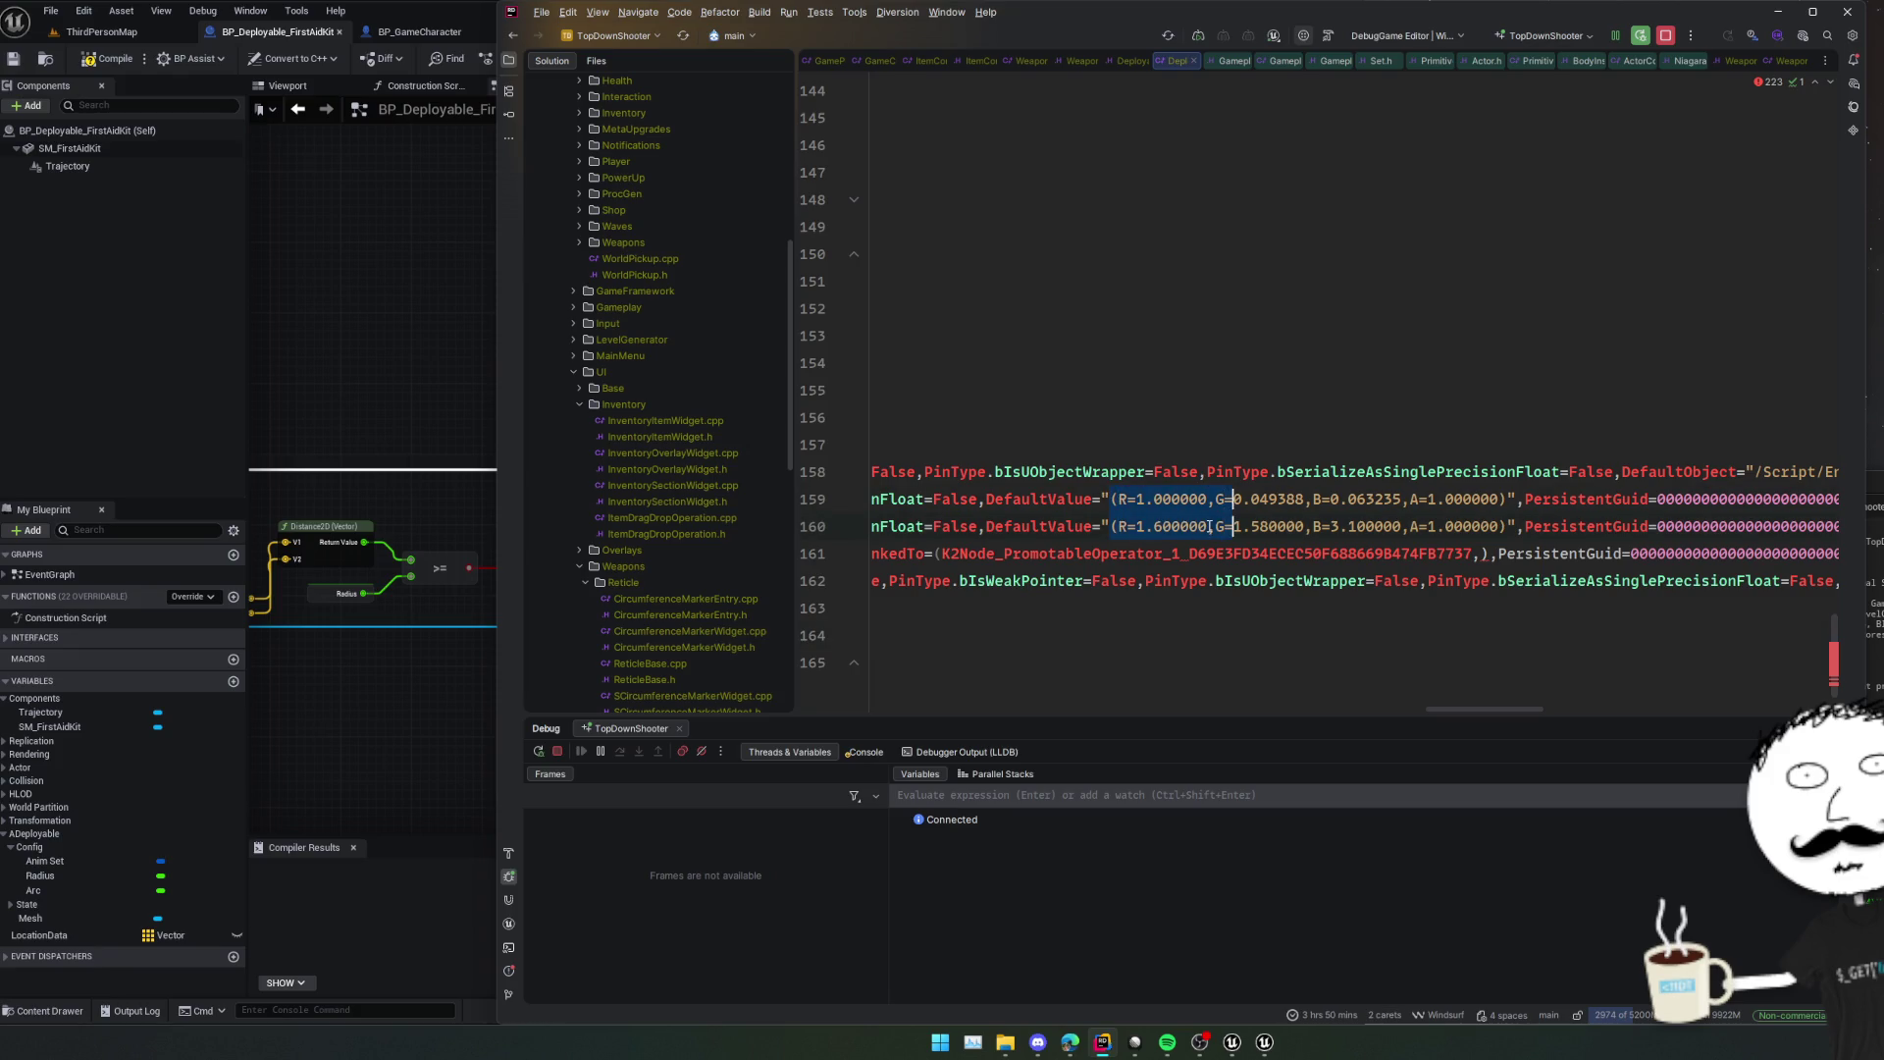
key("ctrl+shift+Right")
key("ctrl+shift+Right")
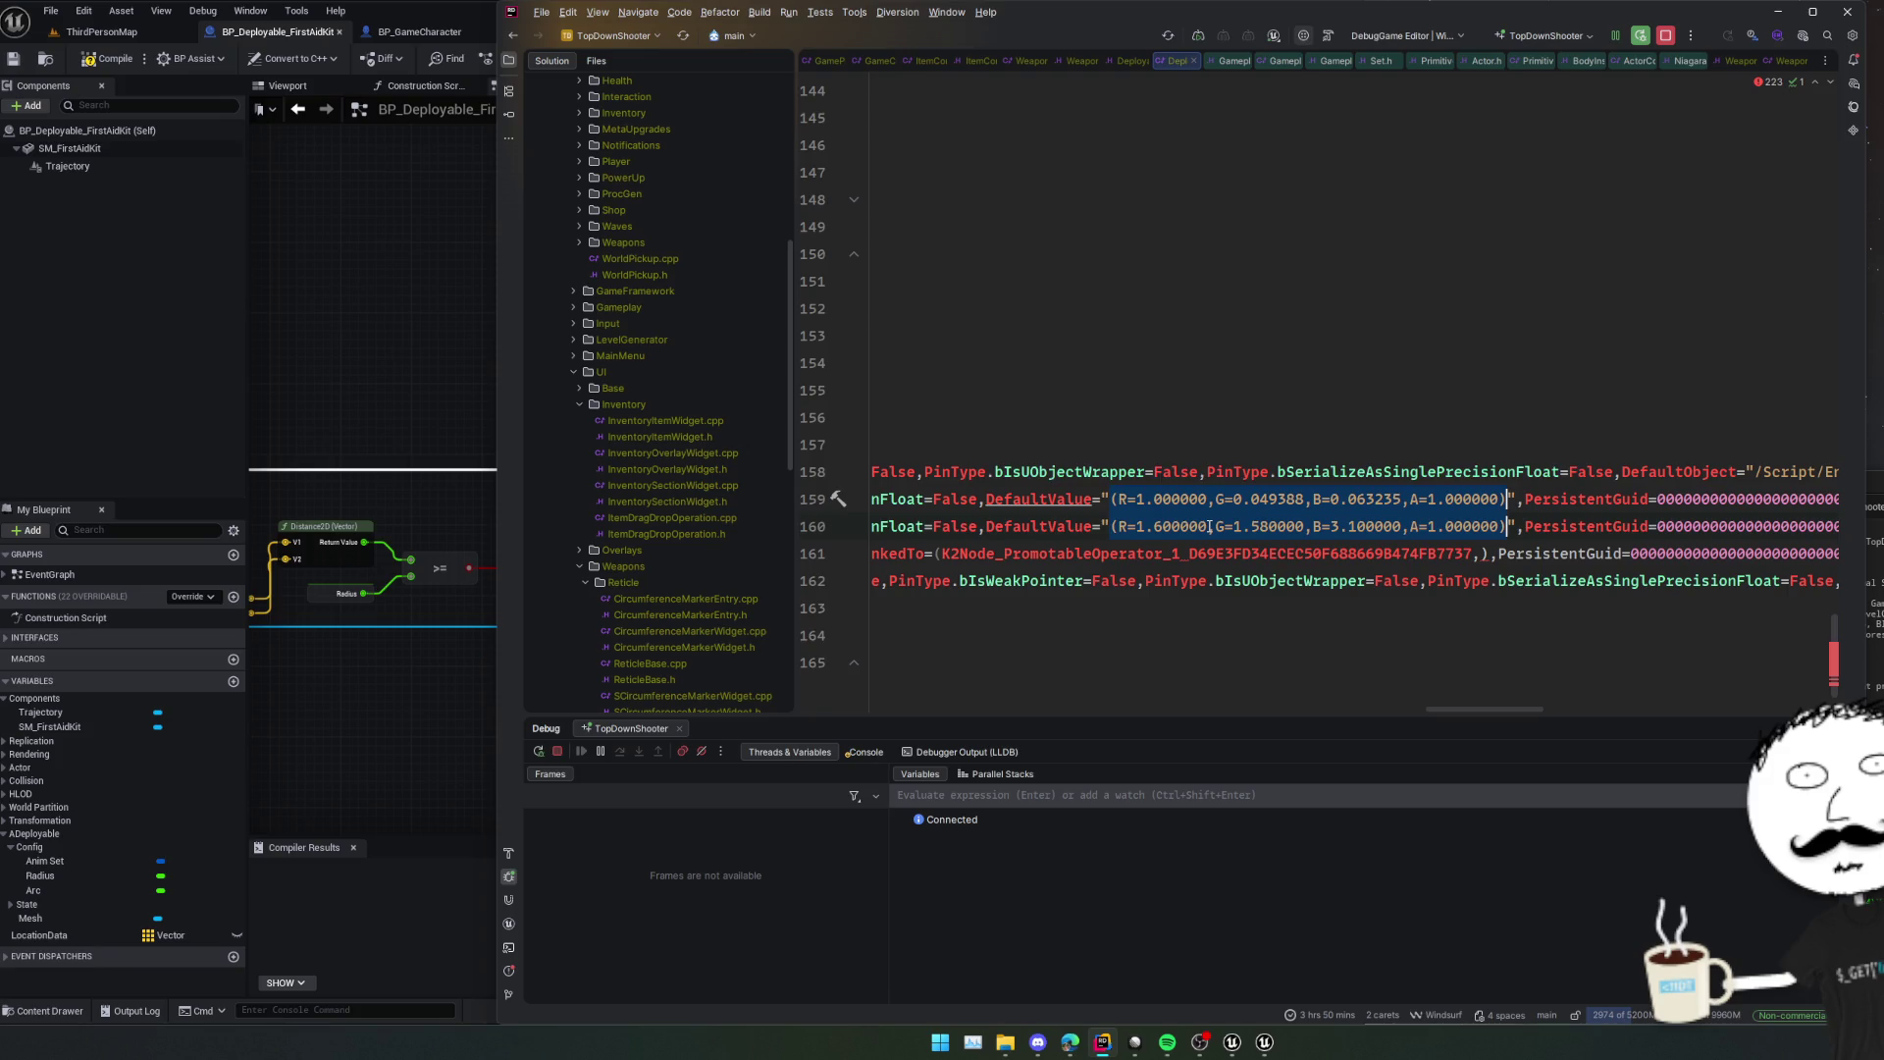
key("ctrl+z")
key("ctrl+z")
key("ctrl+z")
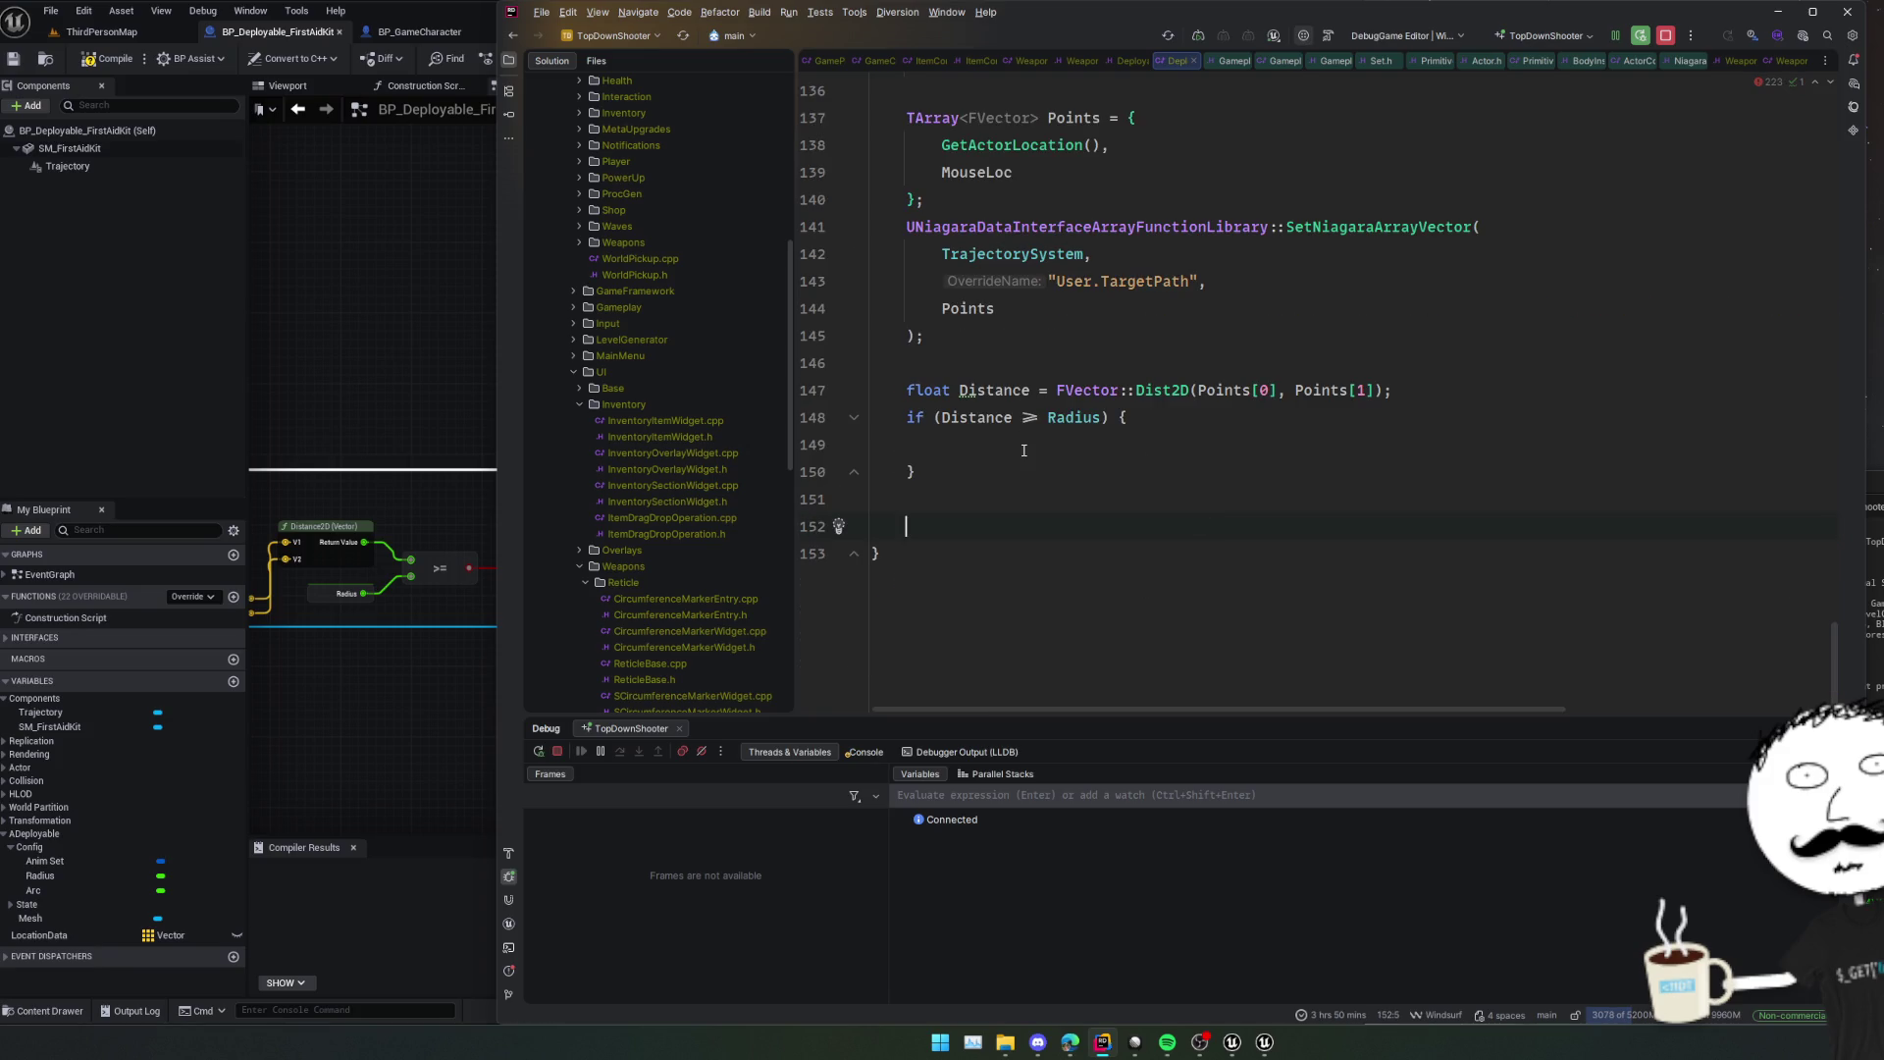
Paste the two Blueprint colour values into the if block and comment both out with //.
left_click(1023, 451)
type("(R=1.000000,G=0.049388,B=0.063235,A=1.000000) (R=1.600000,G=1.580000,B=3.100000,A=1.000000)")
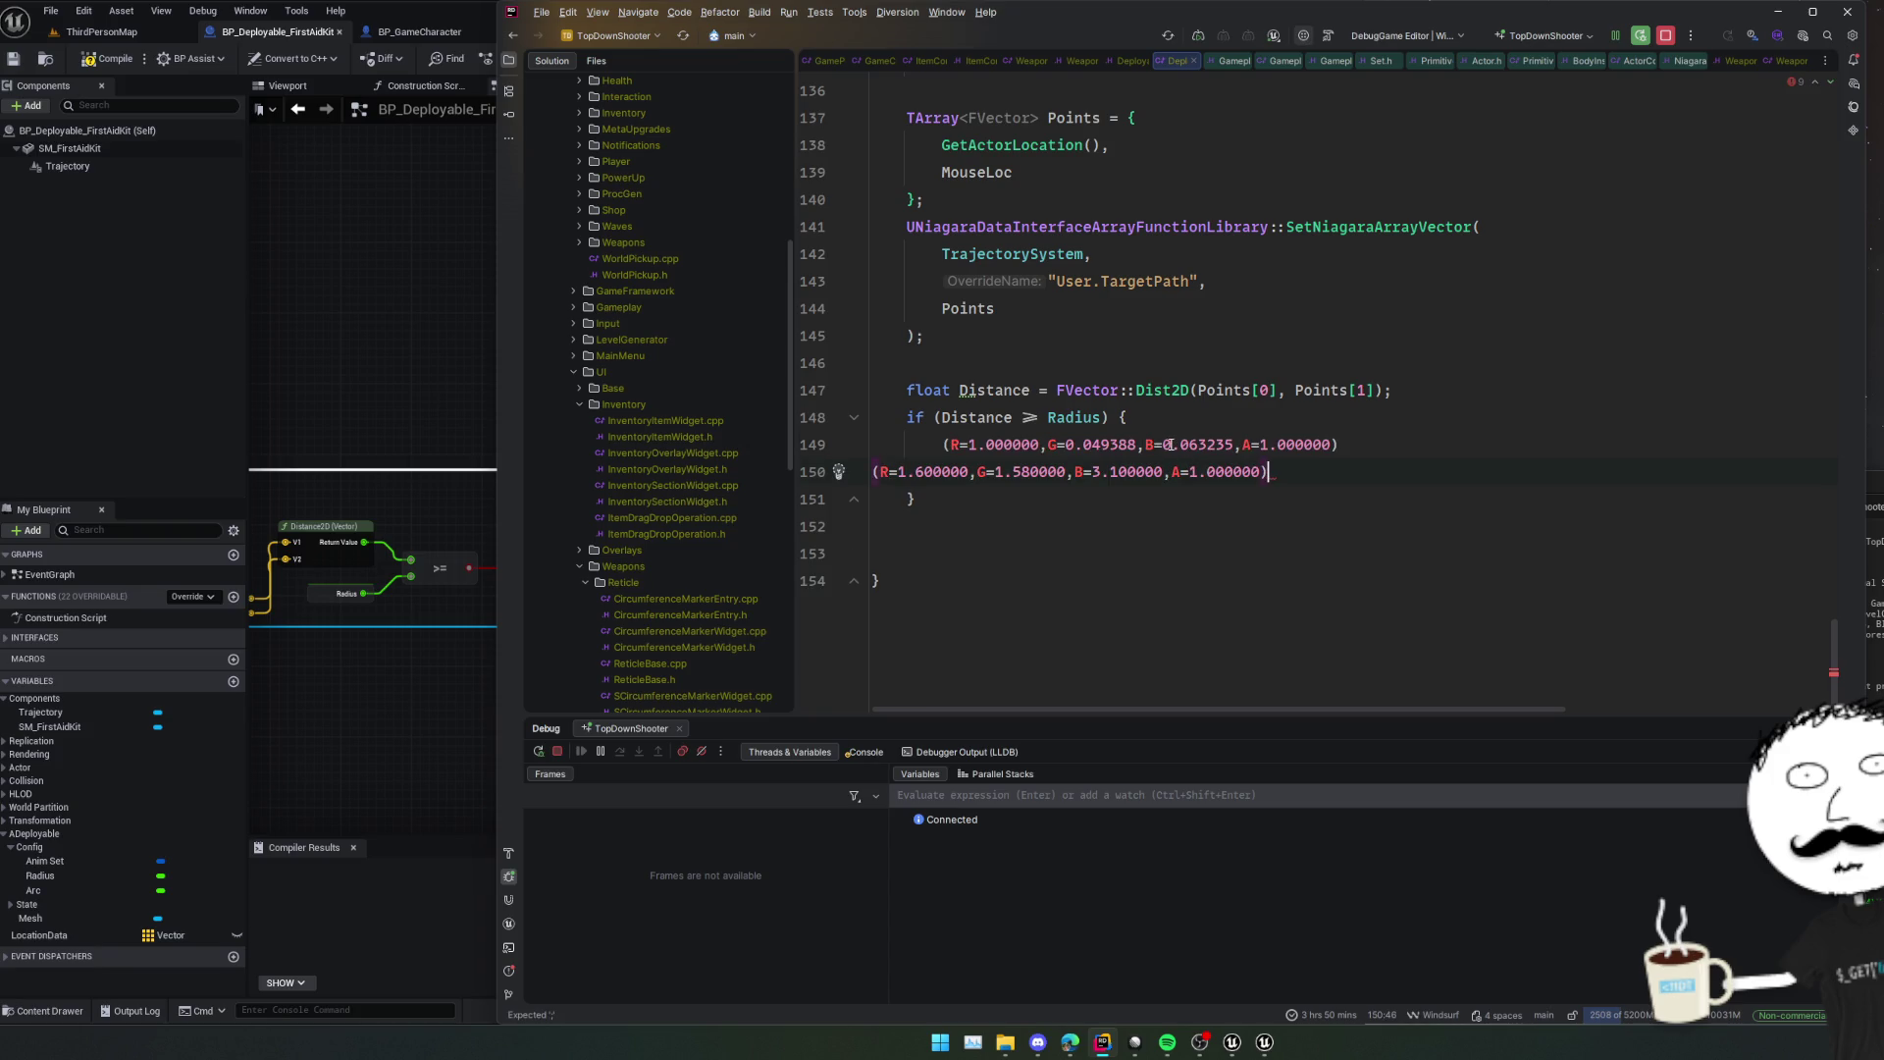
key("Home")
key("BackSpace")
key("BackSpace")
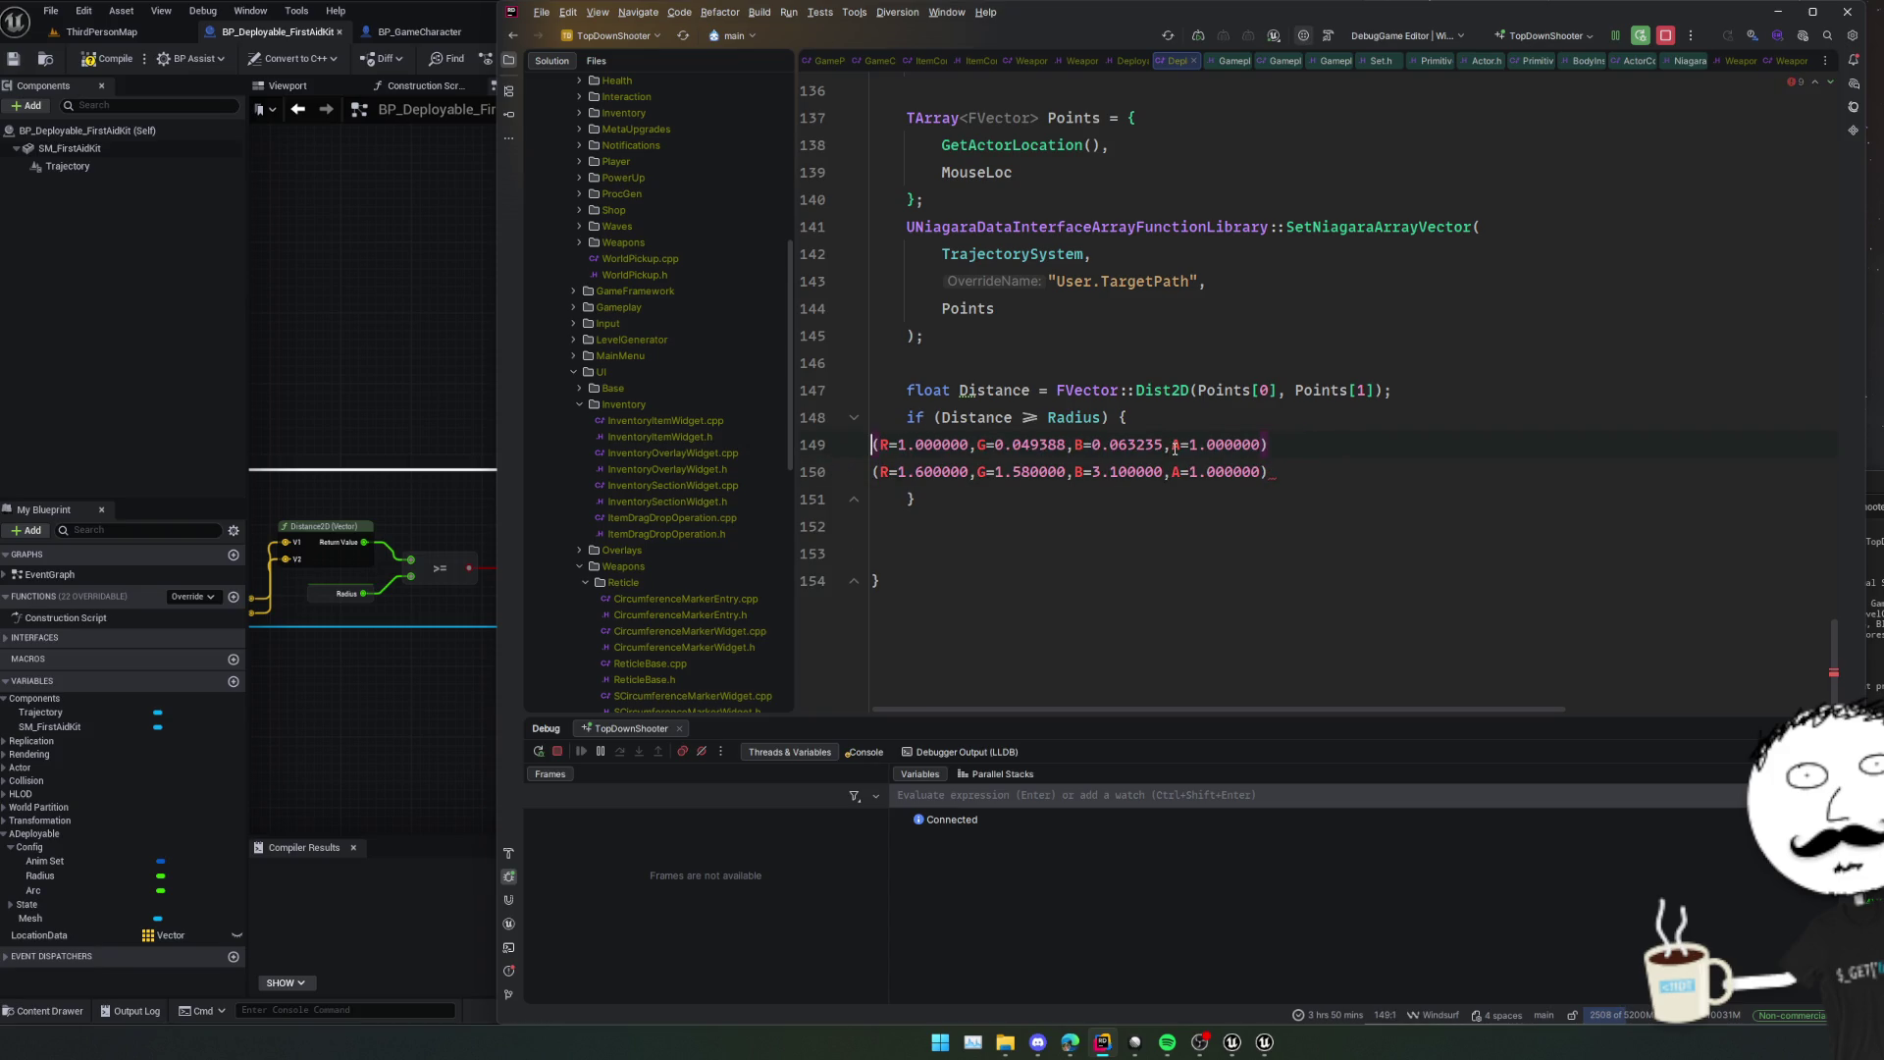
key("alt+shift+Down")
type("//")
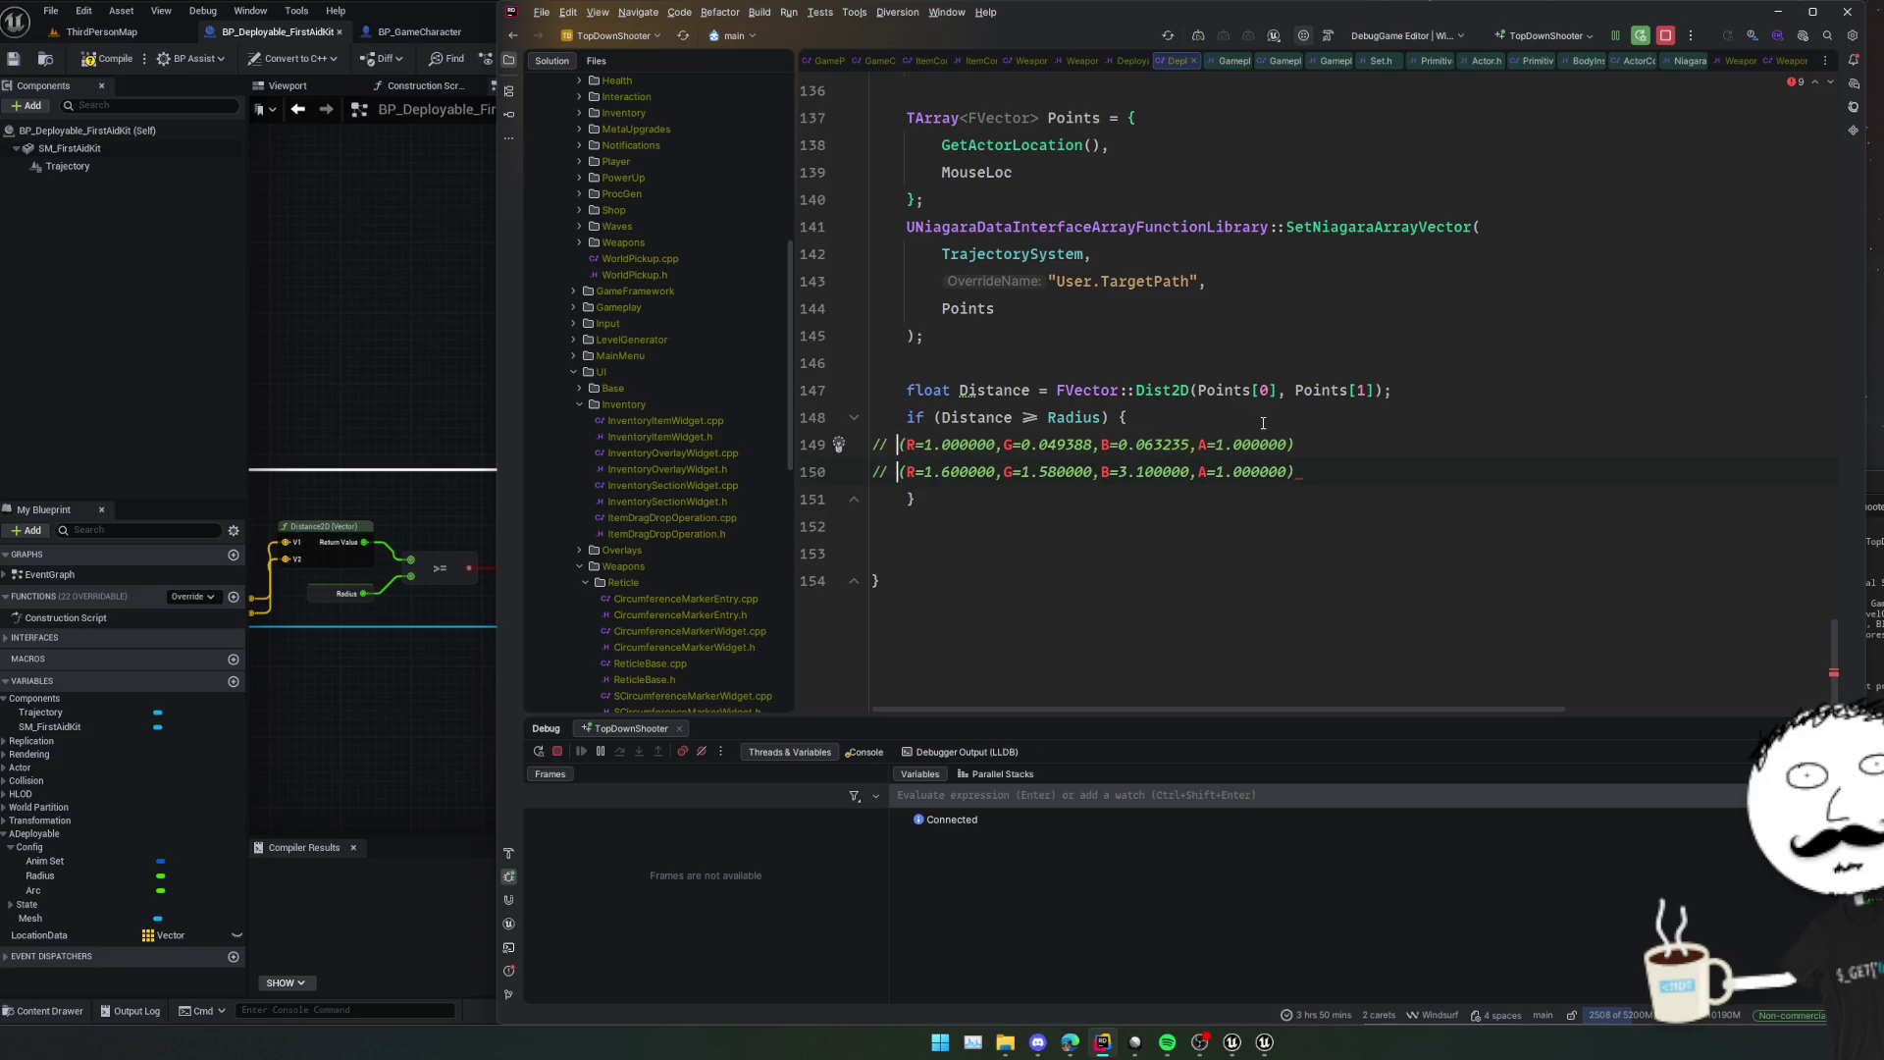
Declare FLinearColor Color = FLinearColor(1.6, 1.58, 3.1, 1.0); above the distance code.
left_click(1097, 372)
key("Return")
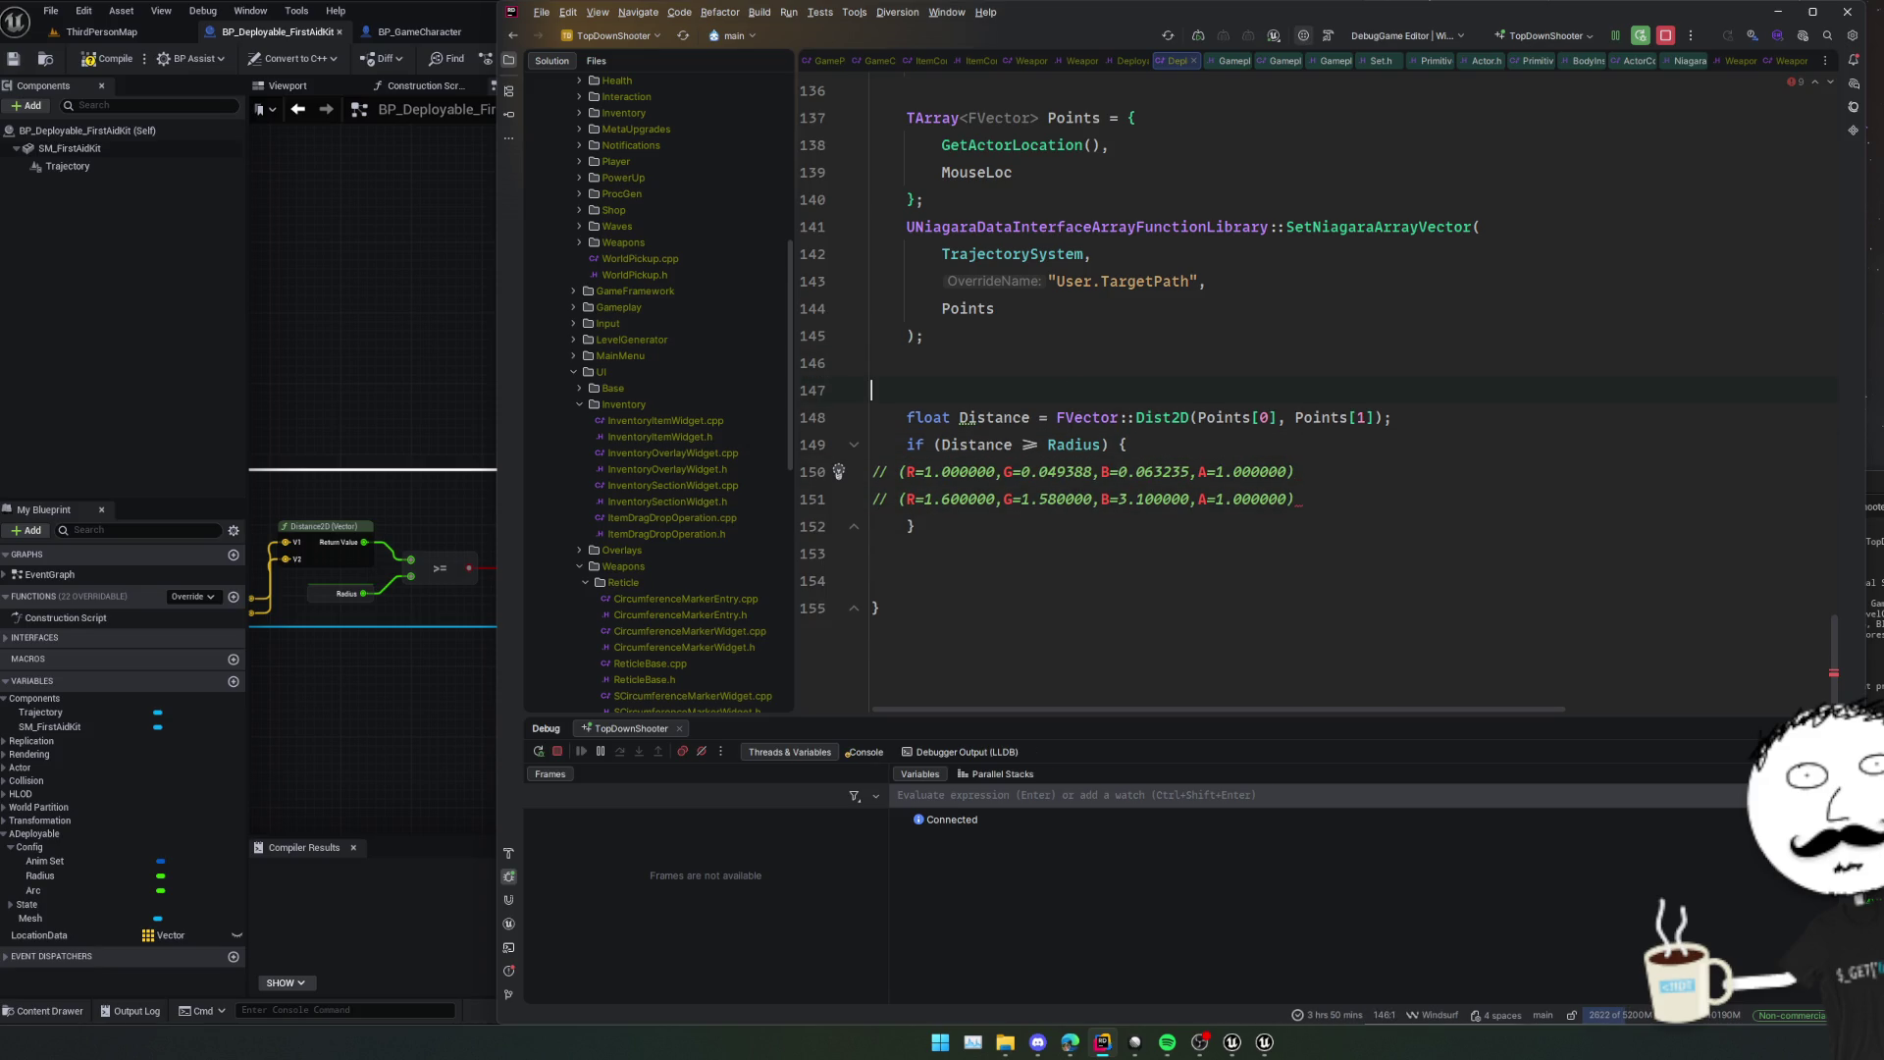
type("FLinearColor ")
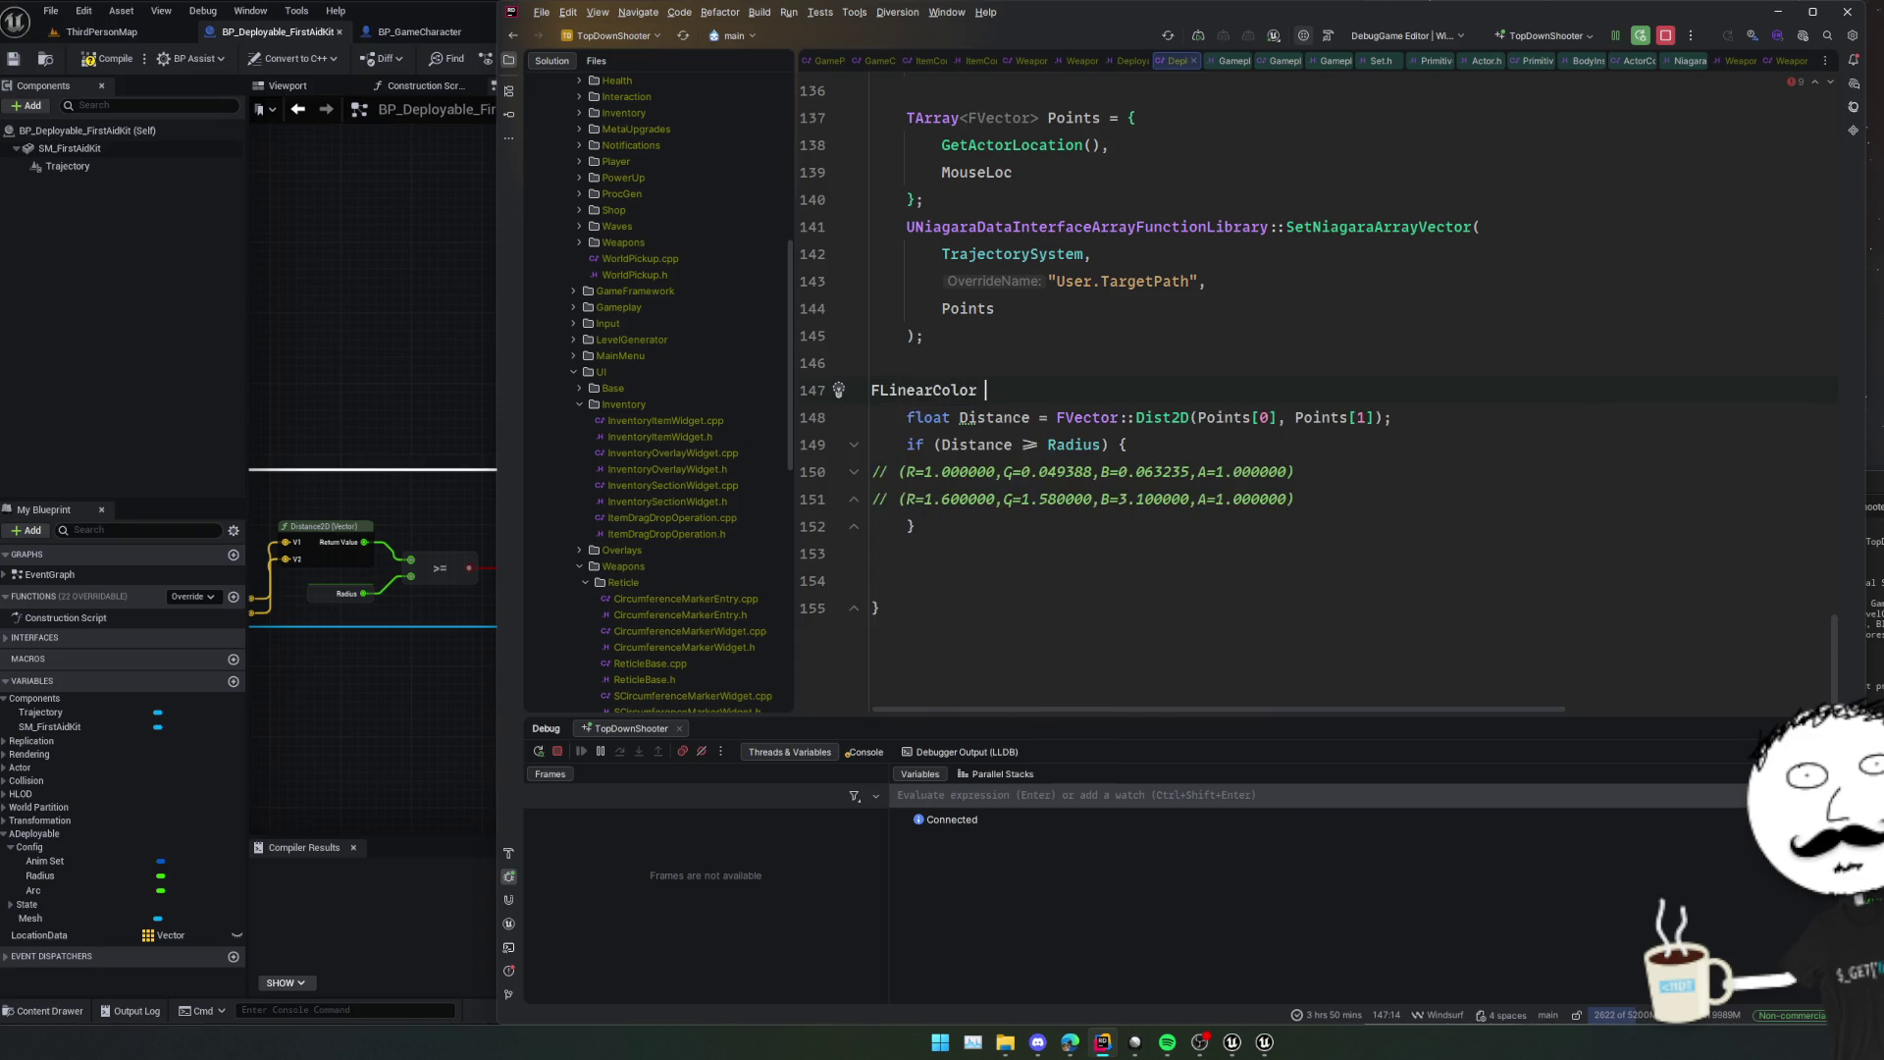
type("Color;")
left_click(1014, 391)
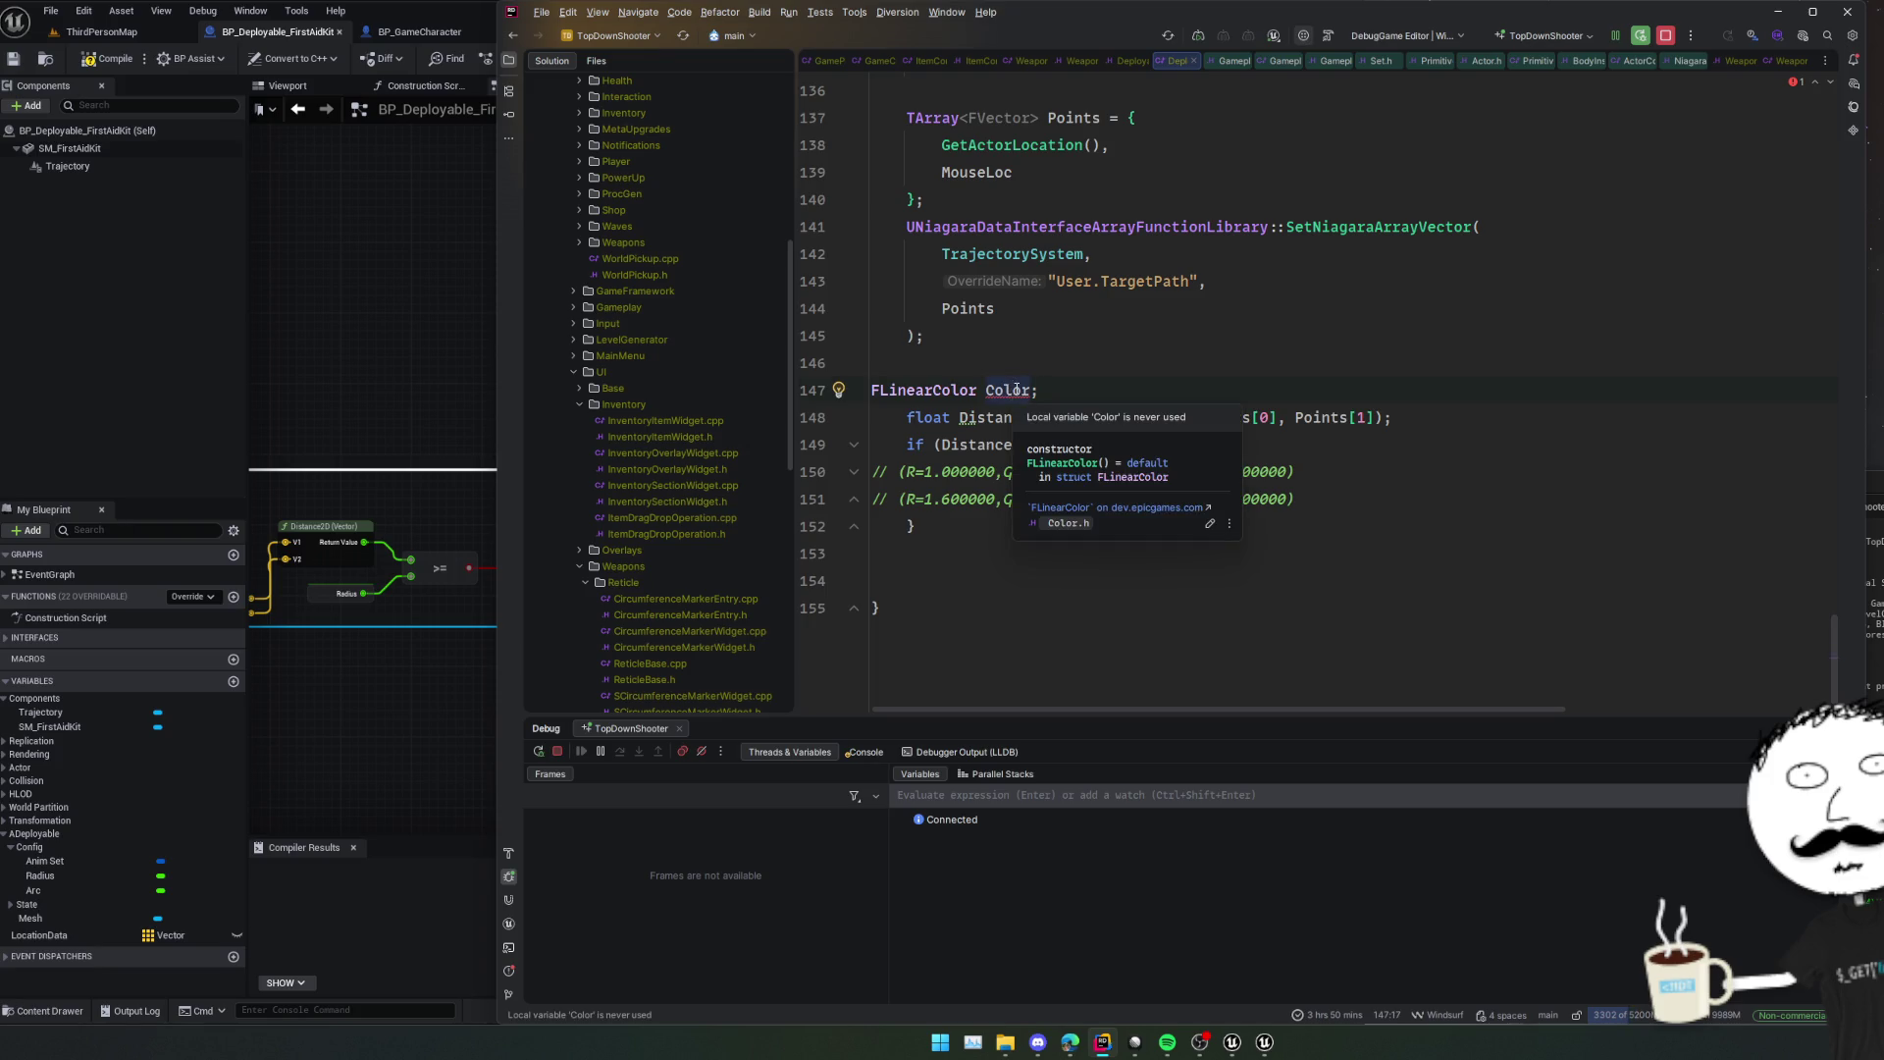
double_click(1016, 391)
left_click(1110, 392)
key("BackSpace")
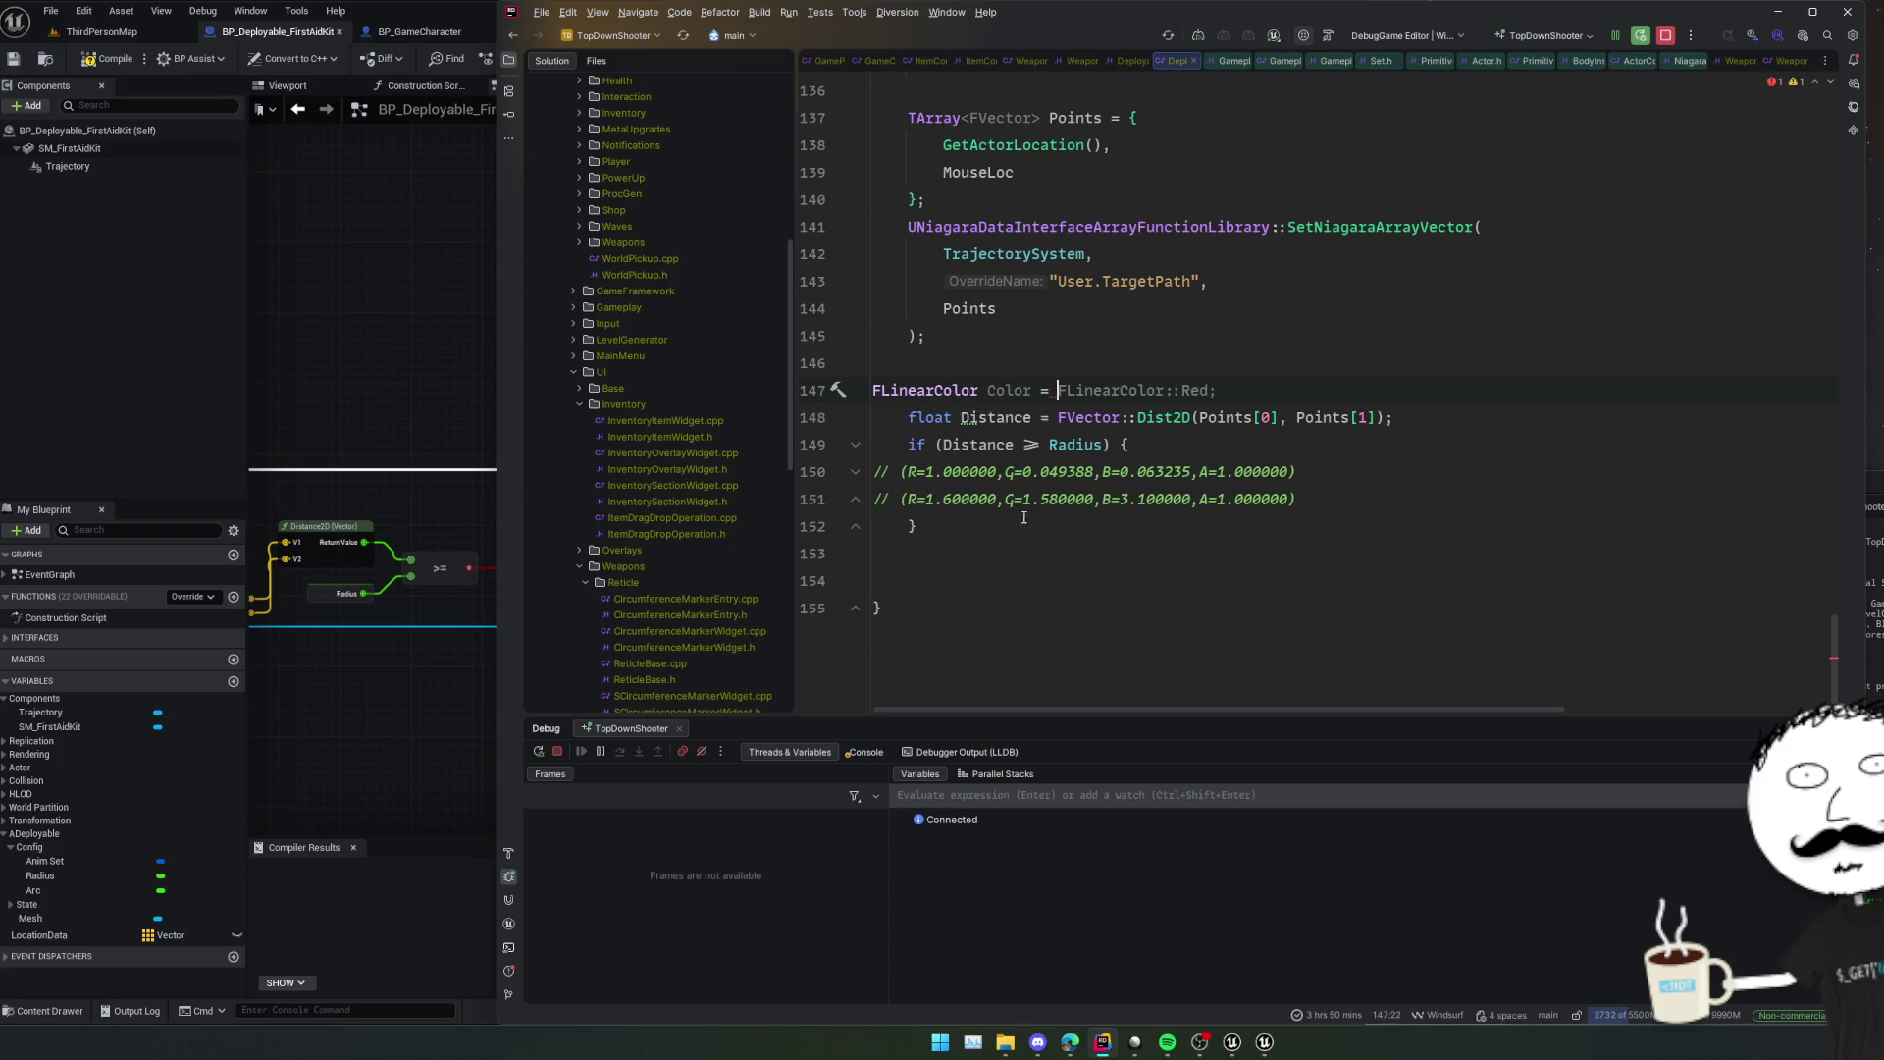
left_click(817, 607)
type("FLinearColor")
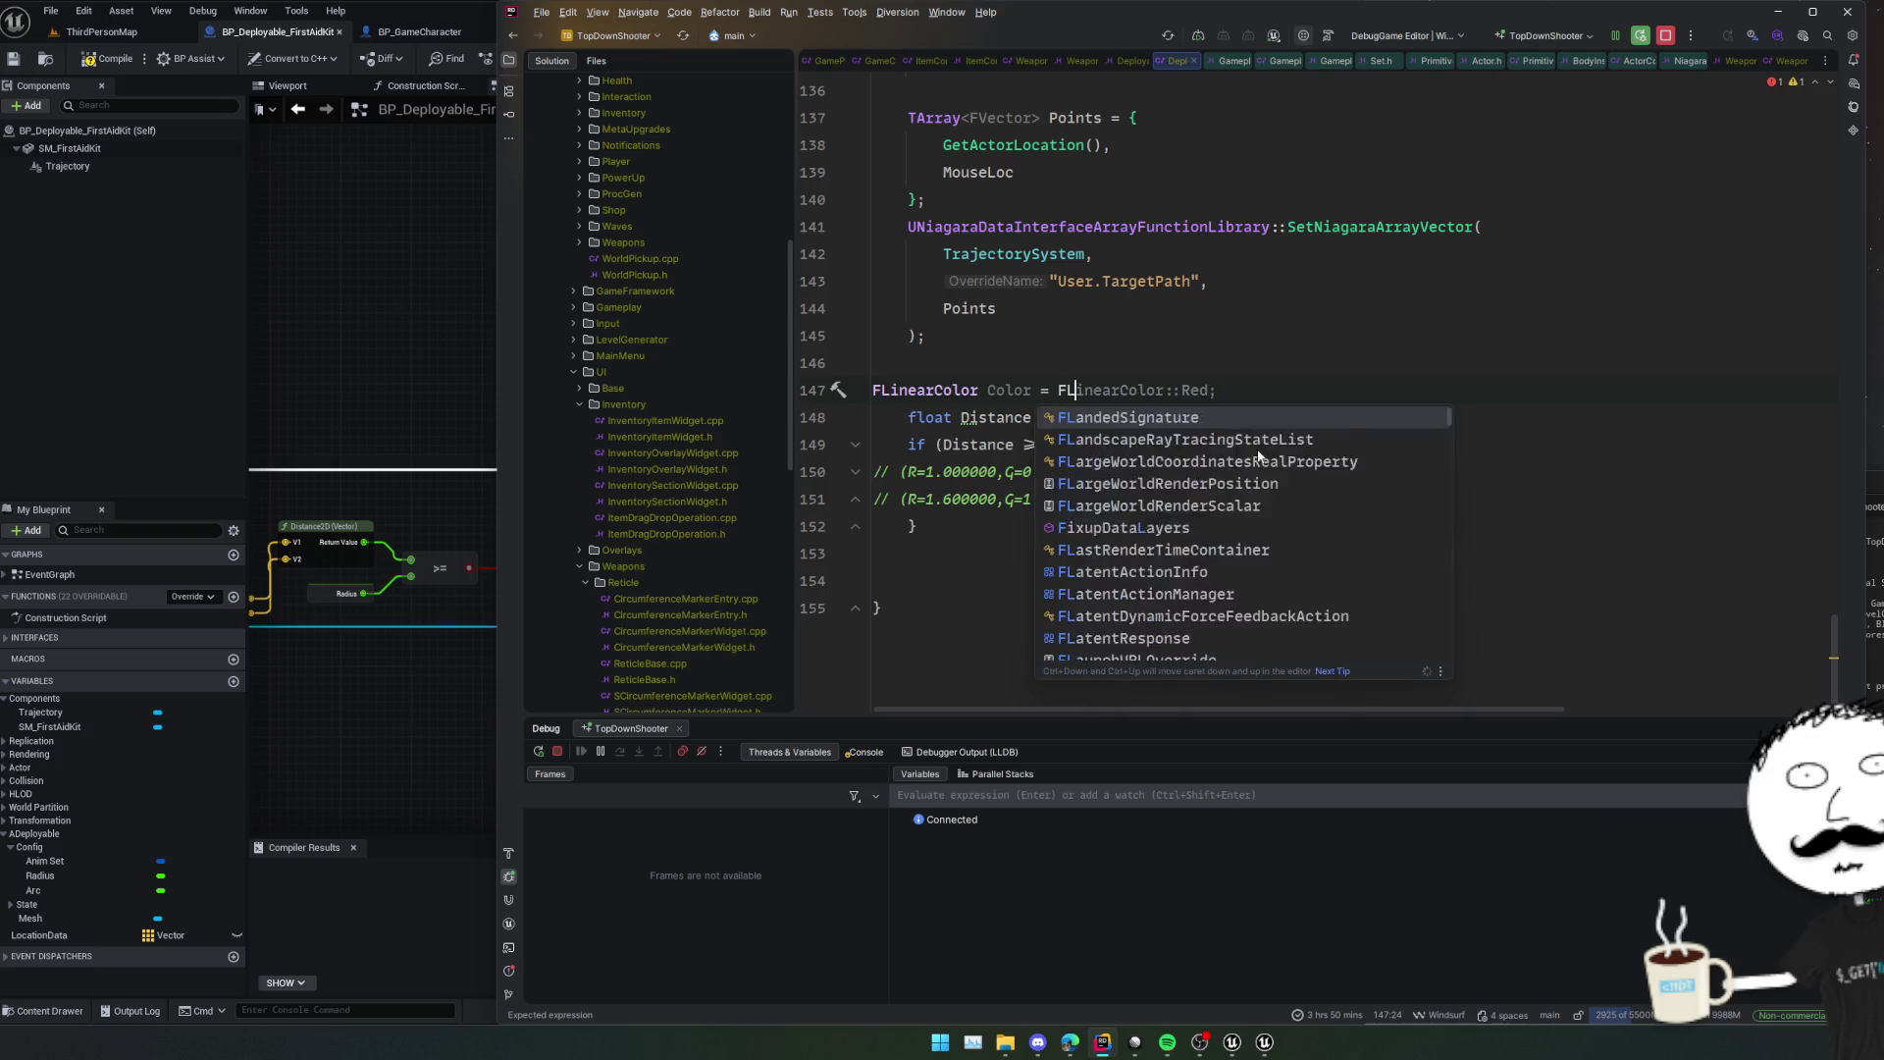
type("(1")
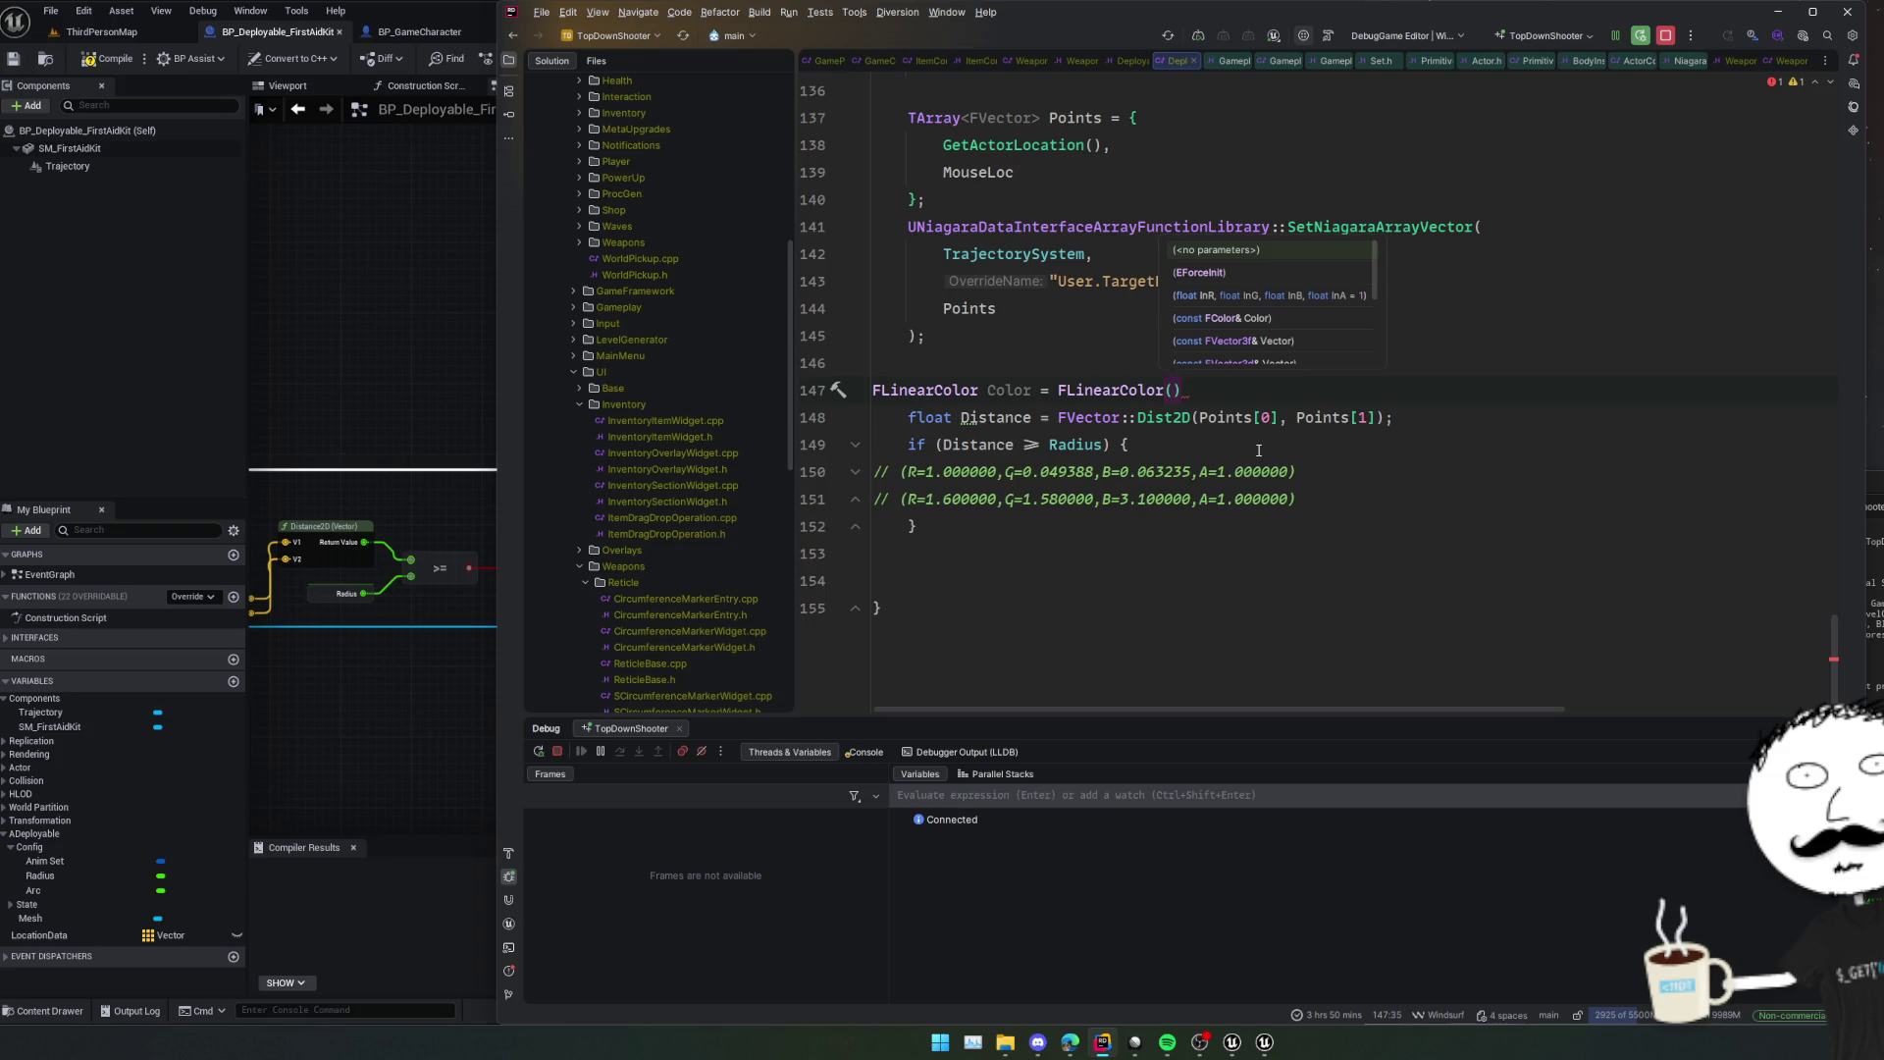
type(".6")
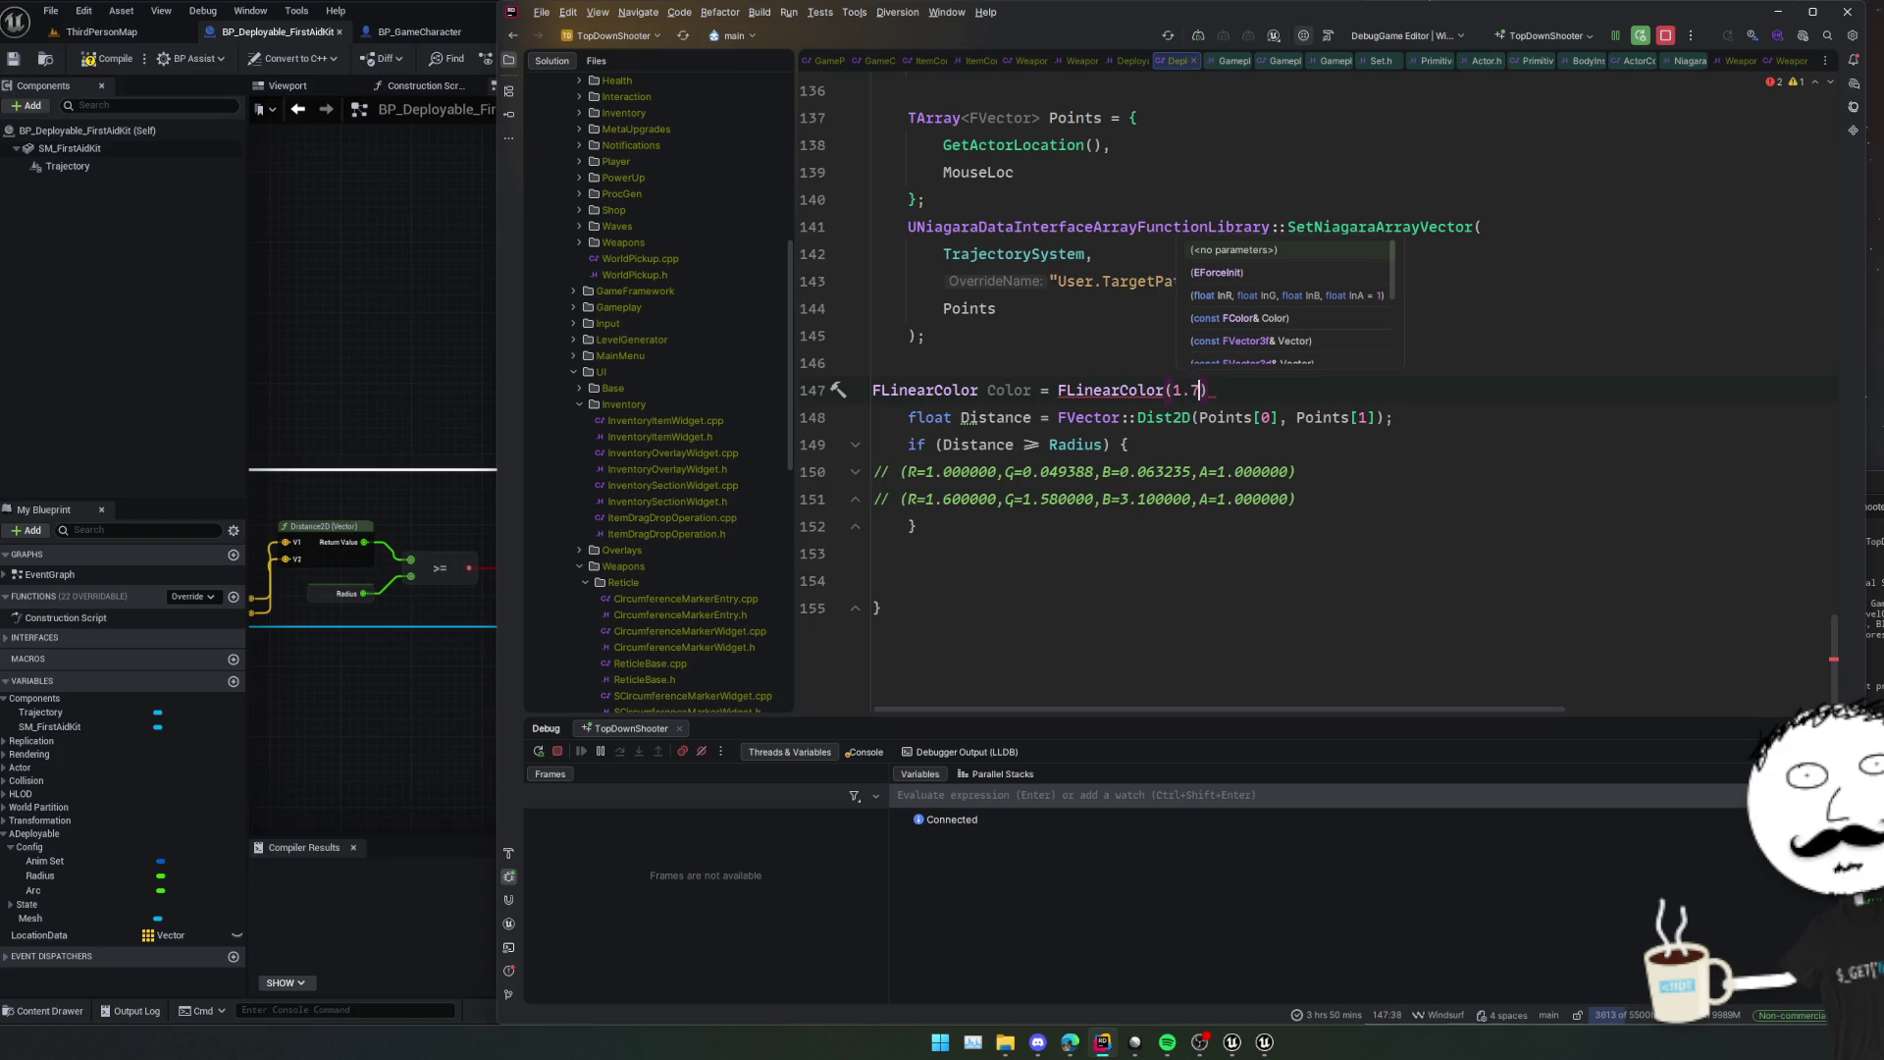
type(", 1.5")
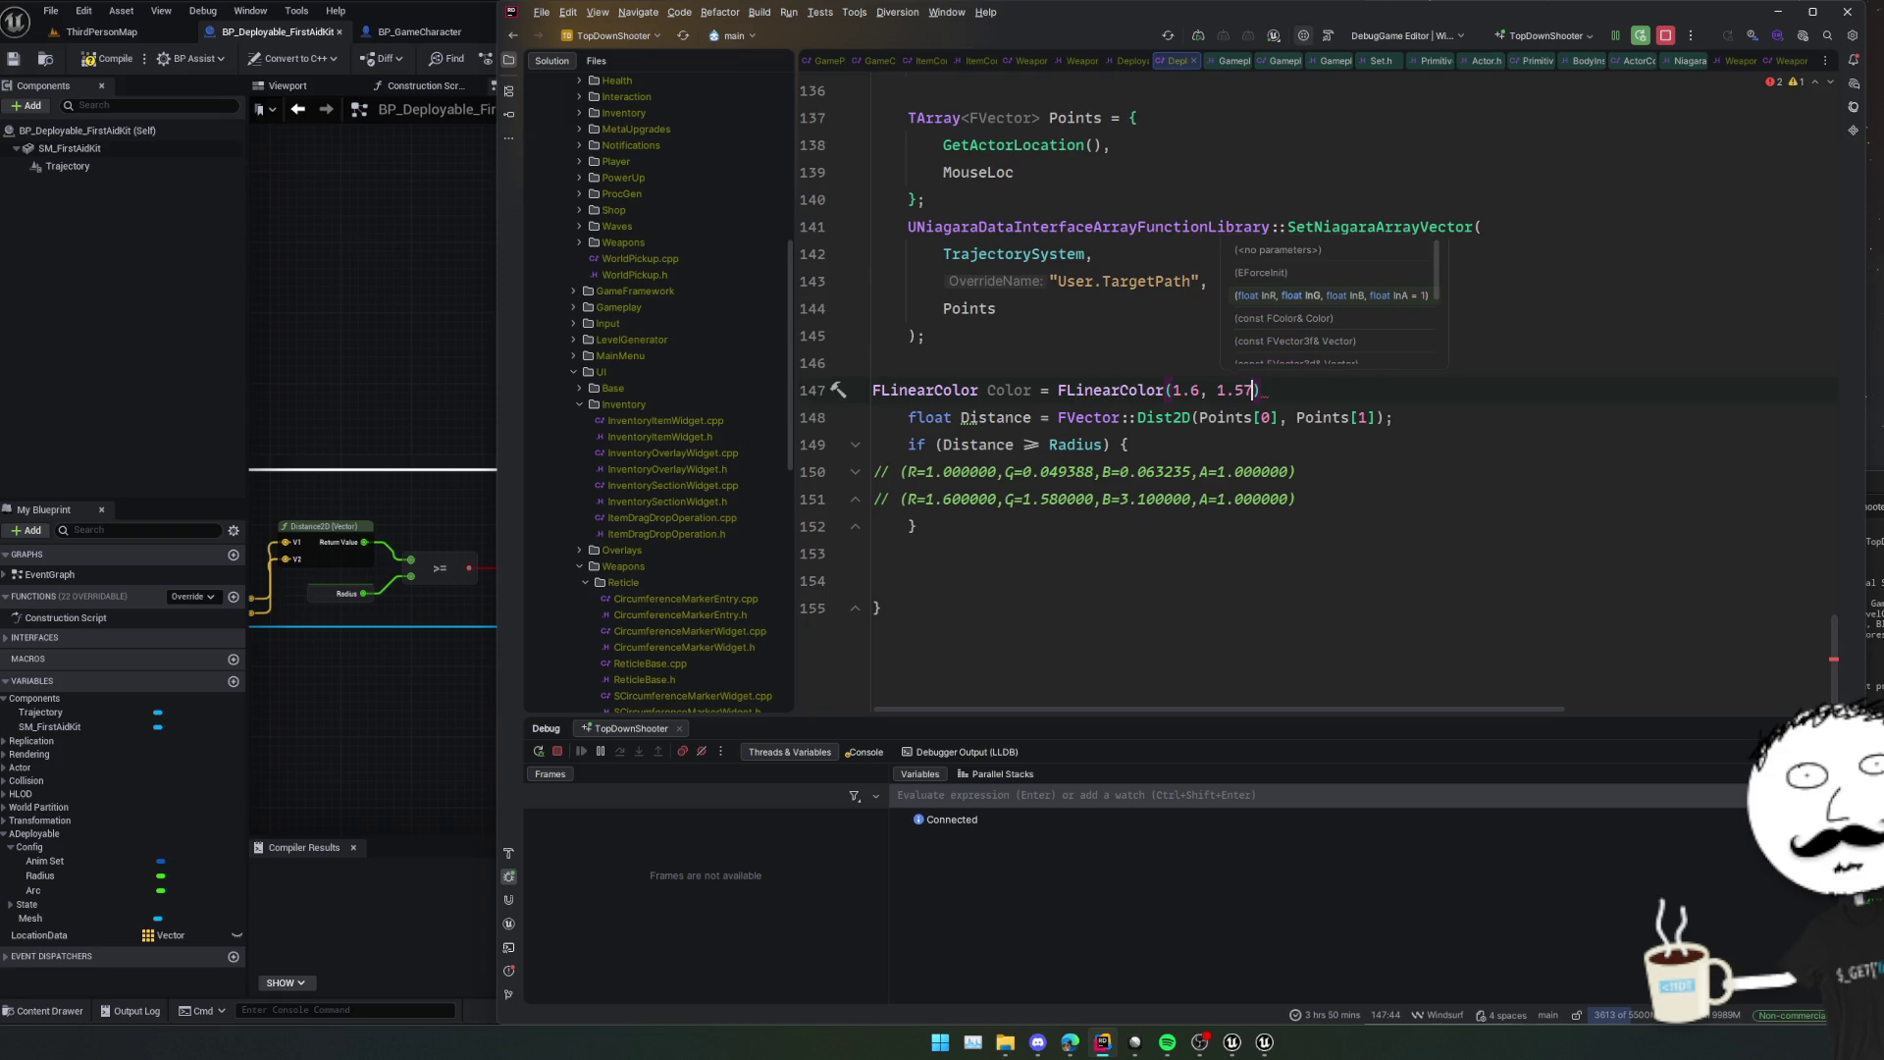
key("BackSpace")
type("8, 3.1")
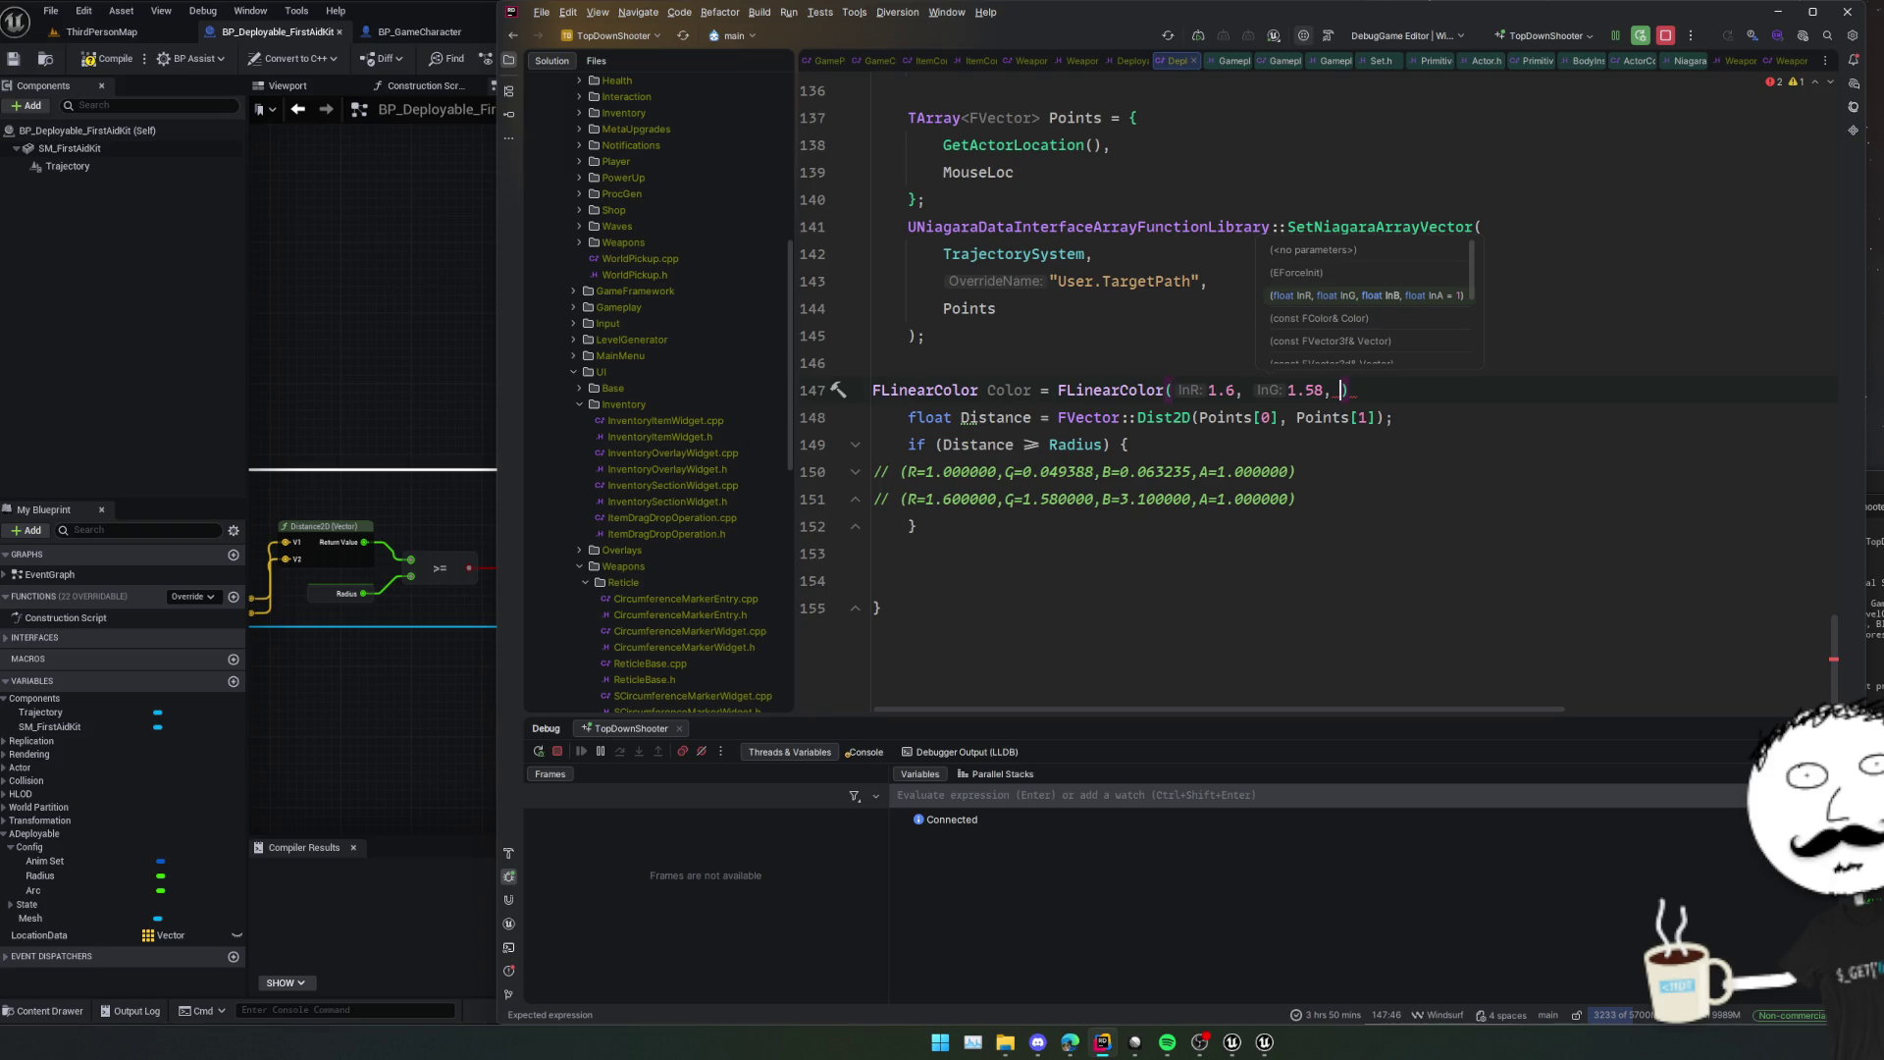
type(", 1.0)")
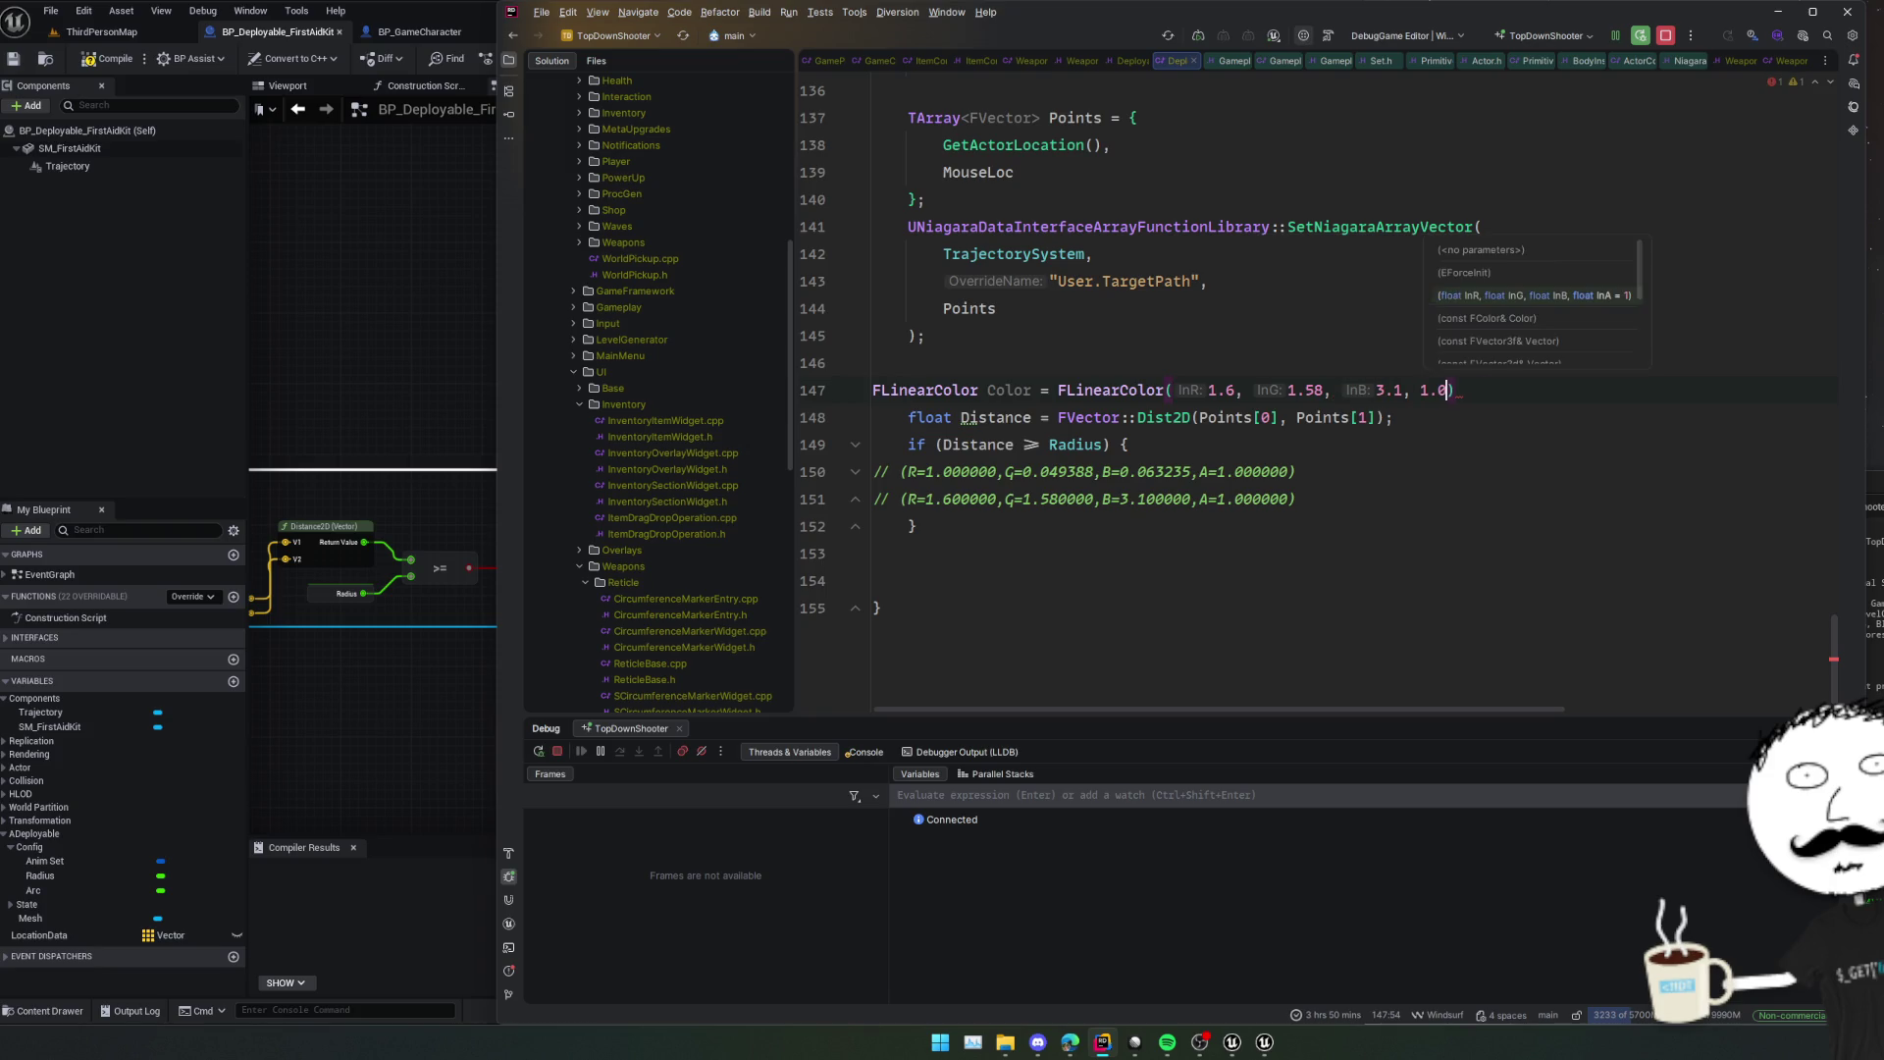
type(";")
key("Return")
Turn the first colour comment into FLinearColor(1.0, 0.049380, 0.063235, 1.0); by stripping the R=, G=, B=, A= prefixes.
left_click(1163, 526)
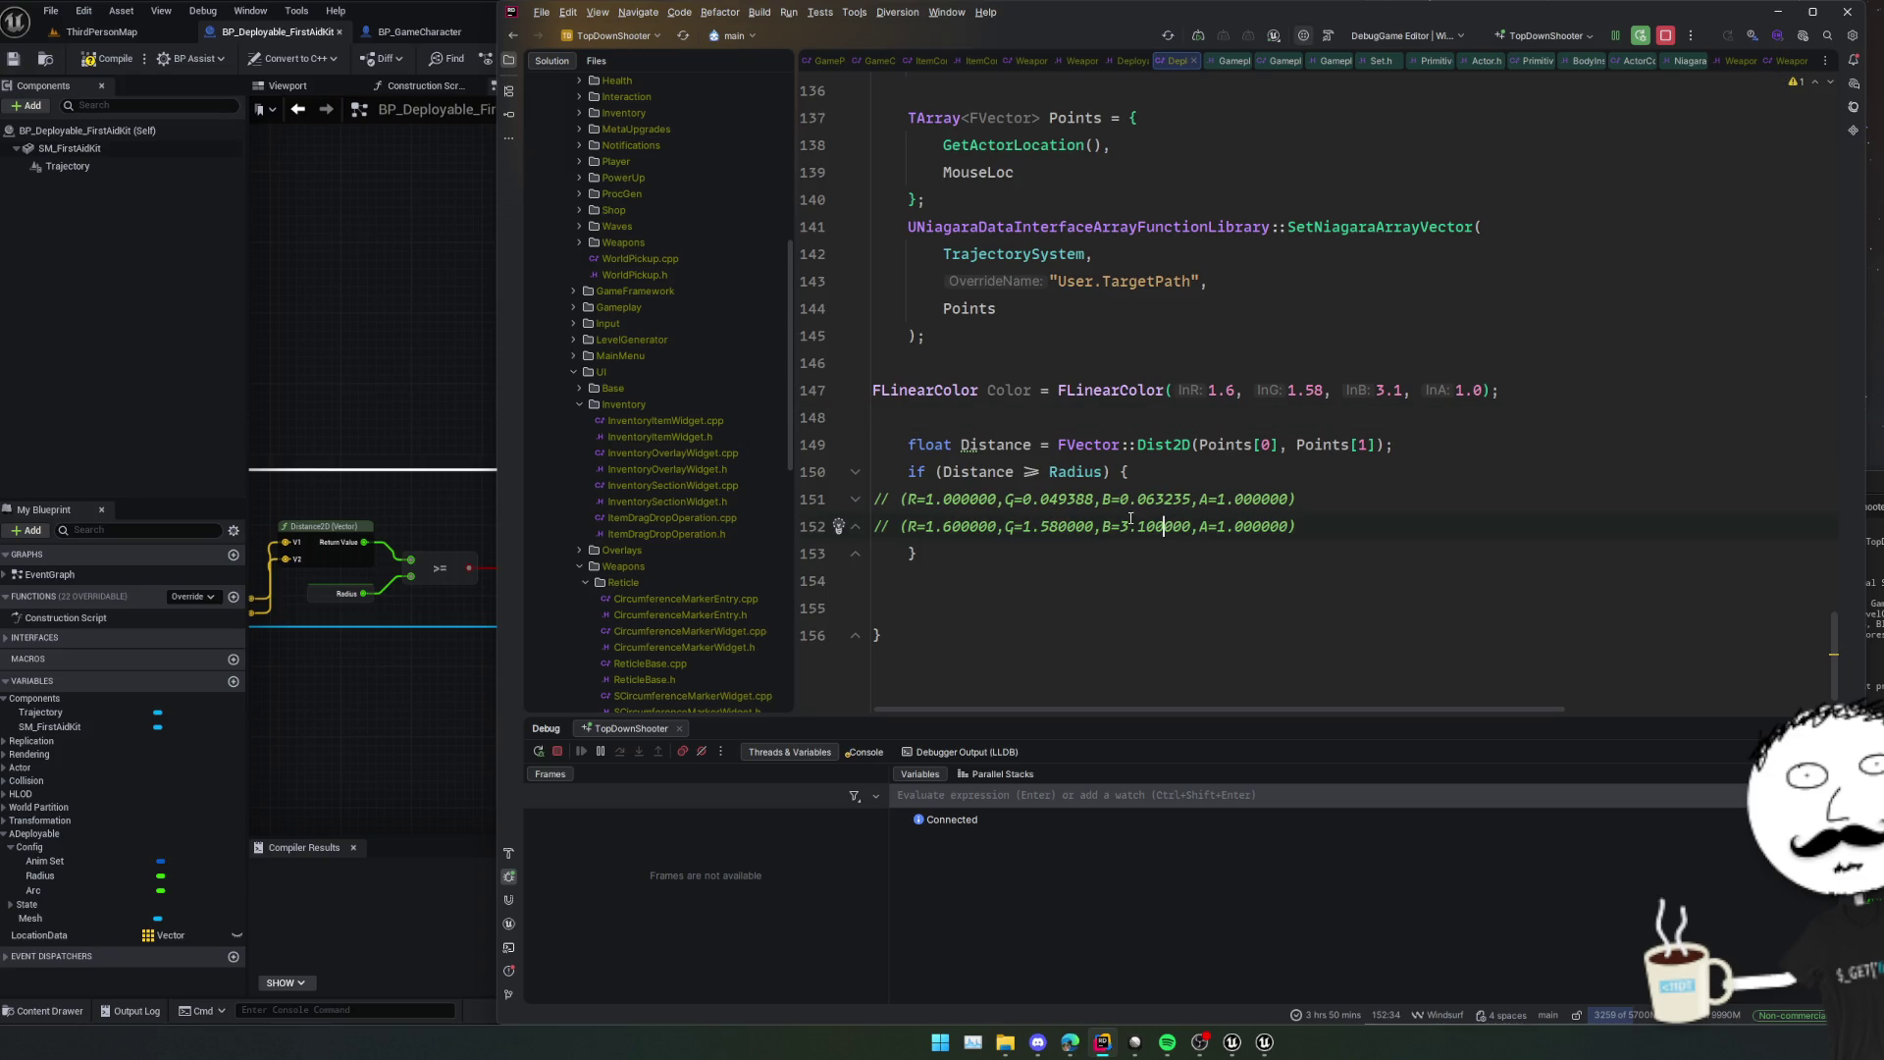
left_click(1030, 471)
left_click(895, 500)
key("BackSpace")
key("BackSpace")
key("BackSpace")
type("FLinearColor")
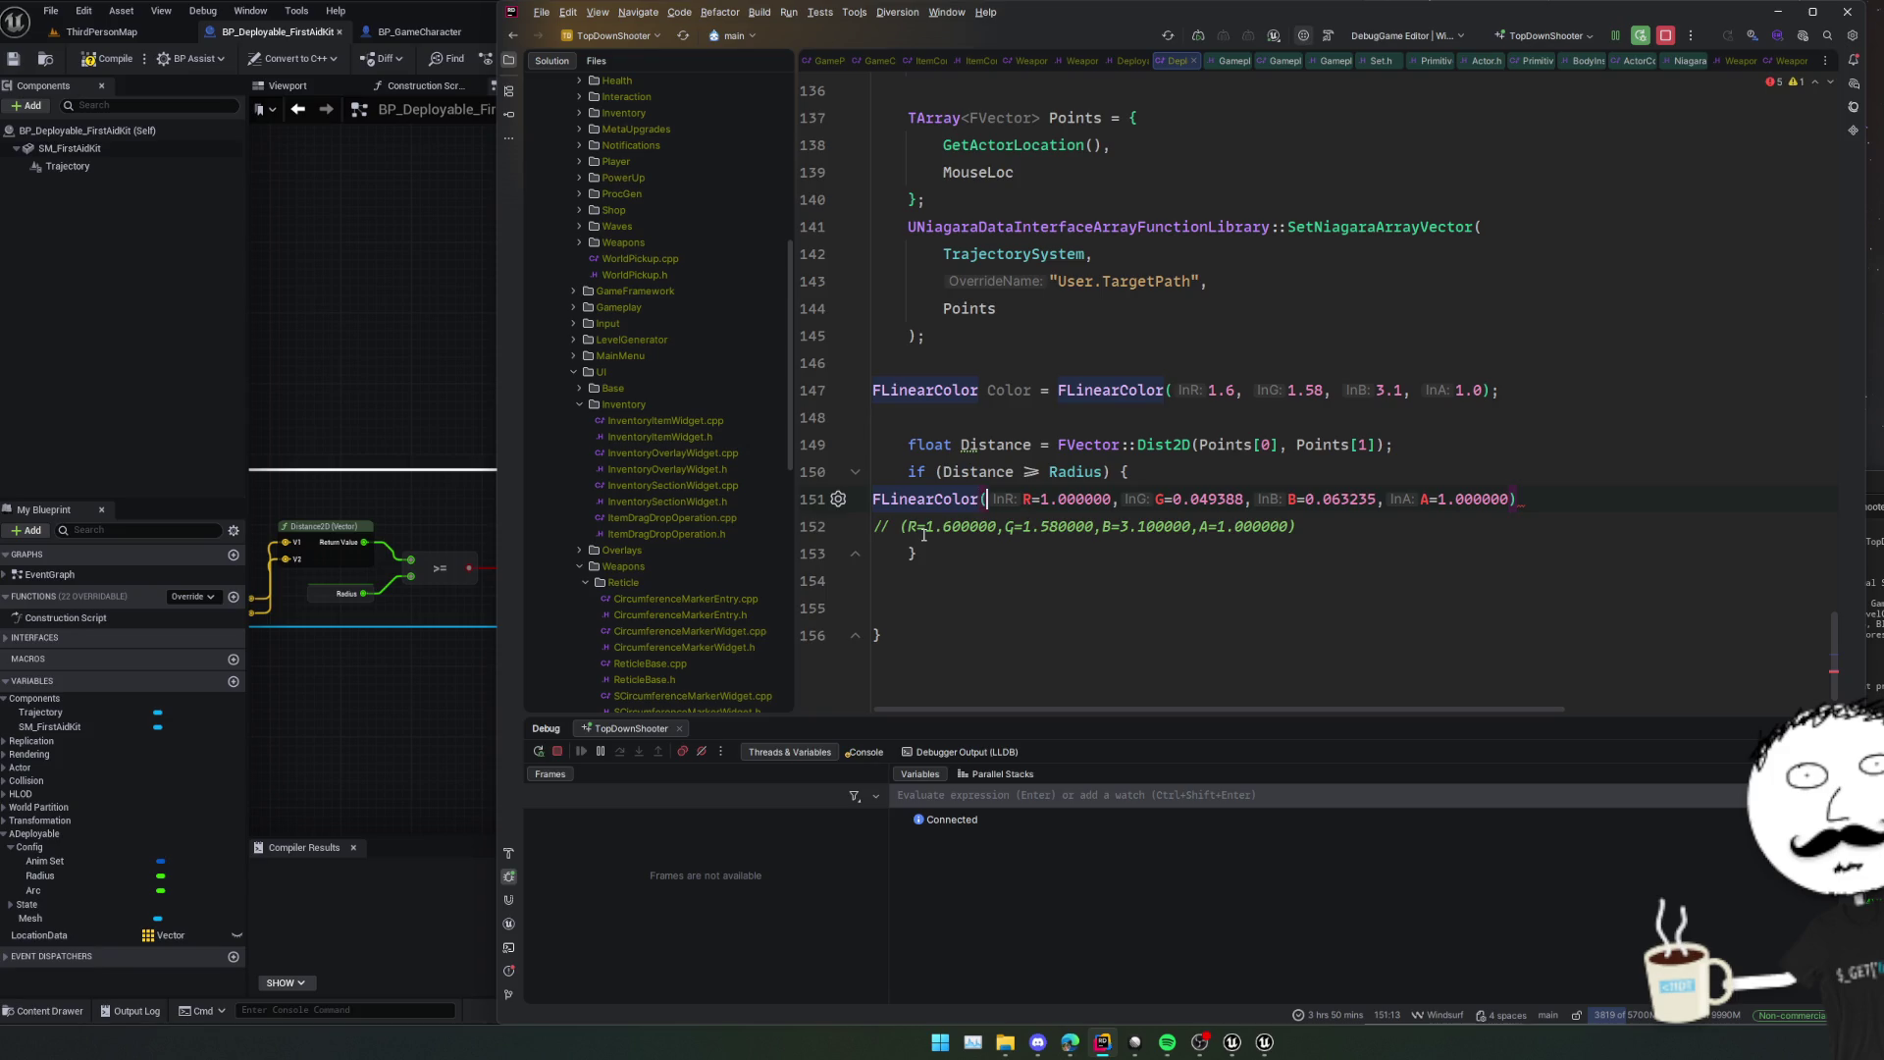
key("shift+Right")
key("alt+j")
key("alt+j")
key("alt+j")
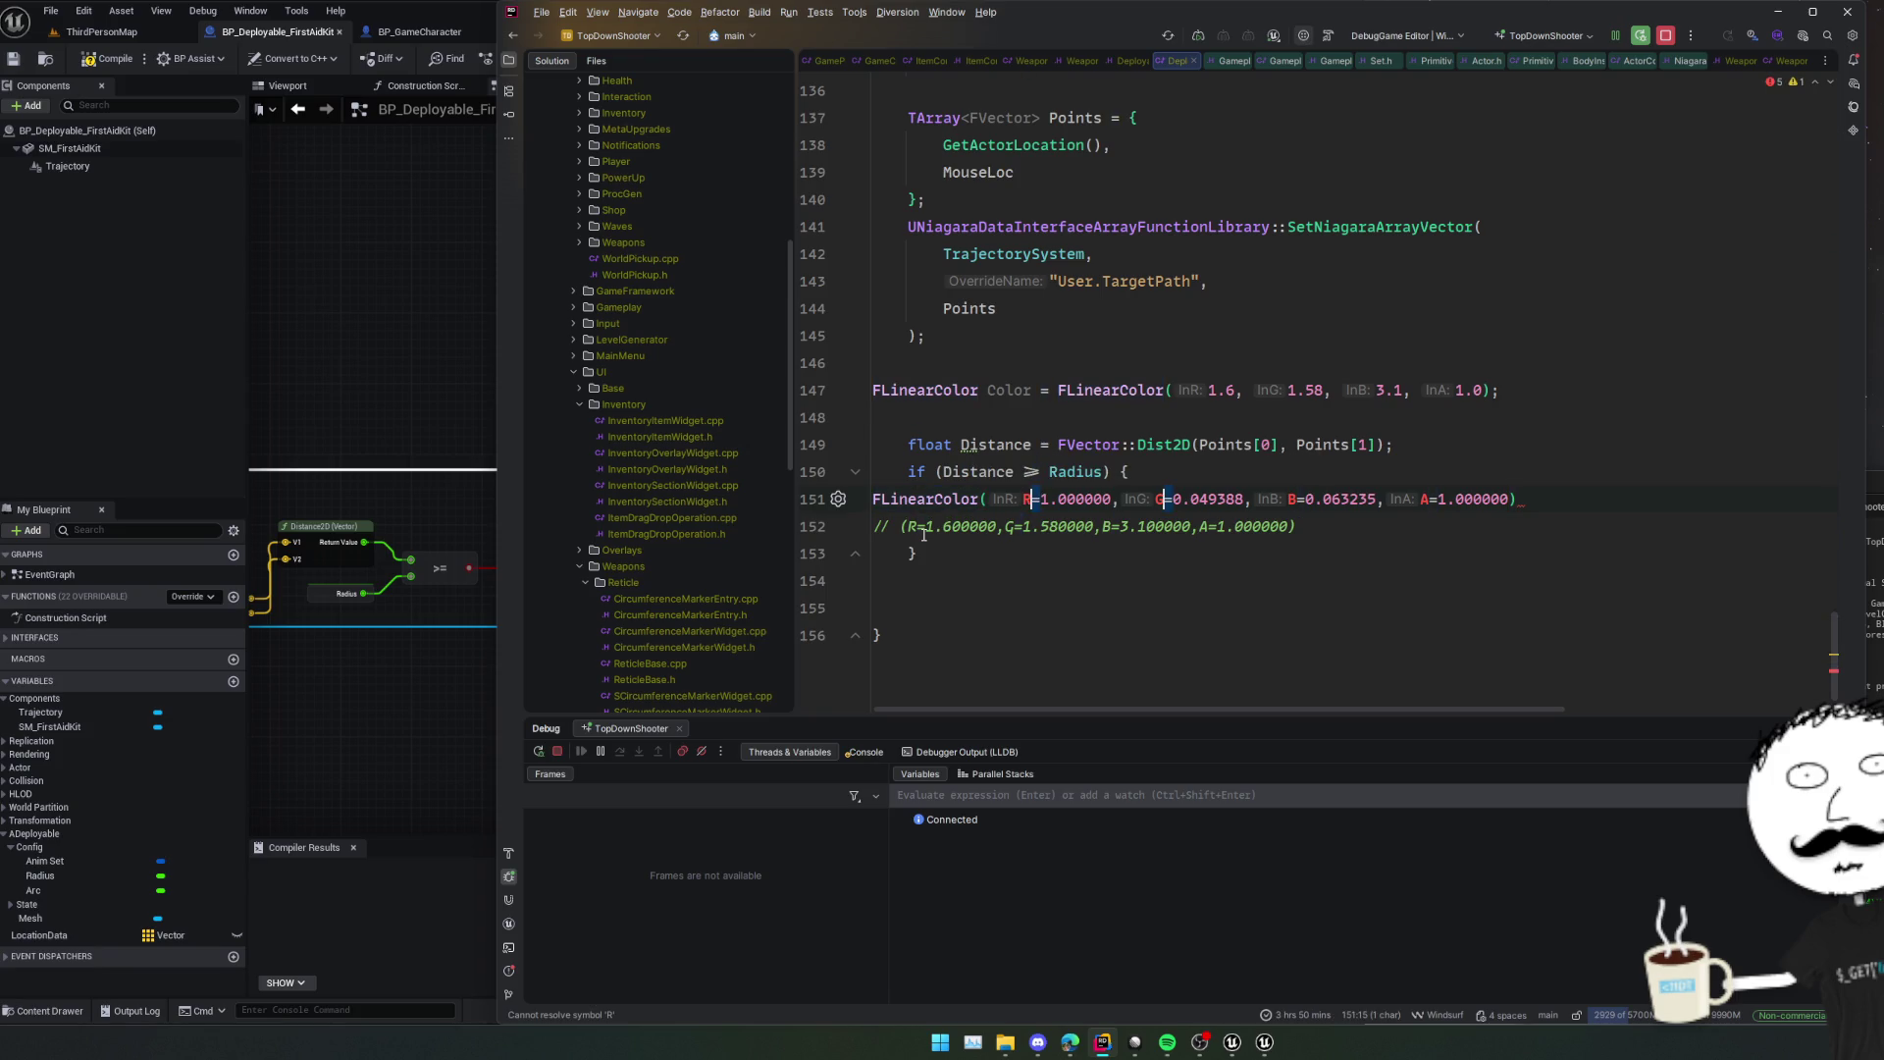
key("Delete")
key("Delete")
type(";")
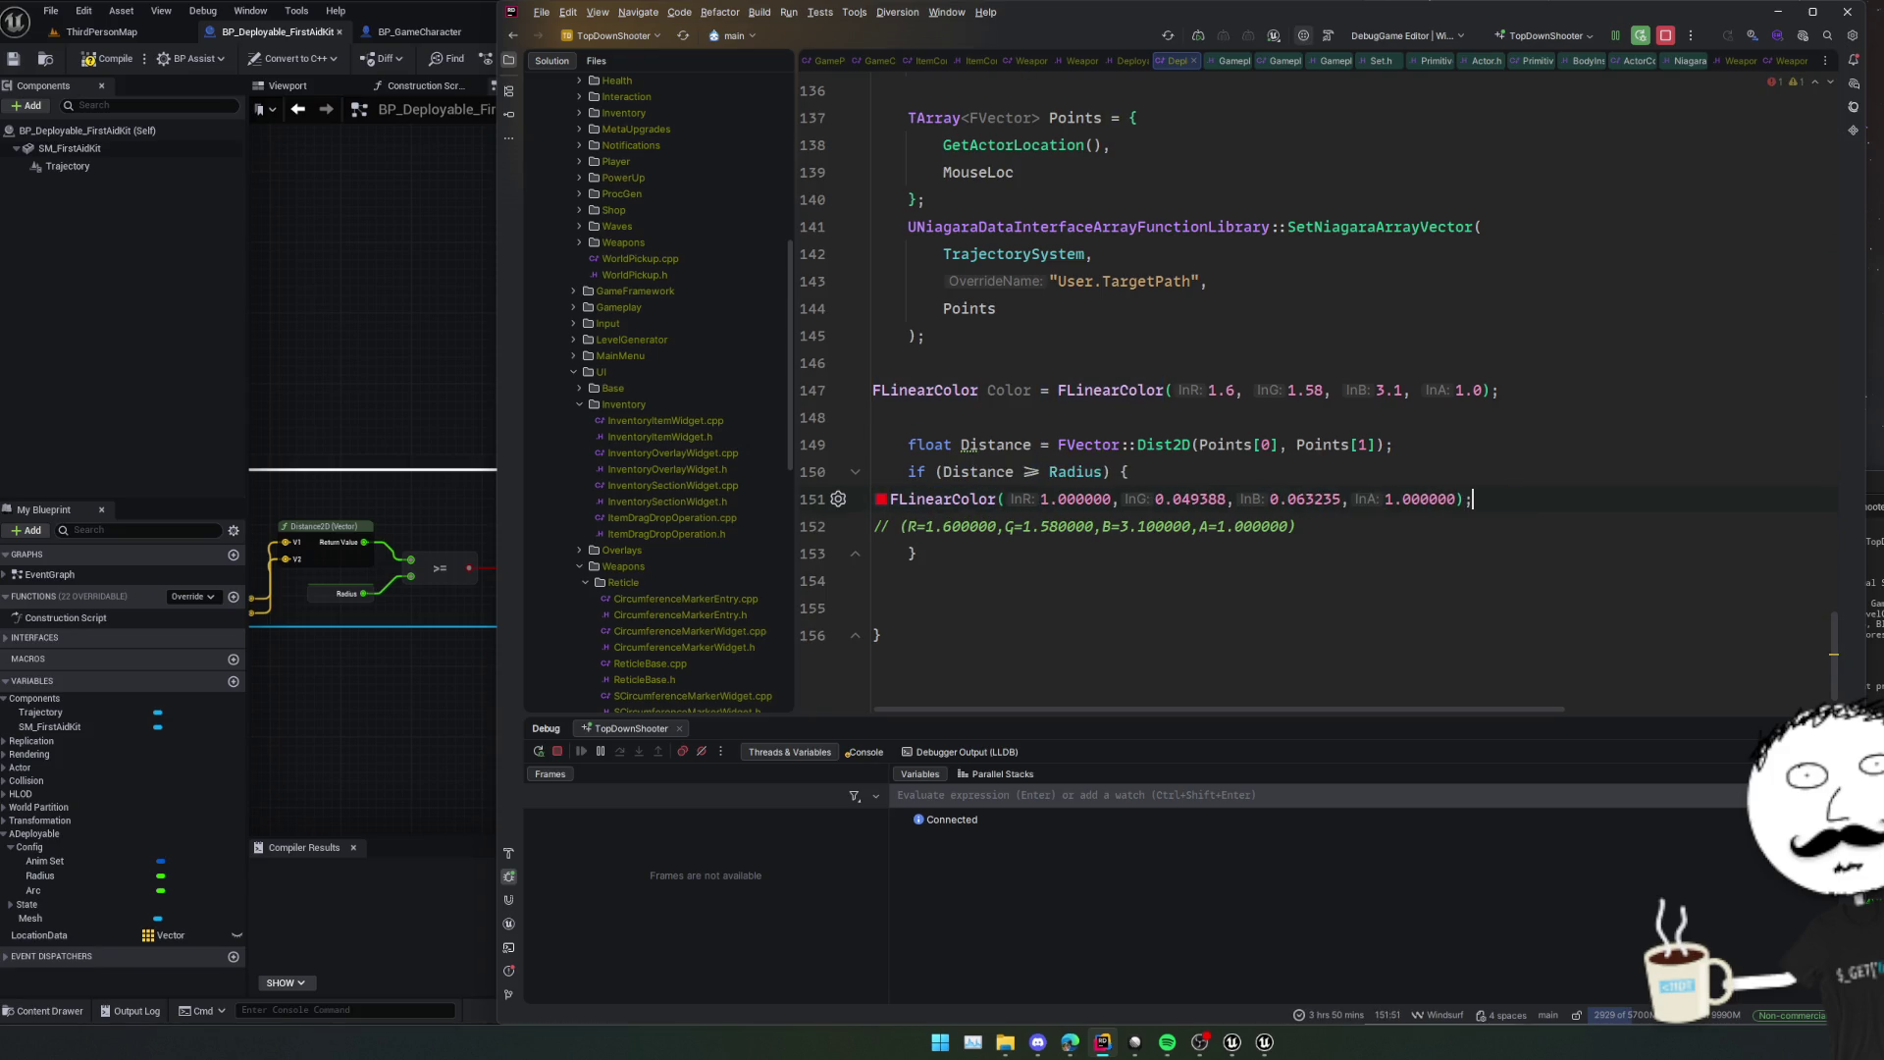
key("End")
type(";")
Delete the leftover comment line, assign the red colour with Color =, and reformat the code.
key("shift+Down")
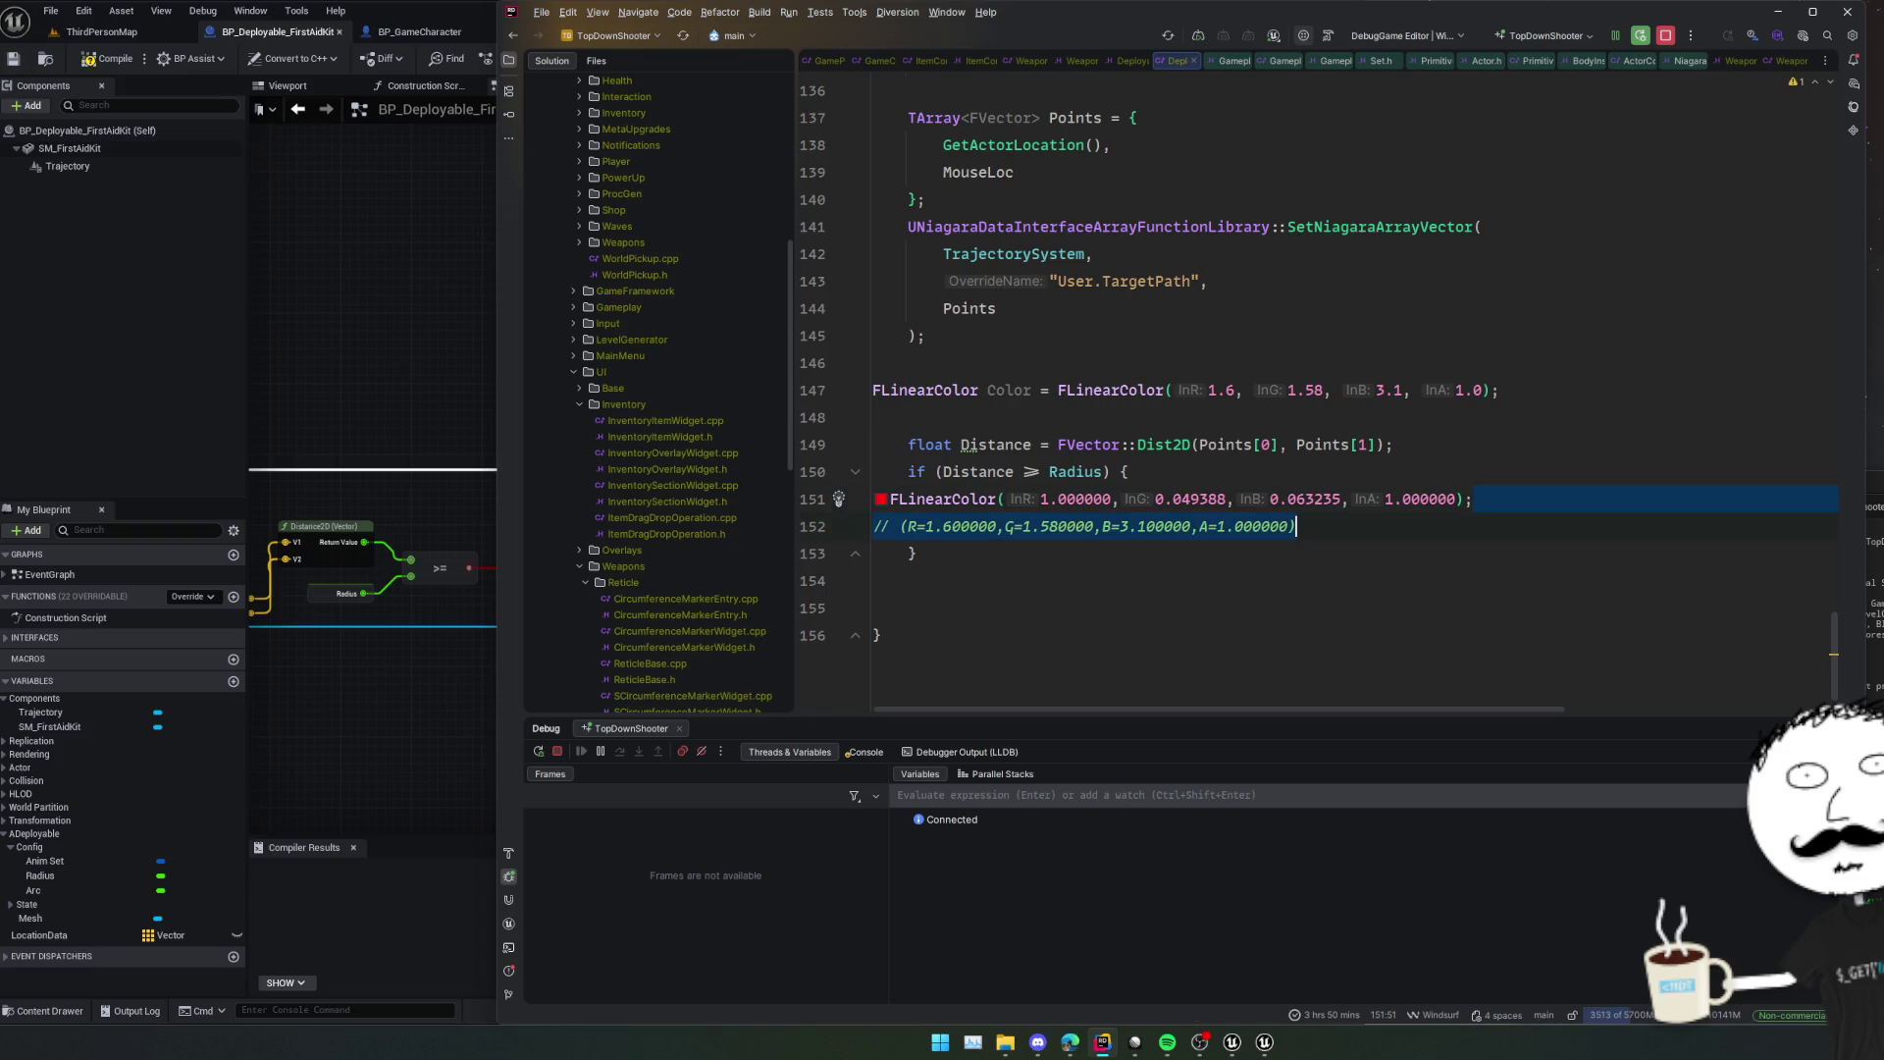
key("Delete")
left_click(1016, 417)
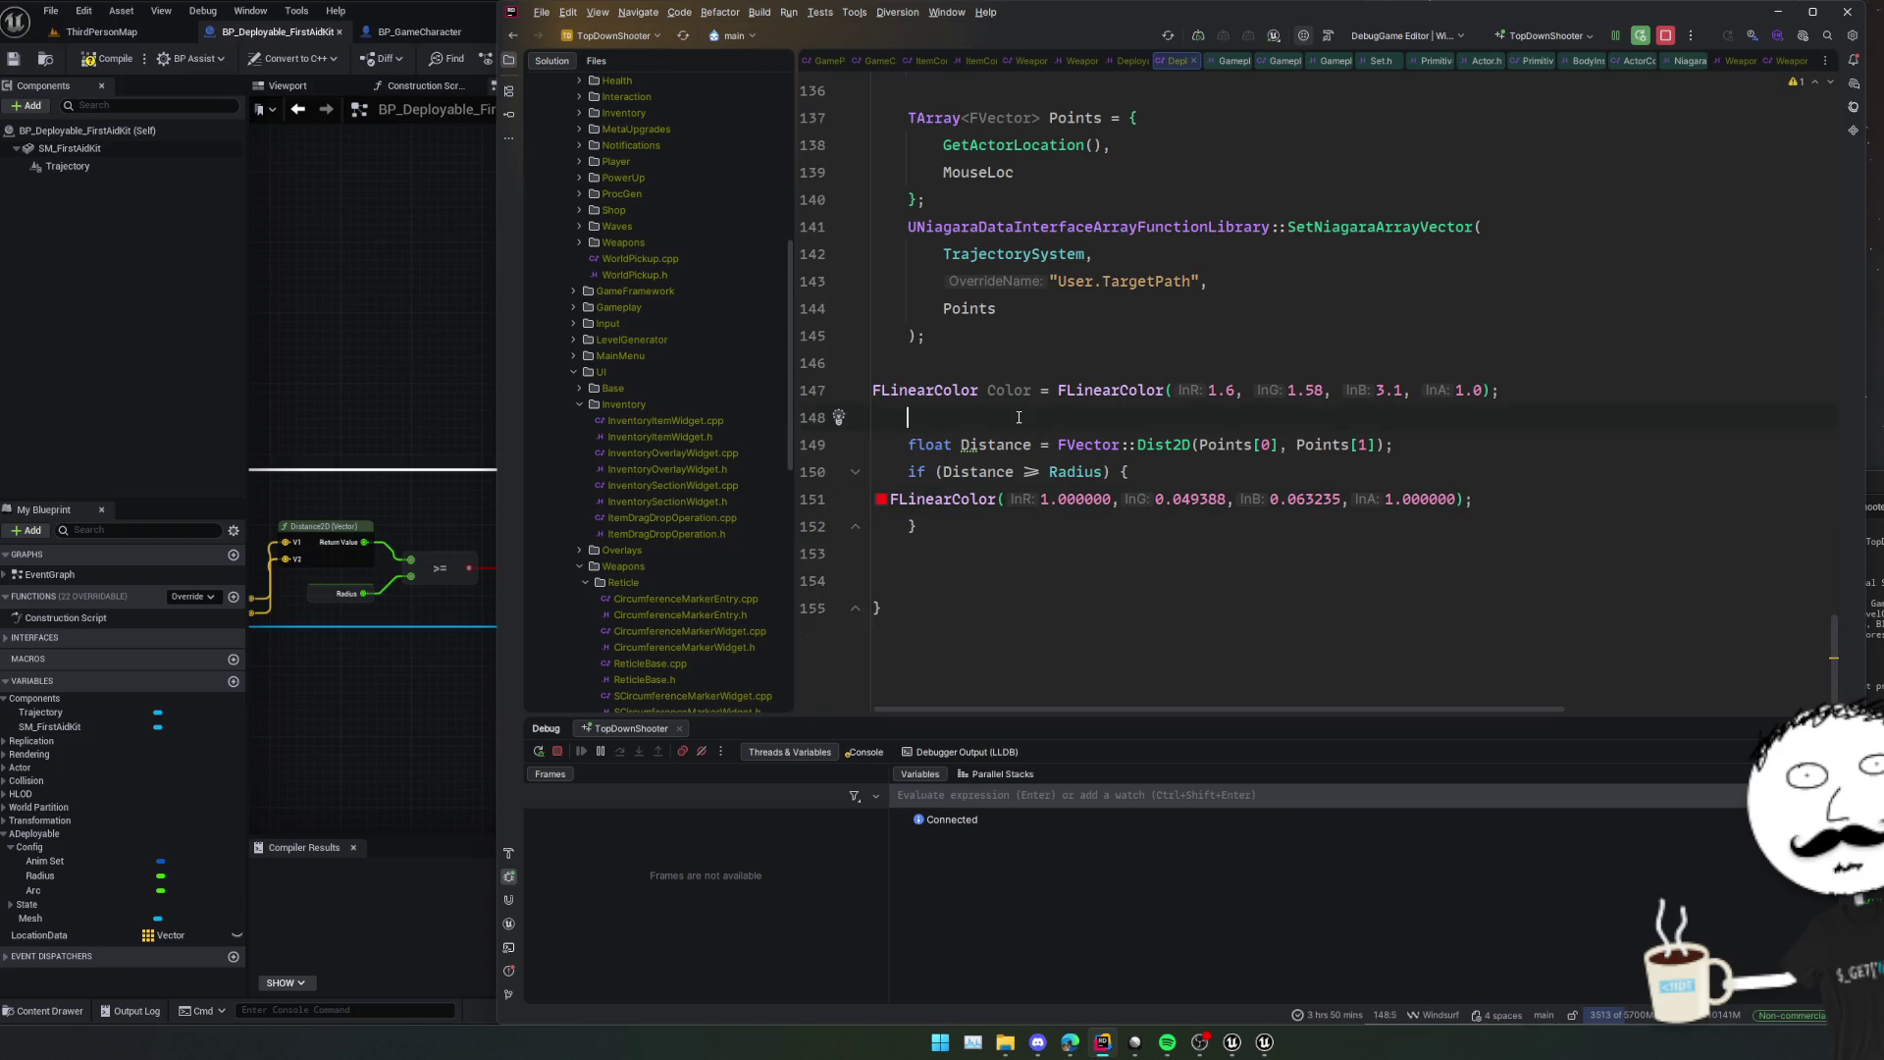
left_click(962, 497)
key("Home")
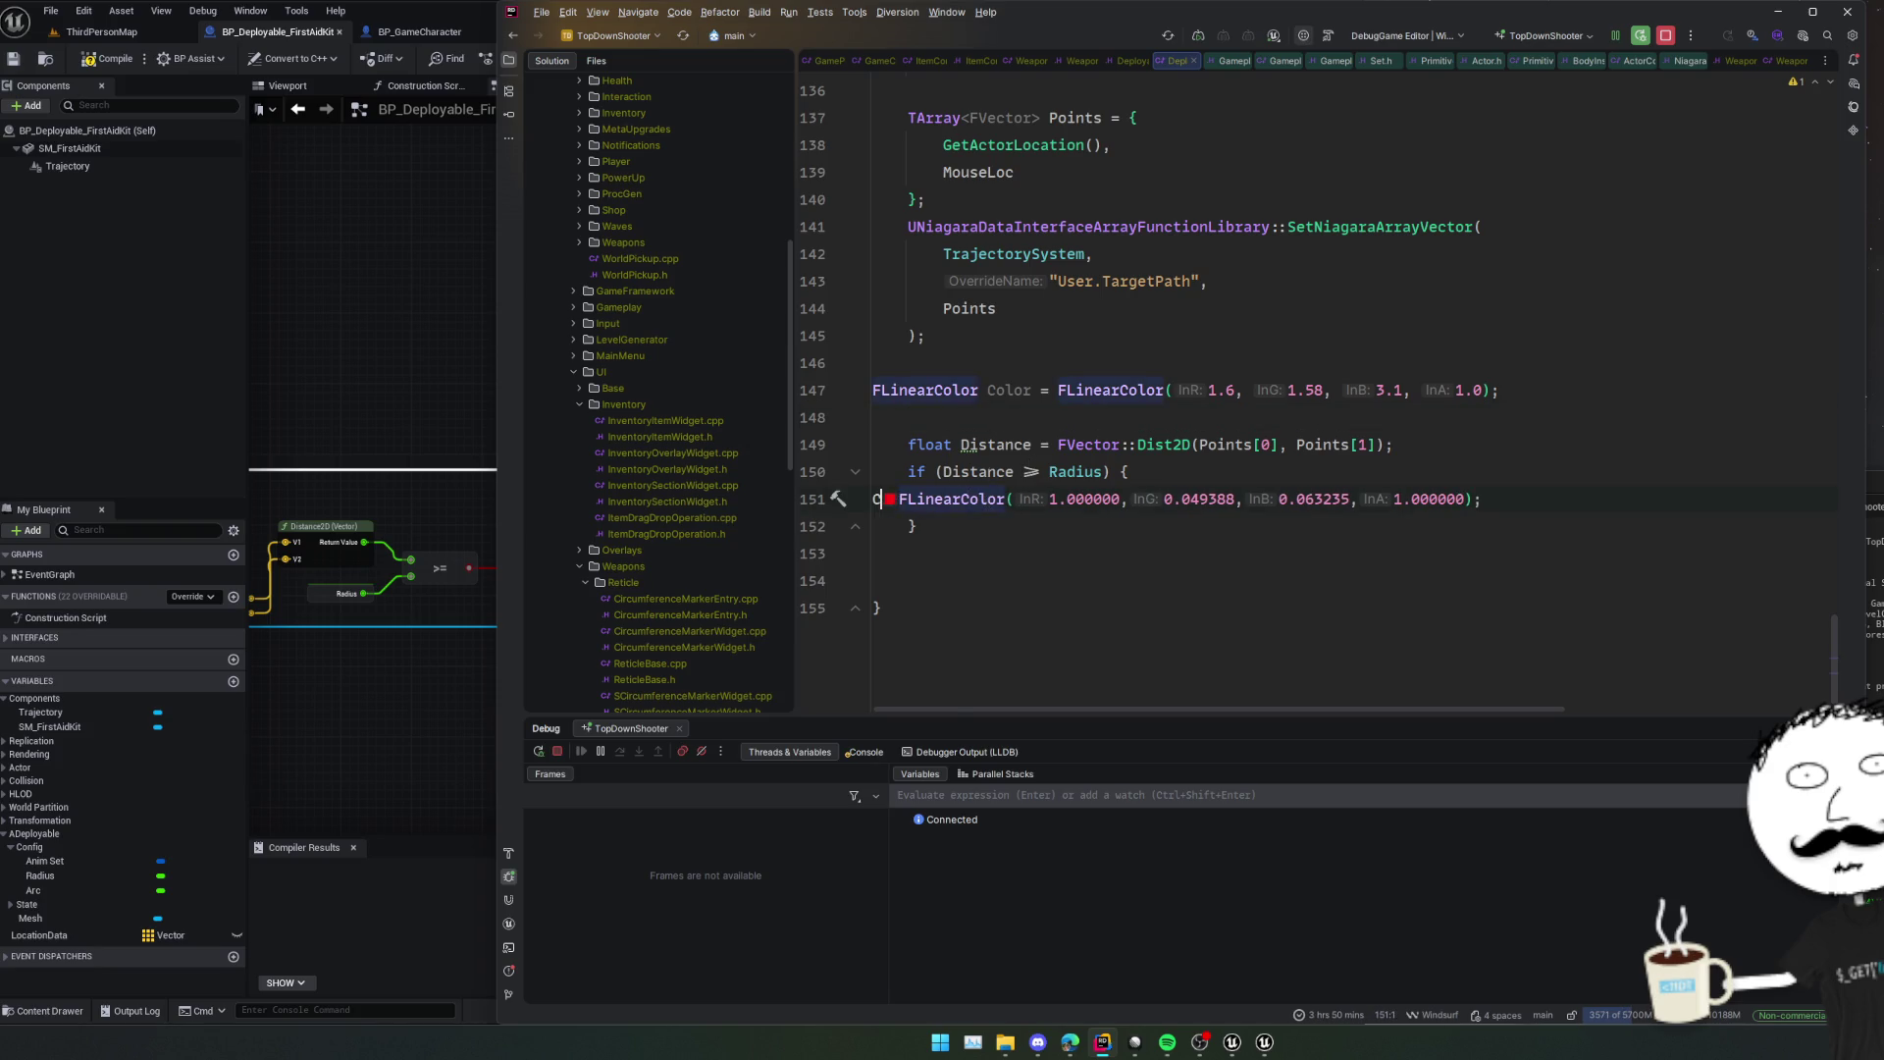
type("Color =")
key("ctrl+alt+l")
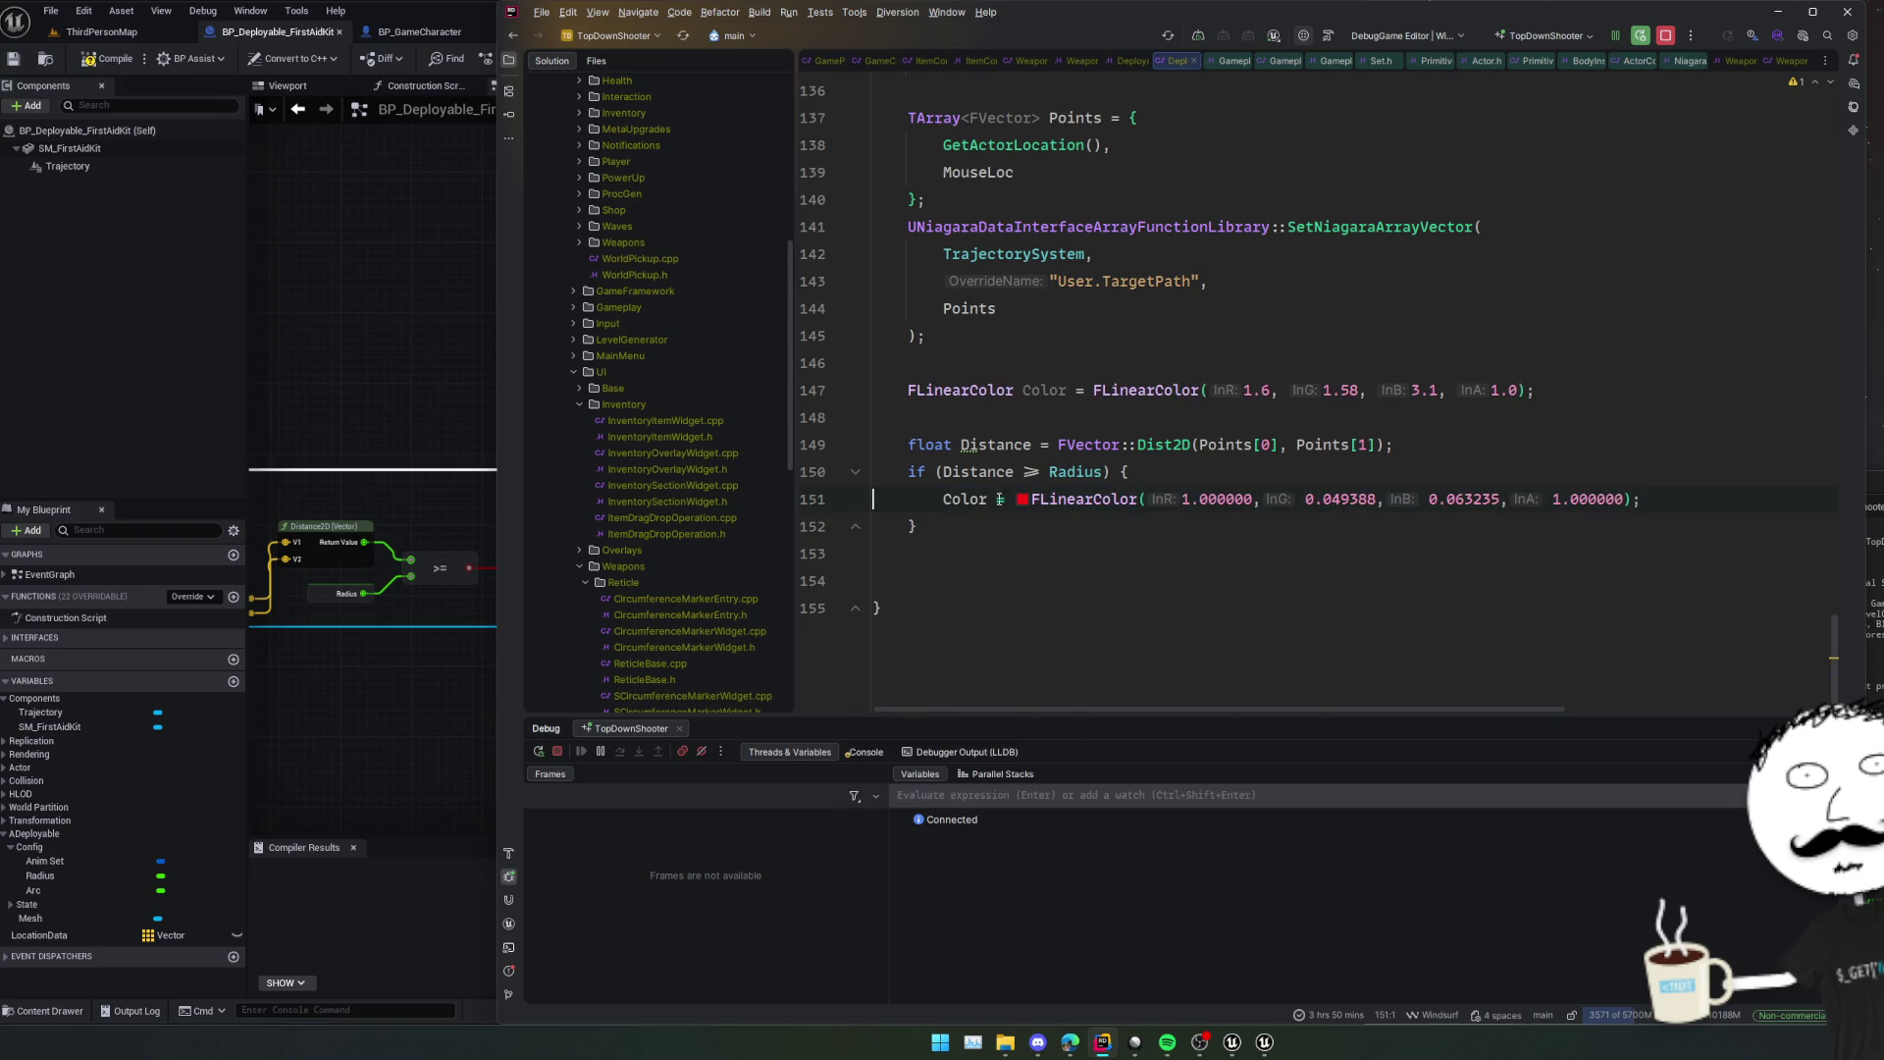
left_click(953, 534)
left_click(400, 673)
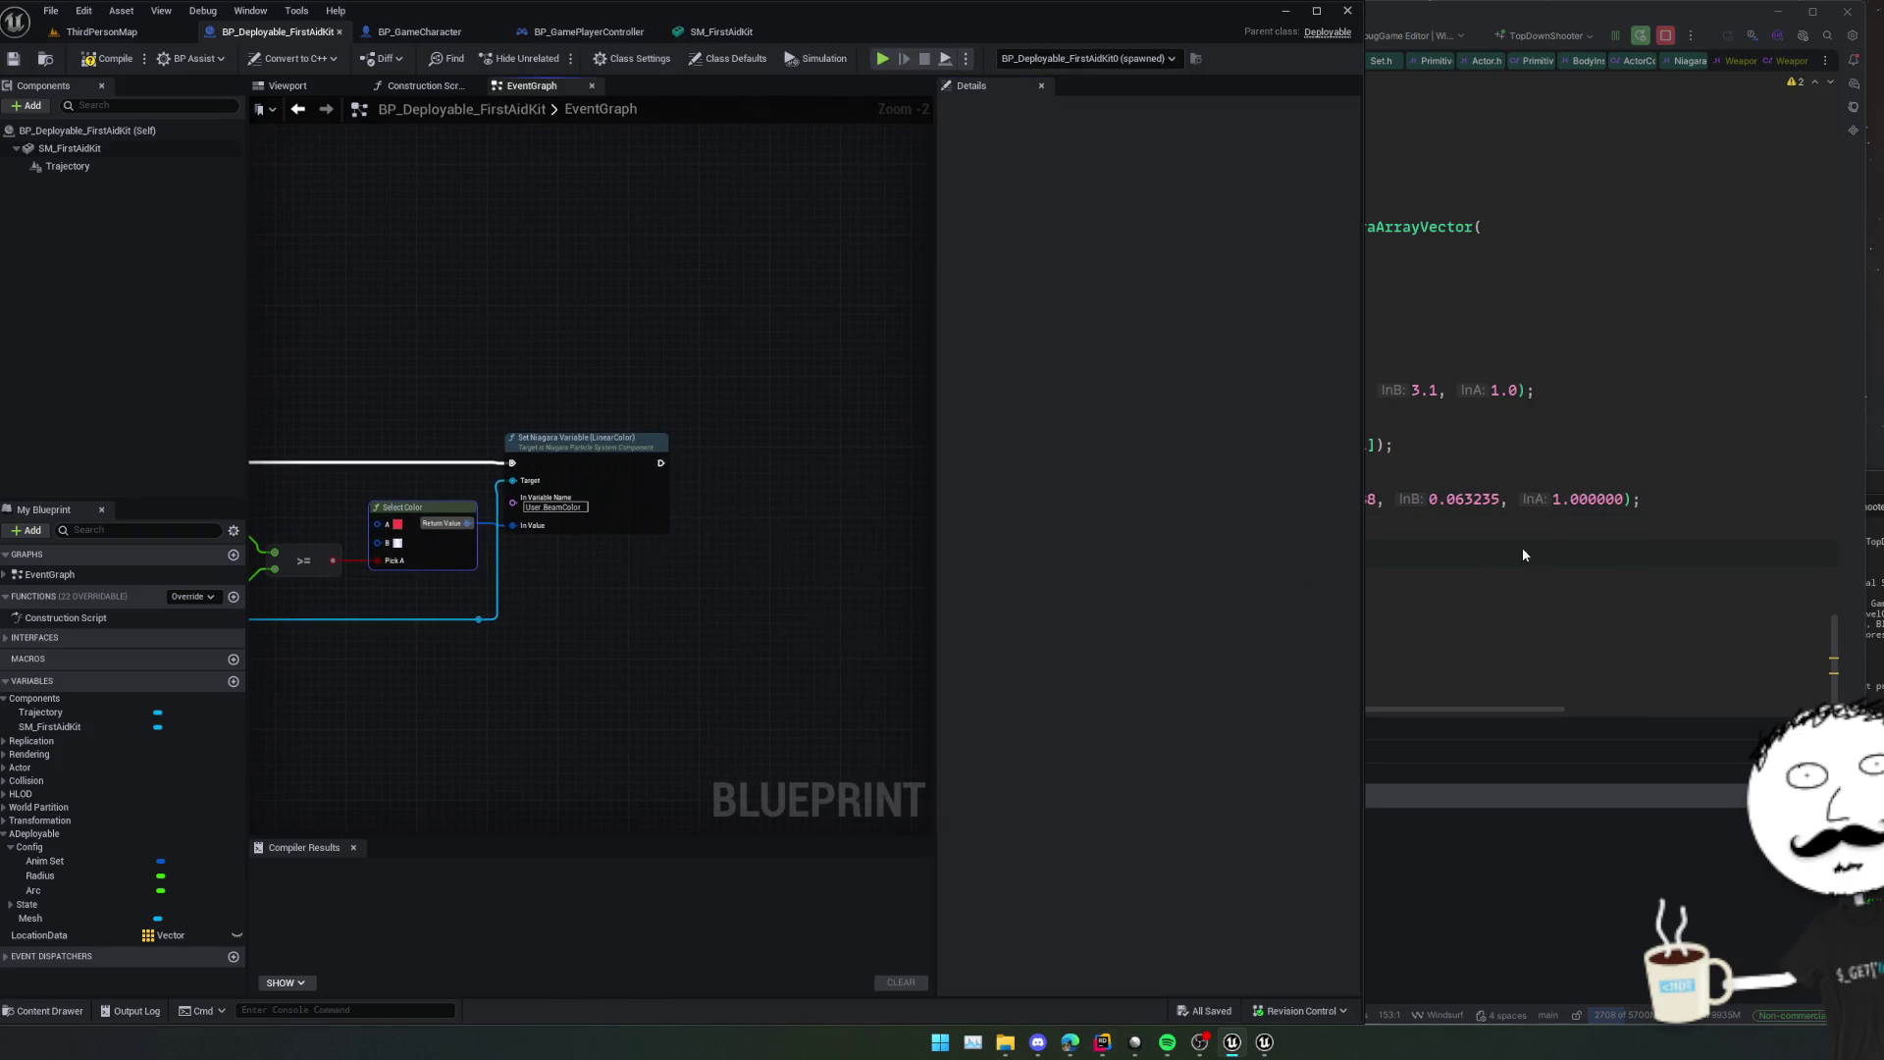
Add TrajectorySystem->SetVariableLinearColor("User.BeamColor", Color); below the if block.
left_click(1125, 567)
key("Return")
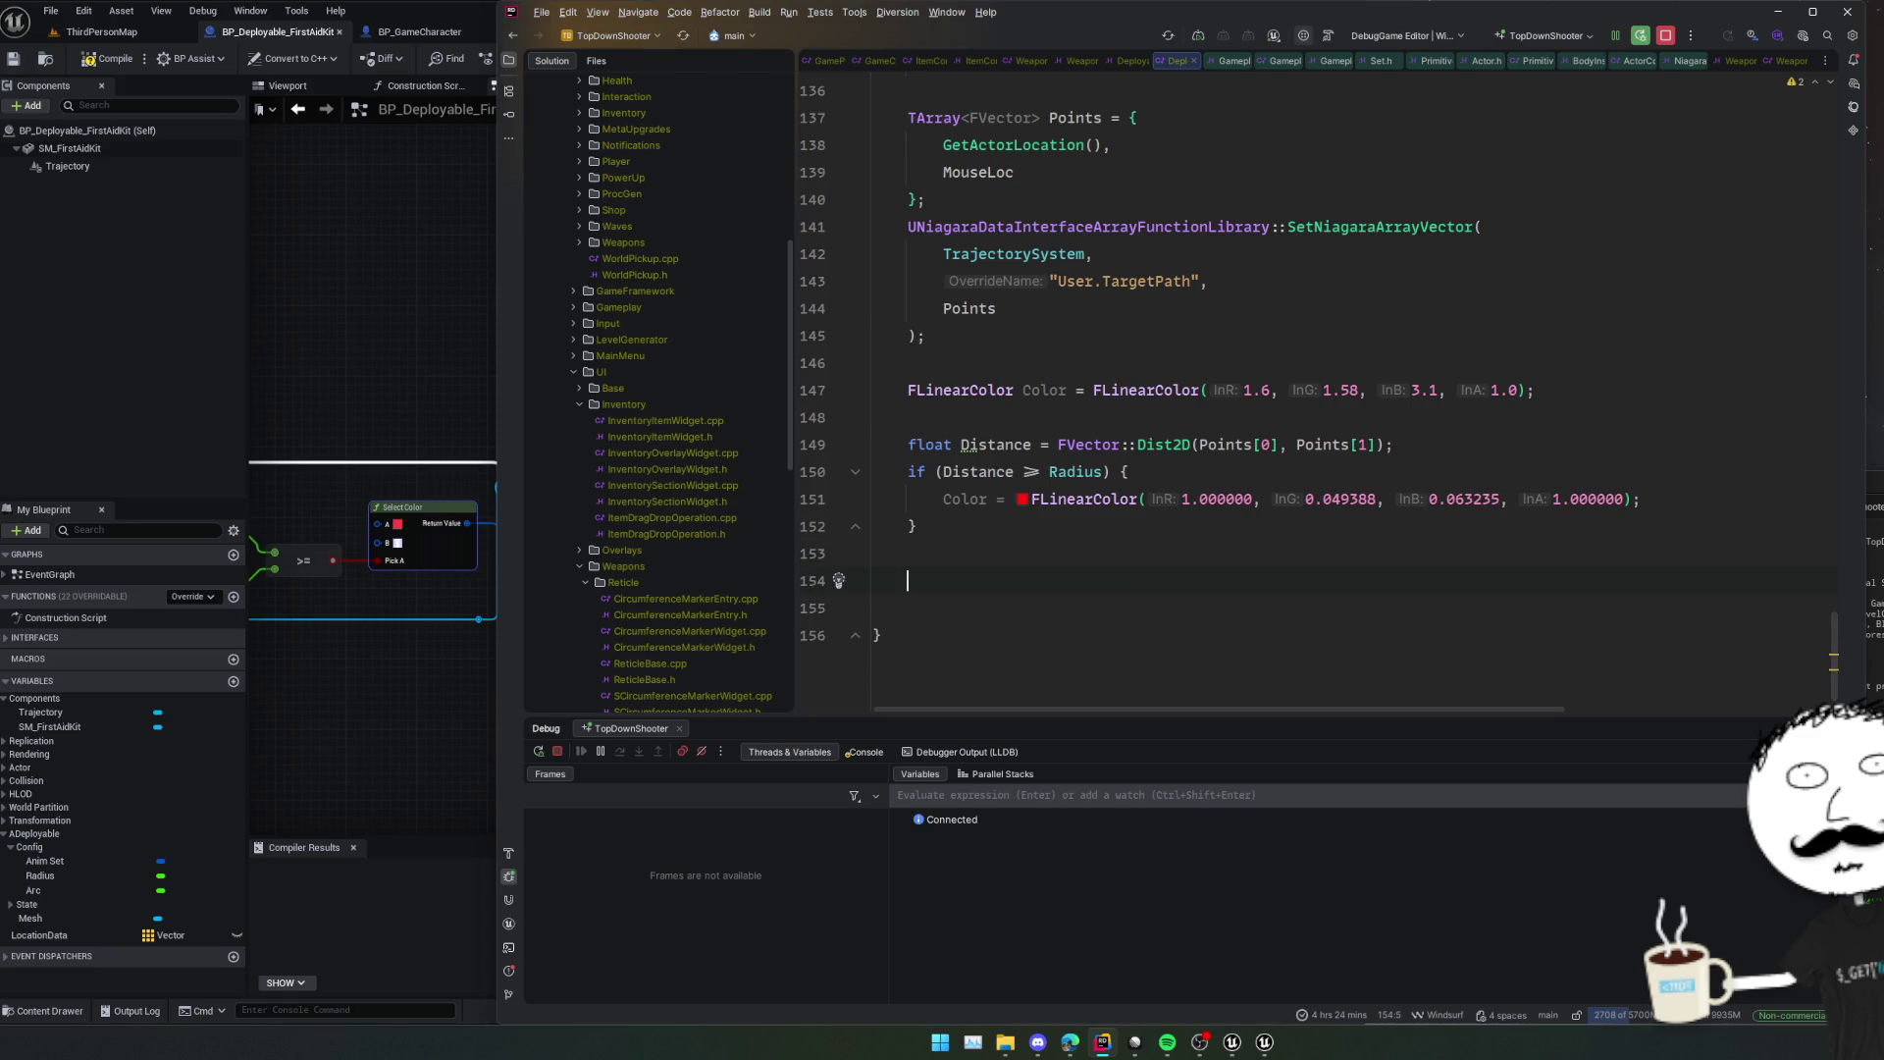
type("Traj")
key("Return")
type("->Se")
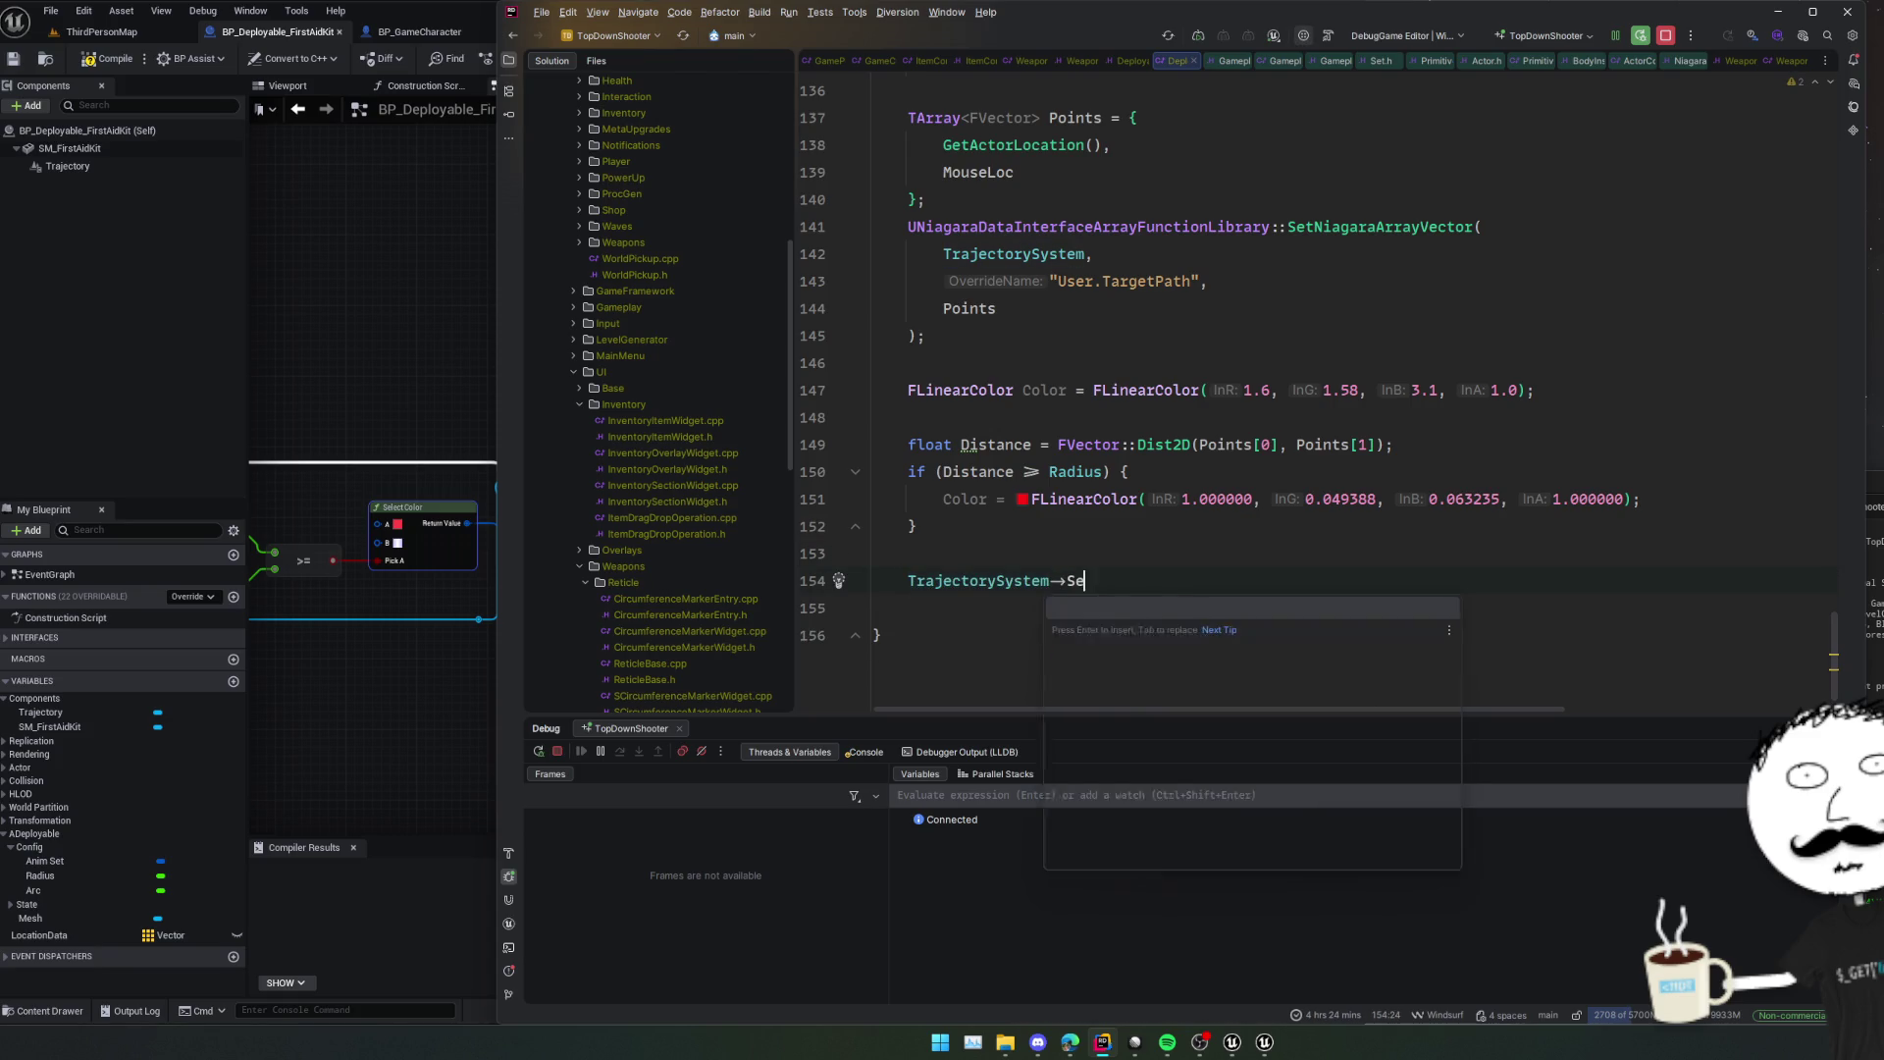
type("tLinea")
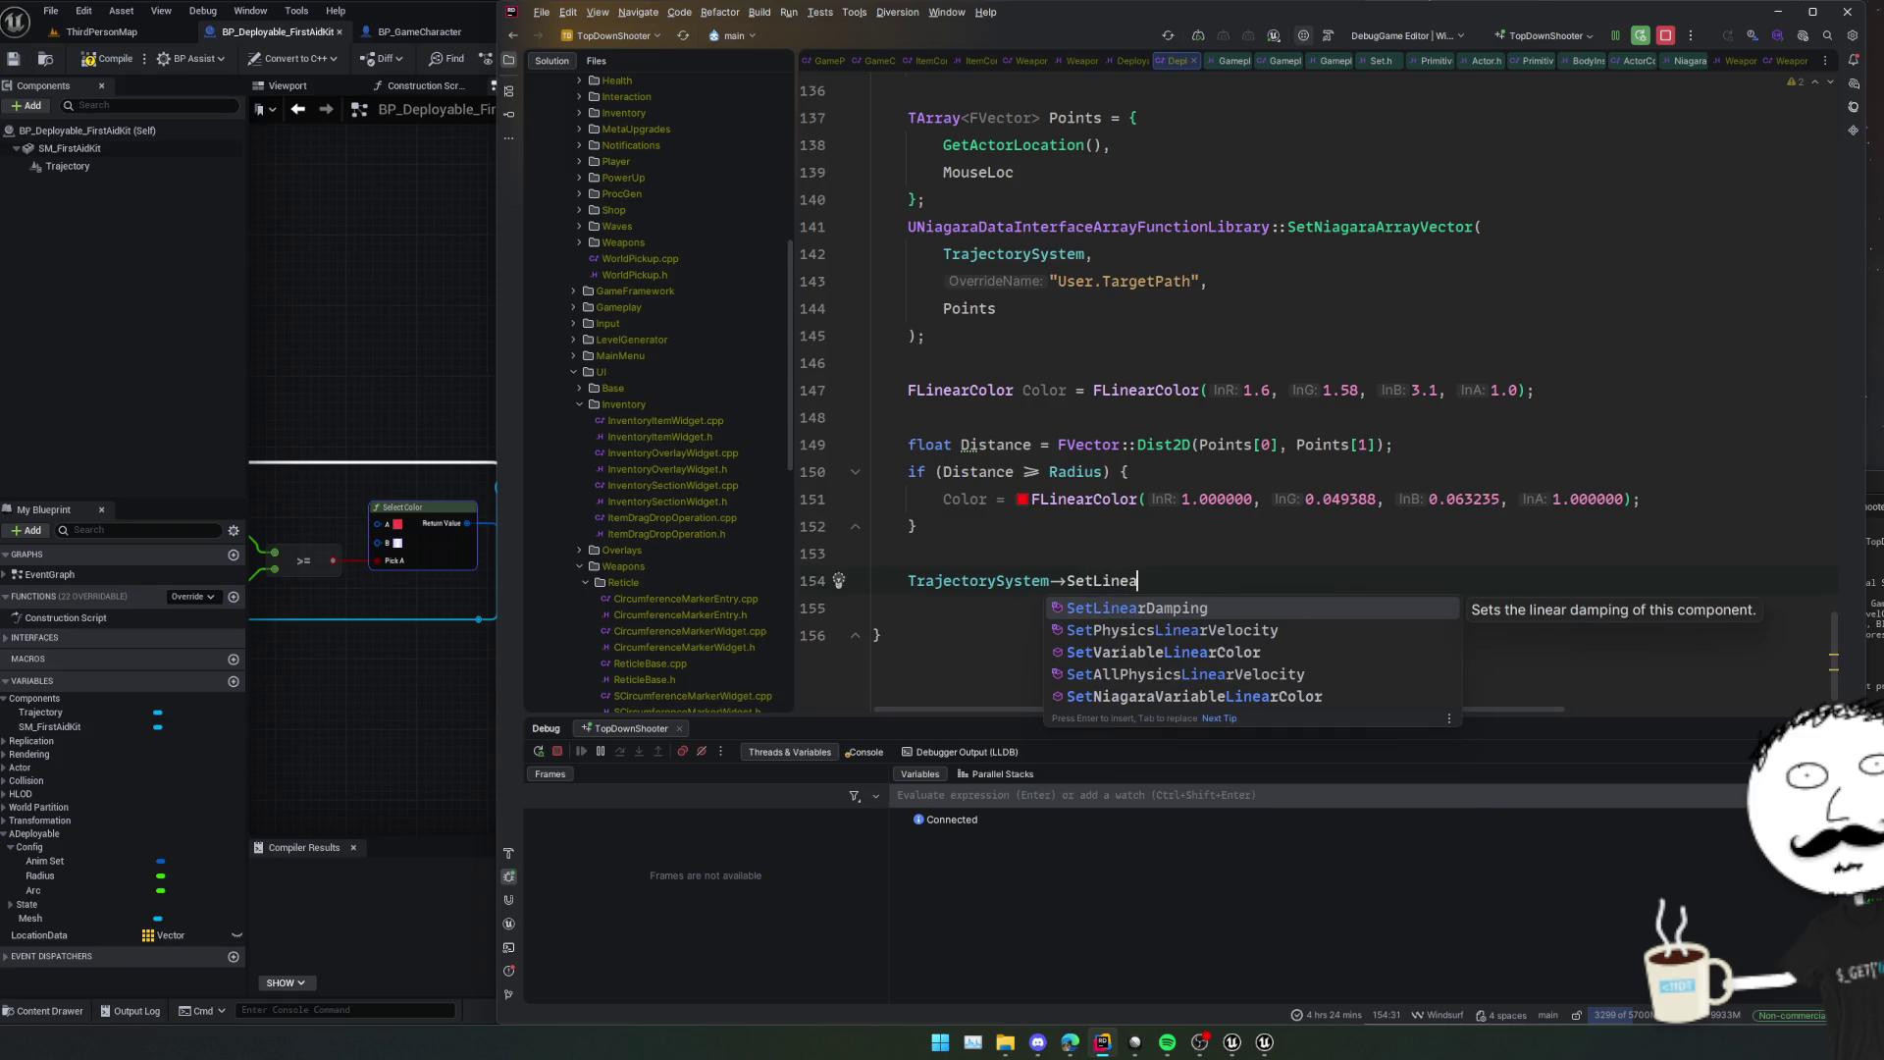
key("Down")
key("Down")
key("Return")
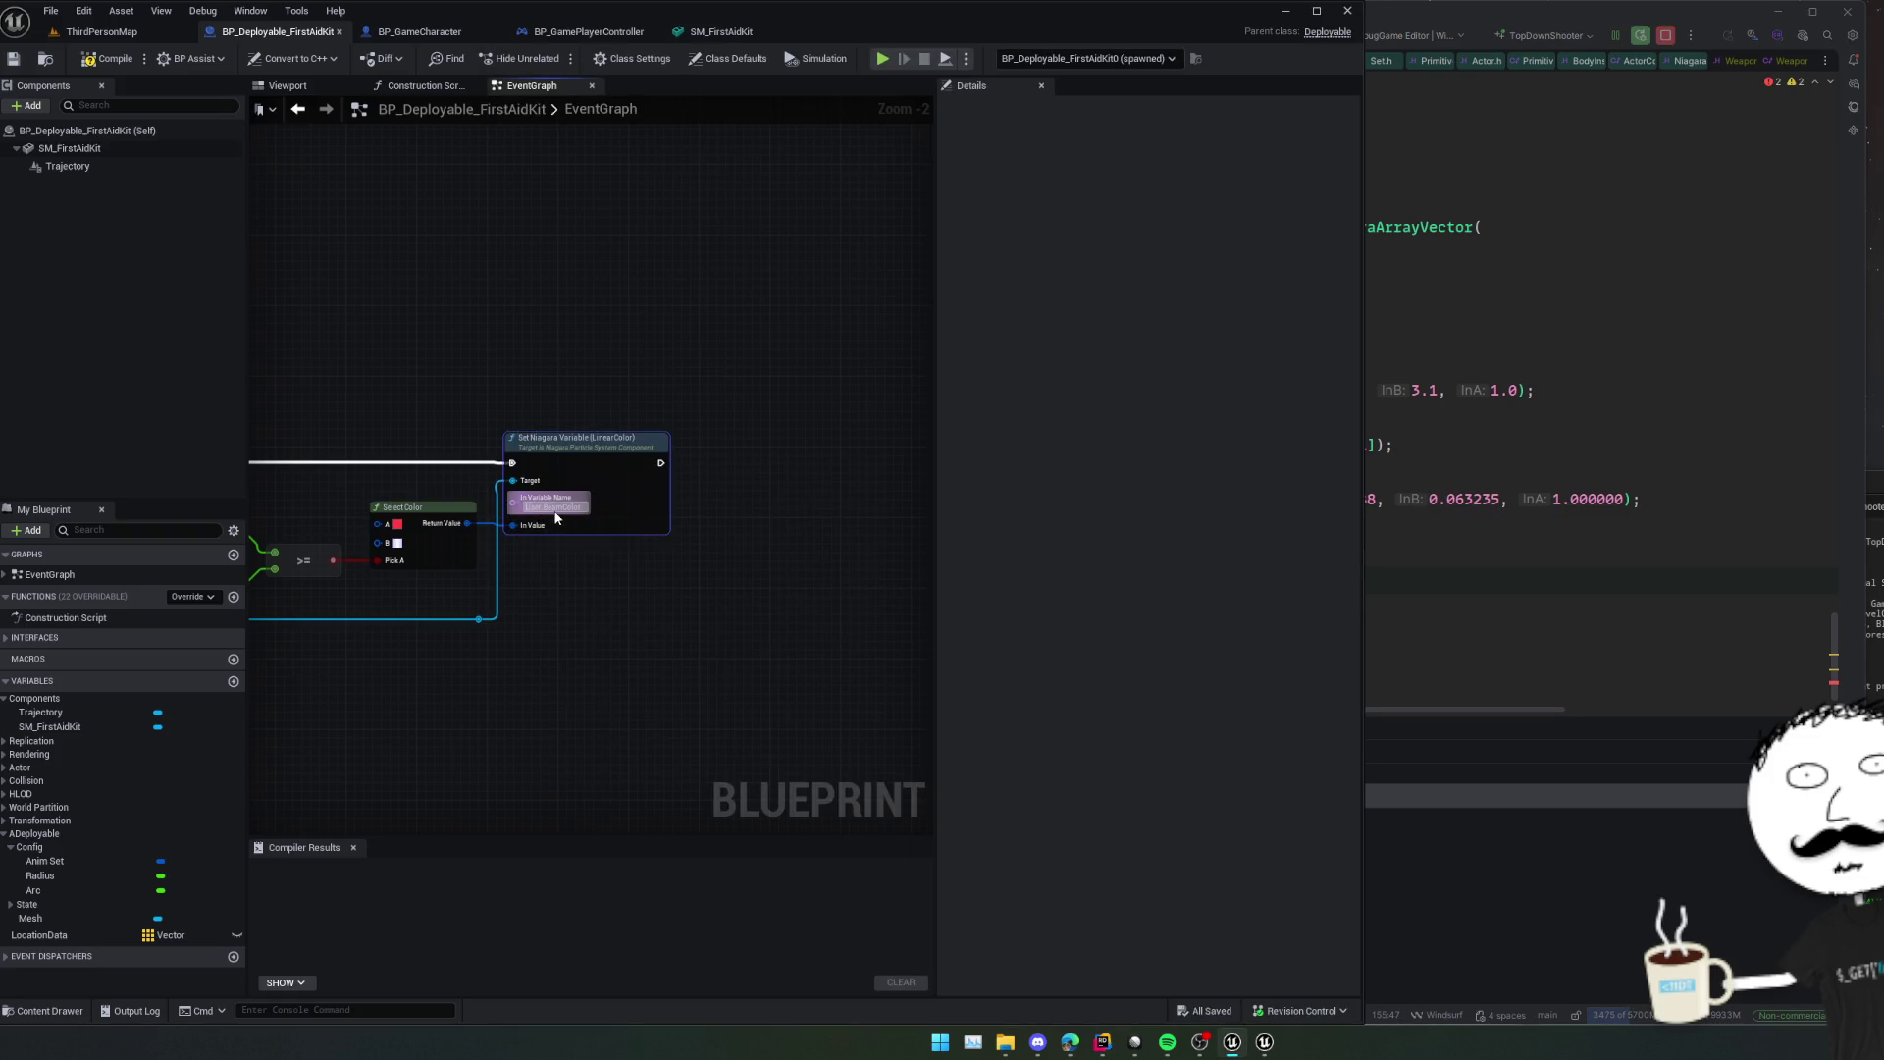
left_click(1369, 580)
key("Left")
key("Left")
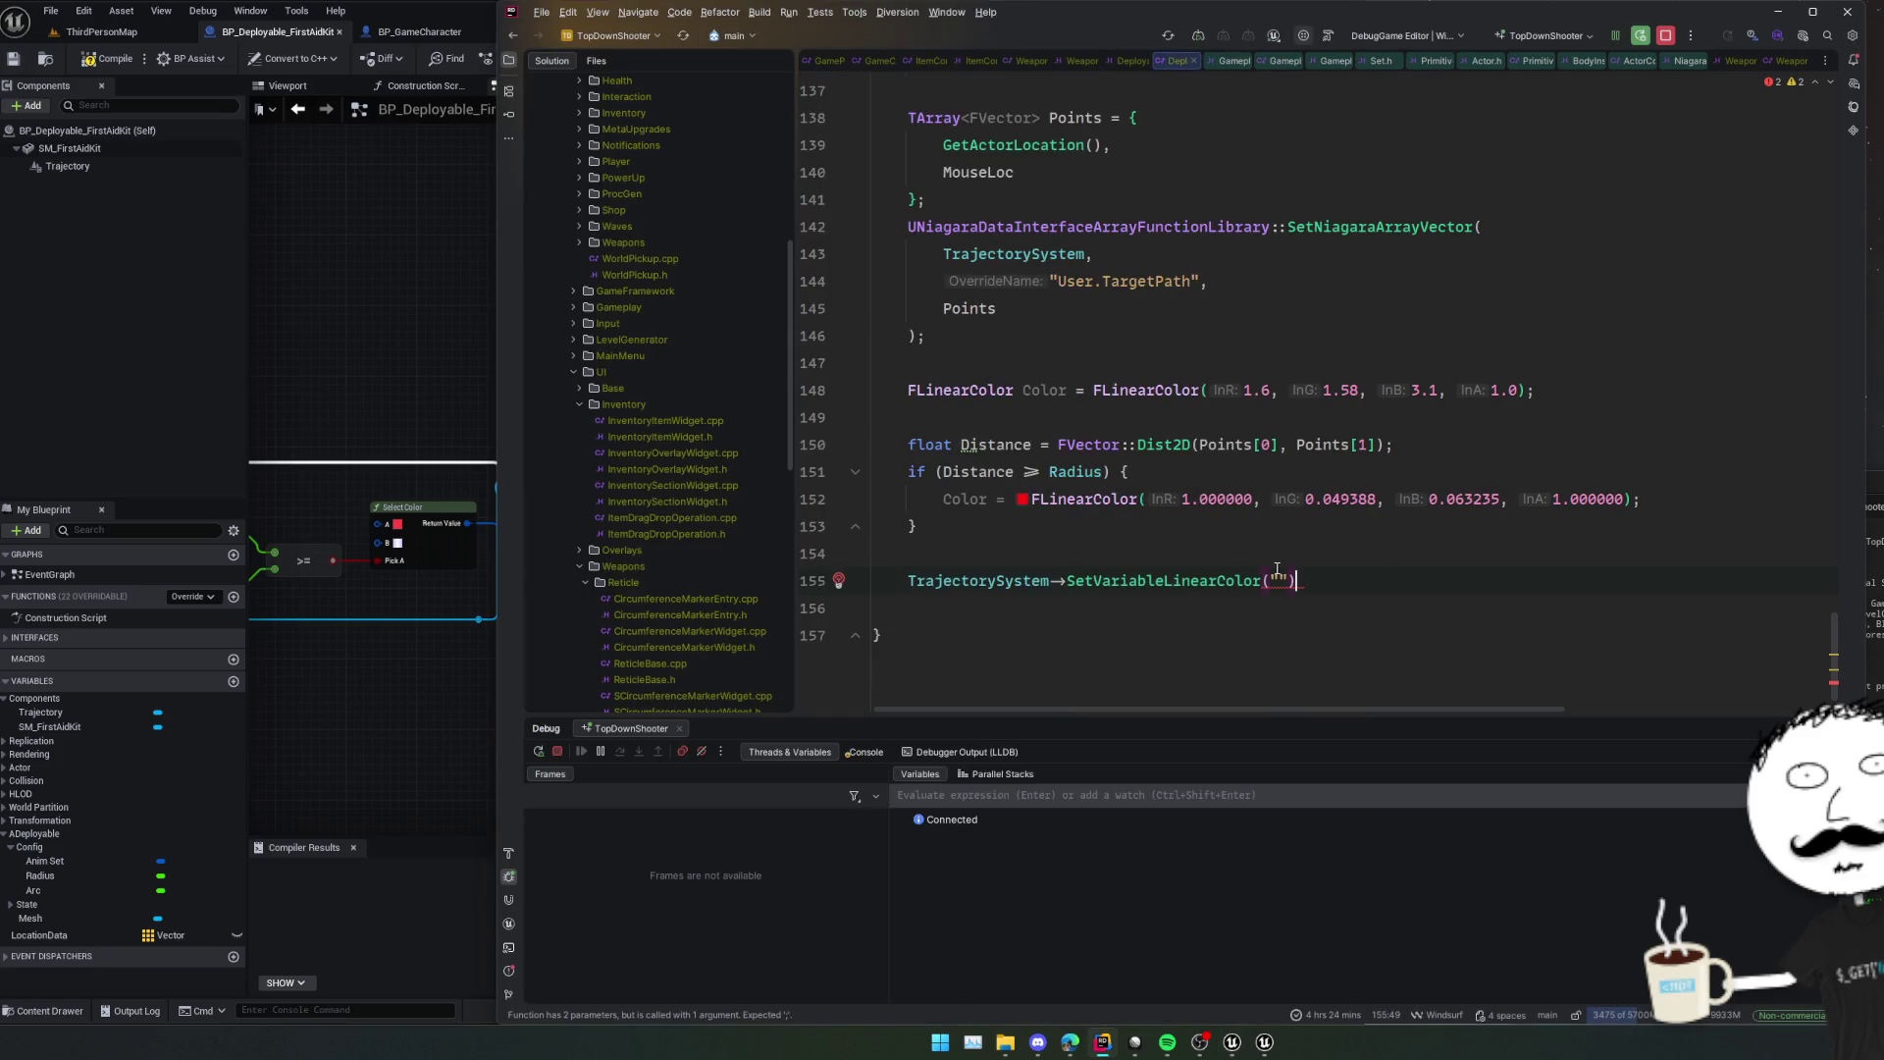
type("User.BeamColor\", ")
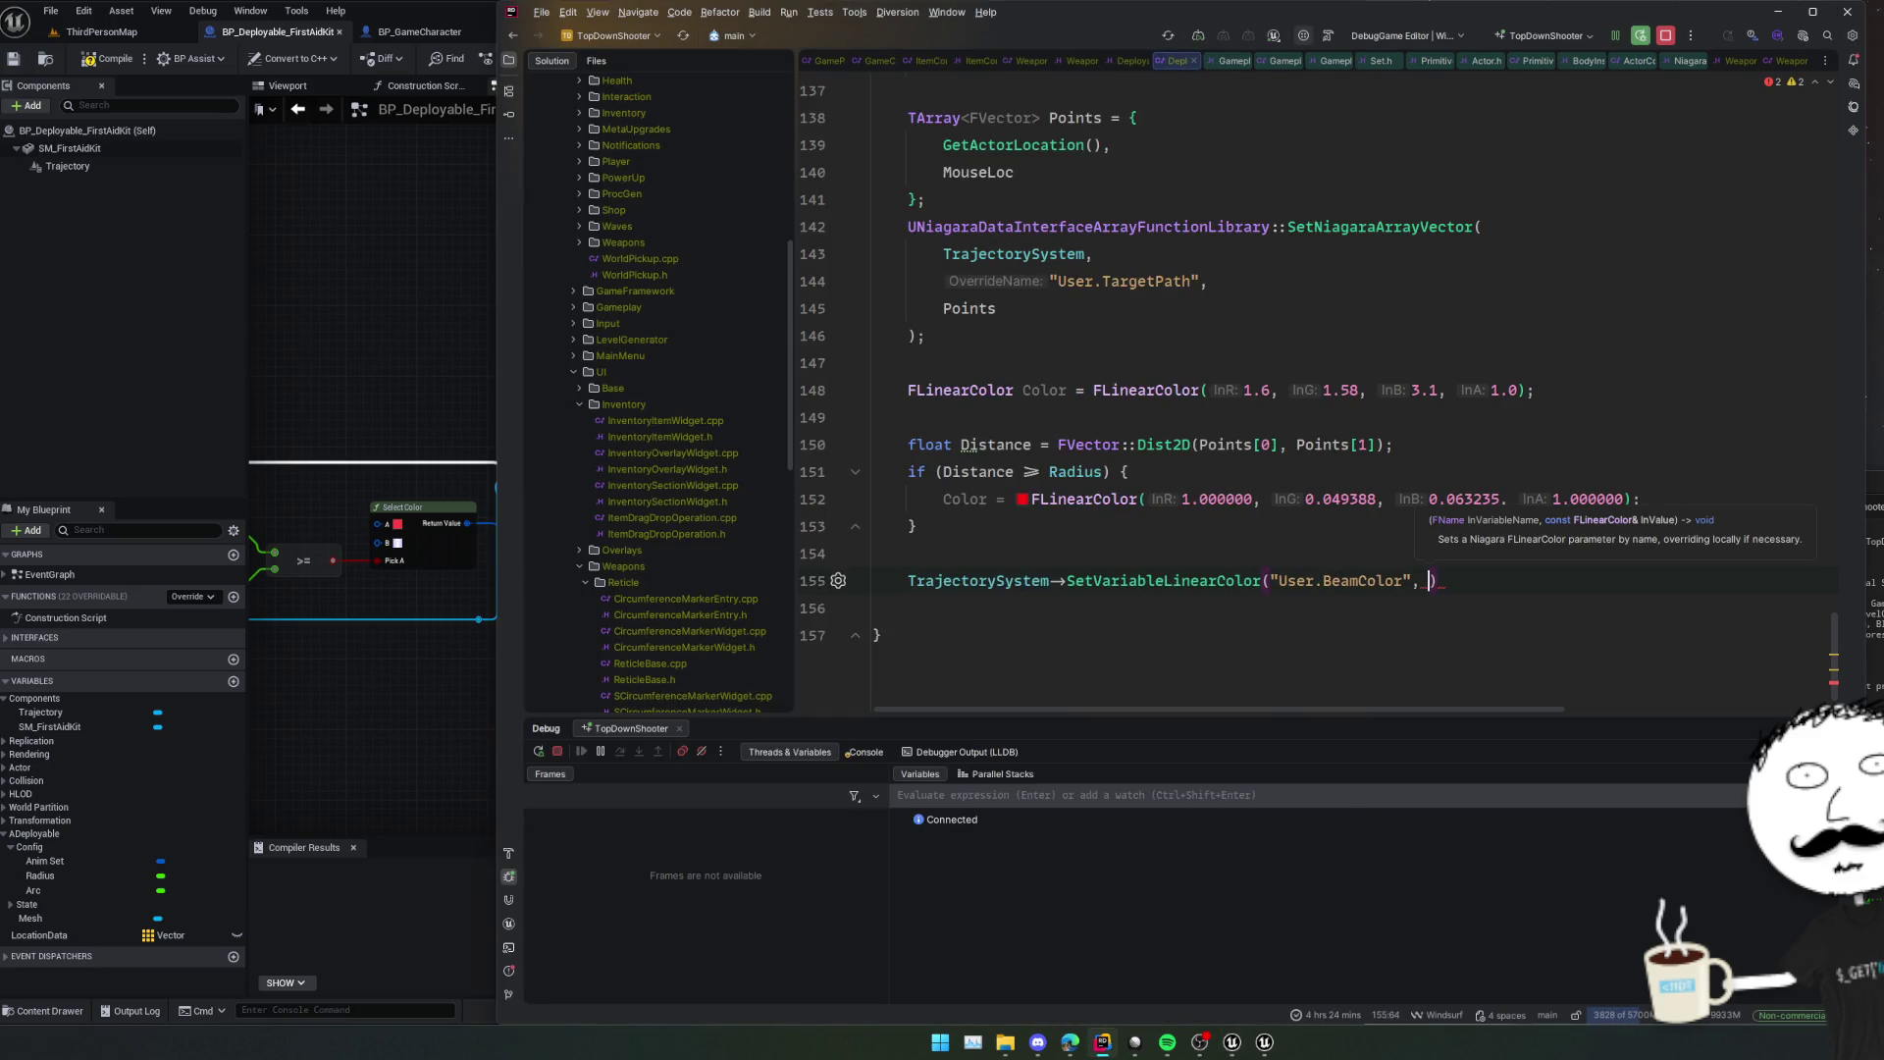
type("Color")
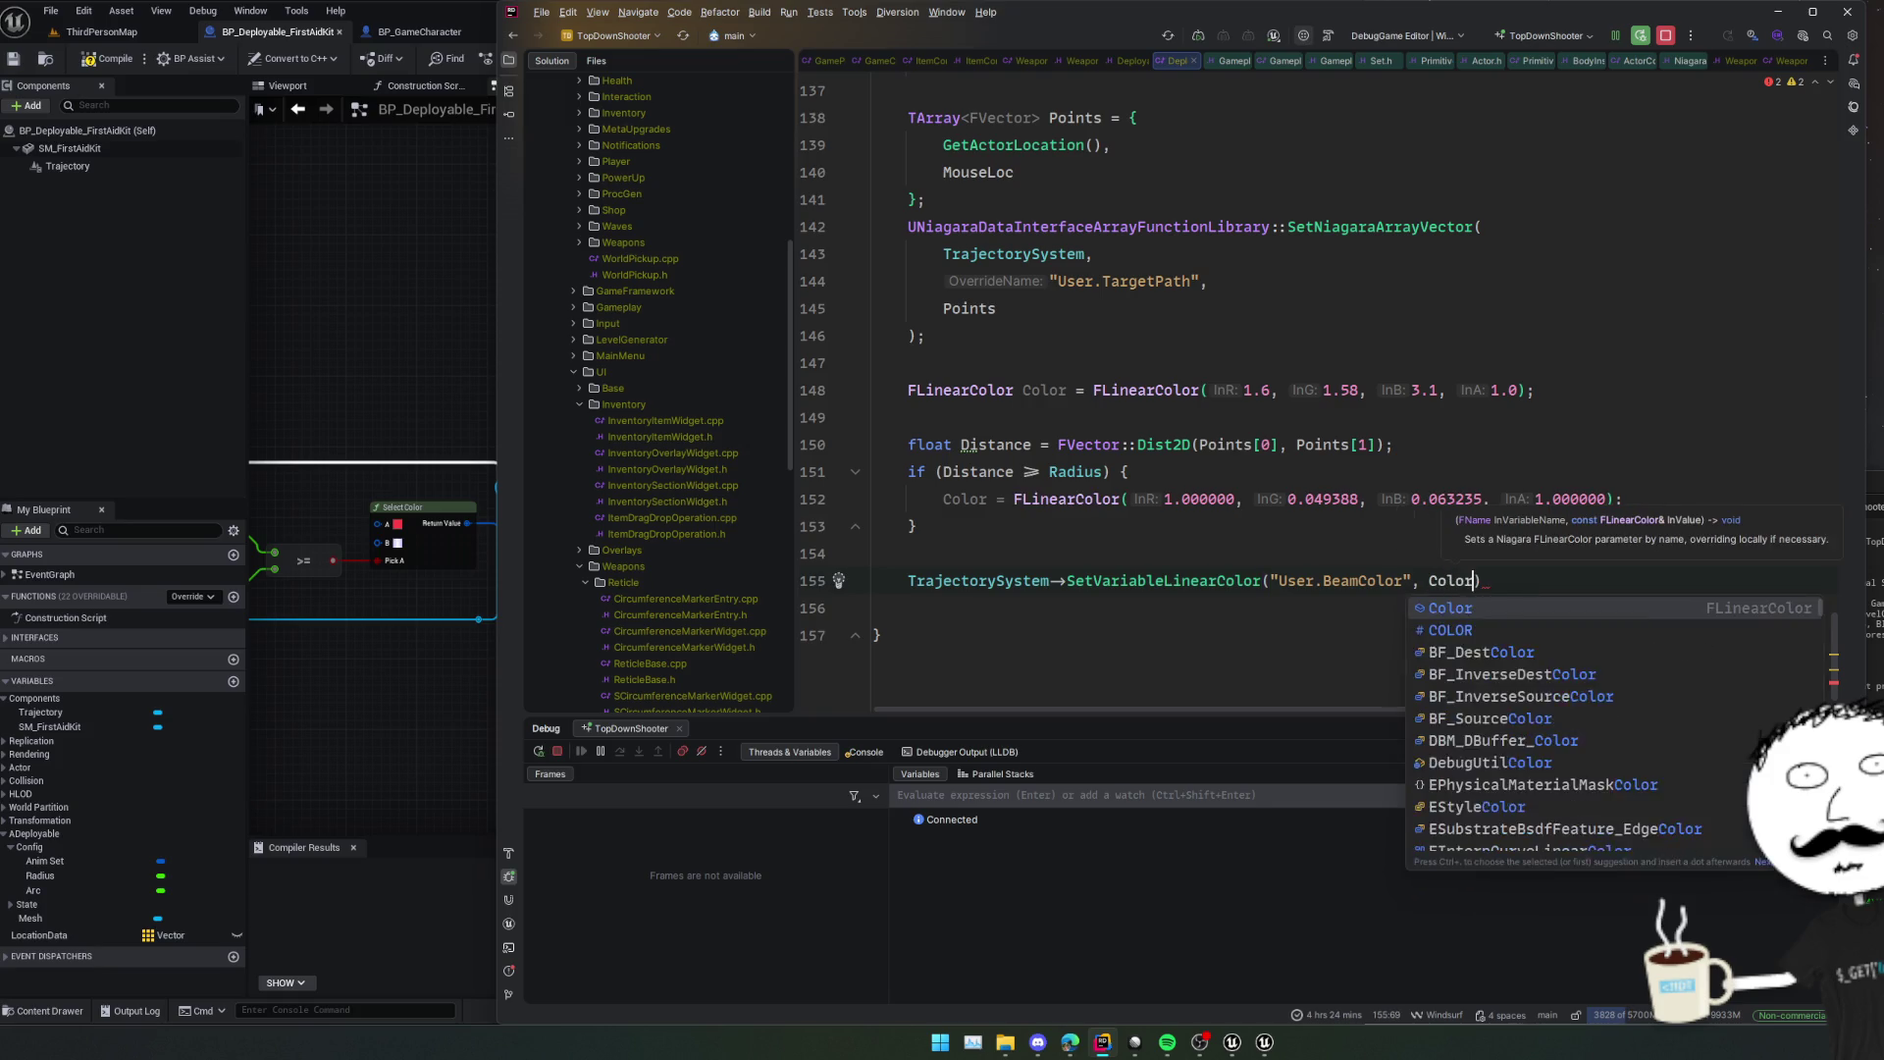
type(")/;")
left_click(874, 608)
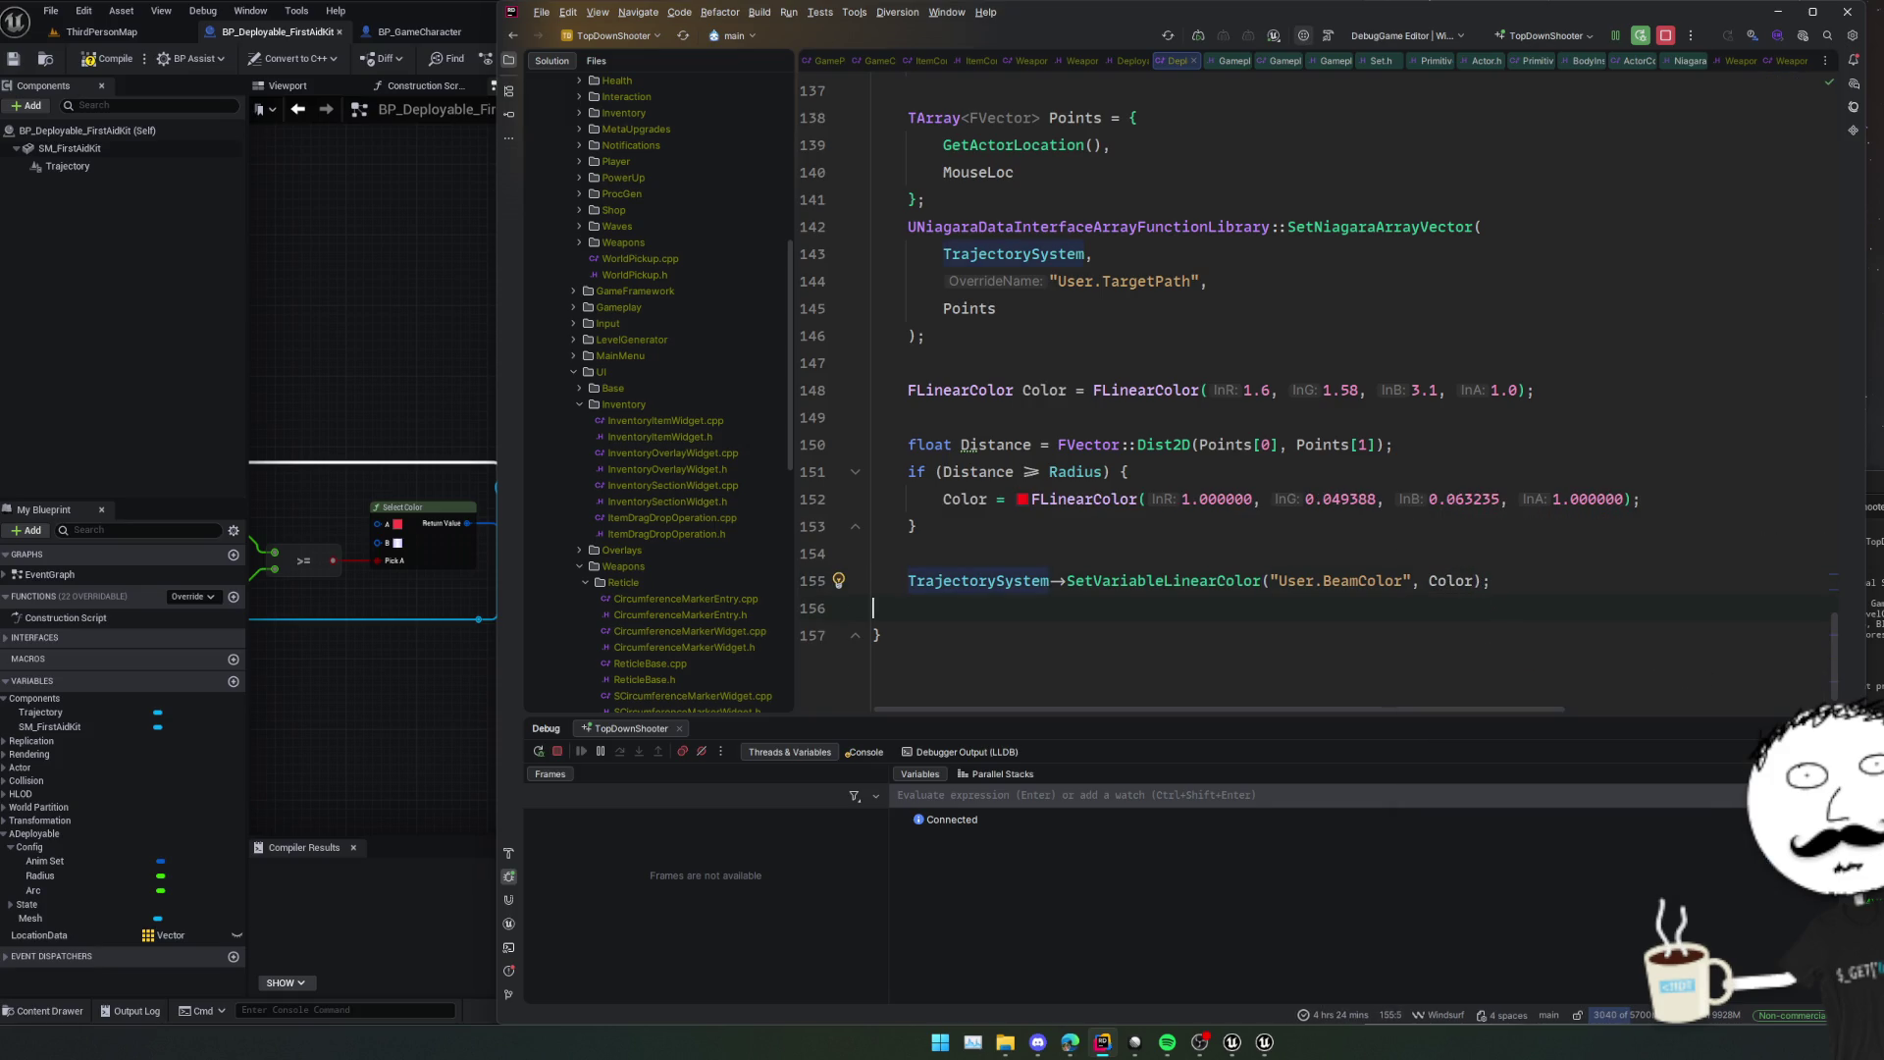
Pan the Blueprint EventGraph to review the equip and unequip beam nodes.
left_click(440, 662)
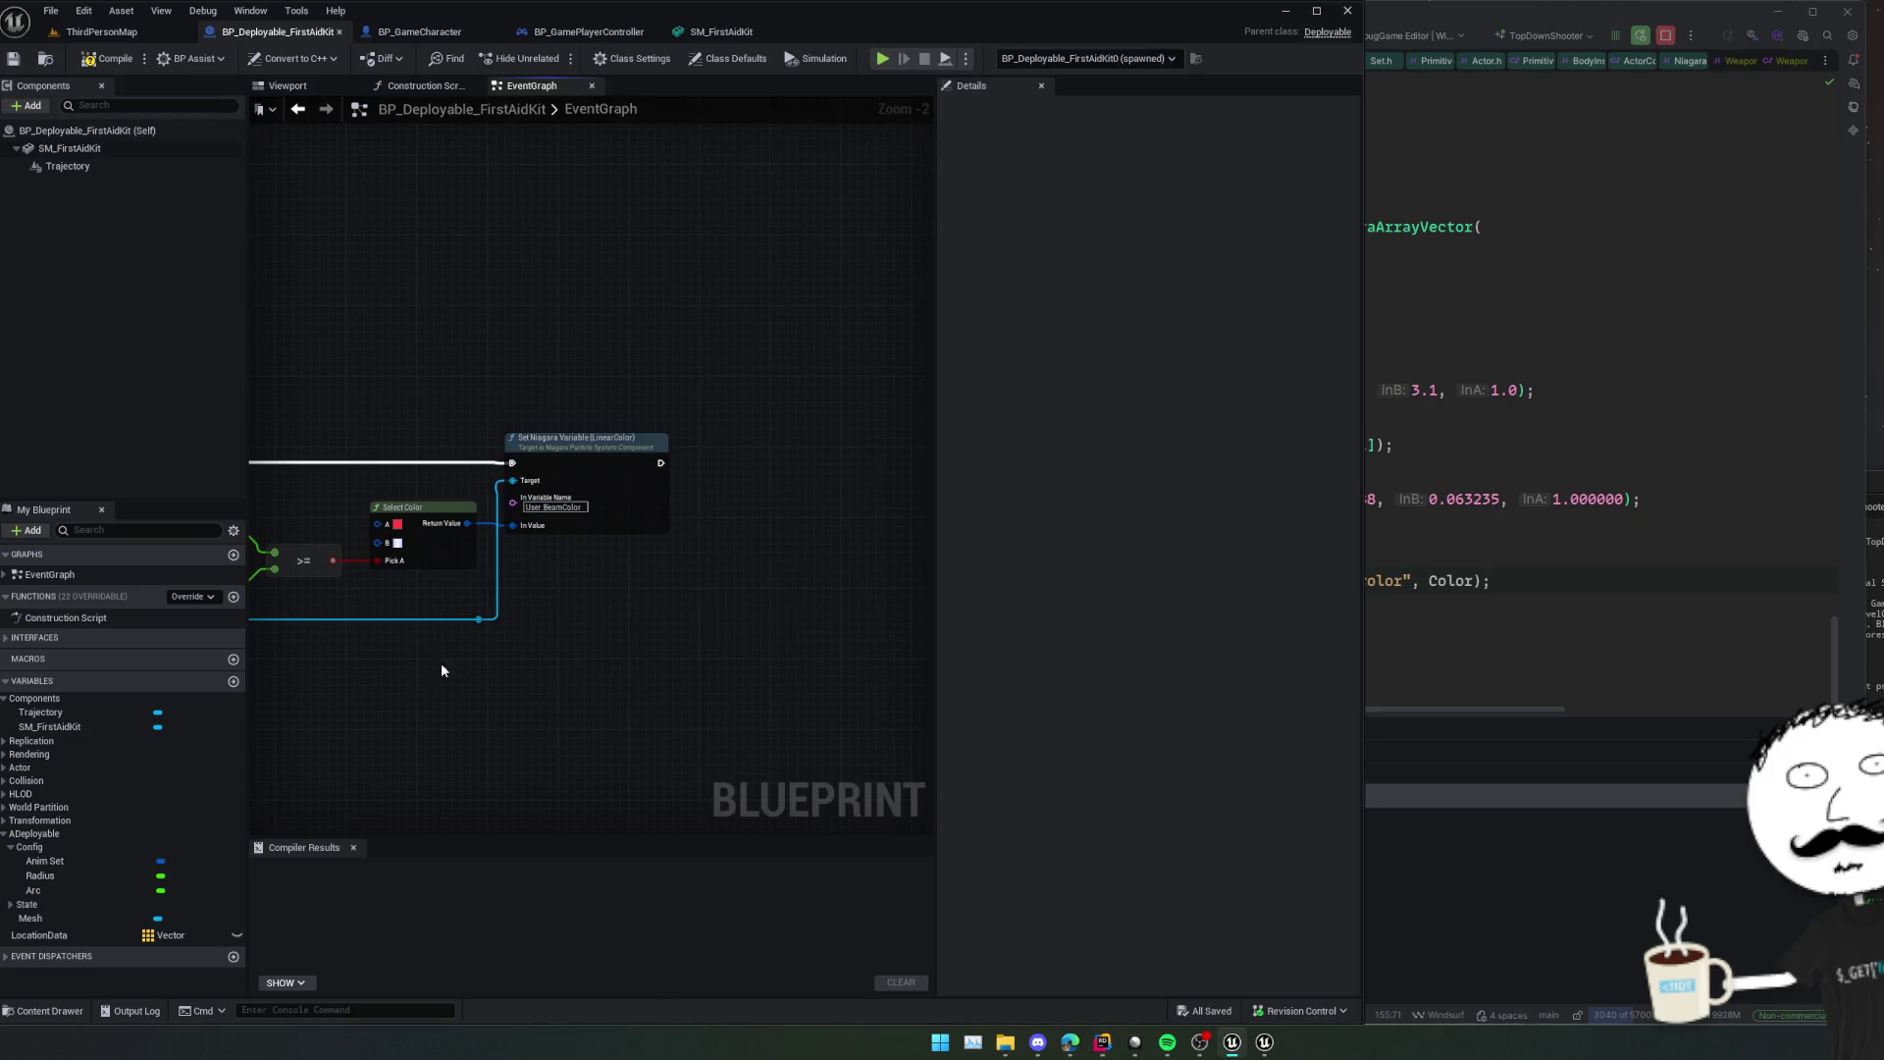
mouse_move(440, 663)
left_mouse_down()
mouse_move(703, 635)
mouse_move(631, 639)
mouse_move(752, 647)
mouse_move(504, 568)
mouse_move(475, 614)
mouse_move(490, 596)
mouse_move(584, 643)
mouse_move(694, 665)
mouse_move(689, 706)
mouse_move(502, 738)
left_mouse_up()
scroll(491, 594, "up", 1)
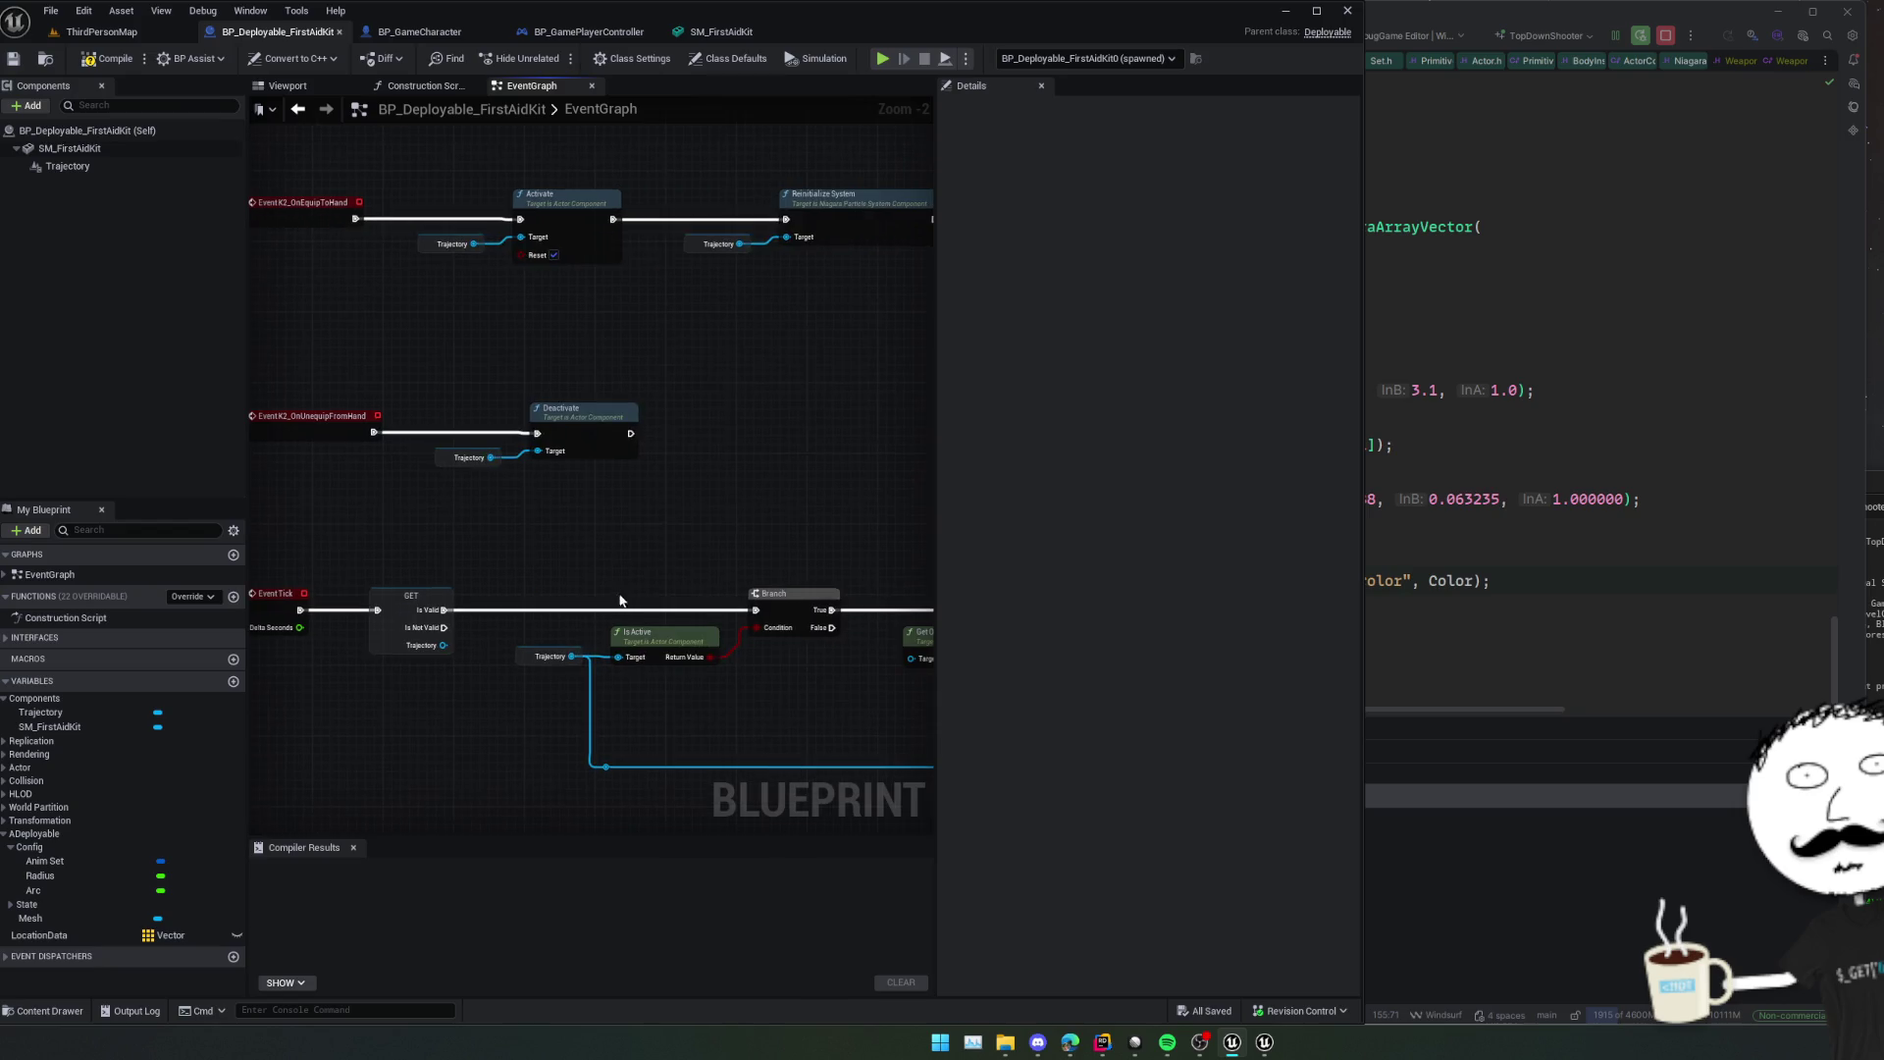
Change line 131 to if (!TrajectorySystem || !TrajectorySystem->IsActive()) return;.
key("alt+Tab")
scroll(1170, 534, "up", 10)
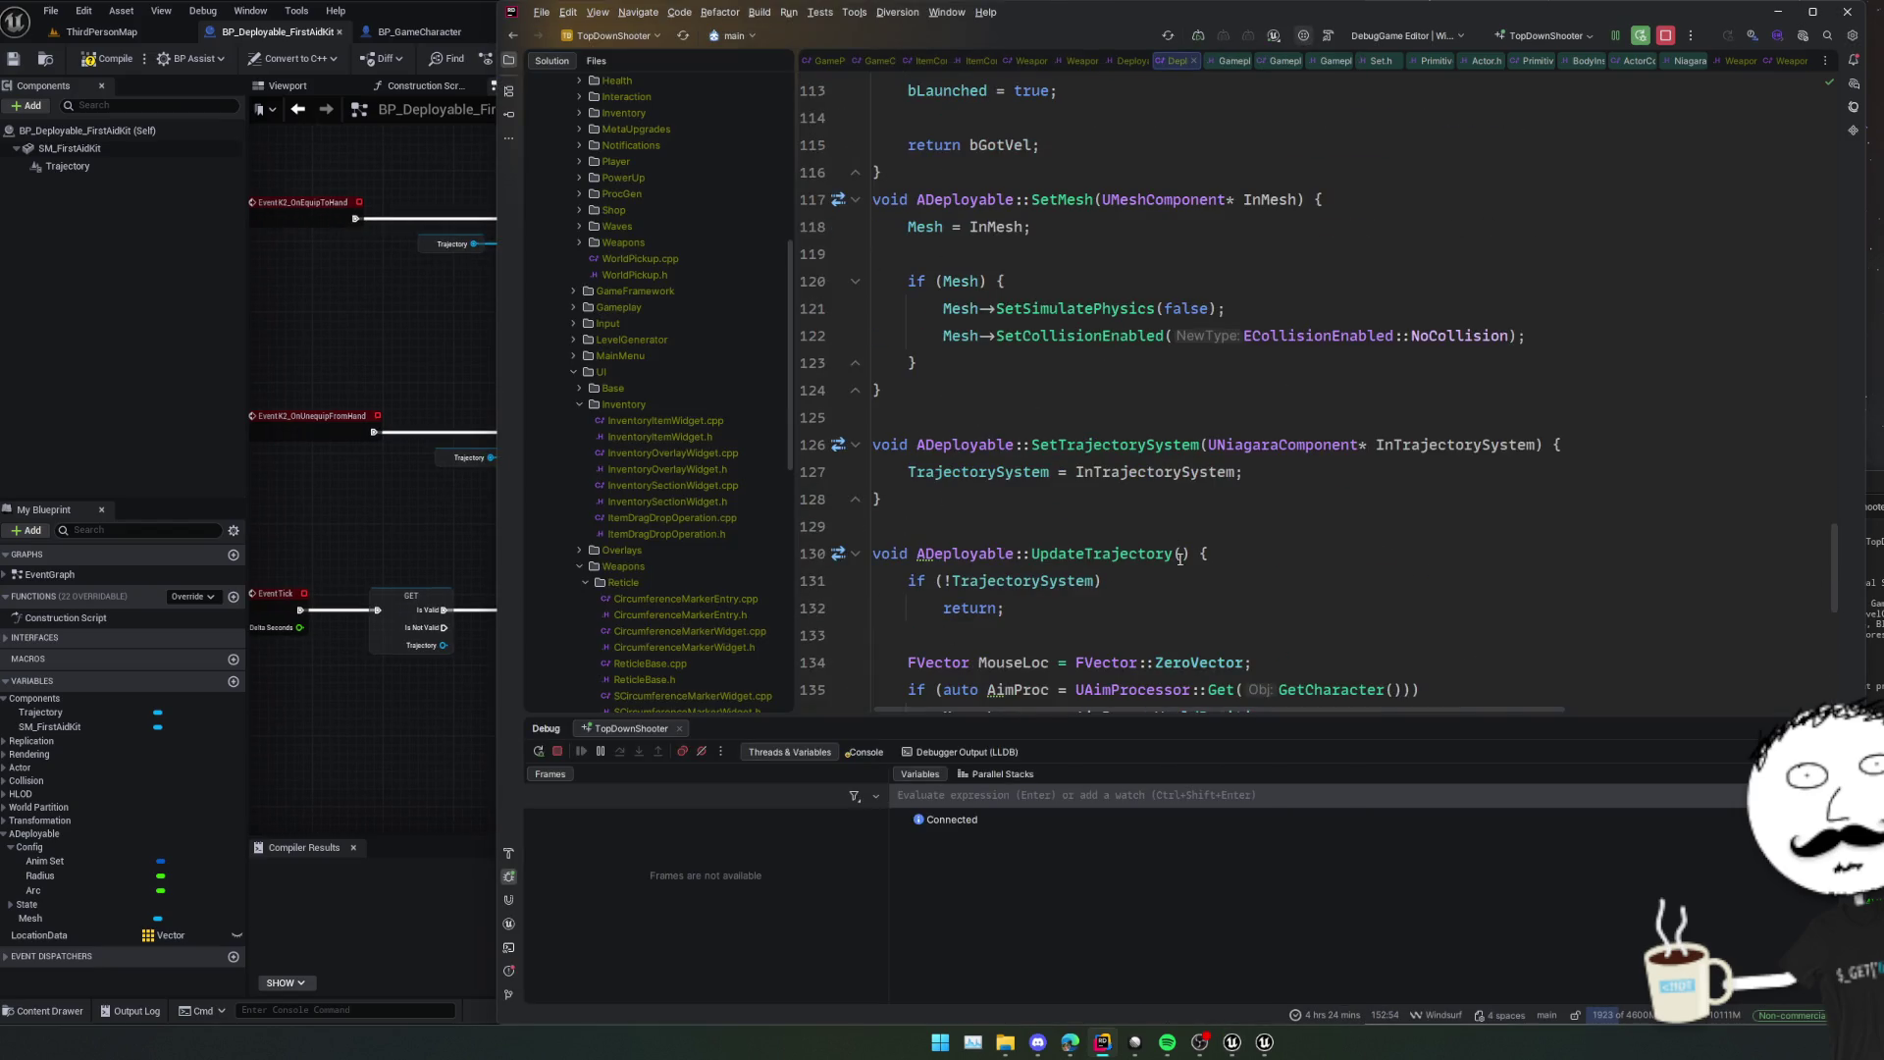
left_click(1098, 580)
type("|| !TR")
key("Return")
type("->")
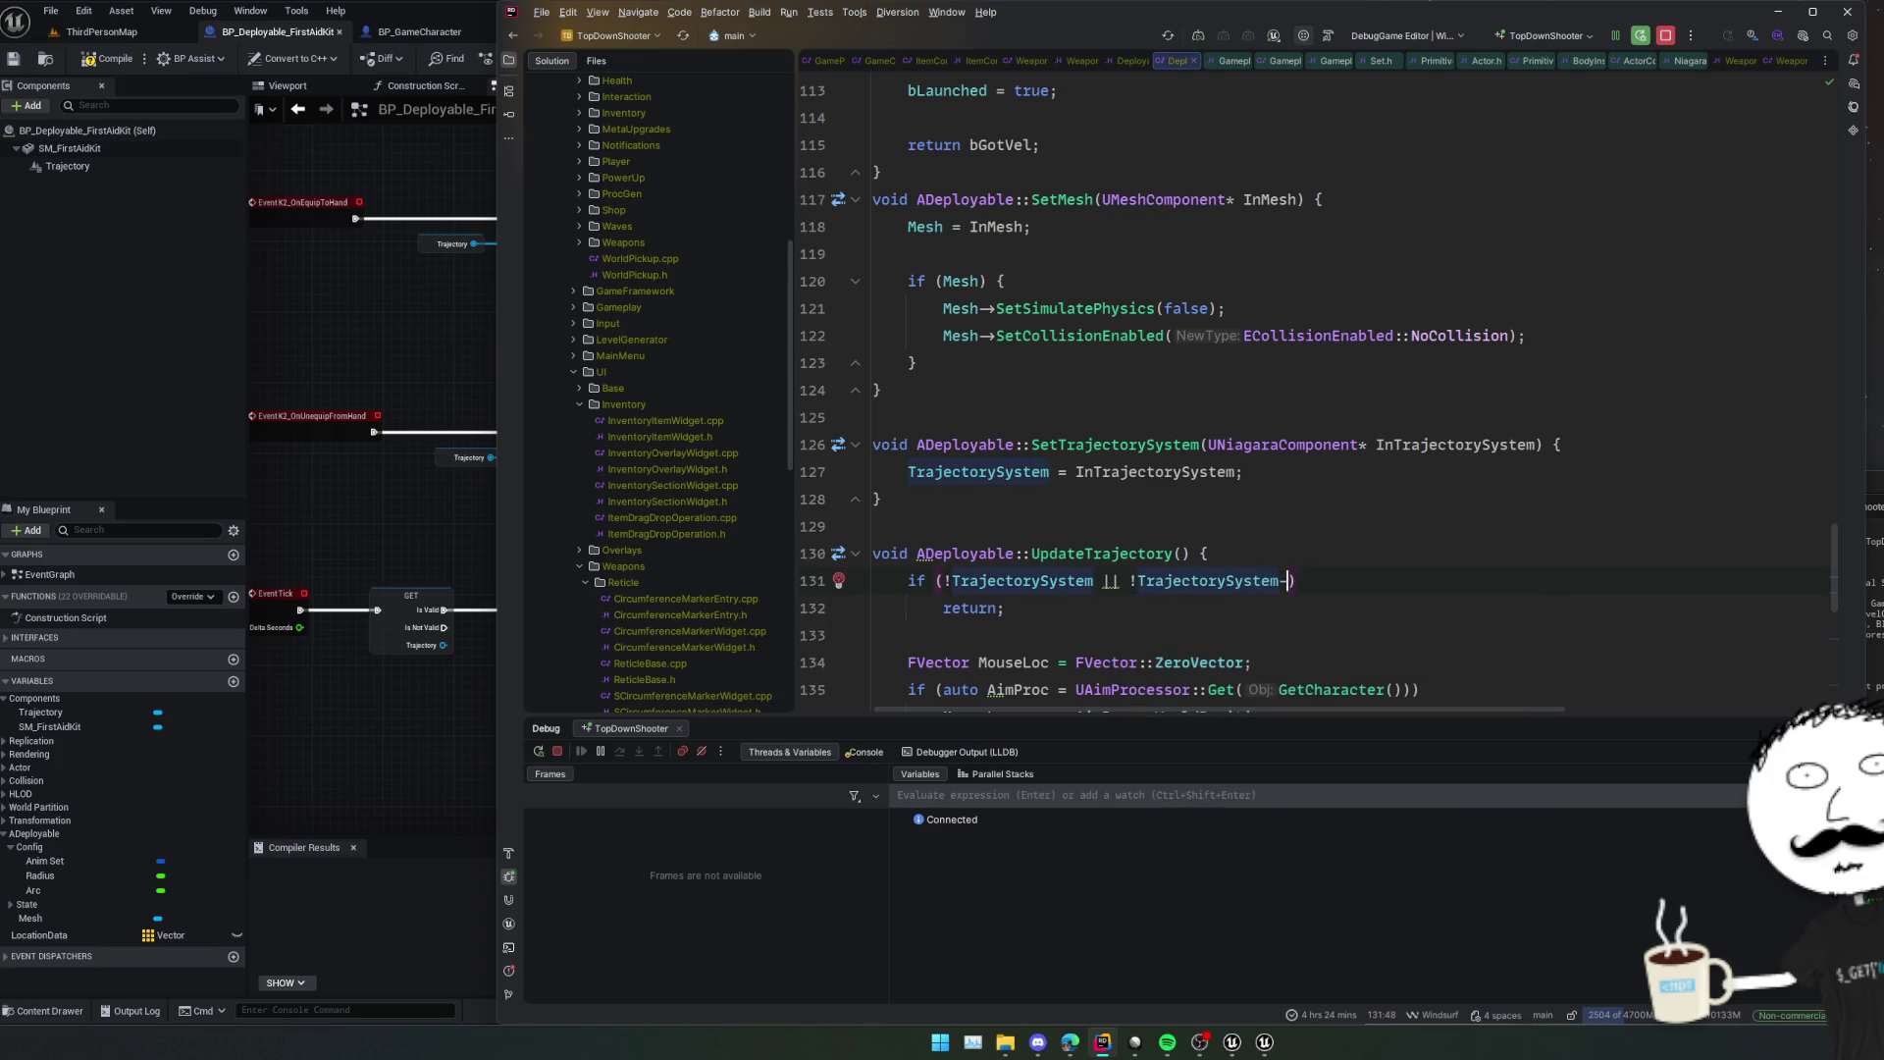
type("IsAct")
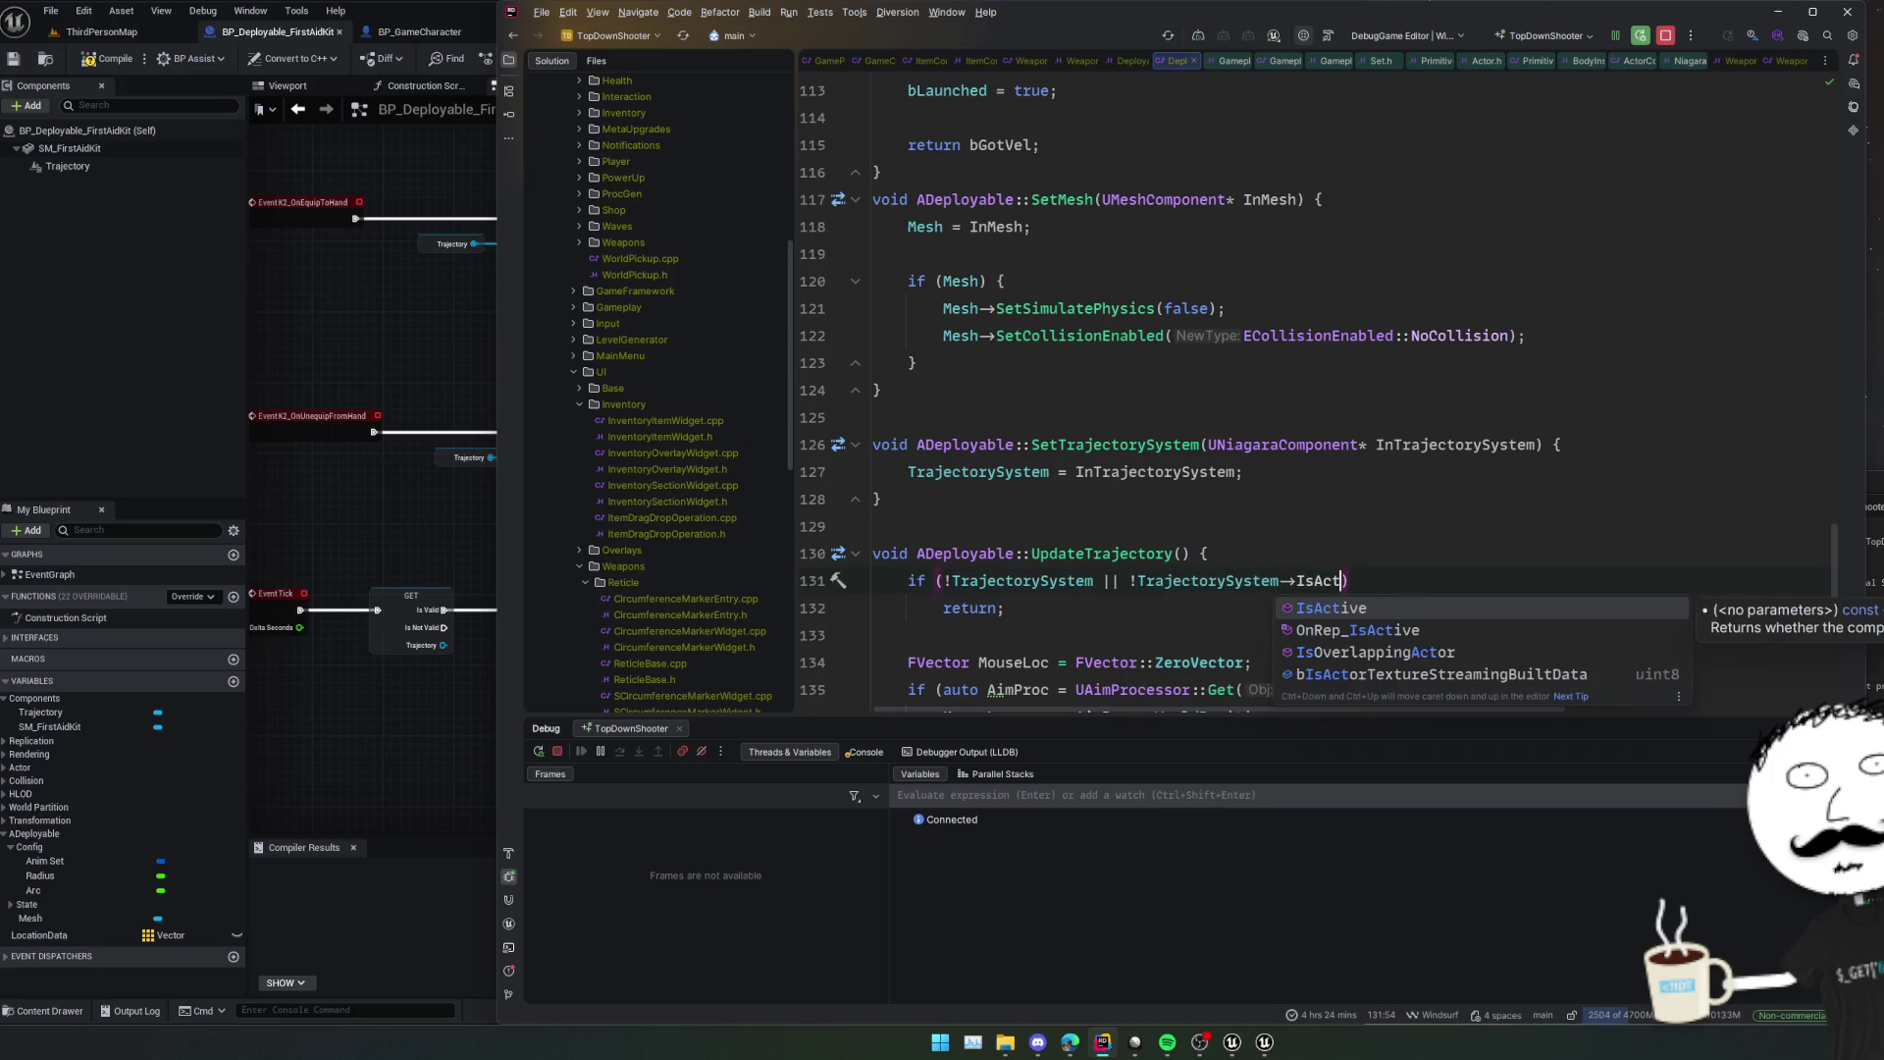
key("Return")
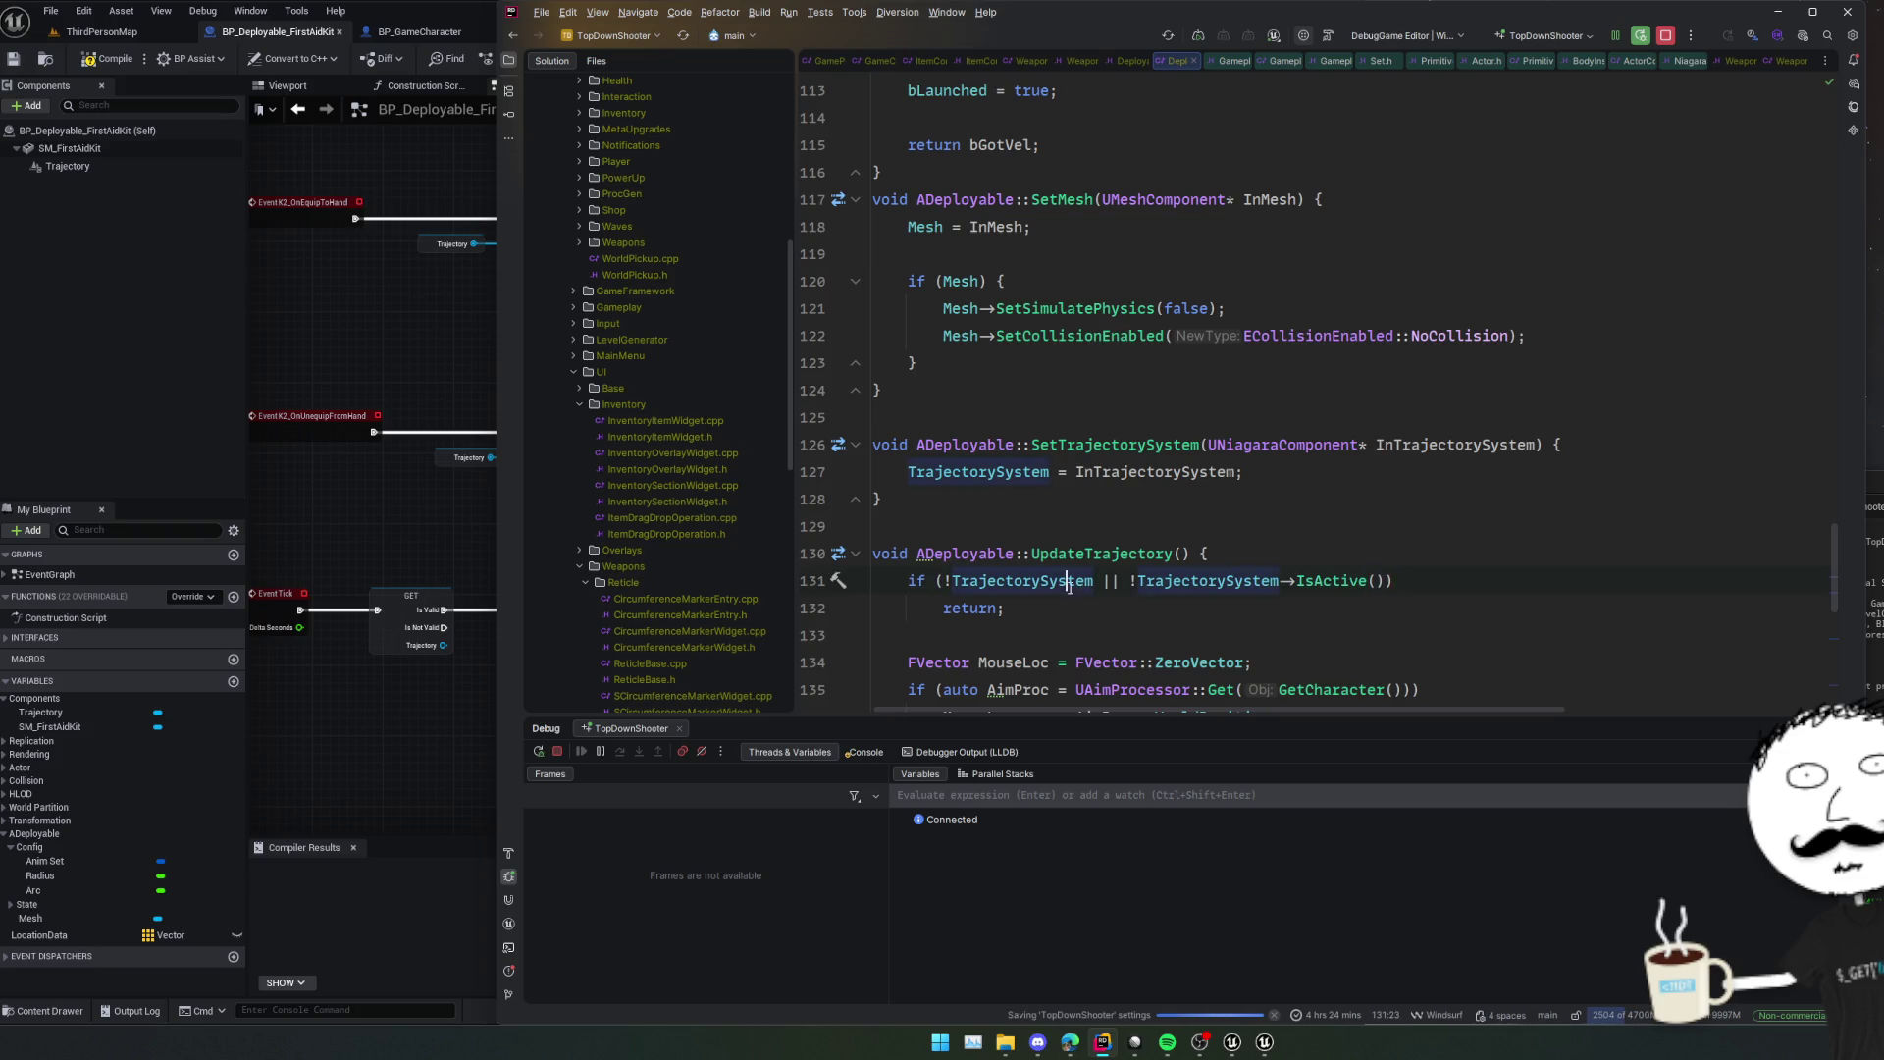
left_click(1101, 553)
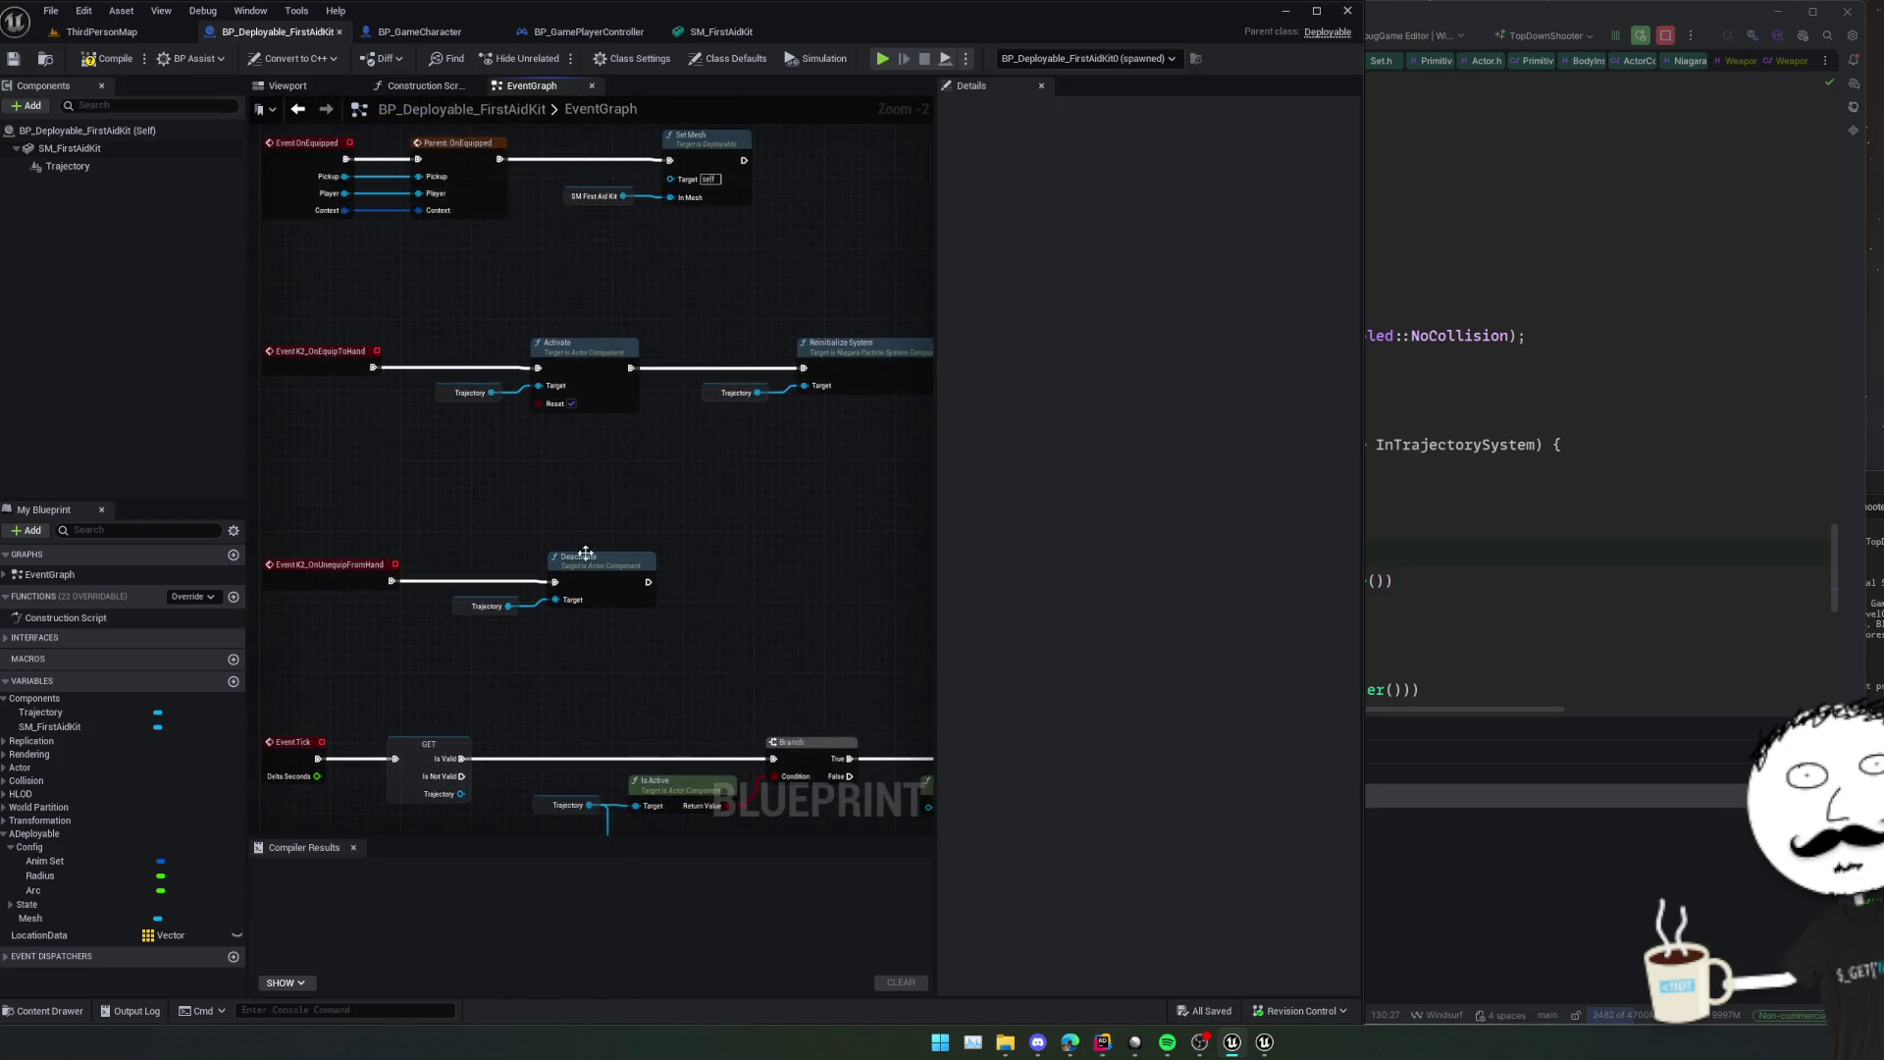
Below EnableInput in OnEquipToHand, open an if (TrajectorySystem) { block starting TrajectorySystem->.
left_click(1222, 573)
scroll(1222, 575, "up", 10)
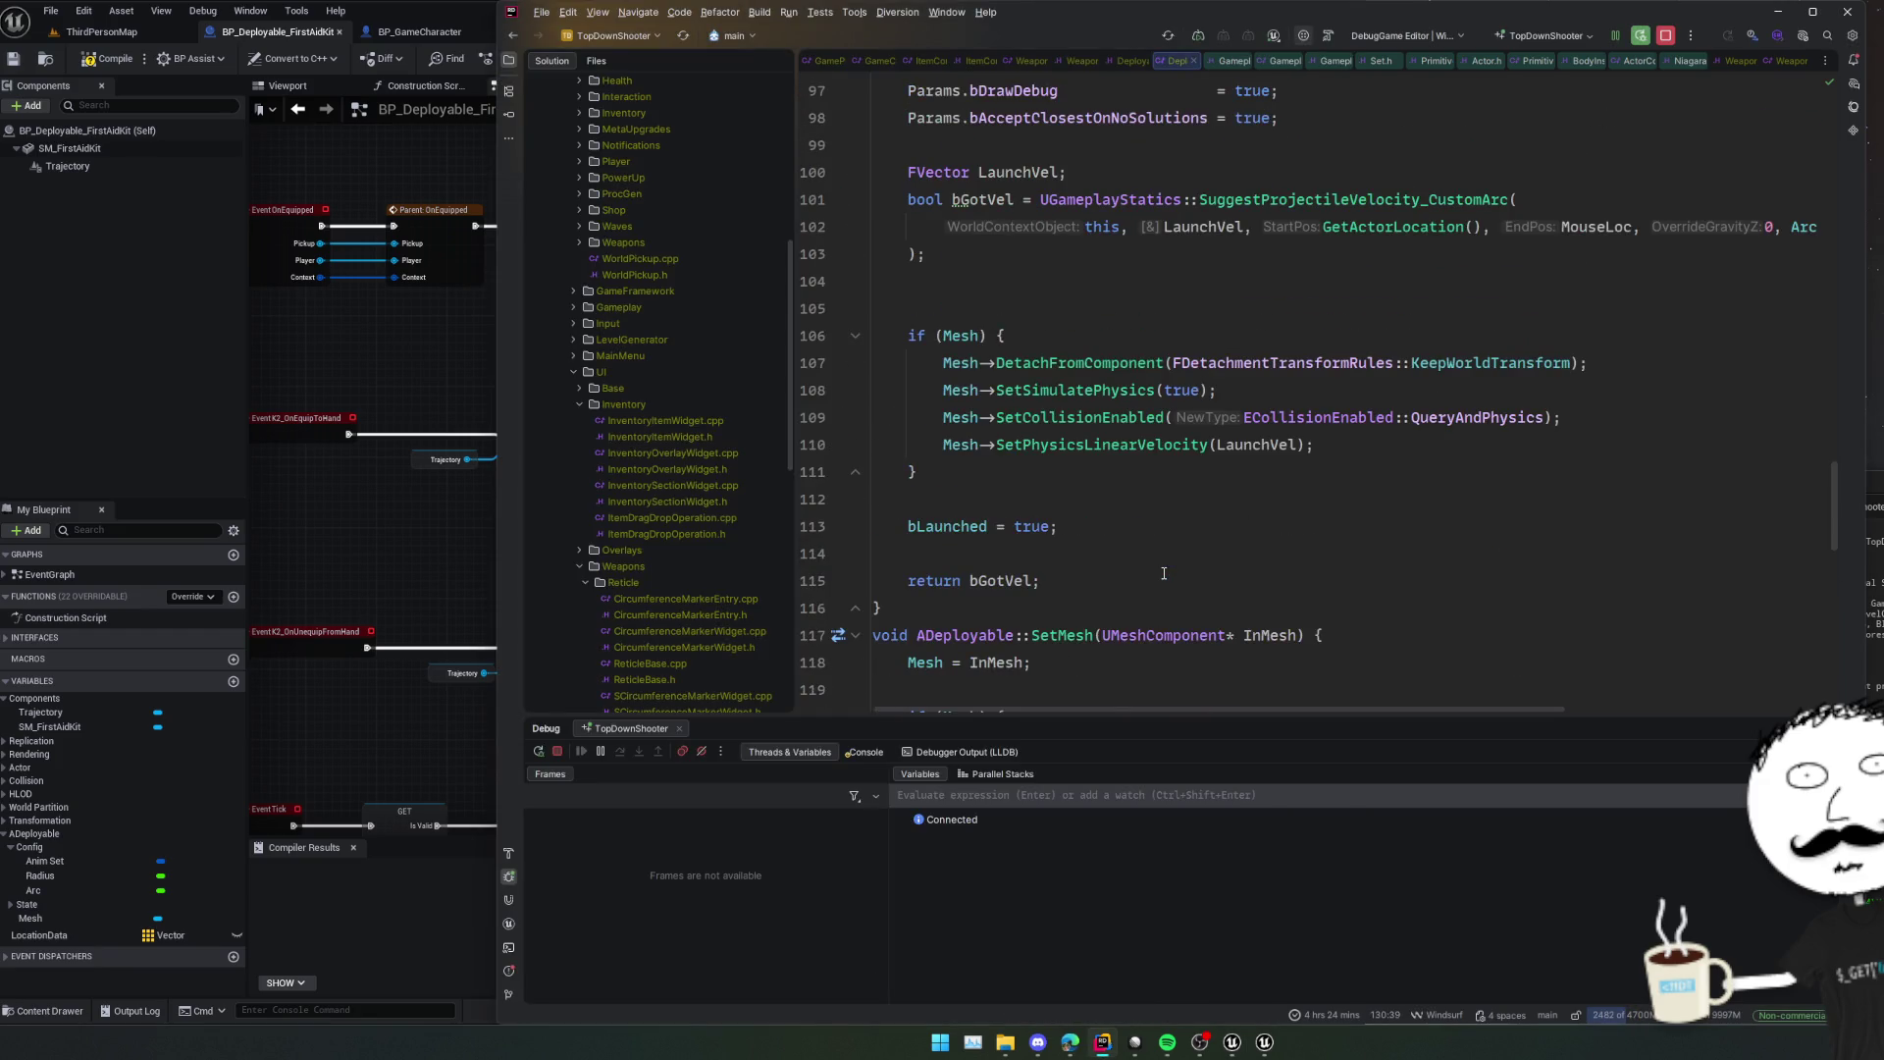
scroll(1164, 574, "up", 2)
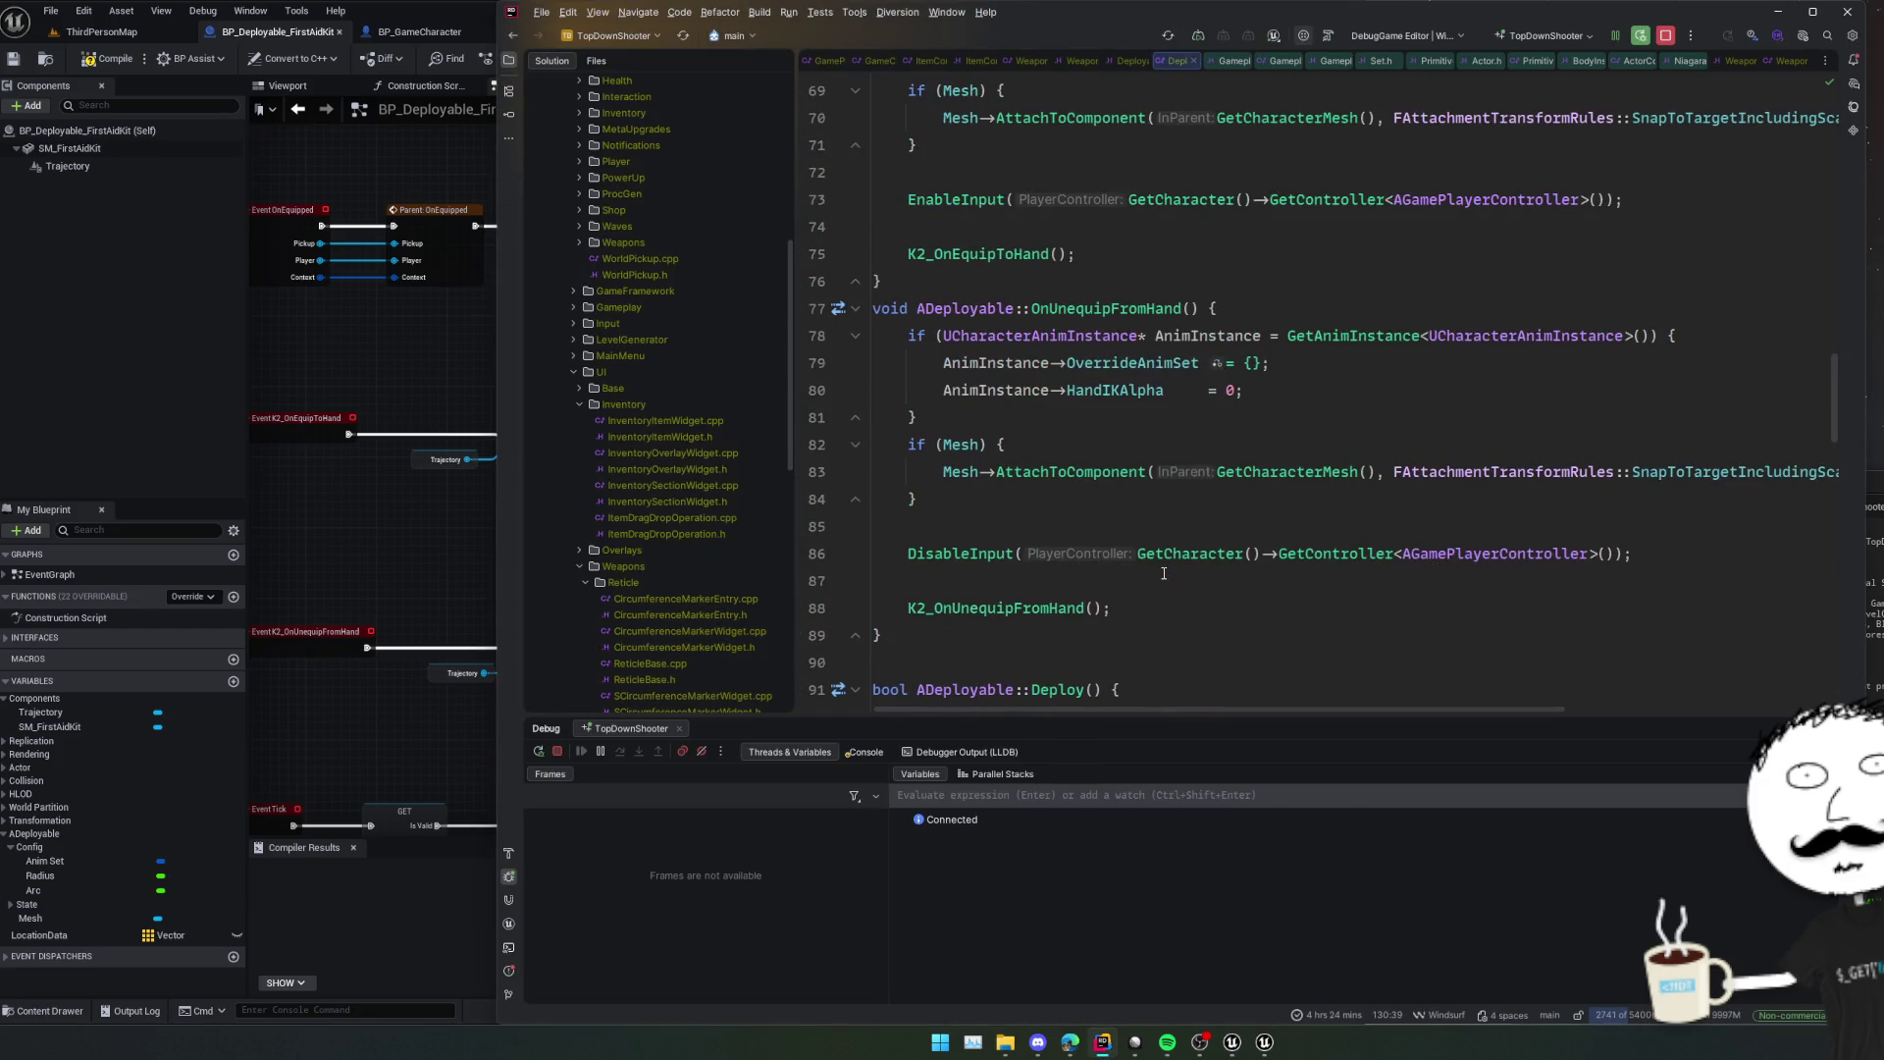
left_click(1178, 551)
scroll(1064, 436, "up", 3)
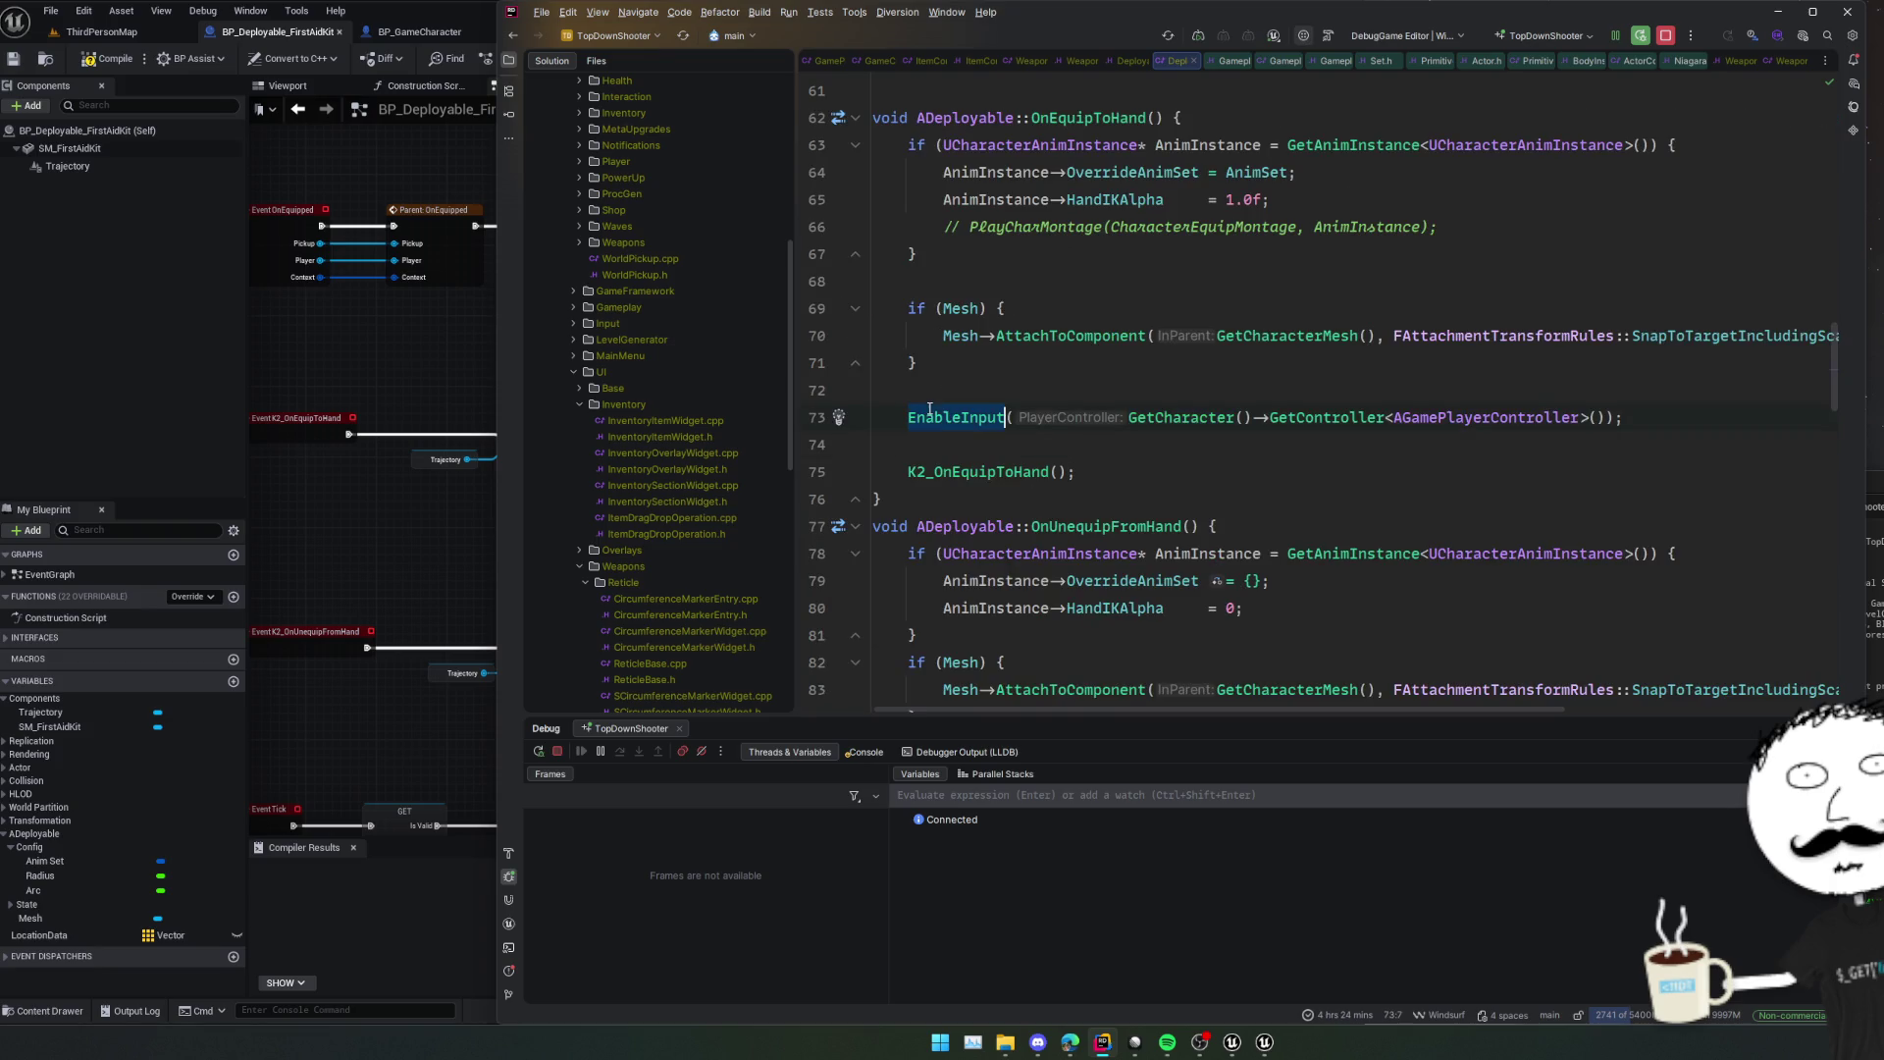
key("End")
key("Return")
key("Return")
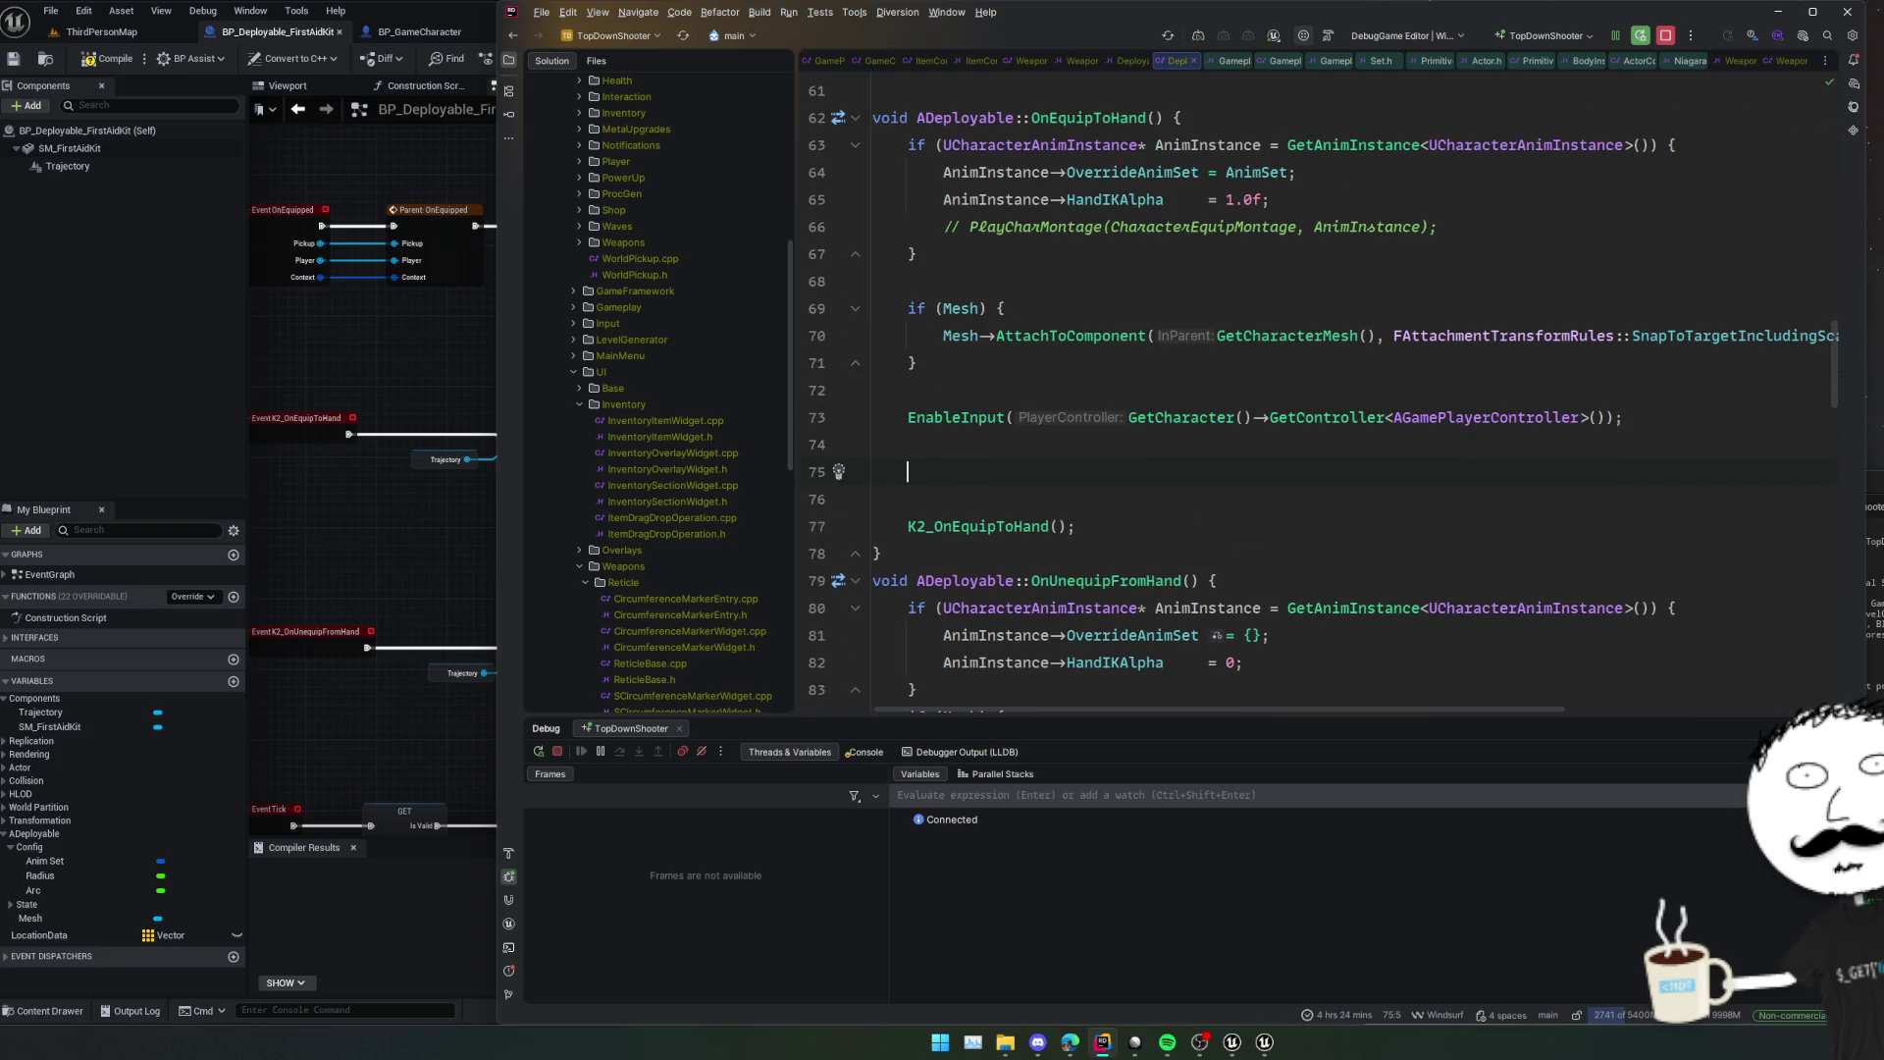
type("if")
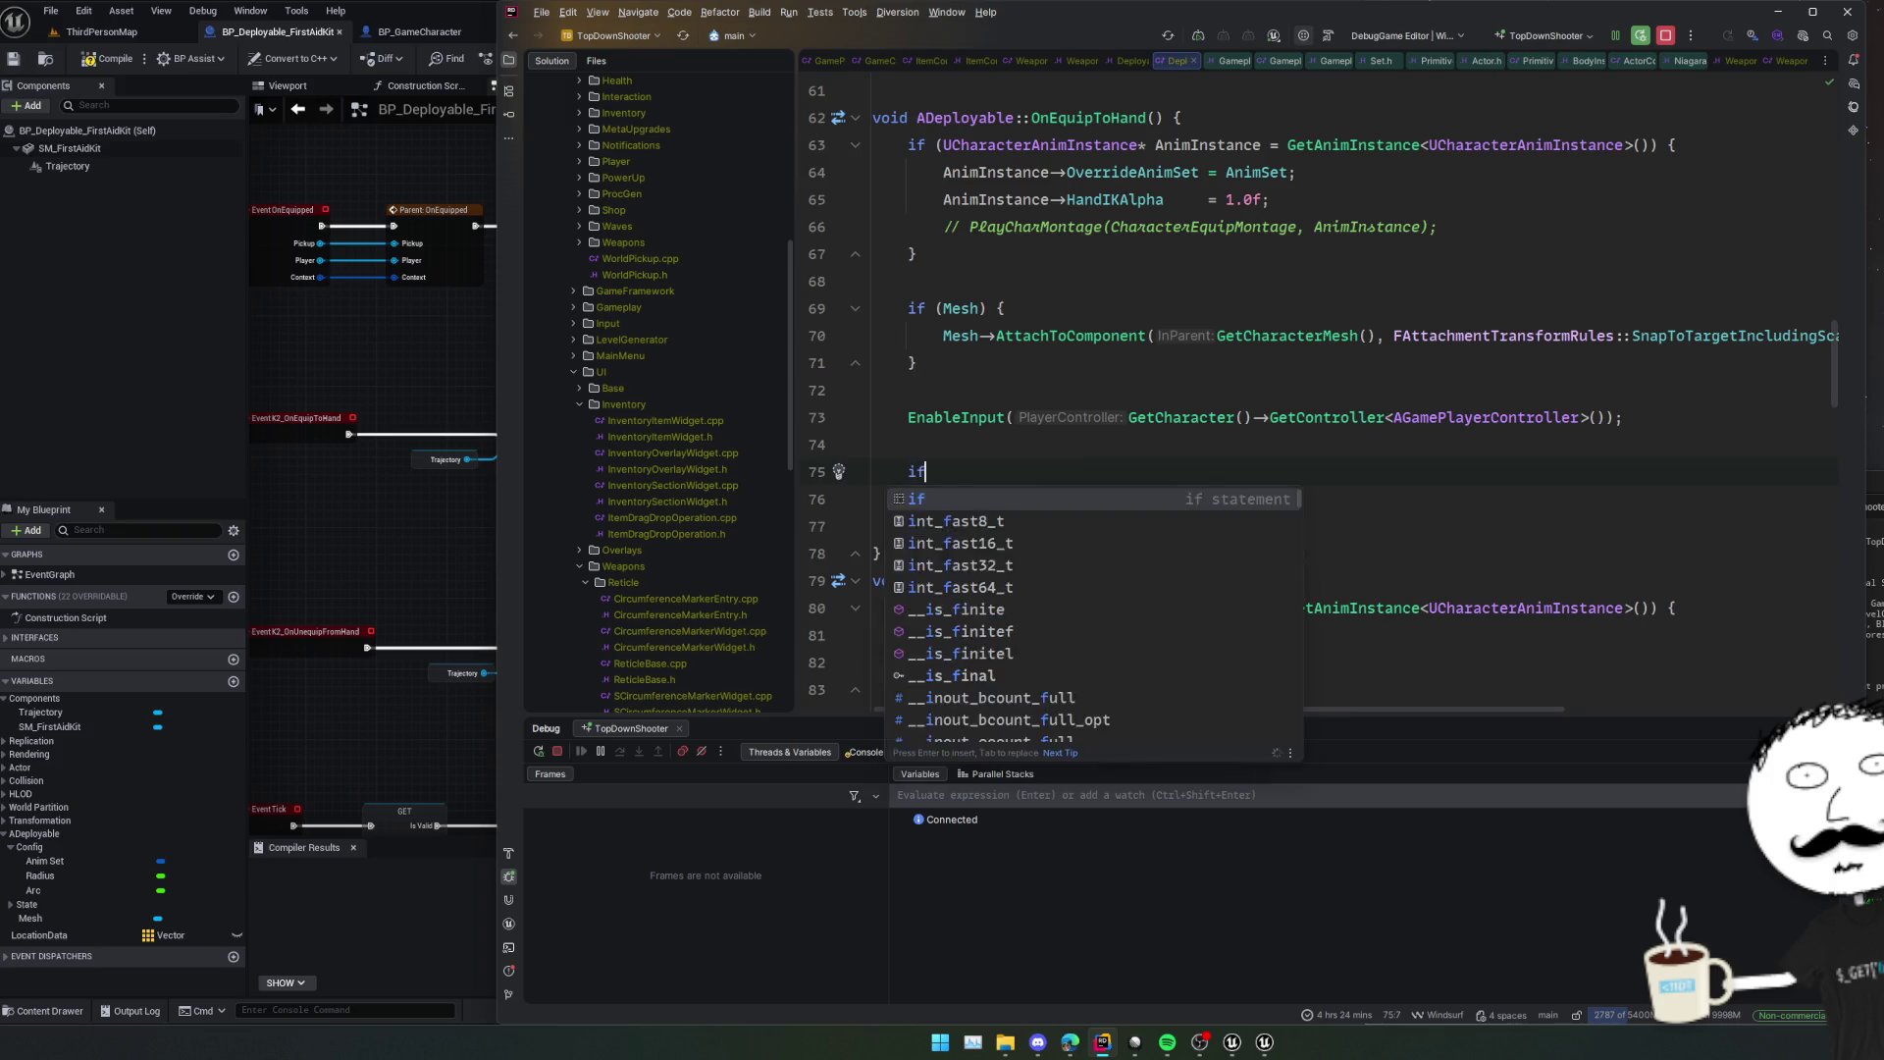
type(" (TrajectorySystem) {")
key("Return")
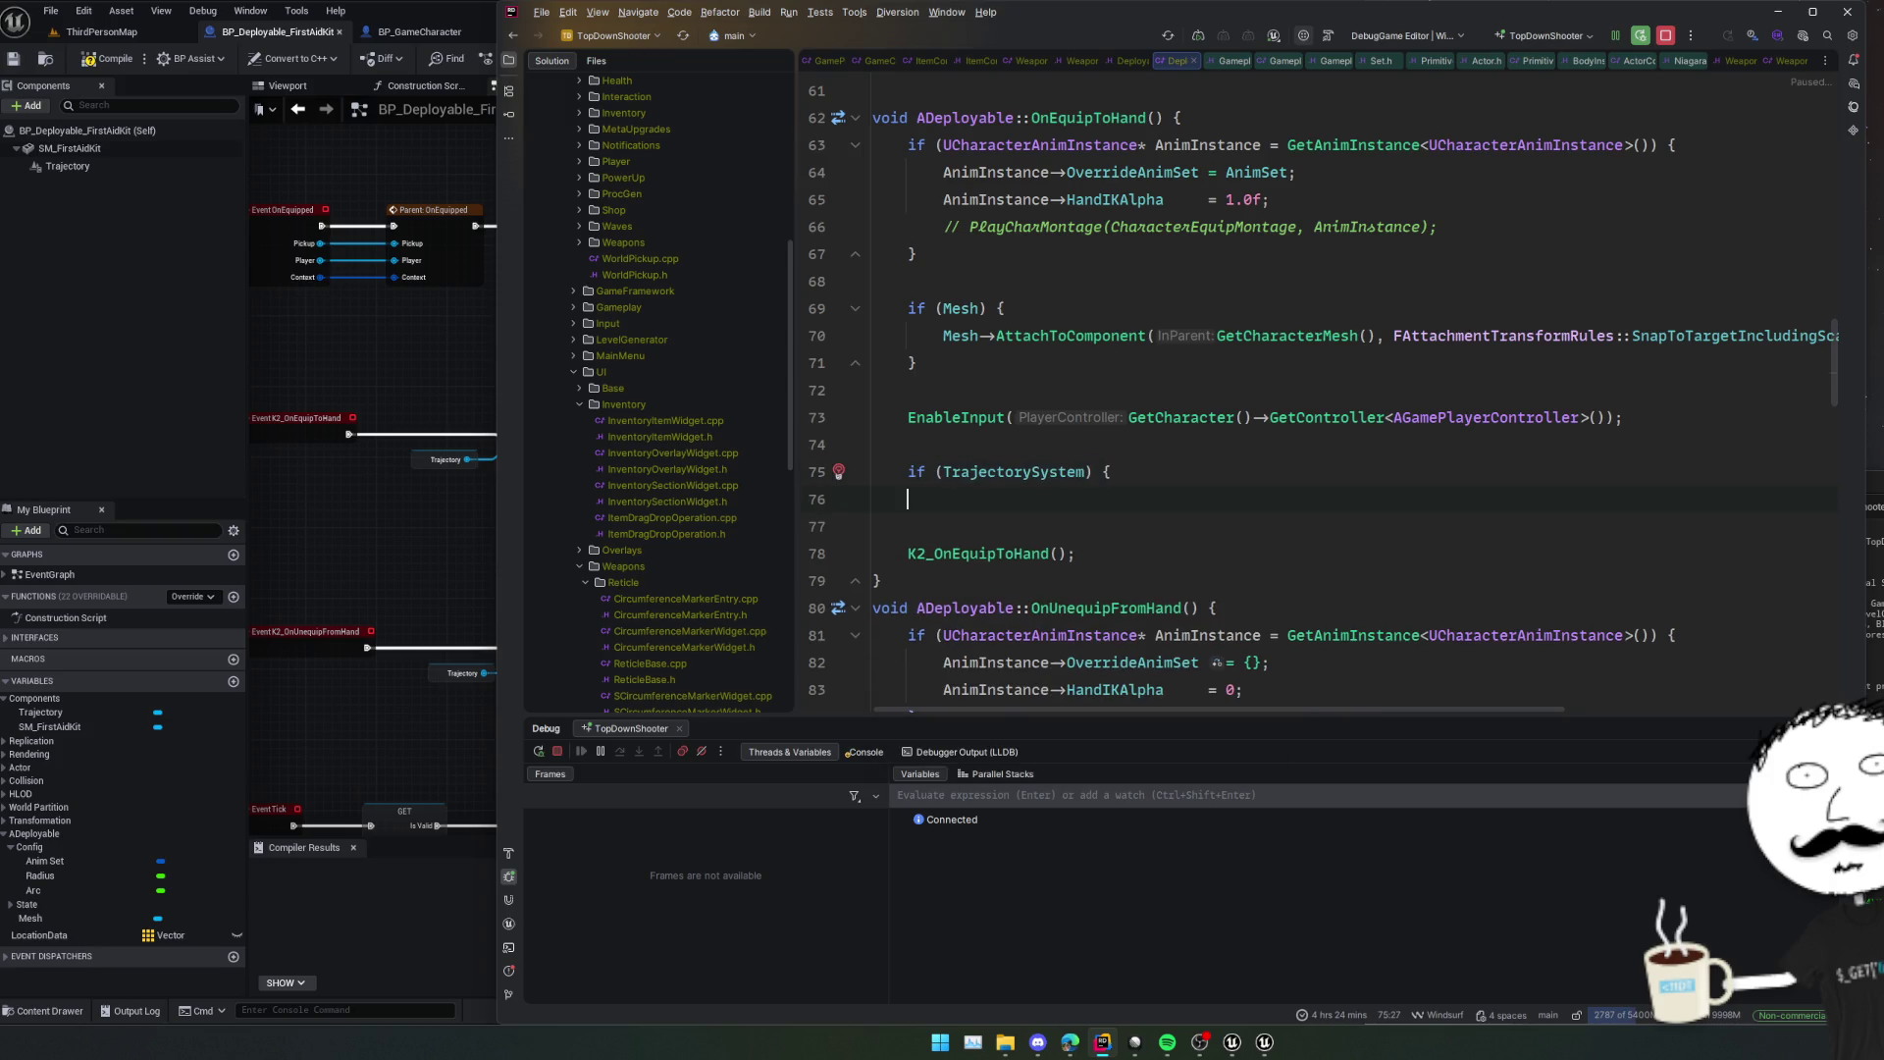
type("TrajectorySystem->")
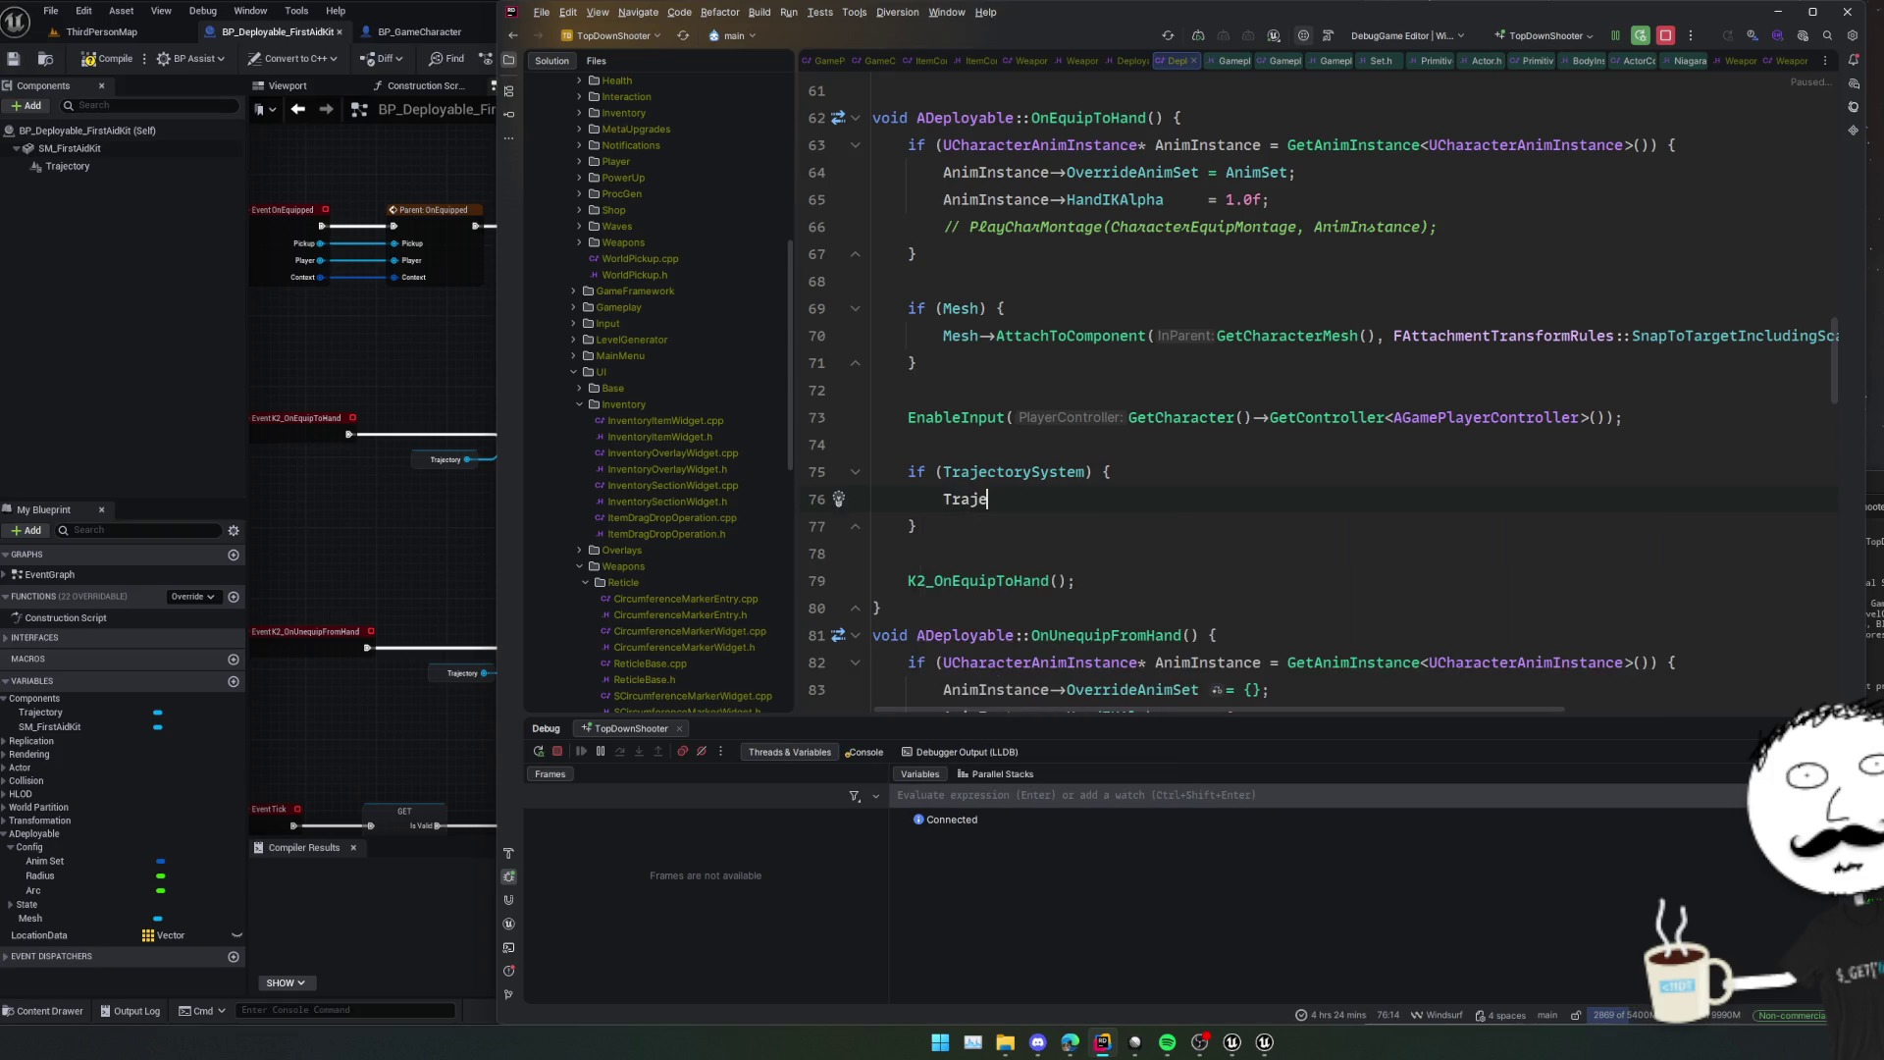
Try an ActivateSystem call and inspect the ActivateSystem and Activate definitions.
left_click(298, 528)
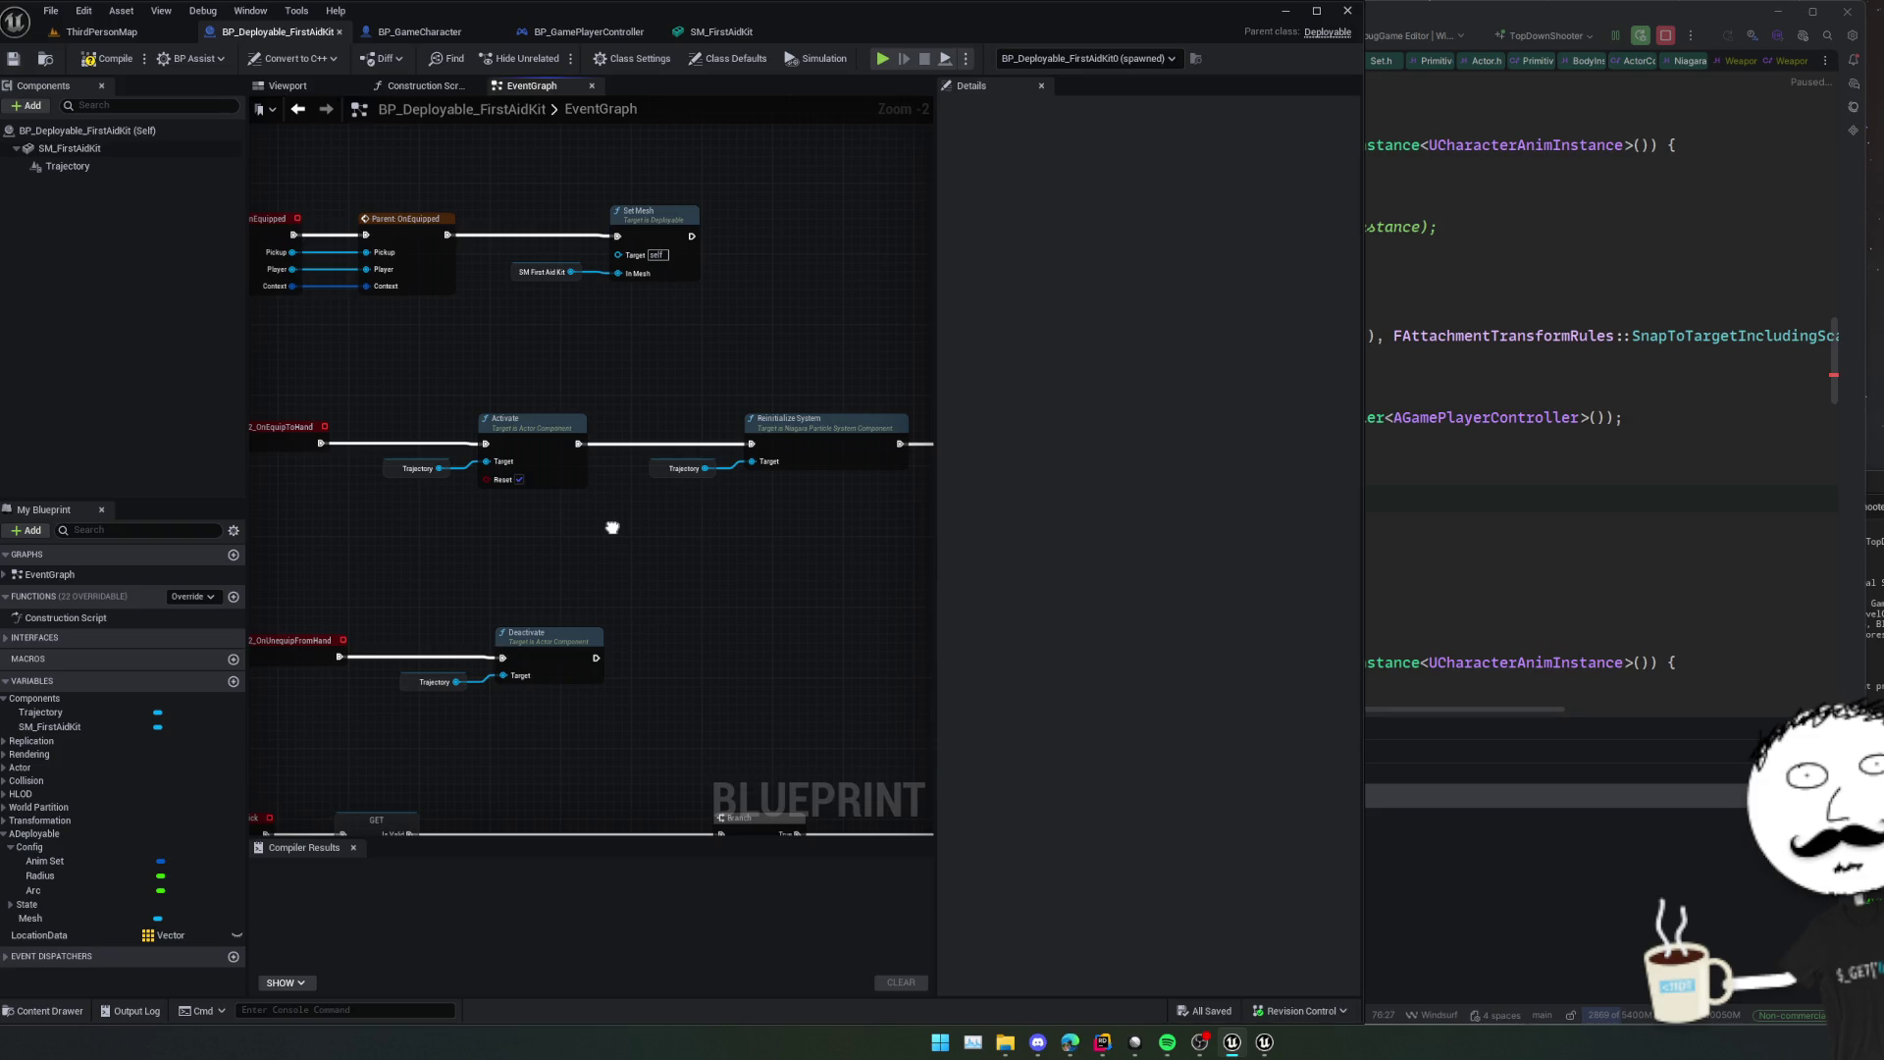
left_click(1167, 540)
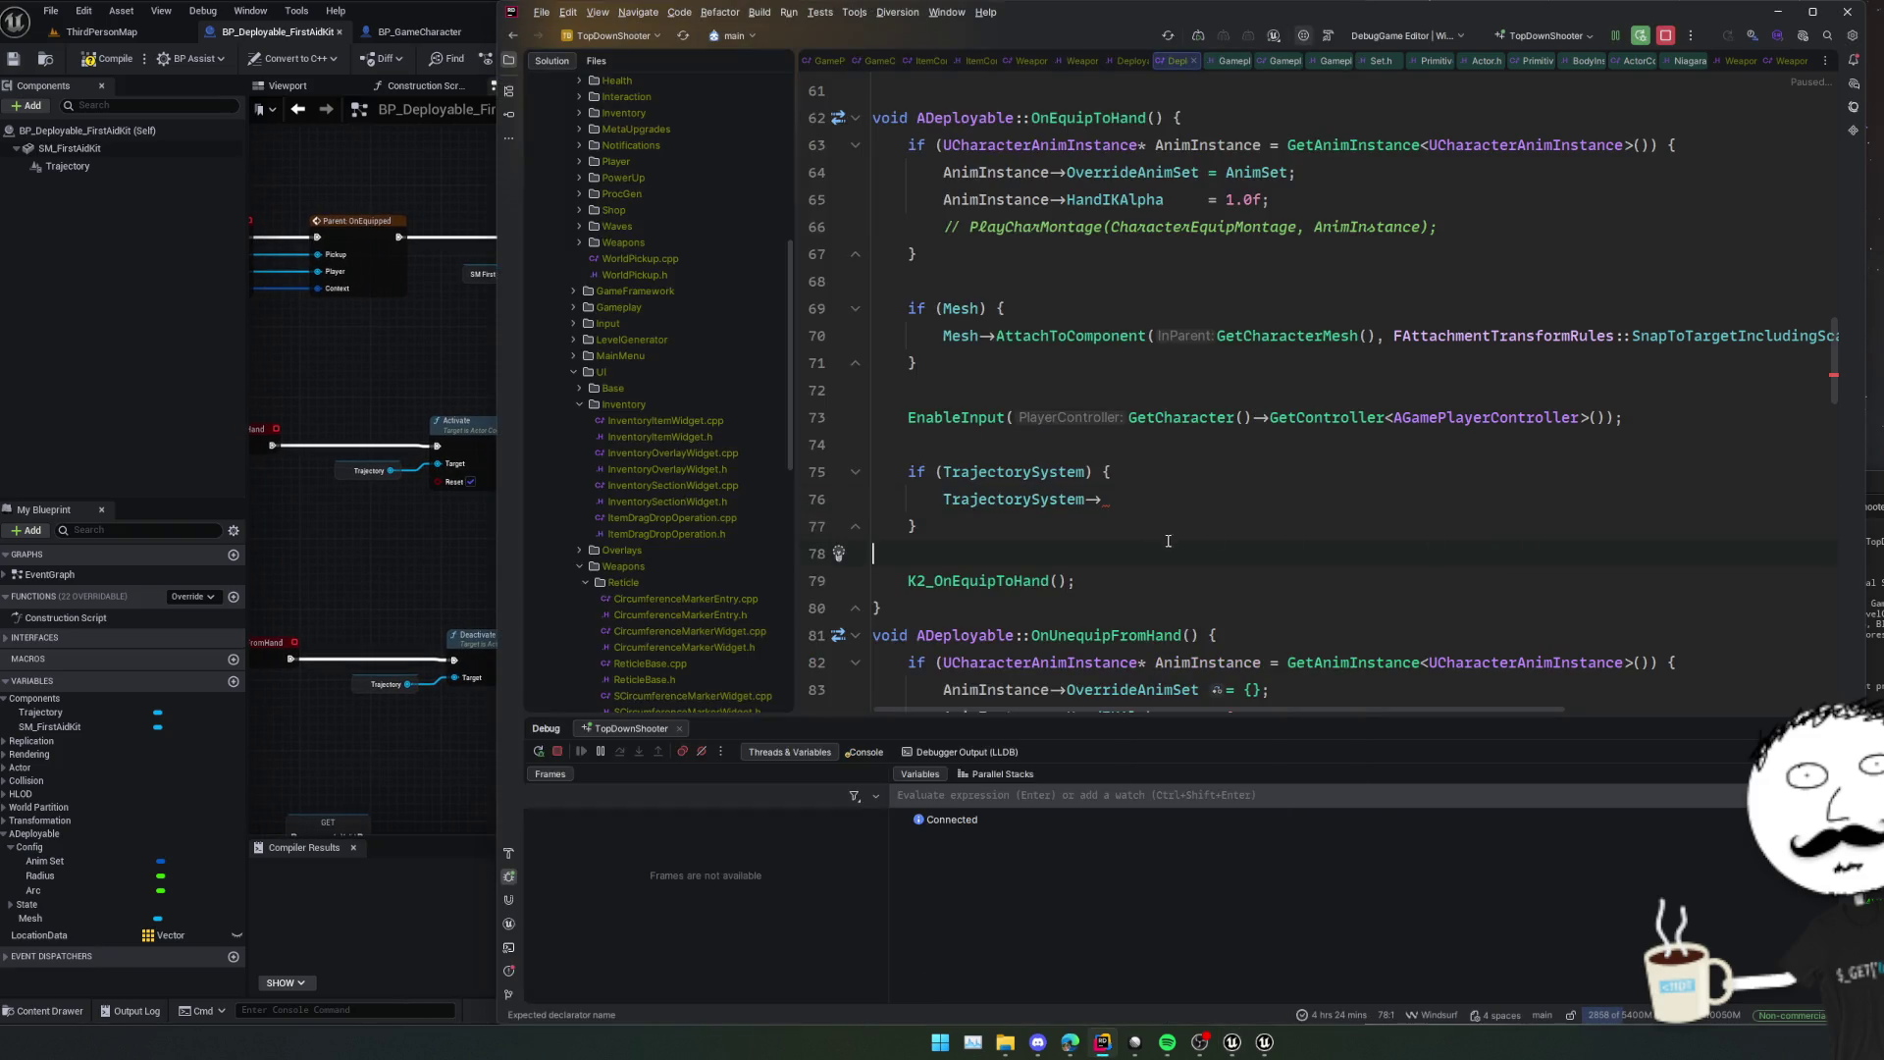
left_click(1131, 506)
type("Activ")
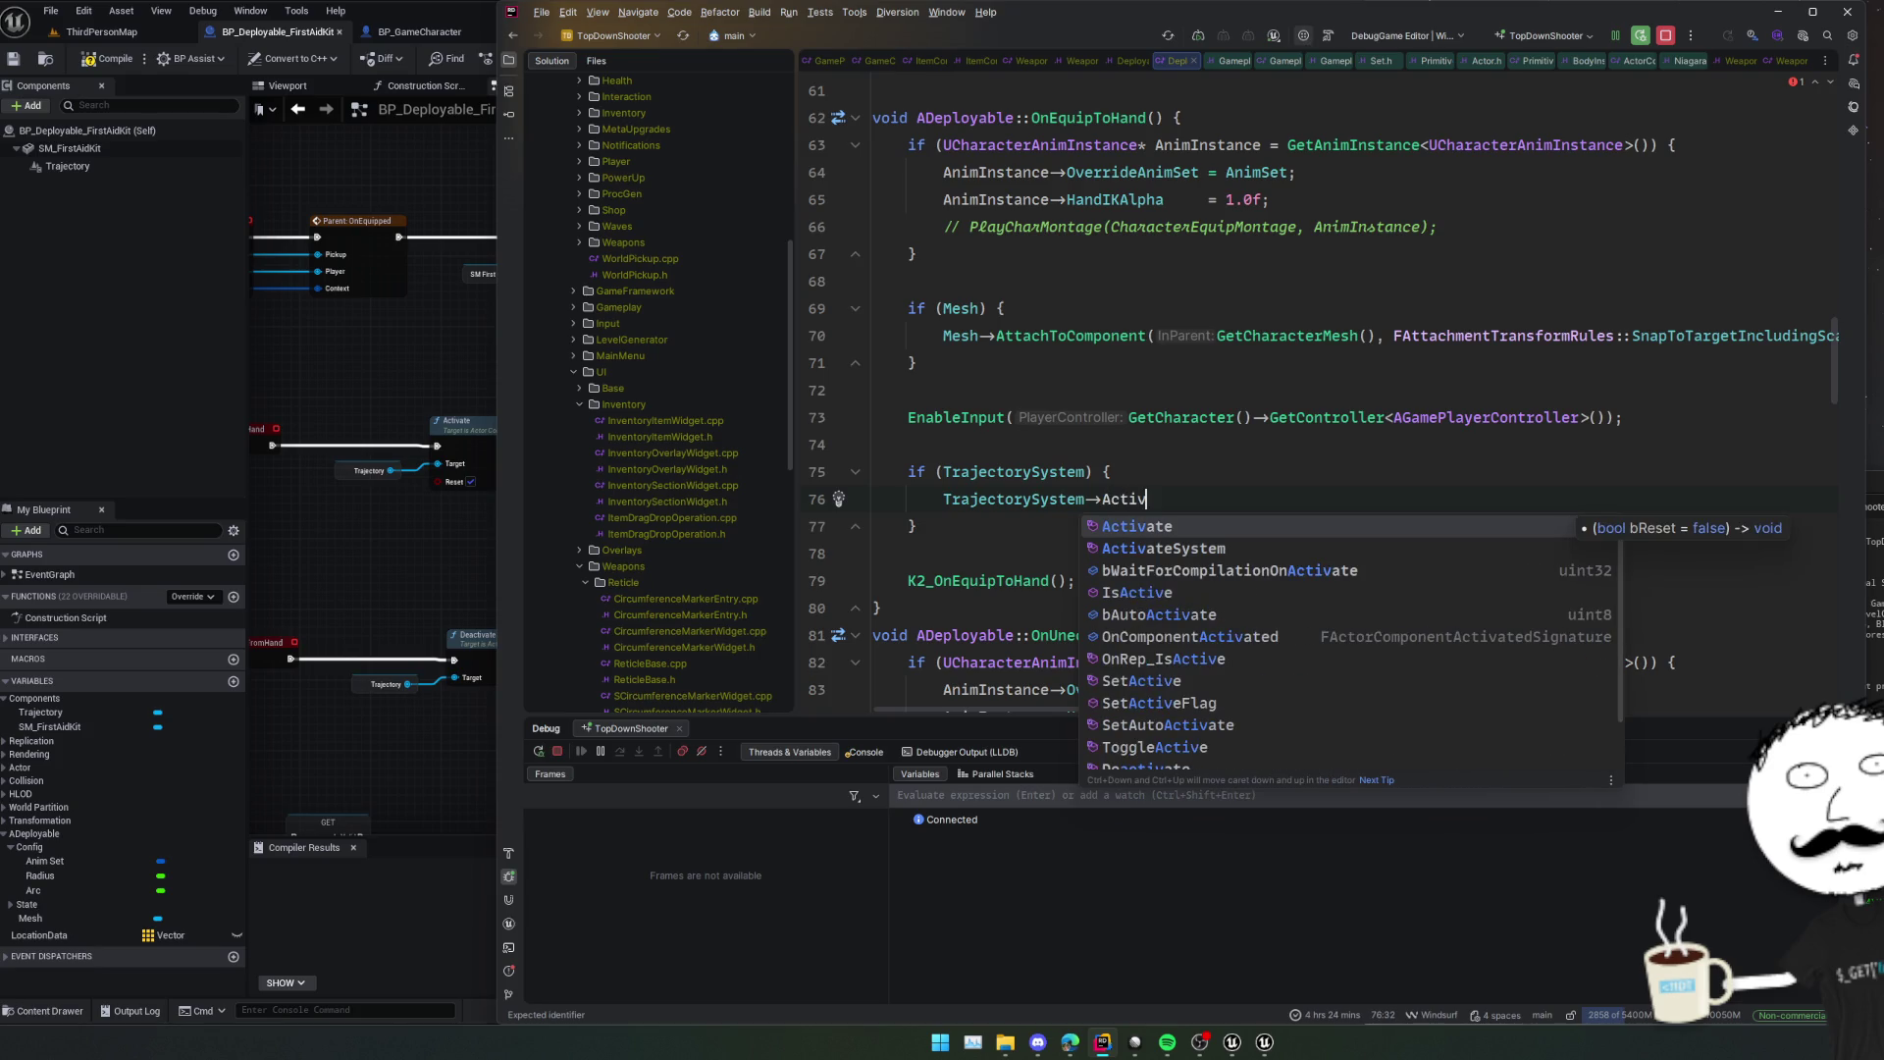
key("Return")
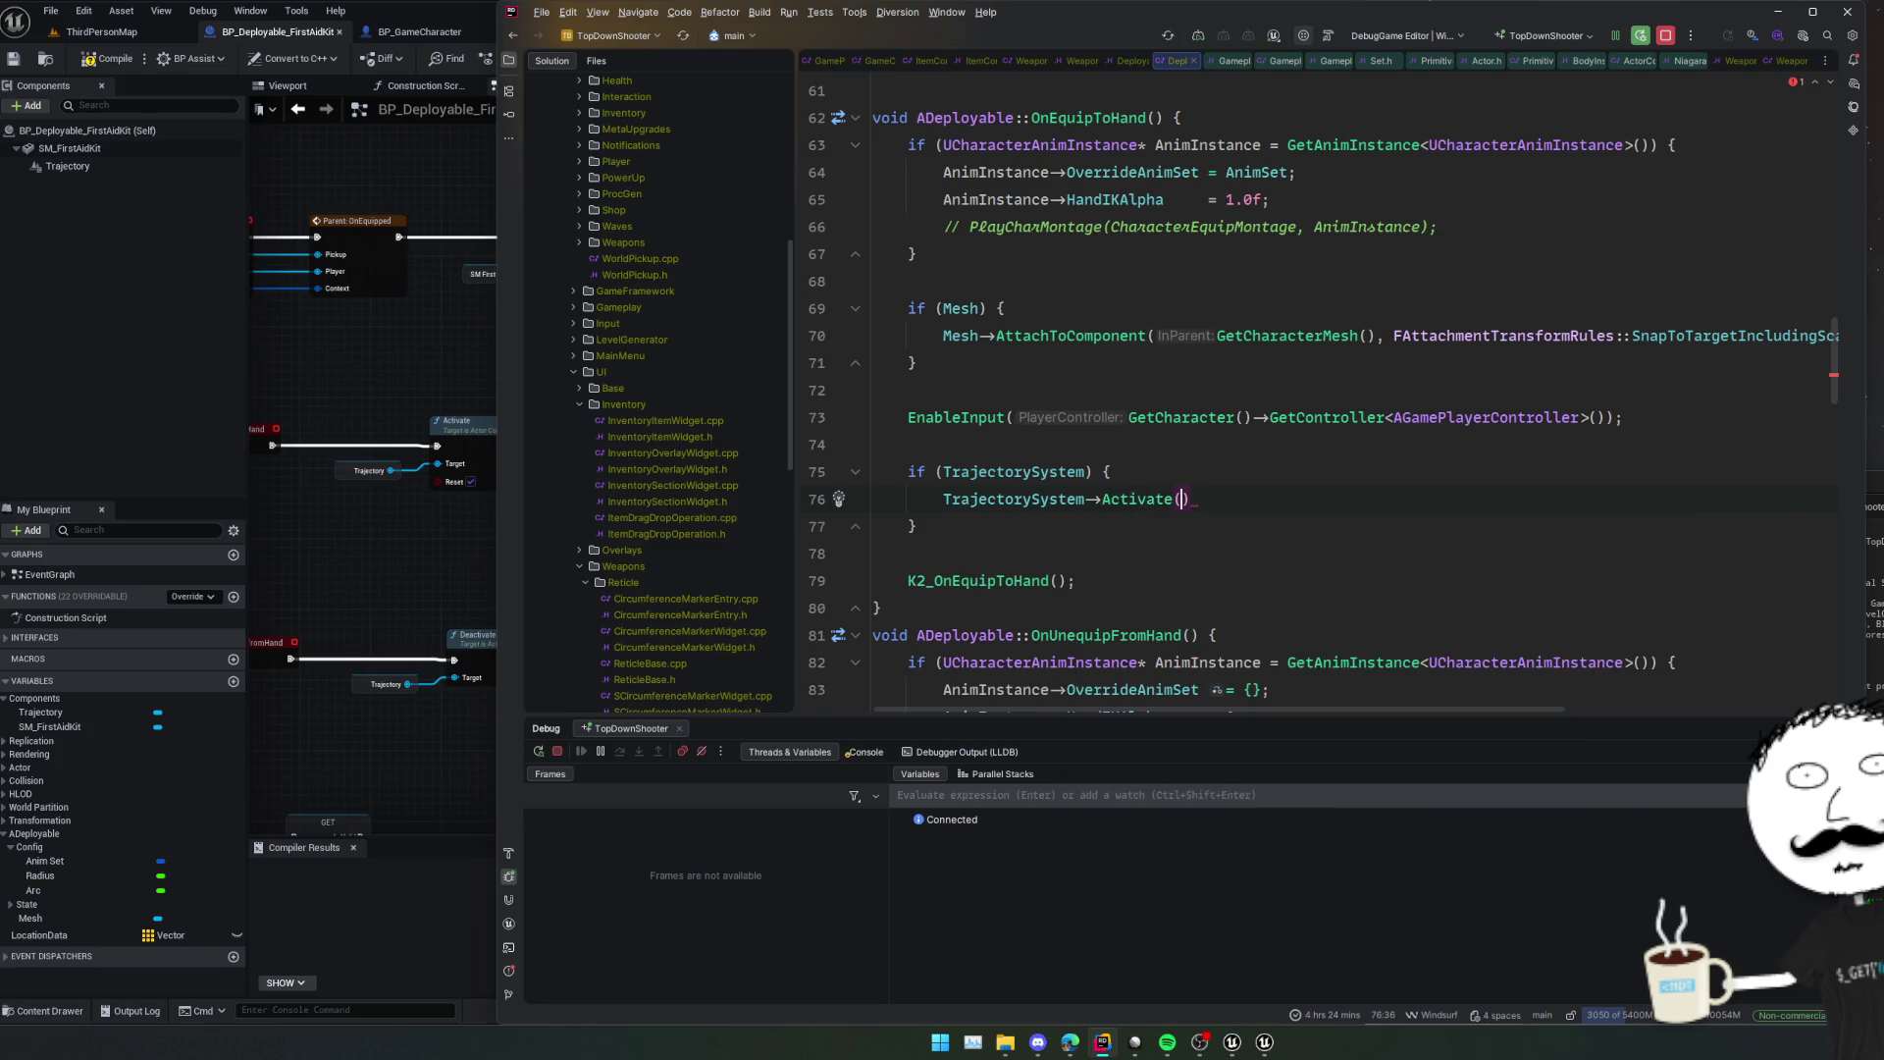
key("BackSpace")
key("BackSpace")
type("S")
key("Return")
left_click(1157, 496, "ctrl")
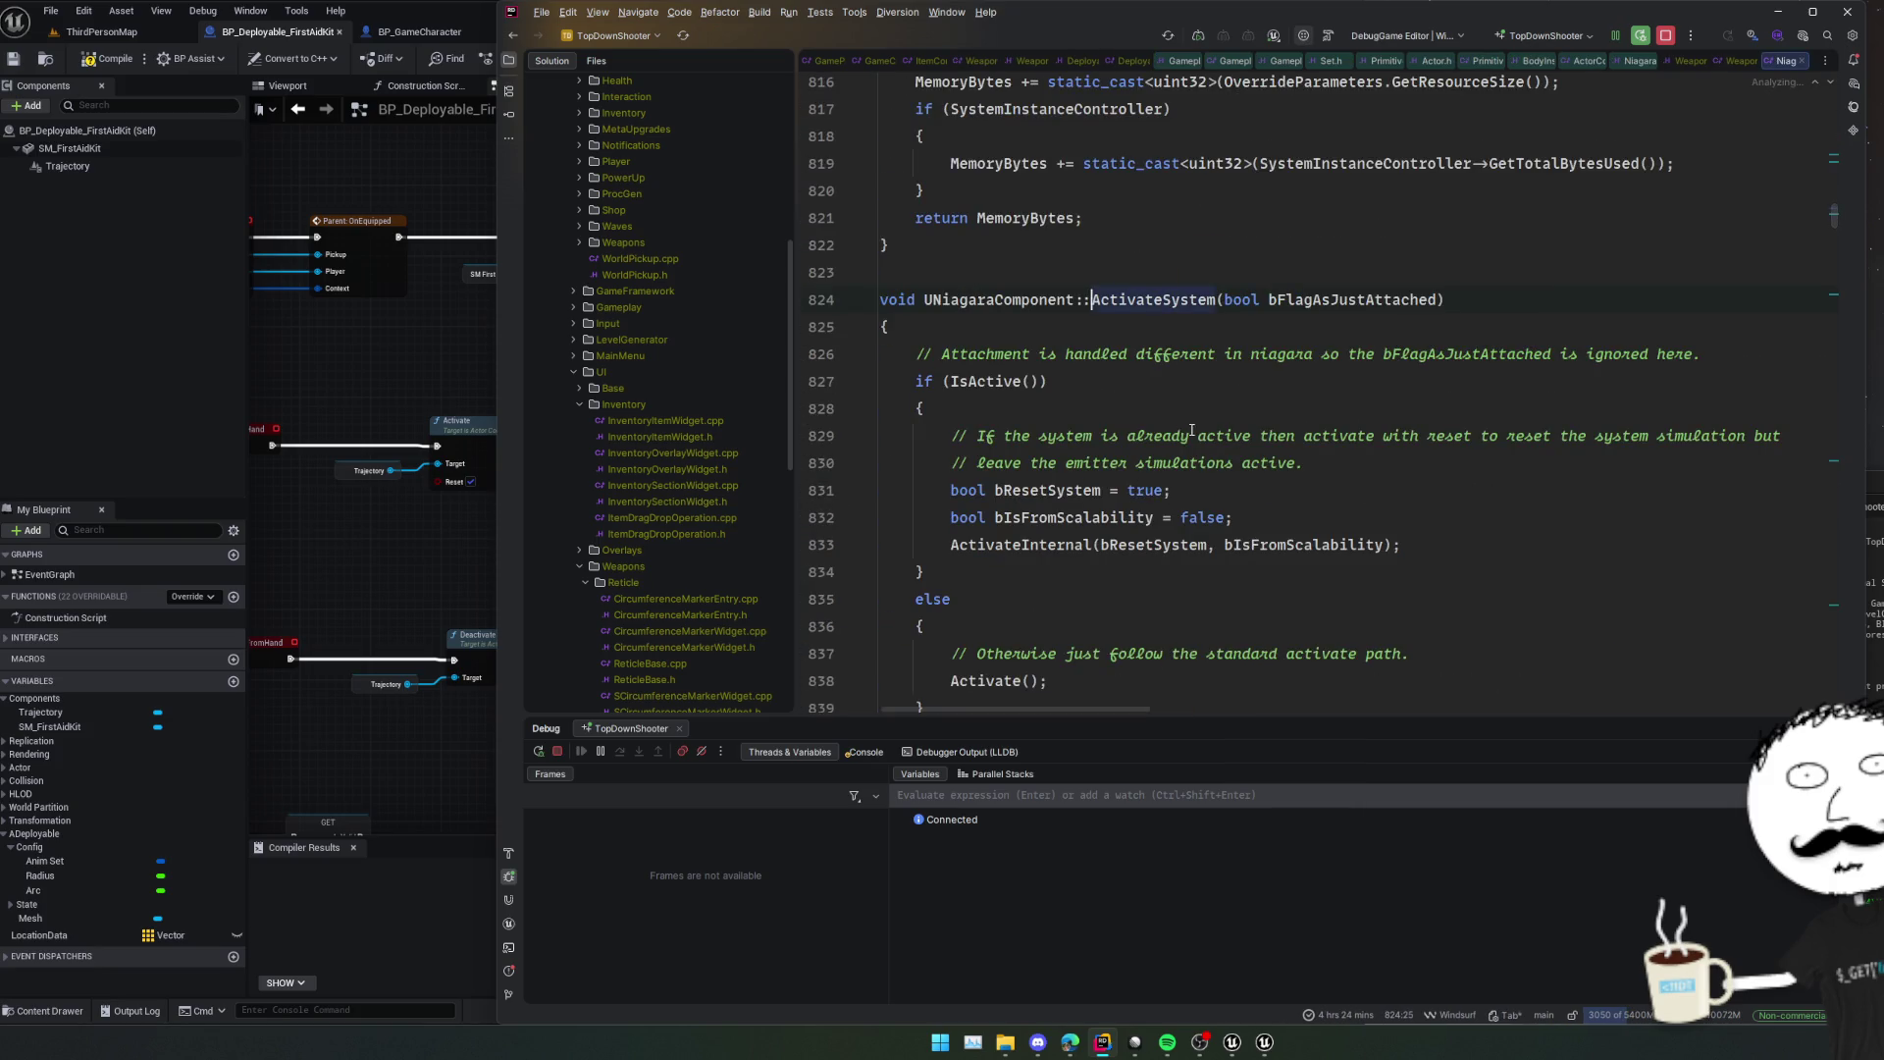
scroll(1192, 432, "down", 2)
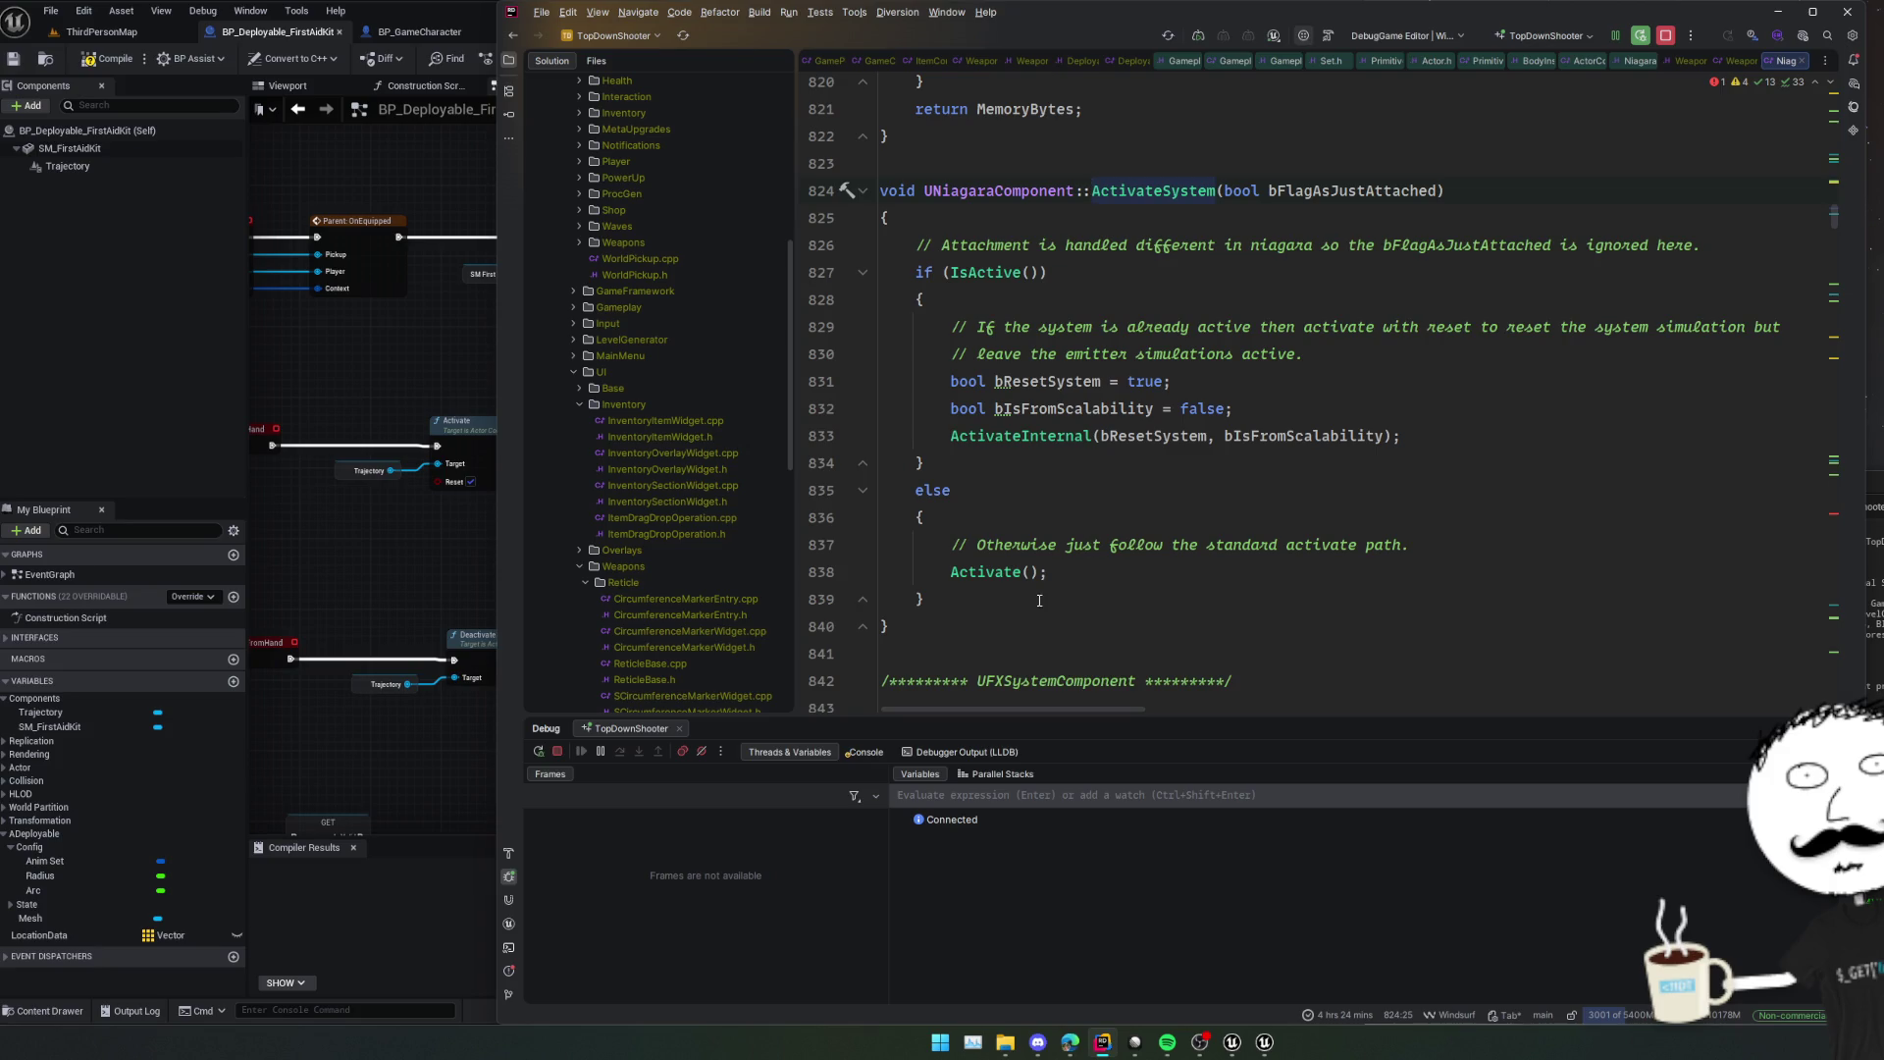
left_click(1003, 573, "ctrl")
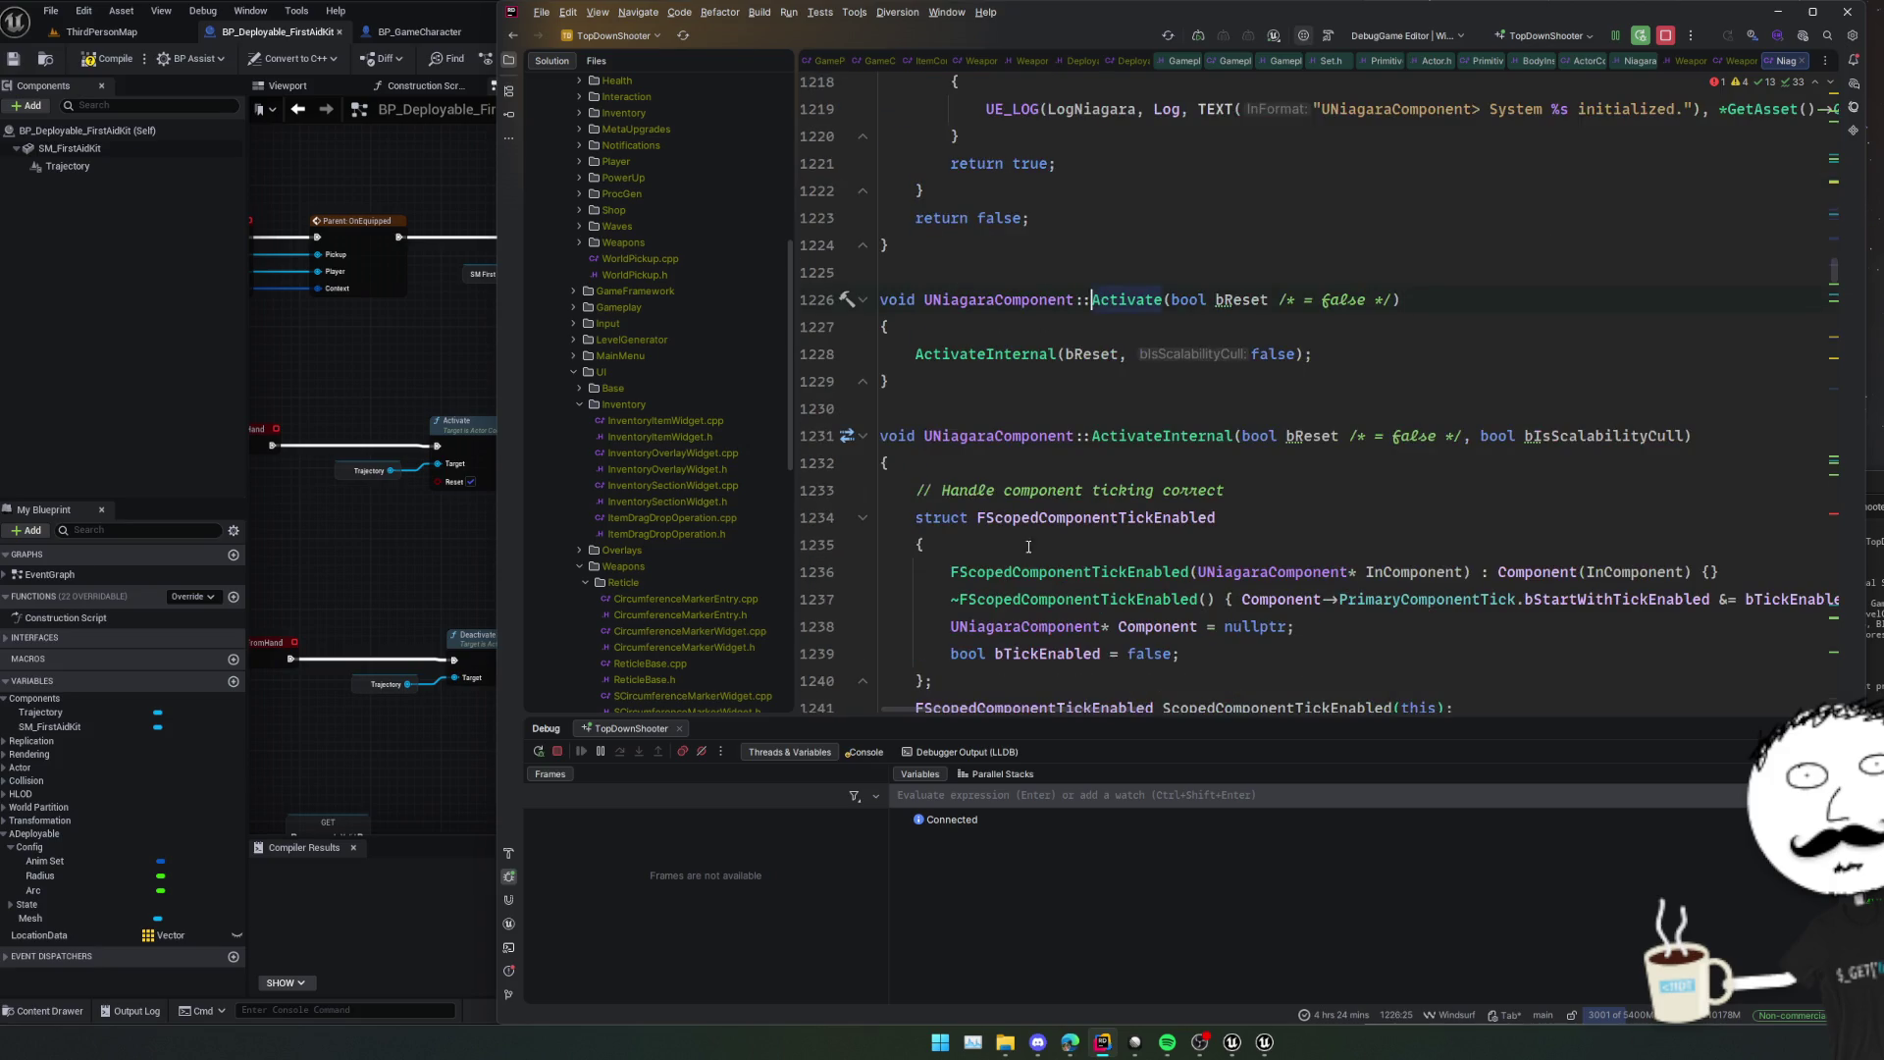
key("ctrl+alt+Left")
key("ctrl+alt+Left")
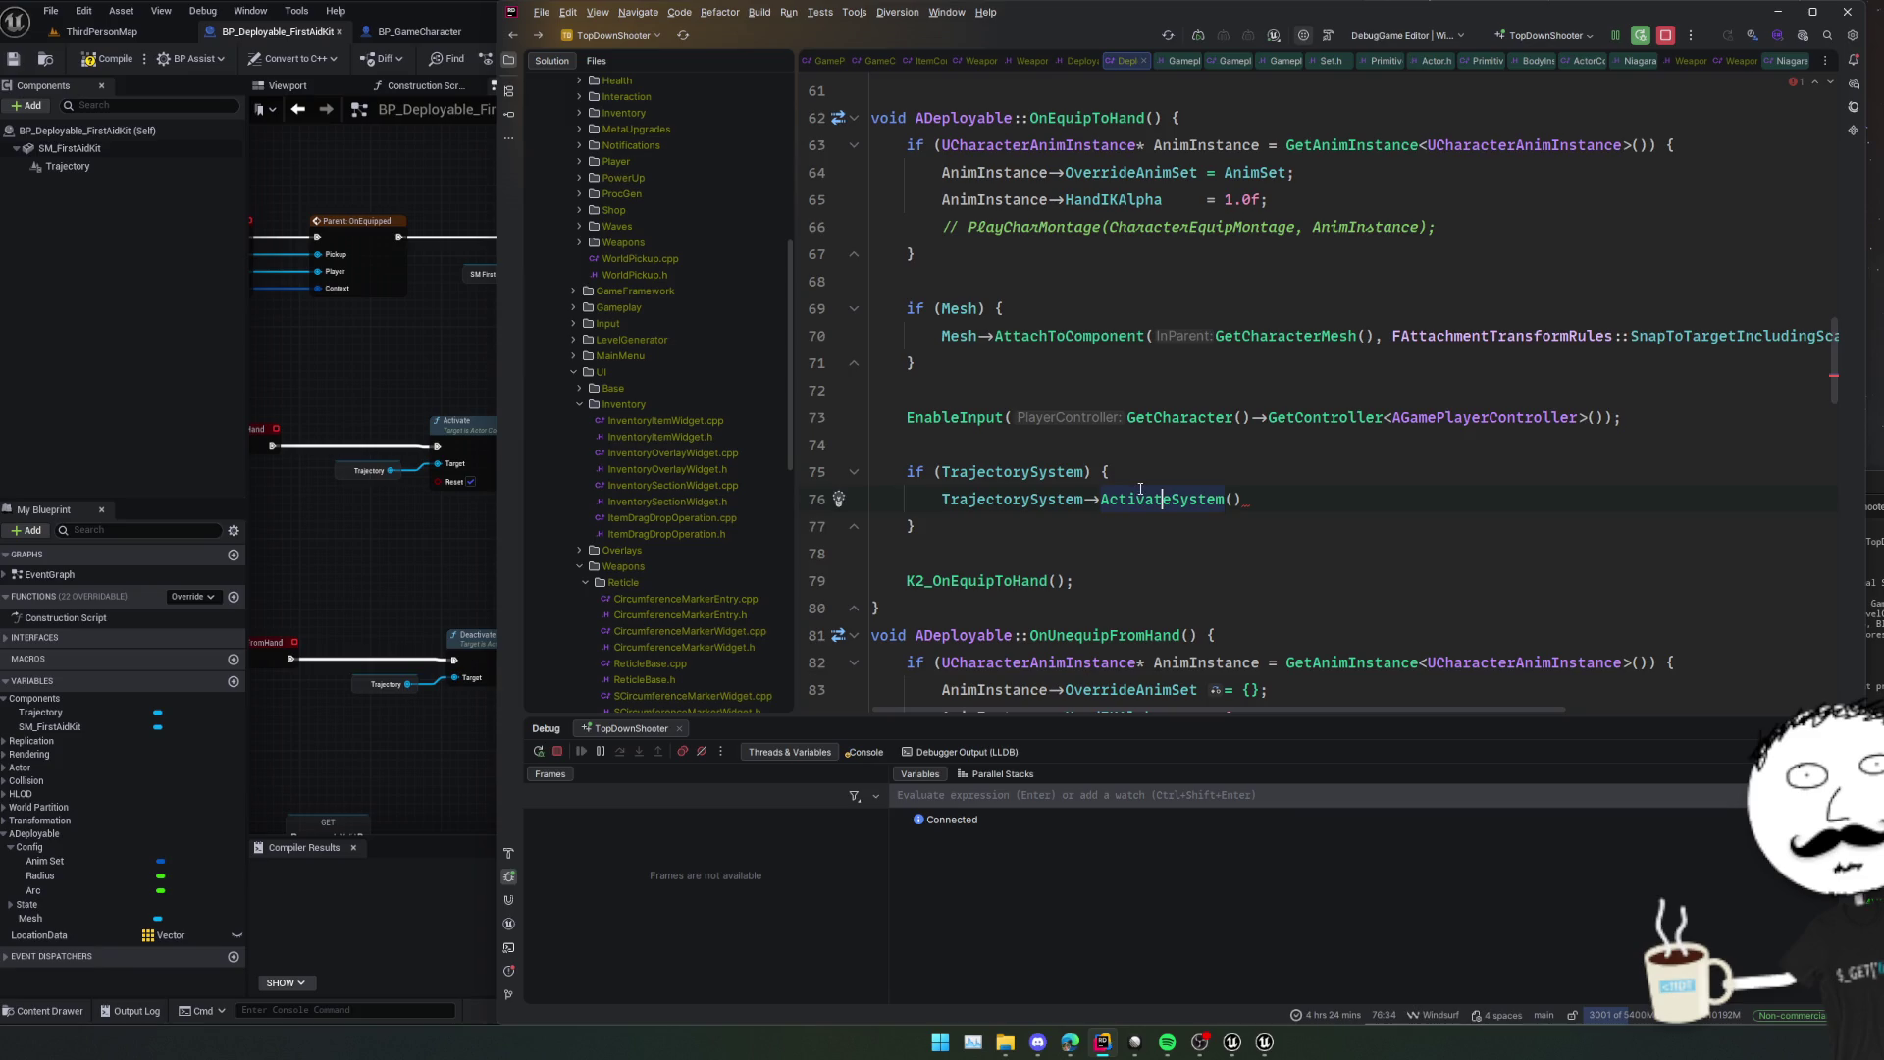
Replace the call with TrajectorySystem->ReinitializeSystem() and check its definition against the Blueprint.
type("Re")
key("Return")
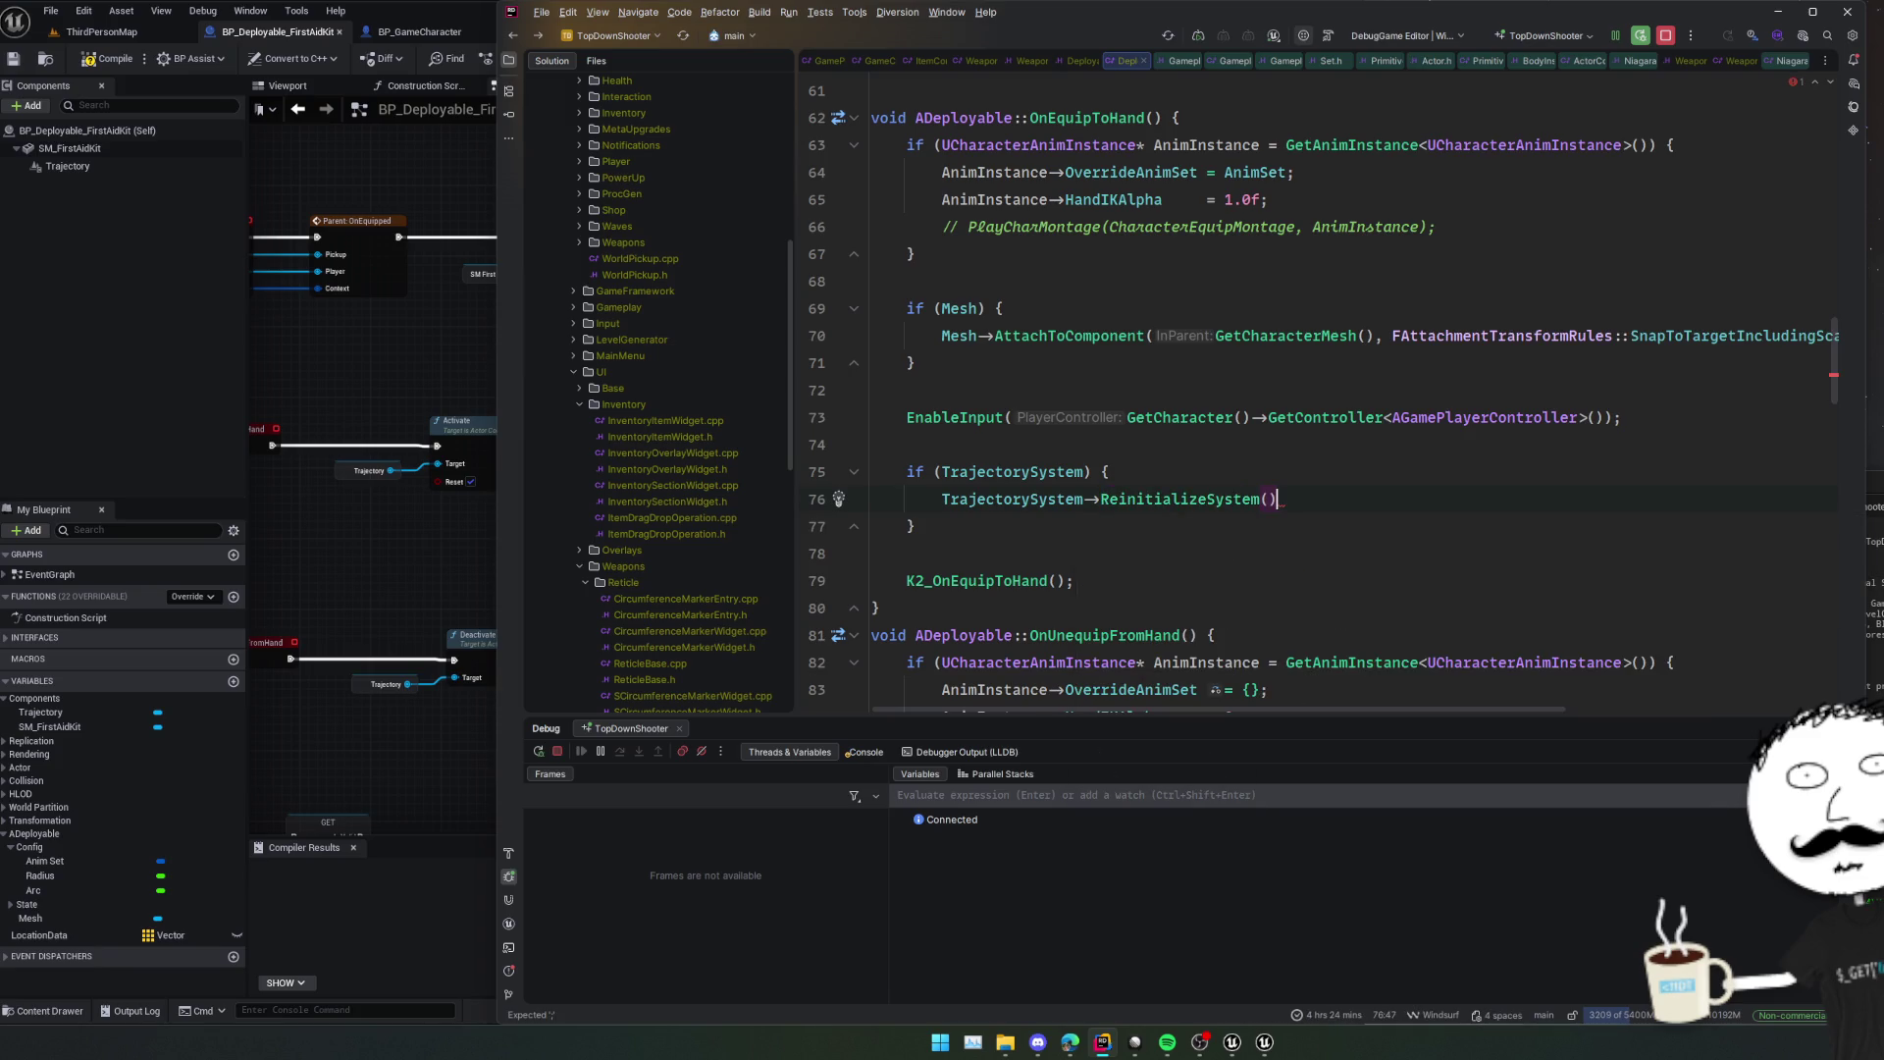
left_click(1198, 501, "ctrl")
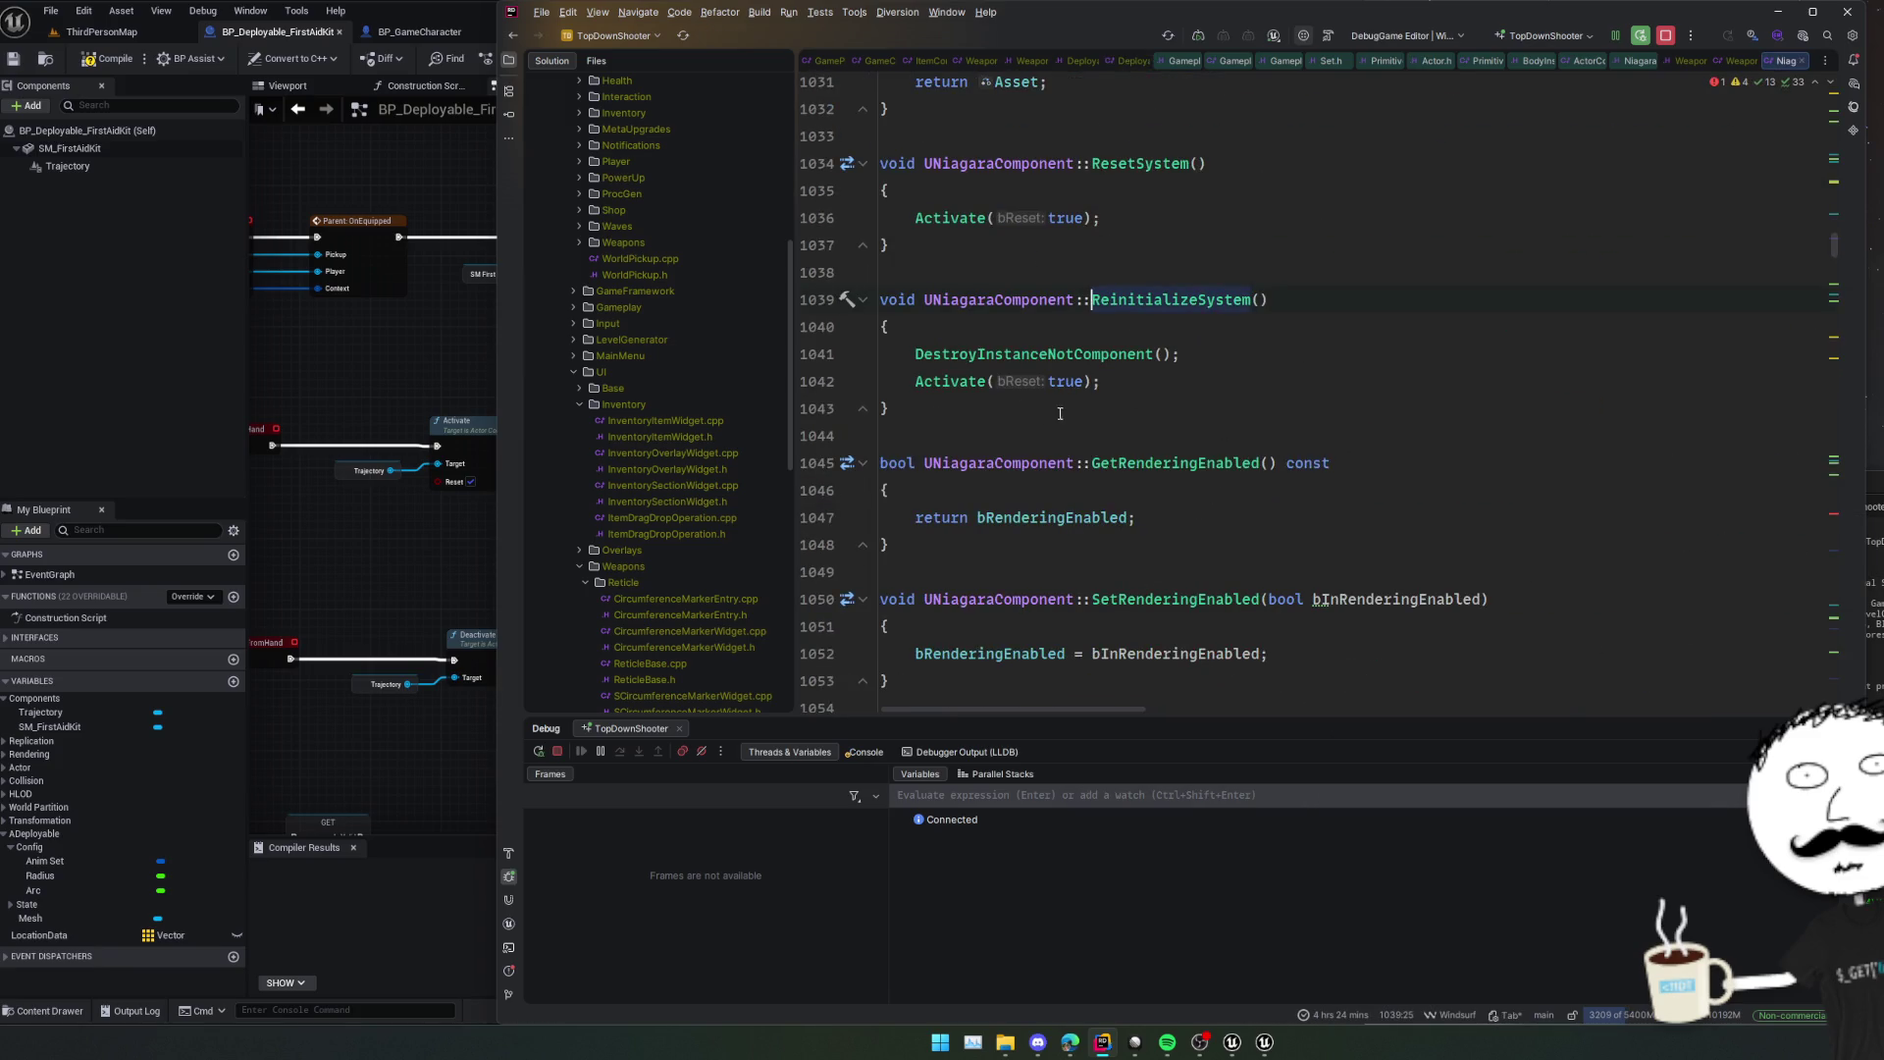
left_click(441, 557)
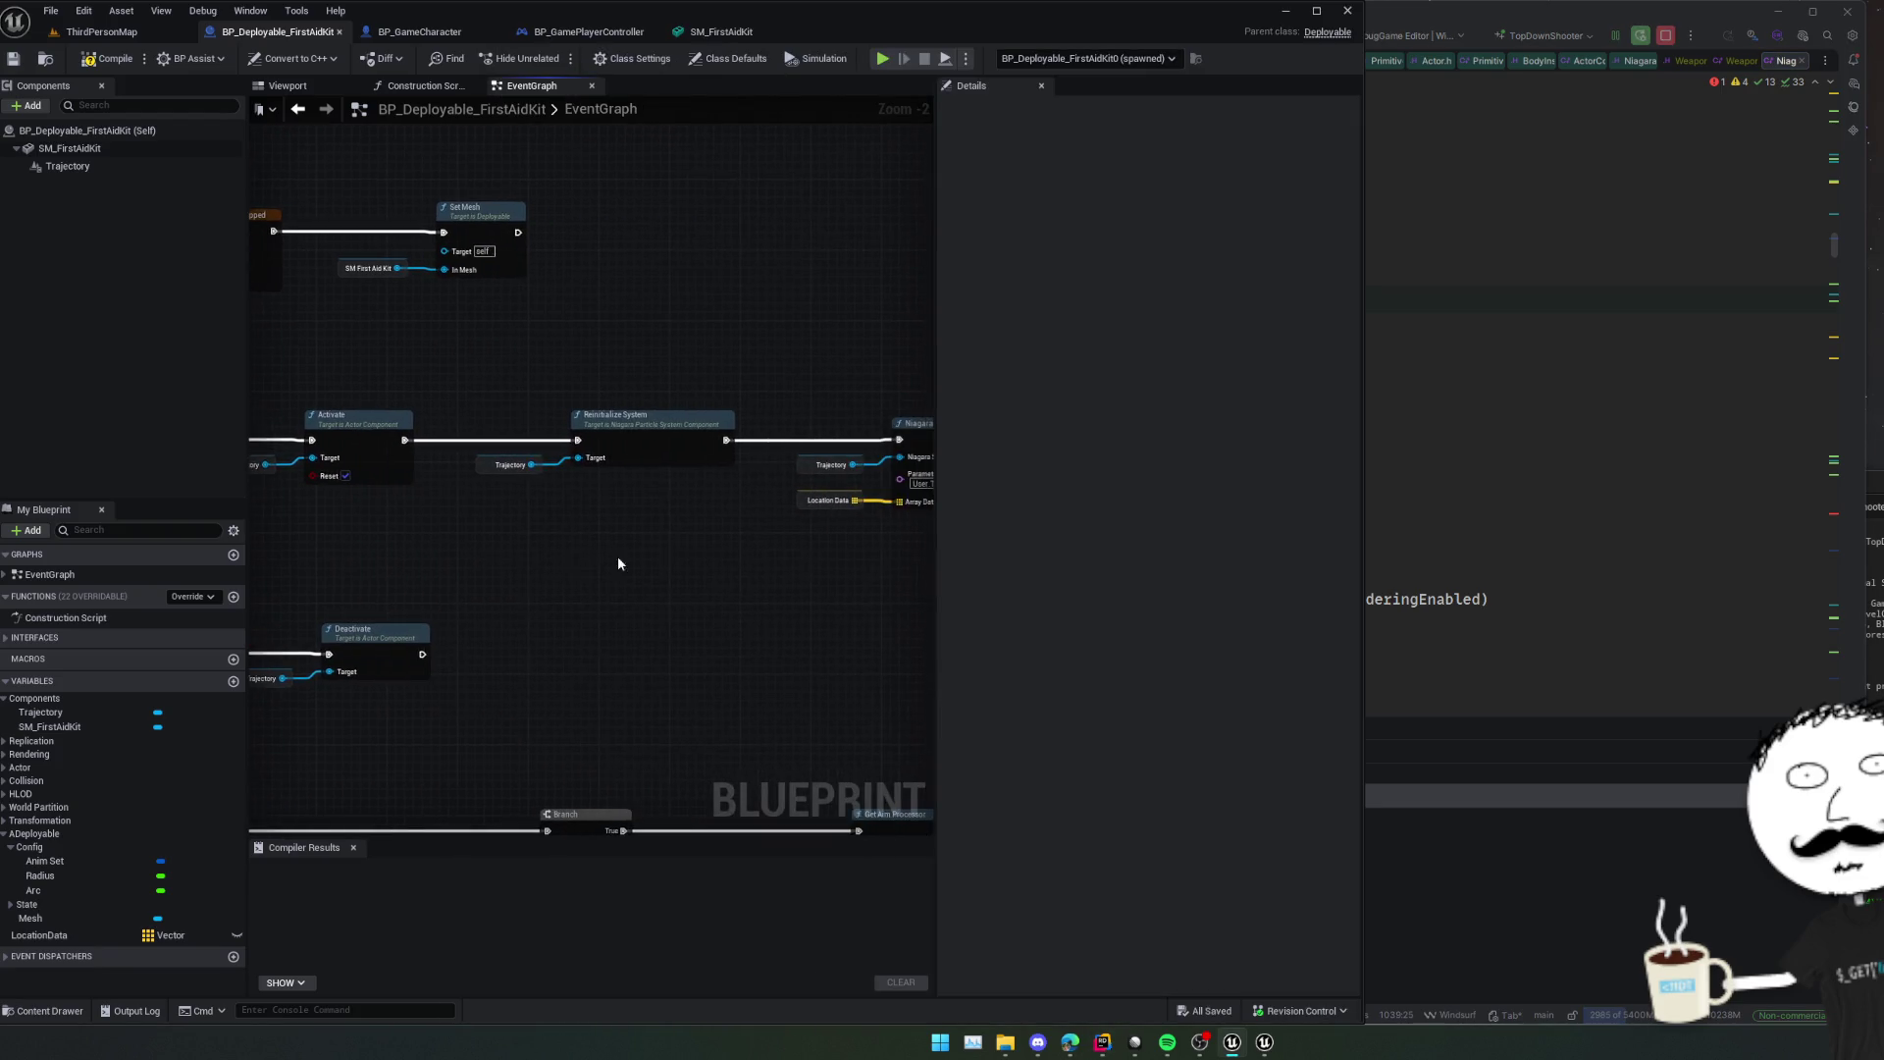
left_click(1458, 473)
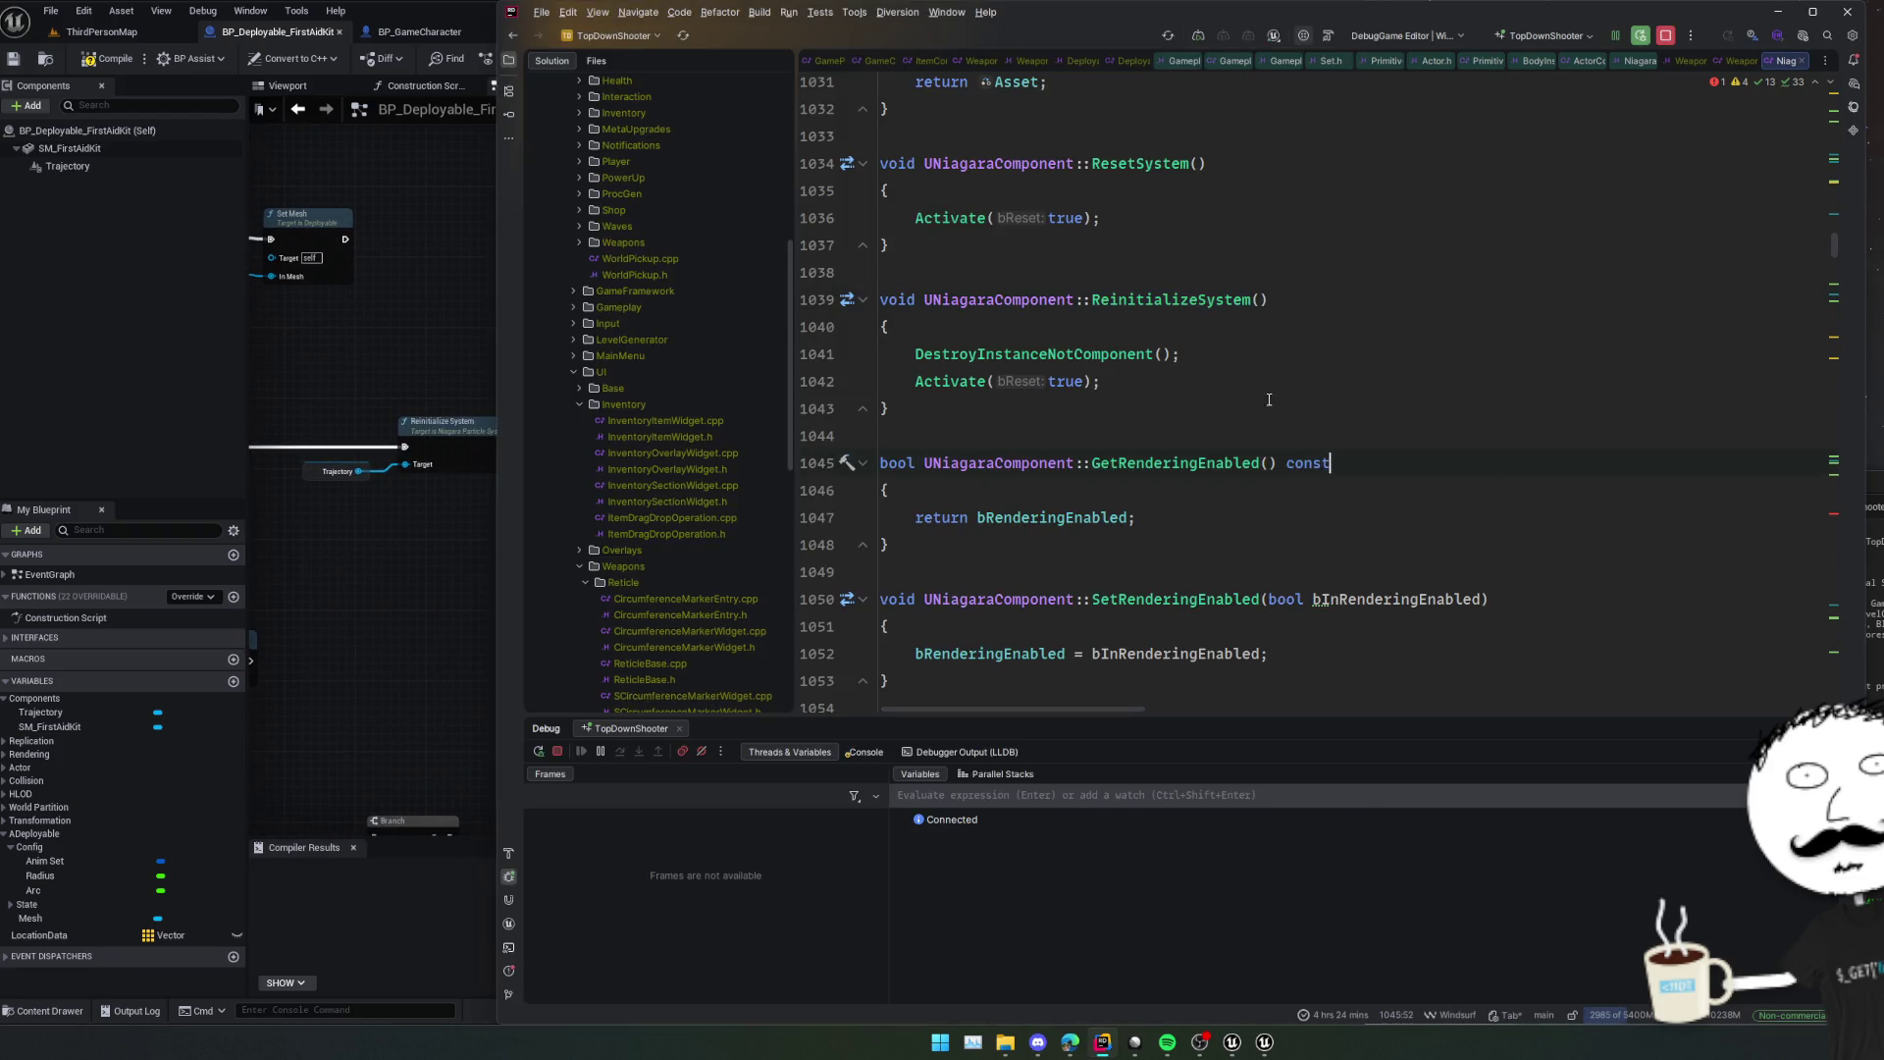
key("ctrl+alt+Left")
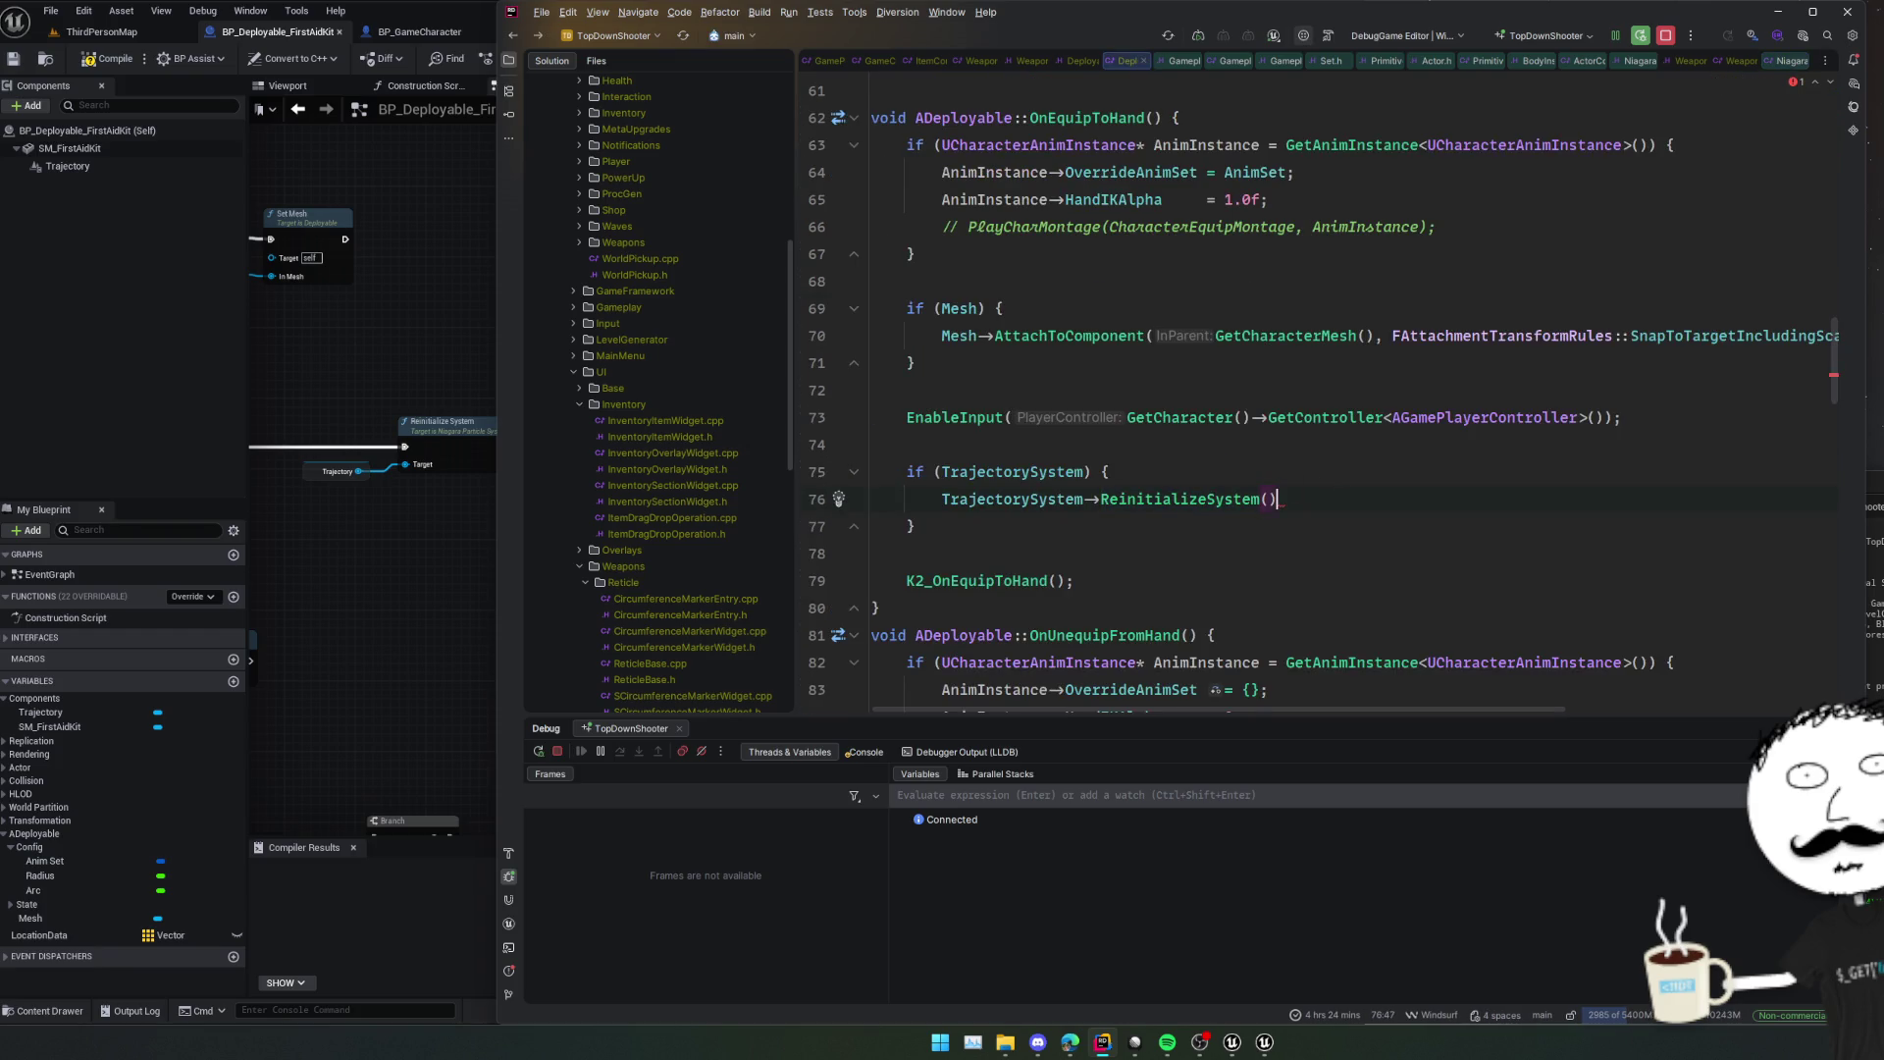
Add an UpdateTrajectory() call after ReinitializeSystem inside the check.
type("Upda")
key("Return")
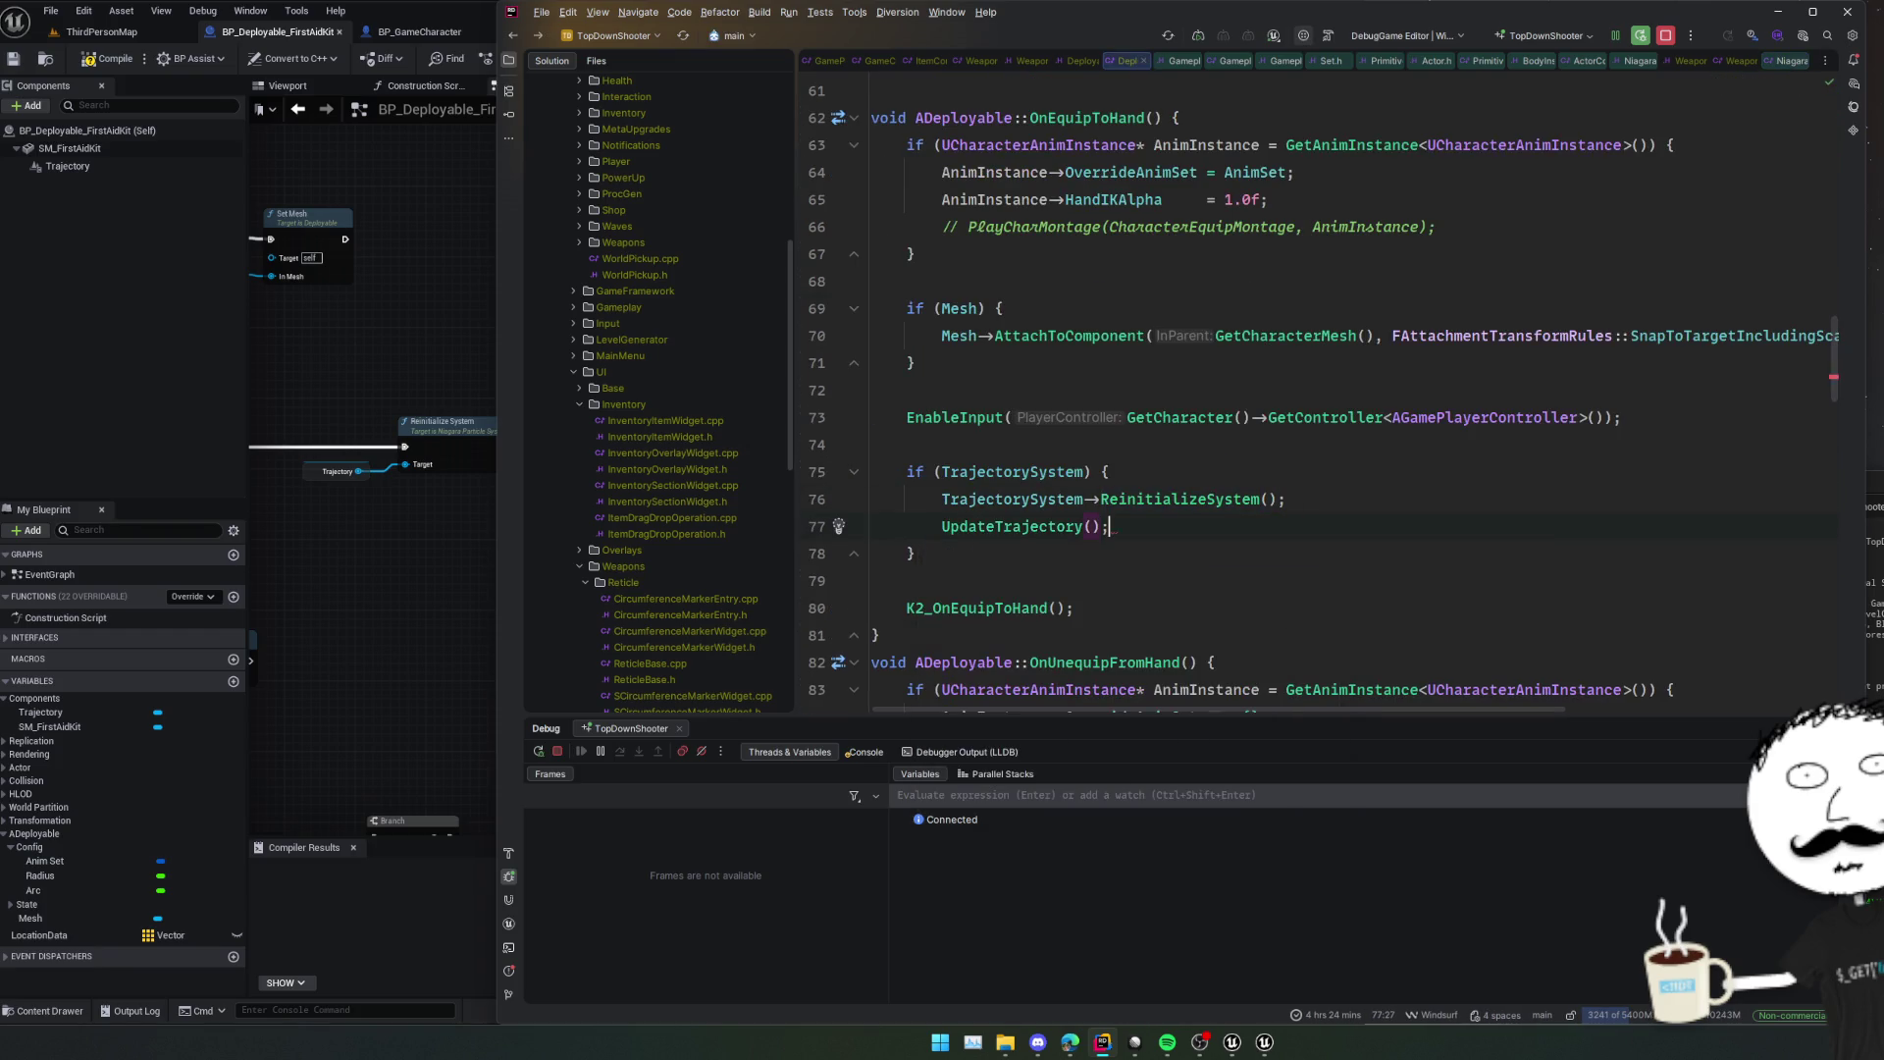
key("Home")
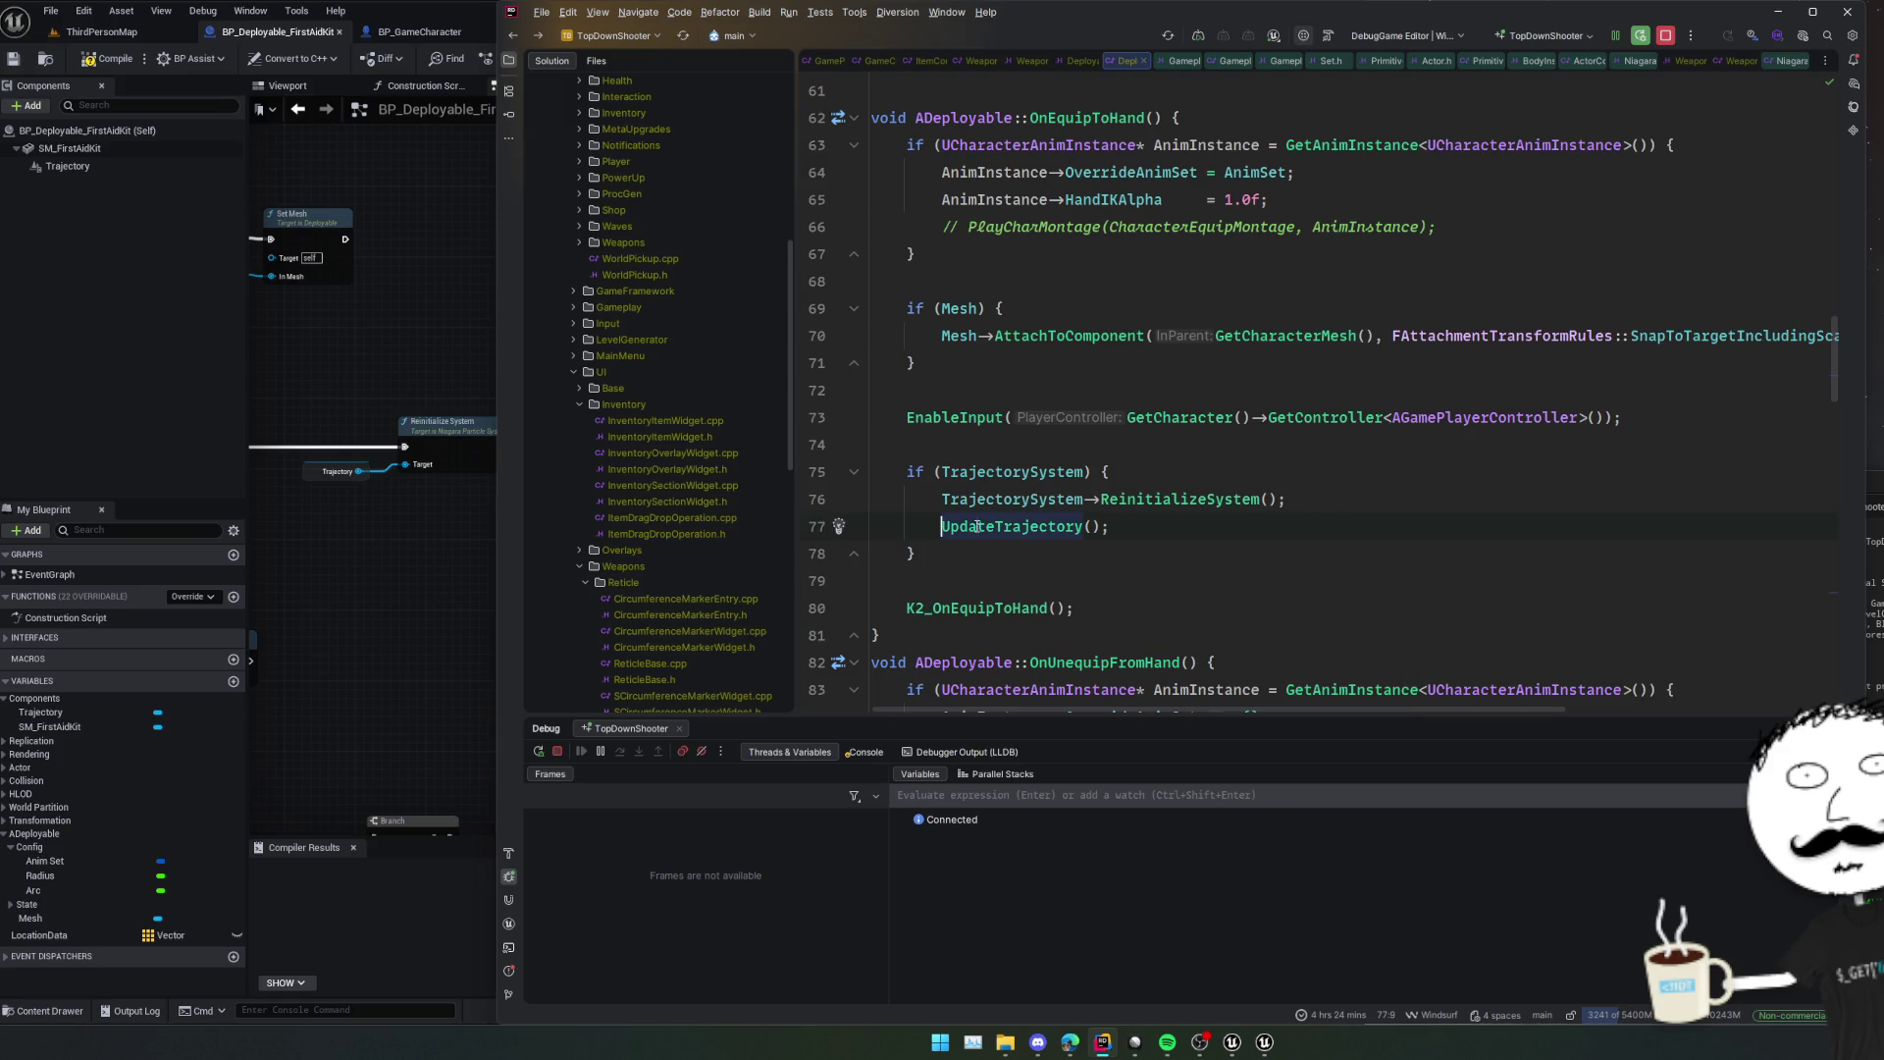
left_click(369, 587)
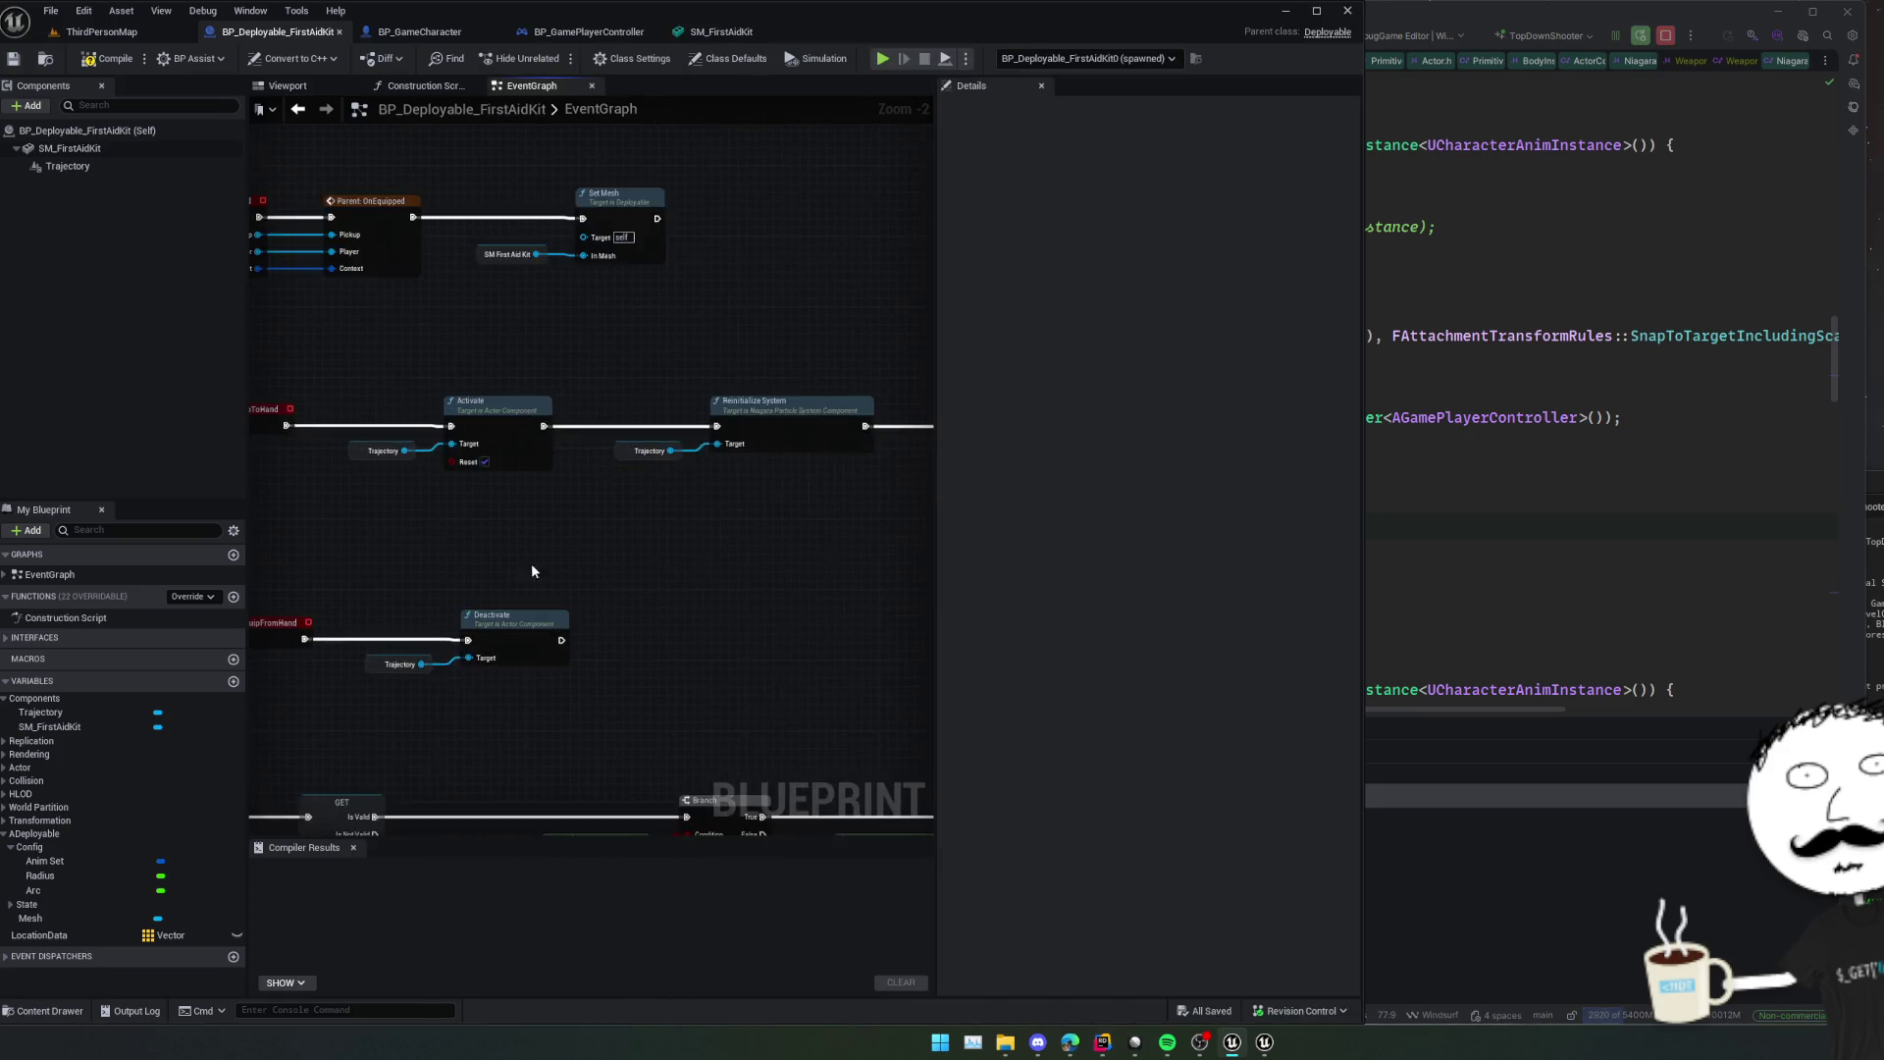
left_click(1321, 484)
scroll(1259, 538, "down", 5)
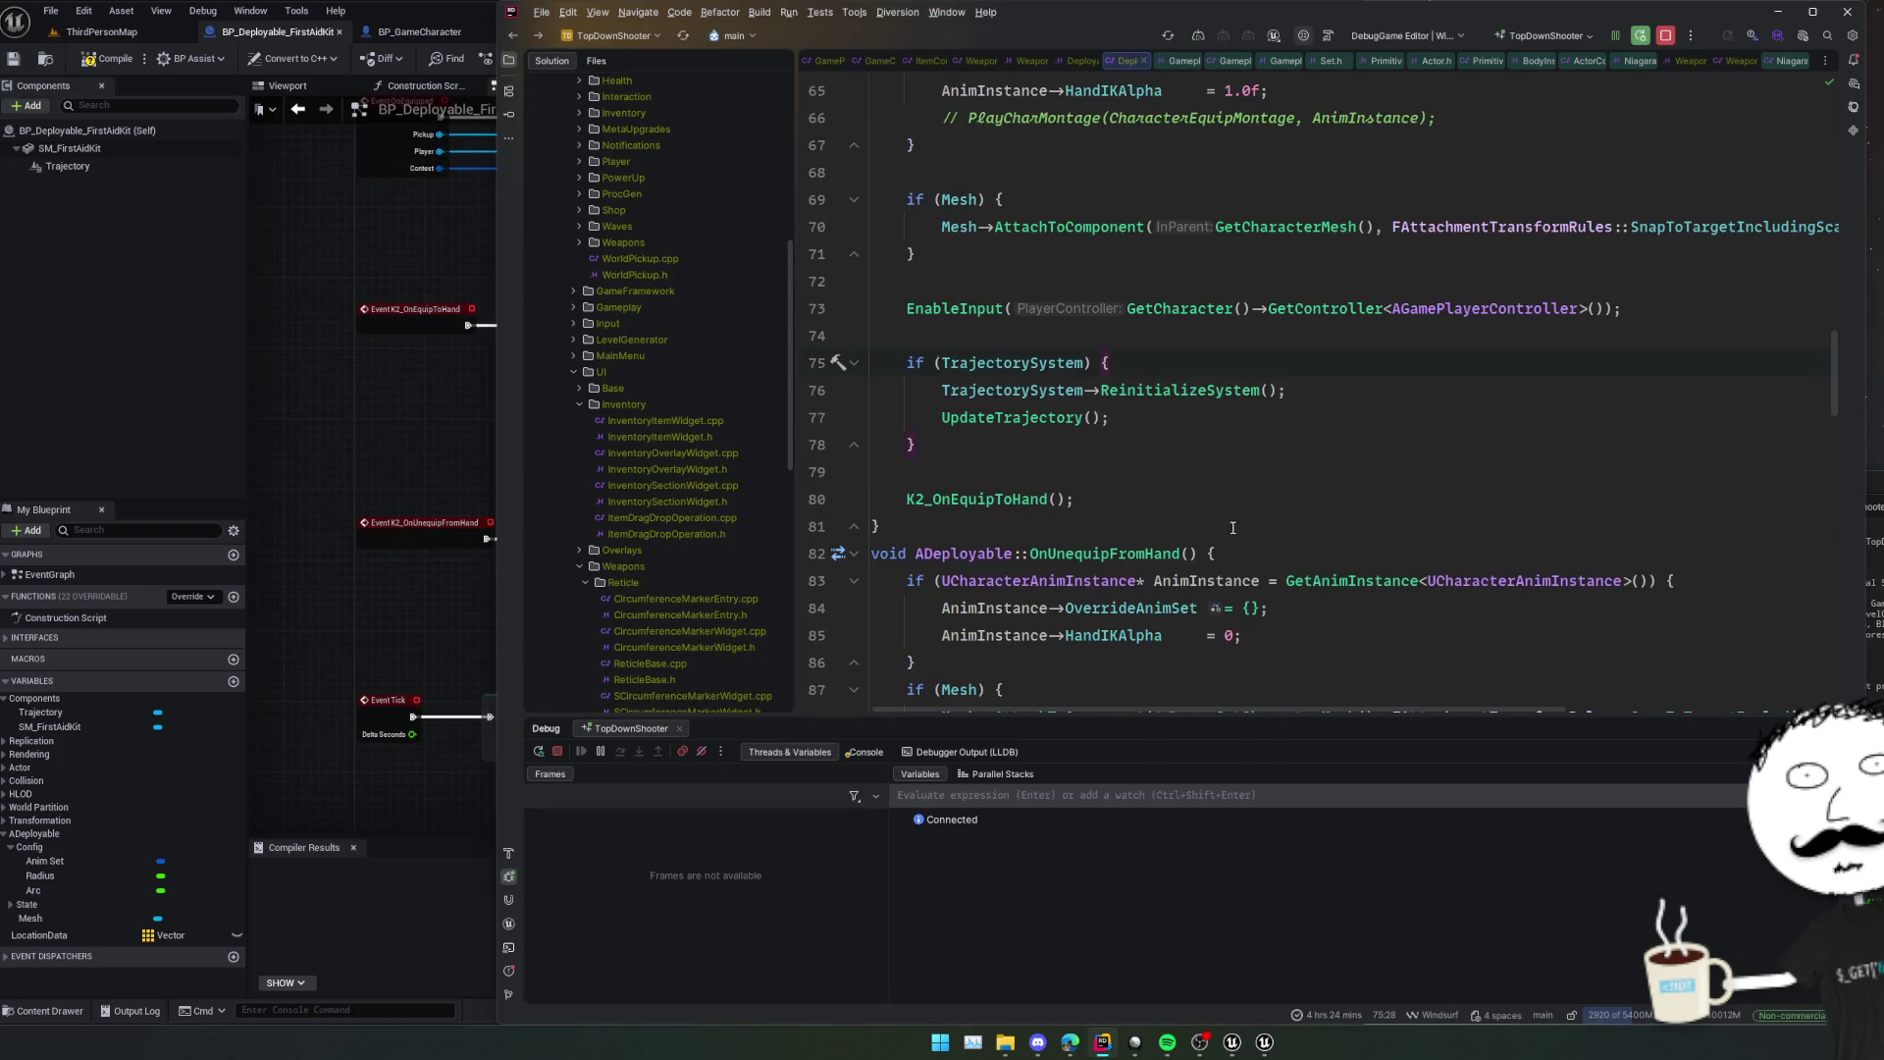
Add if (TrajectorySystem) TrajectorySystem->Deactivate(); before K2_OnUnequipFromHand.
left_click(1095, 496)
key("Return")
key("Return")
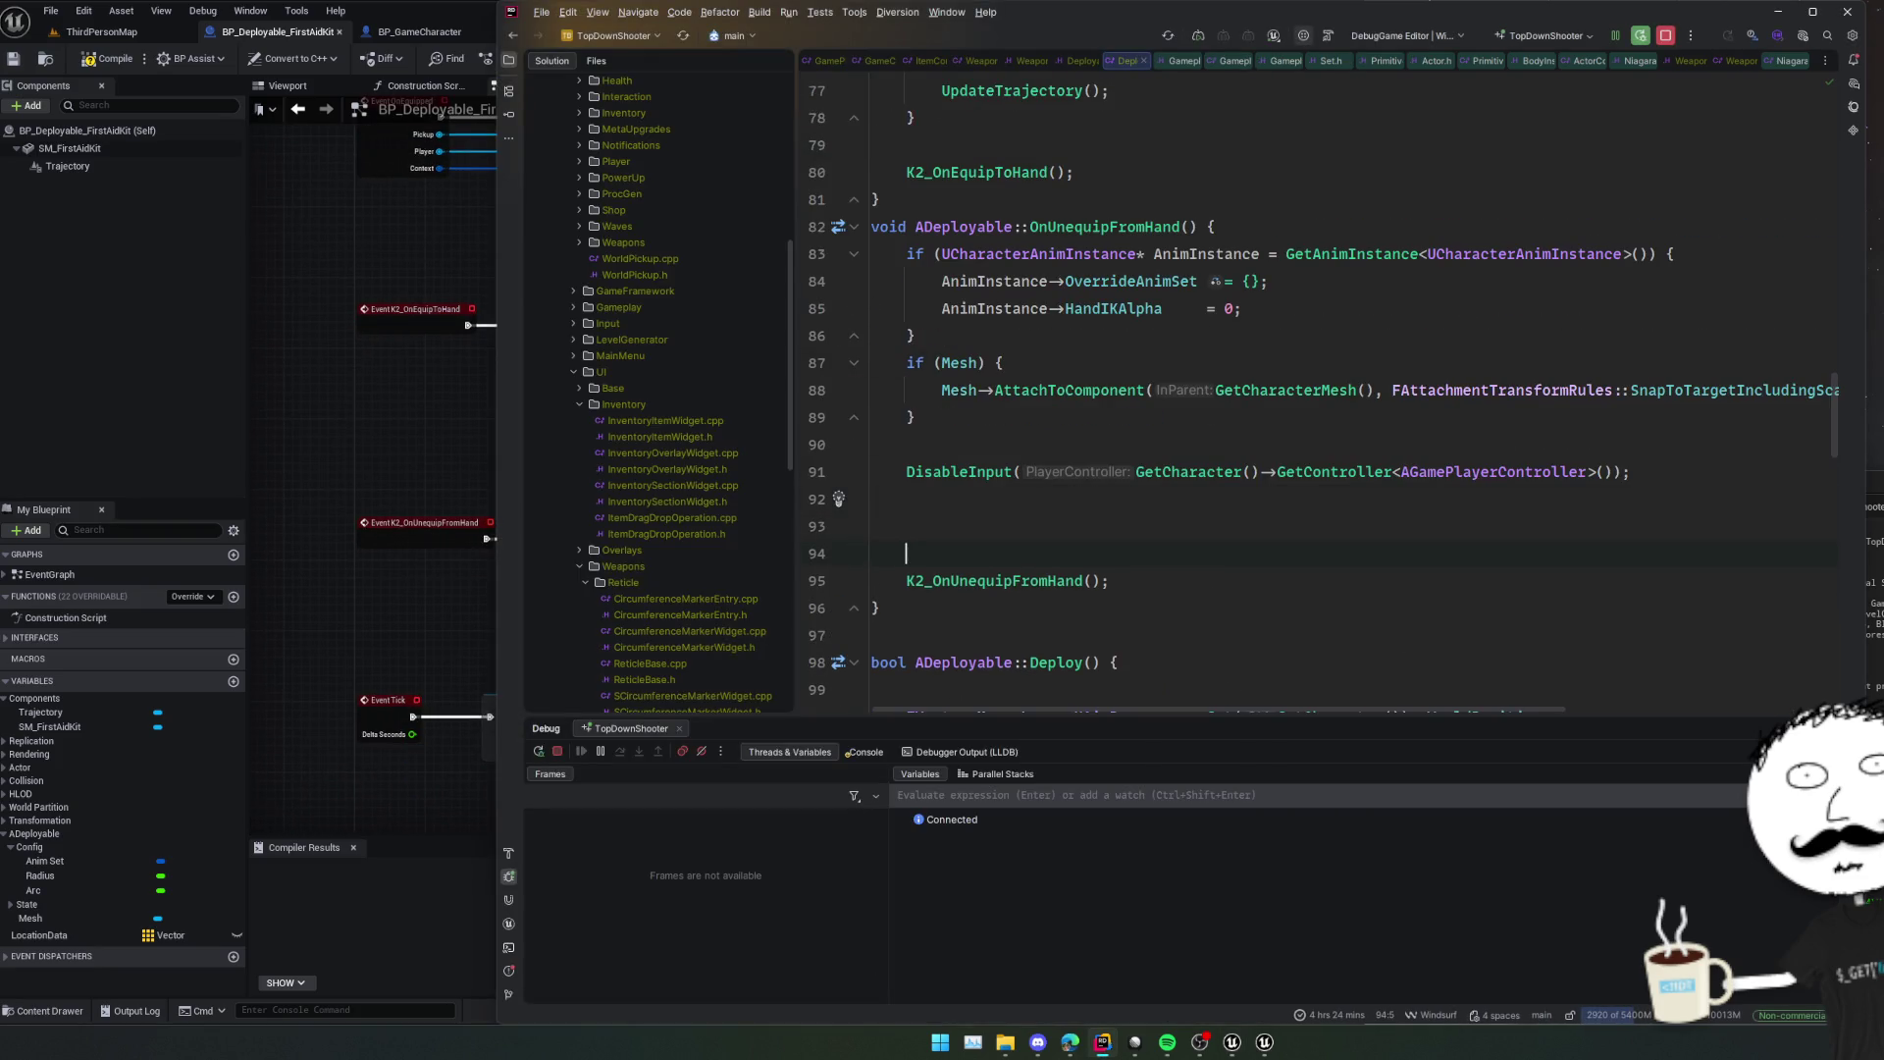
type("if (Tra")
key("Return")
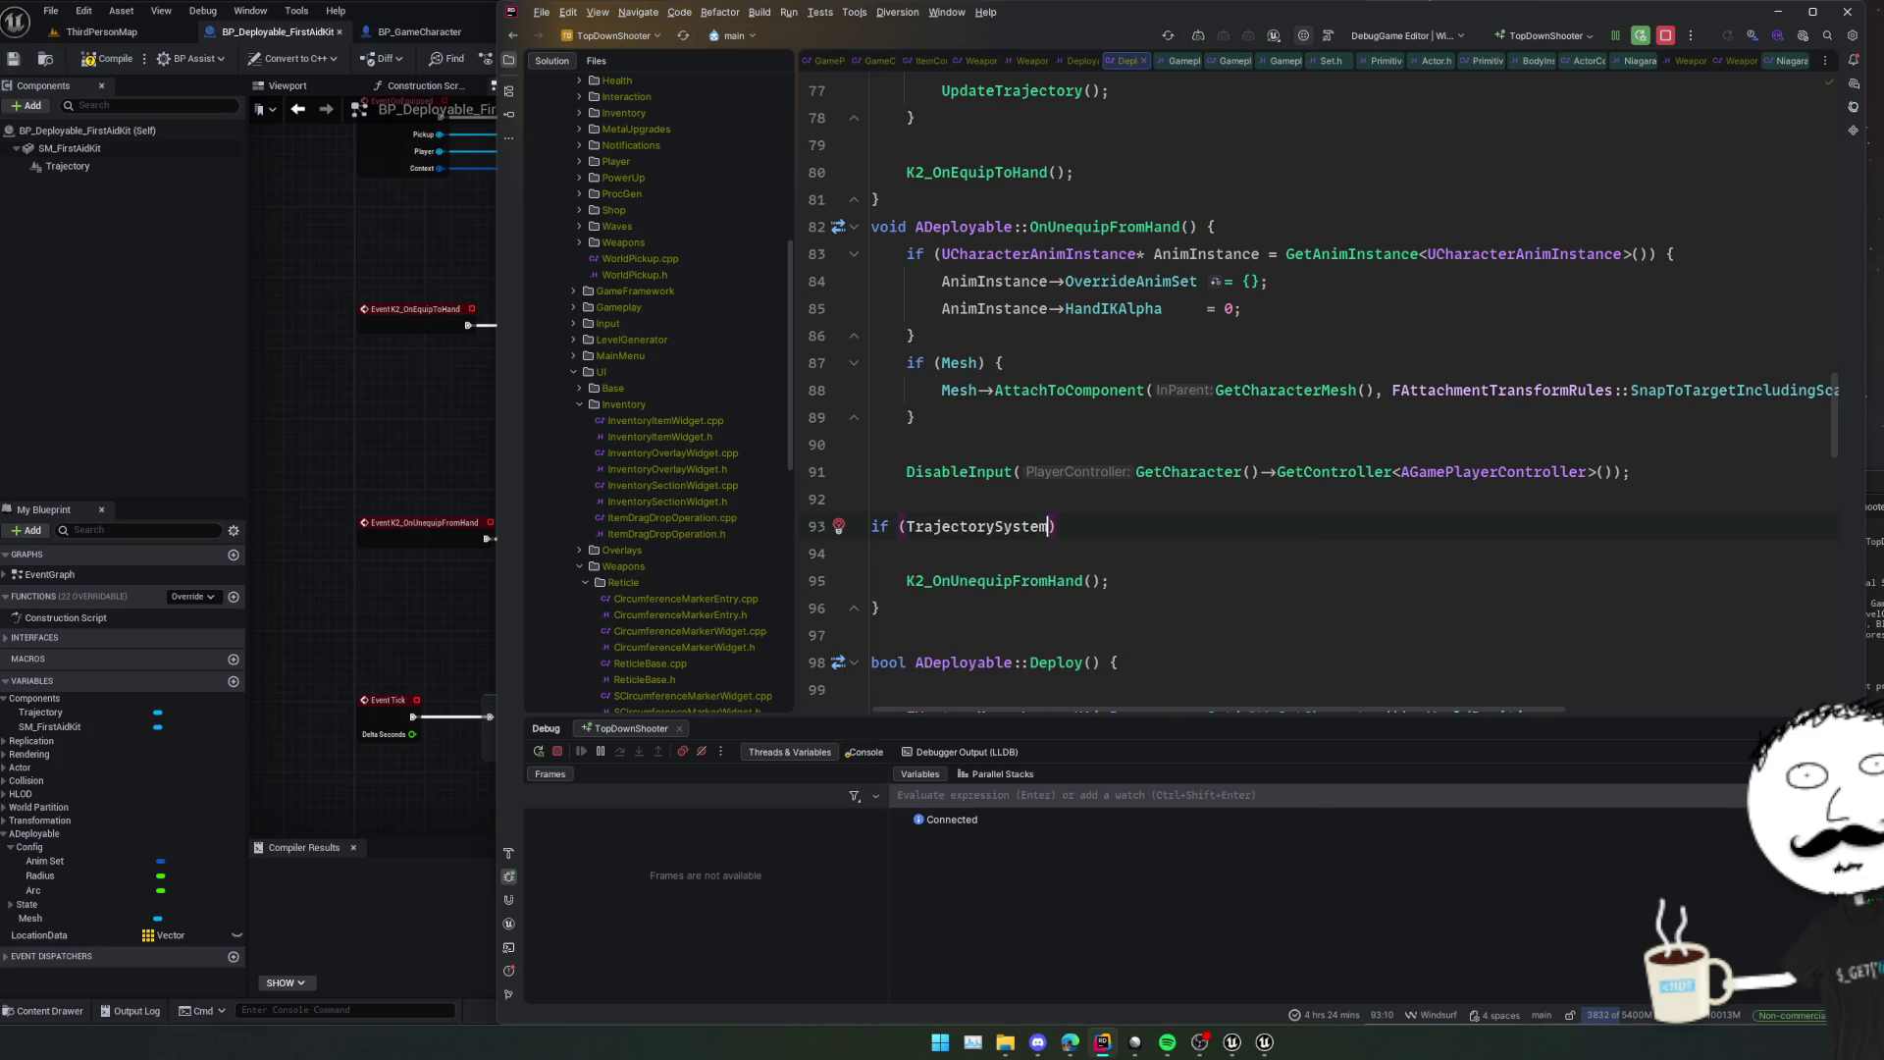
key("End")
key("Return")
type("a")
key("Return")
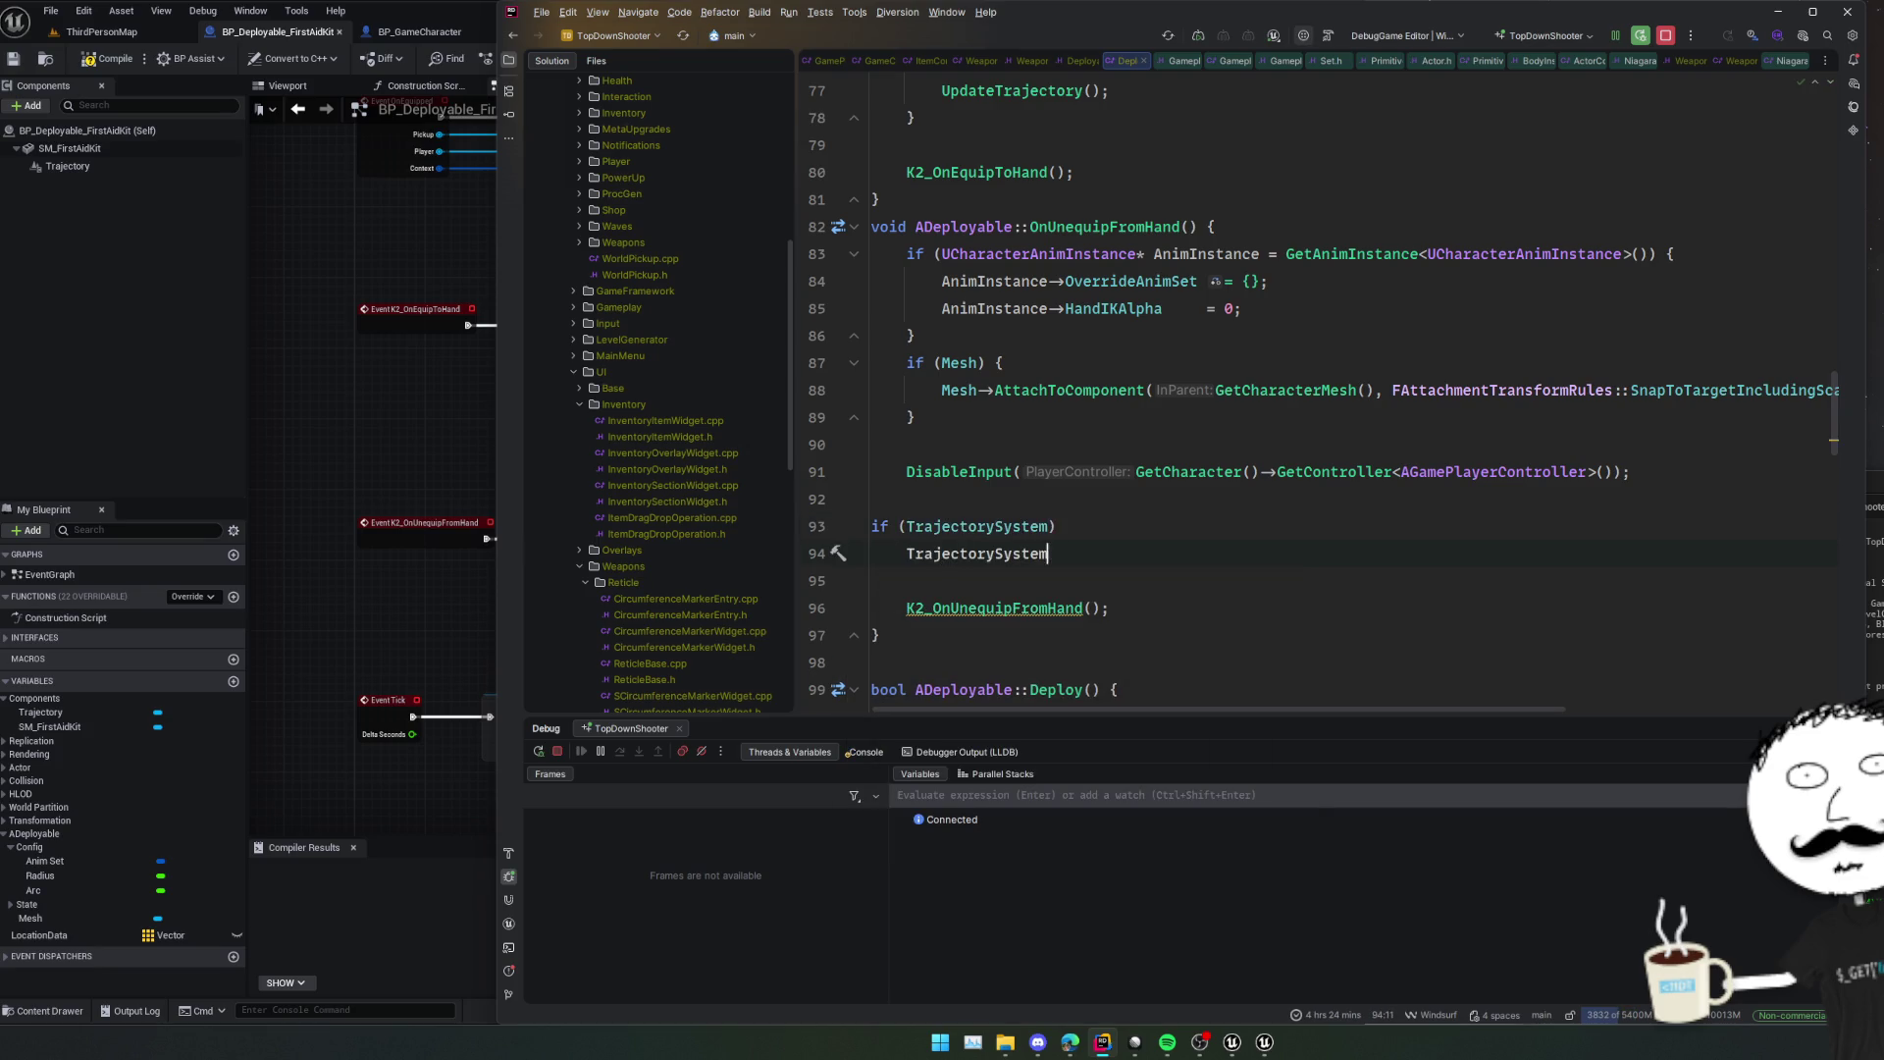
type("->Dea")
key("Return")
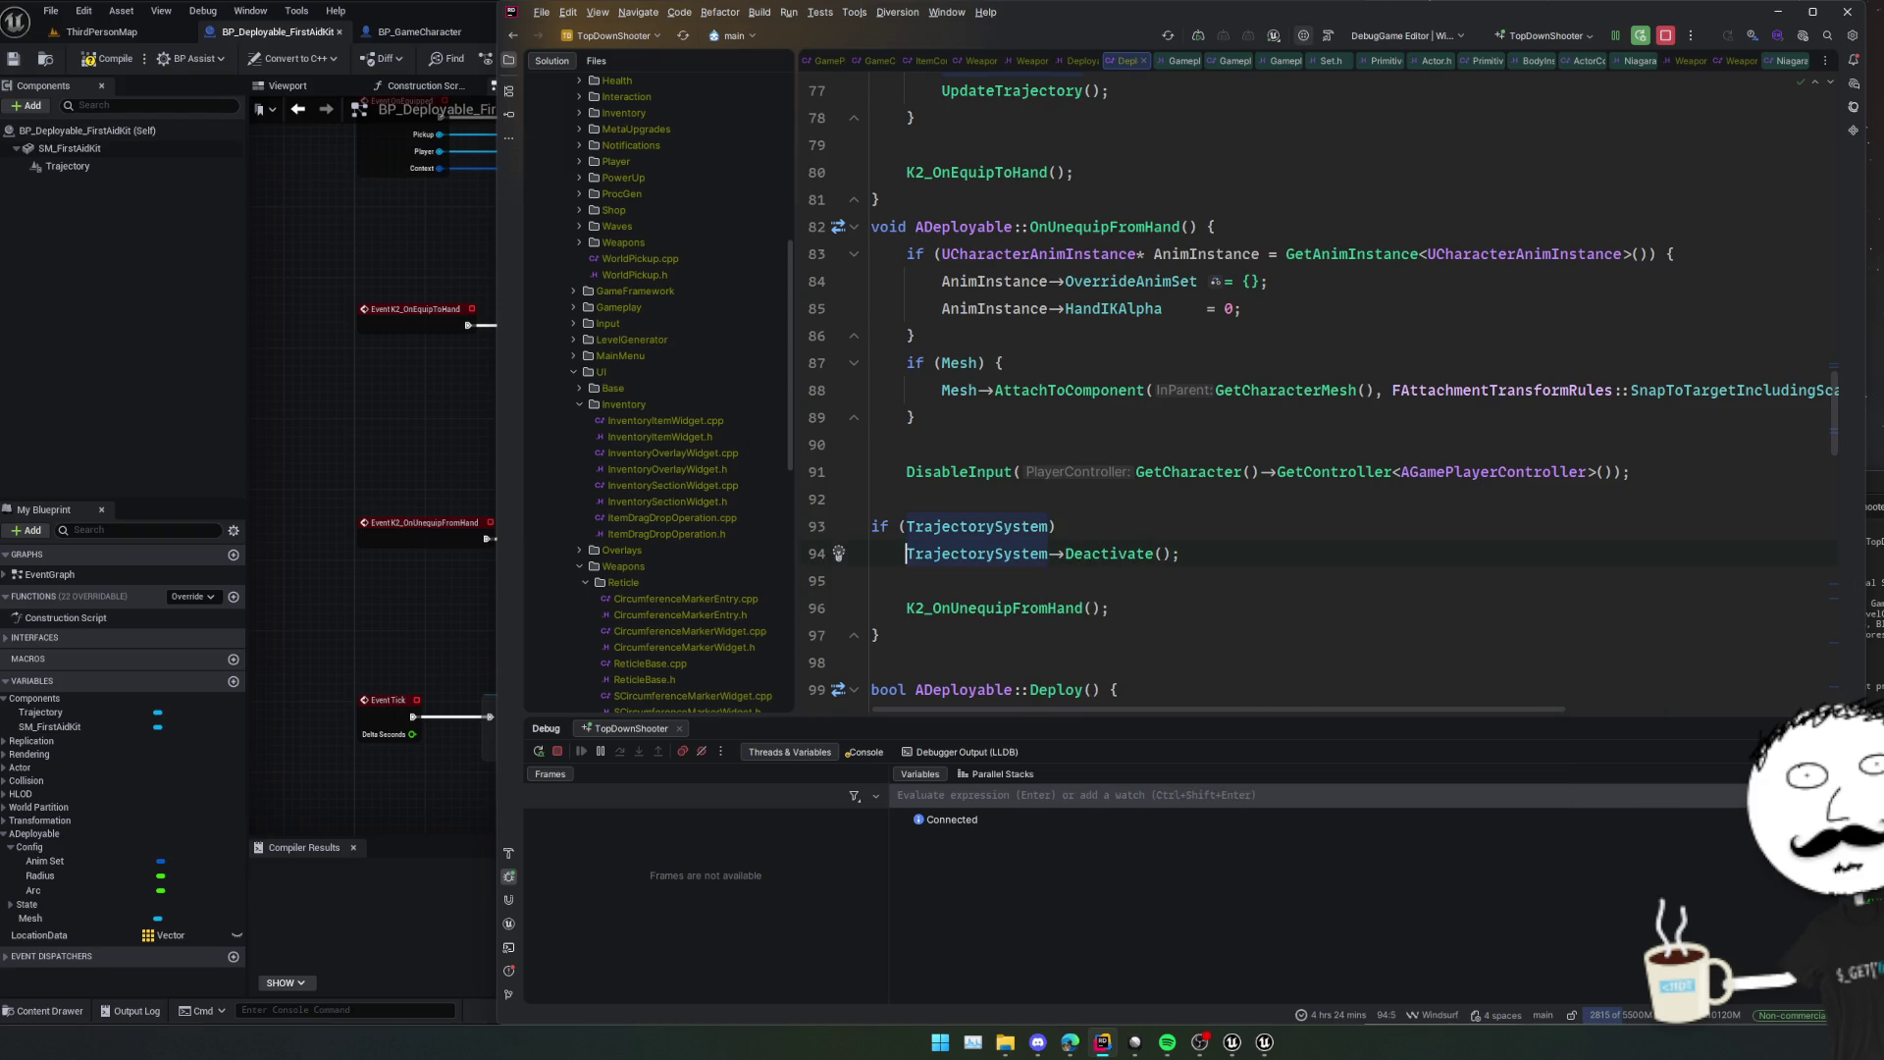
key("shift+Up")
key("Tab")
scroll(1095, 496, "down", 5)
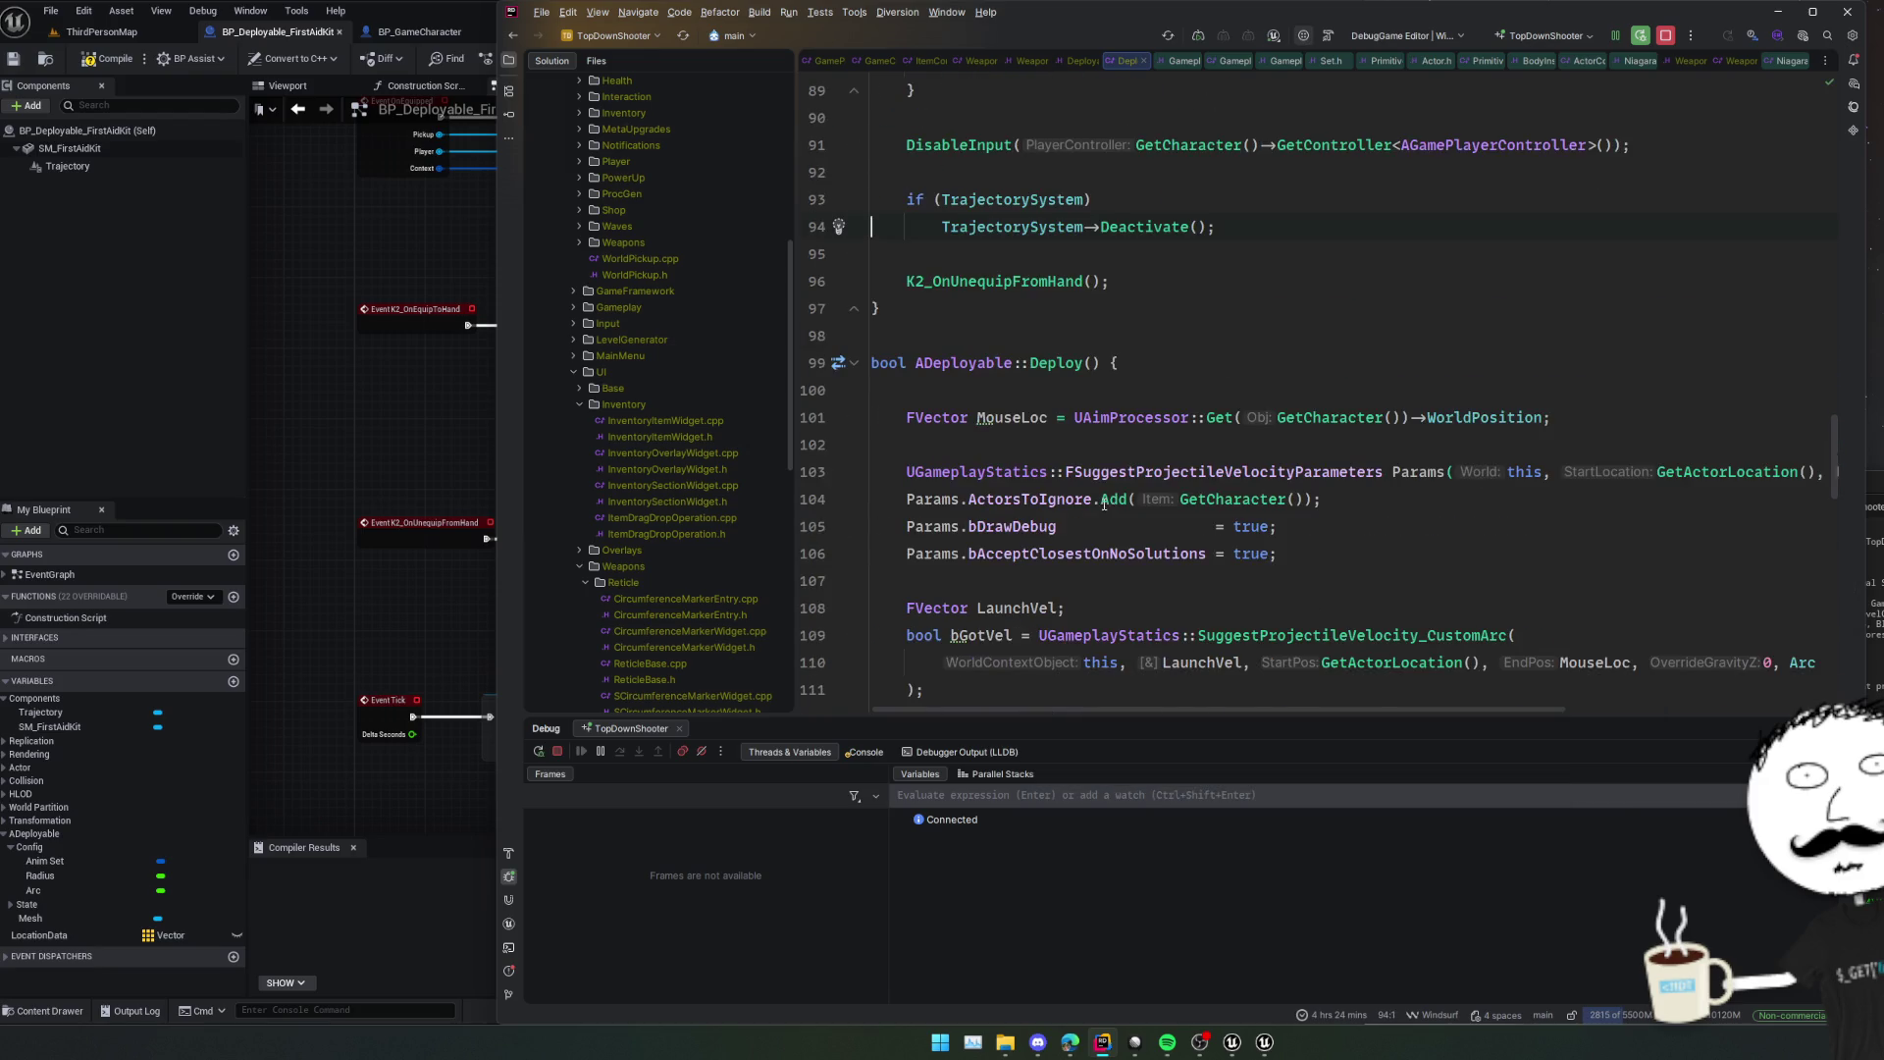
Review the unequip nodes in the Blueprint graph, then trigger a Live Coding recompile.
left_click(381, 497)
mouse_move(470, 508)
left_mouse_down()
mouse_move(716, 456)
mouse_move(883, 373)
mouse_move(795, 373)
mouse_move(833, 544)
mouse_move(533, 513)
mouse_move(462, 614)
mouse_move(618, 581)
mouse_move(756, 665)
mouse_move(750, 705)
left_mouse_up()
scroll(533, 513, "down", 2)
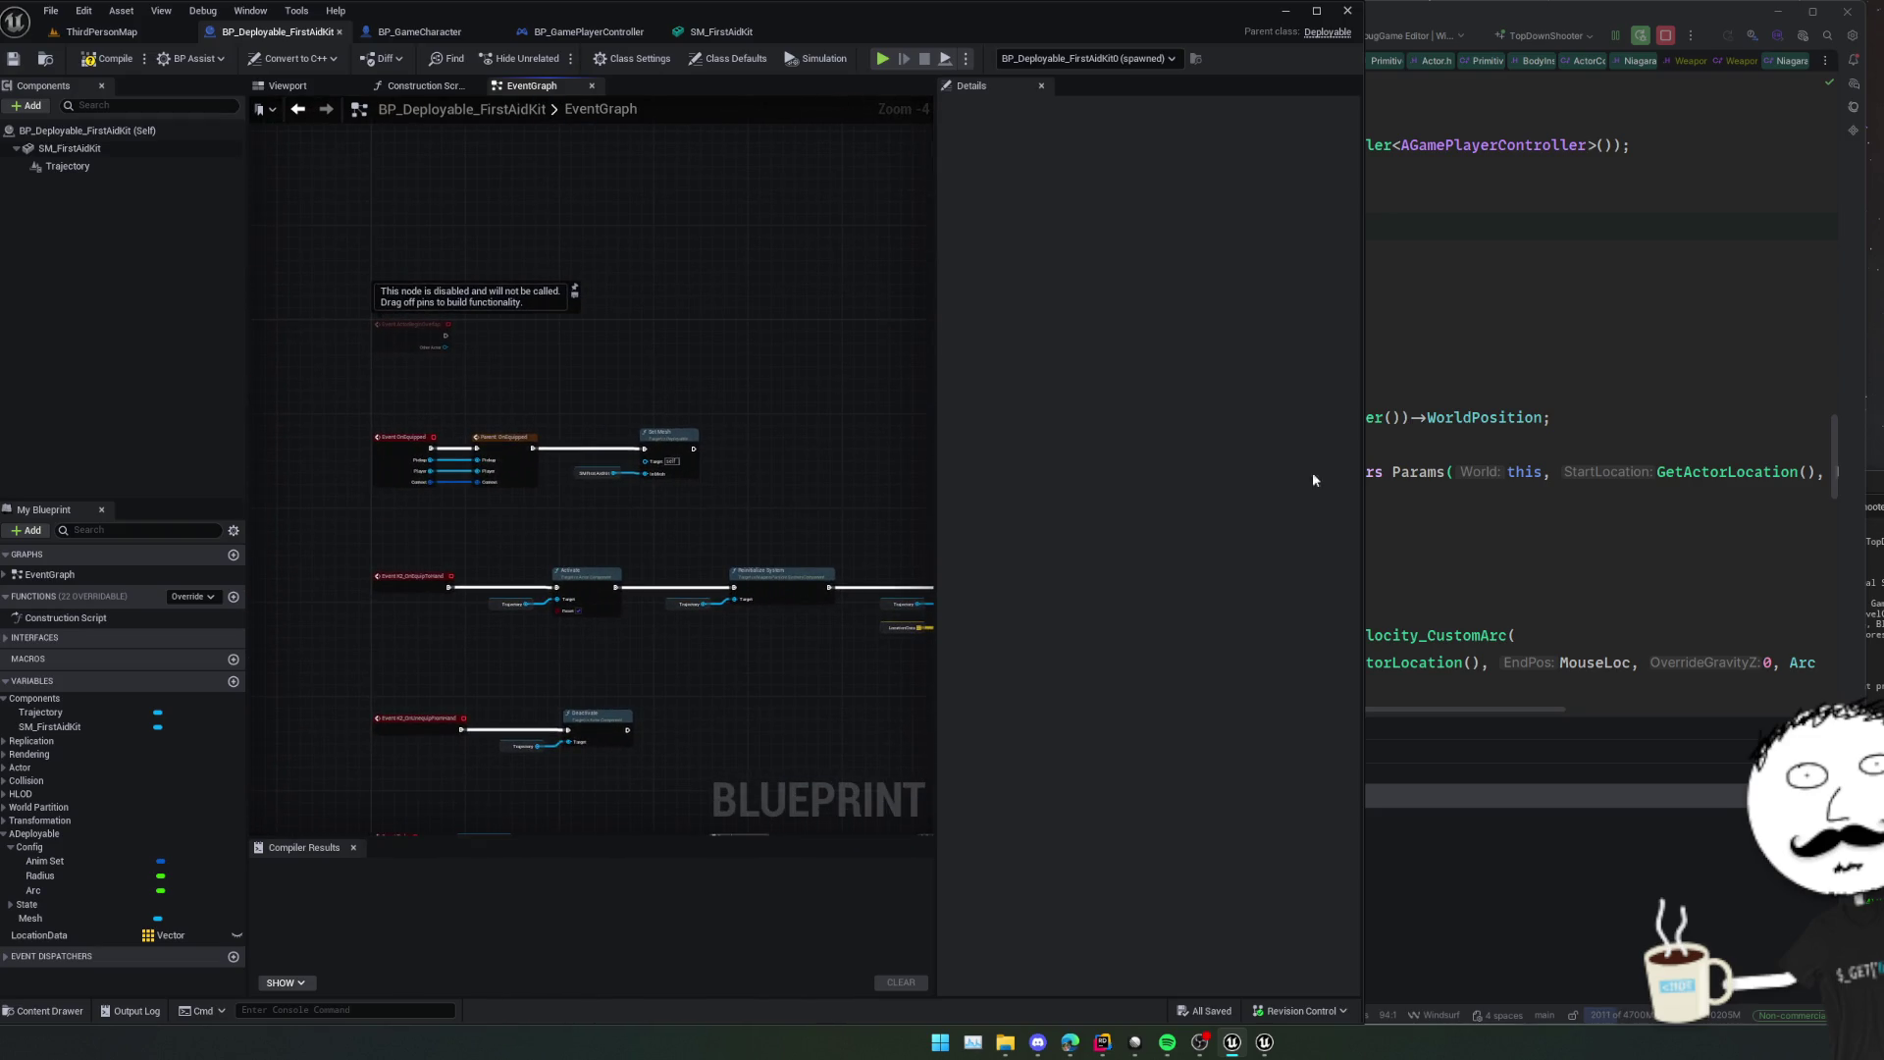
left_click(1385, 541)
key("ctrl+alt+F11")
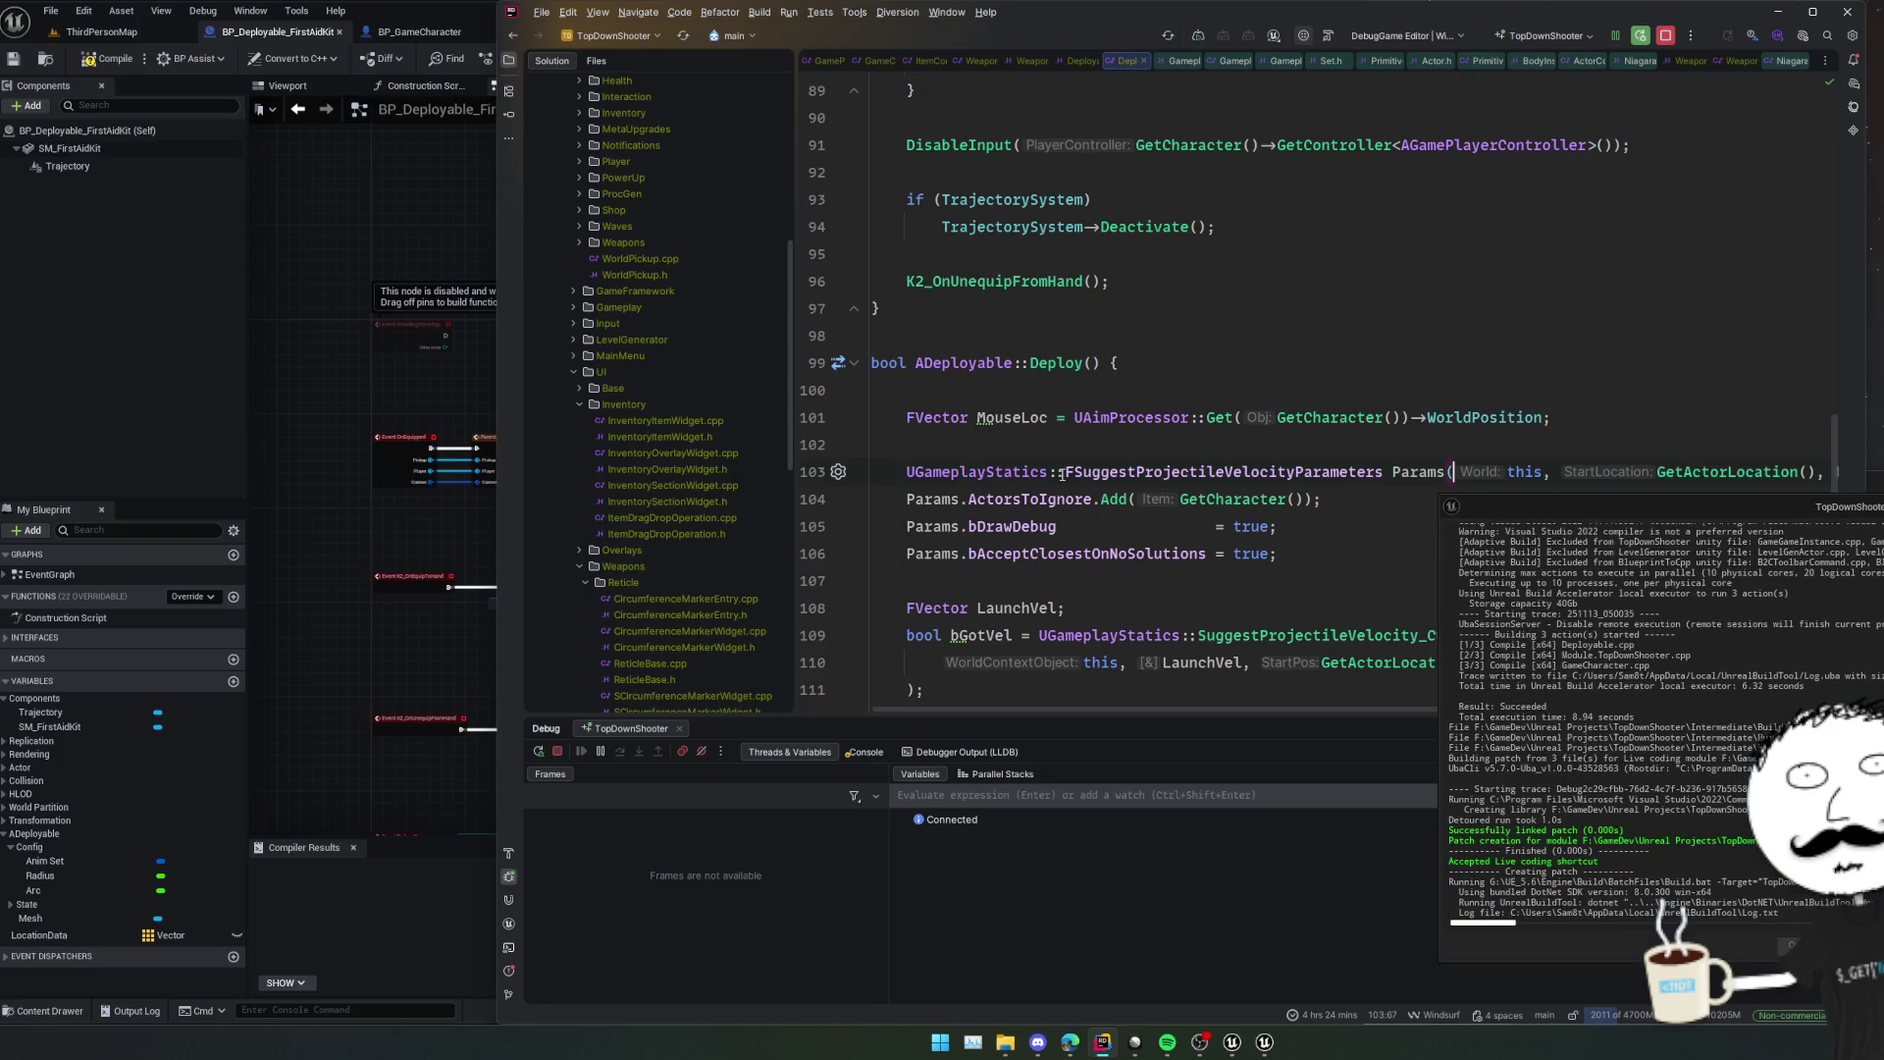
Wait for the Live Coding patch to succeed, then scroll Rider up to Tick's landing check.
scroll(1054, 477, "up", 3)
scroll(1054, 478, "up", 2)
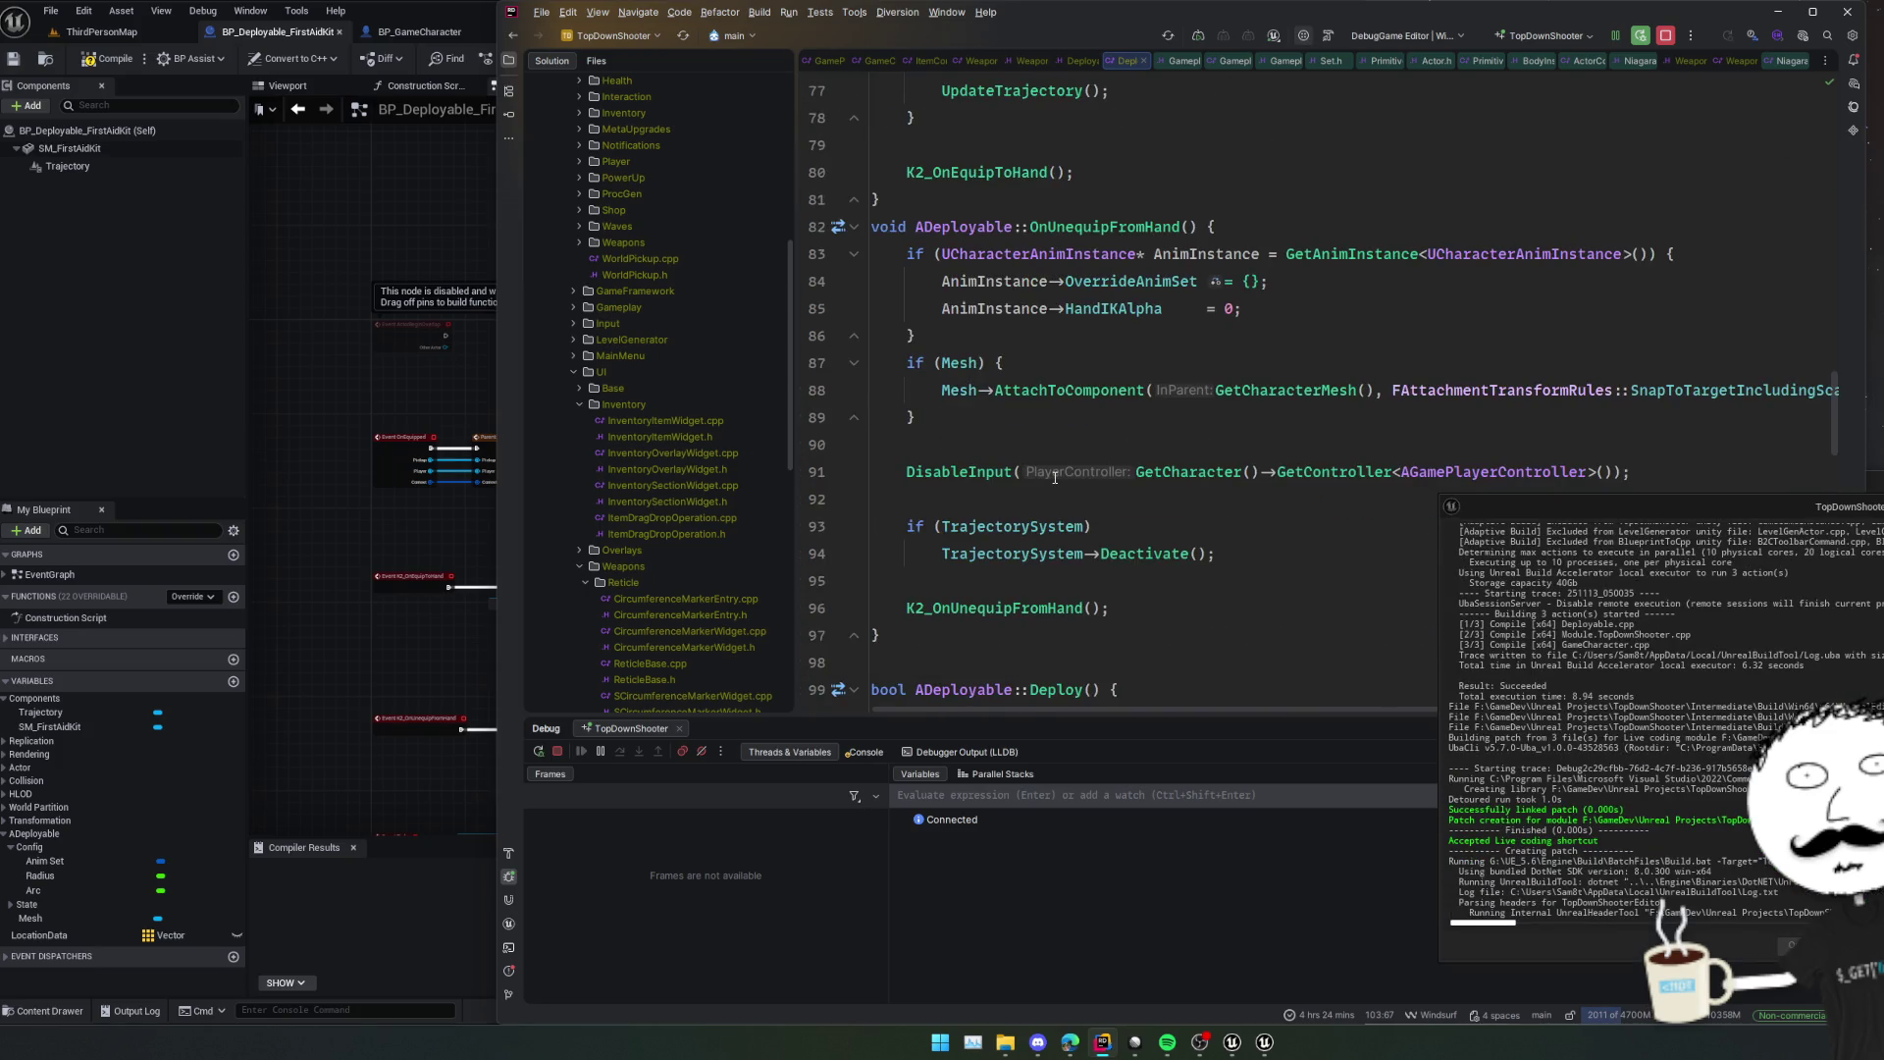
scroll(1056, 479, "up", 4)
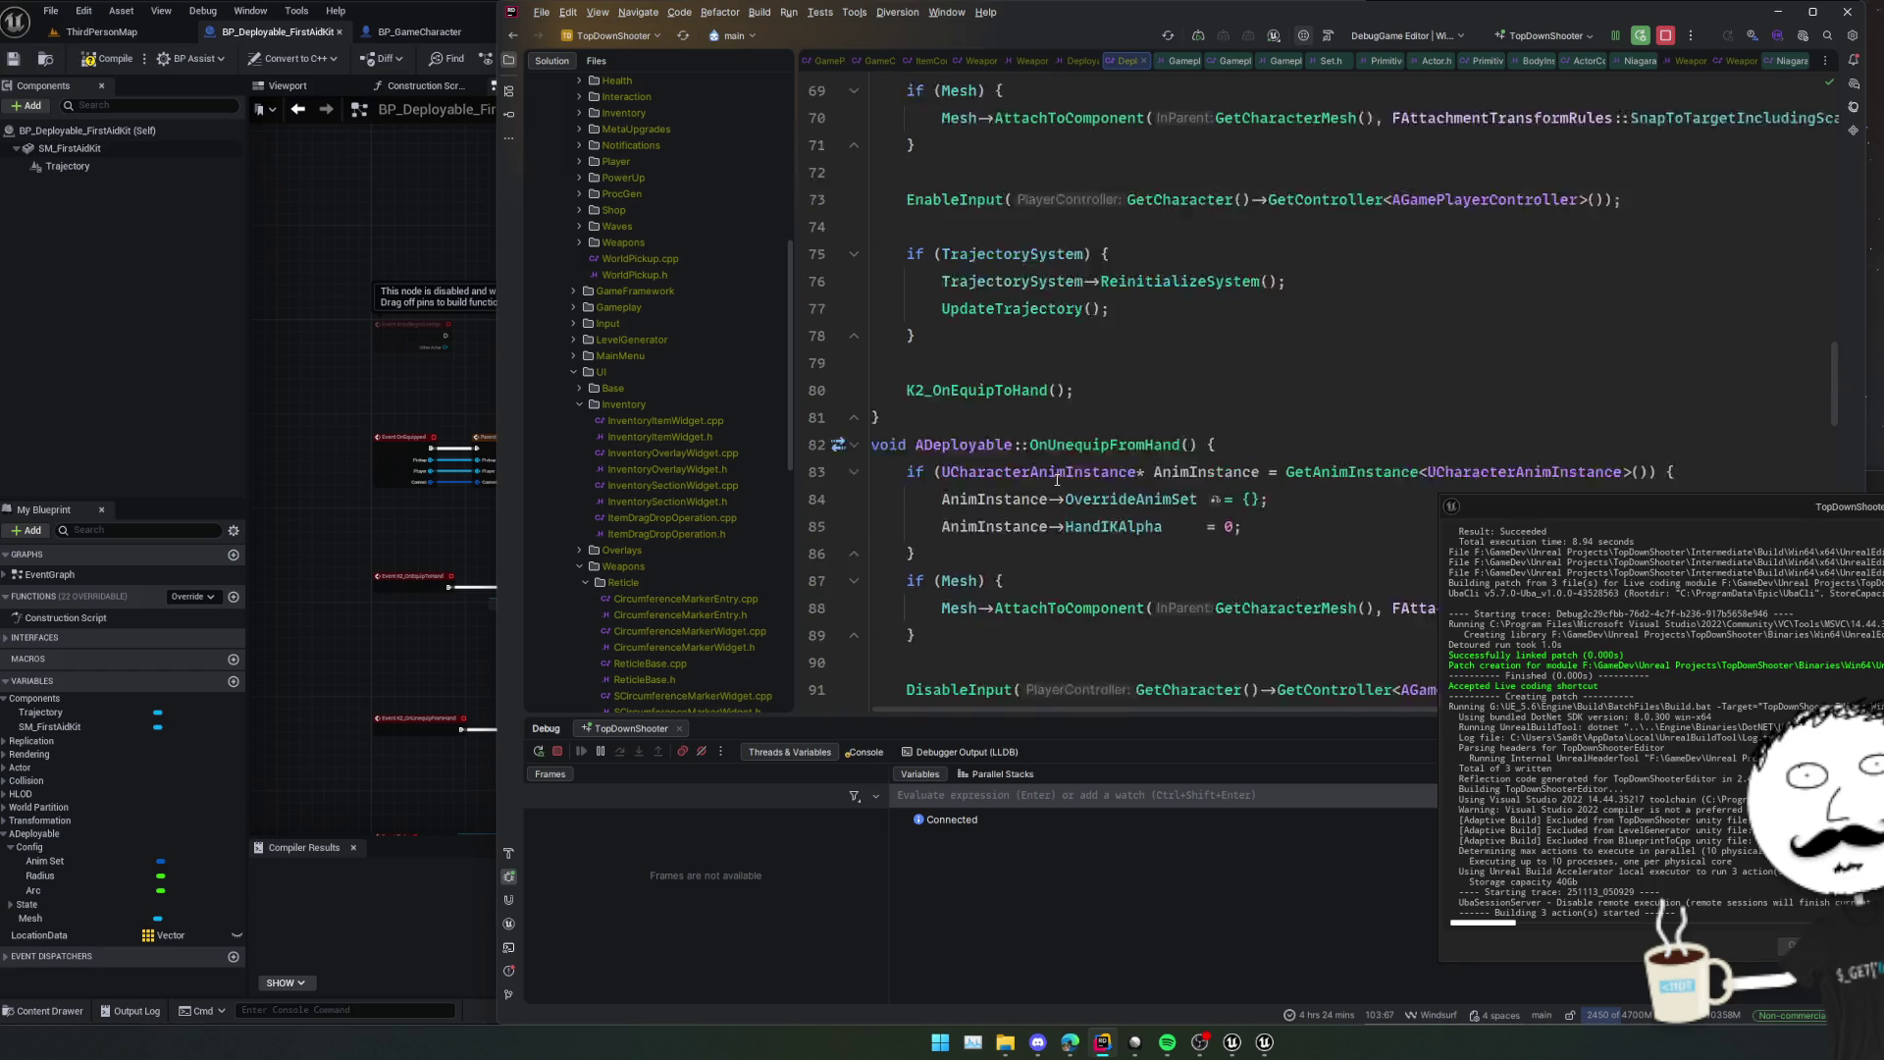
scroll(1057, 479, "up", 8)
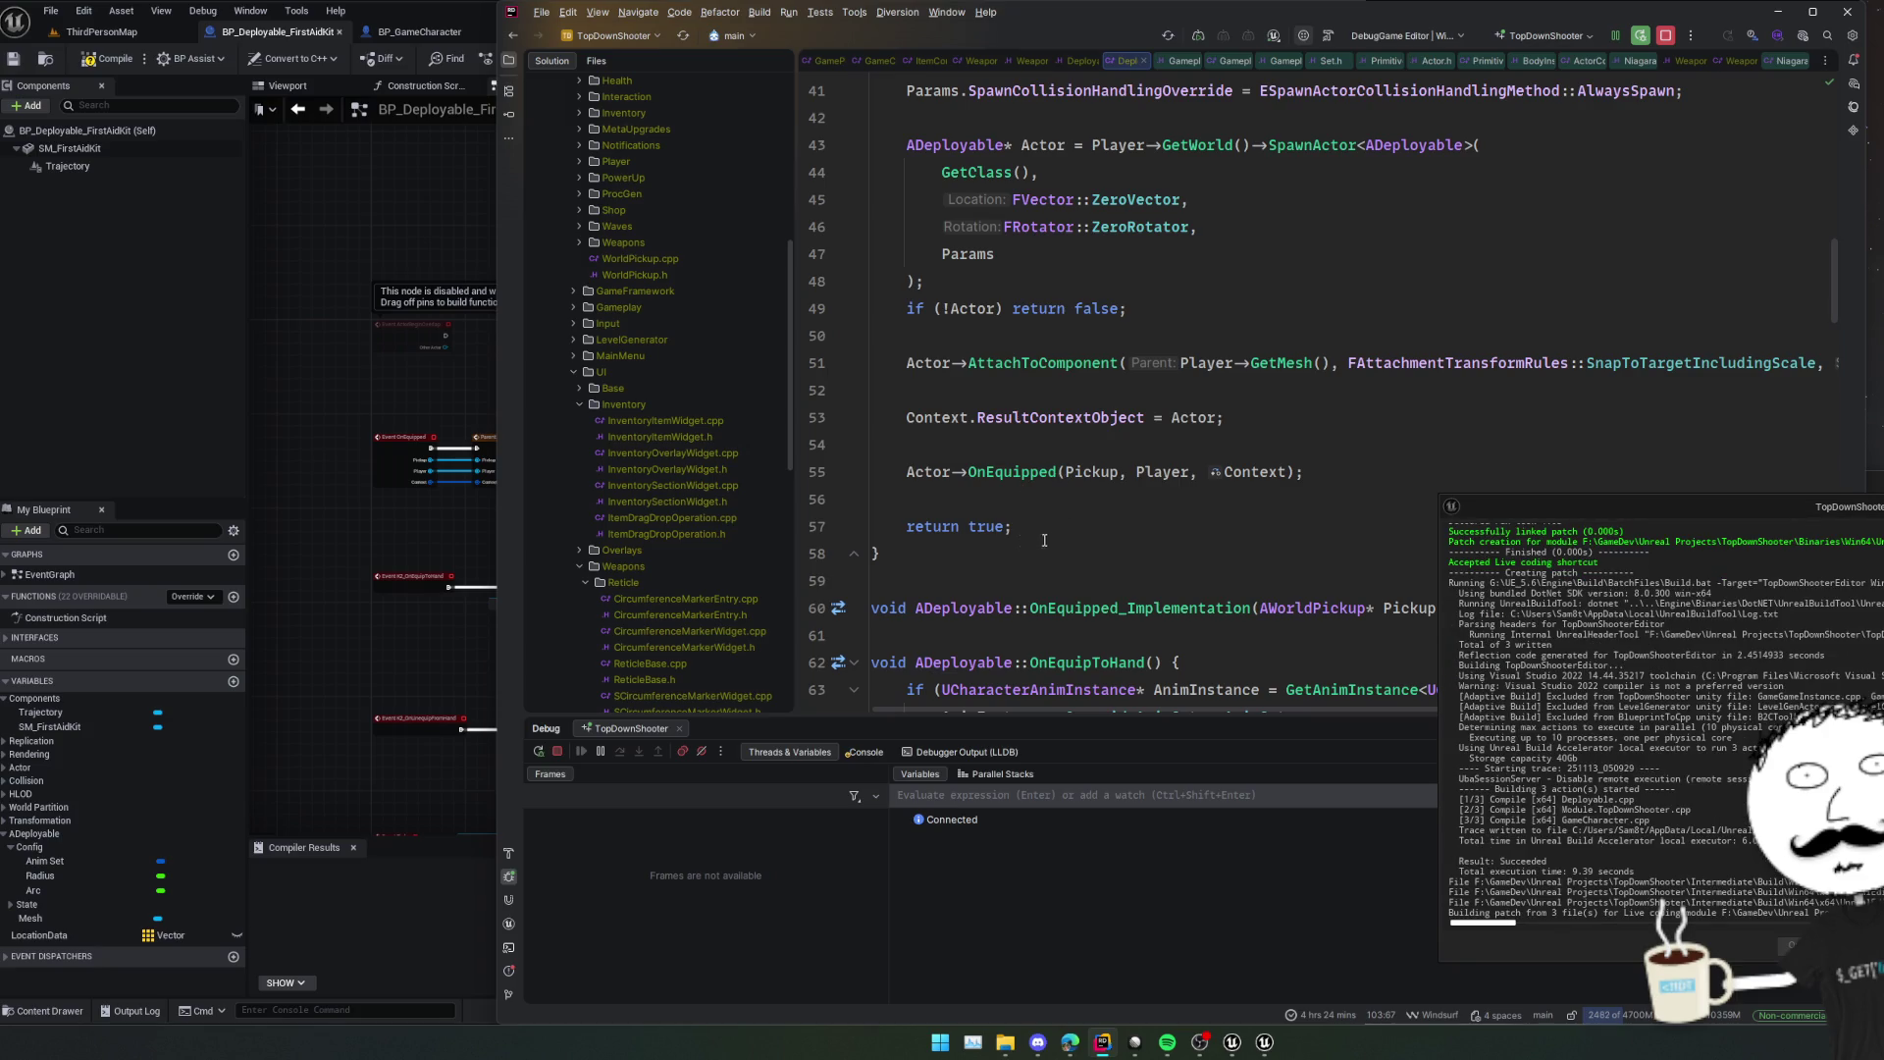
left_click(1058, 402)
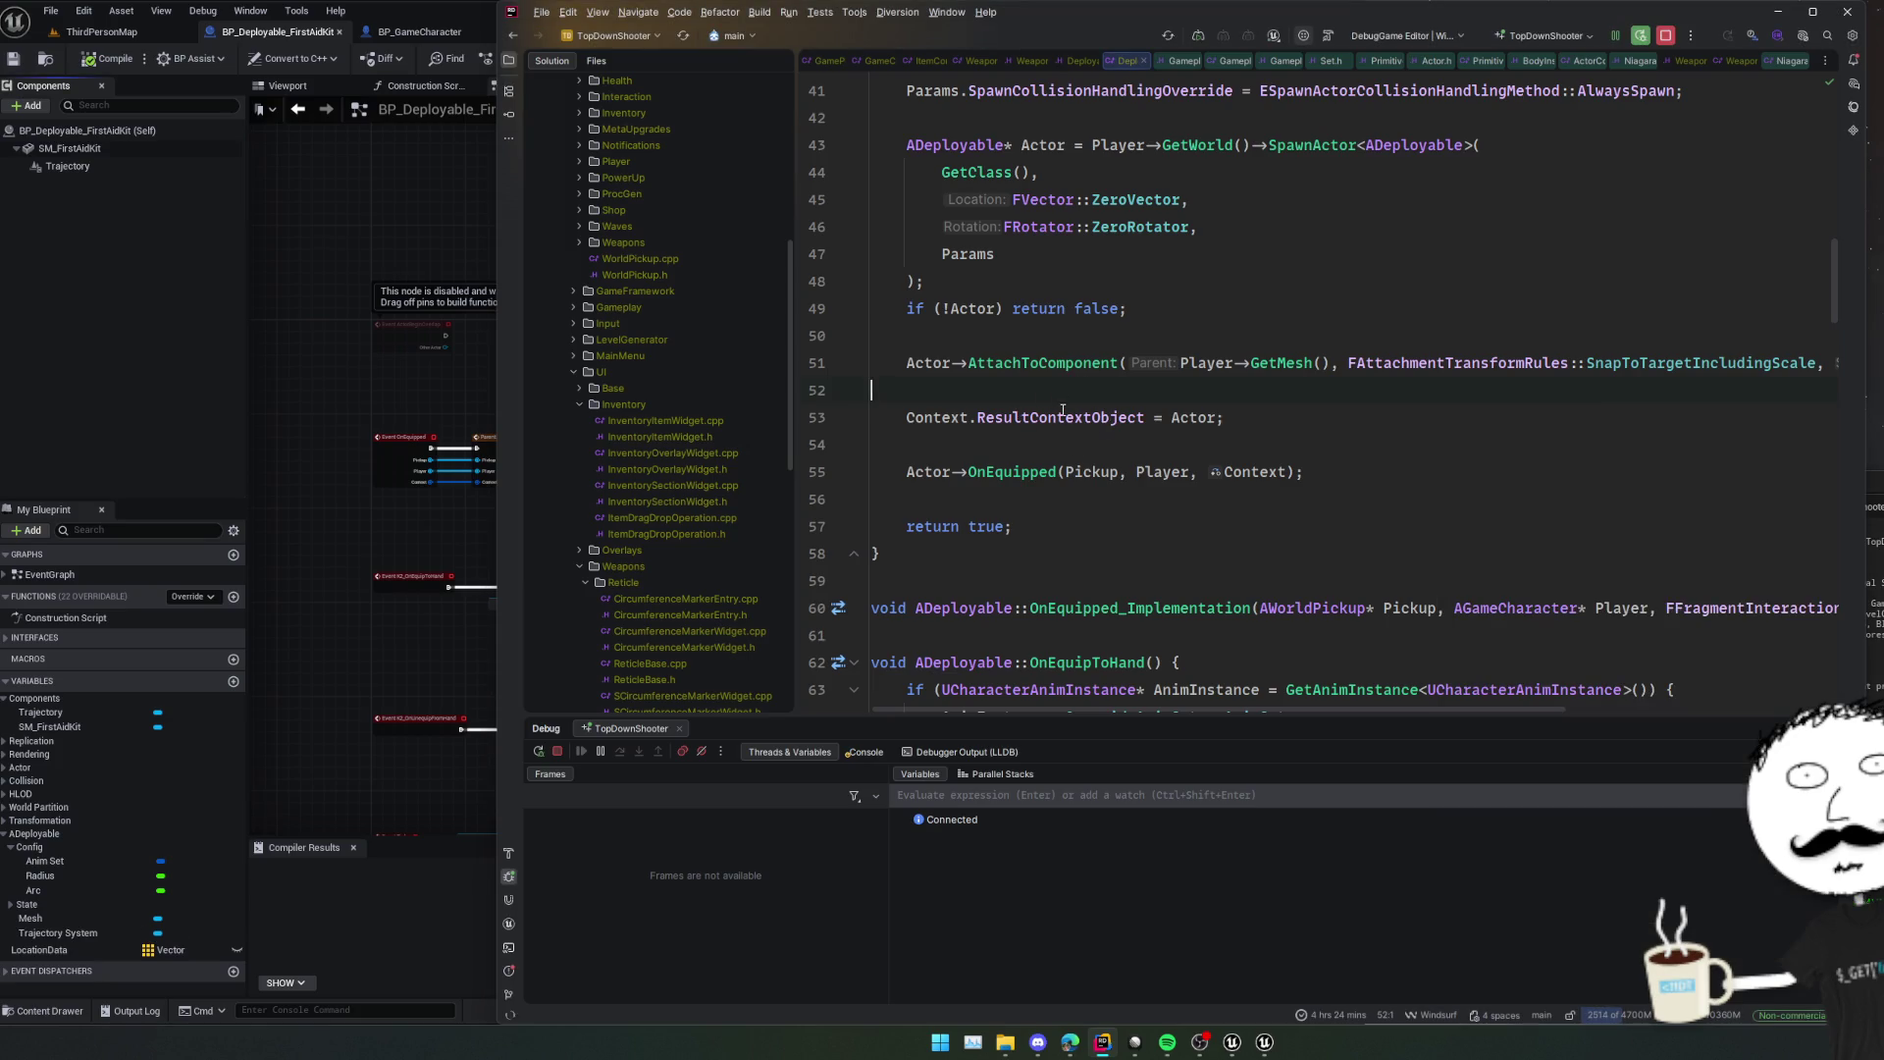
scroll(1038, 396, "up", 7)
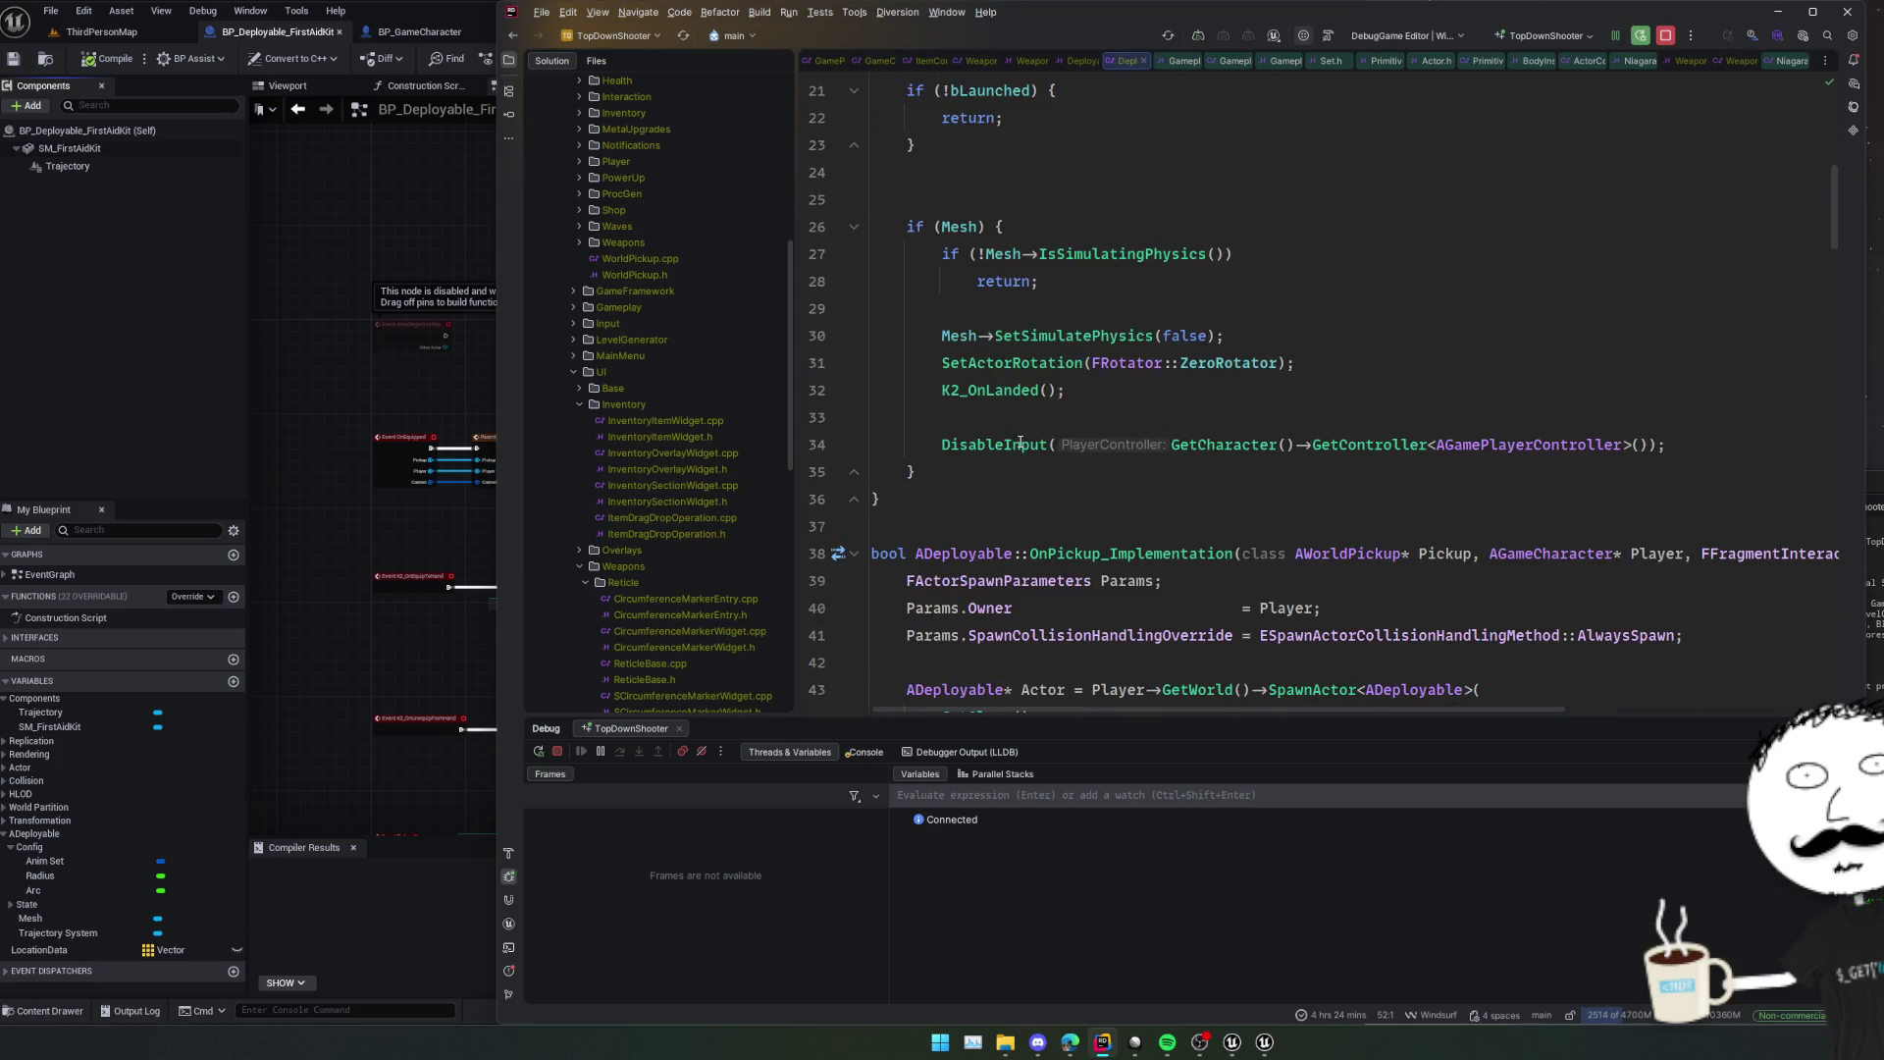
After DisableInput, add if (TrajectorySystem) { TrajectorySystem->DestroyInstance() } to the landing code.
left_click(1011, 363)
left_click(1067, 337)
left_click(1076, 423)
left_click(1711, 443)
key("Return")
key("Return")
type("if (Tr")
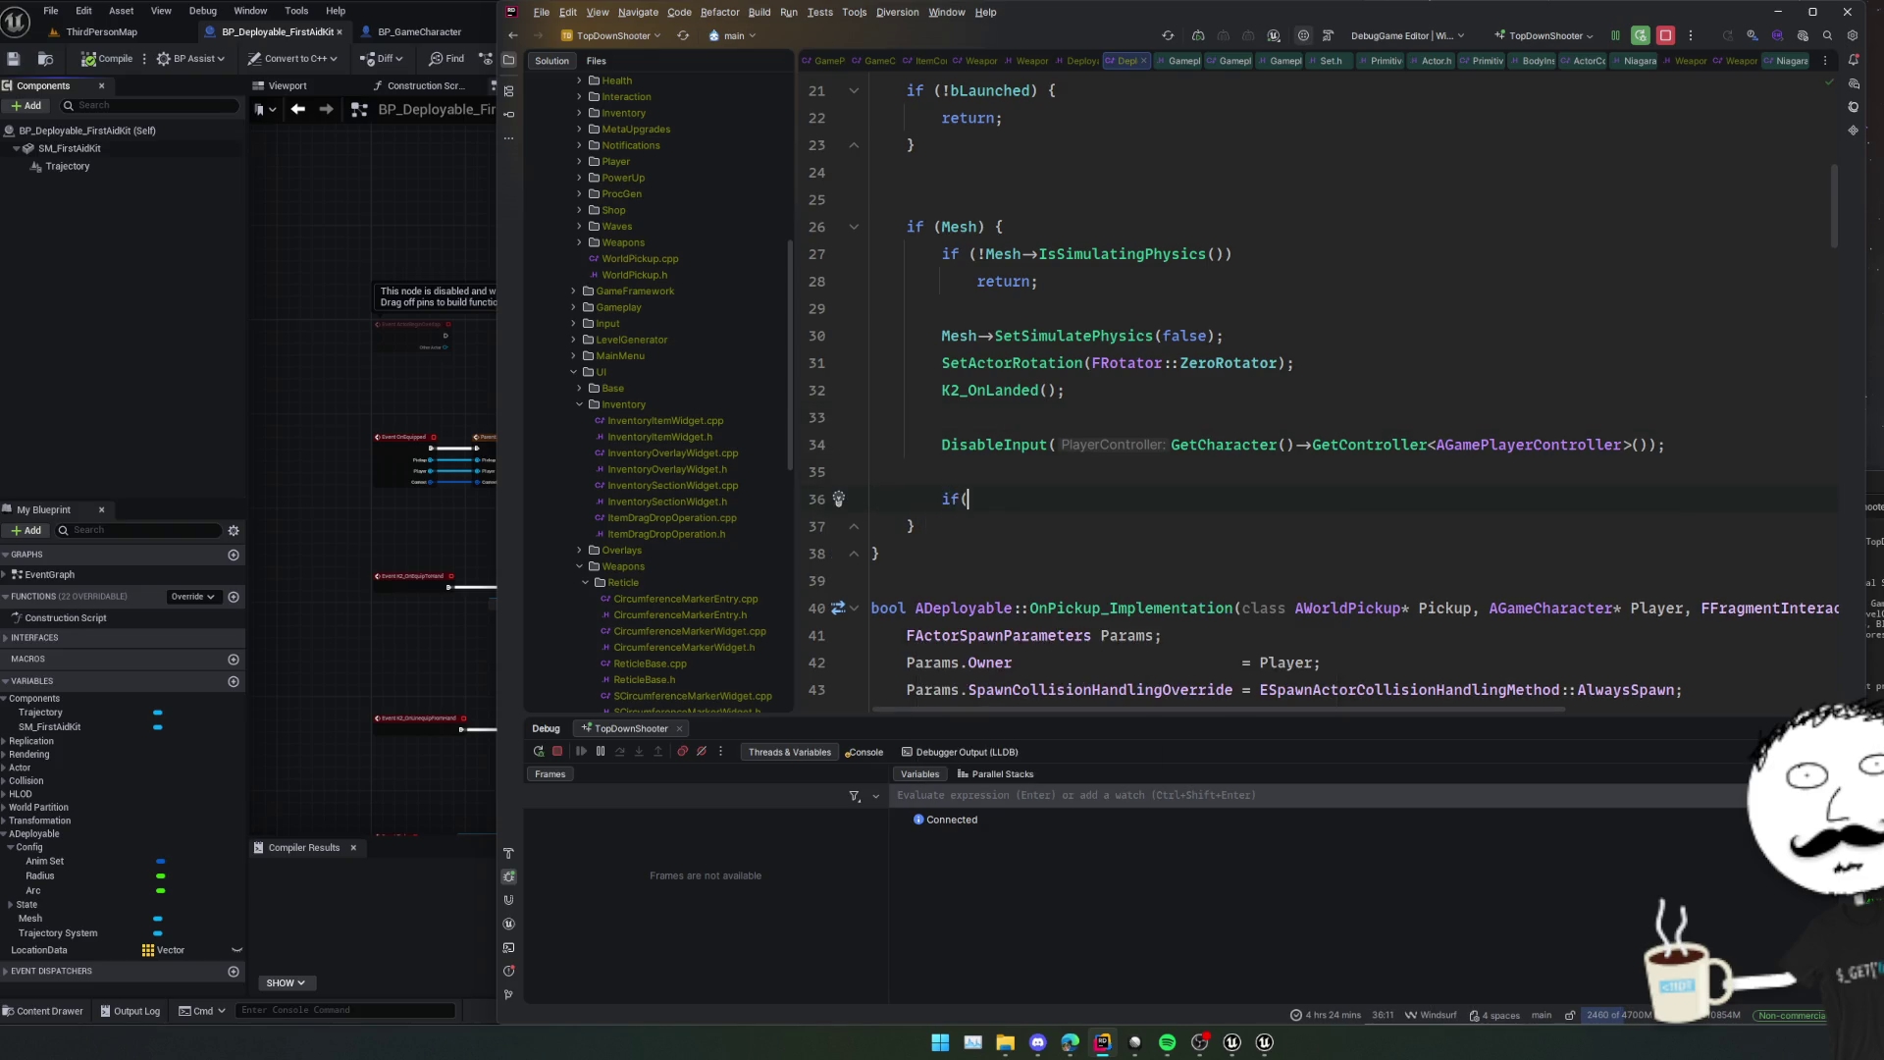
type("a")
key("Return")
type("{")
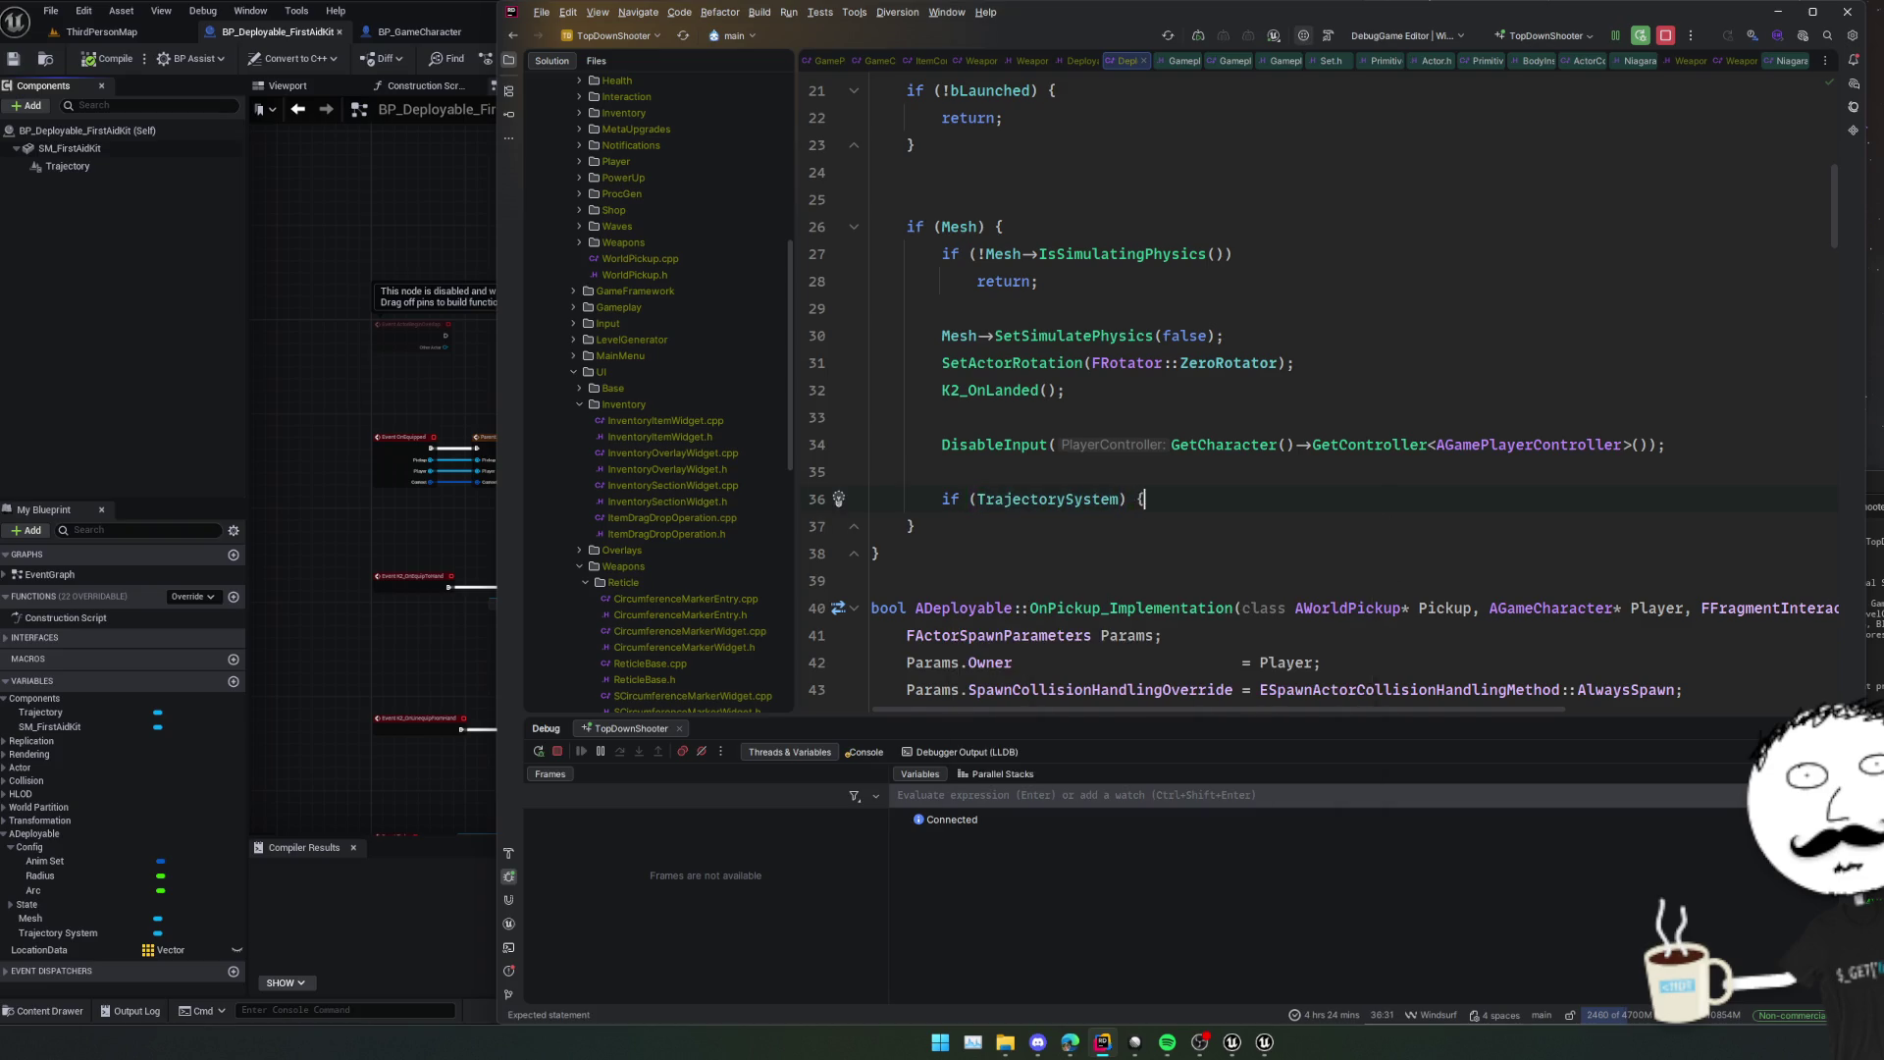
key("Return")
type("Tra")
key("Return")
type("->")
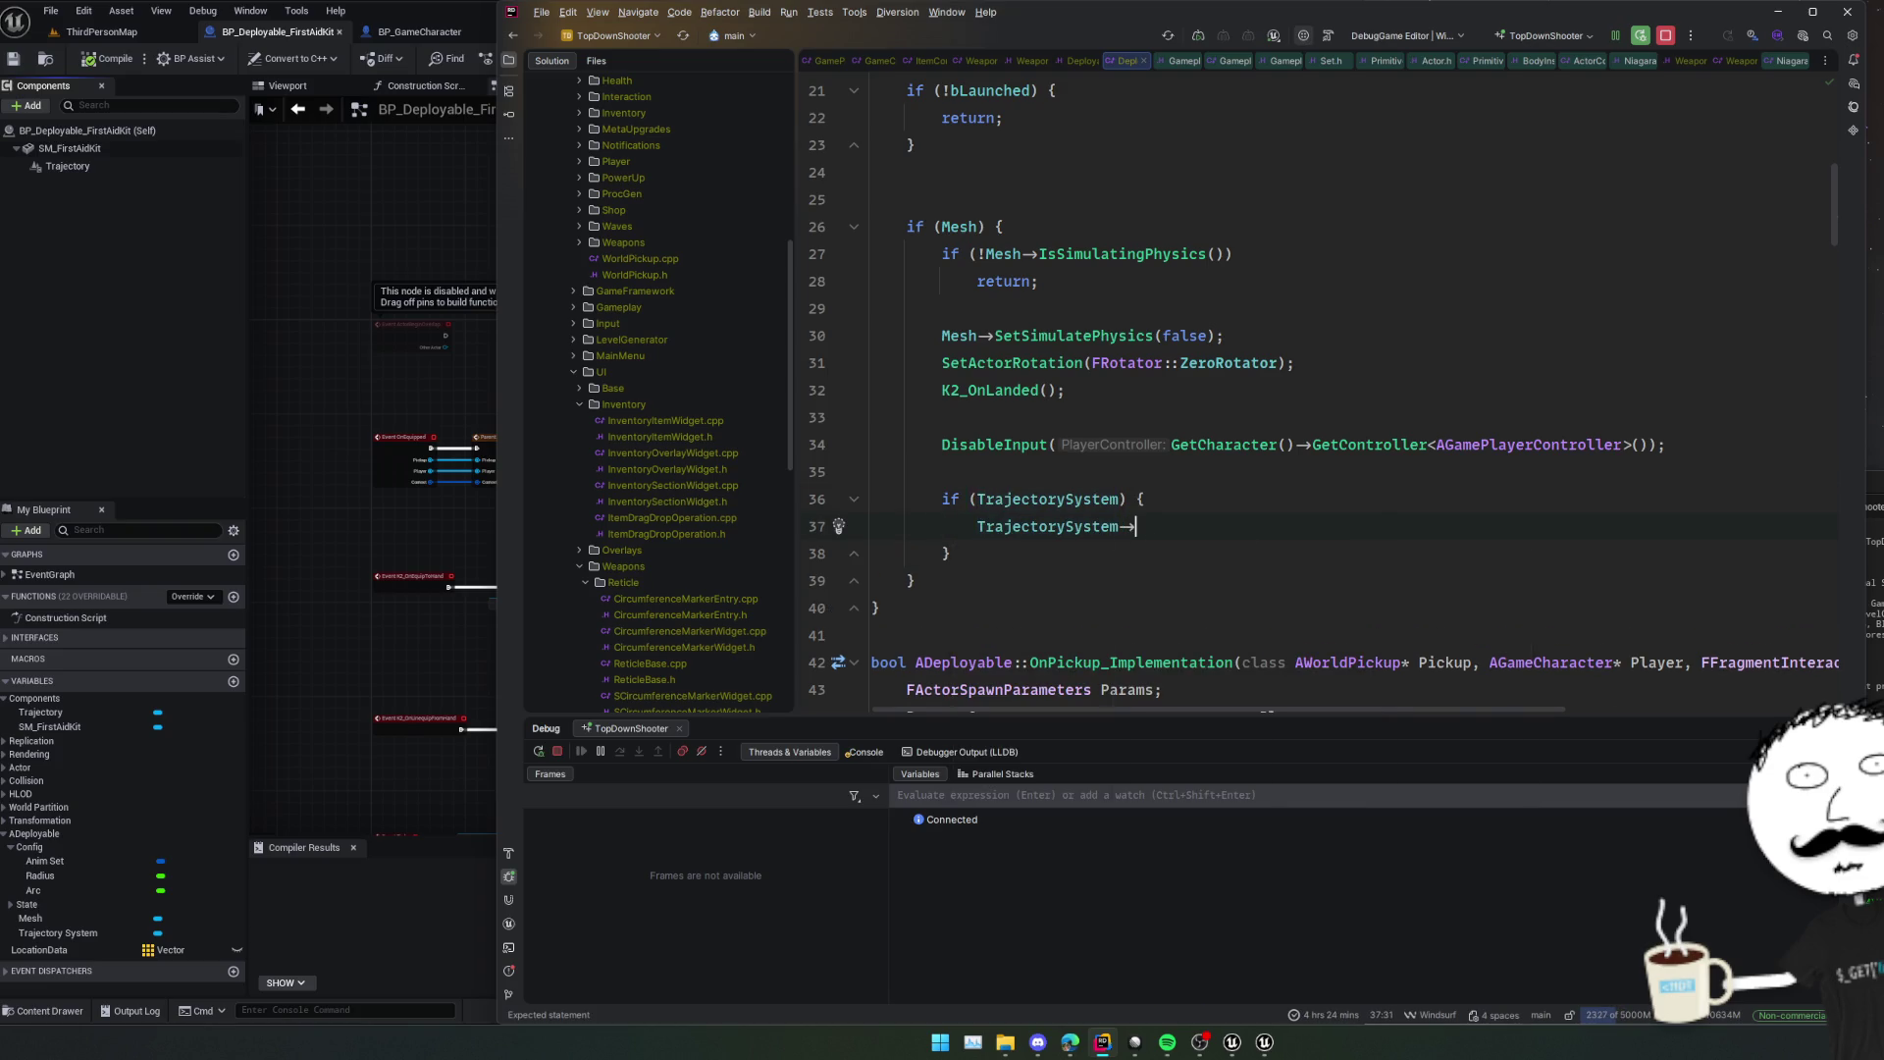
type("Destroy")
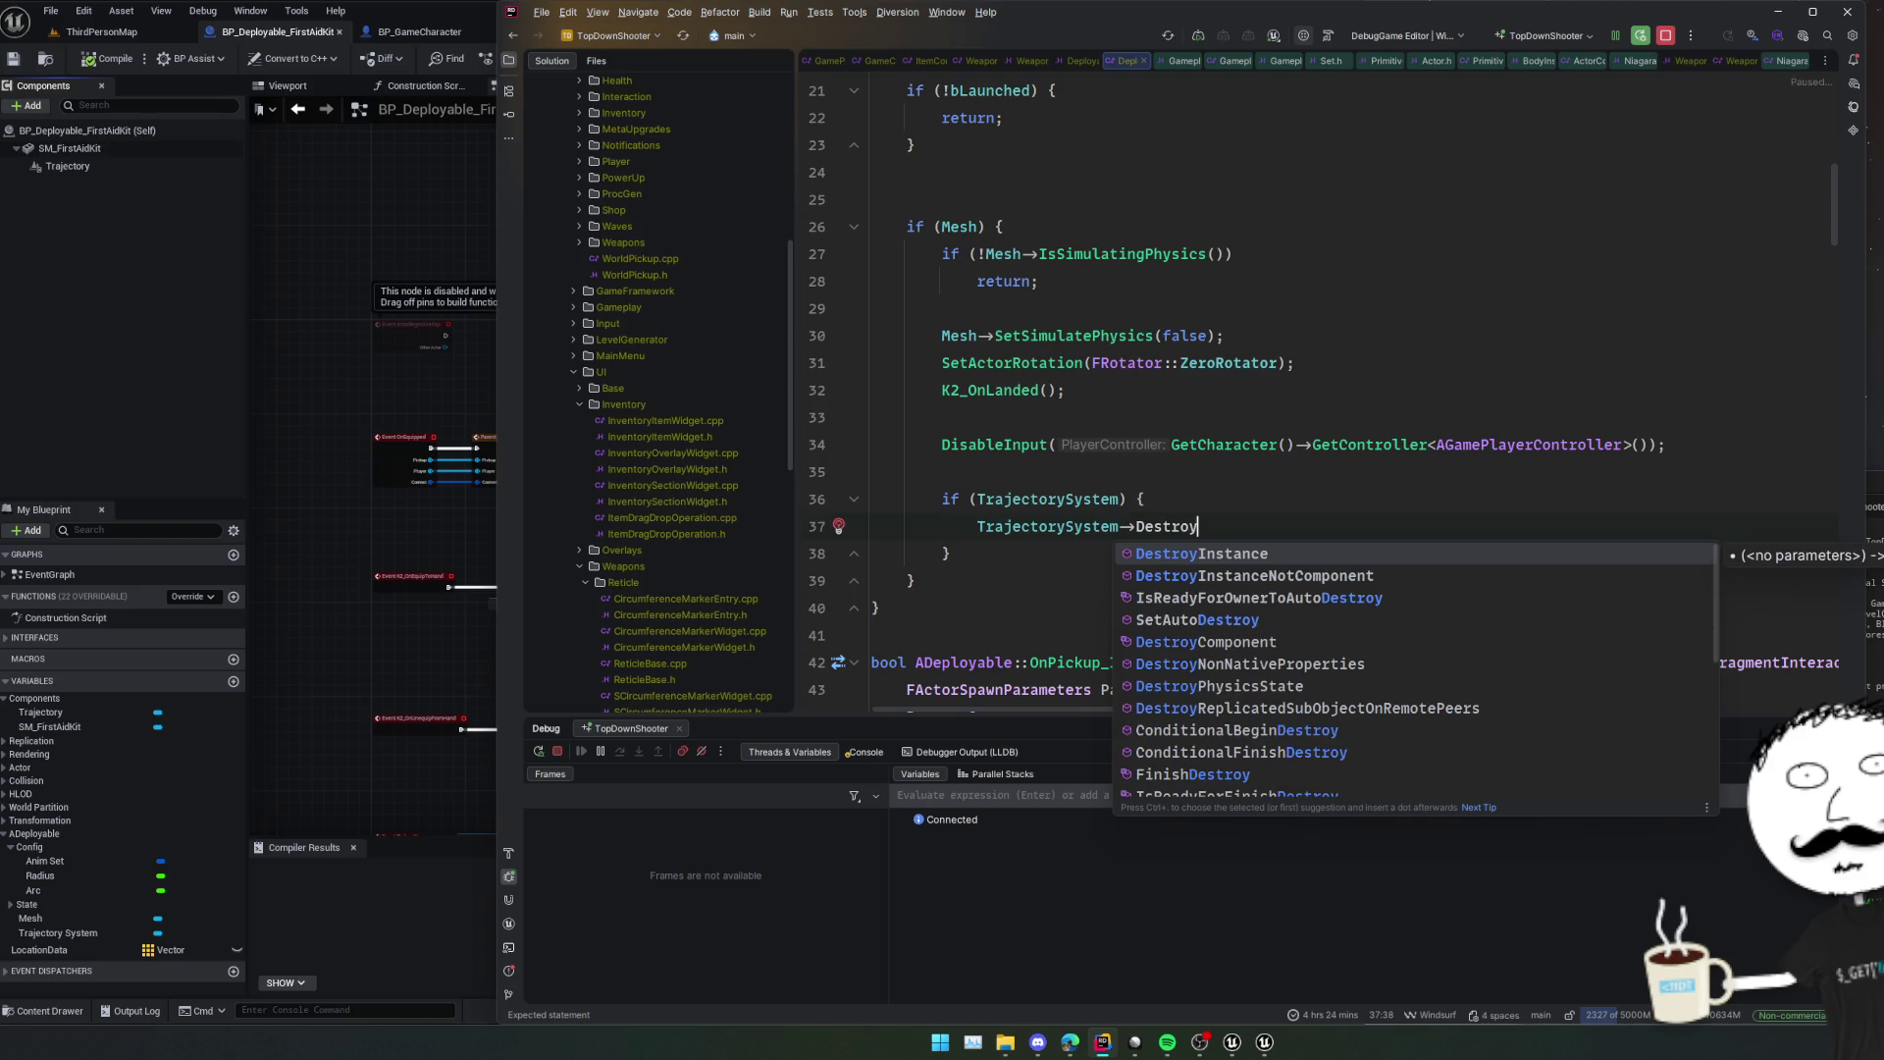
key("Return")
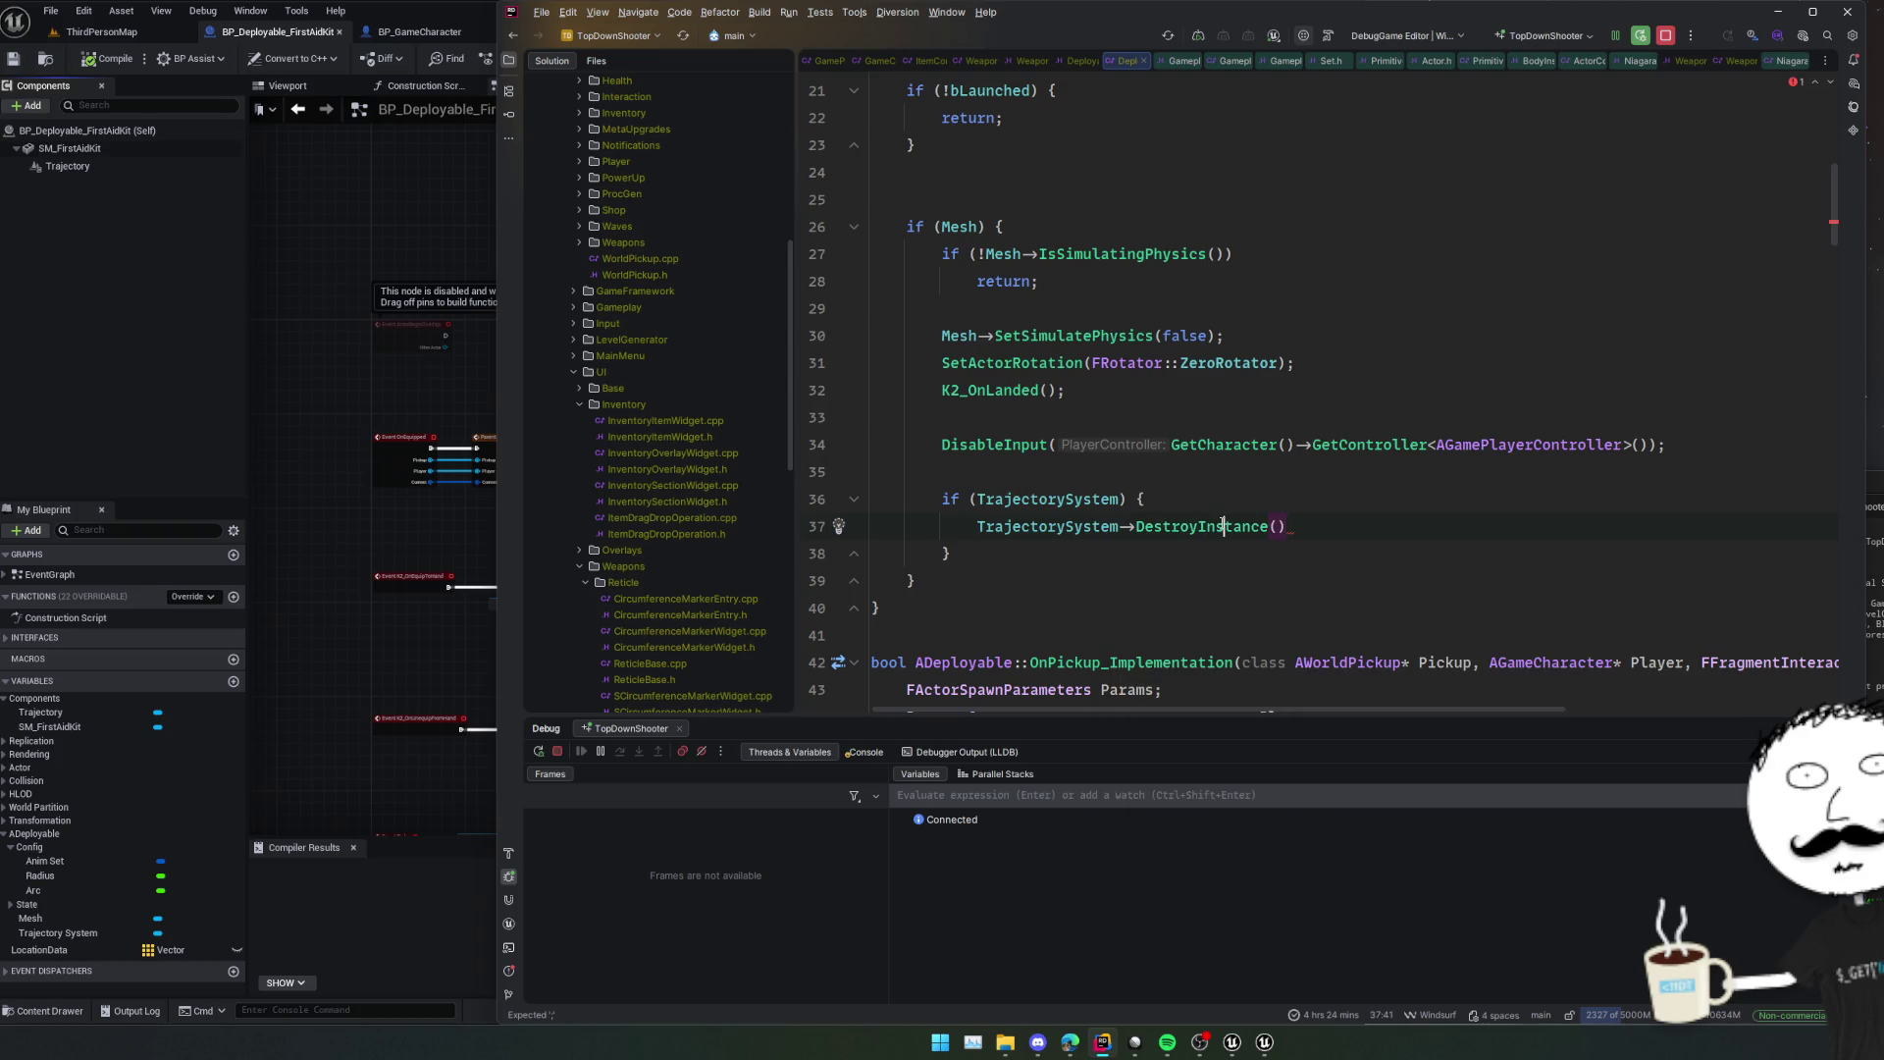
Inspect DestroyInstance in the Niagara header, then trim the call to TrajectorySystem->Destroy().
left_click(1223, 527, "ctrl")
left_click(1138, 302, "ctrl")
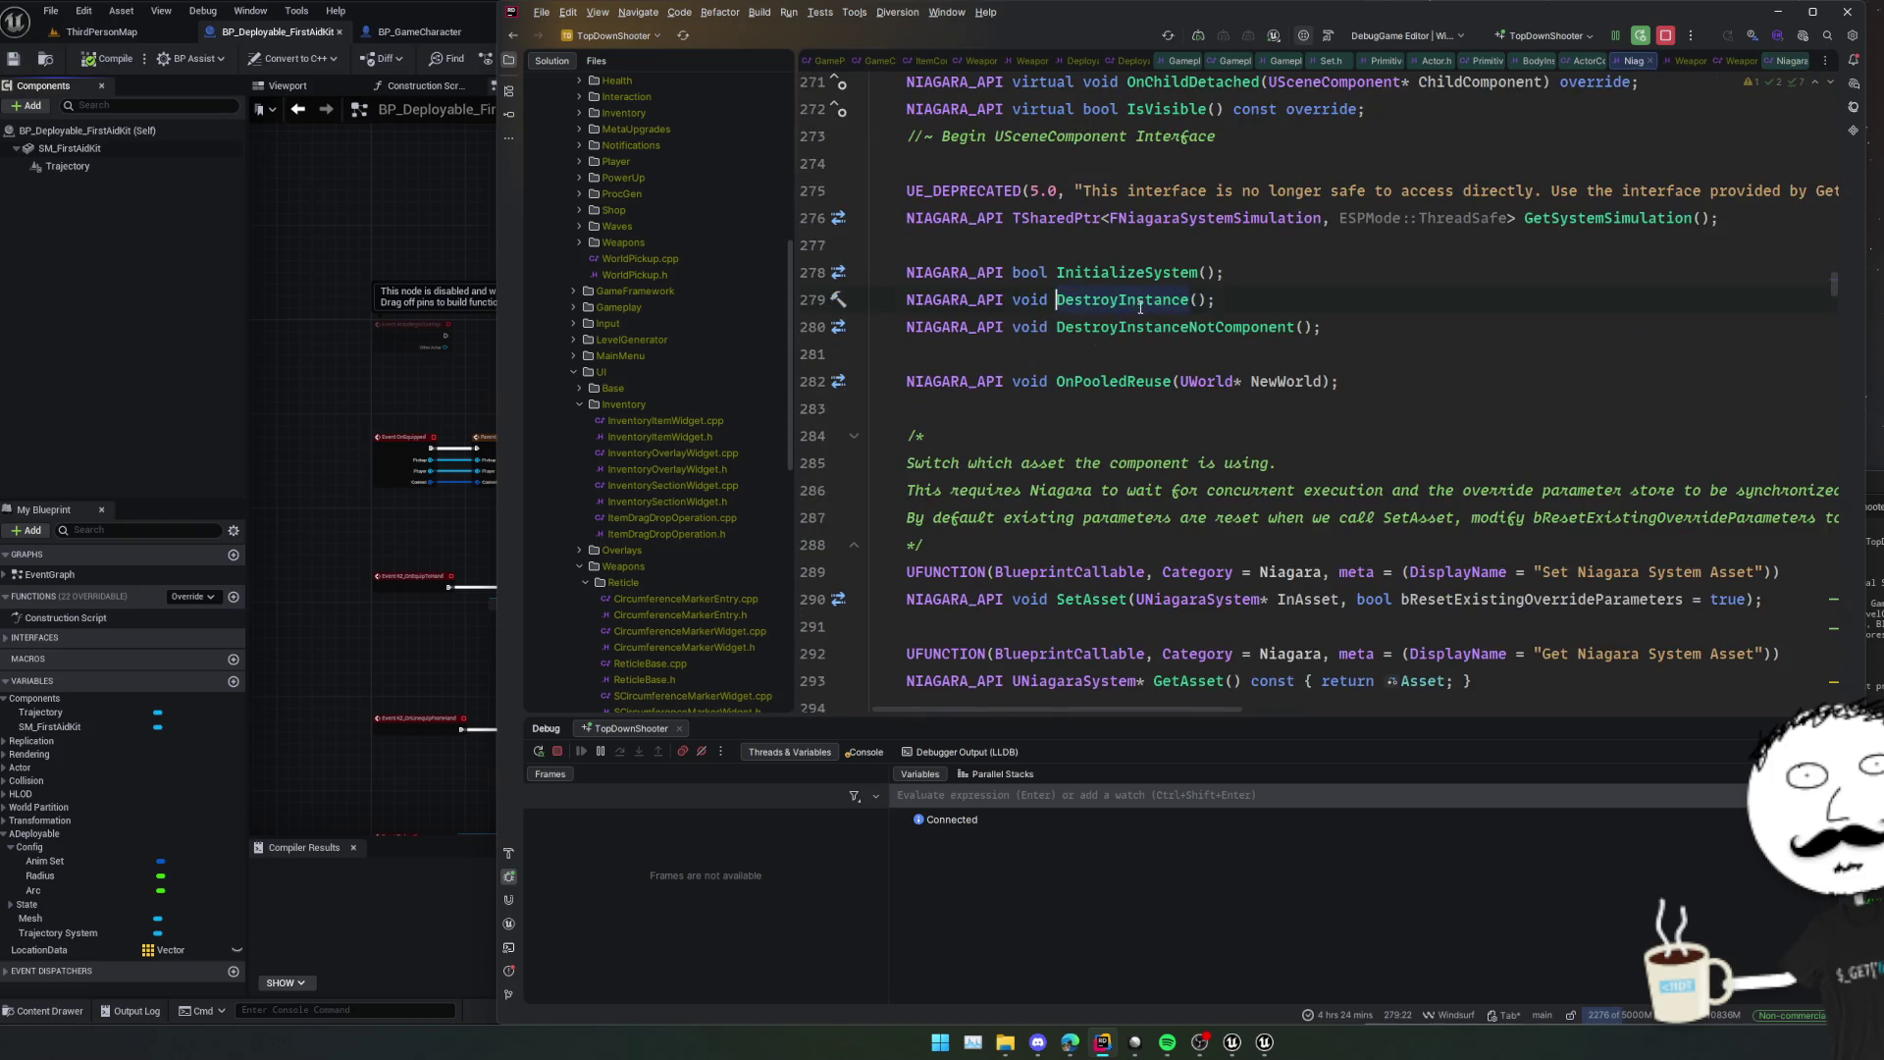
key("ctrl+b")
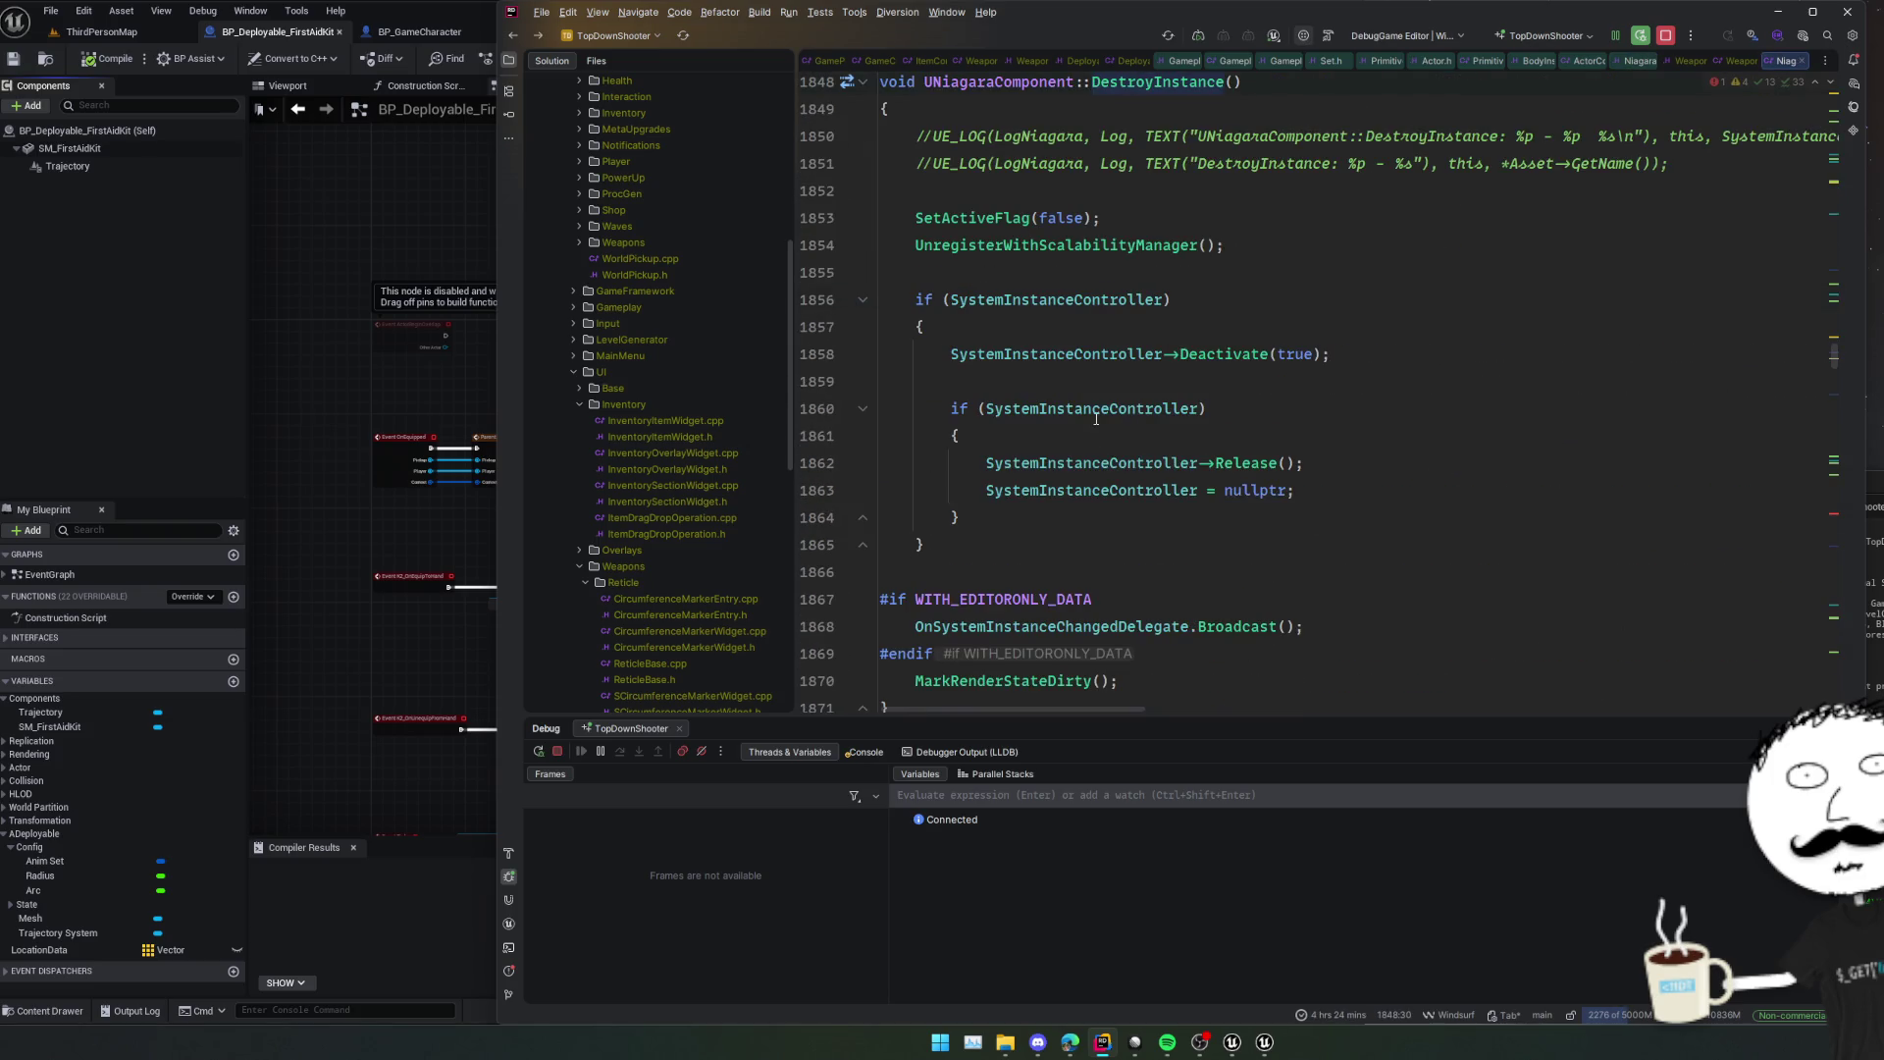
scroll(935, 417, "down", 2)
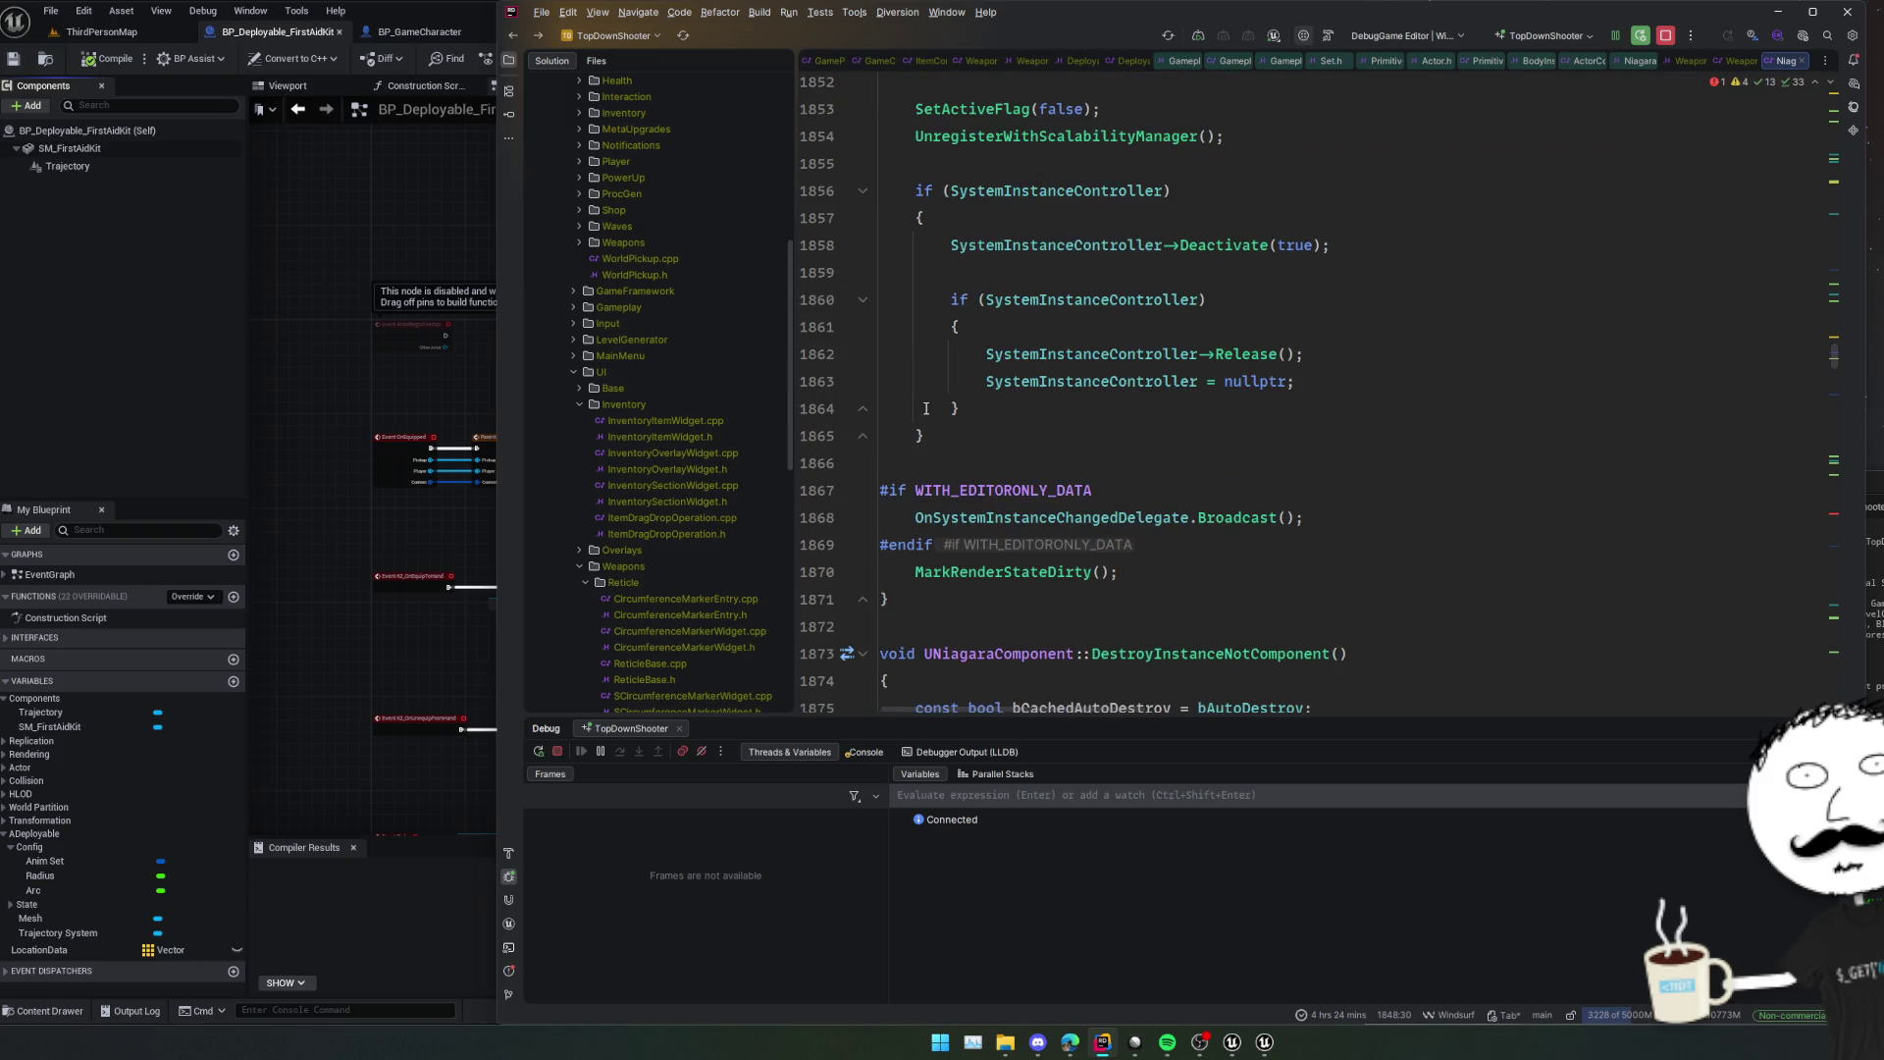
key("ctrl+alt+Left")
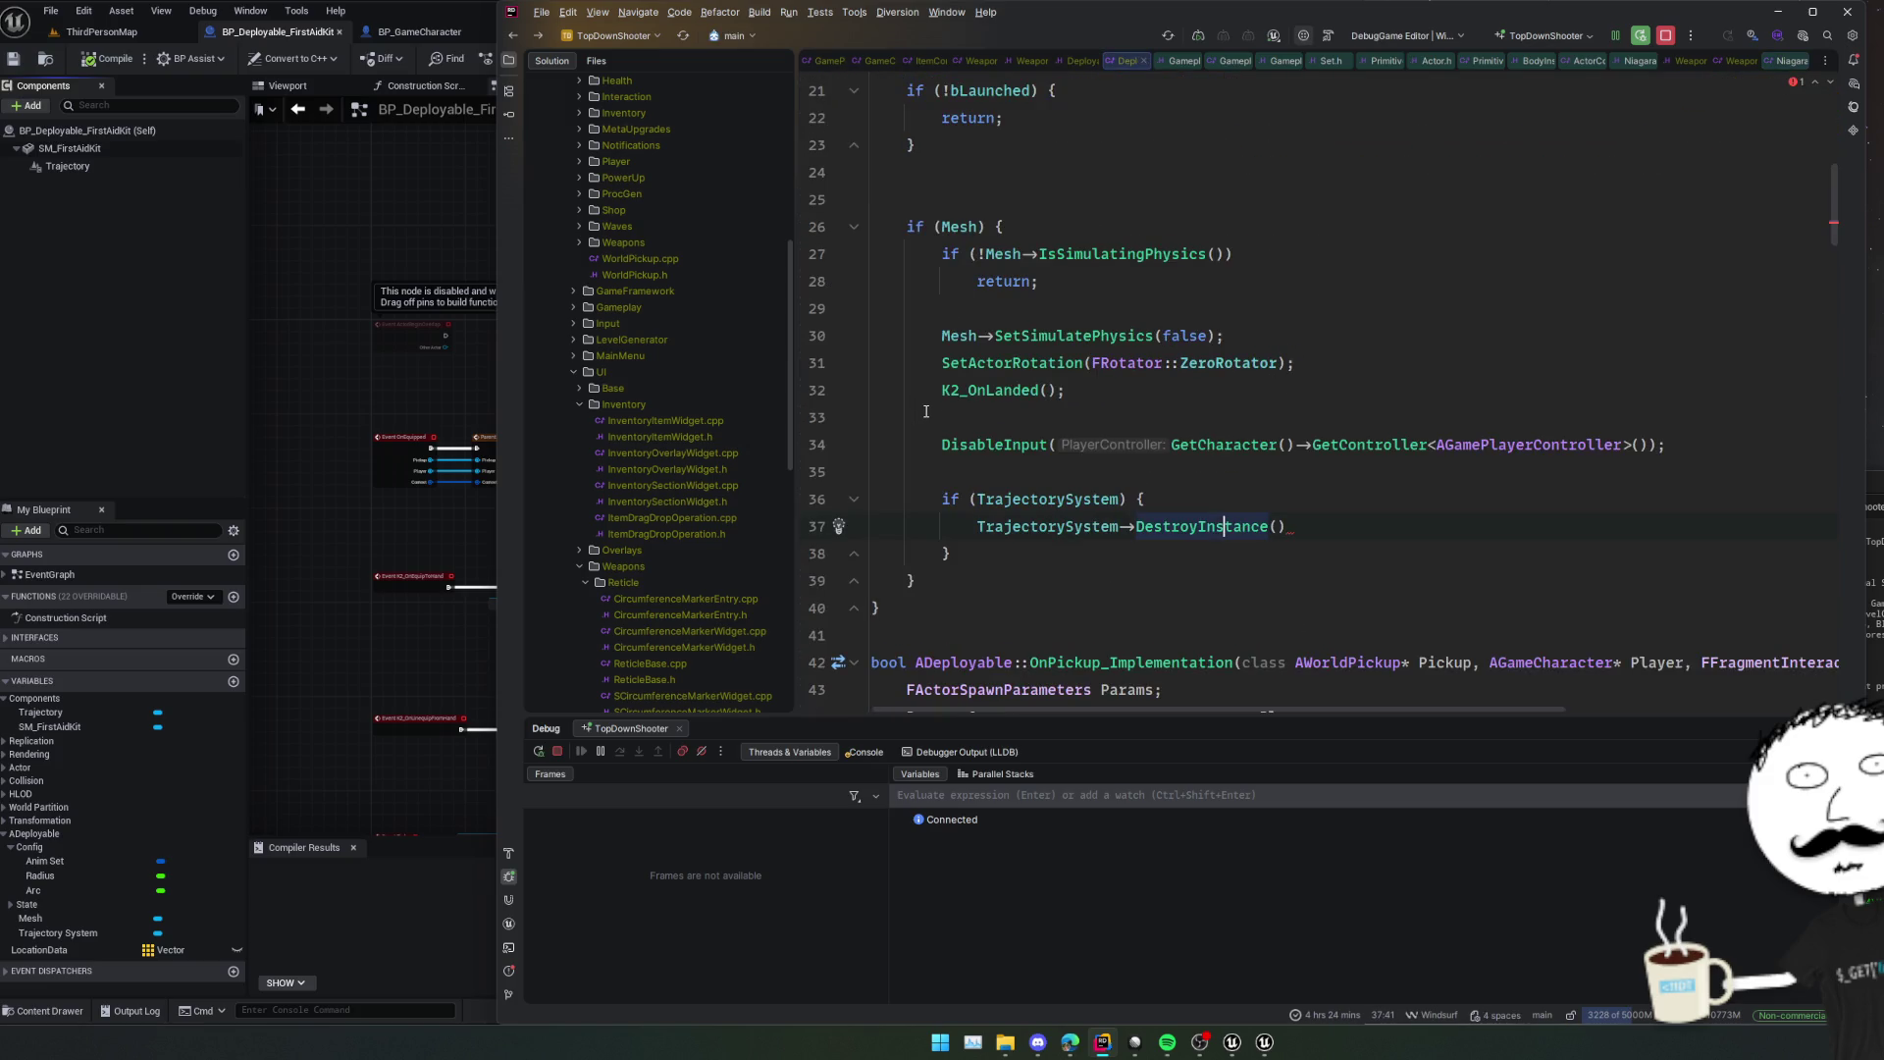
key("ctrl+Delete")
key("End")
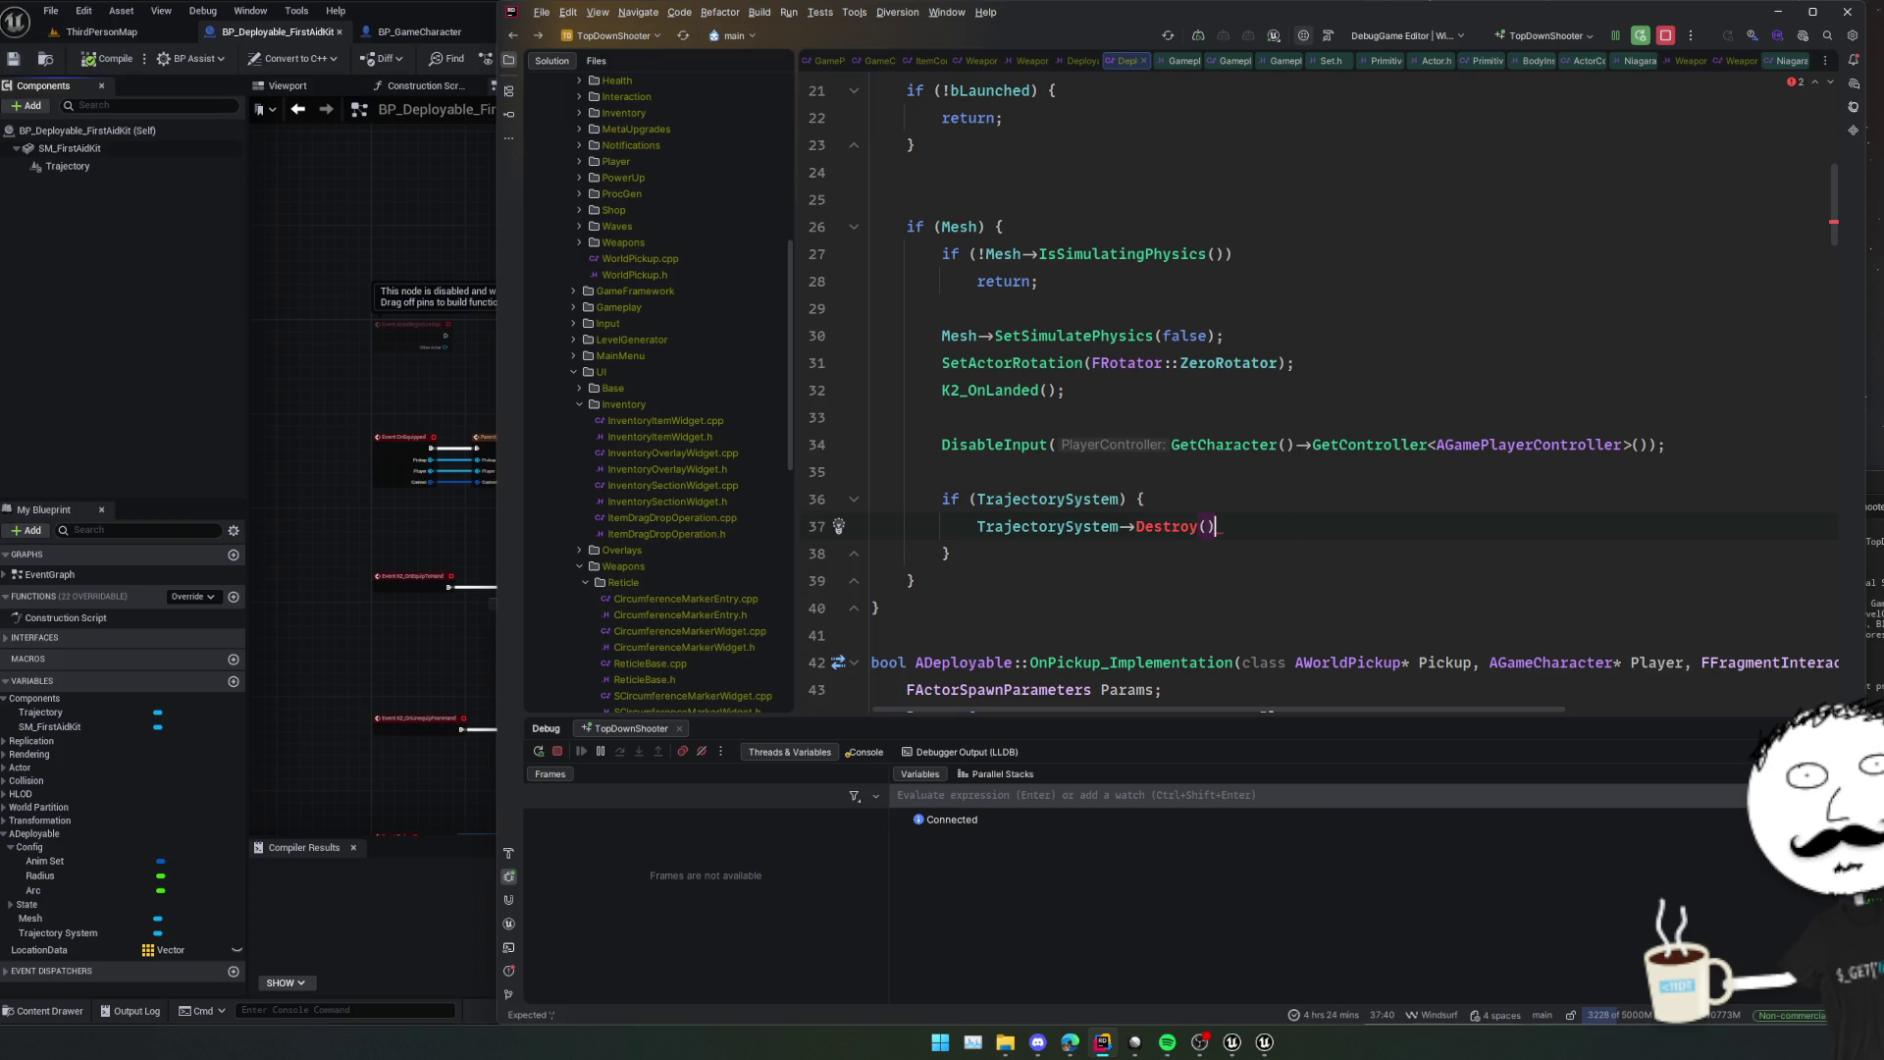
left_click(456, 527)
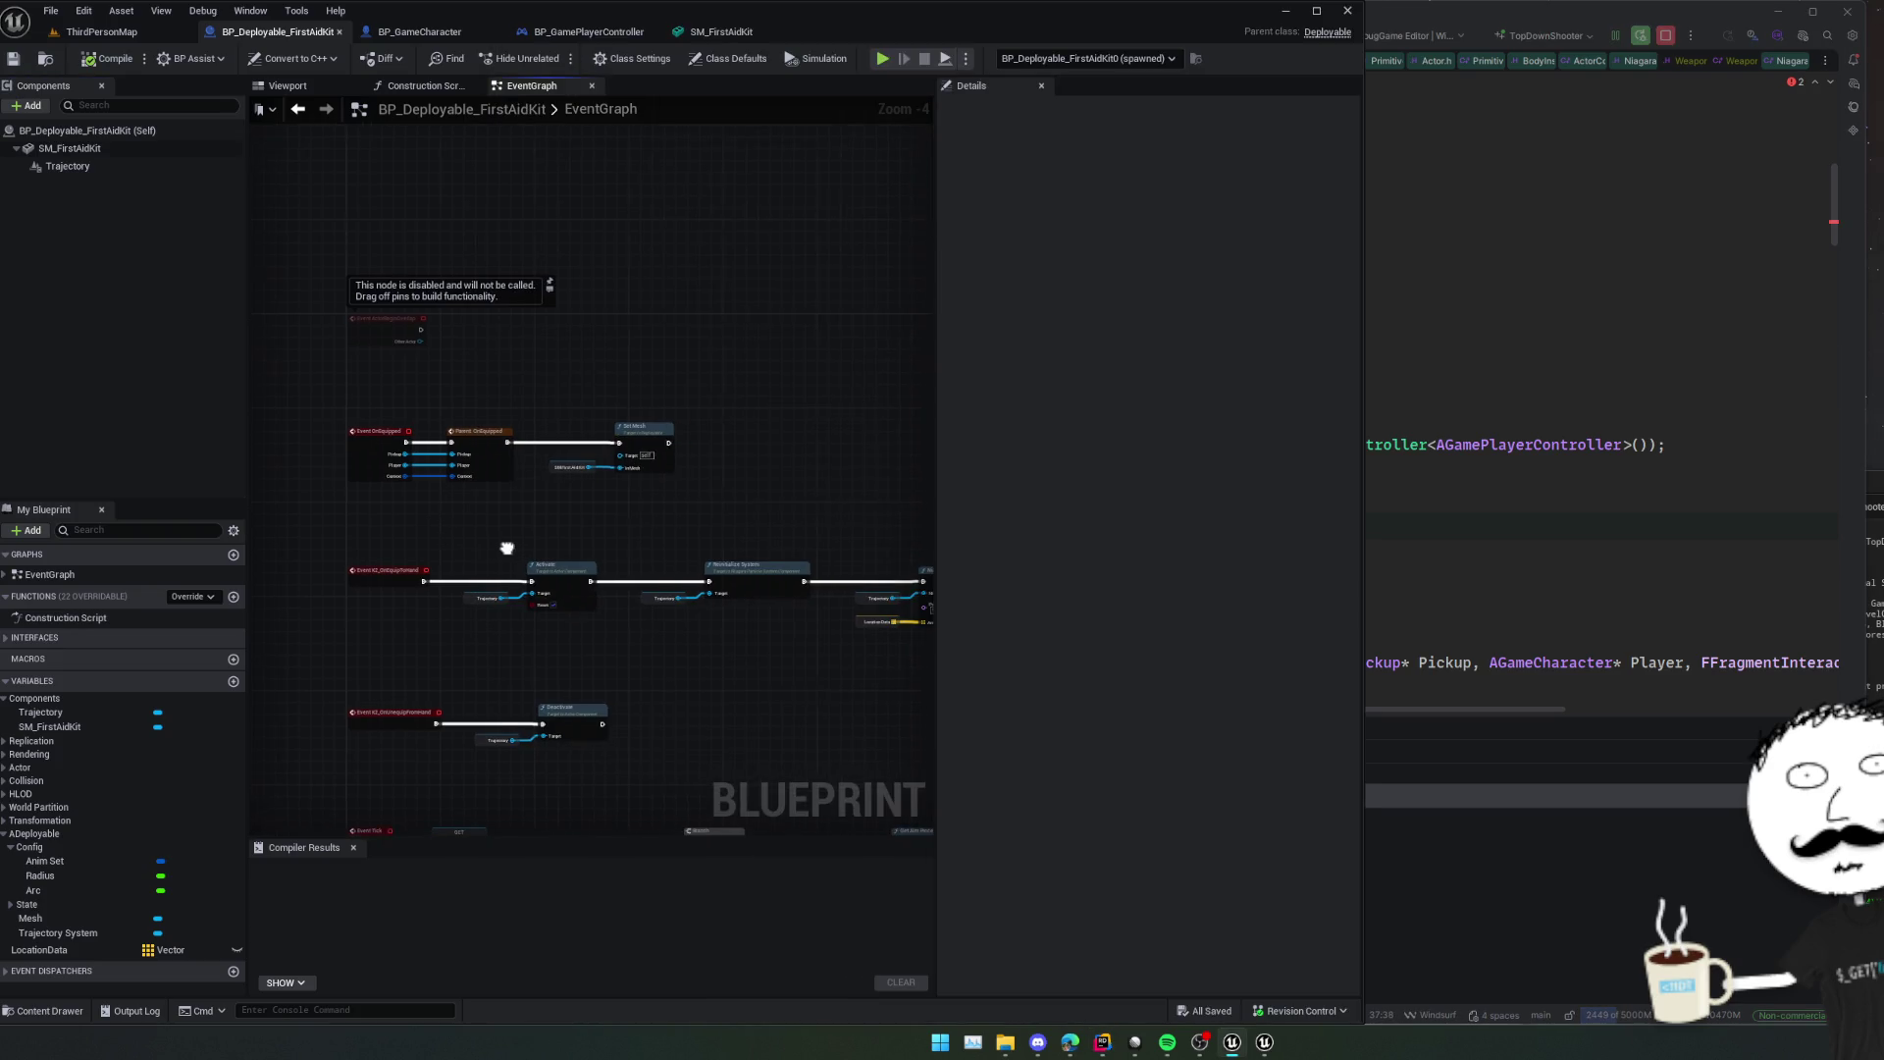
Pan to the Event K2_OnLanded row and open Destroy Component's K2_DestroyComponent source.
scroll(609, 590, "up", 2)
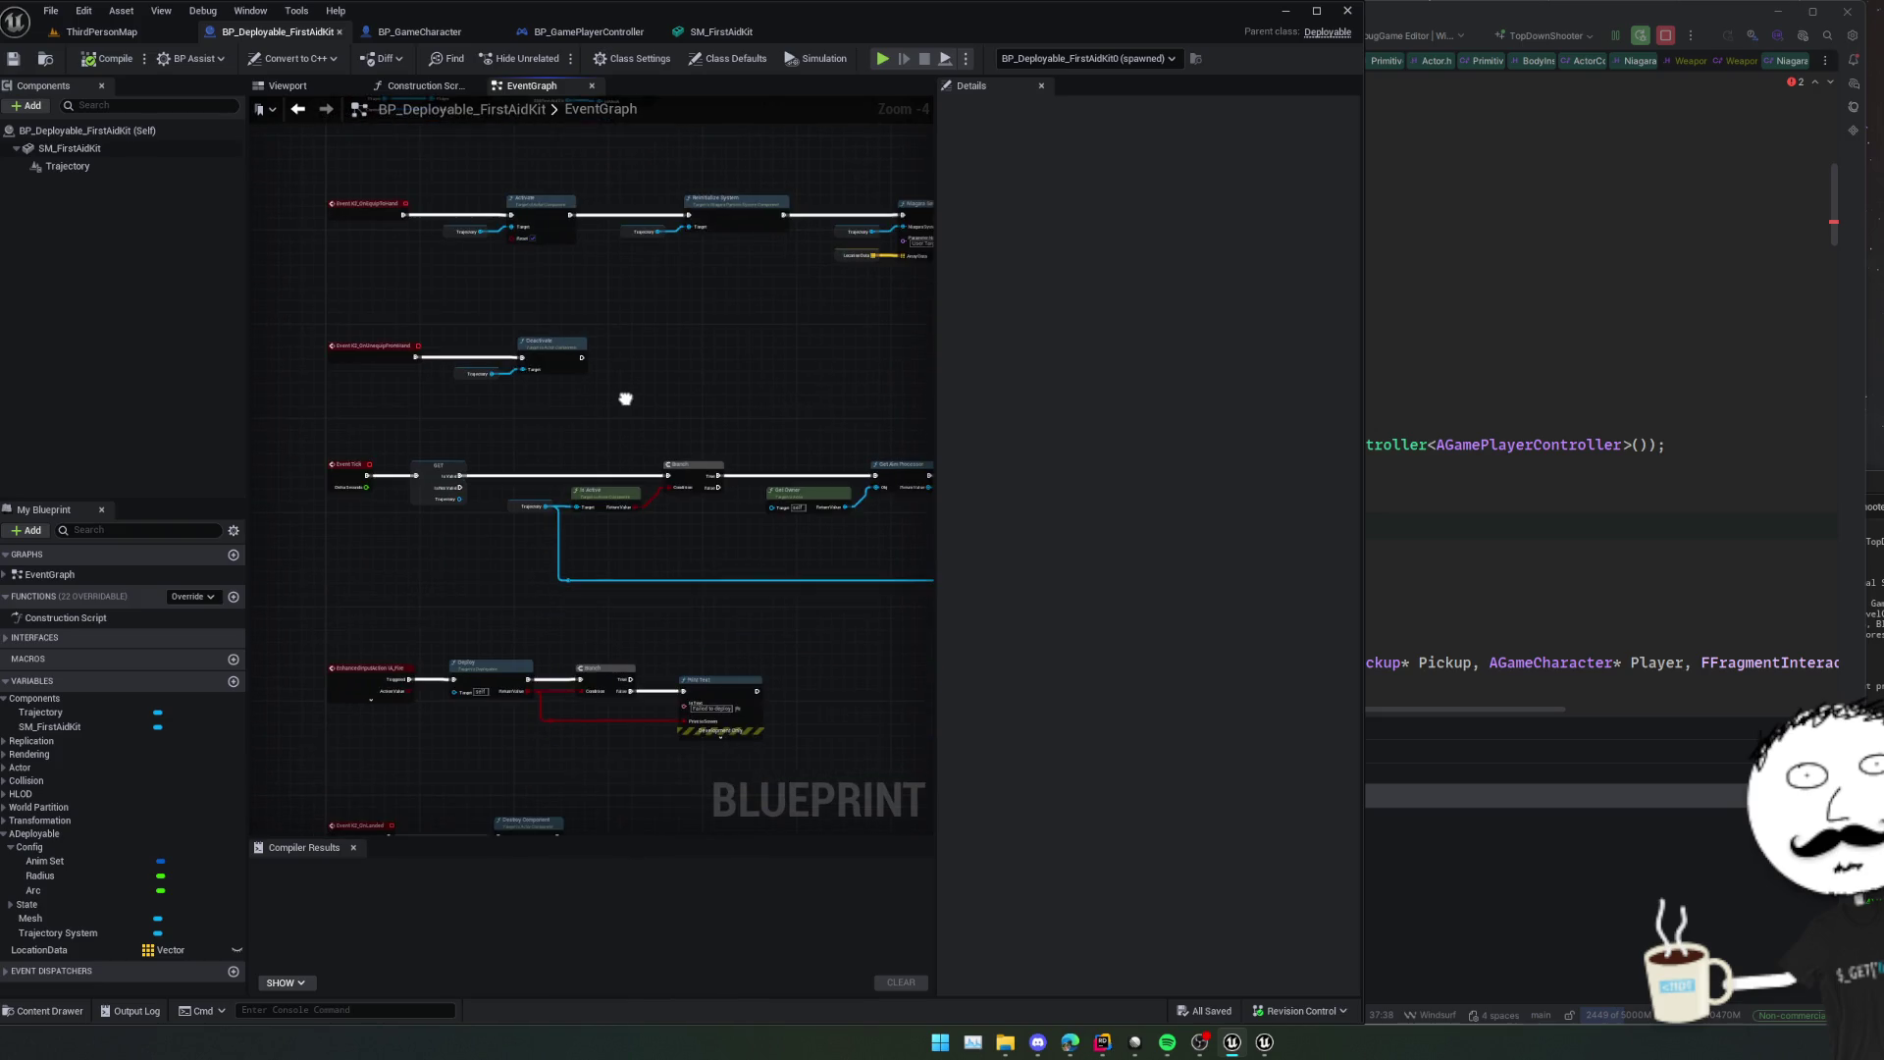
left_click_drag(606, 591, 730, 429)
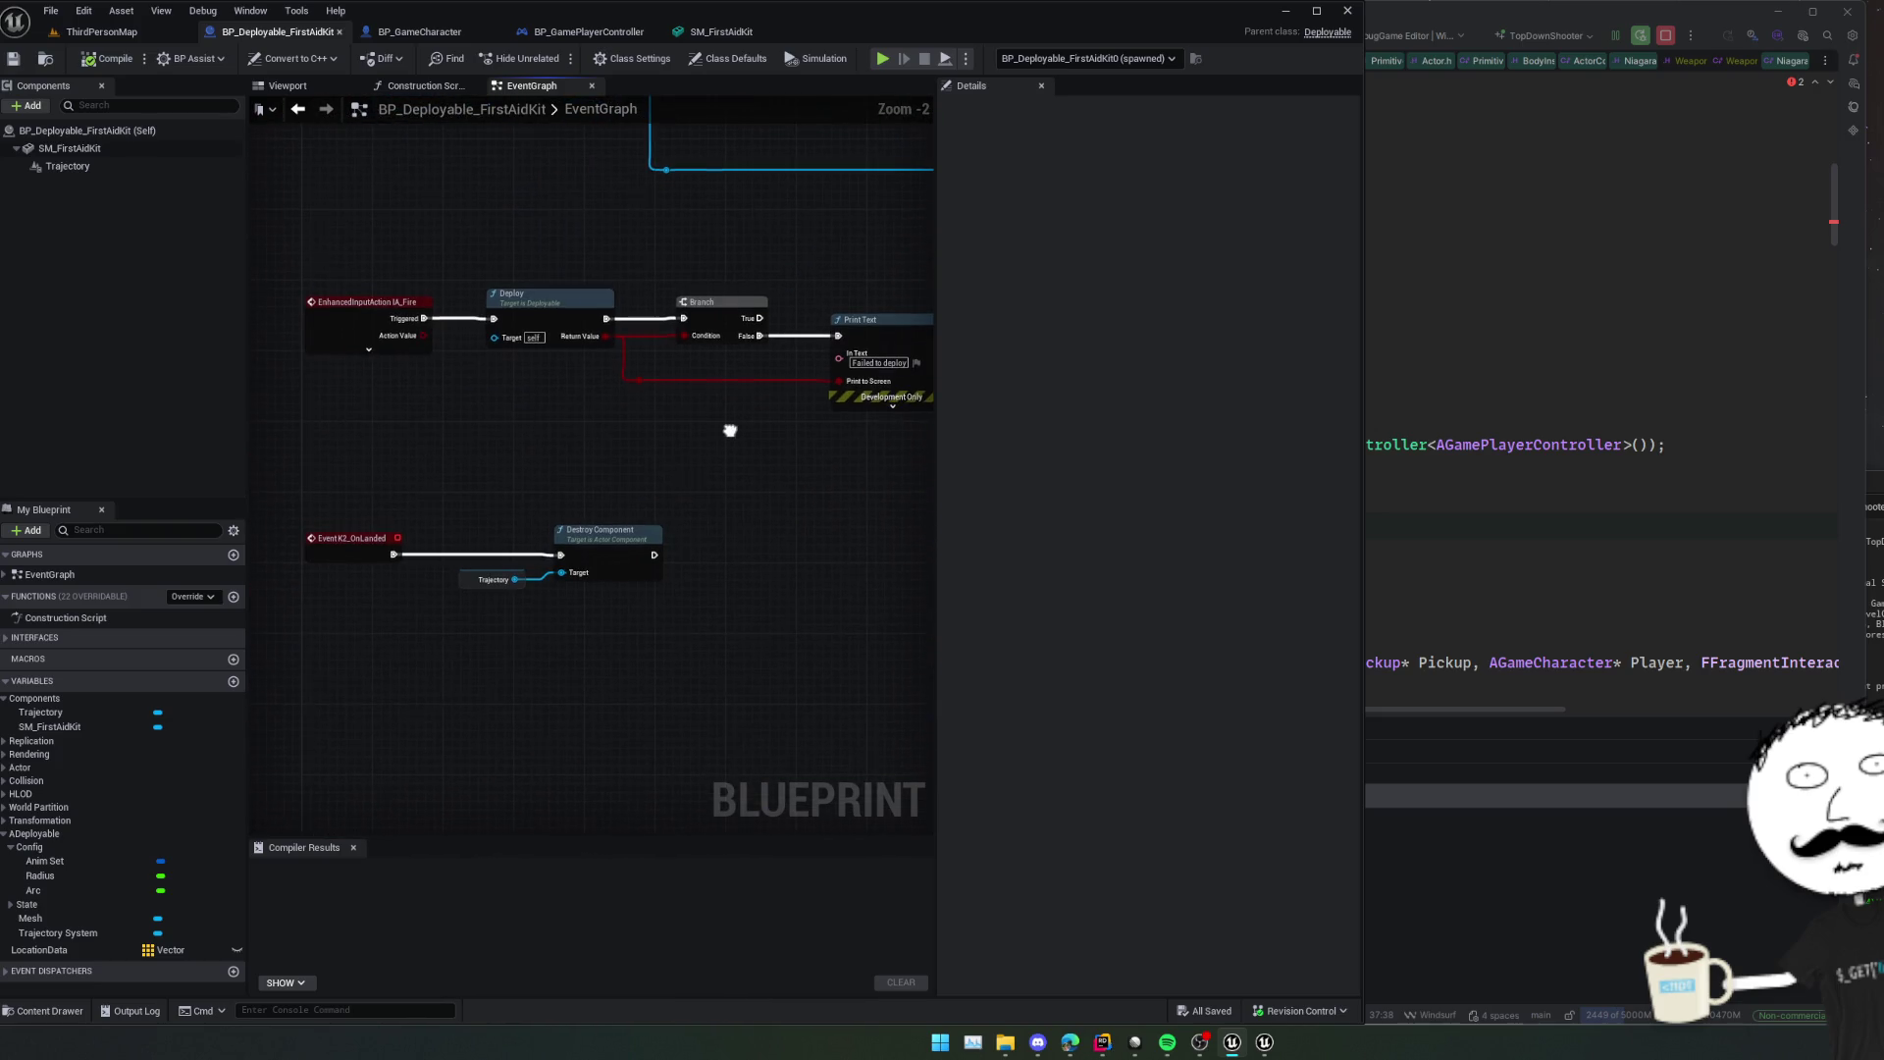
double_click(628, 530)
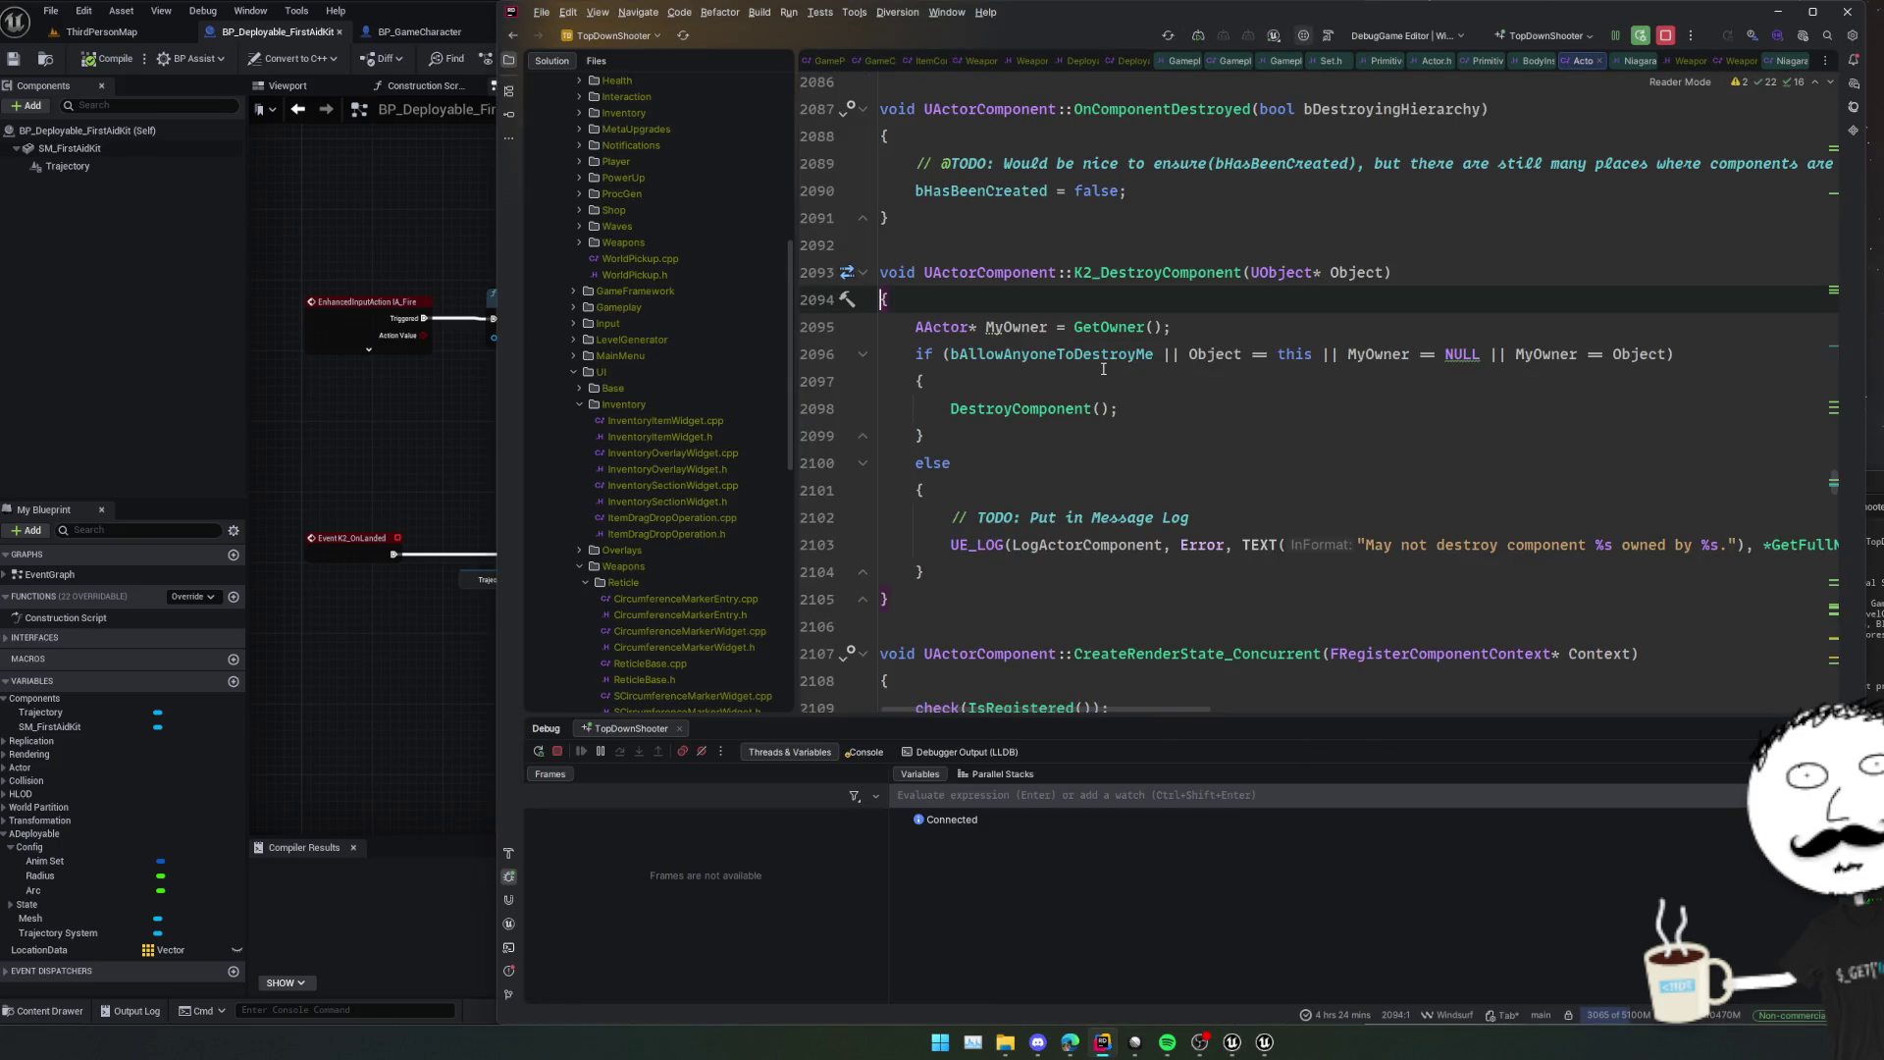
left_click(1135, 271)
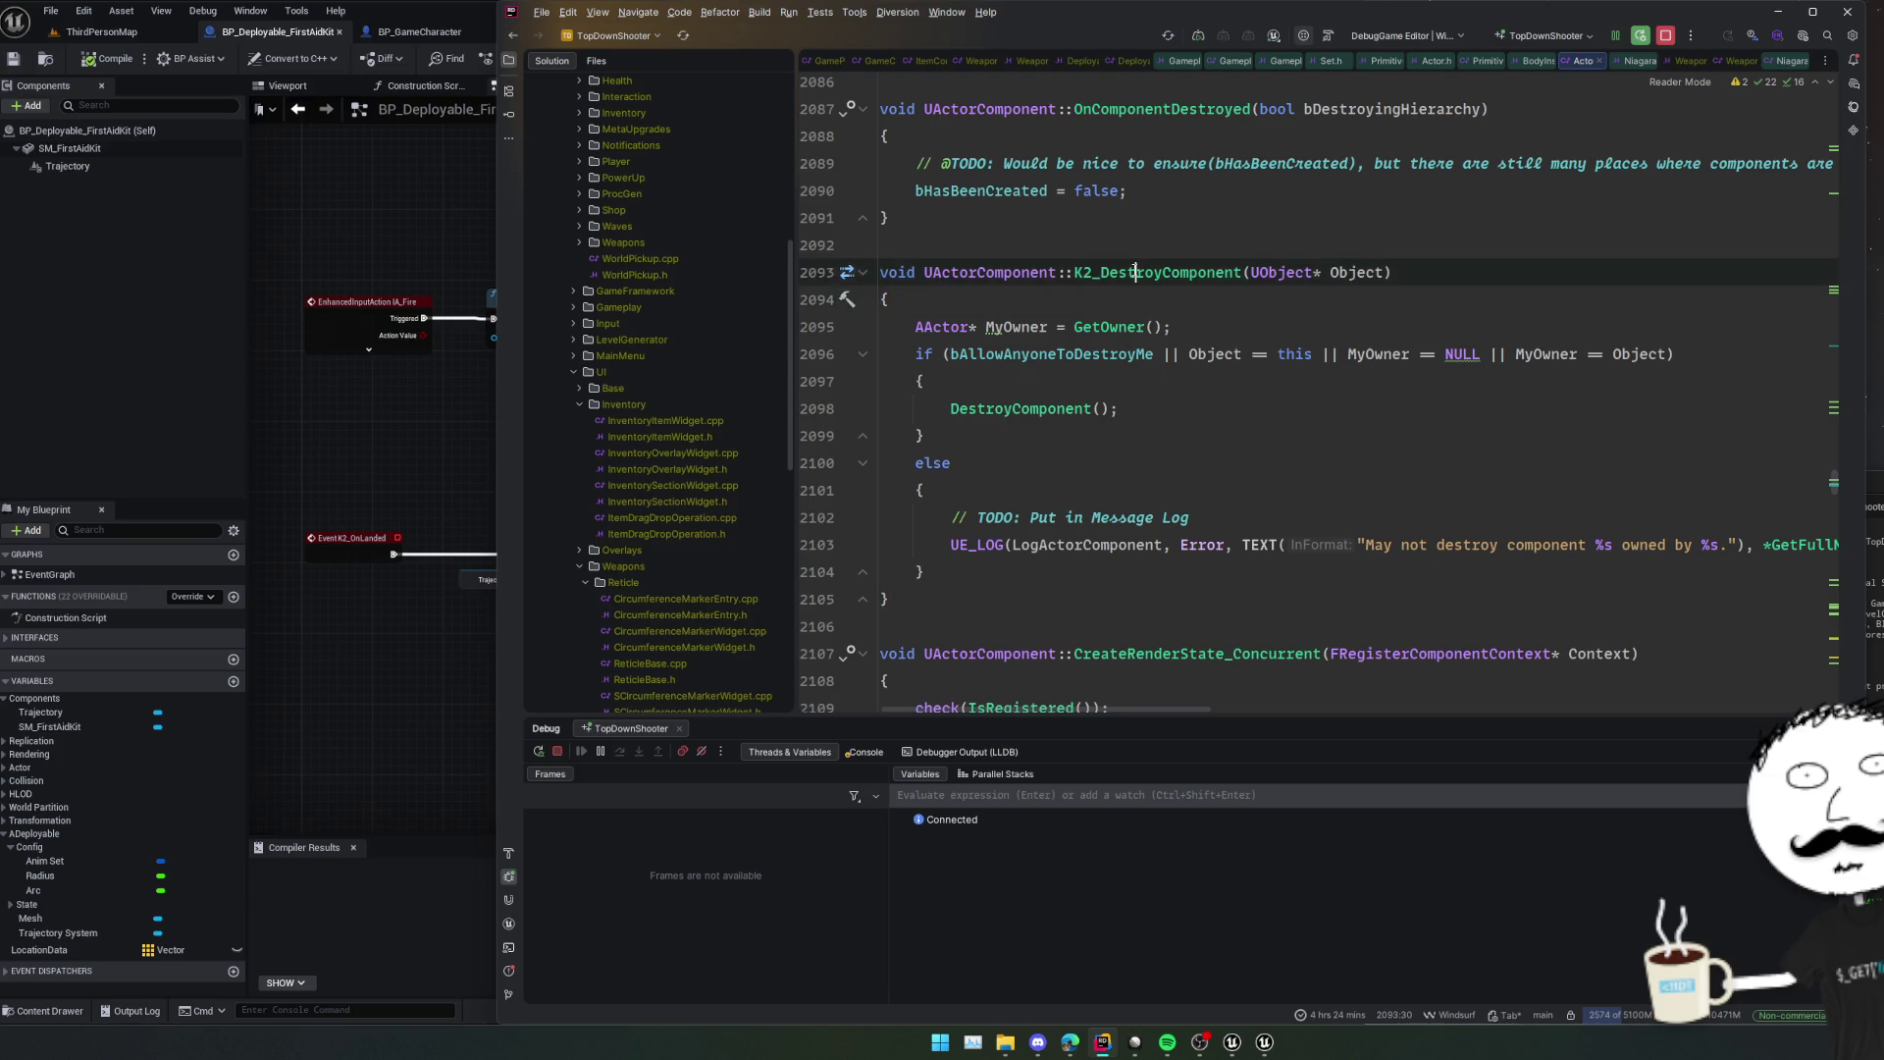
key("ctrl+alt+Left")
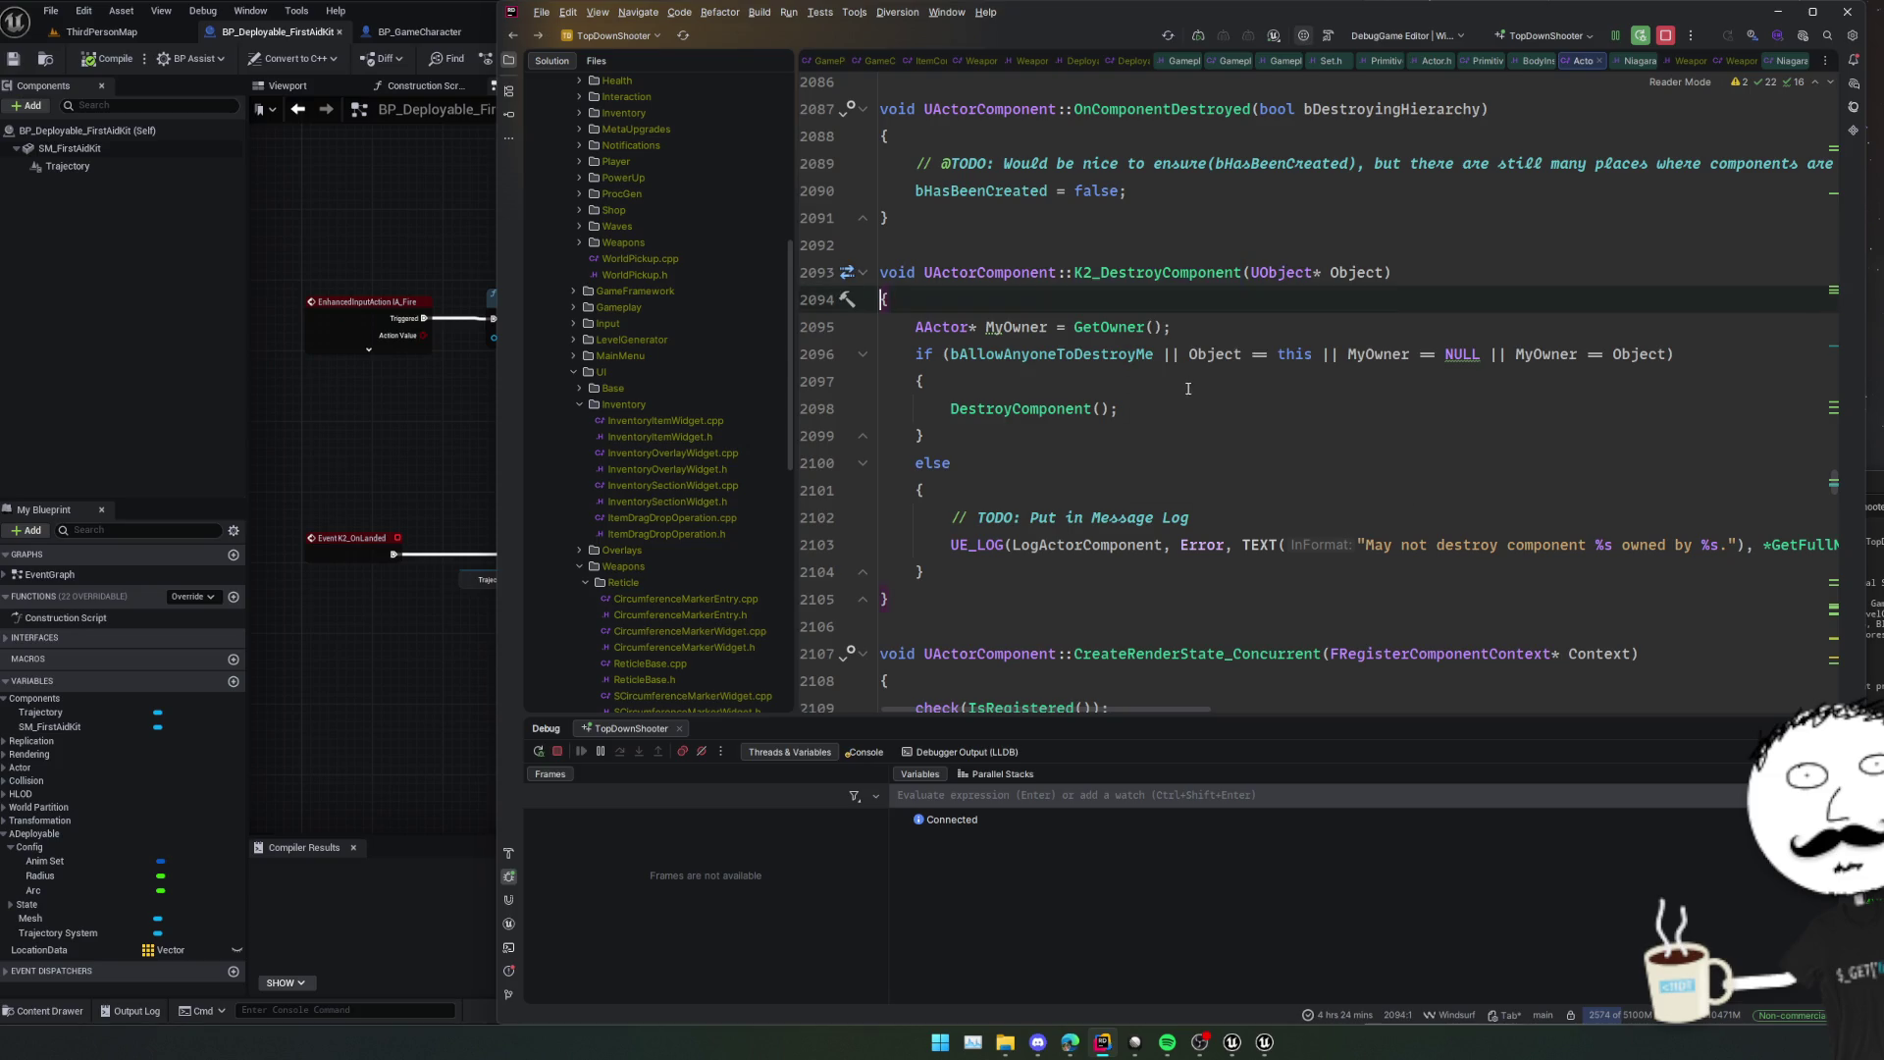
key("ctrl+alt+Left")
key("ctrl+alt+Left")
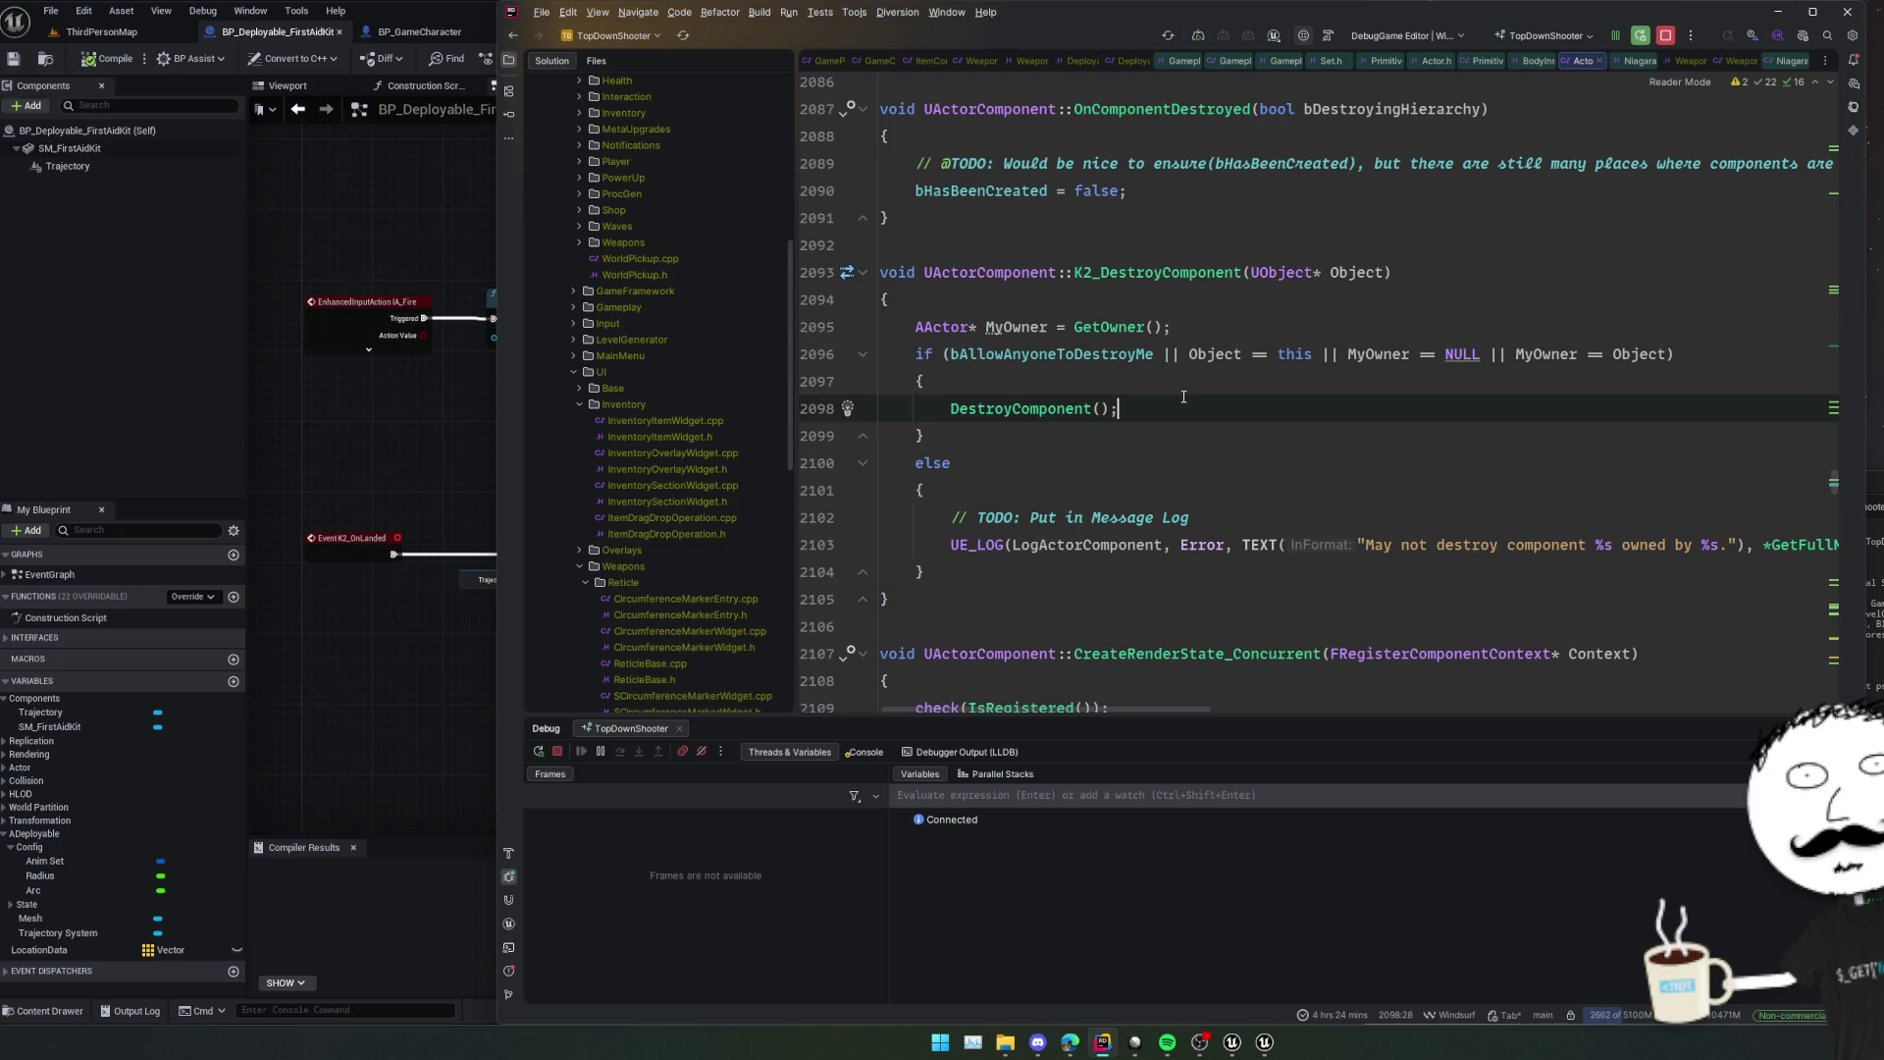
Change line 37 to TrajectorySystem->DestroyComponent(); and add TrajectorySystem = nullptr; below it.
type("Destroy(")
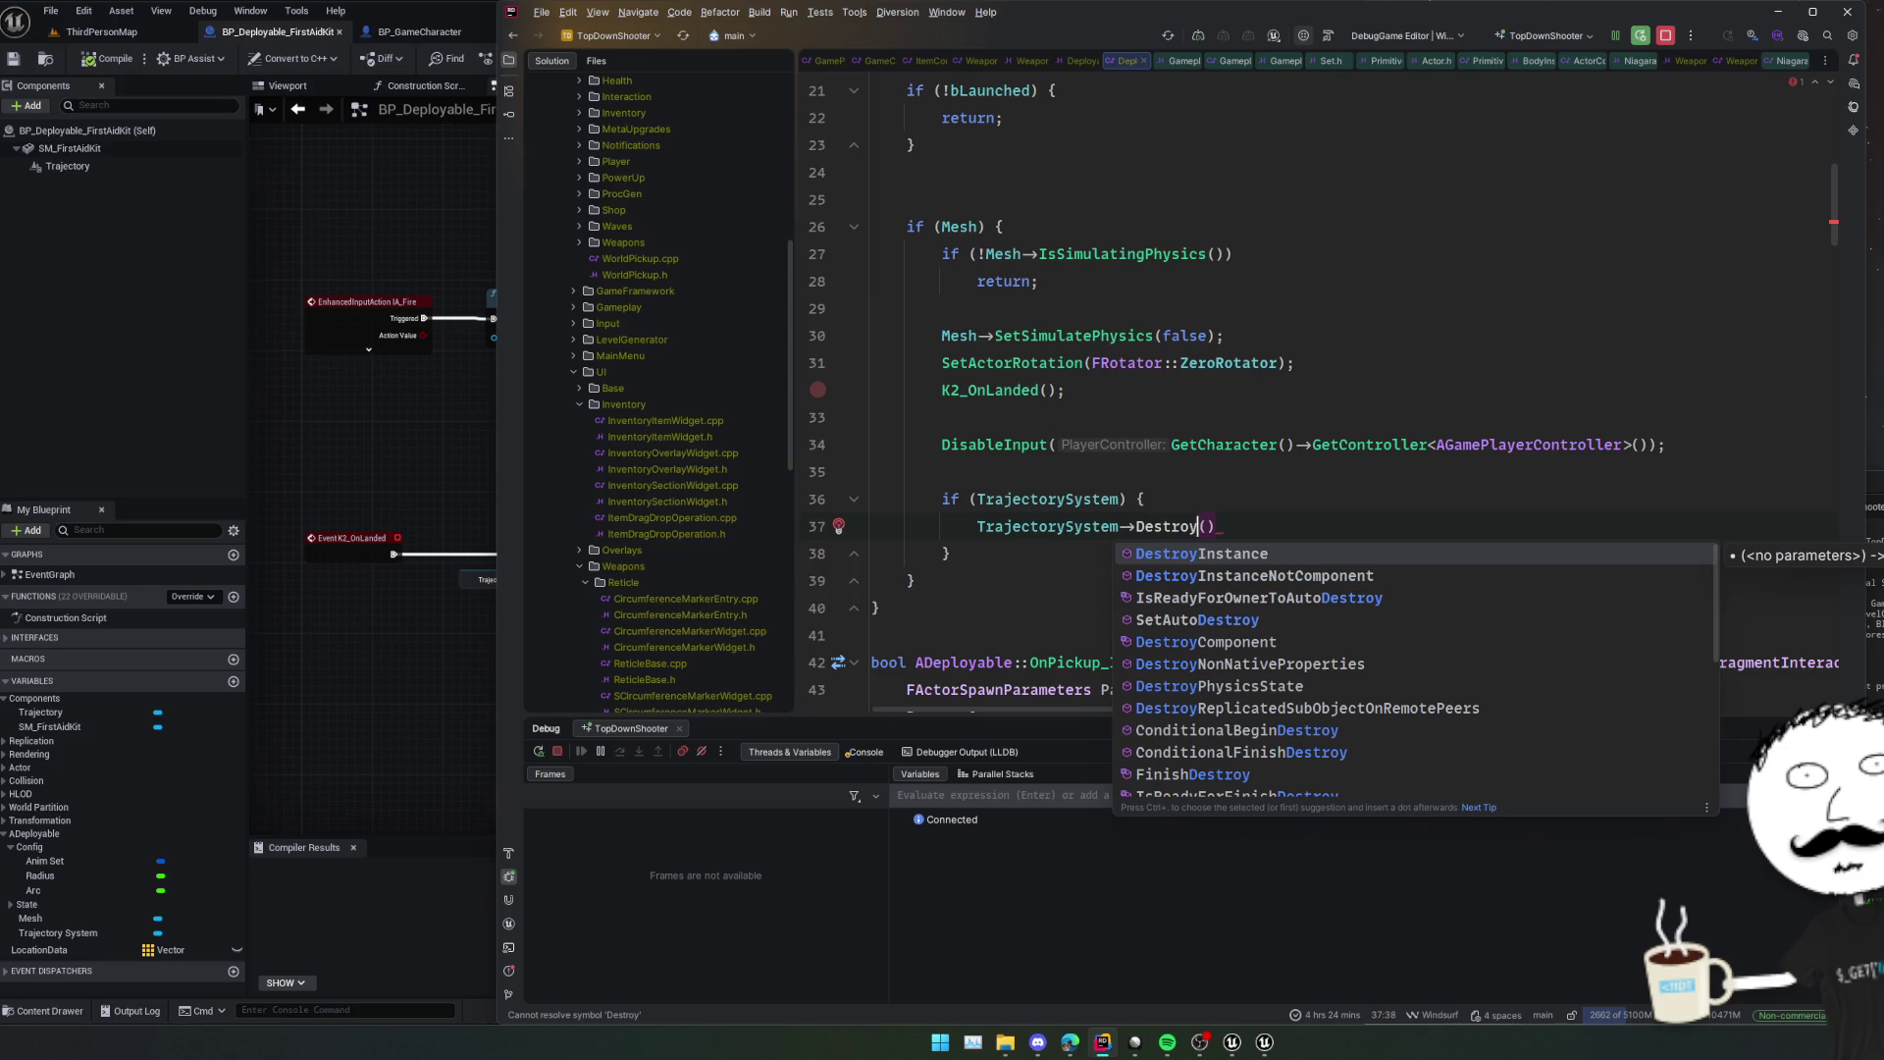
key("Down")
key("Down")
key("Down")
key("Return")
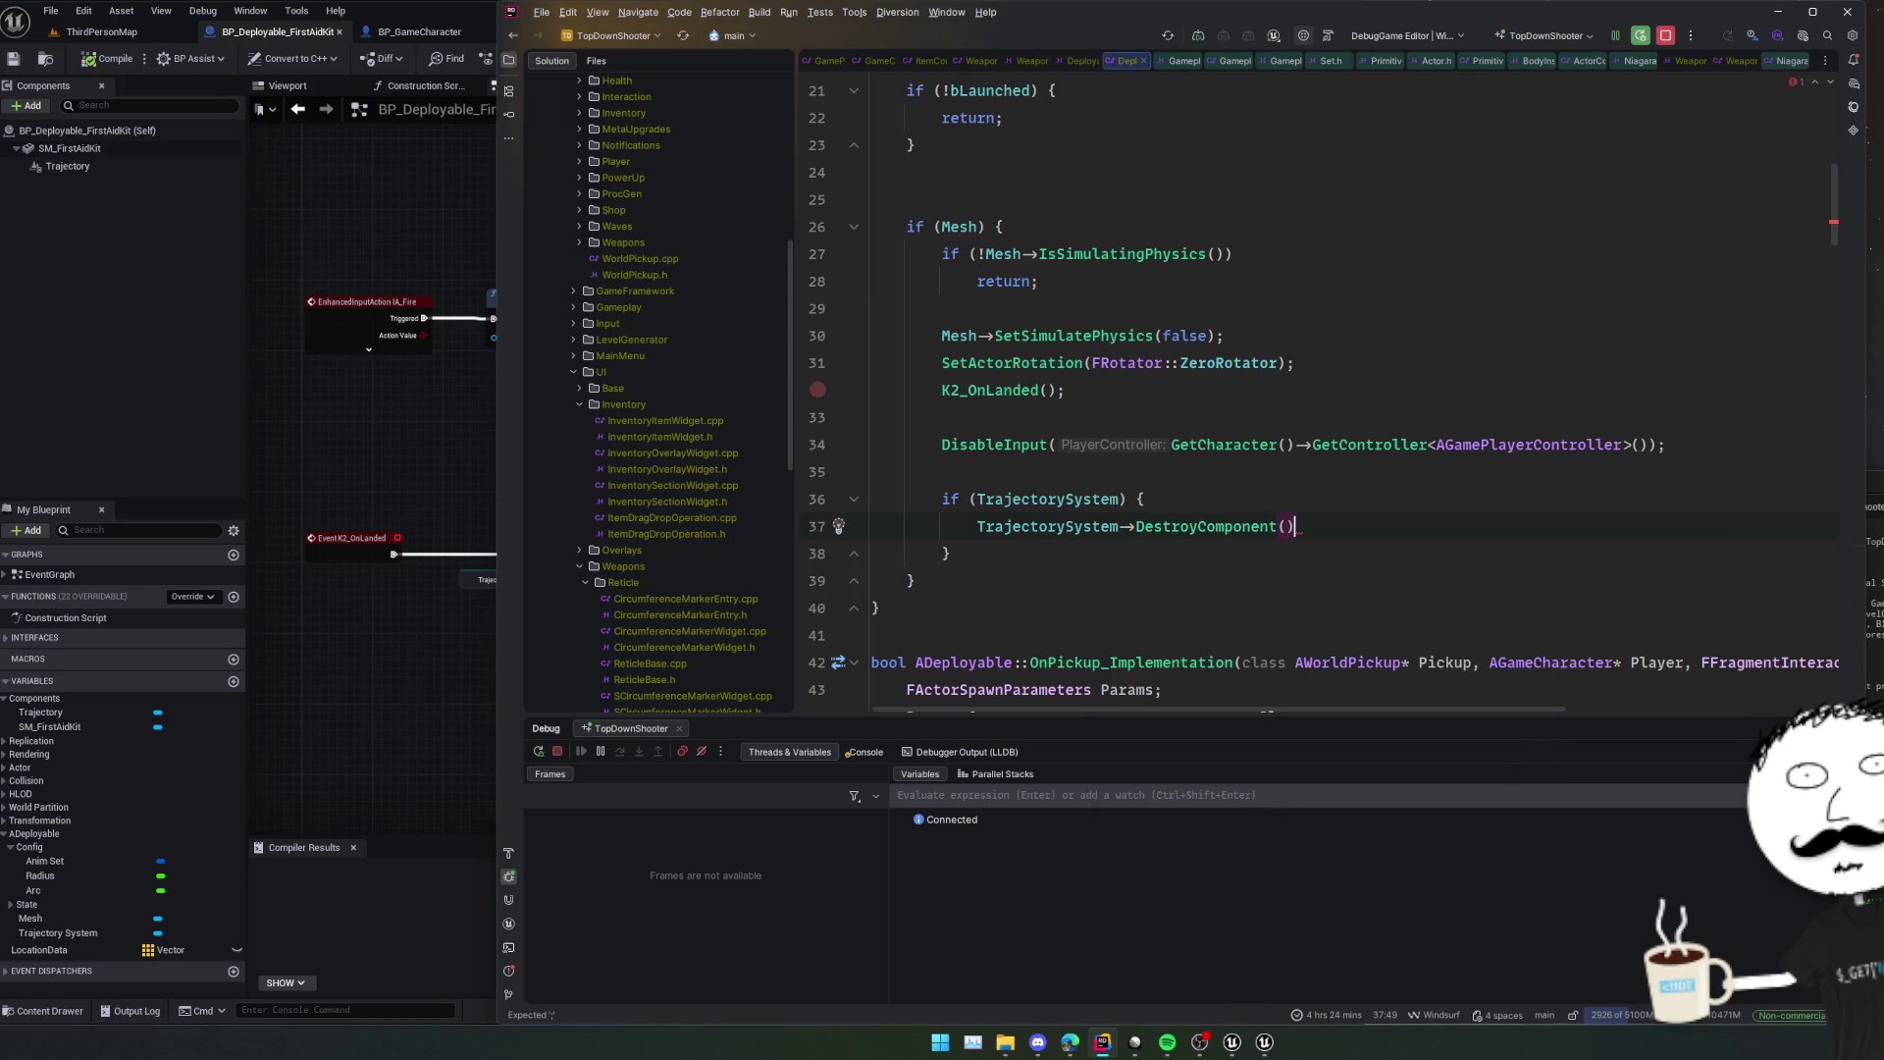
type(";")
key("Return")
type("Tr")
key("Return")
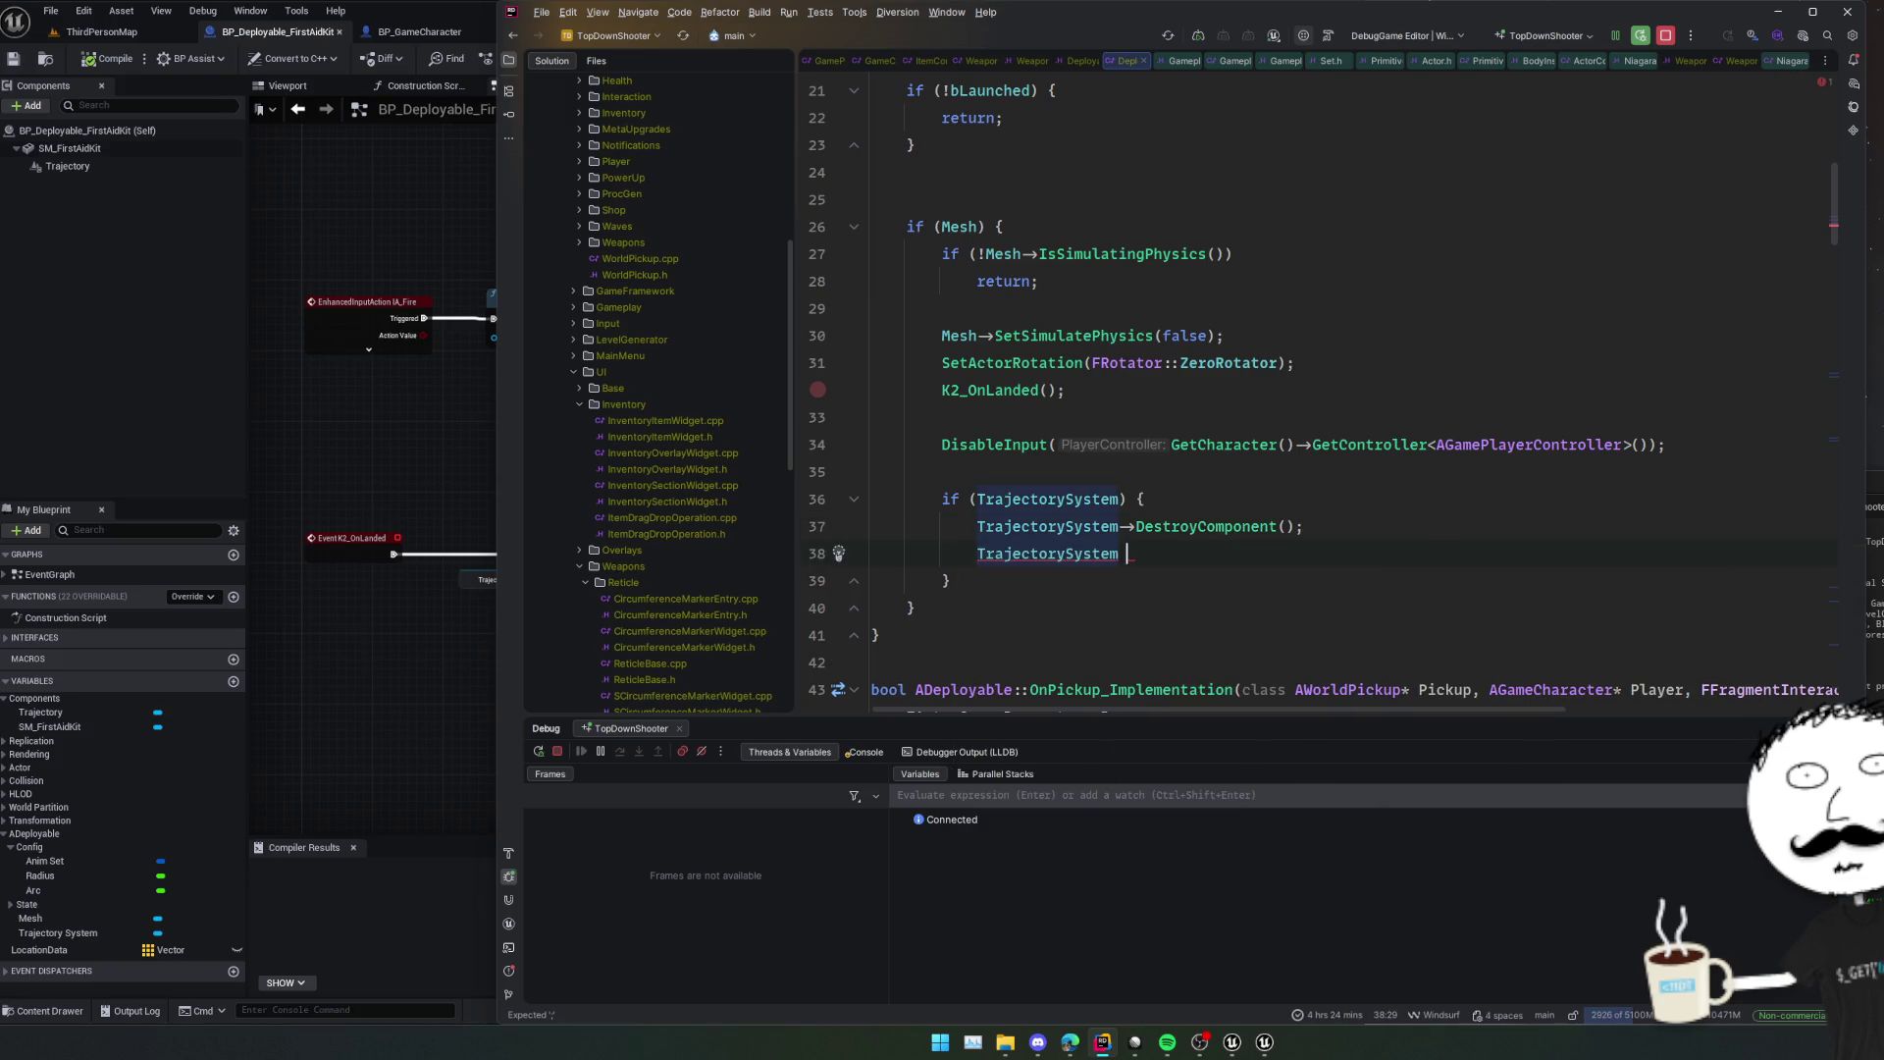
type("= null")
key("Return")
type(";")
key("Home")
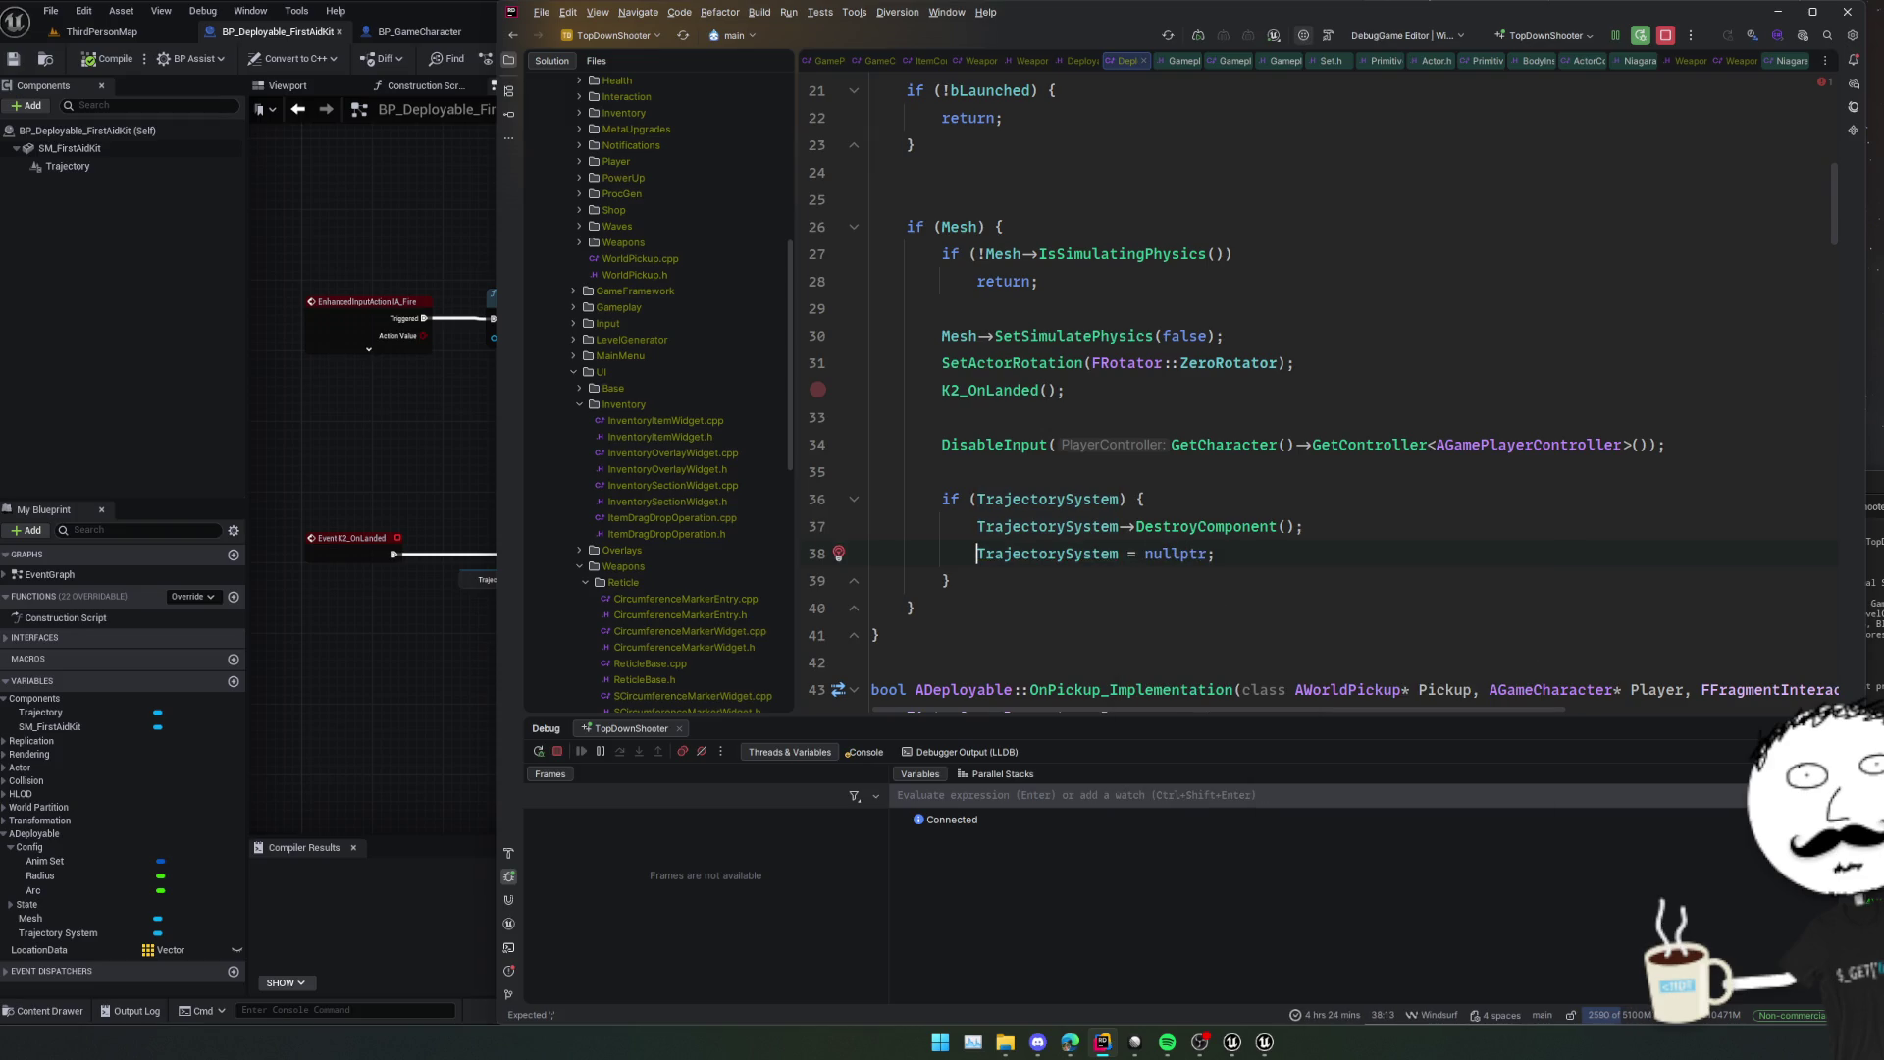
Trigger a Live Coding recompile with Ctrl+Alt+F11.
scroll(1165, 411, "down", 3)
left_click(1165, 411)
scroll(1165, 411, "down", 3)
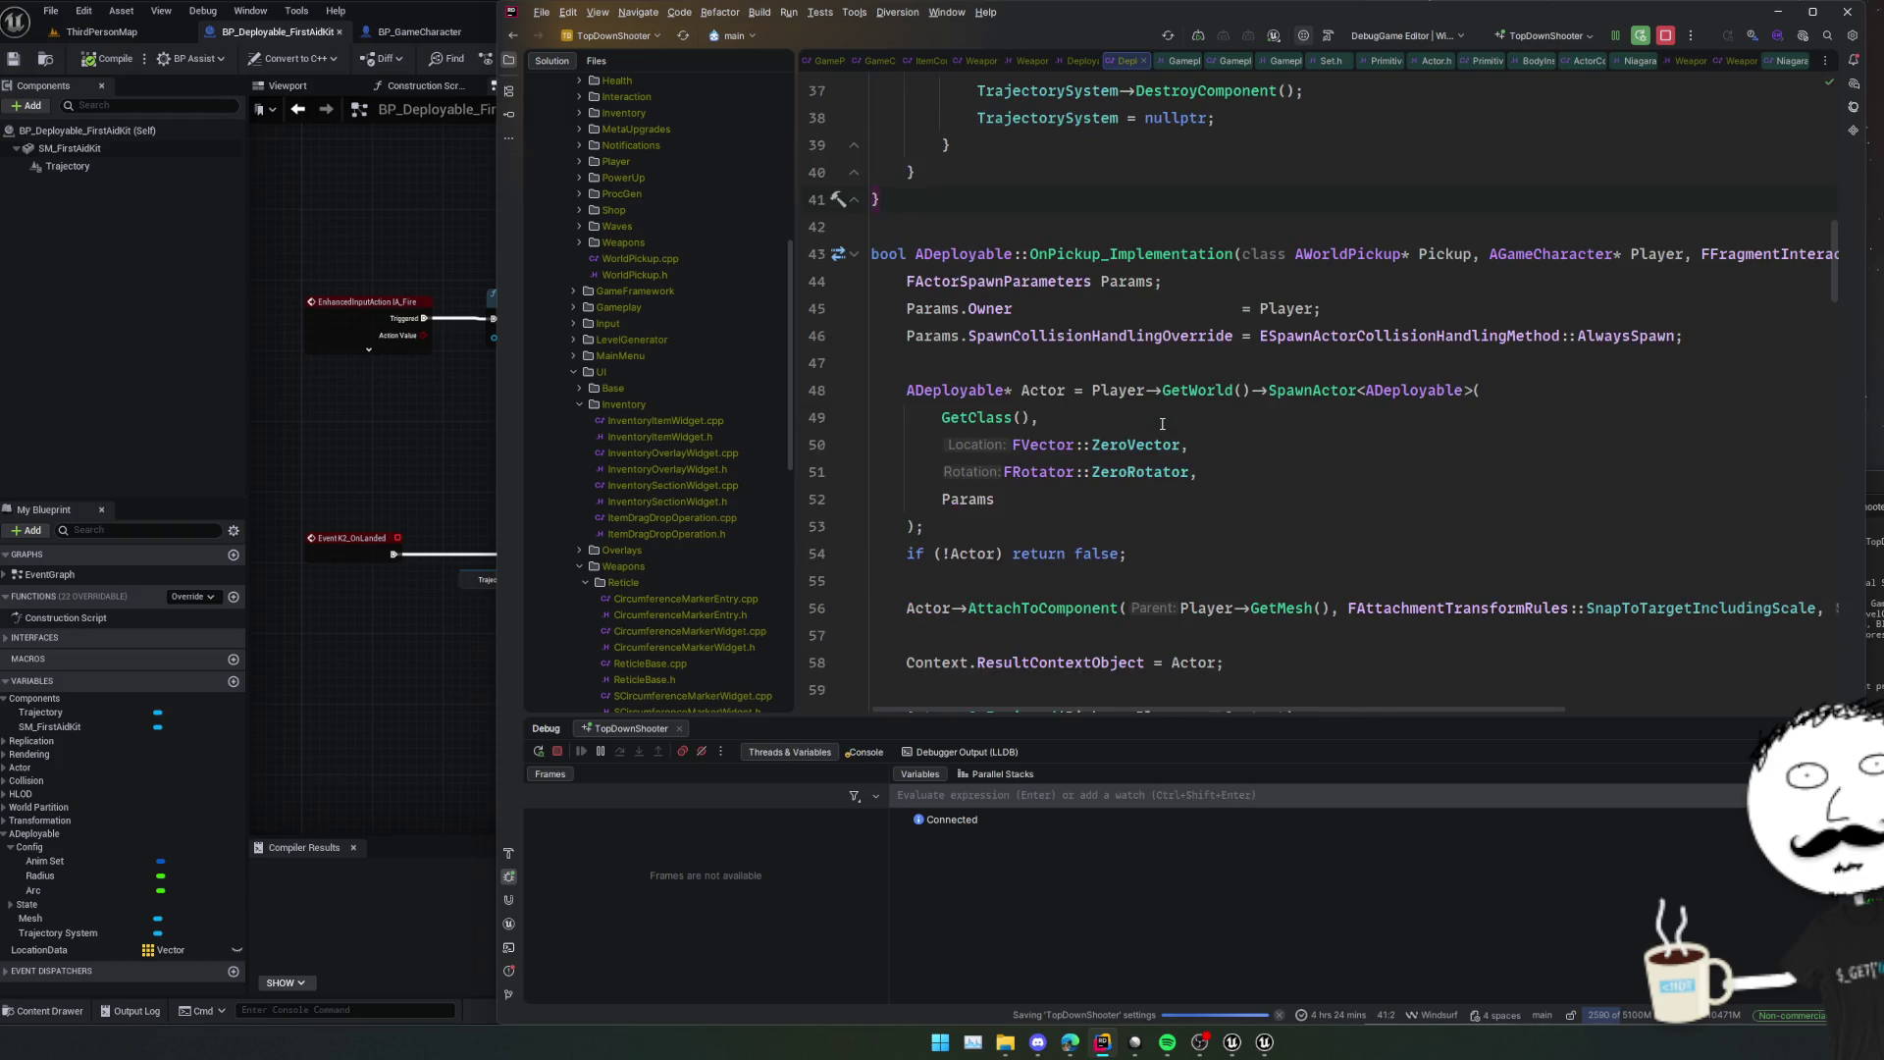
left_click(1162, 423)
key("ctrl+alt+F11")
scroll(1166, 392, "up", 3)
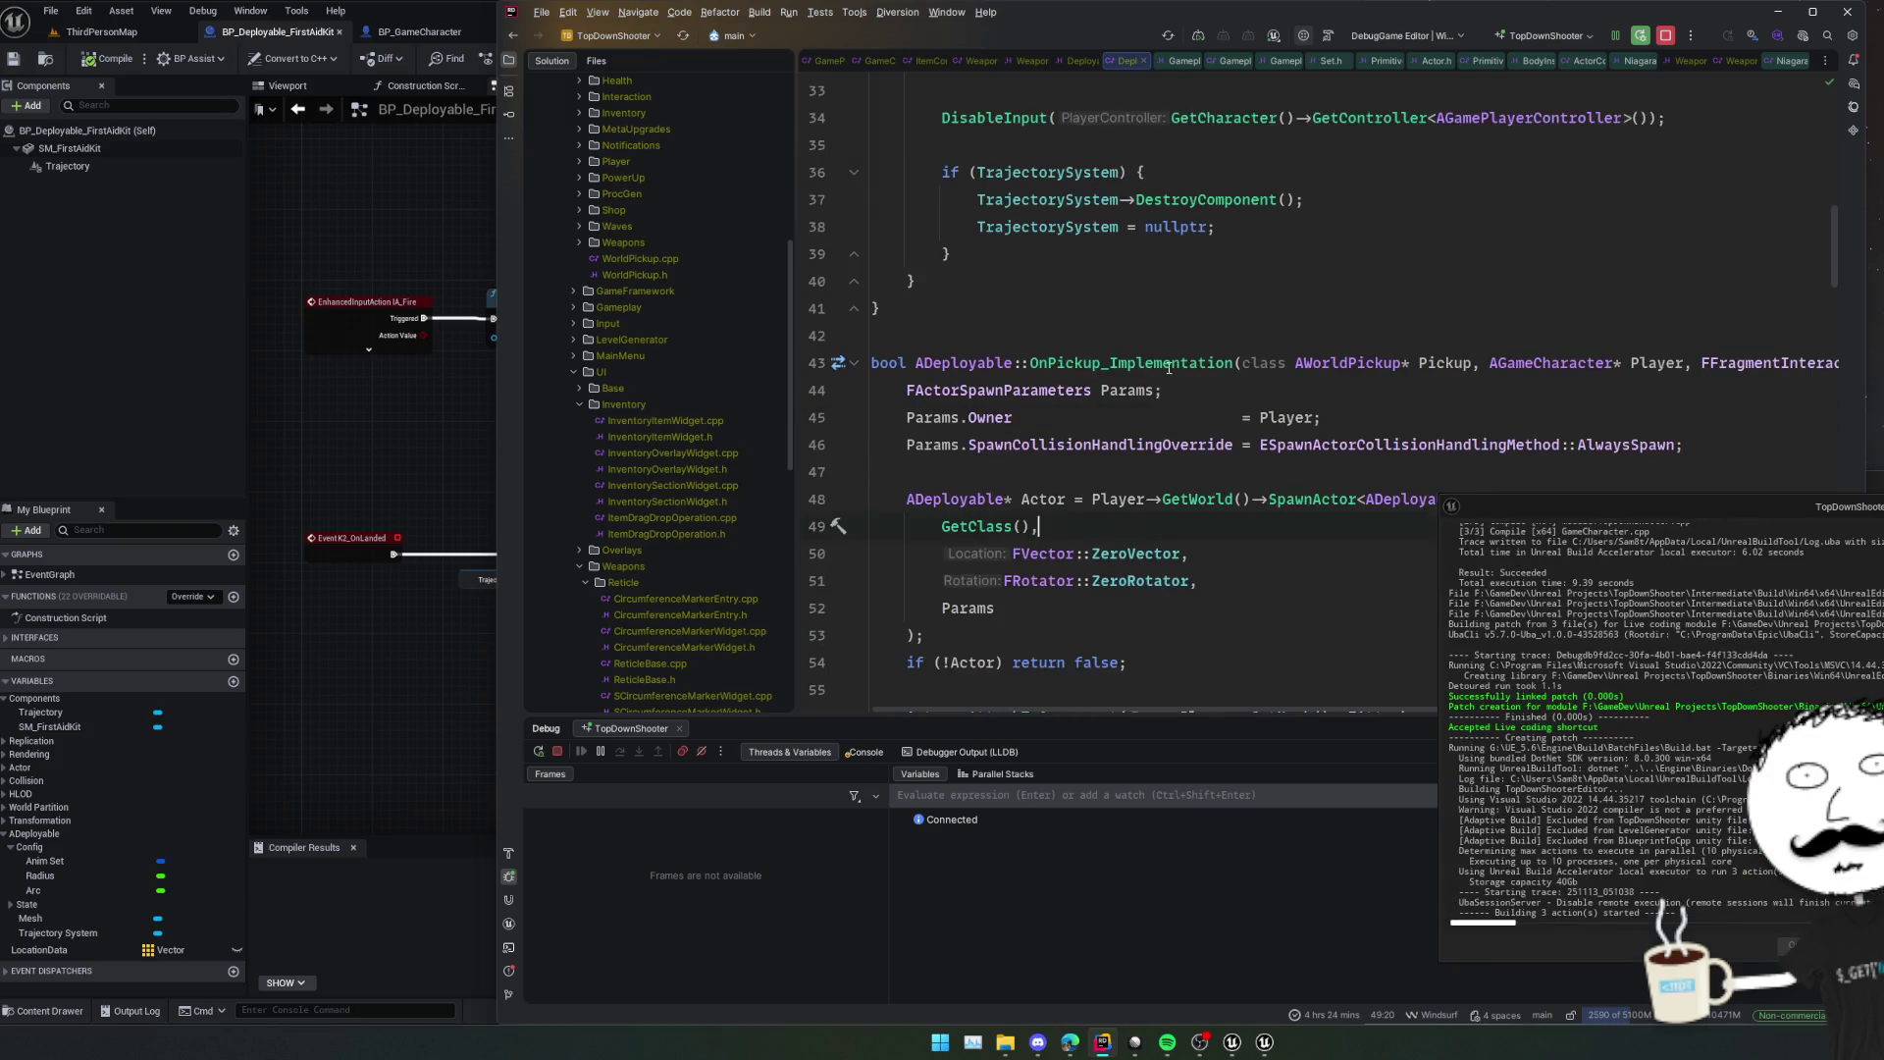
scroll(1167, 365, "up", 2)
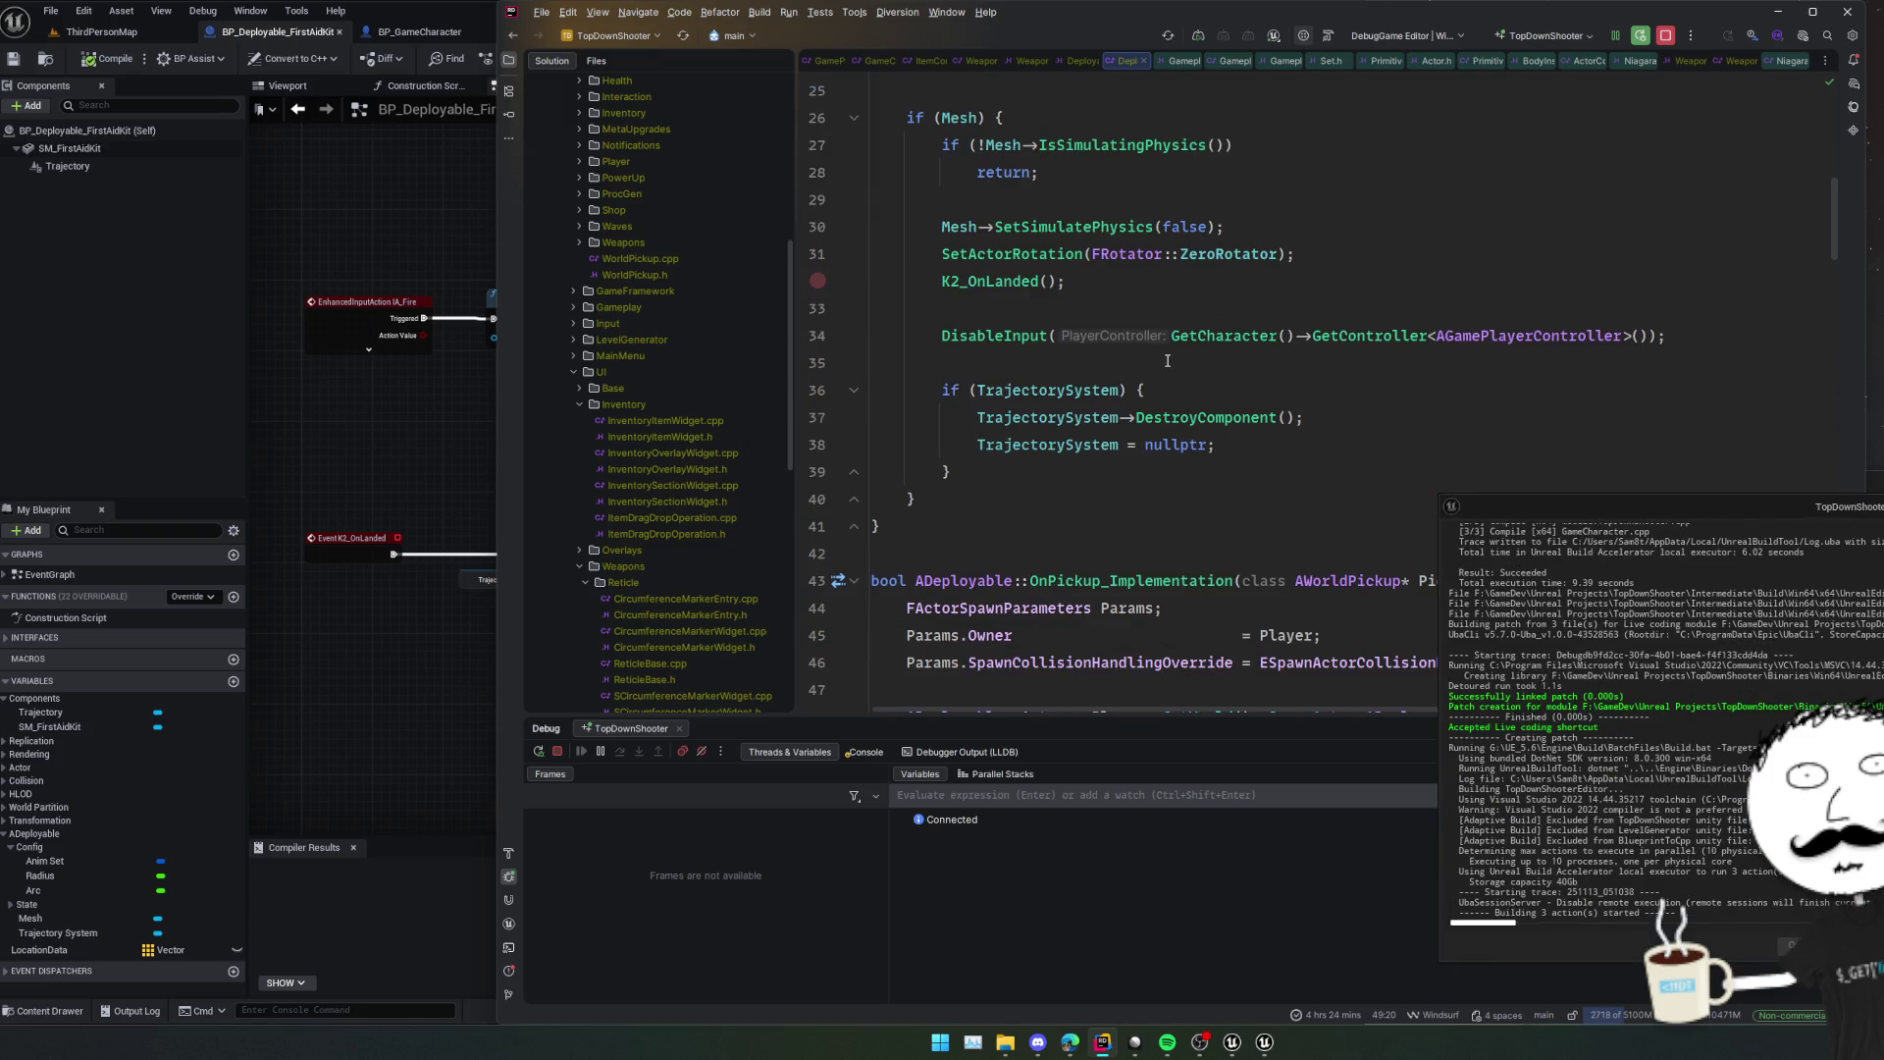
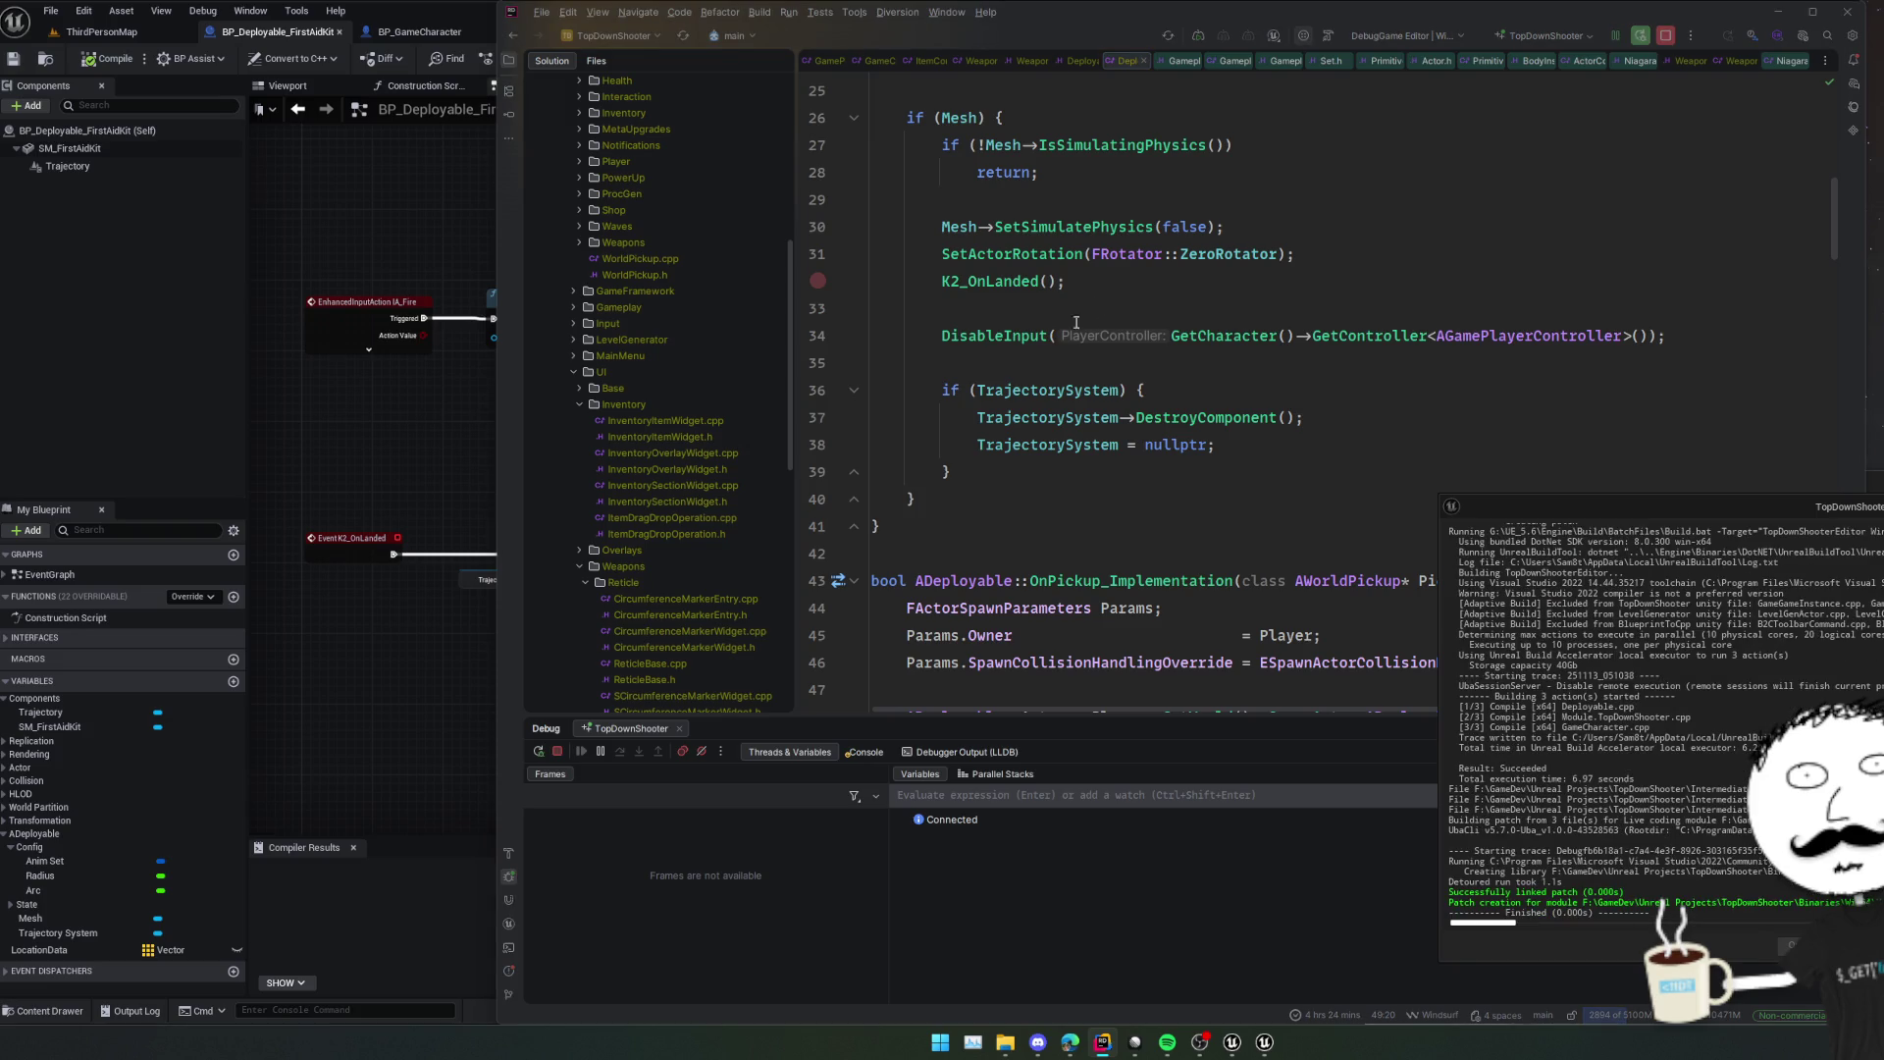
Add a Set Trajectory System node after Set Mesh, fed by the Trajectory component.
left_click(454, 444)
mouse_move(442, 465)
left_mouse_down()
mouse_move(552, 614)
mouse_move(526, 509)
mouse_move(575, 507)
mouse_move(655, 437)
mouse_move(652, 576)
mouse_move(639, 547)
left_mouse_up()
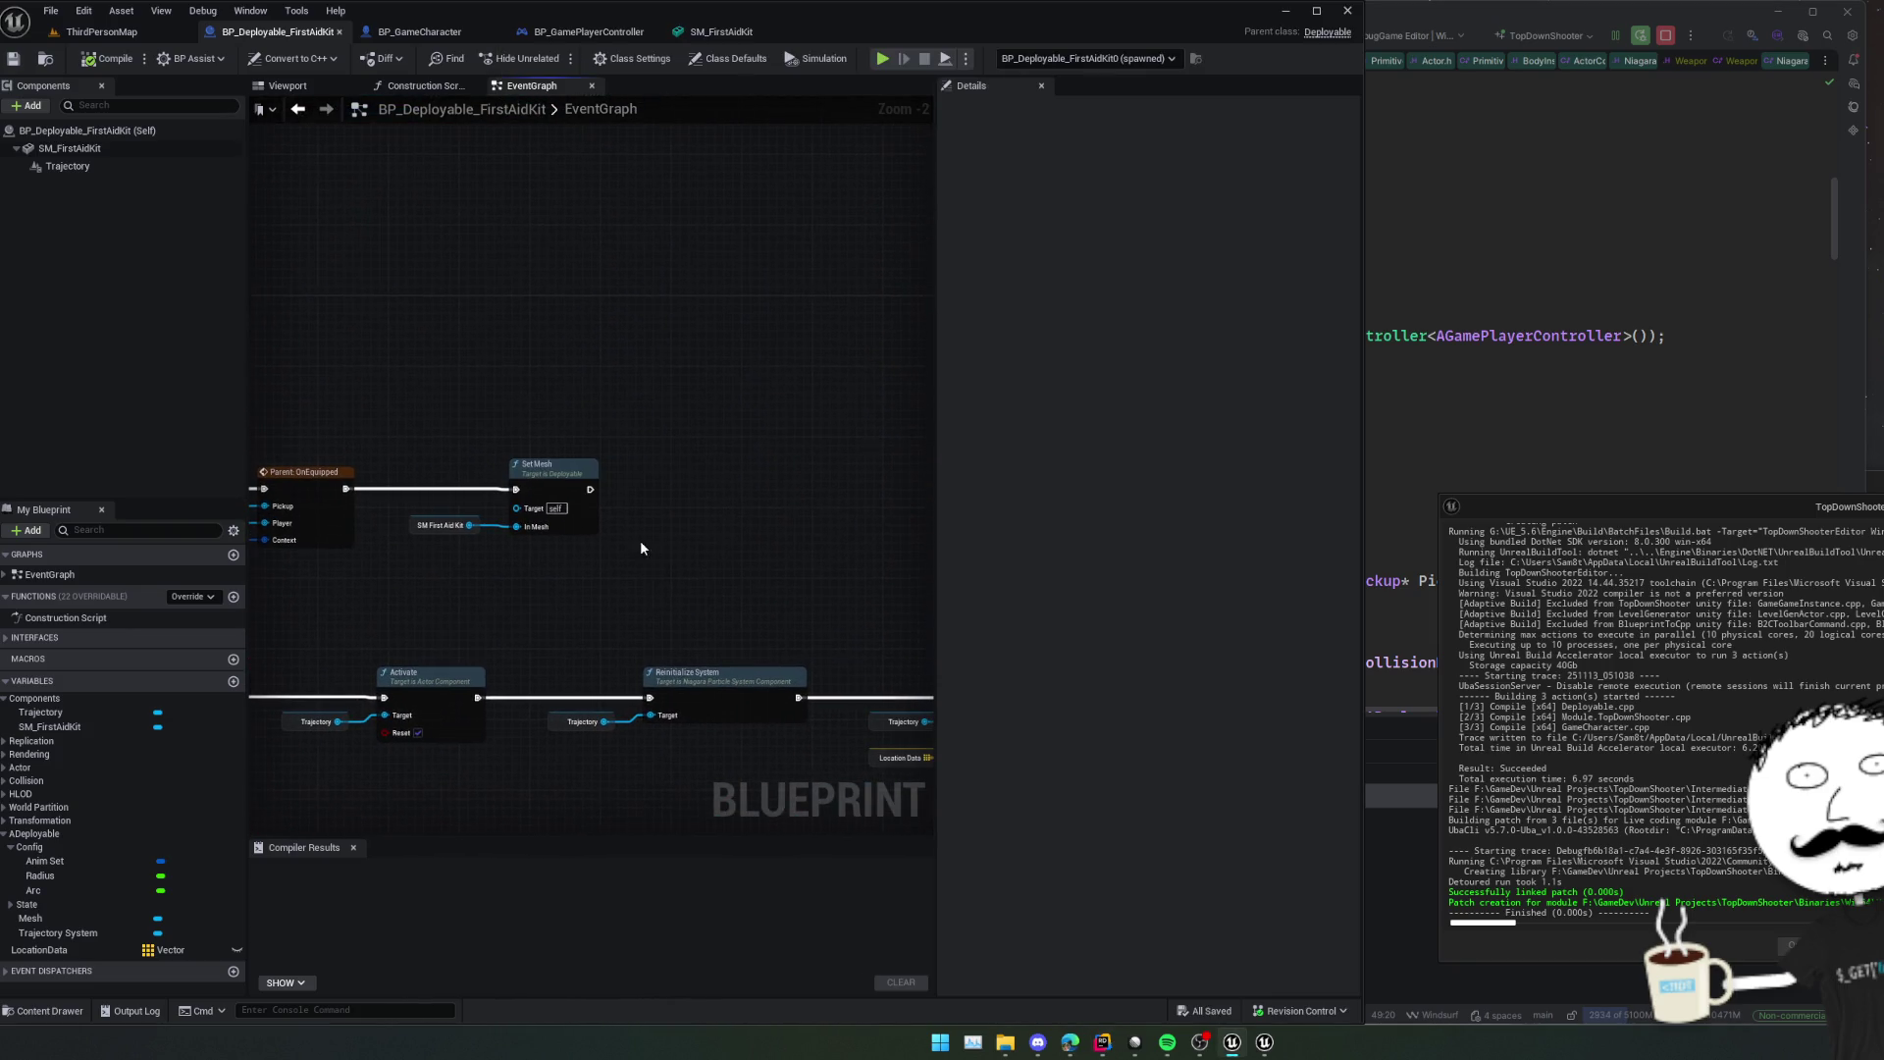
right_click(581, 498)
type("set")
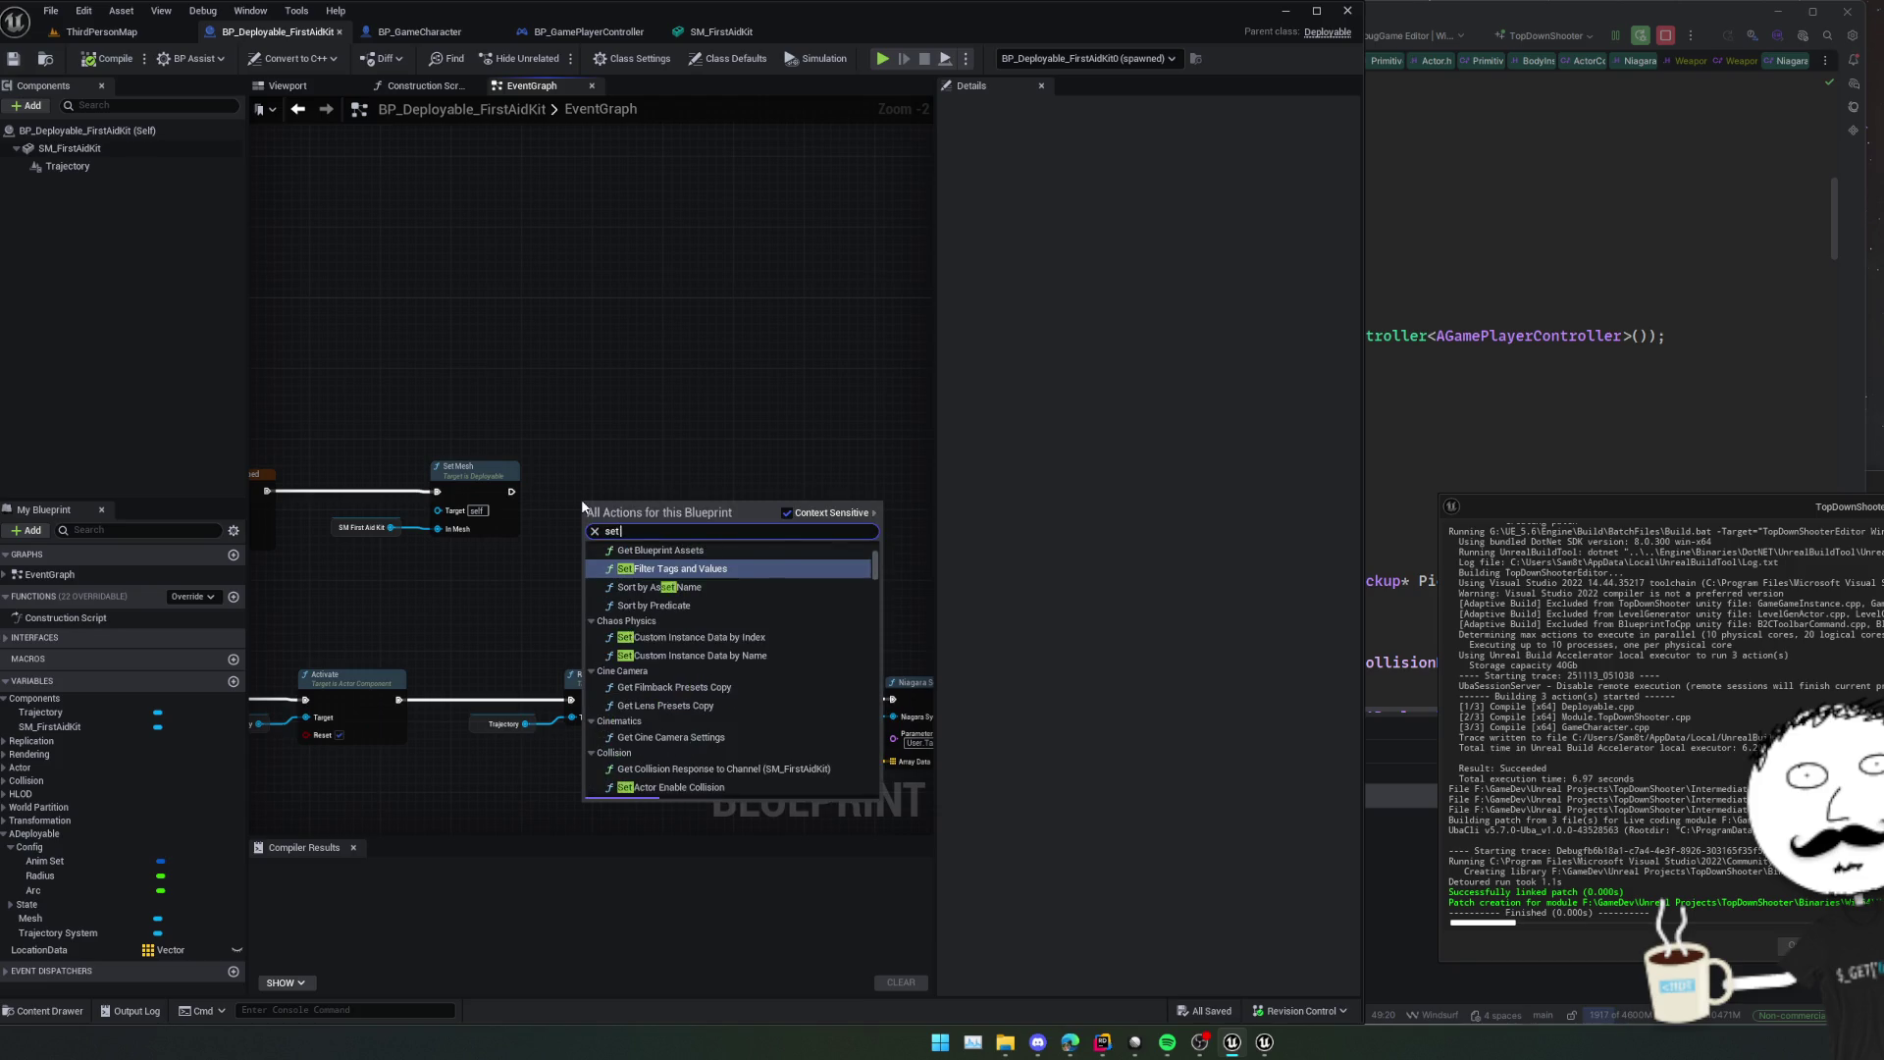
type(" trajector")
key("Return")
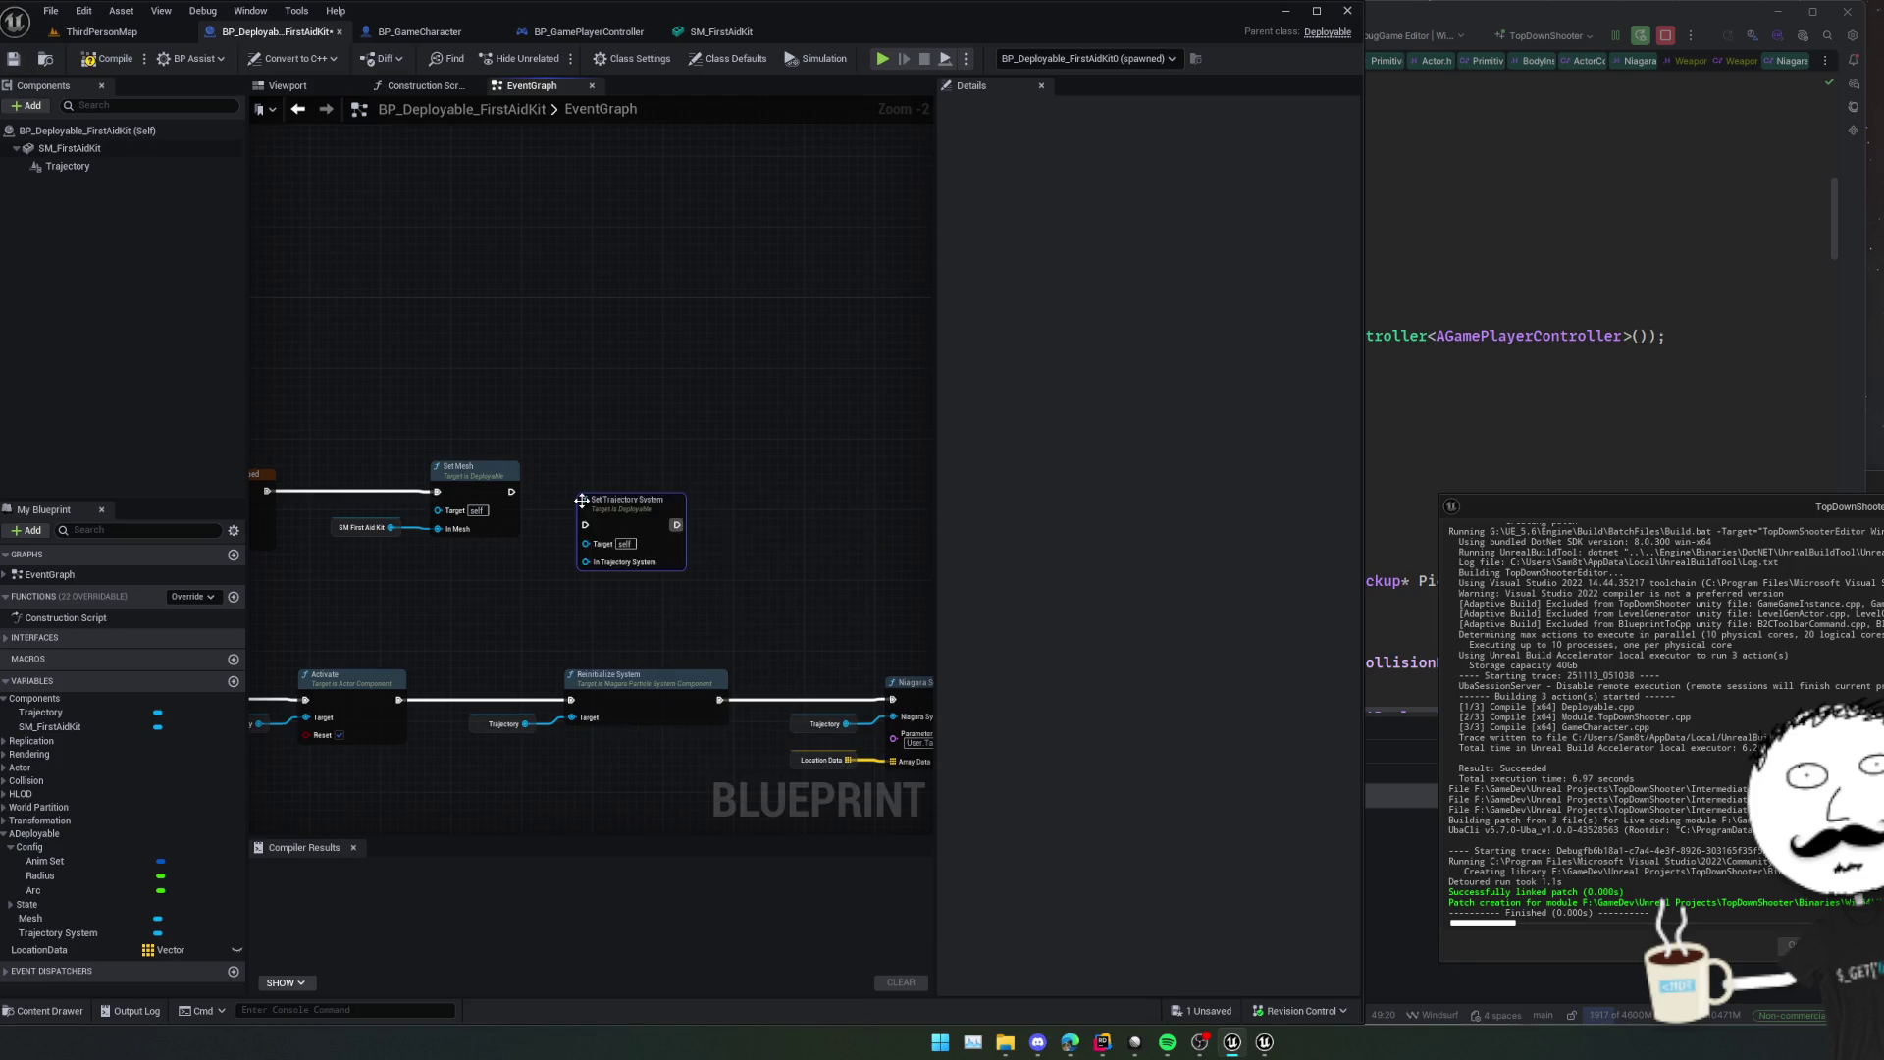
left_click_drag(511, 490, 575, 490)
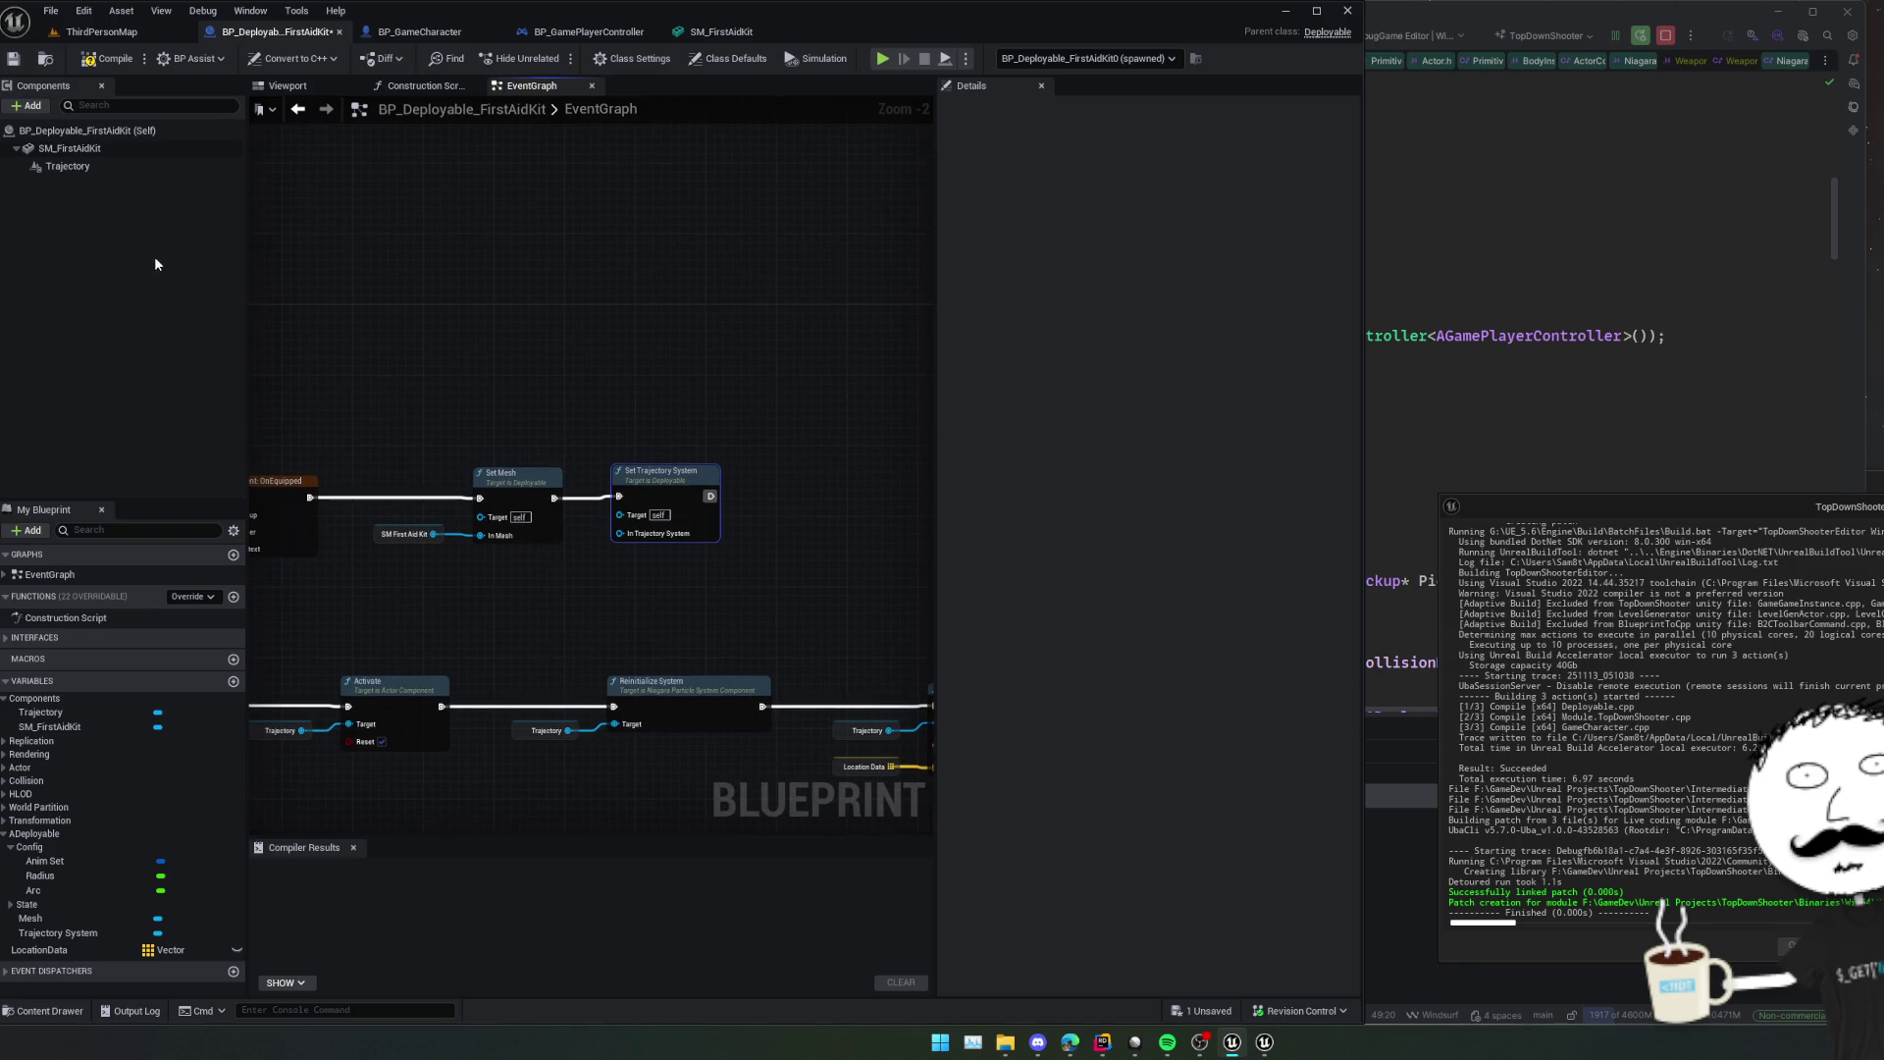
mouse_move(68, 165)
left_mouse_down()
mouse_move(627, 551)
mouse_move(622, 535)
left_mouse_up()
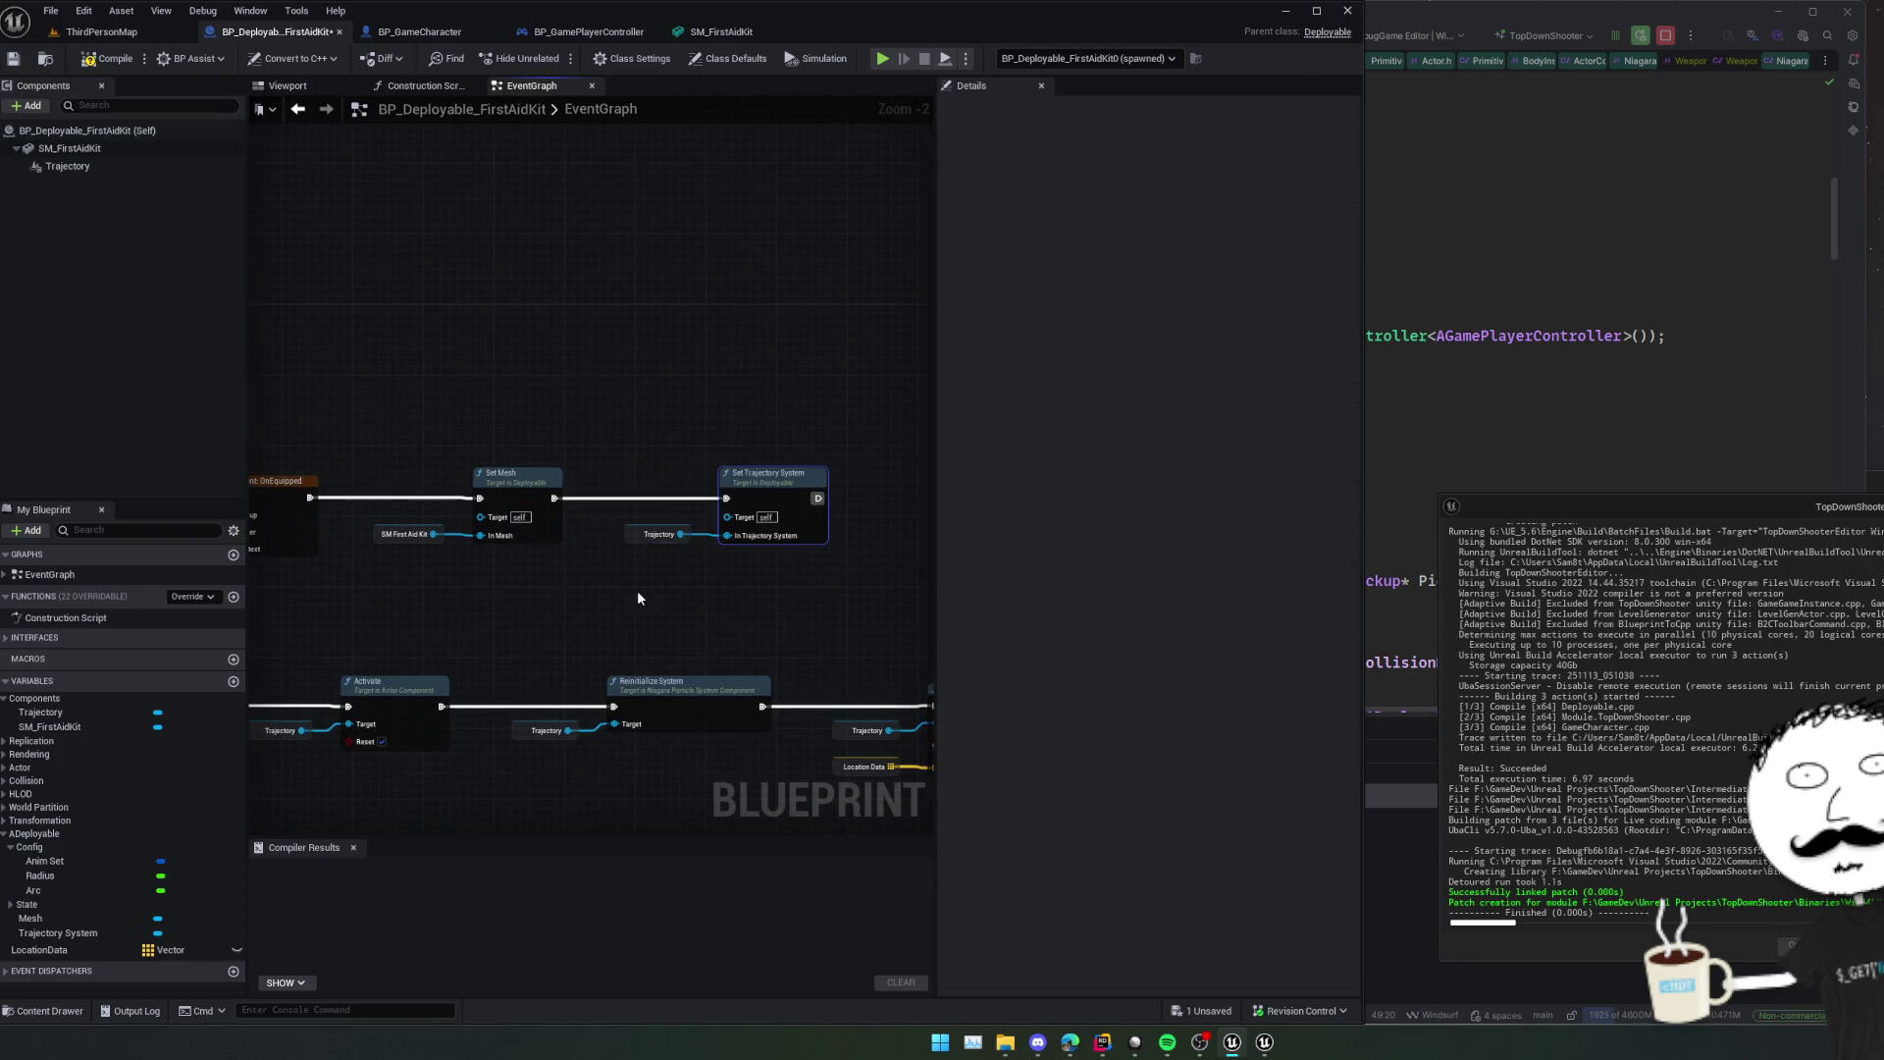
mouse_move(637, 598)
left_mouse_down()
mouse_move(577, 493)
mouse_move(757, 424)
mouse_move(584, 454)
mouse_move(595, 547)
mouse_move(563, 572)
mouse_move(519, 569)
mouse_move(687, 559)
left_mouse_up()
Delete the Activate and Reinitialize nodes and save the Blueprint.
scroll(595, 547, "down", 1)
mouse_move(769, 455)
left_mouse_down()
mouse_move(346, 562)
mouse_move(613, 528)
mouse_move(638, 563)
mouse_move(496, 568)
mouse_move(617, 574)
mouse_move(487, 572)
mouse_move(660, 557)
mouse_move(710, 450)
mouse_move(593, 457)
mouse_move(483, 526)
mouse_move(474, 388)
left_mouse_up()
key("Delete")
key("Delete")
key("ctrl+s")
Delete the Niagara, Select Color, Branch and Print Text nodes.
mouse_move(526, 569)
left_mouse_down()
mouse_move(655, 539)
mouse_move(357, 579)
left_mouse_up()
scroll(614, 601, "down", 2)
scroll(726, 566, "up", 2)
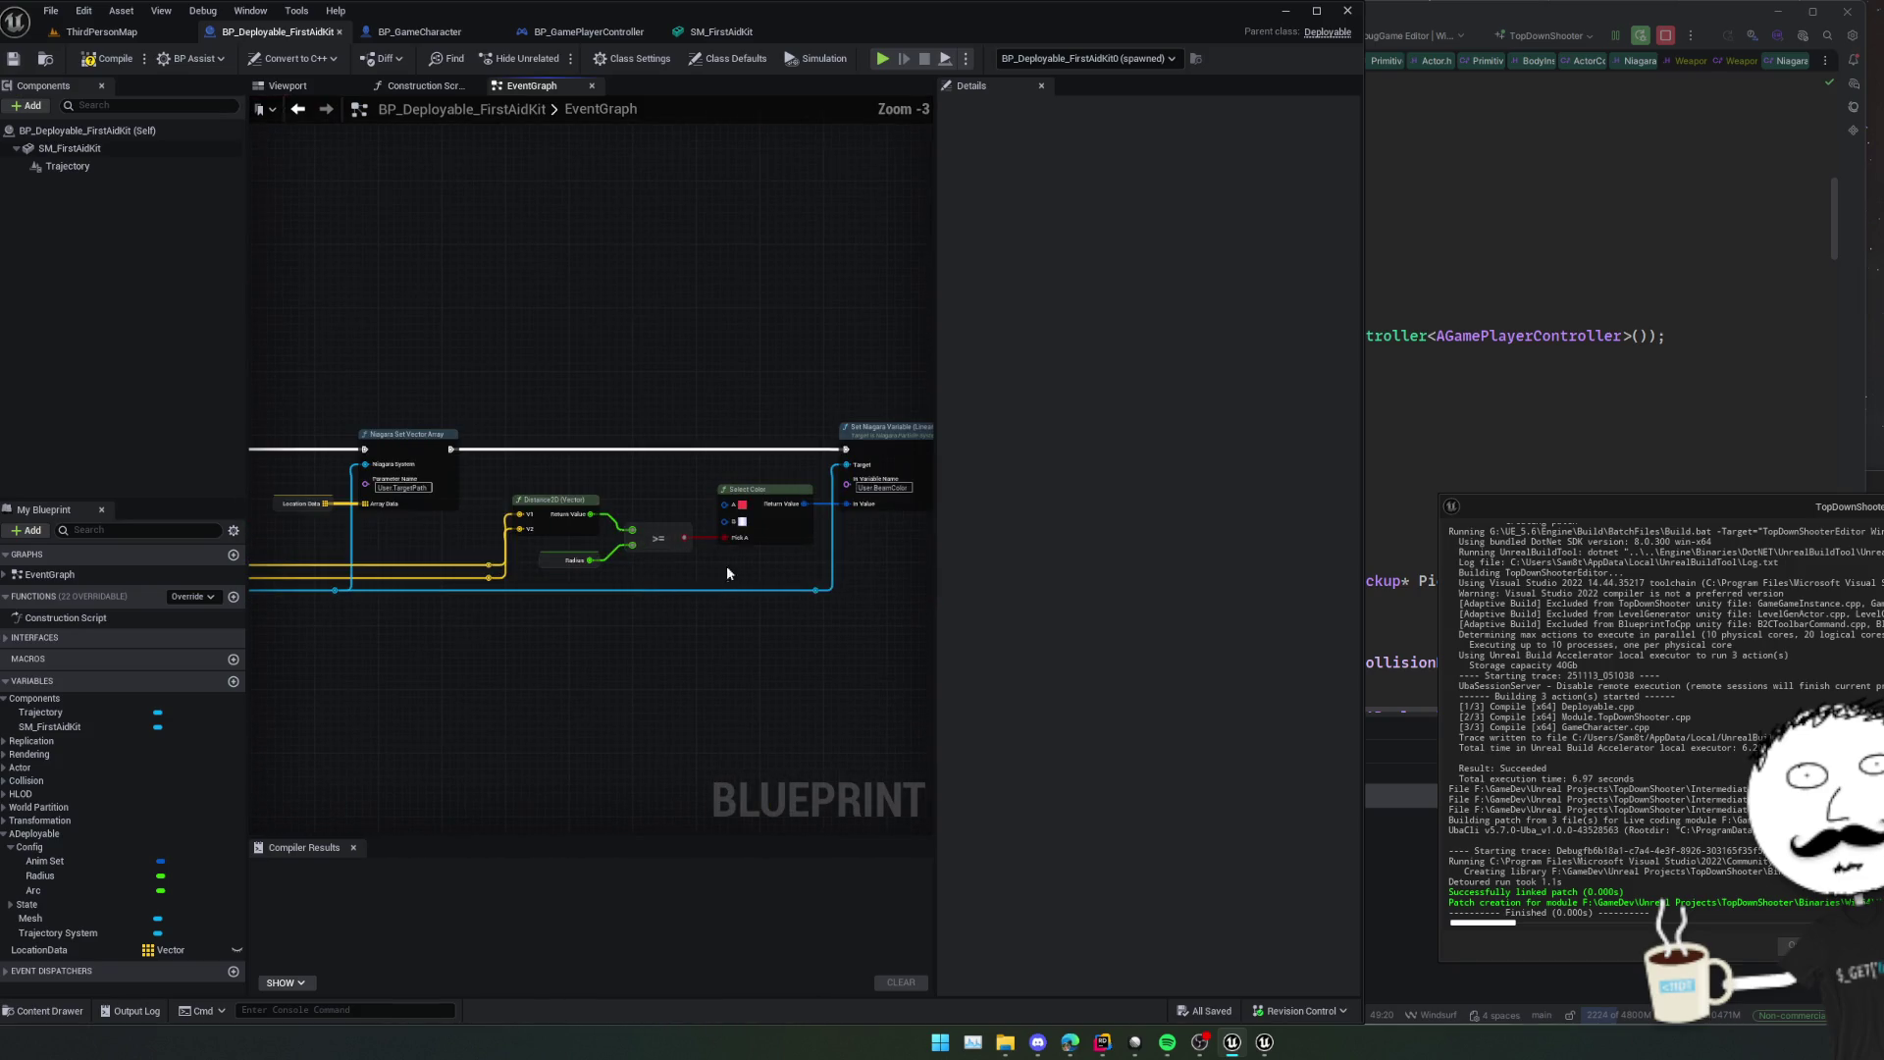
scroll(726, 573, "down", 1)
mouse_move(844, 445)
left_mouse_down()
mouse_move(332, 602)
mouse_move(266, 601)
mouse_move(538, 599)
mouse_move(368, 606)
mouse_move(421, 597)
mouse_move(388, 610)
left_mouse_up()
key("Delete")
scroll(464, 443, "up", 2)
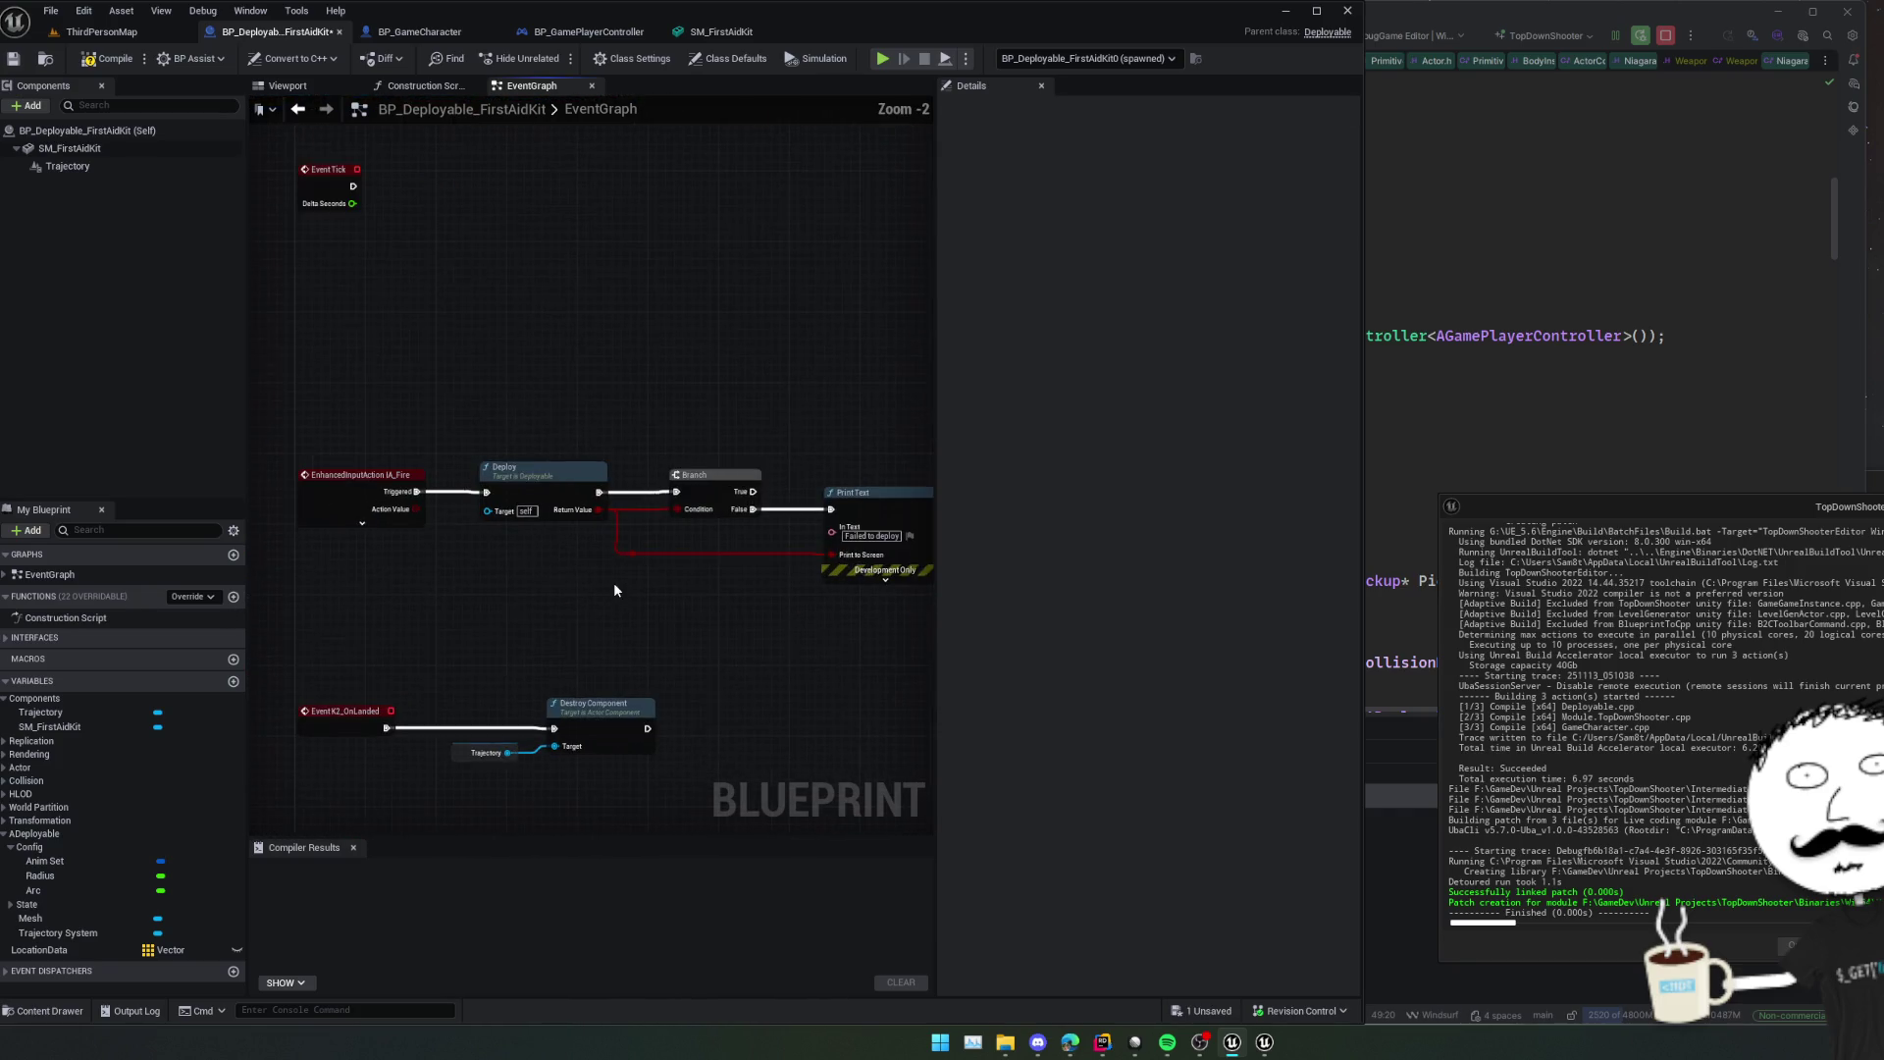
left_click_drag(932, 426, 589, 616)
key("Delete")
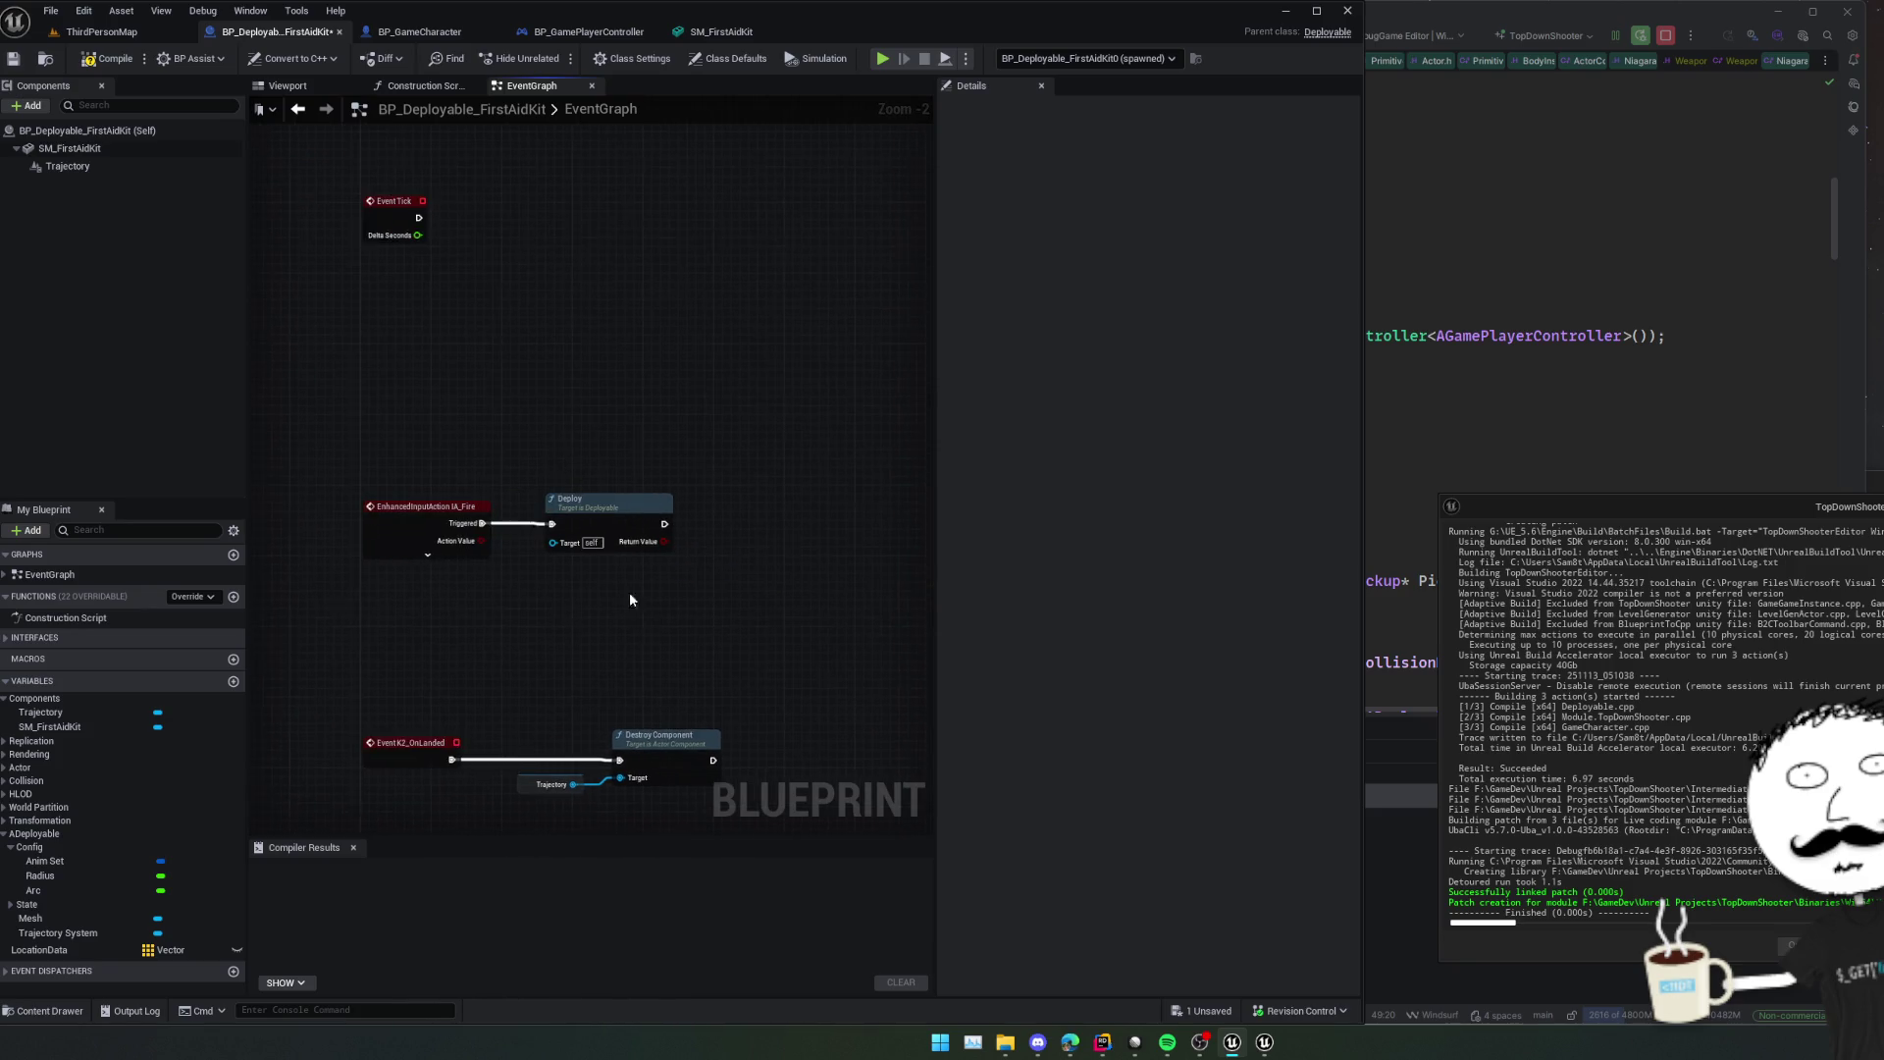
Delete the OnLanded and Destroy Component nodes, then save the Blueprint.
scroll(526, 383, "up", 5)
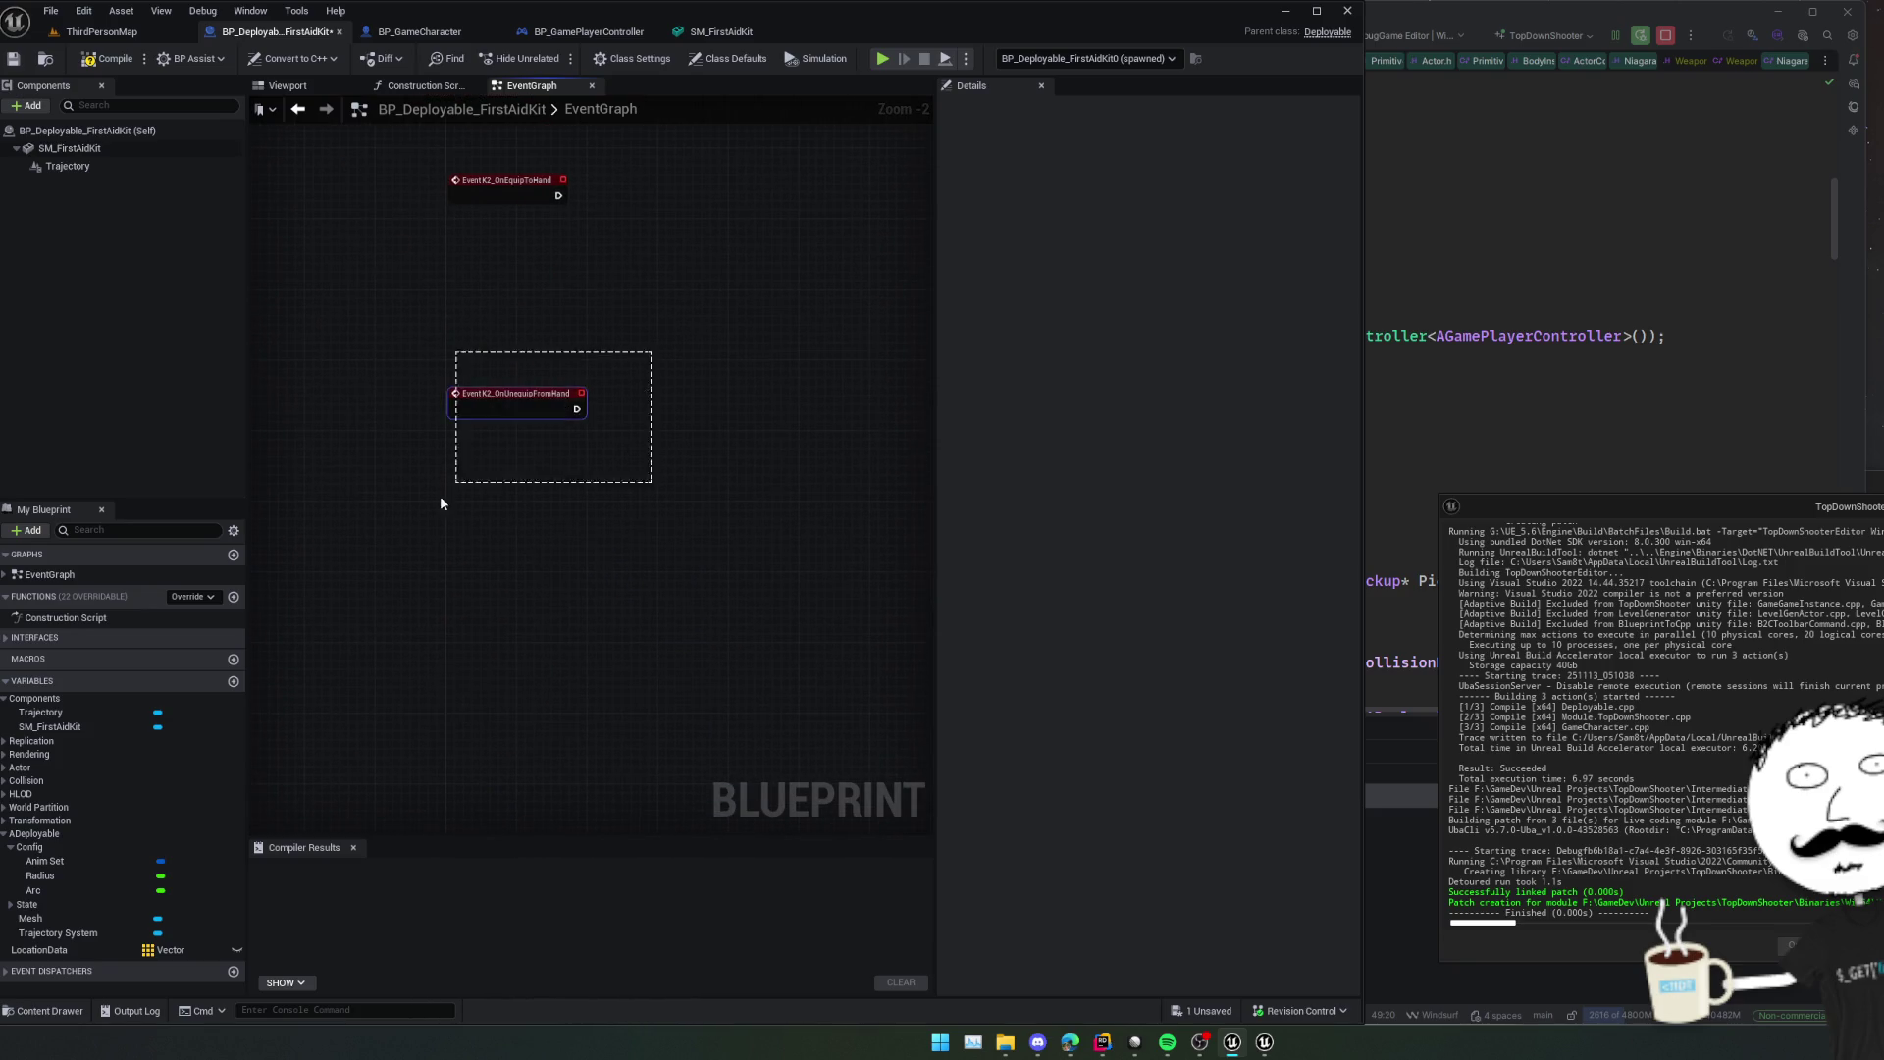
left_click_drag(593, 521, 596, 698)
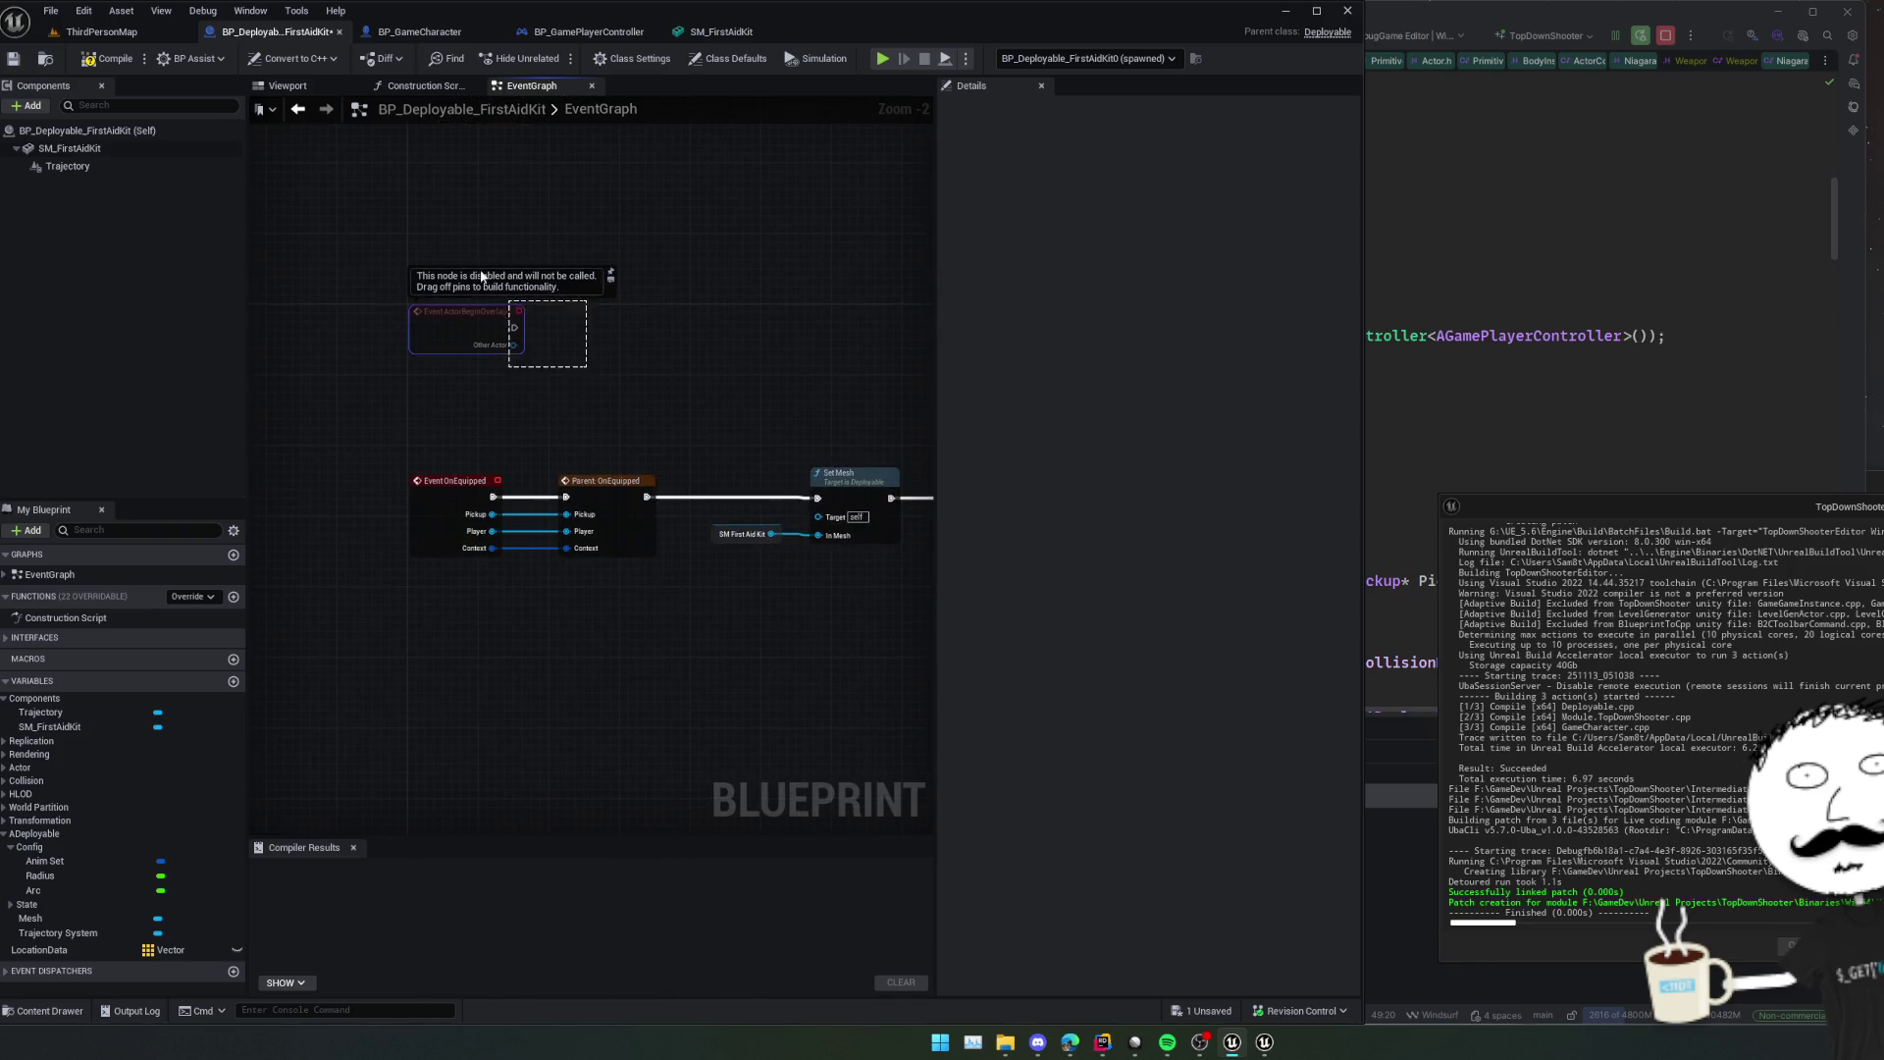
mouse_move(479, 274)
left_mouse_down()
mouse_move(534, 550)
mouse_move(584, 621)
mouse_move(651, 609)
mouse_move(631, 408)
mouse_move(624, 510)
left_mouse_up()
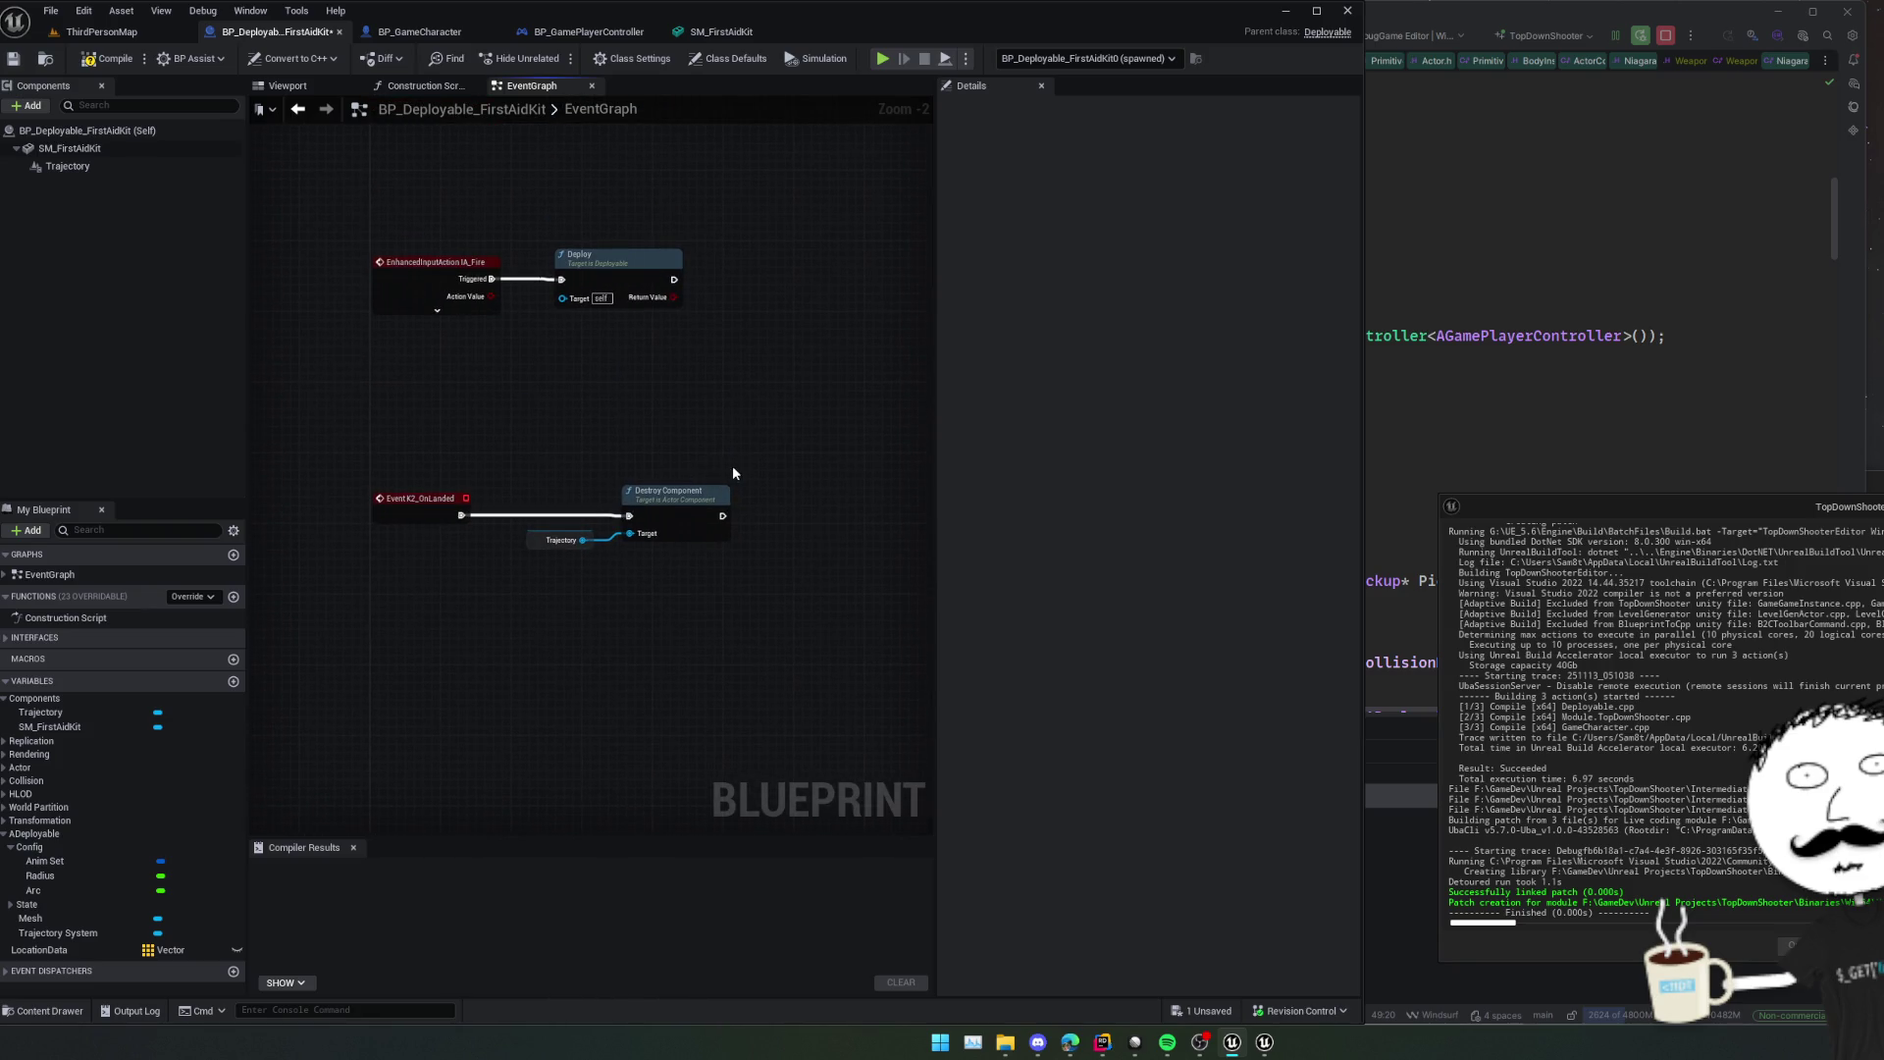
left_click_drag(734, 467, 320, 616)
key("Delete")
left_click_drag(438, 467, 529, 622)
scroll(563, 514, "down", 3)
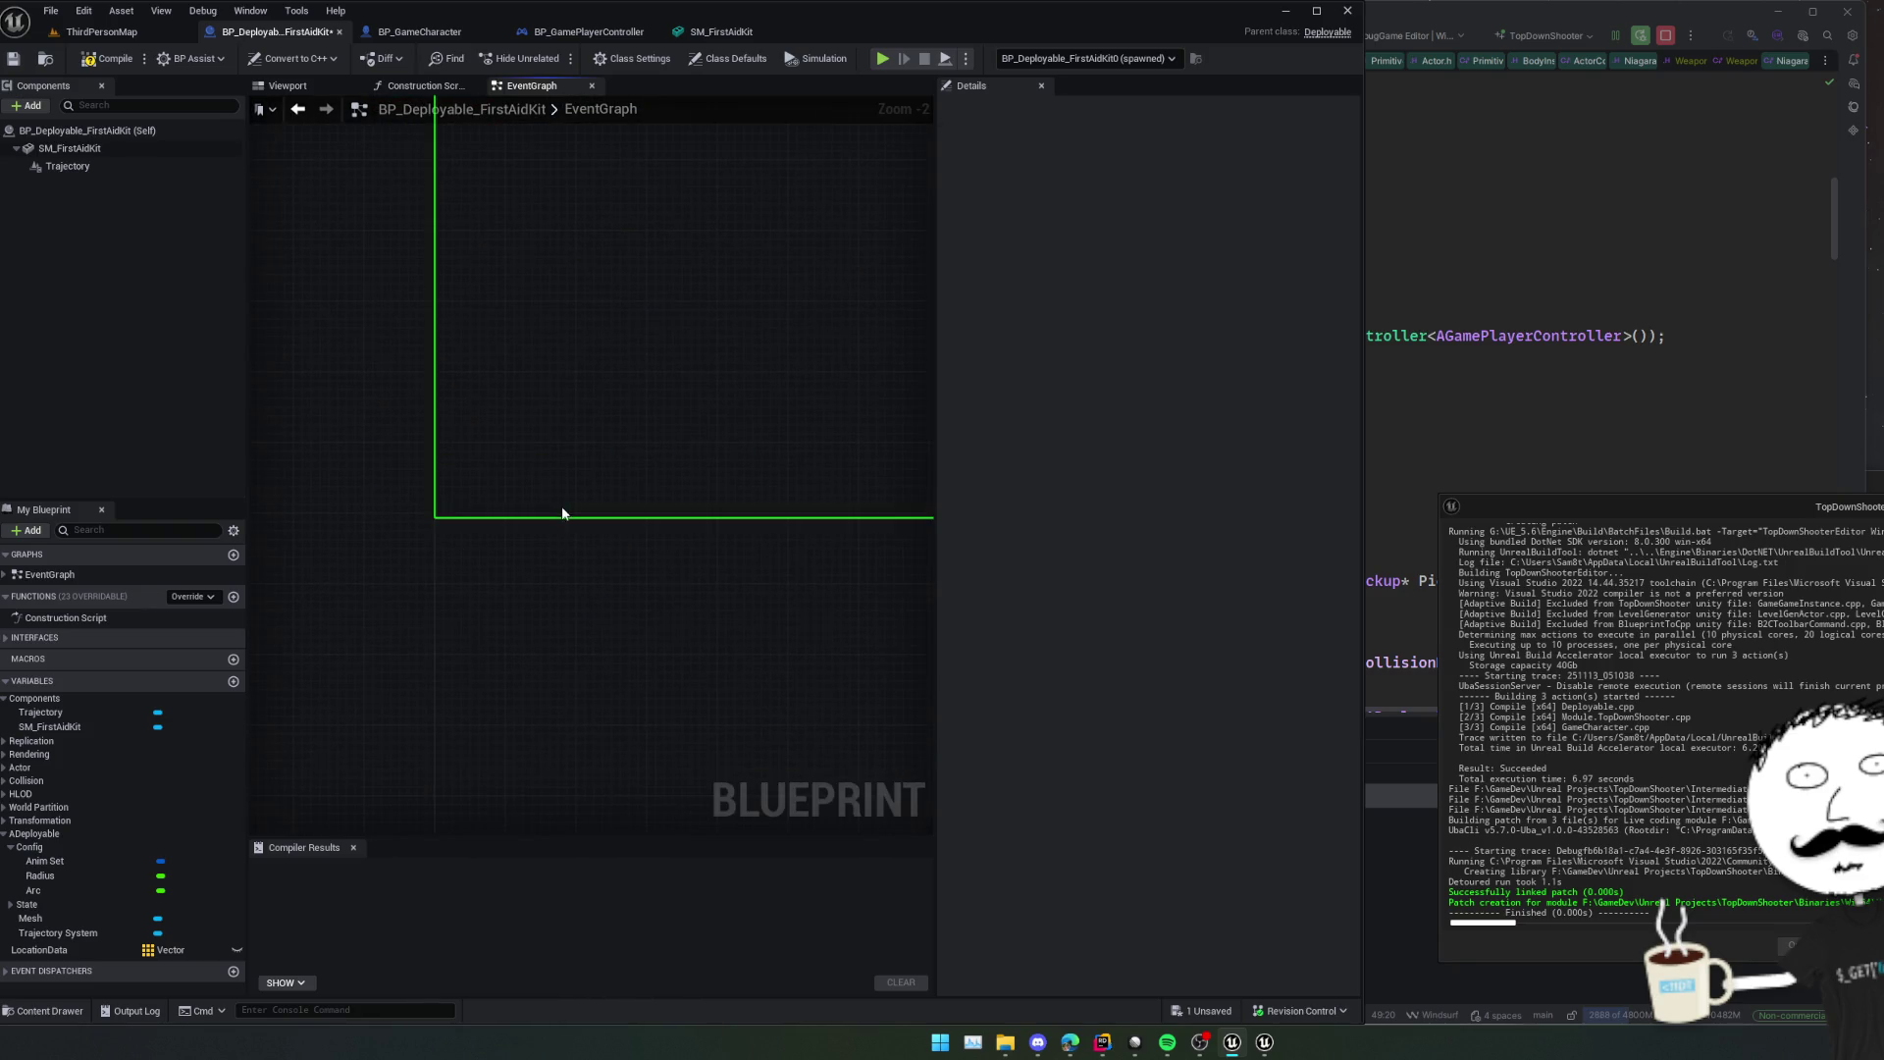
key("ctrl+s")
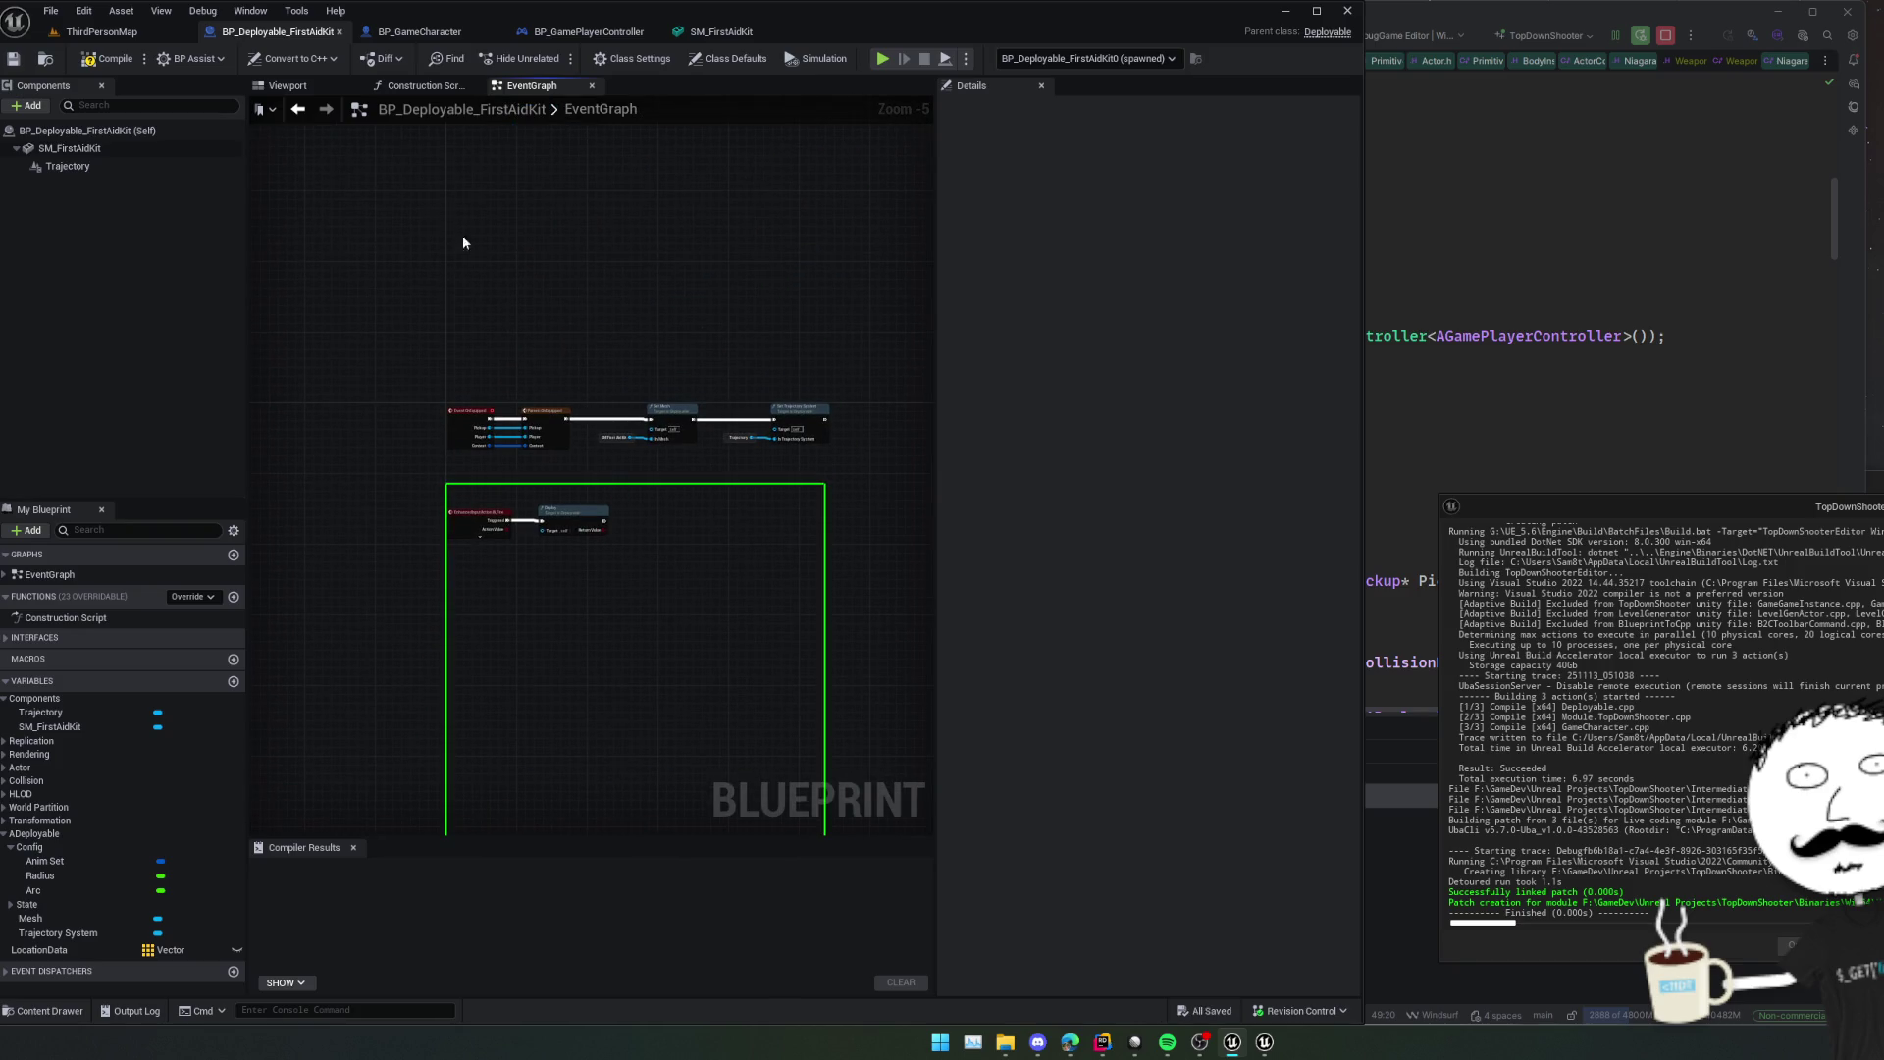
Compile, then play-test by walking, equipping the rifle and switching off it.
left_click(116, 60)
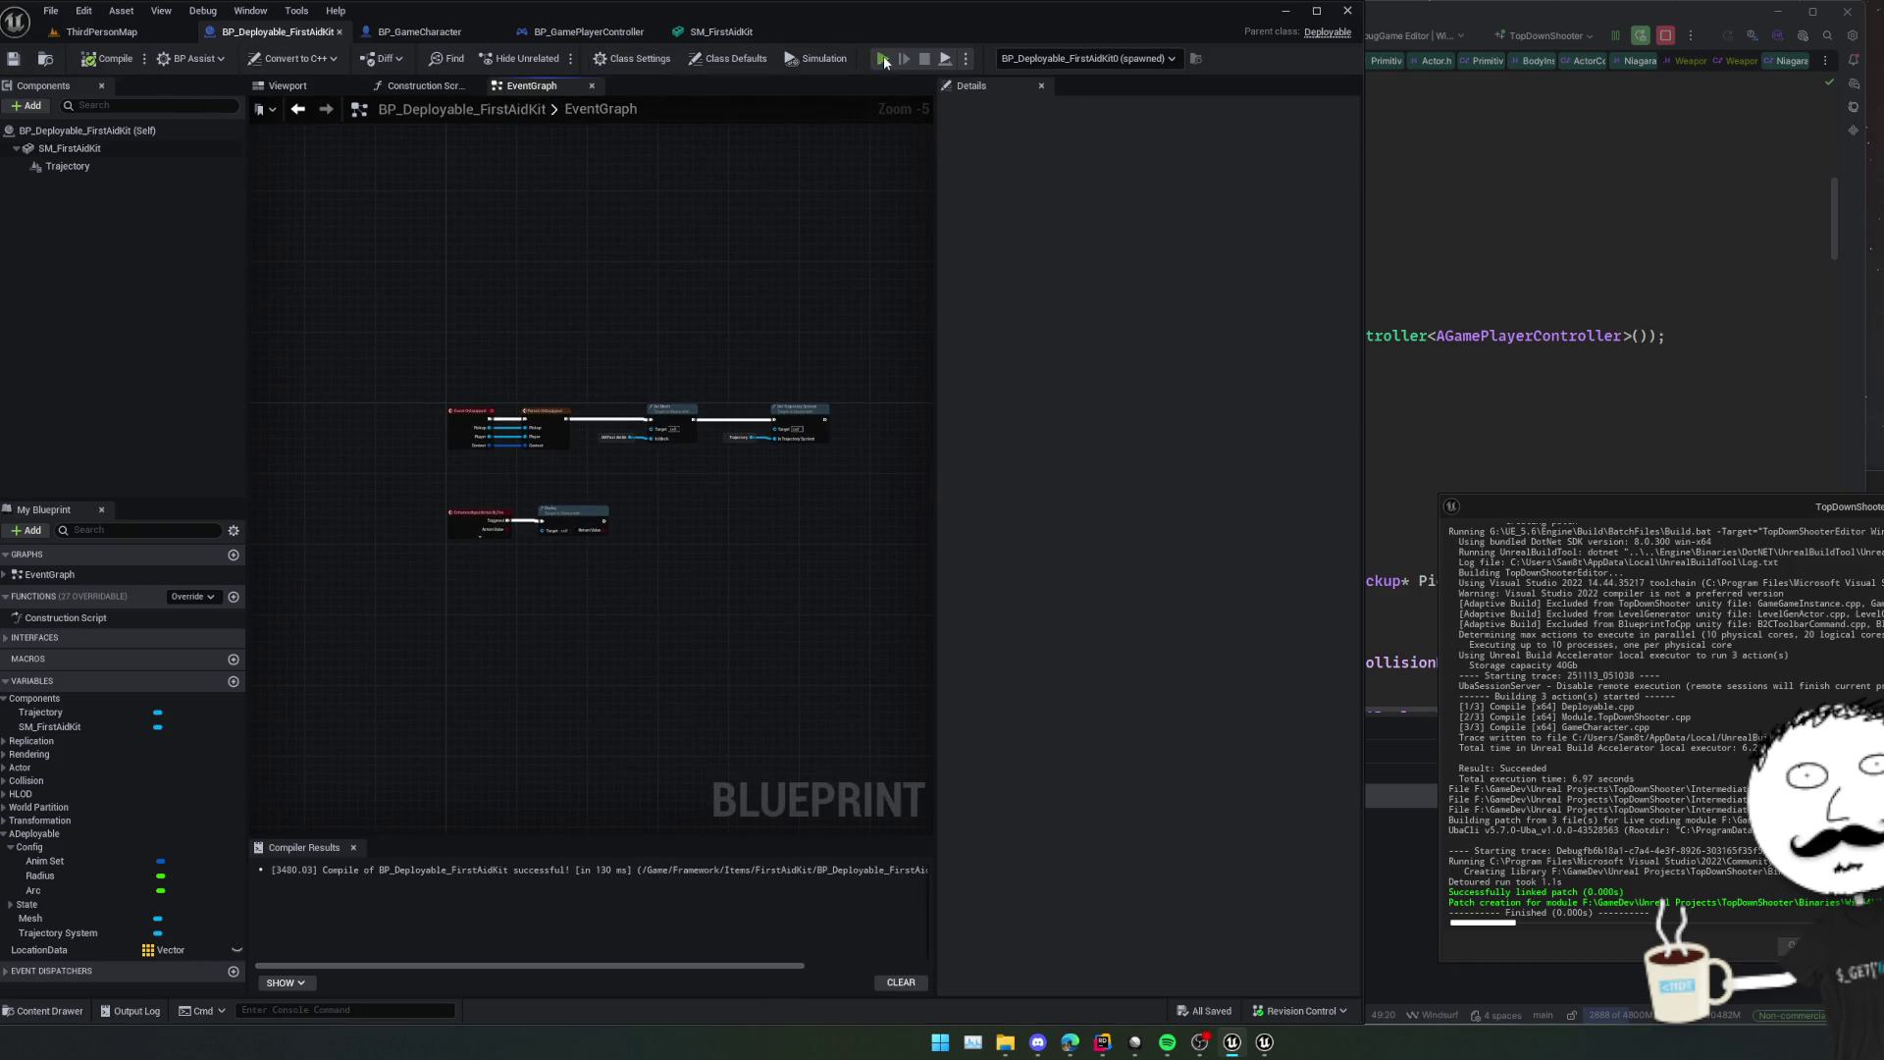
left_click(883, 59)
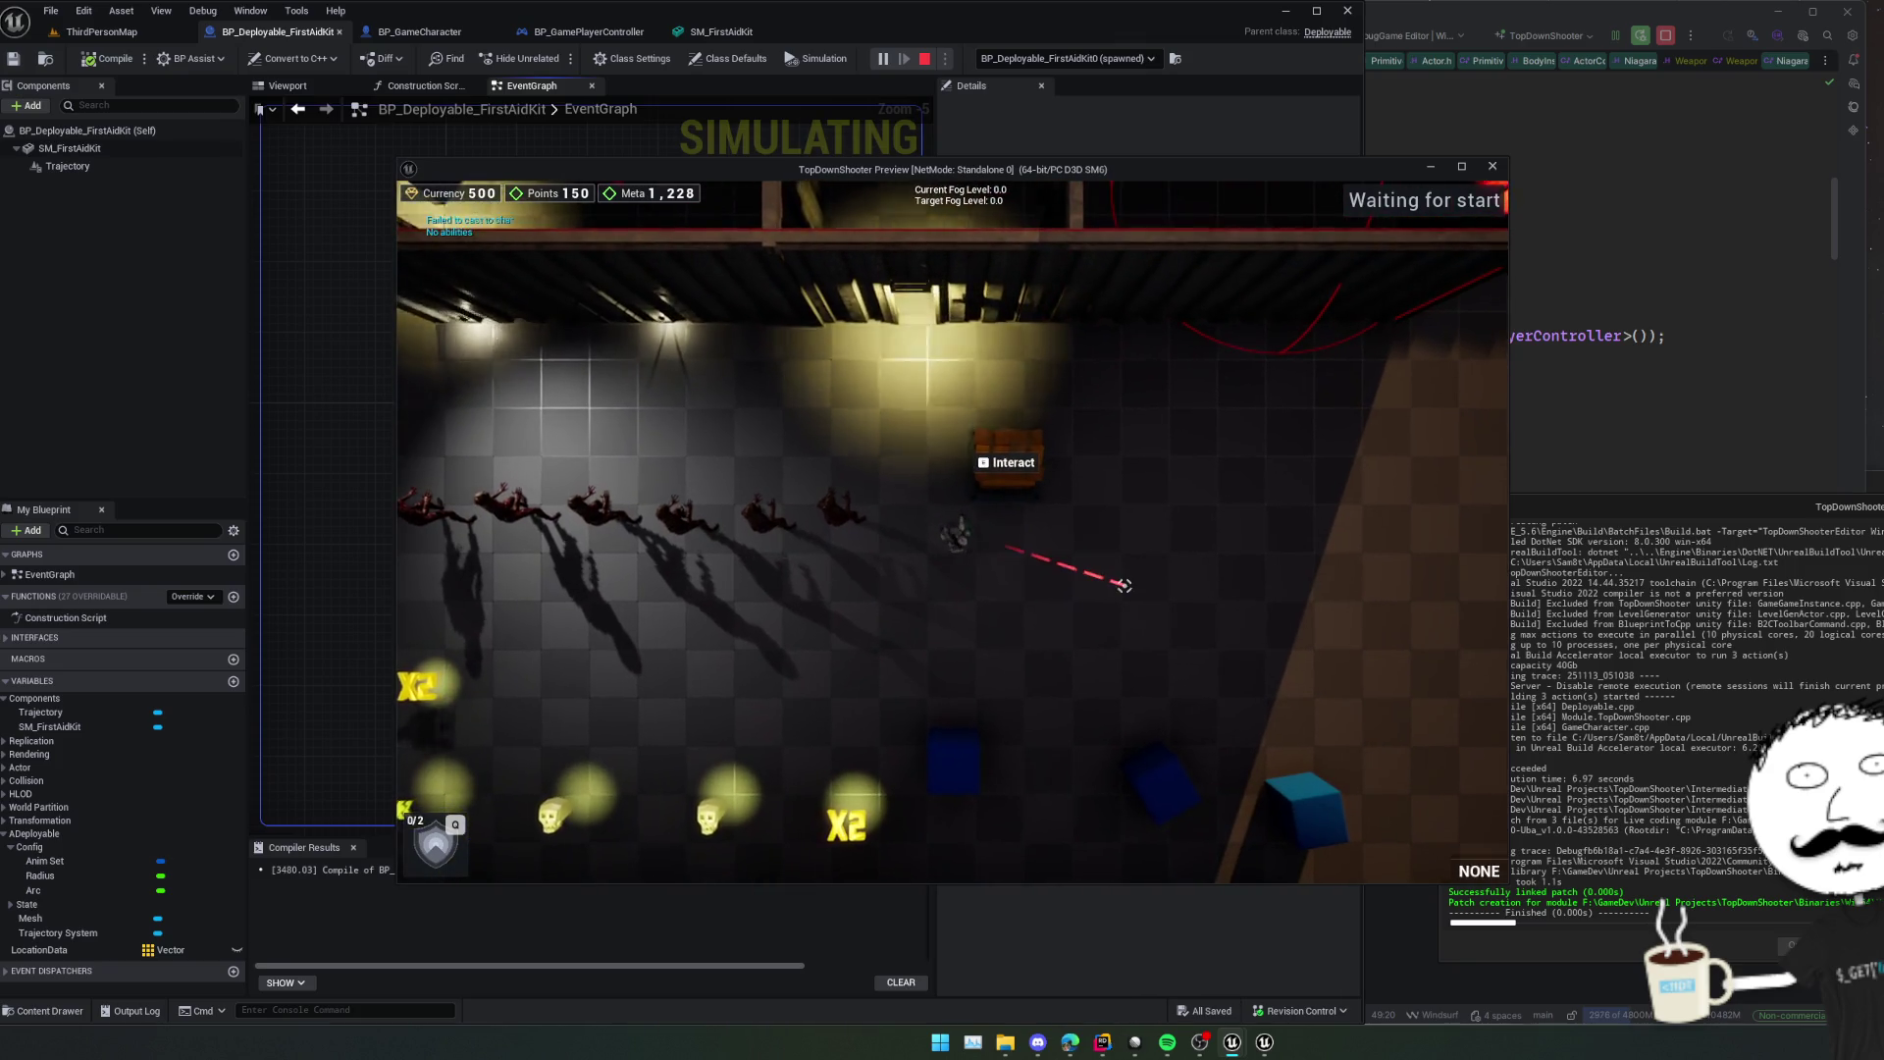
key("s")
key("d")
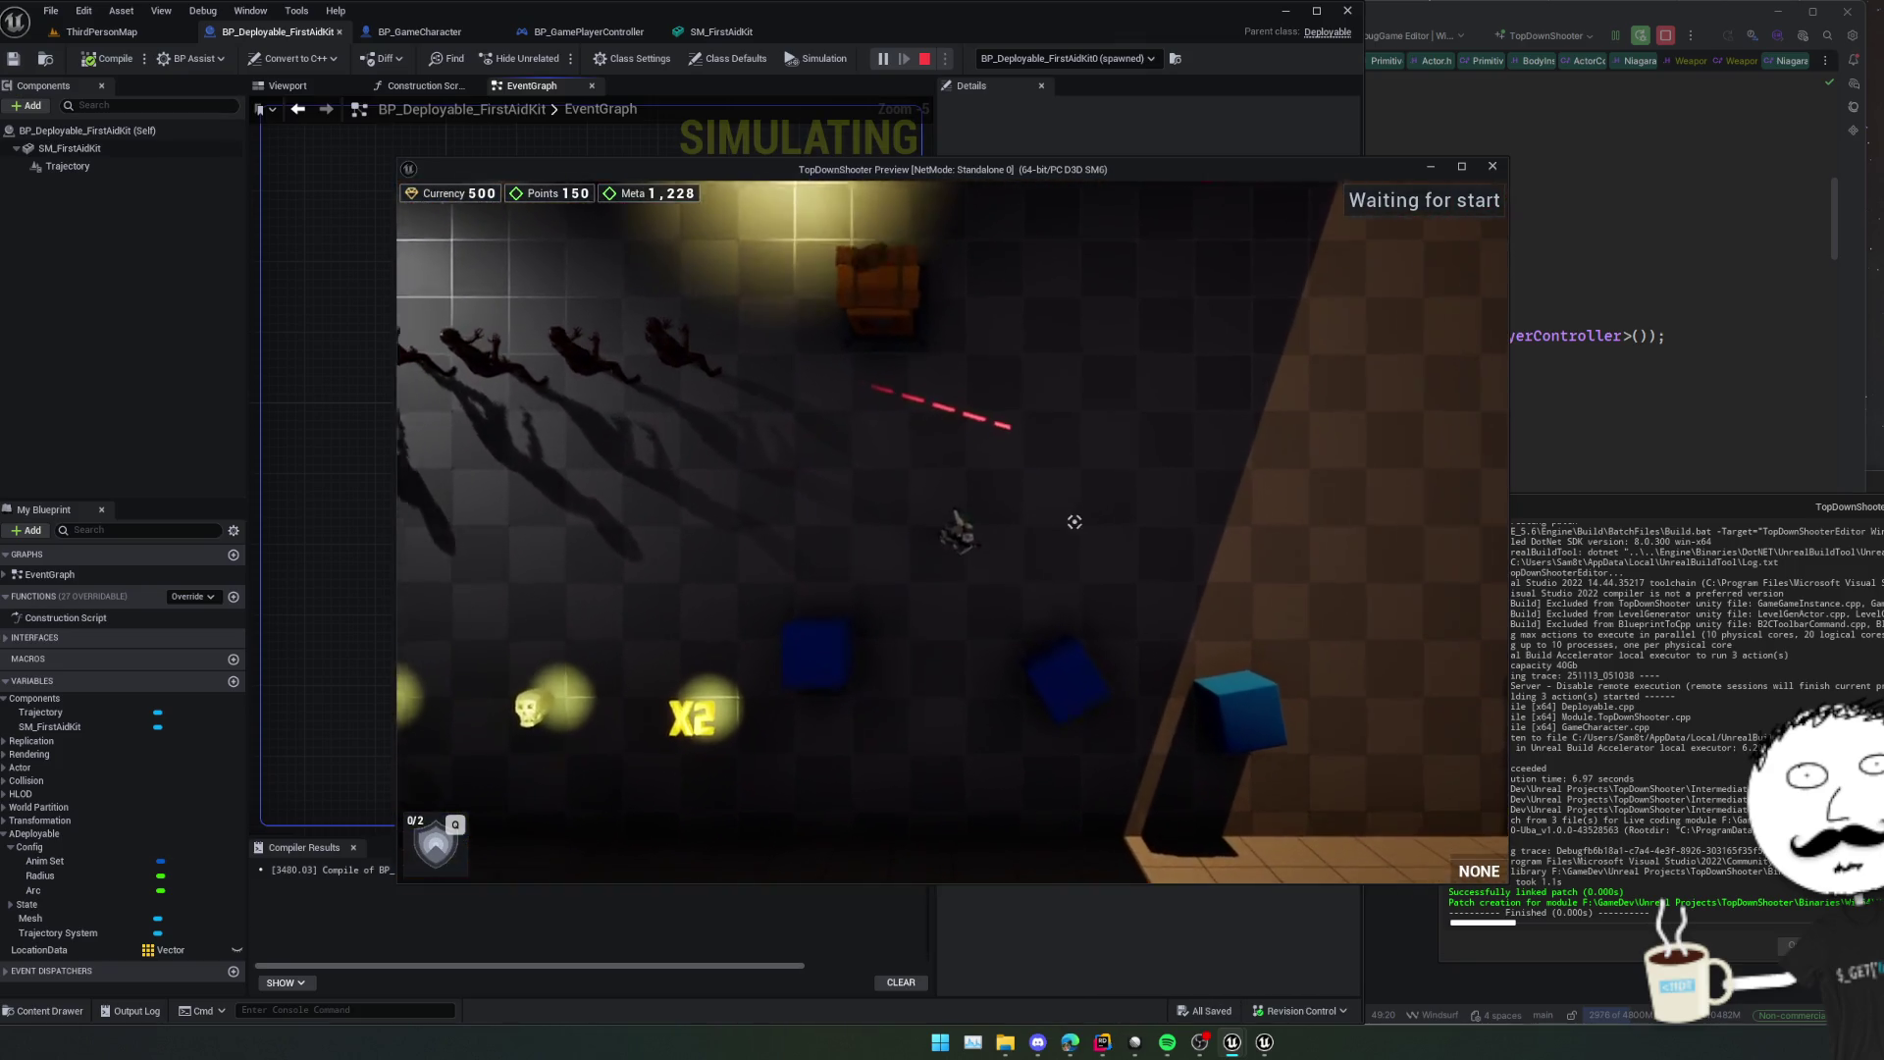
key("1")
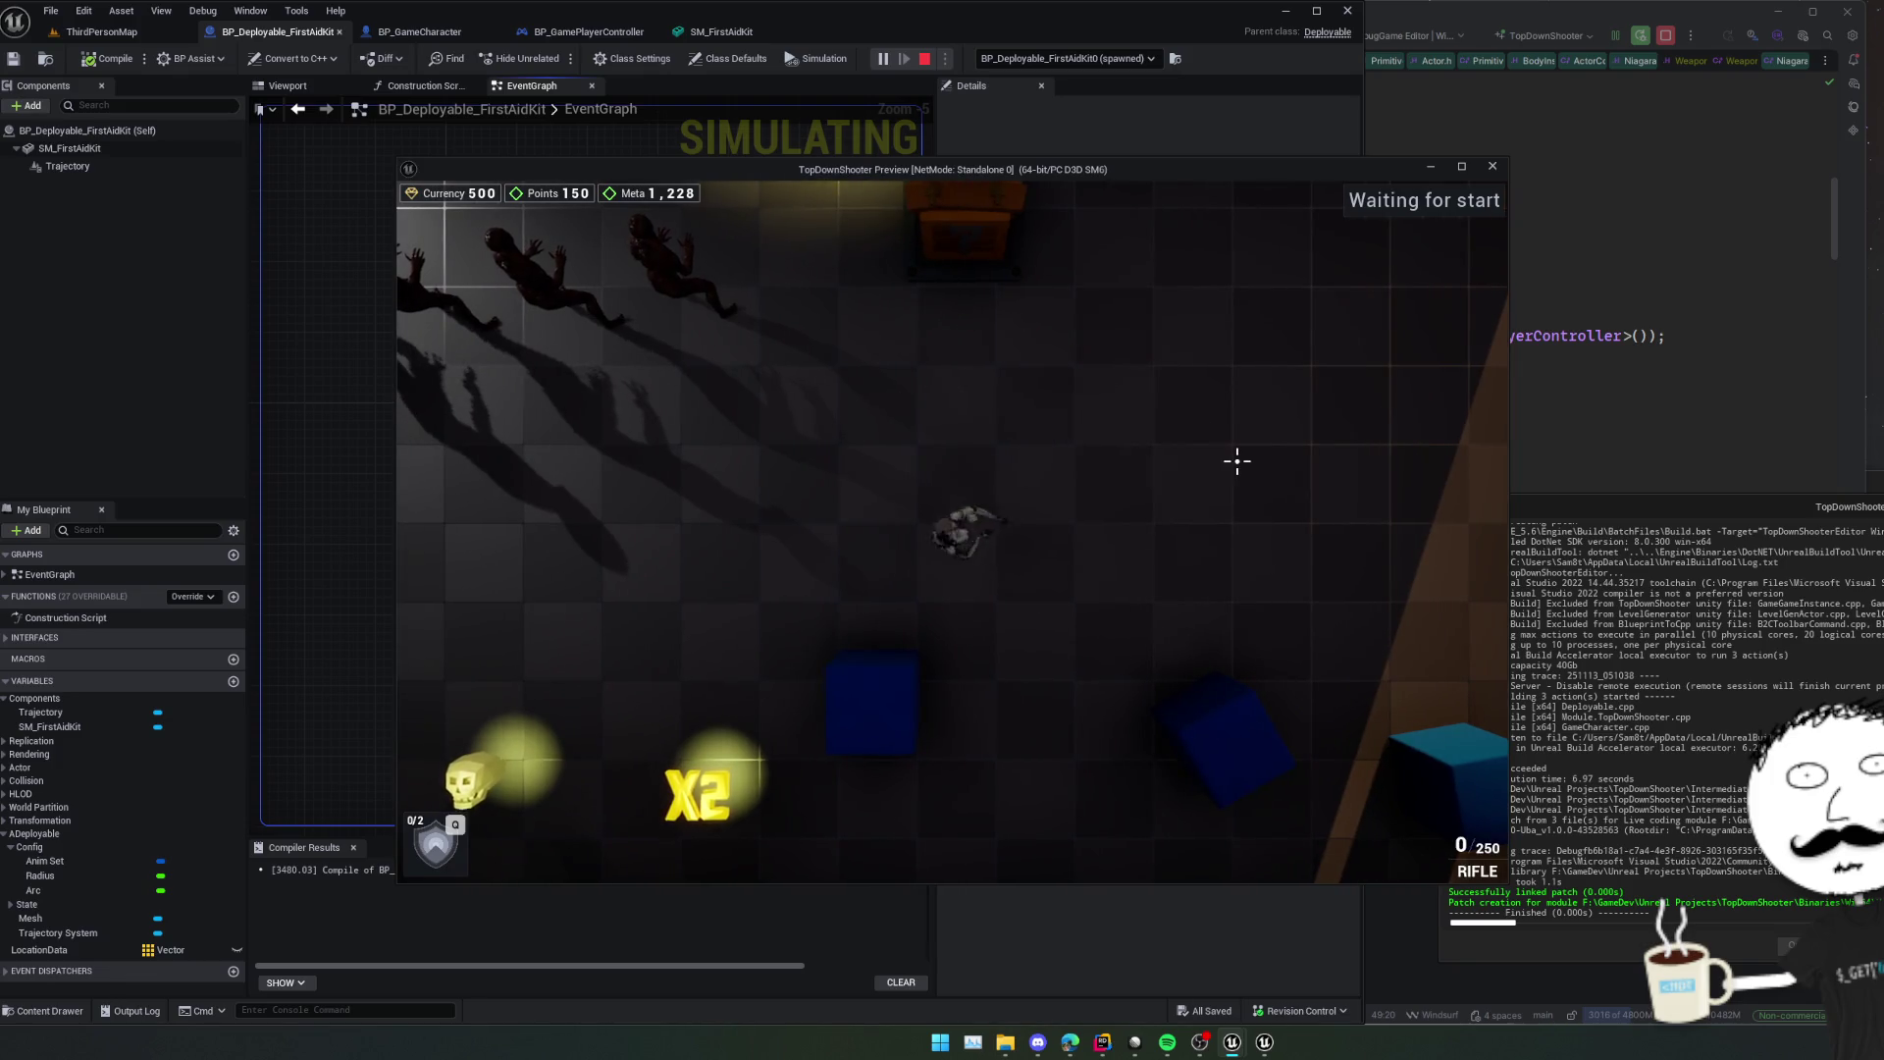
key("q")
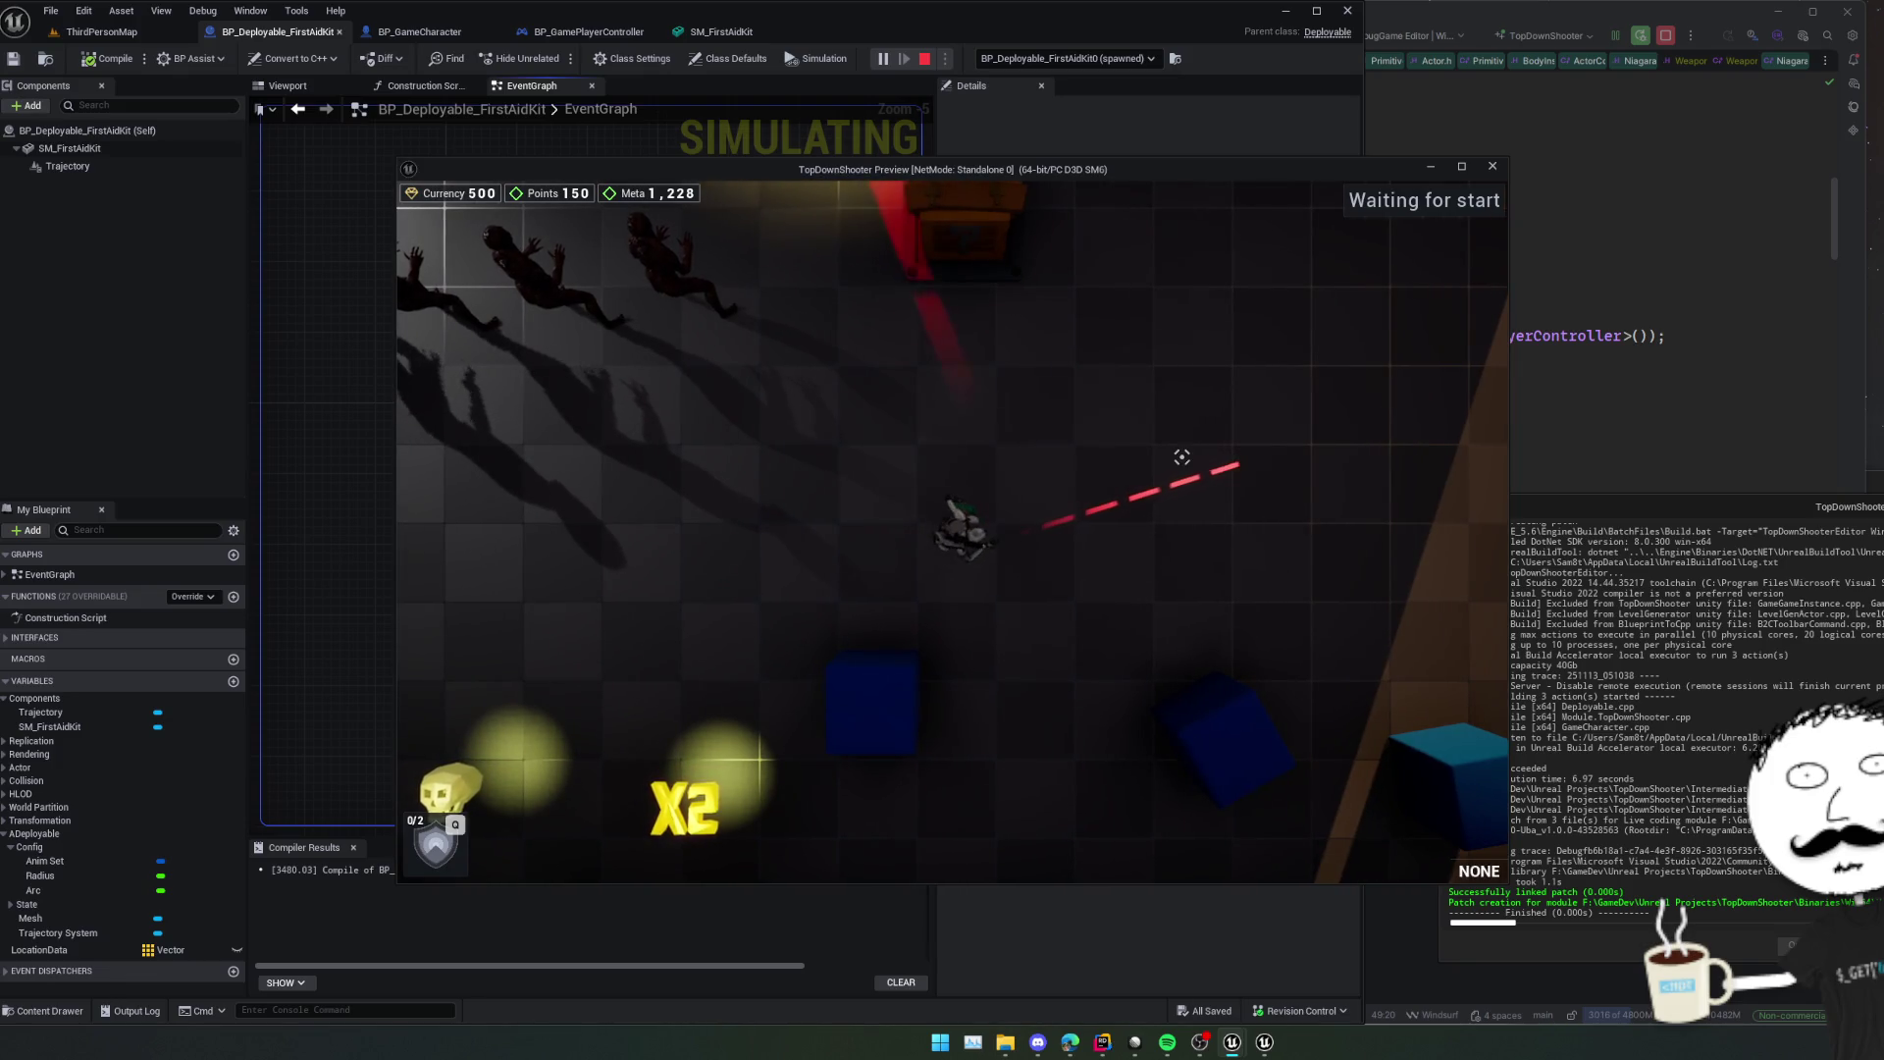
key("Escape")
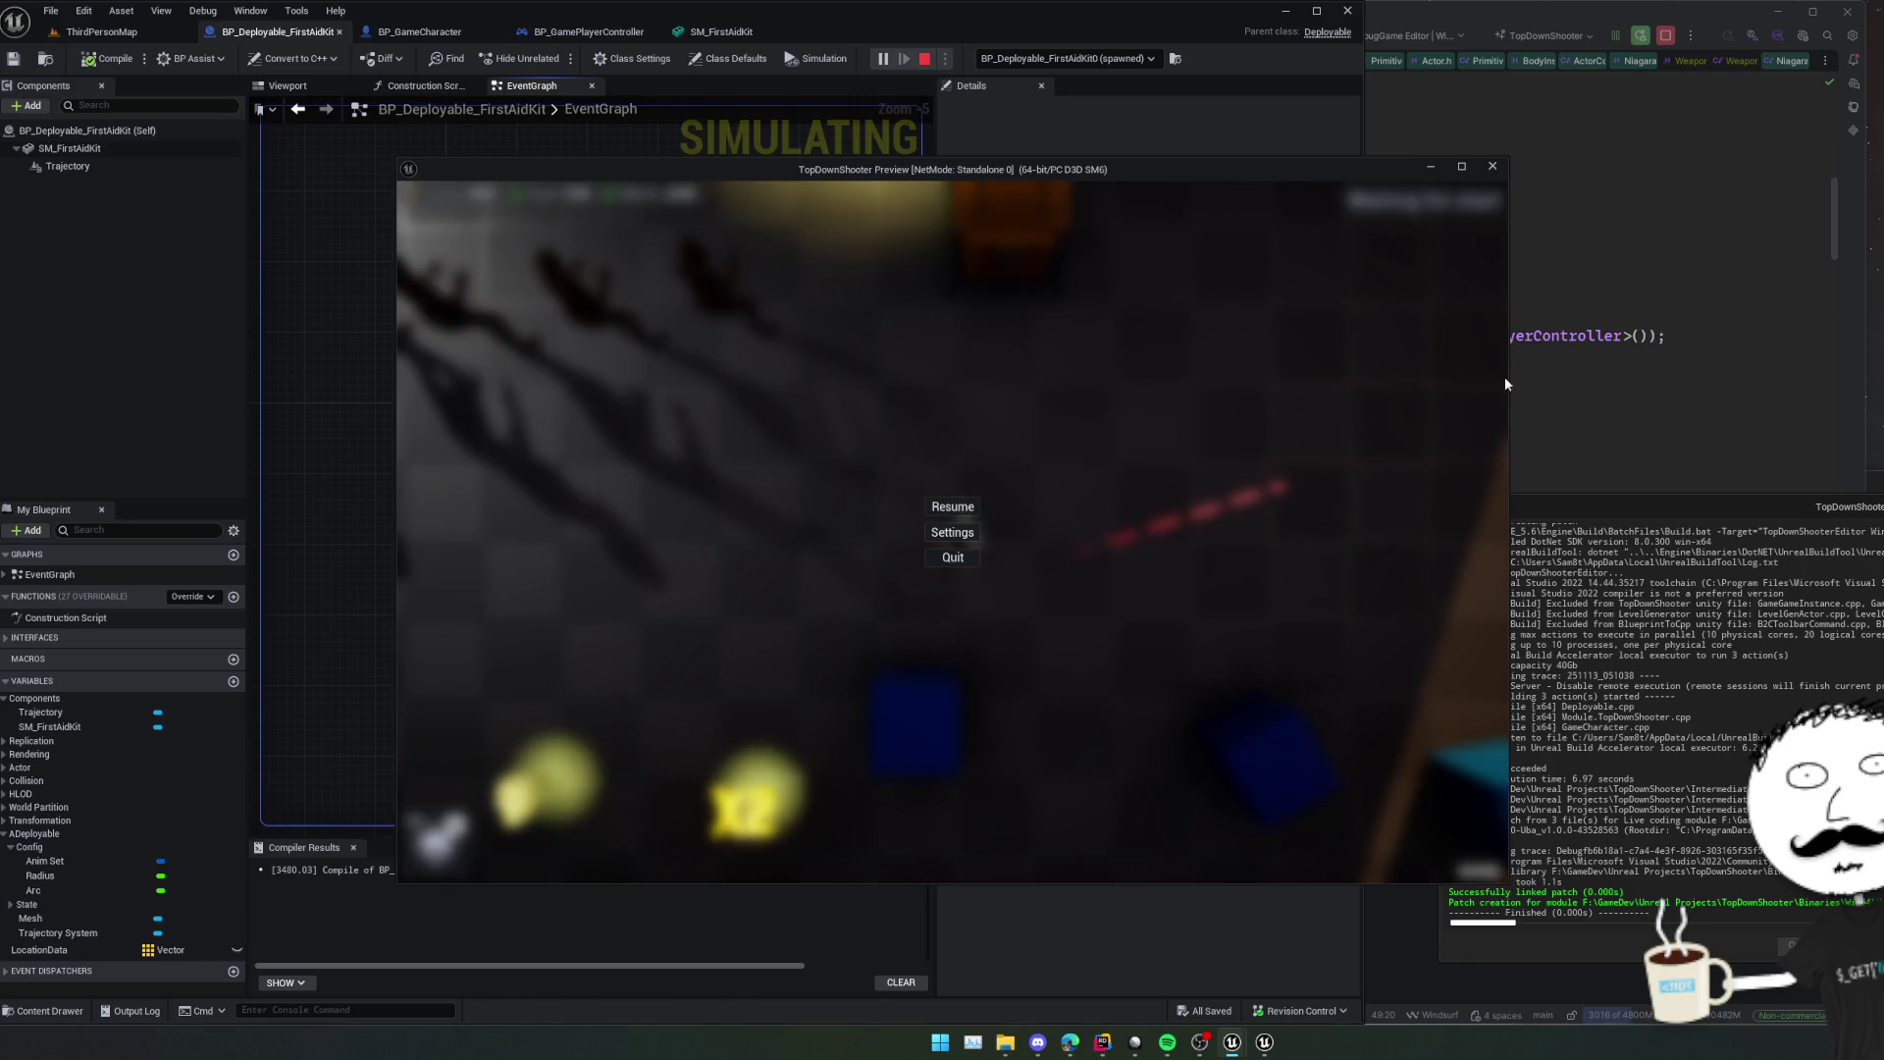
Close the game preview to end the play session.
left_click(1505, 381)
scroll(1242, 522, "up", 7)
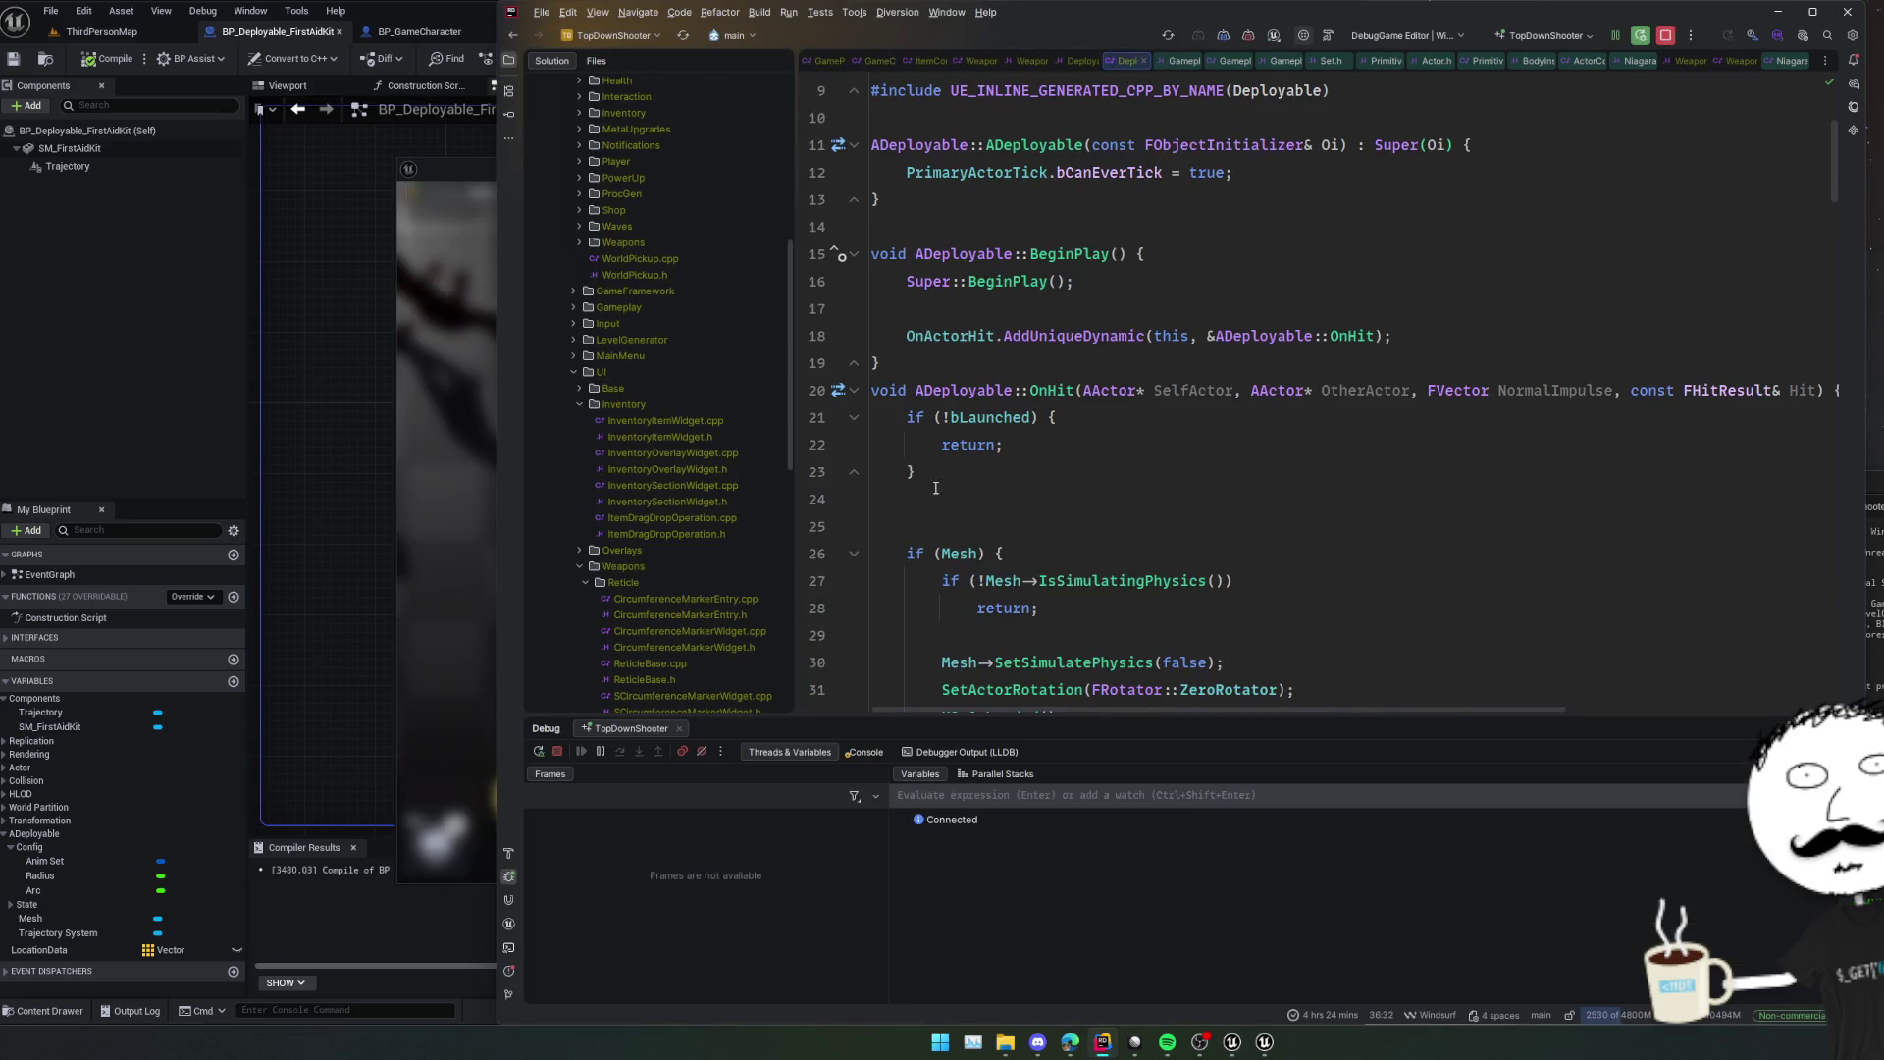
left_click(140, 425)
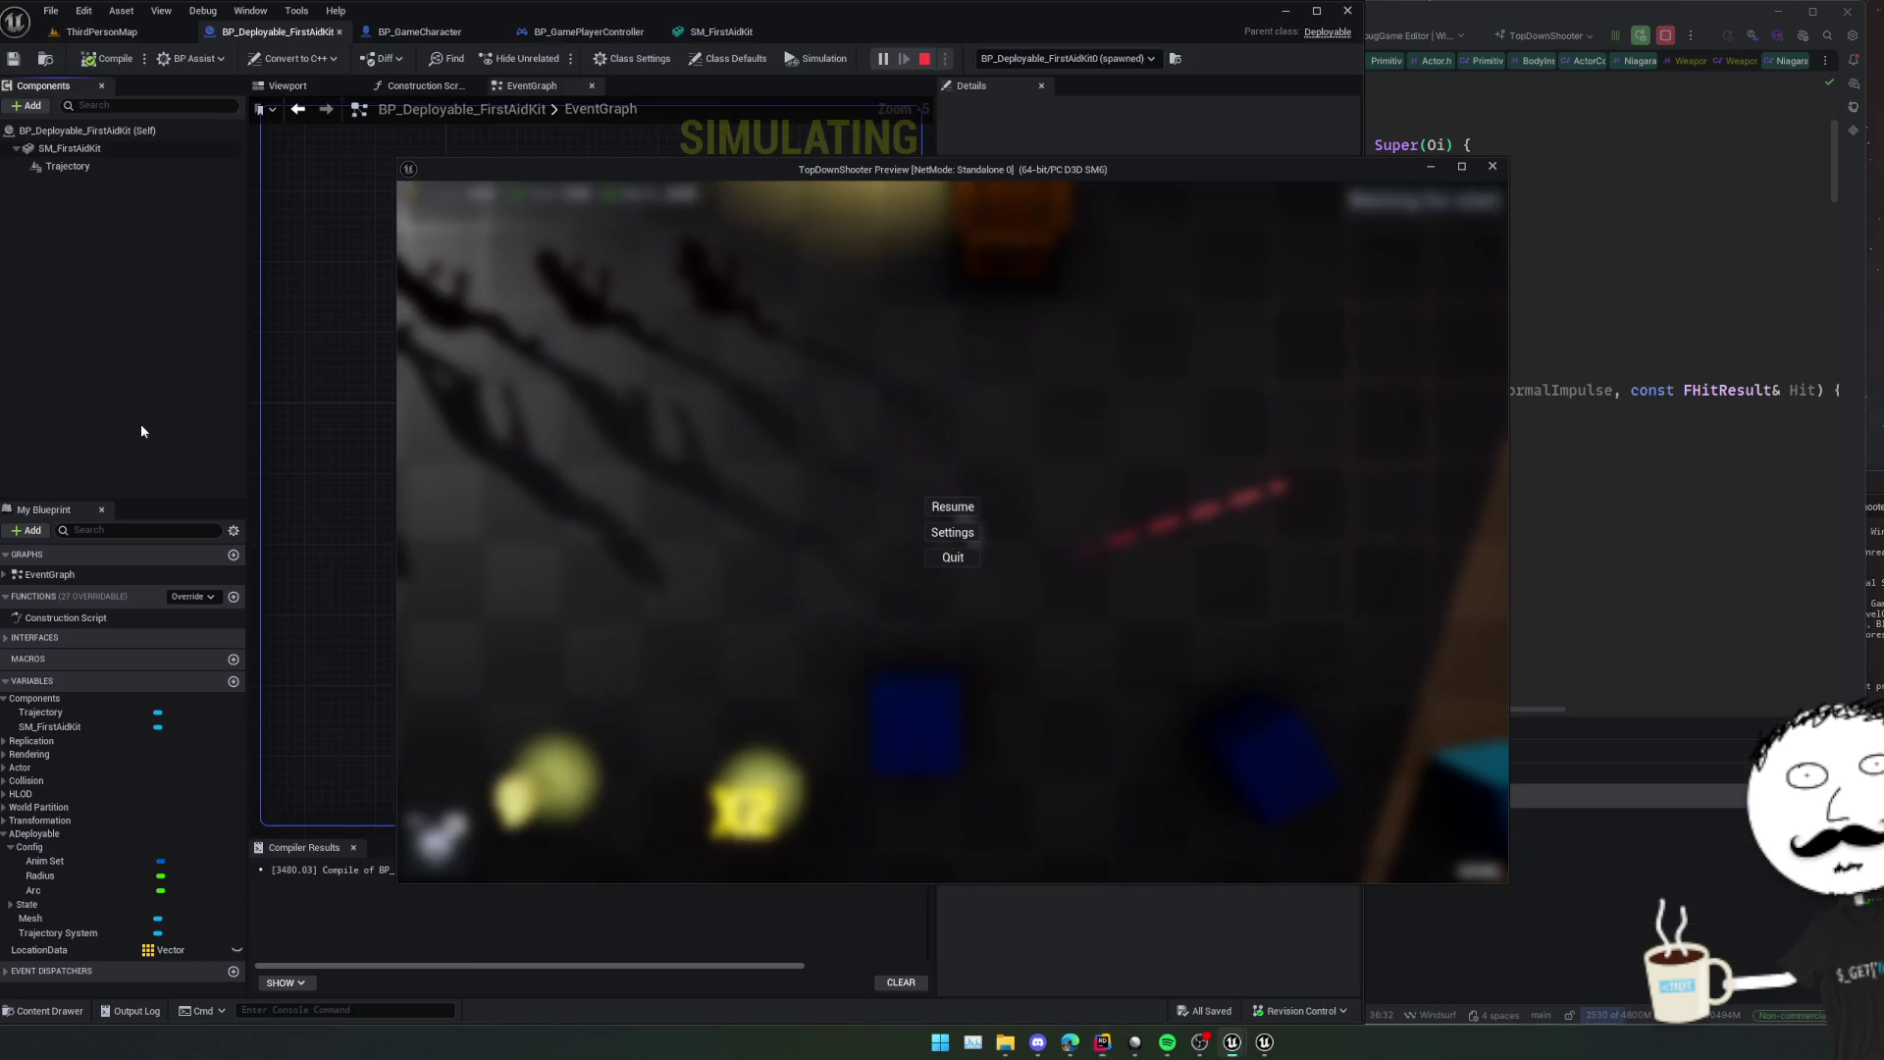
left_click(1492, 168)
Add an Event Tick node wired to Update Trajectory, line them up, and save.
scroll(621, 518, "up", 3)
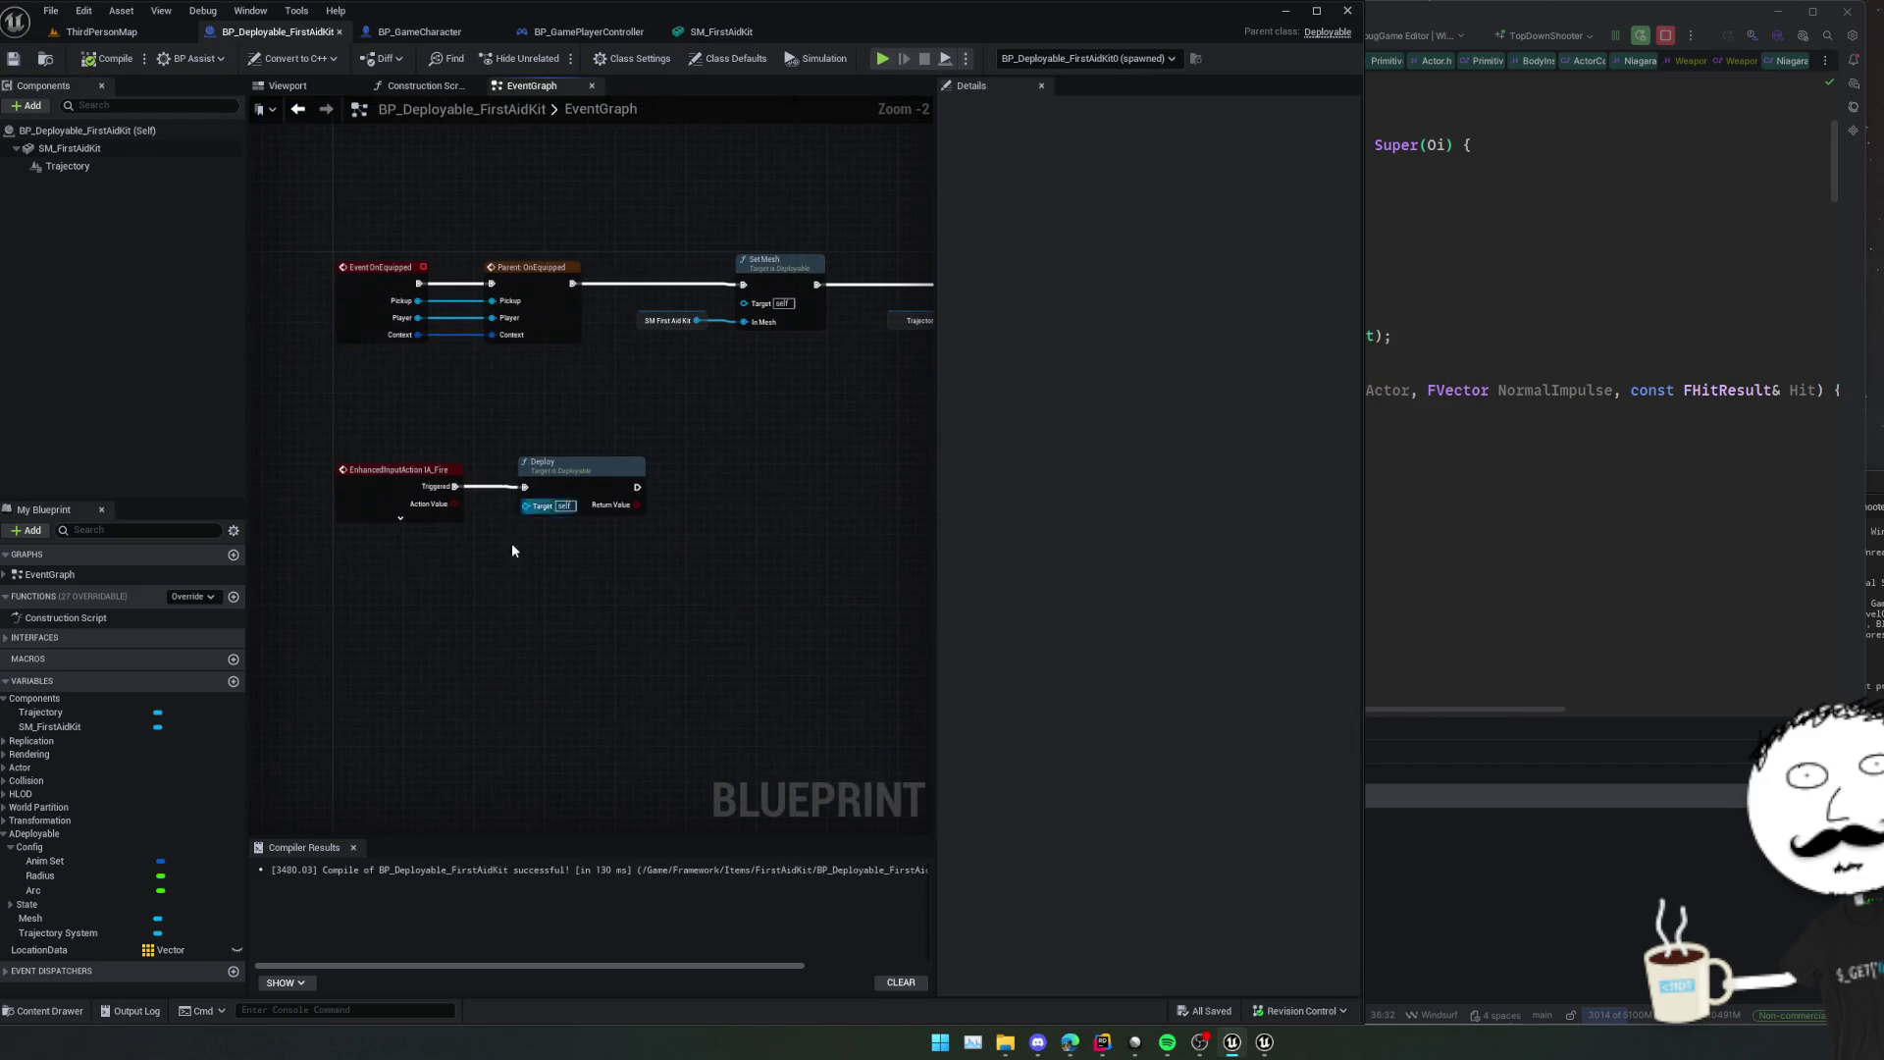
right_click(417, 623)
type("e")
key("BackSpace")
type("tick")
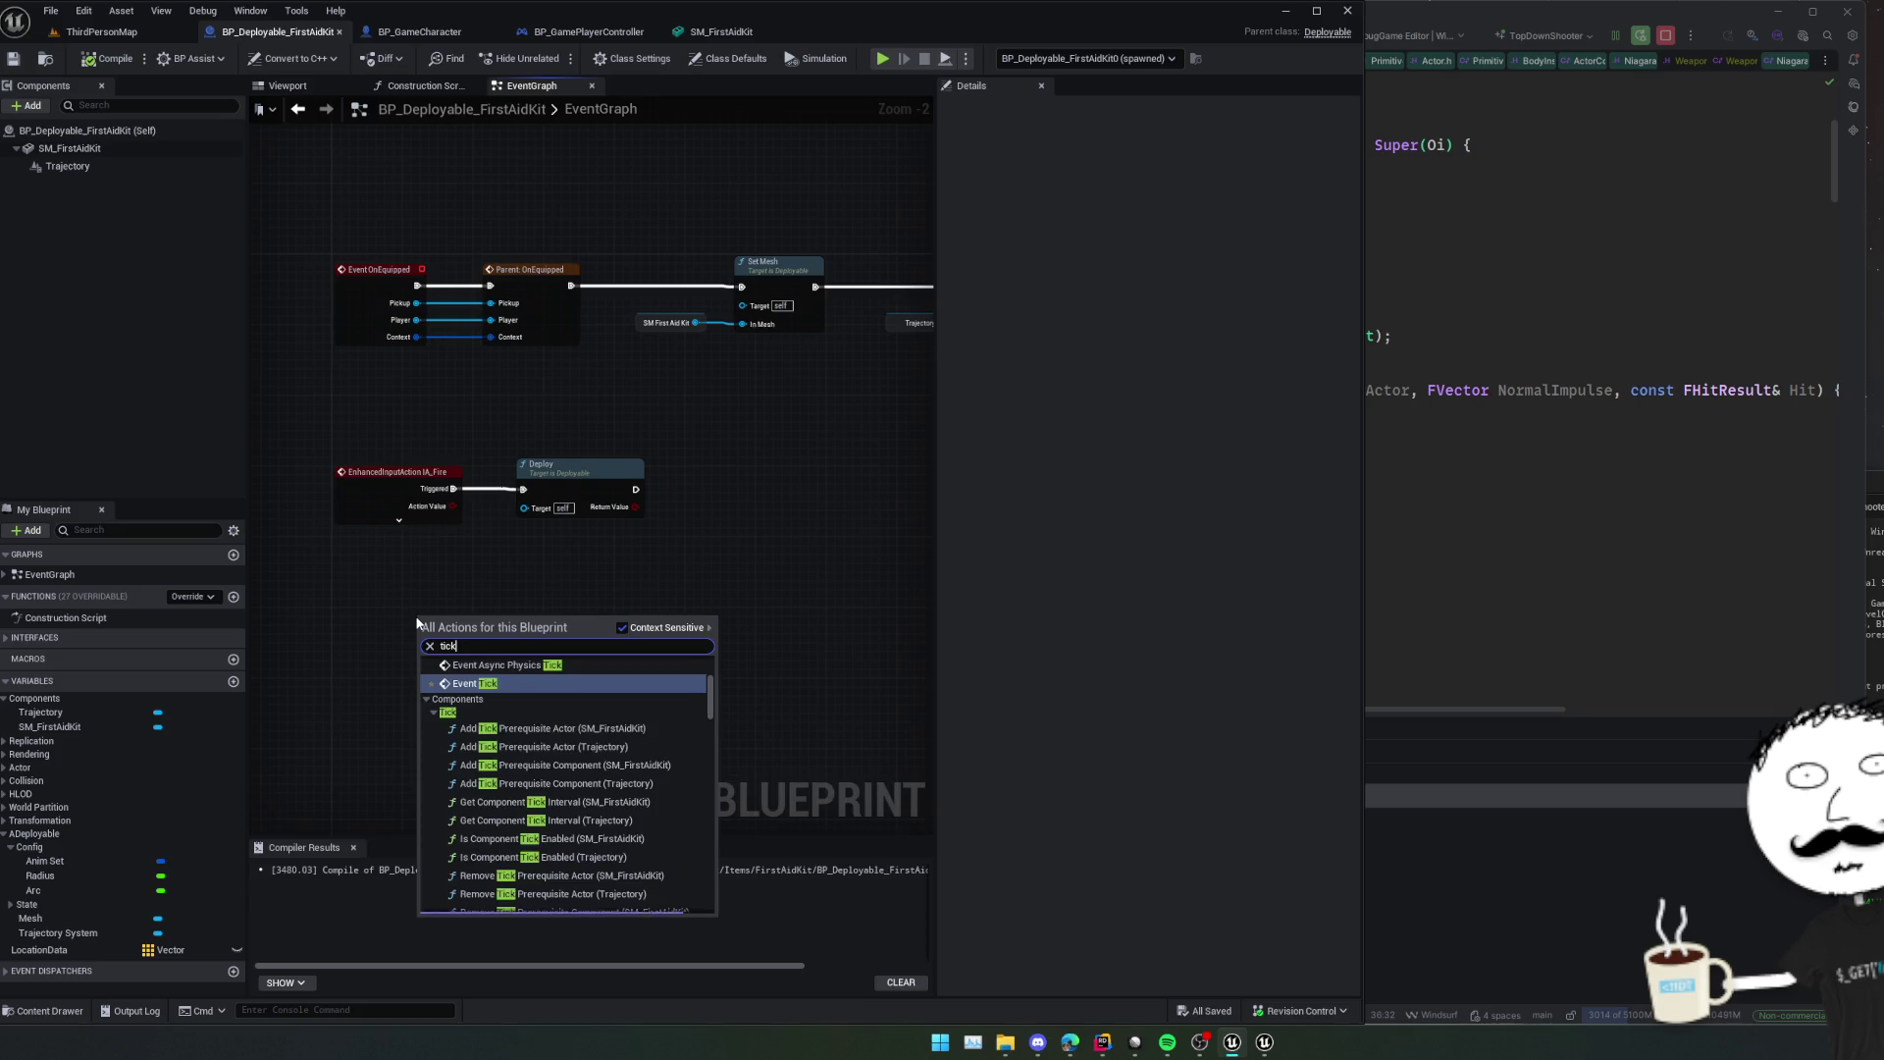
key("Return")
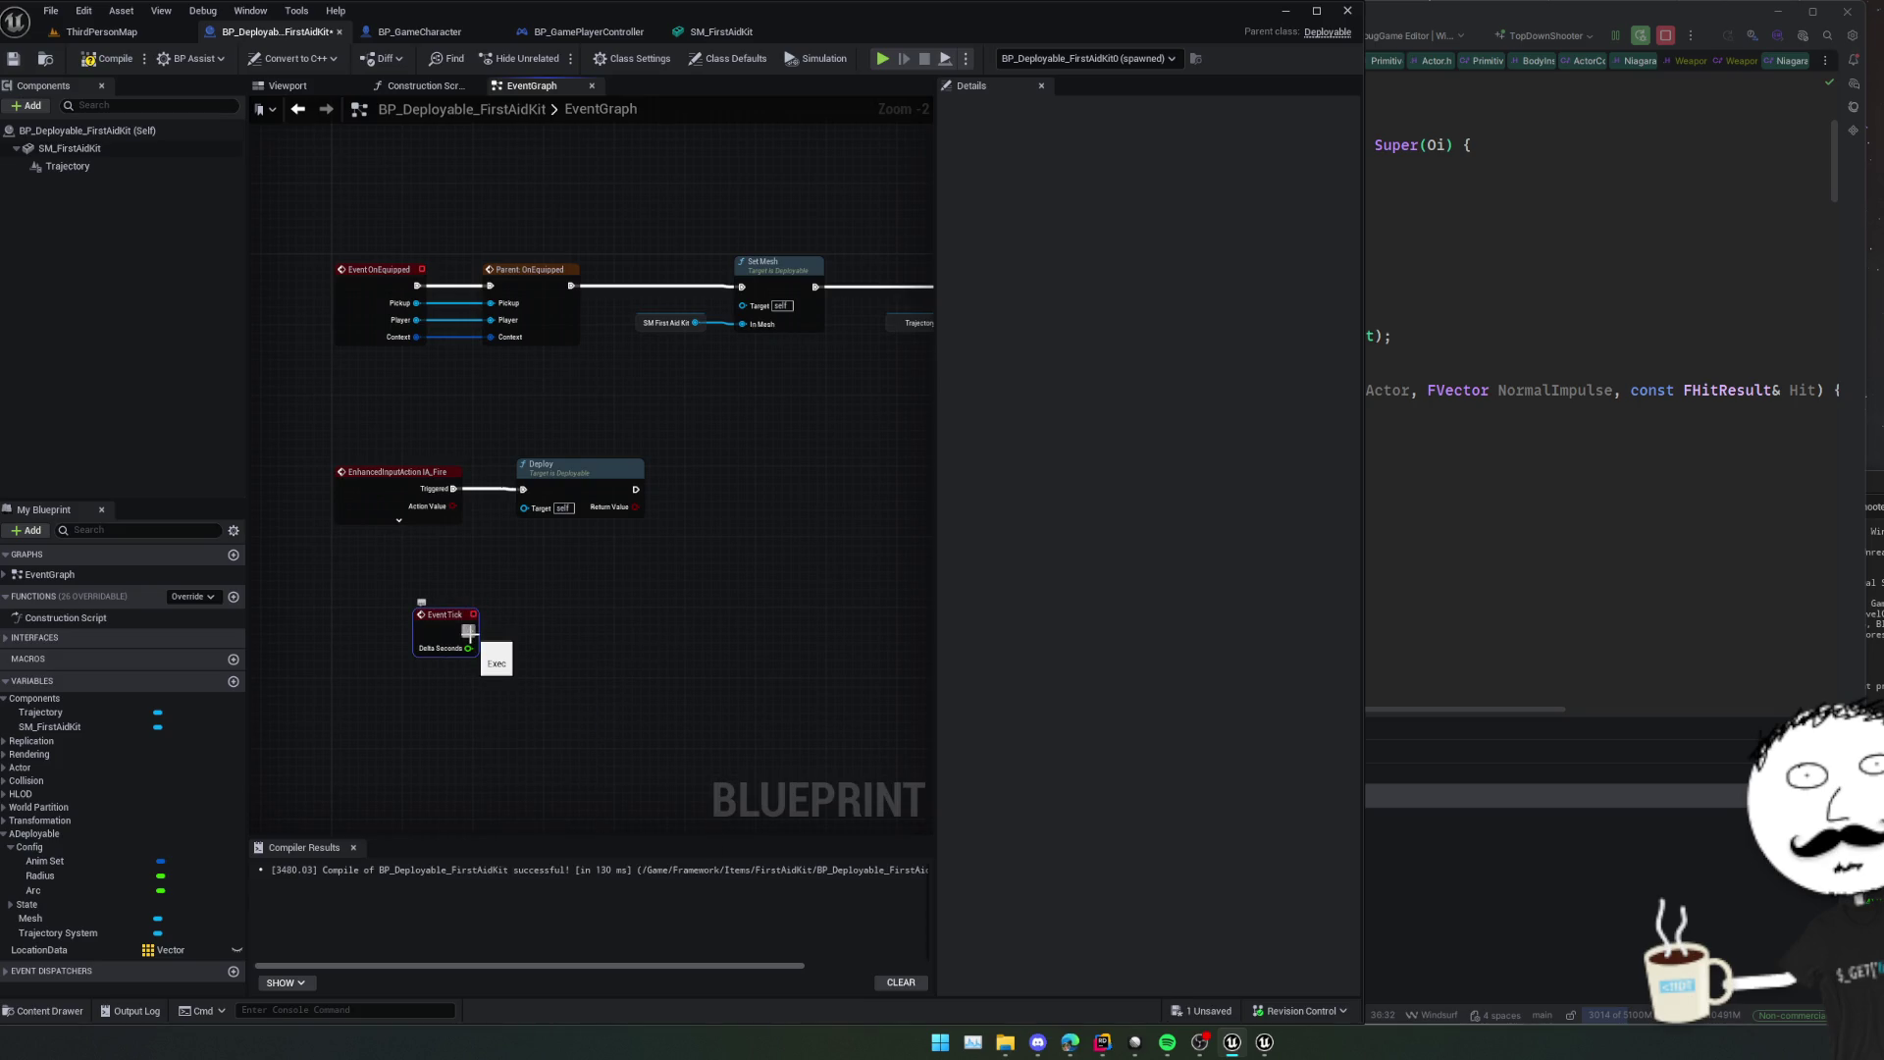
left_click_drag(469, 633, 531, 629)
type("update t")
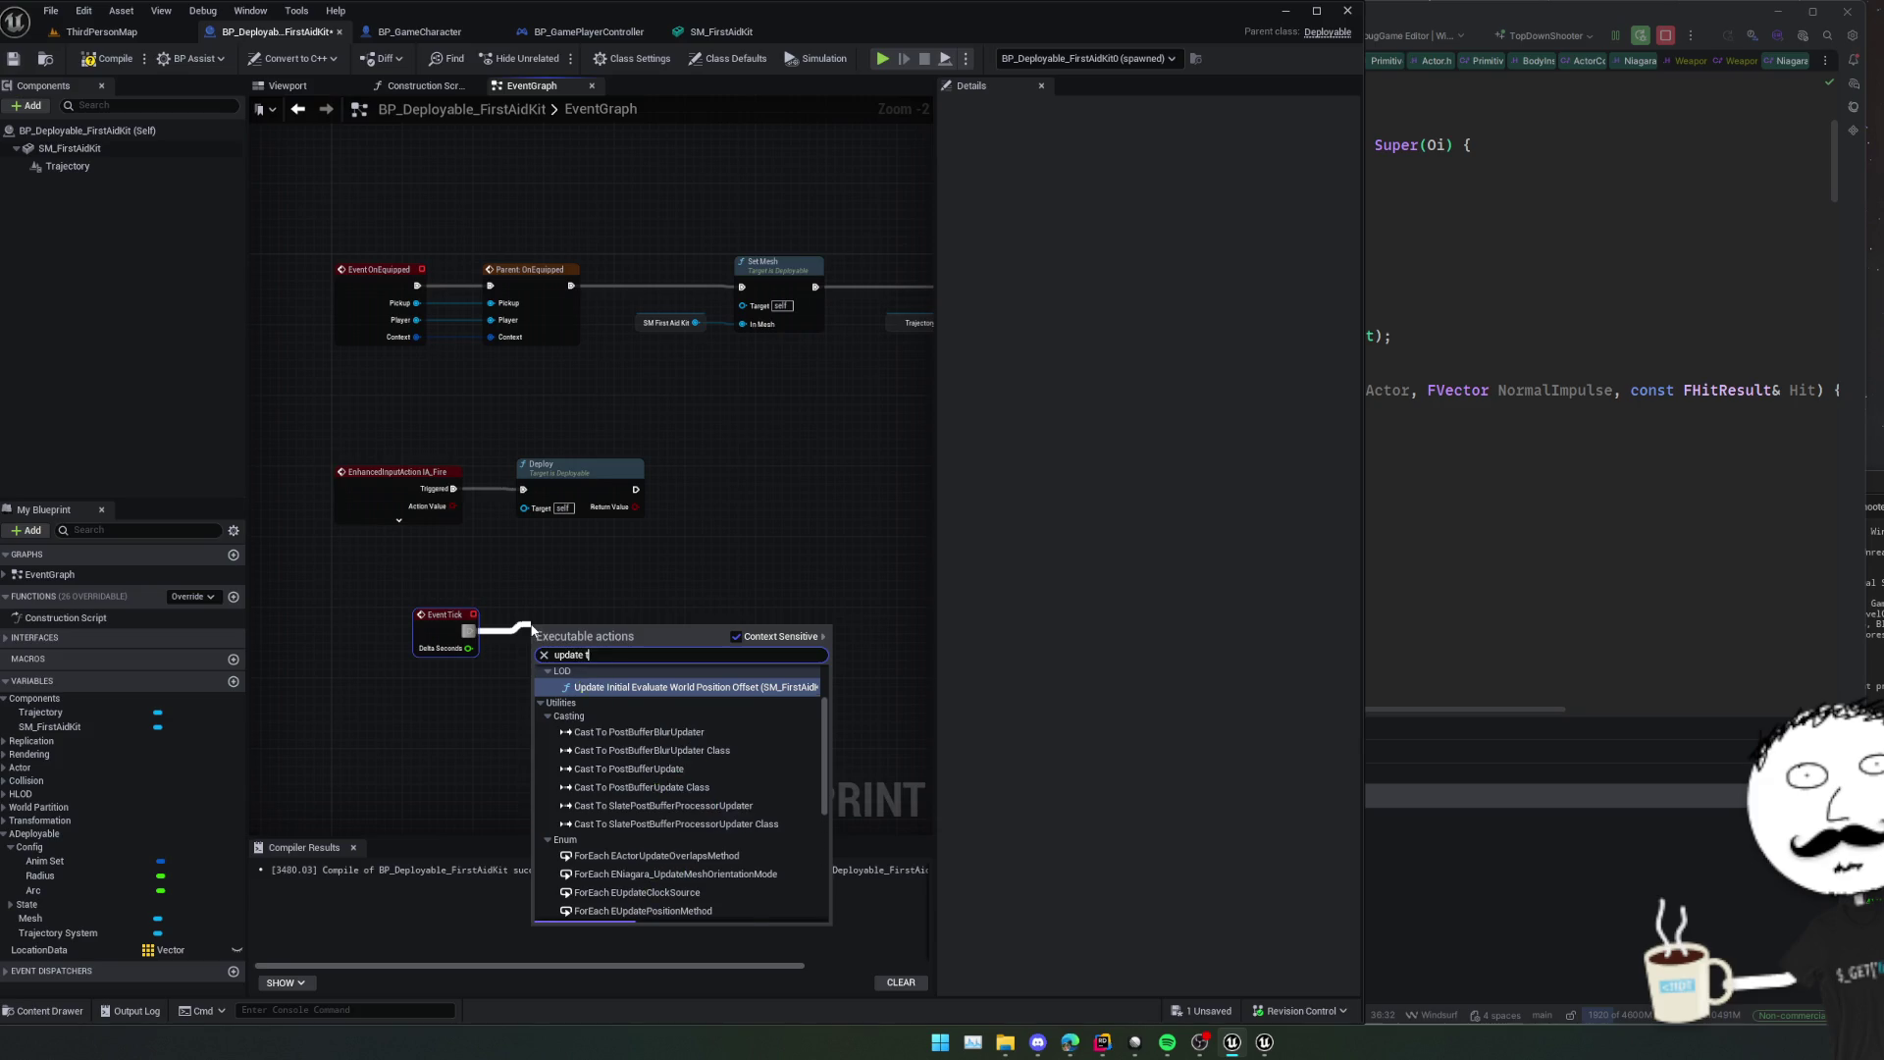
type("raj")
key("Return")
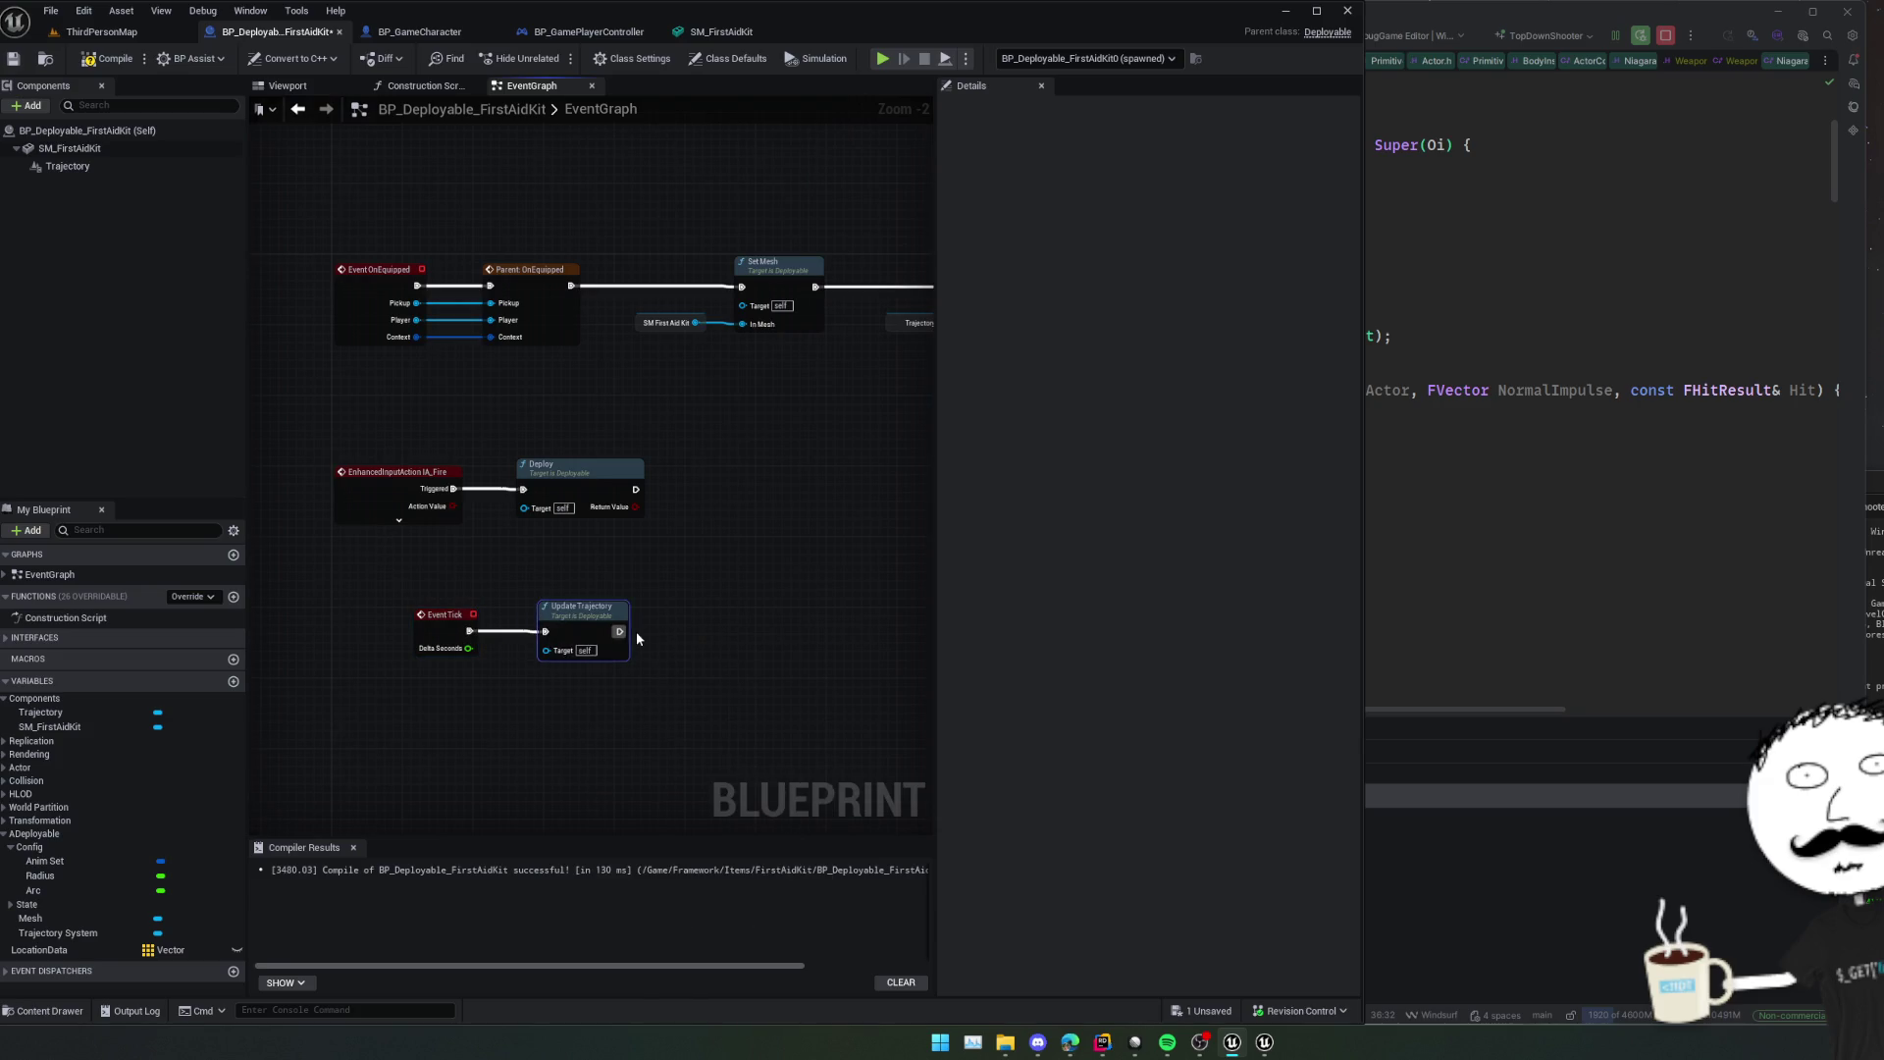
left_click_drag(447, 640, 385, 648)
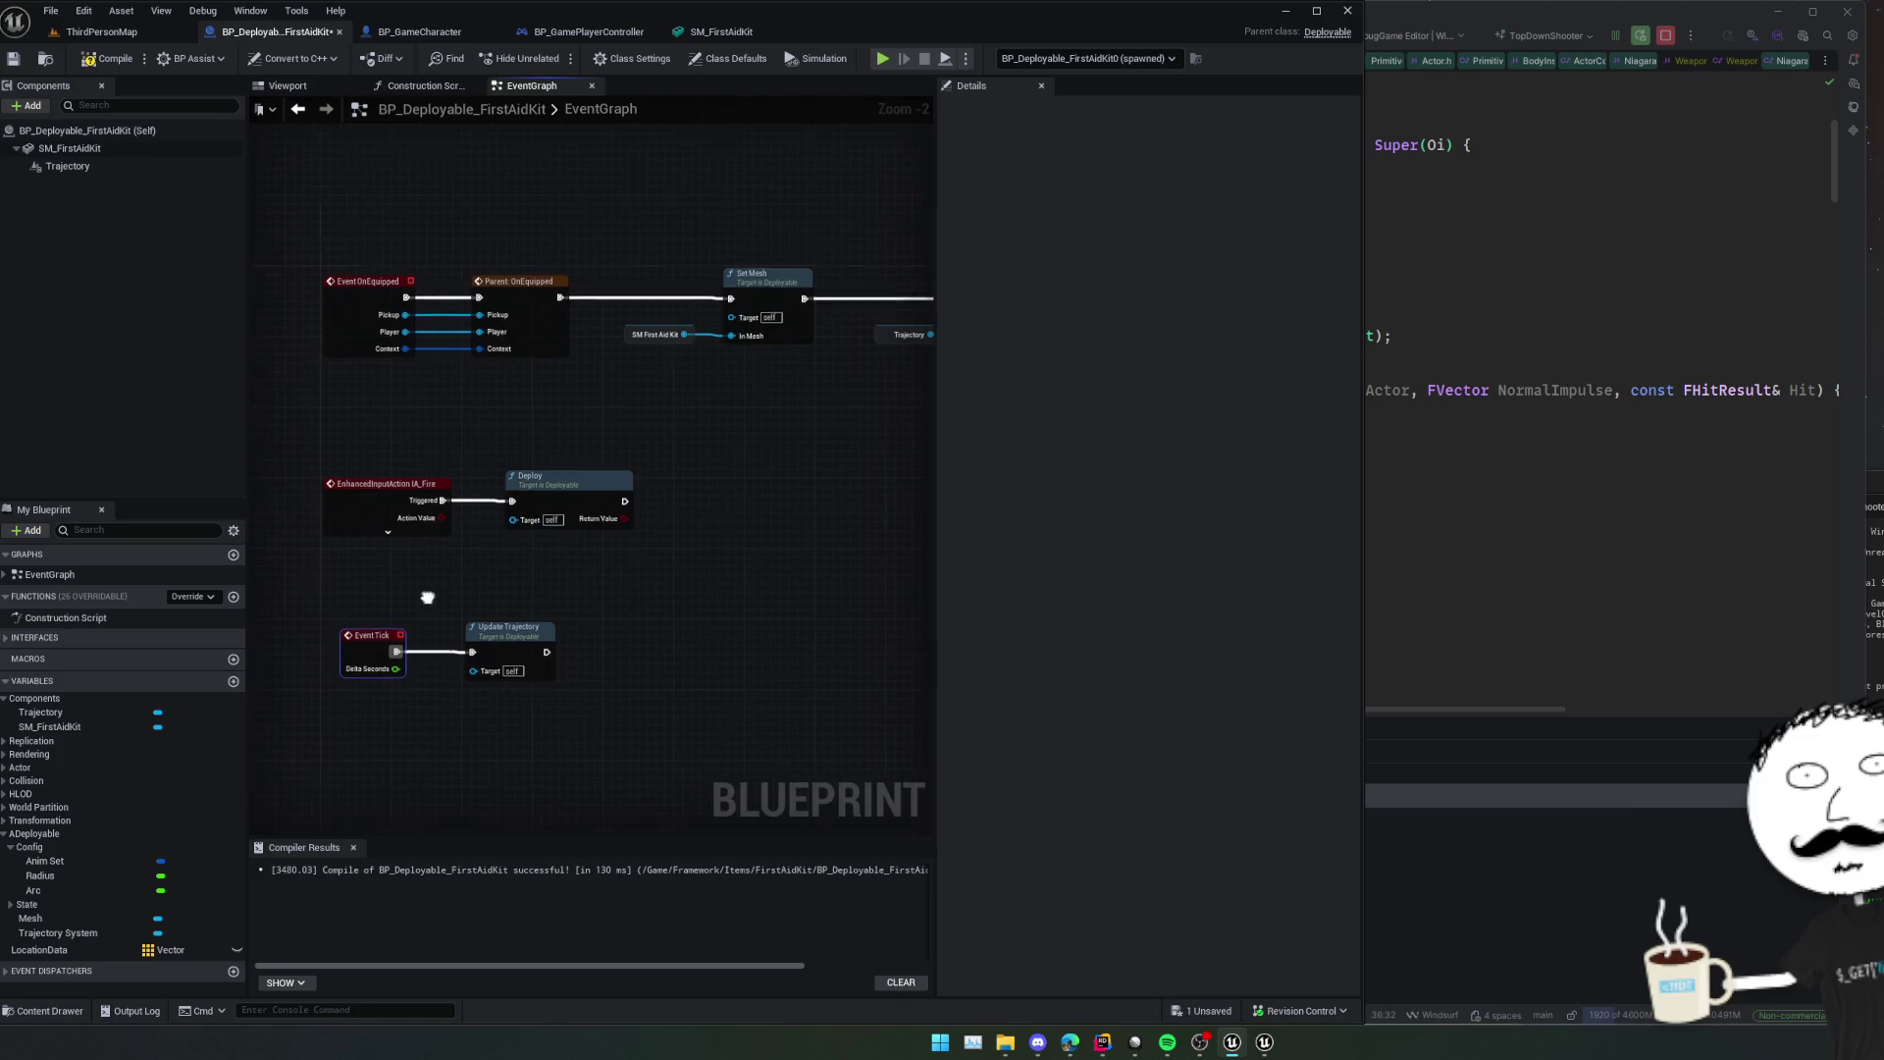
key("ctrl+s")
scroll(538, 588, "down", 1)
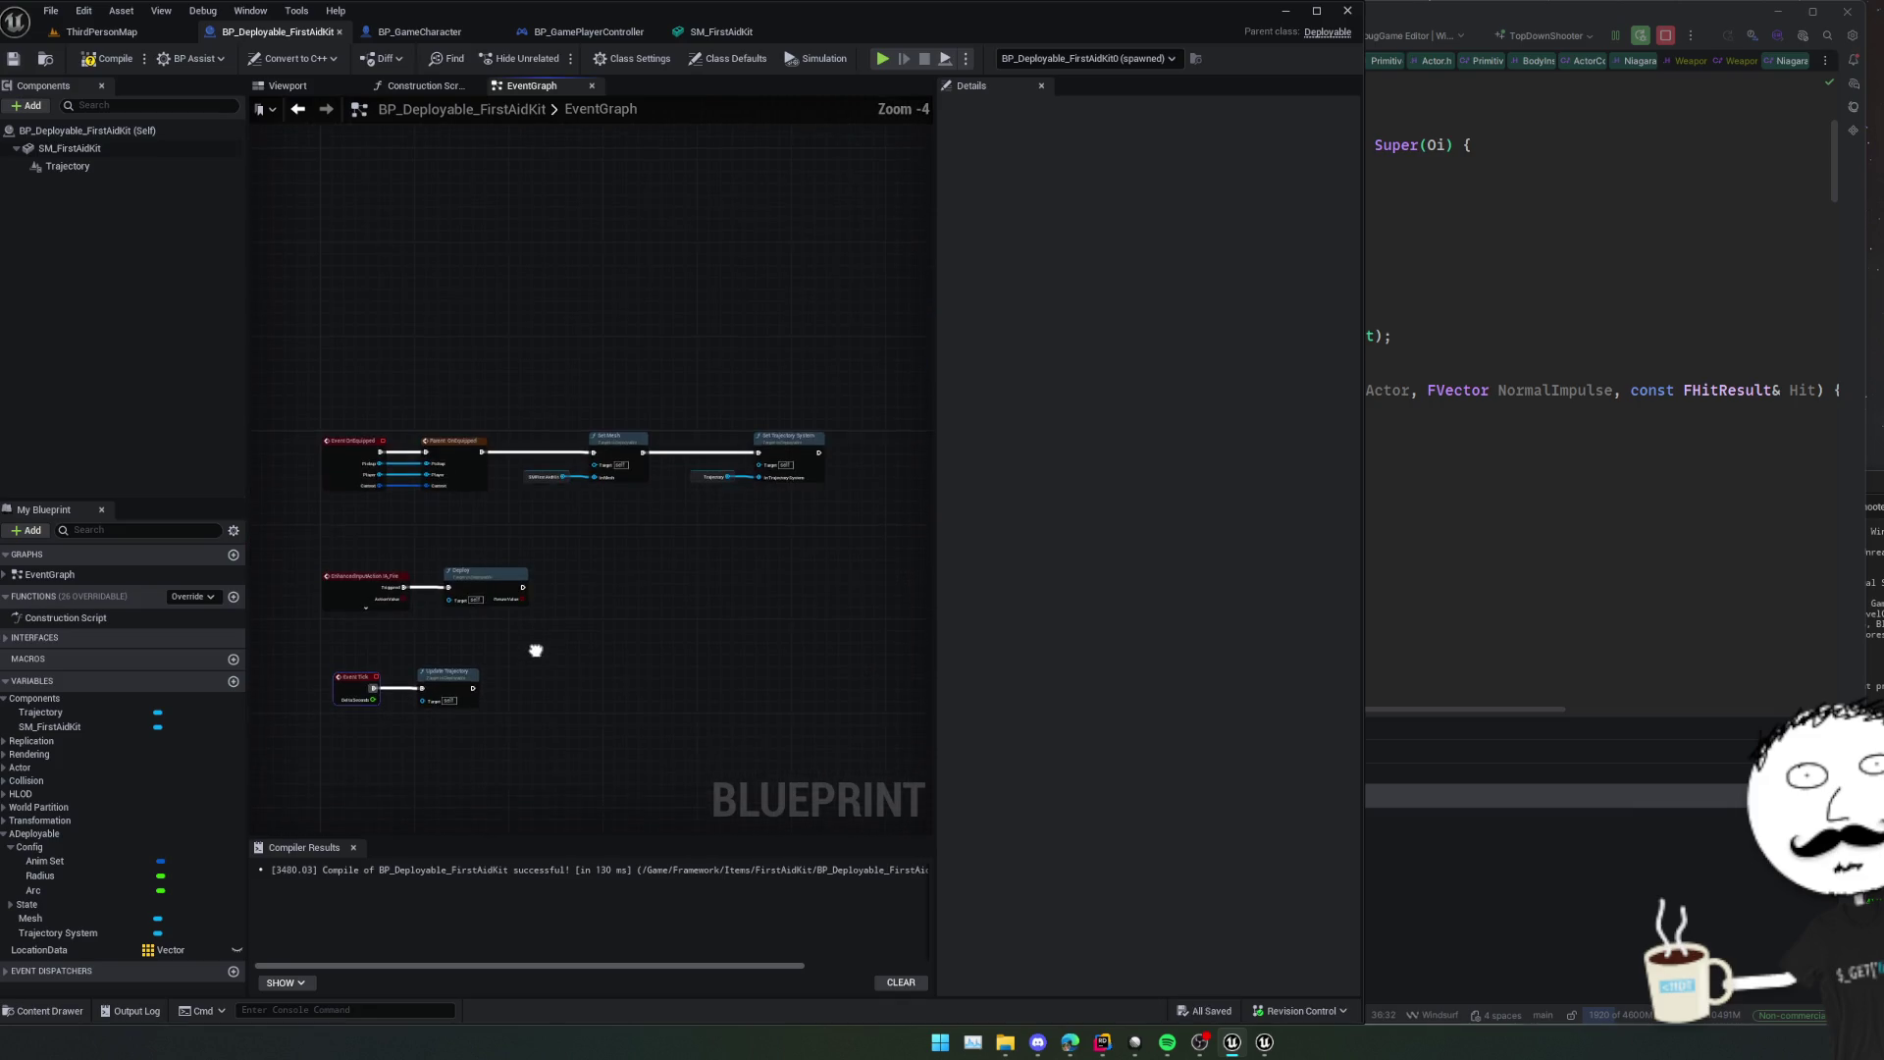
Scroll Deployable.cpp from BeginPlay down to UpdateTrajectory while Live Coding links.
left_click(1506, 552)
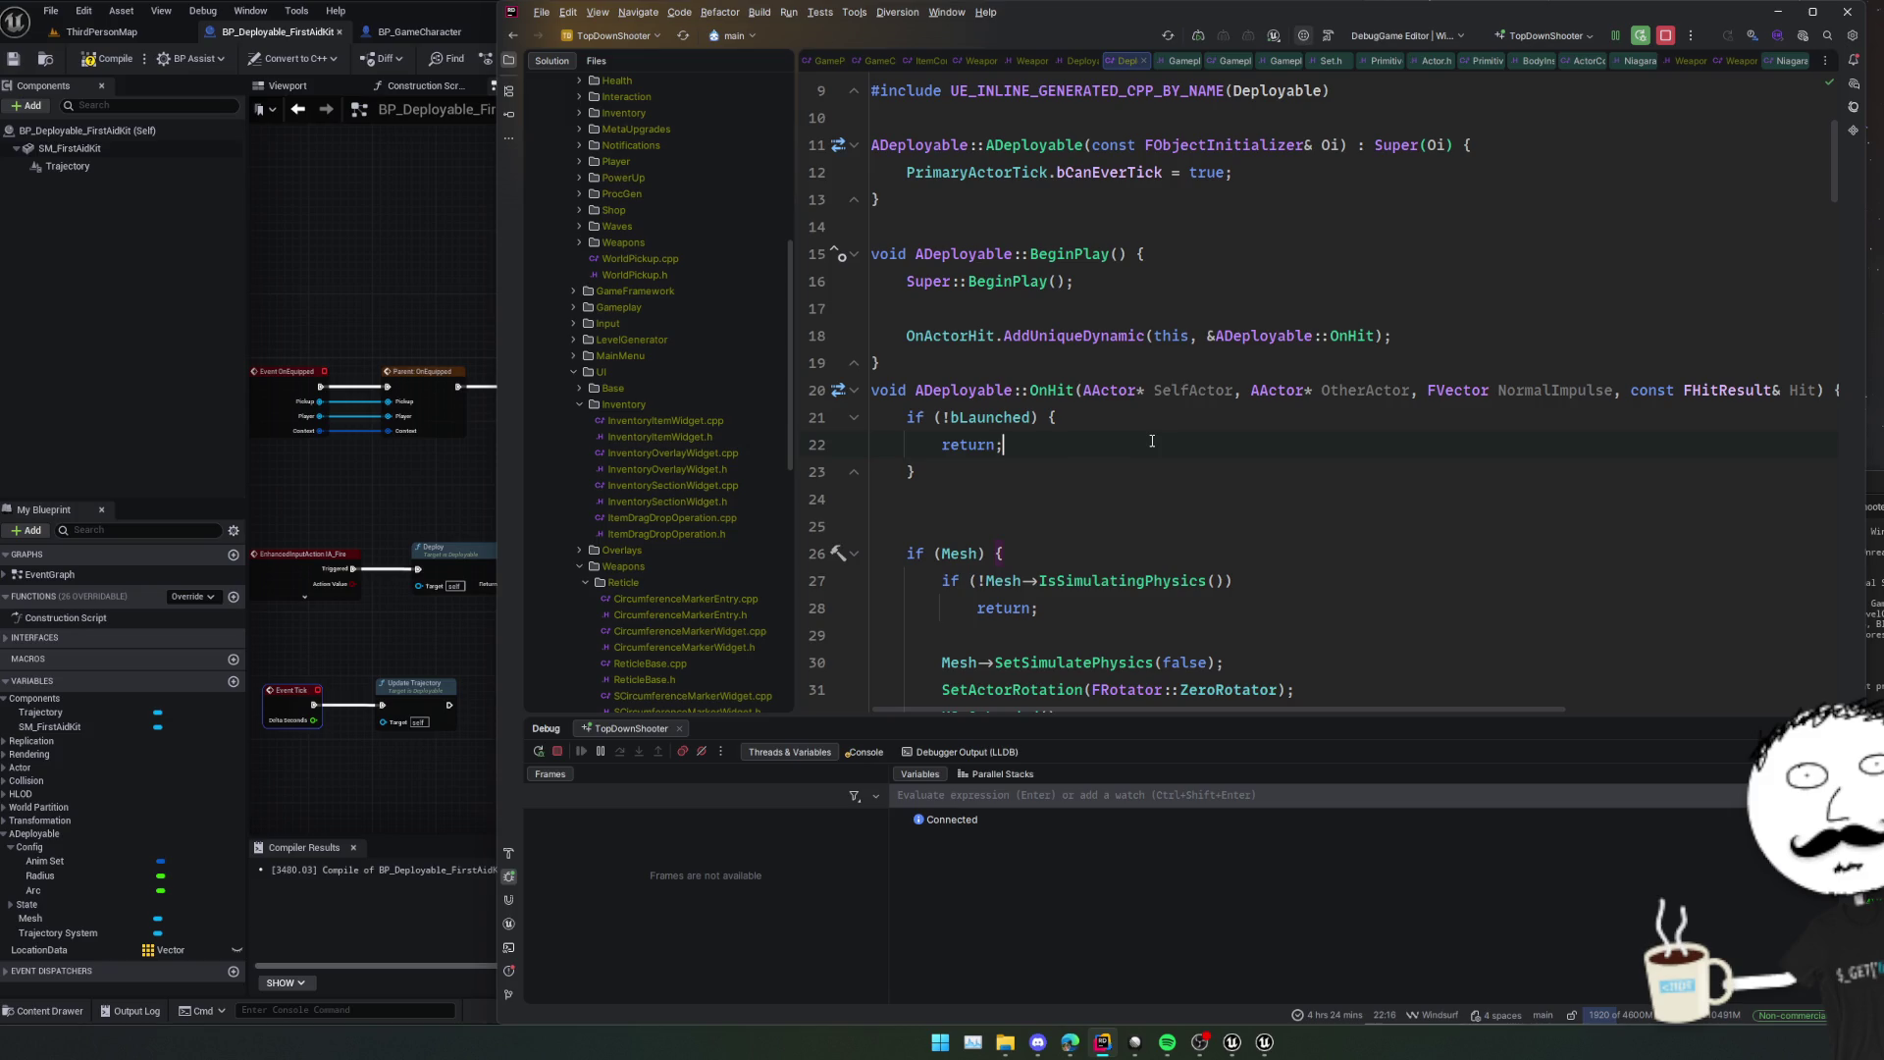
scroll(1150, 457, "down", 2)
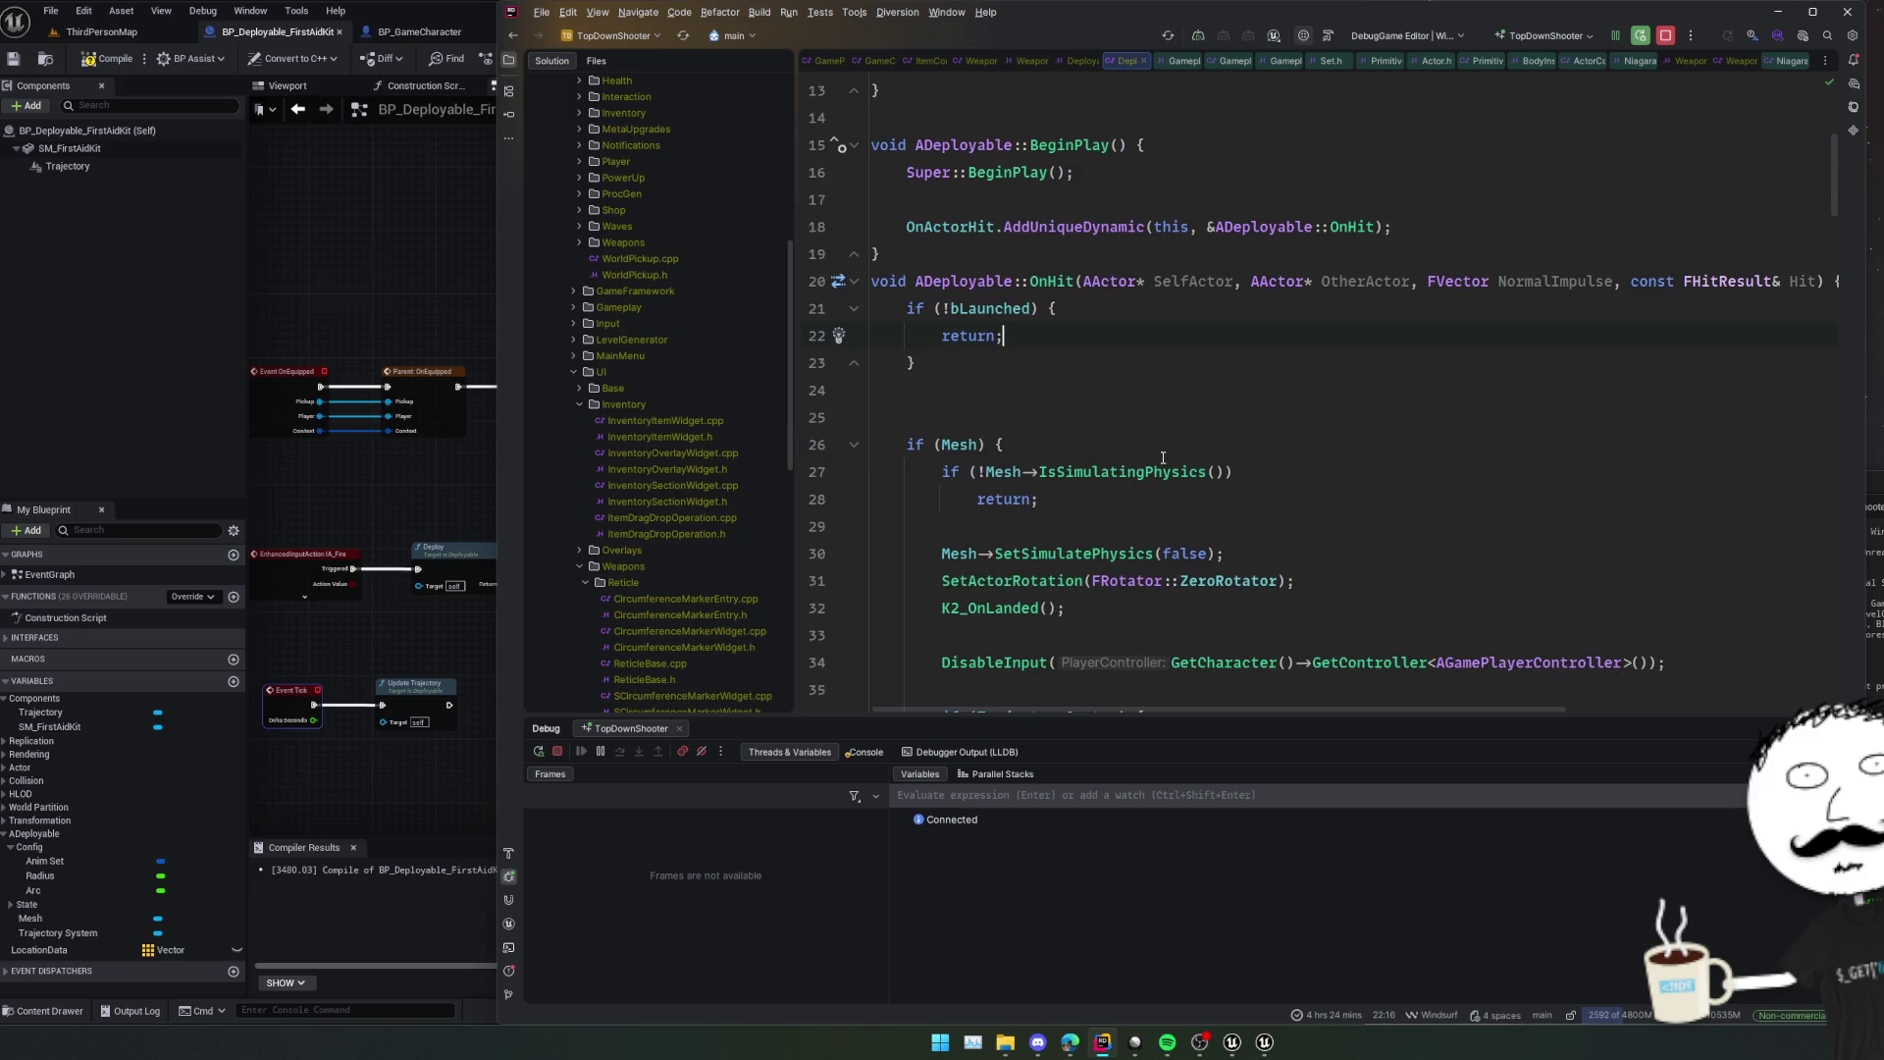
scroll(1162, 459, "down", 16)
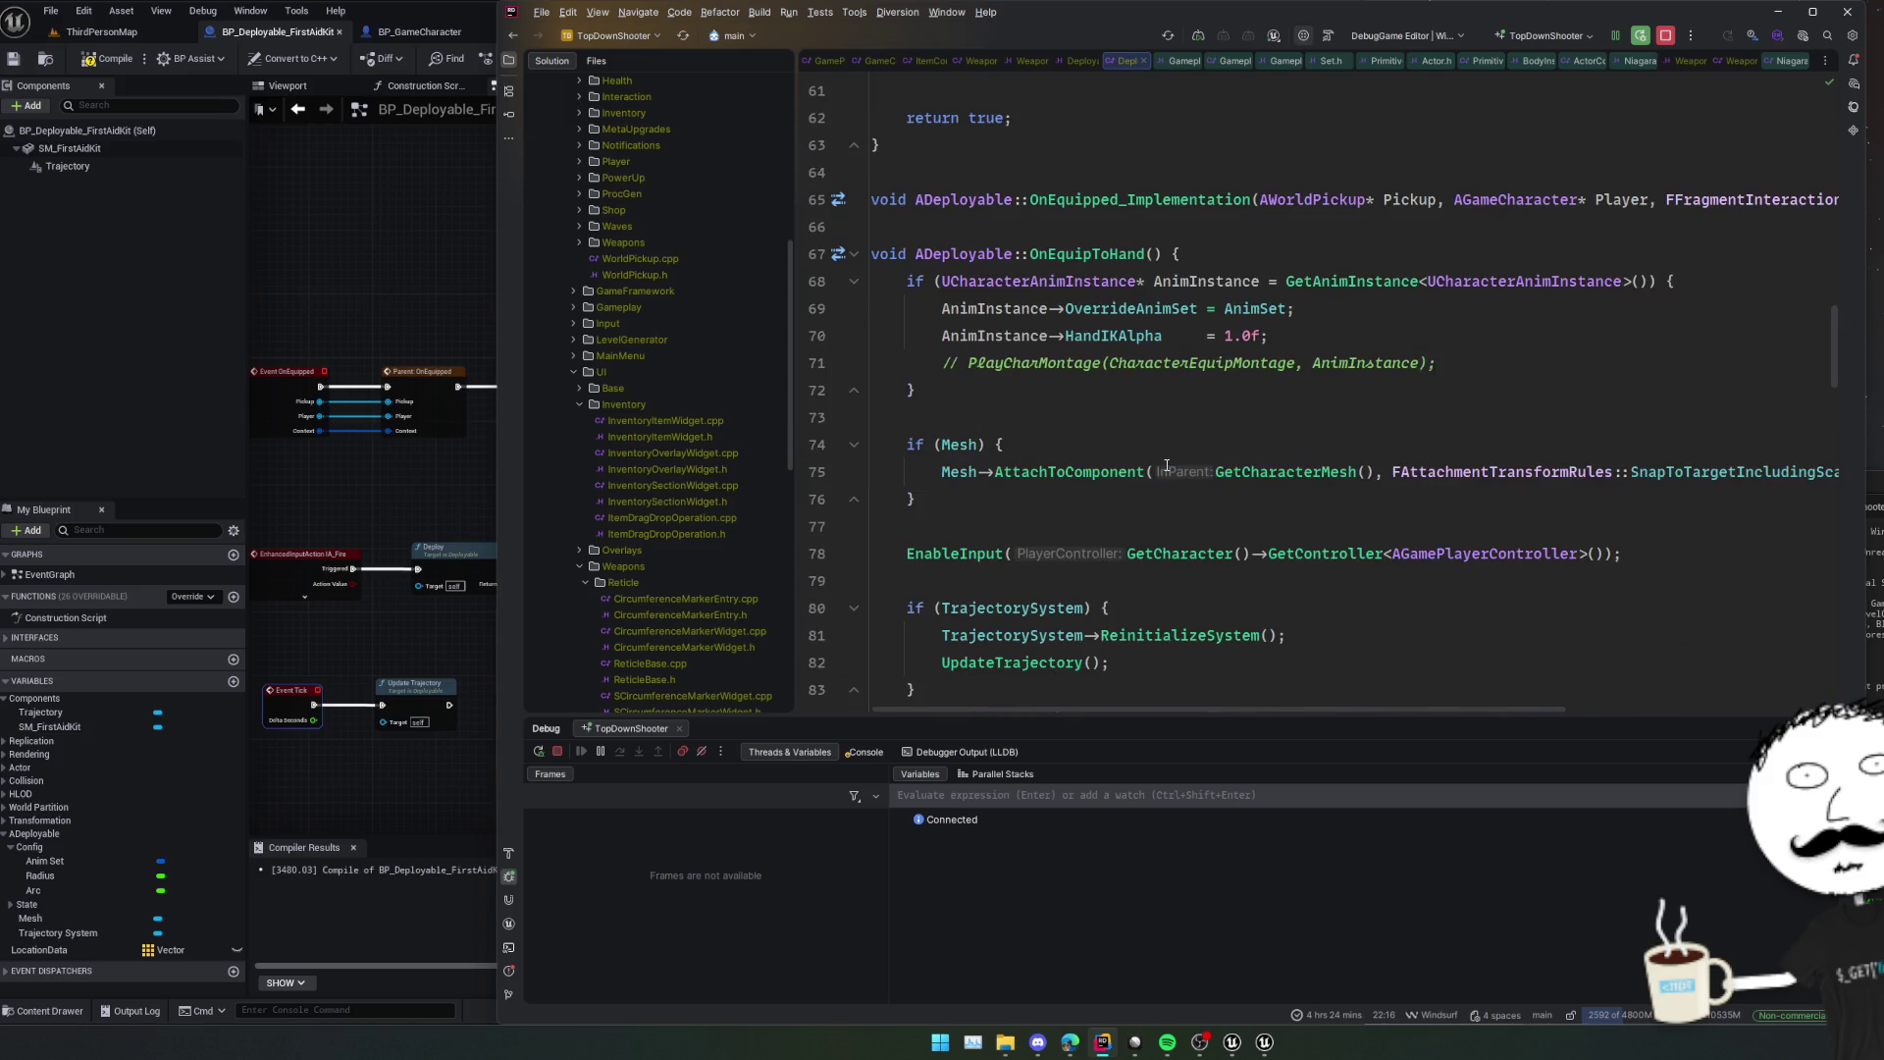
scroll(1169, 461, "down", 7)
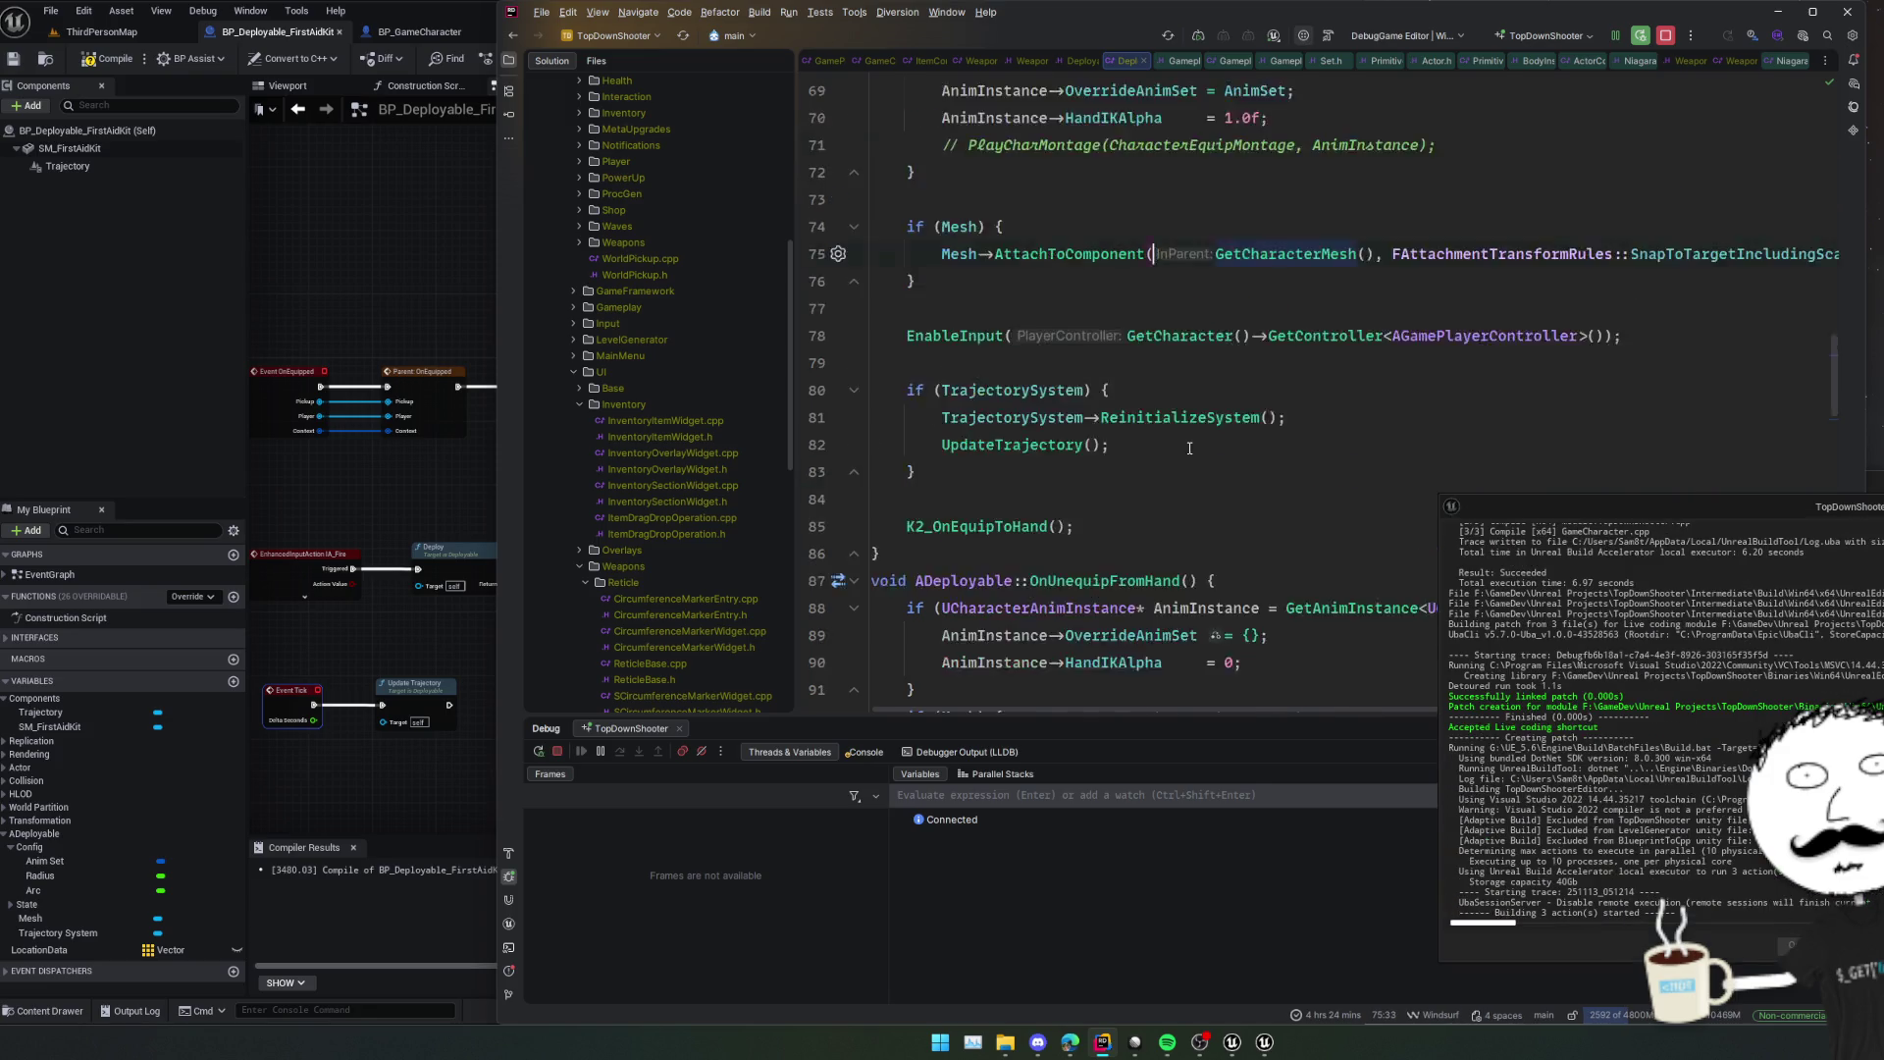
scroll(1177, 437, "down", 5)
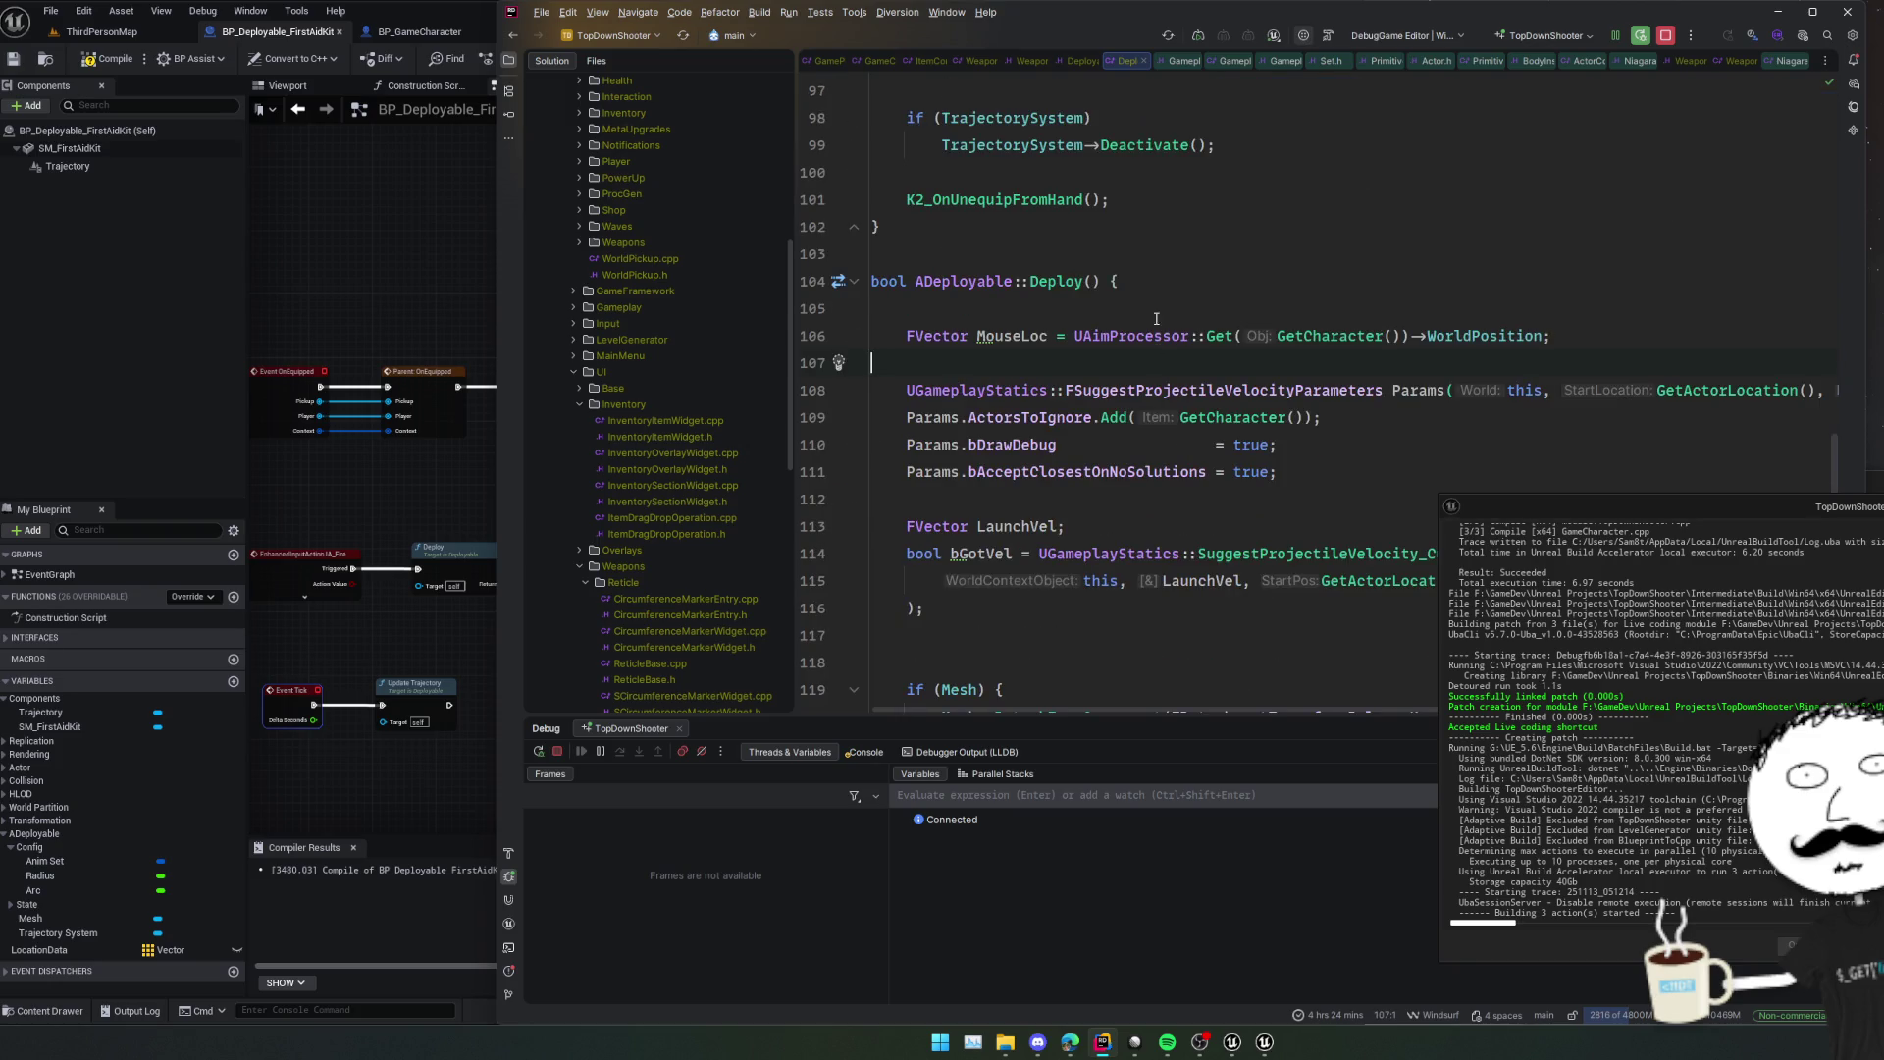
scroll(1095, 342, "down", 14)
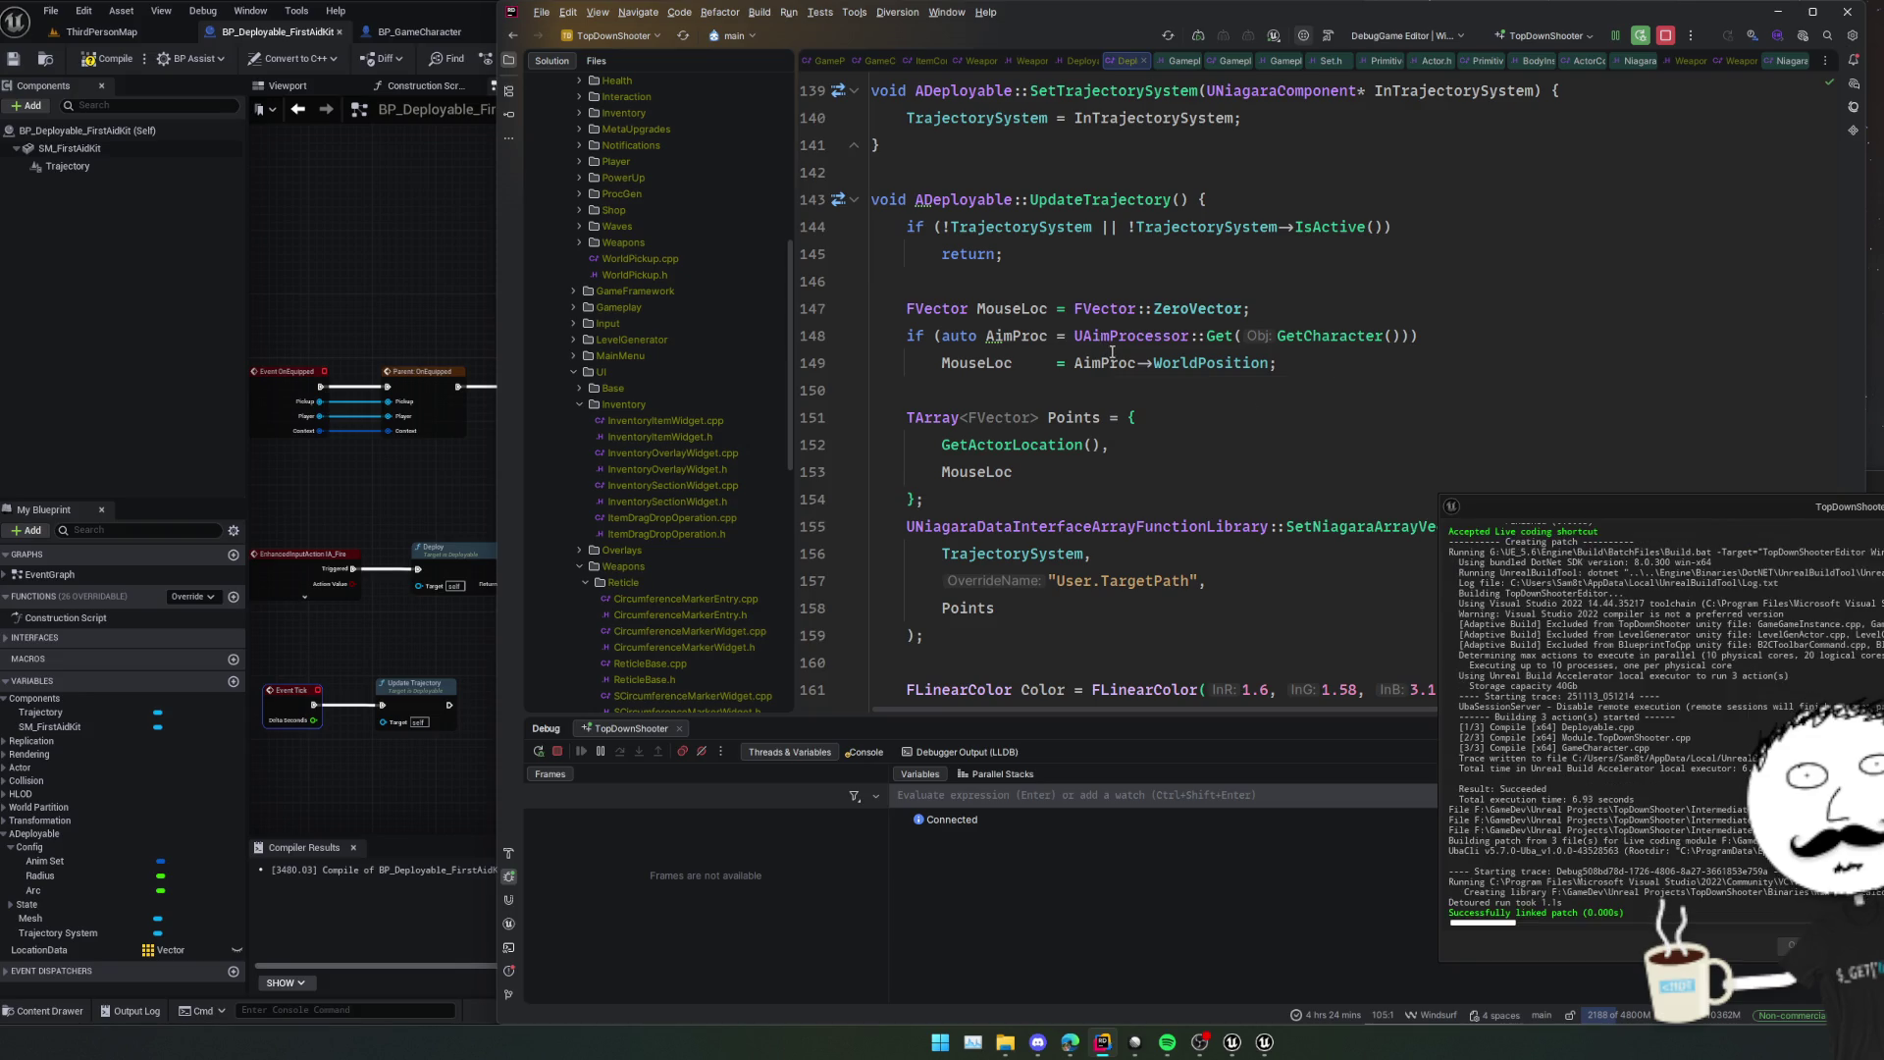
scroll(1164, 295, "down", 4)
scroll(1168, 343, "up", 4)
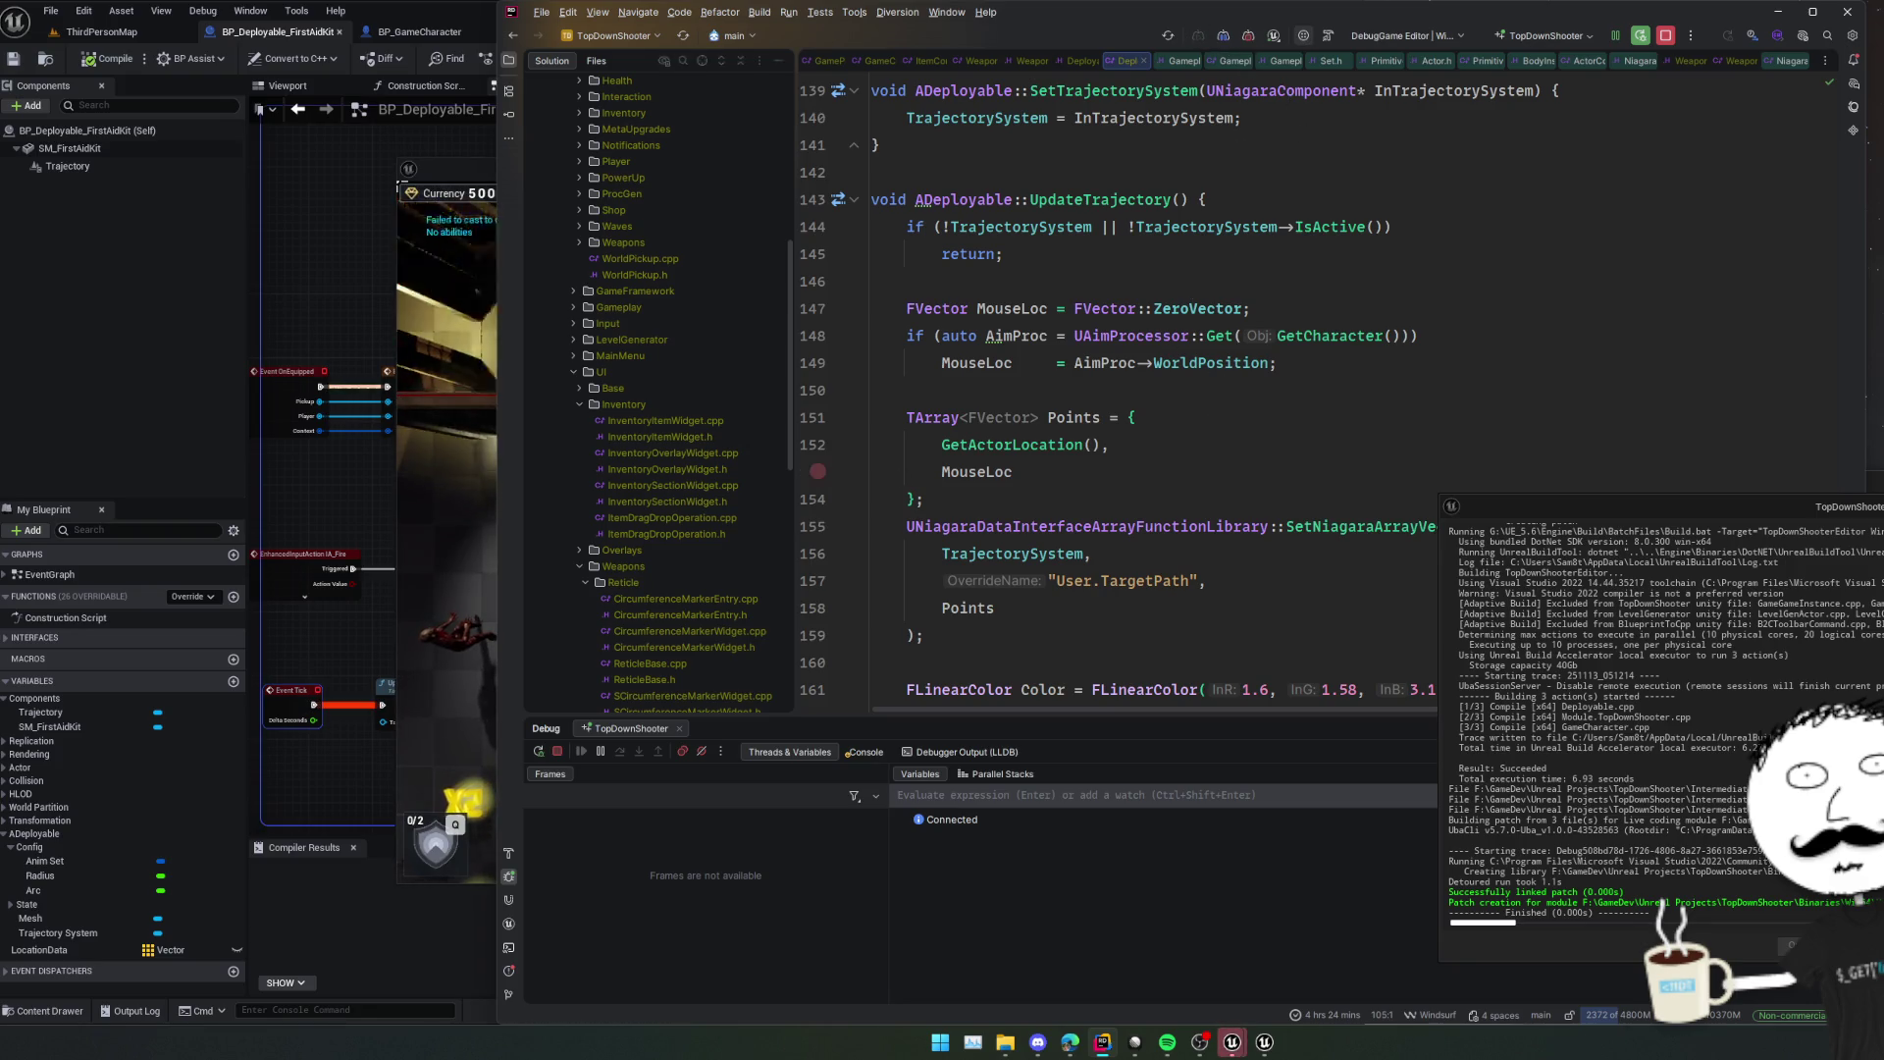
Walk the character across the room in the game preview, then pause the game.
scroll(817, 417, "down", 1)
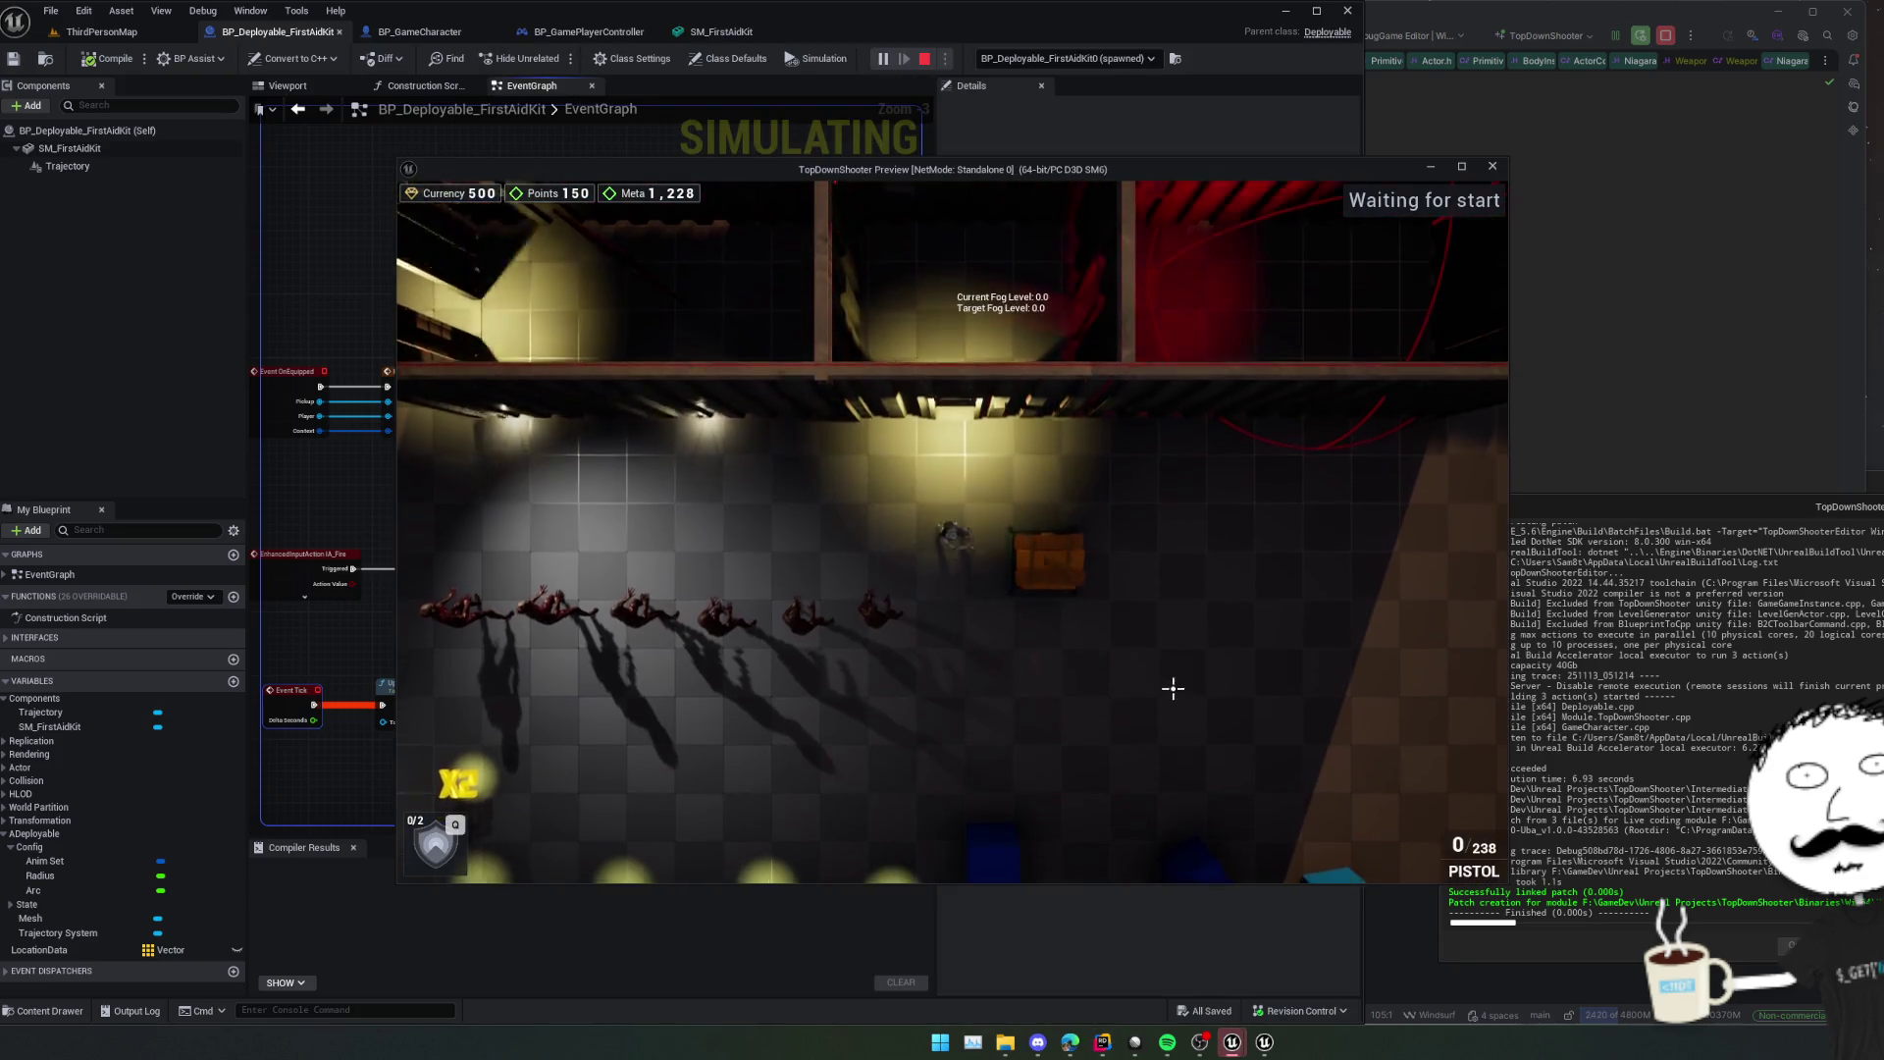
key("s")
key("d")
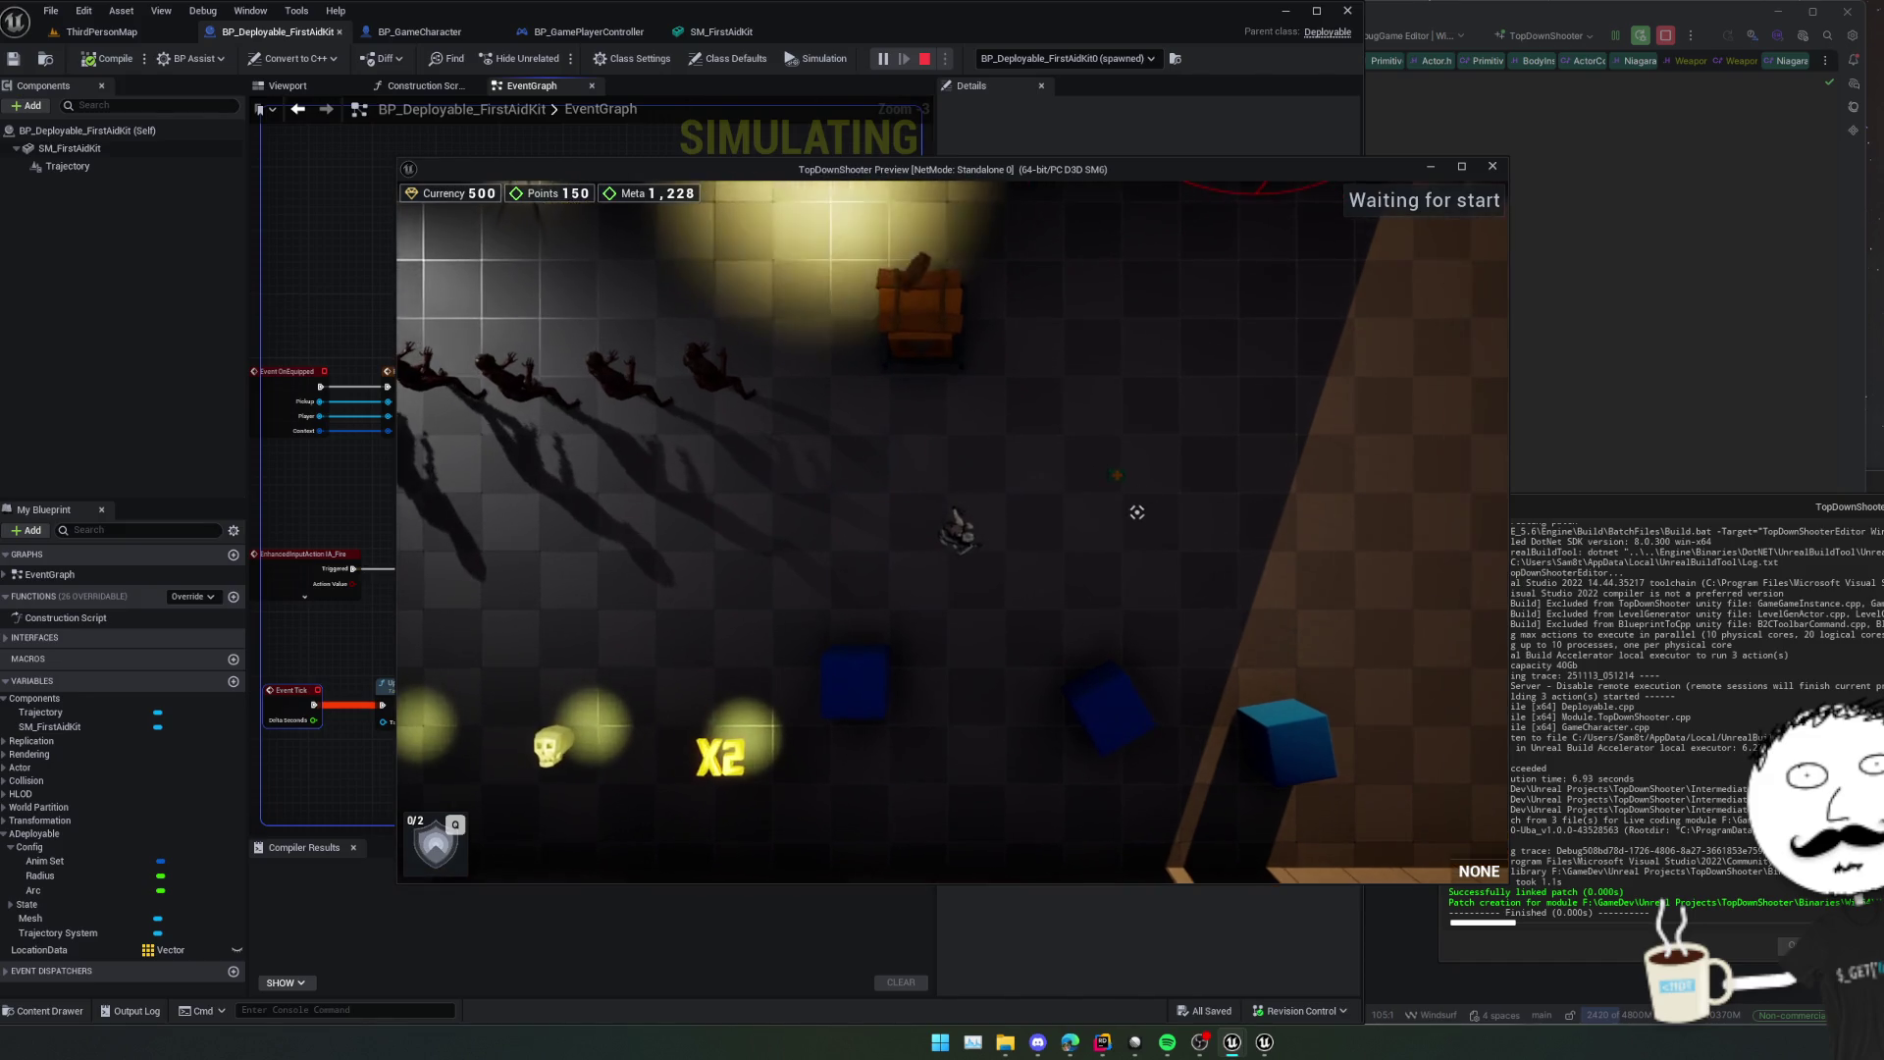
key("Escape")
Cut the DisableInput and TrajectorySystem cleanup block out of OnHit.
key("alt+Tab")
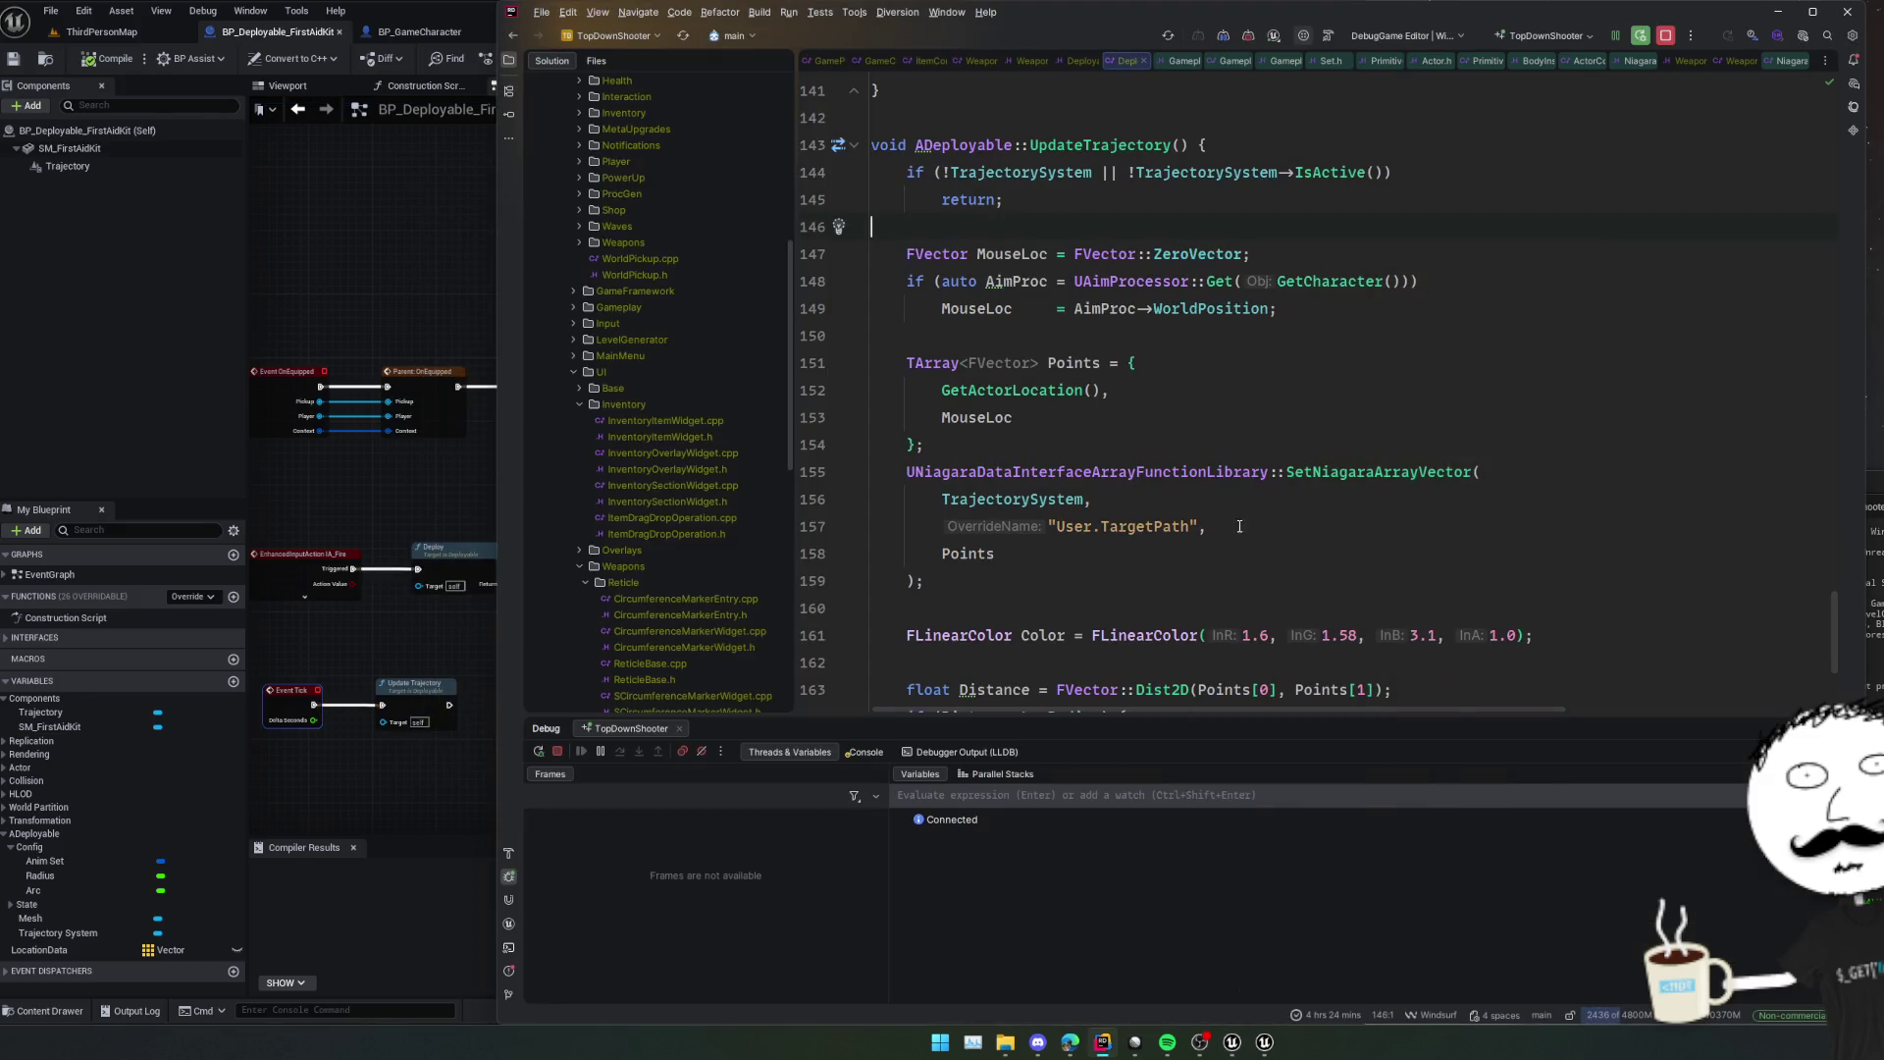
scroll(1105, 510, "down", 4)
scroll(1102, 513, "up", 10)
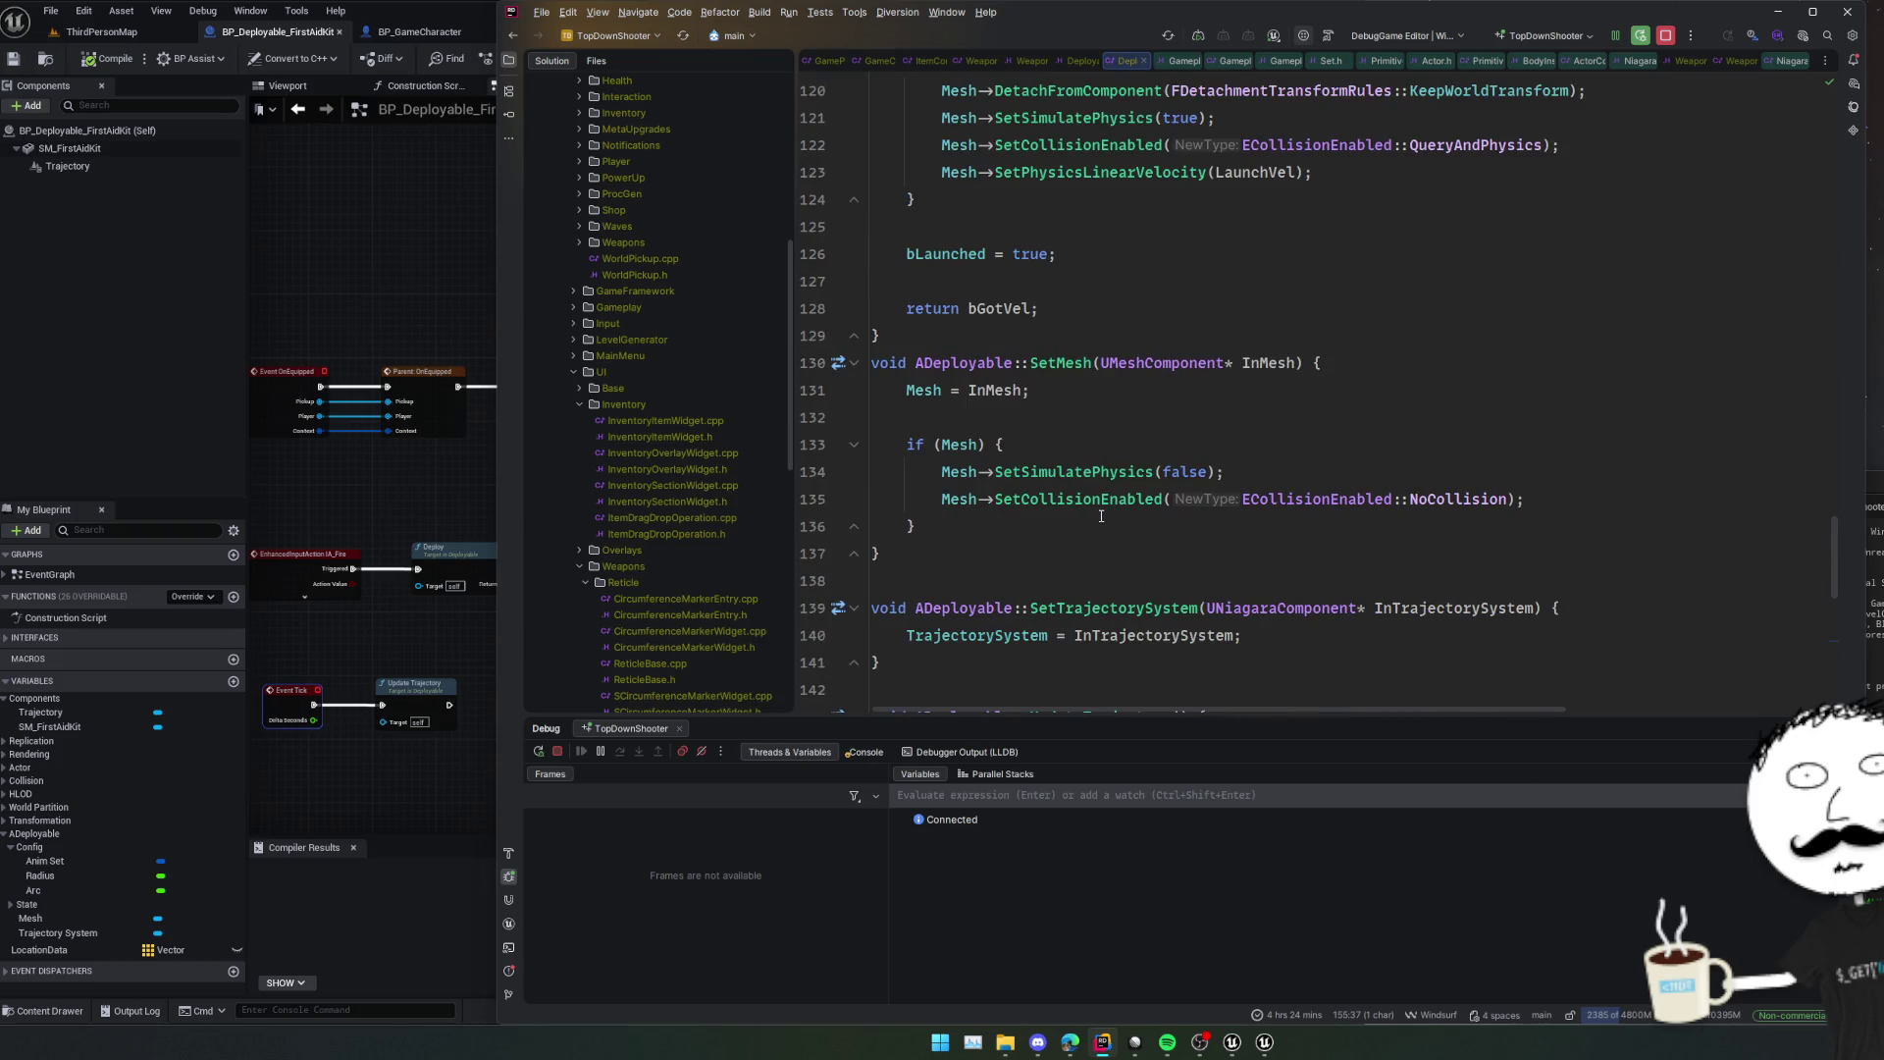
scroll(1101, 515, "up", 10)
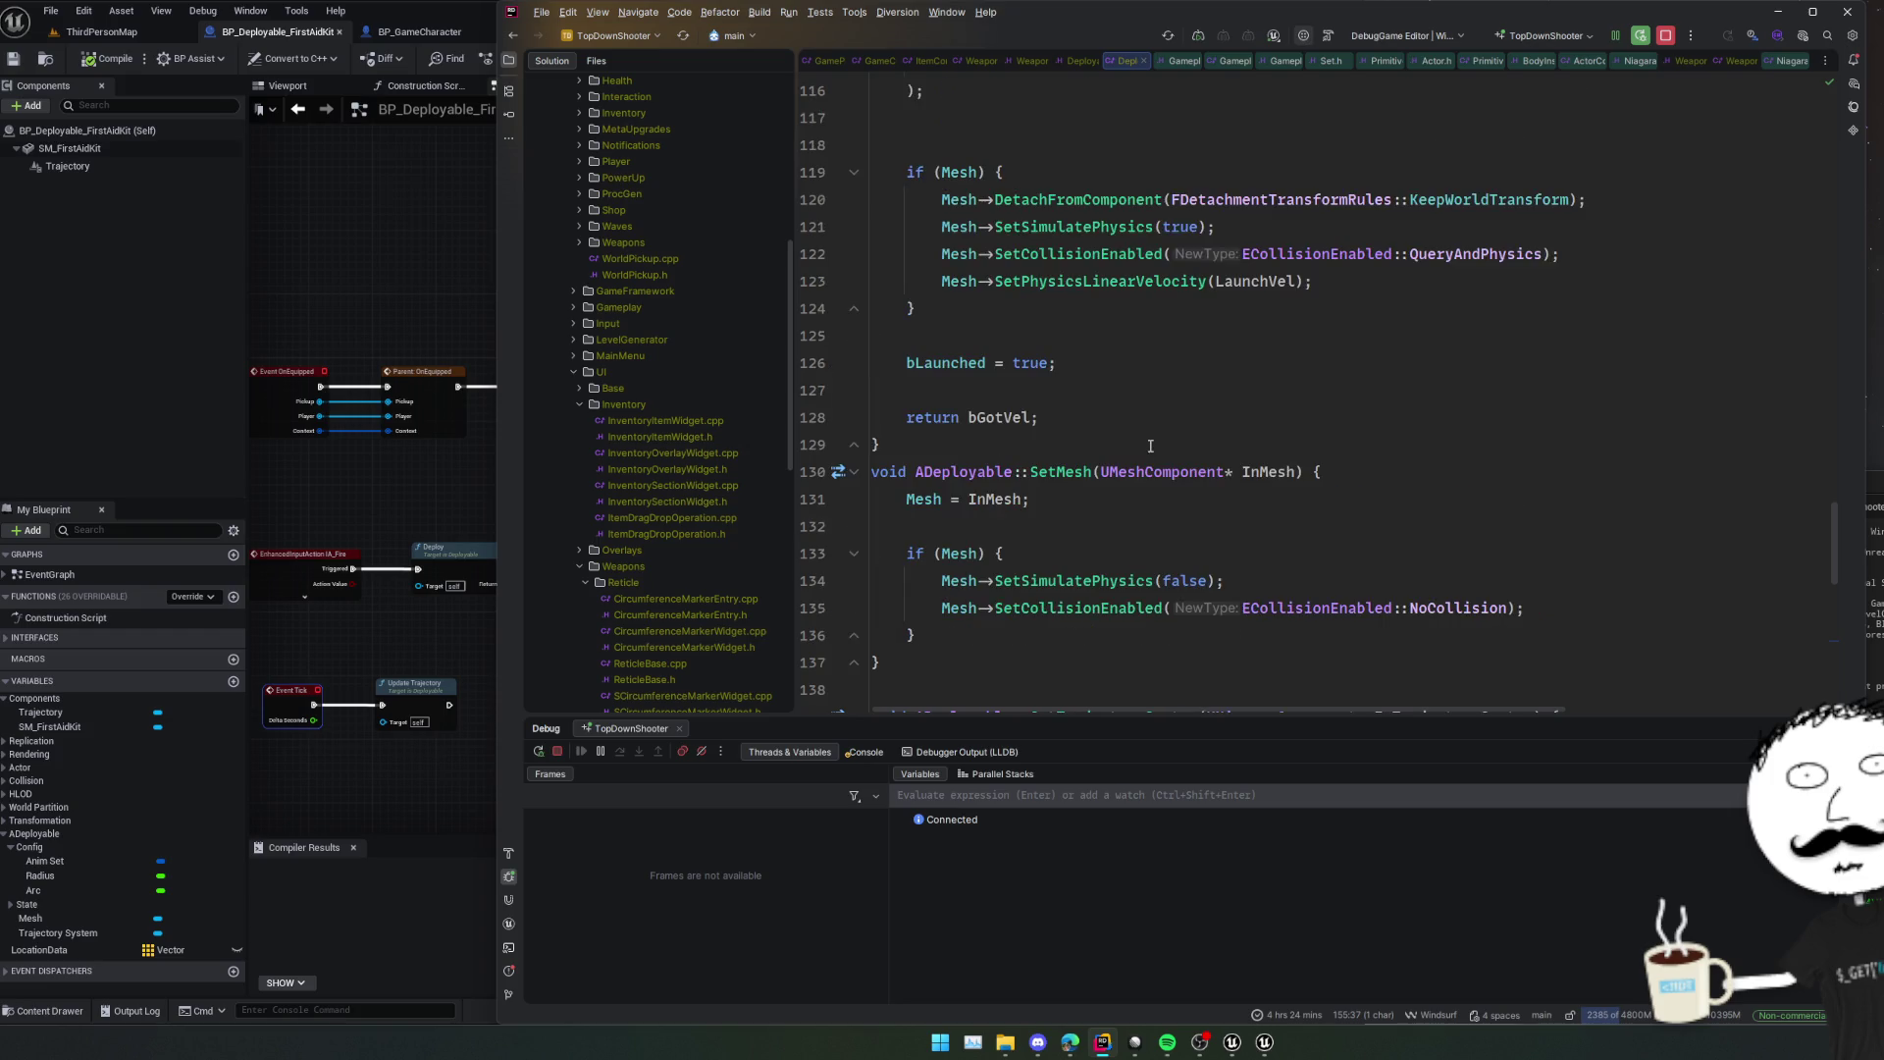
scroll(1153, 445, "up", 1)
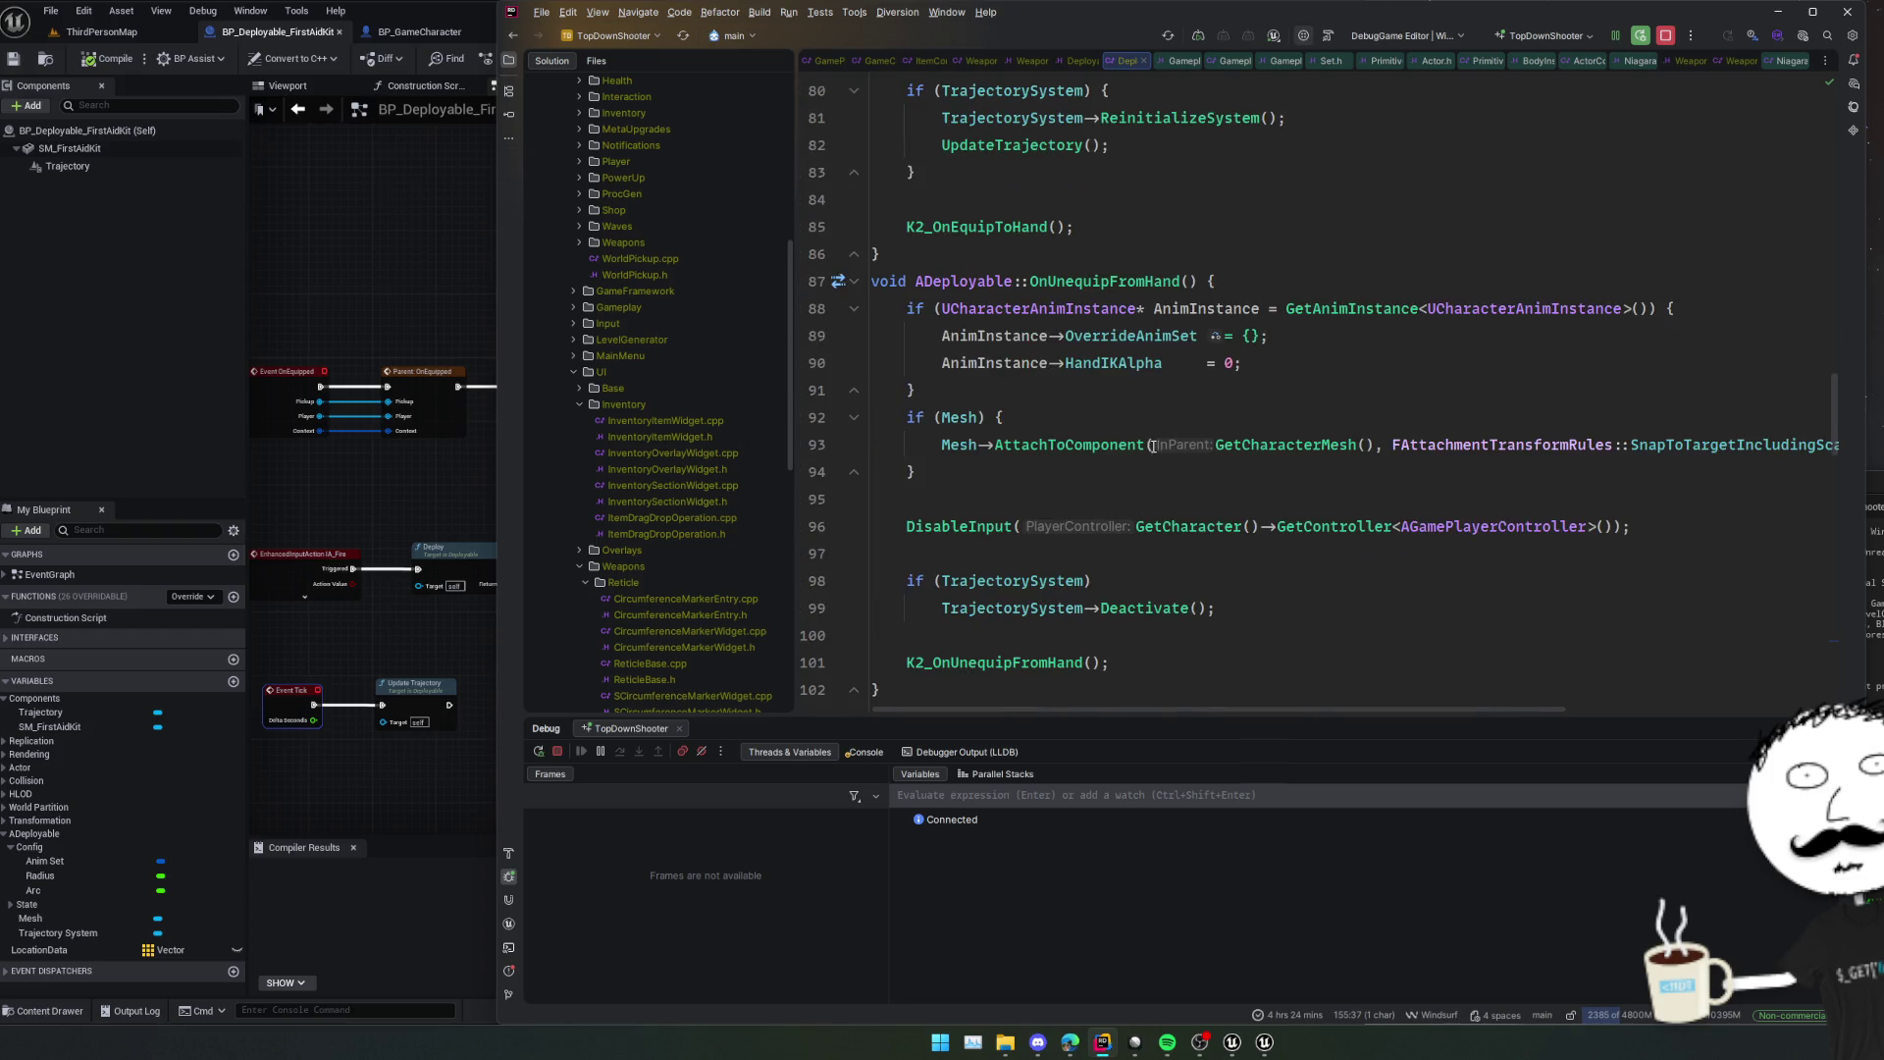
left_click(1007, 526)
scroll(1043, 543, "down", 1)
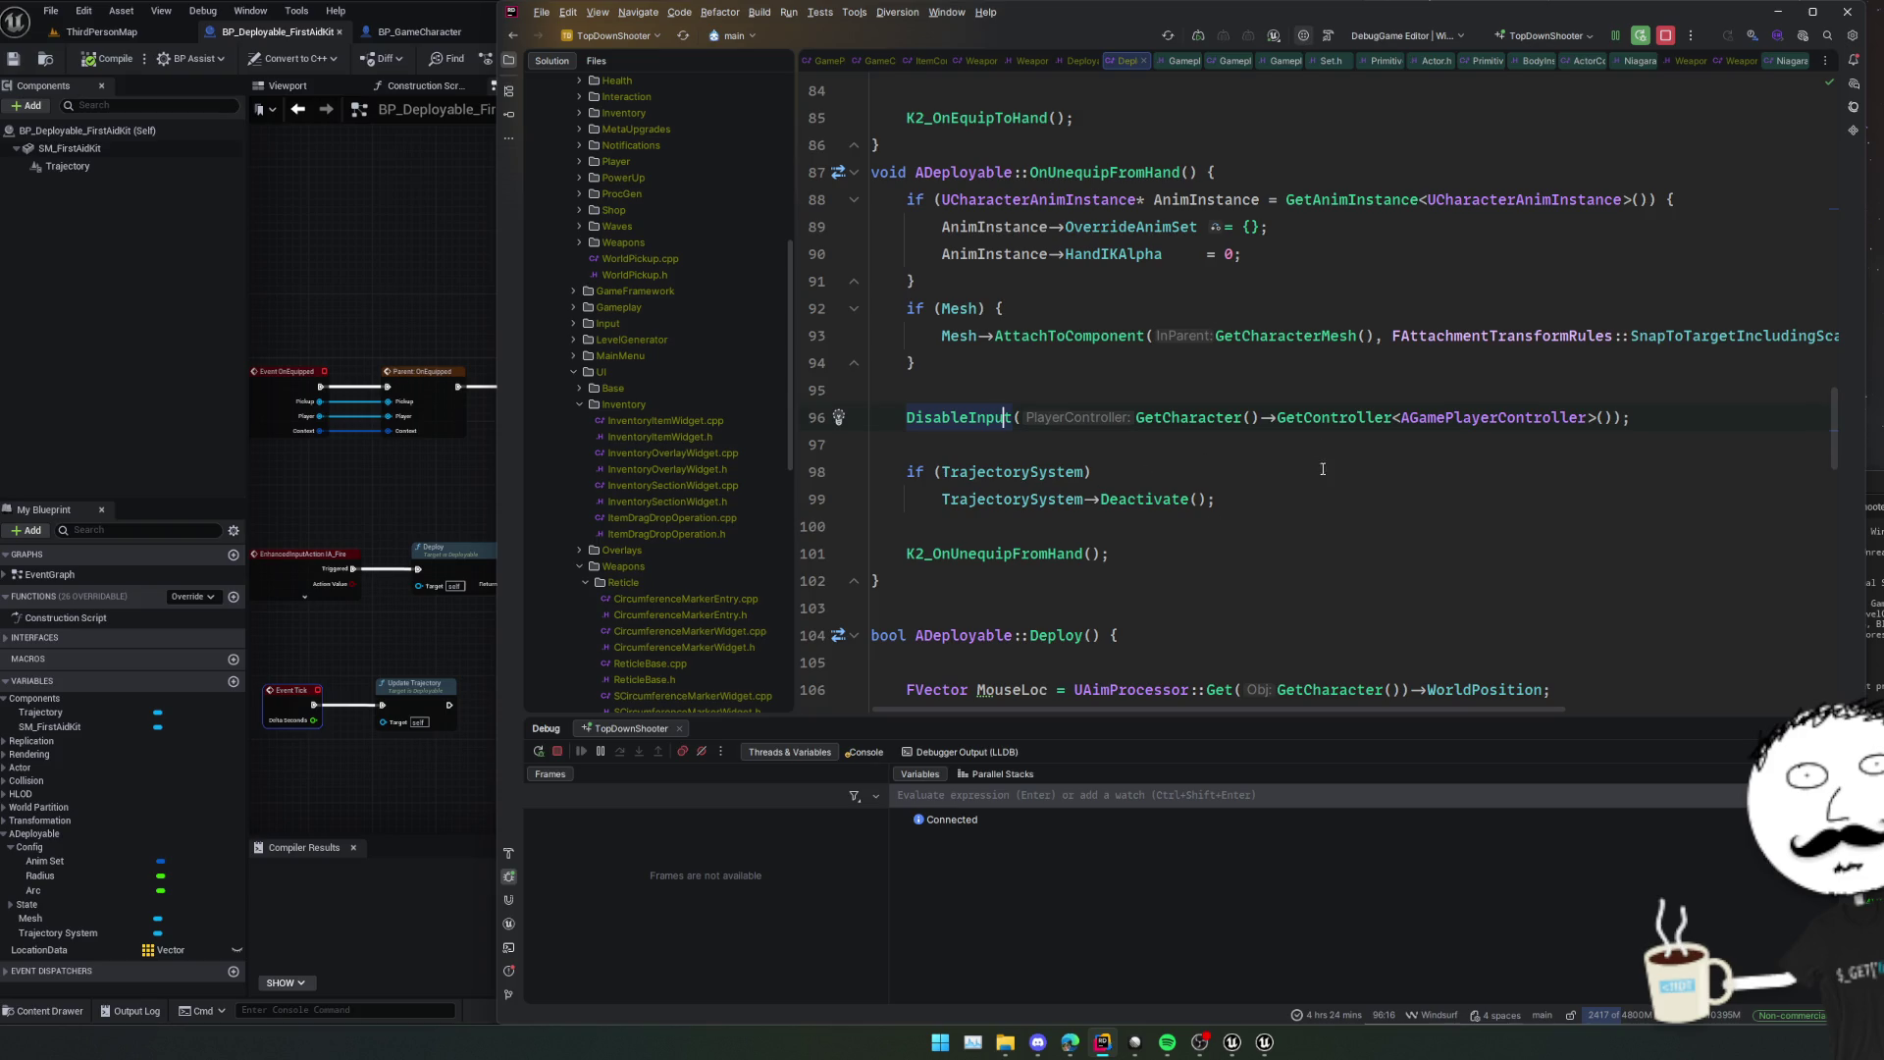
scroll(1292, 505, "up", 11)
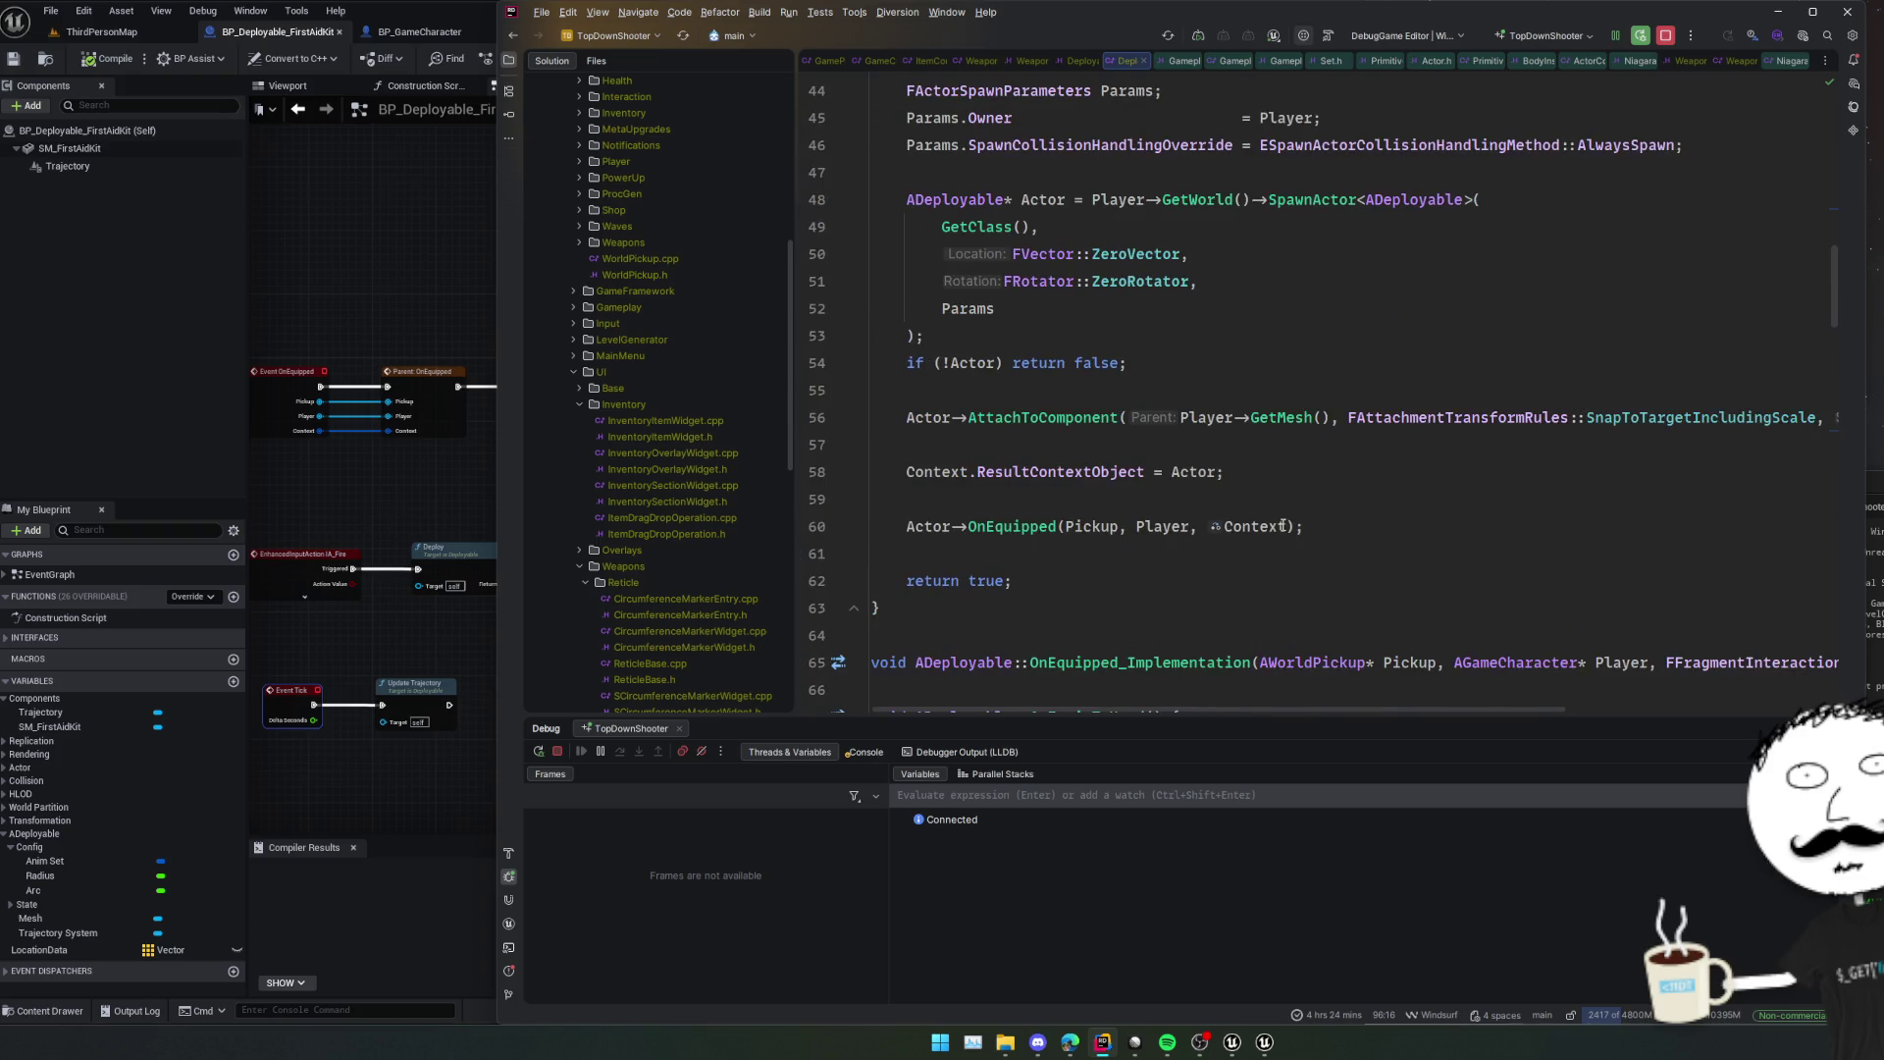
scroll(1264, 488, "up", 2)
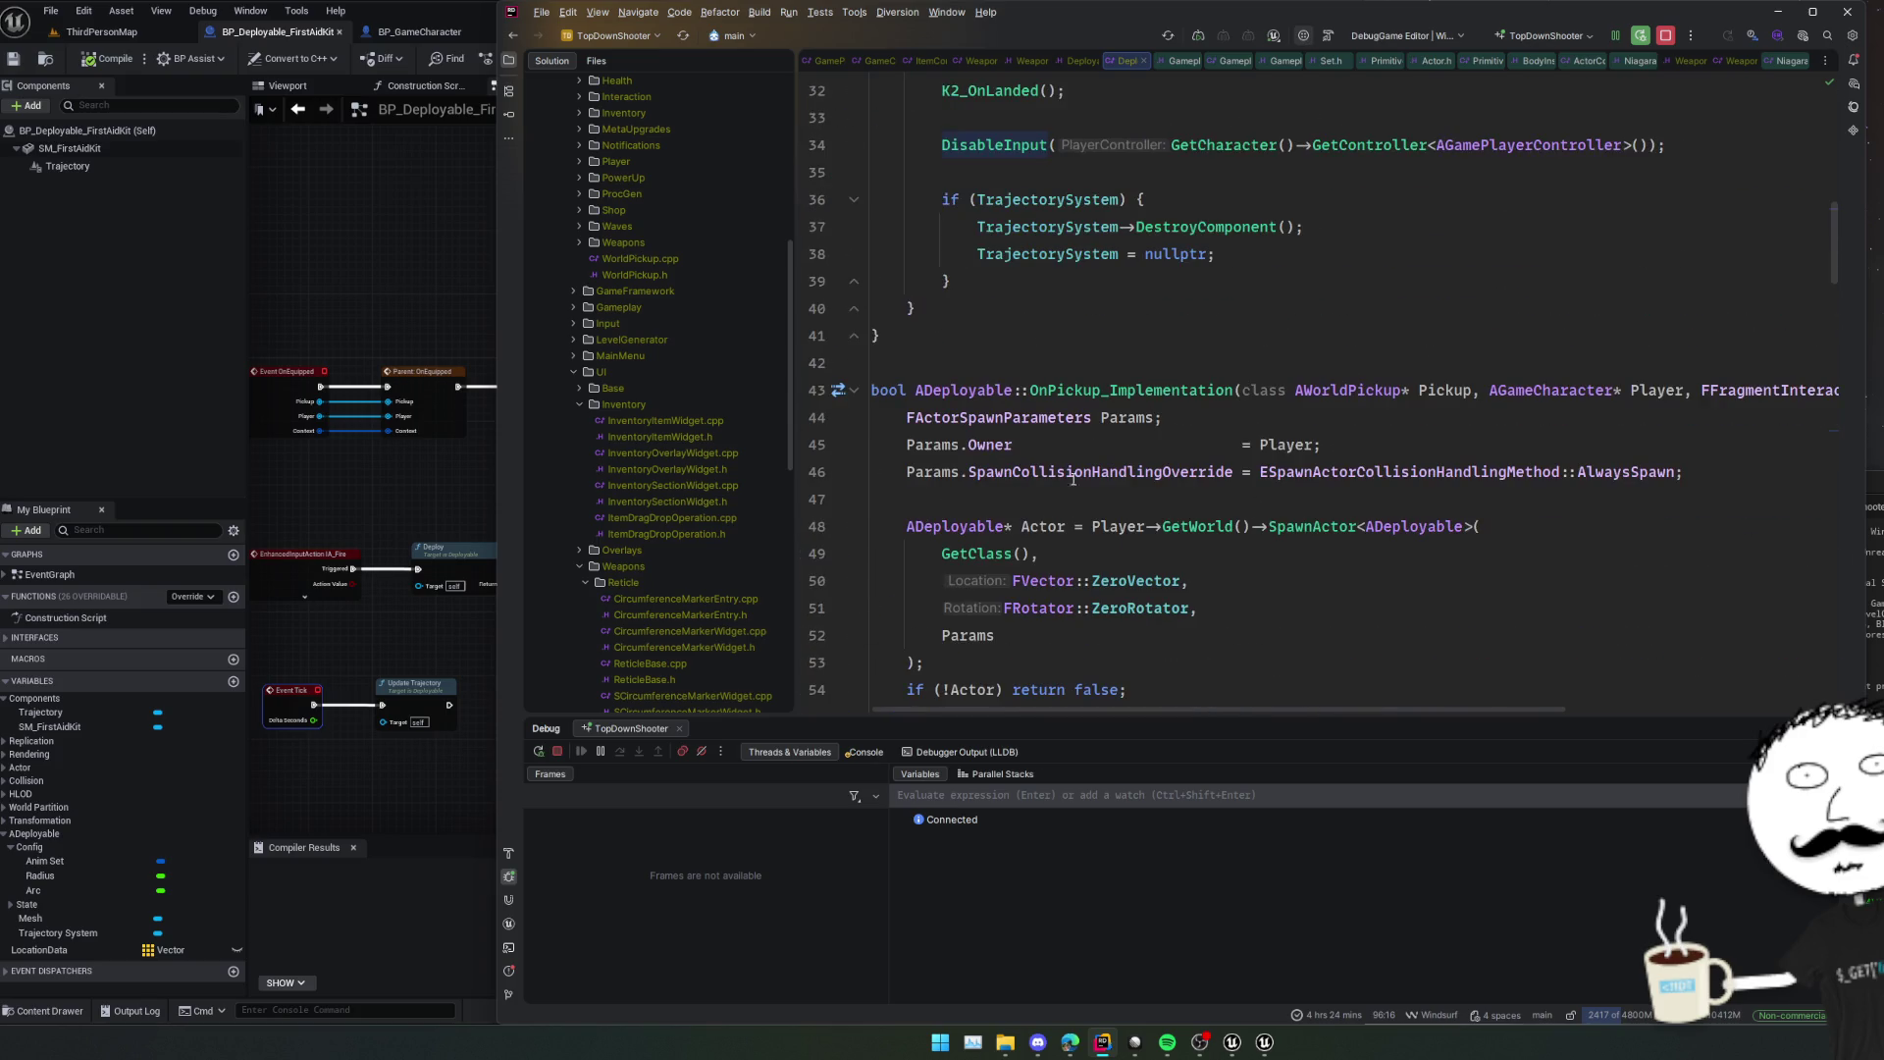
left_click(853, 391)
scroll(981, 422, "up", 1)
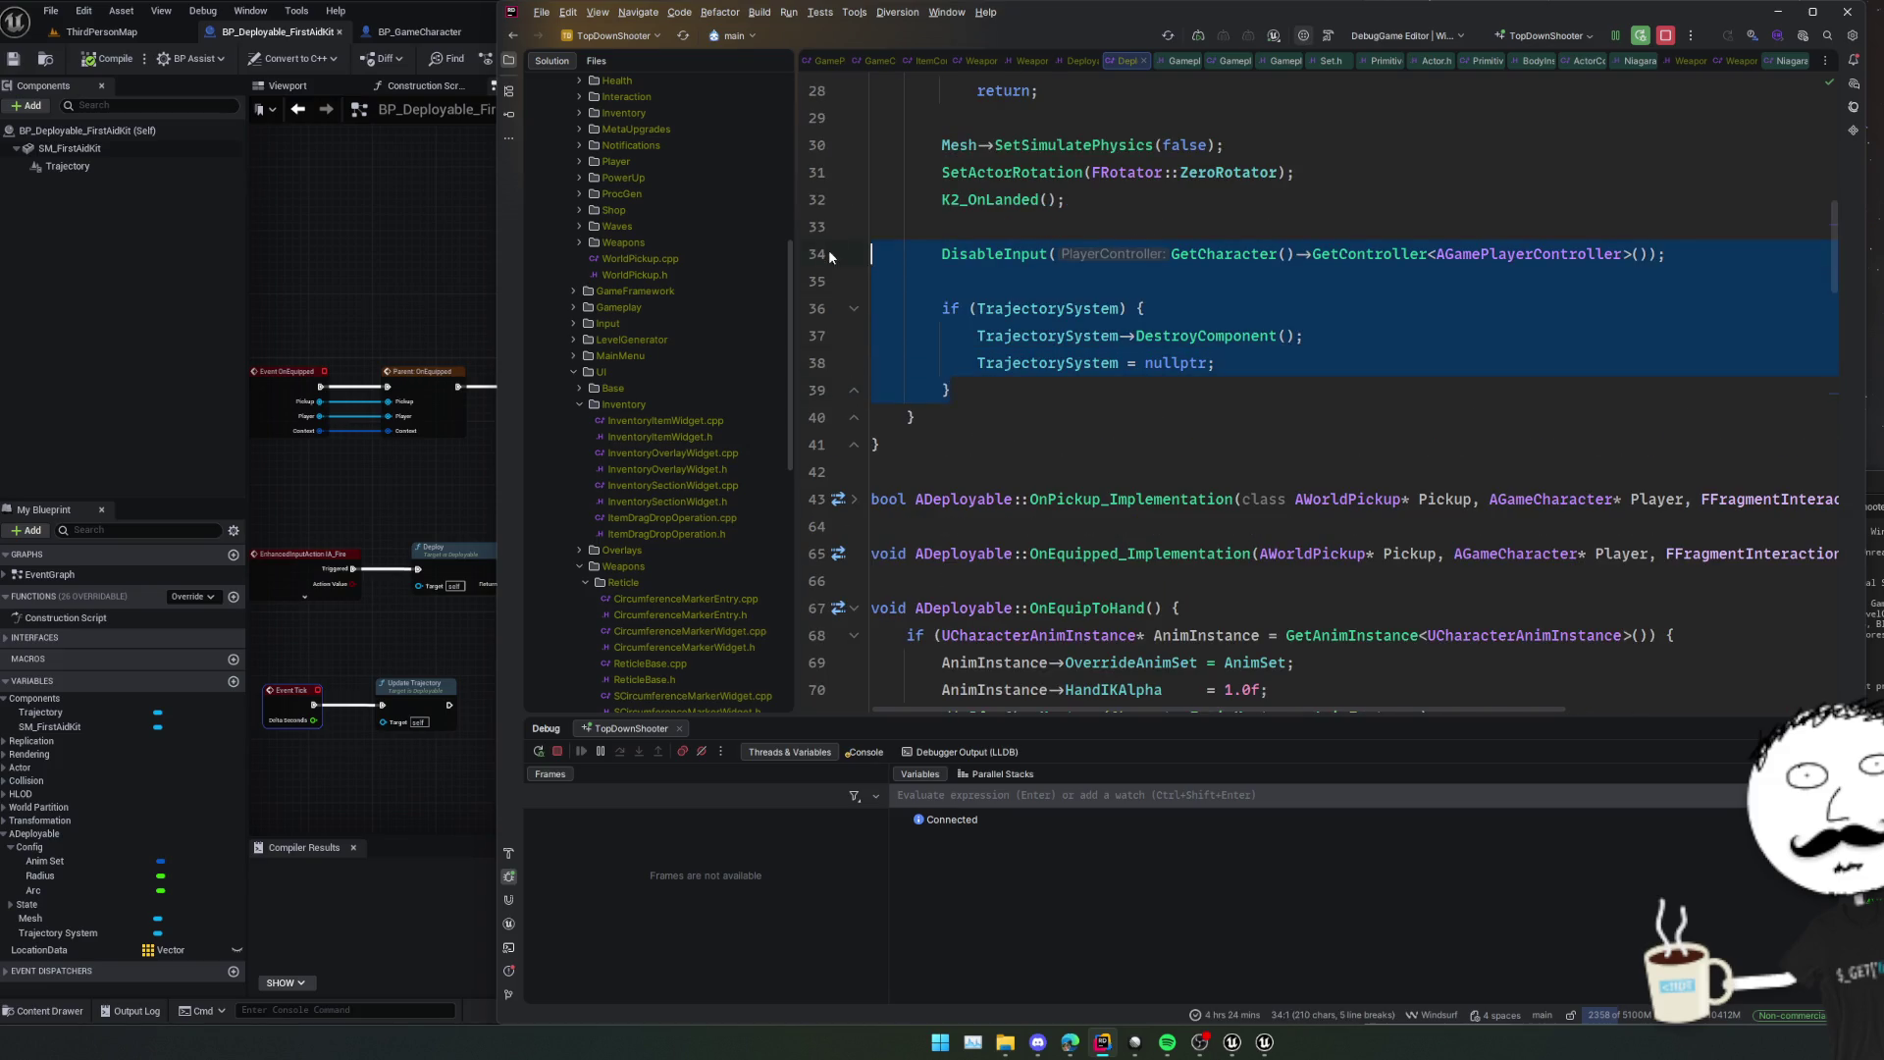
key("Delete")
Paste the cleanup block into Deploy() after the Mesh block.
scroll(1112, 424, "down", 2)
scroll(1123, 390, "down", 10)
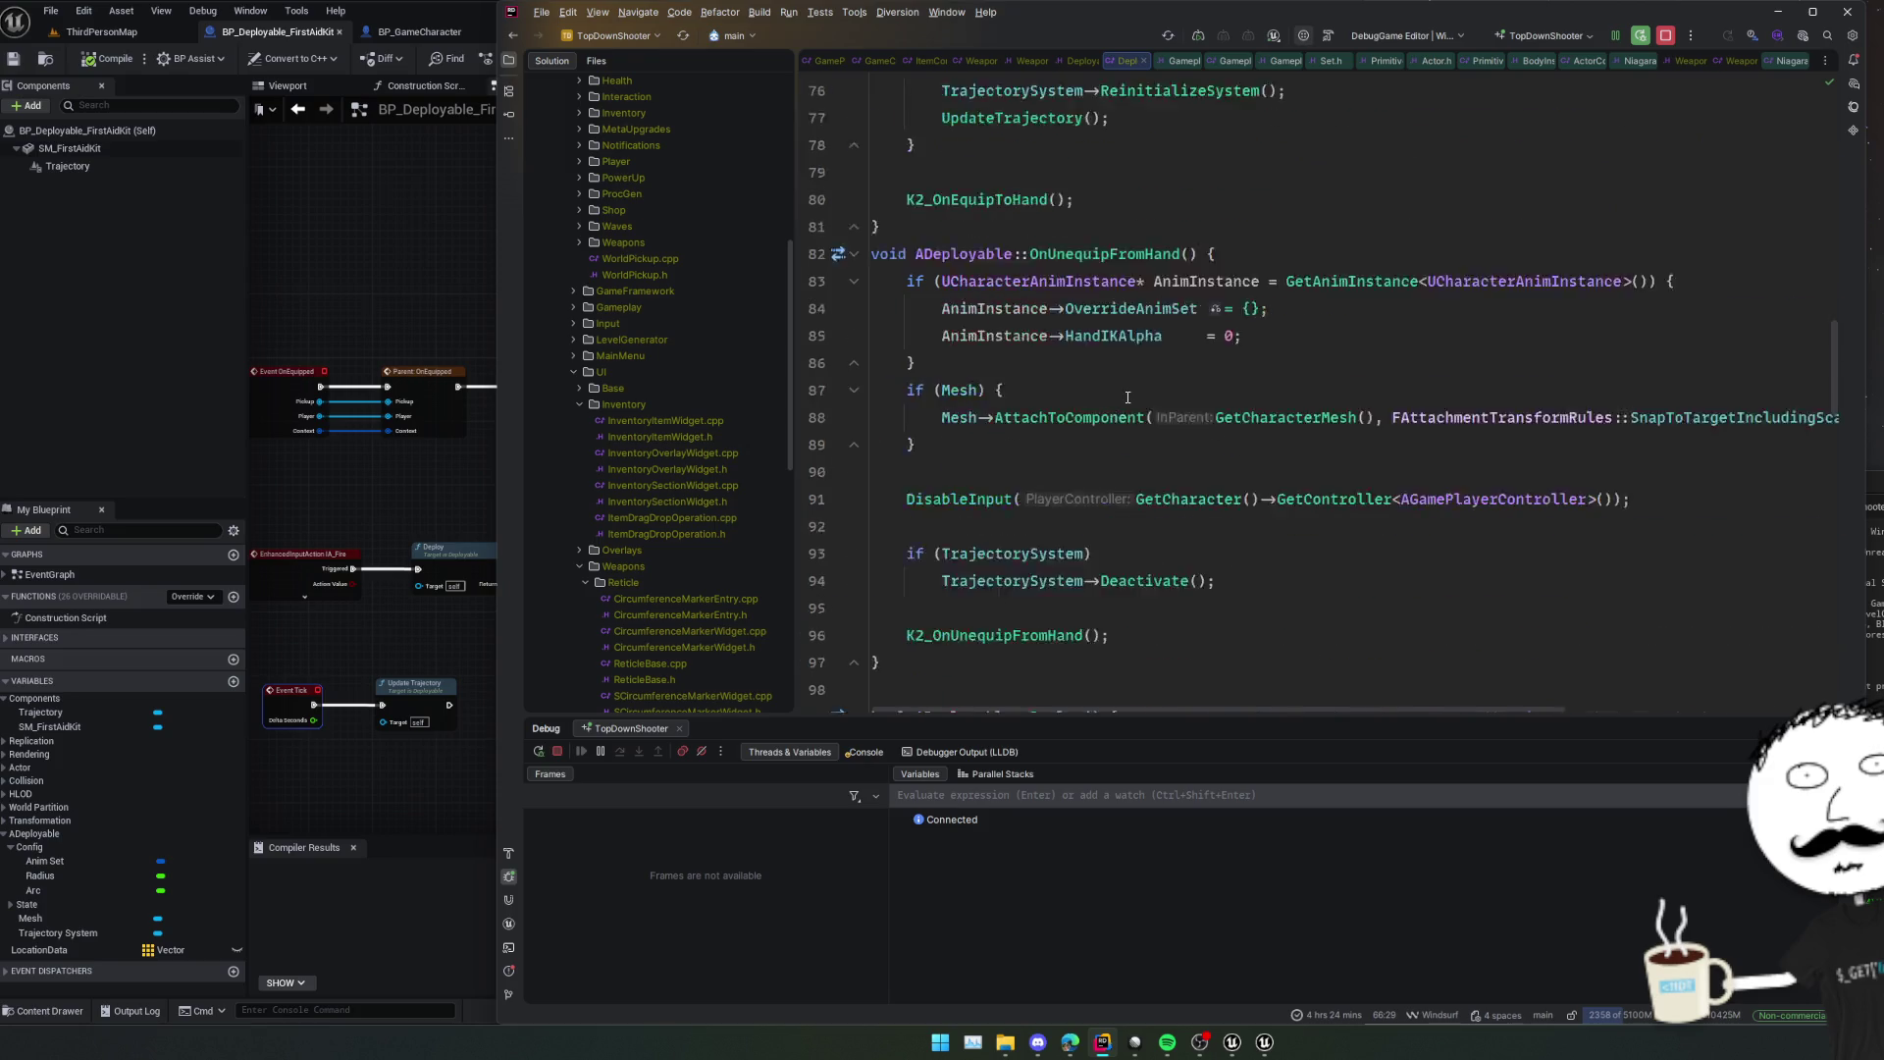
scroll(1127, 397, "down", 6)
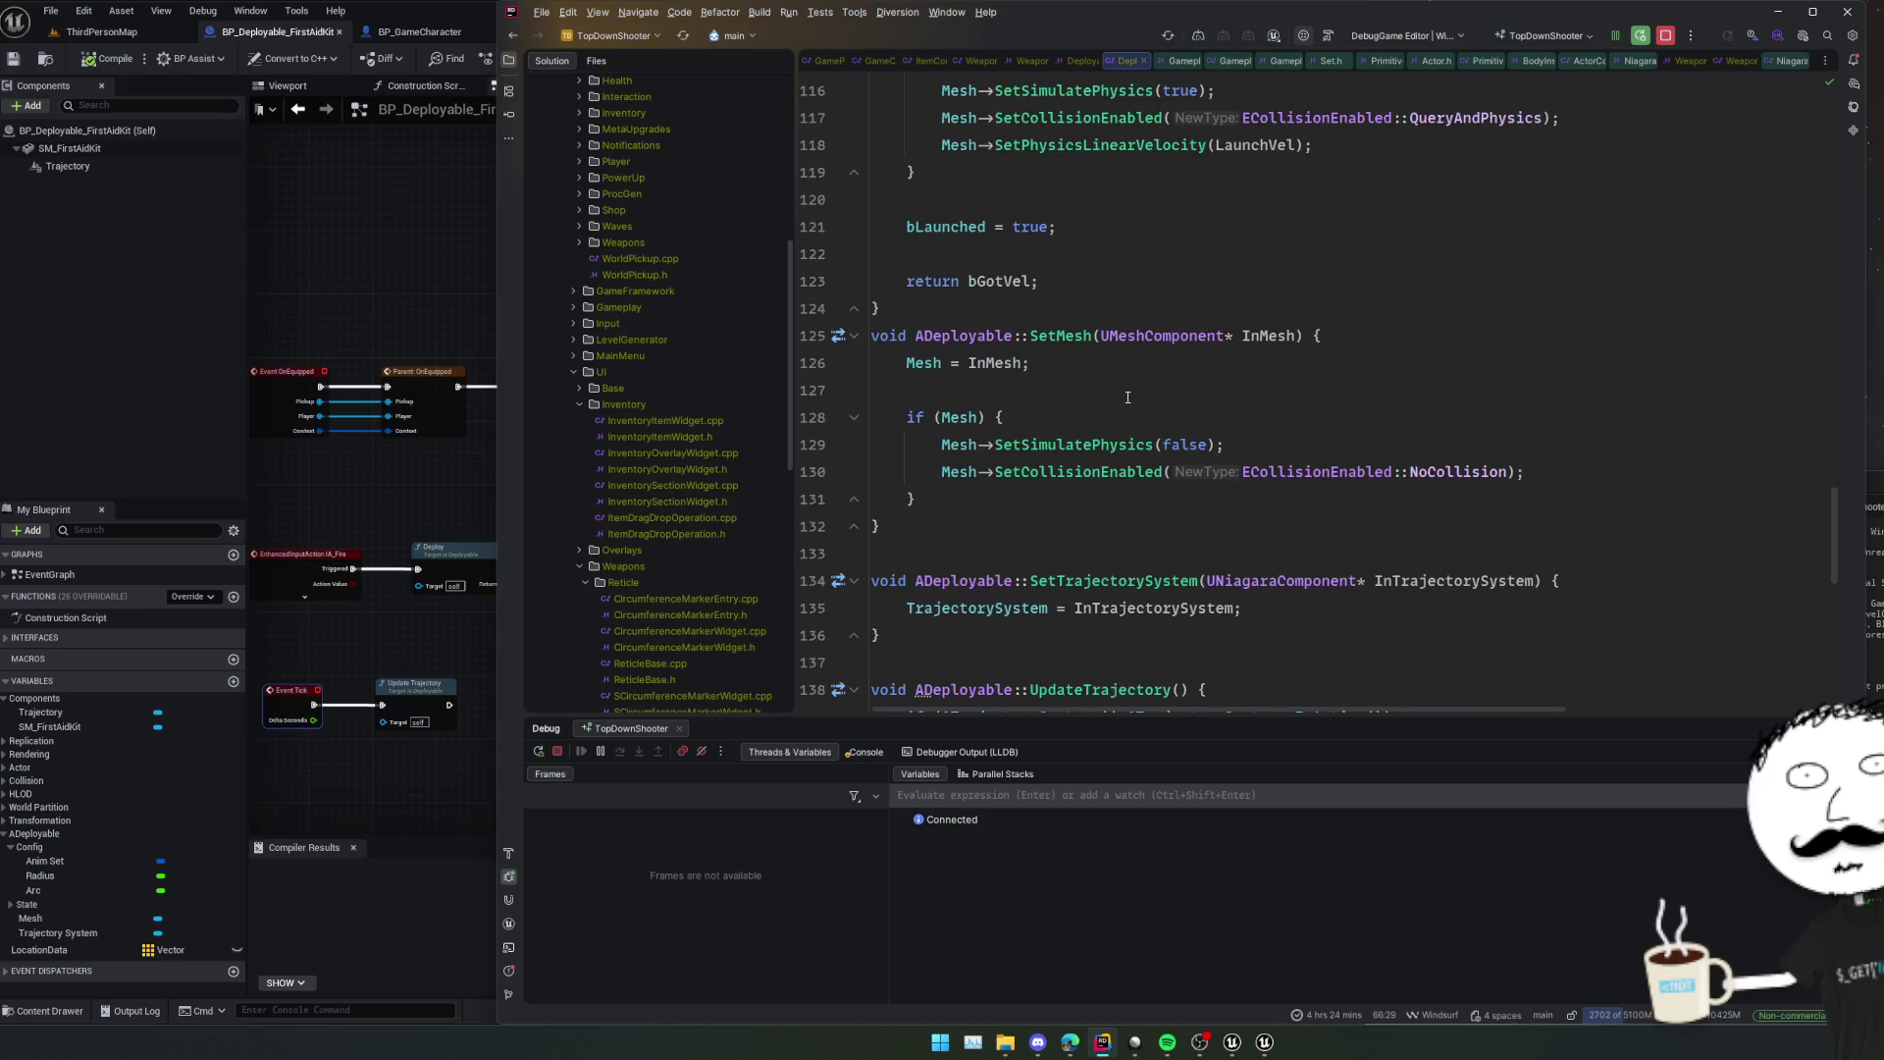
scroll(1127, 396, "down", 3)
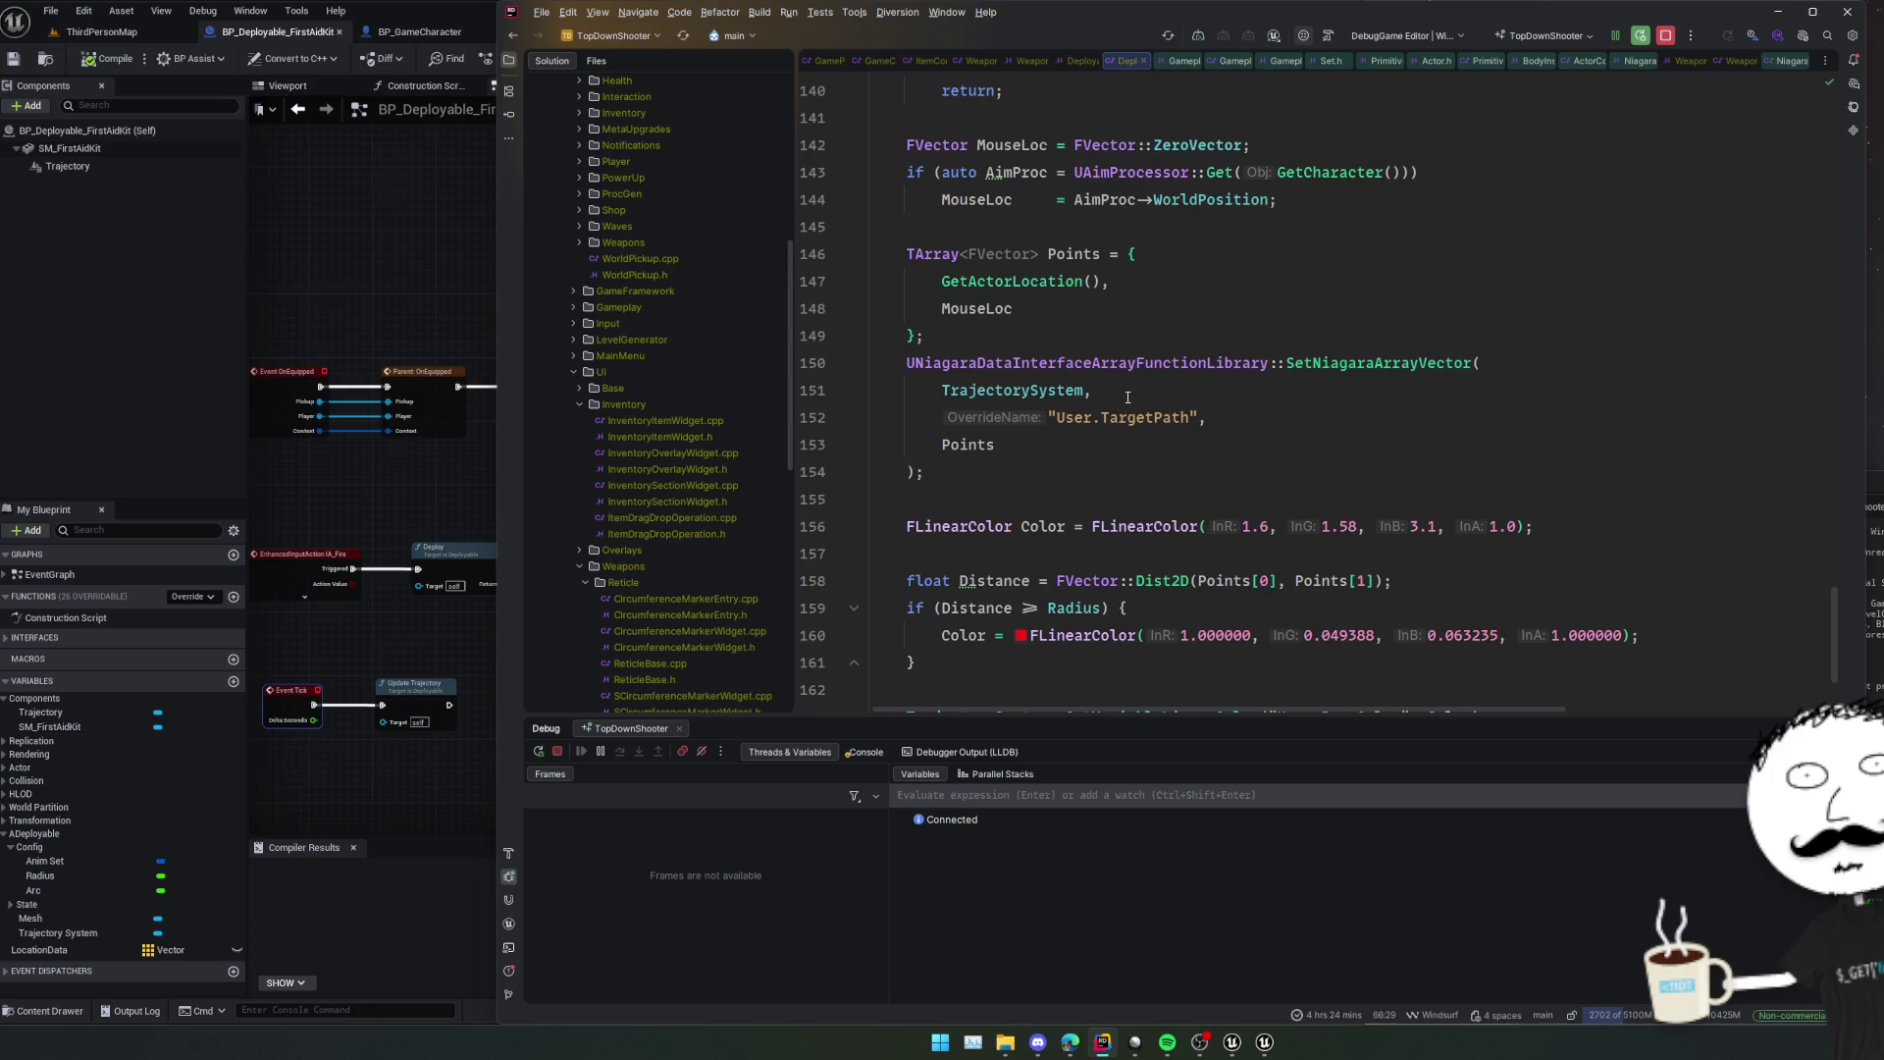
scroll(1127, 396, "up", 5)
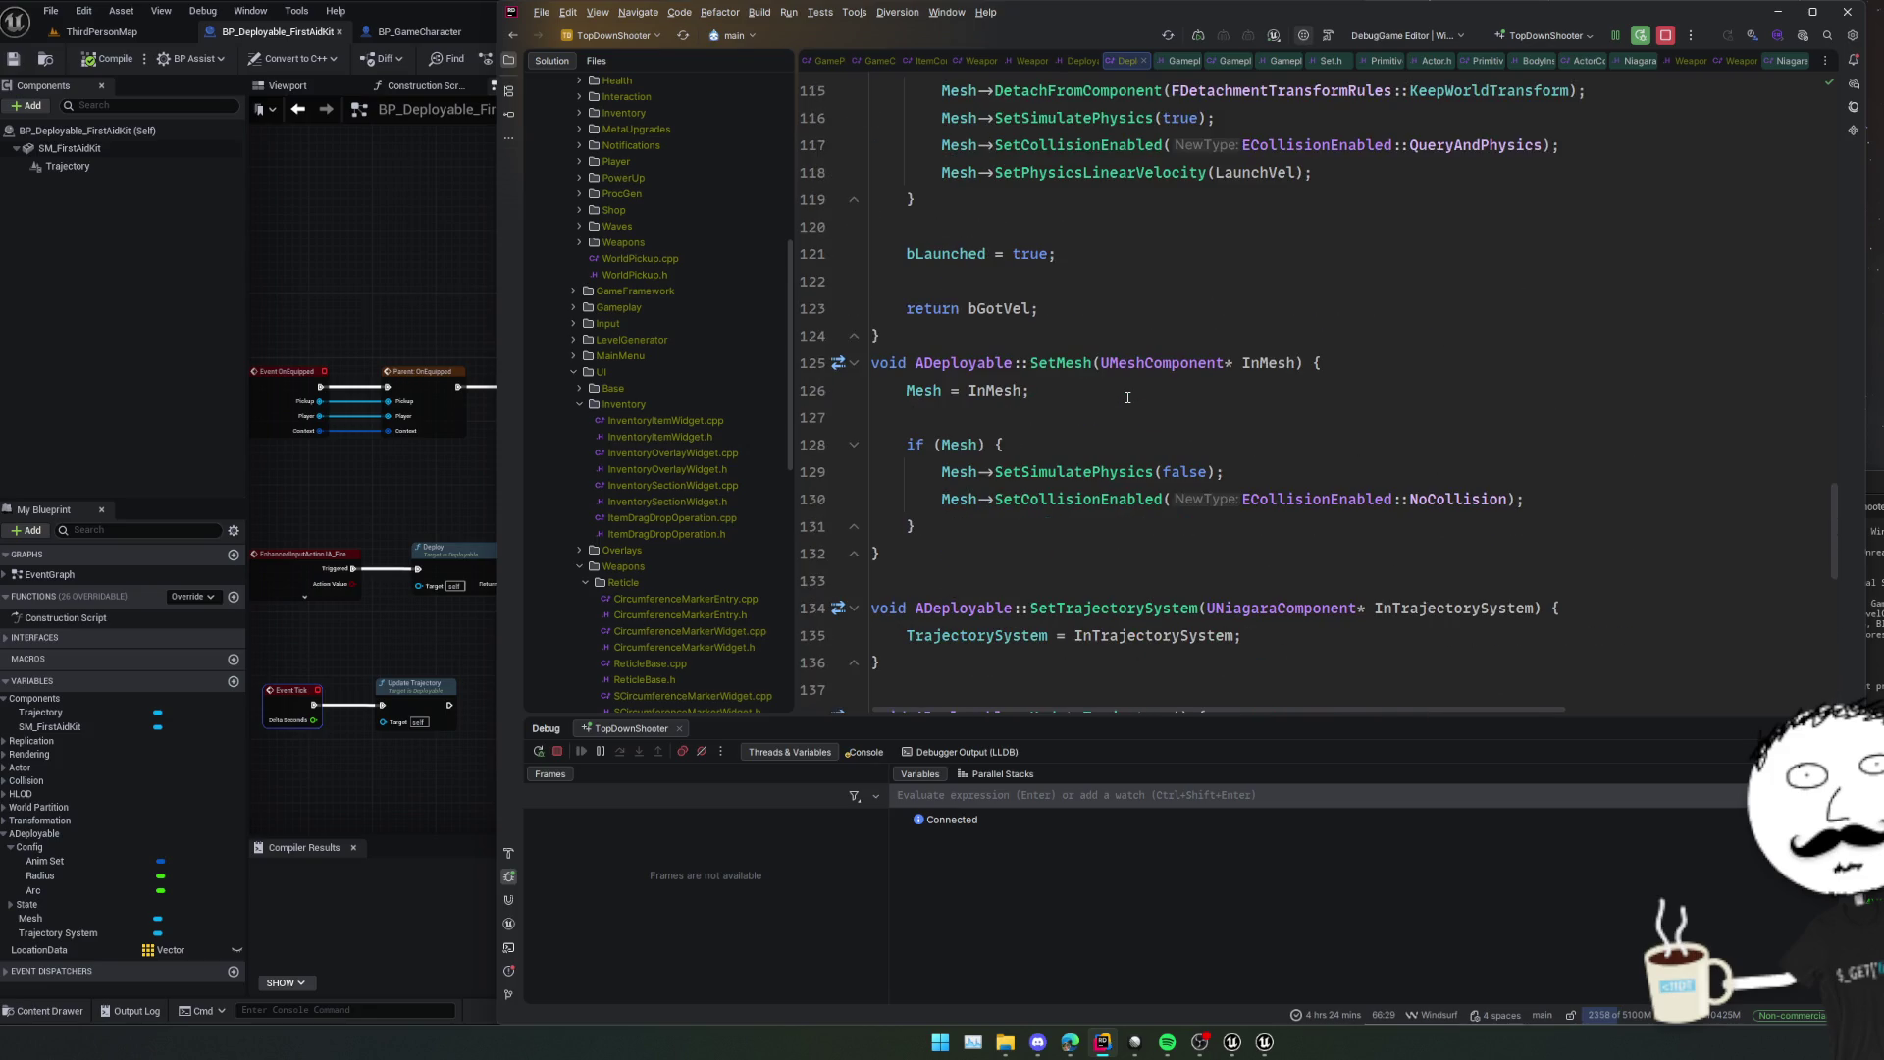
scroll(1127, 396, "up", 4)
scroll(1127, 396, "down", 2)
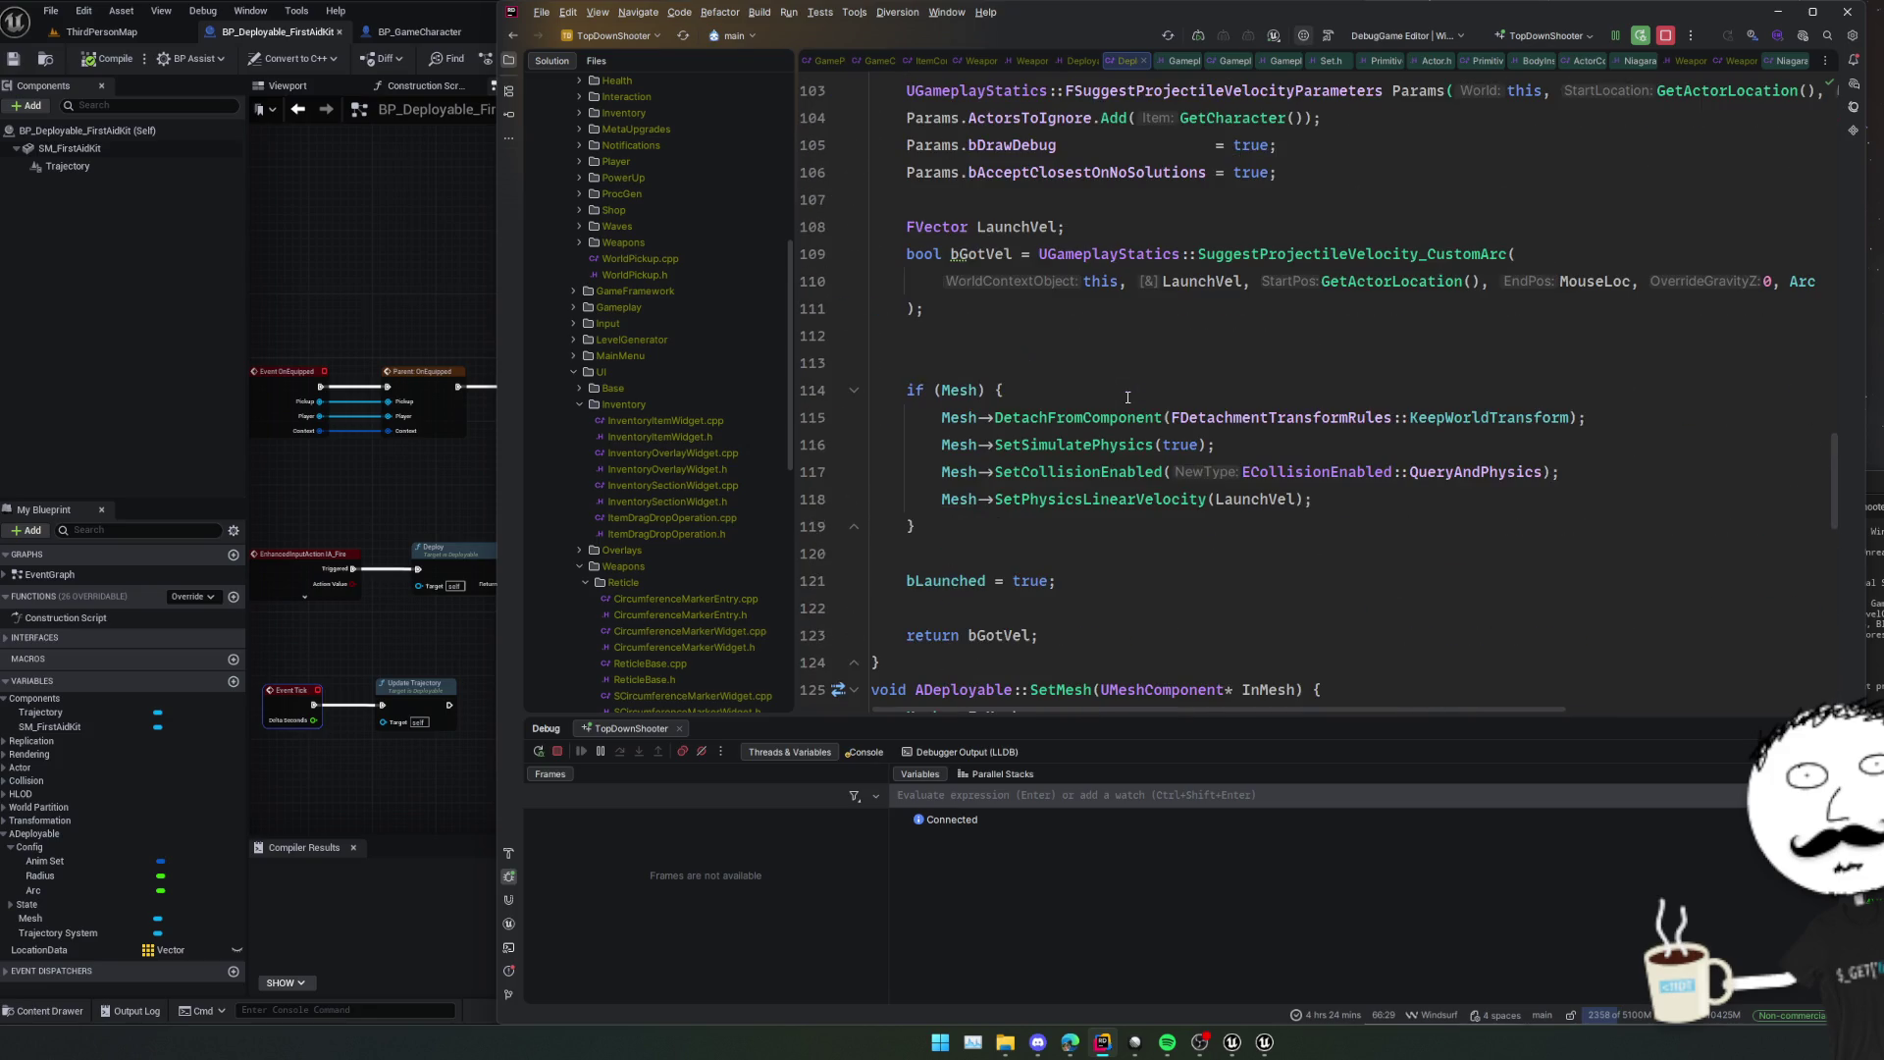
key("Tab")
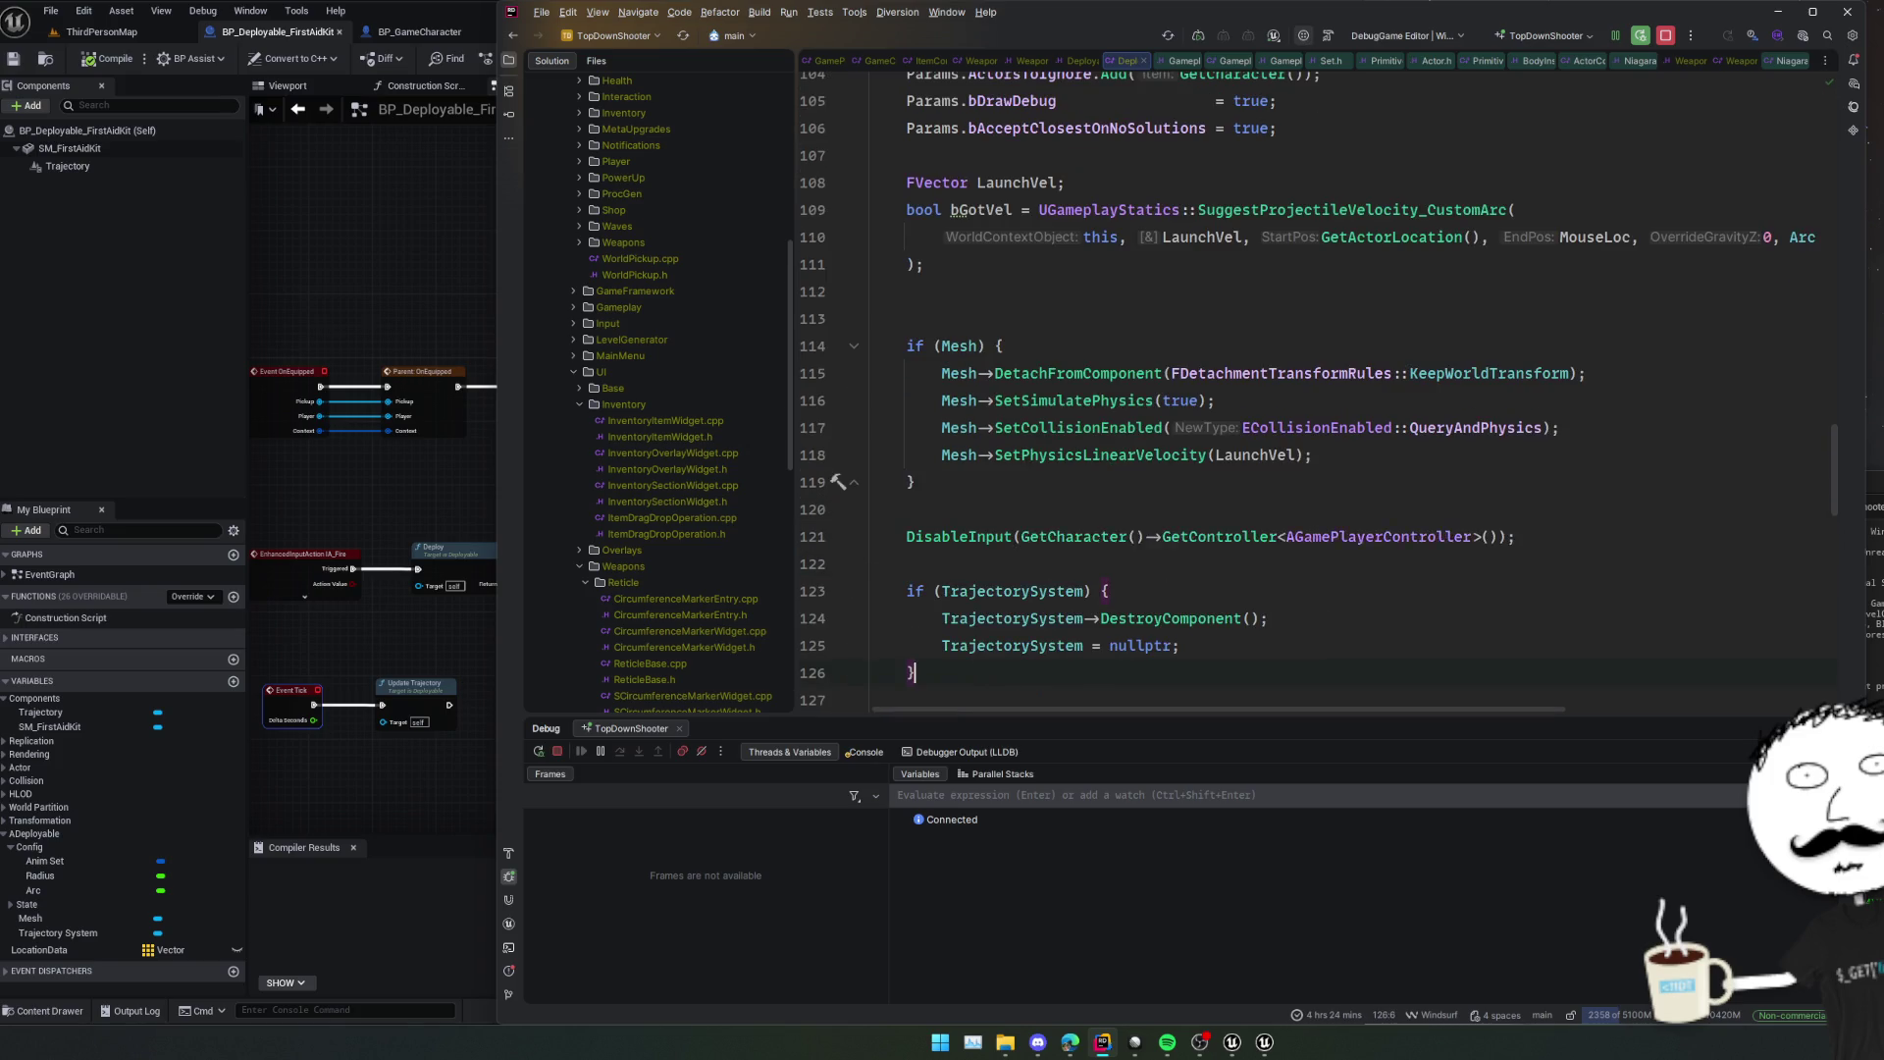
Hot-reload the change with Live Coding (Ctrl+Alt+F11) and resume the running game.
key("ctrl+alt+F11")
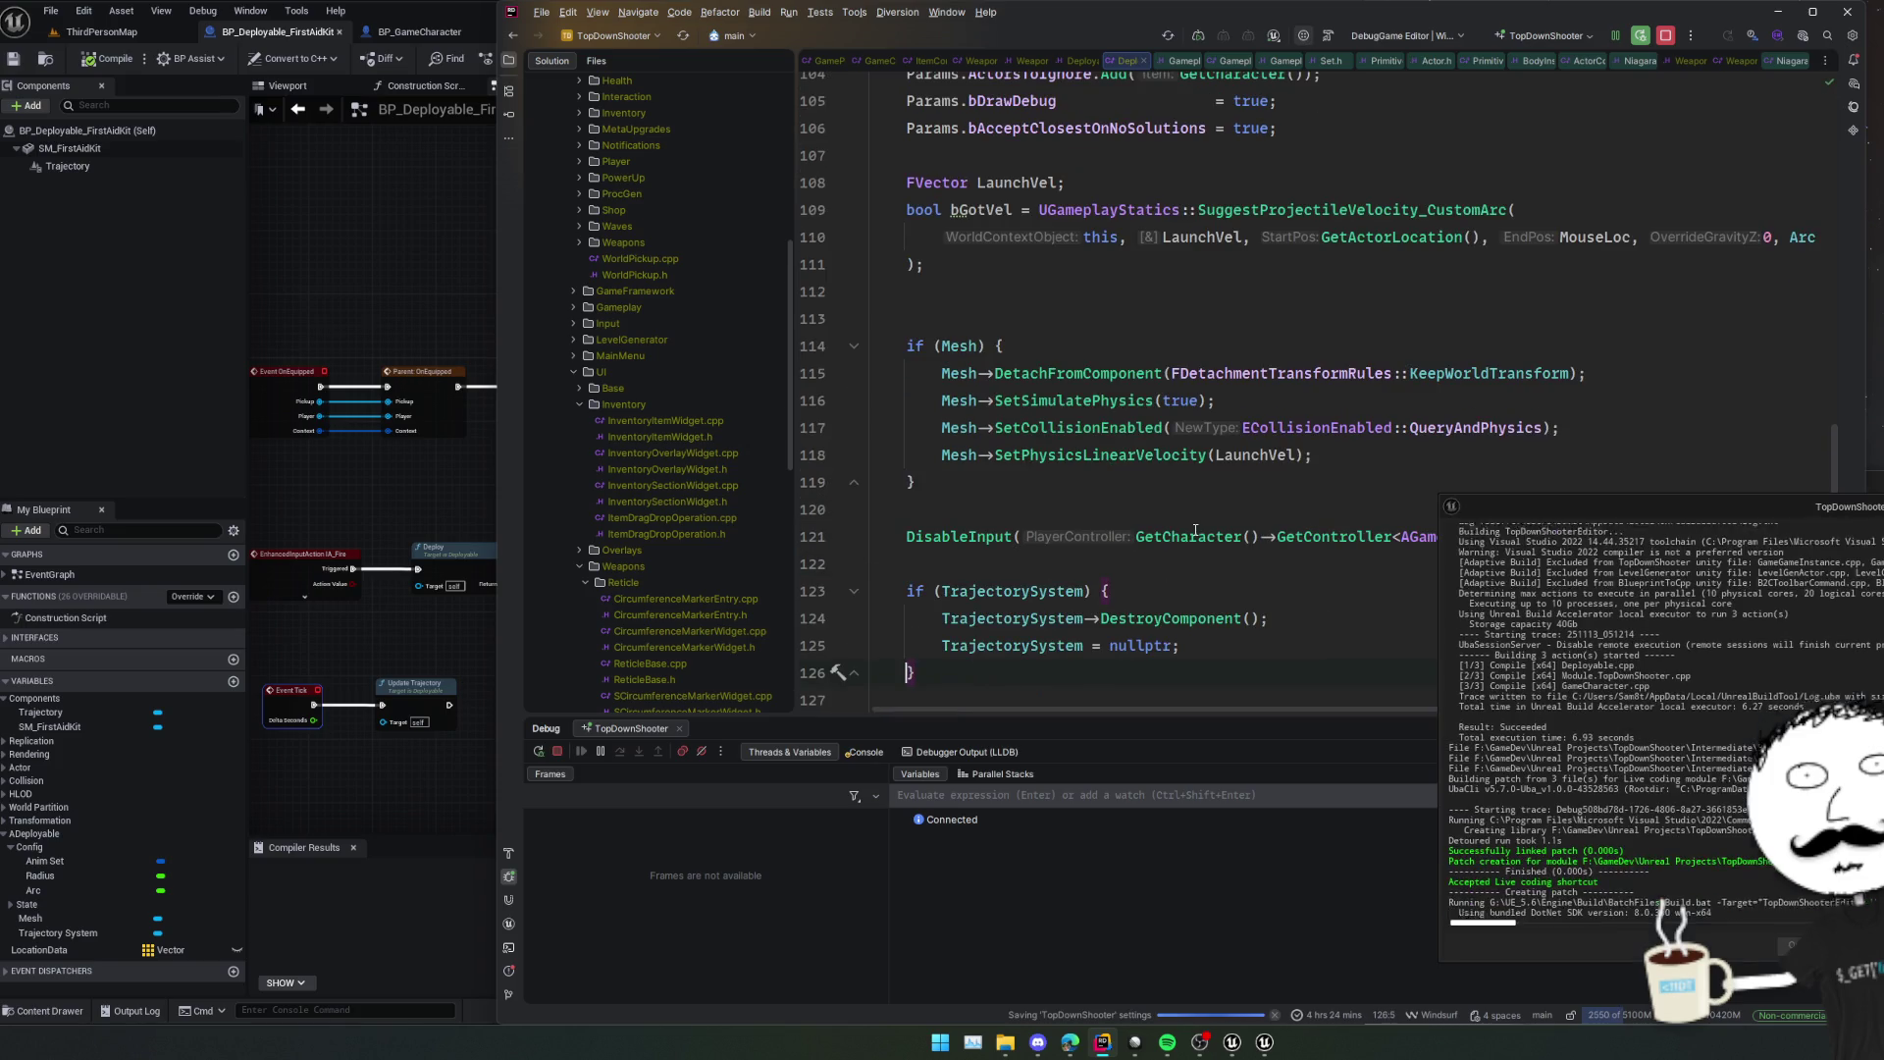
scroll(1362, 482, "down", 2)
scroll(1361, 482, "up", 3)
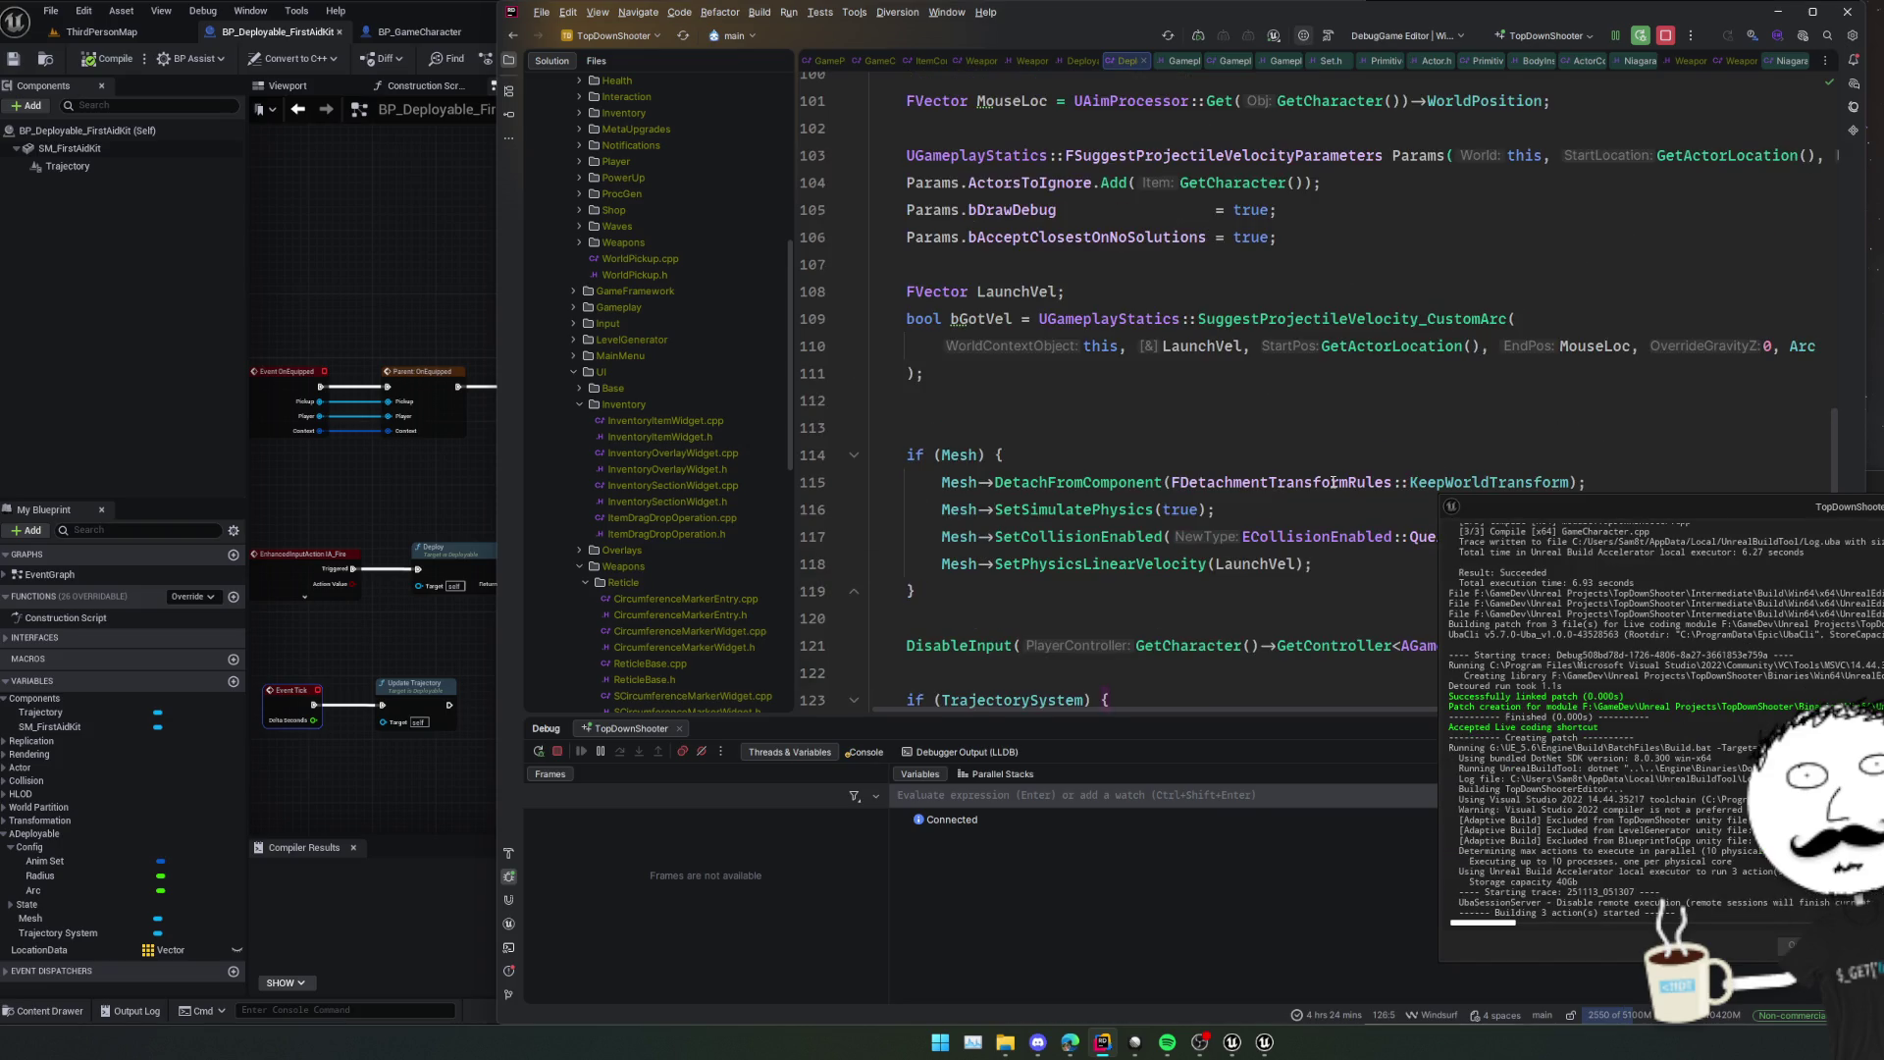
scroll(1333, 482, "up", 3)
scroll(1332, 482, "down", 2)
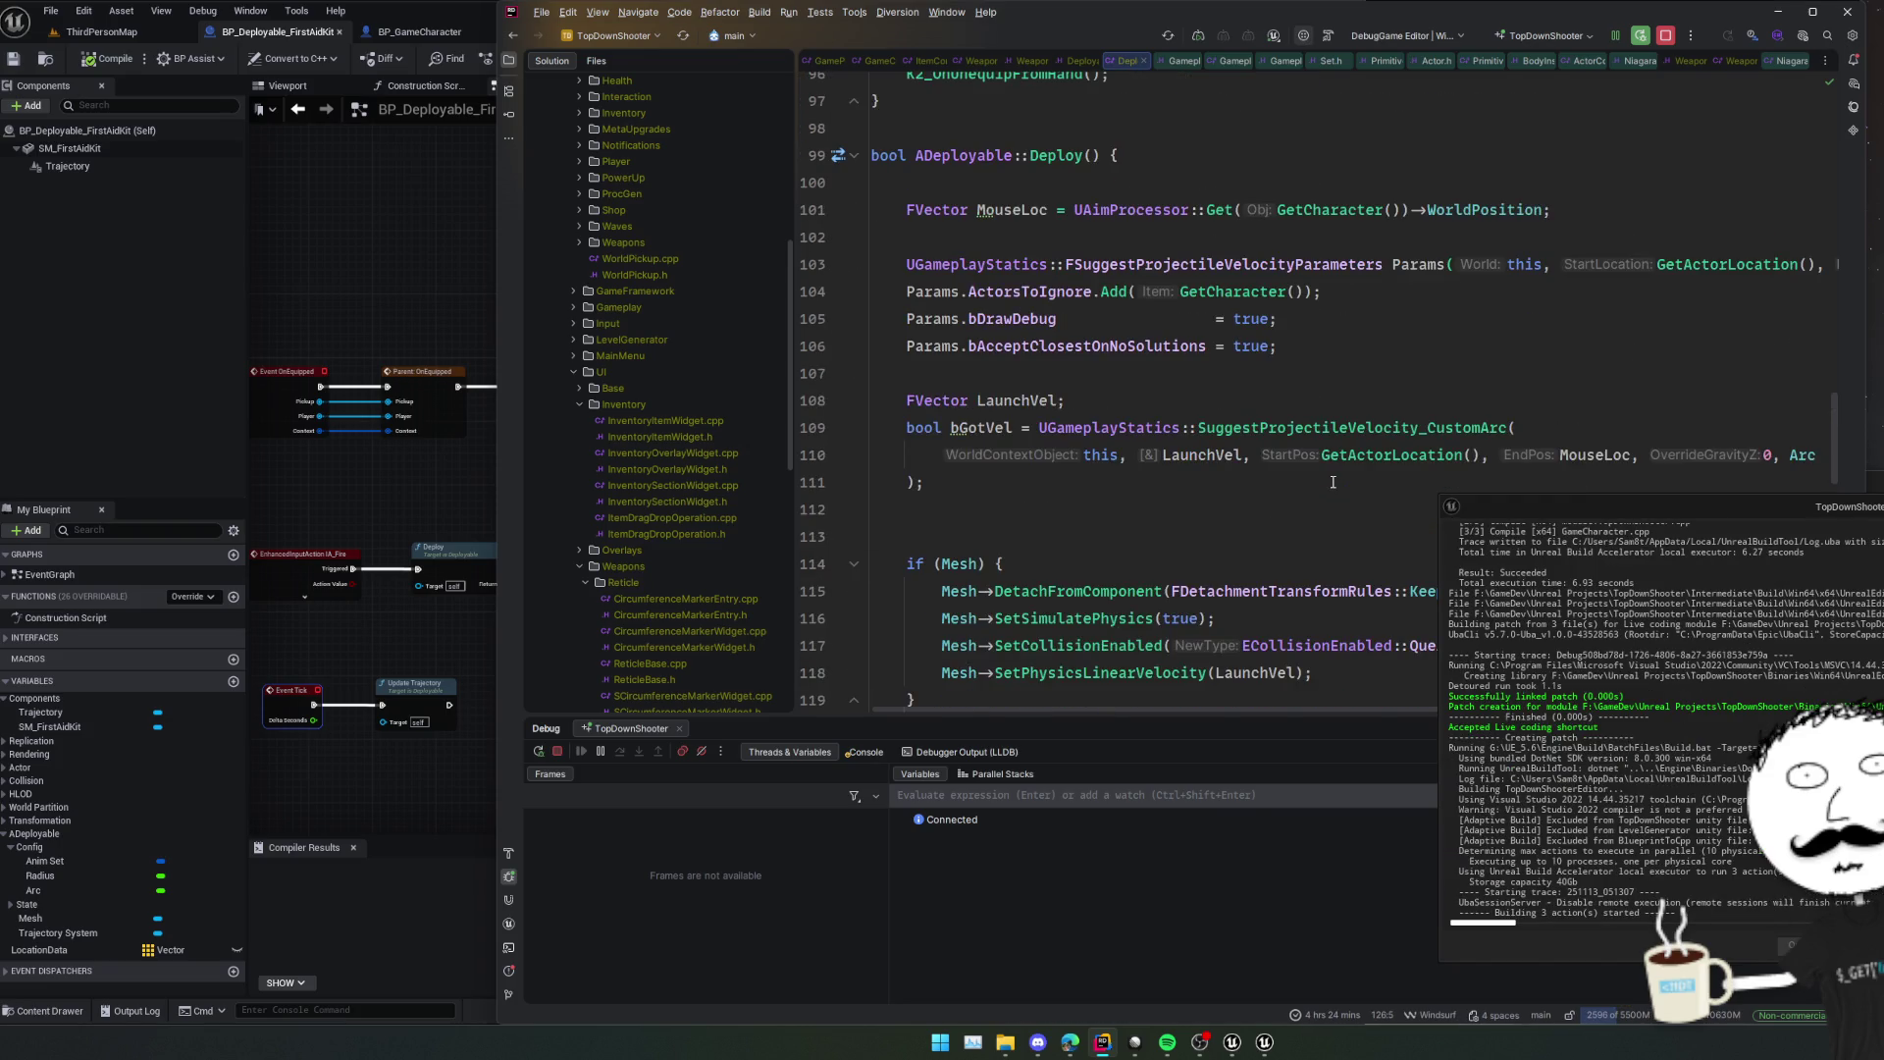
scroll(1332, 481, "down", 2)
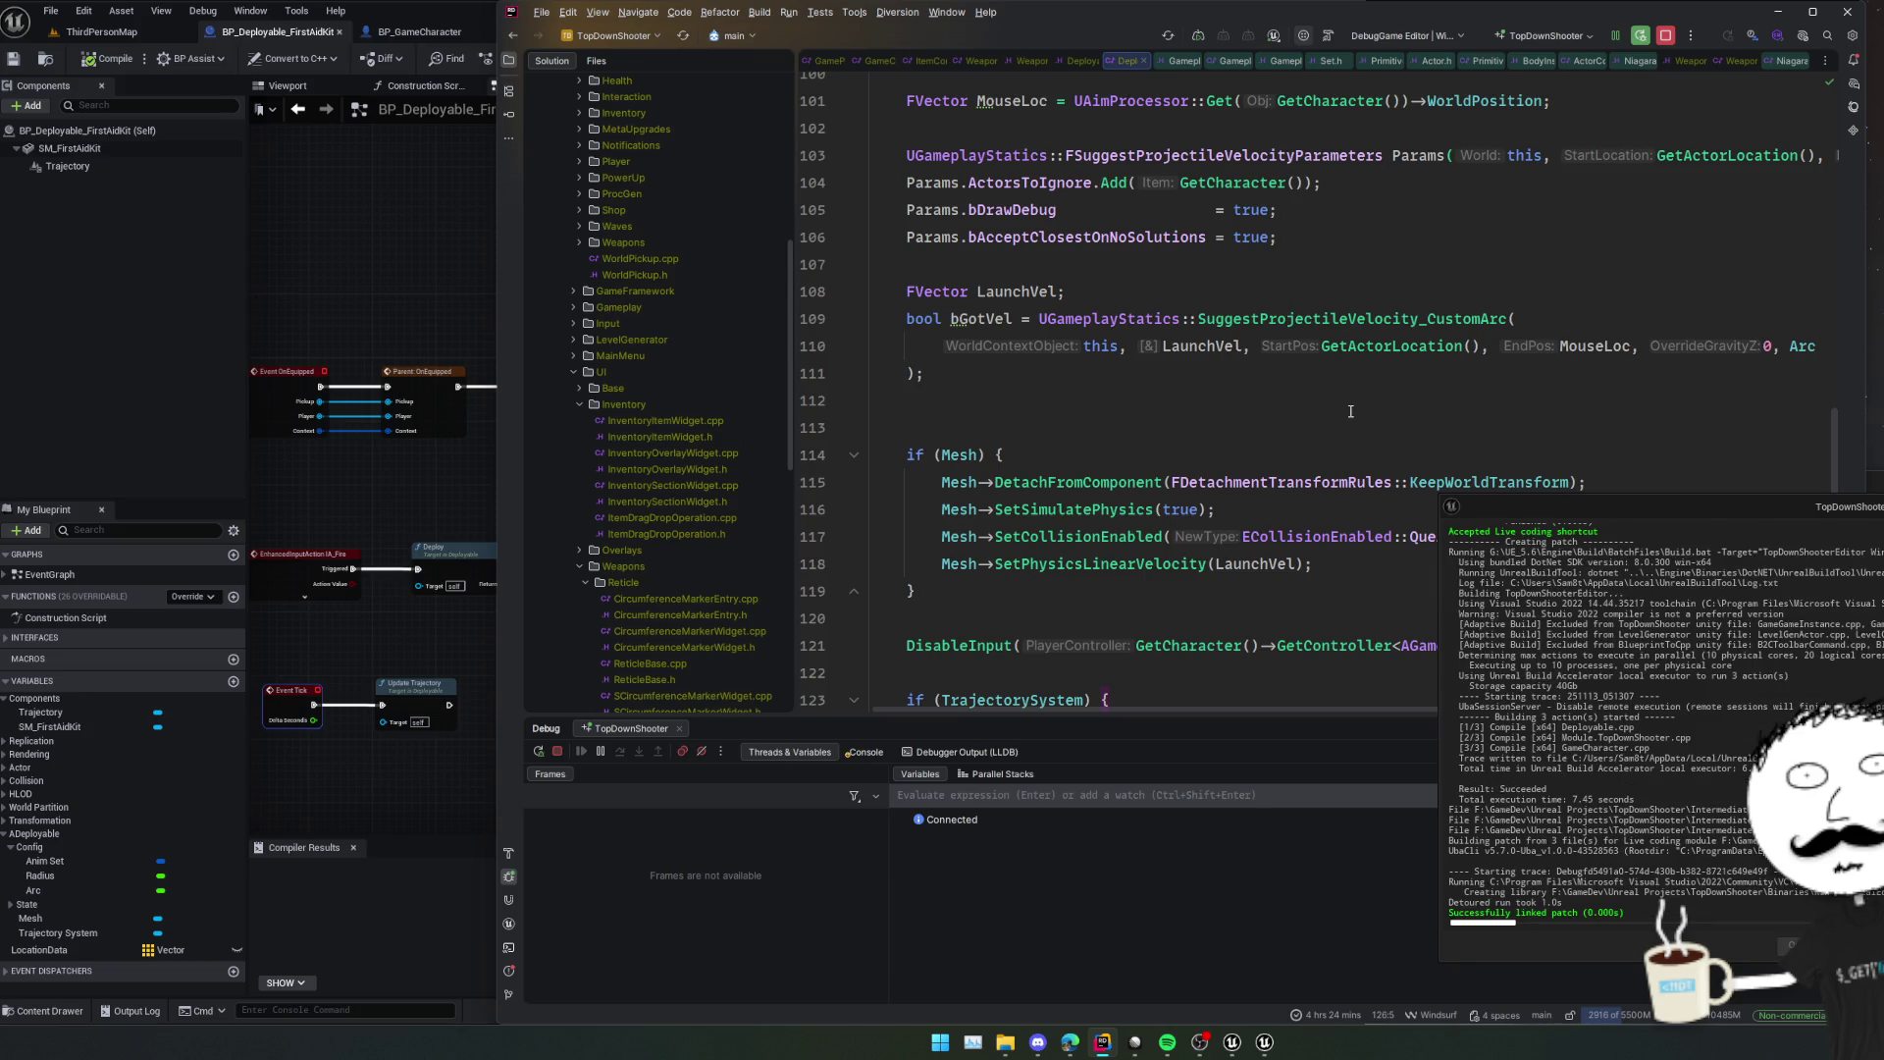
left_click(1198, 36)
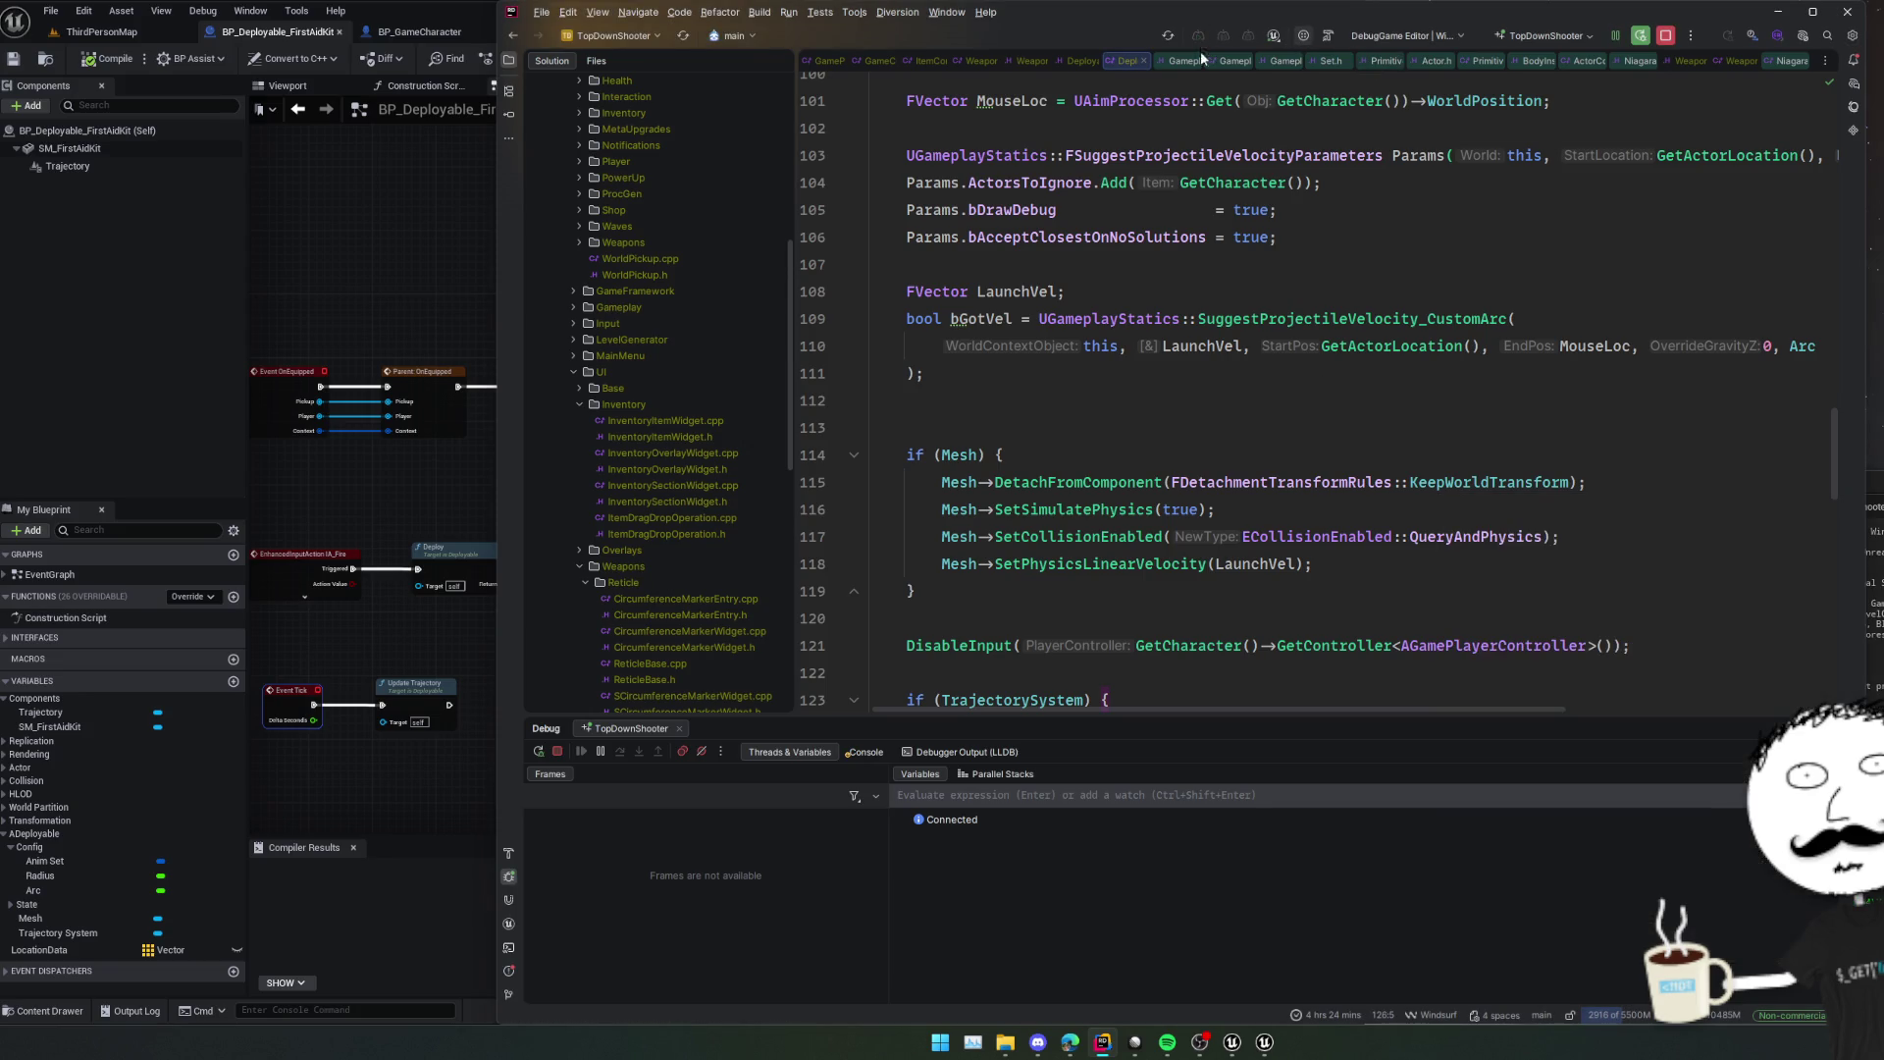
key("s")
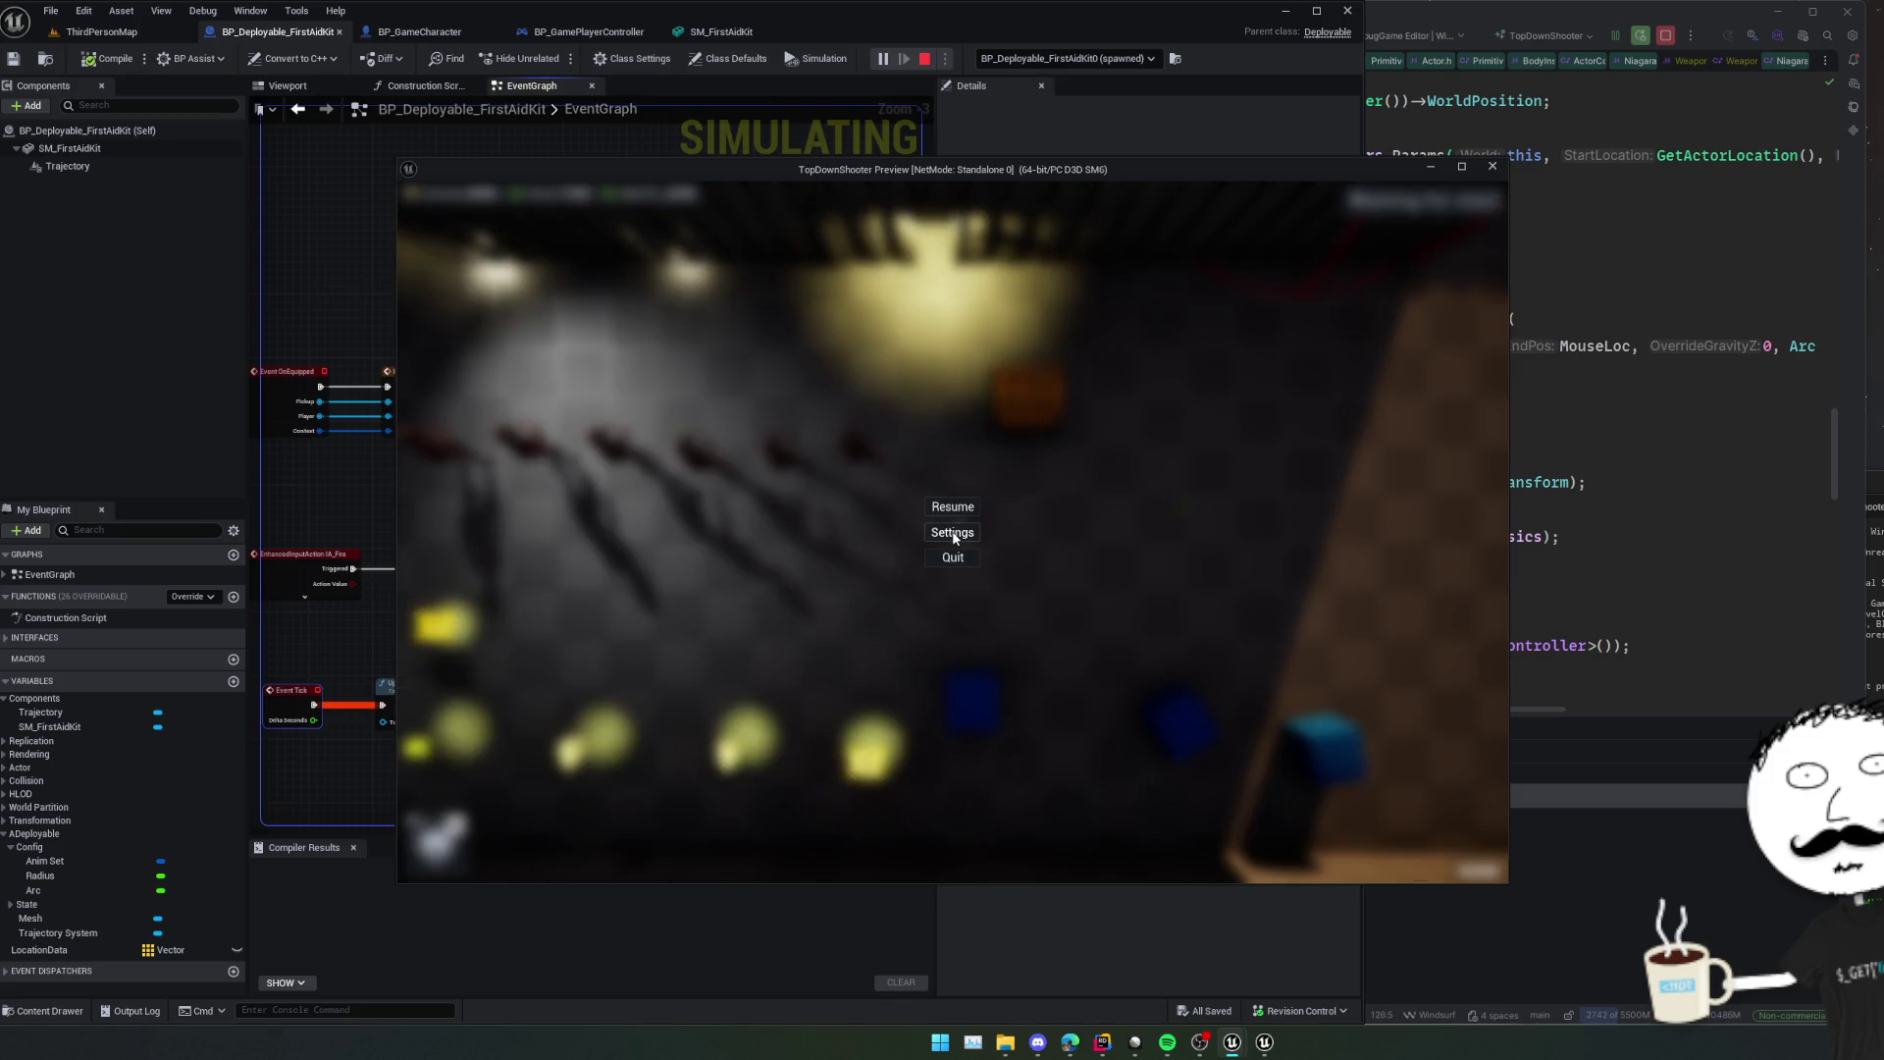
Walk the character, equip the deployable, and open the in-game inventory.
key("s")
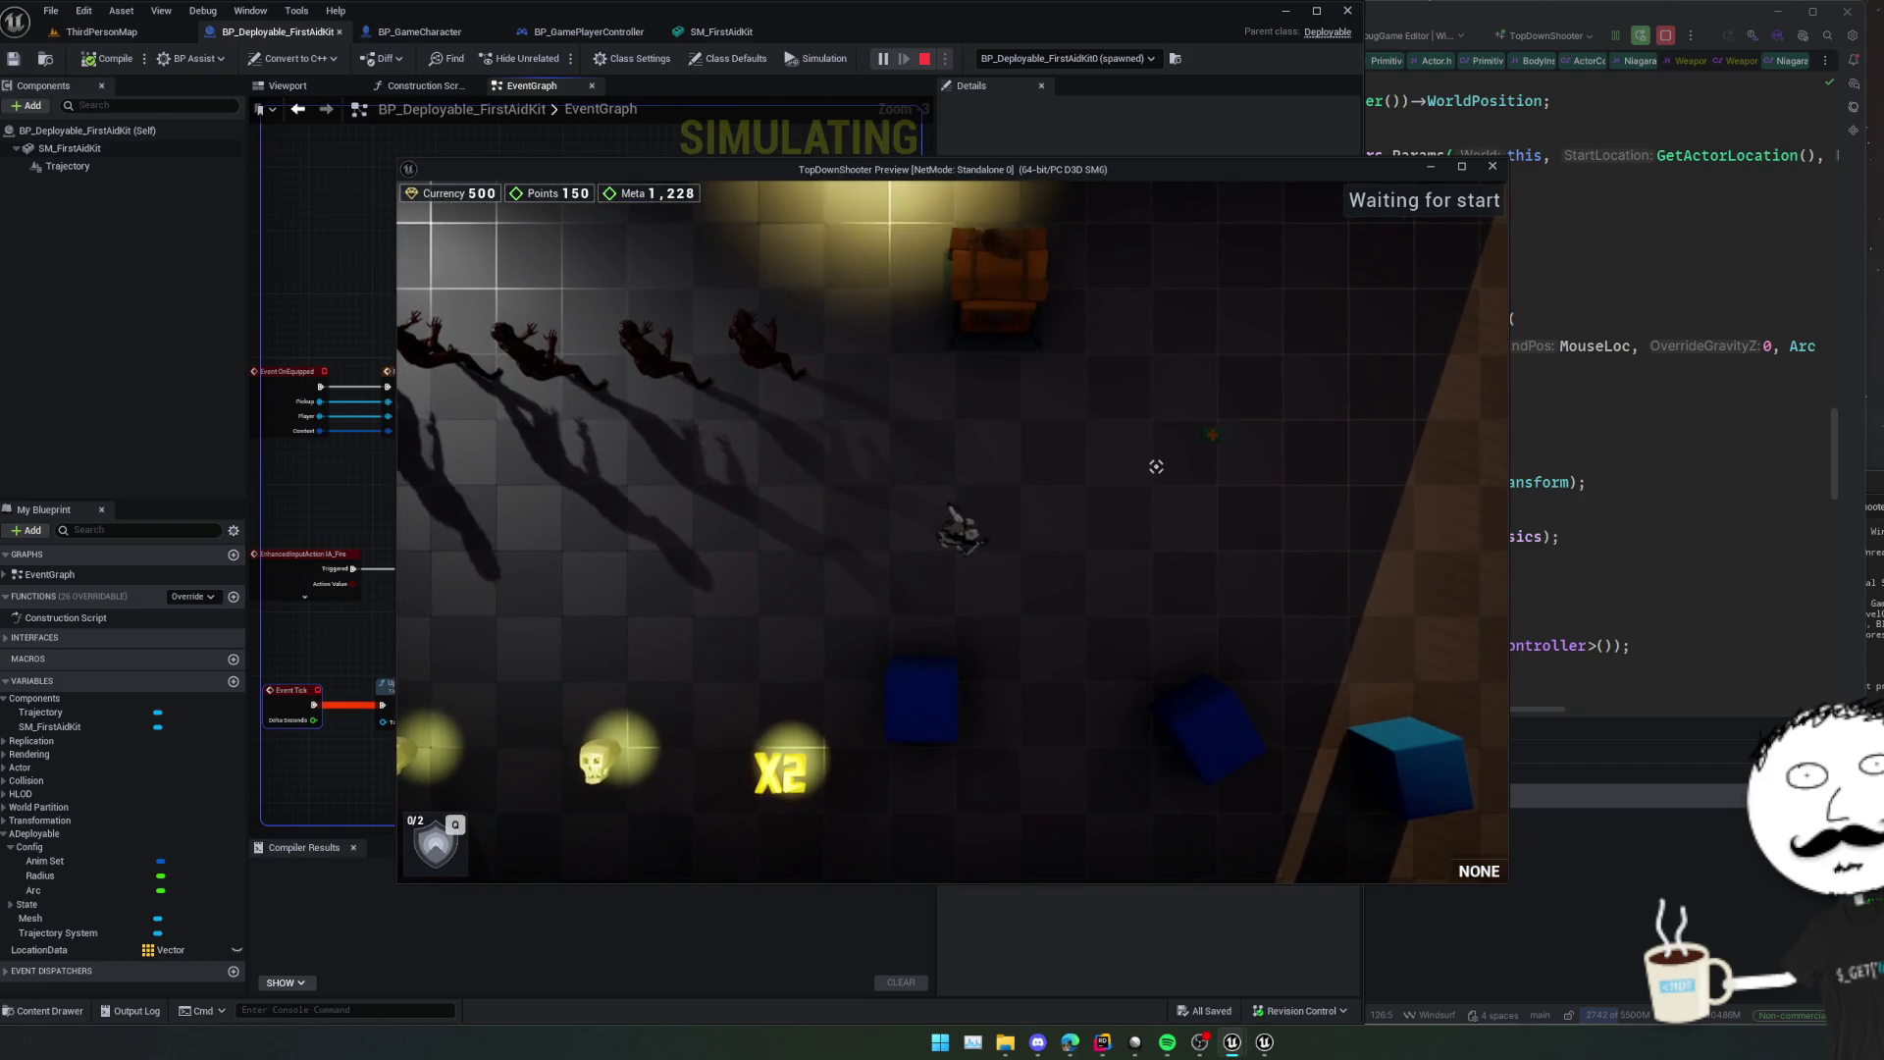
key("d")
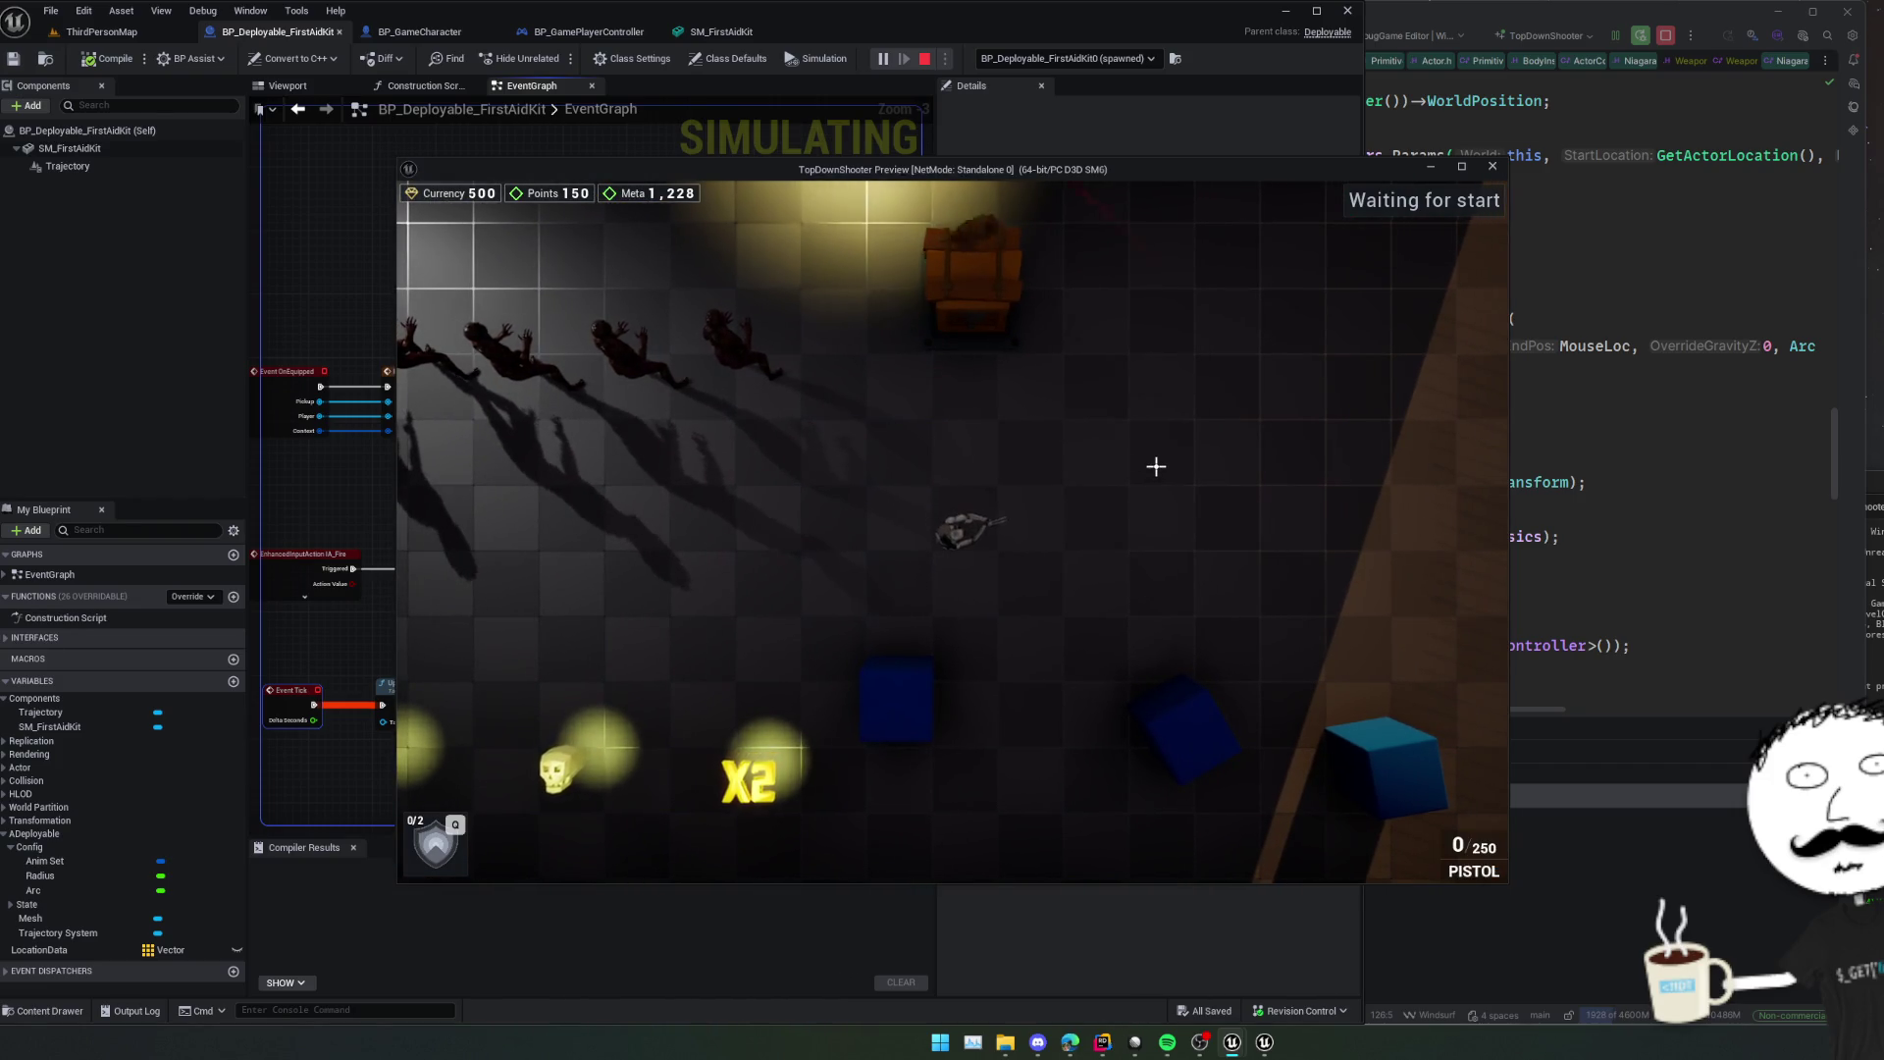
key("q")
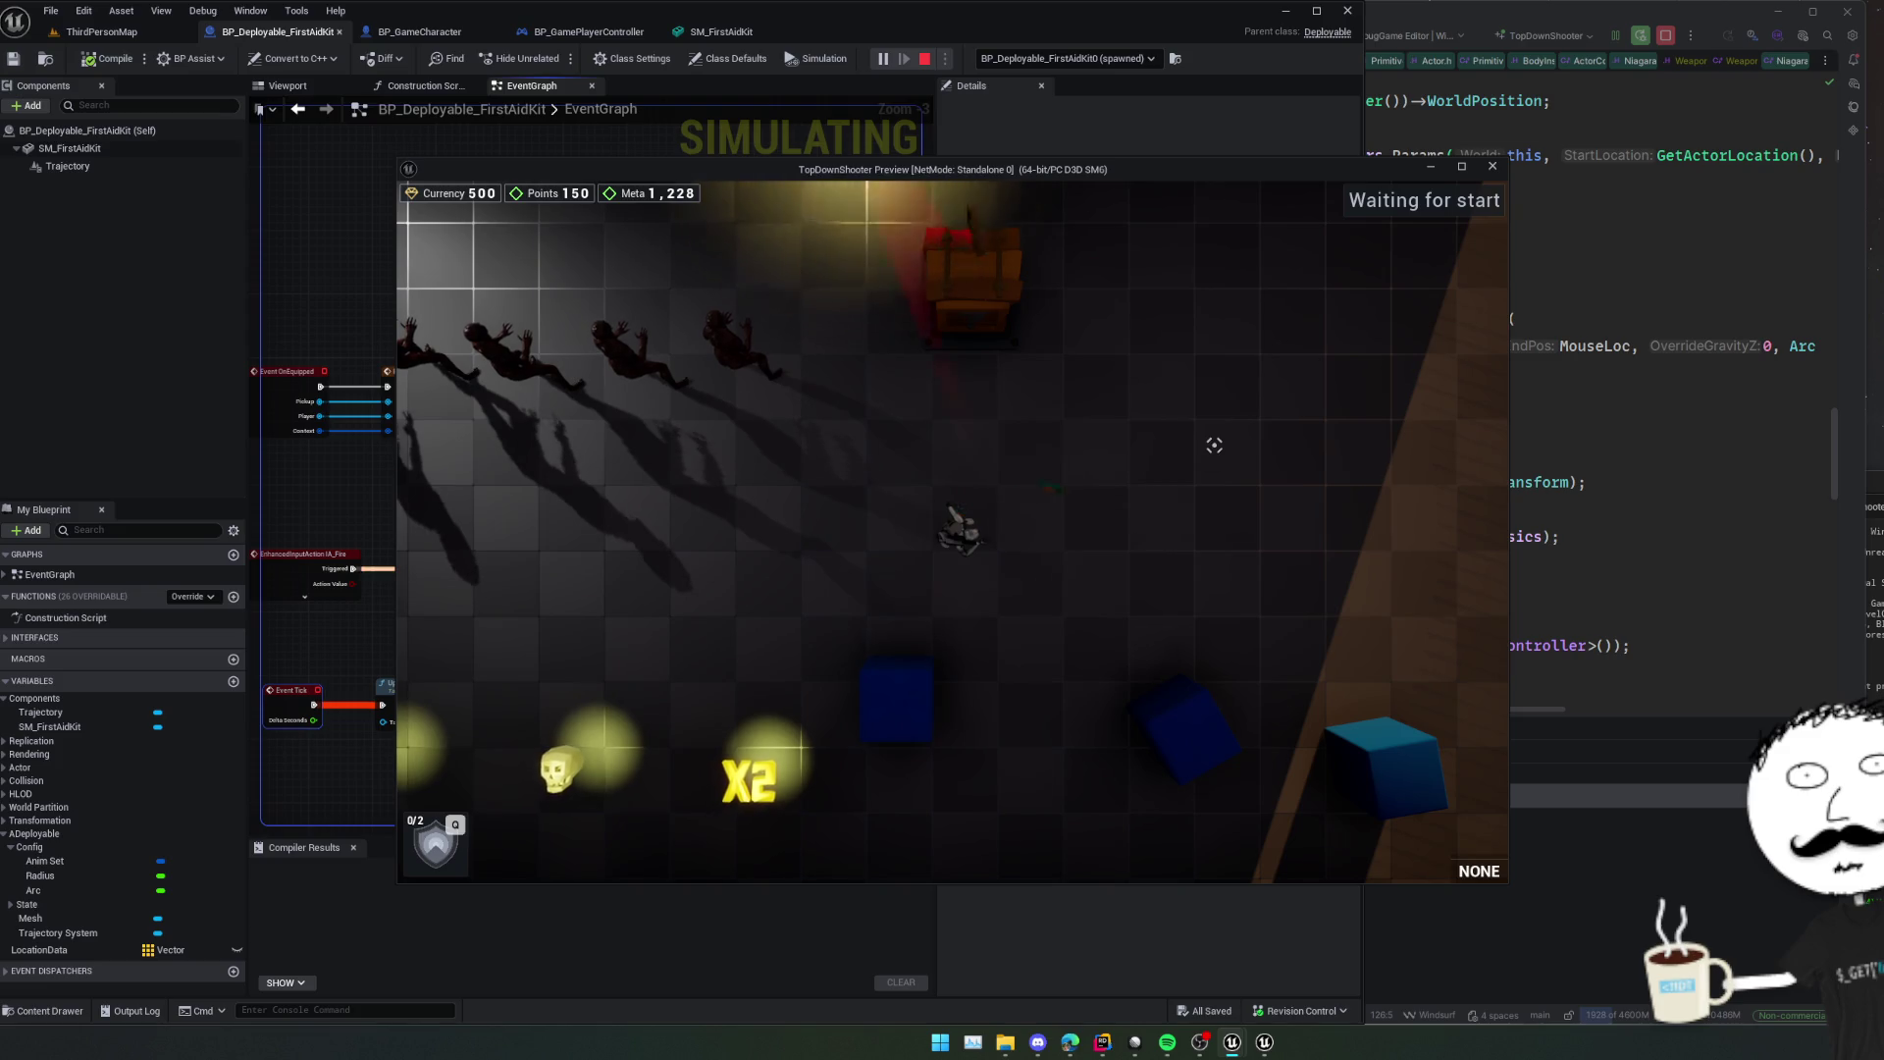
key("i")
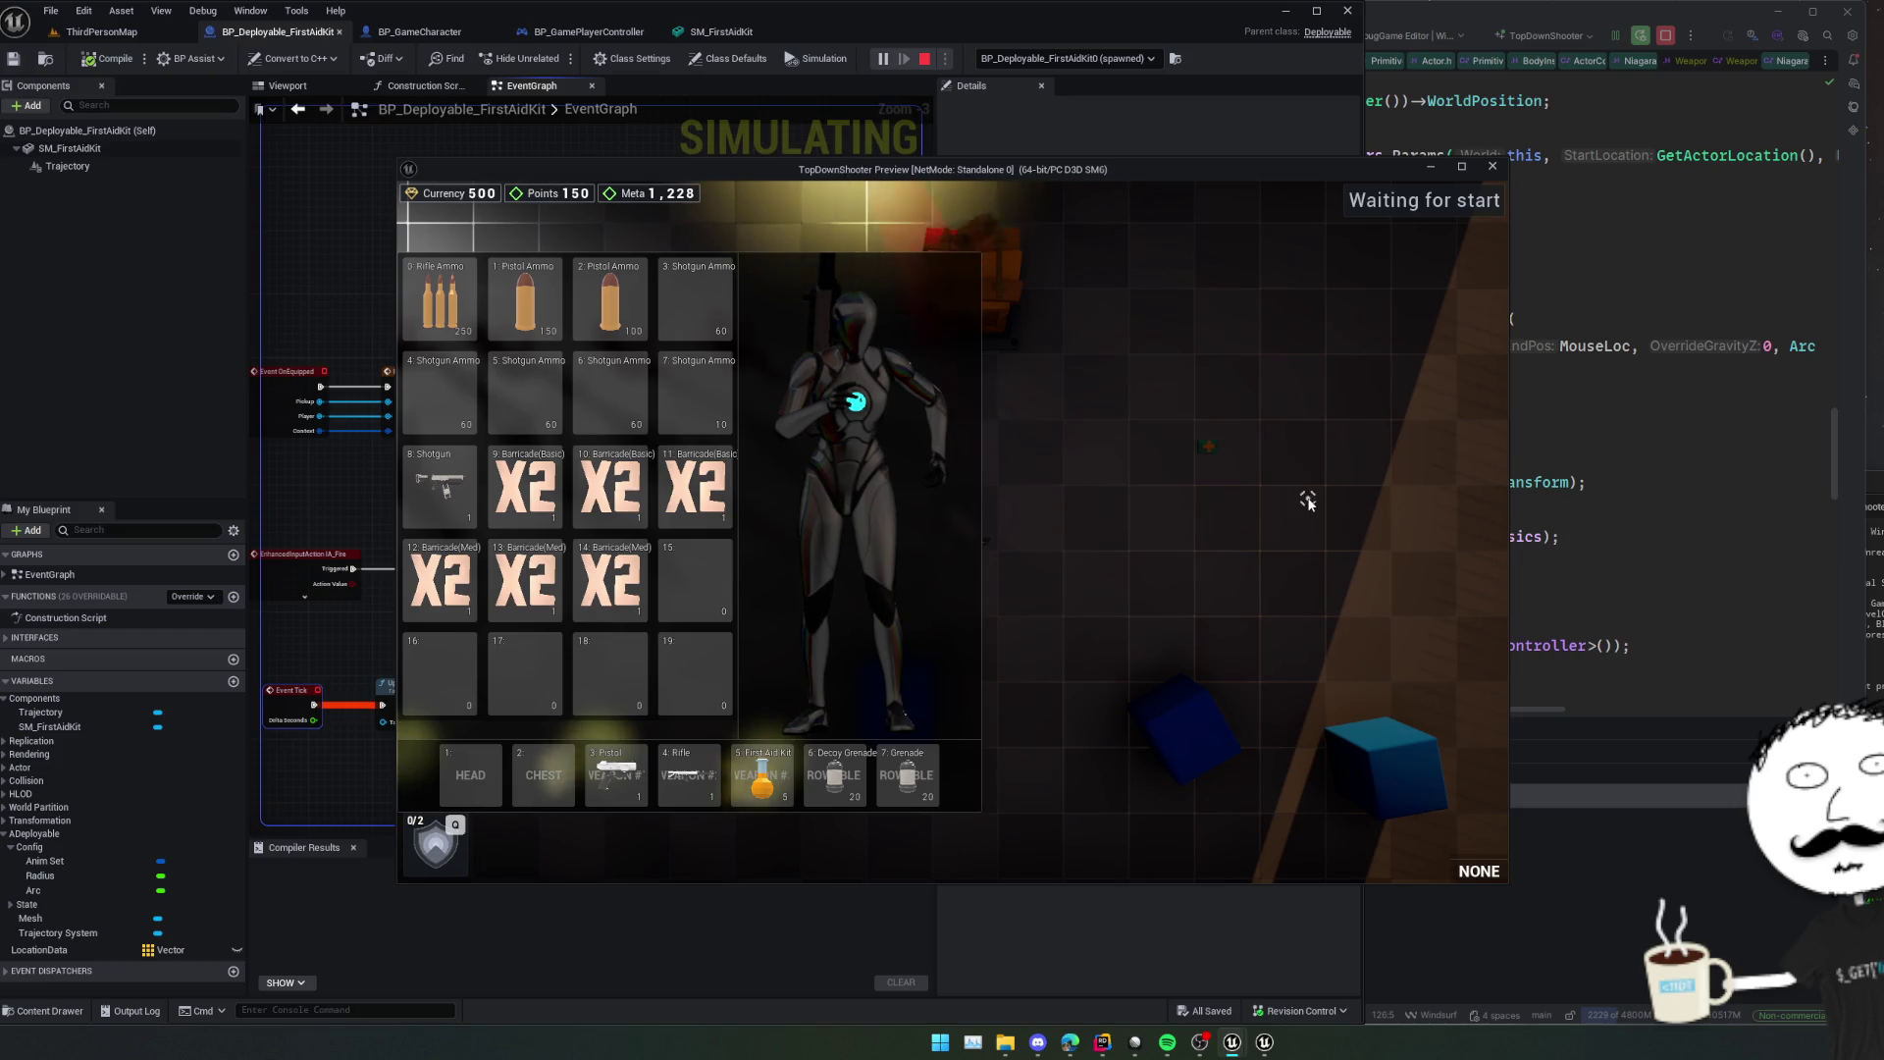
key("alt+Tab")
After the TrajectorySystem block, add 'if (auto Inventory = UInventoryComponent::Get(GetCharacter())) {'.
scroll(1246, 465, "down", 3)
scroll(951, 438, "down", 4)
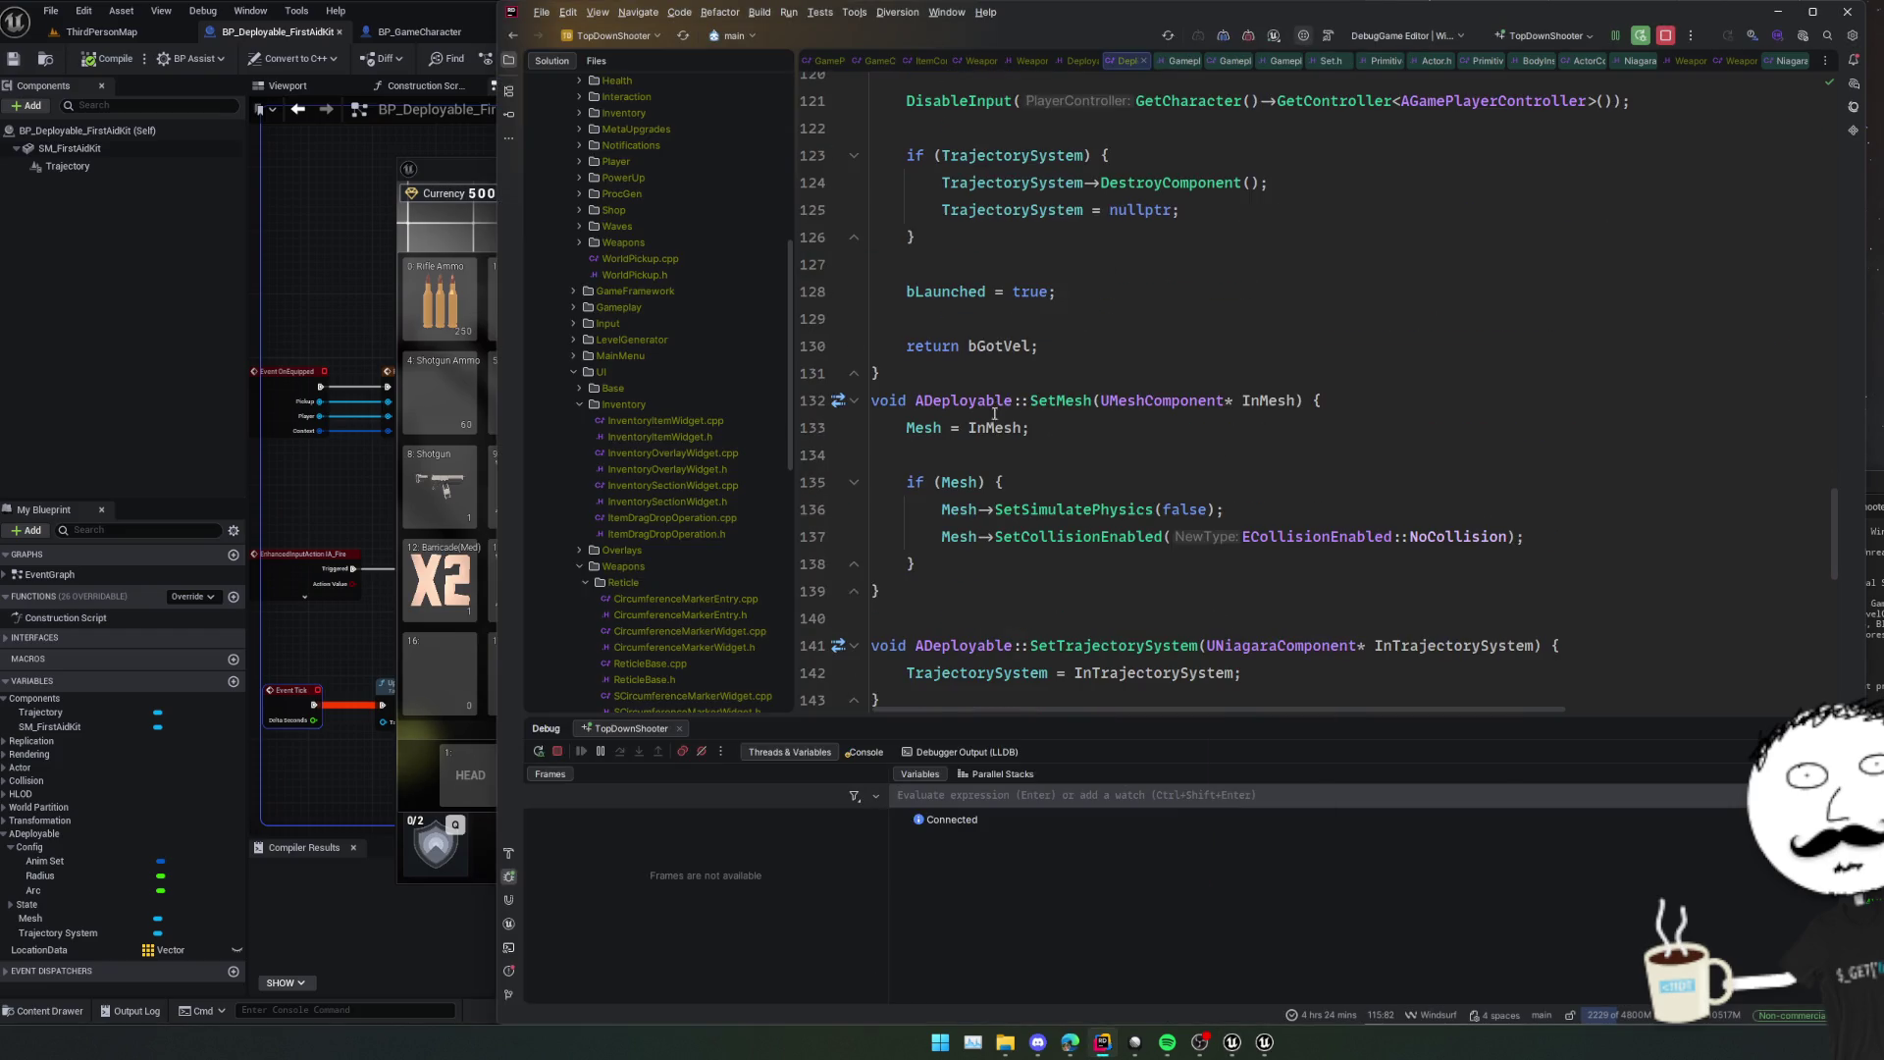
scroll(1086, 428, "down", 5)
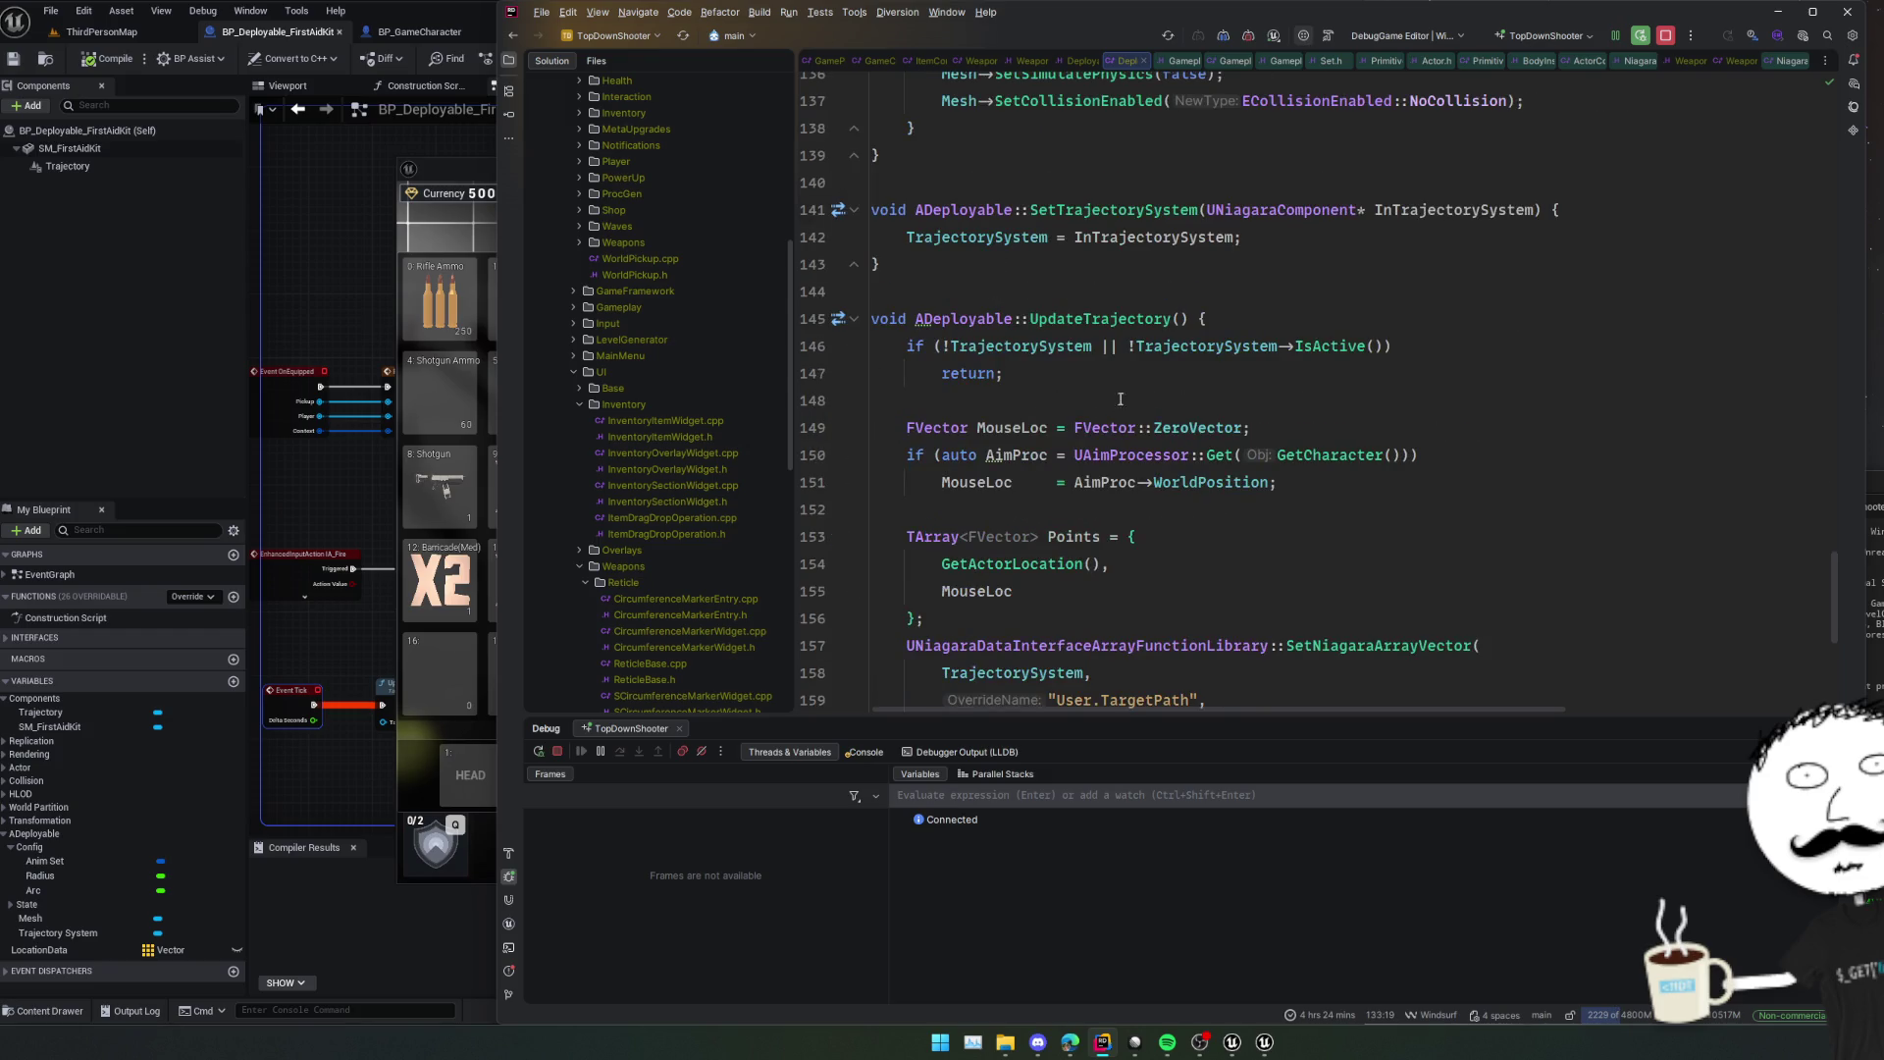
scroll(1116, 319, "up", 9)
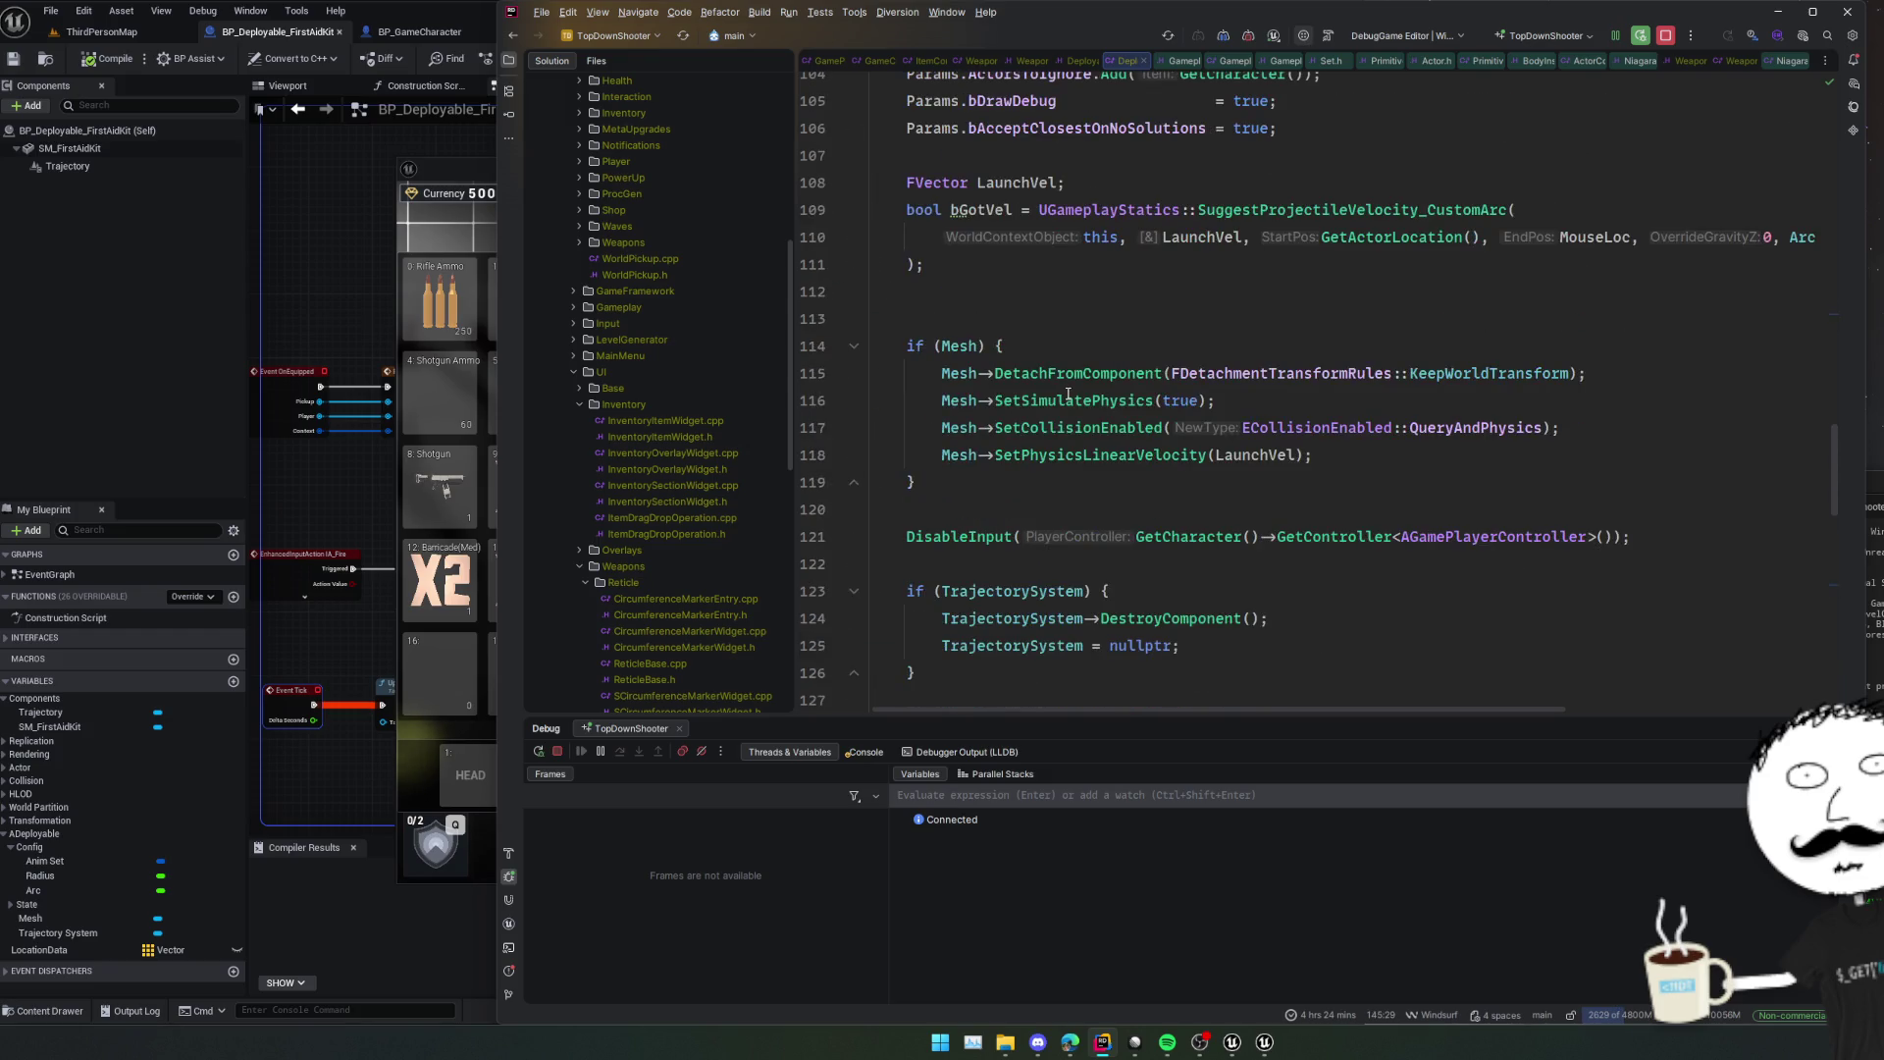
scroll(1061, 540, "up", 1)
scroll(1022, 478, "down", 3)
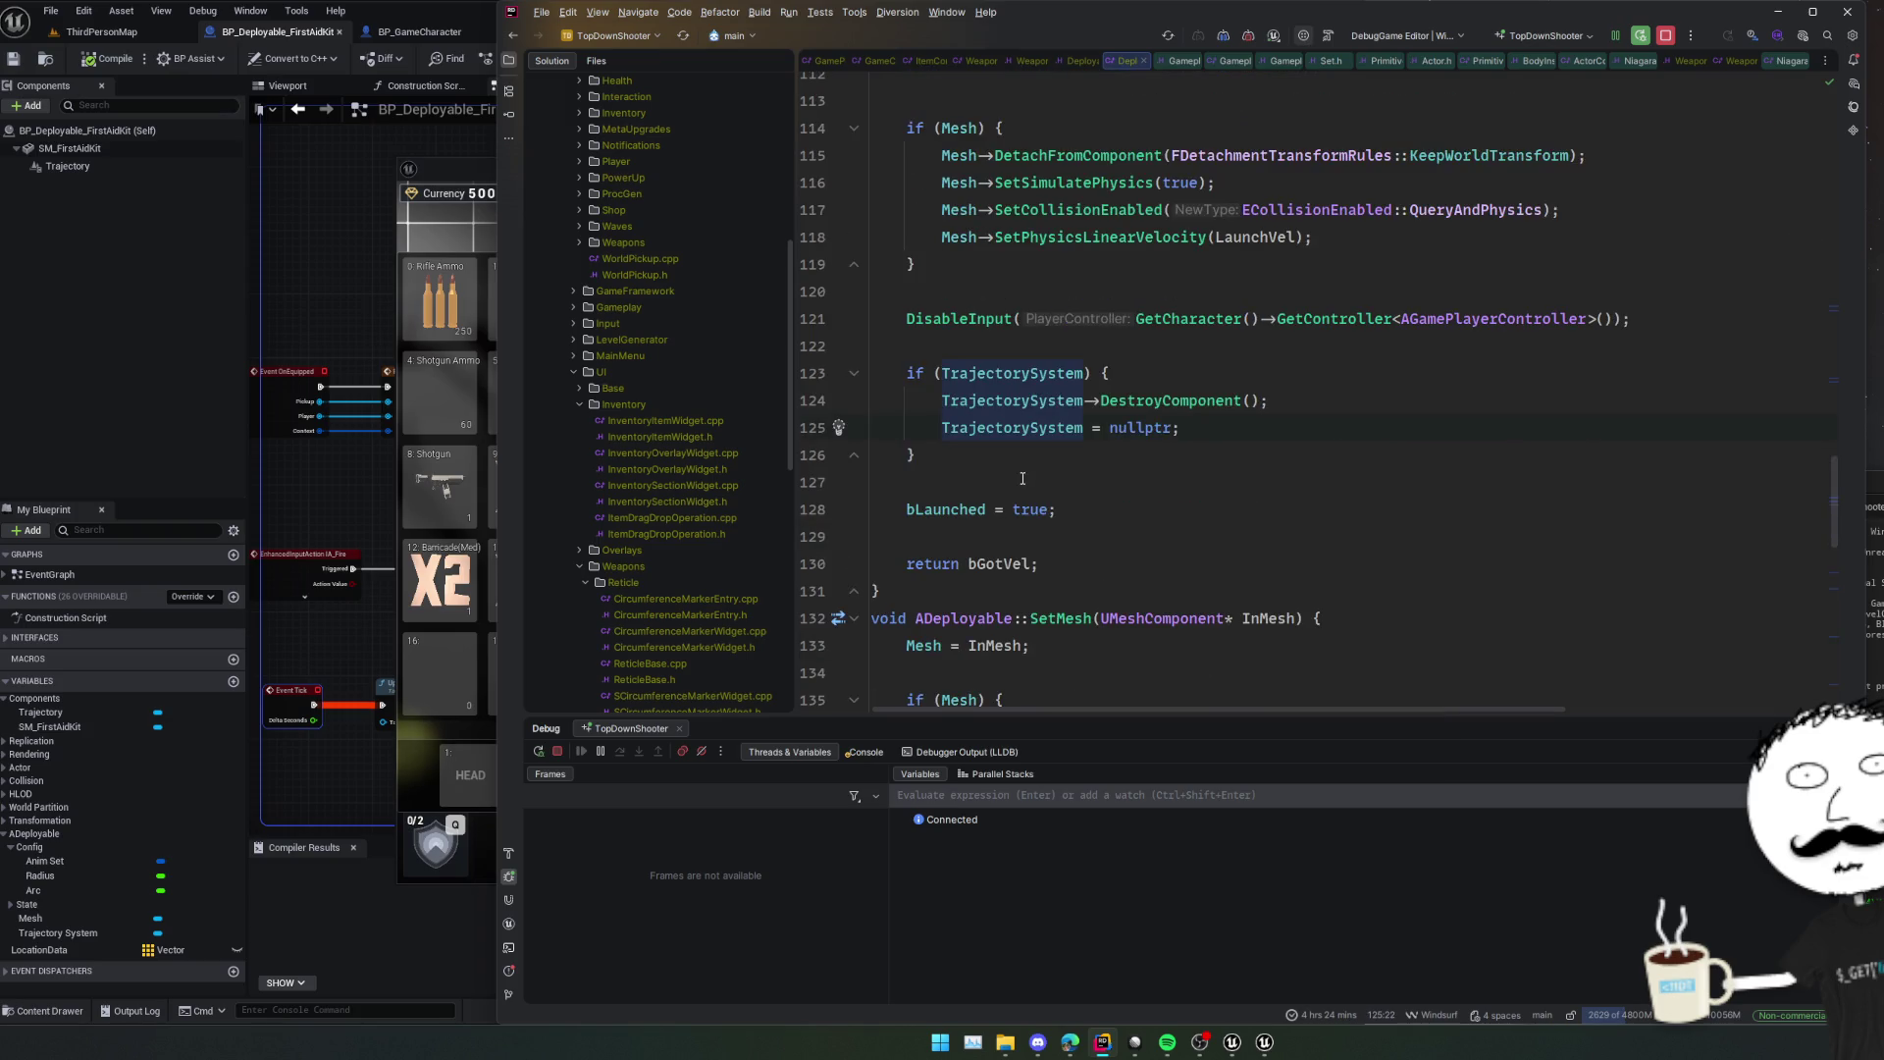
scroll(1031, 462, "up", 4)
scroll(1129, 491, "down", 1)
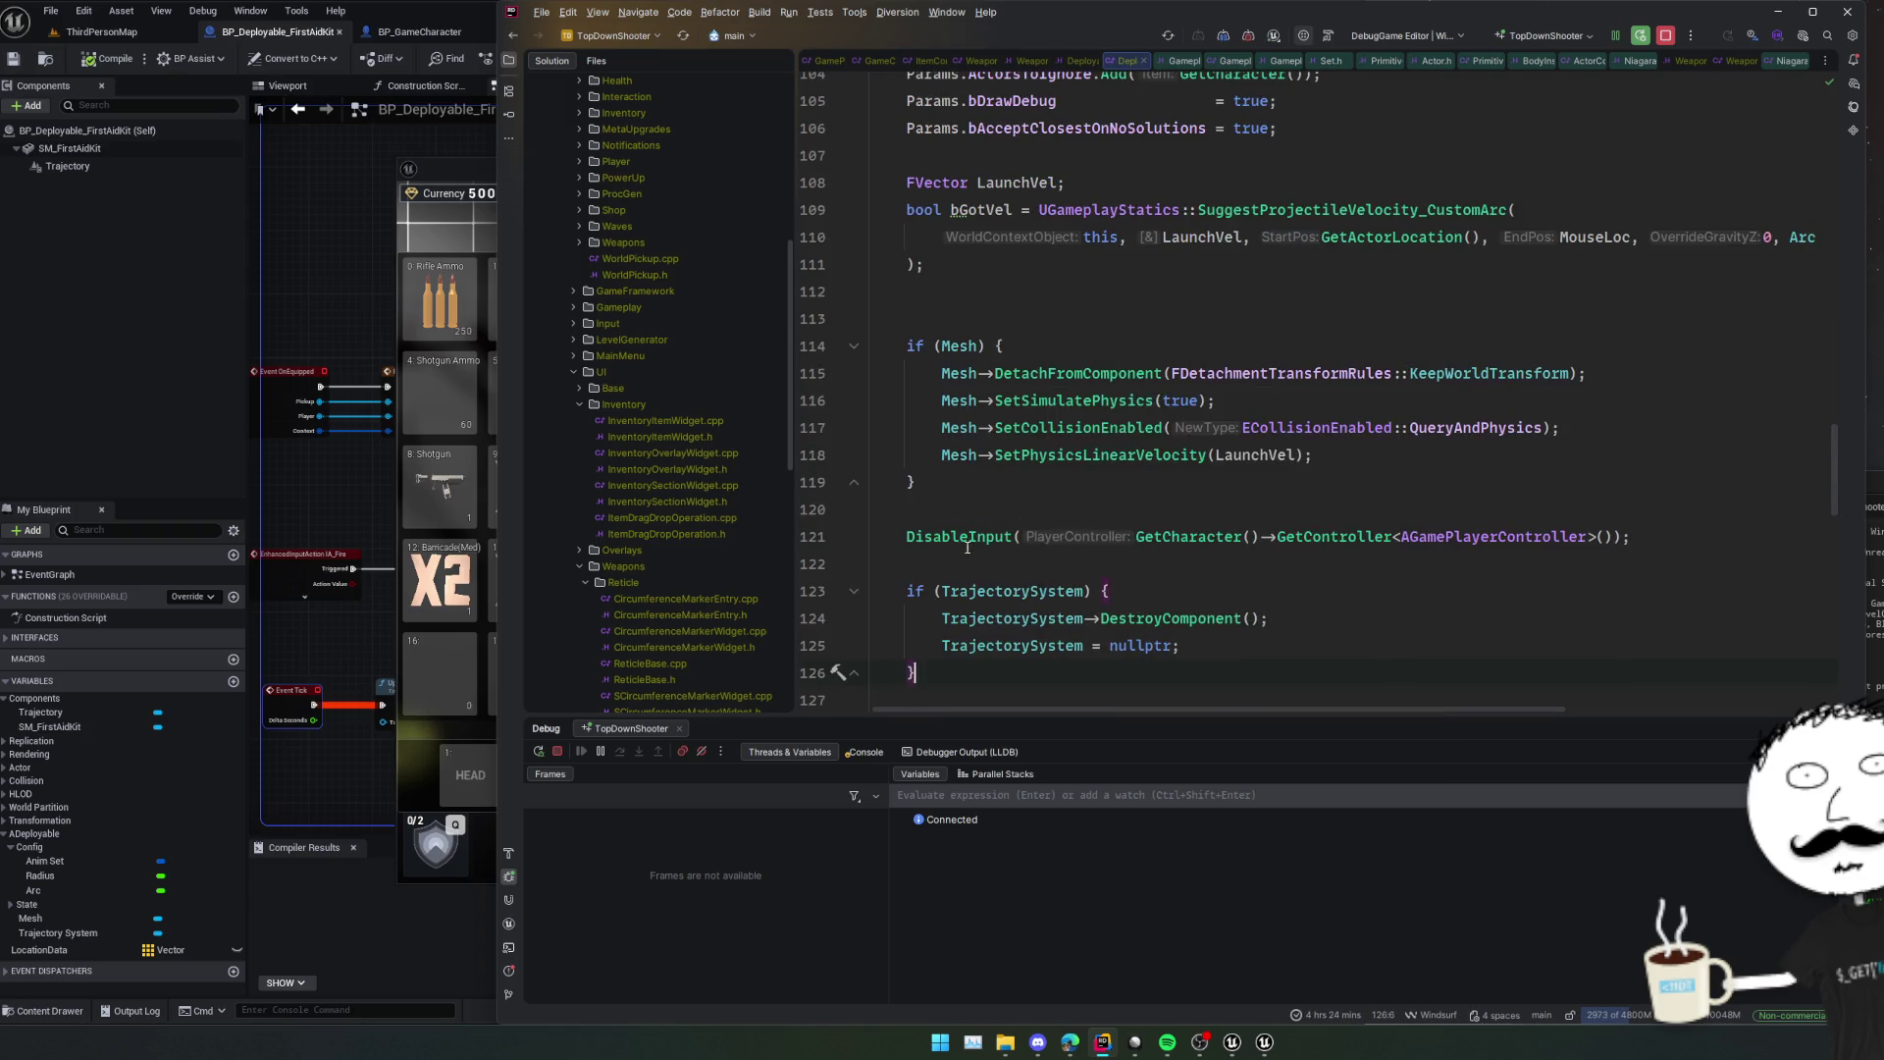
scroll(1305, 538, "down", 3)
key("Return")
key("Return")
type("UInv")
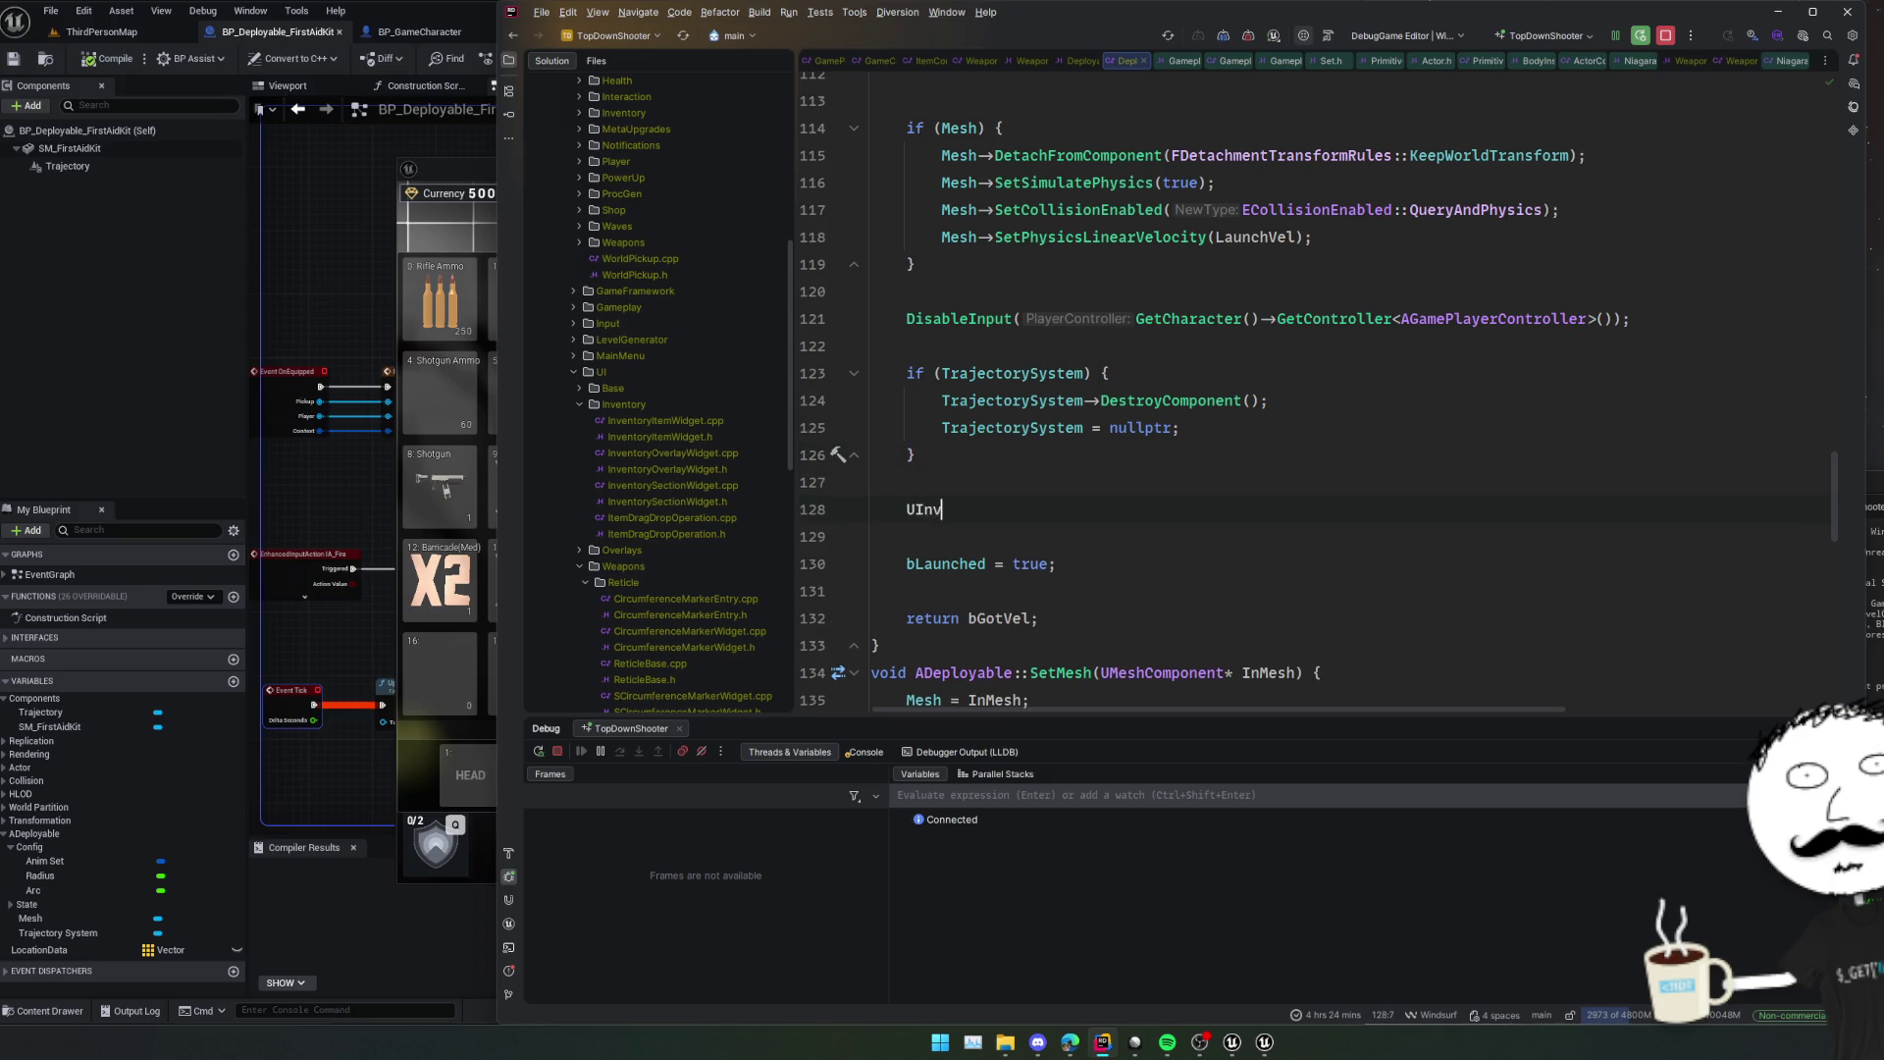
type("entory")
key("Tab")
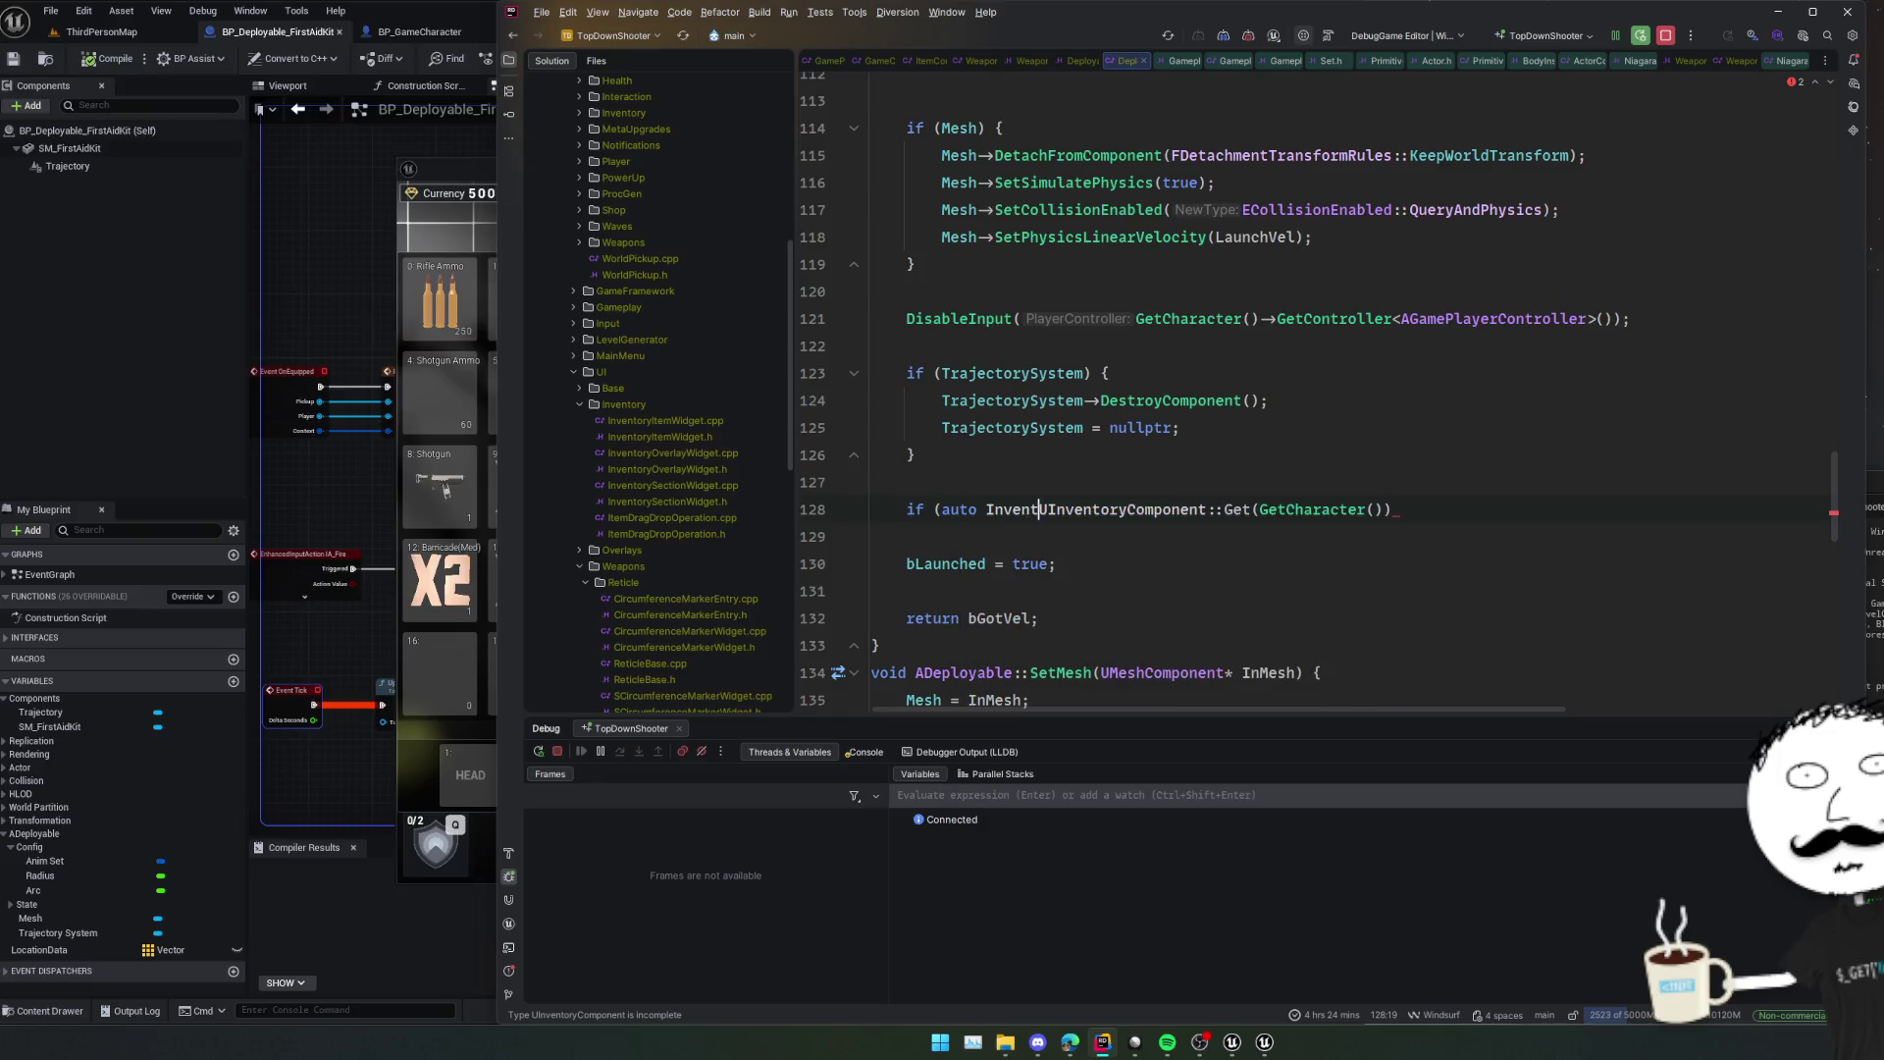
type("ory =")
key("End")
type(")")
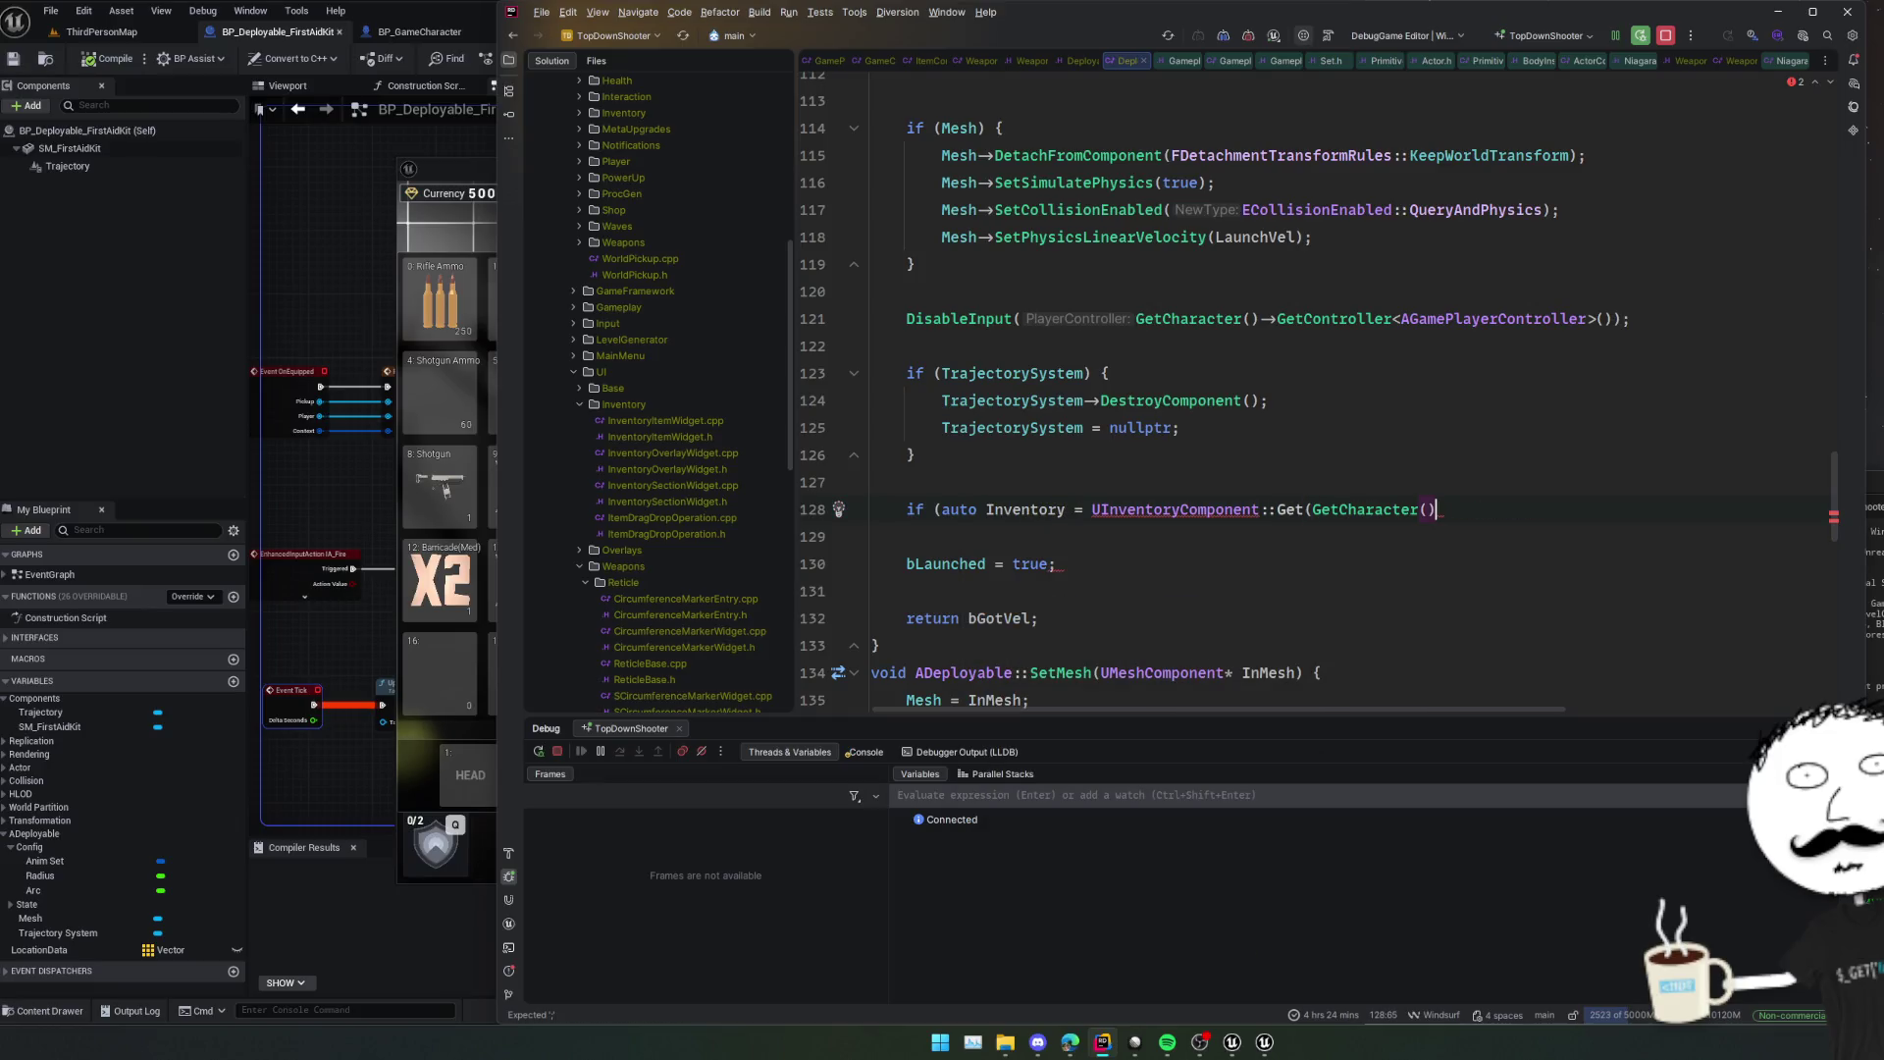
type(") {")
key("Return")
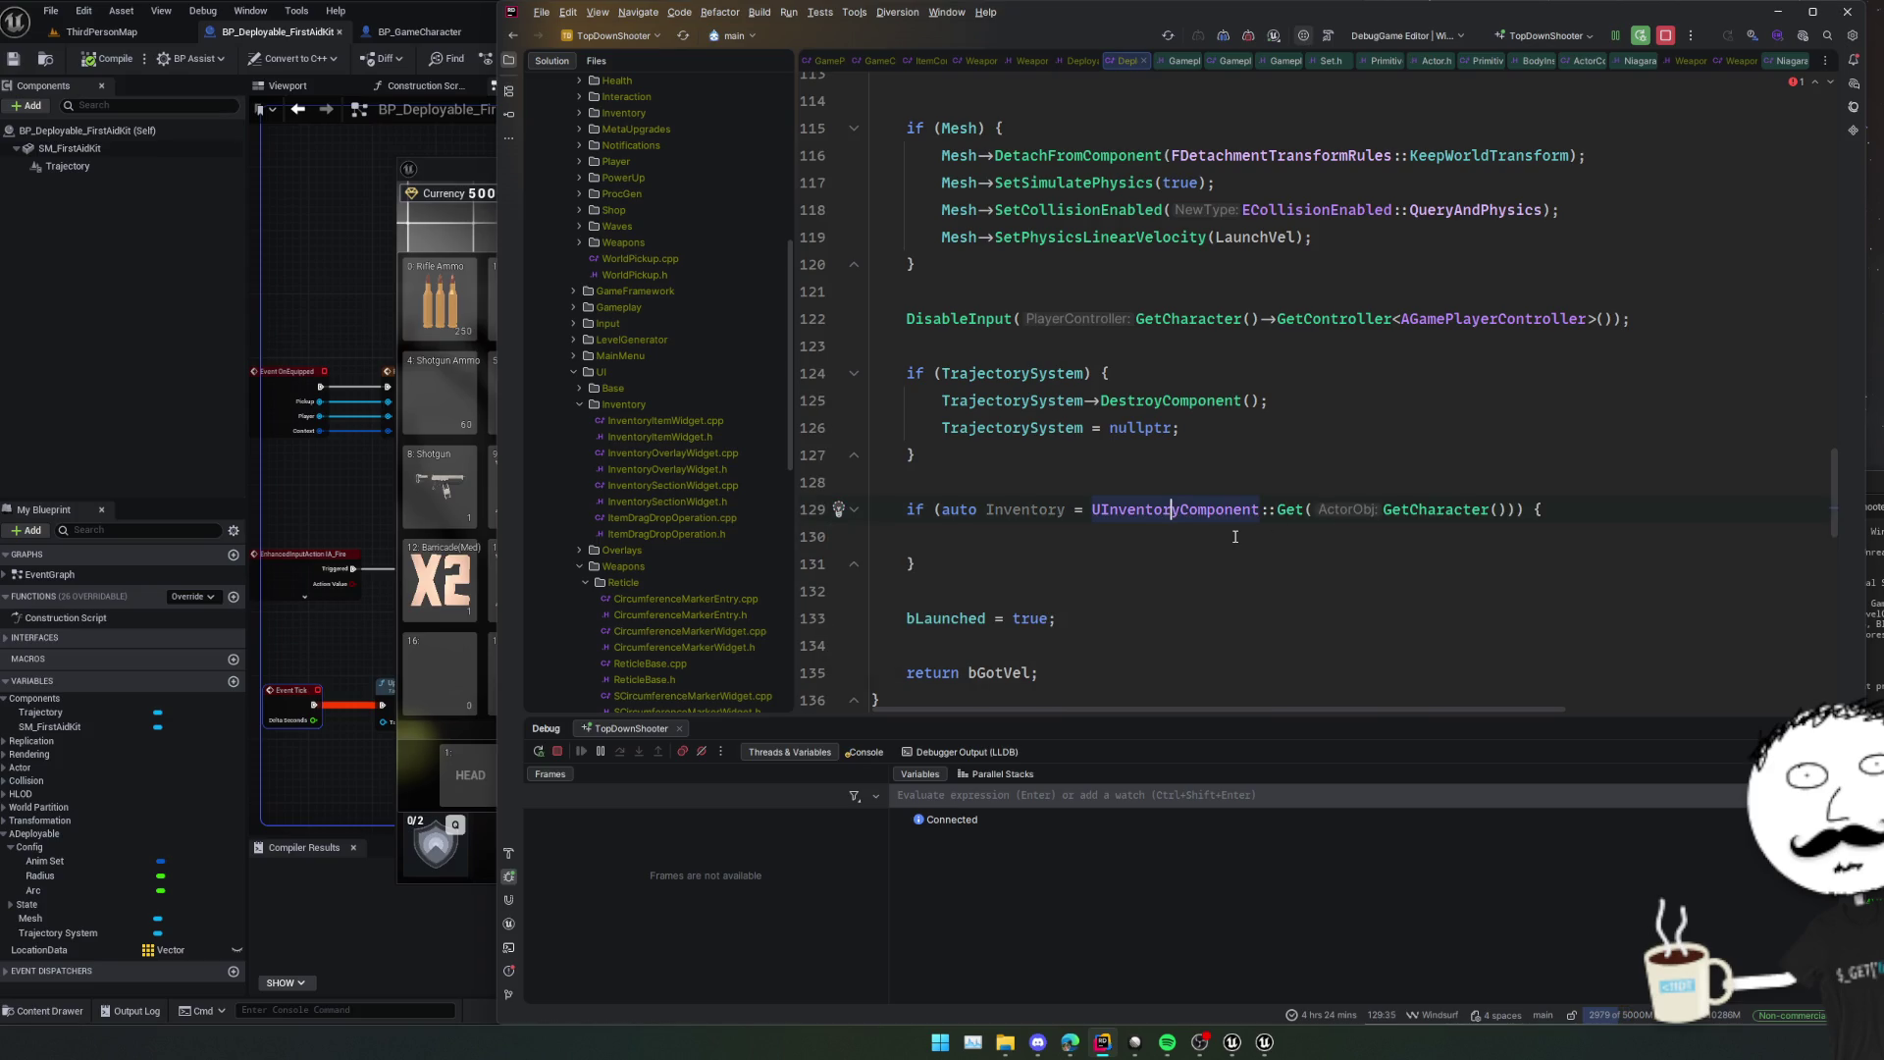
Scroll through Deploy() to review the code around the new inventory block.
scroll(1255, 481, "up", 8)
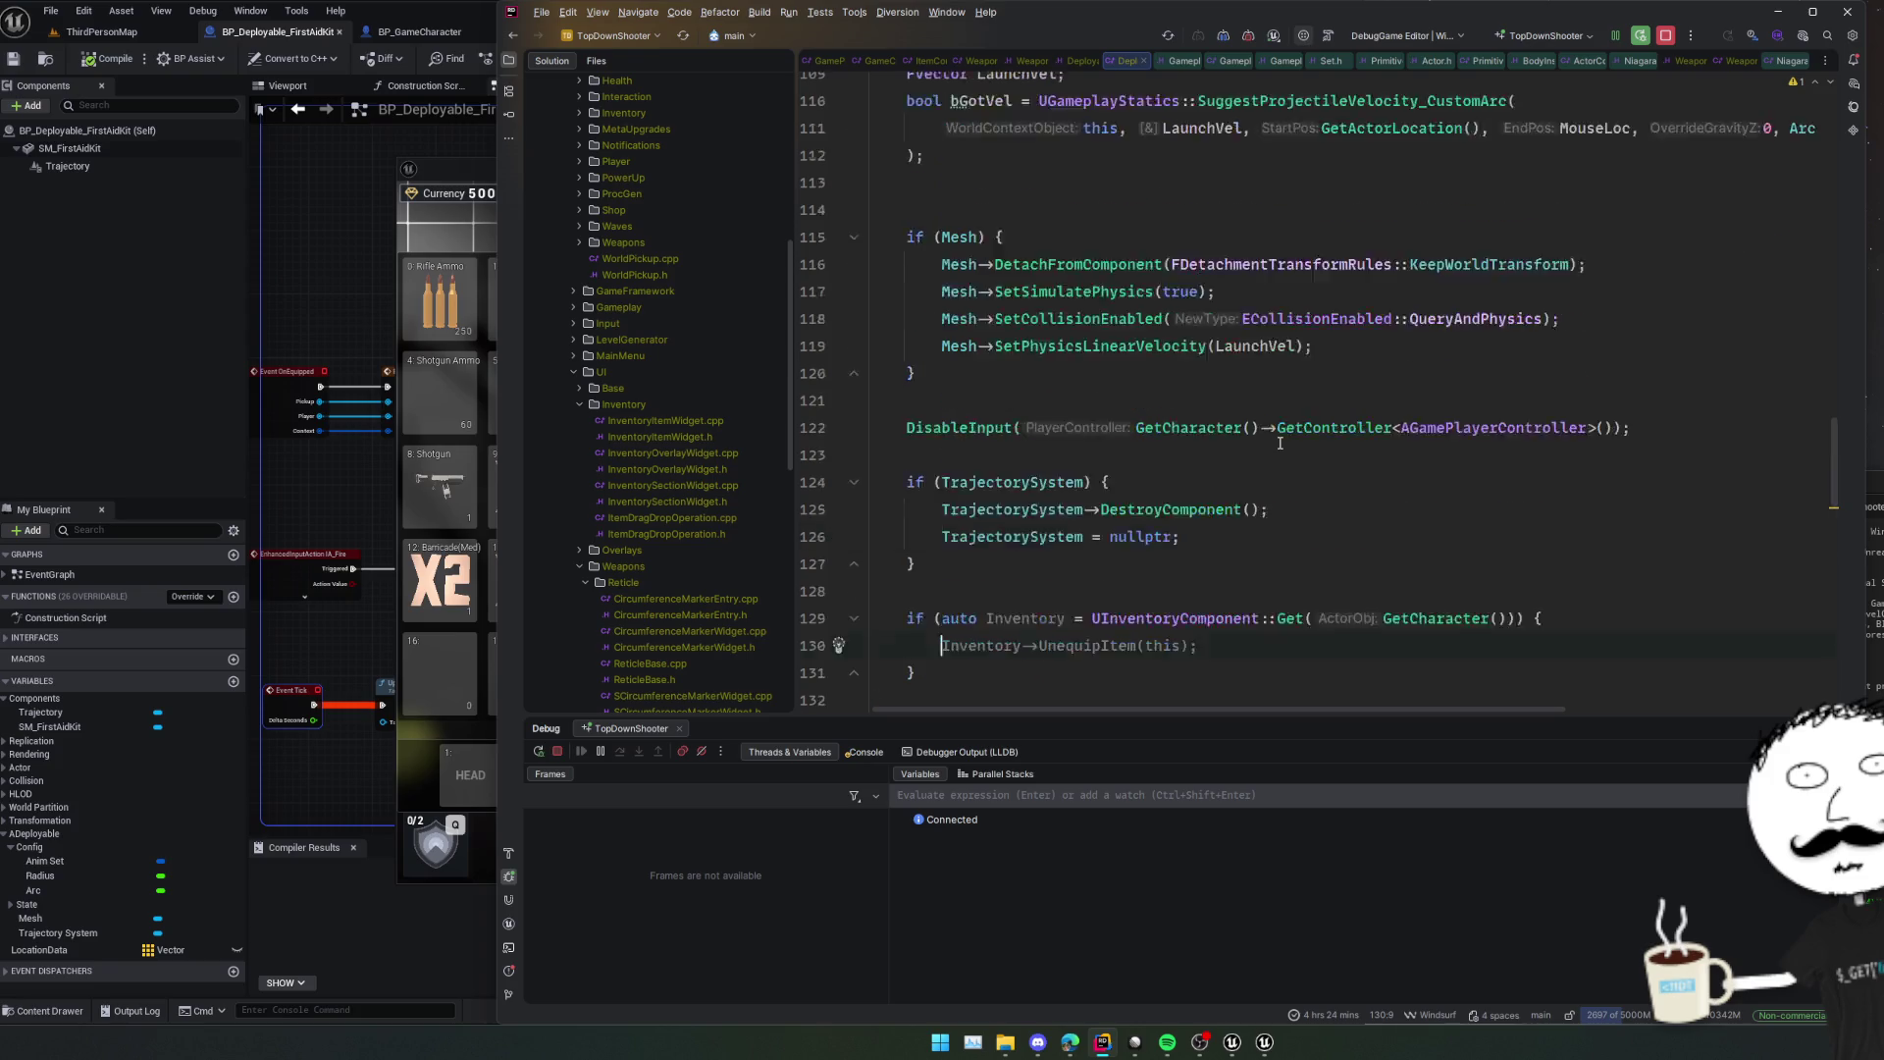
scroll(1280, 442, "up", 4)
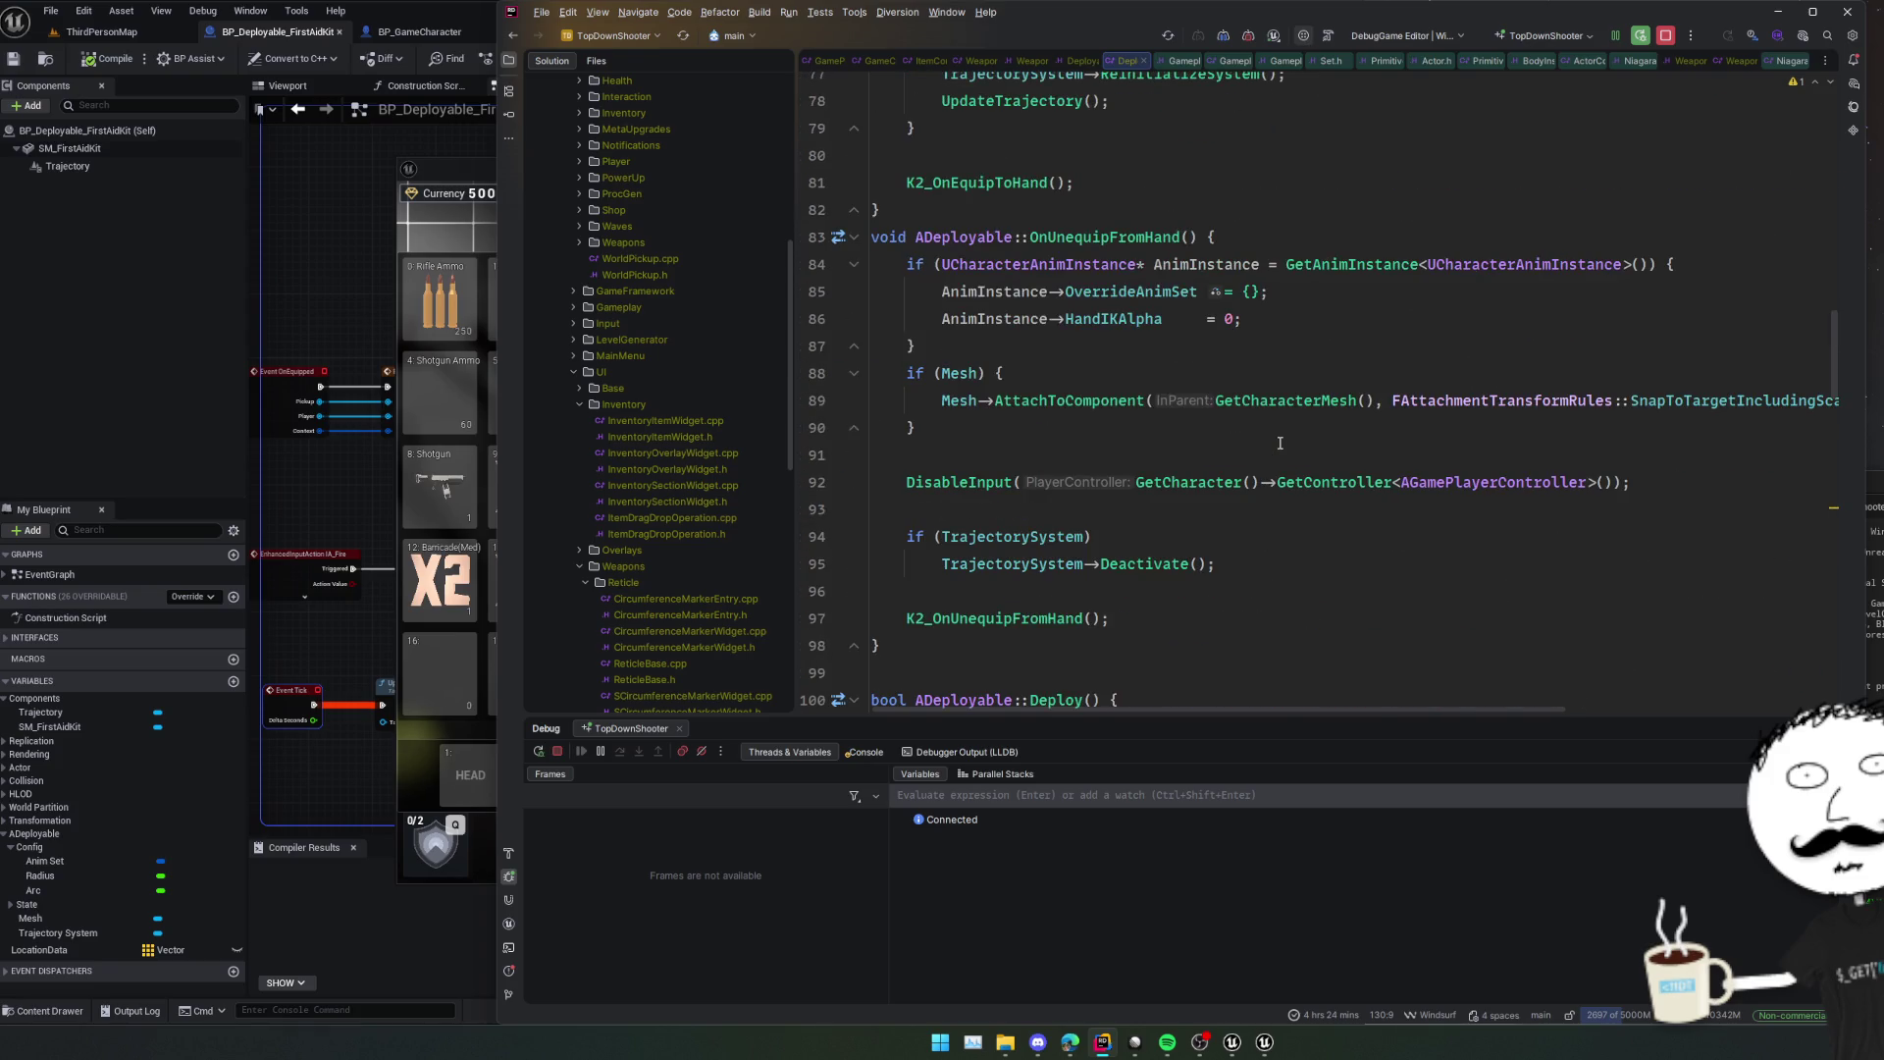
scroll(1279, 442, "up", 7)
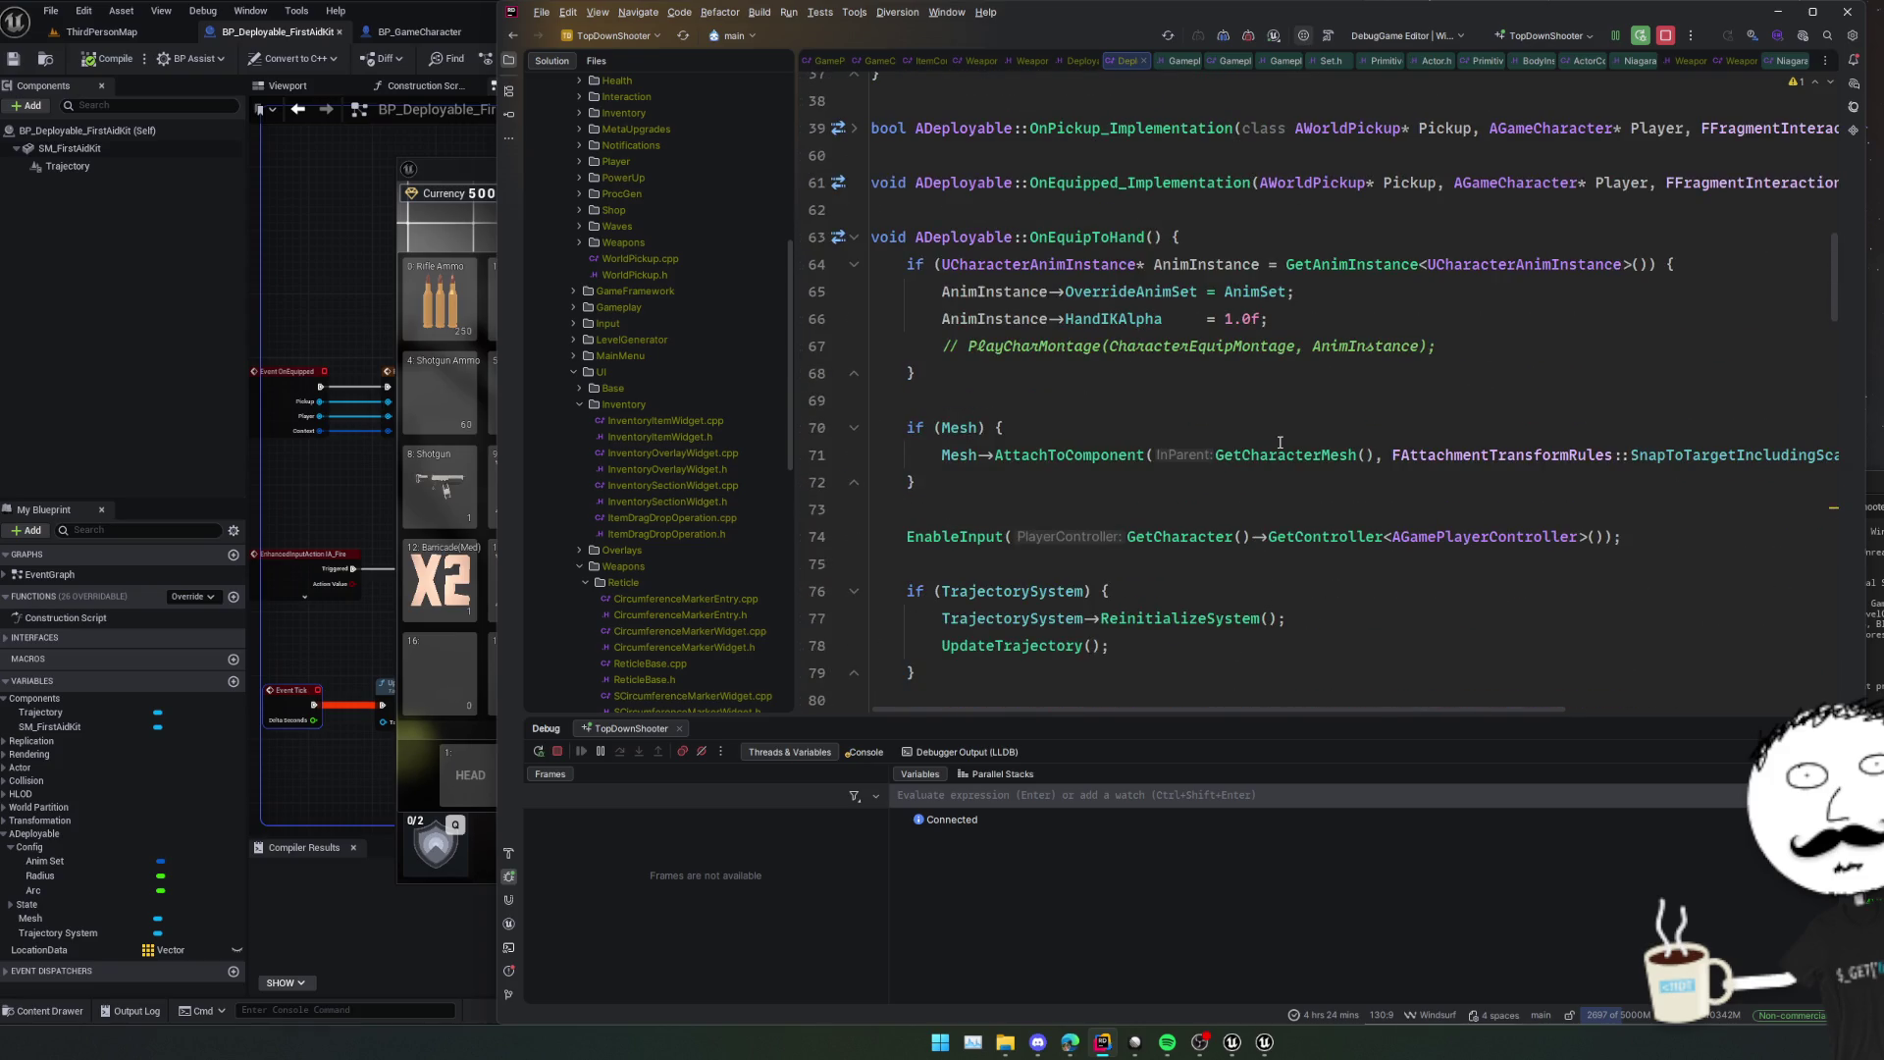
mouse_move(1279, 442)
scroll(1279, 443, "down", 12)
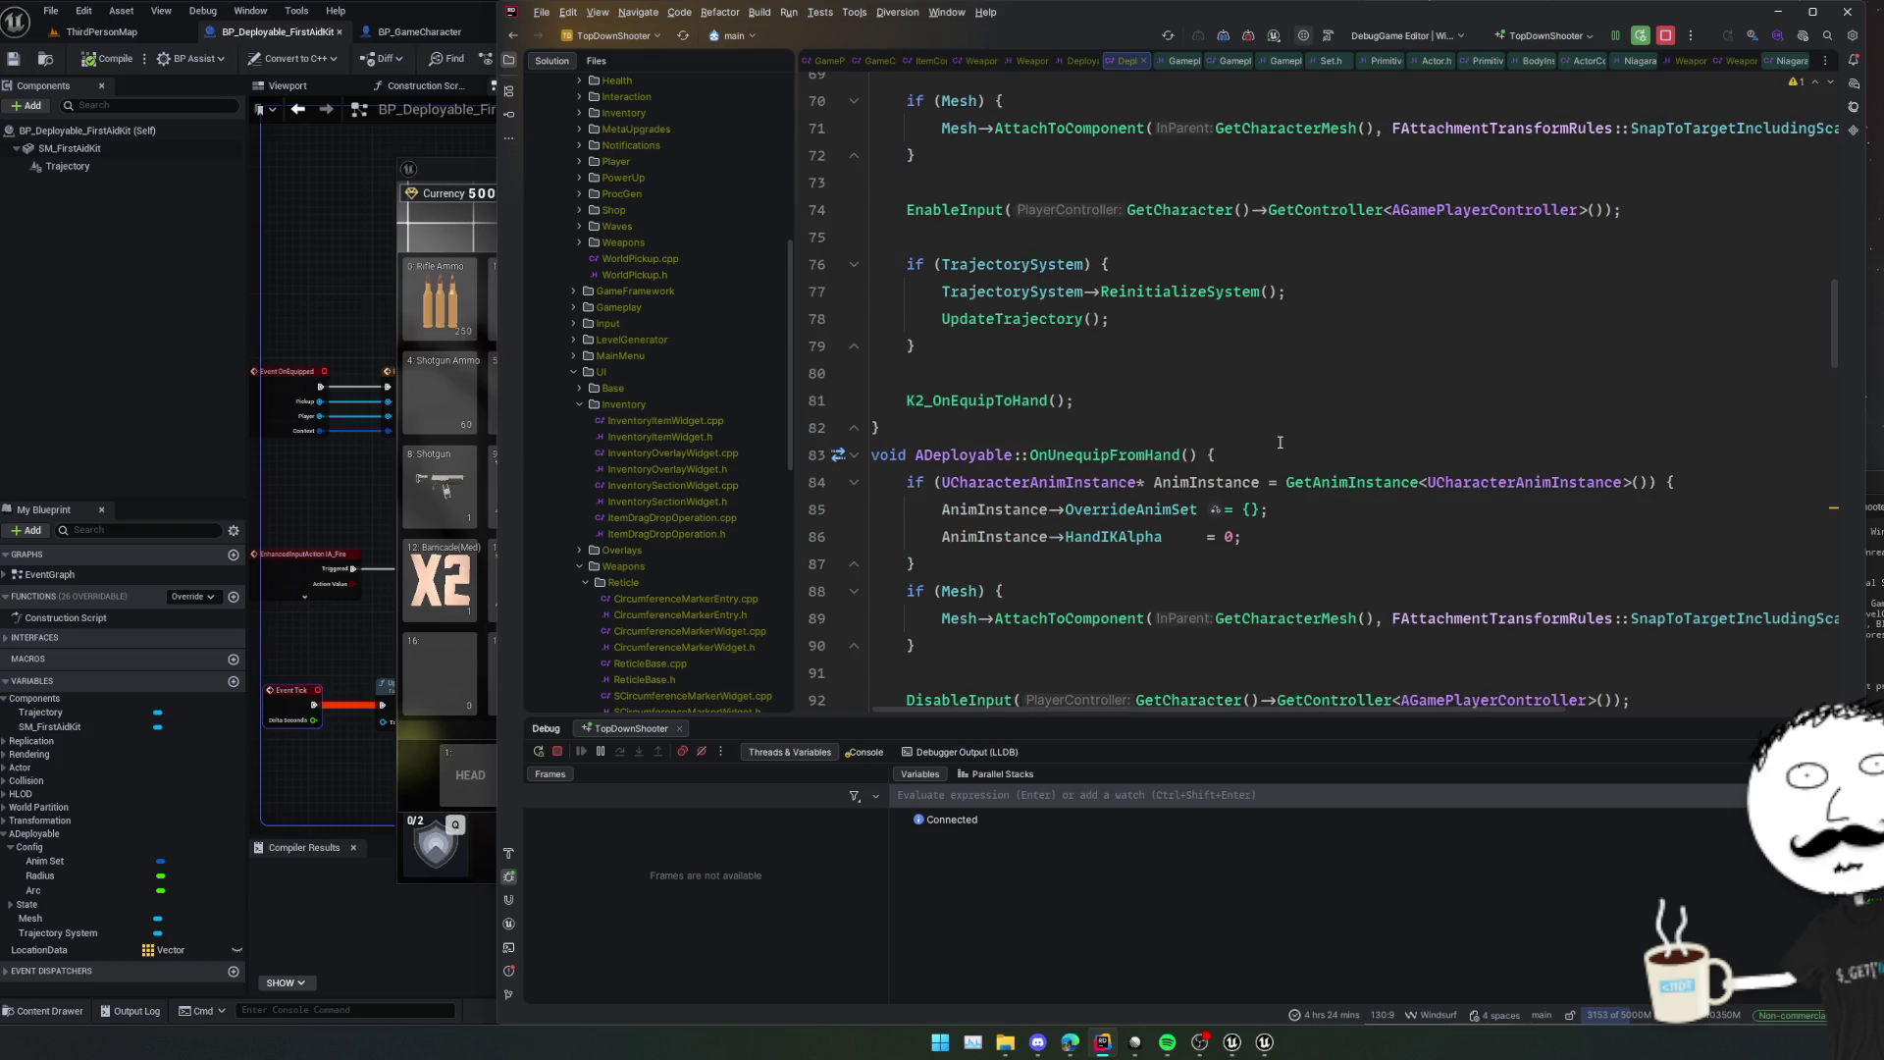
scroll(1280, 443, "down", 1)
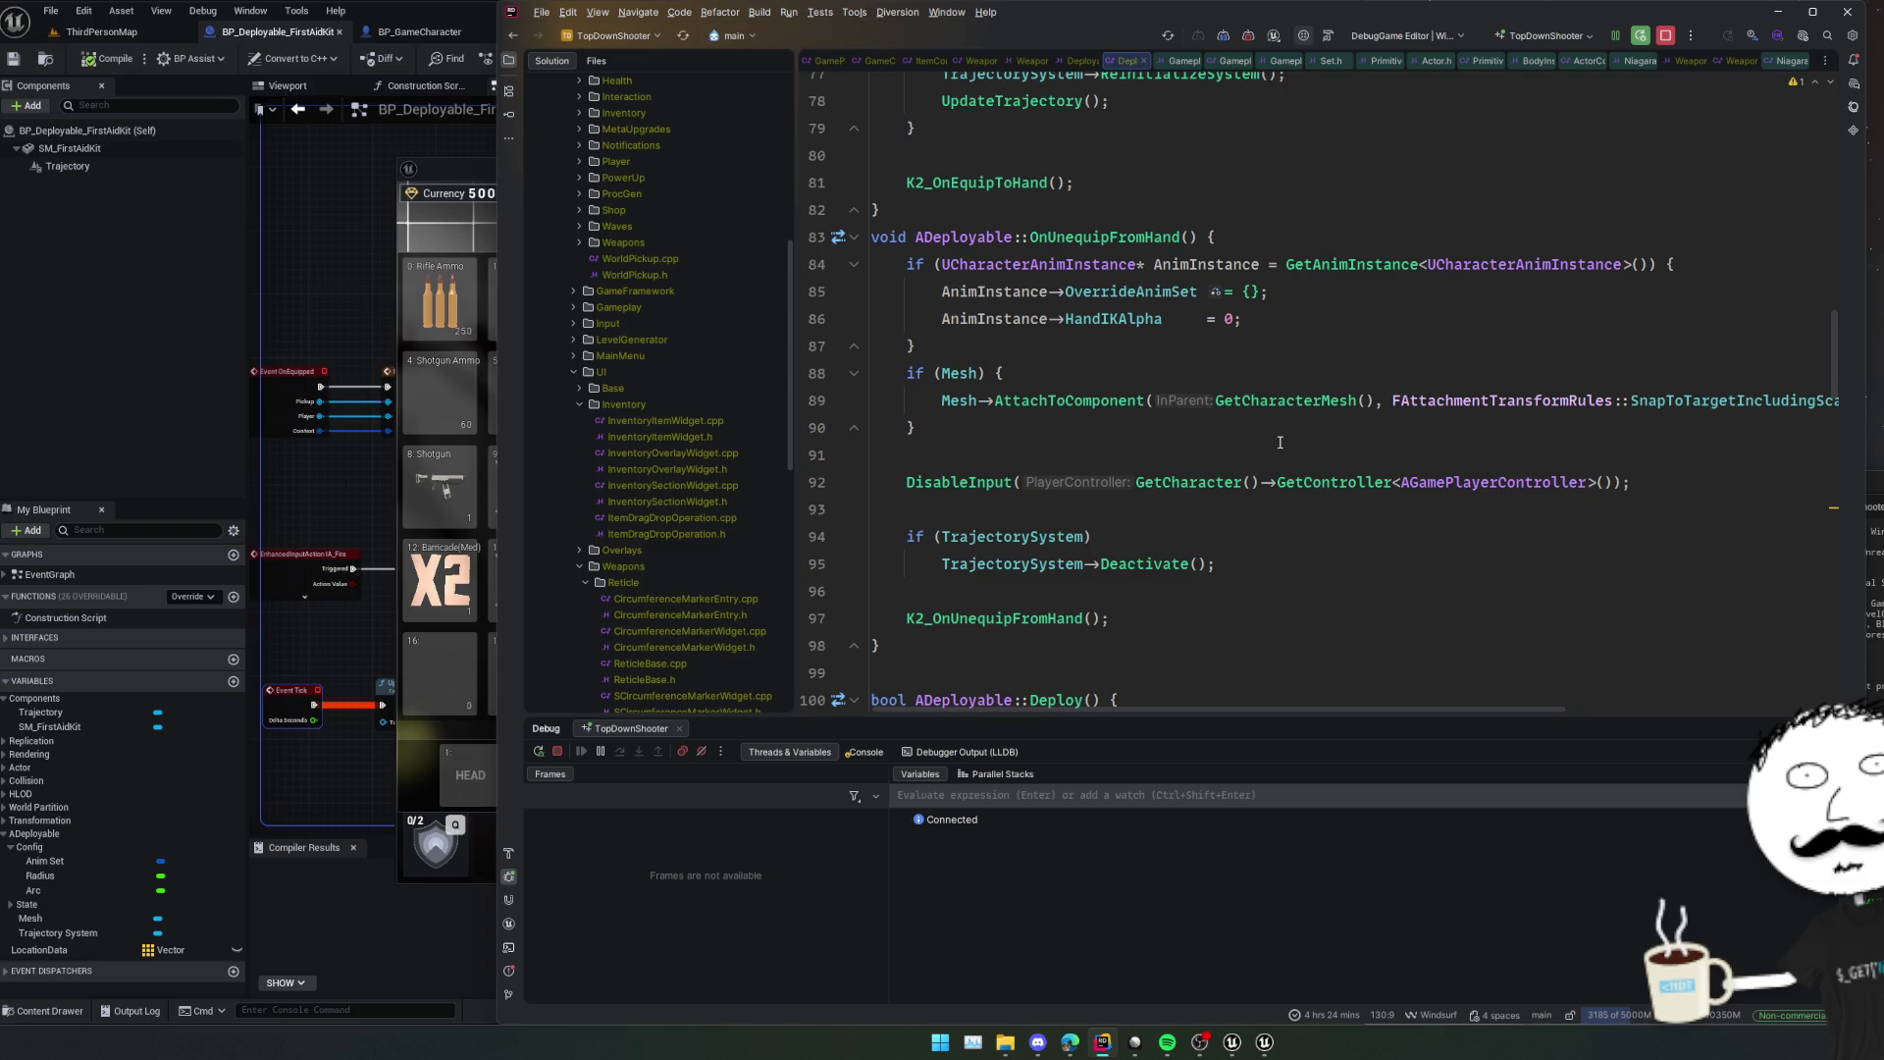
scroll(1279, 443, "down", 9)
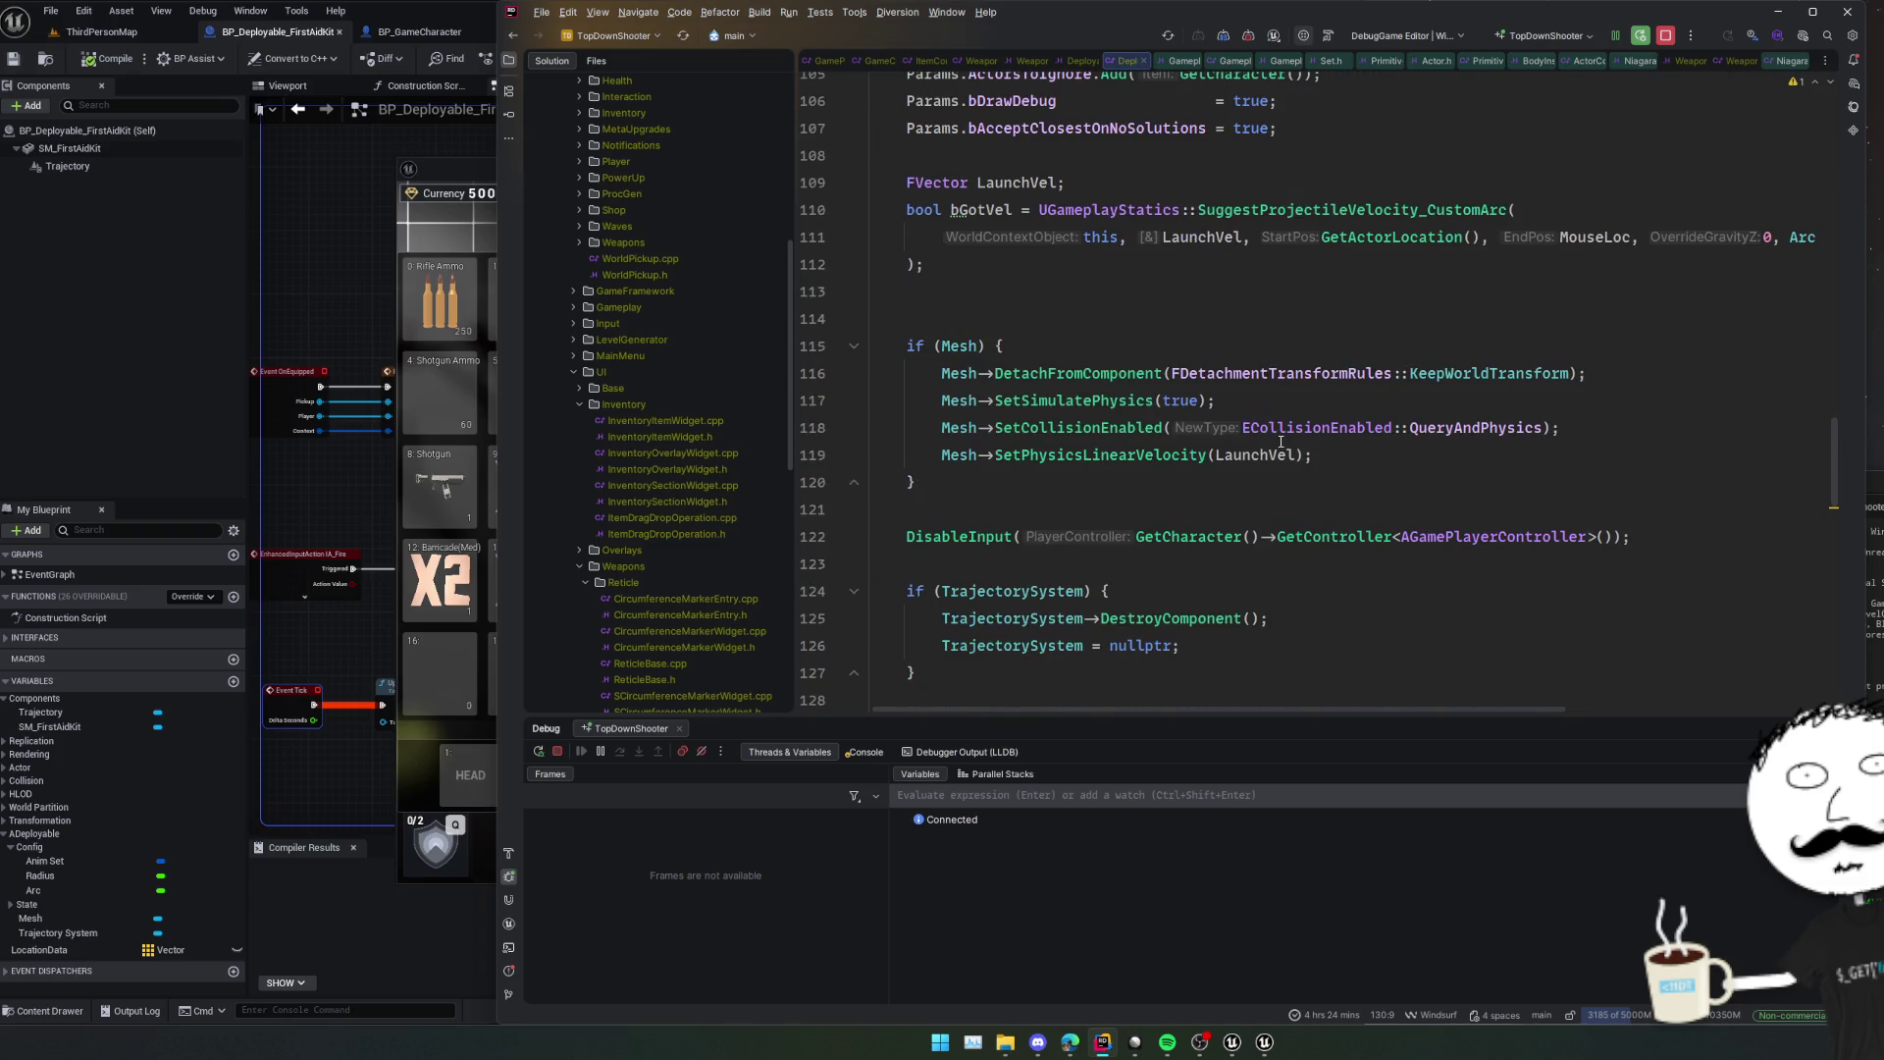
scroll(1280, 443, "down", 3)
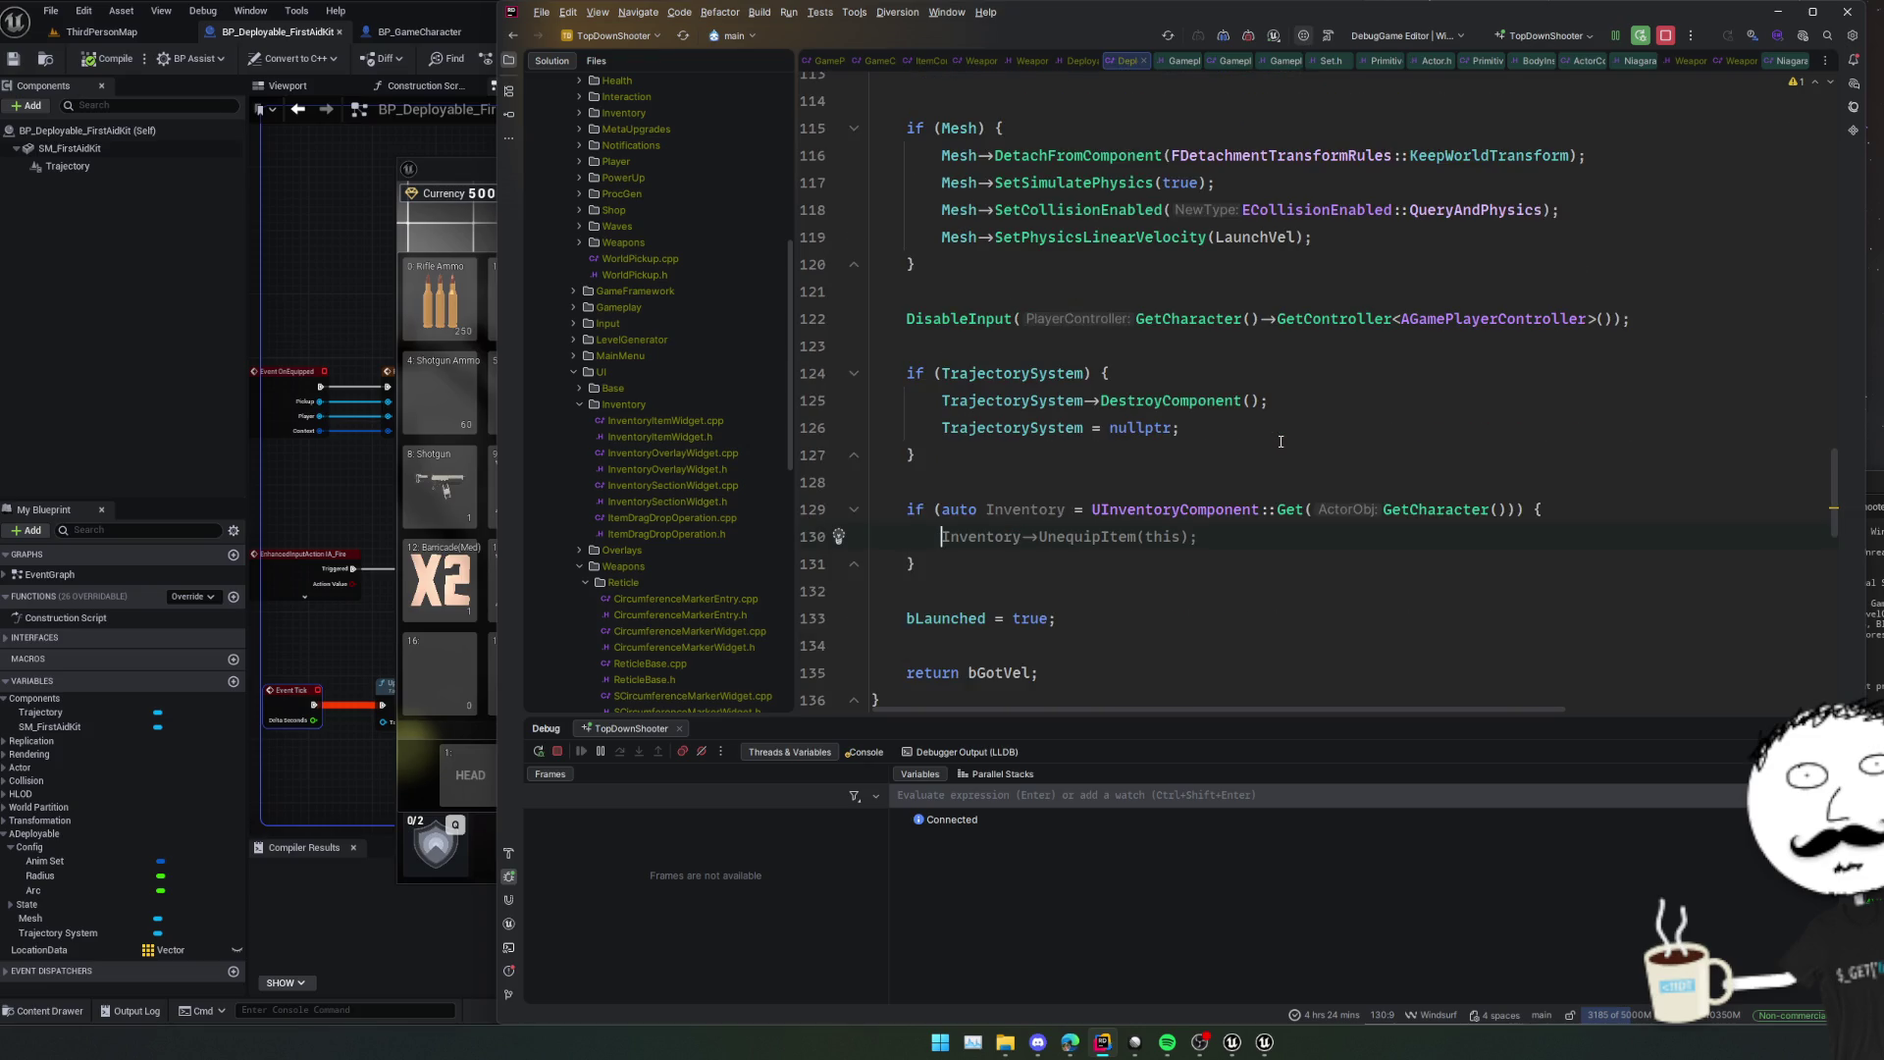
Call Inventory->GetActiveWeaponSlot() in the new block and find all its usages.
type("Inventory->")
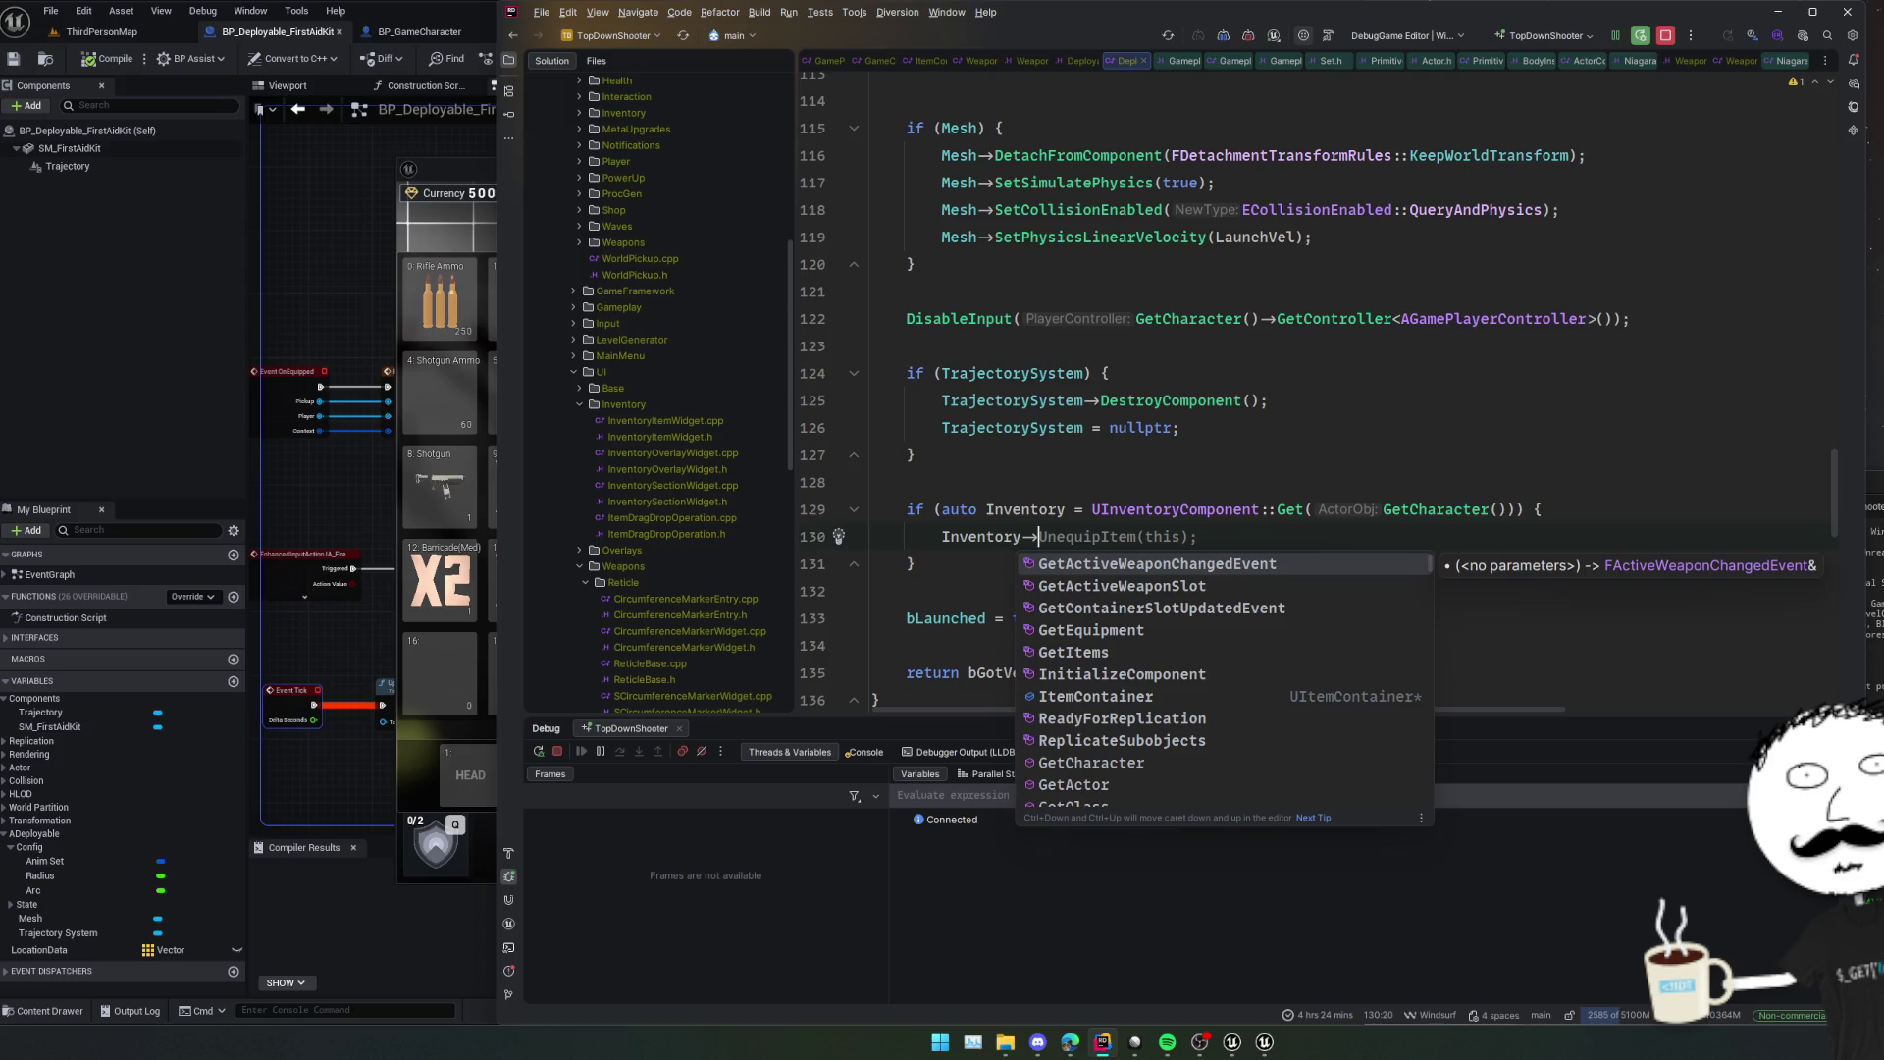
key("Down")
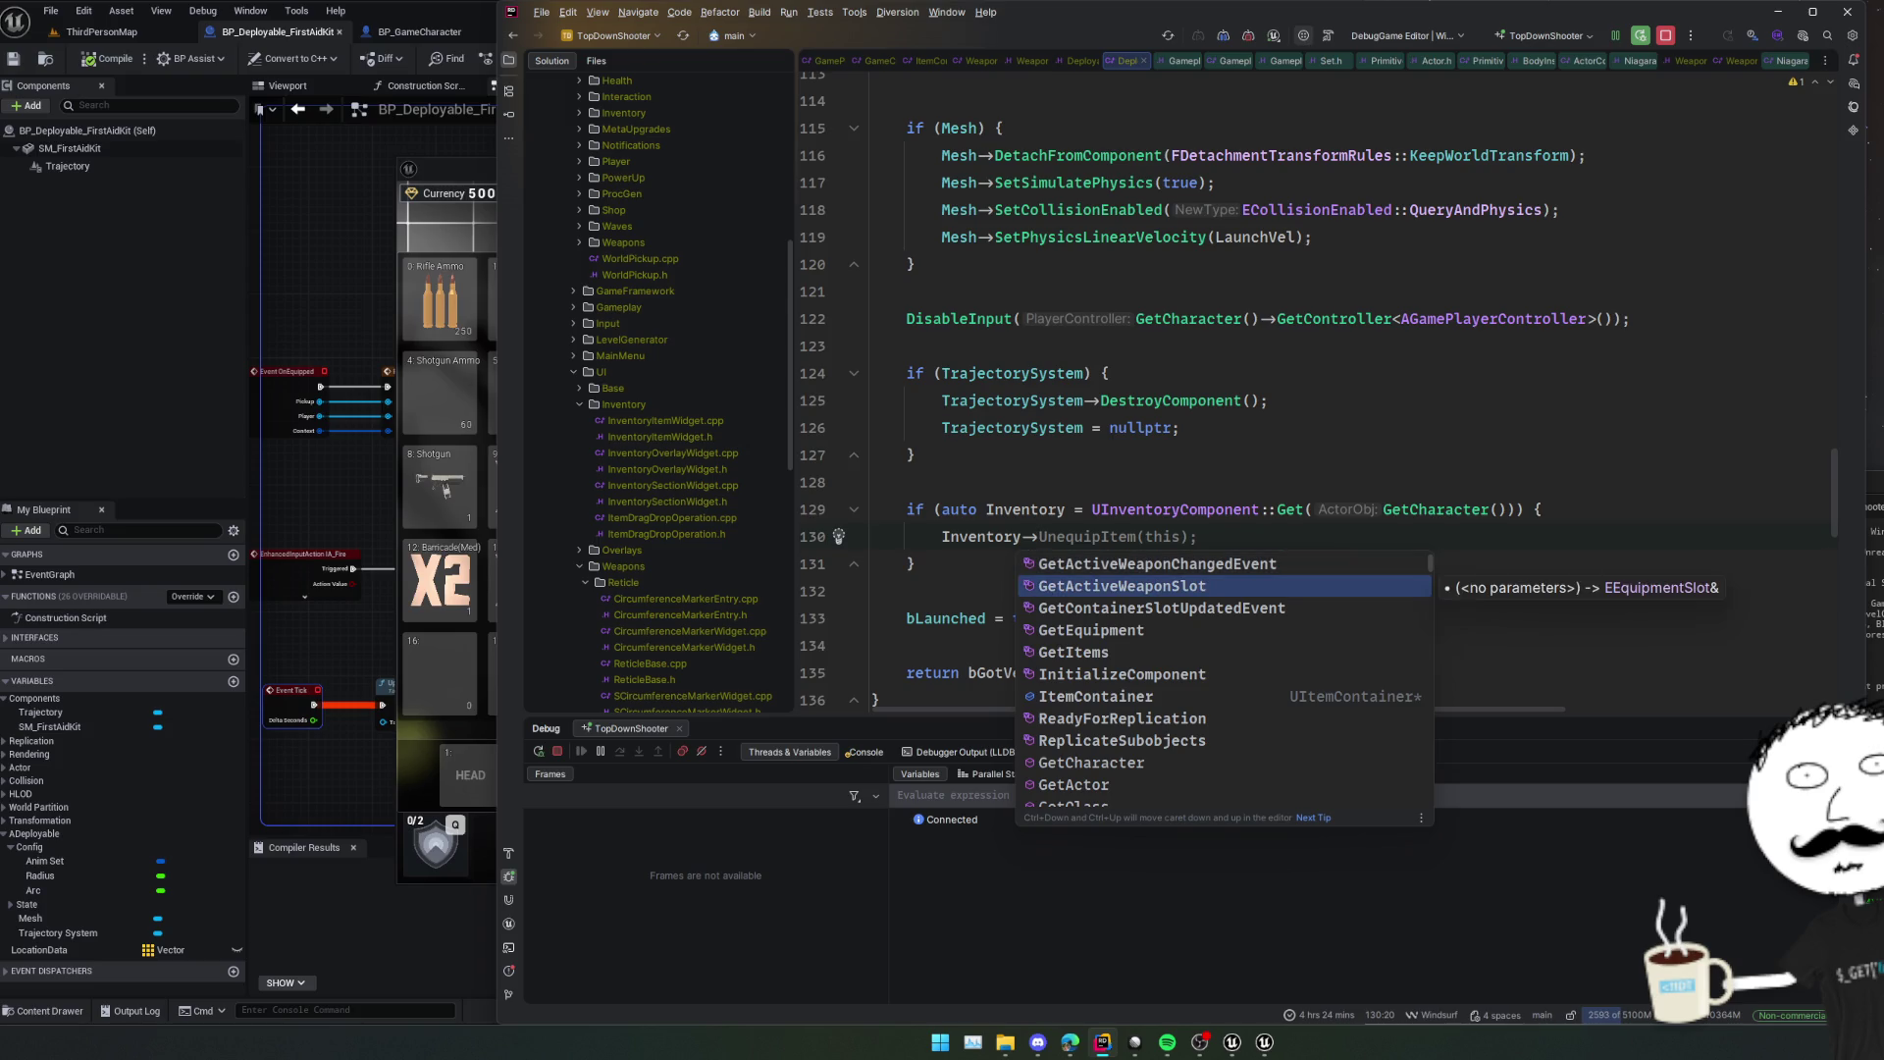
key("Down")
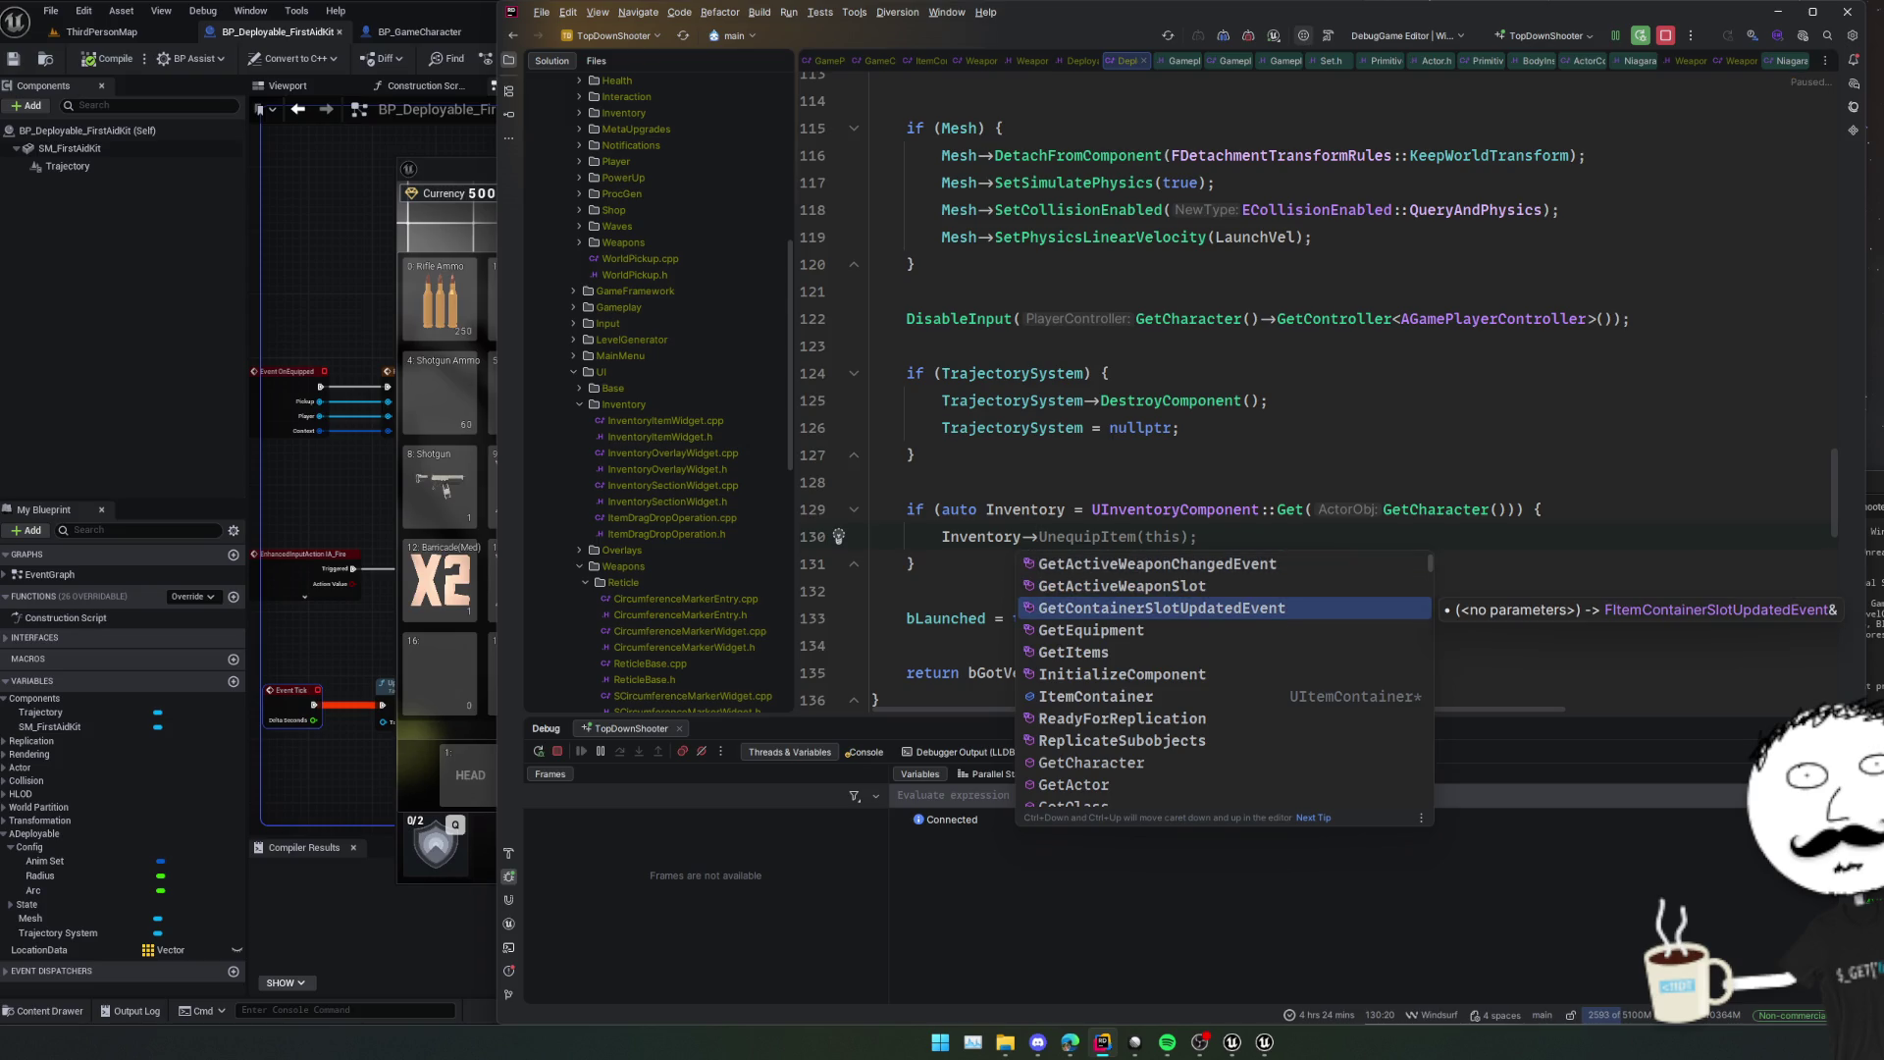
key("Up")
key("Up")
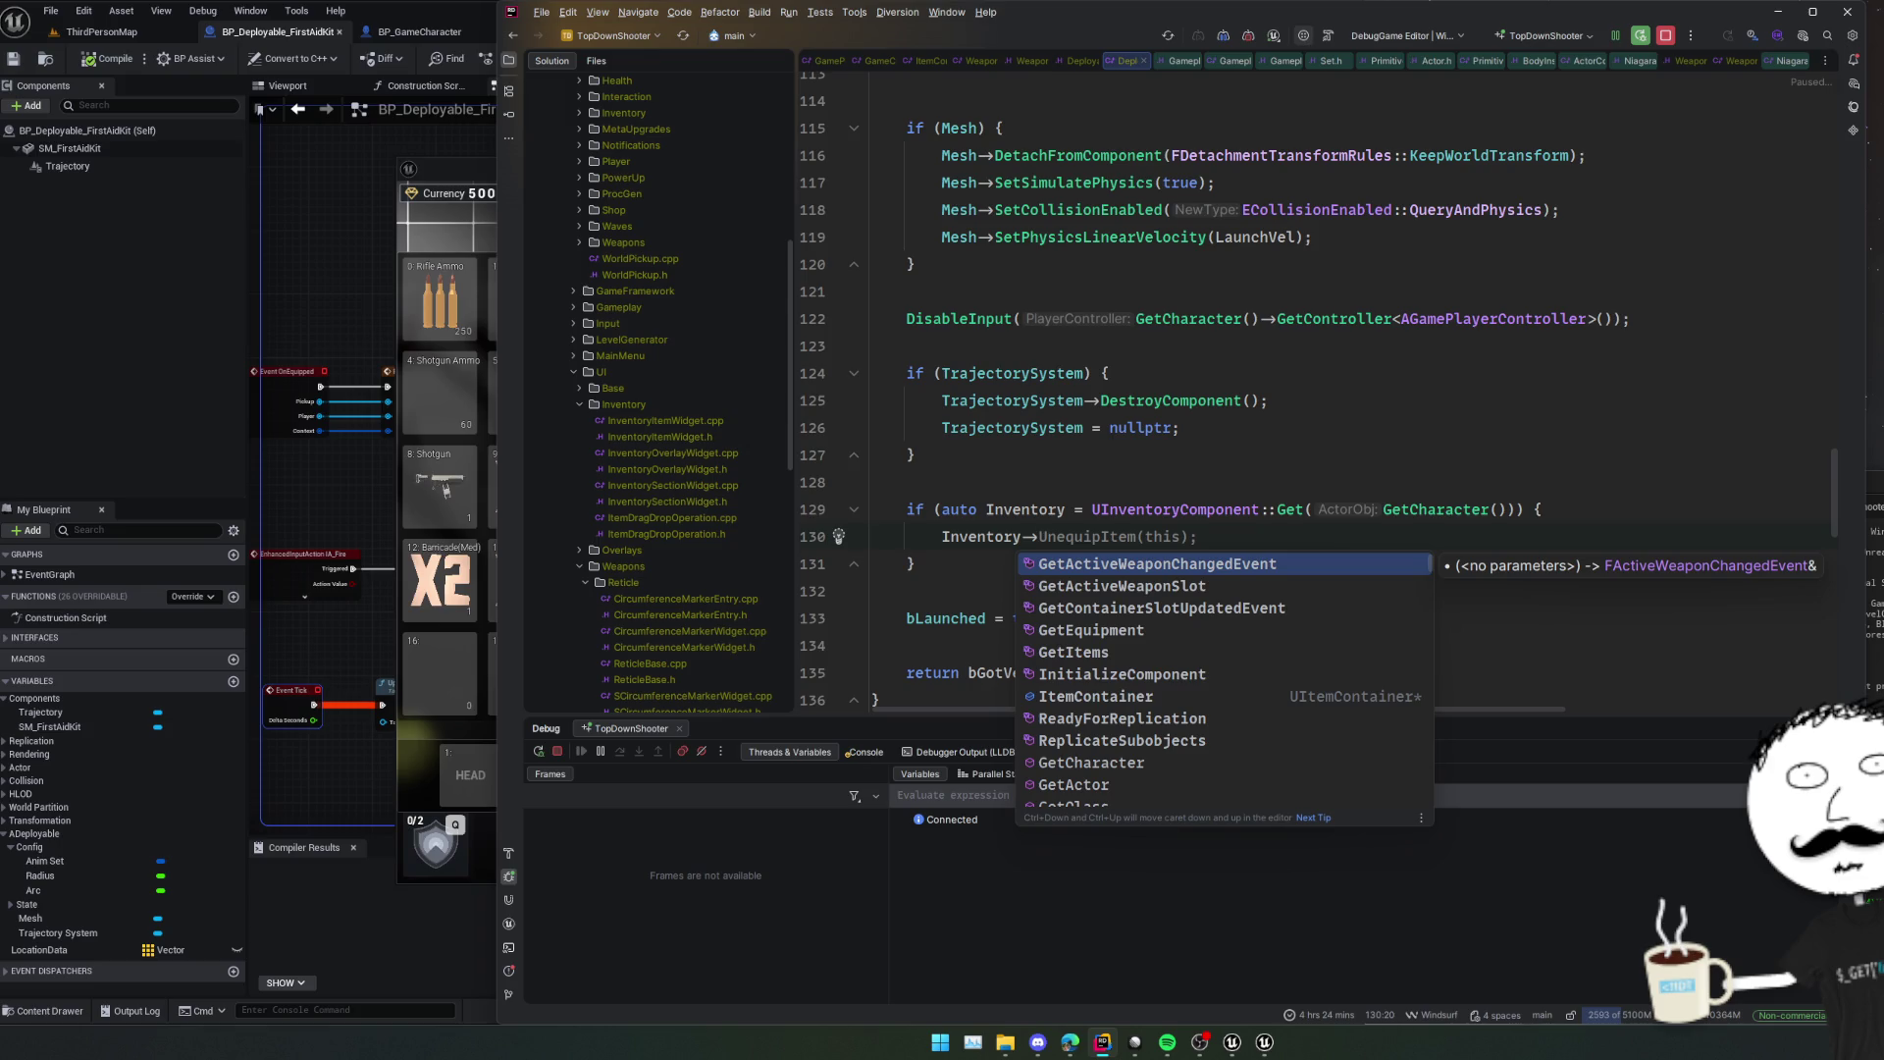
key("Down")
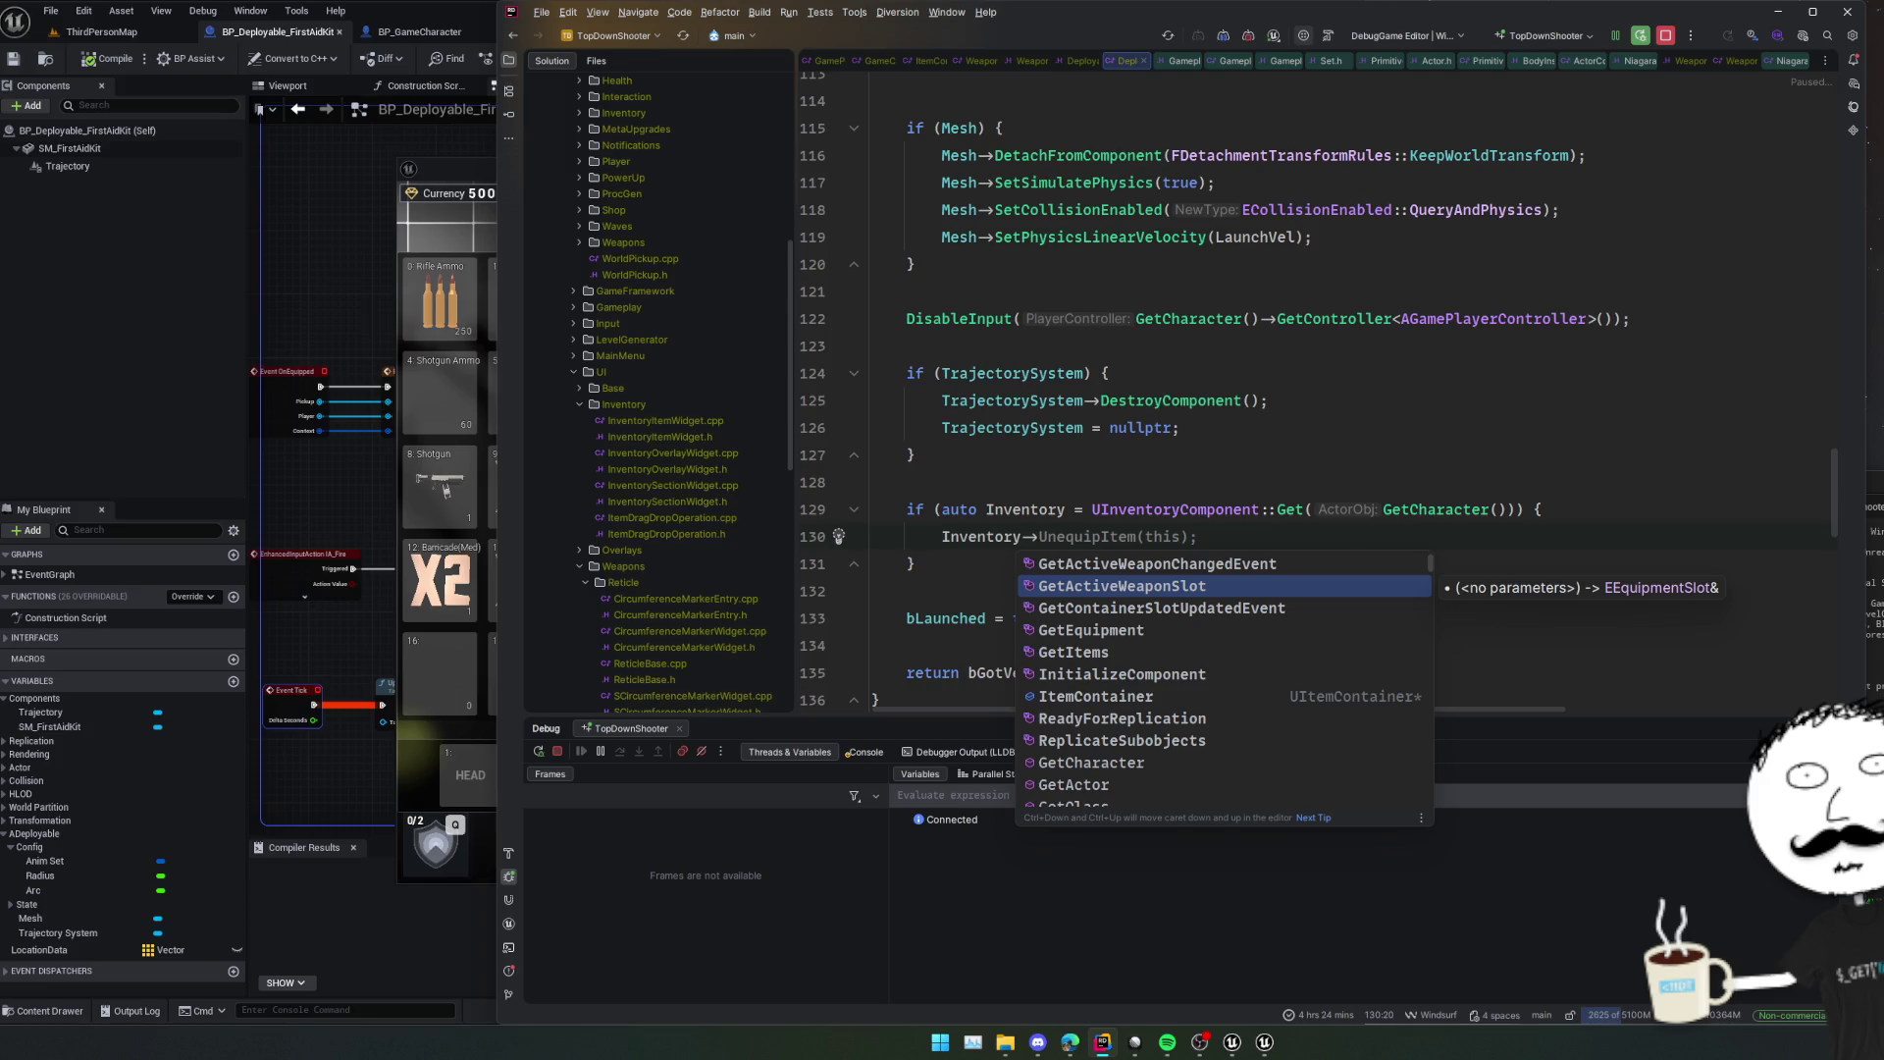
key("Down")
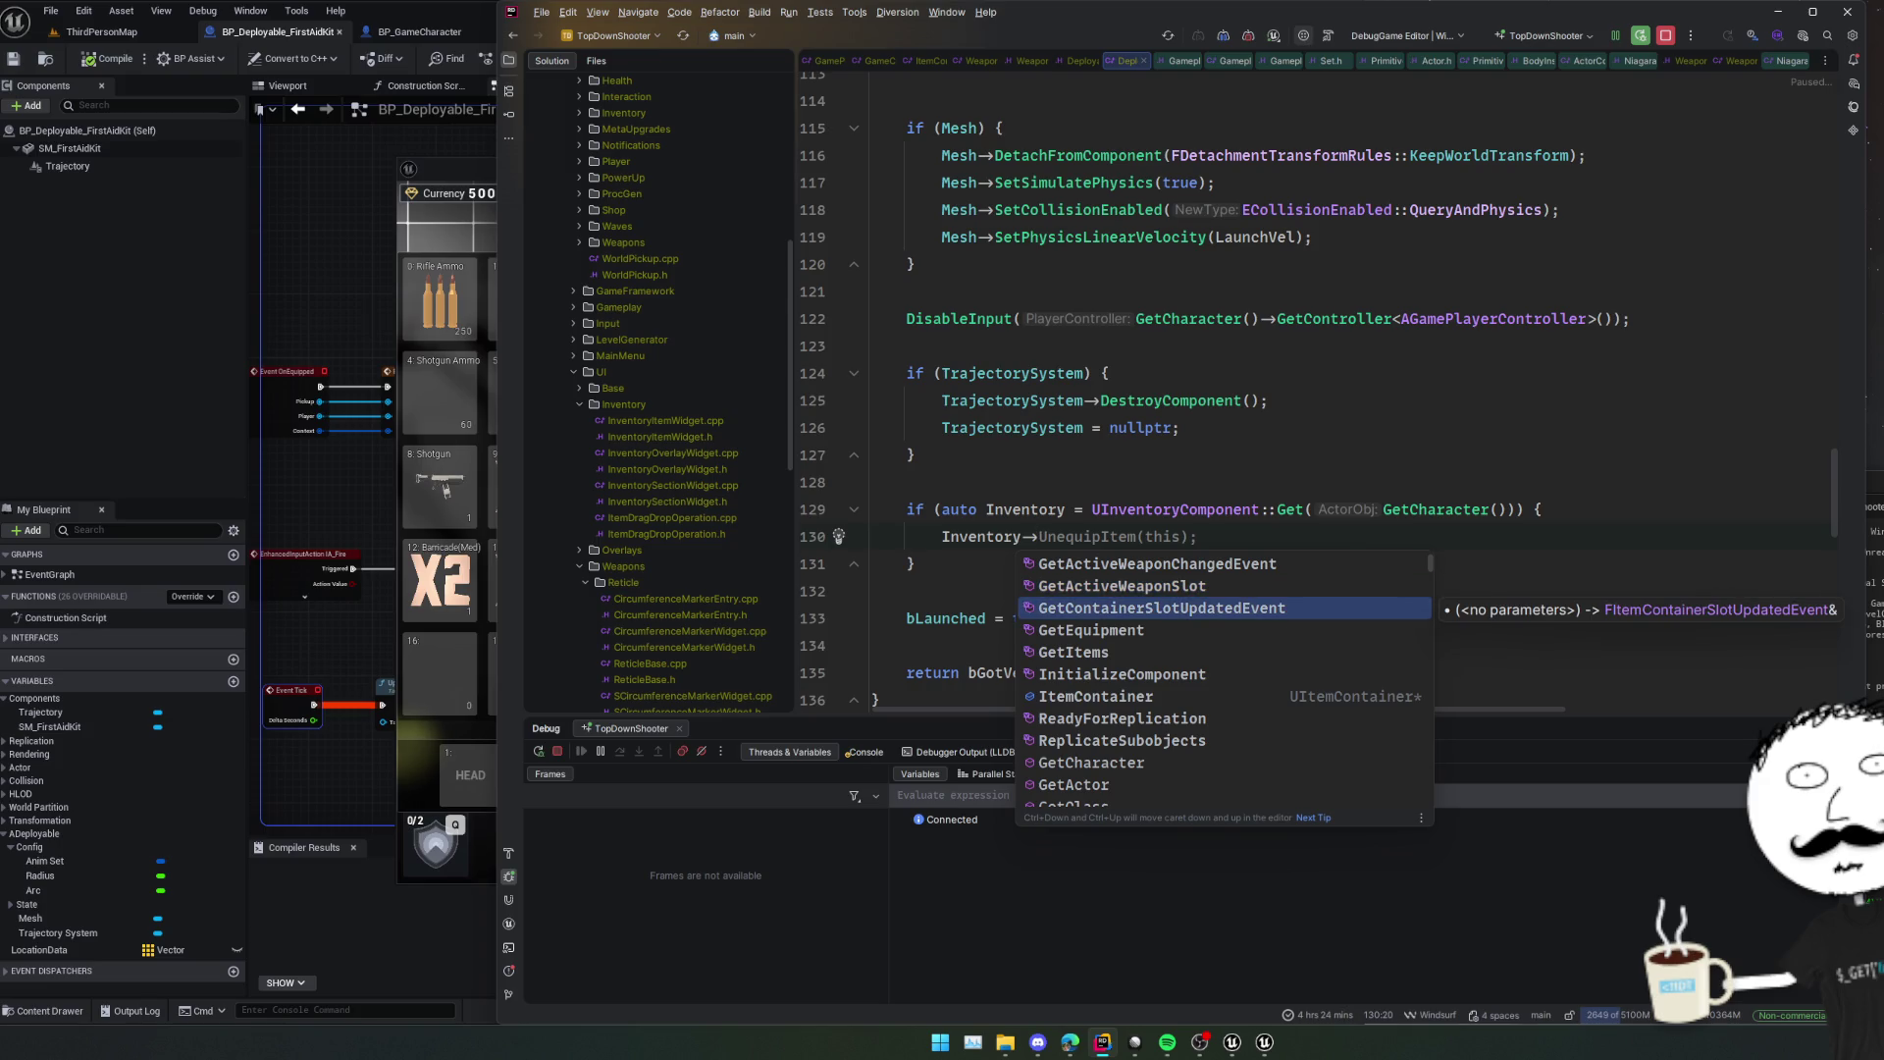
key("Down")
key("Down")
key("Down")
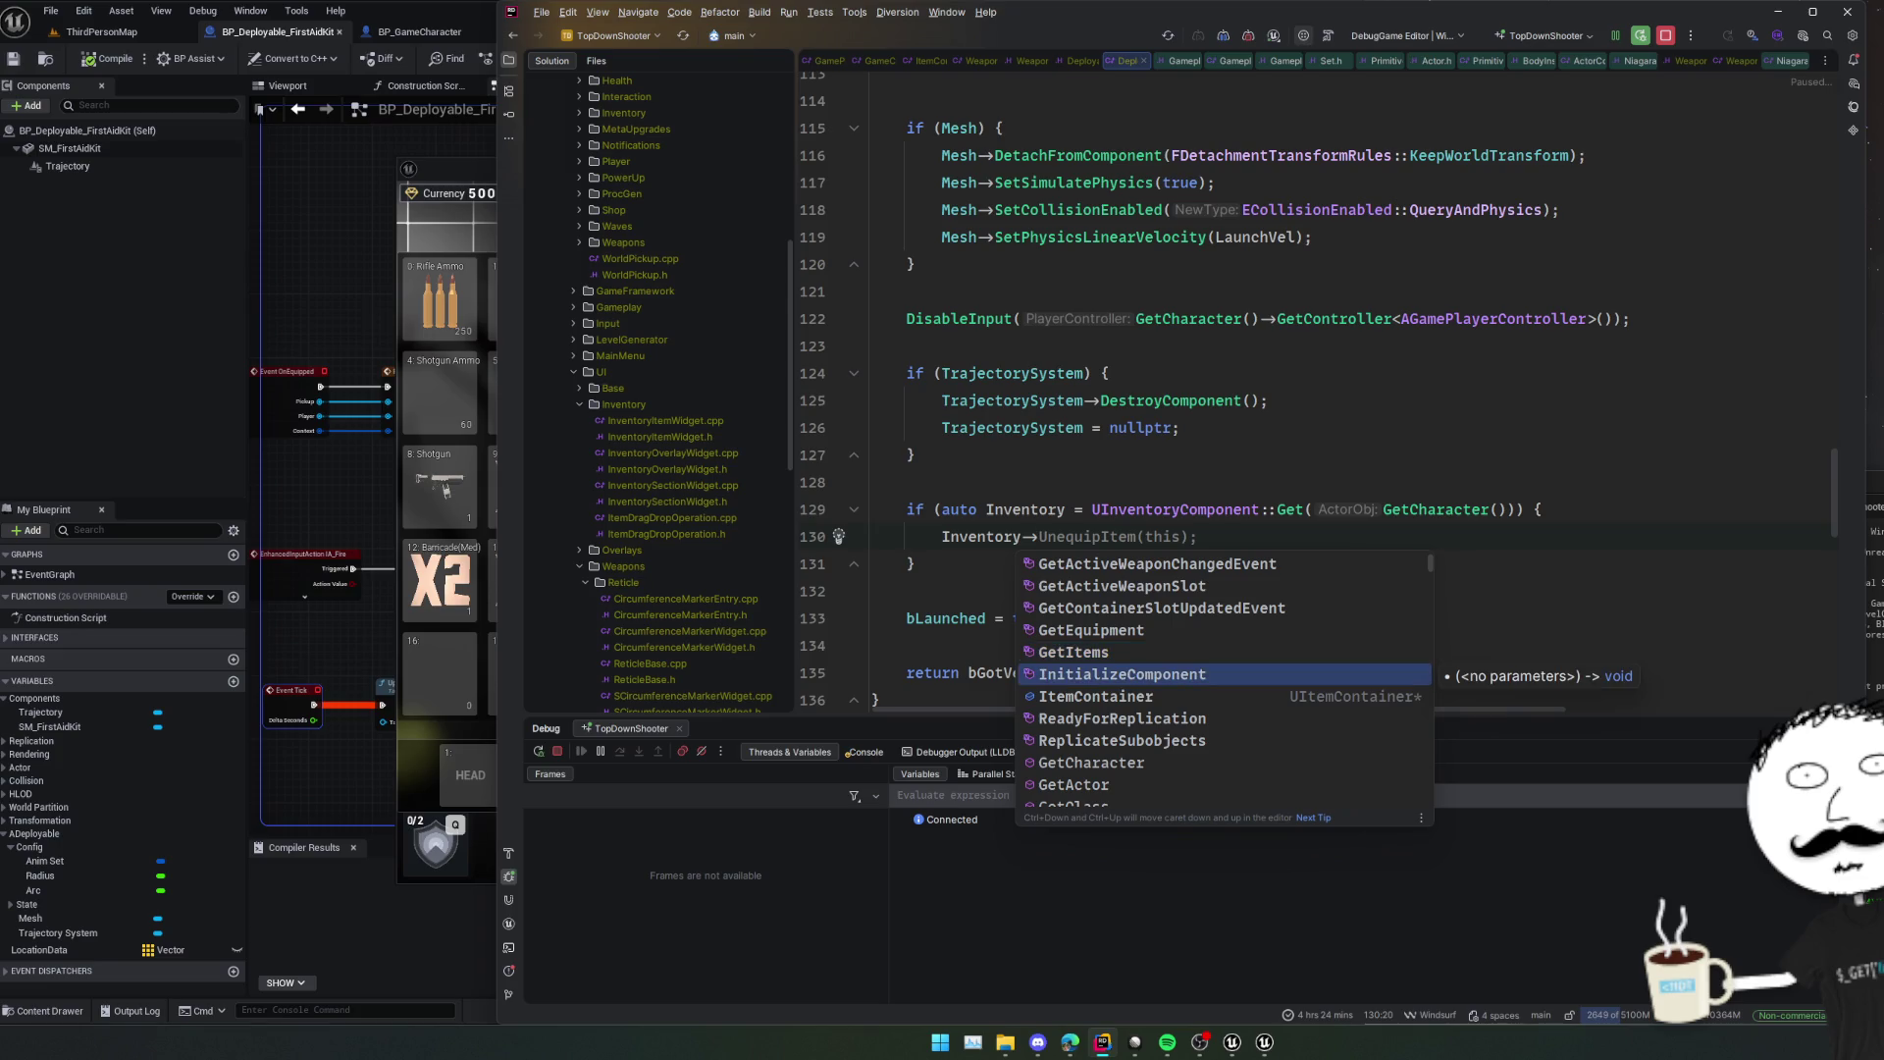
key("Down")
key("Up")
key("Up")
key("Up")
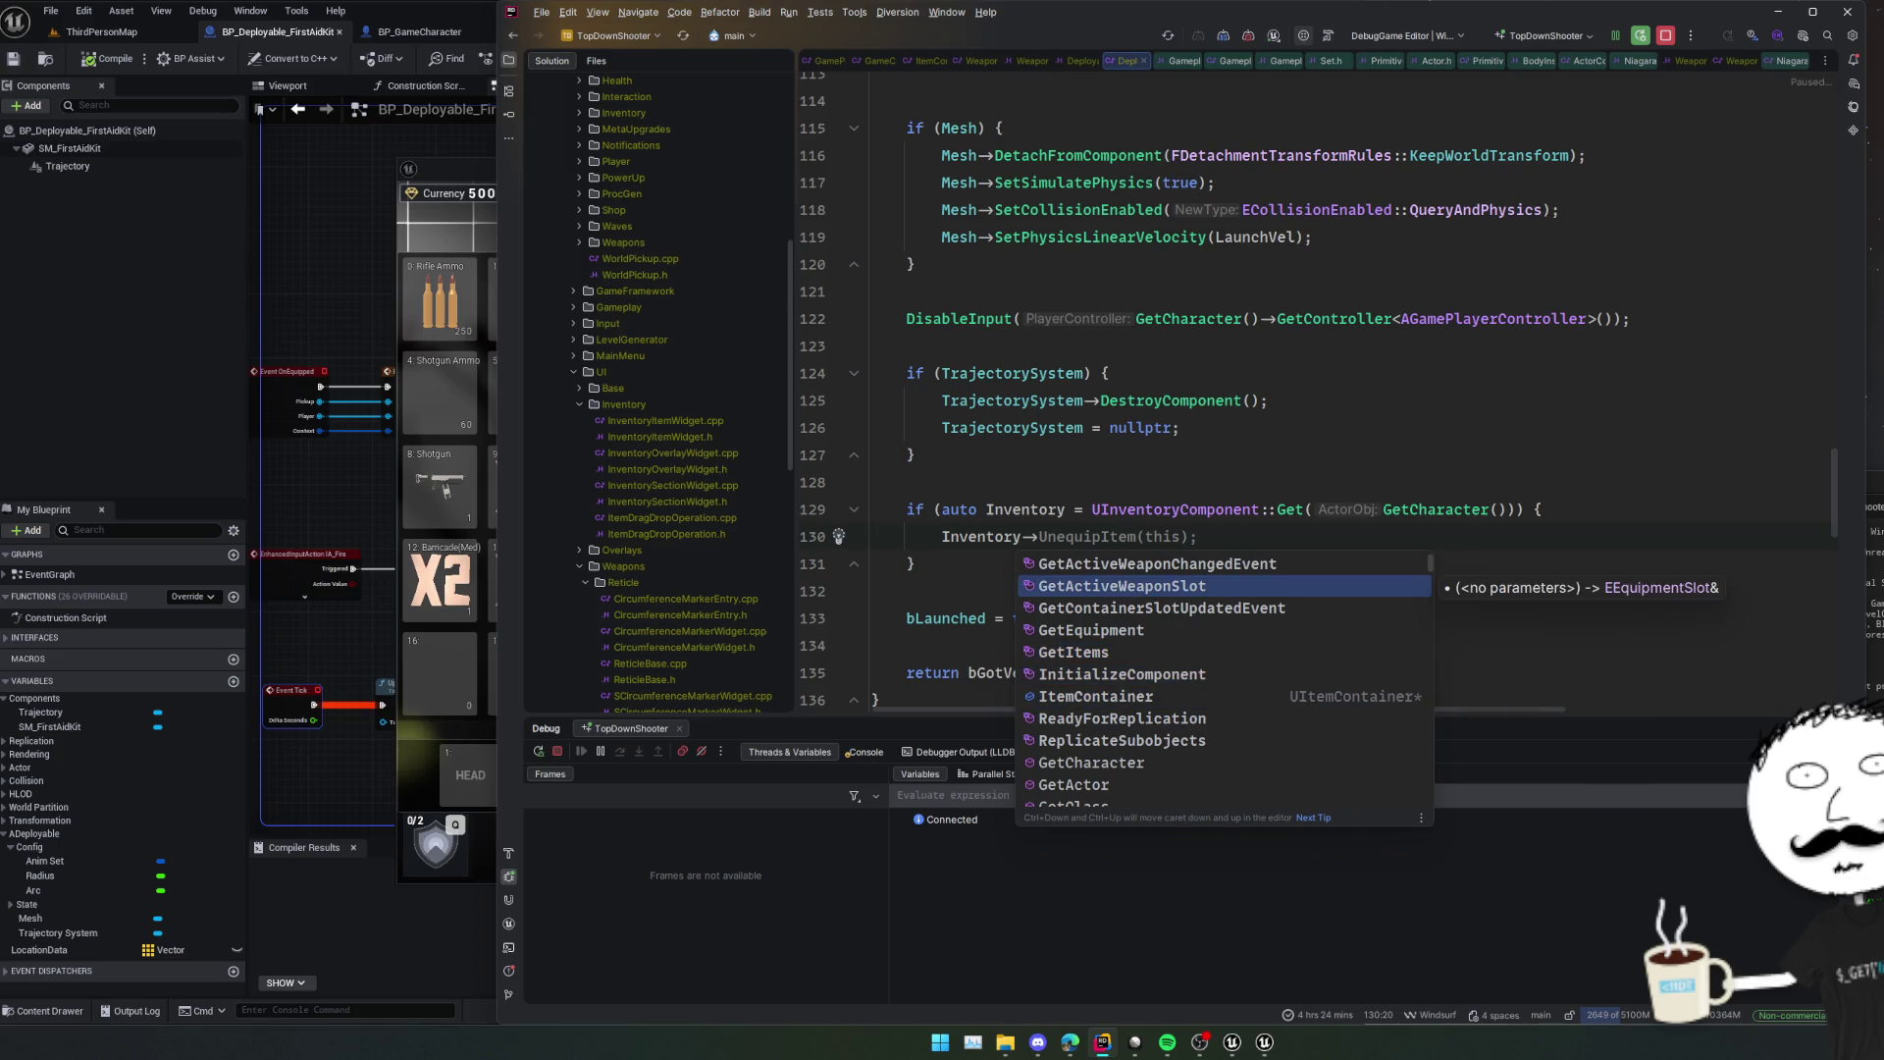
key("Return")
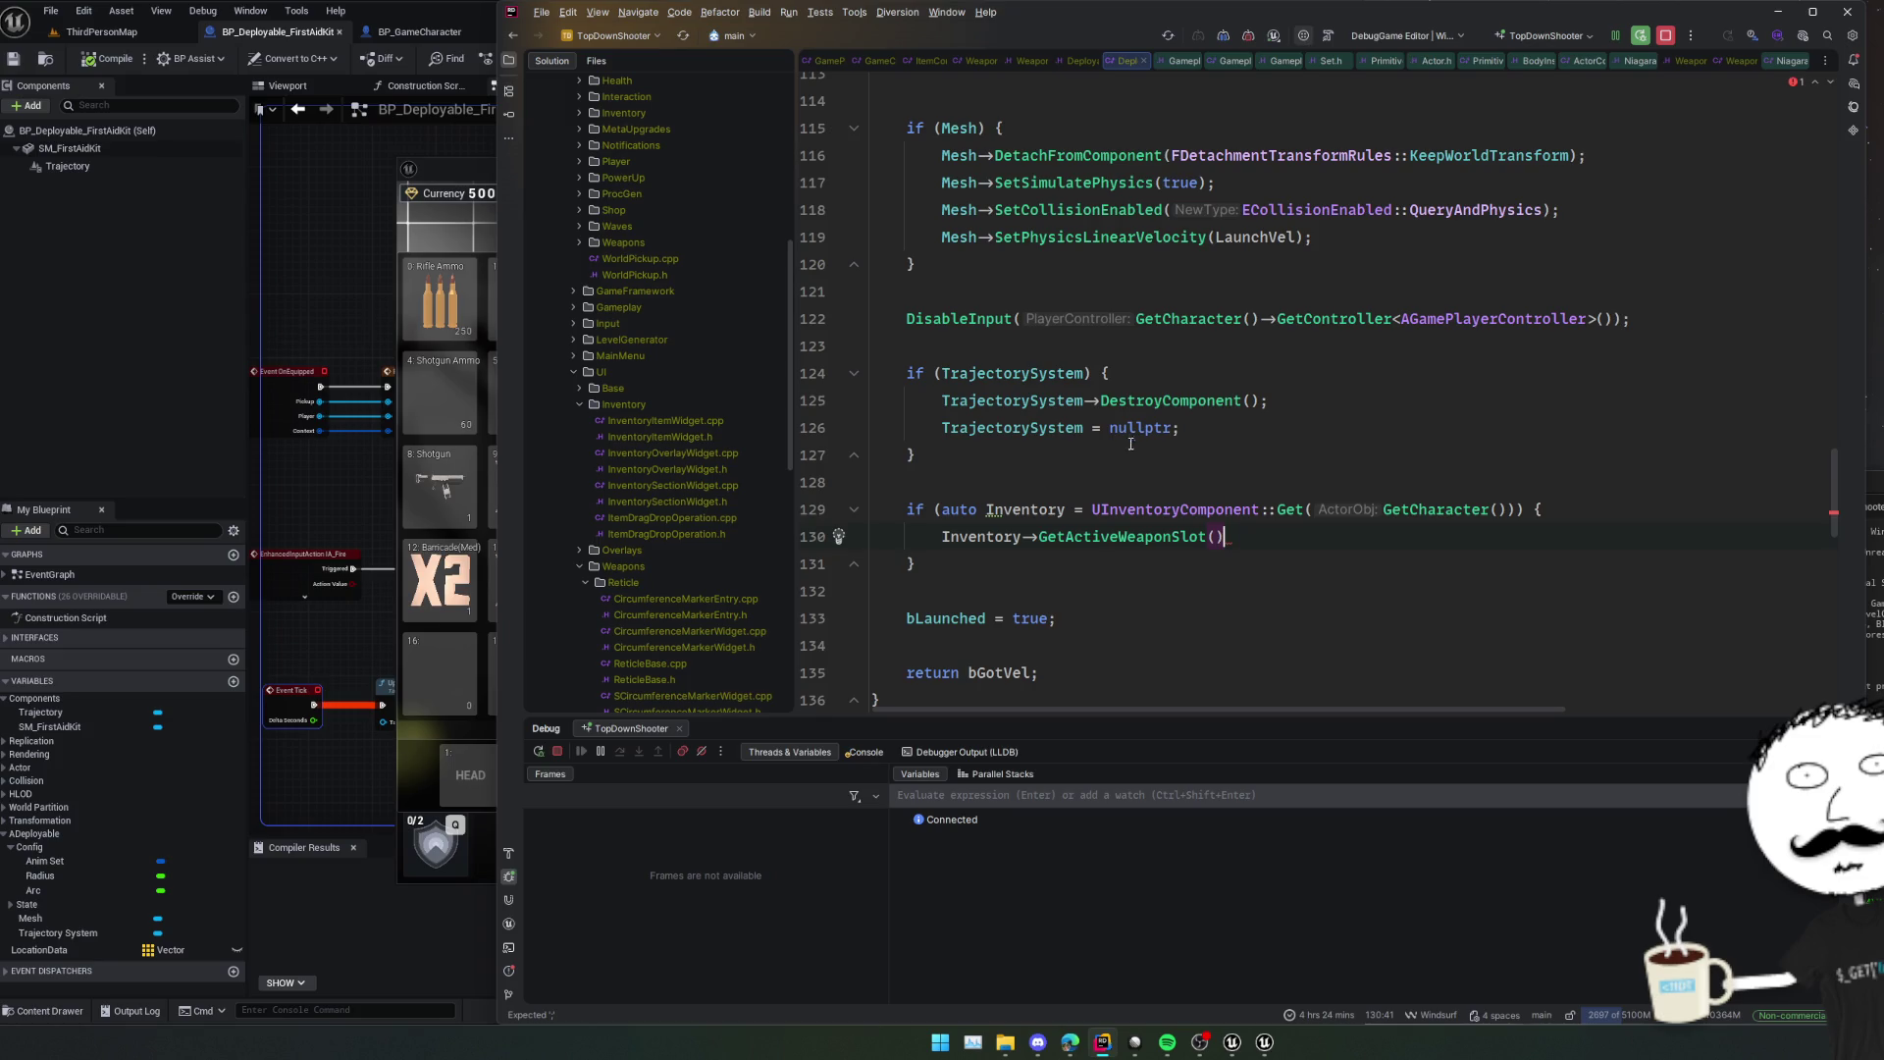
key("alt+F7")
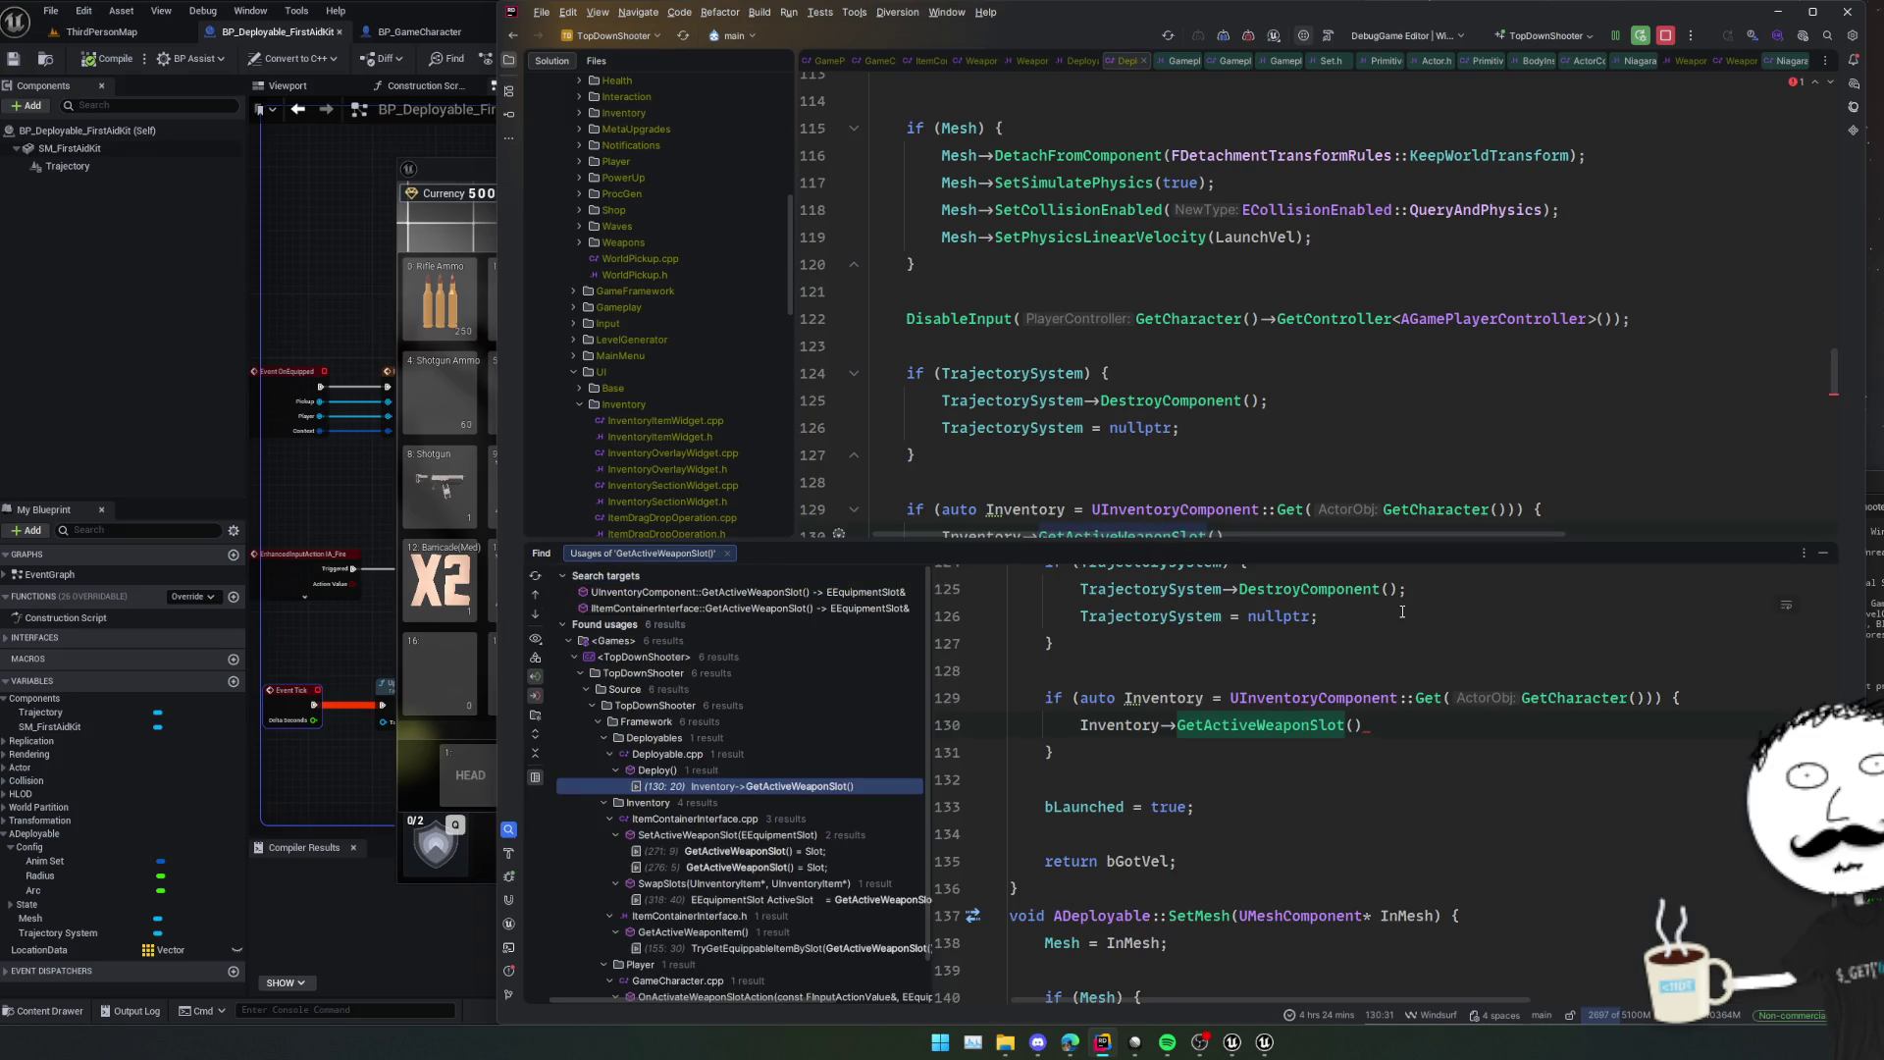
left_click(833, 851)
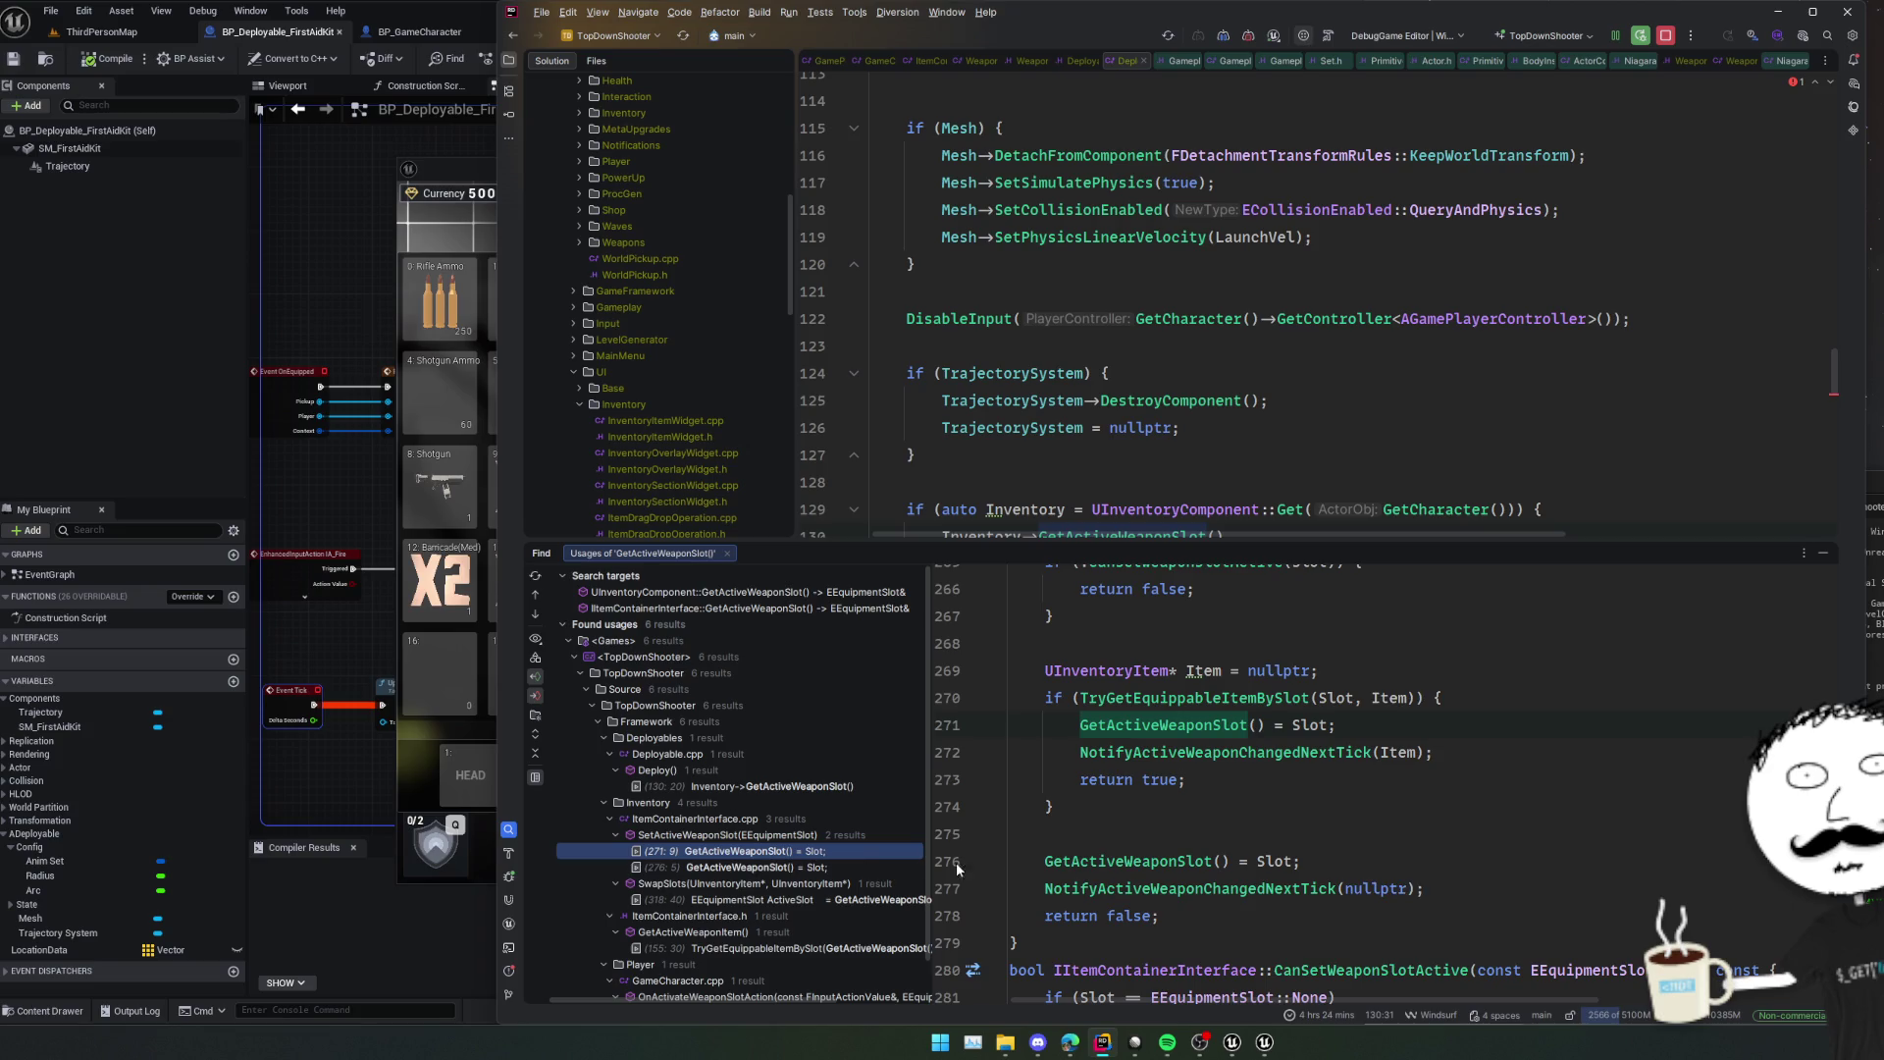
left_click(1198, 815)
scroll(1199, 827, "up", 2)
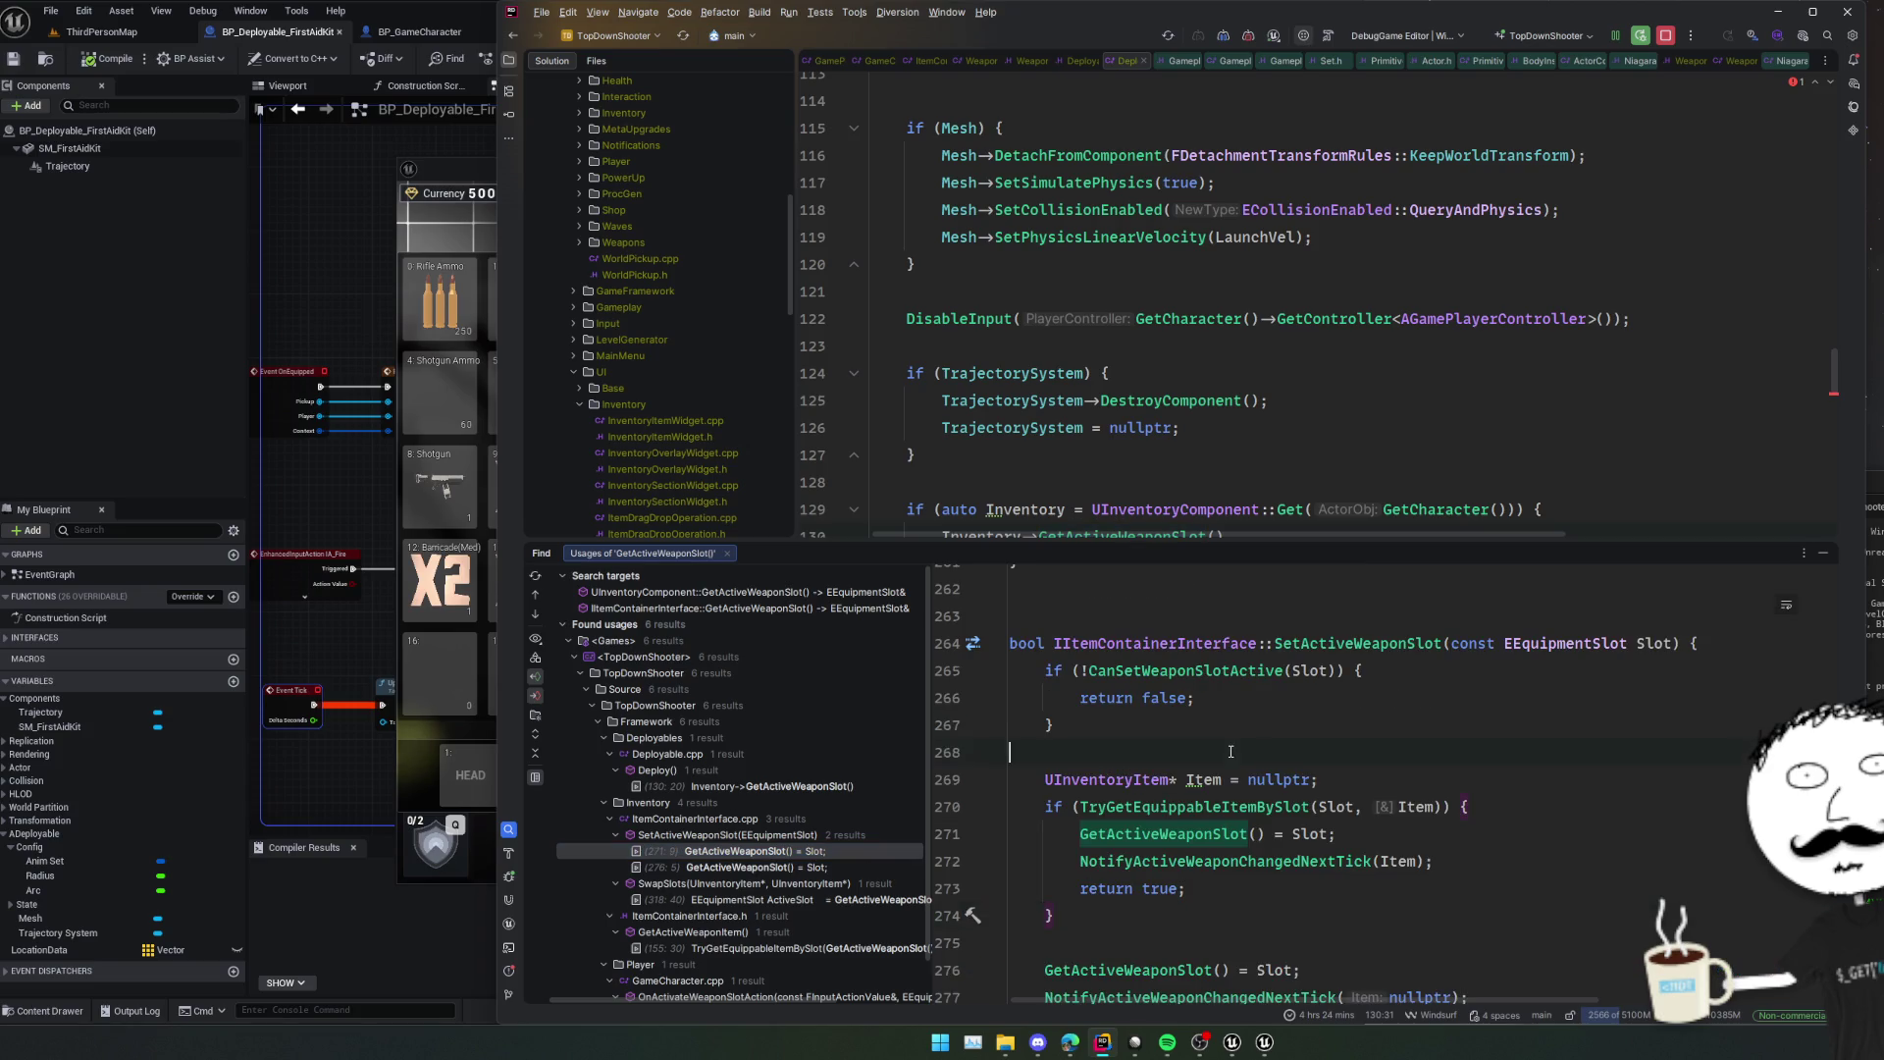
scroll(1385, 785, "down", 2)
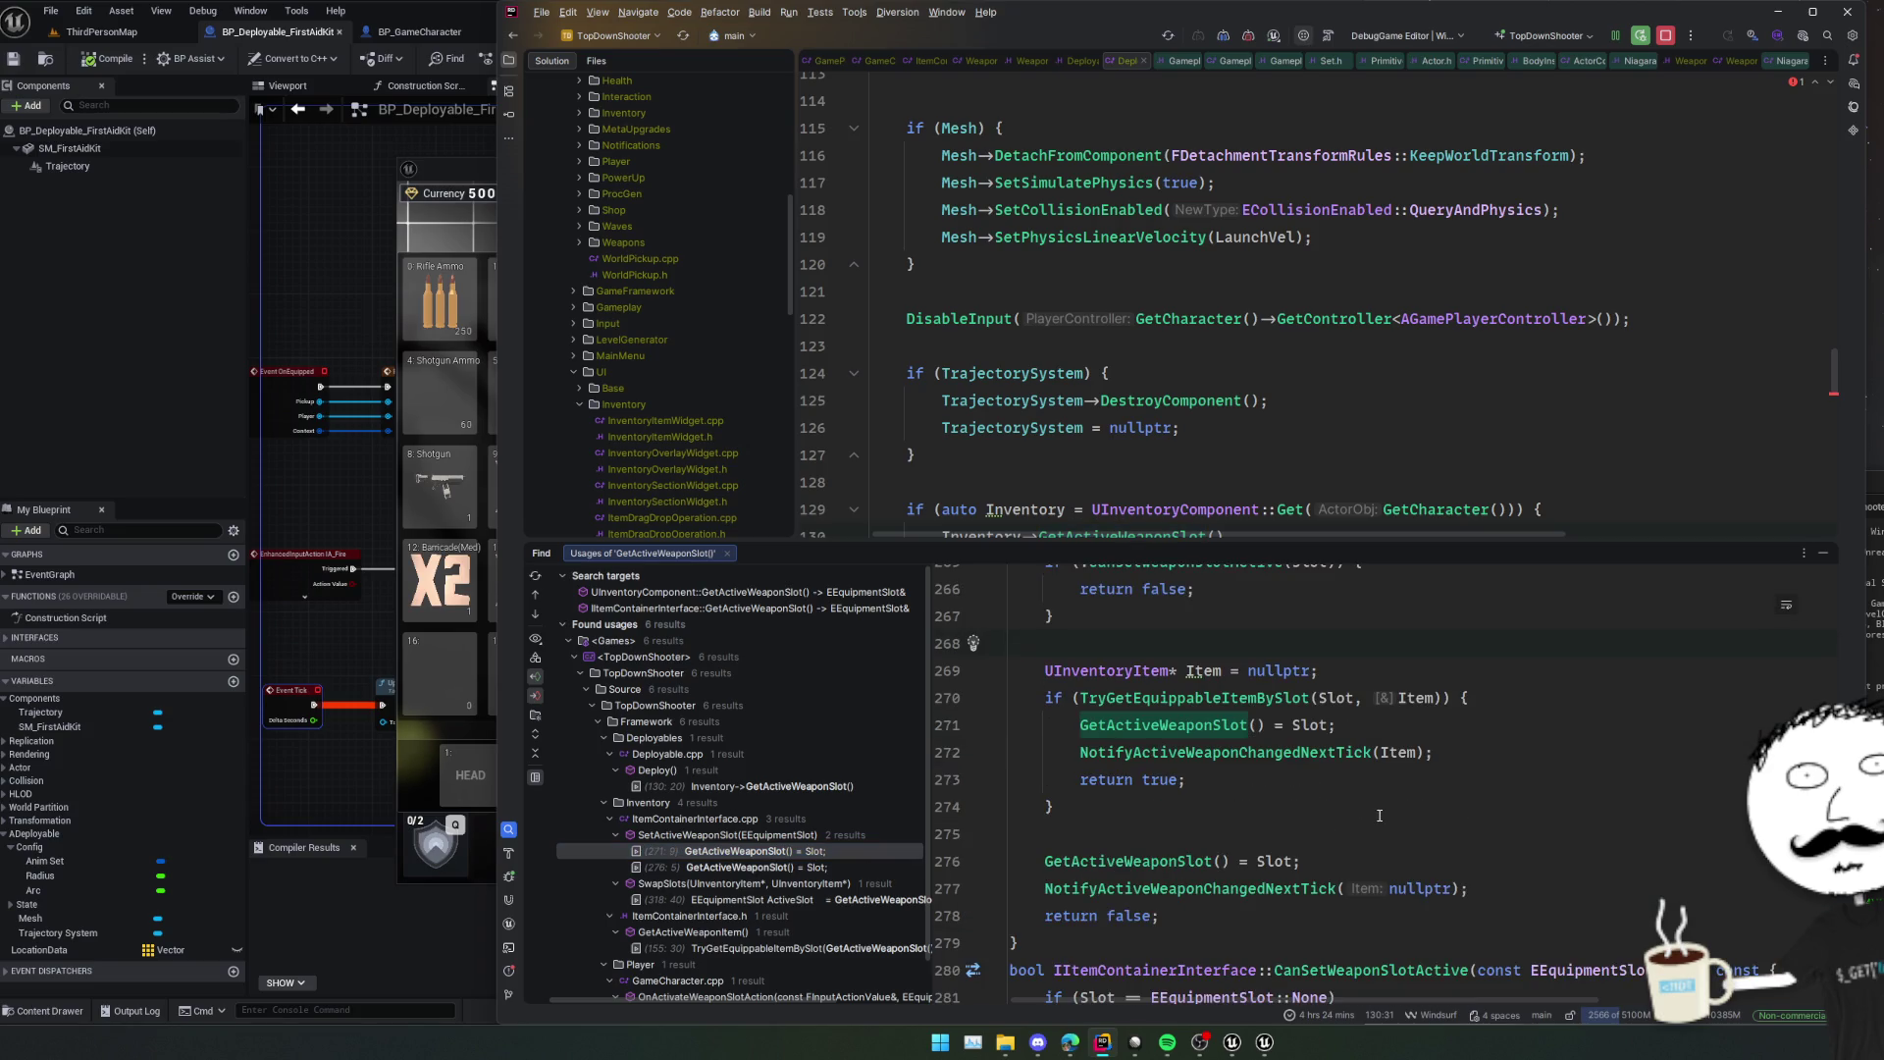
left_click(1378, 816)
scroll(813, 811, "down", 1)
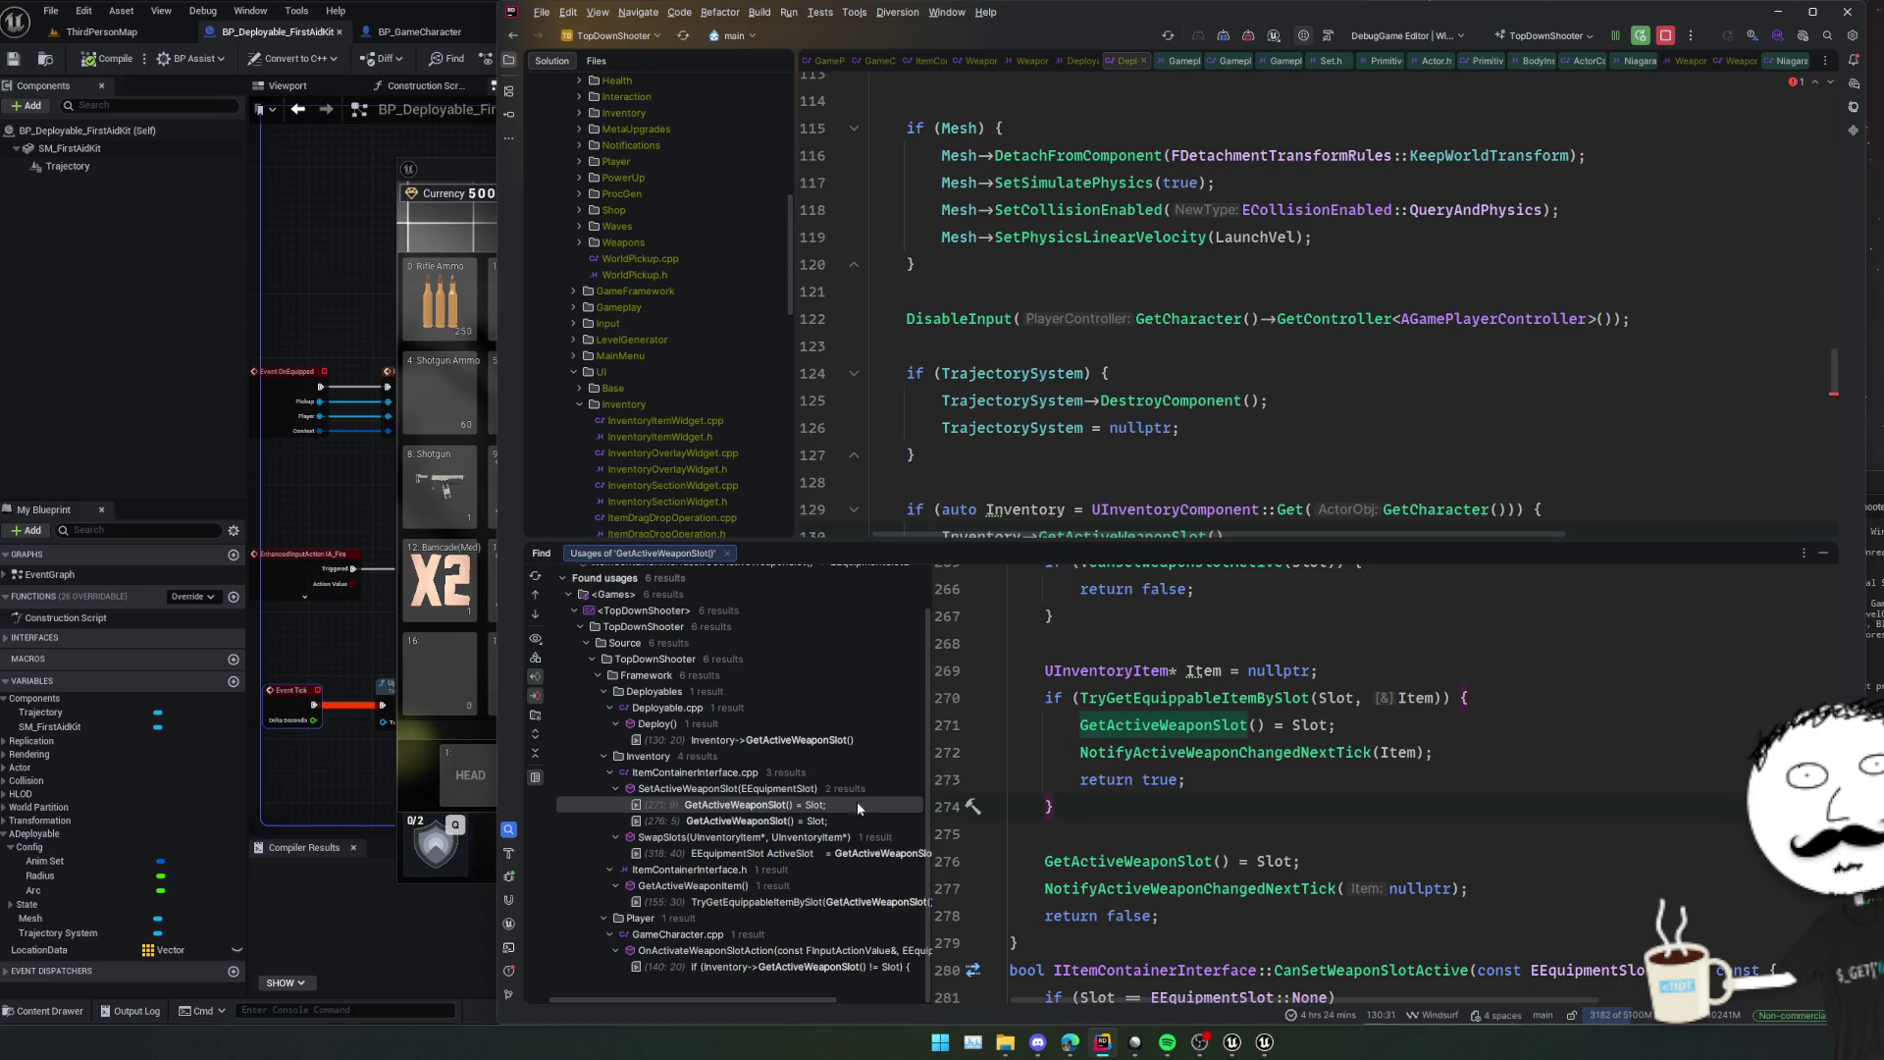
scroll(1229, 807, "down", 3)
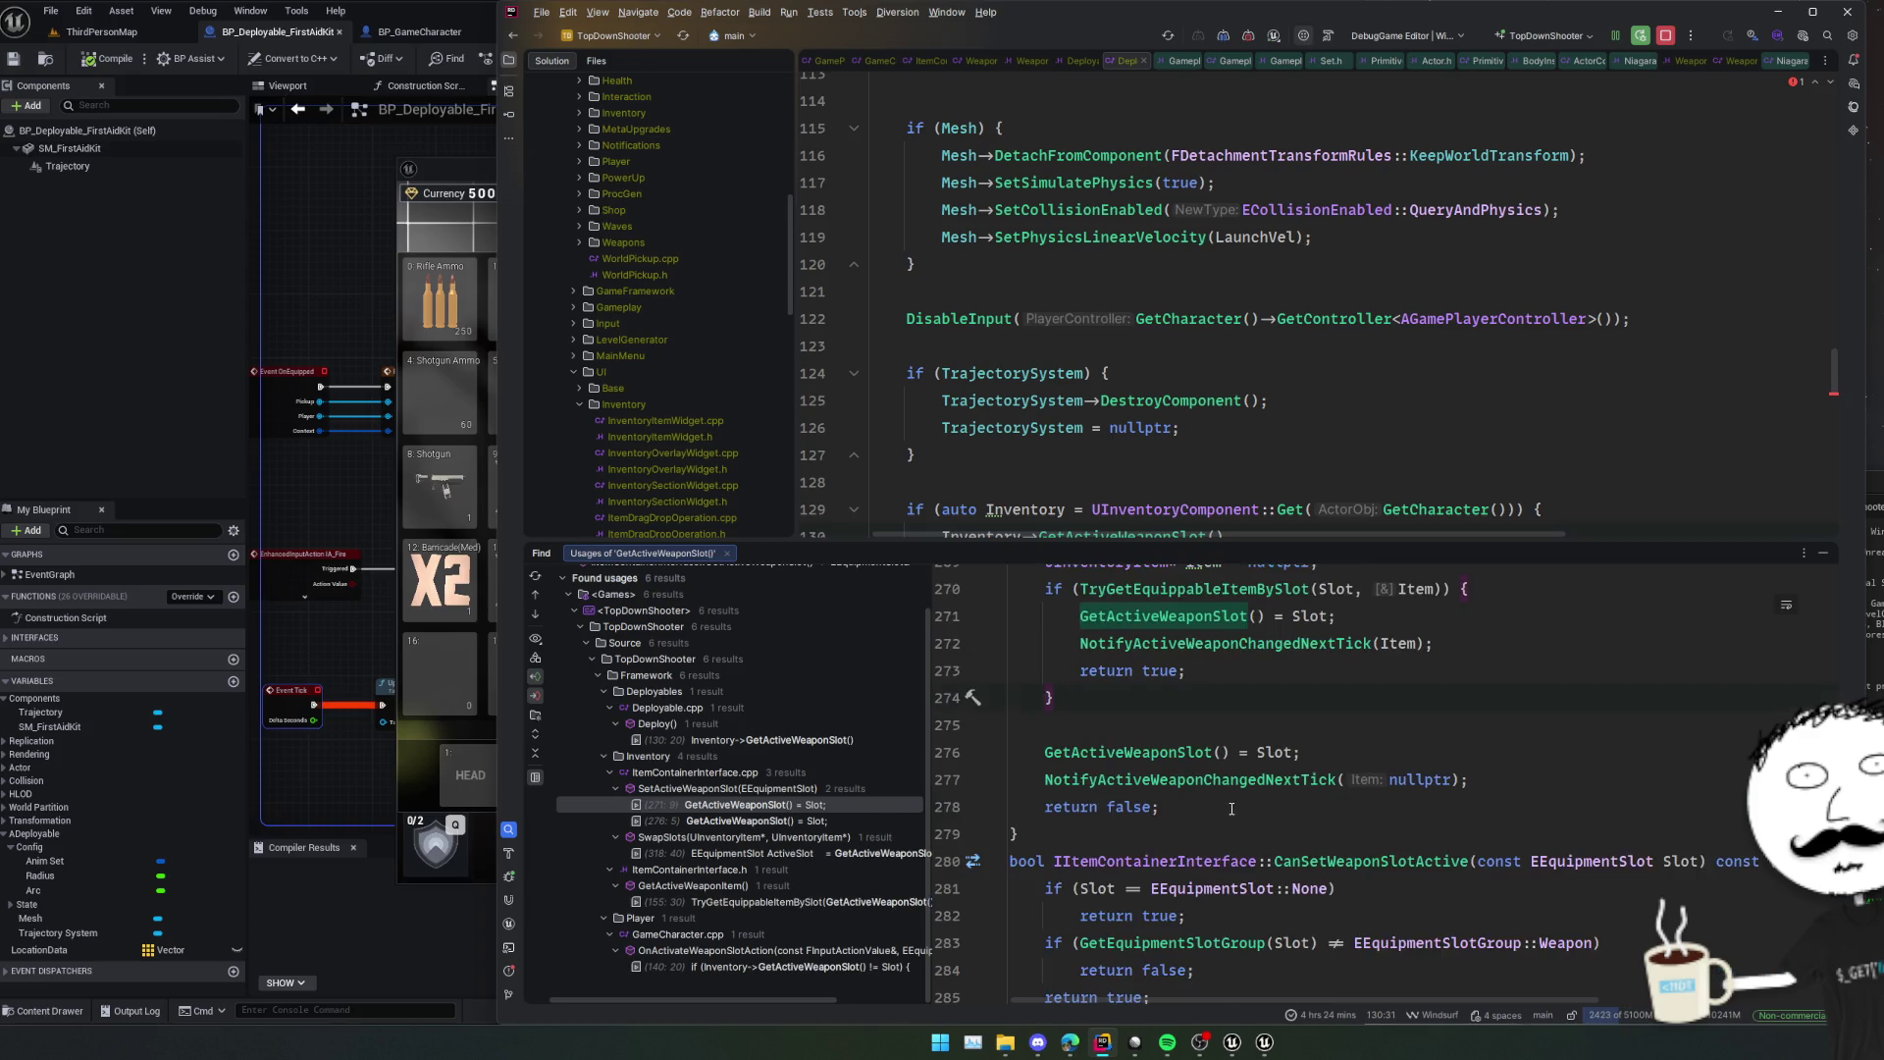
scroll(1420, 761, "down", 3)
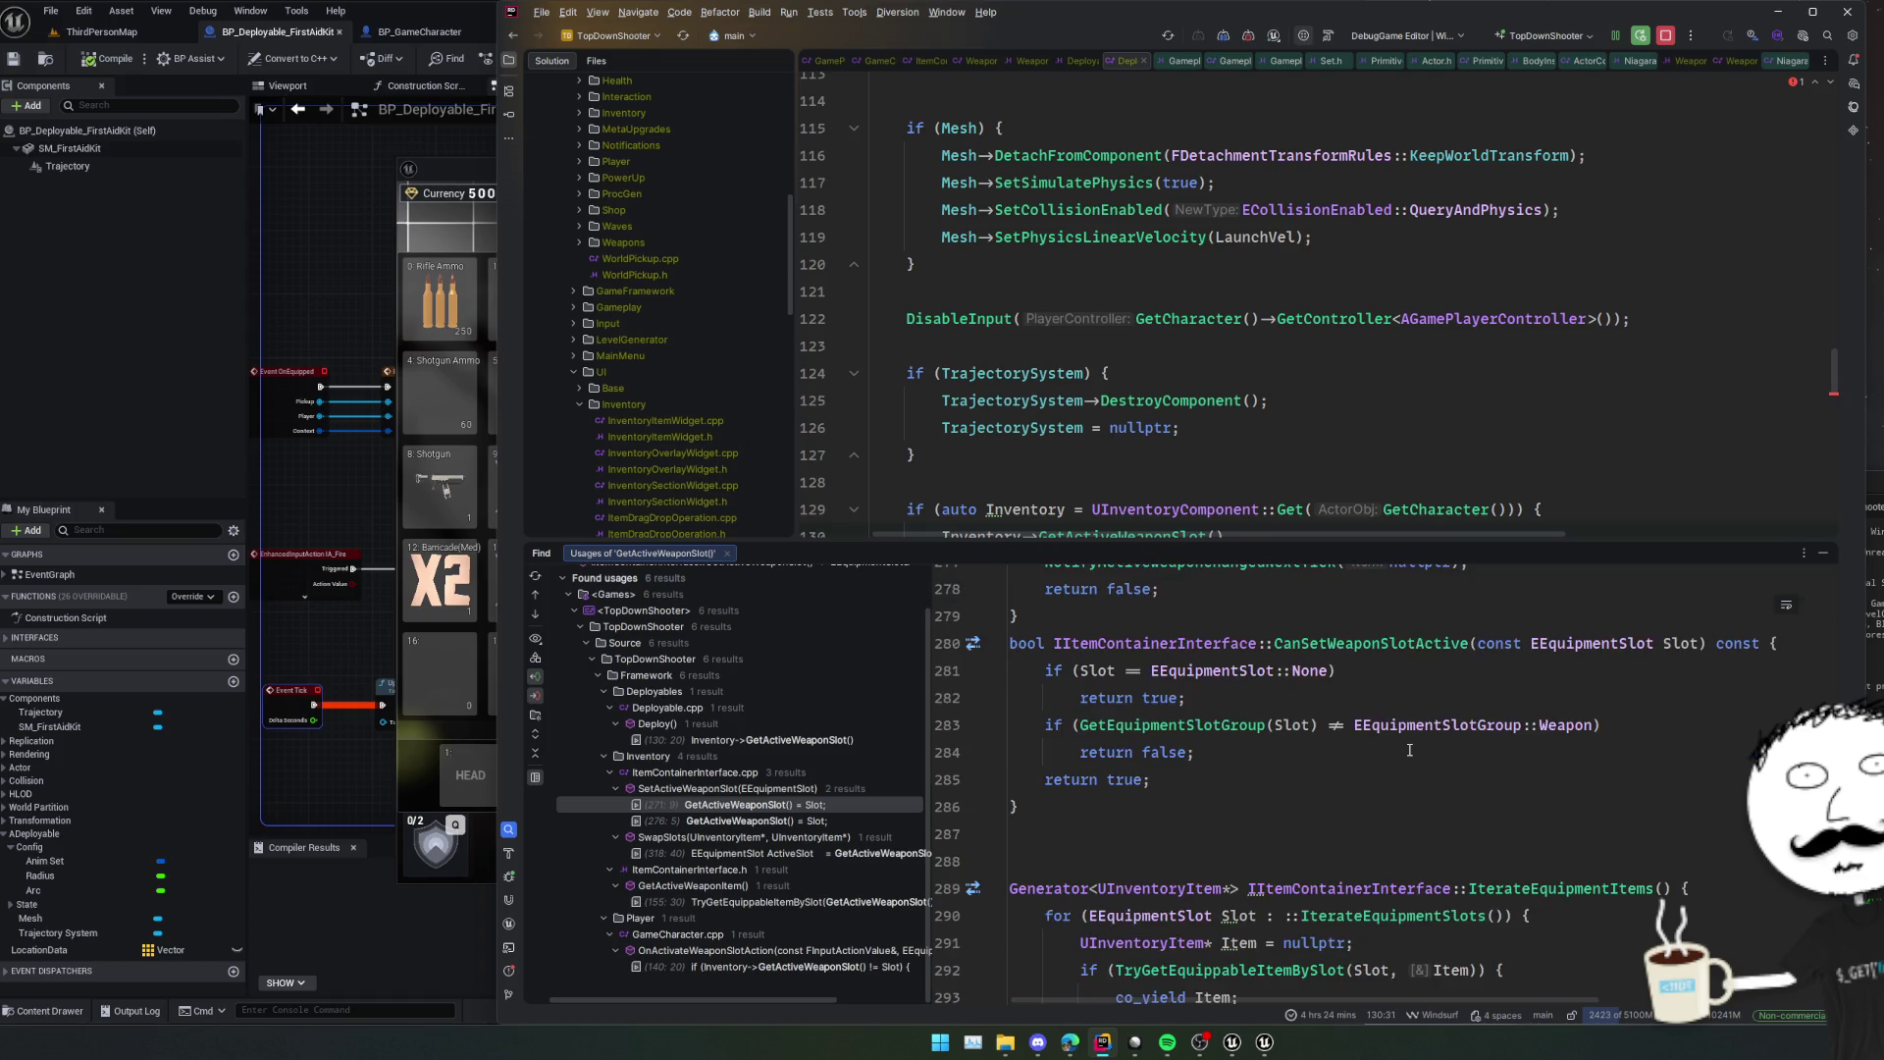
scroll(1452, 765, "up", 2)
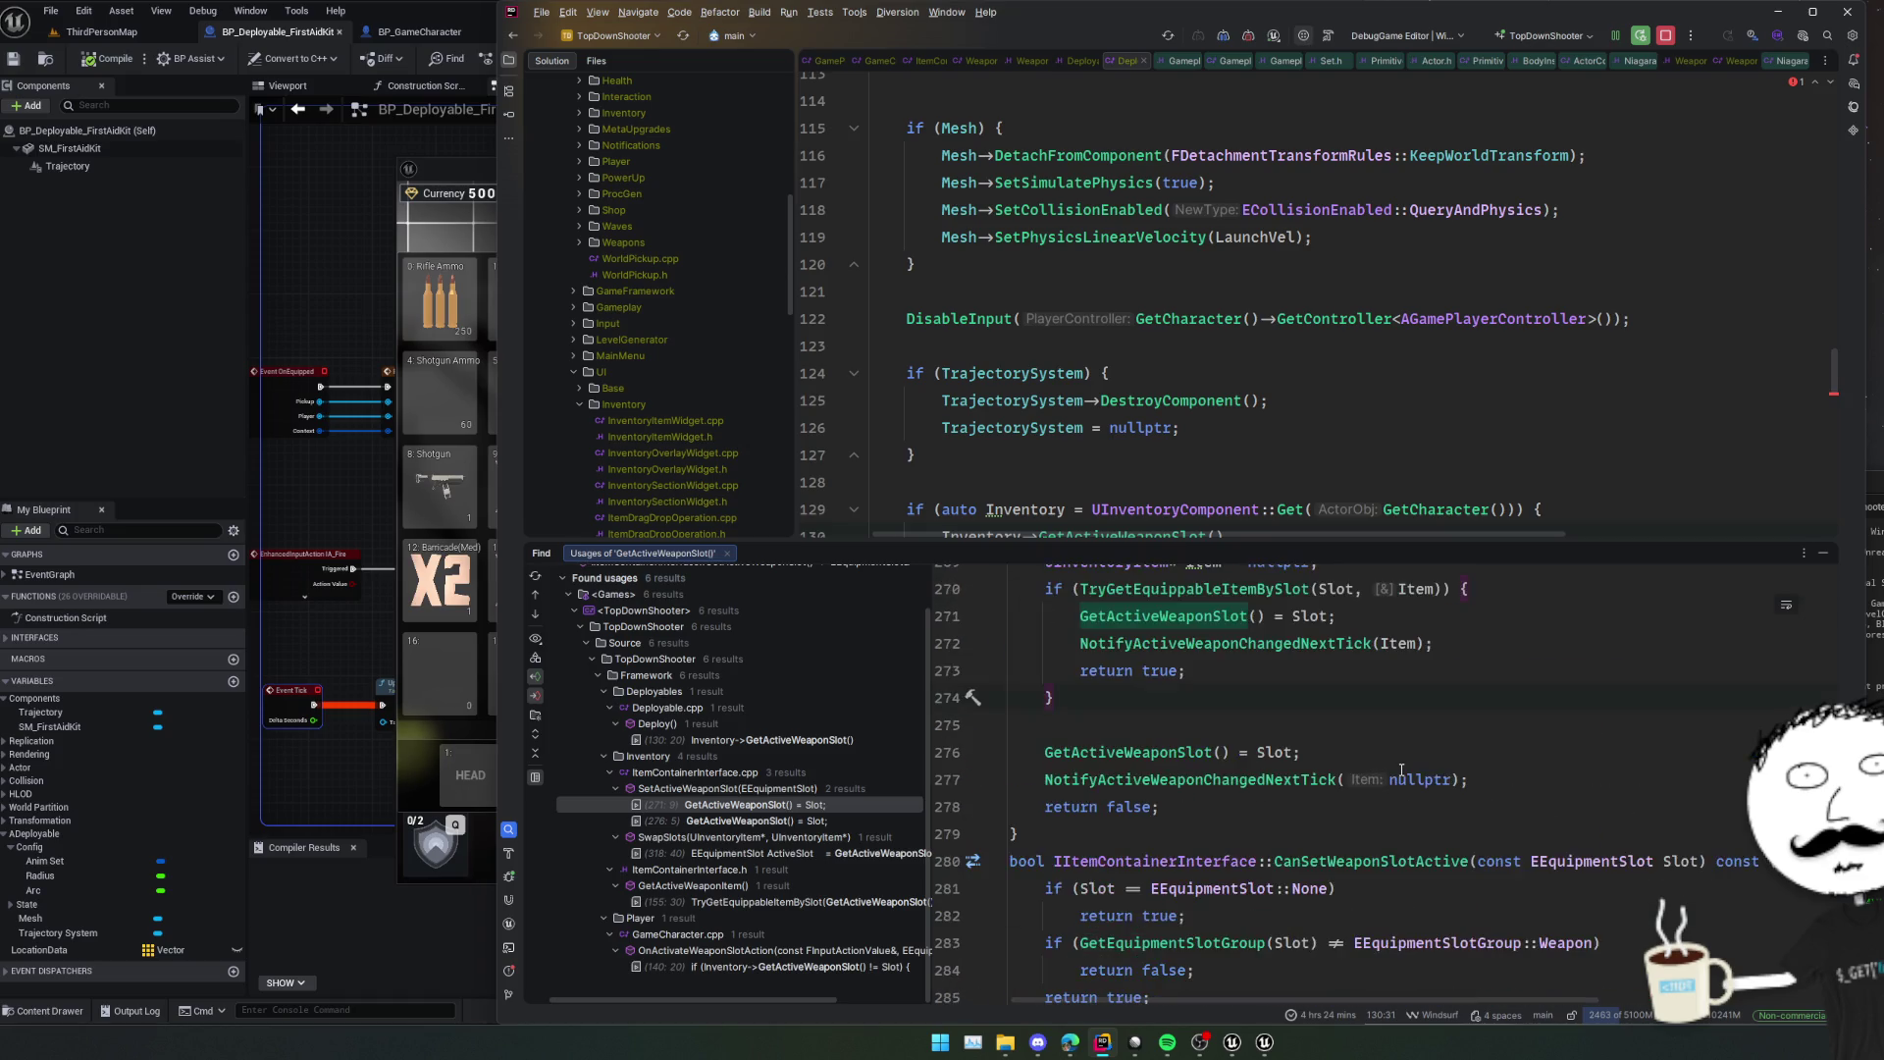
scroll(1405, 770, "down", 2)
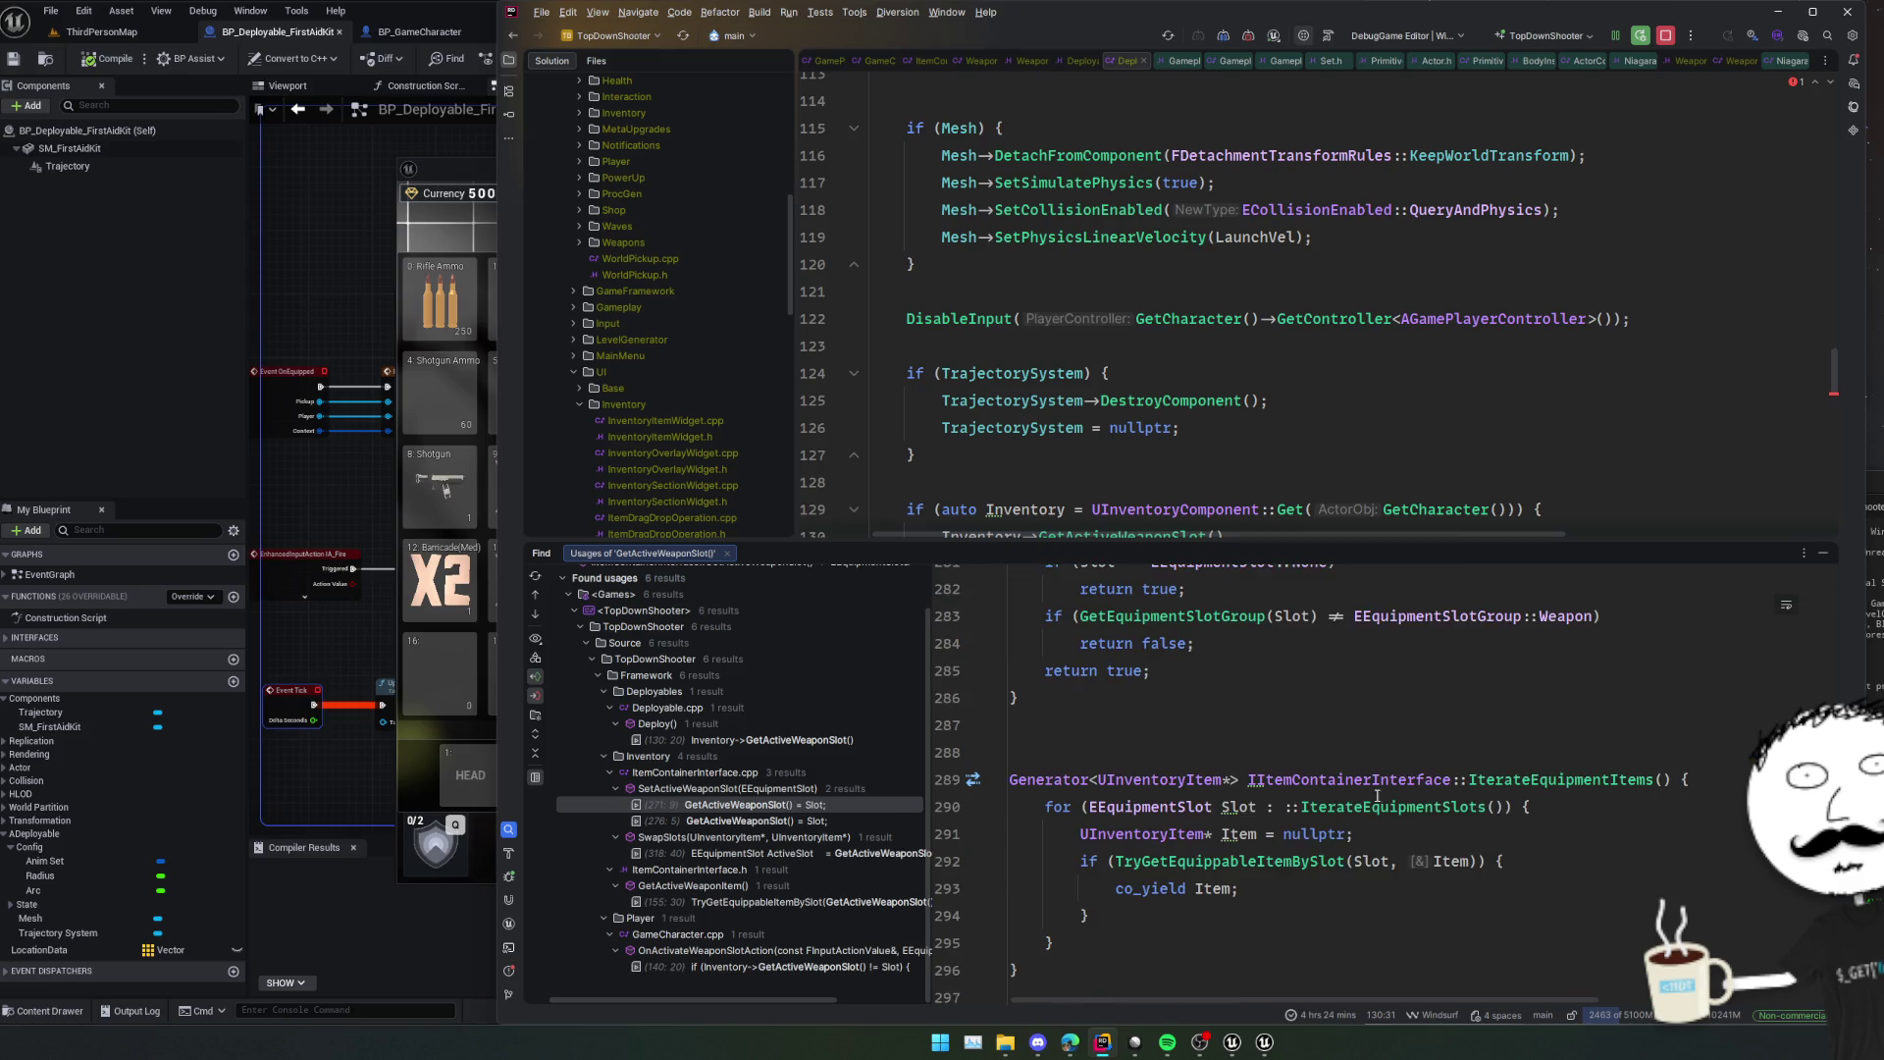
left_click(1565, 785, "ctrl")
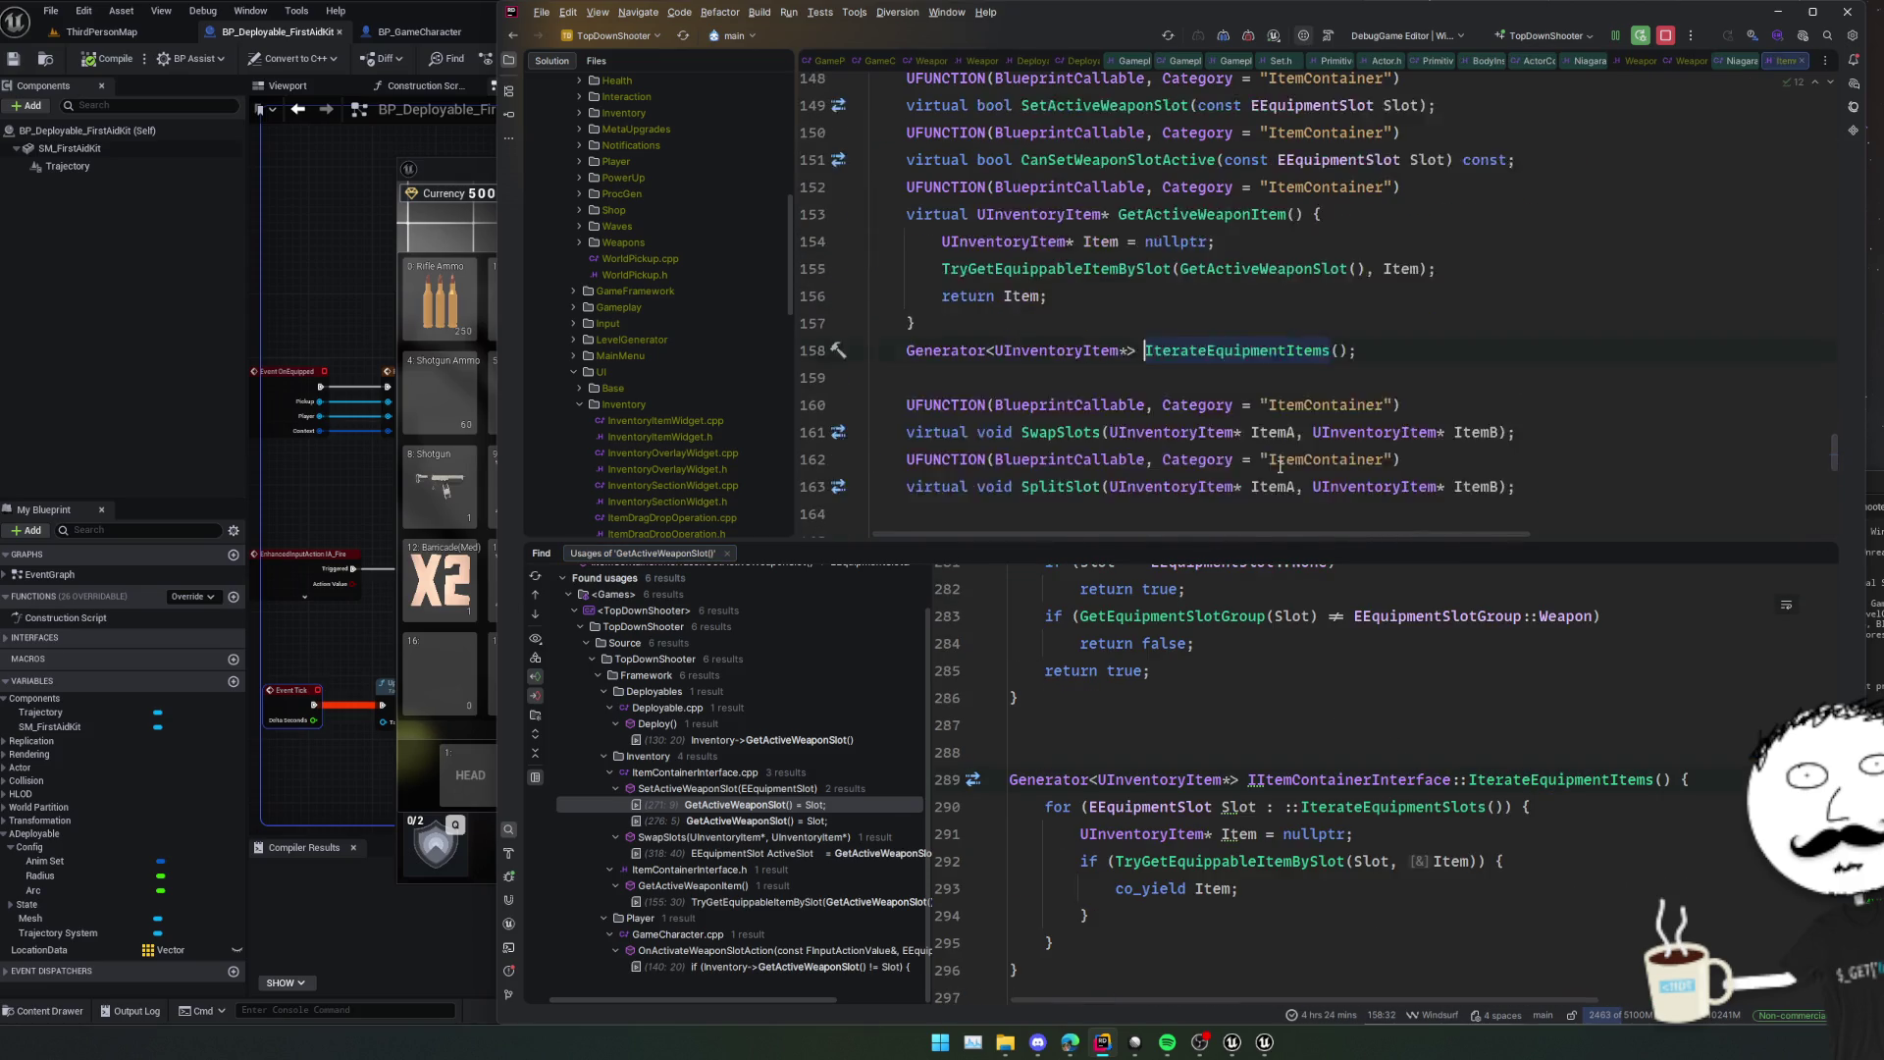
key("Up")
key("Up")
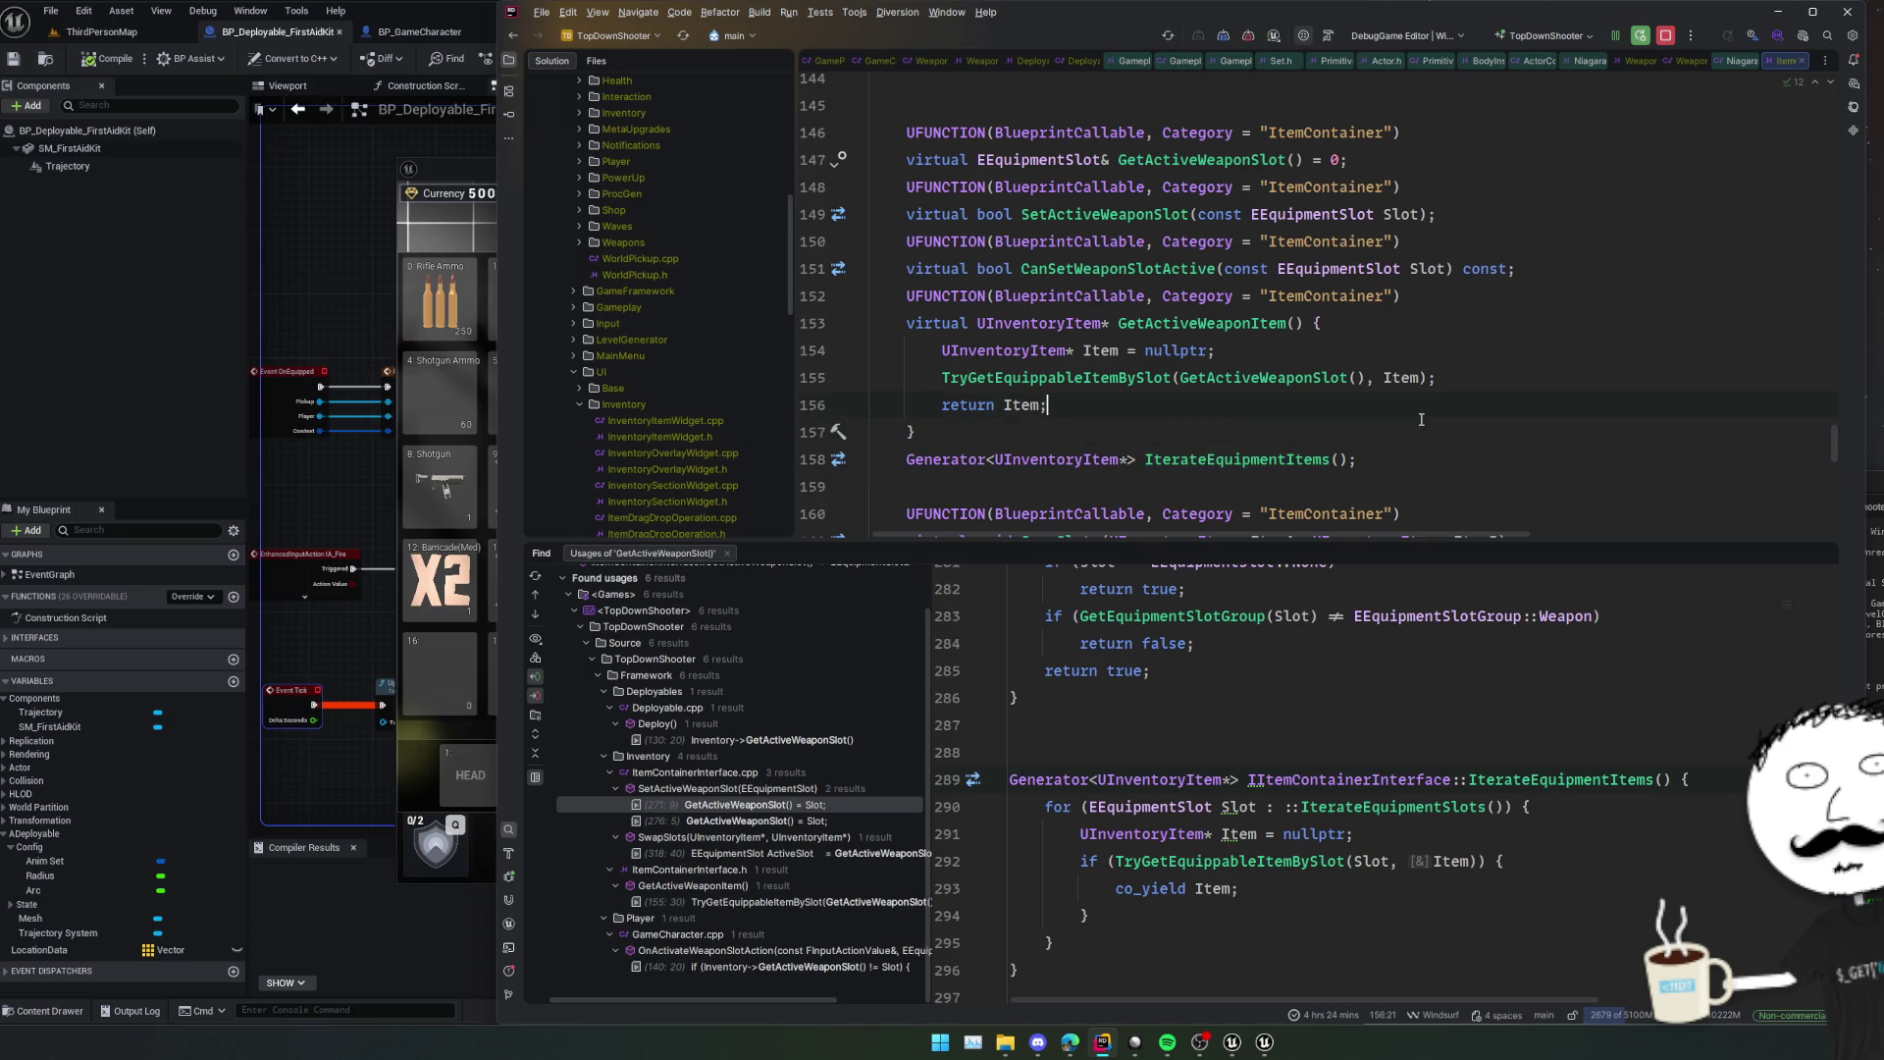
double_click(1219, 331)
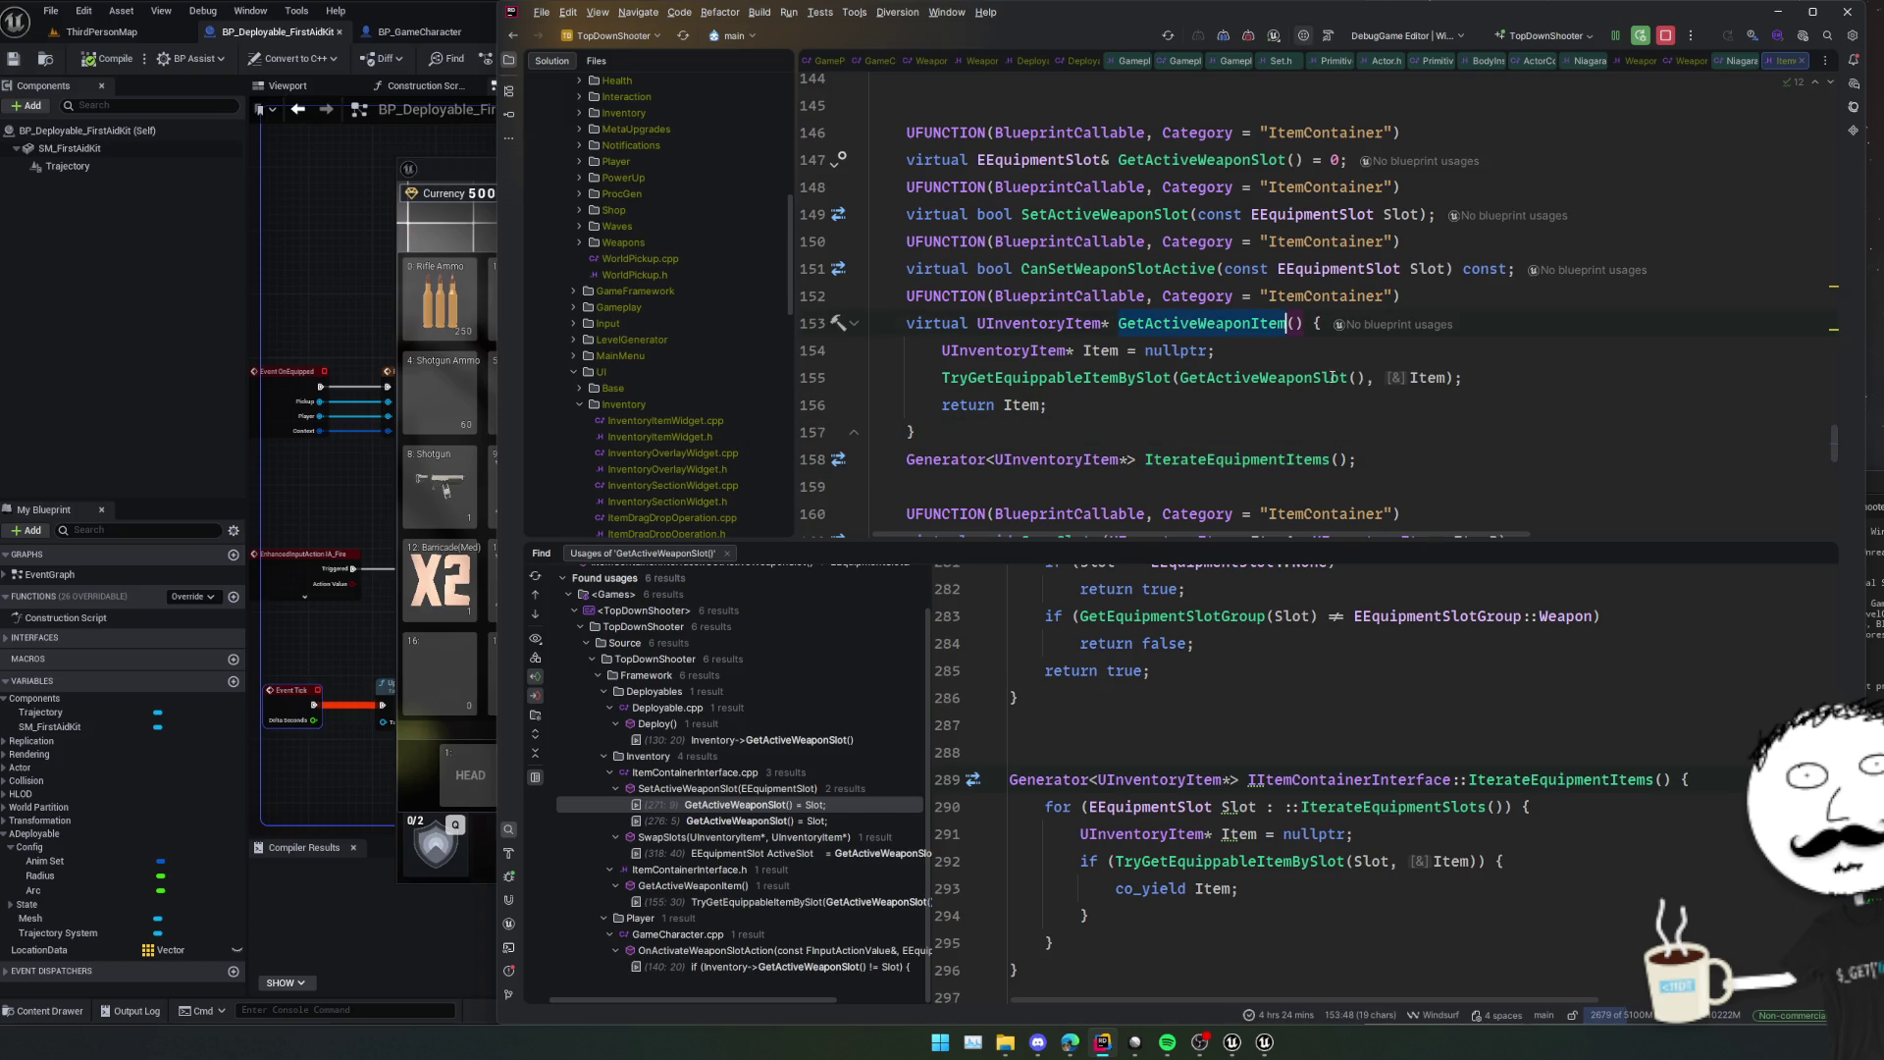
left_click(1285, 412)
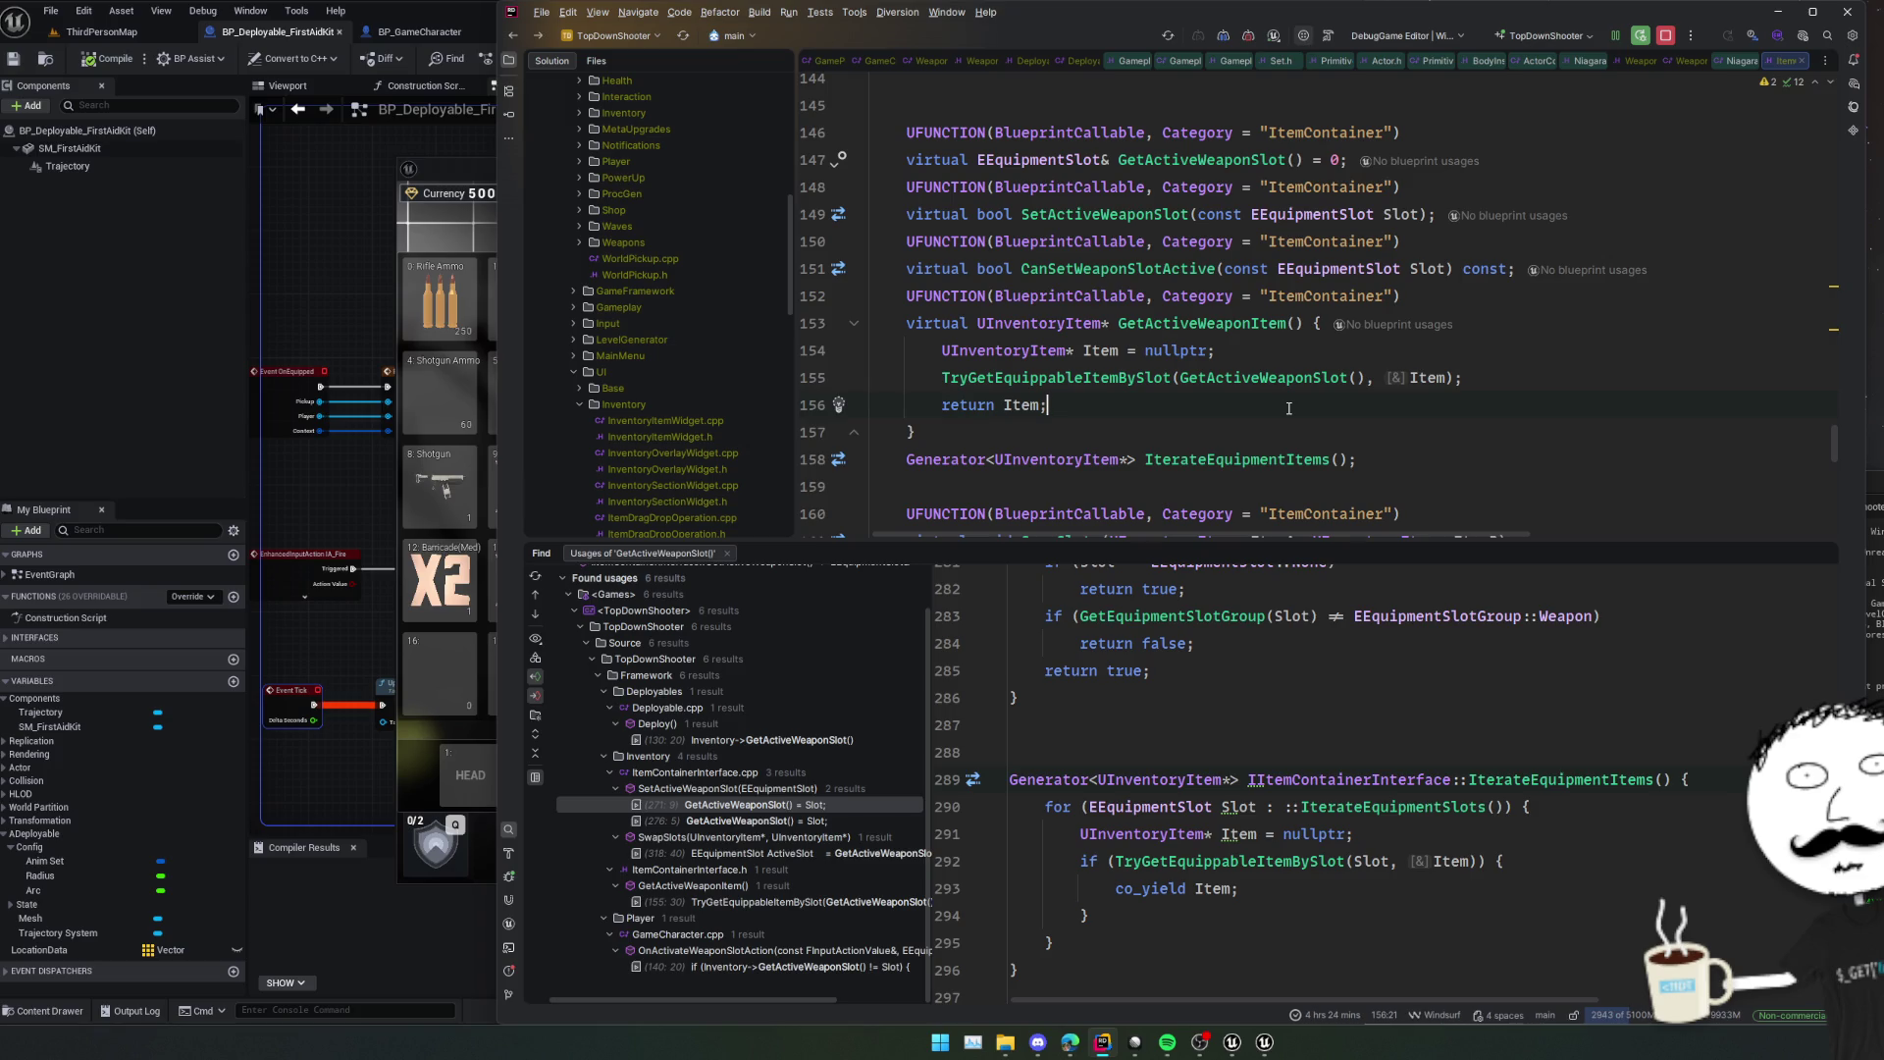
key("ctrl+alt+Left")
key("ctrl+alt+Left")
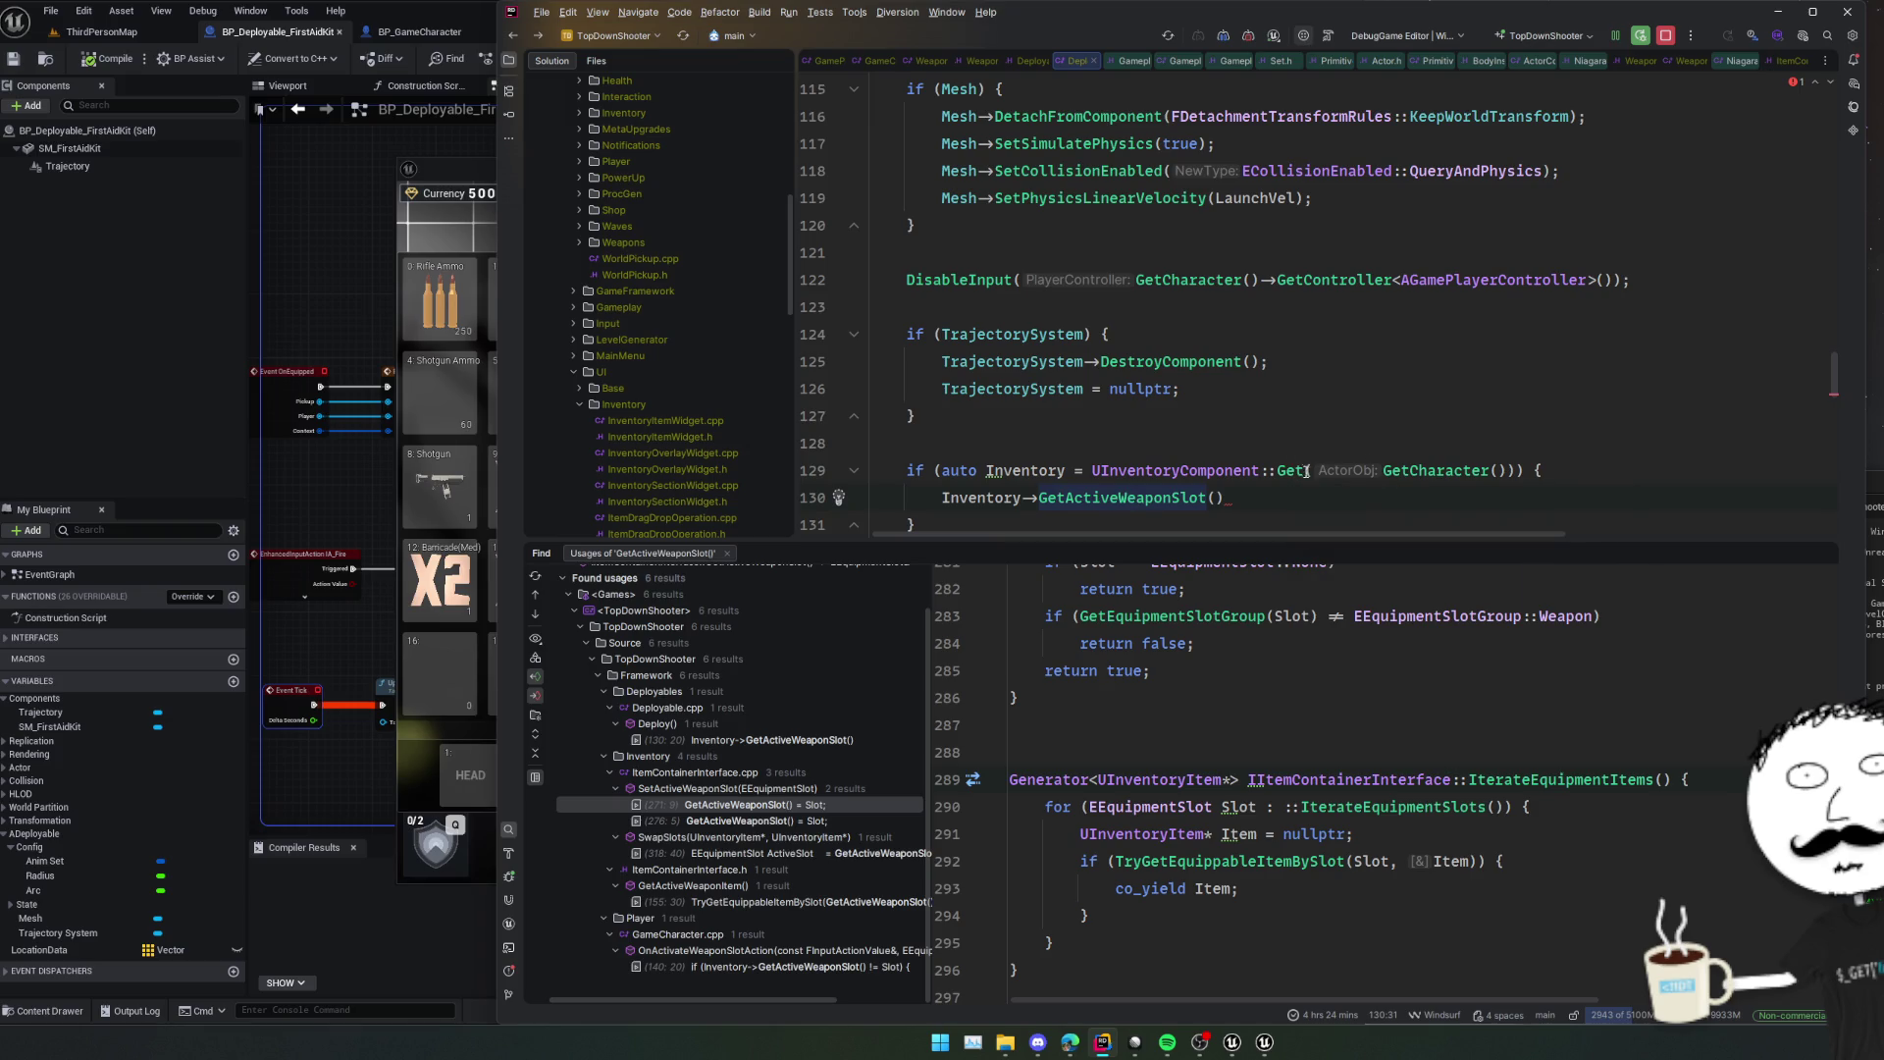
scroll(1358, 497, "down", 2)
Replace line 130's GetActiveWeaponSlot call with 'if (auto Item = Inventory->GetActiveWeaponItem()) {'.
key("End")
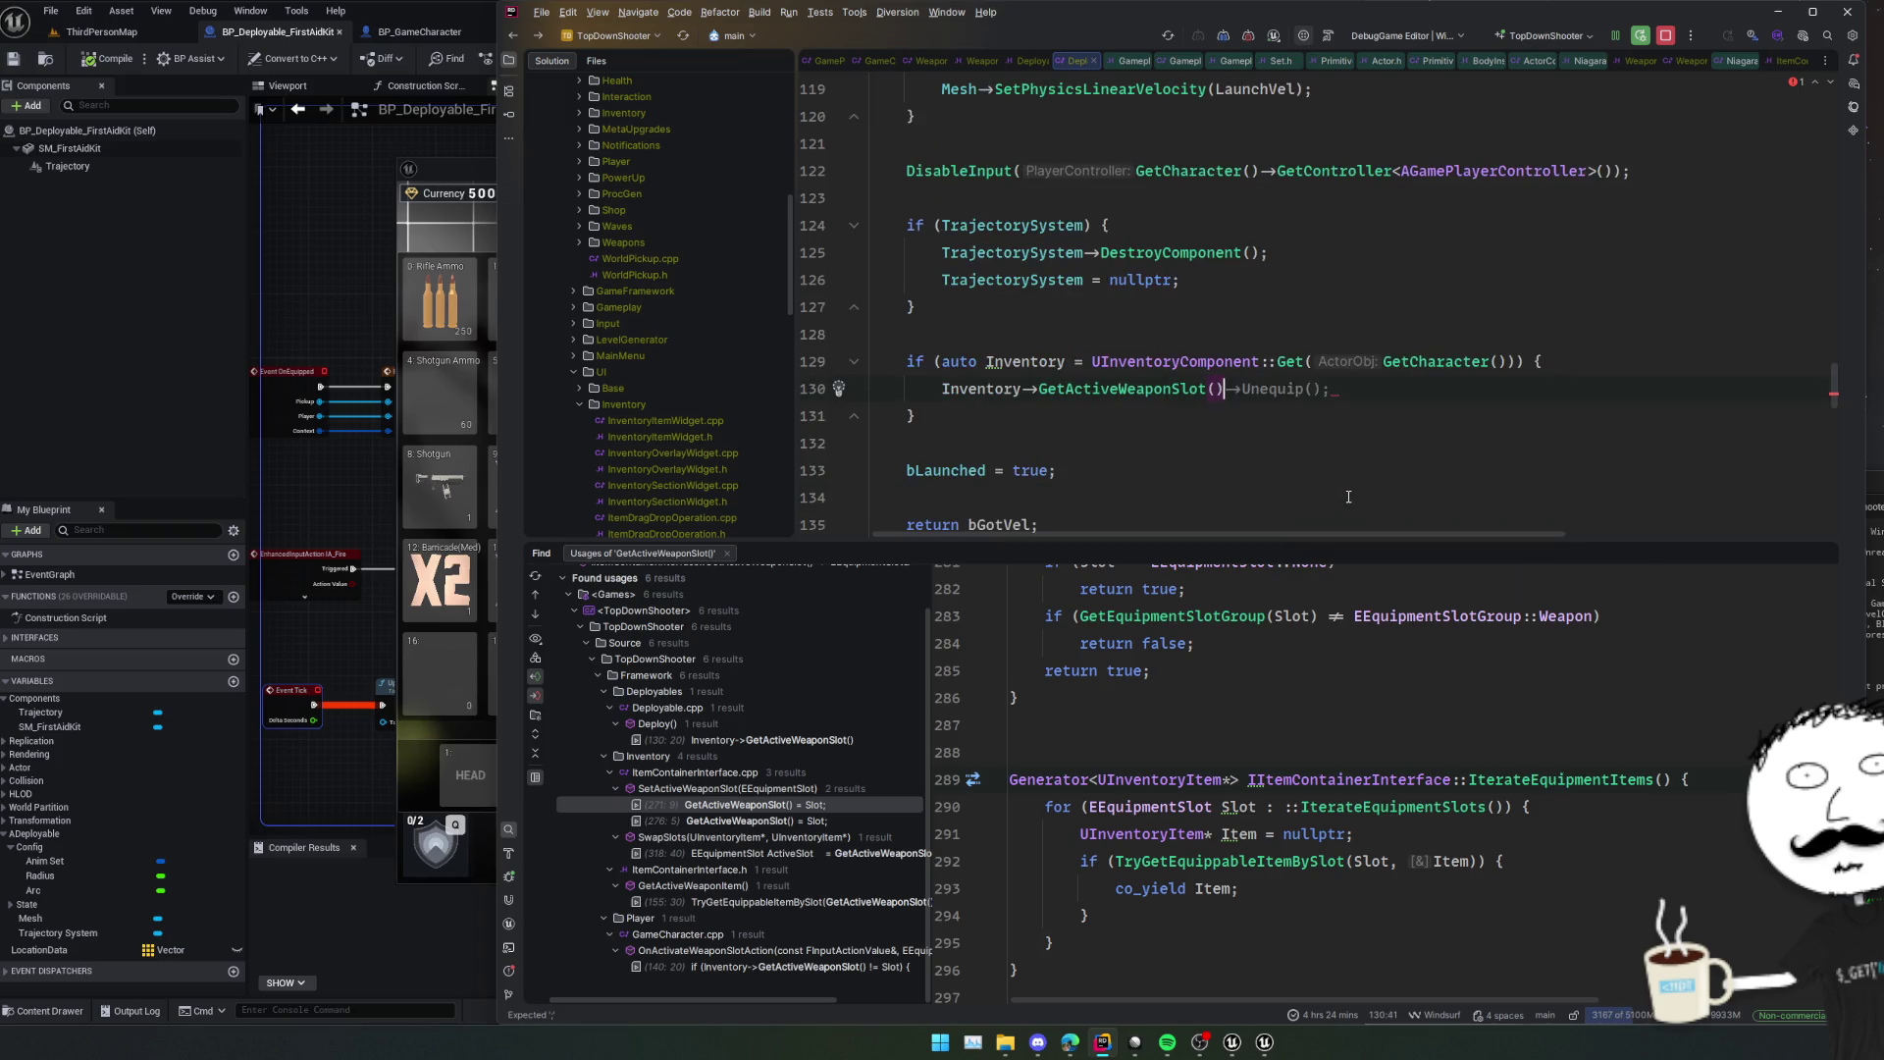
key("shift+Home")
key("BackSpace")
type("if (")
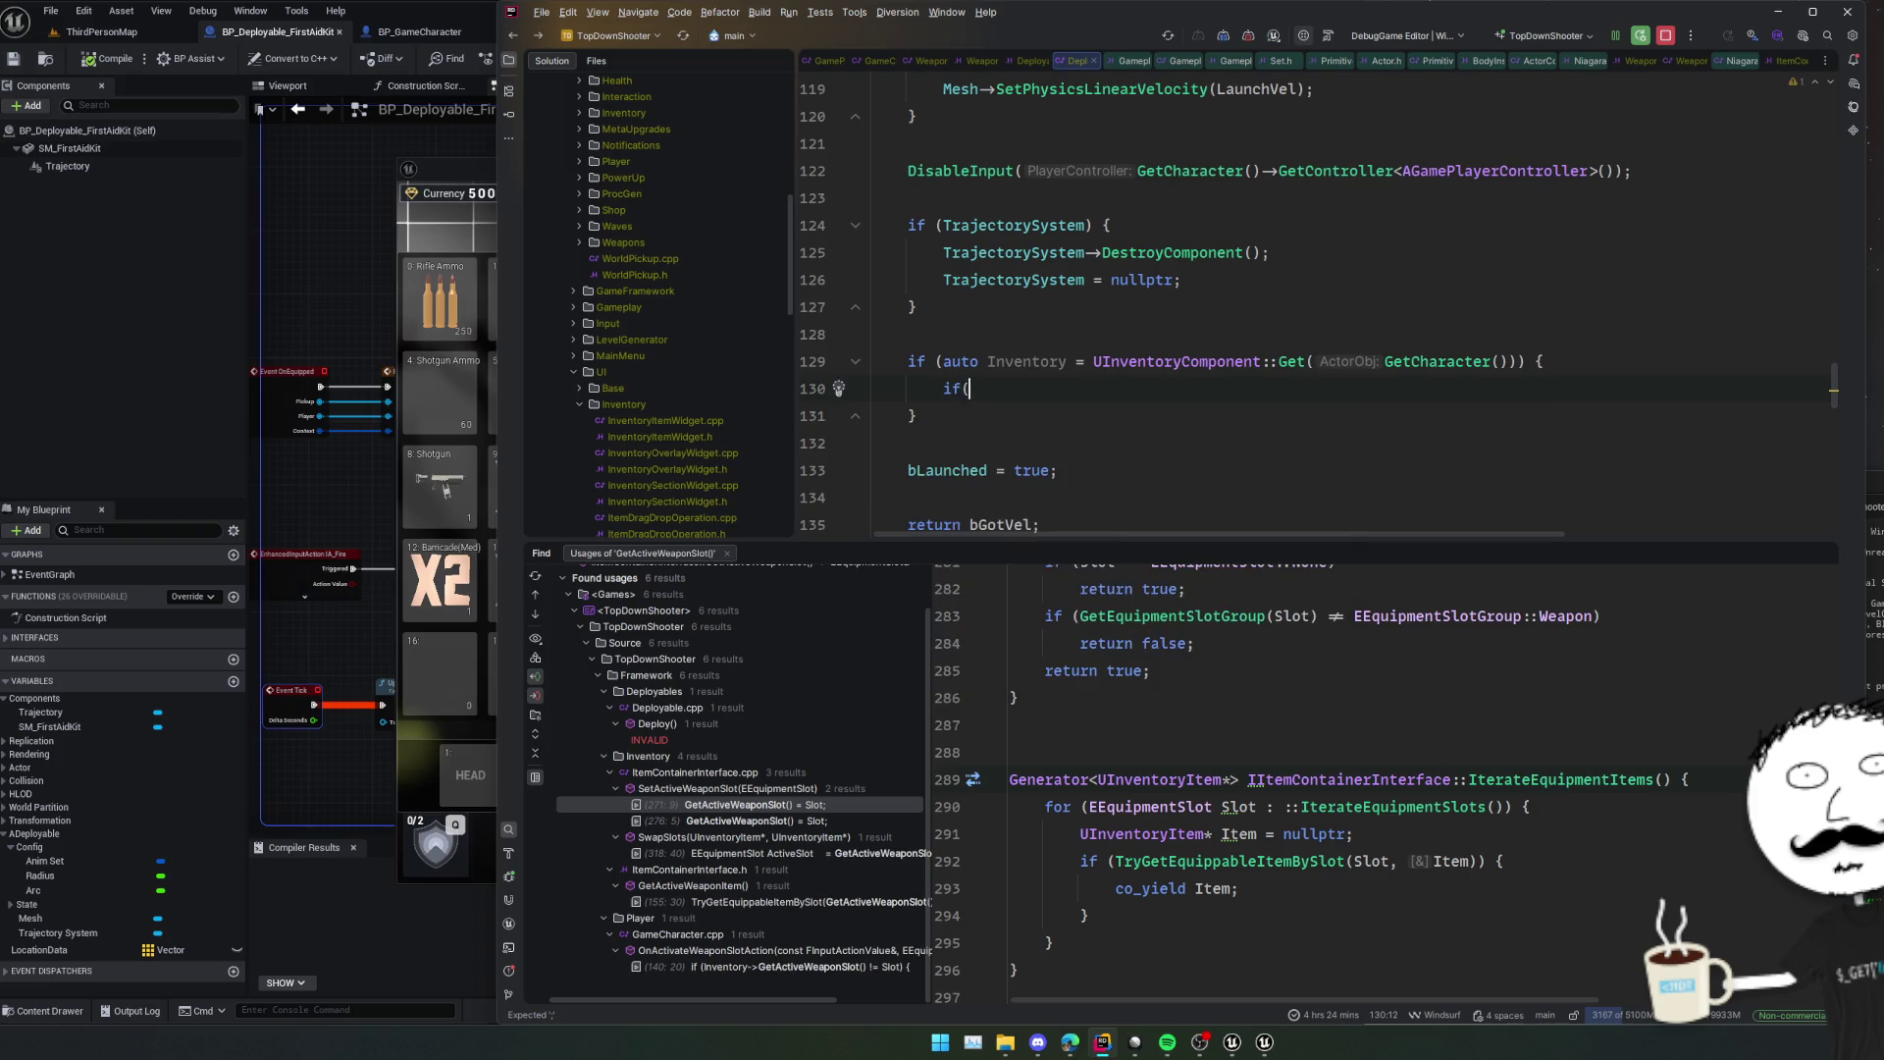
type("auto Item = Inv")
type("entory->GetActiveWeaponItem()")
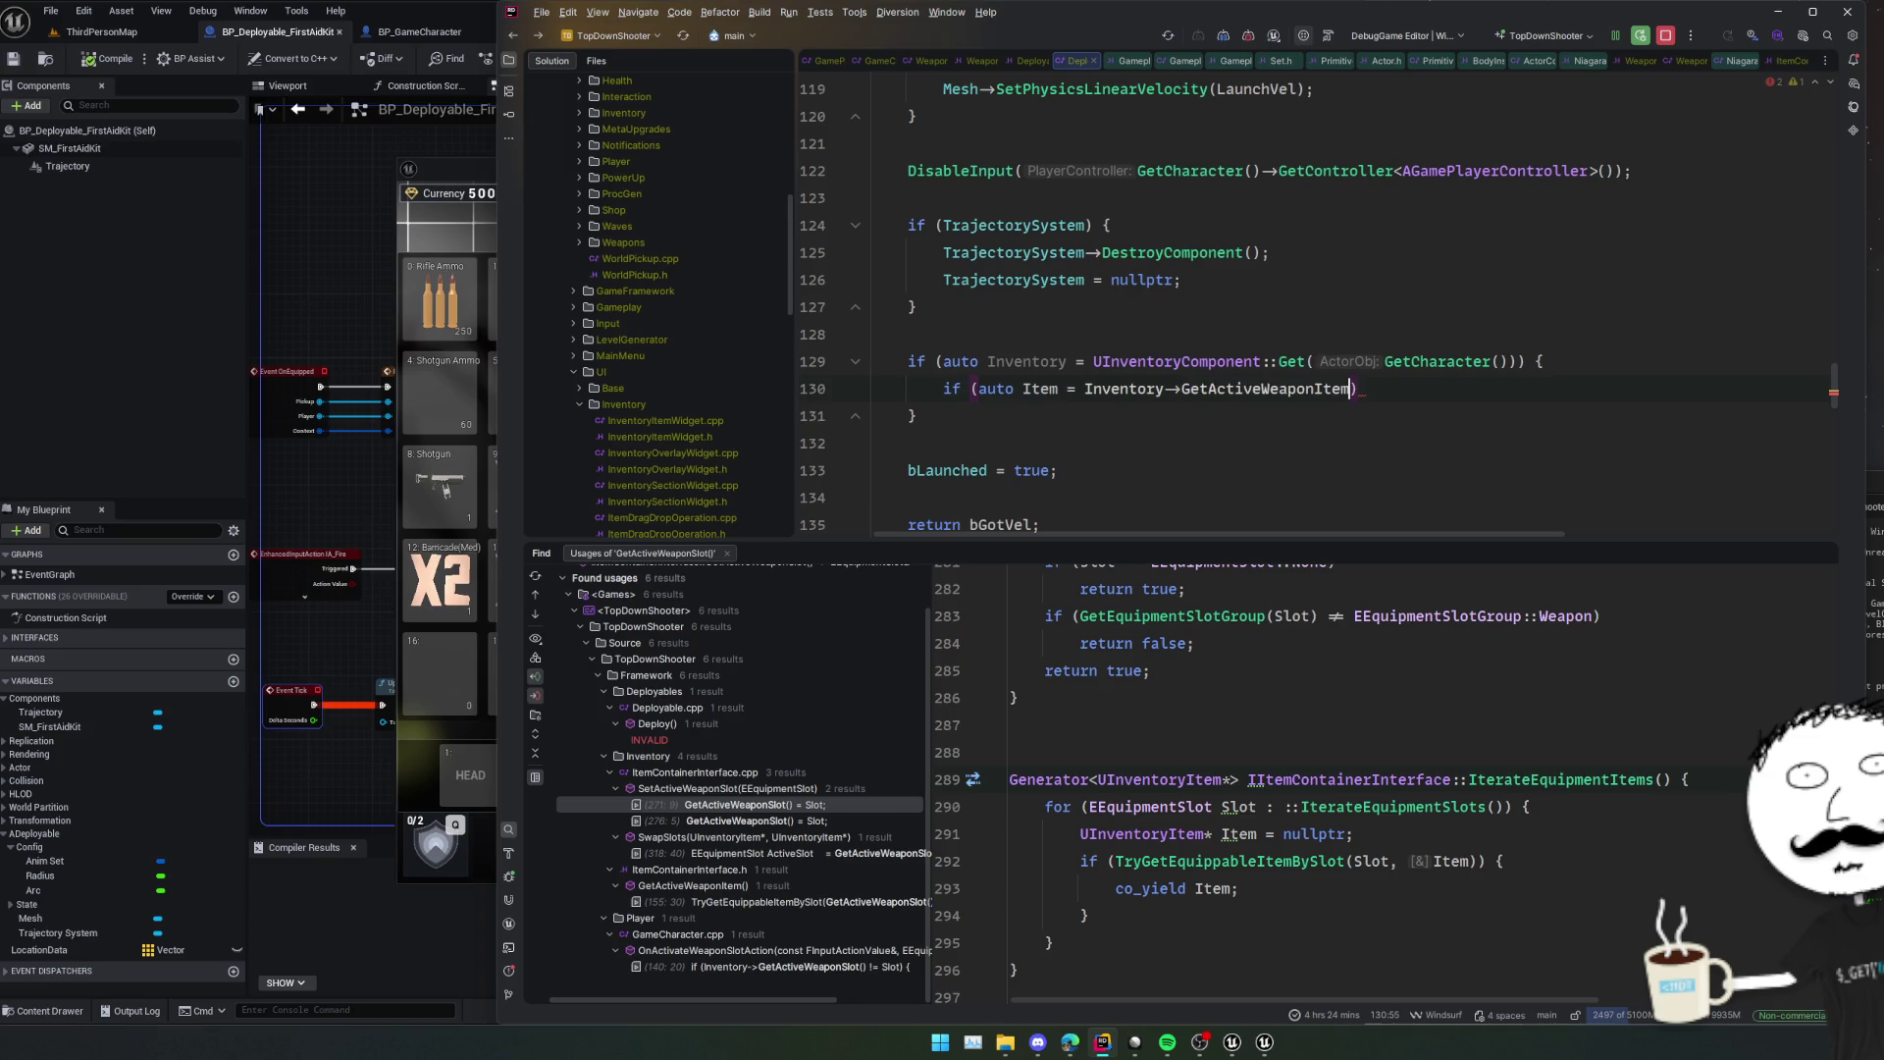
type(") {")
key("Return")
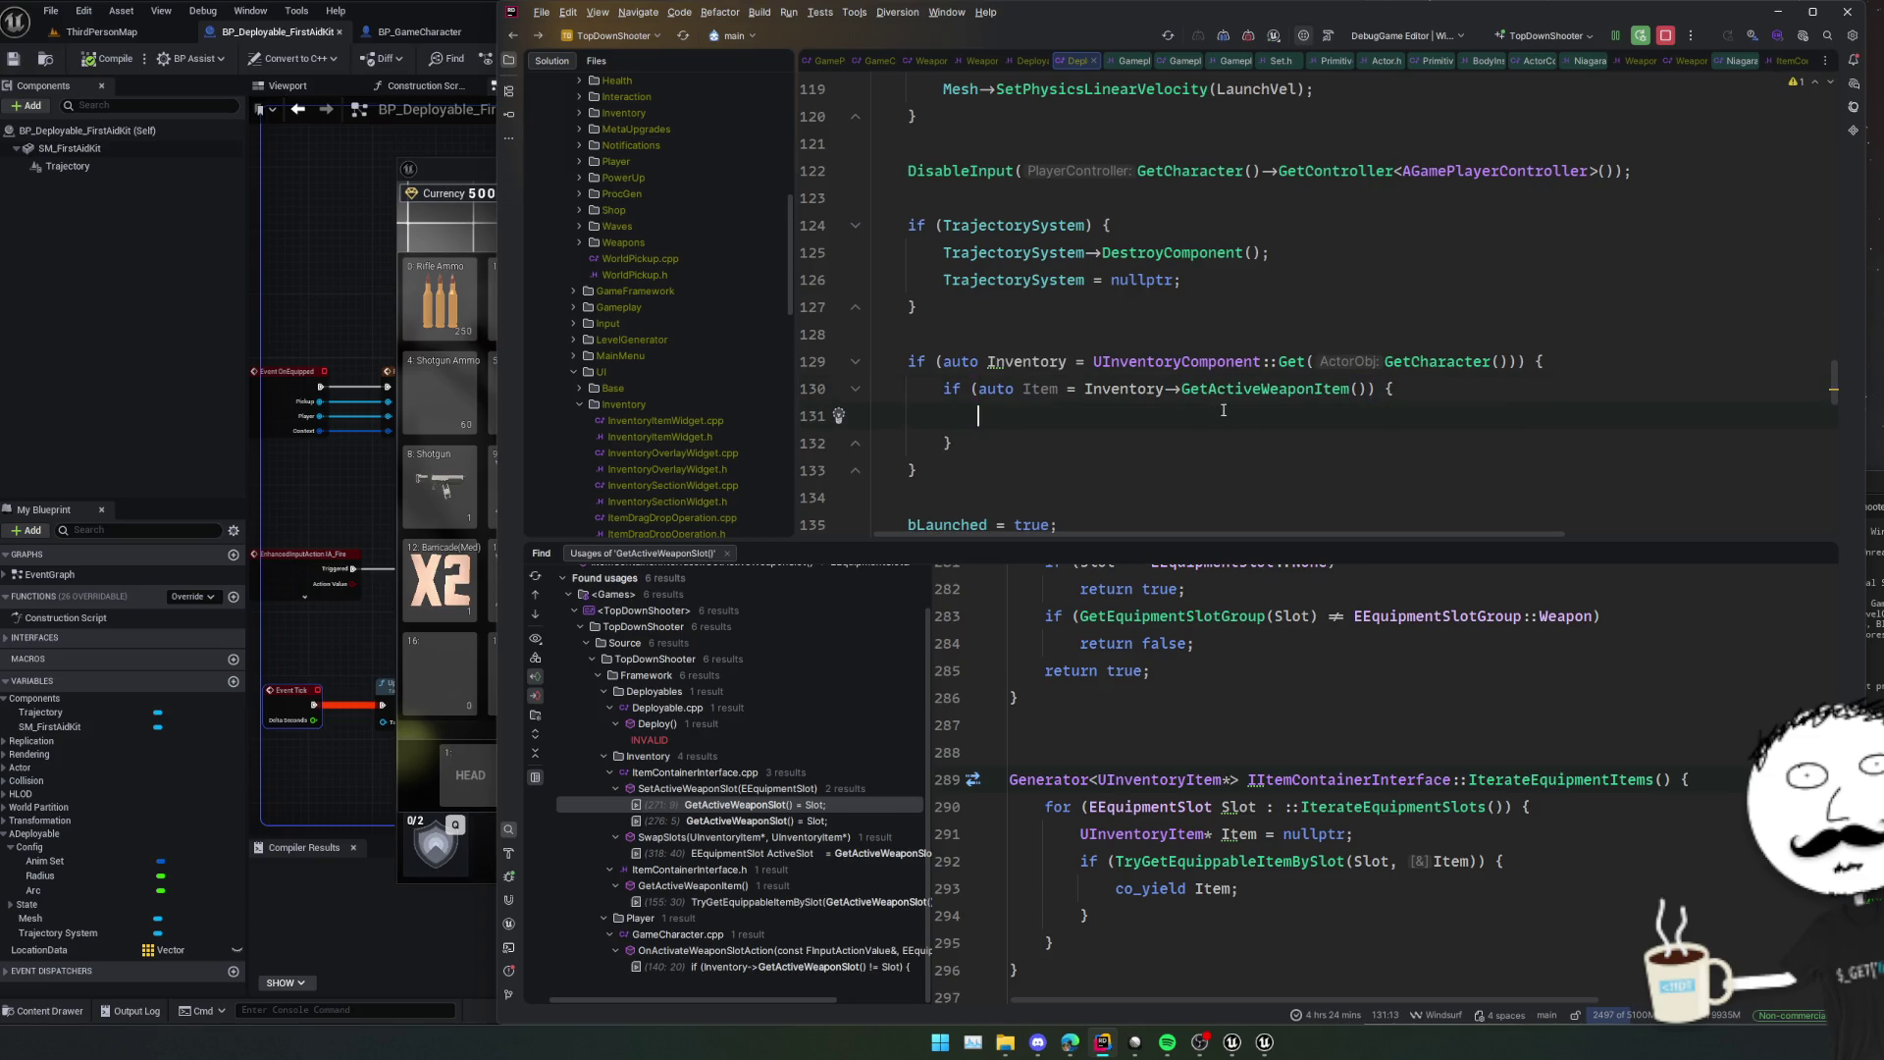
Write Item->GetCombineAmount from completion and jump to its declaration in InventoryItem.h.
mouse_move(1265, 388)
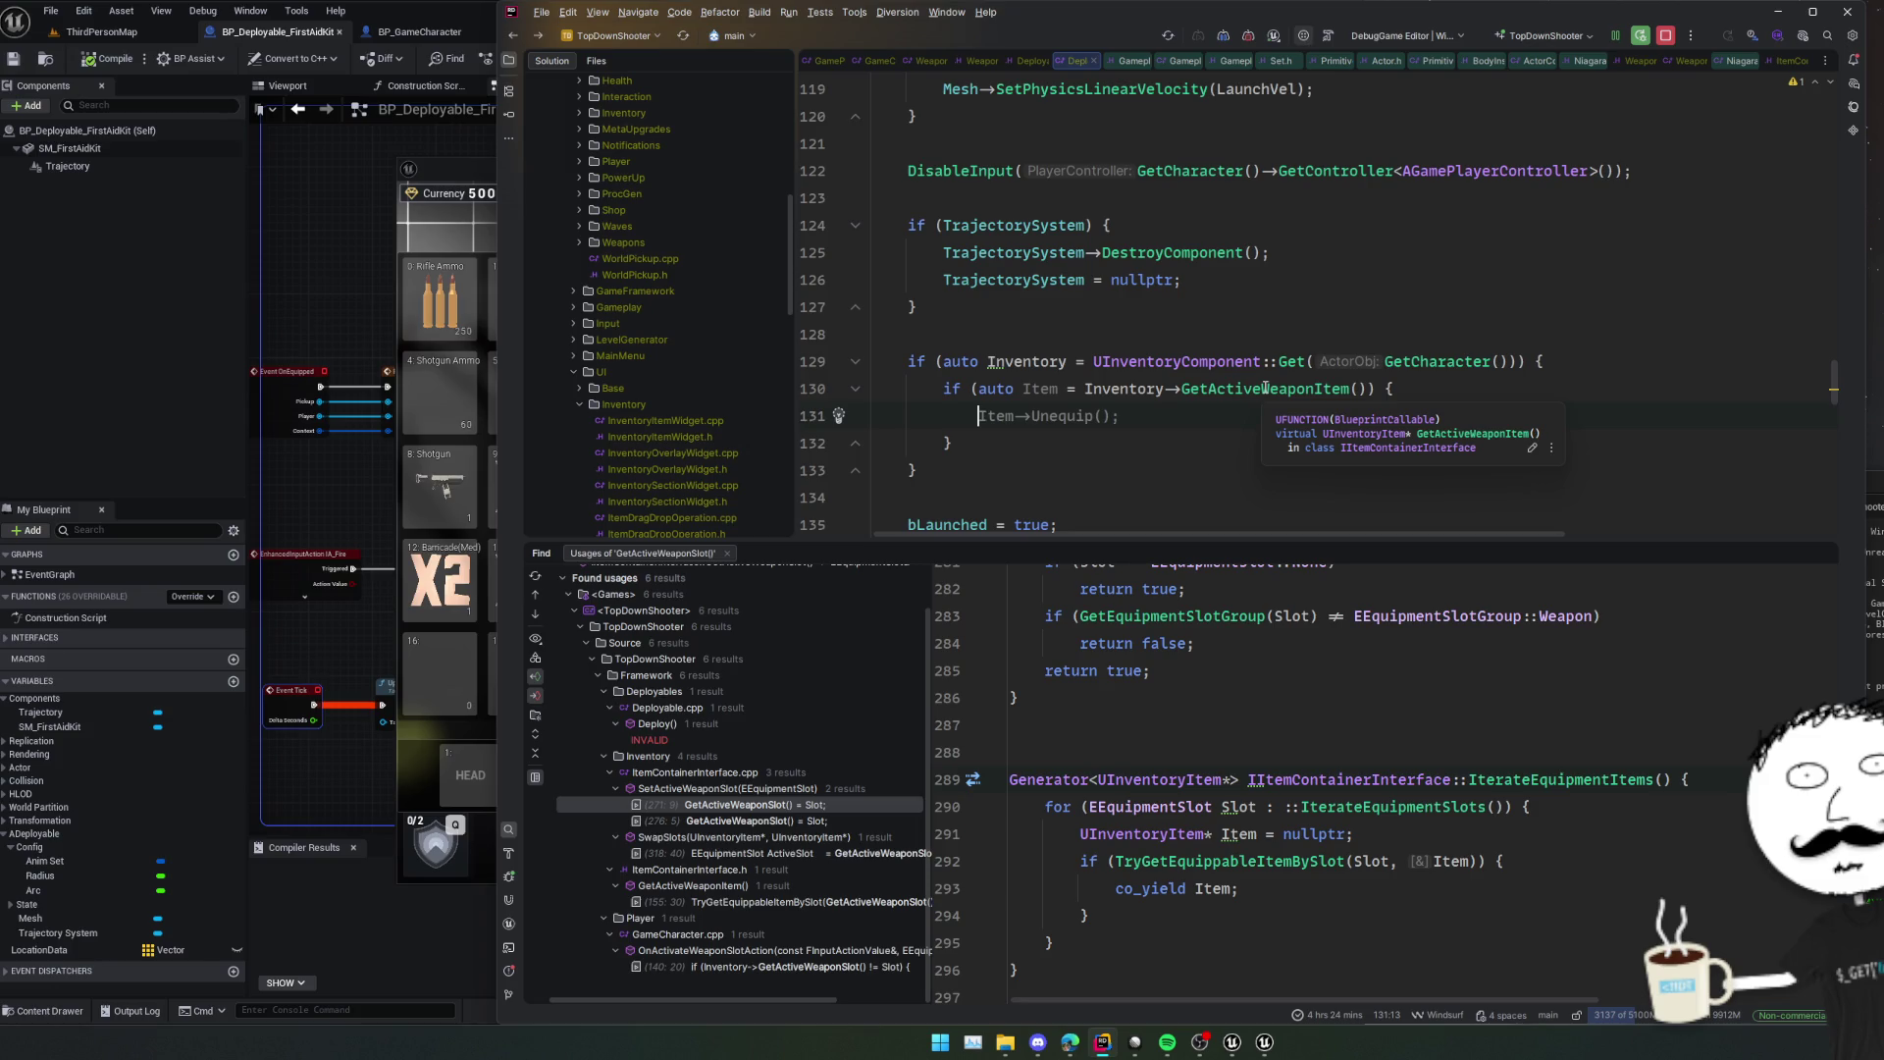
type("Item->")
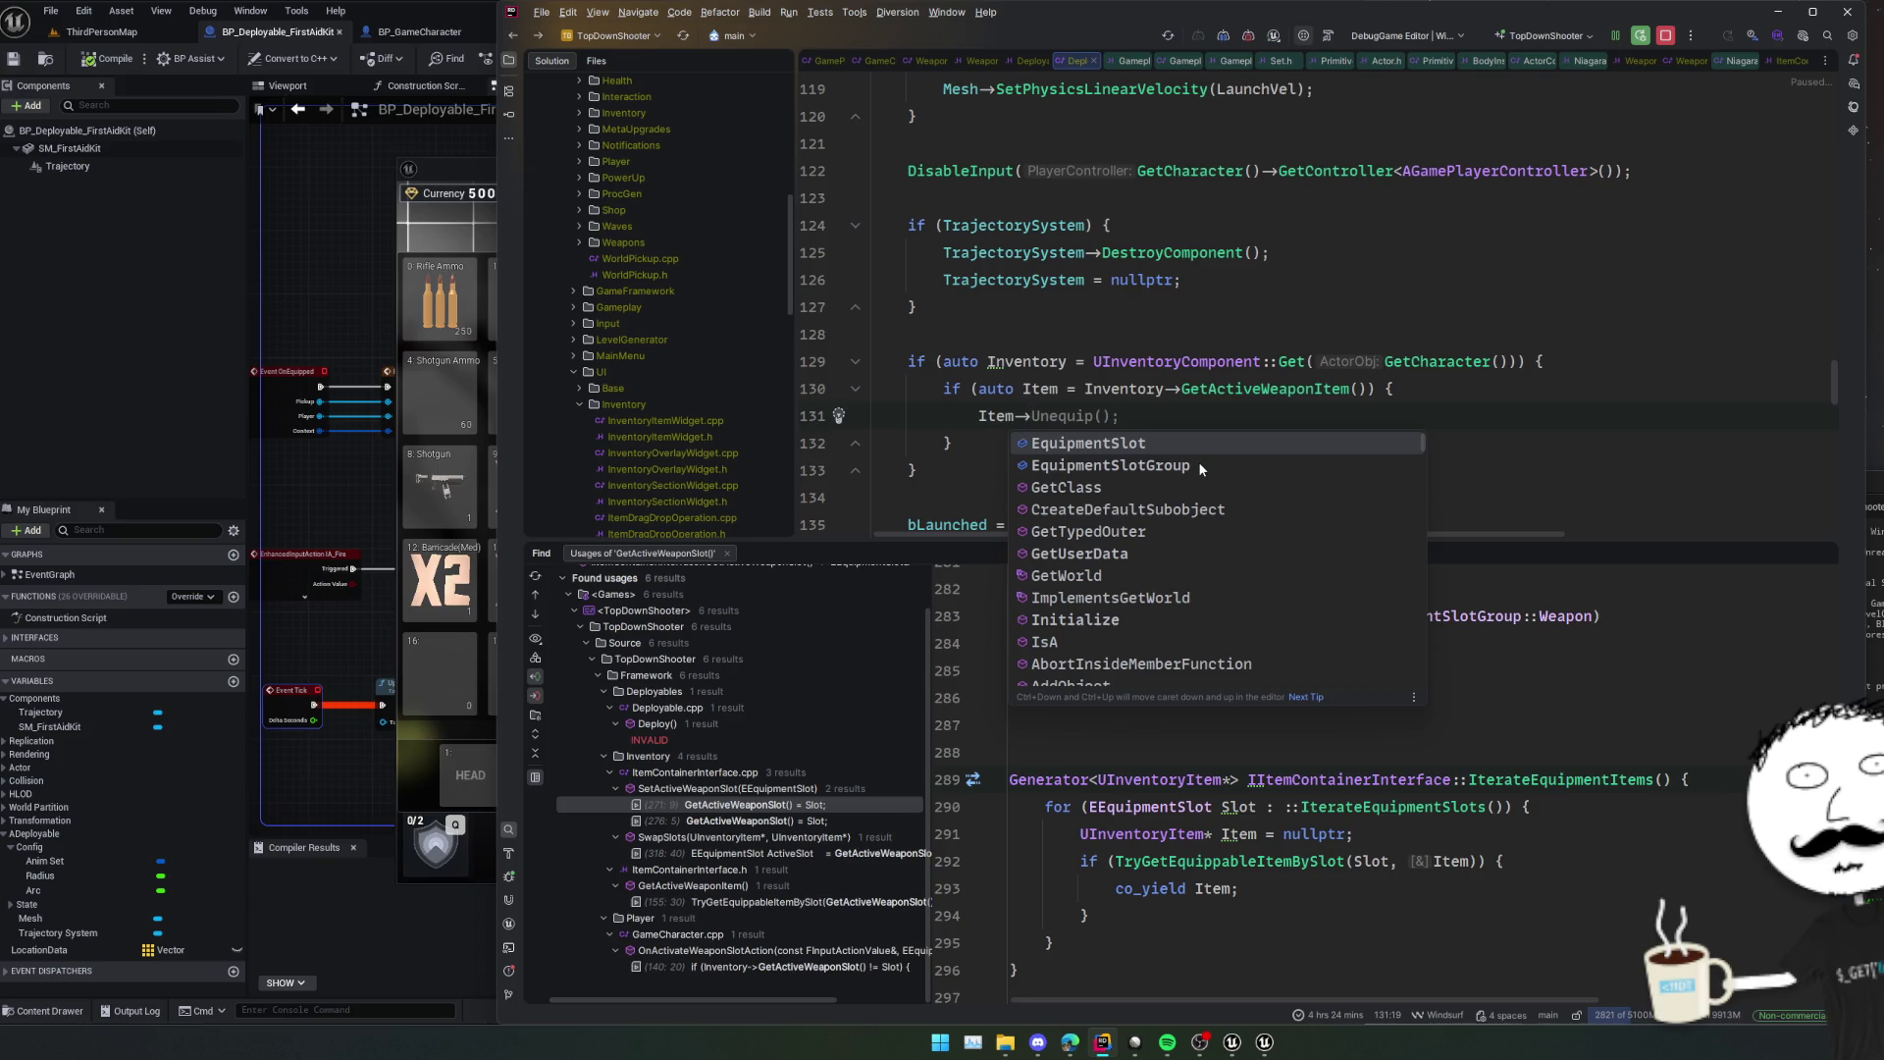
scroll(1198, 462, "down", 4)
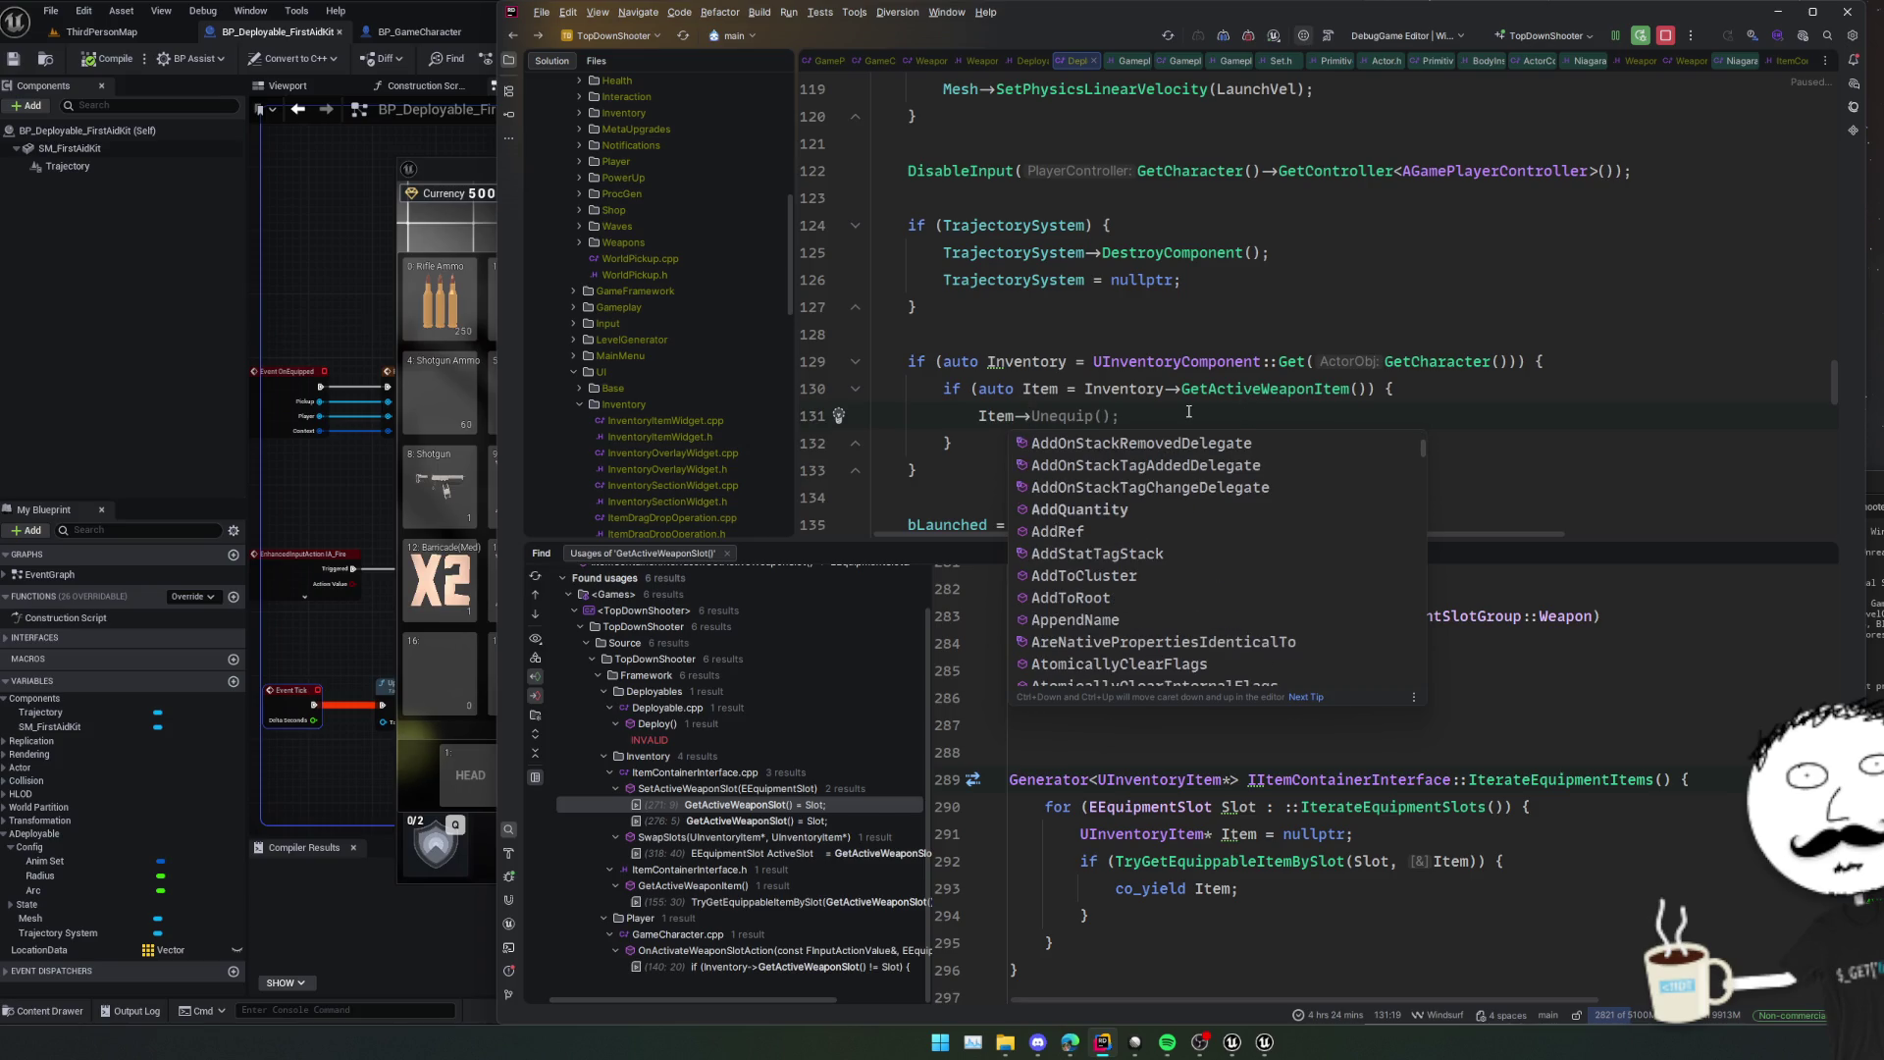
left_click(1035, 390)
key("alt+Return")
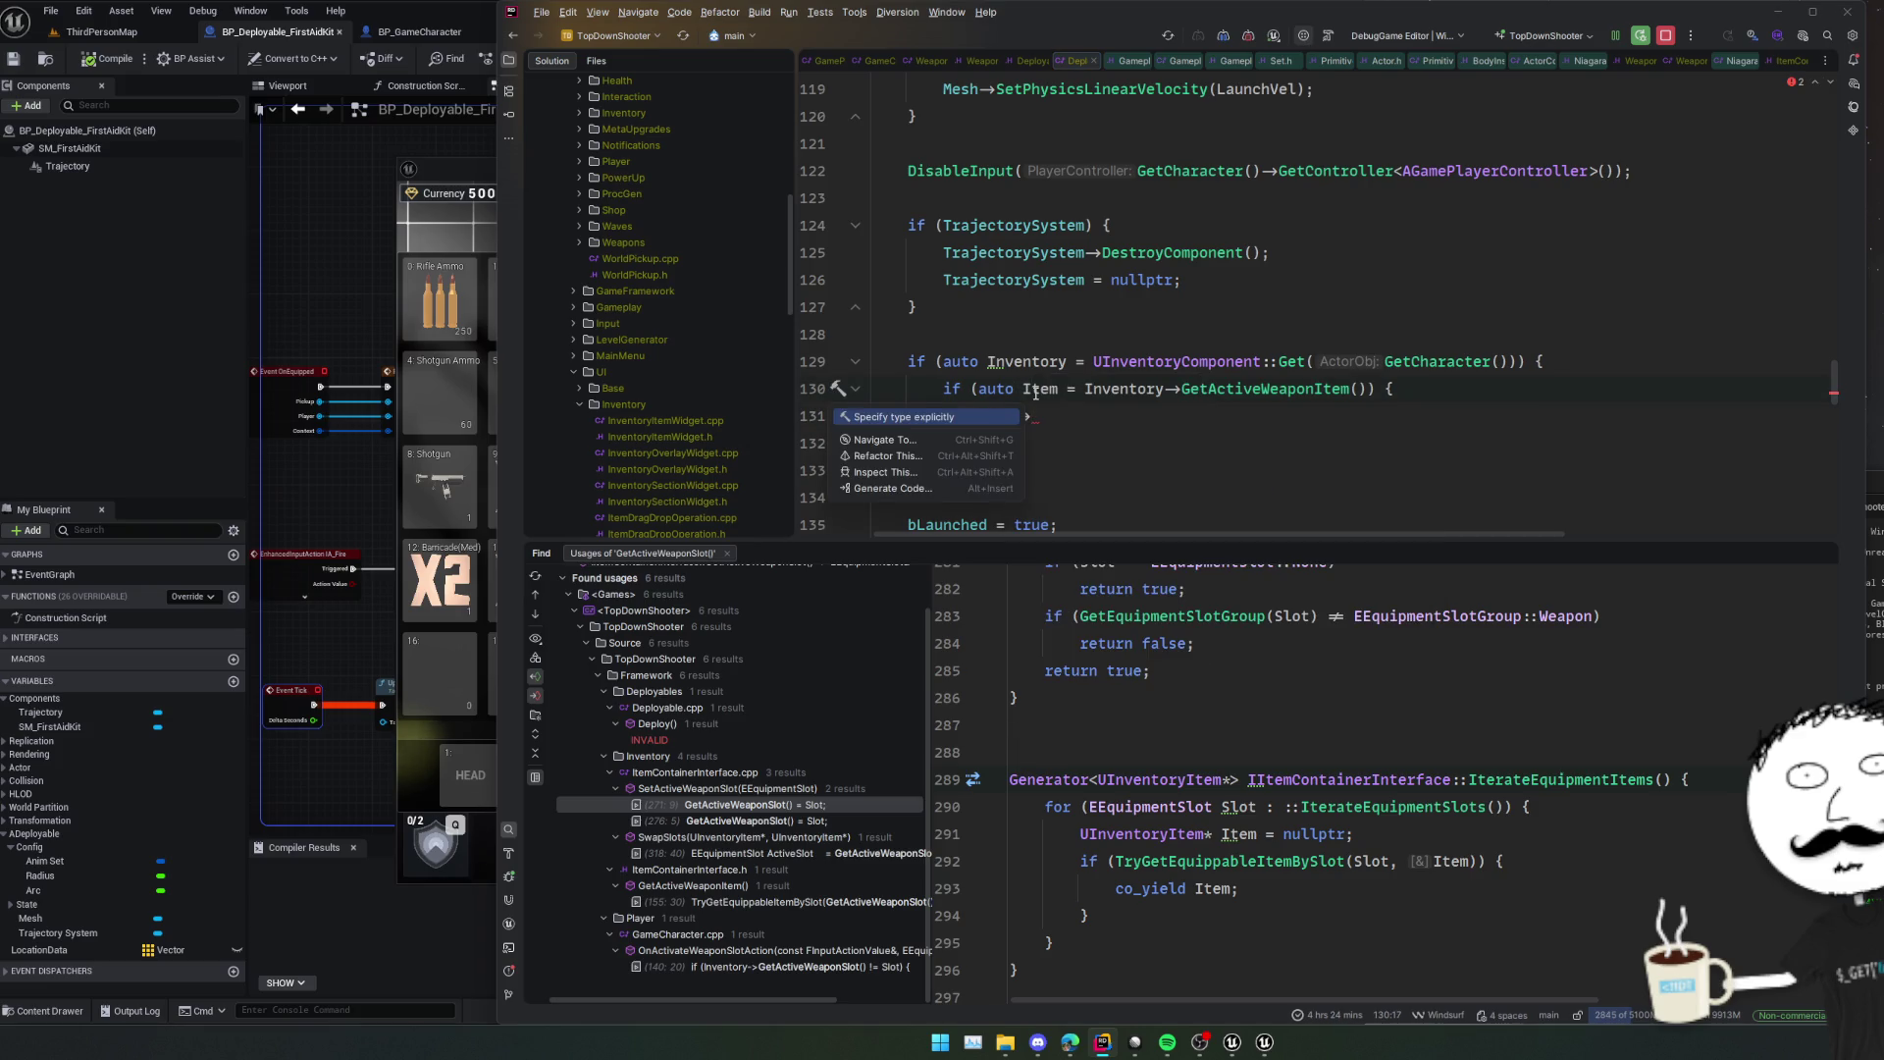
key("Escape")
key("Down")
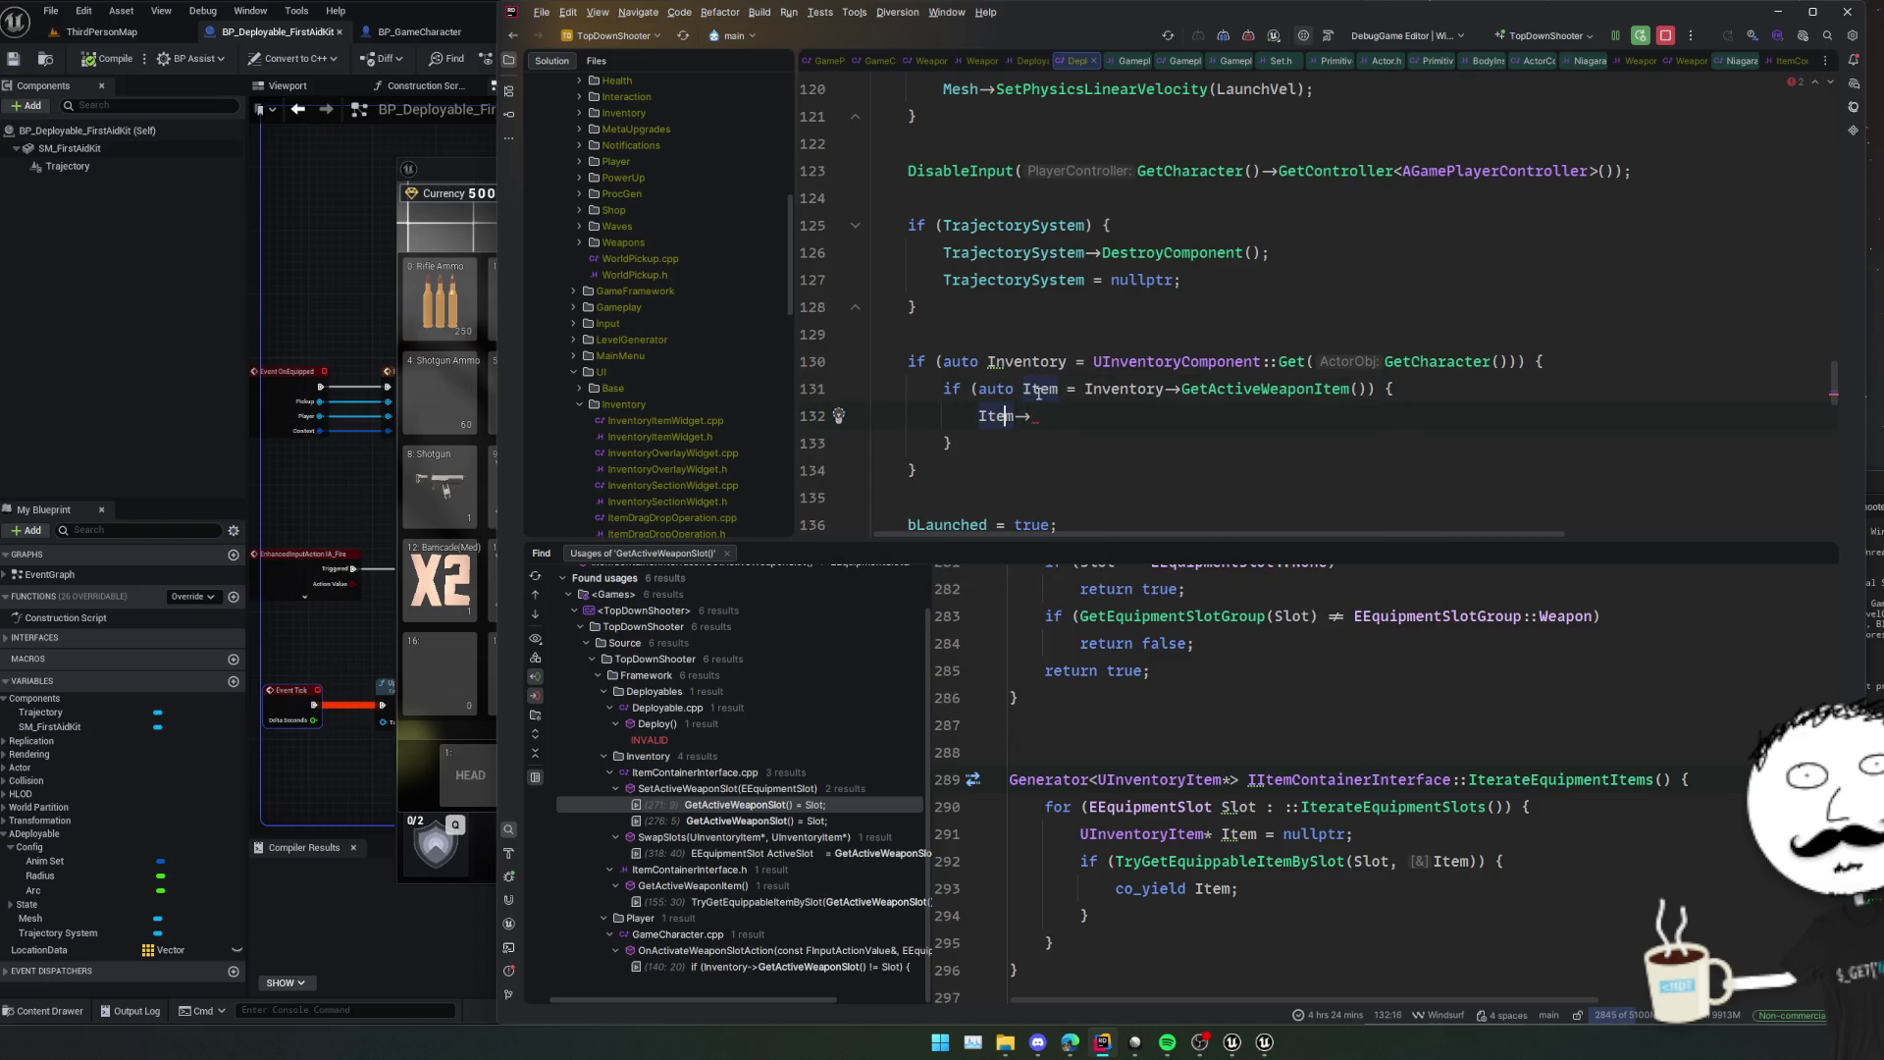
key("End")
key("ctrl+space")
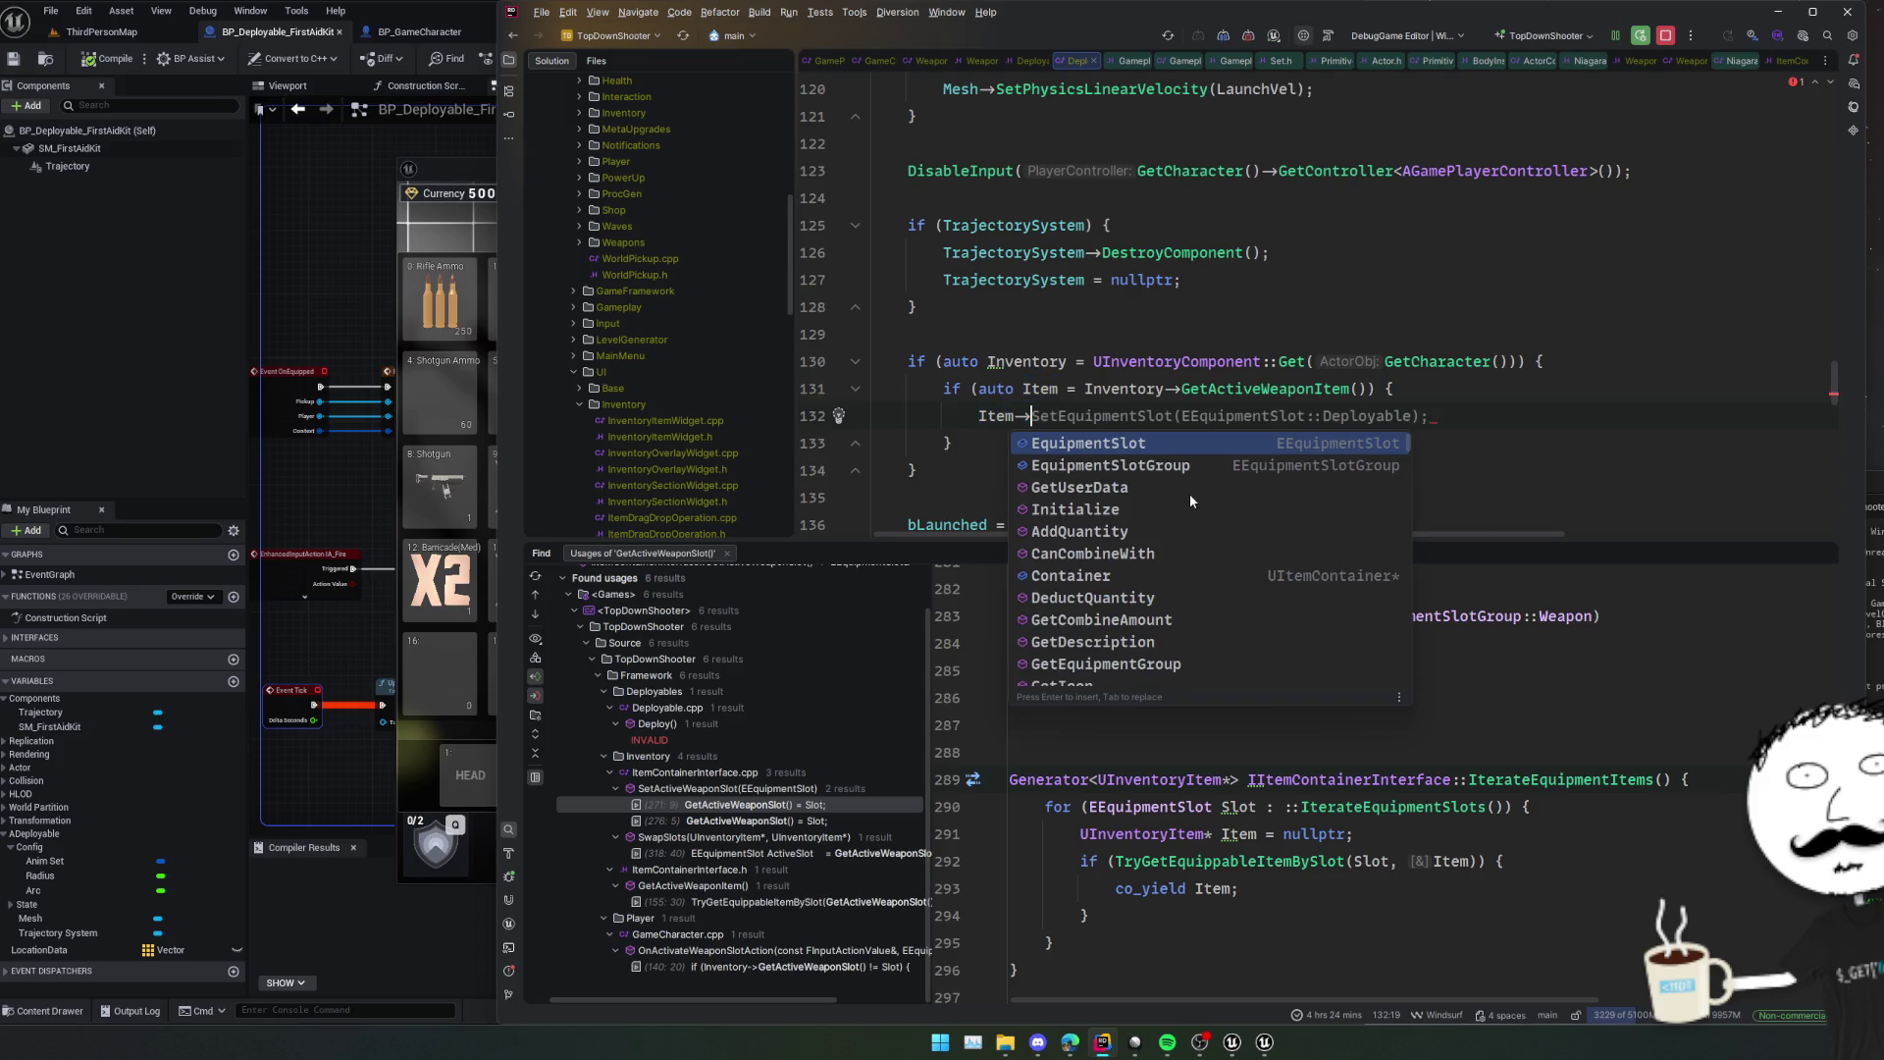
scroll(1189, 493, "down", 2)
double_click(1128, 531)
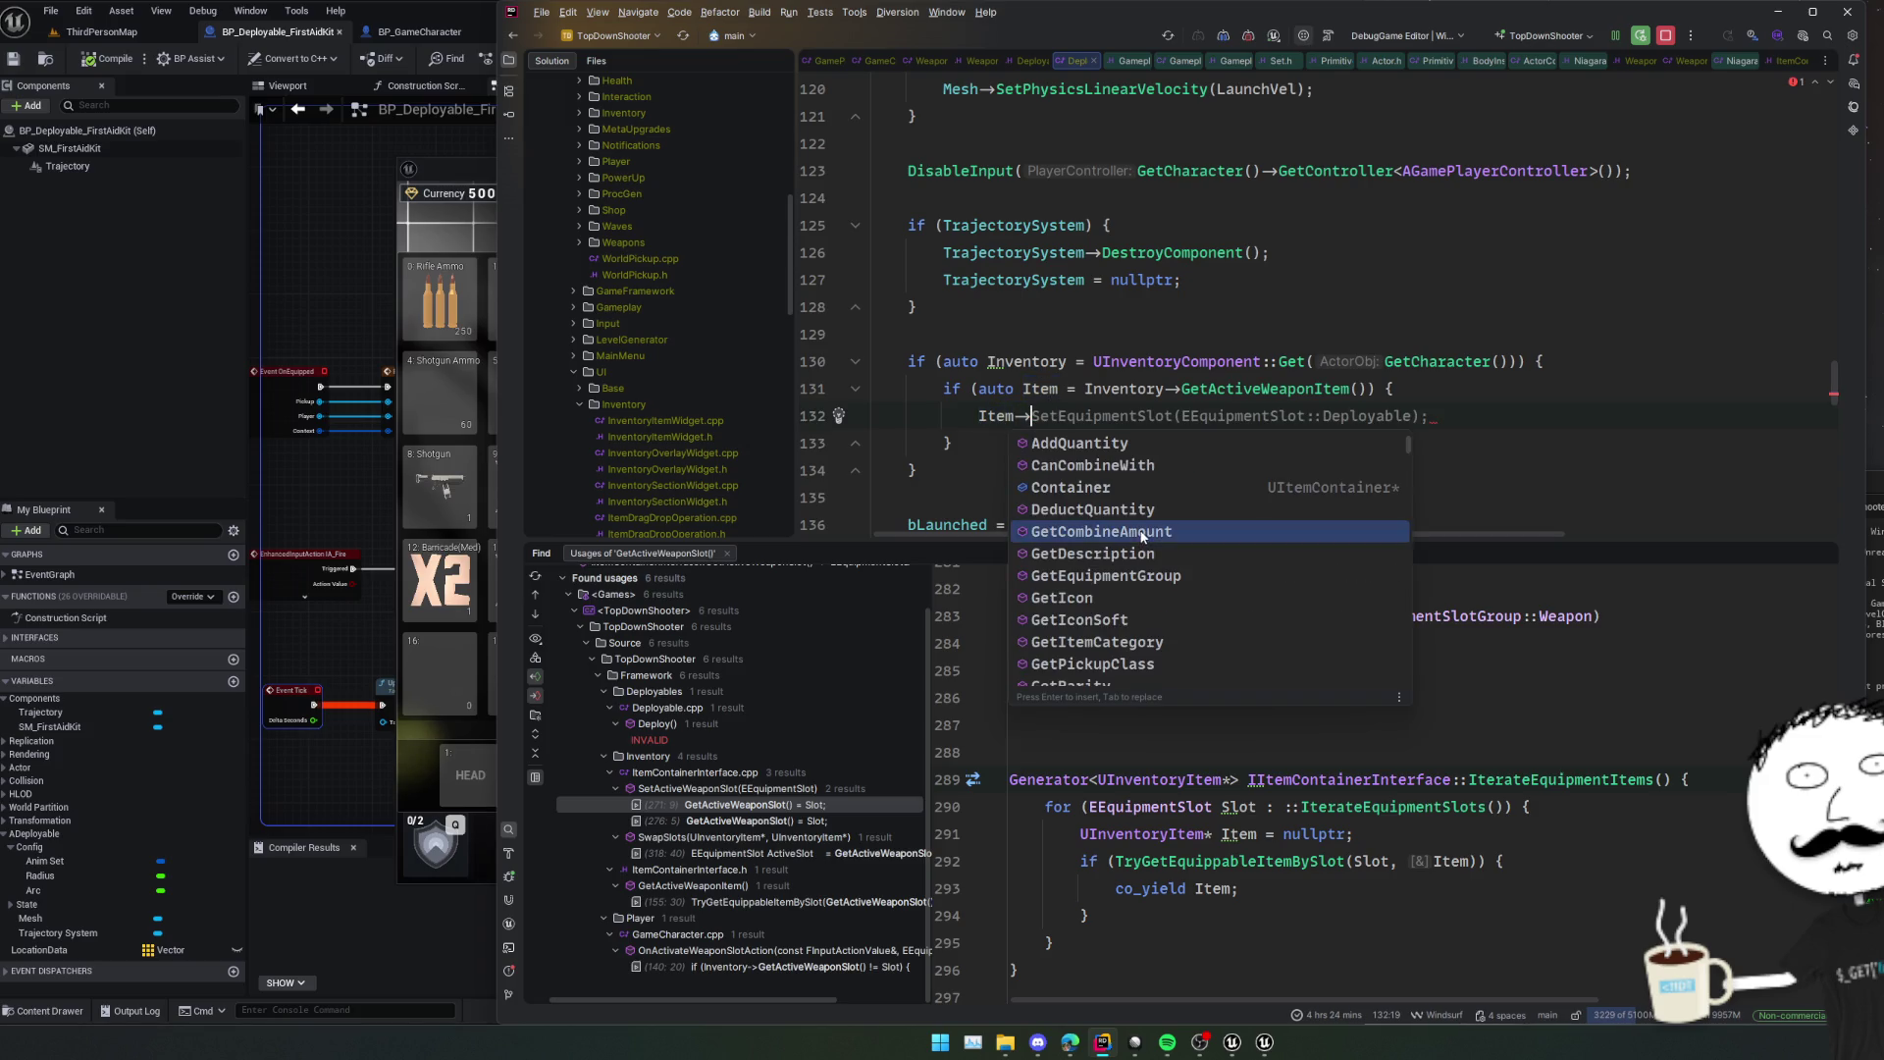
left_click(1074, 415, "ctrl")
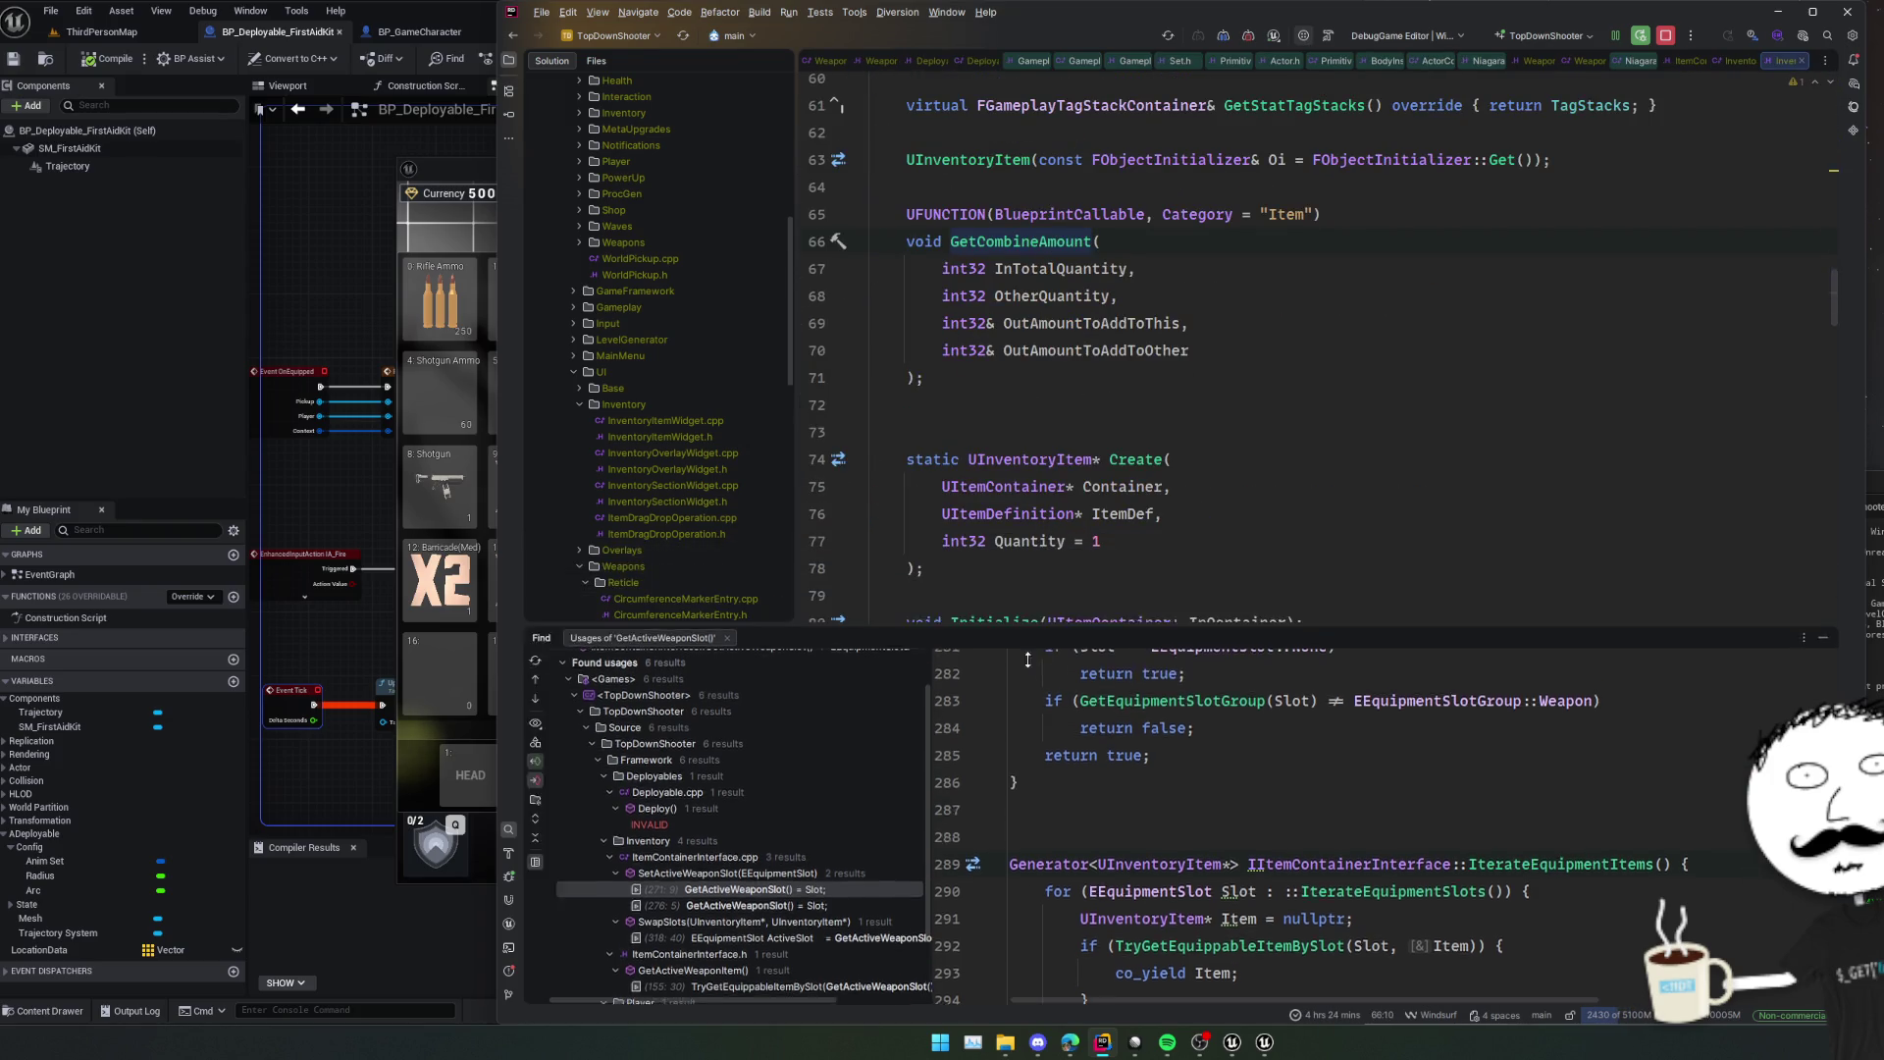
Browse the header and open the DeductQuantity implementation.
left_click(1275, 404)
scroll(1305, 432, "up", 2)
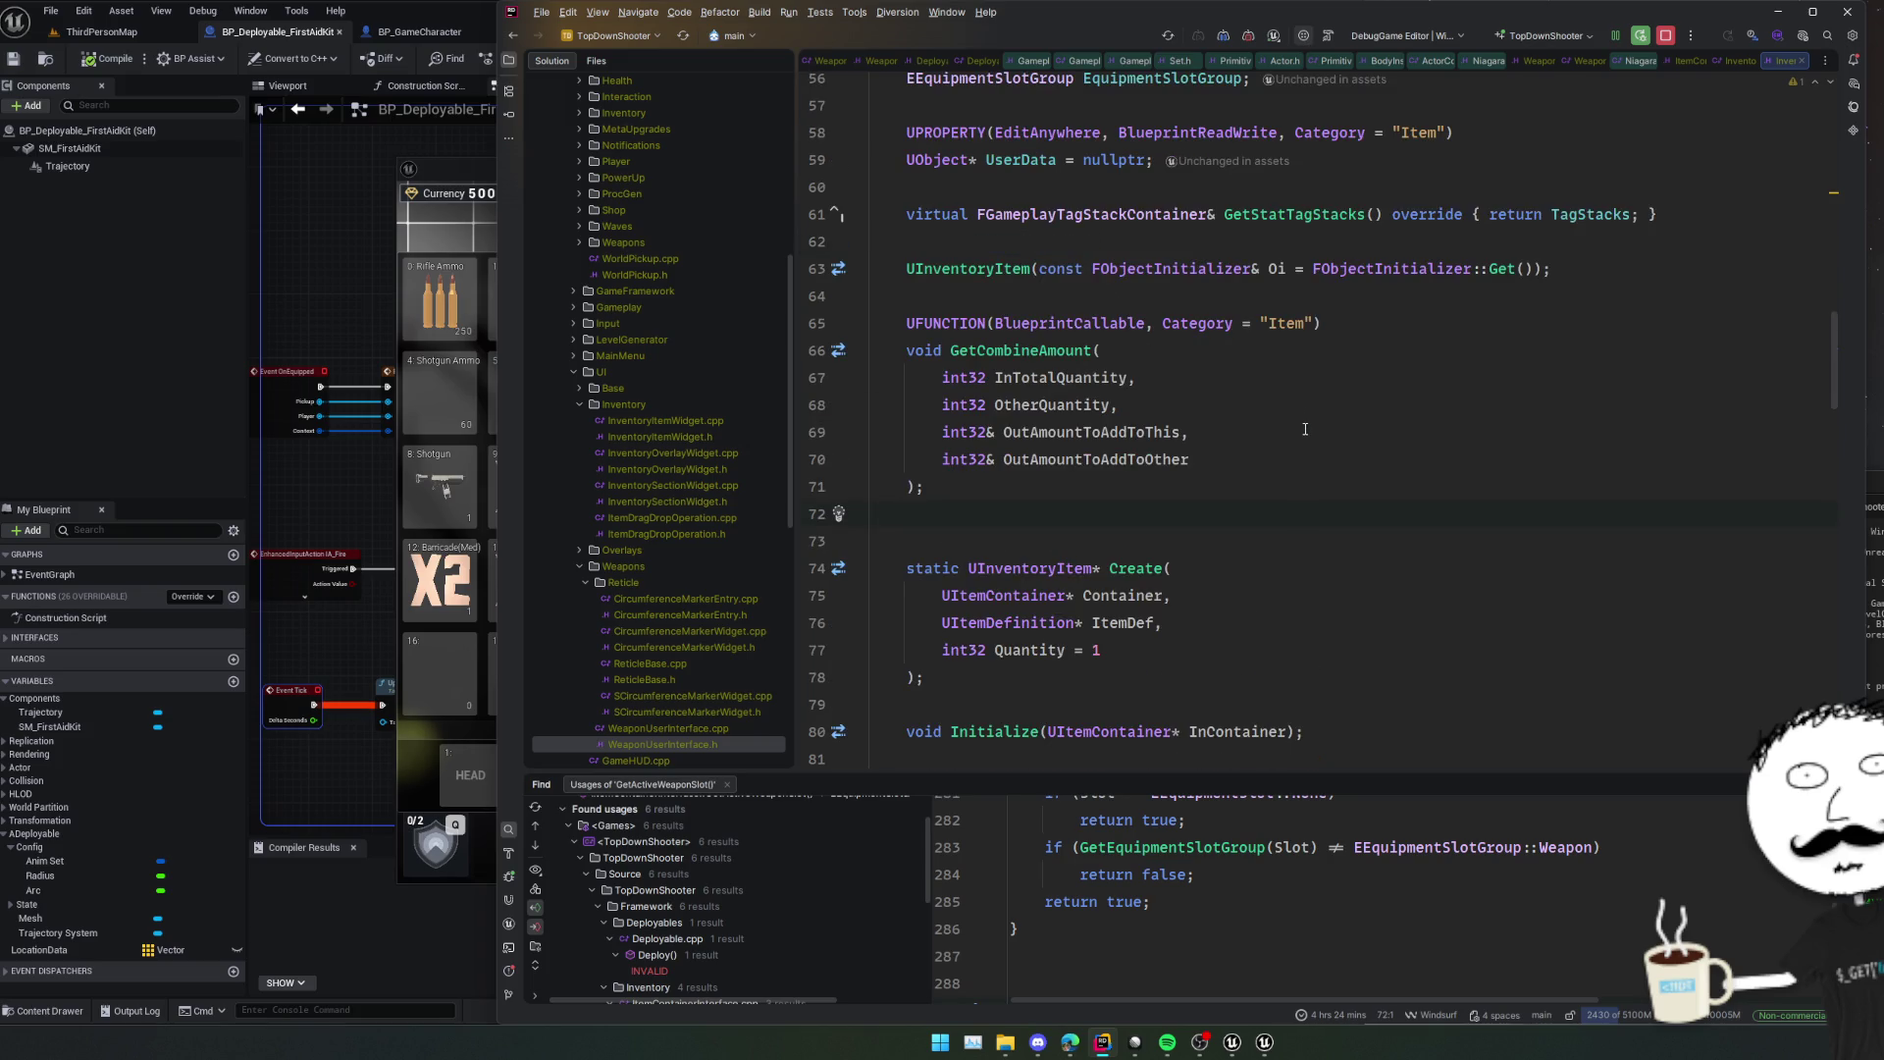
scroll(1305, 429, "down", 3)
left_click(1373, 486)
scroll(1393, 486, "down", 3)
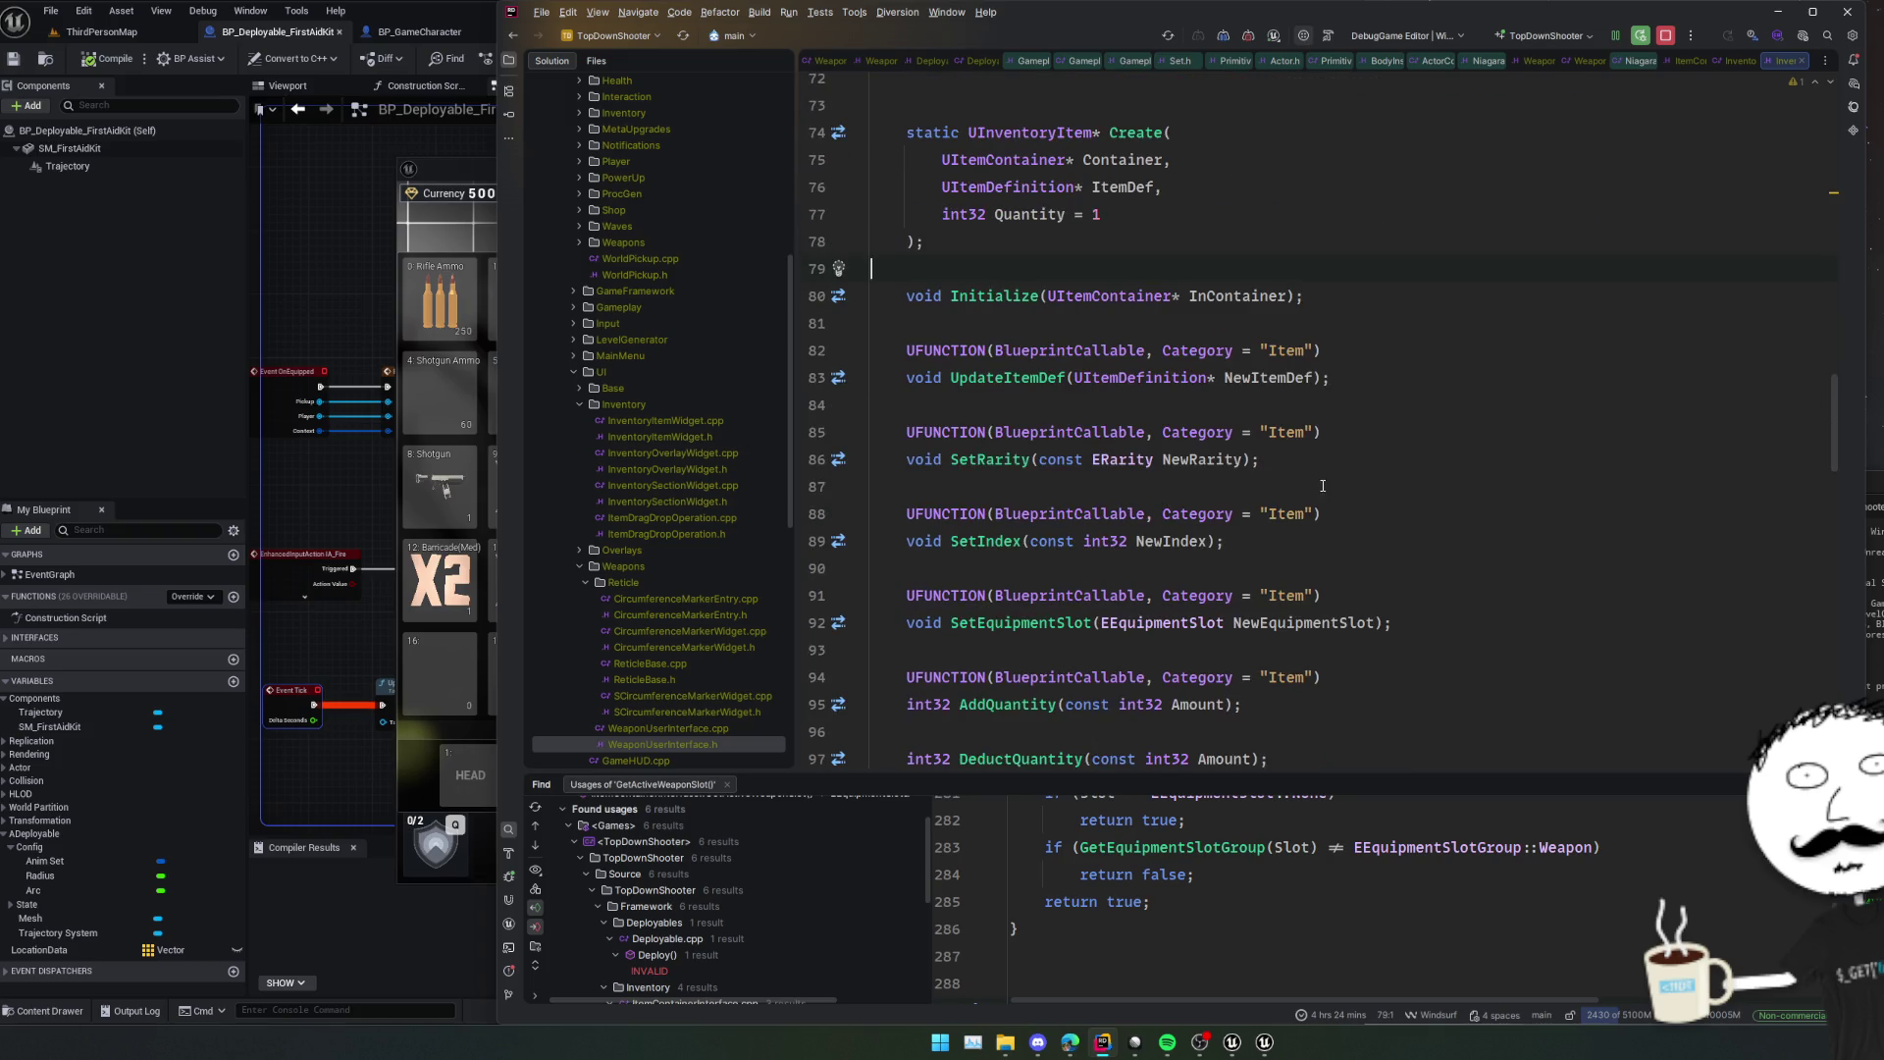
left_click(1456, 487)
scroll(1456, 487, "down", 3)
left_click(1456, 486)
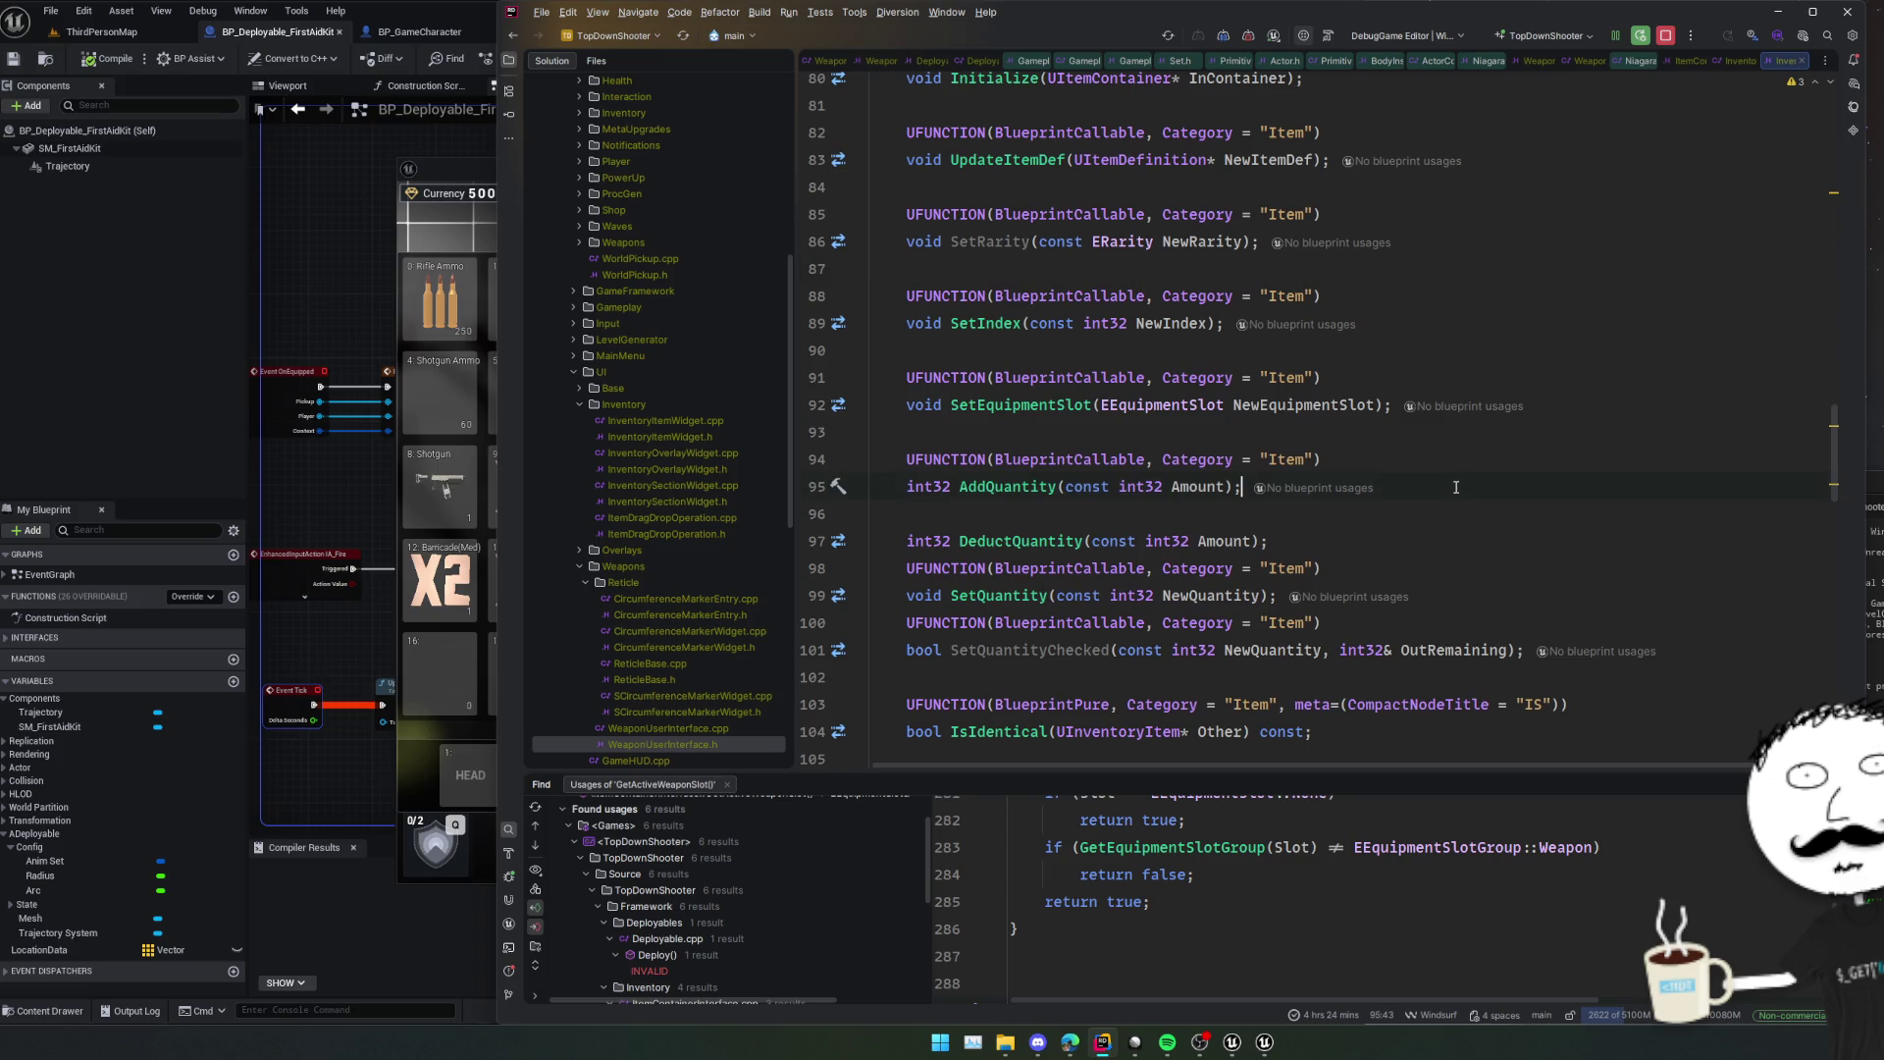
left_click(1021, 541, "ctrl")
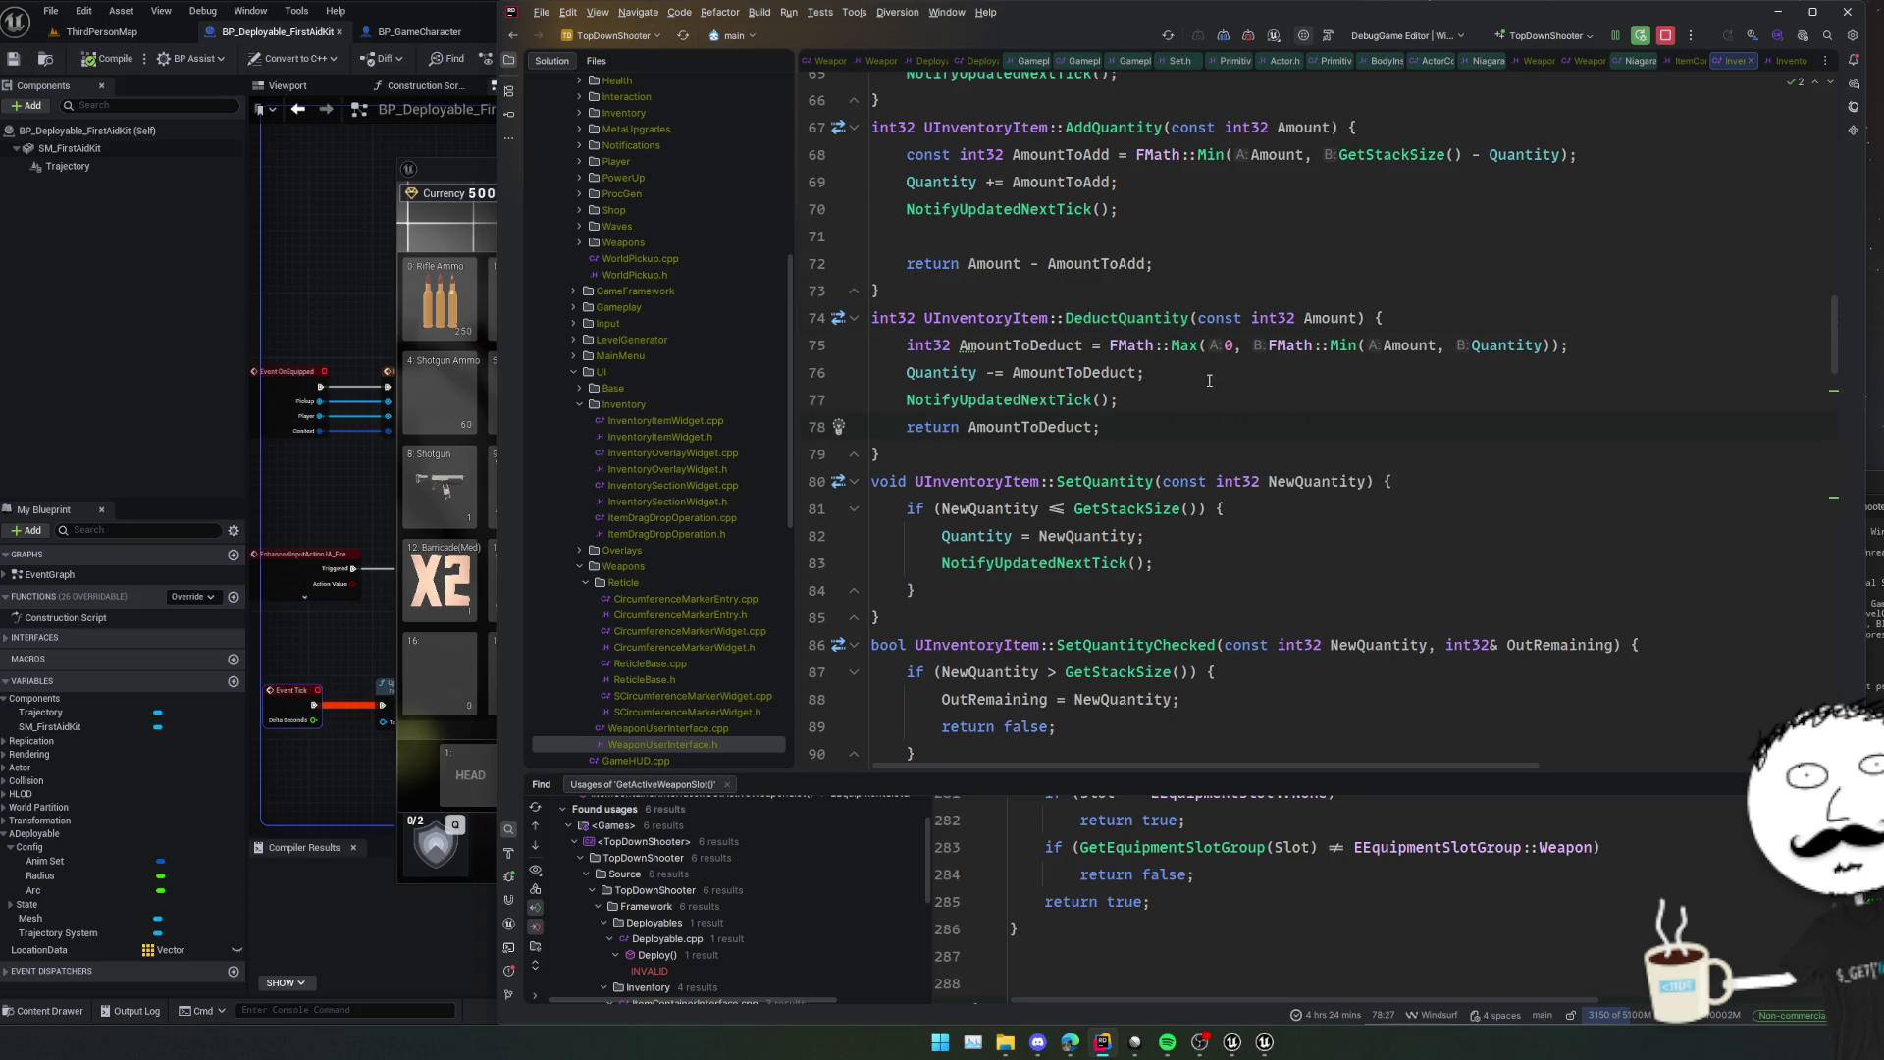
Find DeductQuantity's usages, drop the FMath results, and preview the call inside Remove().
left_click(1144, 318, "ctrl")
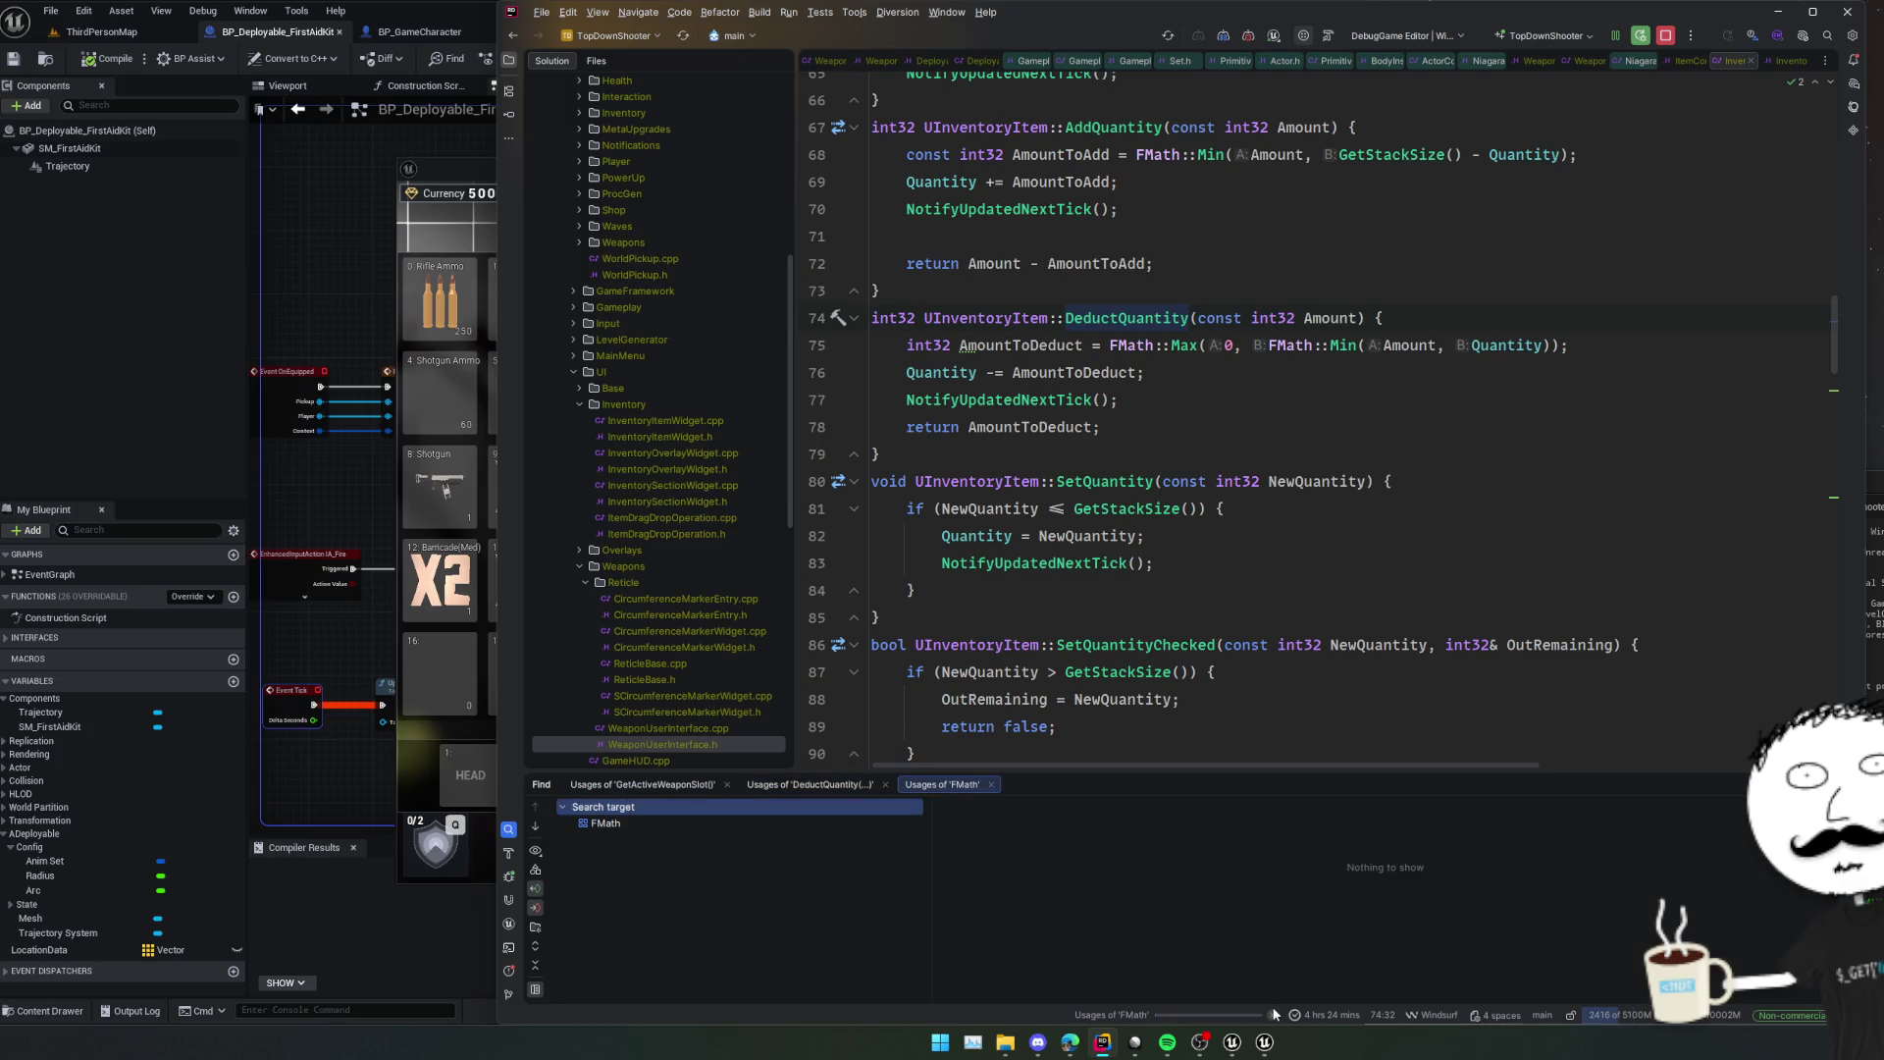
middle_click(967, 786)
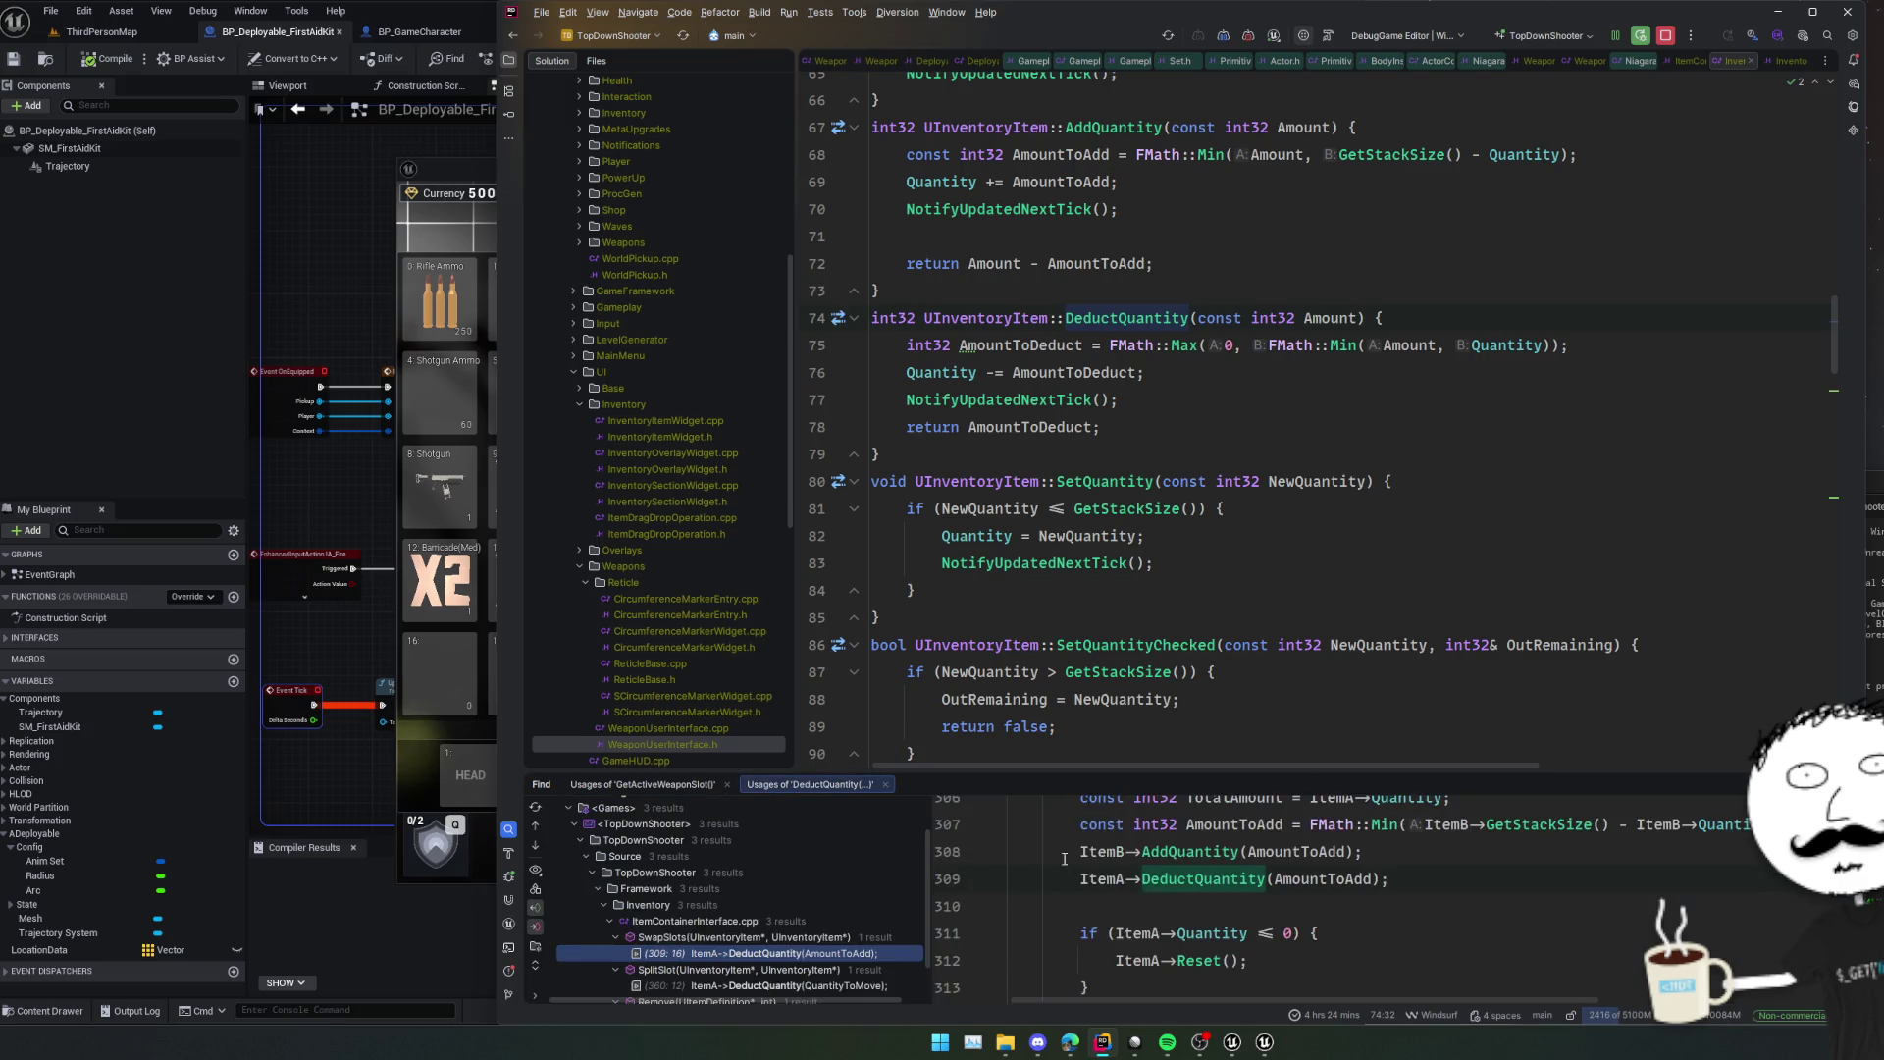
scroll(865, 886, "down", 1)
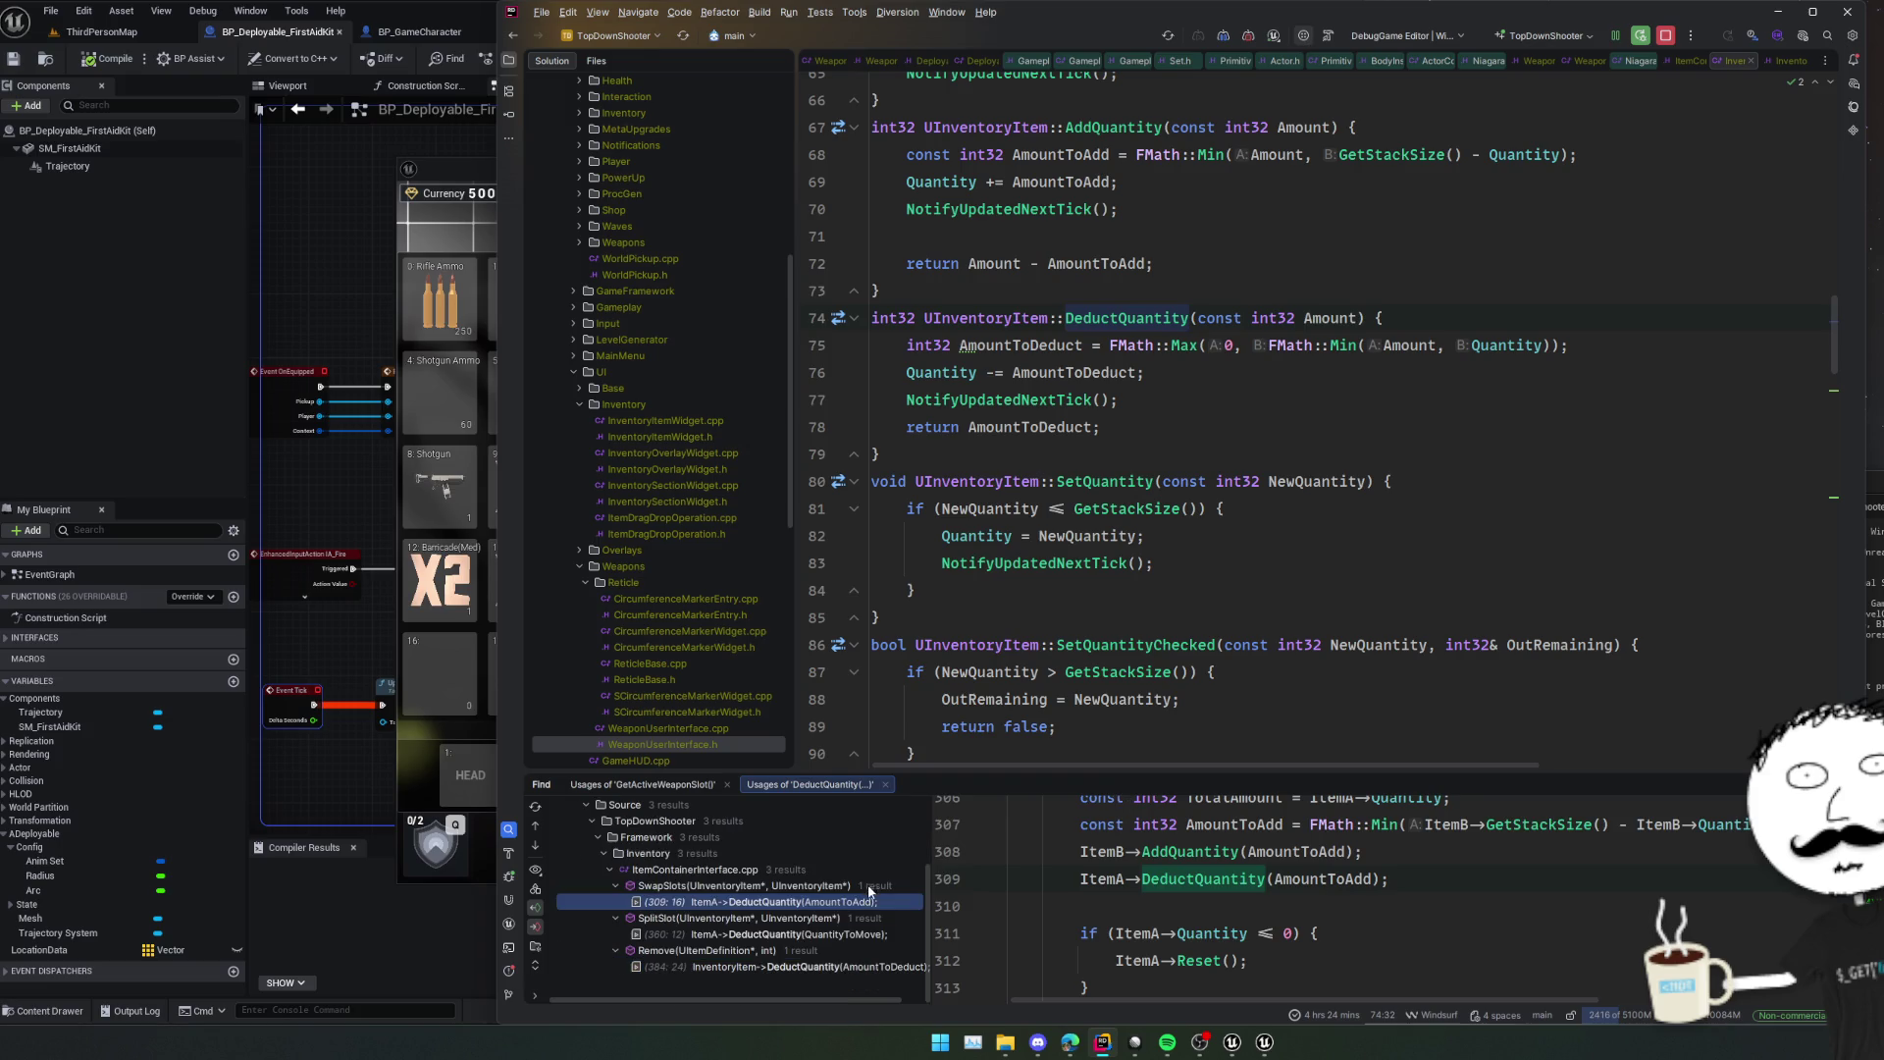
left_click(855, 968)
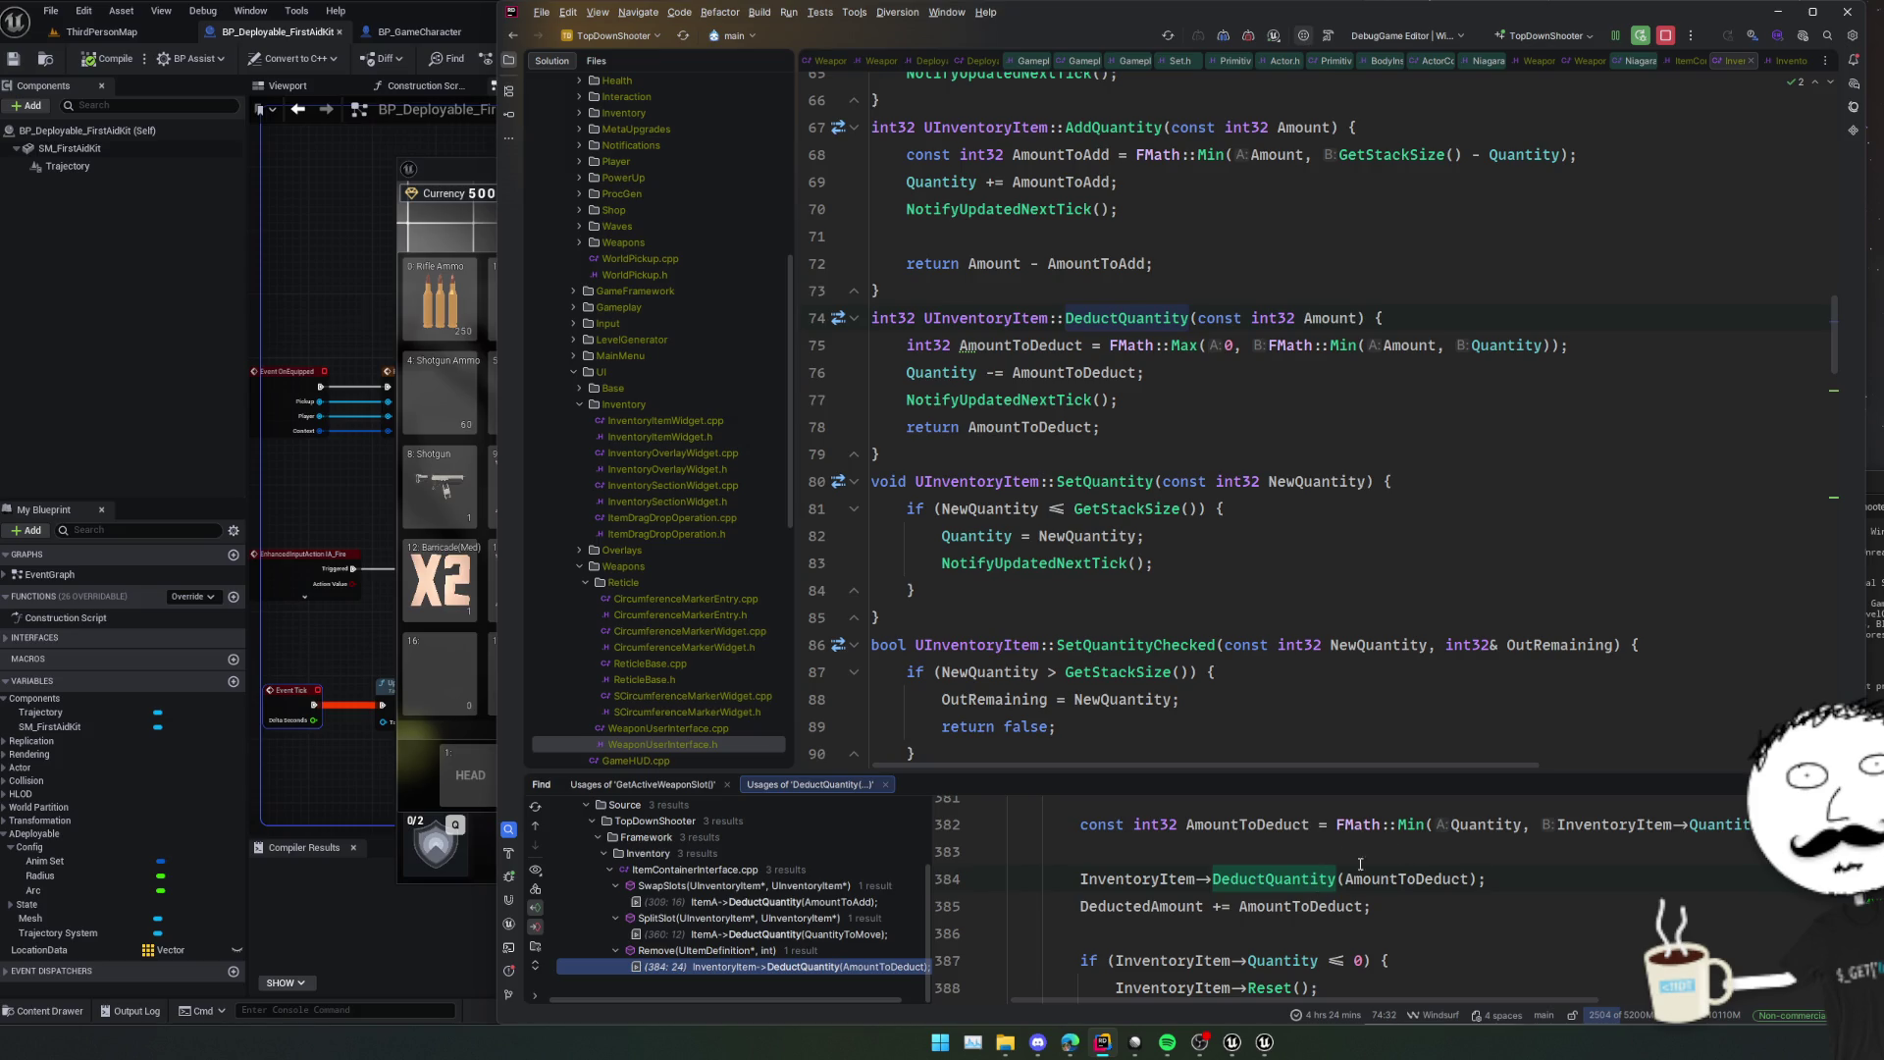
From the Remove() preview, go to the GetItems declaration in ItemContainerInterface.h.
scroll(1393, 907, "up", 5)
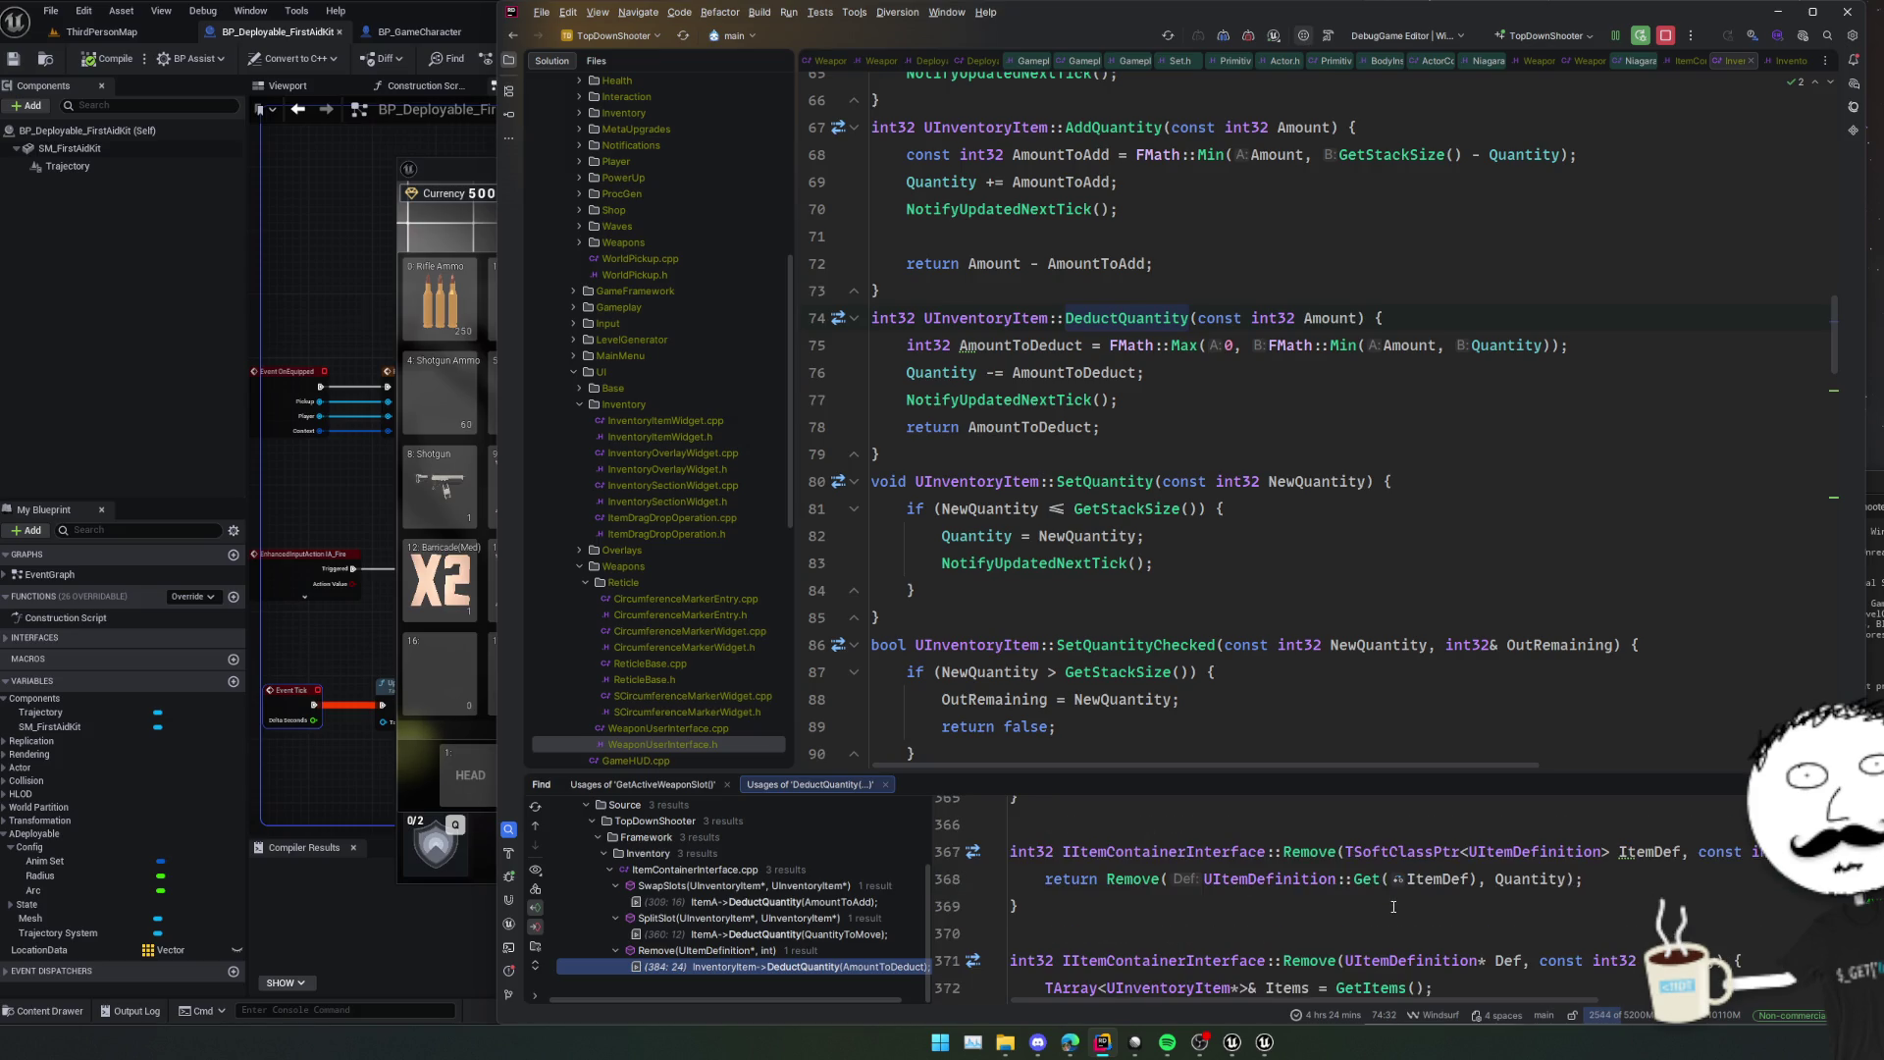
scroll(1393, 907, "down", 1)
left_click(1393, 907)
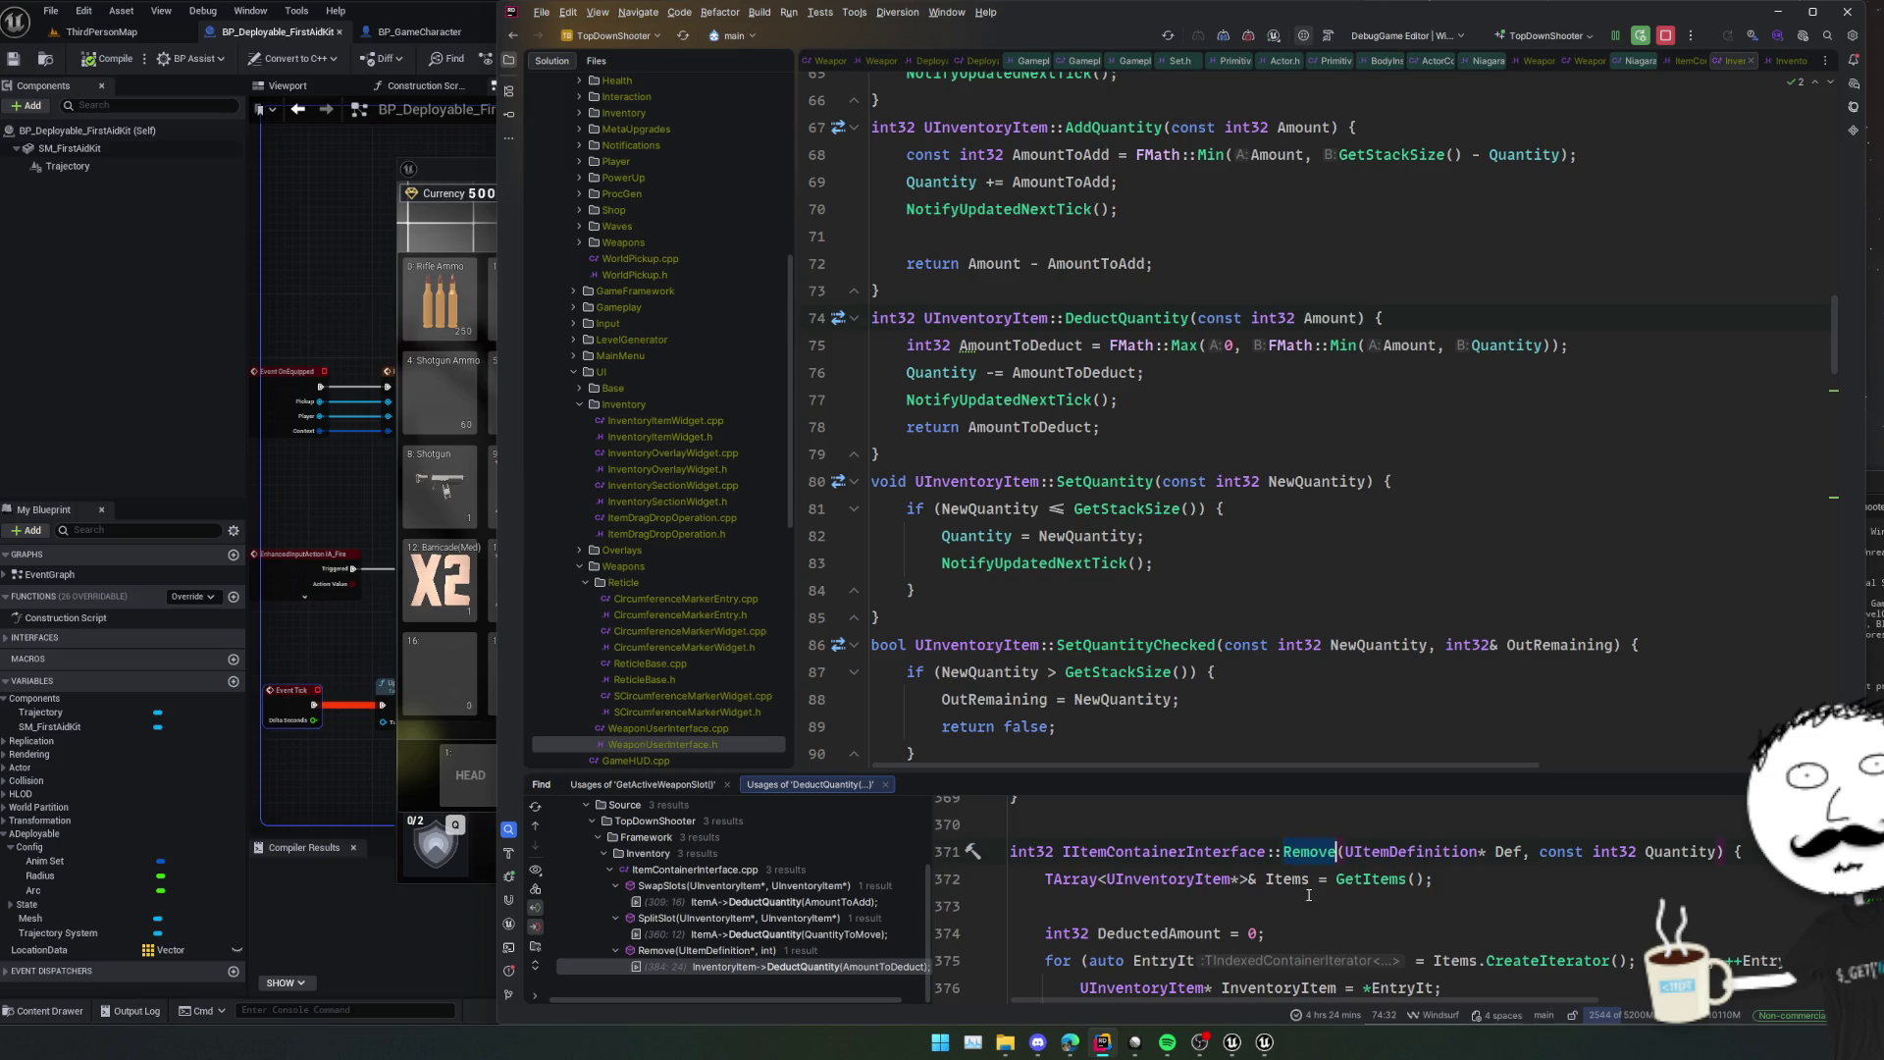
scroll(1309, 895, "down", 1)
scroll(1339, 897, "down", 2)
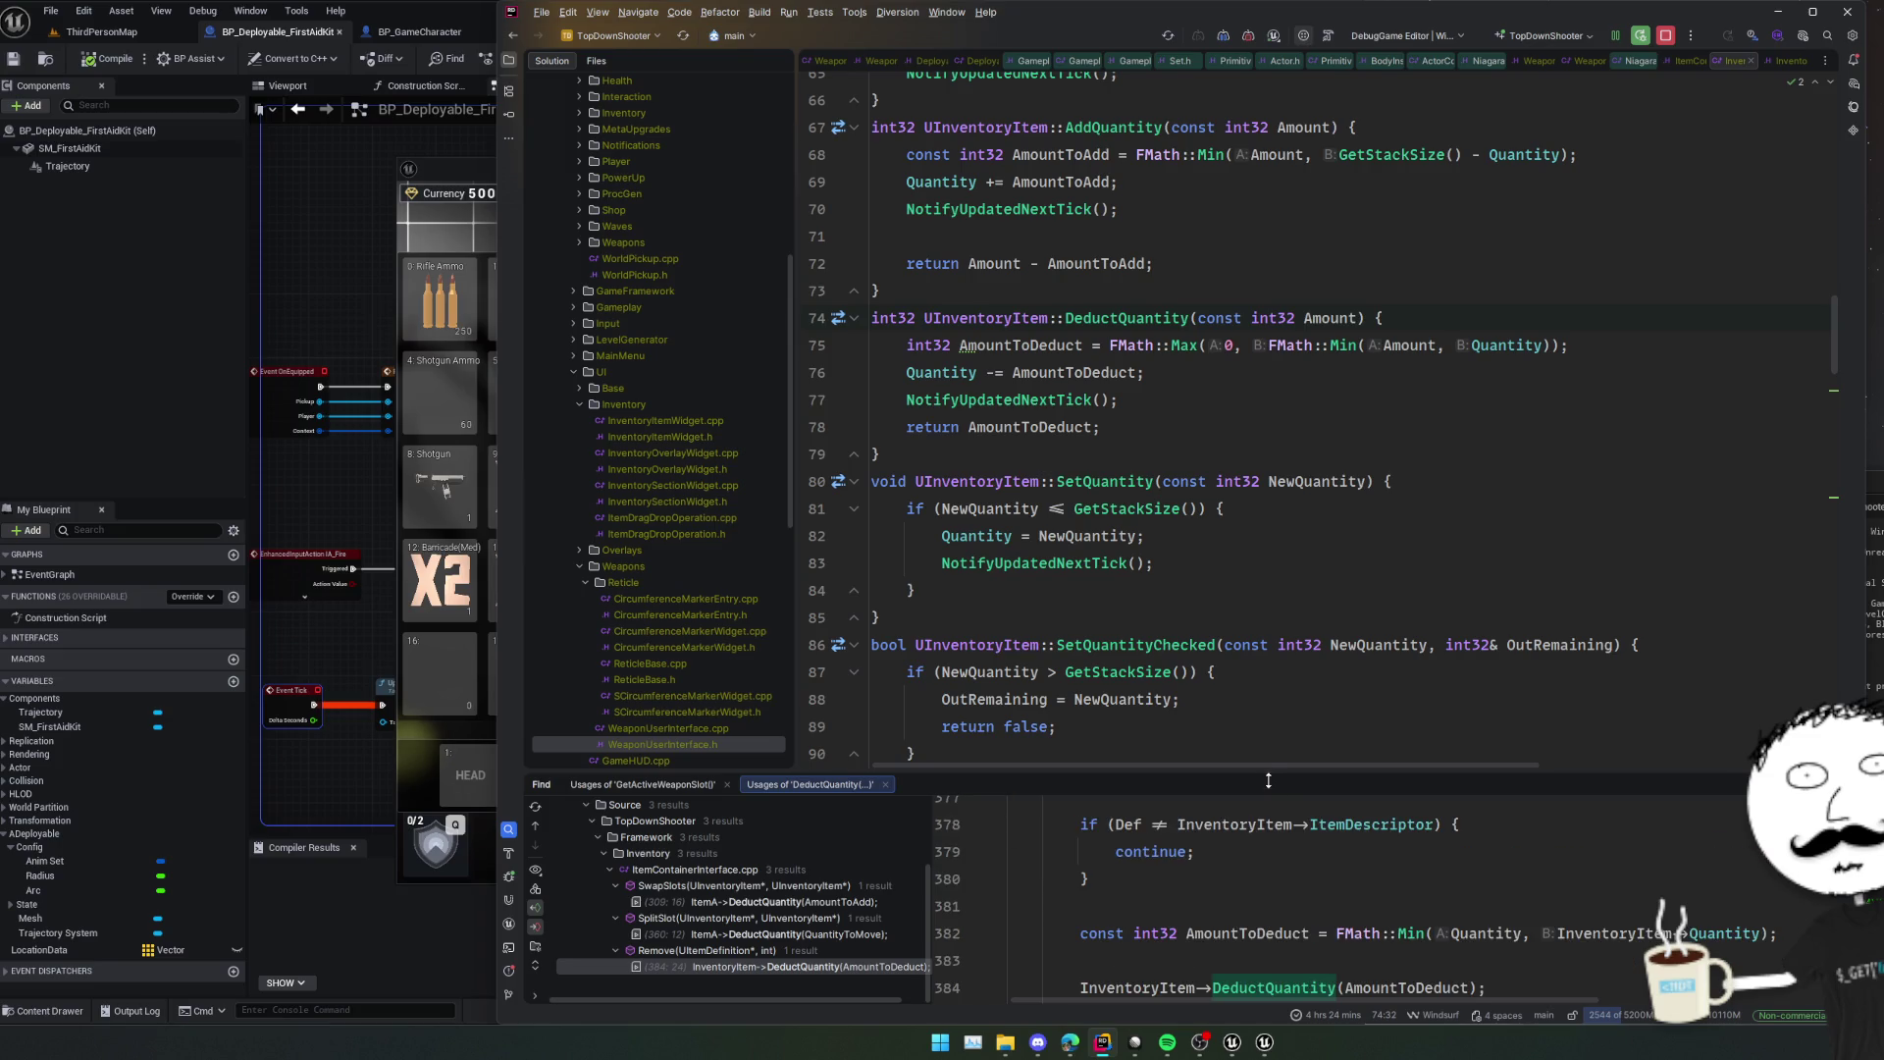
left_click_drag(1269, 775, 1304, 517)
scroll(1304, 621, "up", 2)
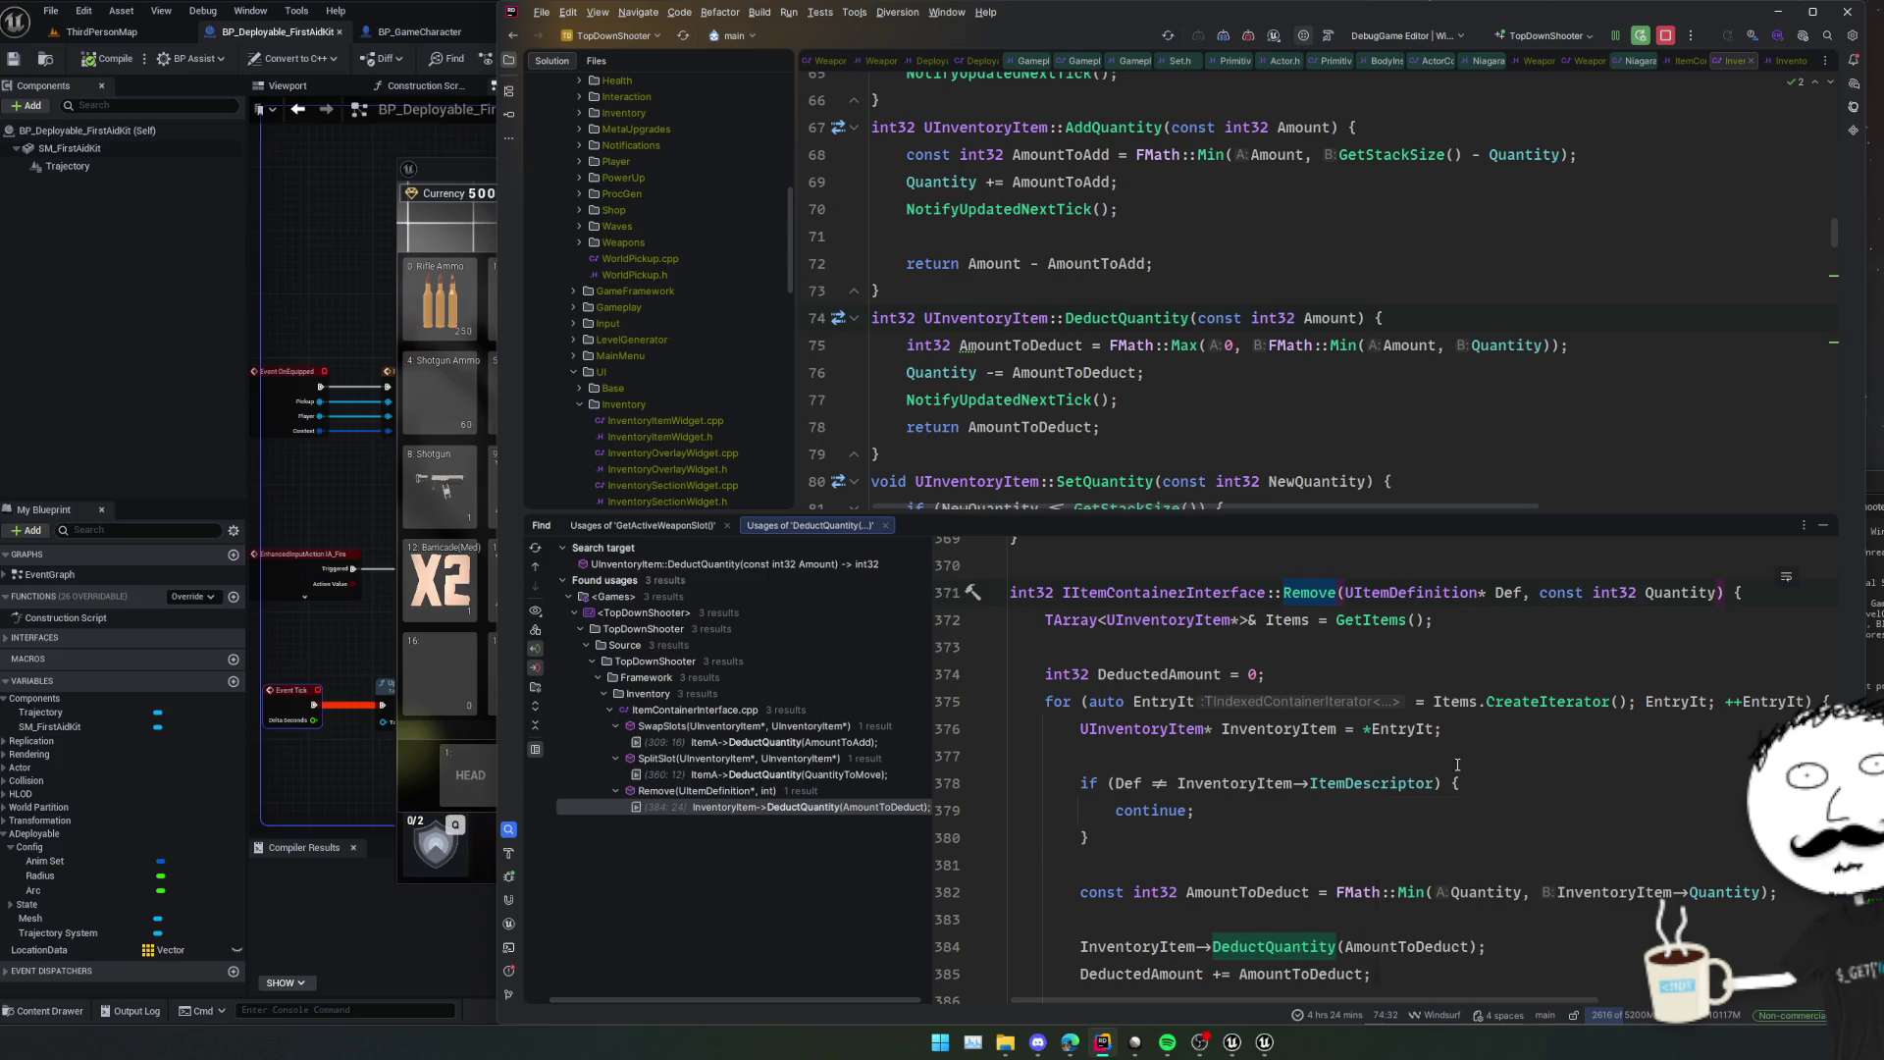
left_click(1560, 701)
left_click(1369, 620, "ctrl")
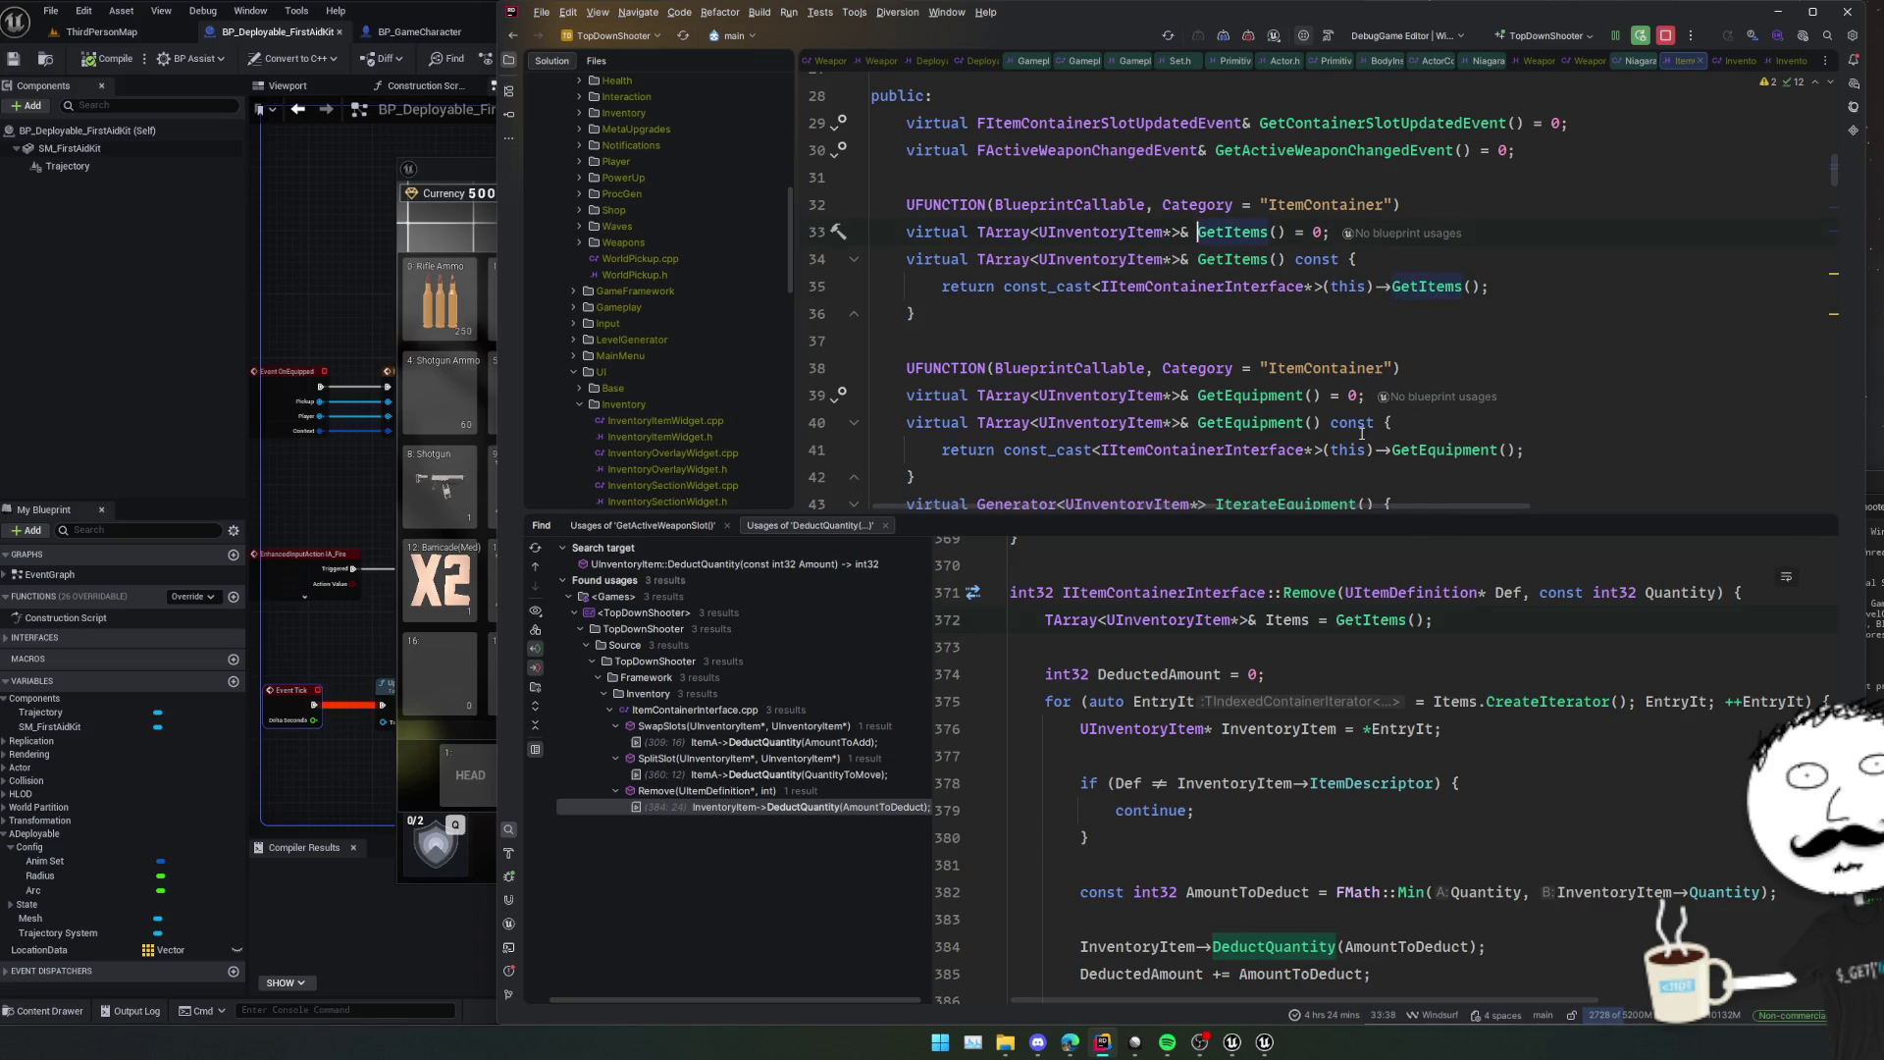
Open UInventoryComponent's GetItems implementation and scroll through the Remove loop preview.
left_click(1413, 314)
left_click(829, 250)
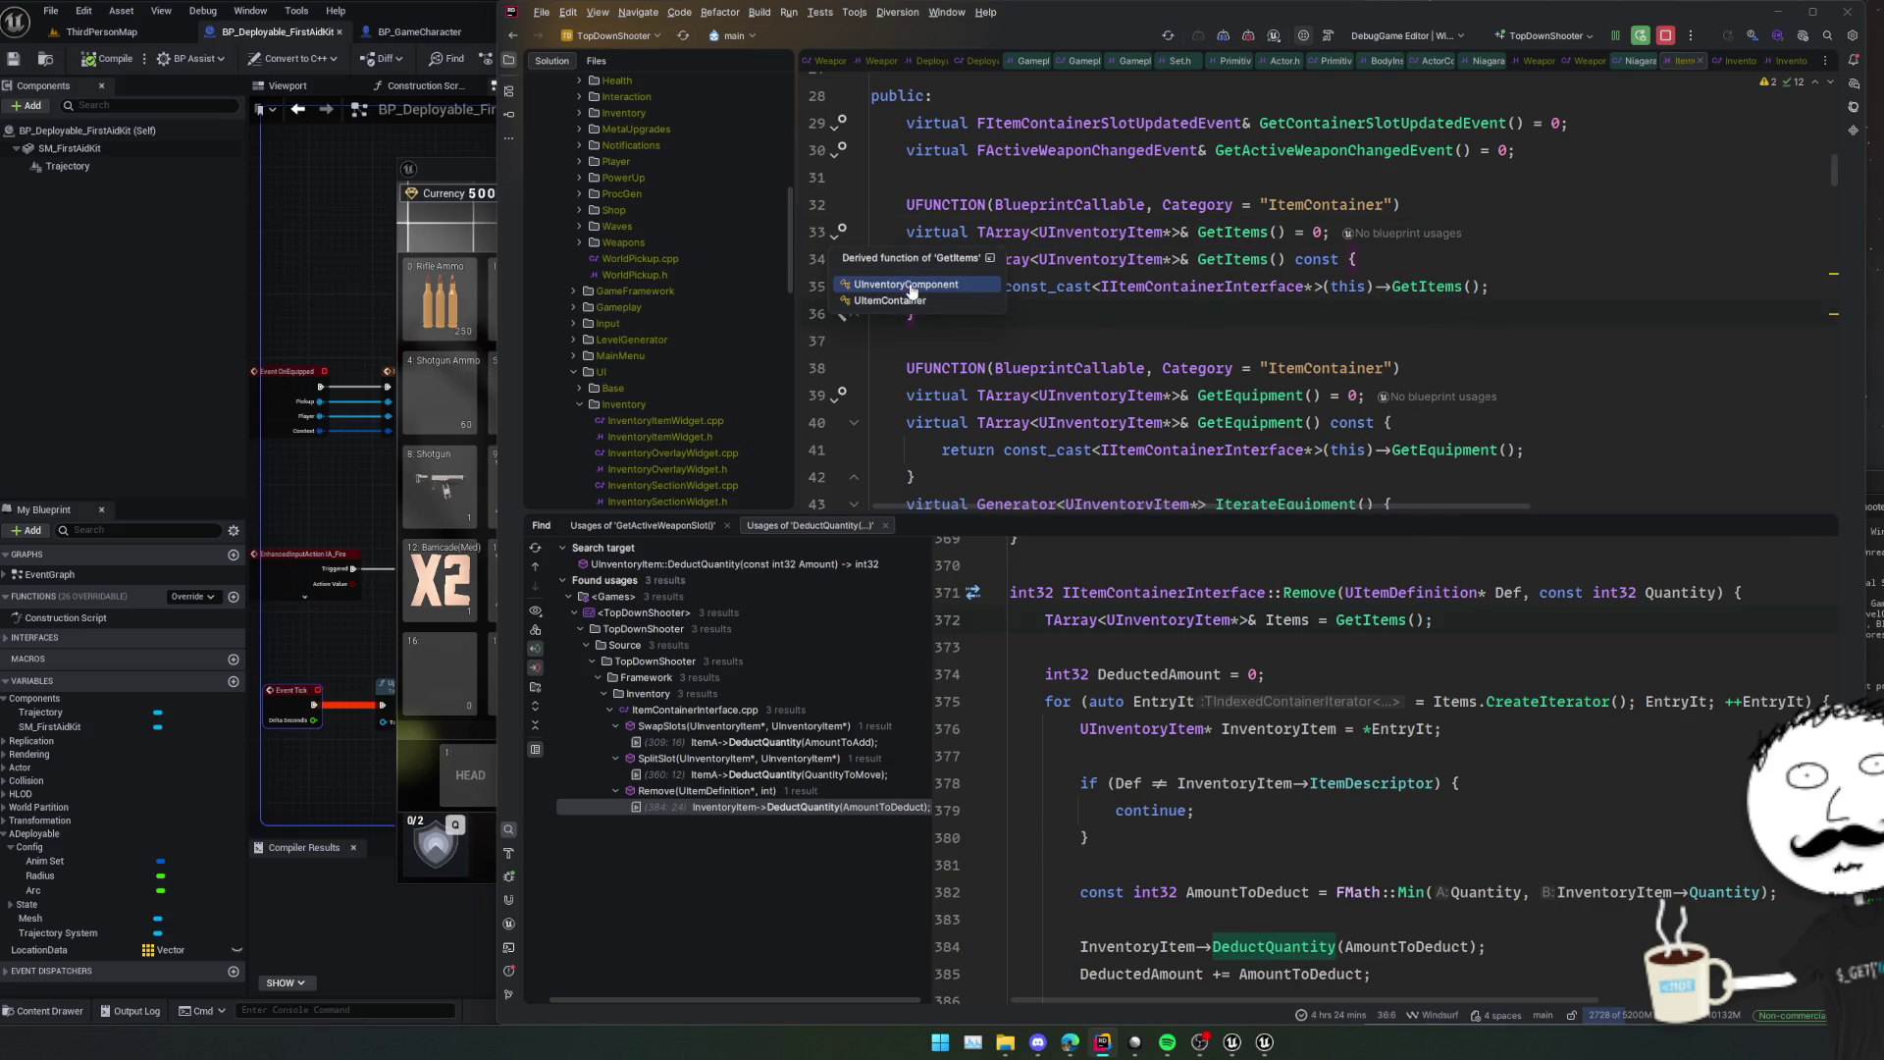
left_click(966, 299)
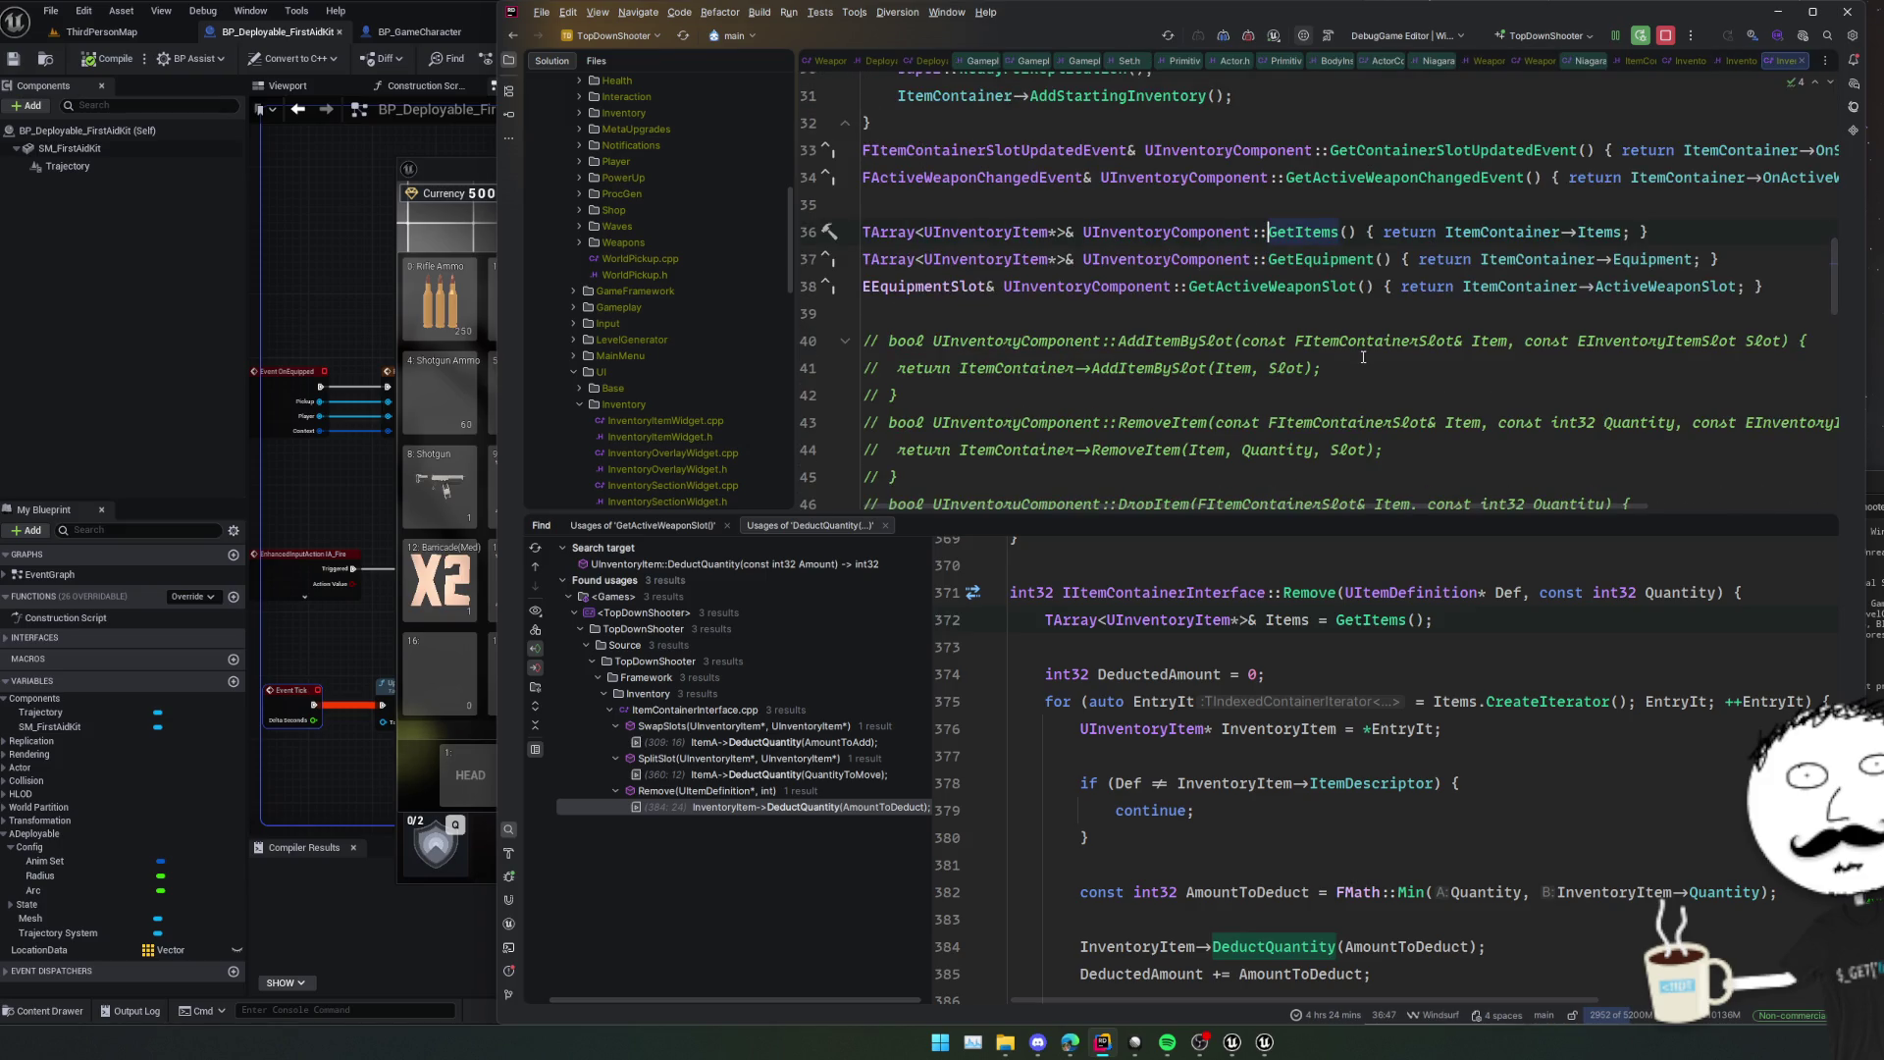
scroll(1344, 649, "down", 2)
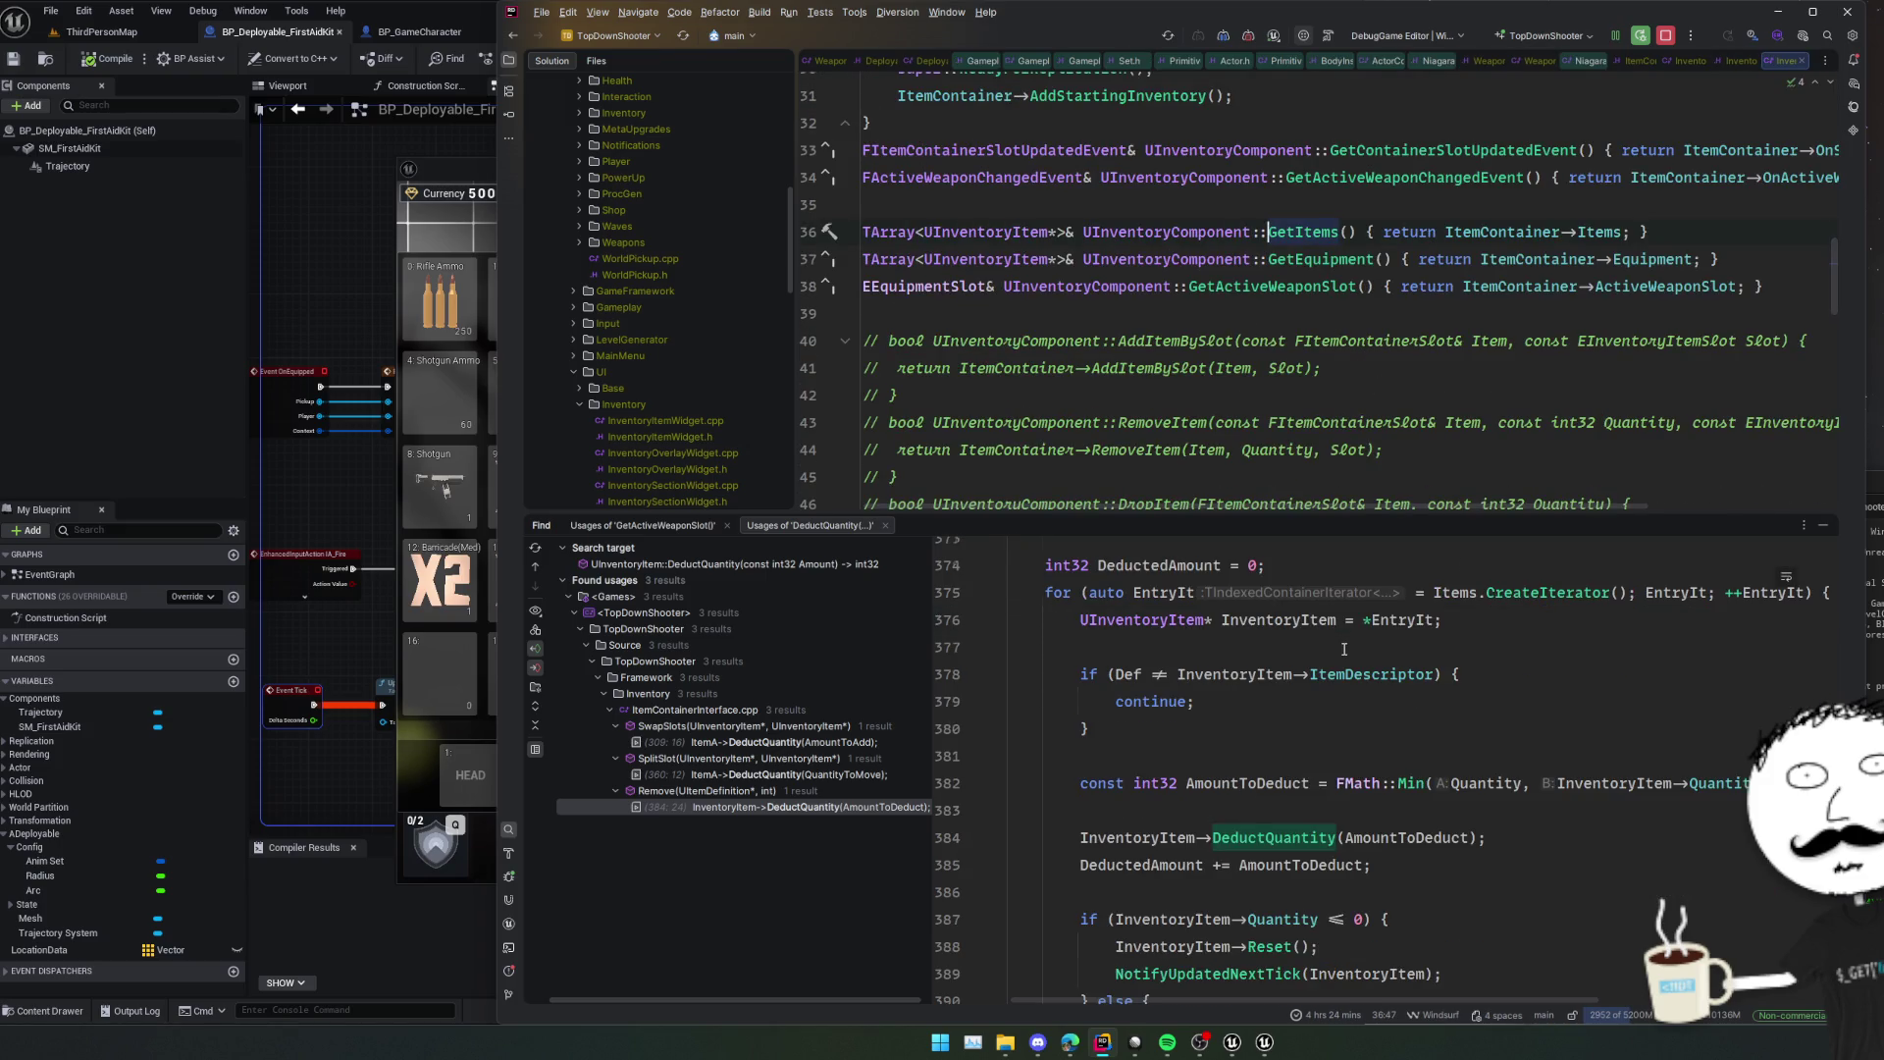
scroll(1344, 649, "down", 2)
scroll(1344, 649, "down", 2)
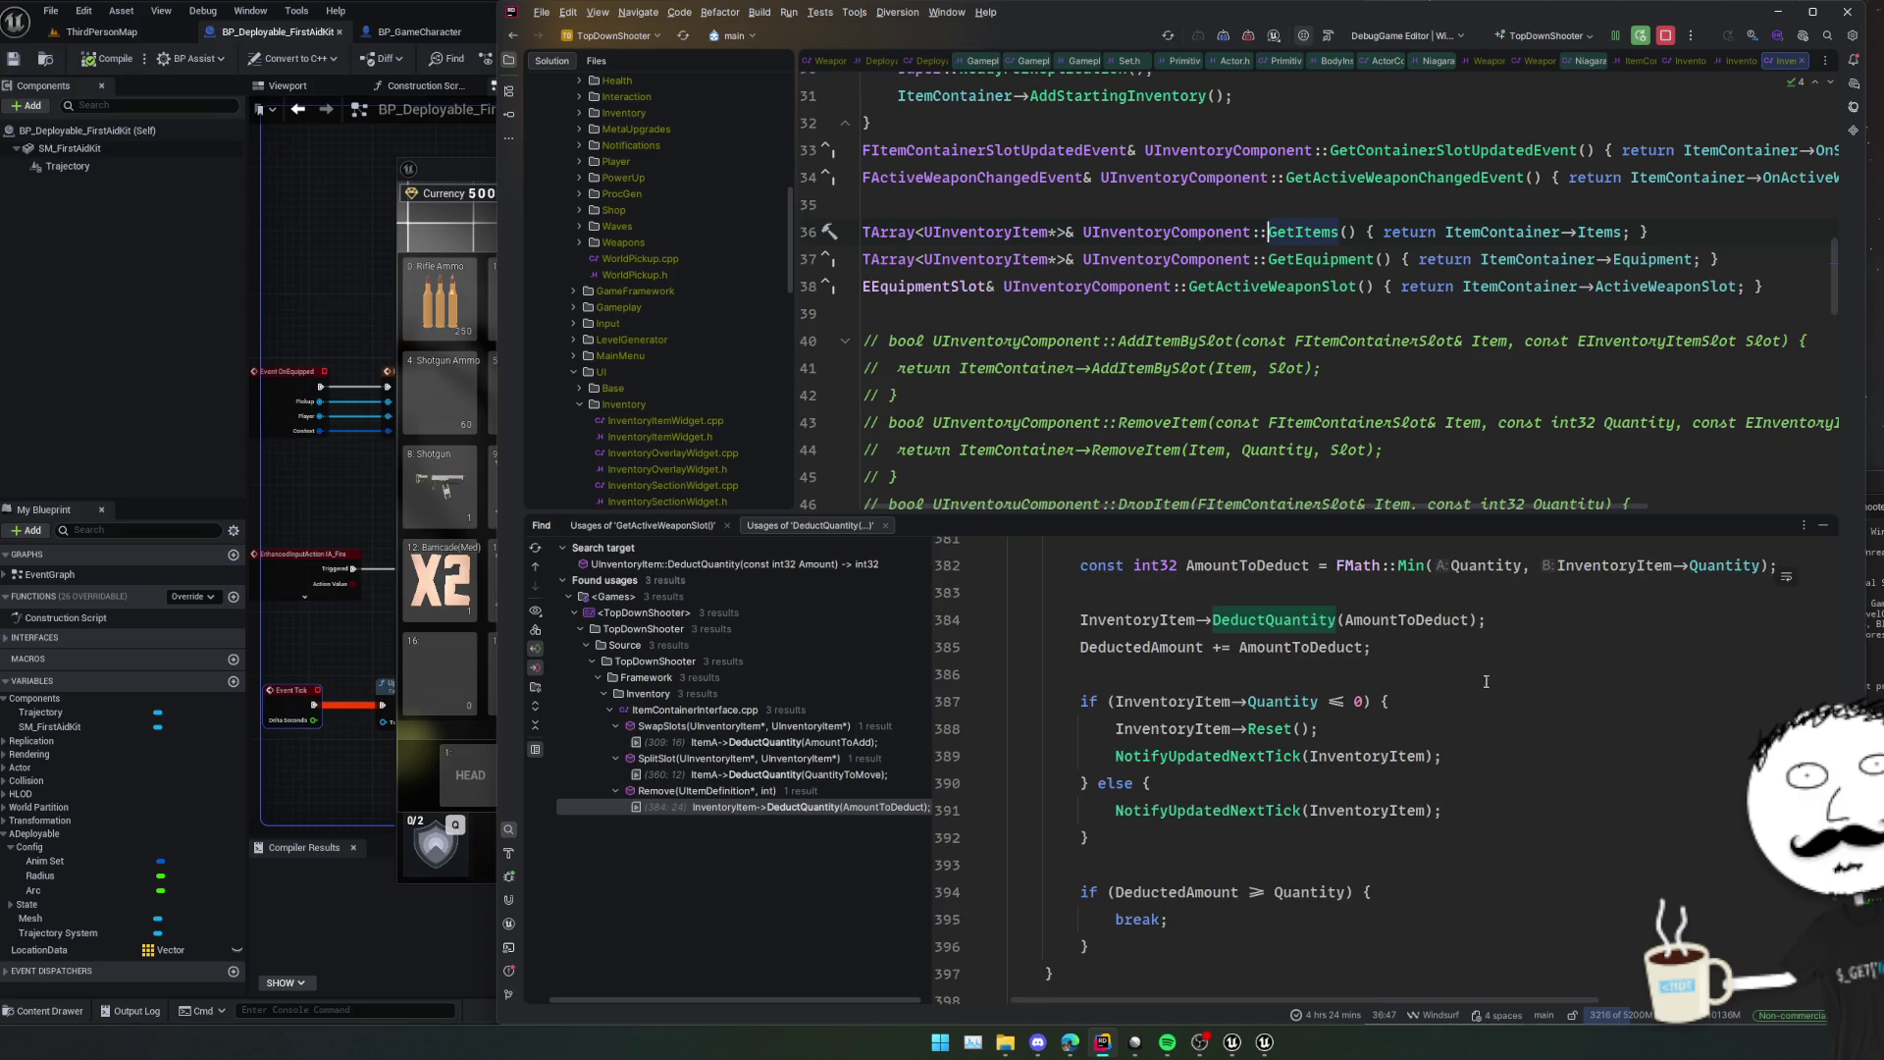
scroll(1413, 675, "down", 6)
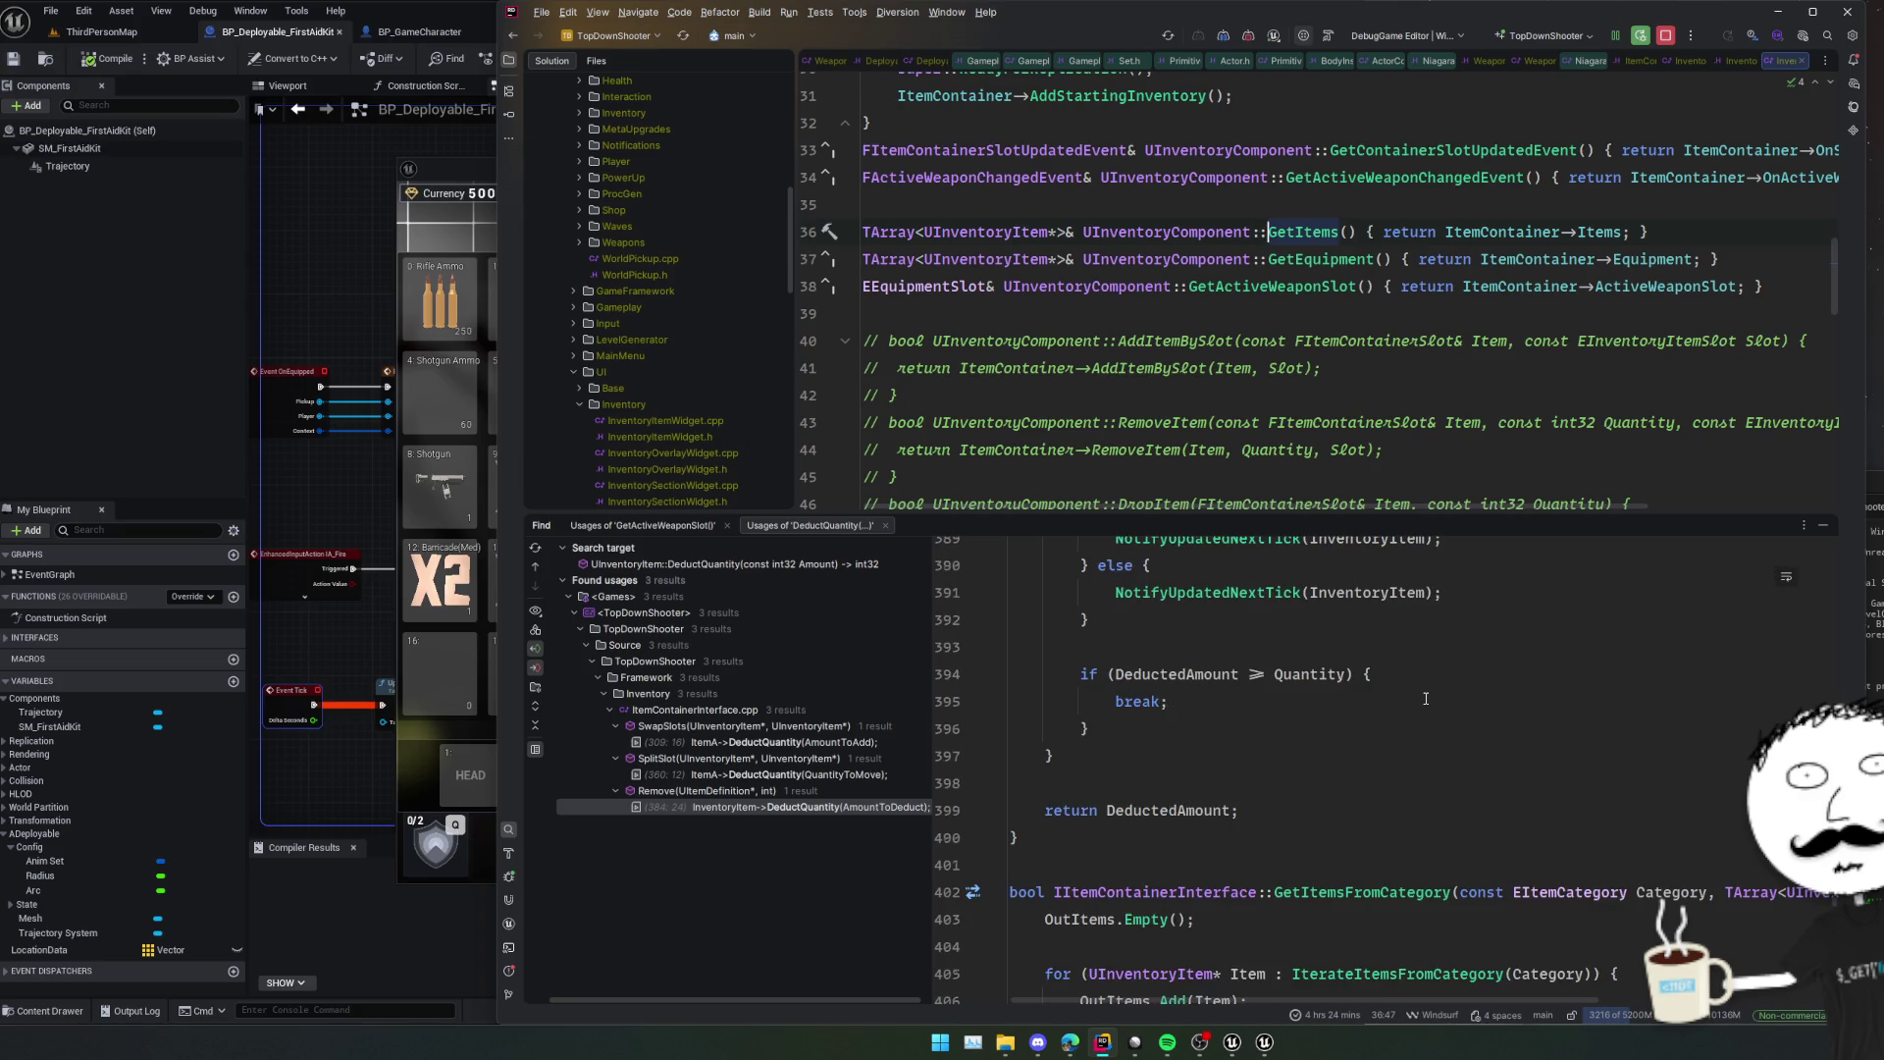
scroll(1425, 698, "up", 12)
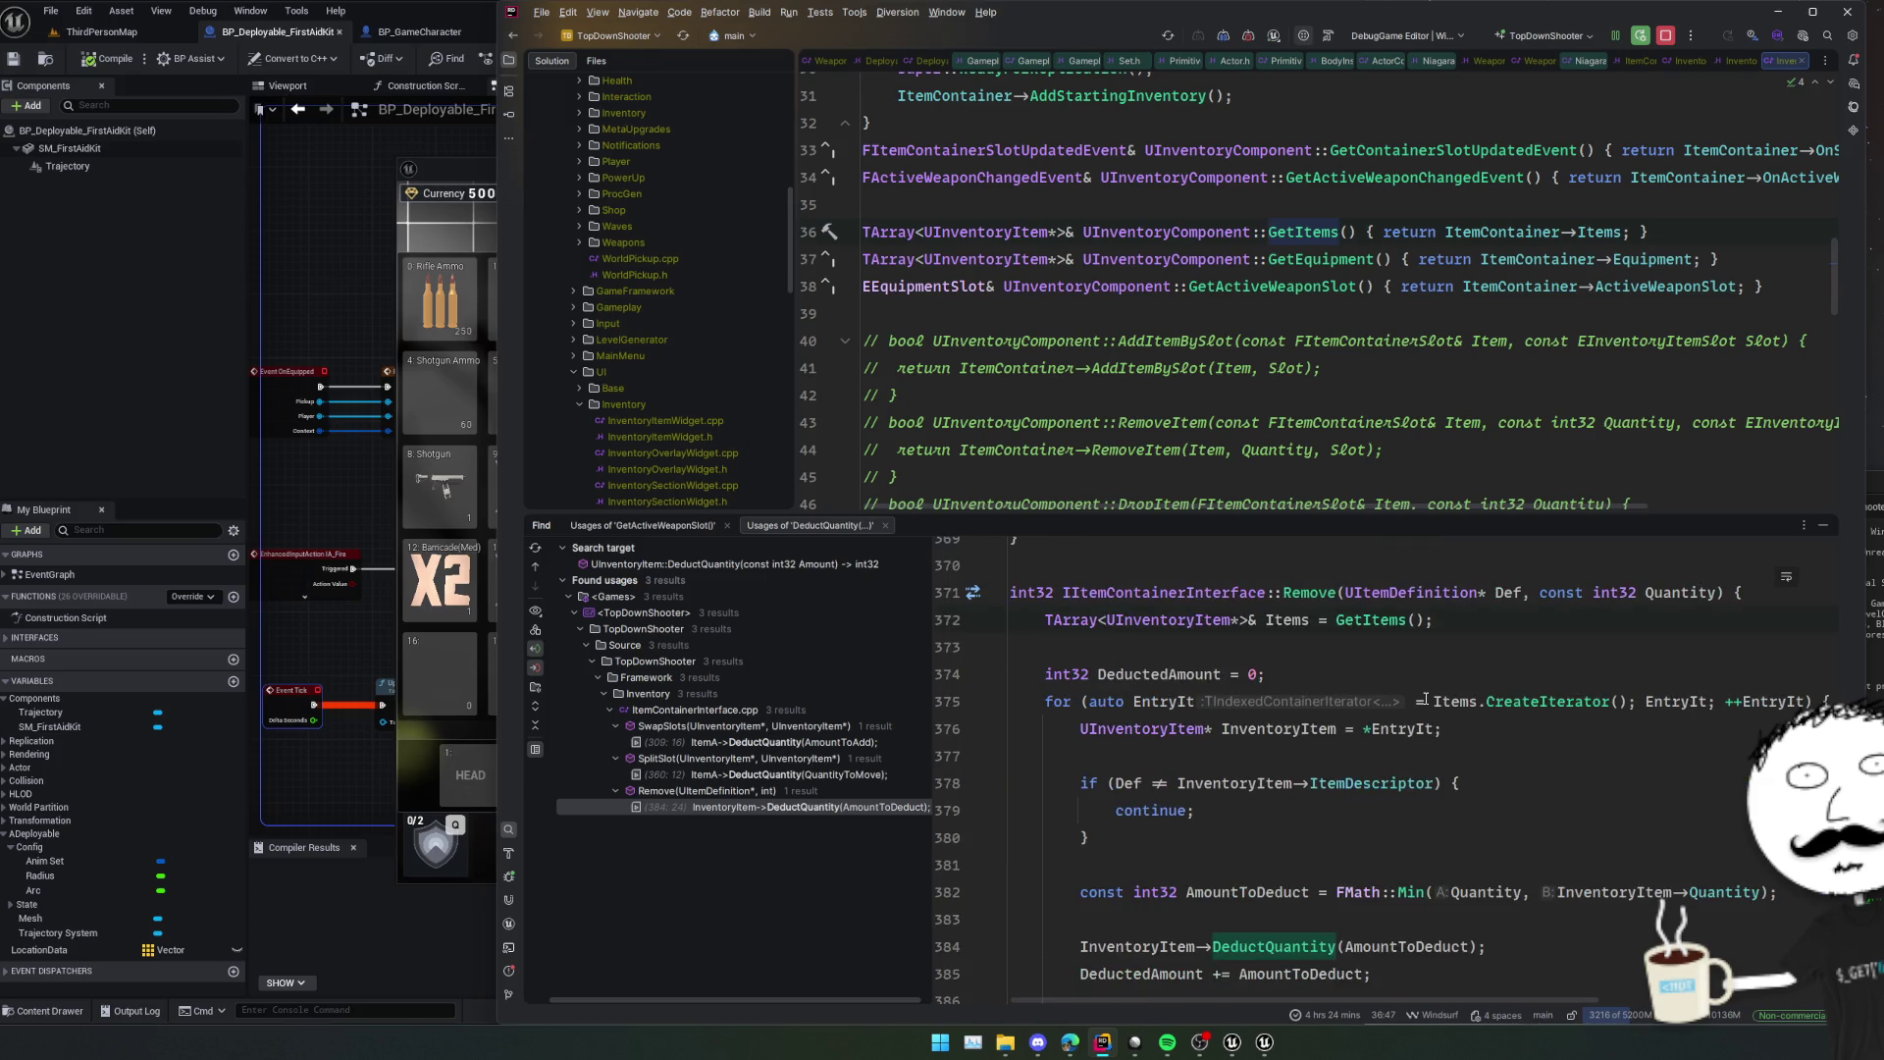
left_click(1325, 470)
In Deployable.cpp, replace Item->GetCombineAmount with Item->DeductQuantity(1);.
key("ctrl+Tab")
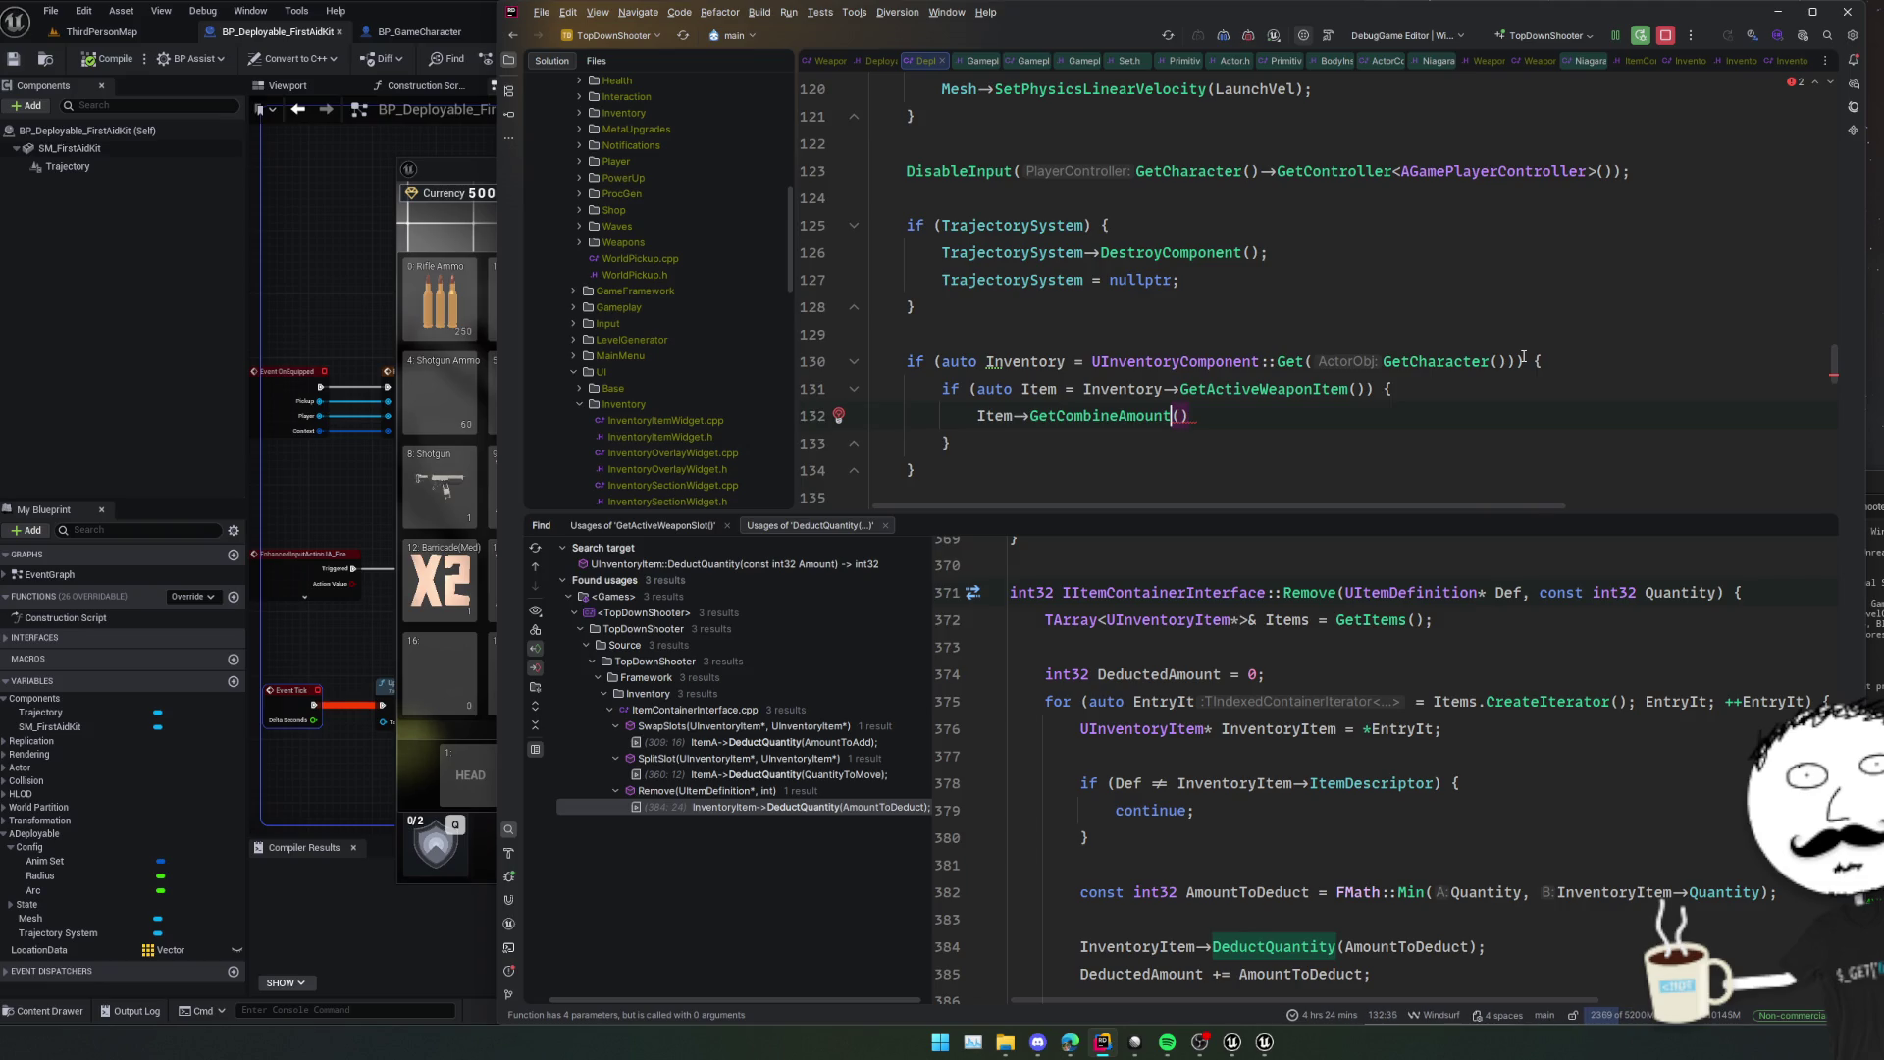
key("ctrl+shift+Left")
key("BackSpace")
type("Remove")
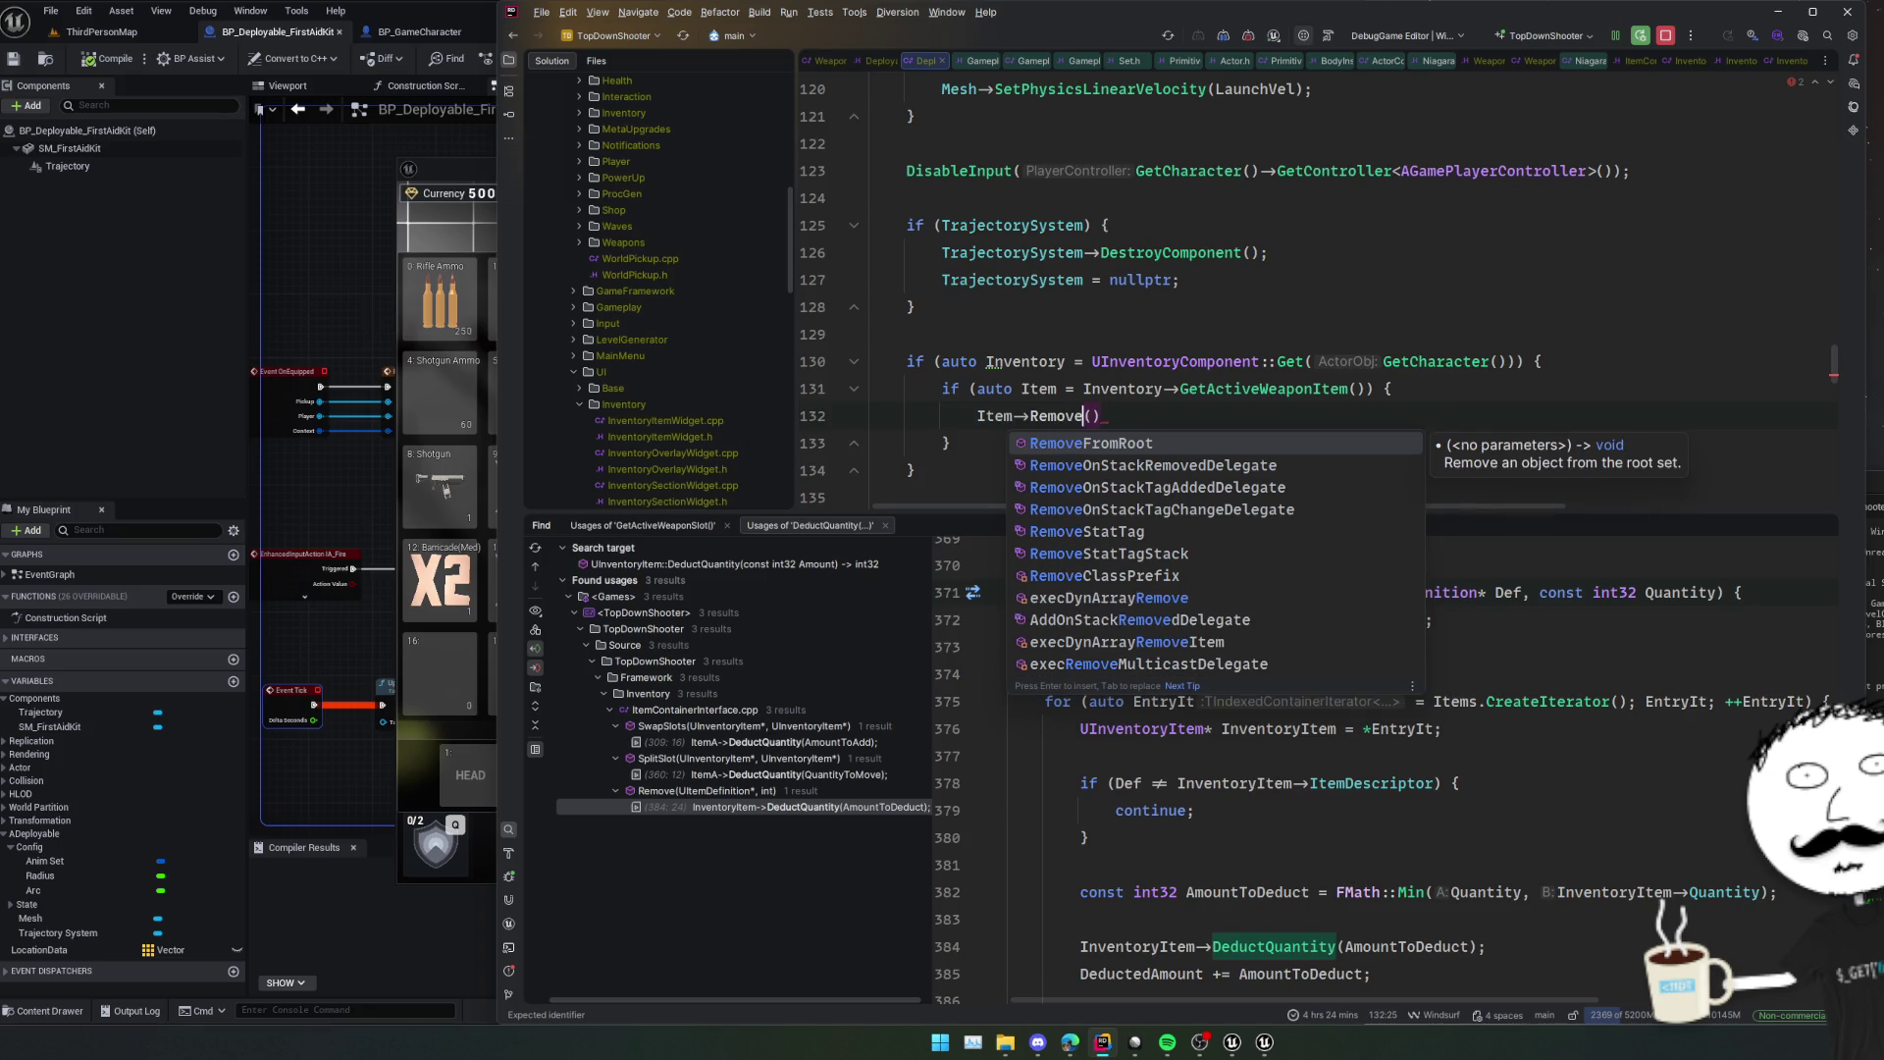
key("ctrl+BackSpace")
type("Ded")
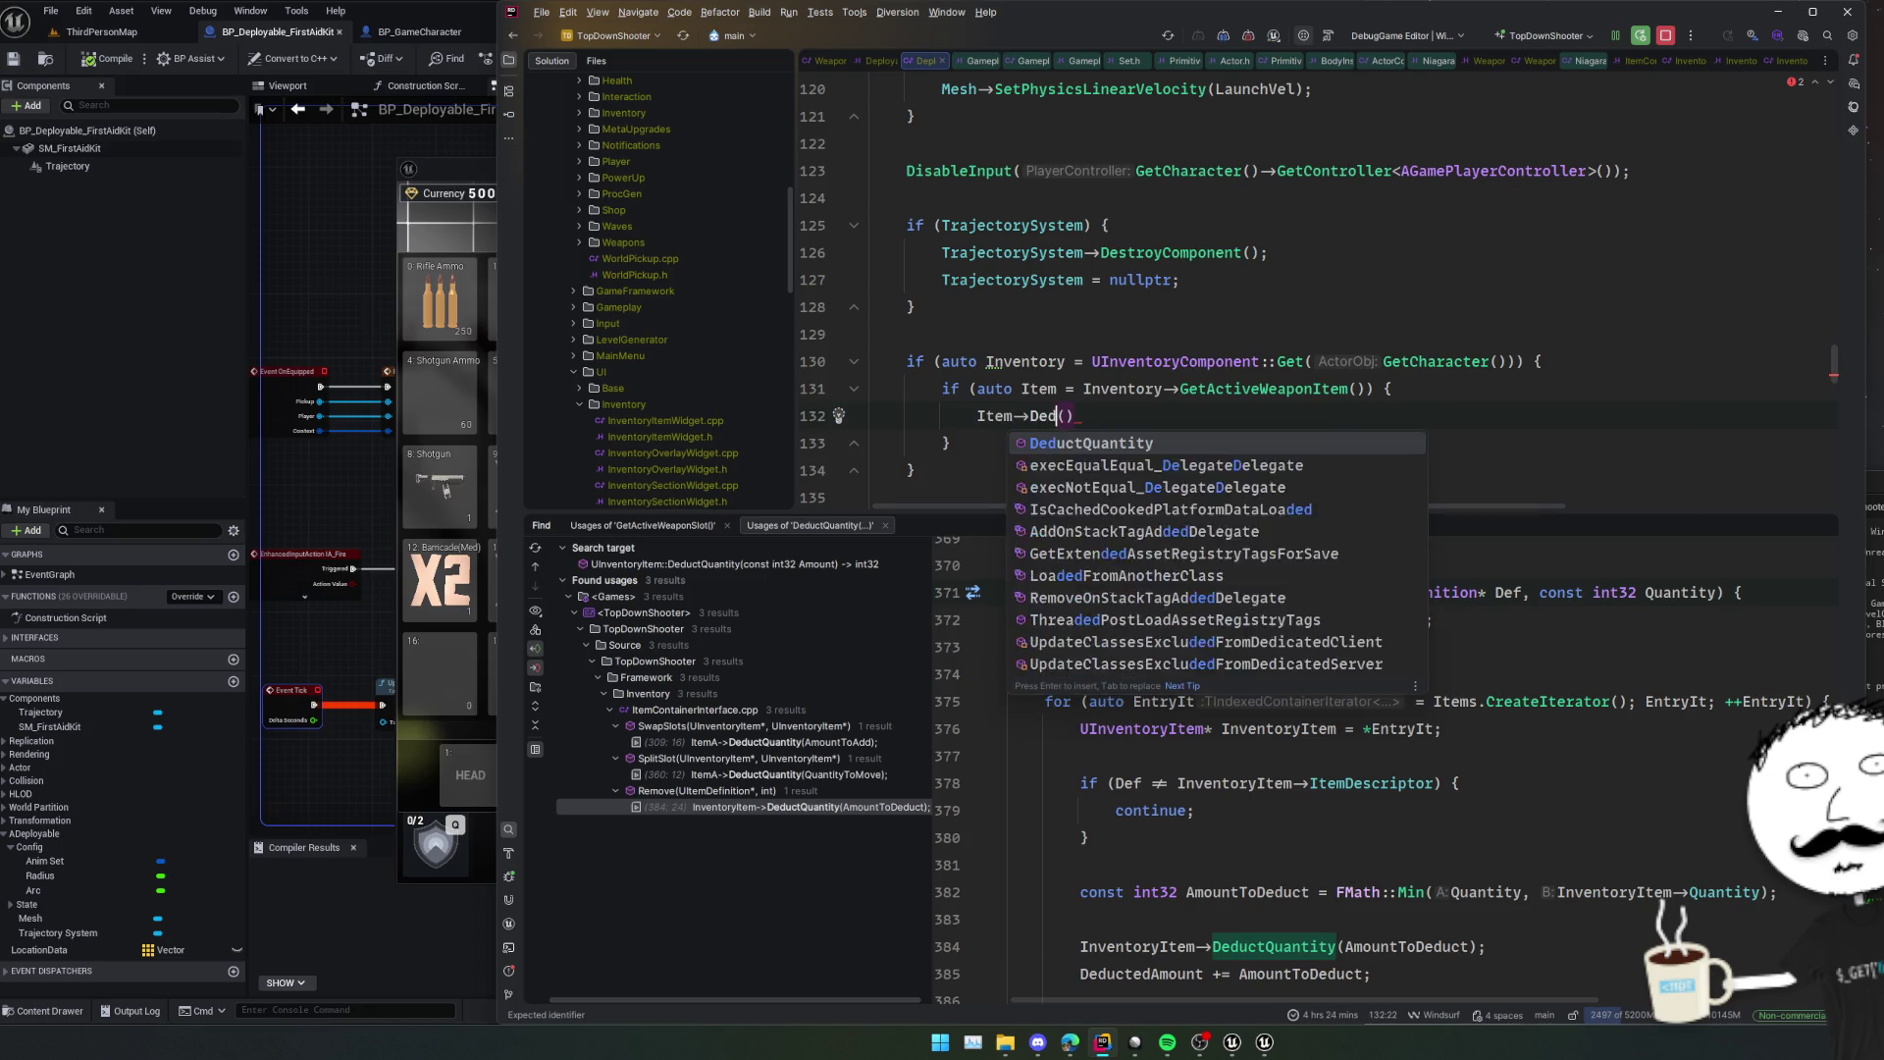
key("Return")
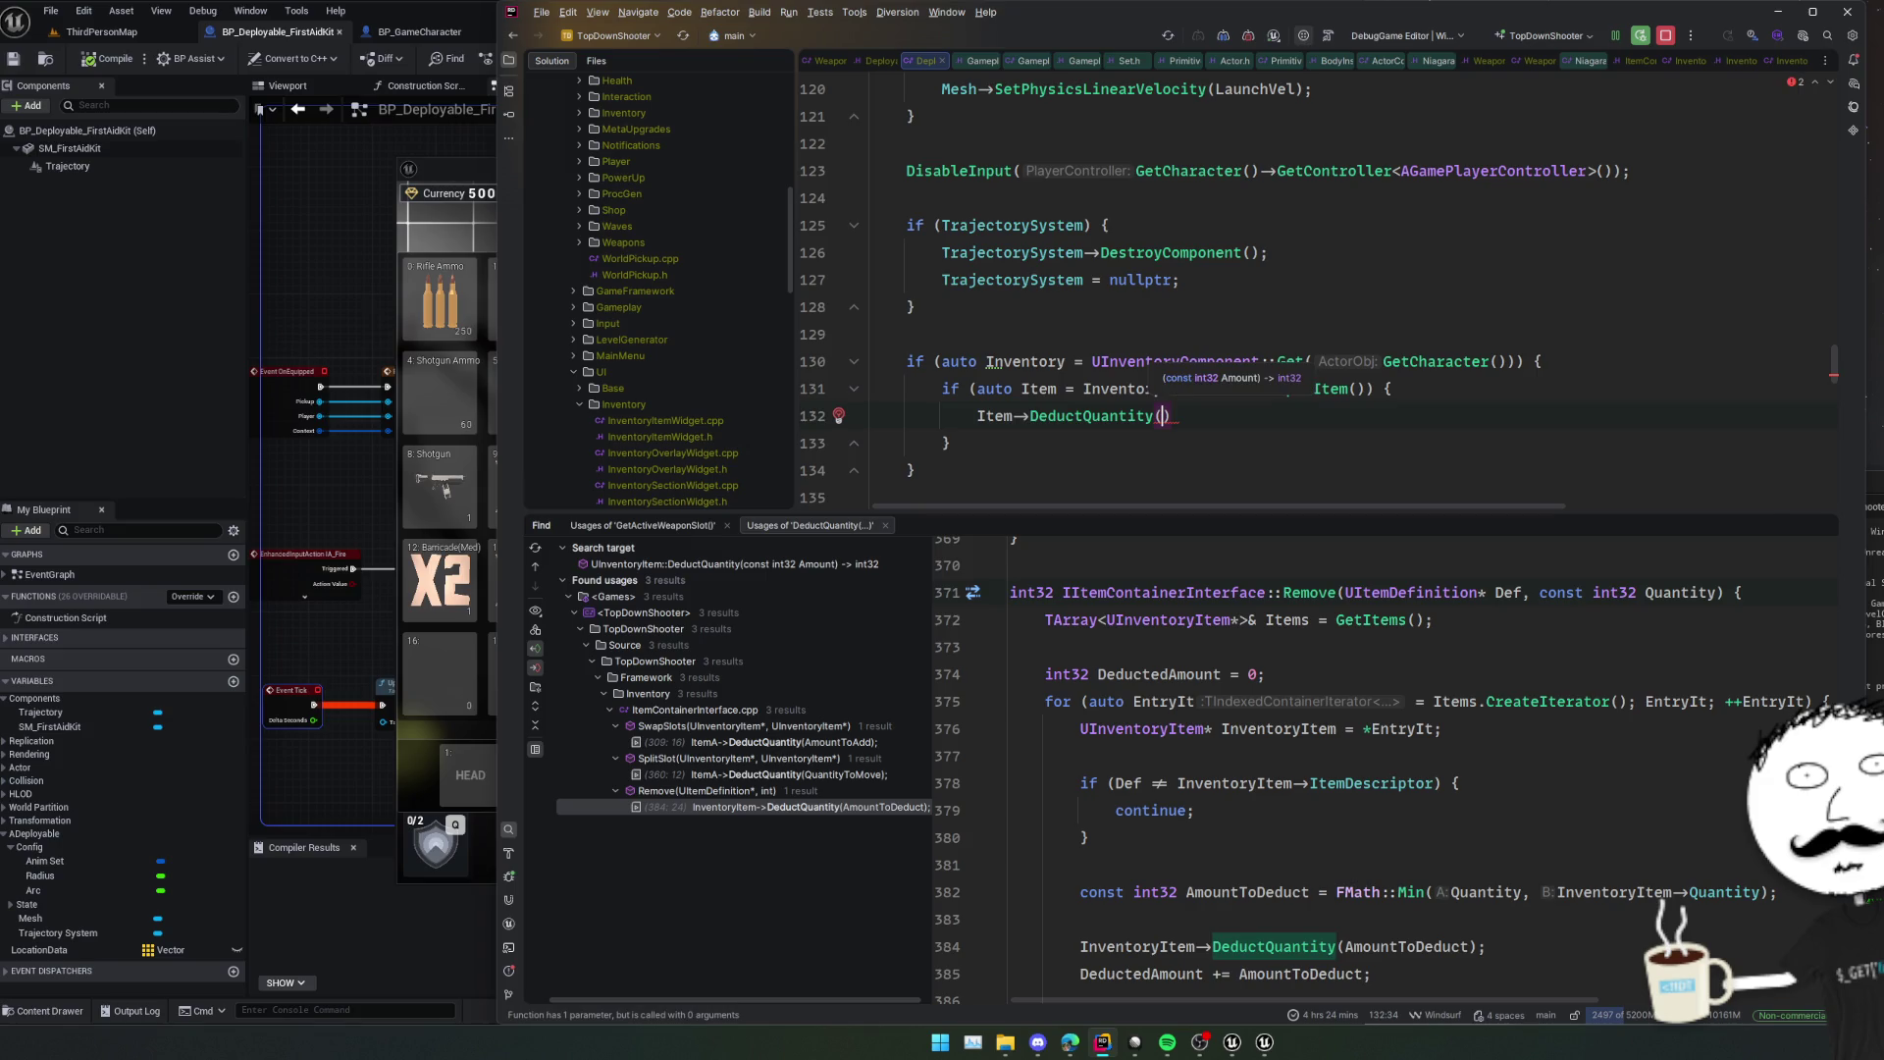
type("1);")
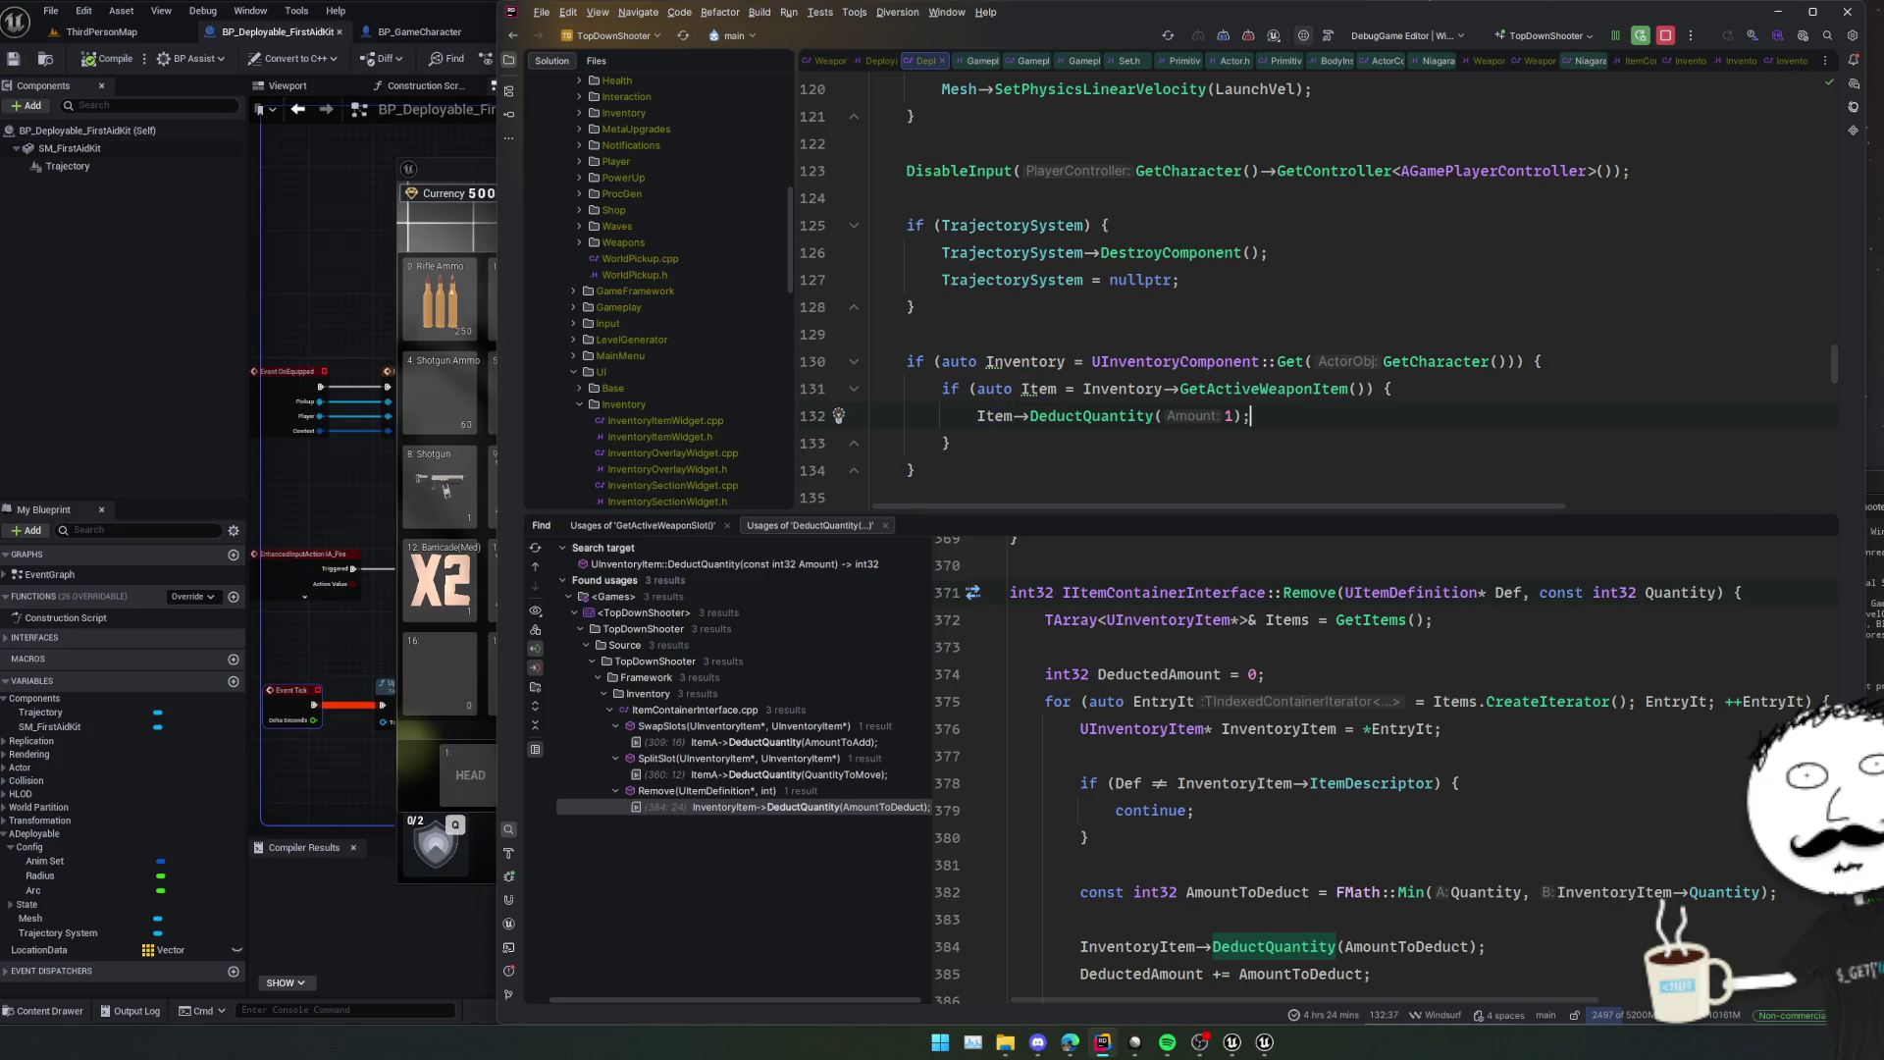
key("Return")
Set a breakpoint on the DeductQuantity line and start a Live Coding rebuild.
left_click(817, 415)
left_click(1130, 463)
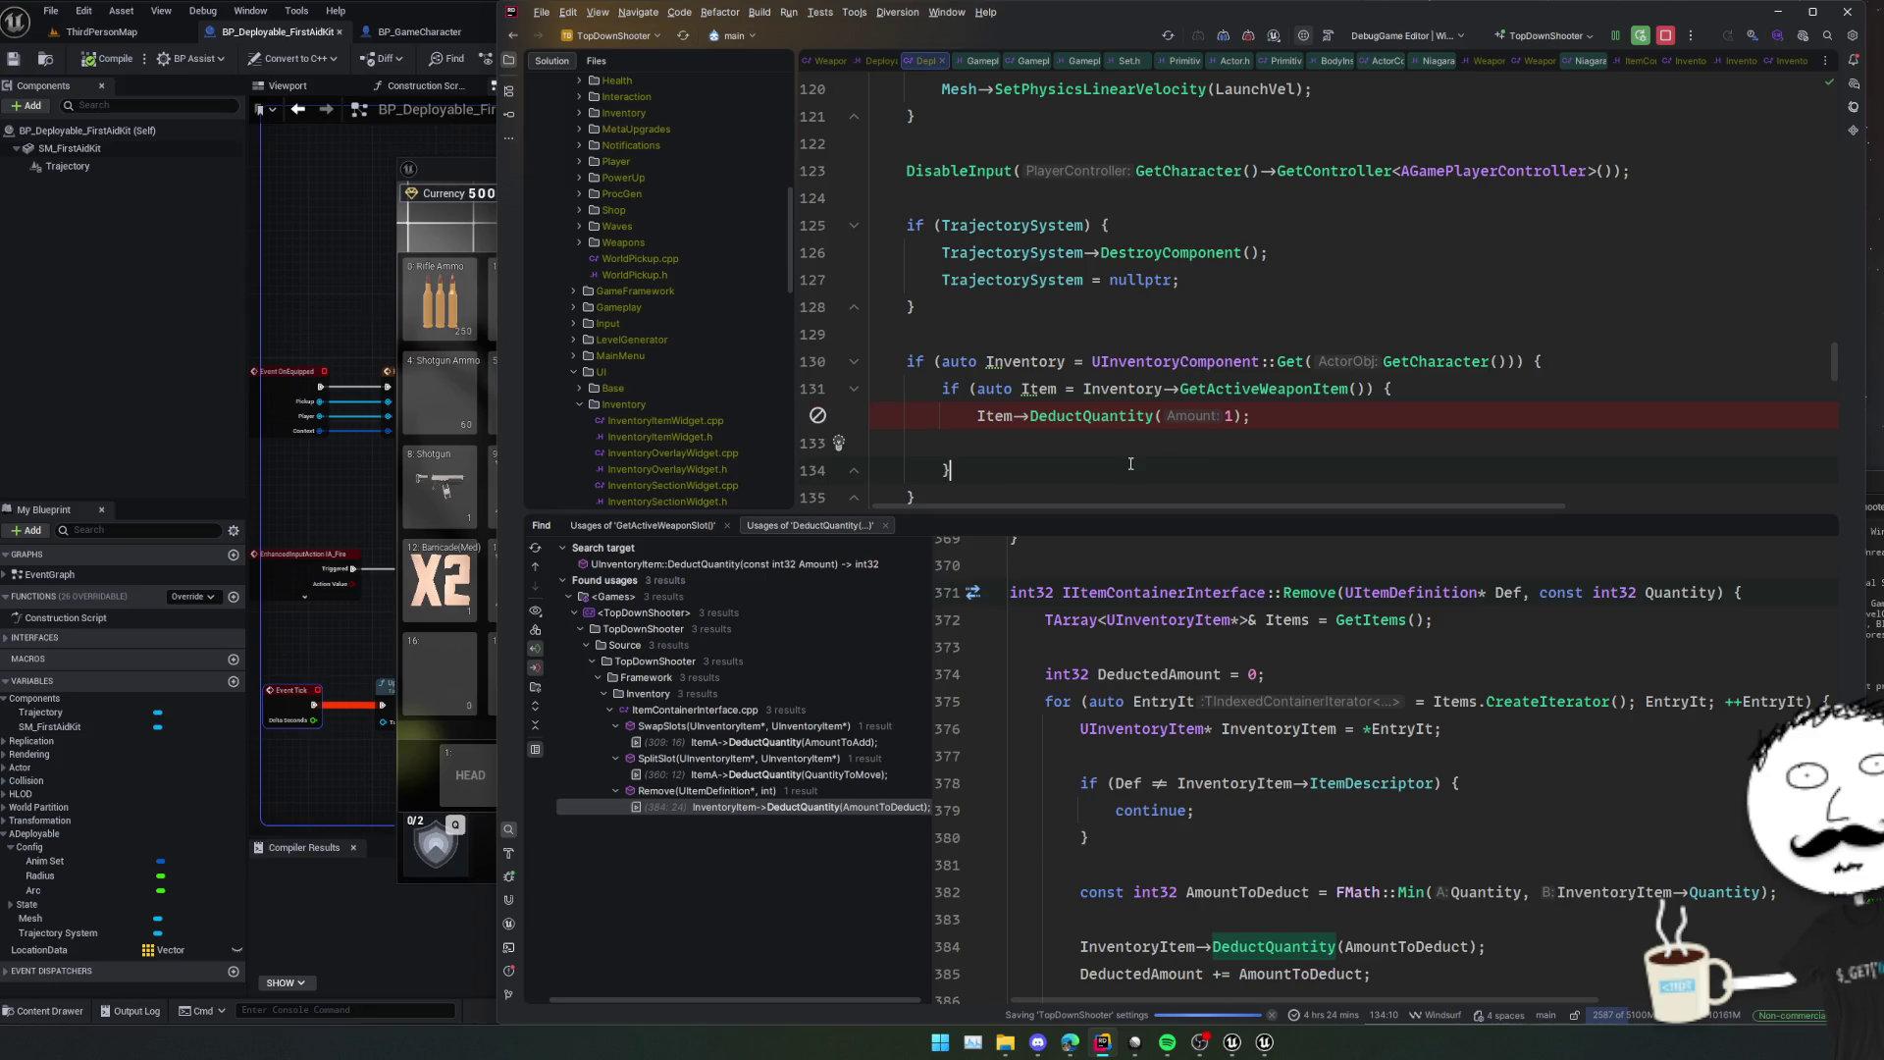
key("ctrl+alt+F11")
Hide the usages results, stop at the line 132 breakpoint, and inspect Item's fields including UserData.
left_click(697, 522)
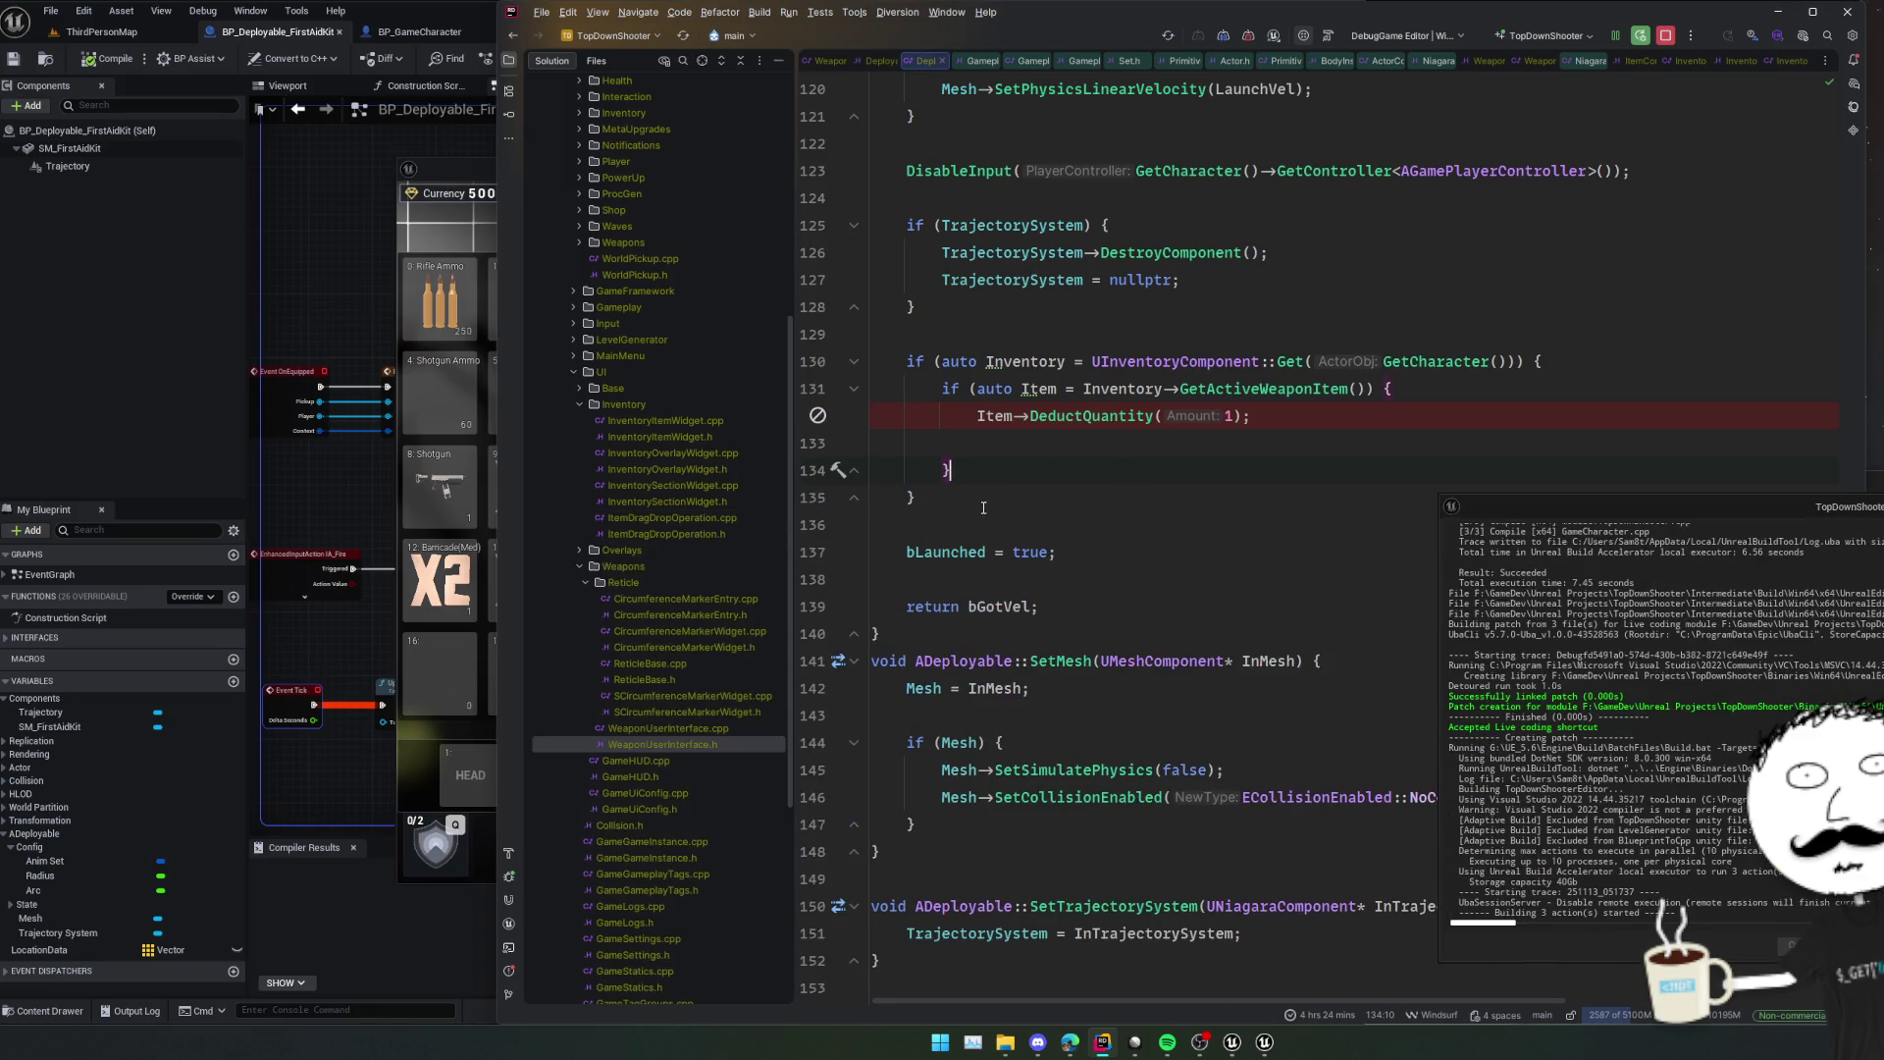
left_click(1138, 308)
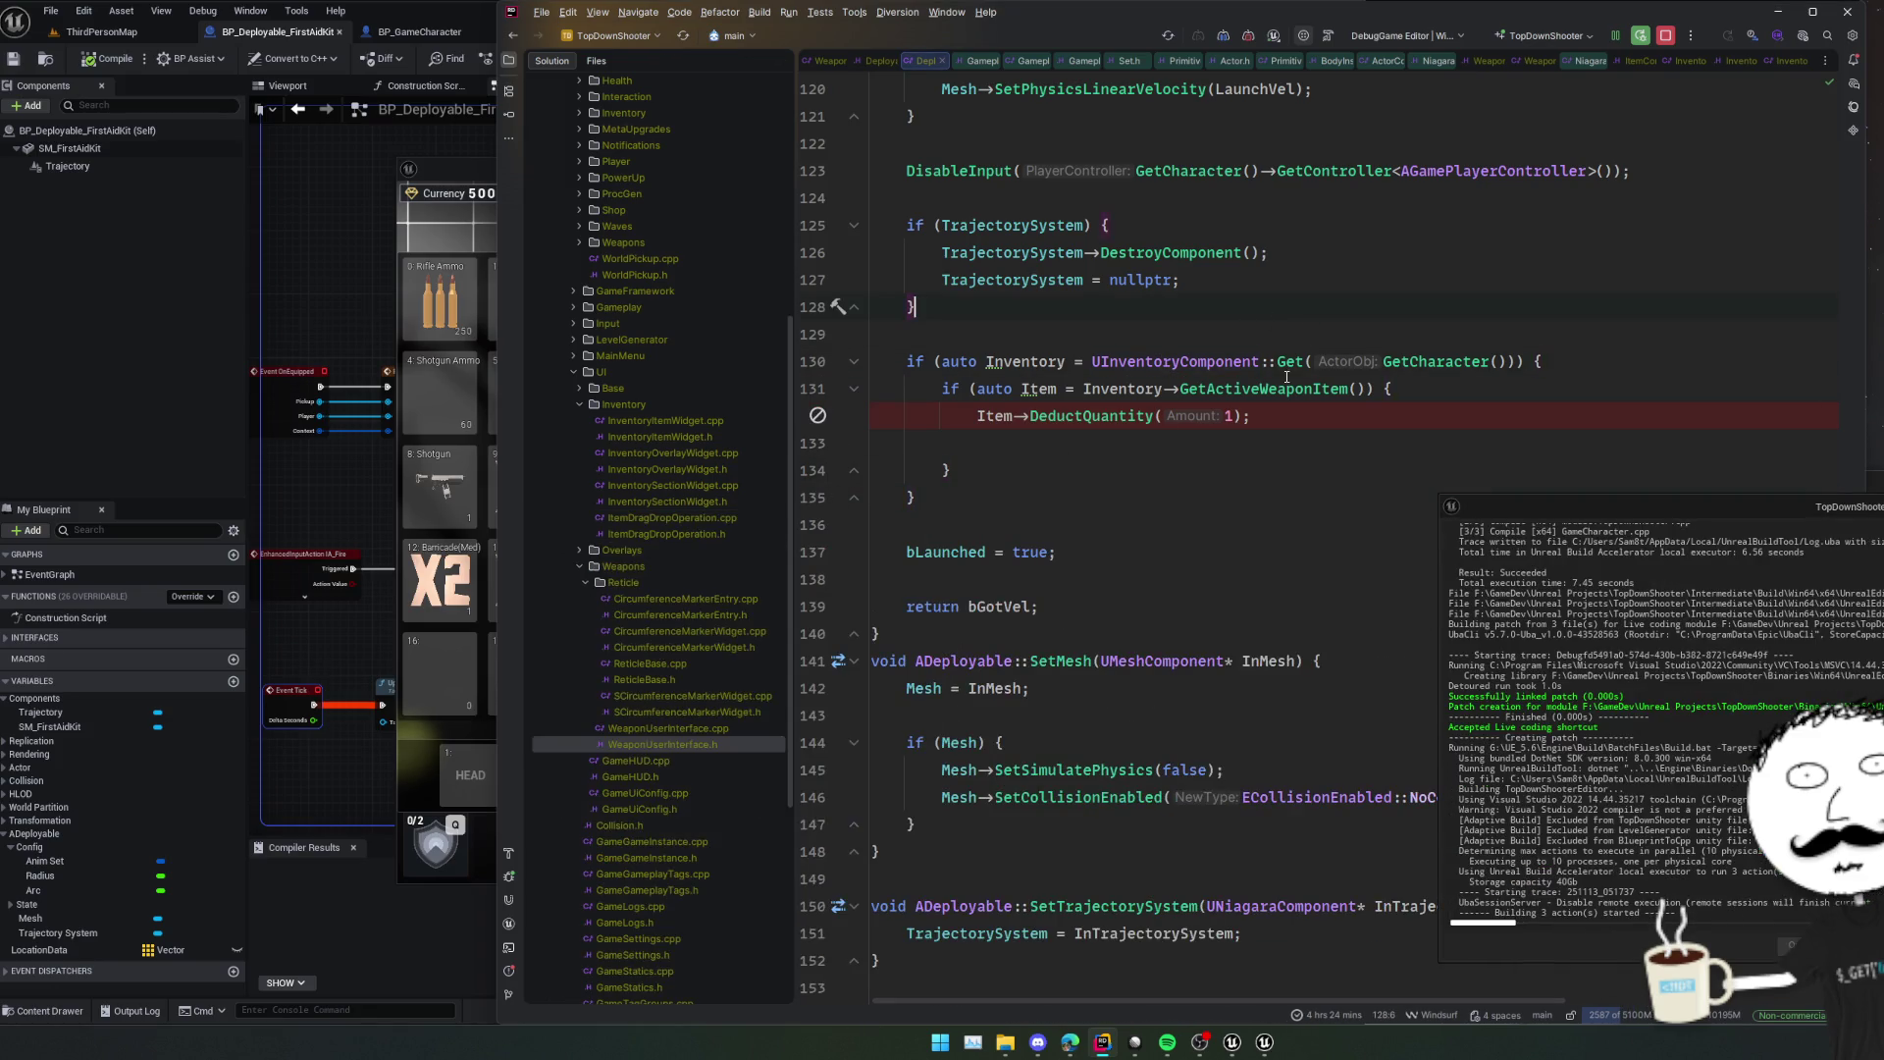
left_click(1143, 331)
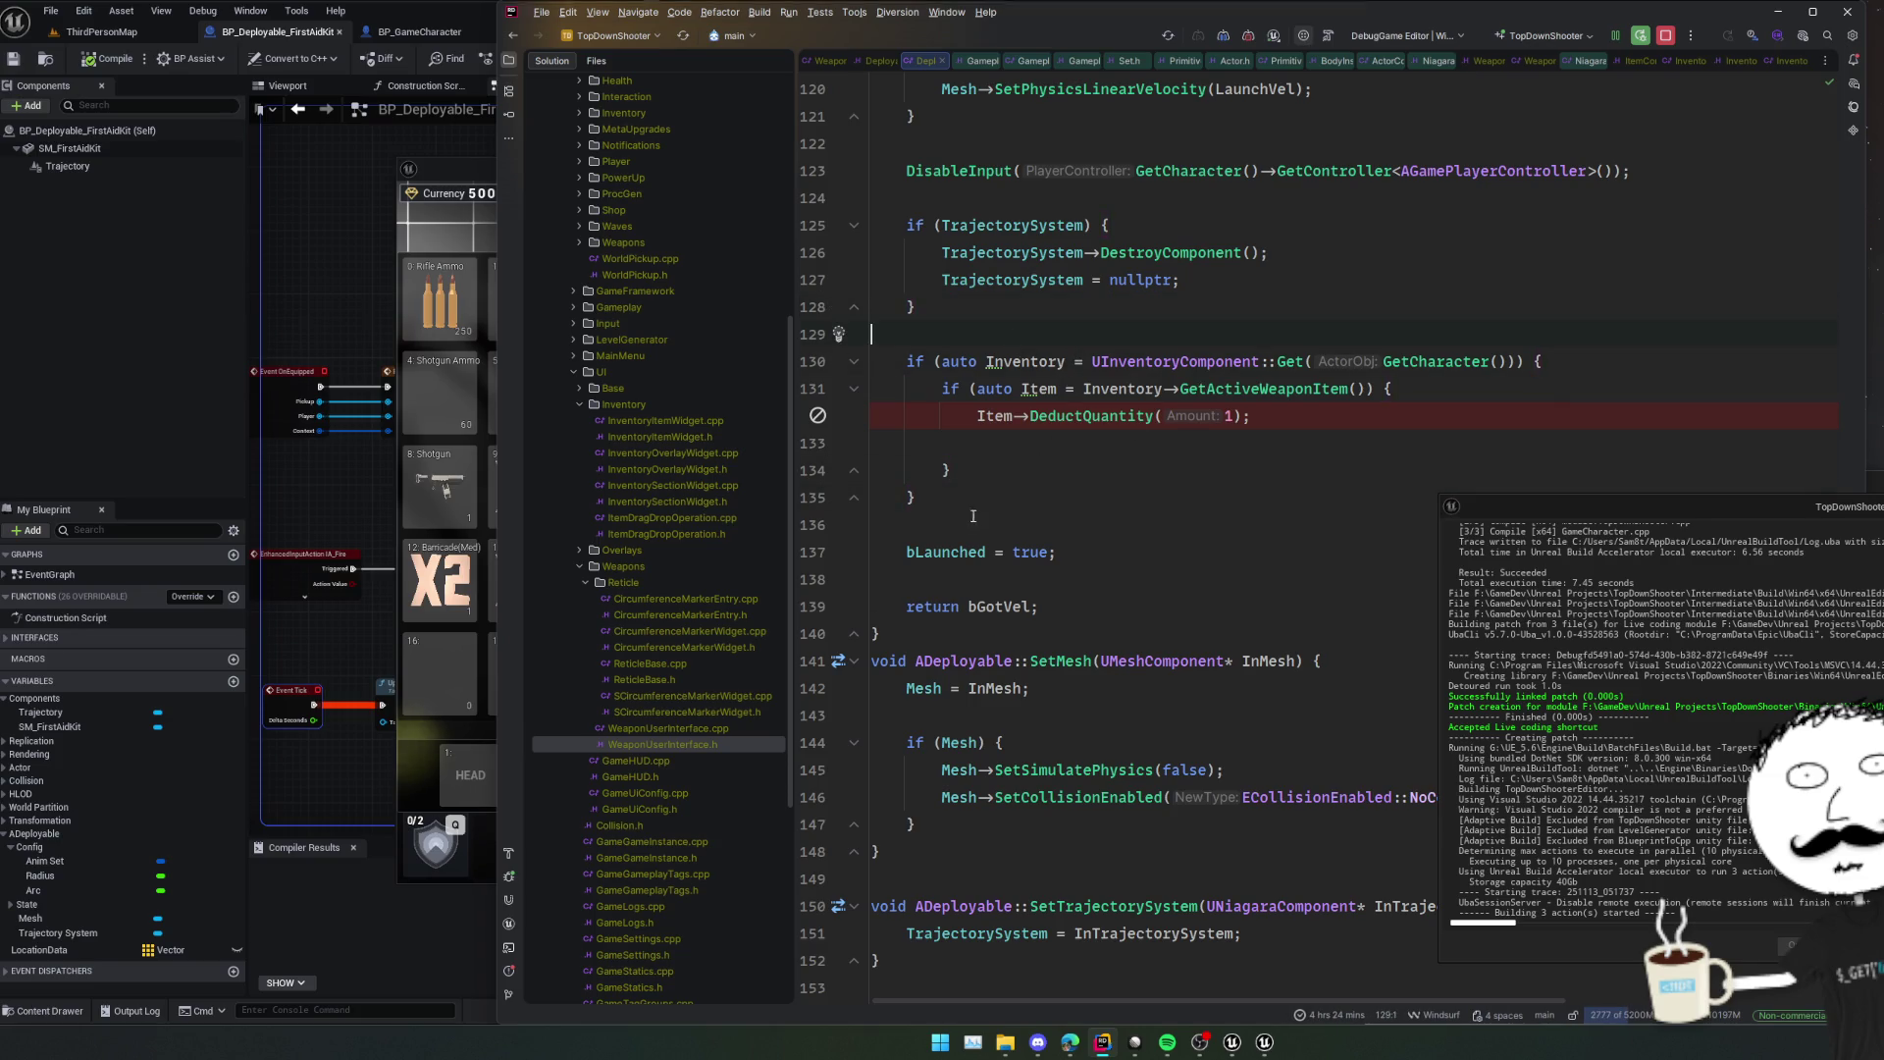
left_click(944, 504)
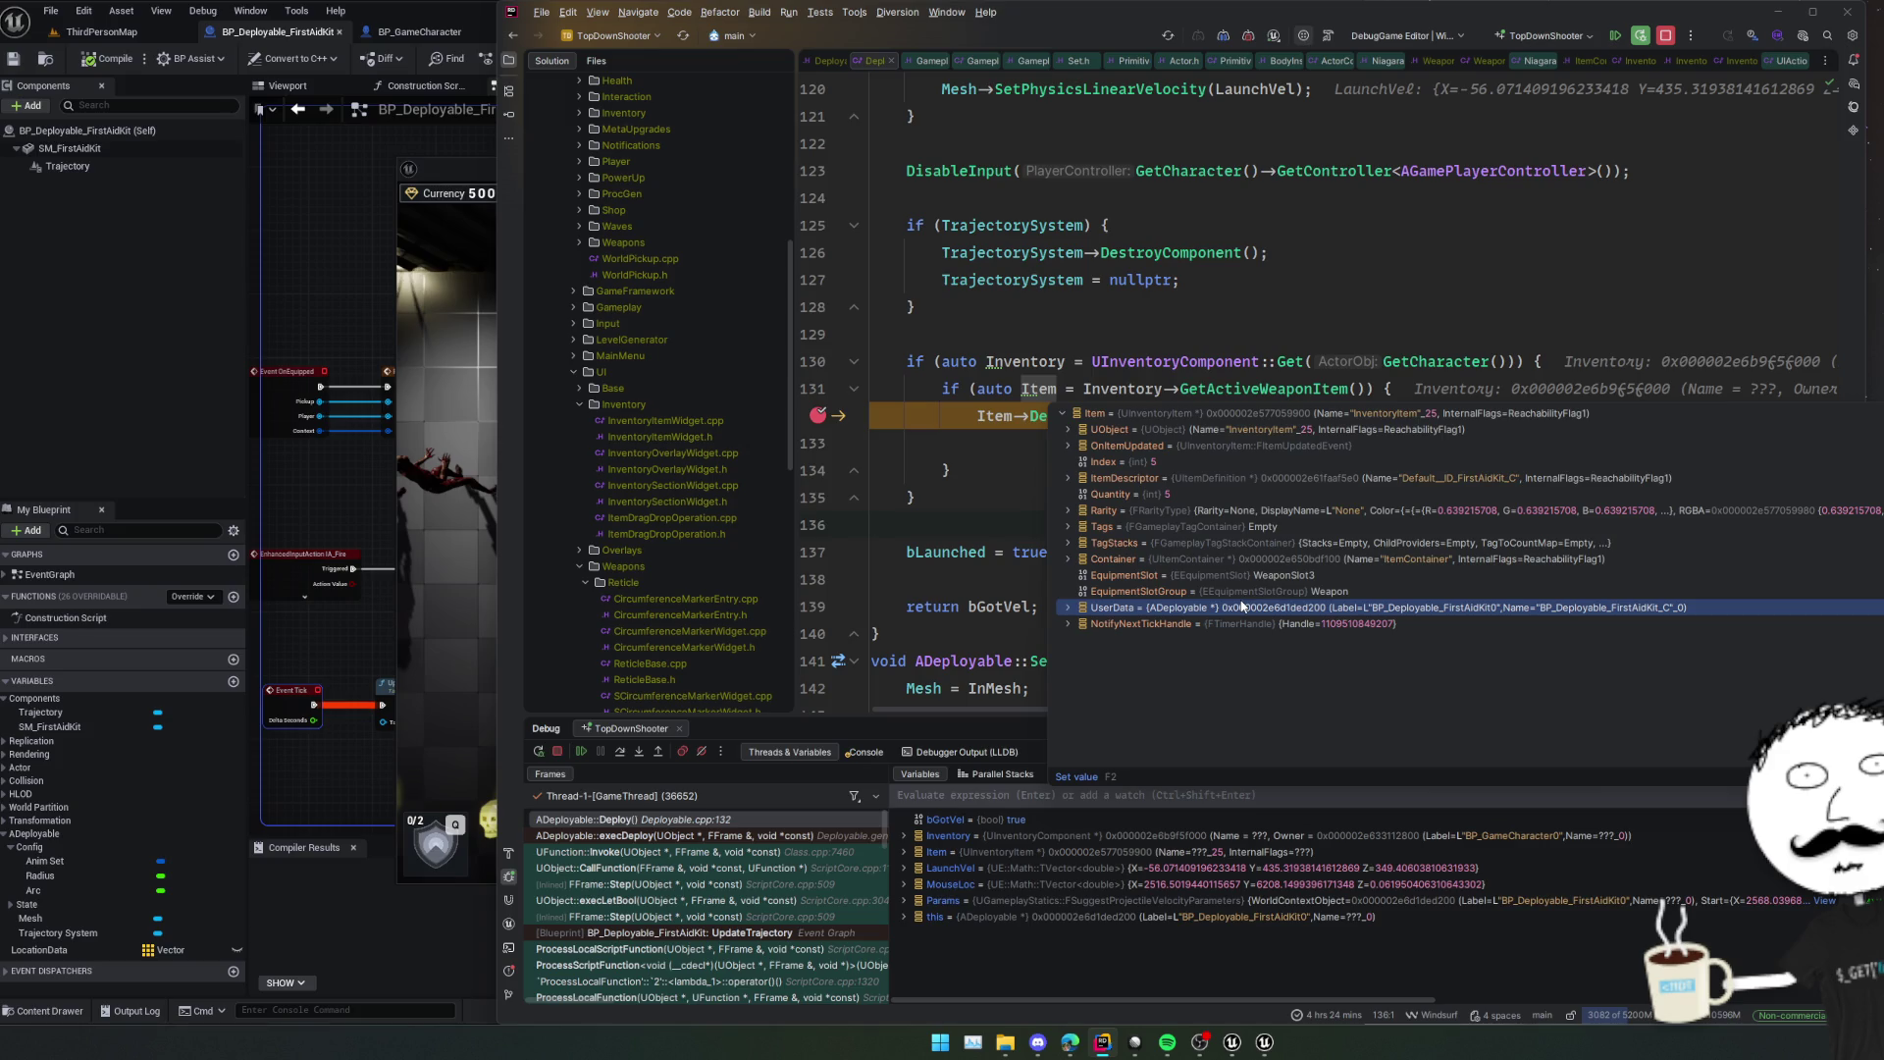
left_click(953, 422)
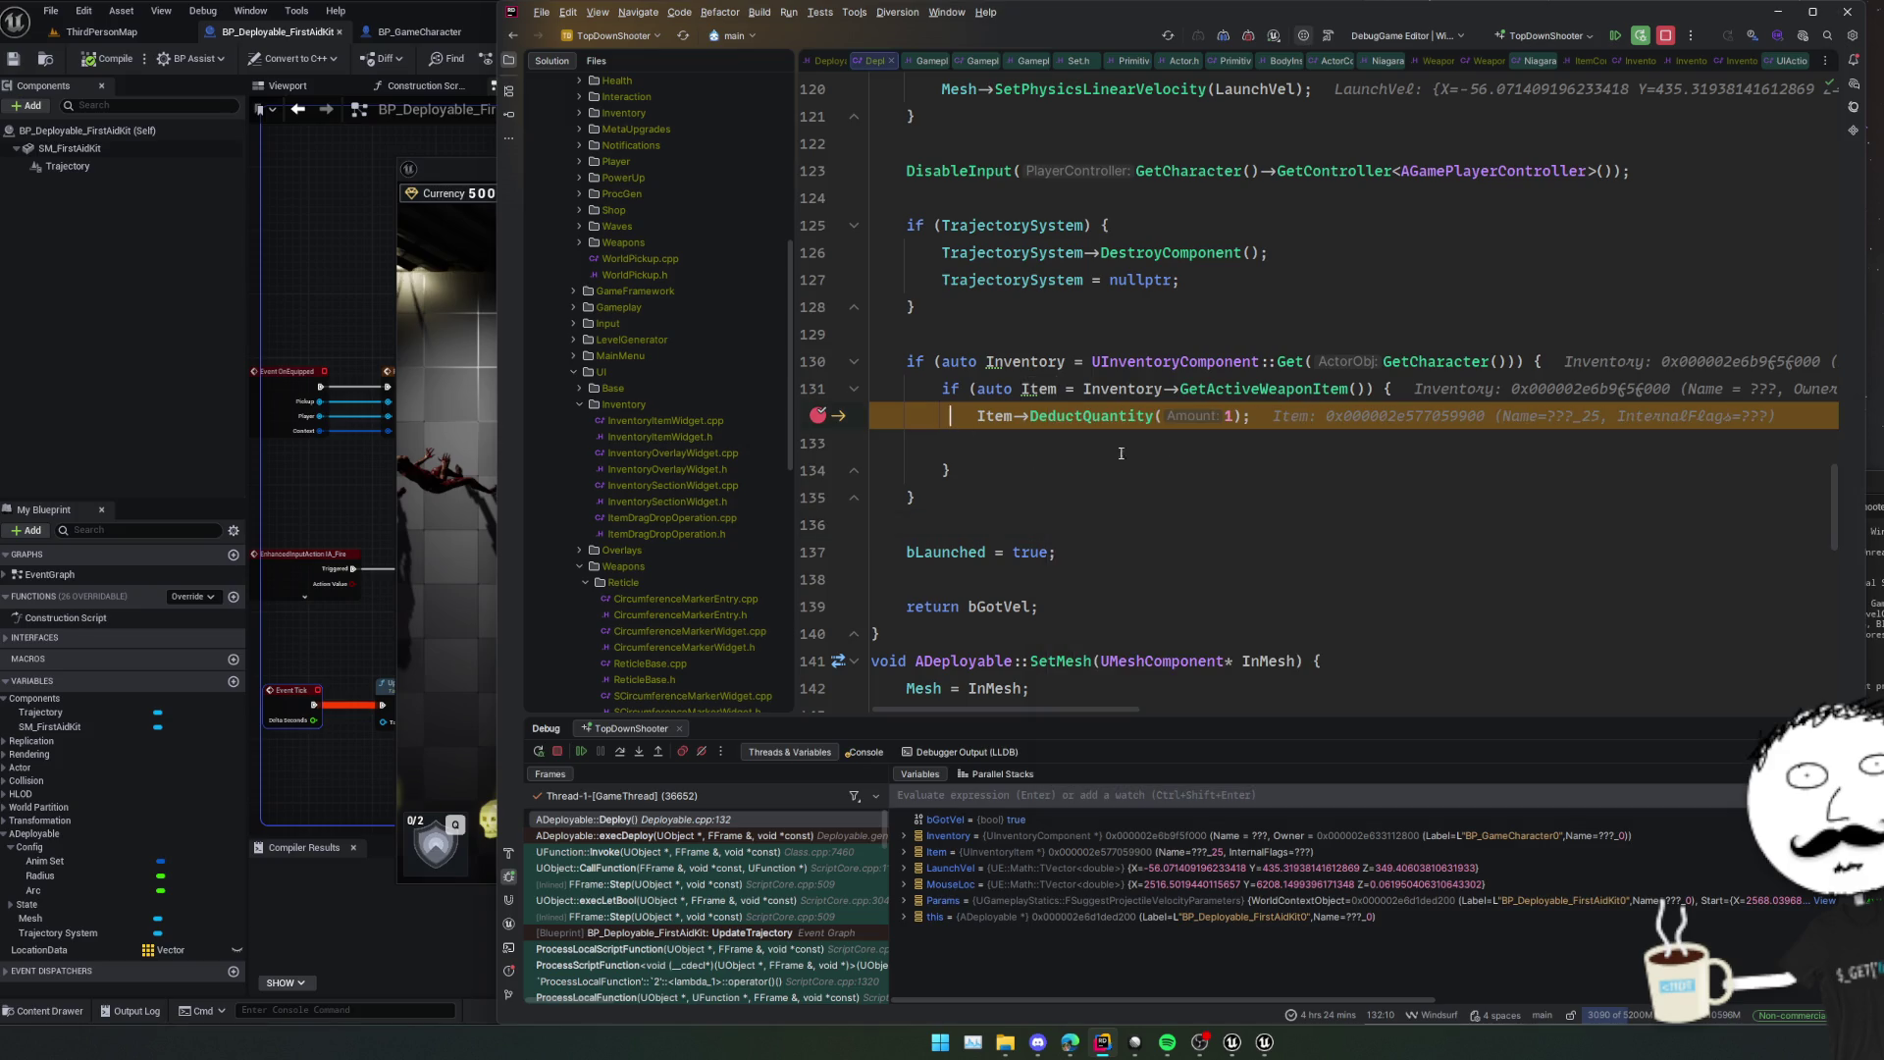
Add 'Item->UserData = nullptr;' on the line after DeductQuantity(1).
left_click(1057, 449)
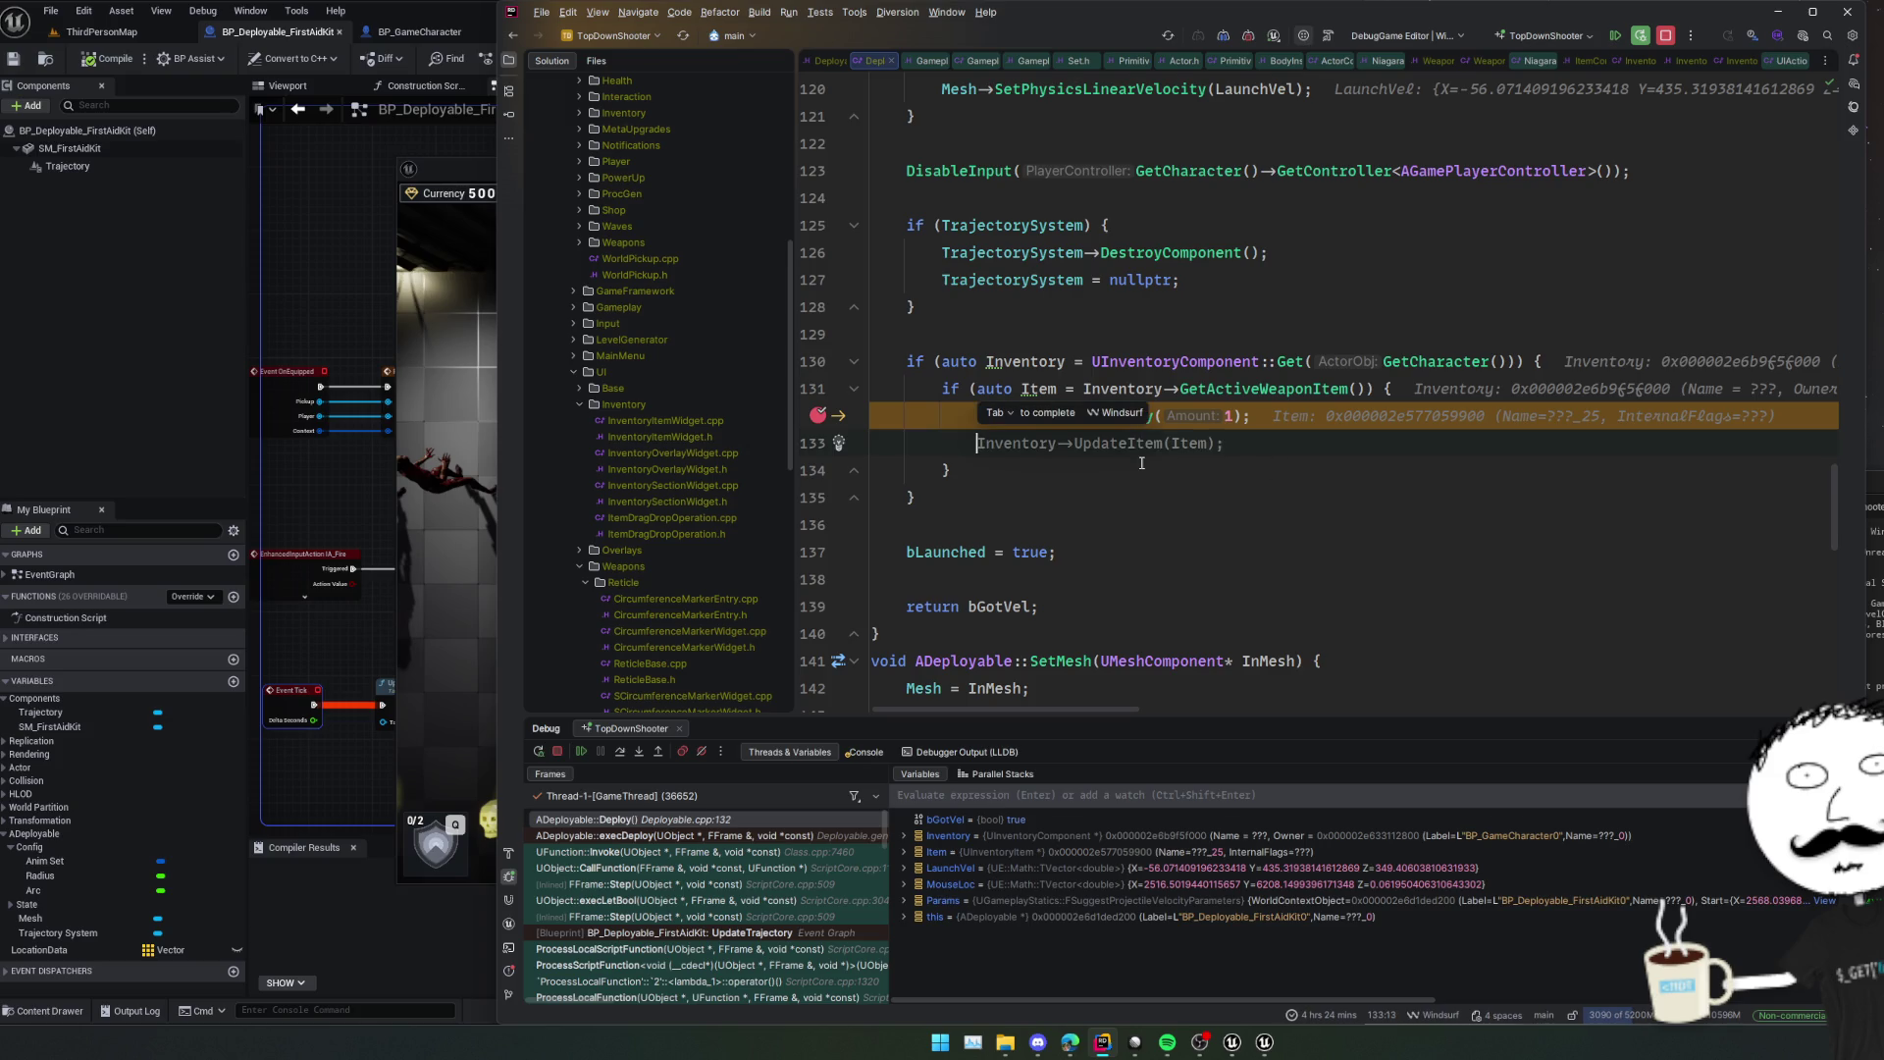
type("Item->")
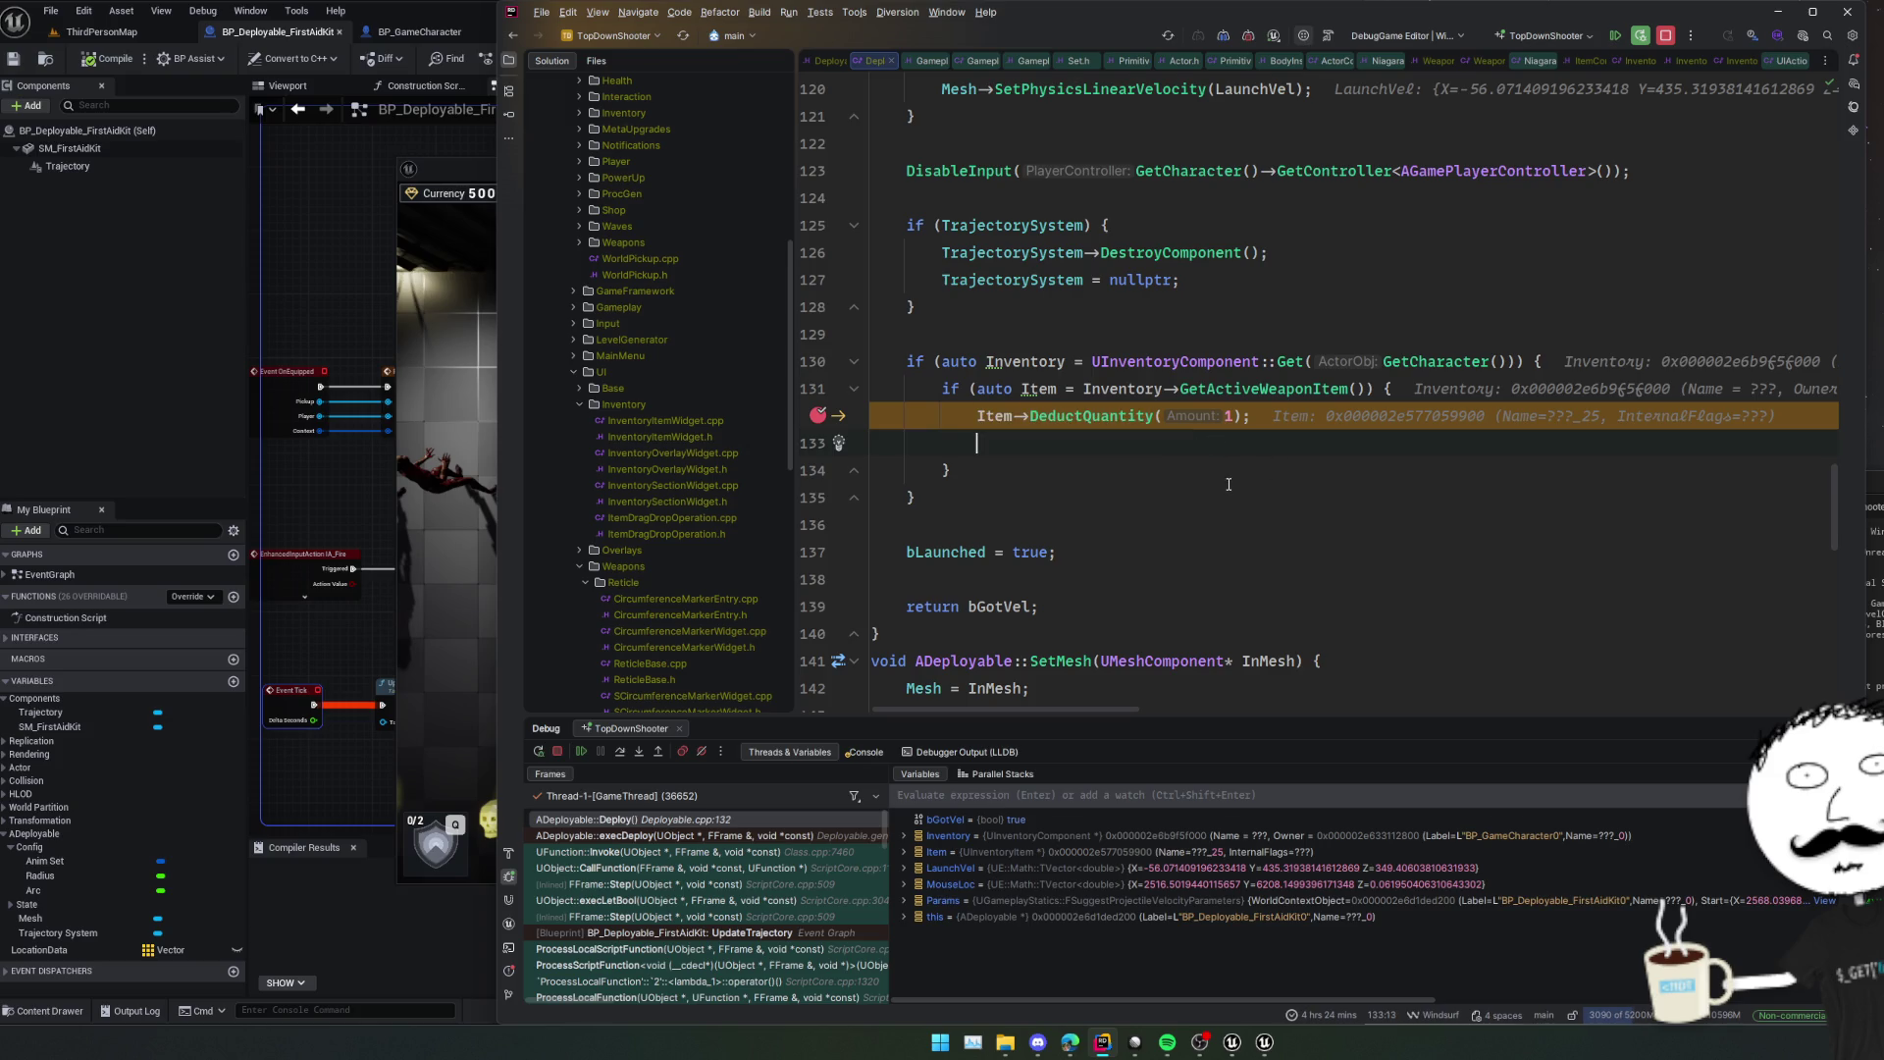
type("User")
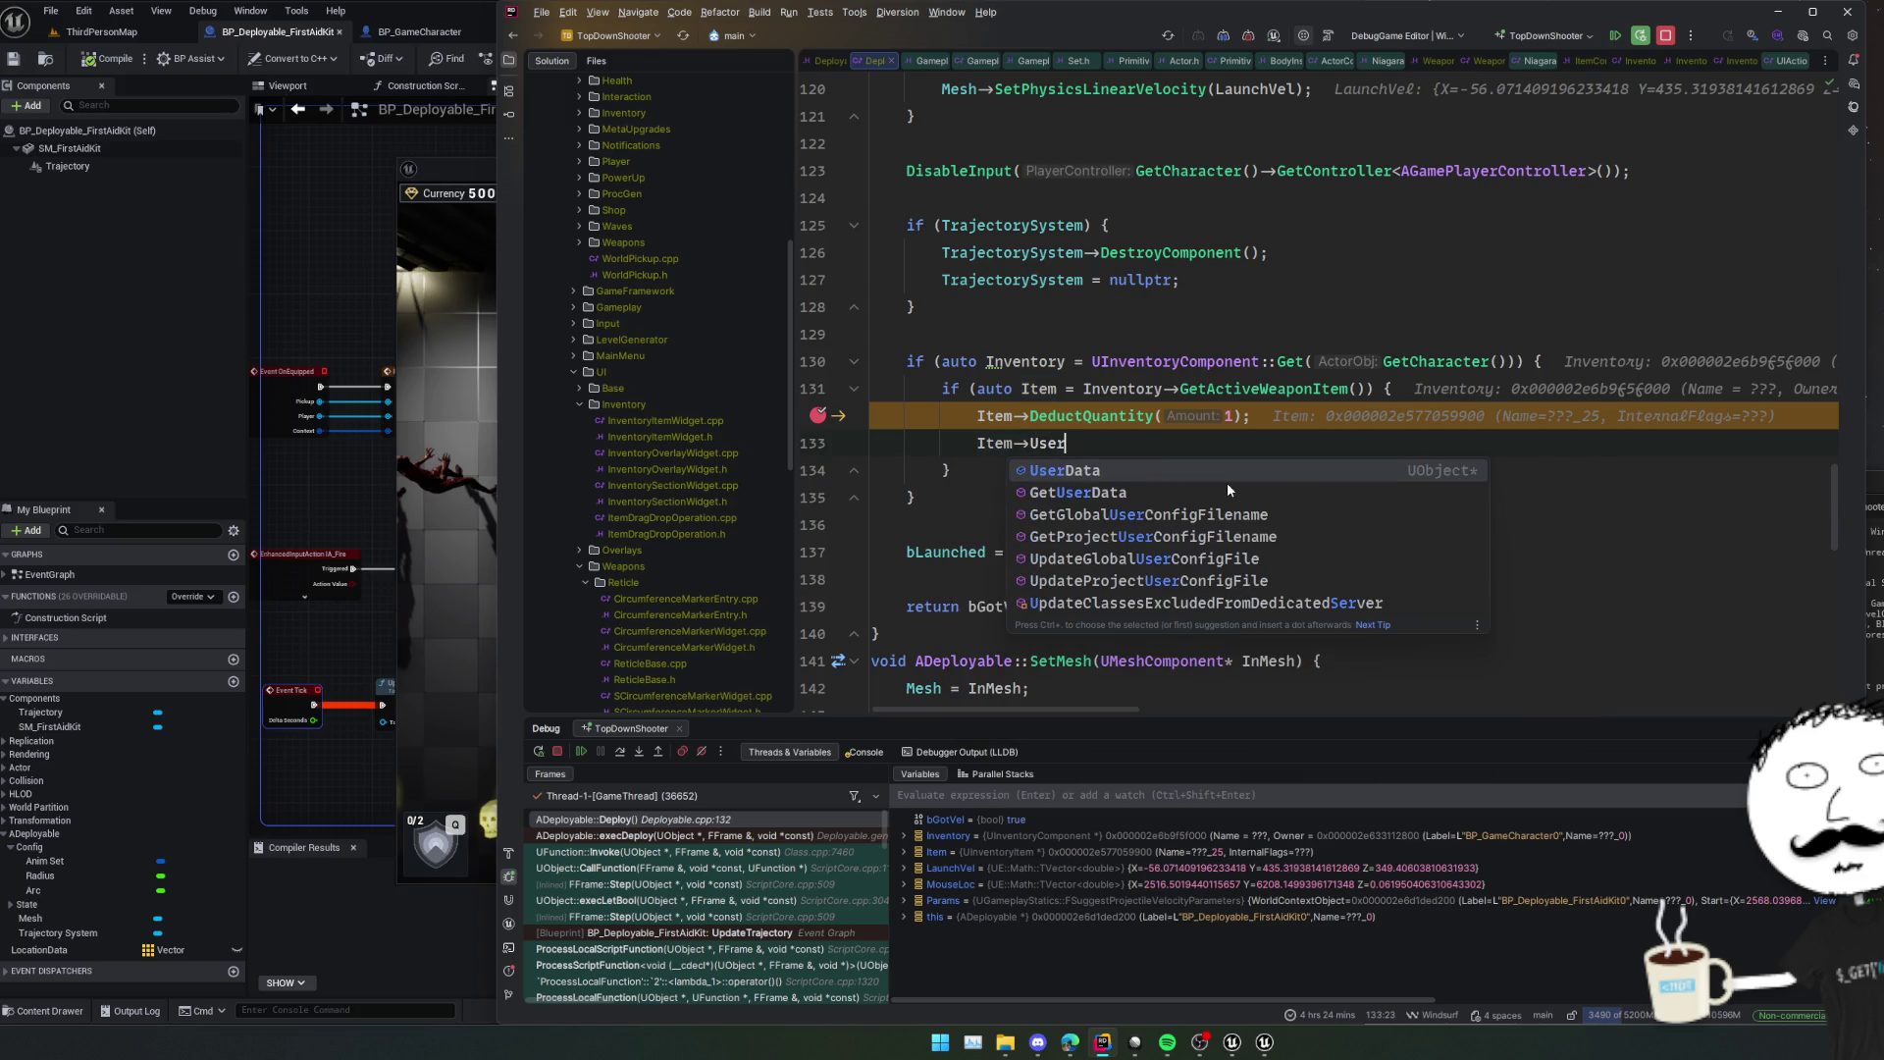
key("Return")
type("= nullptr;")
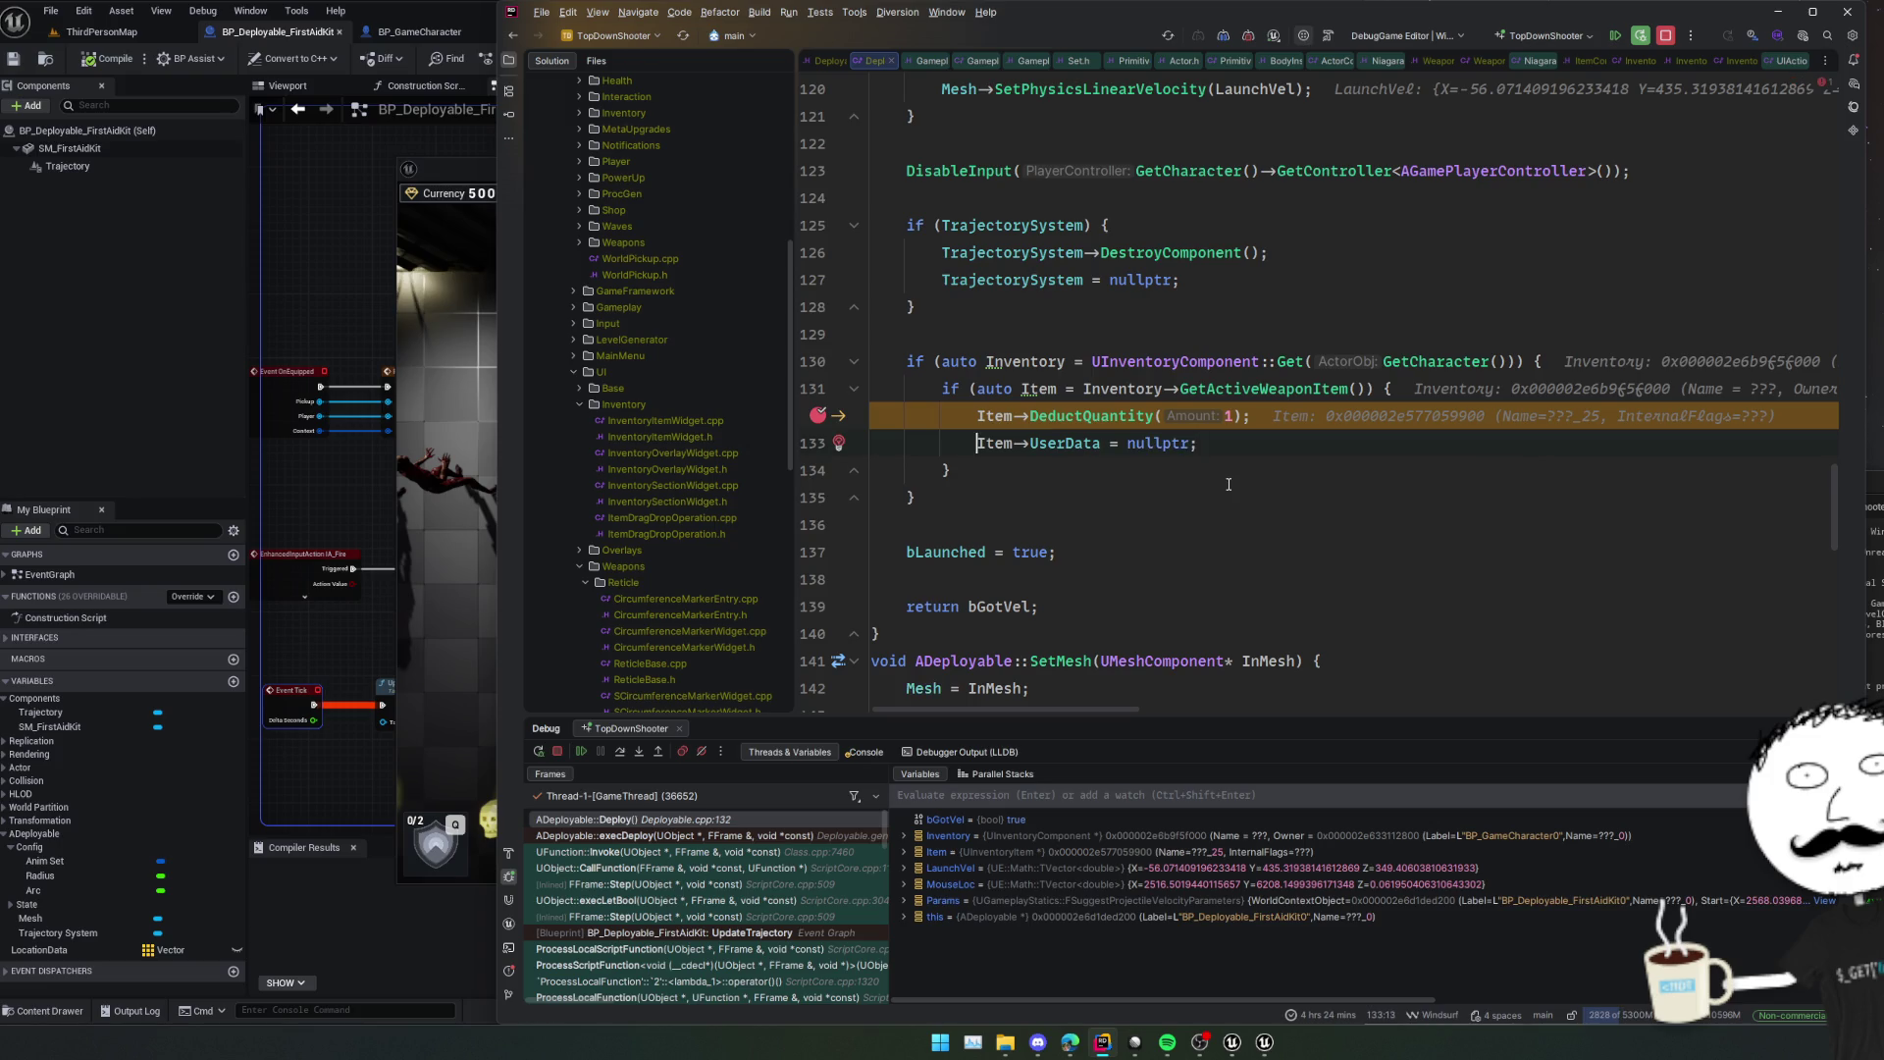
key("Home")
Remove the DeductQuantity breakpoint and resume the paused game.
left_click(817, 415)
left_click(1278, 453)
left_click(581, 750)
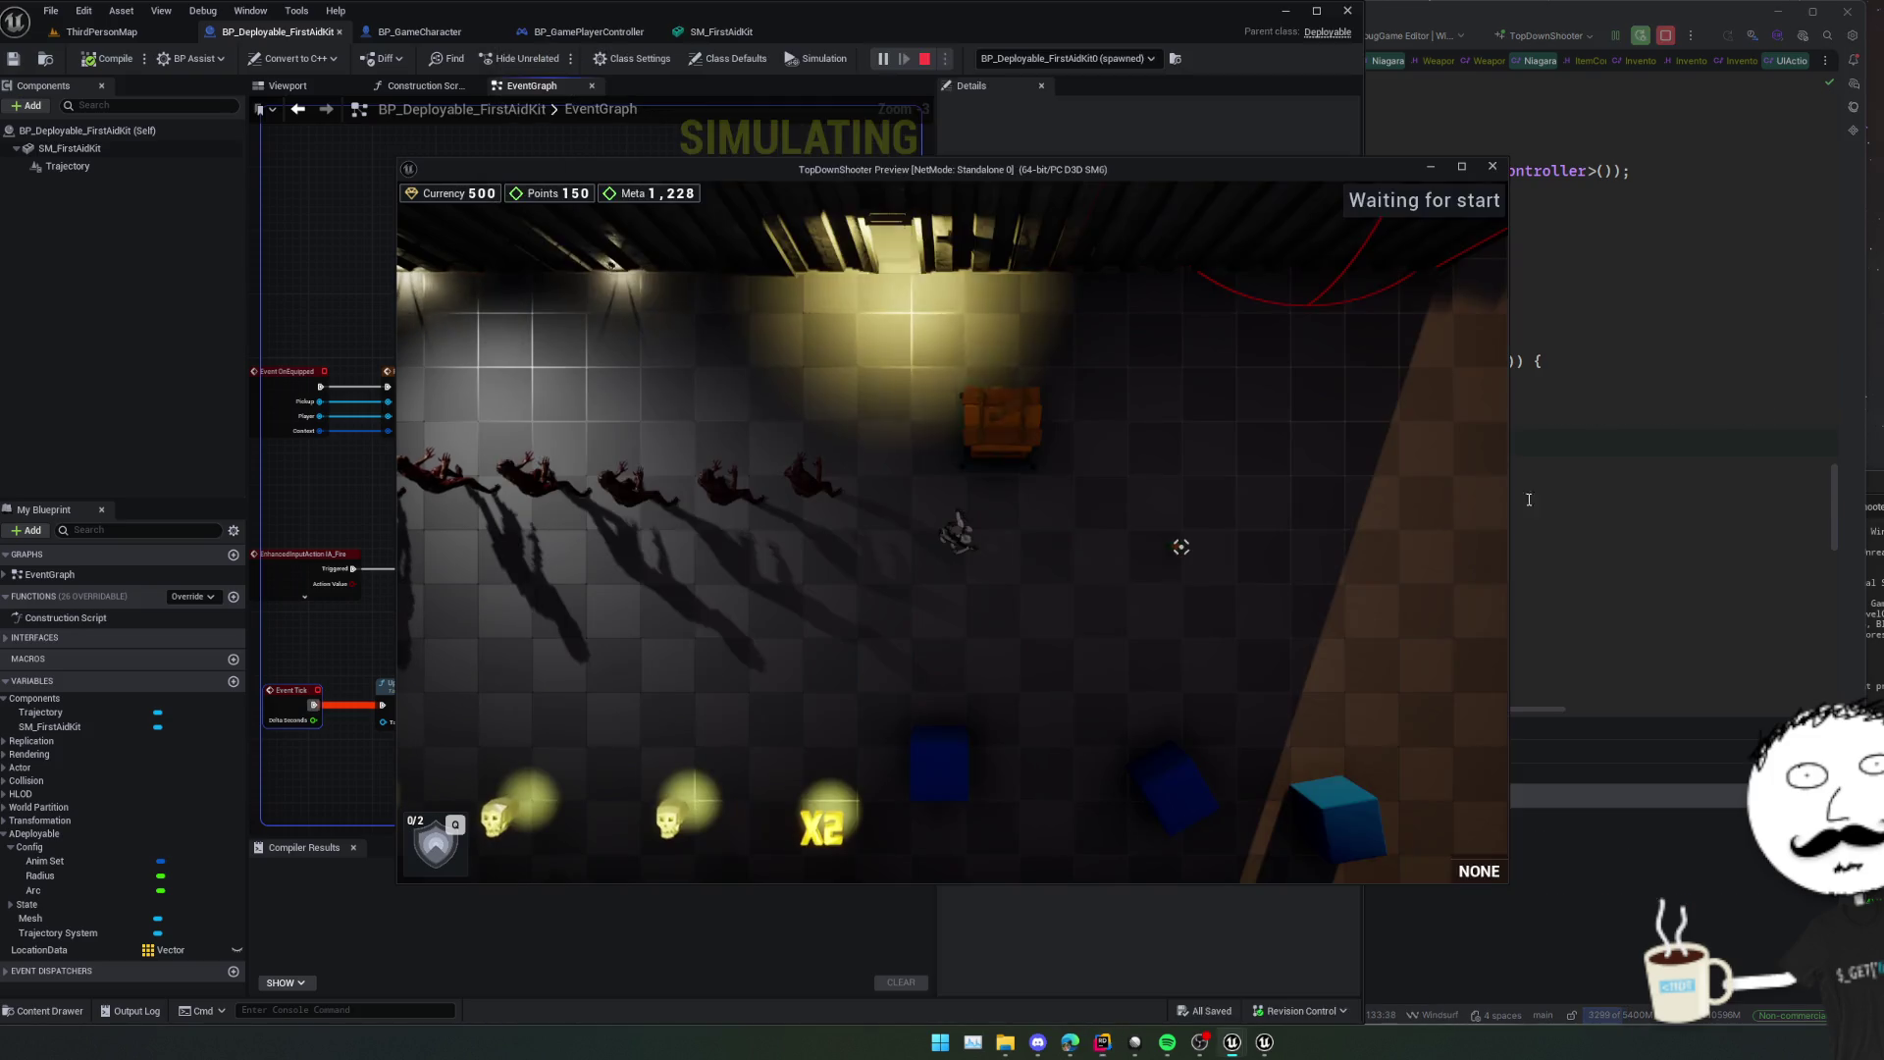
left_click(1350, 511)
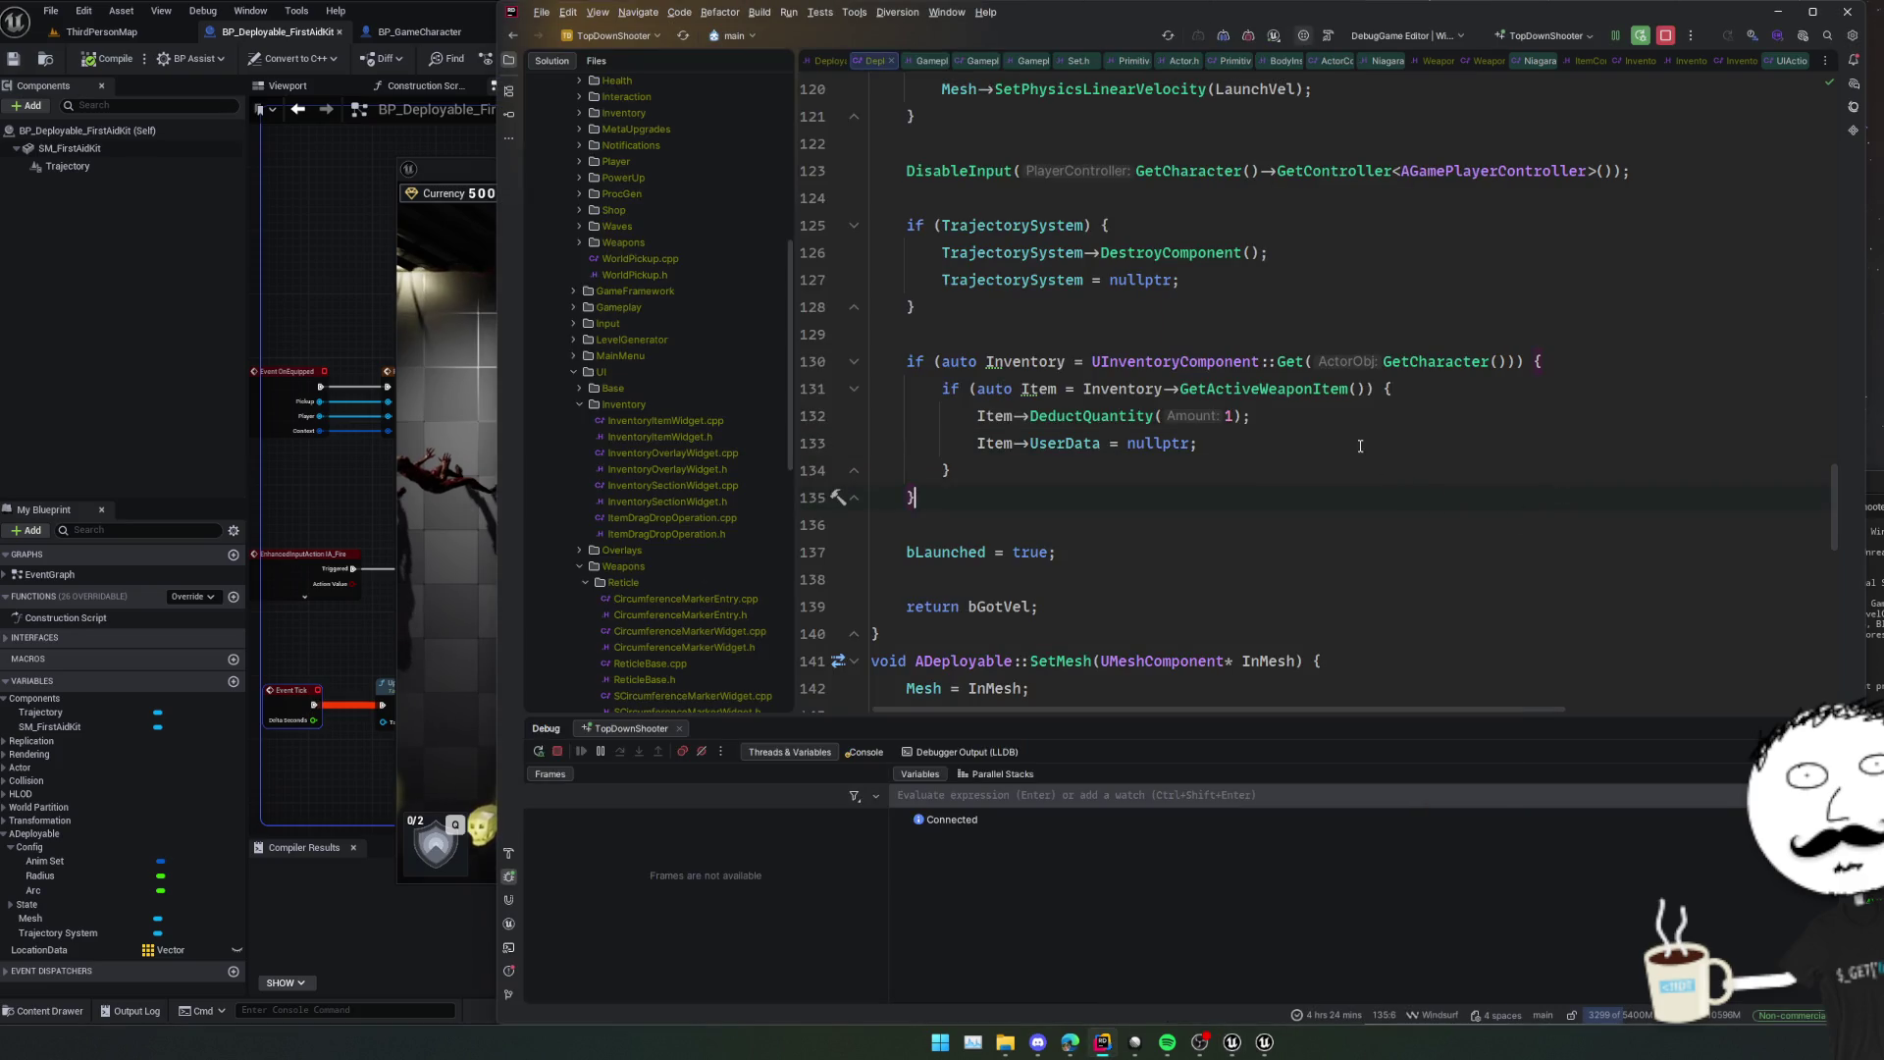
Rebuild with Live Coding (Ctrl+Alt+F11), close three unneeded files, and return to BP_Deployable_FirstAidKit.
key("ctrl+alt+F11")
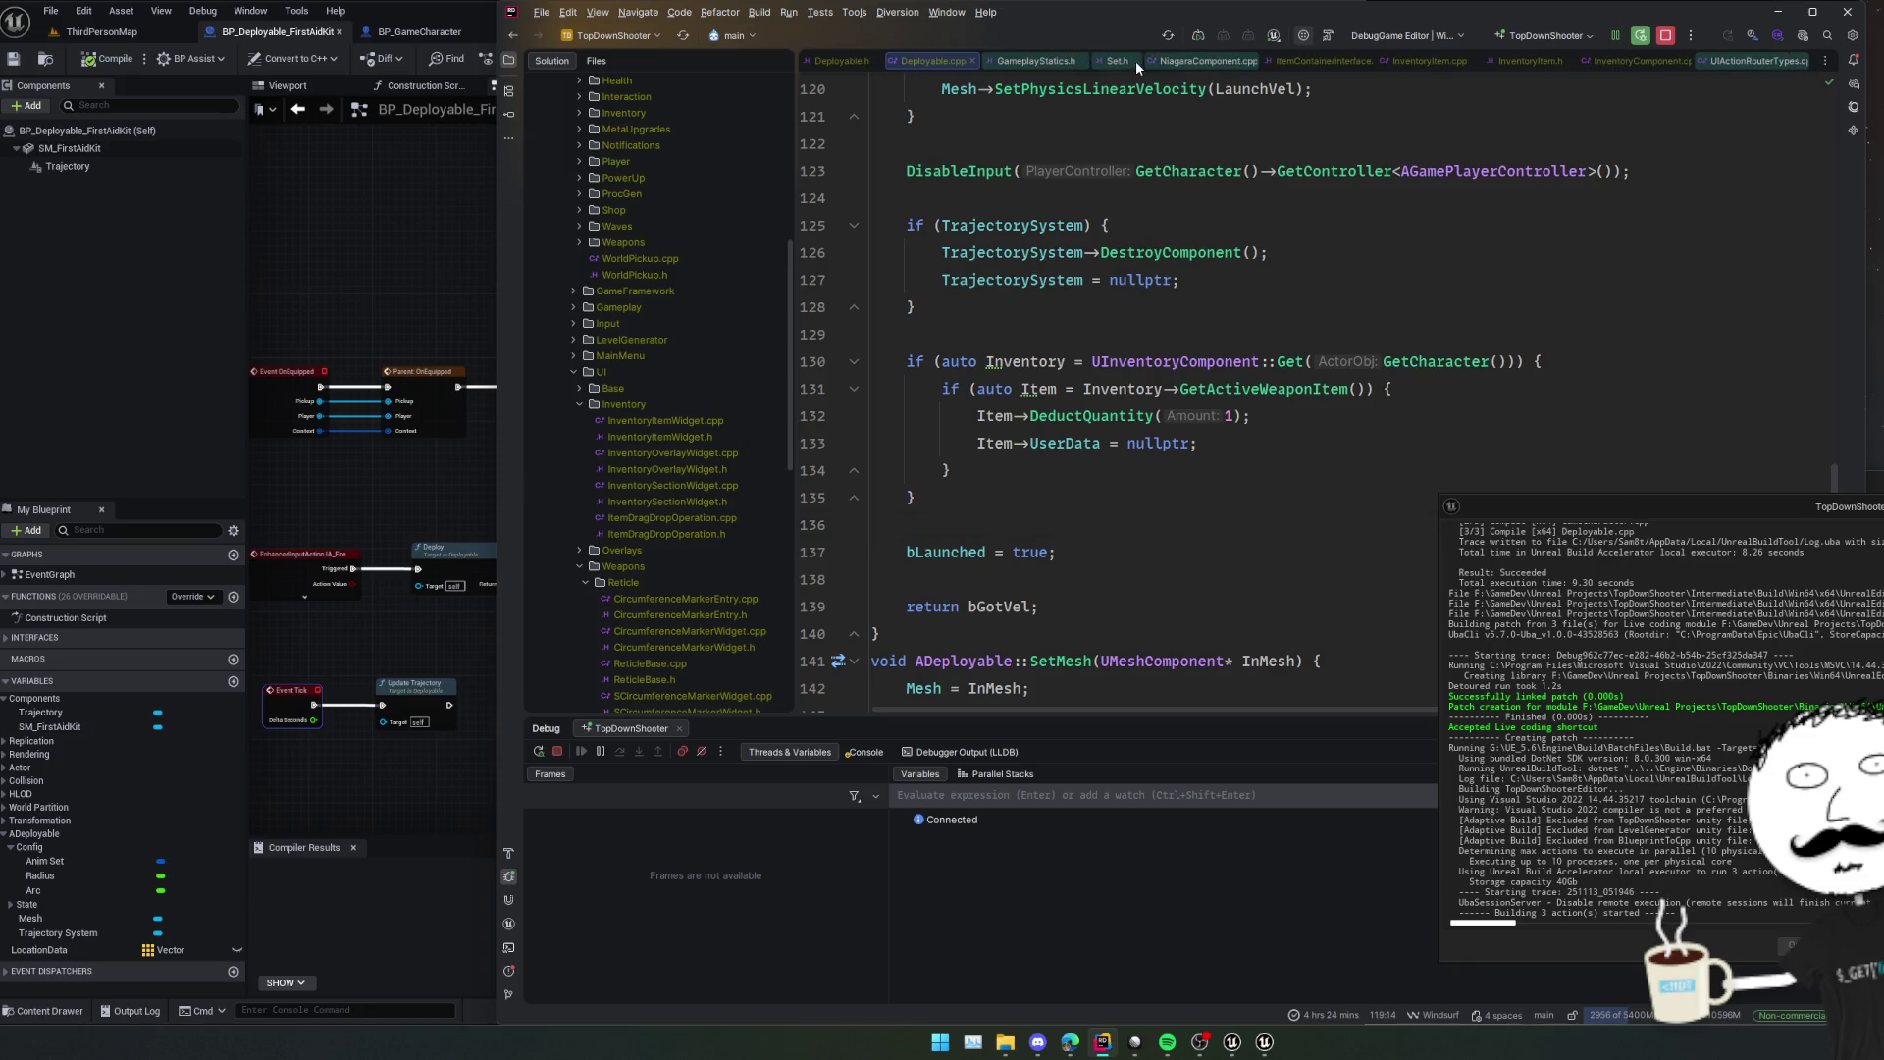
middle_click(1134, 61)
middle_click(1134, 61)
middle_click(1099, 59)
middle_click(1073, 57)
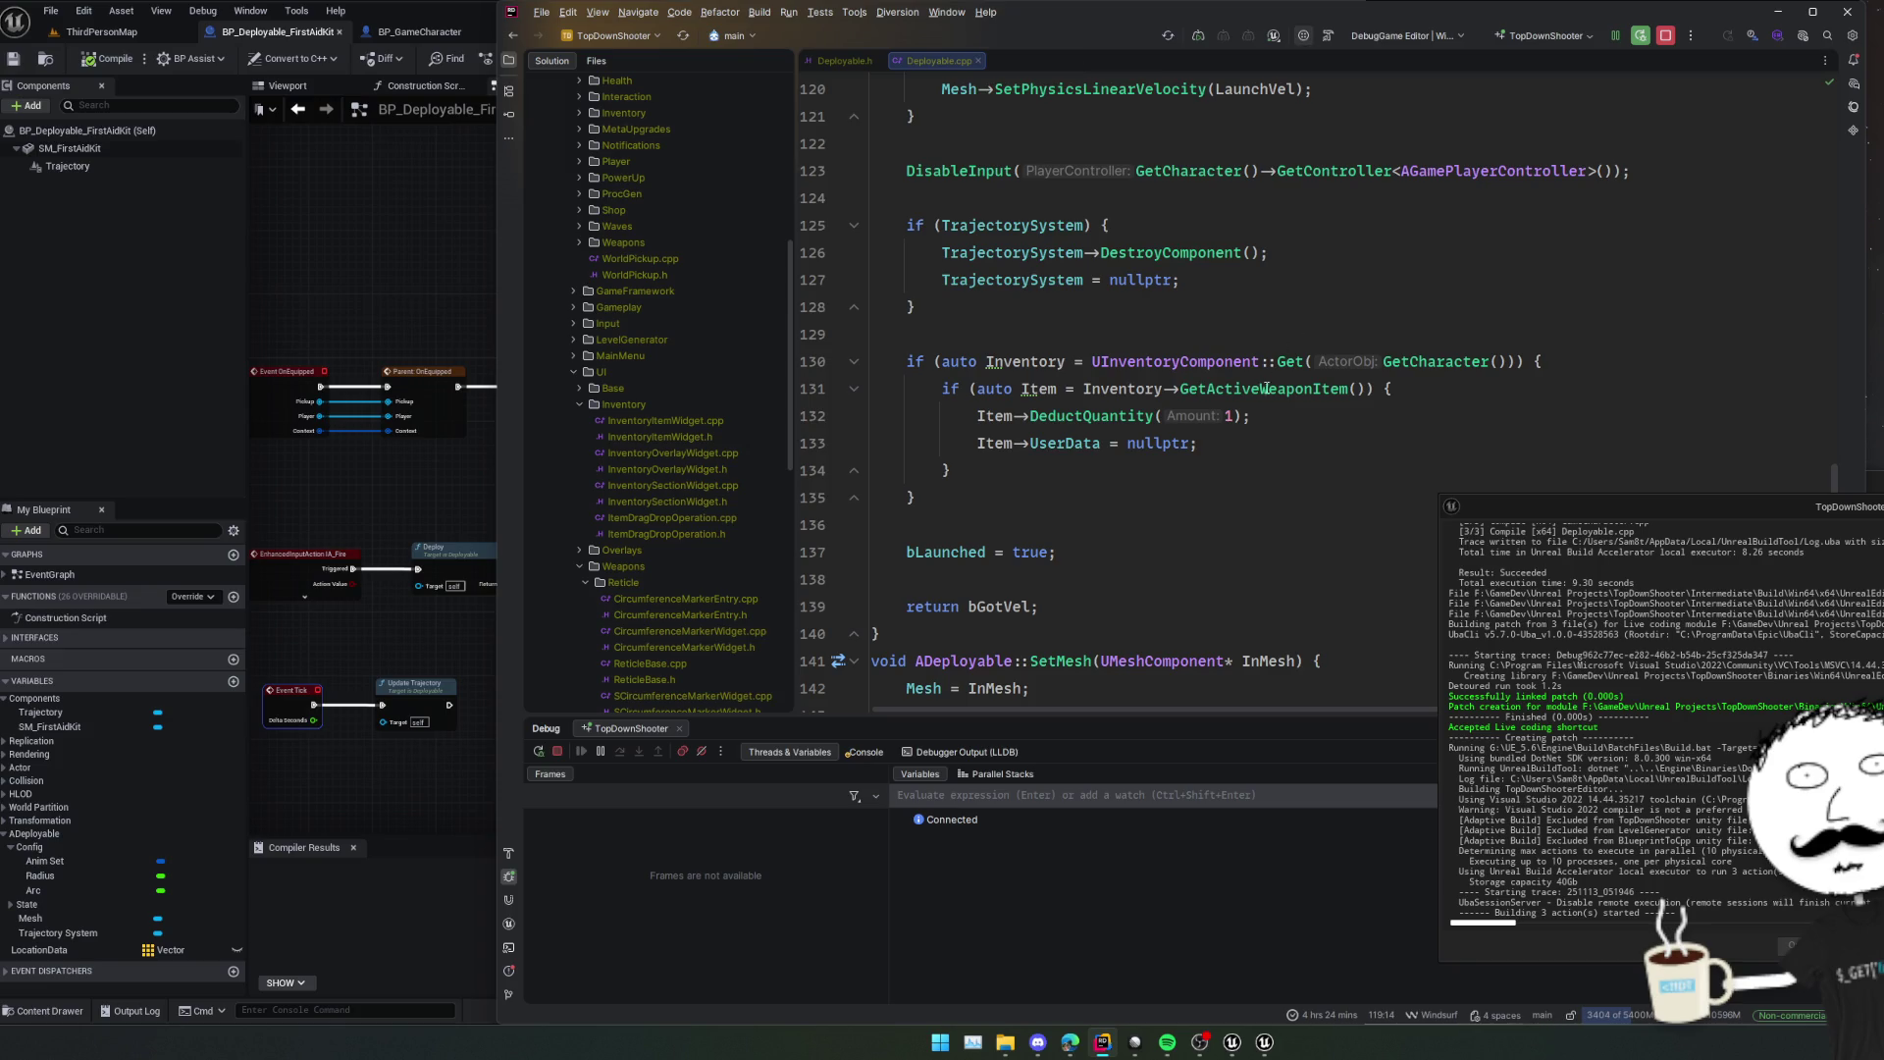
left_click(1332, 437)
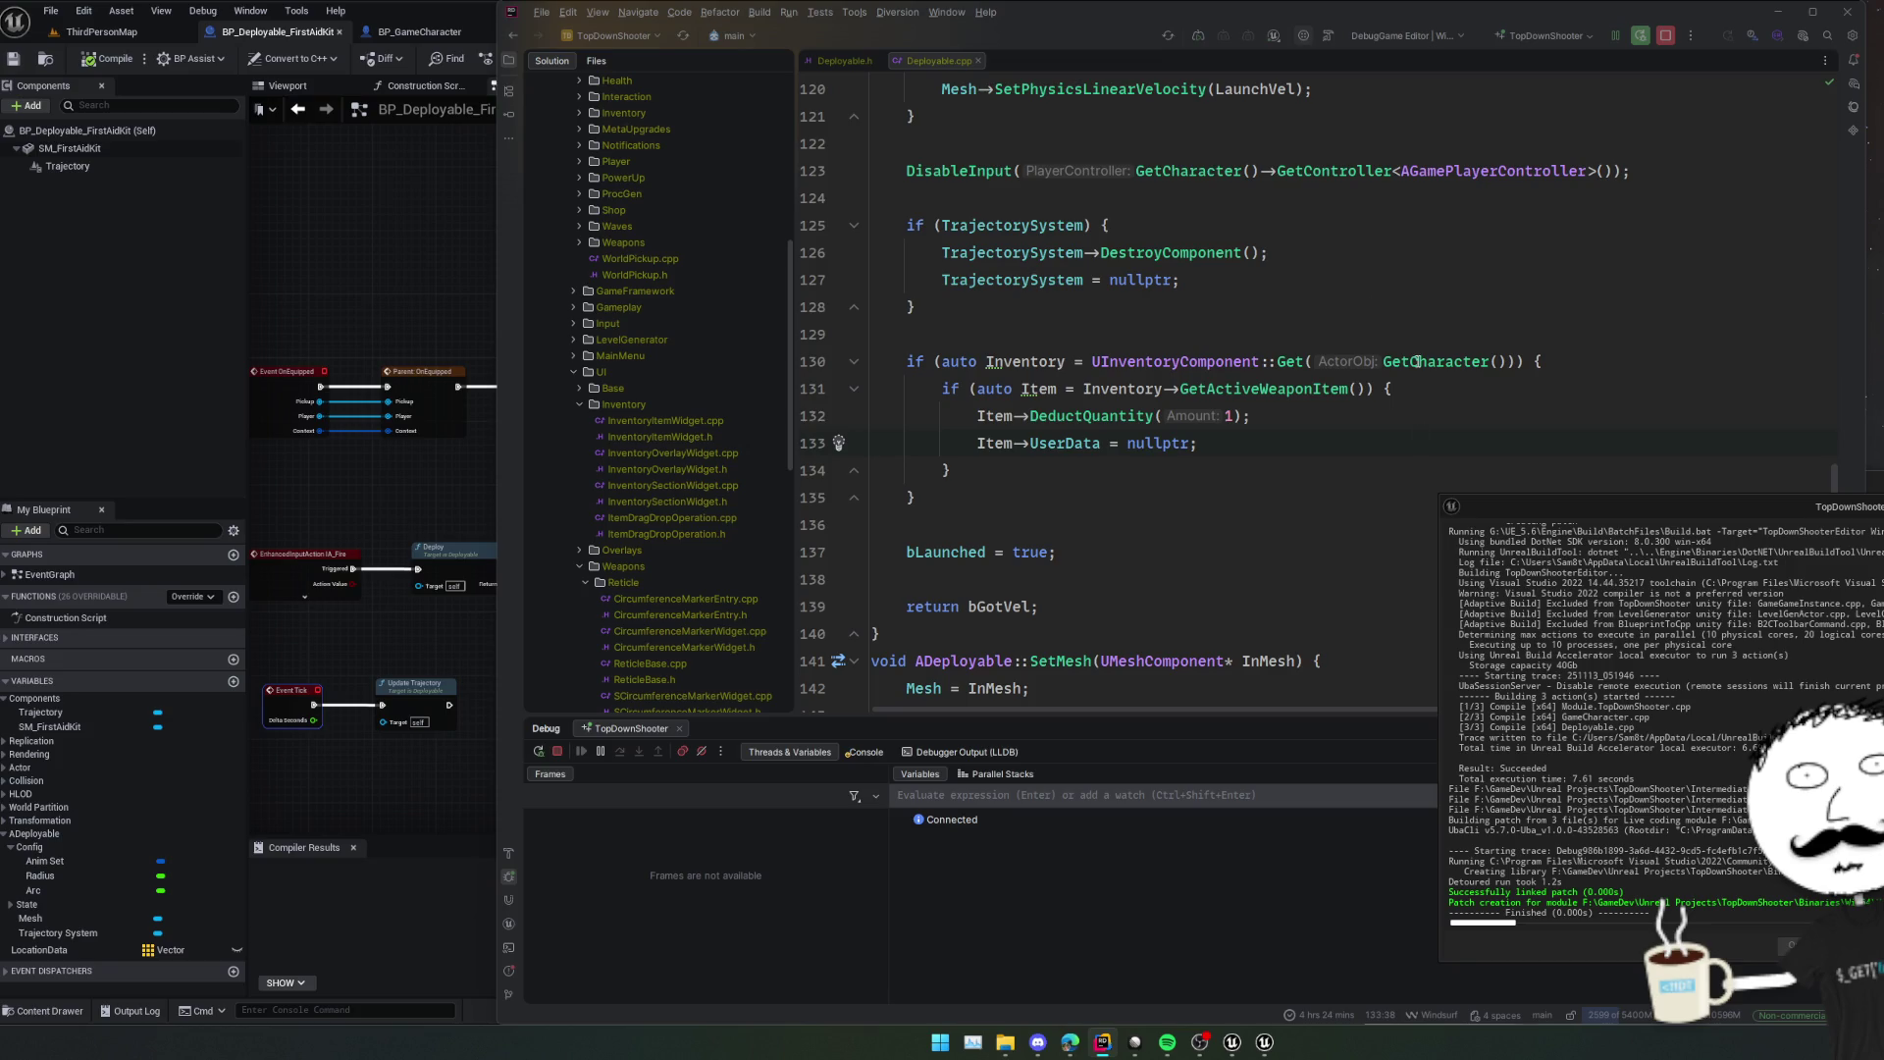
key("alt+Tab")
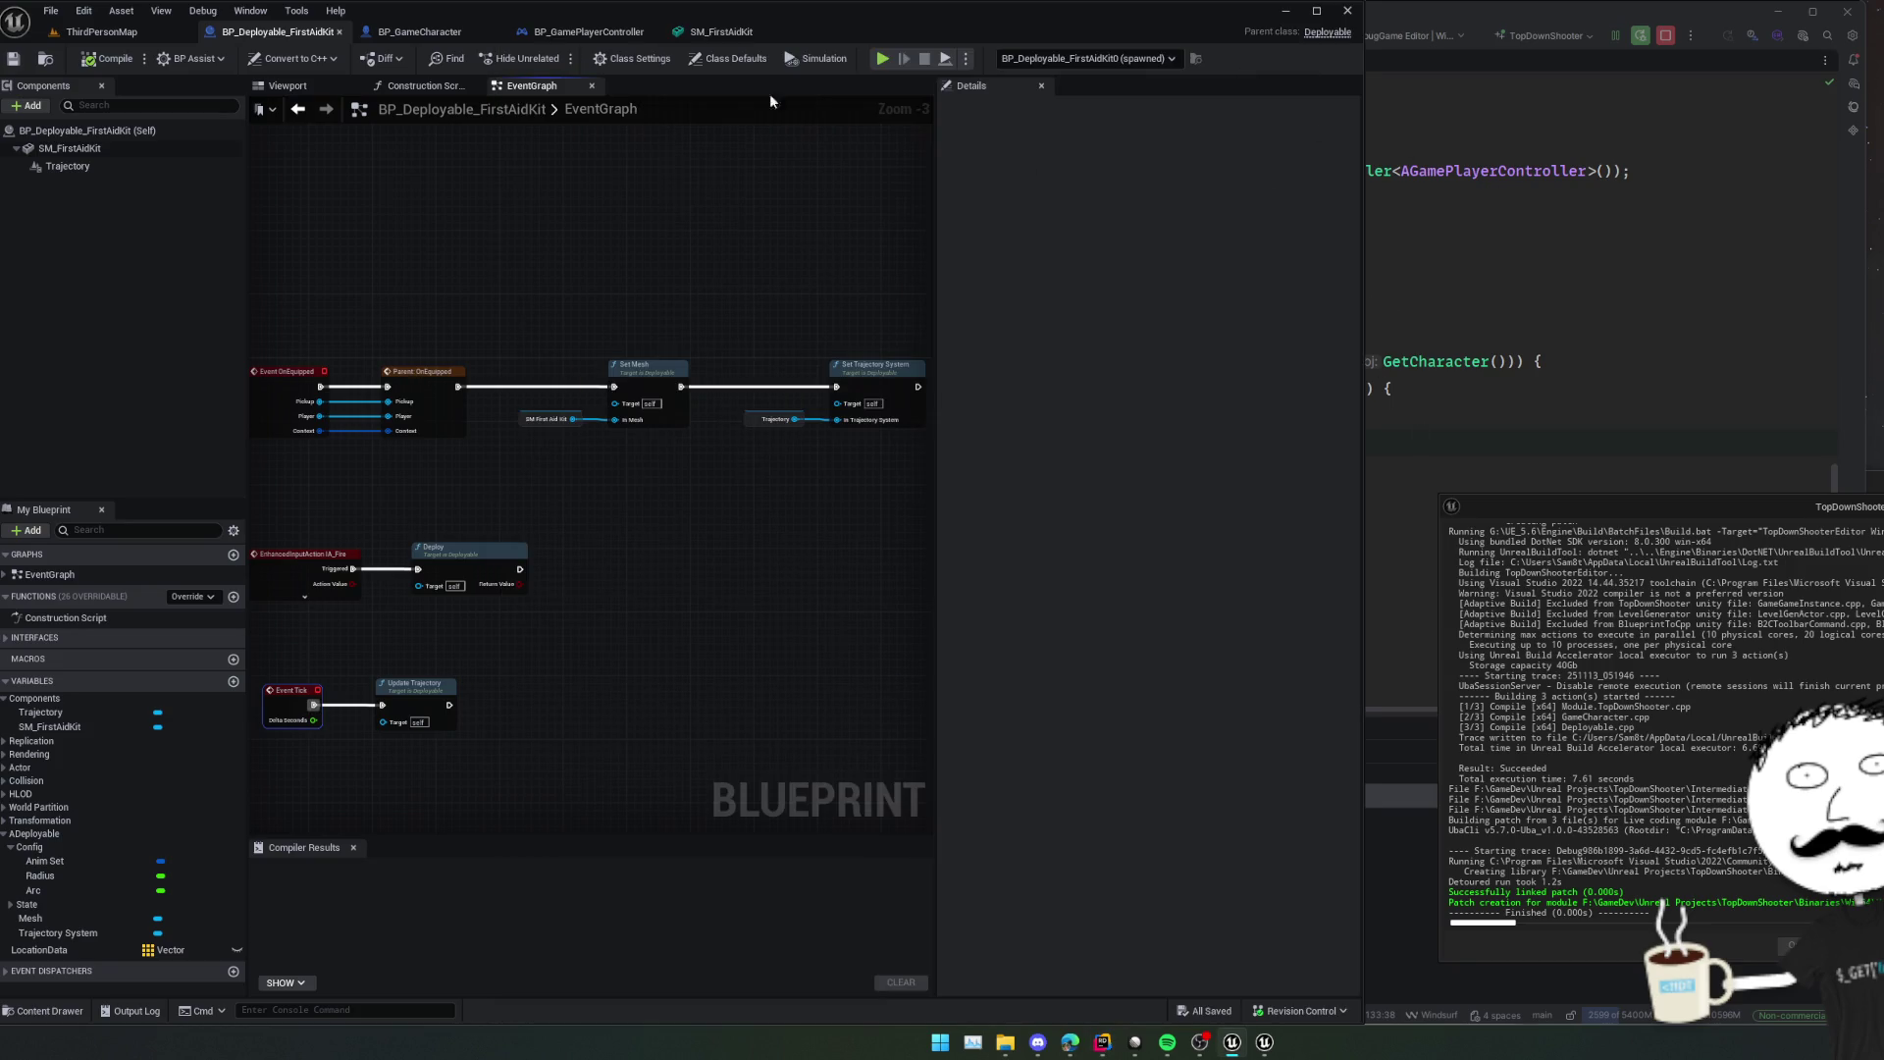
Start PIE with Alt+P, switch to third-person with V, walk around, then pause with Escape.
key("alt+p")
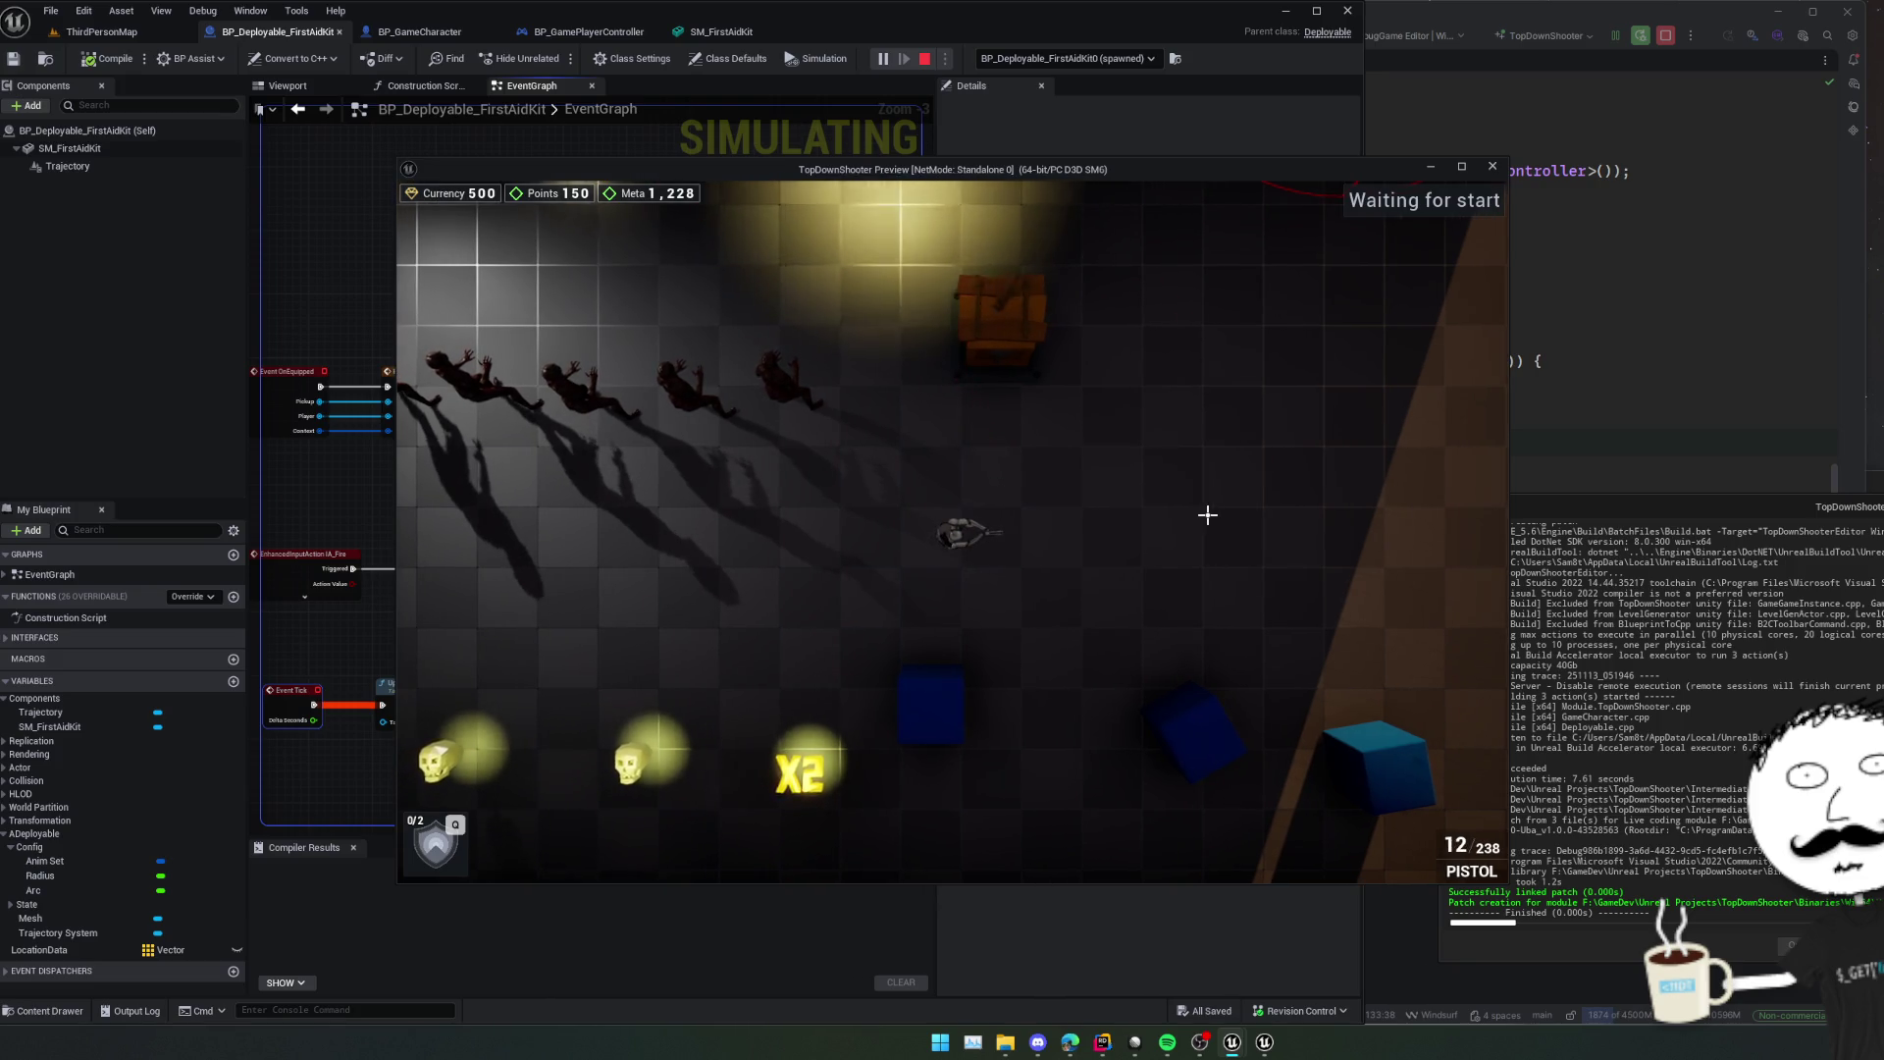
key("v")
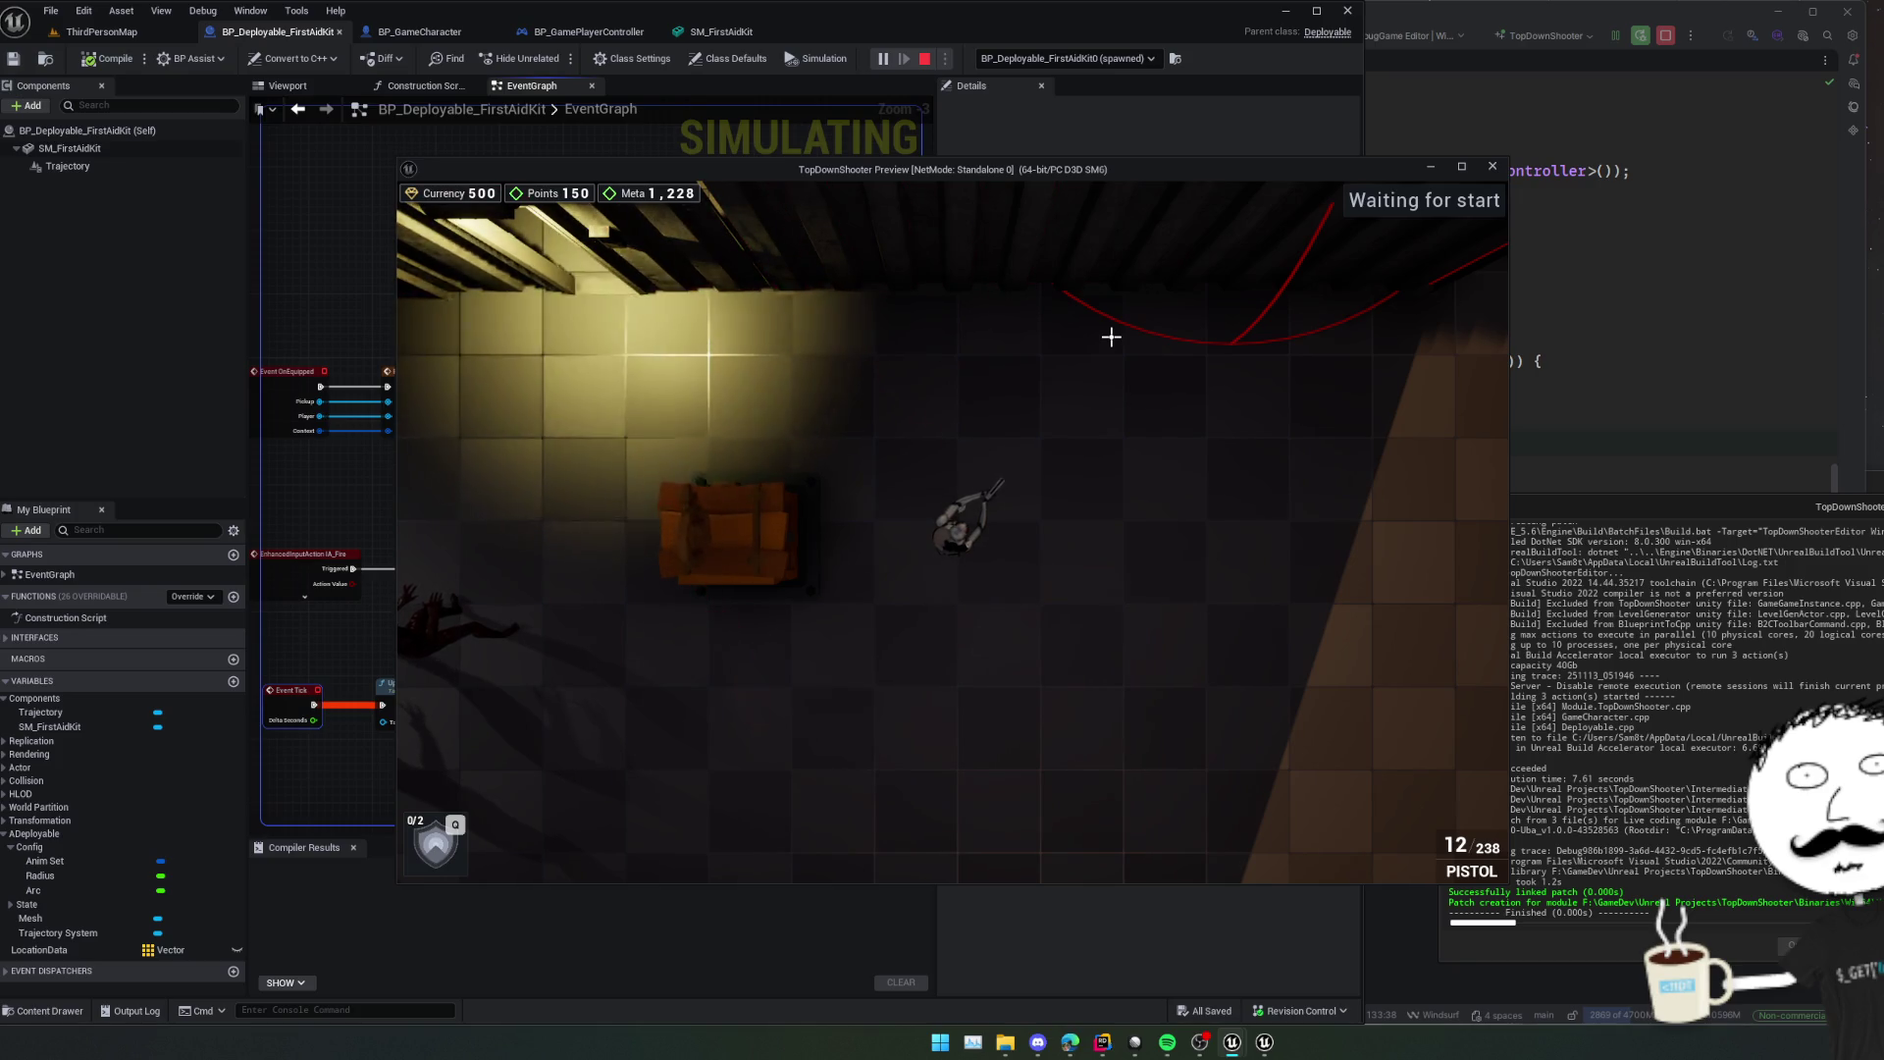
key("Escape")
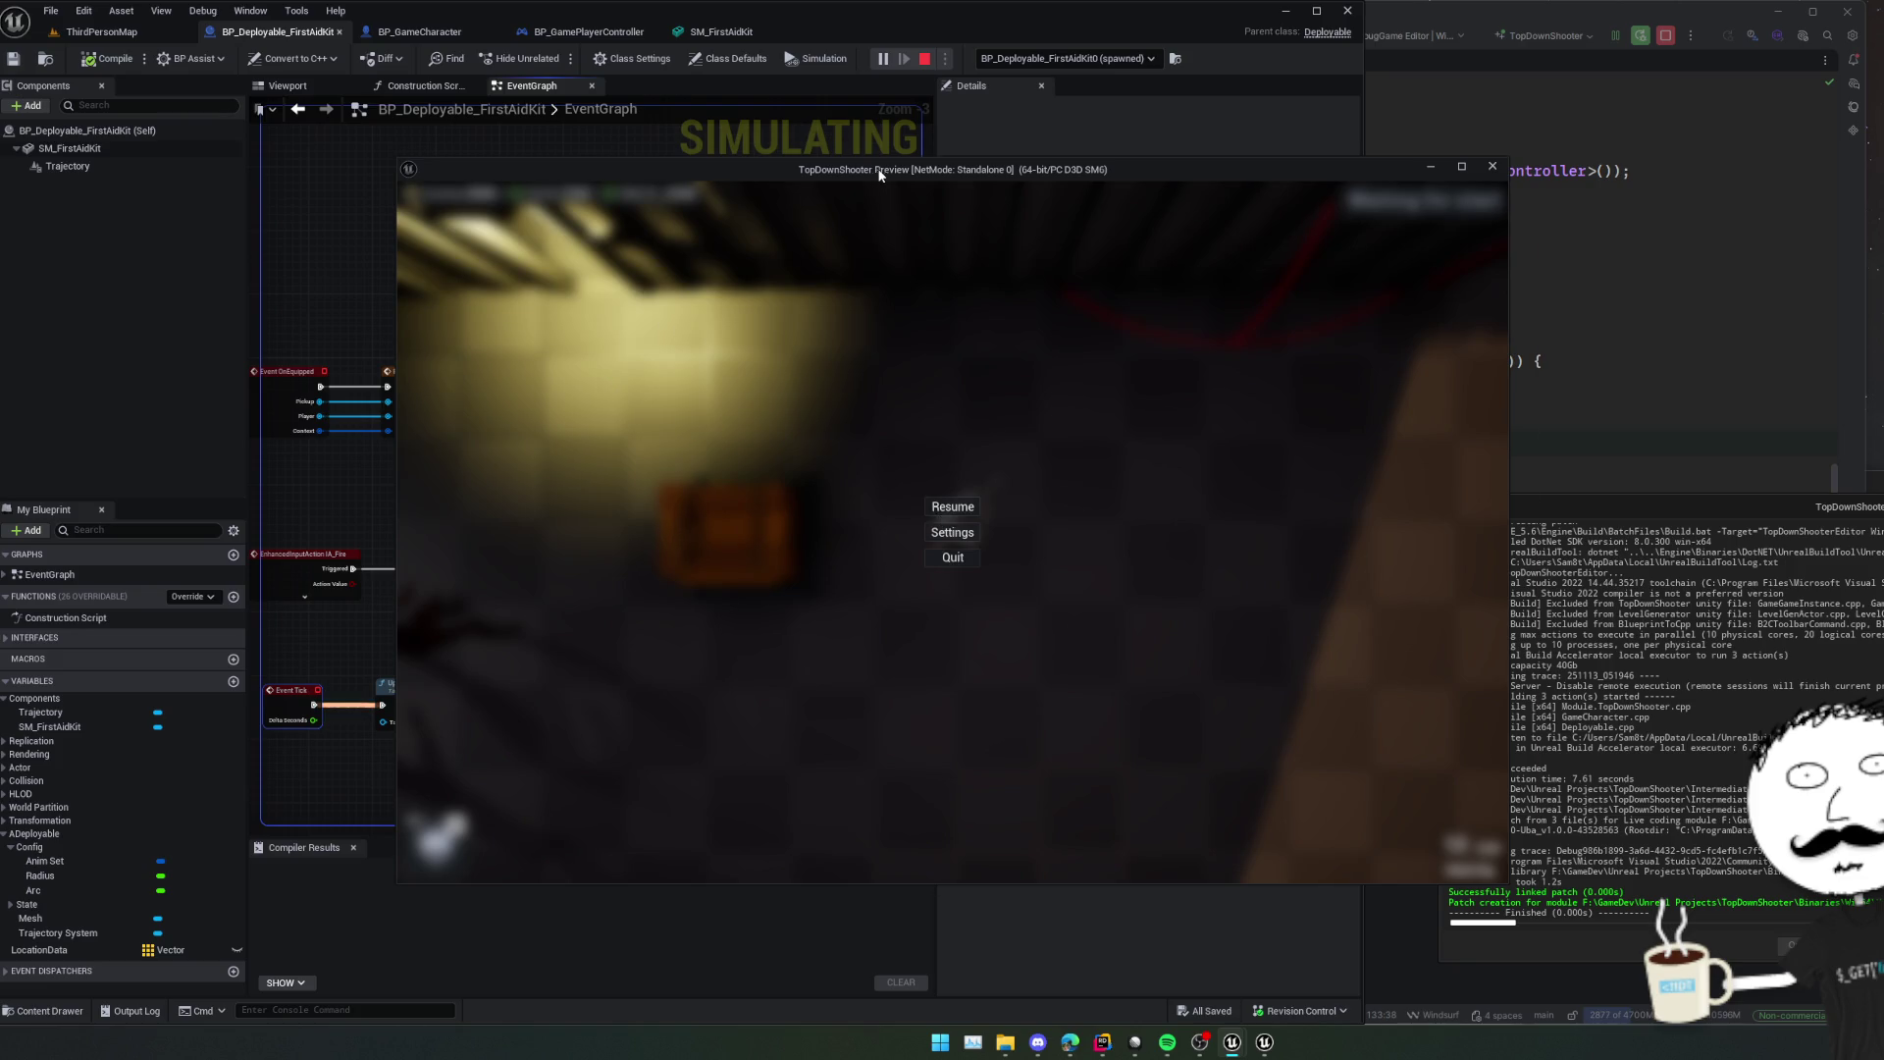
Inspect ID_FIRSTAIDKIT's fragments in ThirdPersonMap's Data Management, then stop PIE and return to Rider.
left_click_drag(879, 178, 1216, 213)
left_click(157, 32)
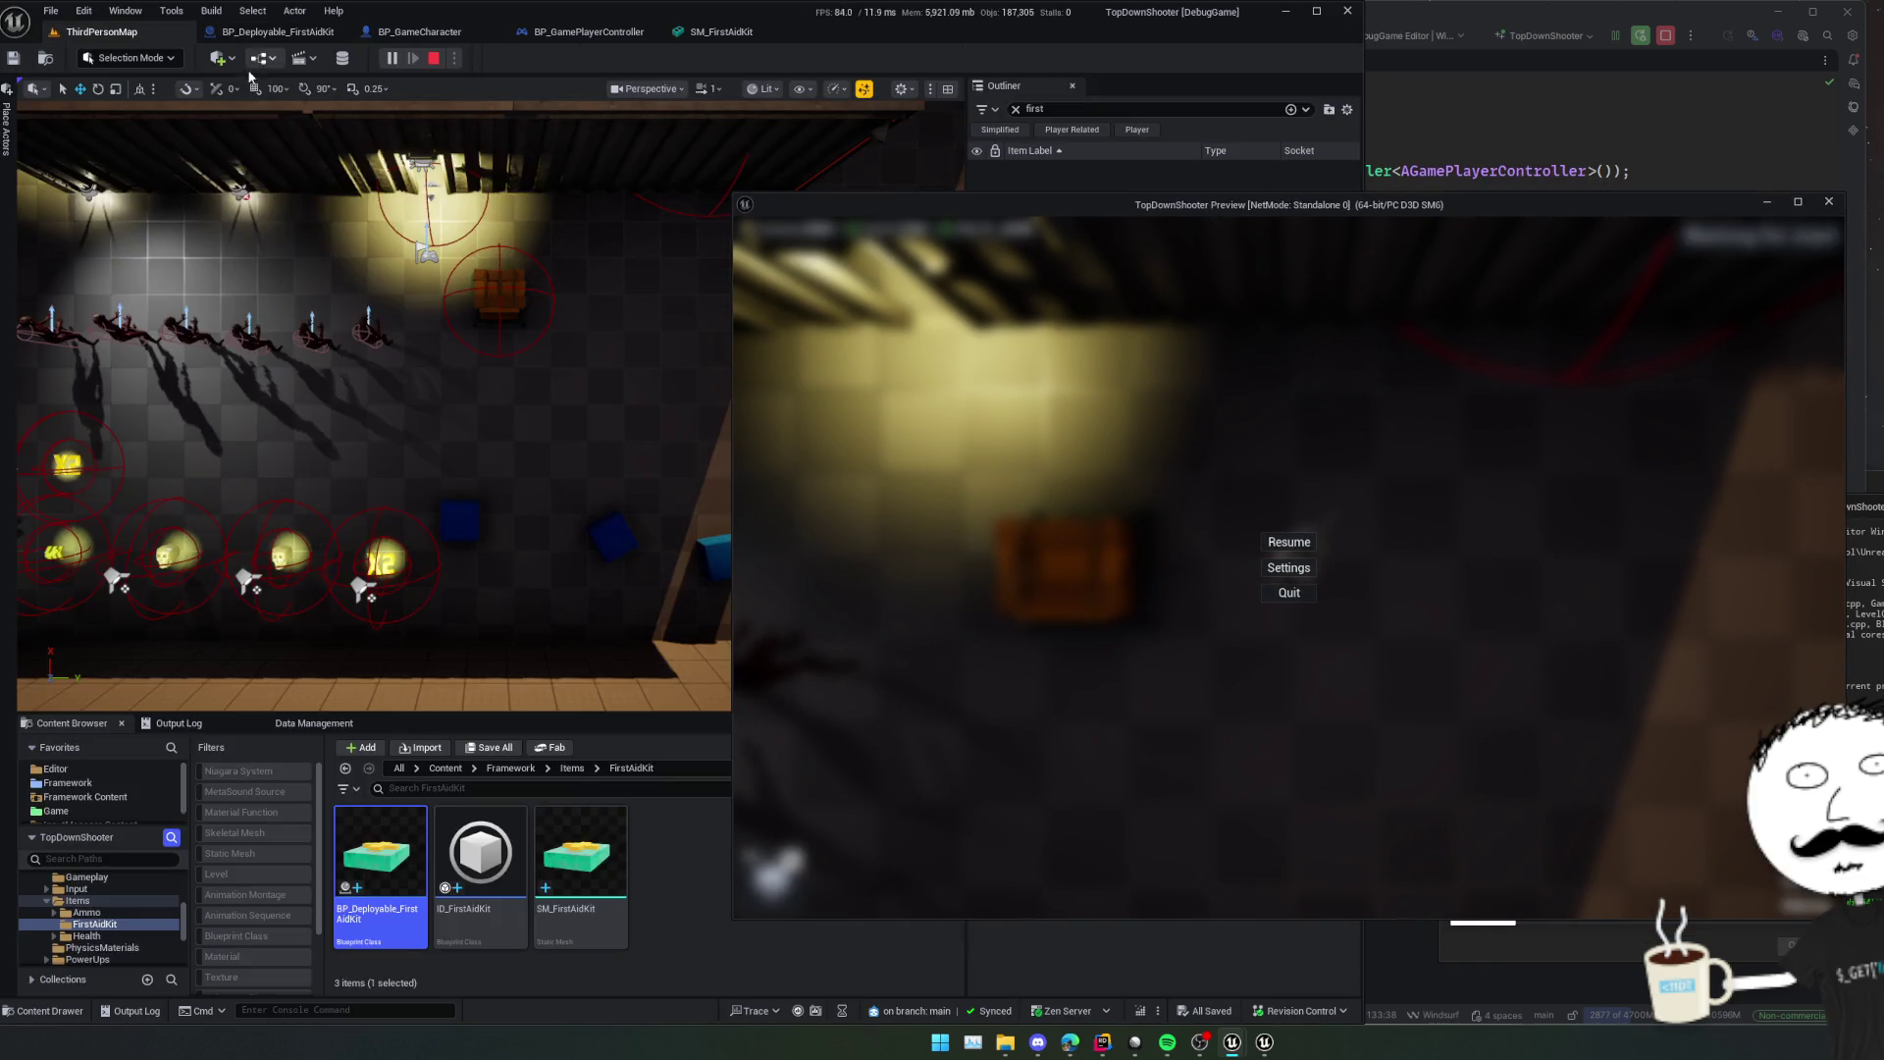
left_click(335, 724)
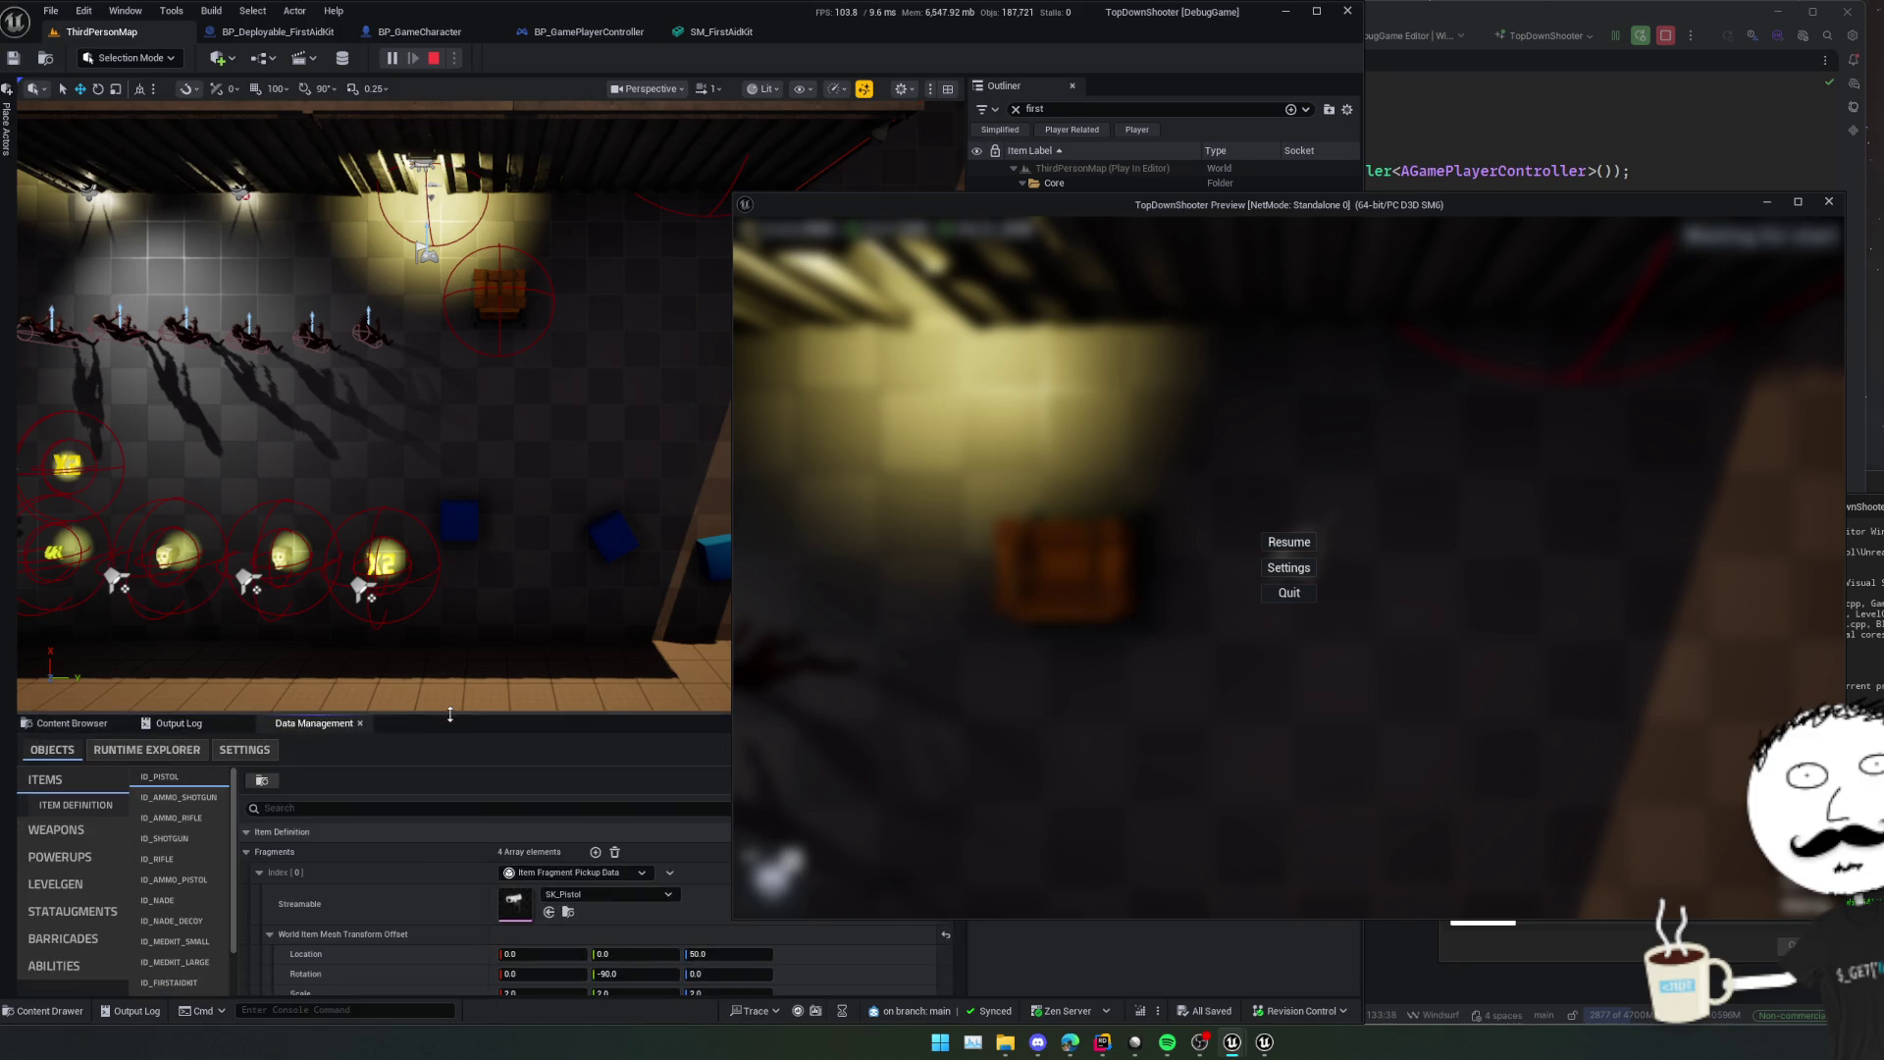
left_click_drag(336, 713, 392, 532)
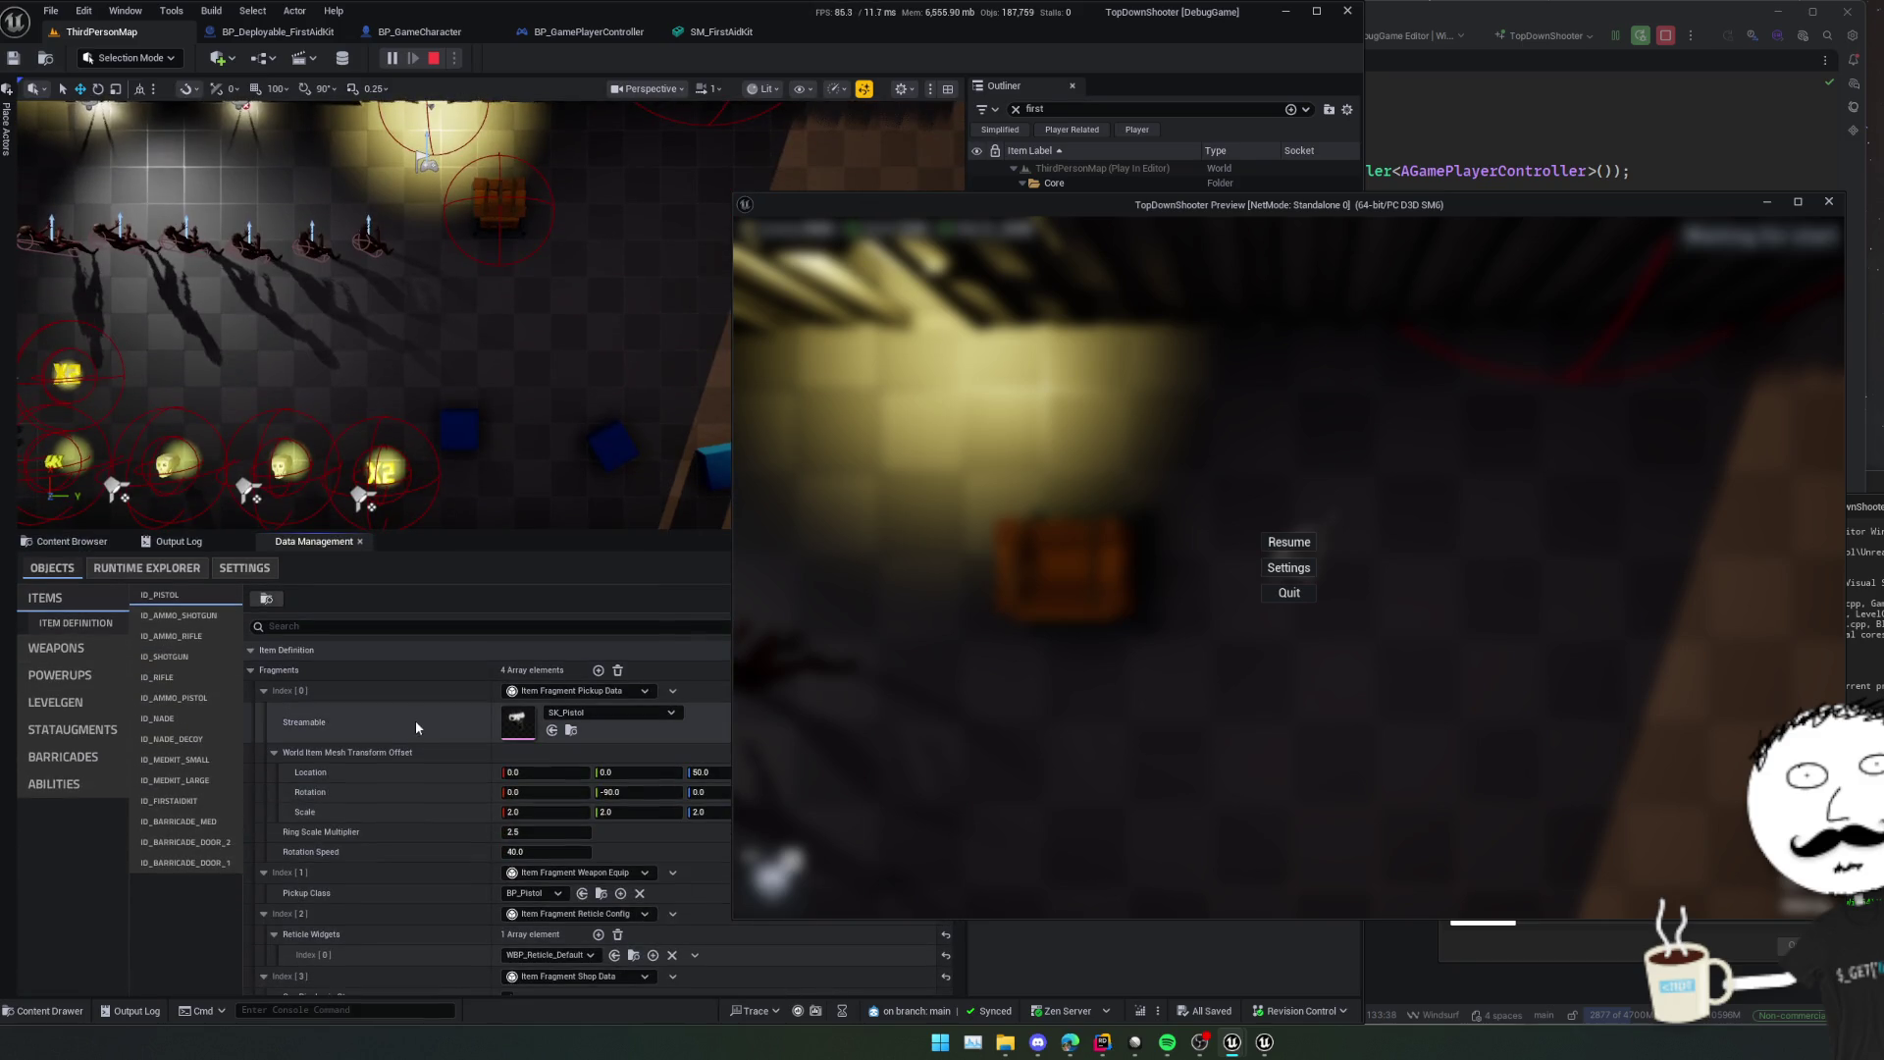
left_click(196, 799)
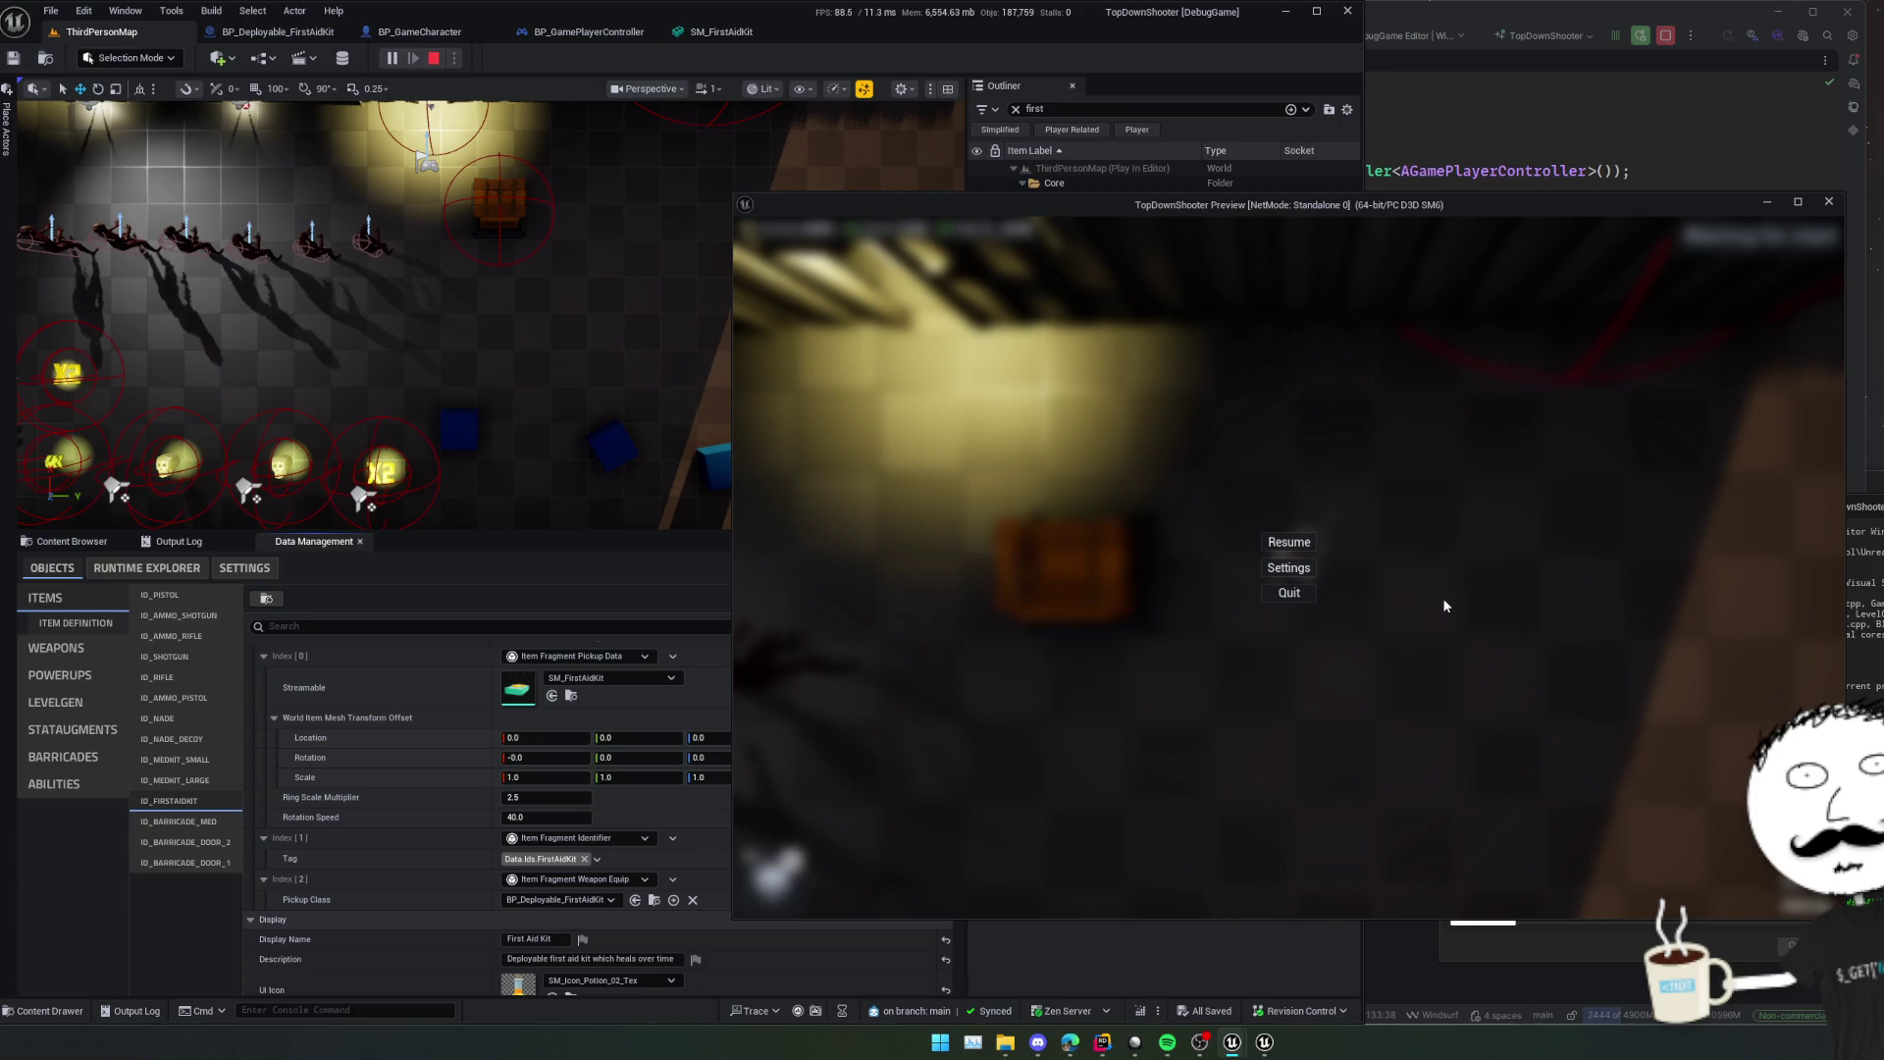
left_click(1829, 201)
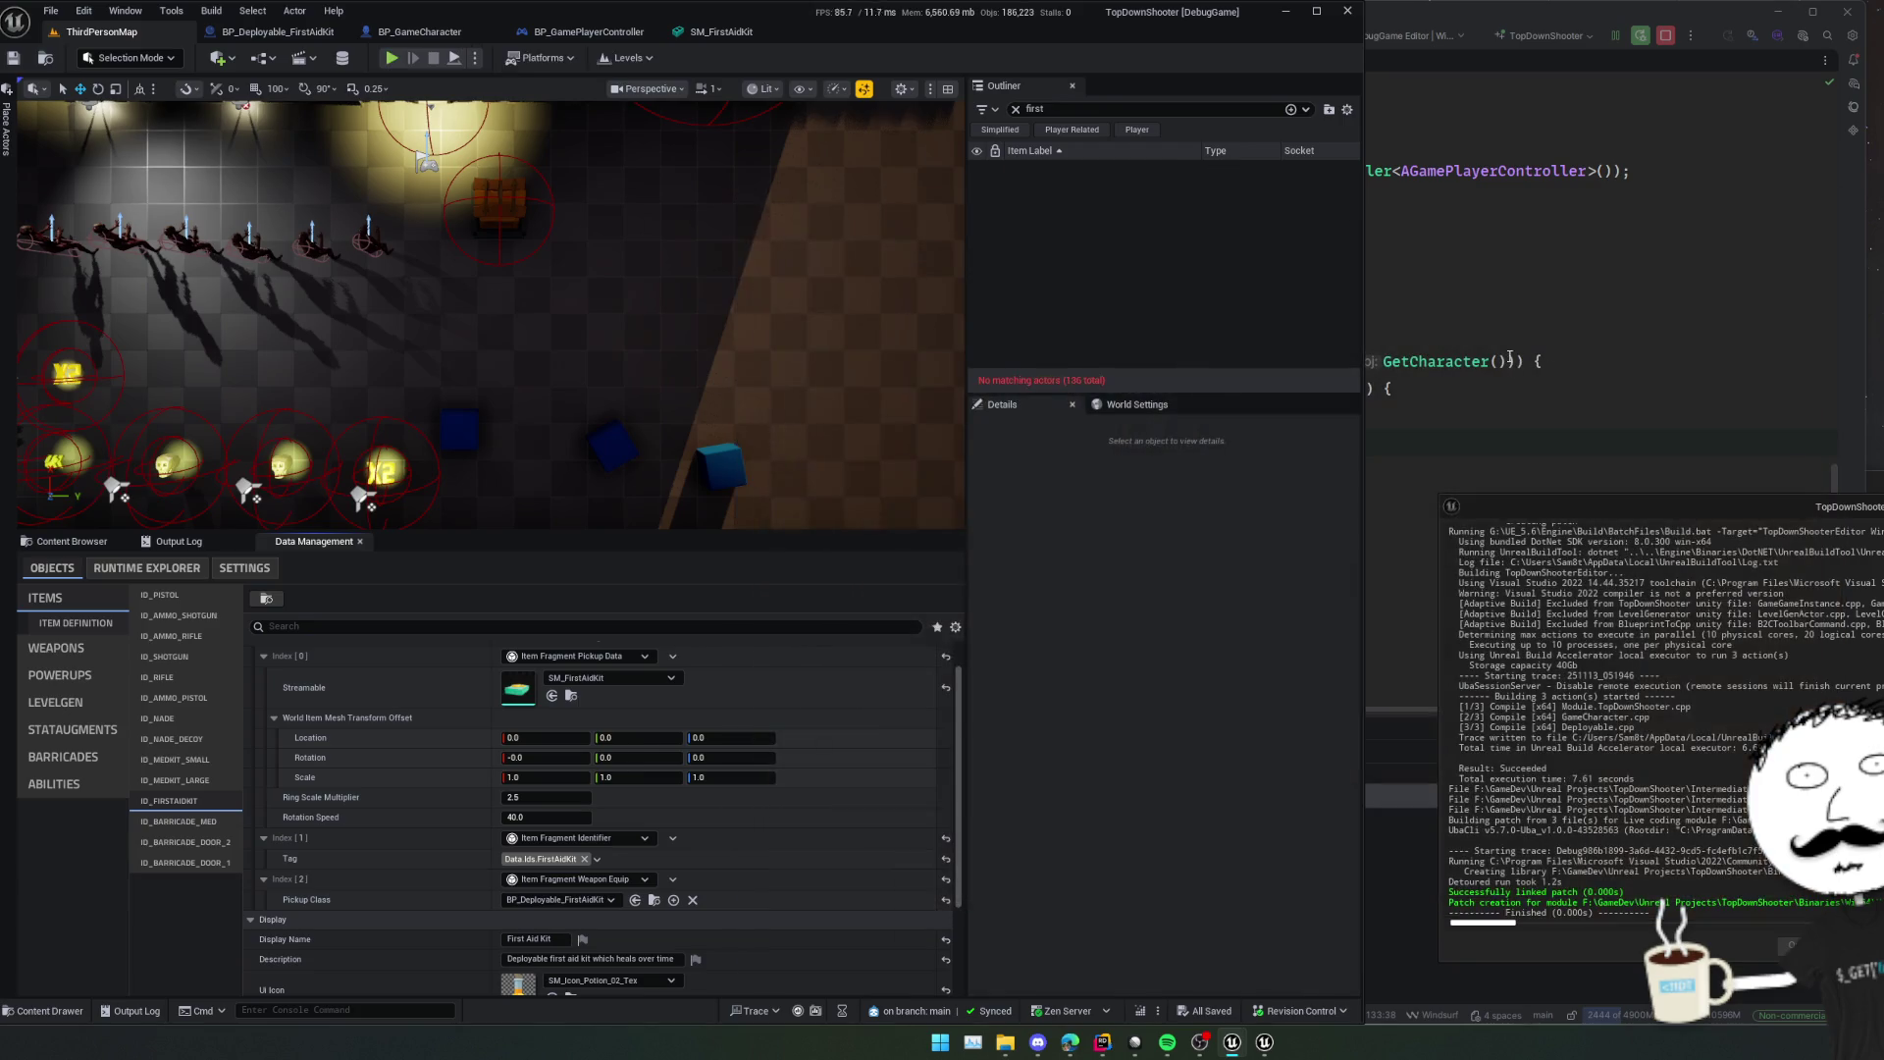
left_click(1297, 432)
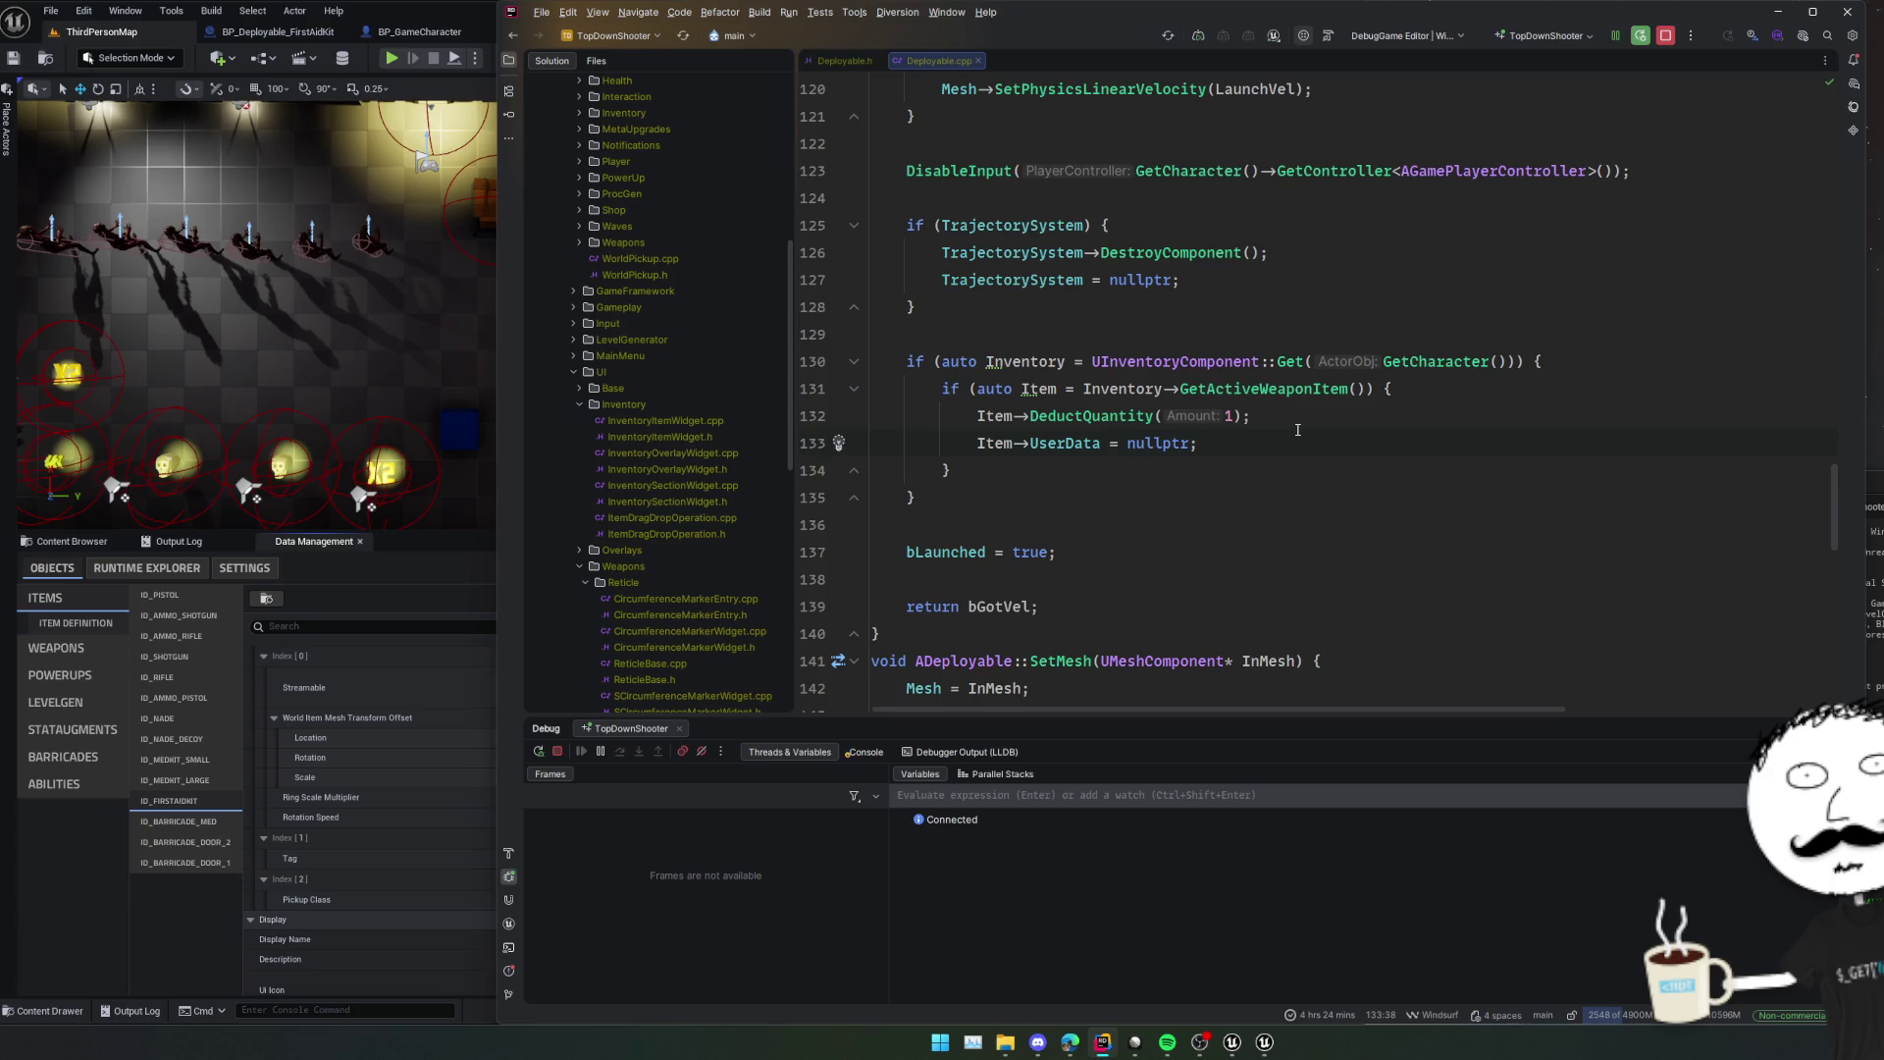
On a new line after the UserData reset, look up and copy the ItemDescriptor member name from InventoryItem.h.
key("Return")
key("Return")
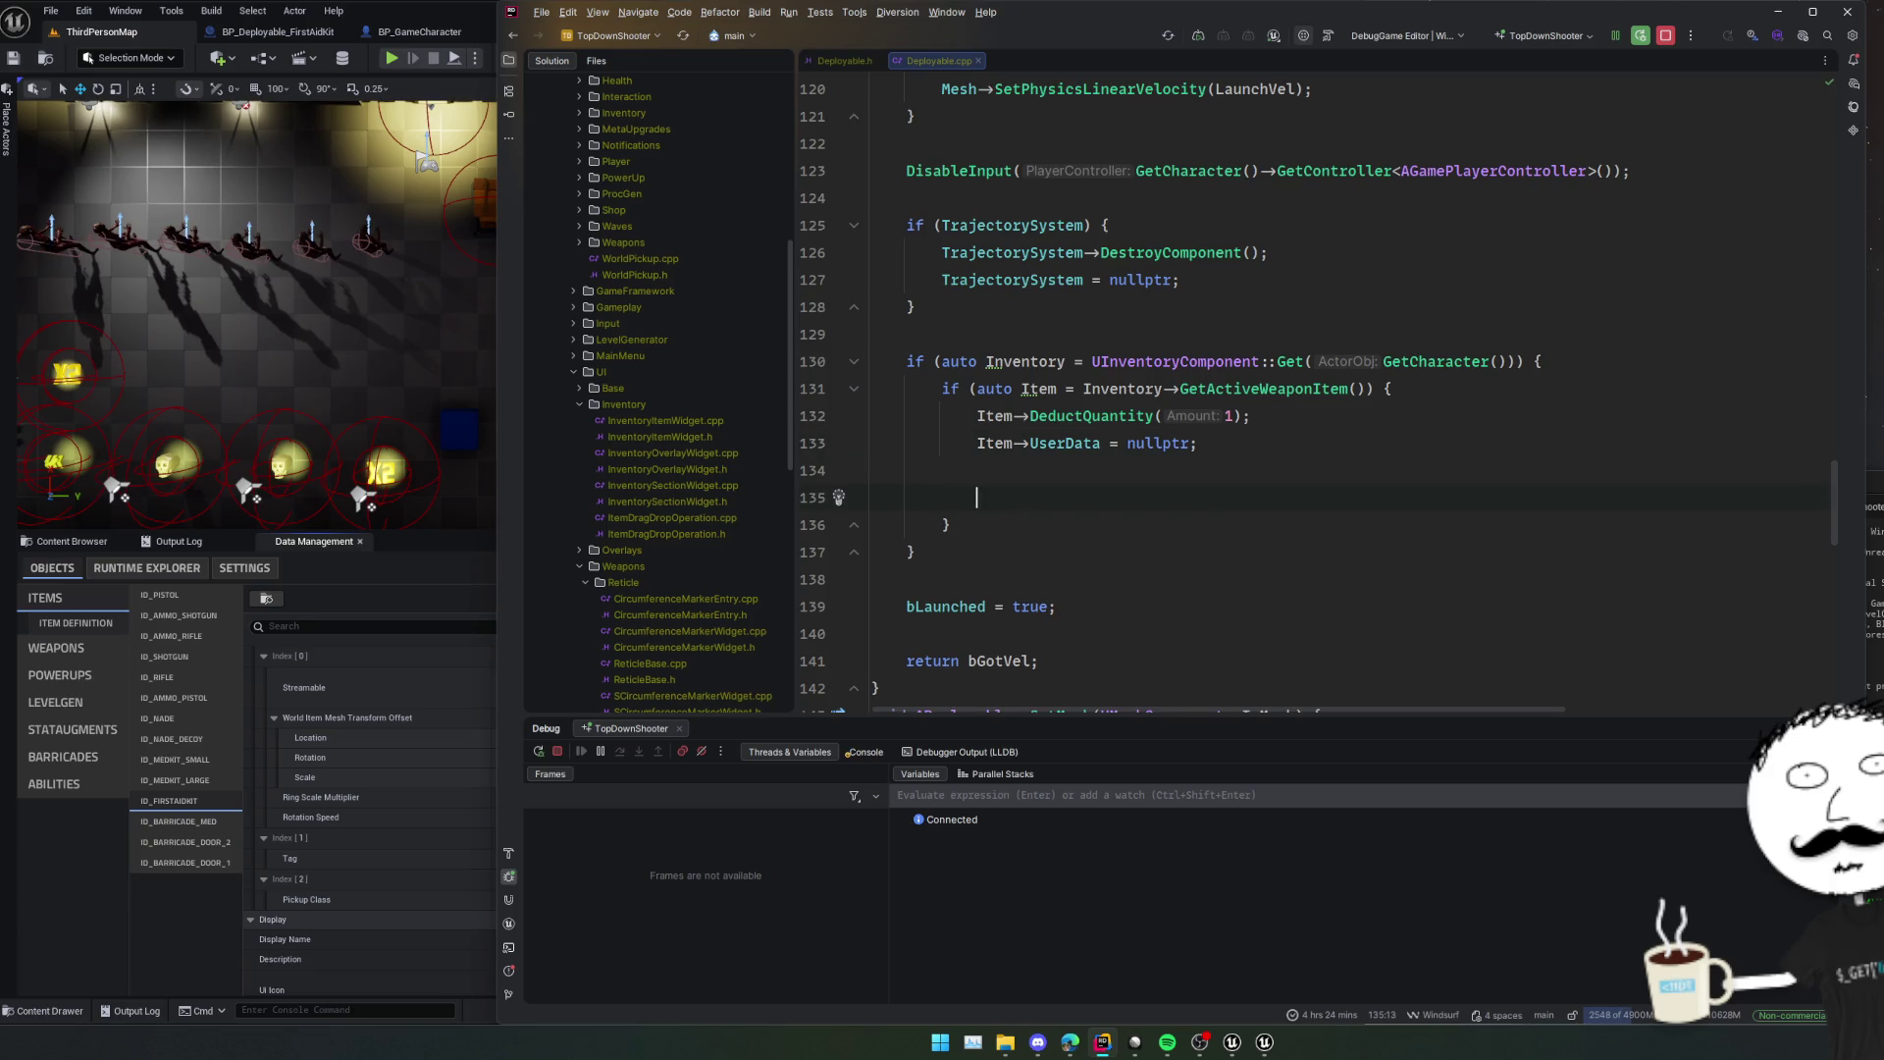
type("Item->Ge")
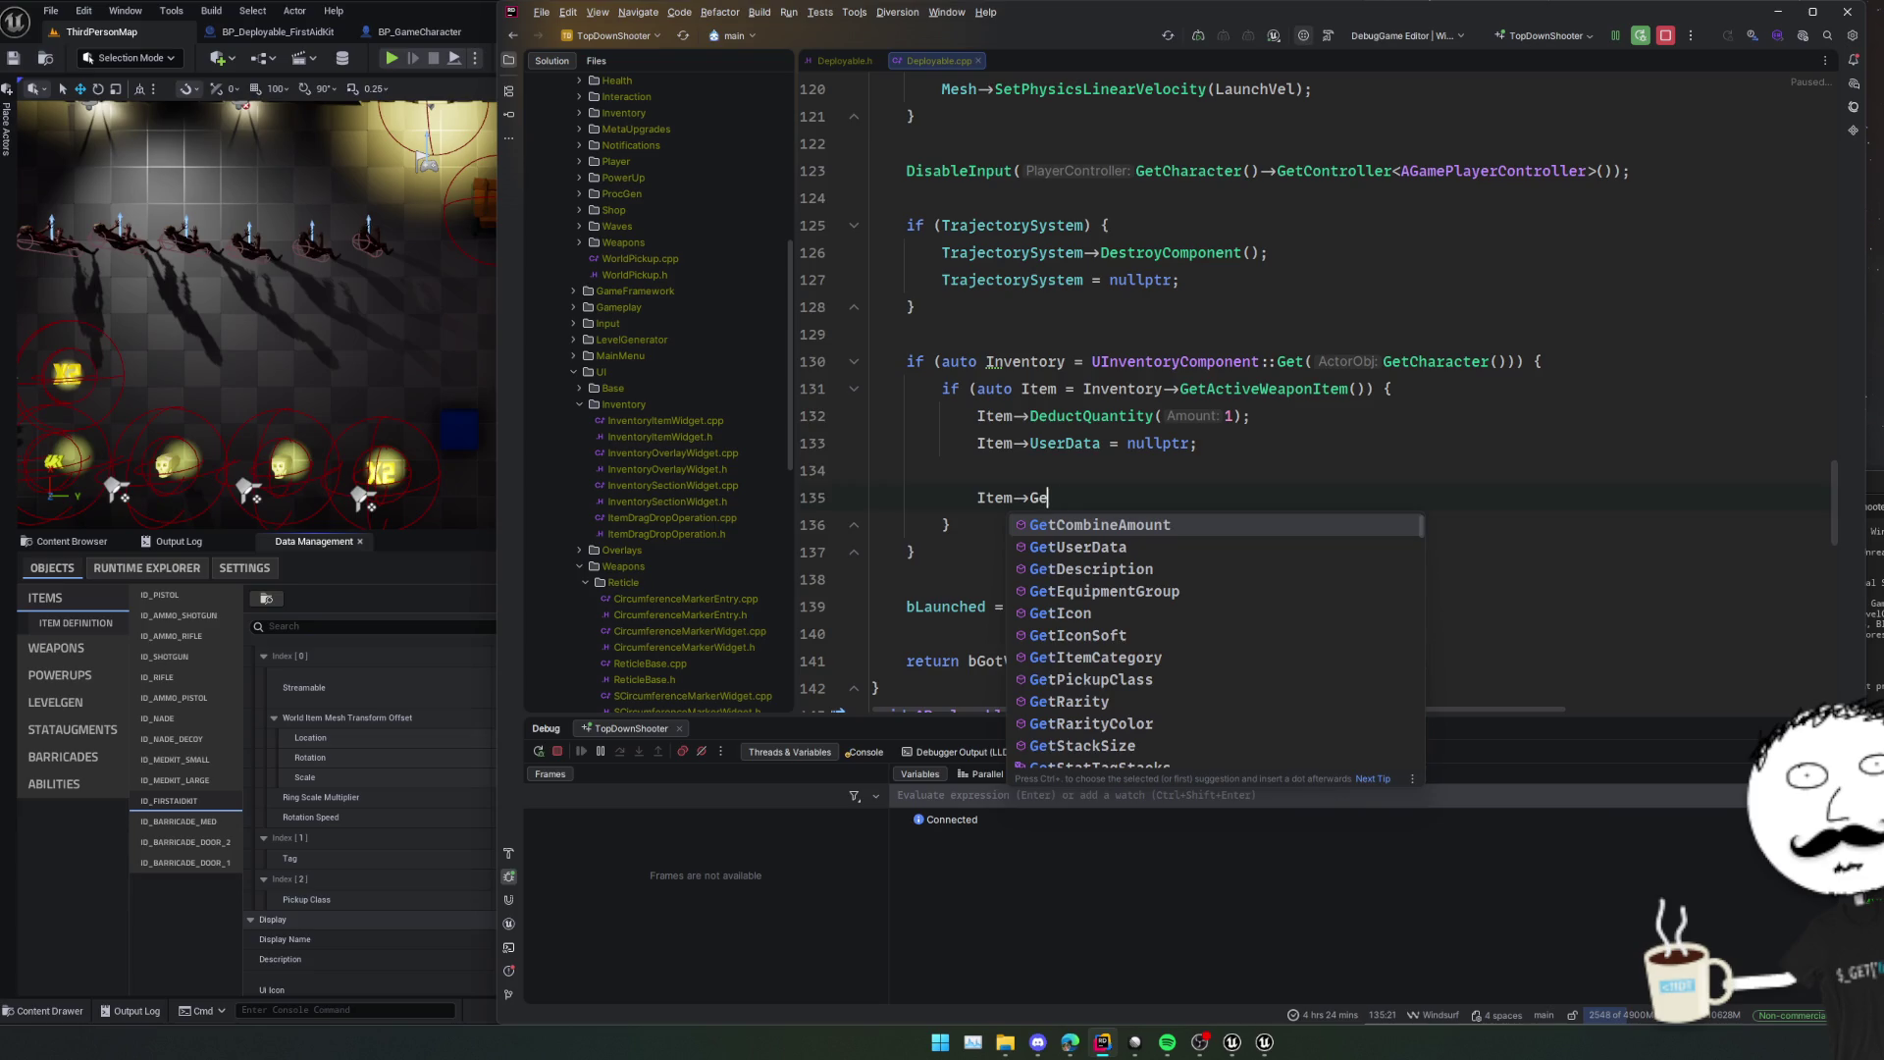
type("tDe")
key("BackSpace")
key("BackSpace")
key("BackSpace")
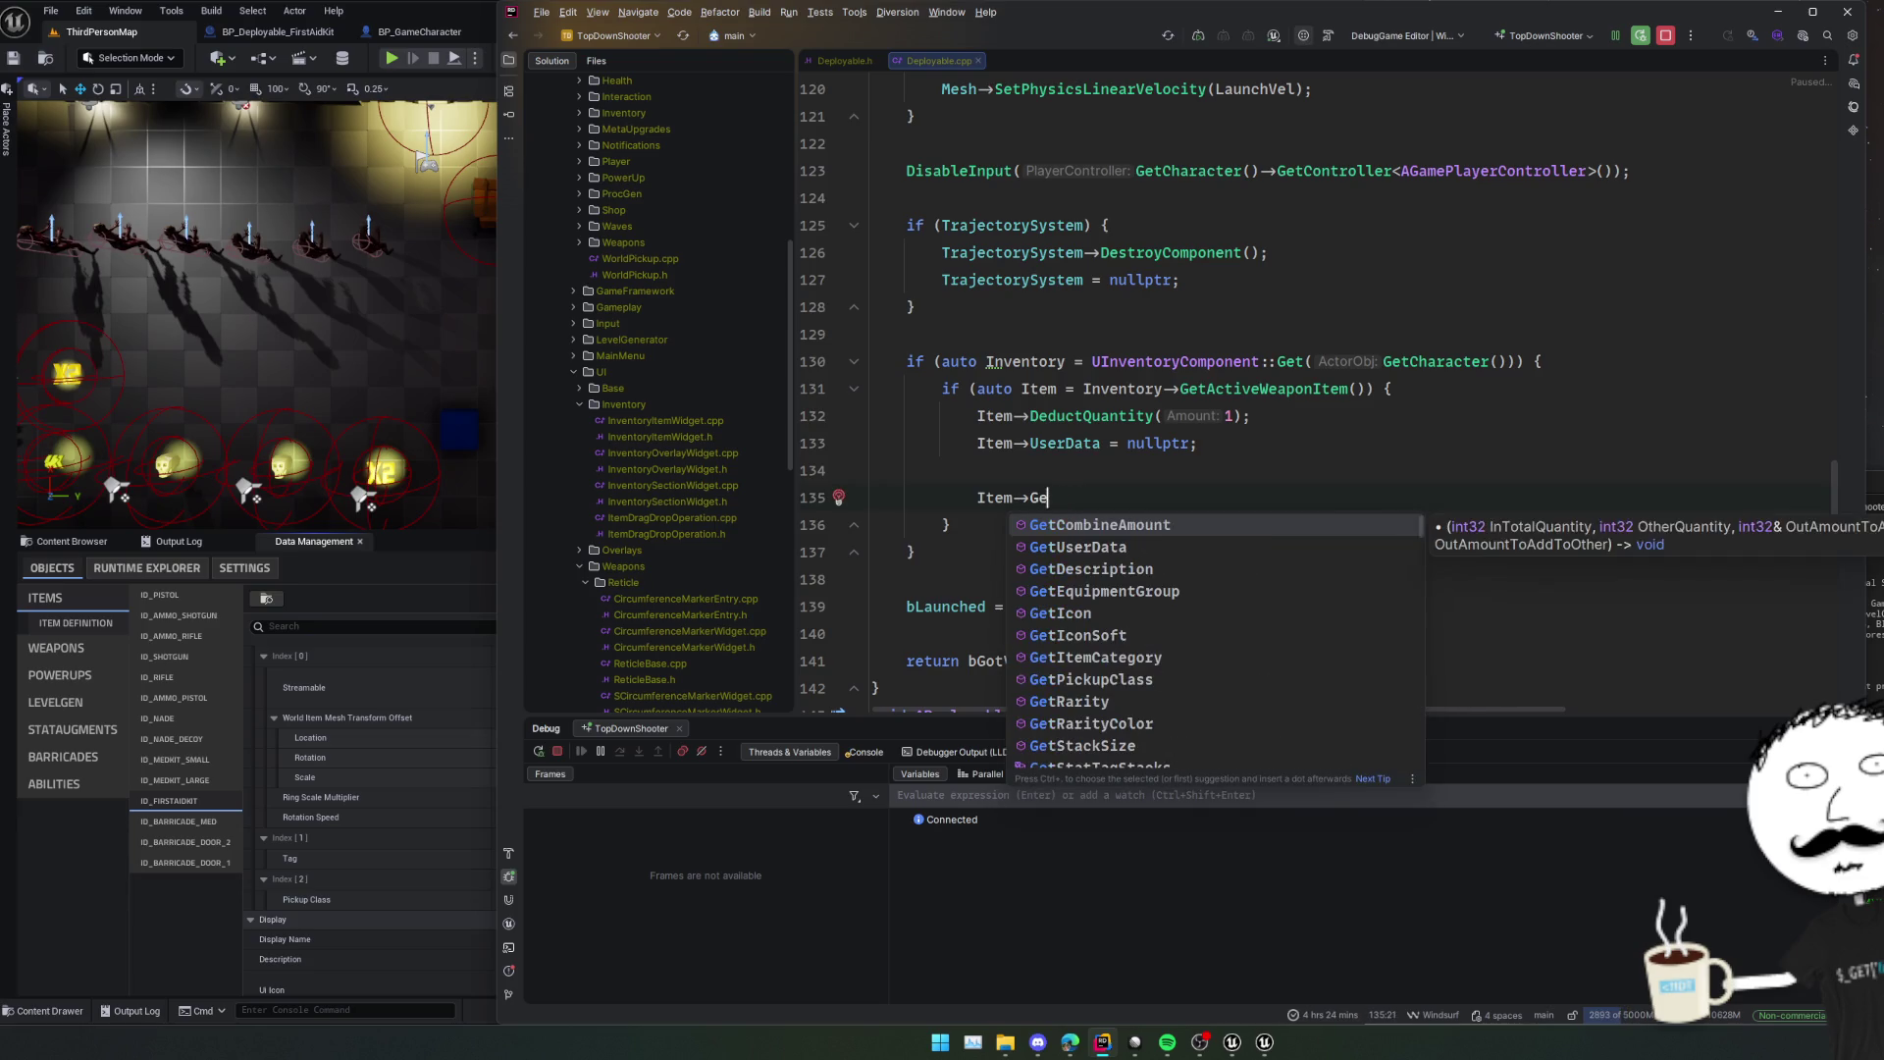
key("BackSpace")
key("BackSpace")
type("Defi")
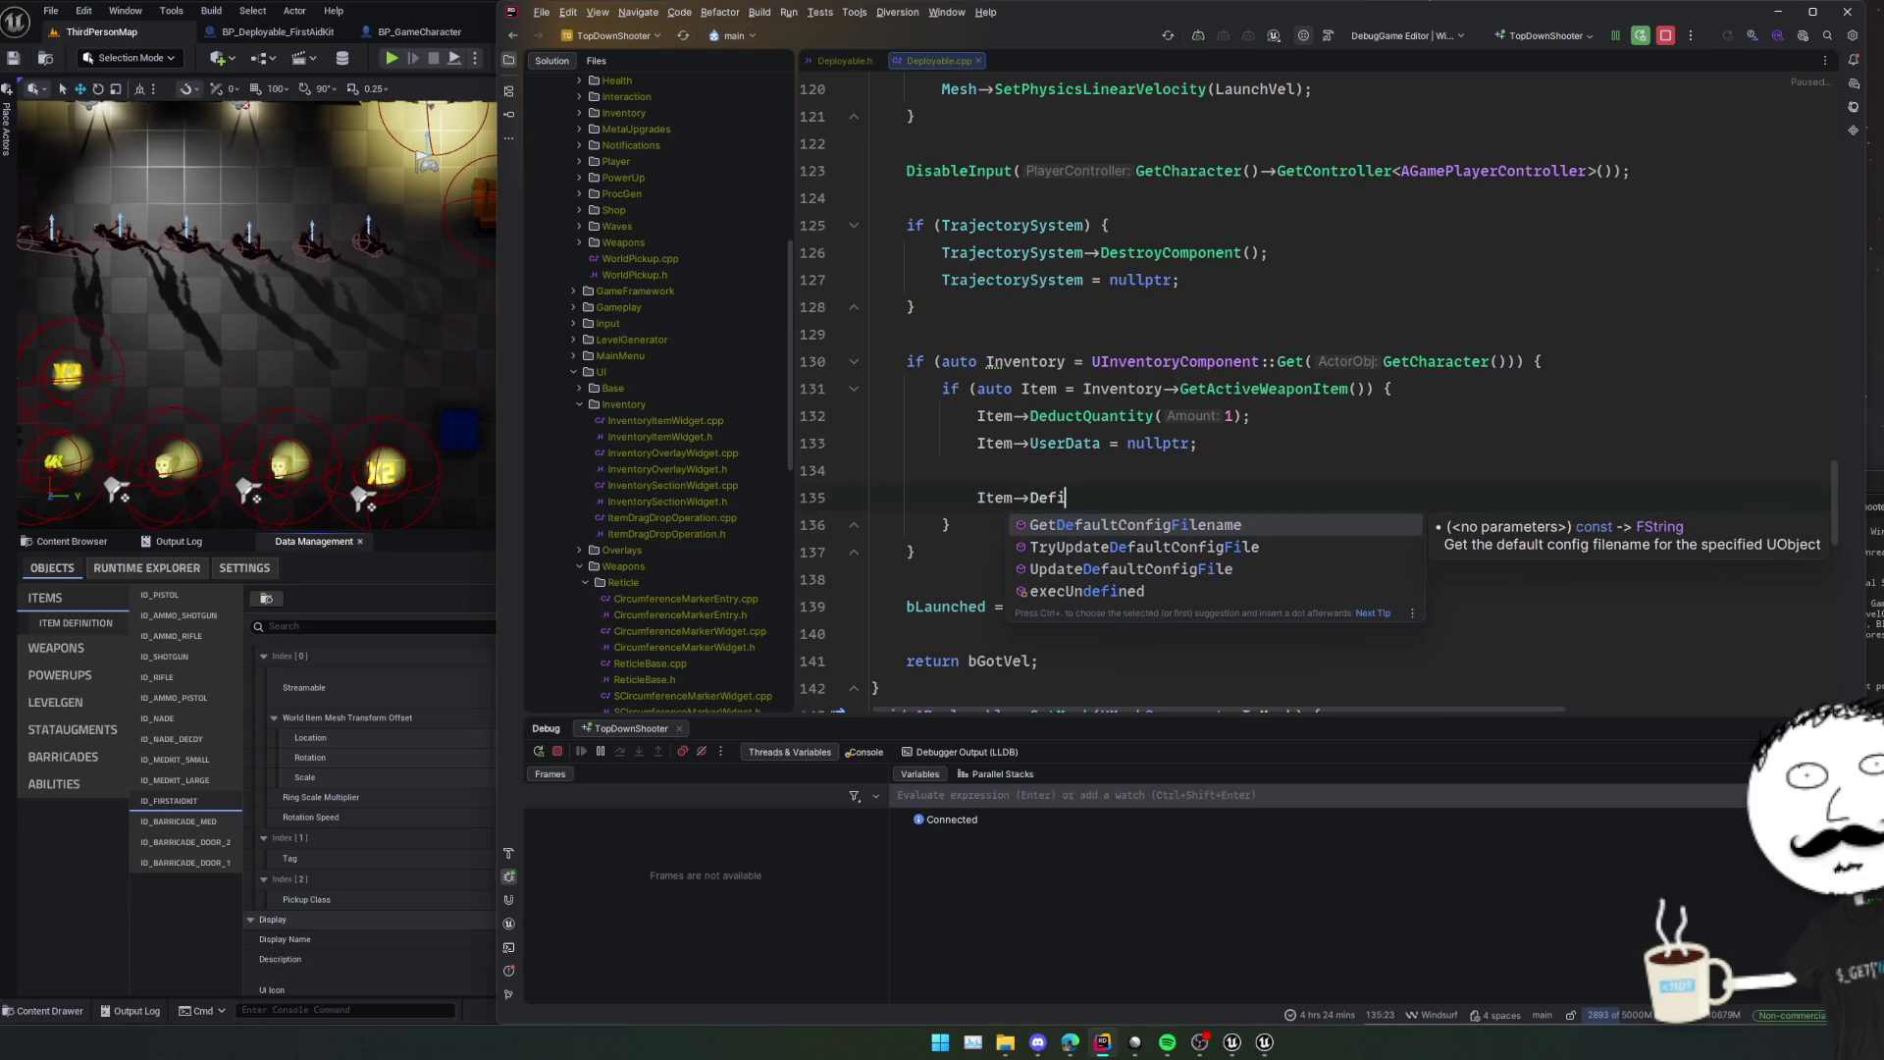
left_click(1067, 442, "ctrl")
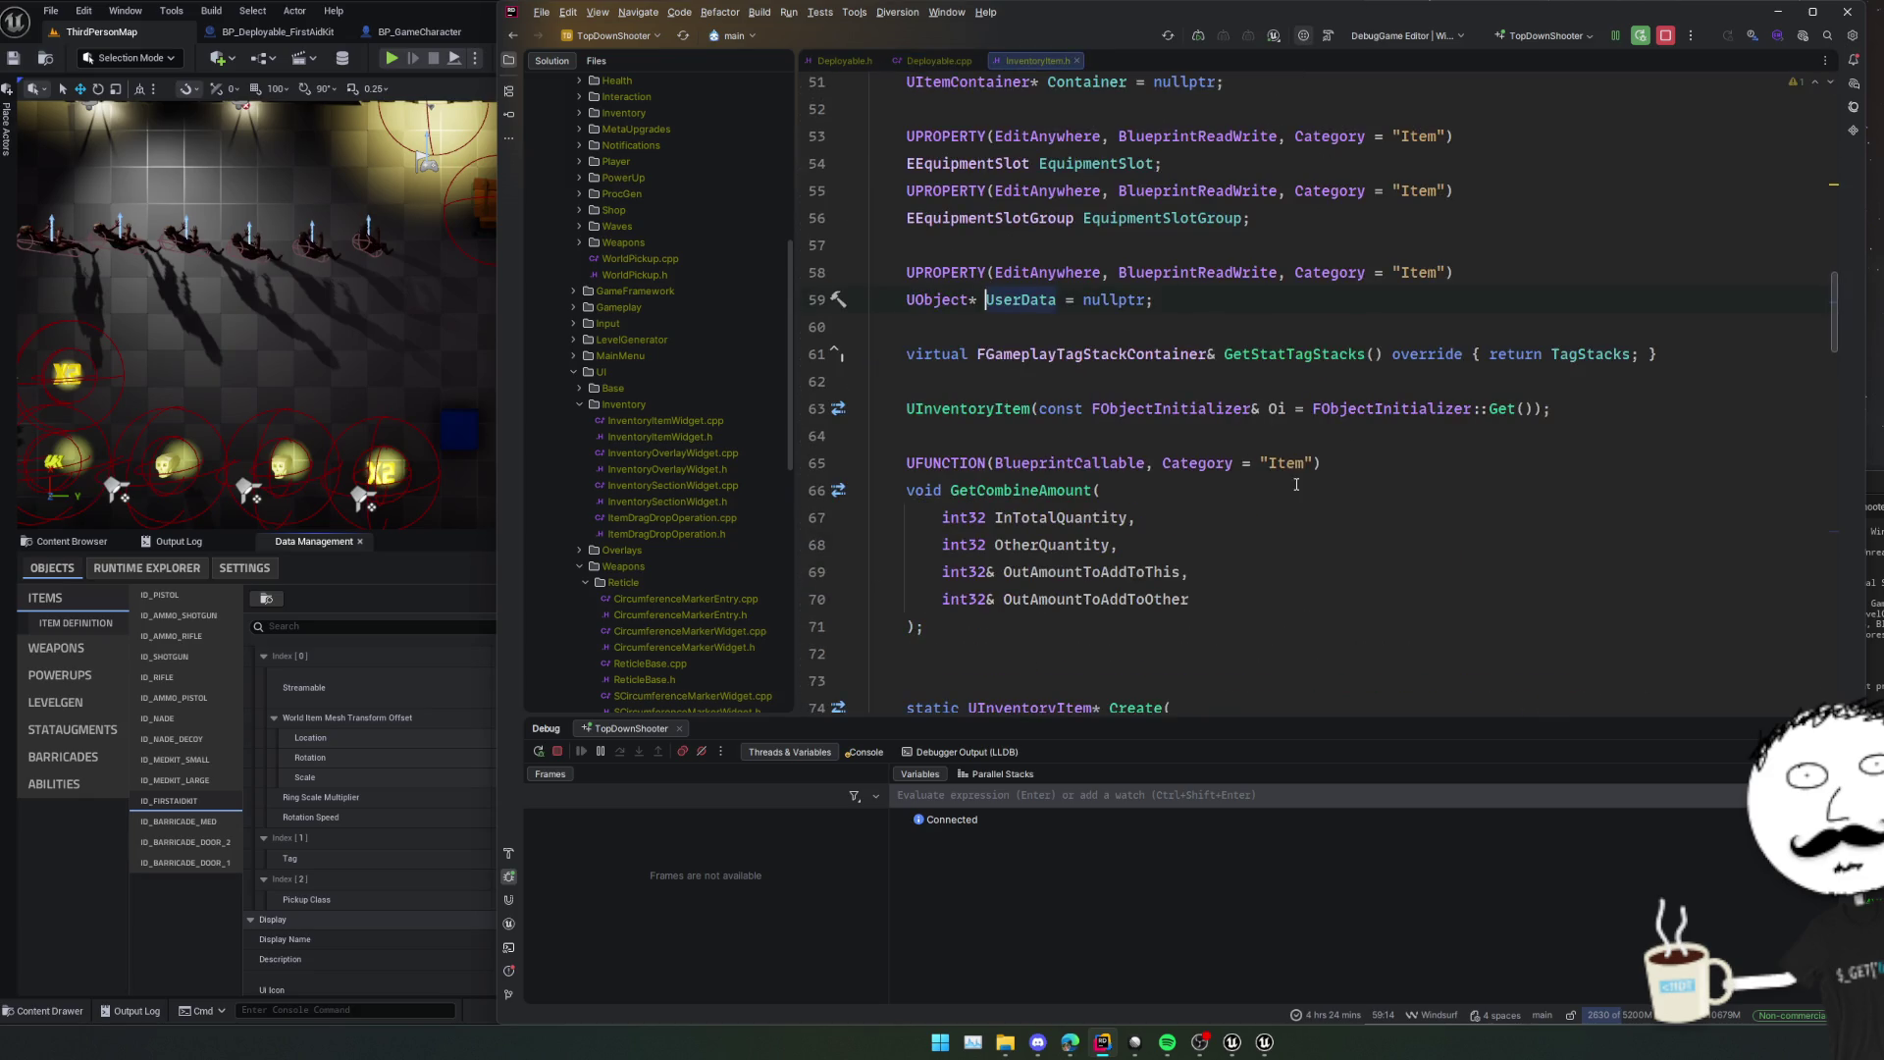
scroll(1284, 498, "down", 7)
left_click(1459, 353)
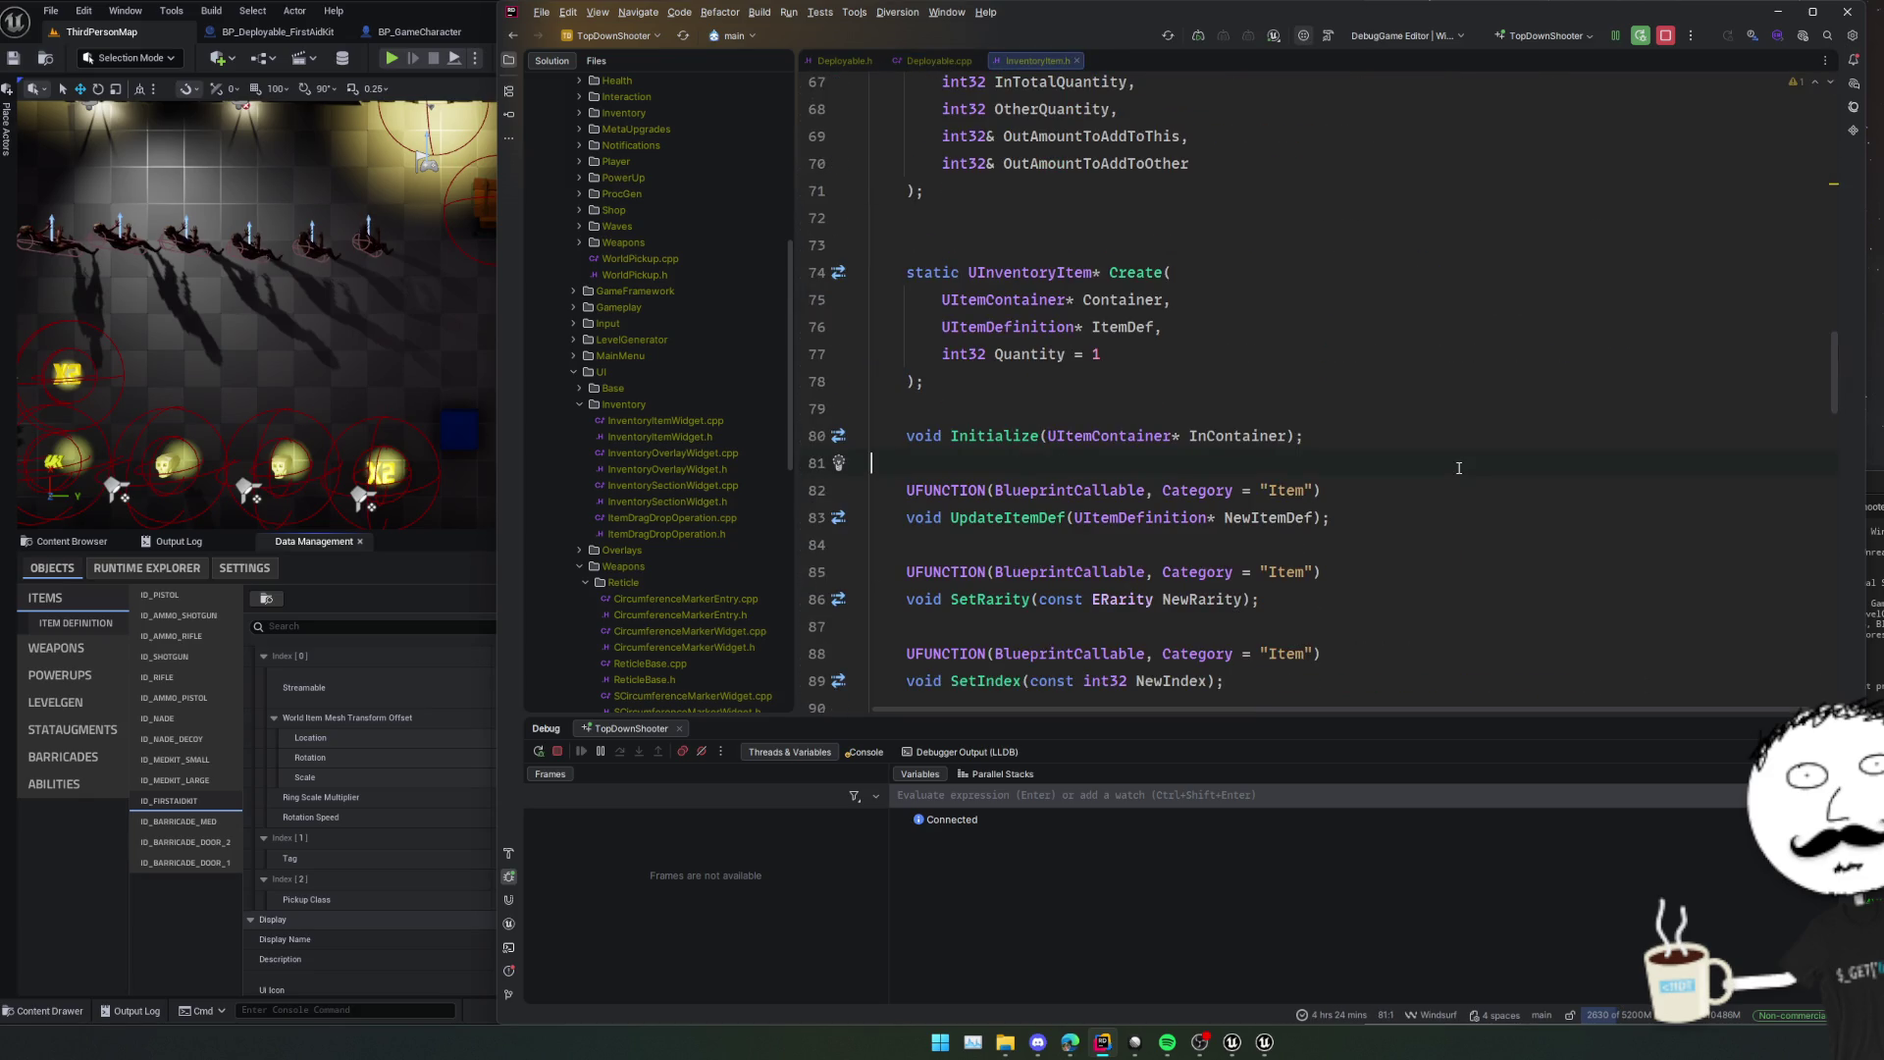
left_click(1459, 468)
scroll(1447, 461, "up", 9)
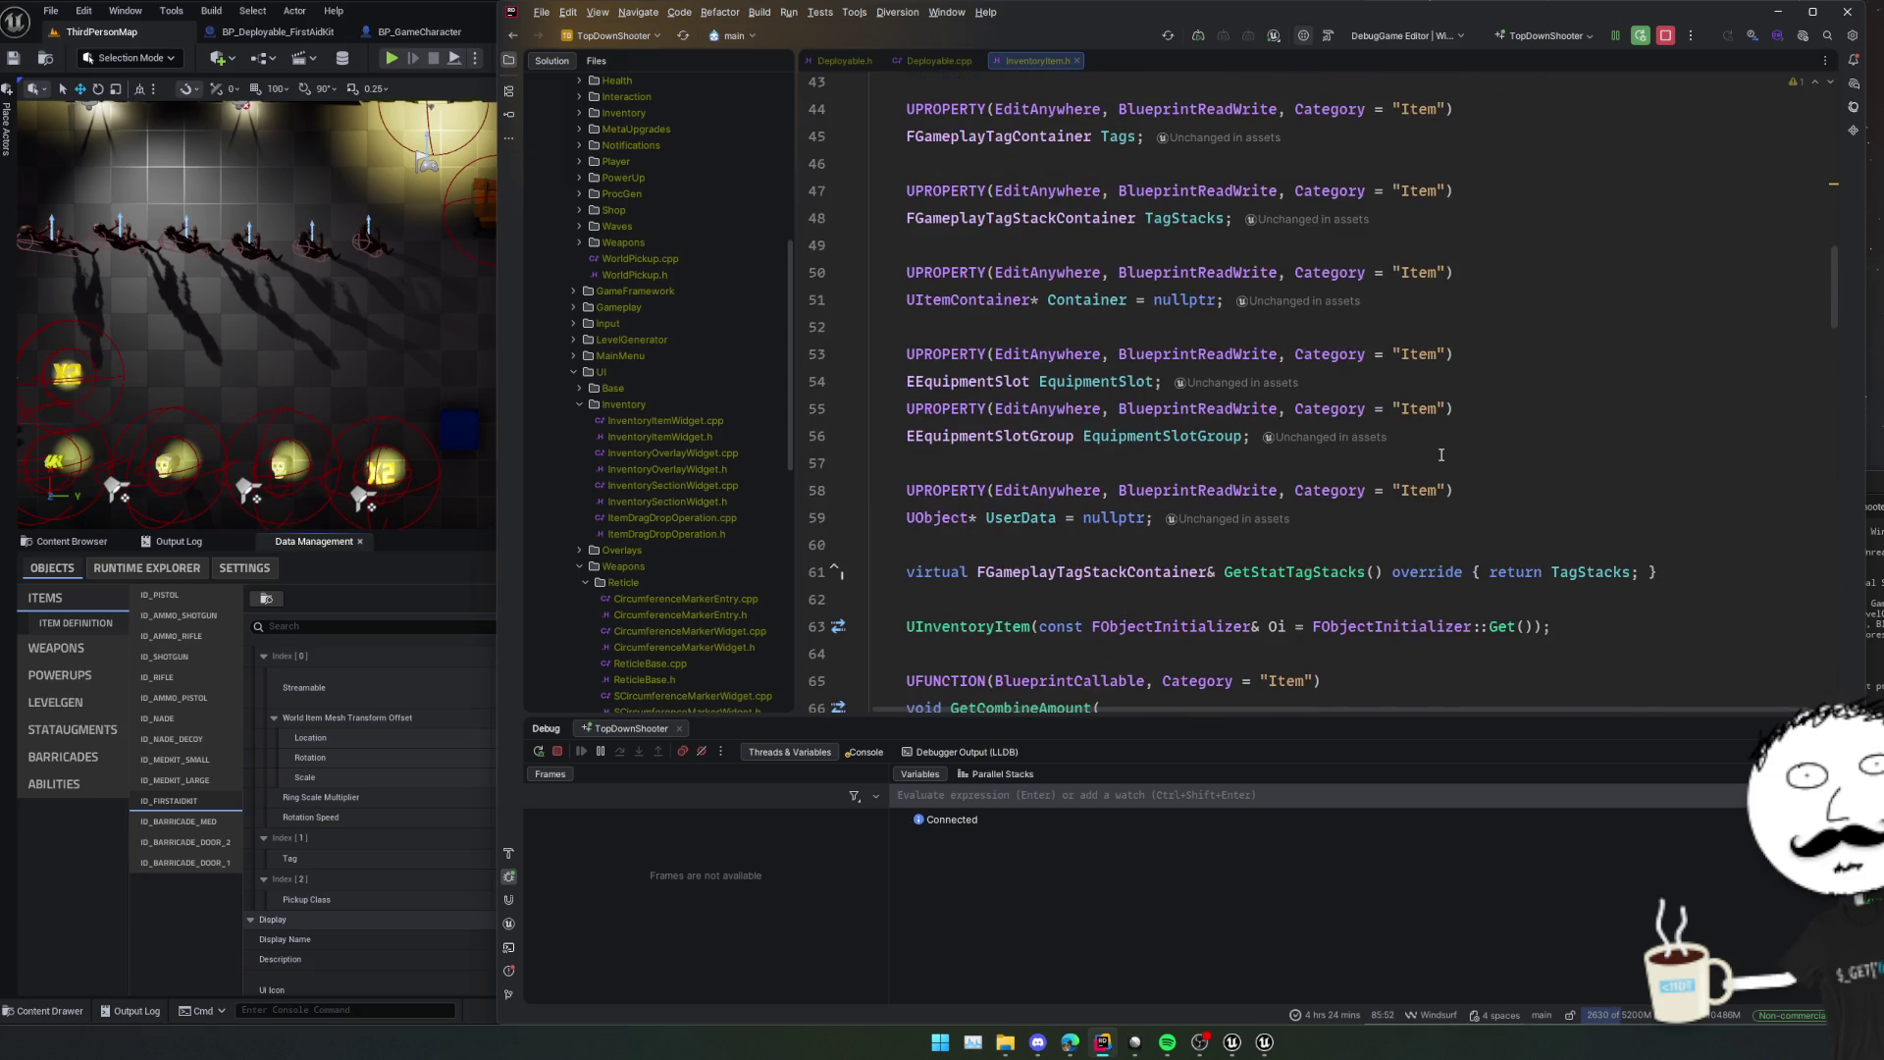
scroll(1441, 454, "up", 7)
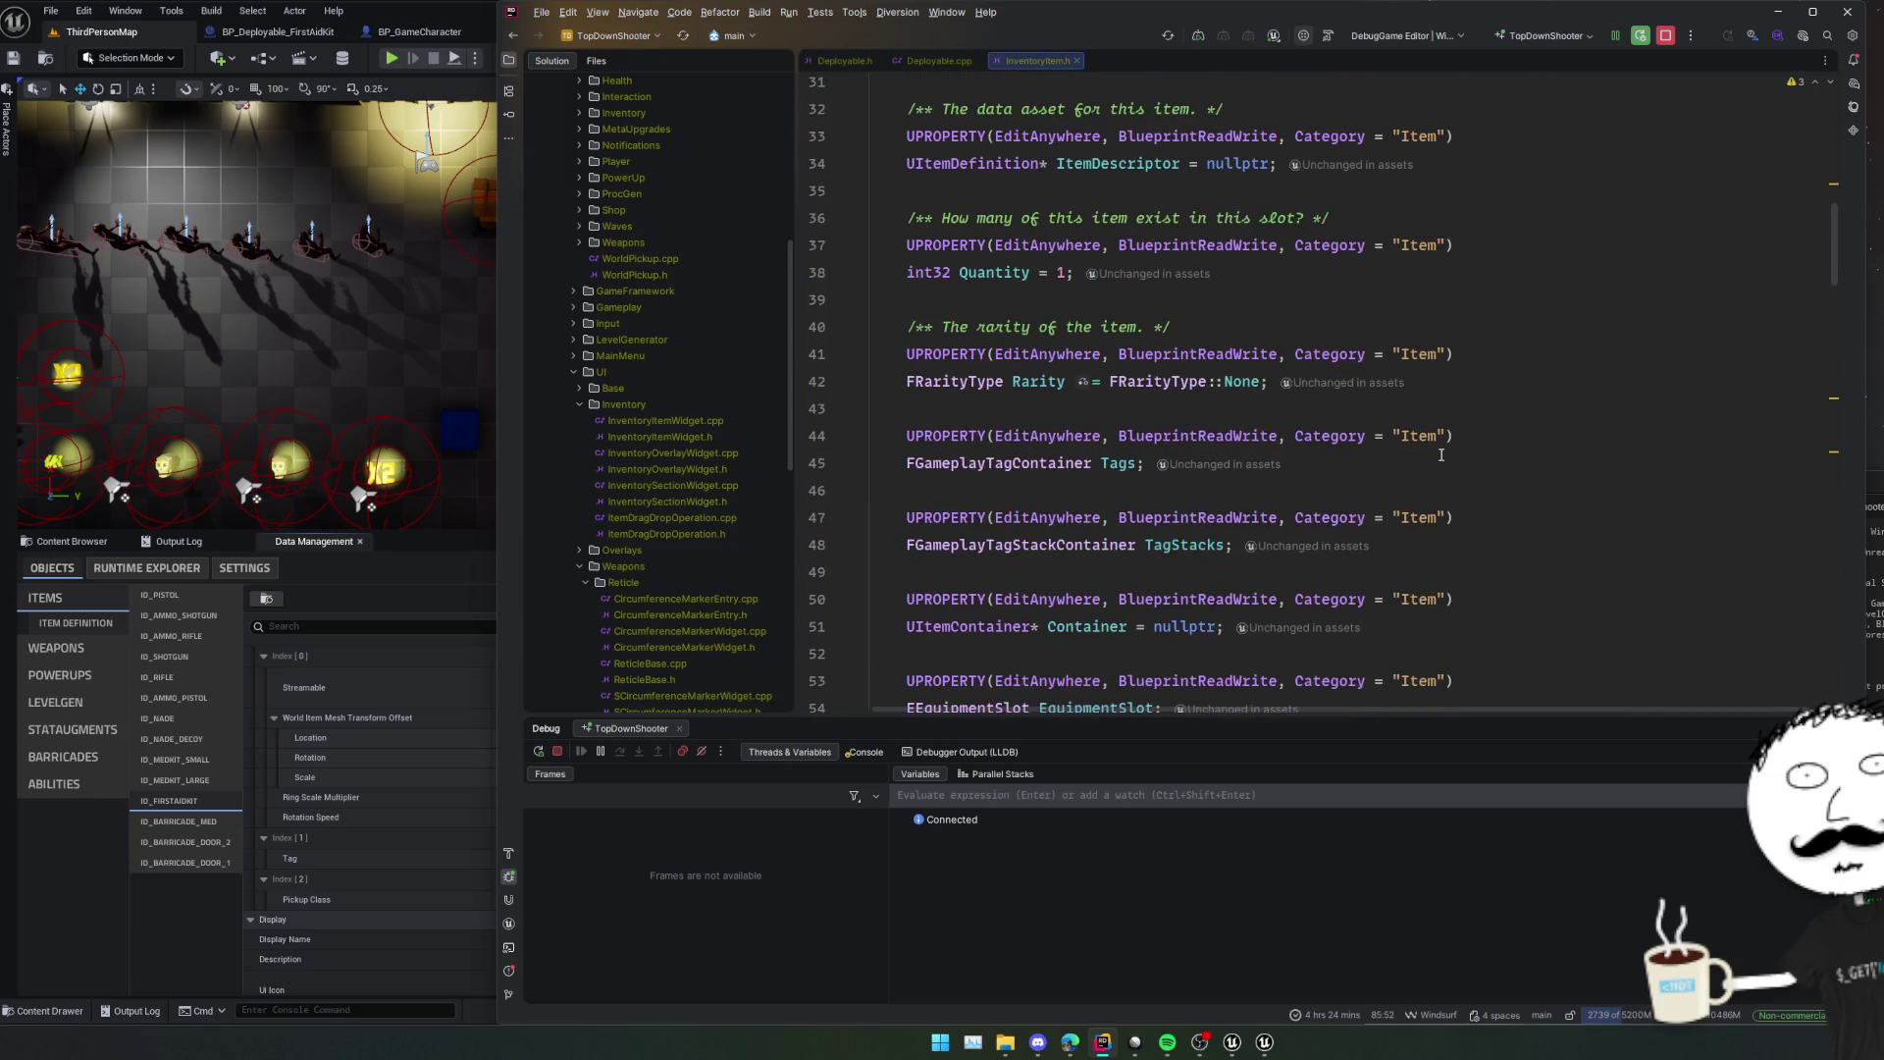
left_click(1136, 385)
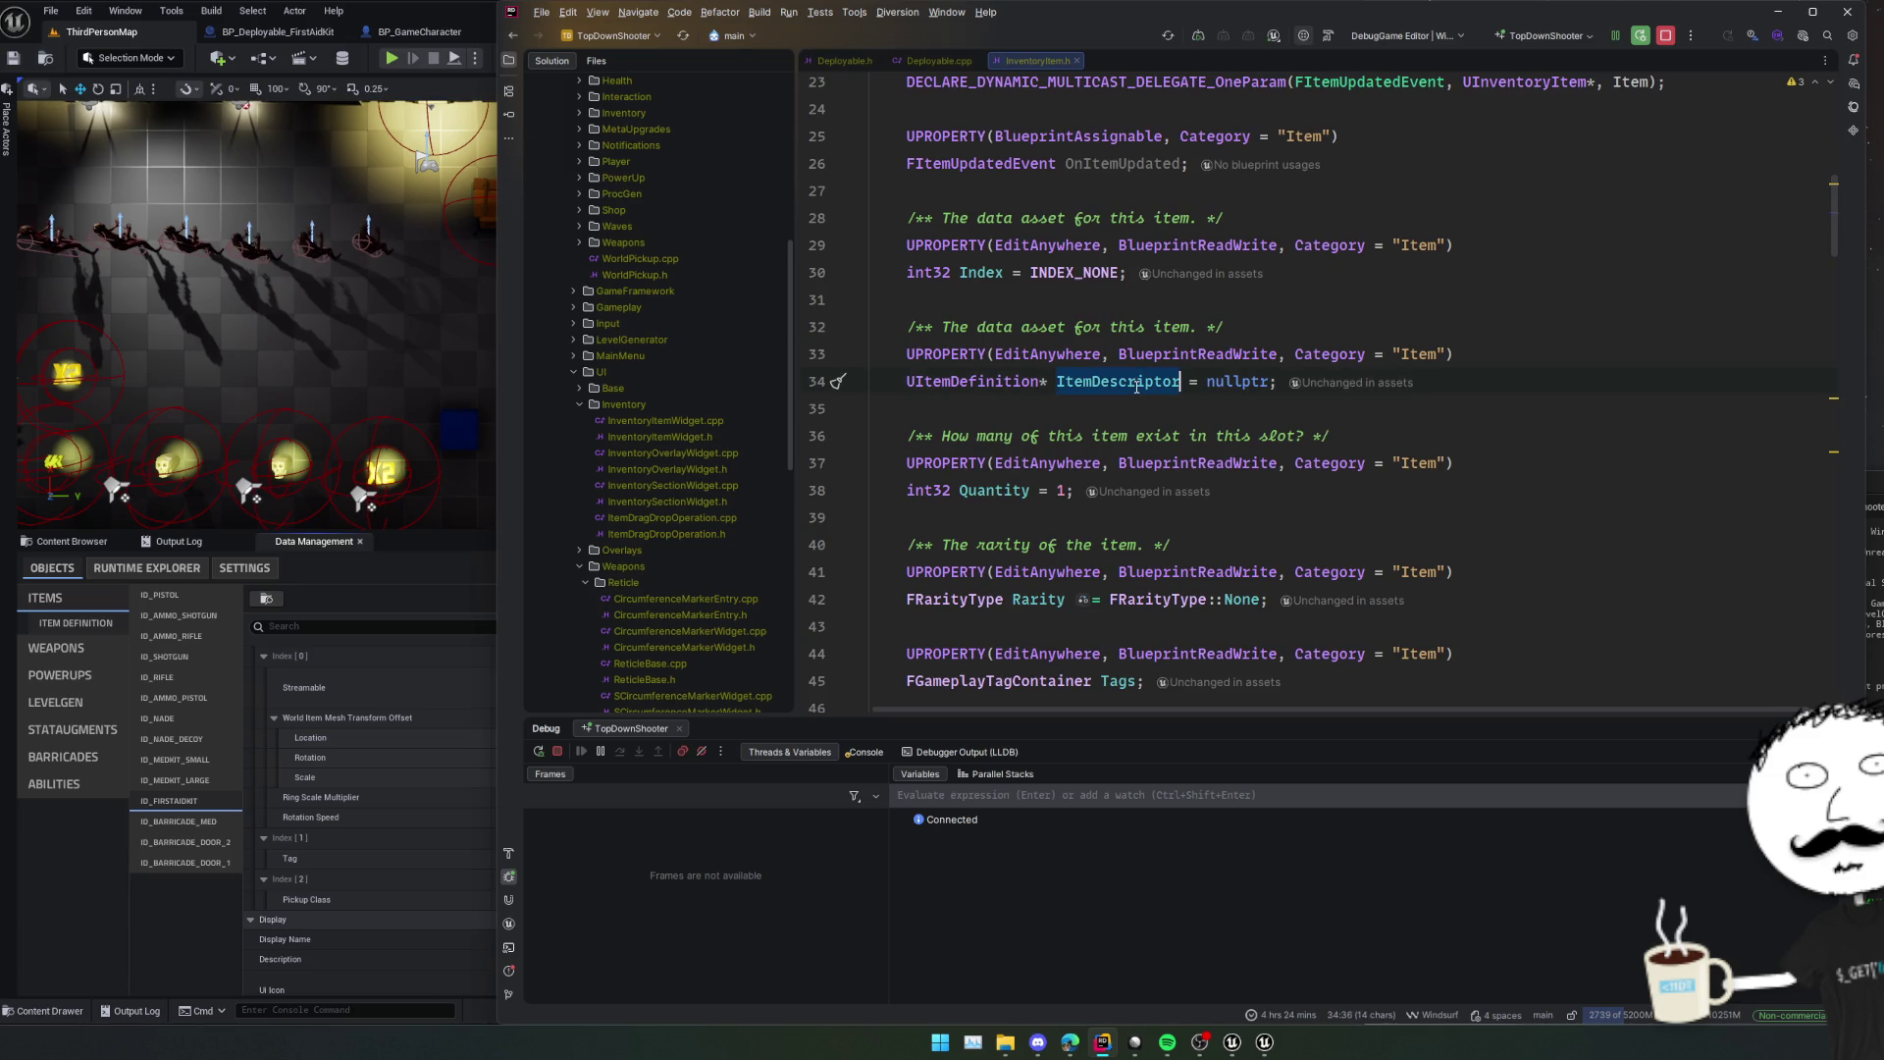
Write 'Item->ItemDescriptor->FindFragment<UItemFragment_WeaponEquip>()' in Deploy().
key("ctrl+Tab")
type("ItemDescriptor-")
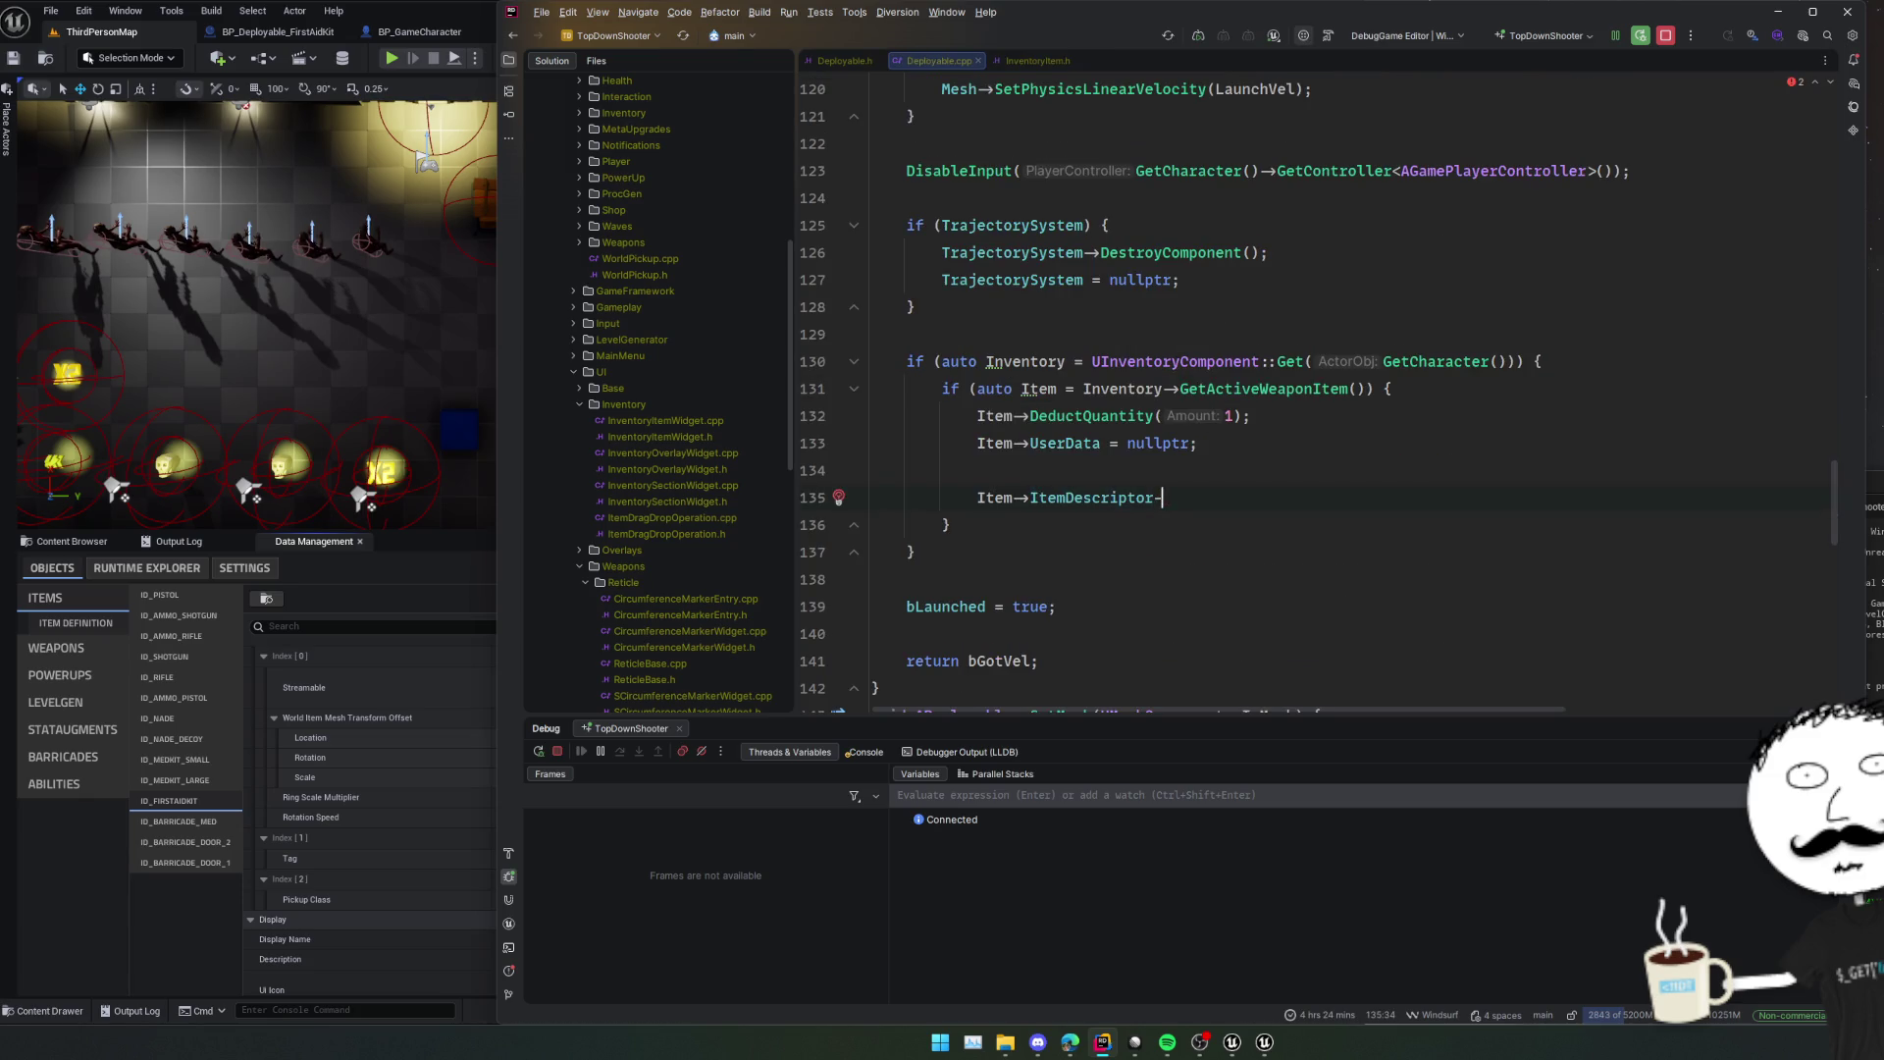
type("->")
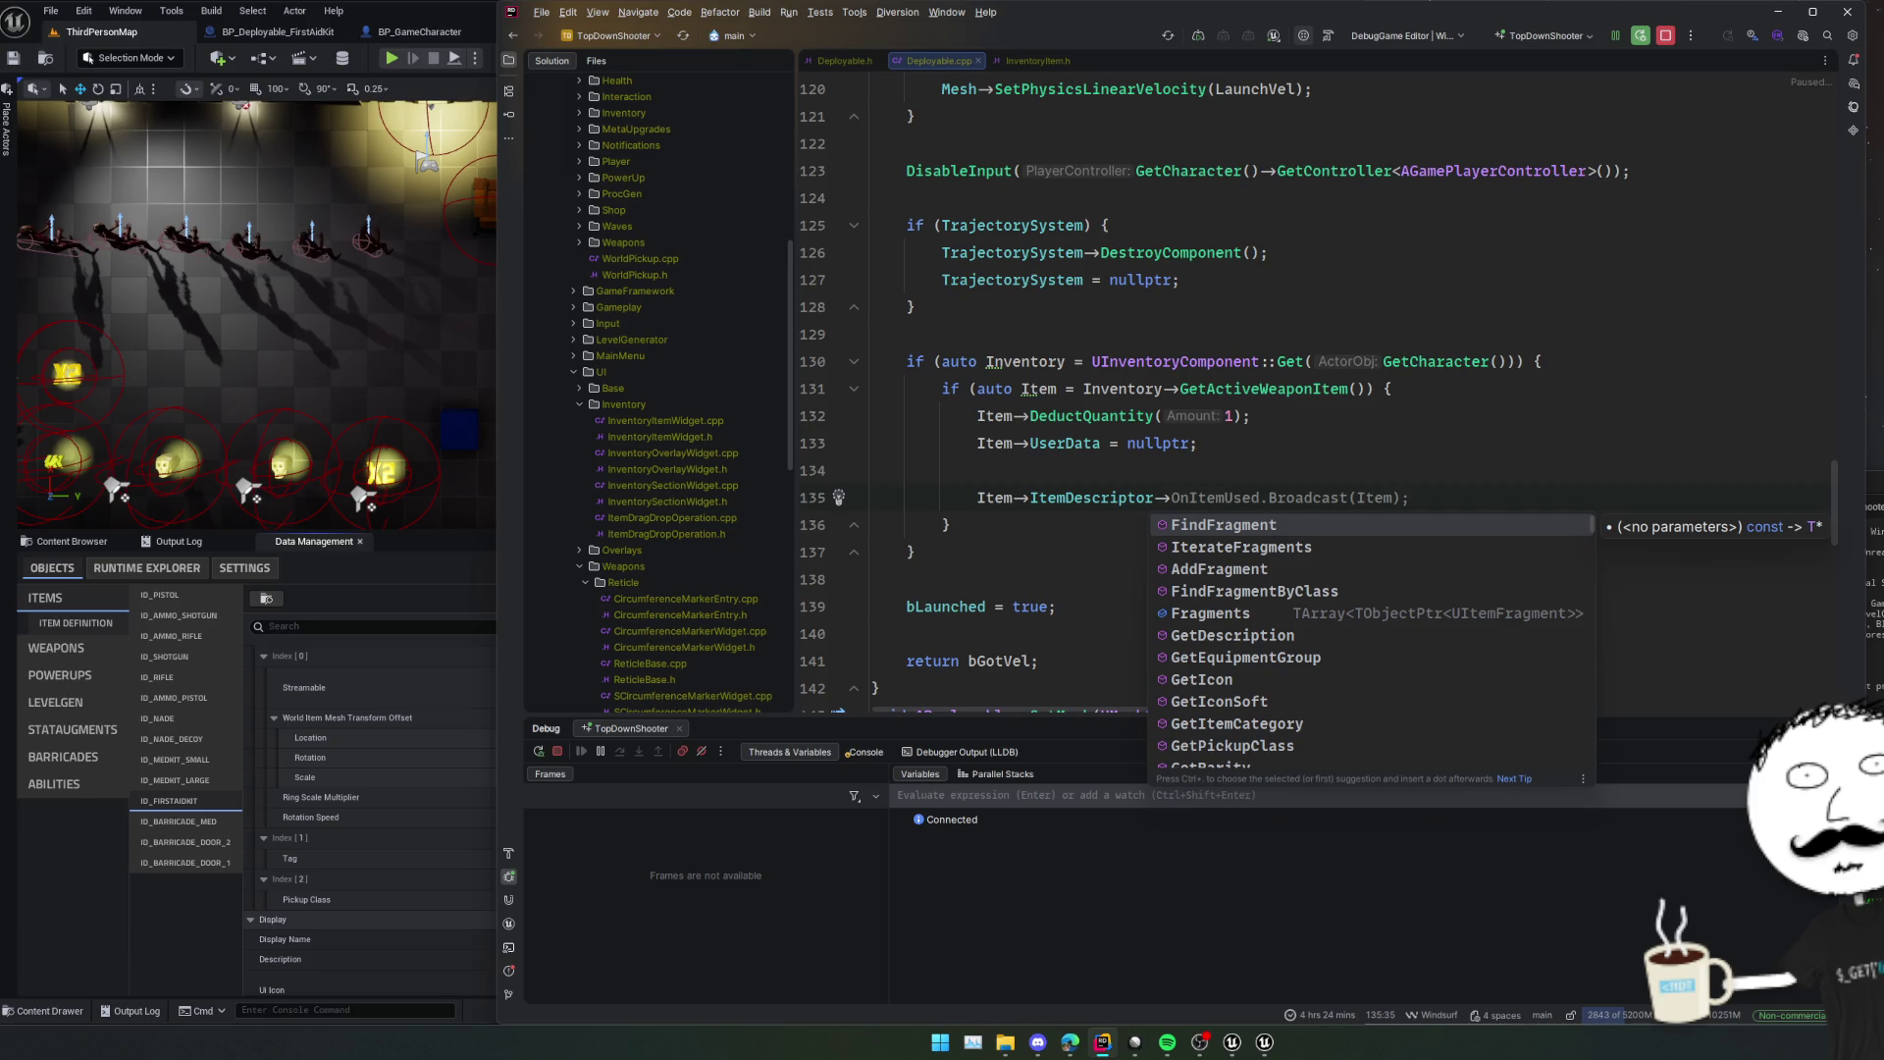
key("Return")
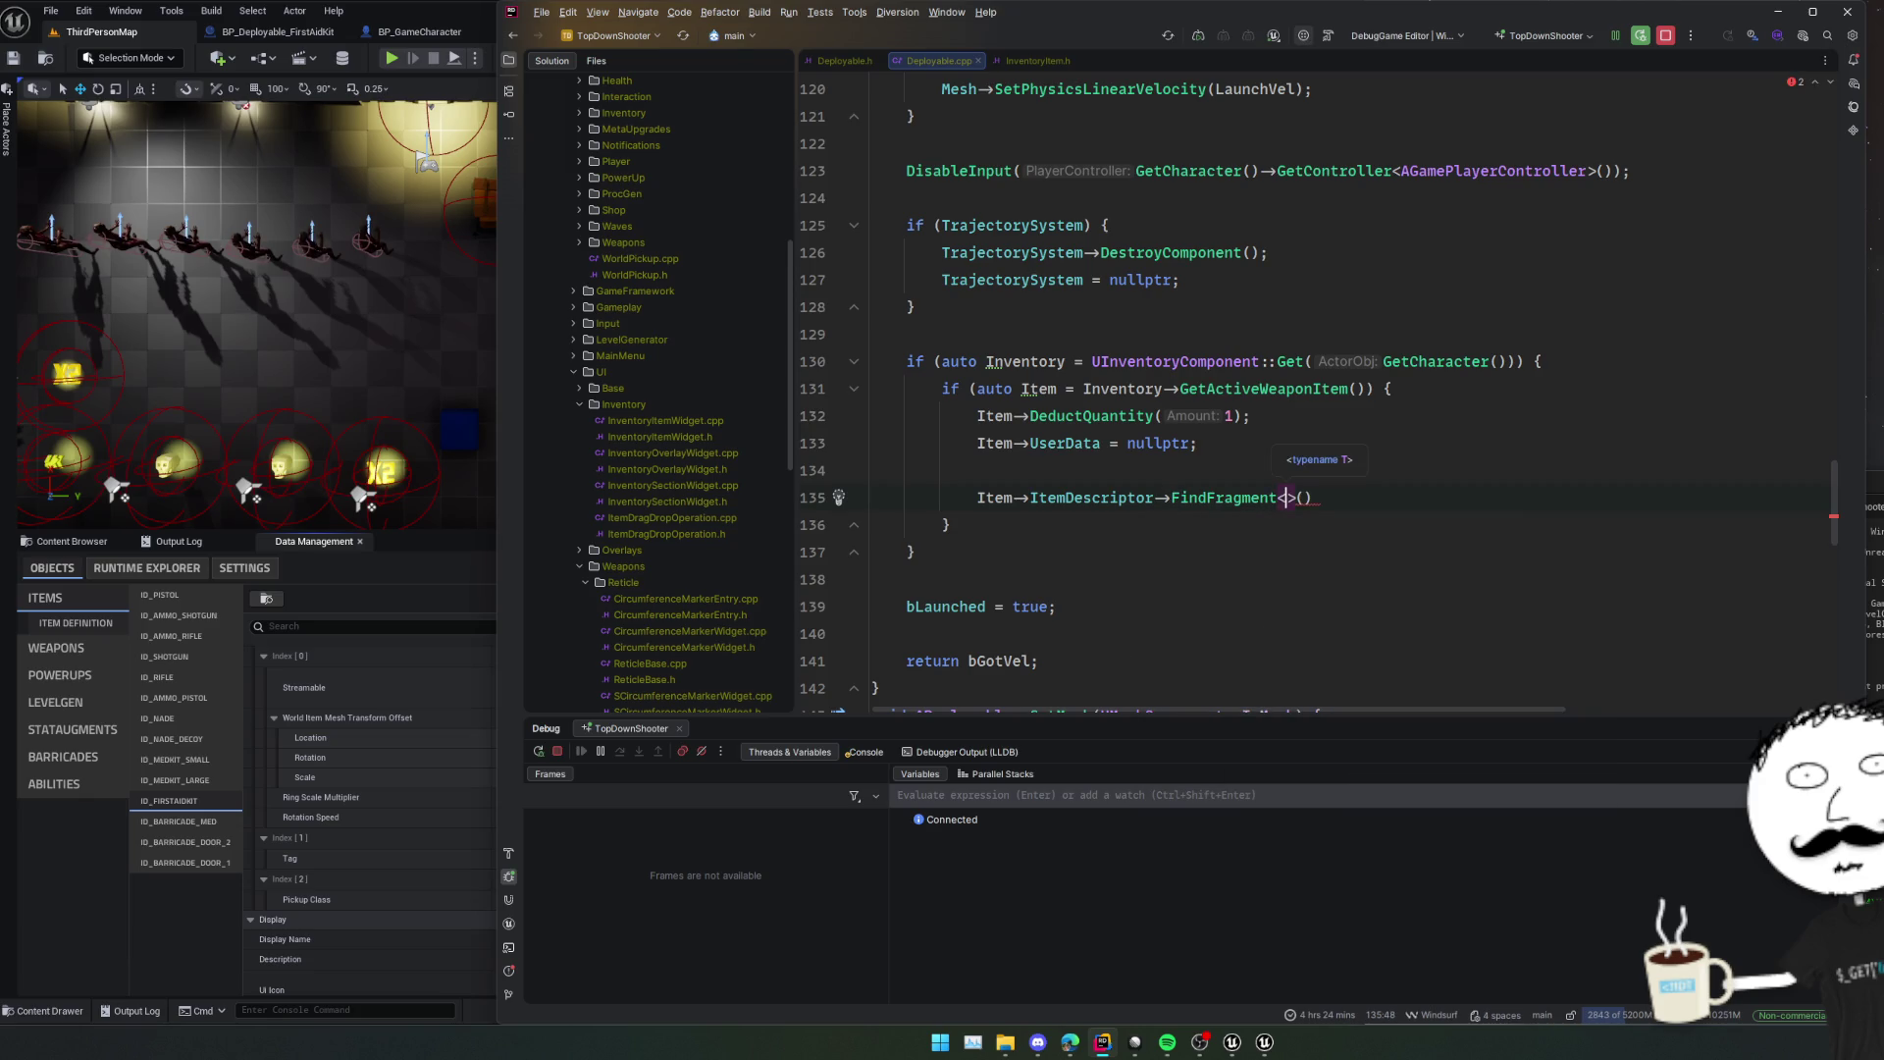
type("UI")
type("temFragment_")
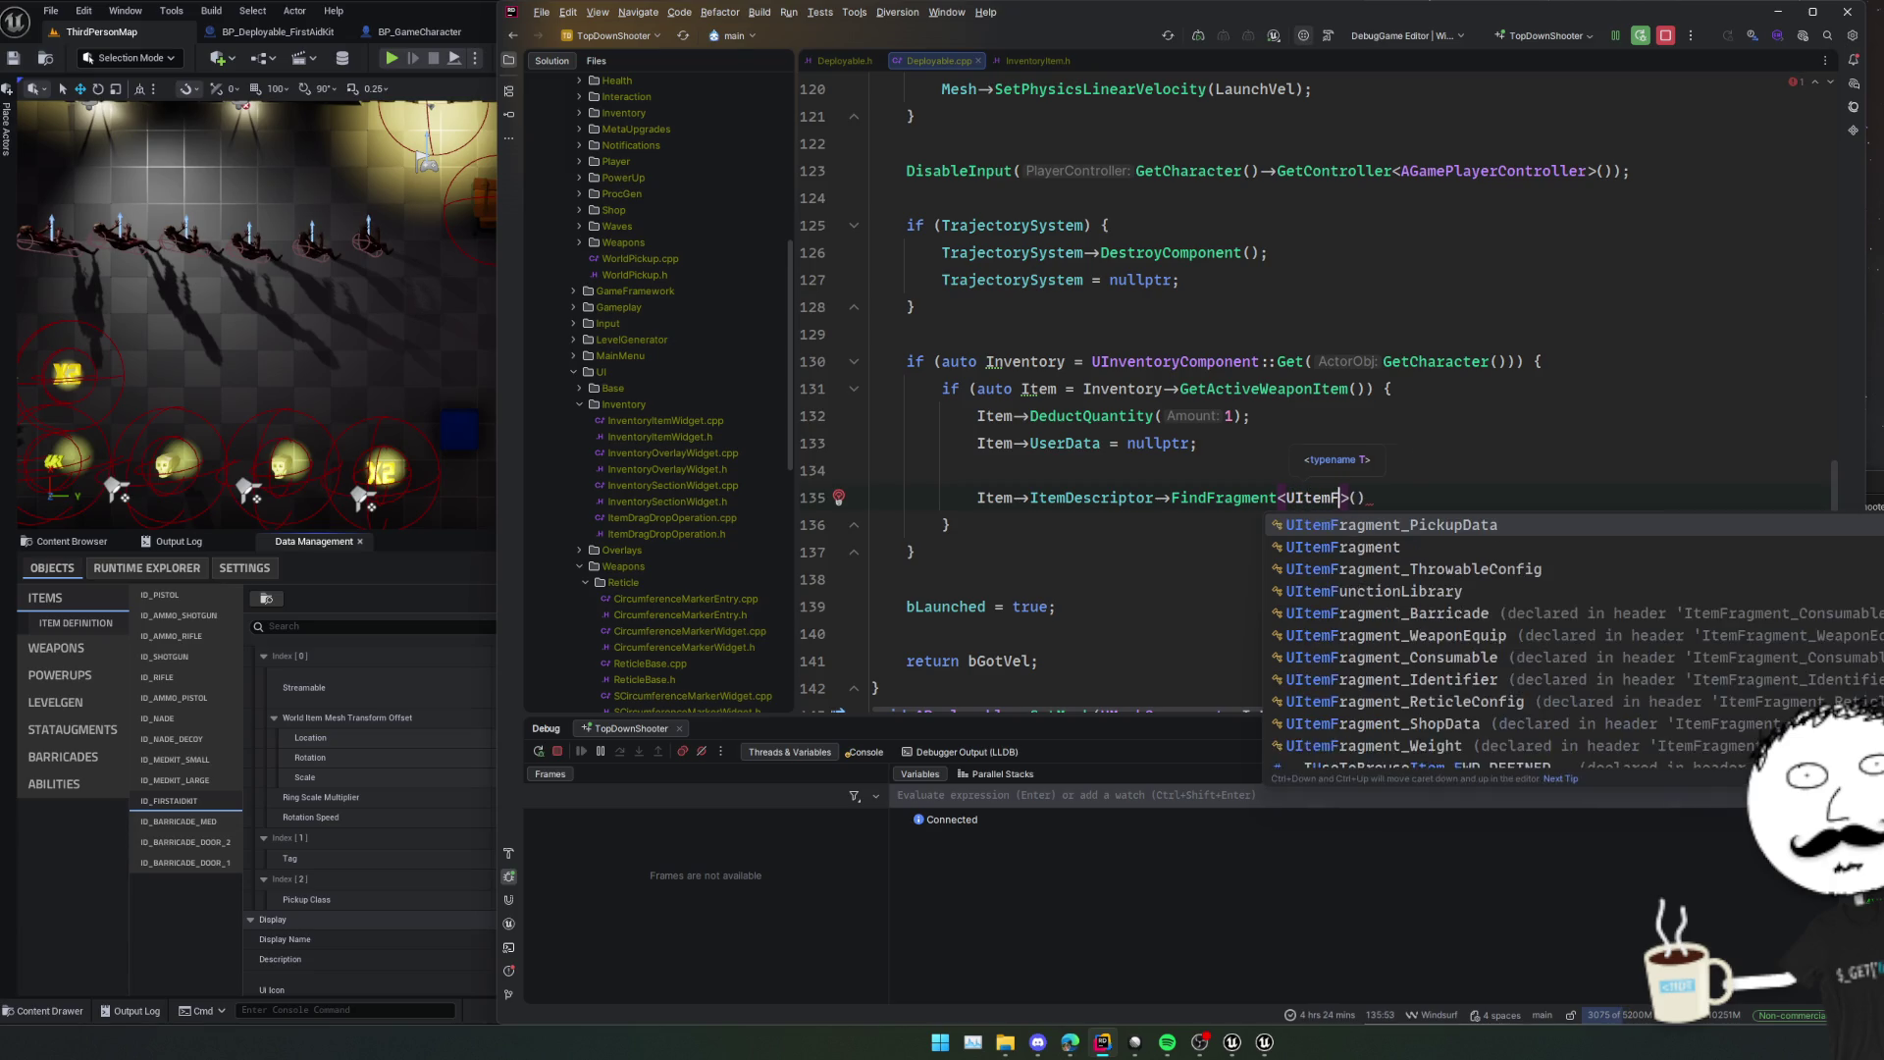
type("W")
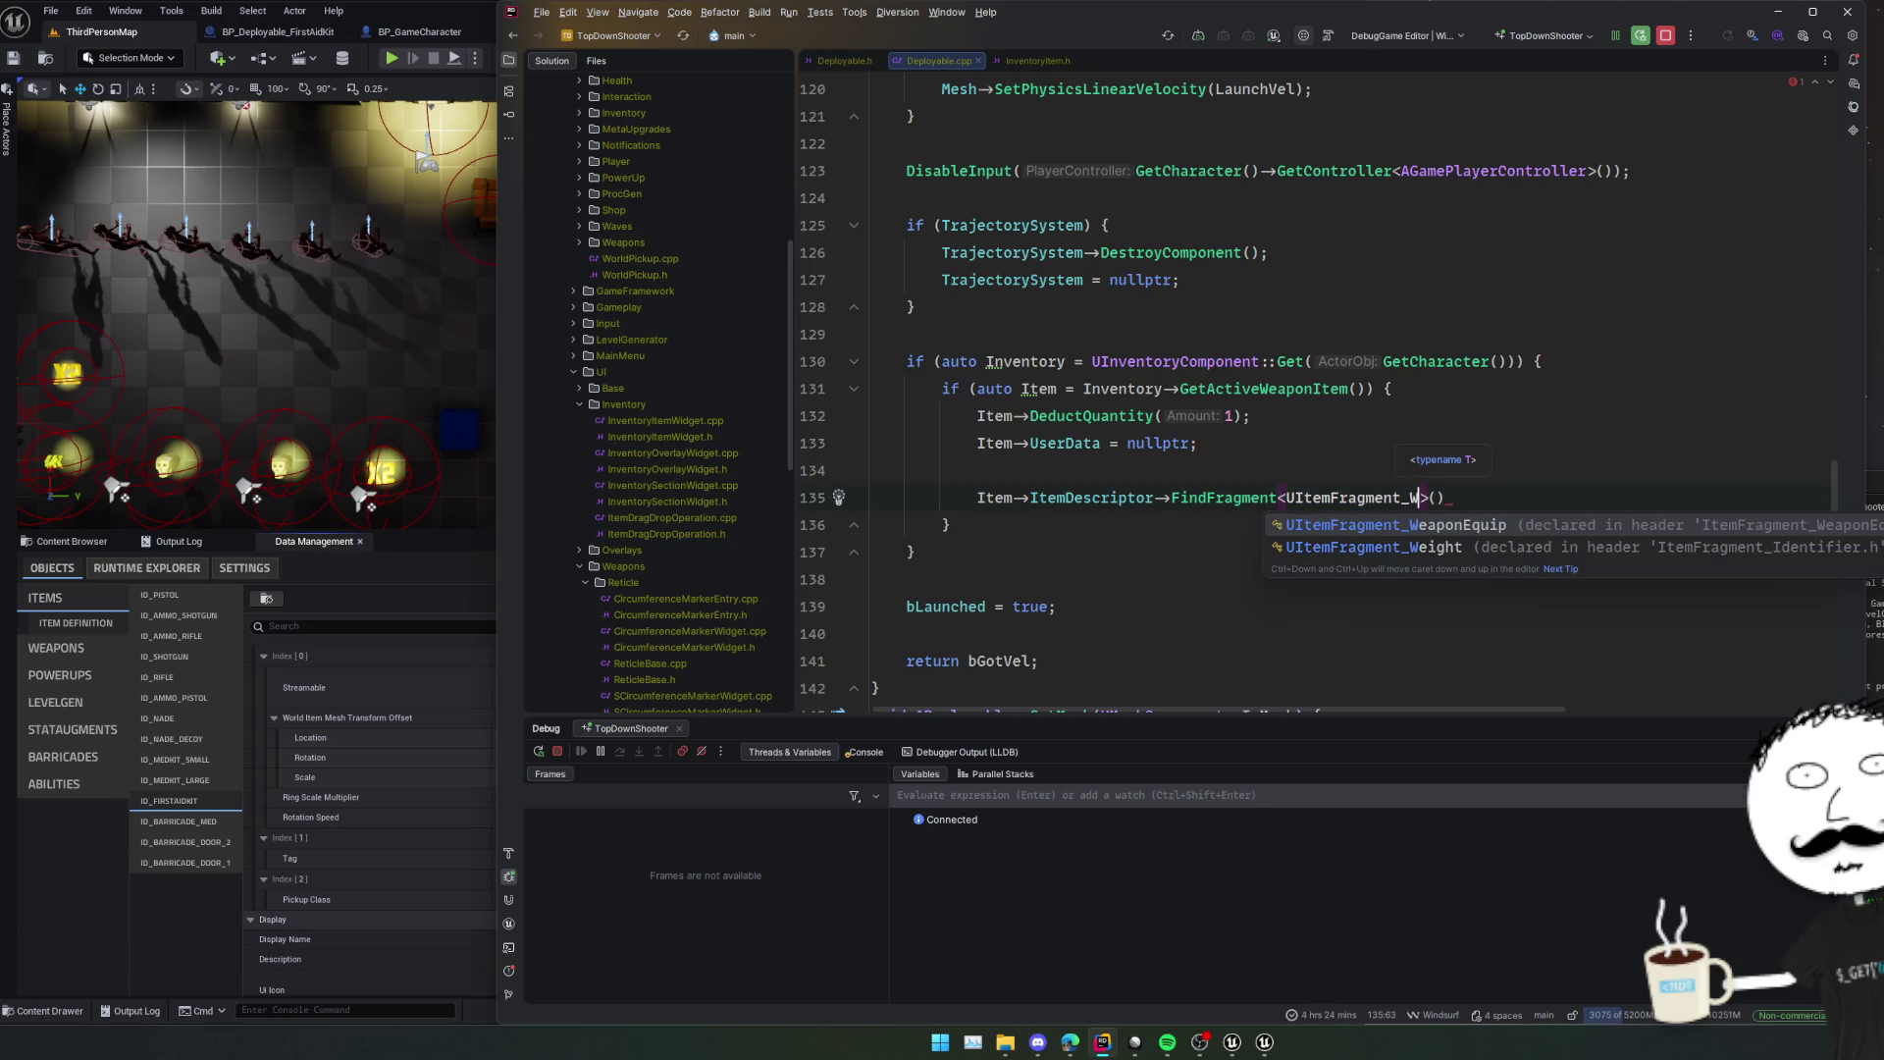
key("Return")
Wrap the lookup as 'if (auto EquipFrag = ...) {' and open the block's body.
key("ctrl+shift+Left")
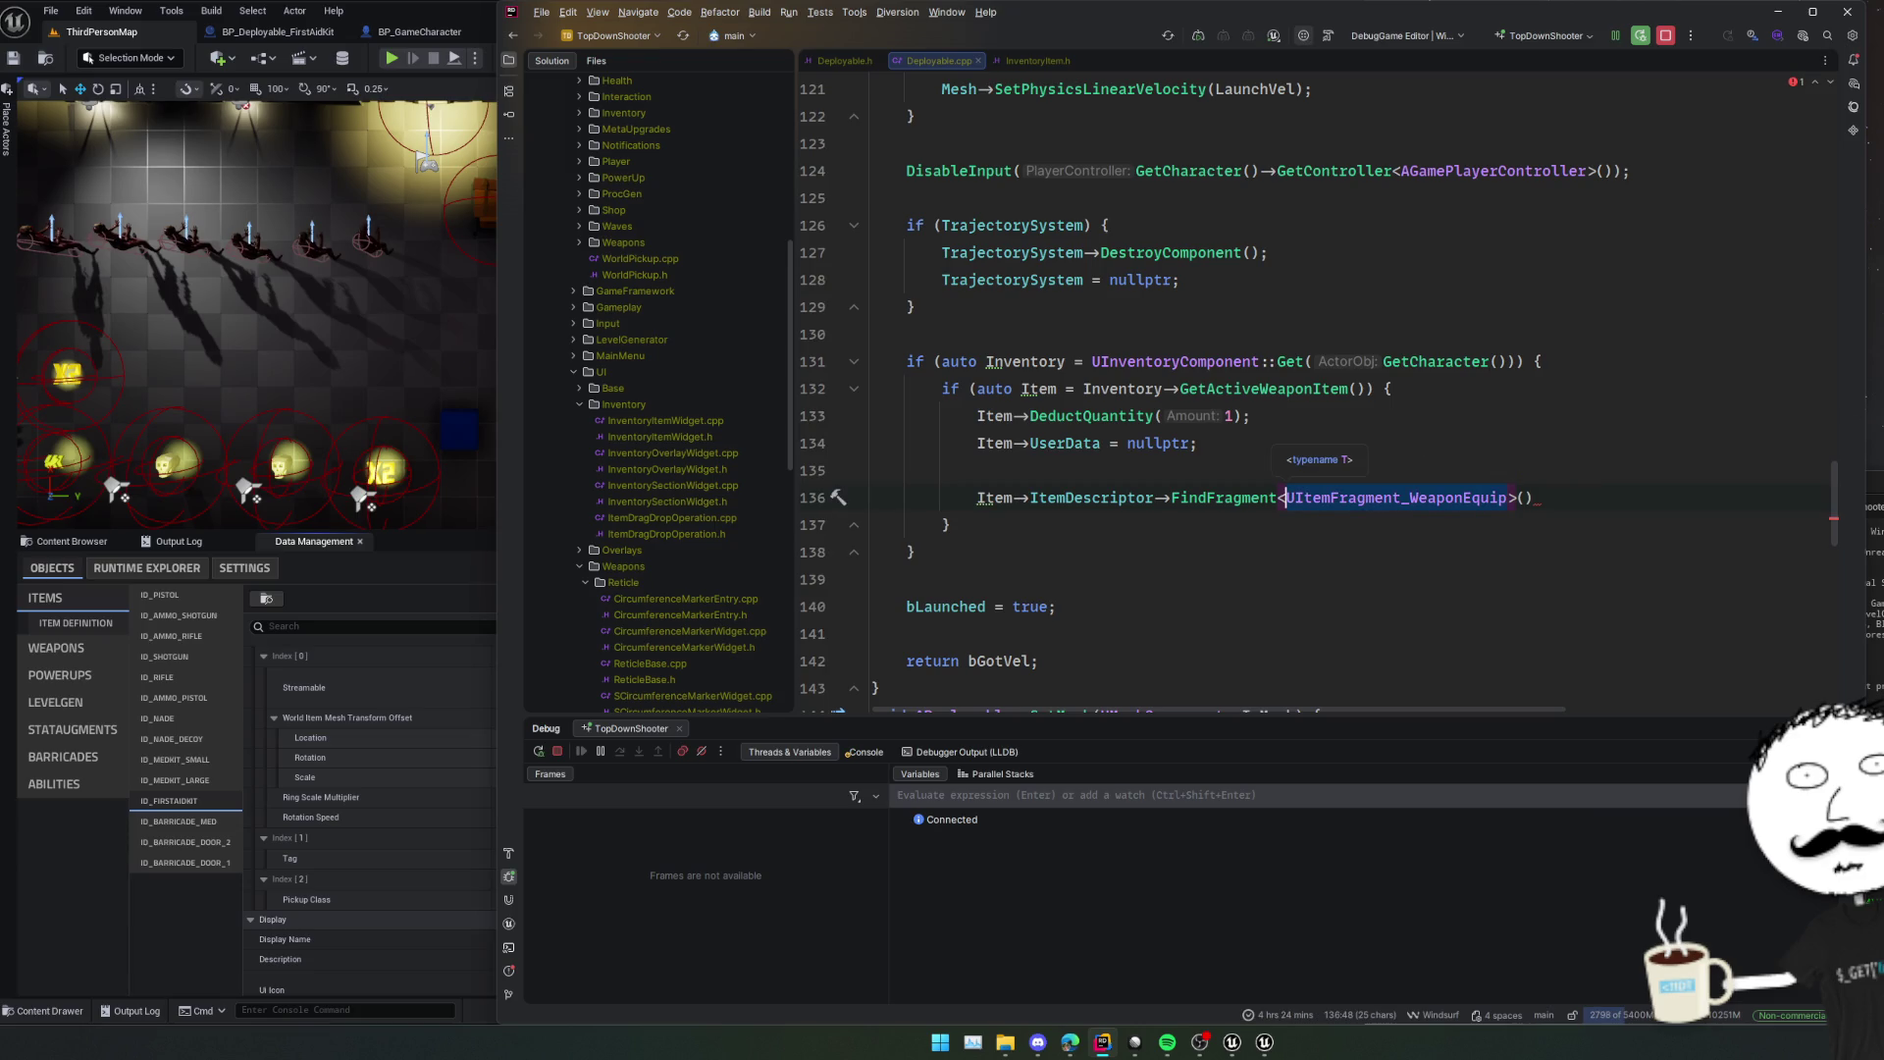
key("Home")
type("if (auto E")
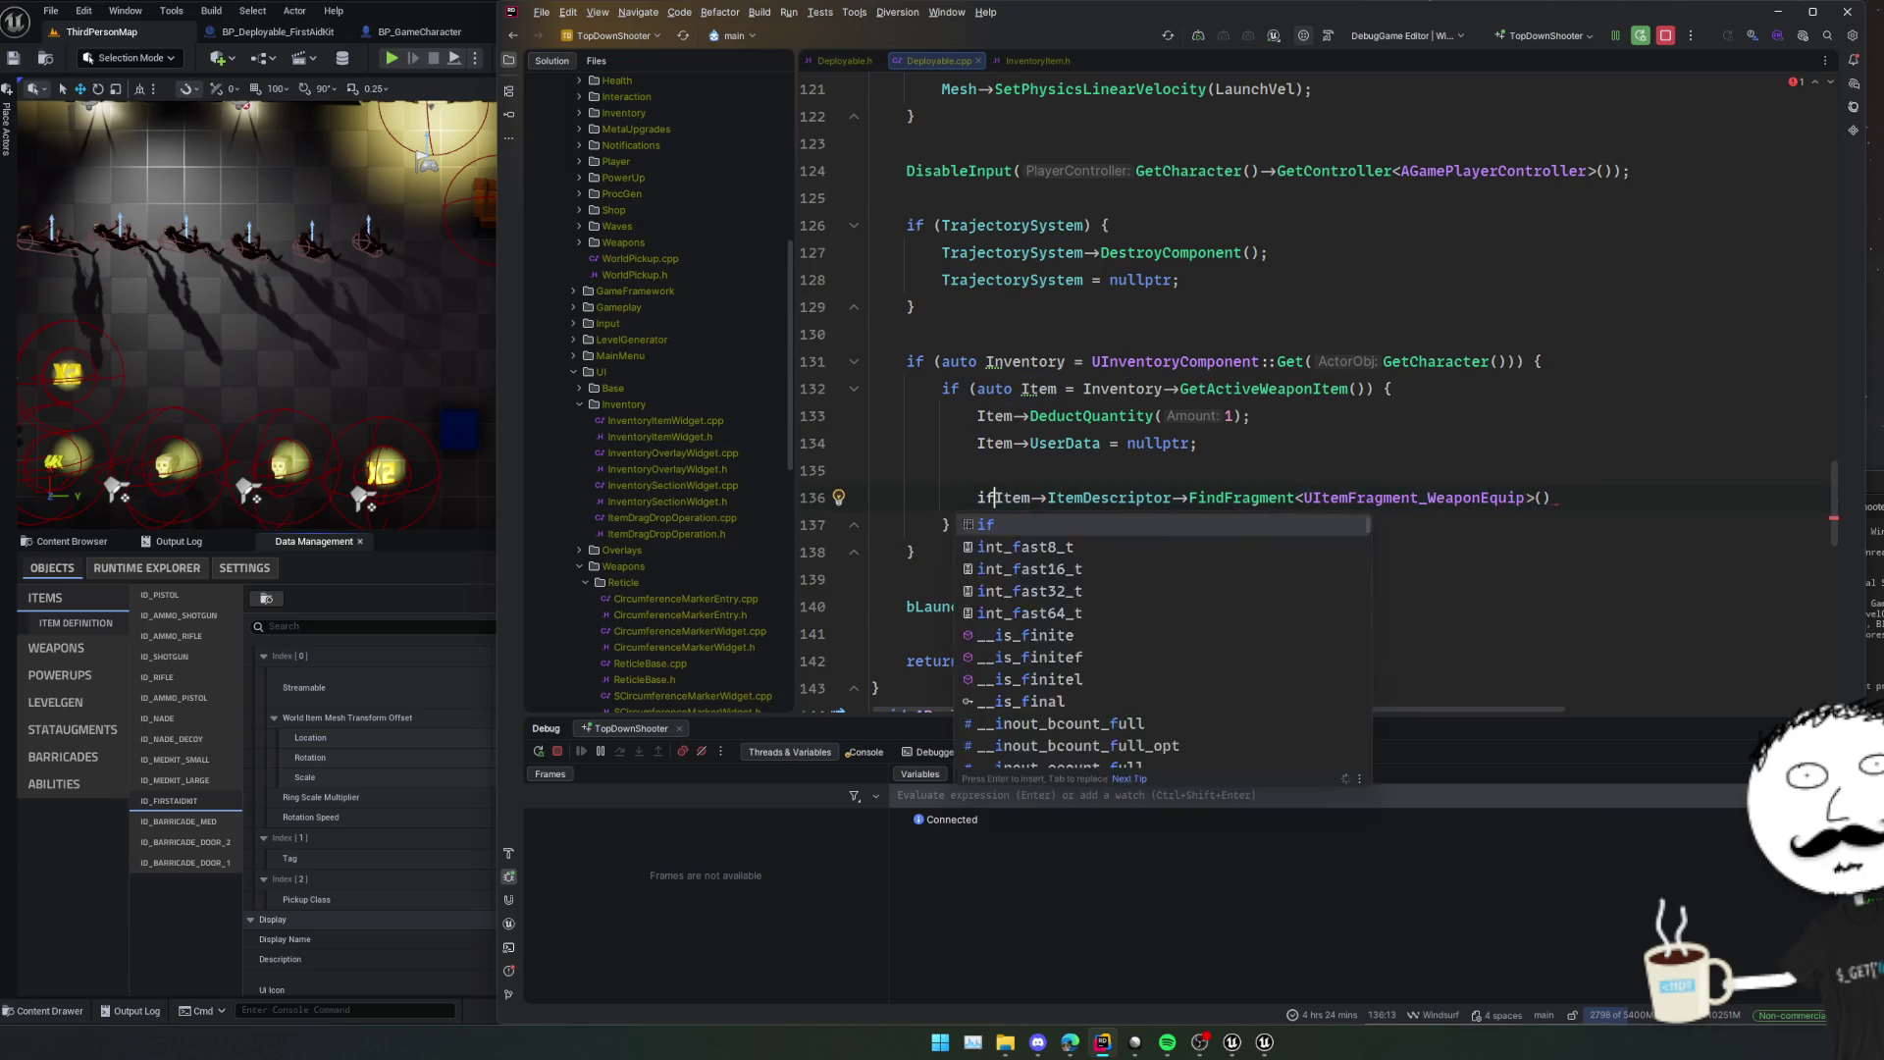
type("quipFrag =")
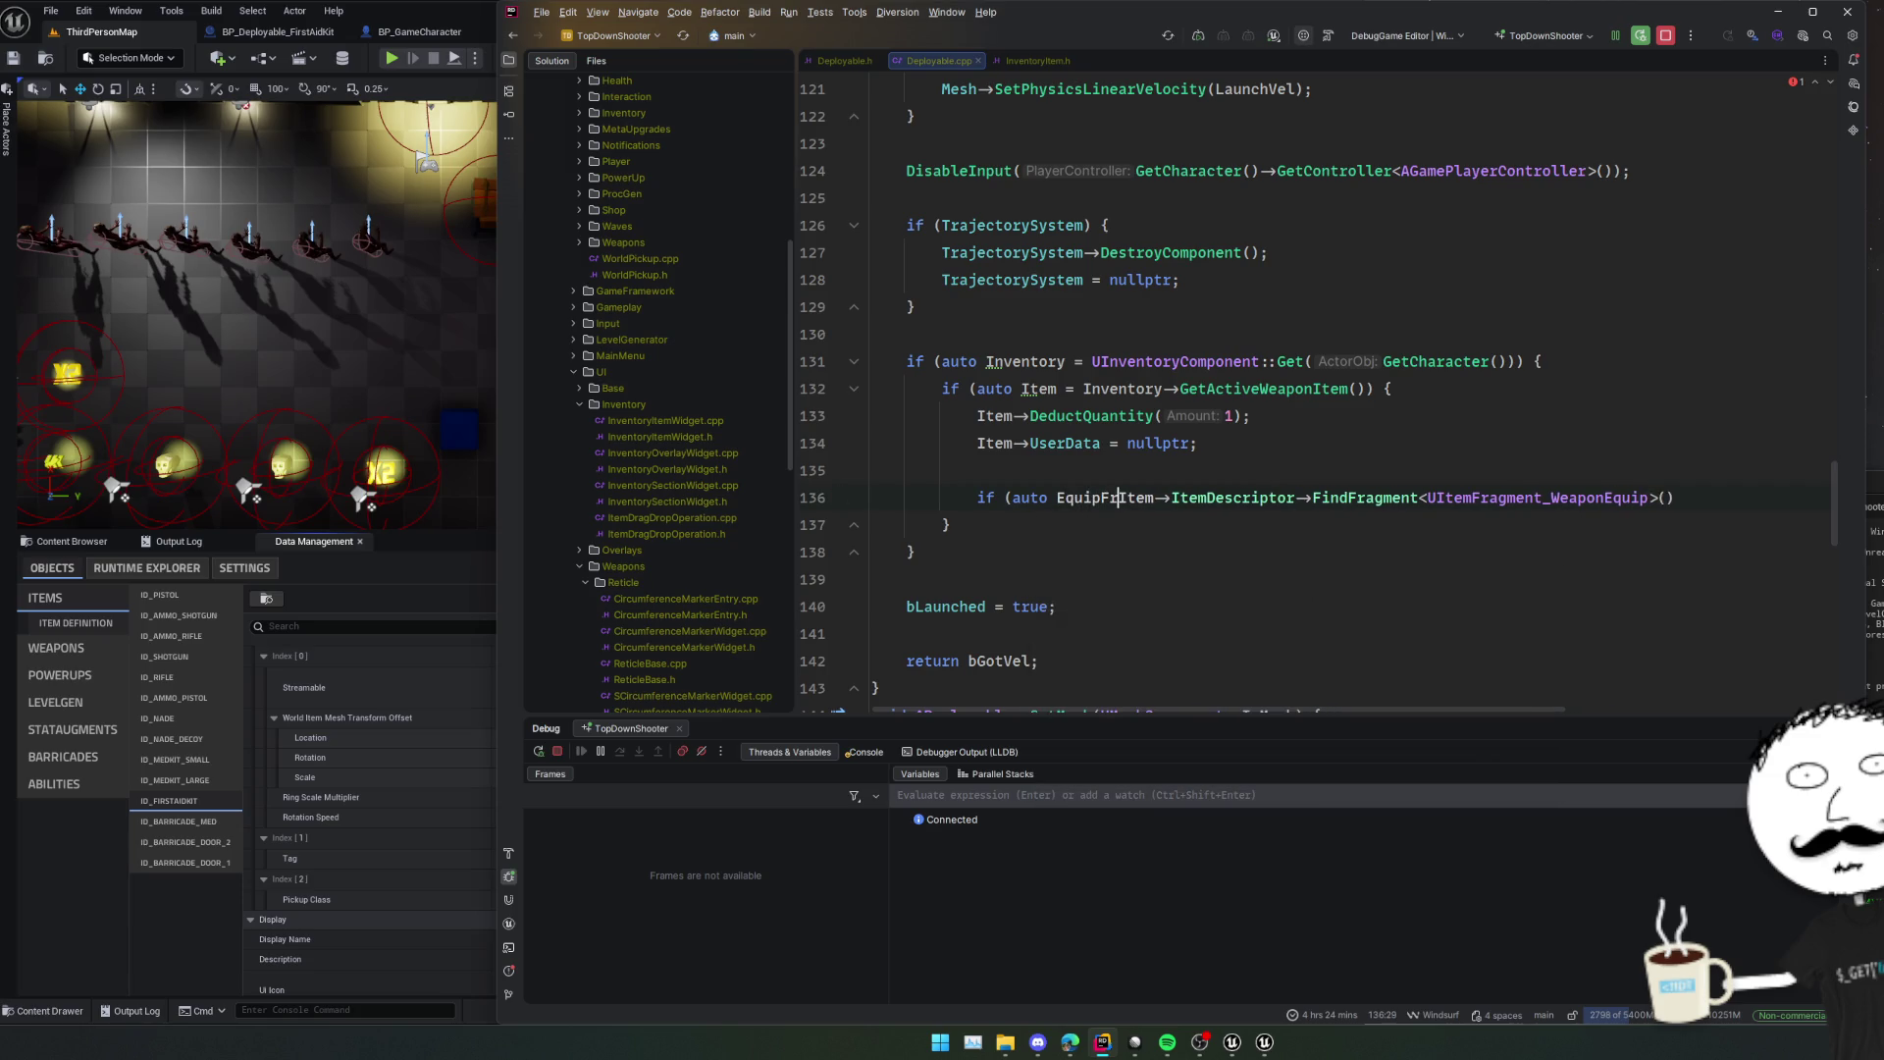
key("End")
type(") {")
key("Return")
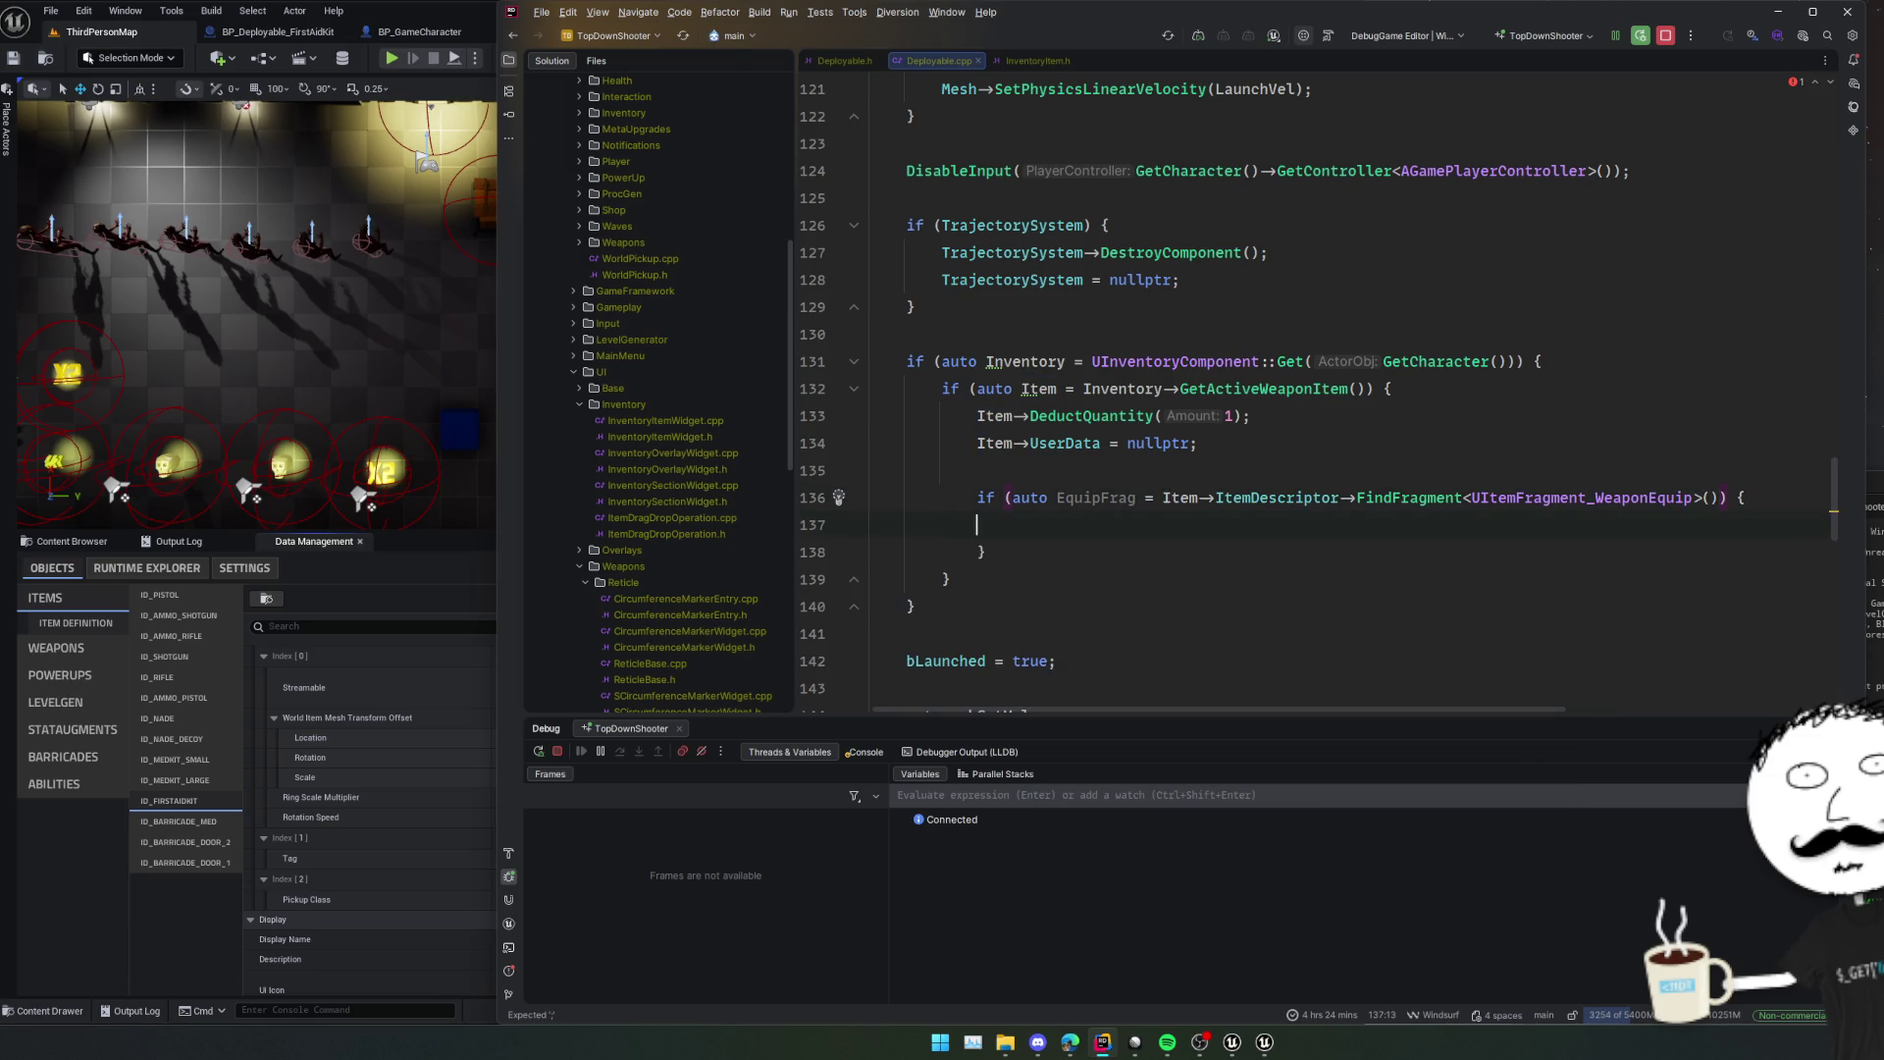
Find usages of UItemFragment_WeaponEquip and inspect the HandleInteractionAction implementation and signature.
left_click(1579, 496, "ctrl")
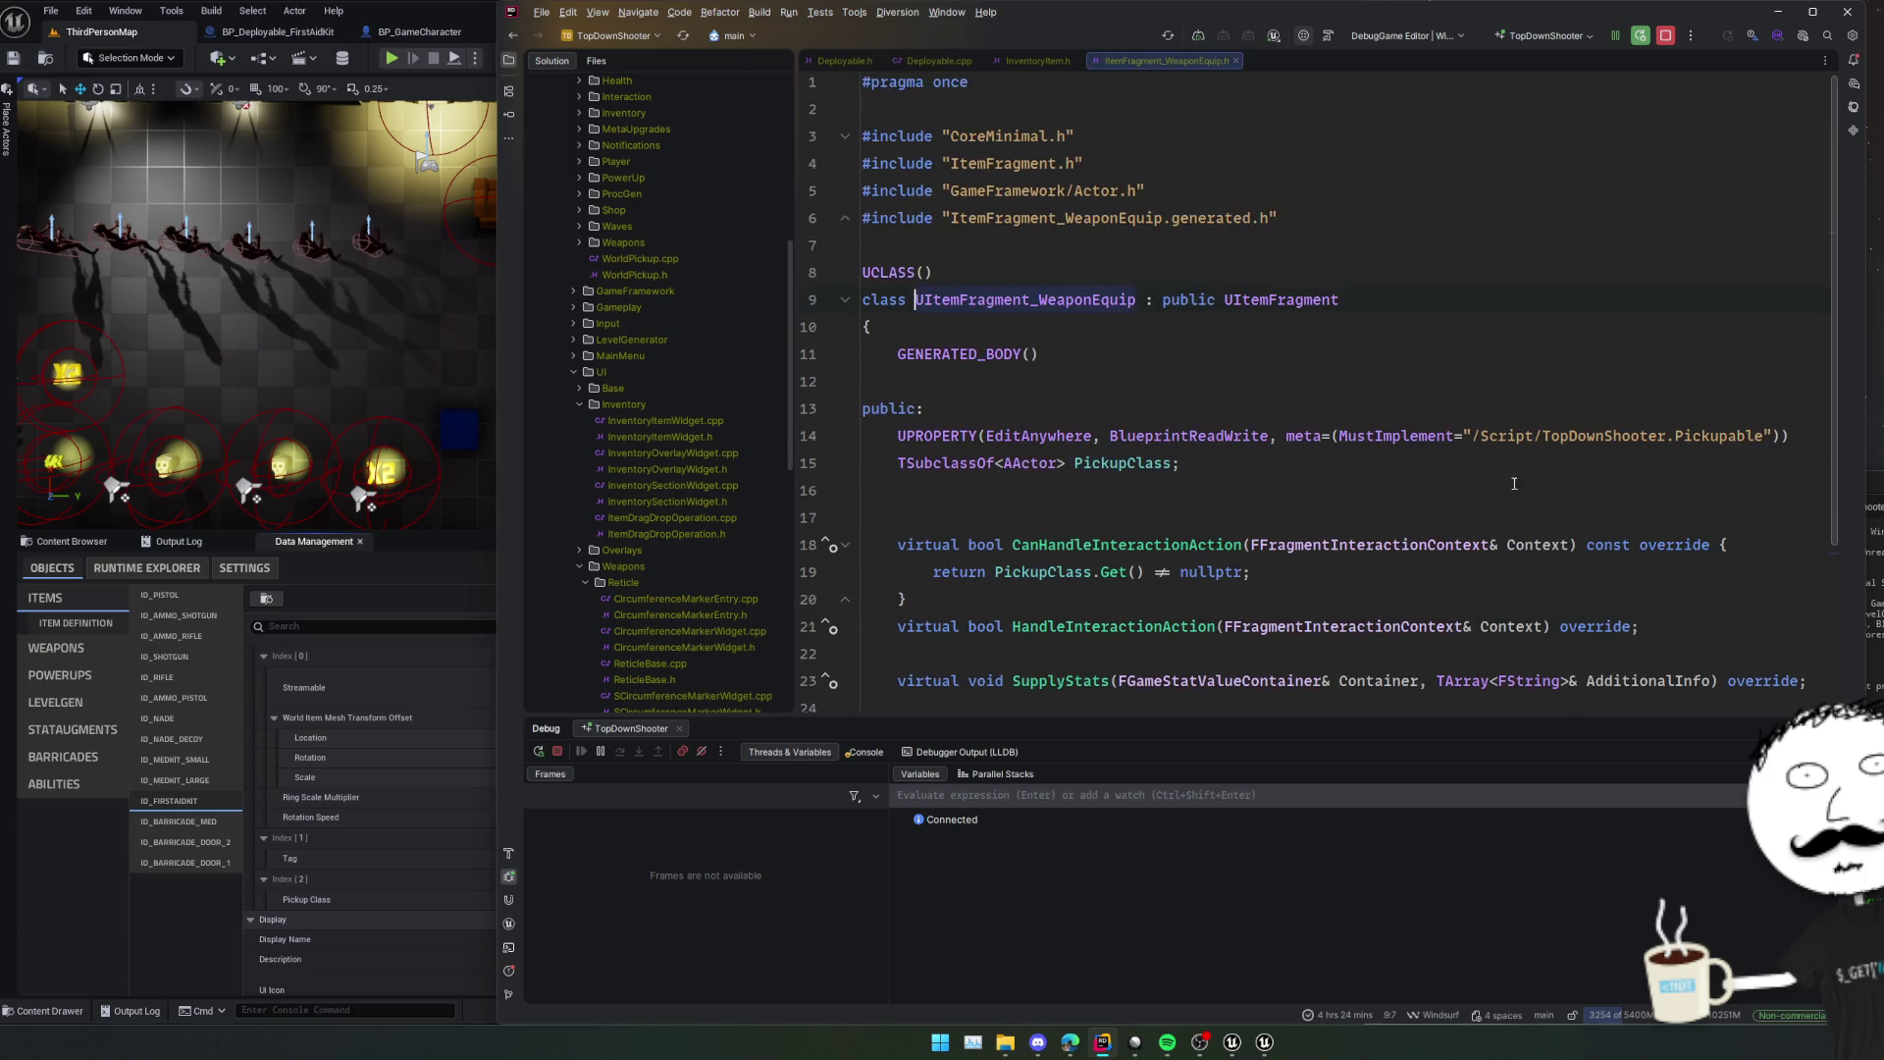
left_click(1067, 300, "ctrl")
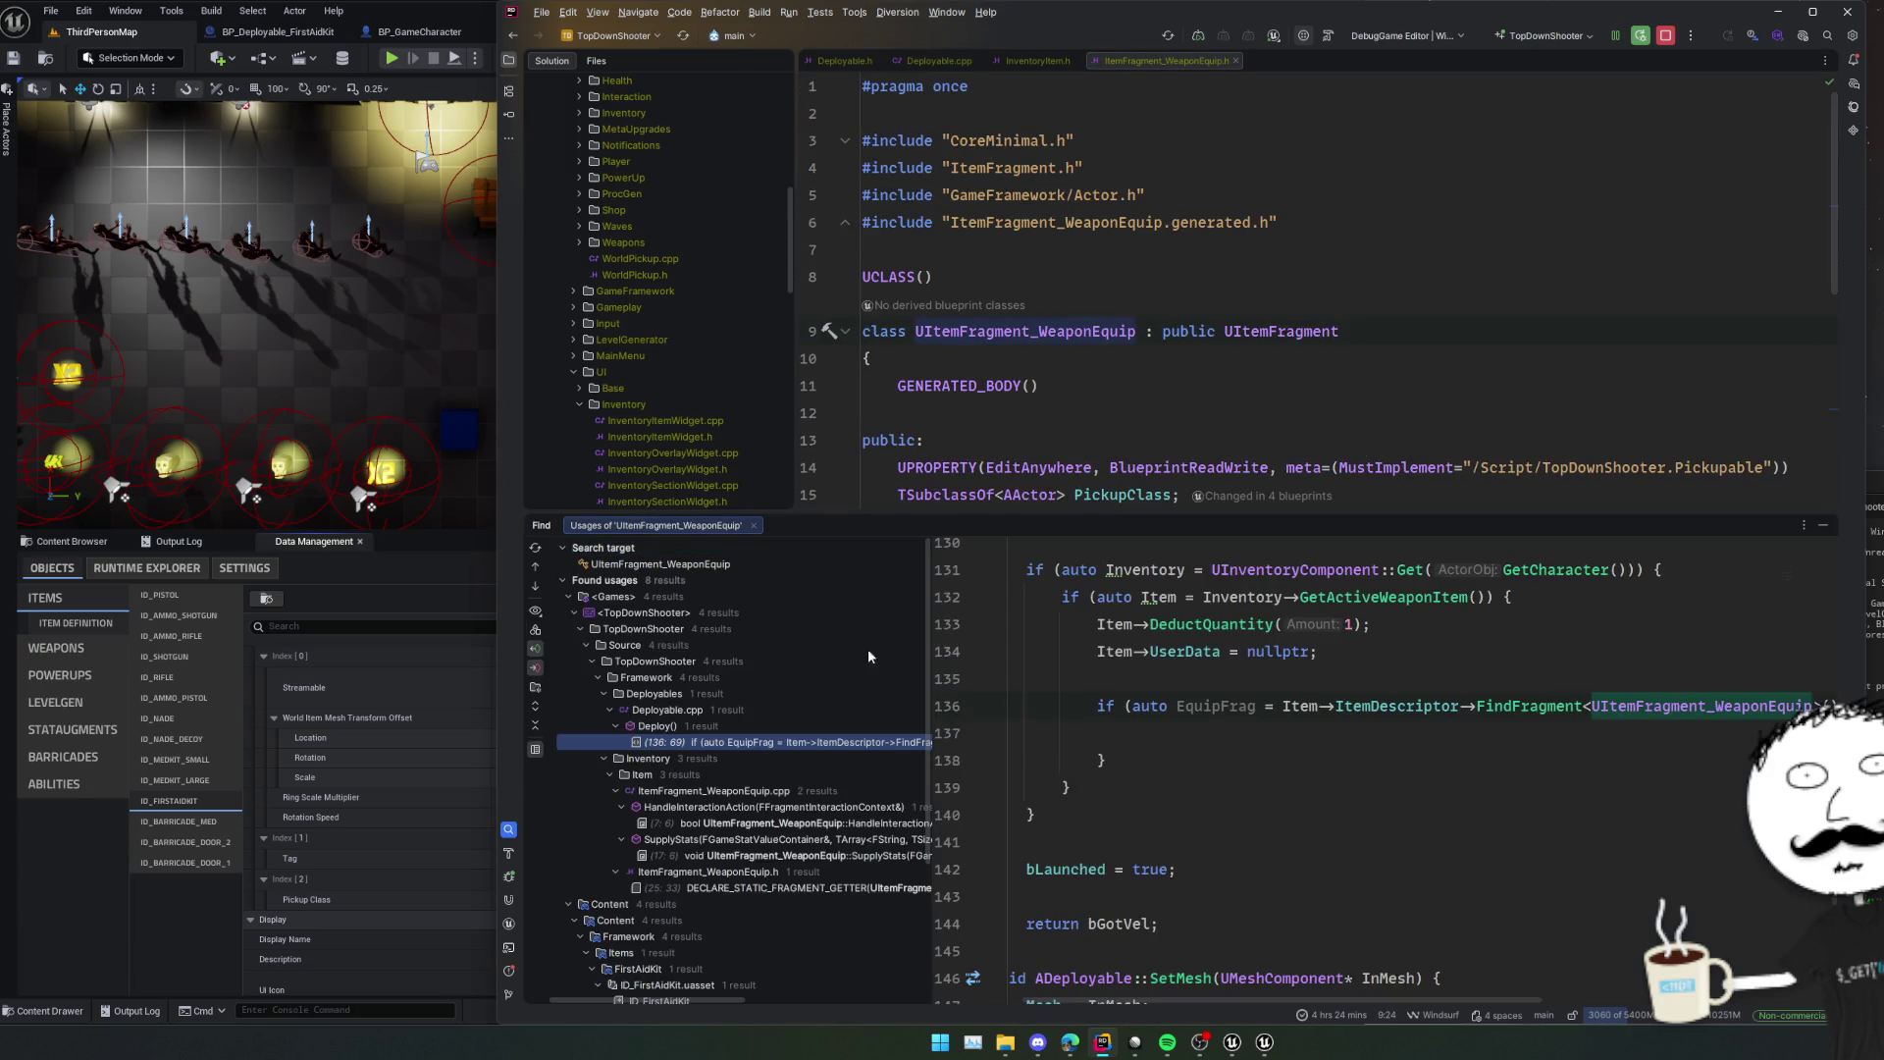
left_click(780, 691)
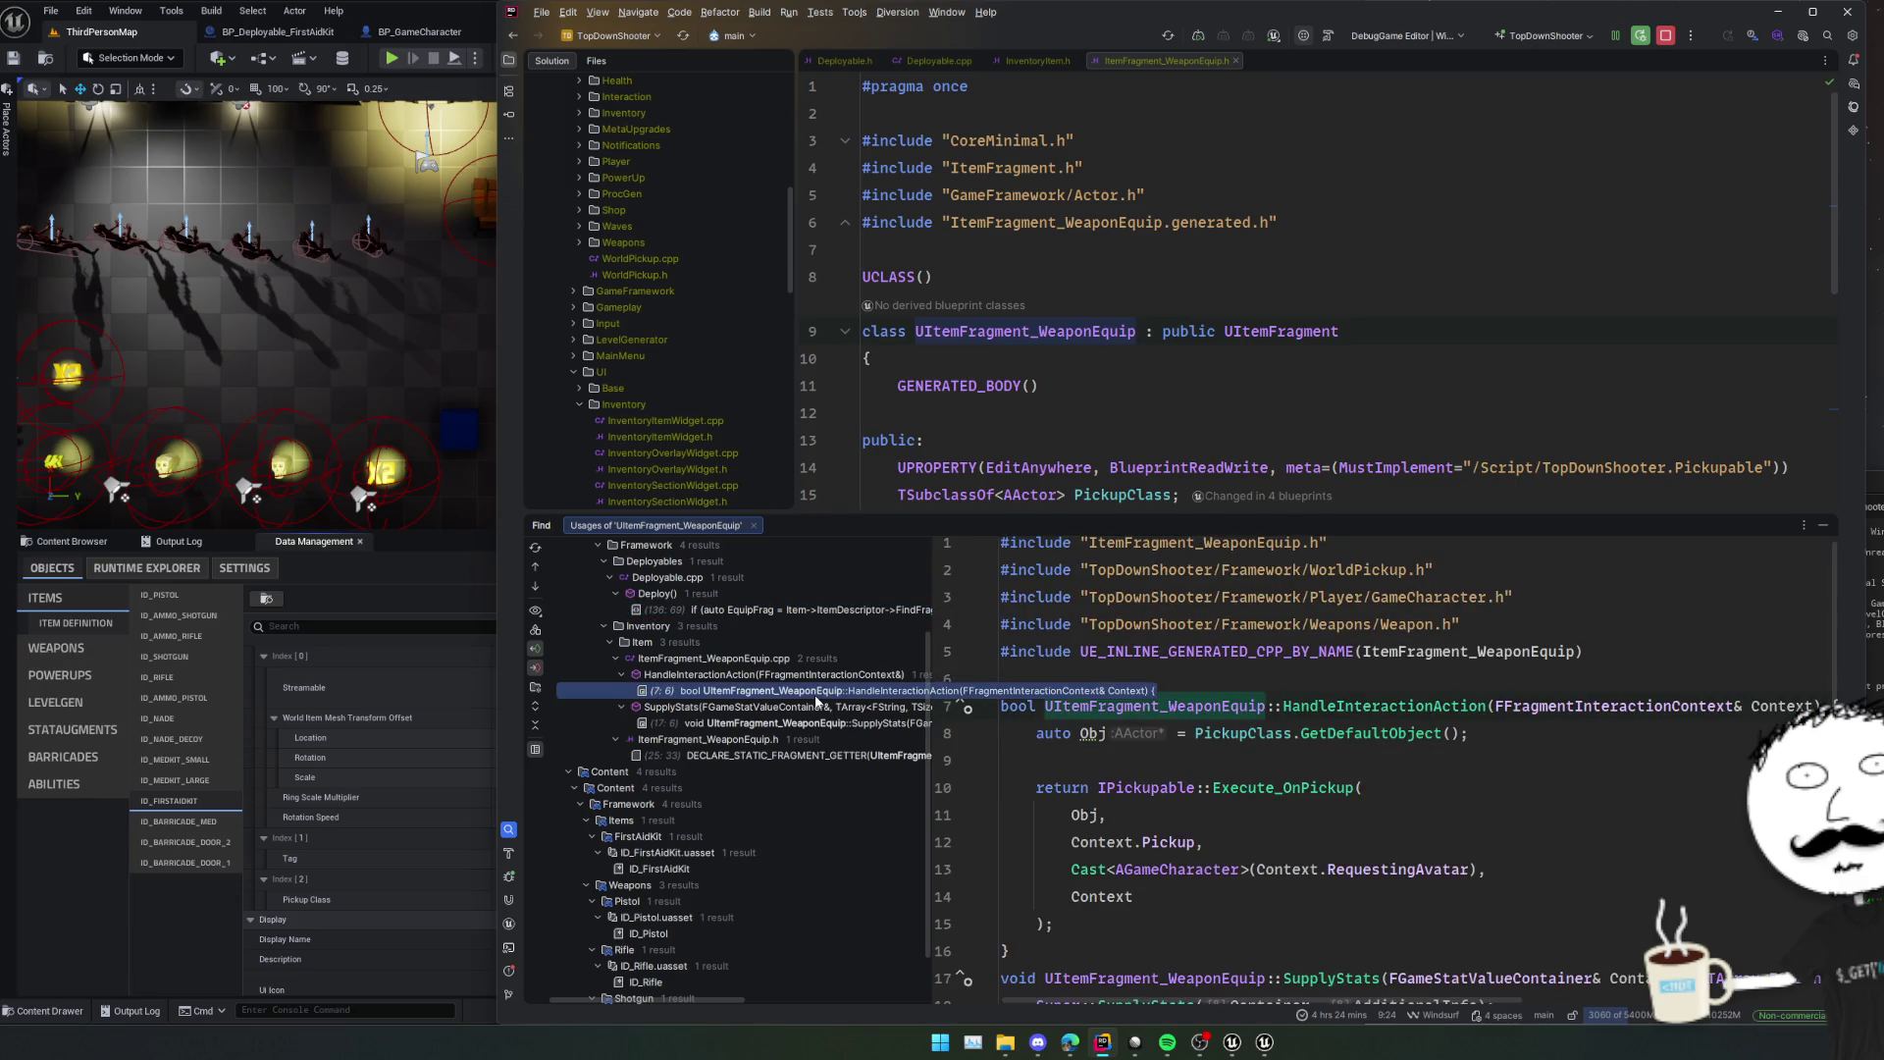
left_click(1477, 767)
left_click(1477, 779)
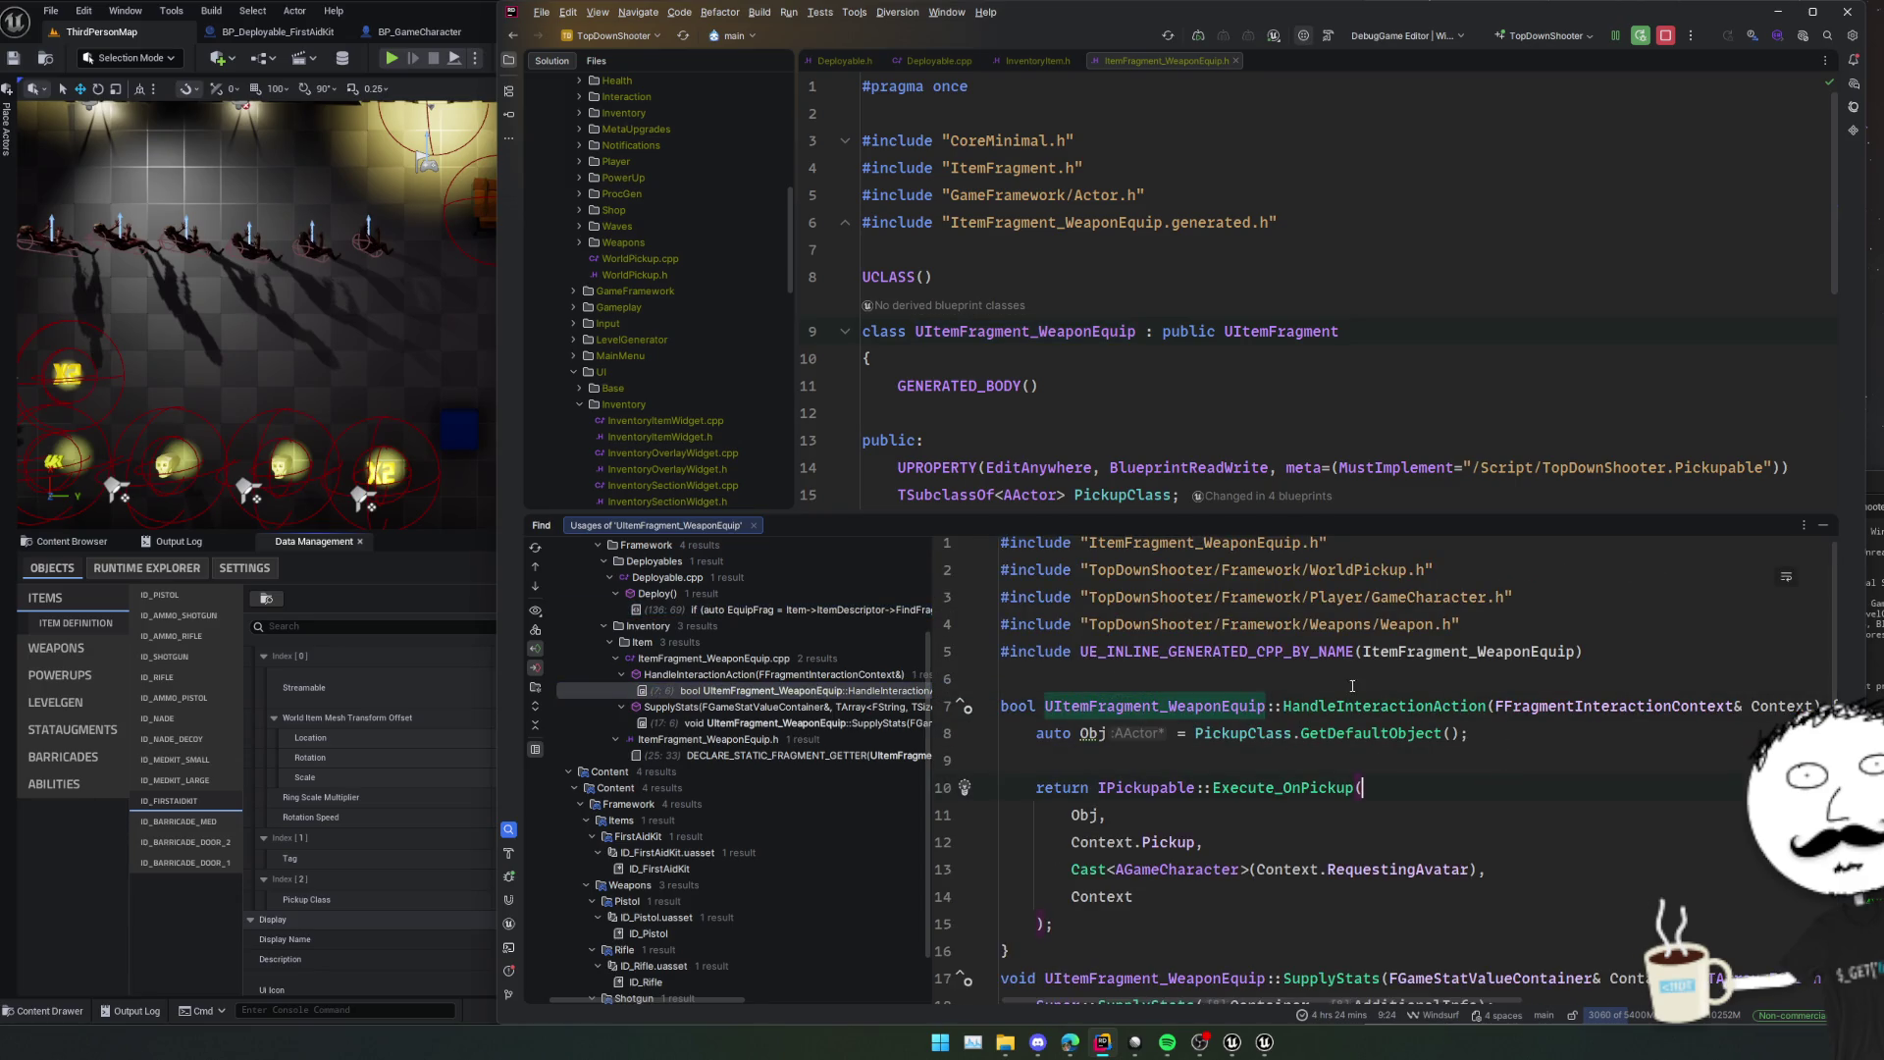
left_click(1402, 753)
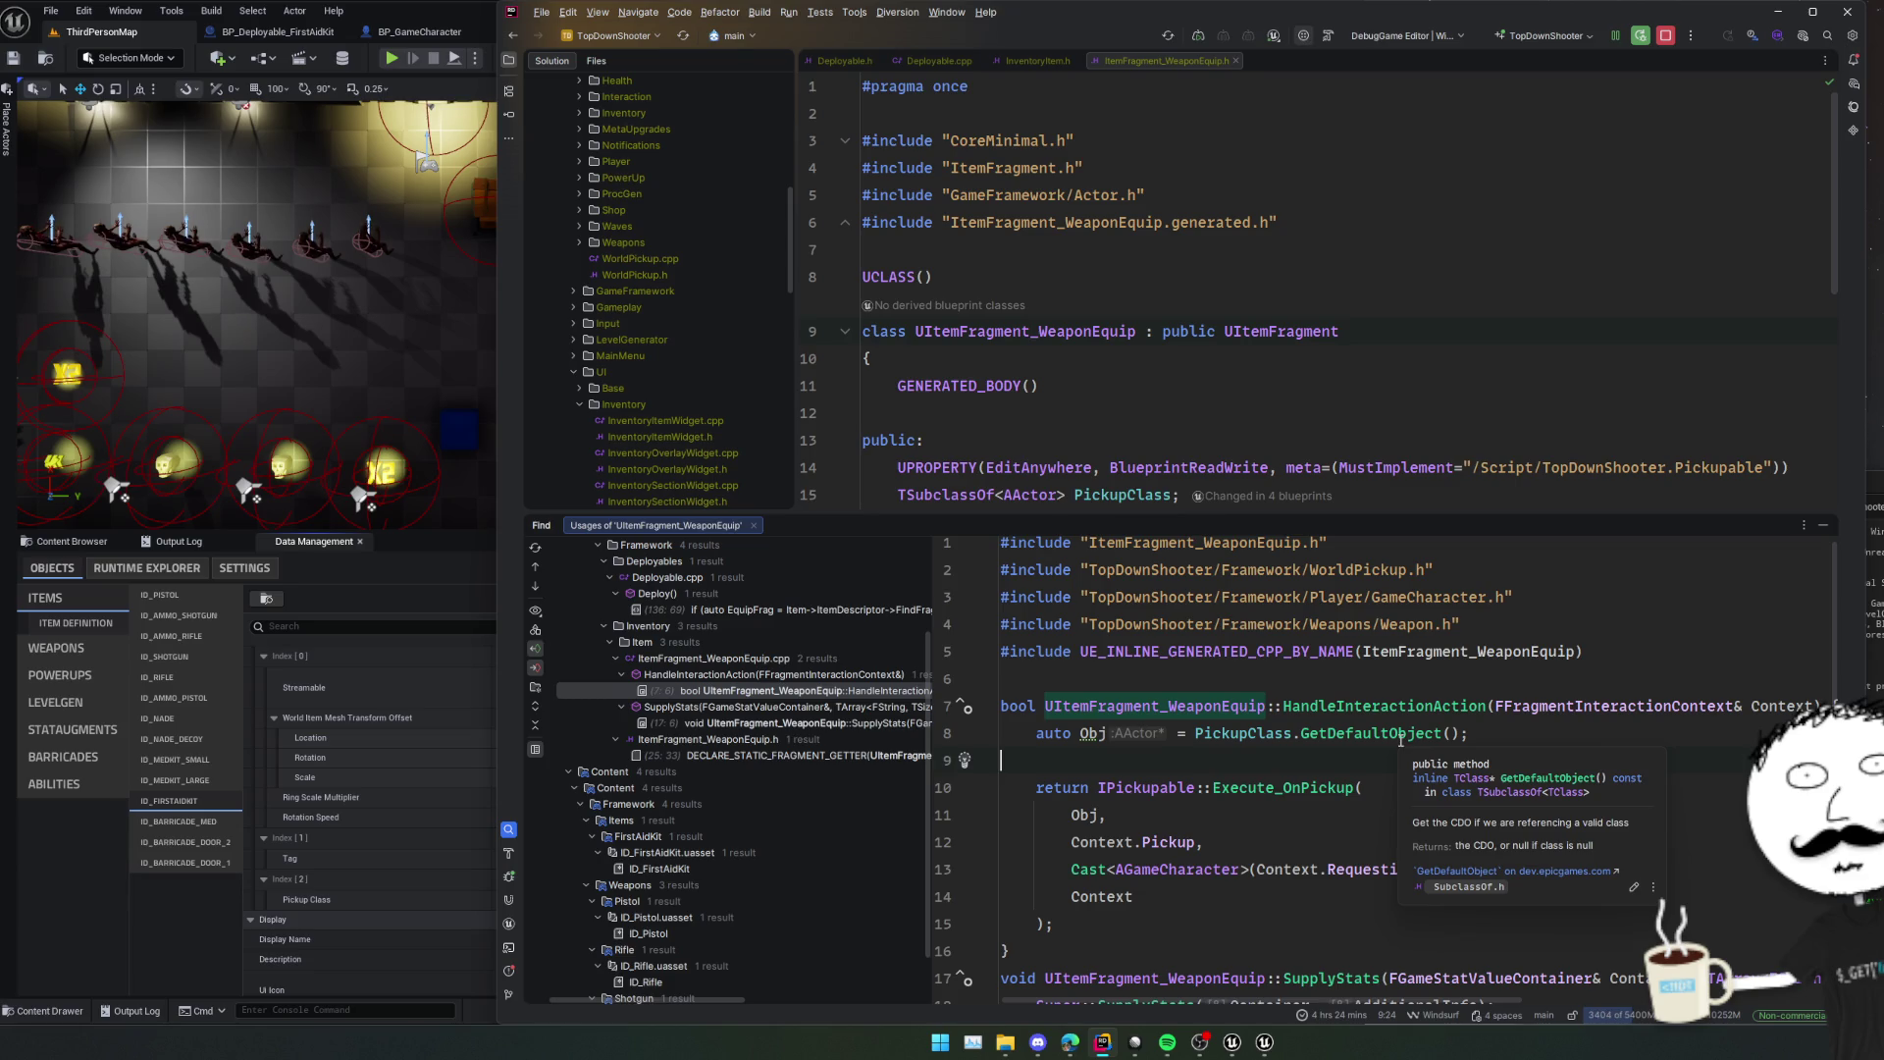
Find usages of HandleInteractionAction and inspect the CanHandleInteractionAction check in GiveItem.
left_click(1370, 705, "ctrl")
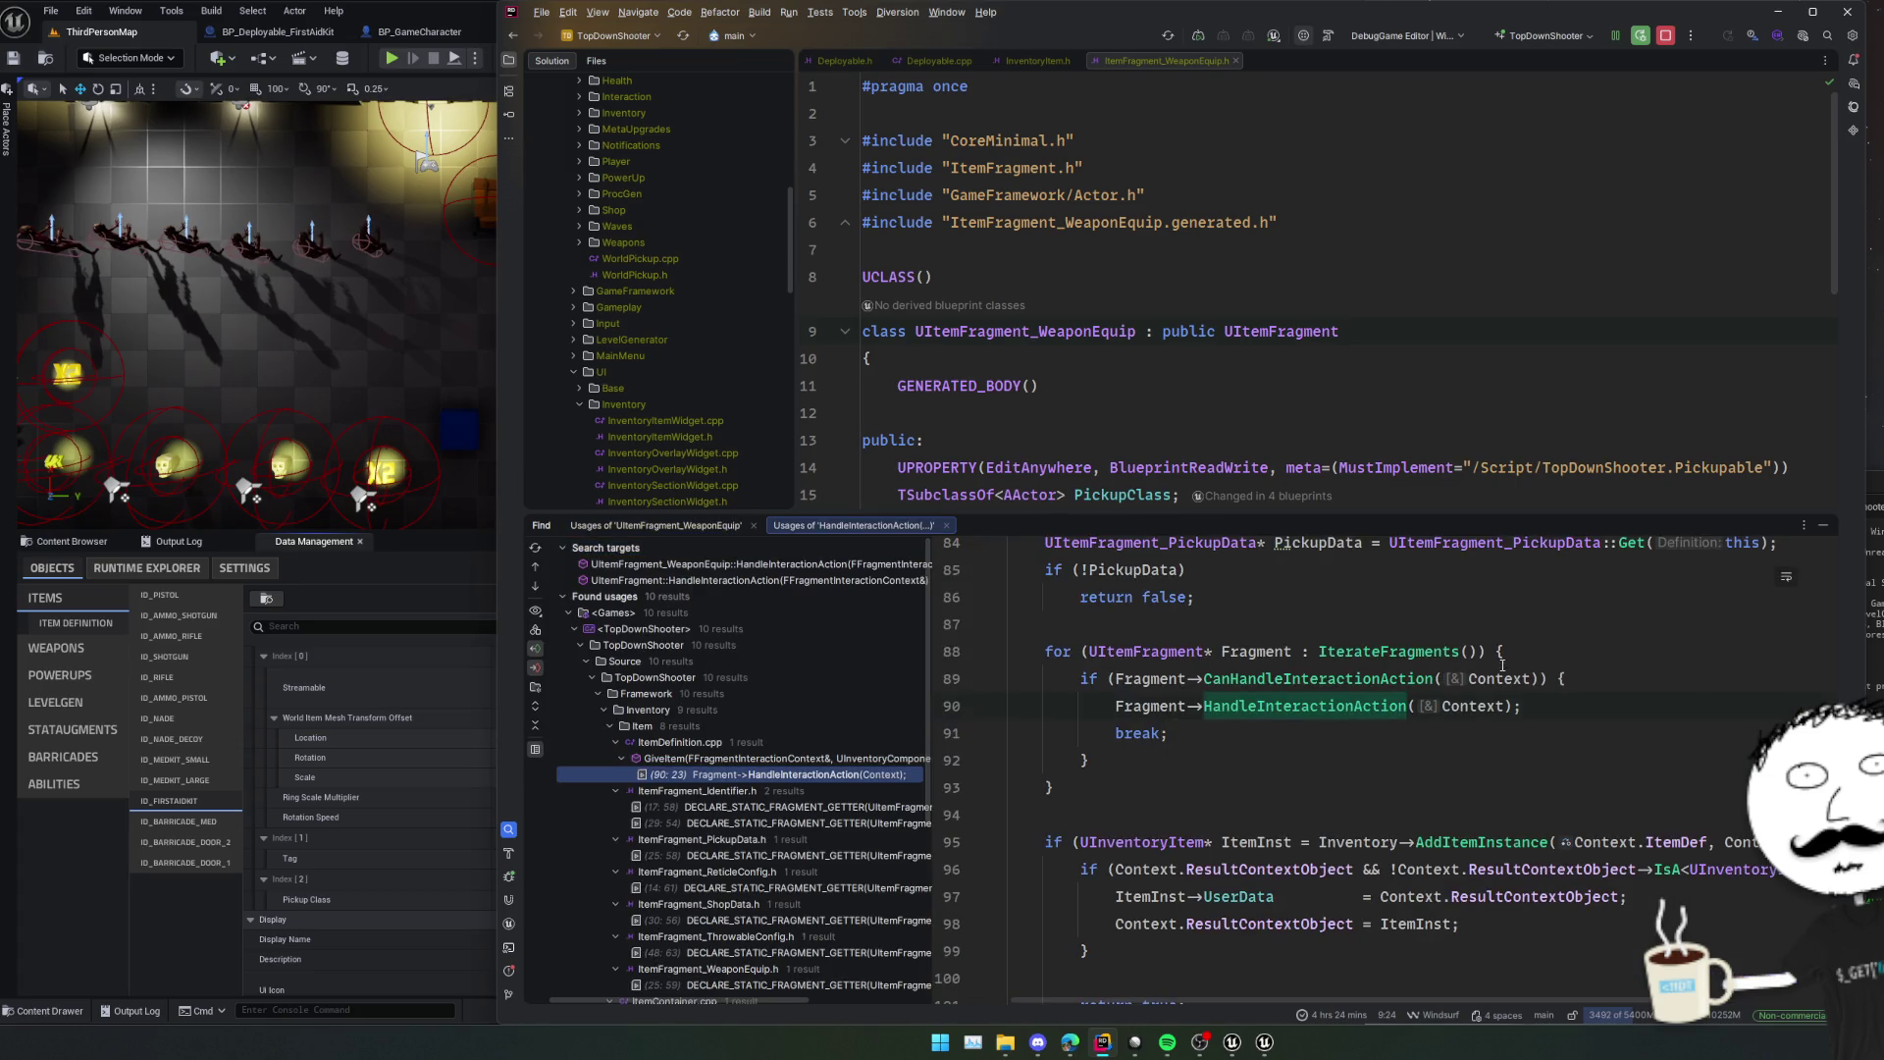
scroll(1506, 705, "up", 3)
scroll(1507, 705, "down", 2)
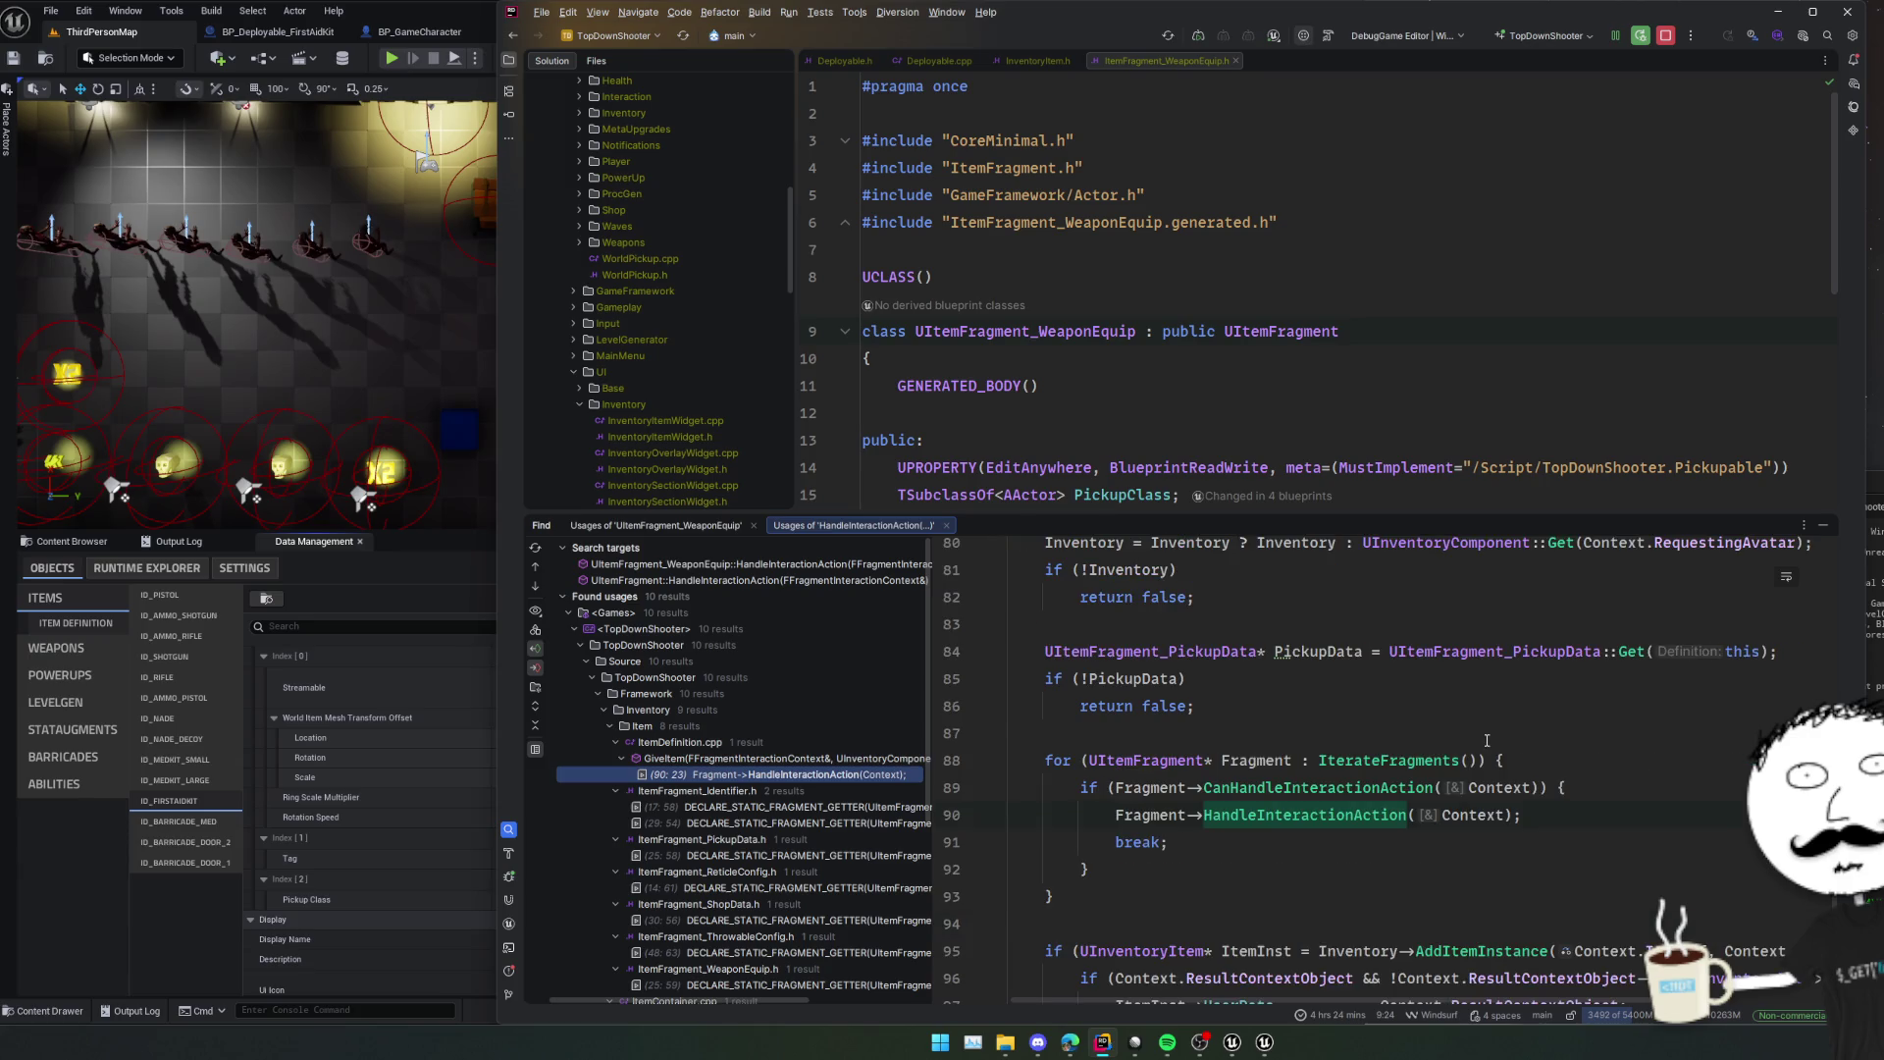
left_click(1370, 787)
scroll(1329, 805, "up", 3)
scroll(1322, 745, "down", 5)
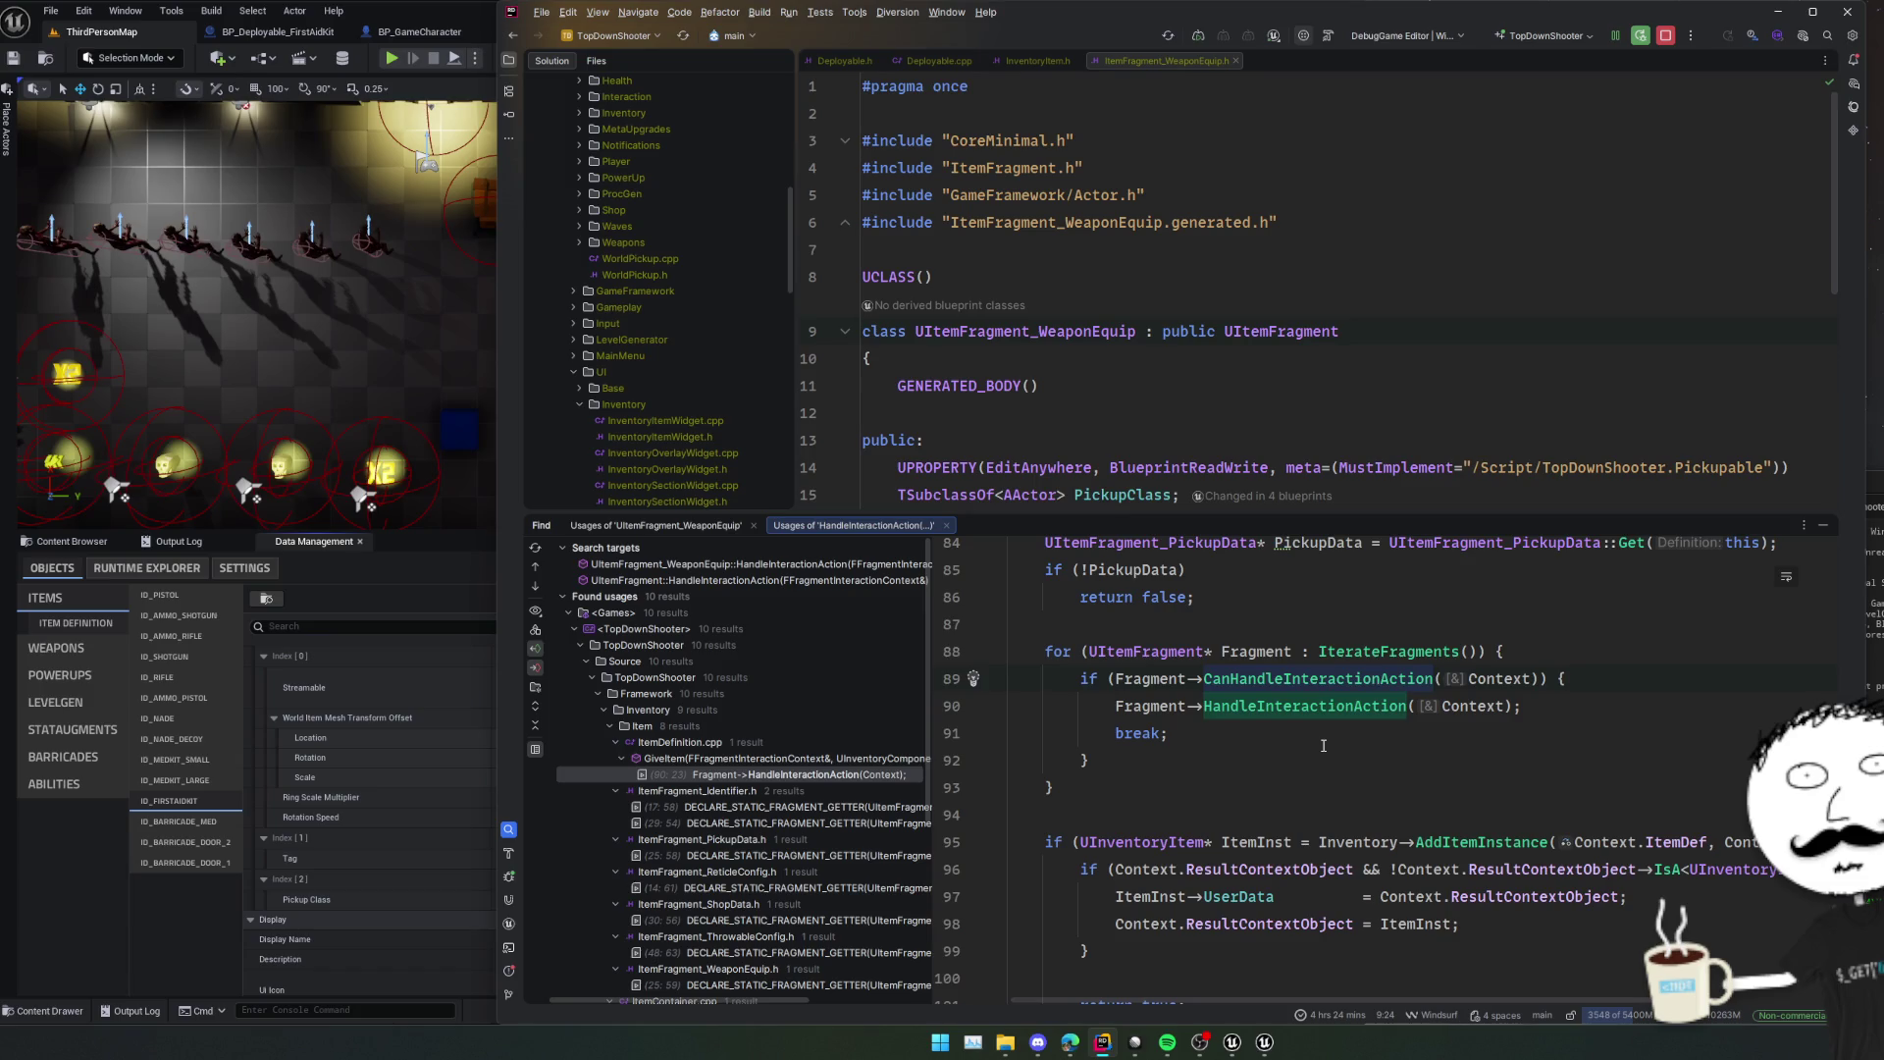
scroll(1323, 746, "up", 4)
scroll(1323, 745, "down", 4)
Find usages of GiveItem and select the FFragmentInteractionContext lines in ShopTab.cpp.
scroll(1323, 752, "up", 3)
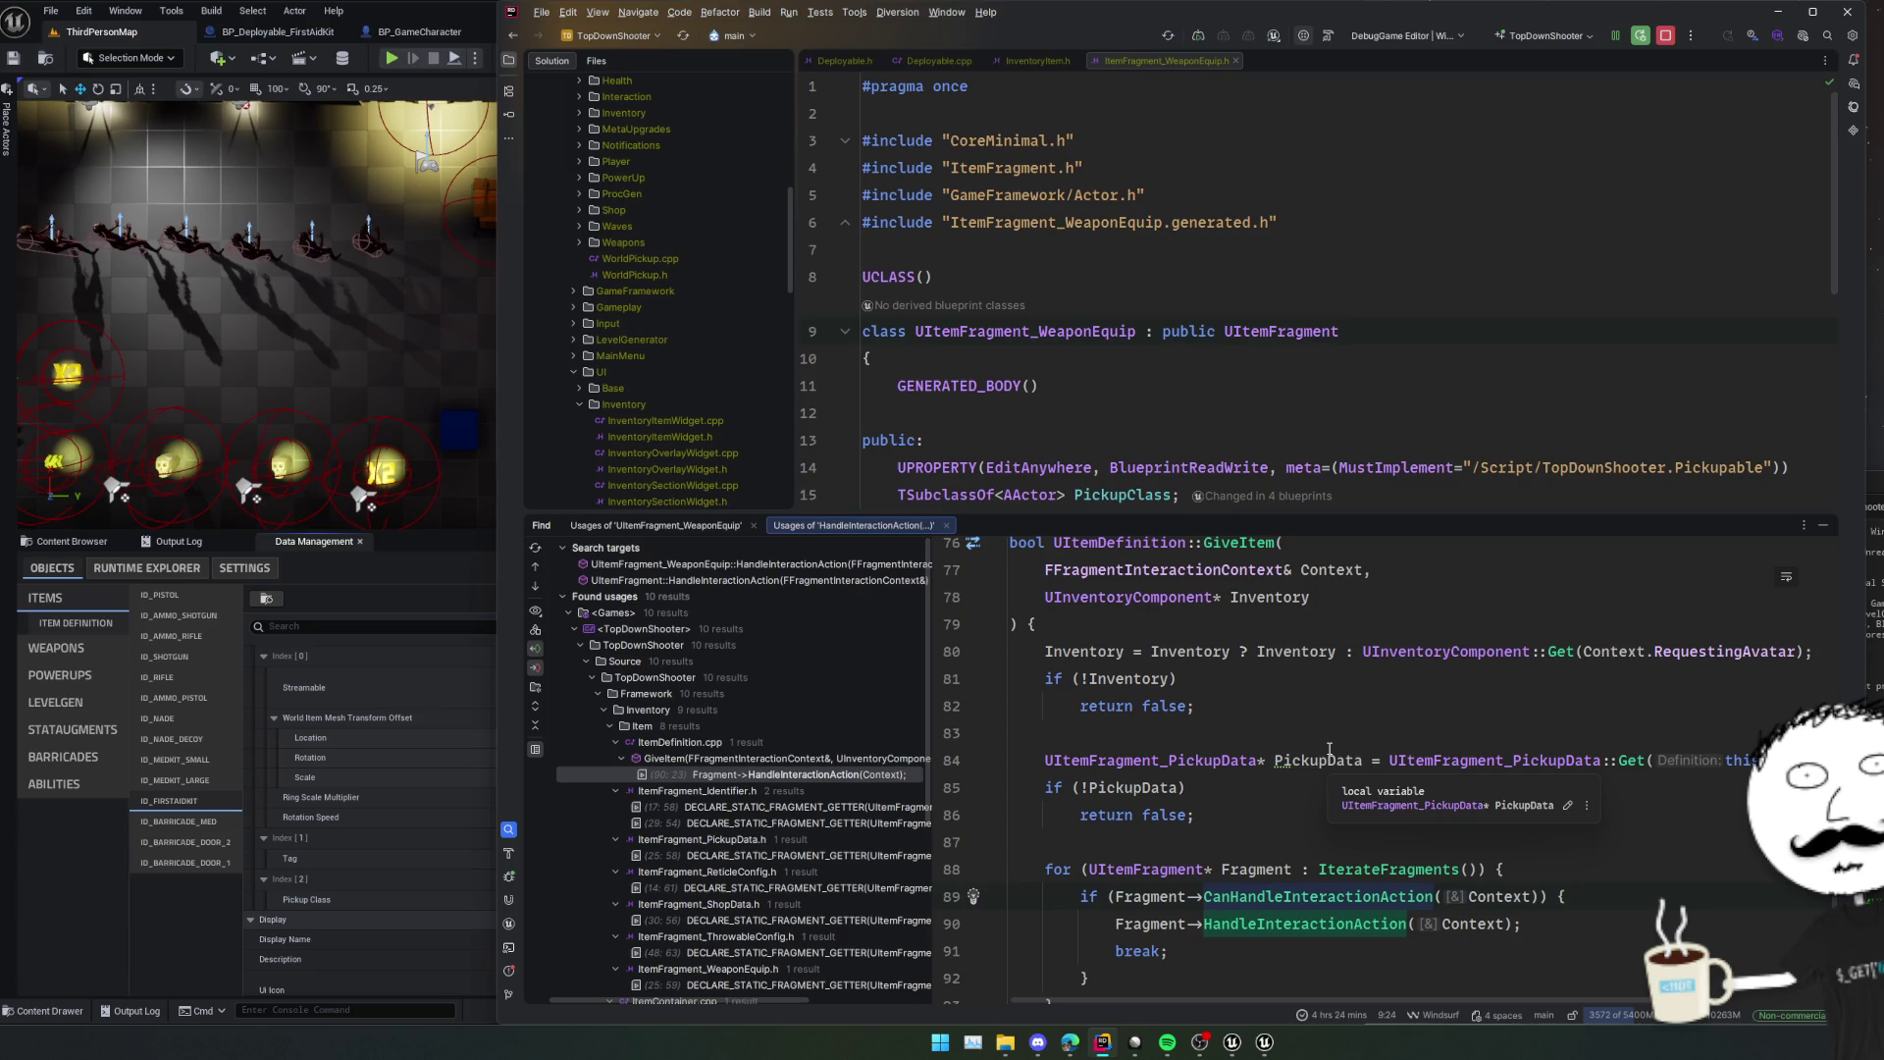
scroll(1329, 749, "up", 2)
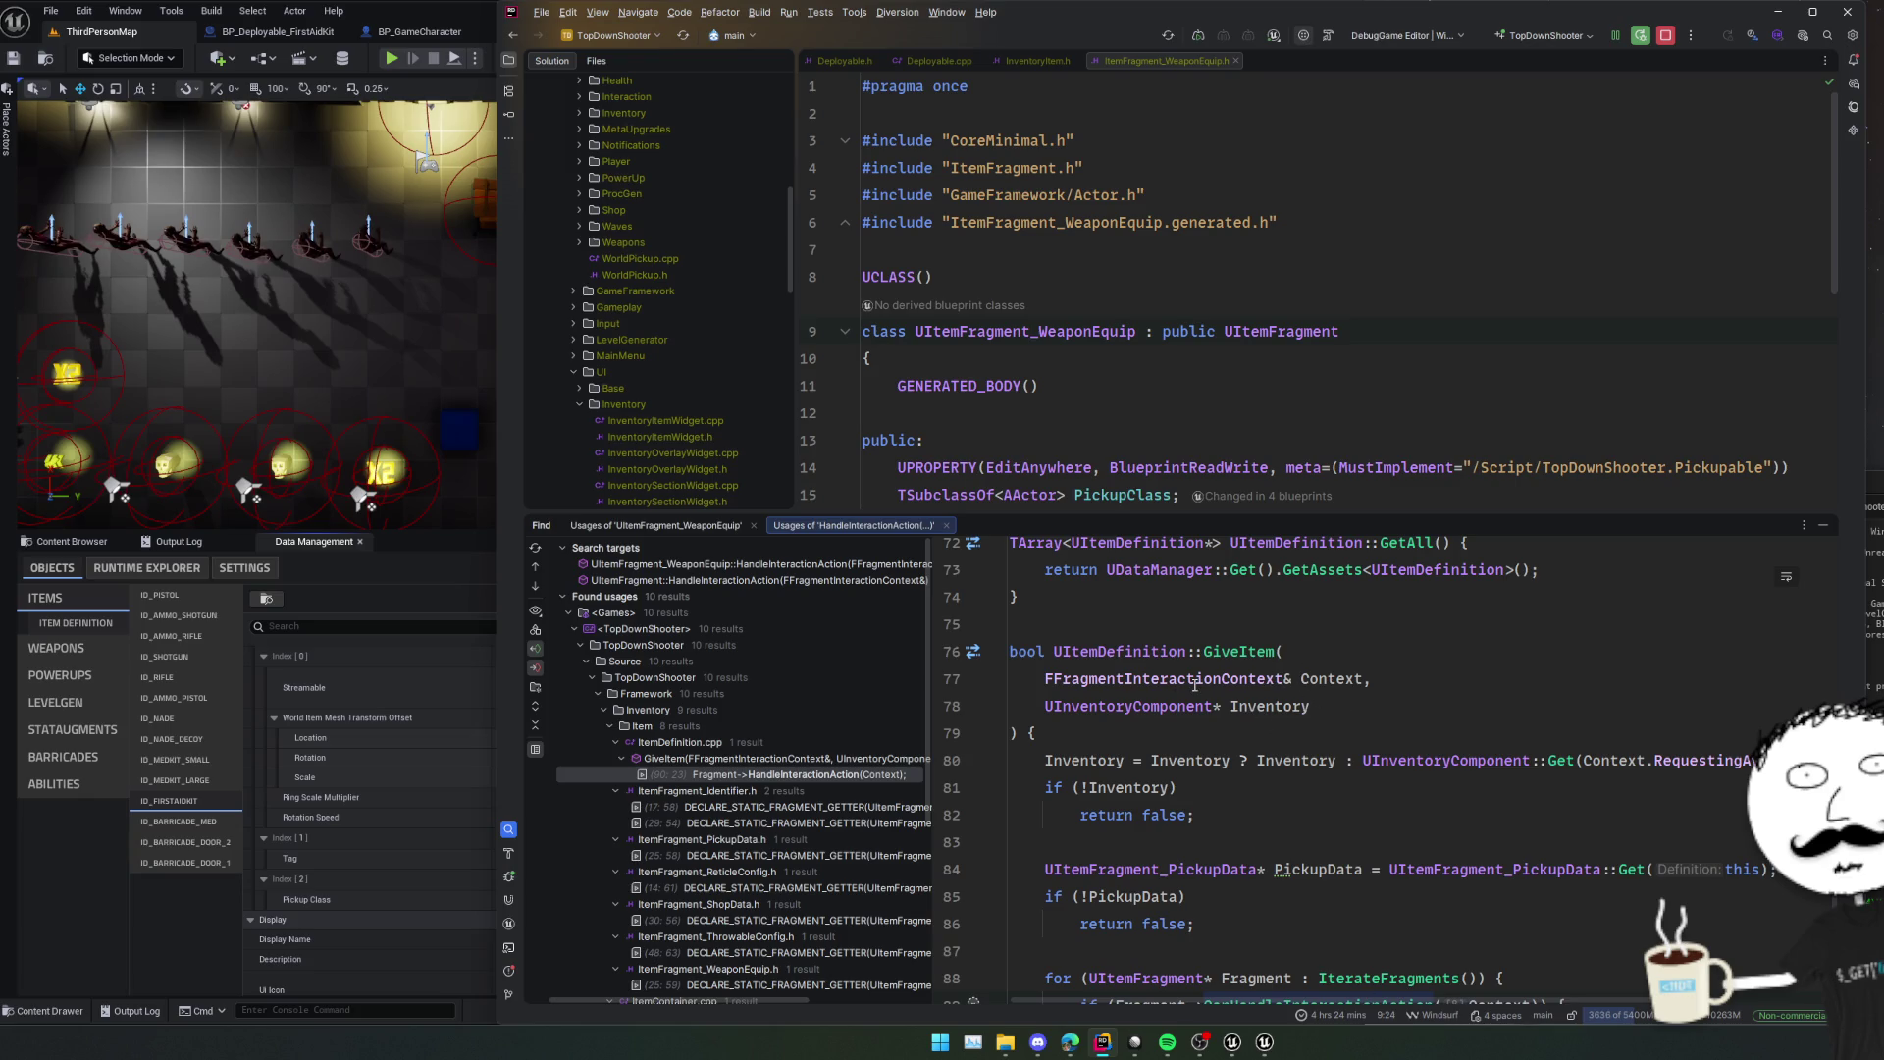
left_click(1227, 652, "ctrl")
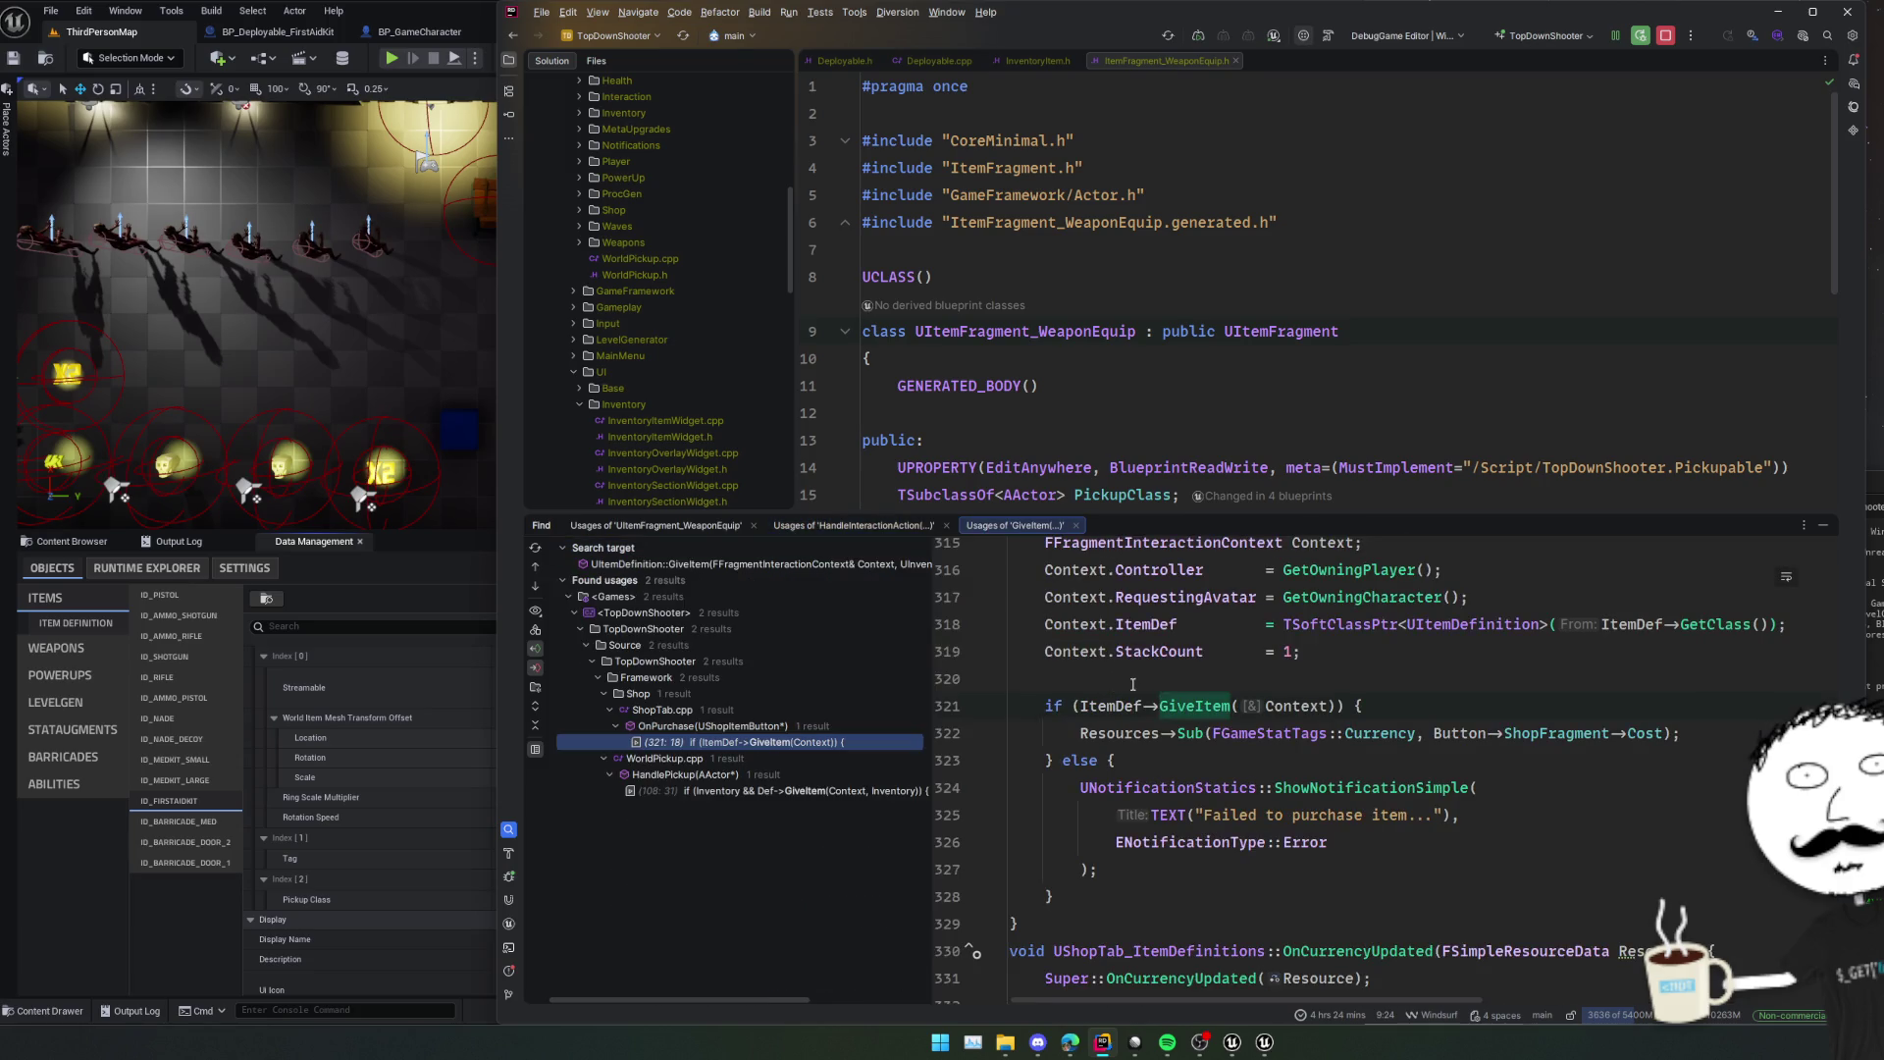
scroll(1133, 684, "up", 2)
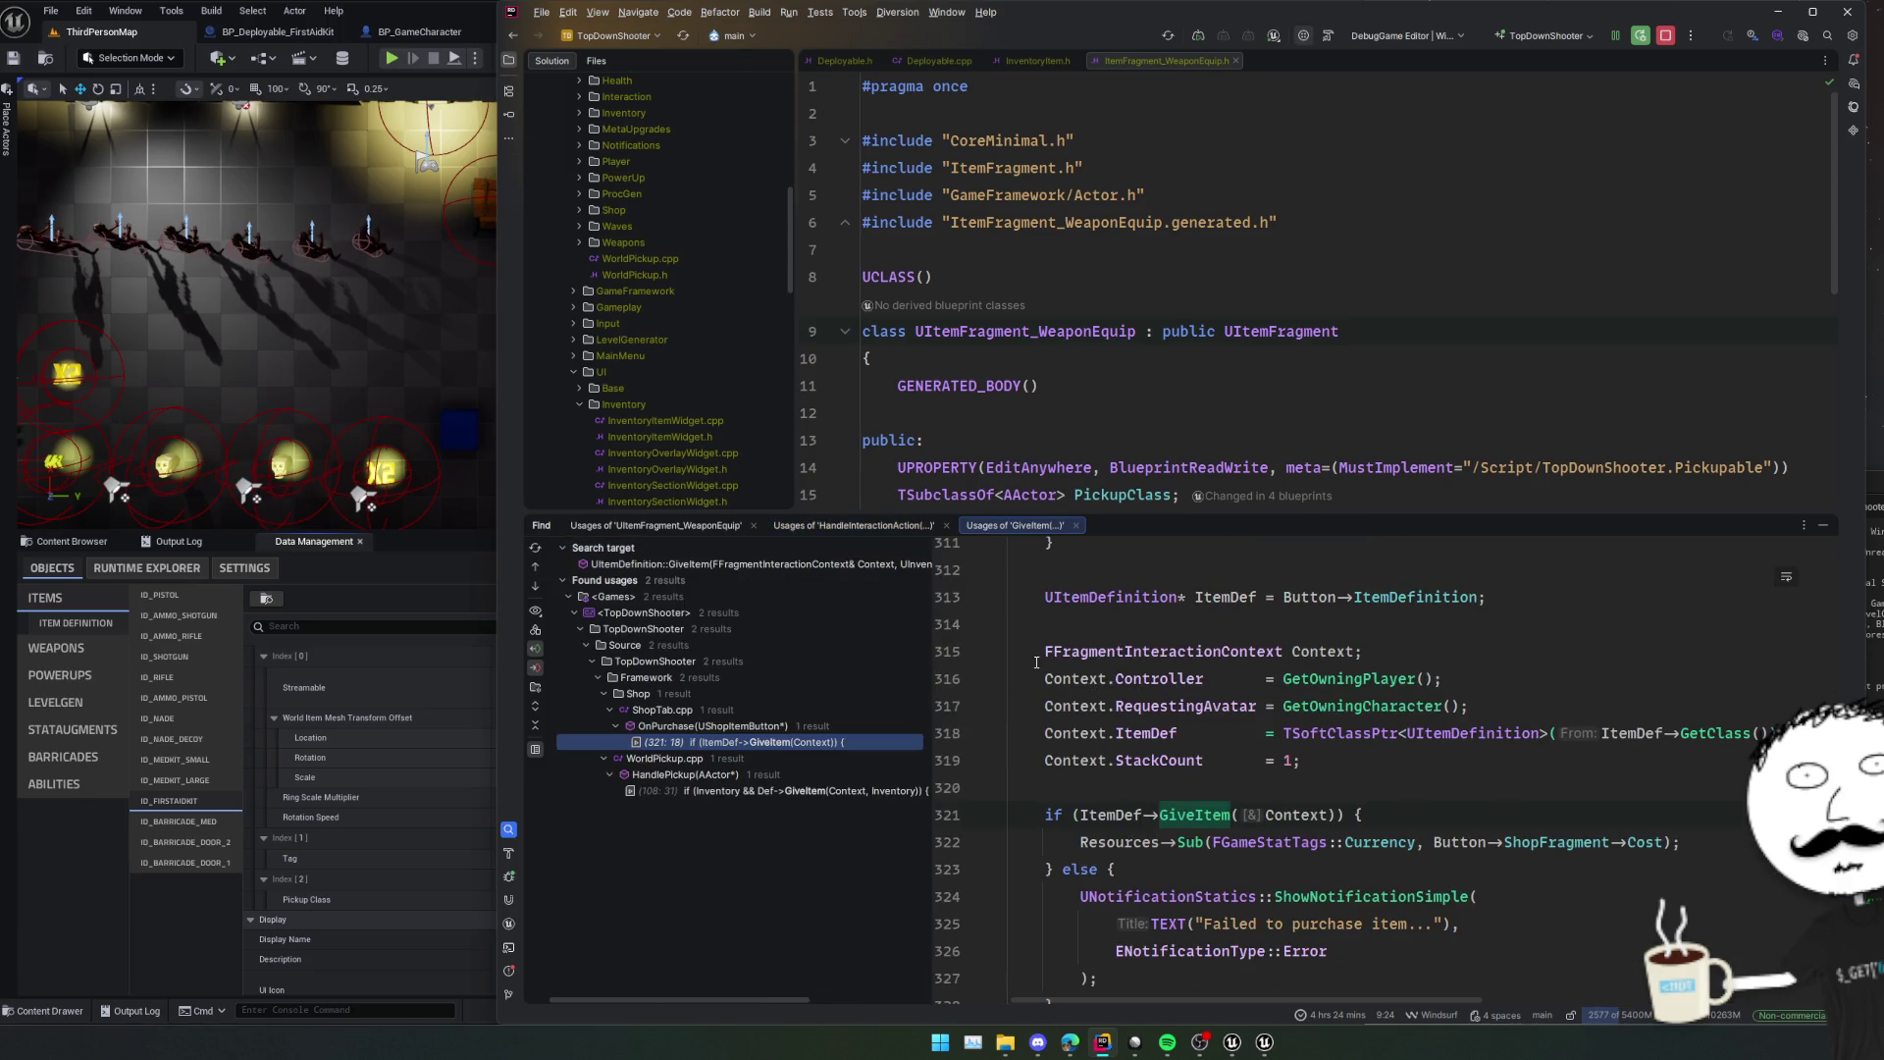
left_click_drag(1035, 653, 1020, 787)
key("ctrl+c")
Paste the context lines into the EquipFrag block, using GetCharacter()->GetController() as the controller.
key("ctrl+Tab")
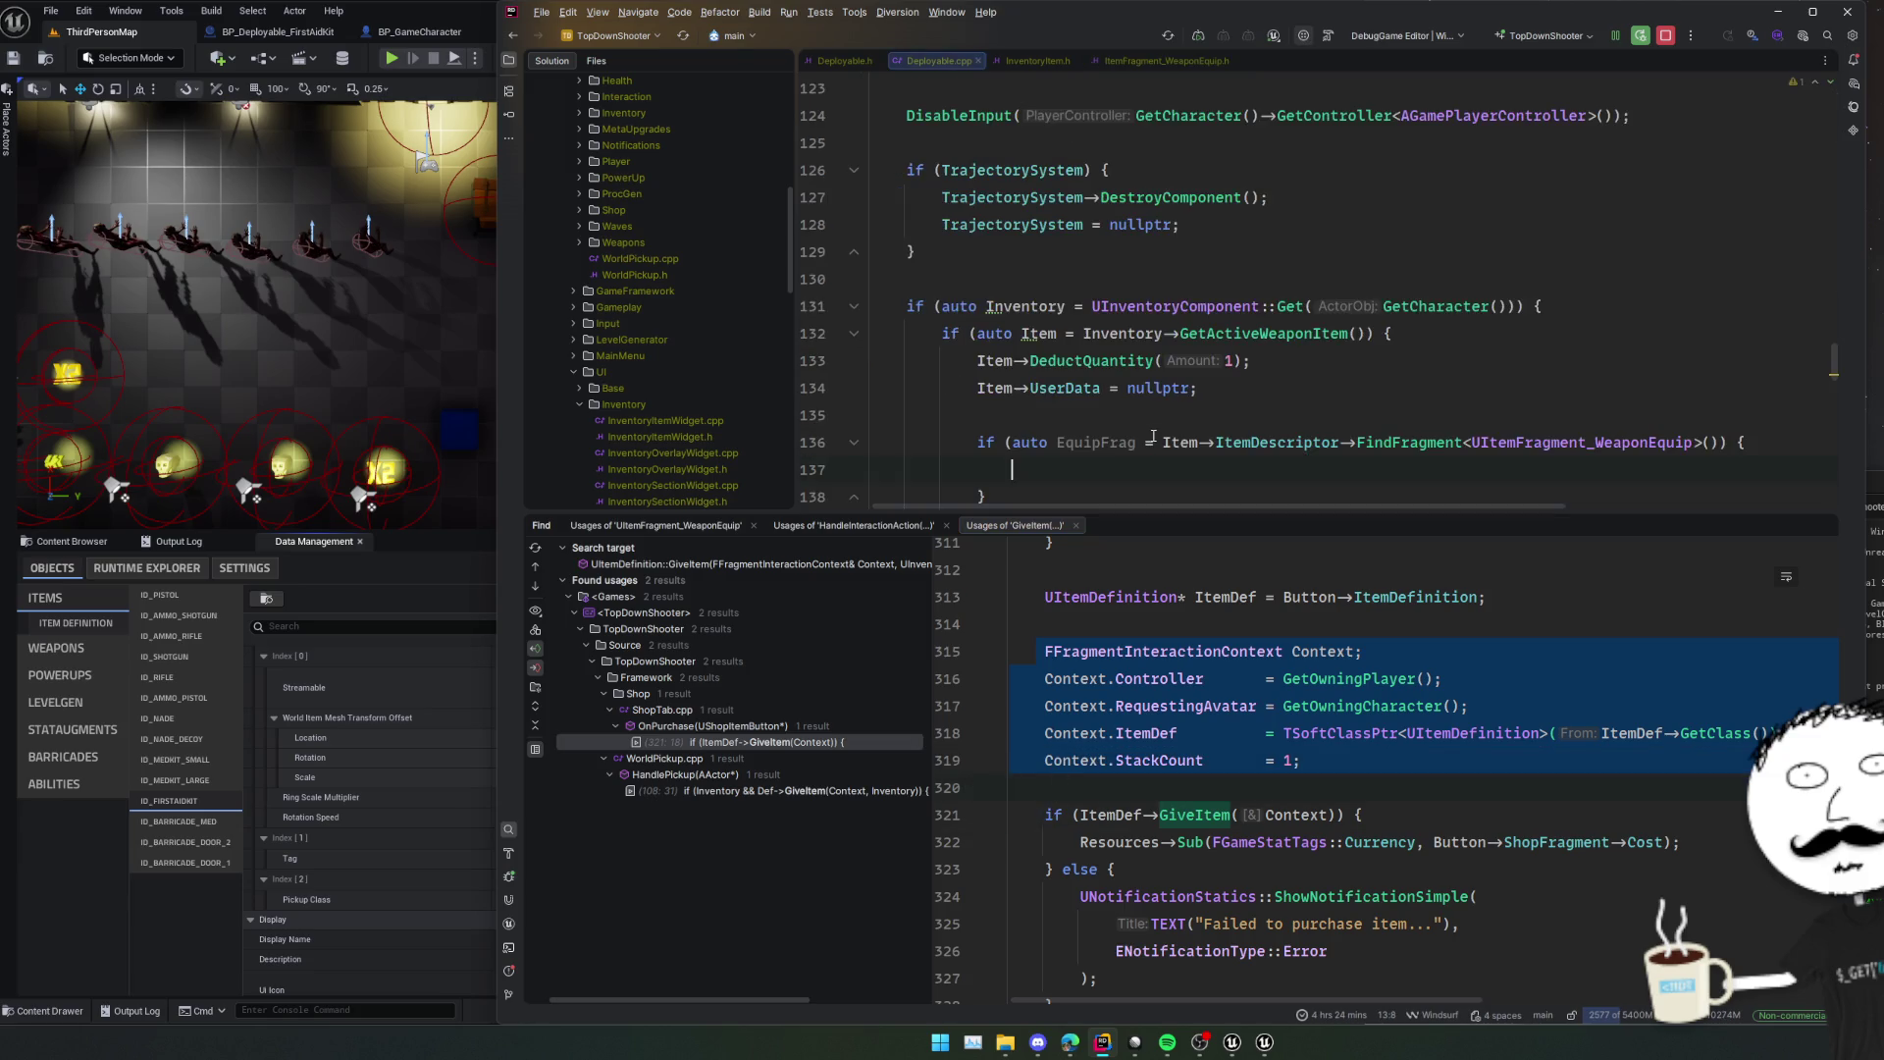
key("ctrl+v")
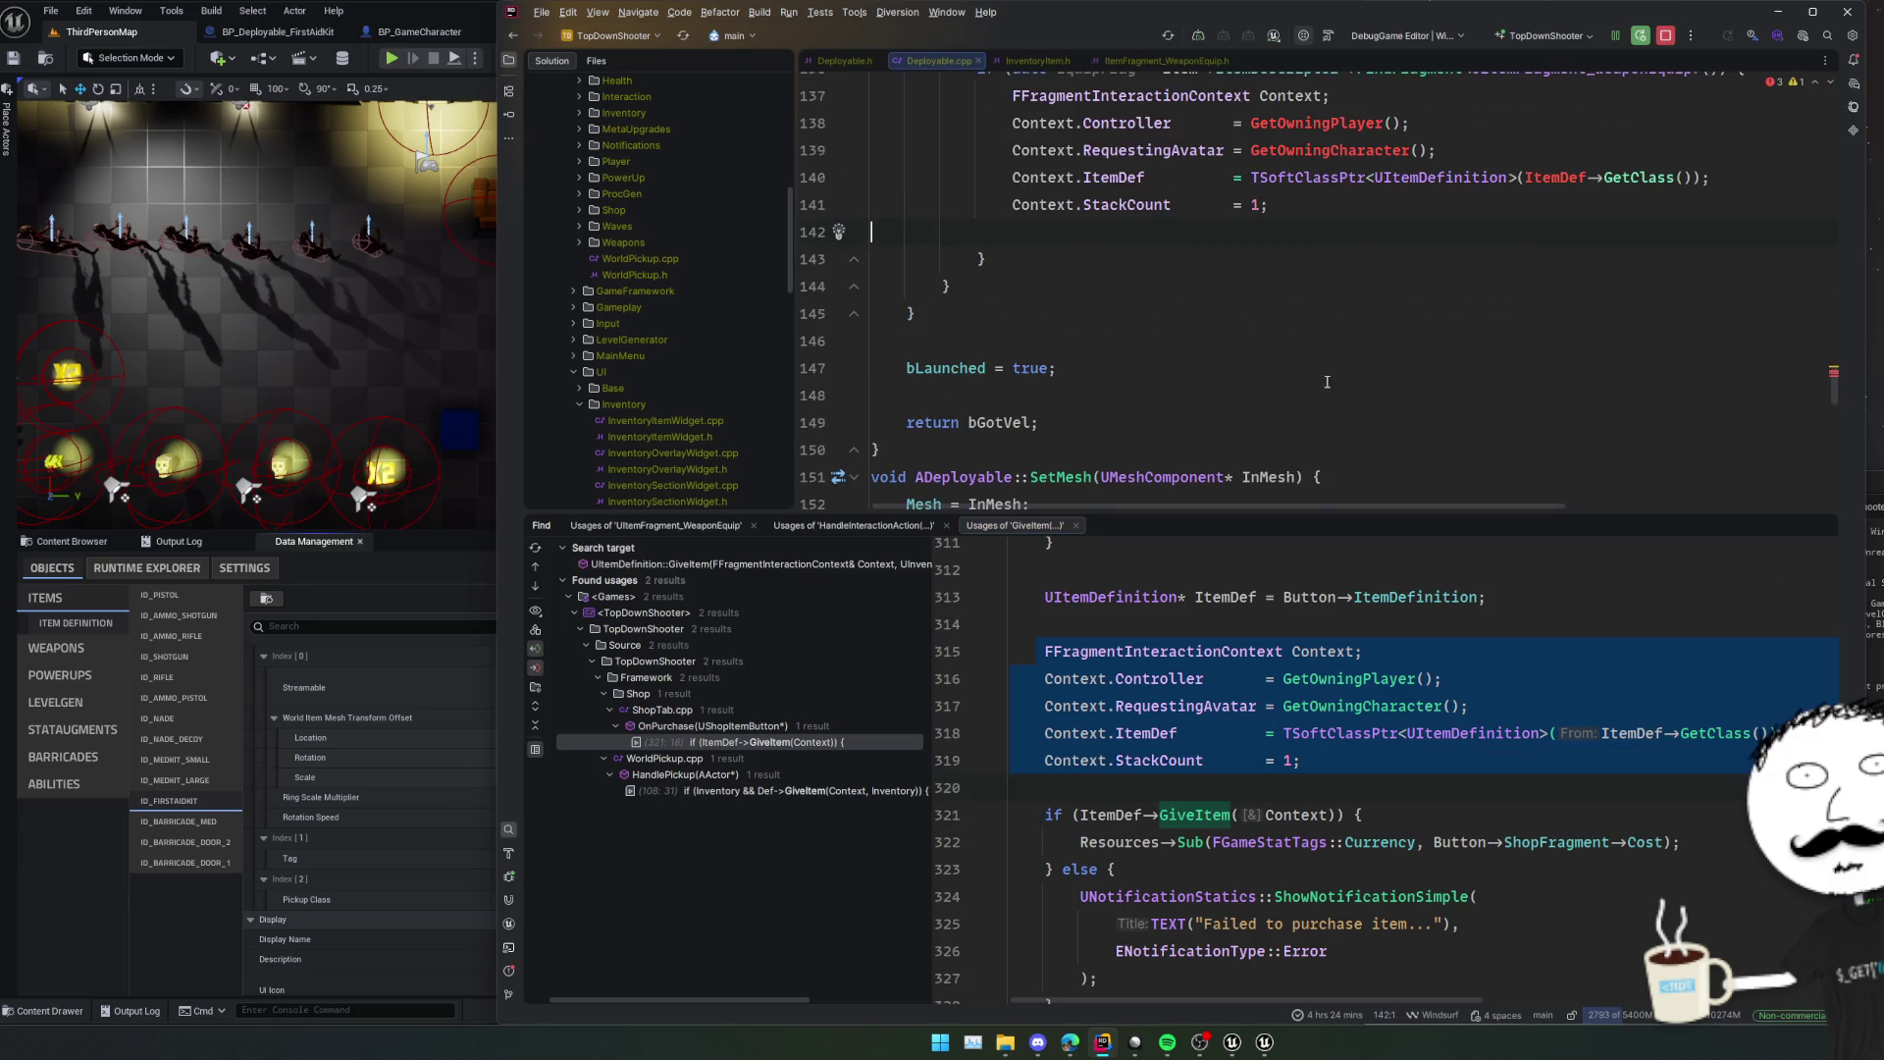
scroll(1326, 381, "up", 3)
double_click(1315, 341)
type("Ge")
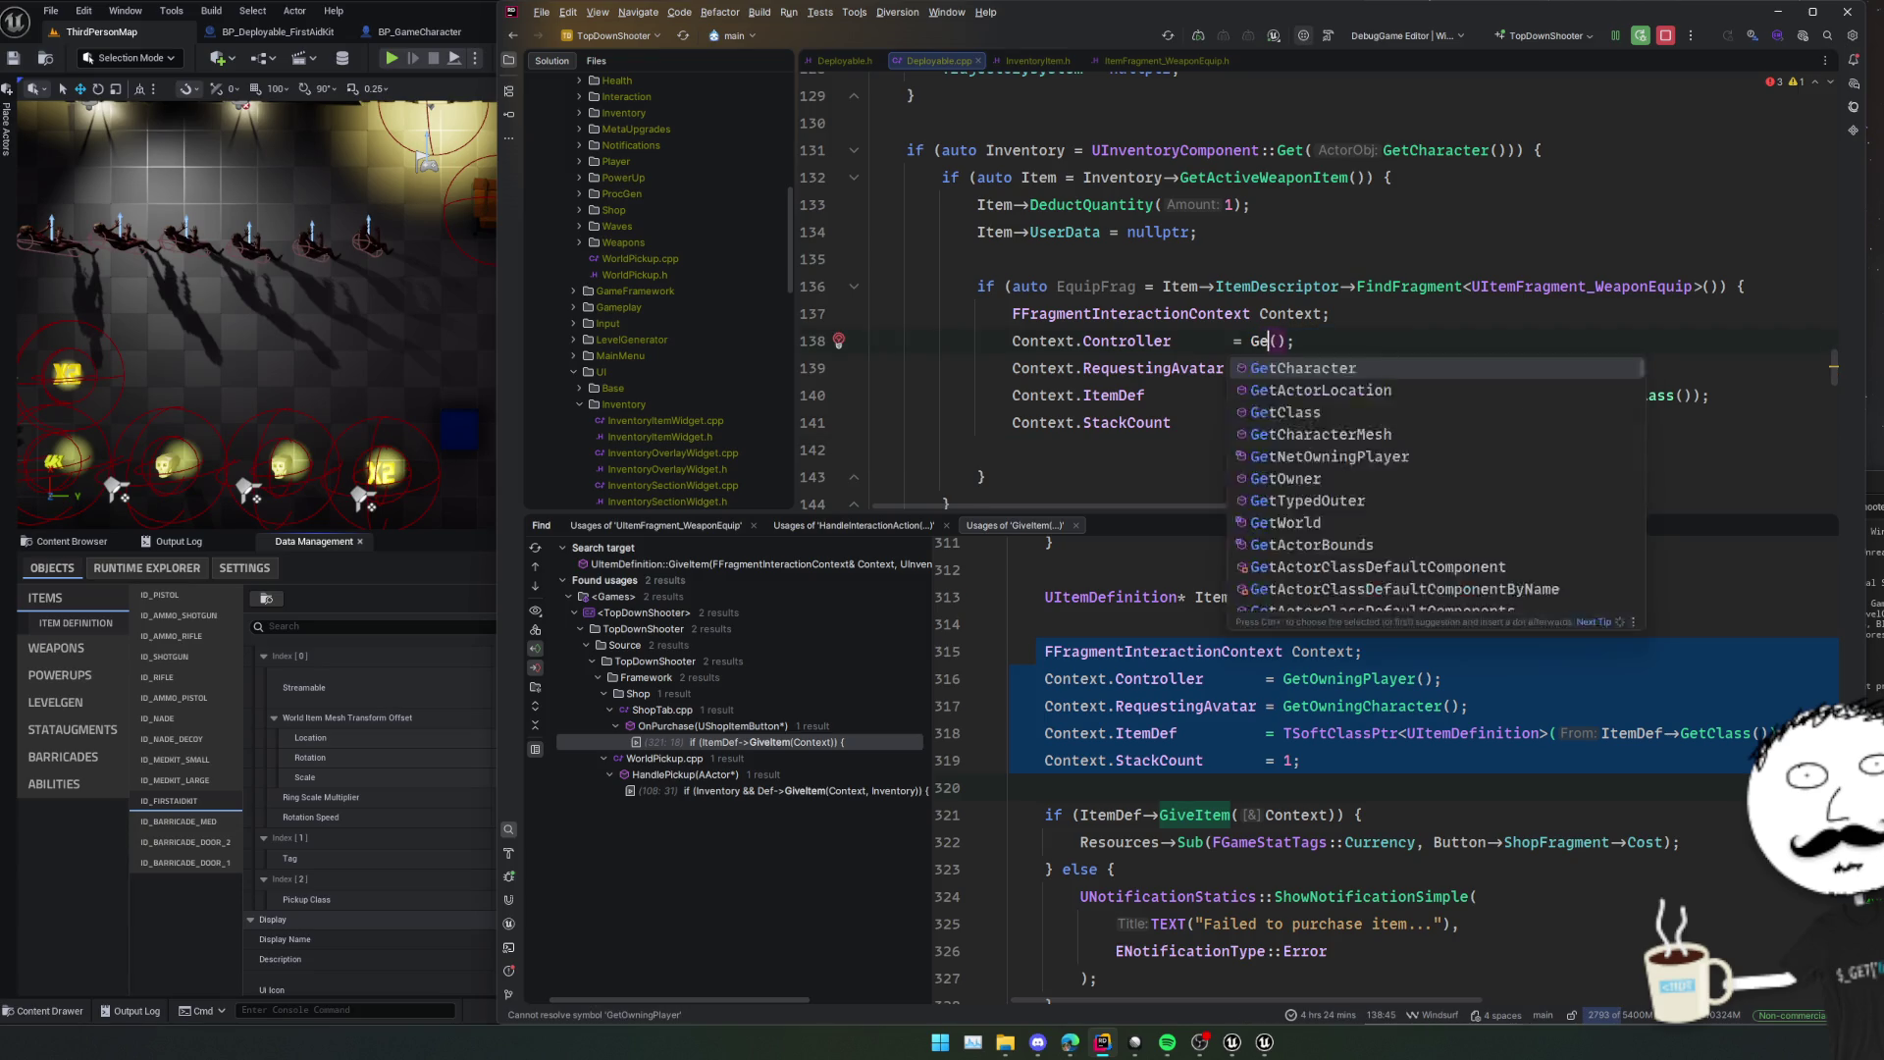
type("t")
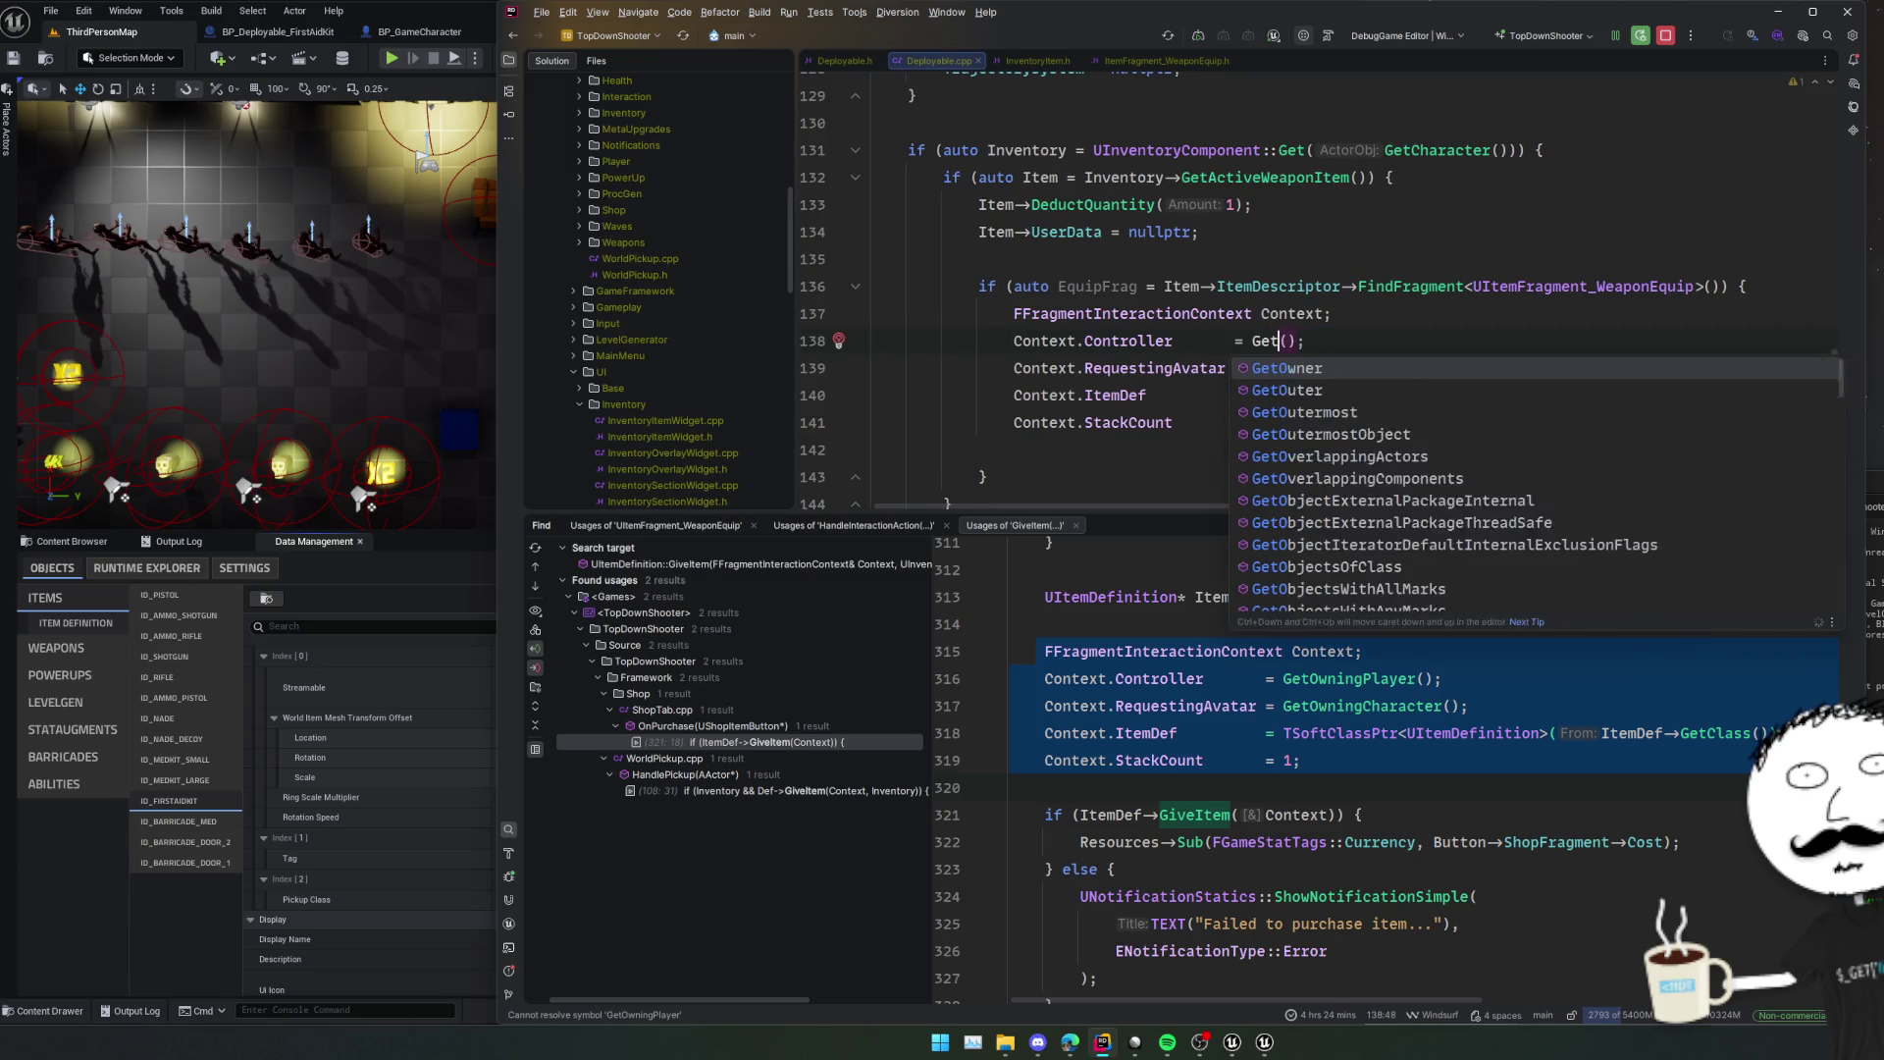
type("Chara")
key("Return")
type("->")
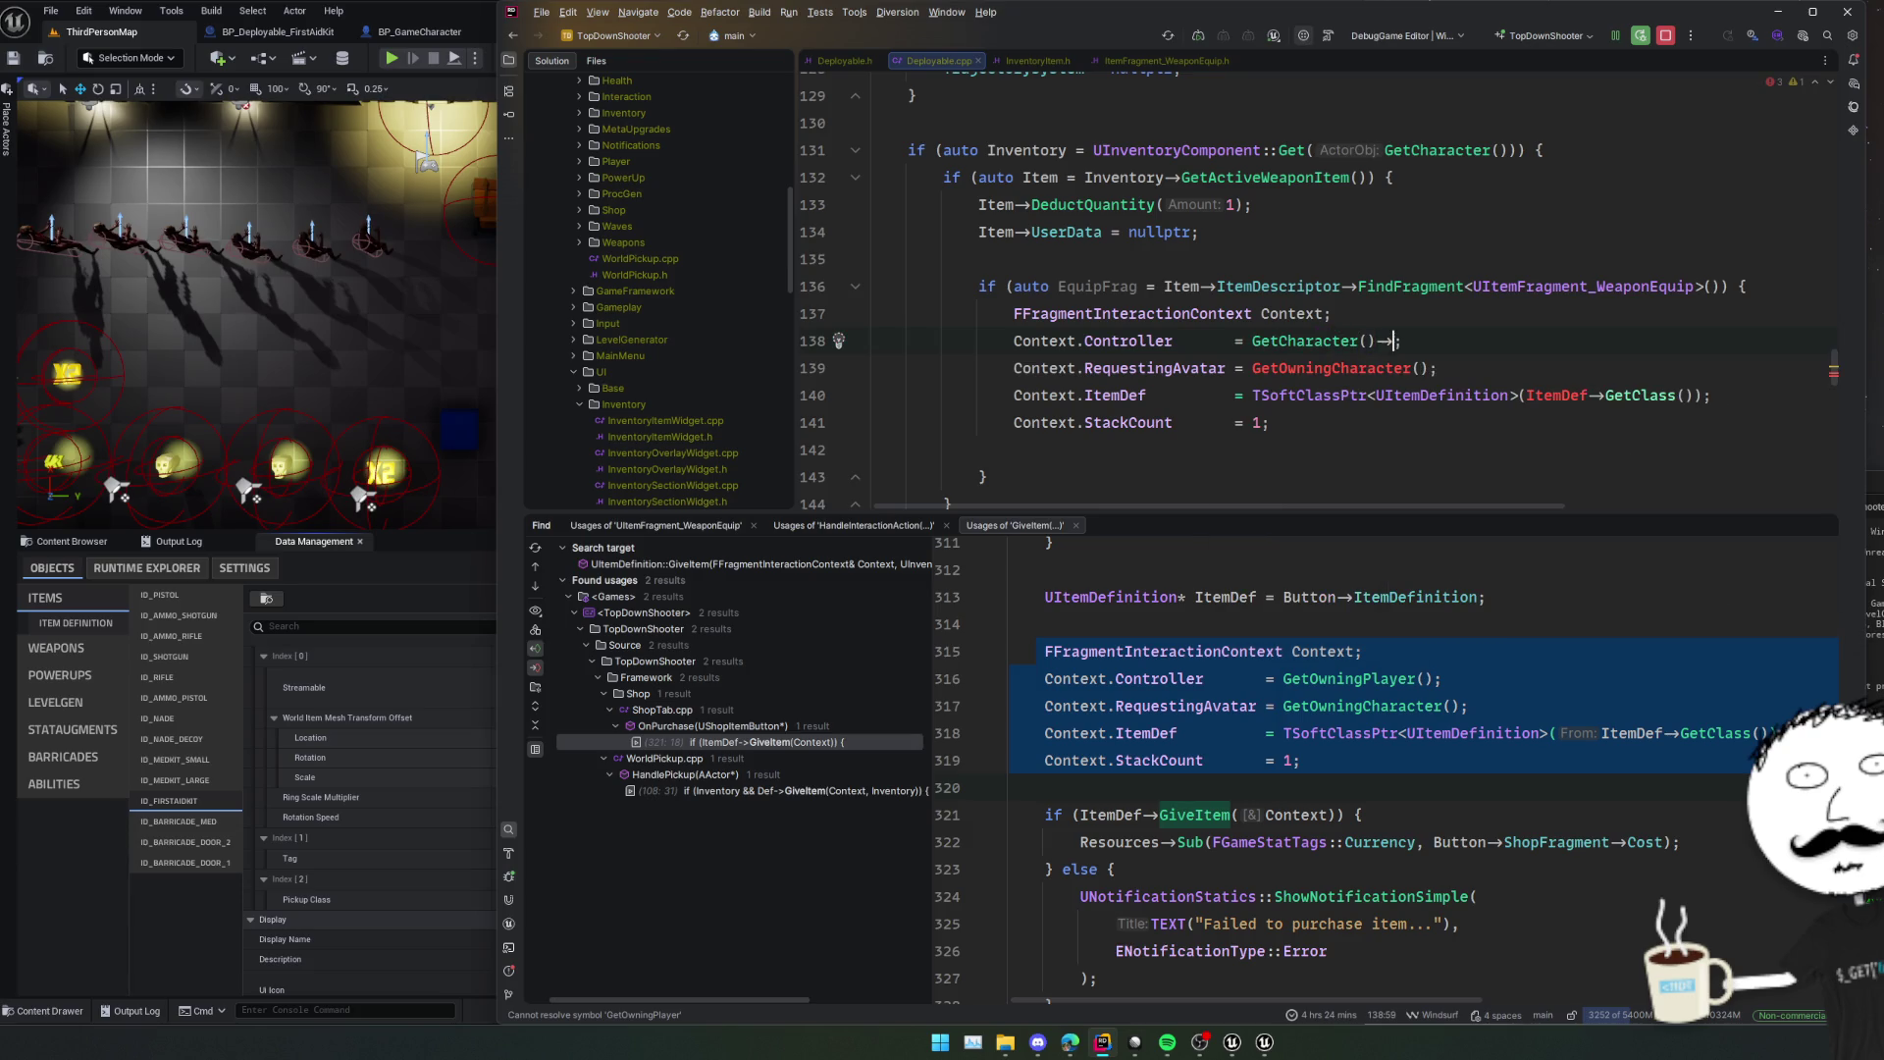
type("GetPlayerCo")
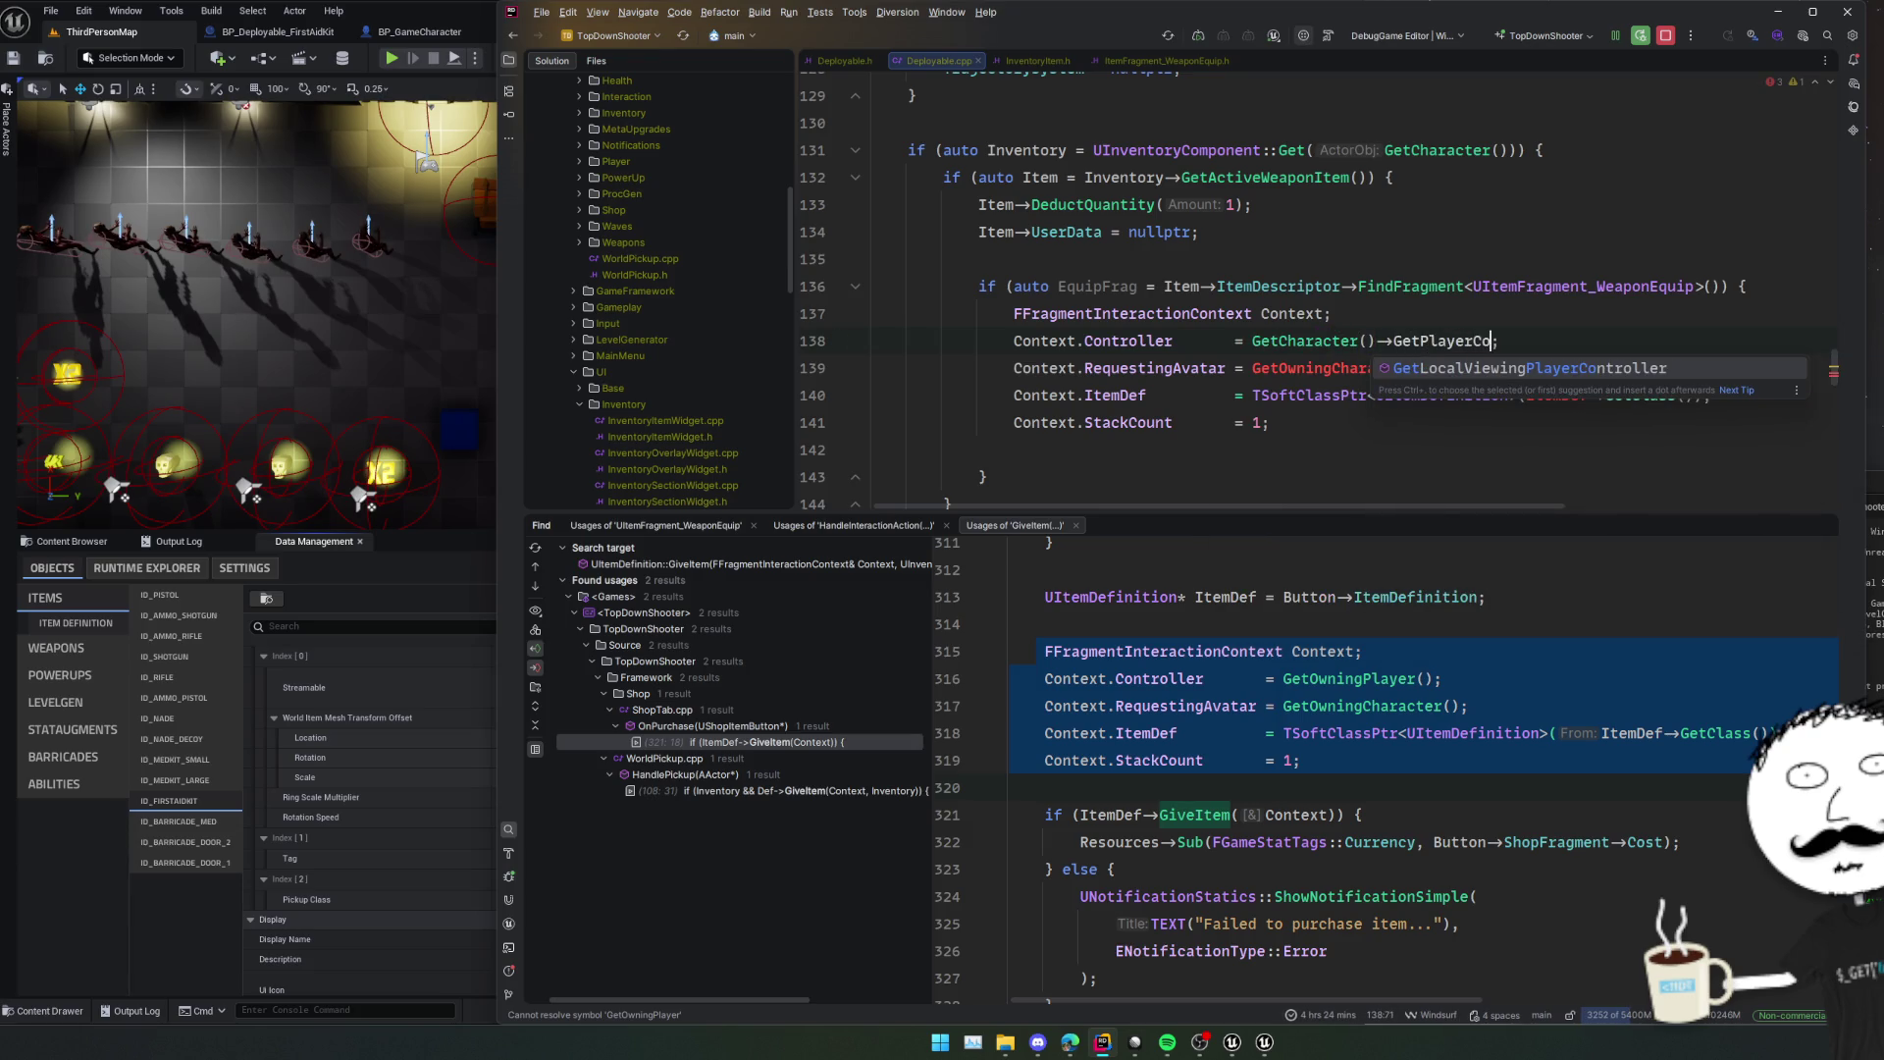
key("BackSpace")
key("BackSpace")
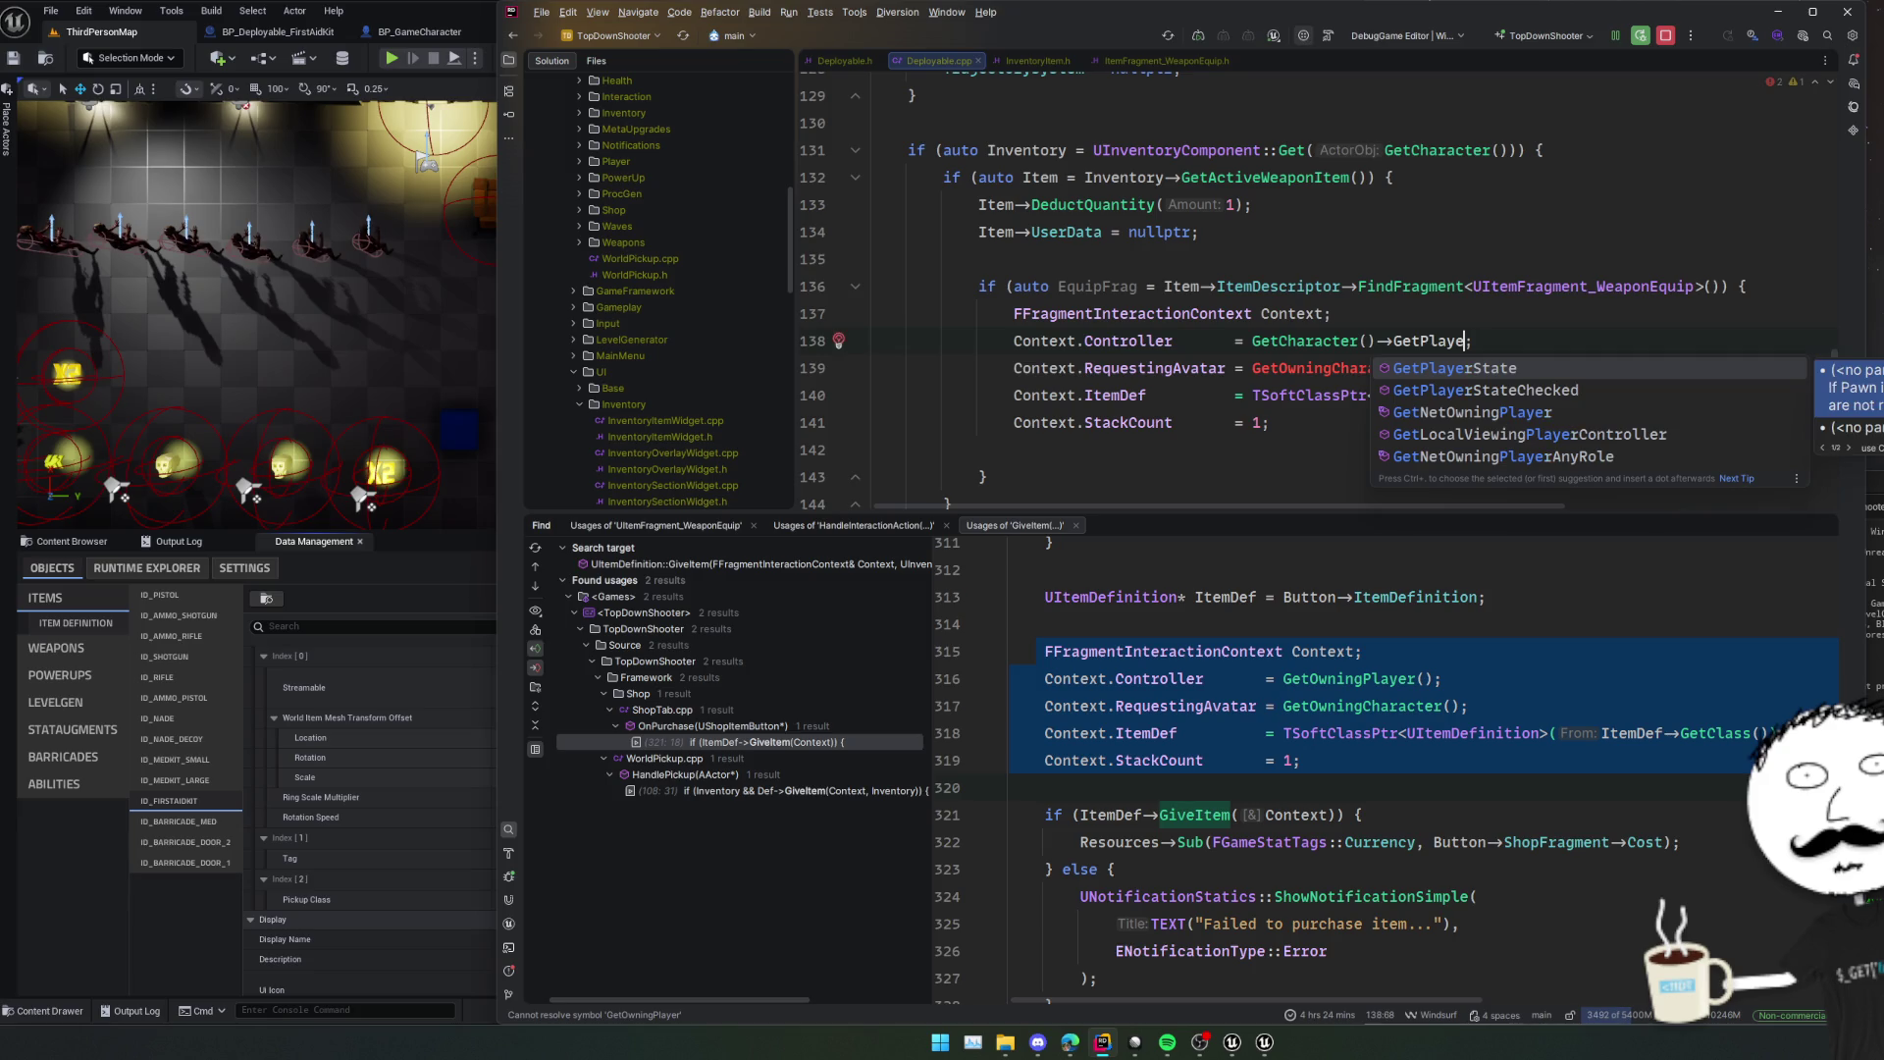
key("BackSpace")
key("BackSpace")
key("BackSpace")
type("Controlle")
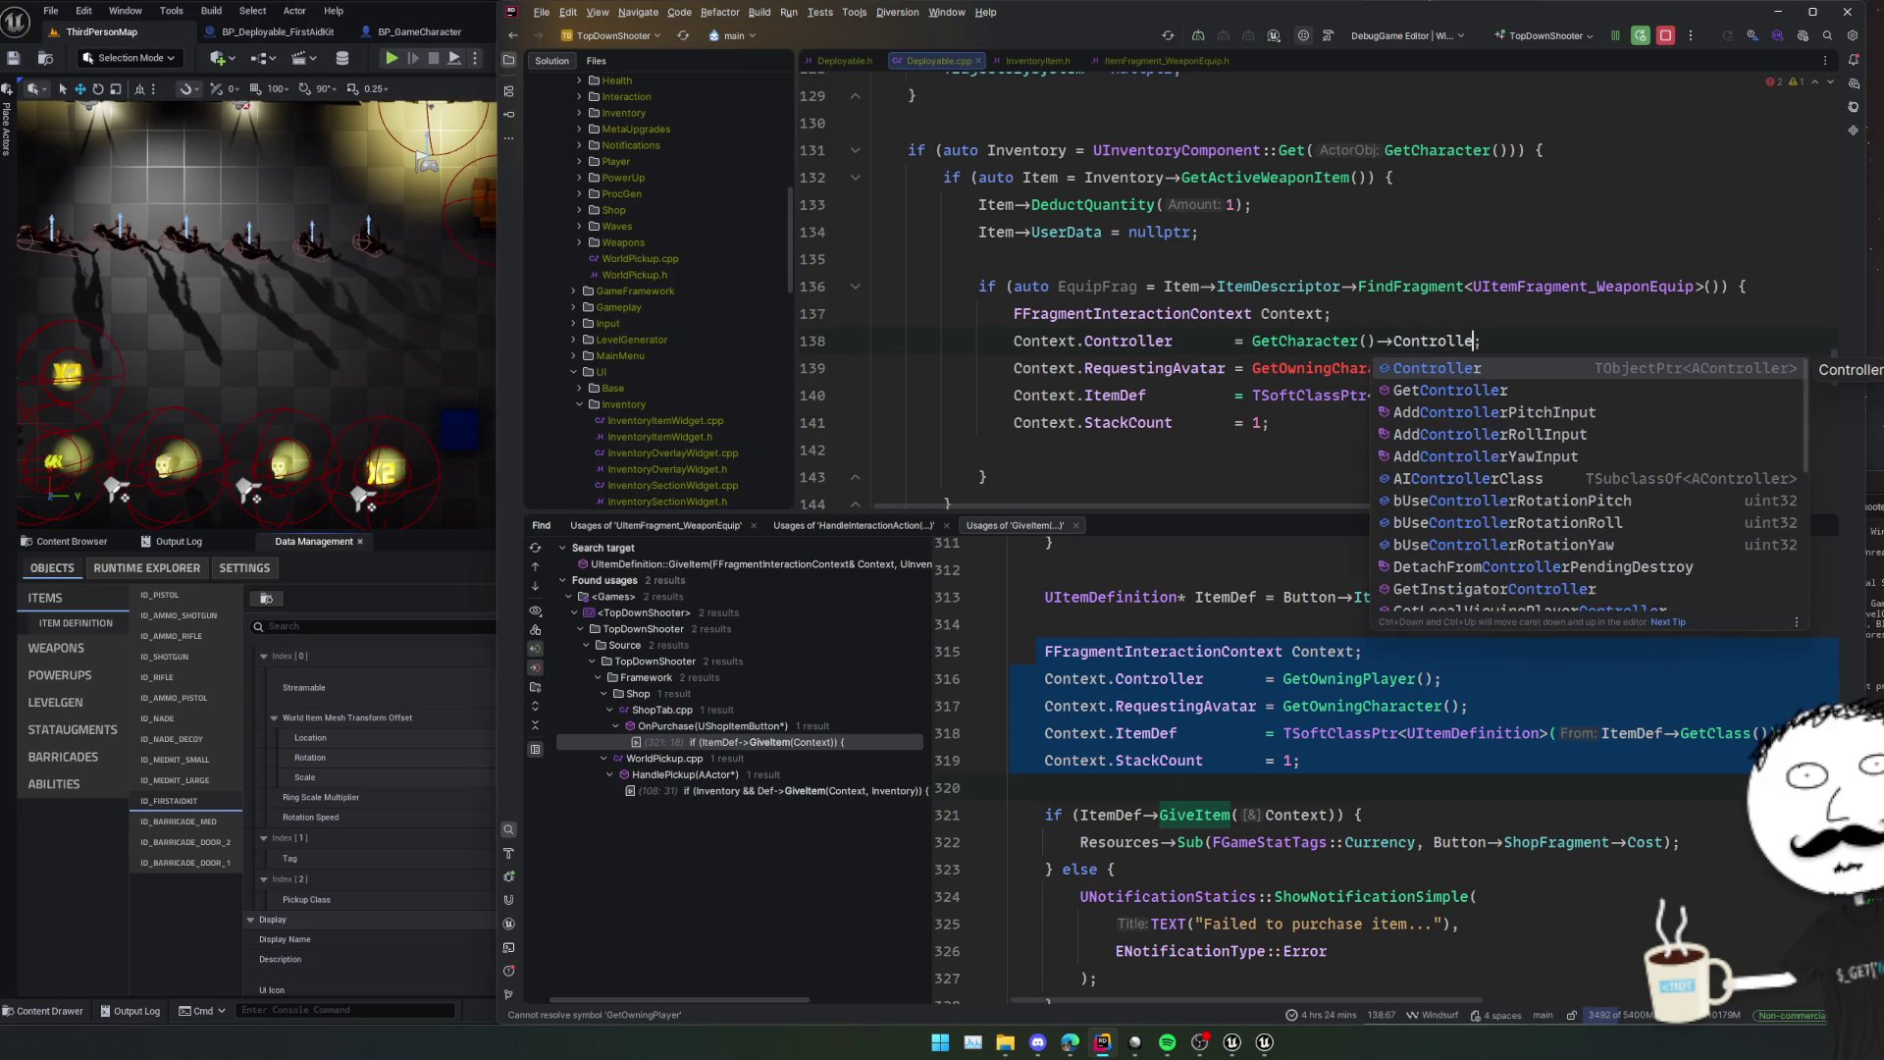
type("r")
key("Down")
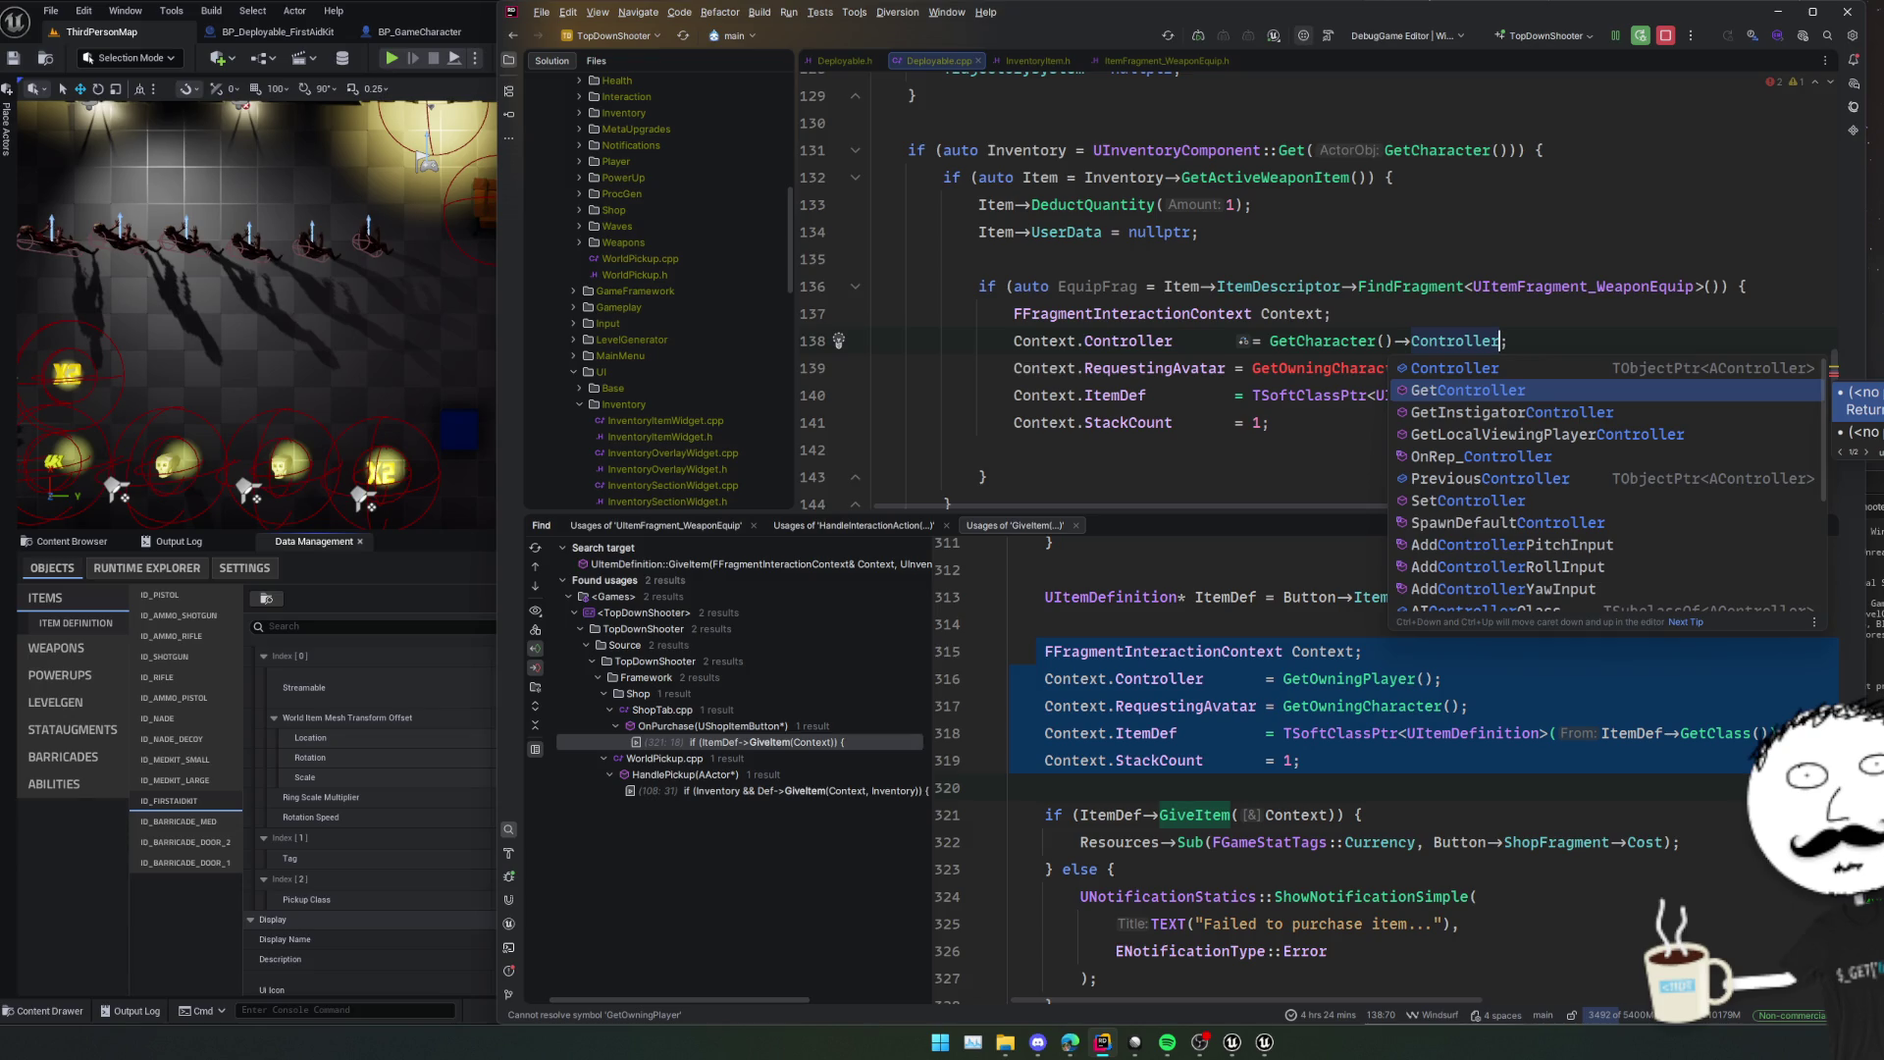
key("Return")
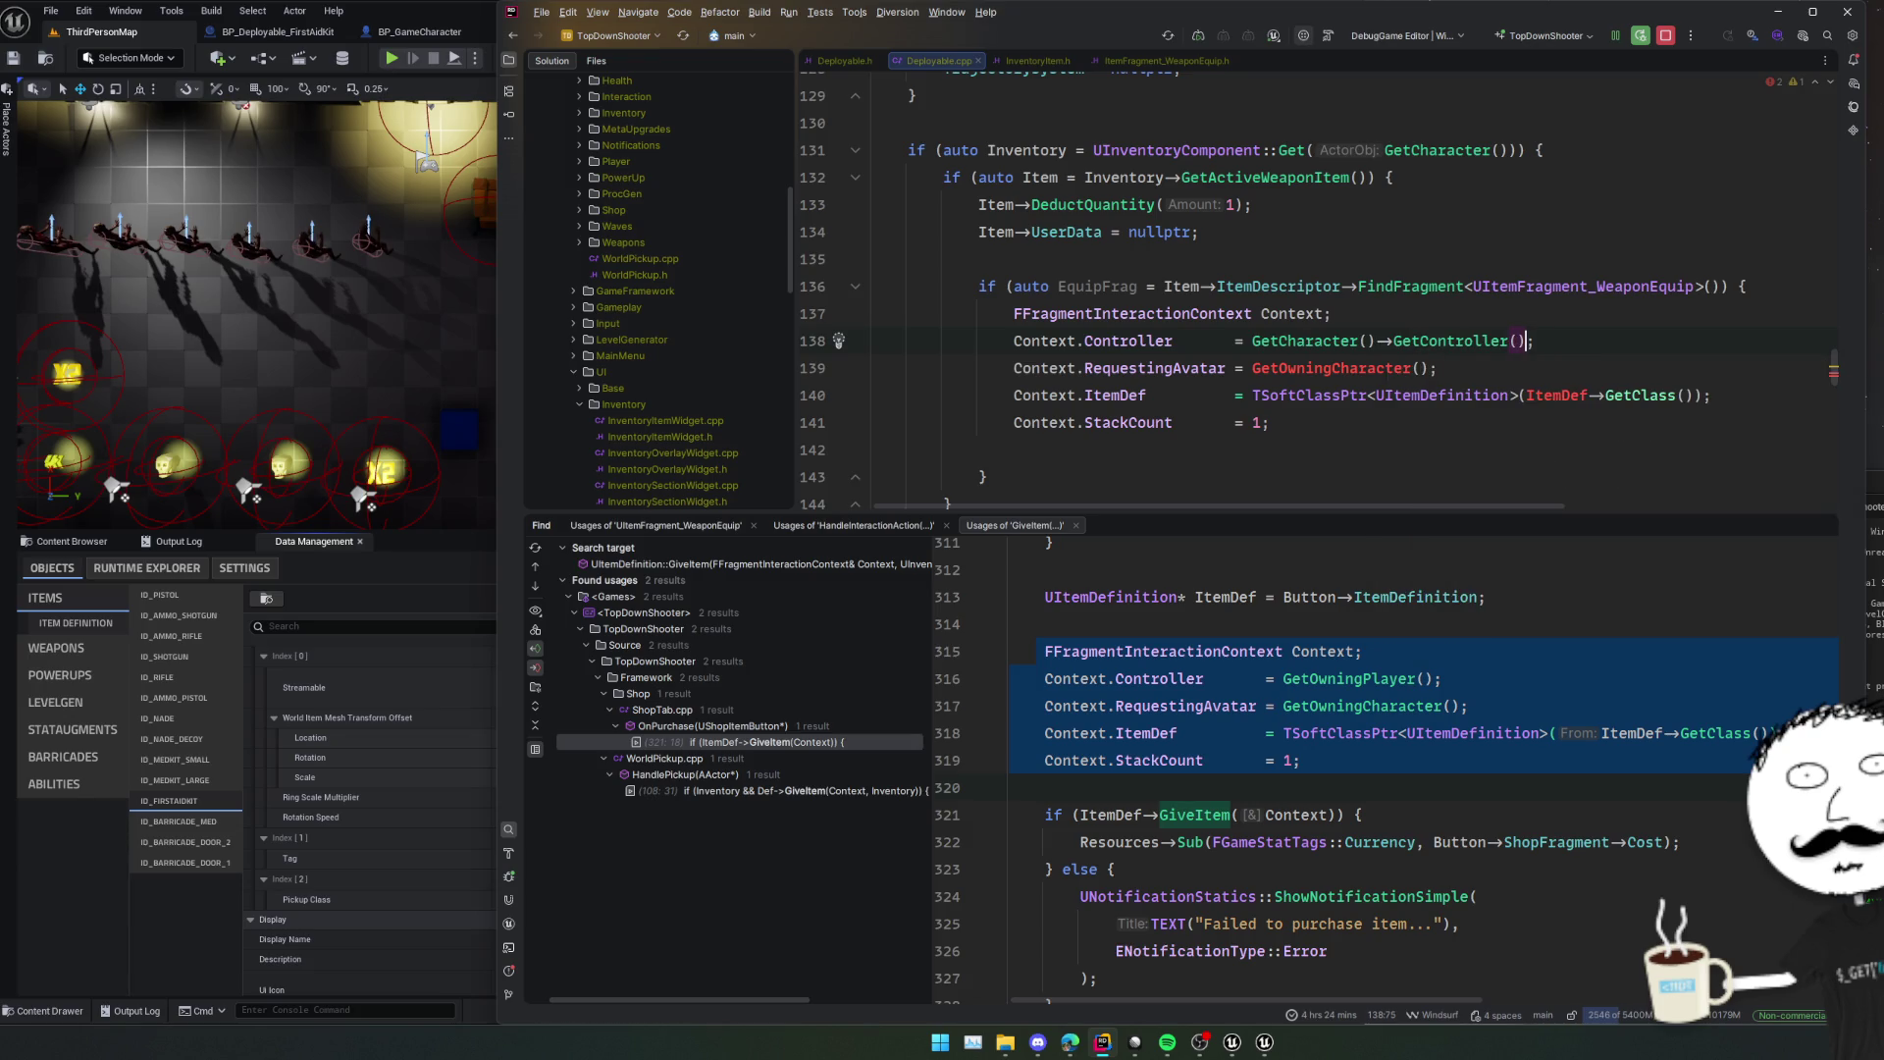
Set the requesting avatar to GetCharacter() and the item definition to Item->ItemDescriptor.
key("Down")
key("ctrl+w")
type("GetChar")
key("Return")
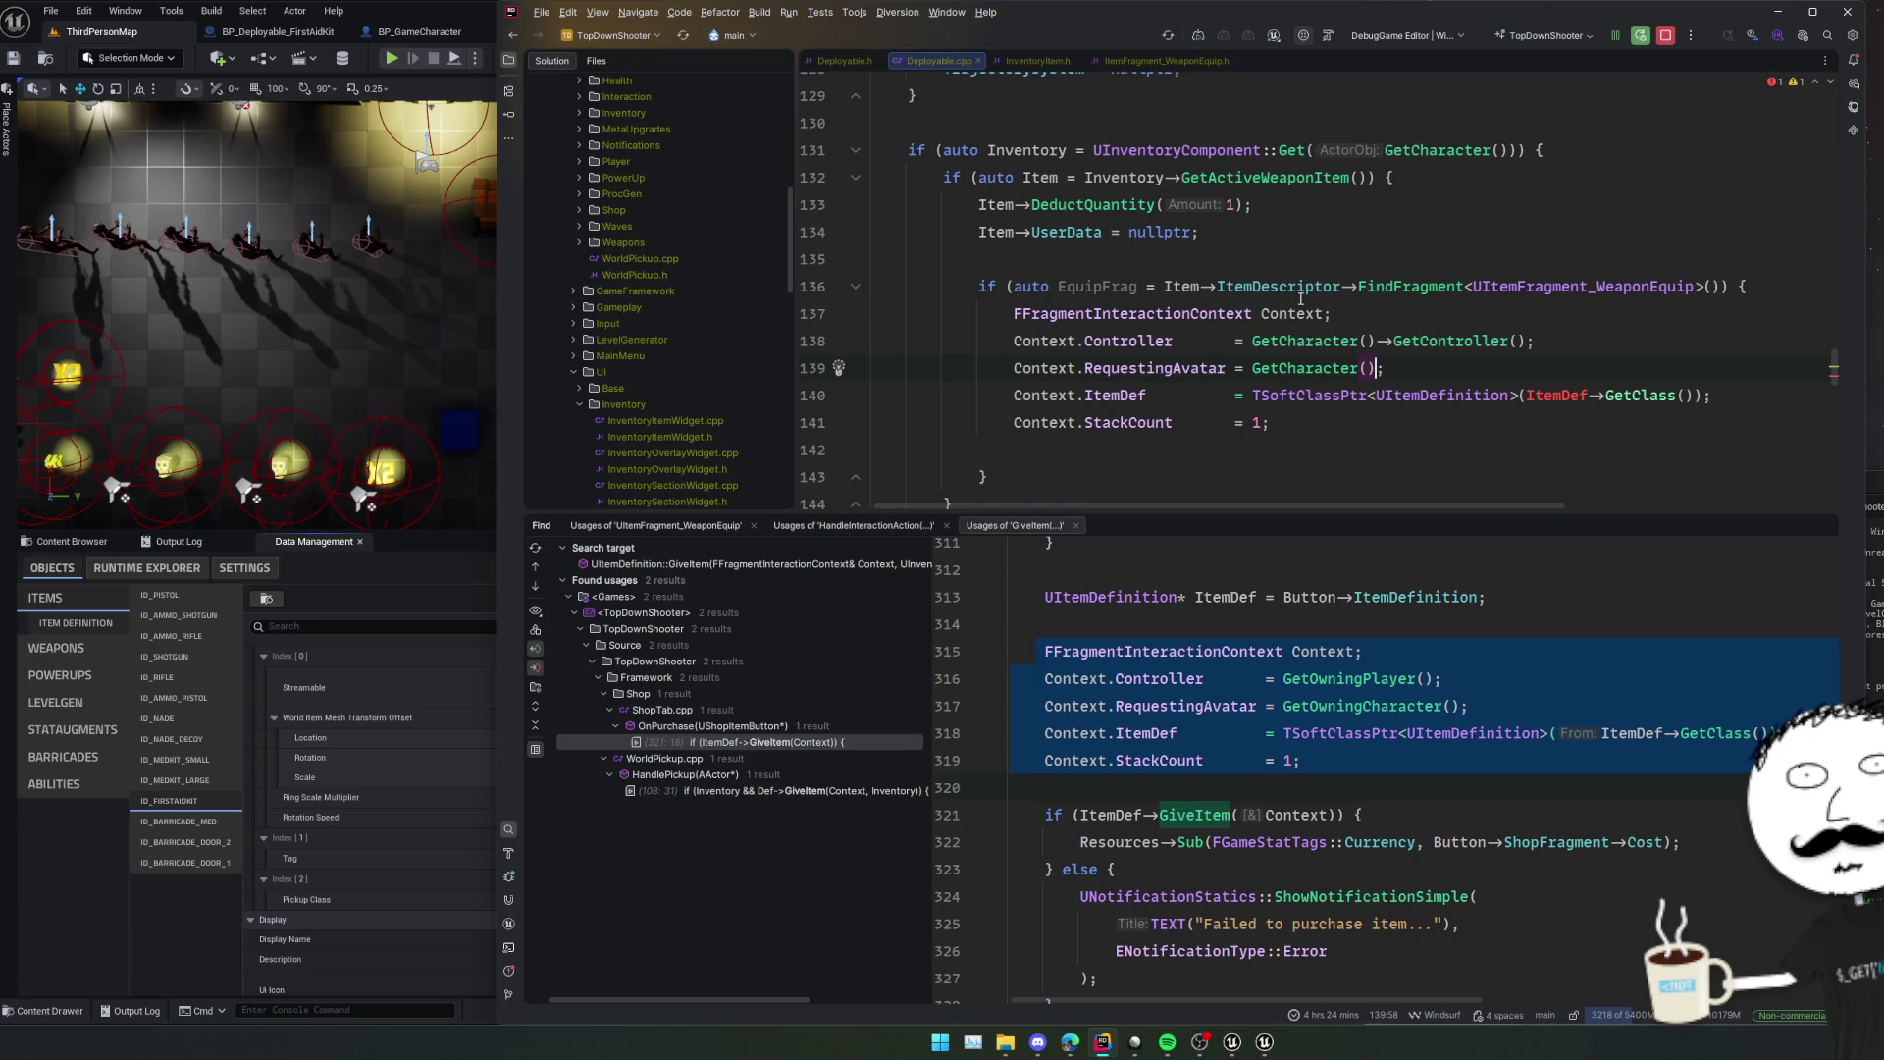
double_click(1553, 396)
type("Item->ItemDescriptor")
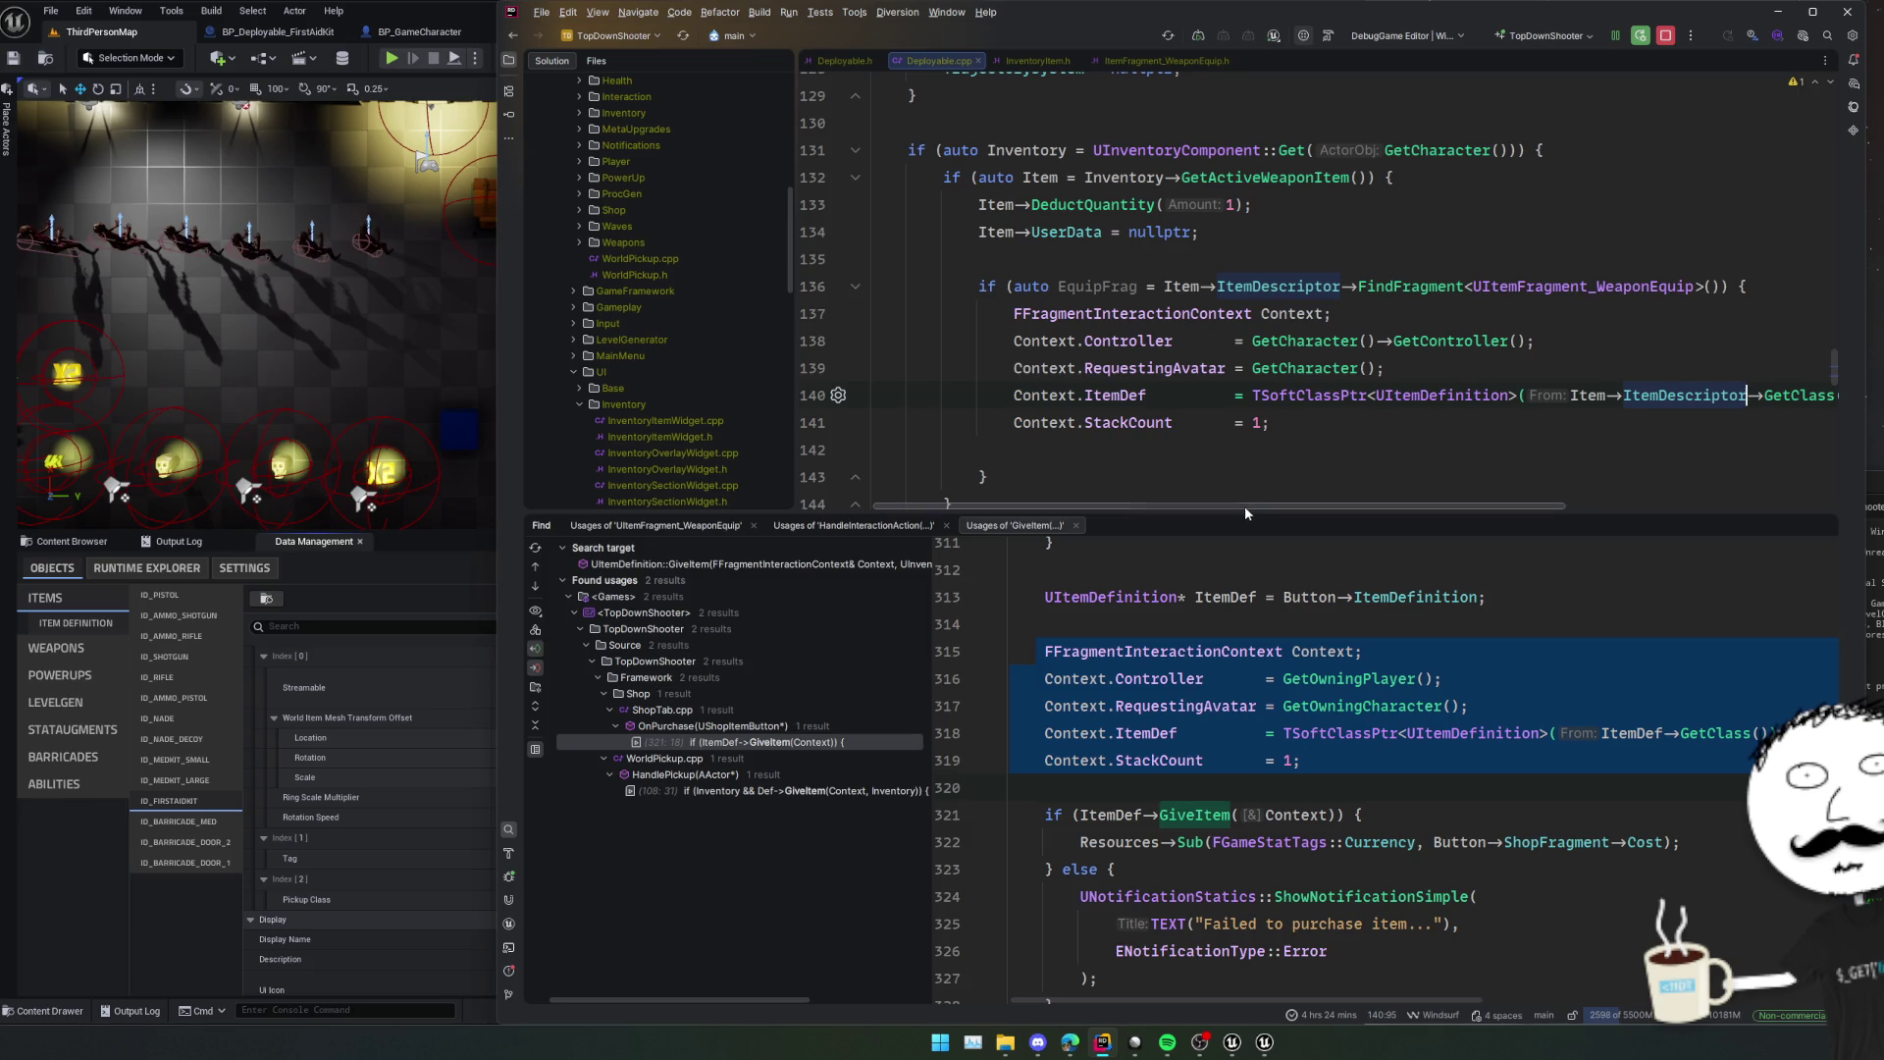
Enlarge the editor, delete the stray blank line, and block-comment the WeaponEquip if-block.
left_click_drag(1238, 516, 1238, 830)
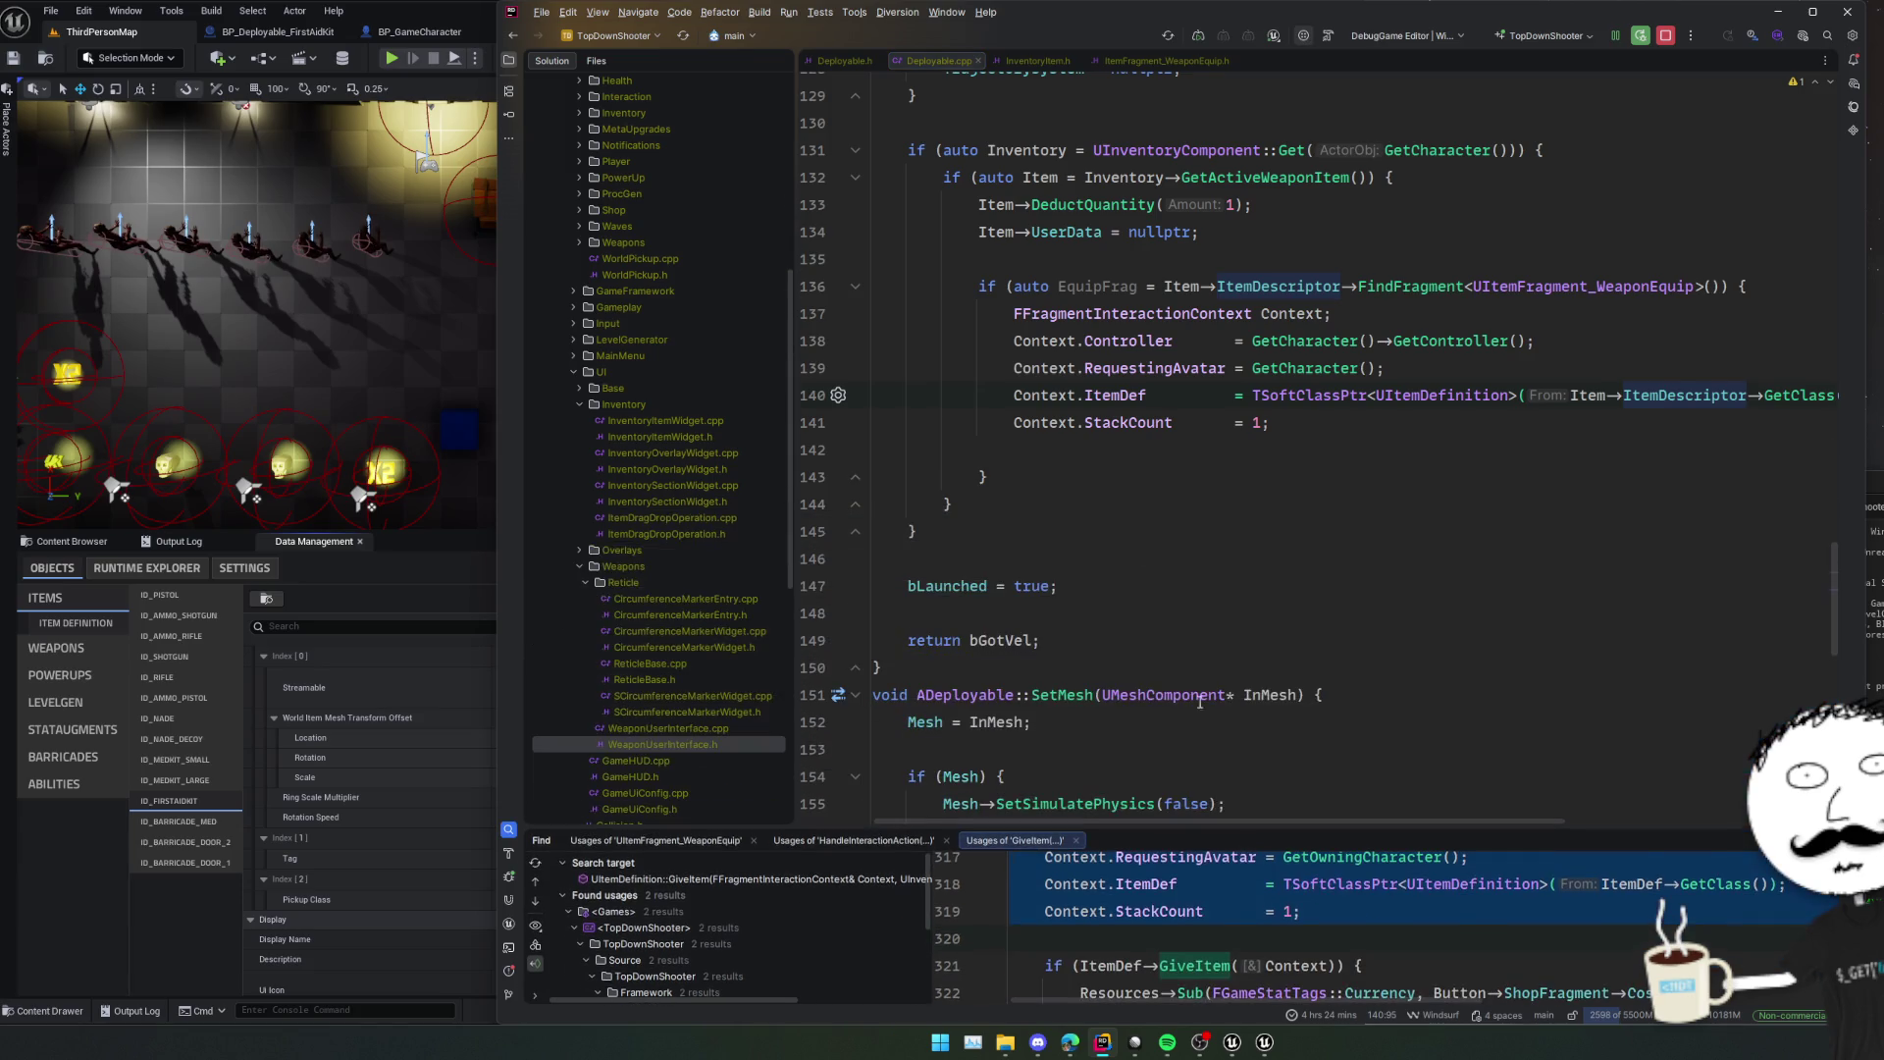
left_click(1010, 500)
left_click(1011, 451)
key("ctrl+y")
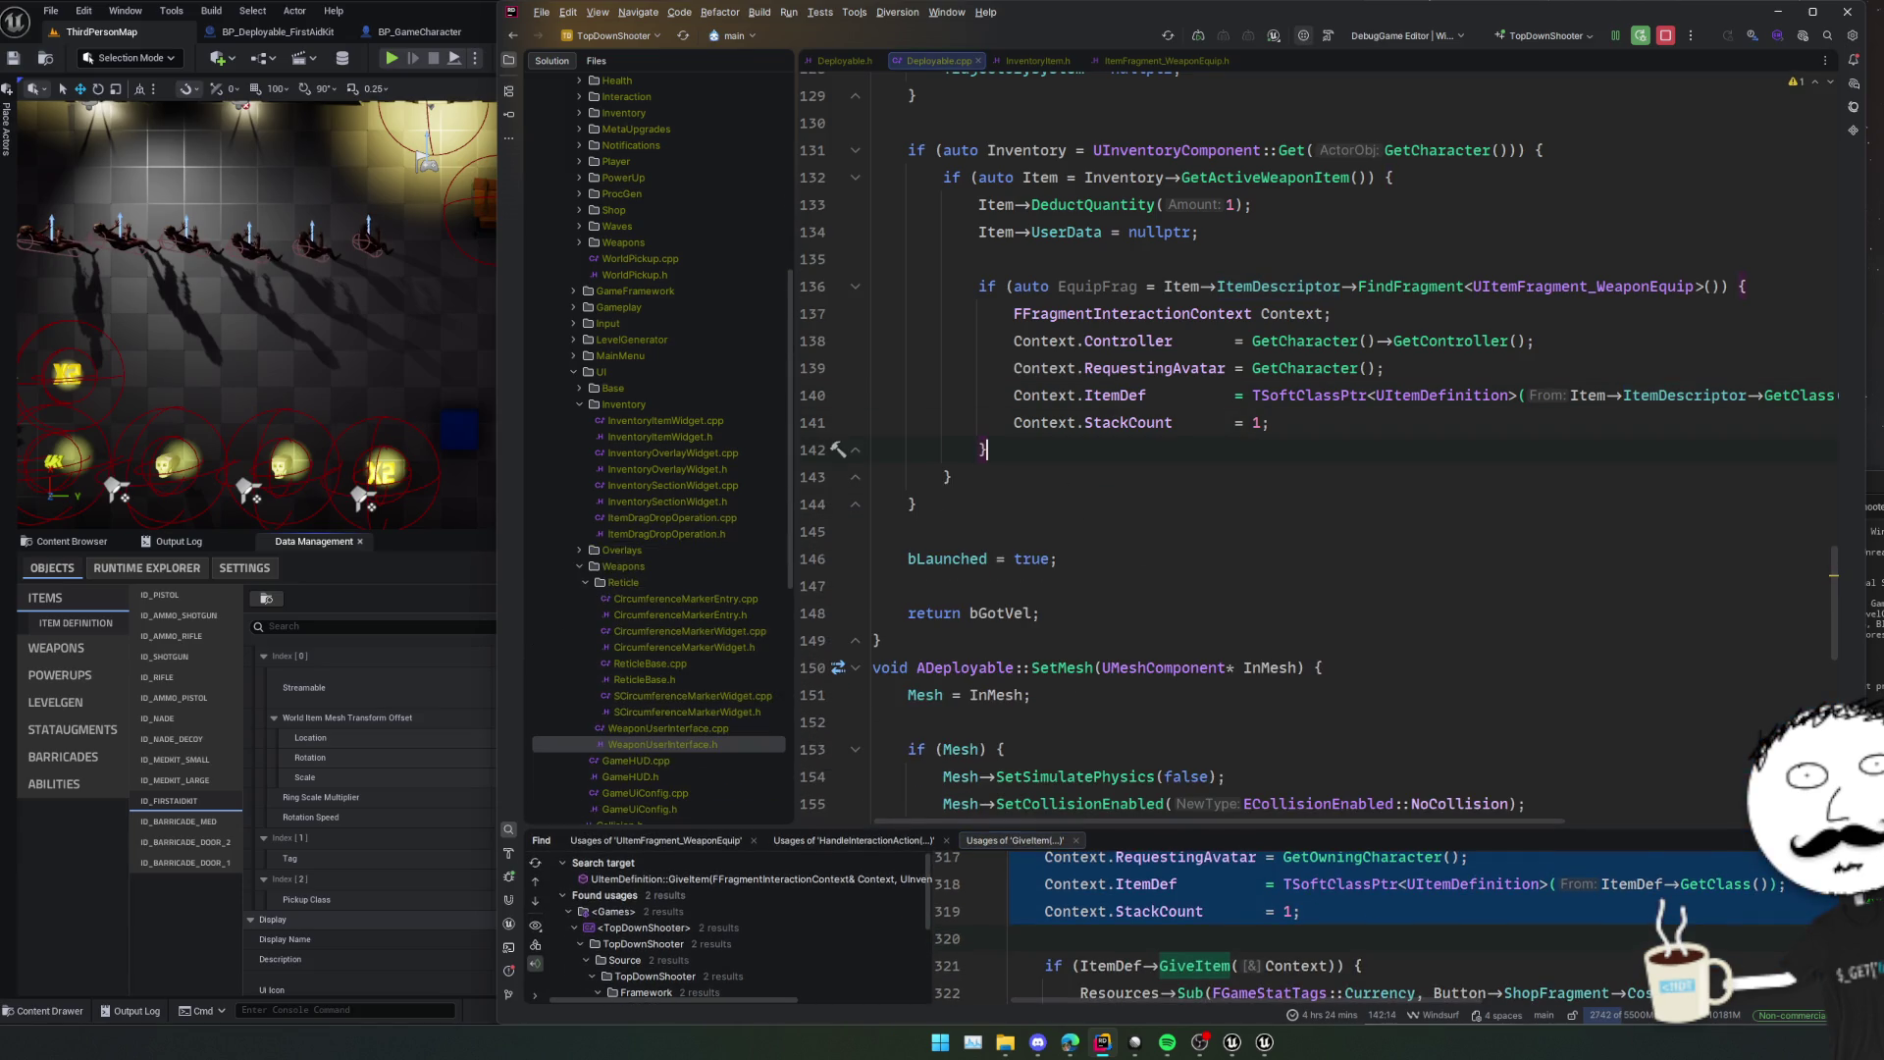
mouse_move(986, 450)
left_mouse_down()
mouse_move(1263, 313)
mouse_move(883, 313)
mouse_move(978, 285)
left_mouse_up()
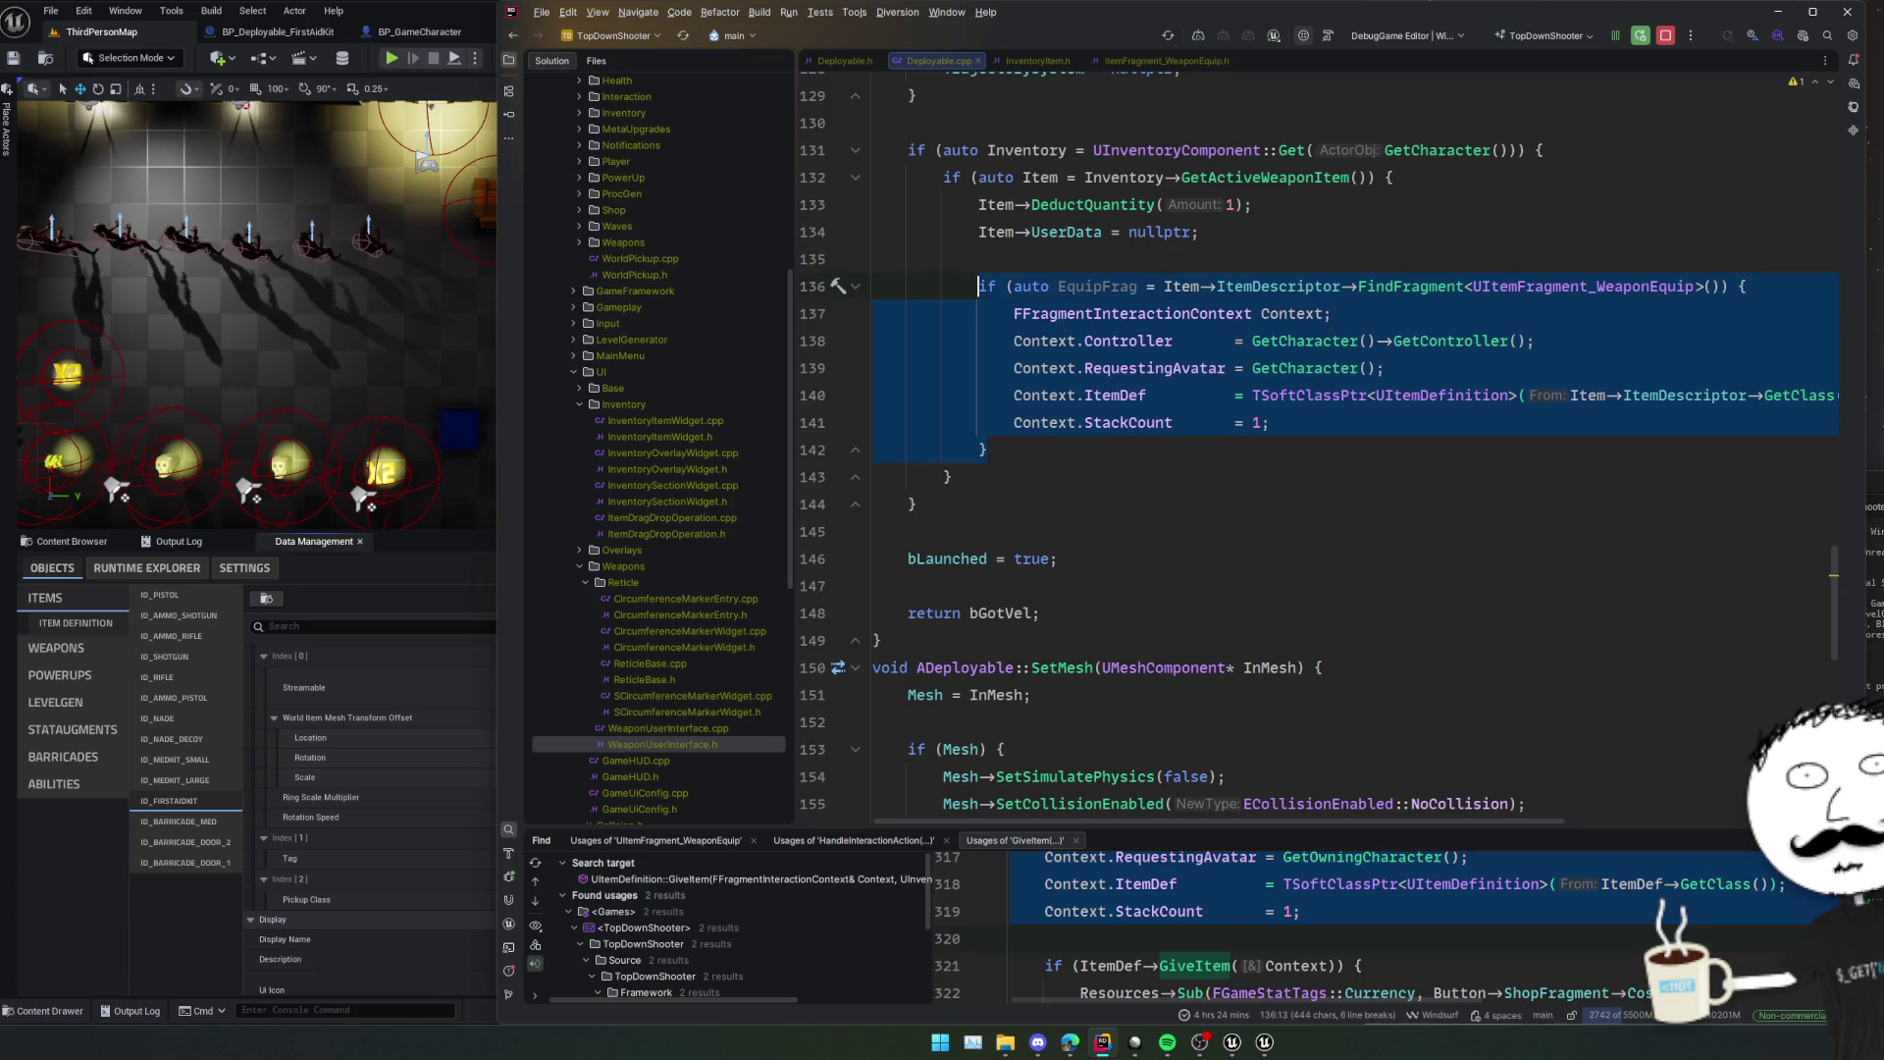
key("ctrl+shift+slash")
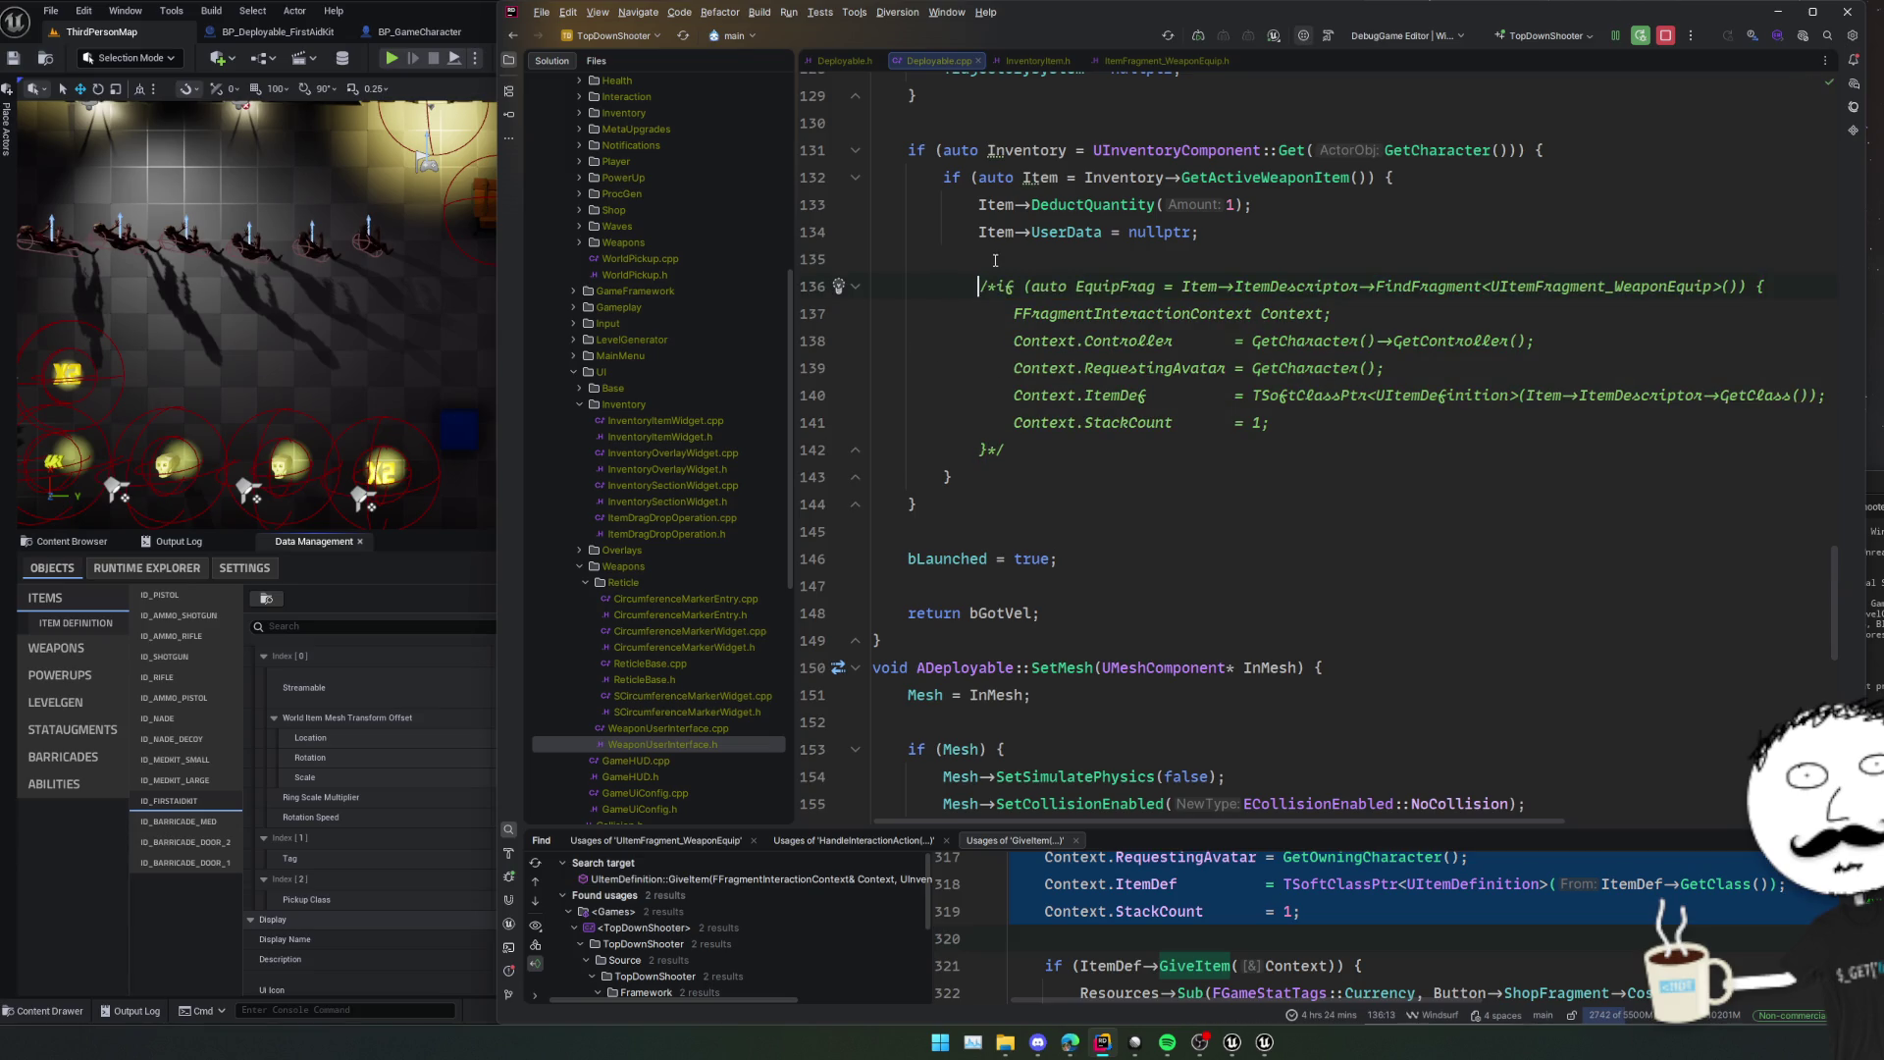
Check the UserData uses, then insert blank lines above the commented block for new code.
left_click(995, 260)
scroll(995, 260, "up", 3)
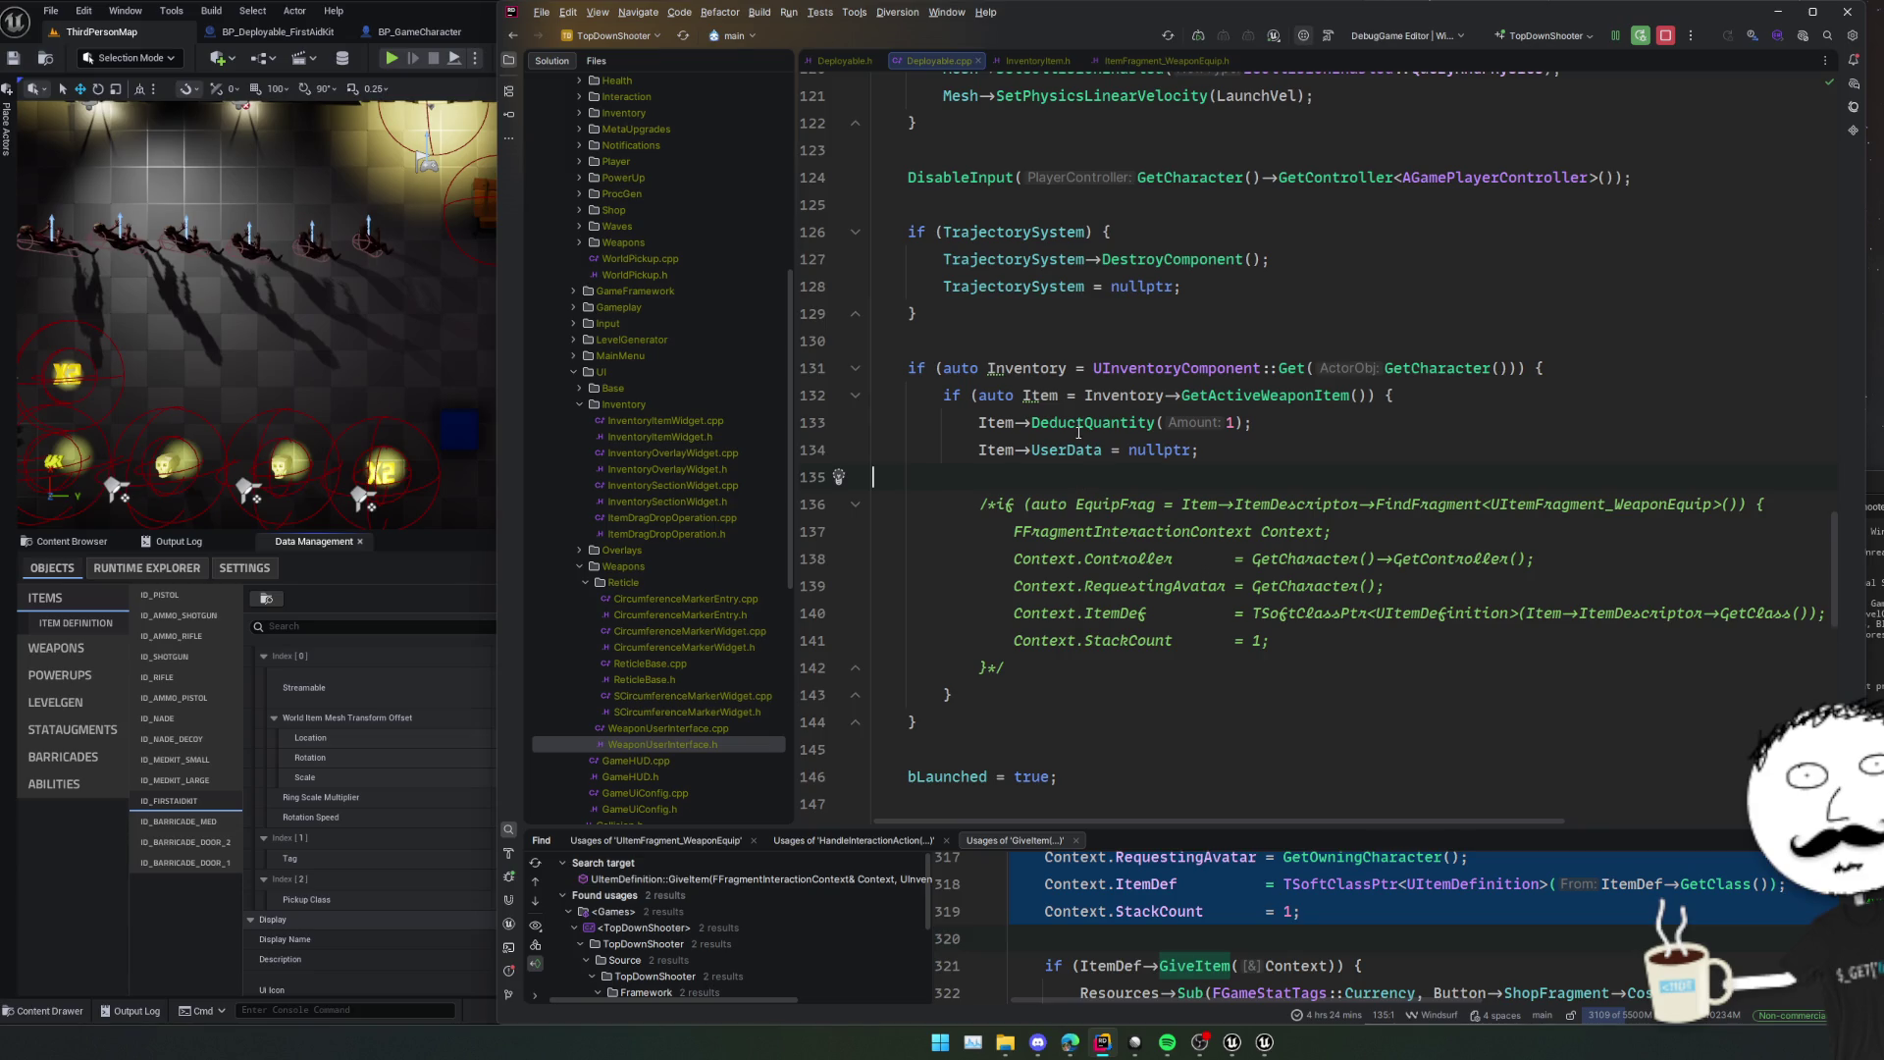
scroll(1080, 480, "down", 5)
scroll(1209, 618, "up", 8)
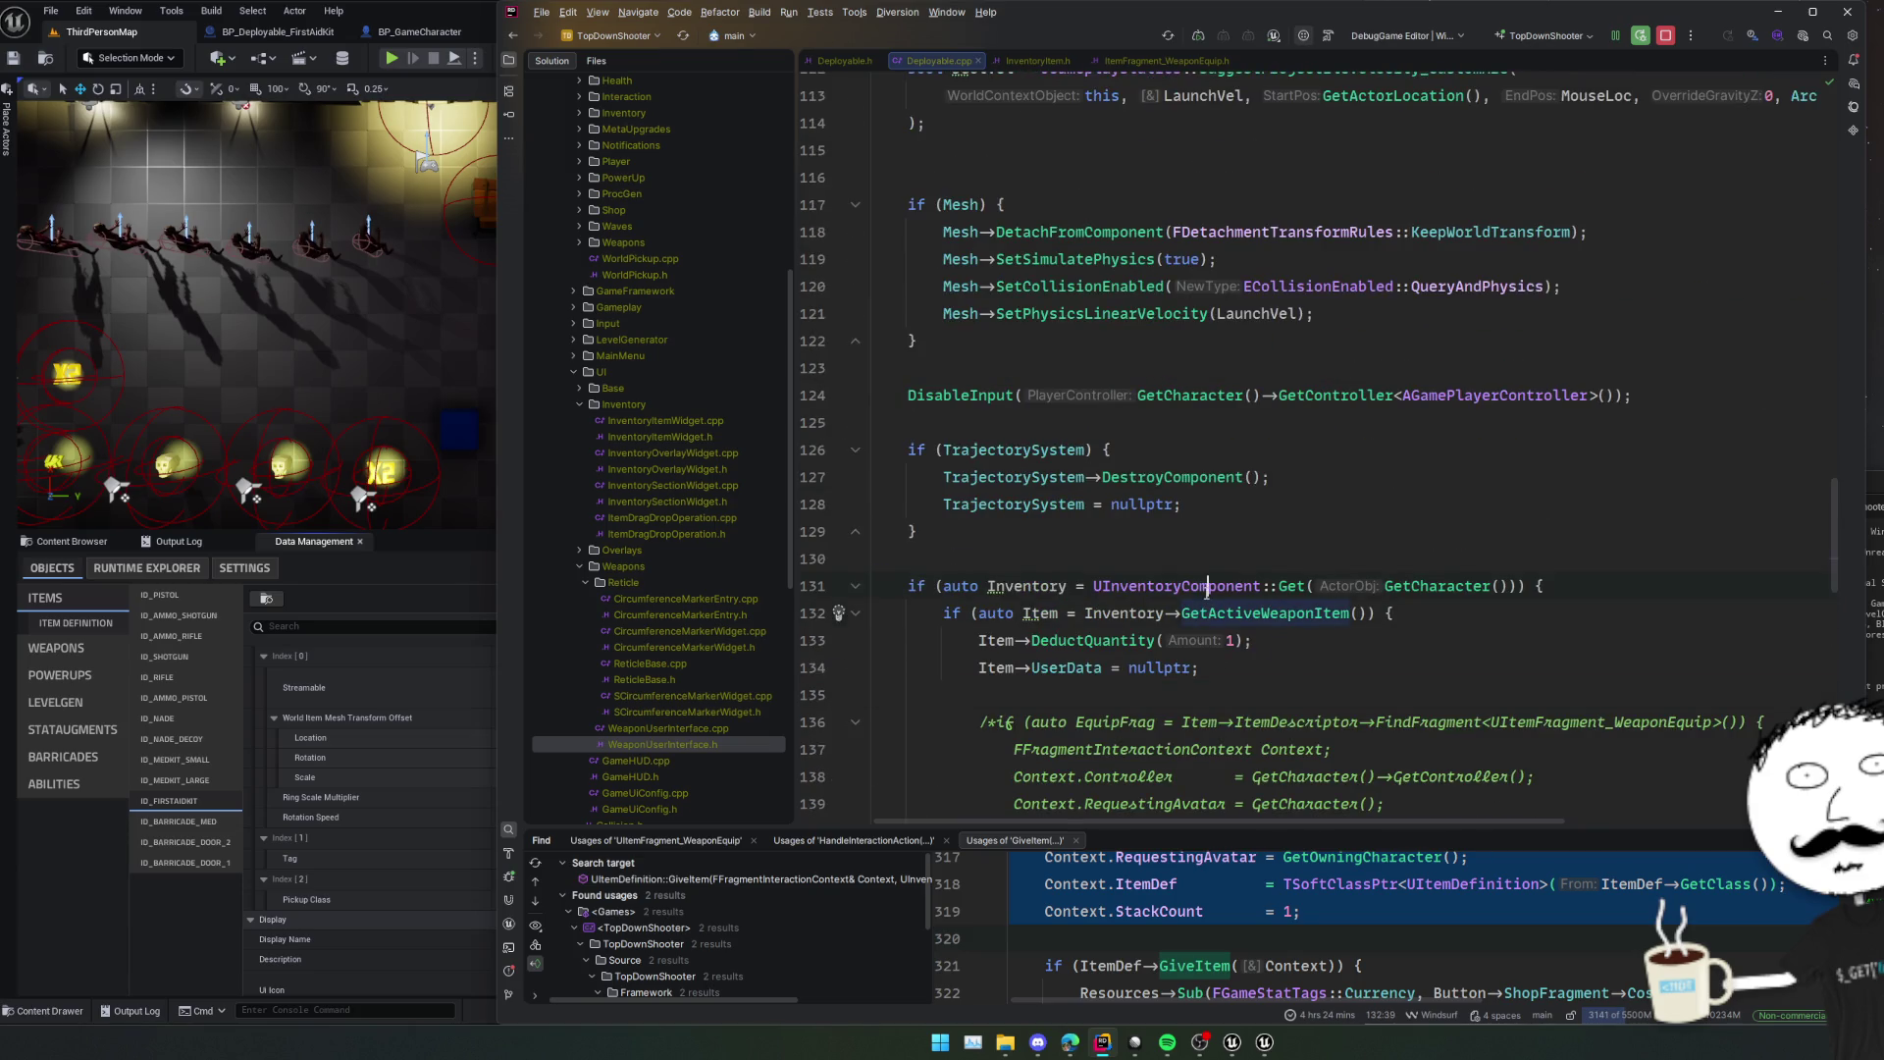
double_click(1066, 667)
left_click(1097, 698)
scroll(1245, 692, "down", 3)
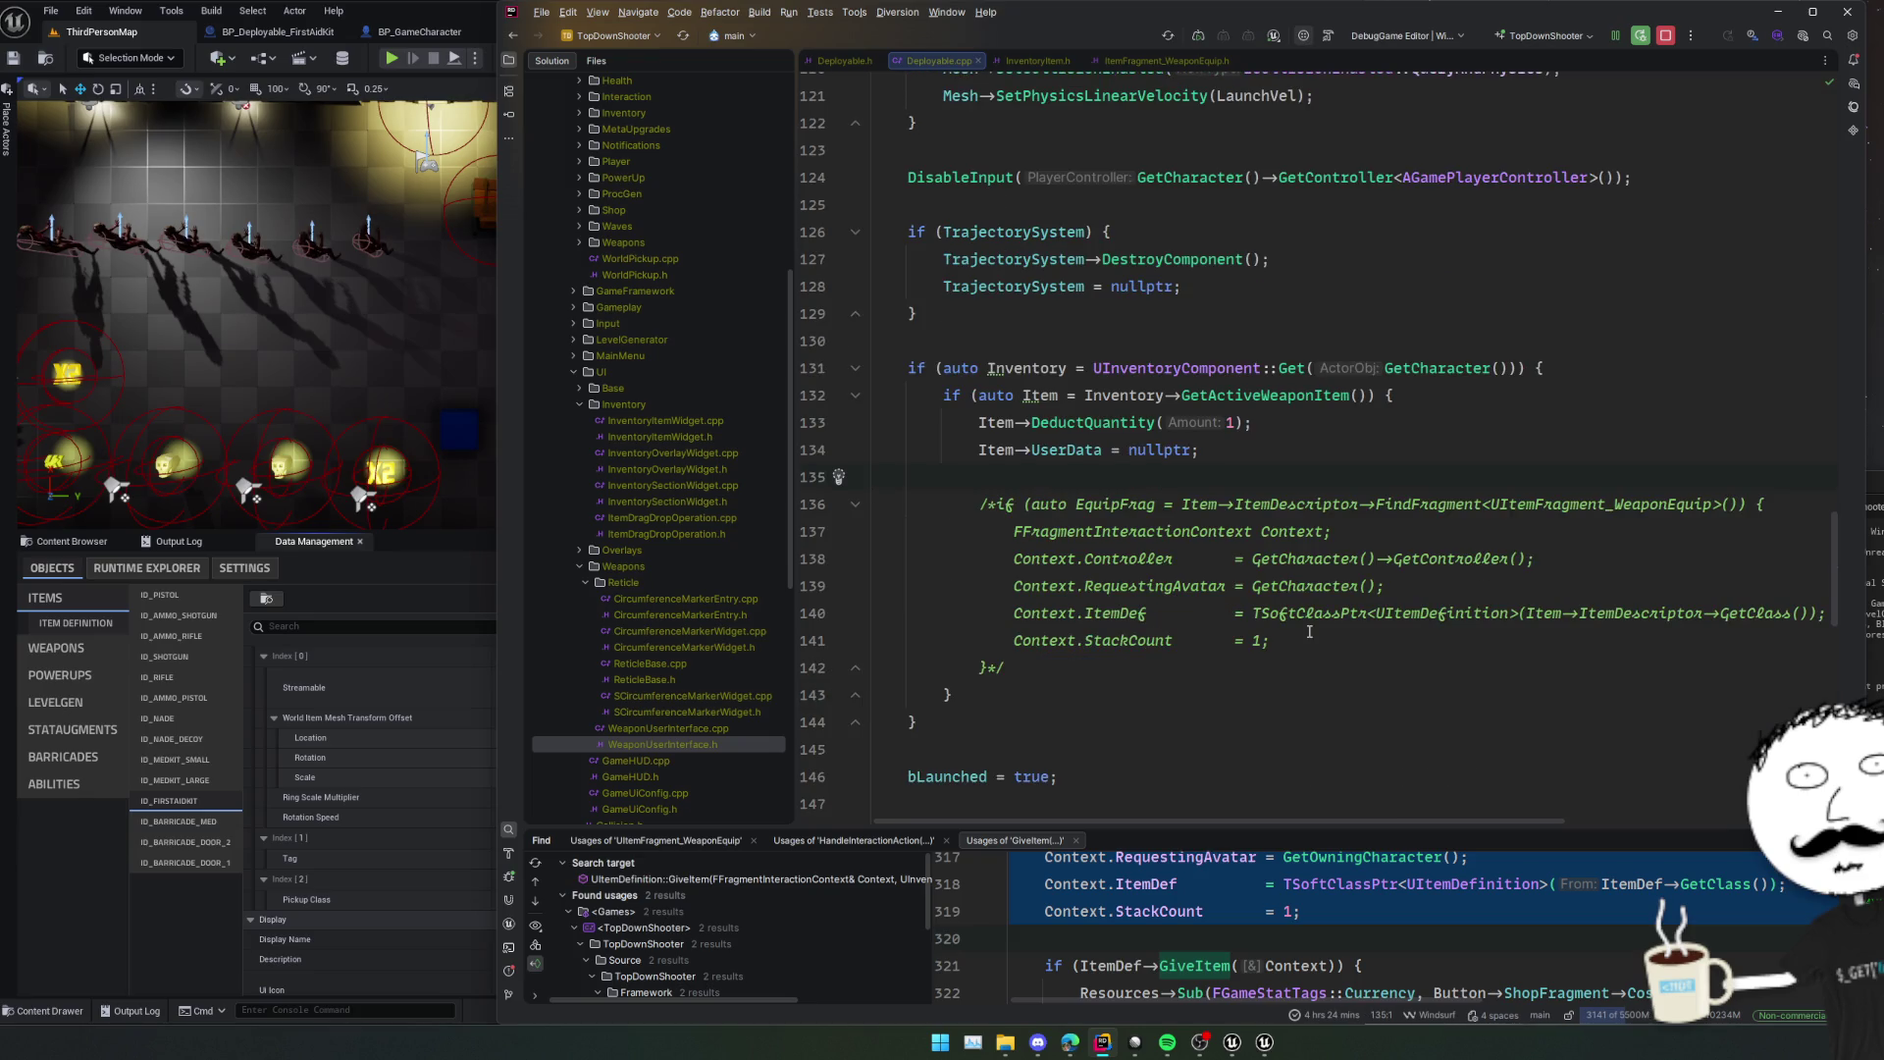
key("Return")
key("Return")
key("Return")
key("Up")
key("Up")
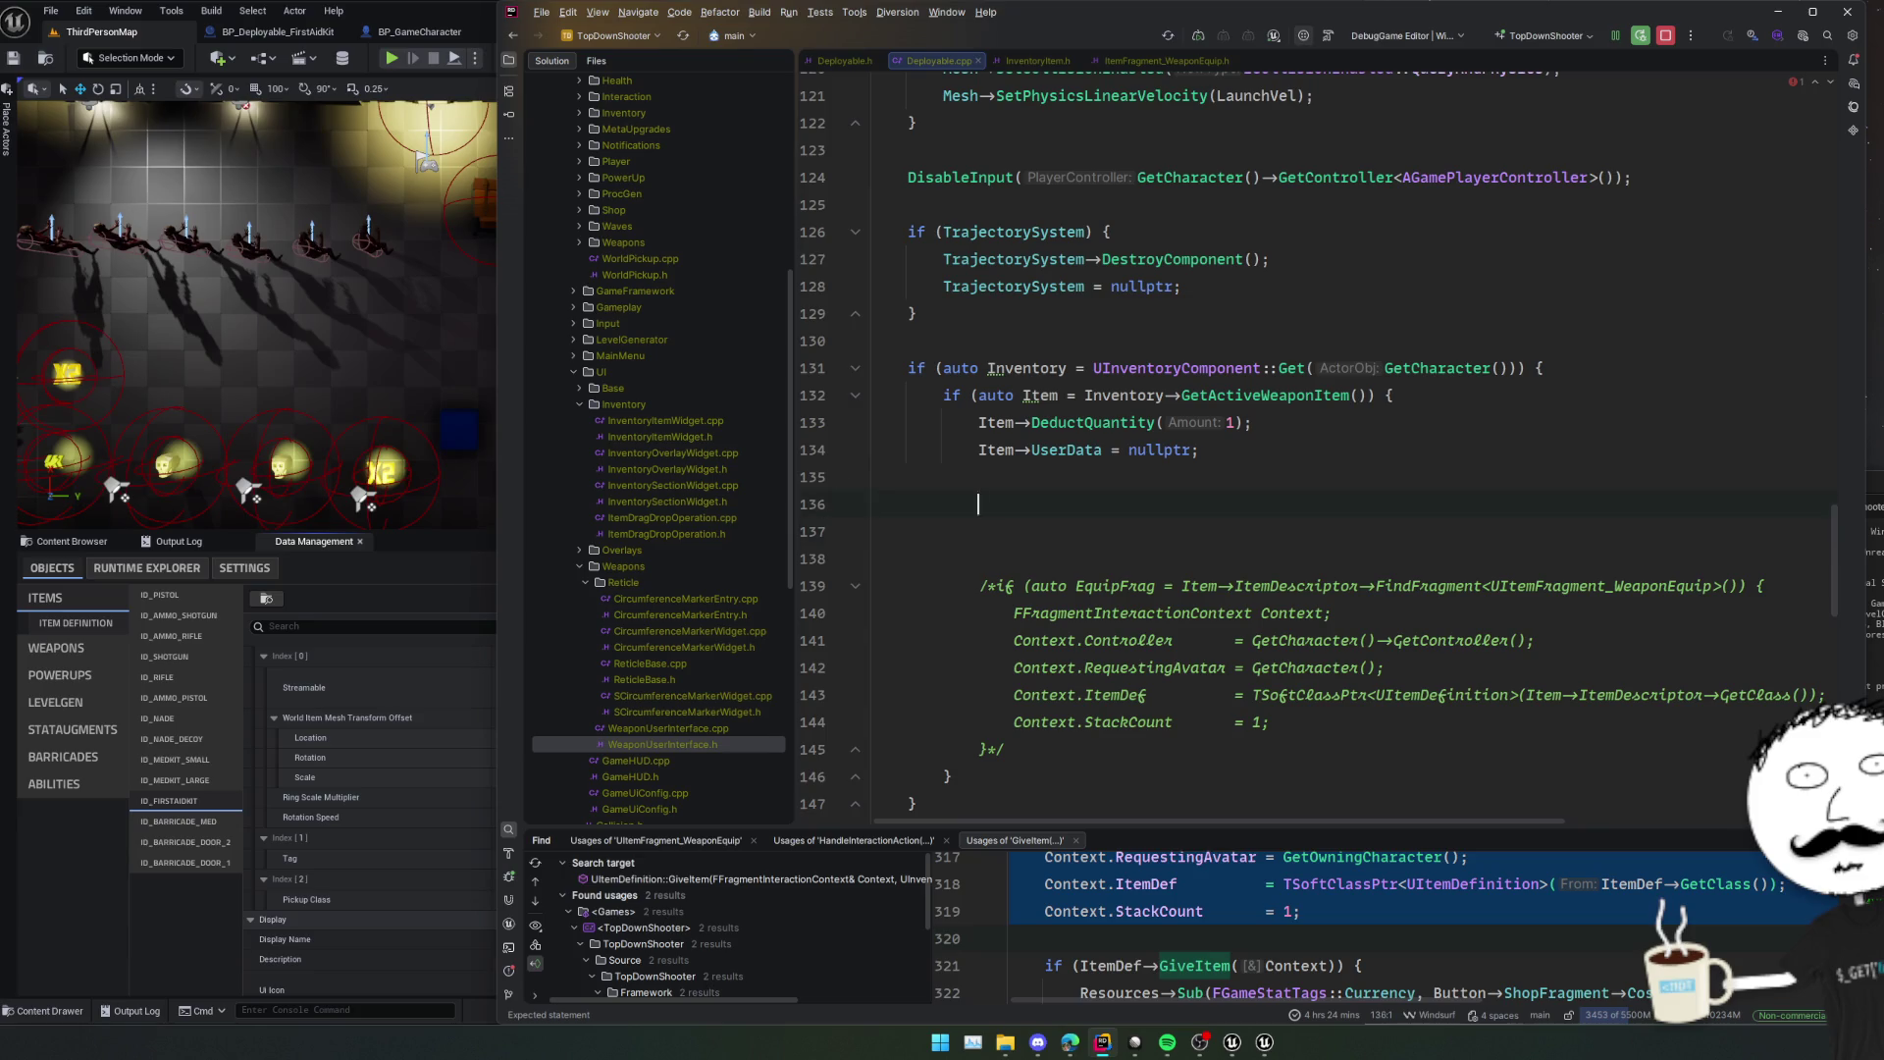
key("Return")
type("GetWorld()-")
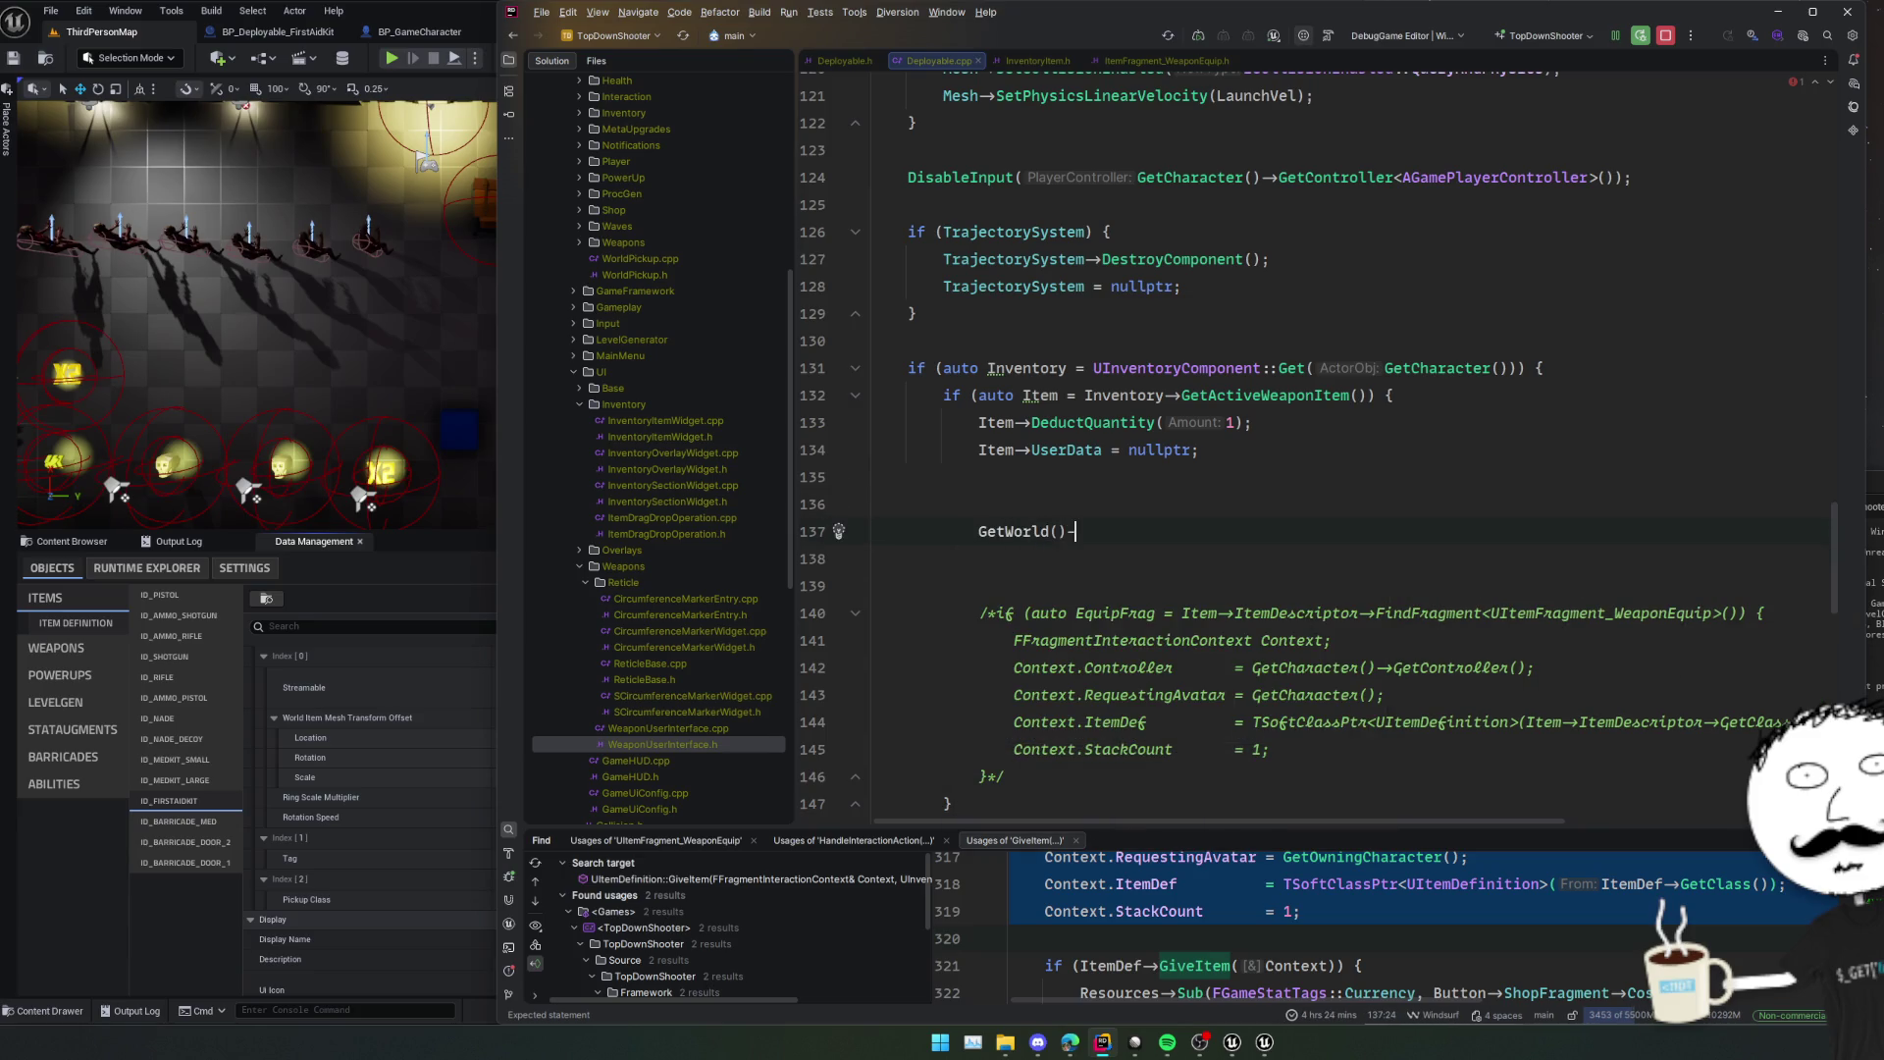
type(">")
key("shift+Home")
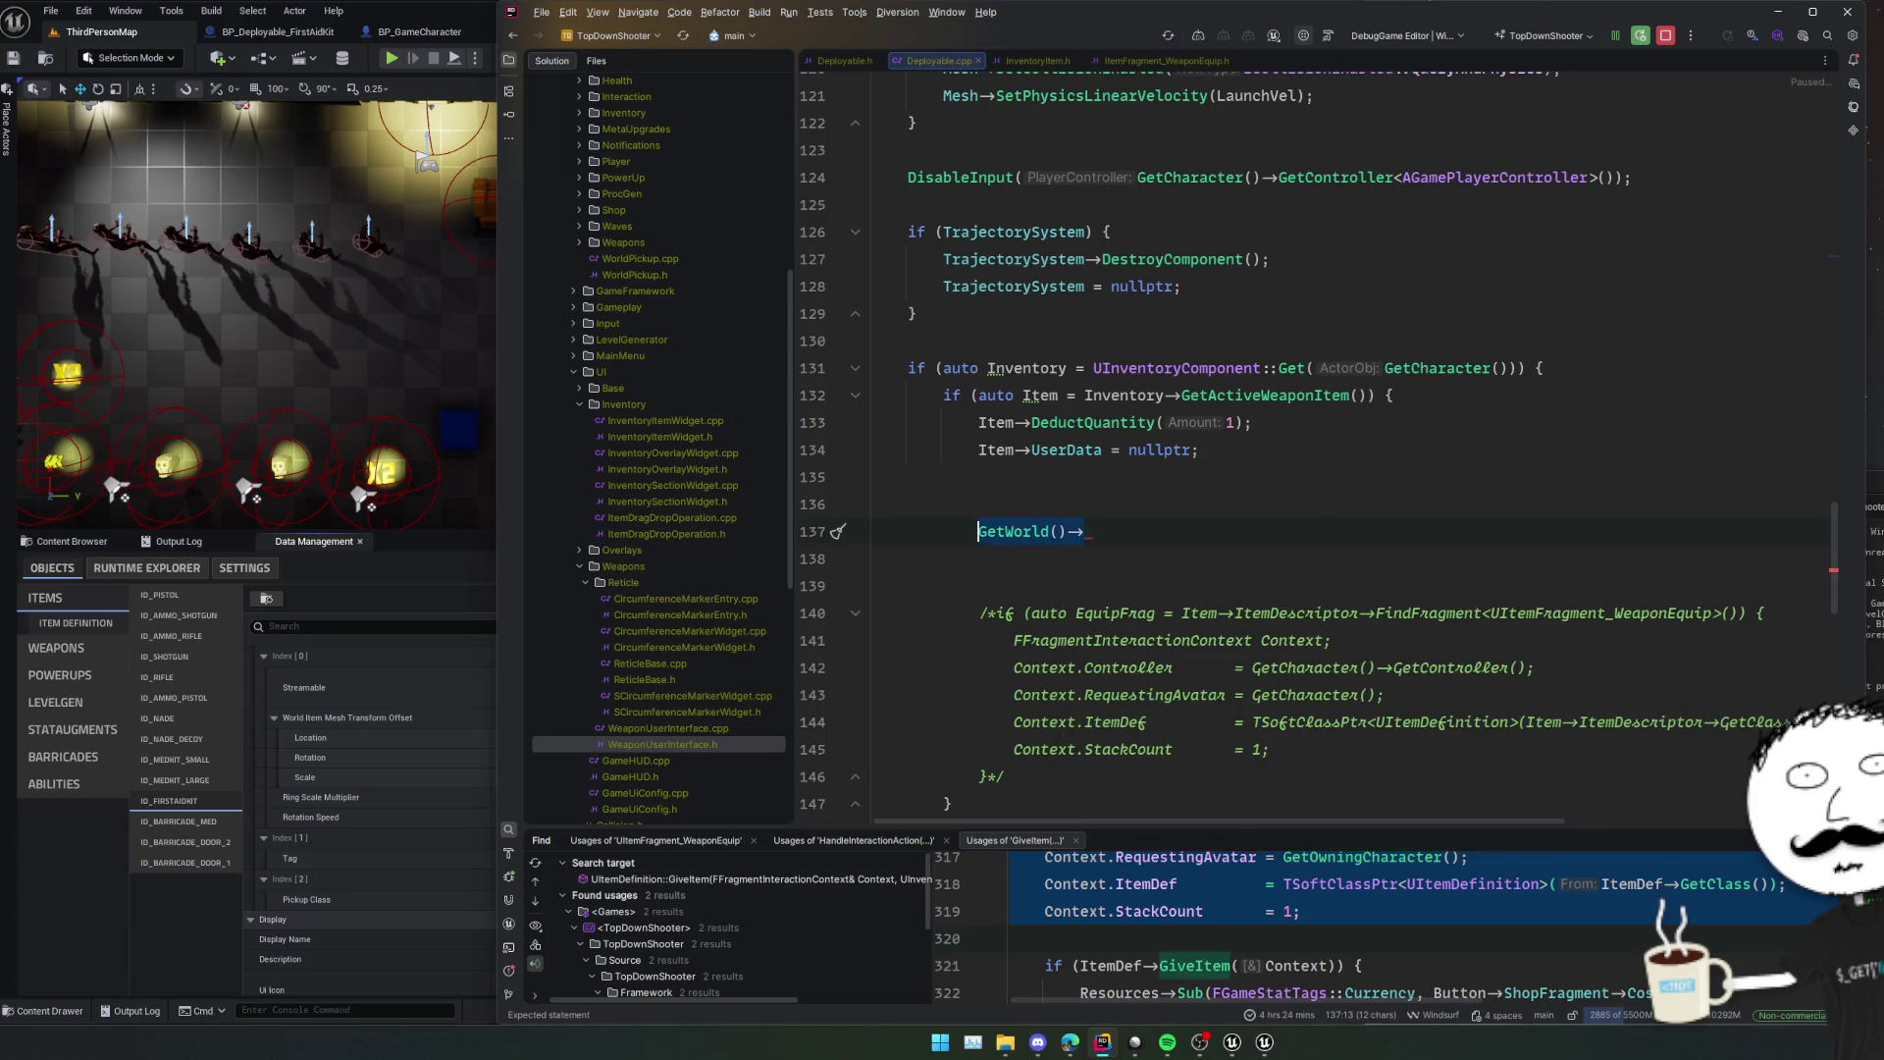
key("BackSpace")
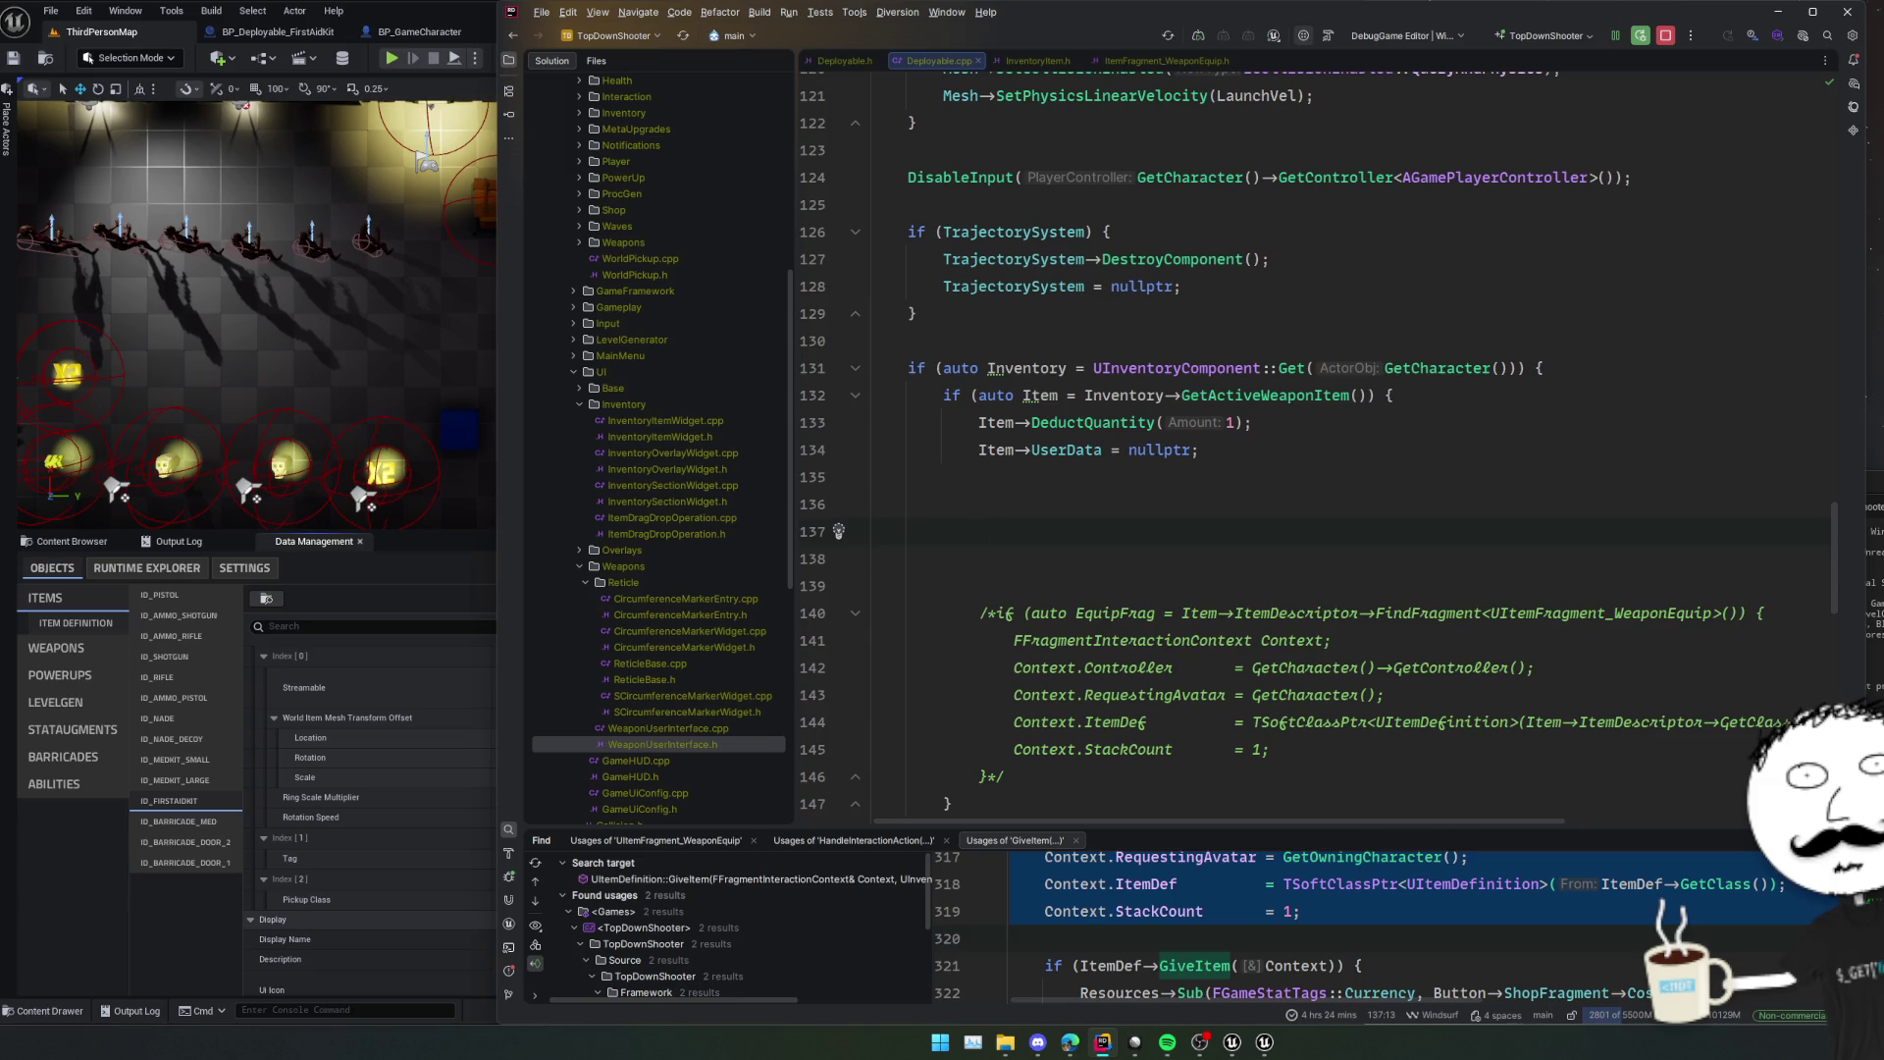
scroll(1428, 471, "up", 15)
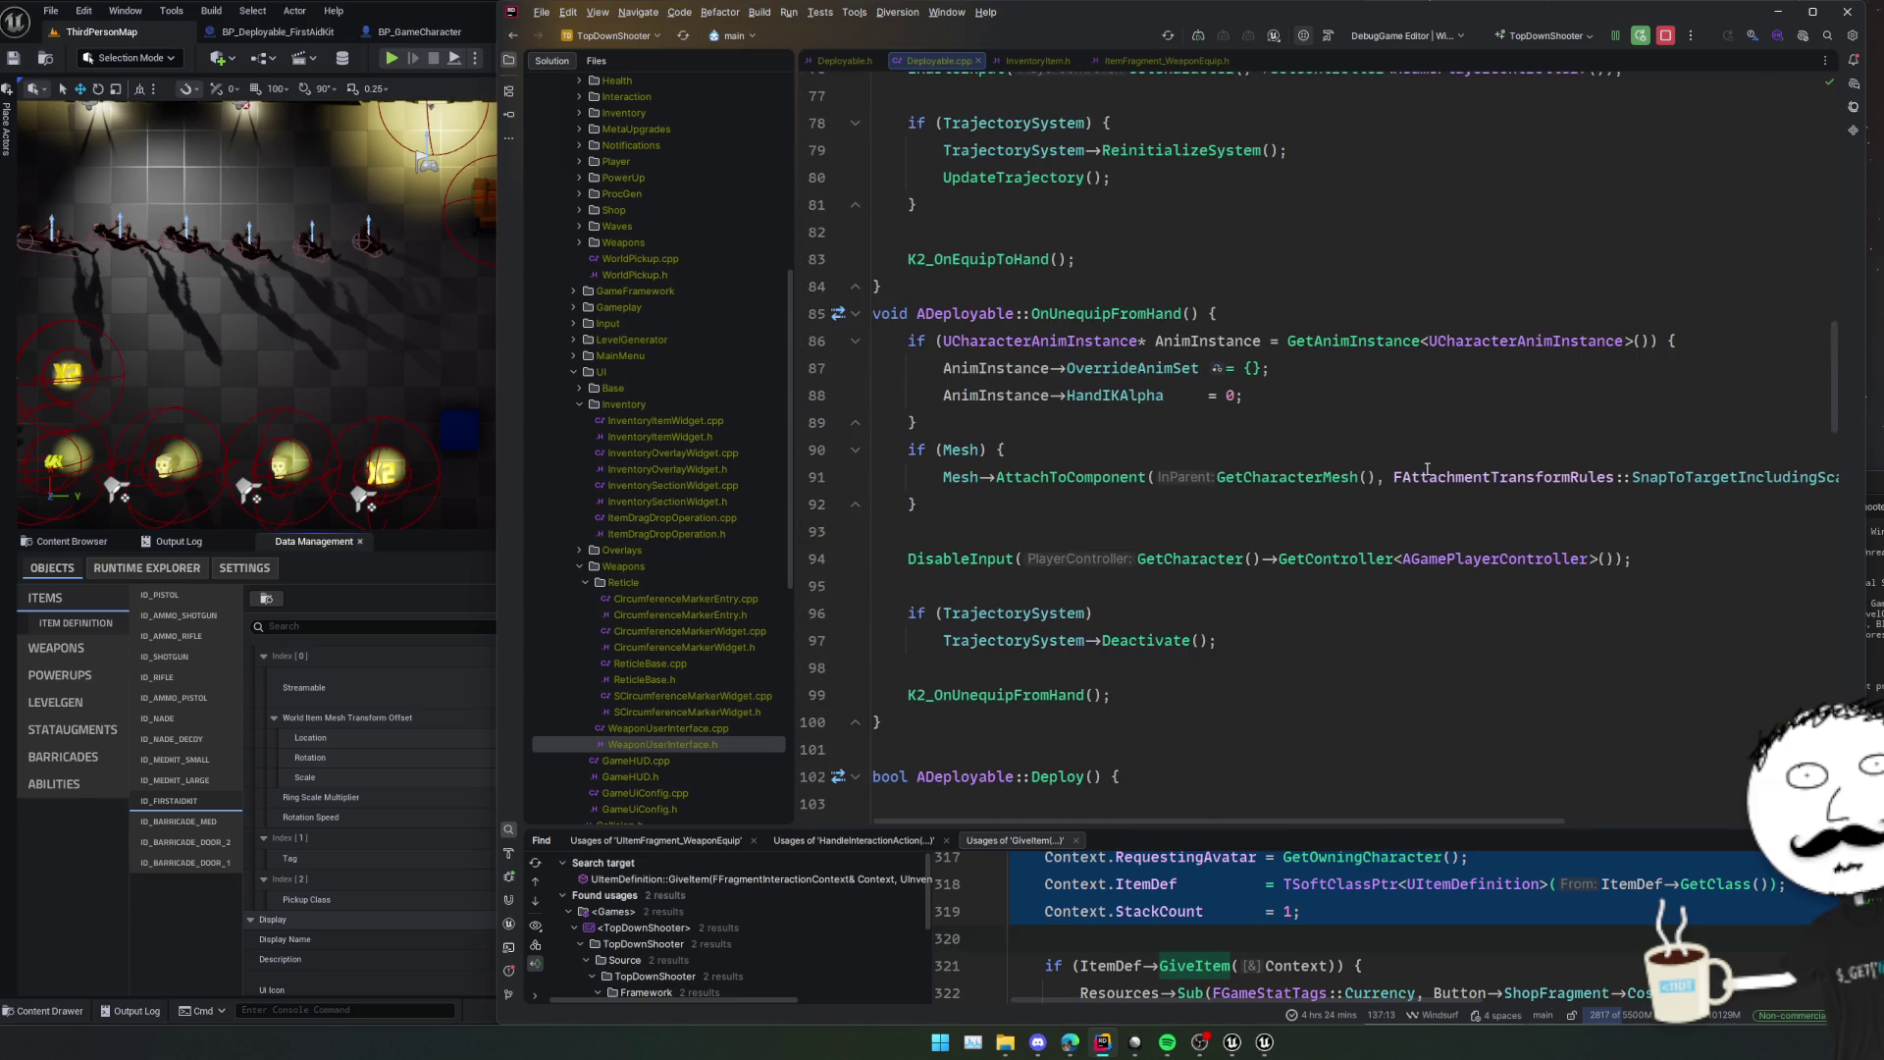
scroll(1423, 501, "up", 10)
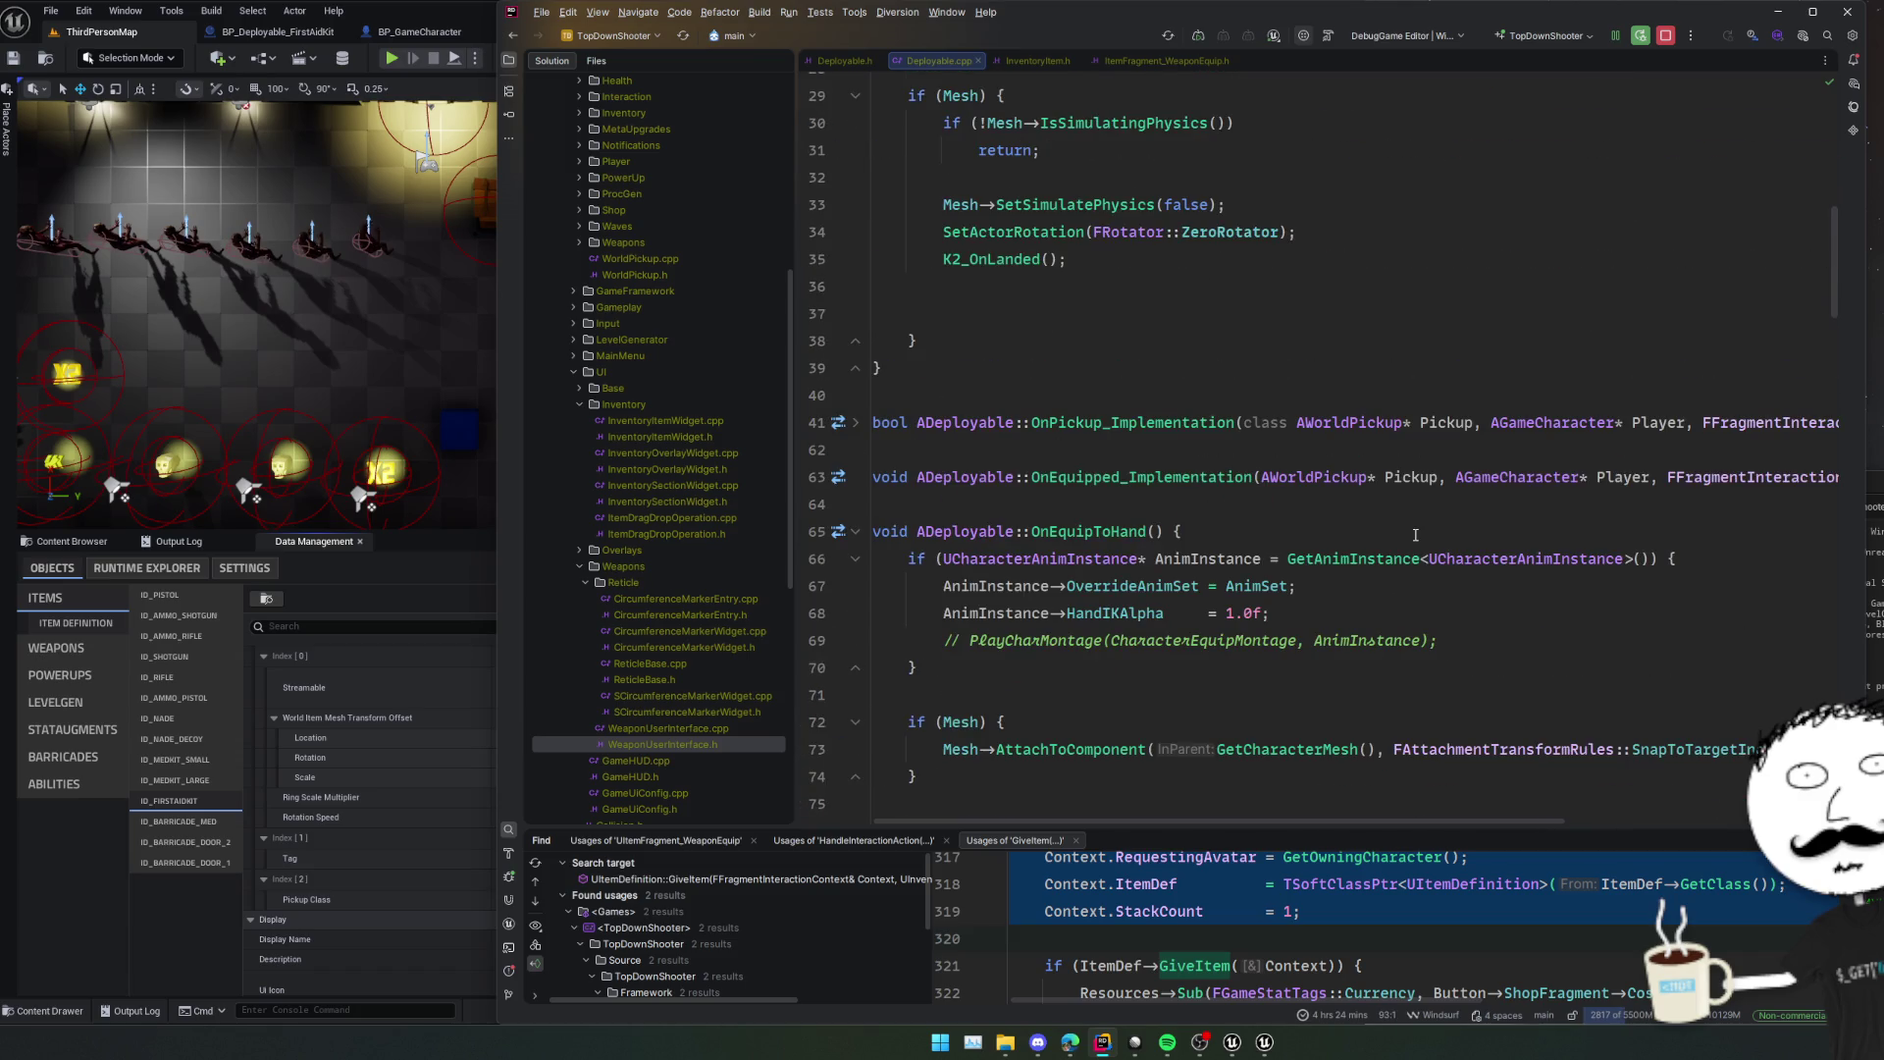
scroll(1415, 535, "up", 3)
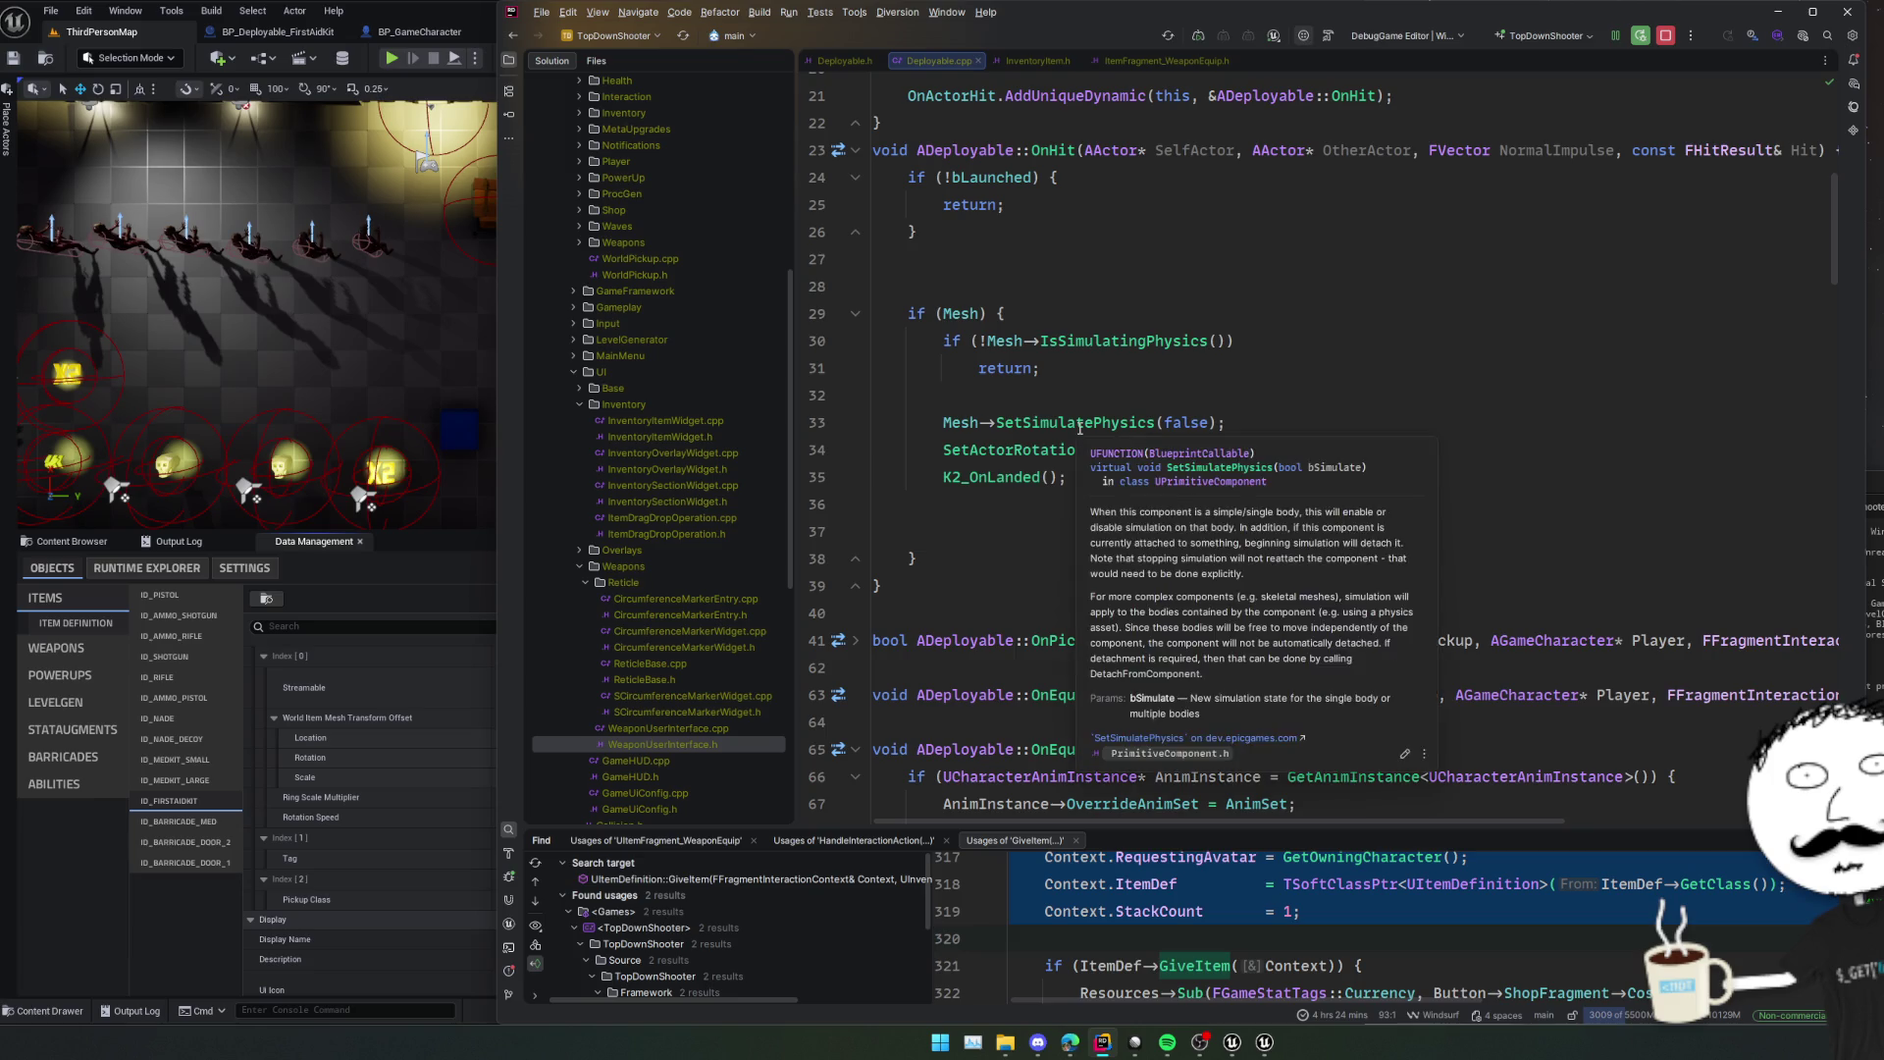
left_click(1049, 450)
scroll(1001, 535, "up", 3)
scroll(1001, 534, "up", 4)
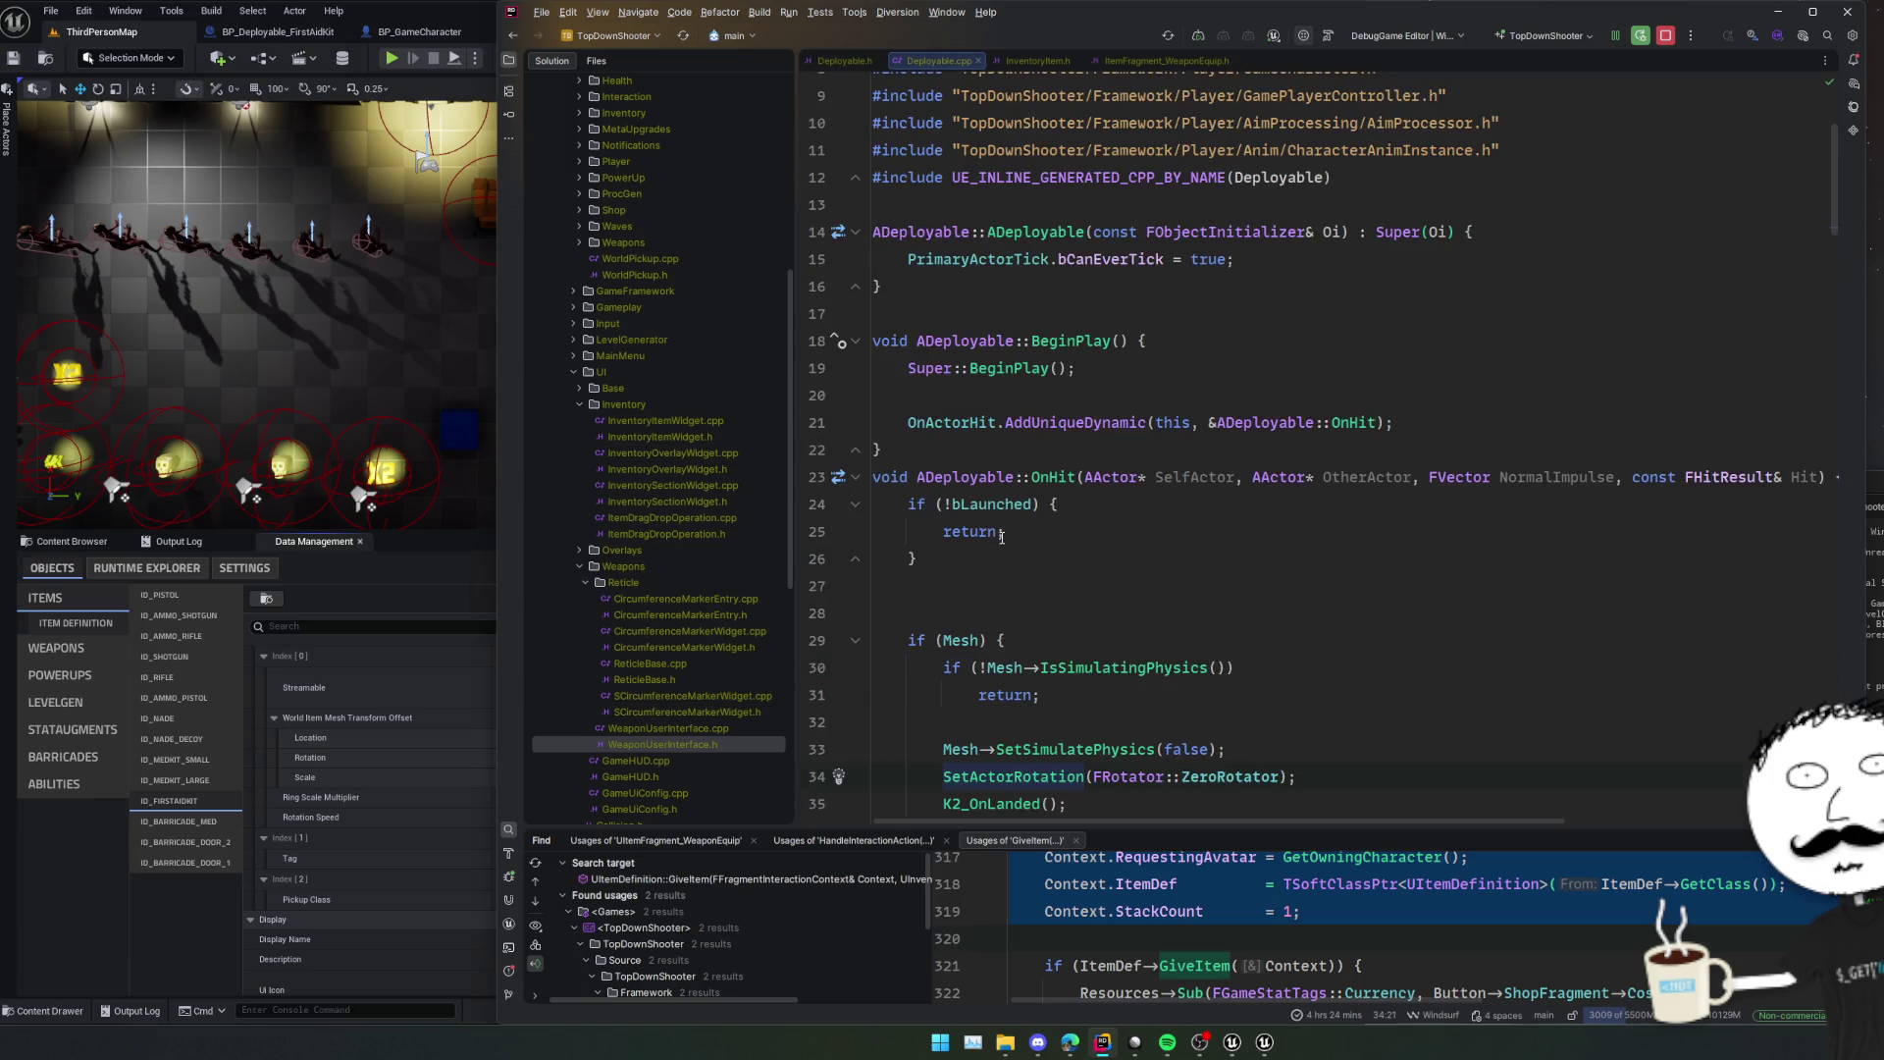
scroll(1001, 537, "down", 9)
scroll(1000, 537, "down", 2)
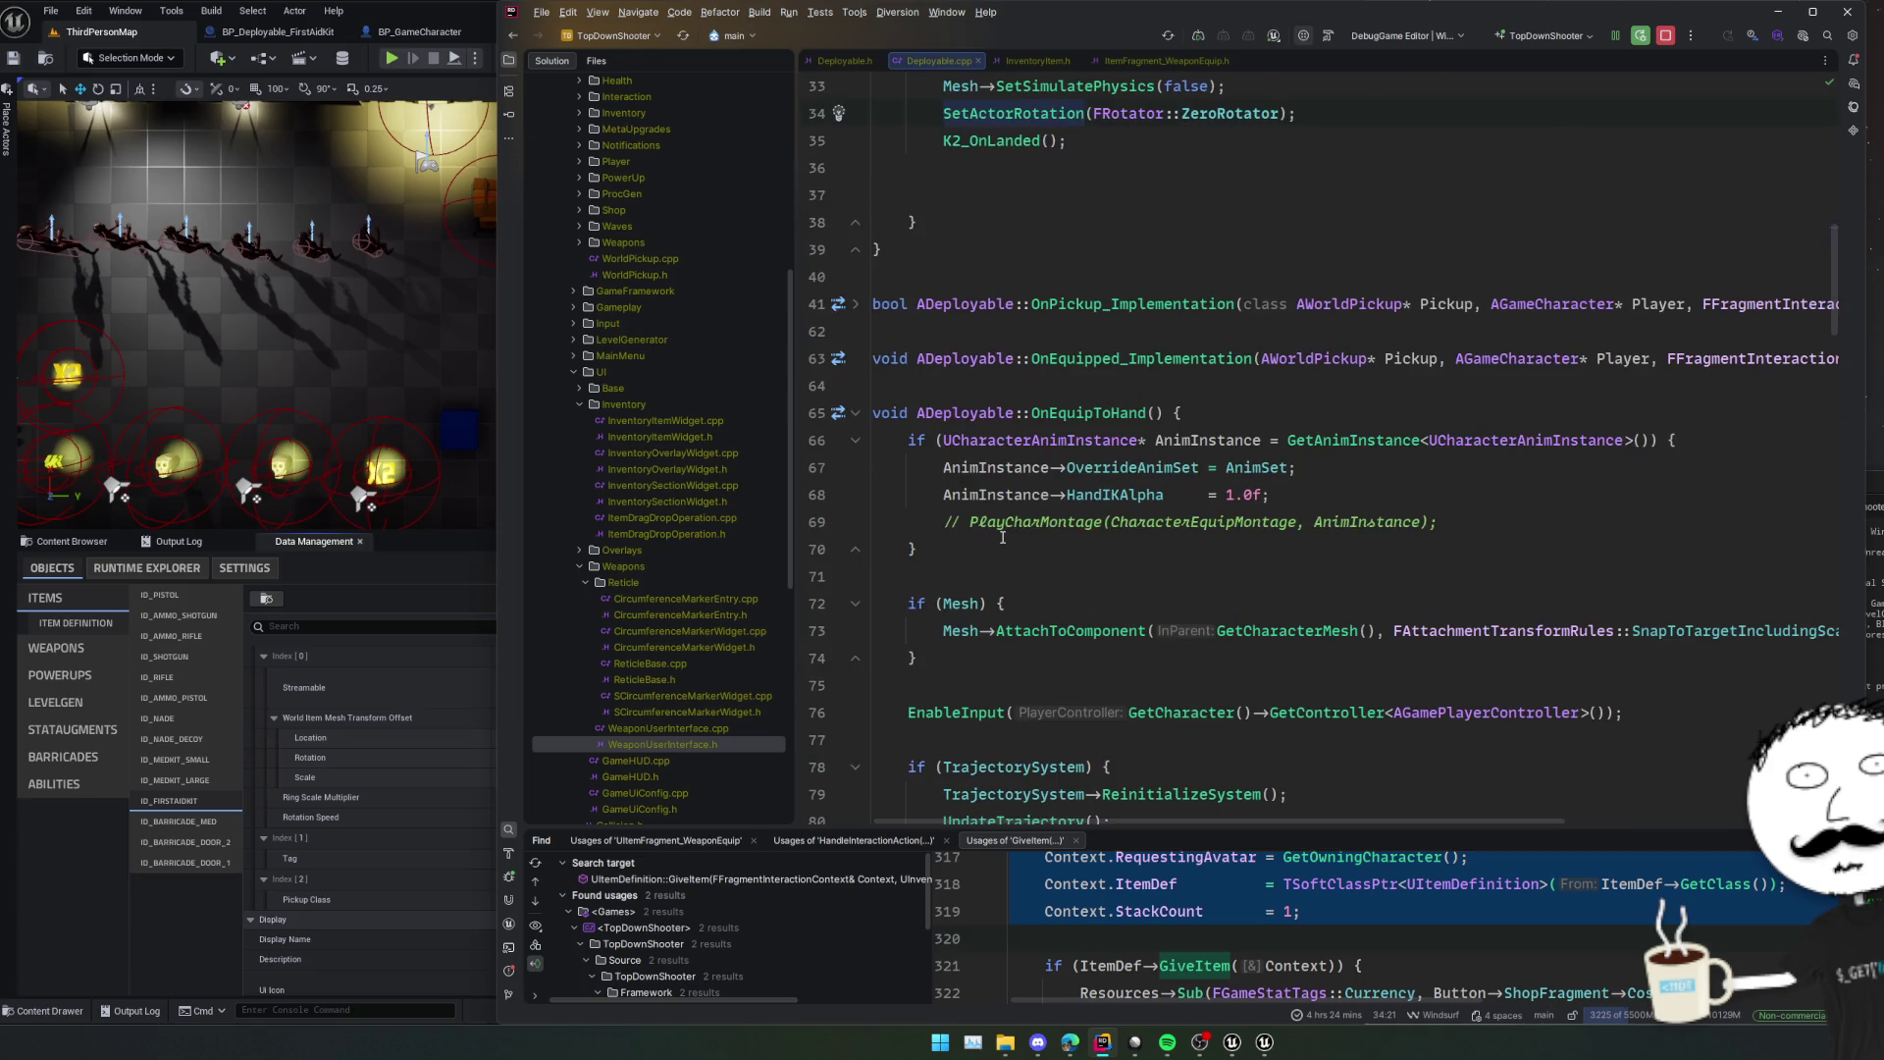
scroll(1002, 537, "up", 2)
scroll(1002, 537, "down", 20)
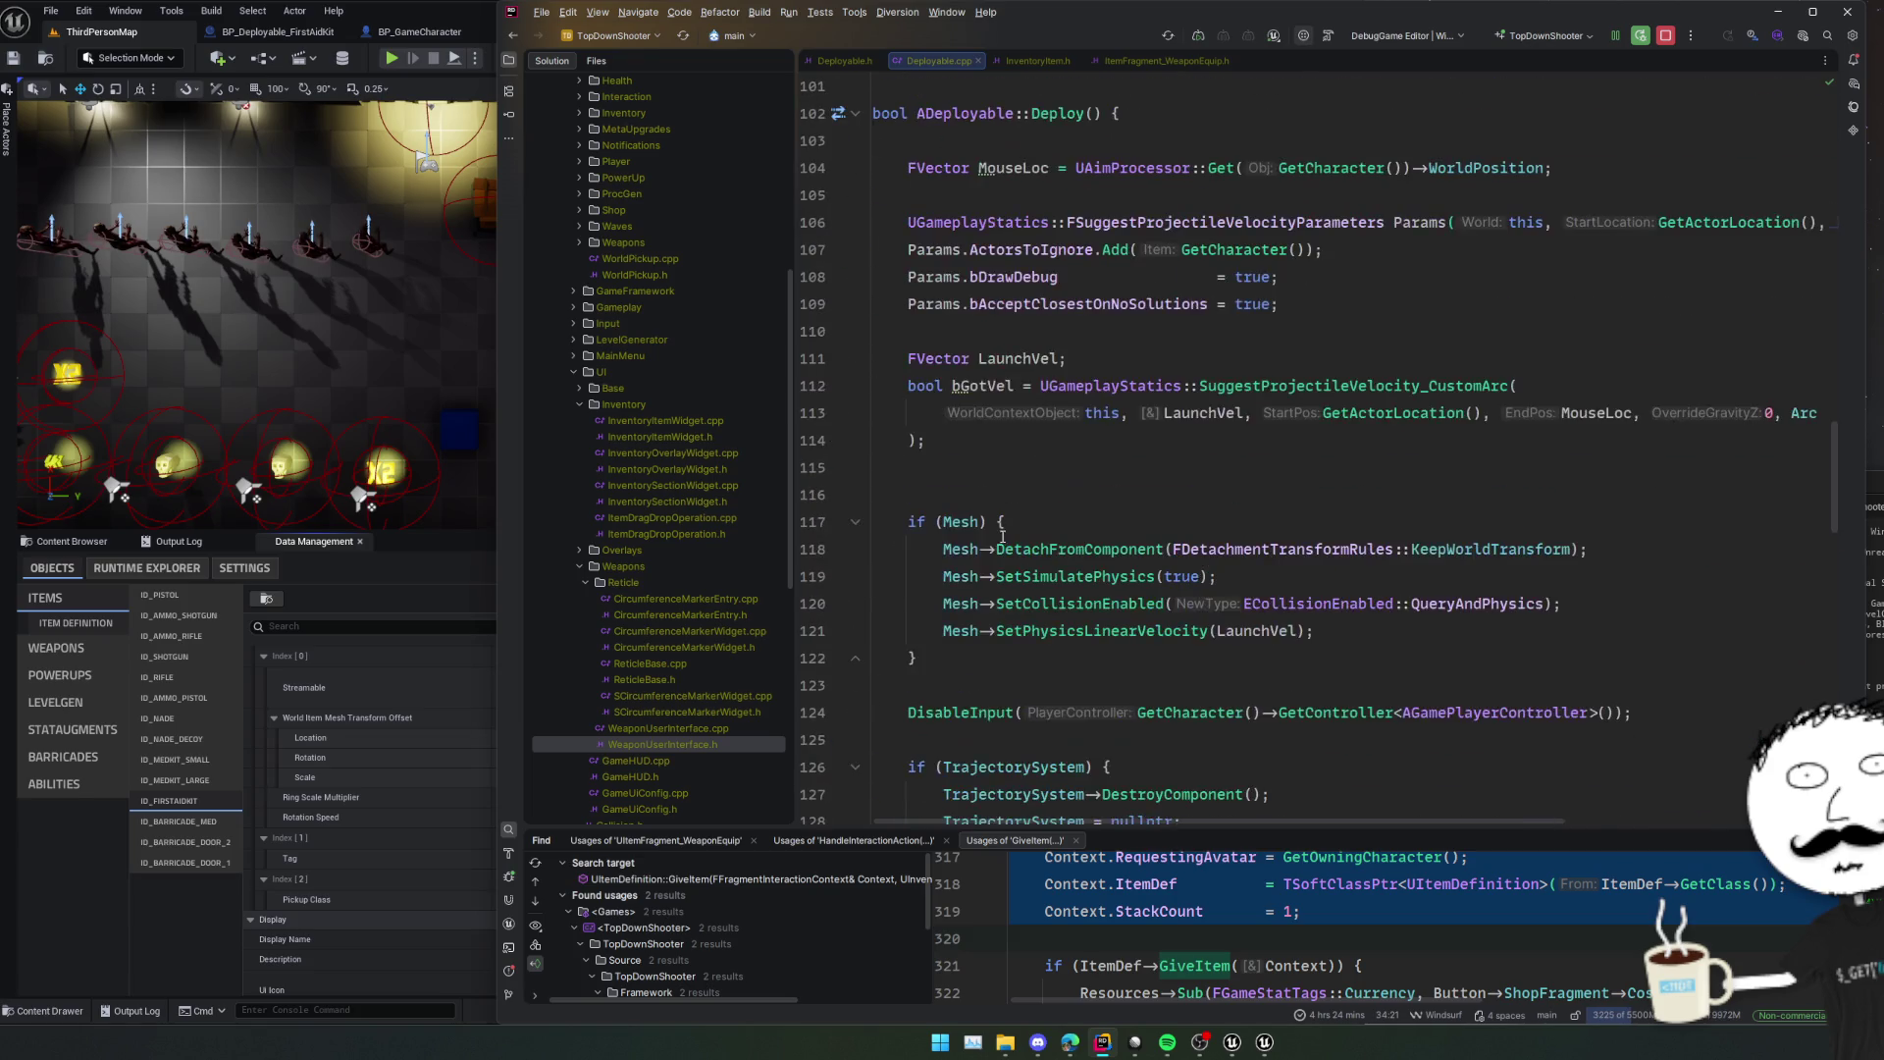
scroll(1138, 433, "down", 5)
left_click(979, 530)
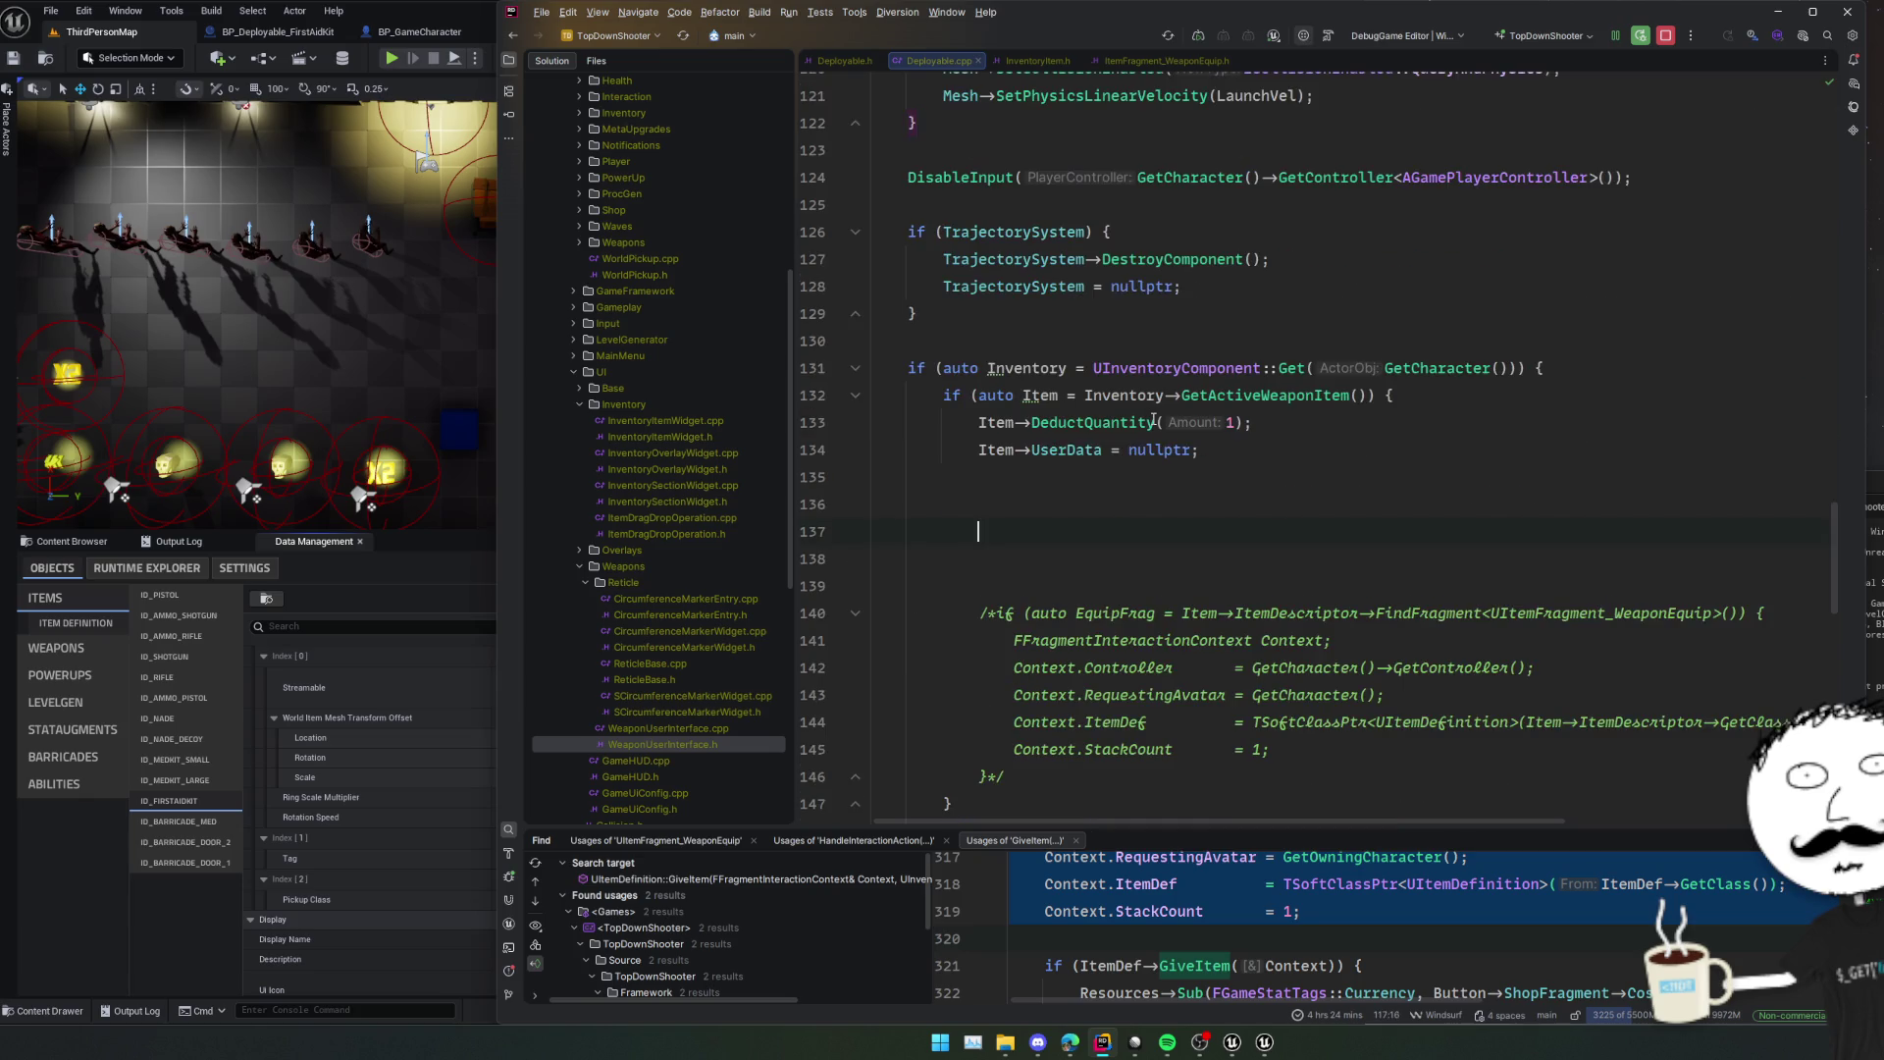
type("GetWorl")
key("Return")
type("->SpawnAc")
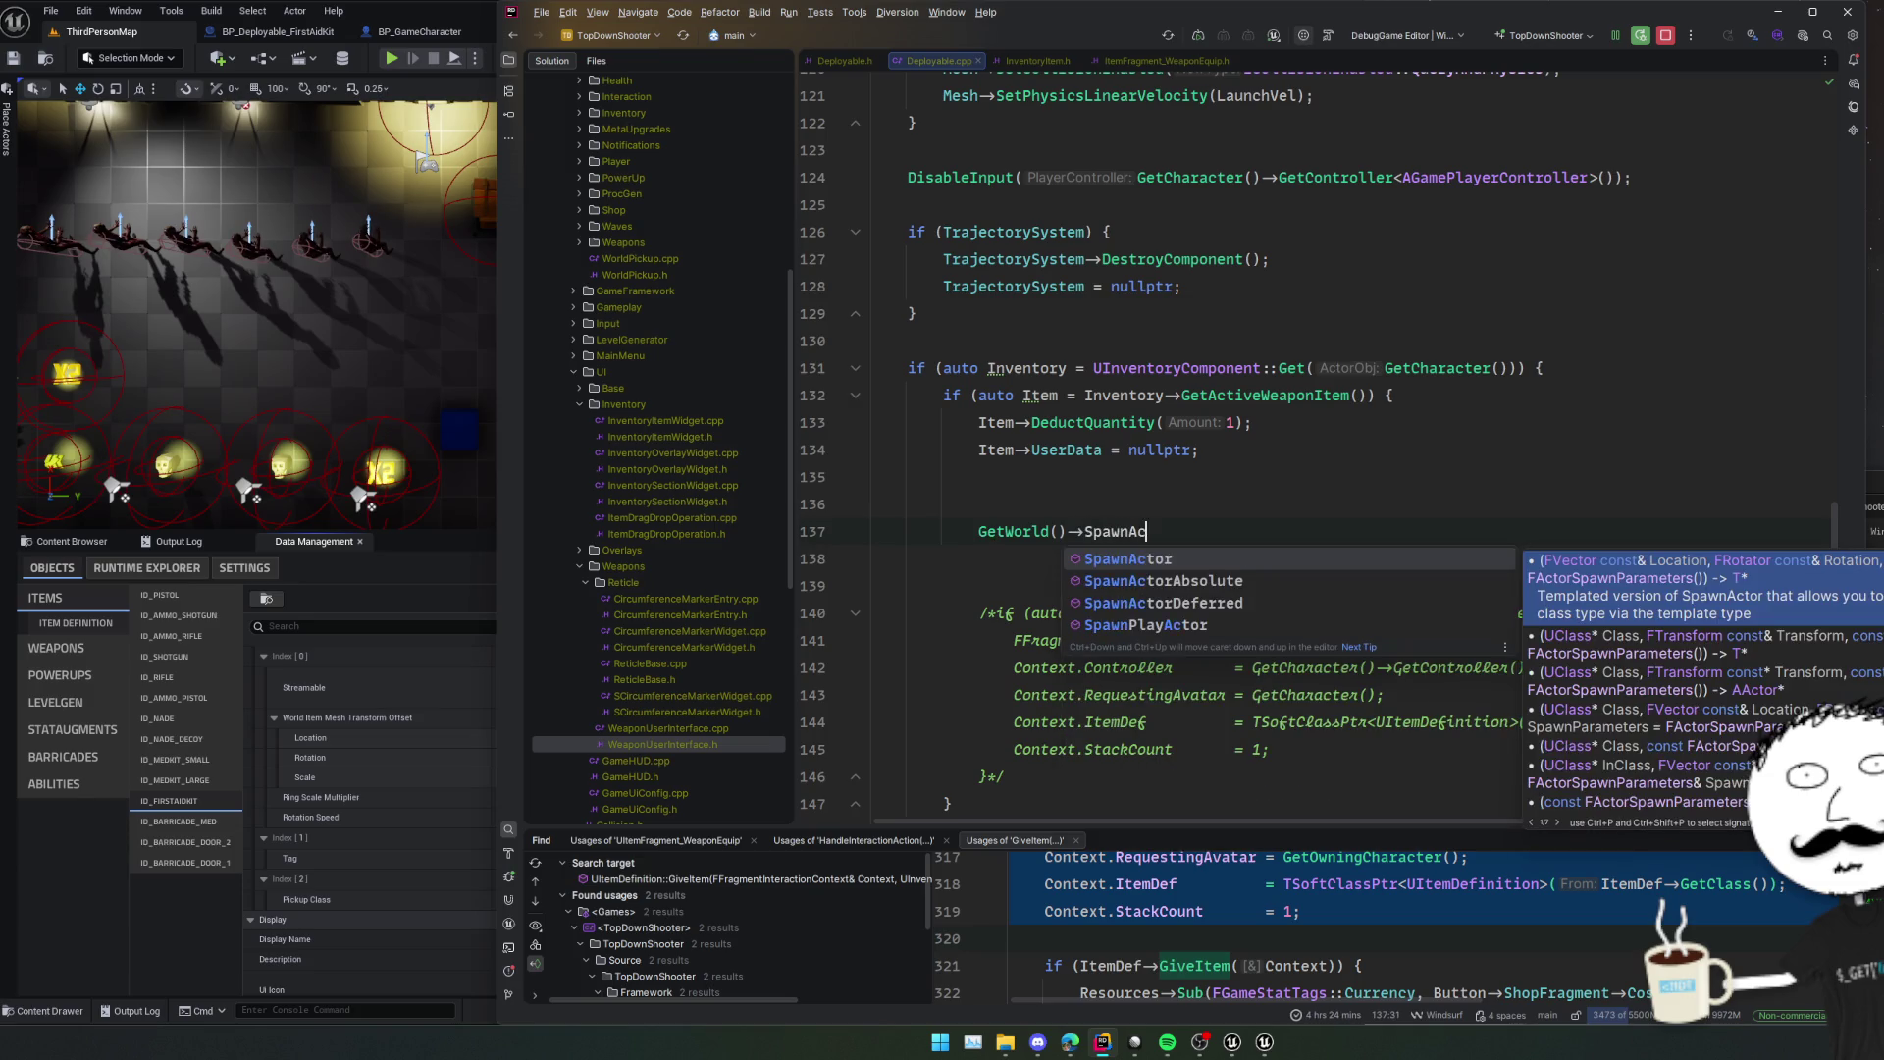
key("Return")
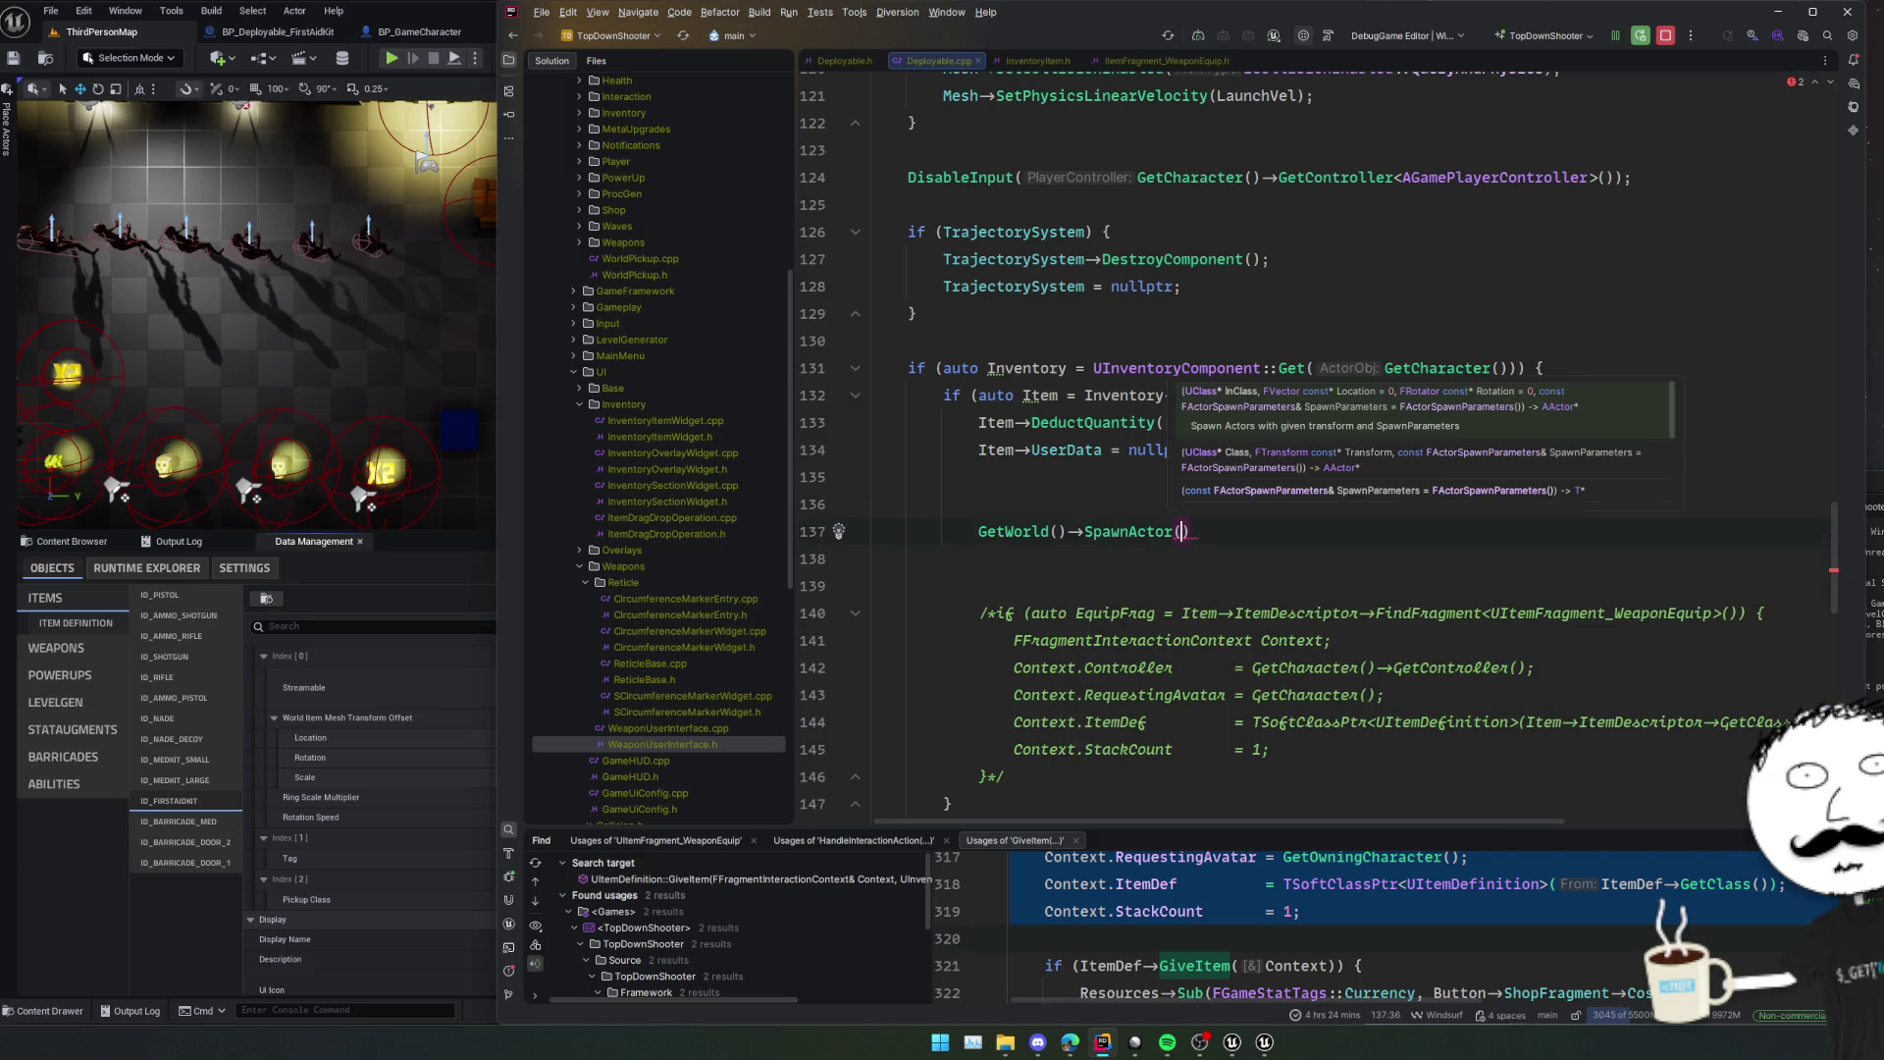
type("GetClas")
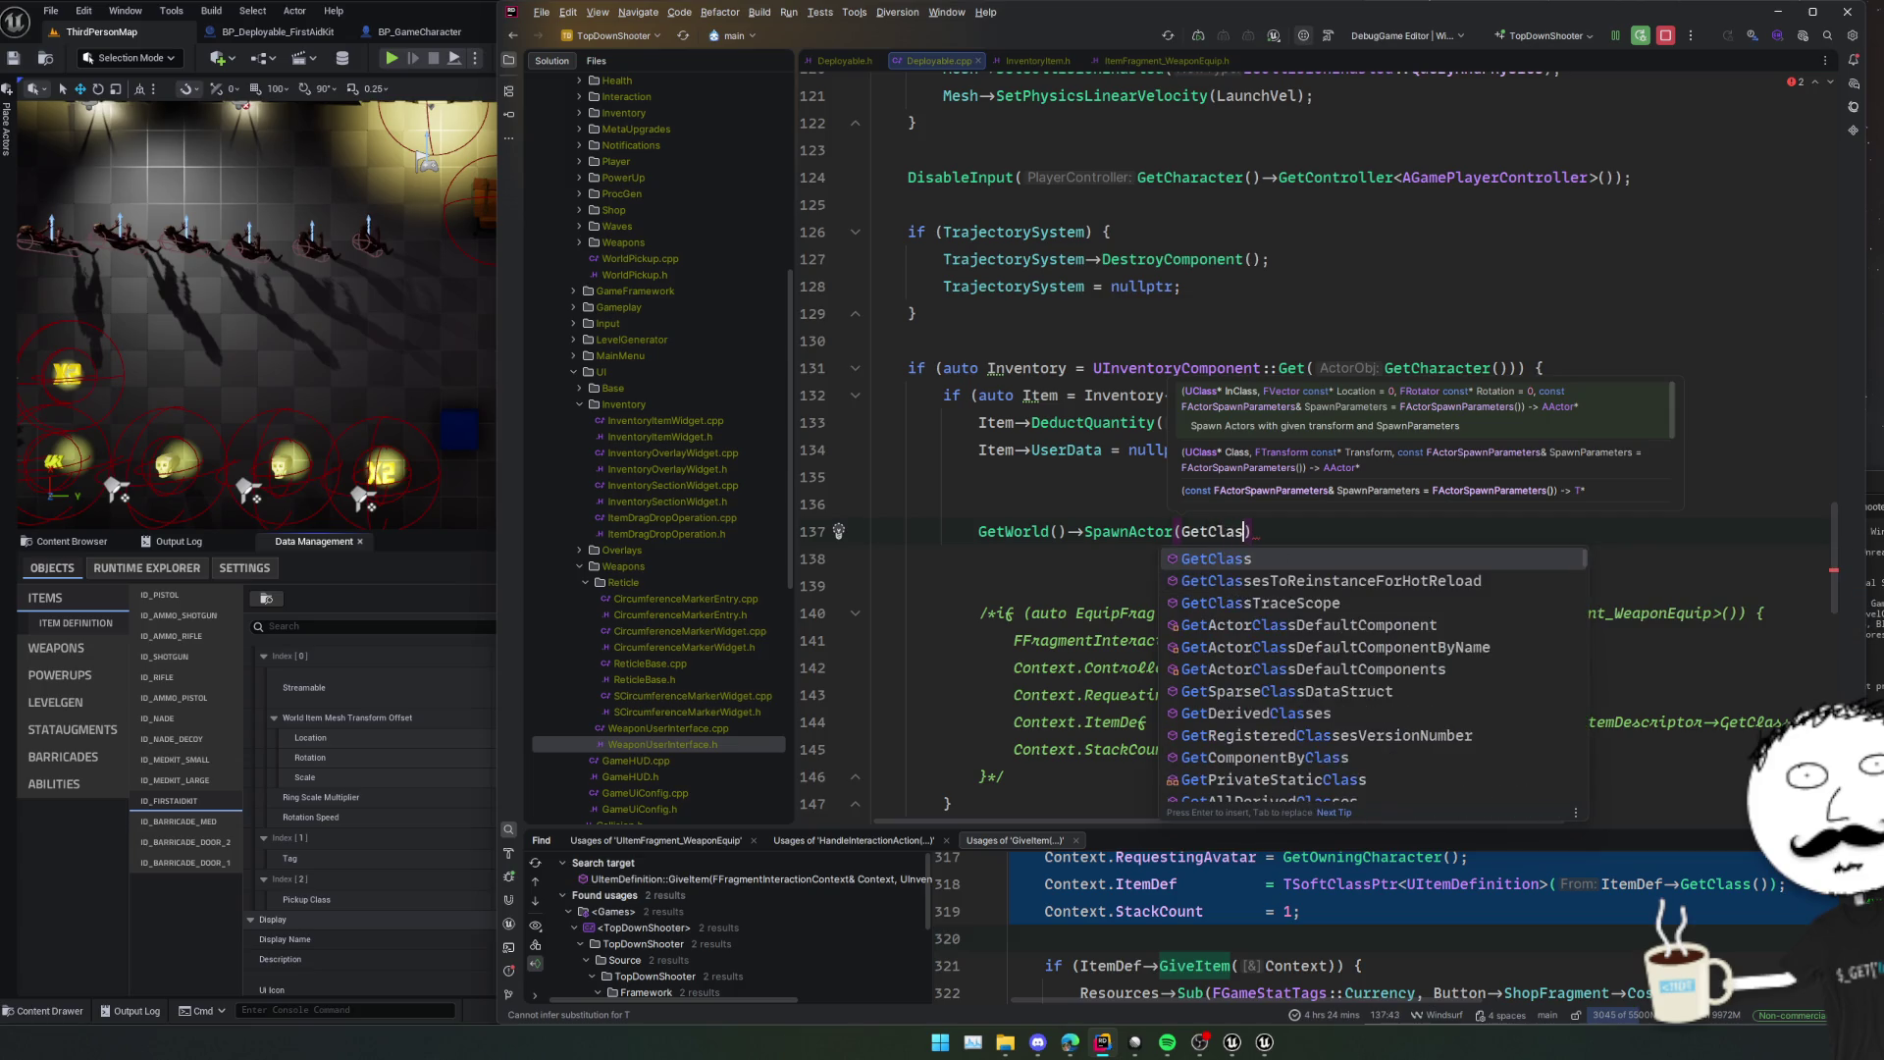
key("Return")
type(",")
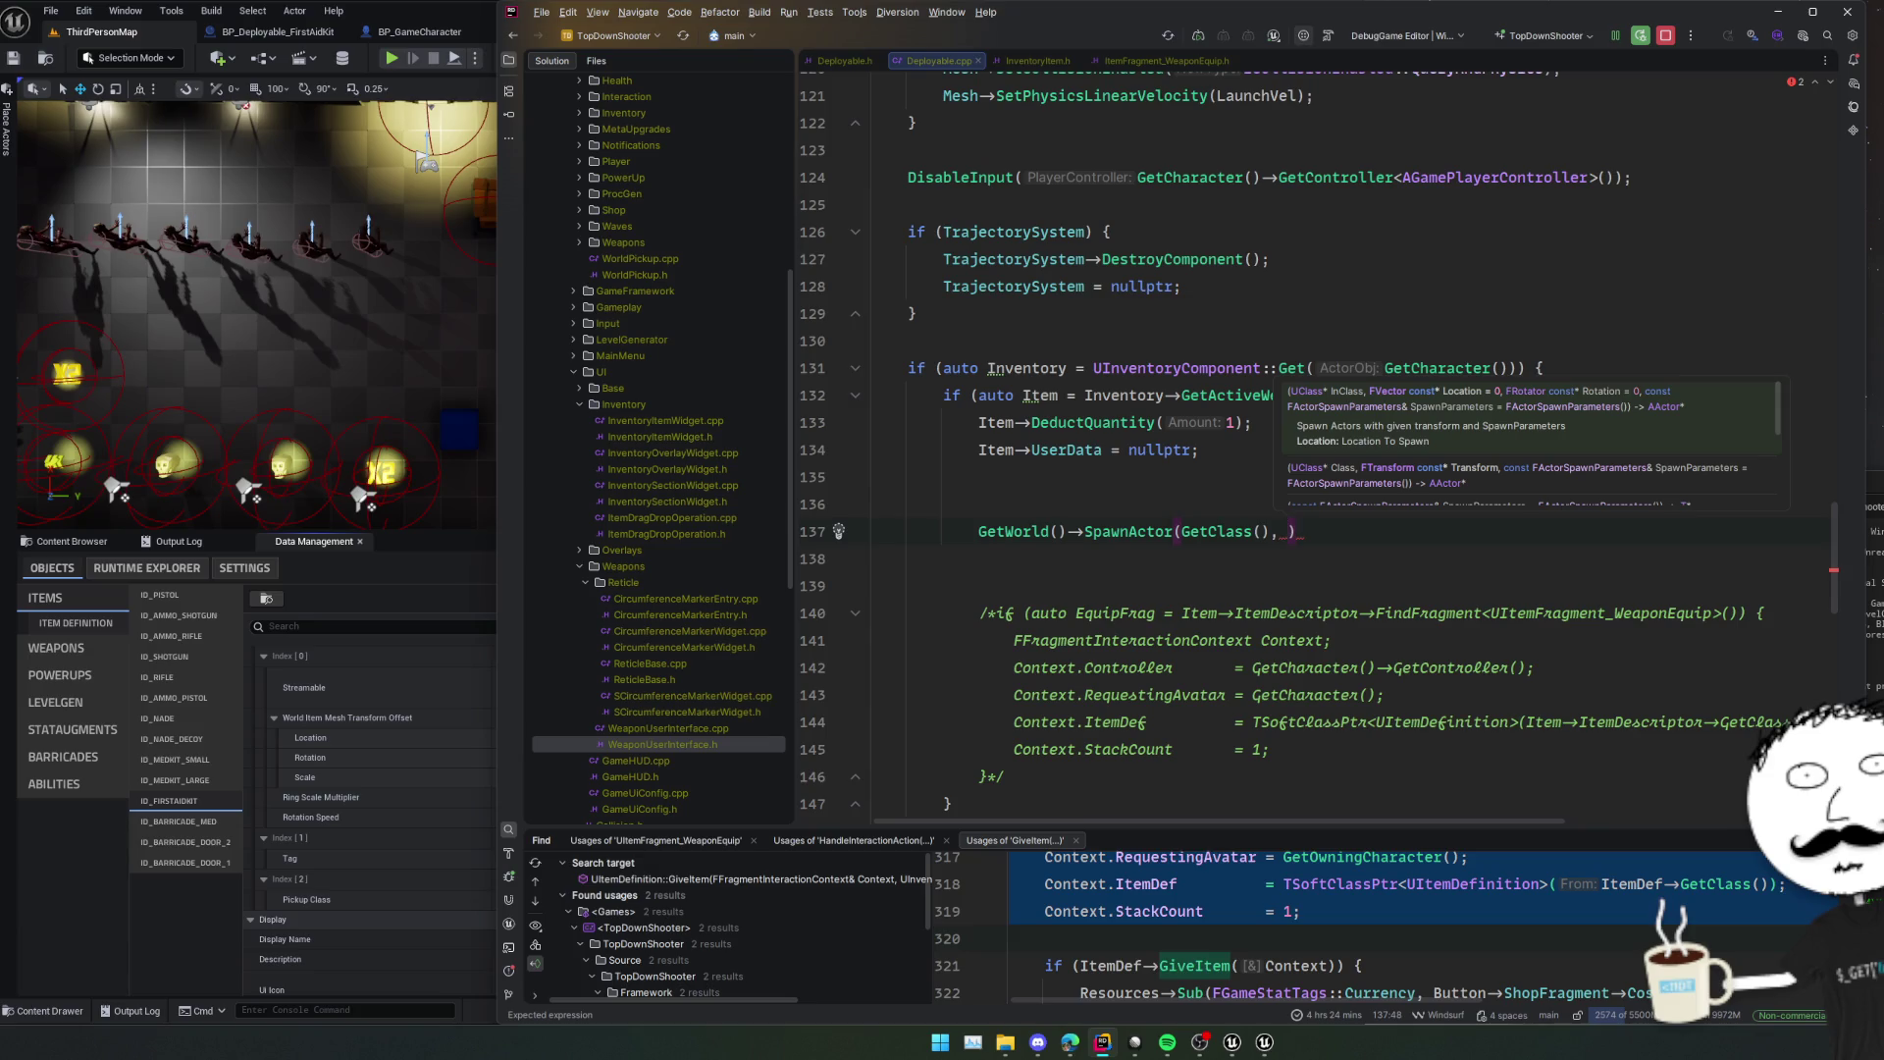
key("ctrl+z")
key("ctrl+z")
key("ctrl+z")
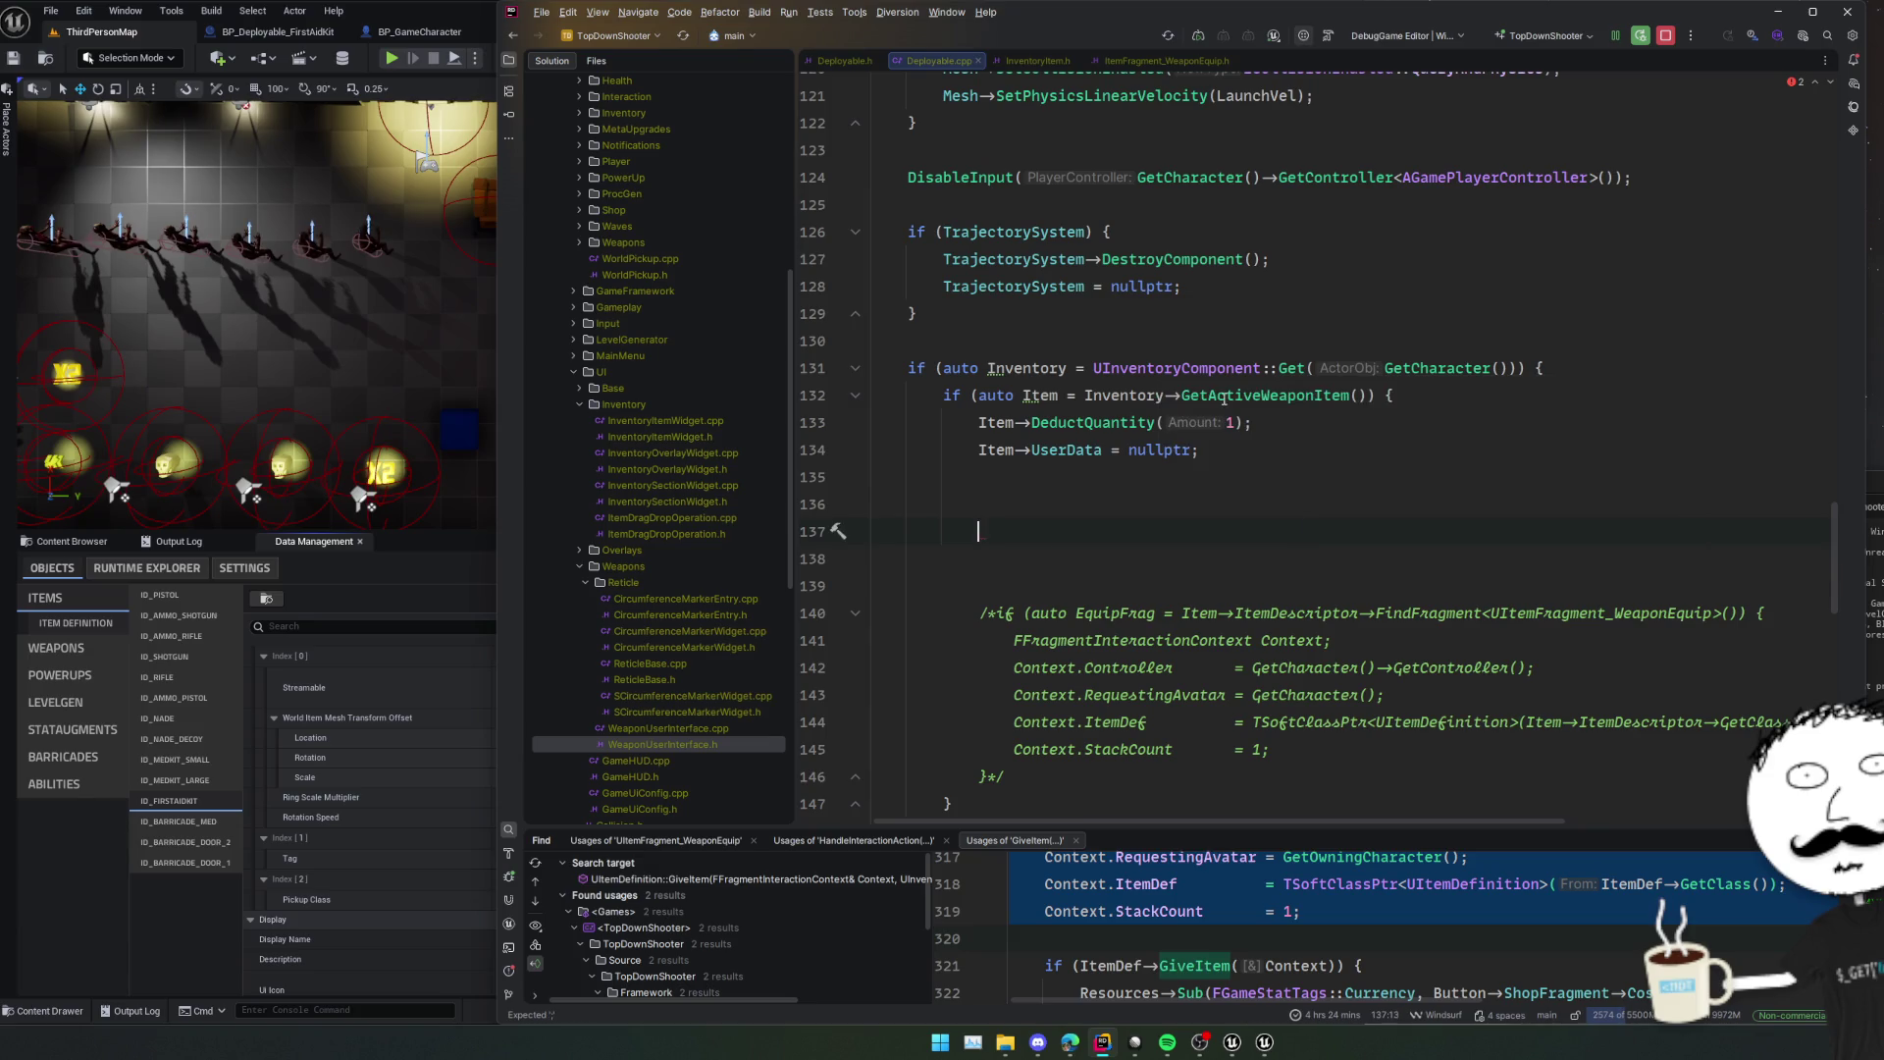
scroll(1215, 407, "up", 7)
Remove the empty lines and comment out the Item UserData reset line in Deploy().
scroll(1215, 407, "down", 7)
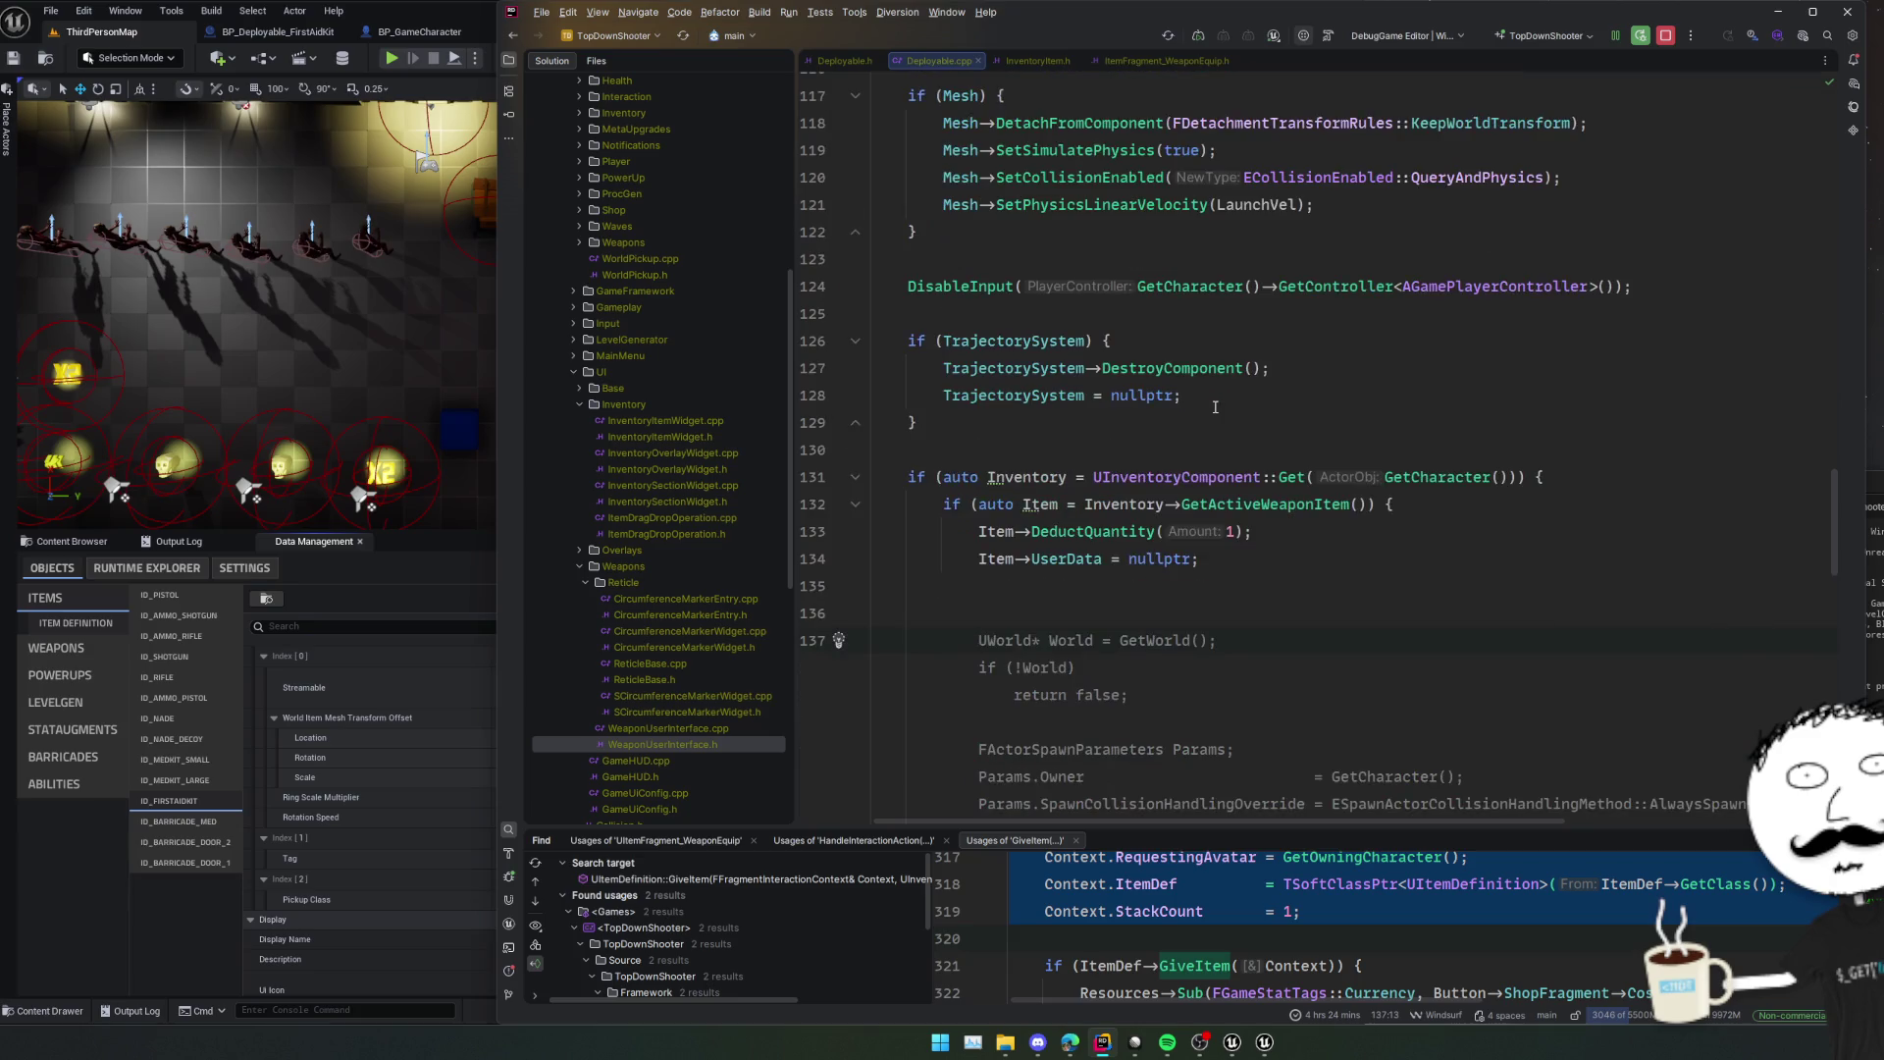
left_click(1145, 499)
key("BackSpace")
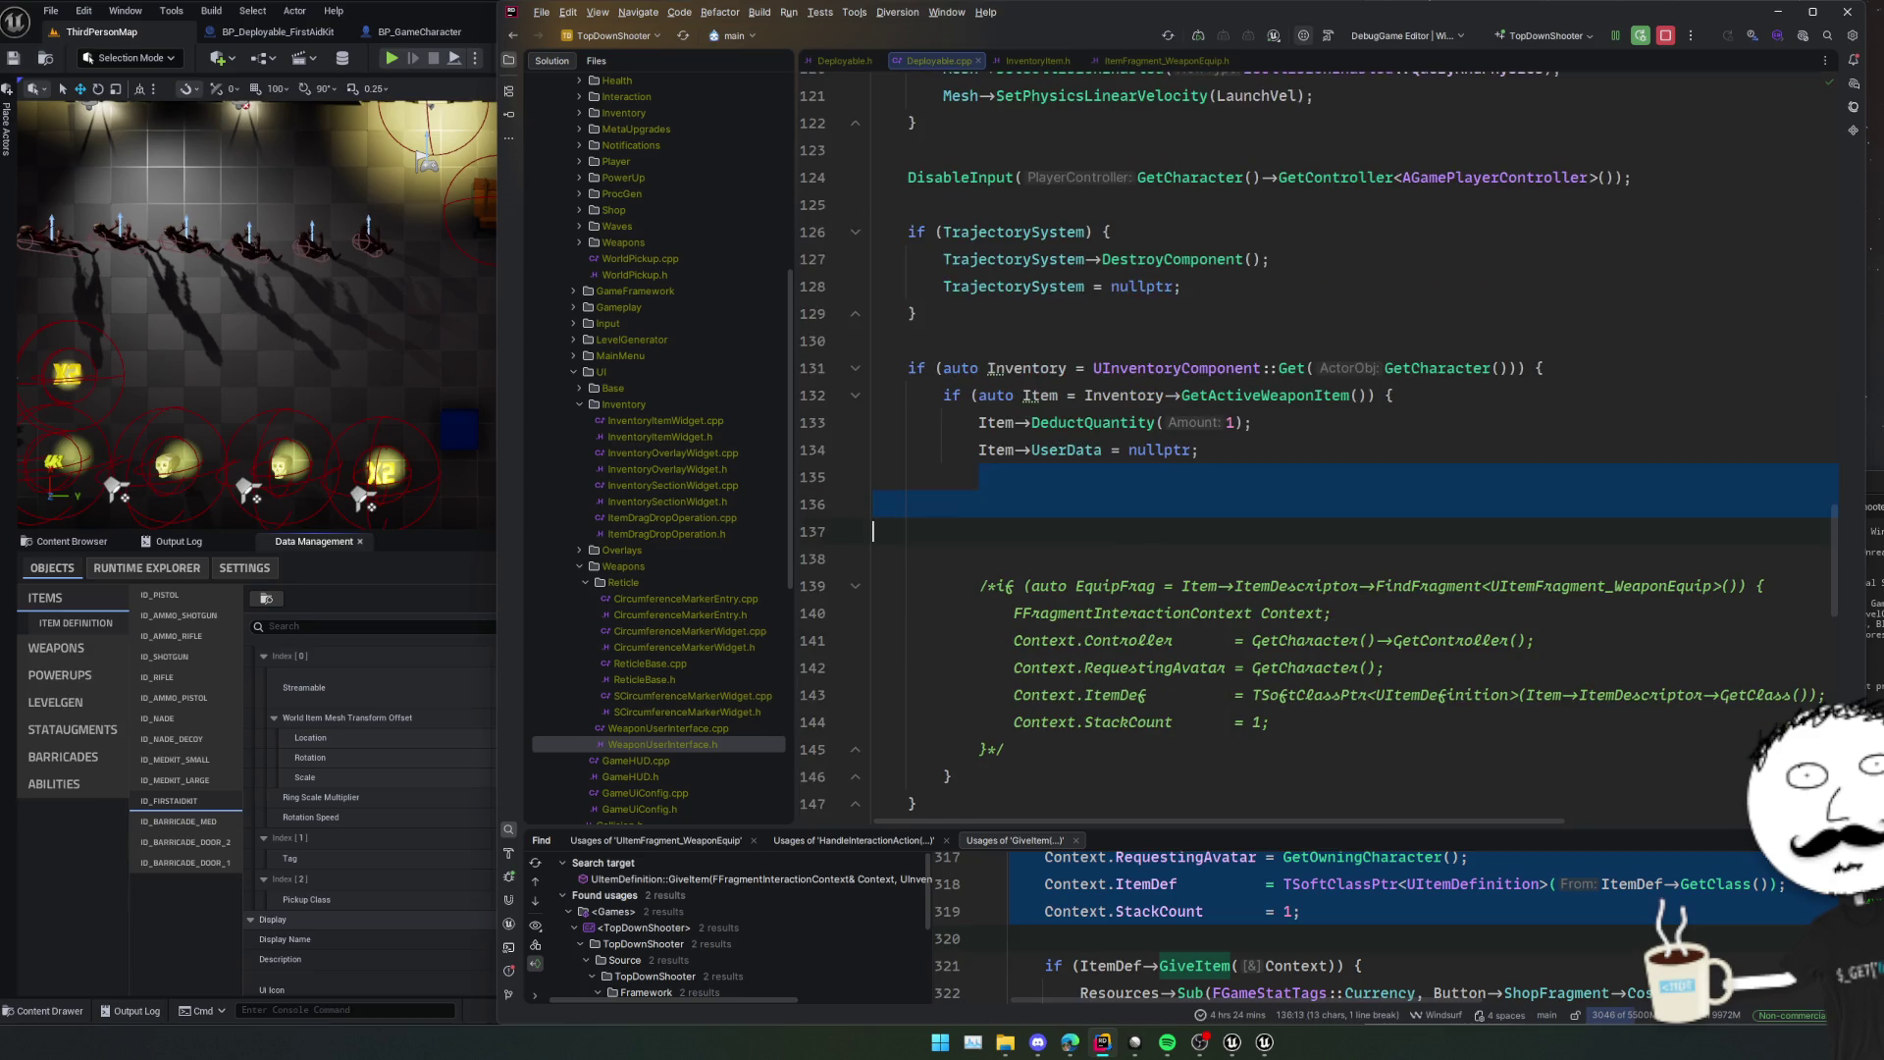
key("BackSpace")
key("BackSpace")
key("Up")
key("ctrl+slash")
key("Delete")
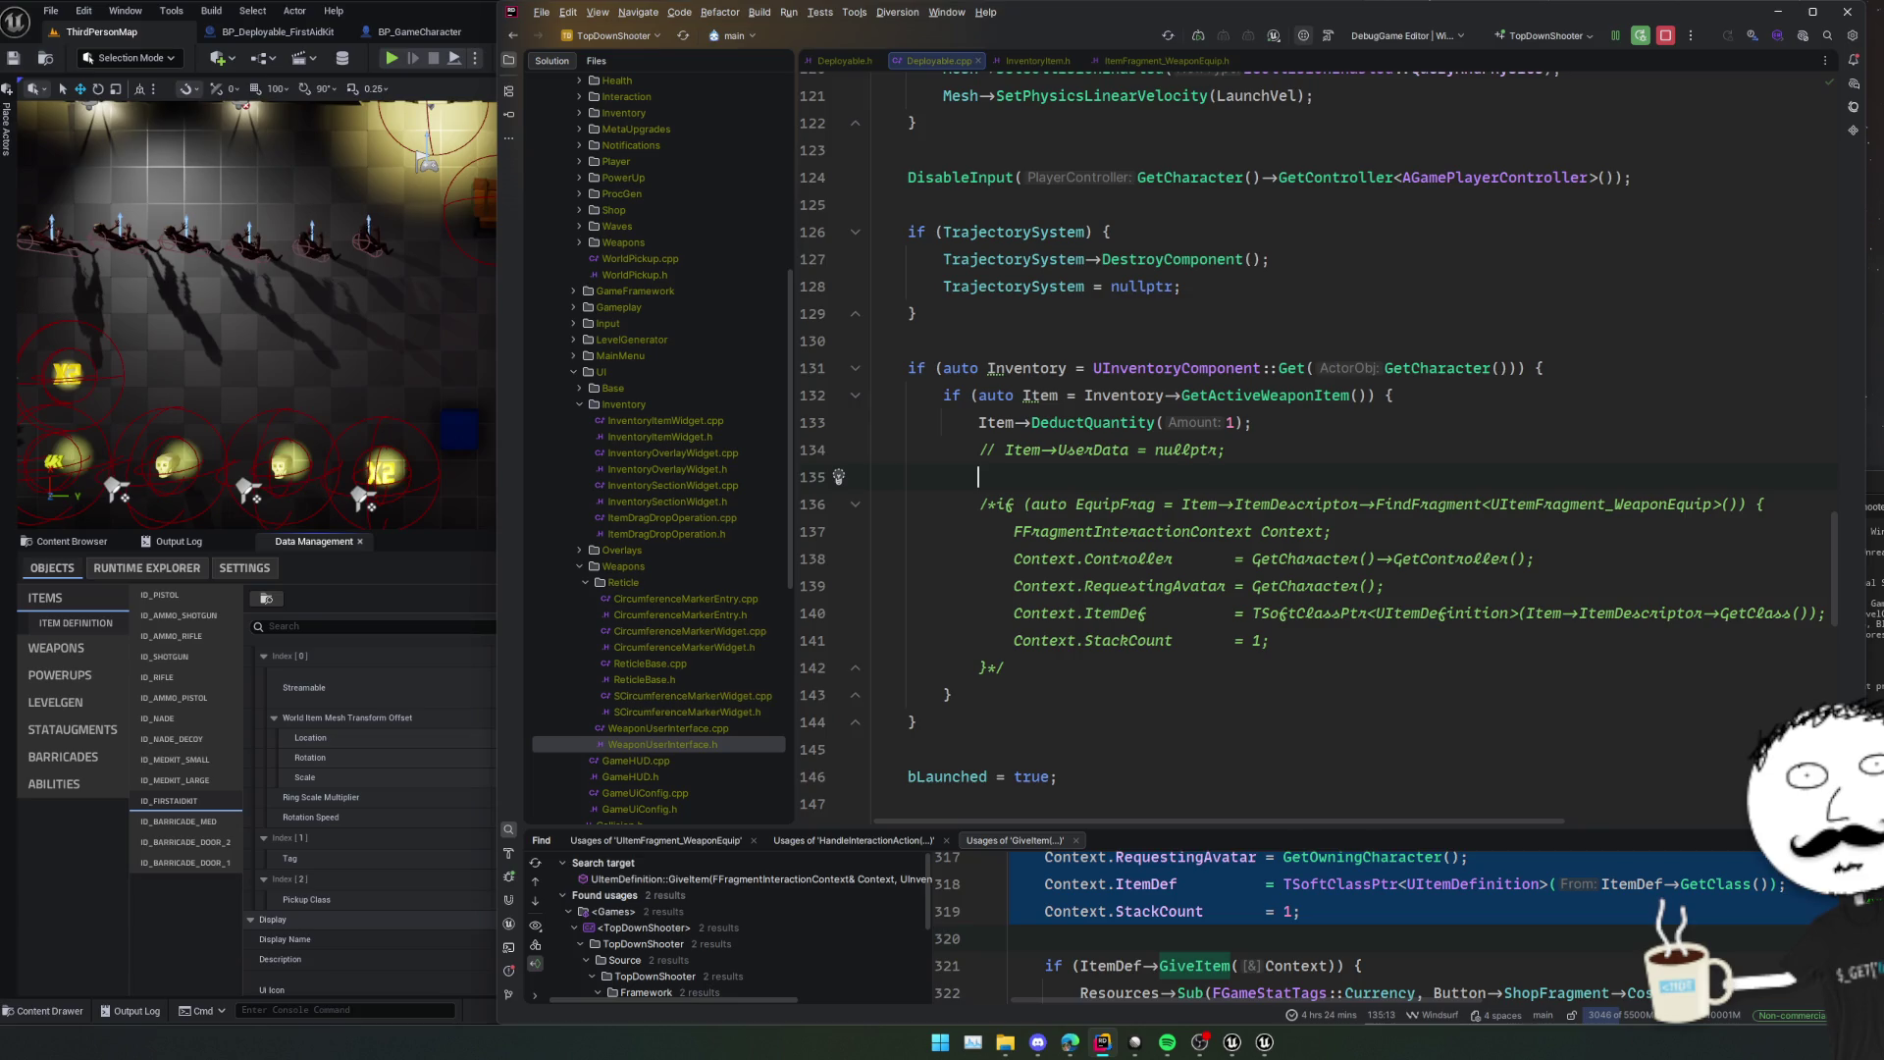
Delete the FSuggestProjectileVelocityParameters Params setup lines from Deploy().
left_click(1050, 371)
scroll(1100, 429, "up", 2)
scroll(1100, 430, "up", 3)
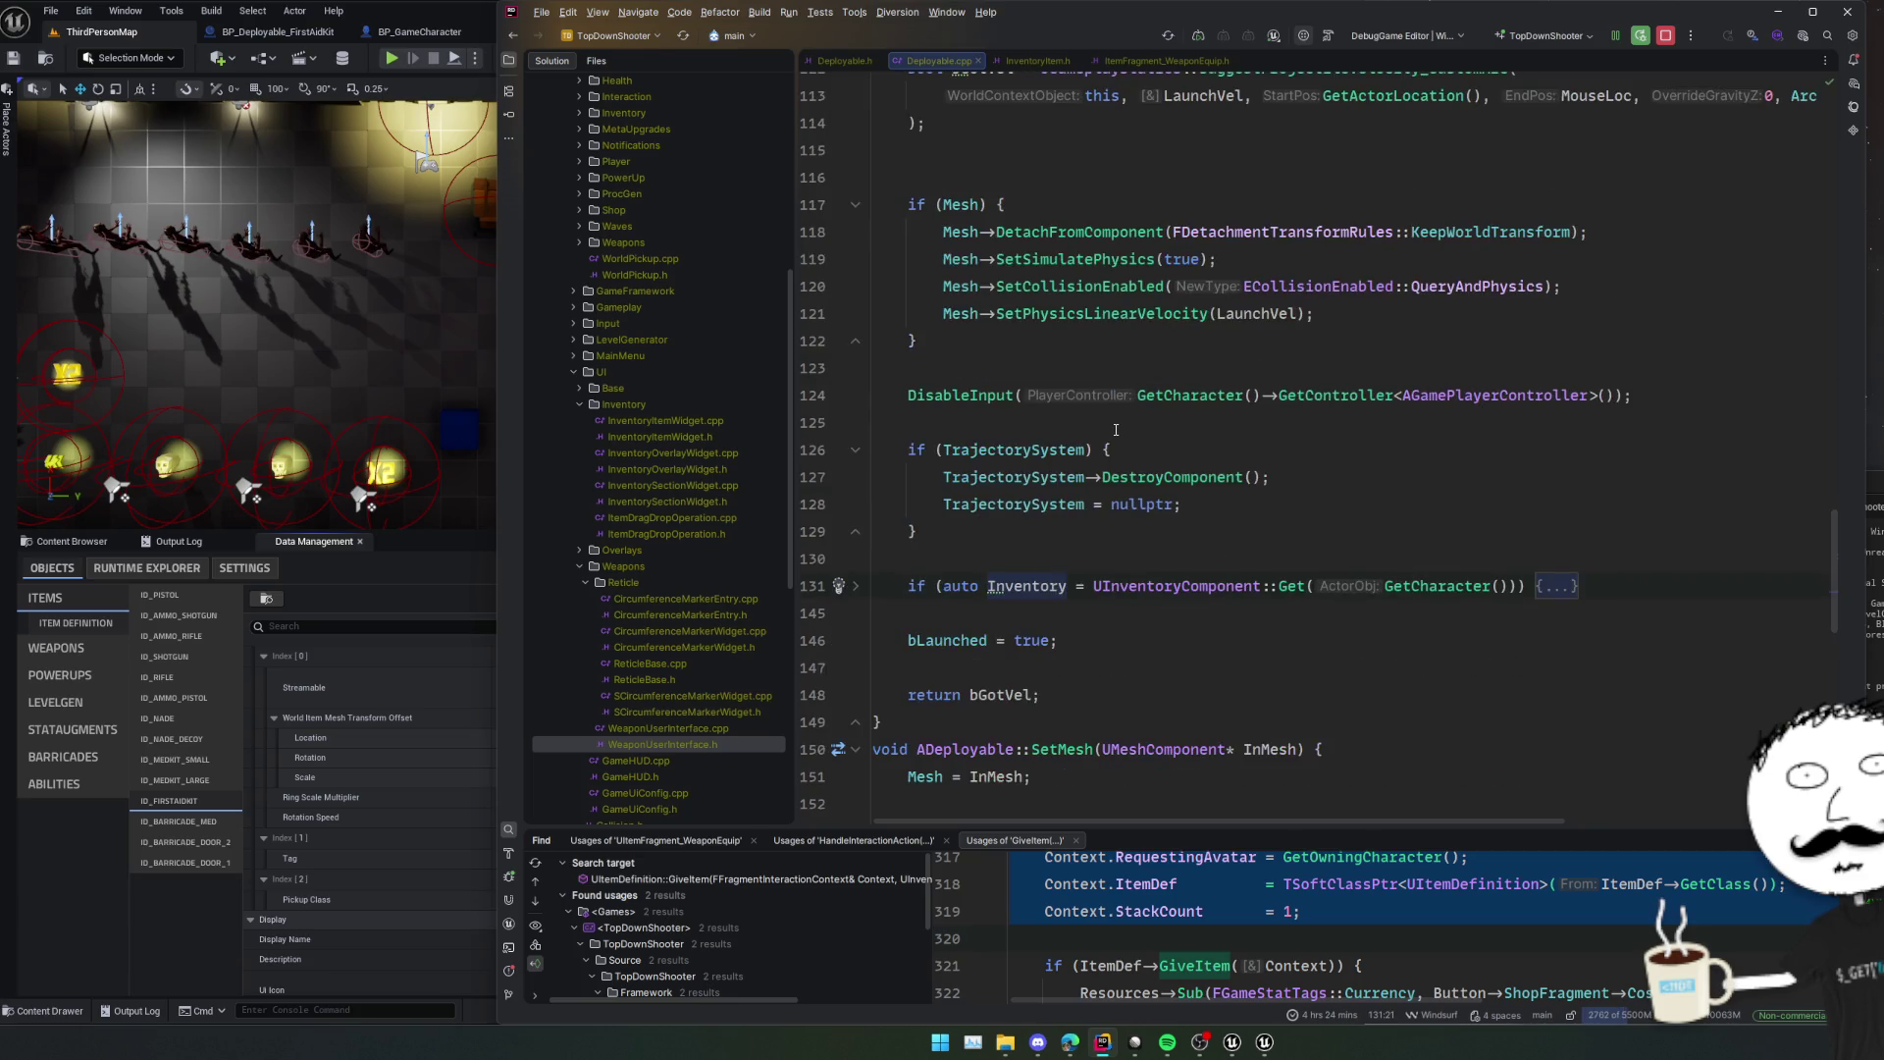
left_click(1153, 479)
scroll(1217, 471, "up", 3)
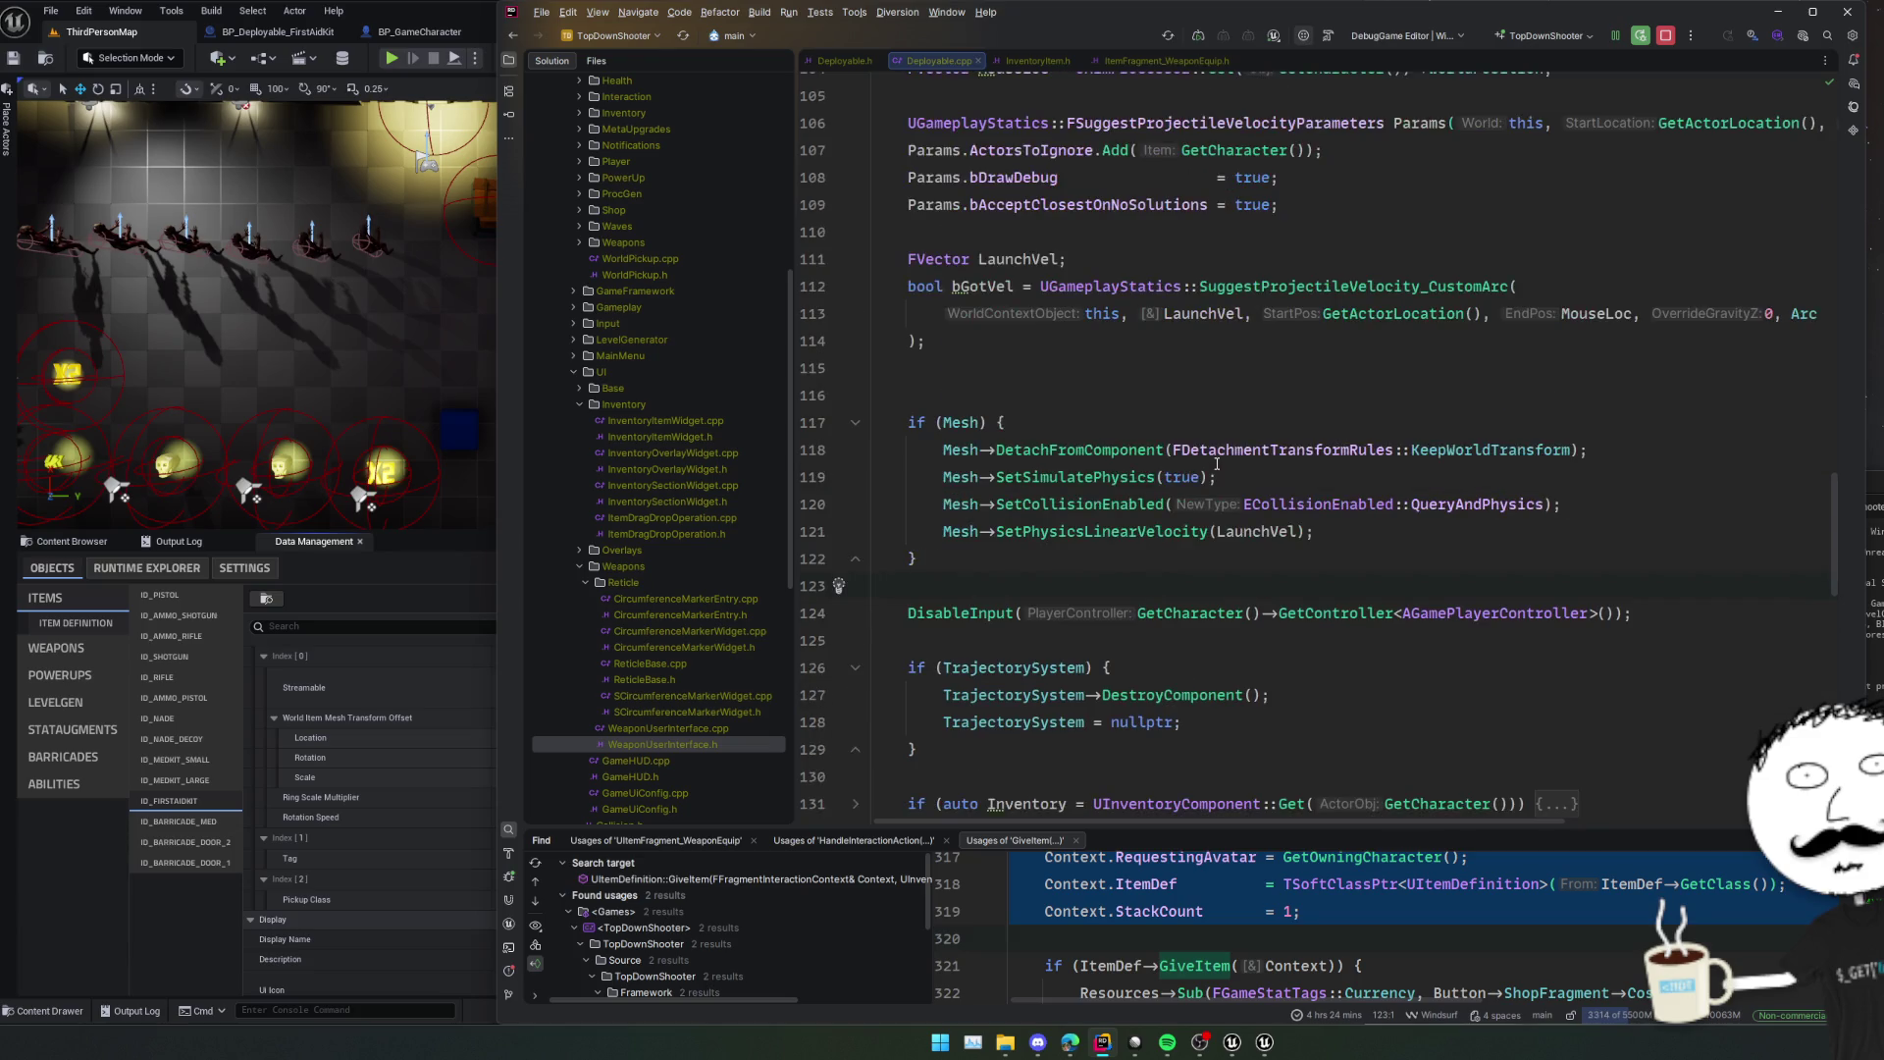
left_click(1201, 479)
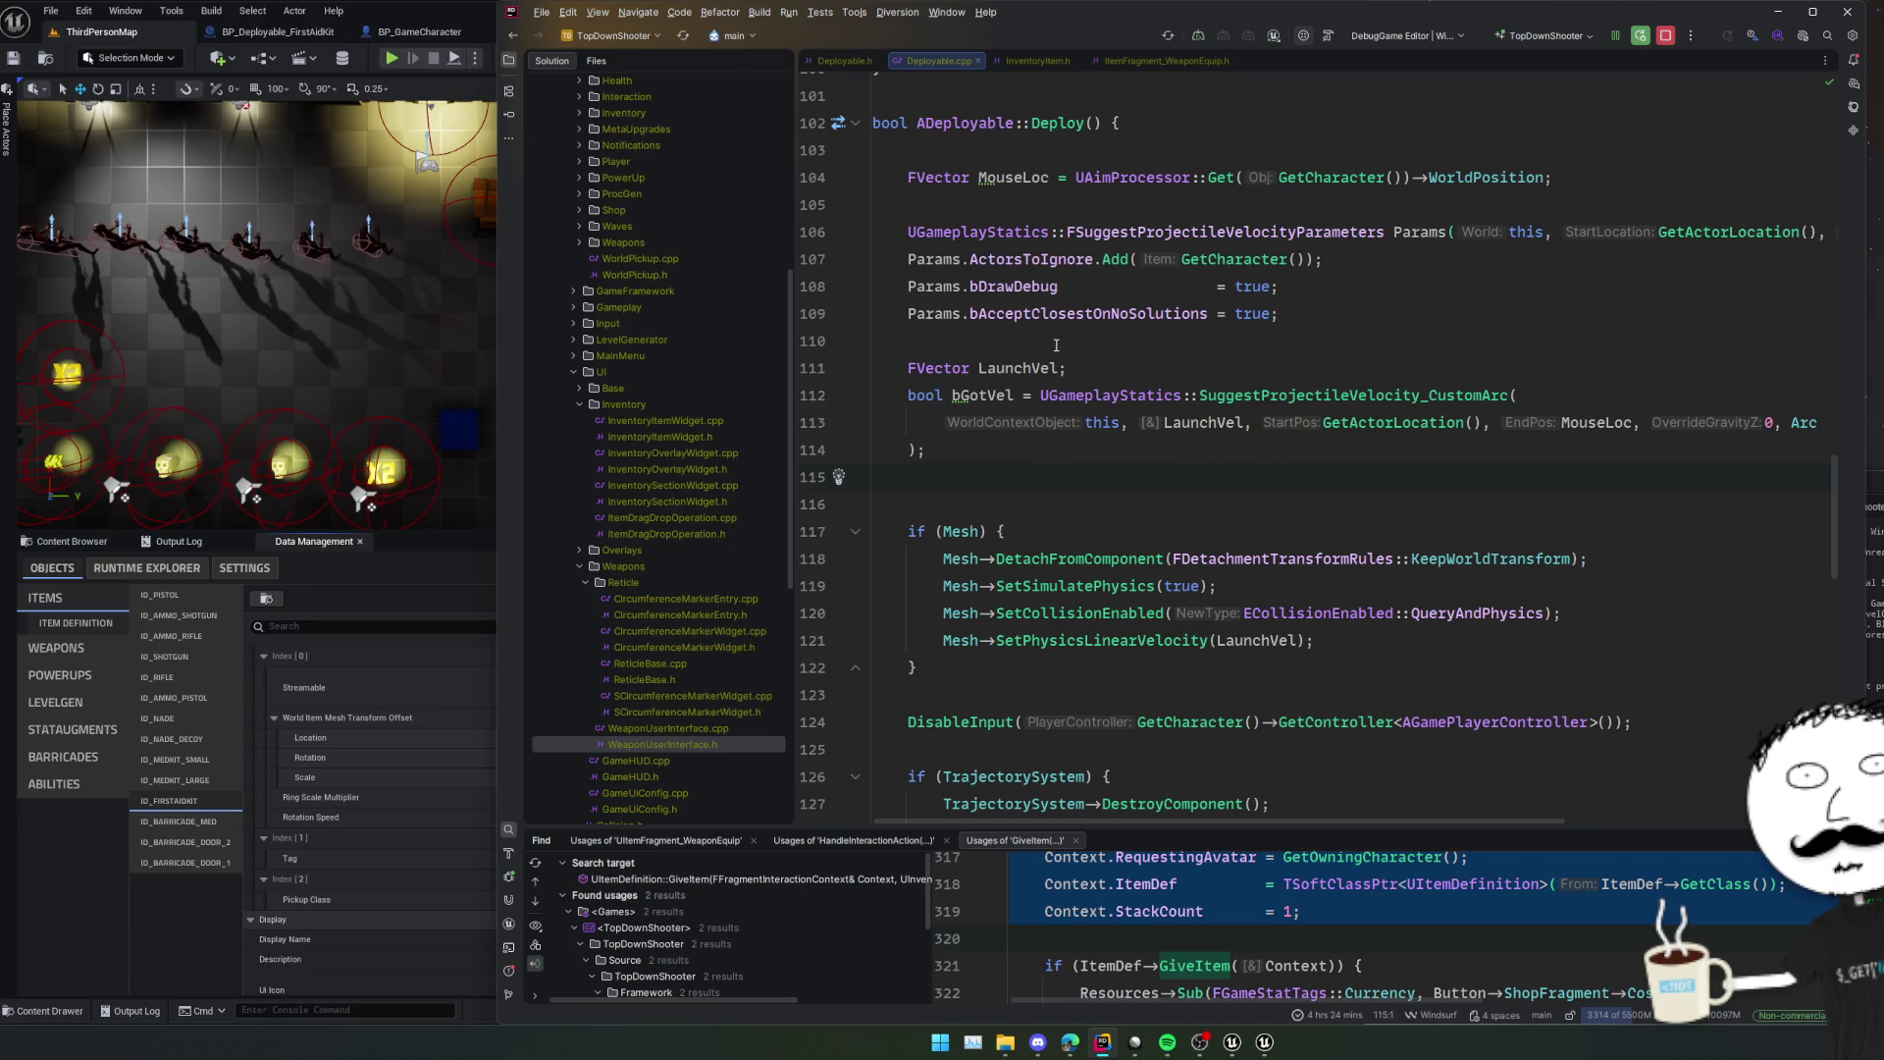
left_click_drag(1056, 344, 845, 214)
key("BackSpace")
Remove the empty line at the top of Deploy() and review the velocity calculation.
left_click(1087, 160)
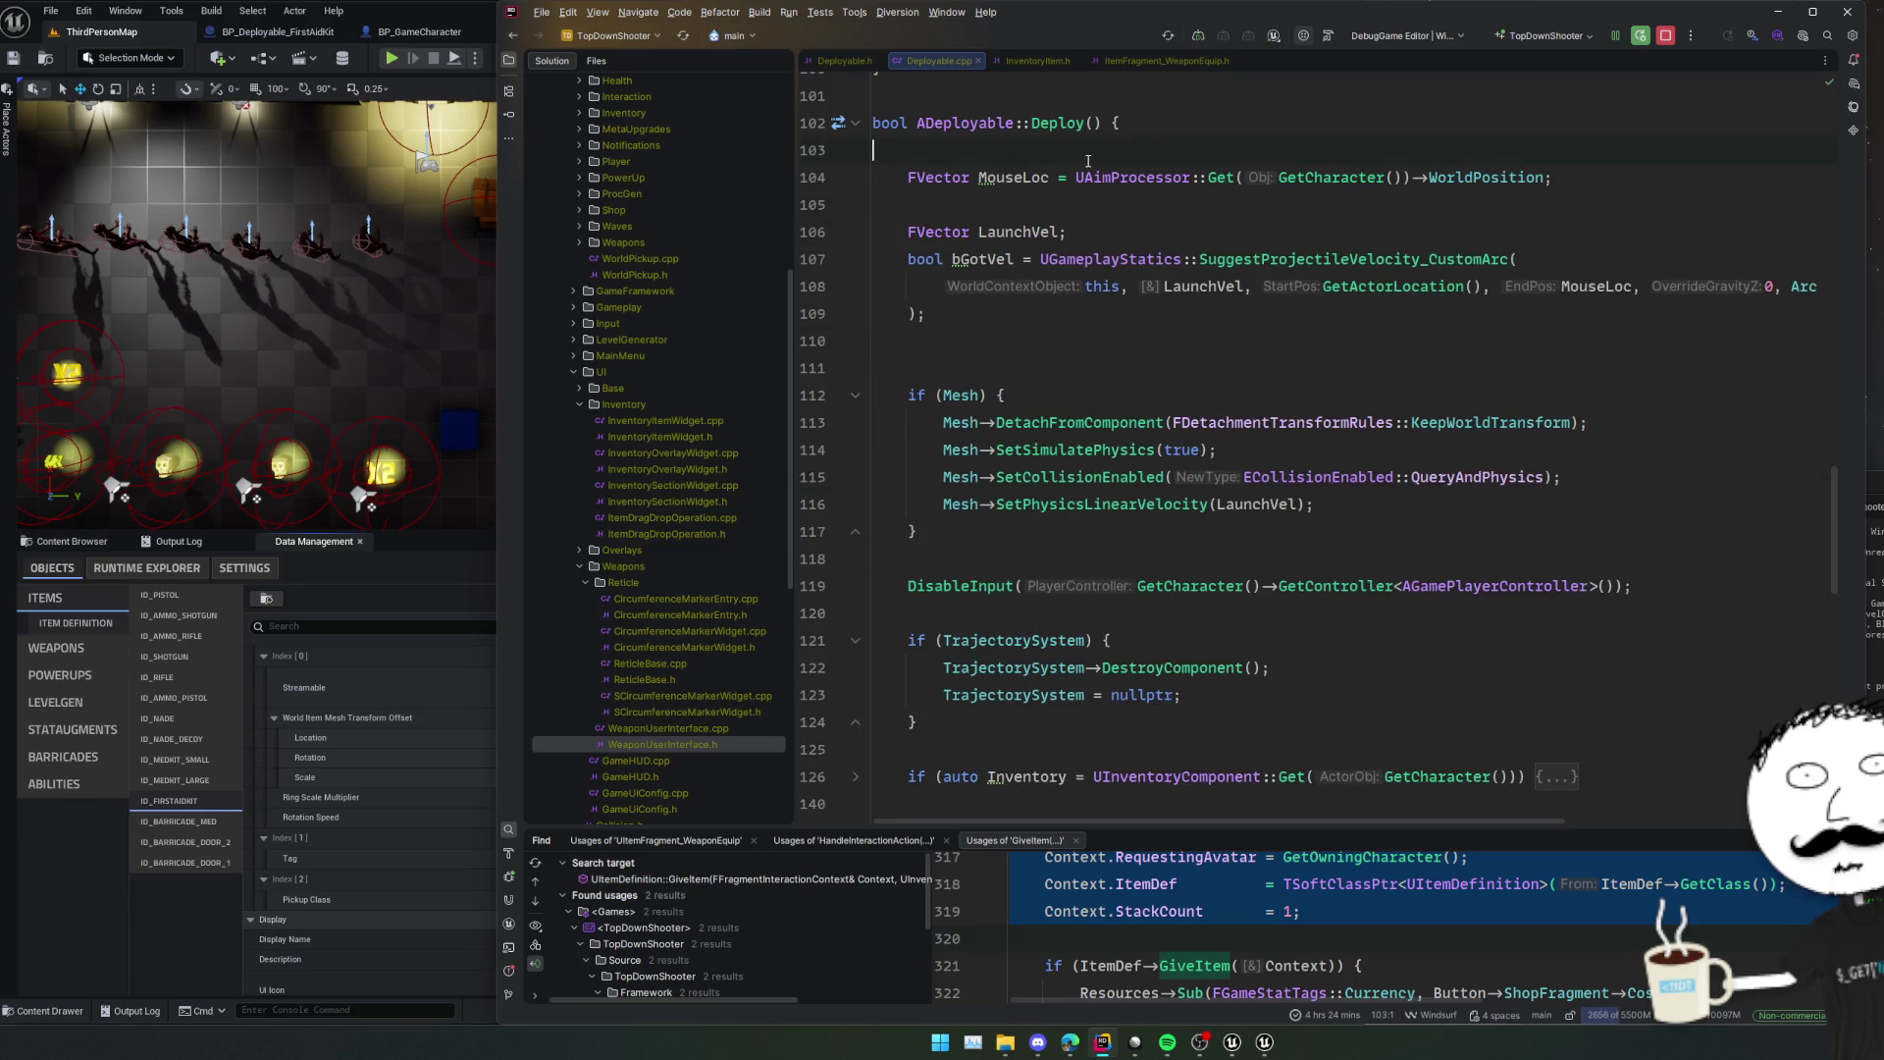
key("BackSpace")
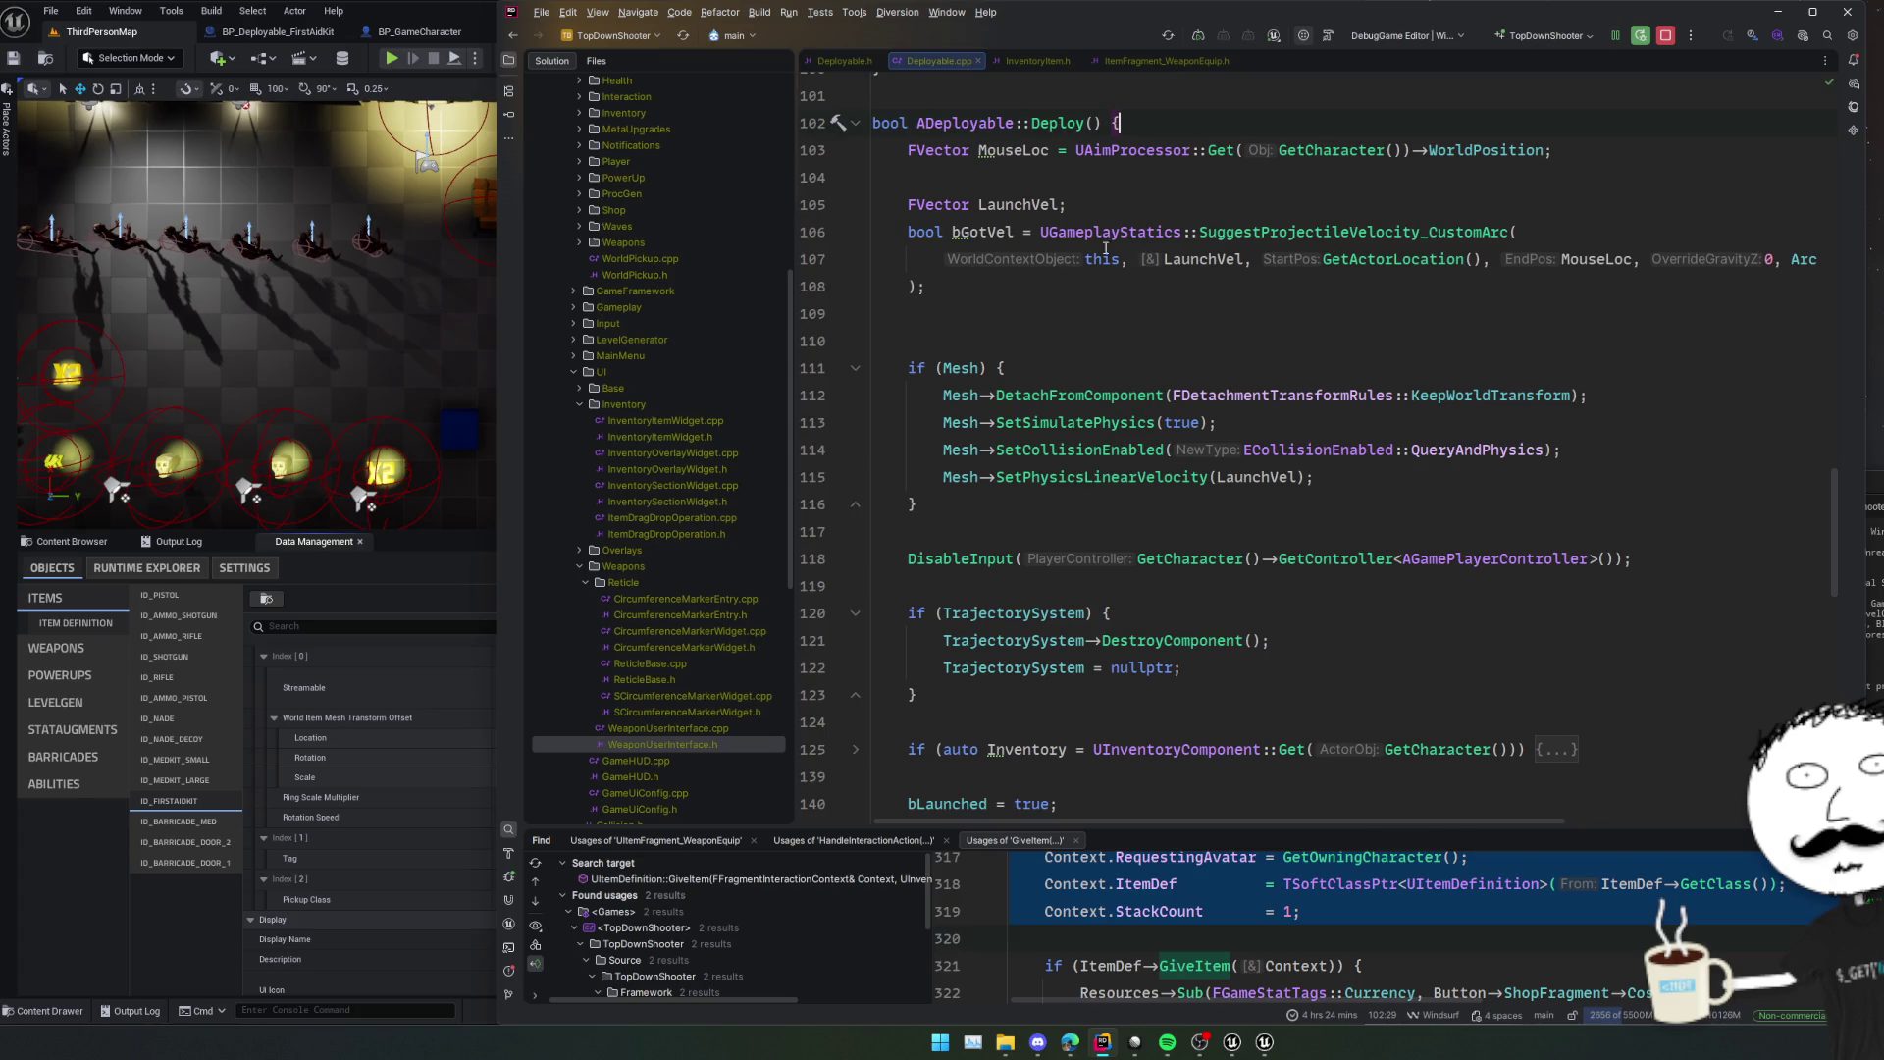
scroll(1213, 263, "up", 2)
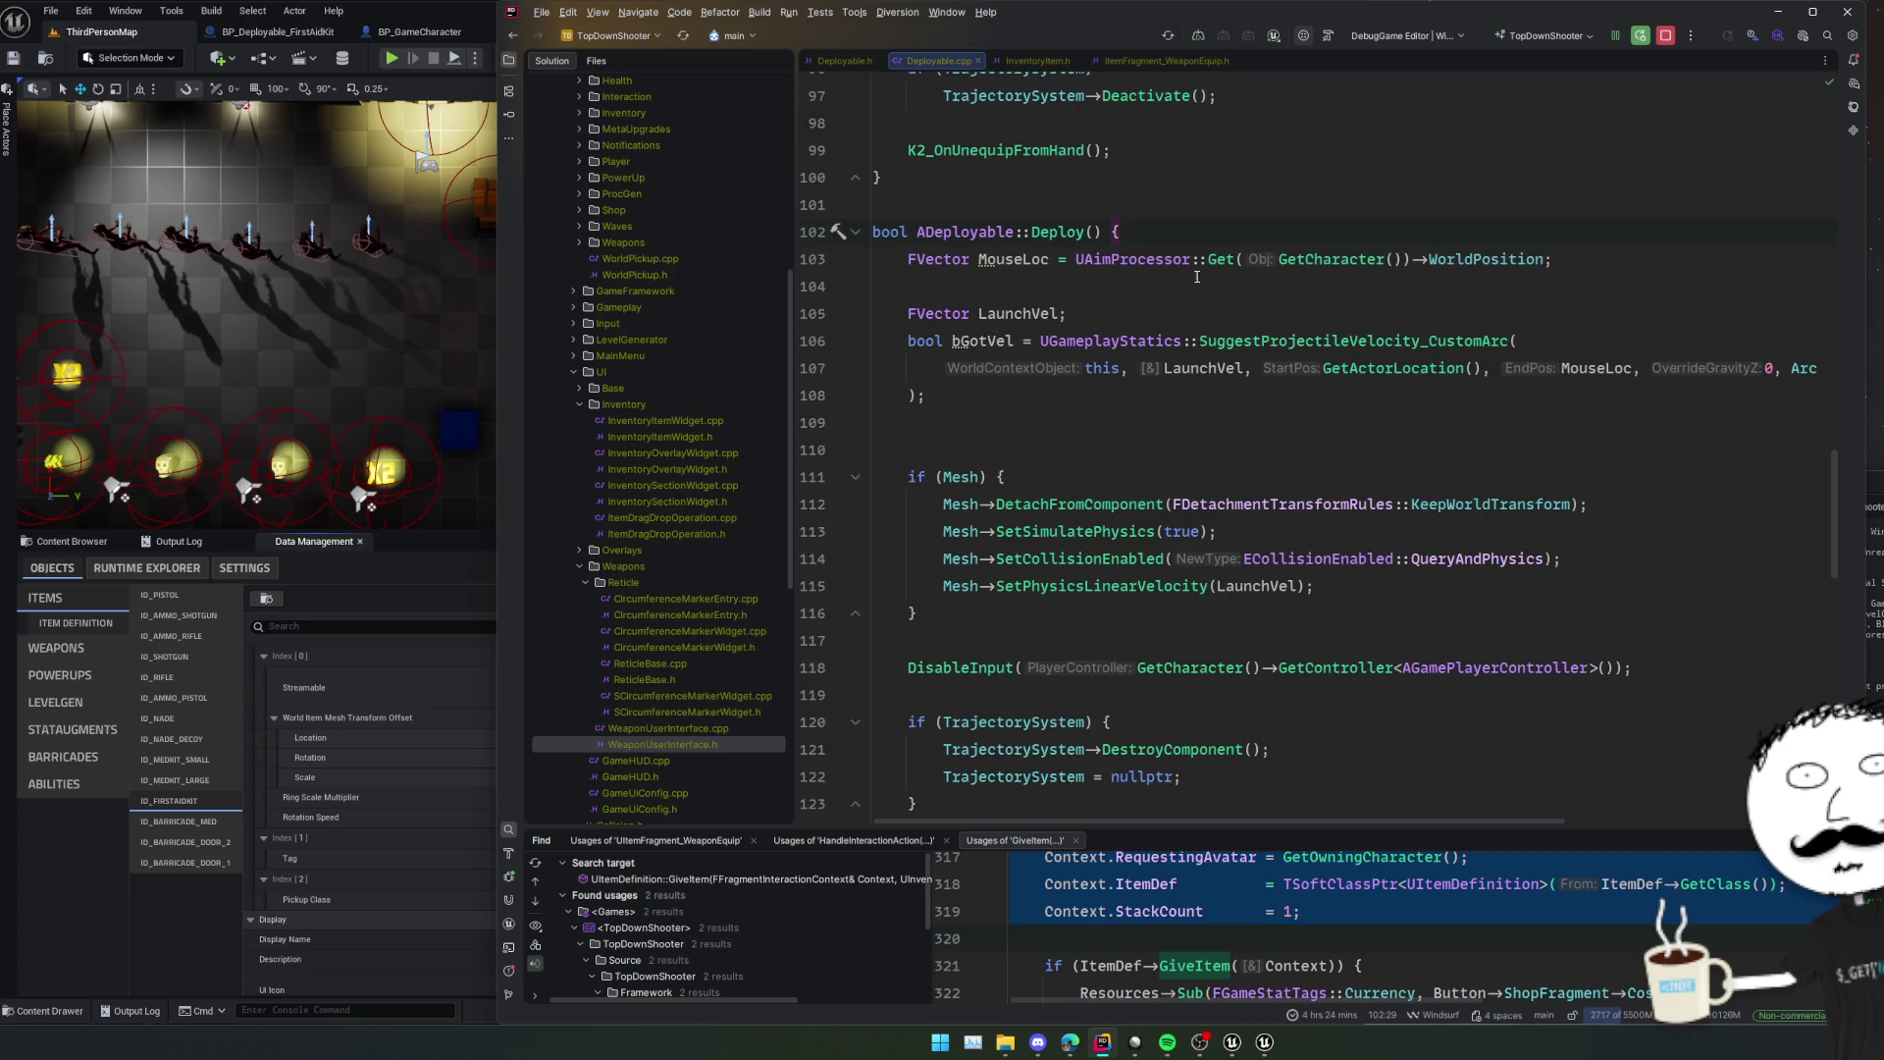
left_click(1108, 437)
left_click(1089, 413)
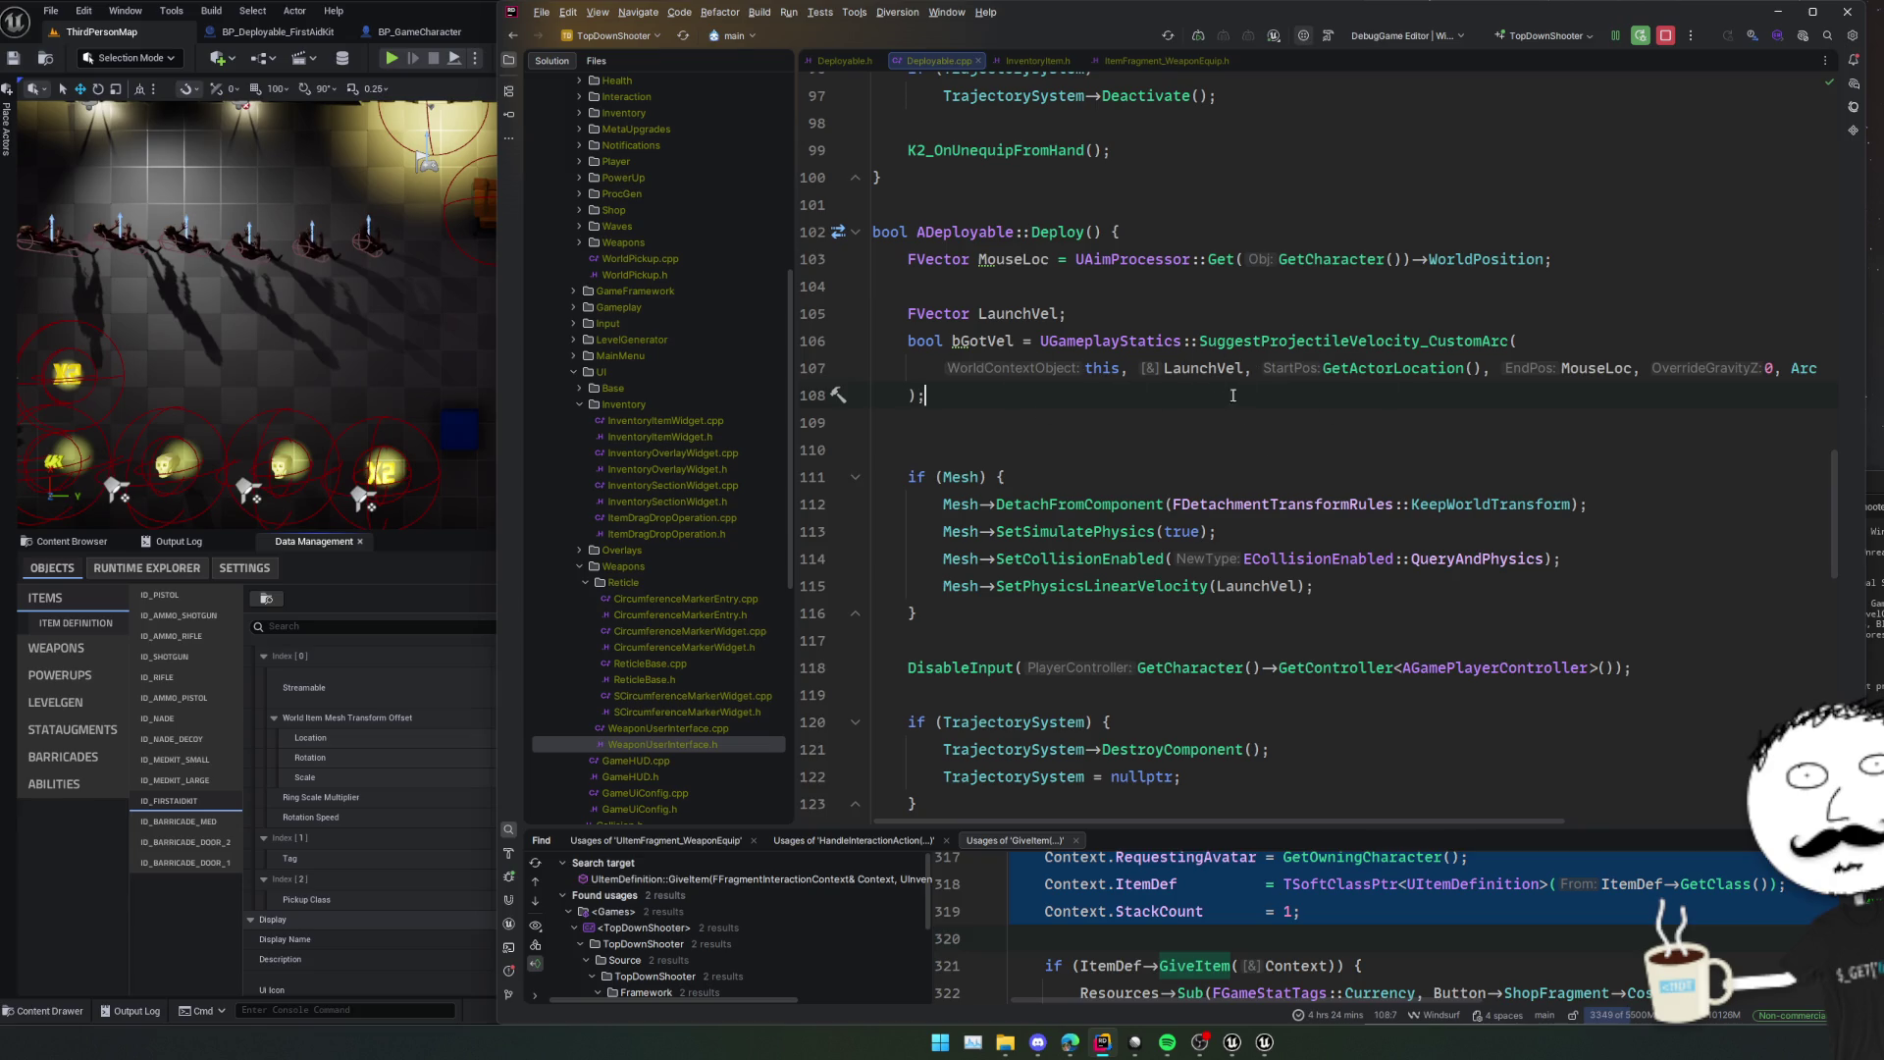
Insert GetWorld()->SpawnActor(GetClass(), ) from completion below the SuggestProjectileVelocity call.
scroll(1232, 394, "down", 3)
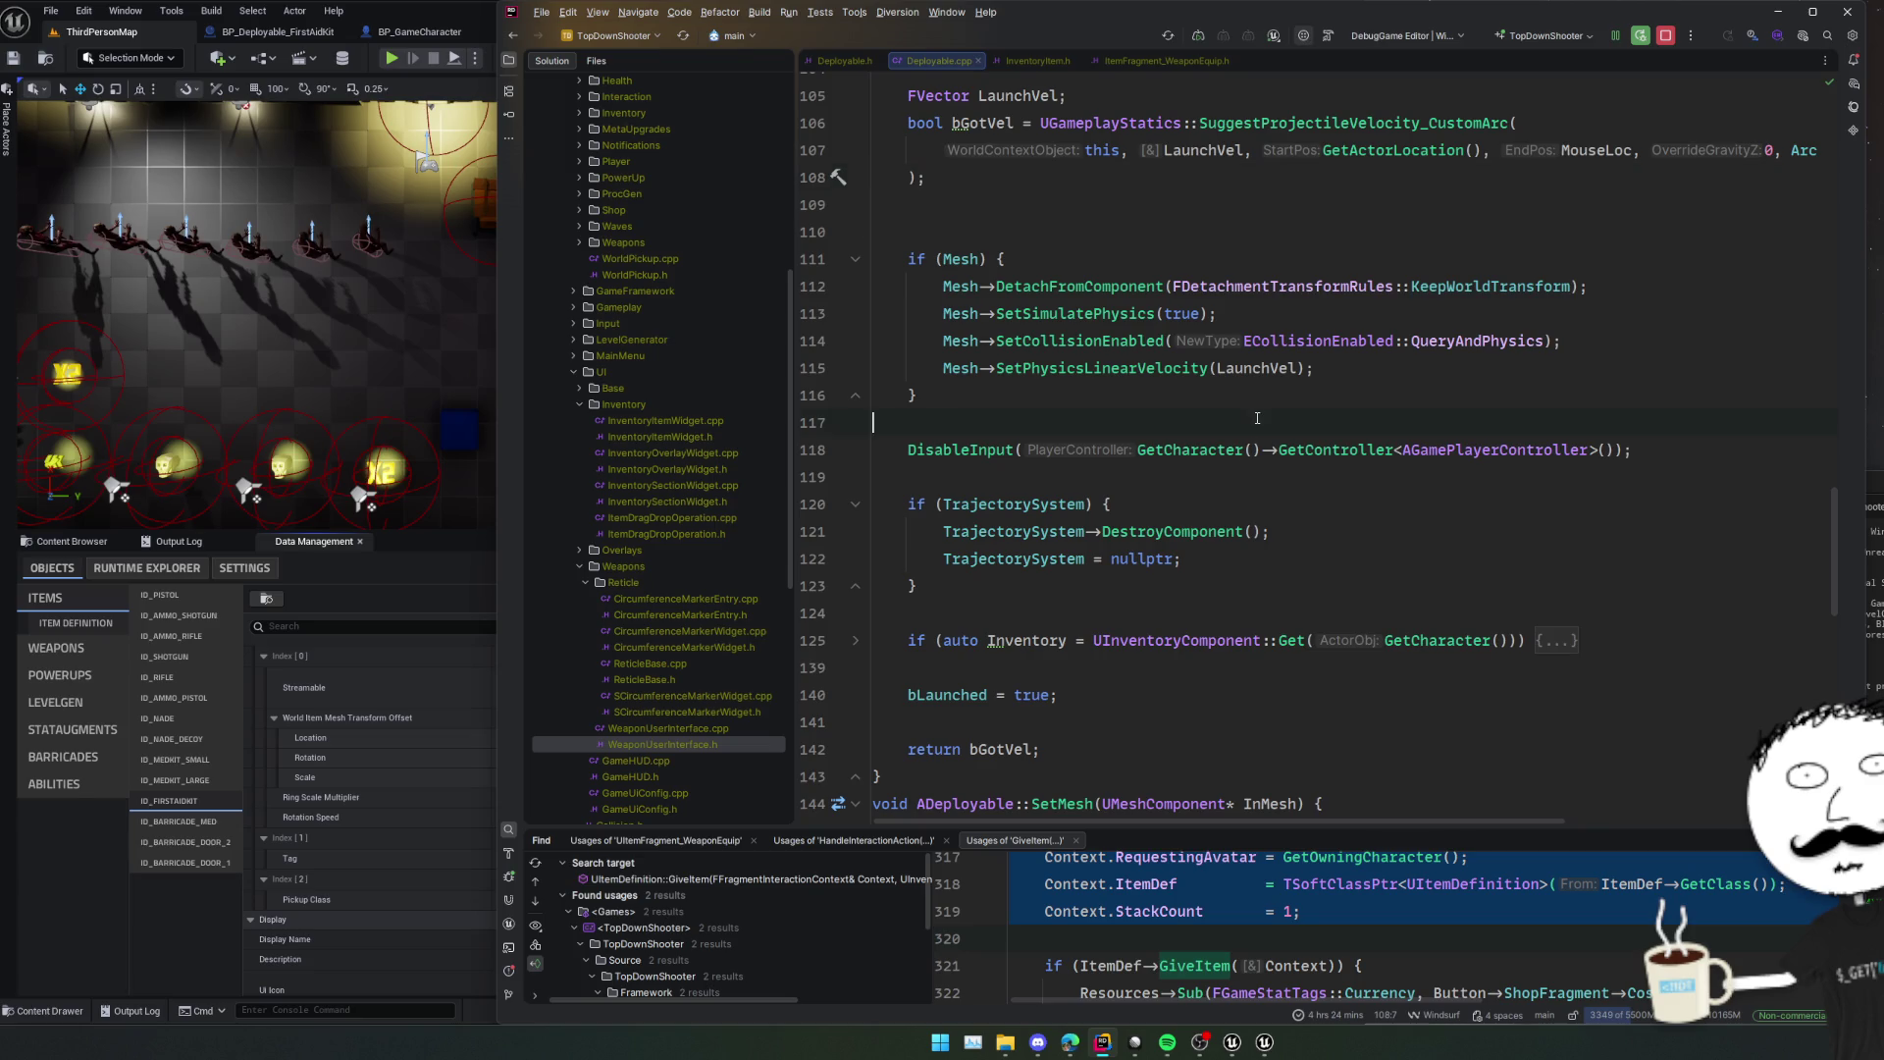
key("Up")
scroll(1167, 294, "up", 2)
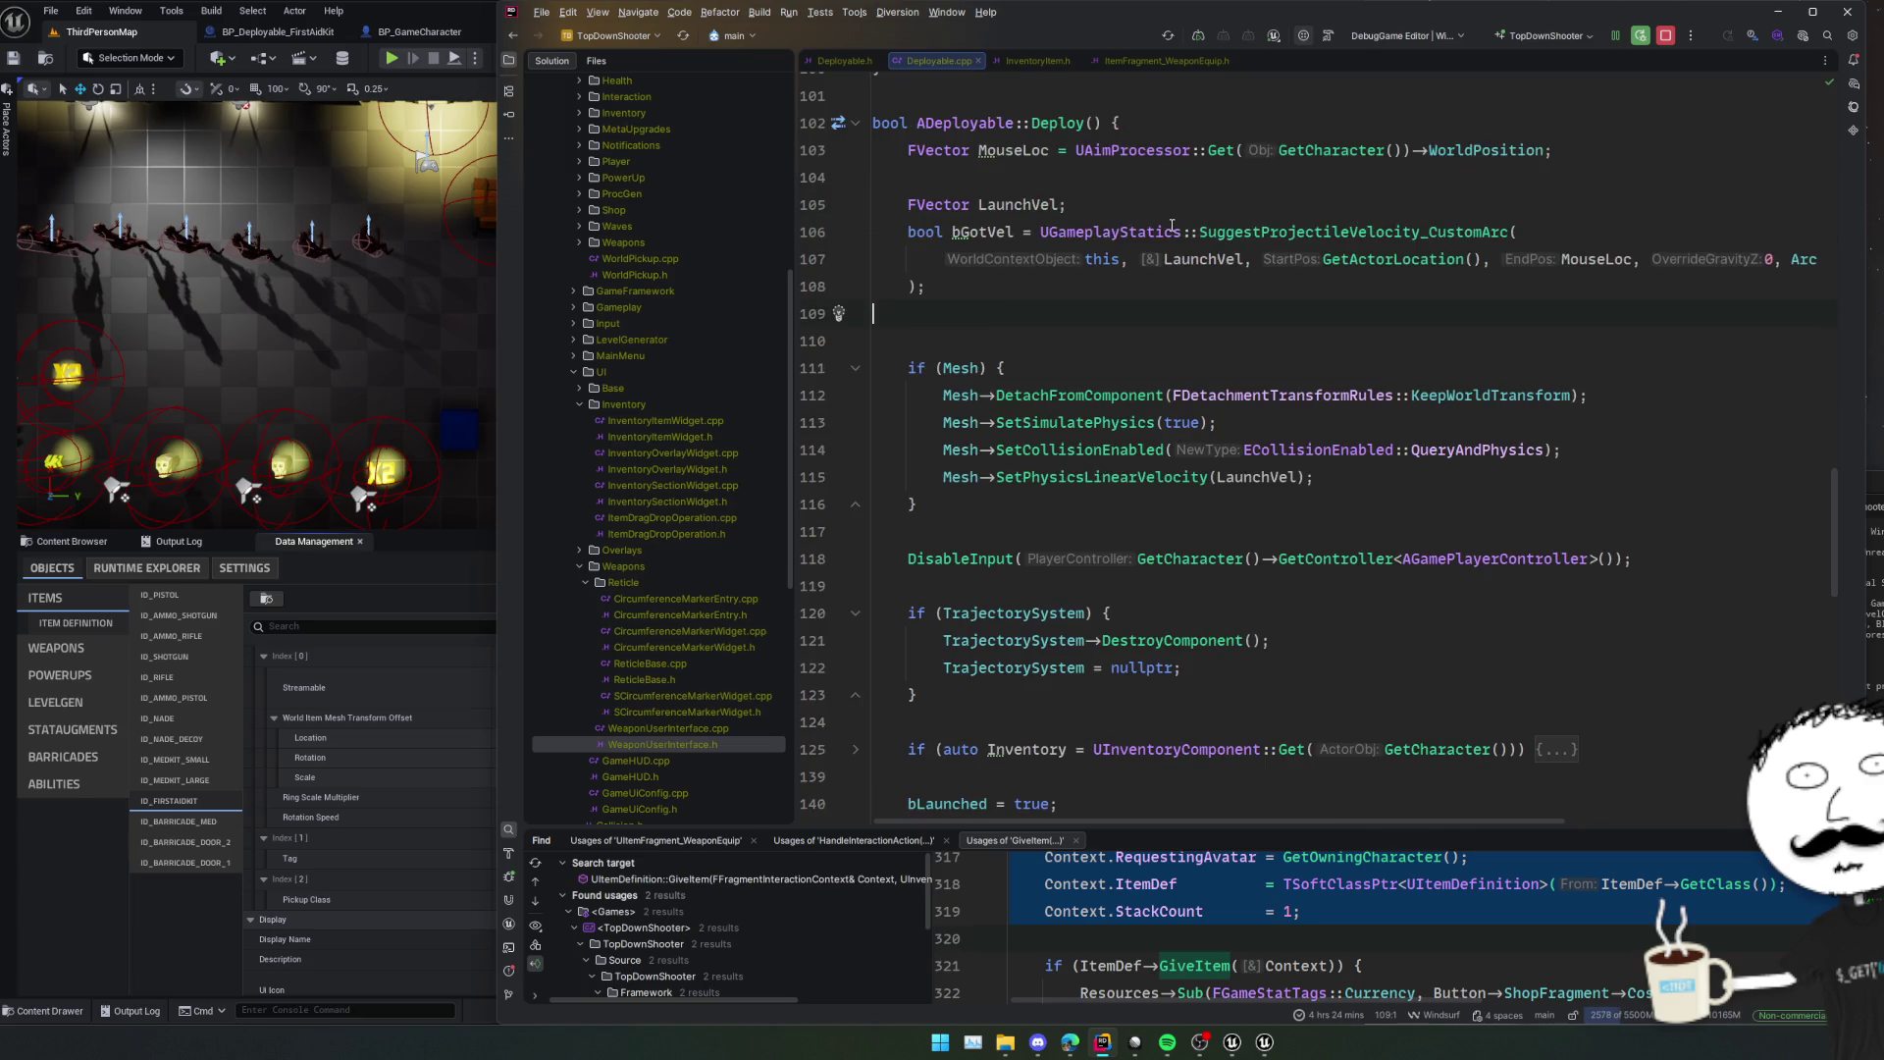
scroll(1058, 352, "up", 2)
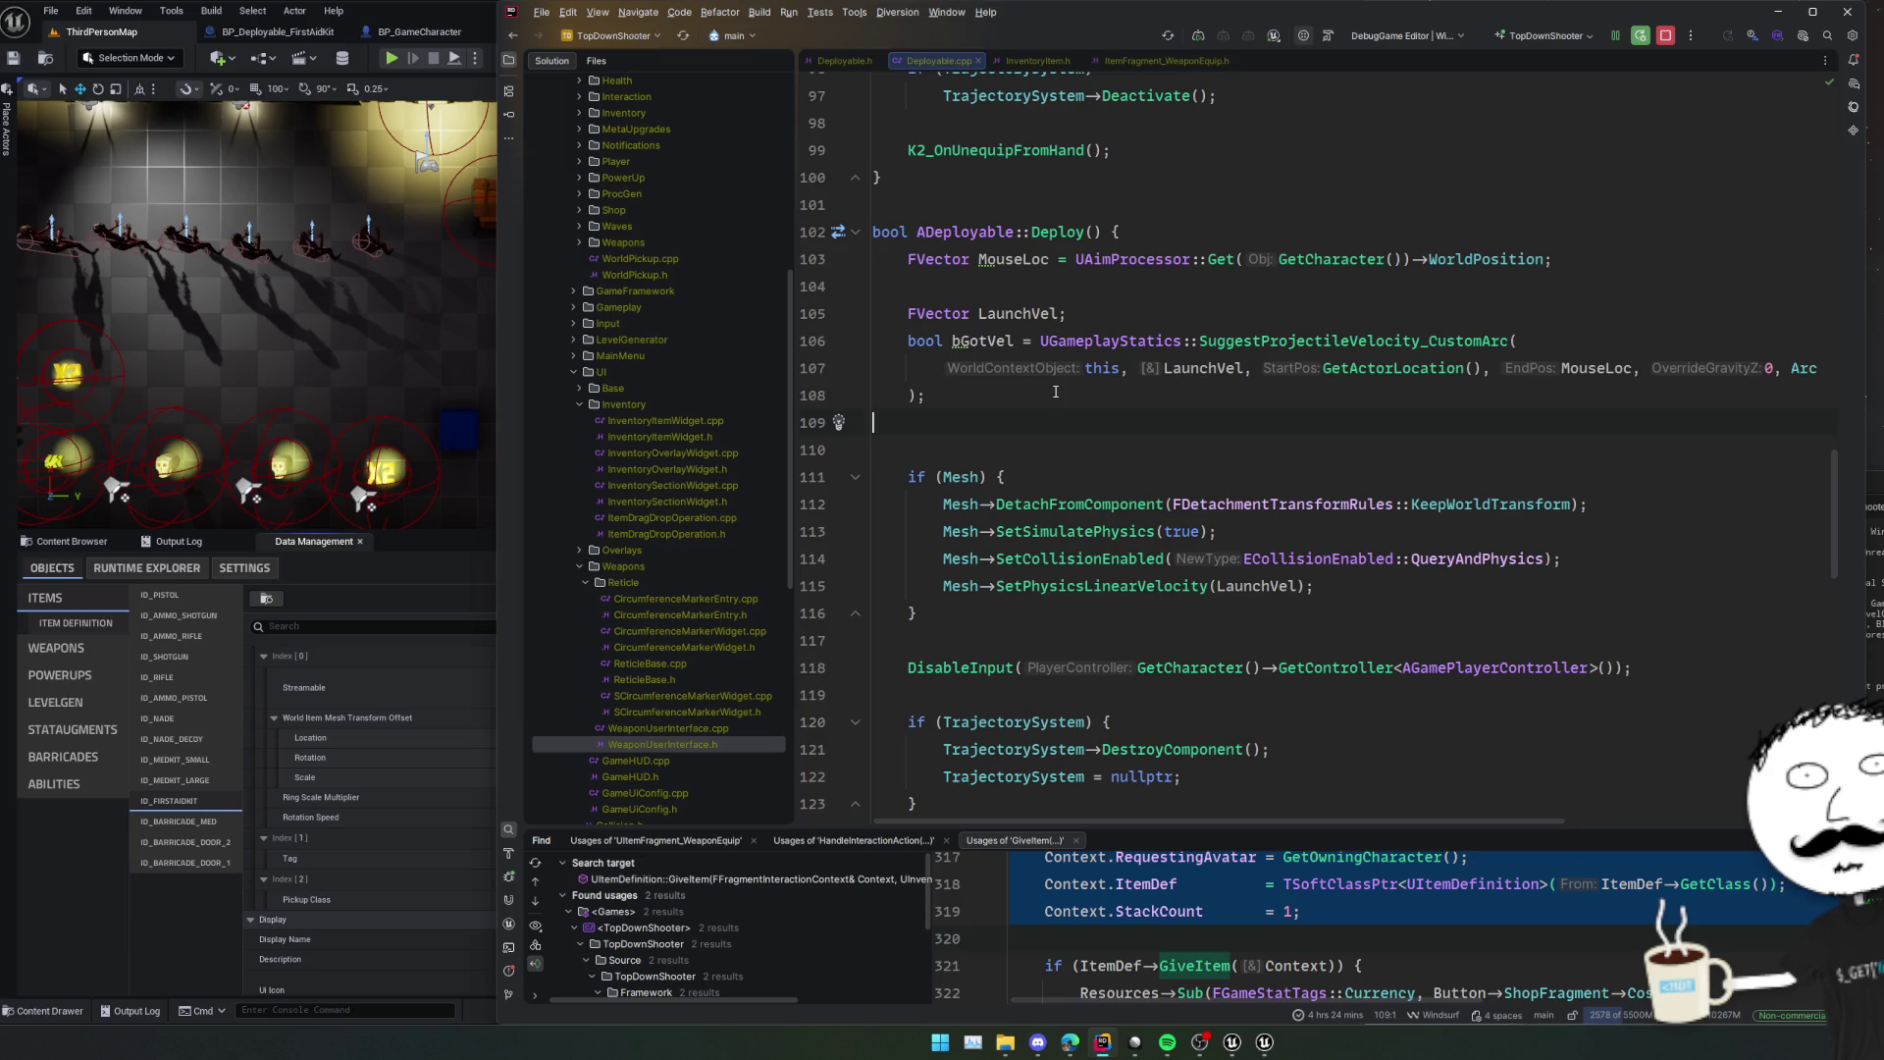
key("Return")
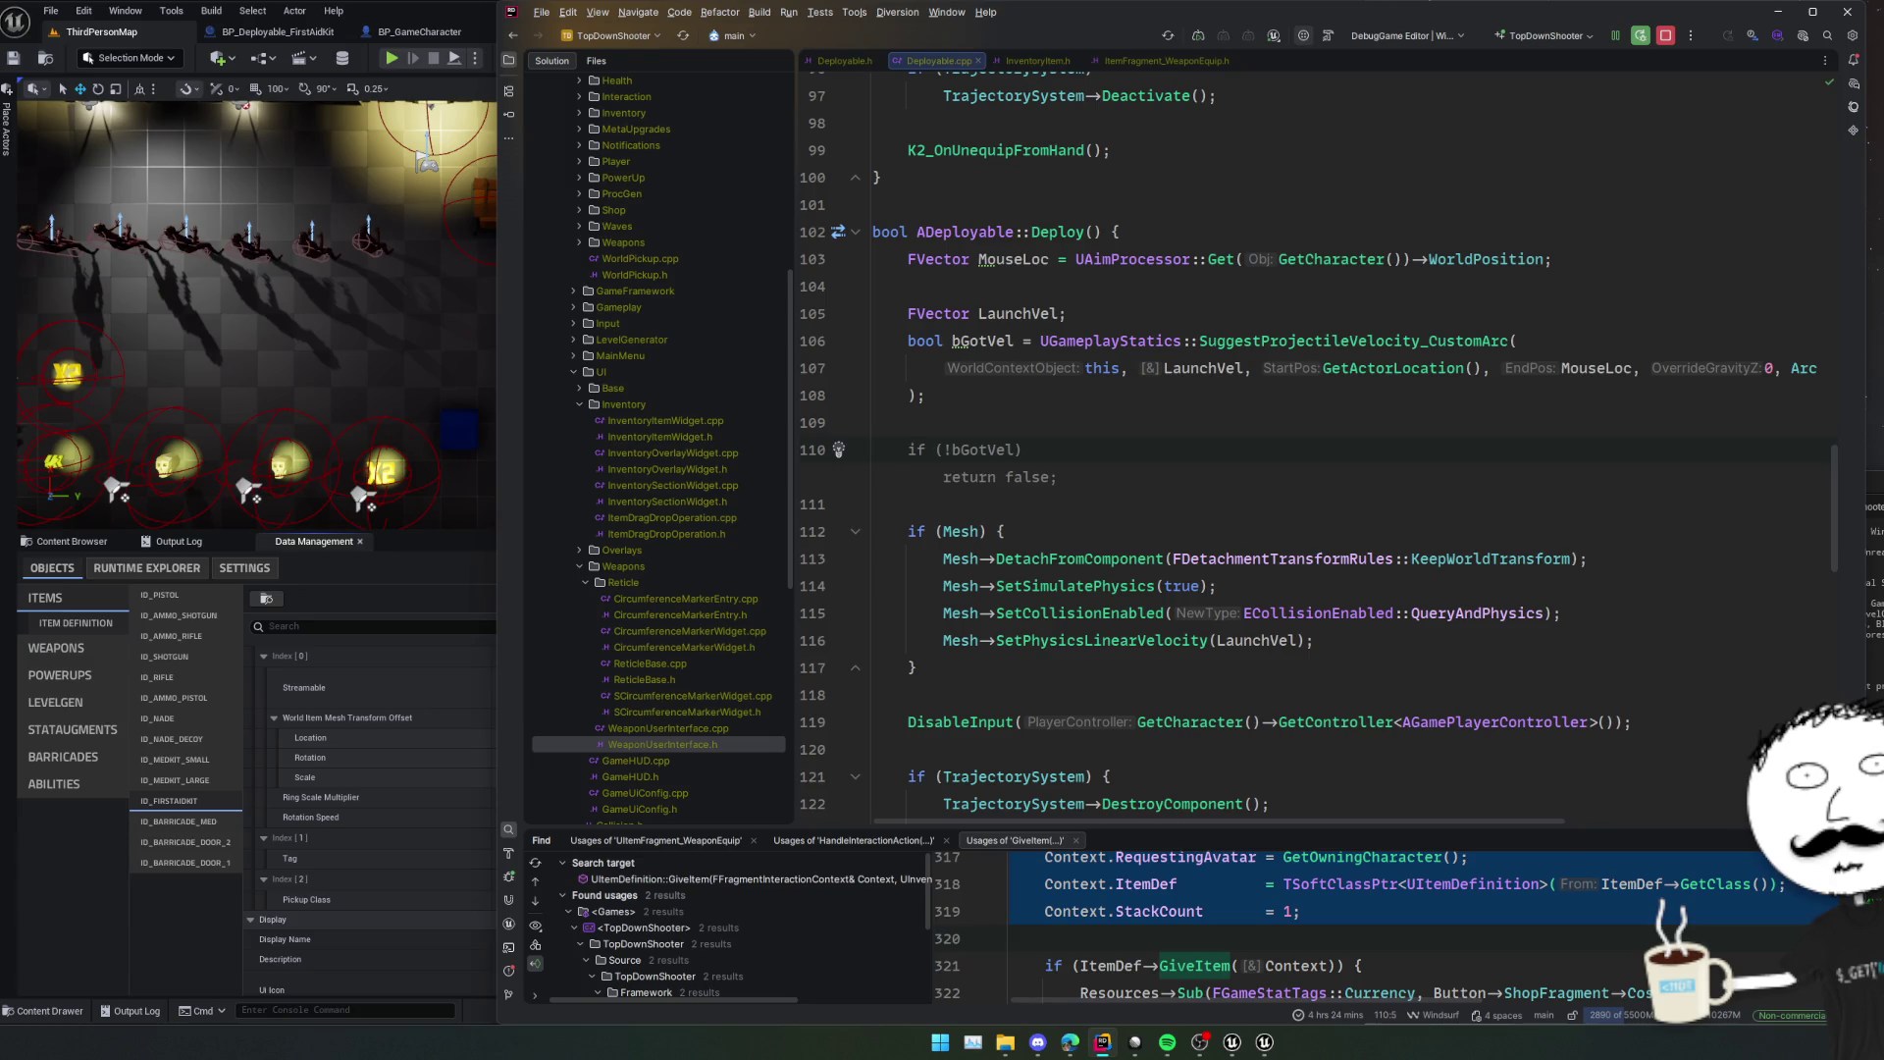
type("G")
key("Tab")
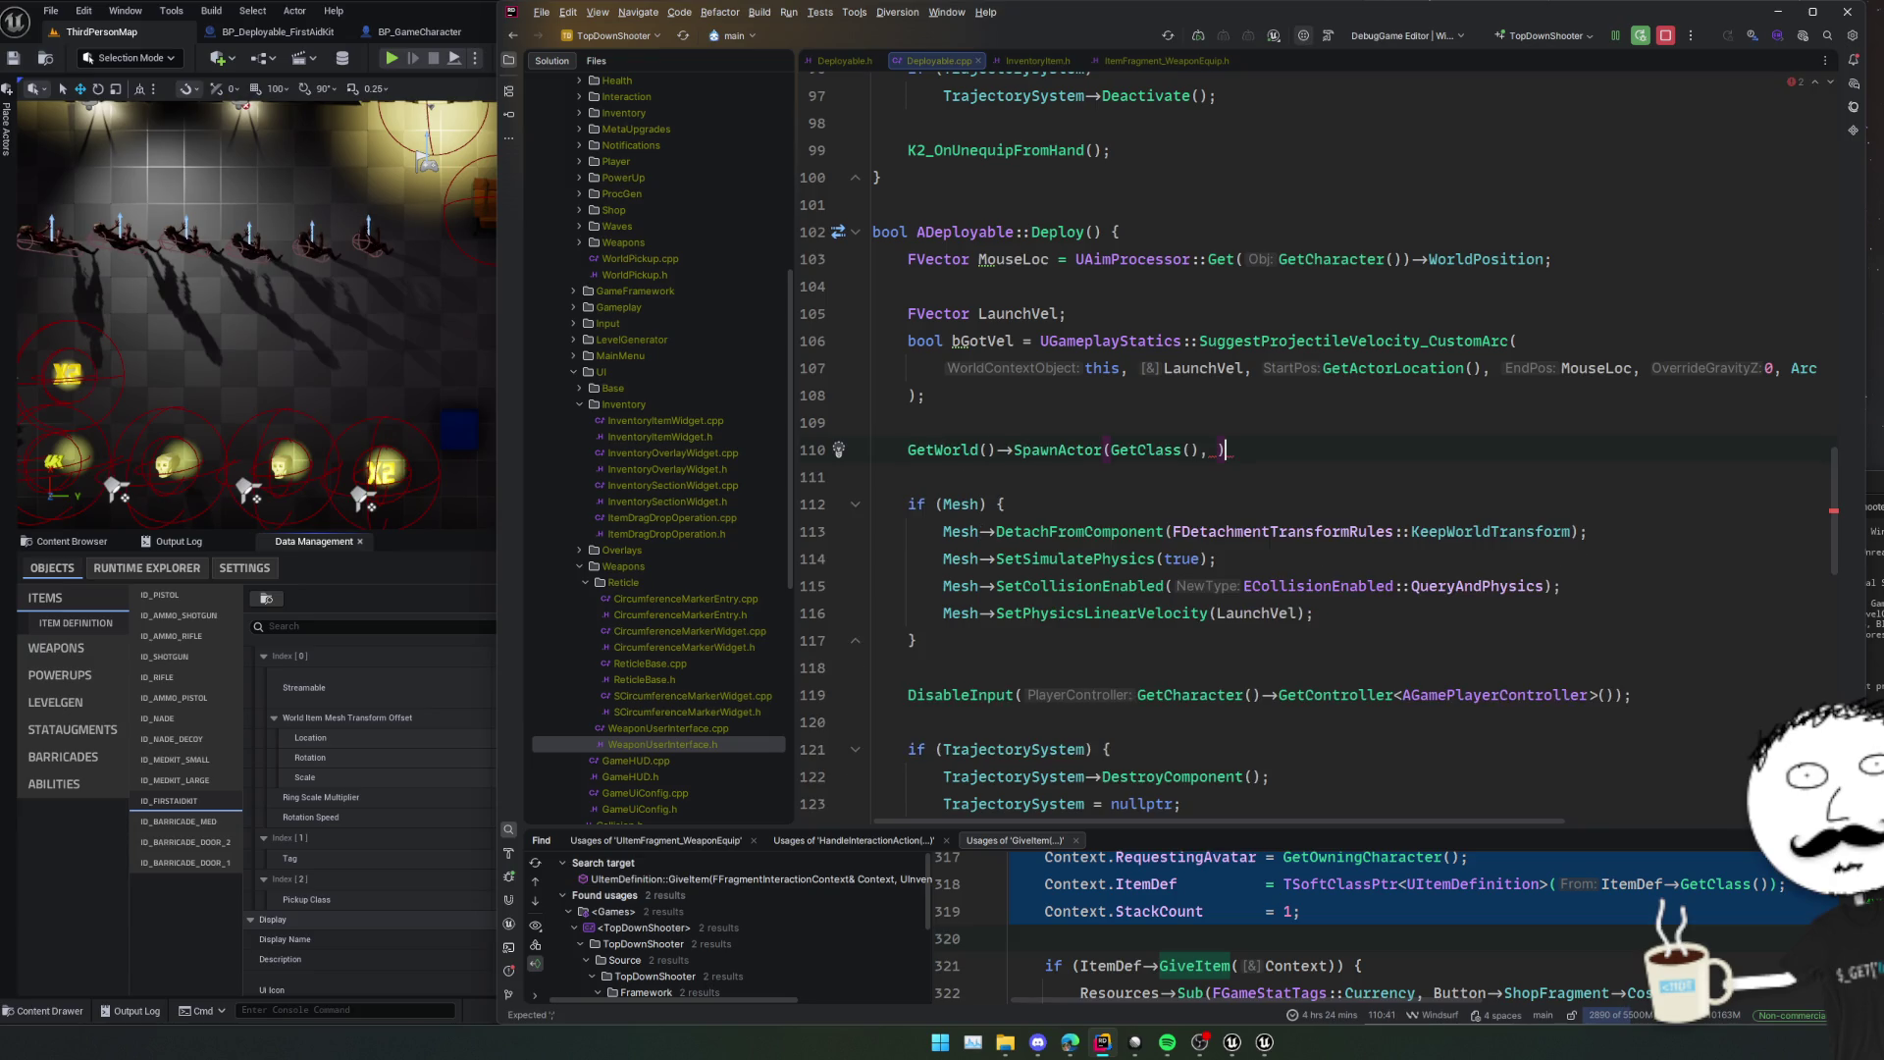
key("Left")
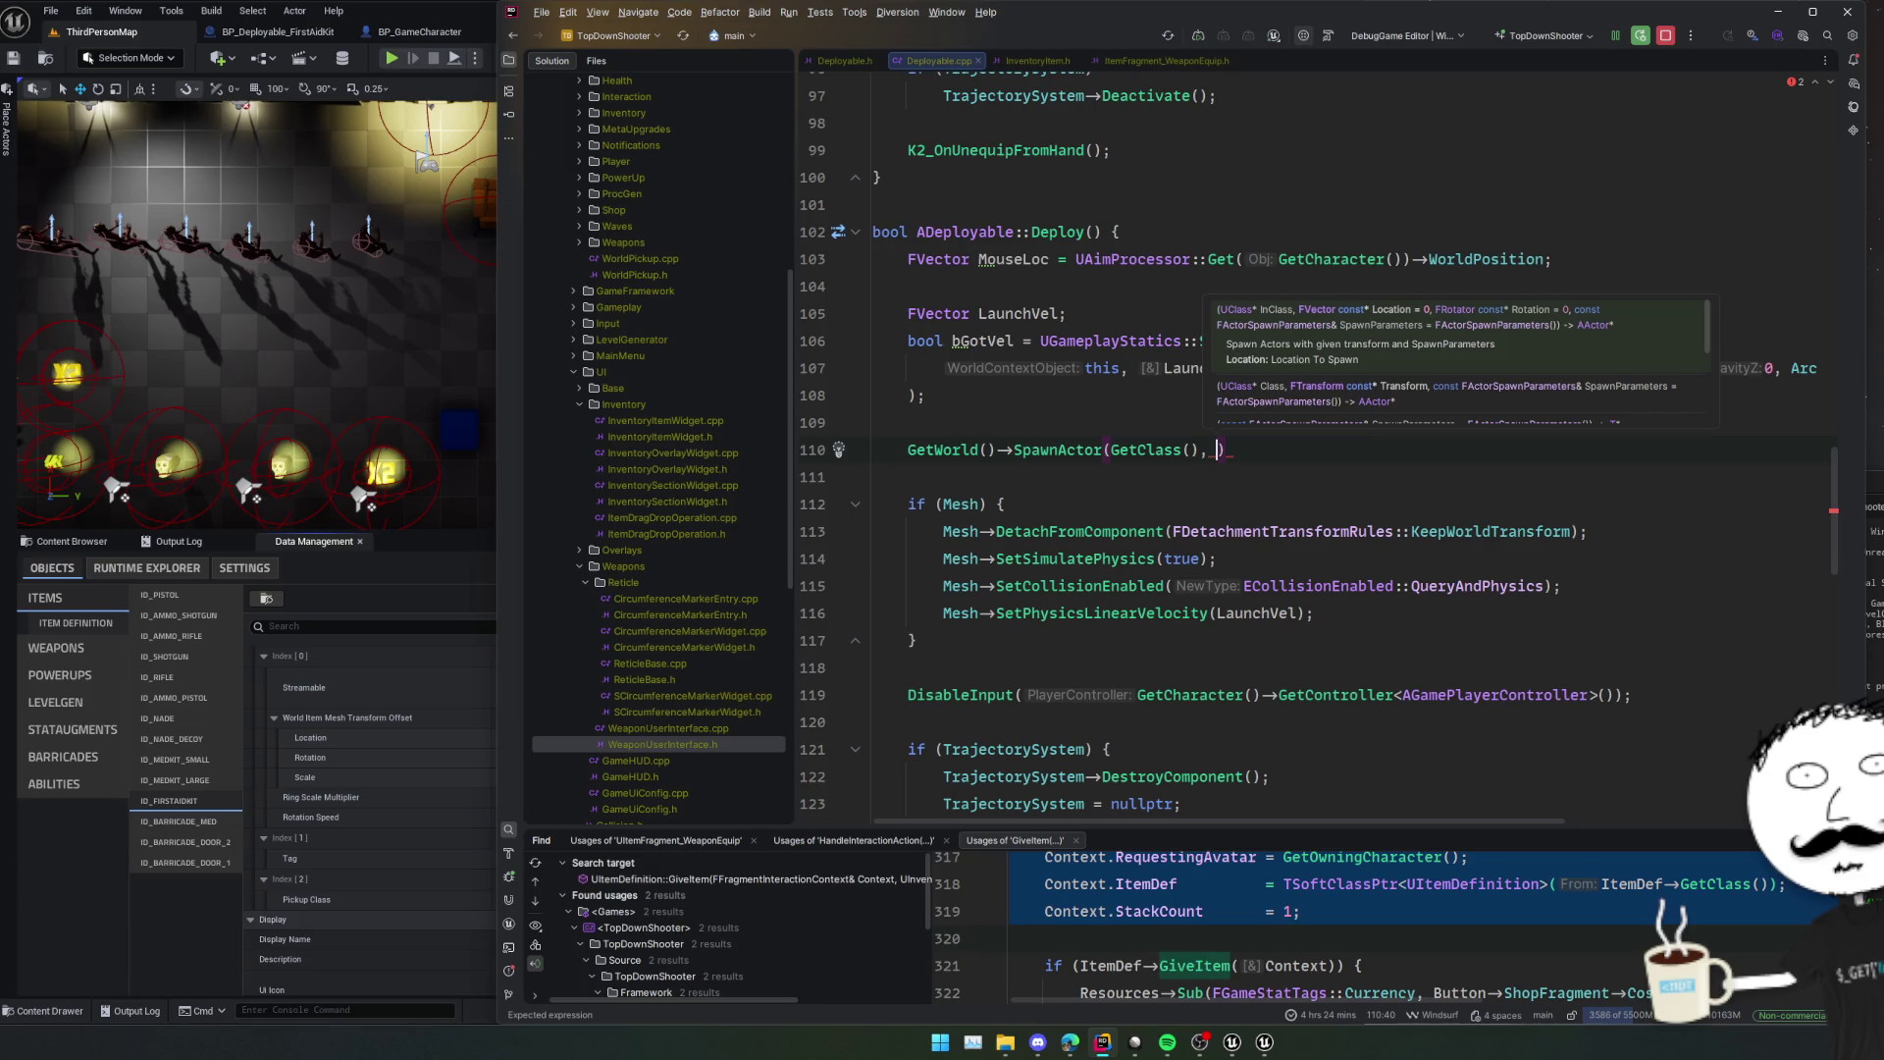
Remove the inserted spawn statement and its empty line again.
key("Escape")
key("ctrl+w")
key("ctrl+w")
key("BackSpace")
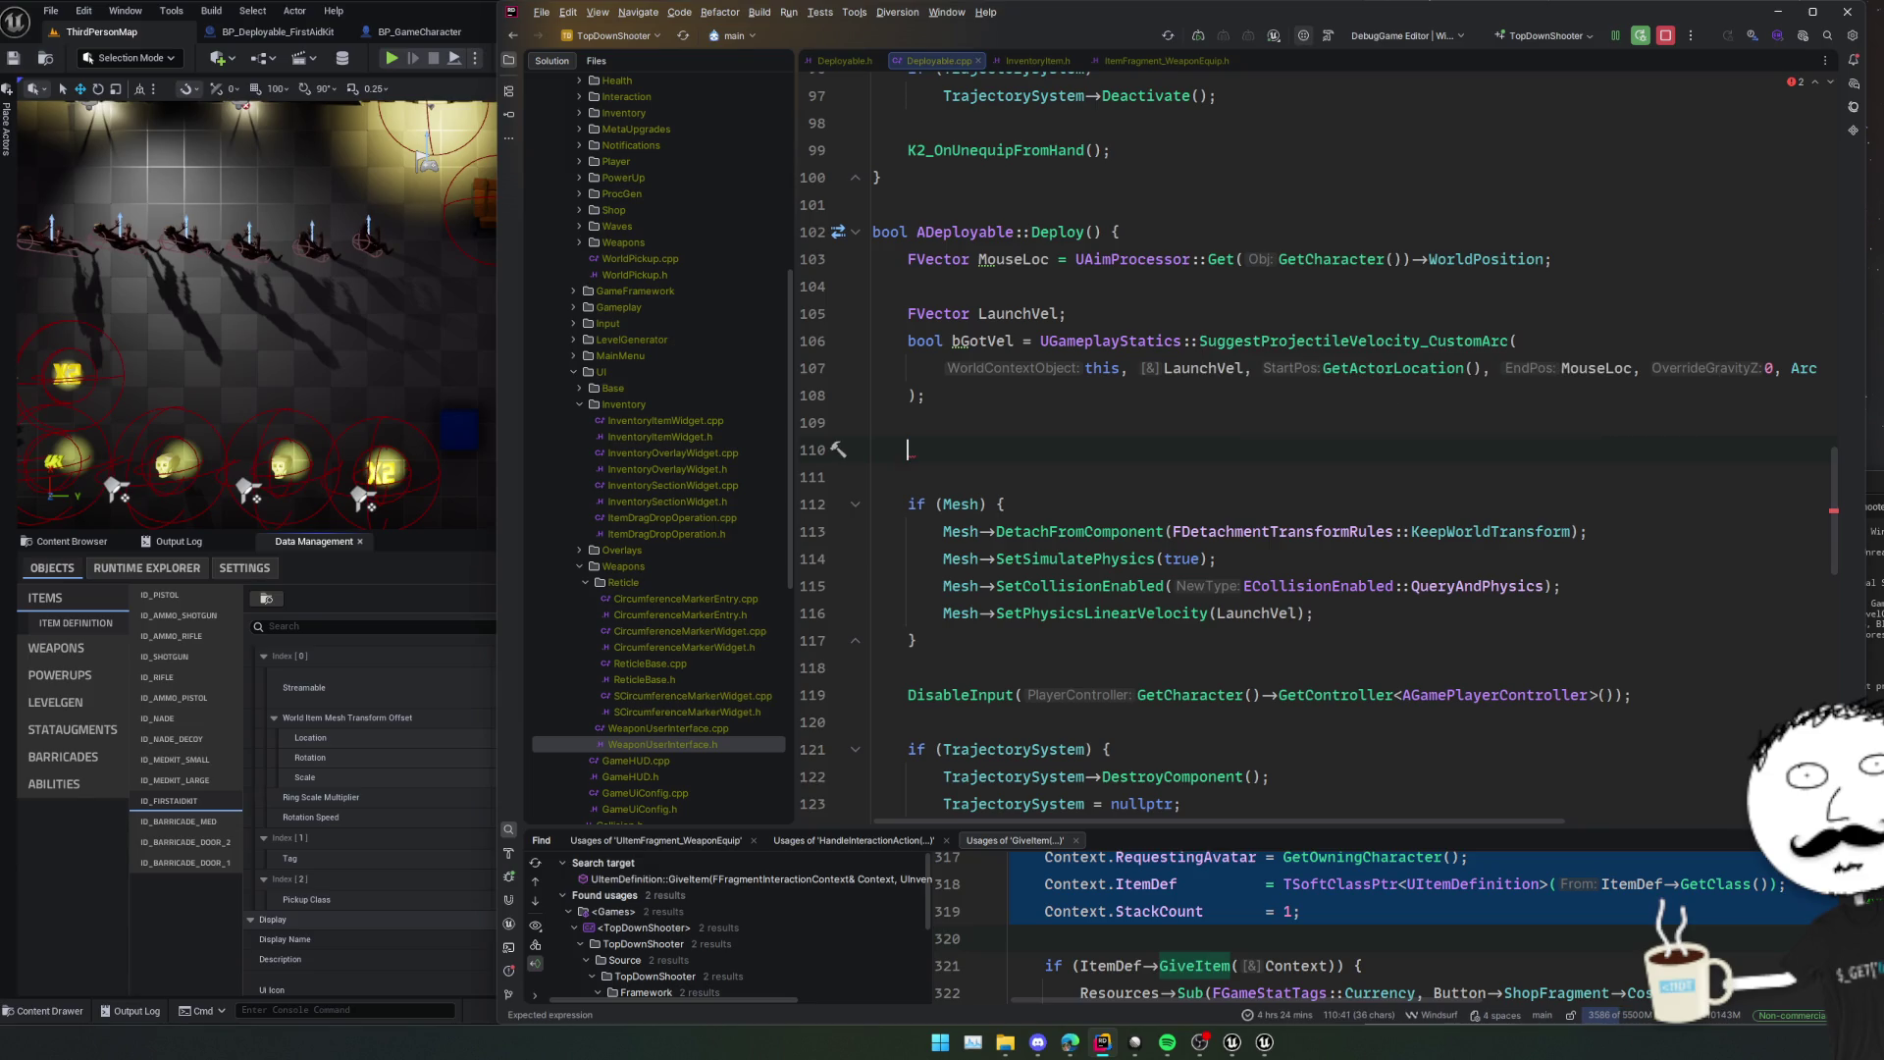
key("BackSpace")
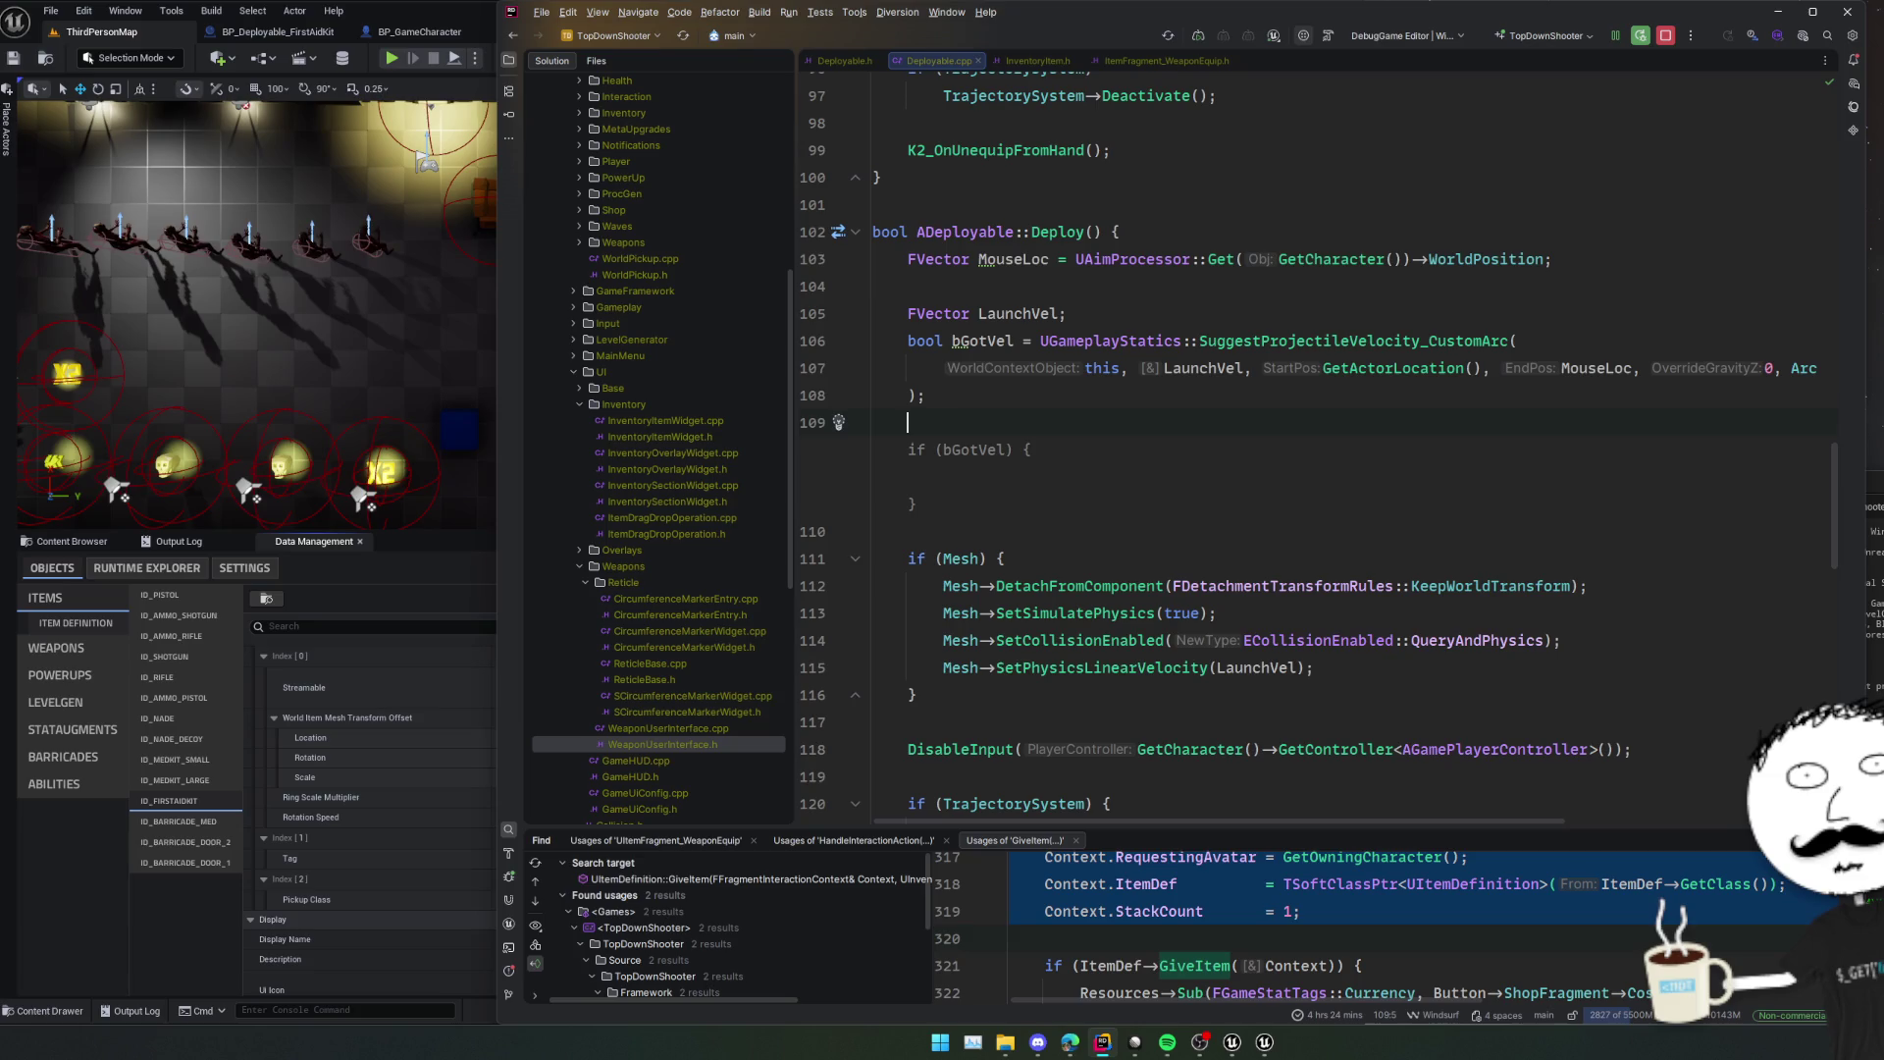
Restore the spawn call and paste GetActorLocation() as its second argument.
key("ctrl+z")
key("ctrl+z")
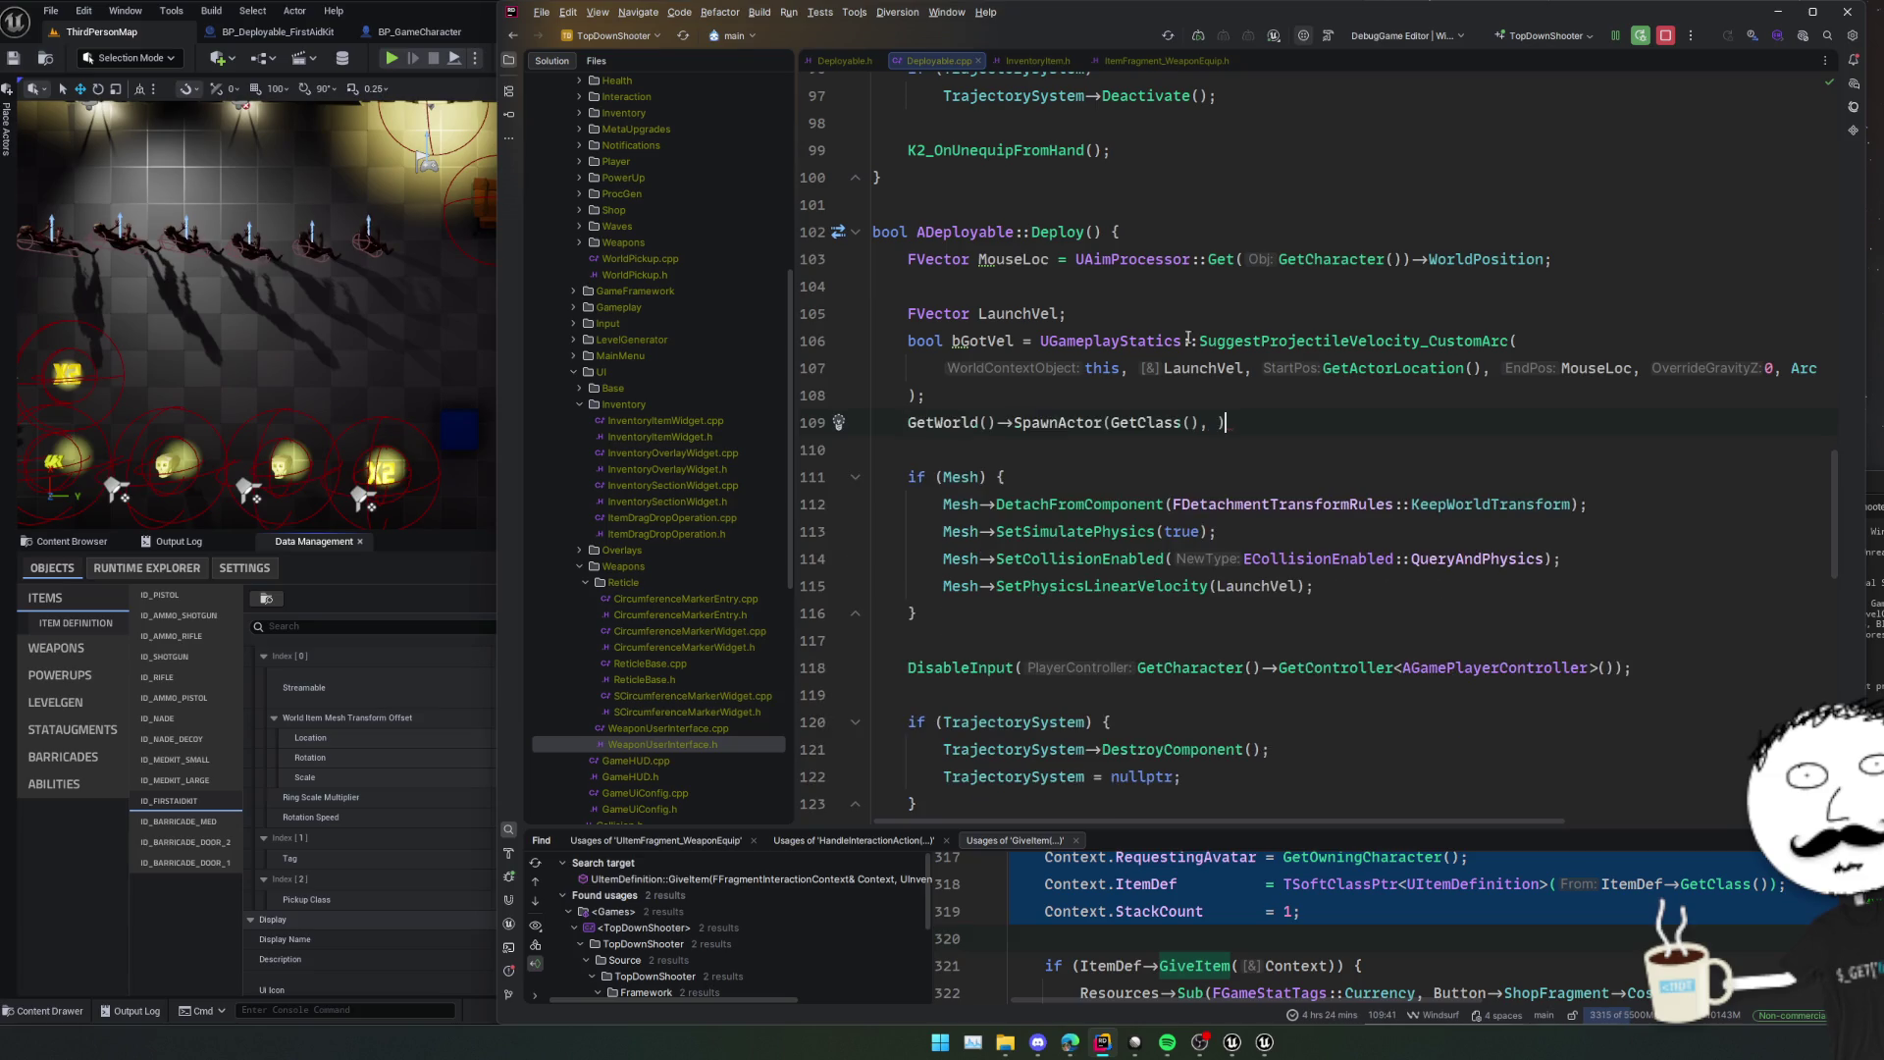
left_click(1221, 422)
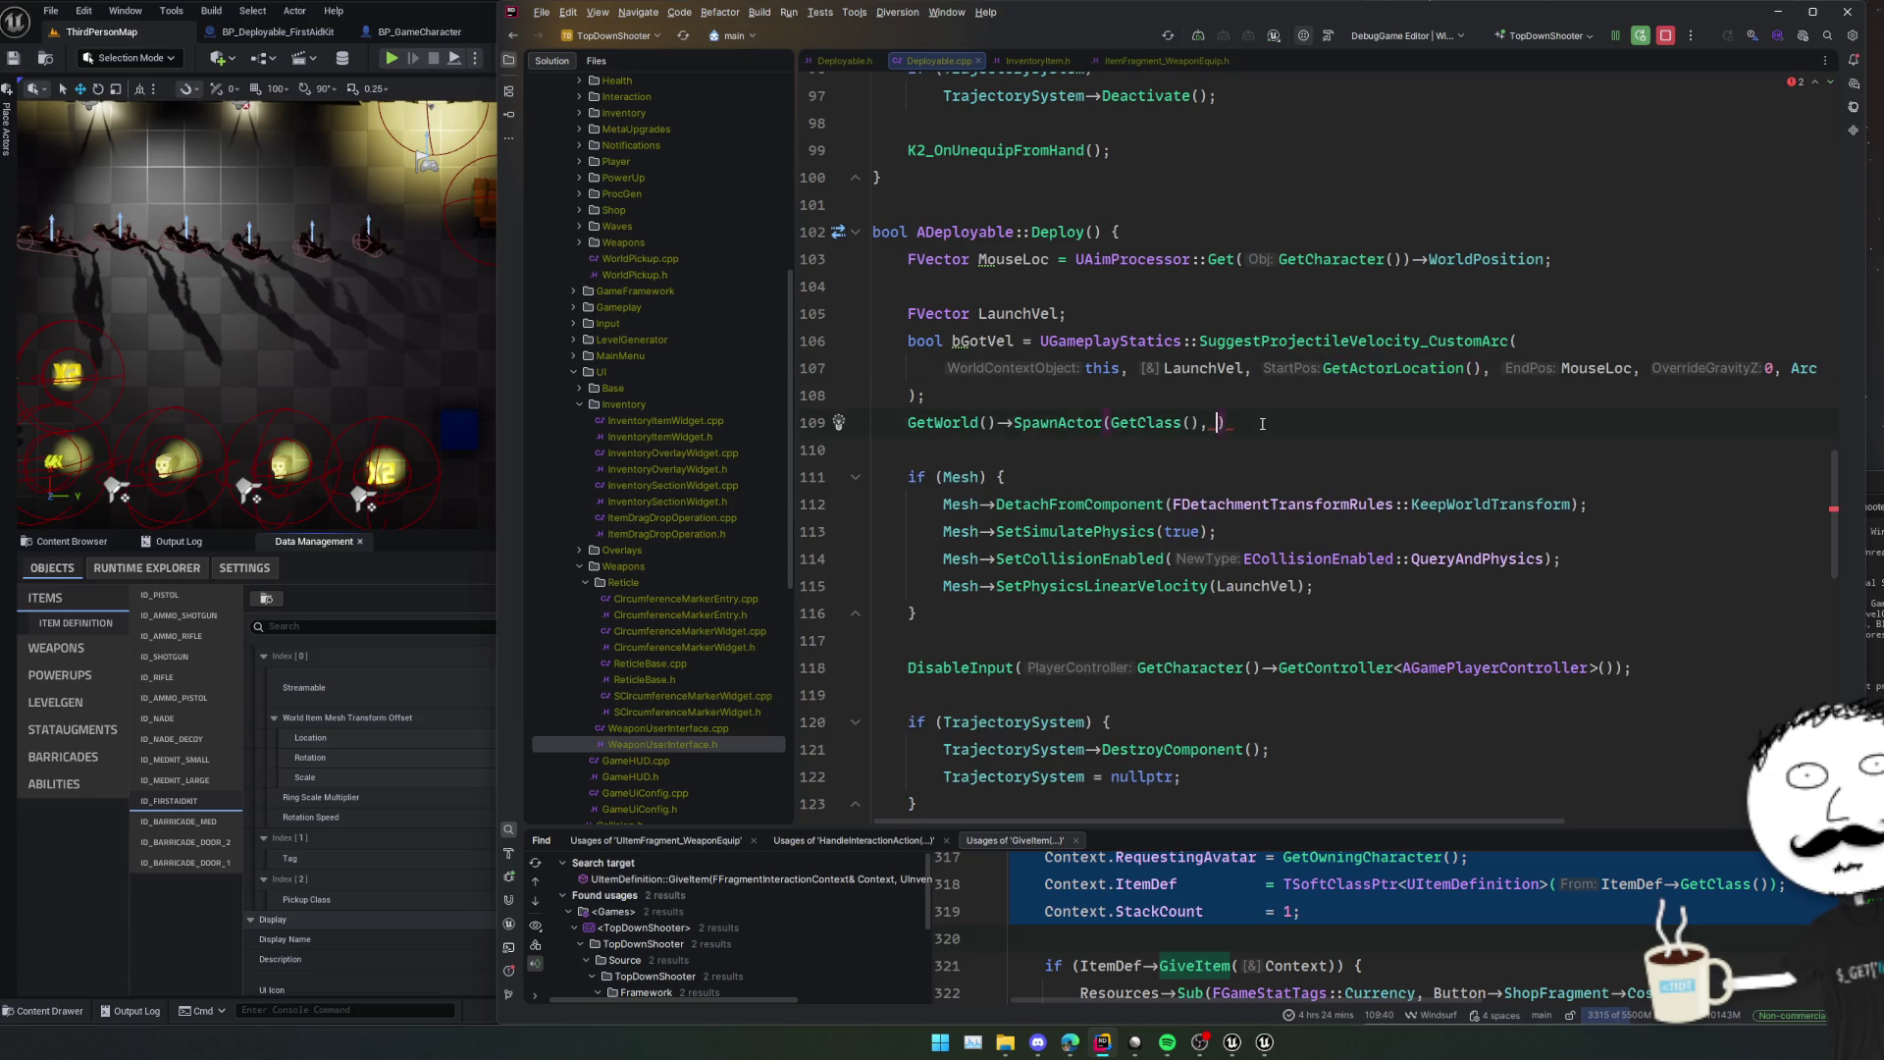
type("GetActorLocation()")
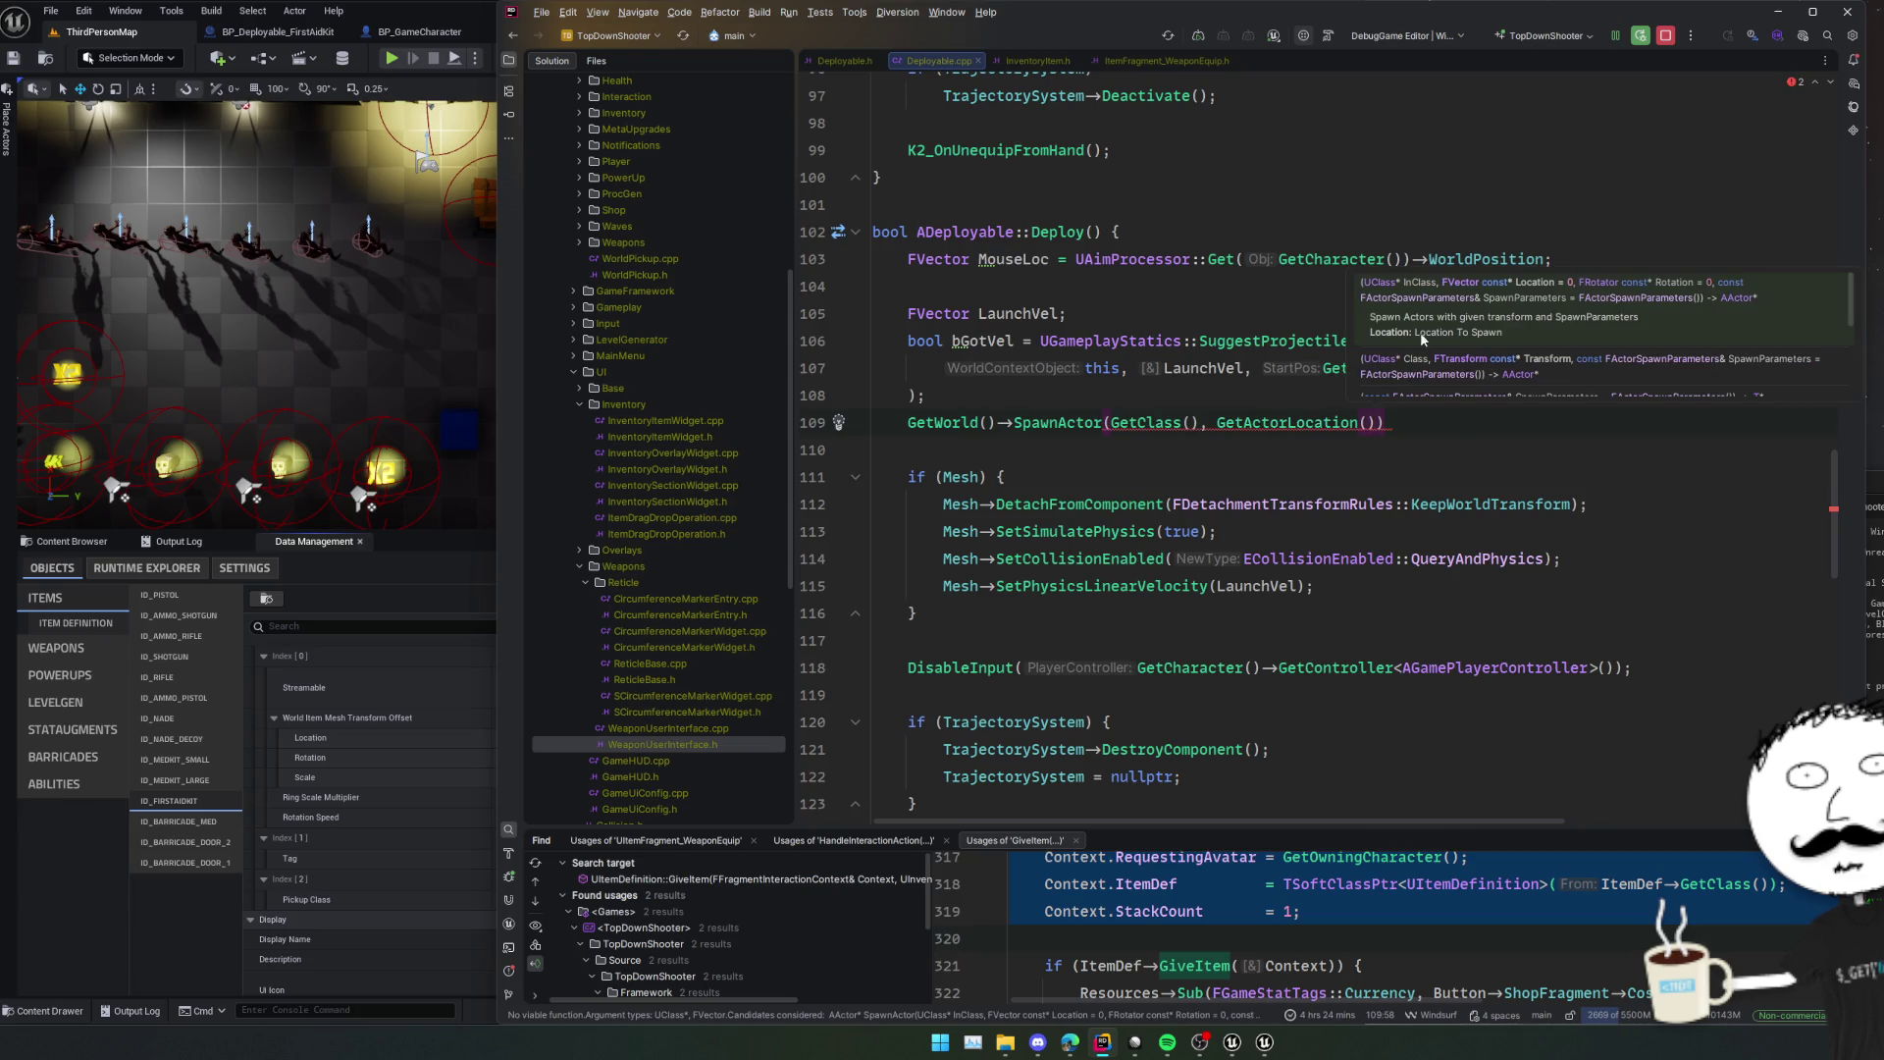
scroll(1425, 338, "down", 1)
scroll(1522, 348, "down", 1)
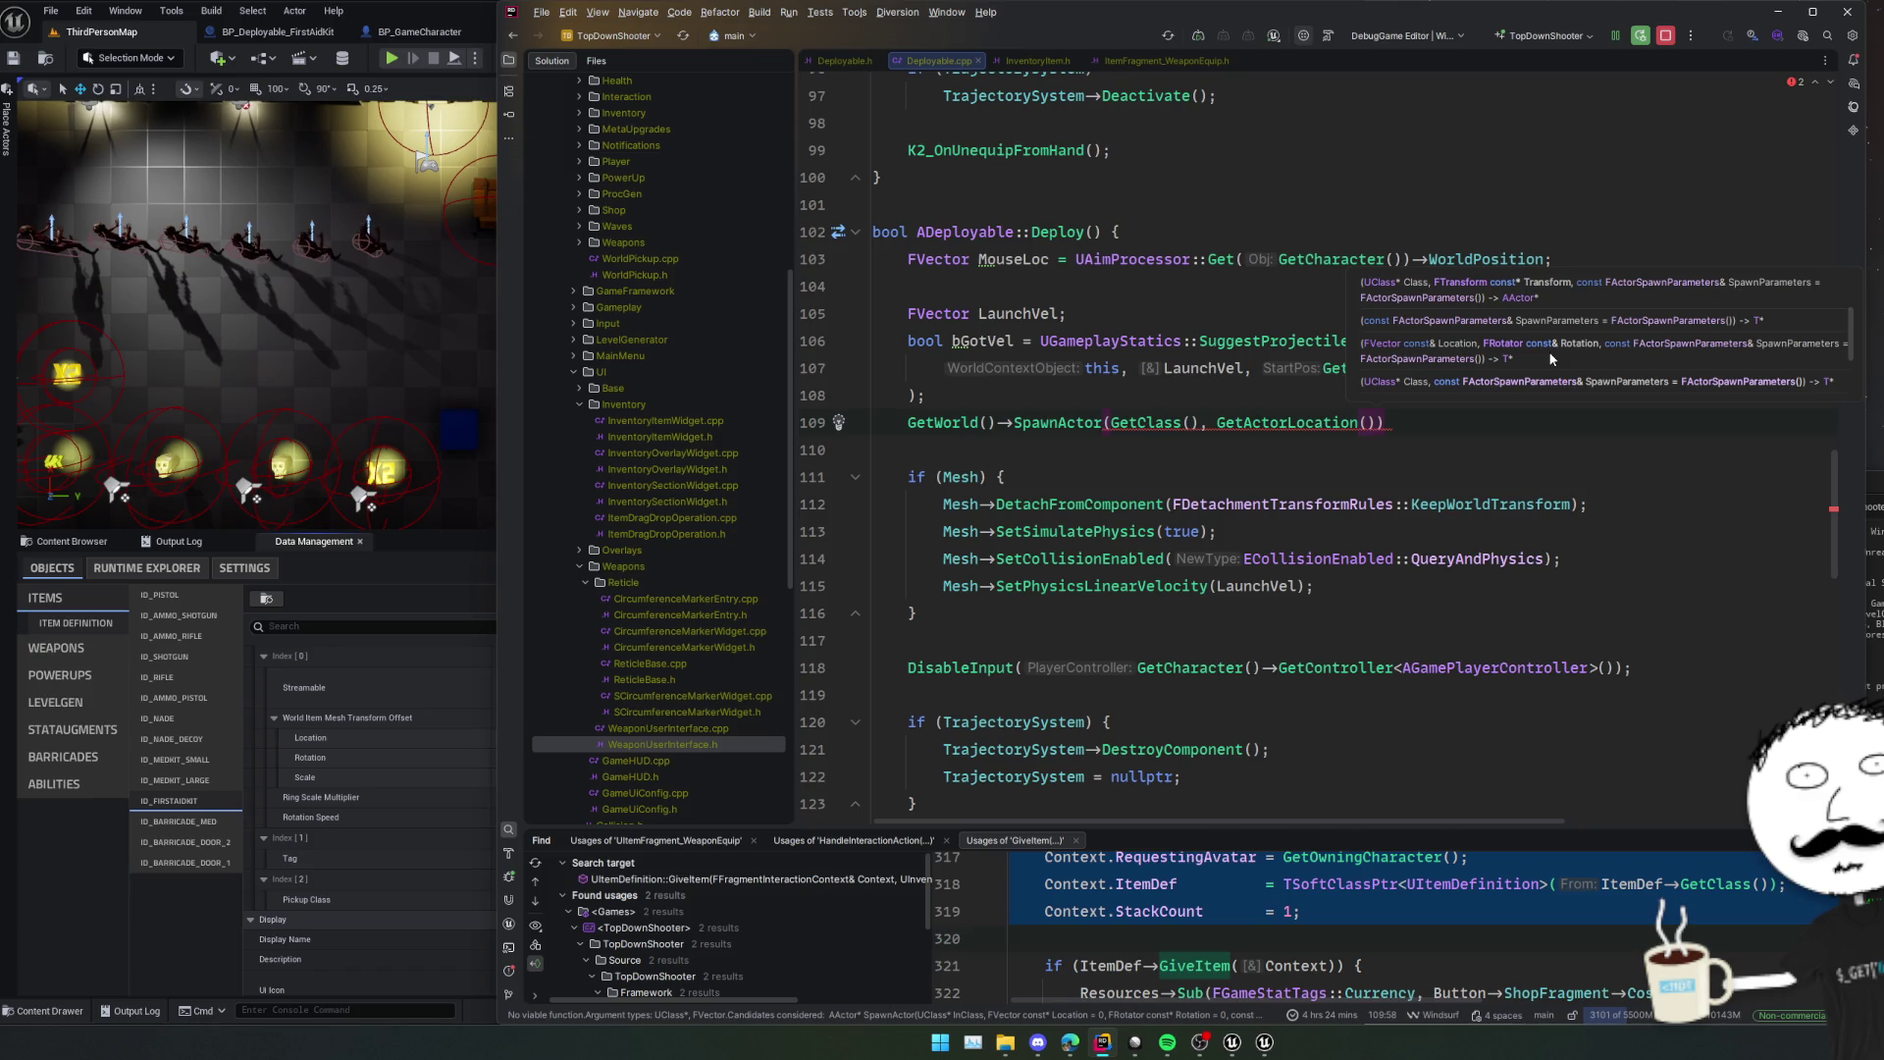
scroll(1550, 358, "down", 1)
Make the call SpawnActor<ADeployable> and review its overloads.
left_click(1101, 423)
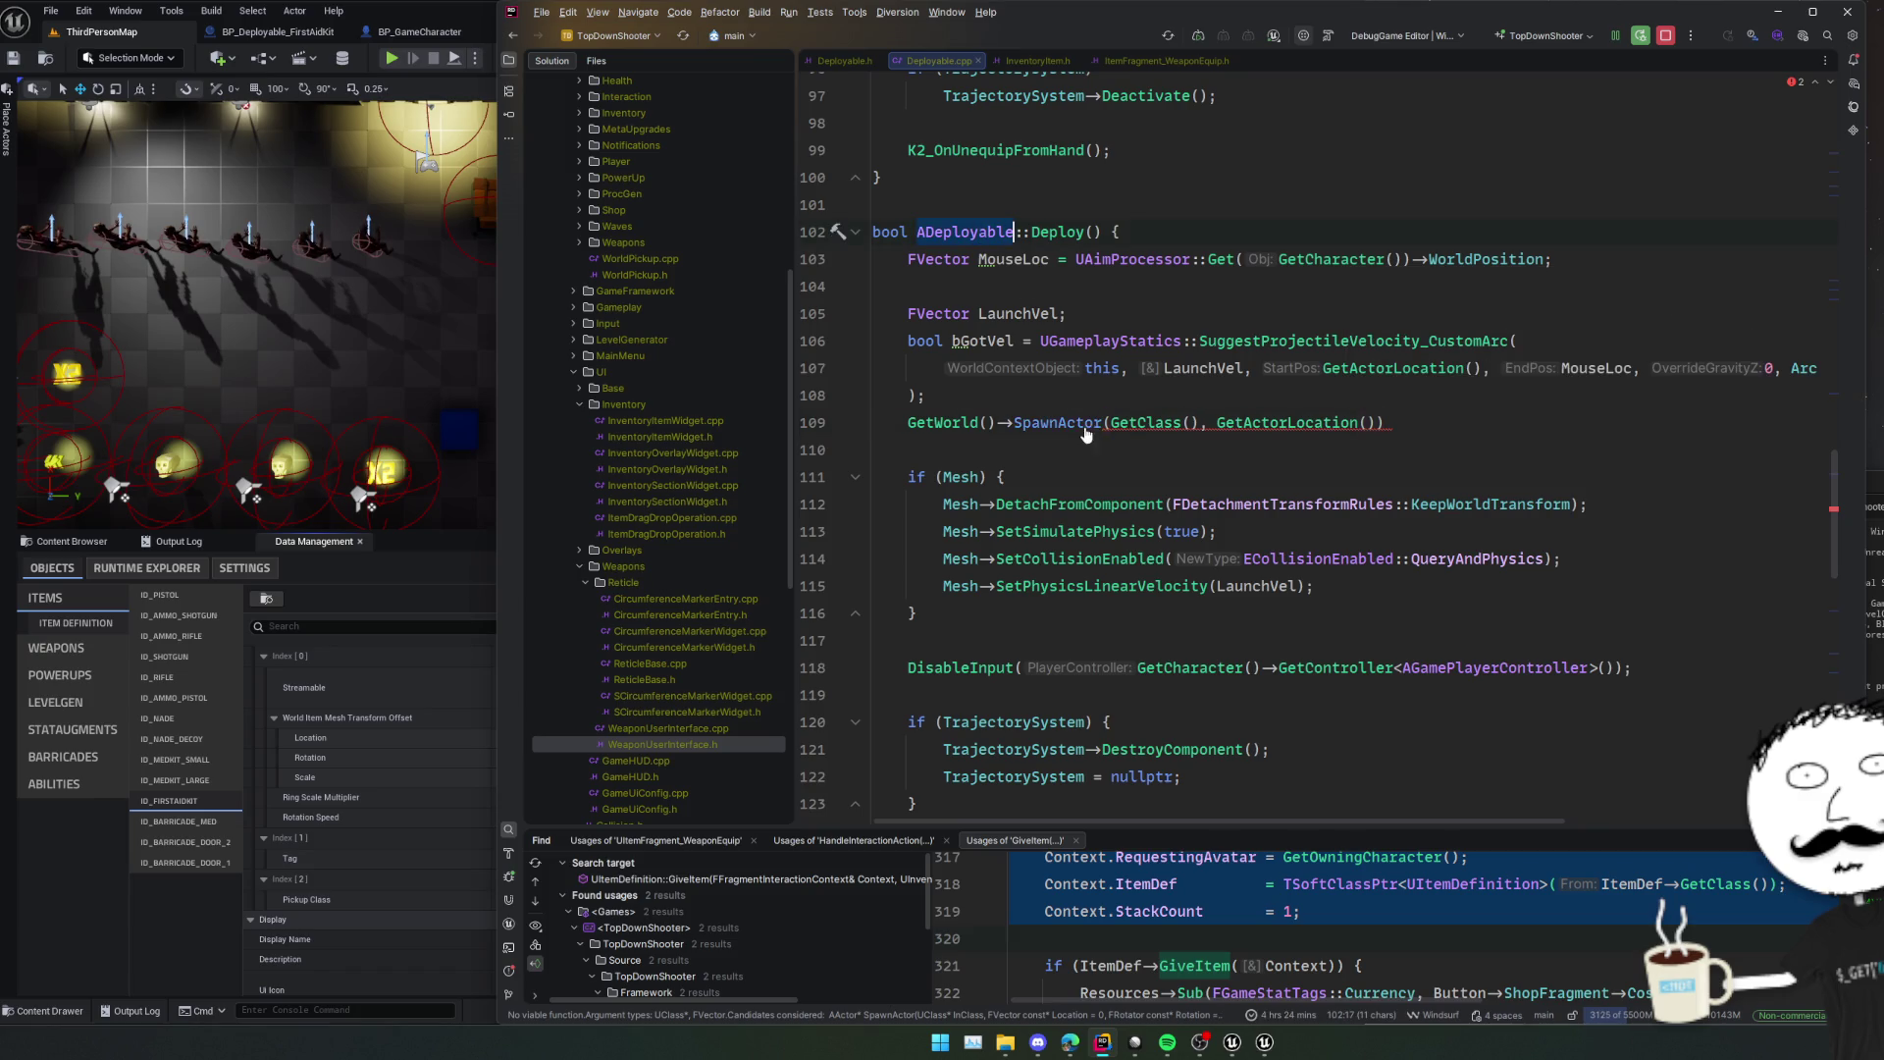
type("<ADeployable>")
left_click(1489, 423)
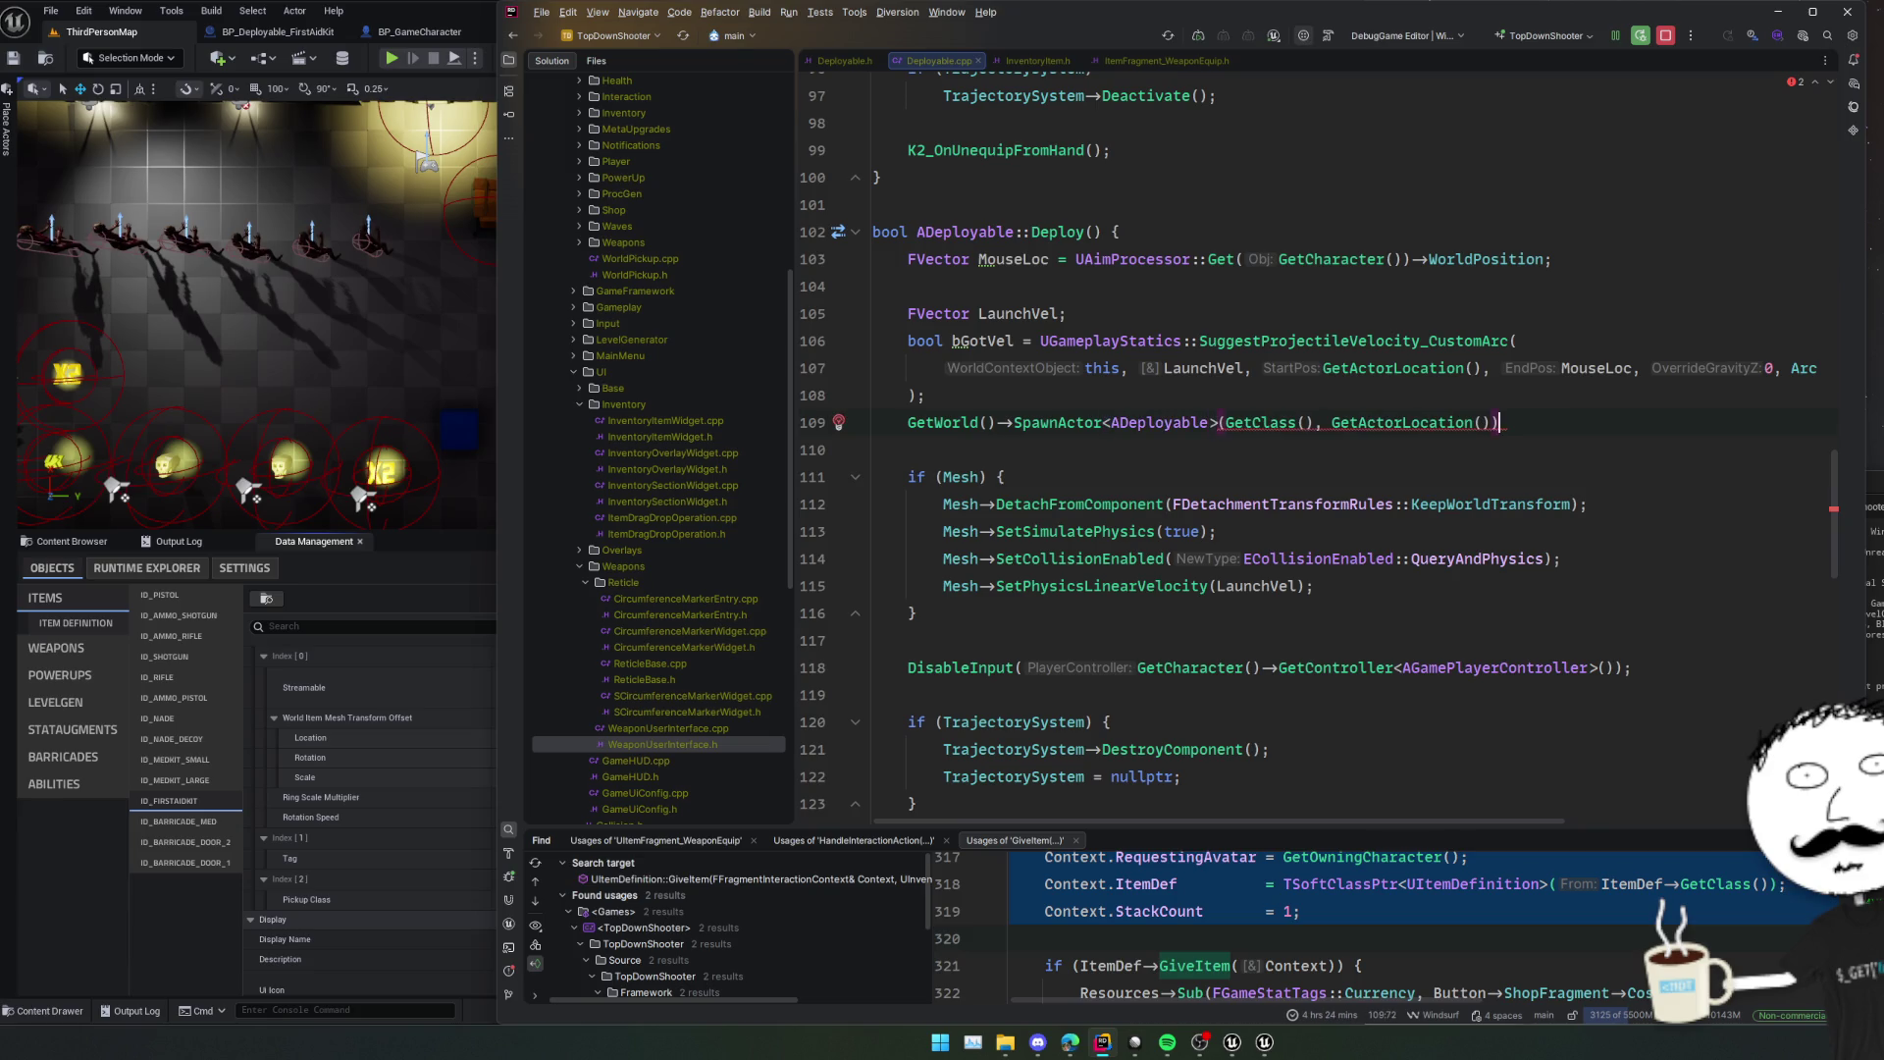
key("ctrl+shift+space")
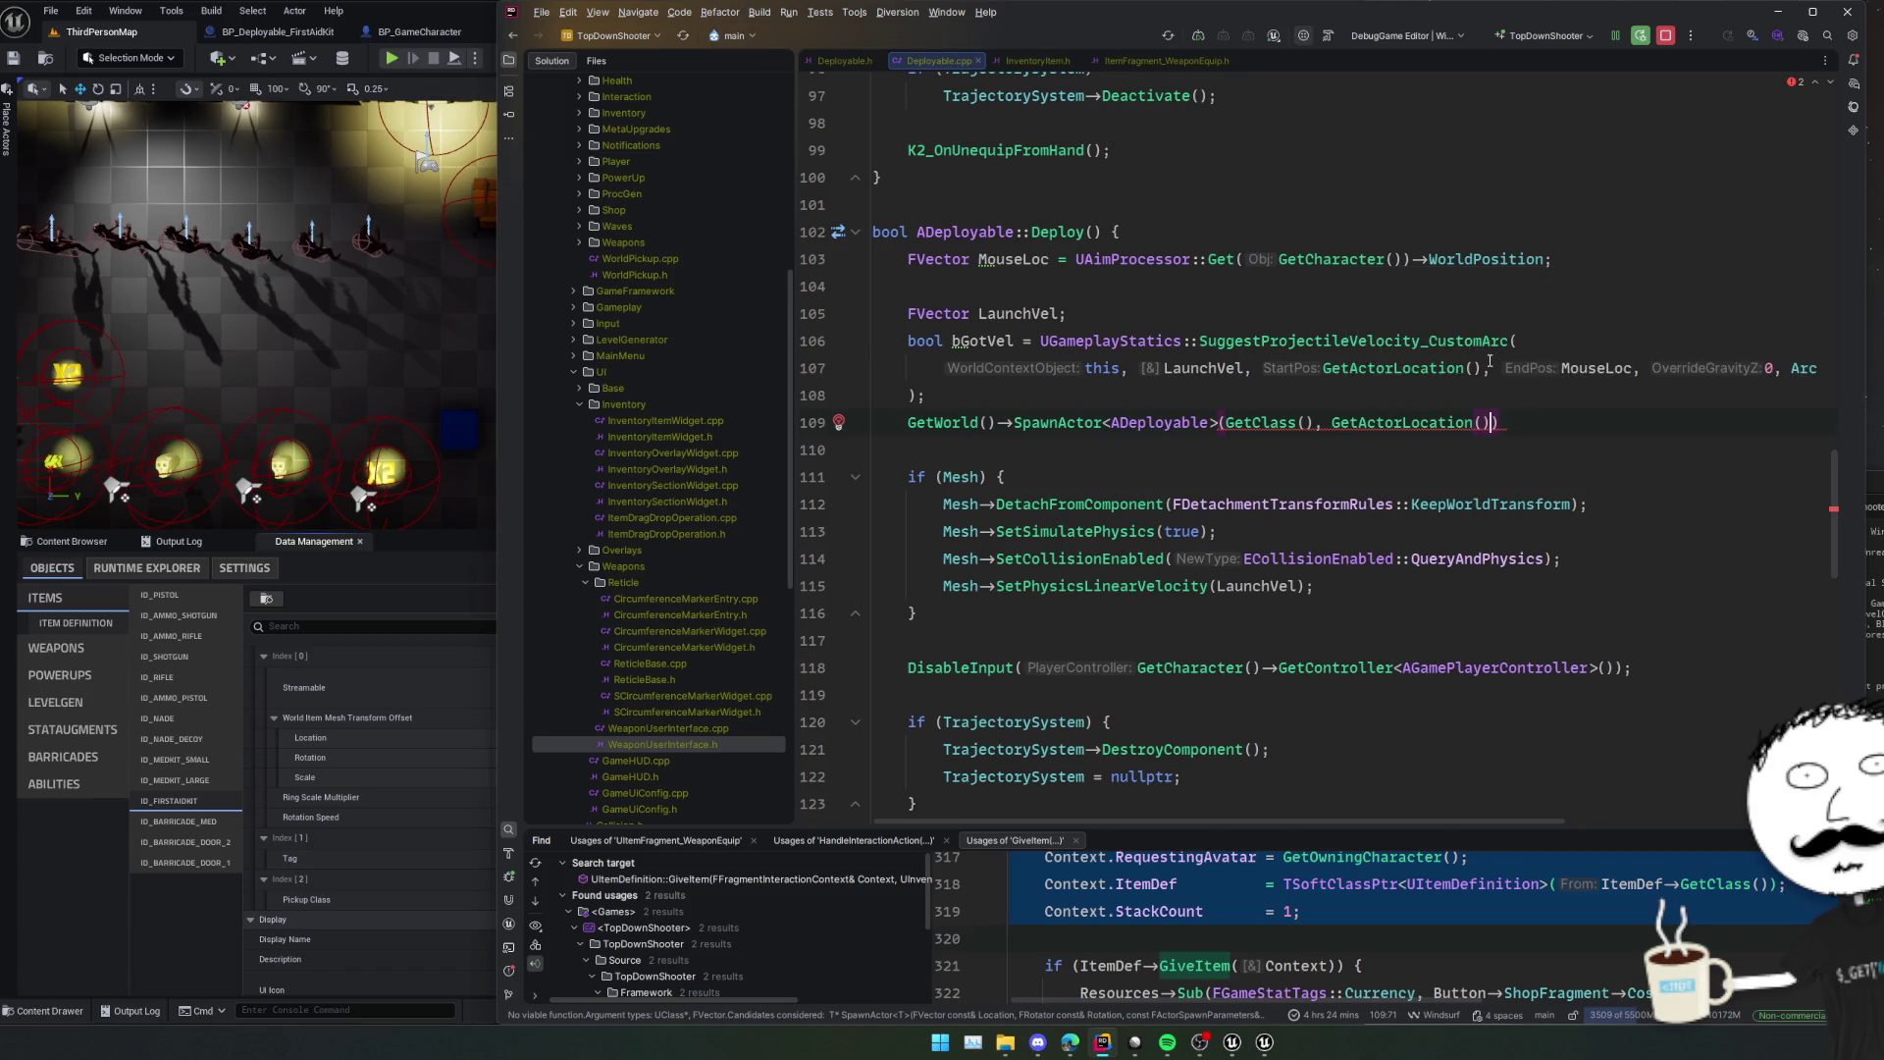
scroll(1461, 432, "up", 2)
Put GetClass(), GetActorLocation() and the closing parenthesis on separate lines.
left_click(1223, 531)
key("Return")
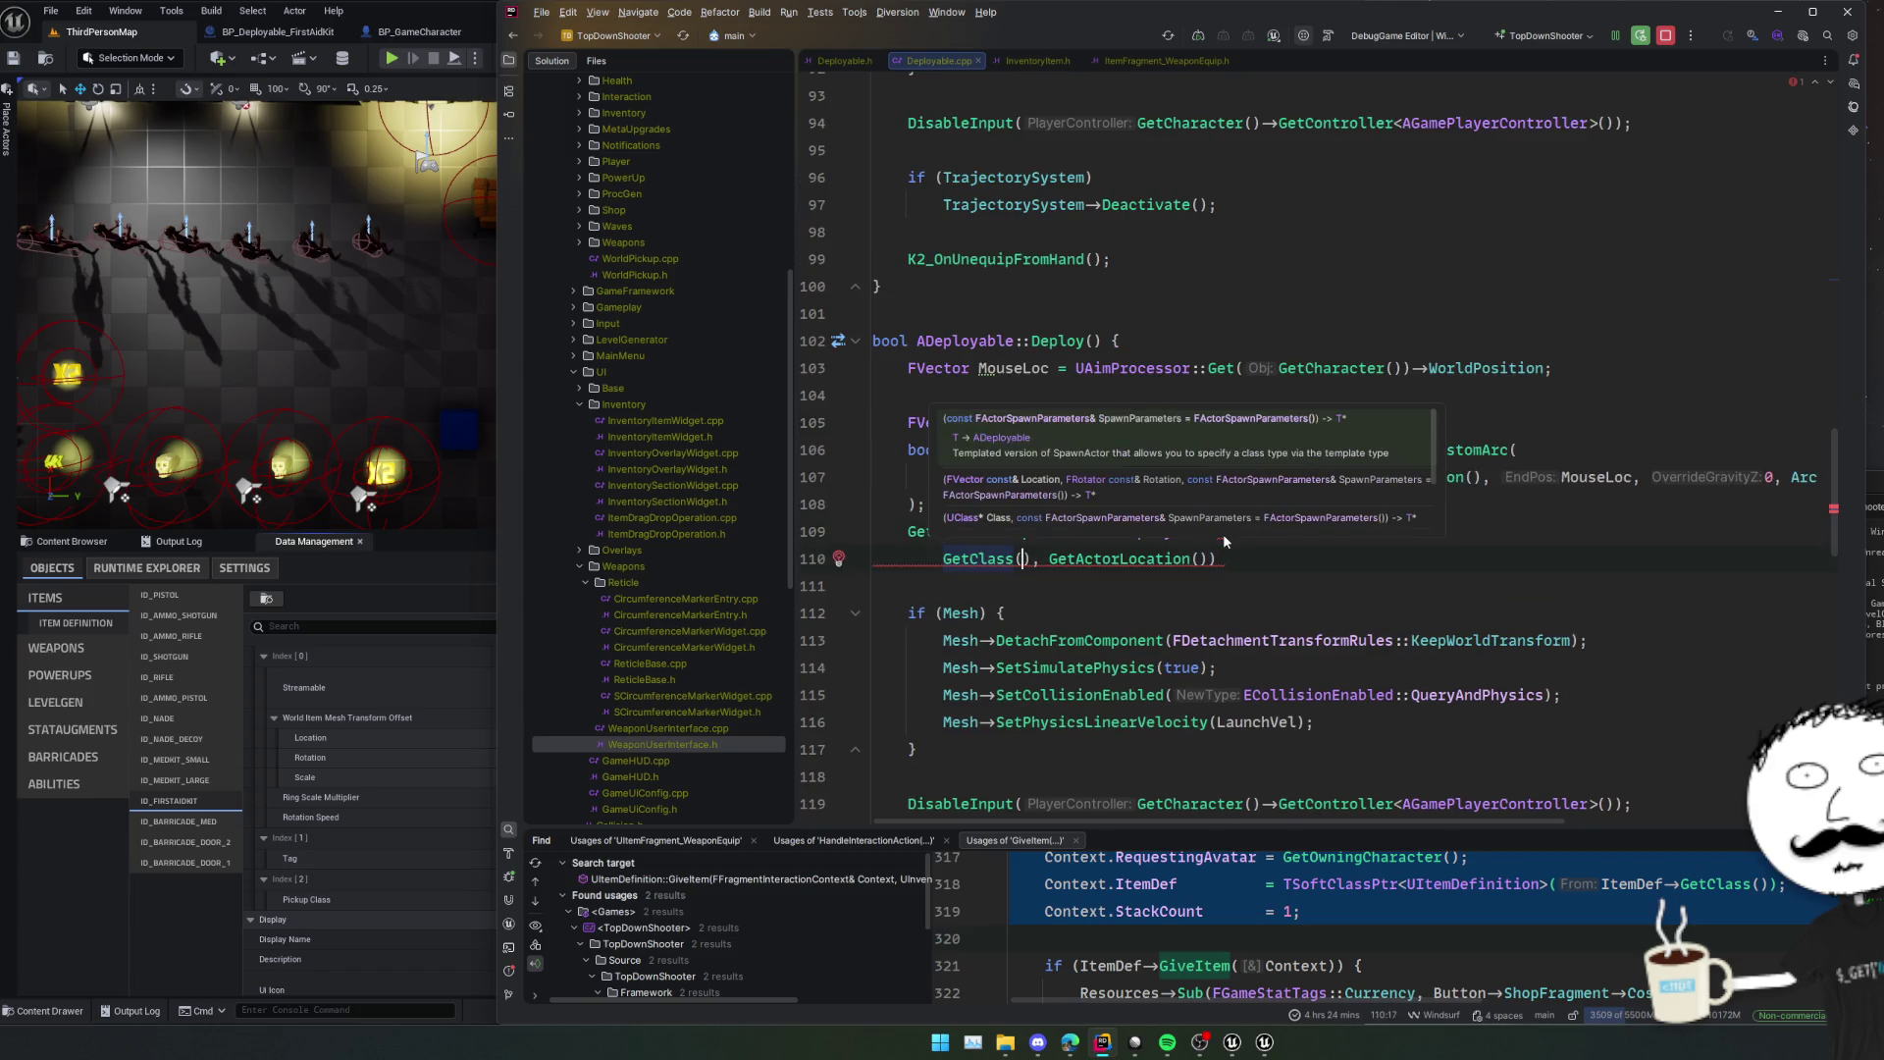
key("Return")
key("End")
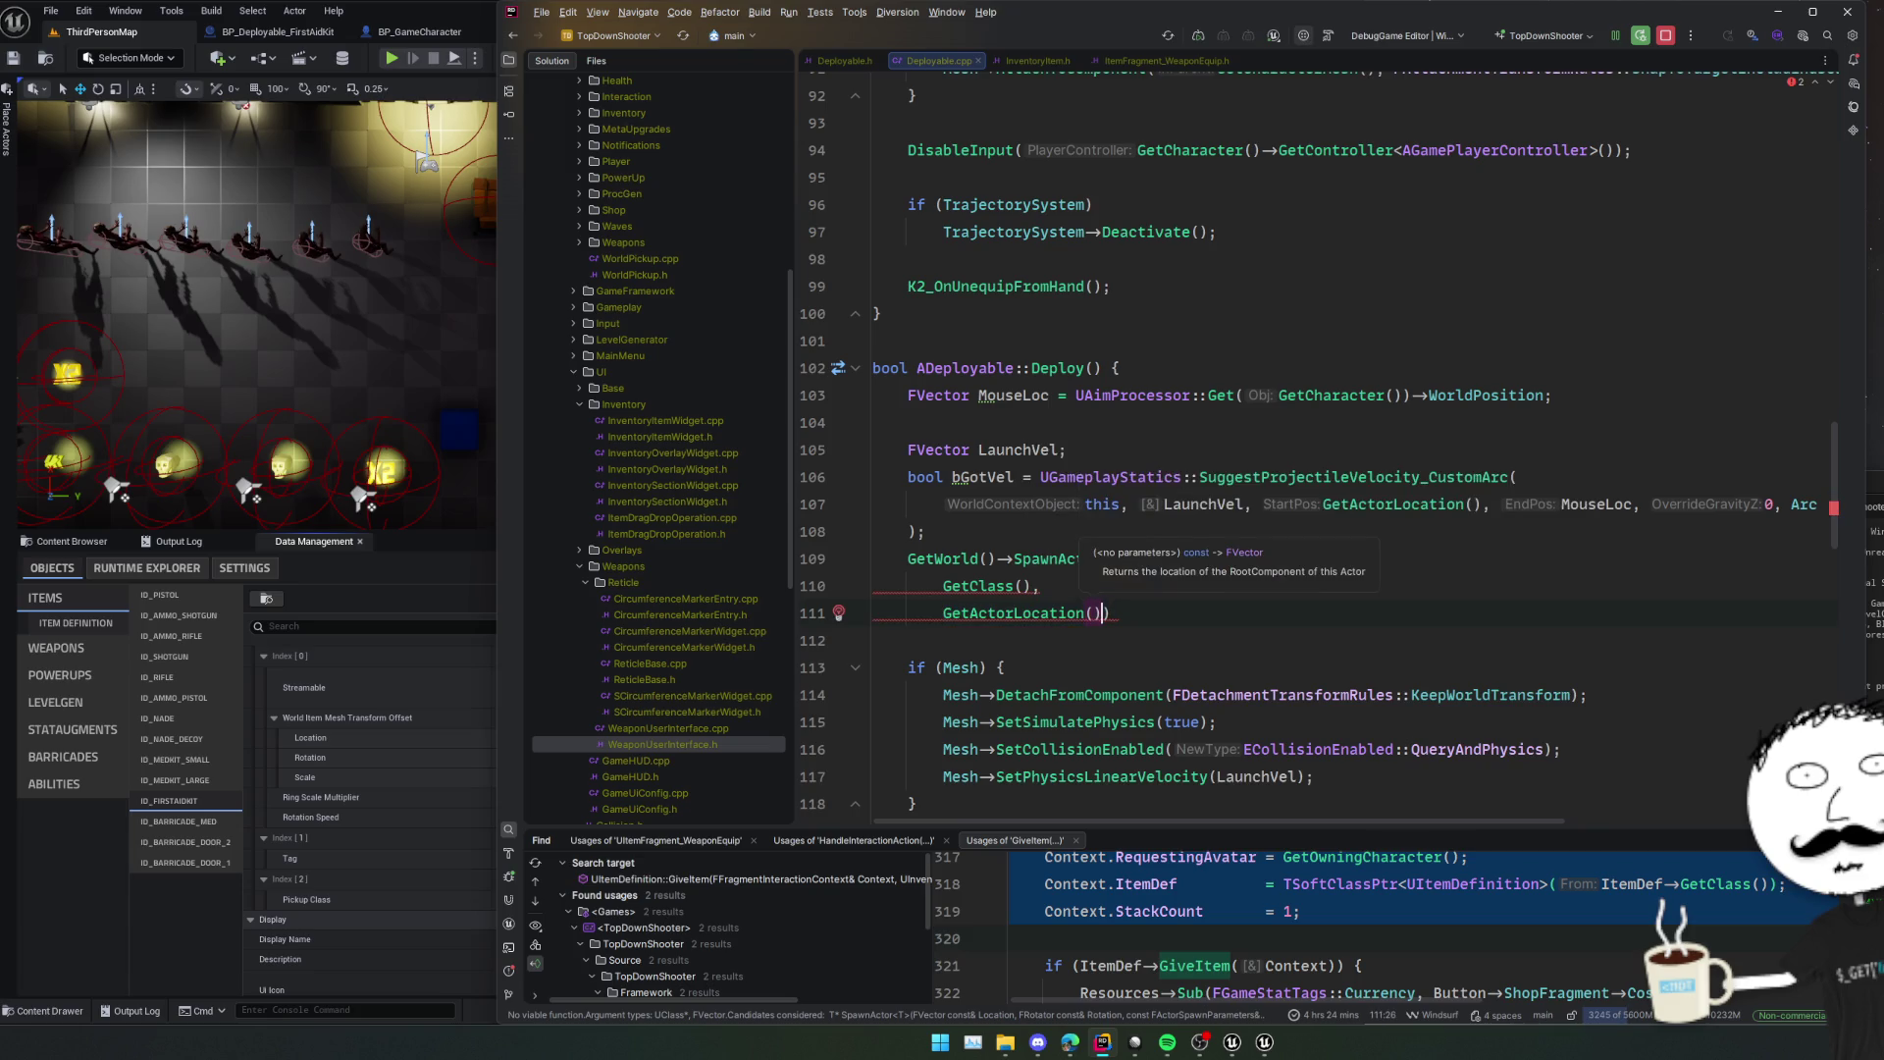
key("Left")
key("Return")
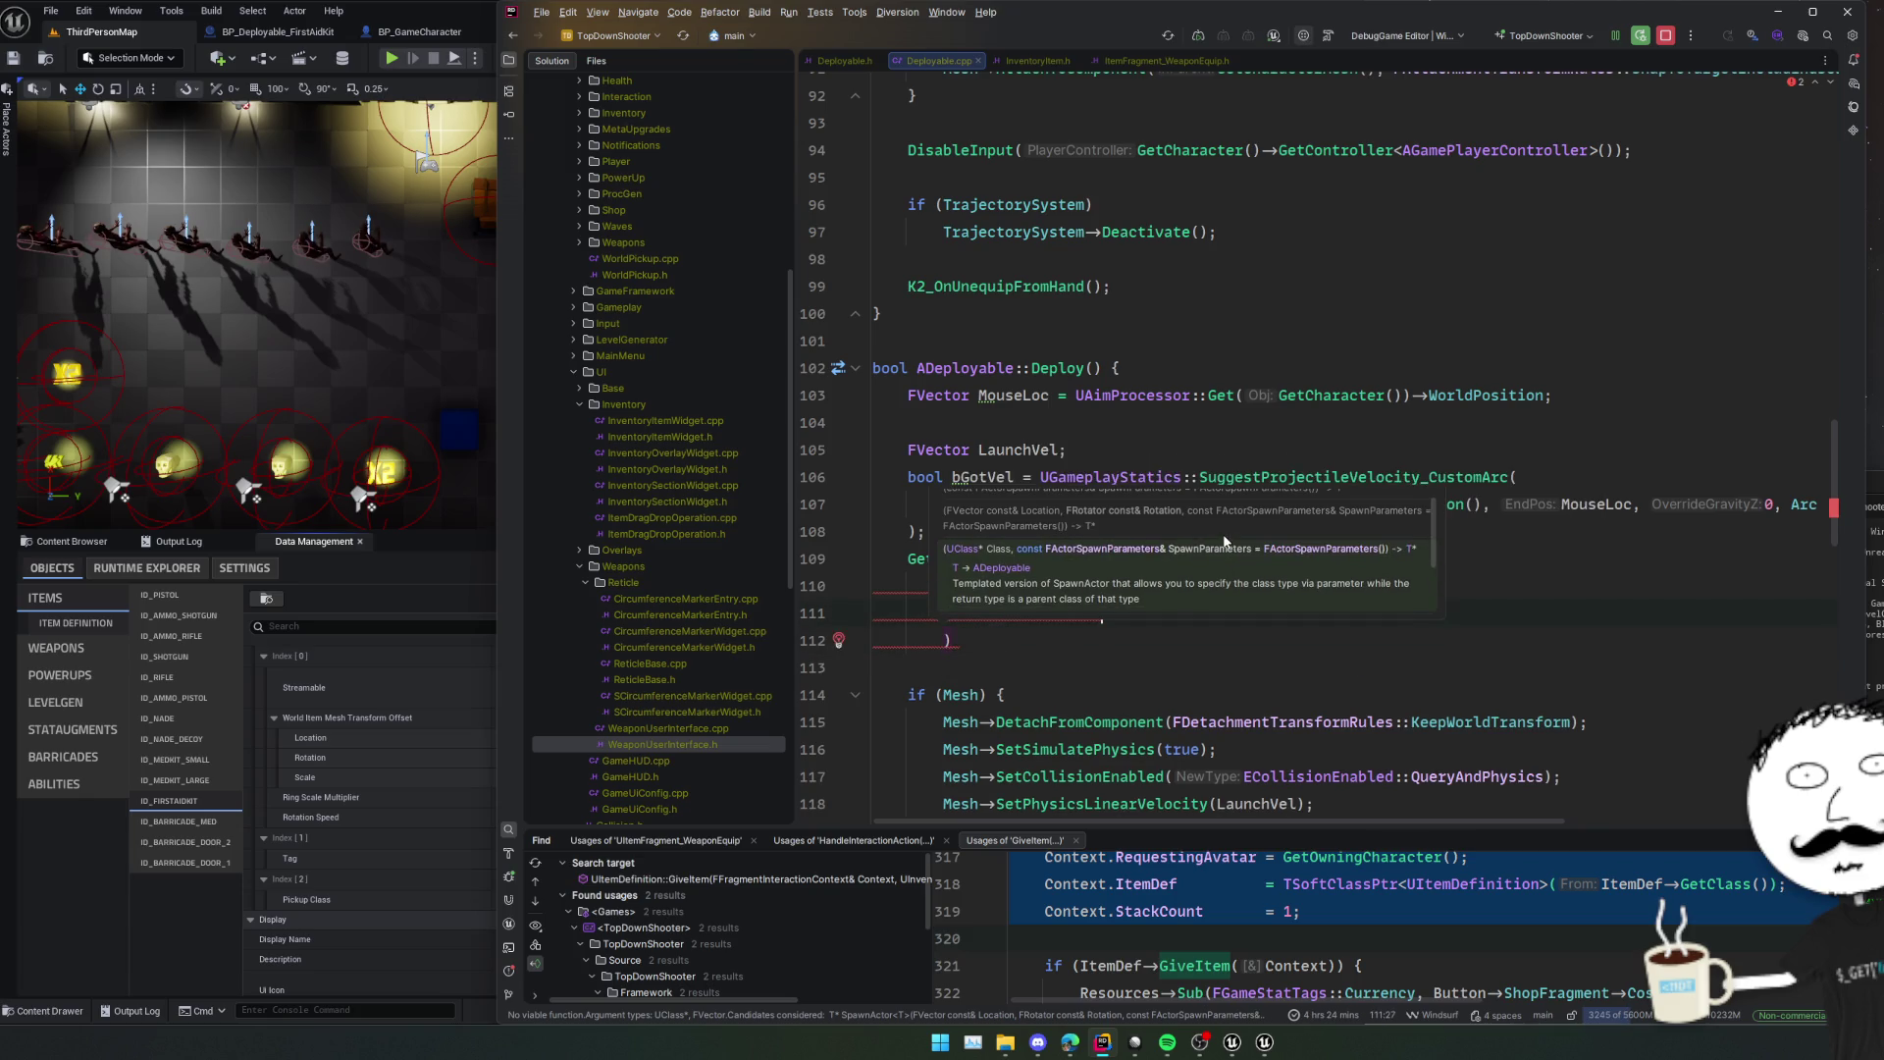
key("Return")
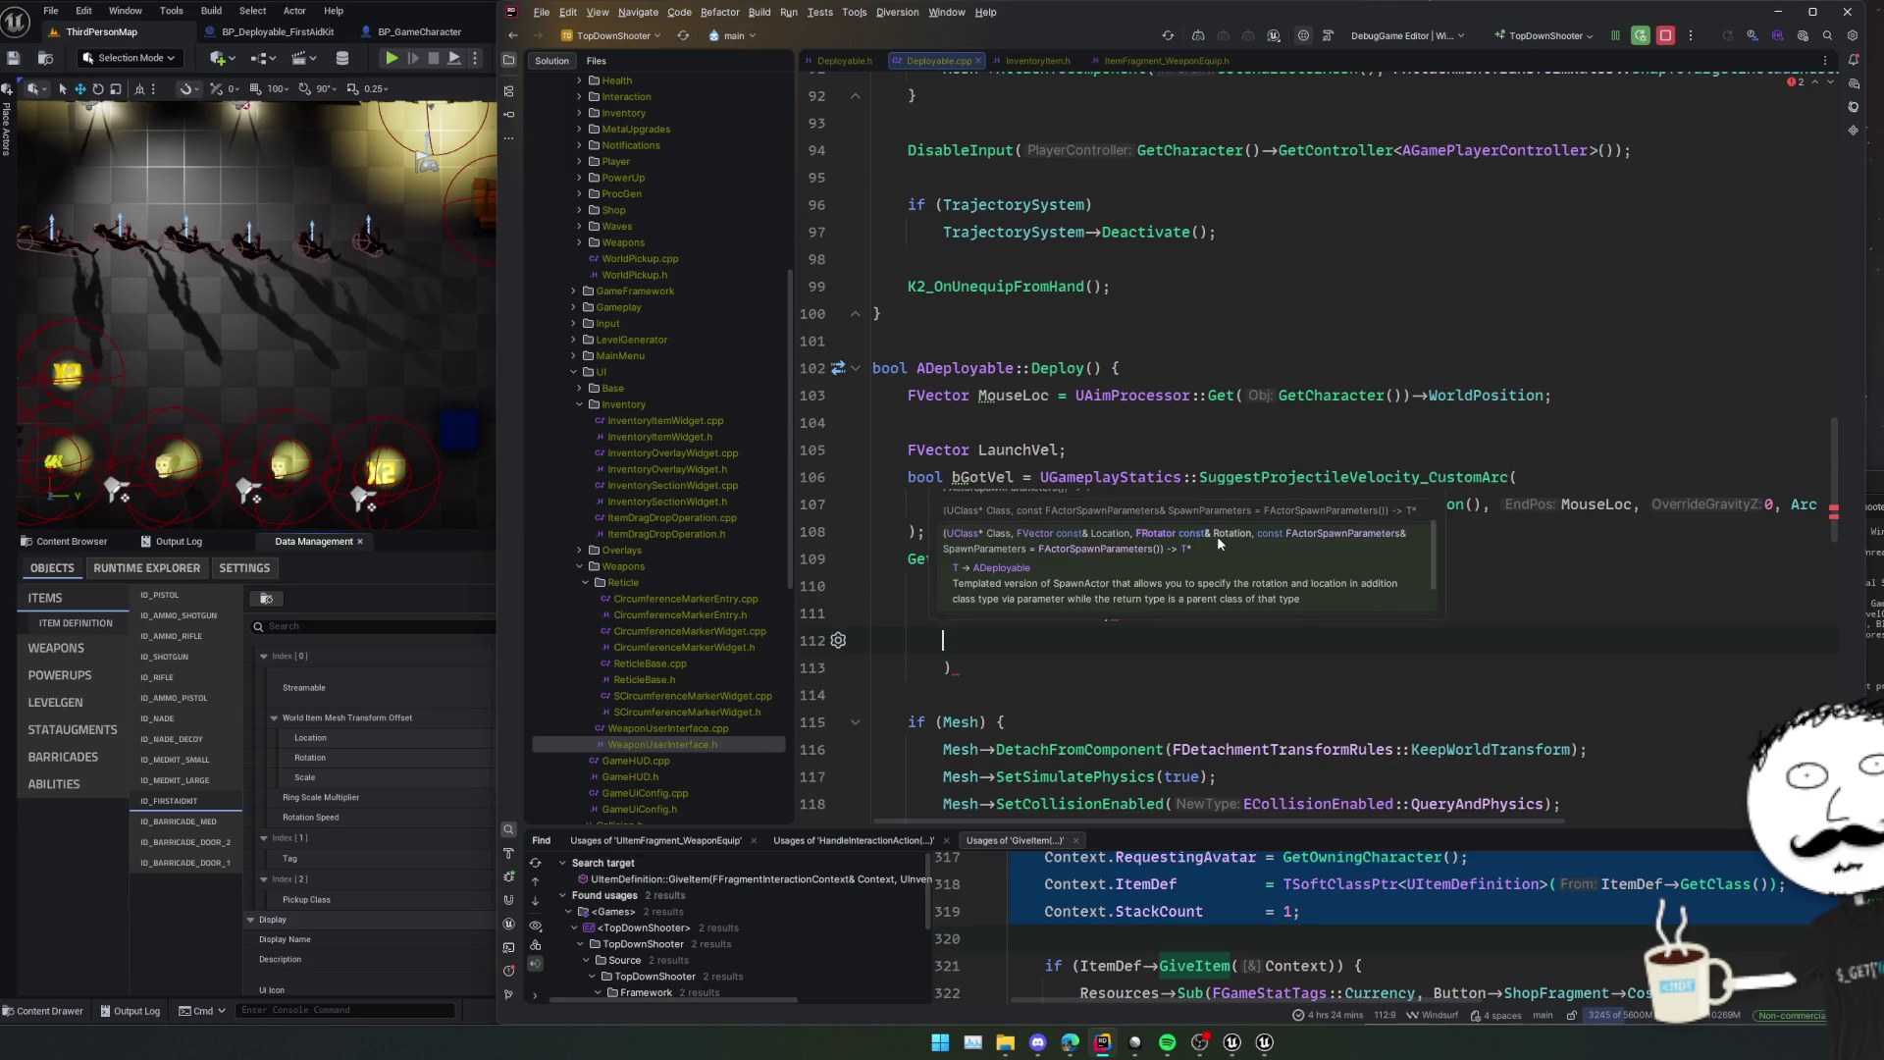
scroll(1132, 566, "up", 1)
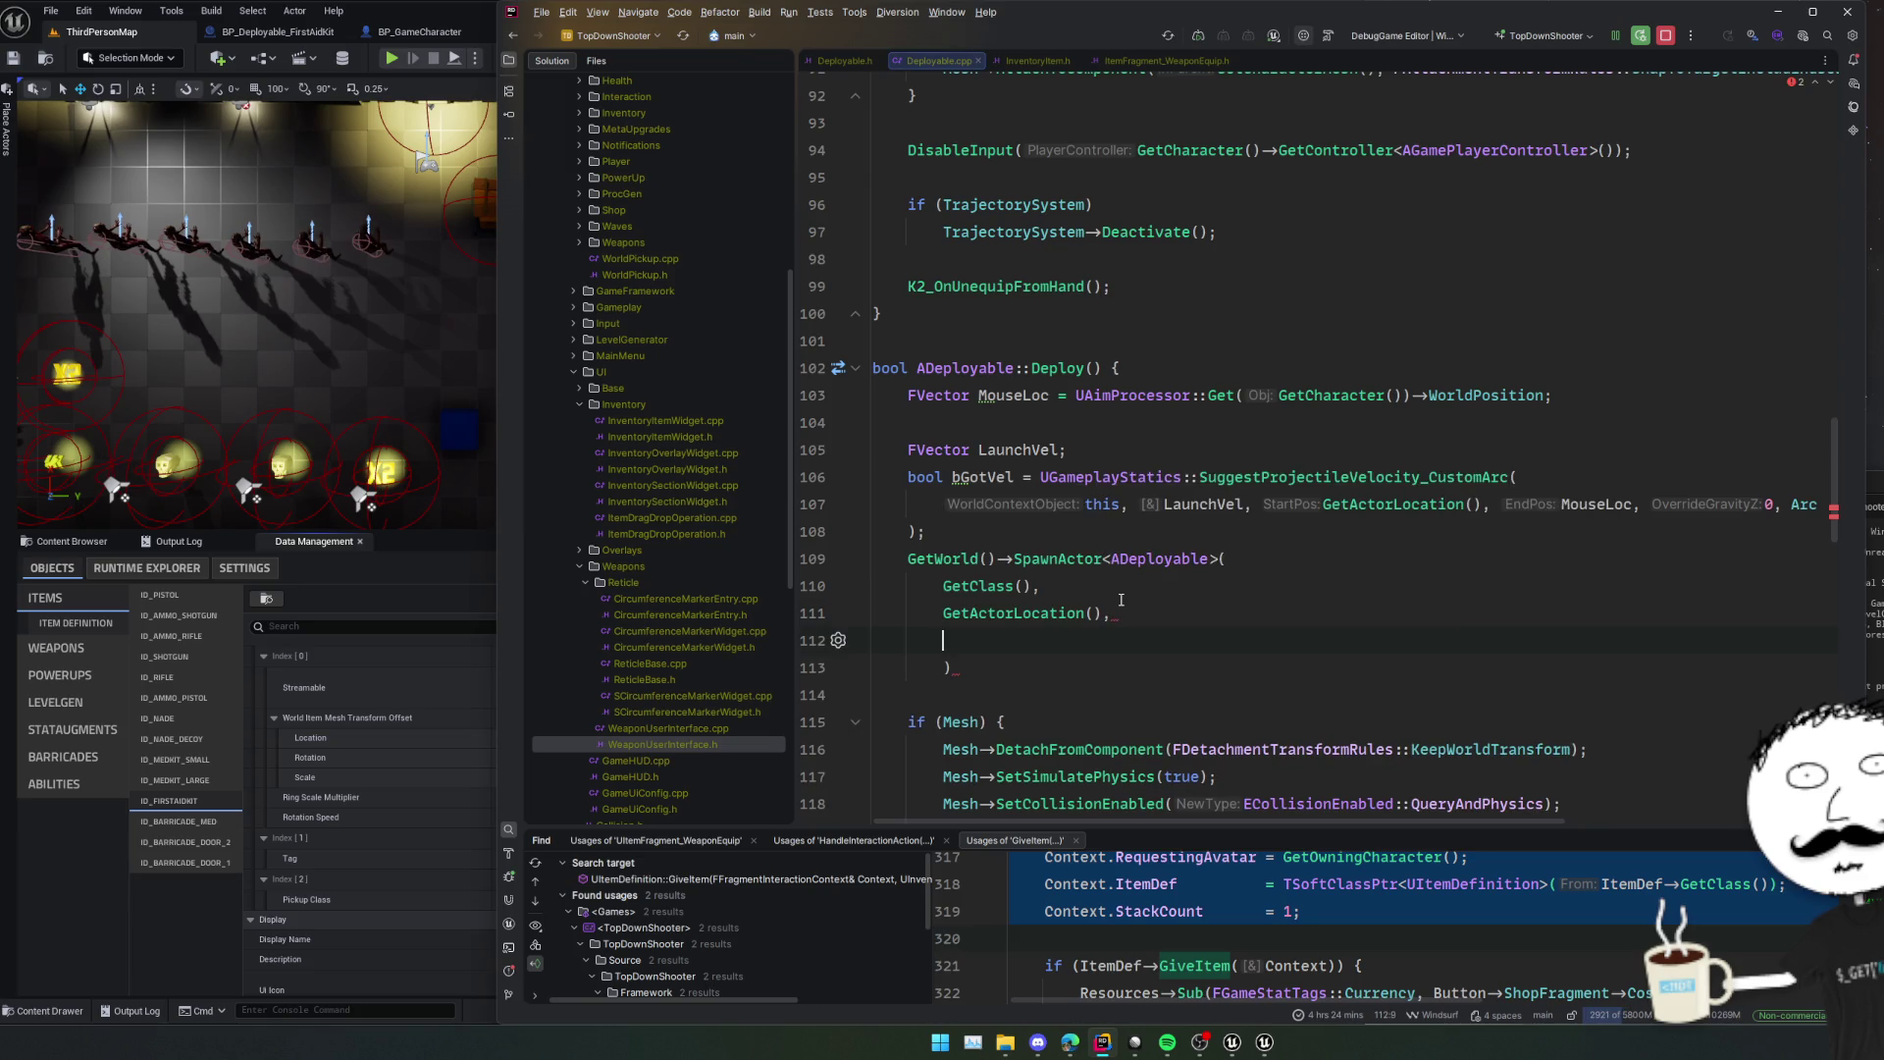
scroll(1121, 604, "down", 1)
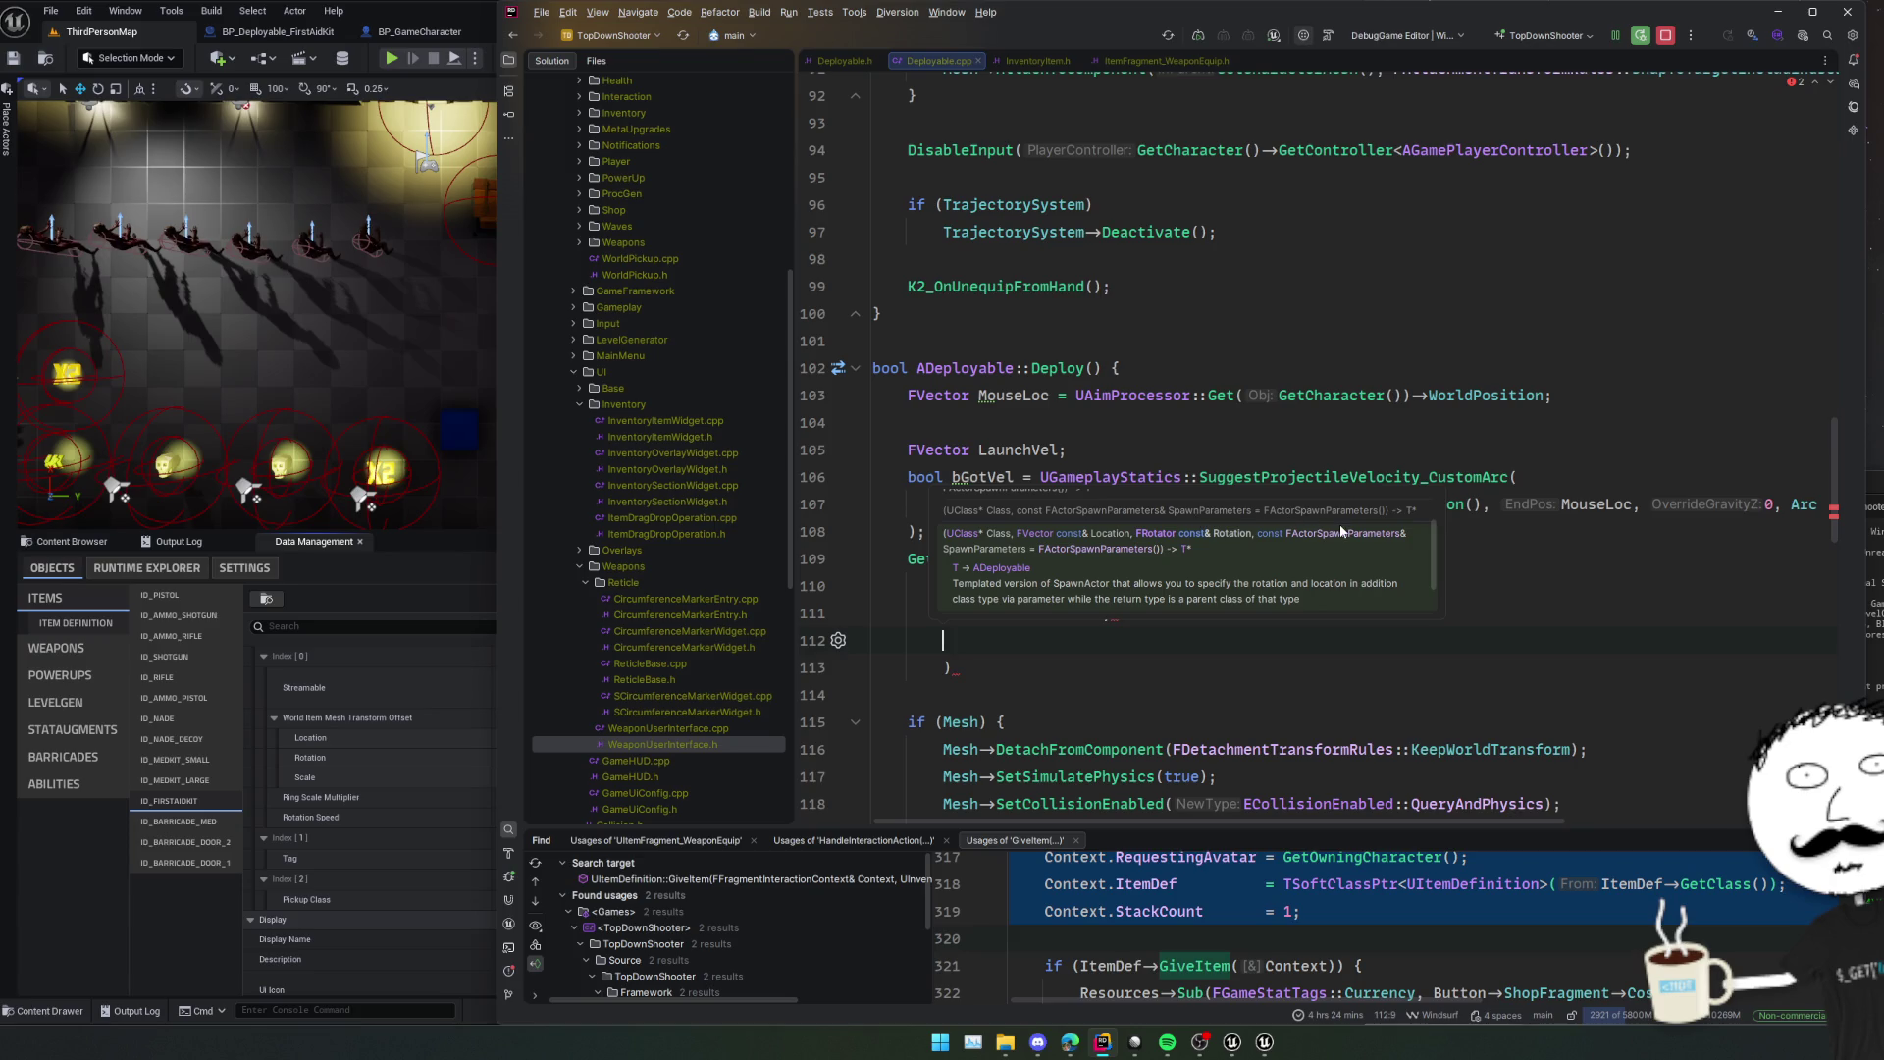
scroll(1339, 524, "up", 1)
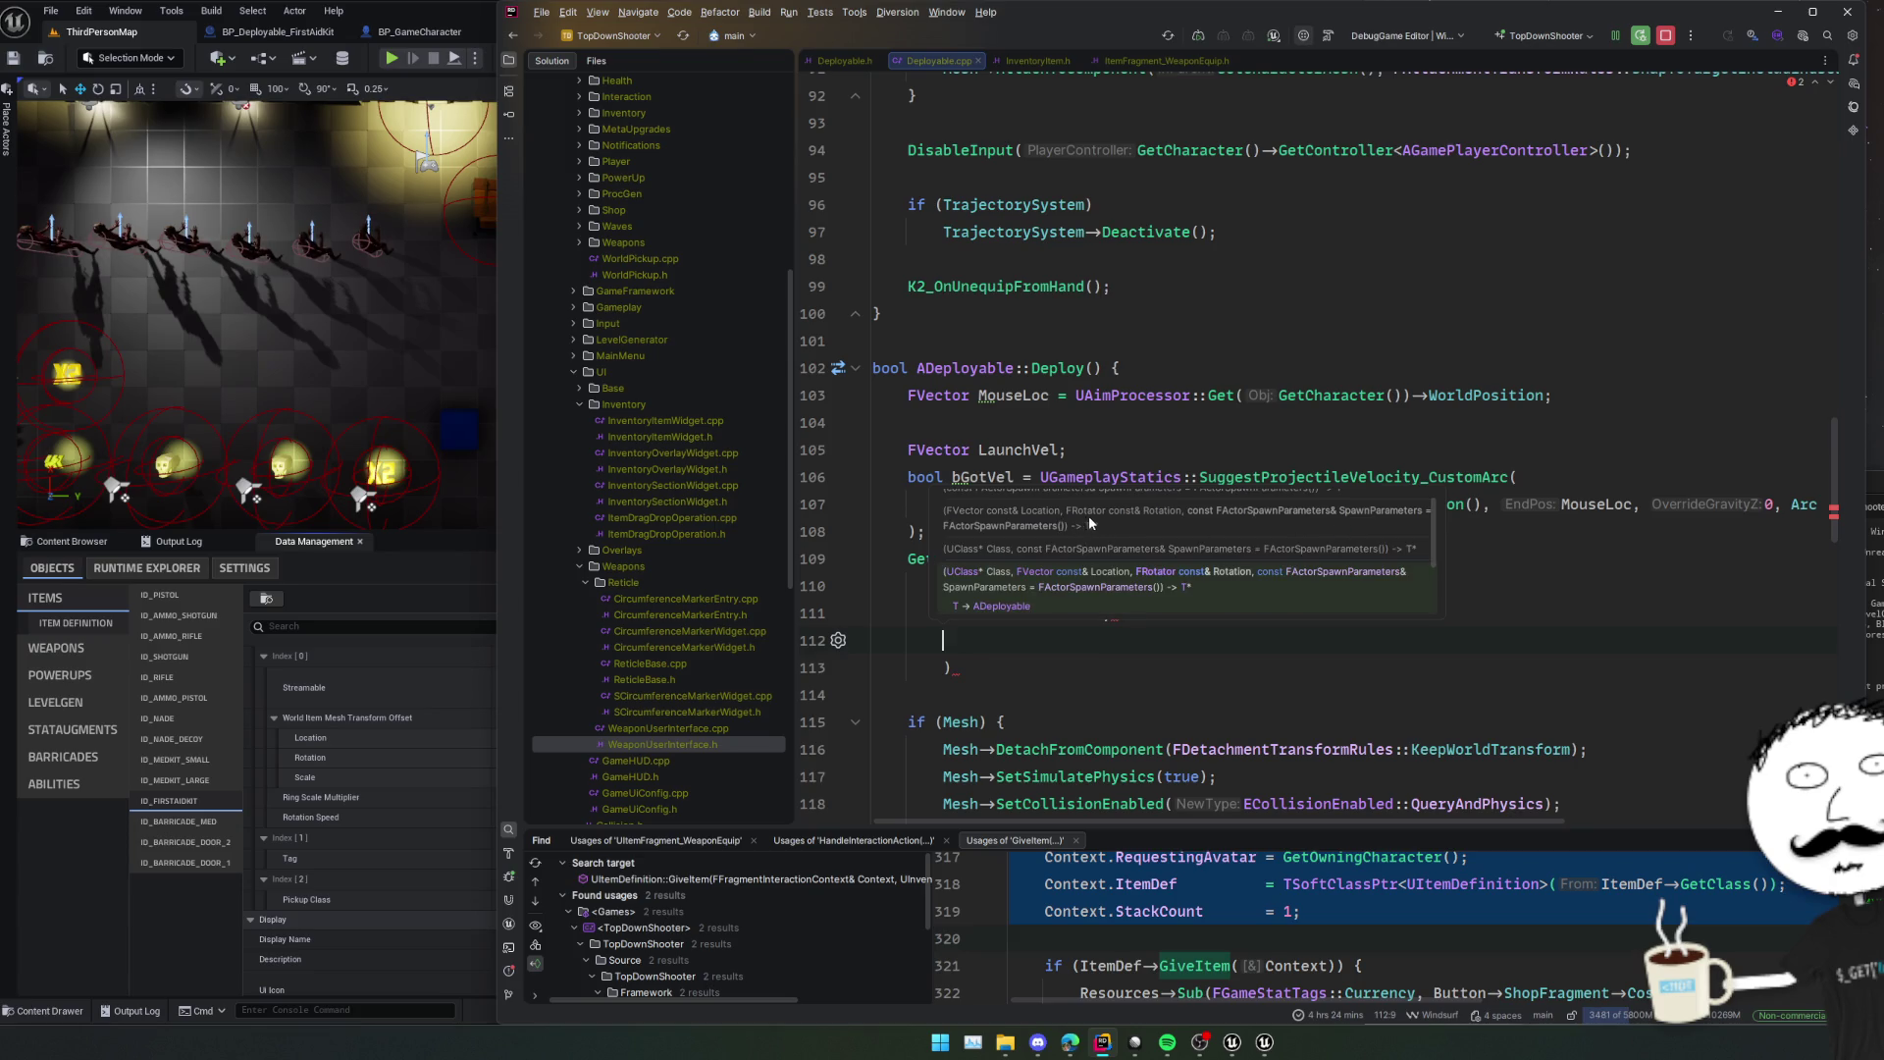
scroll(1089, 530, "up", 1)
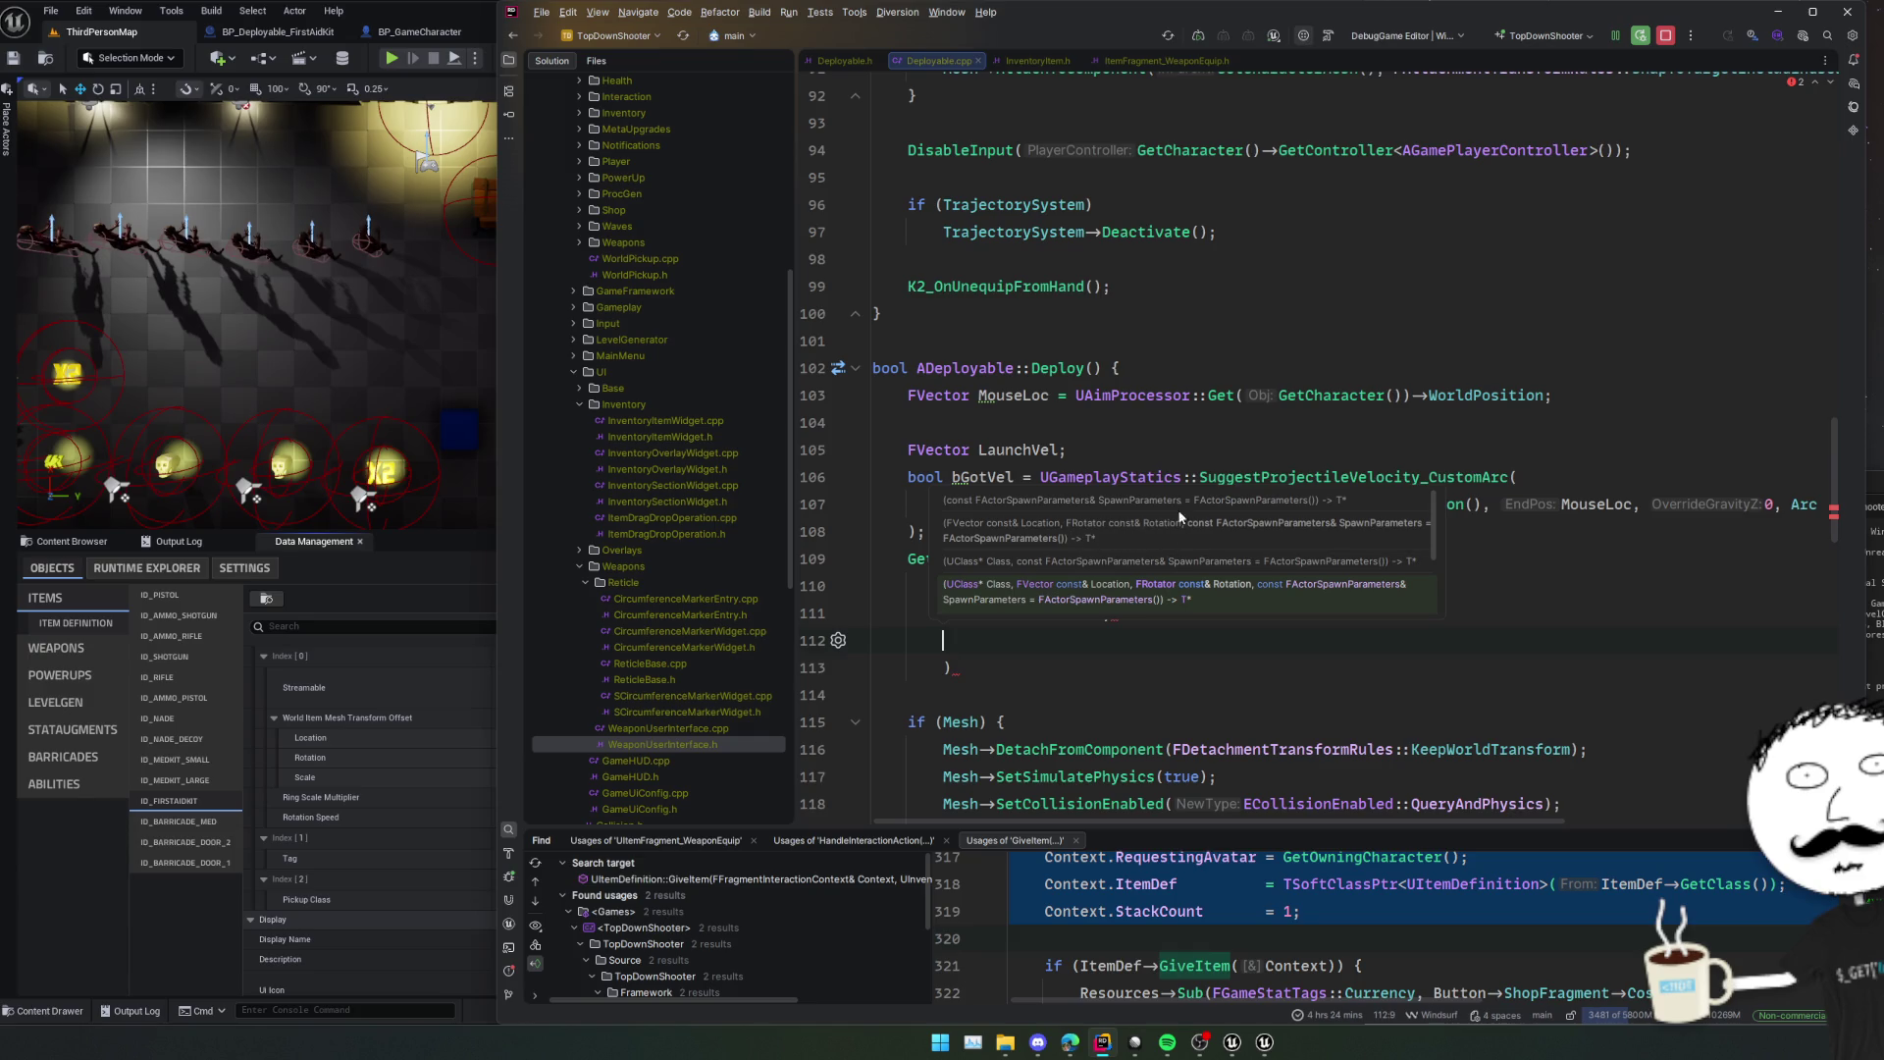
scroll(1176, 520, "down", 3)
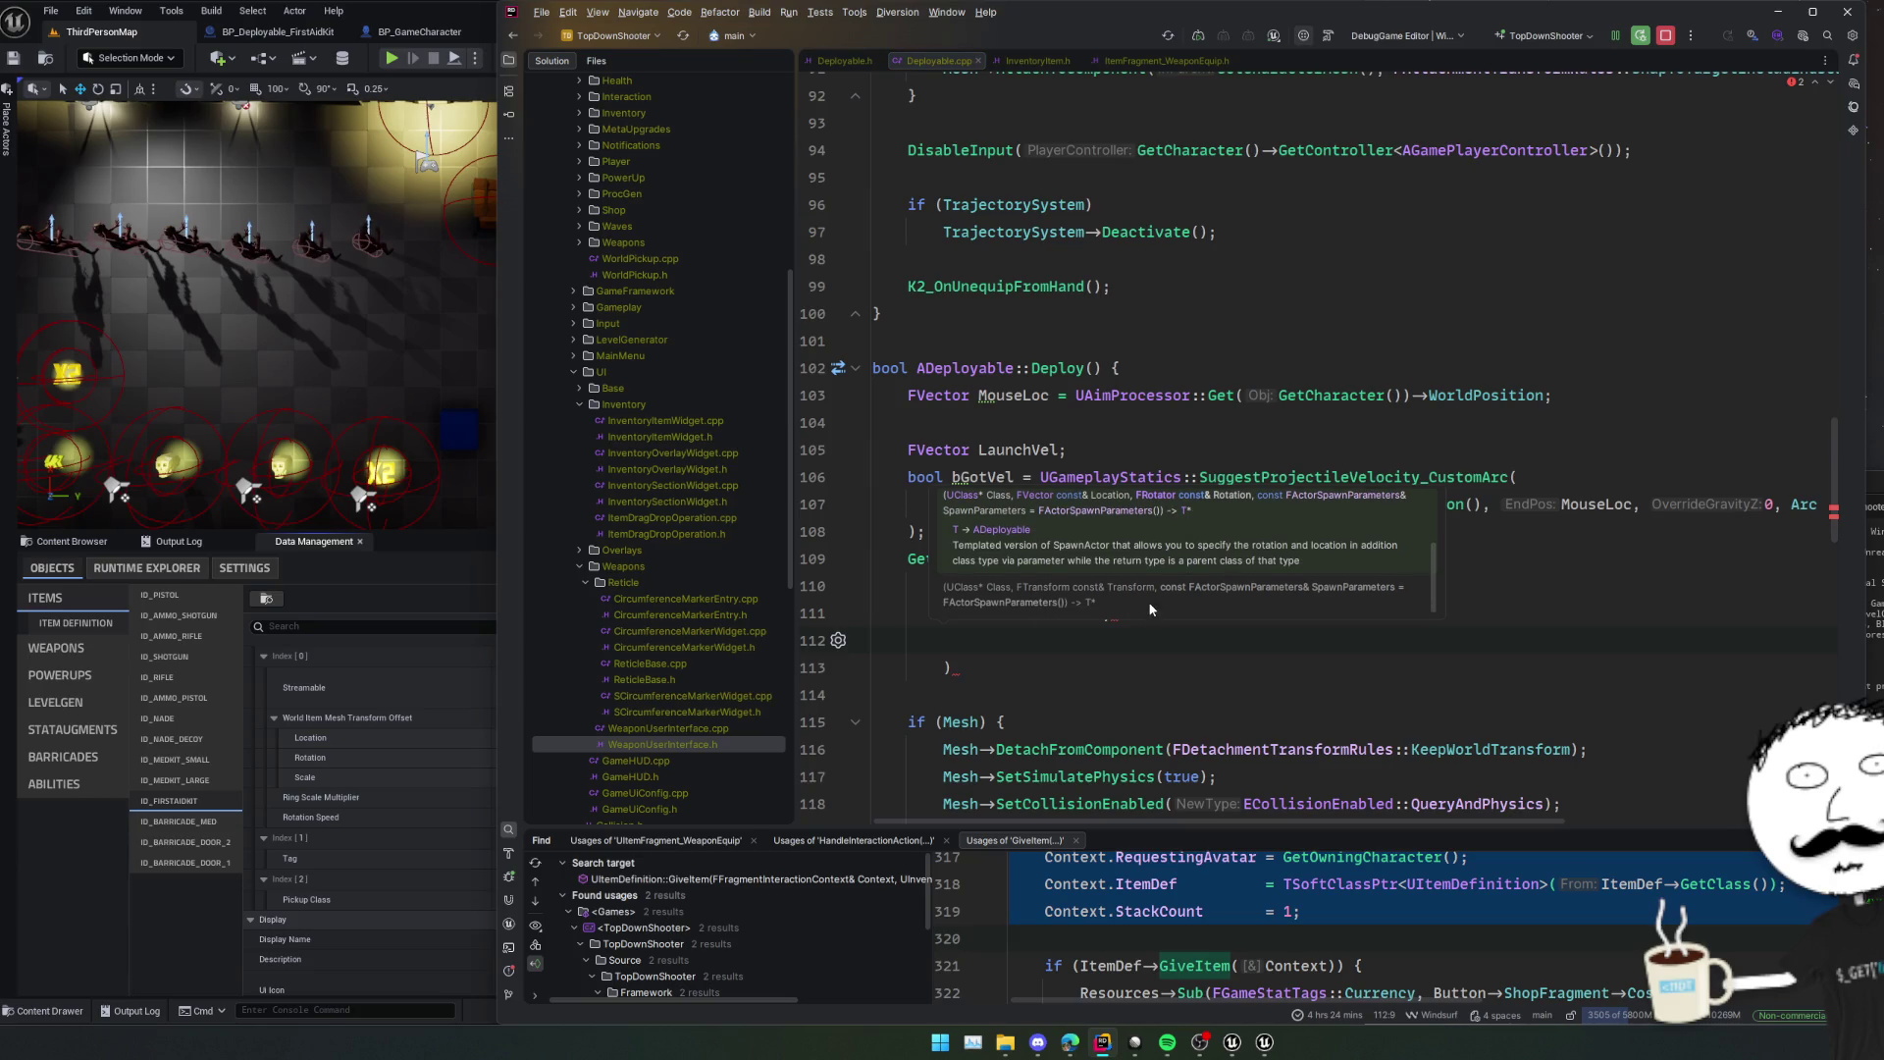
Declare FTransform Transform = FTransform::Identity; above the spawn call.
key("Escape")
key("Up")
key("Up")
key("Up")
key("Return")
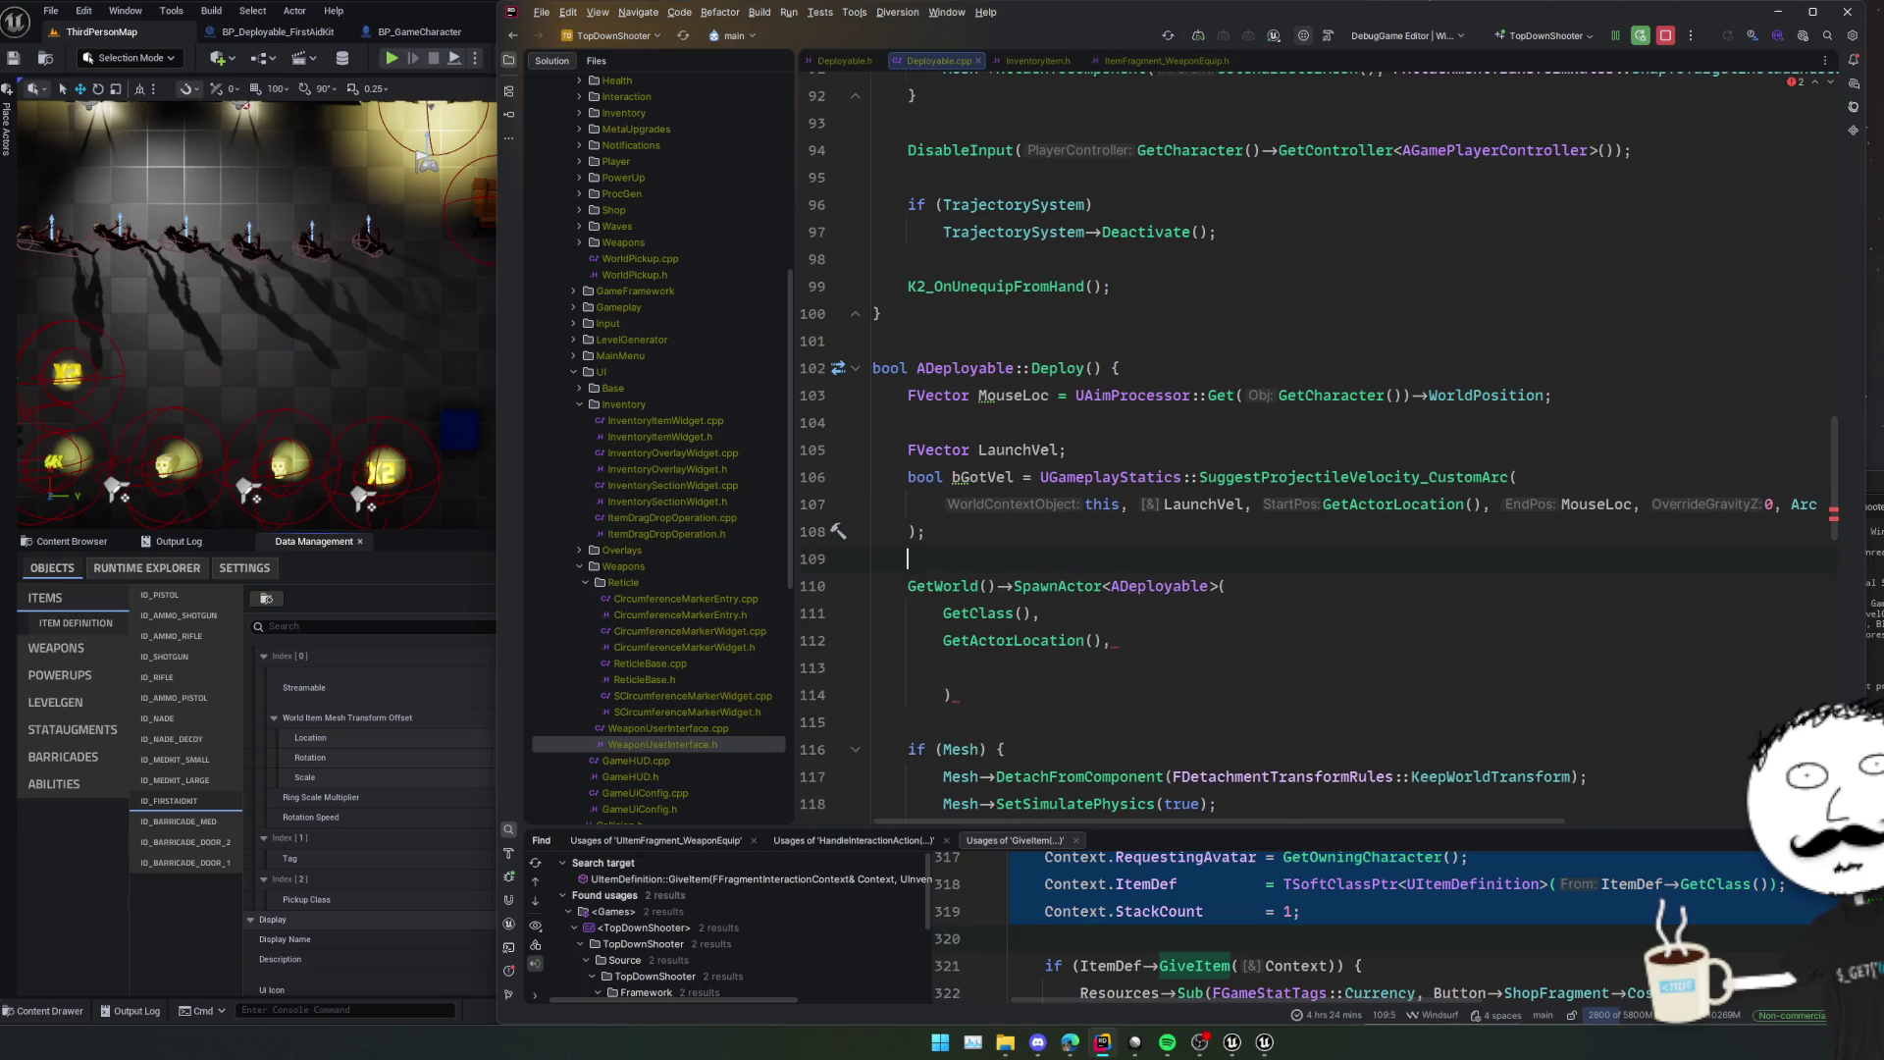
type("FTransform ")
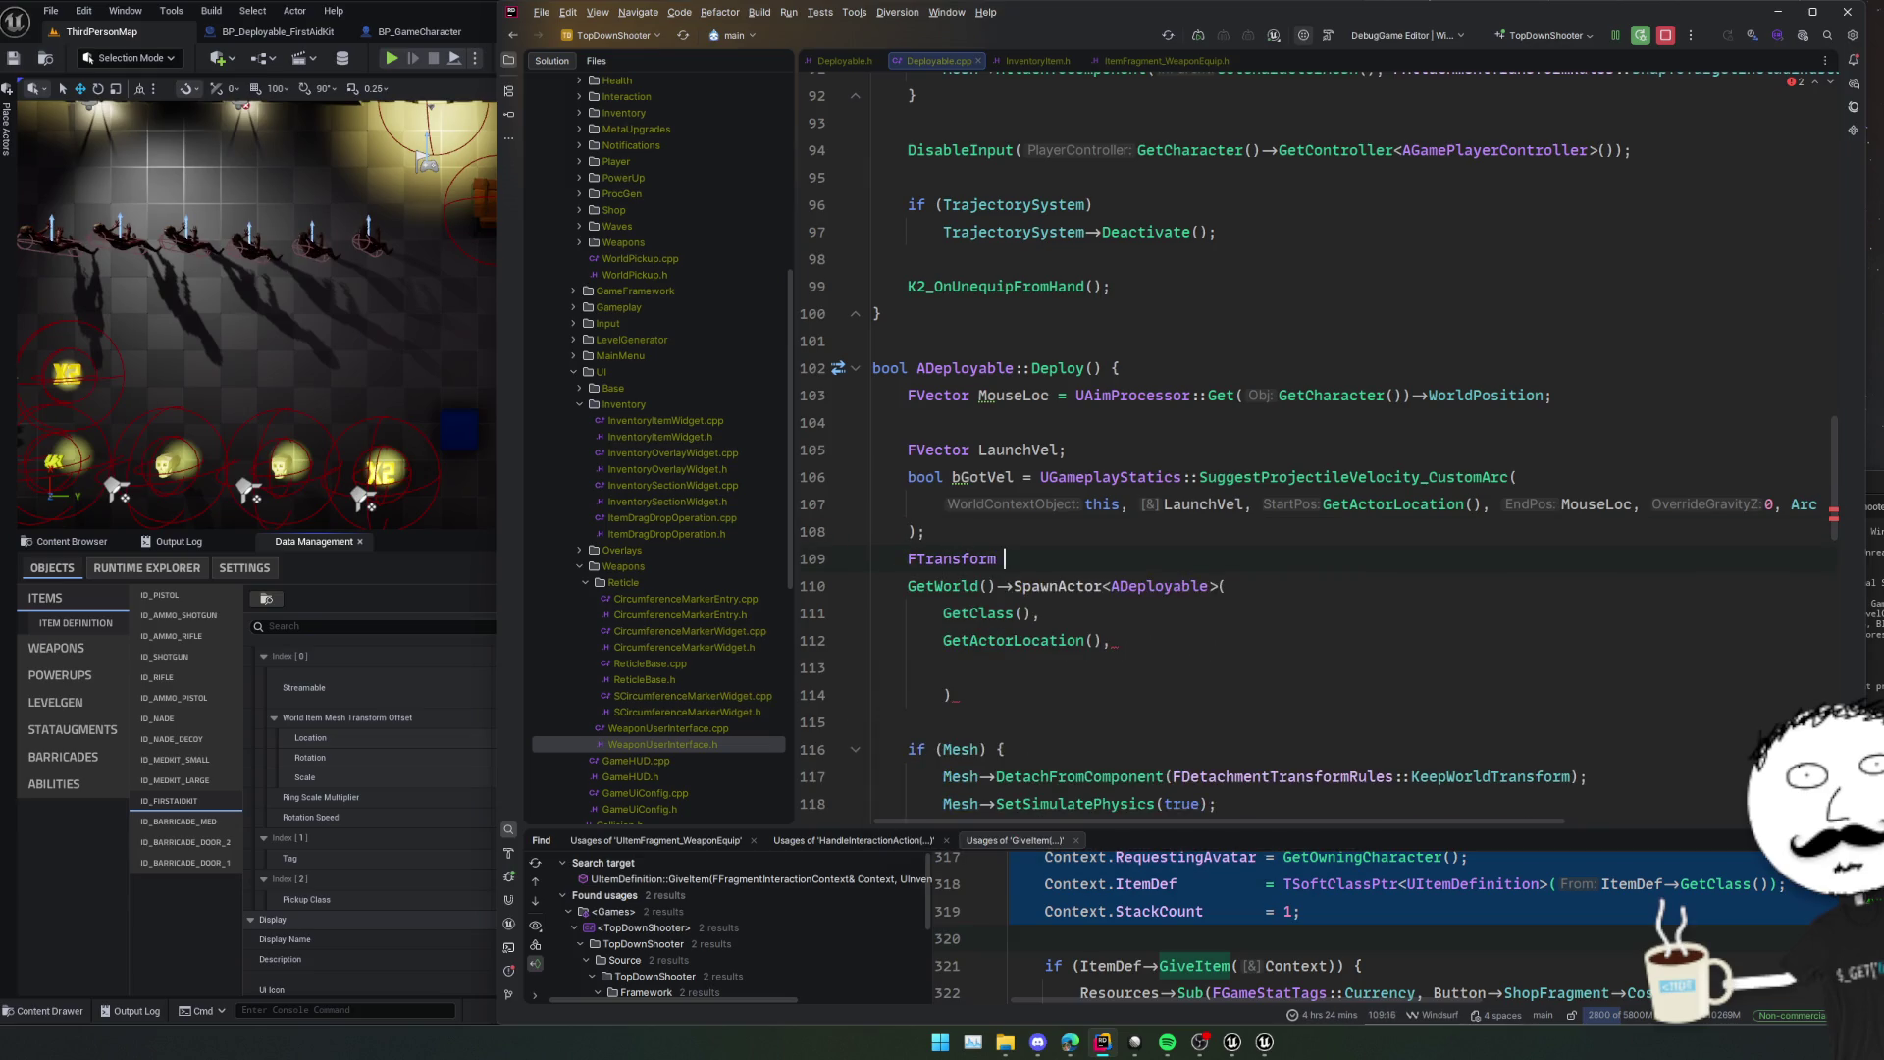
type("Transform;")
key("Return")
type("Trans")
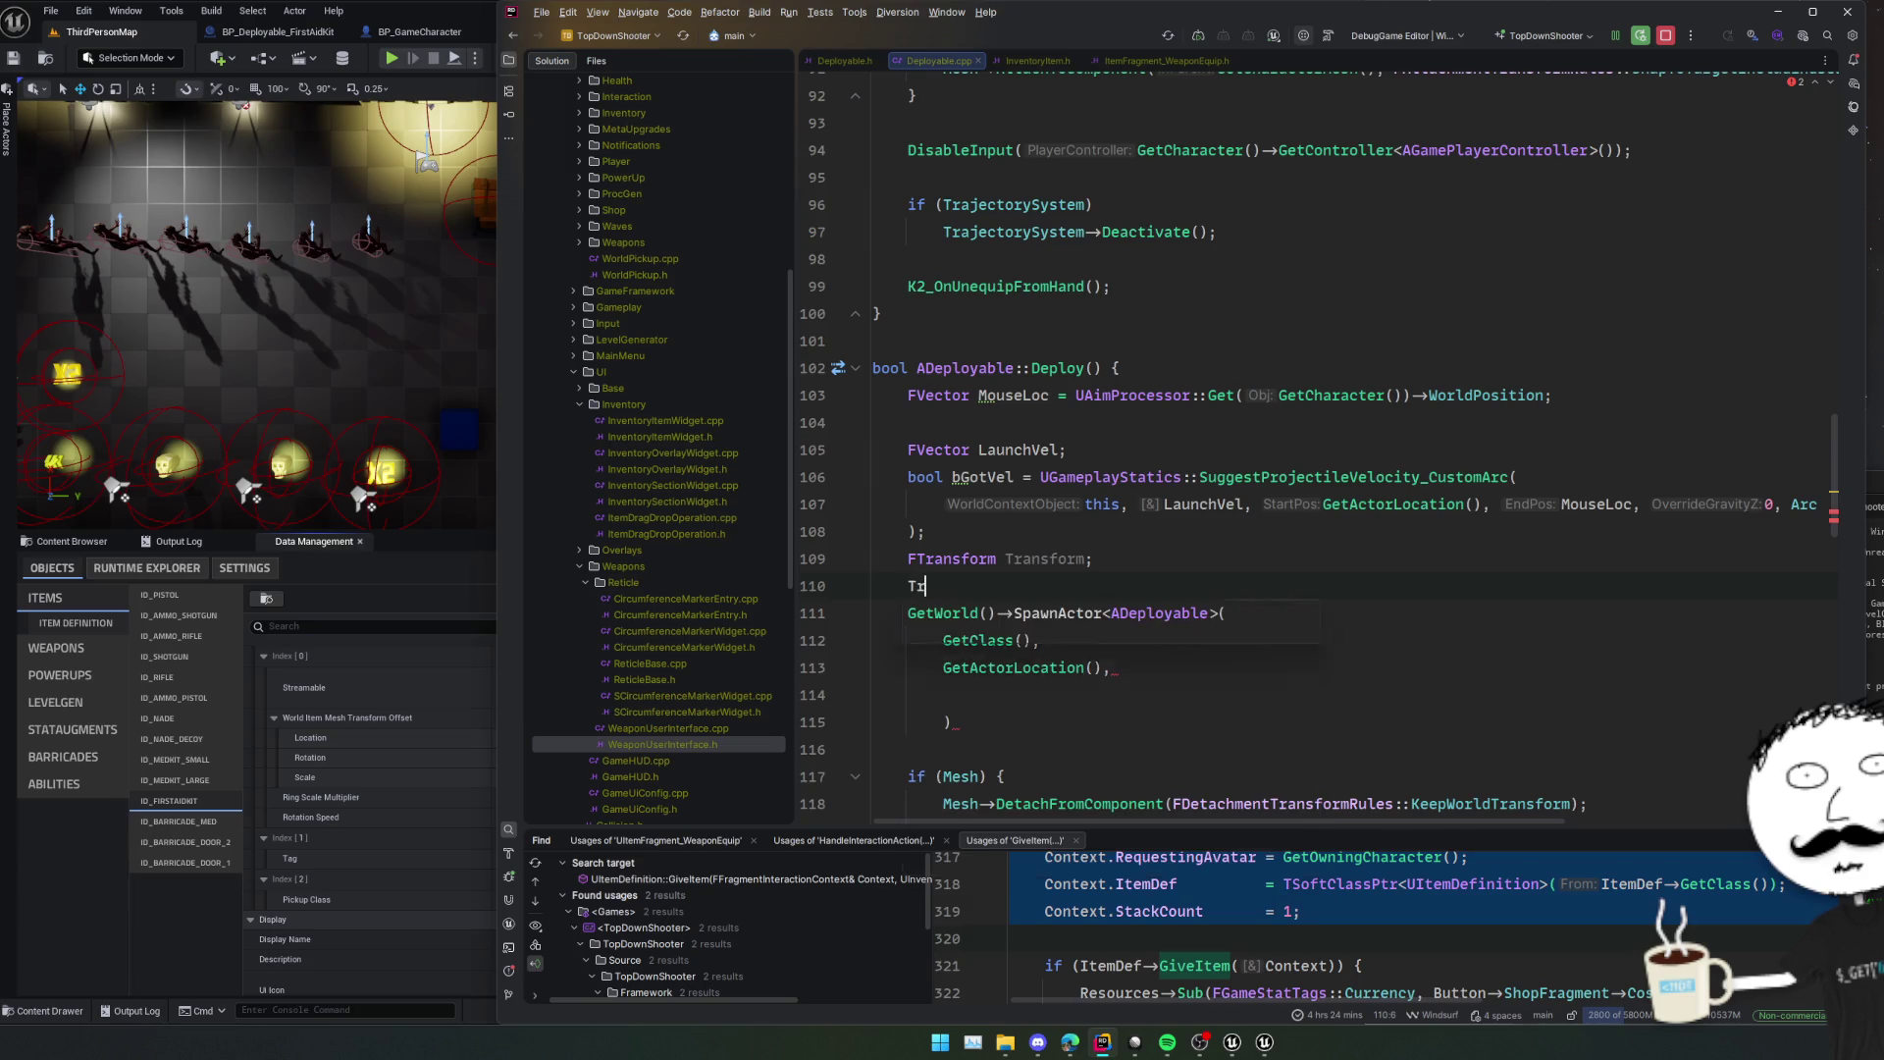
key("Escape")
key("Up")
key("End")
key("BackSpace")
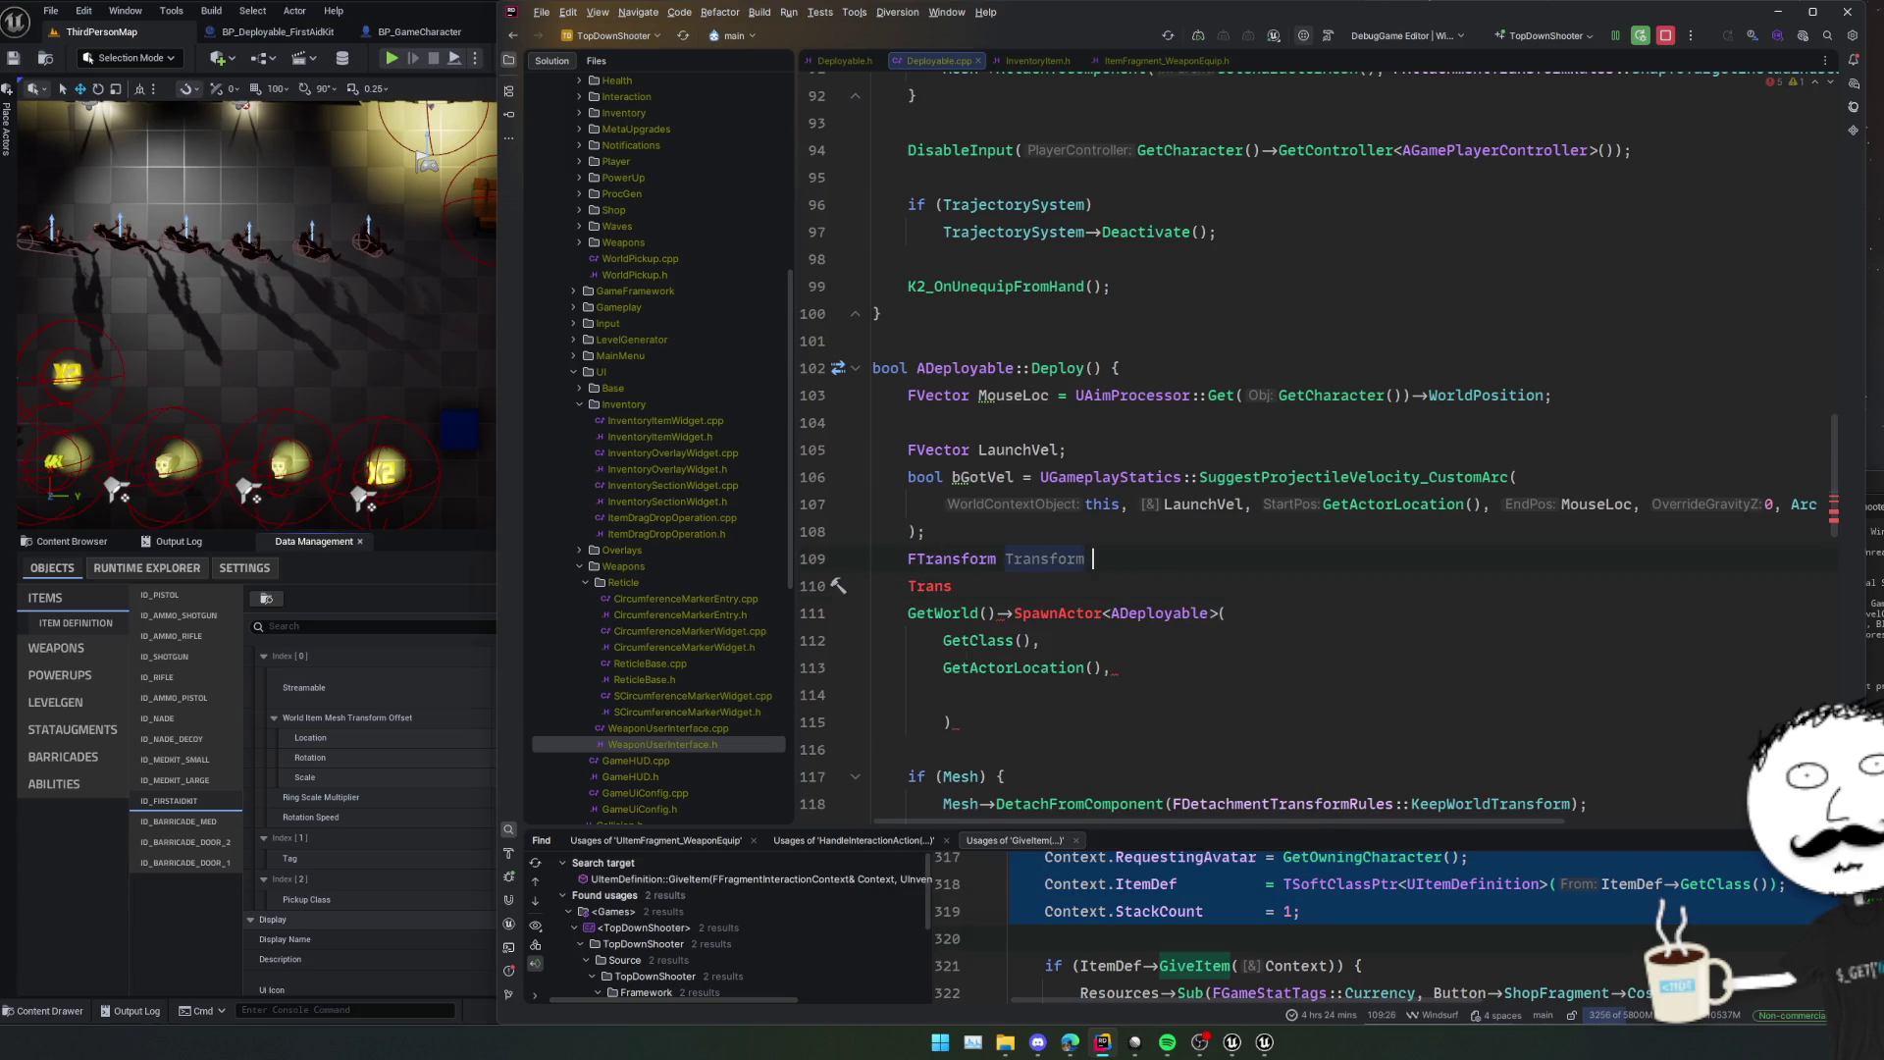
type("= FTransform::")
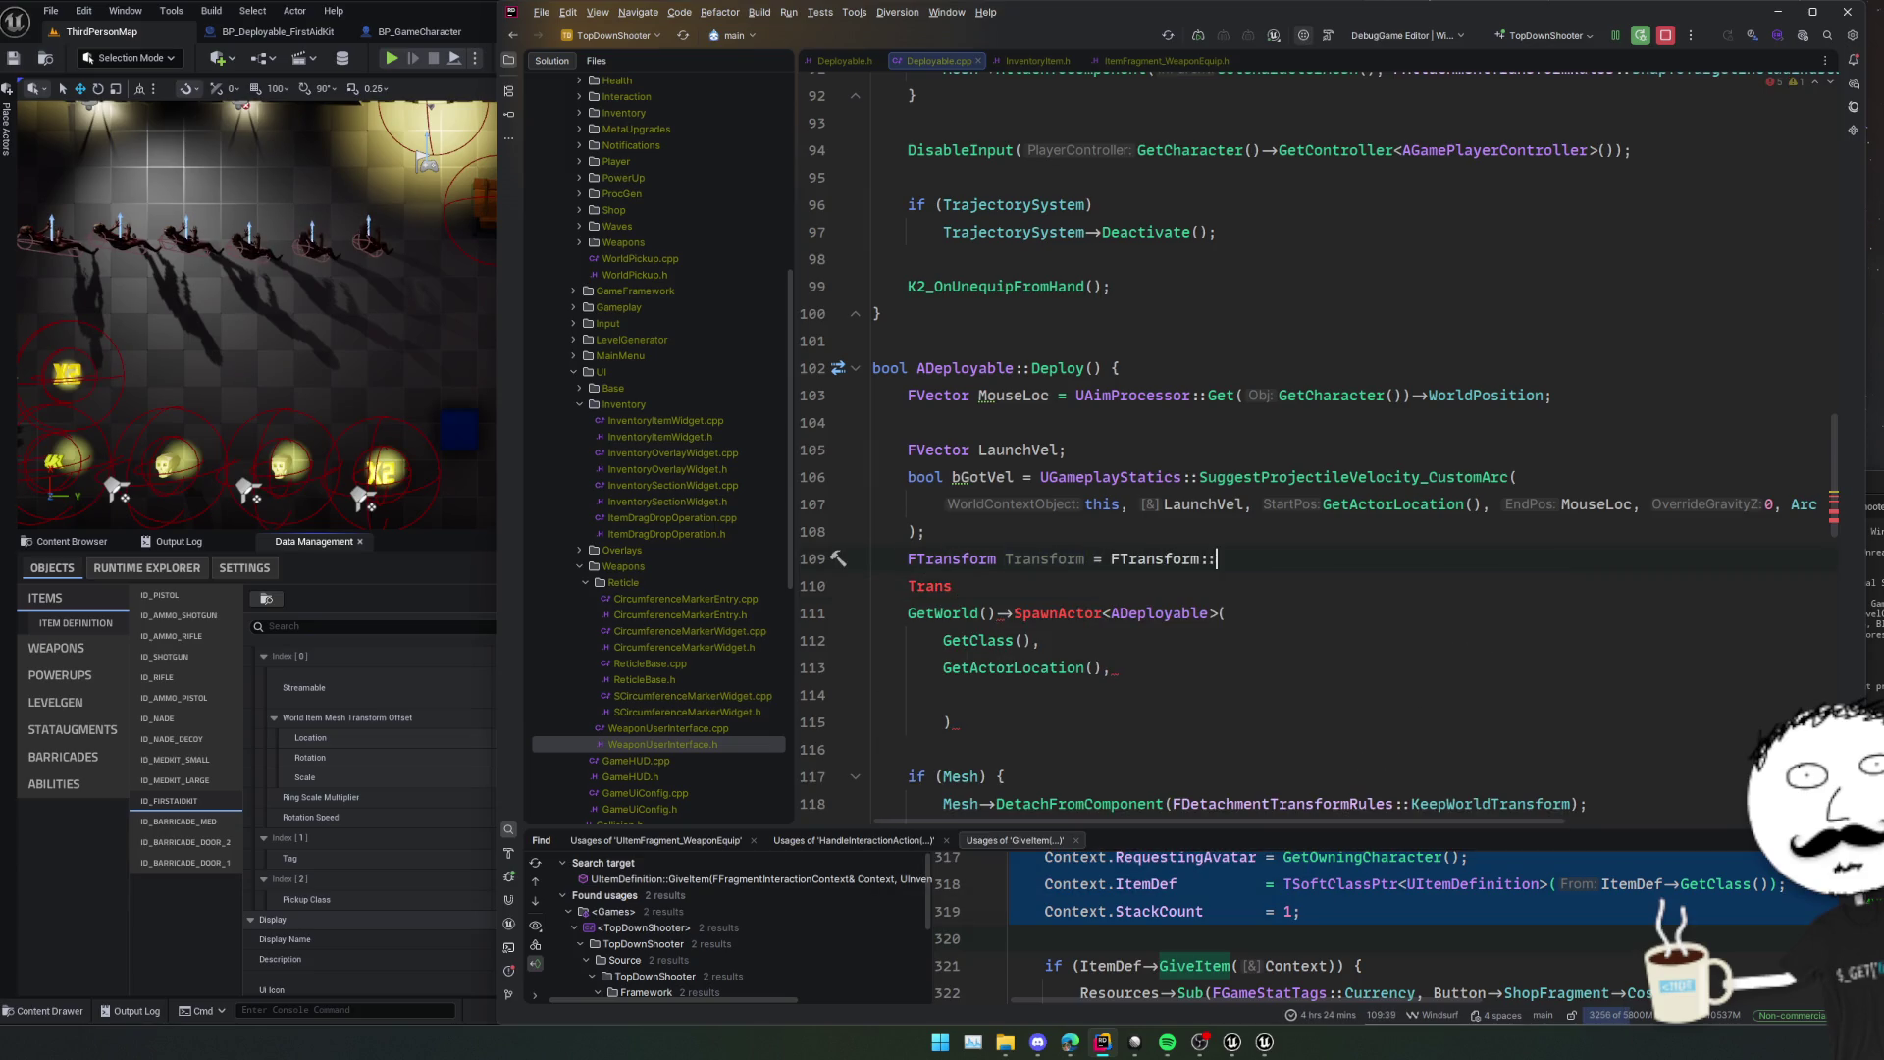
type("Identity;")
key("Down")
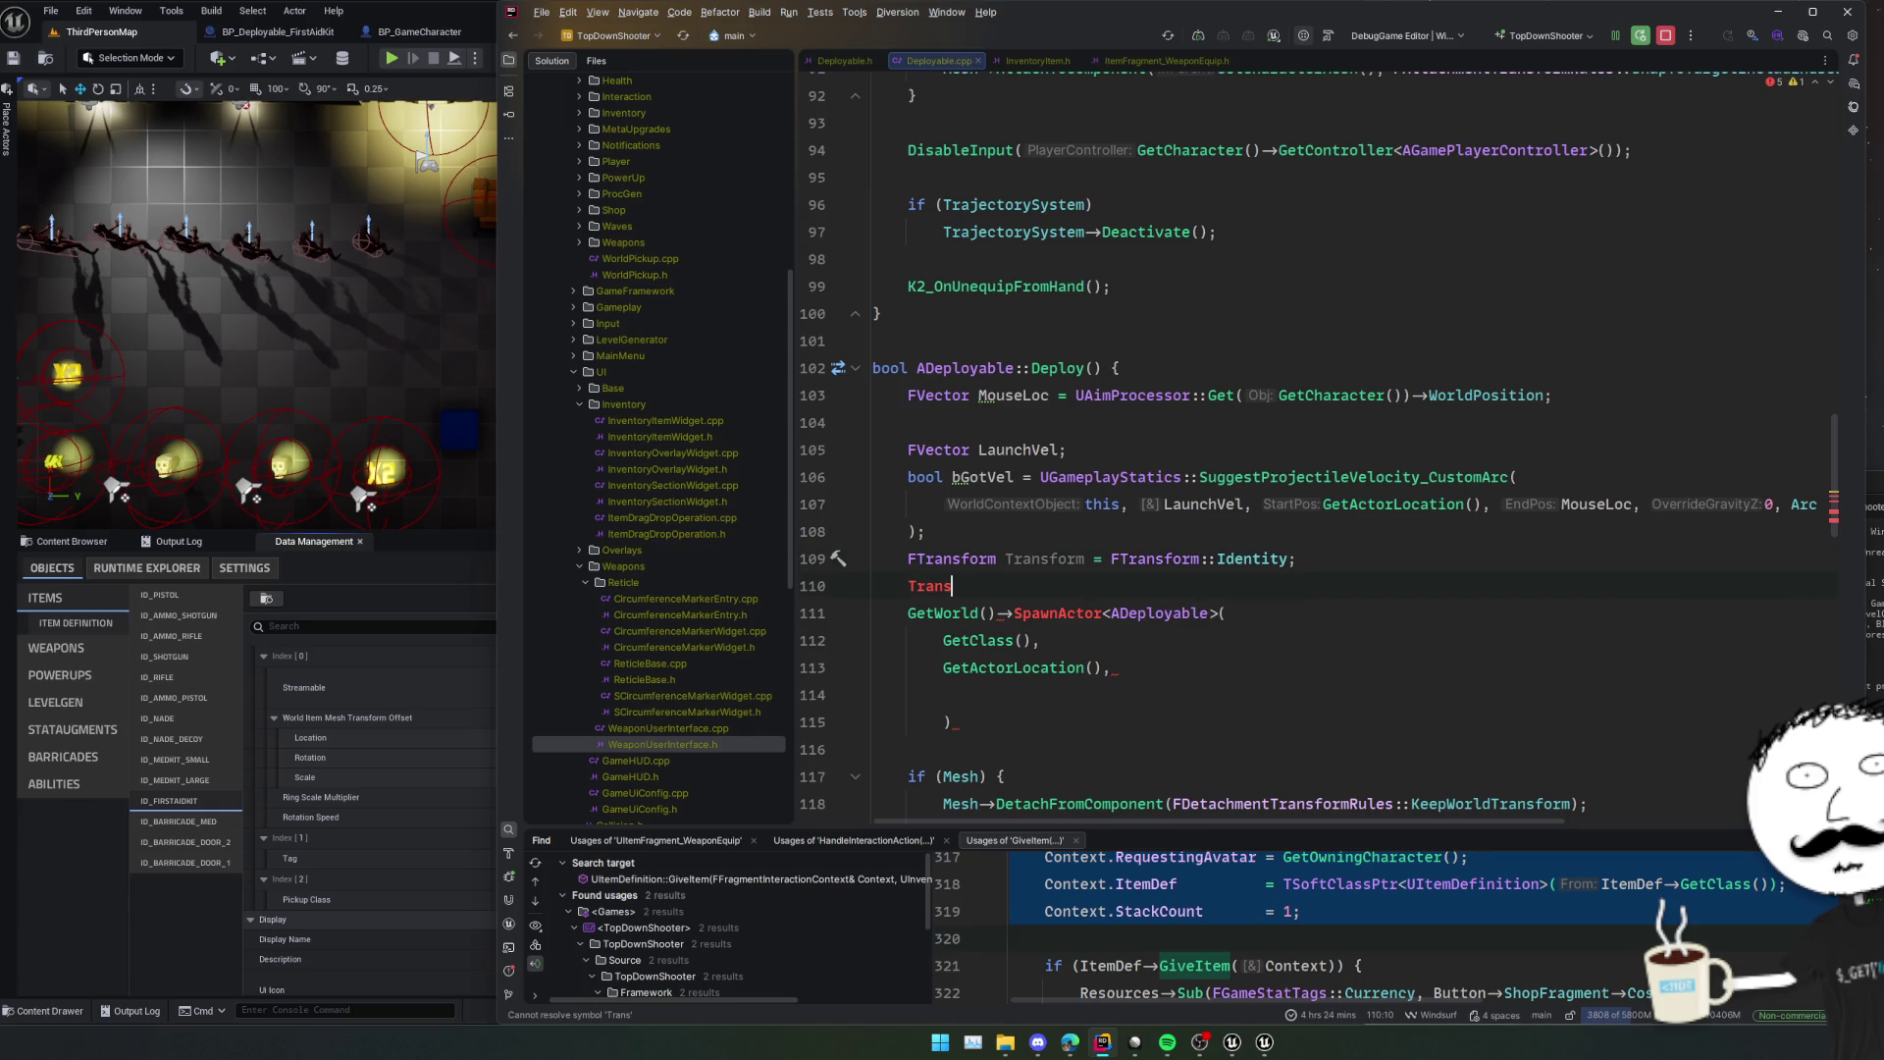
Add Transform.SetLocation(GetActorLocation()) and Transform.SetRotation(GetActorRotation()) lines.
type("form.SetLo")
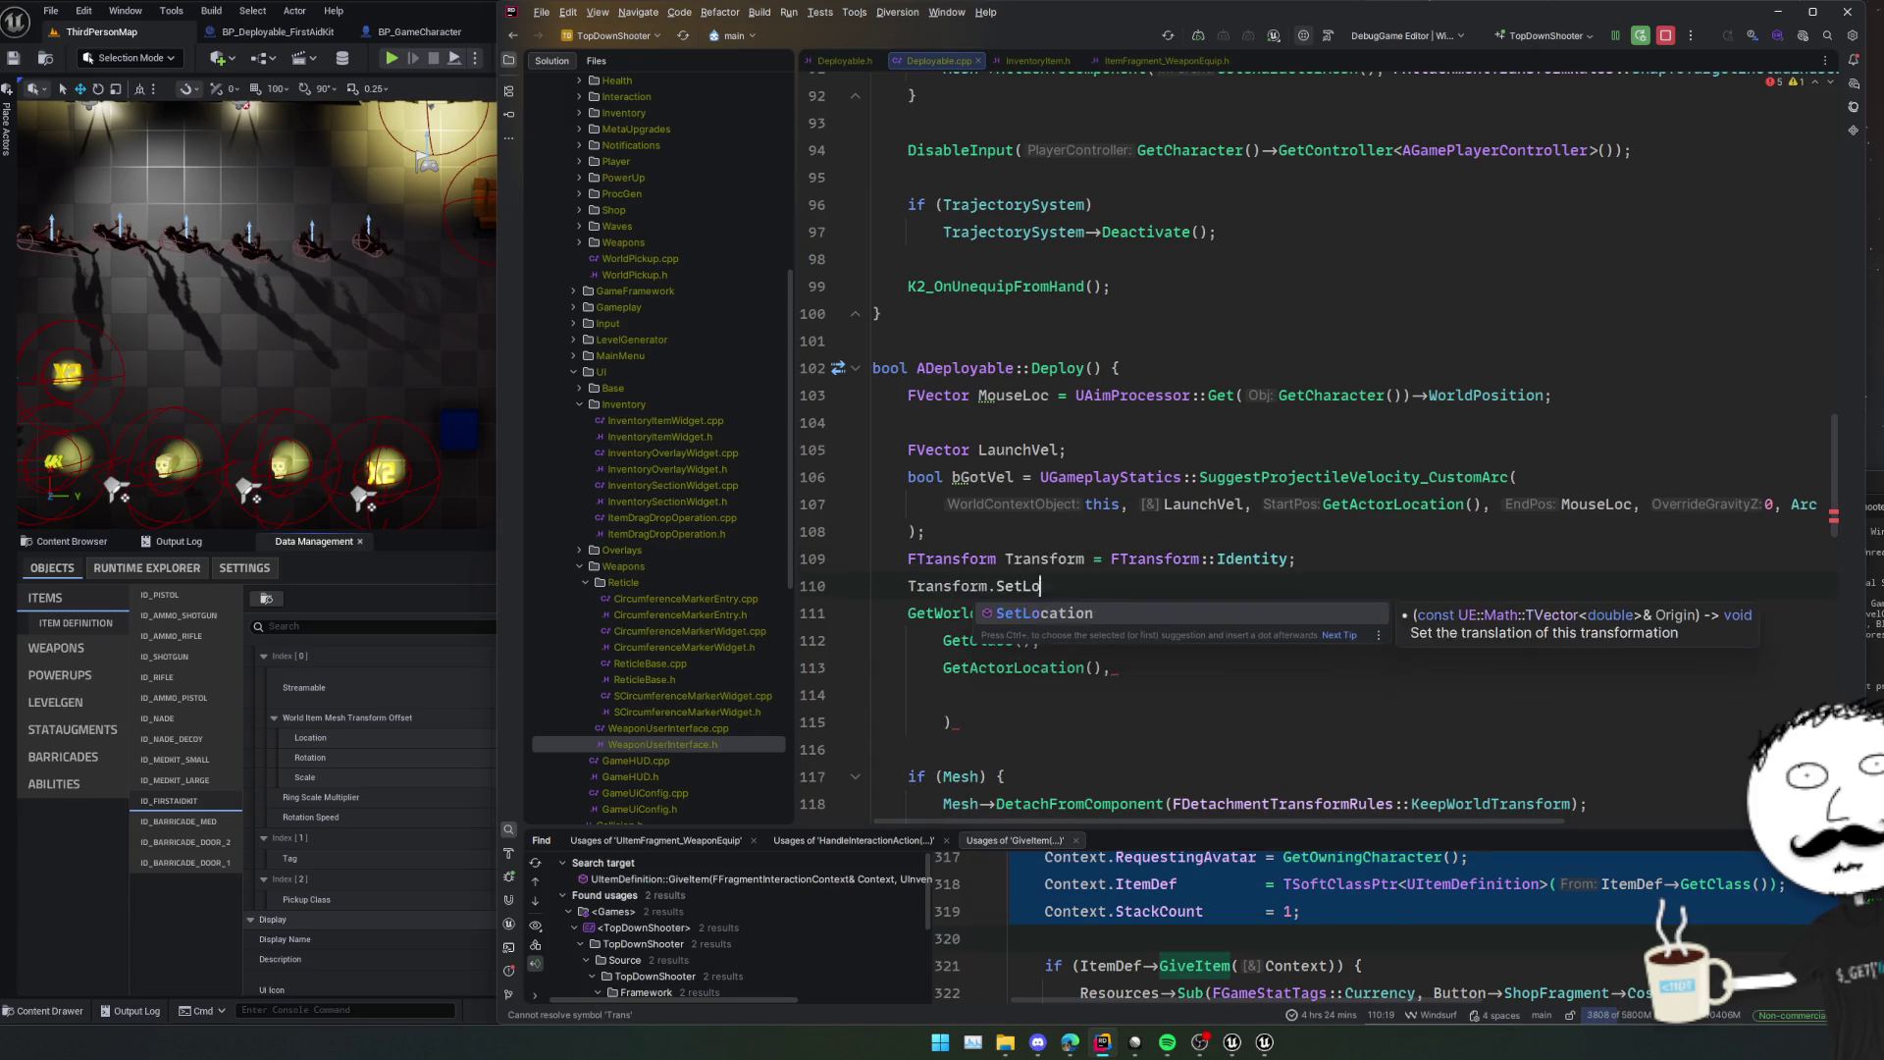
key("Return")
type("GetActorL")
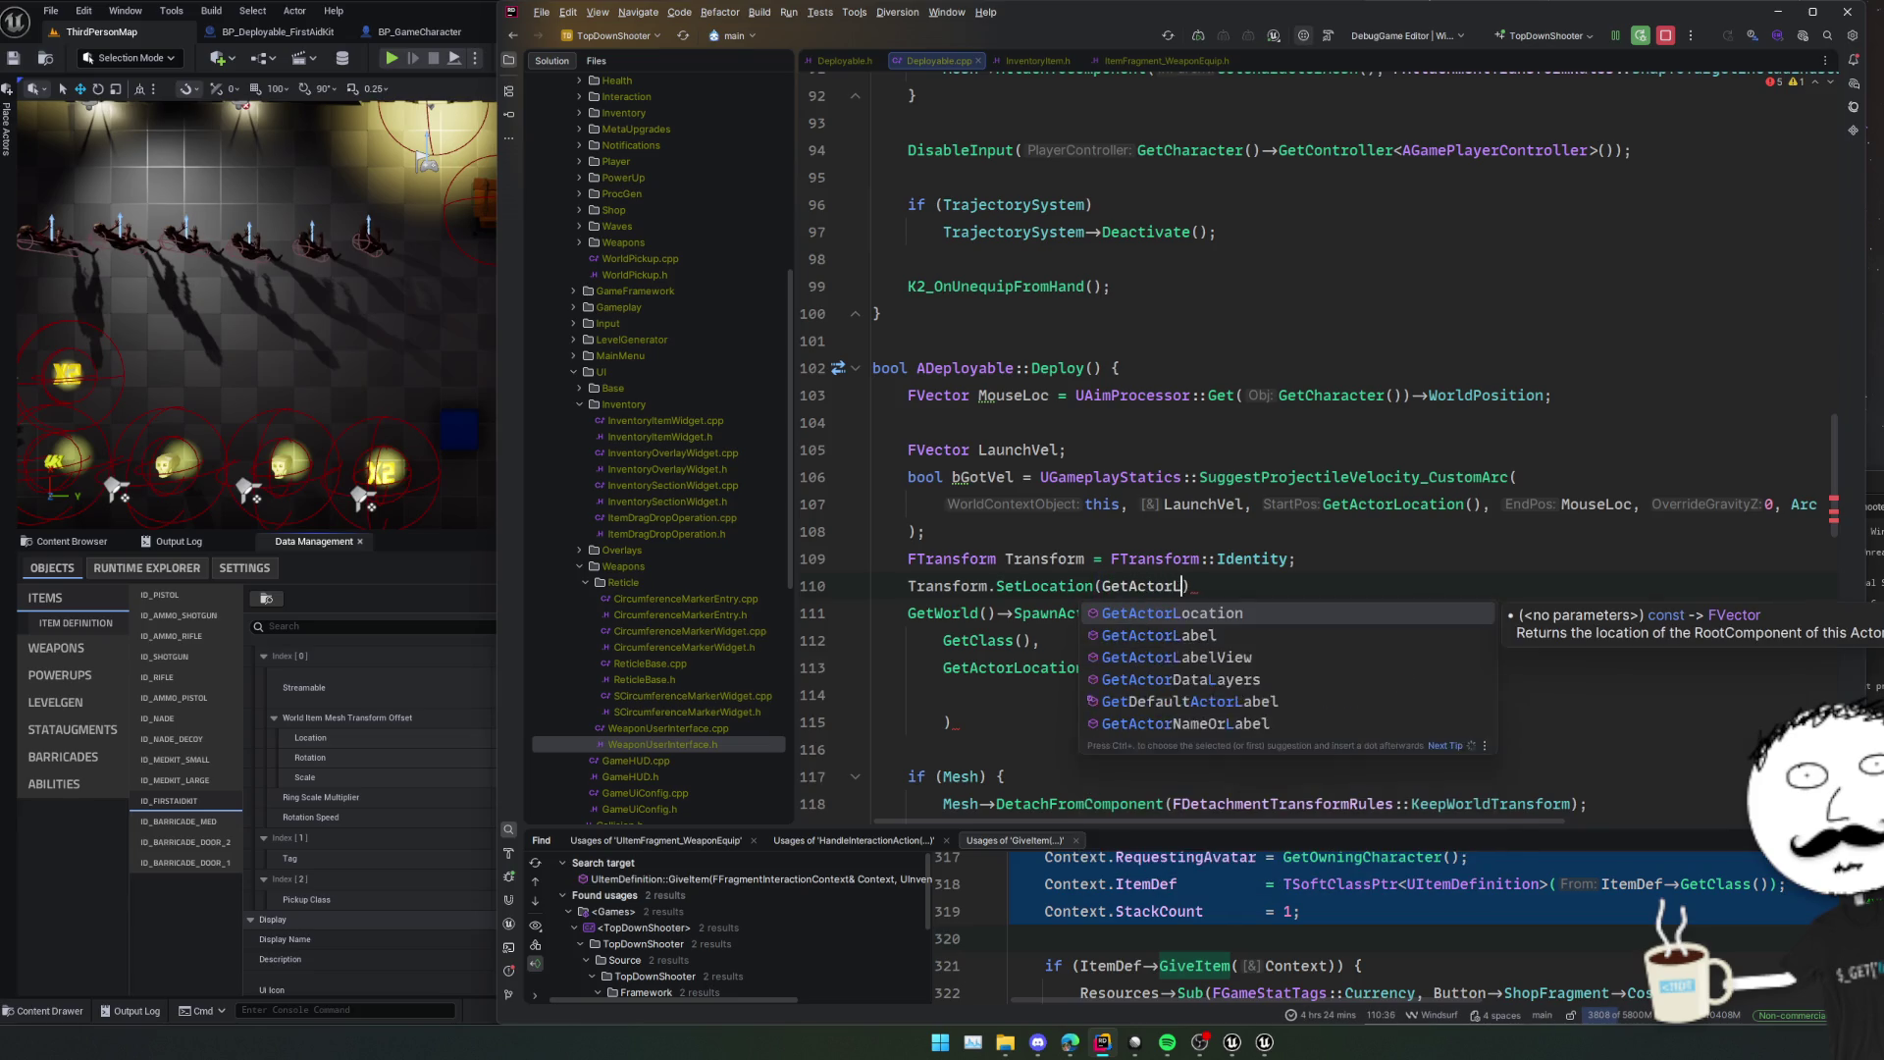
key("Return")
type(");")
key("Return")
type("Tran")
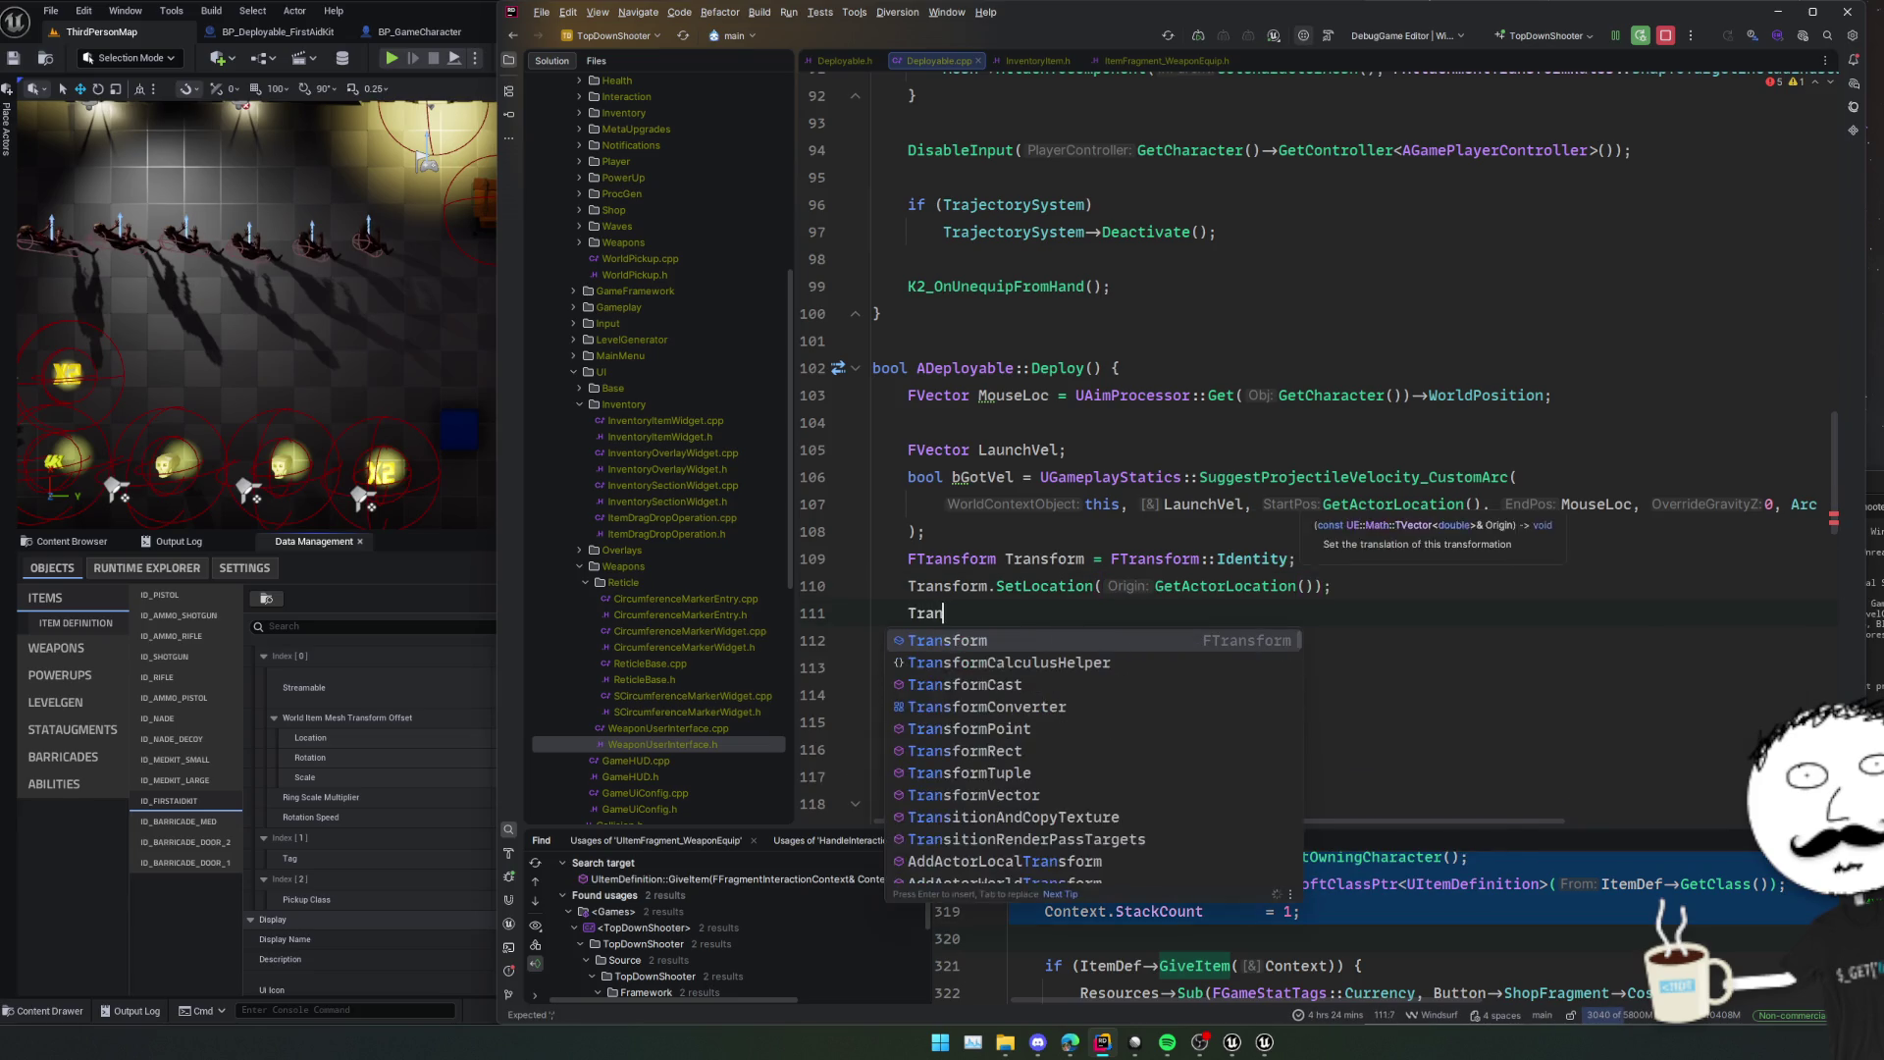
type("sform.SetR")
key("Return")
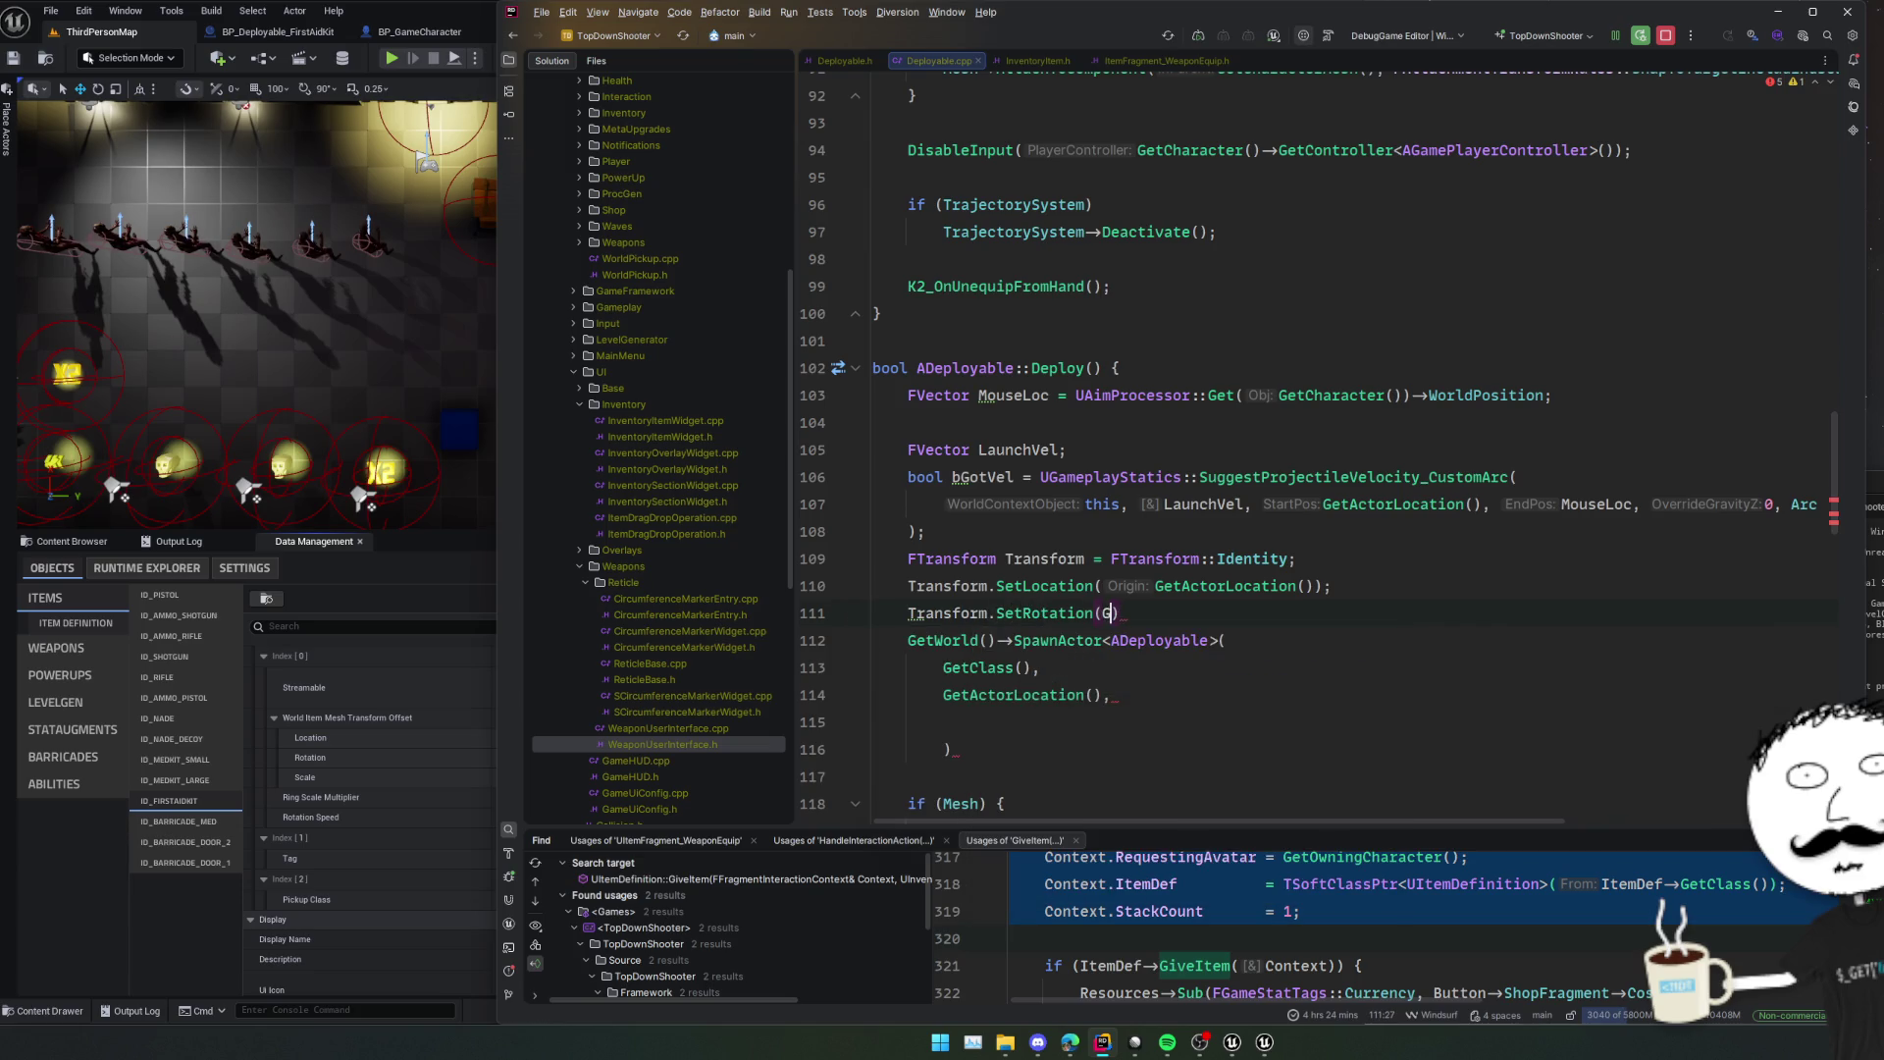
type("GetActorRot")
key("Return")
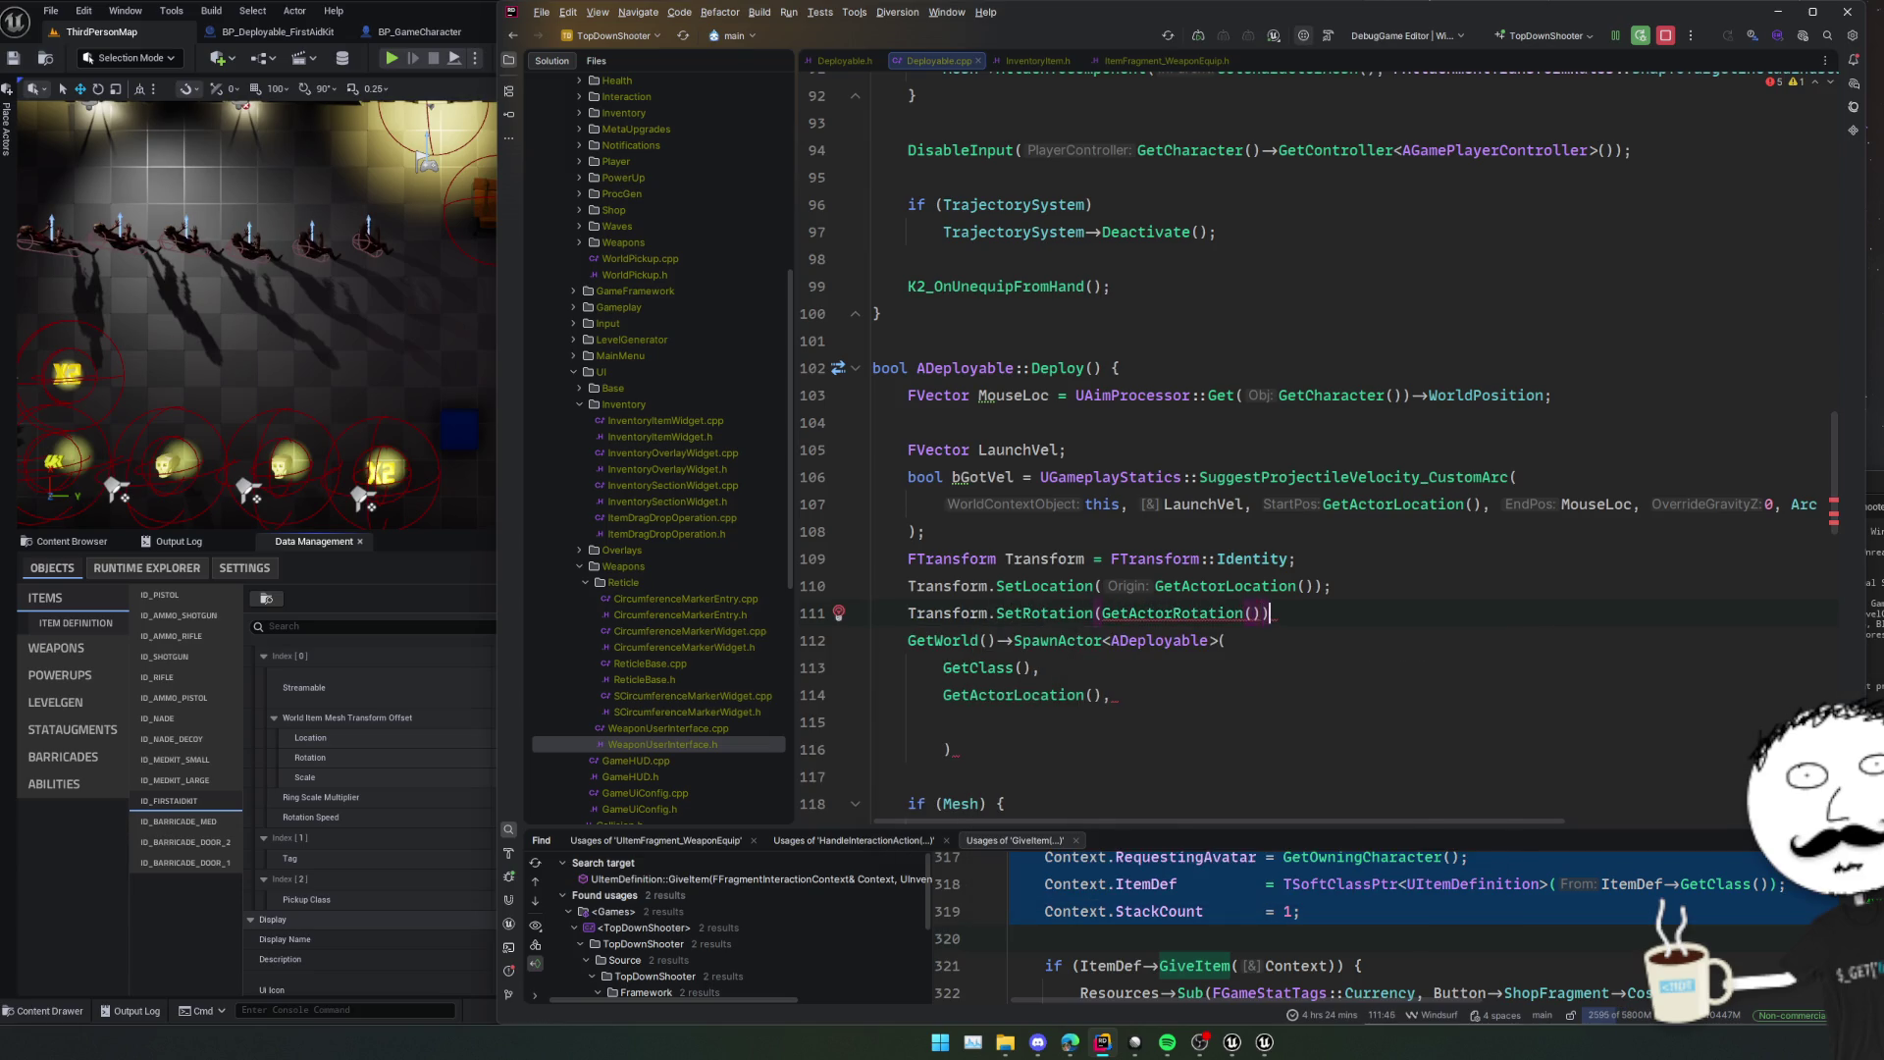
type(";")
key("Return")
Change the rotation argument to GetActorRotation().Quaternion().
left_click(1259, 613)
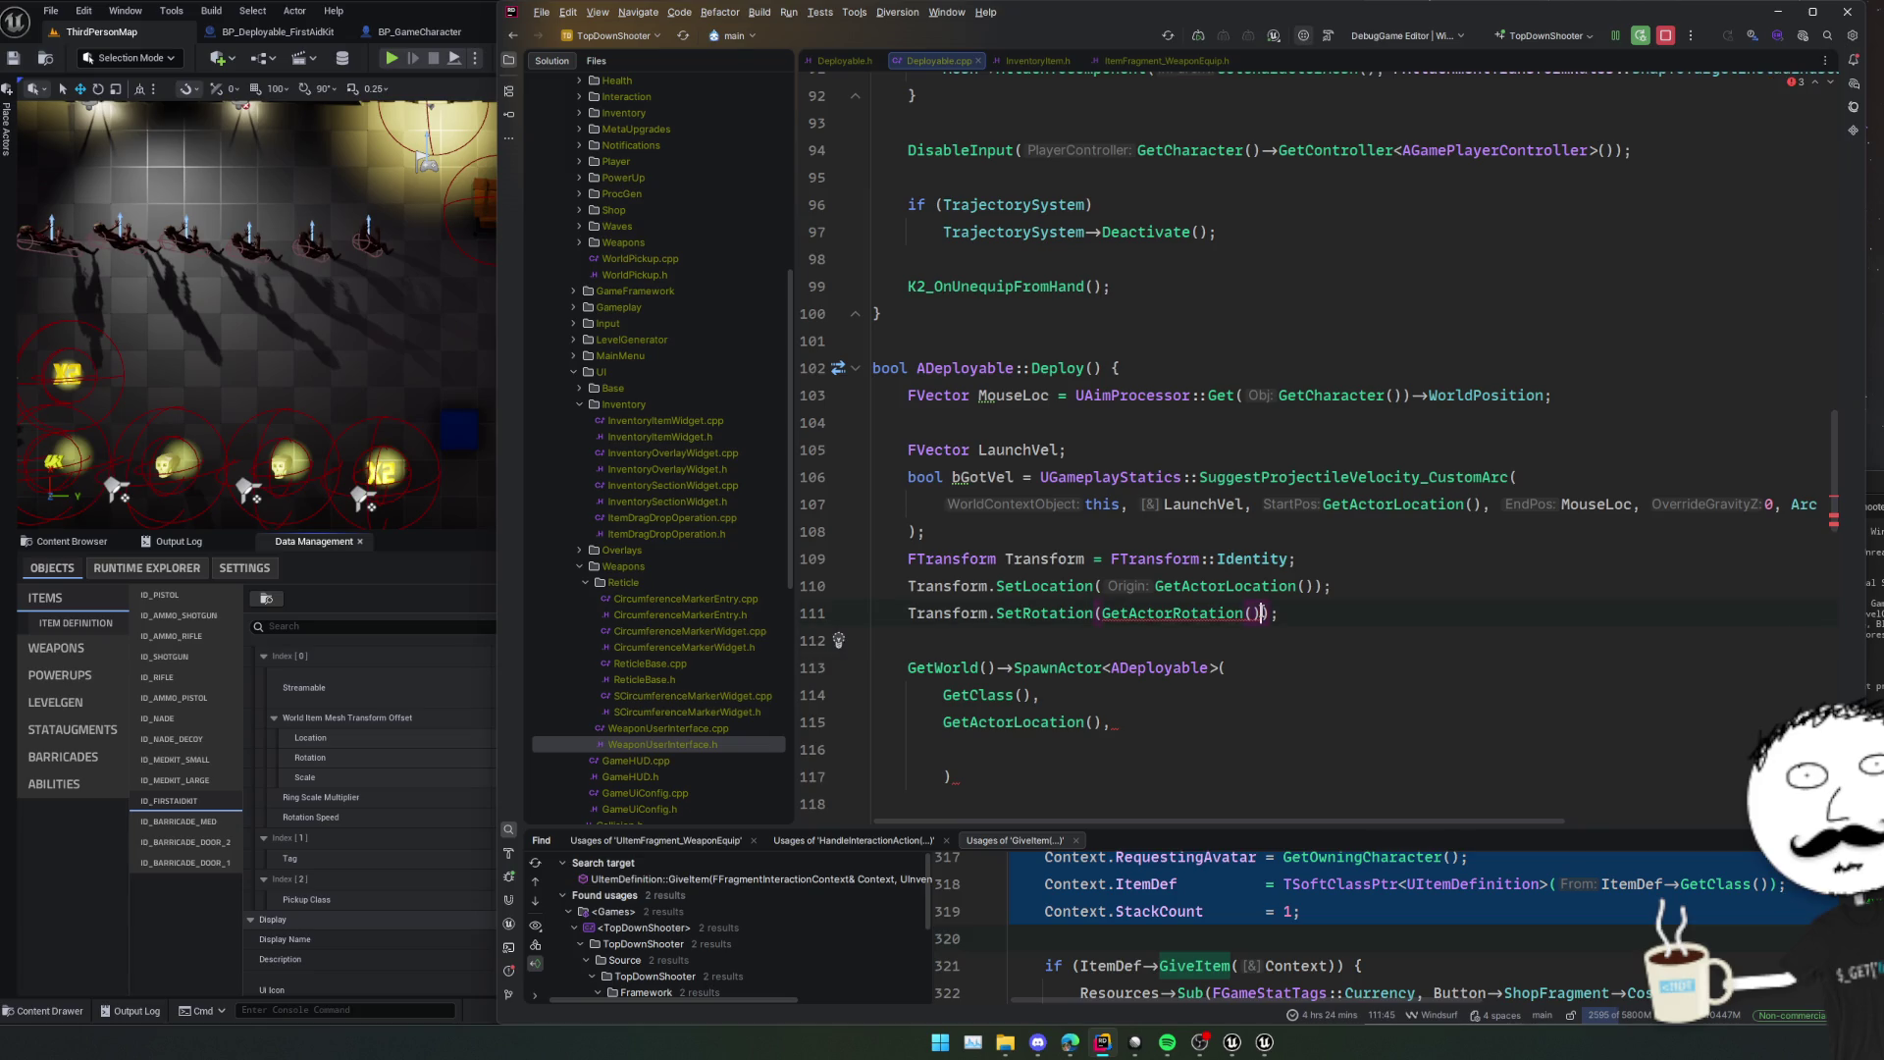
type(".Rotate")
key("Return")
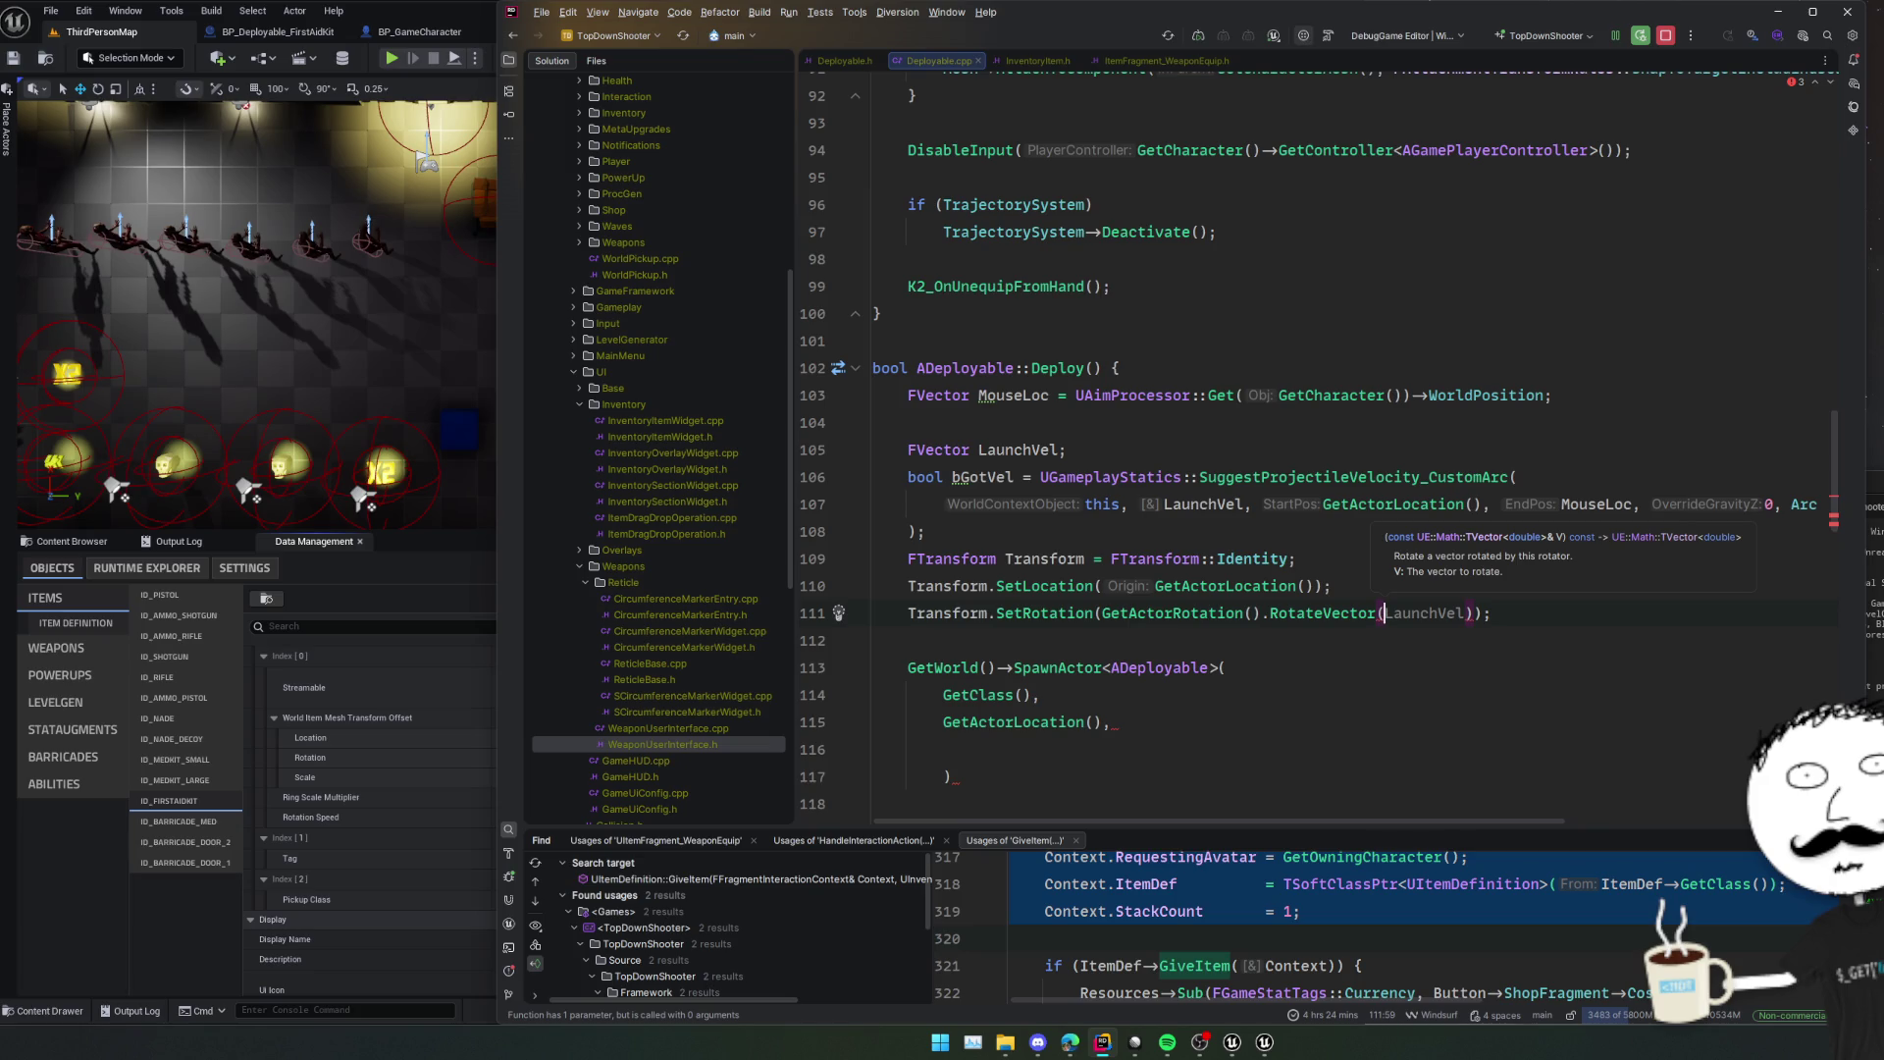
key("End")
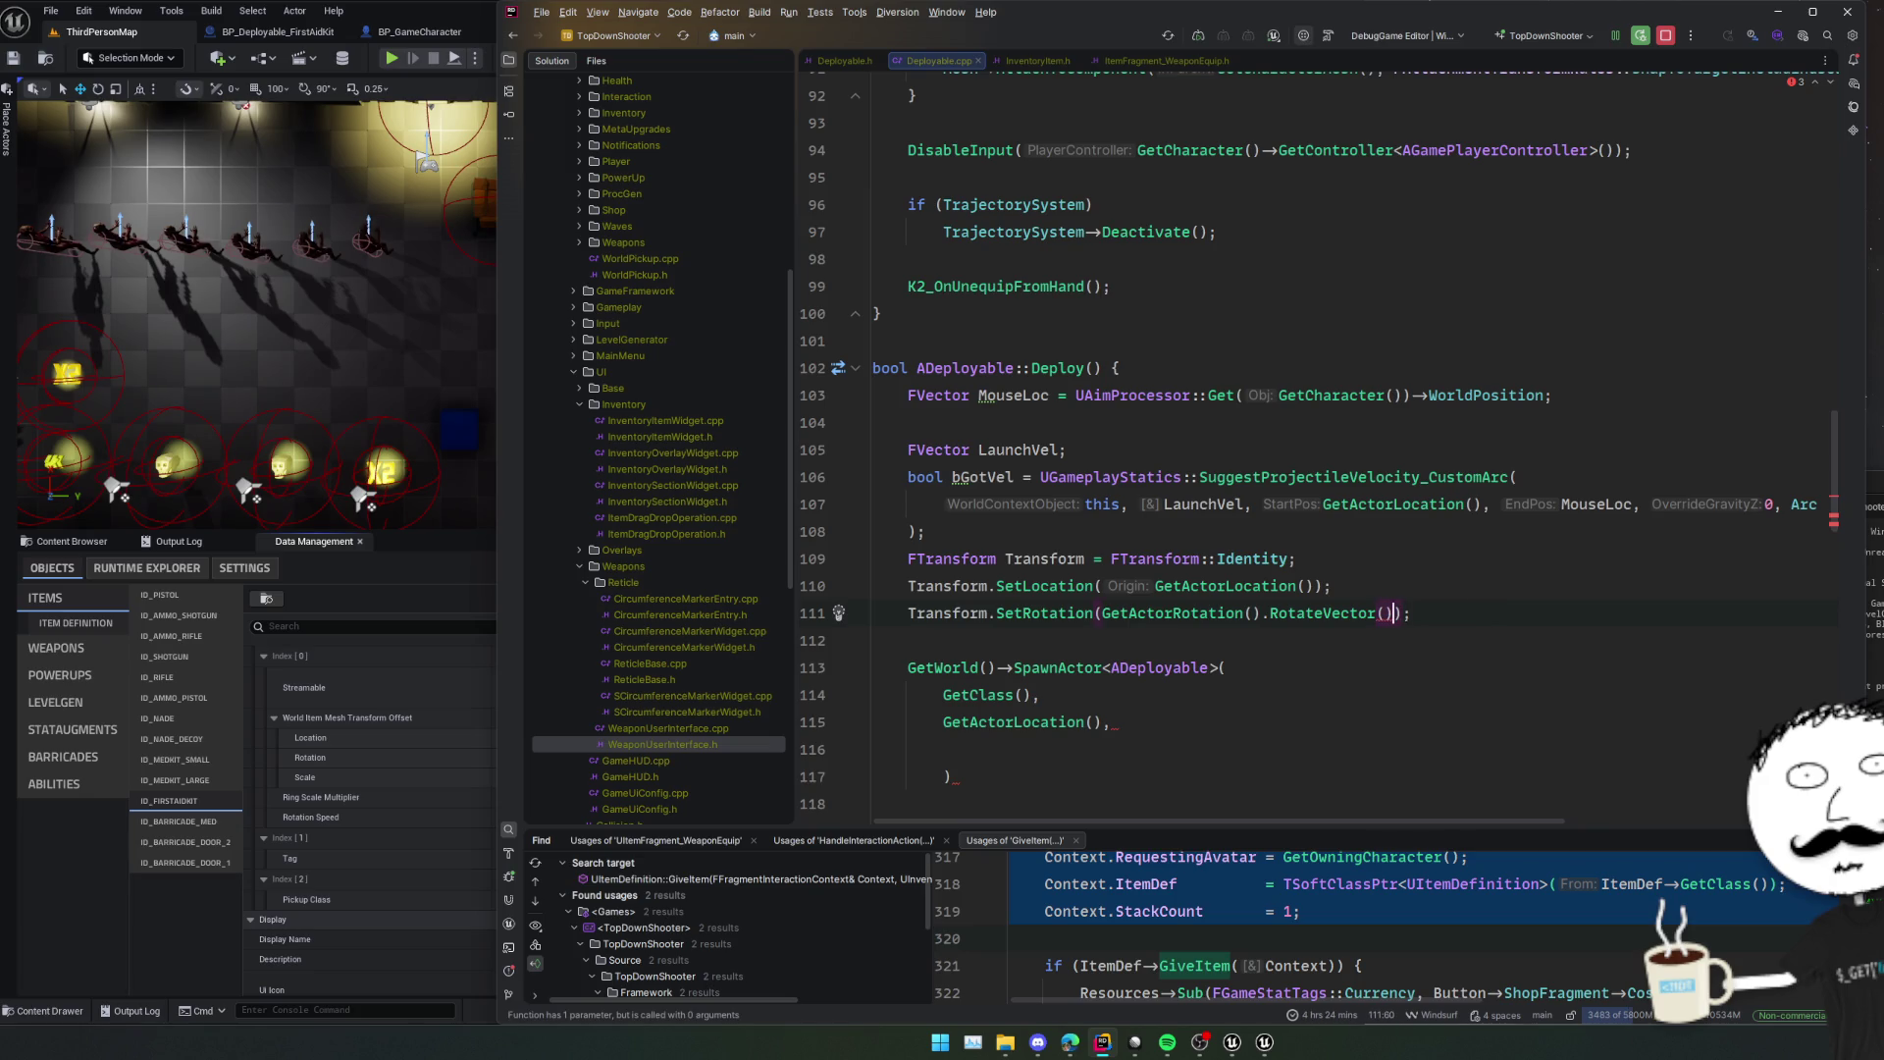
key("ctrl+shift+Left")
key("ctrl+shift+Left")
type("Rota")
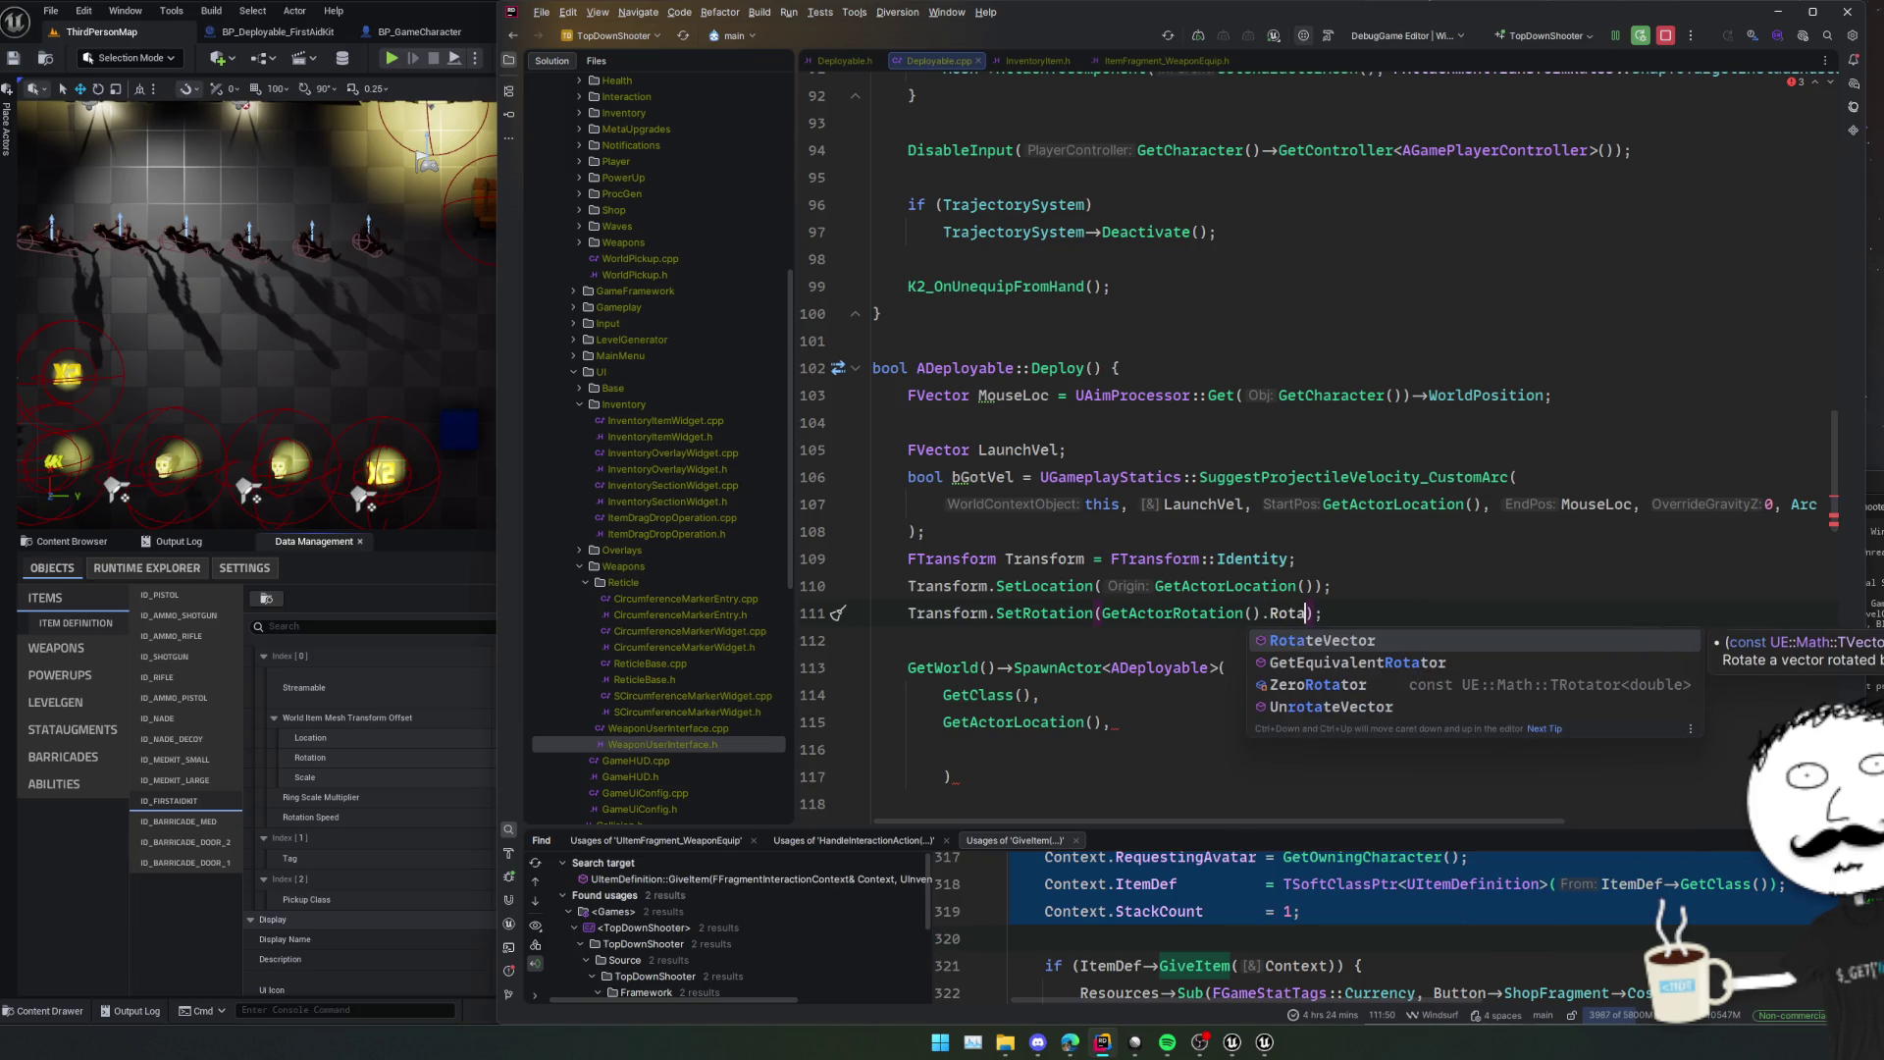
key("BackSpace")
key("BackSpace")
key("BackSpace")
key("BackSpace")
type("Q")
key("Return")
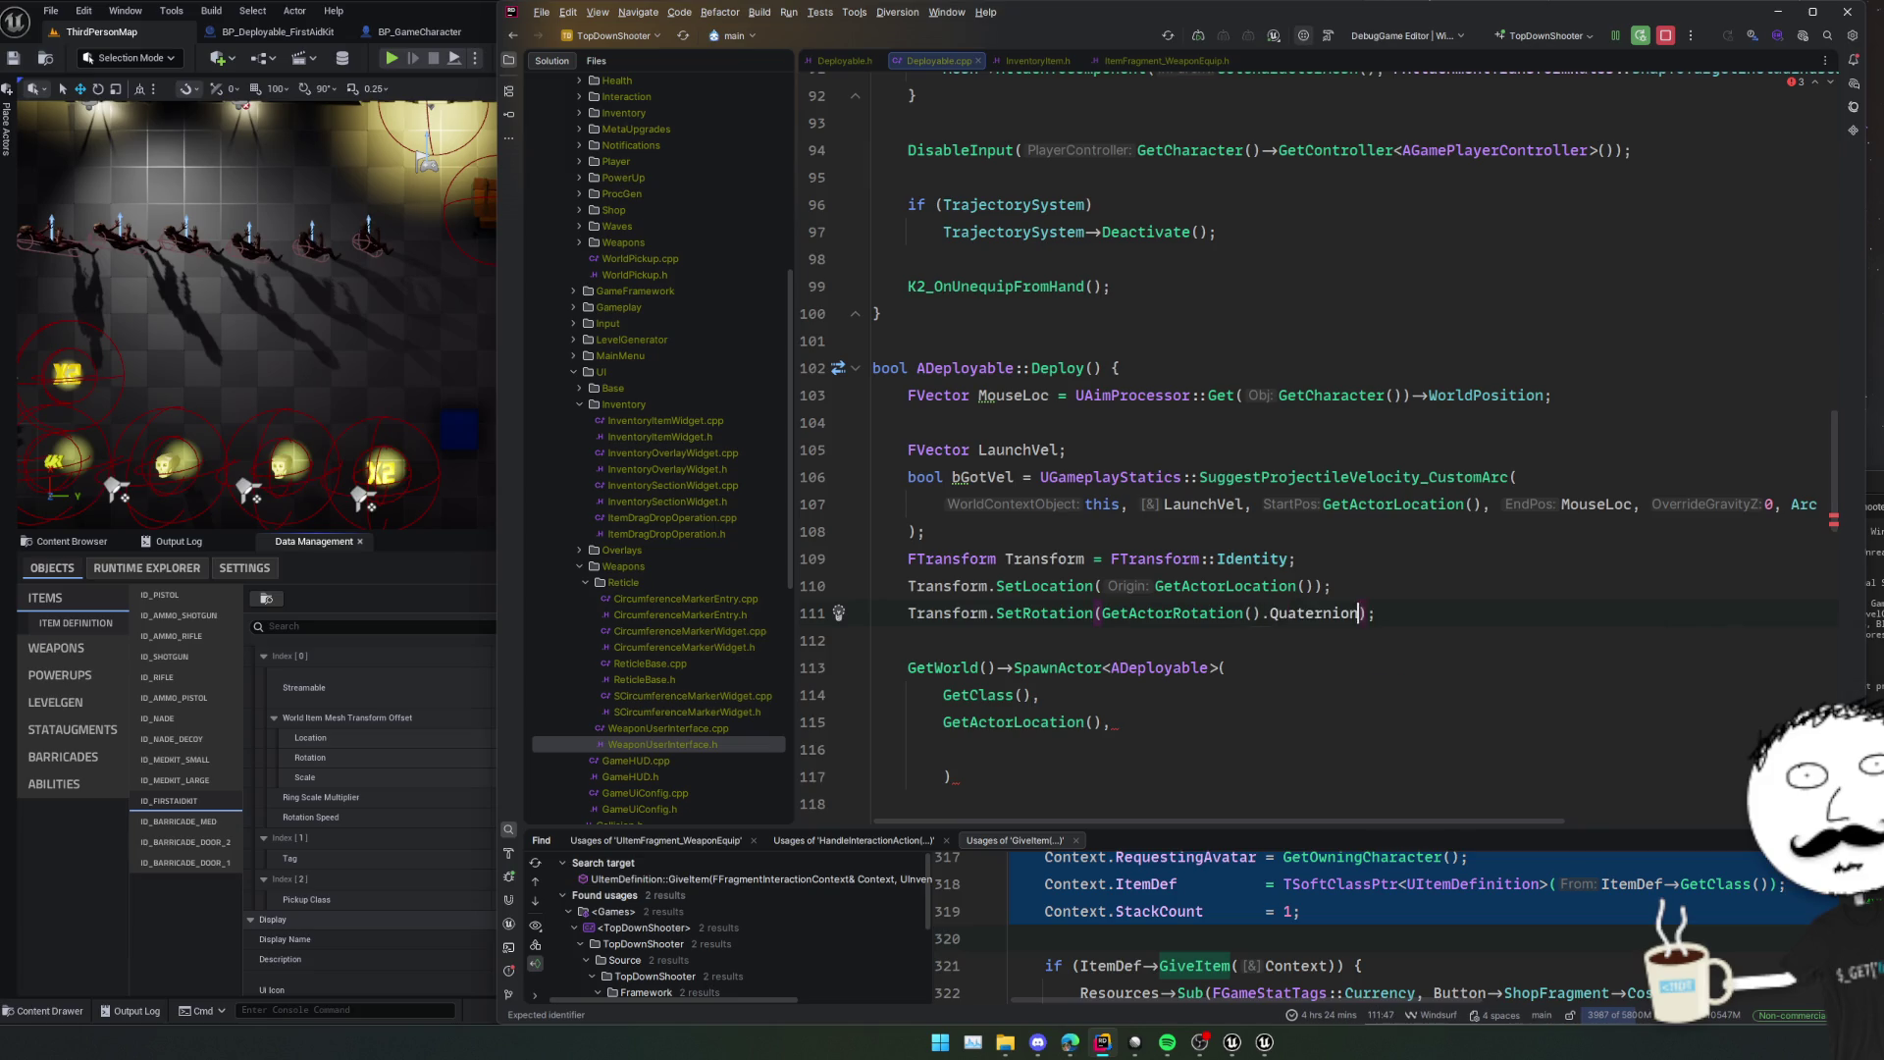
type("()")
key("End")
Replace SpawnActor's GetActorLocation() argument with Transform.
double_click(1081, 556)
key("ctrl+c")
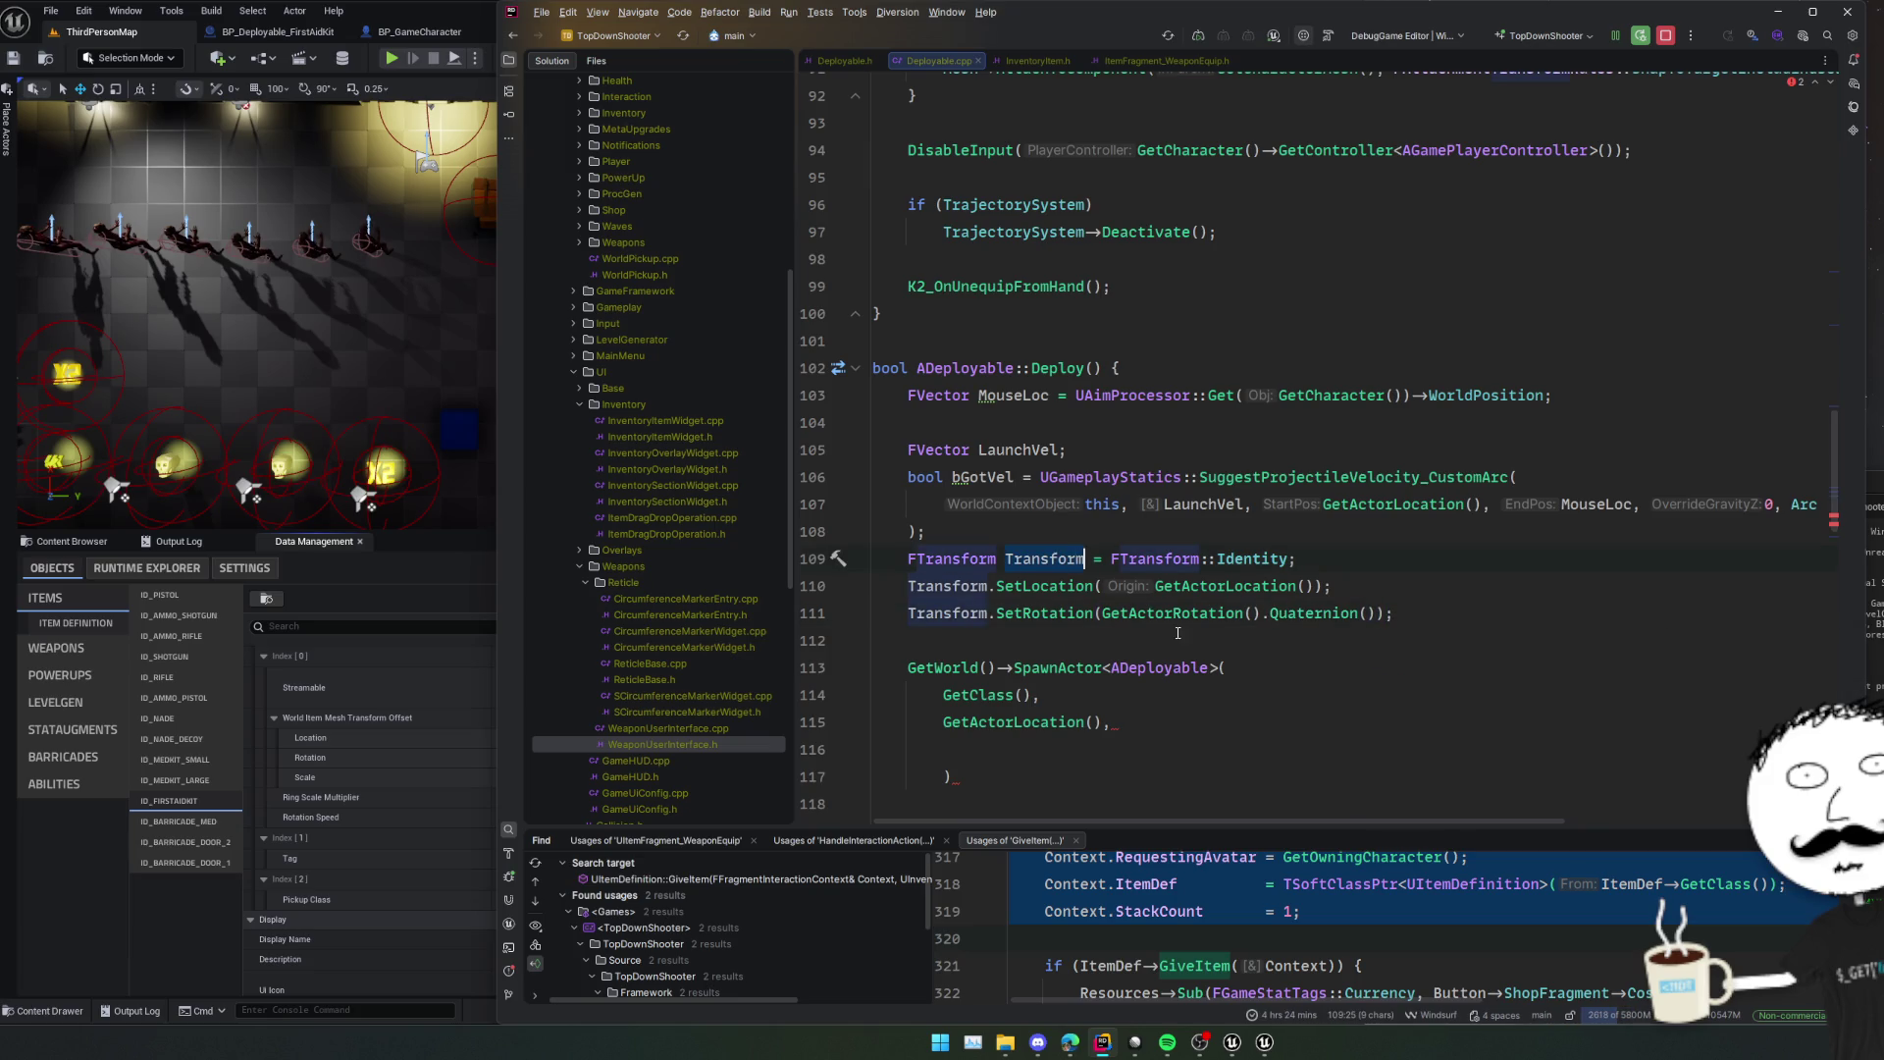
key("shift+Home")
key("ctrl+v")
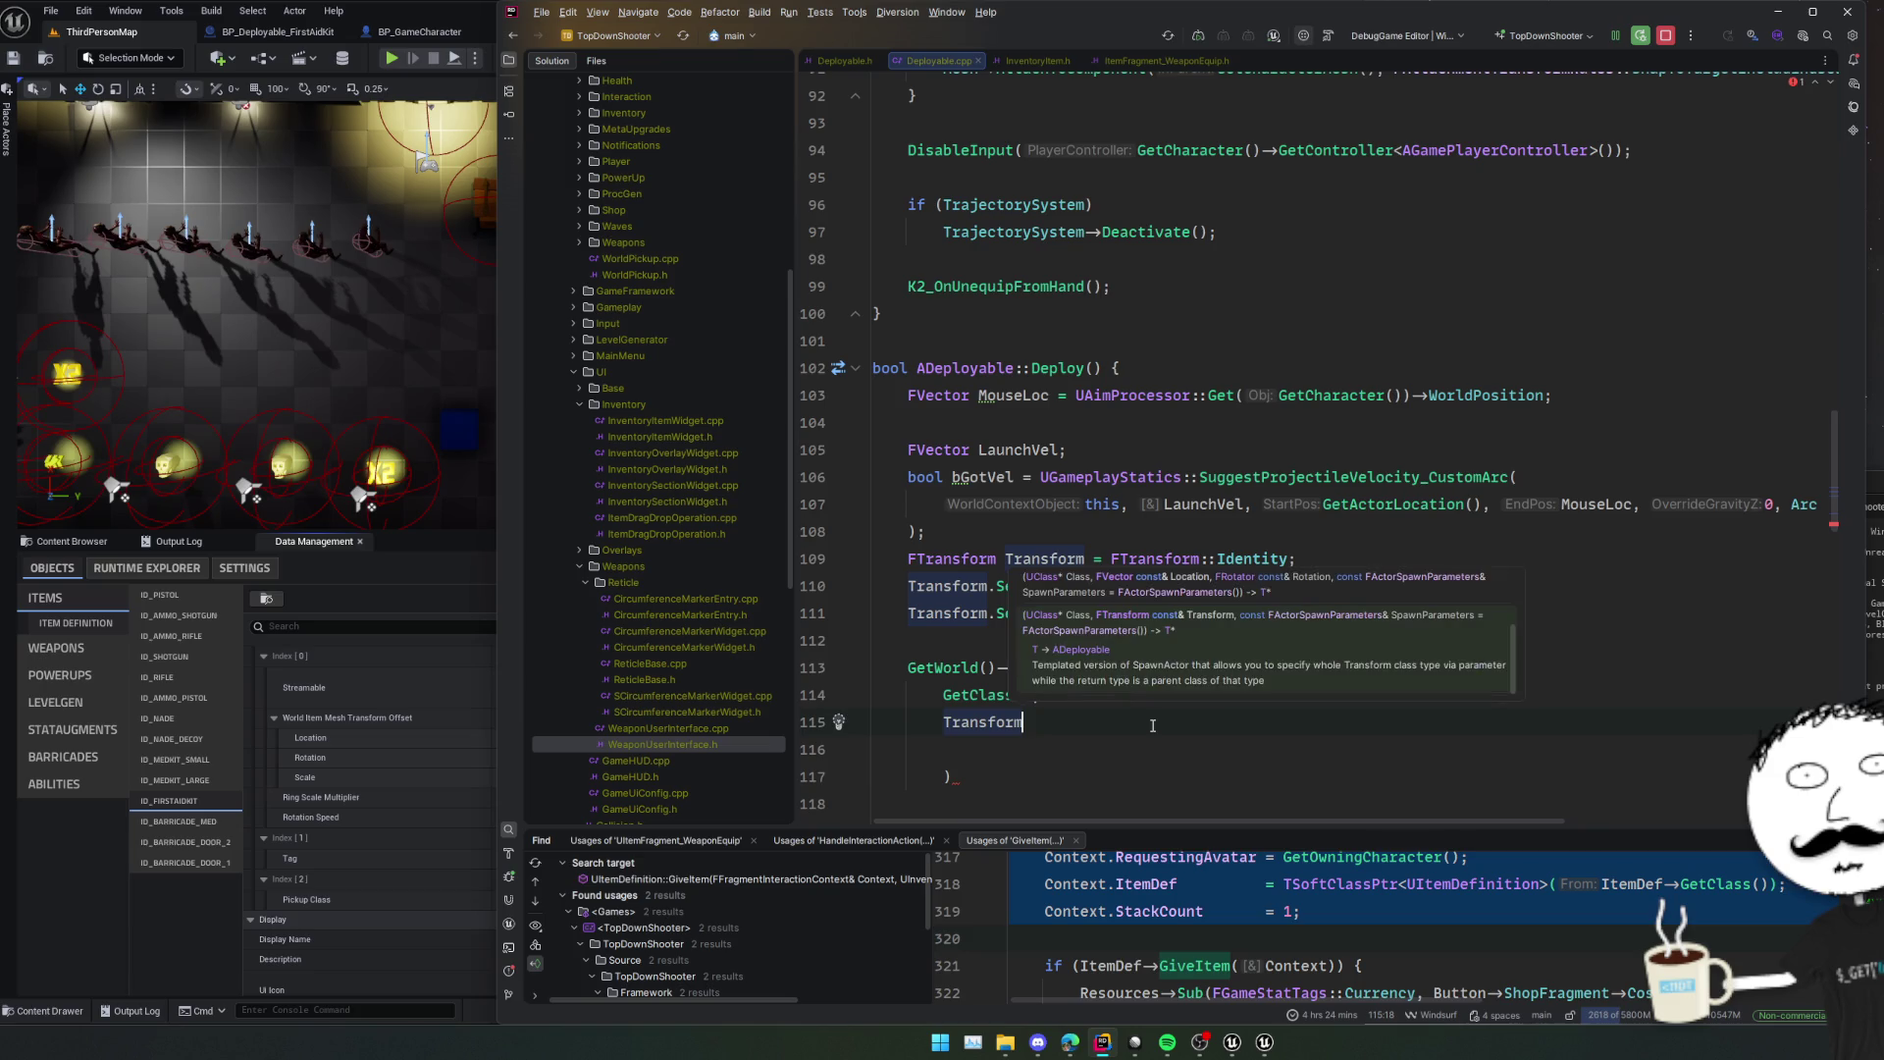
type(",")
key("Return")
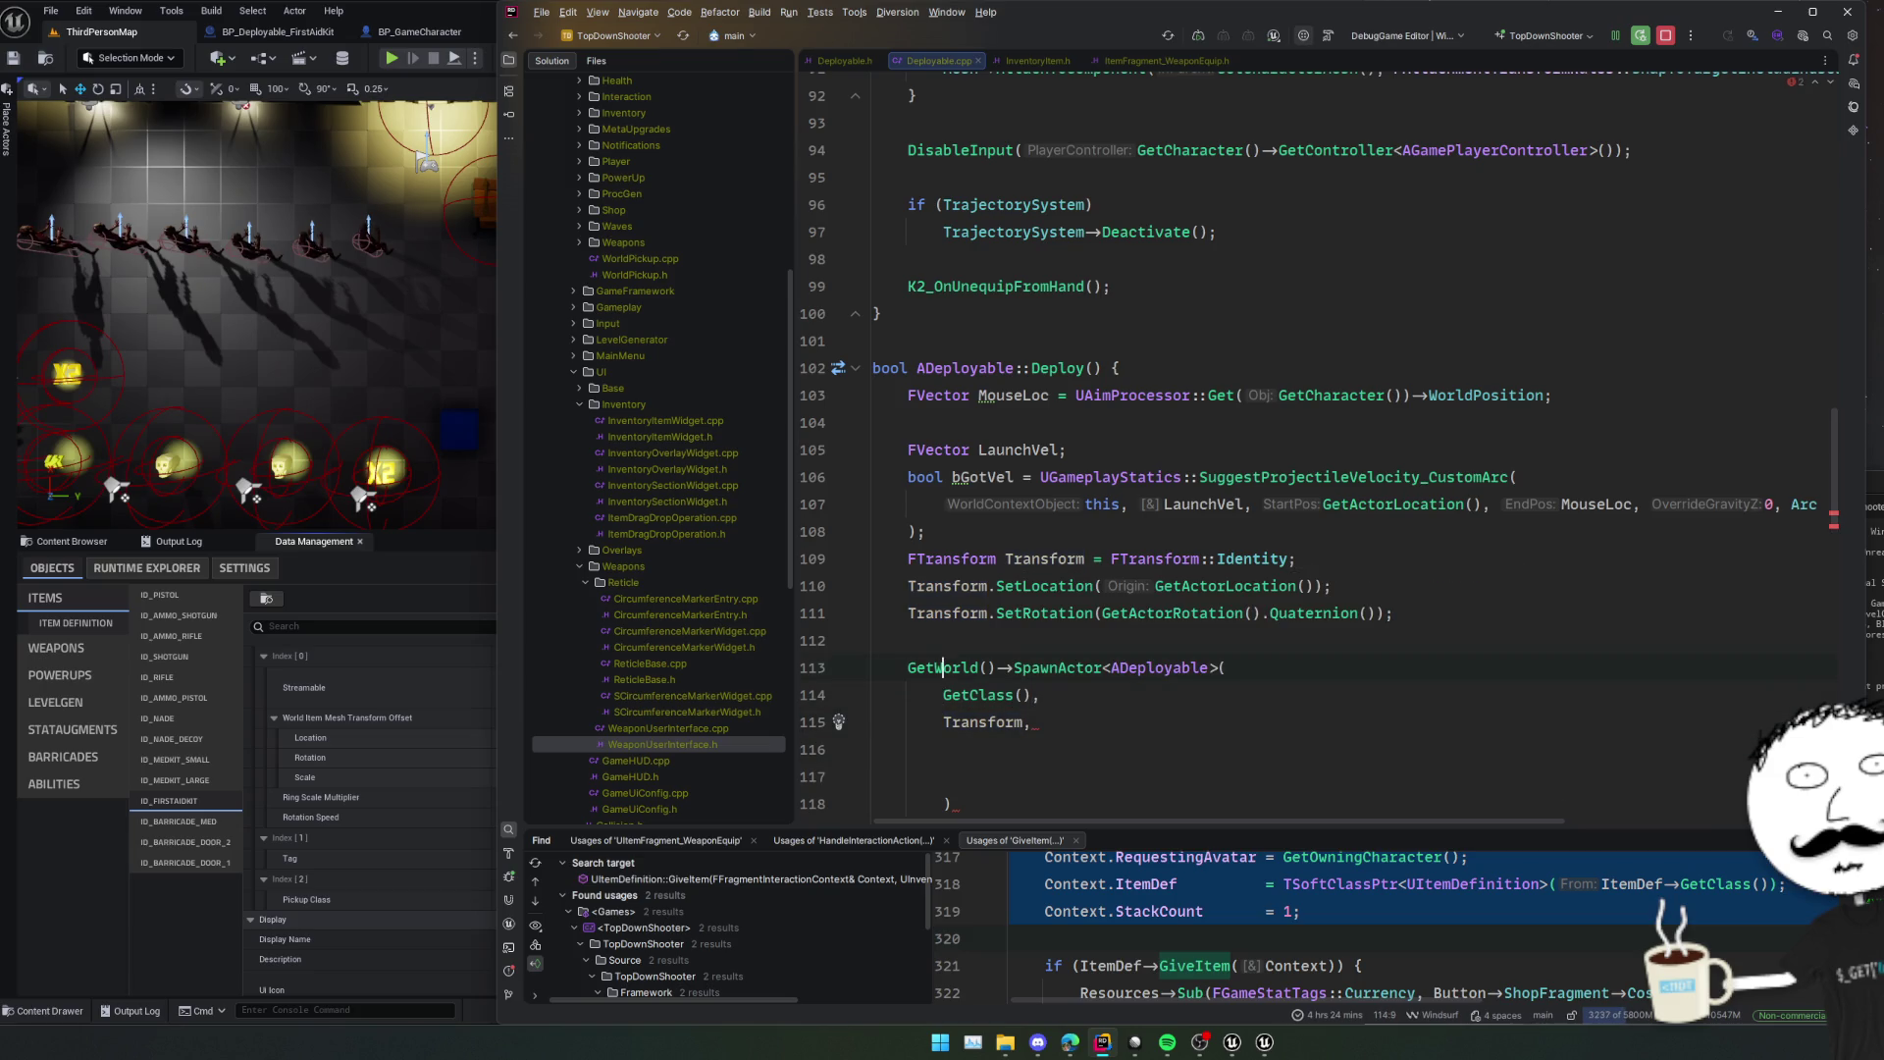
key("alt+shift+Up")
key("alt+shift+Up")
key("alt+shift+Up")
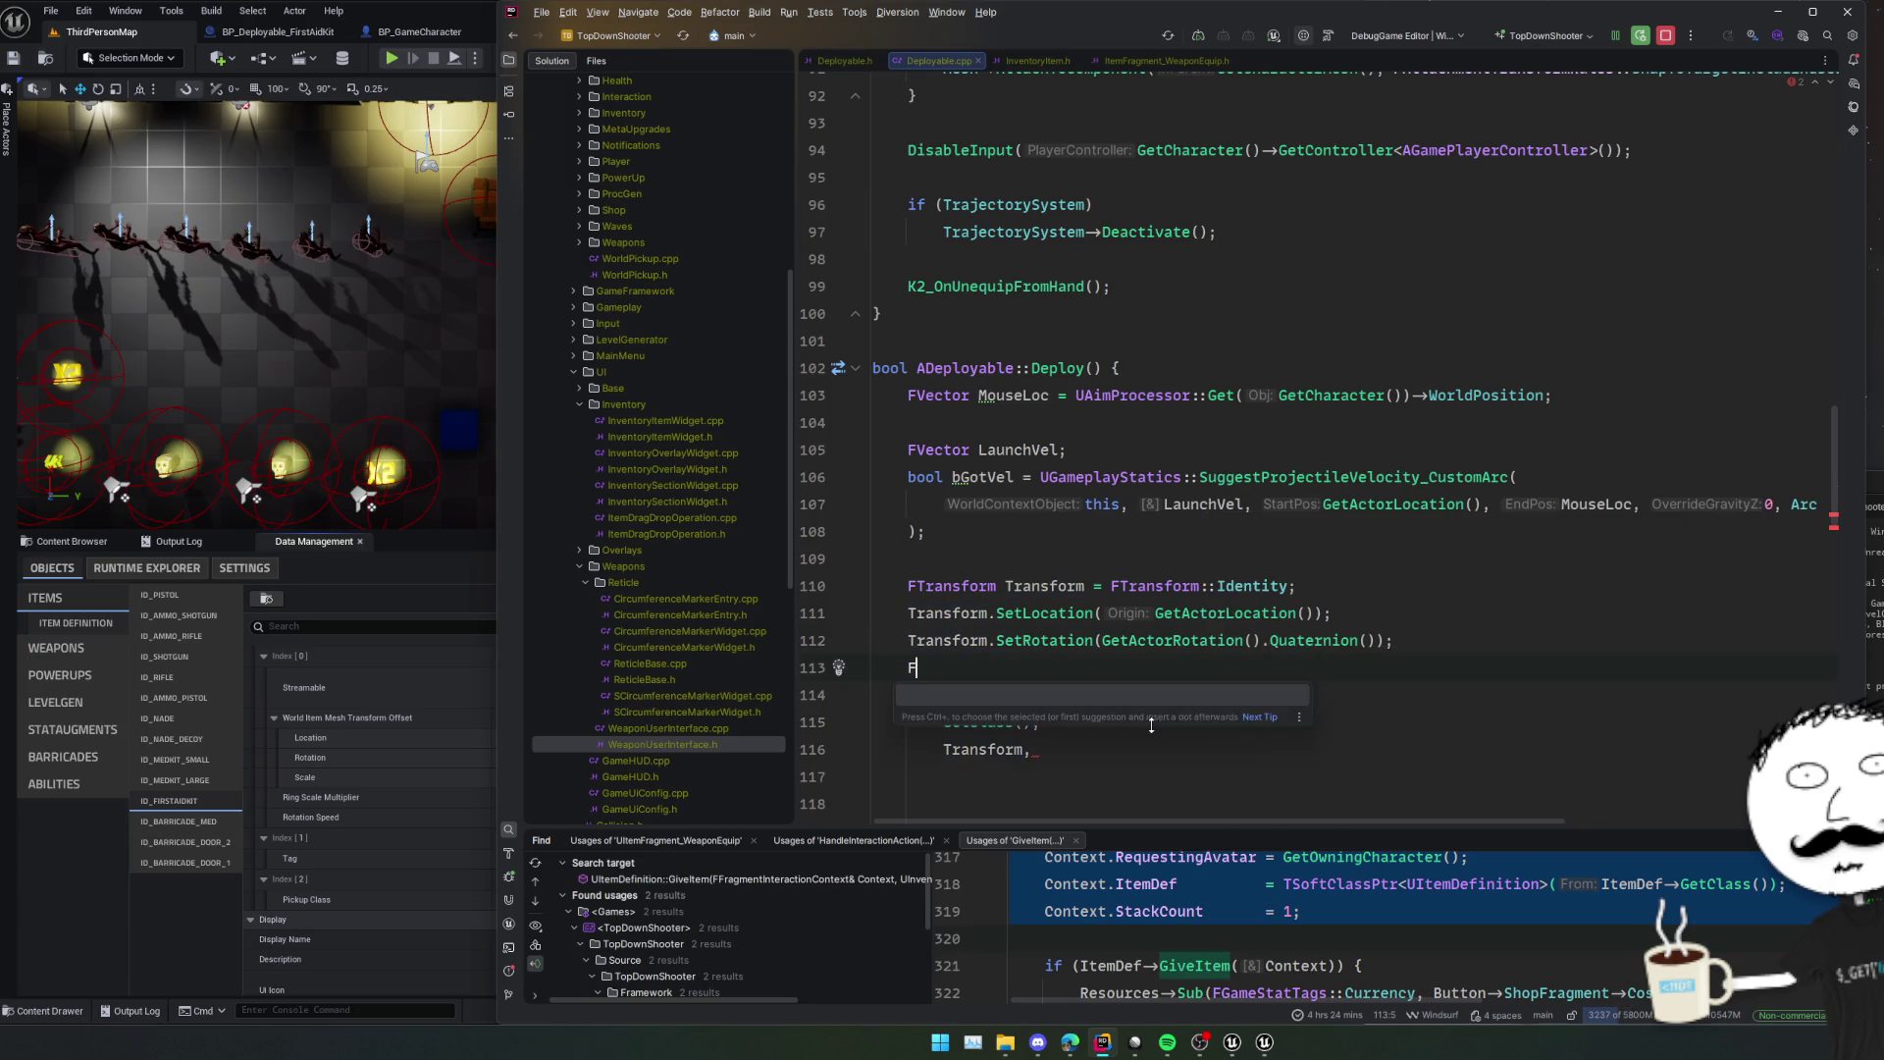
Declare FActorSpawnParameters Params with SpawnCollisionHandlingOverride set to AlwaysSpawn.
type("FACtorSpawn")
key("Return")
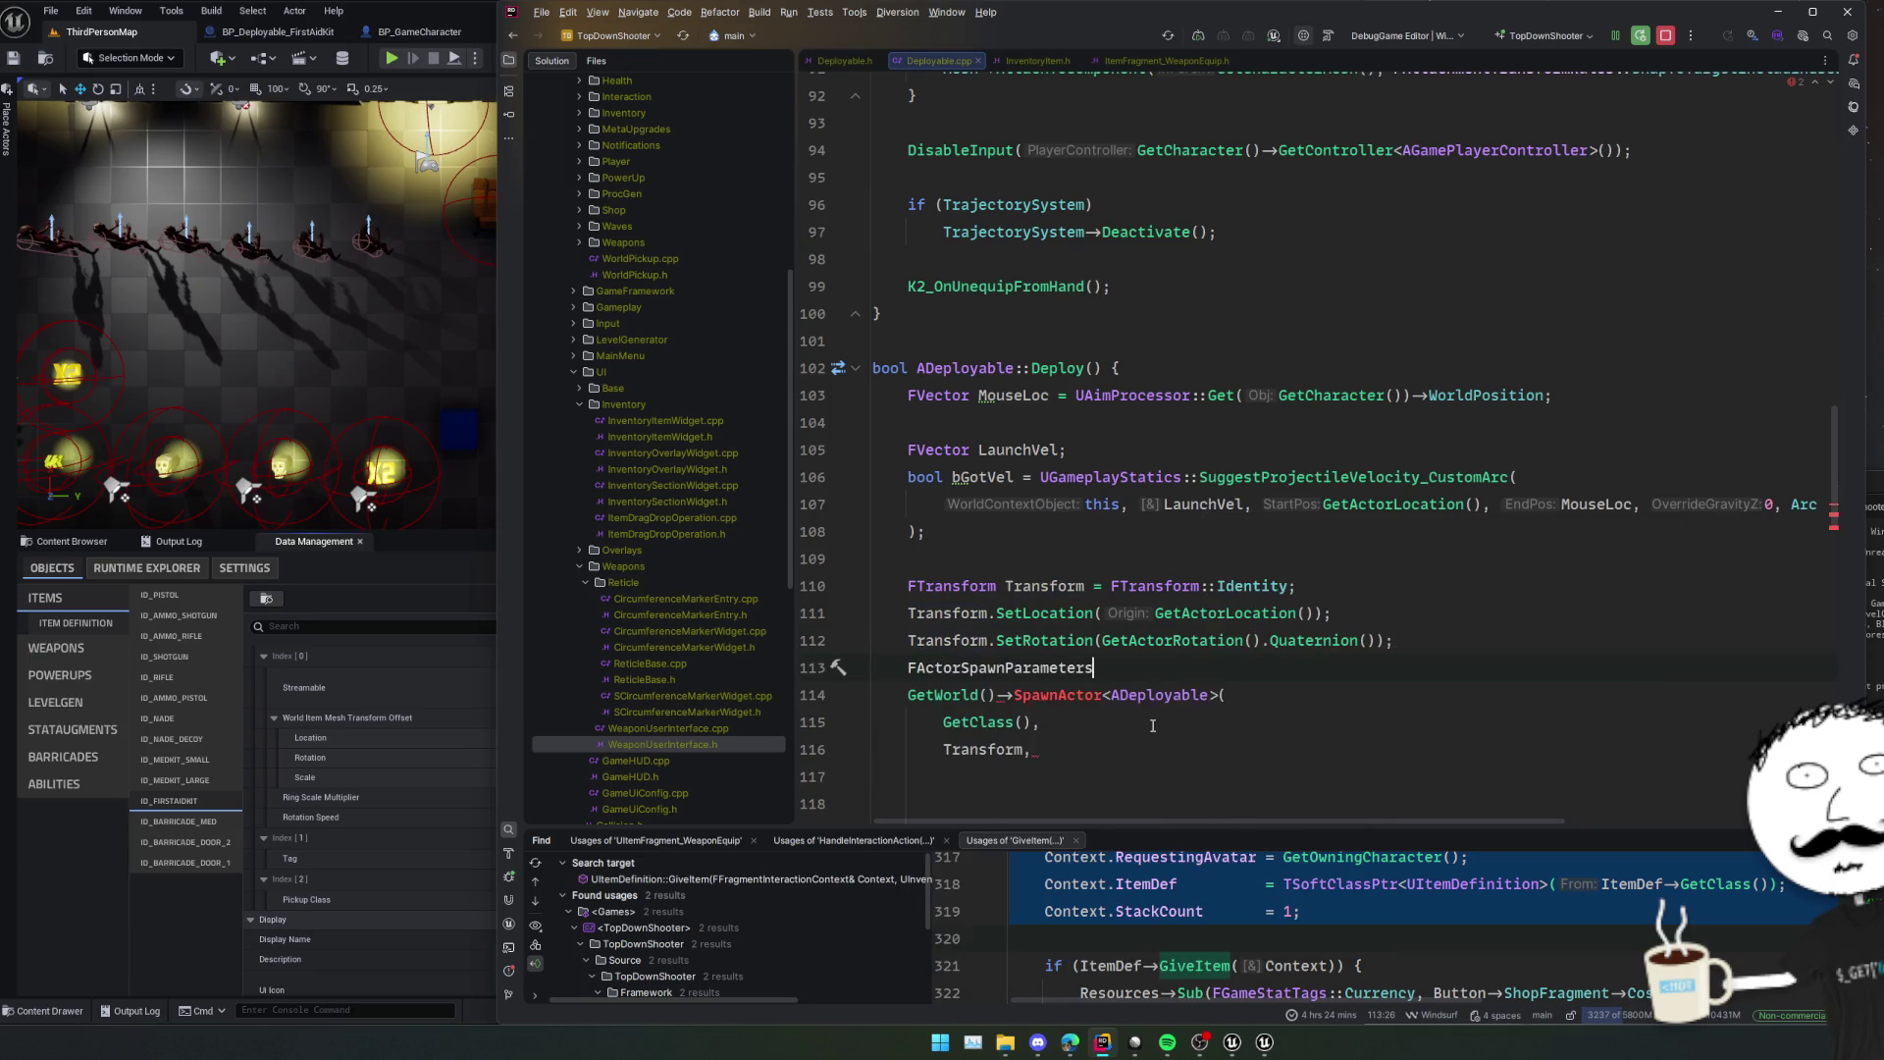
type("Params;")
key("Return")
type("Params.SpawnCo")
type("l")
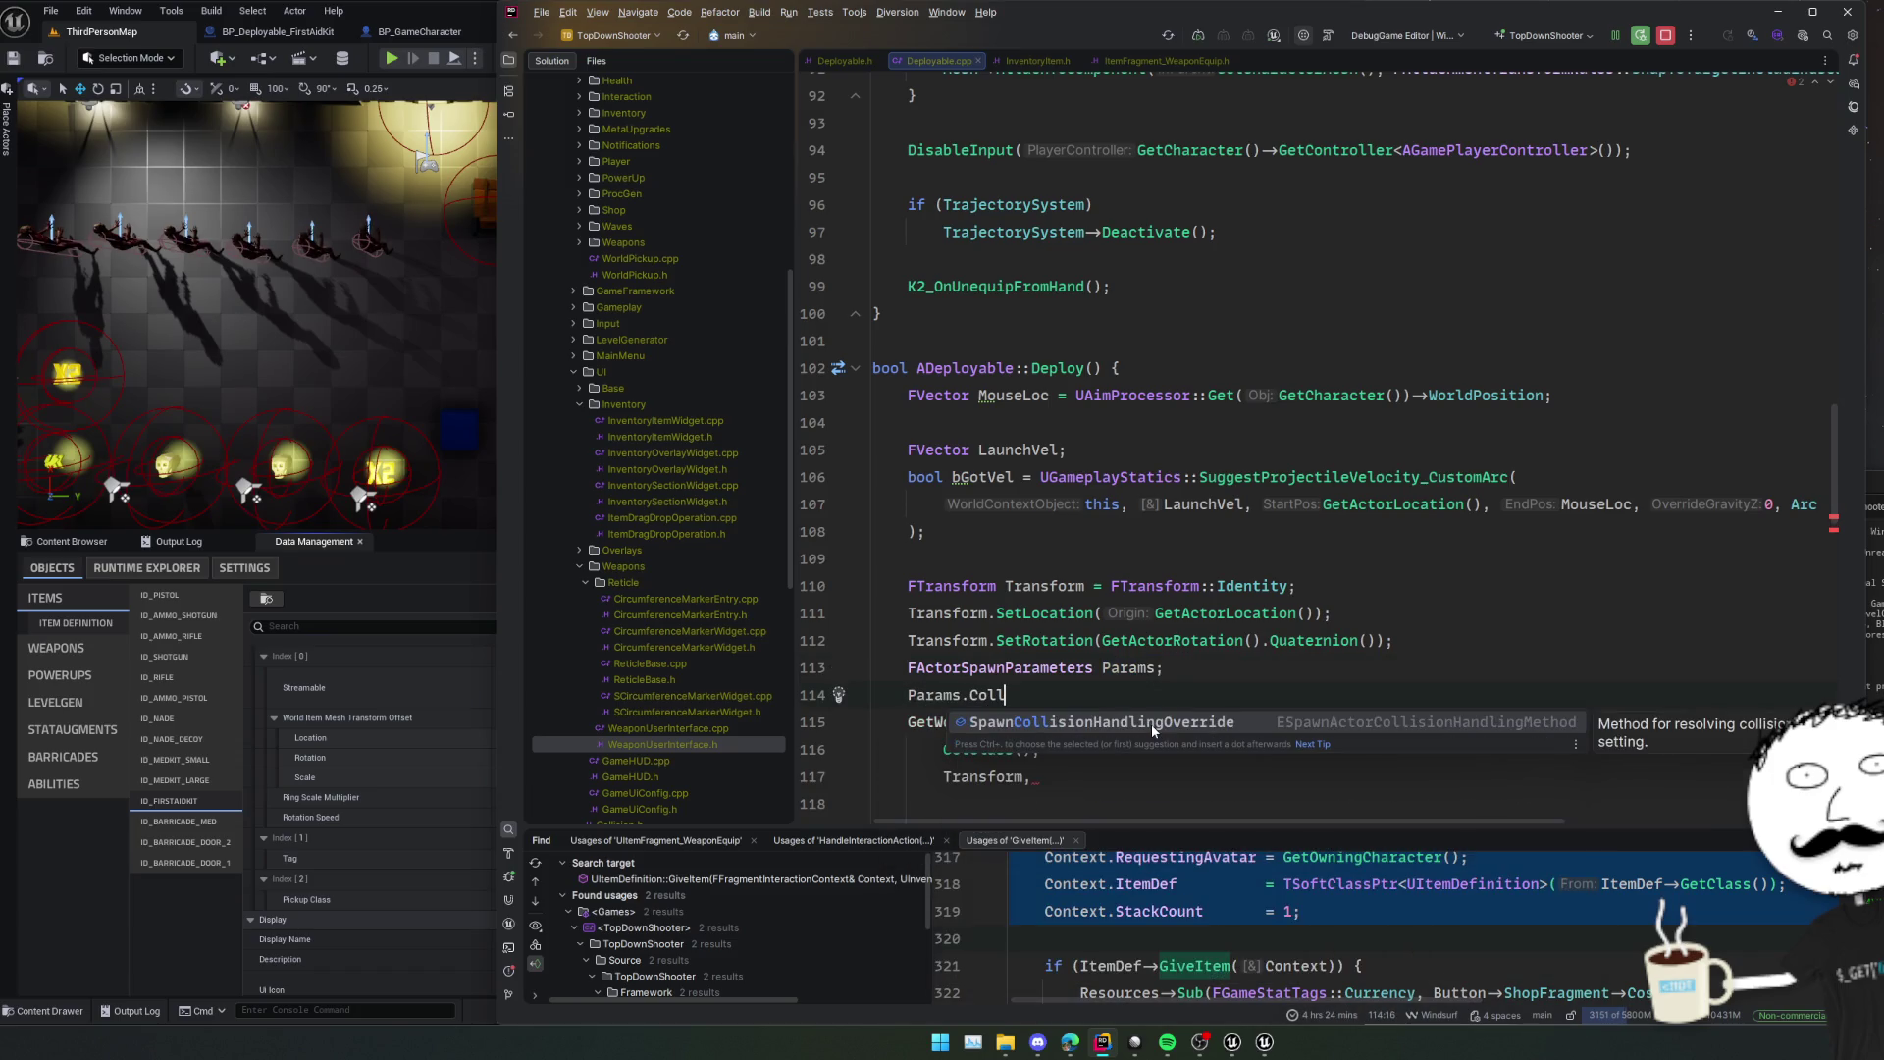
key("Return")
type("=")
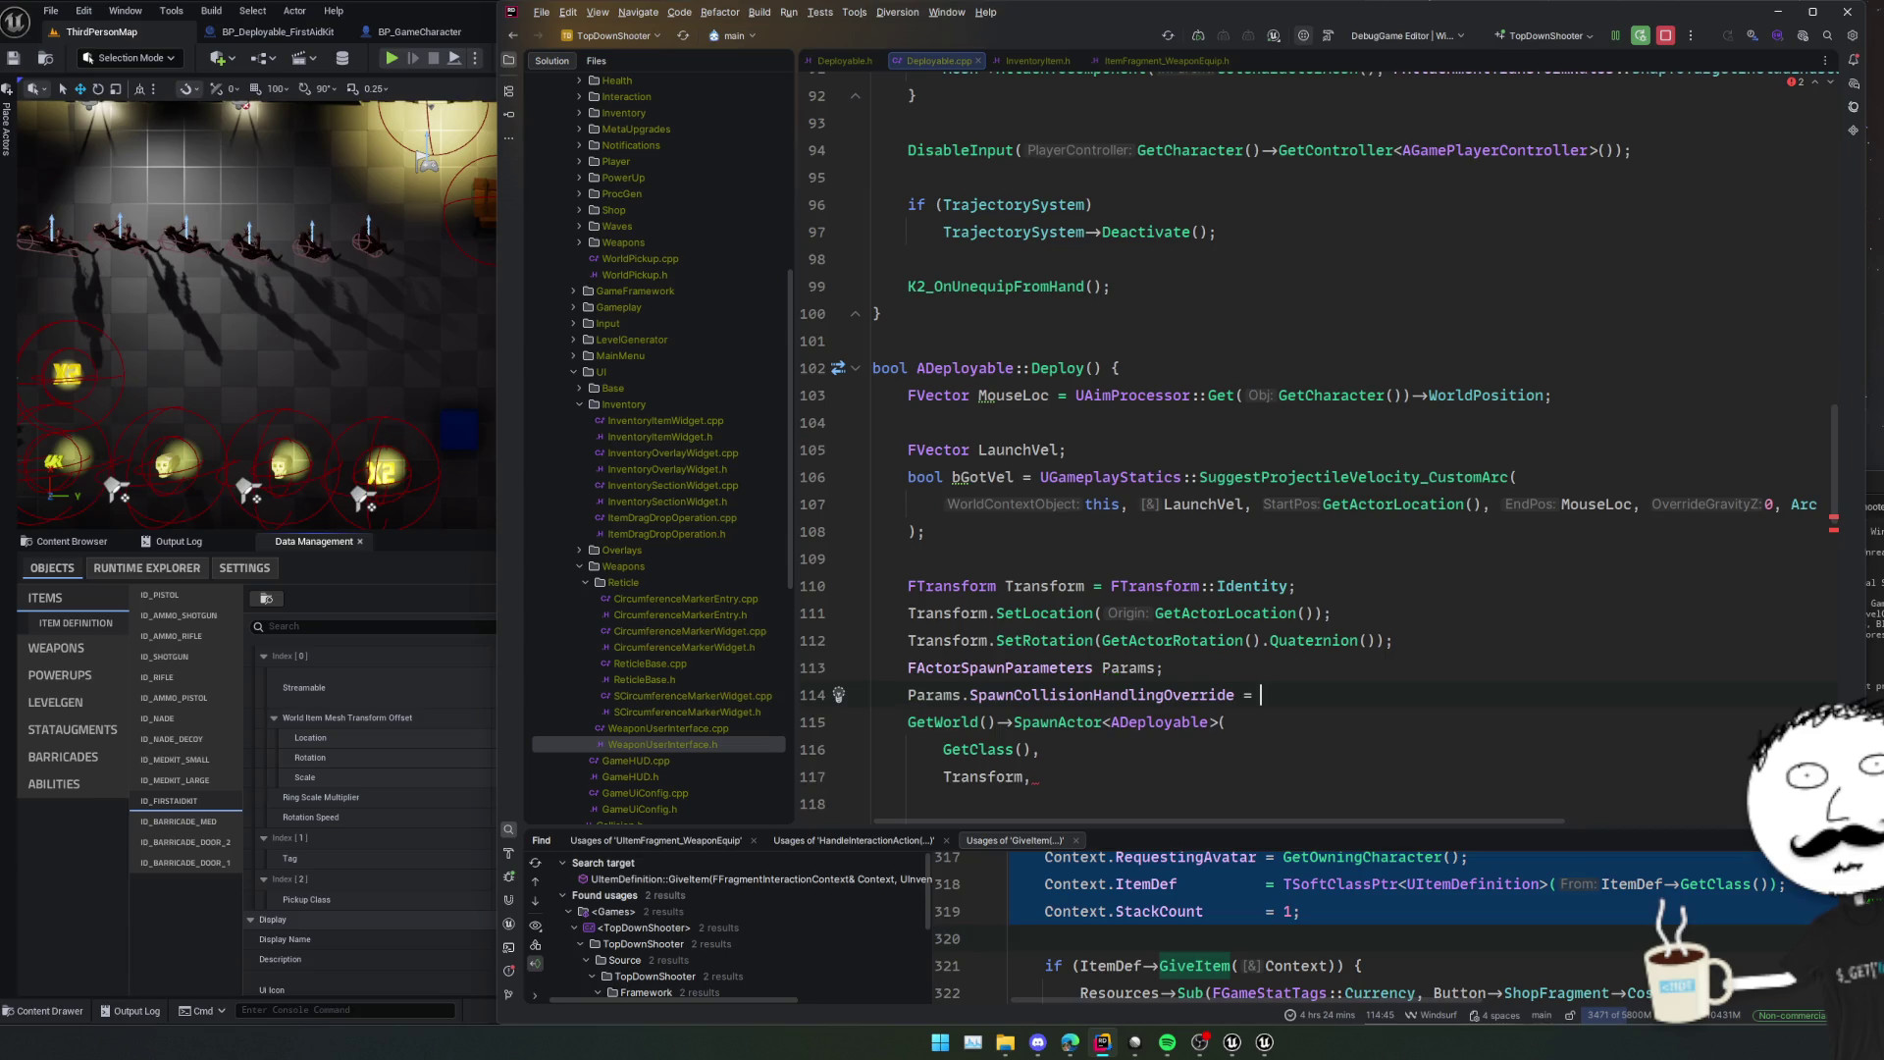
key("Down")
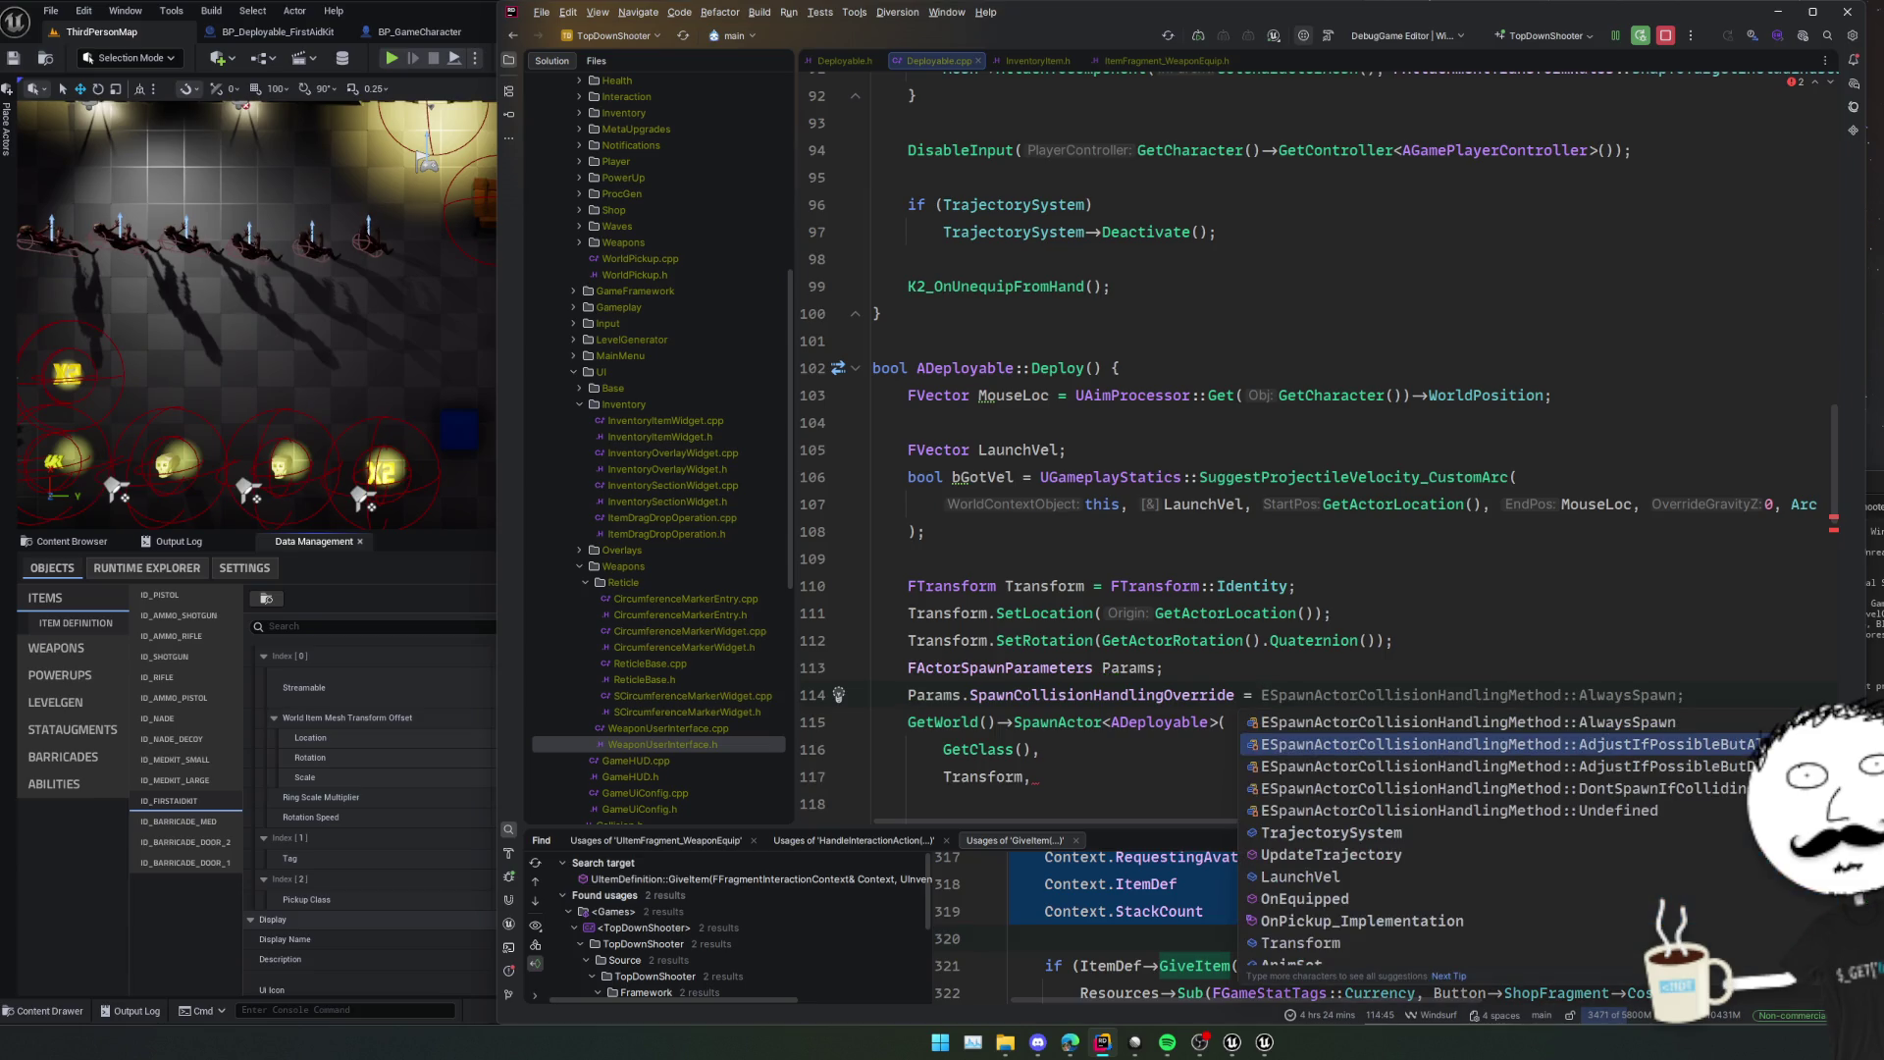
key("Tab")
key("Return")
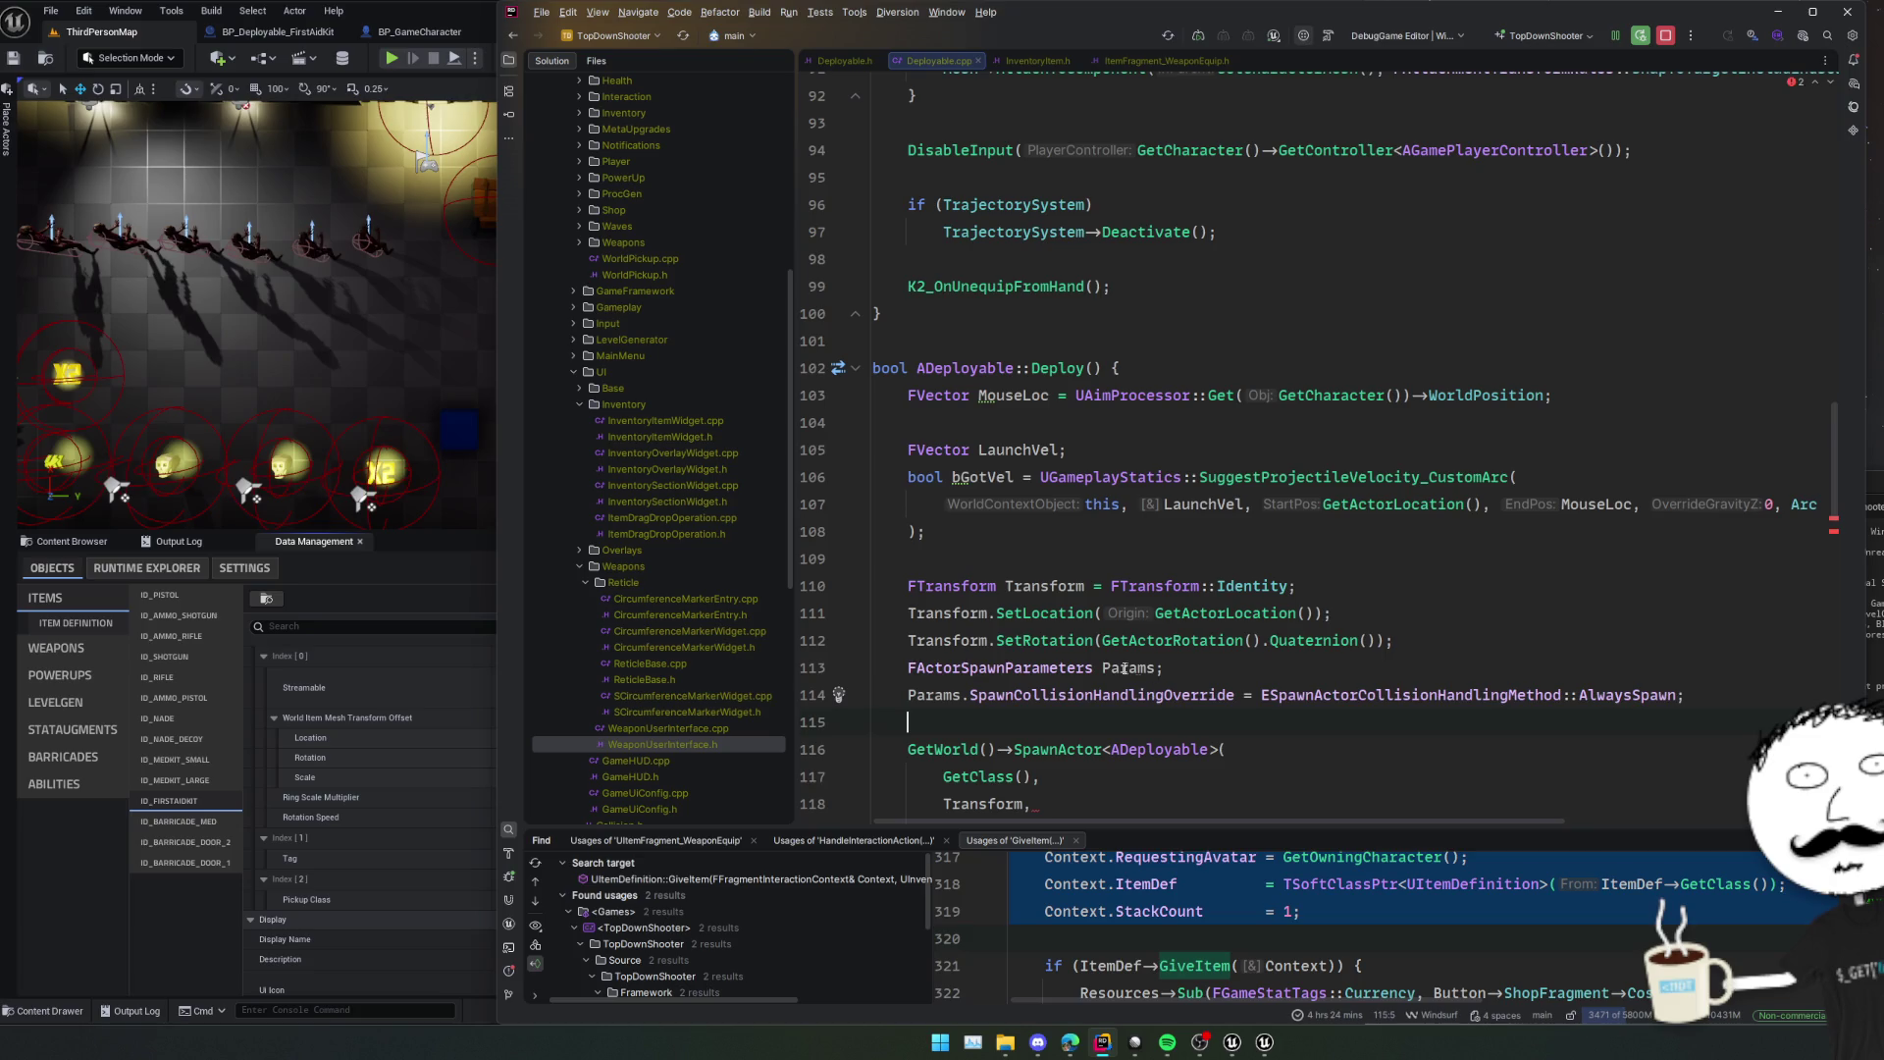
Set Params.Owner = GetCharacter();.
double_click(1126, 668)
key("Down")
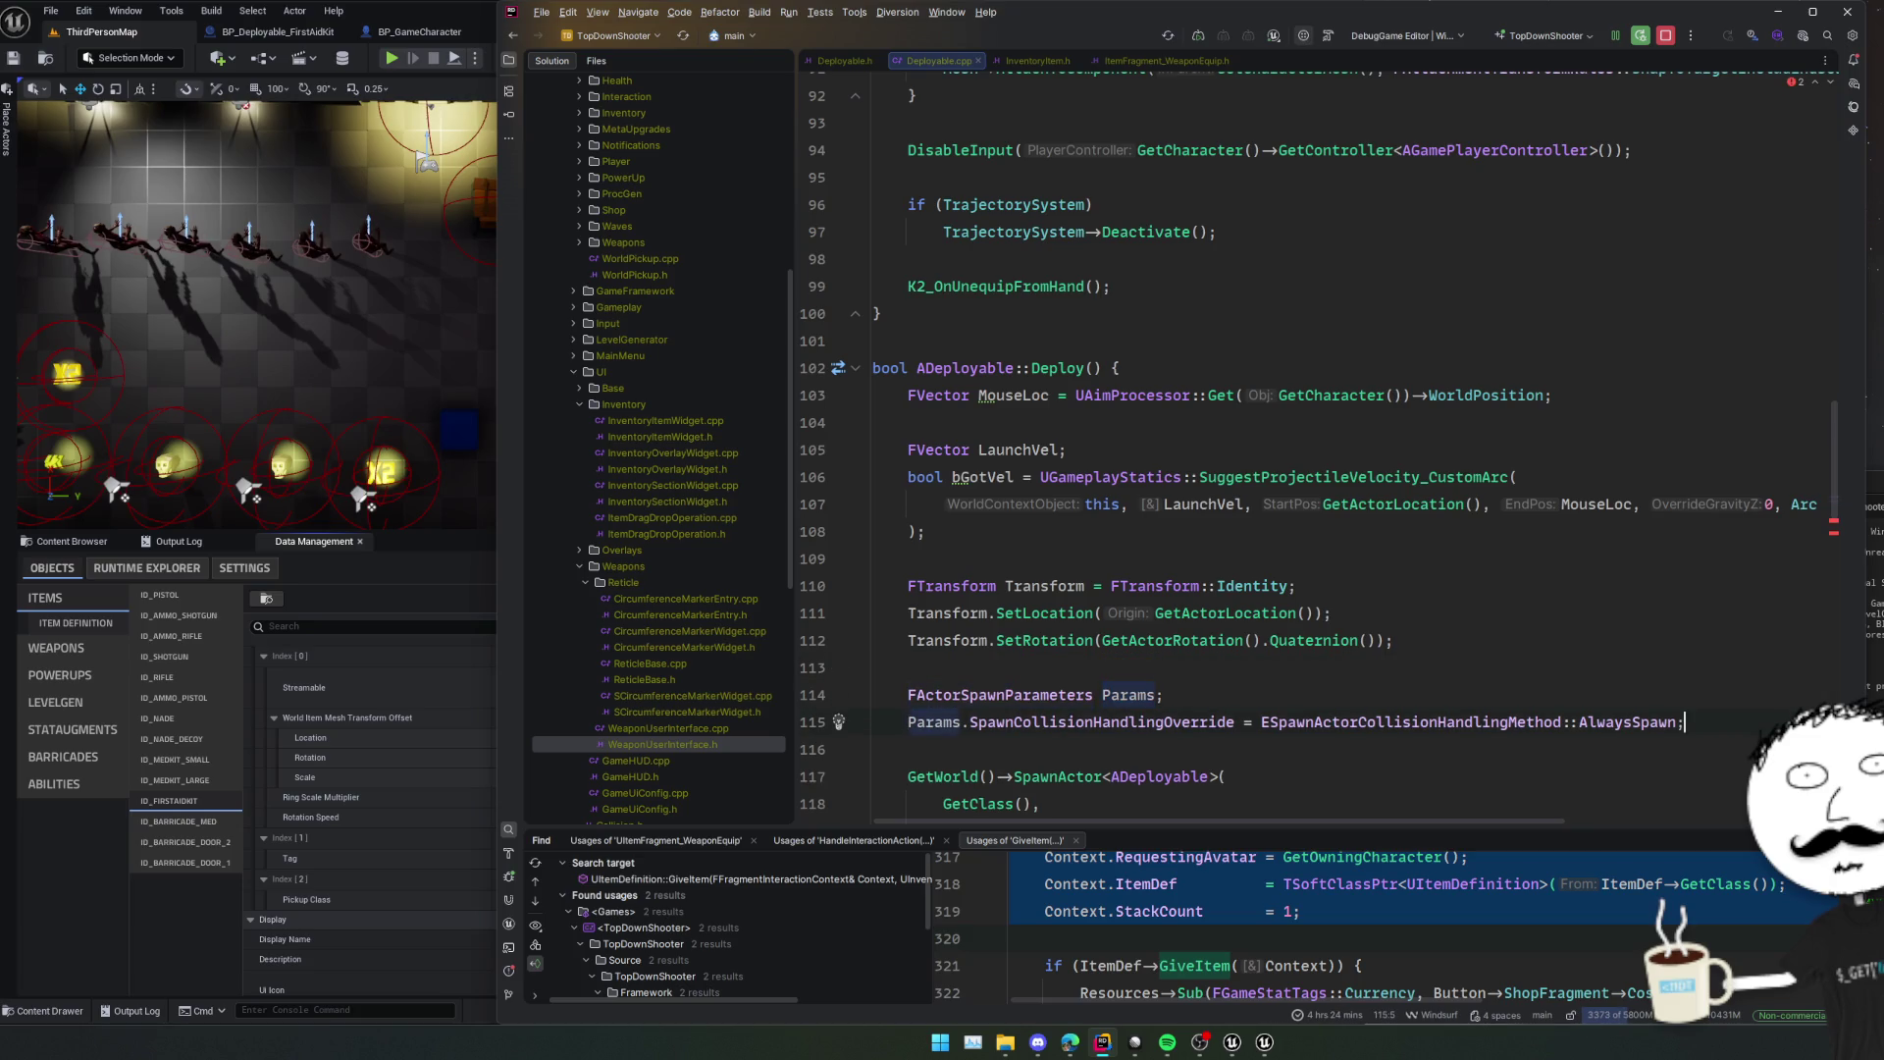
key("End")
key("Return")
type("Params.Owne")
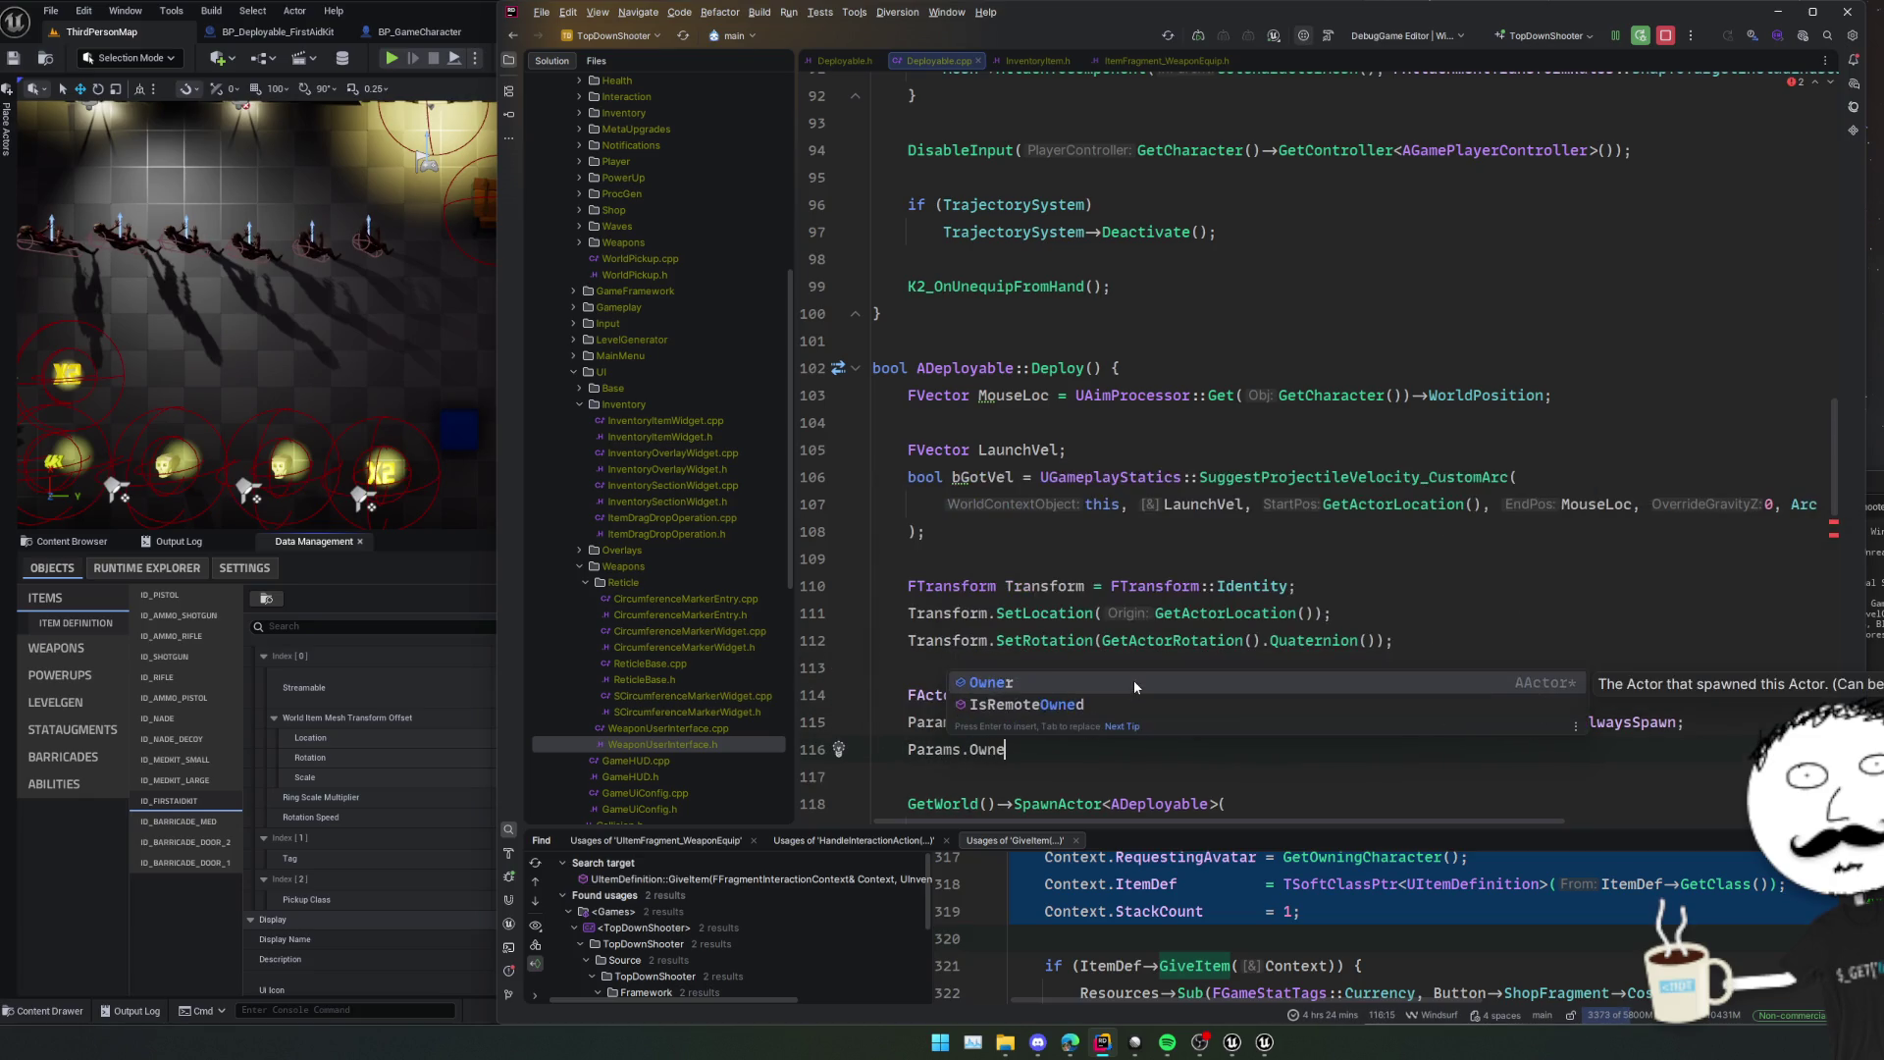
type("r = GetChara")
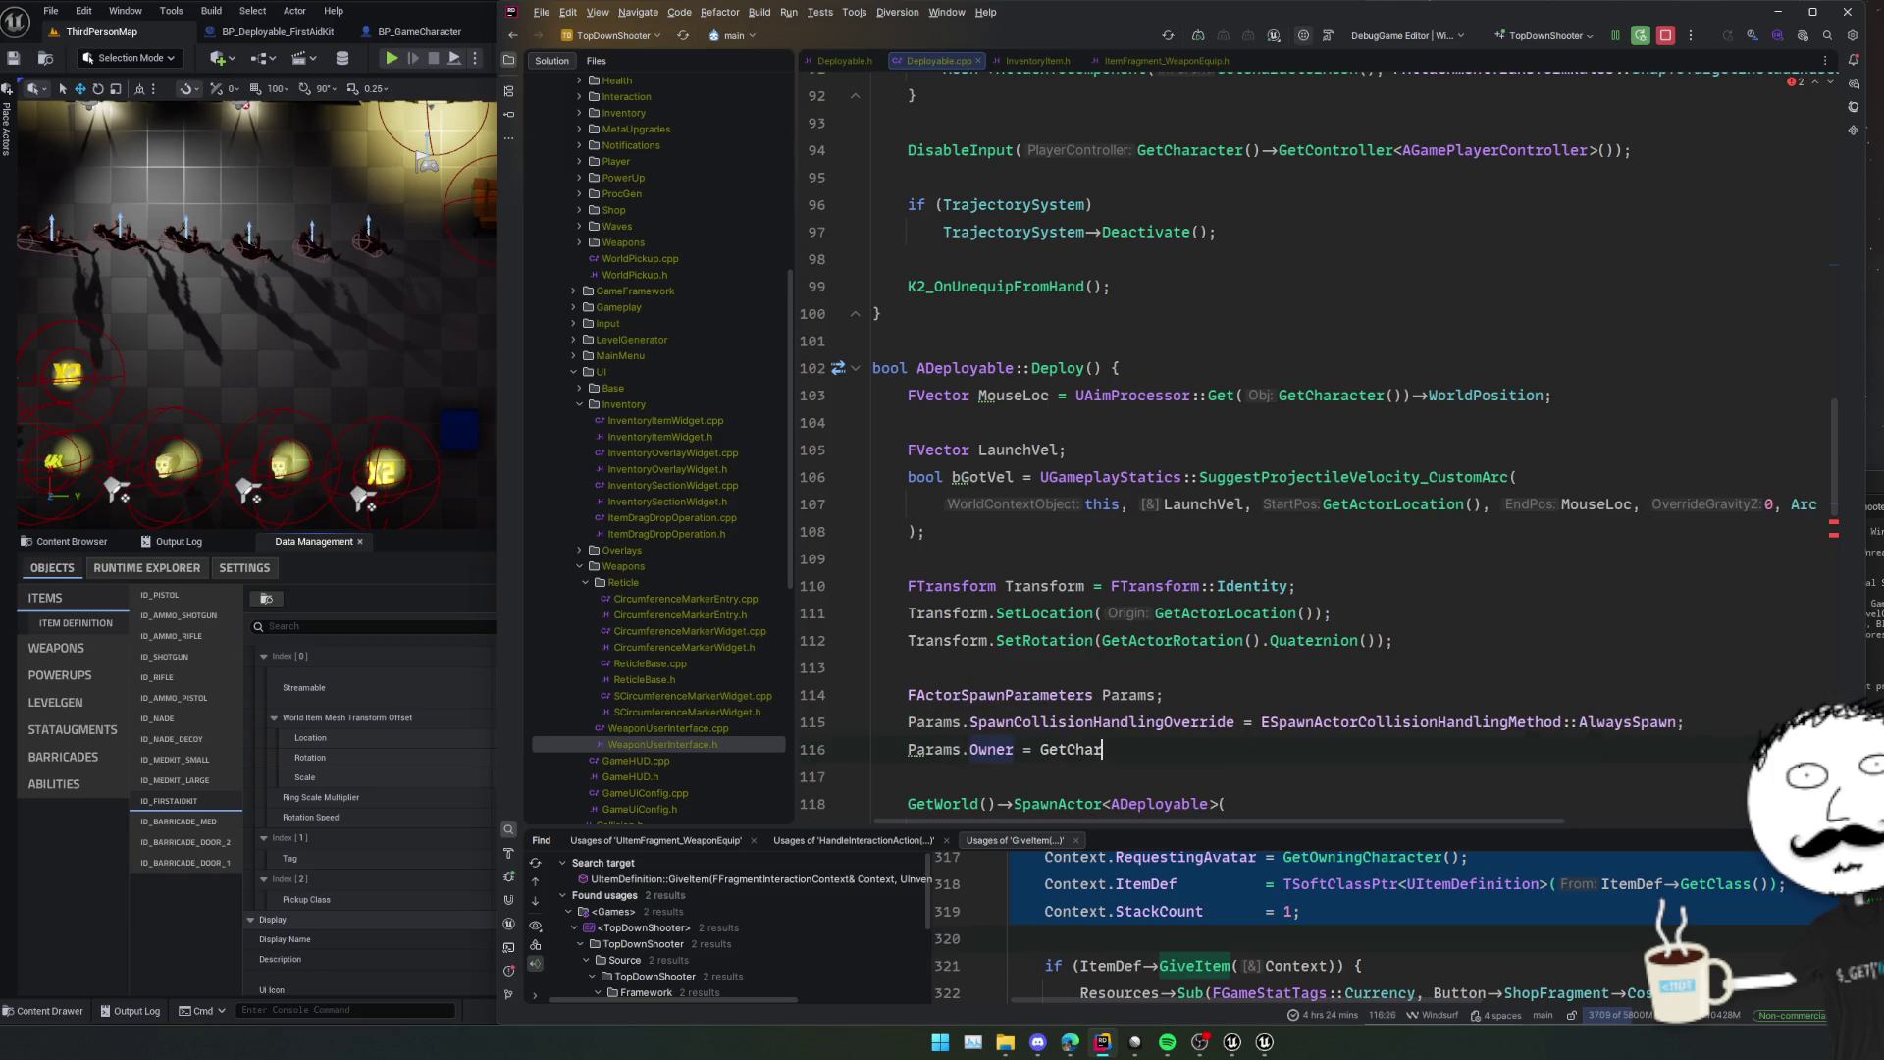
key("Return")
type(";")
Pass Params to SpawnActor and assign the result to auto Deployable.
key("Down")
key("Down")
key("Down")
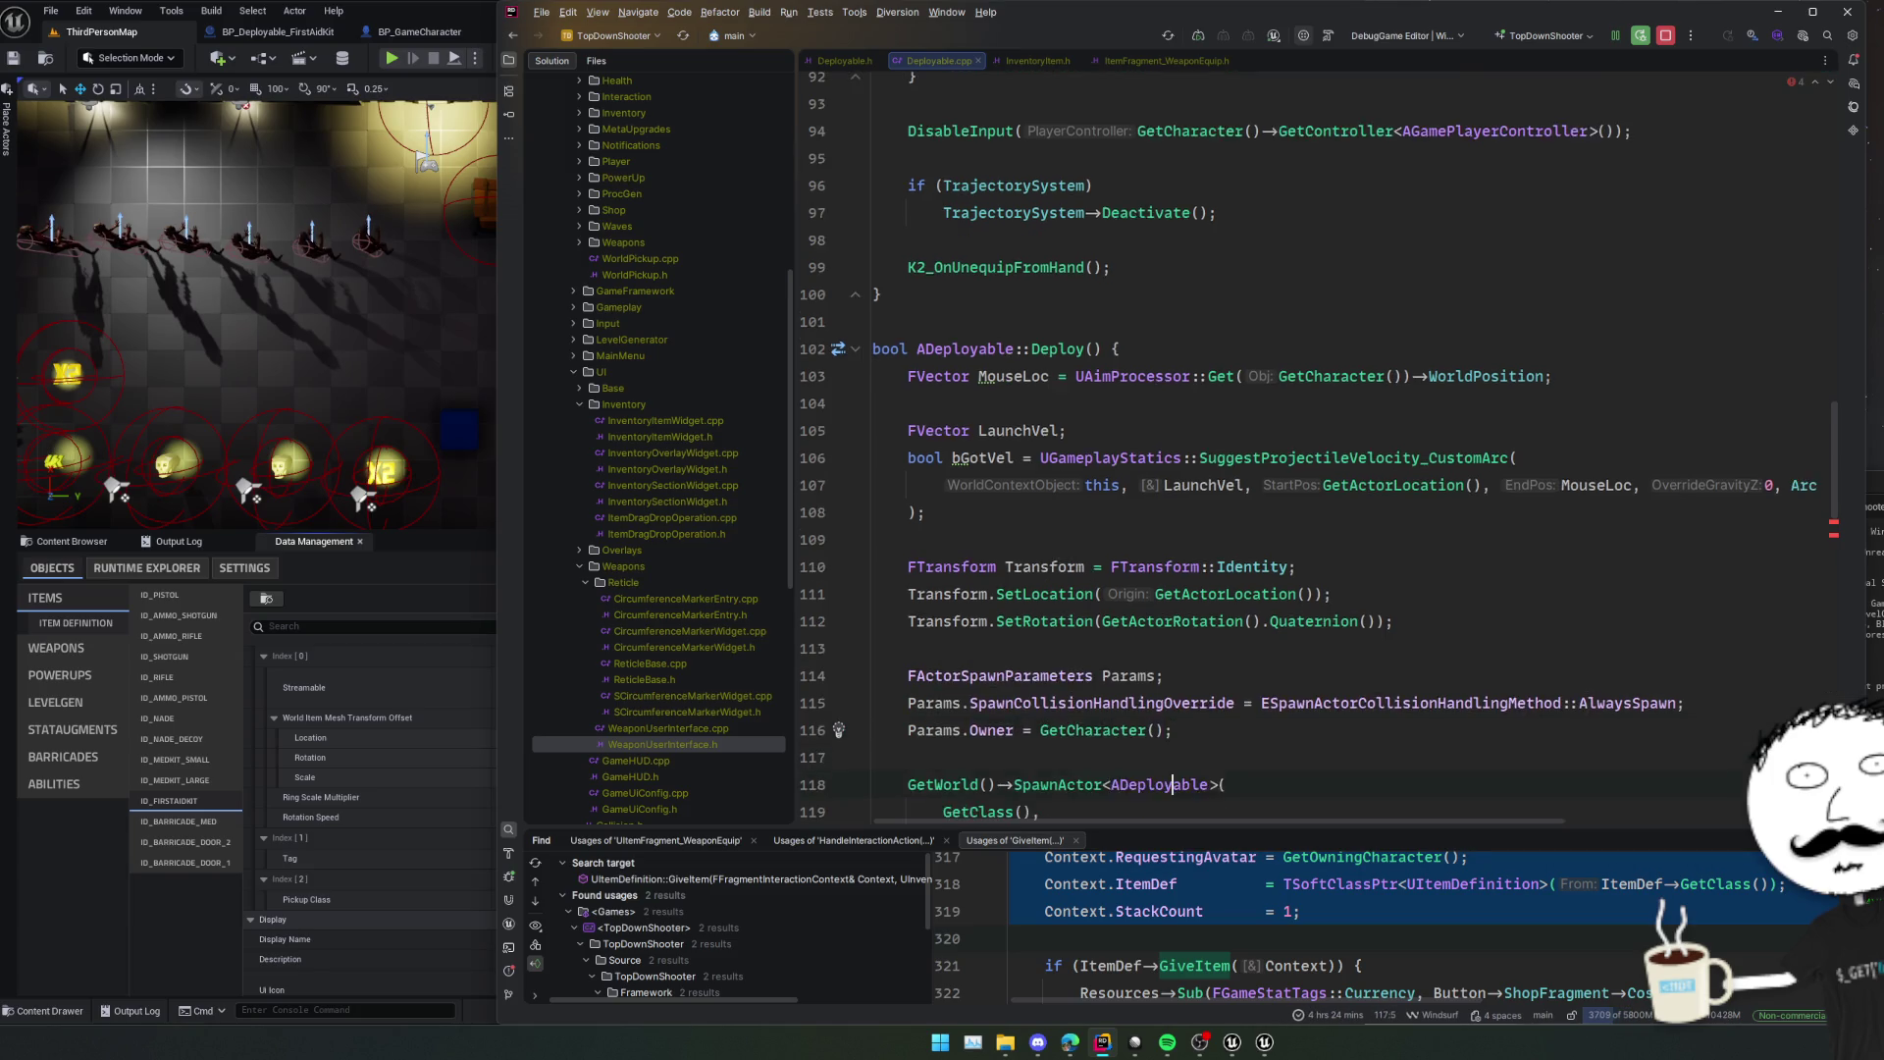
type("Params")
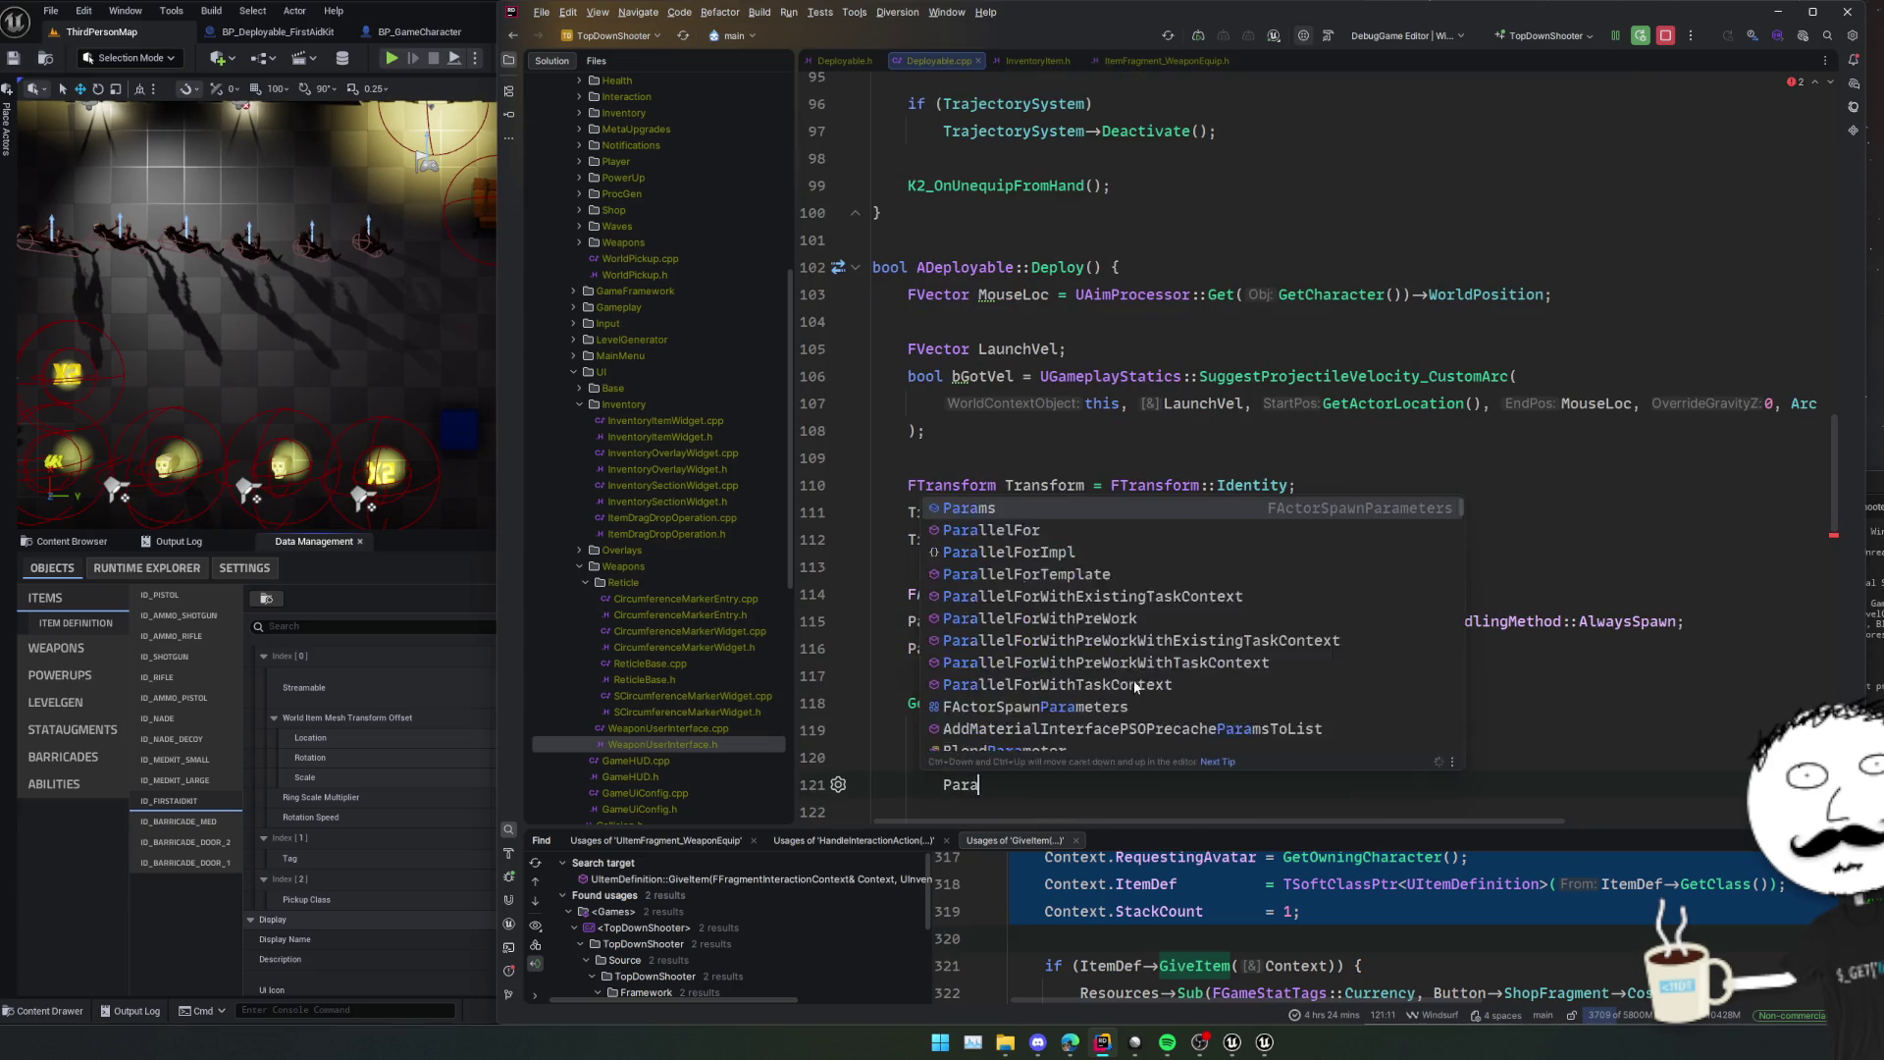
key("Down")
type(";")
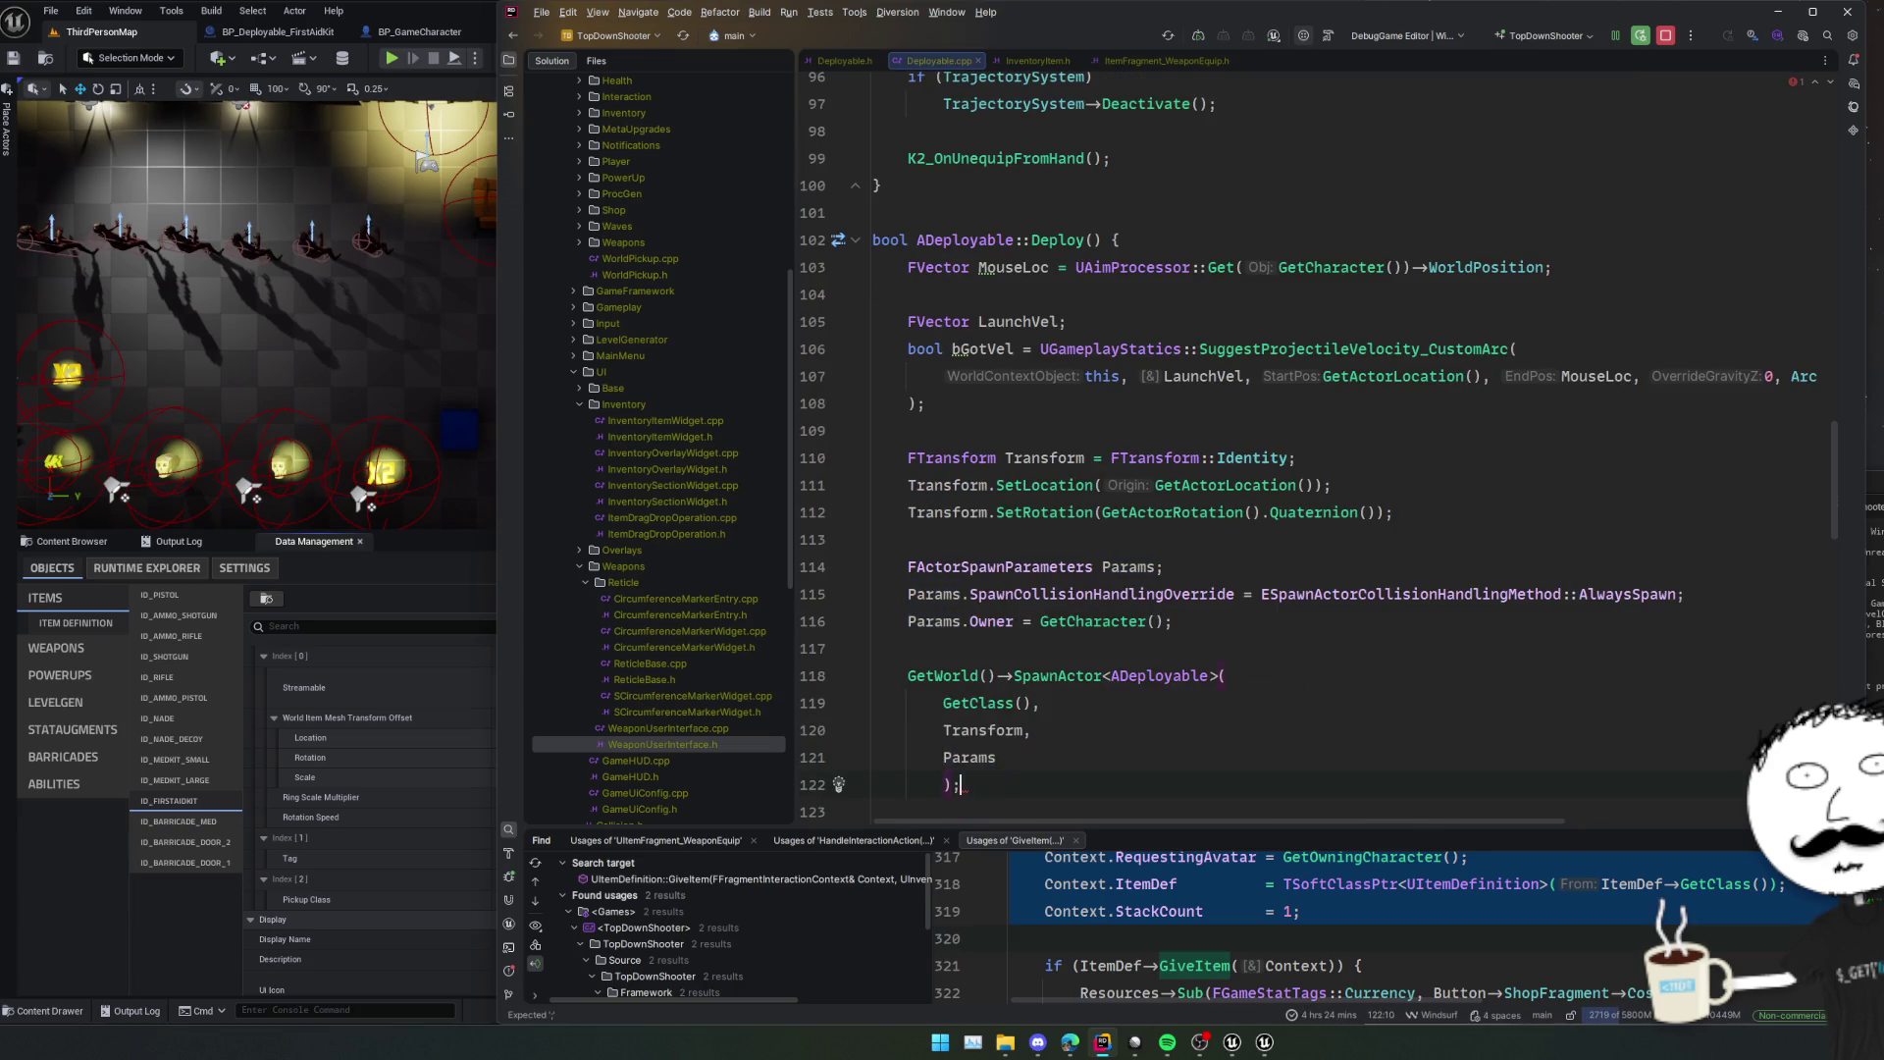
key("Up")
key("Up")
key("Up")
key("Home")
type("auto Deployable =")
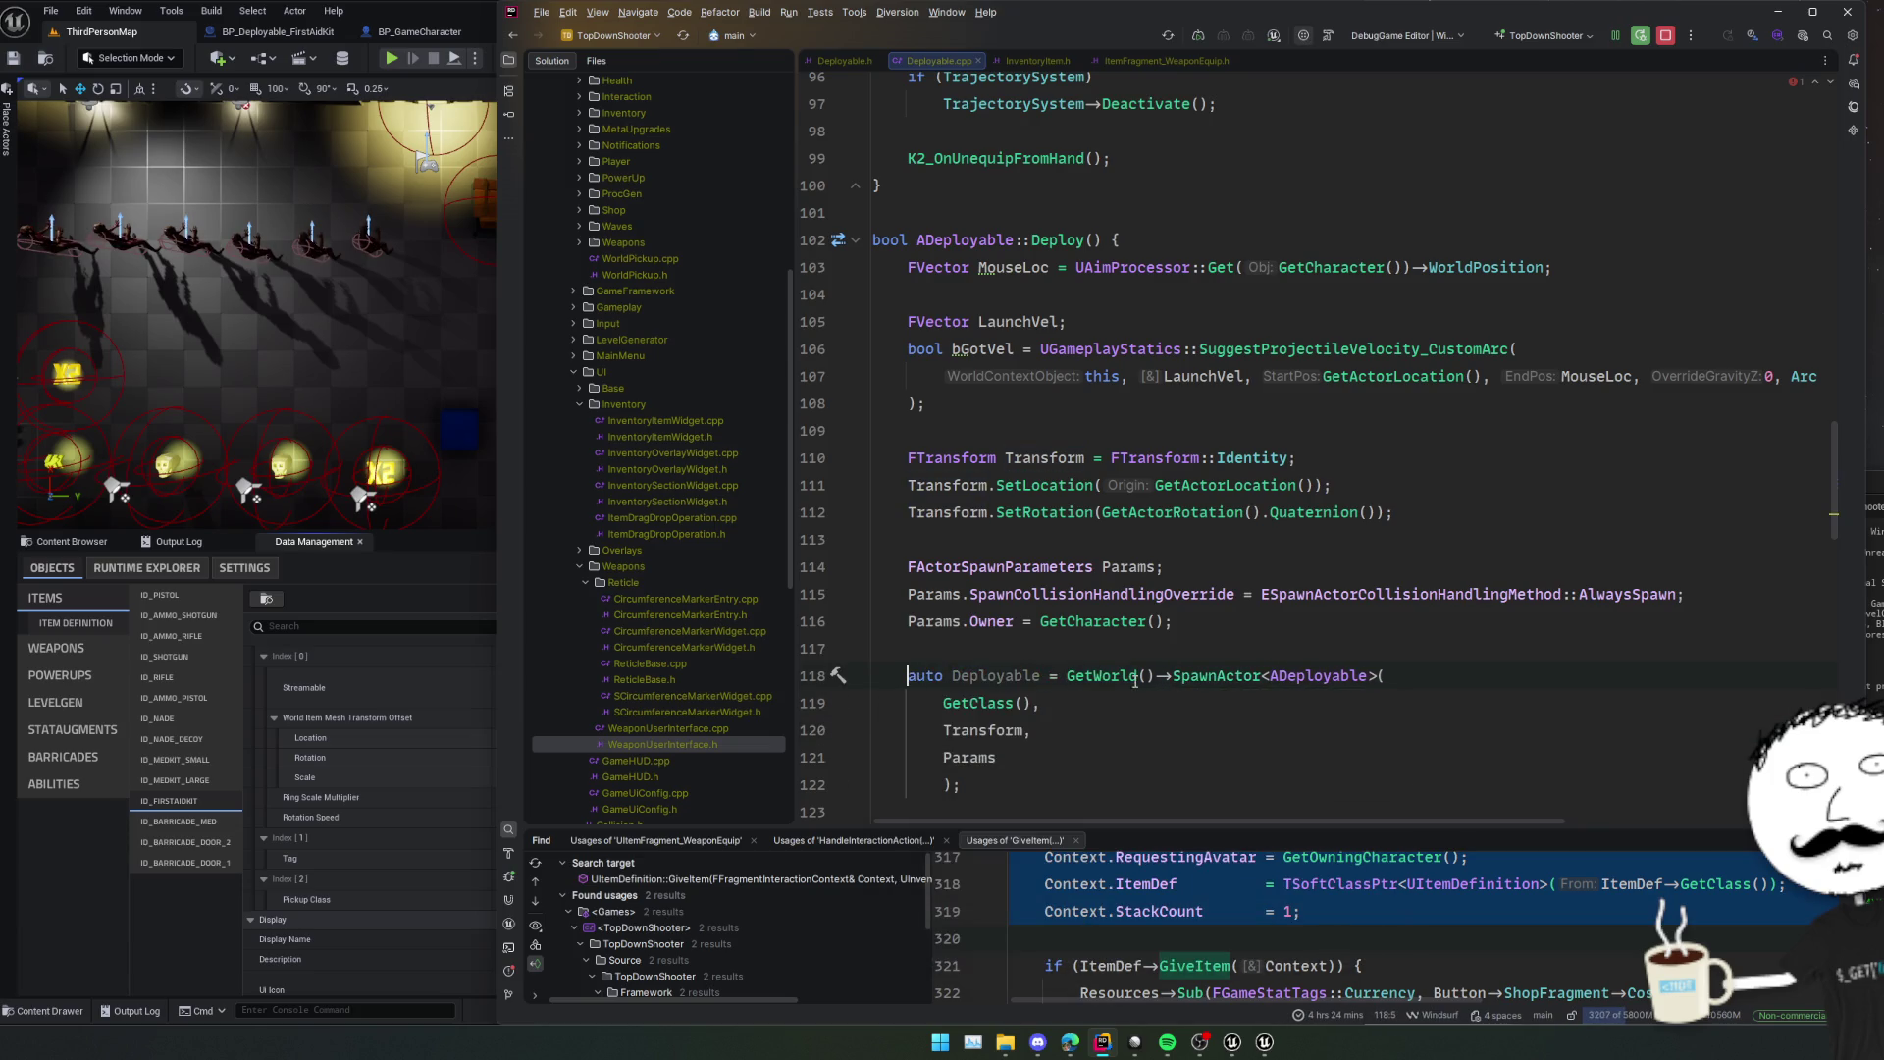
Reformat Deploy and add an if (Deployable) block after the spawn call.
key("ctrl+alt+l")
key("Home")
key("Down")
key("Down")
key("Down")
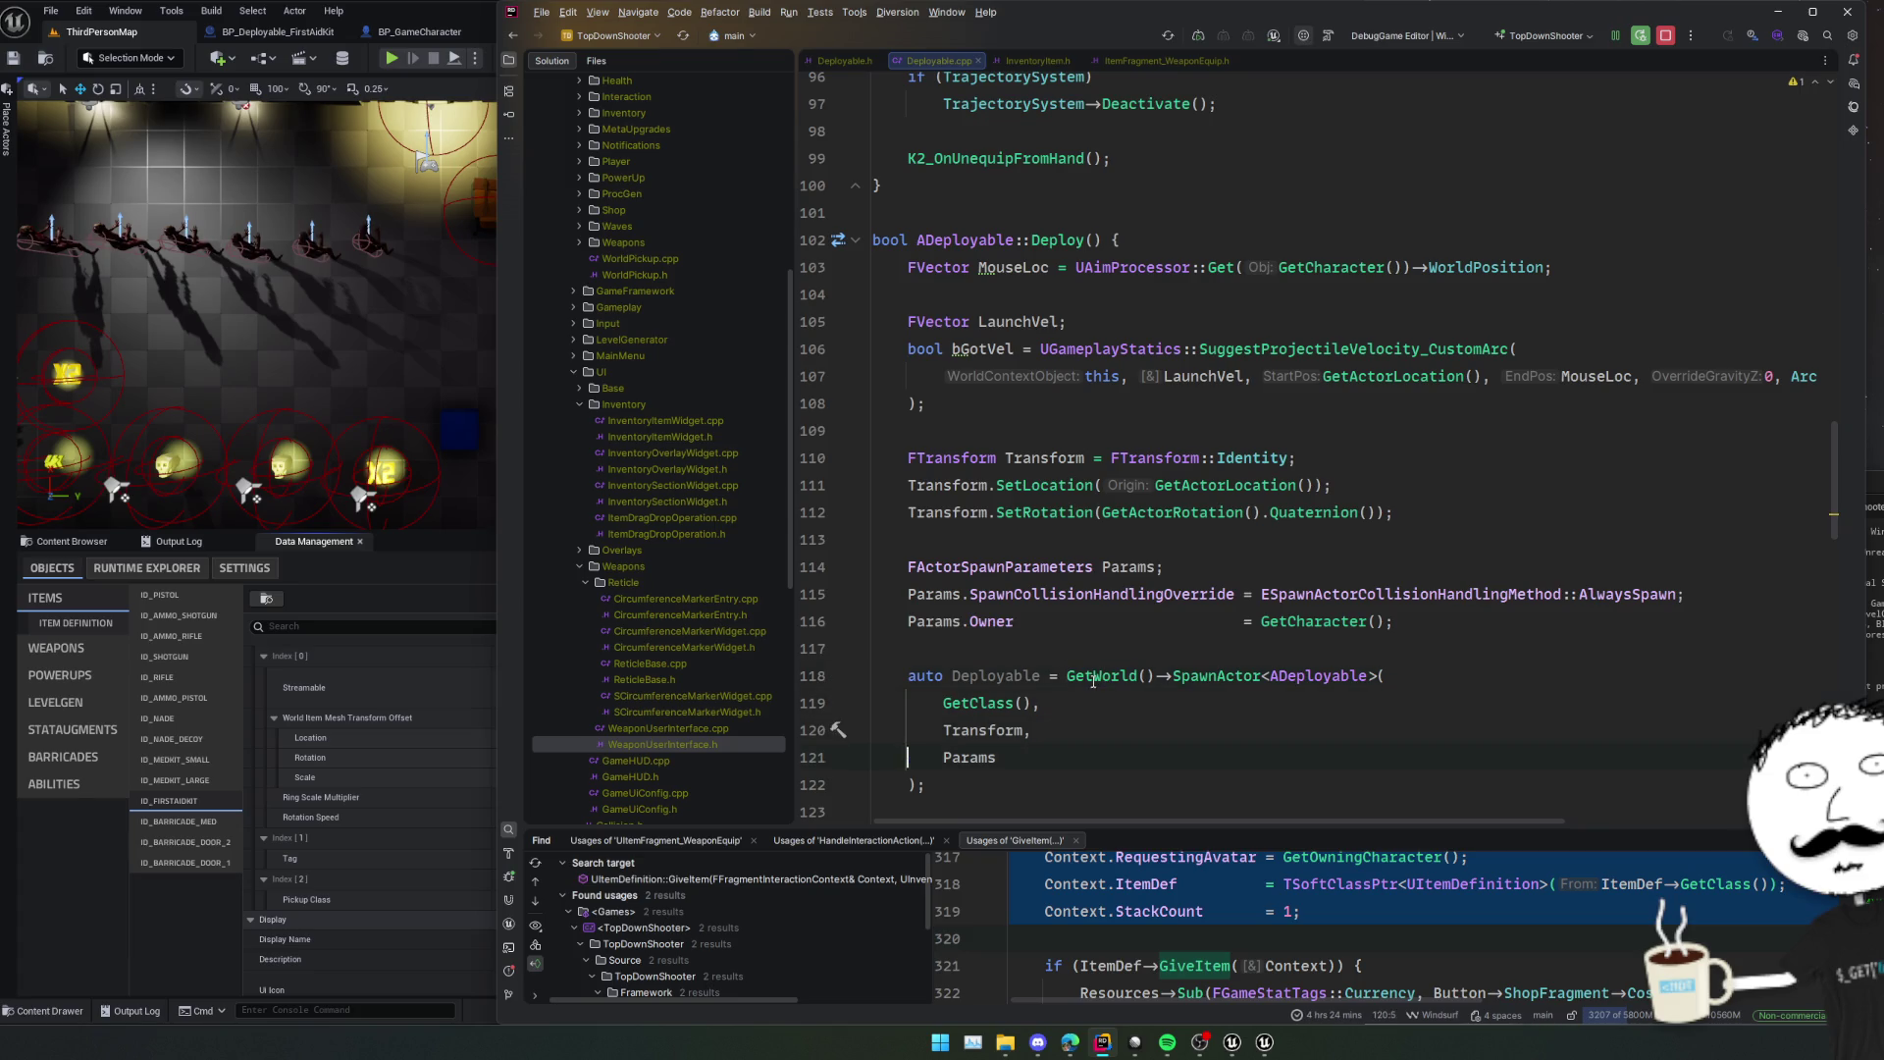
type("if (Deployable")
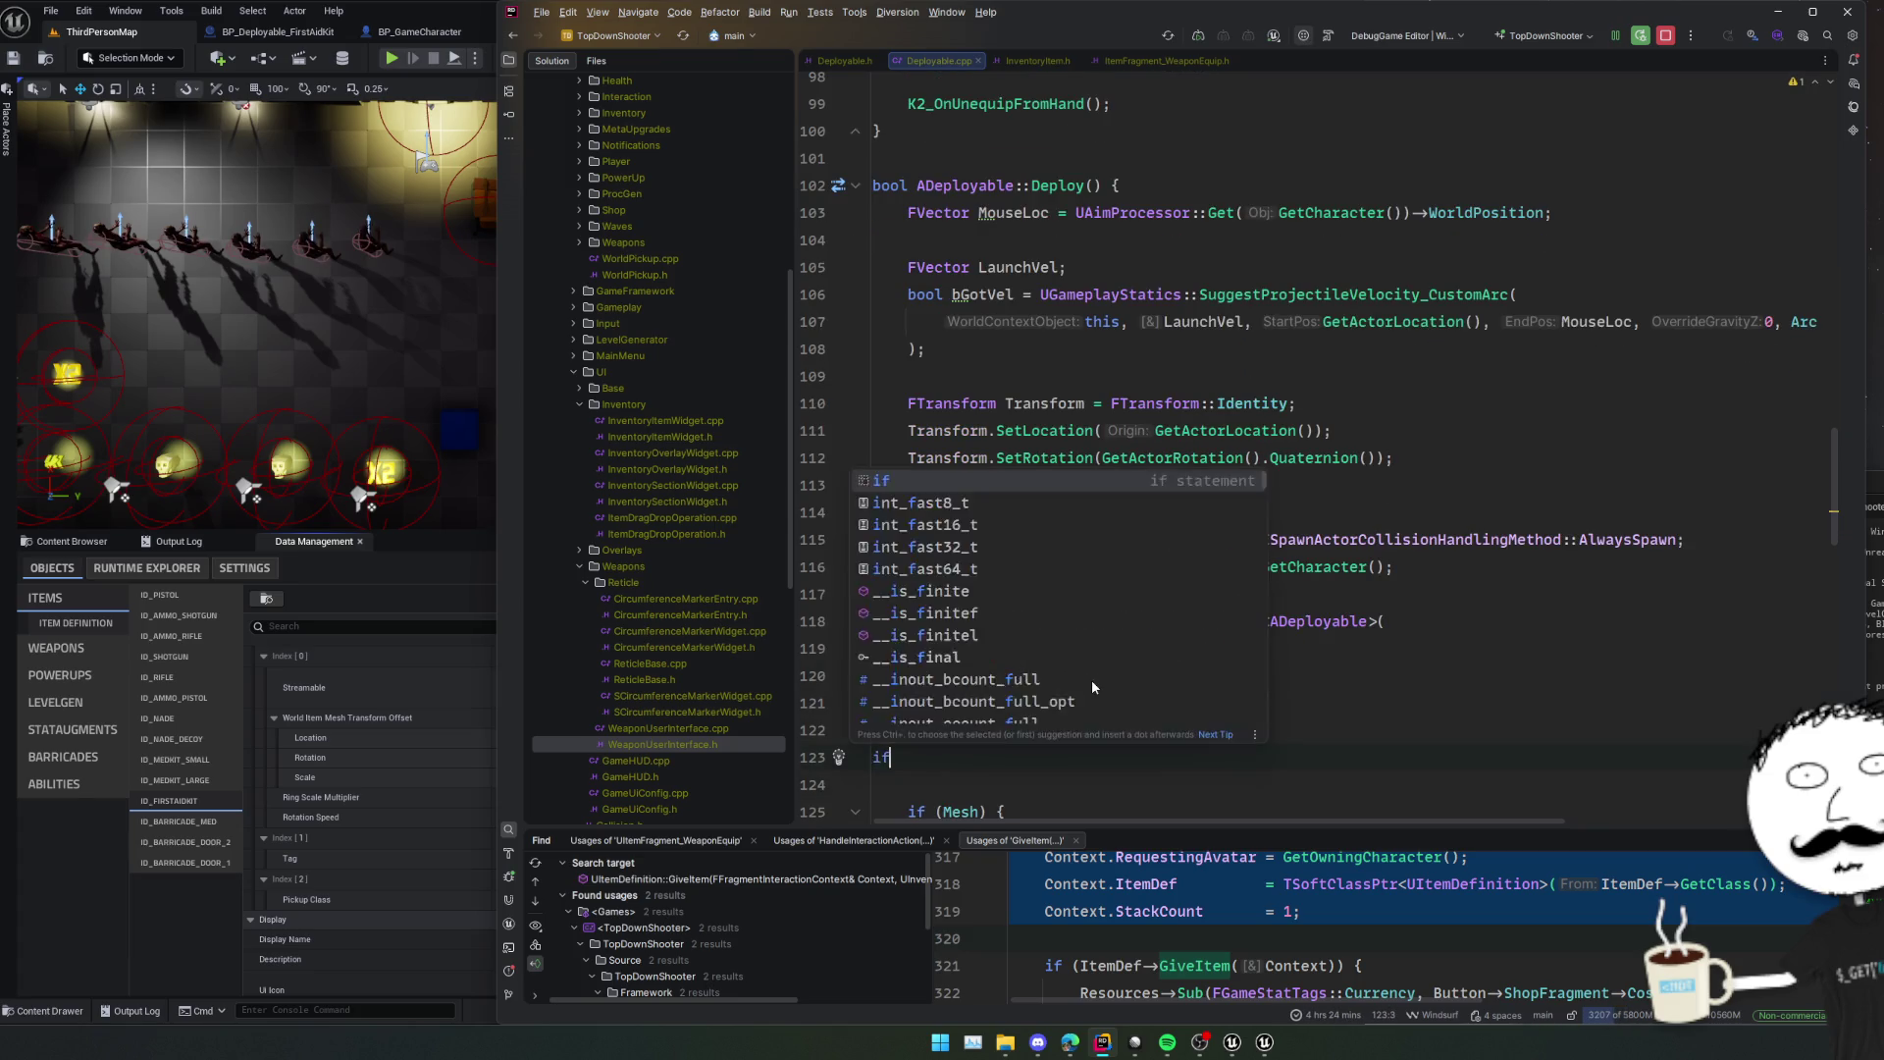
key("ctrl+shift+Return")
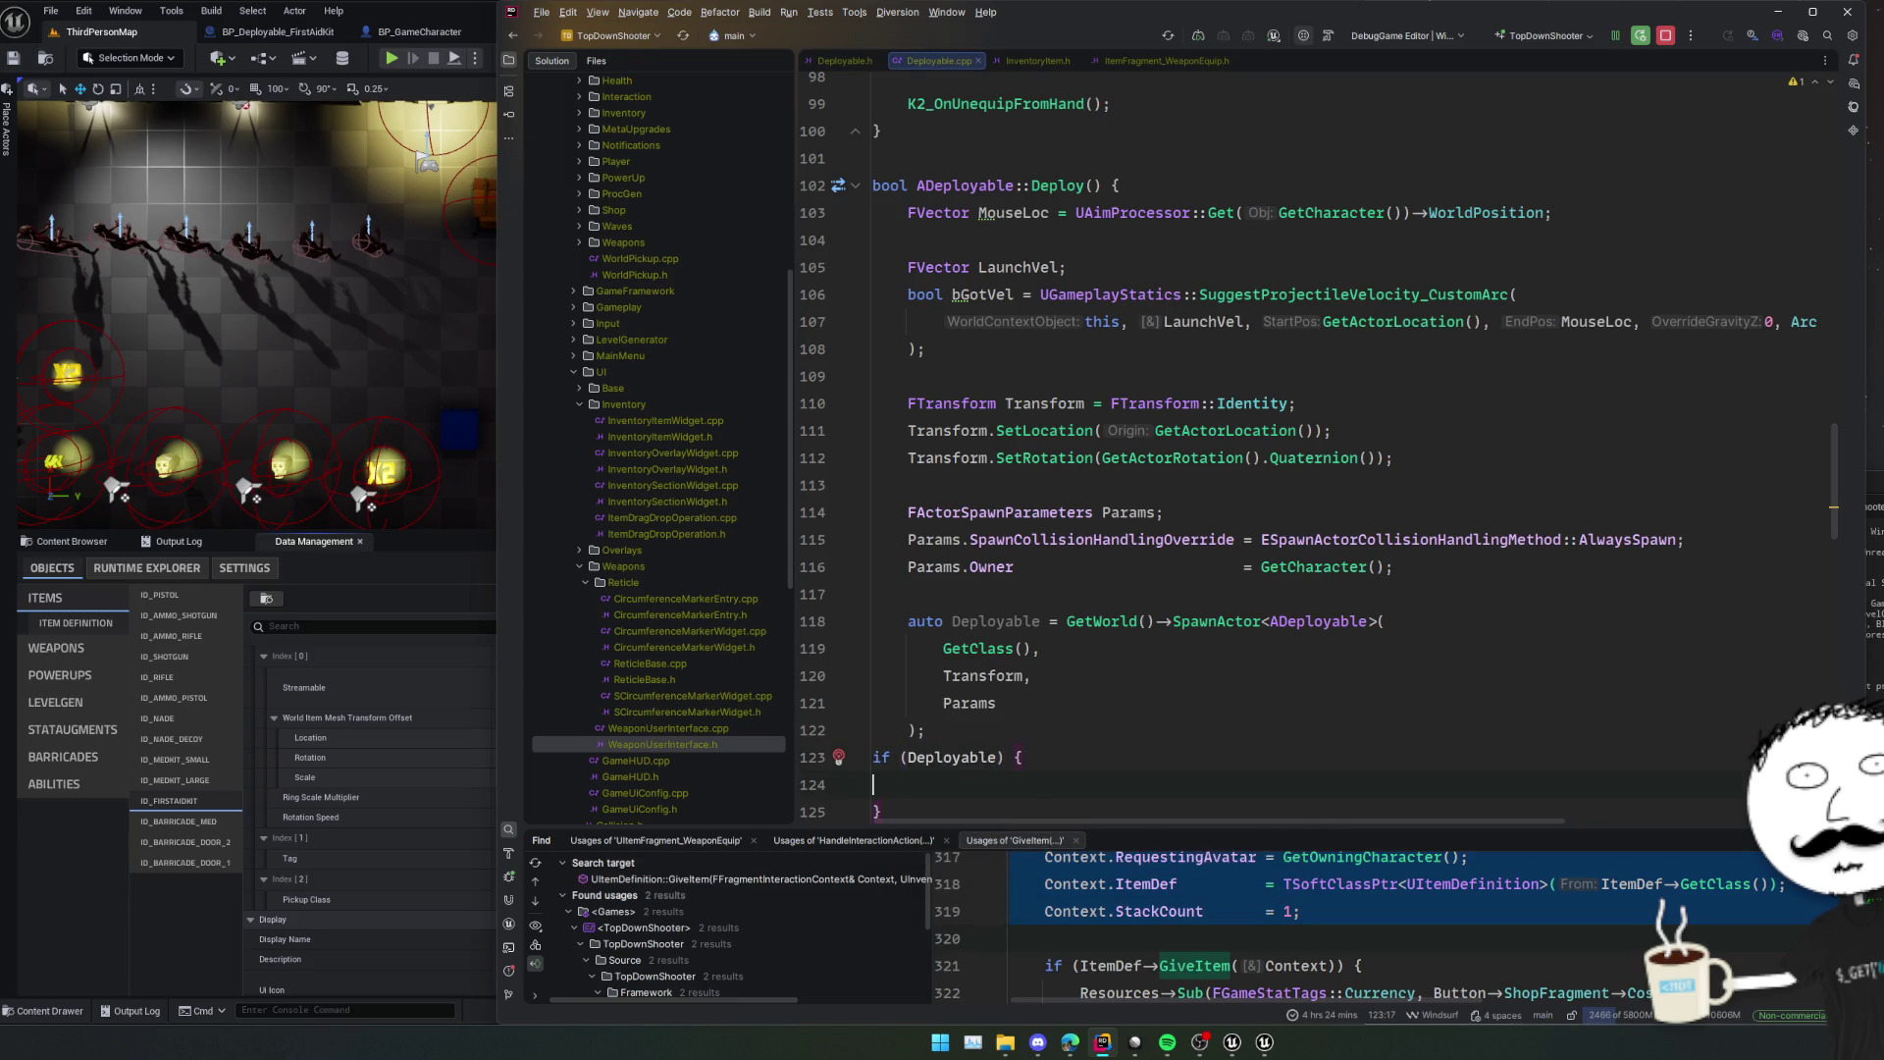
Inside the block, assign Deployable->Mesh = Mesh.
scroll(979, 649, "down", 1)
double_click(978, 649)
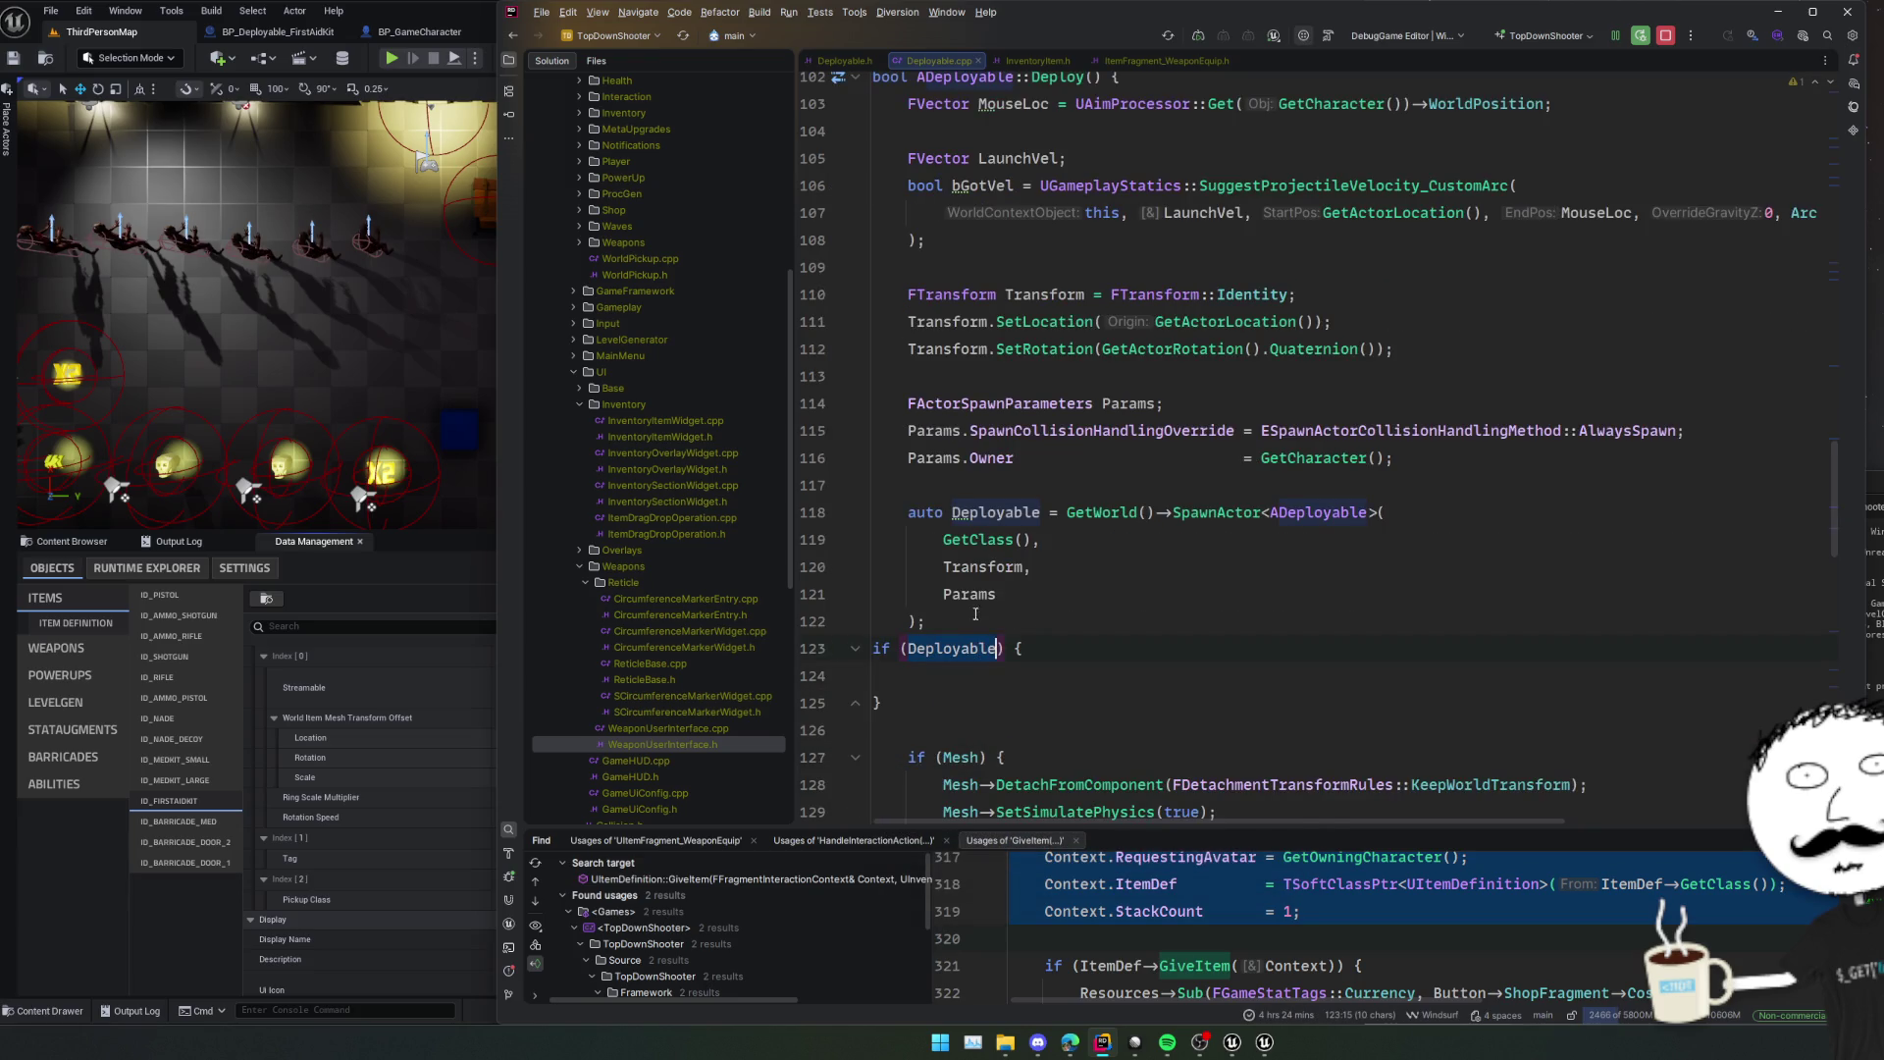
type("Deployable")
type("->S")
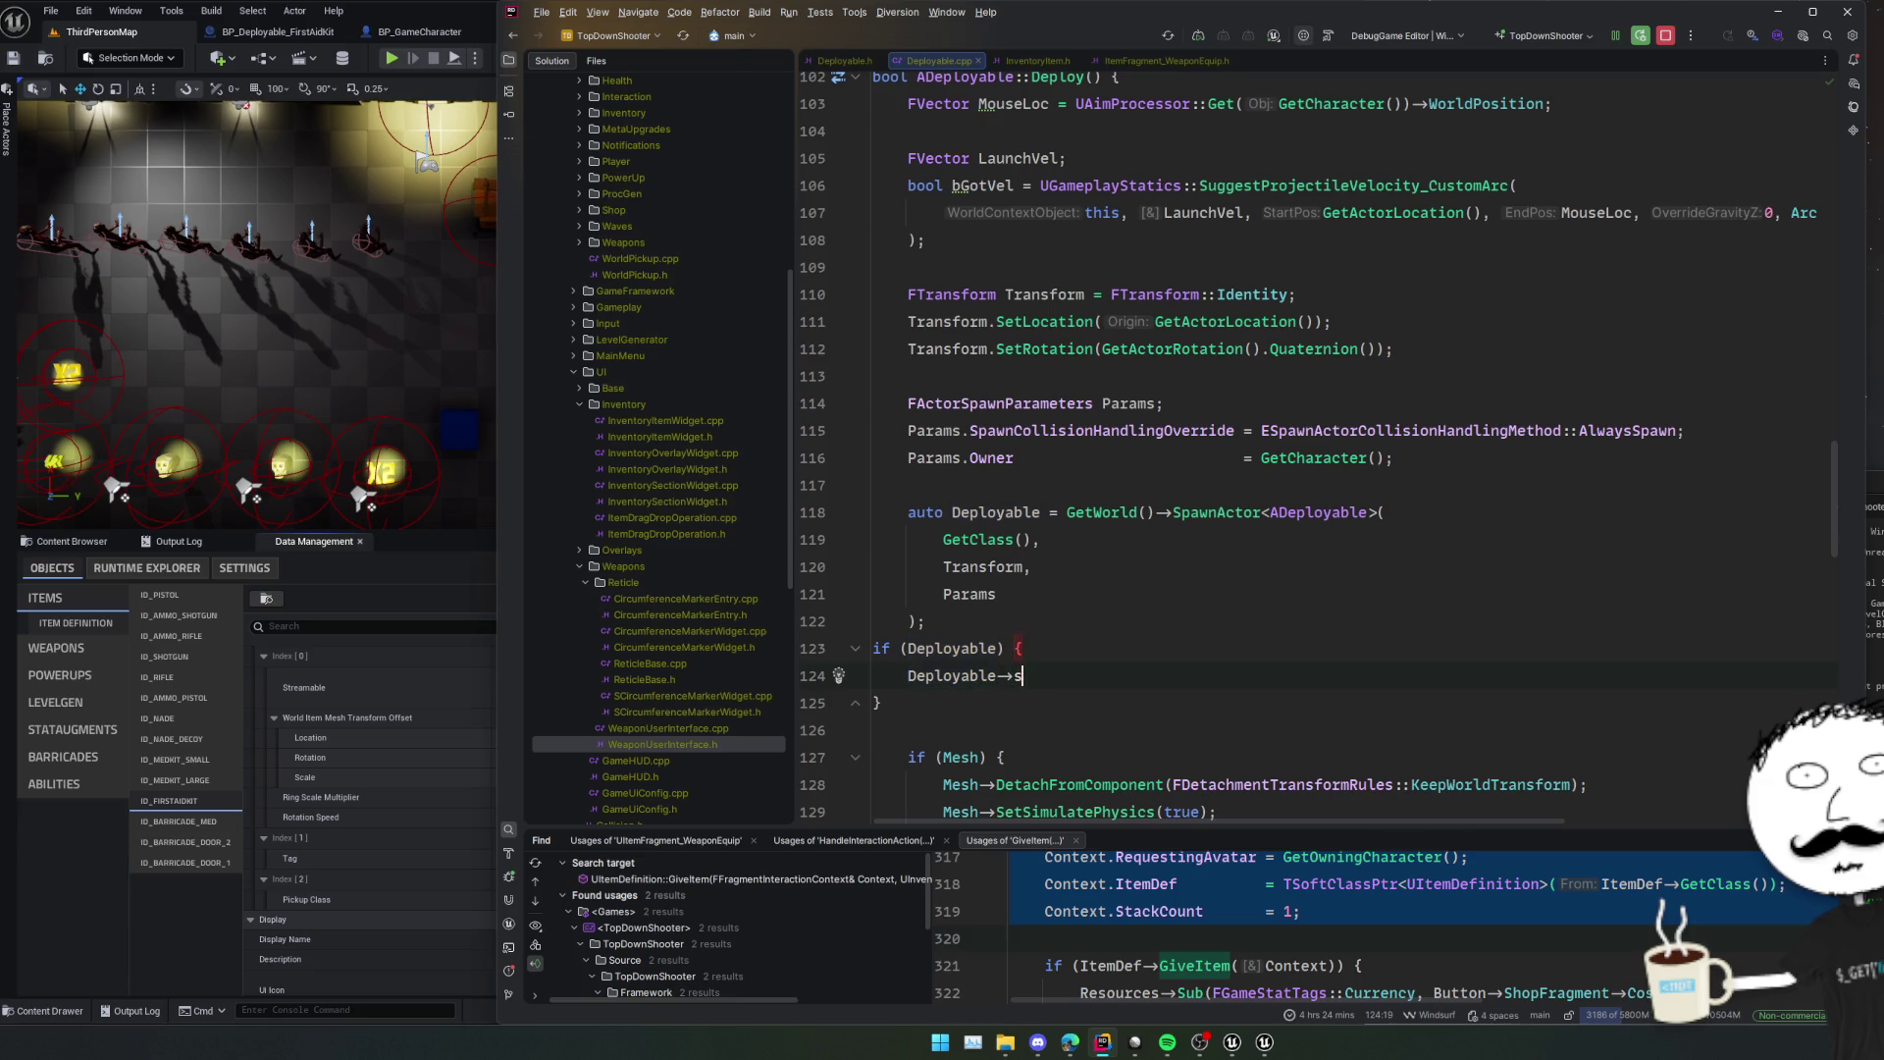
type("etMesh")
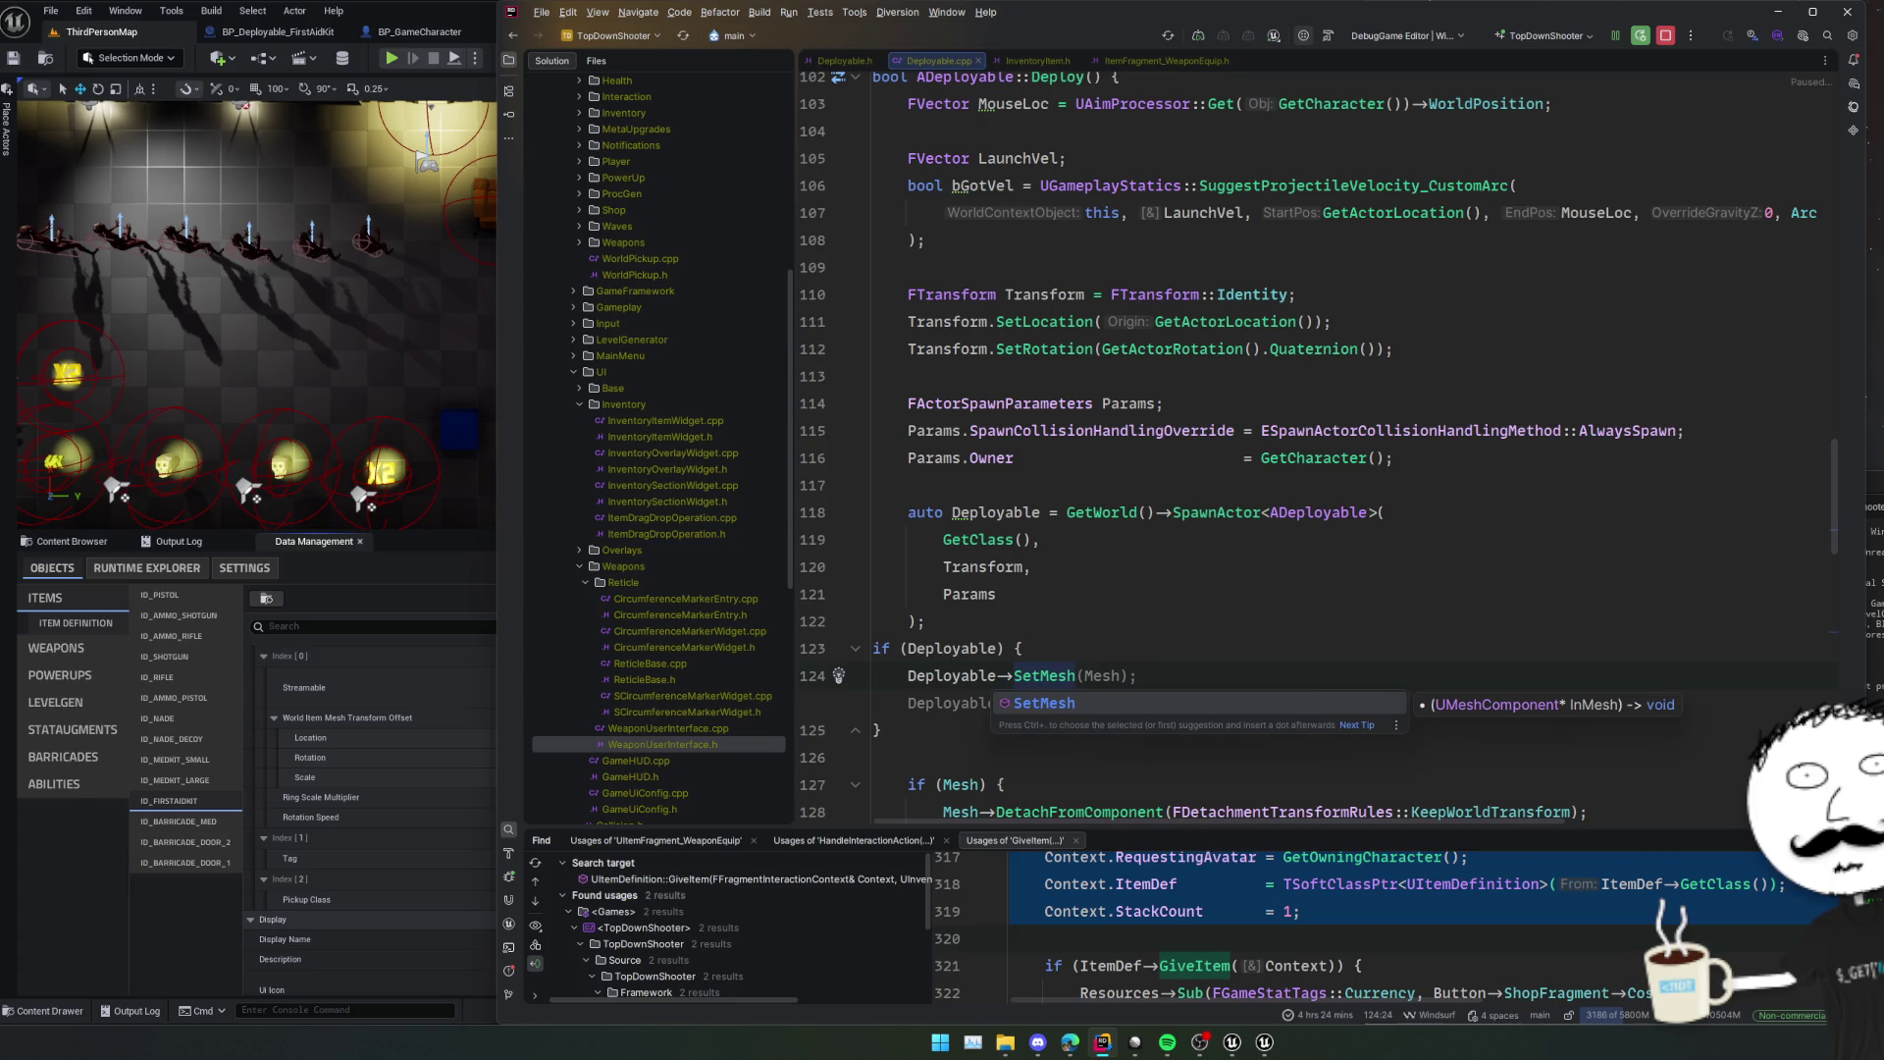
key("ctrl+BackSpace")
type("Mesh =")
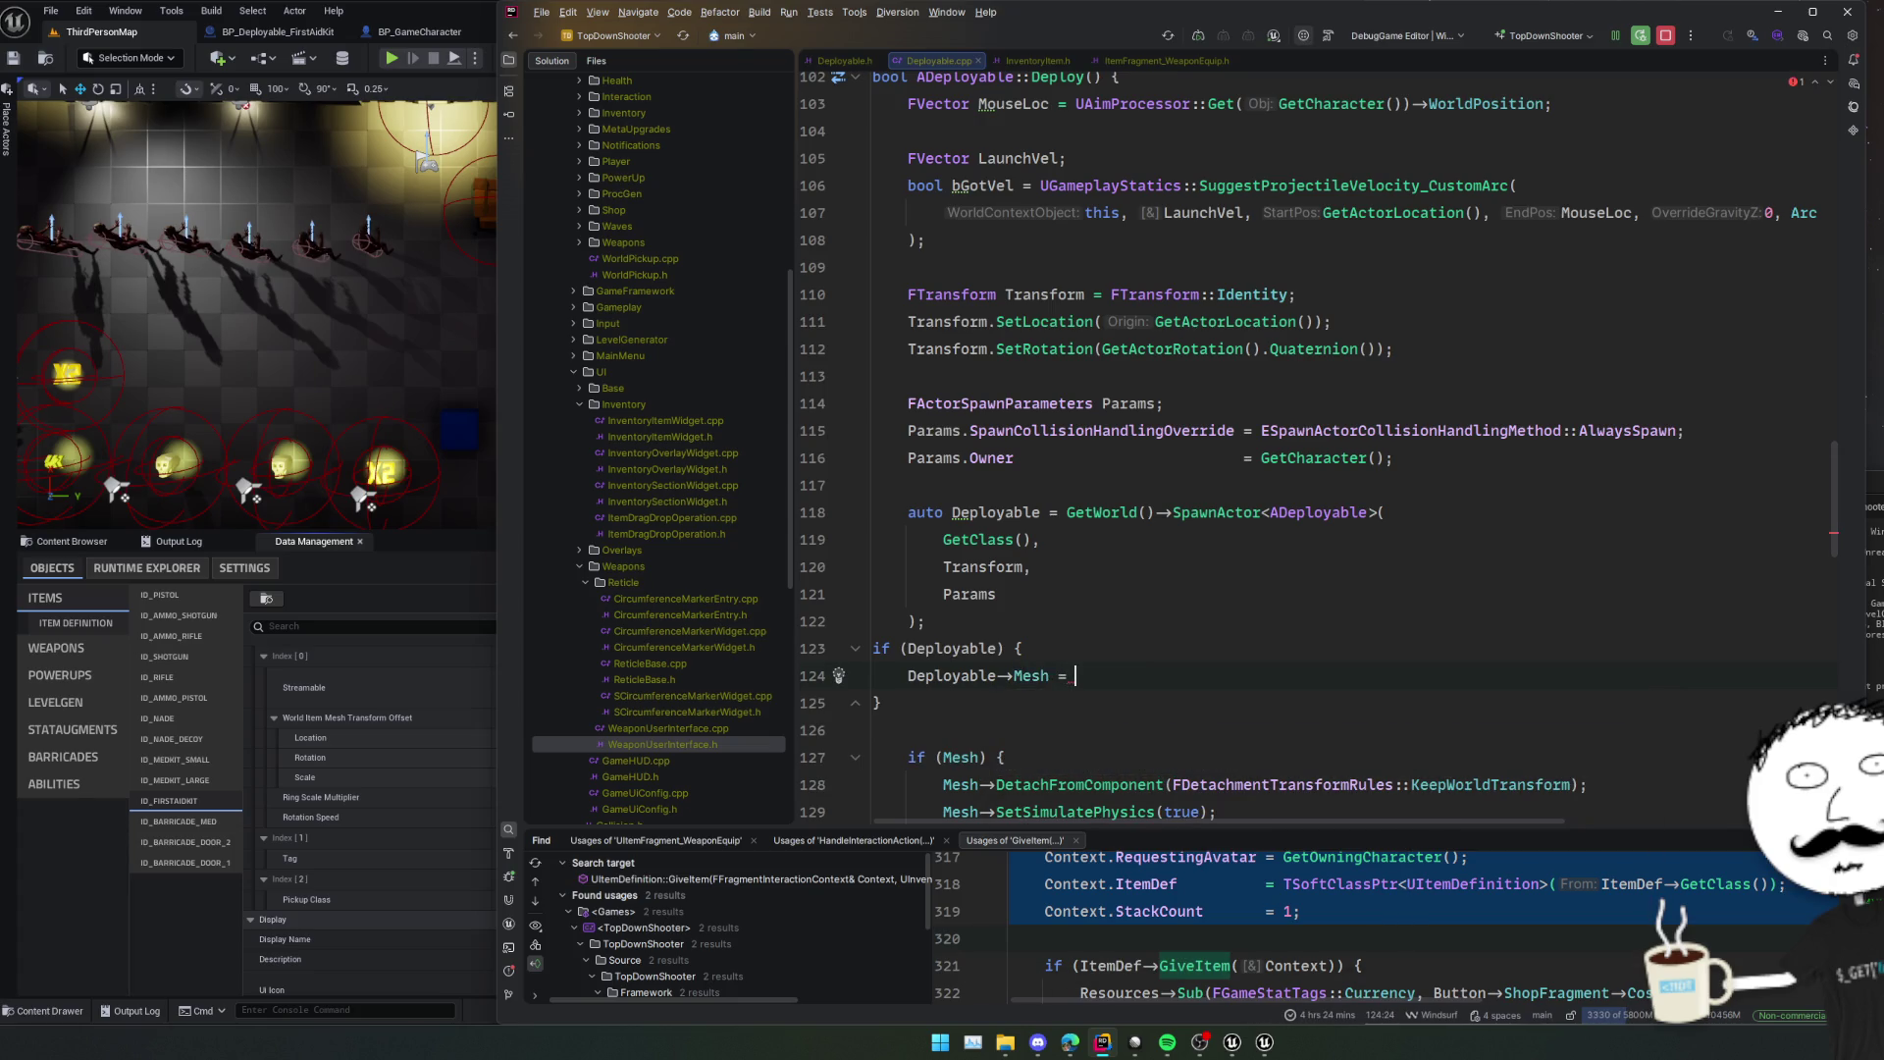
key("Tab")
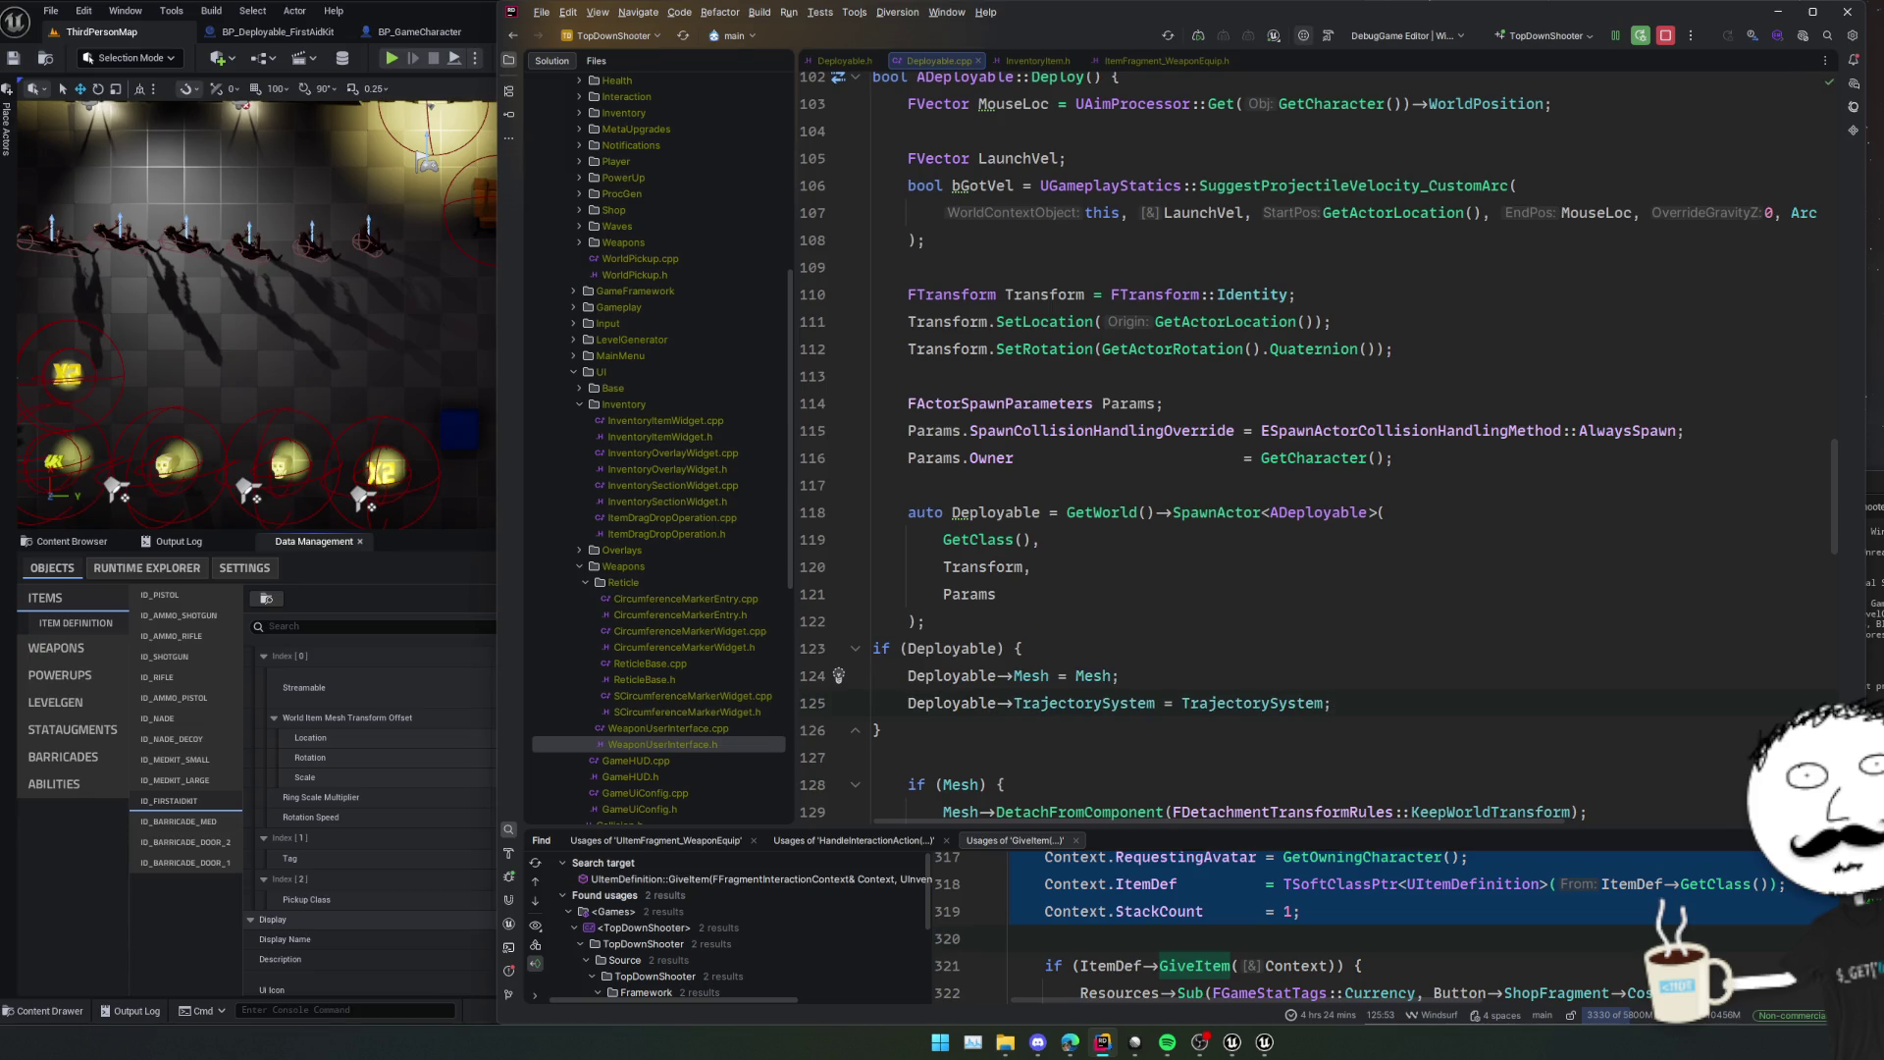
Add an if (Deployable->TrajectorySystem) condition below the Mesh assignment.
key("shift+Home")
type("if (Deploi")
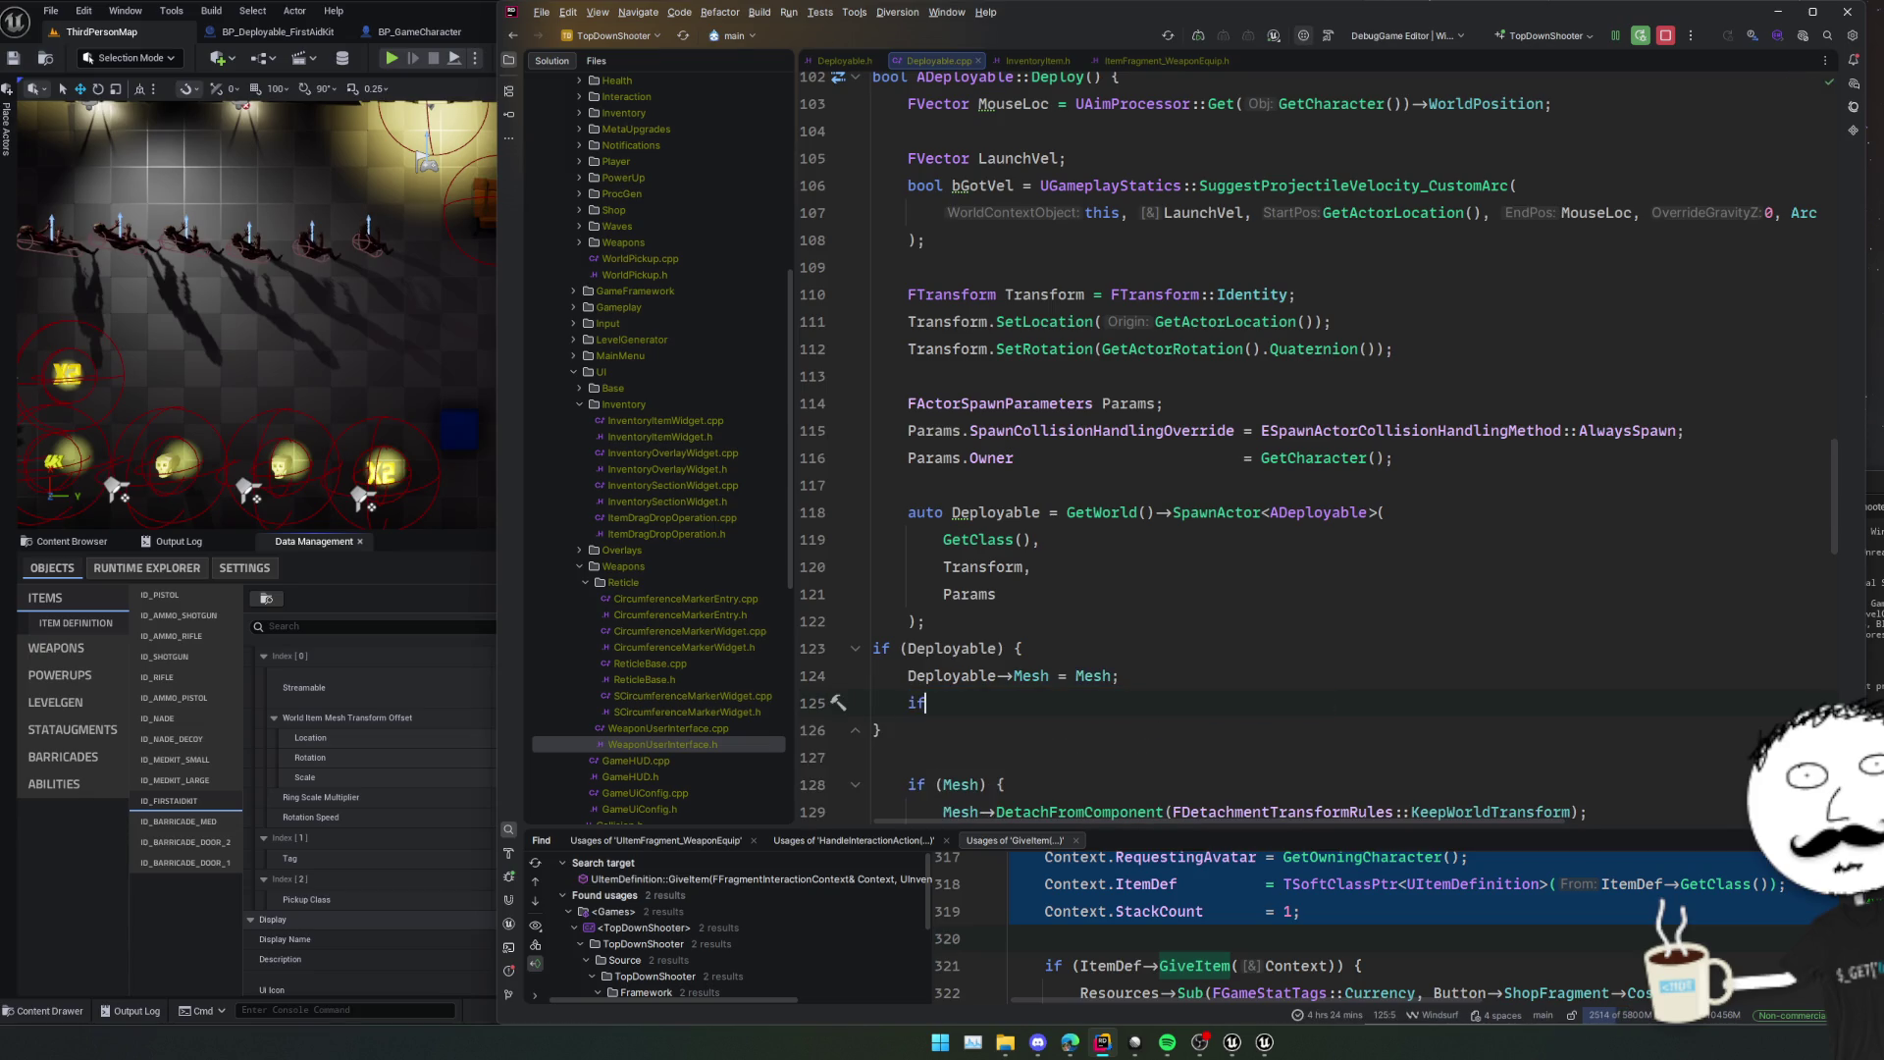
key("BackSpace")
type("y")
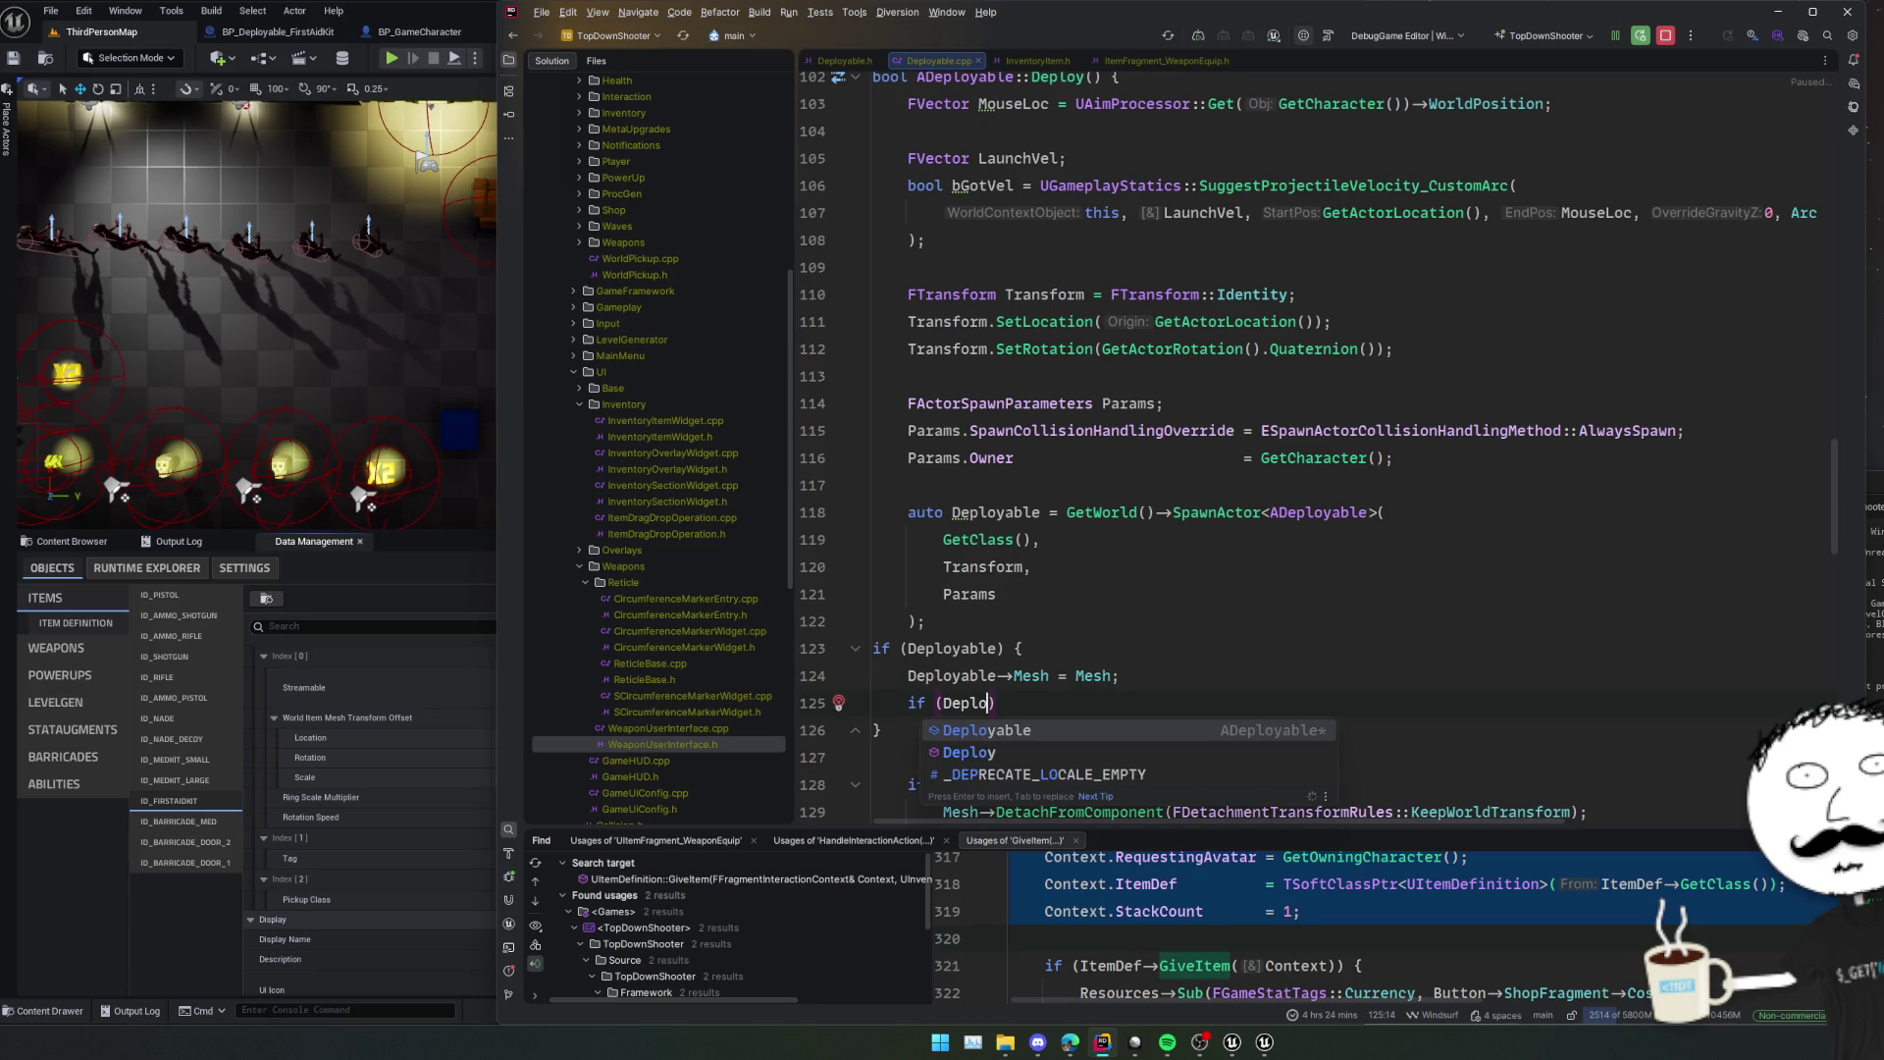
key("Return")
type("->")
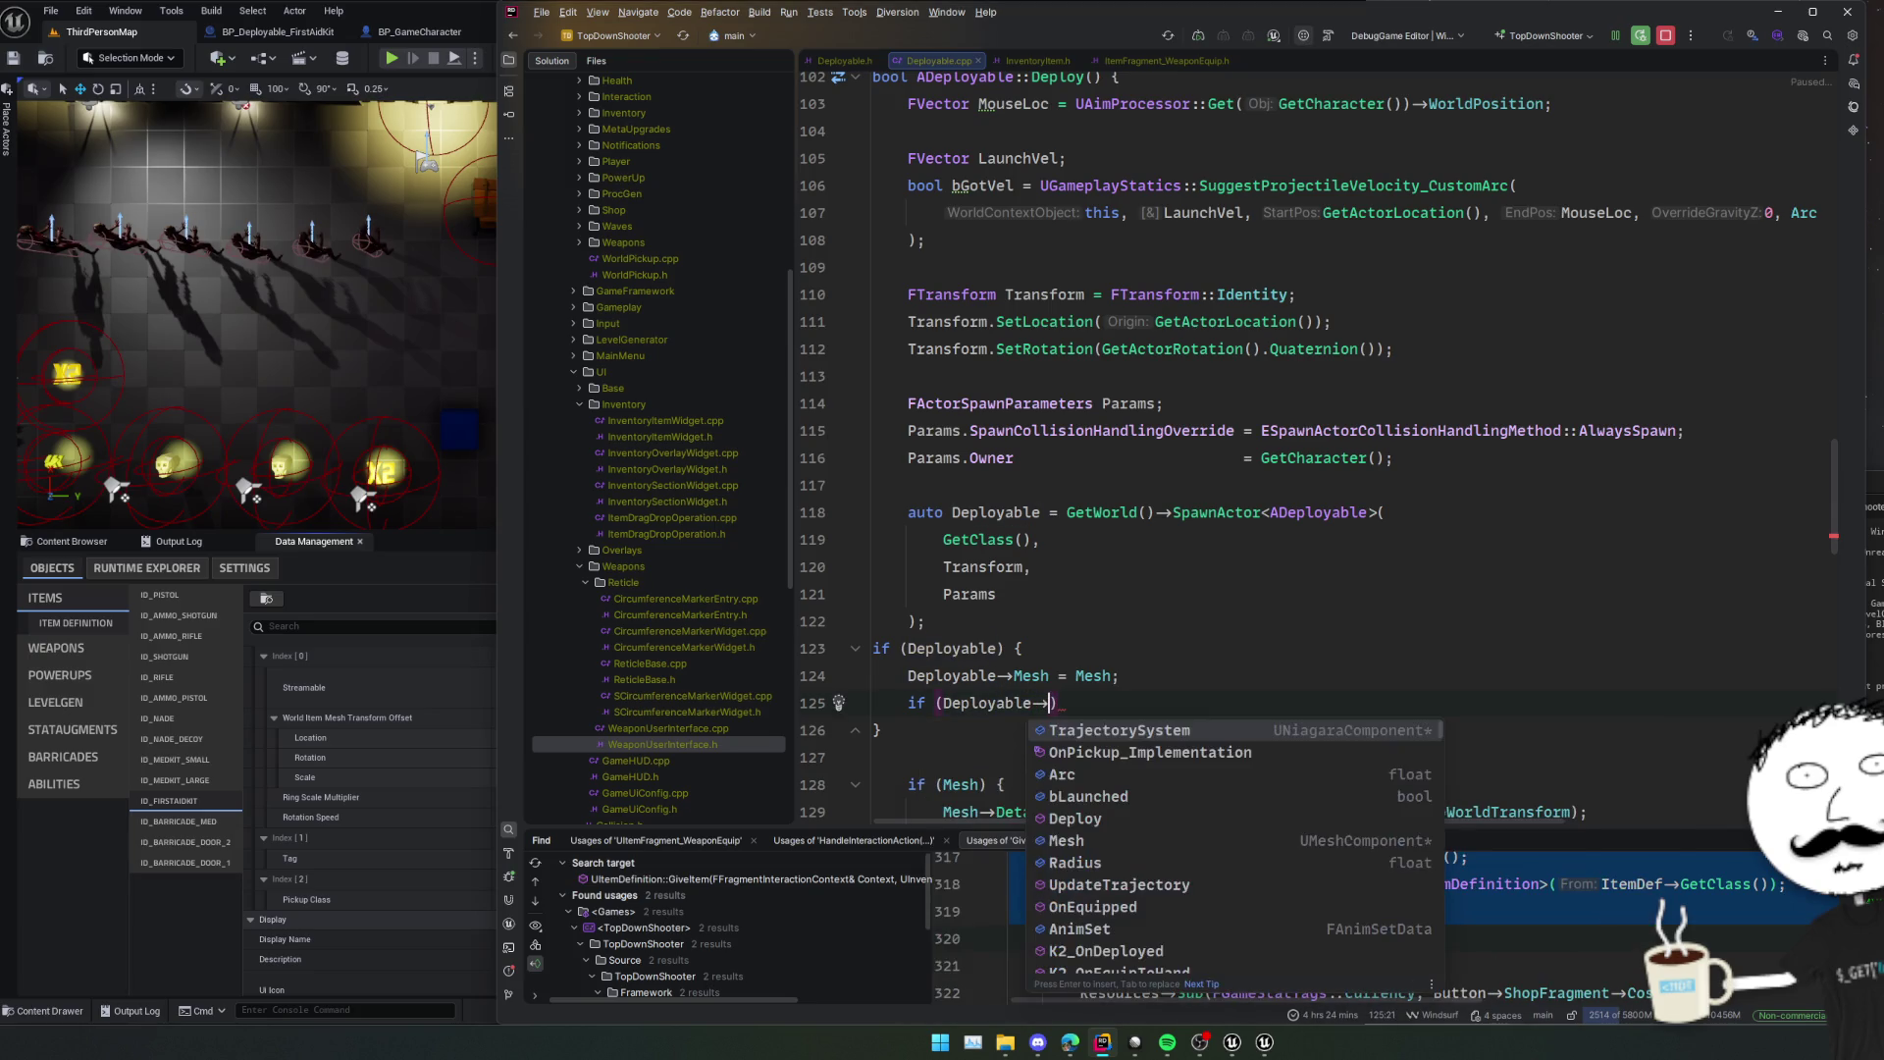
key("Return")
key("End")
key("Return")
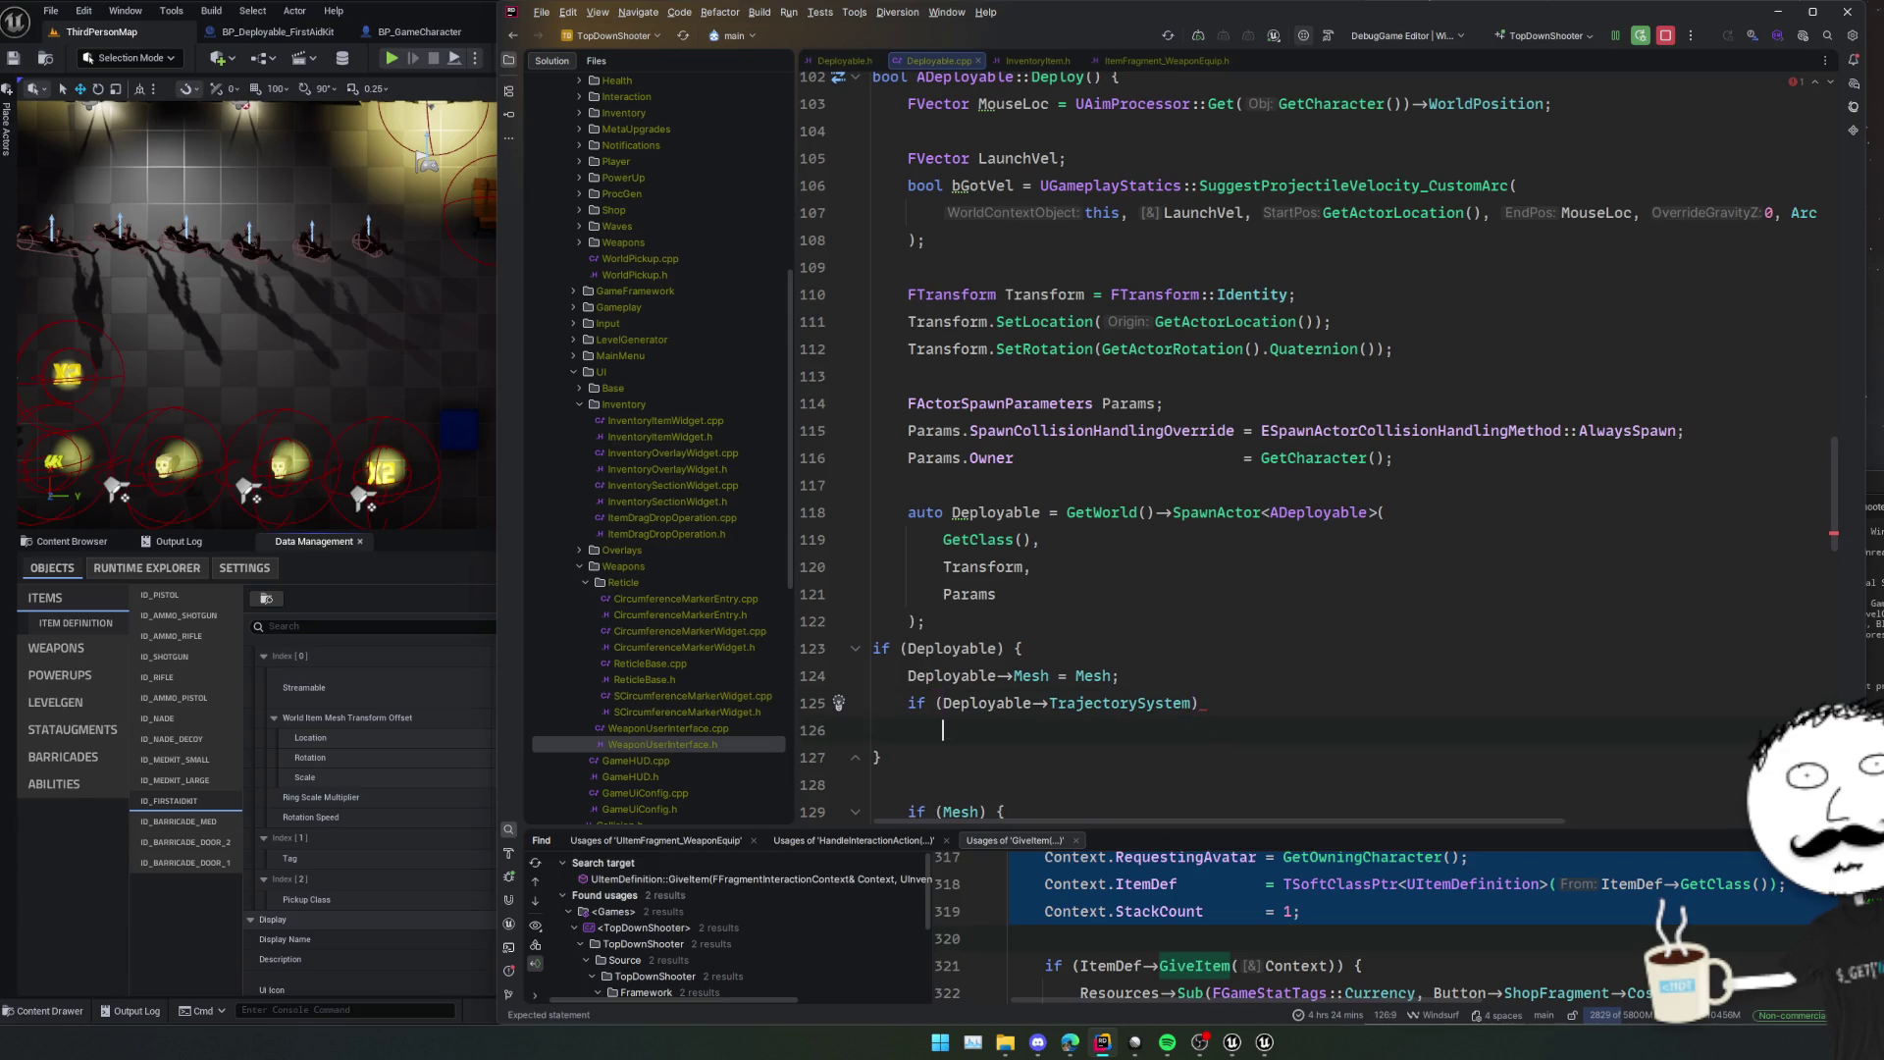
Call Deployable->TrajectorySystem->DestroyComponent(); under it and reformat the block.
type("Deployable")
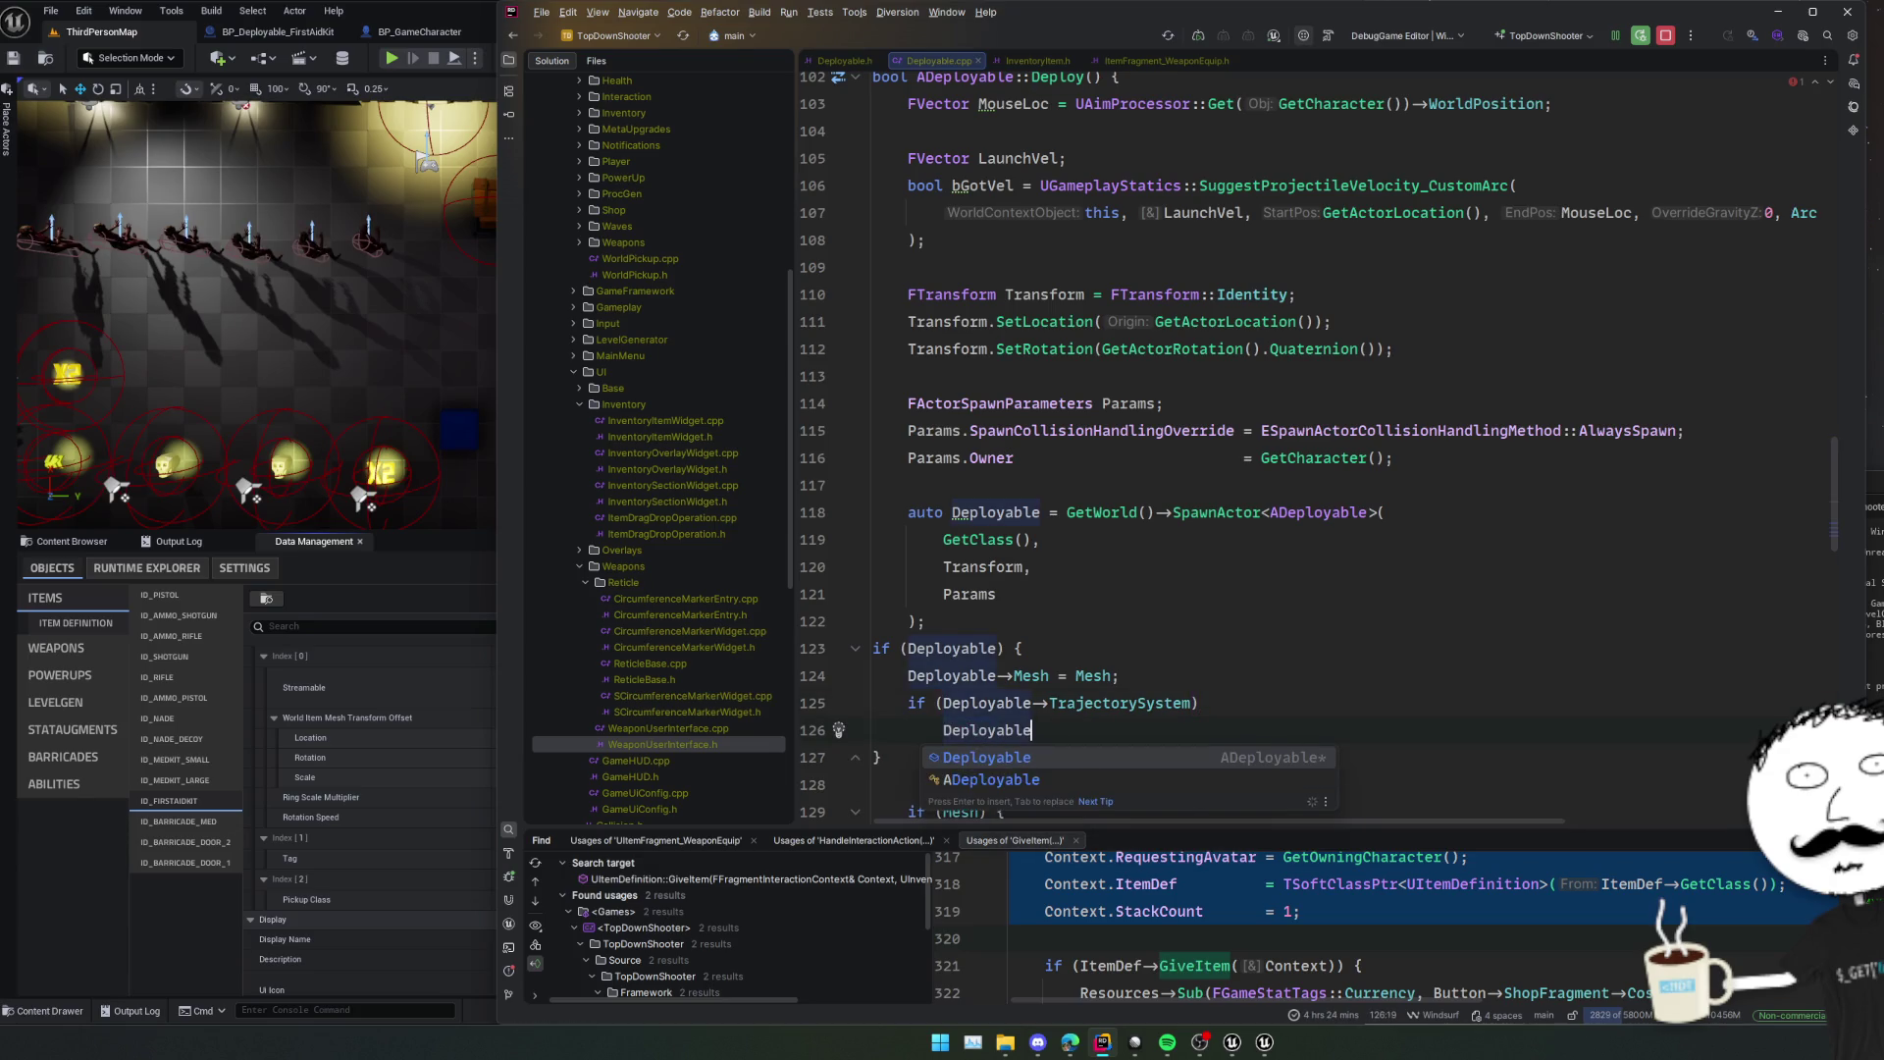
type("->Tr")
key("Return")
type("->")
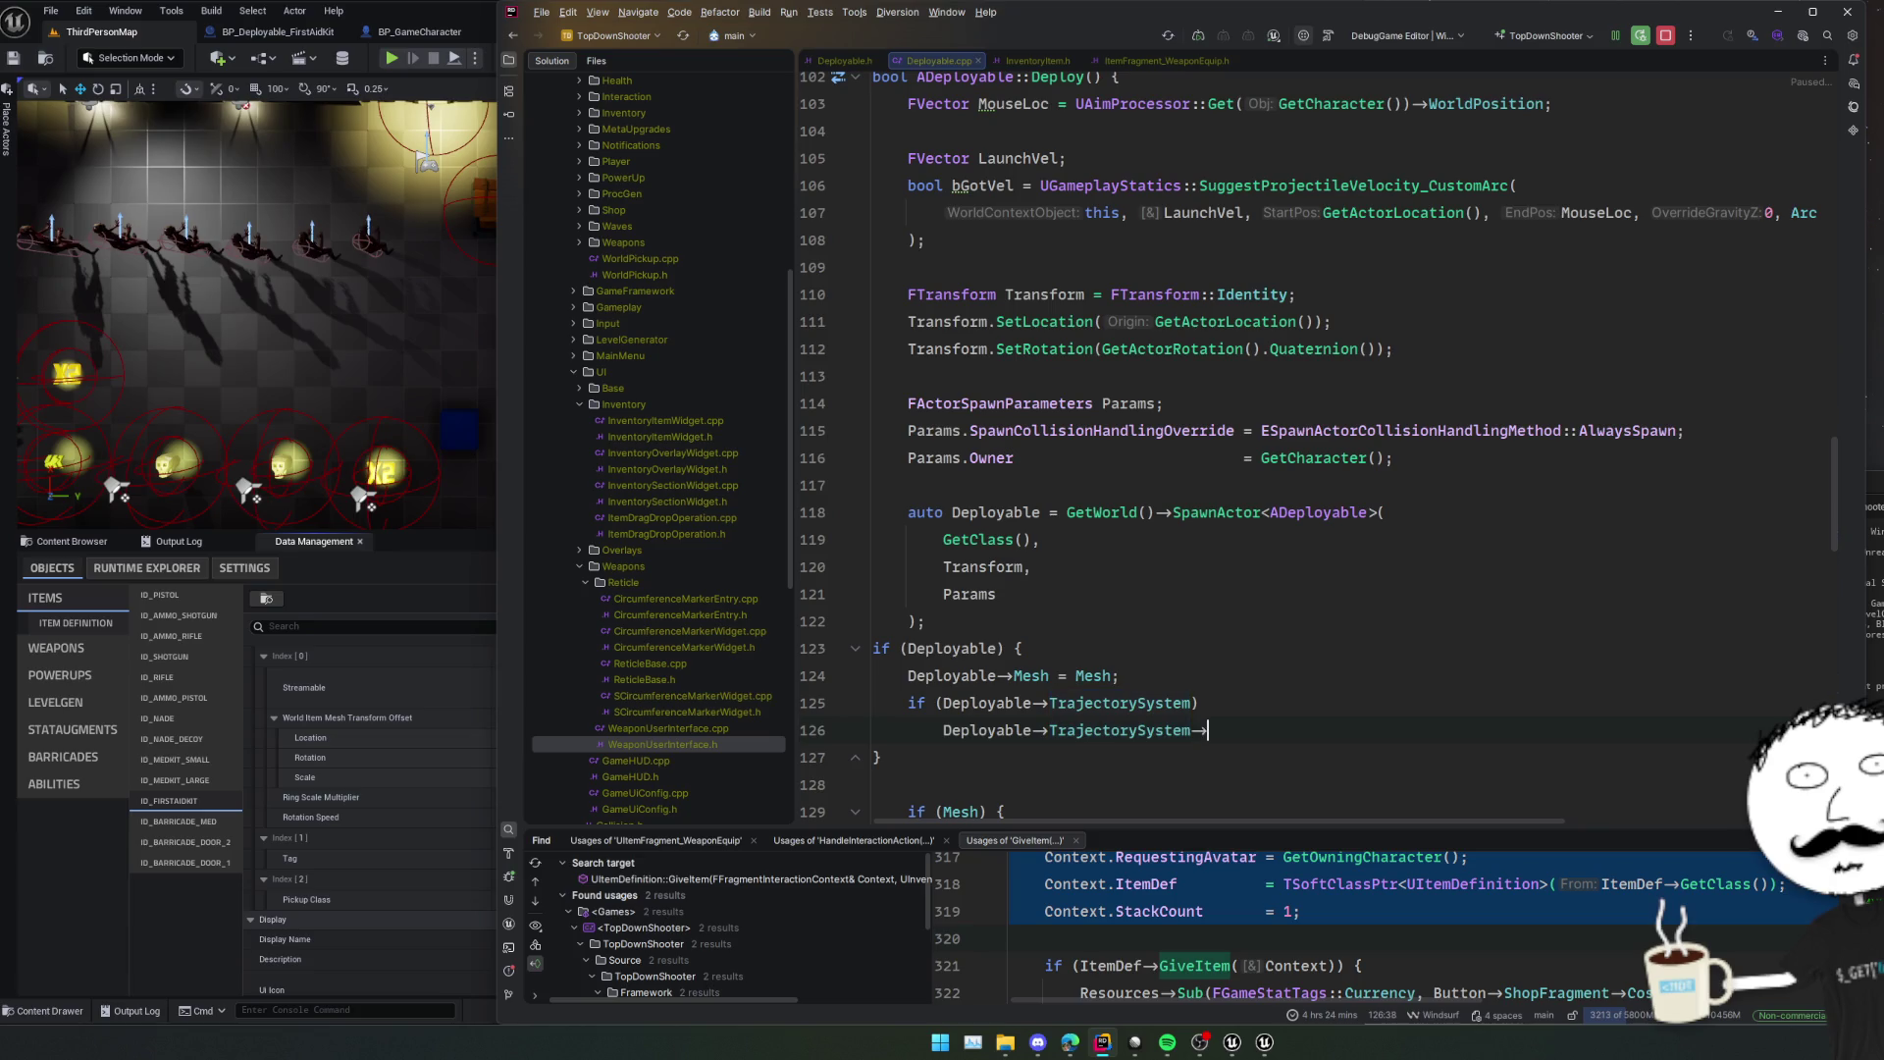
type("Destroy")
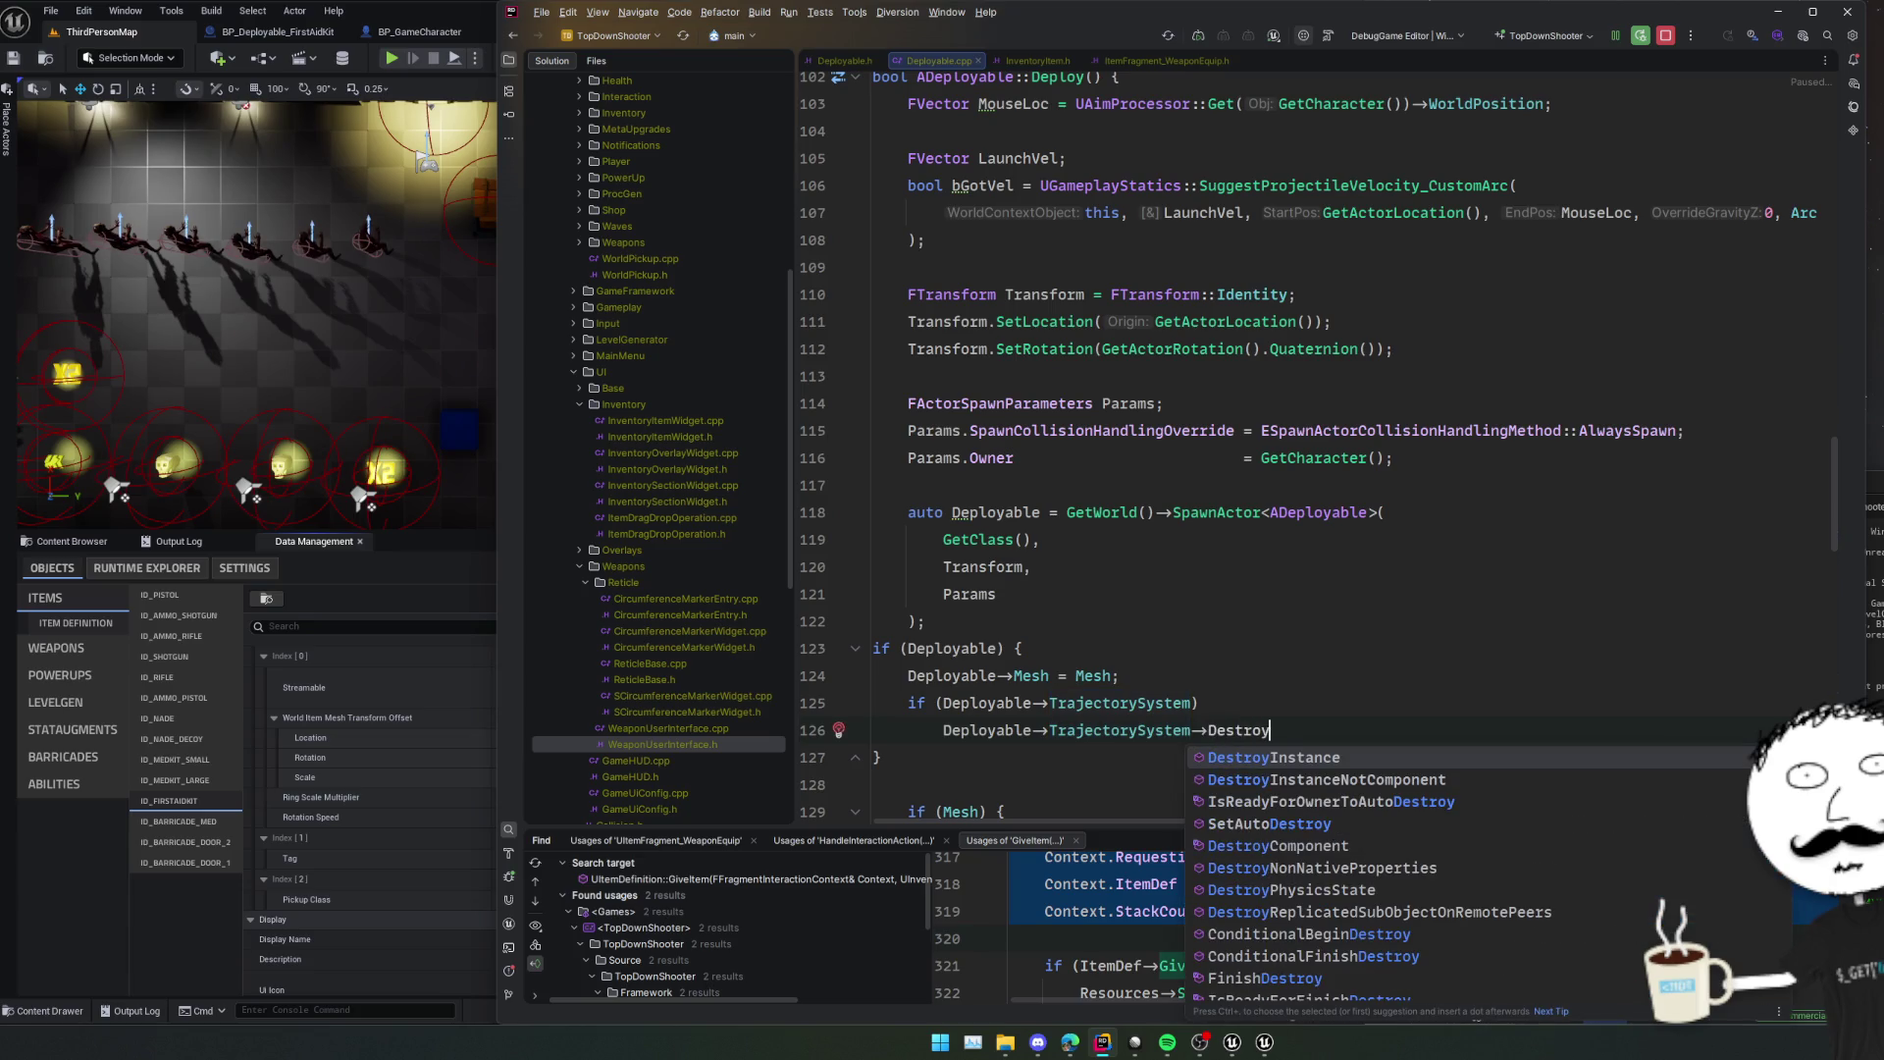
key("Down")
key("Down")
key("Down")
key("Return")
type(";")
key("Home")
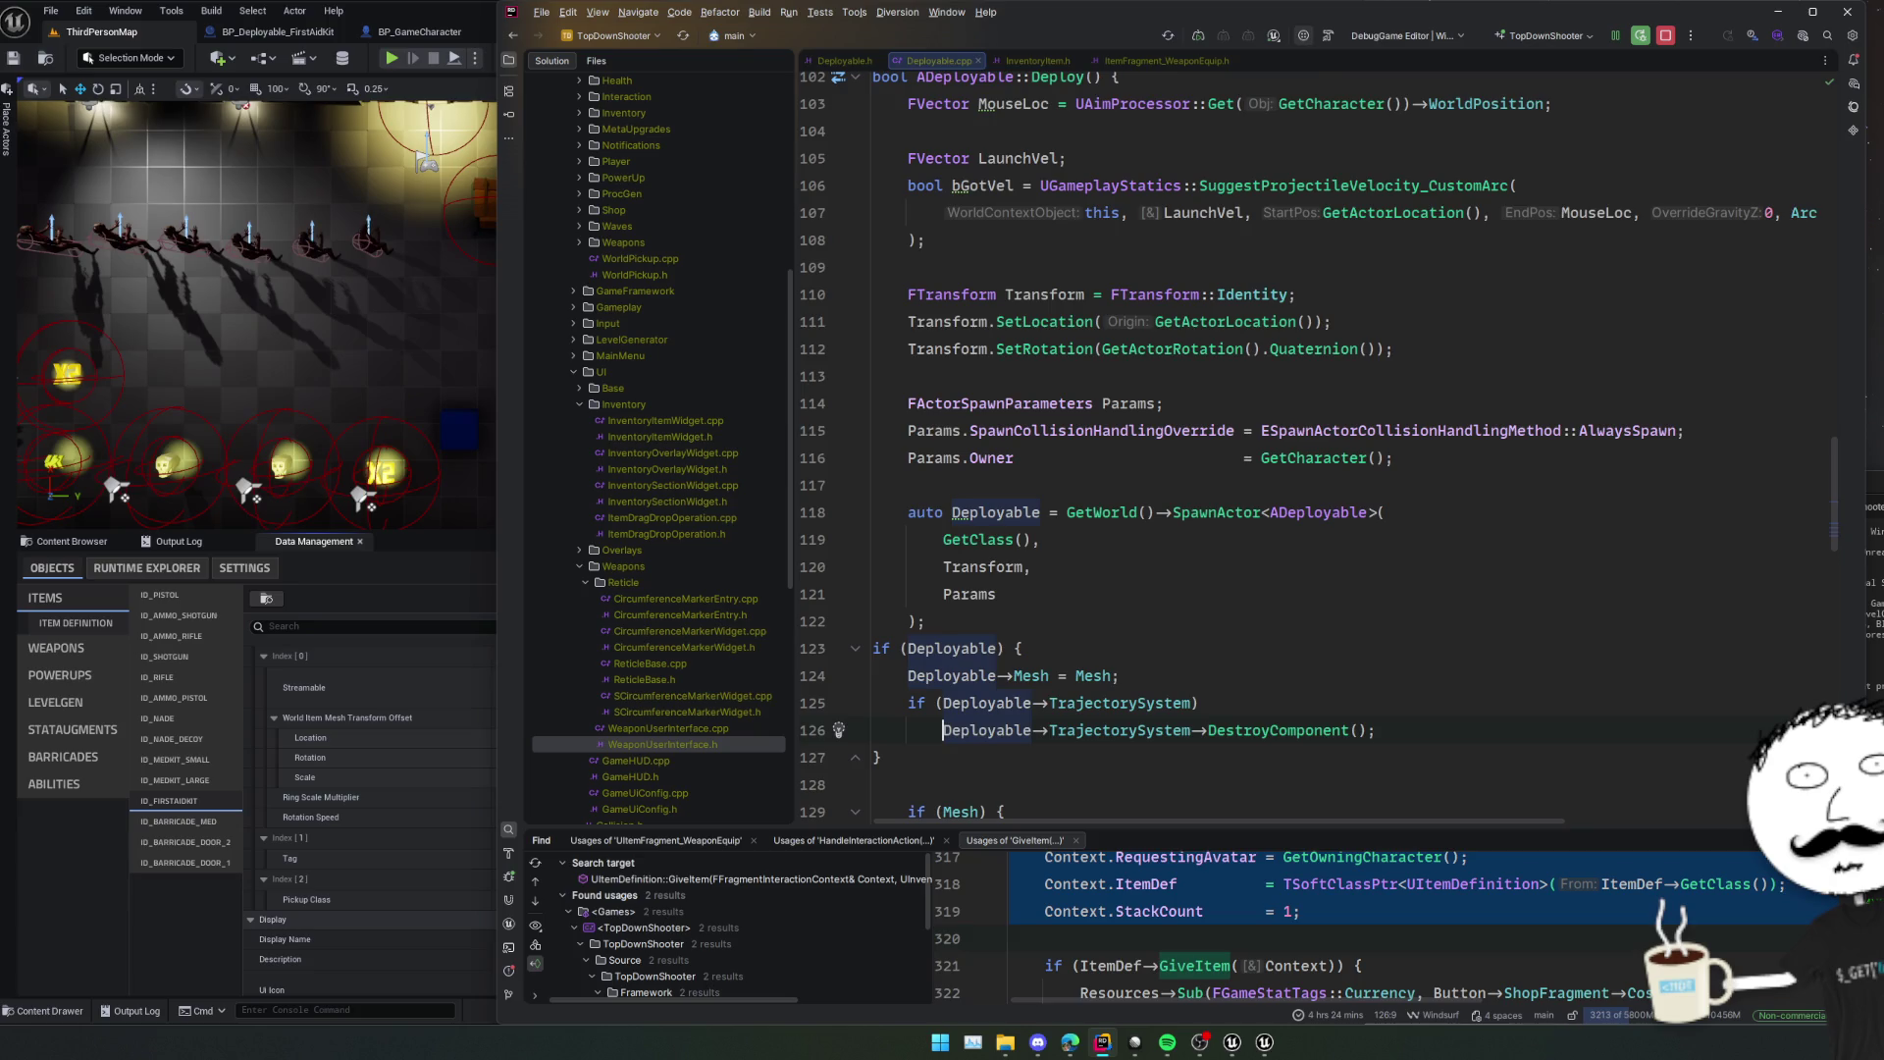
scroll(1138, 645, "down", 2)
left_click(1139, 645)
key("ctrl+alt+l")
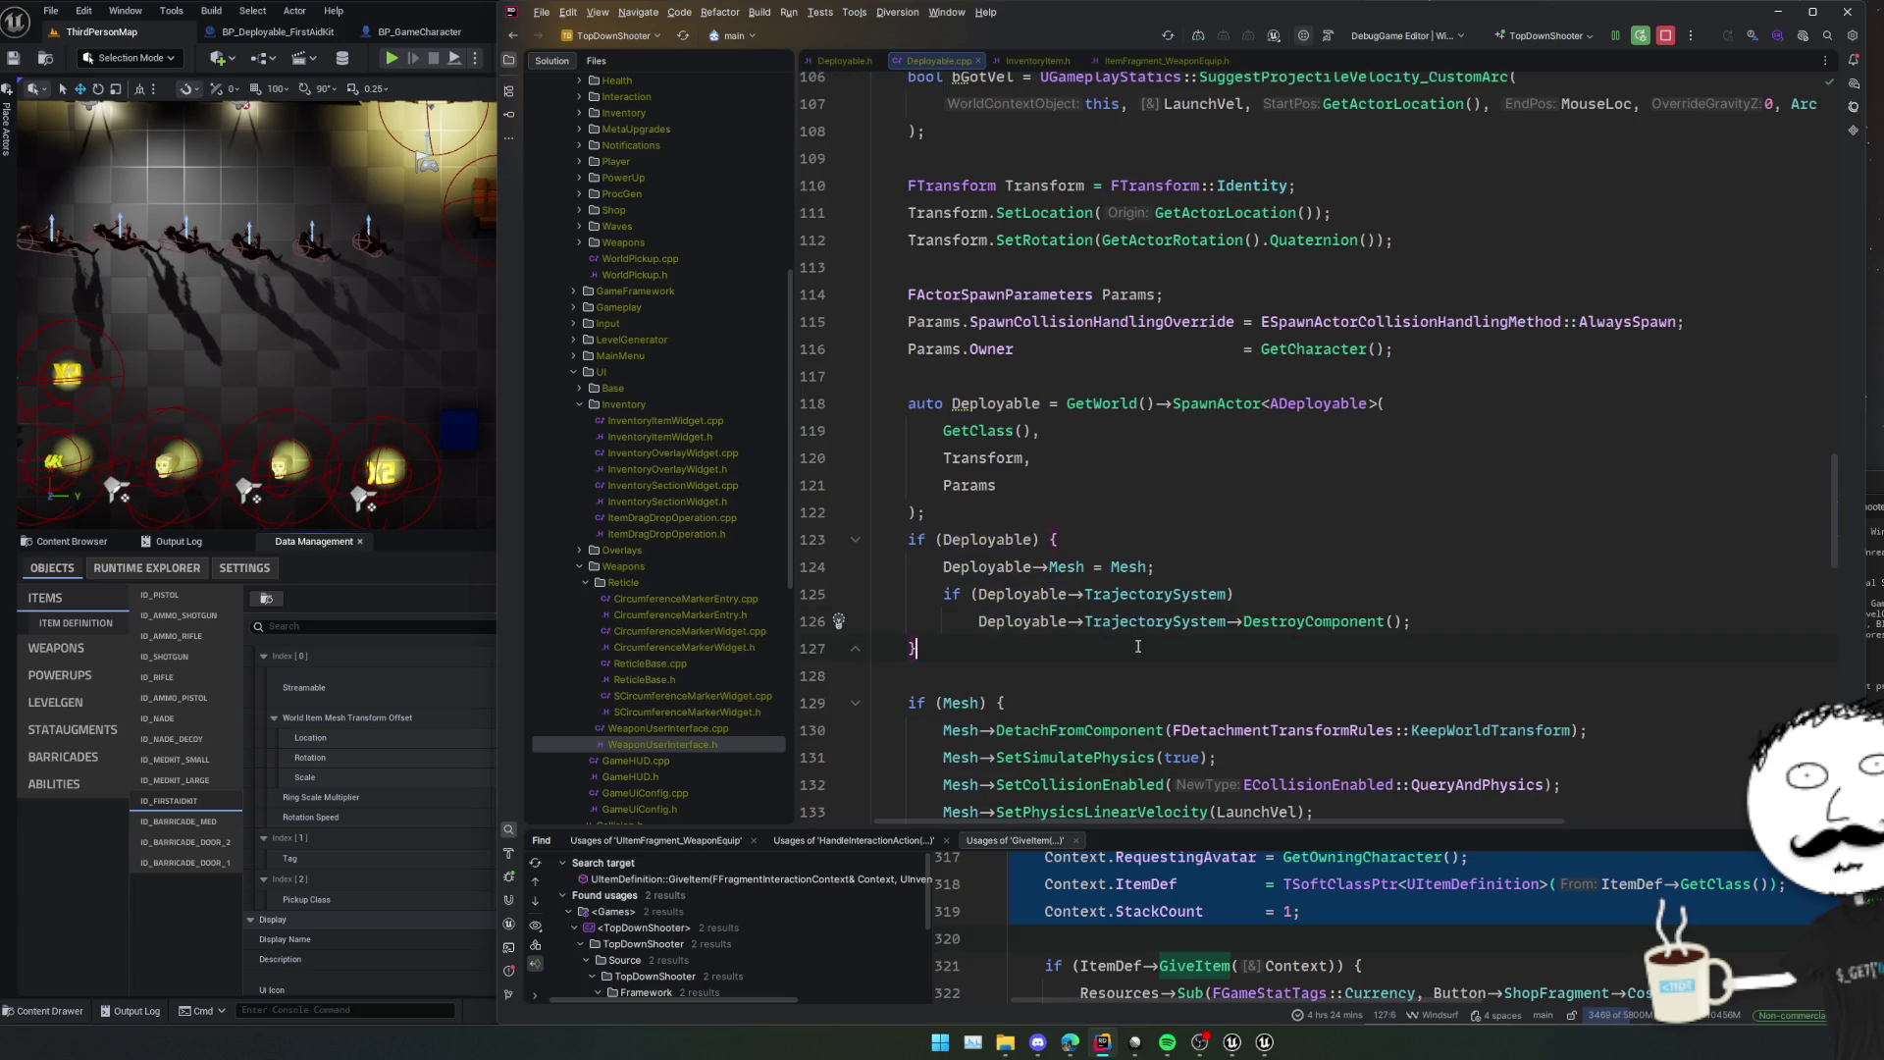
Copy the if (Mesh) physics block into the if (Deployable) block.
scroll(1138, 646, "down", 2)
left_click(1010, 621)
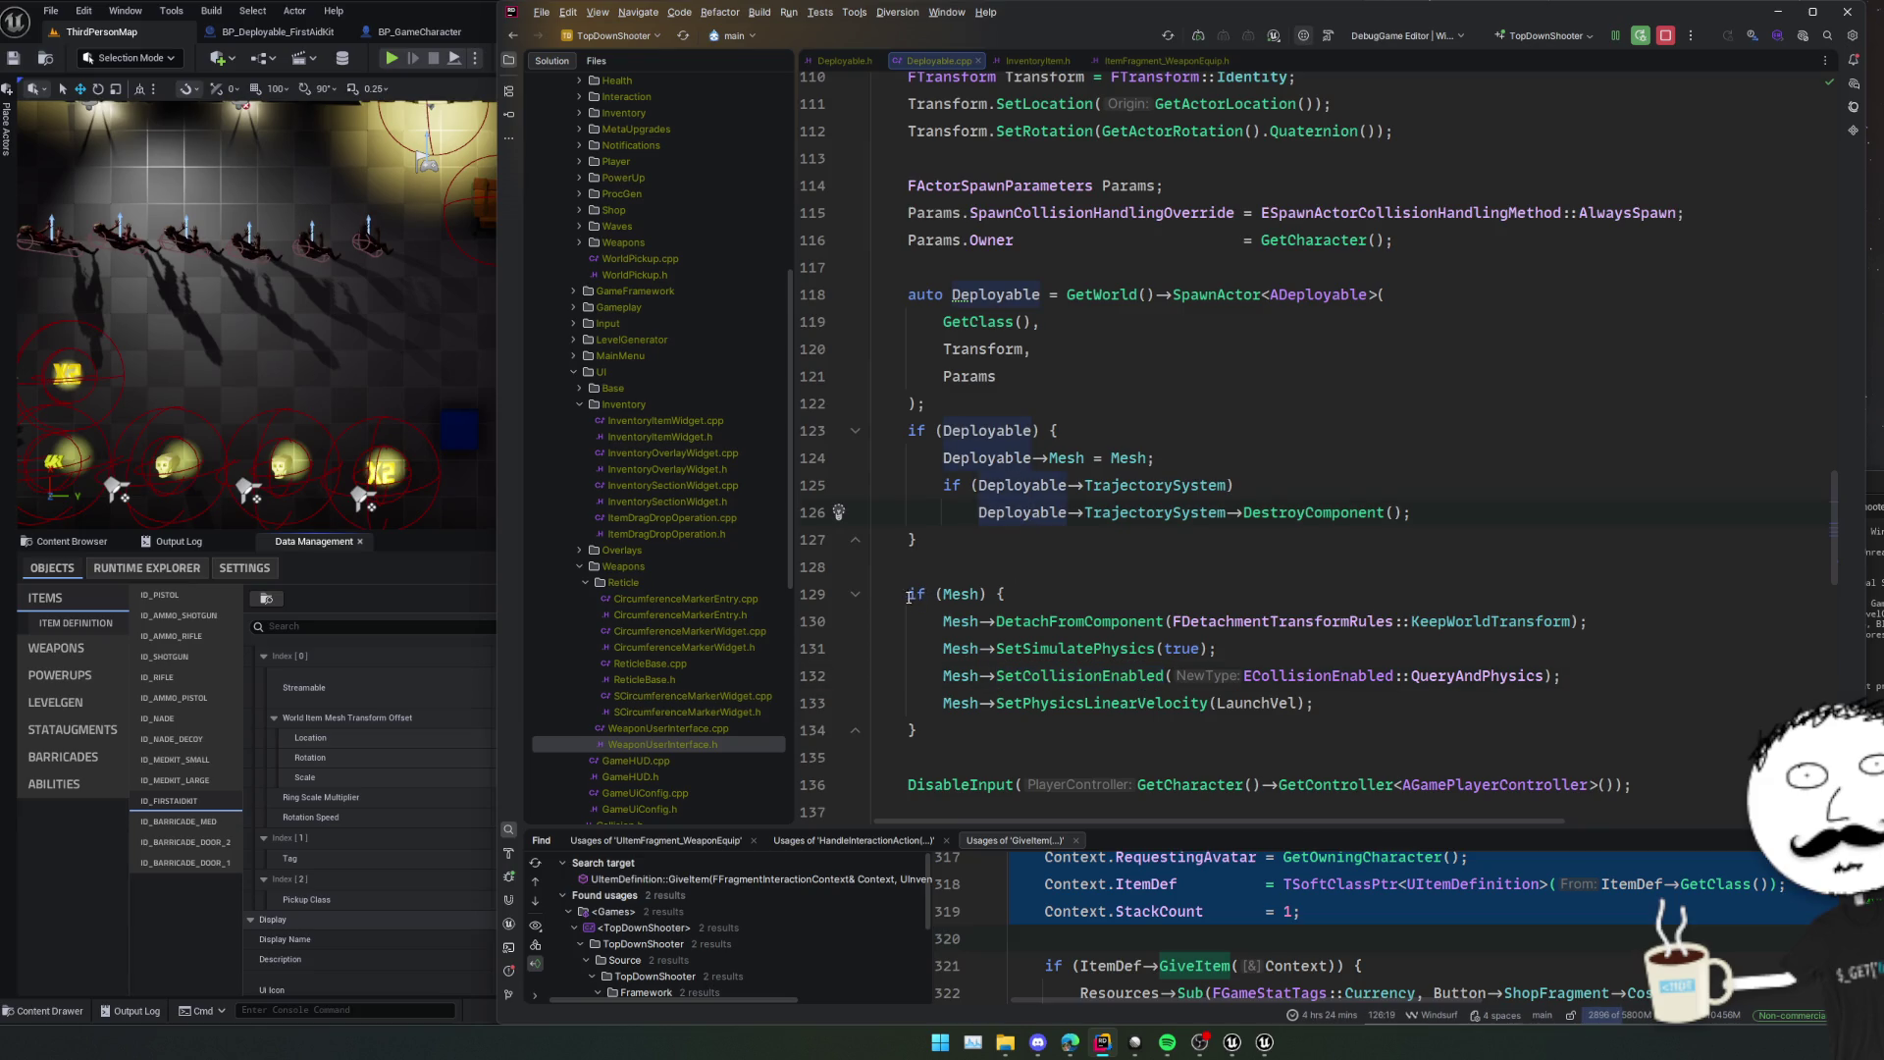
left_click_drag(909, 597, 958, 736)
key("ctrl+c")
left_click(1500, 501)
key("Return")
key("Return")
key("ctrl+v")
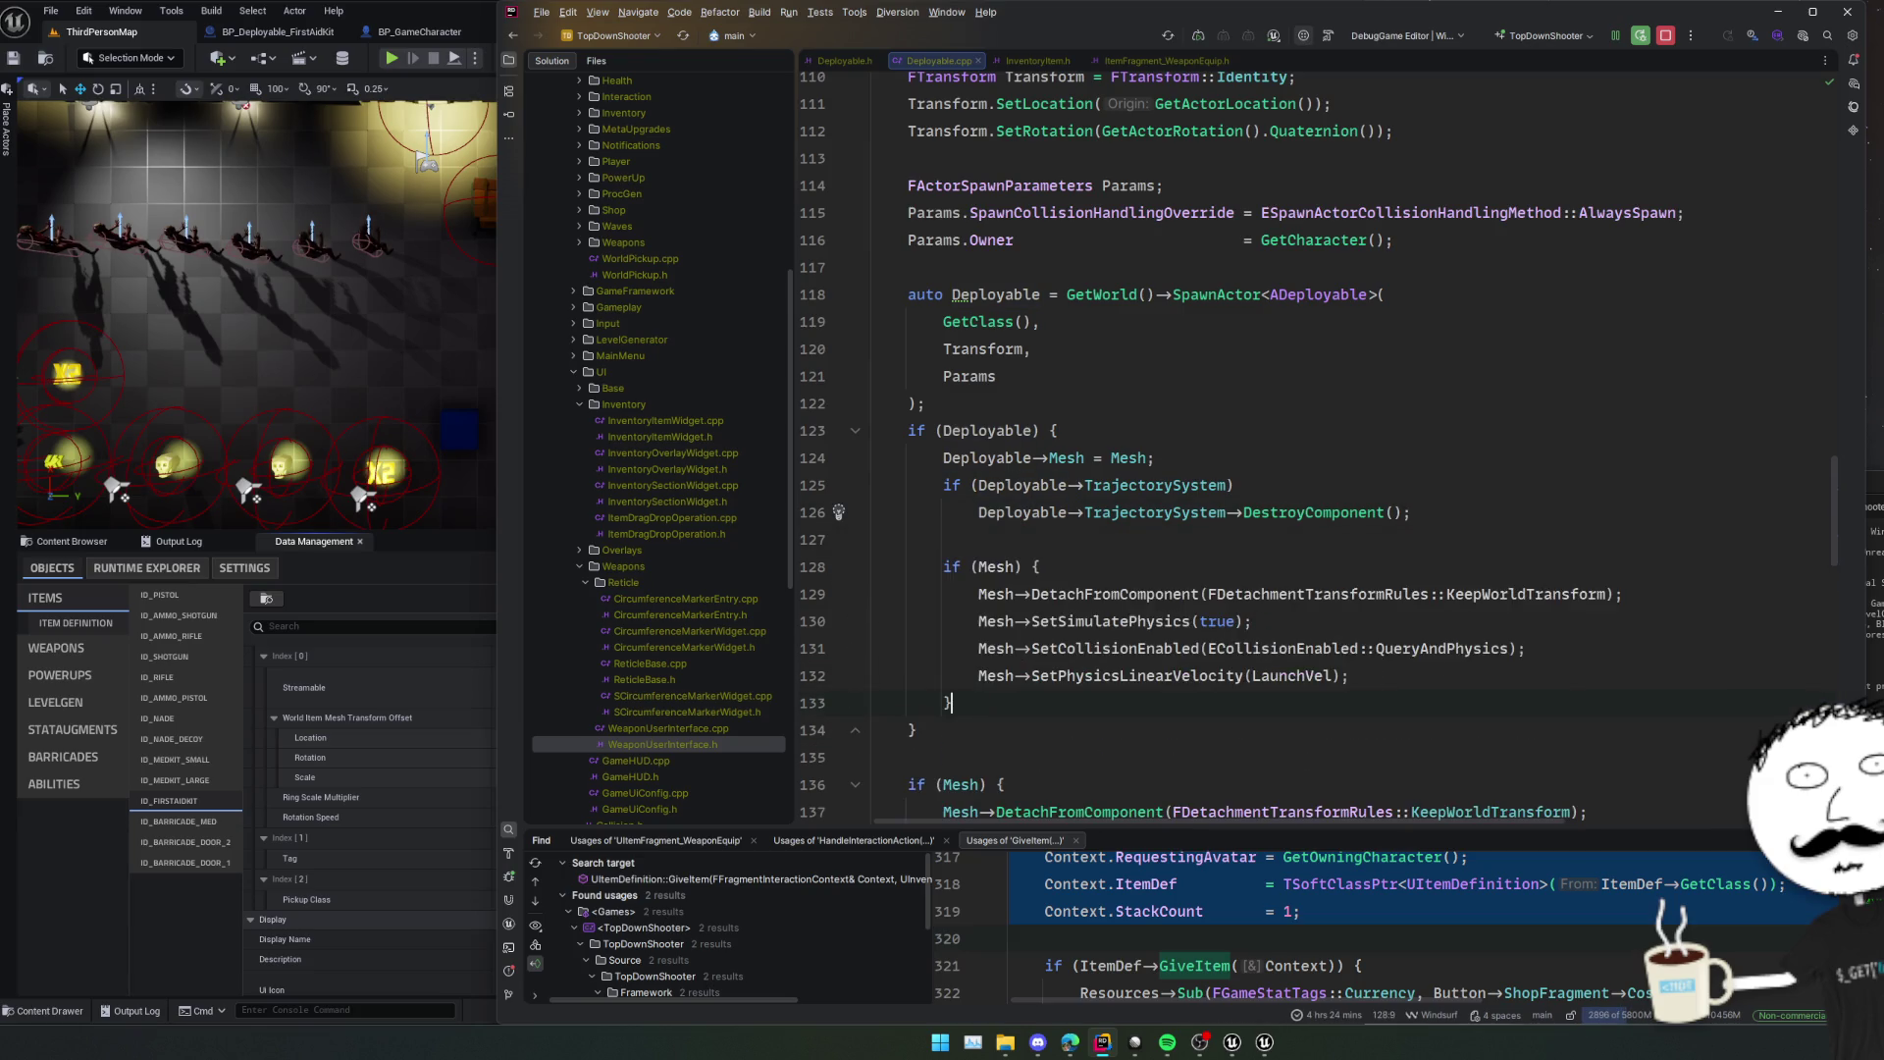
Prefix the pasted Mesh calls with Deployable-> and remove the leftover if wrapper and its brace.
left_click(991, 577)
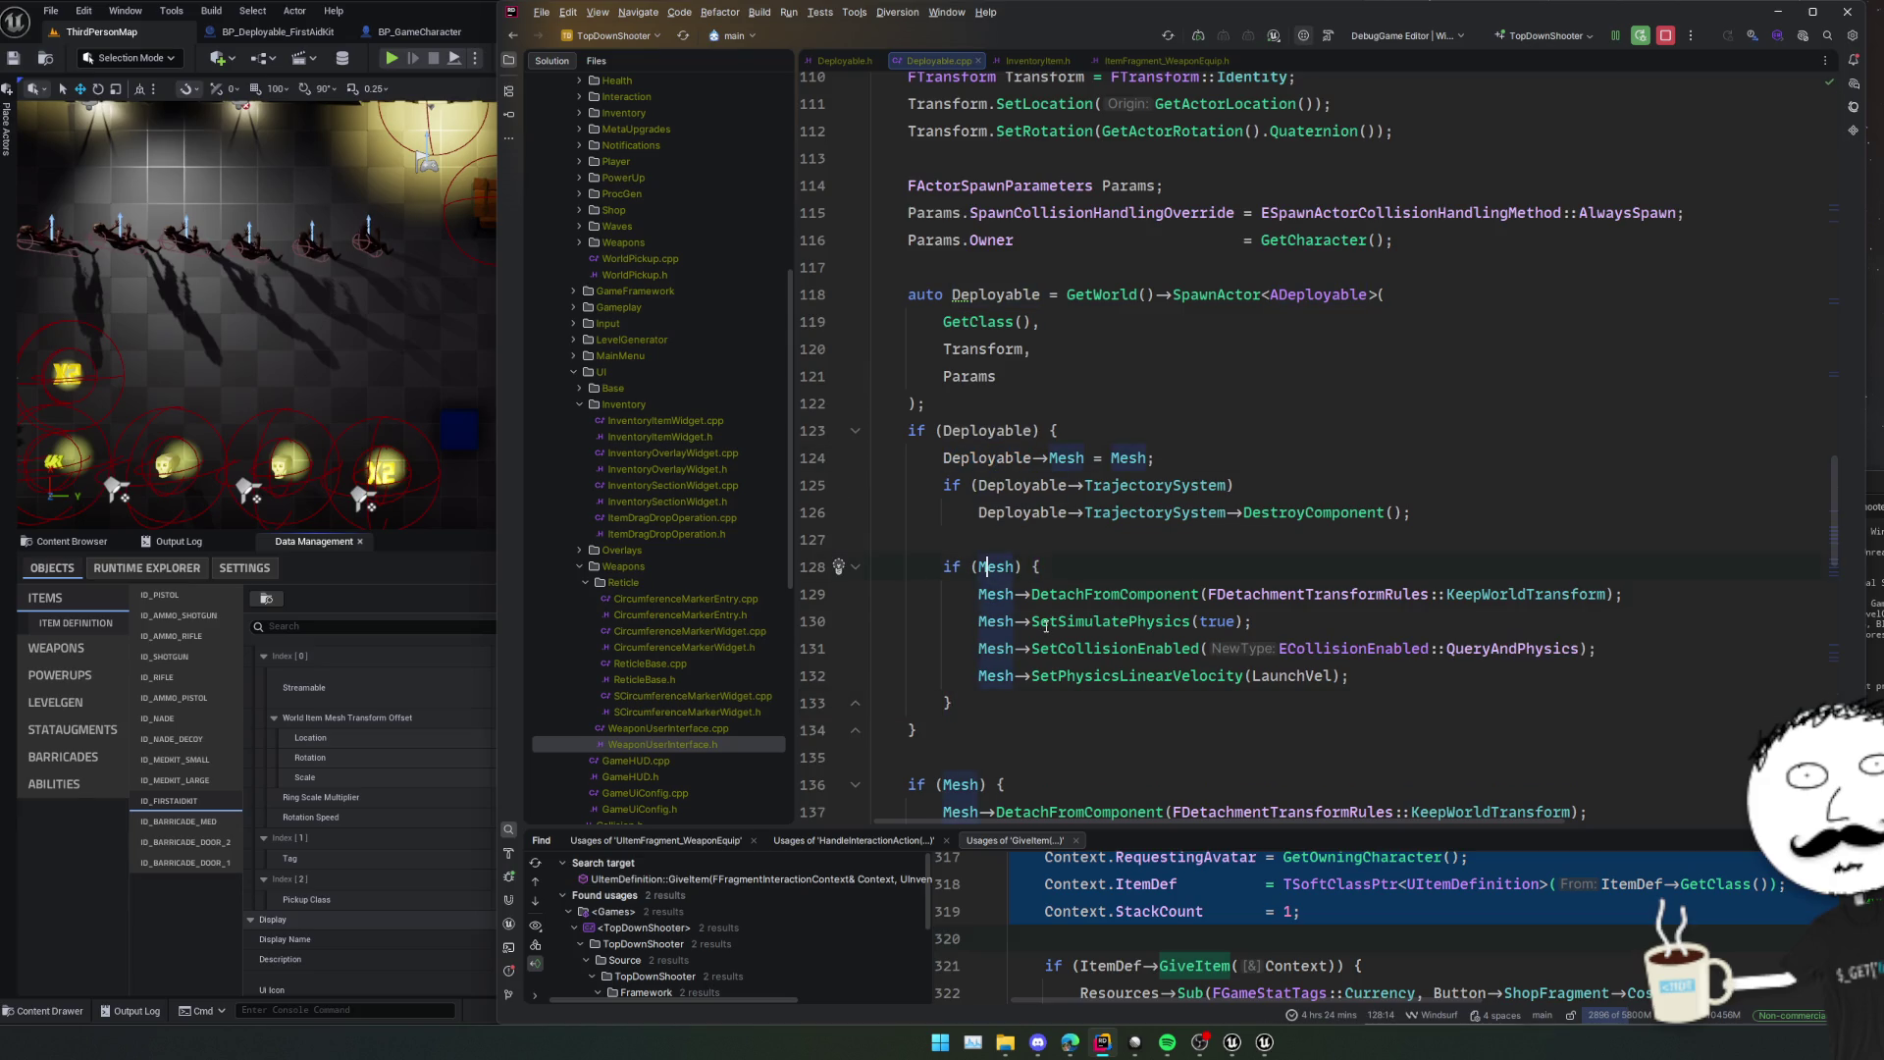
type("Deployable->")
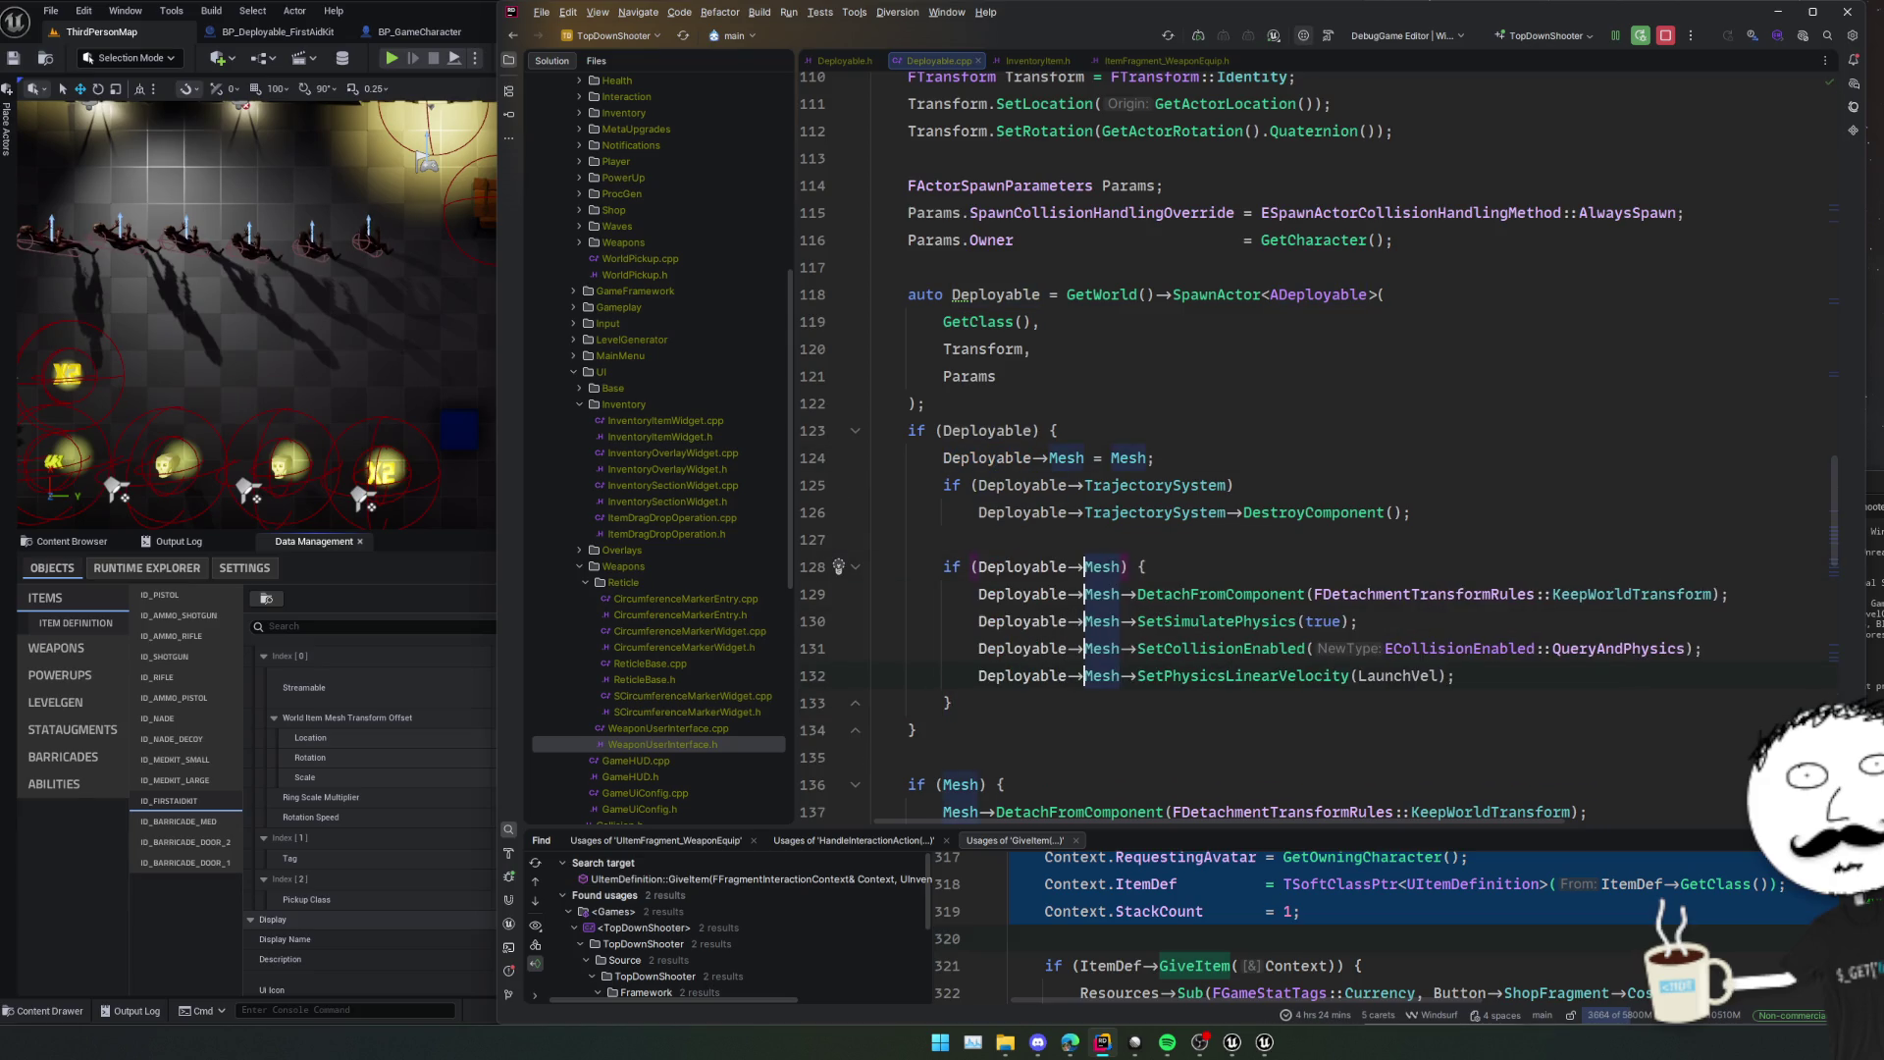
left_click(998, 556)
key("ctrl+y")
left_click(990, 687)
key("ctrl+y")
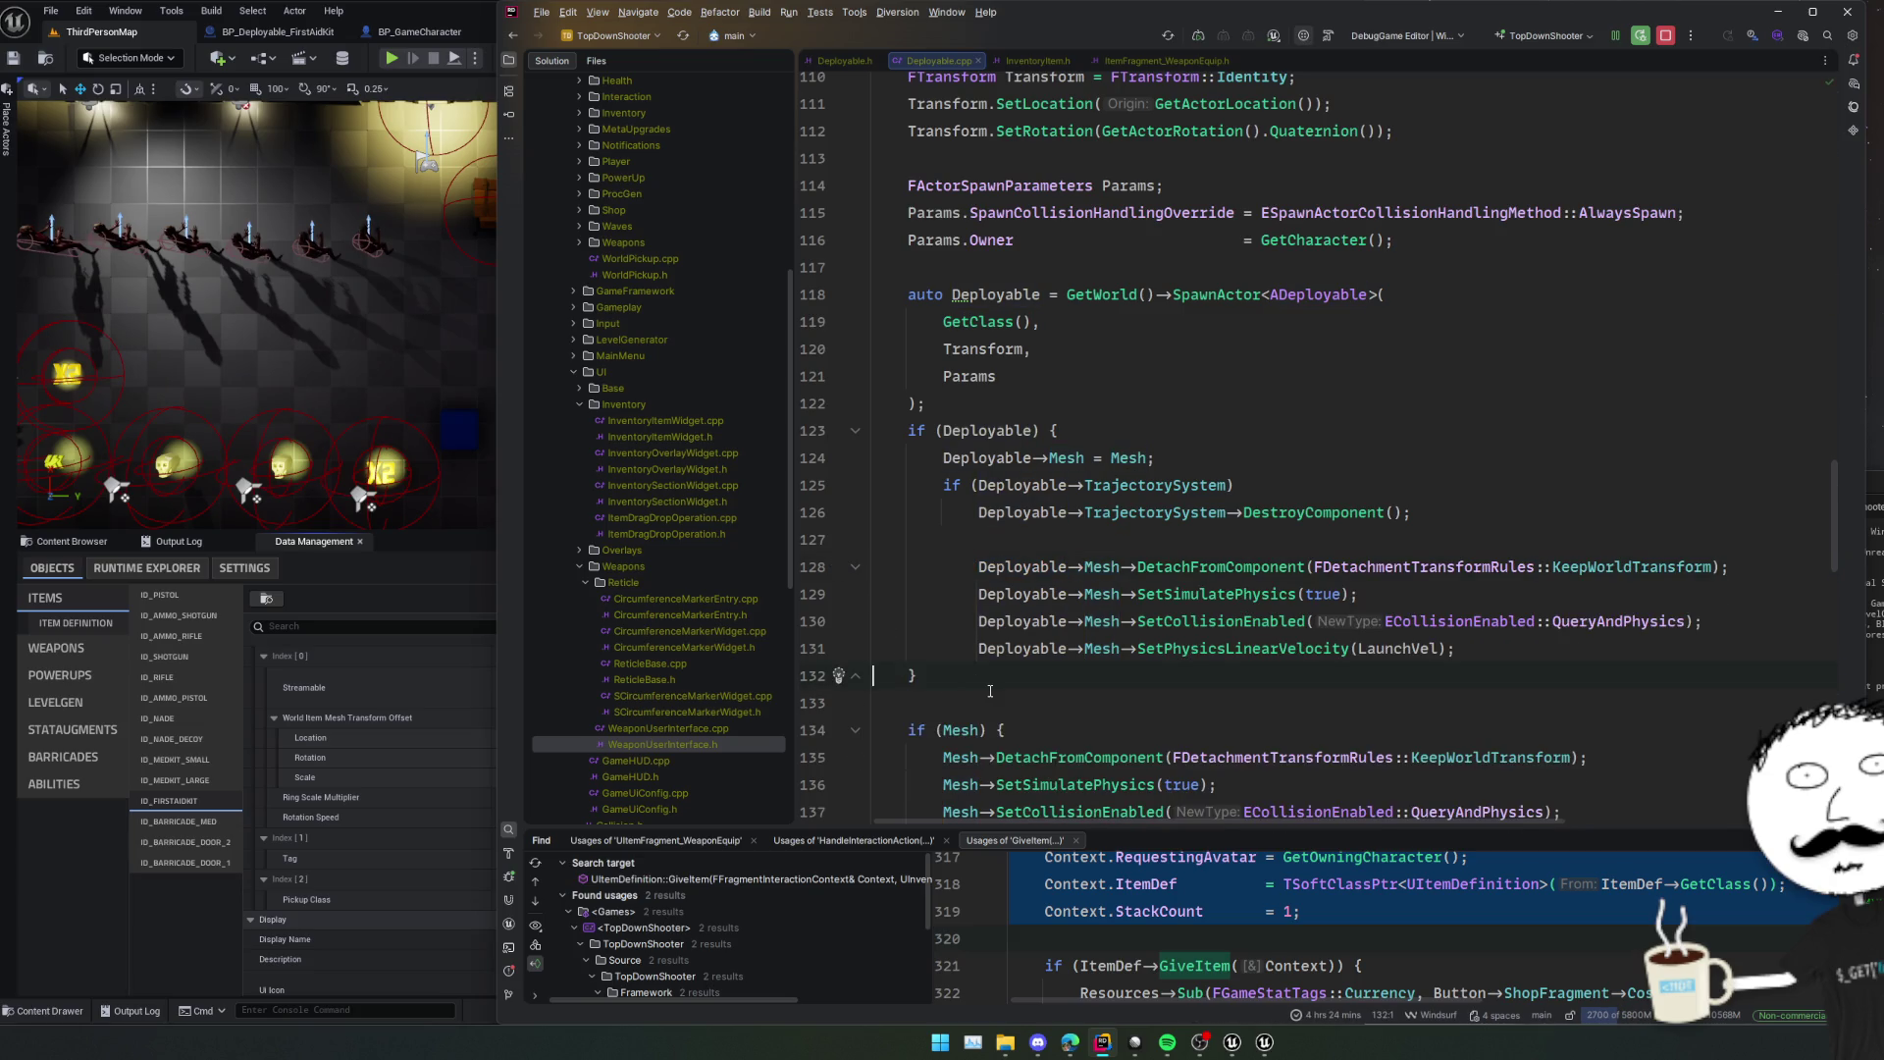
key("ctrl+alt+l")
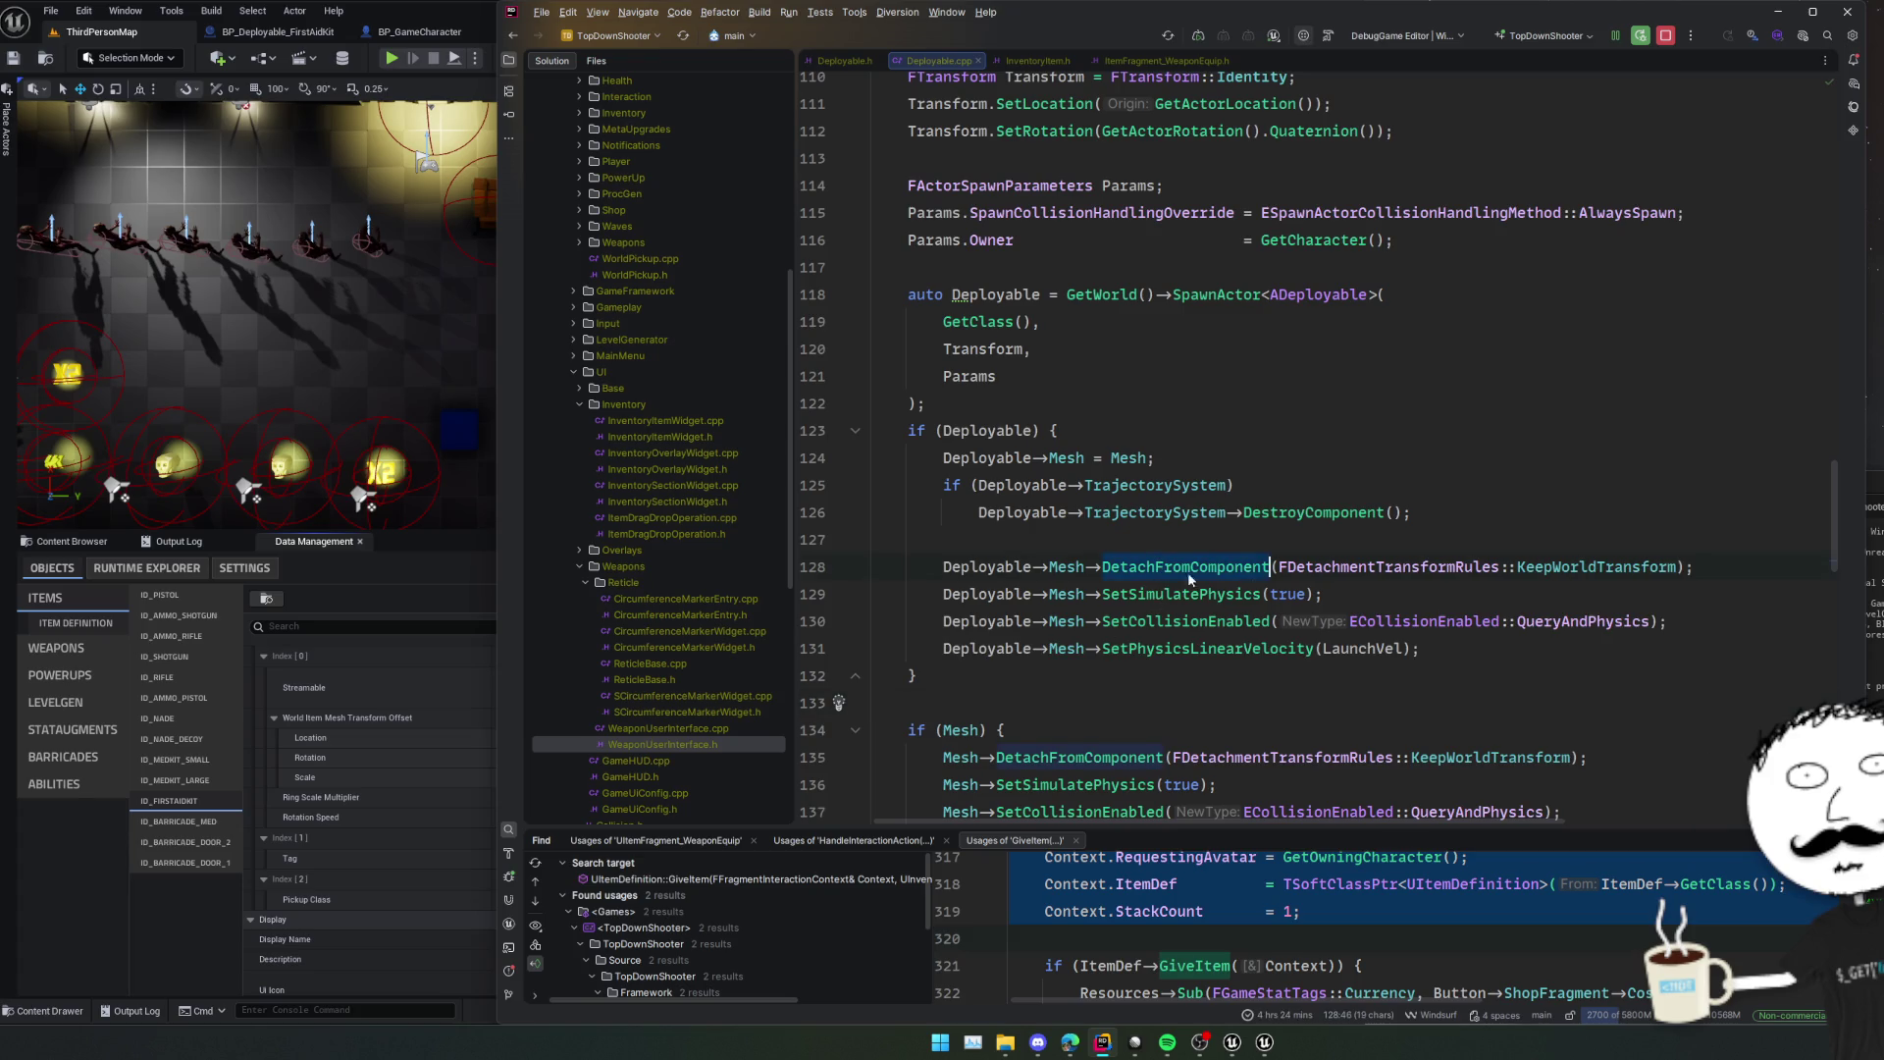
Delete the DetachFromComponent call from the pasted physics code.
left_click(1446, 586)
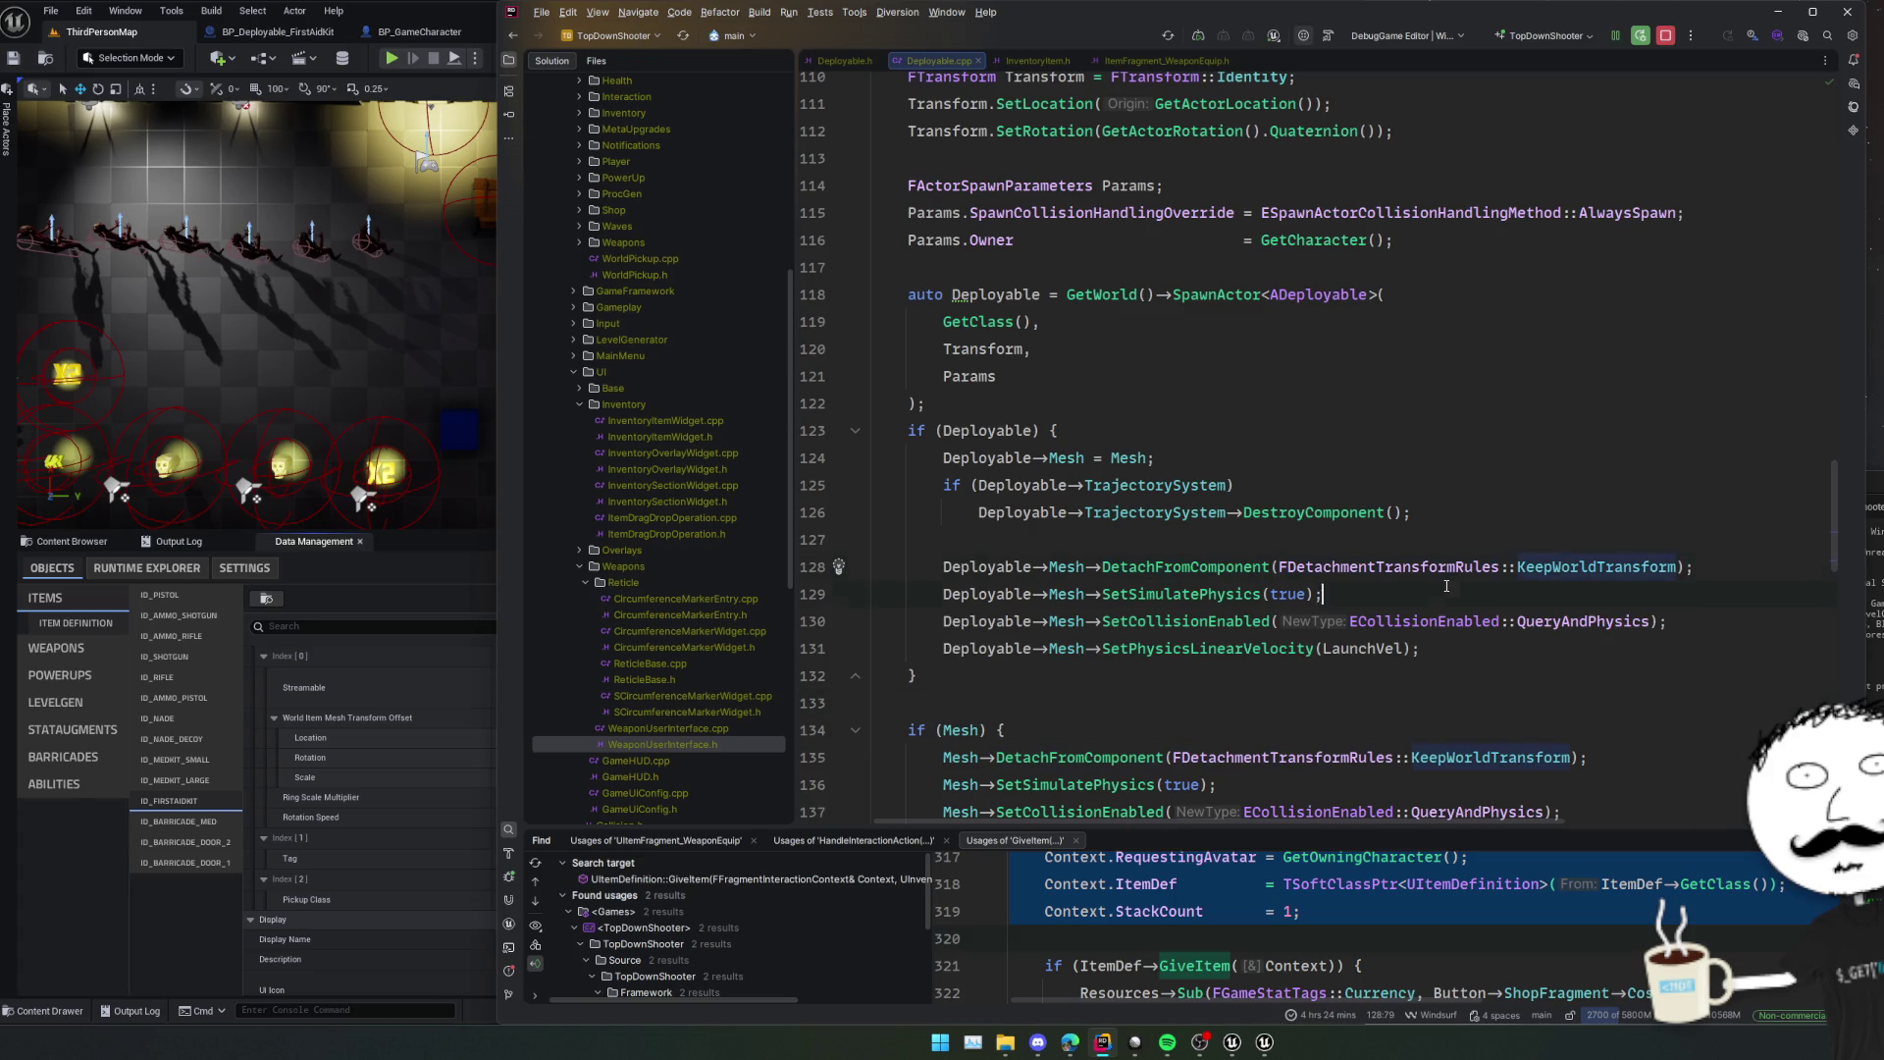
triple_click(1209, 571)
key("Delete")
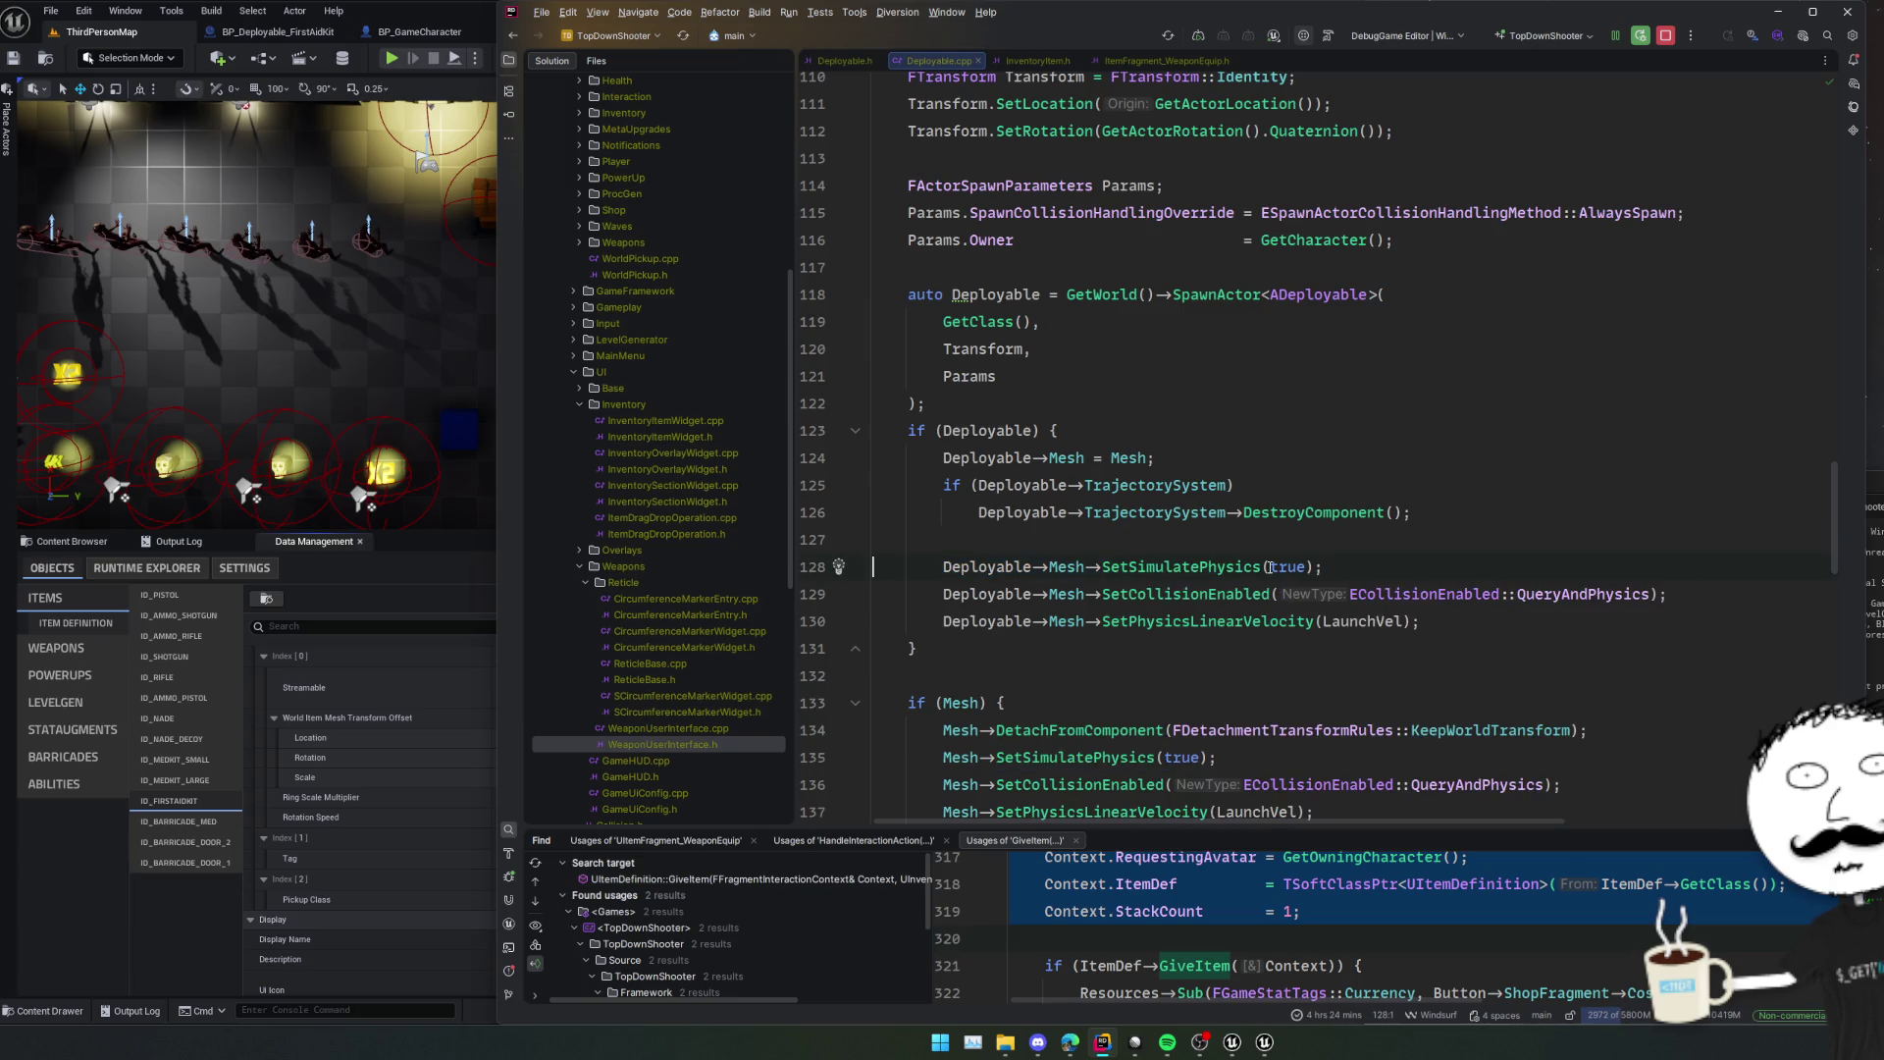
left_click(1242, 594)
scroll(1161, 606, "down", 3)
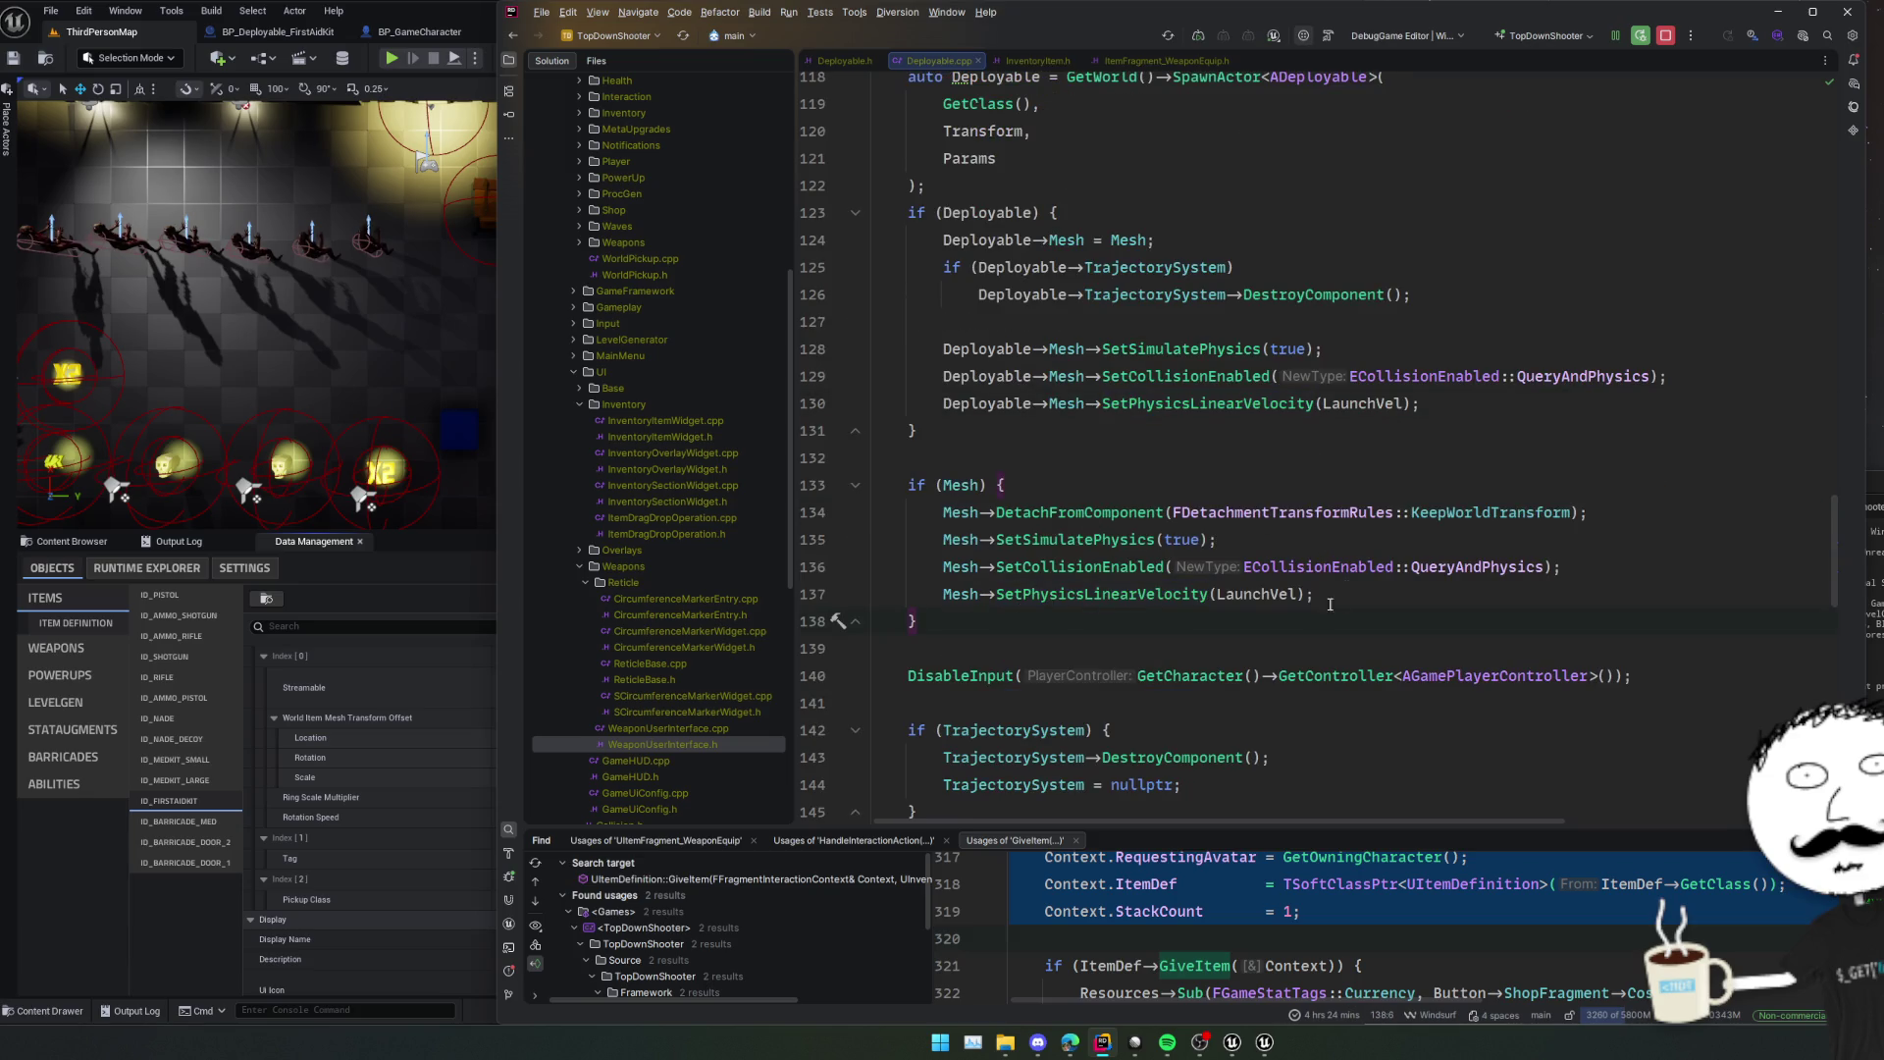
Comment out the original if (Mesh) block.
scroll(1329, 603, "down", 2)
left_click_drag(943, 520, 791, 382)
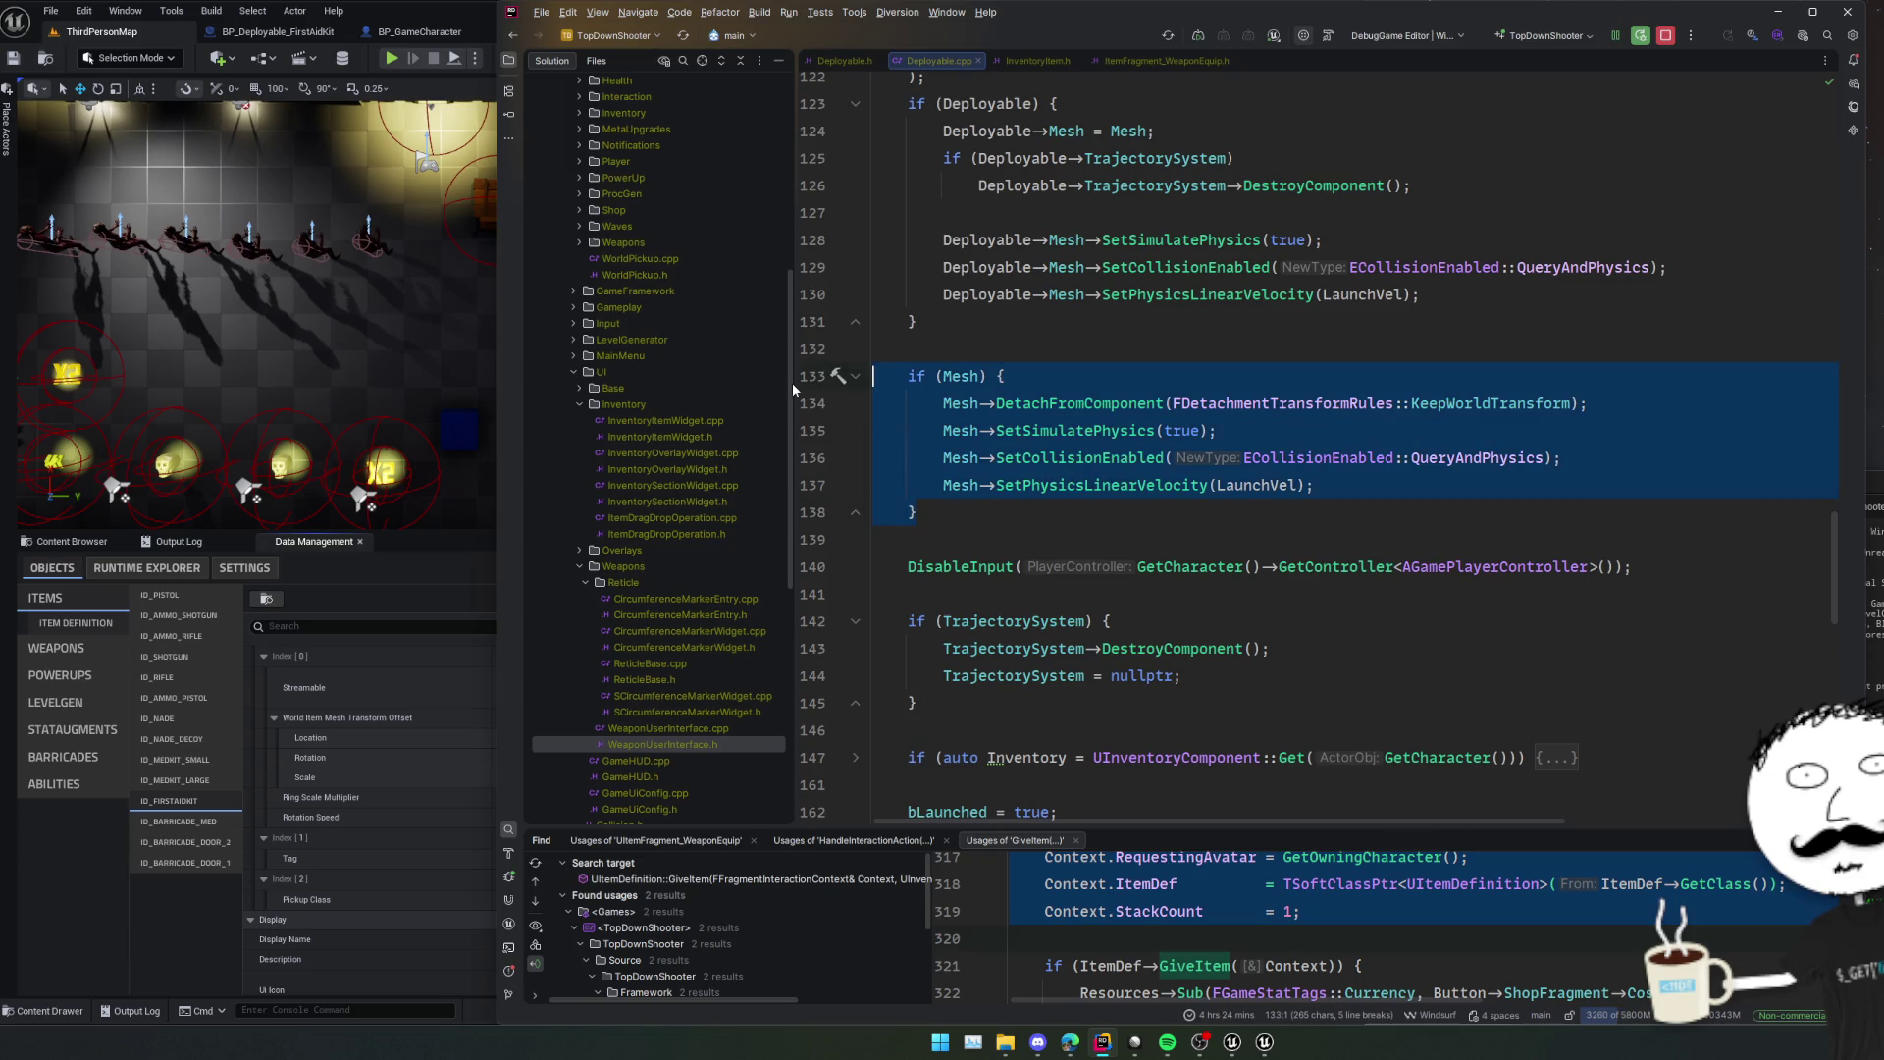
key("ctrl+slash")
scroll(1203, 520, "down", 2)
Replace the TrajectorySystem DestroyComponent call on line 143 with Deactivate.
left_click(1203, 520)
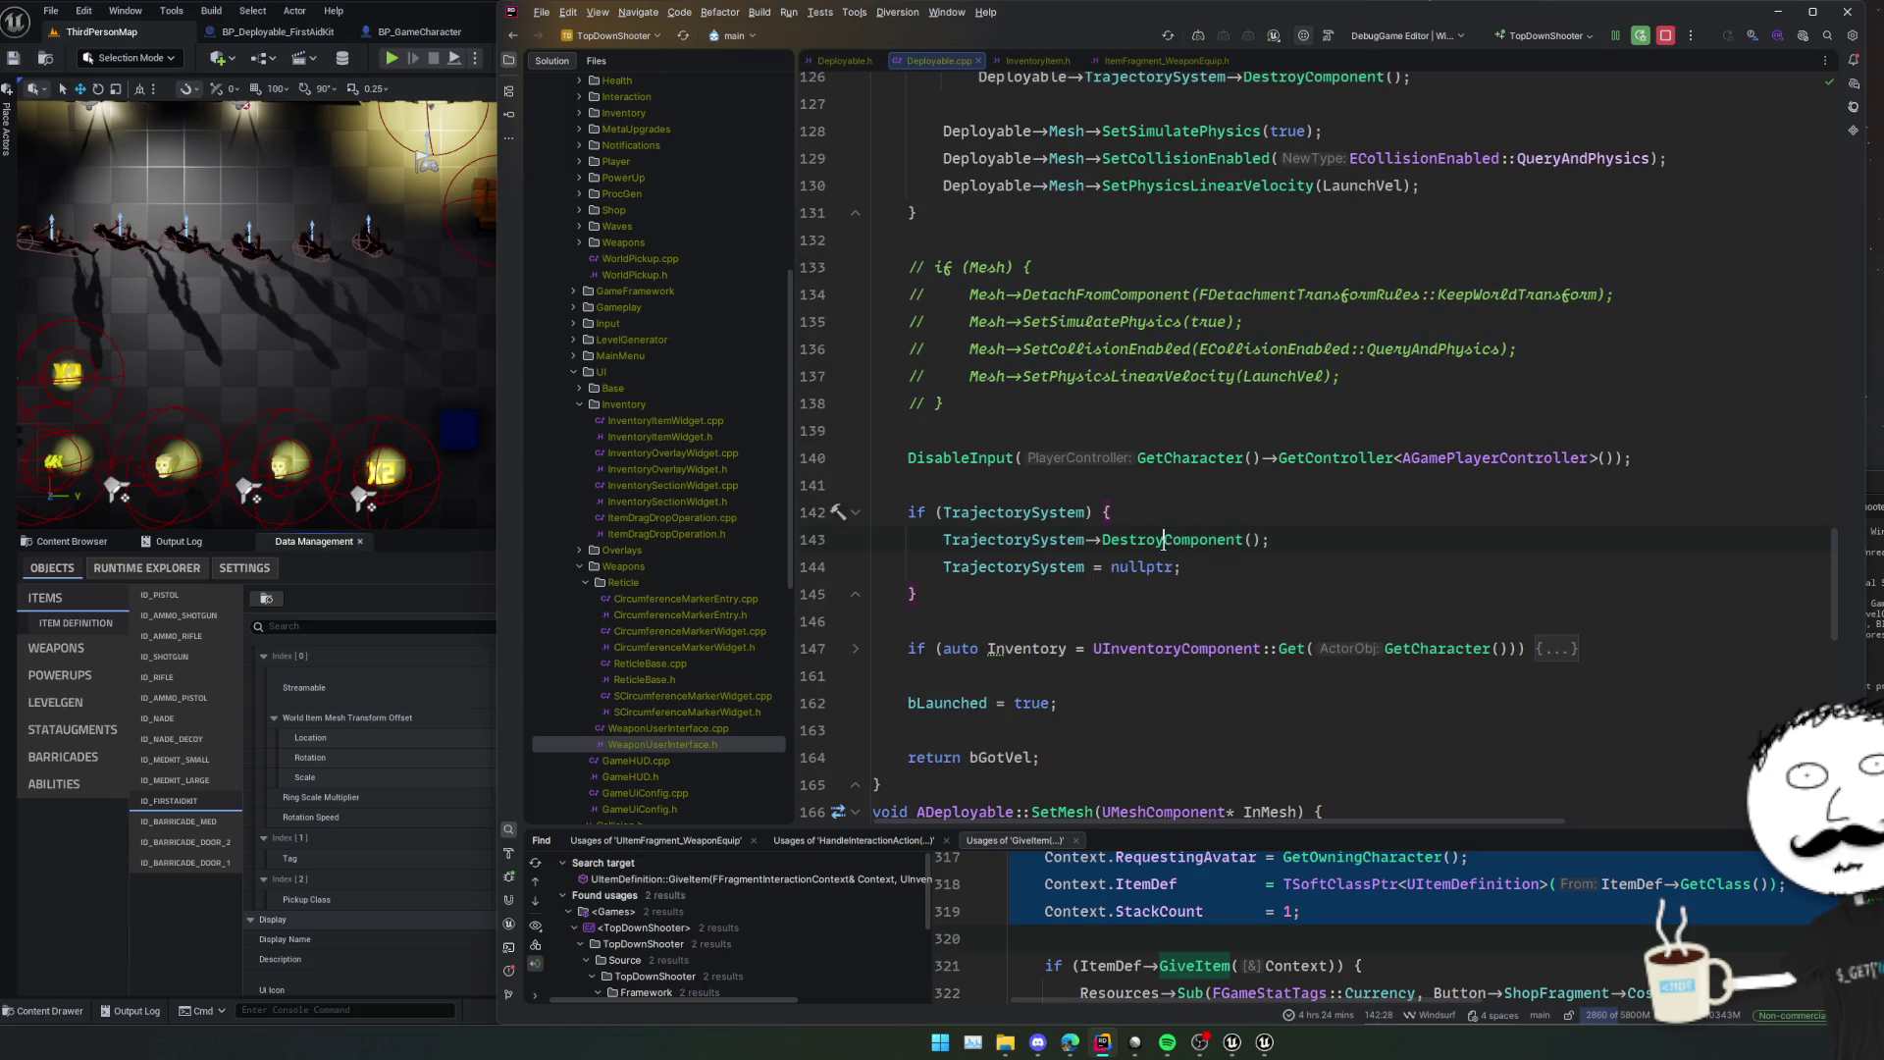
left_click(1015, 542)
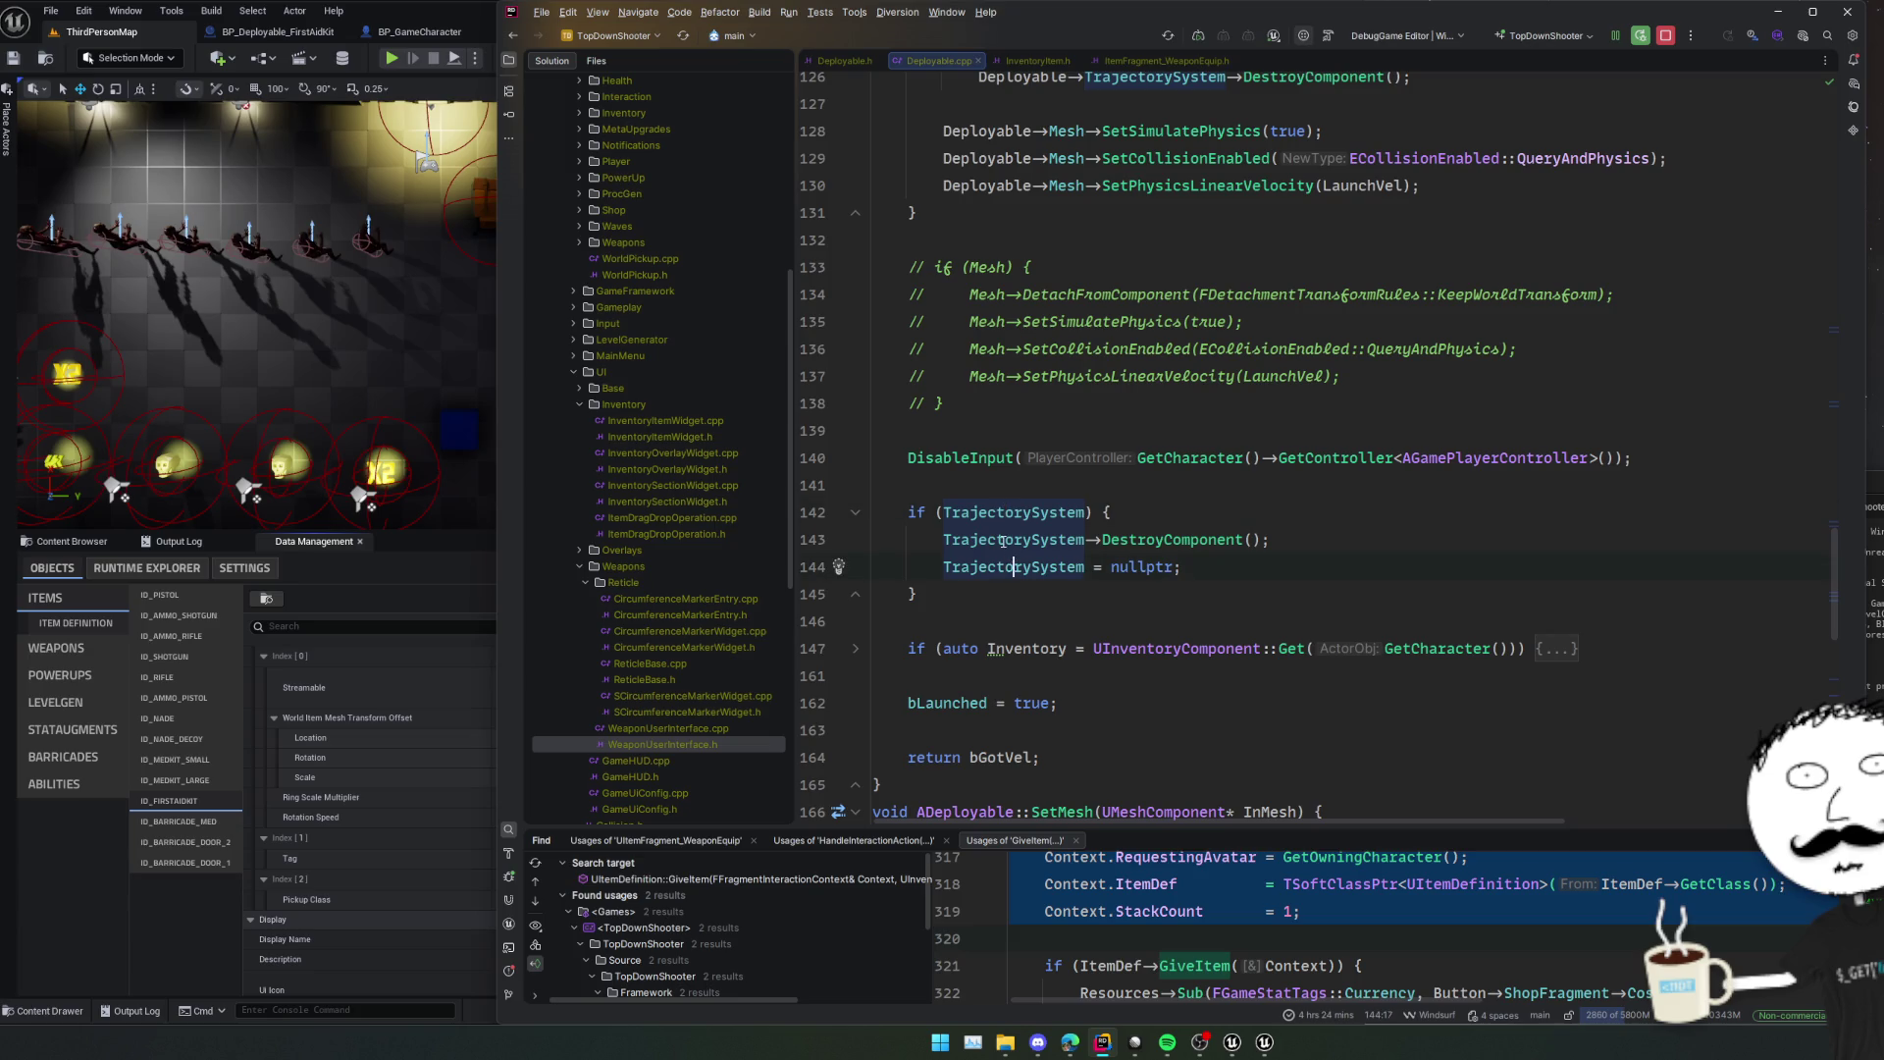
left_click(1009, 511)
double_click(1166, 540)
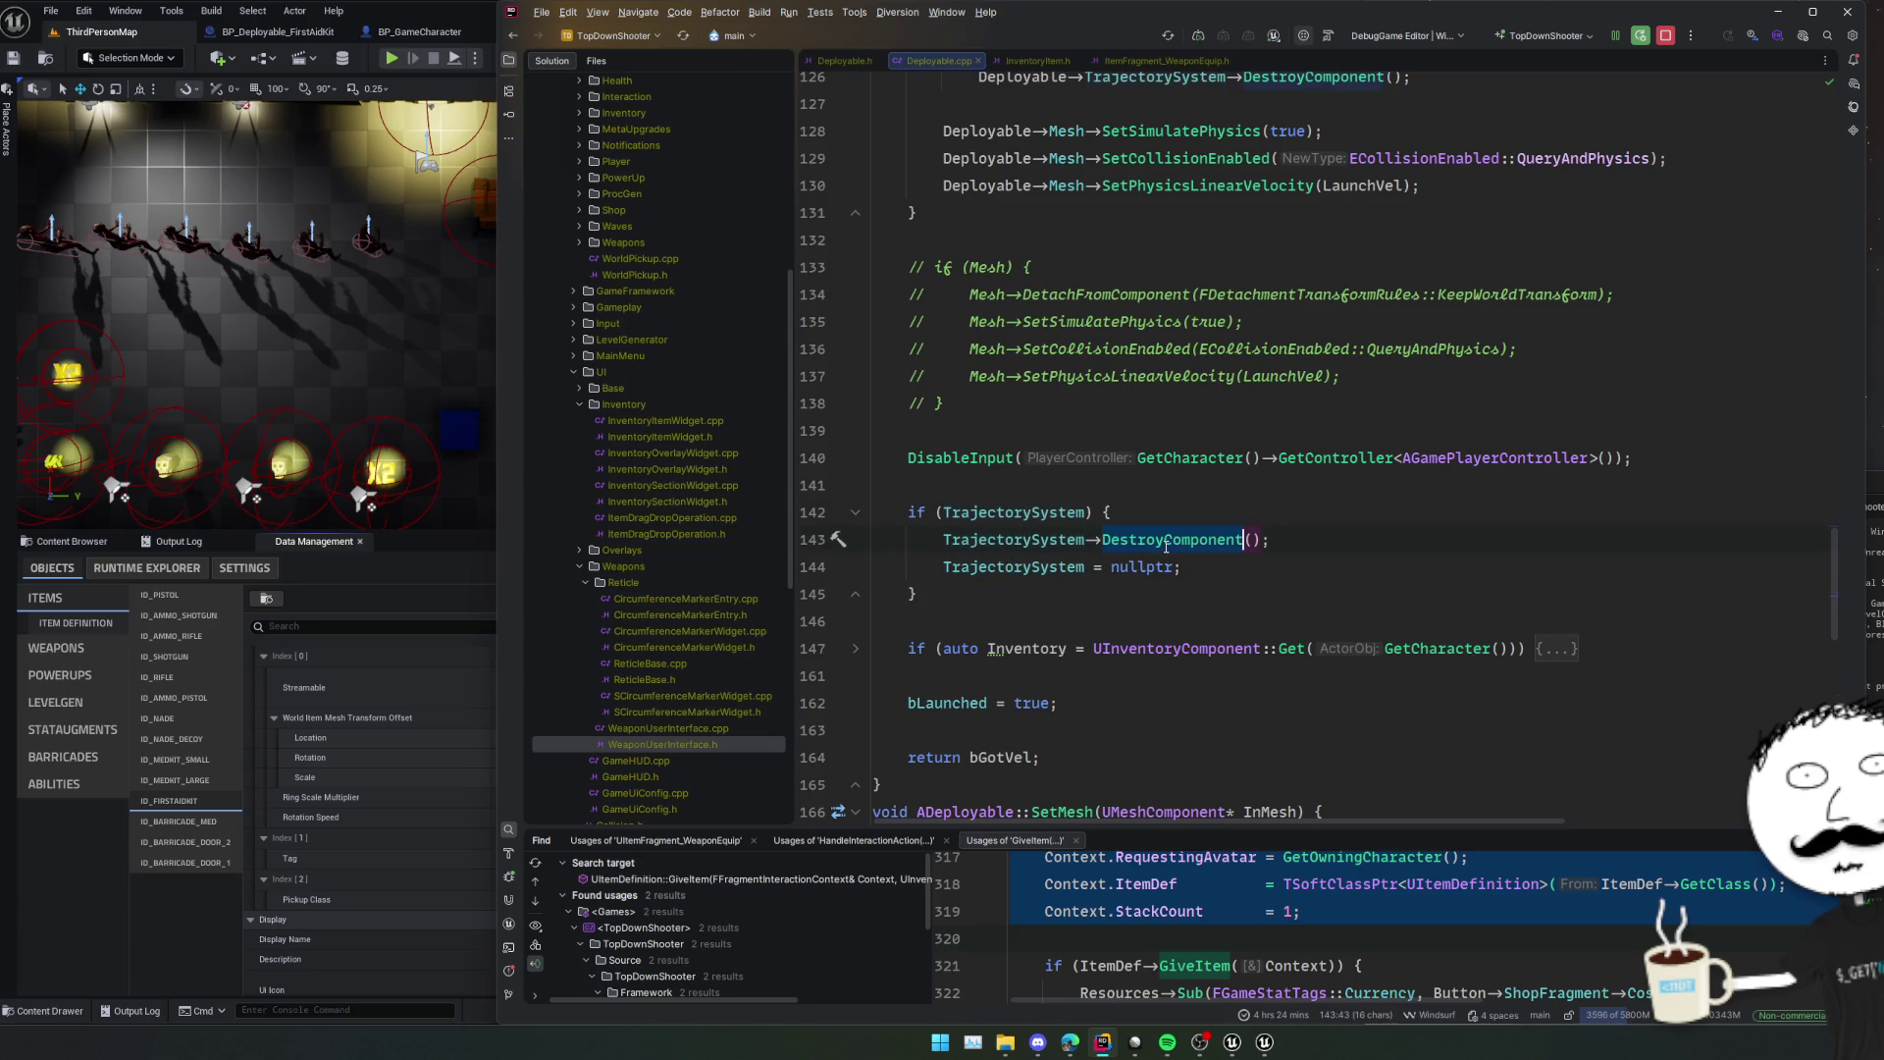
key("shift+End")
key("BackSpace")
type("eac")
key("Return")
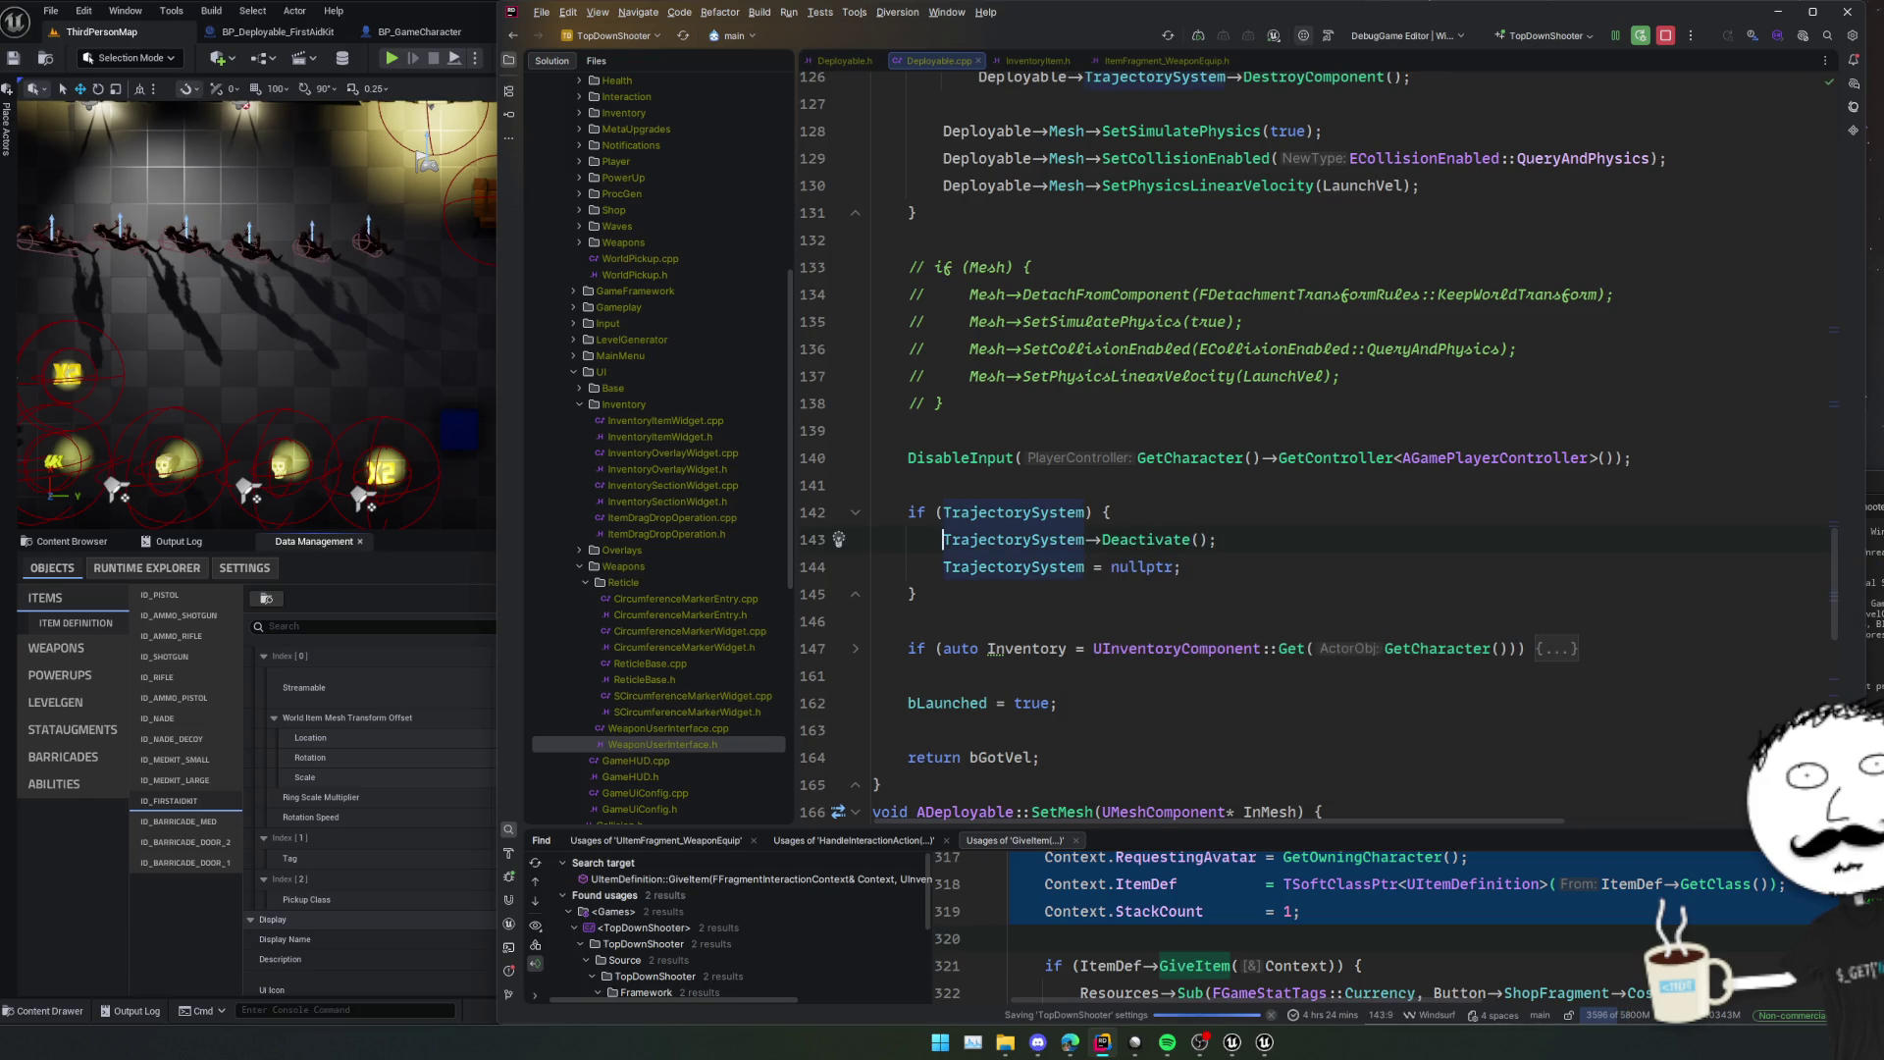
double_click(1147, 539)
Add 'Deployable->bLaunched = true;' after the LaunchVel velocity line.
scroll(1187, 586, "down", 3)
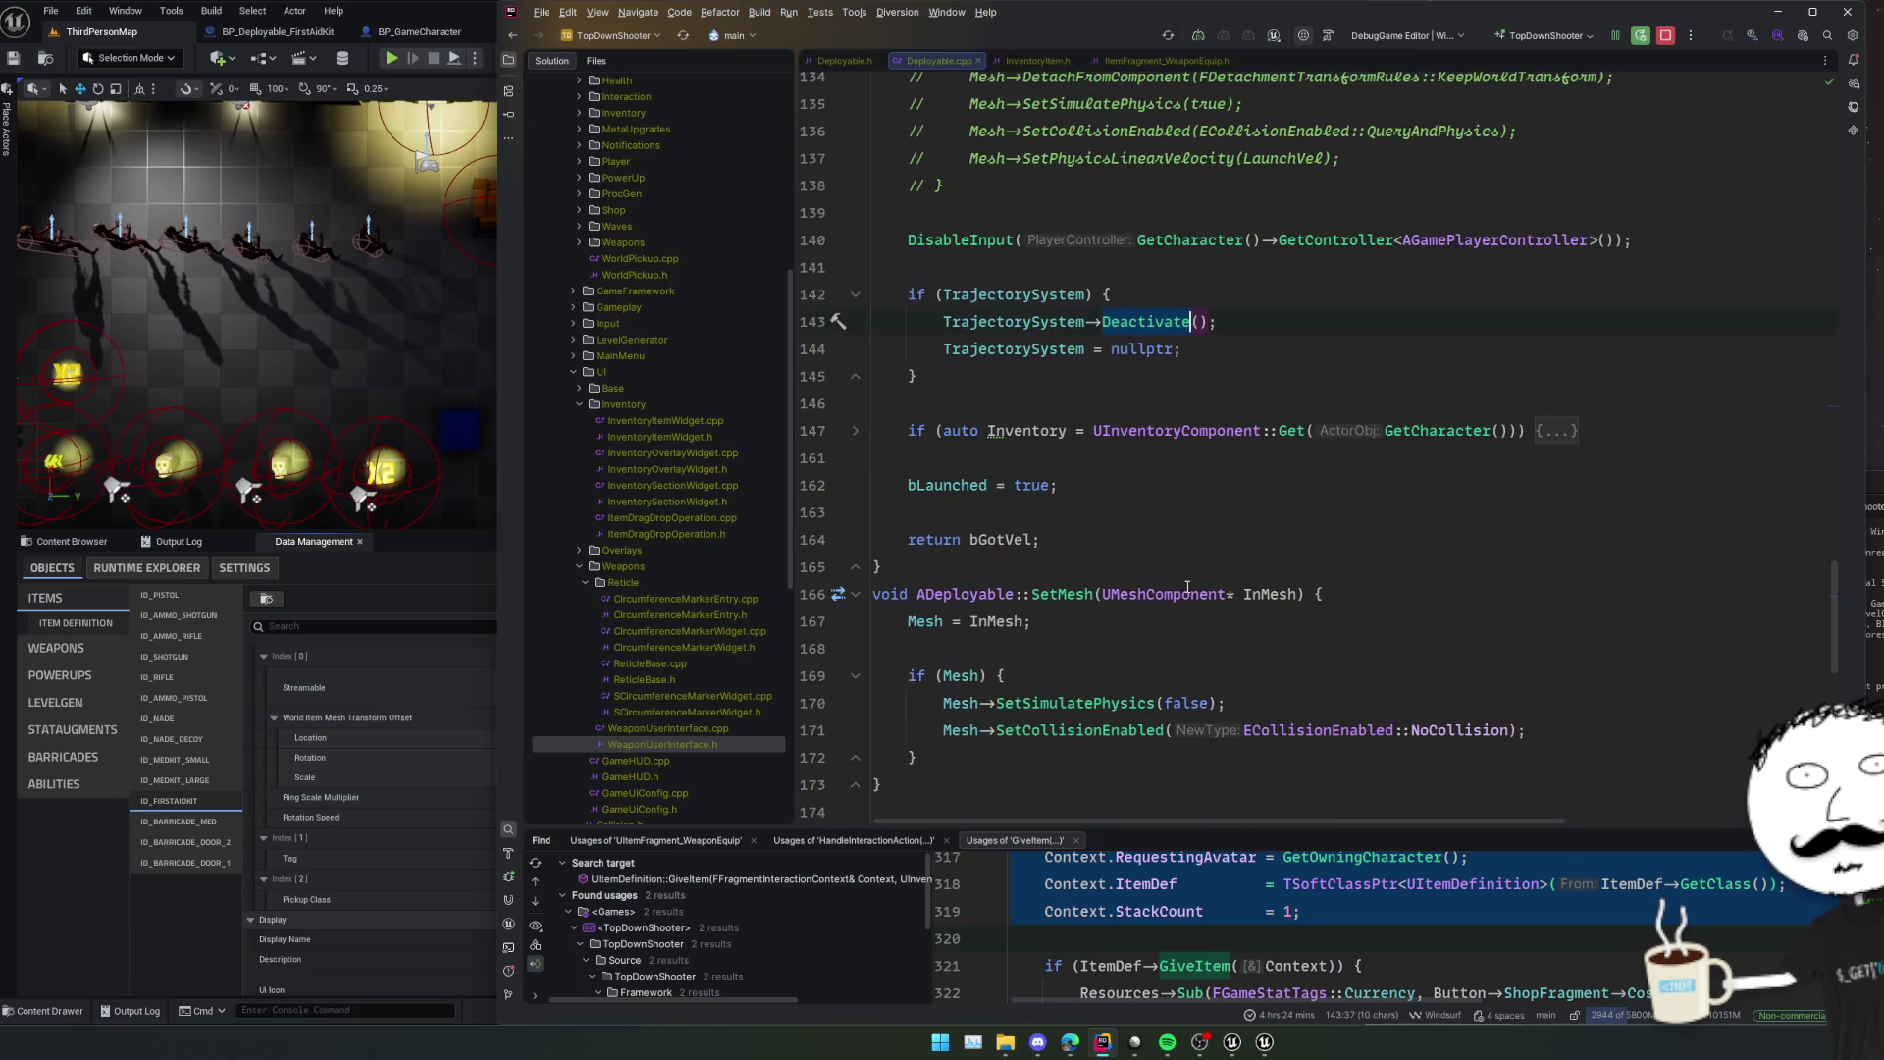
scroll(1148, 589, "up", 7)
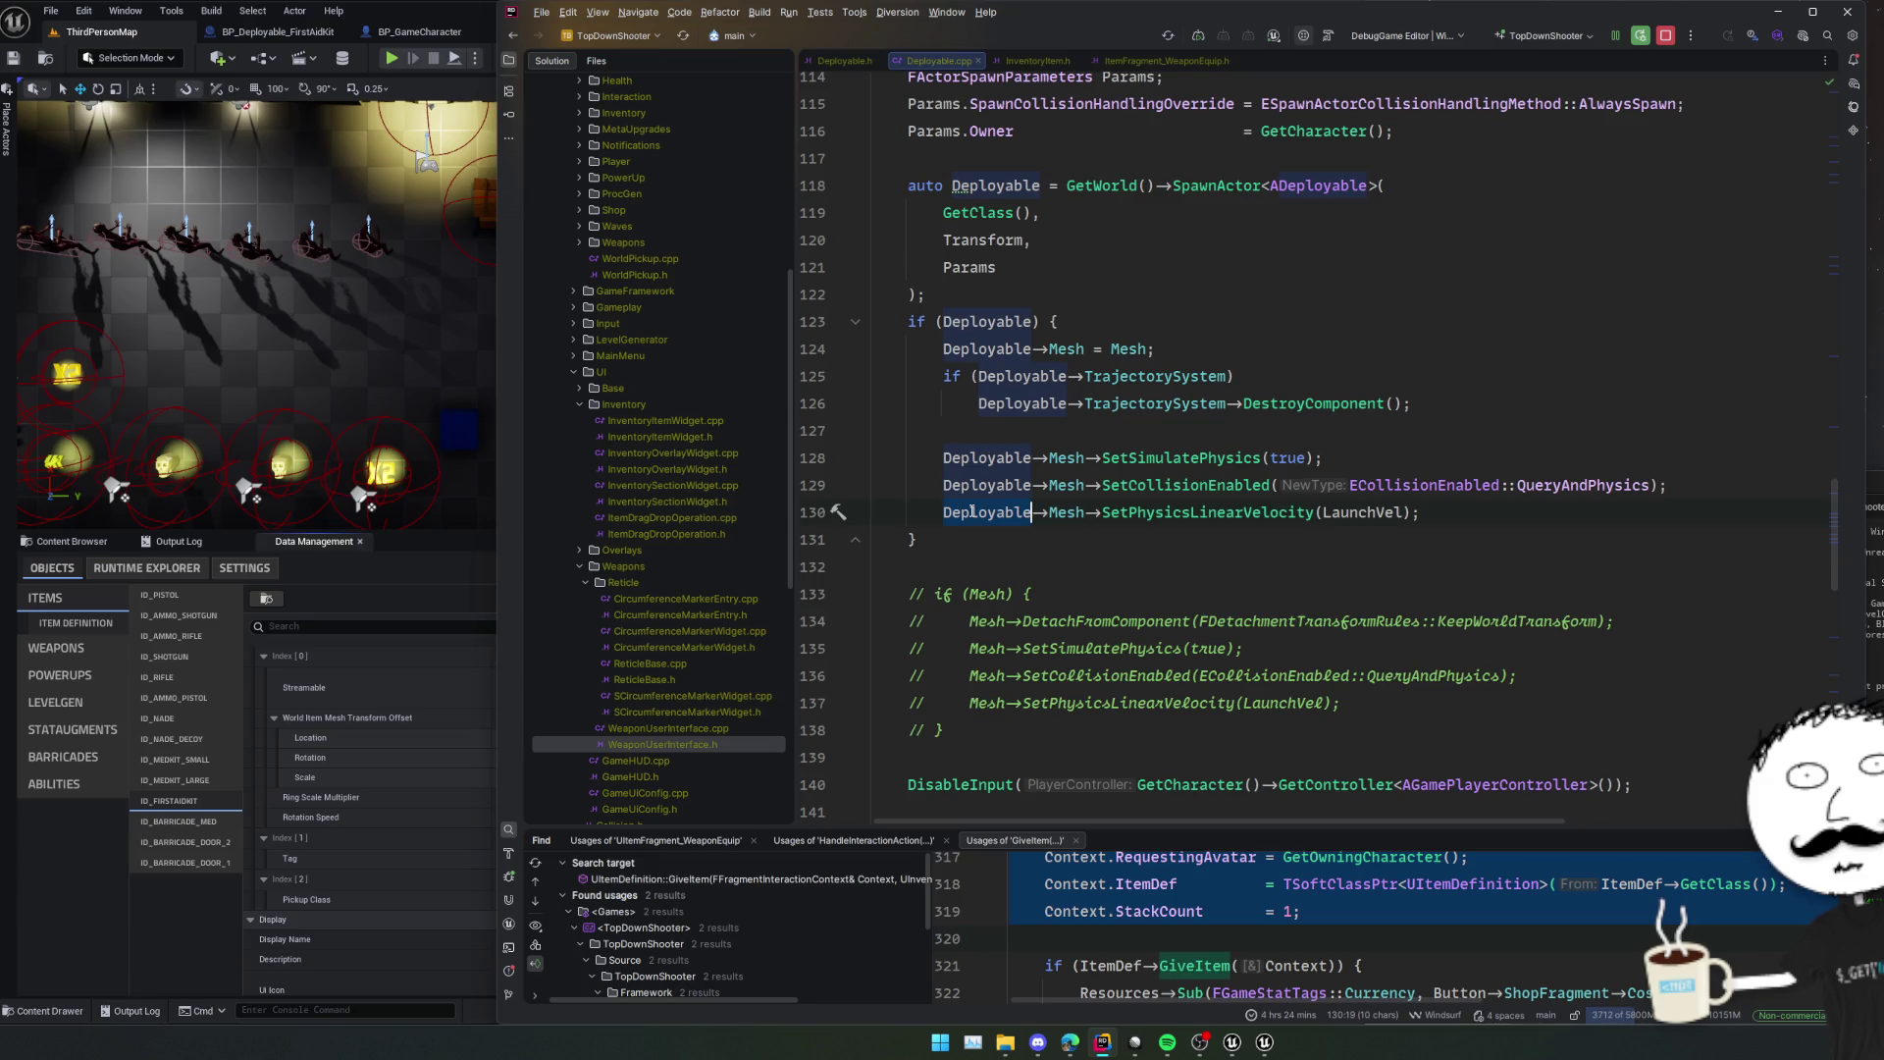
key("End")
key("Return")
type("Deployable->bLaunched")
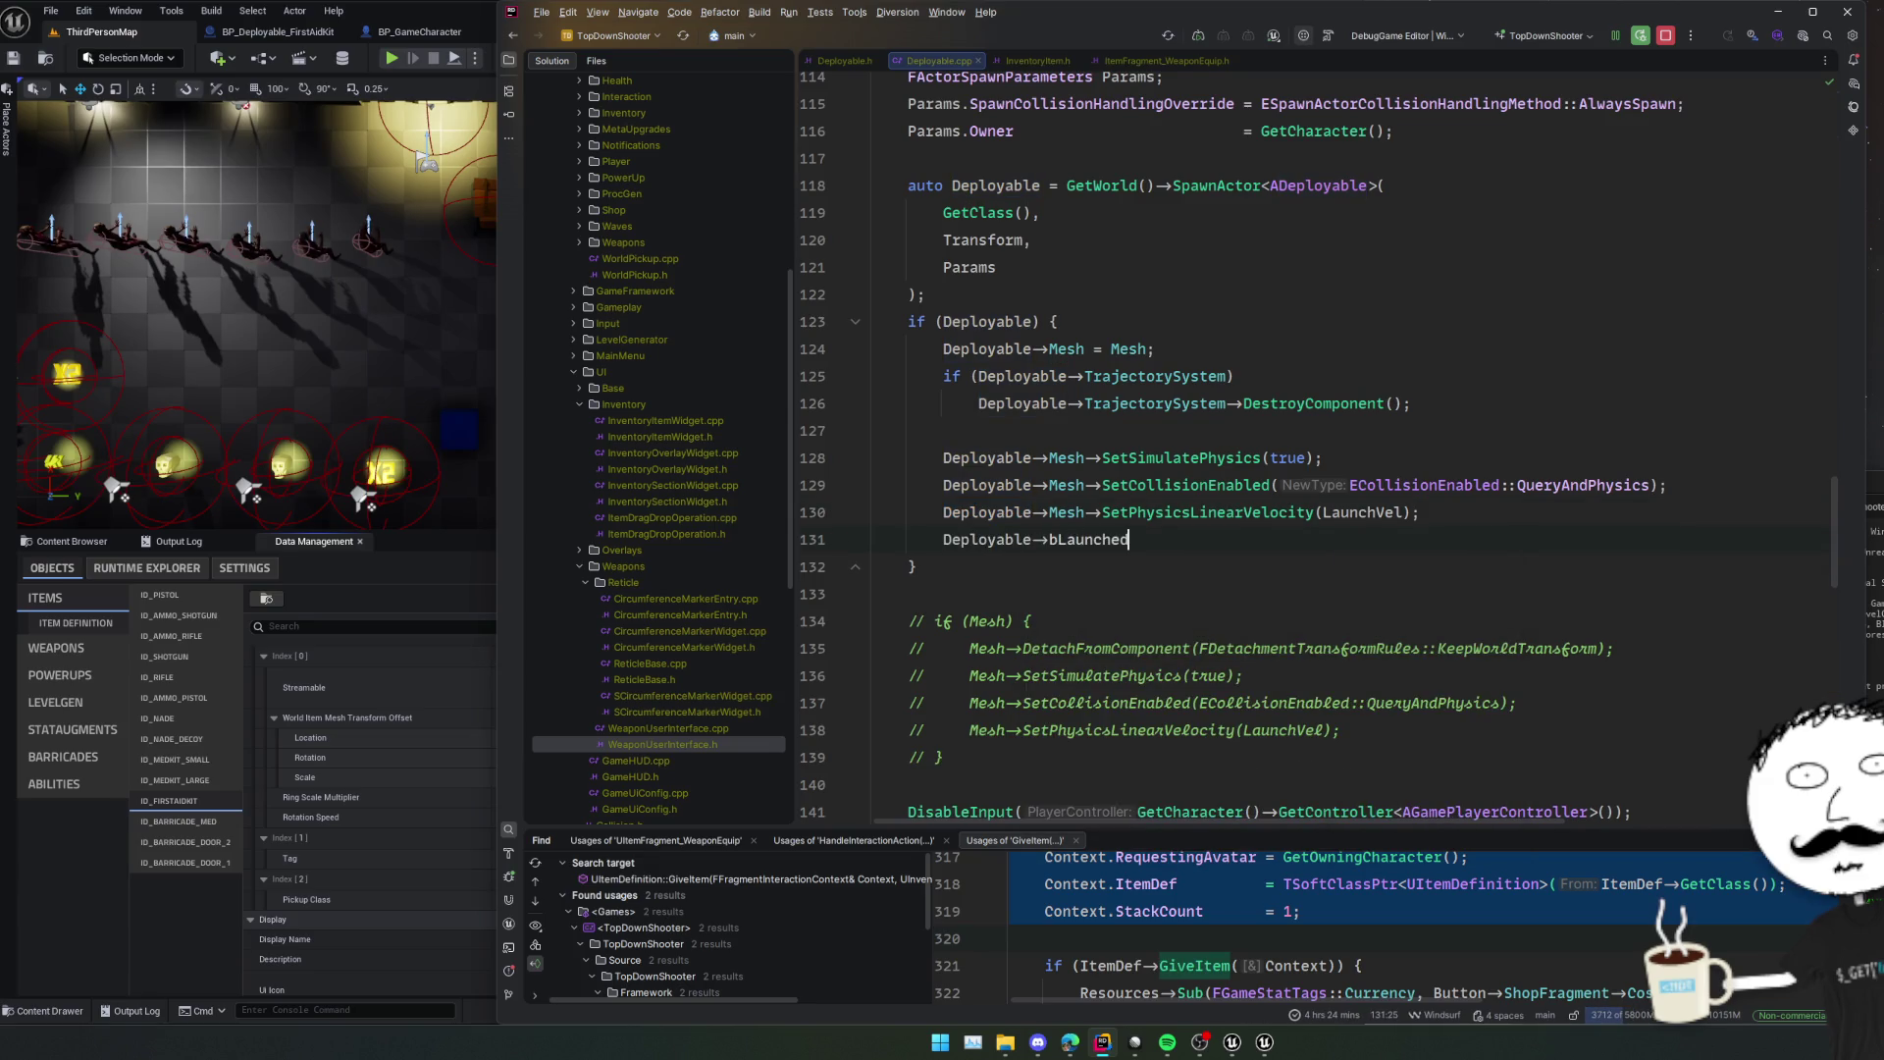
type(" = true;")
key("Home")
key("Return")
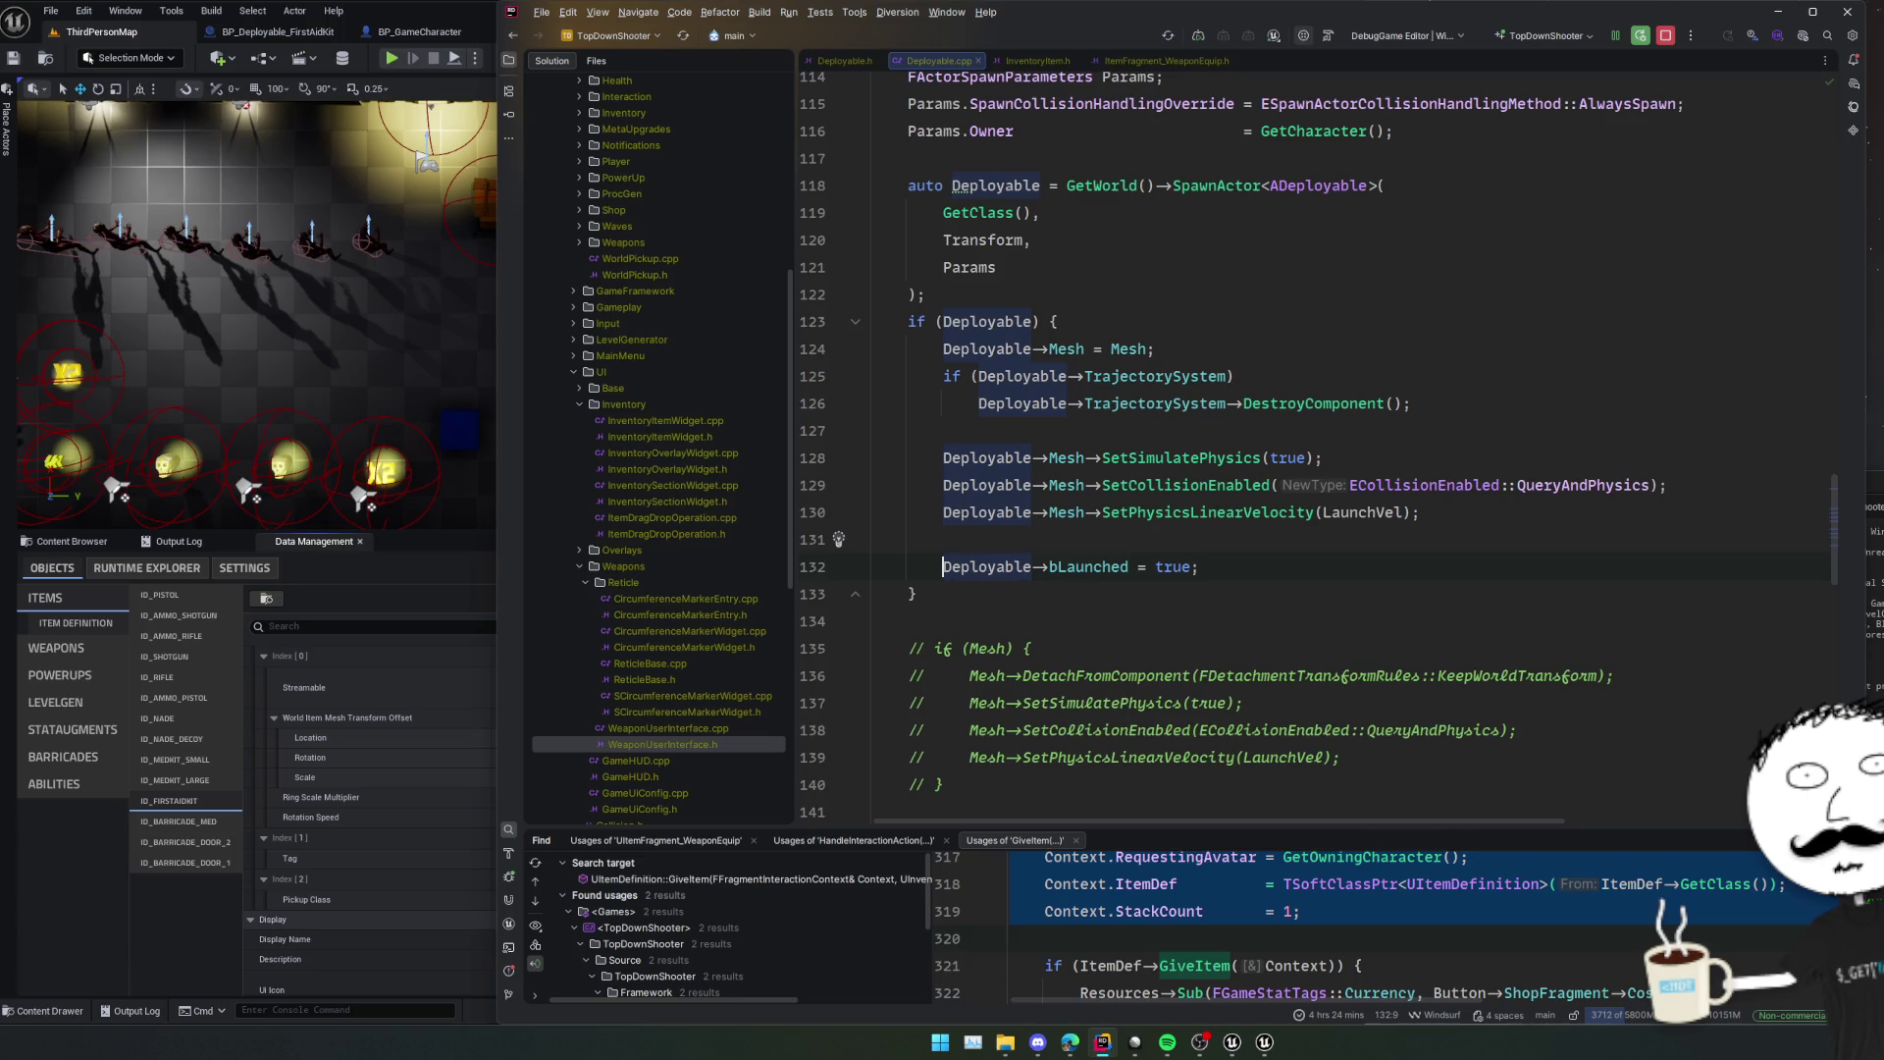
Recompile the changes with Live Coding (Ctrl+Alt+F11).
key("ctrl+alt+F11")
scroll(1231, 158, "up", 4)
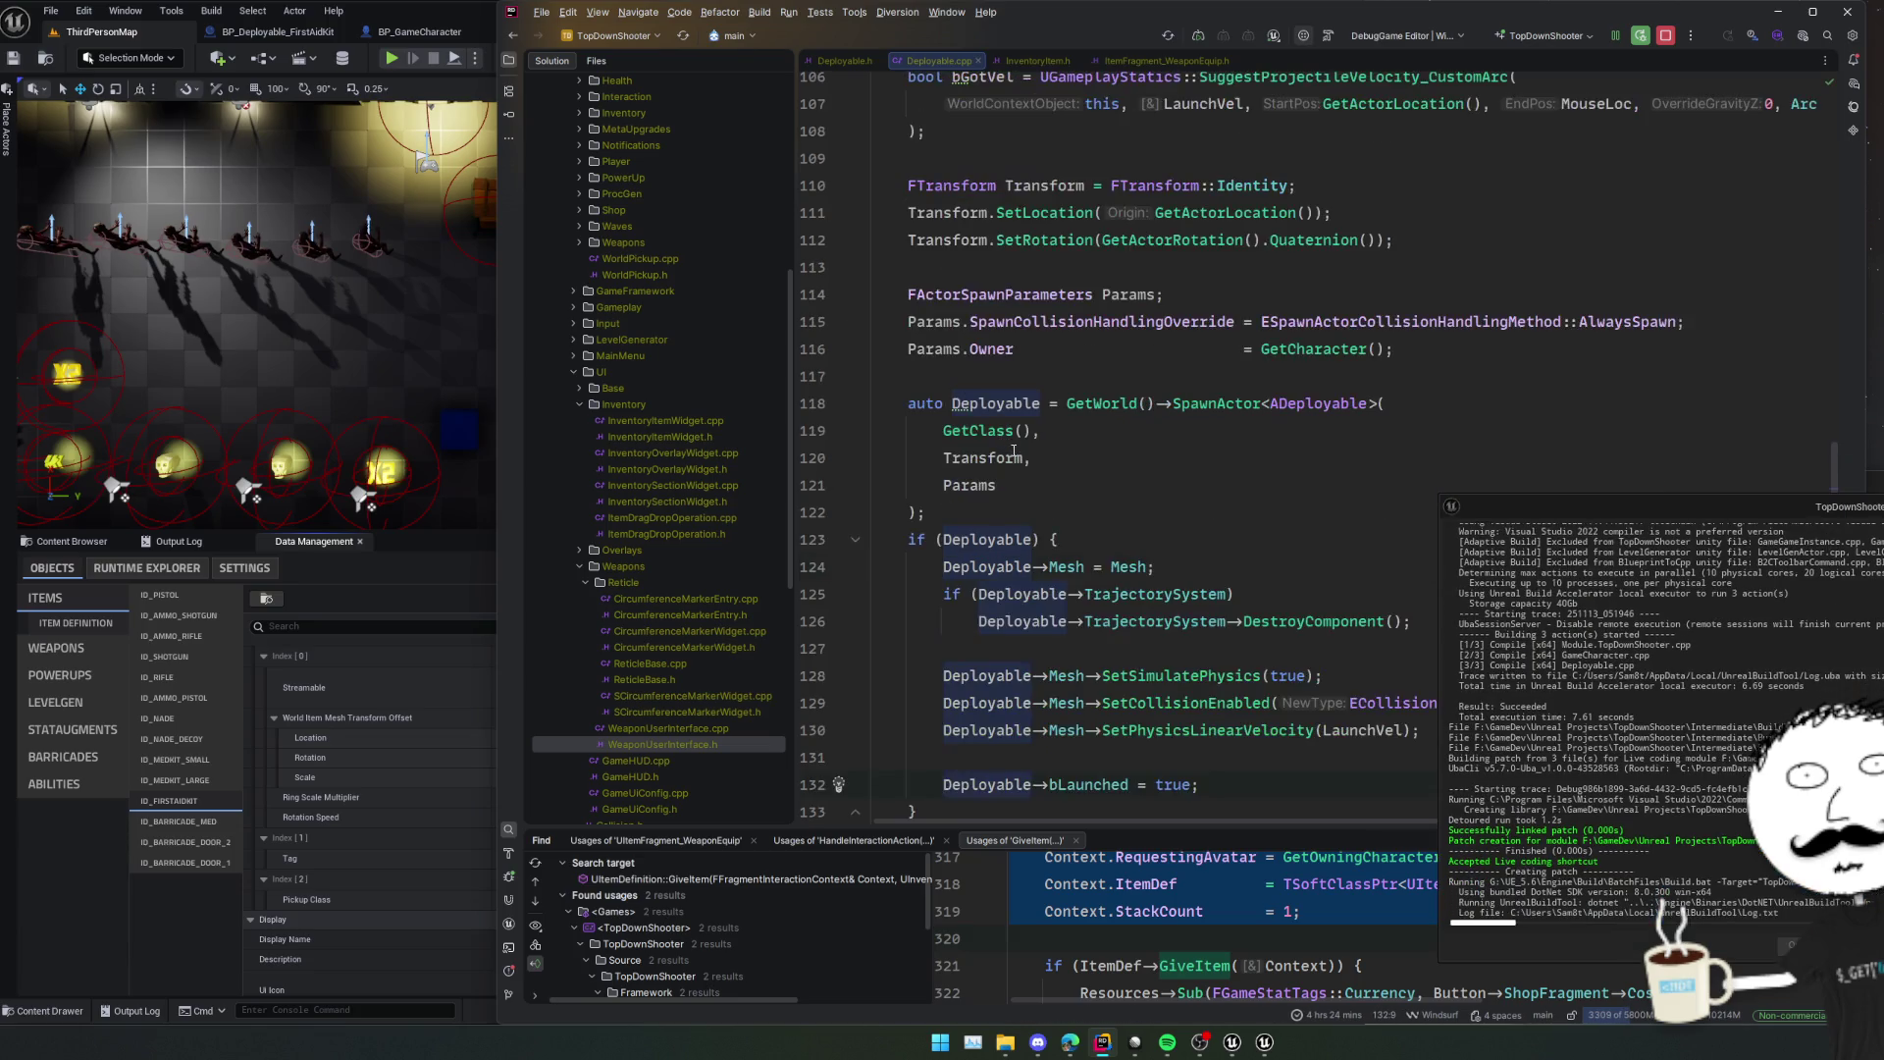
scroll(1311, 379, "down", 3)
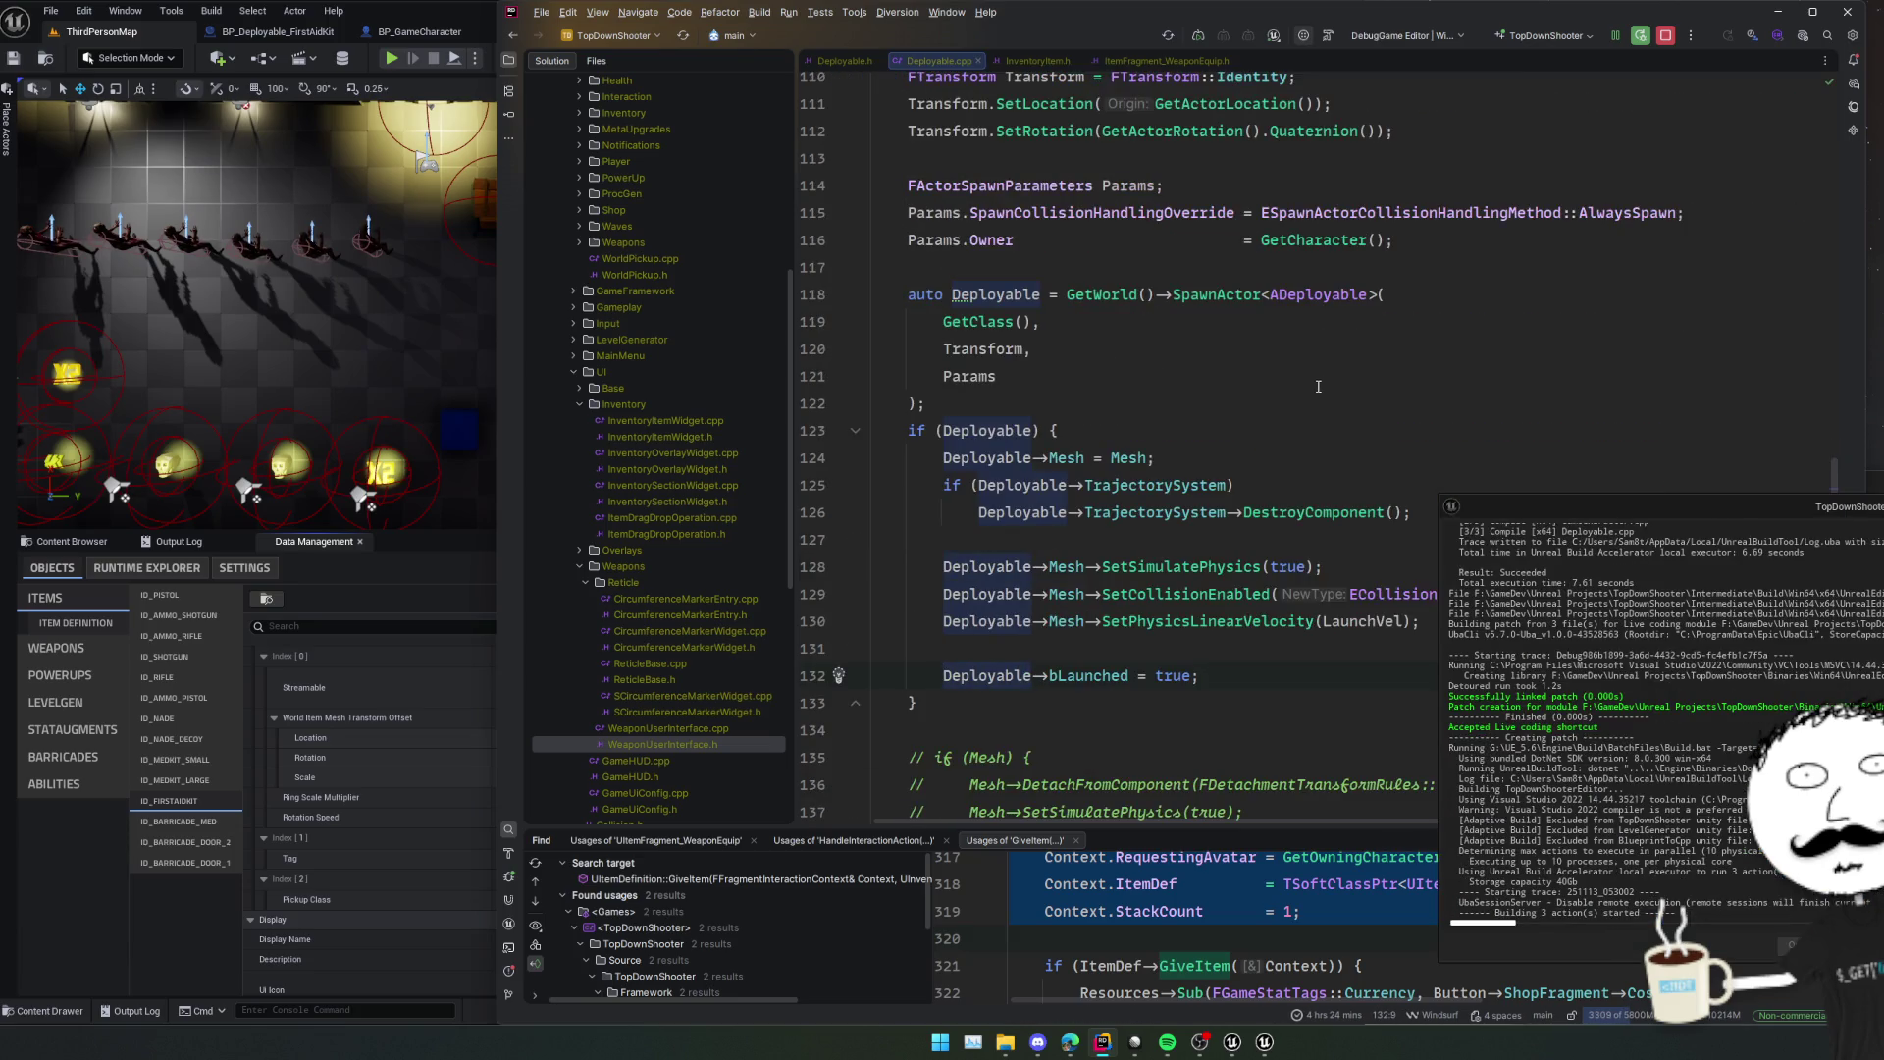
scroll(1319, 389, "down", 2)
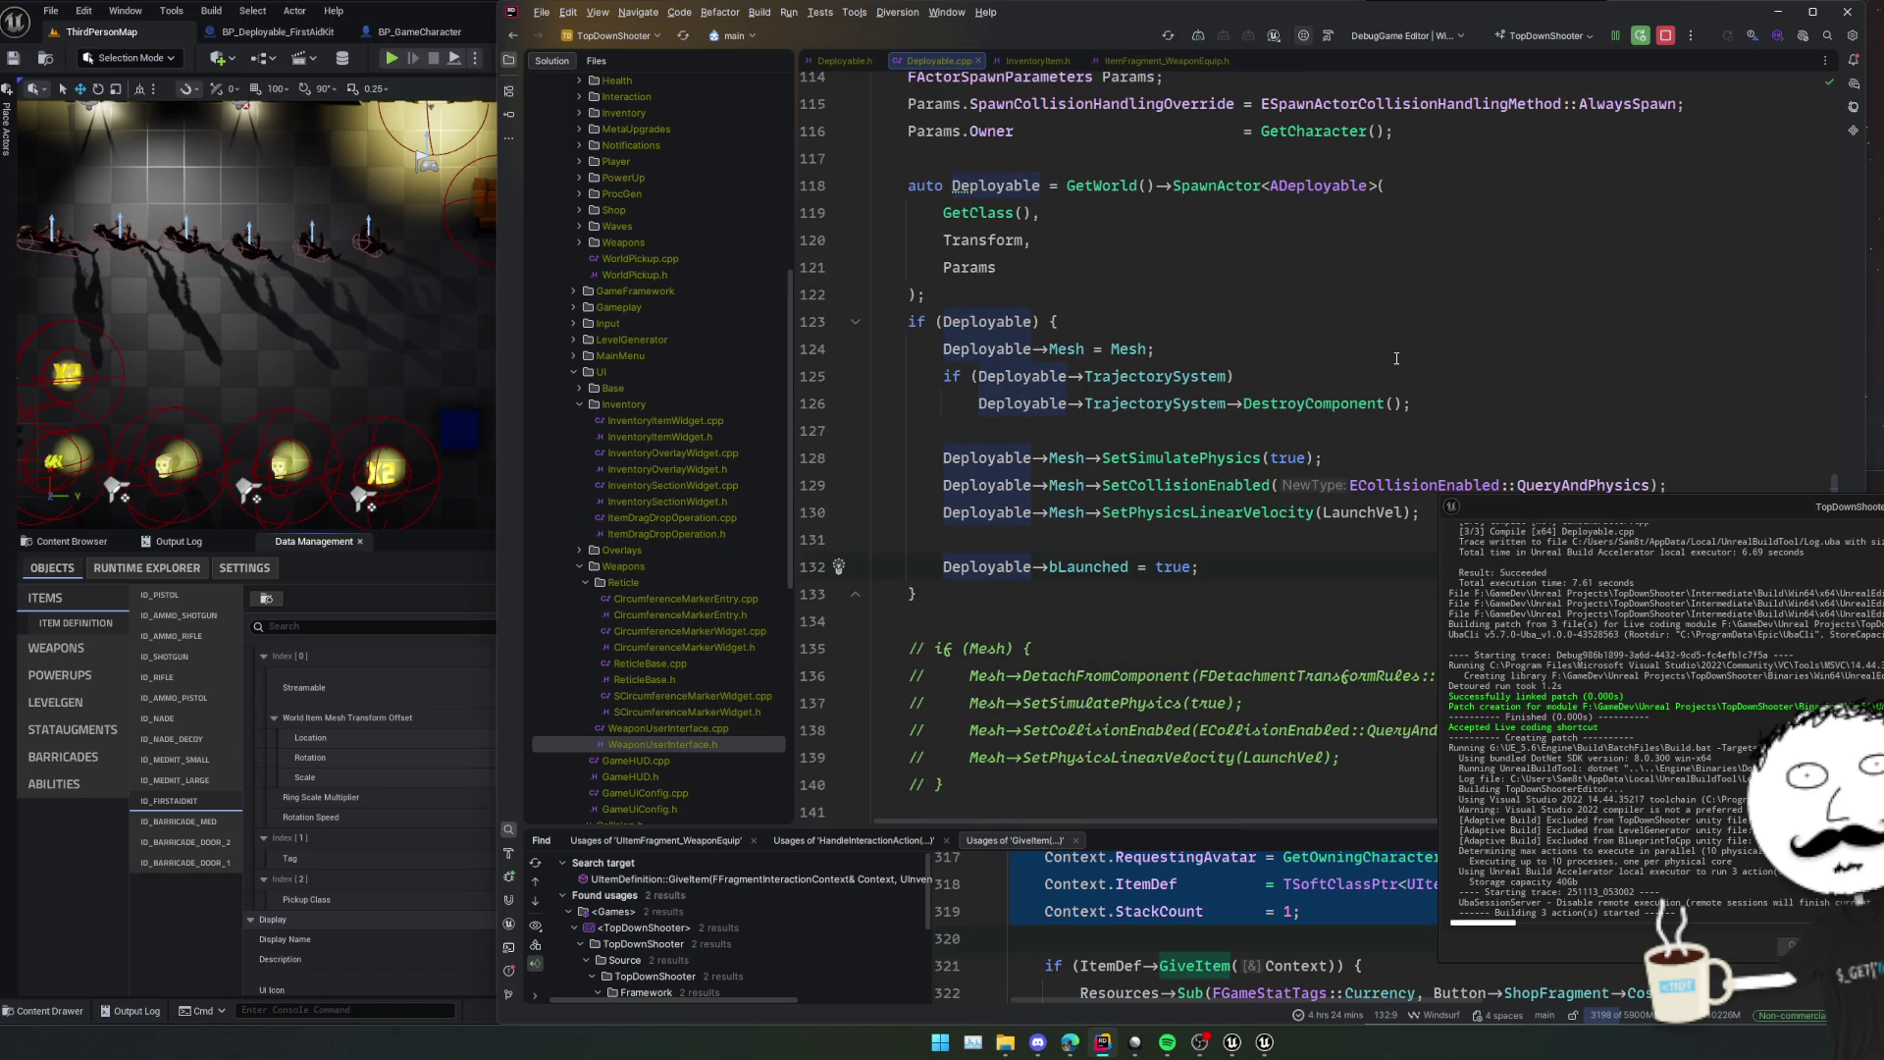
scroll(1396, 358, "up", 13)
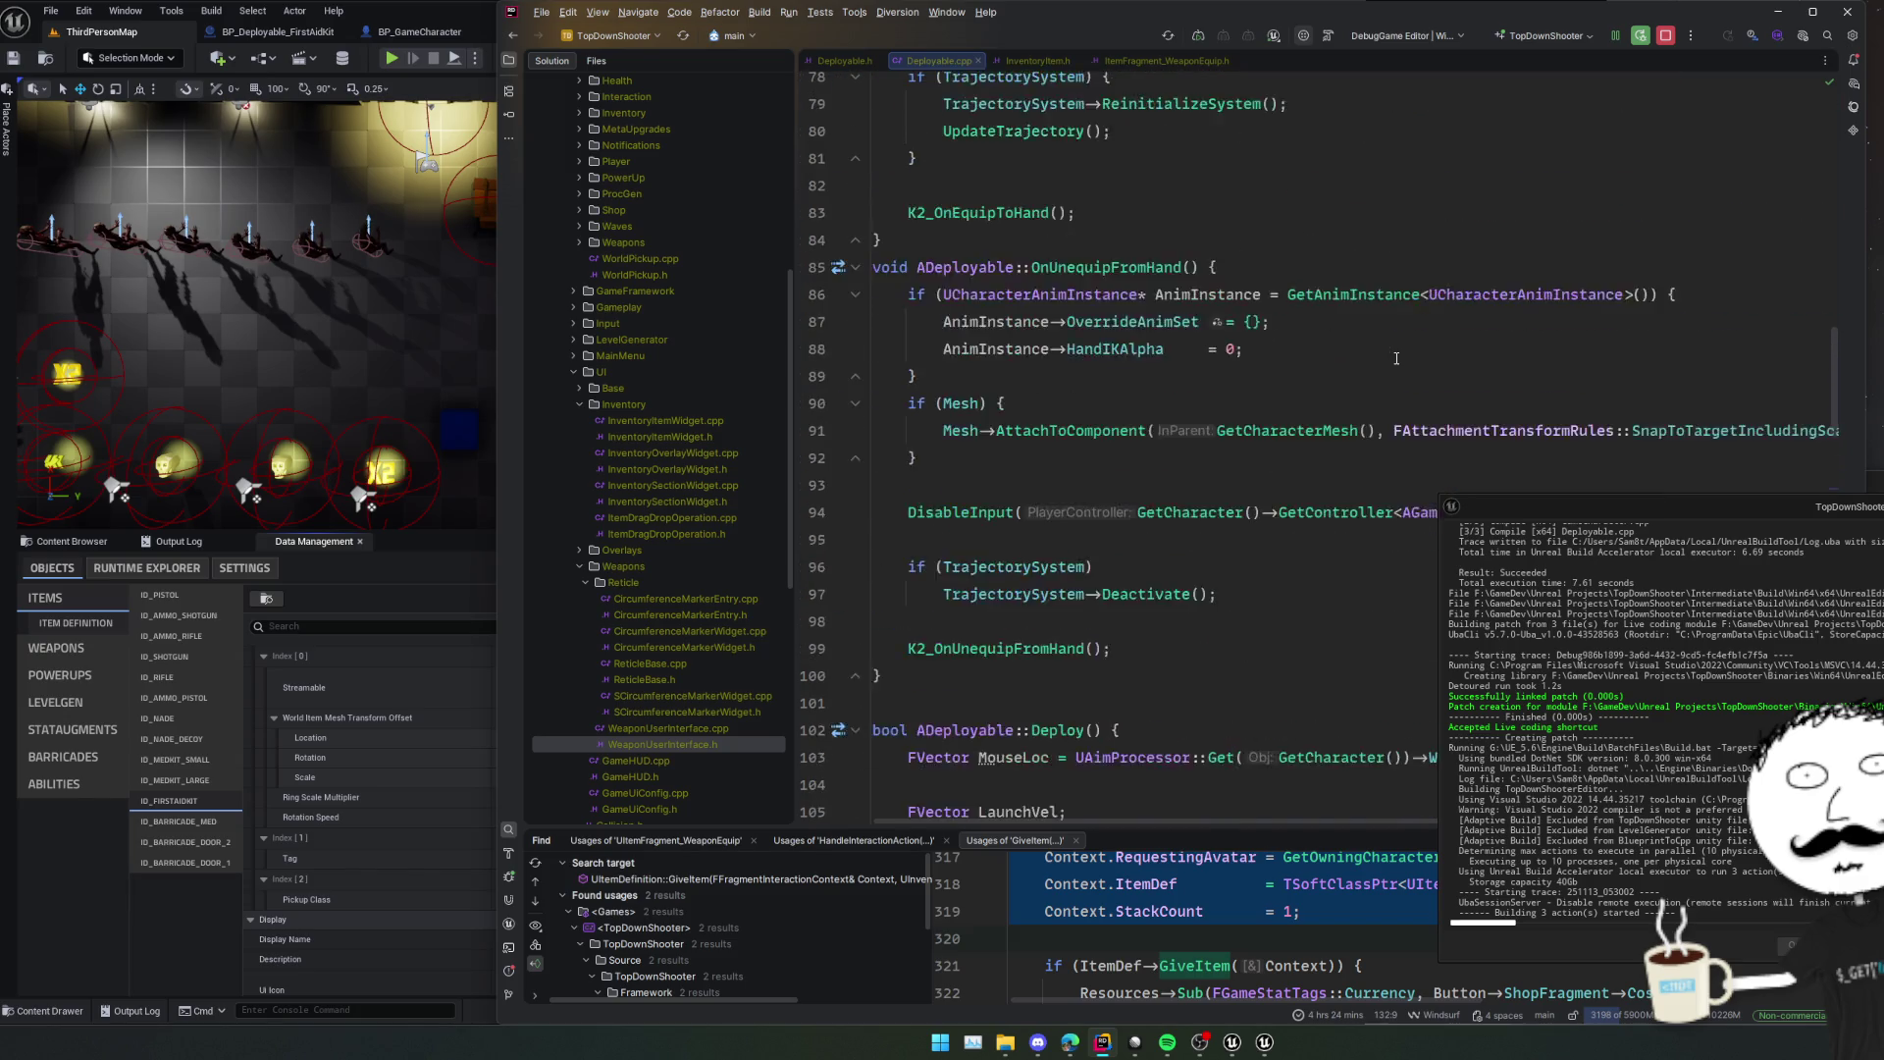
scroll(1396, 359, "up", 11)
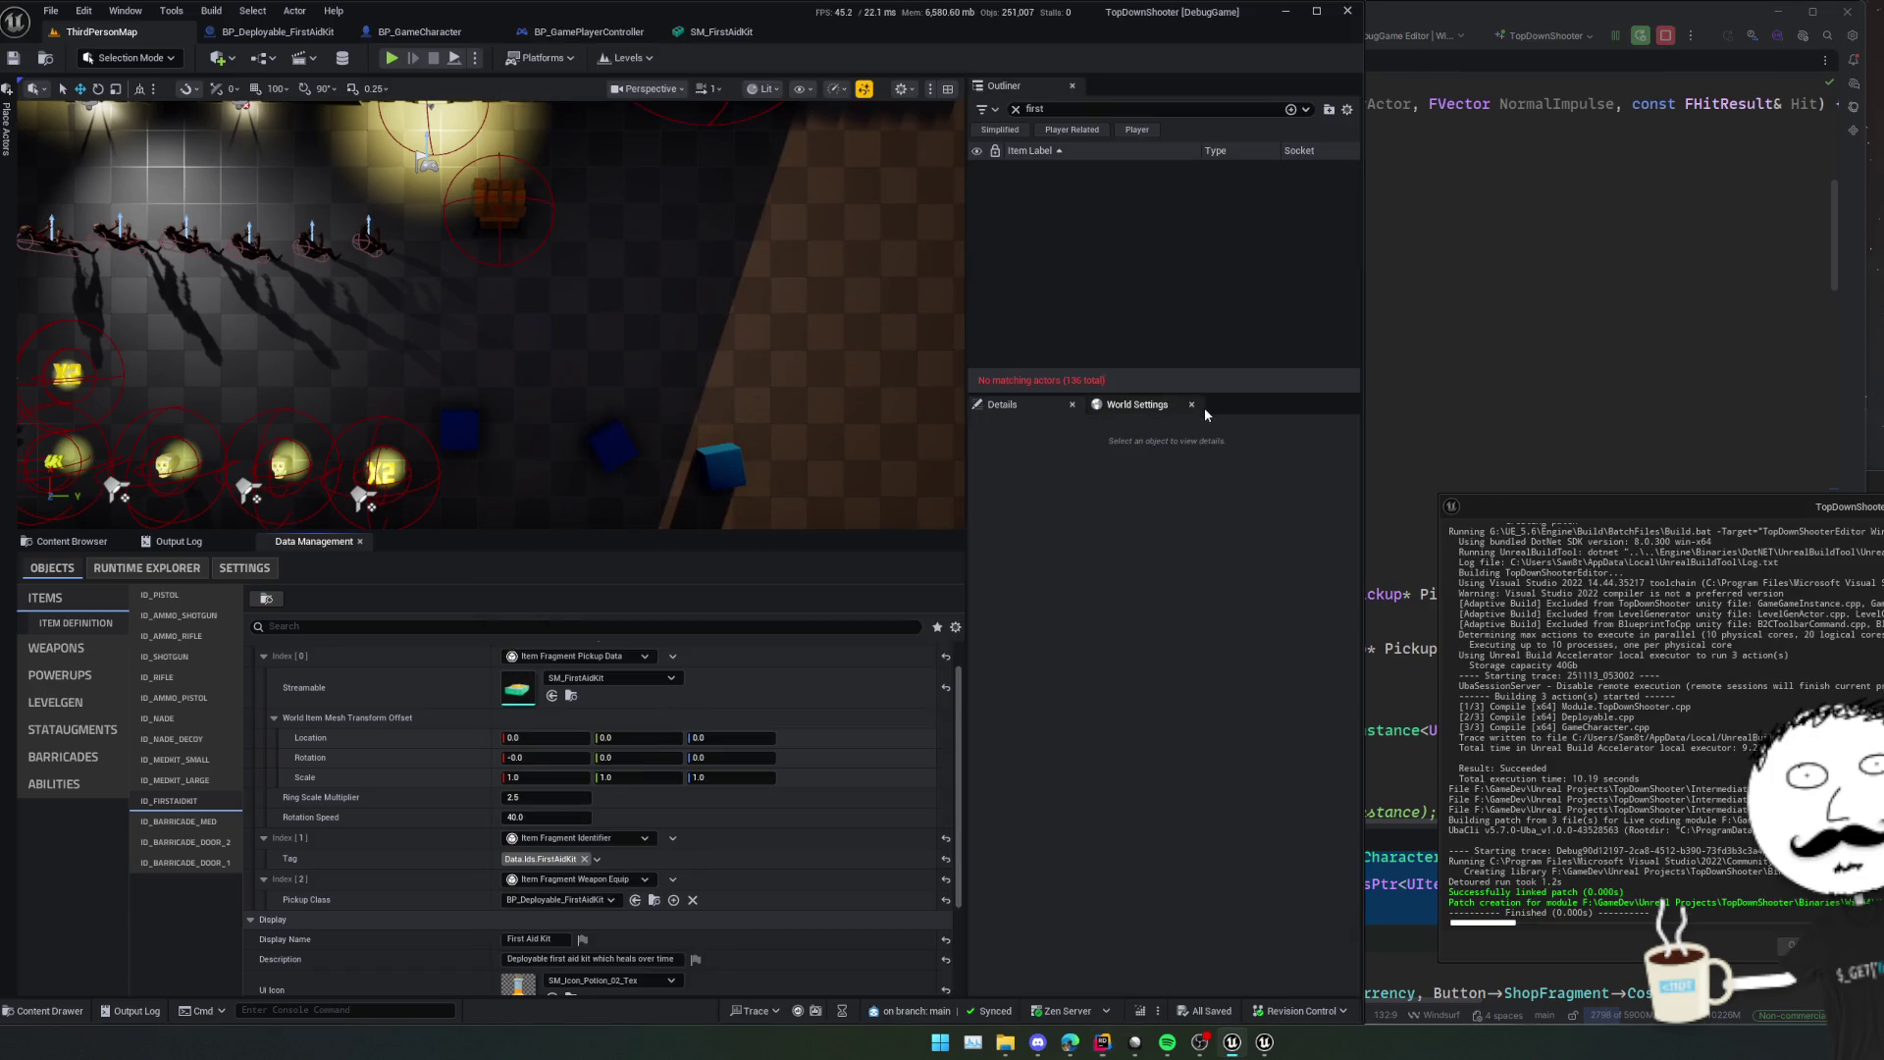
Start a play session, enlarge the game view, and throw the first-aid kit onto the floor.
left_click(390, 59)
key("Escape")
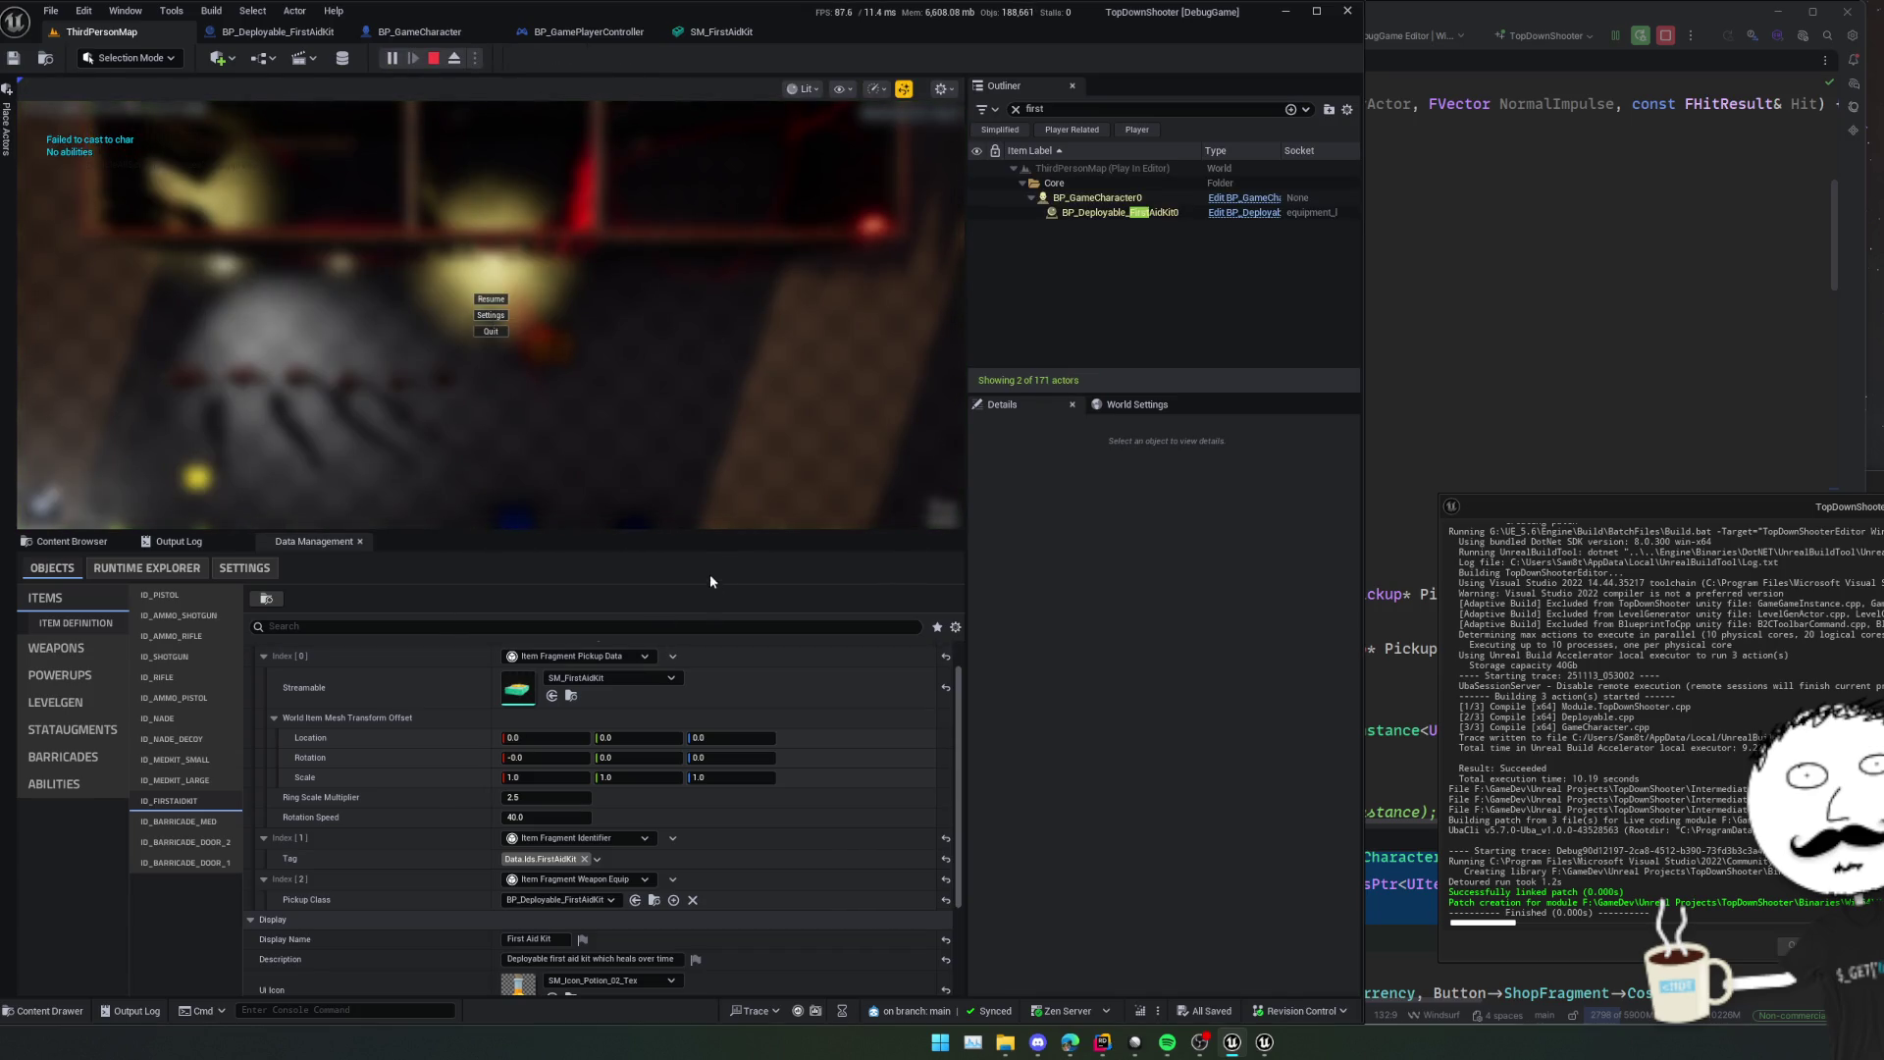
left_click_drag(717, 531, 717, 733)
key("Escape")
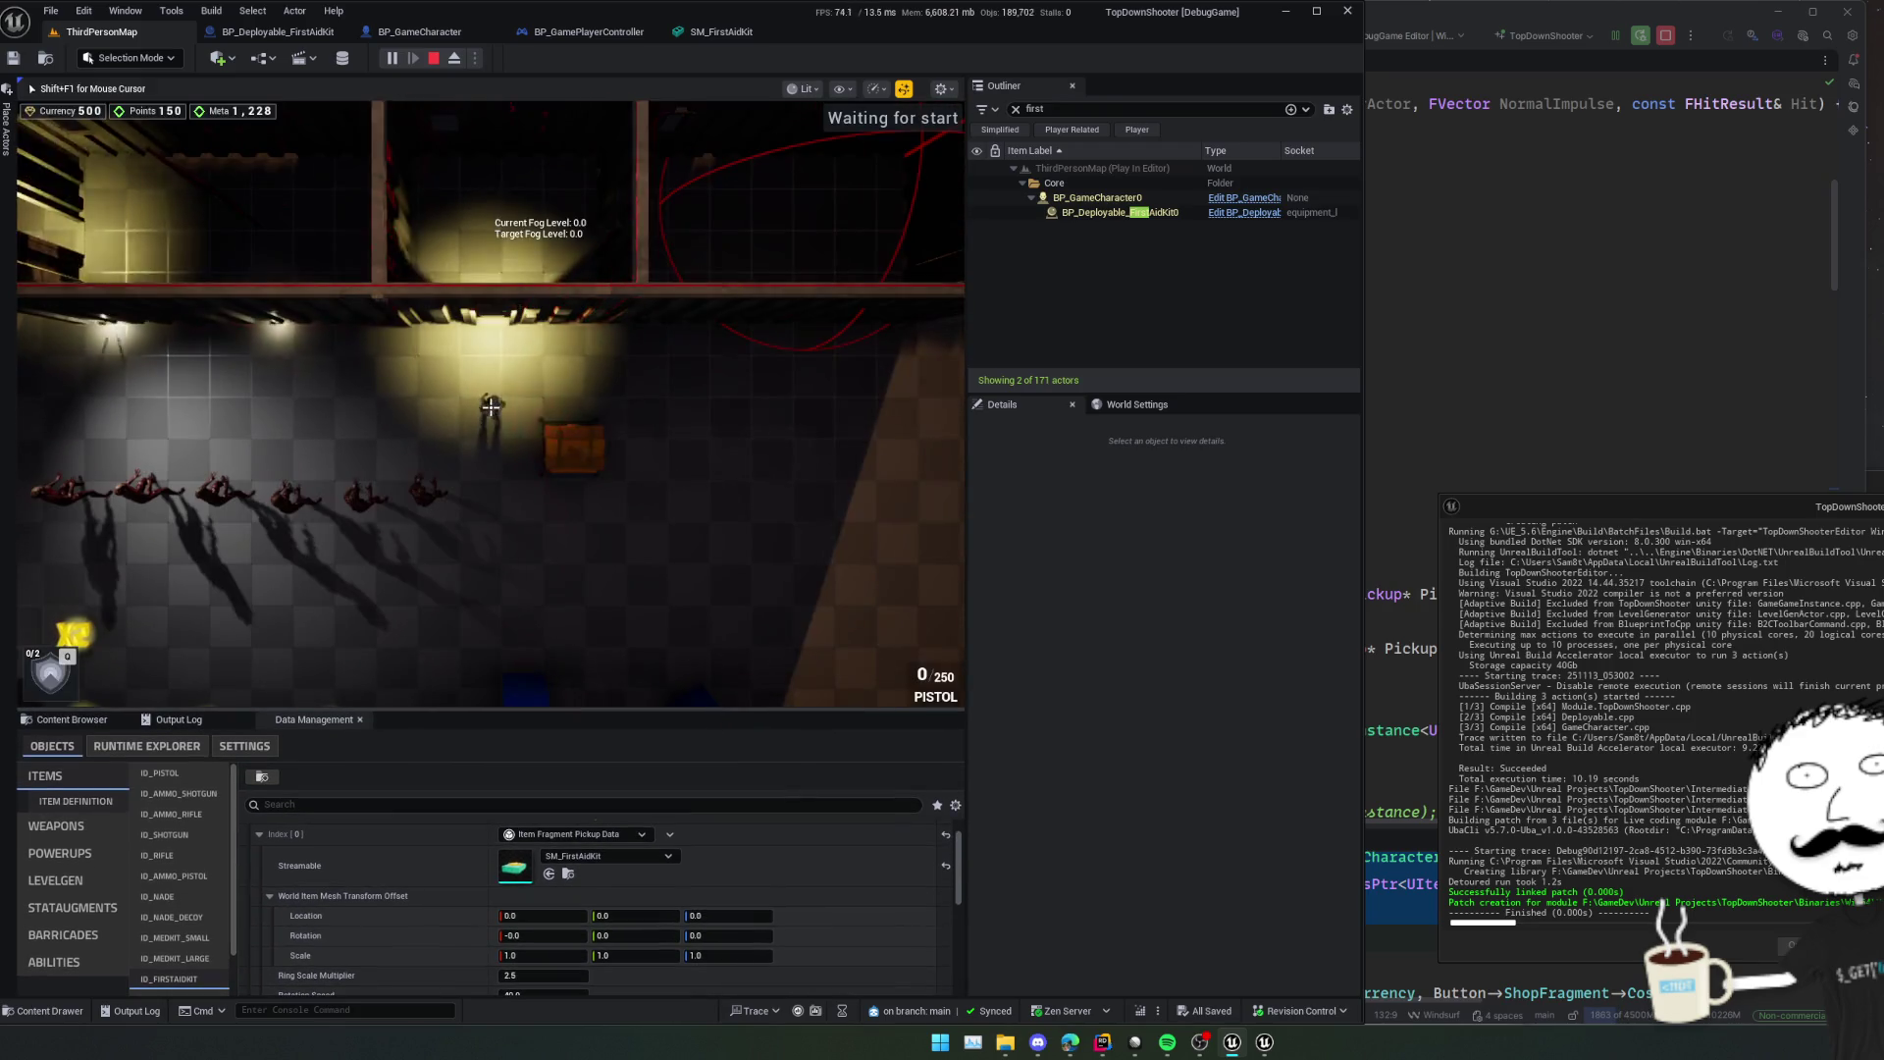
key("d")
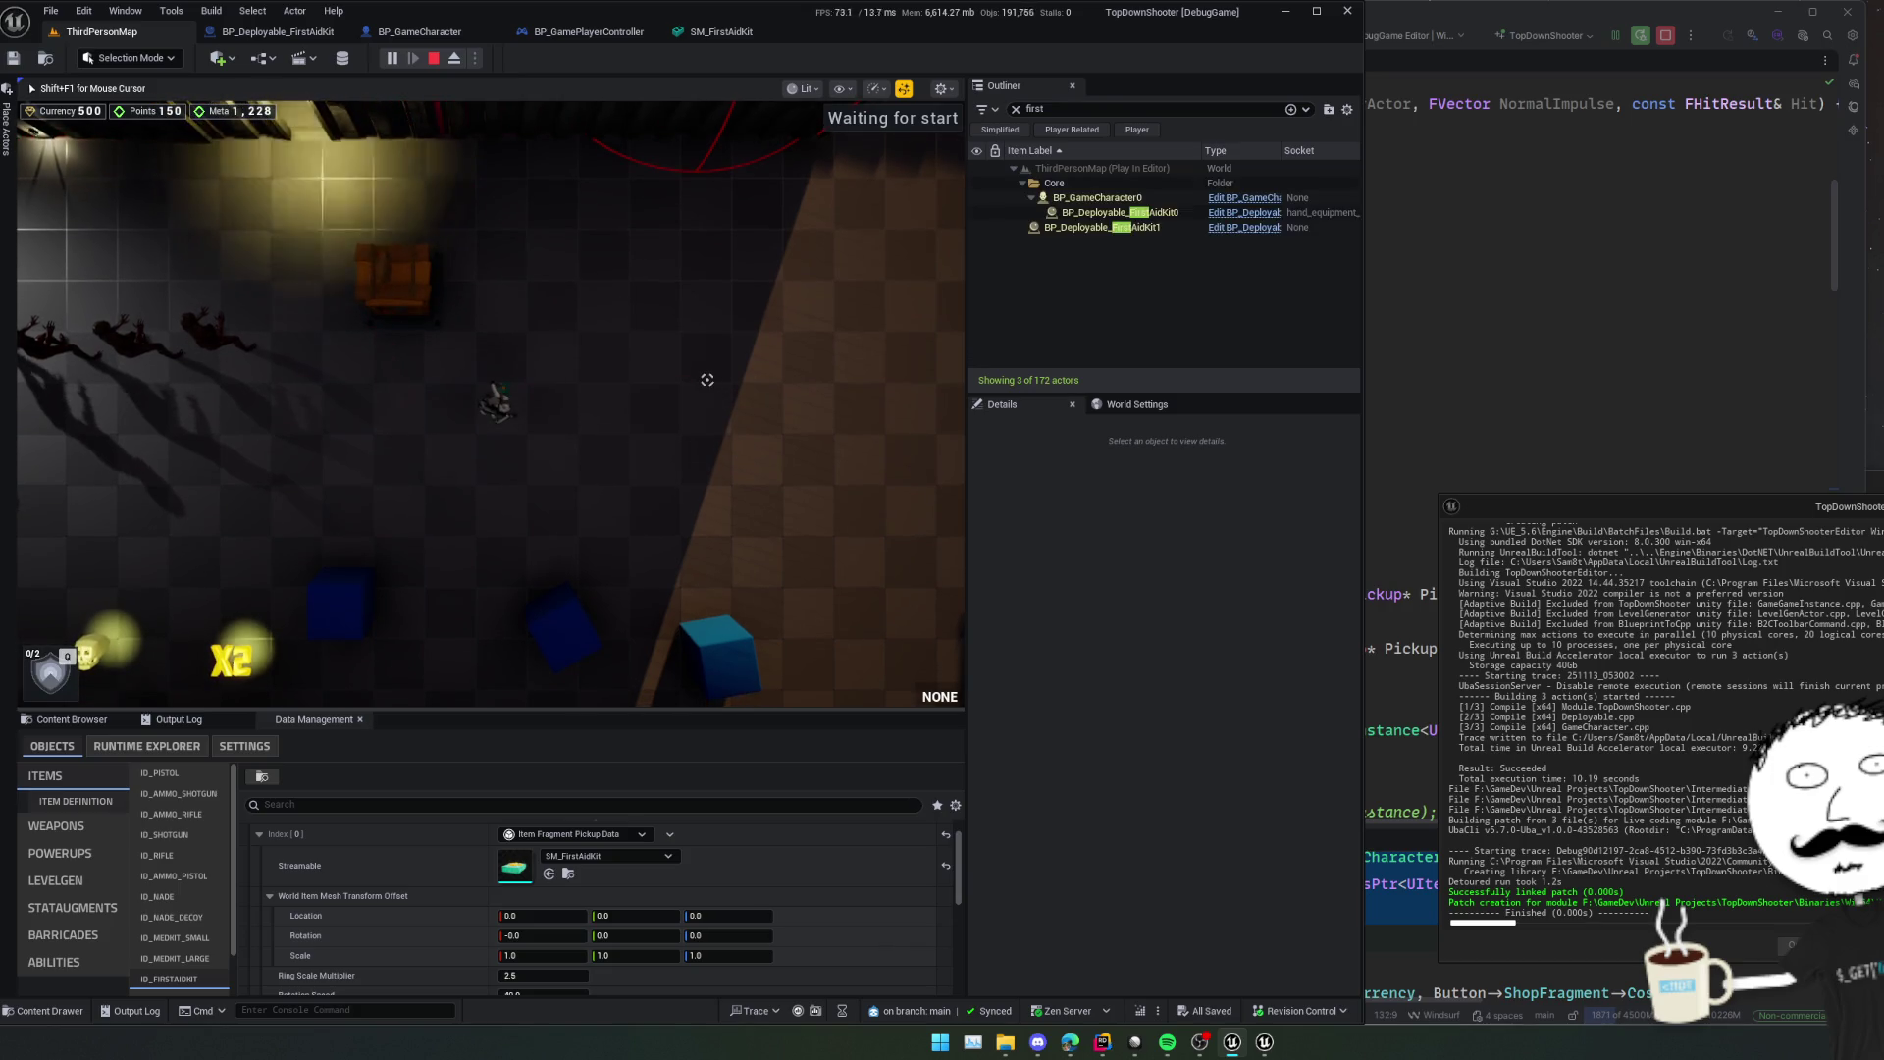
key("a")
scroll(745, 480, "up", 3)
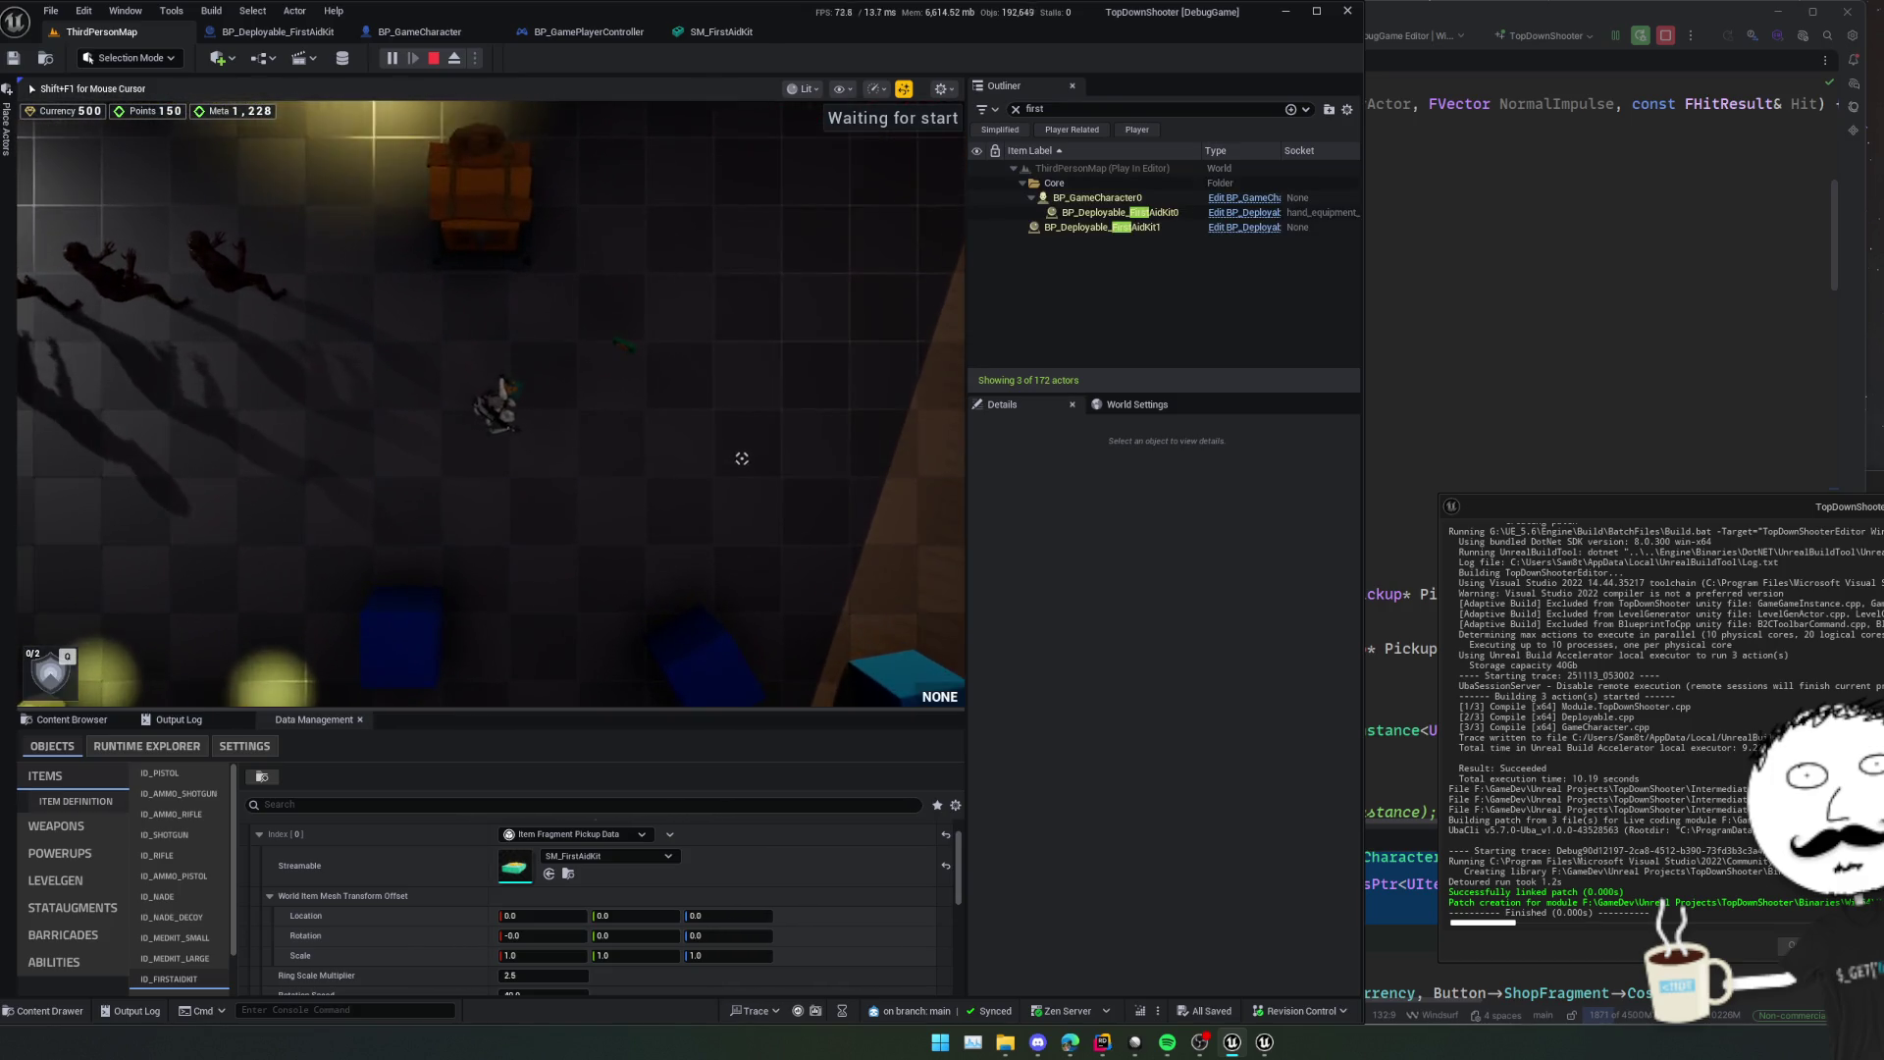
Pause the game and eject from the character to get the free editor camera.
key("Escape")
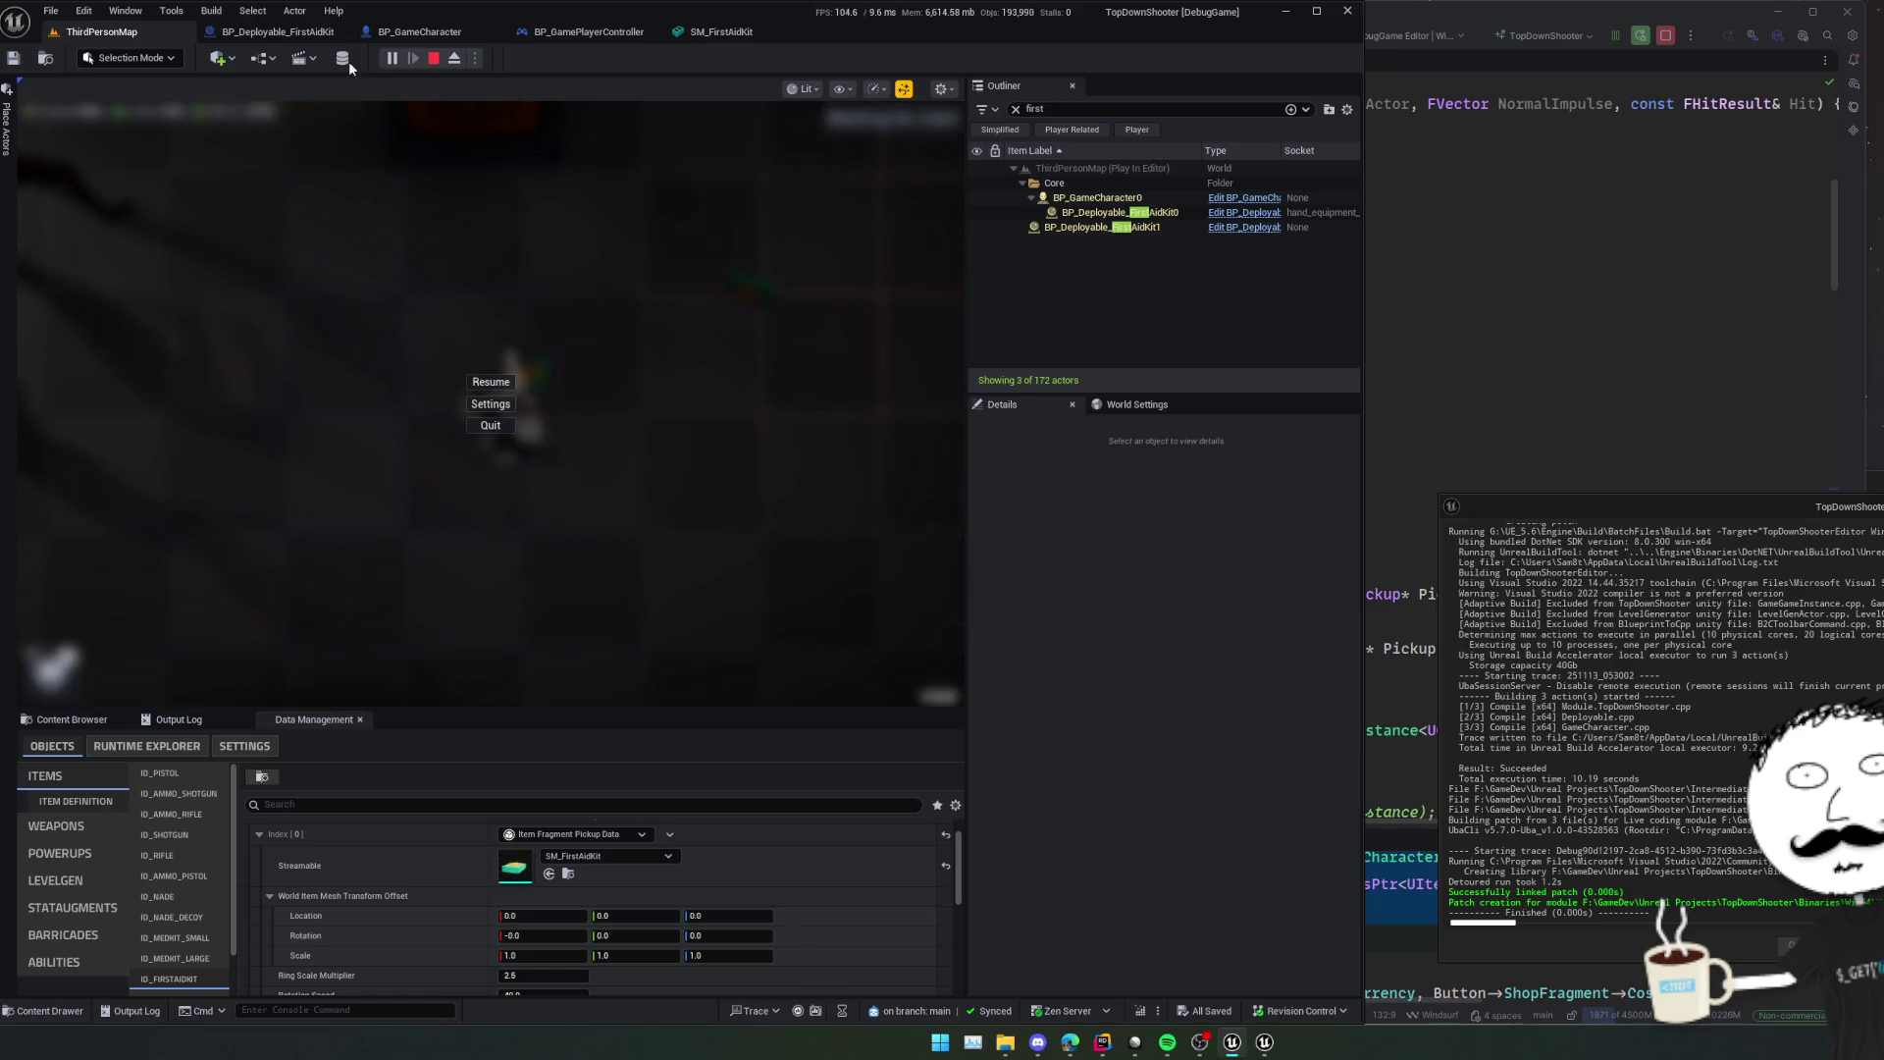
left_click(457, 60)
left_click(458, 60)
key("Escape")
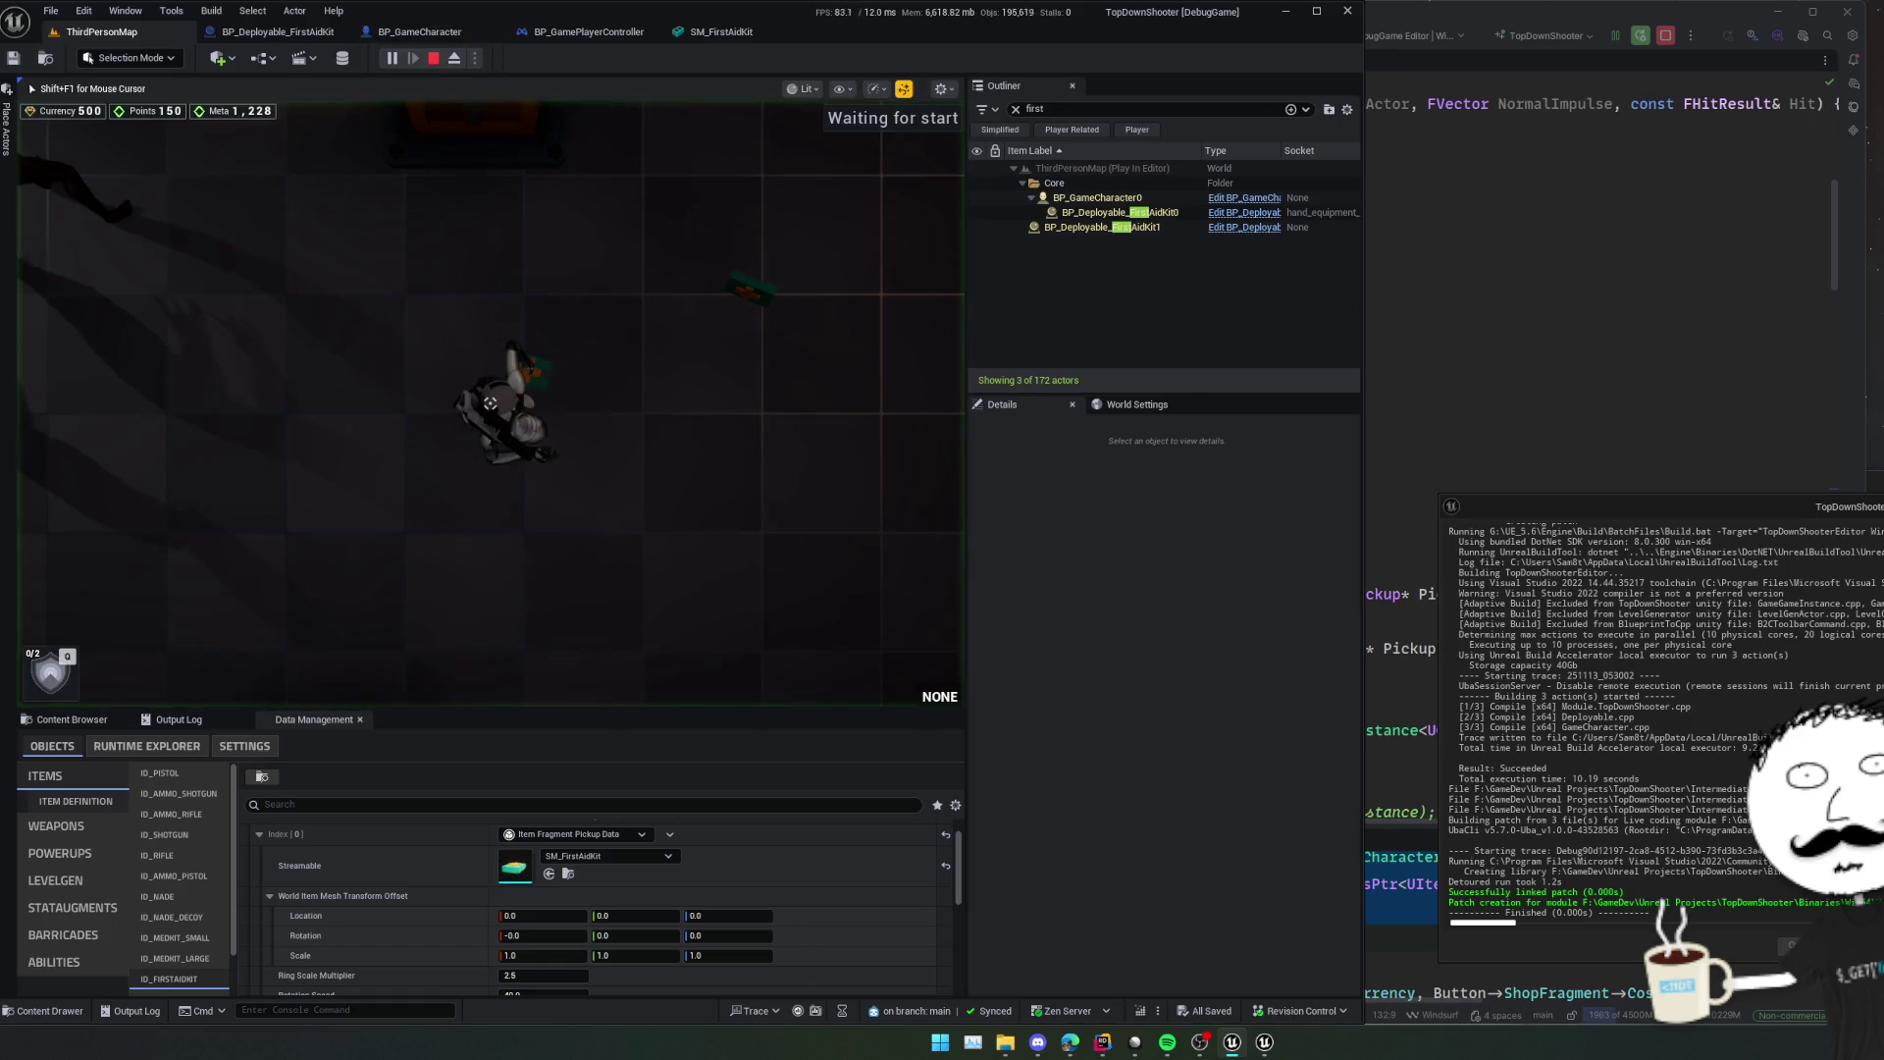
key("super")
left_click(462, 58)
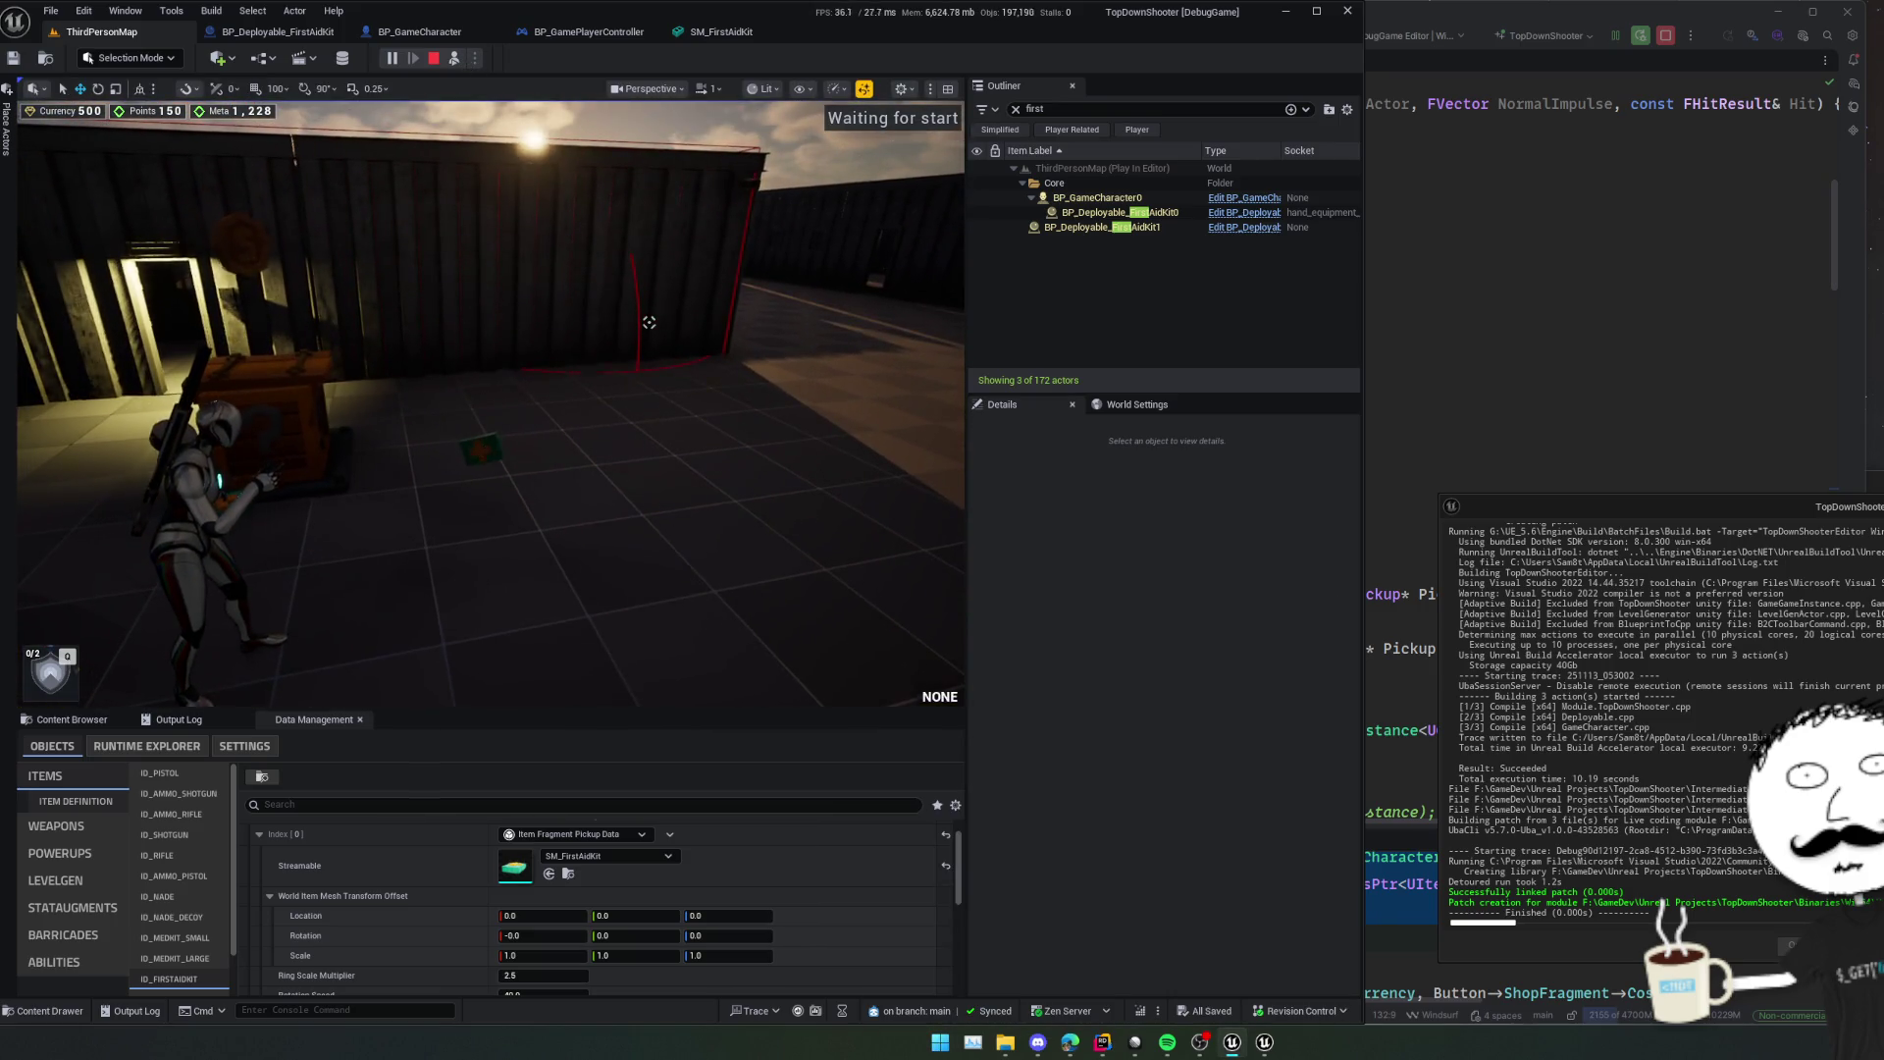
Focus BP_Deployable_FirstAidKit1, confirm SM_FirstAidKit has Simulate Physics off, then return to Rider.
double_click(1101, 227)
scroll(1063, 771, "down", 2)
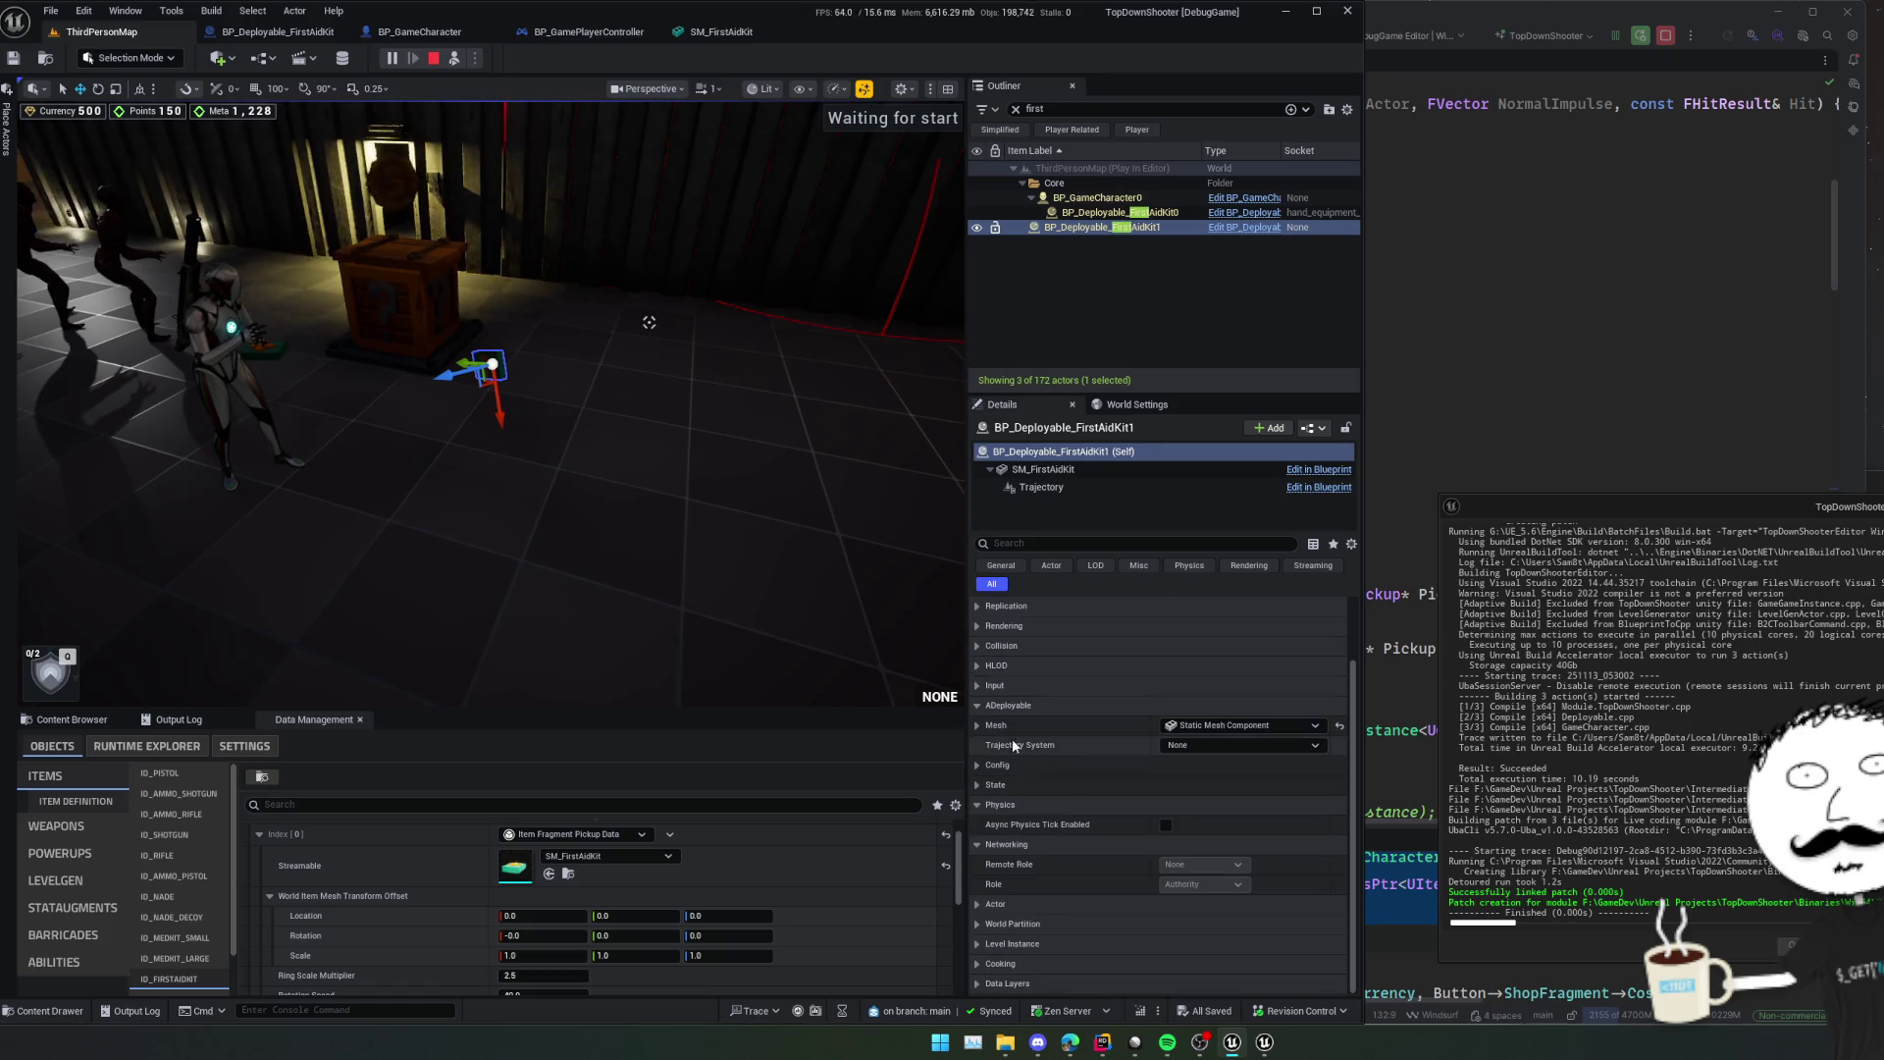
left_click(977, 725)
scroll(1020, 744, "down", 5)
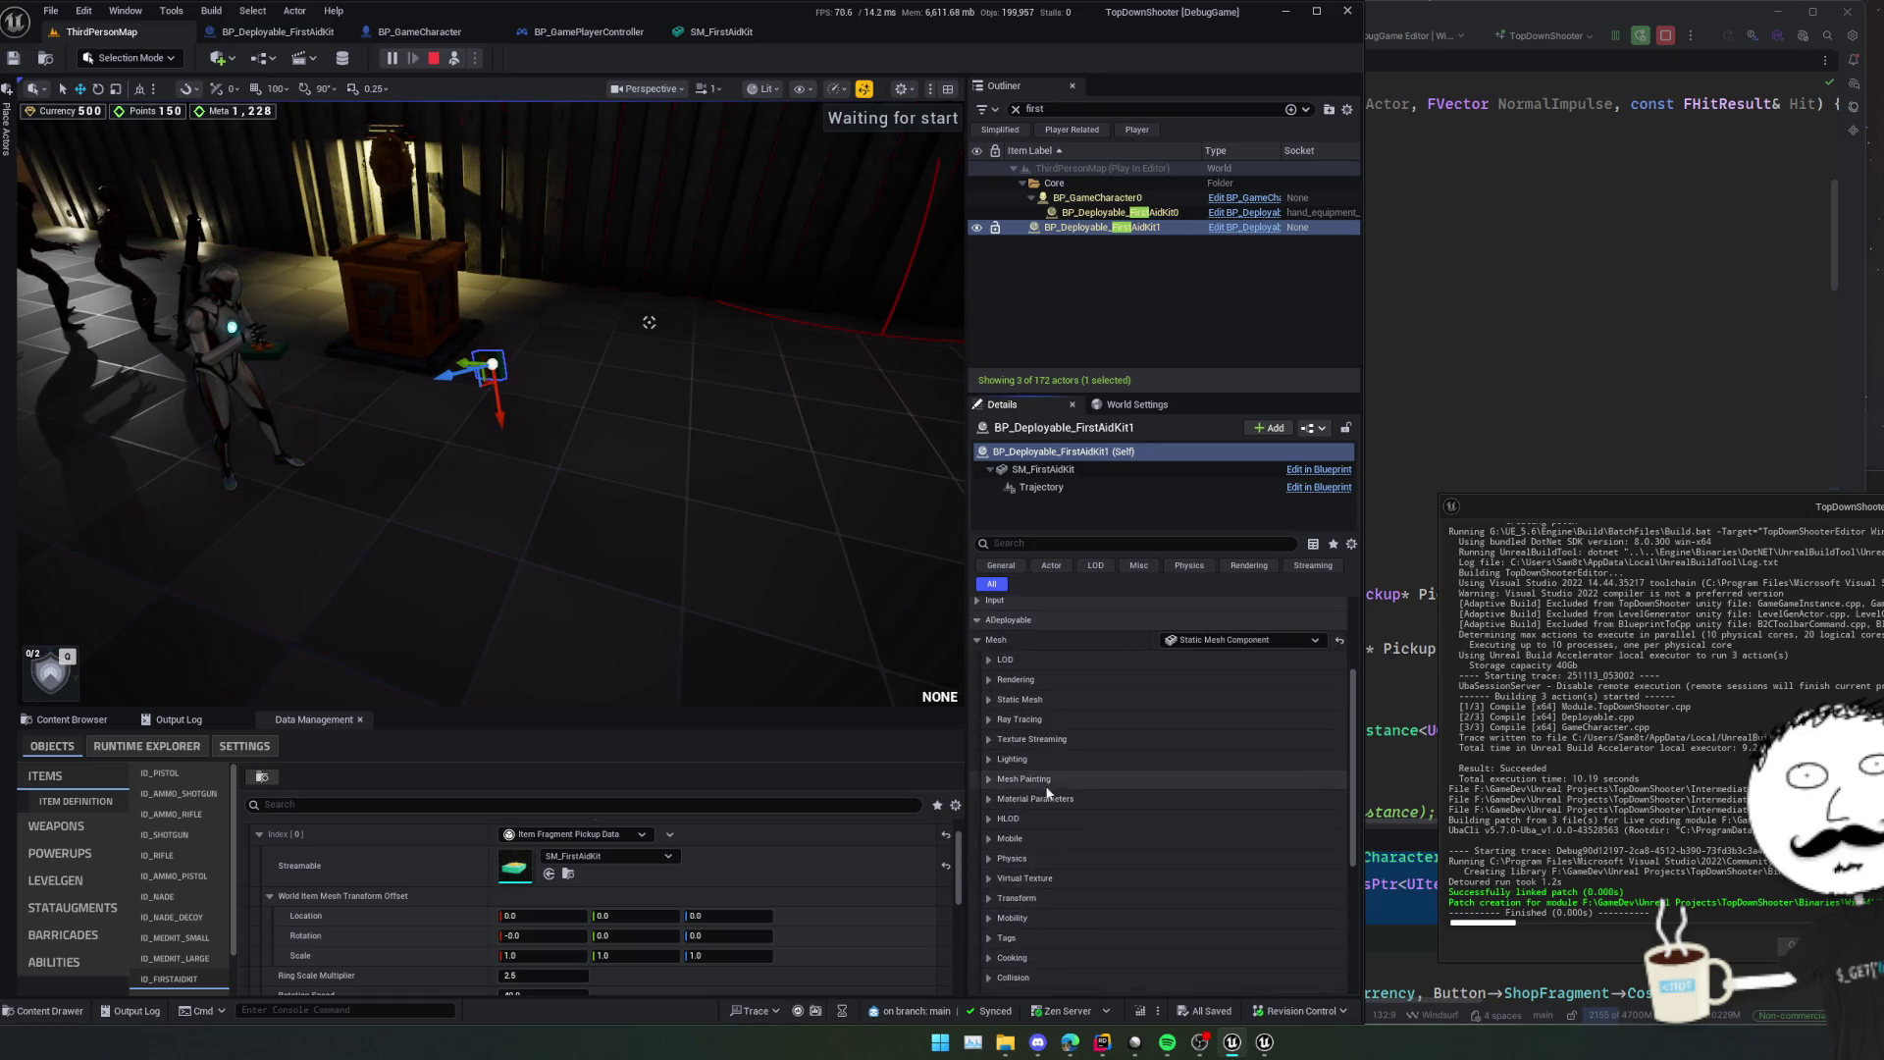
scroll(1028, 744, "up", 2)
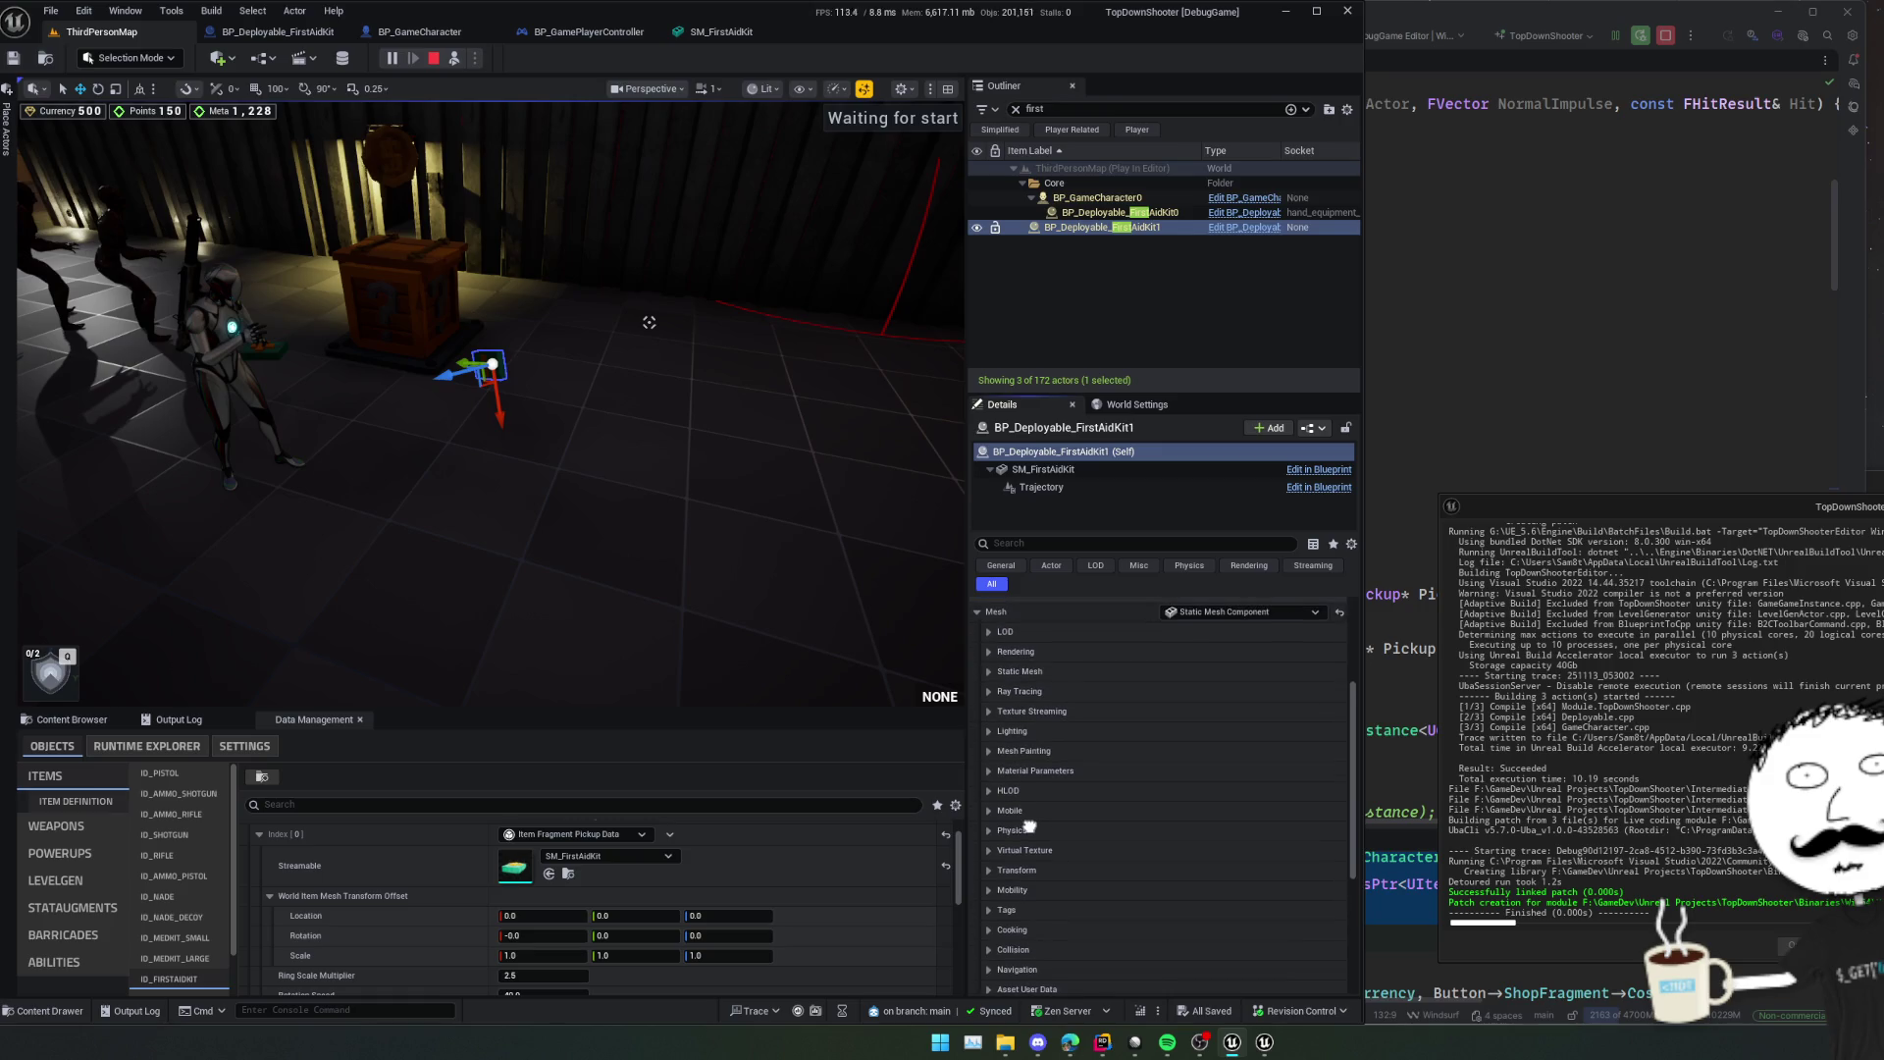
left_click(1027, 758)
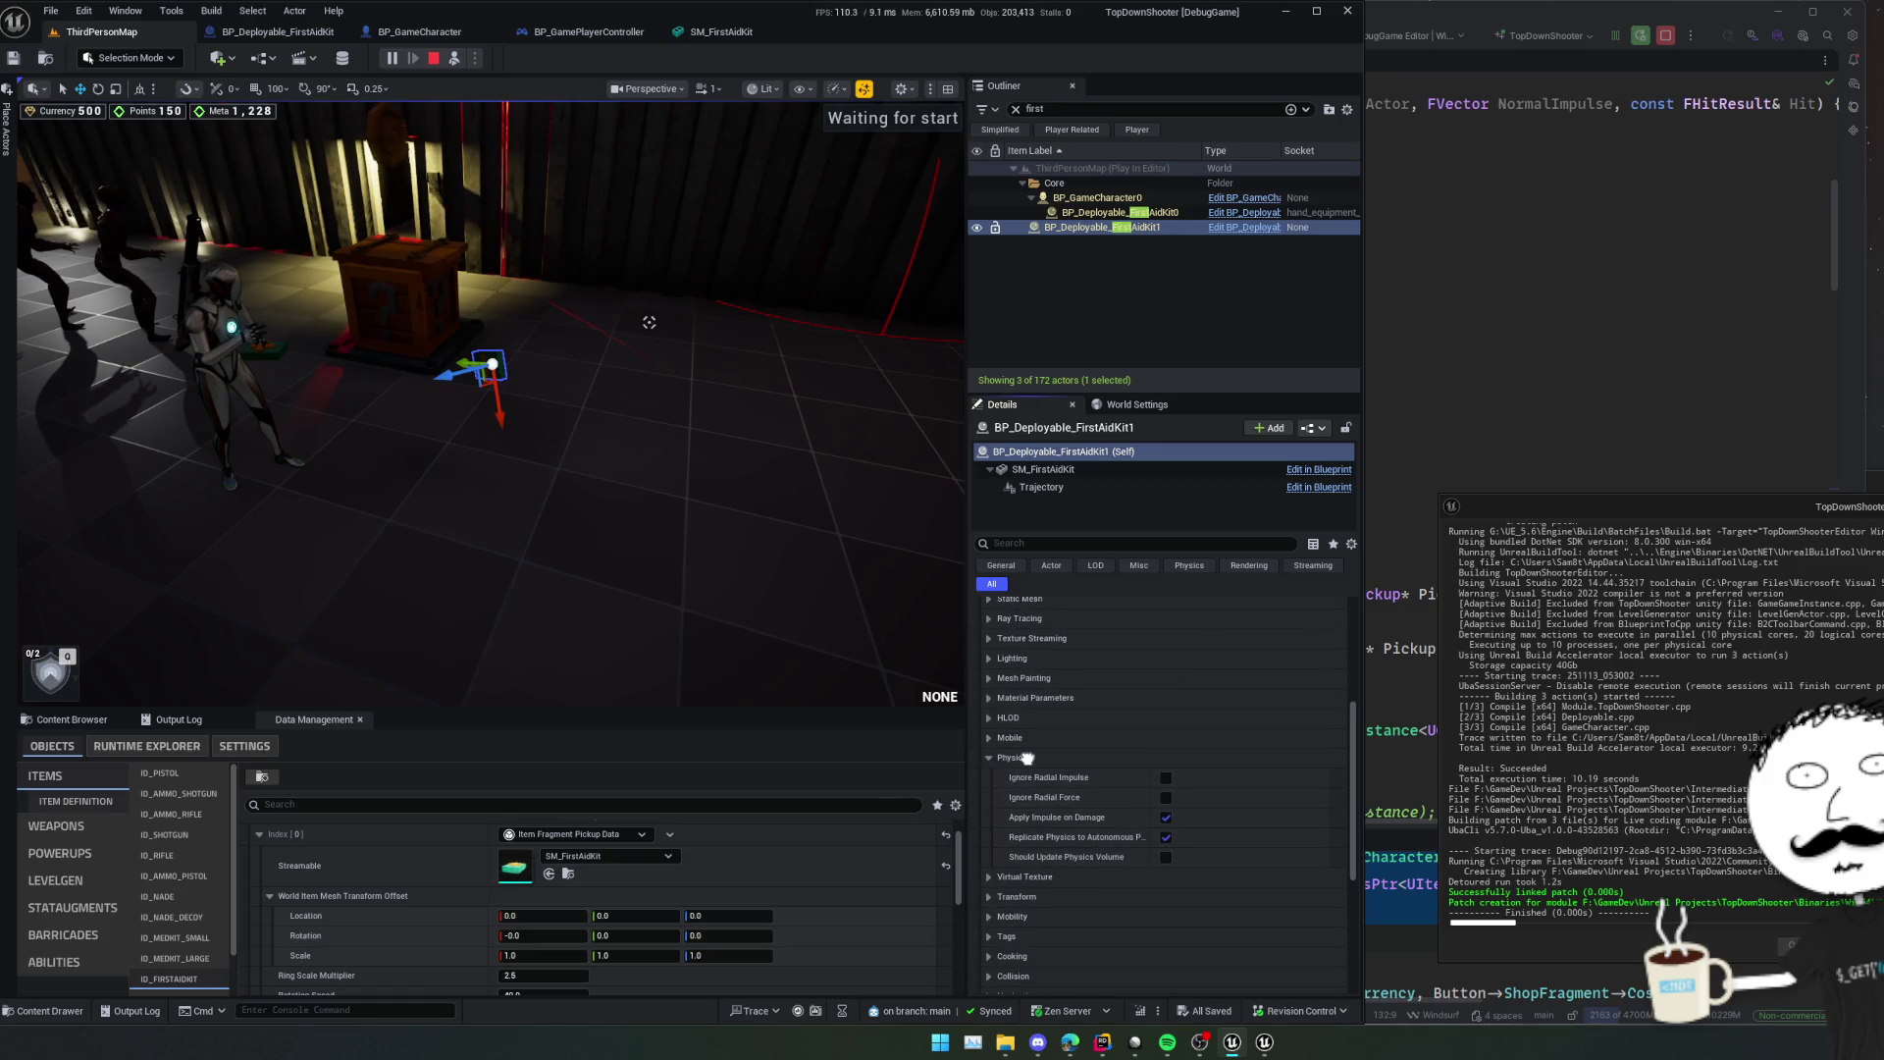
scroll(1027, 805, "up", 4)
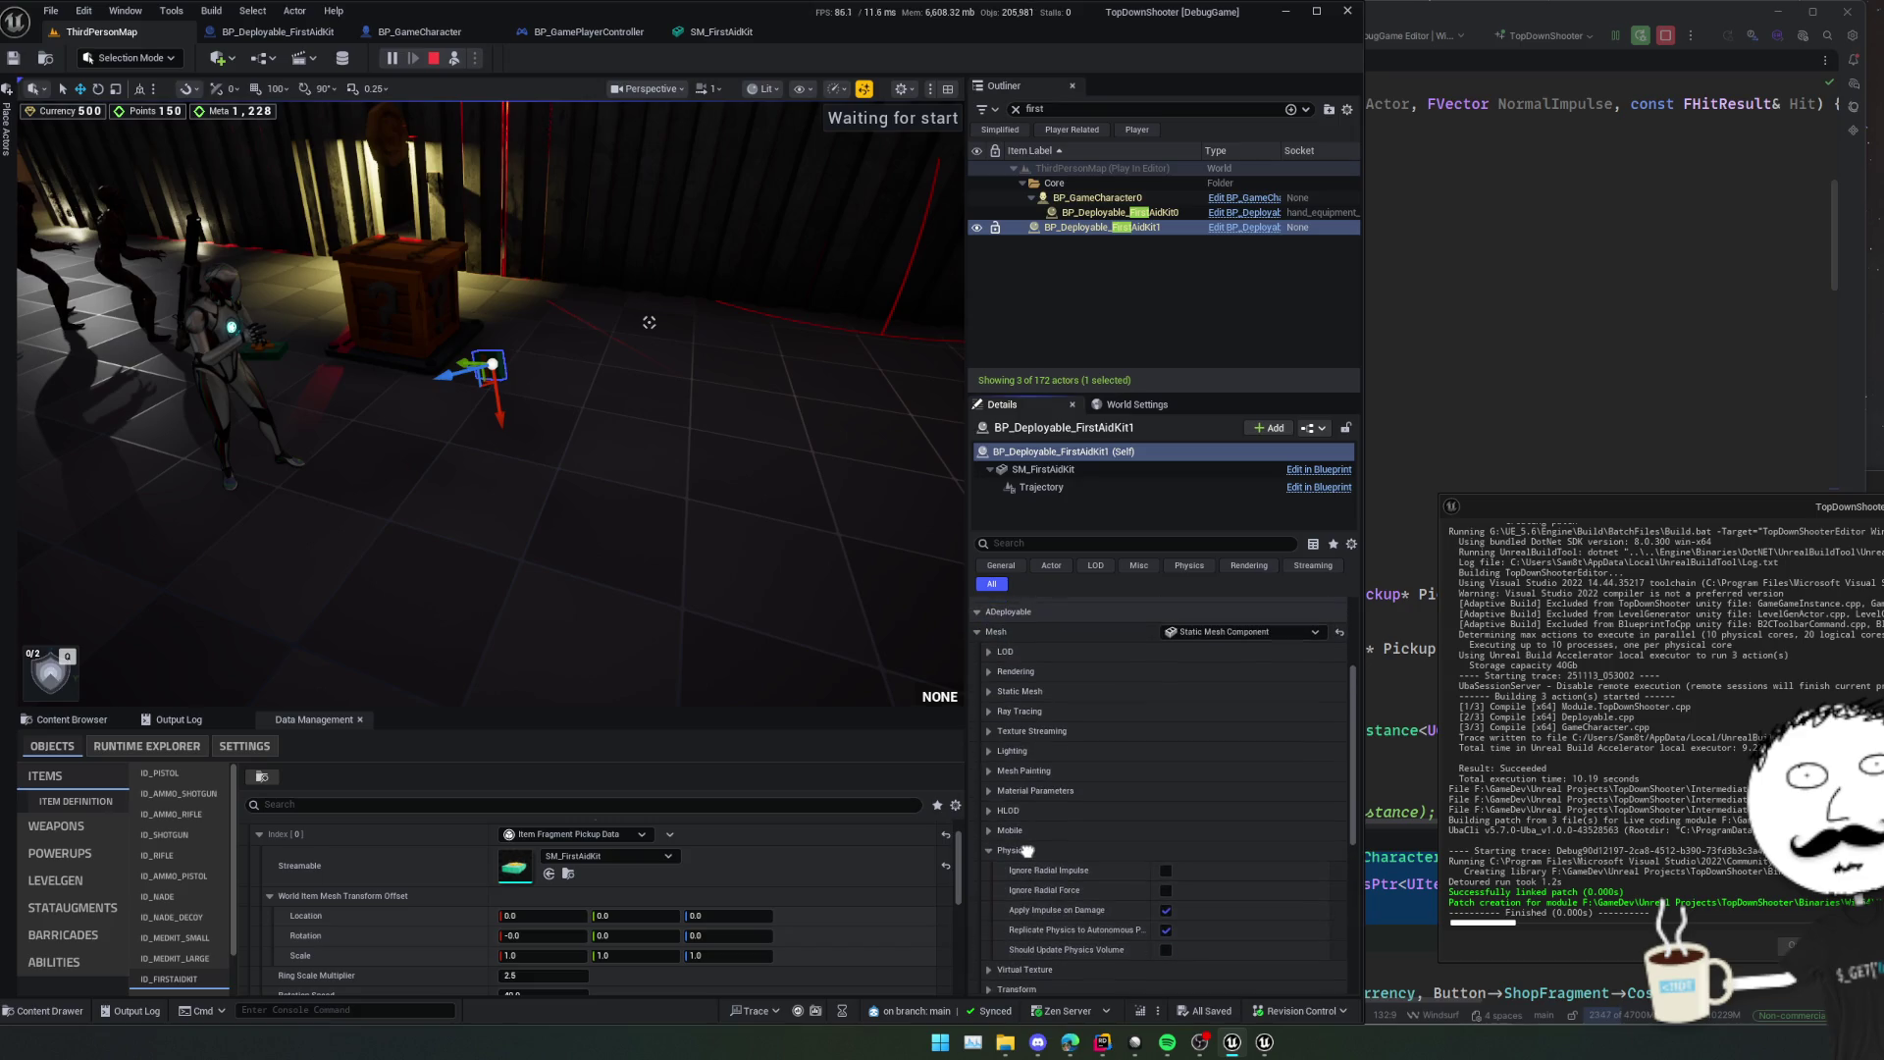
left_click(1042, 469)
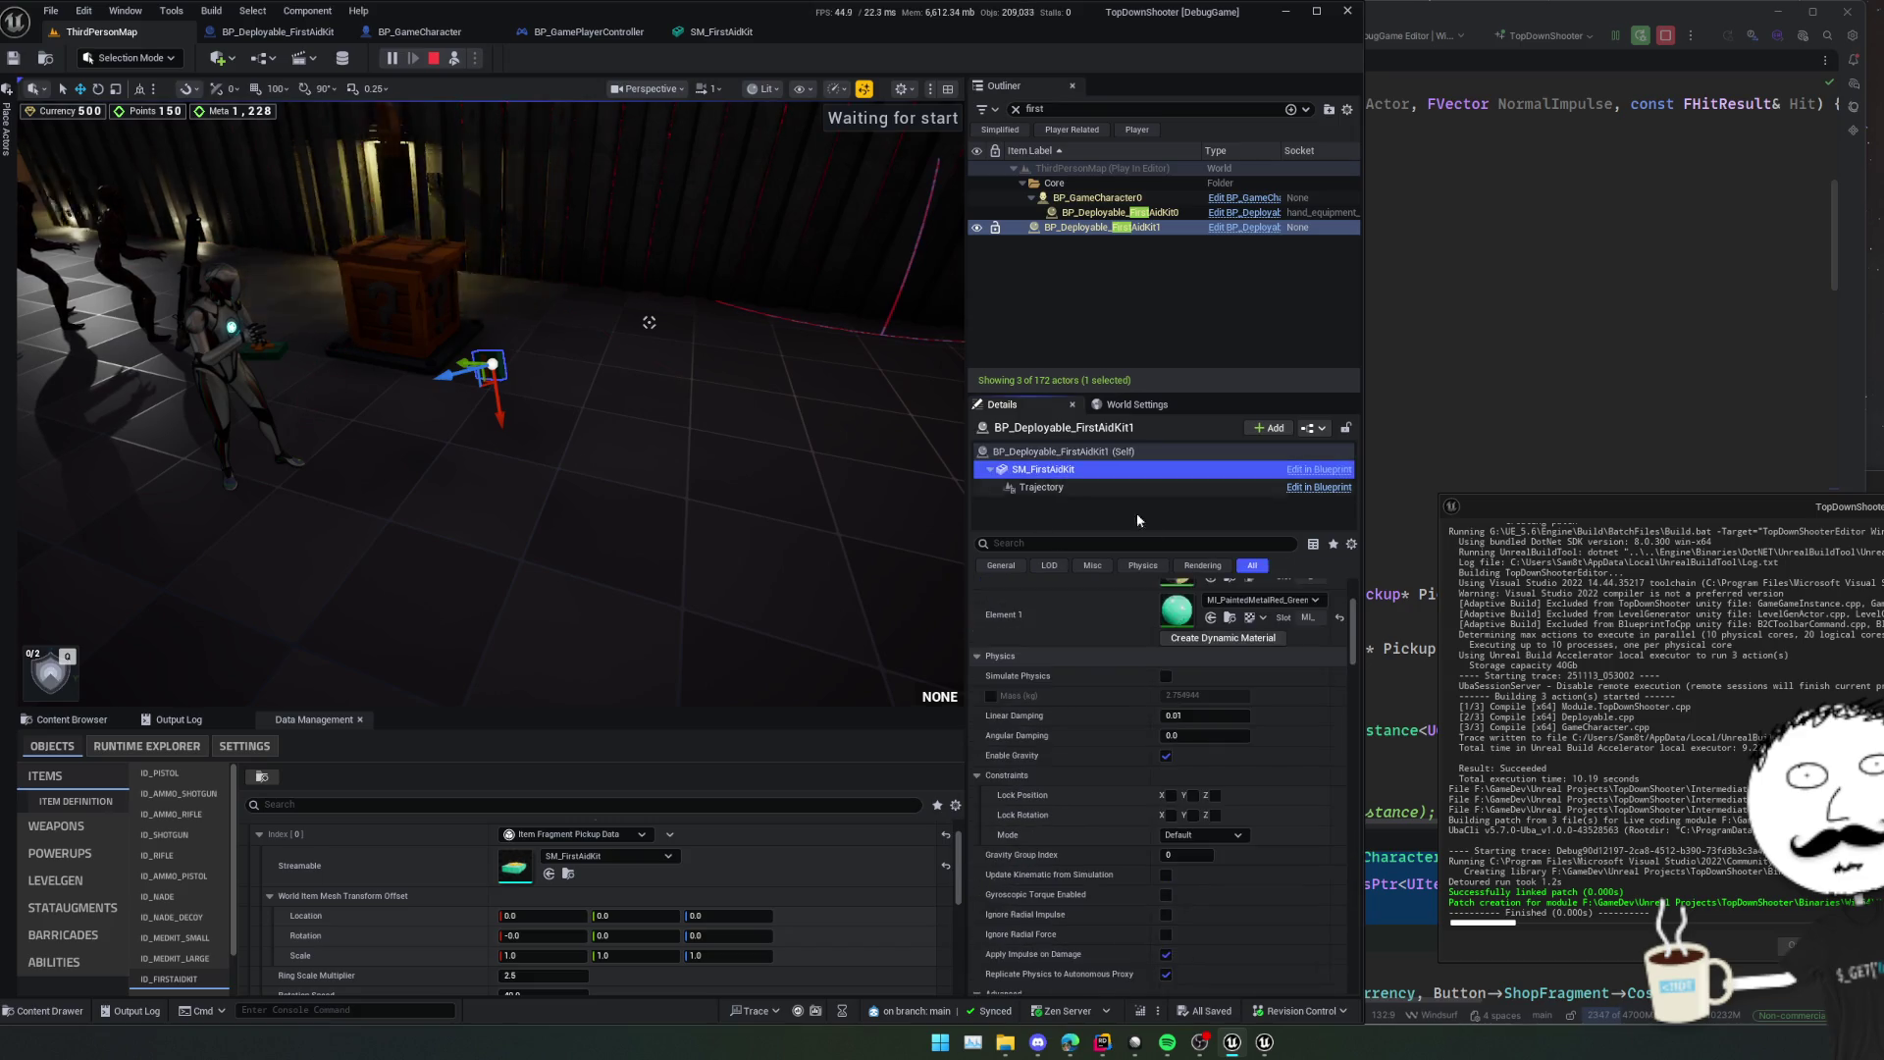
scroll(1054, 785, "up", 1)
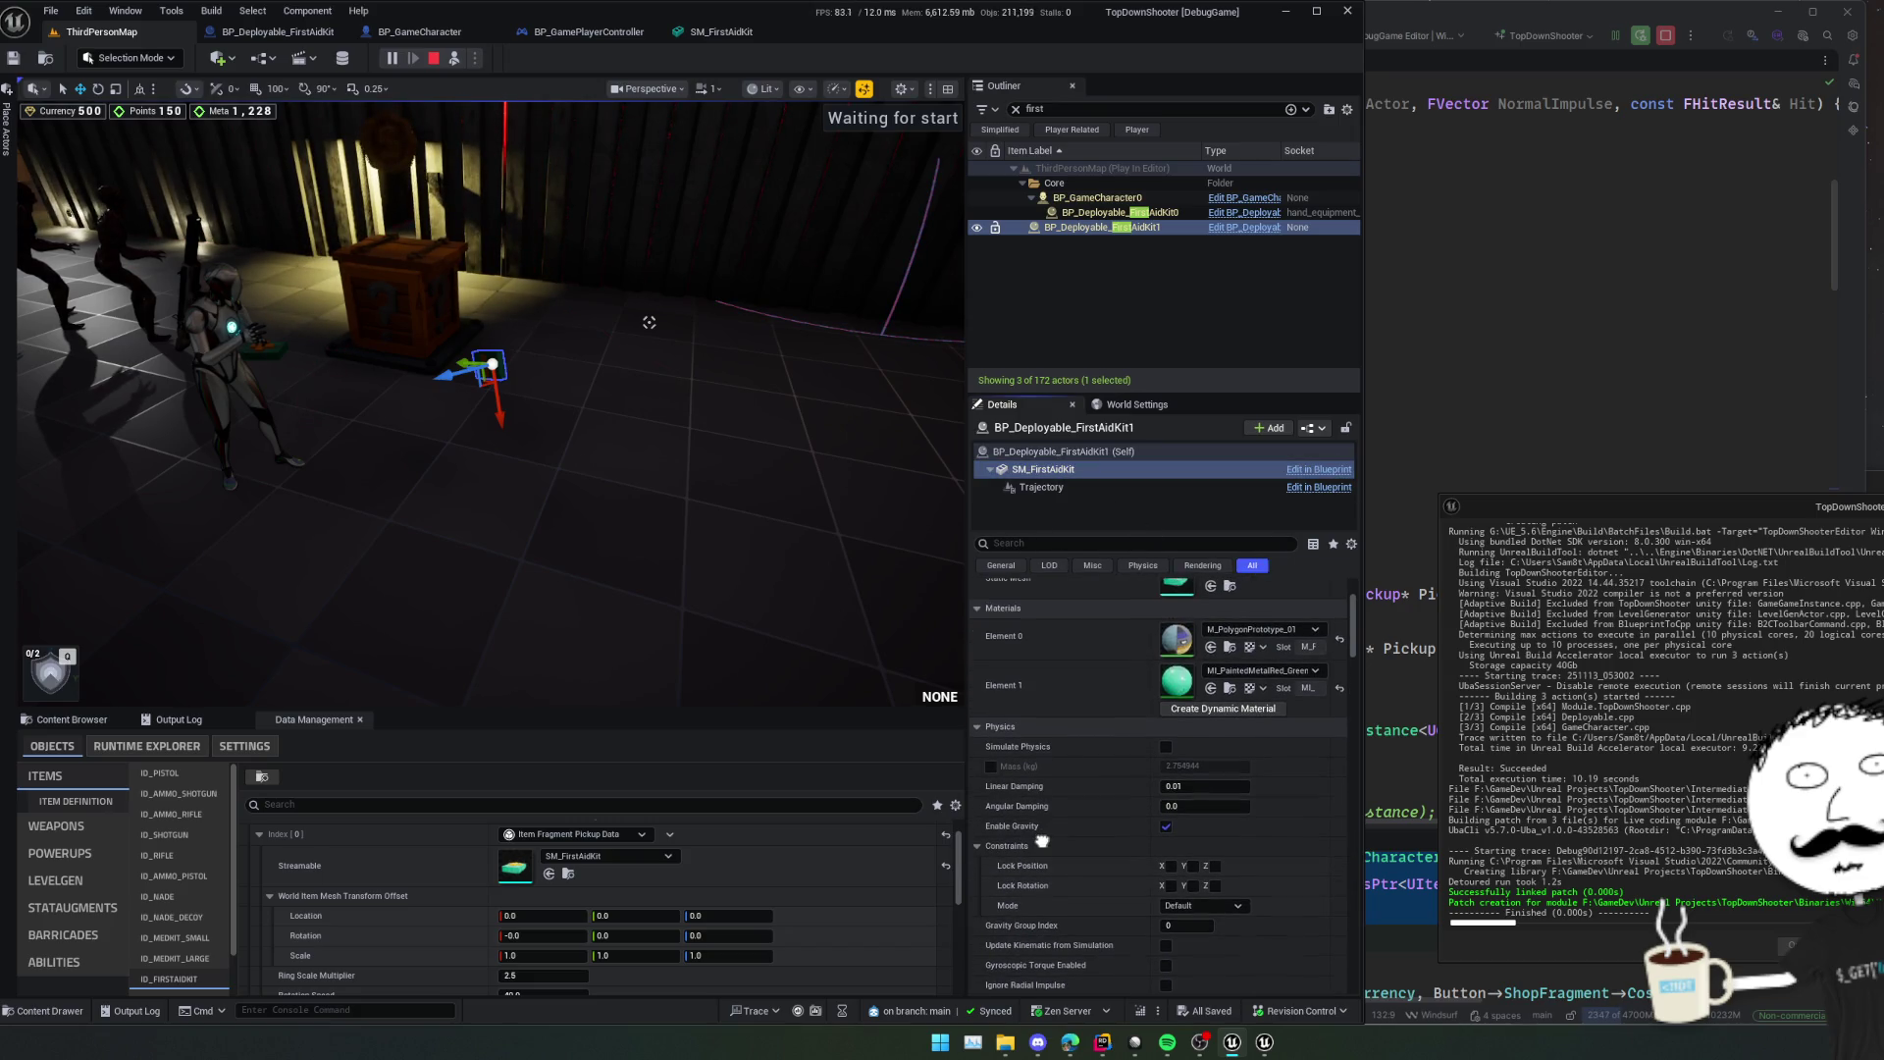
left_click(1371, 649)
scroll(1300, 741, "down", 15)
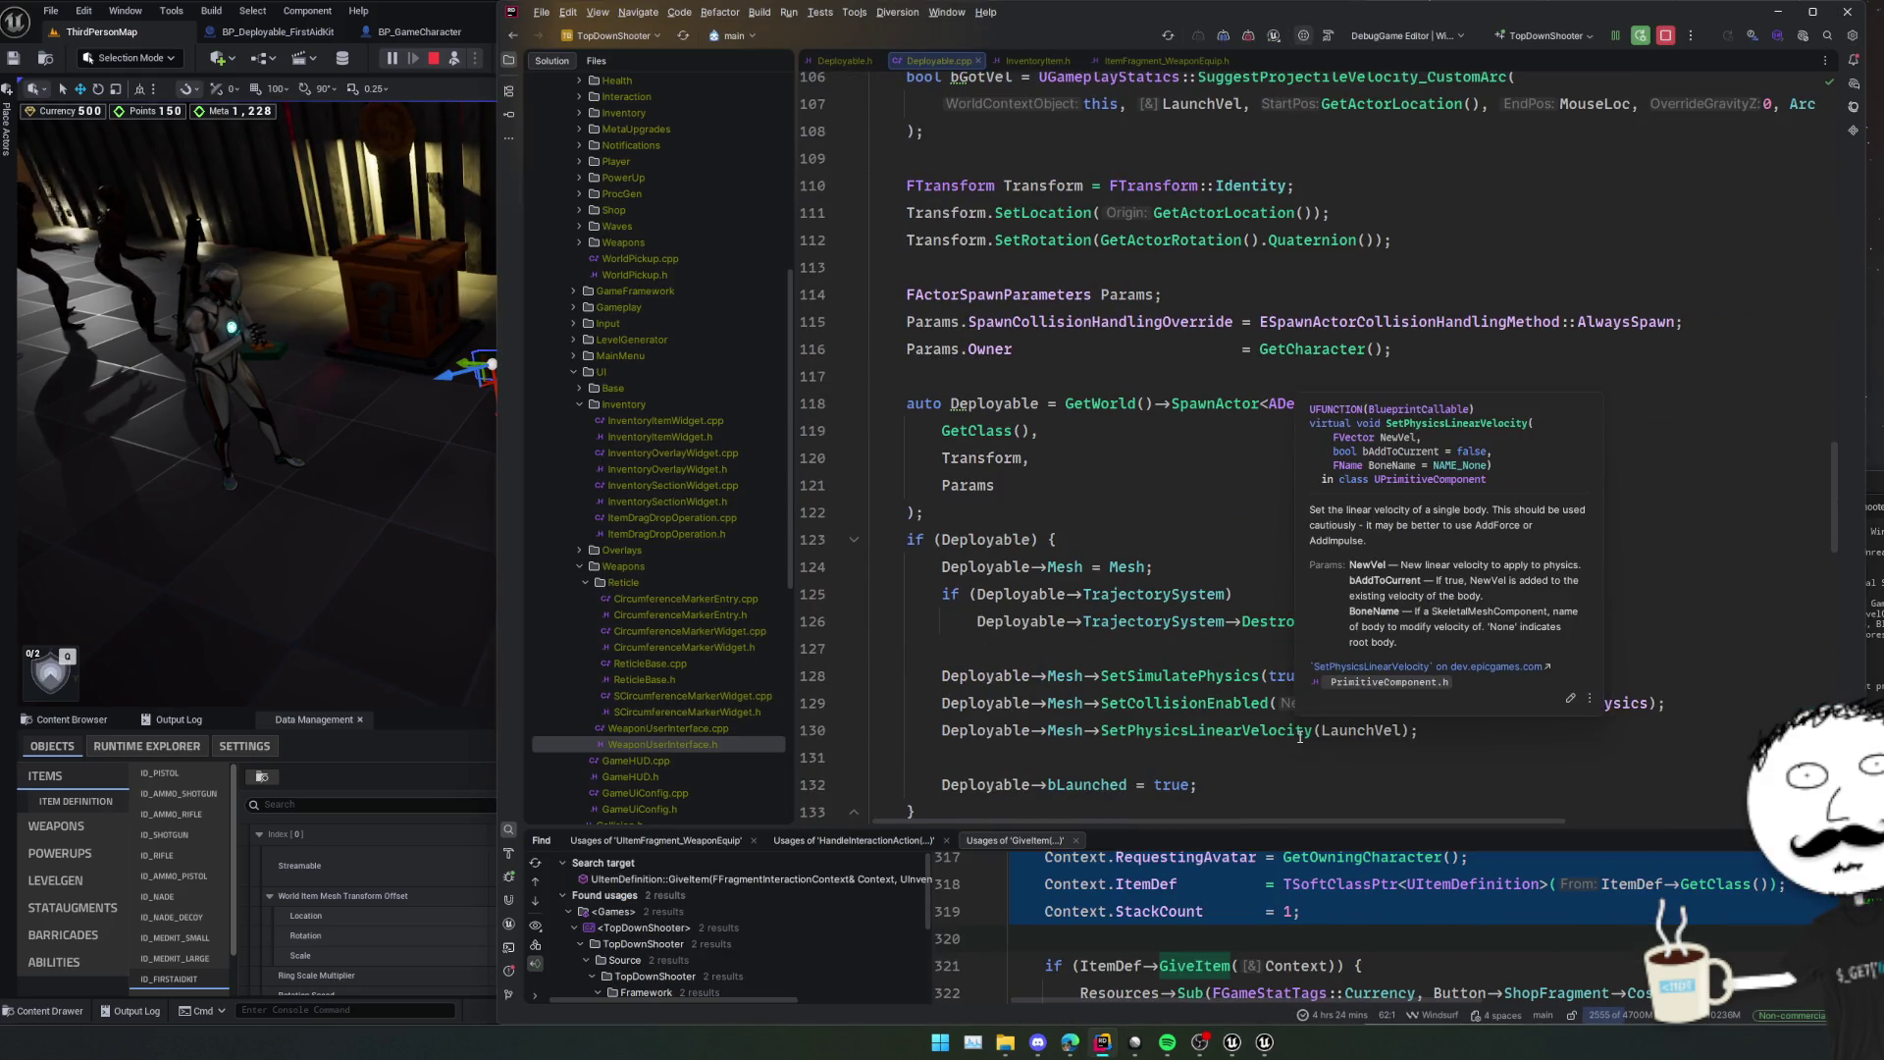
Set a breakpoint on OnHit's IsSimulatingPhysics check at line 30, then stop and restart play.
left_click(1003, 675)
left_click(1079, 637)
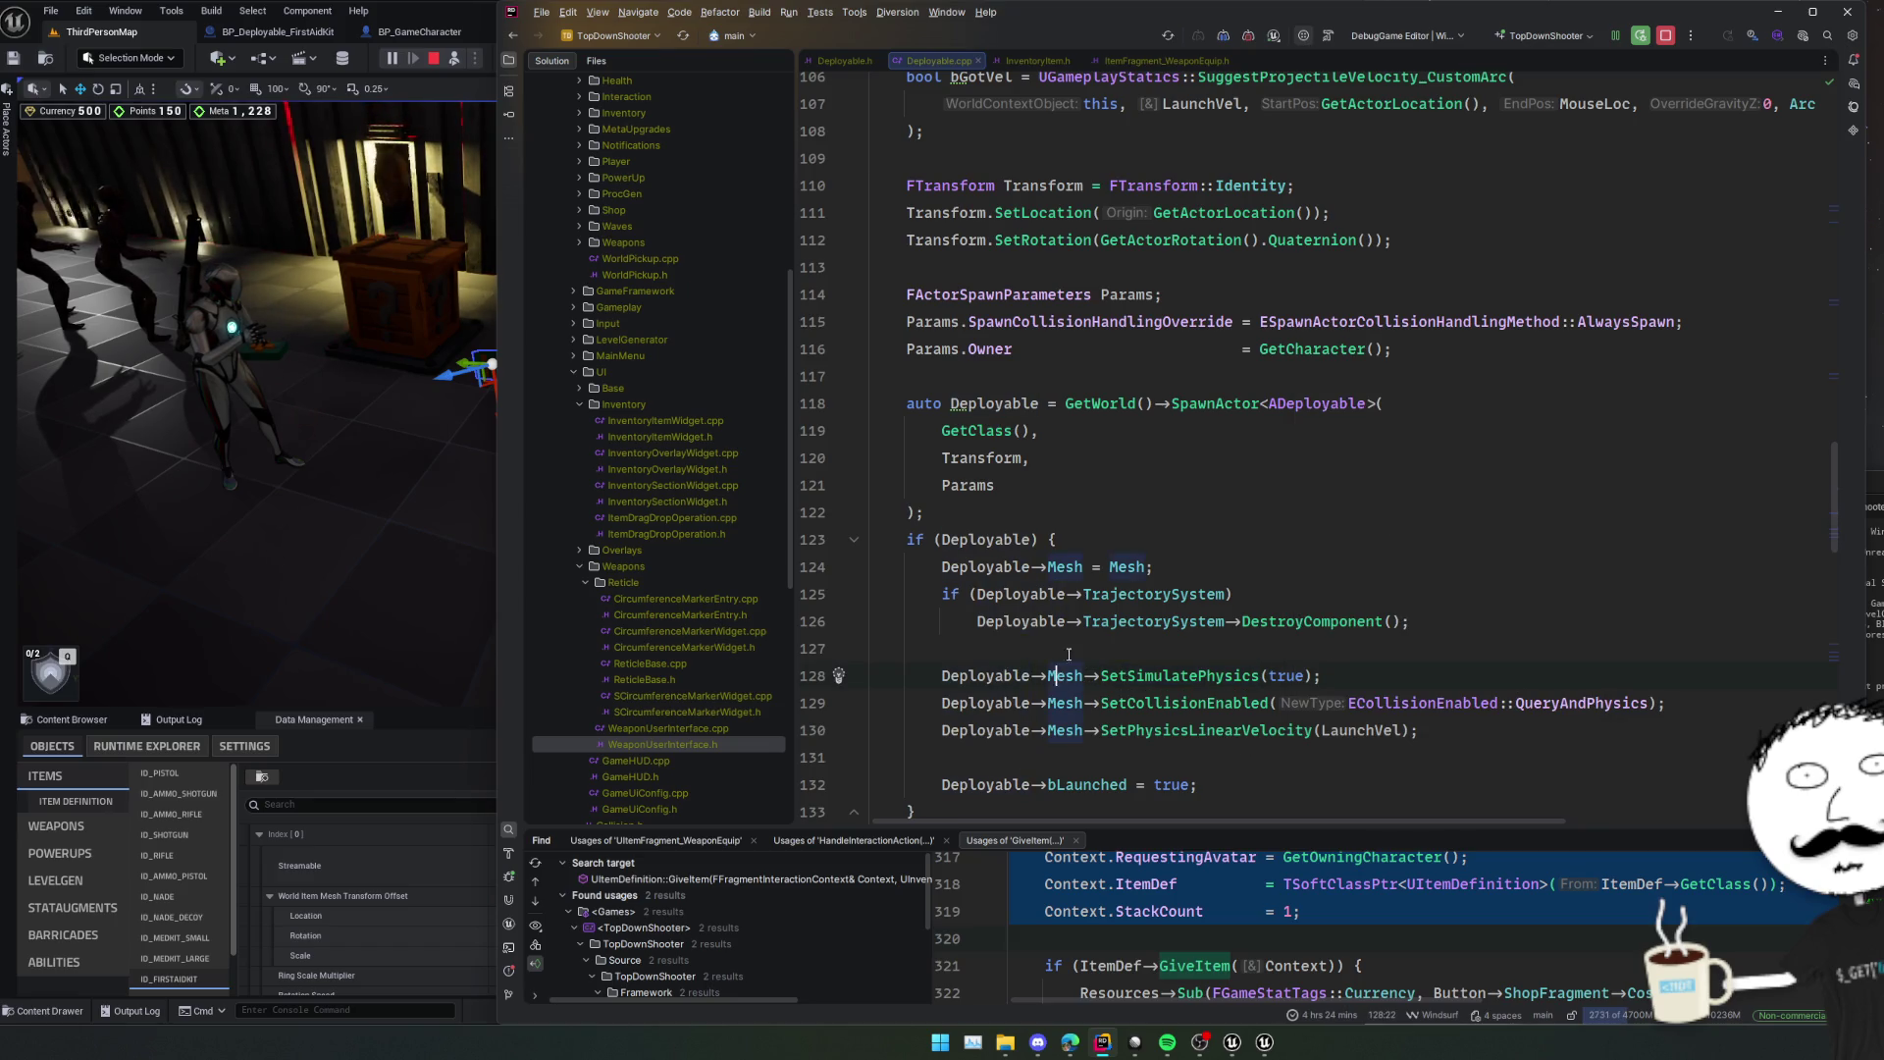
scroll(1079, 632, "up", 9)
scroll(1079, 632, "up", 8)
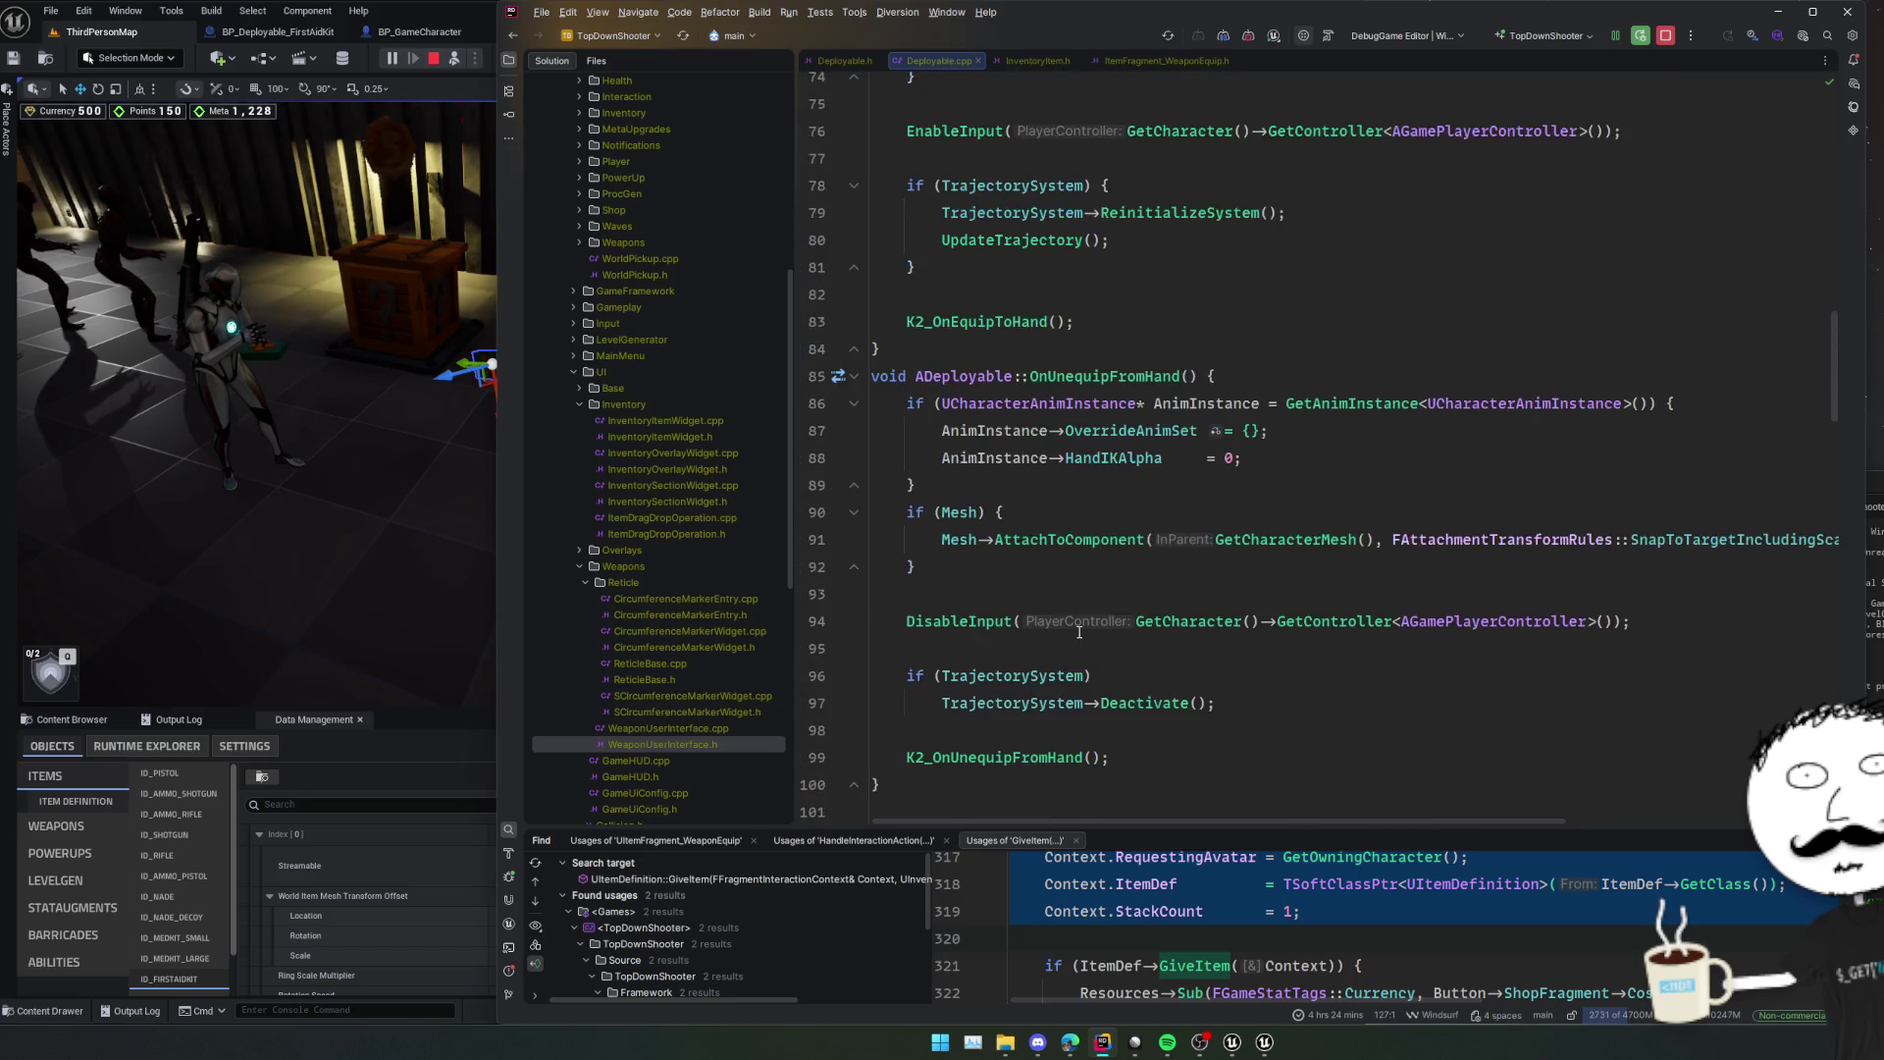
scroll(1158, 545, "up", 2)
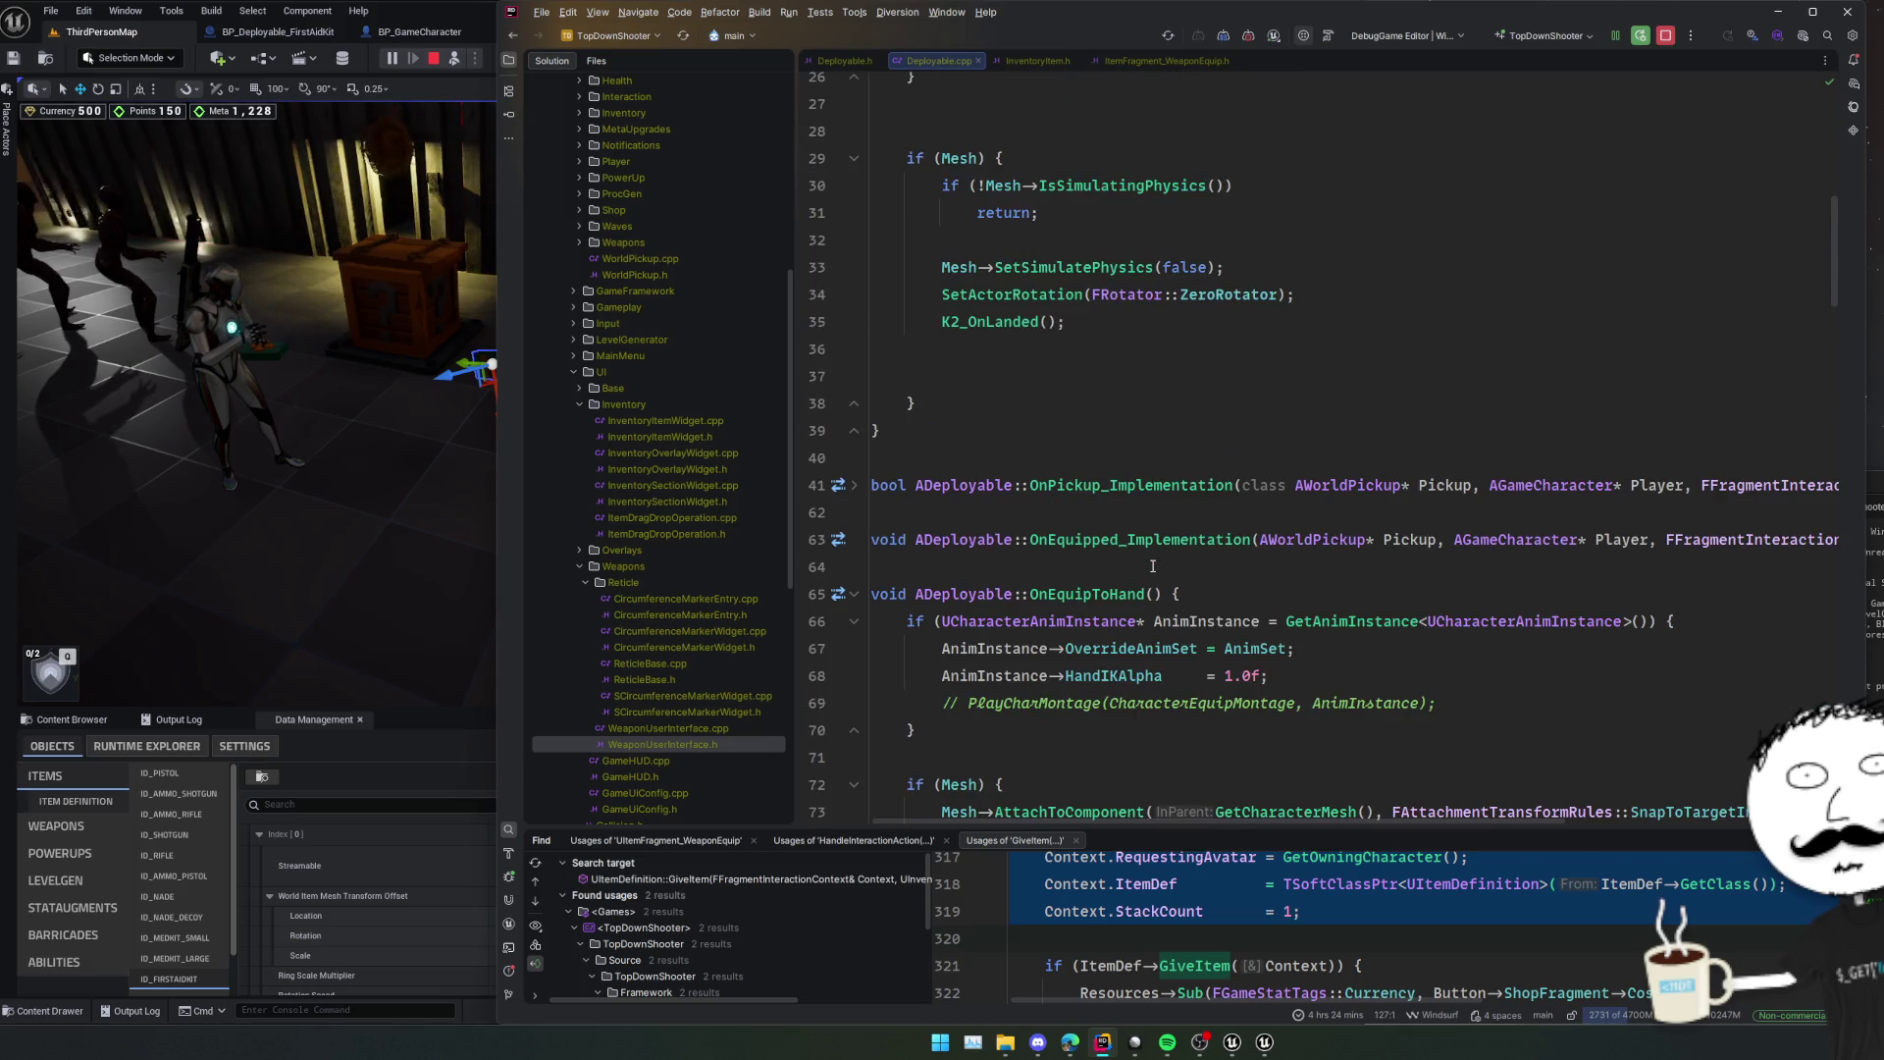
left_click(1173, 517)
scroll(1177, 500, "up", 3)
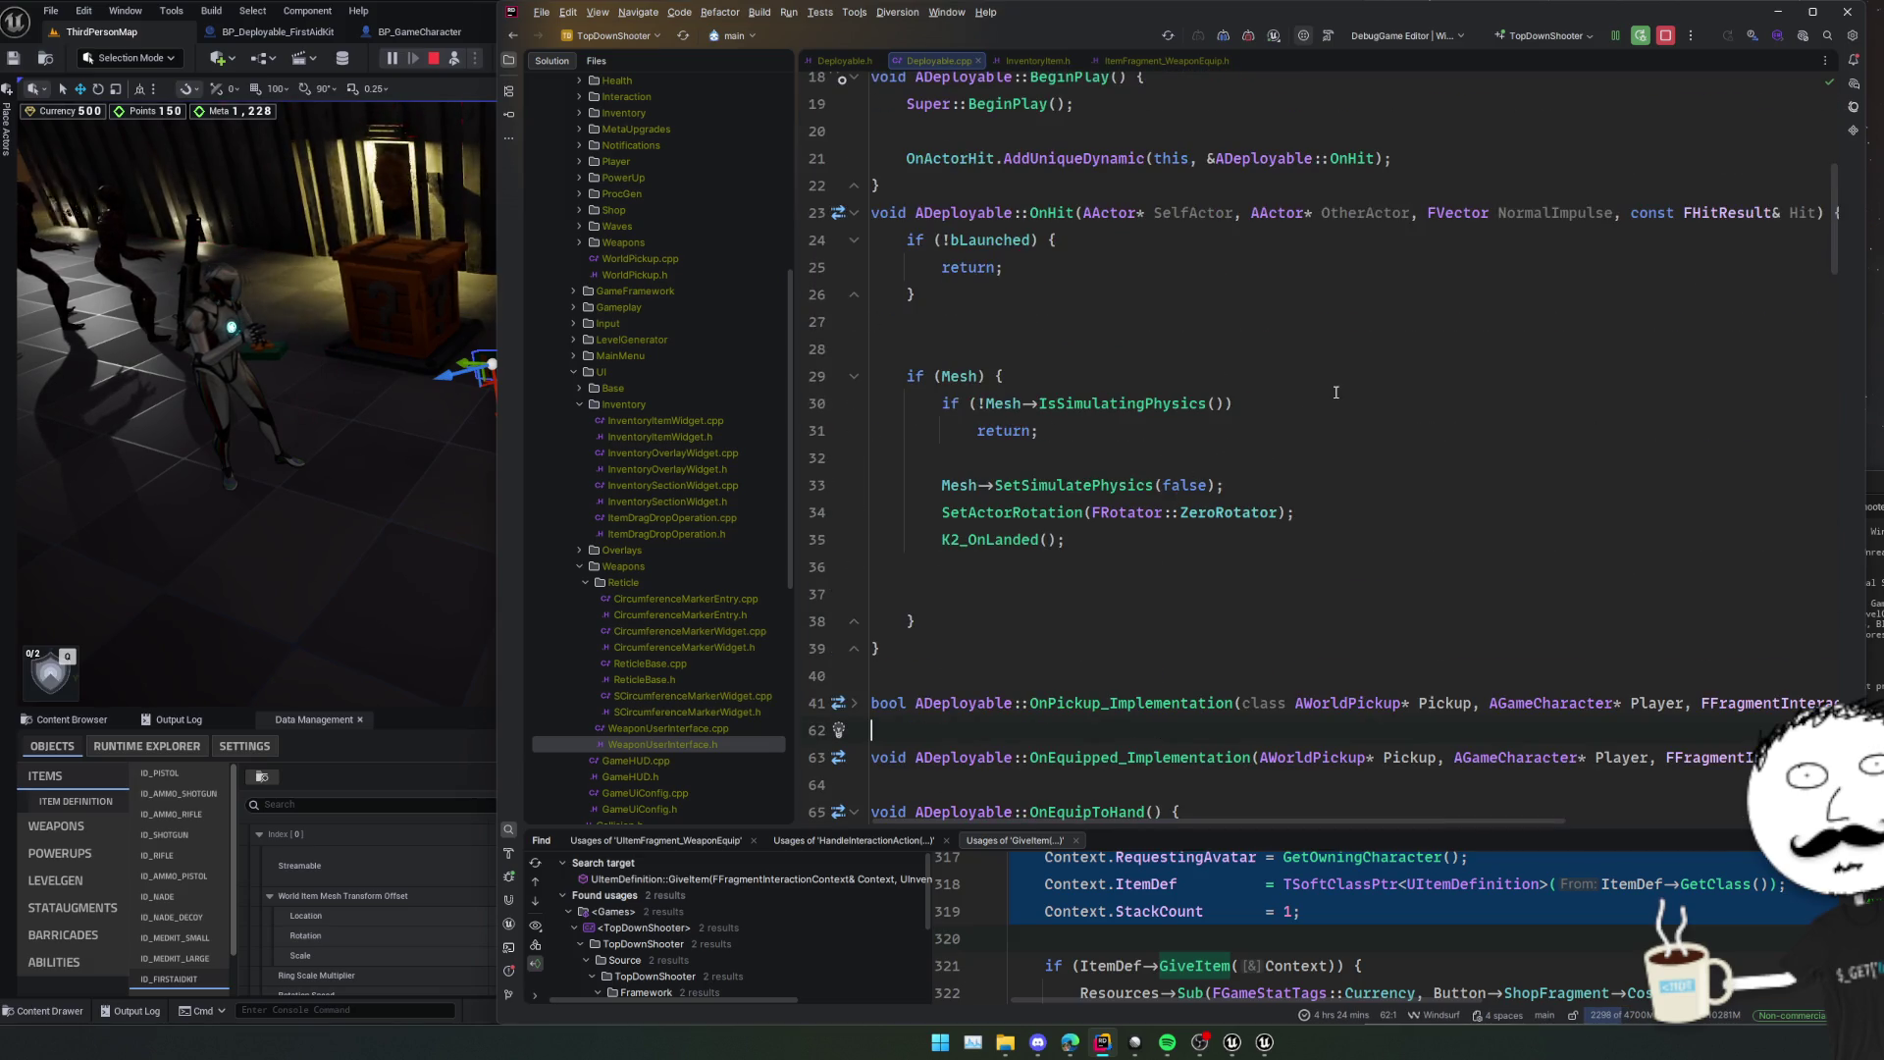
scroll(1321, 385, "up", 3)
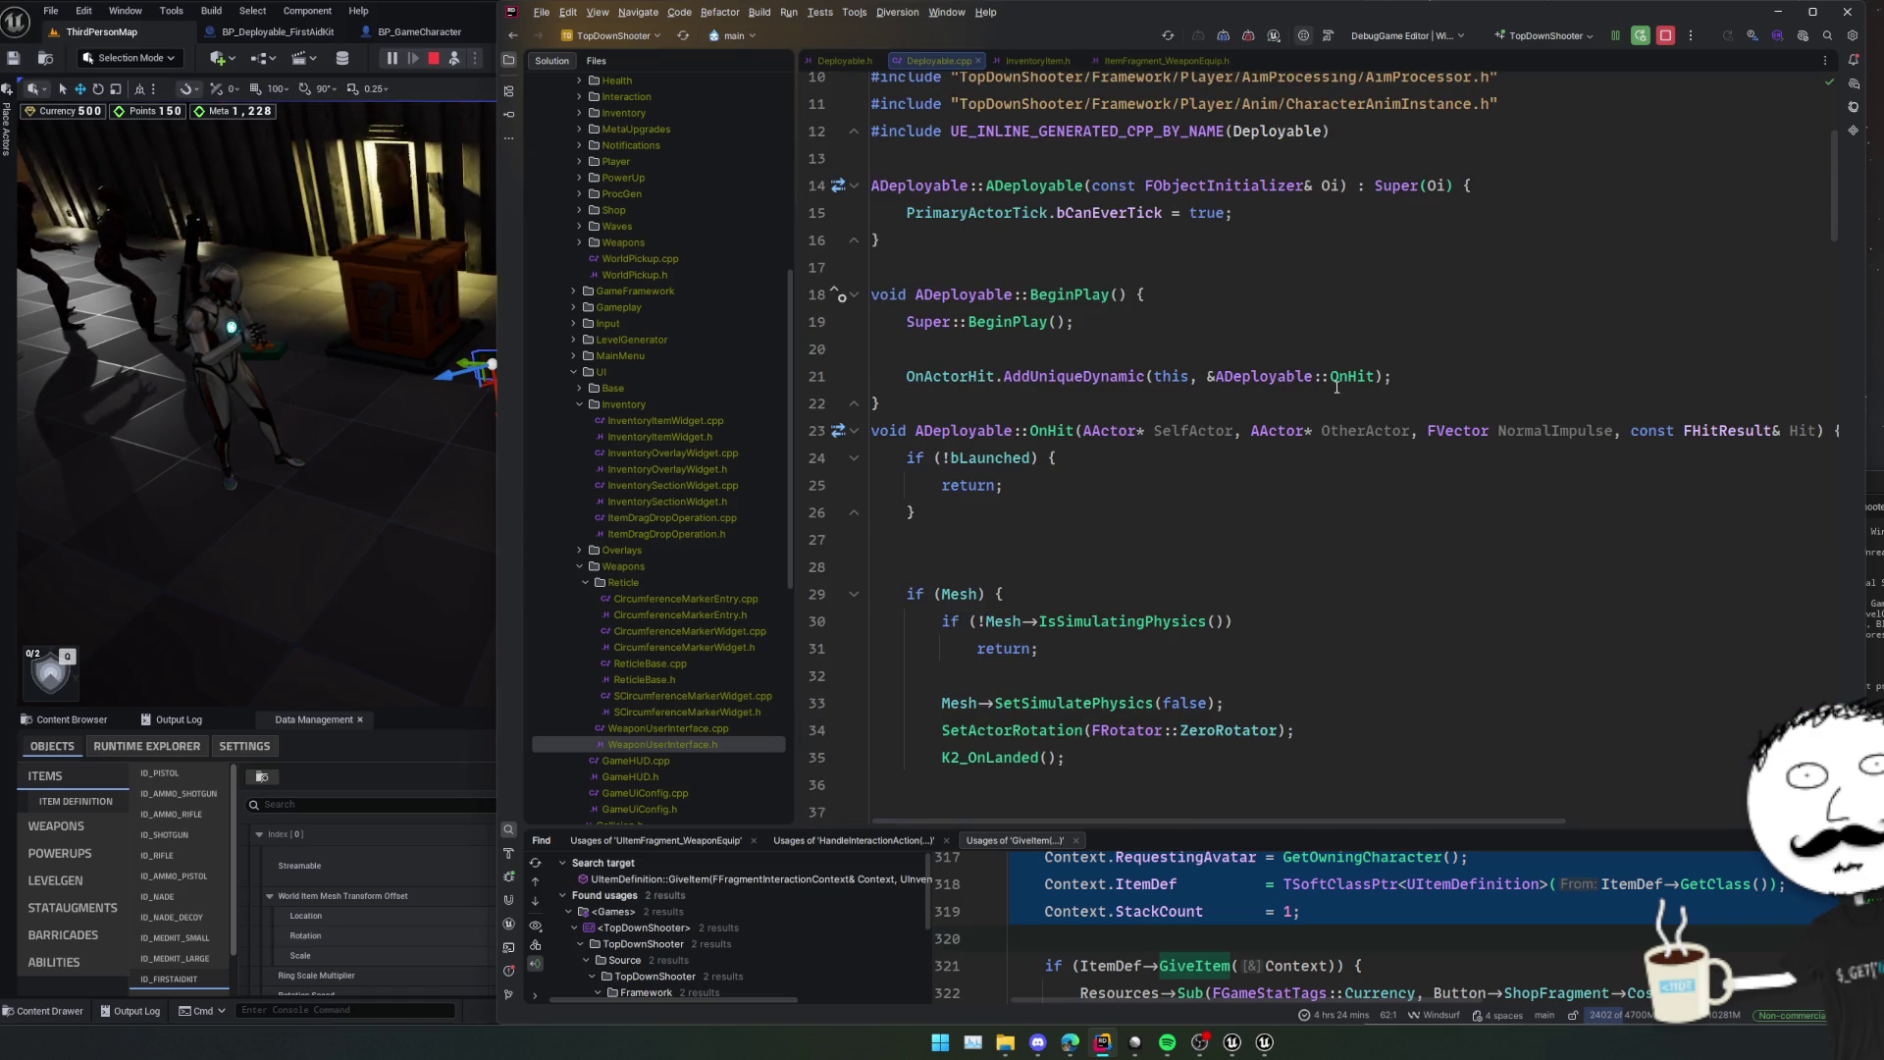
left_click(816, 621)
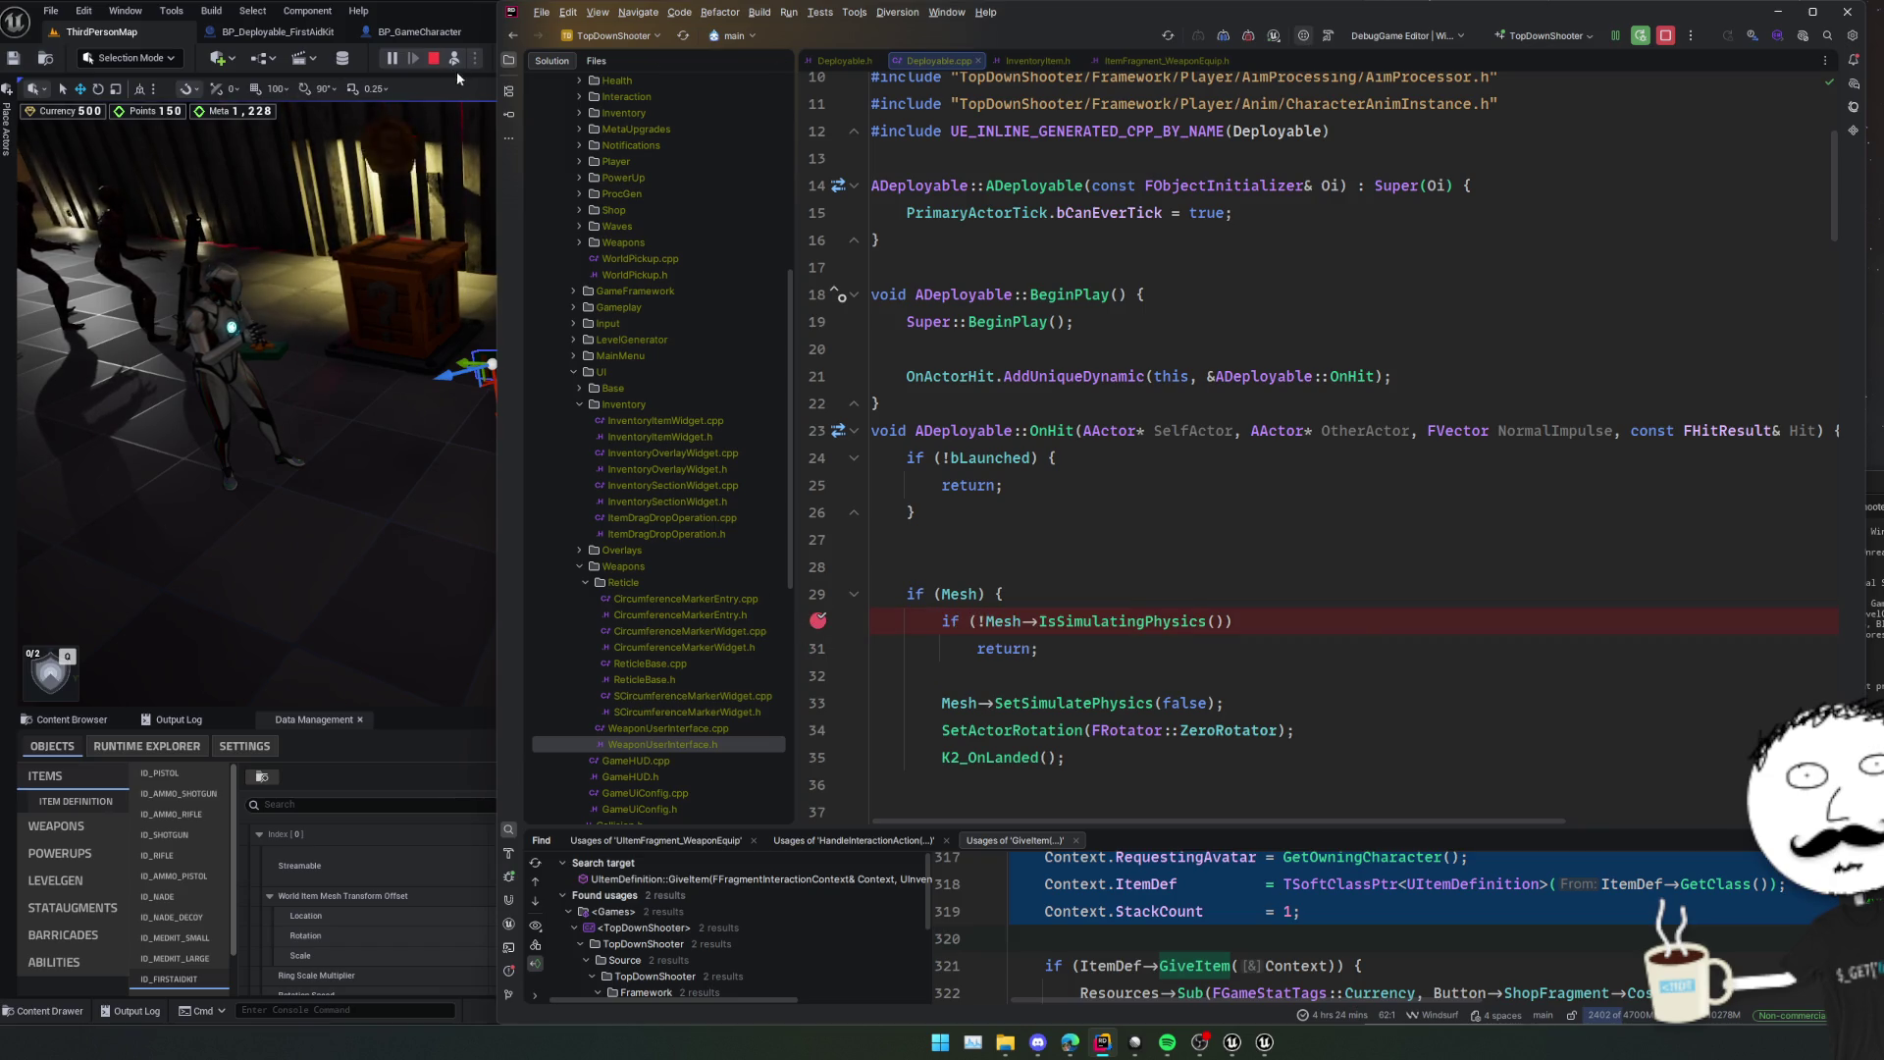
left_click(432, 58)
left_click(389, 58)
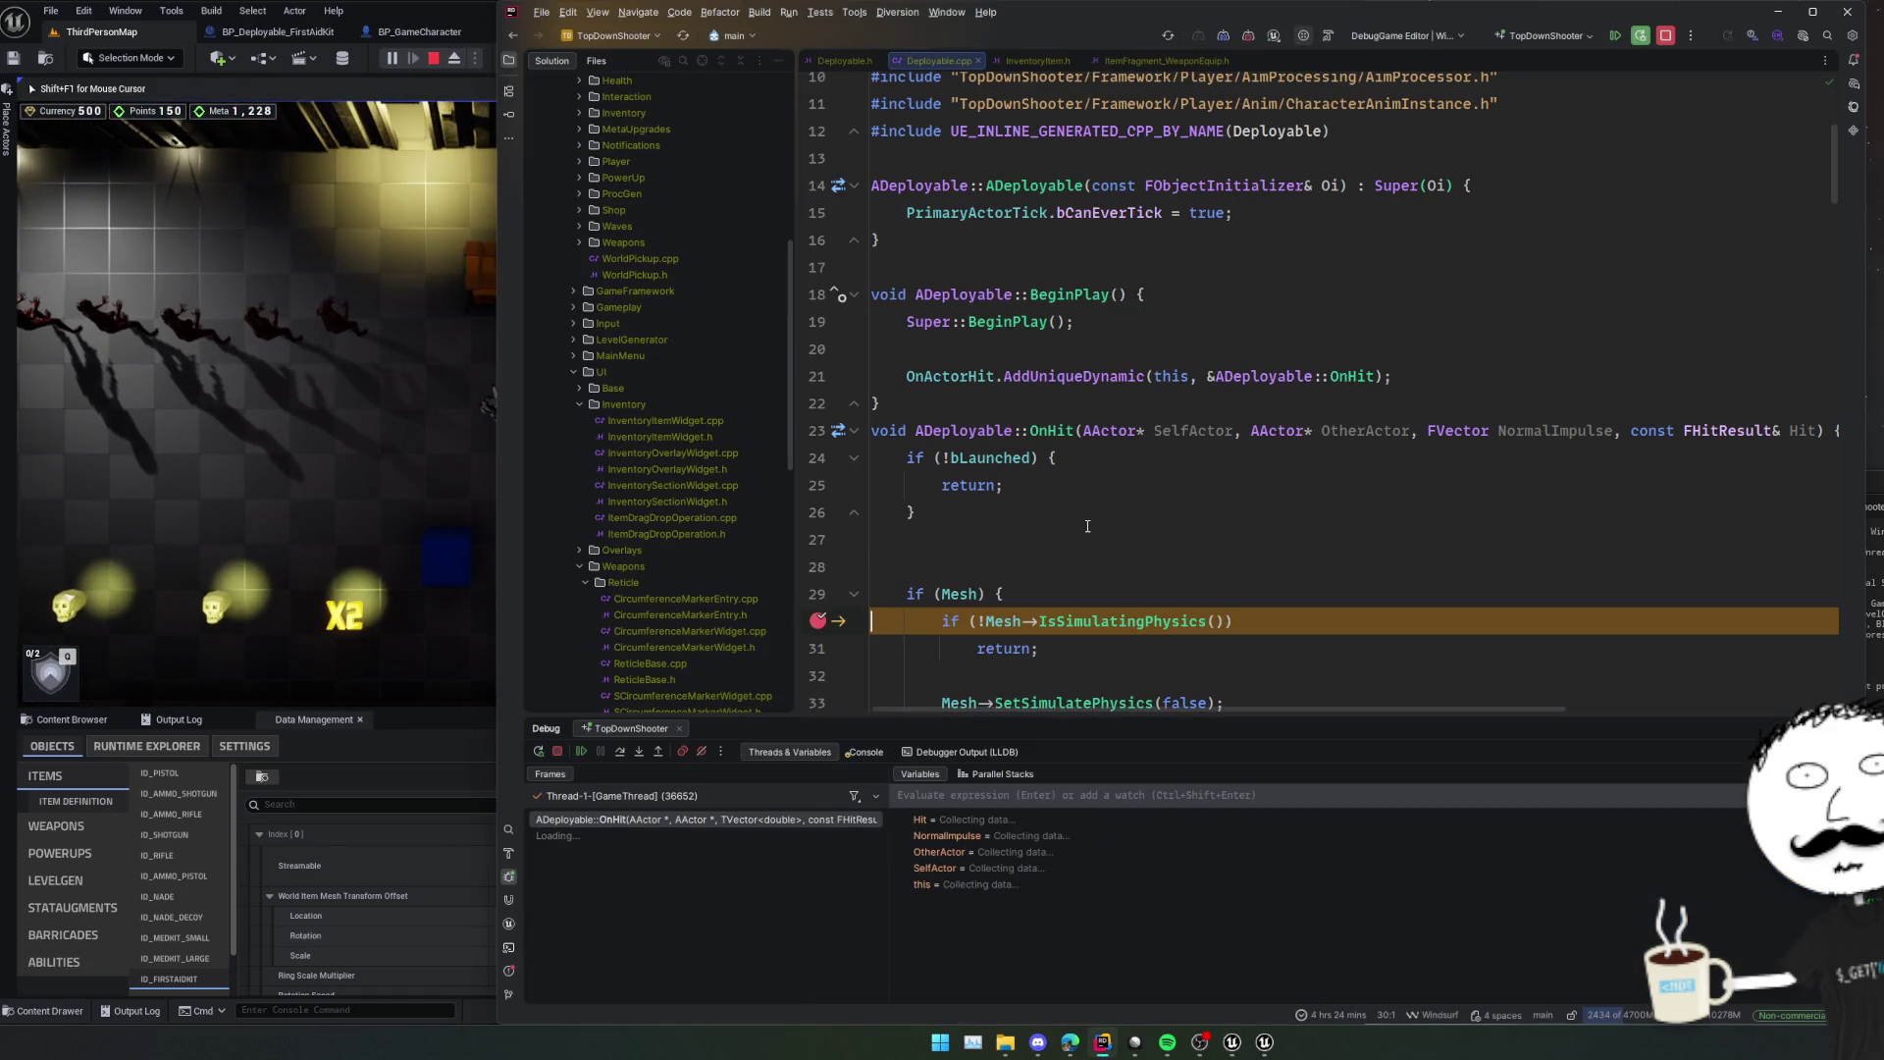
Review the OnHit call stack and the Hit, OtherActor and SelfActor values in the debugger.
scroll(1115, 529, "down", 3)
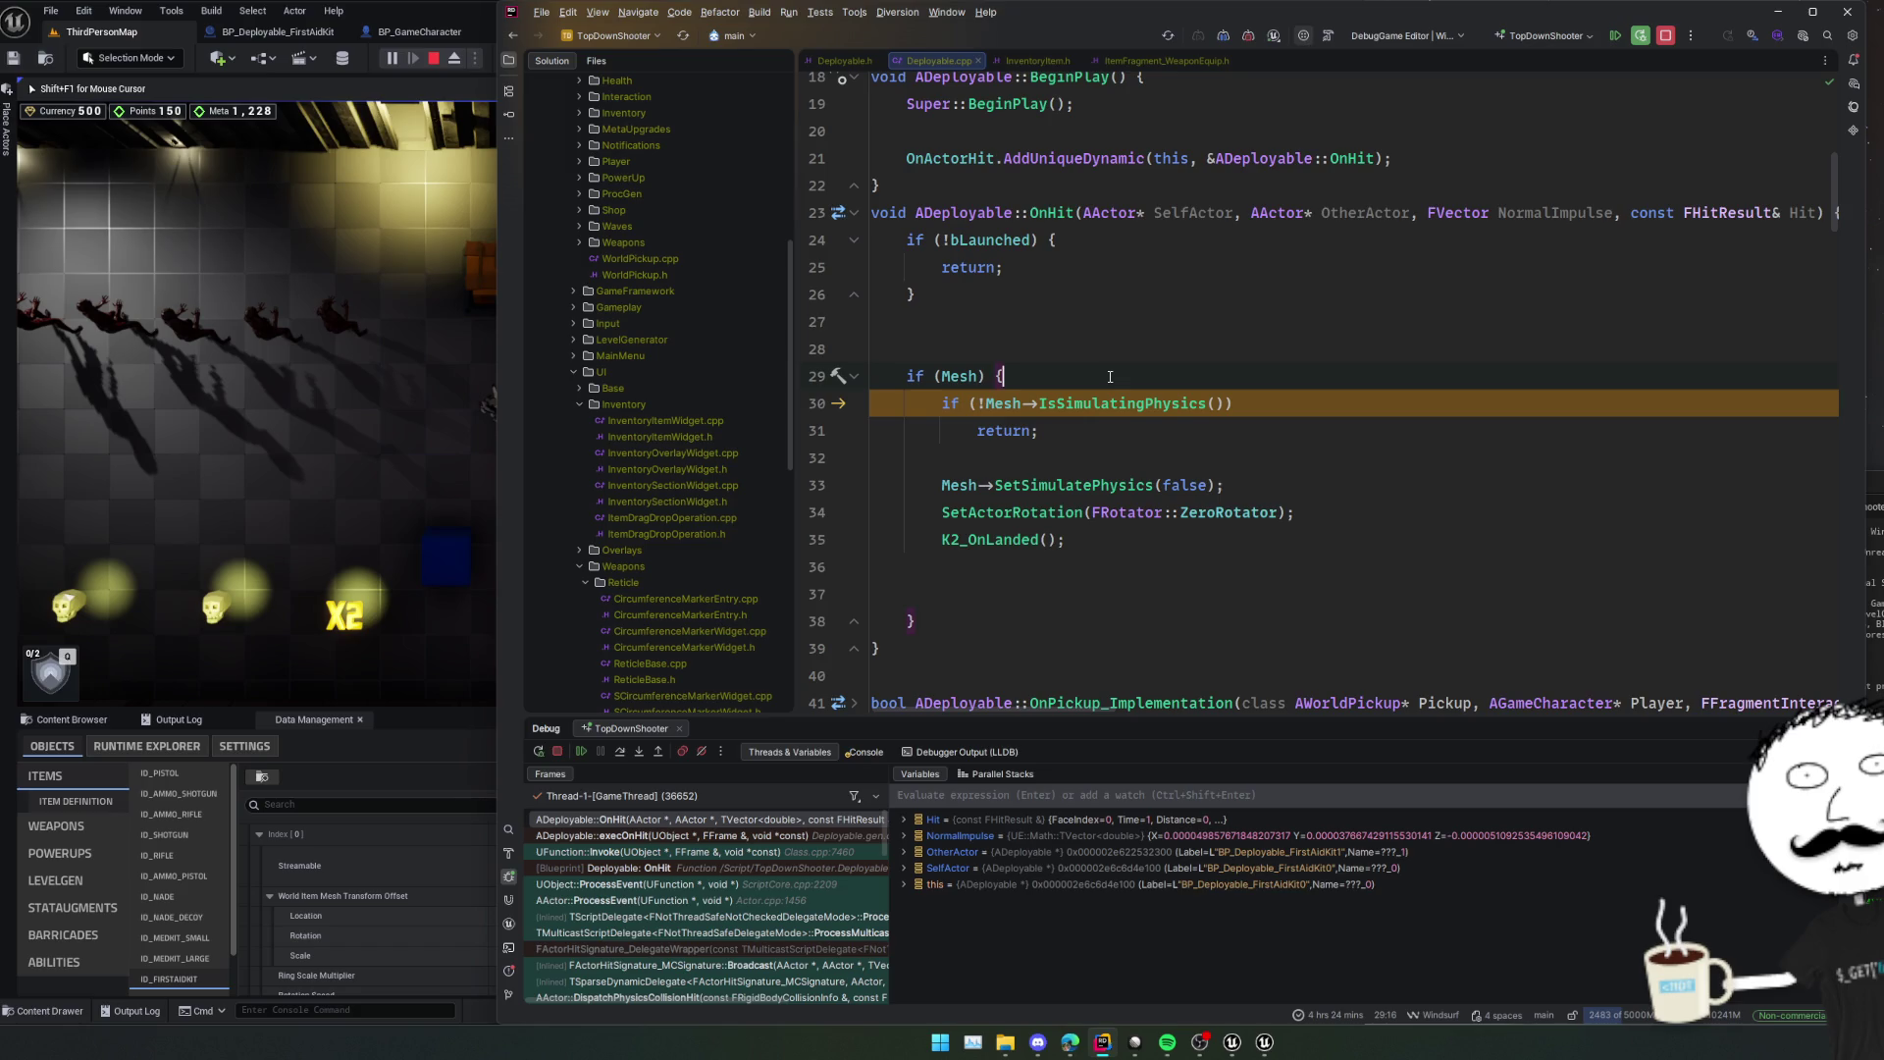
Add 'if (OtherActor->GetClass() == GetClass()) return;' above the Mesh check in OnHit.
key("Return")
key("ctrl+z")
key("Return")
type("if (Oth")
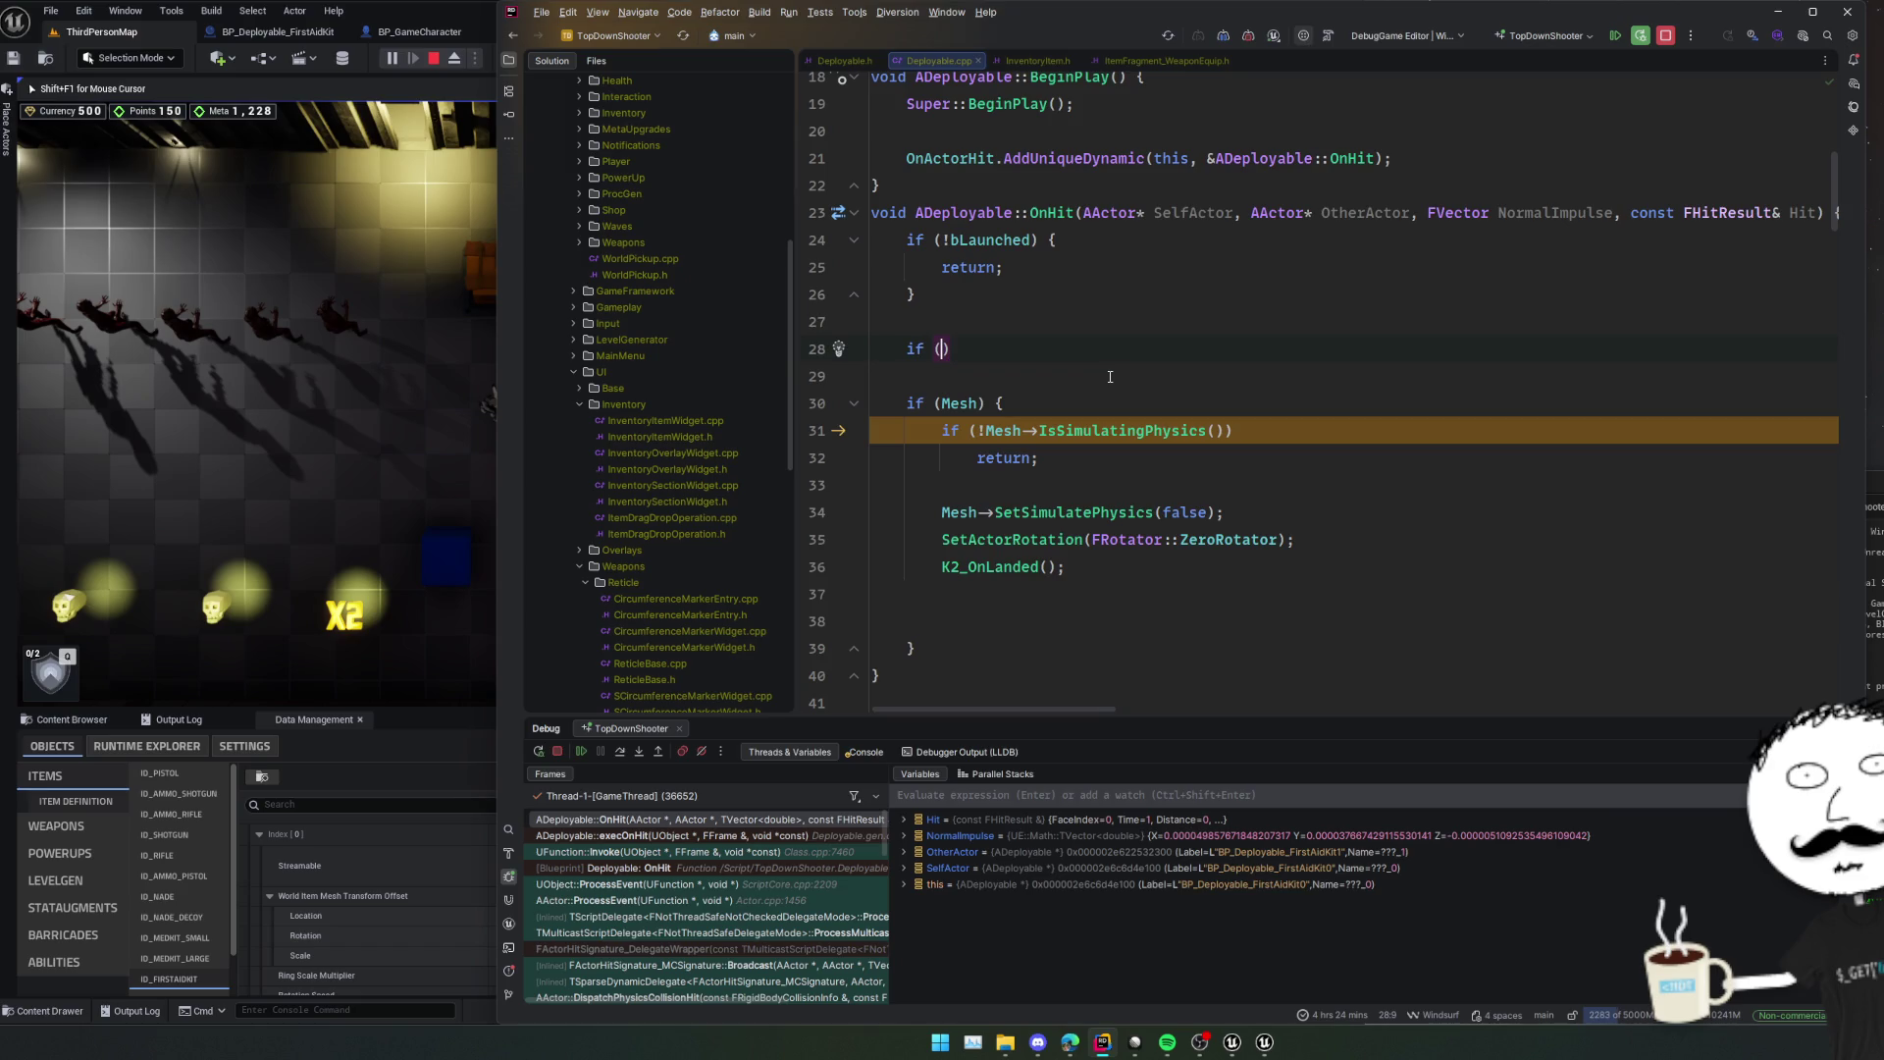
type("erA")
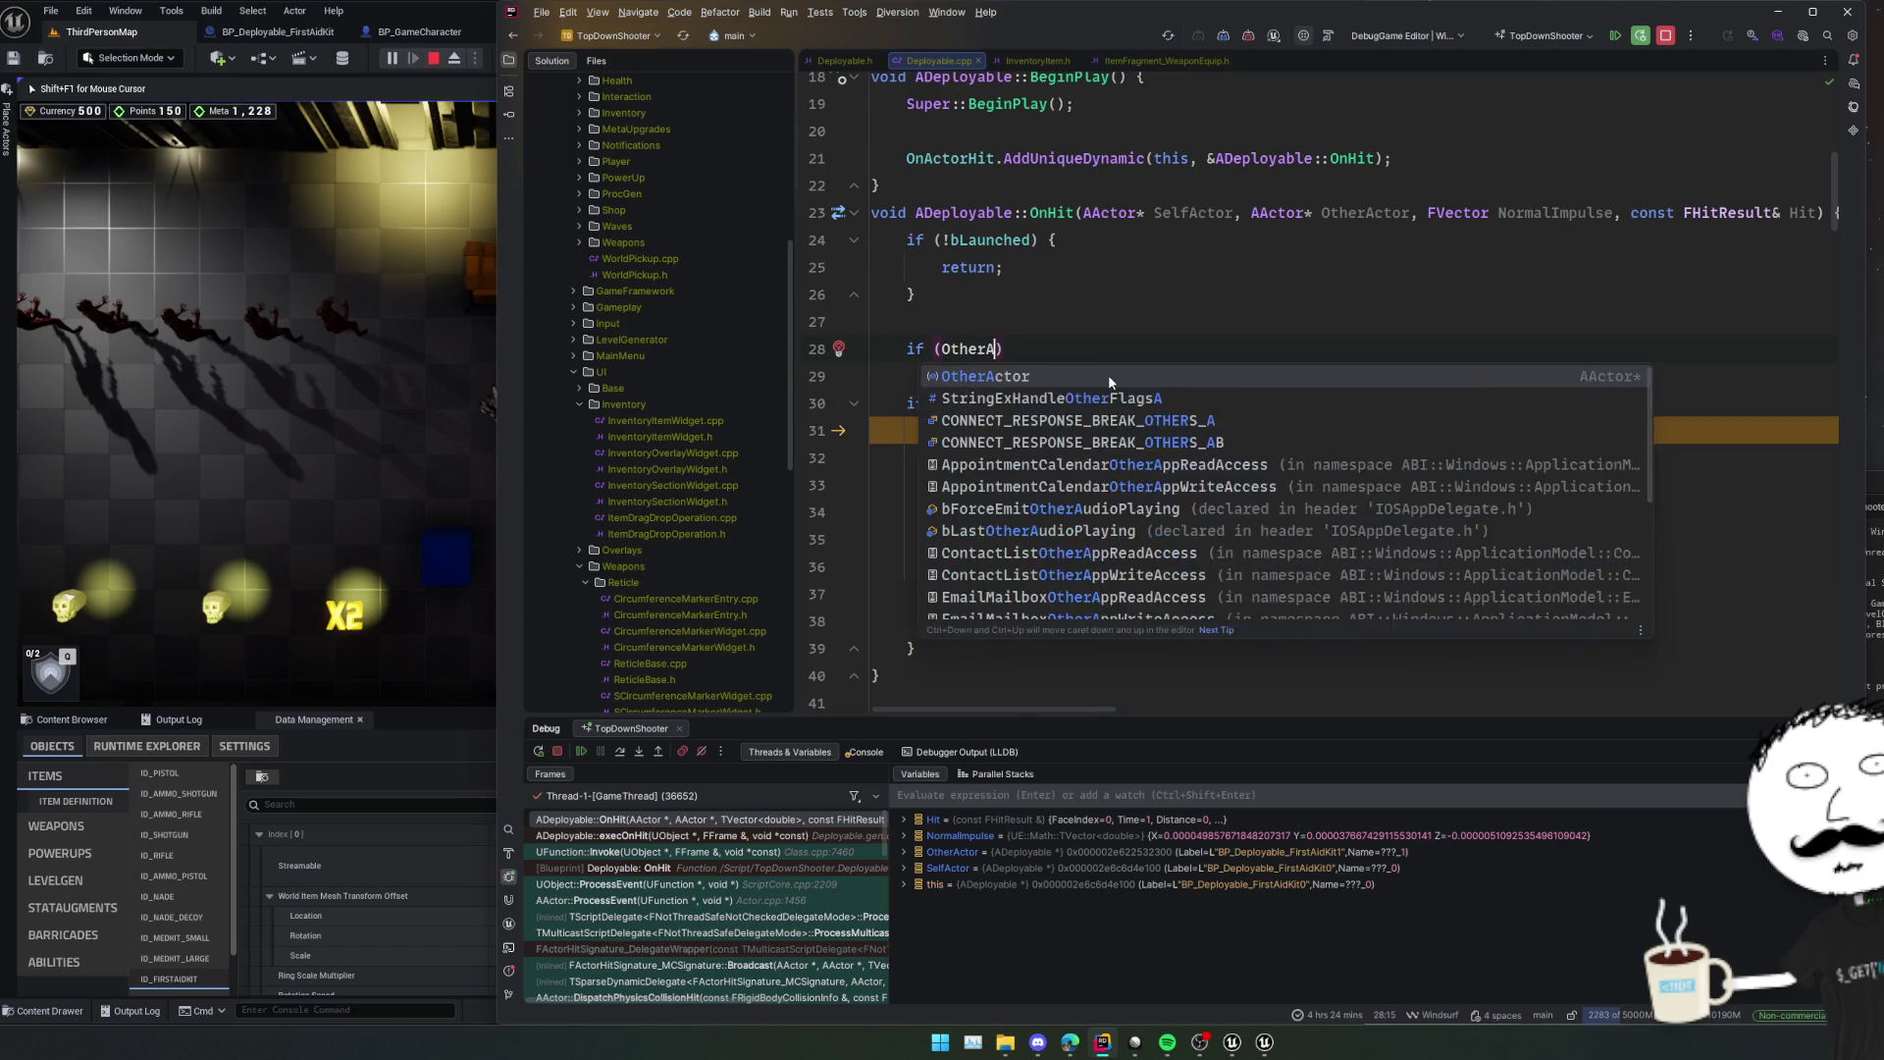
key("Return")
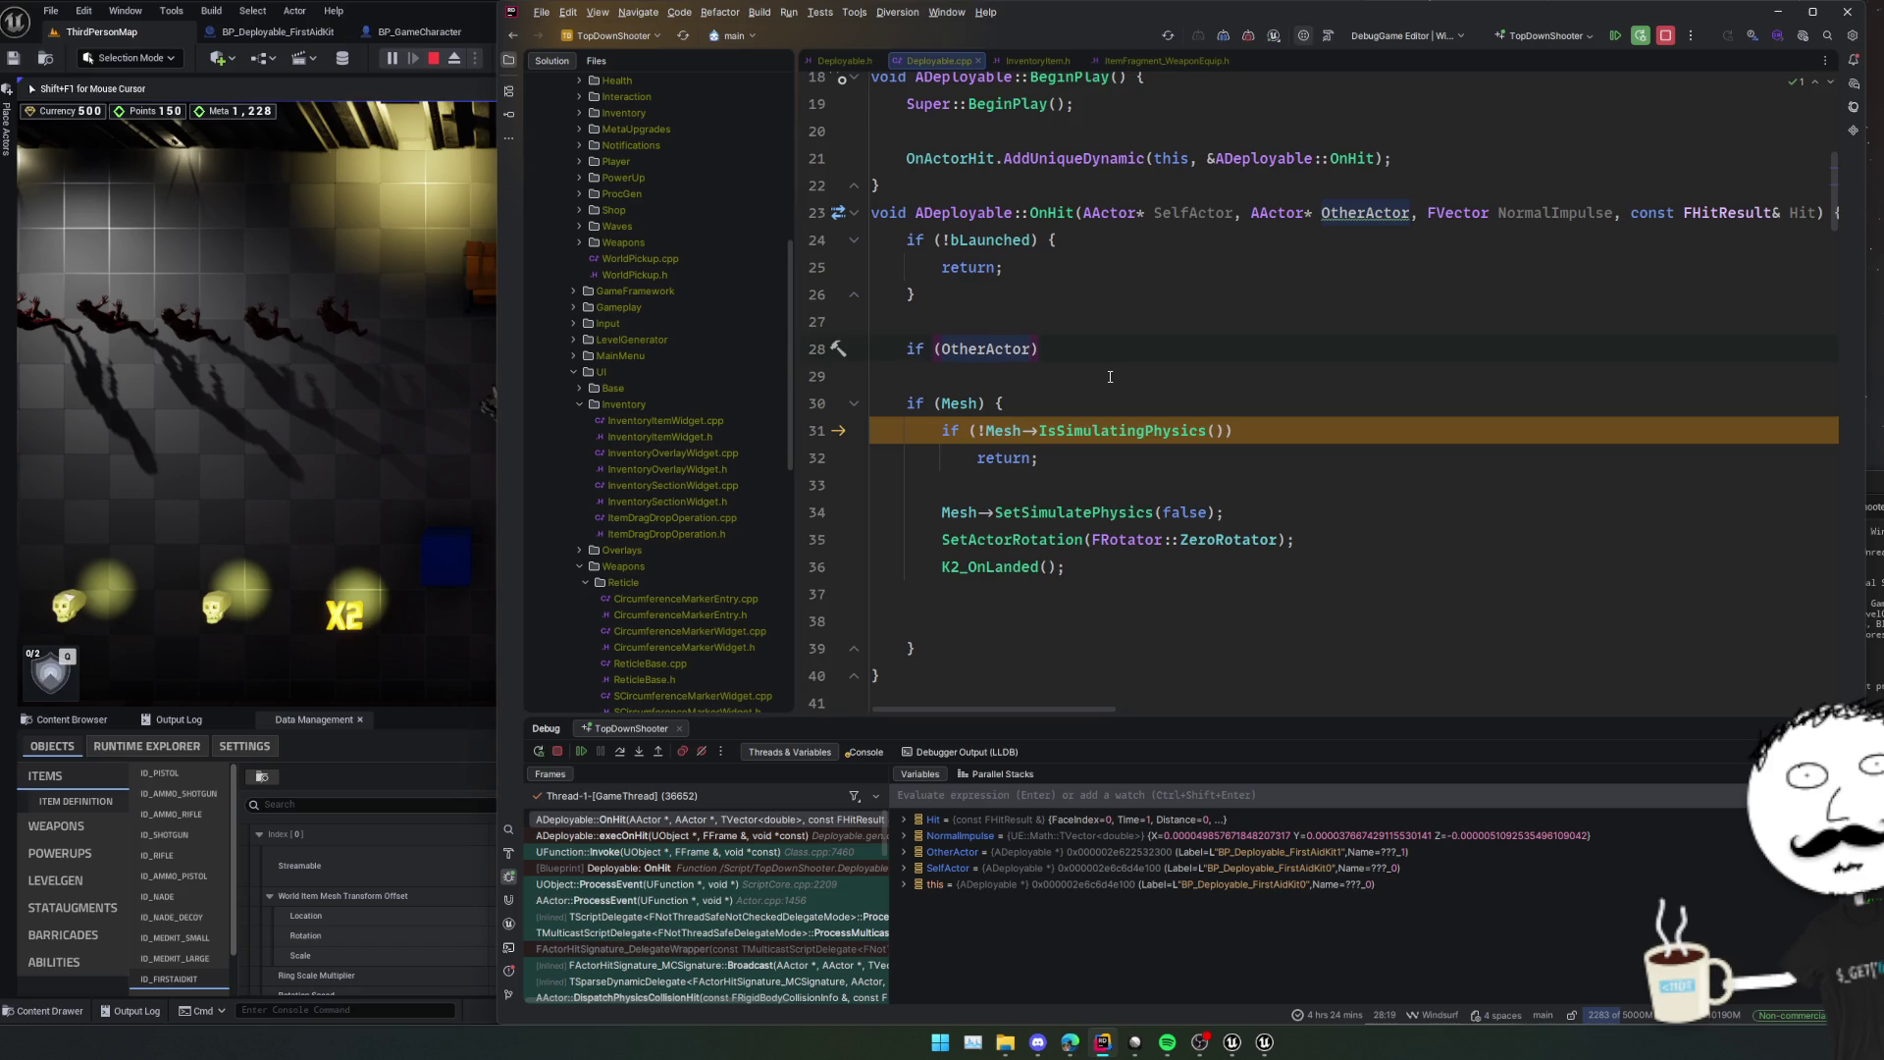
type("->GetCla")
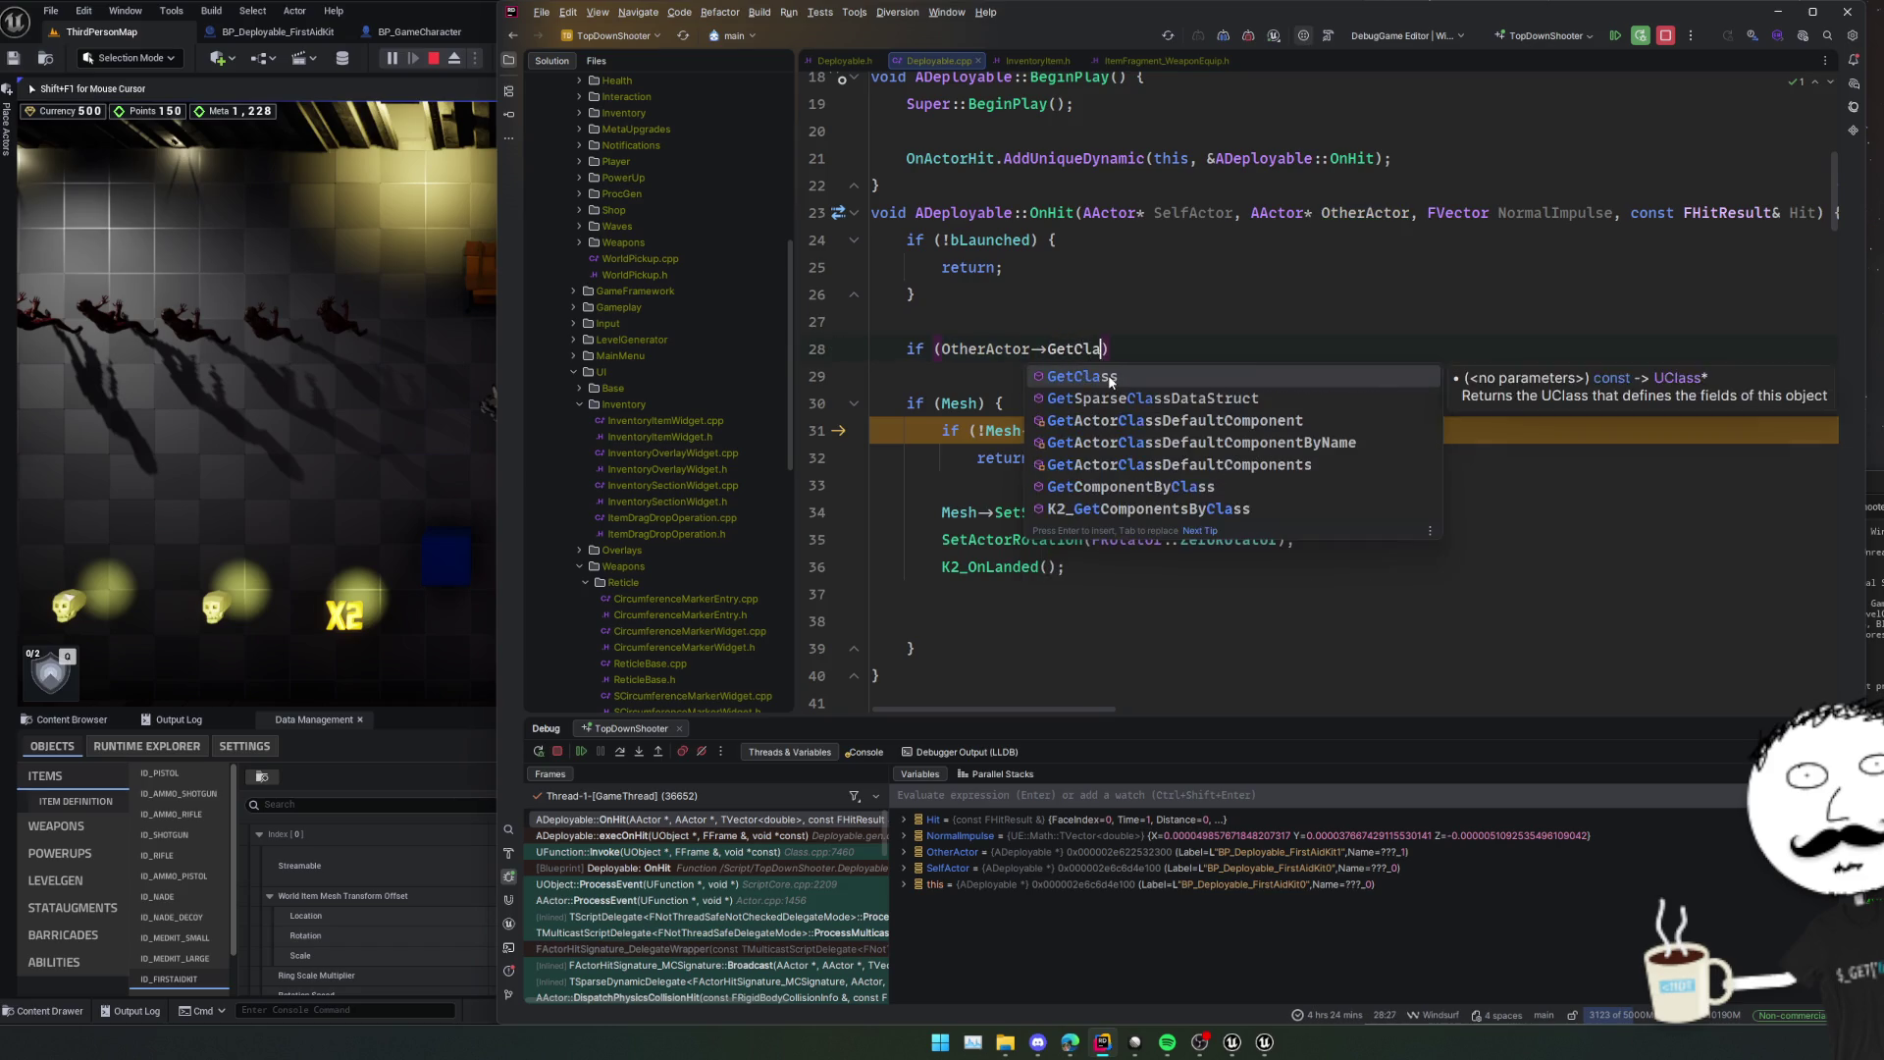
key("Return")
type("GetClas)")
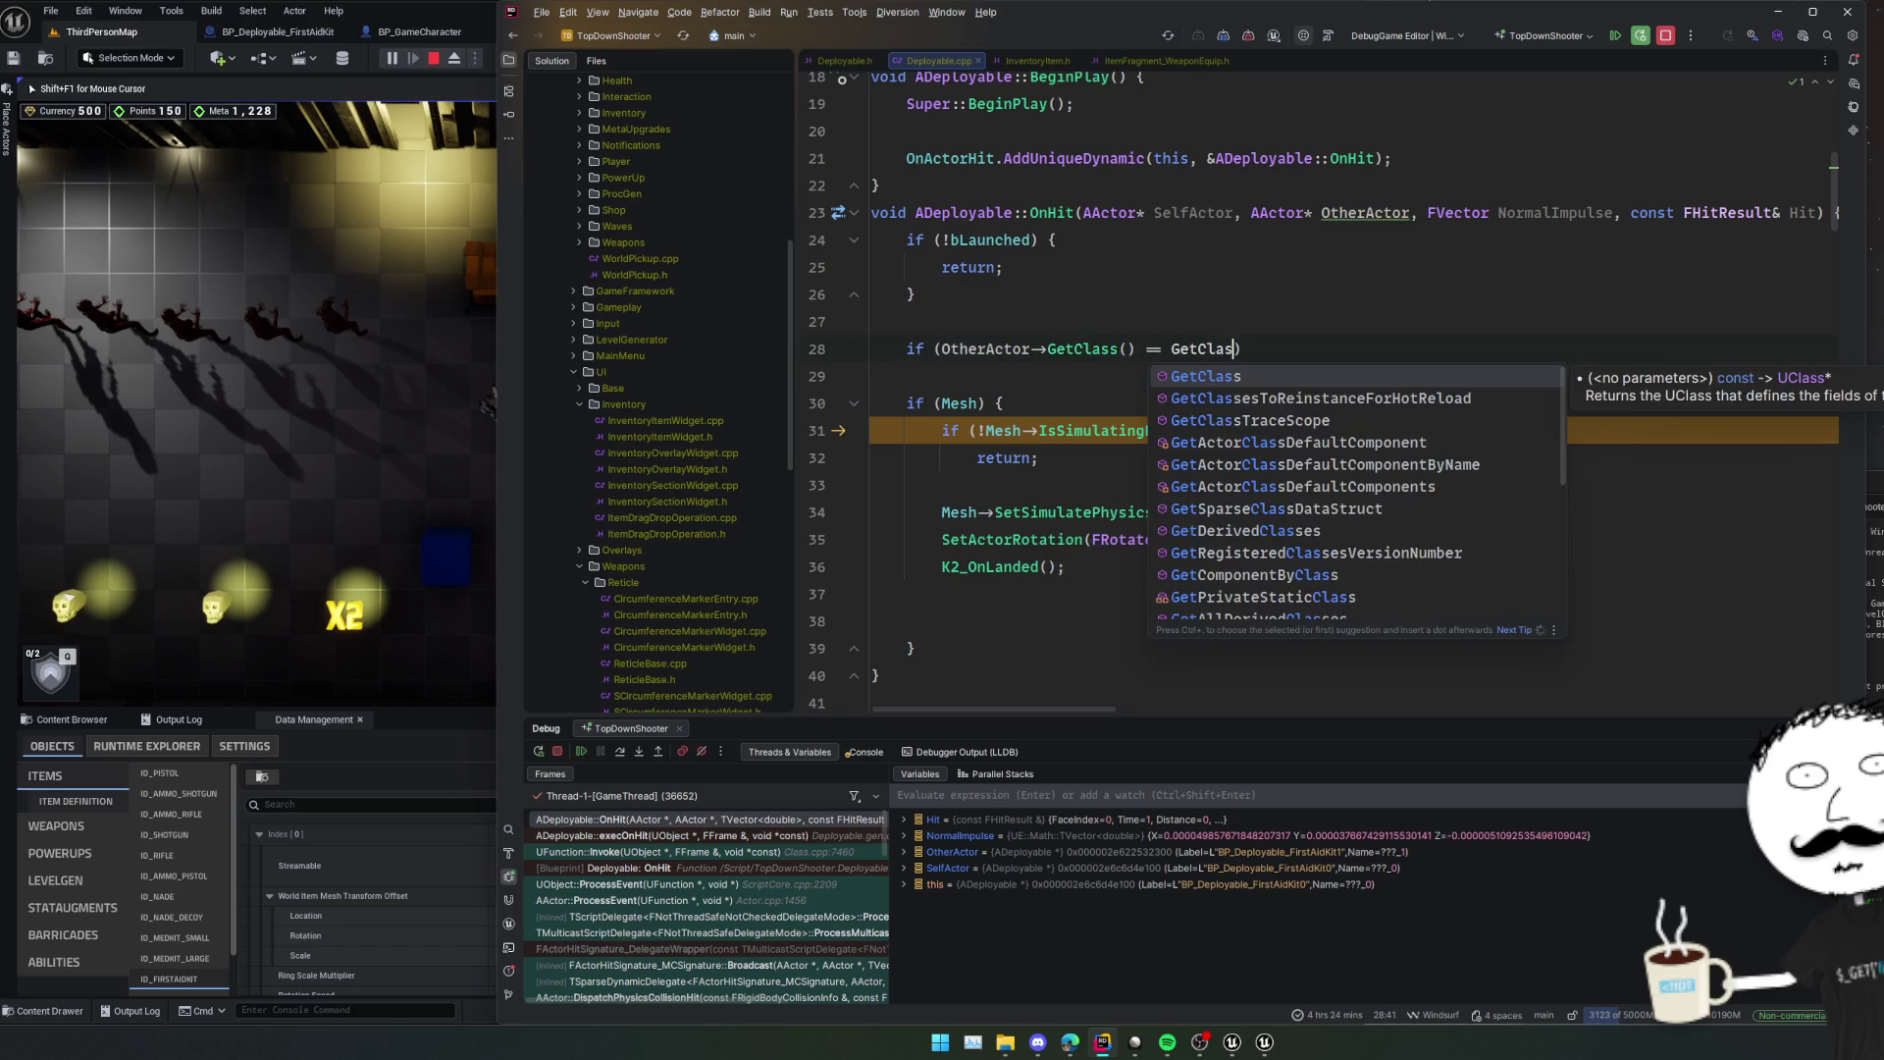
key("Return")
key("Return")
type("return;")
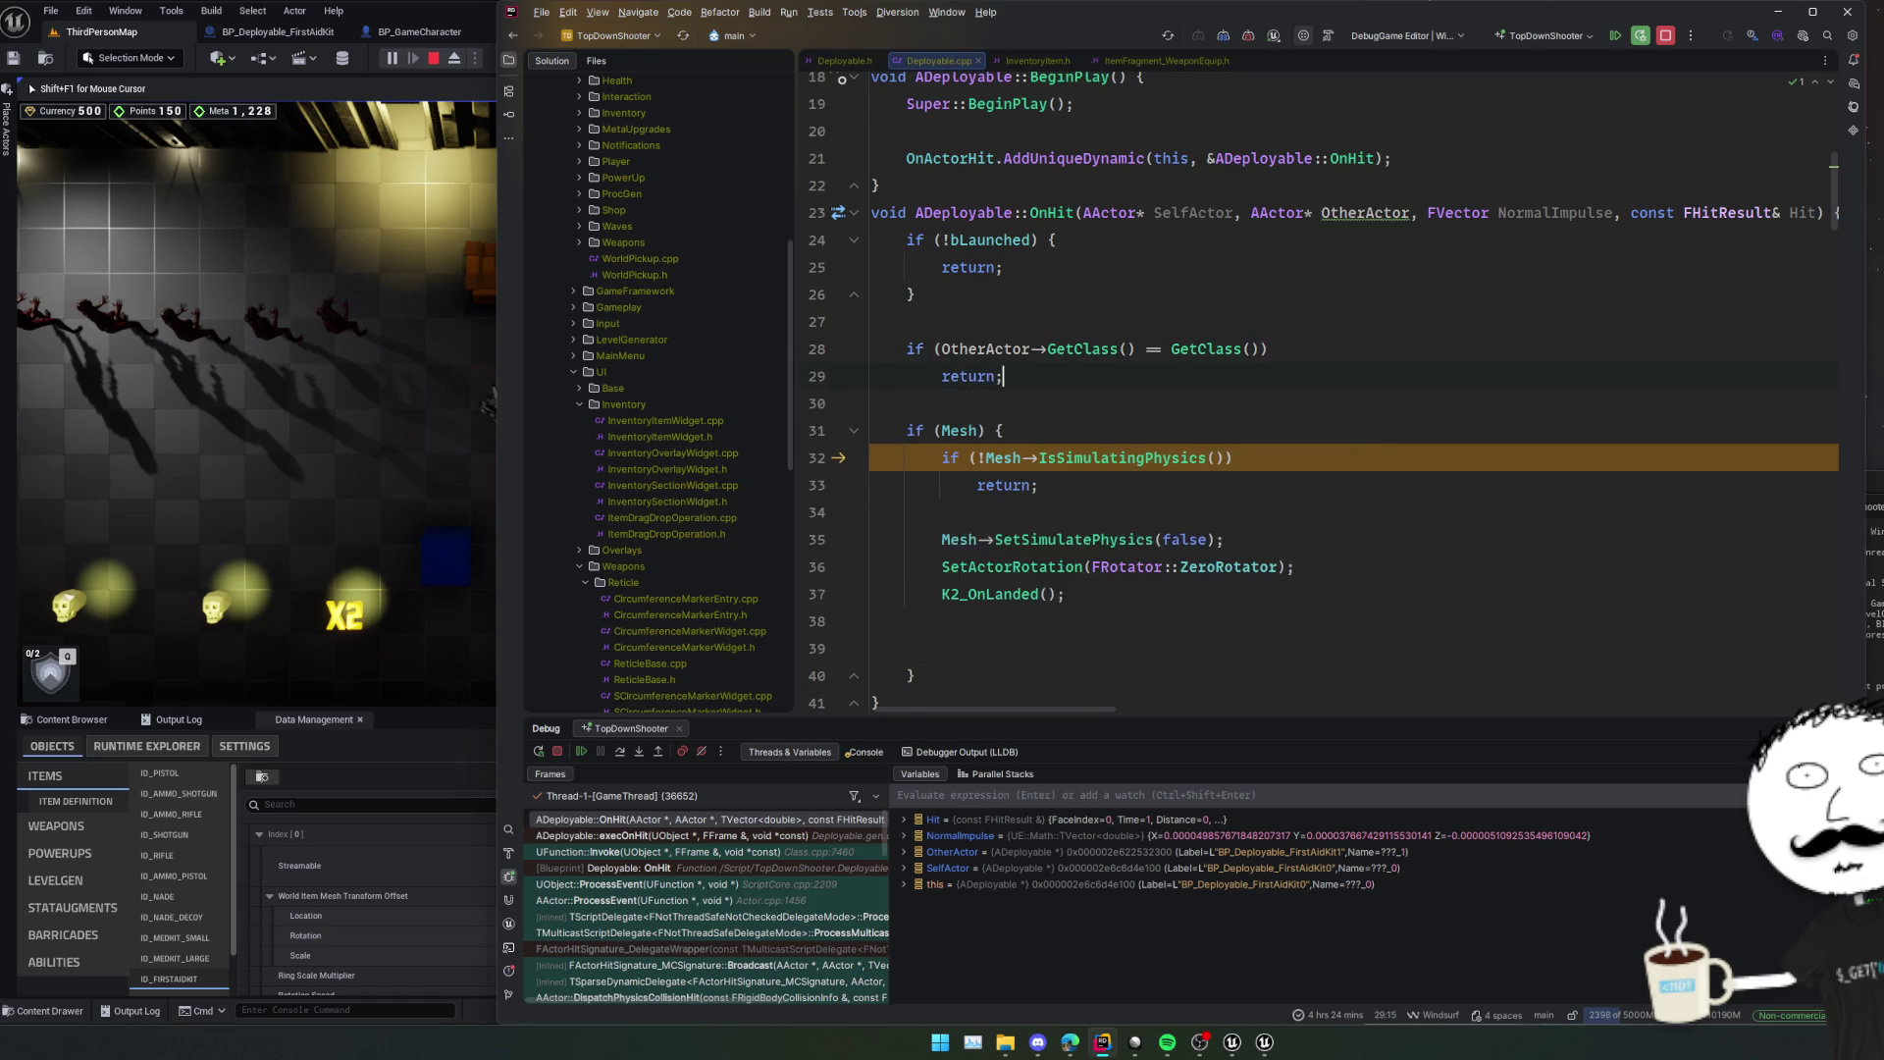
key("Return")
Set a breakpoint at line 37, trigger Live Coding and resume the debugger.
left_click(817, 594)
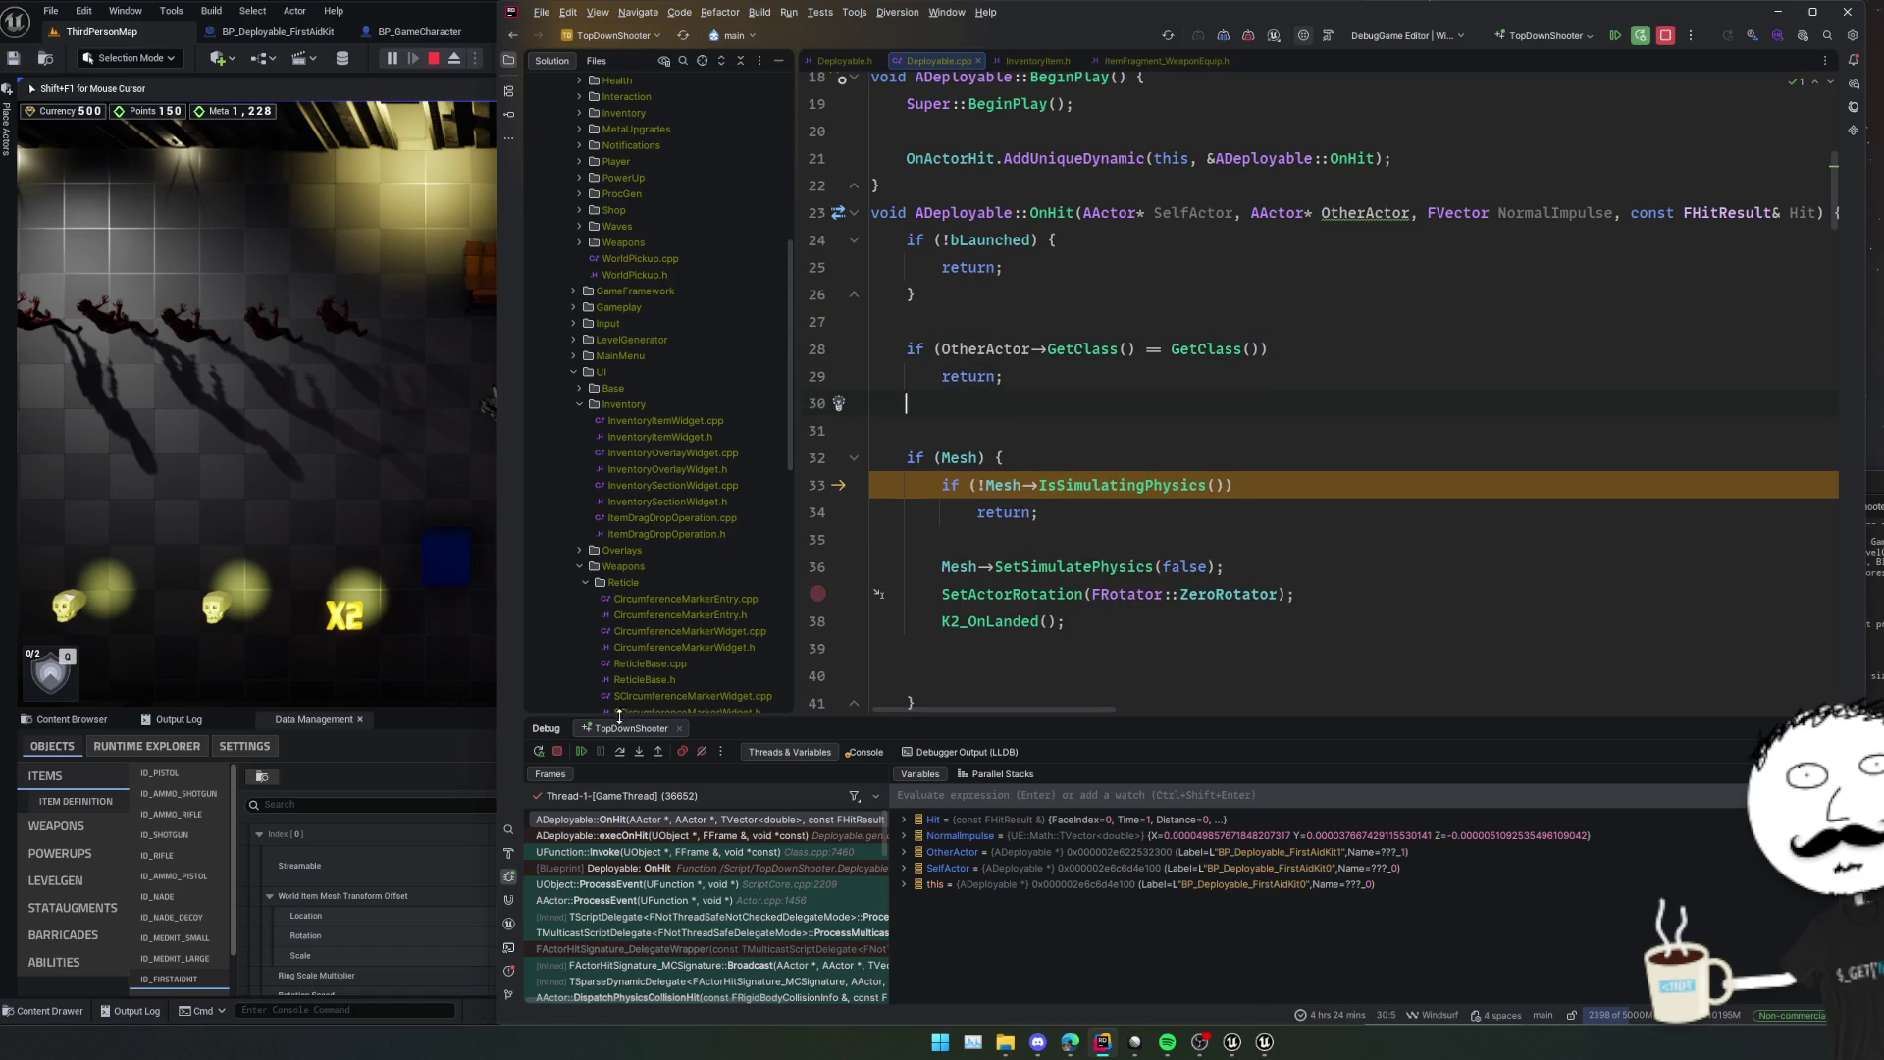
key("ctrl+alt+F11")
left_click(583, 751)
left_click(1158, 435)
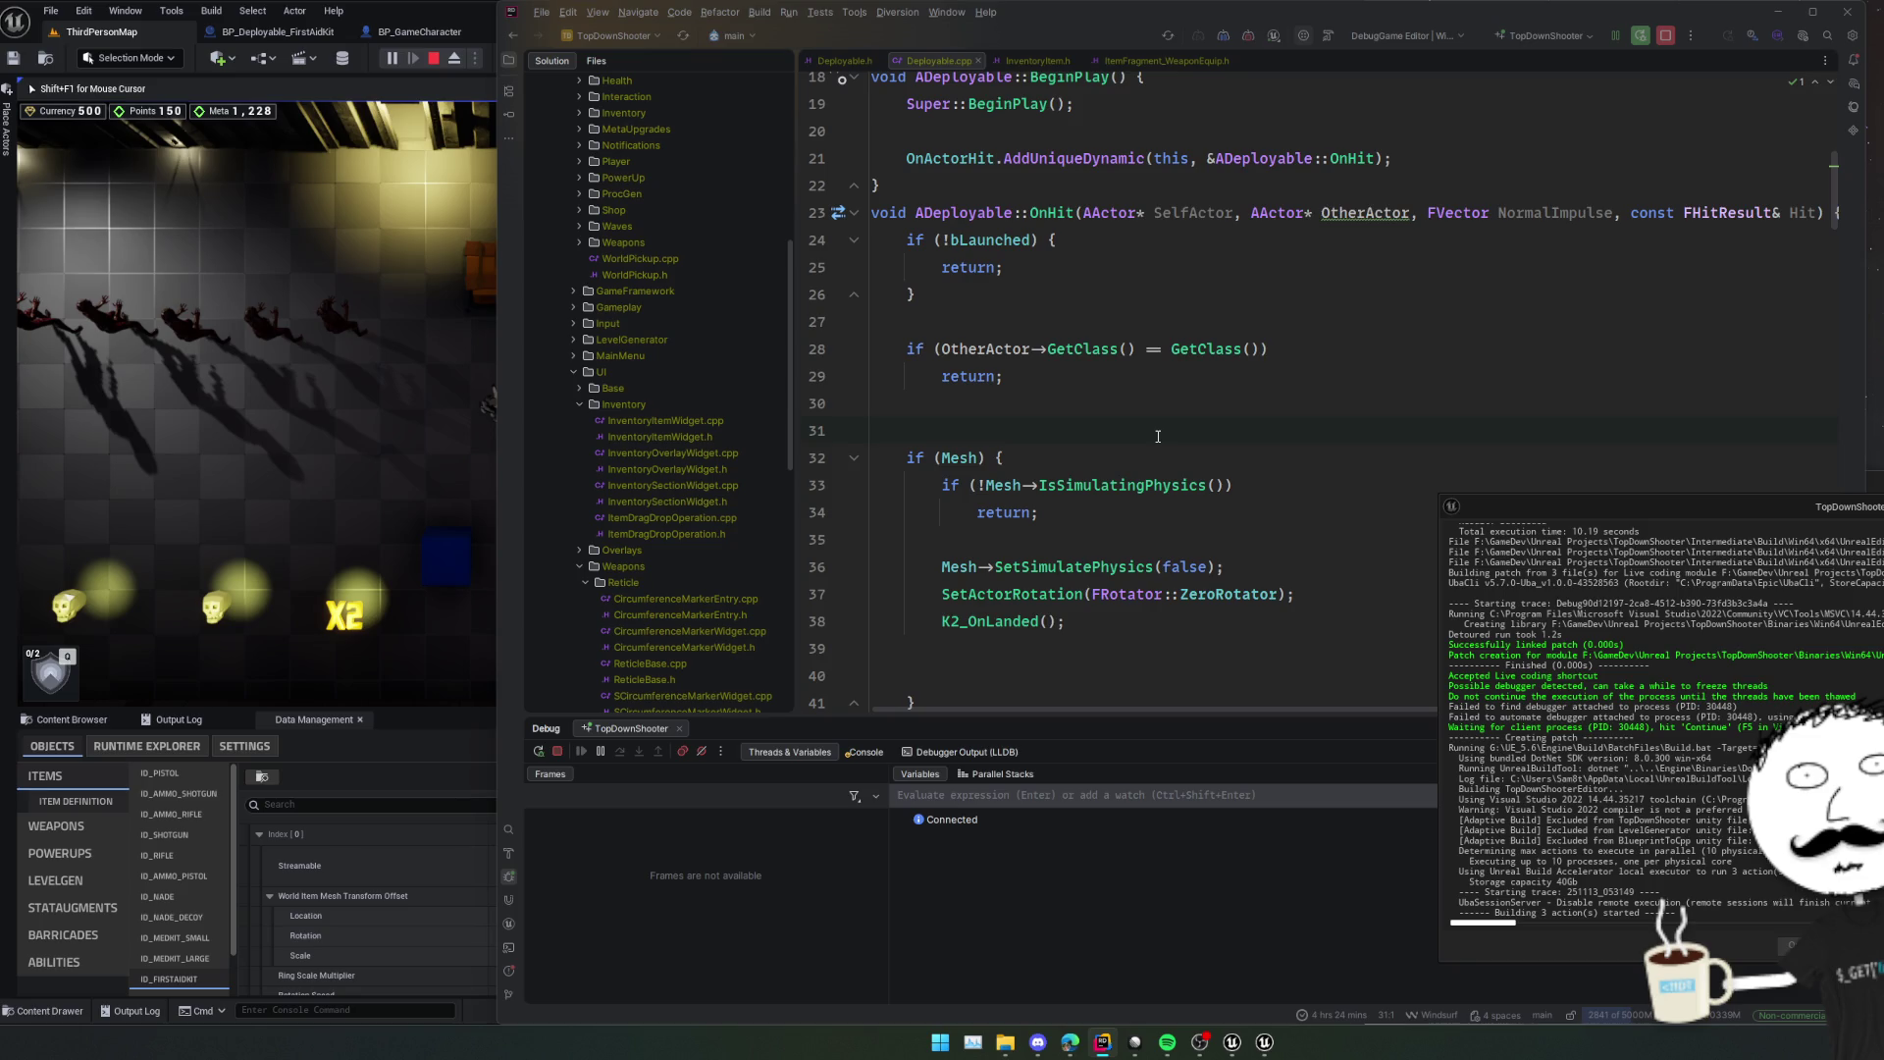
Stop the Rider debug session with the toolbar's red Stop button.
left_click(1243, 35)
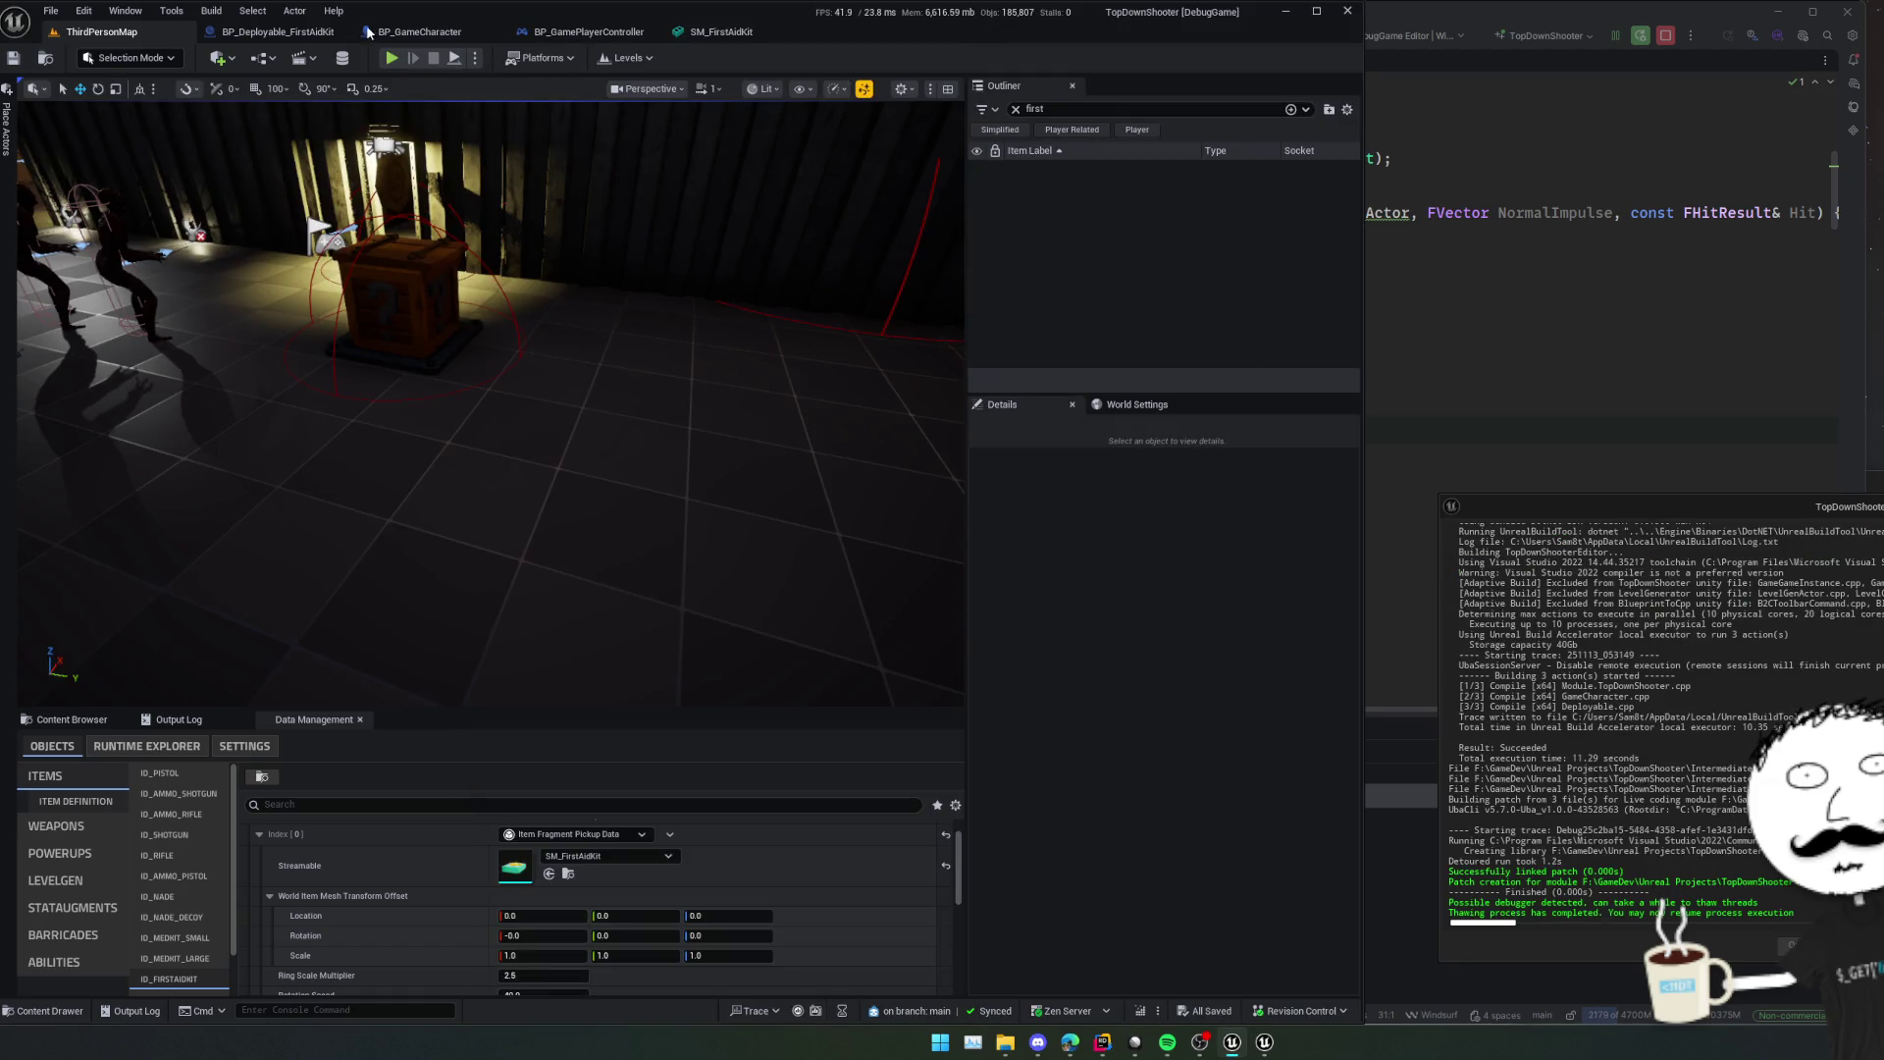
Play the level, walk the character into the darker area and switch to third-person view.
left_click(389, 59)
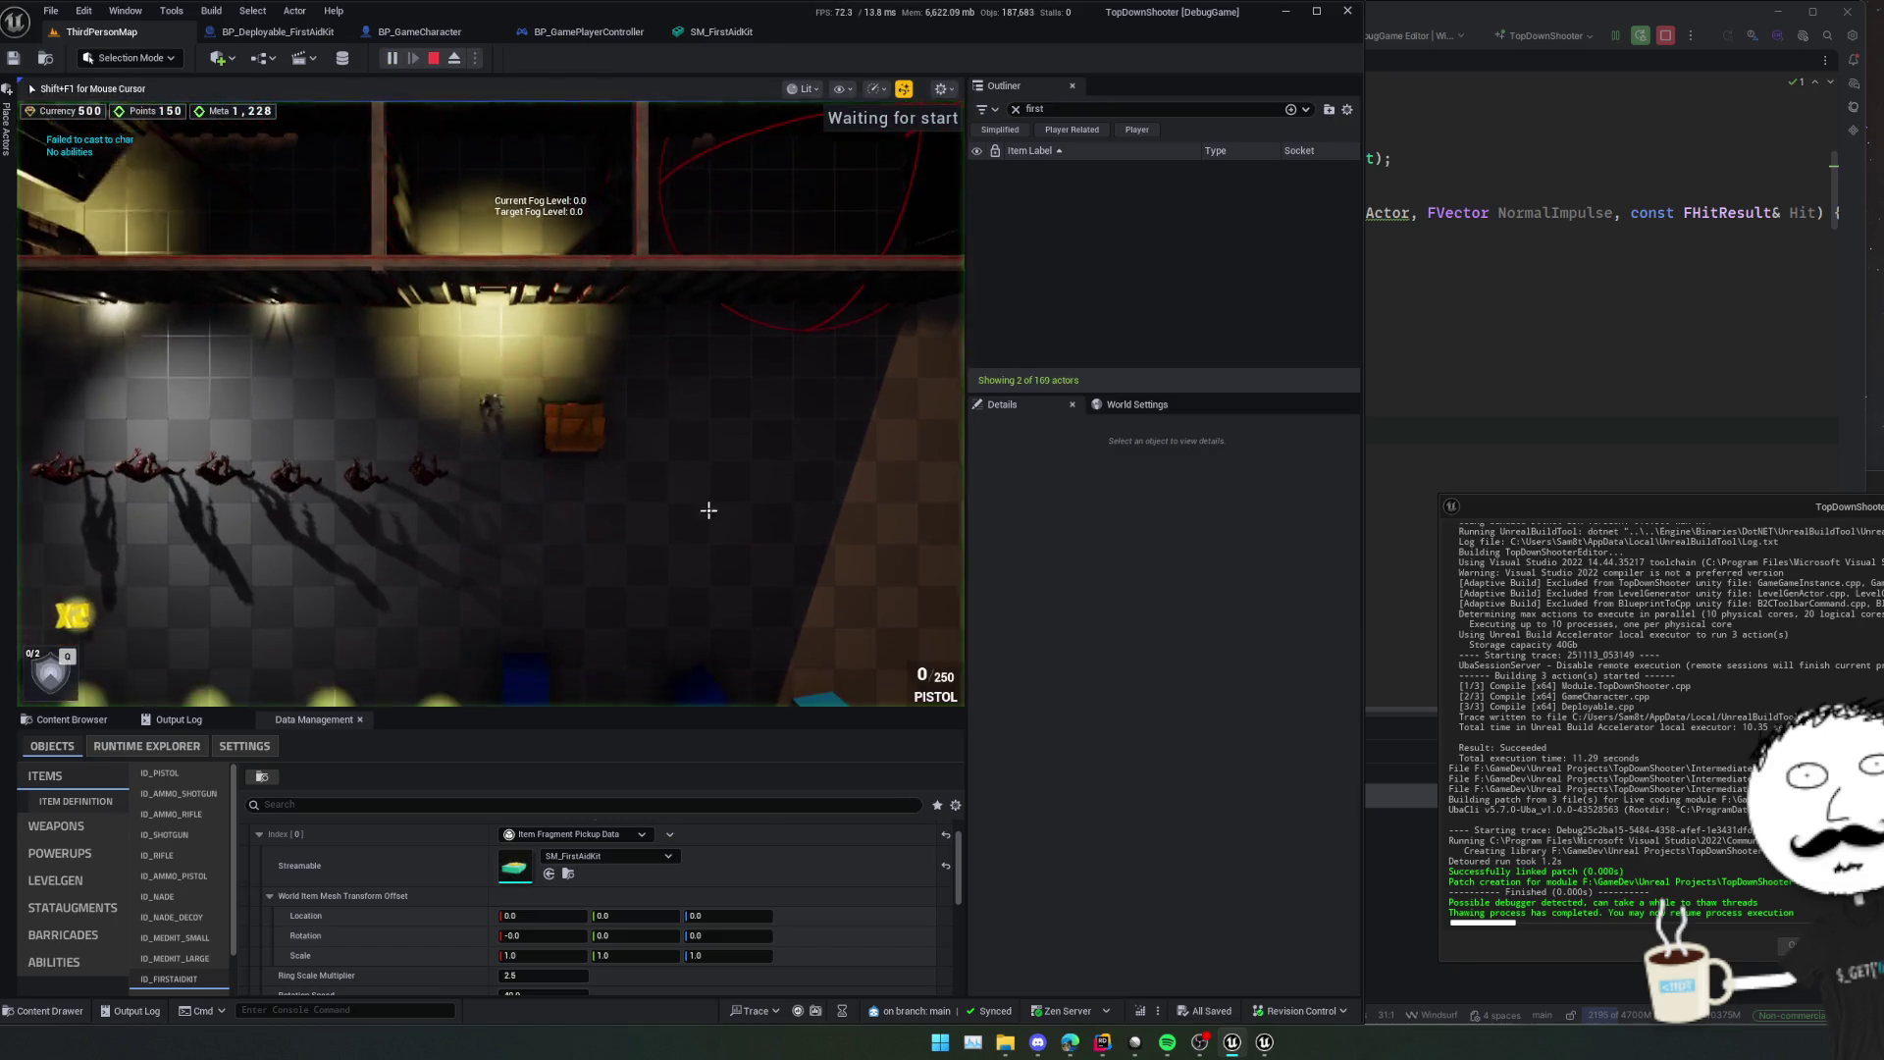
key("d")
key("s")
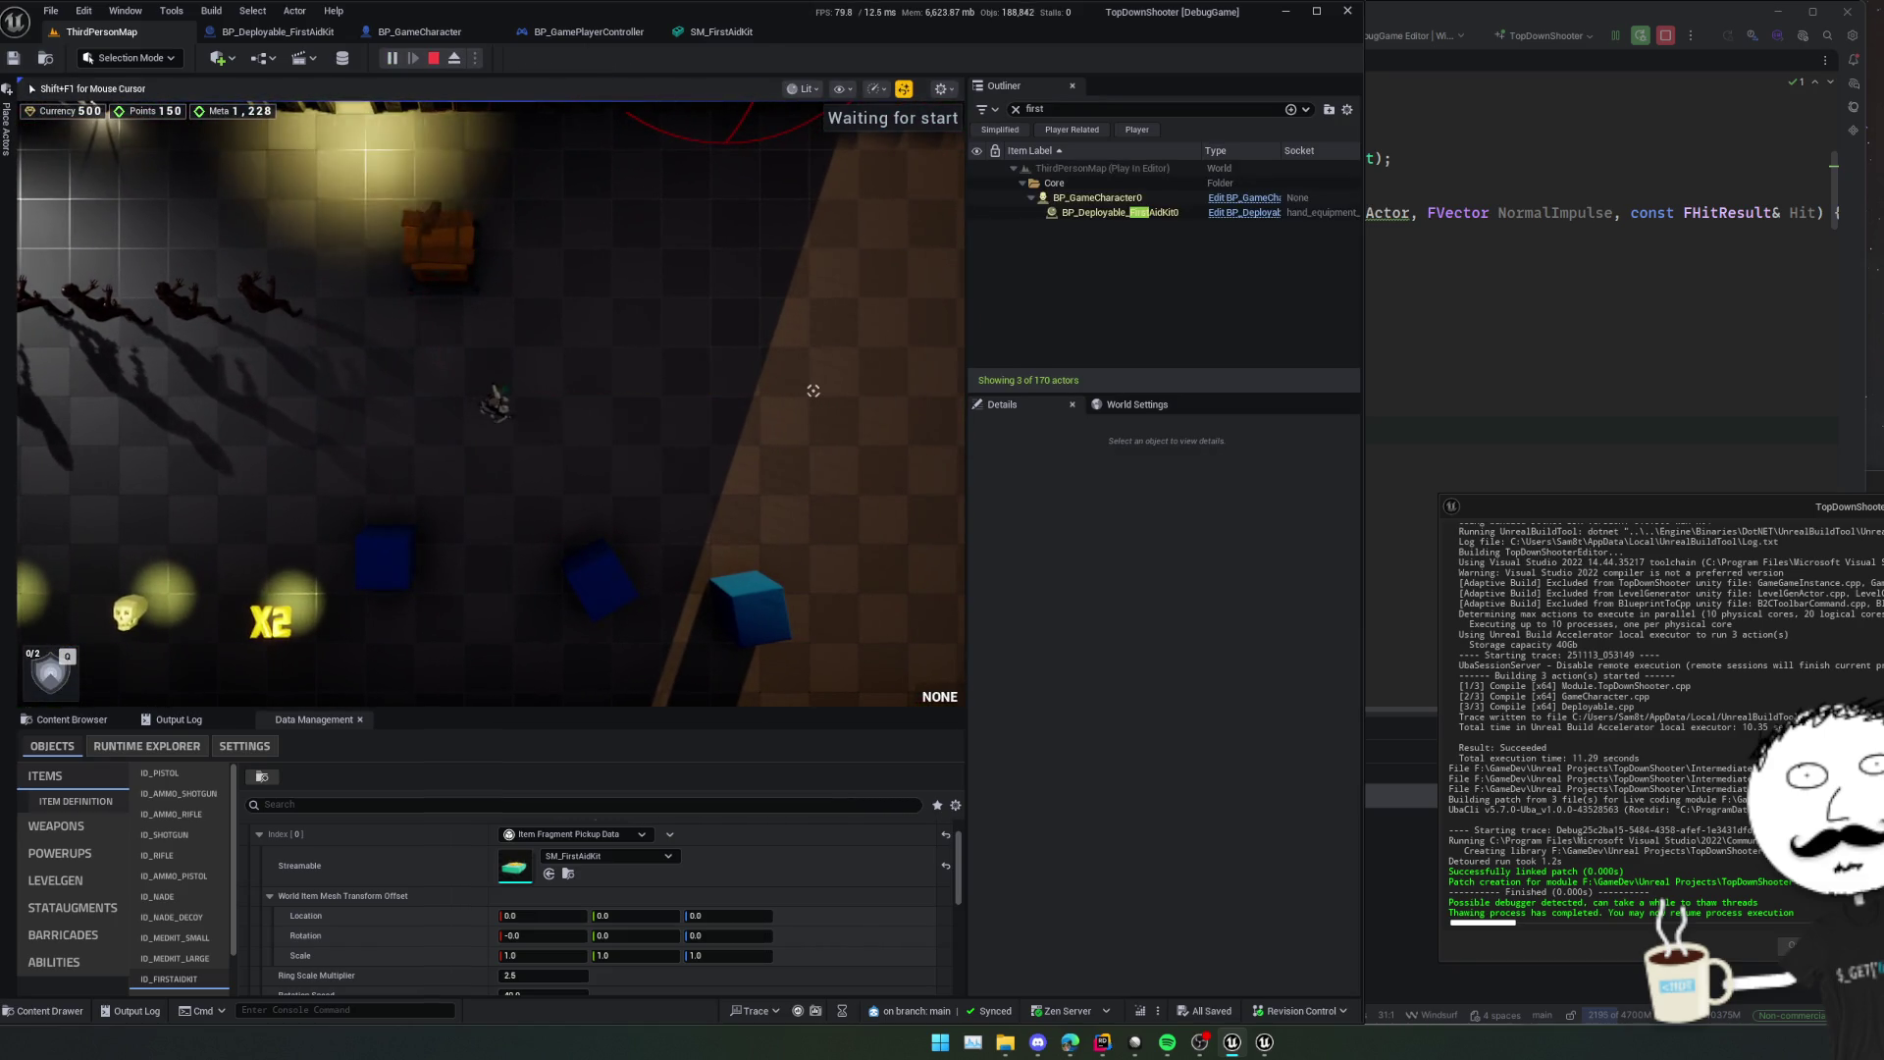
key("w")
key("d")
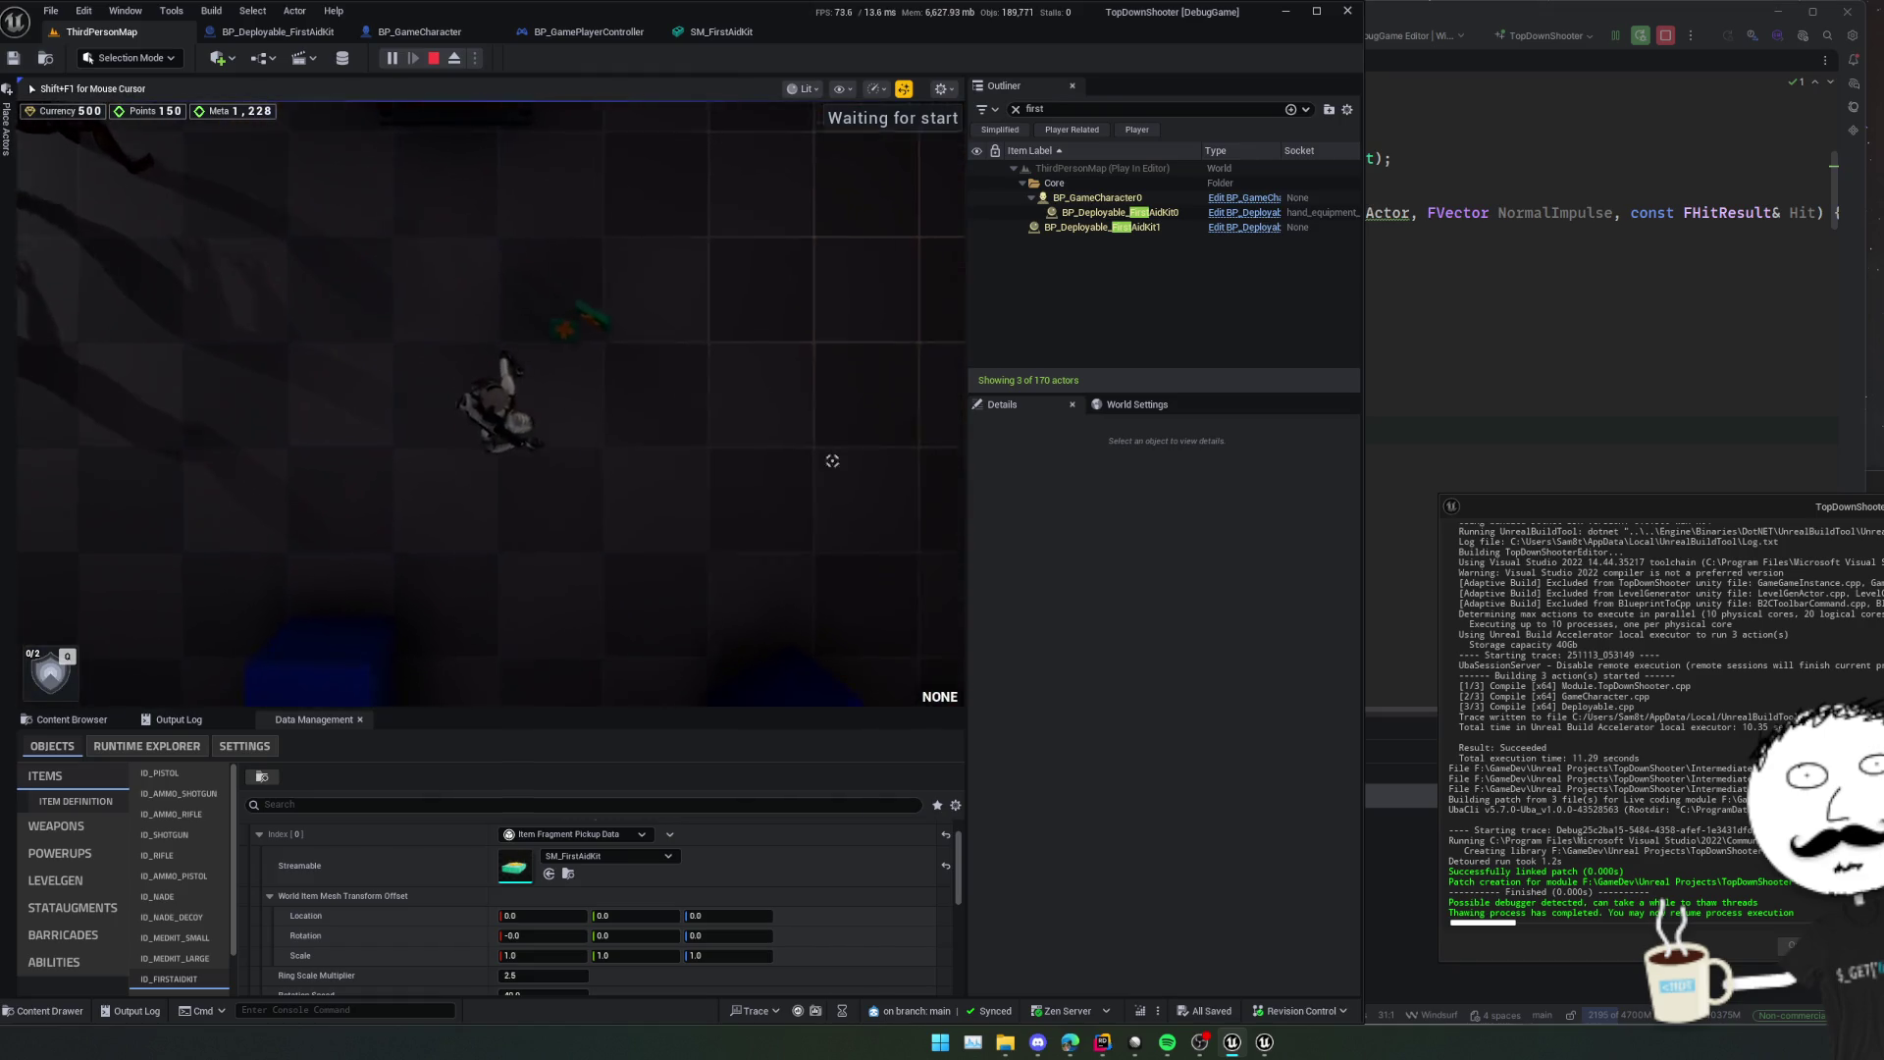
key("v")
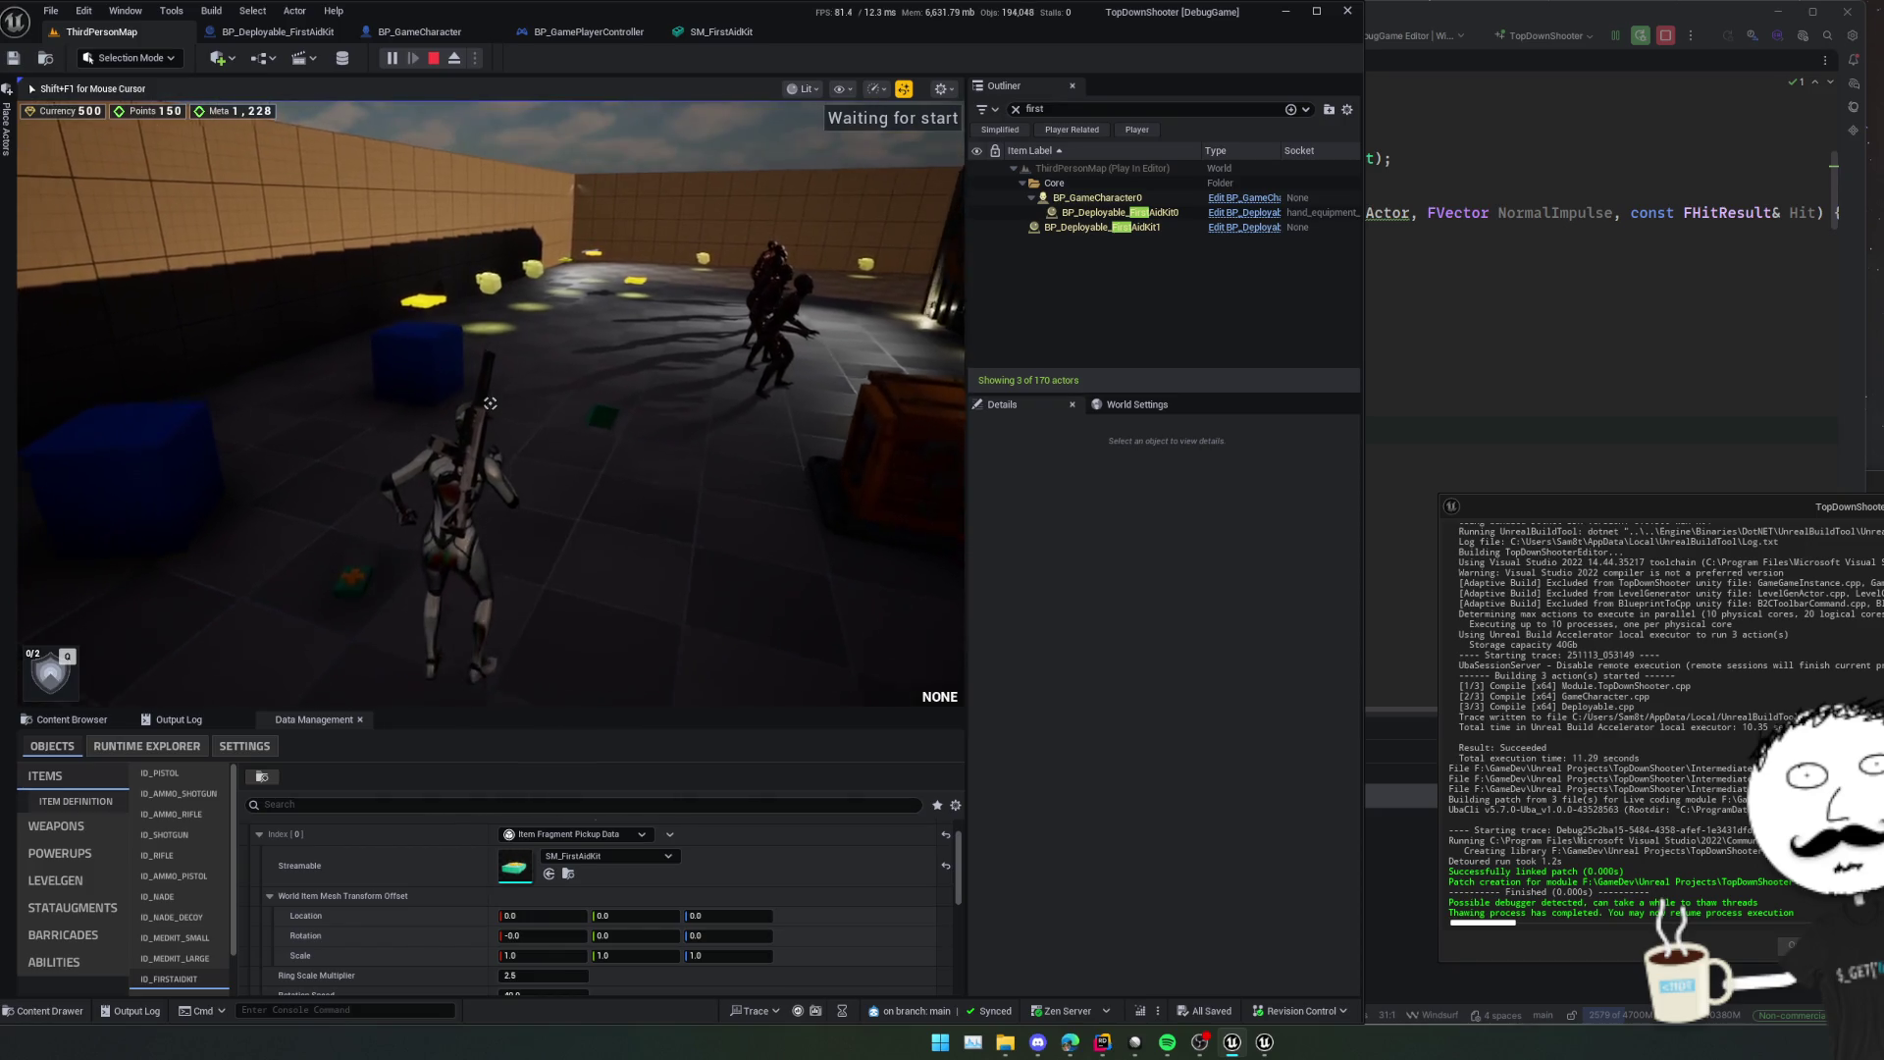
Restart the play session, throw a first-aid kit beside the character, then return to Rider.
key("Escape")
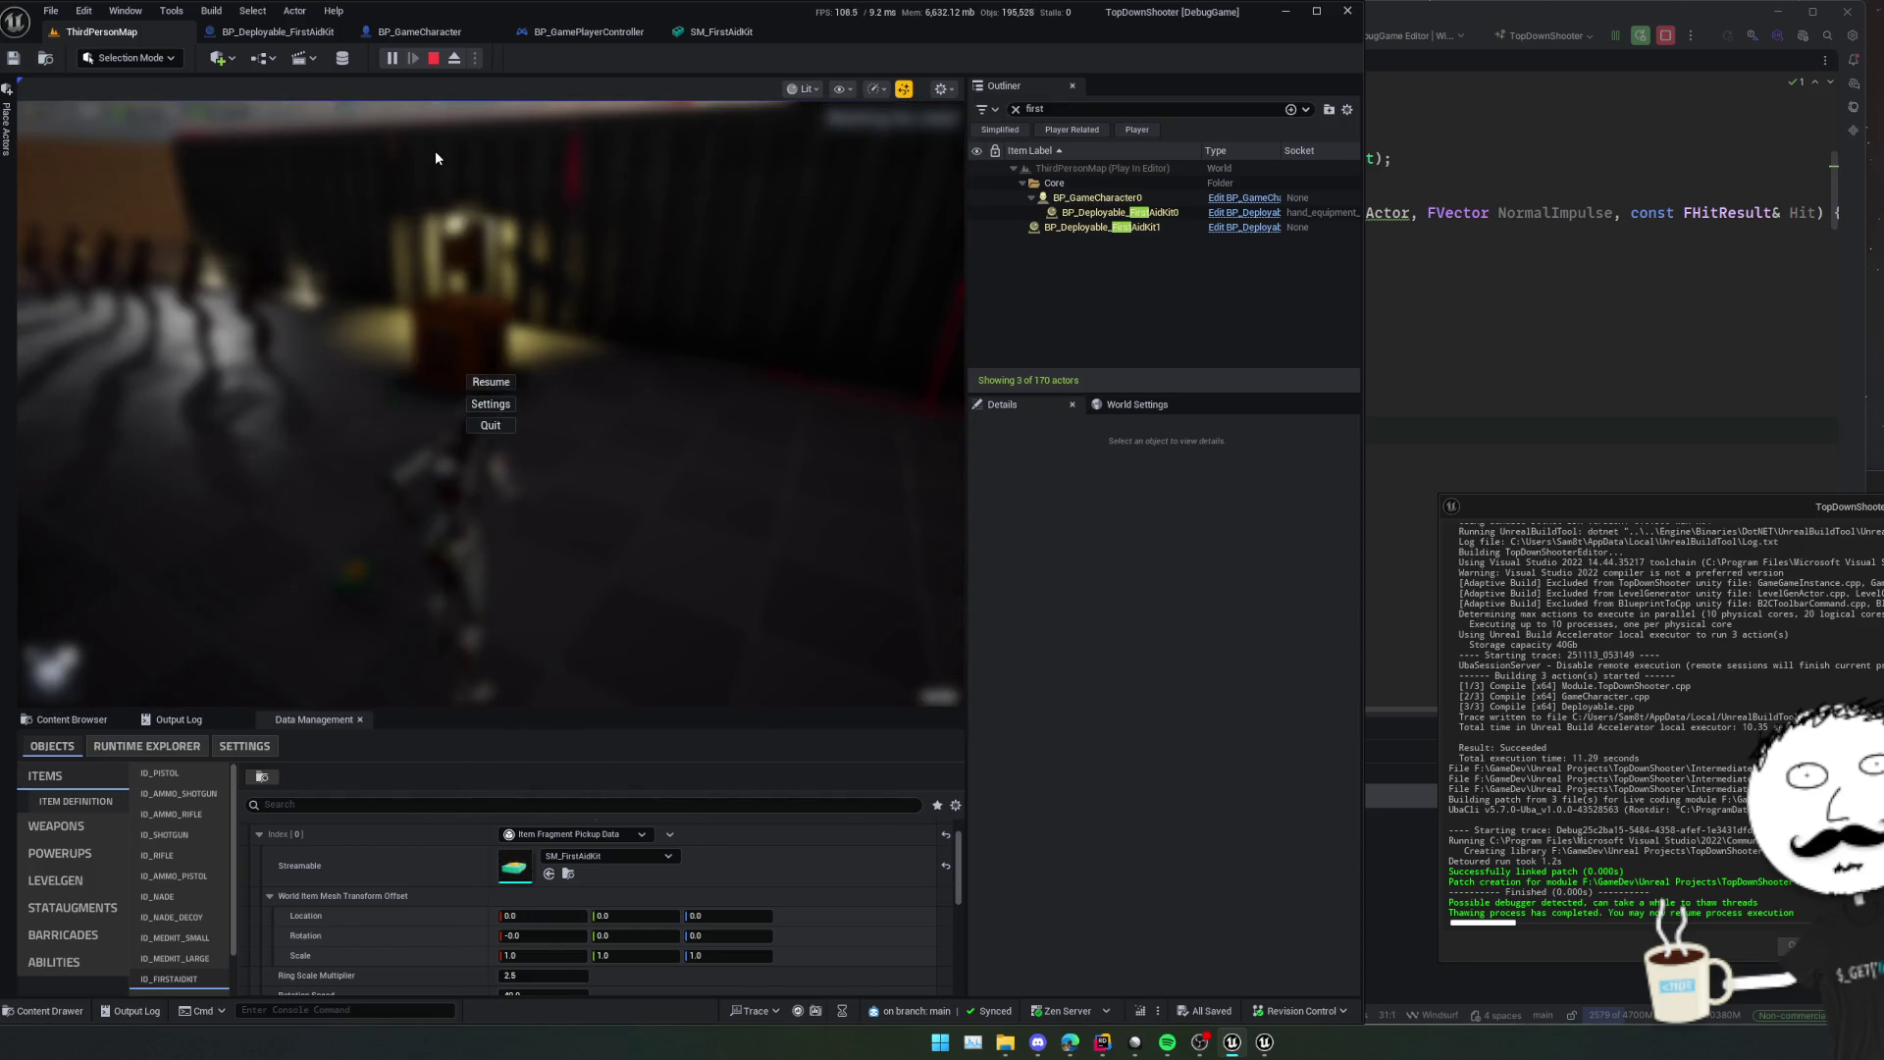
left_click(433, 57)
left_click(398, 57)
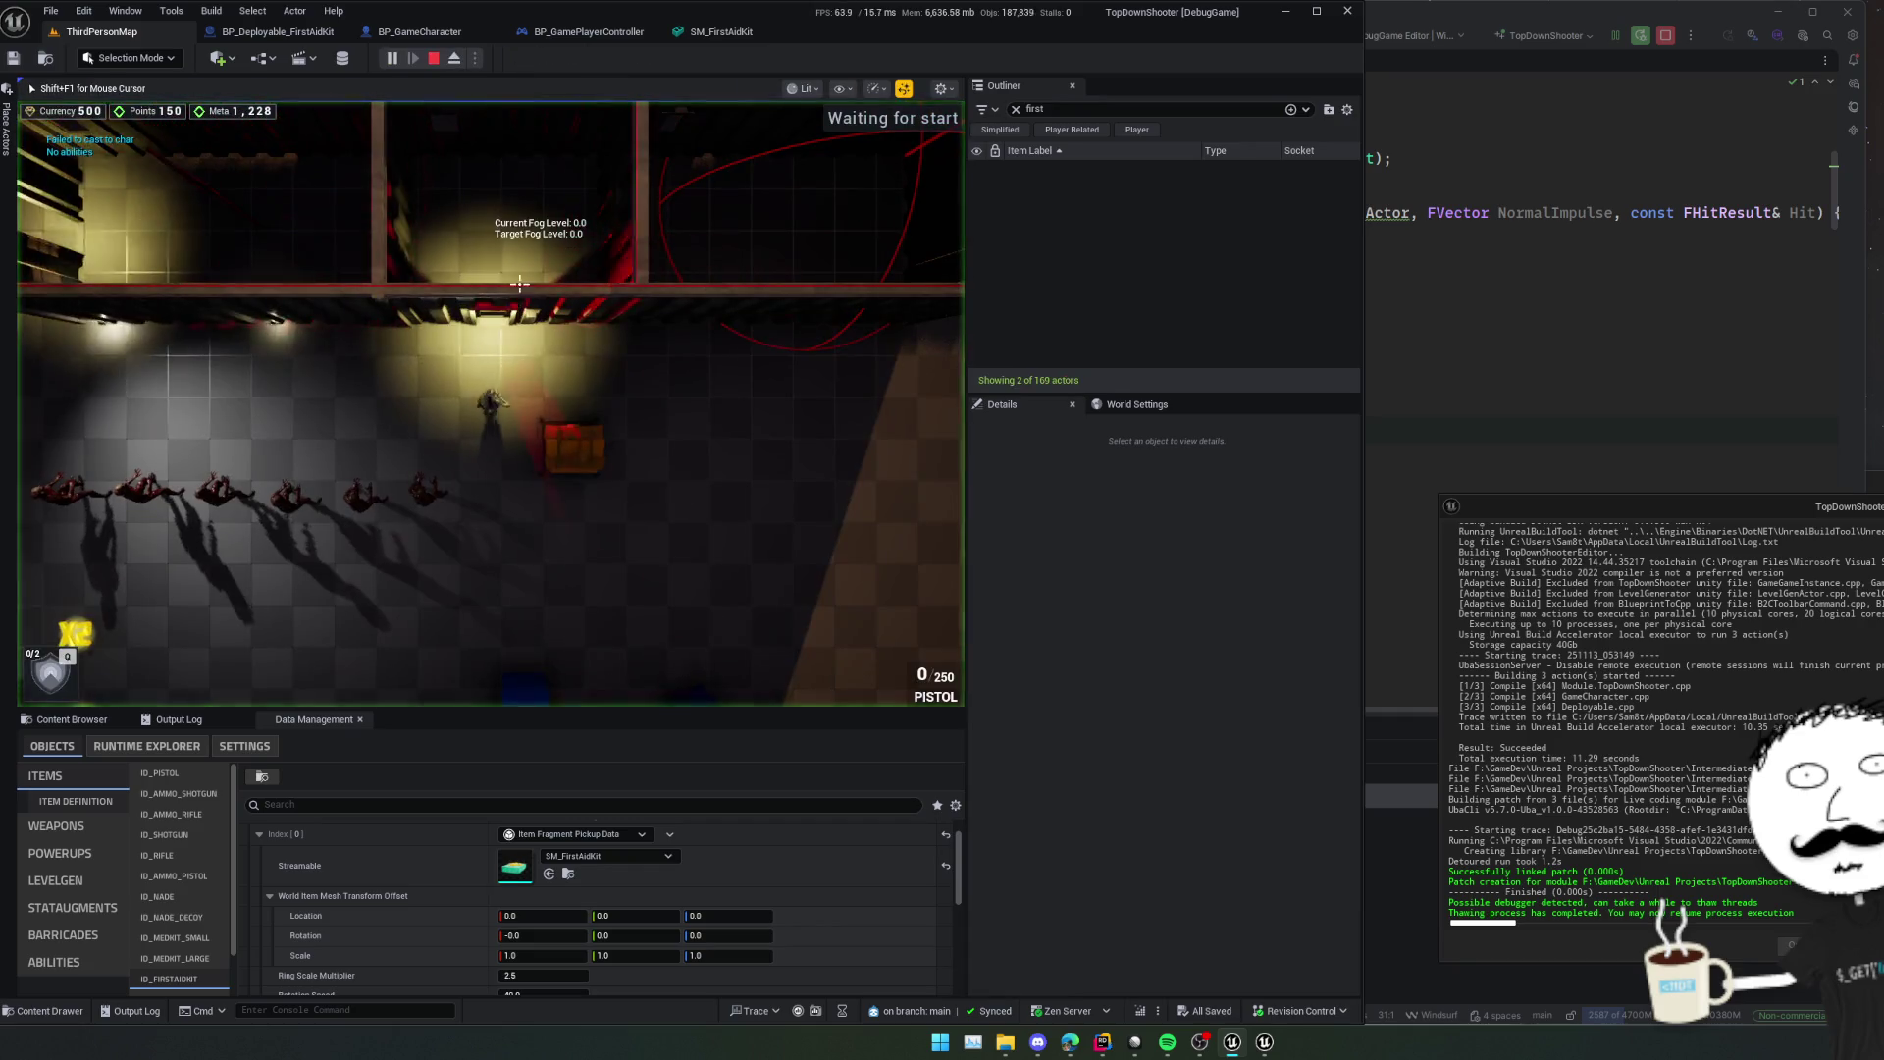
key("s")
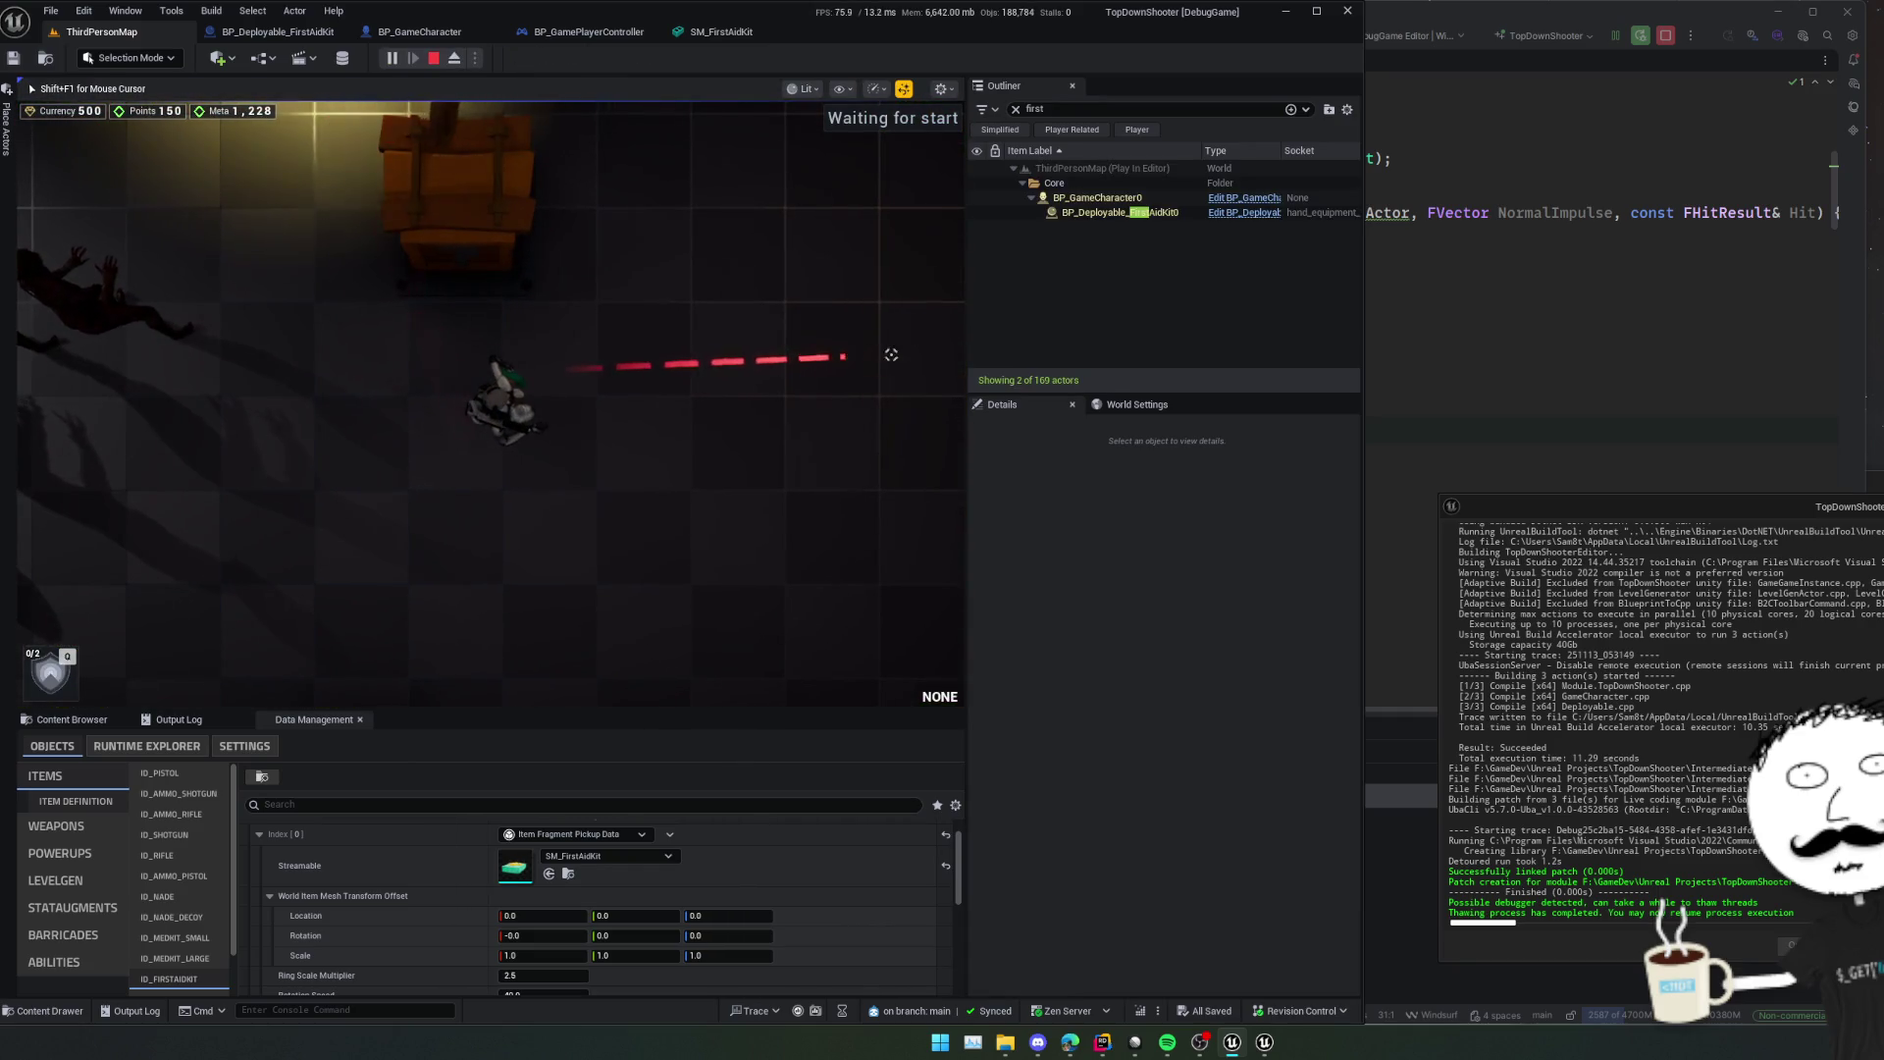
left_click(865, 299)
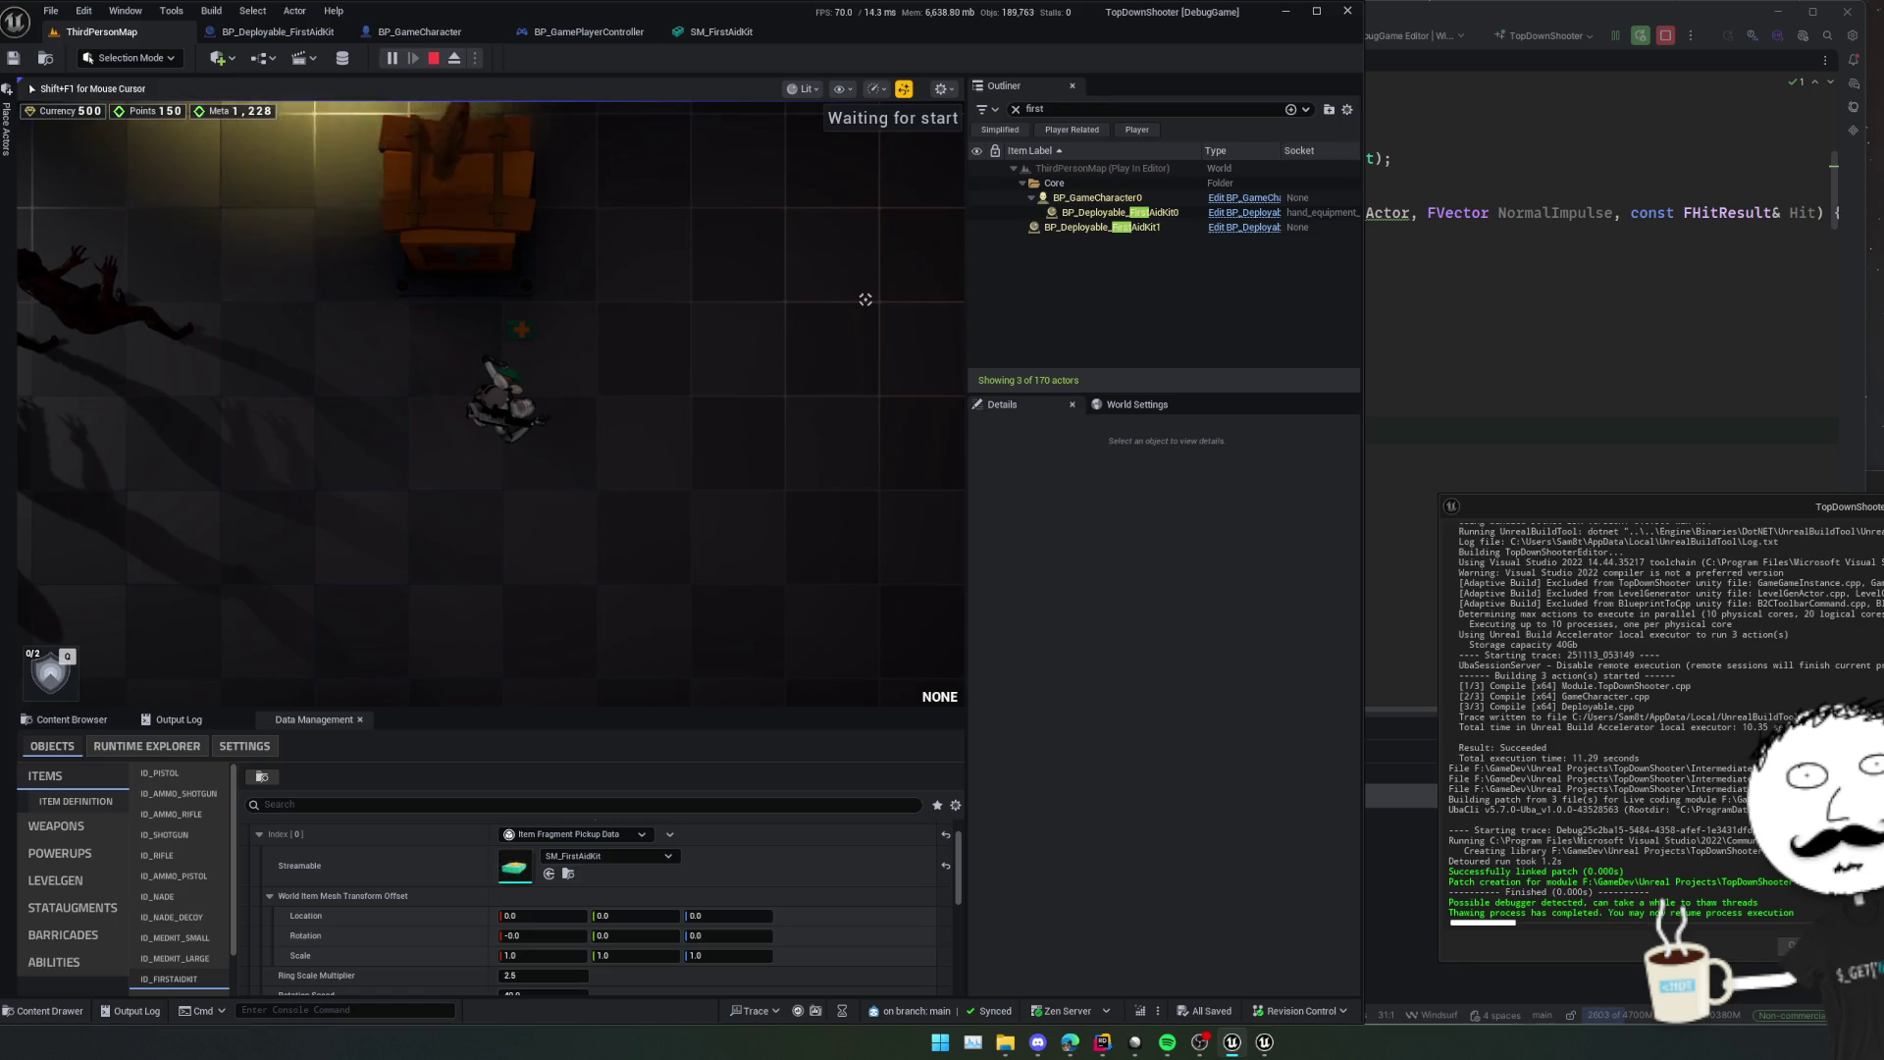
key("super")
left_click(1546, 306)
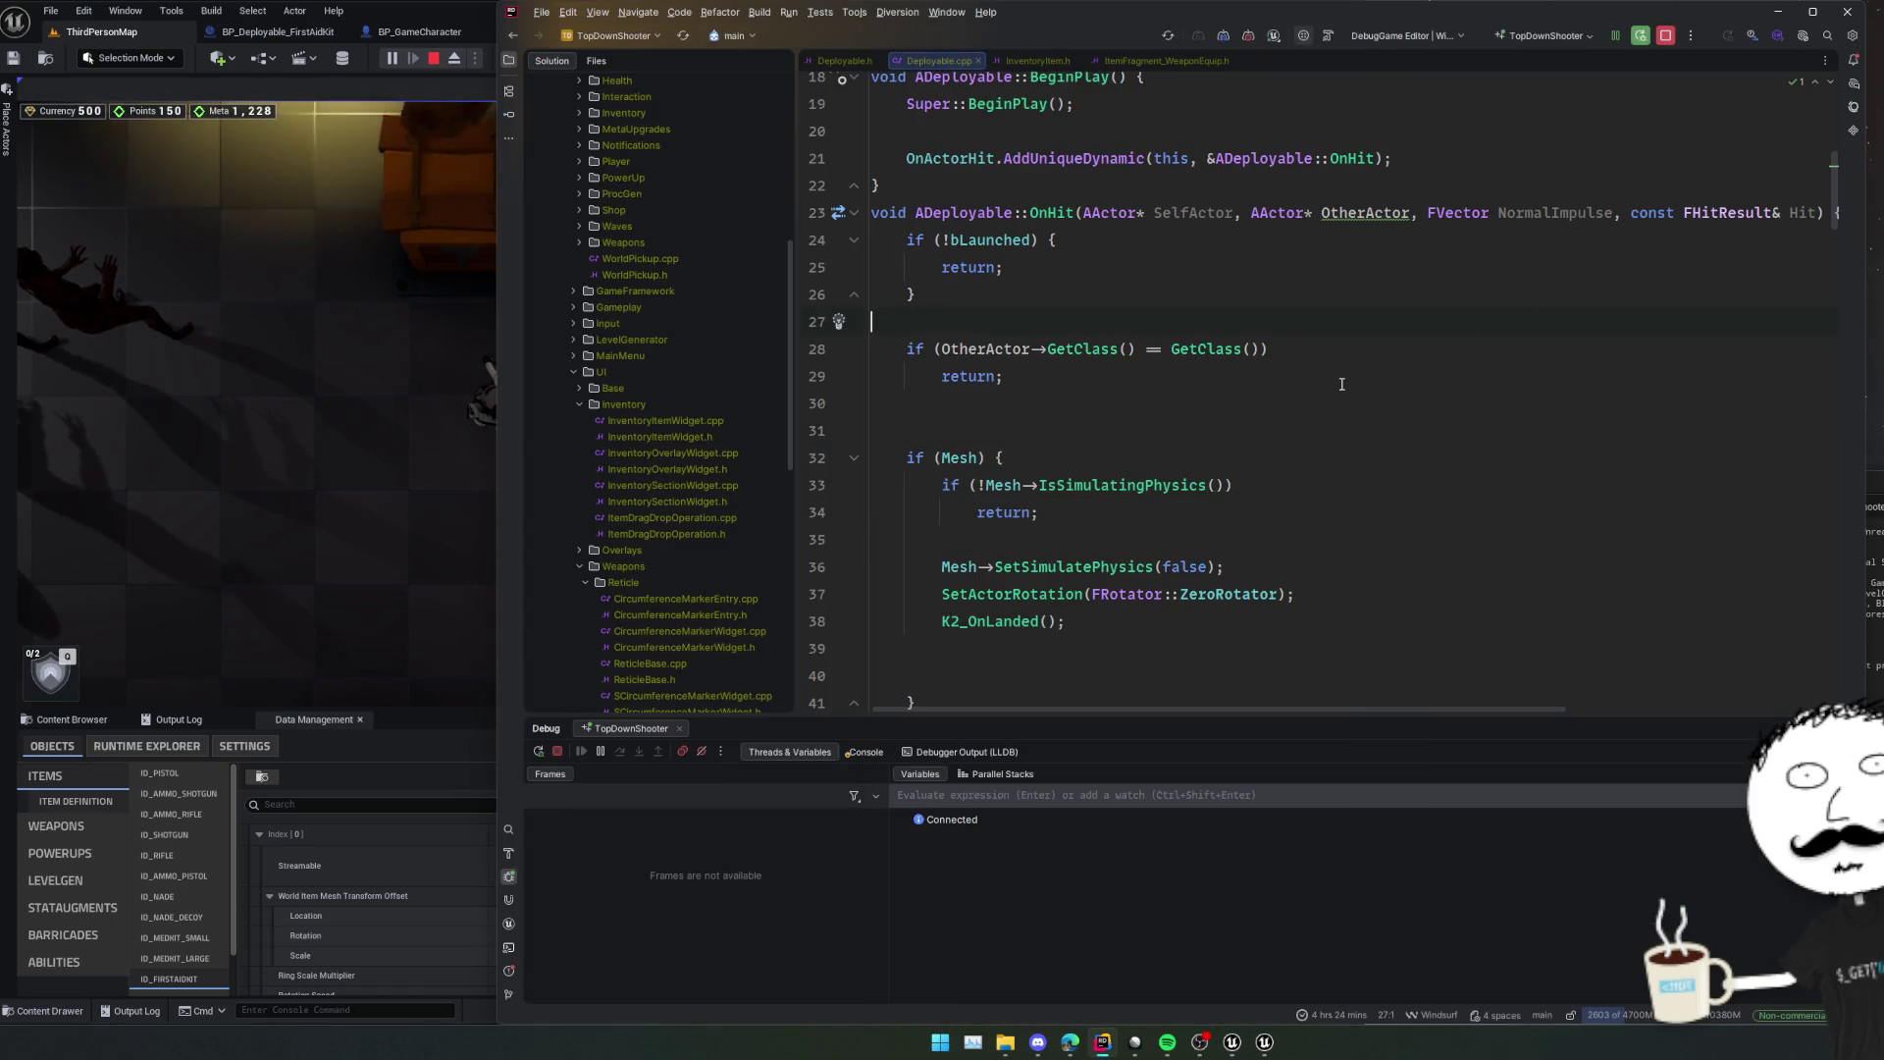
Scroll Deployable.cpp from the OnHit class check down to the SpawnActor block in Deploy().
left_click(1368, 353)
scroll(1370, 357, "up", 1)
scroll(1372, 359, "down", 3)
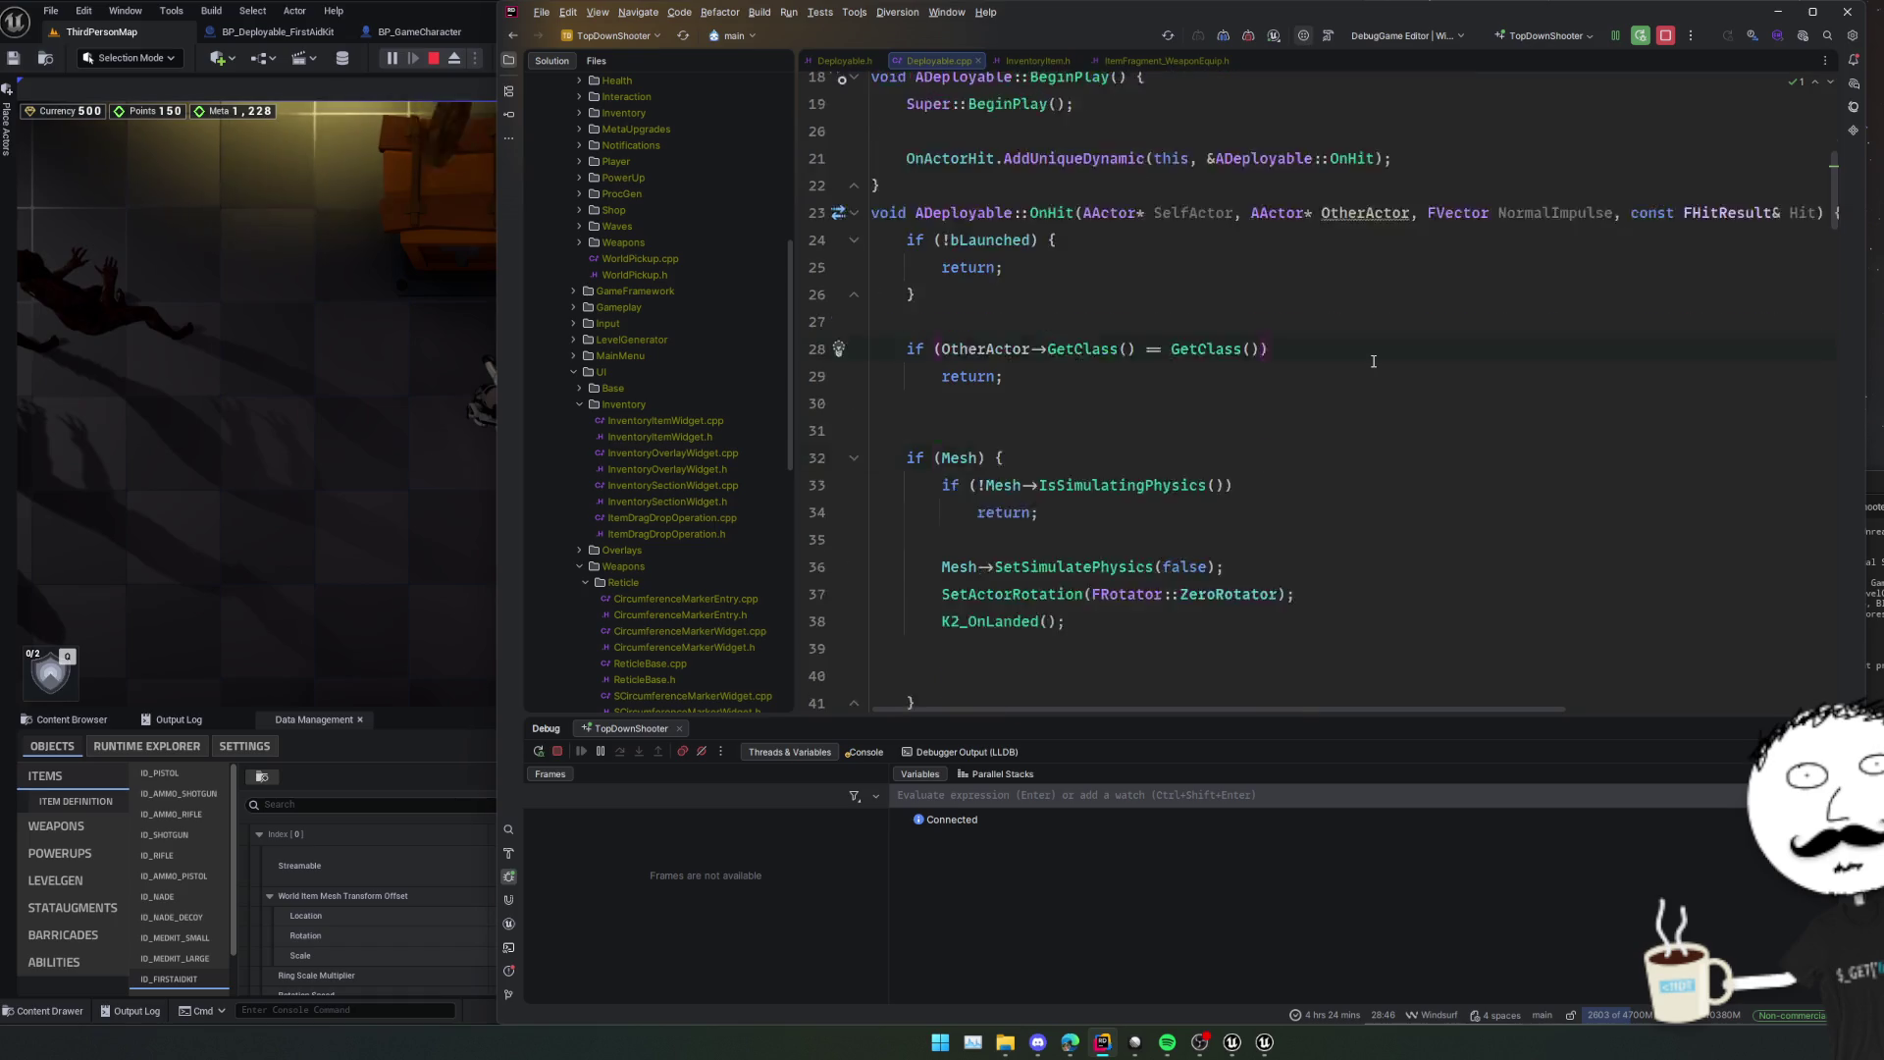
scroll(1373, 361, "down", 7)
left_click(1373, 361)
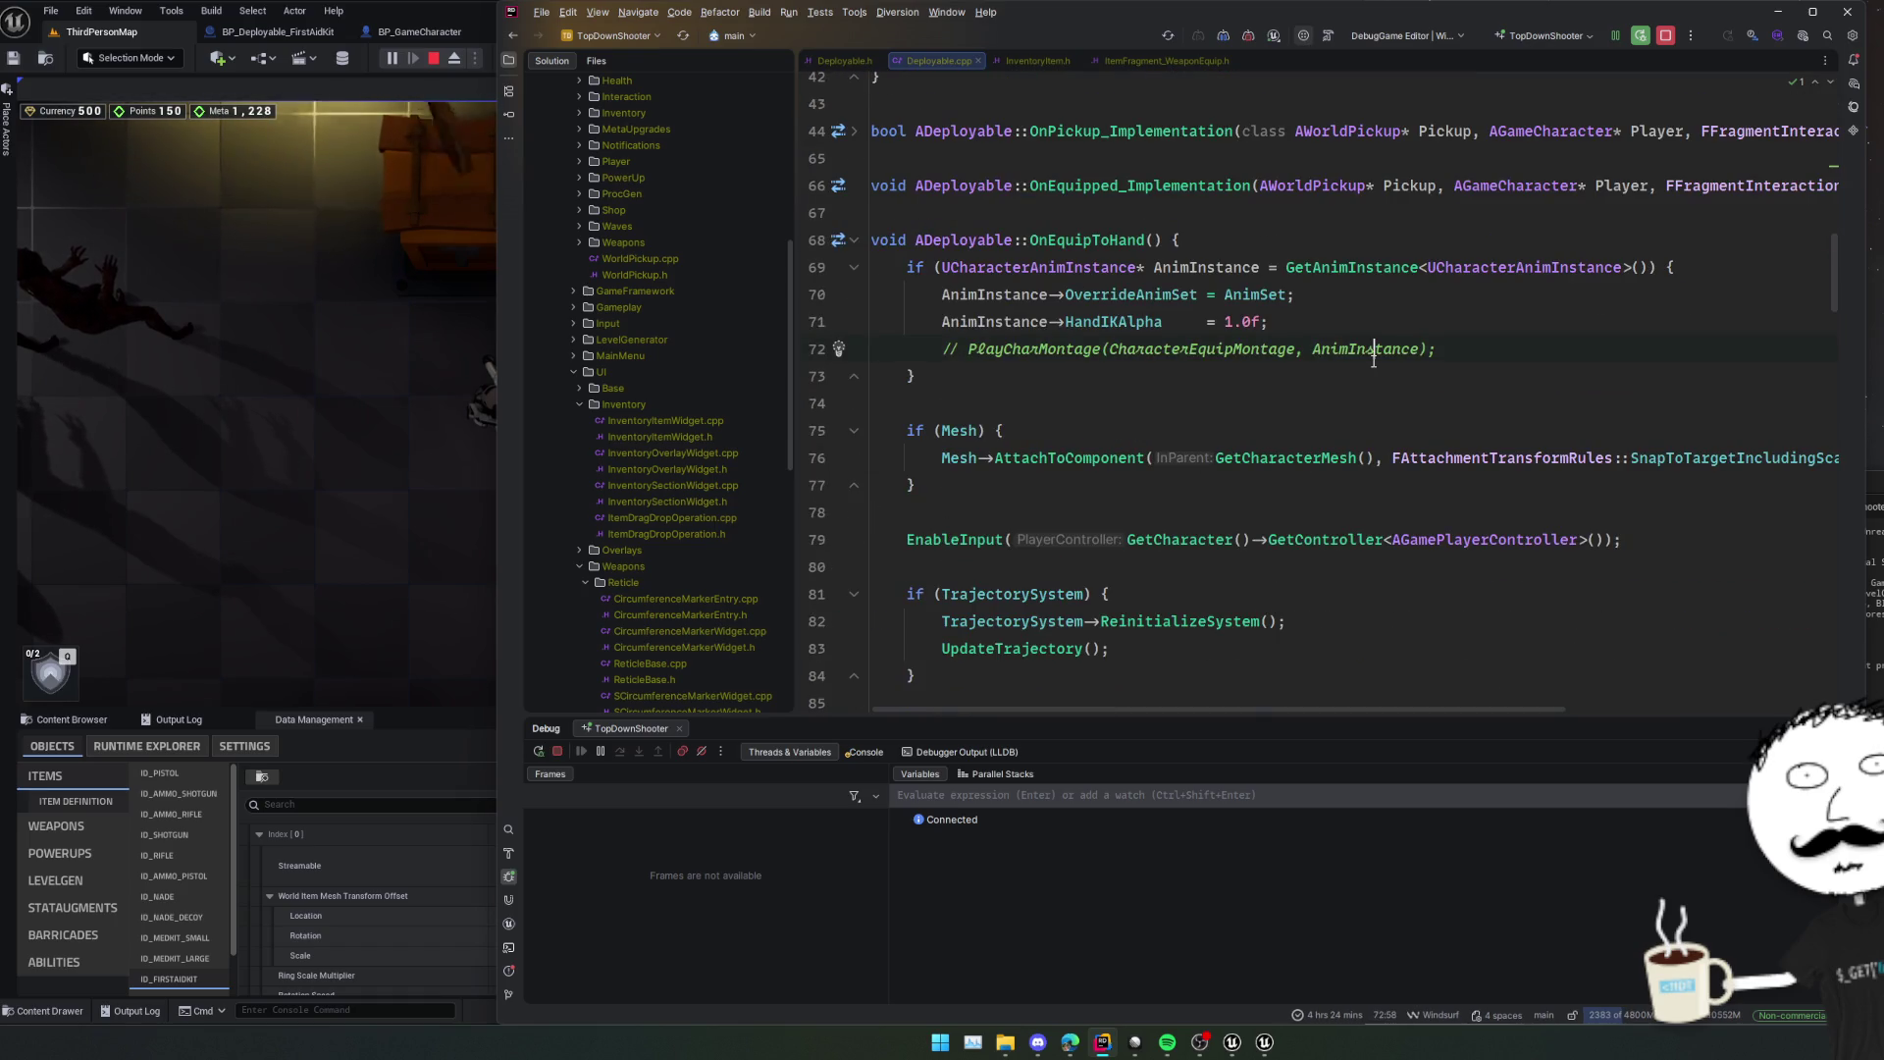
scroll(1374, 361, "down", 3)
scroll(1374, 361, "down", 9)
scroll(1373, 361, "up", 10)
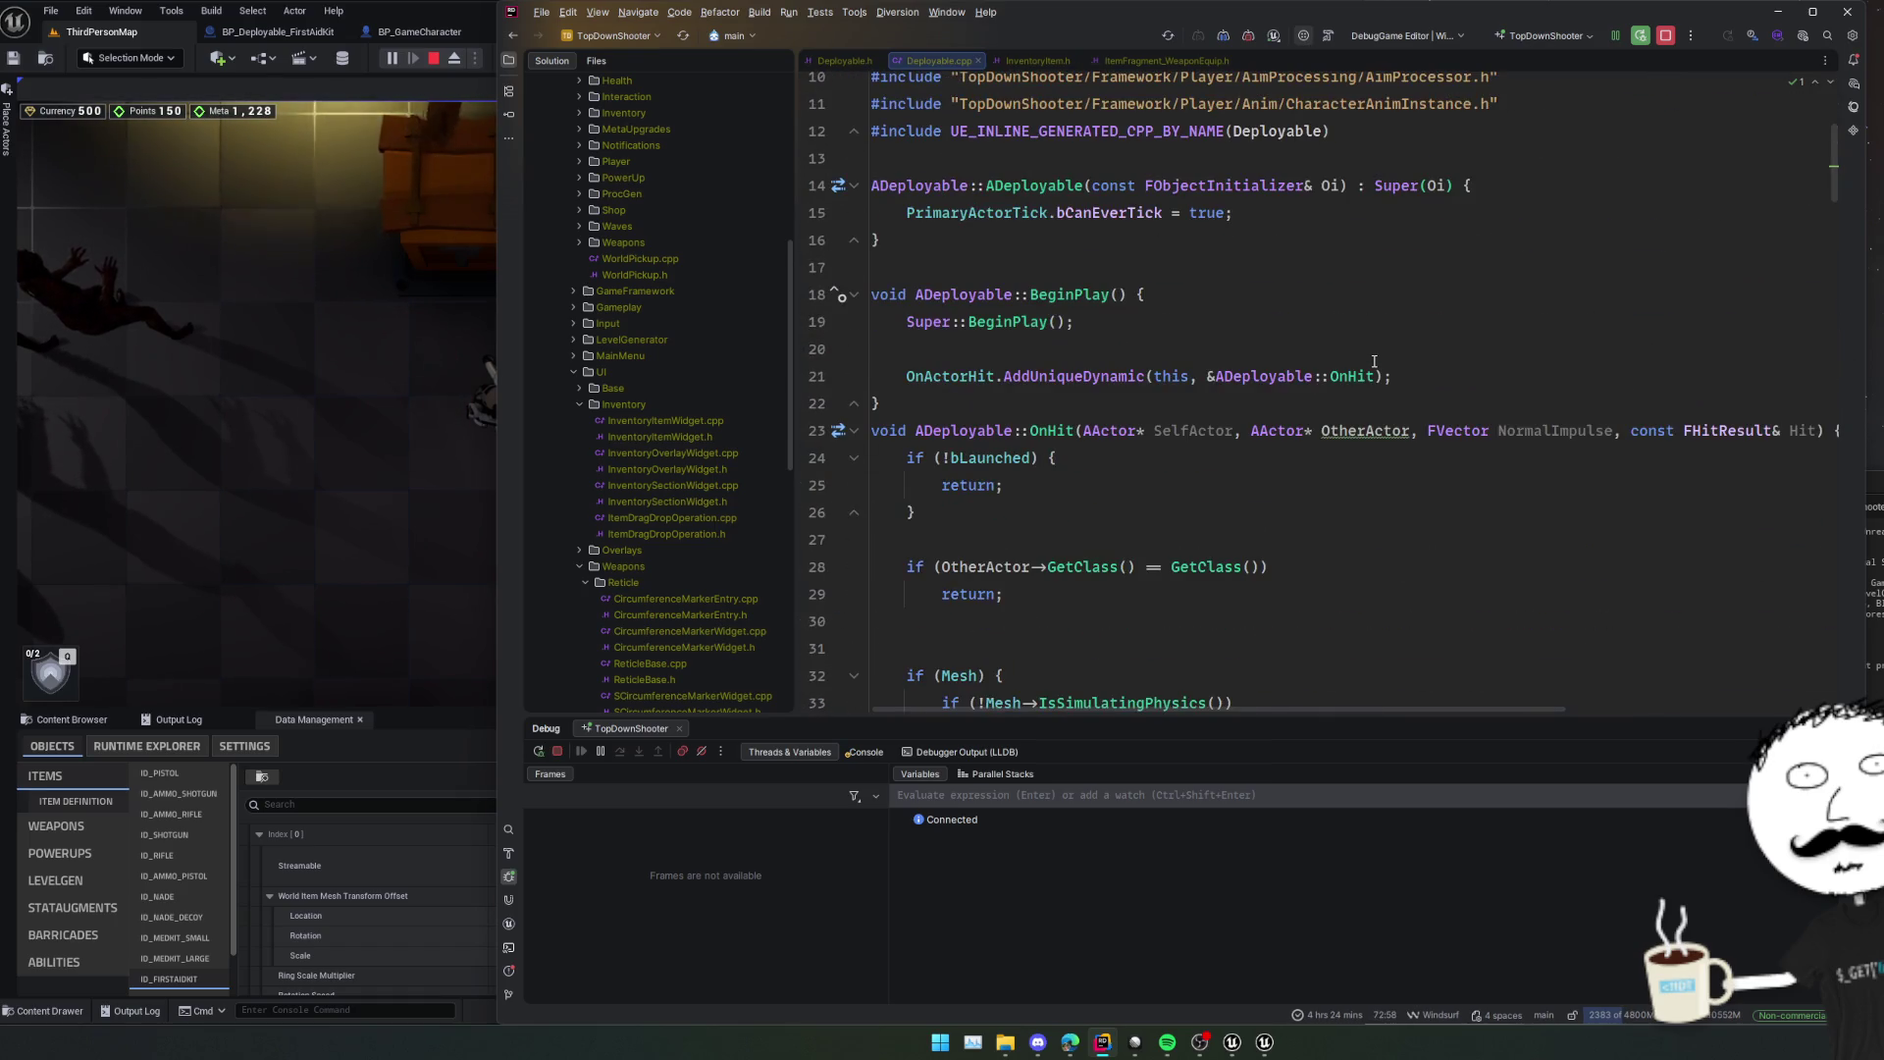
scroll(1373, 361, "down", 4)
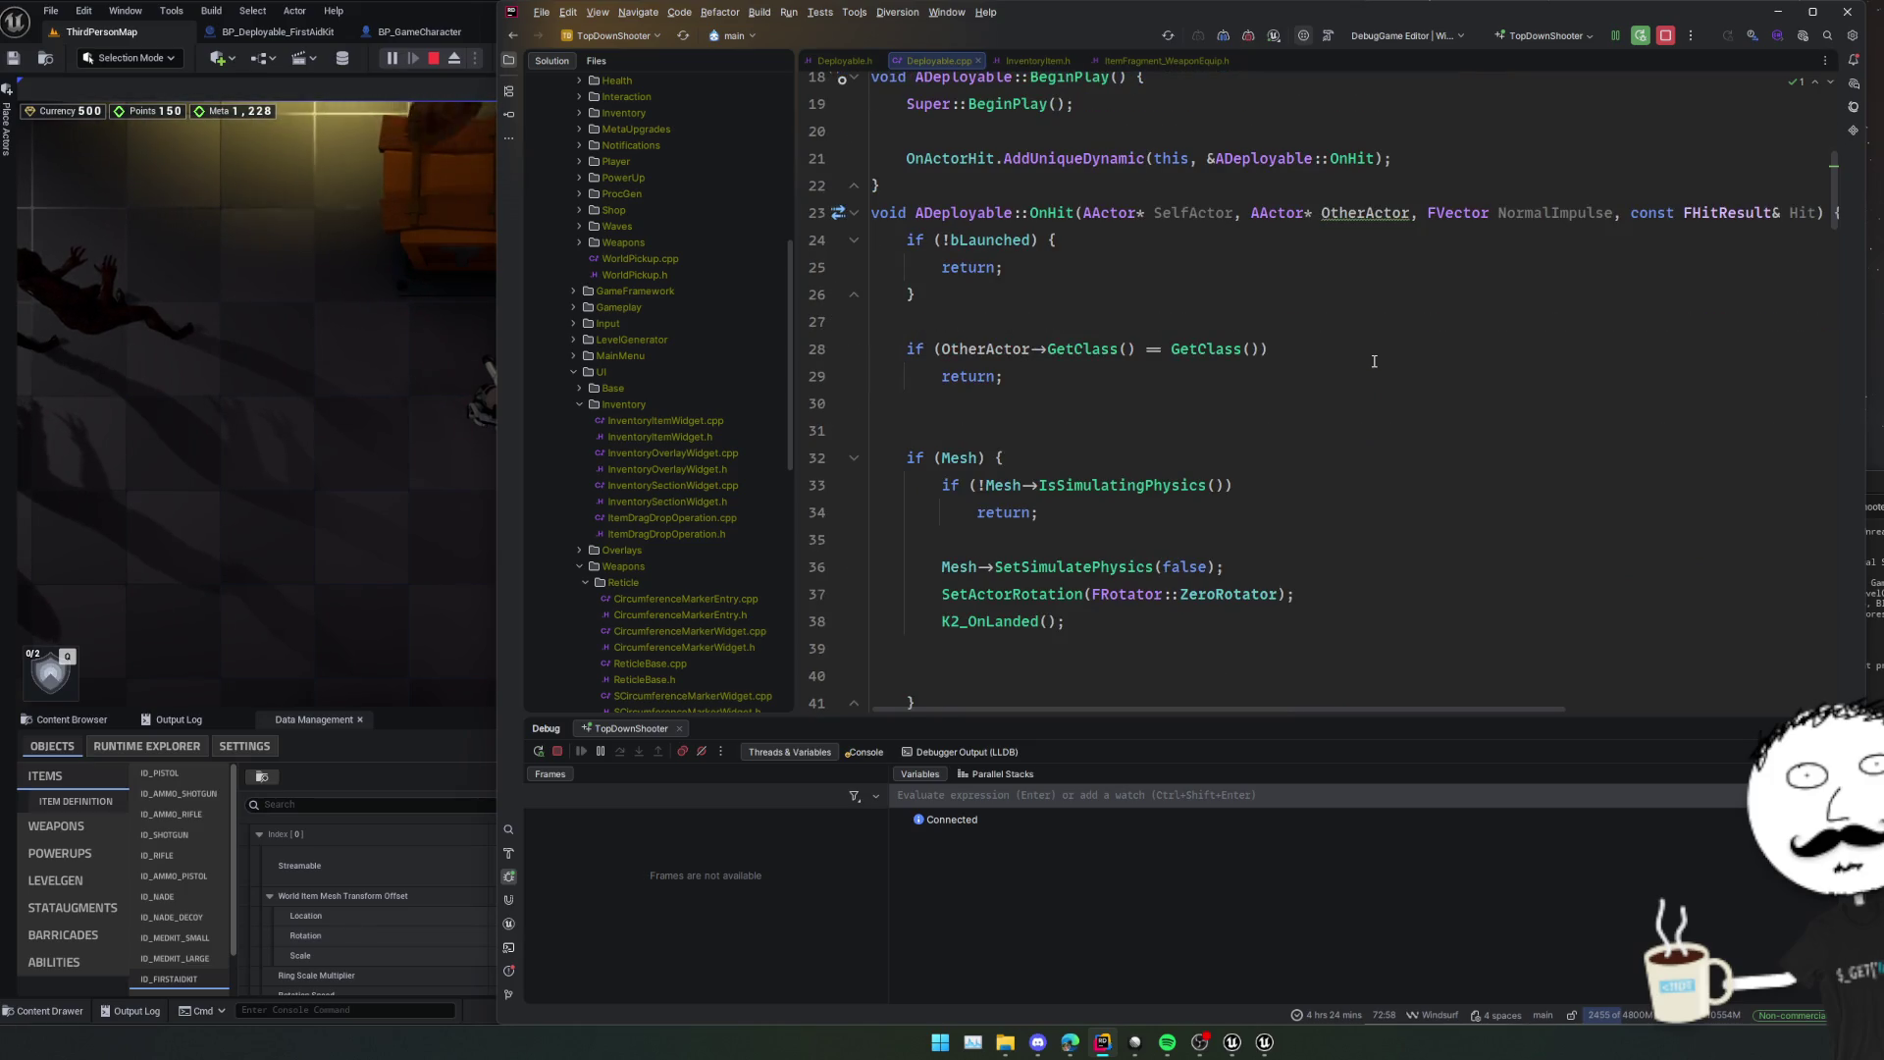
scroll(1373, 361, "down", 15)
scroll(1375, 360, "down", 2)
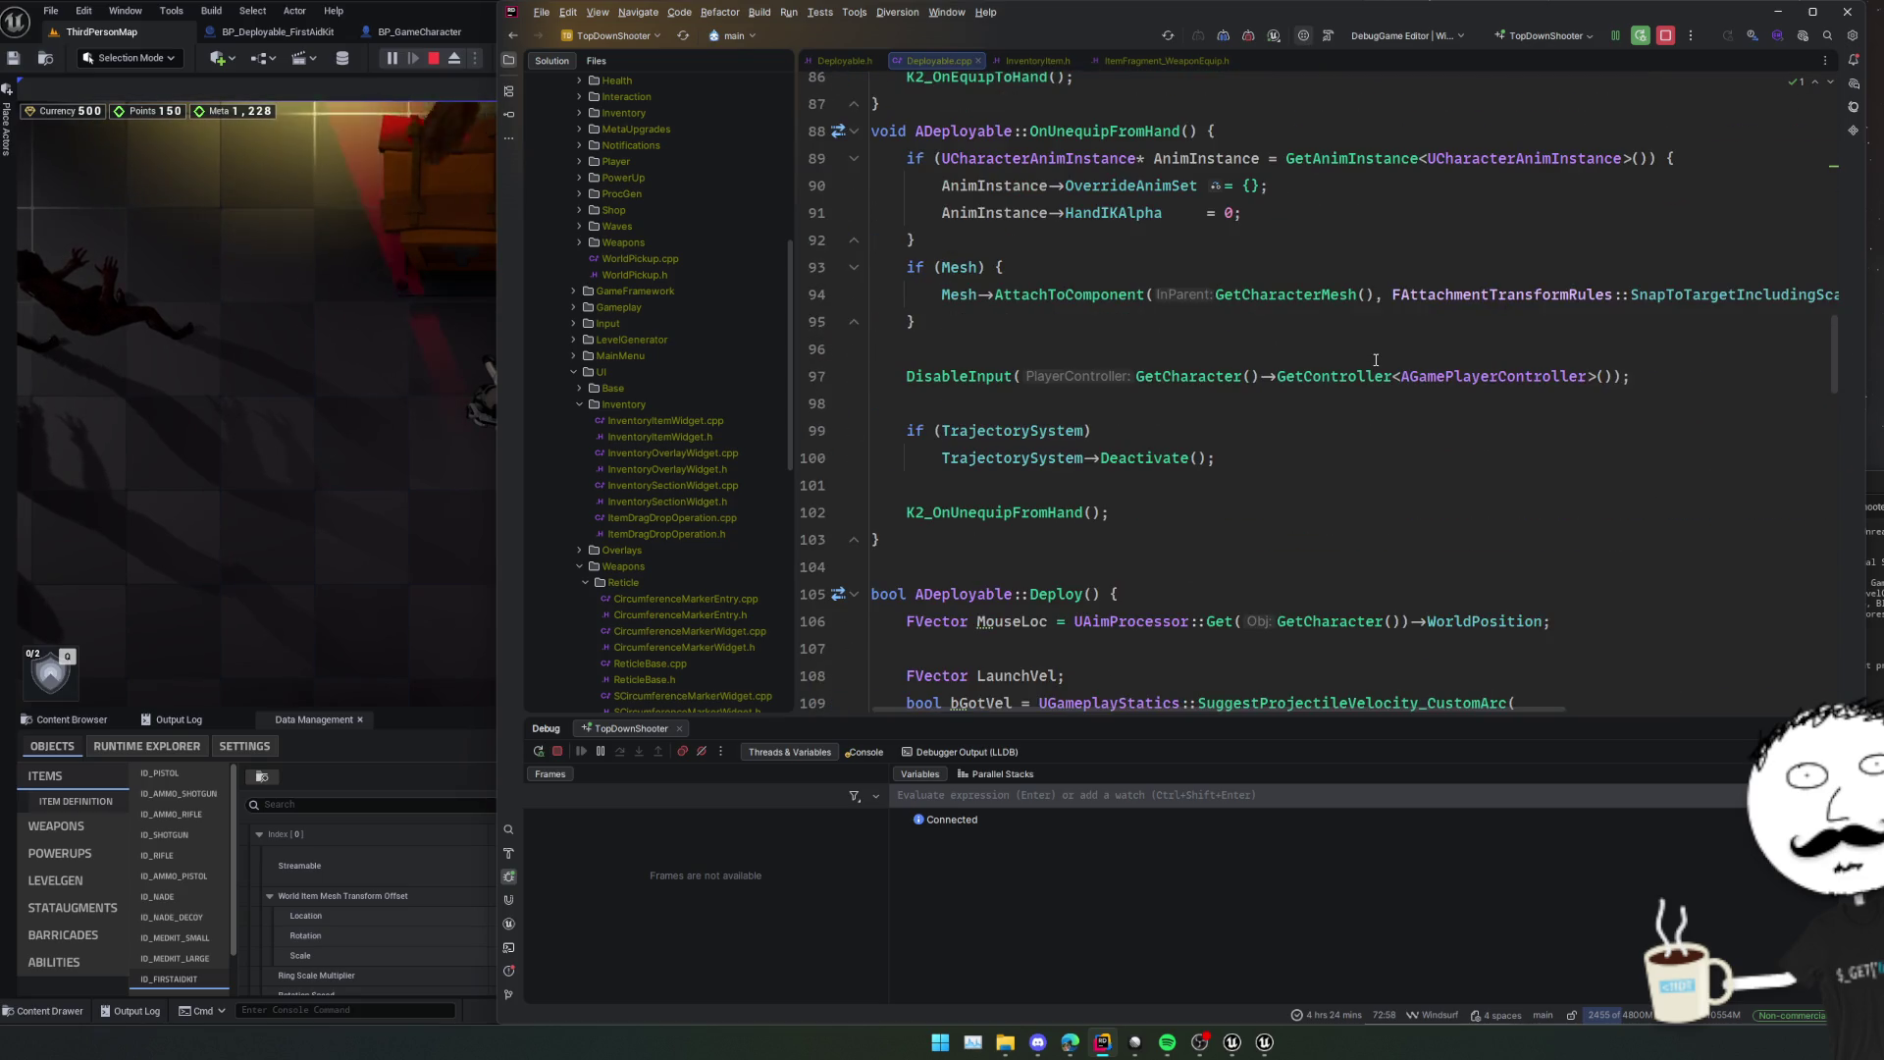
left_click(1334, 396)
scroll(1329, 396, "down", 3)
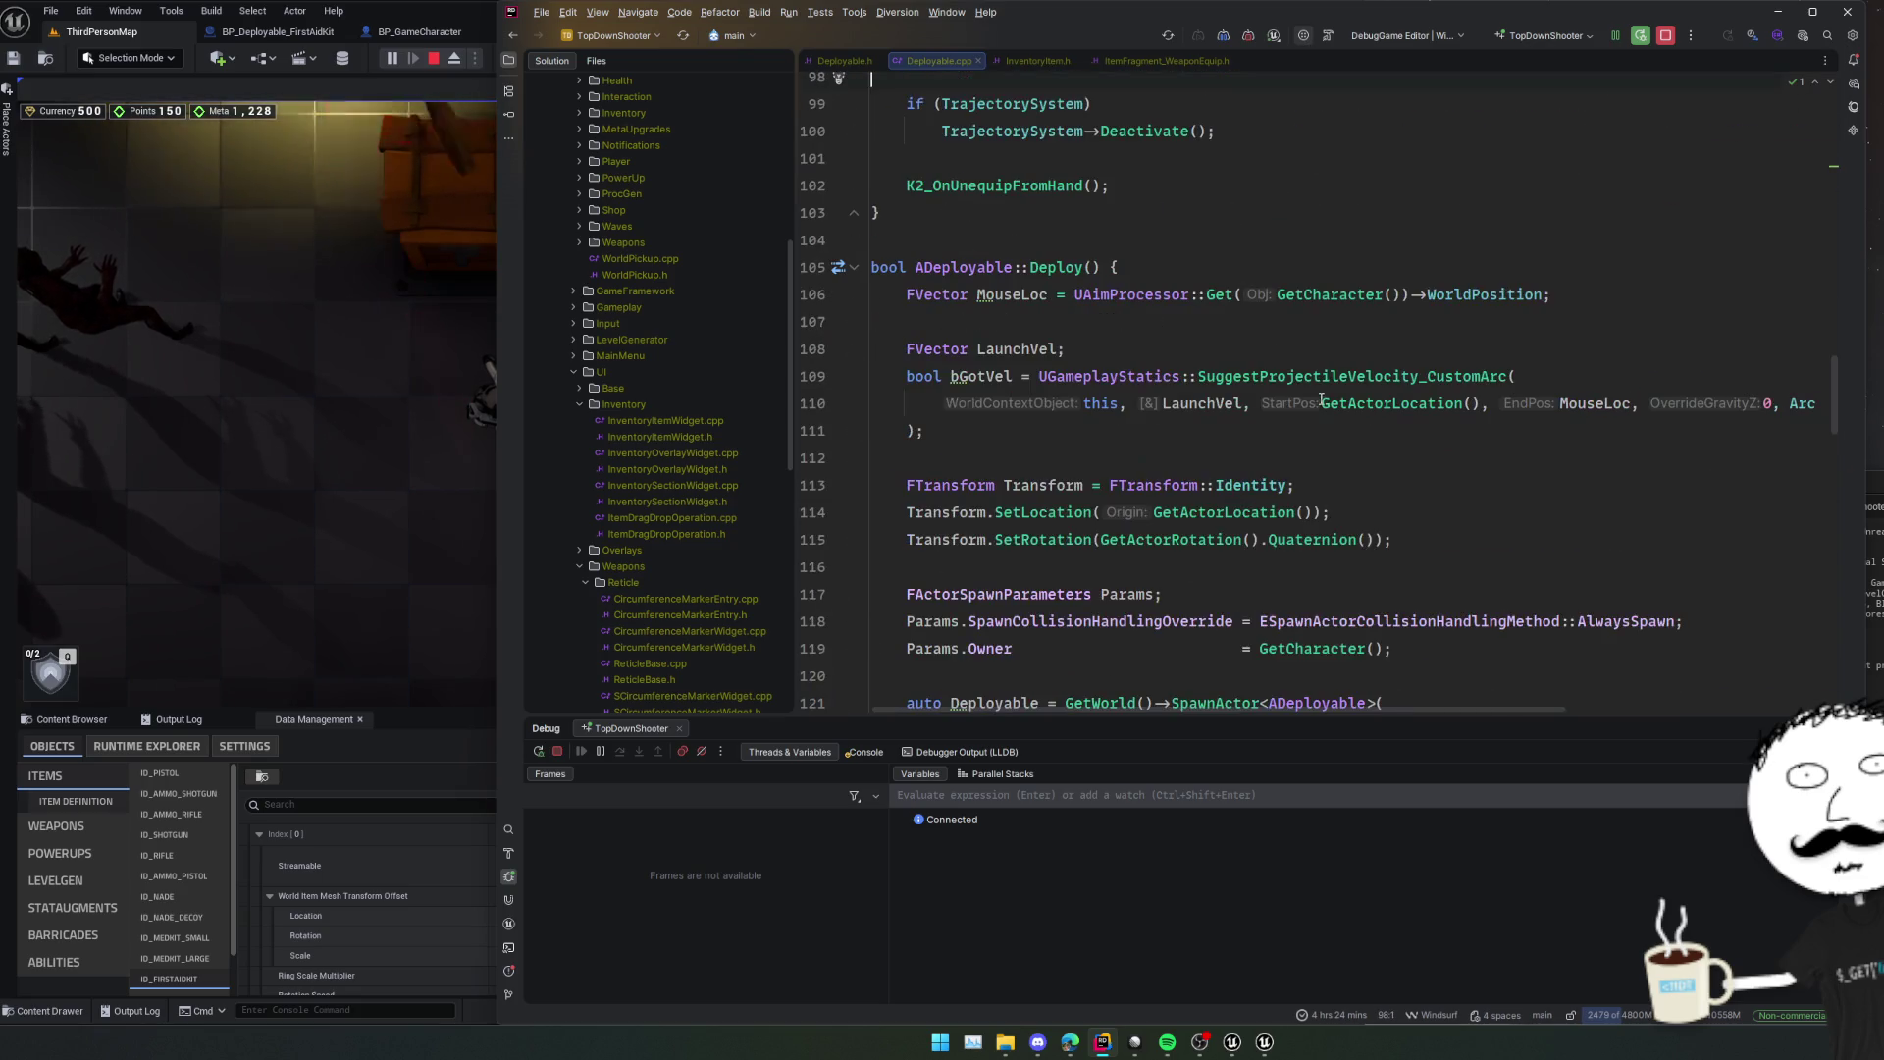
mouse_move(1322, 397)
scroll(1275, 432, "down", 2)
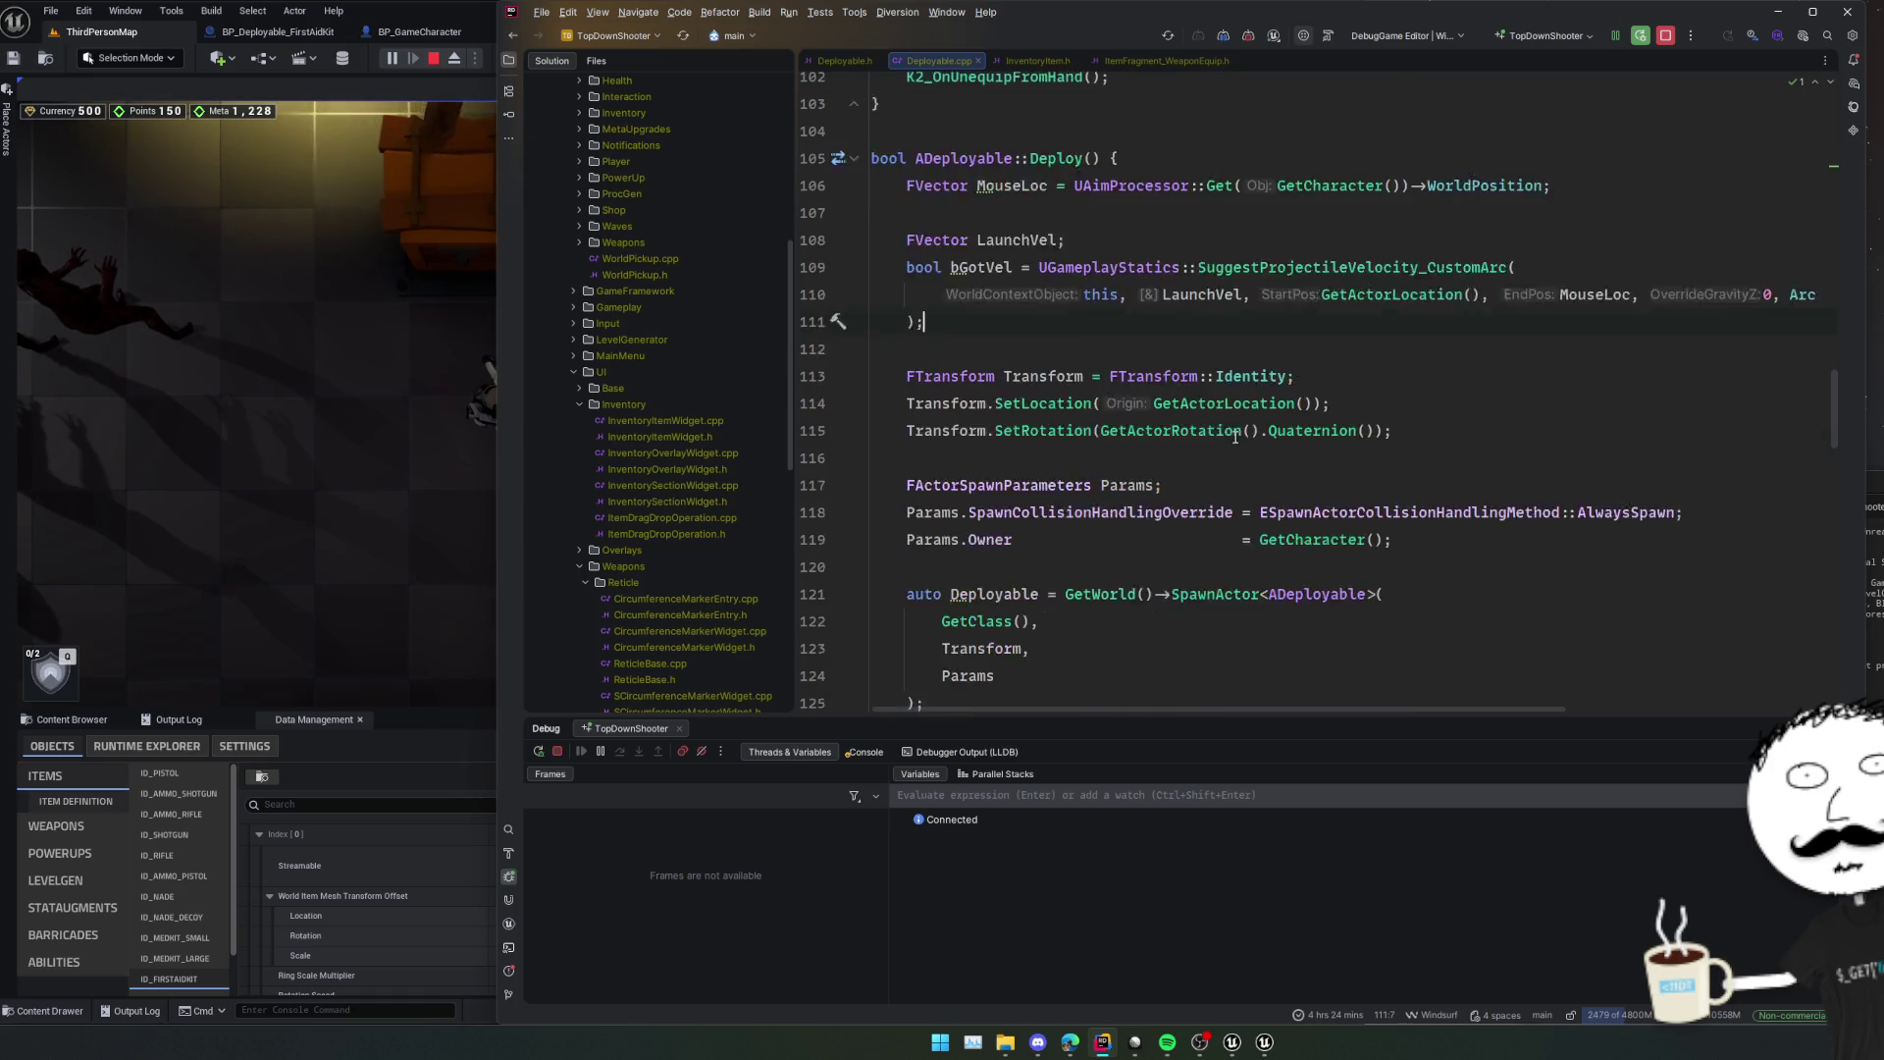
left_click(1217, 431)
scroll(1222, 441, "down", 1)
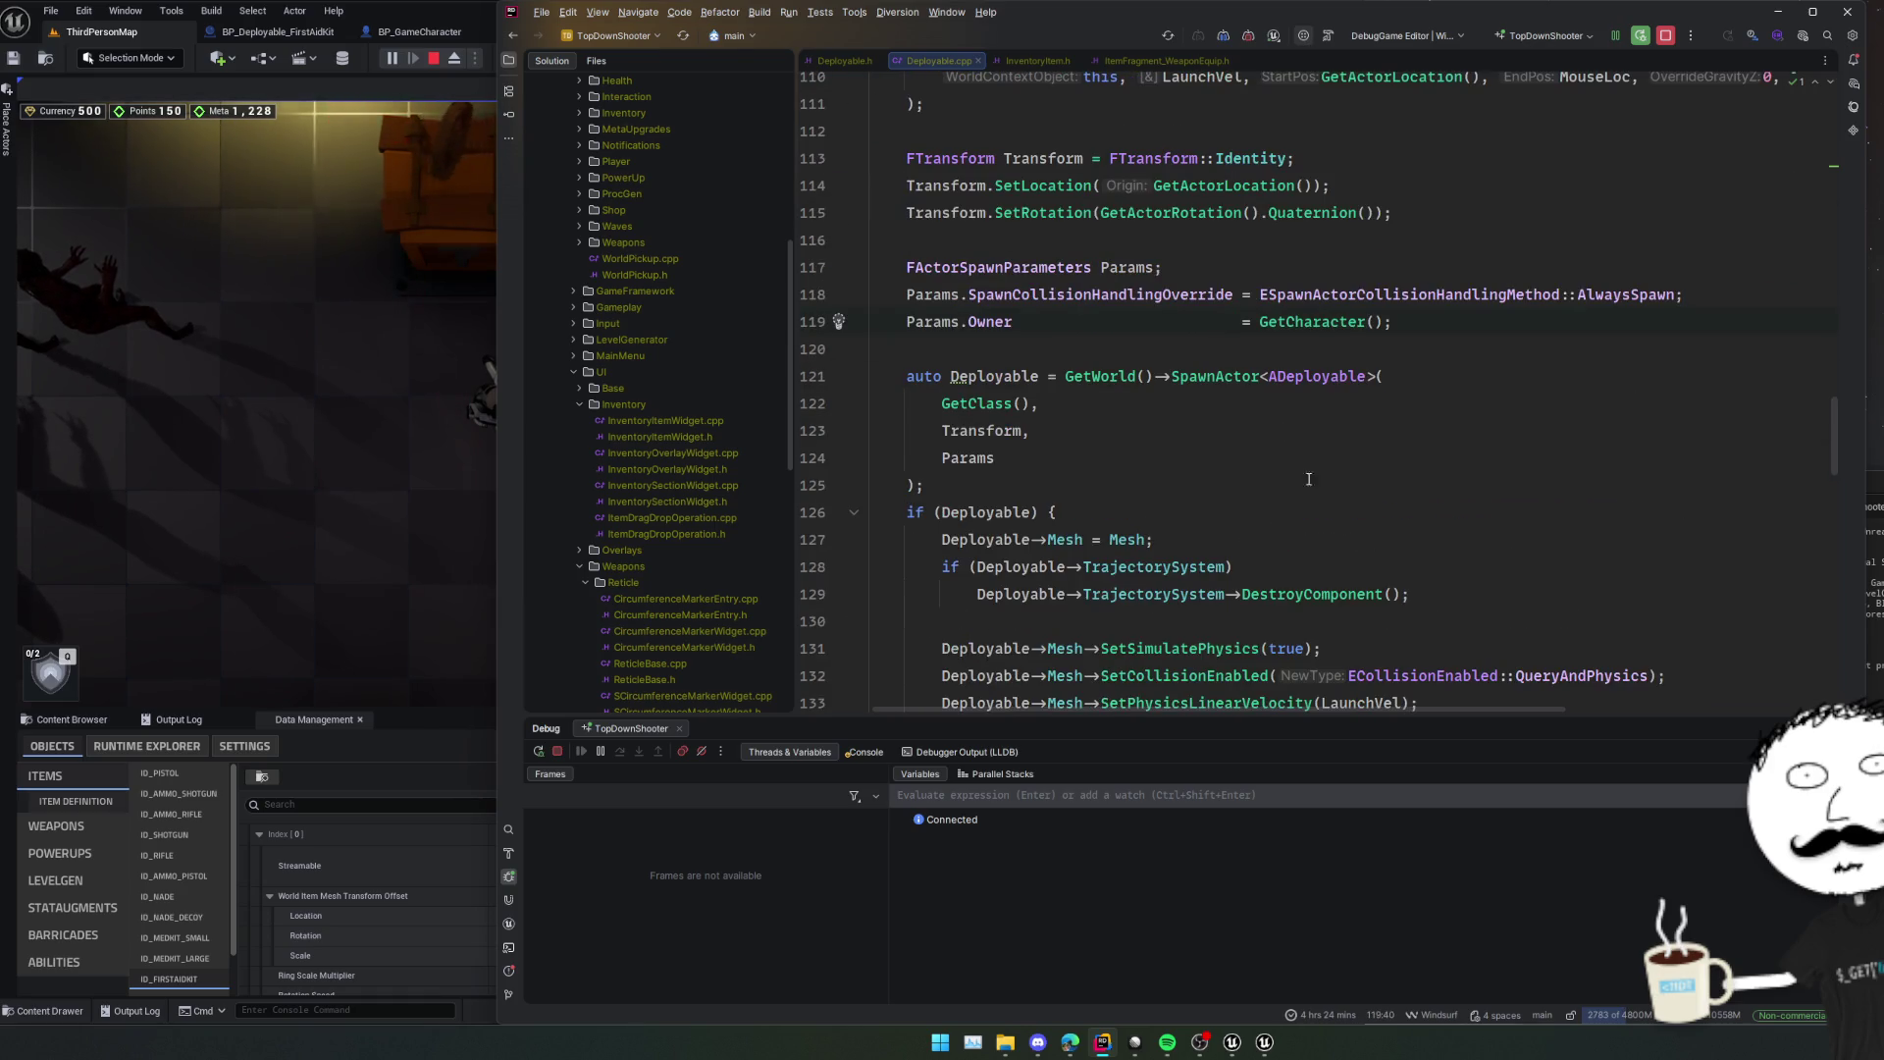
scroll(1423, 502, "down", 1)
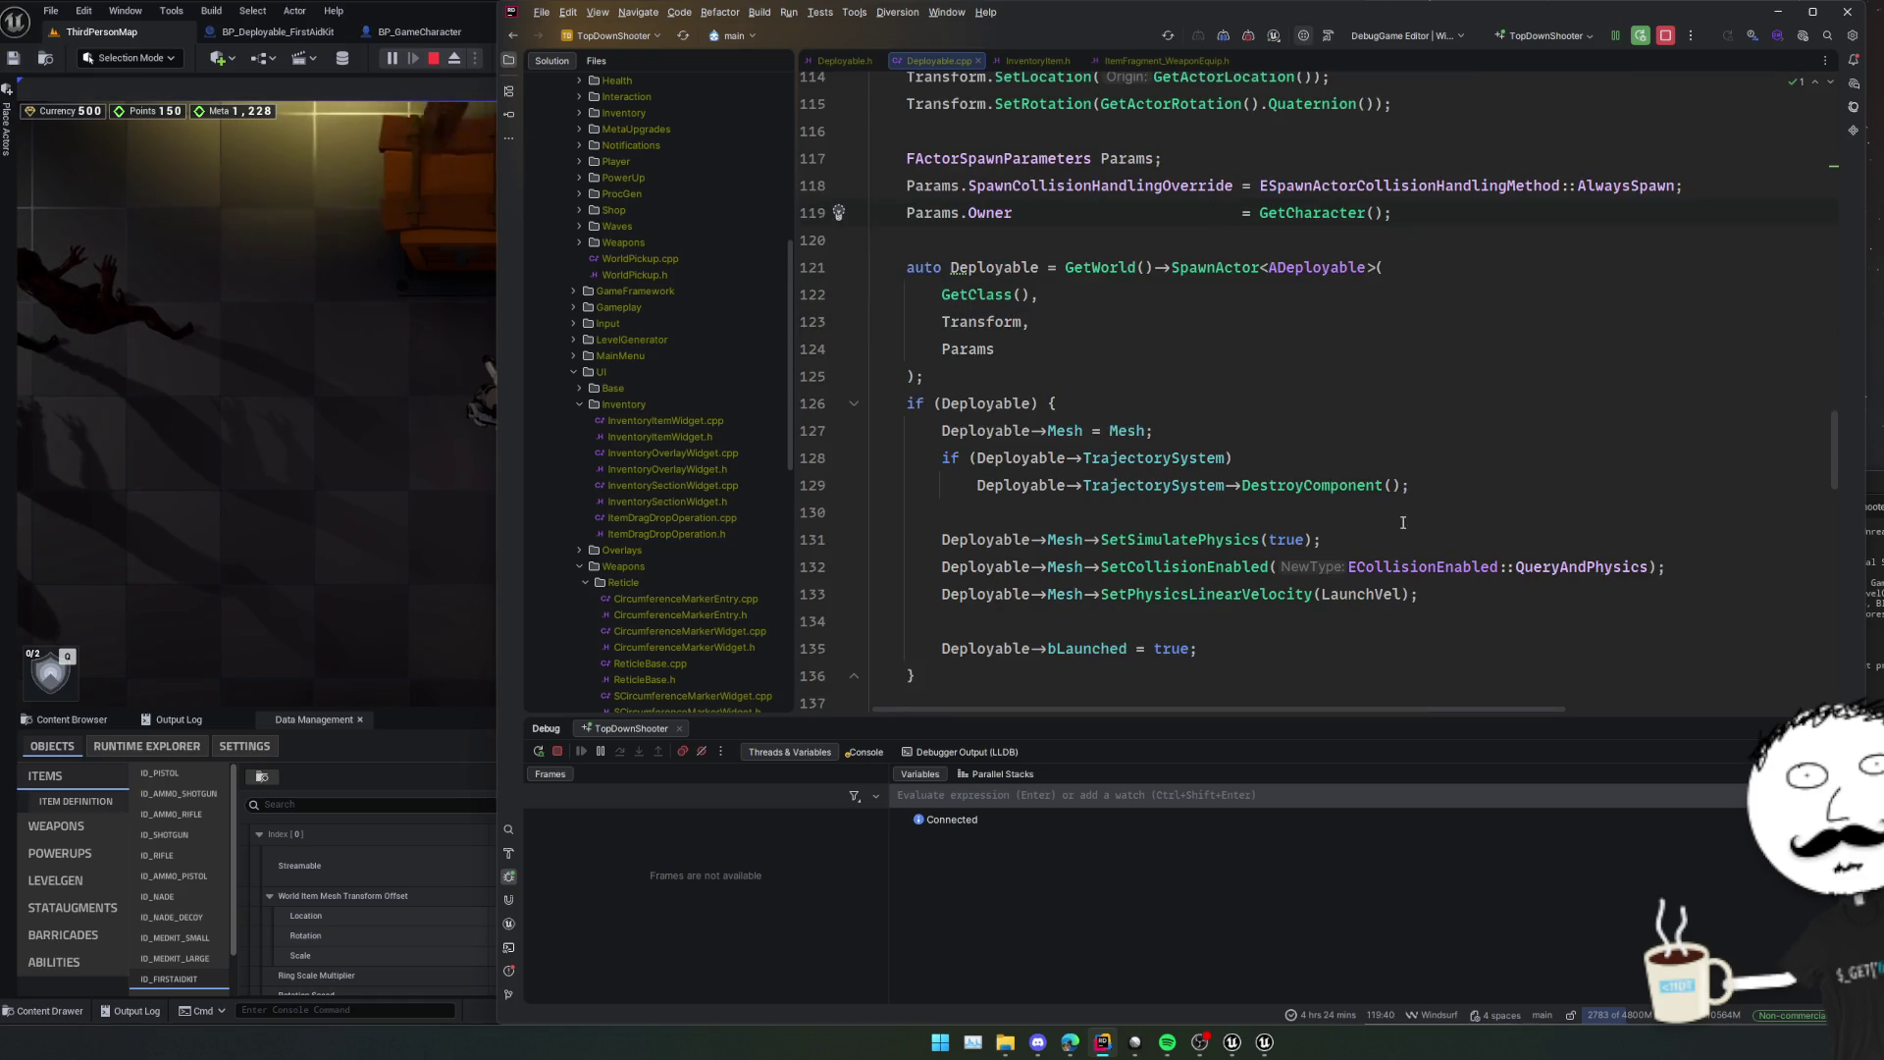
Place the caret before the spawned deployable's physics setup in the if (Deployable) block.
left_click(1403, 523)
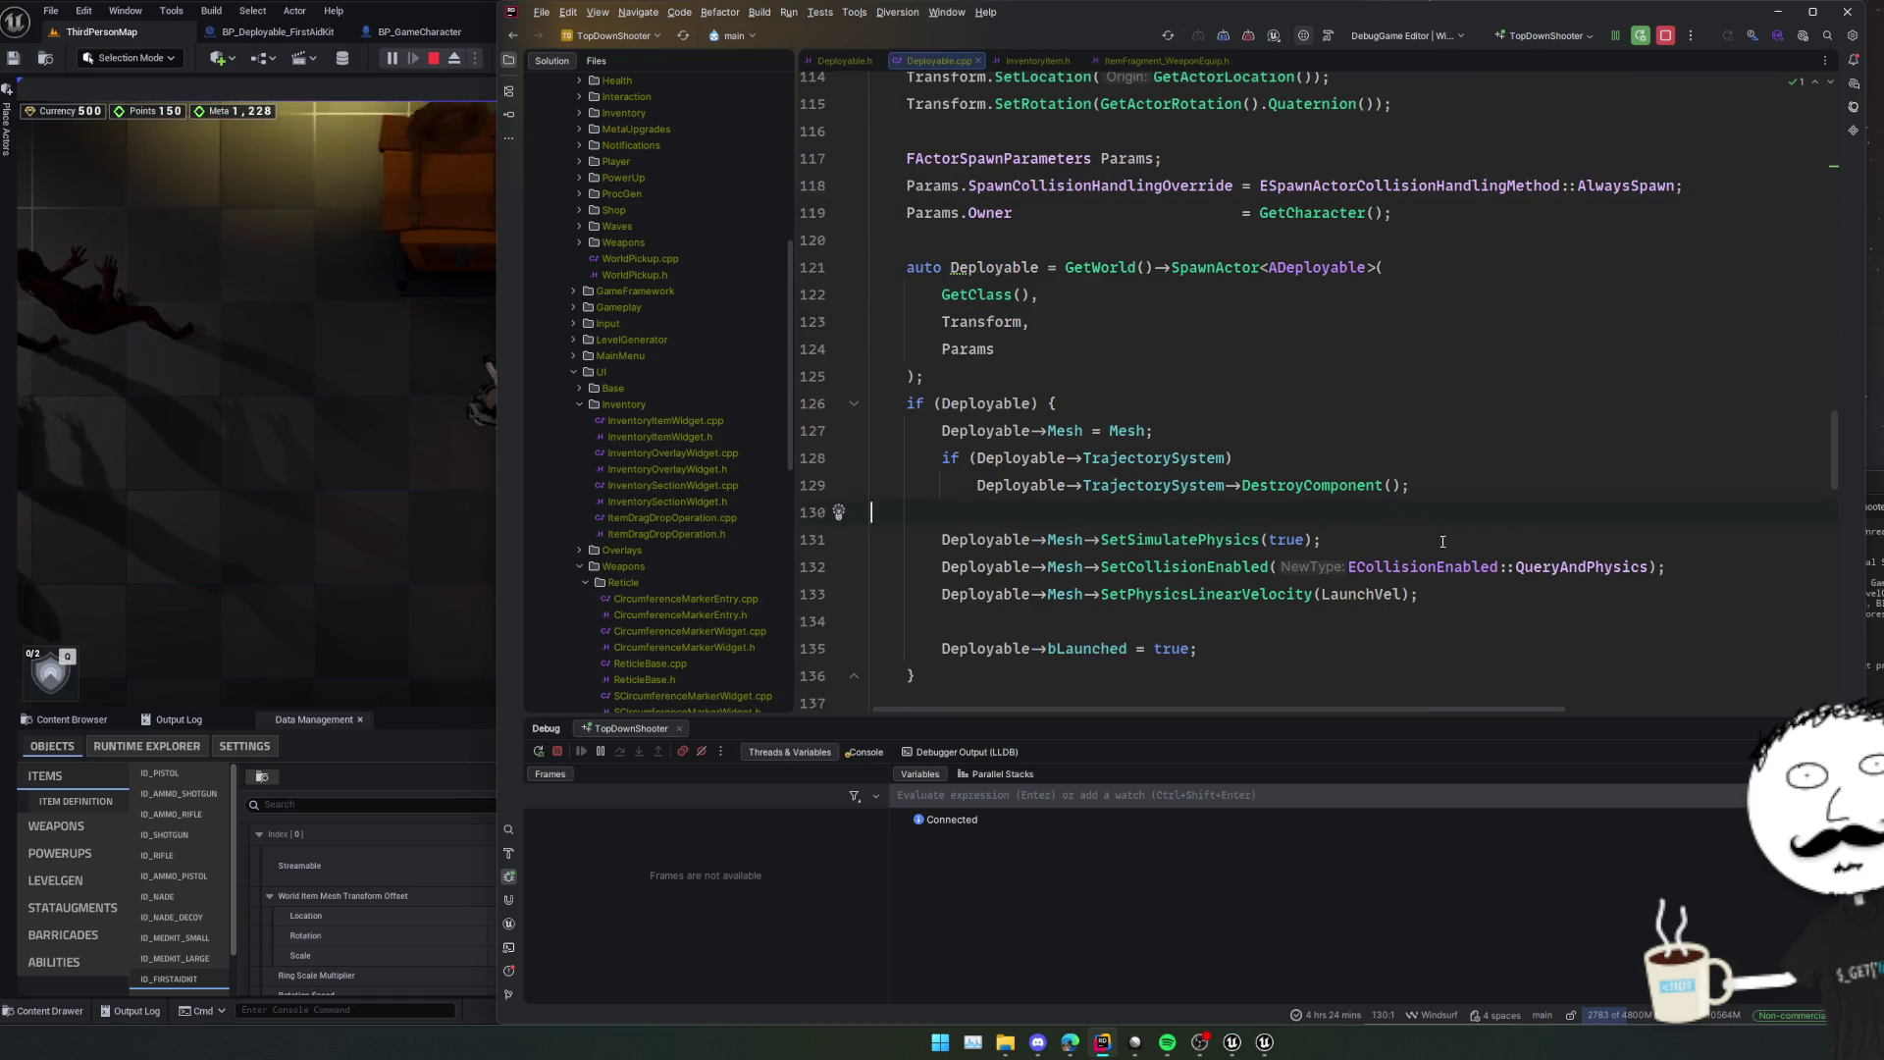
left_click(1542, 671)
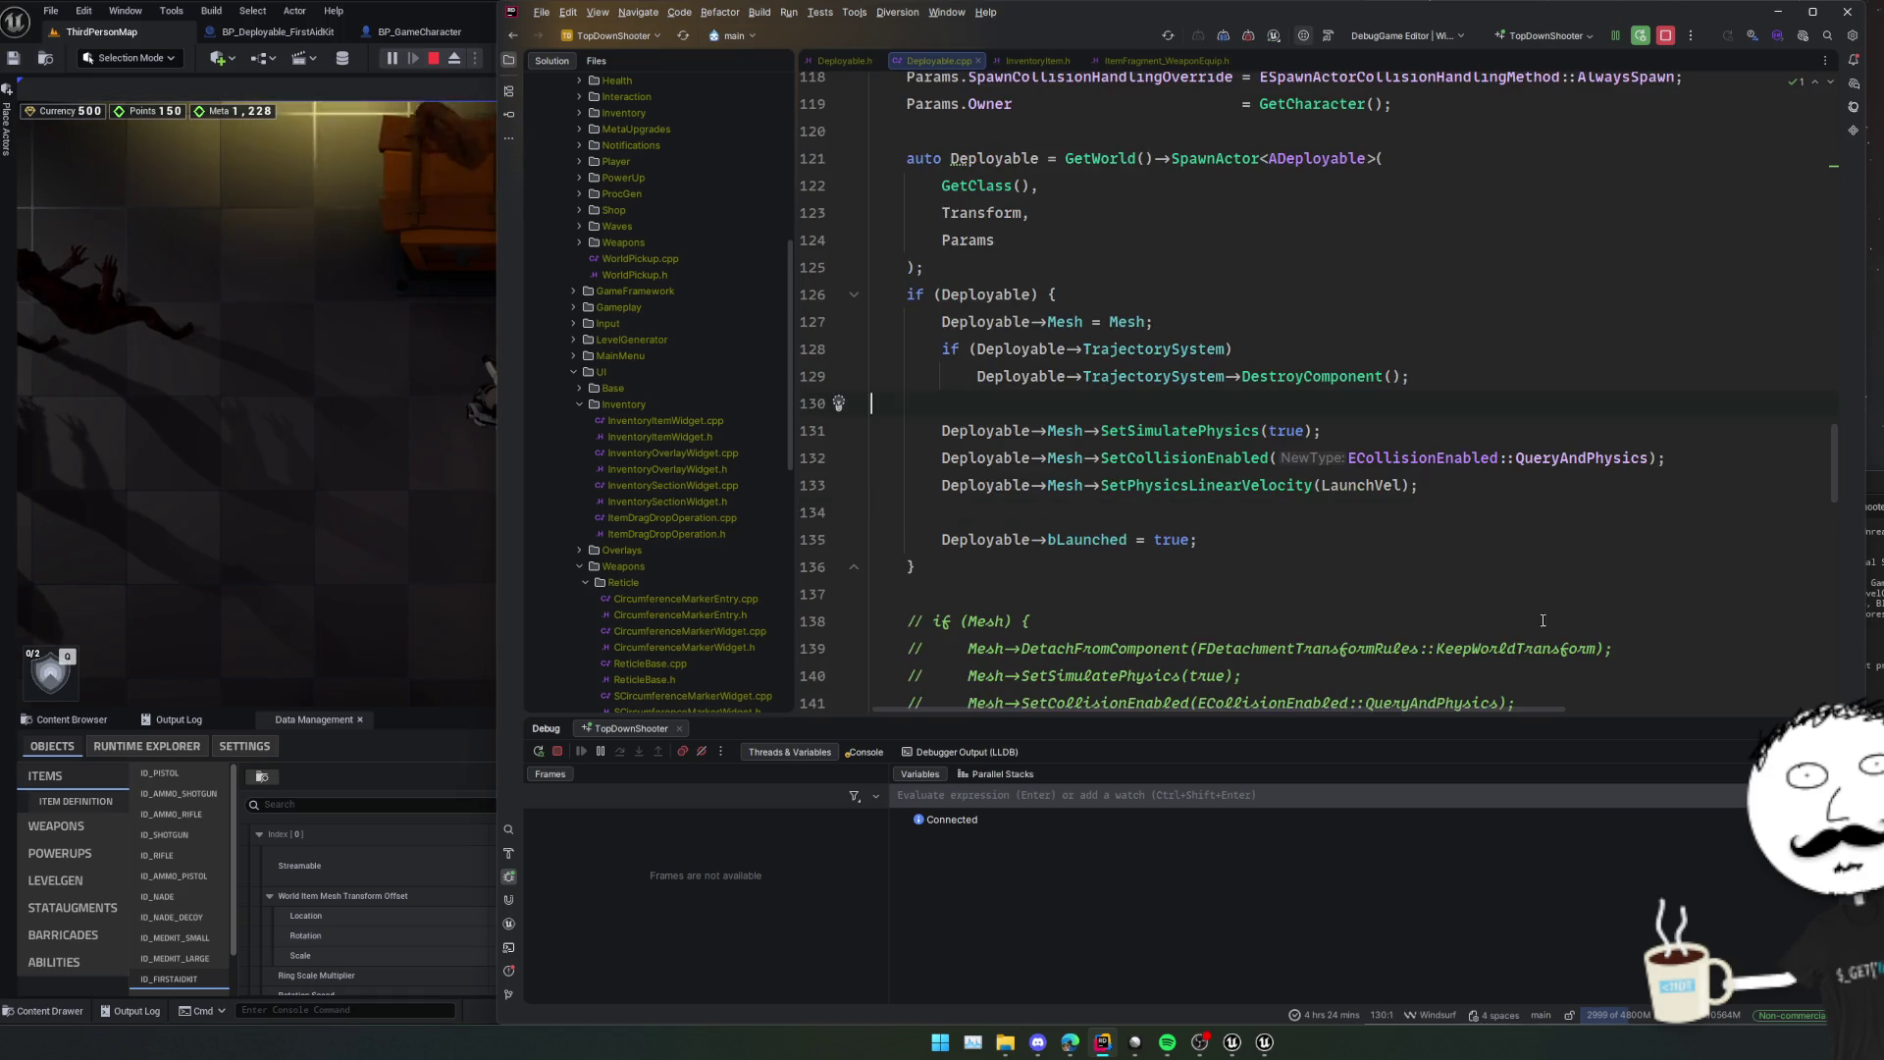
scroll(1530, 608, "down", 1)
scroll(1385, 541, "down", 3)
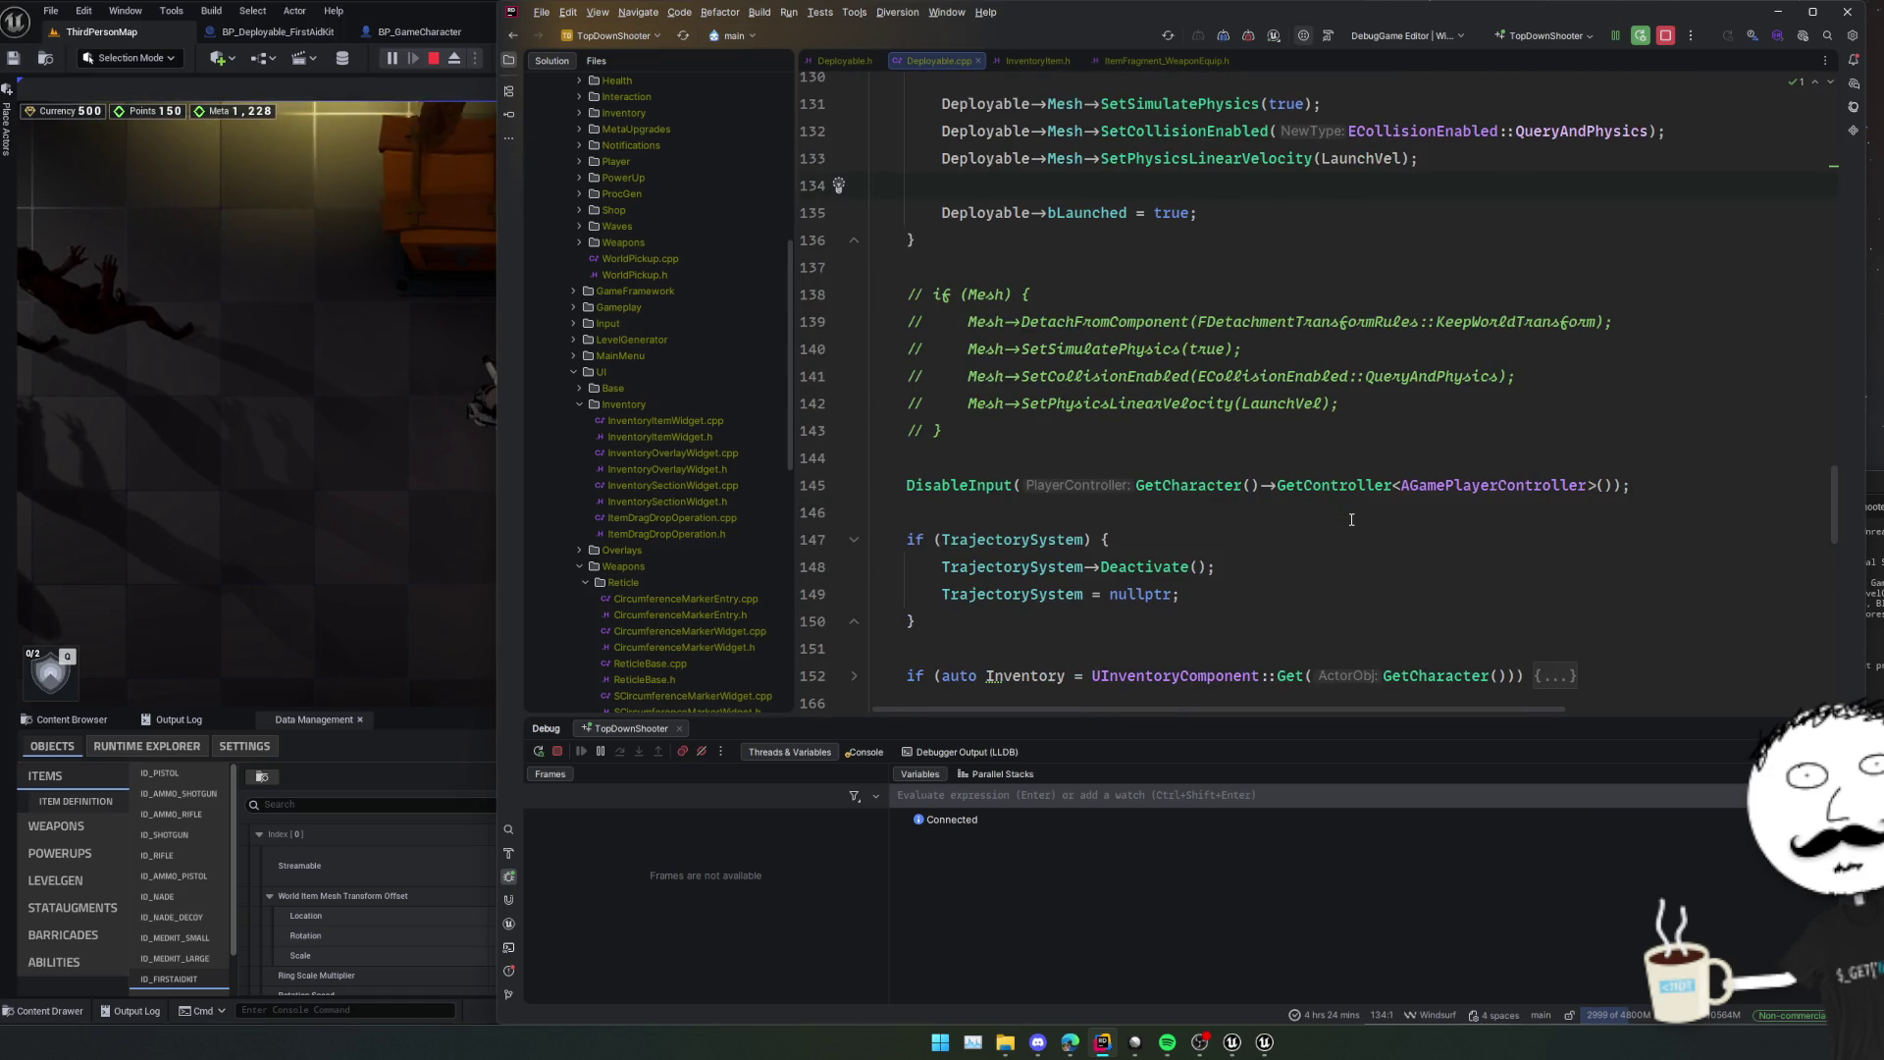
left_click(1351, 519)
scroll(1351, 519, "down", 1)
scroll(1351, 519, "down", 5)
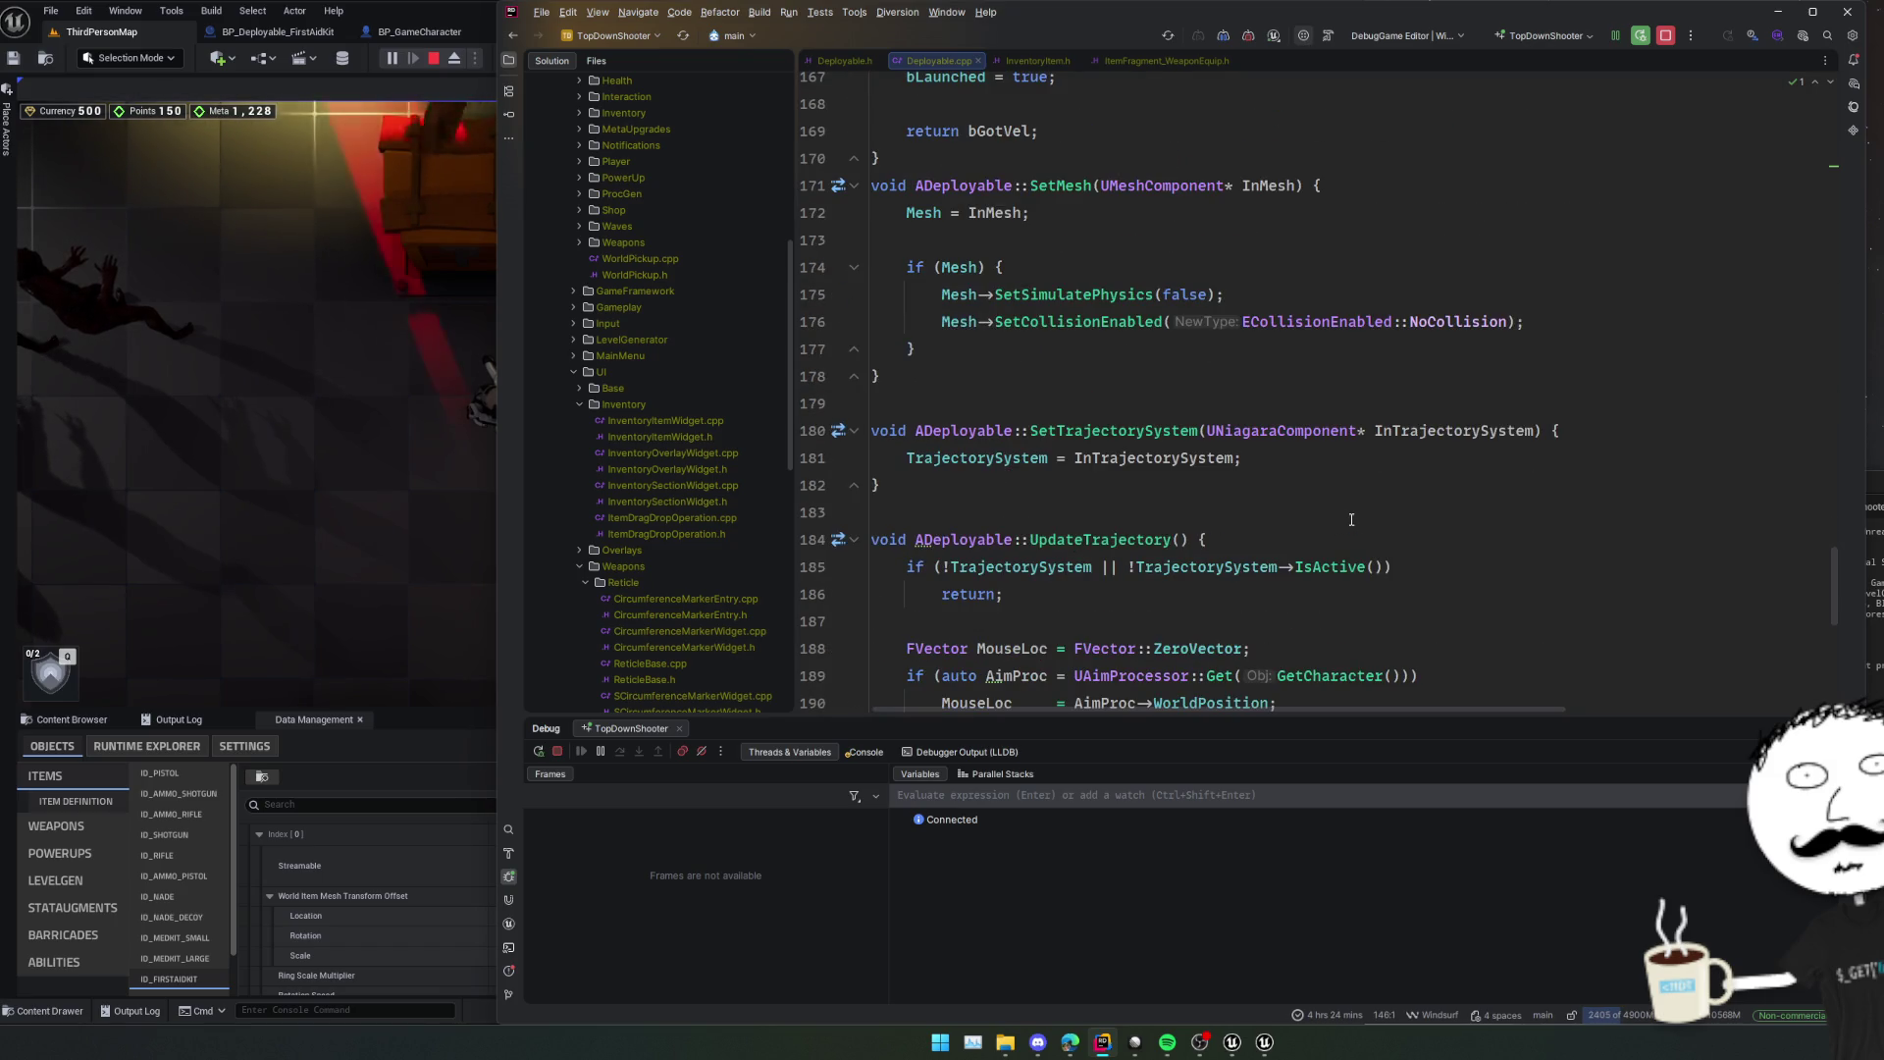
scroll(1350, 517, "down", 1)
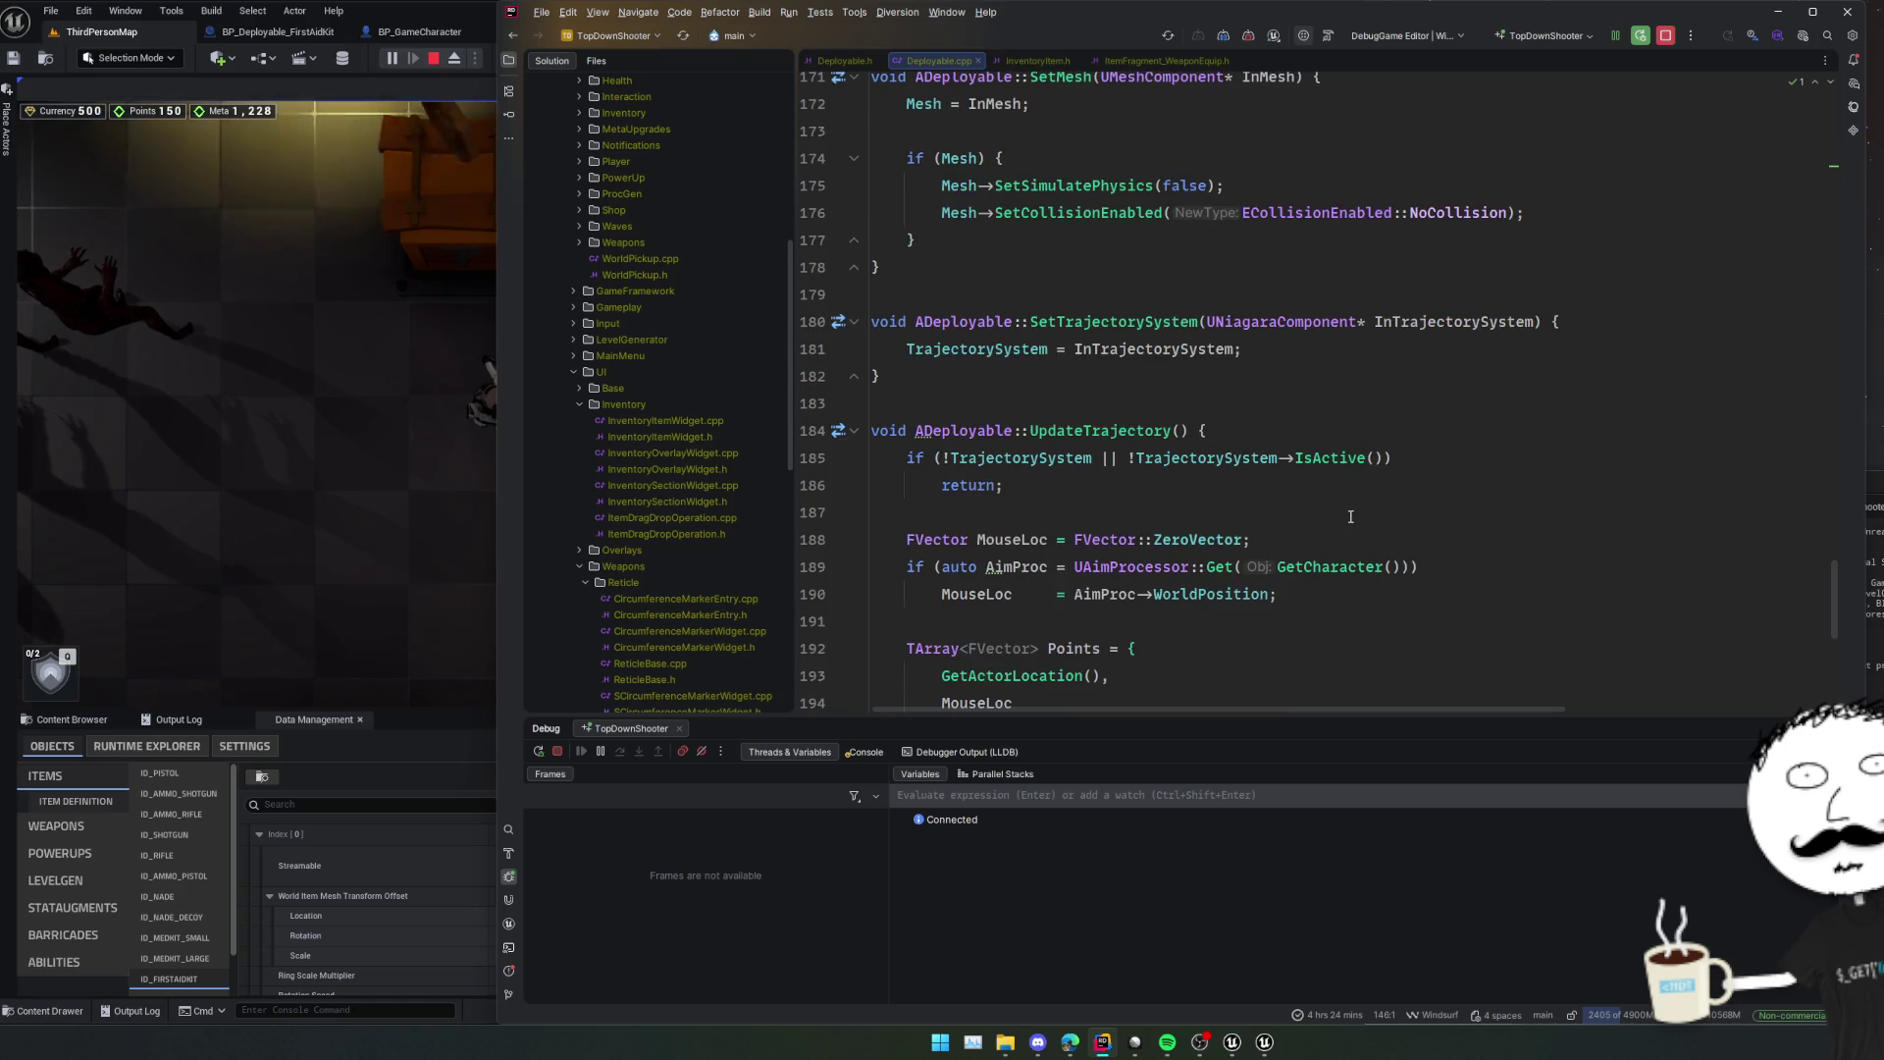
scroll(1350, 517, "down", 2)
scroll(1350, 517, "down", 1)
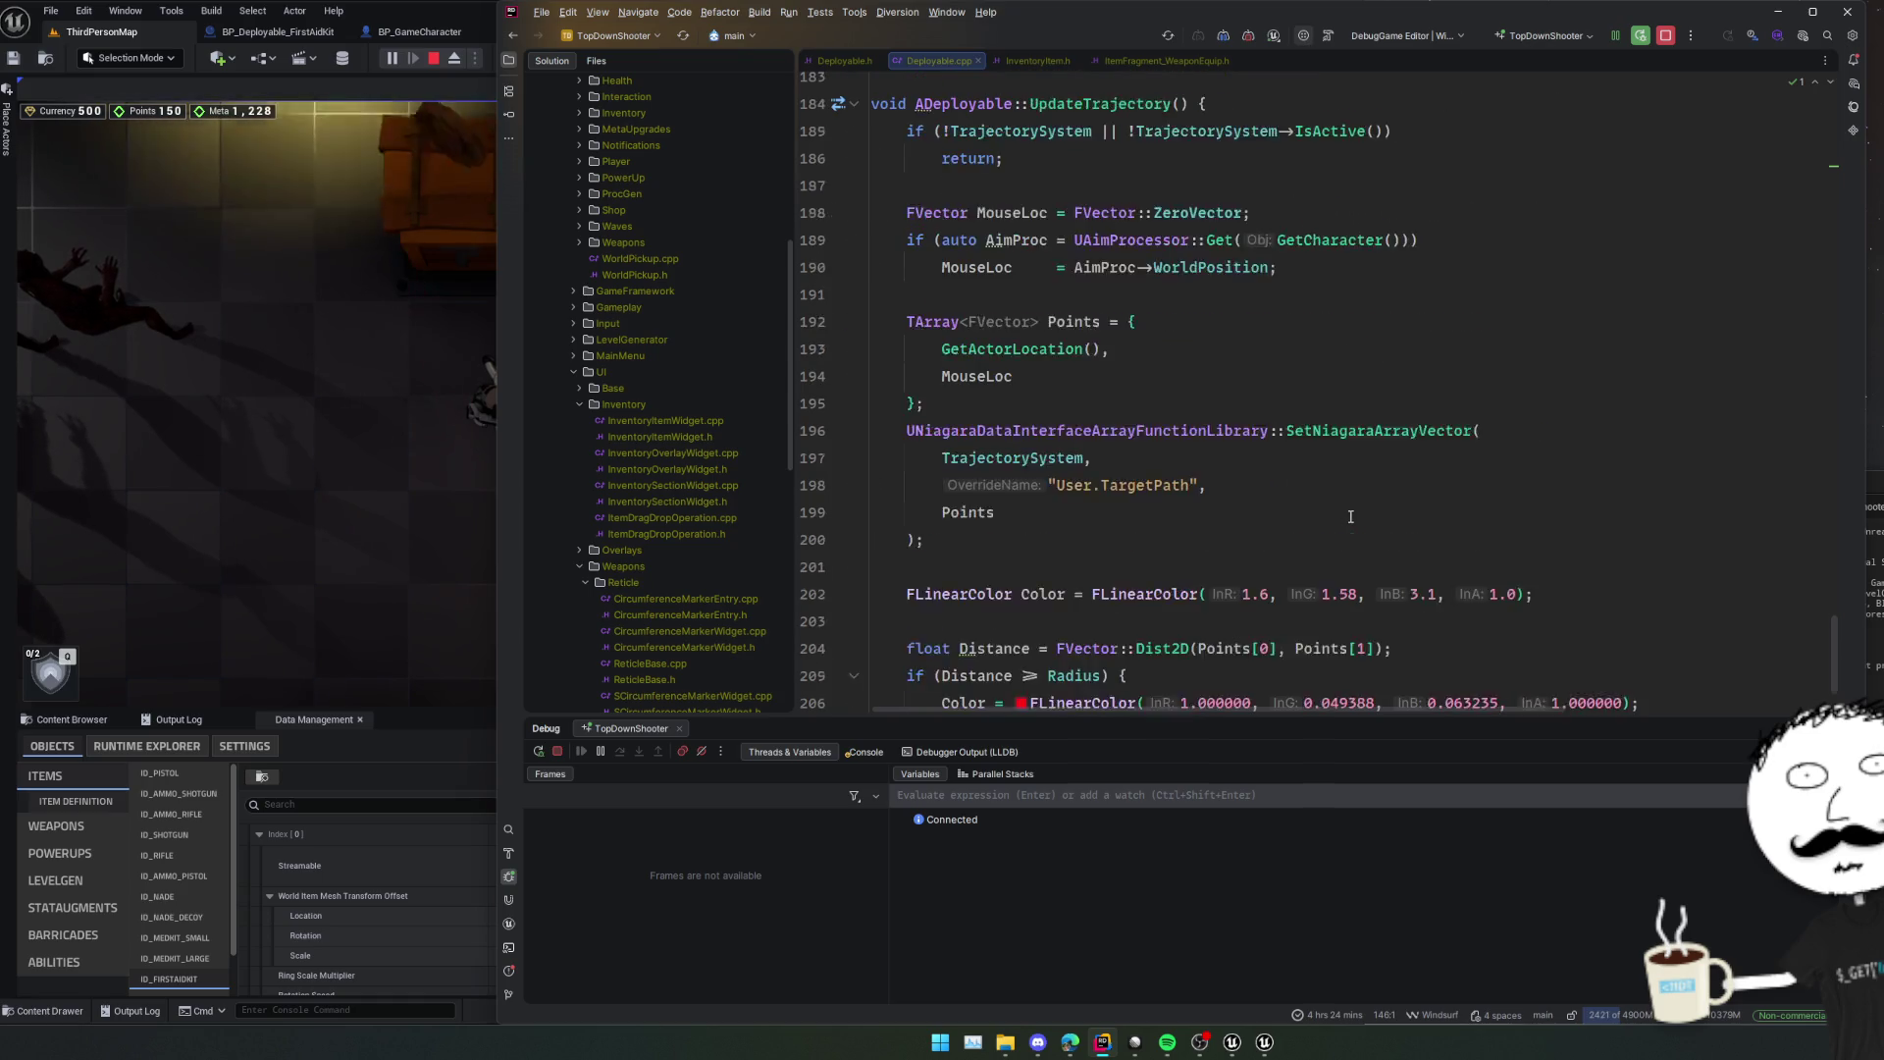
scroll(1350, 517, "up", 9)
scroll(1350, 517, "up", 8)
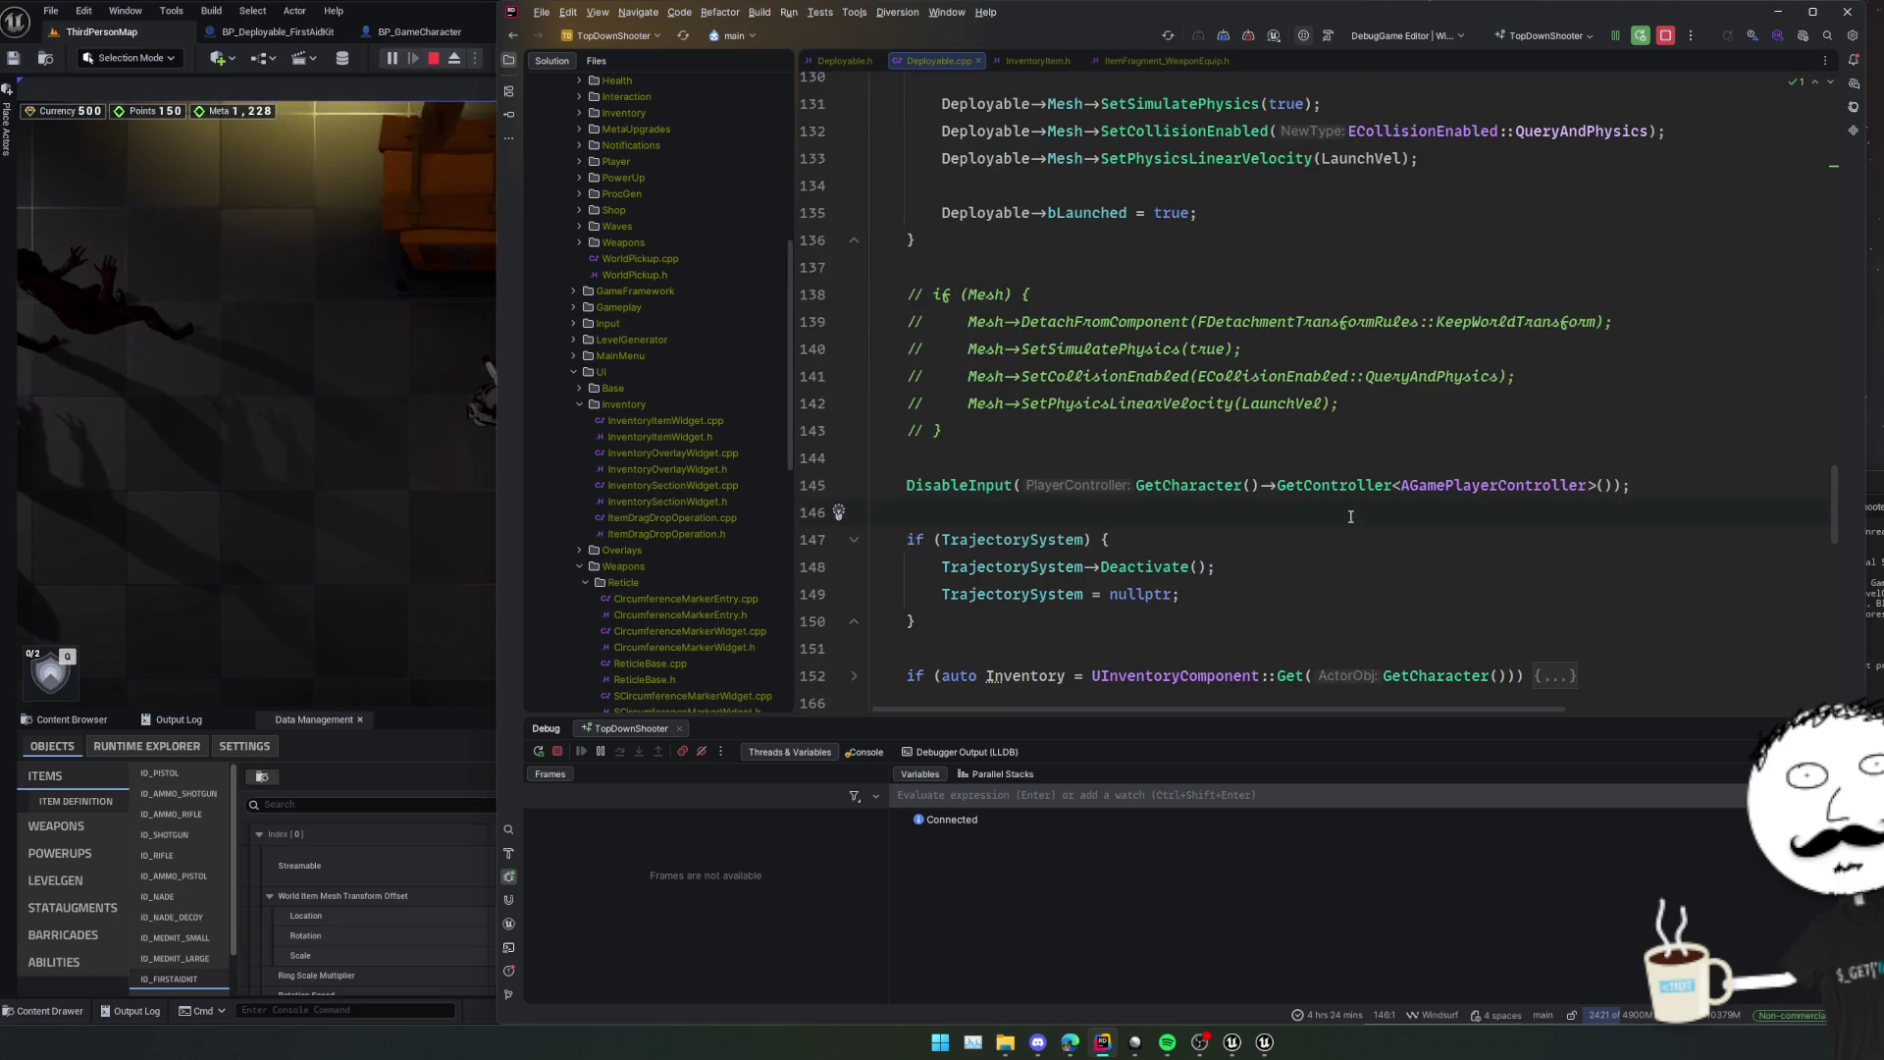
Highlight Mesh on line 127 to see its uses, then return to the empty line above the physics calls.
left_click(1350, 517)
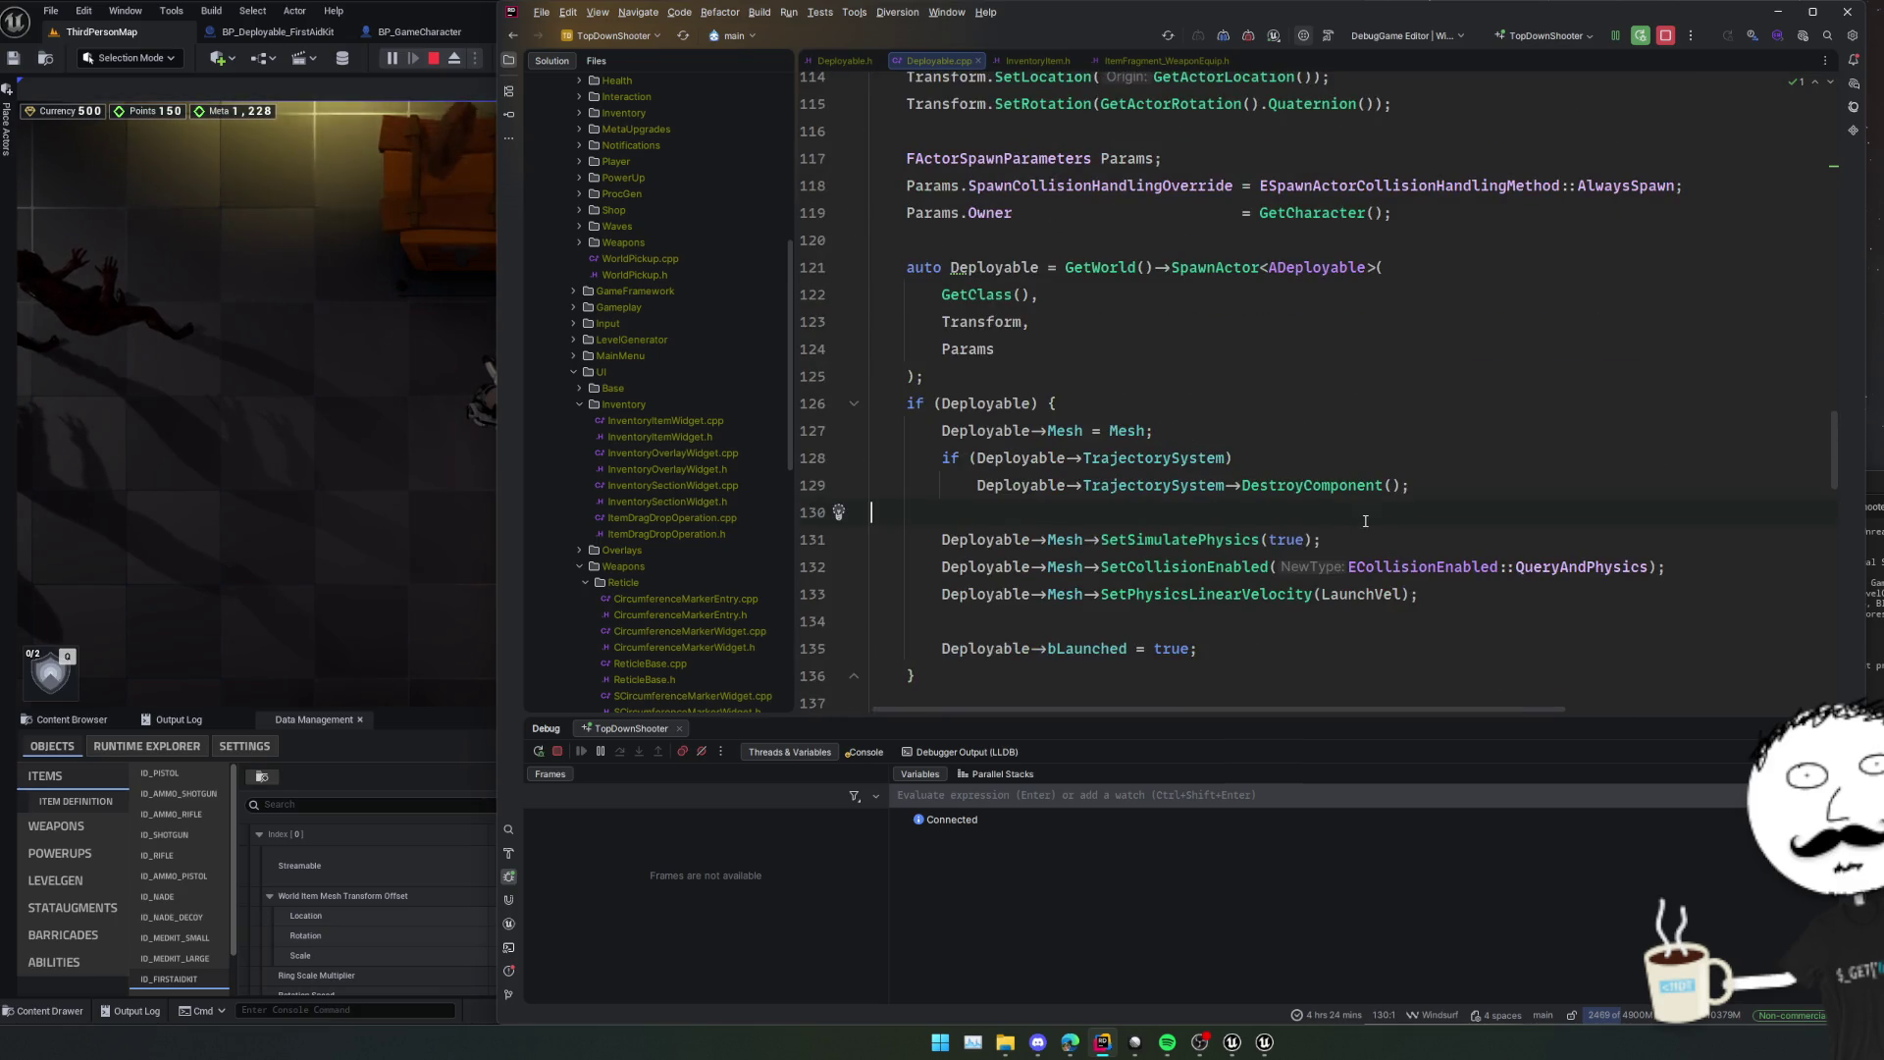
left_click(1192, 436)
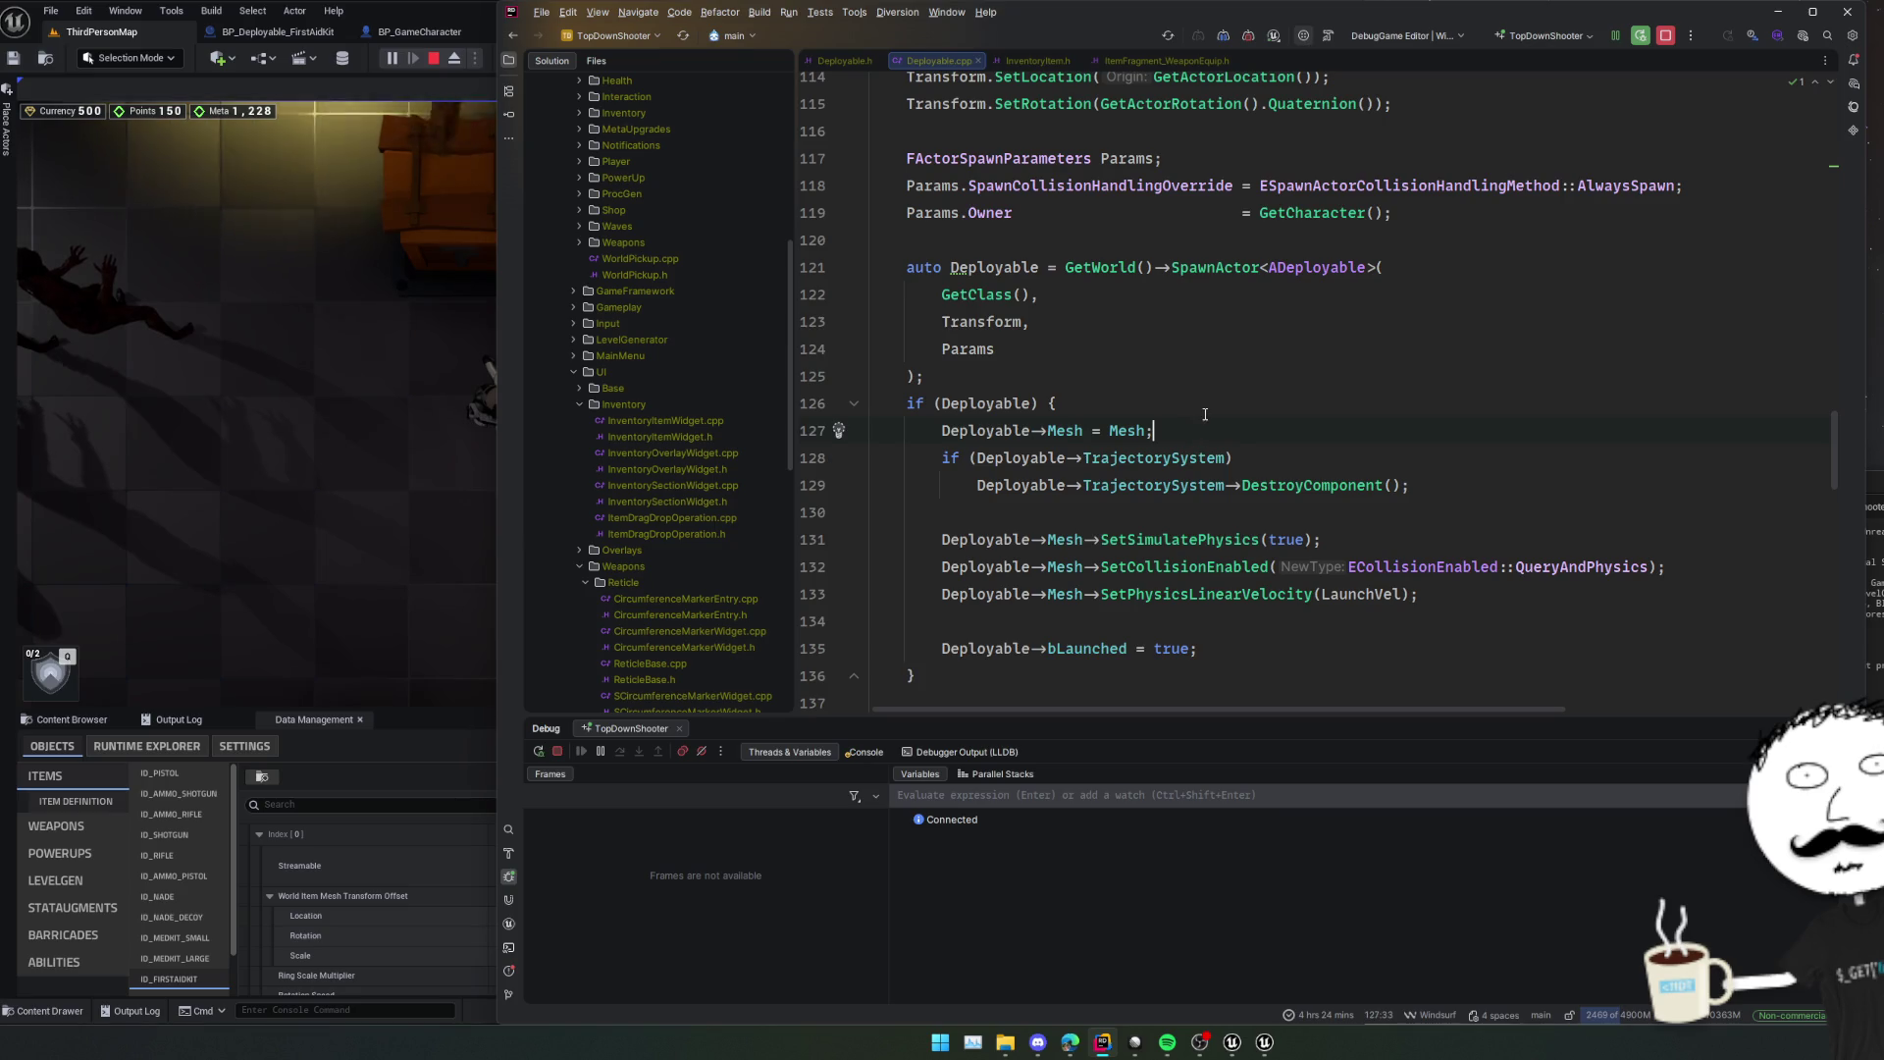
left_click(1214, 408)
double_click(1063, 433)
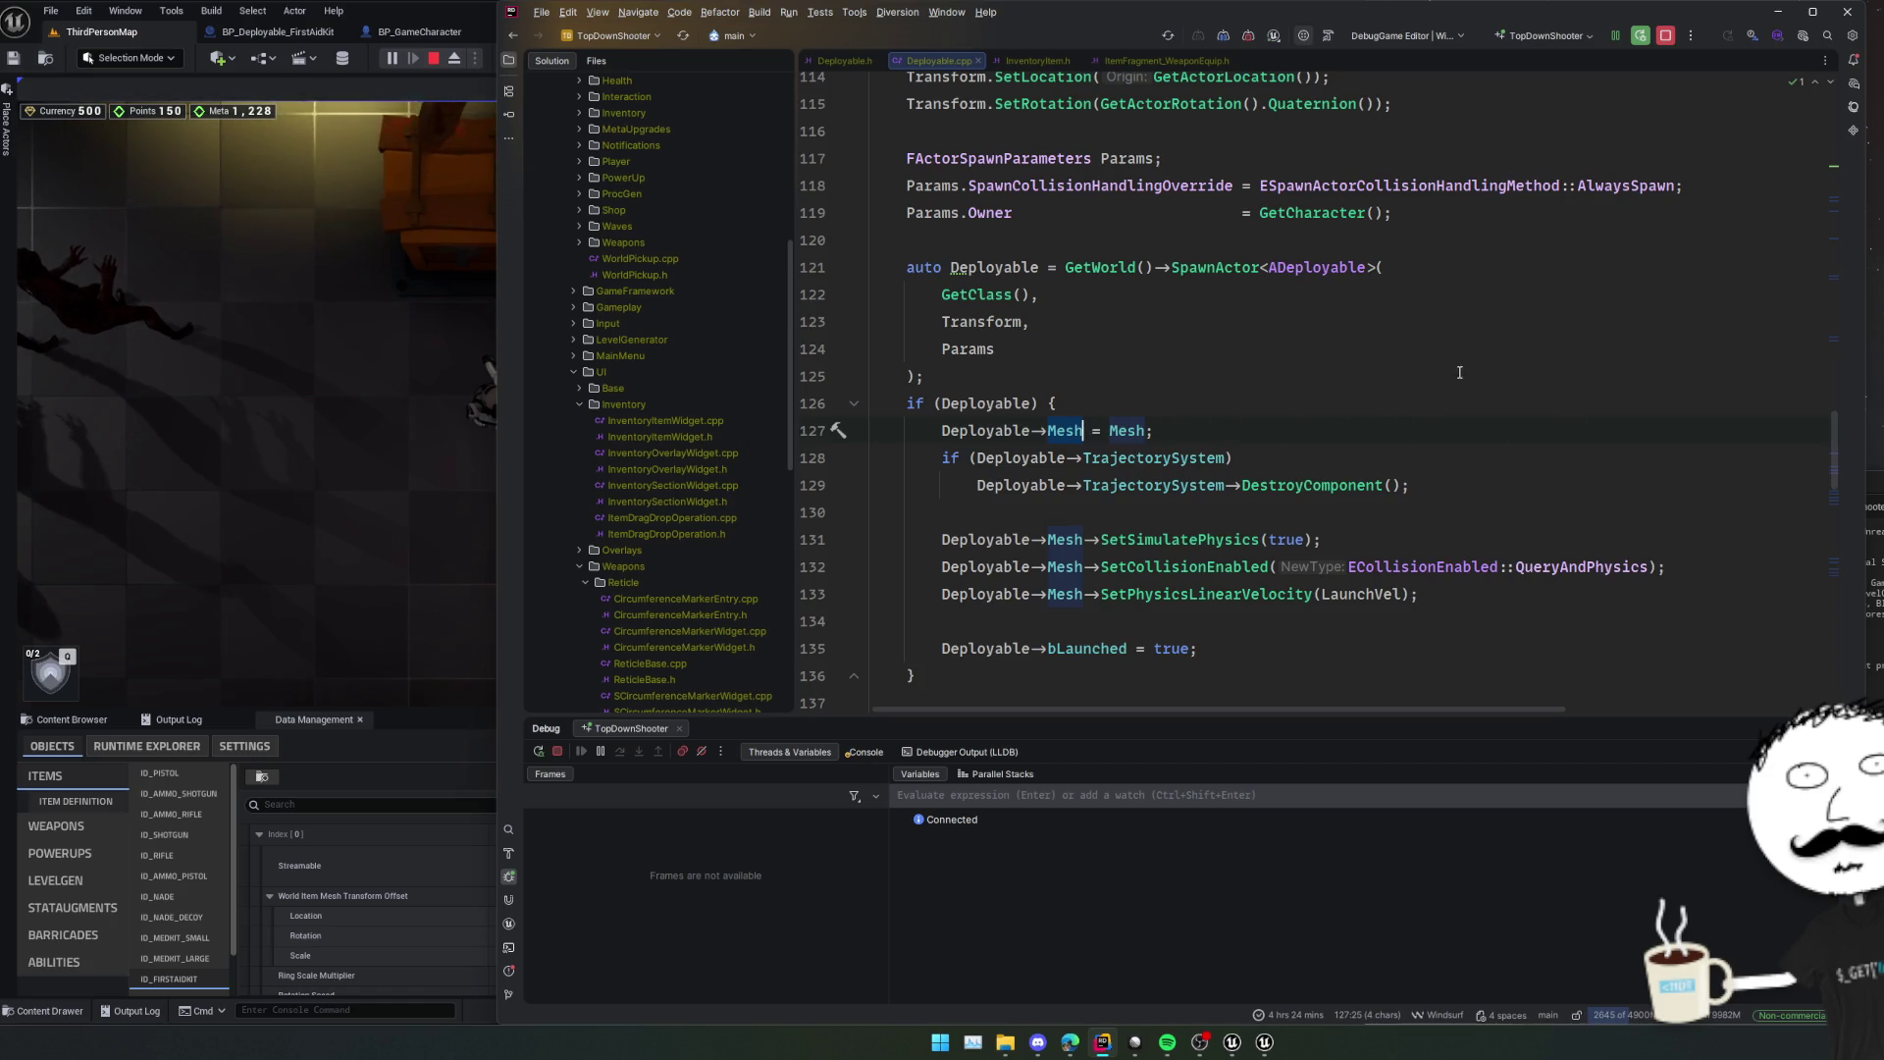
scroll(1199, 434, "down", 2)
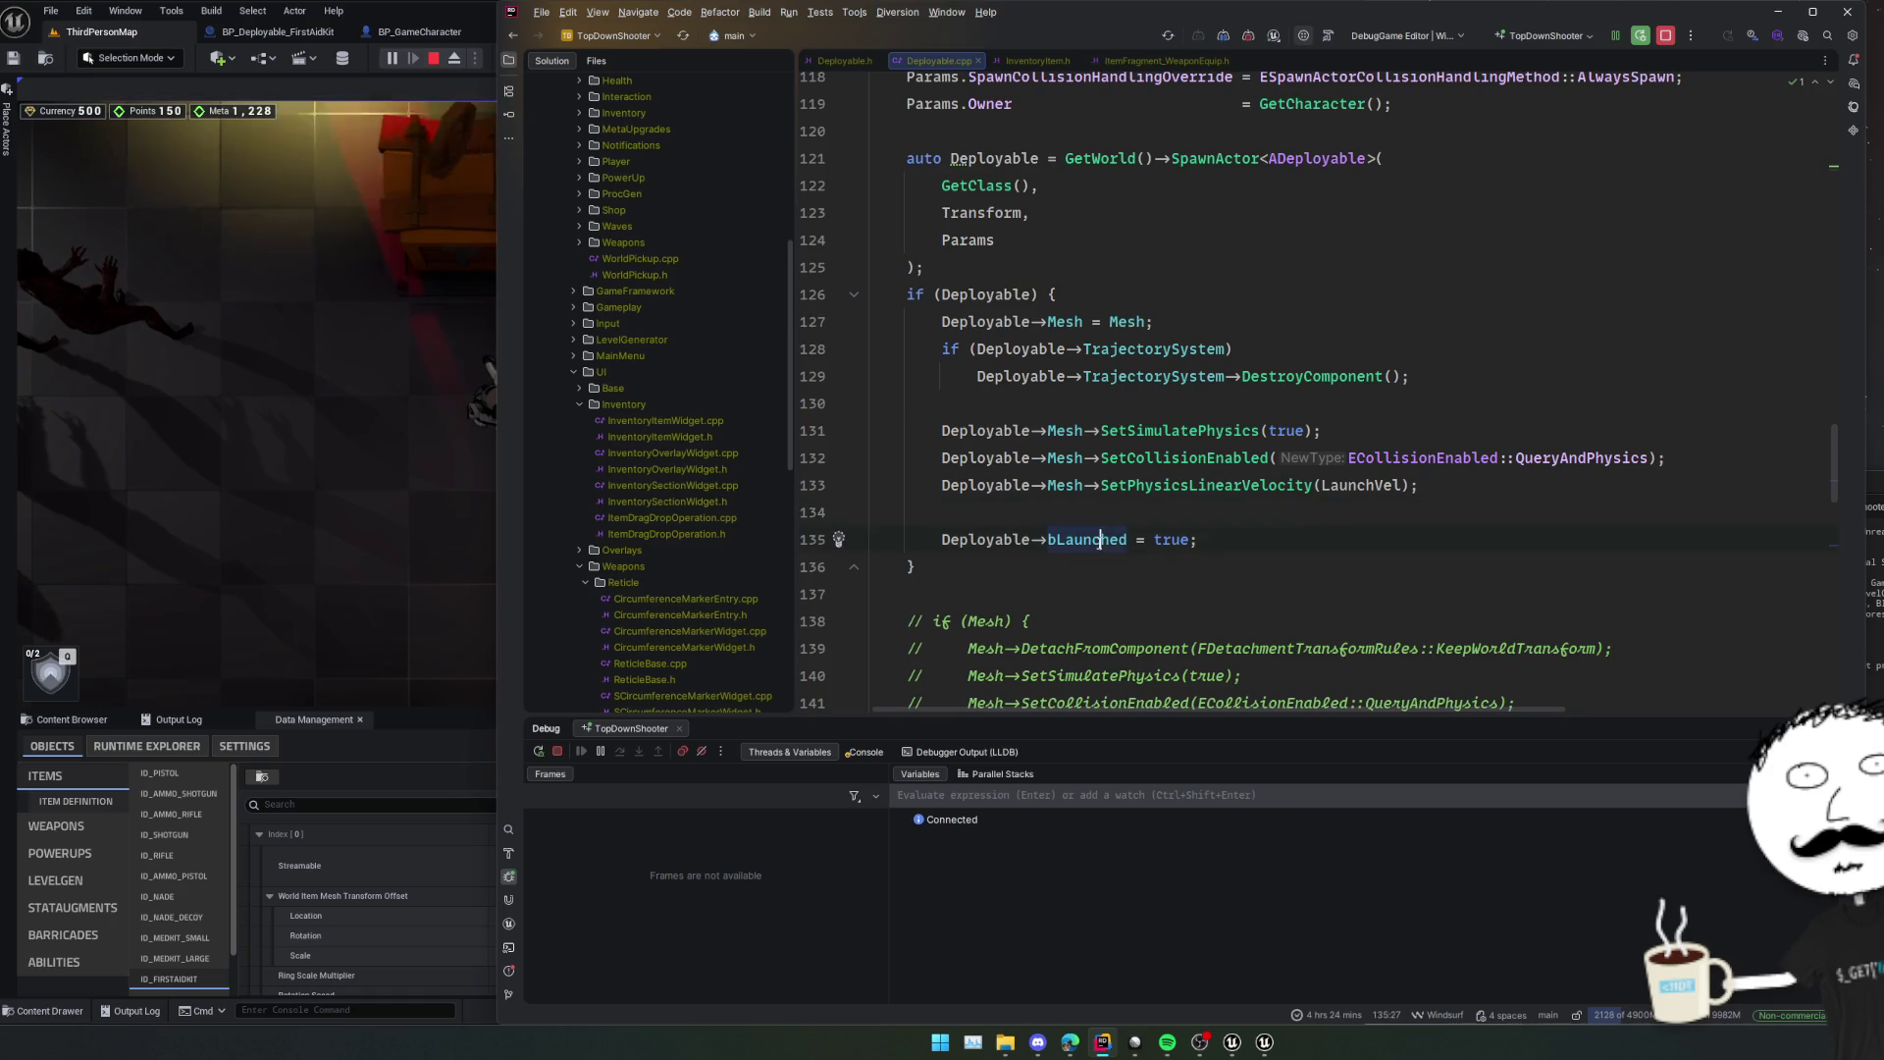
left_click(1120, 429)
left_click(1225, 405)
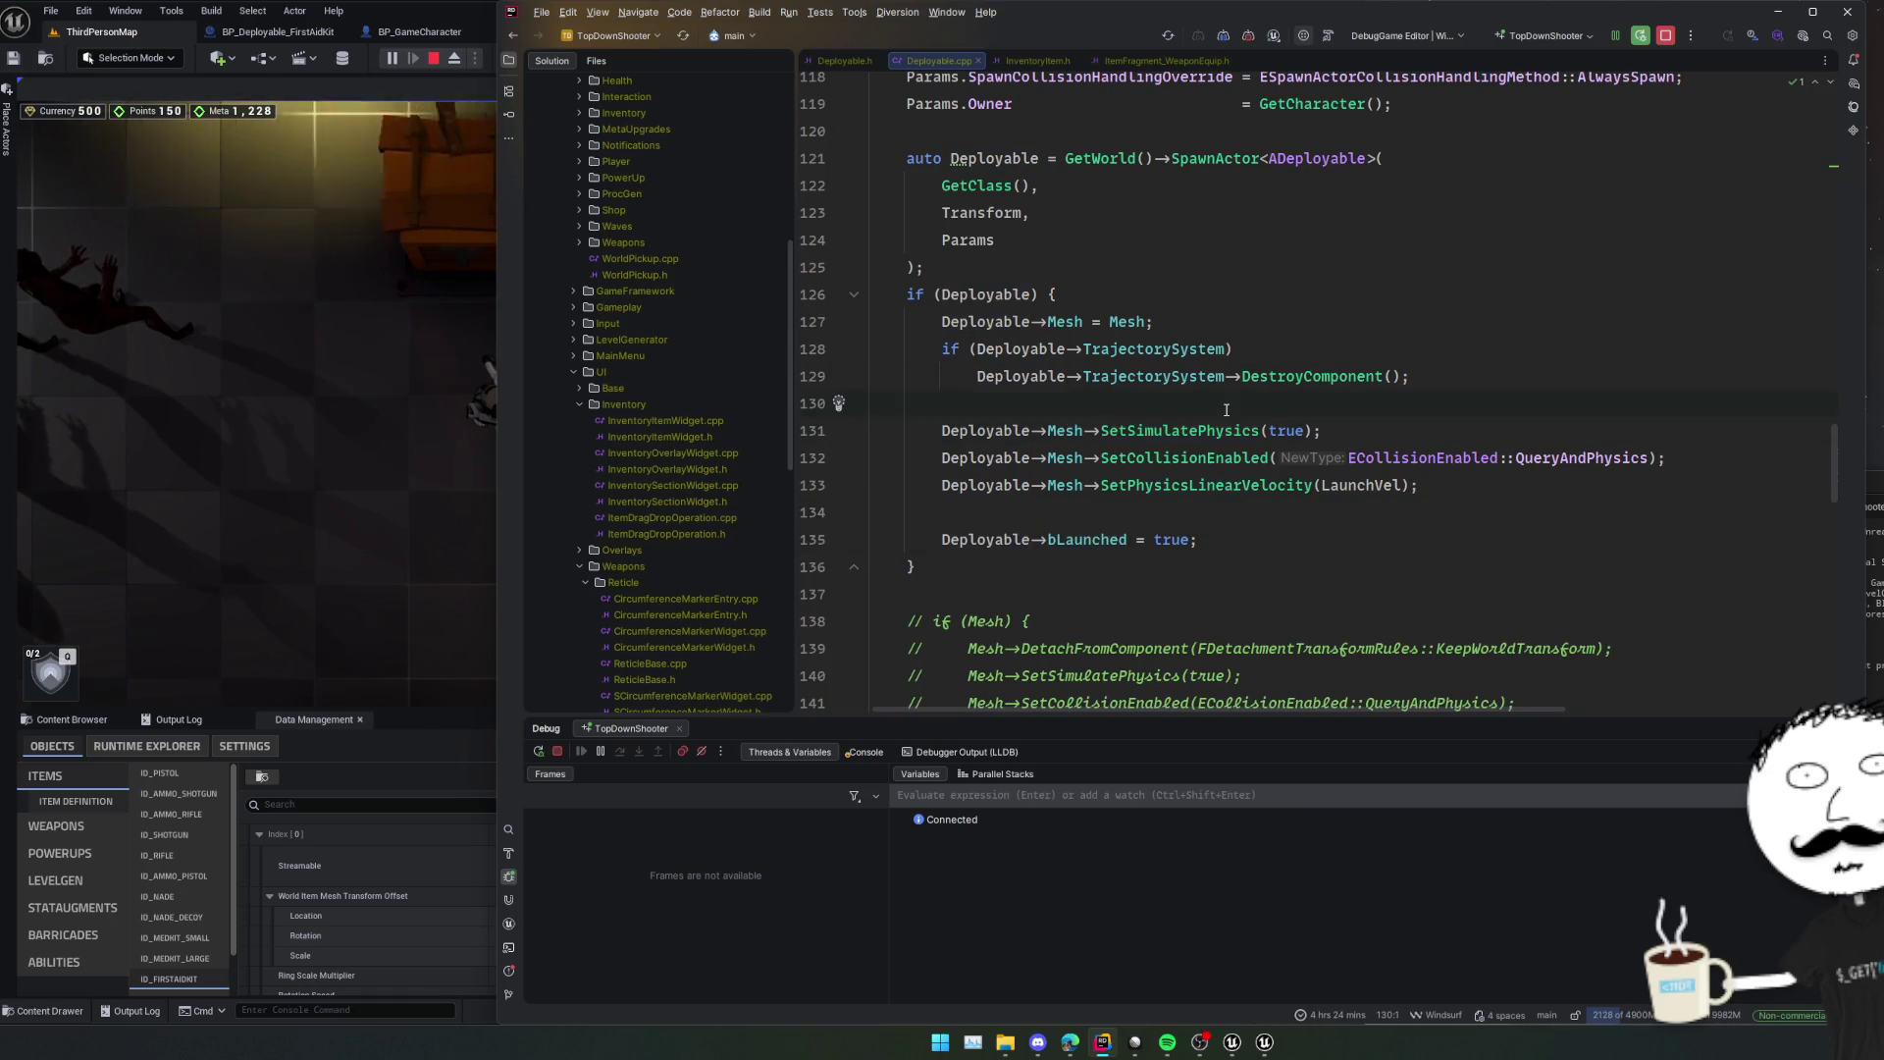
Insert a NEXT_TICK_WORLD line above the physics calls and search the solution for all its uses.
key("Return")
key("Return")
key("Up")
type("NEX")
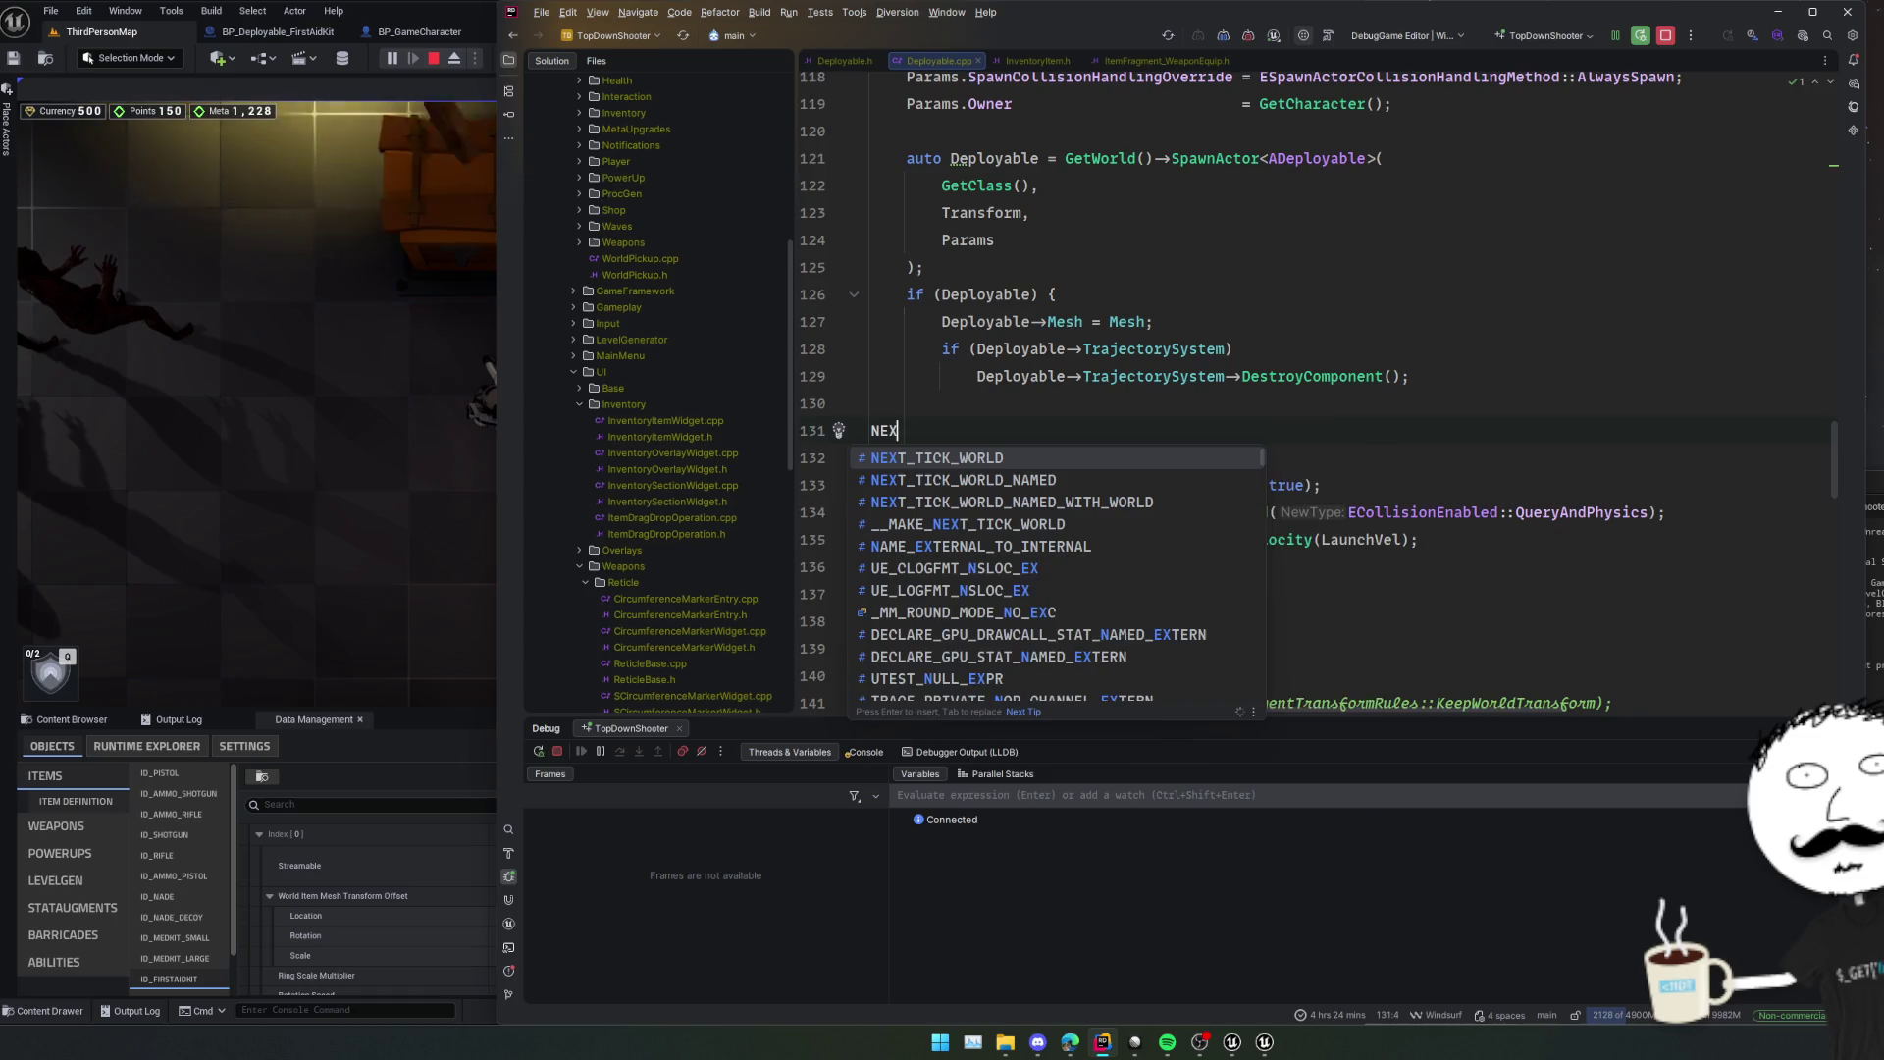
type("T_")
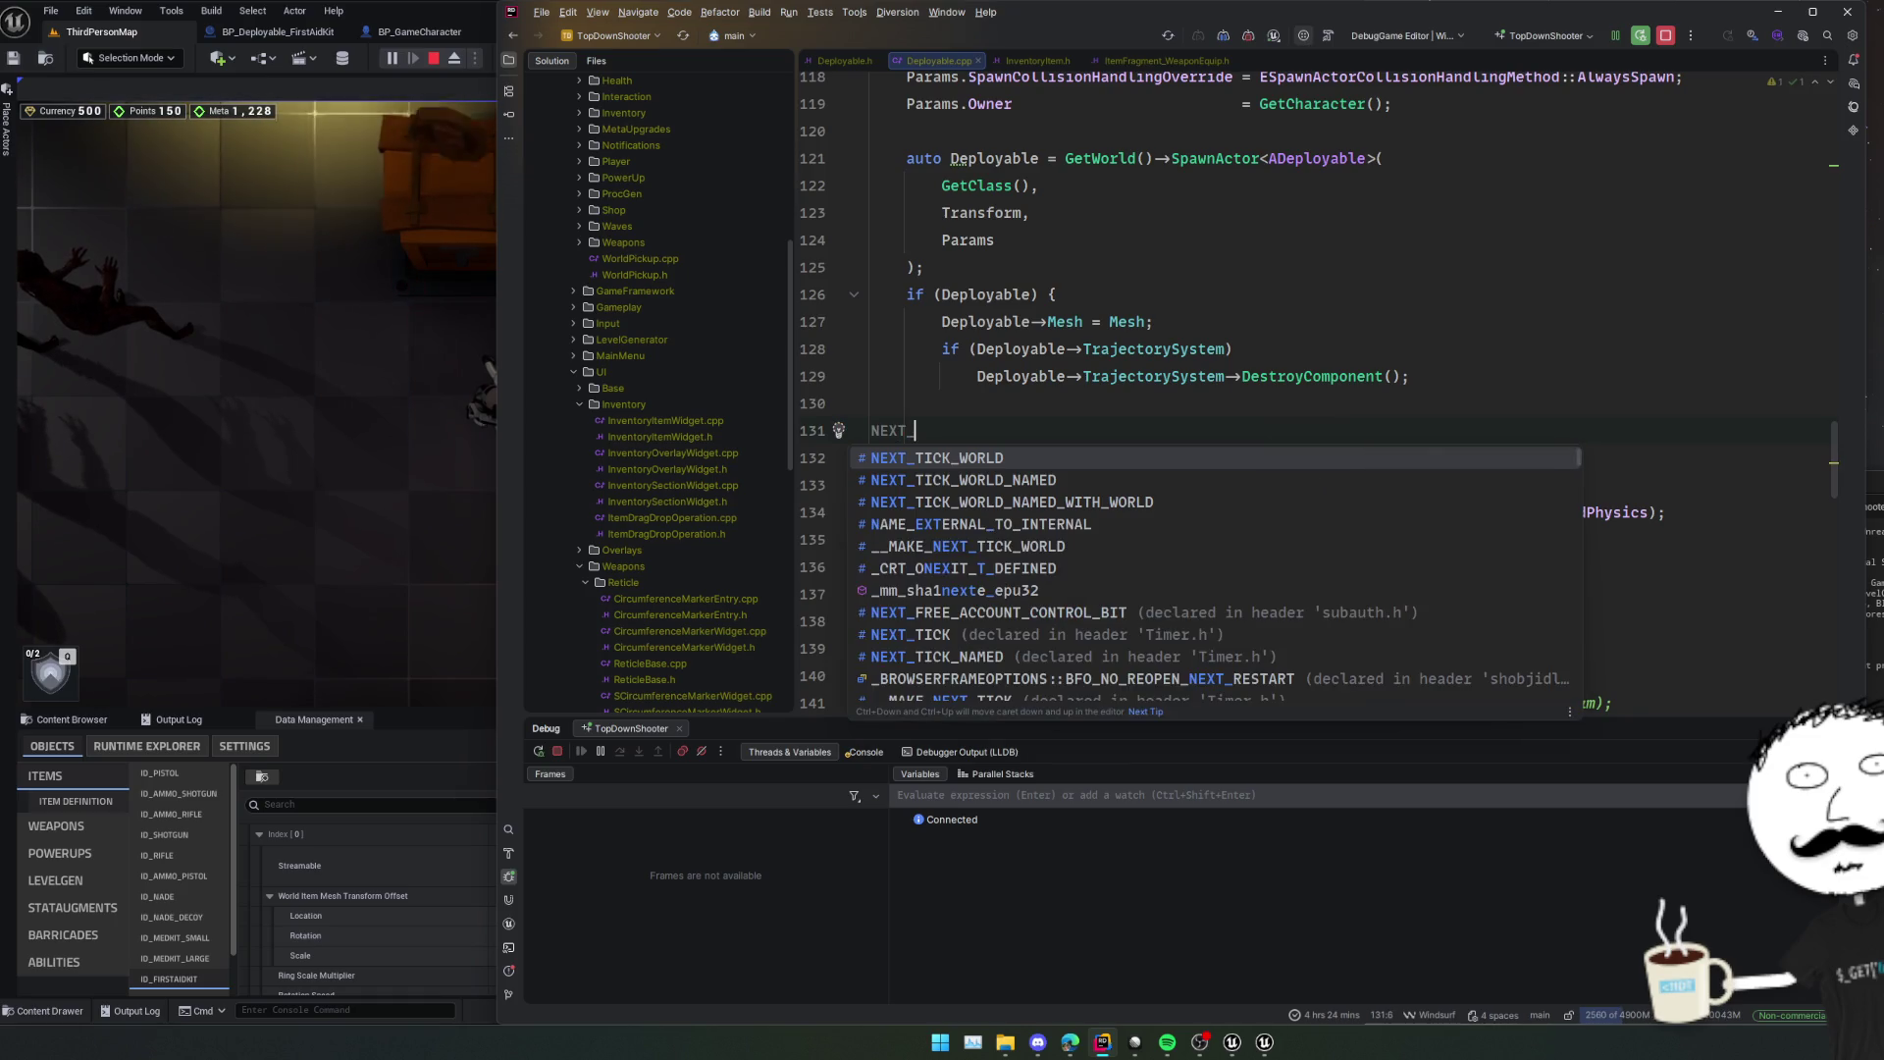
key("Return")
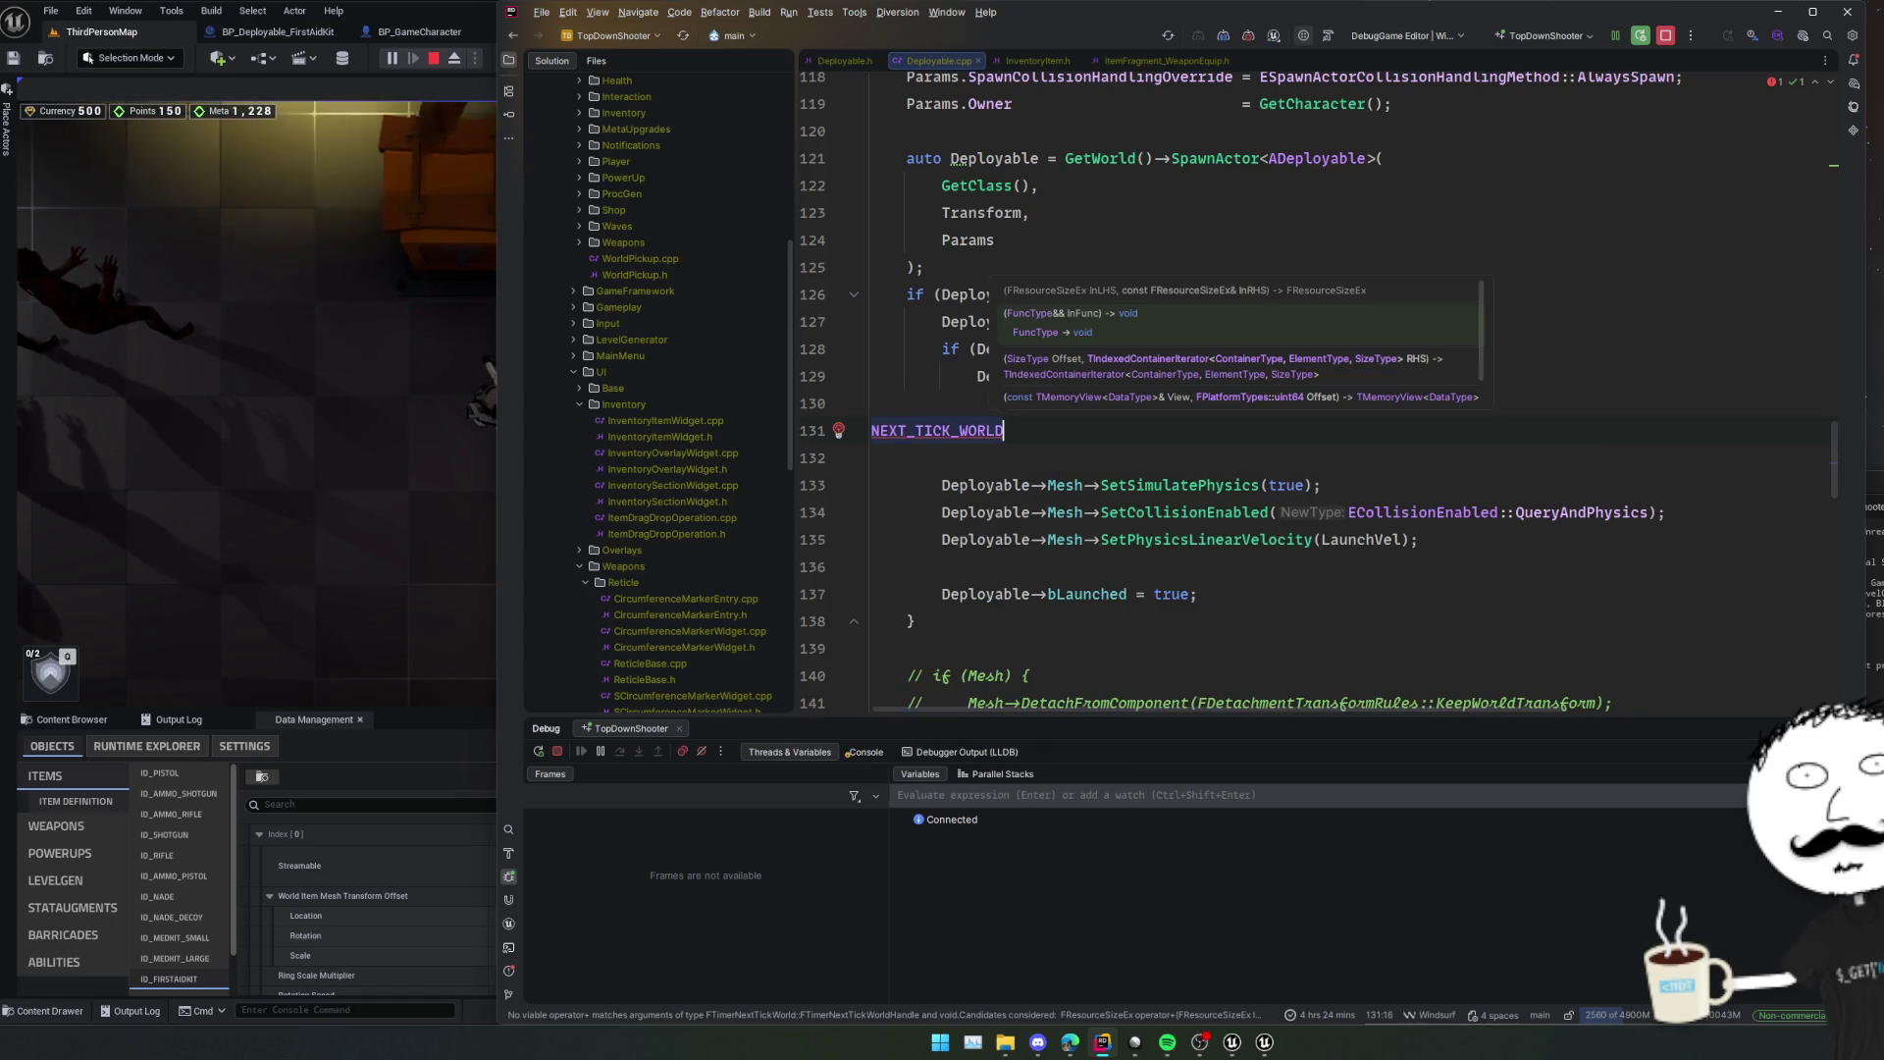
key("shift+Home")
key("ctrl+shift+f")
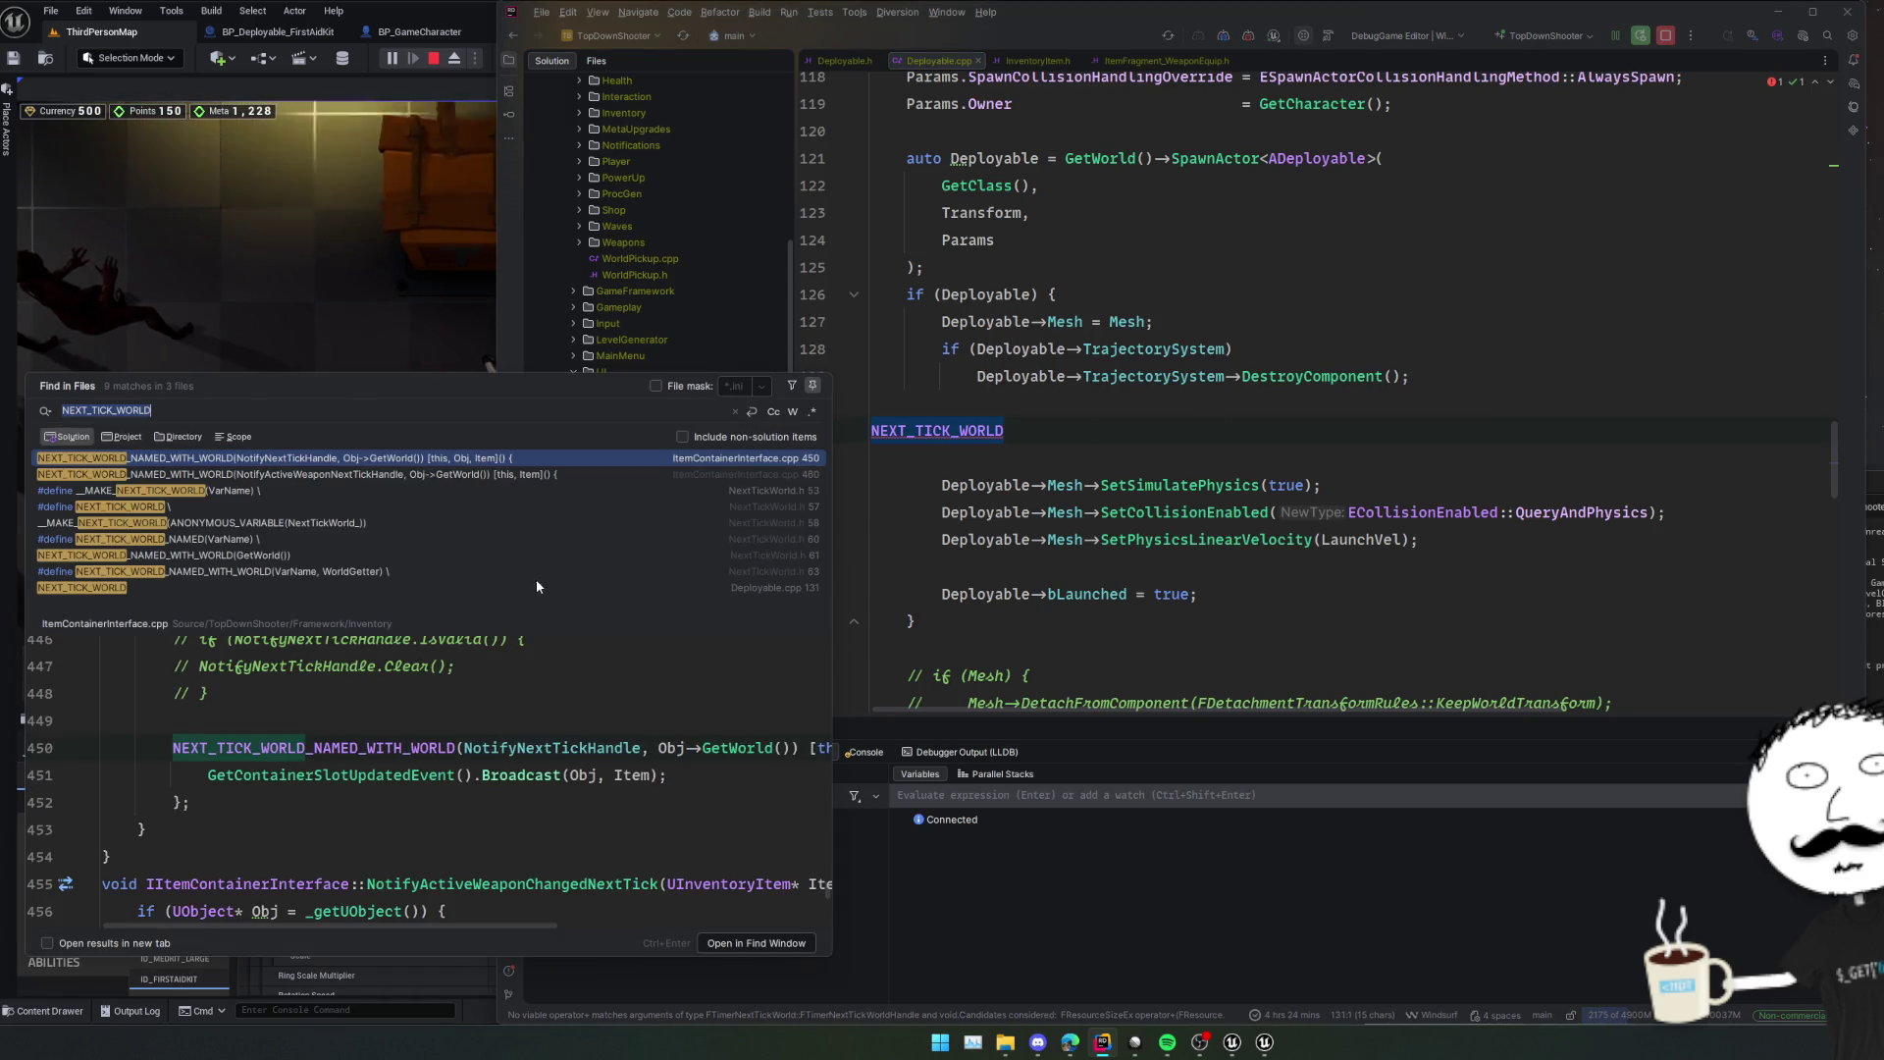
Preview the line 460 usage and inspect the NEXT_TICK_WORLD_NAMED macro definitions in NextTickWorld.h.
scroll(641, 683, "right", 3)
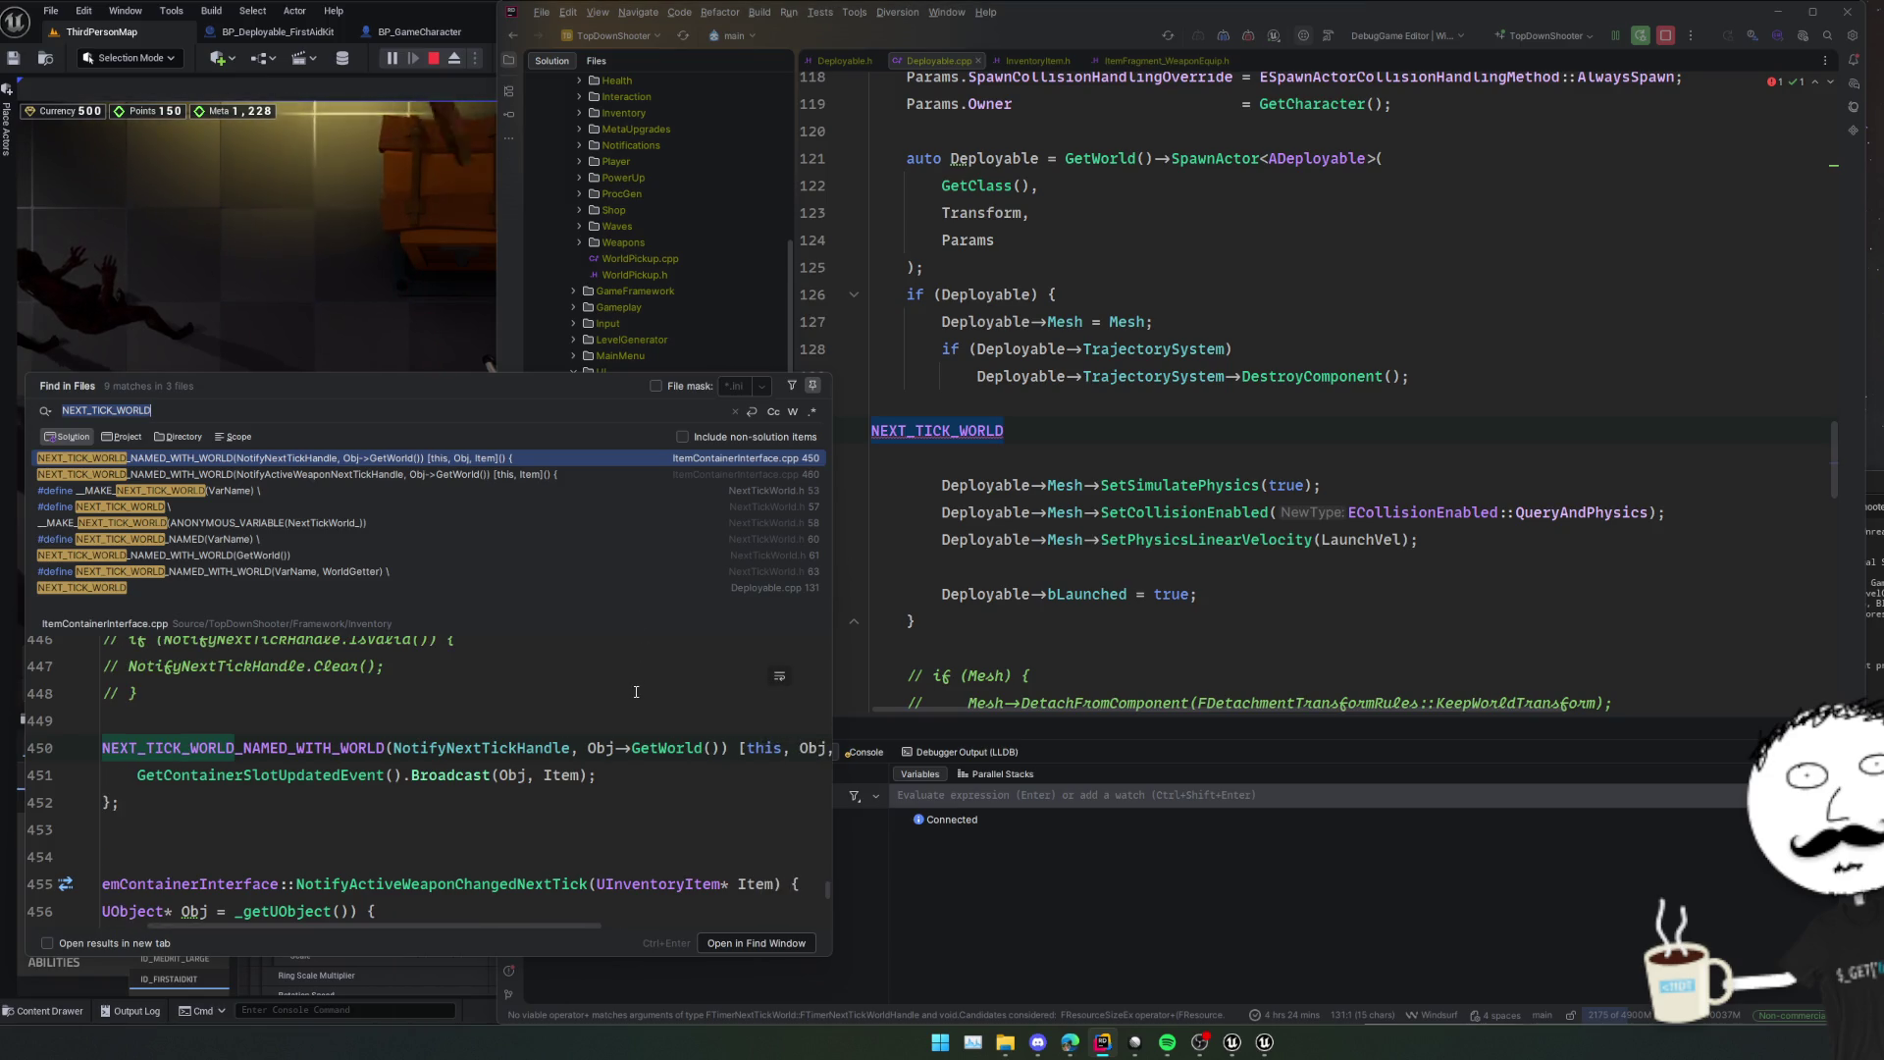
scroll(636, 692, "left", 3)
left_click(302, 477)
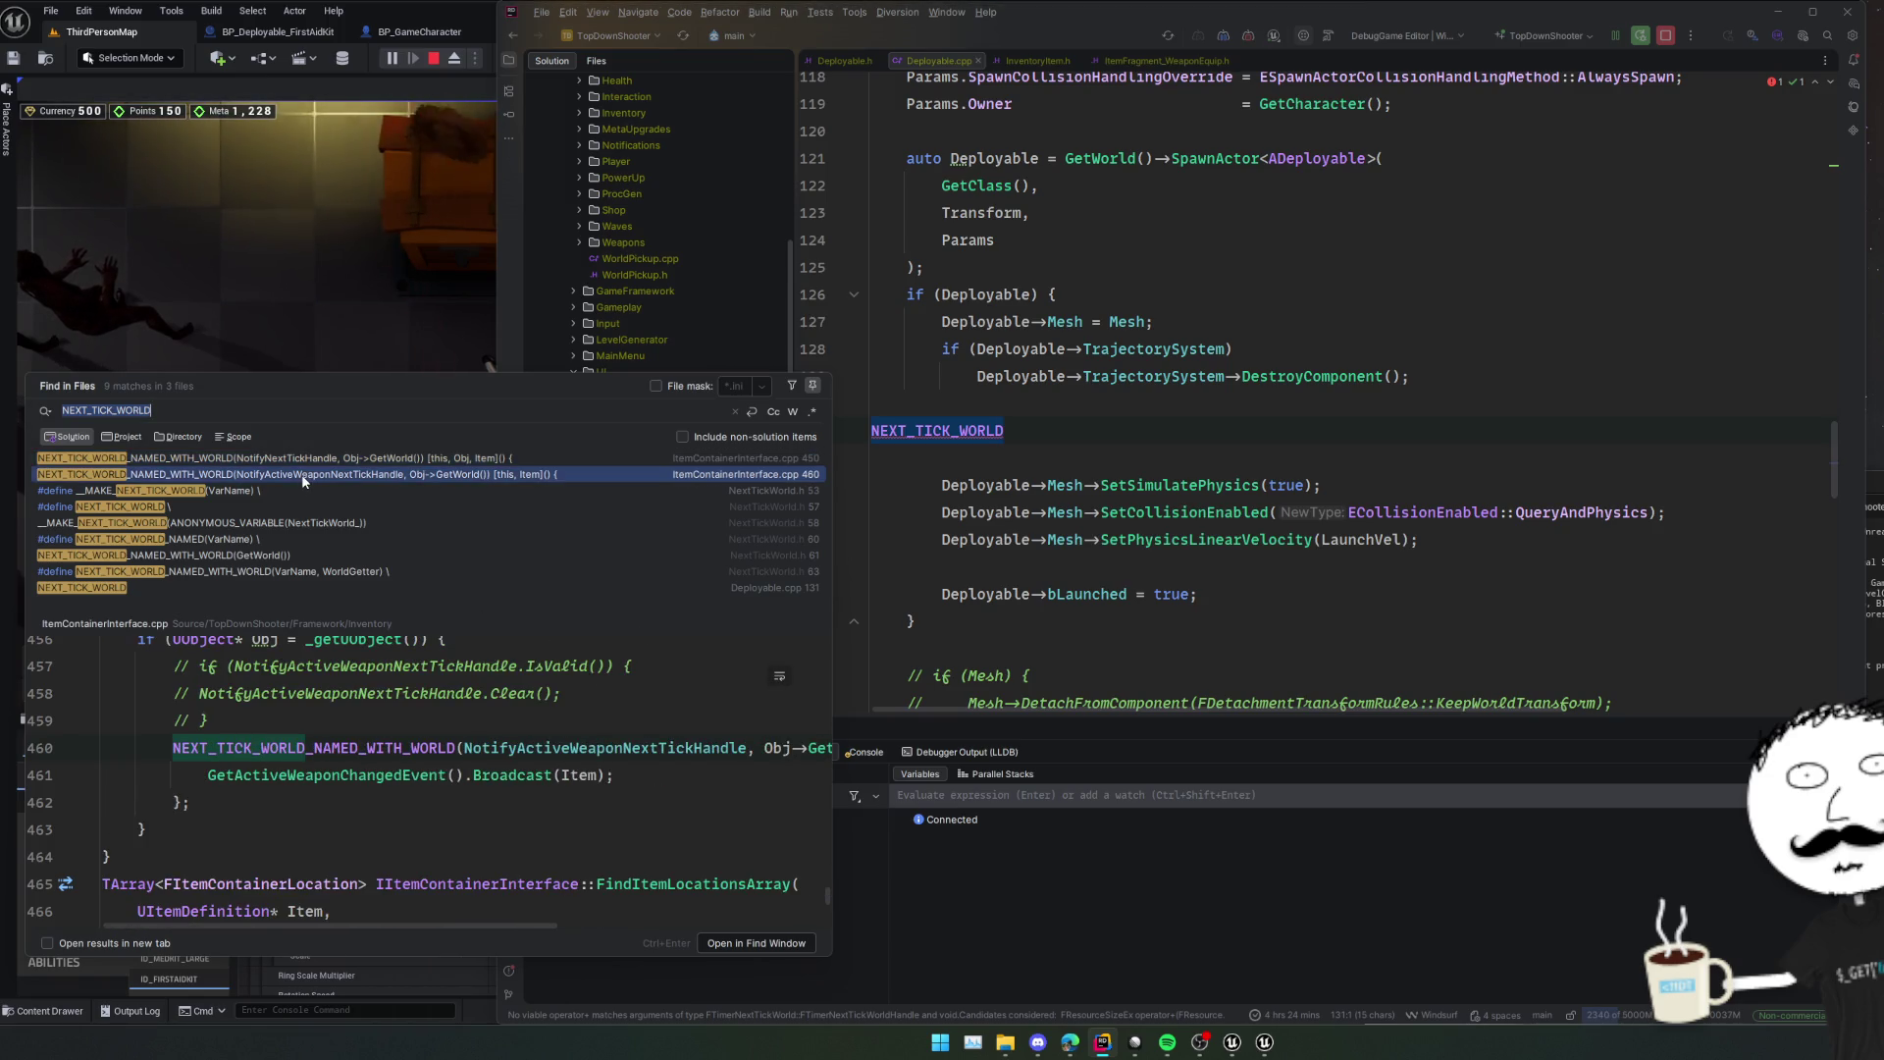
mouse_move(389, 746)
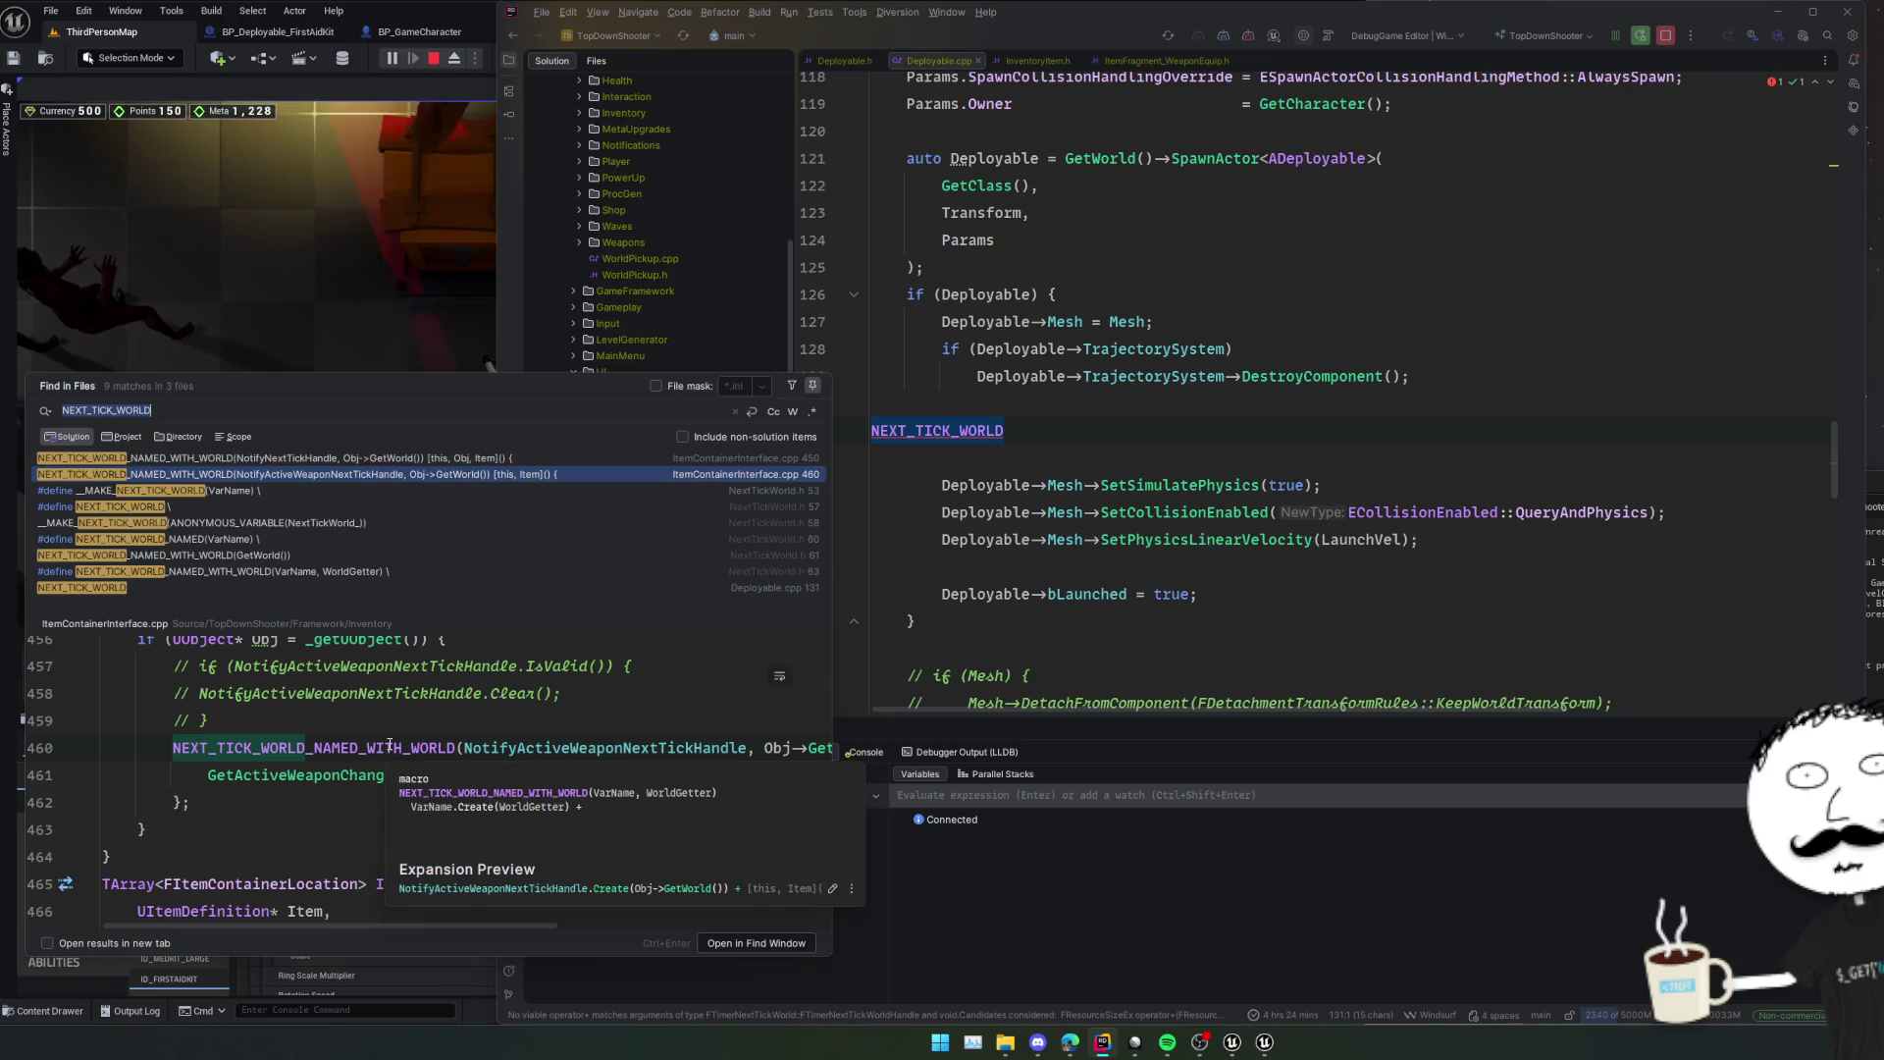
left_click(389, 745, "ctrl")
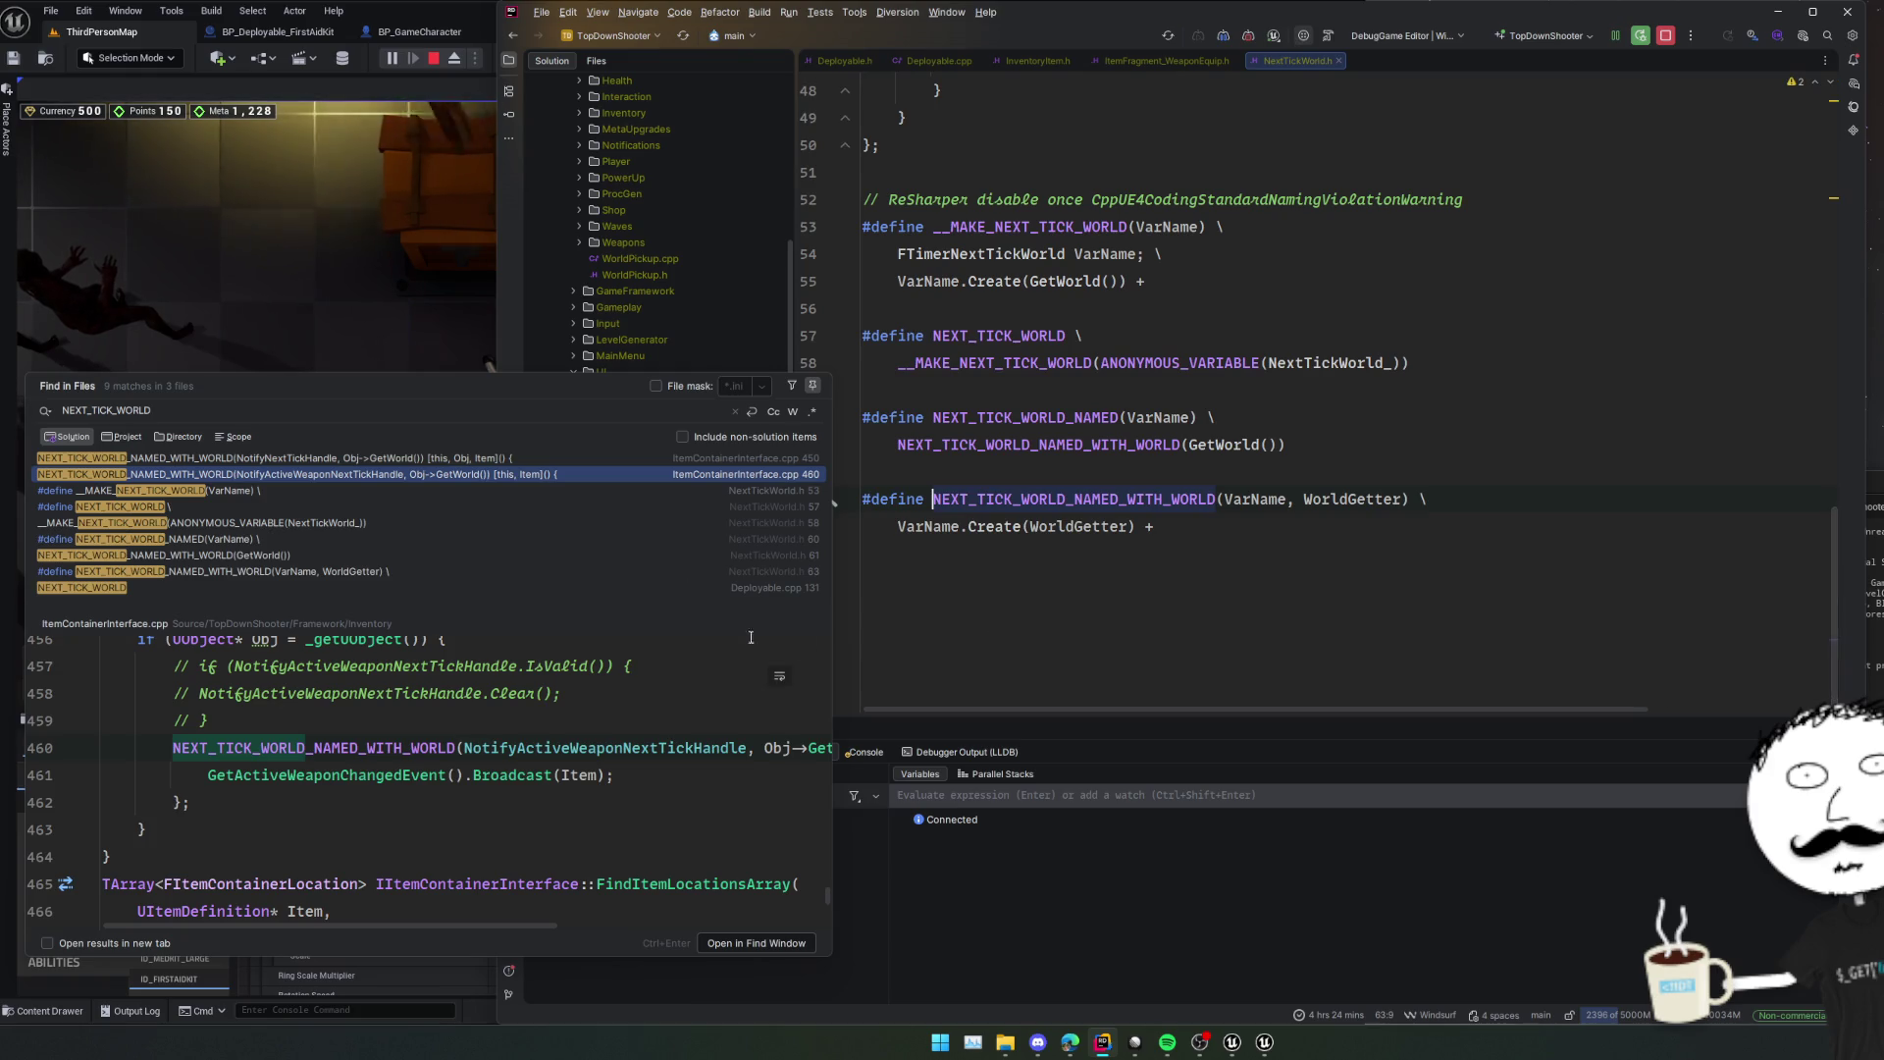
left_click(1072, 418)
Go back to Deployable.cpp and delete NEXT_TICK_WORLD, leaving line 131 blank.
key("Escape")
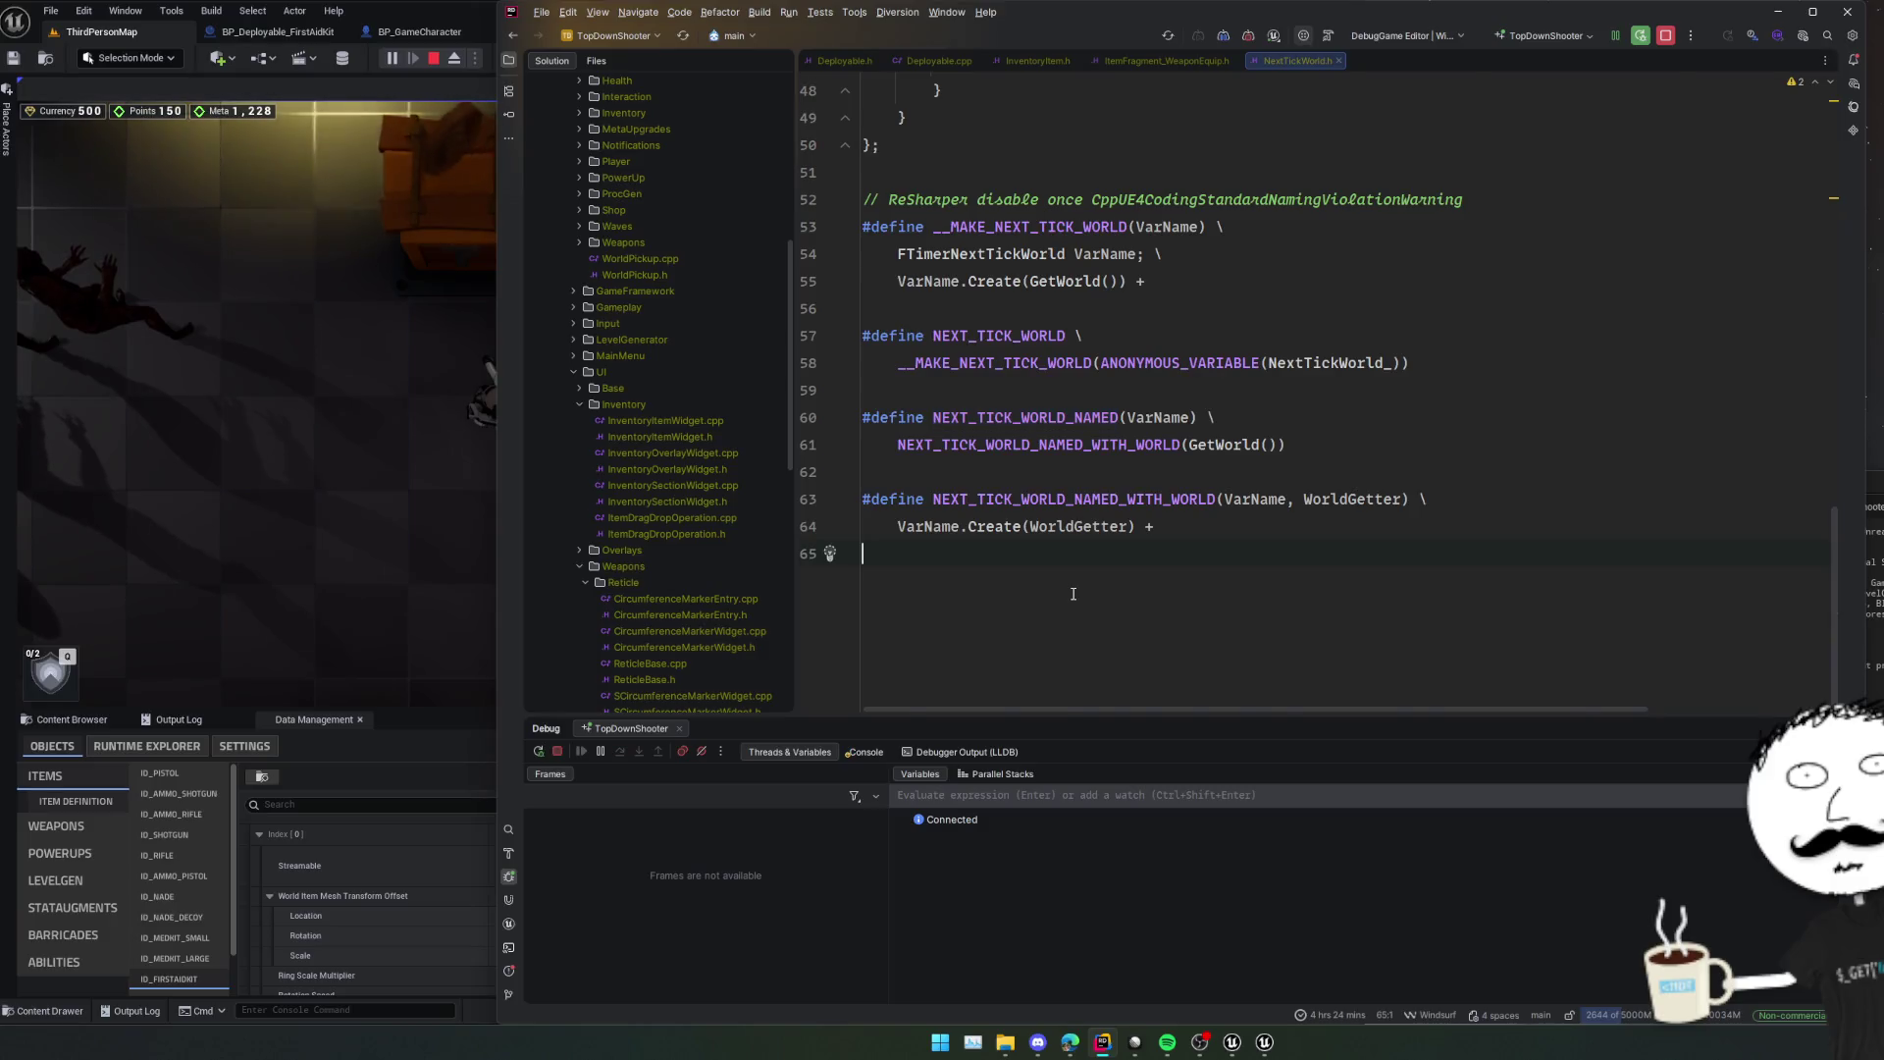
key("ctrl+alt+Left")
key("BackSpace")
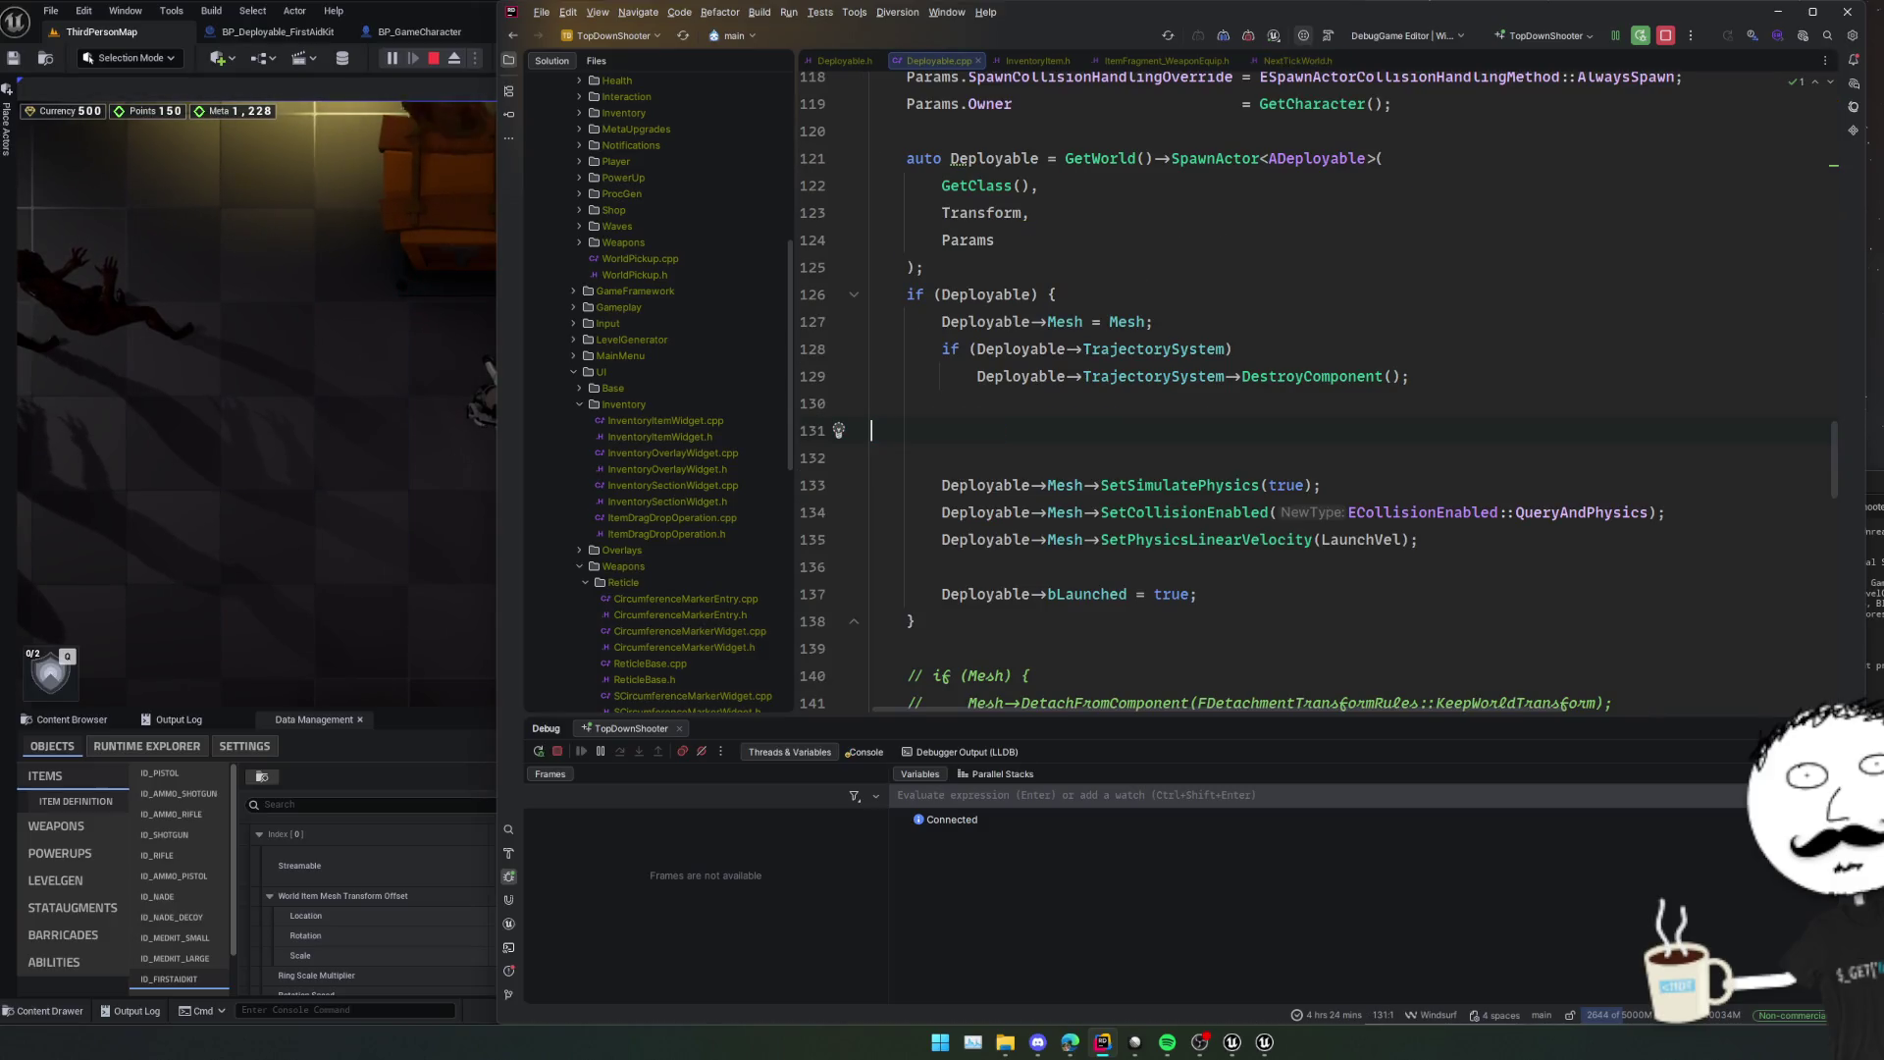
Write a GetWorldTimerManager().SetTimerForNextTick call with an empty lambda on line 131.
type("GetWorldTime")
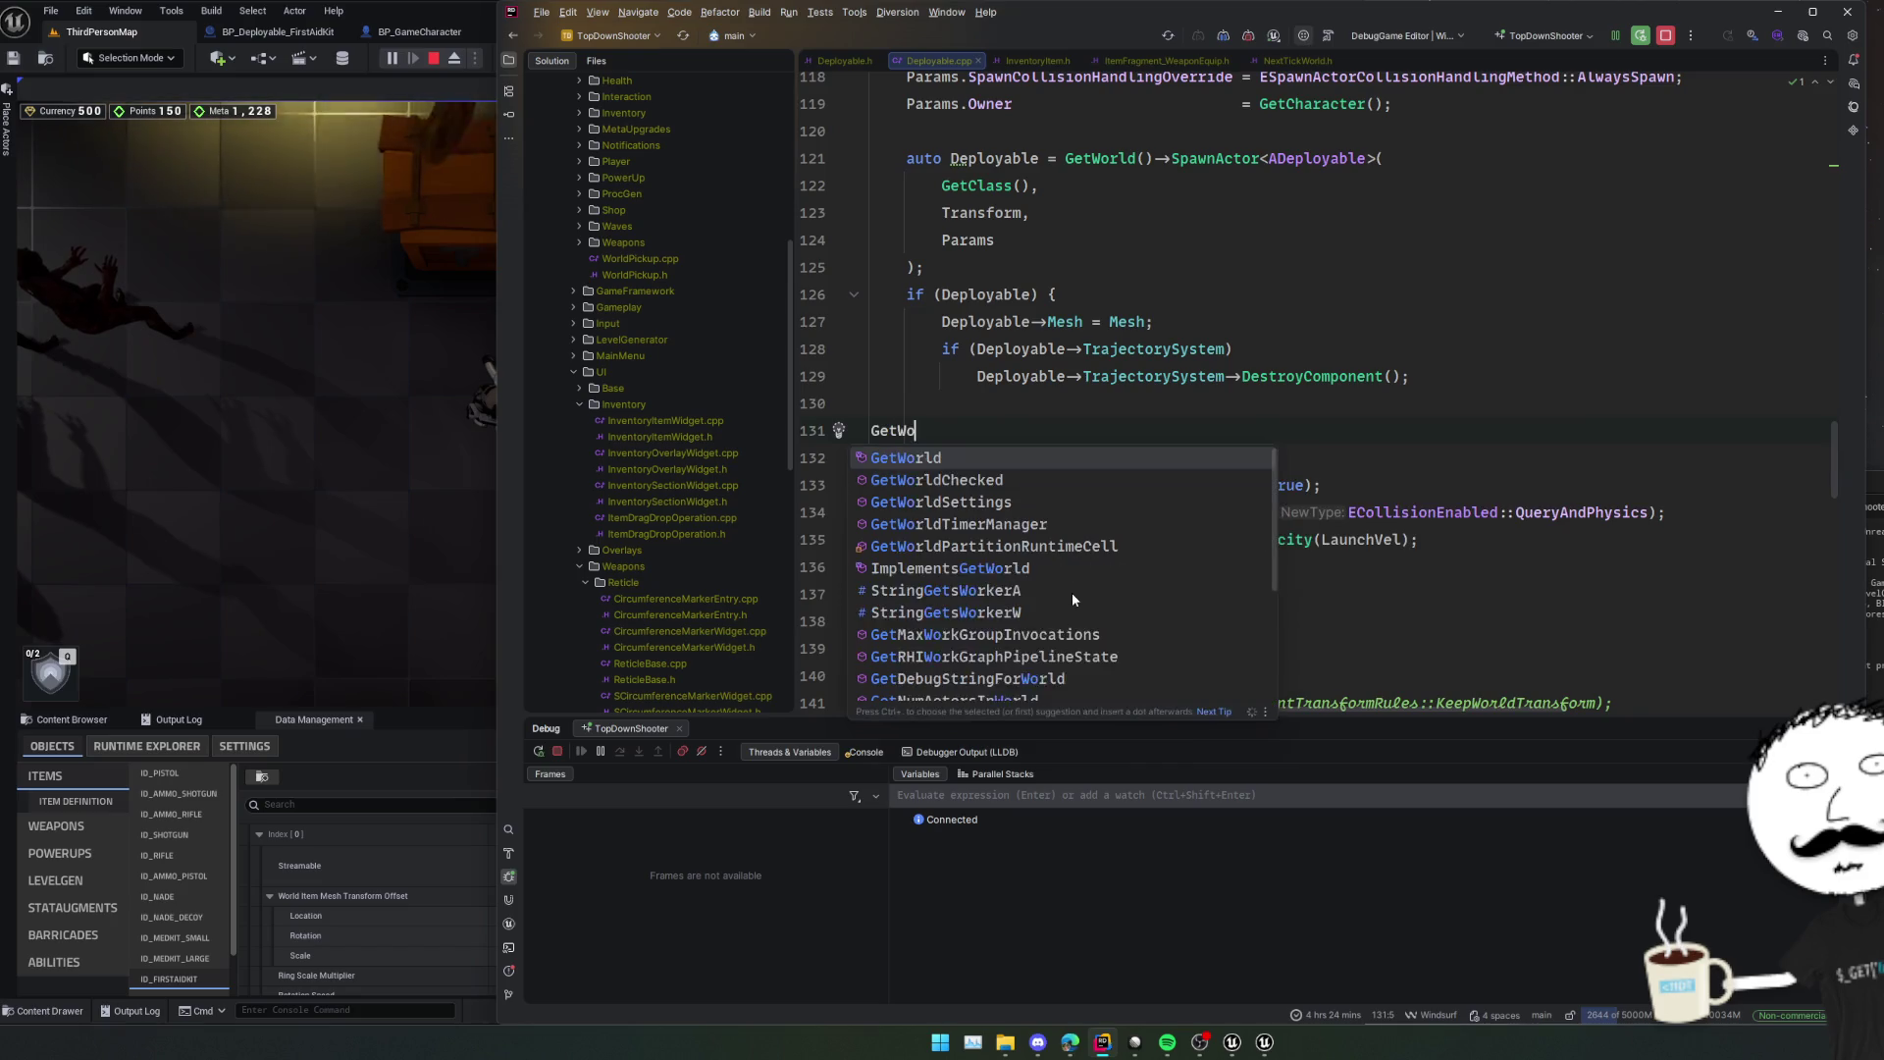
key("Return")
type(".")
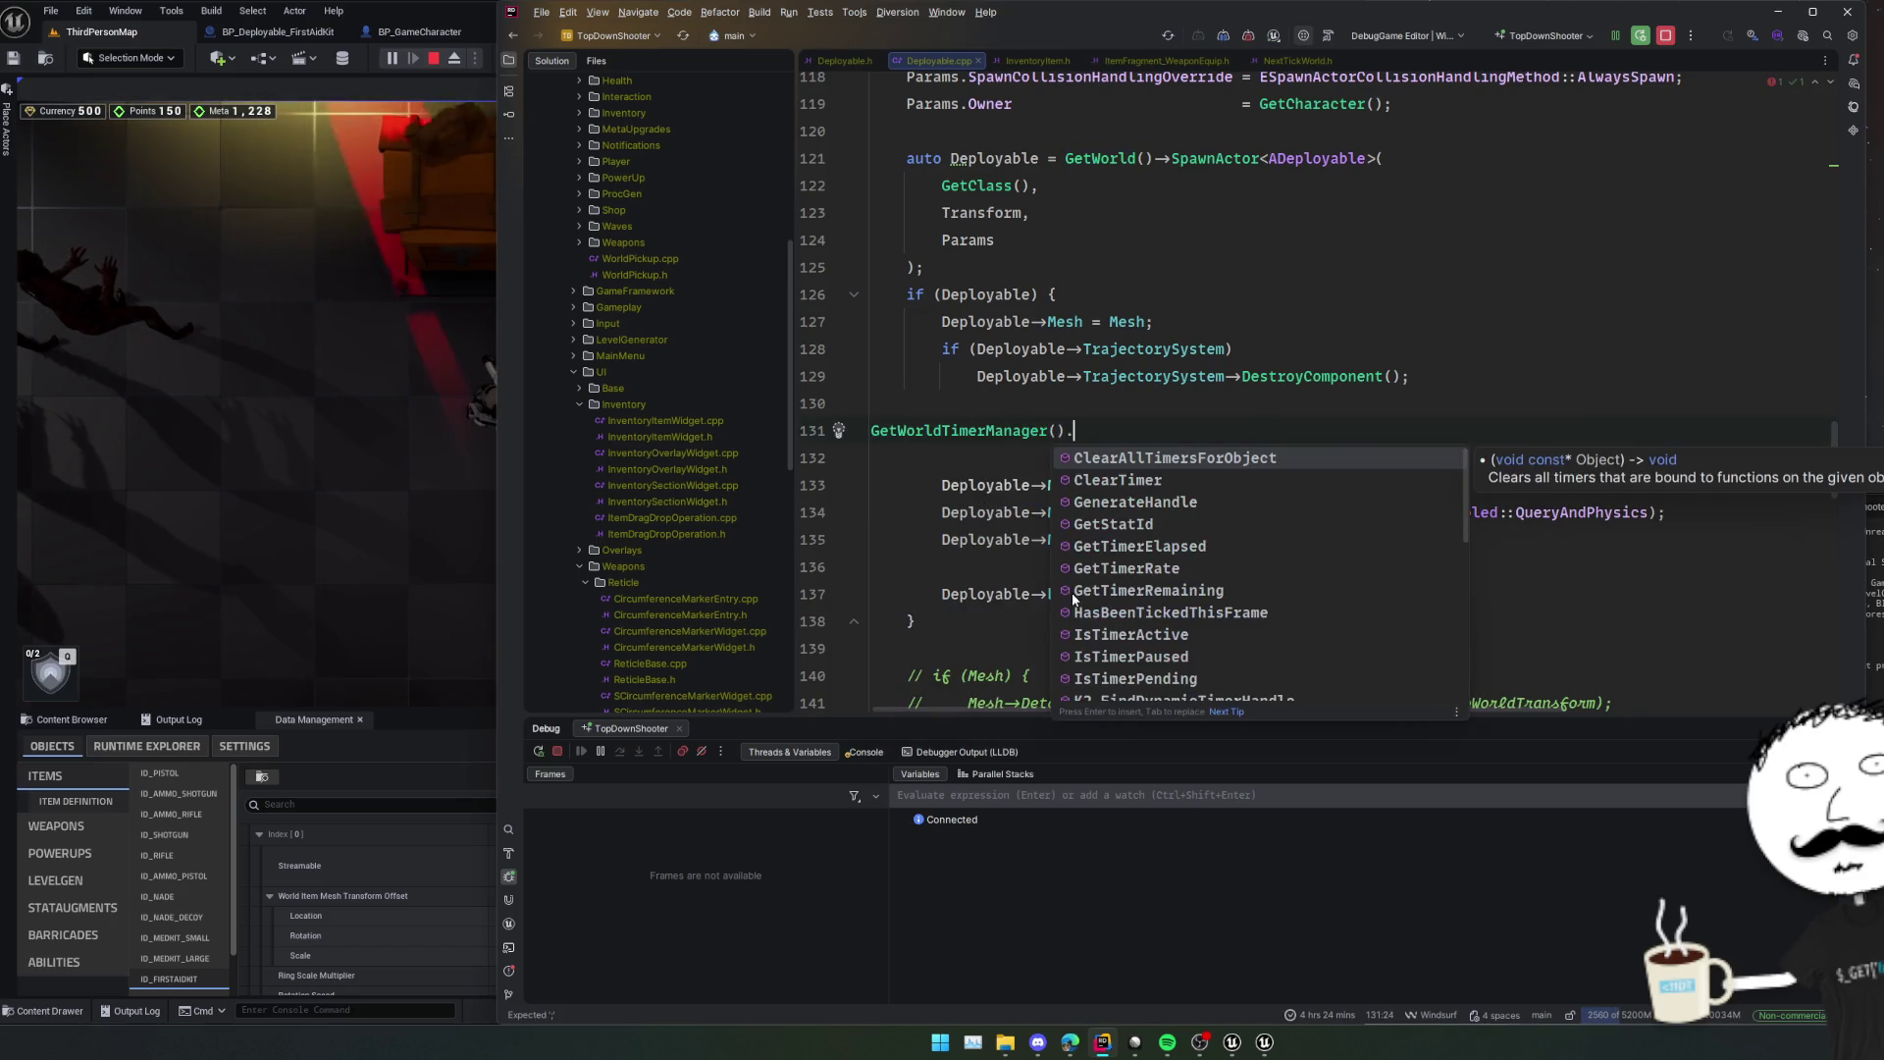
type("SetTimer")
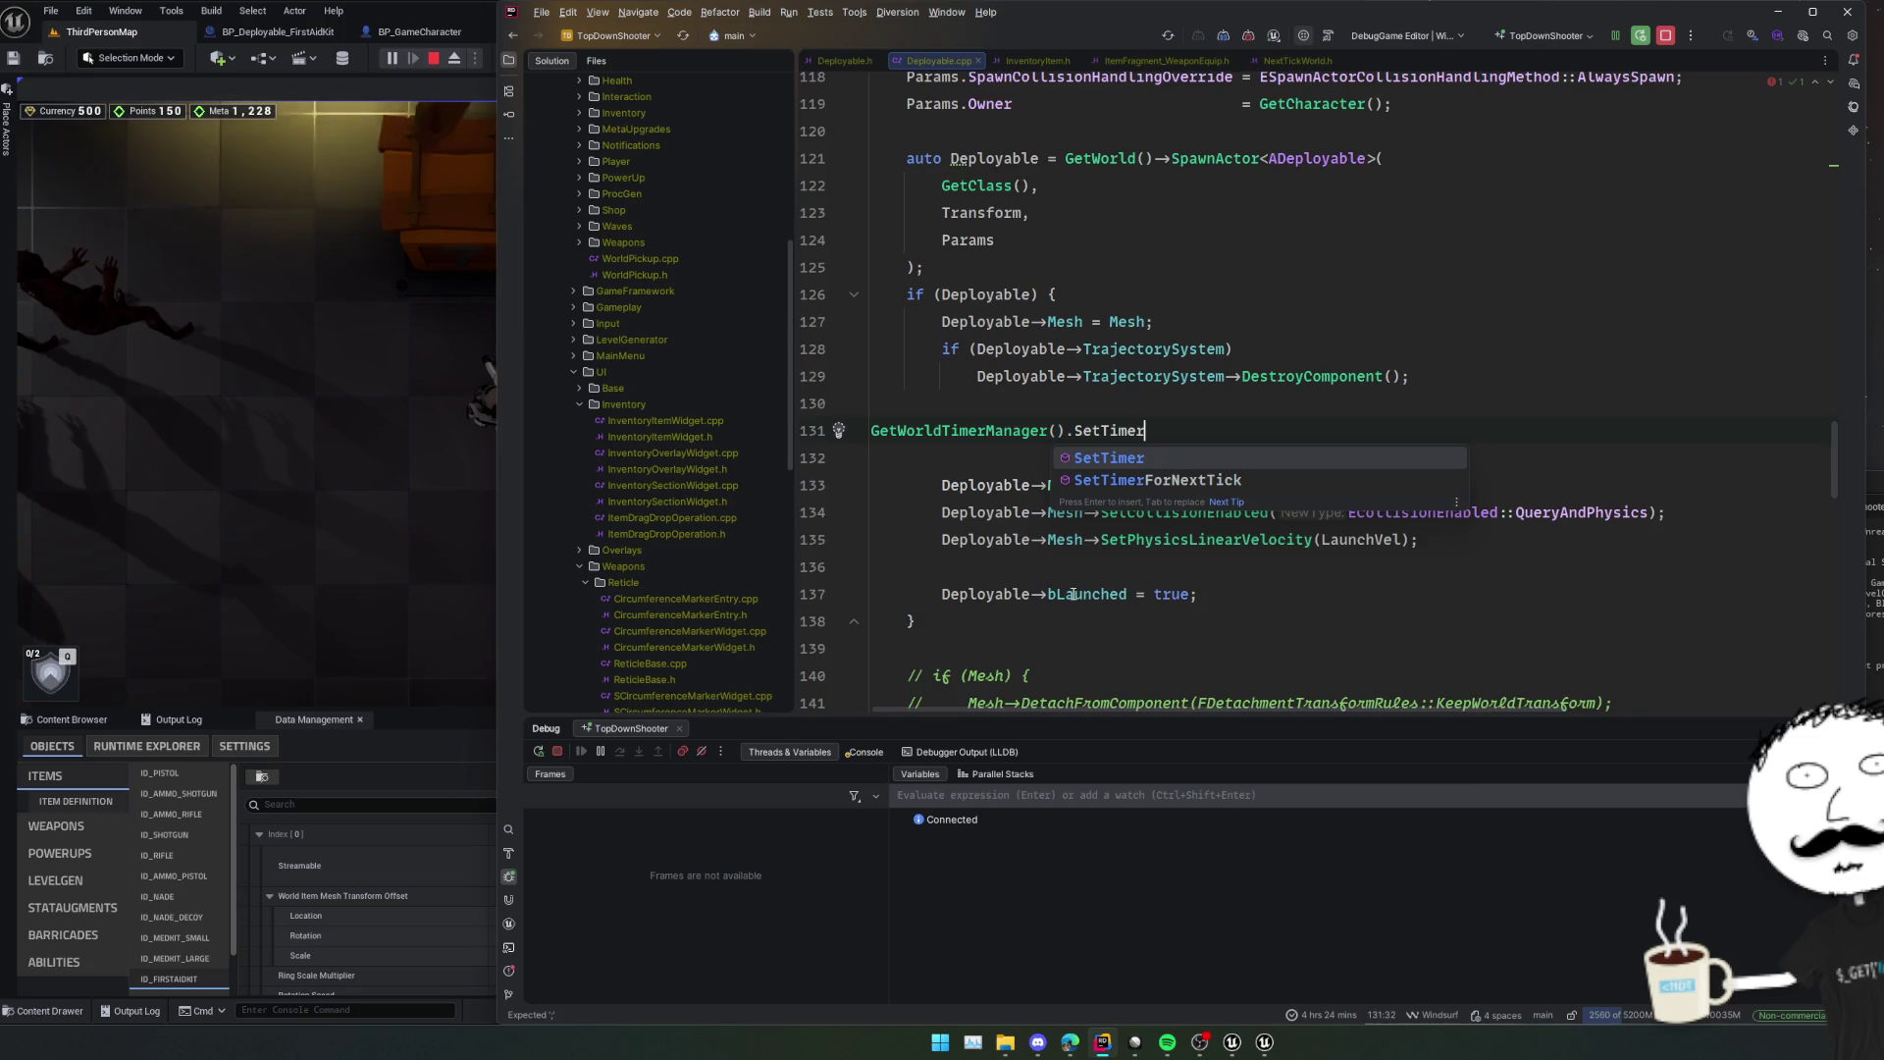
key("Down")
key("Return")
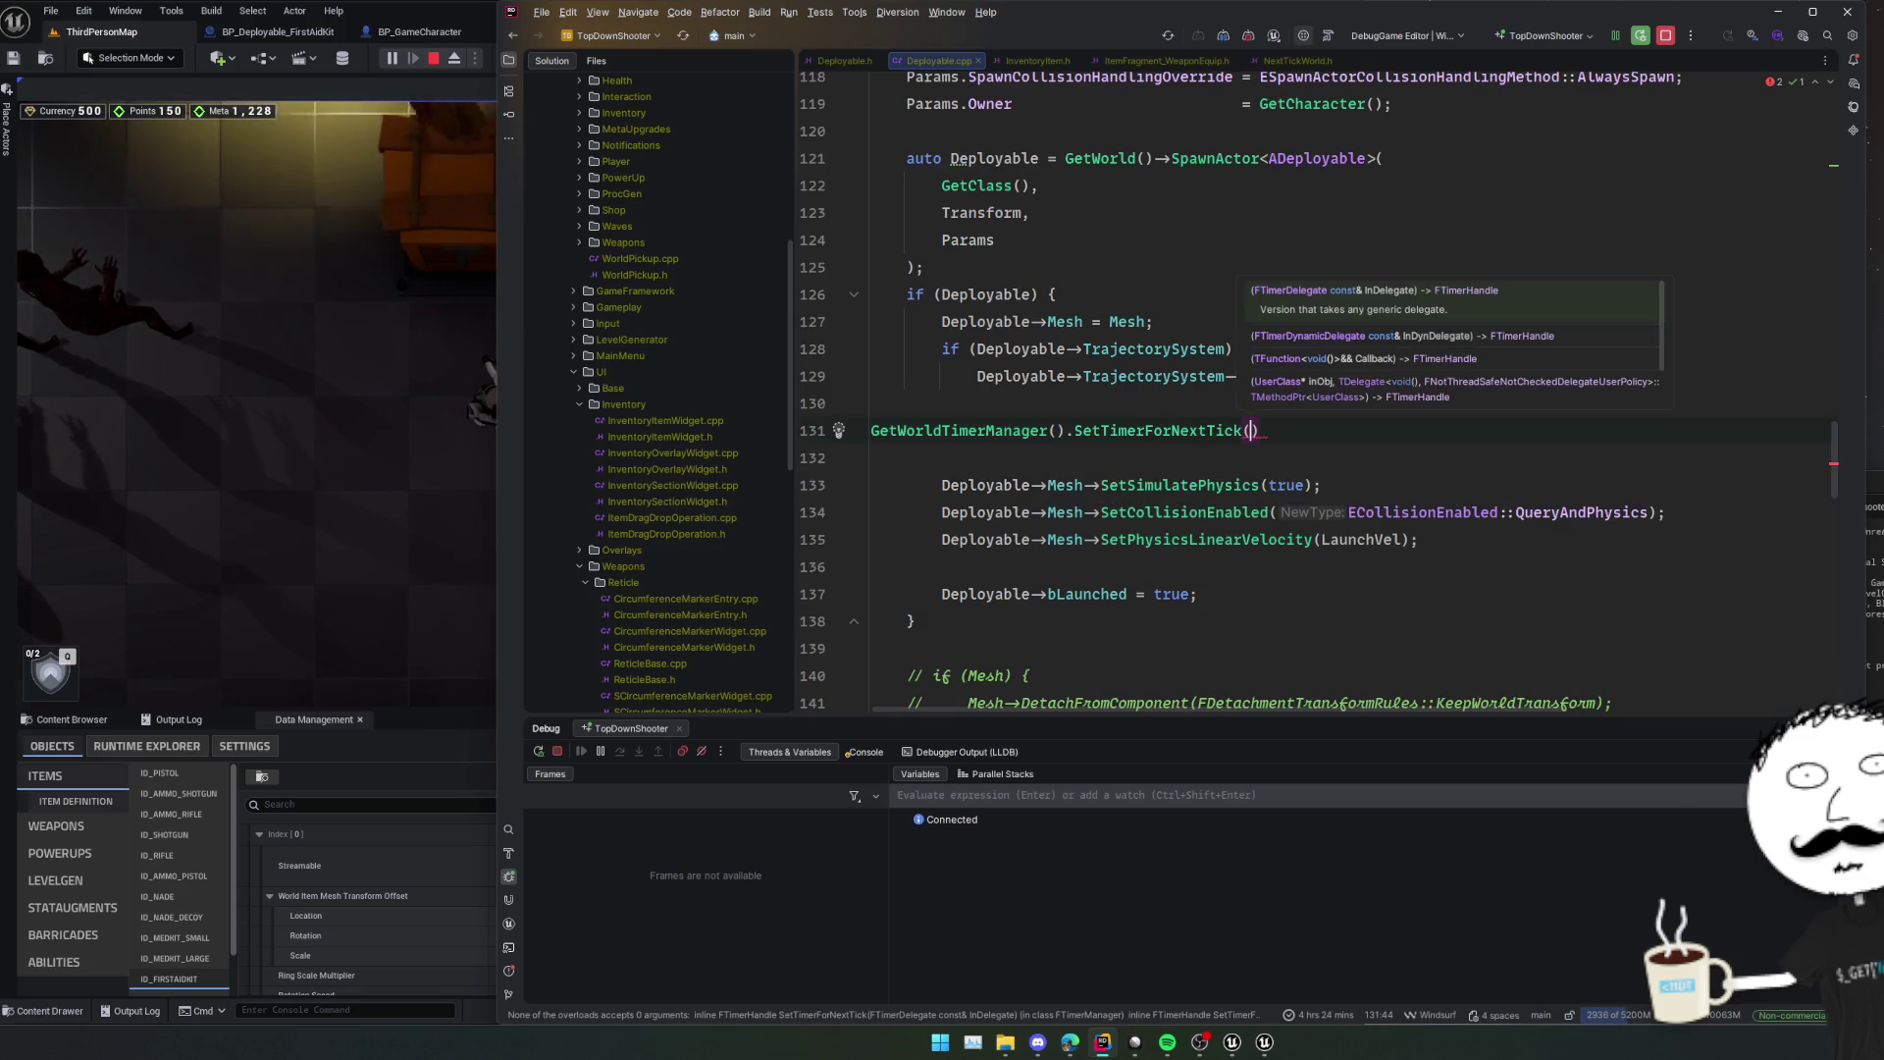
type("[](){});")
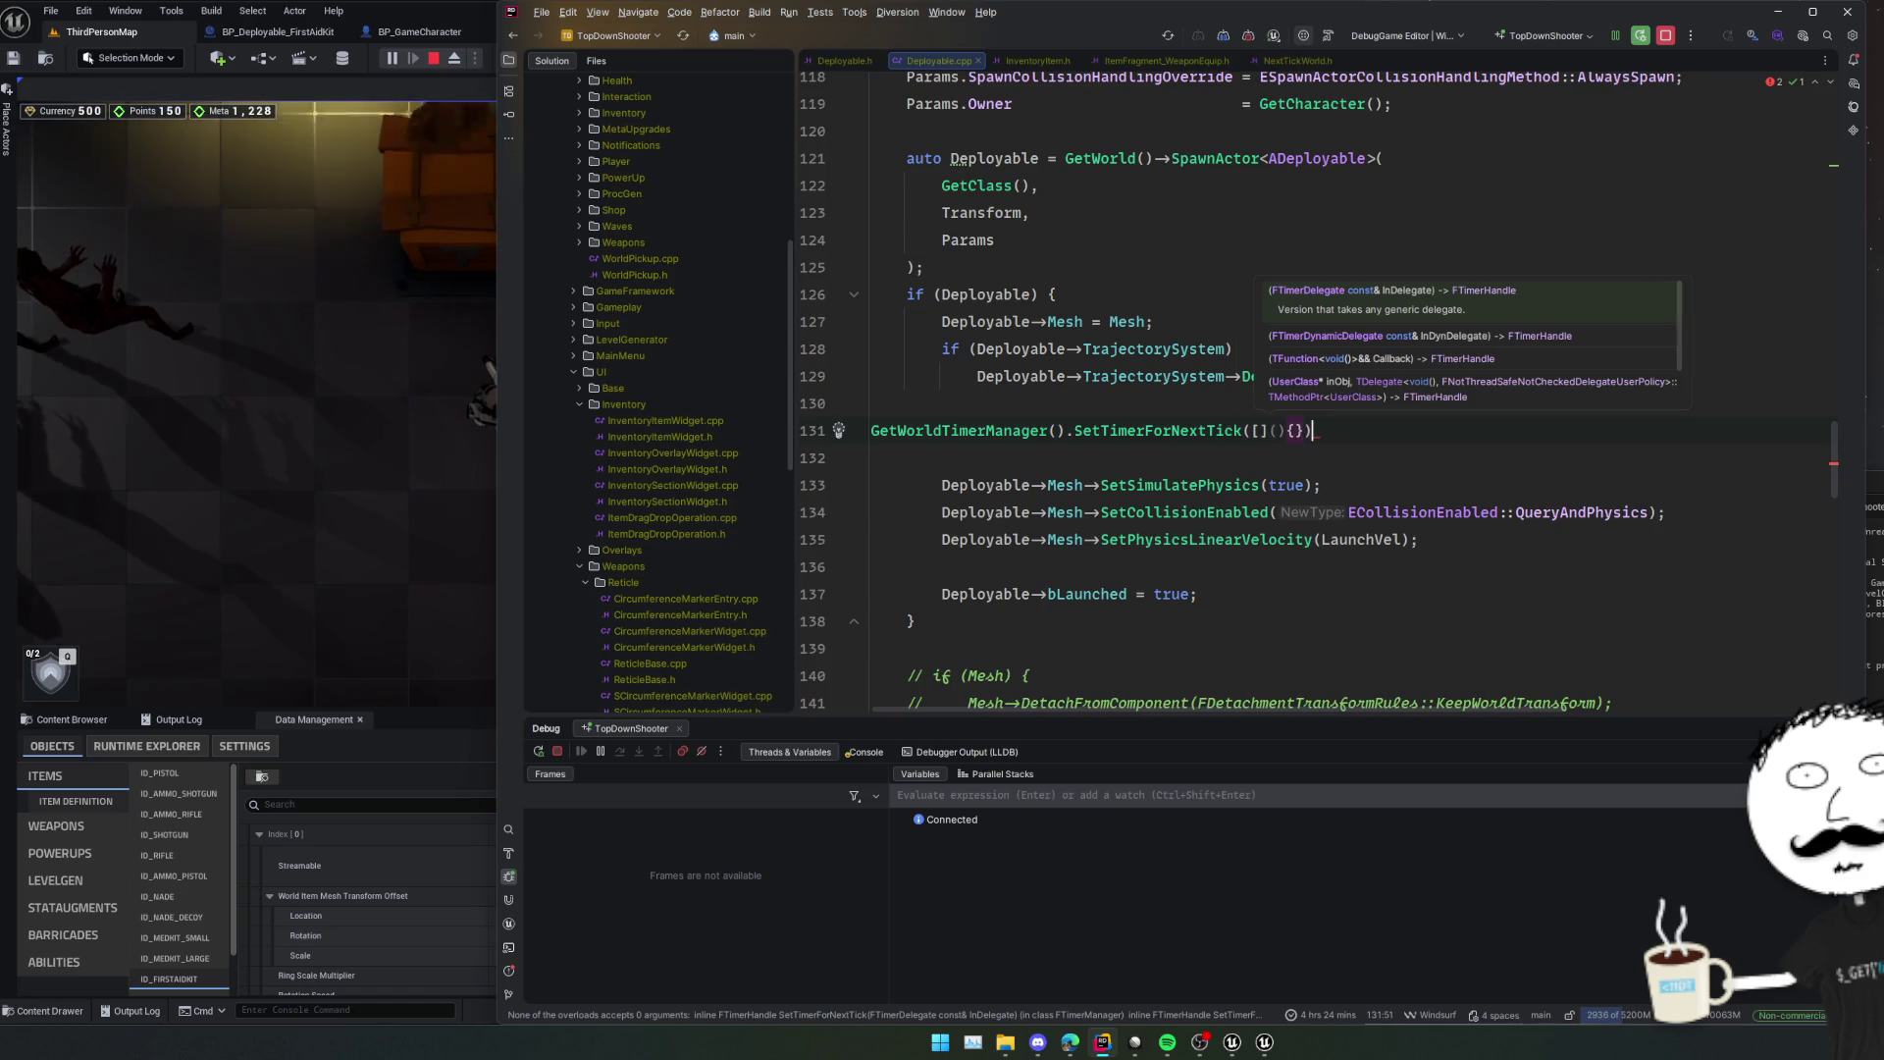
key("Return")
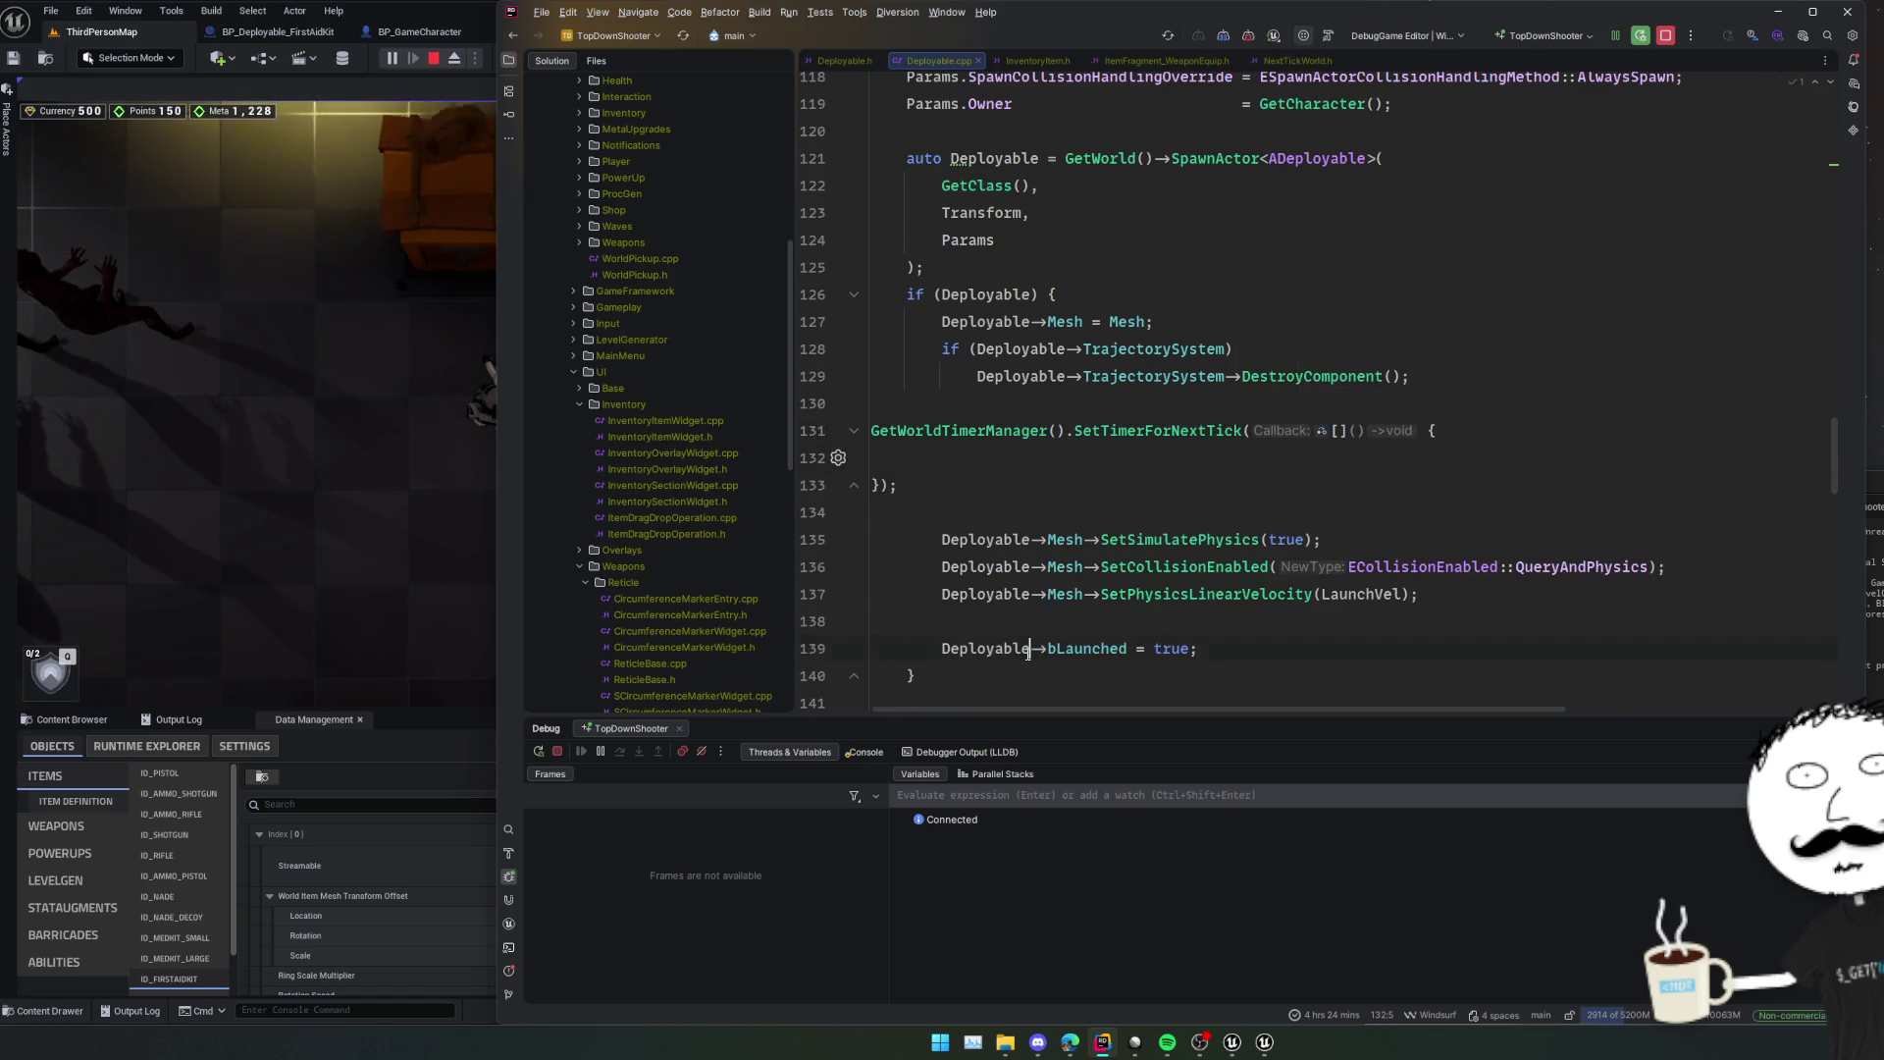
Move the three Mesh calls and the bLaunched line into the lambda, capturing Deployable.
left_click(1185, 616)
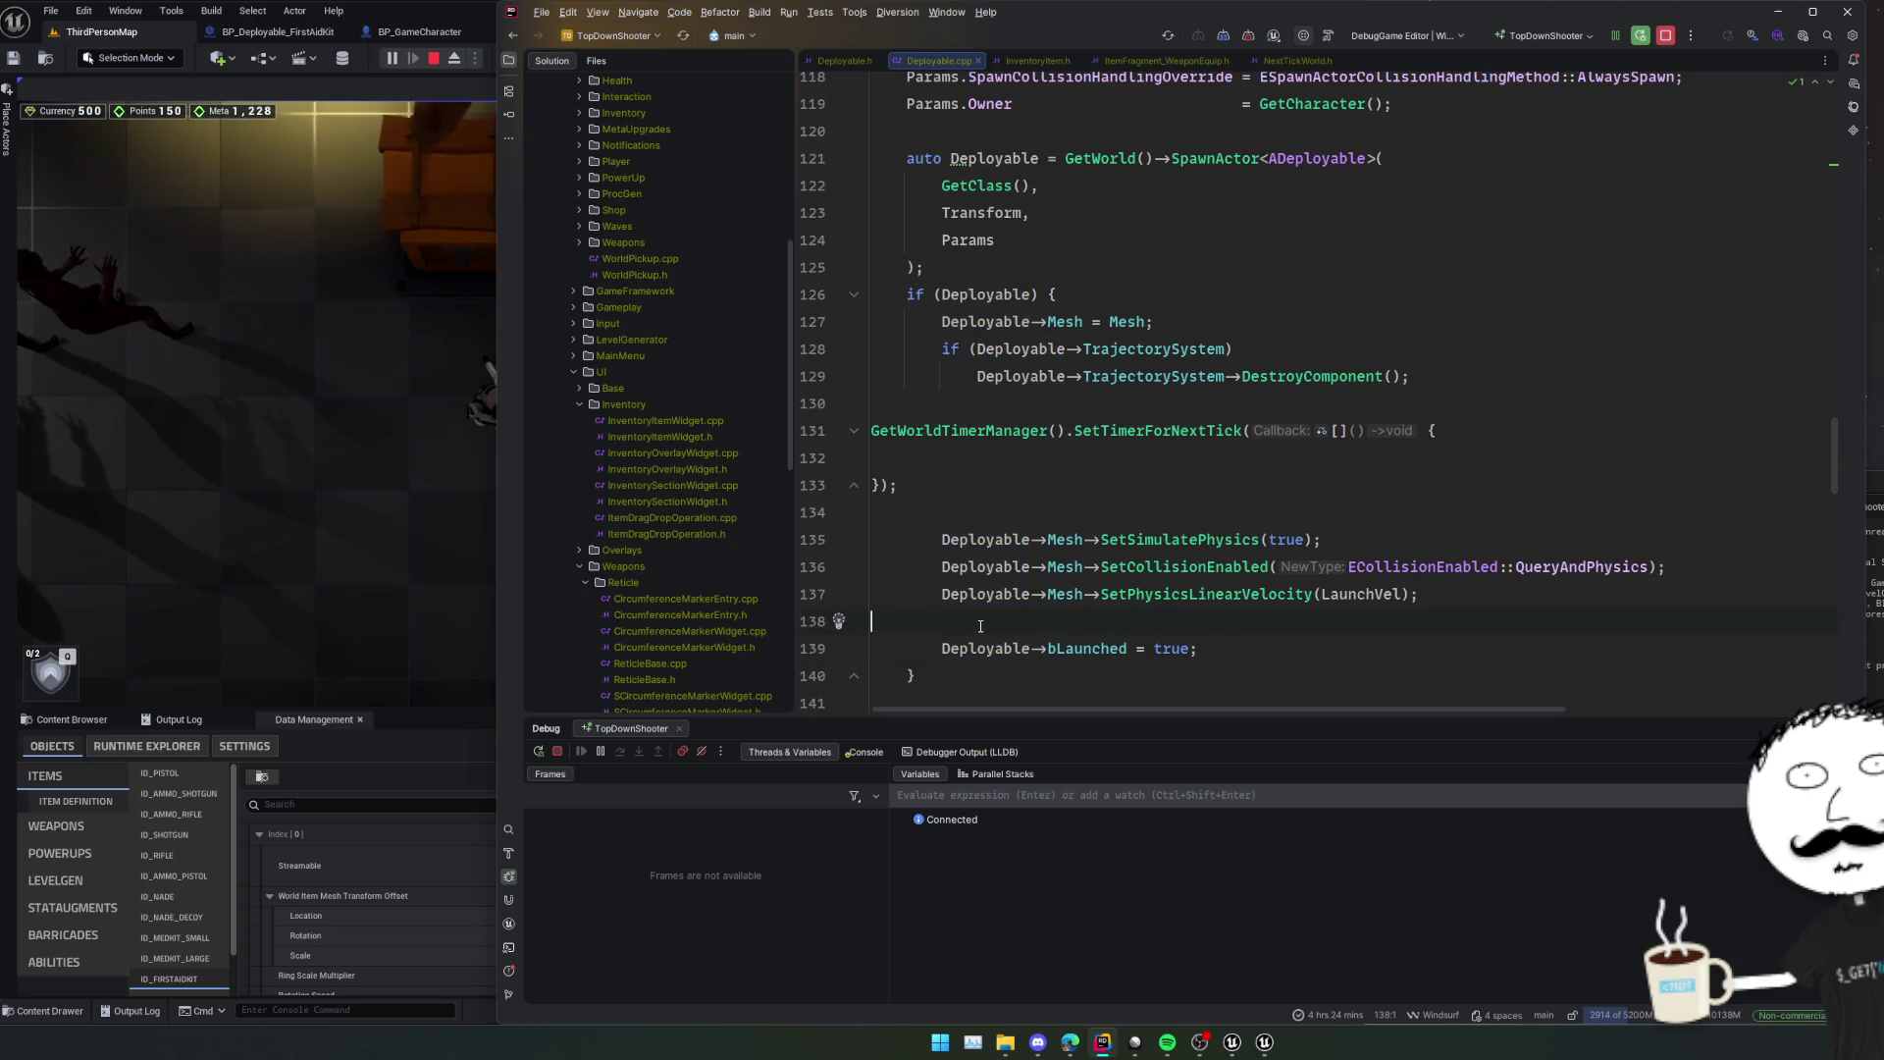
mouse_move(1199, 648)
left_mouse_down()
mouse_move(981, 624)
mouse_move(799, 543)
left_mouse_up()
key("ctrl+x")
left_click(928, 459)
key("ctrl+v")
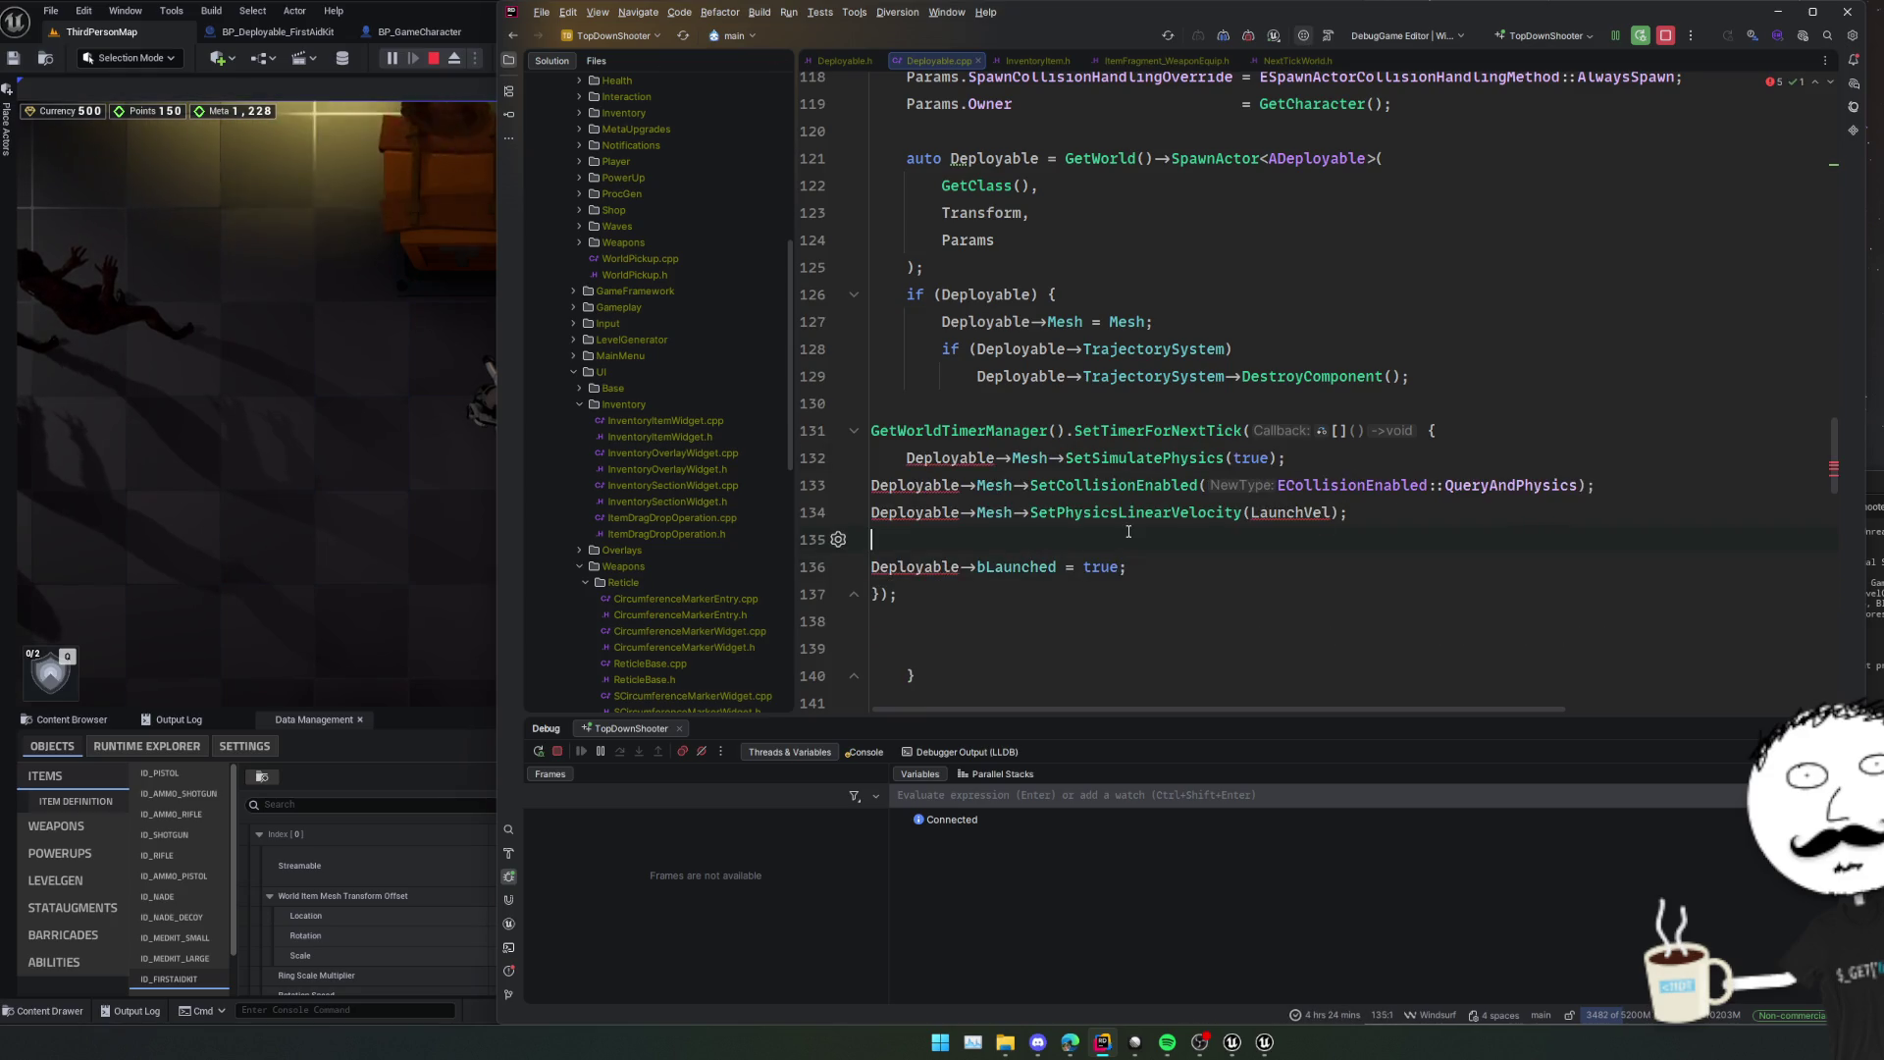
left_click(1030, 512)
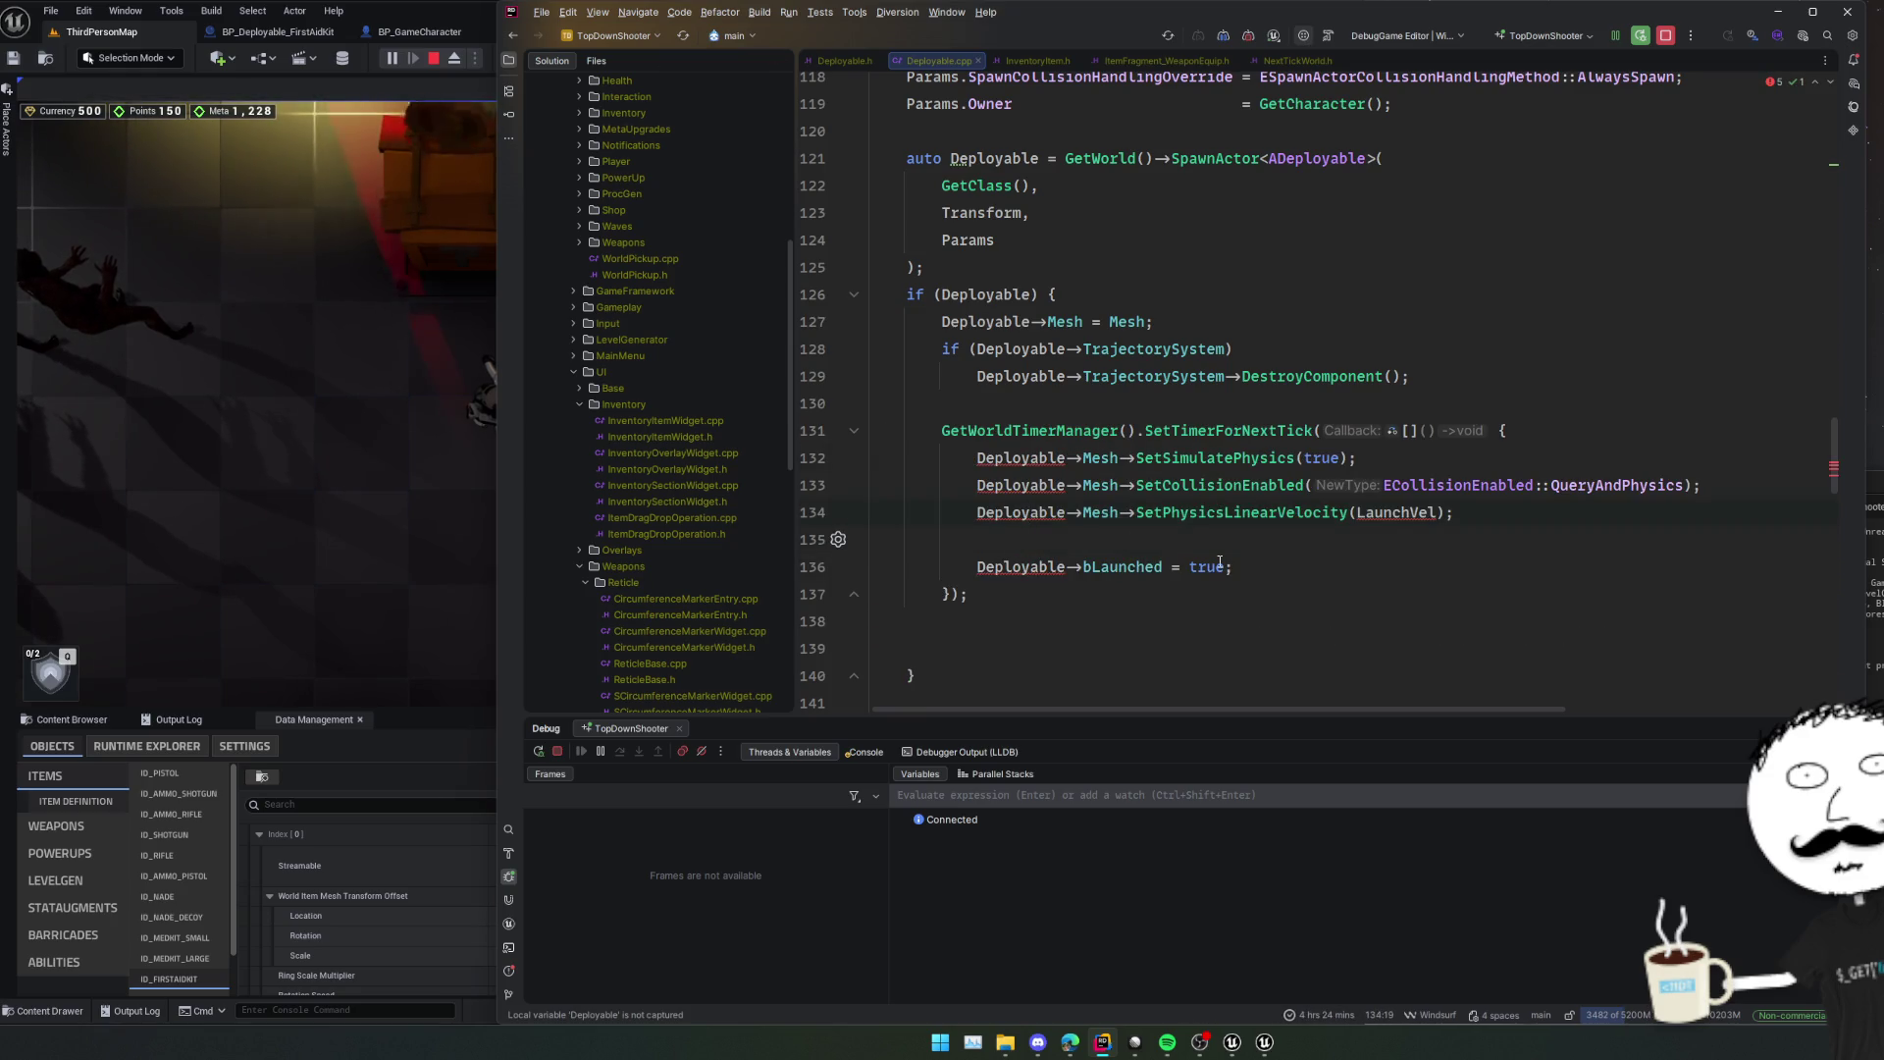
key("alt+Return")
key("Return")
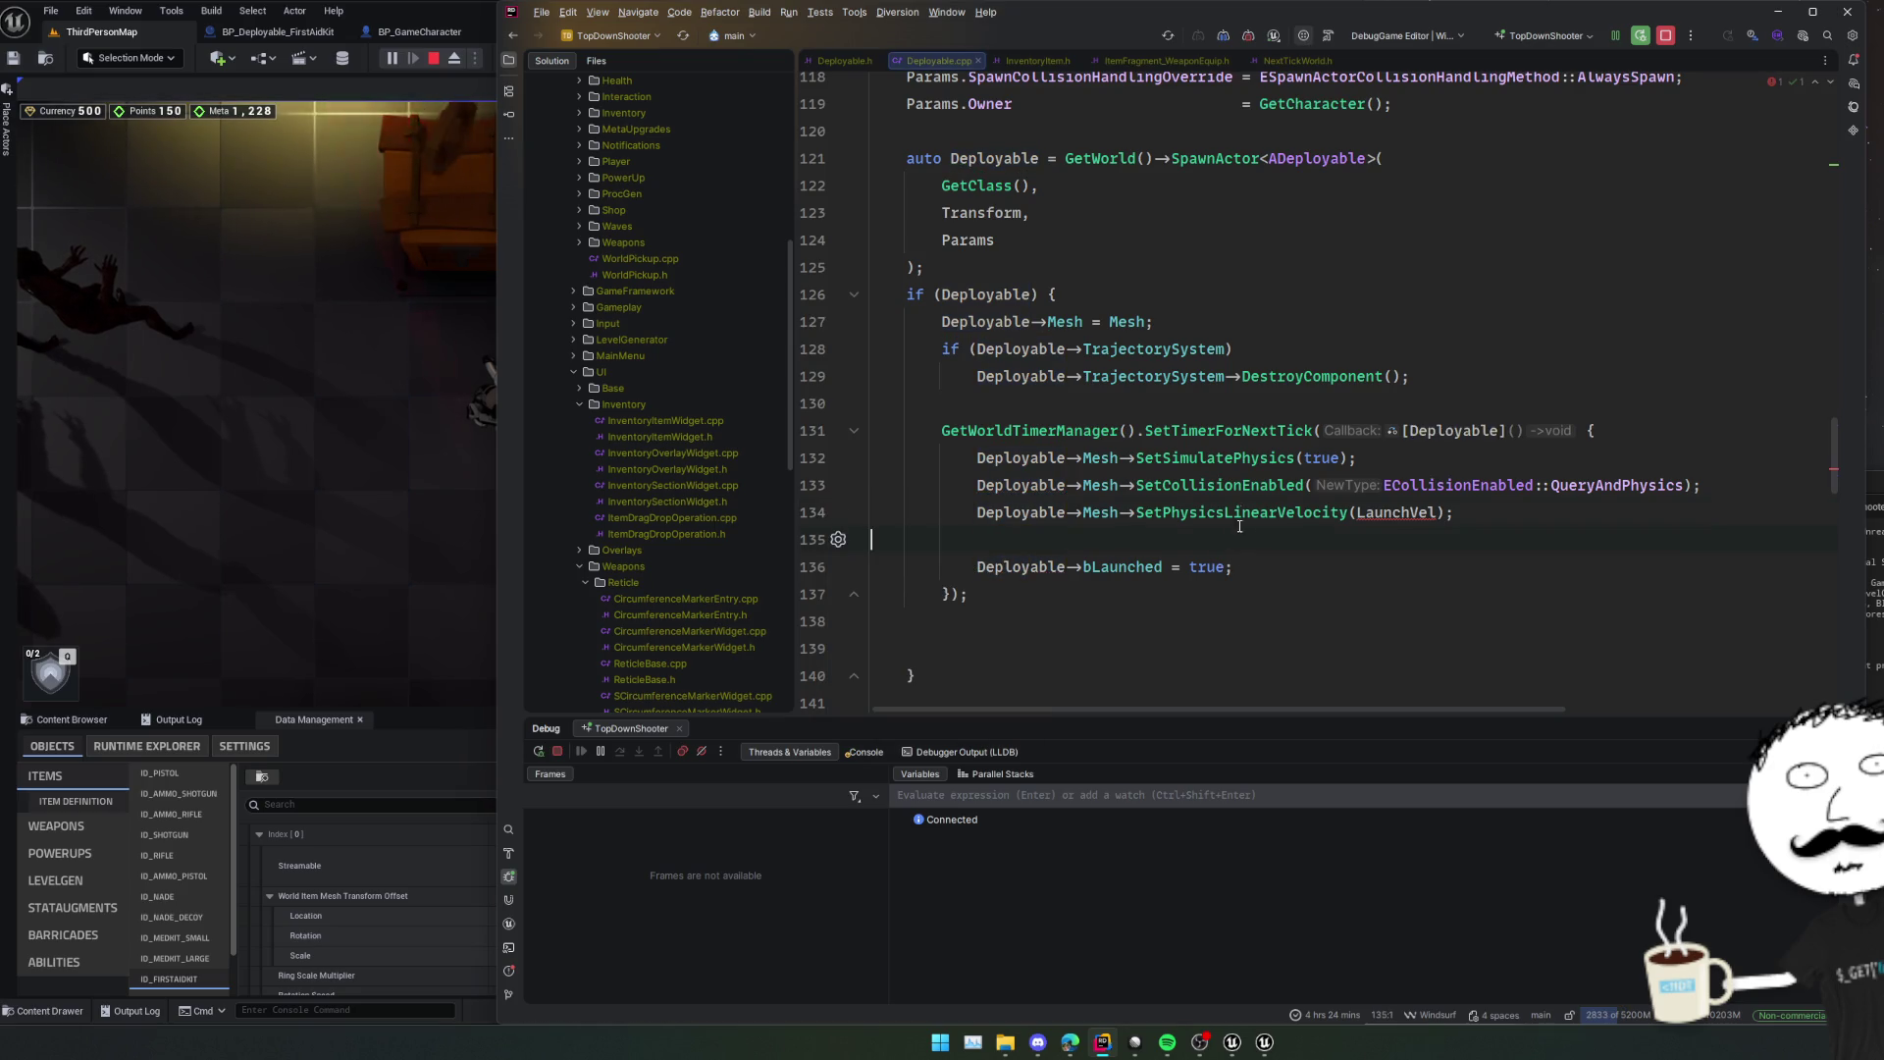
Add LaunchVel to the lambda's capture list via the quick-fix.
left_click(1187, 376)
left_click(1464, 366)
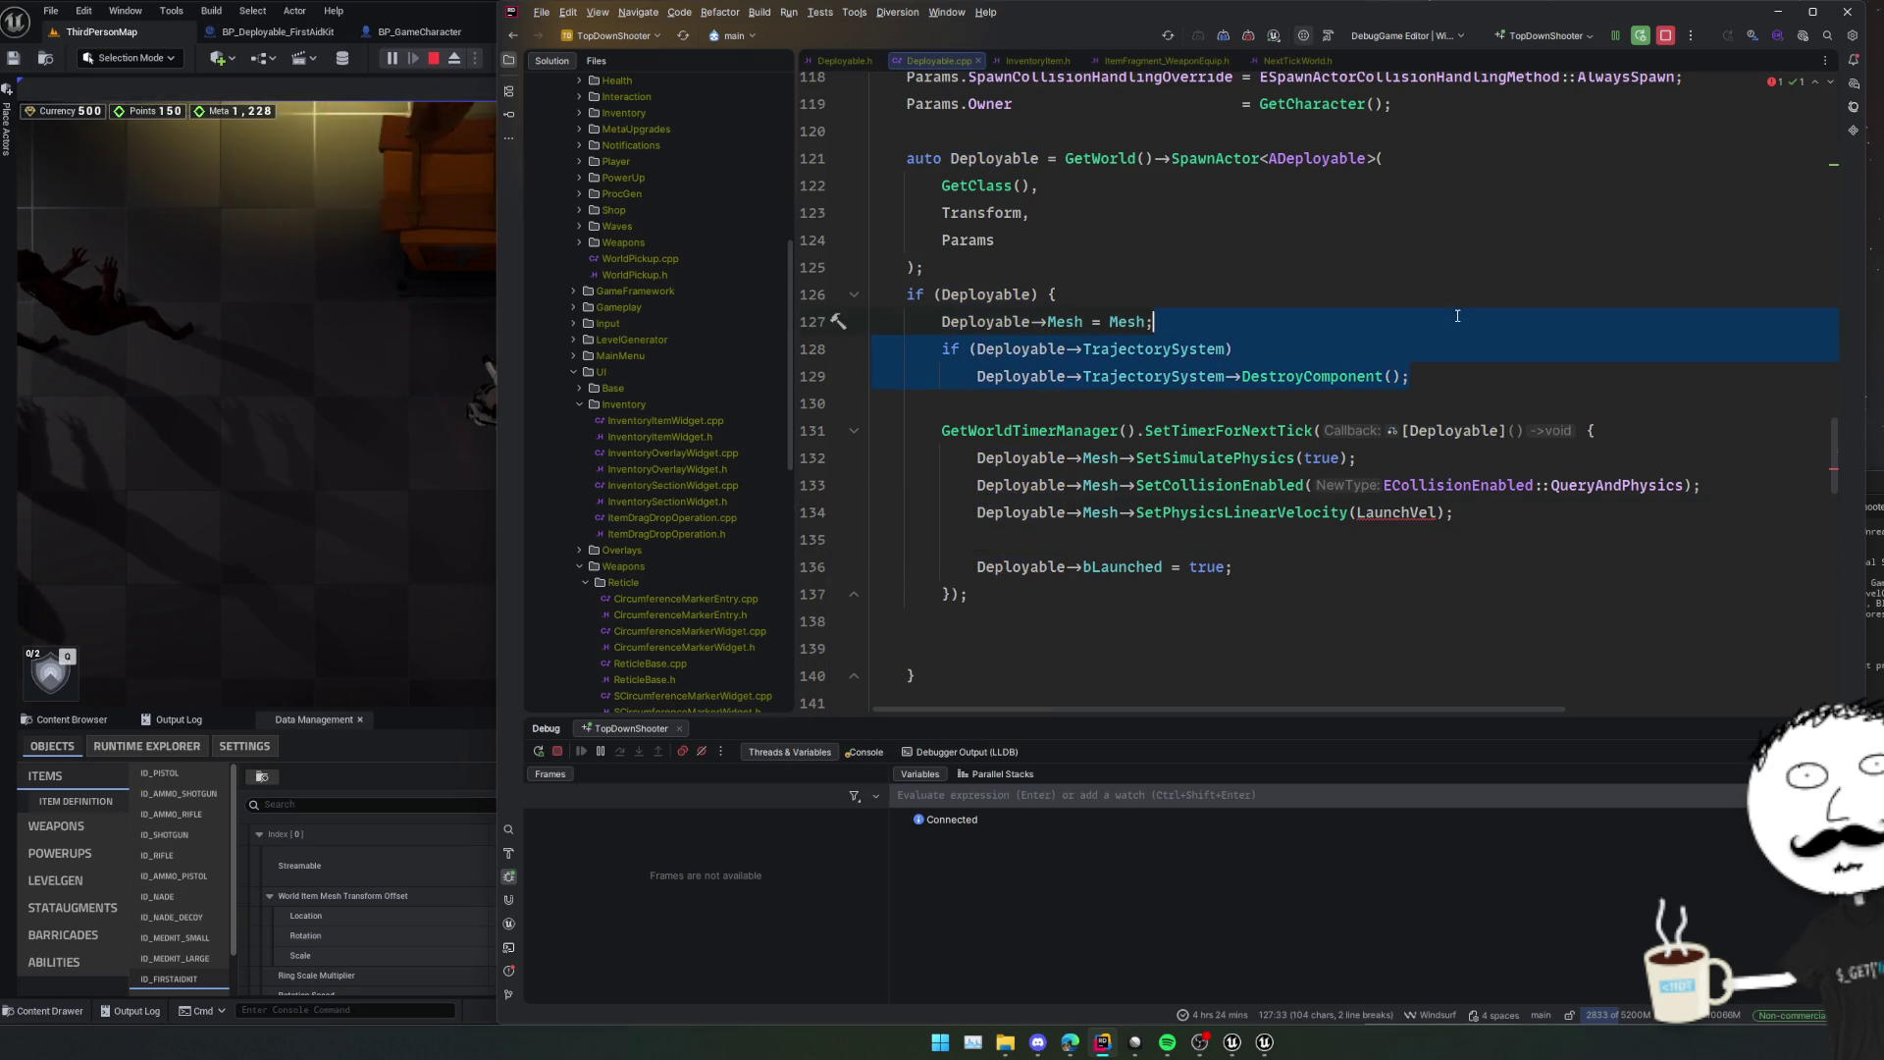
left_click(1454, 401)
left_click(1411, 511)
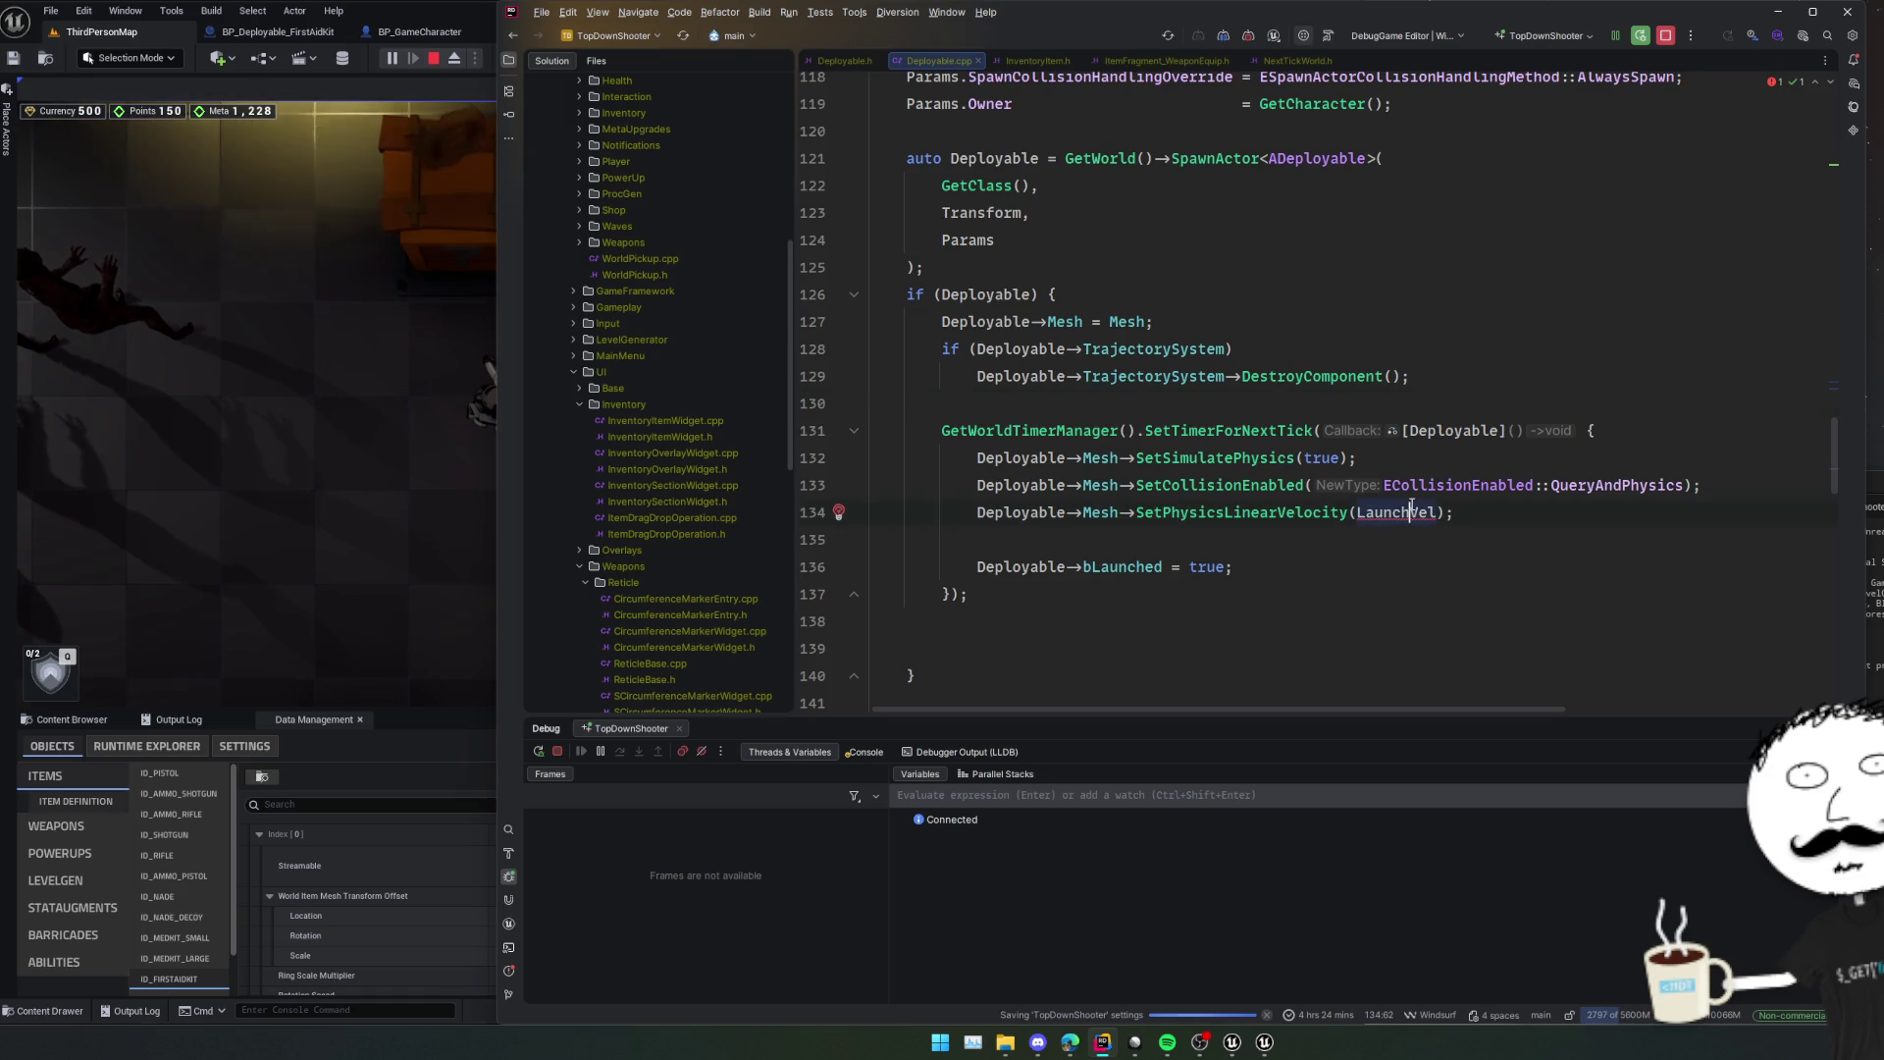
key("alt+Return")
key("Return")
Trigger Live Coding with Ctrl+Alt+F11, then place the caret at the end of line 127.
key("Home")
key("ctrl+alt+F11")
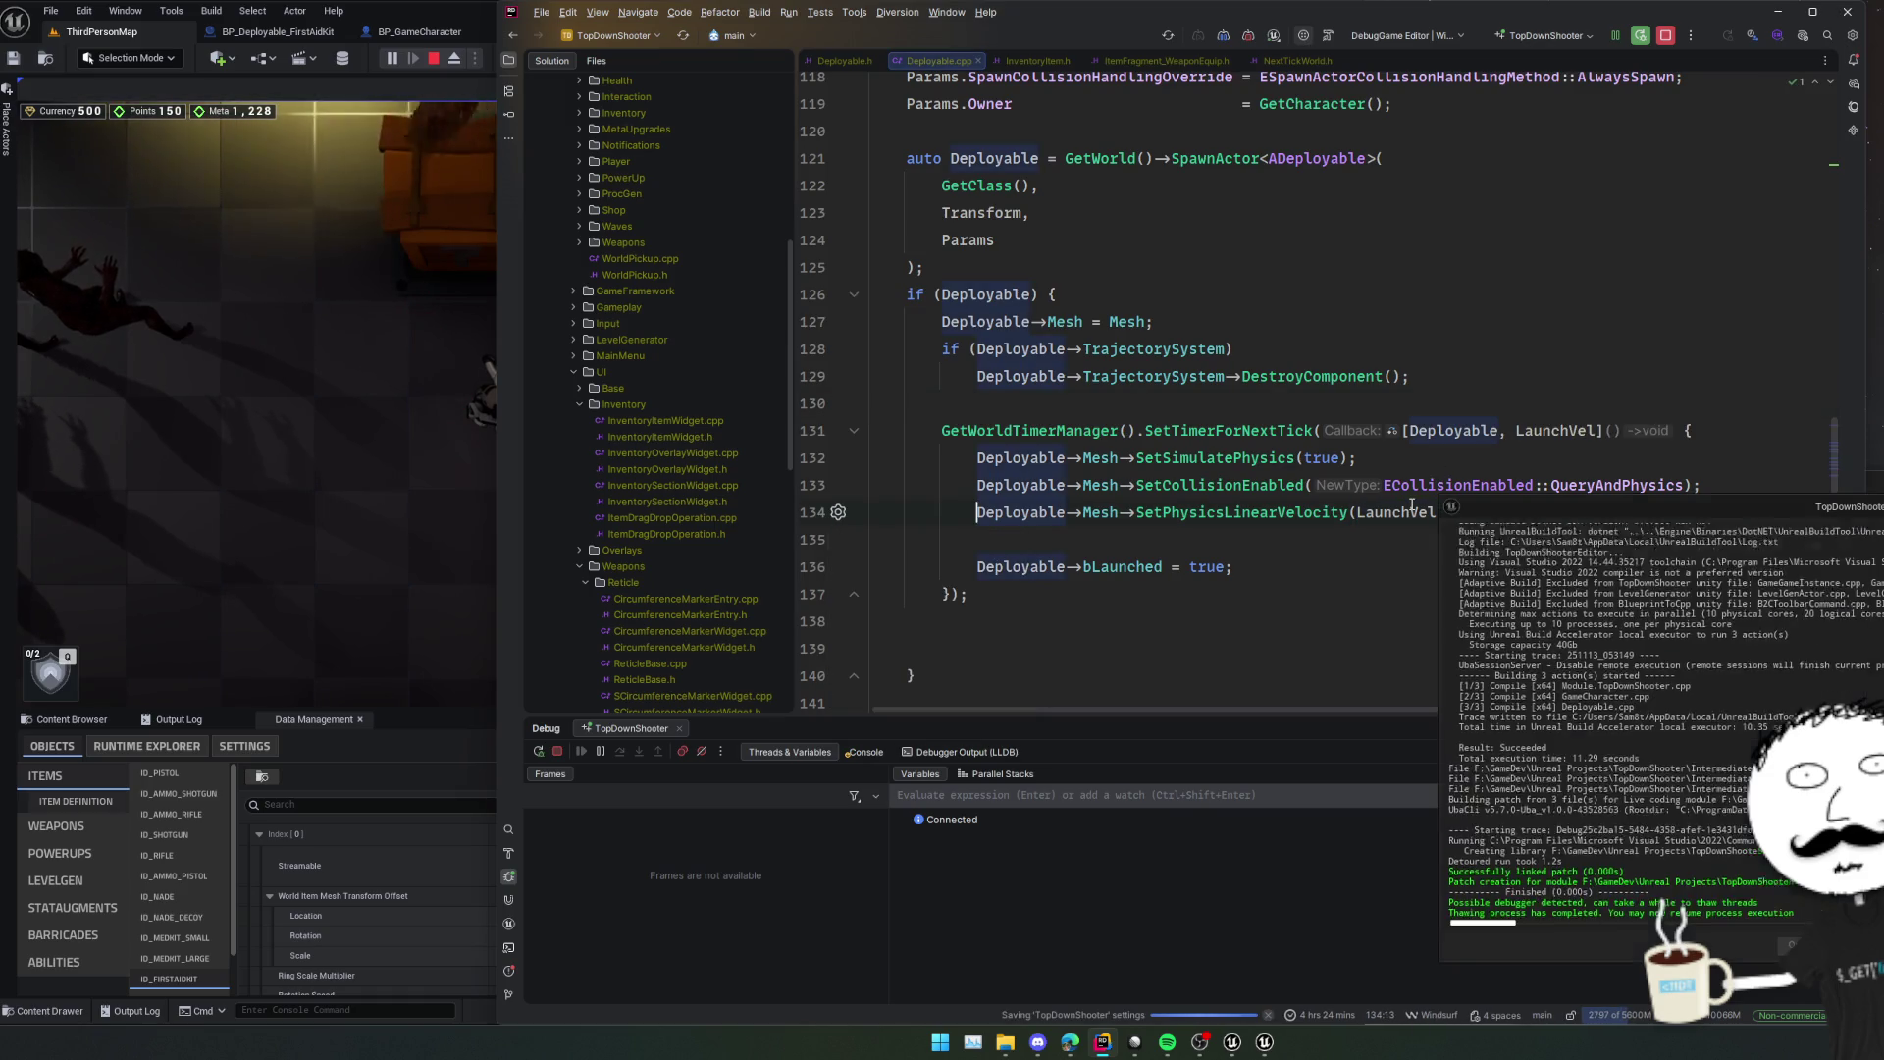
scroll(1294, 426, "down", 3)
scroll(1294, 426, "down", 3)
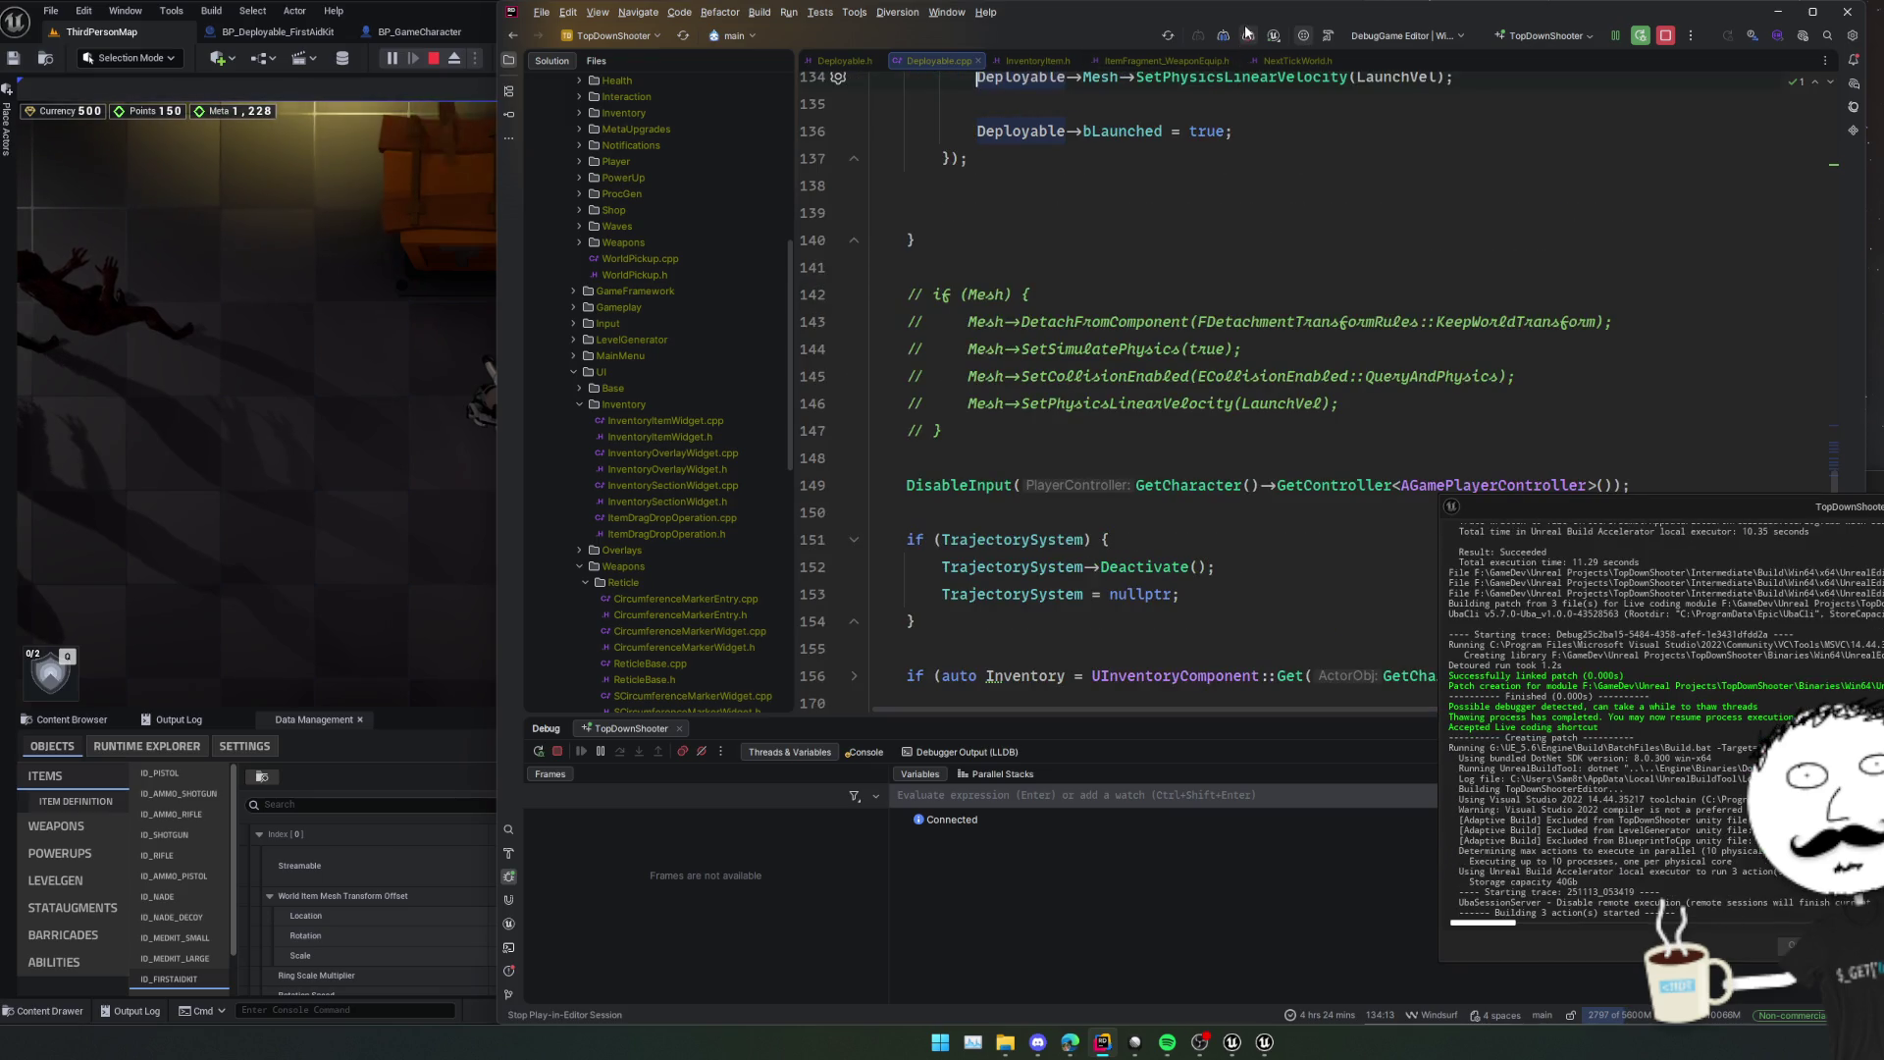
scroll(1241, 248, "up", 5)
scroll(1241, 248, "up", 2)
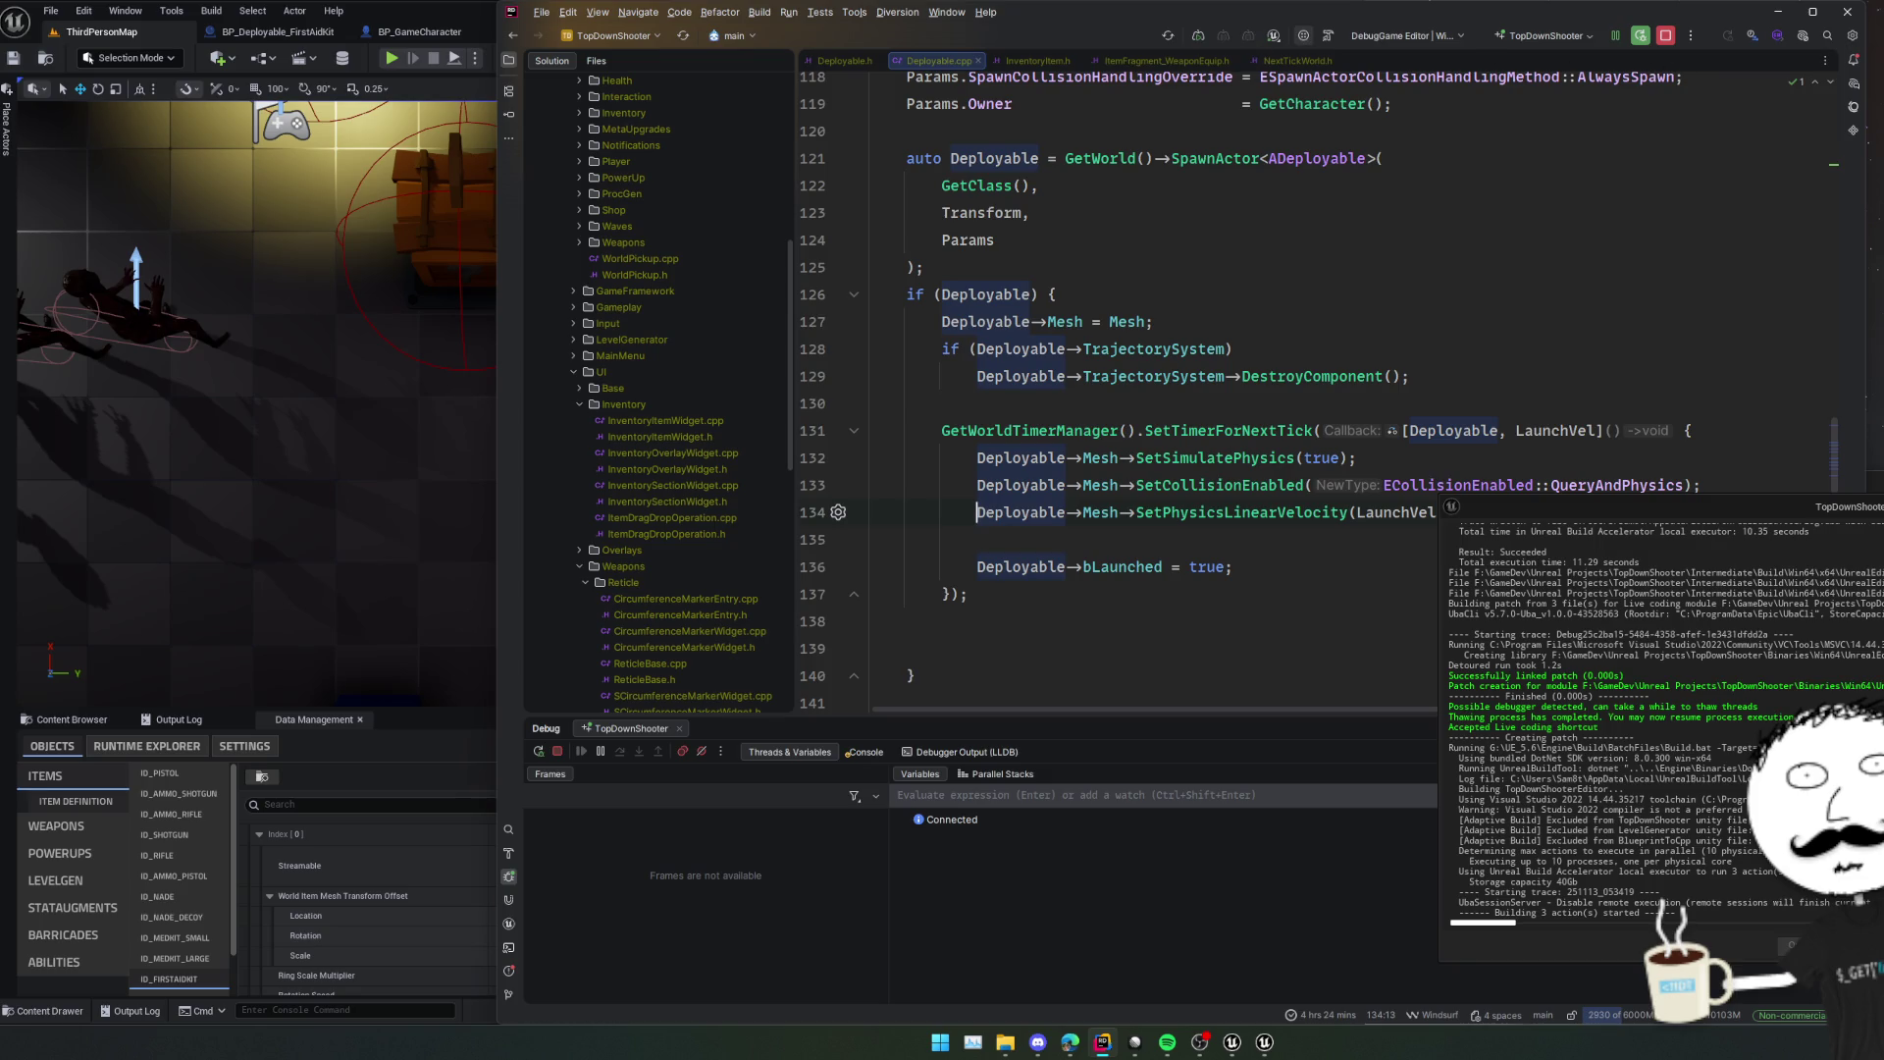
double_click(1068, 322)
left_click(1166, 322)
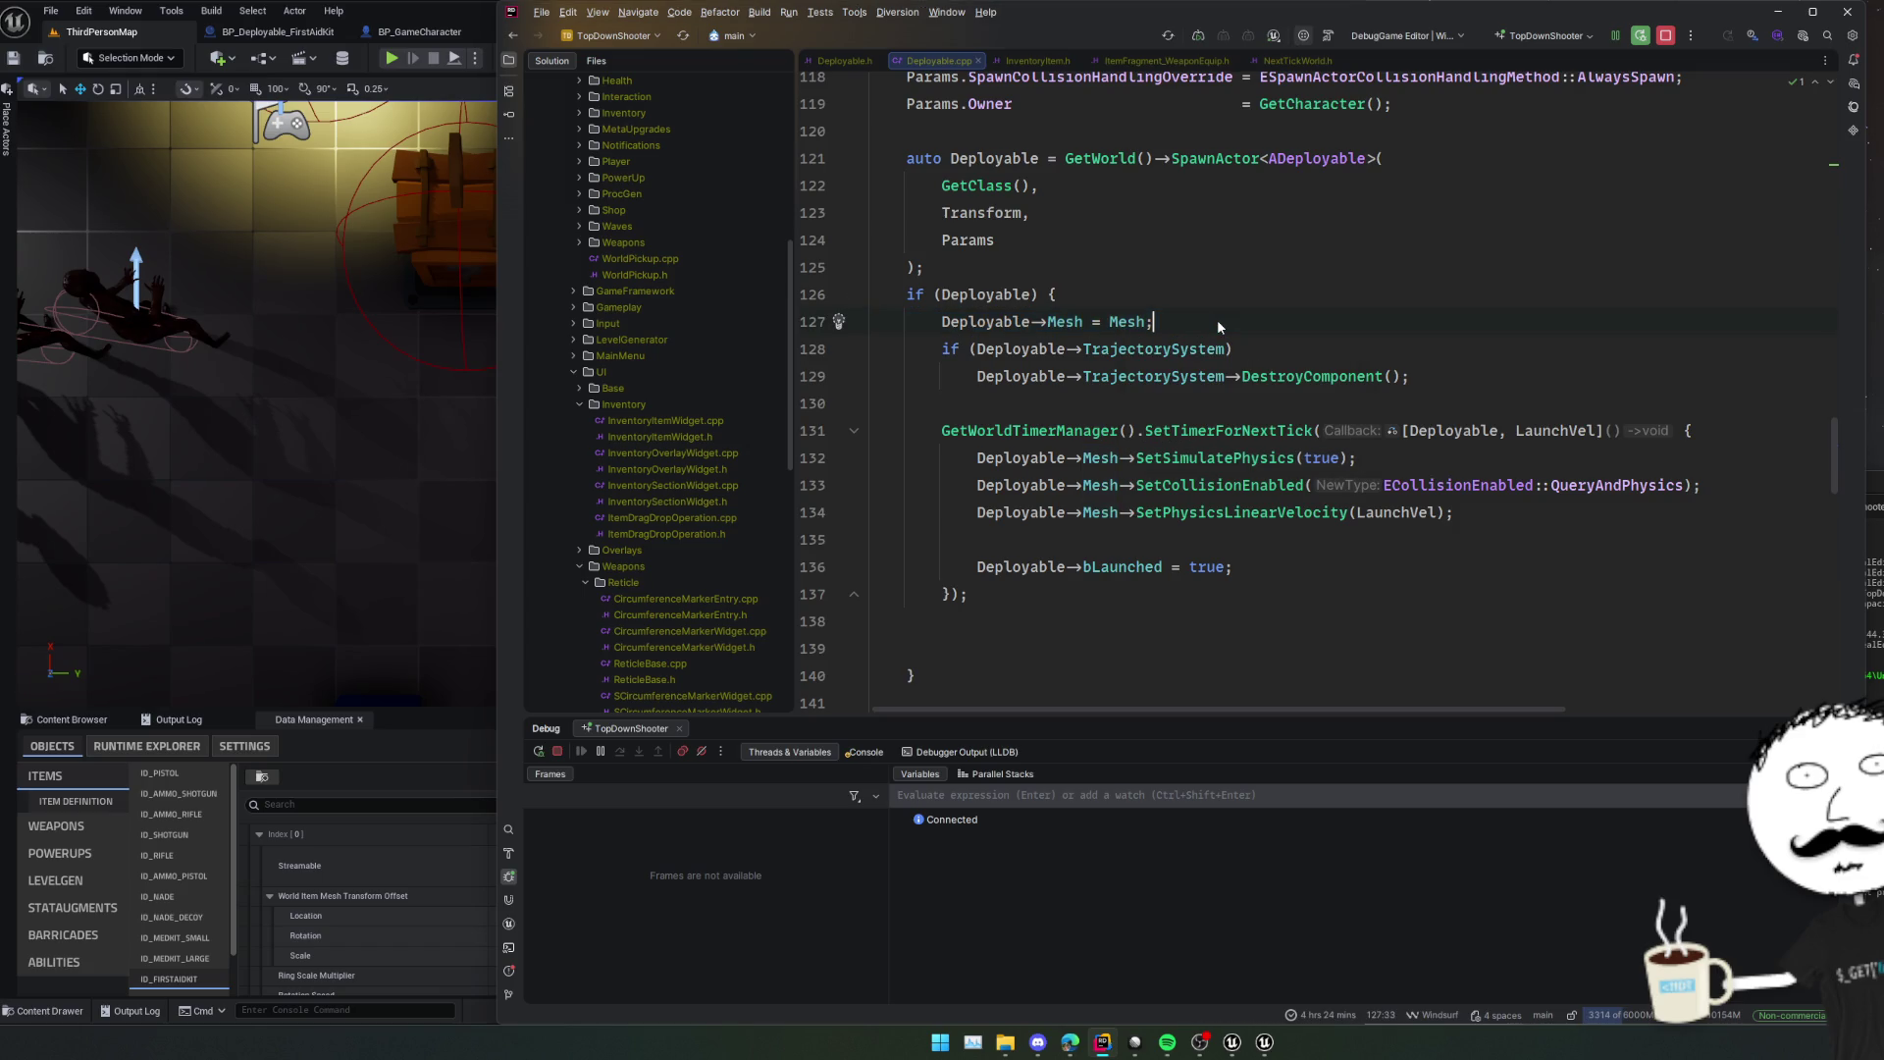
Comment out the Mesh assignment on line 127 and hot-reload with Live Coding.
key("ctrl+slash")
key("Home")
key("Return")
key("Up")
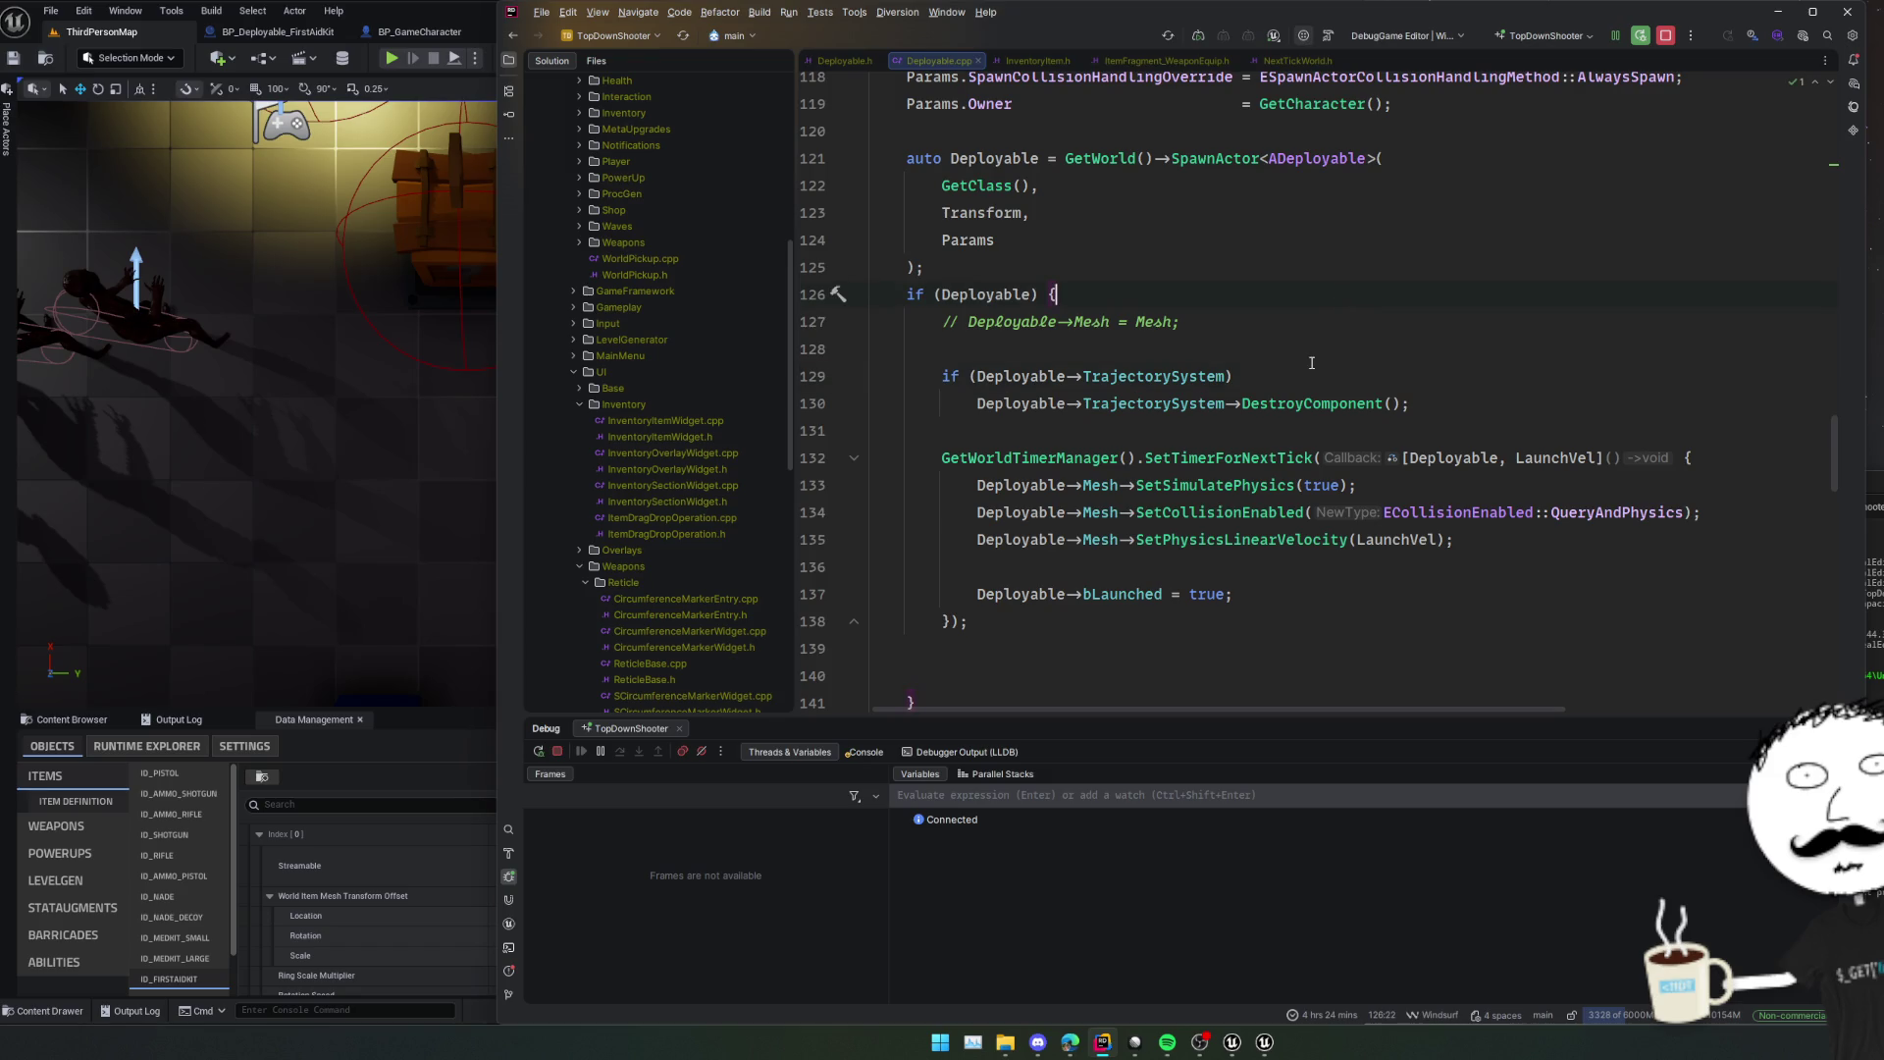
left_click(1327, 327)
key("ctrl+alt+F11")
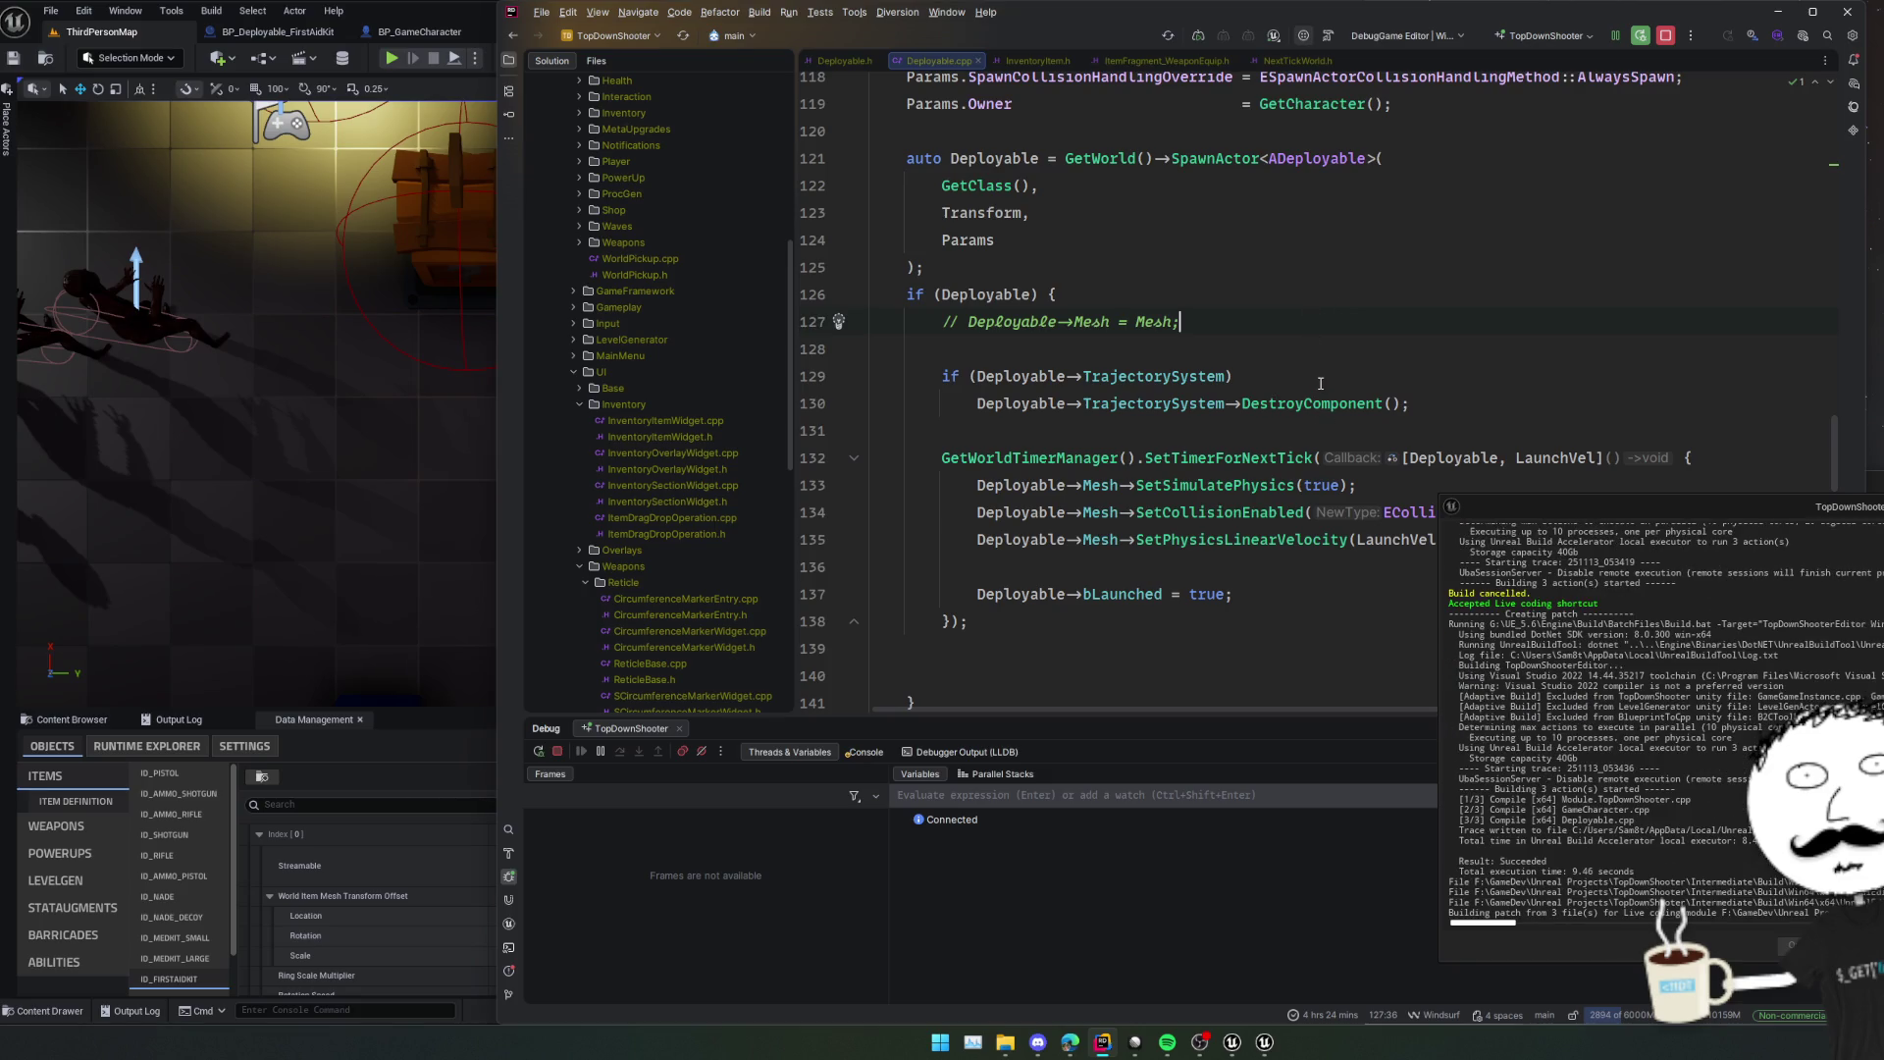
Start a Play session in Unreal and launch a deployable to hit the line 133 access violation.
scroll(1295, 323, "down", 2)
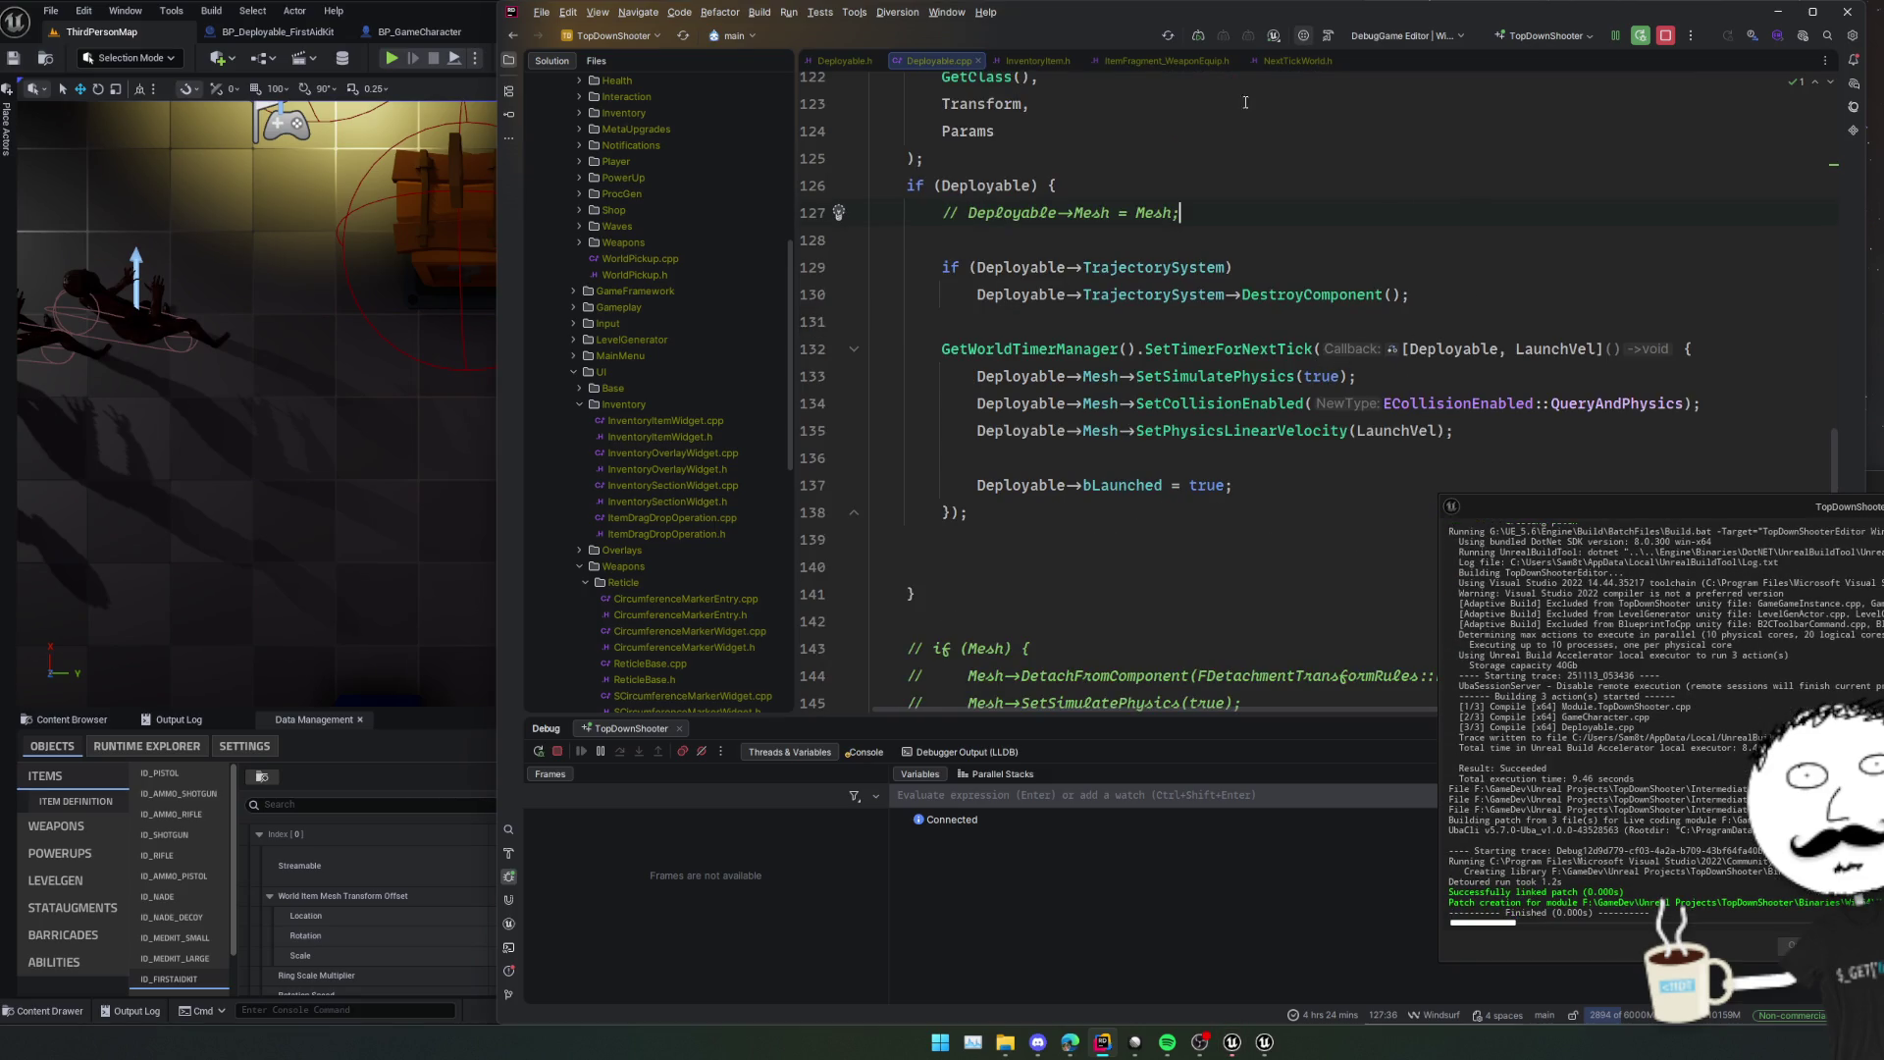
left_click(1201, 35)
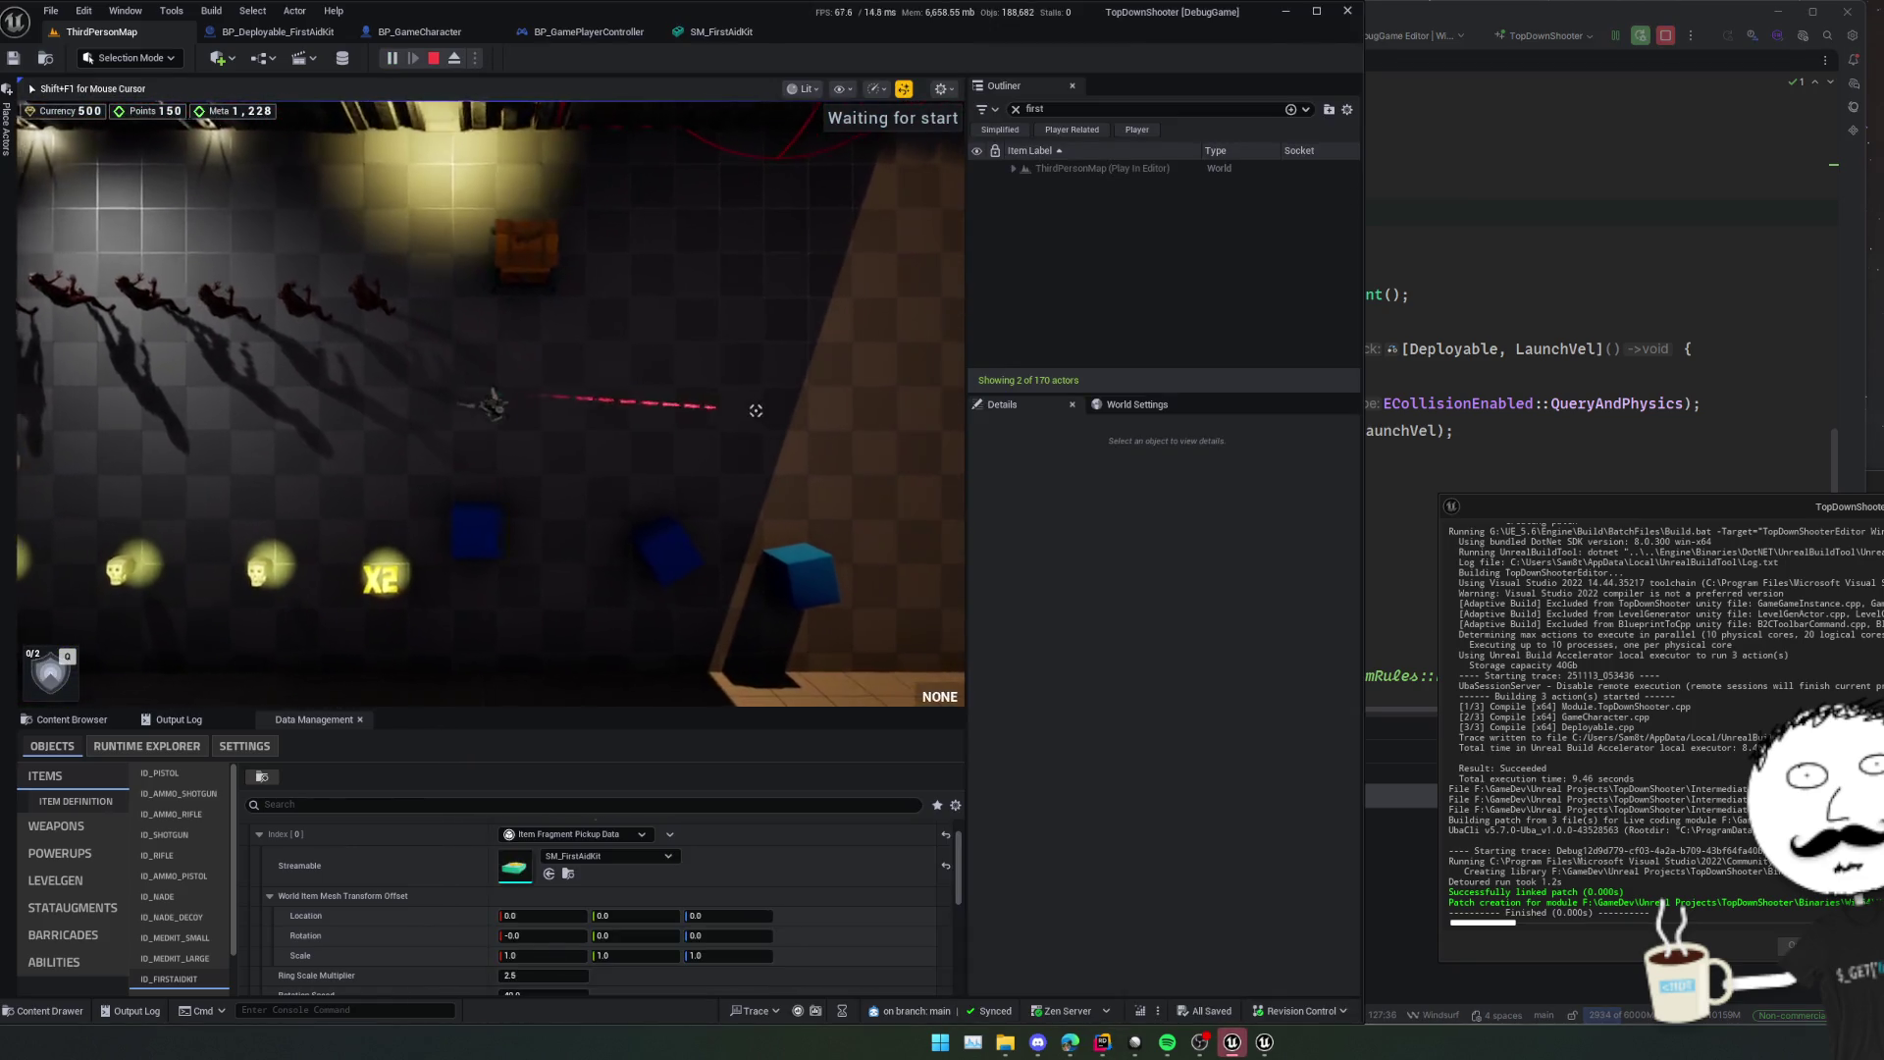
left_click(756, 411)
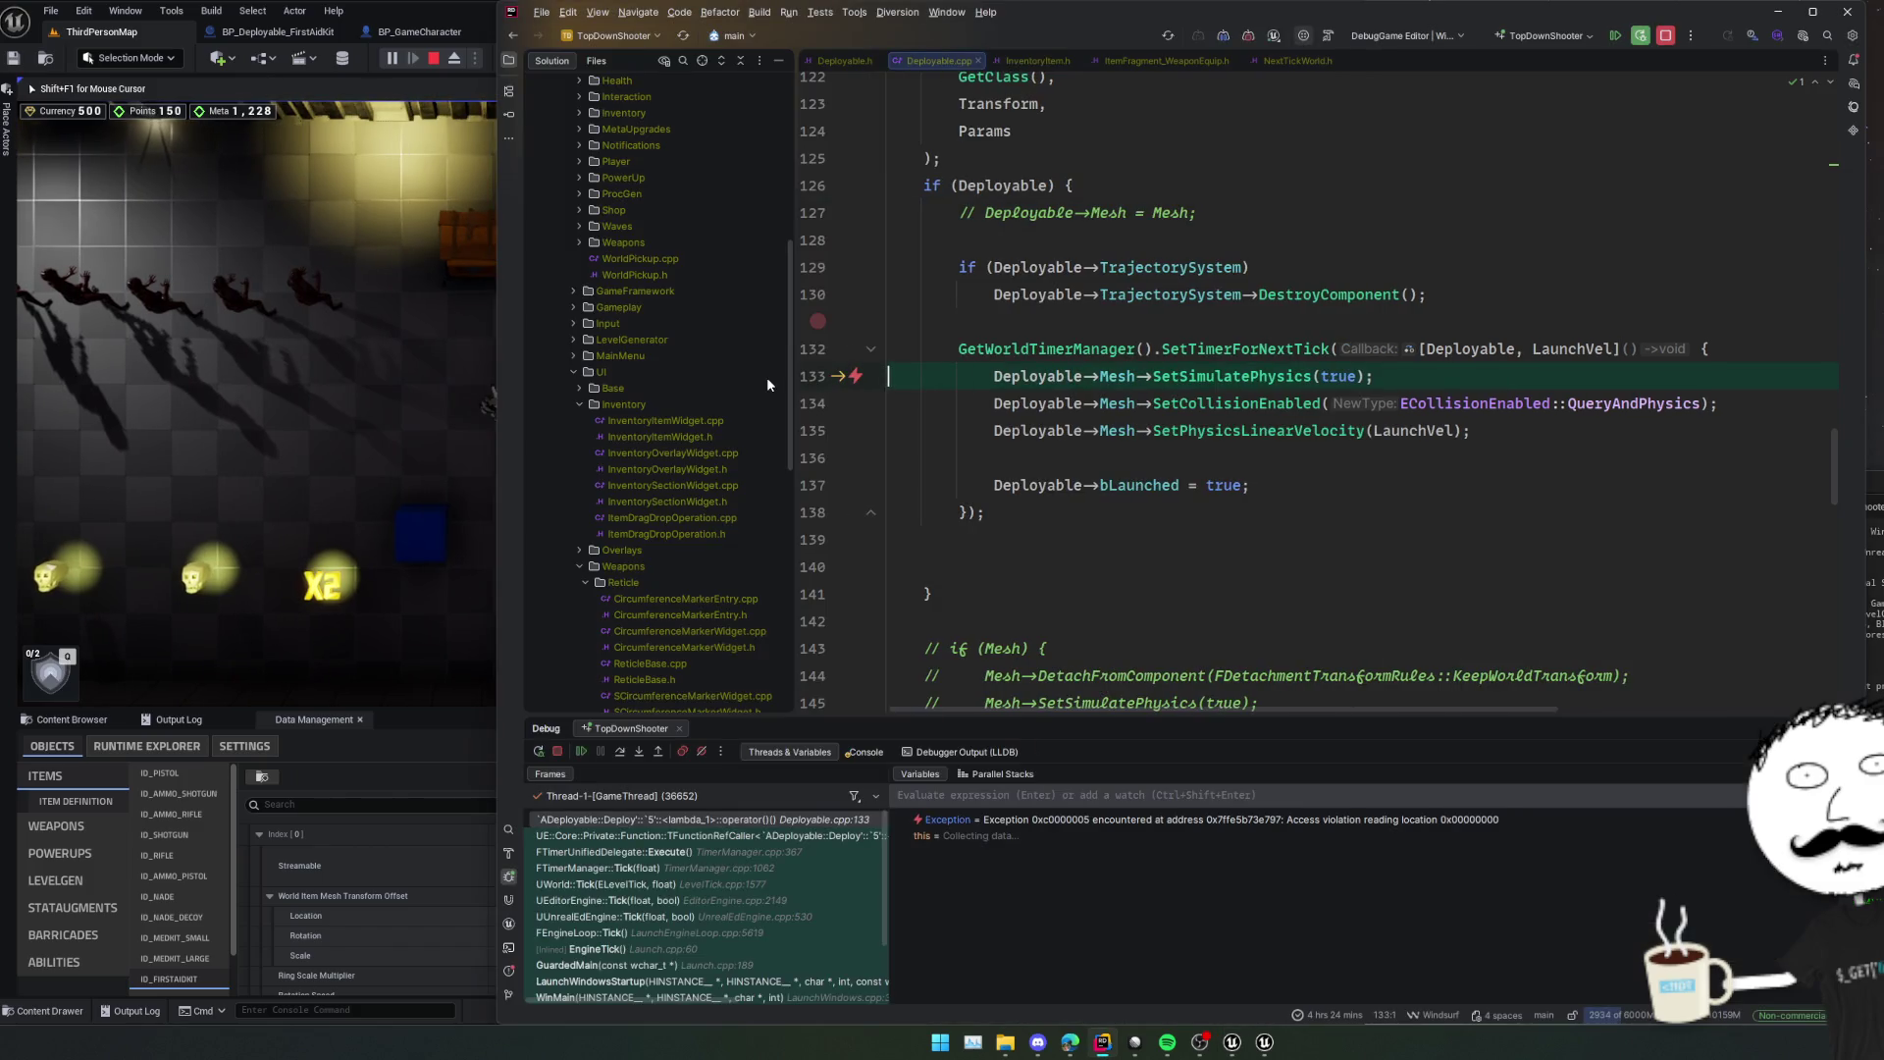
left_click(1188, 474)
mouse_move(1111, 383)
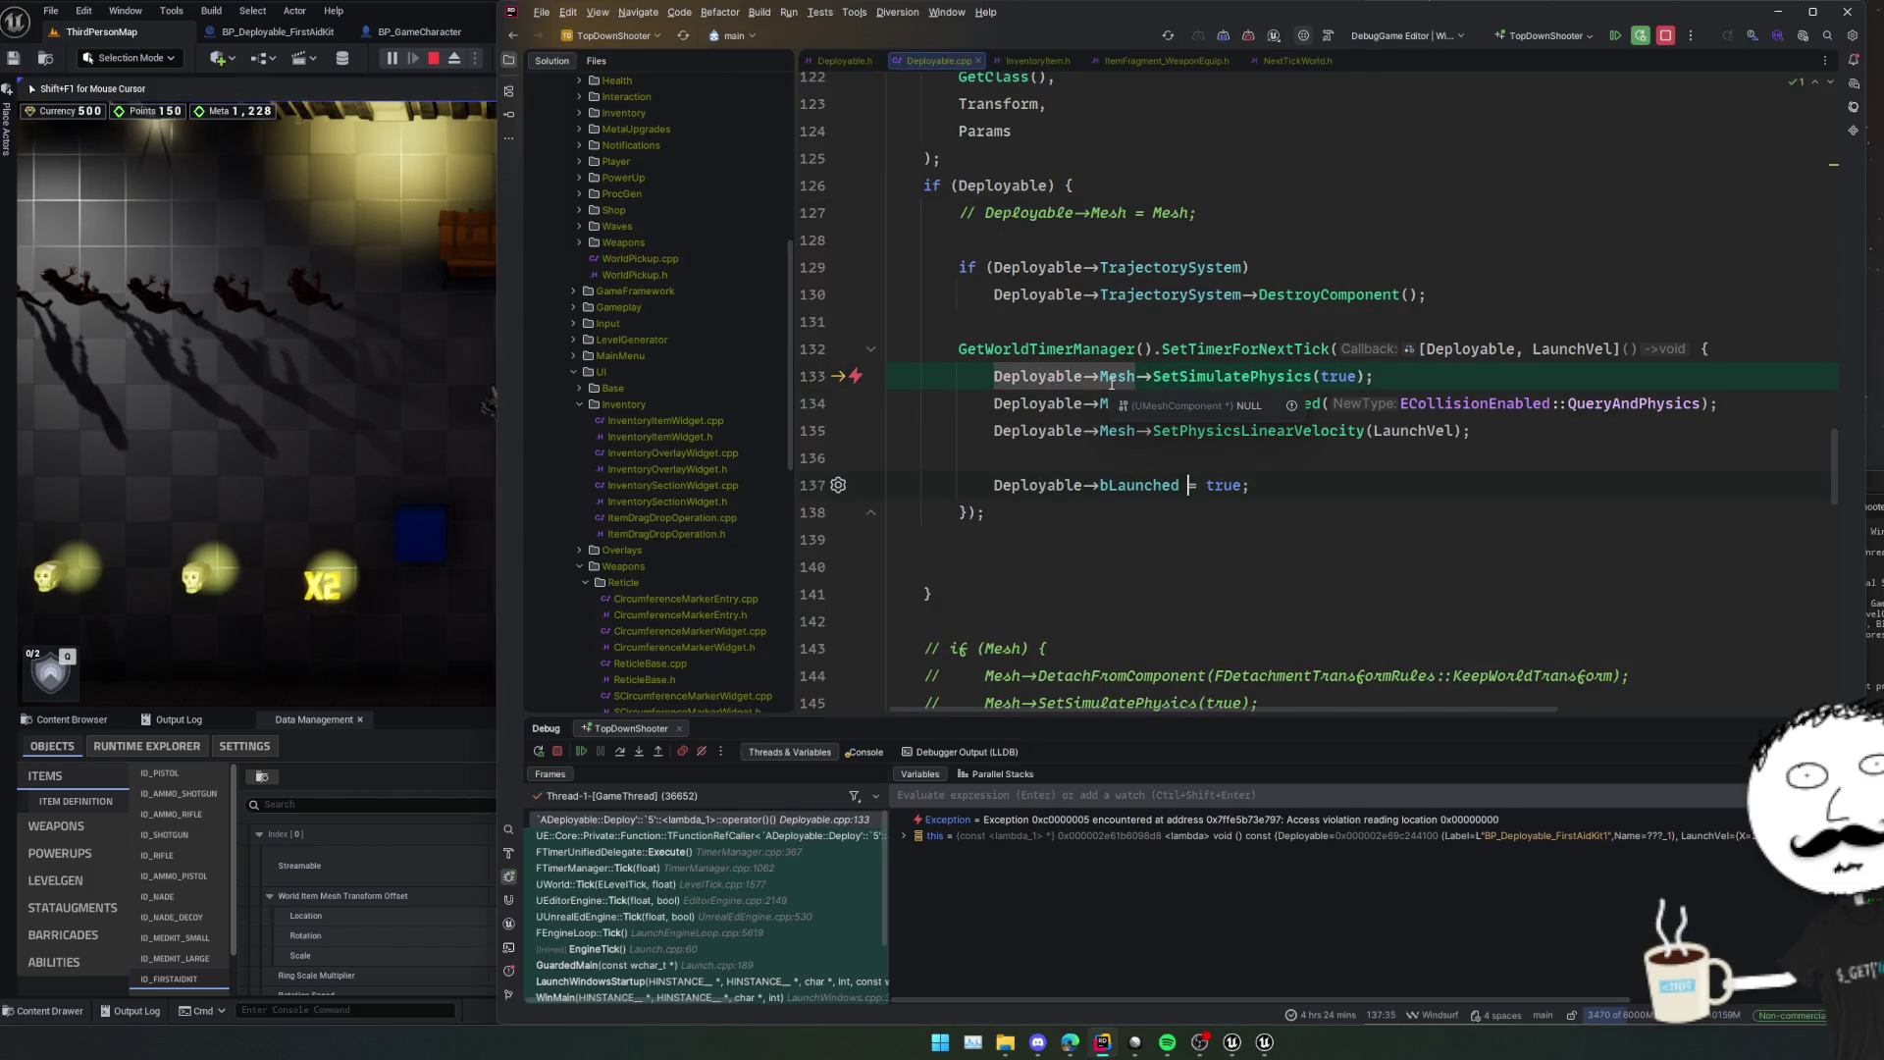
left_click(1138, 399)
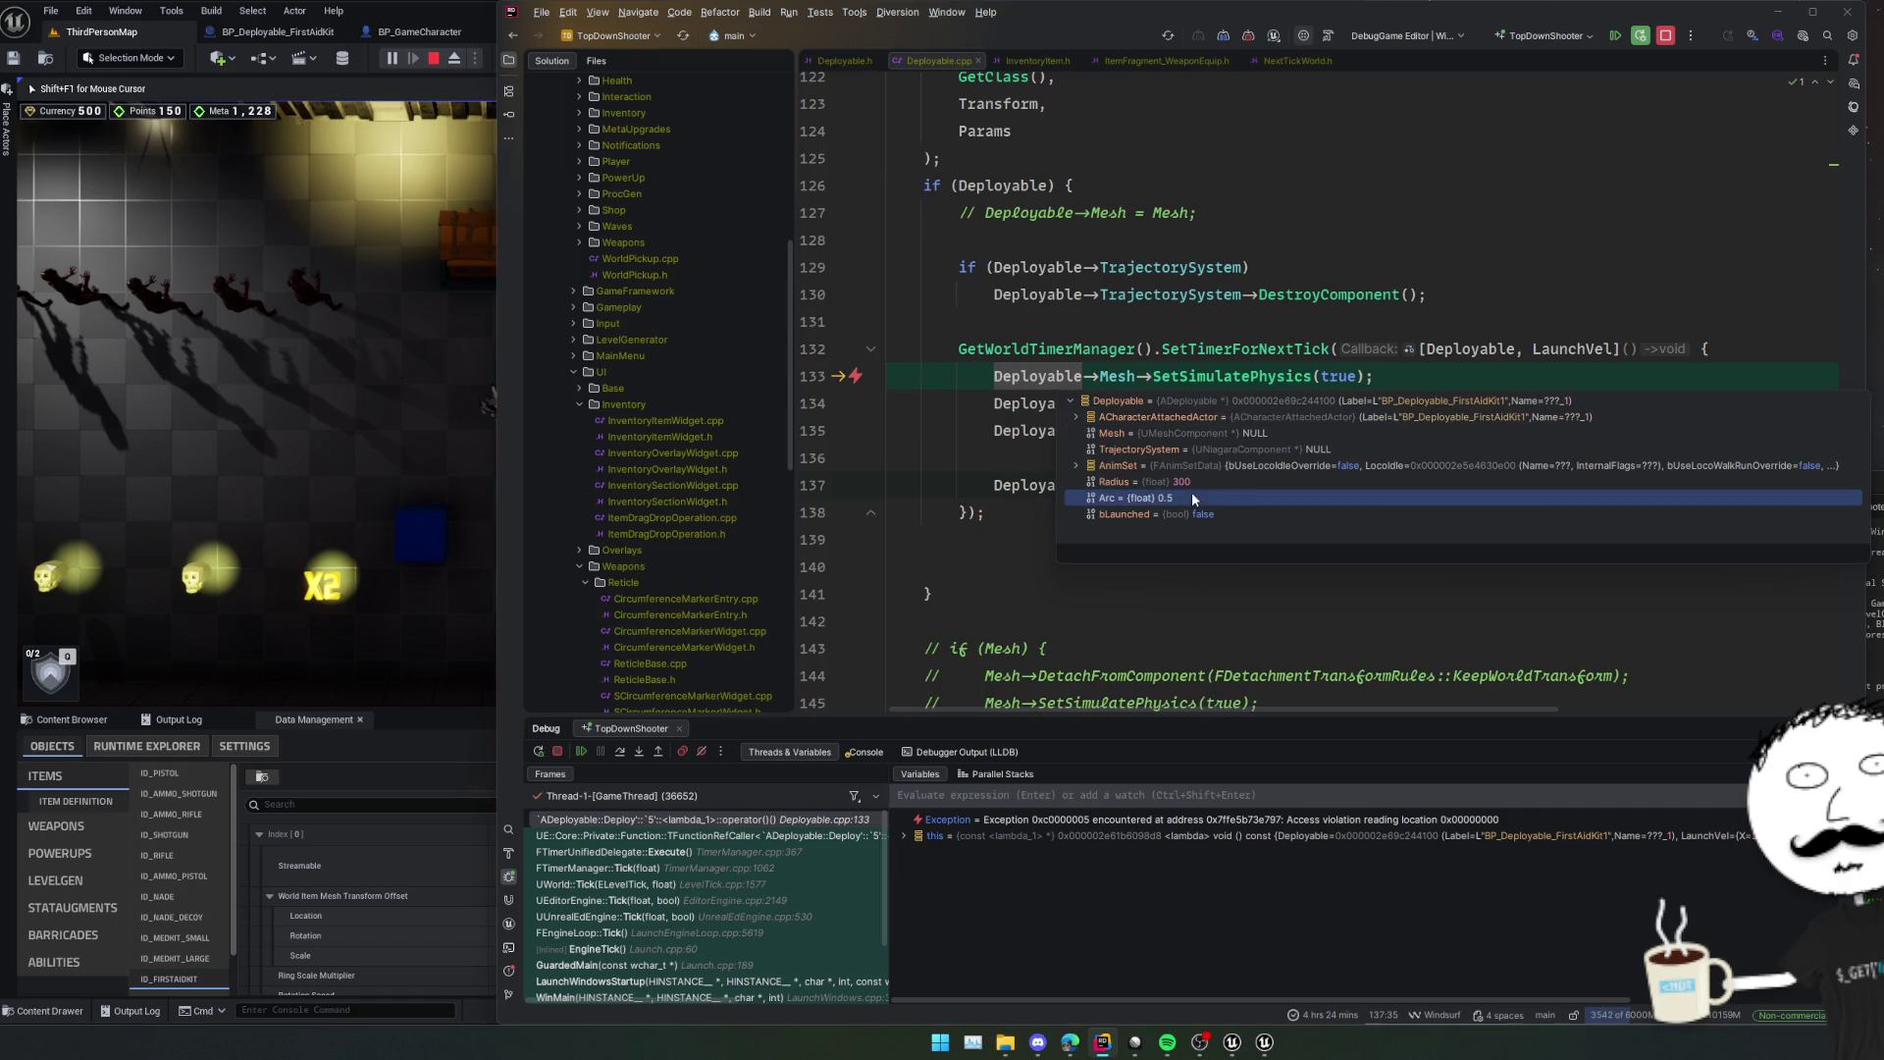
left_click(1022, 431)
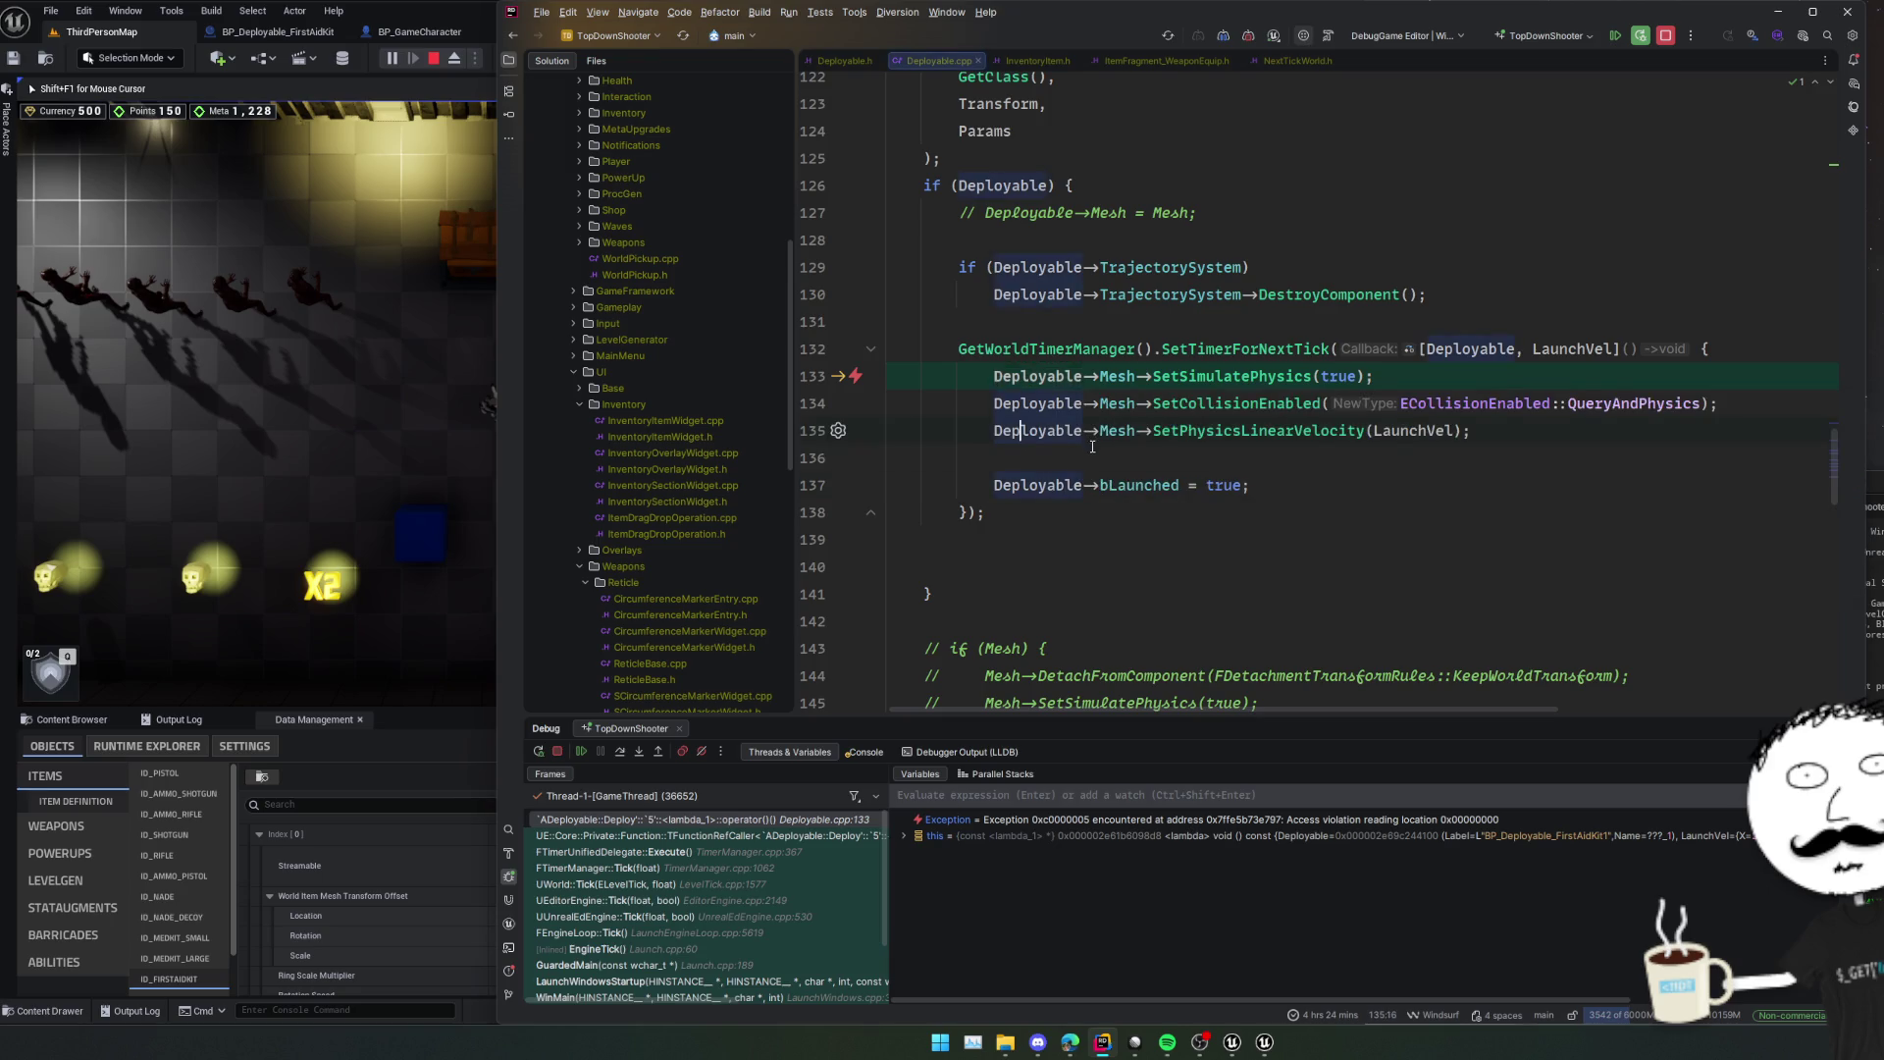
mouse_move(1032, 376)
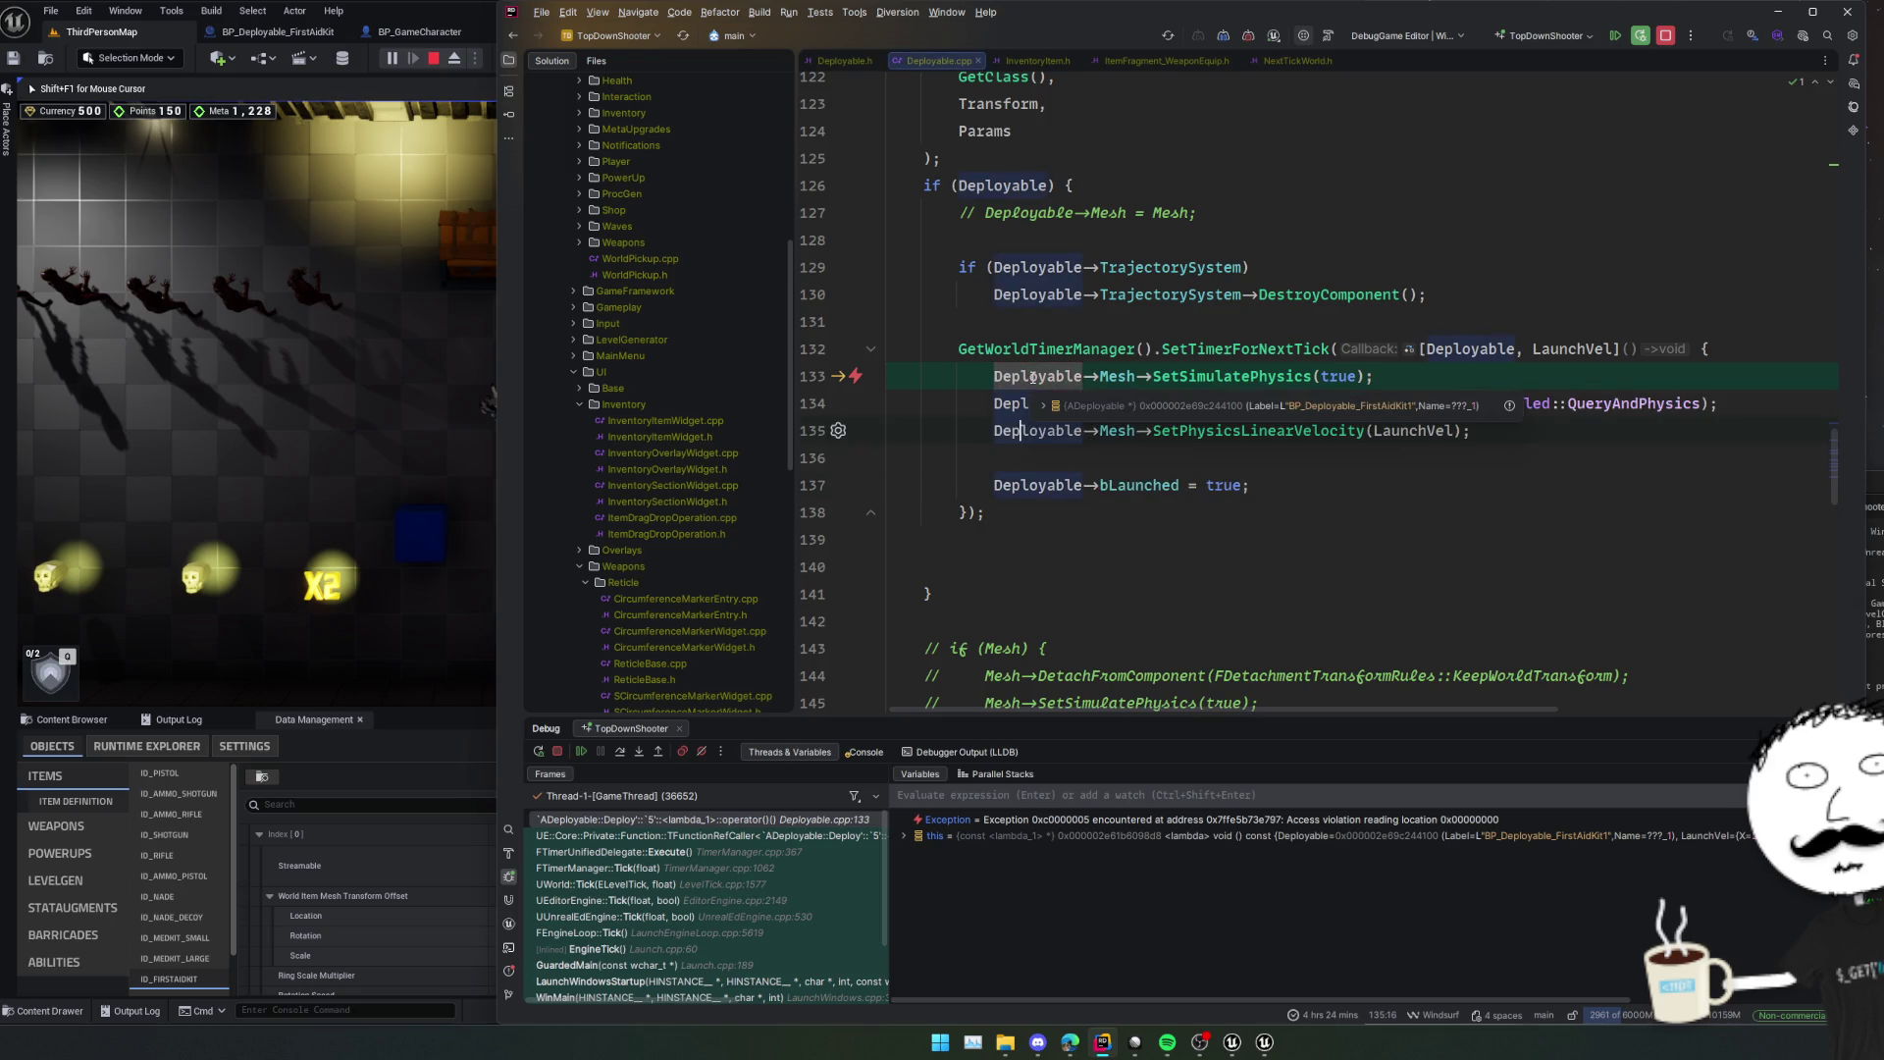
left_click(1122, 414)
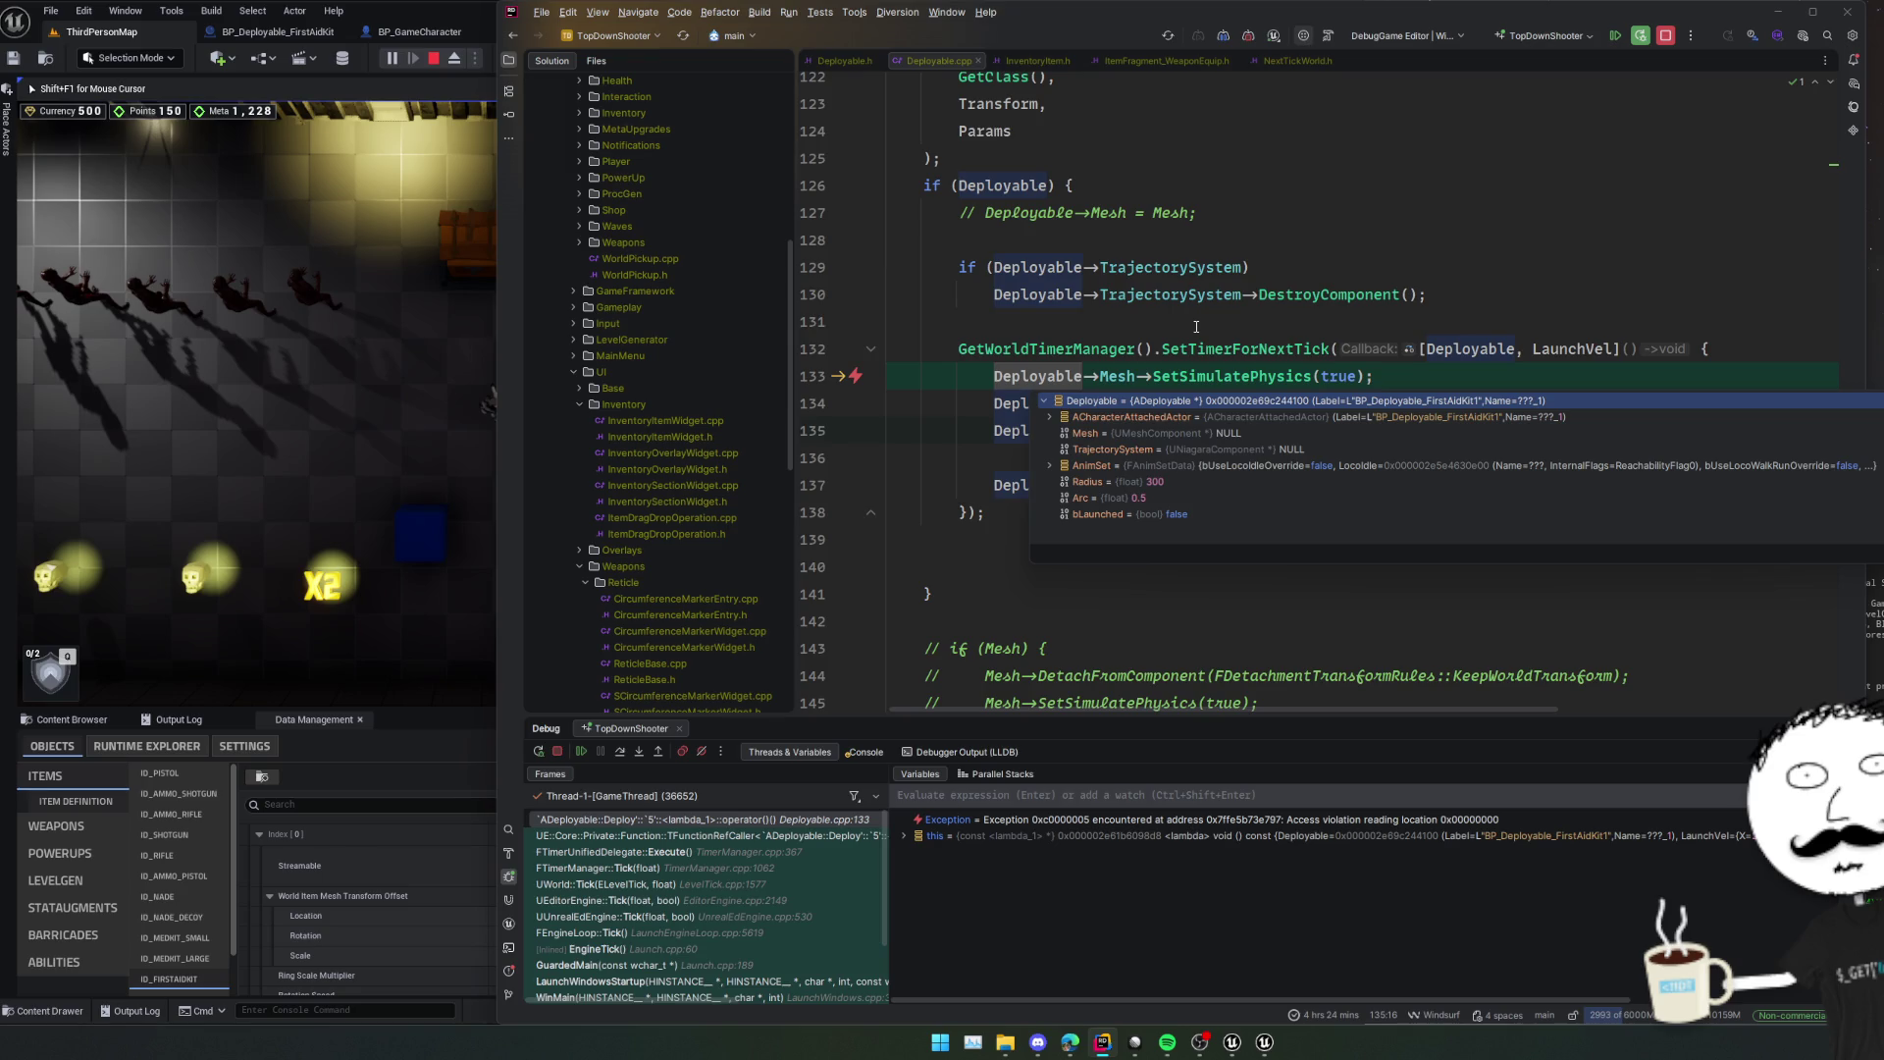
left_click(1196, 326)
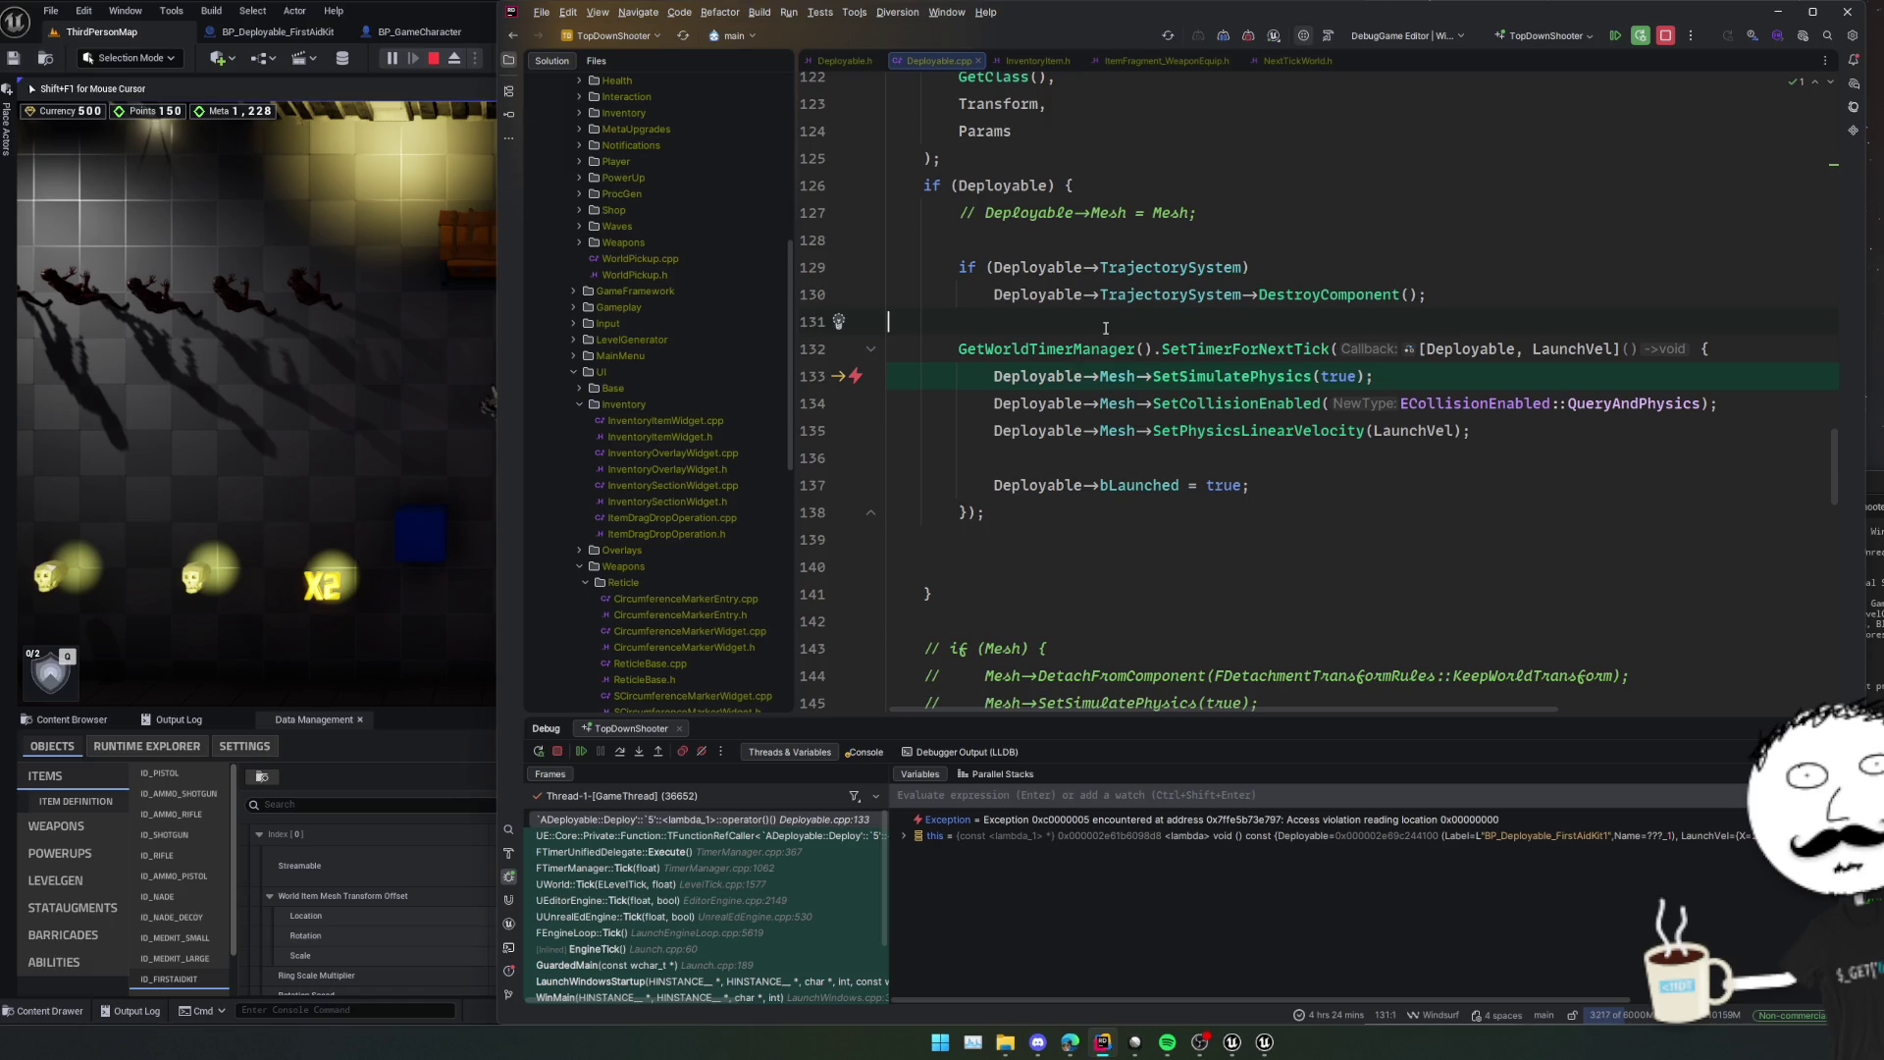
left_click(1193, 466)
scroll(1286, 454, "up", 2)
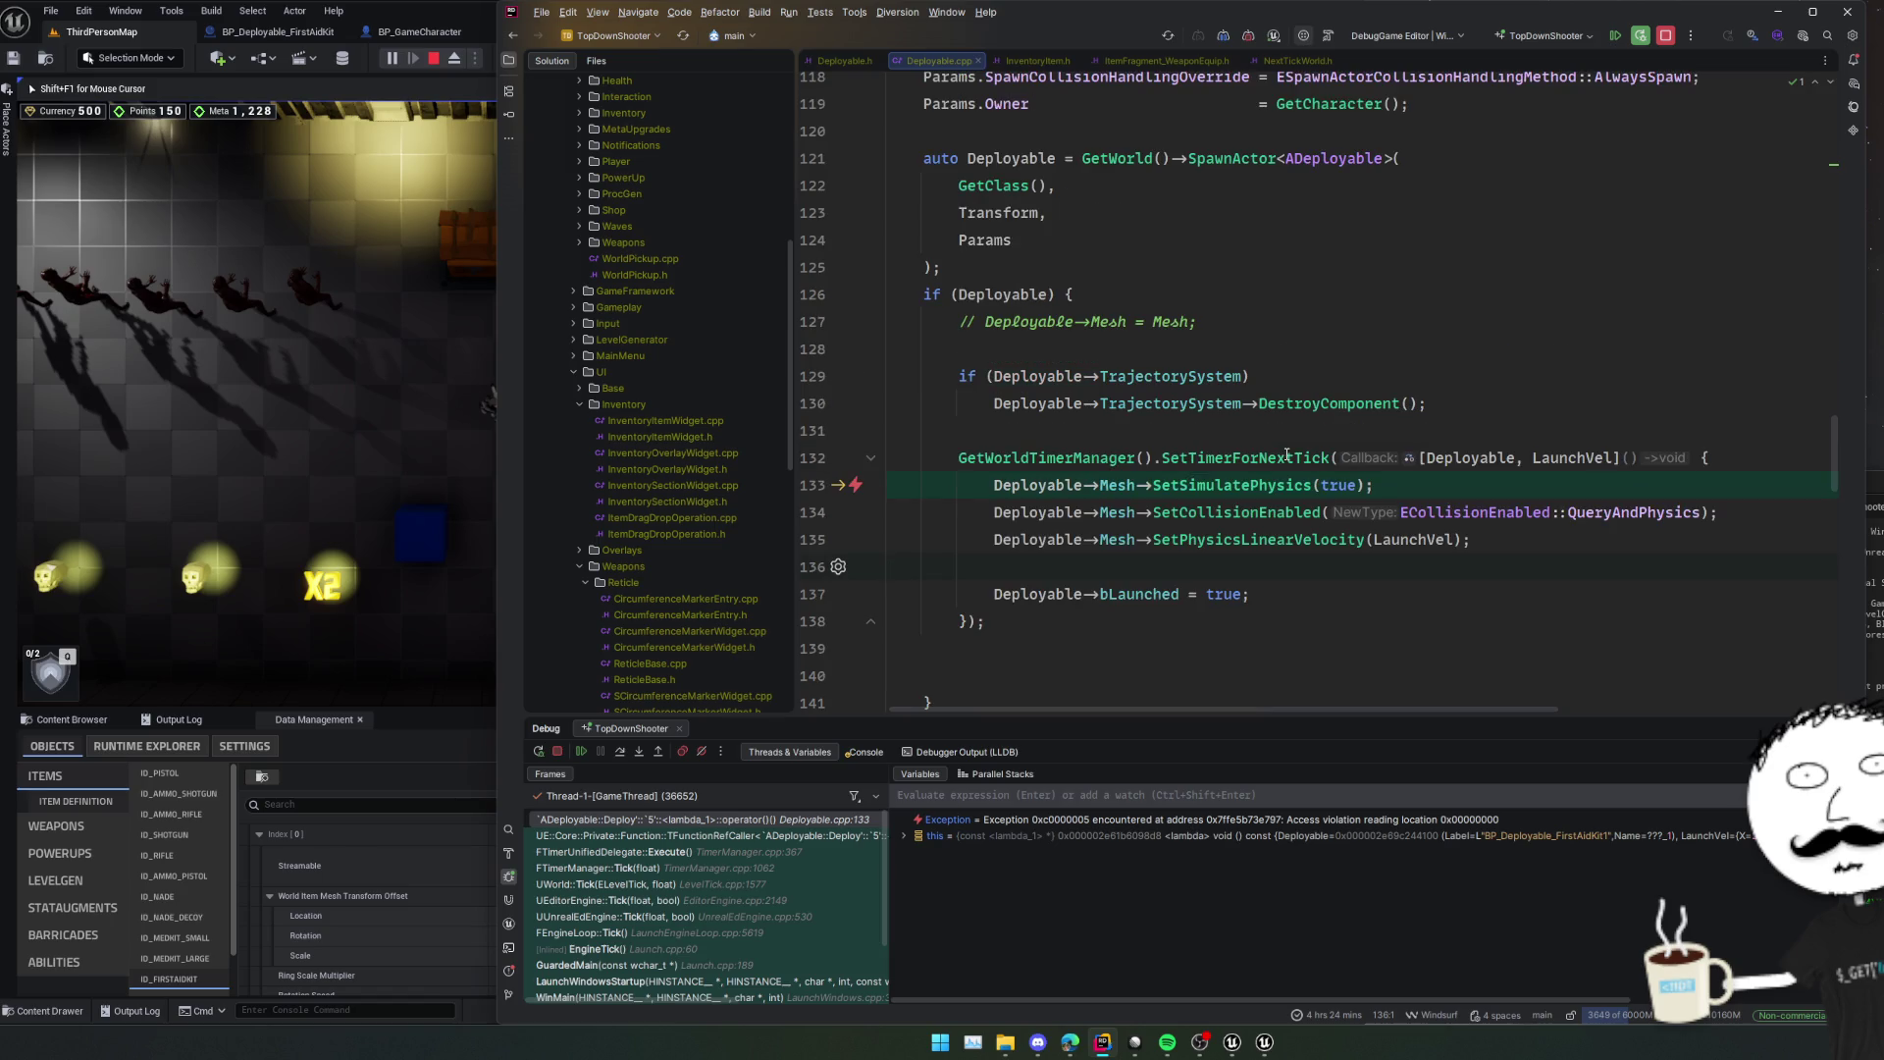
Move the next-tick lambda into a local 'auto PlsFuckingExist' and pass it to SetTimerForNextTick.
double_click(1117, 484)
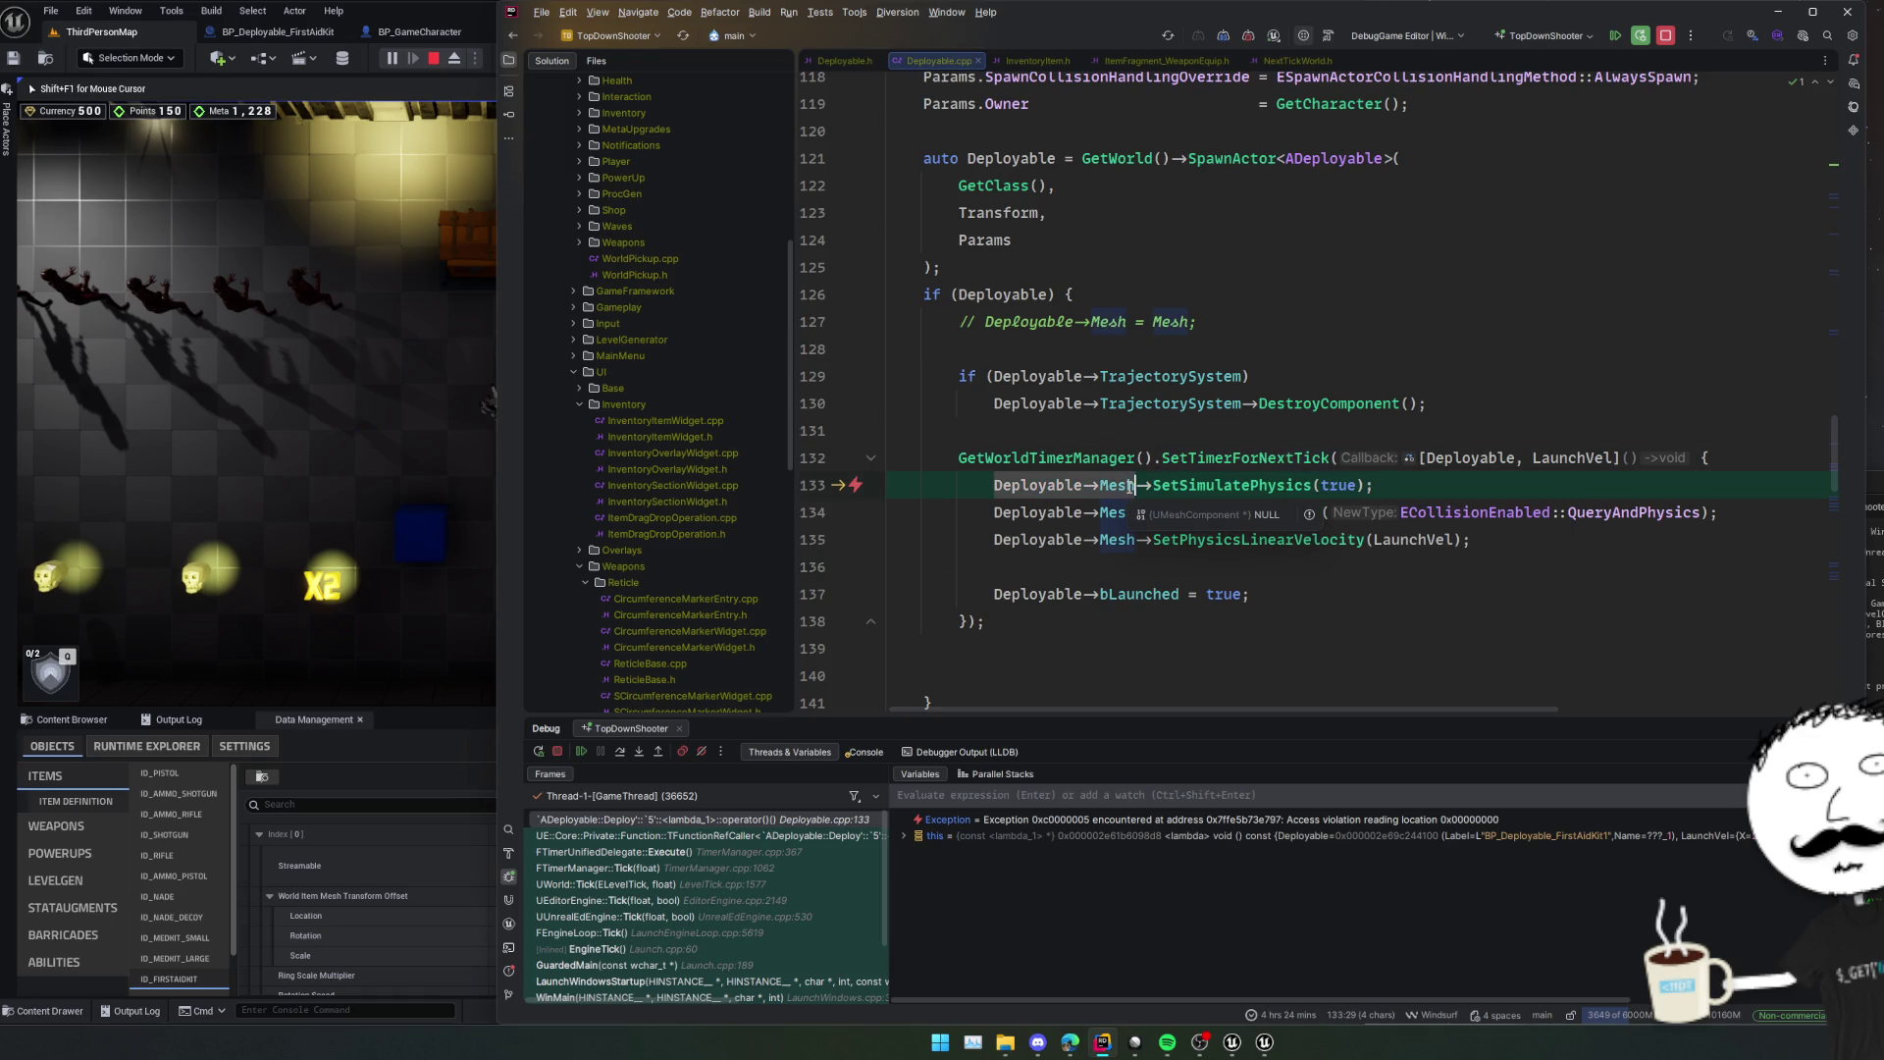
left_click(1416, 461)
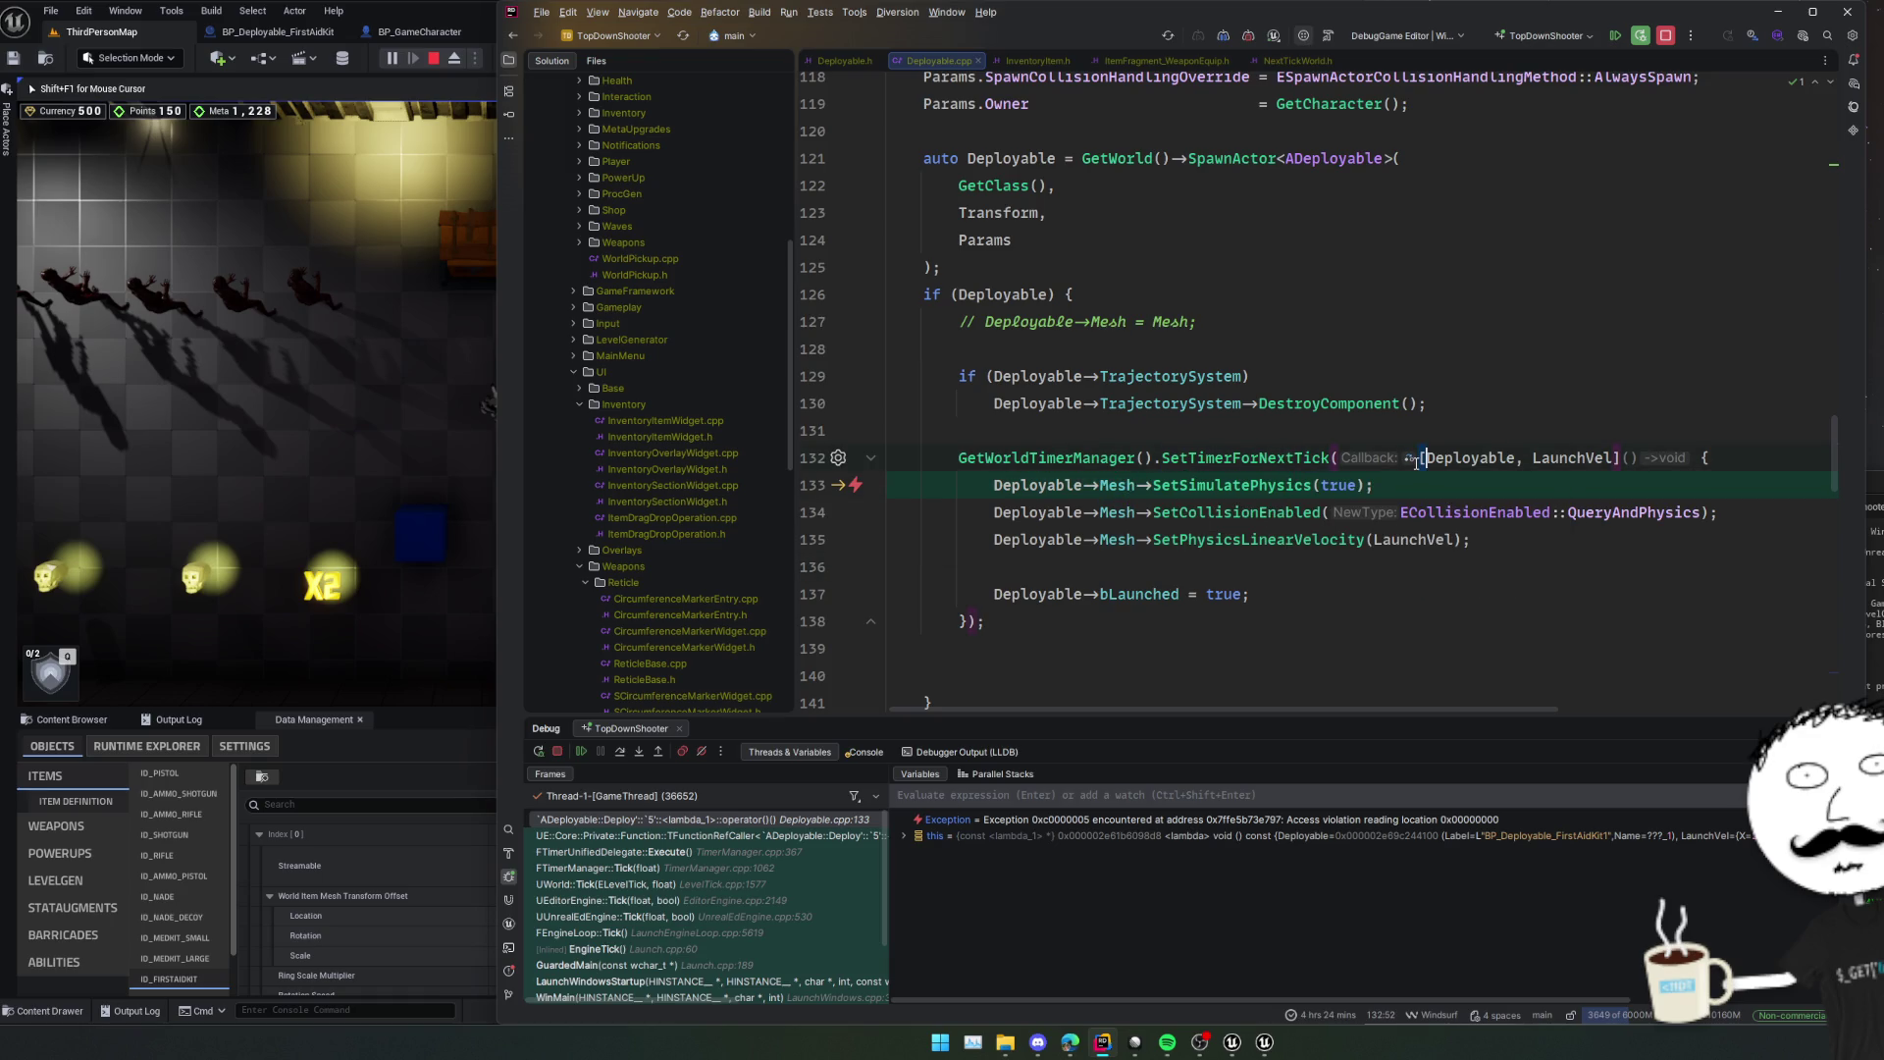
key("ctrl+w")
key("ctrl+w")
key("ctrl+w")
key("Delete")
key("ctrl+w")
key("ctrl+w")
type("au")
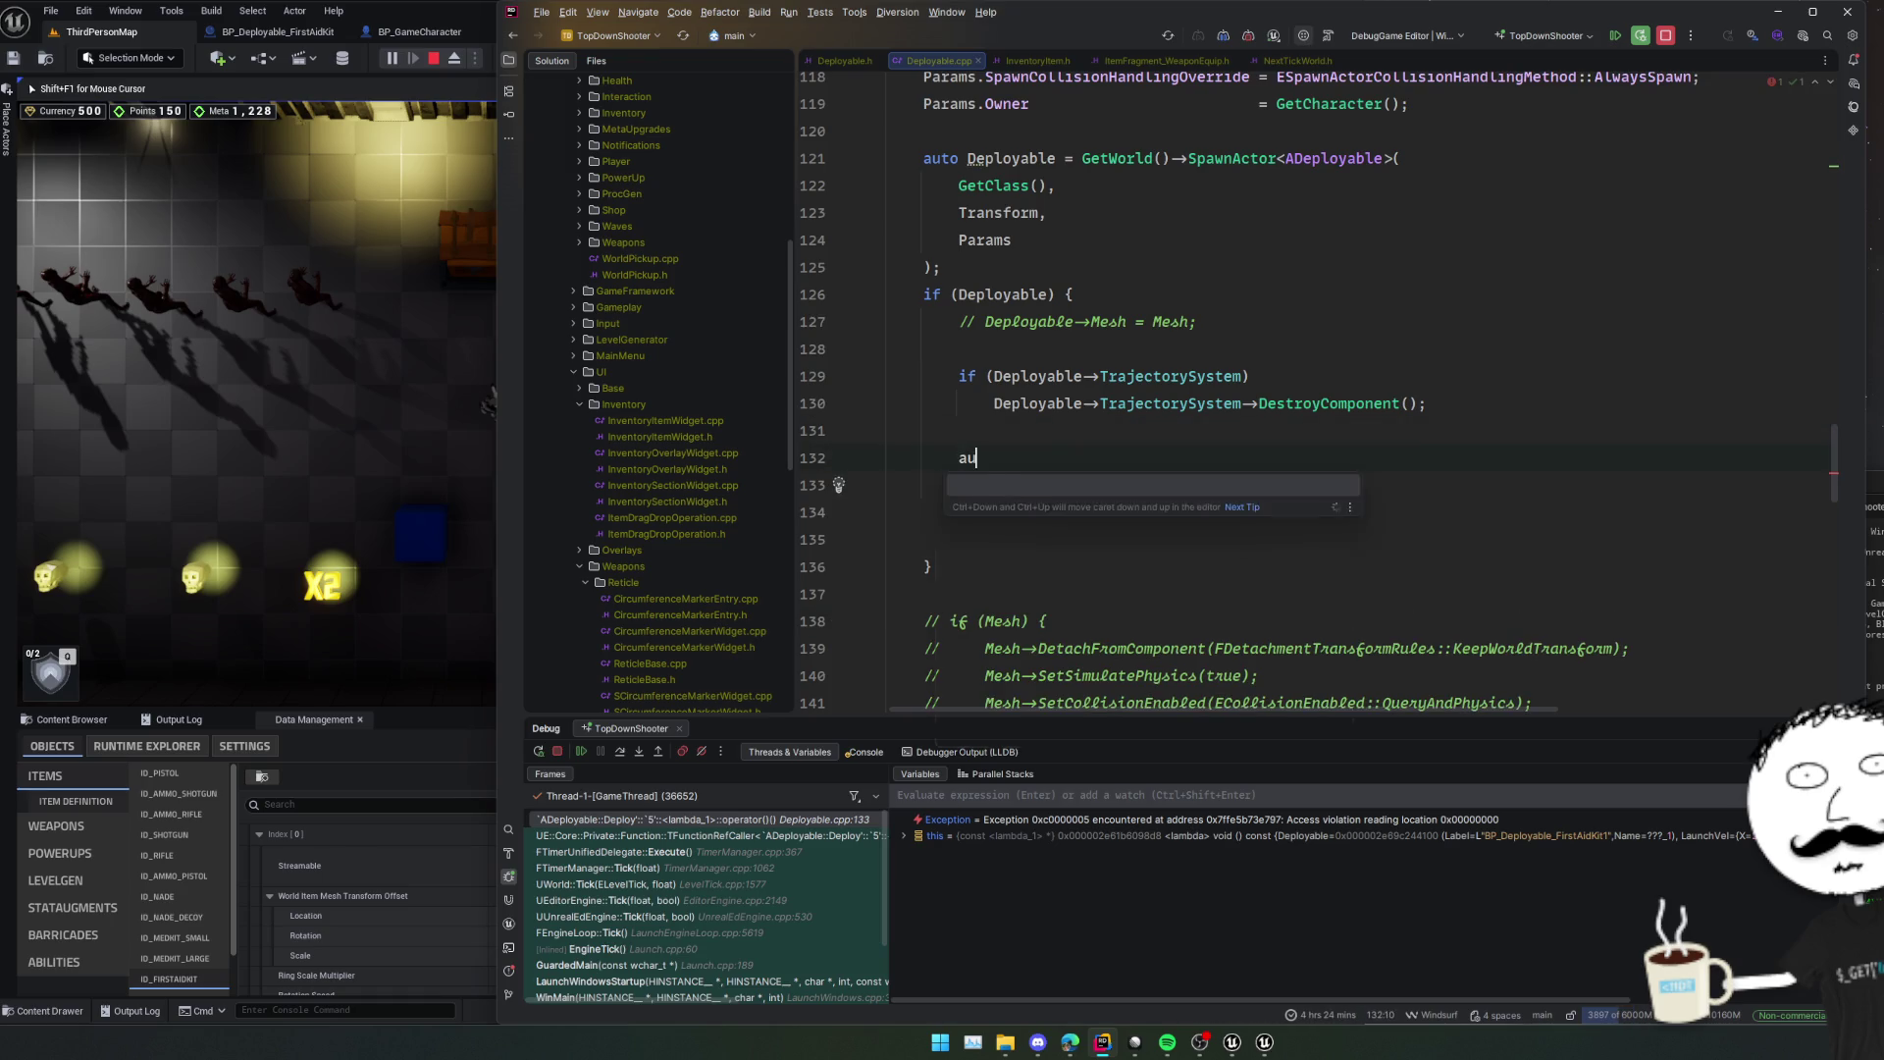
type("to Pls")
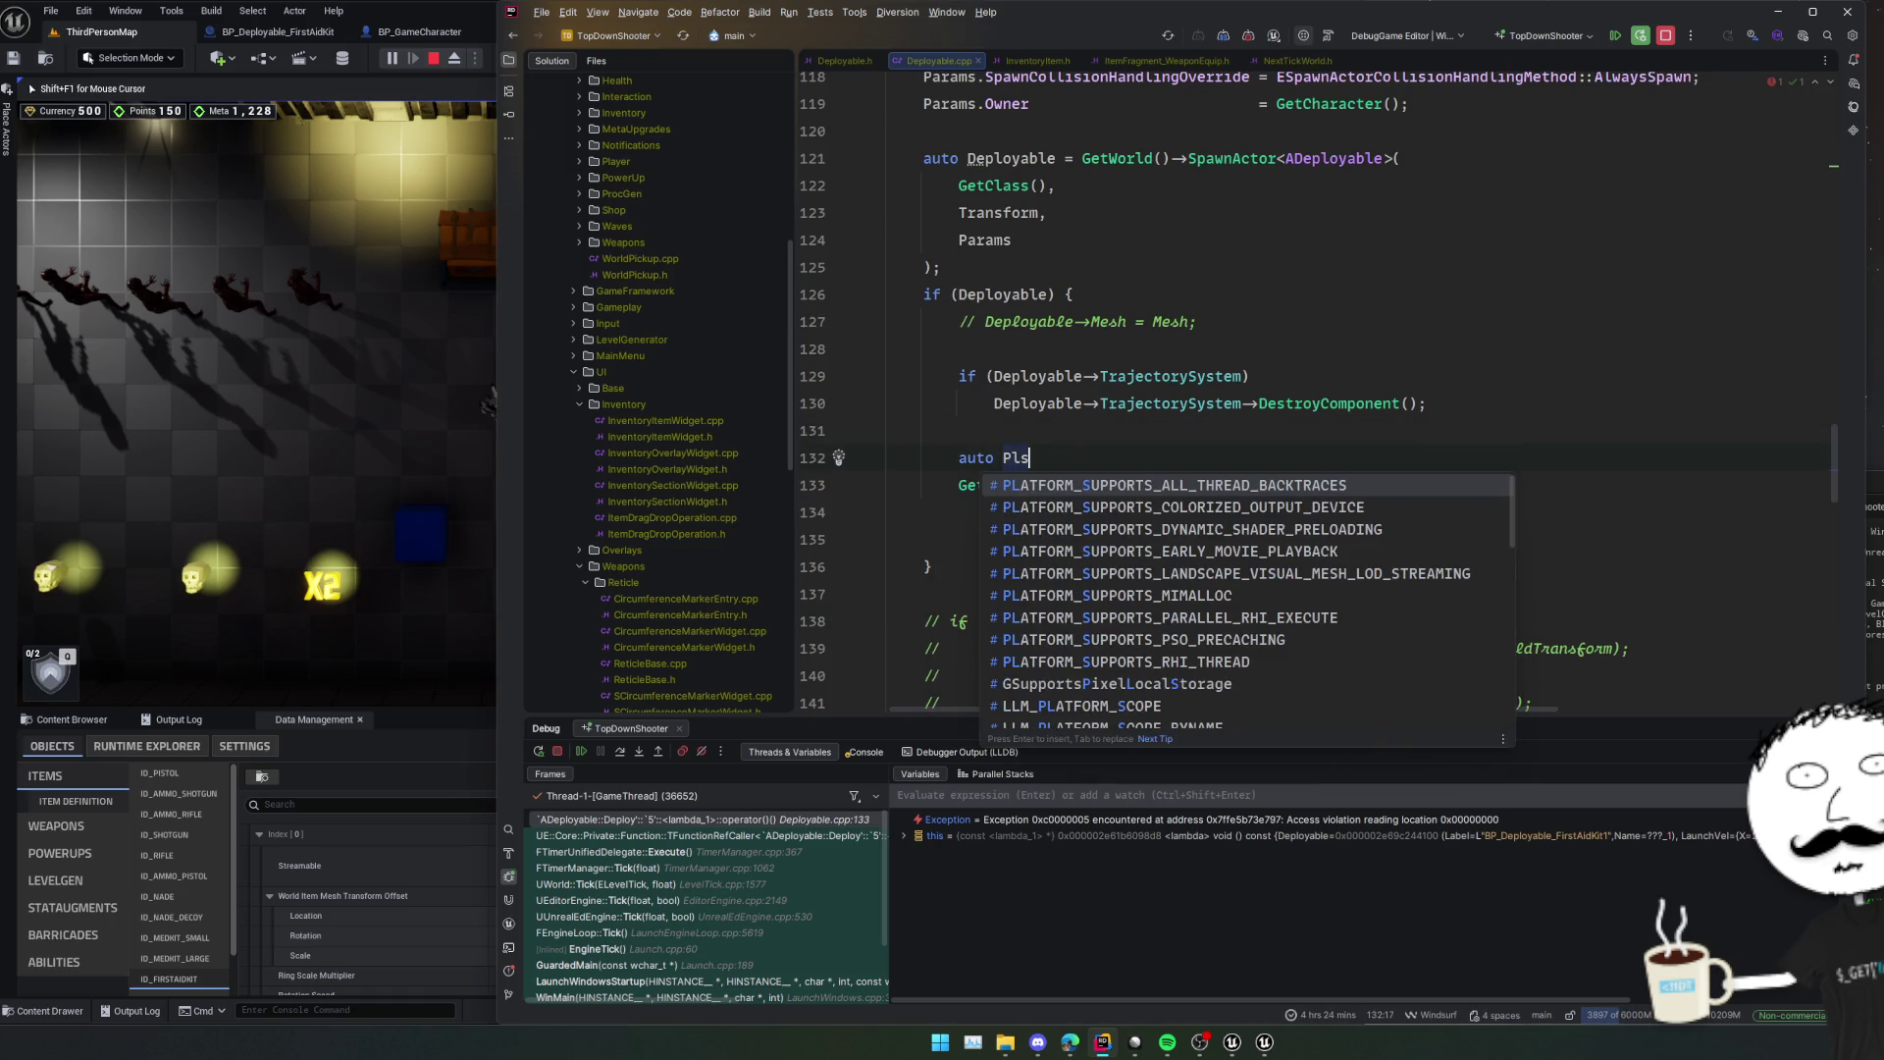
type("FuckingExi")
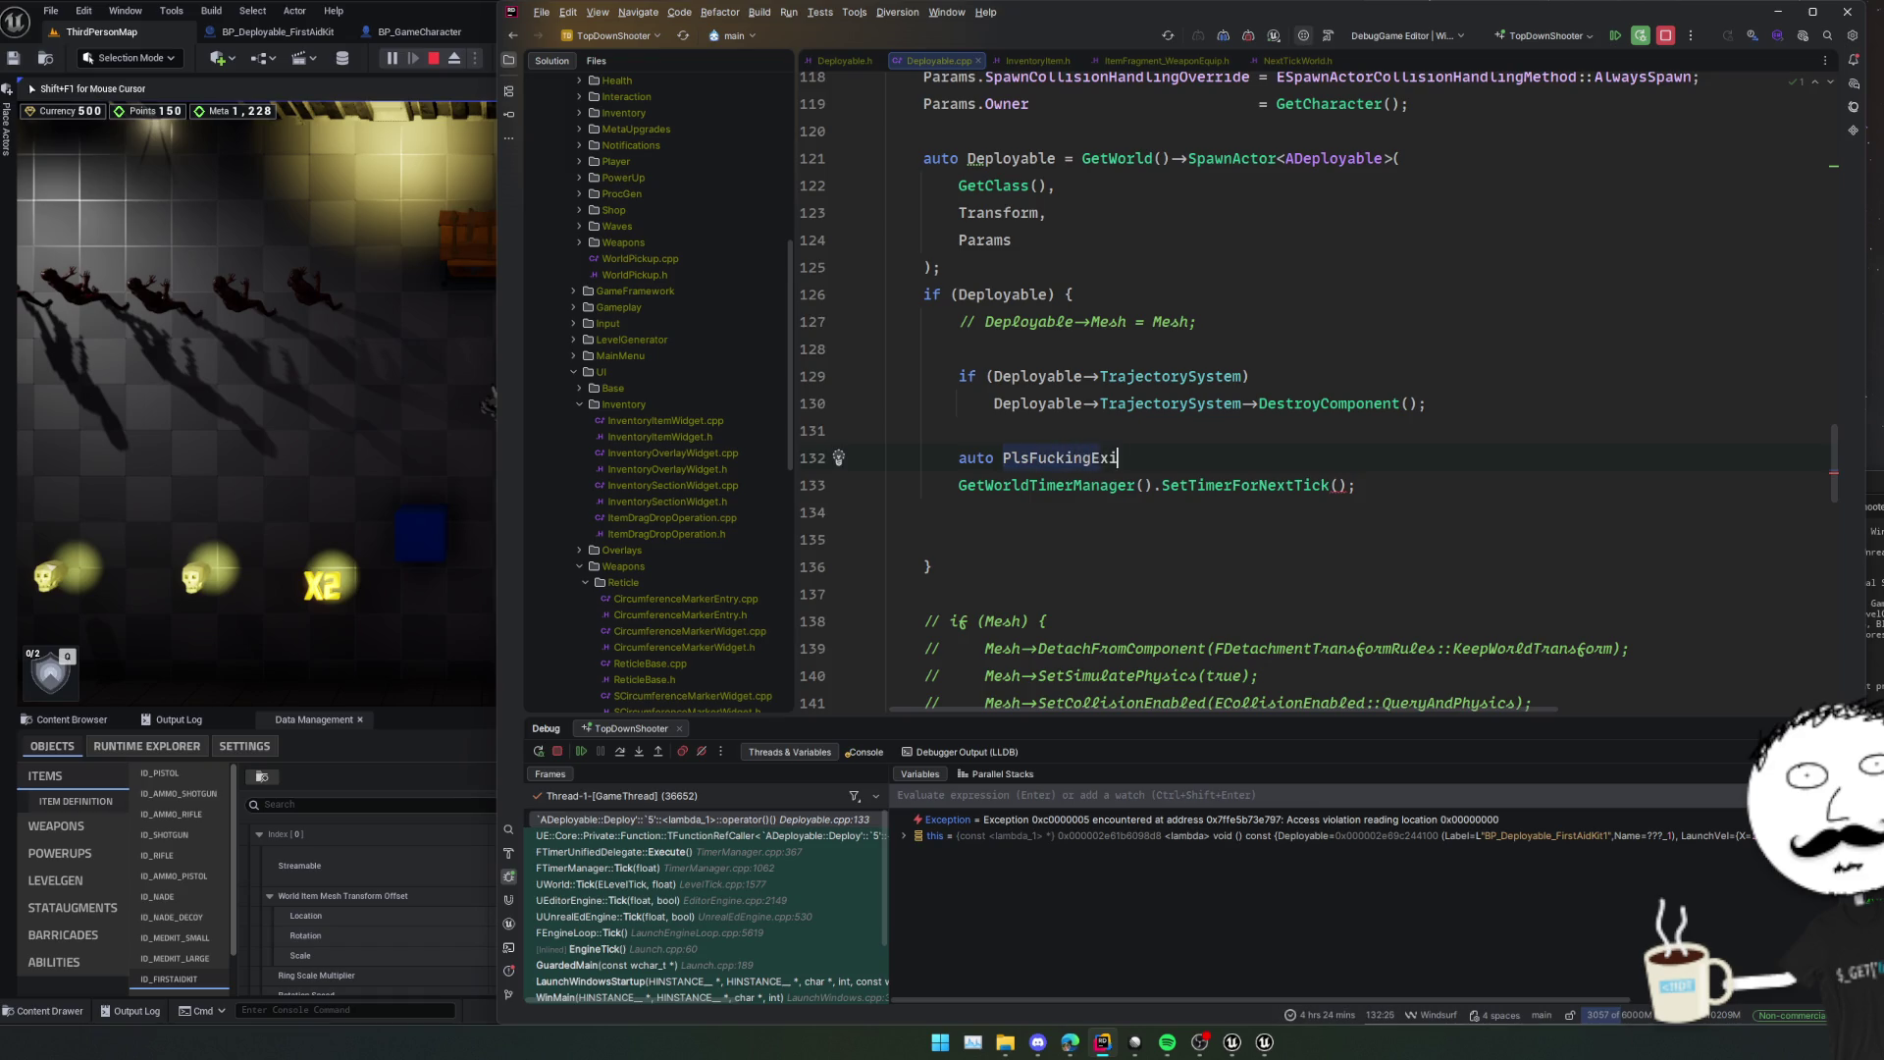
type("st = [Deployable, LaunchVel]() {")
key("Tab")
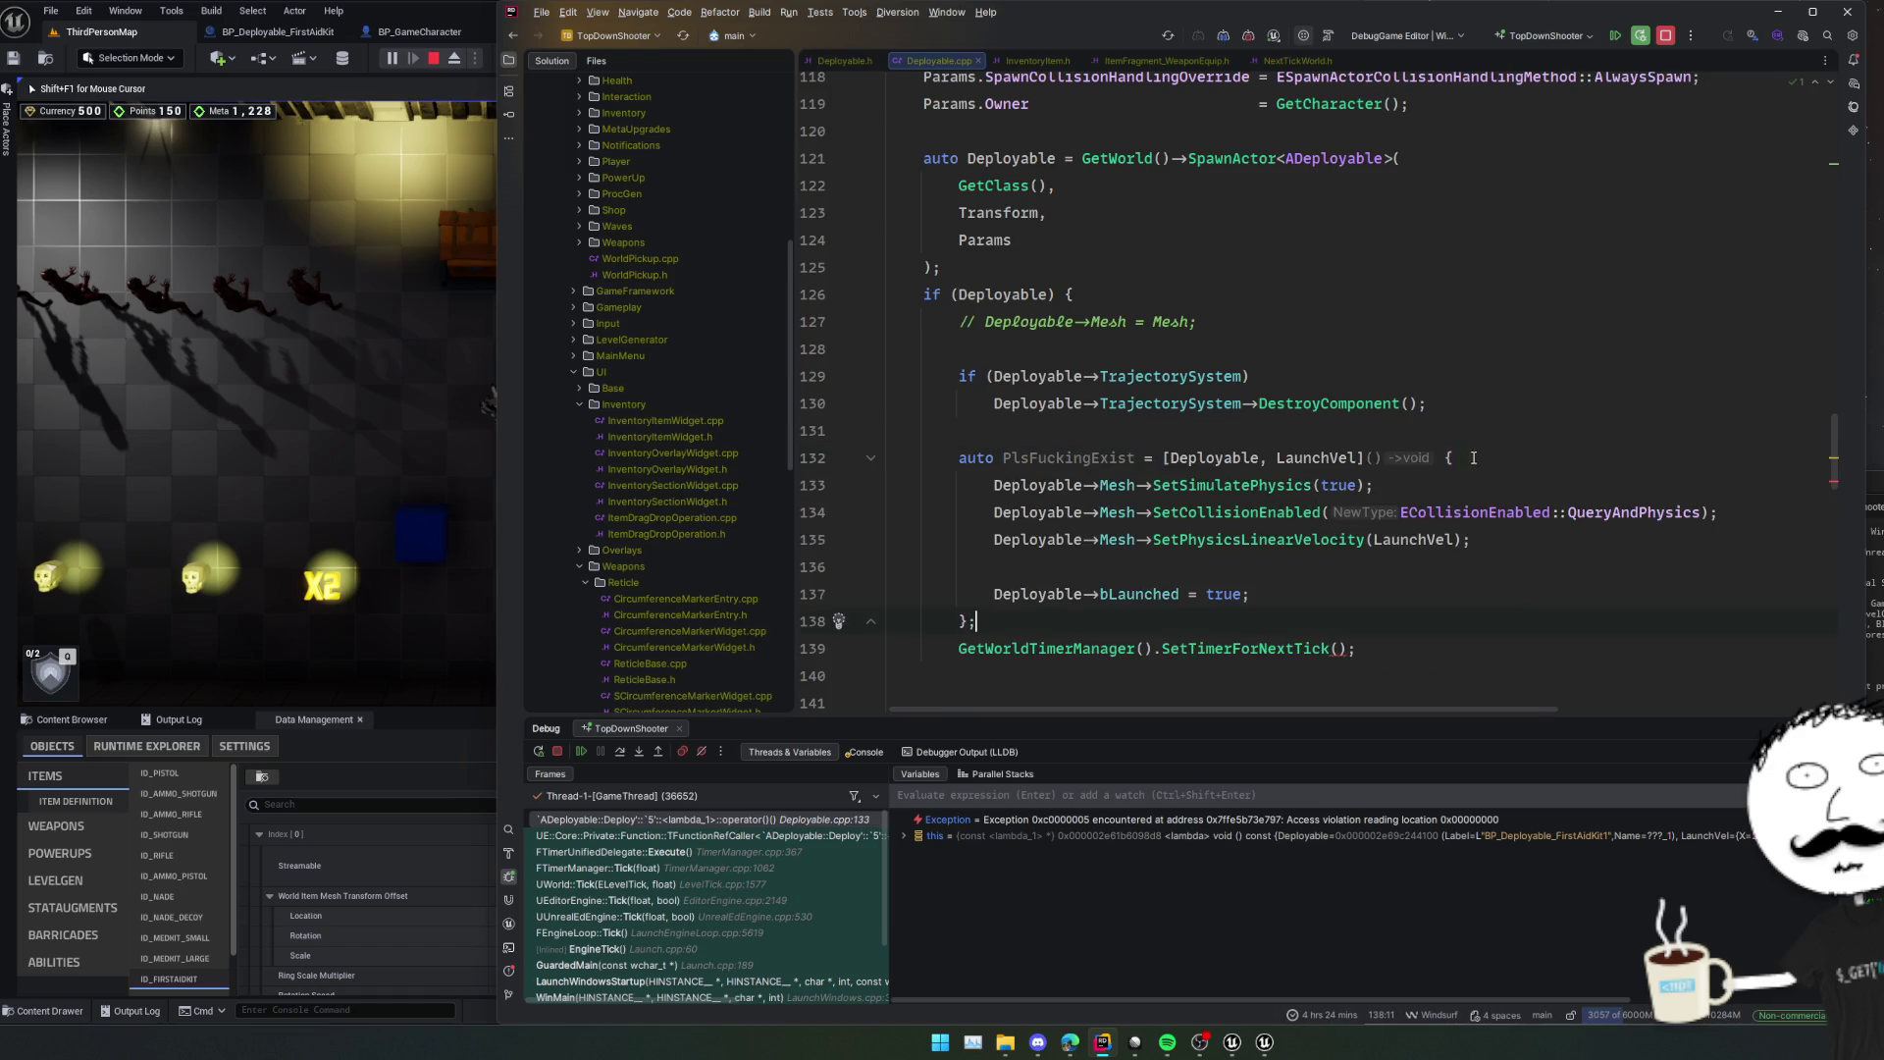
left_click(1339, 647)
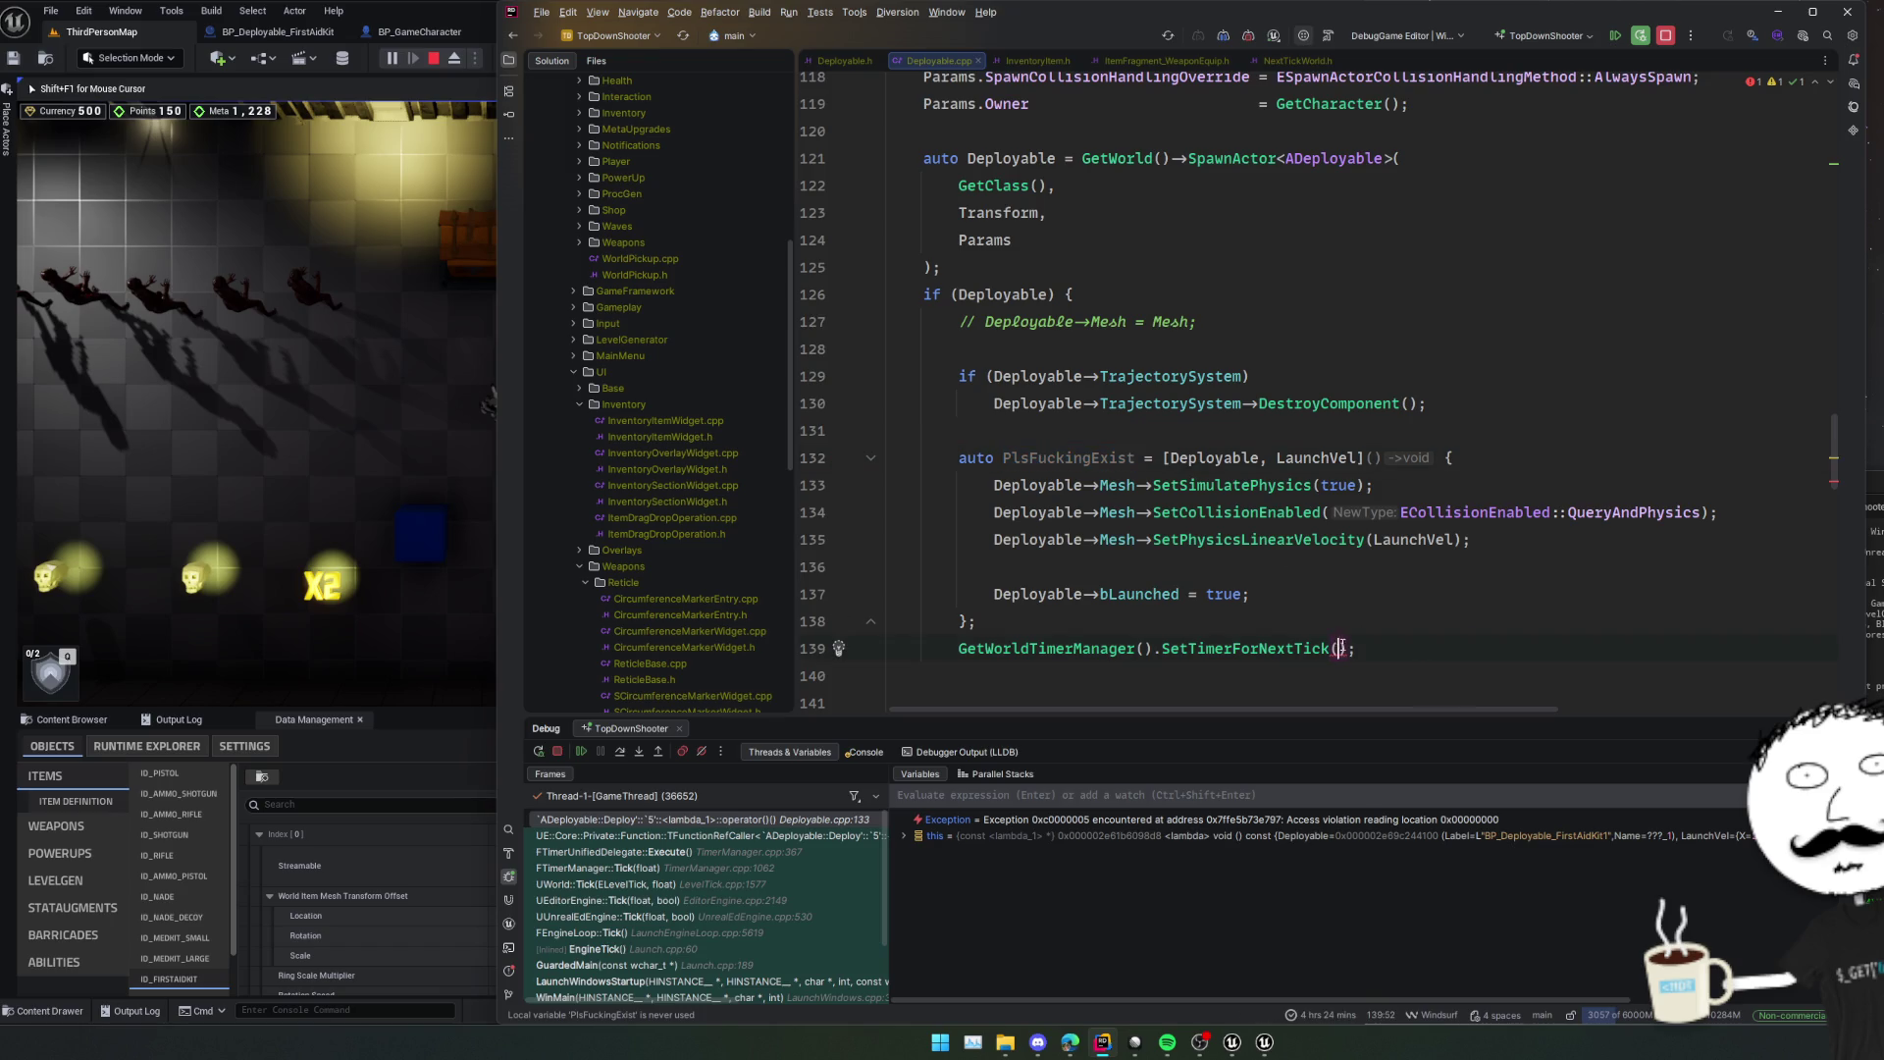
key("Tab")
key("Up")
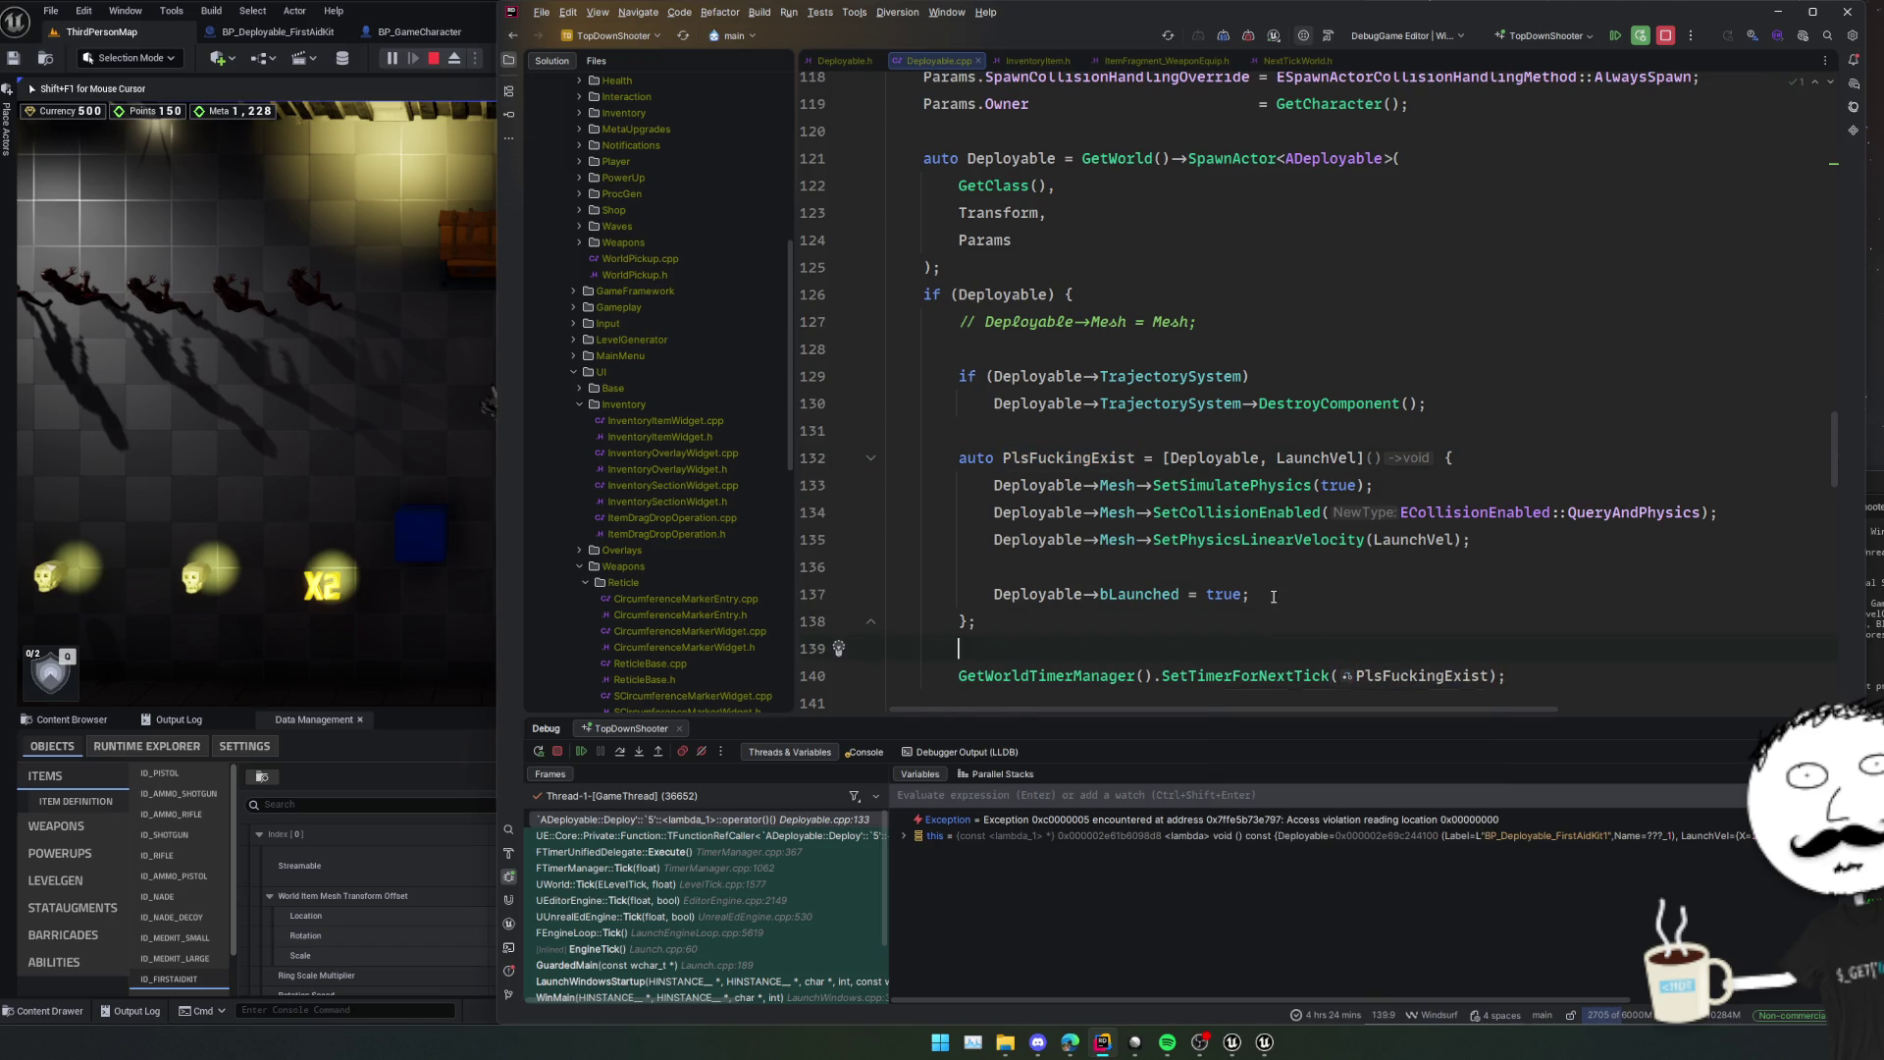
Add a Deployable->Mesh check with an opening brace above the lambda's physics calls.
scroll(1275, 675, "down", 2)
left_click_drag(957, 566, 1161, 566)
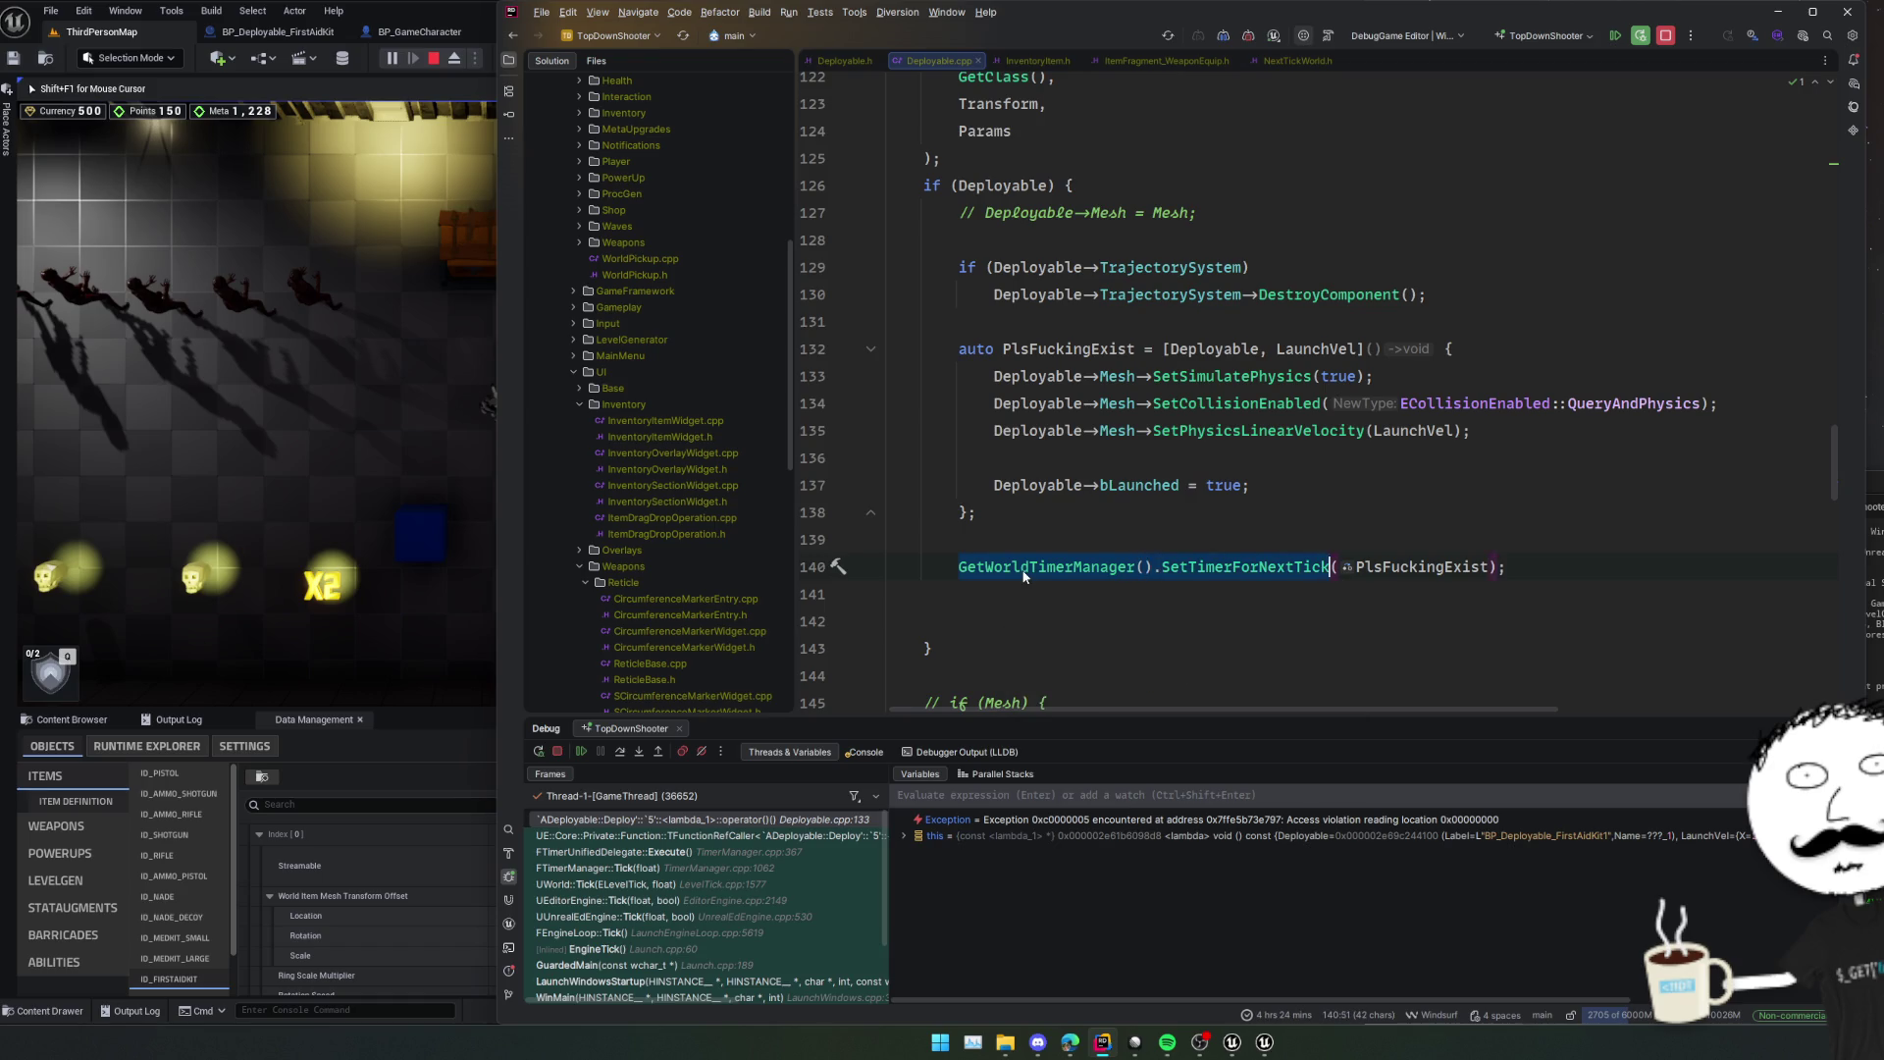
left_click(1026, 485)
left_click(1028, 375)
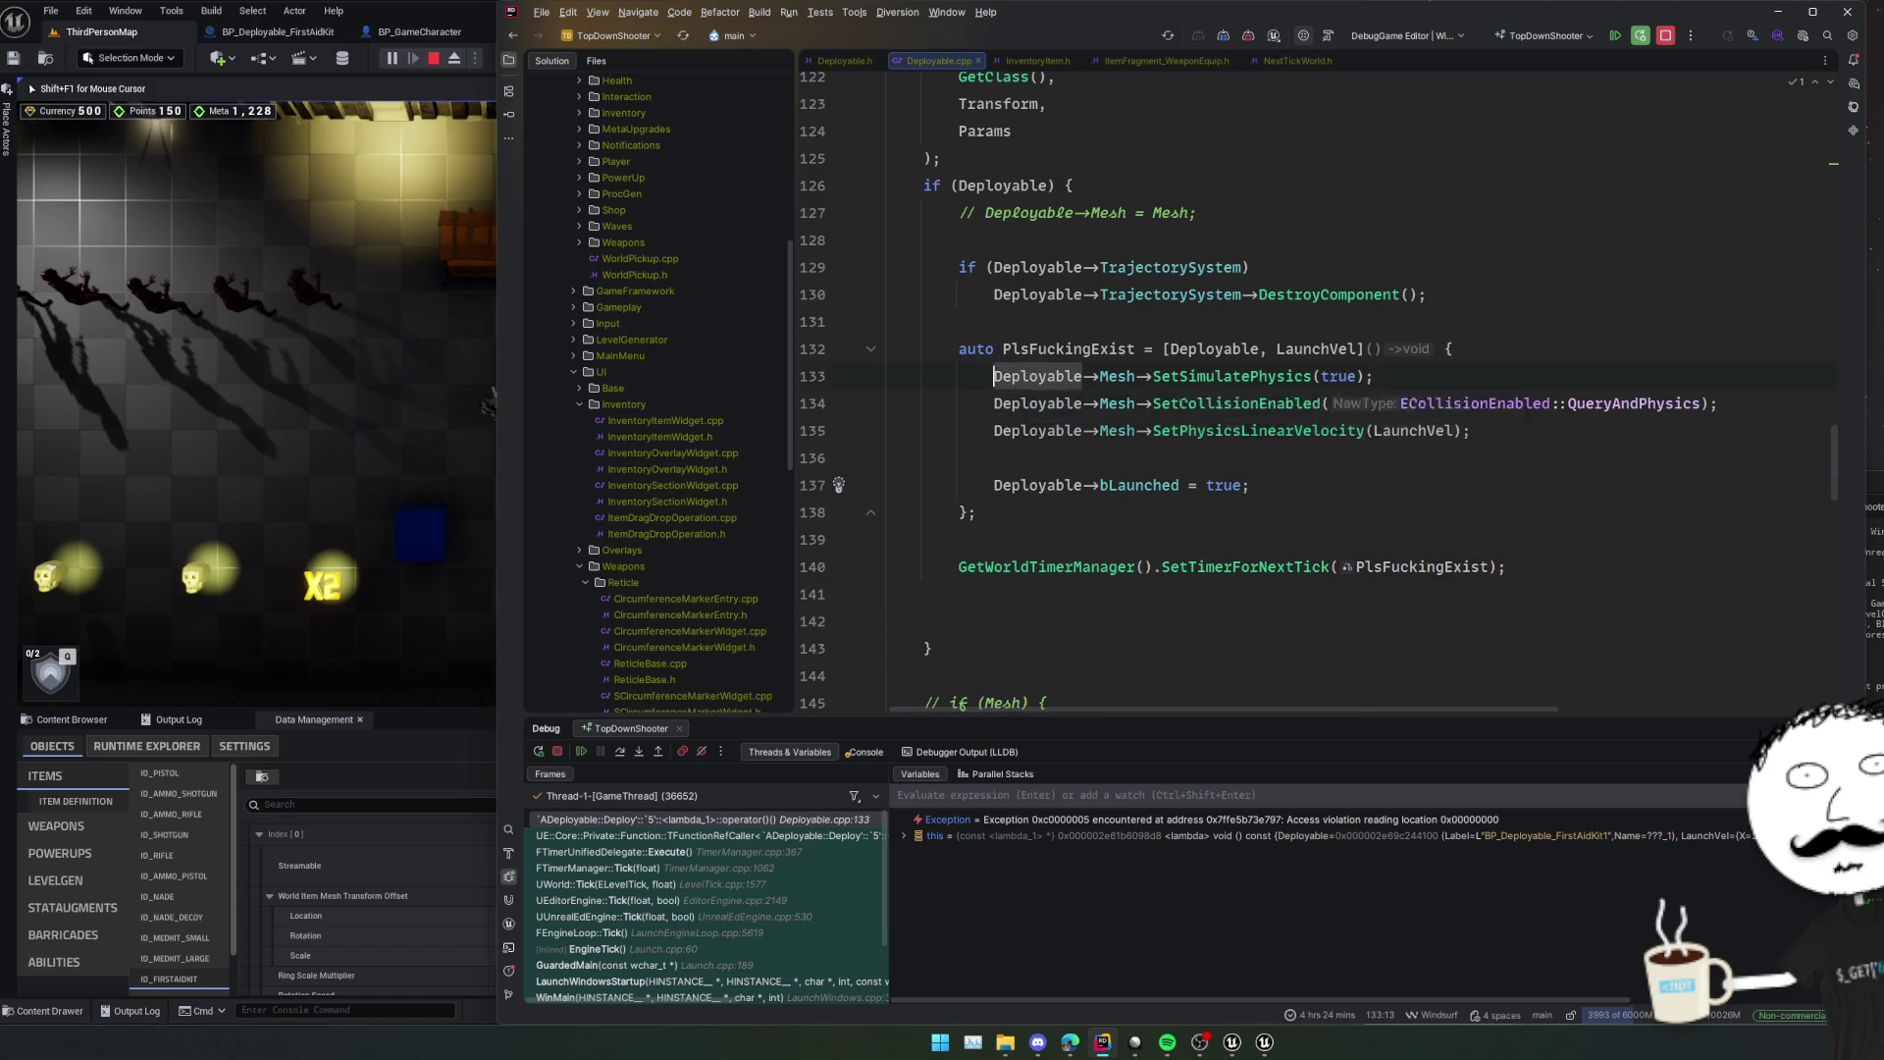
key("ctrl+alt+Return")
type("if (!Deploy(")
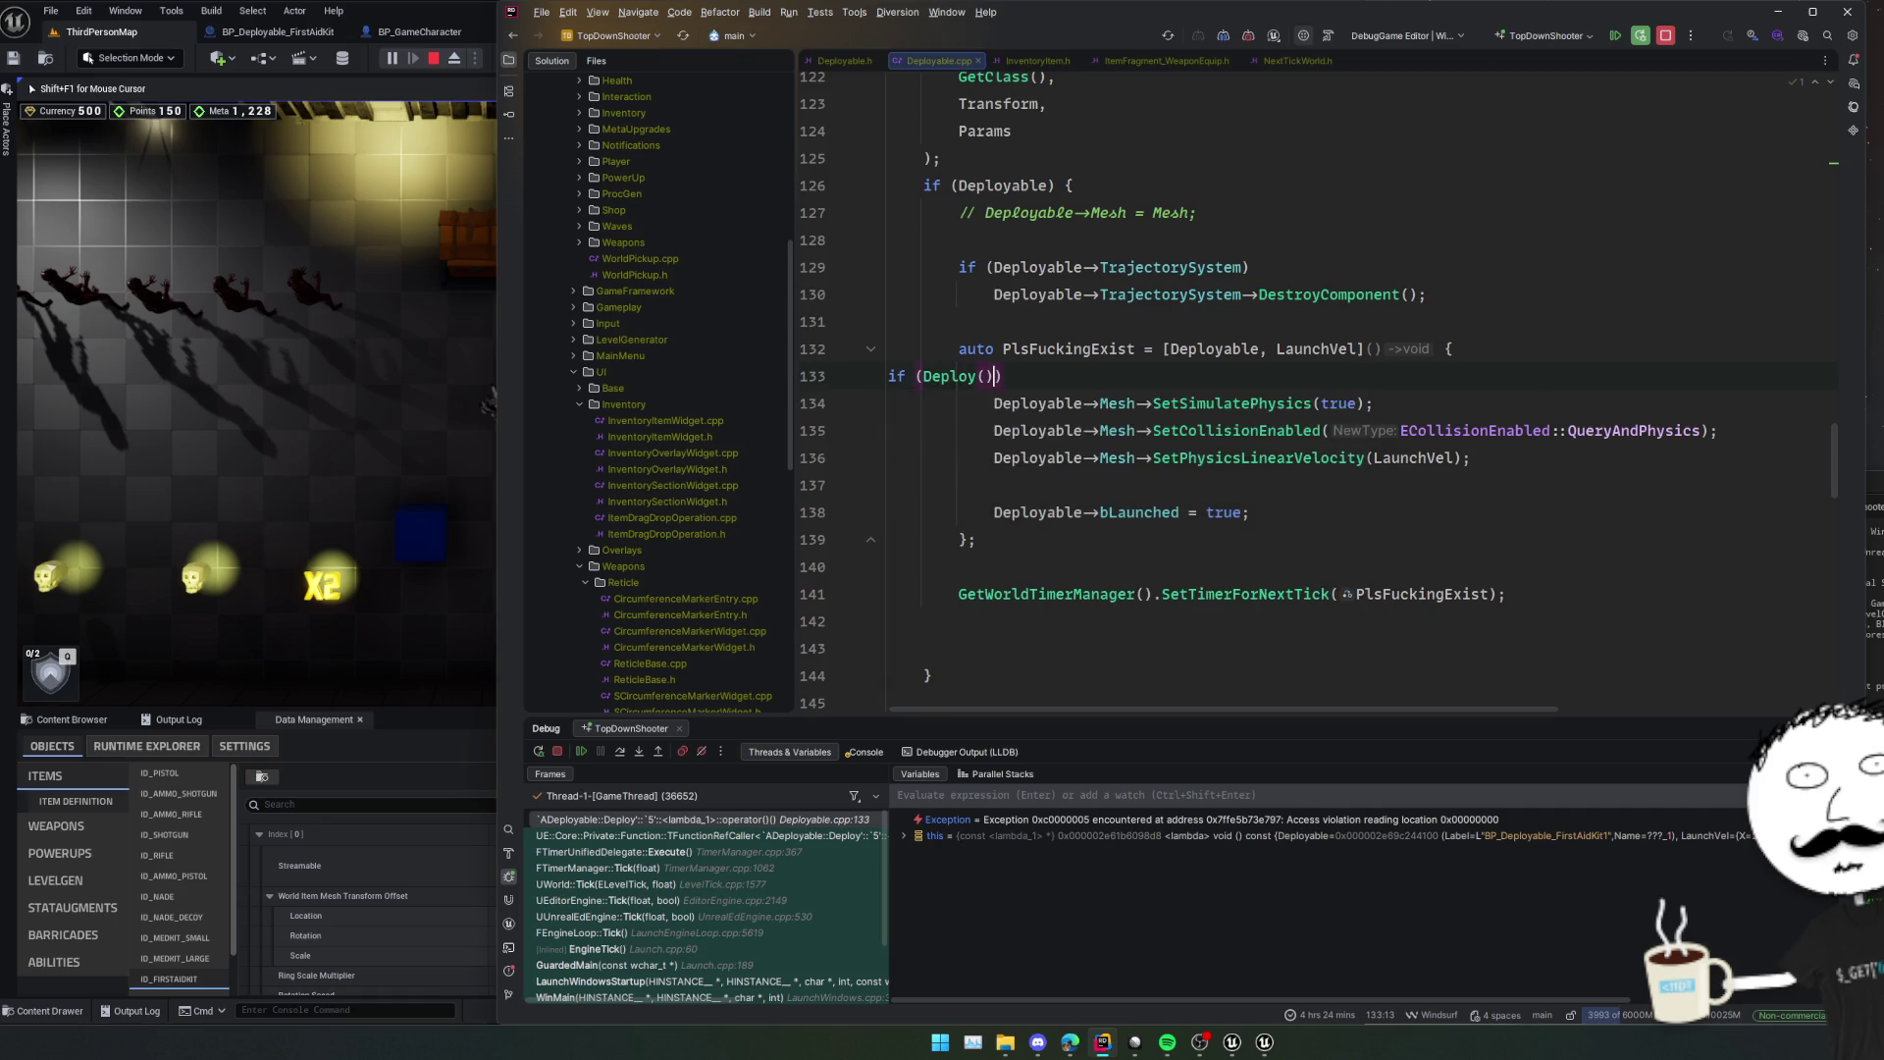
type("able->")
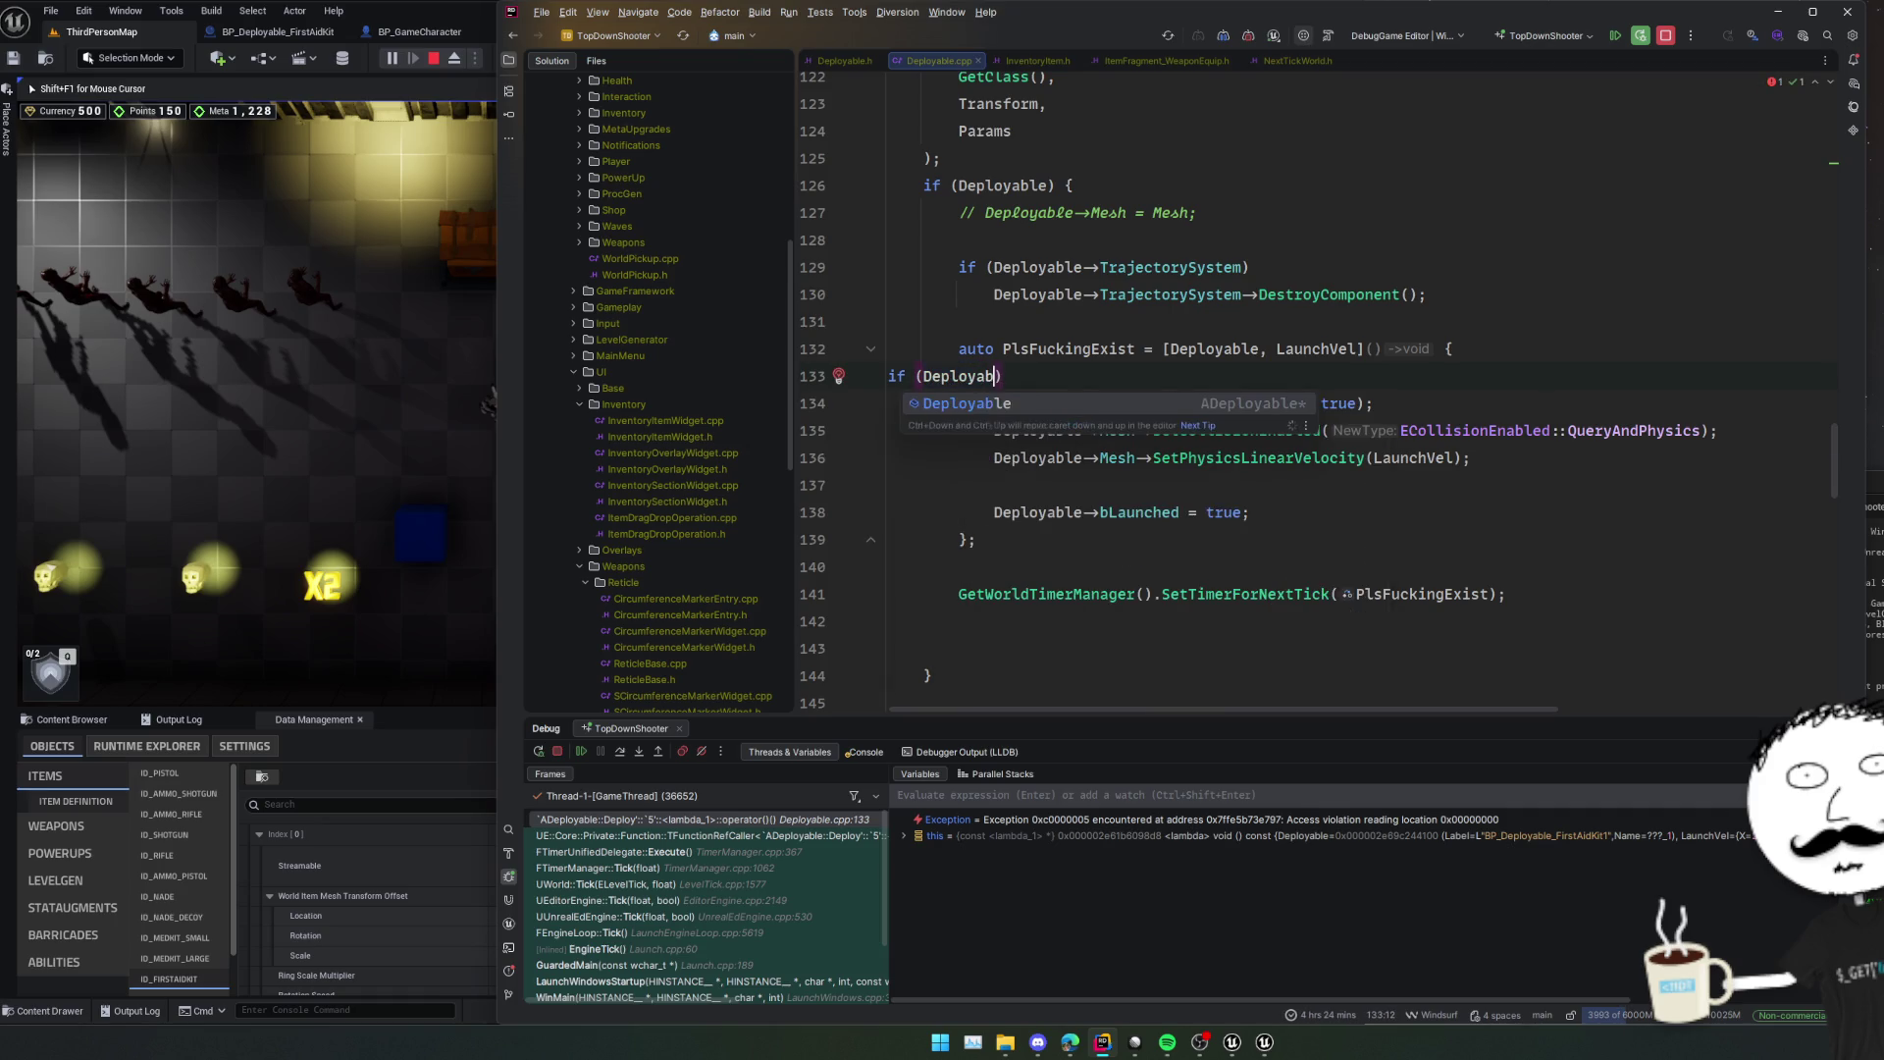
type("Mesh")
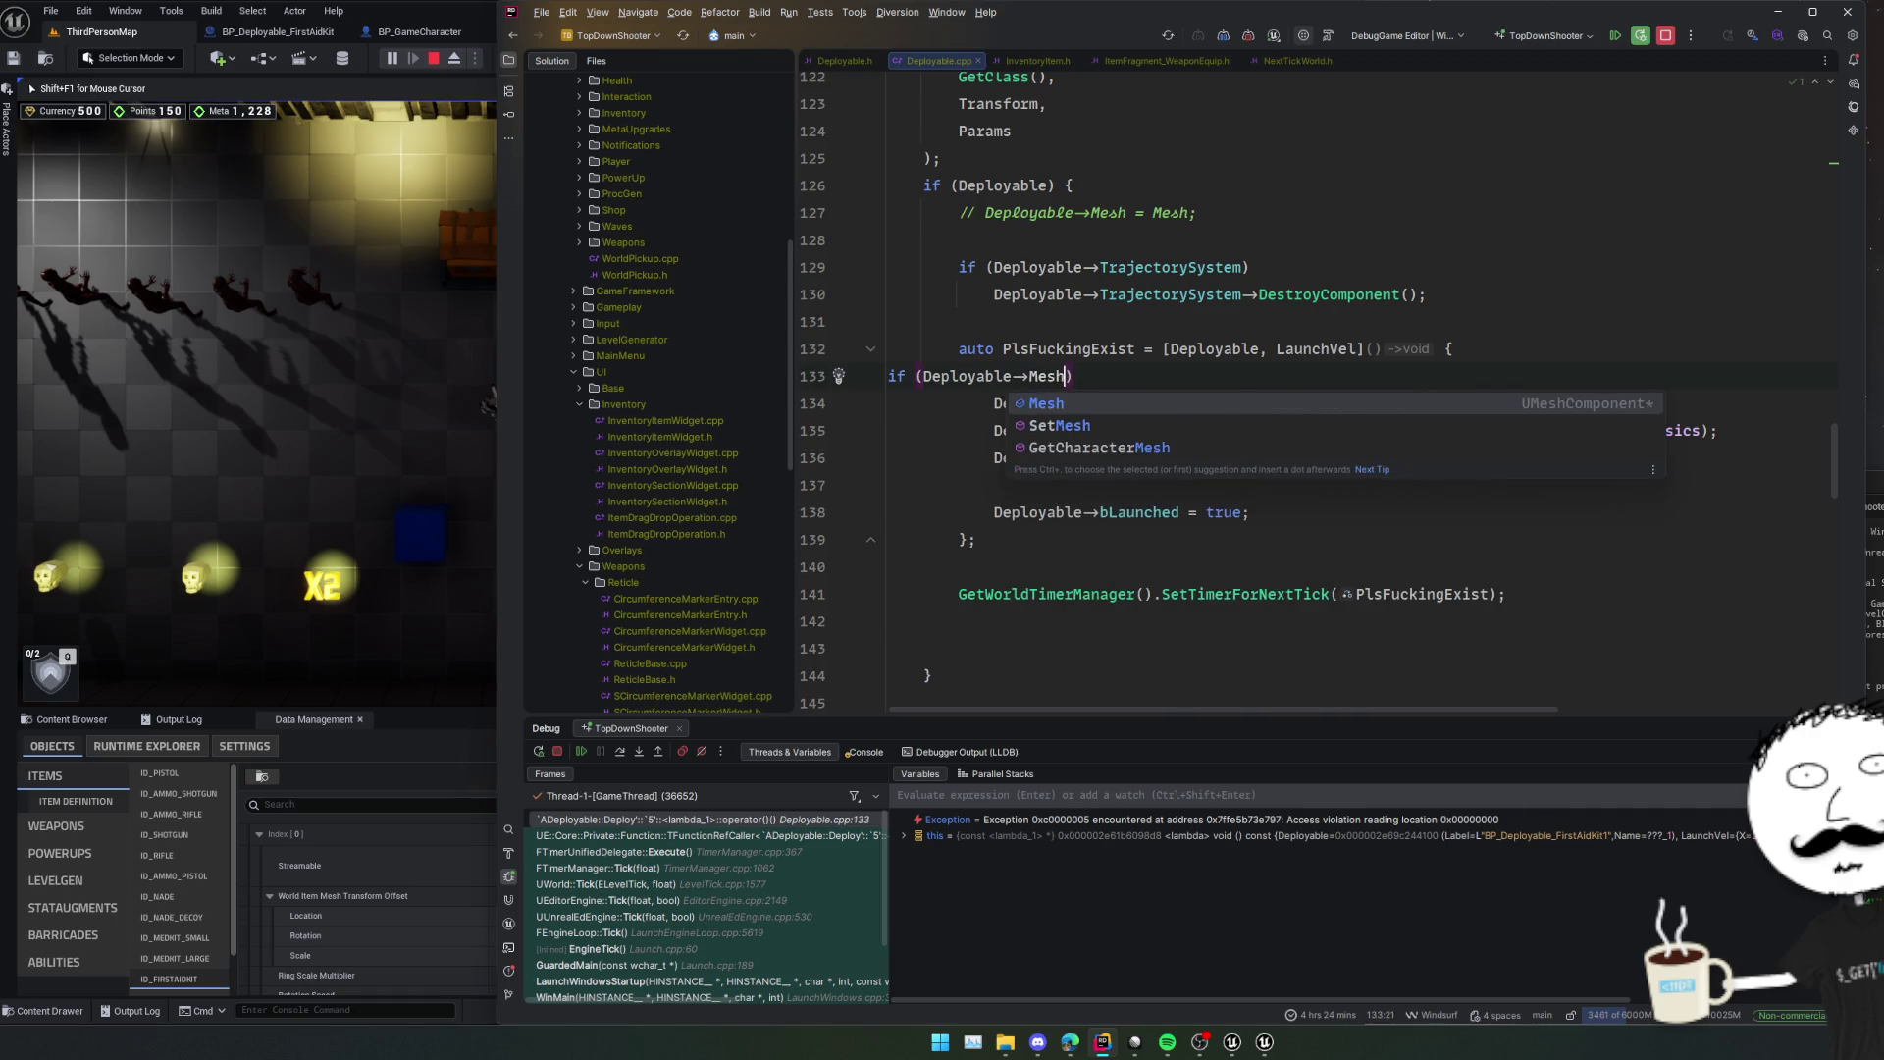
key("Escape")
left_click(923, 376)
type("!")
key("shift+Down")
key("shift+Down")
key("shift+Down")
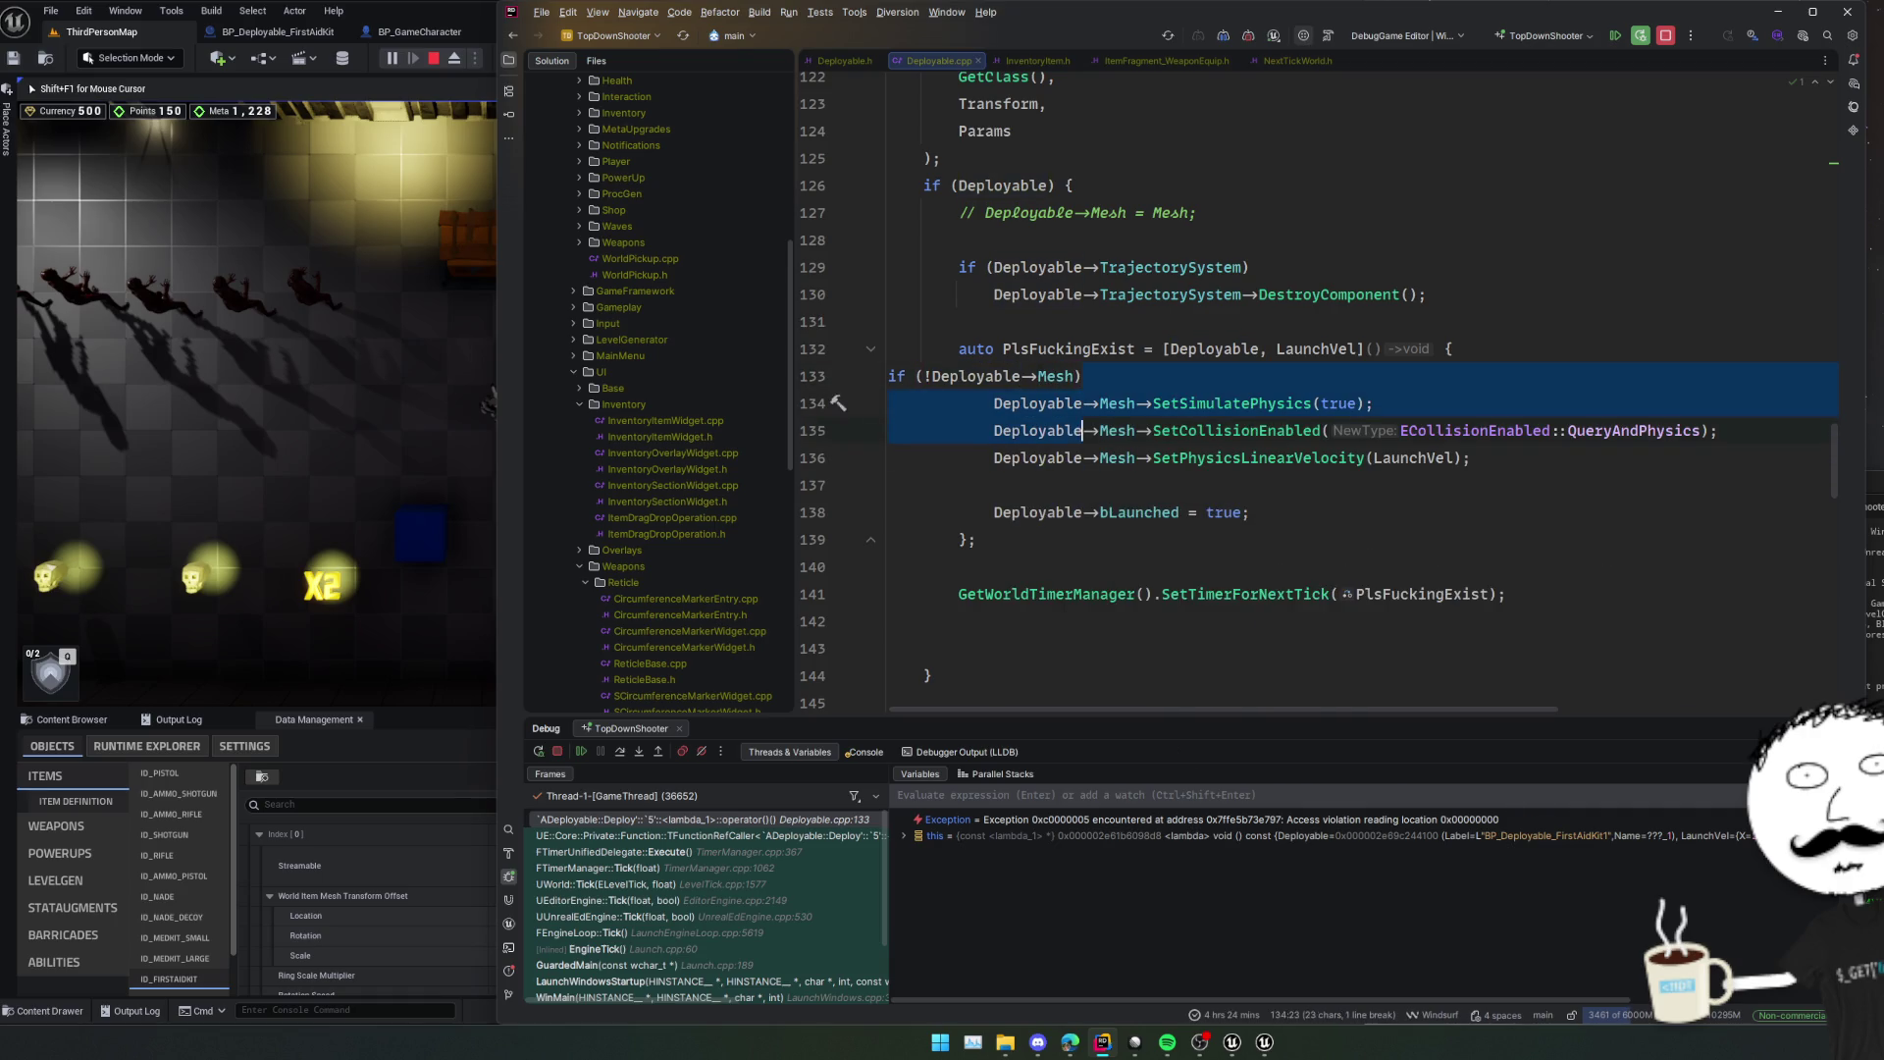
type("{")
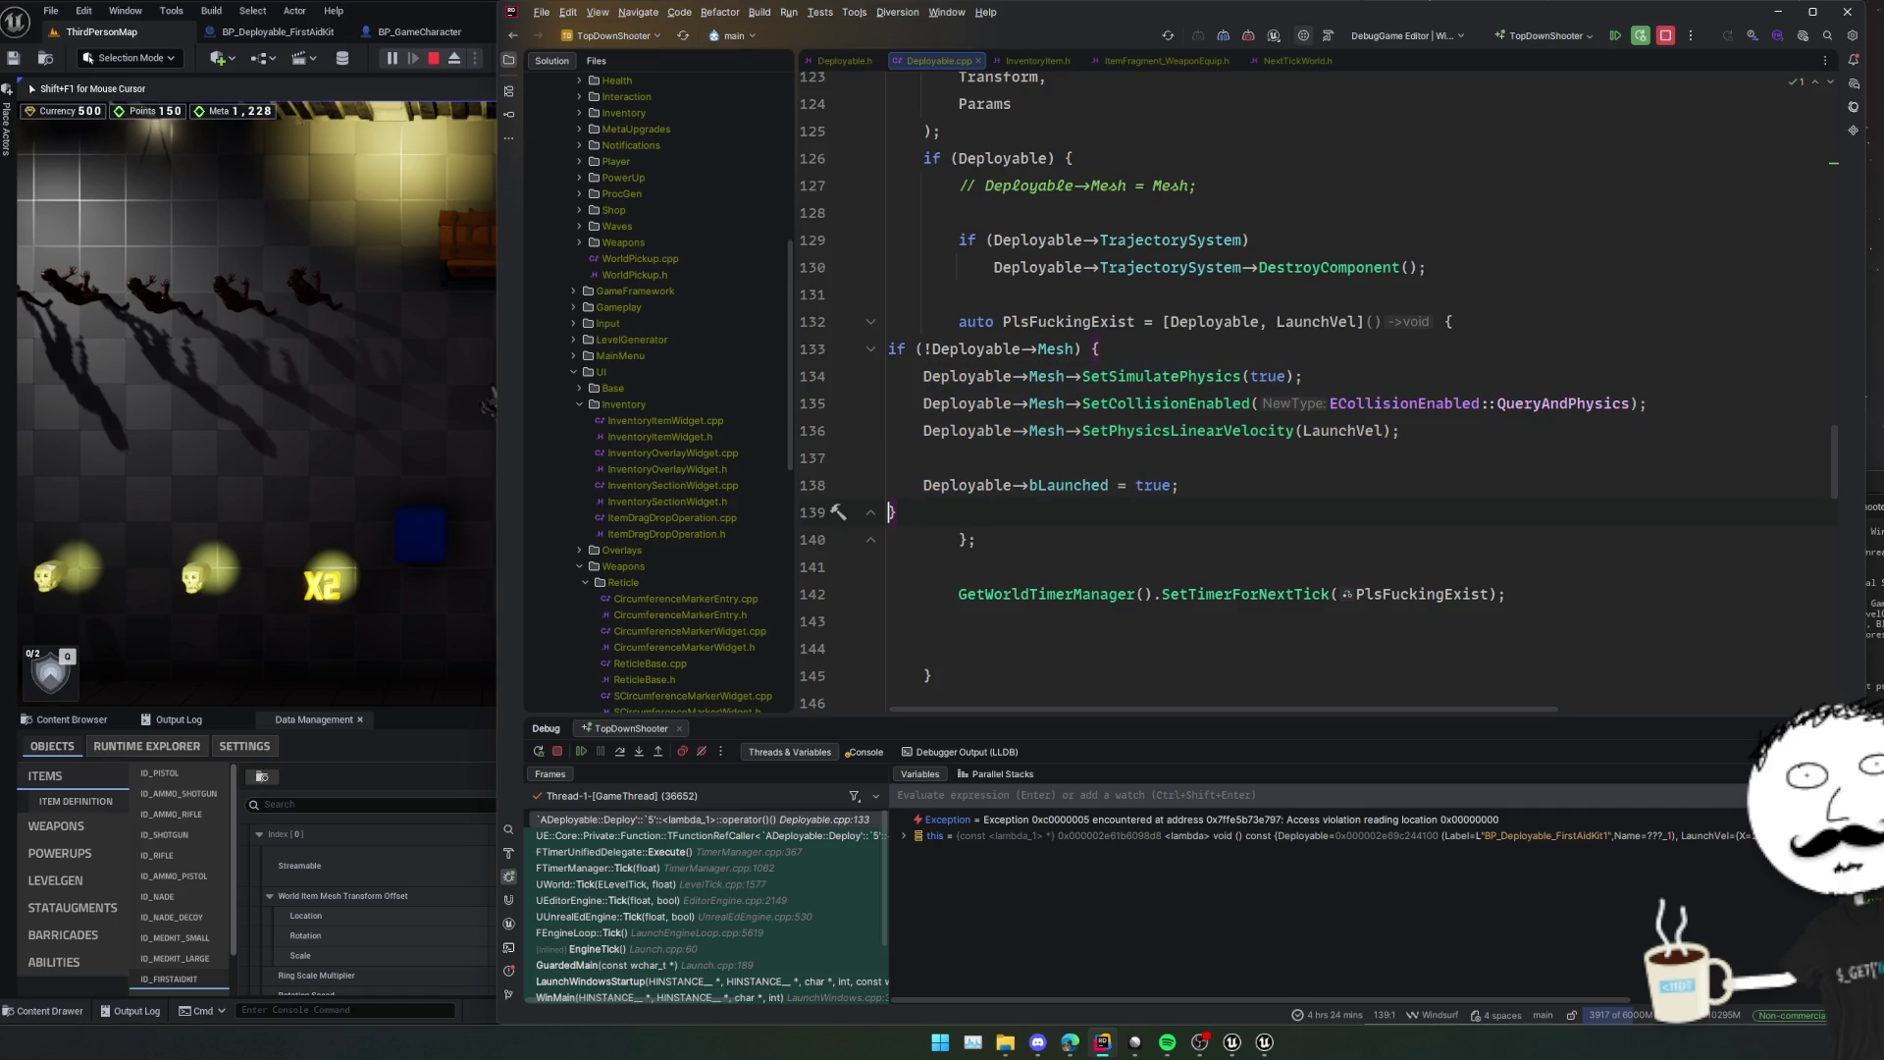
Remove the negation from the mesh check and add 'return;' after the bLaunched line.
key("Up")
key("Up")
key("Up")
key("Right")
key("Right")
key("Right")
key("Delete")
key("Down")
key("Down")
key("Down")
key("End")
key("Return")
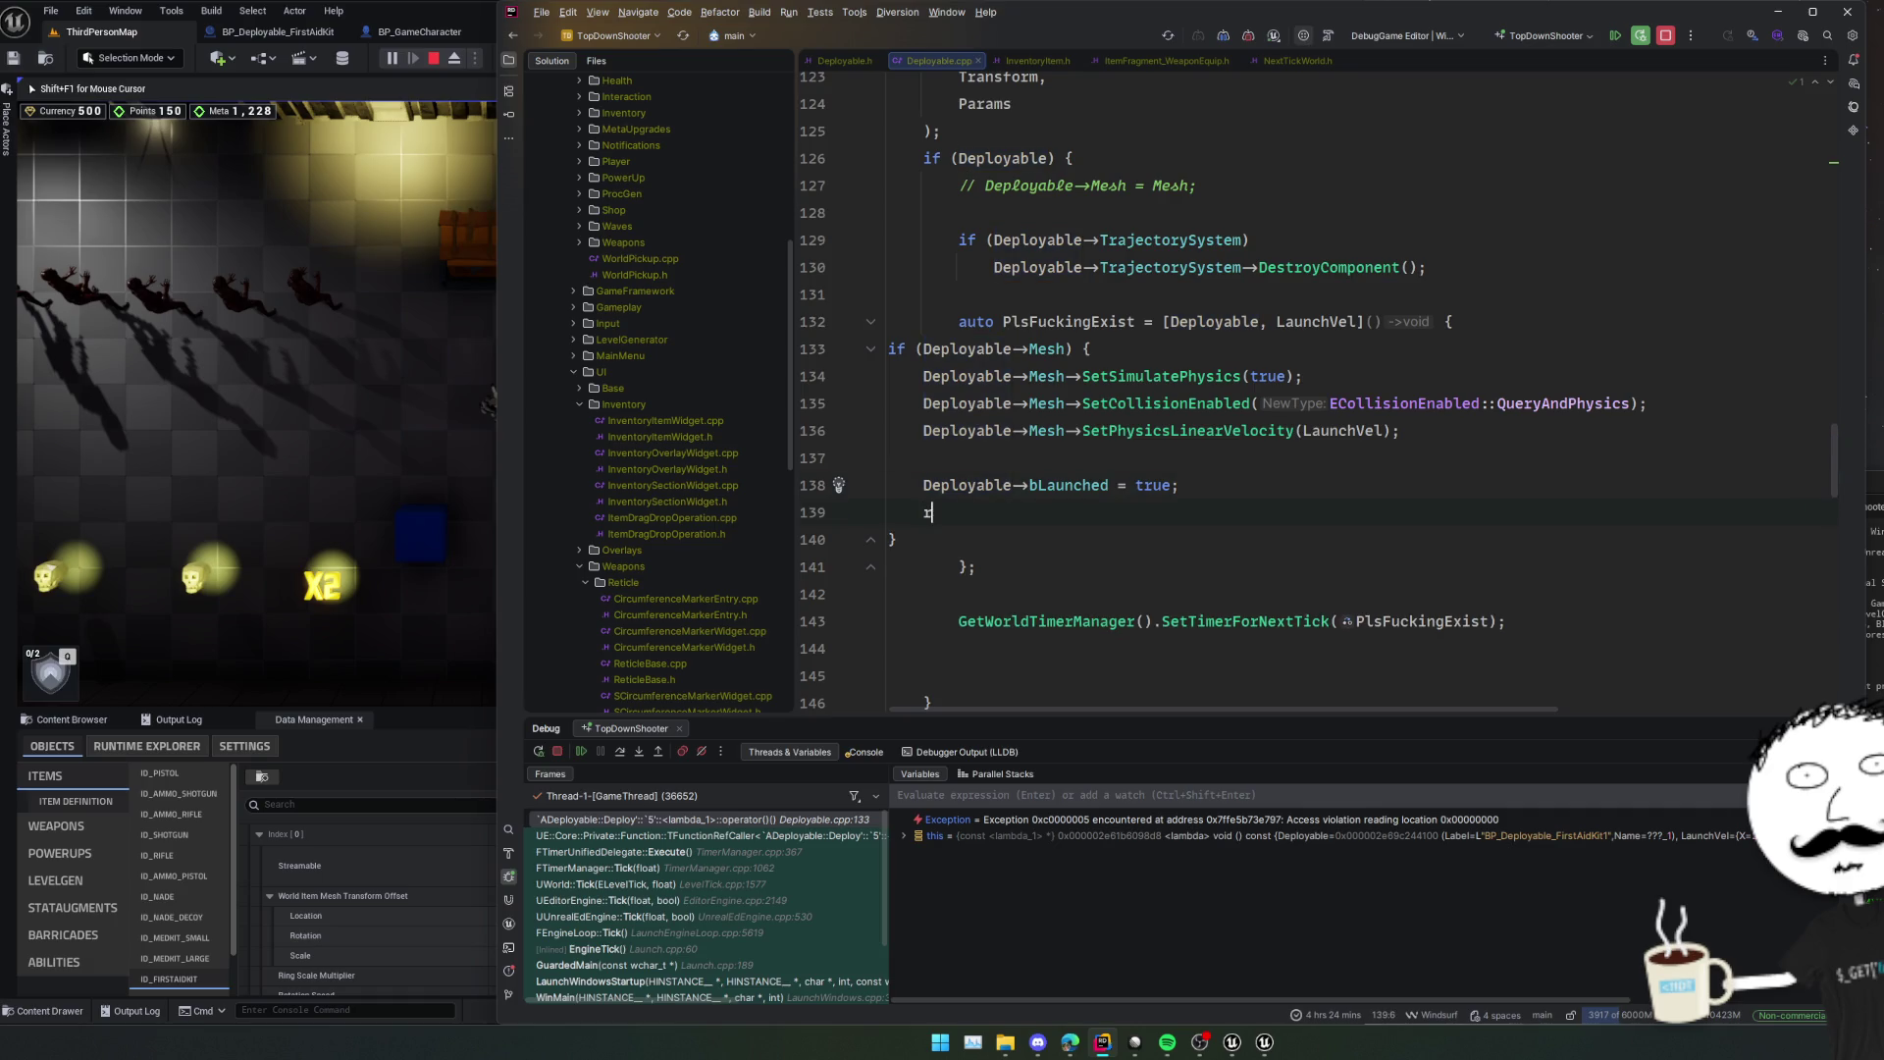
type("return;")
Add GetWorldTimerManager().SetTimerForNextTick(PlsFuckingExist); after the if block.
key("Down")
key("End")
key("Return")
key("Tab")
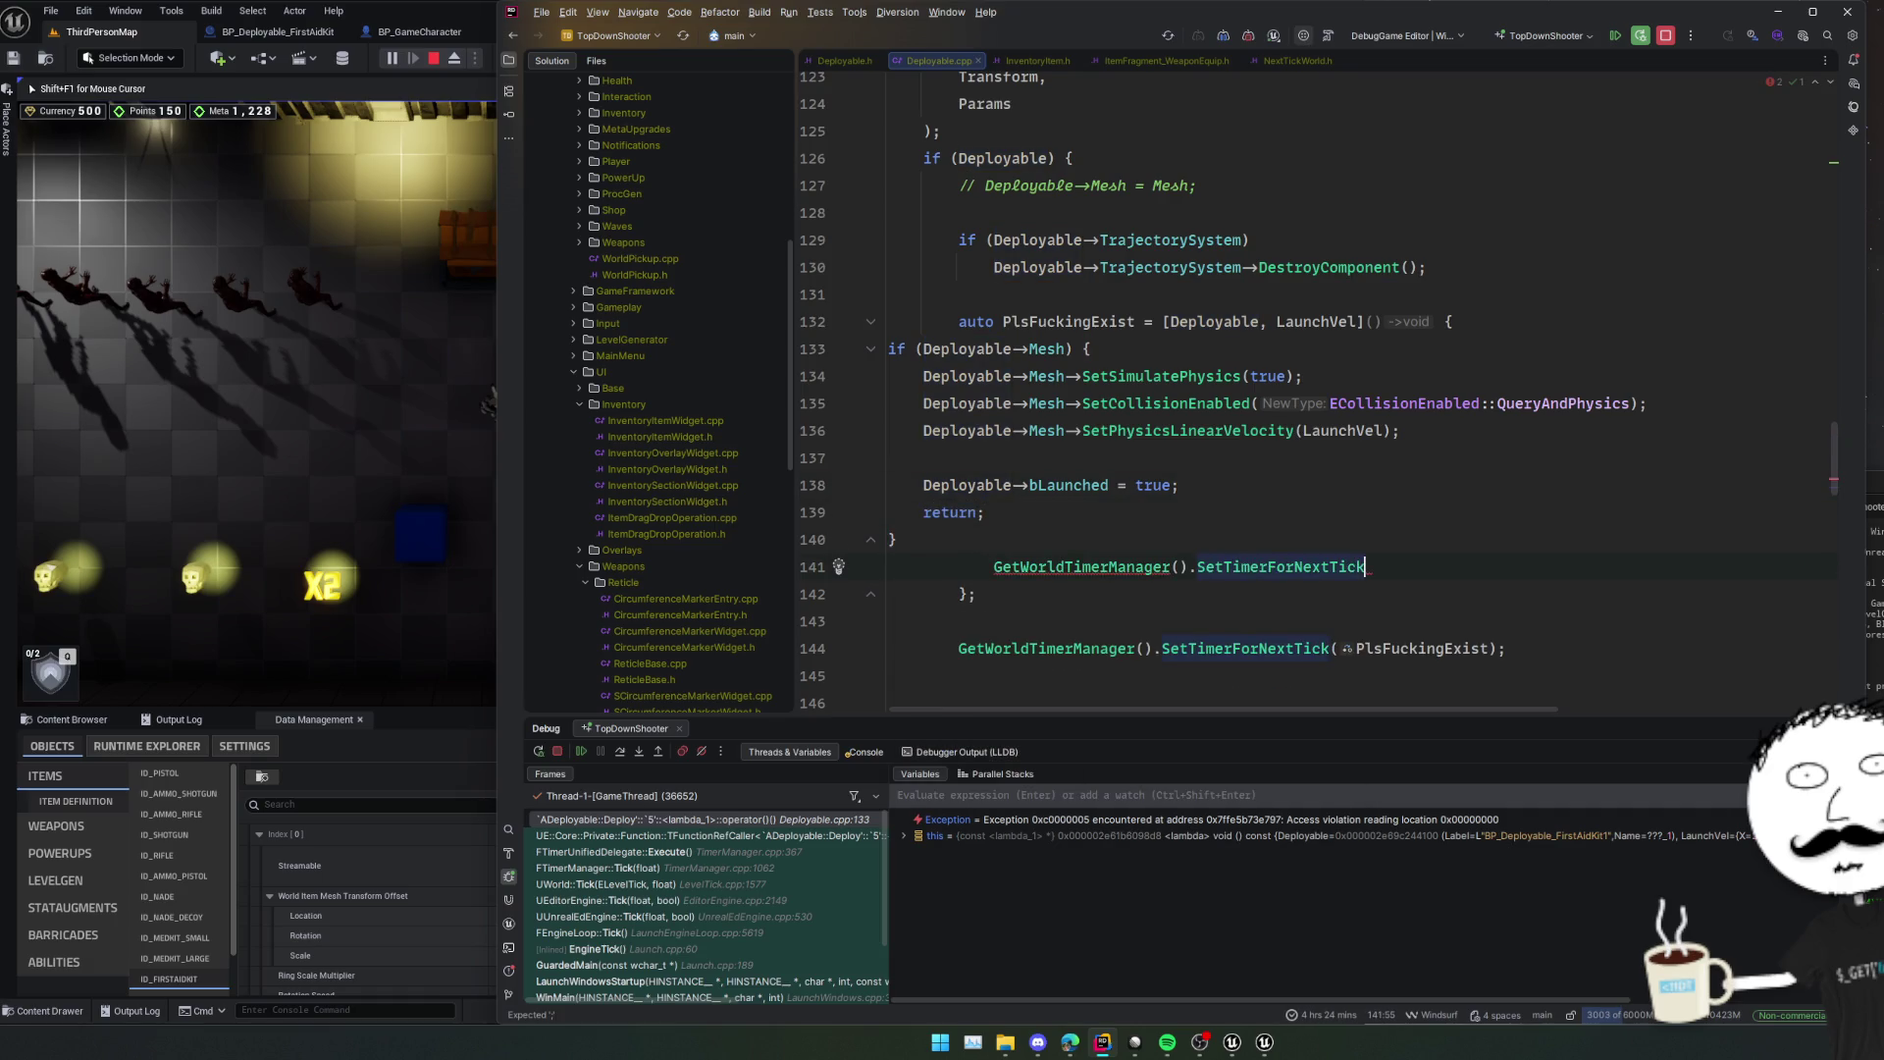
type("(")
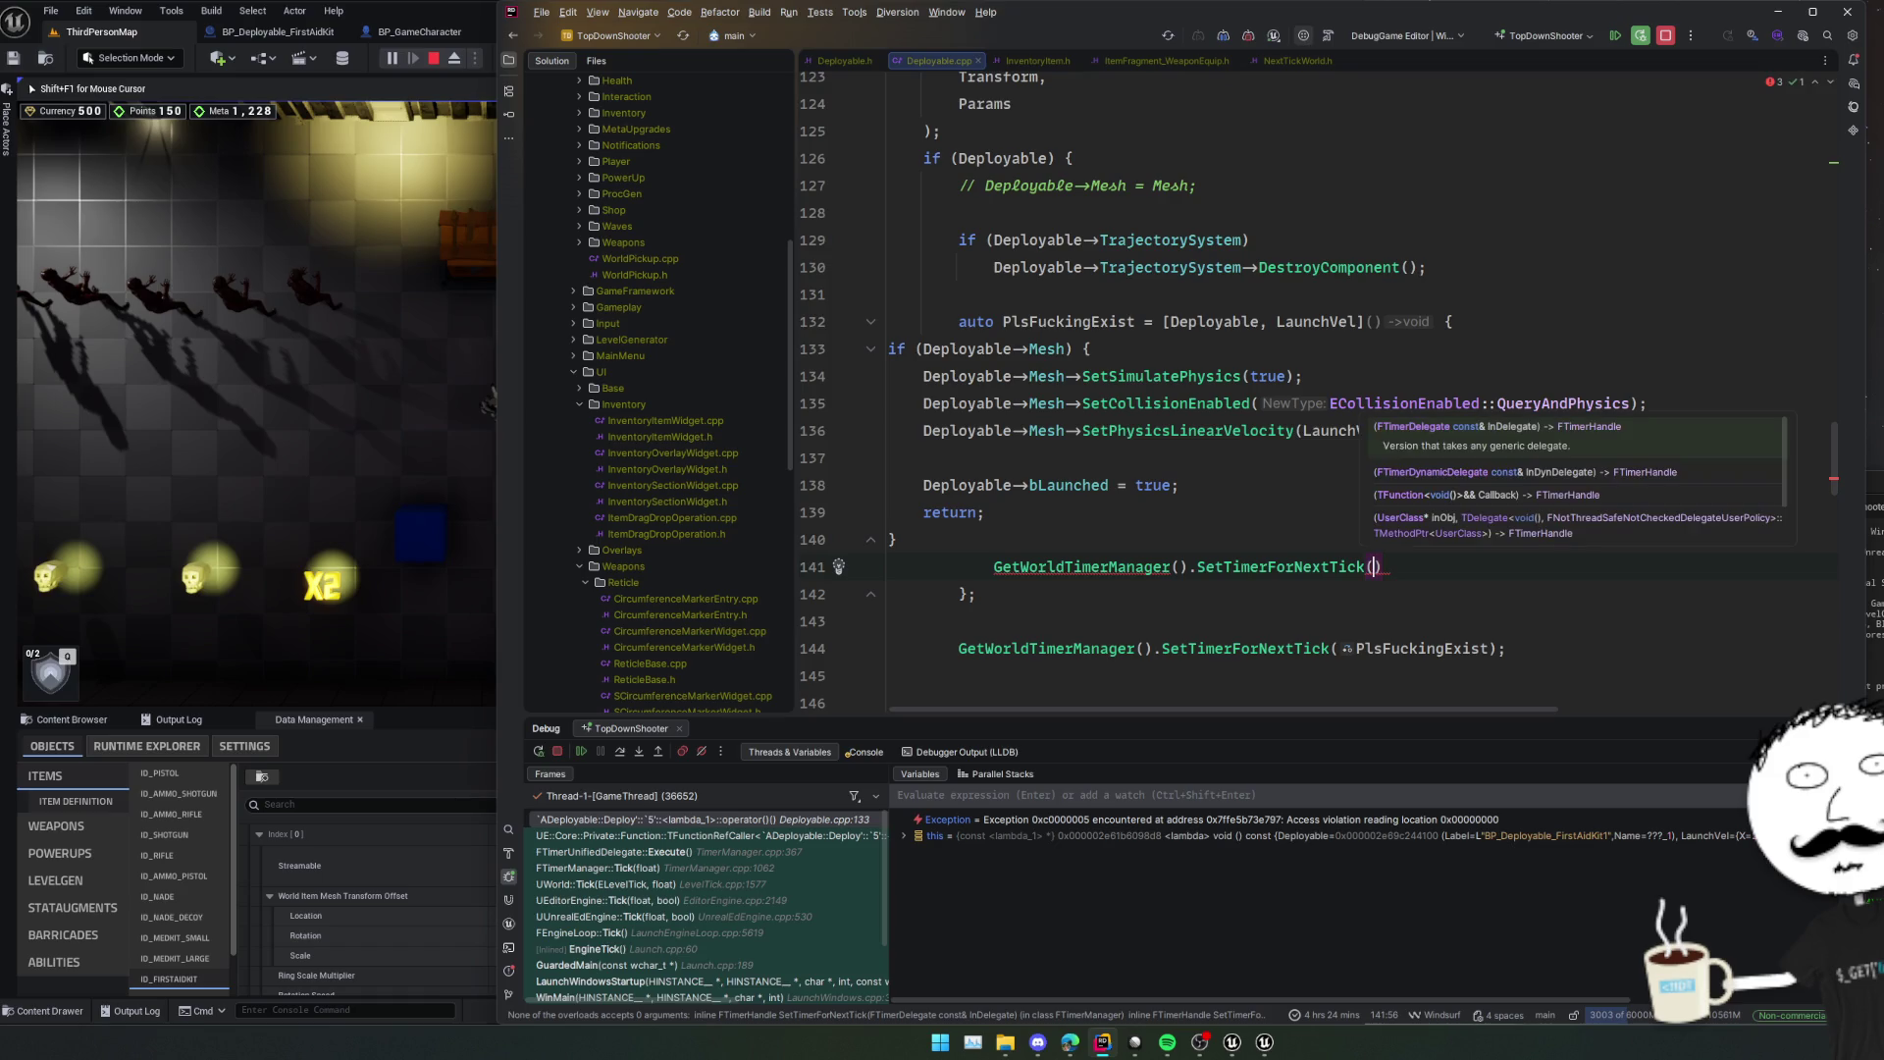
type("Pls")
key("Return")
type(");")
Capture 'this' in the lambda via quick-fix and re-indent the lambda body.
key("Home")
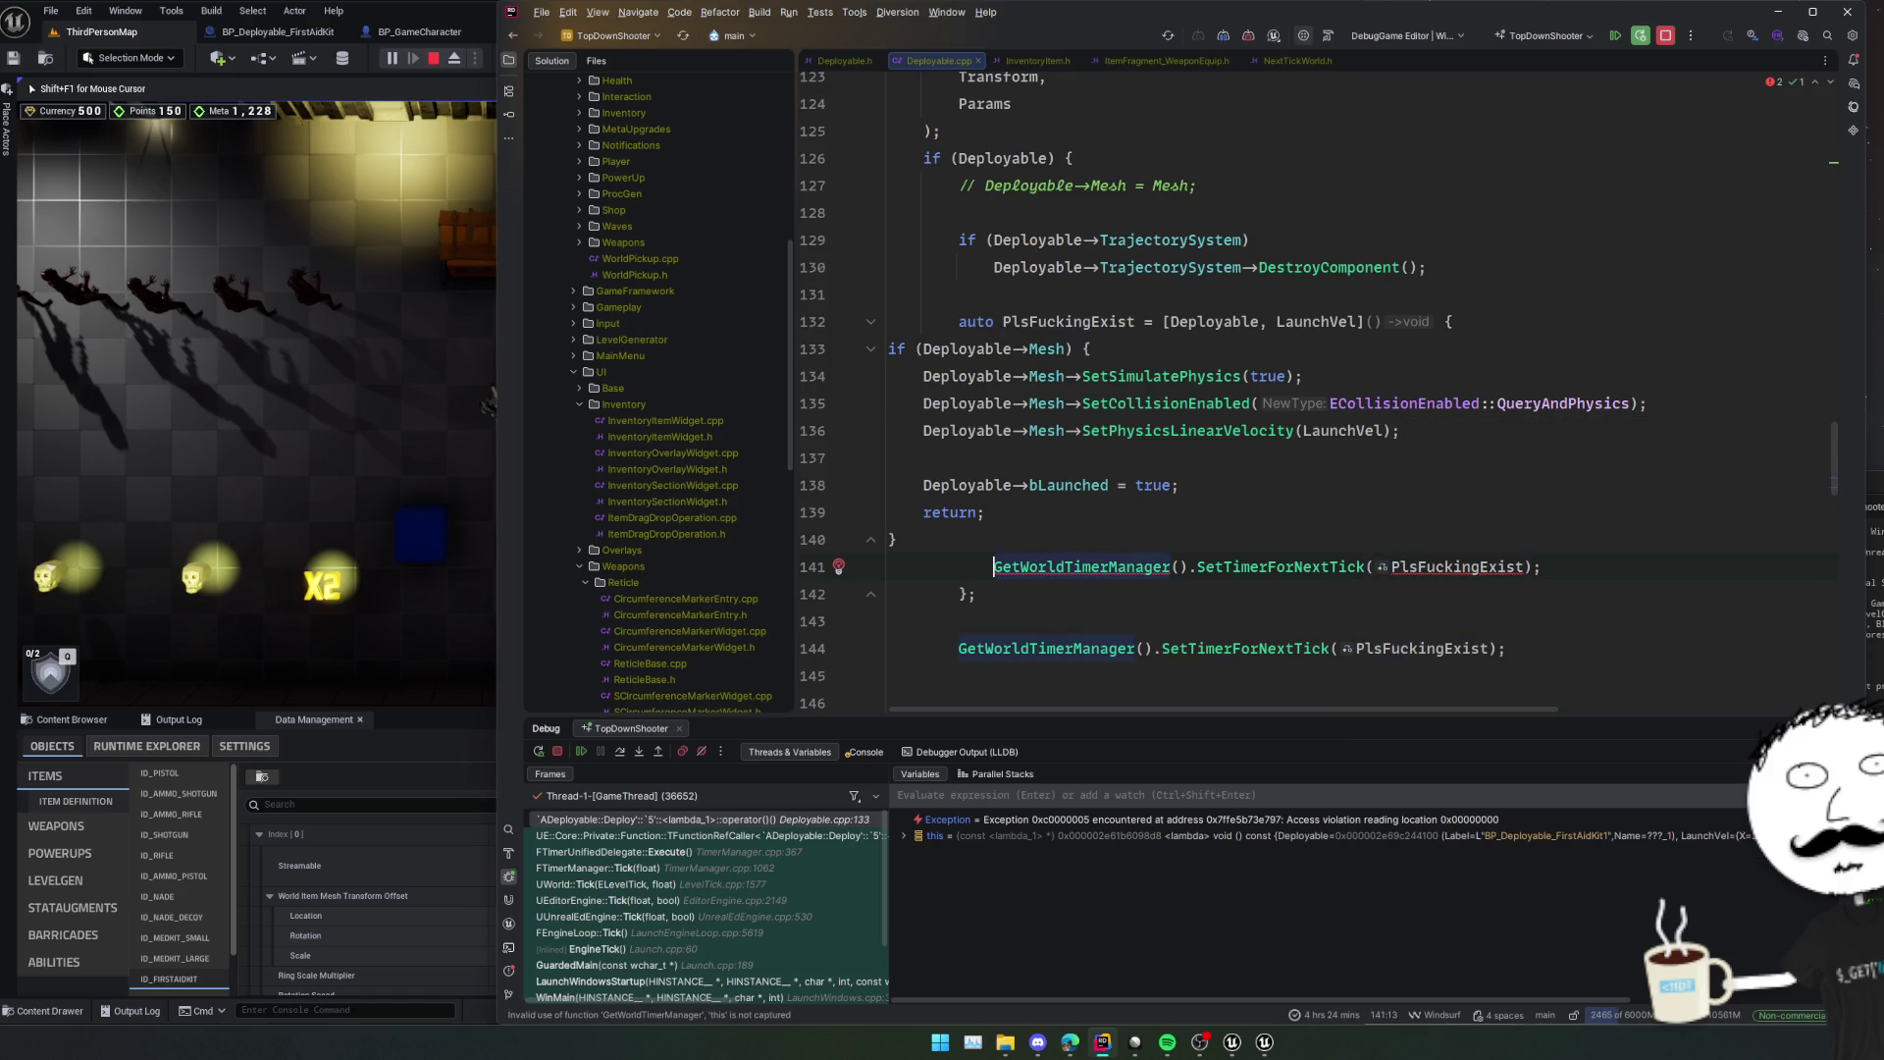
key("alt+Return")
key("Return")
key("F2")
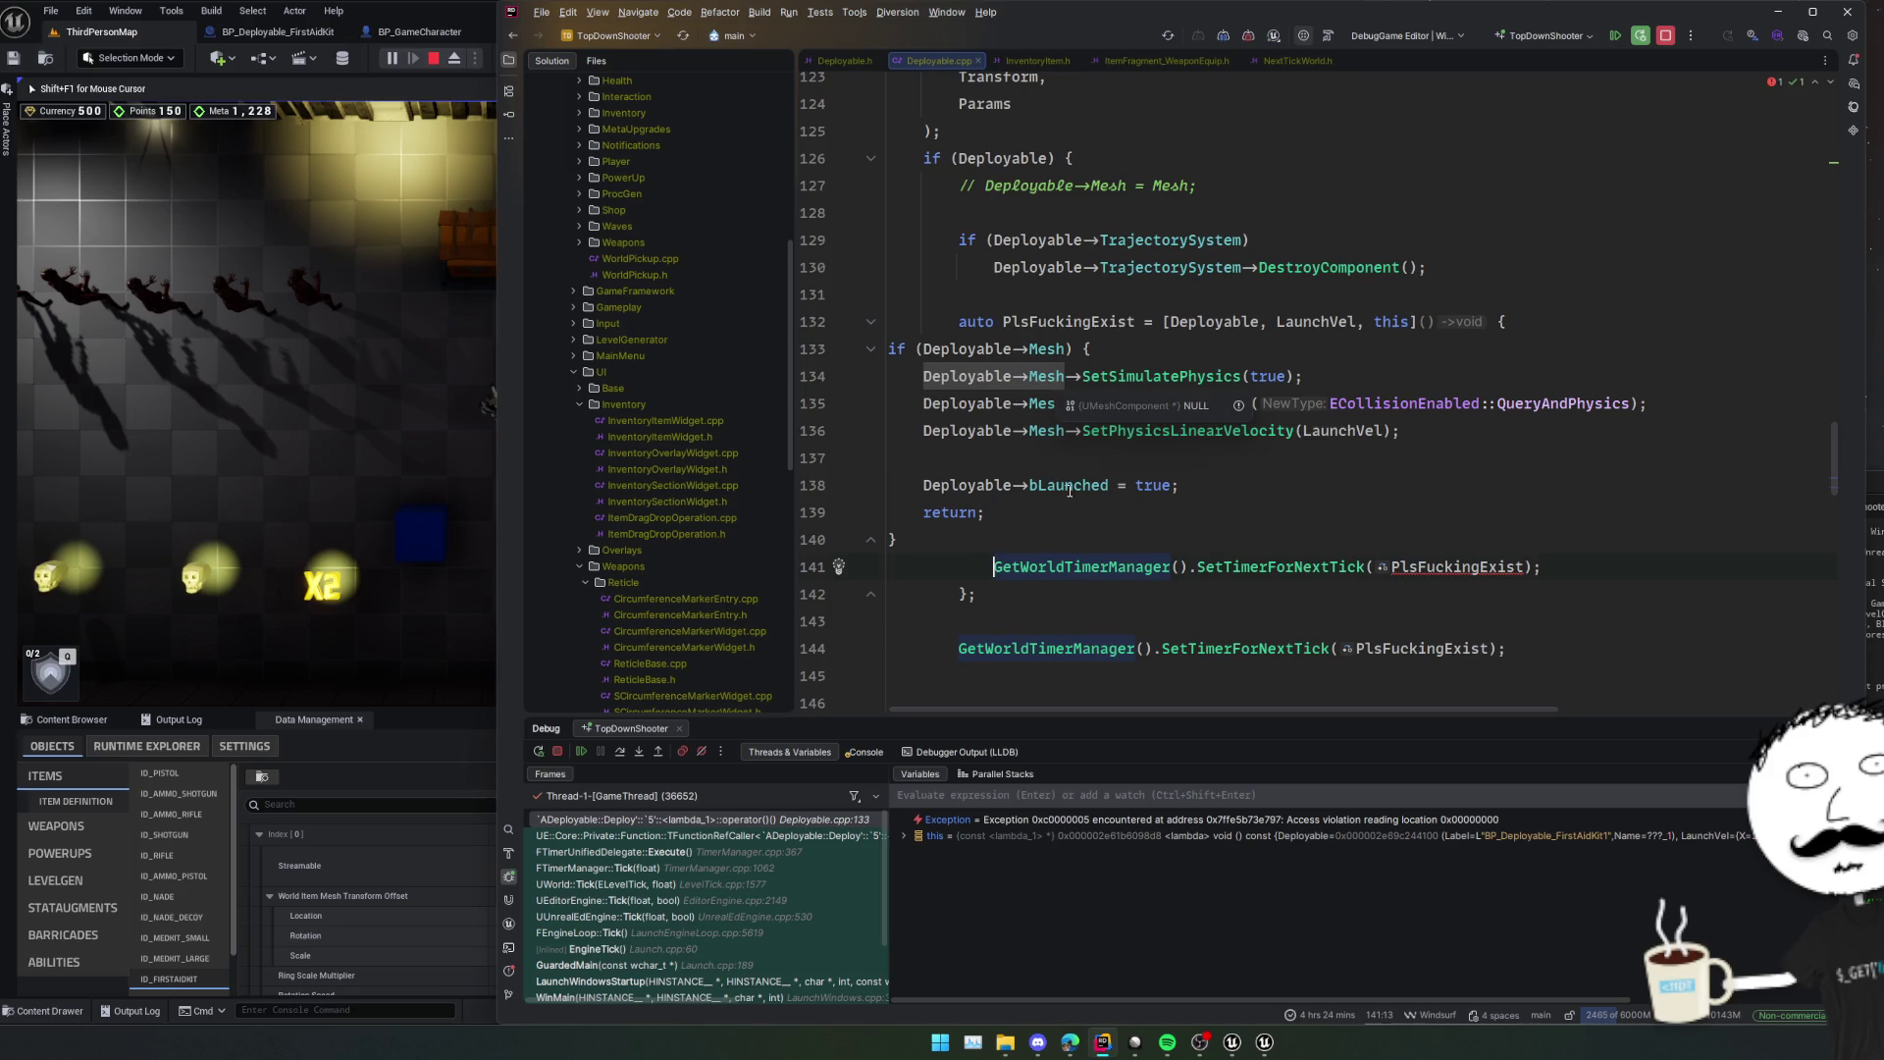
key("ctrl+alt+l")
Declare 'TFunction<void()> PlsFuckingExist;' above the lambda and drop 'auto' from its assignment.
left_click(985, 322)
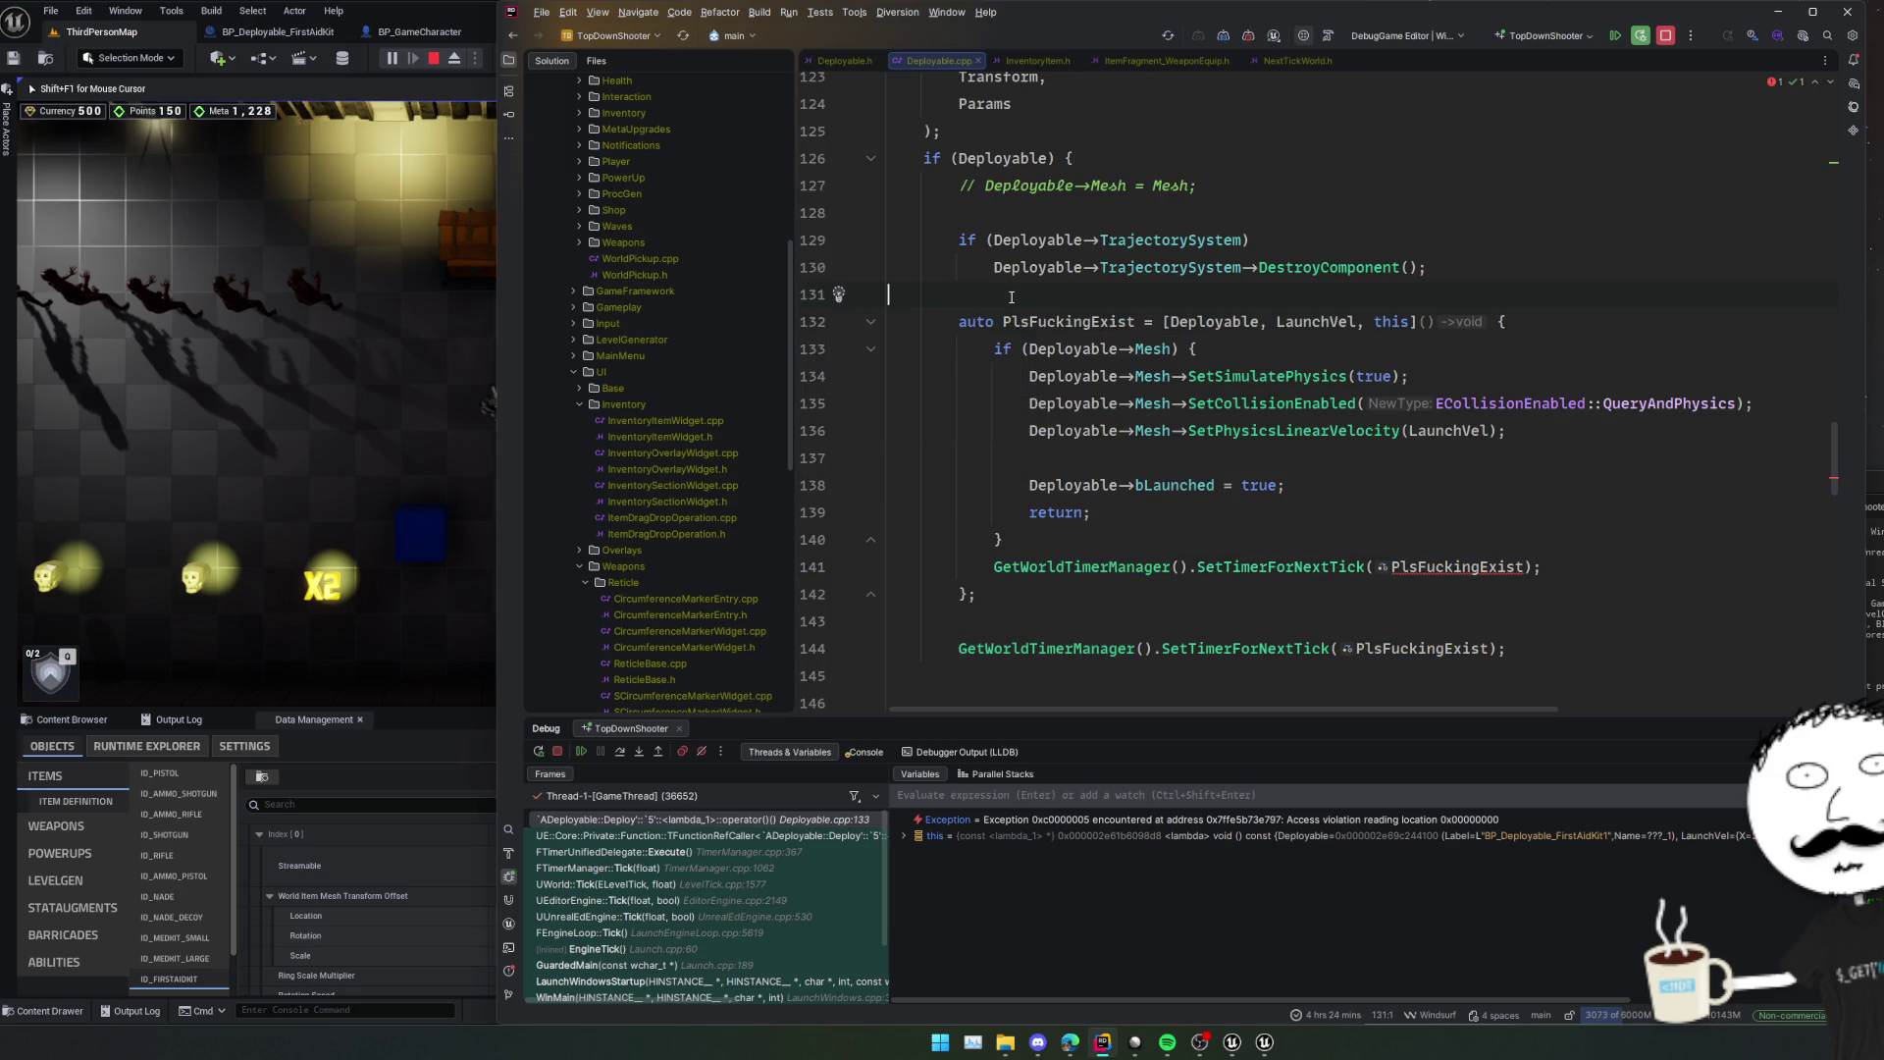
key("ctrl+alt+Return")
type("TFunction<")
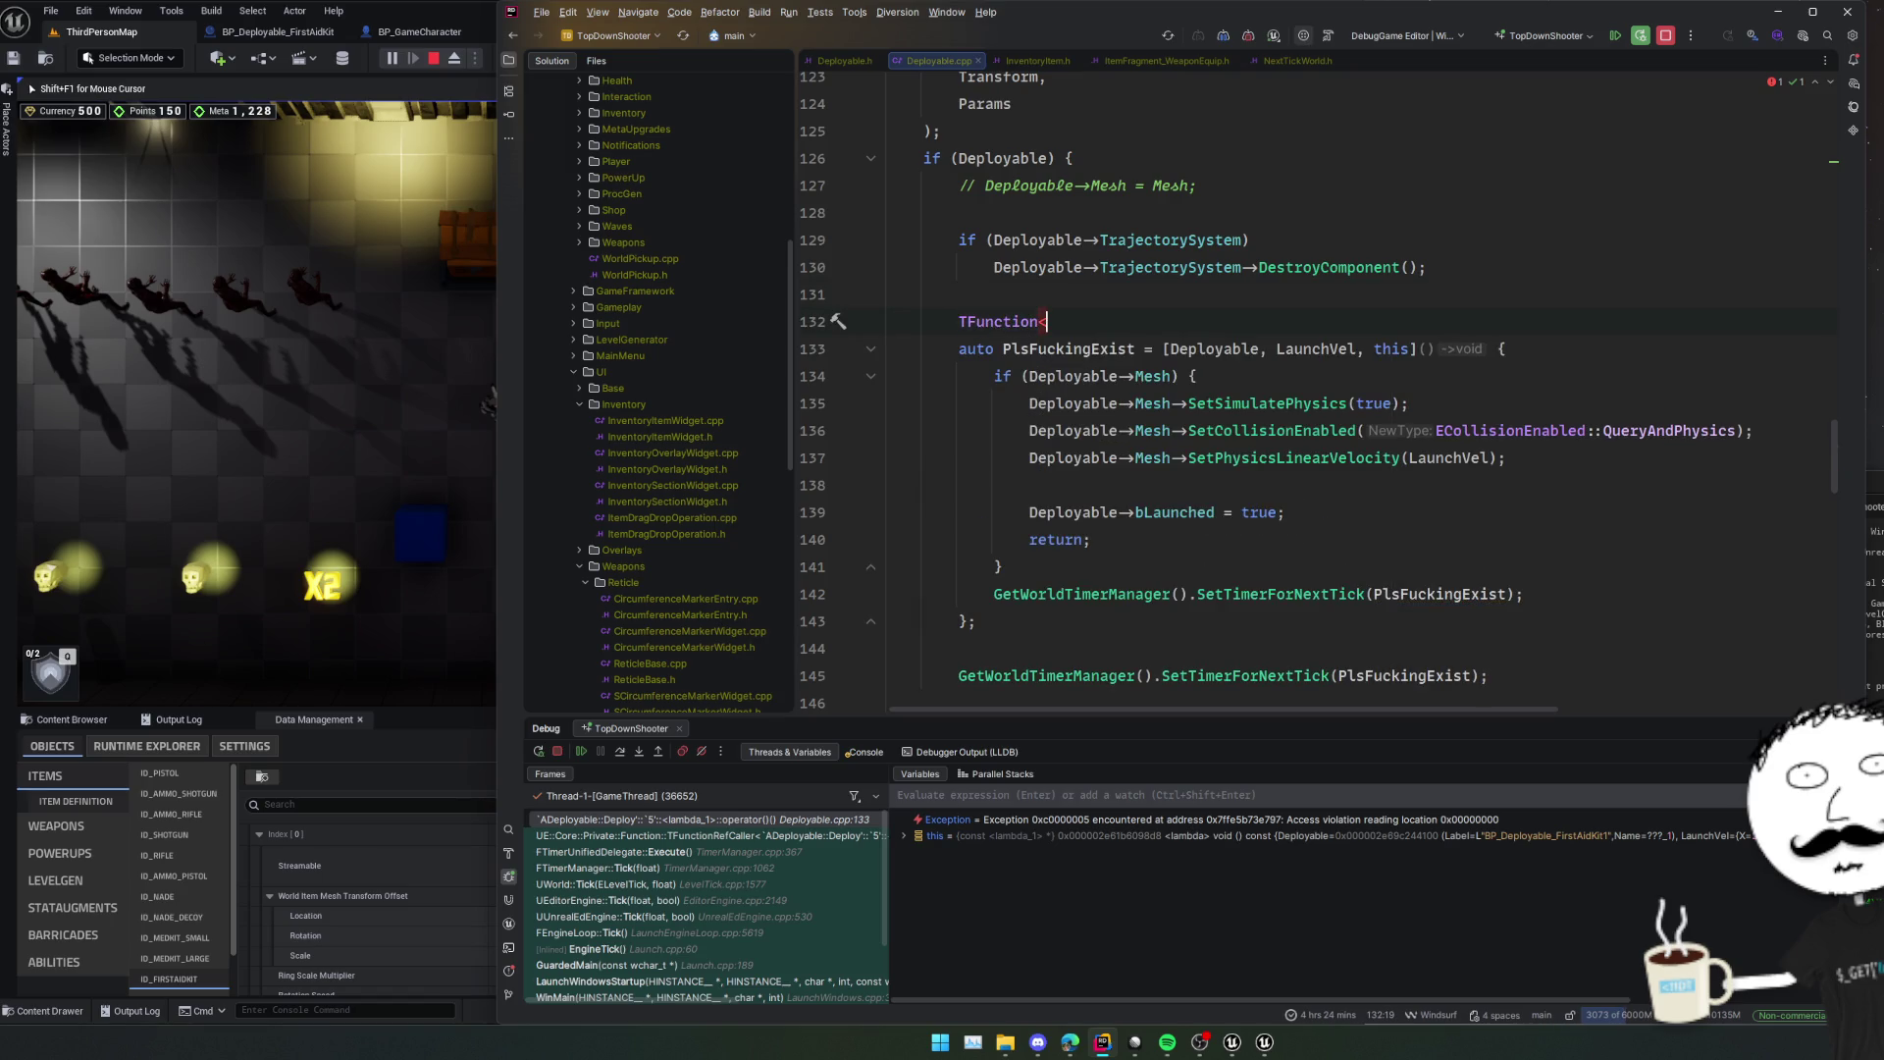
type("void()>")
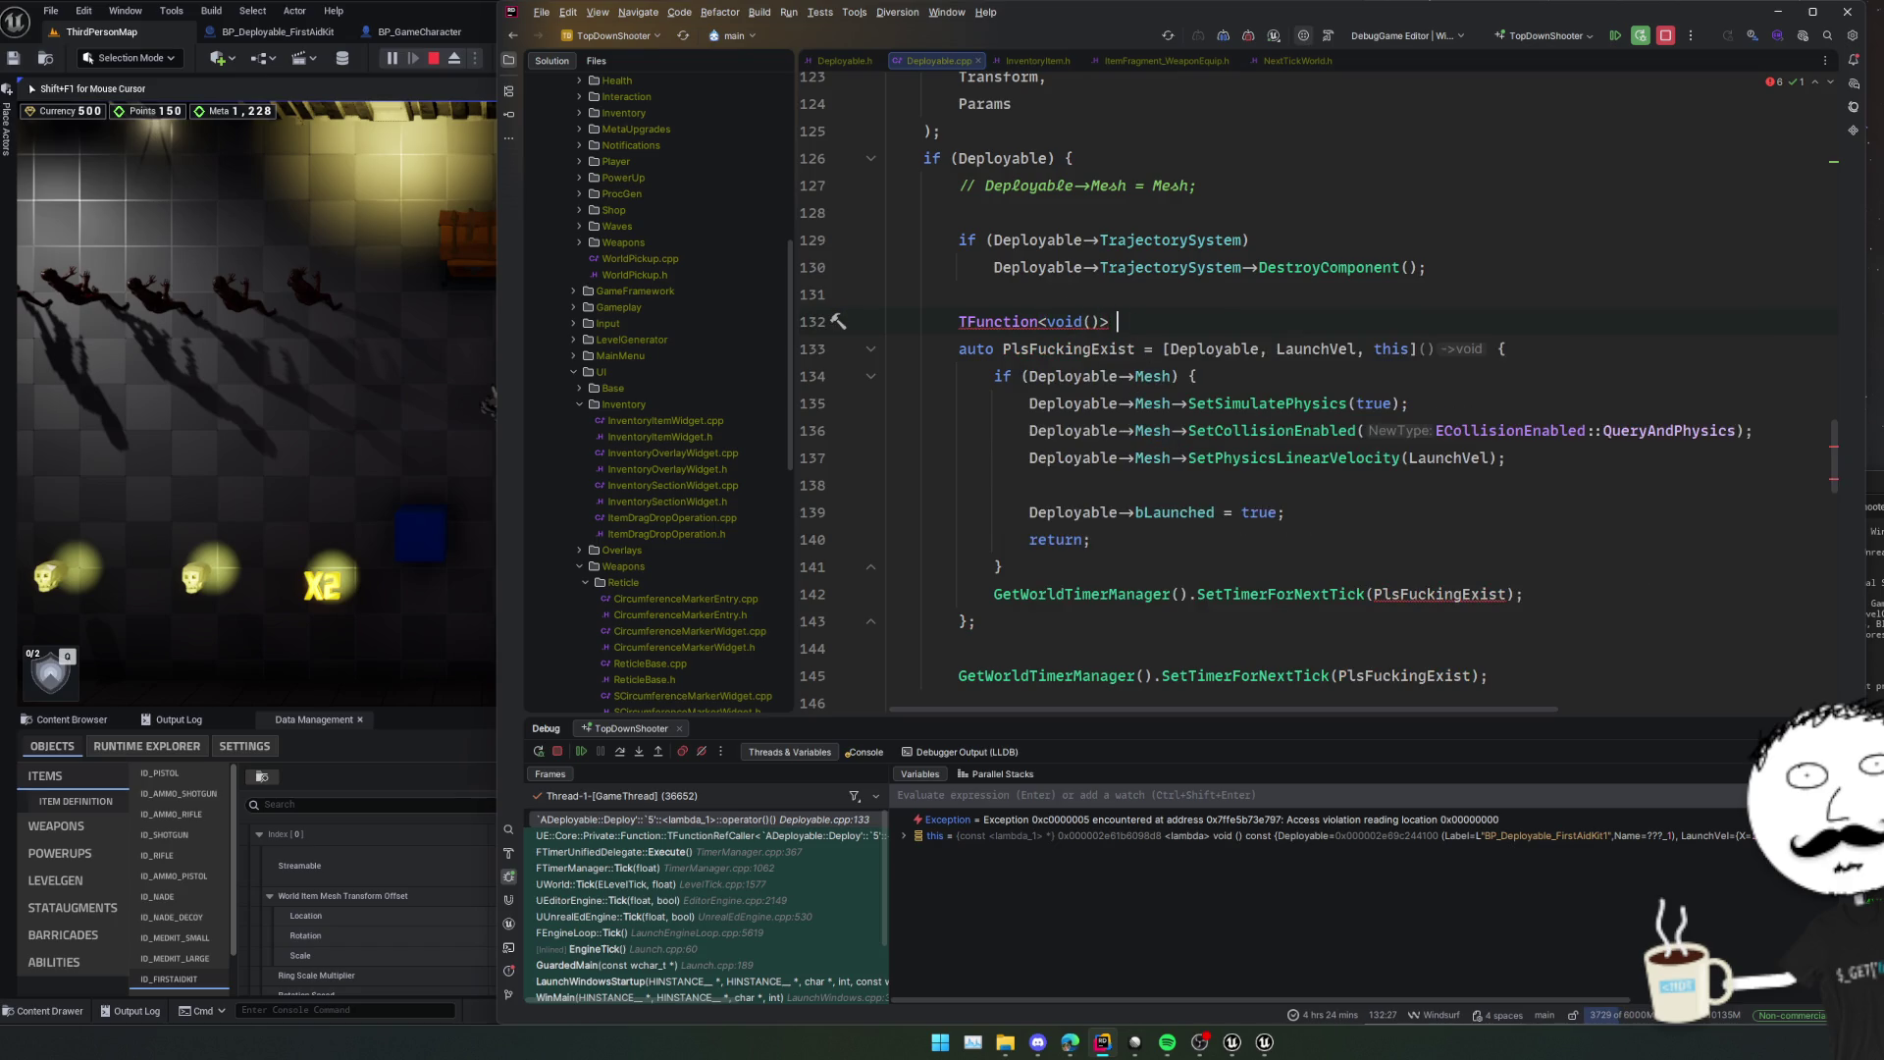
left_click(1117, 348)
key("ctrl+w")
key("ctrl+c")
key("Up")
key("End")
key("ctrl+v")
type(";")
key("Home")
key("ctrl+shift+Right")
key("Delete")
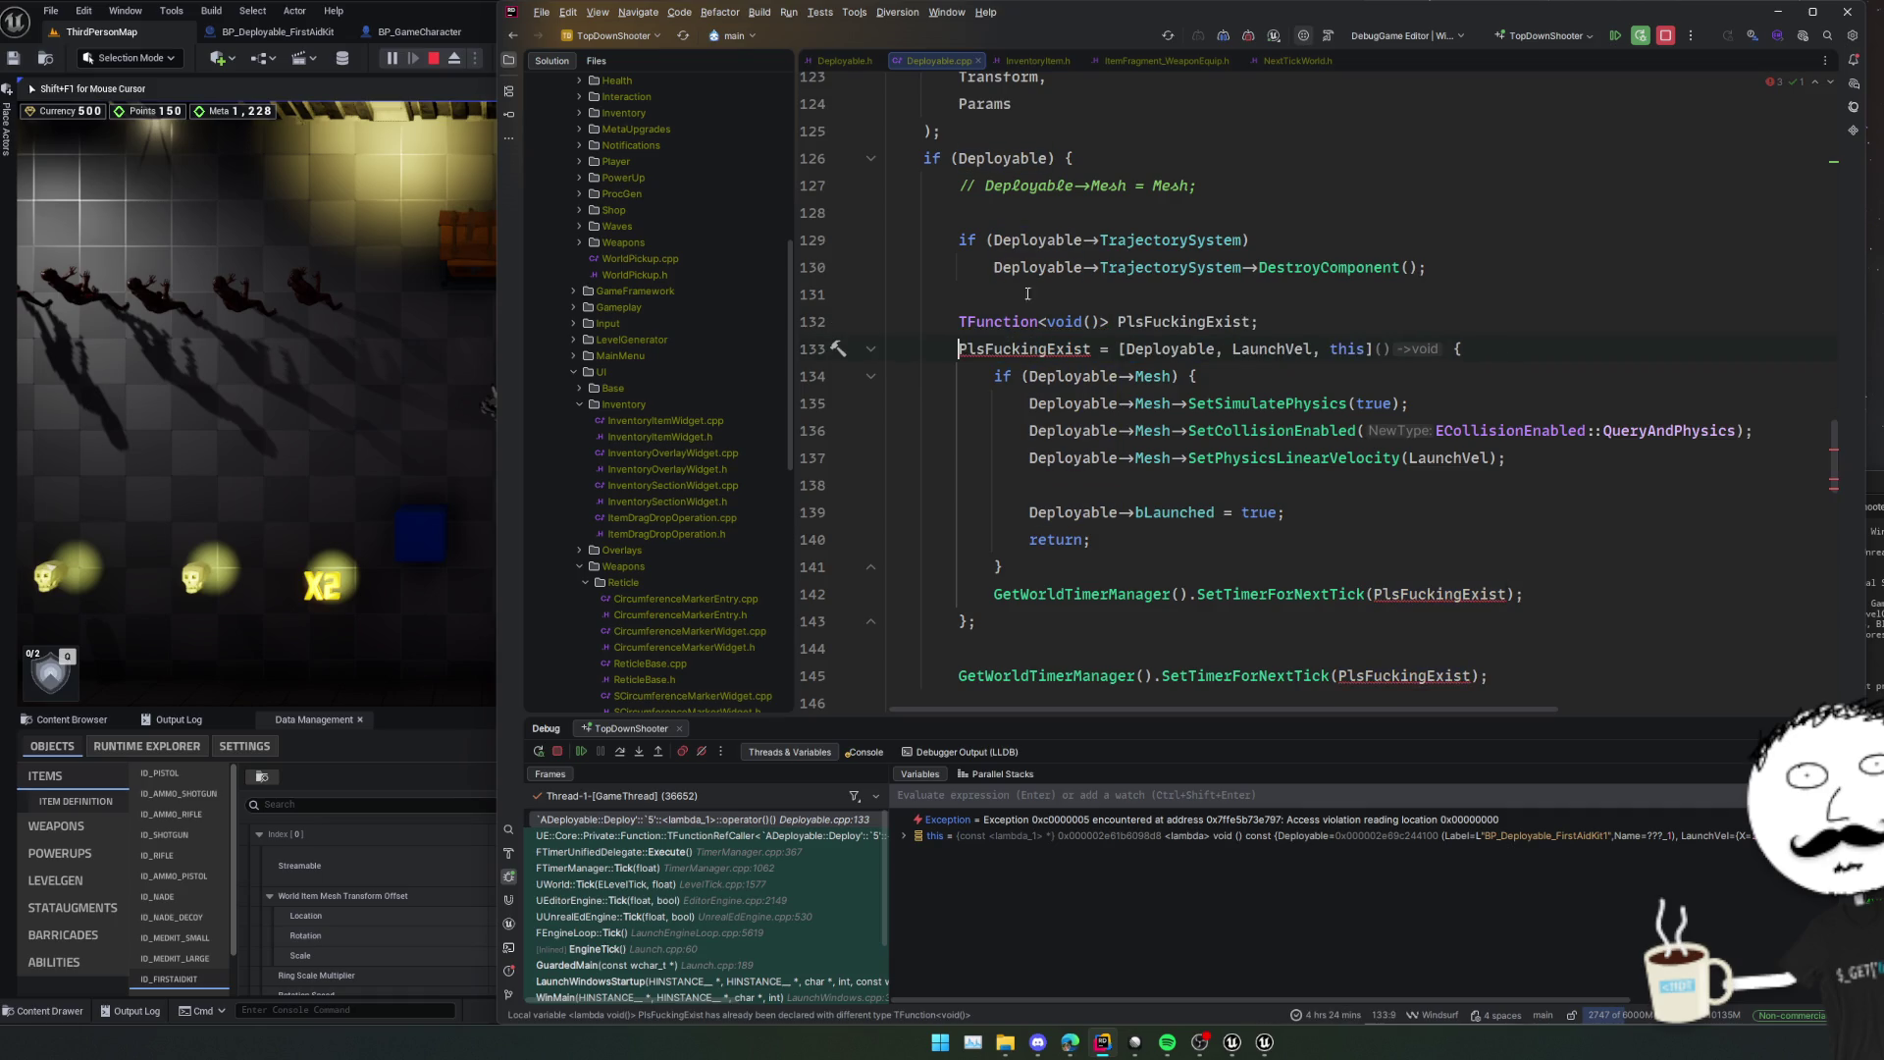
key("Delete")
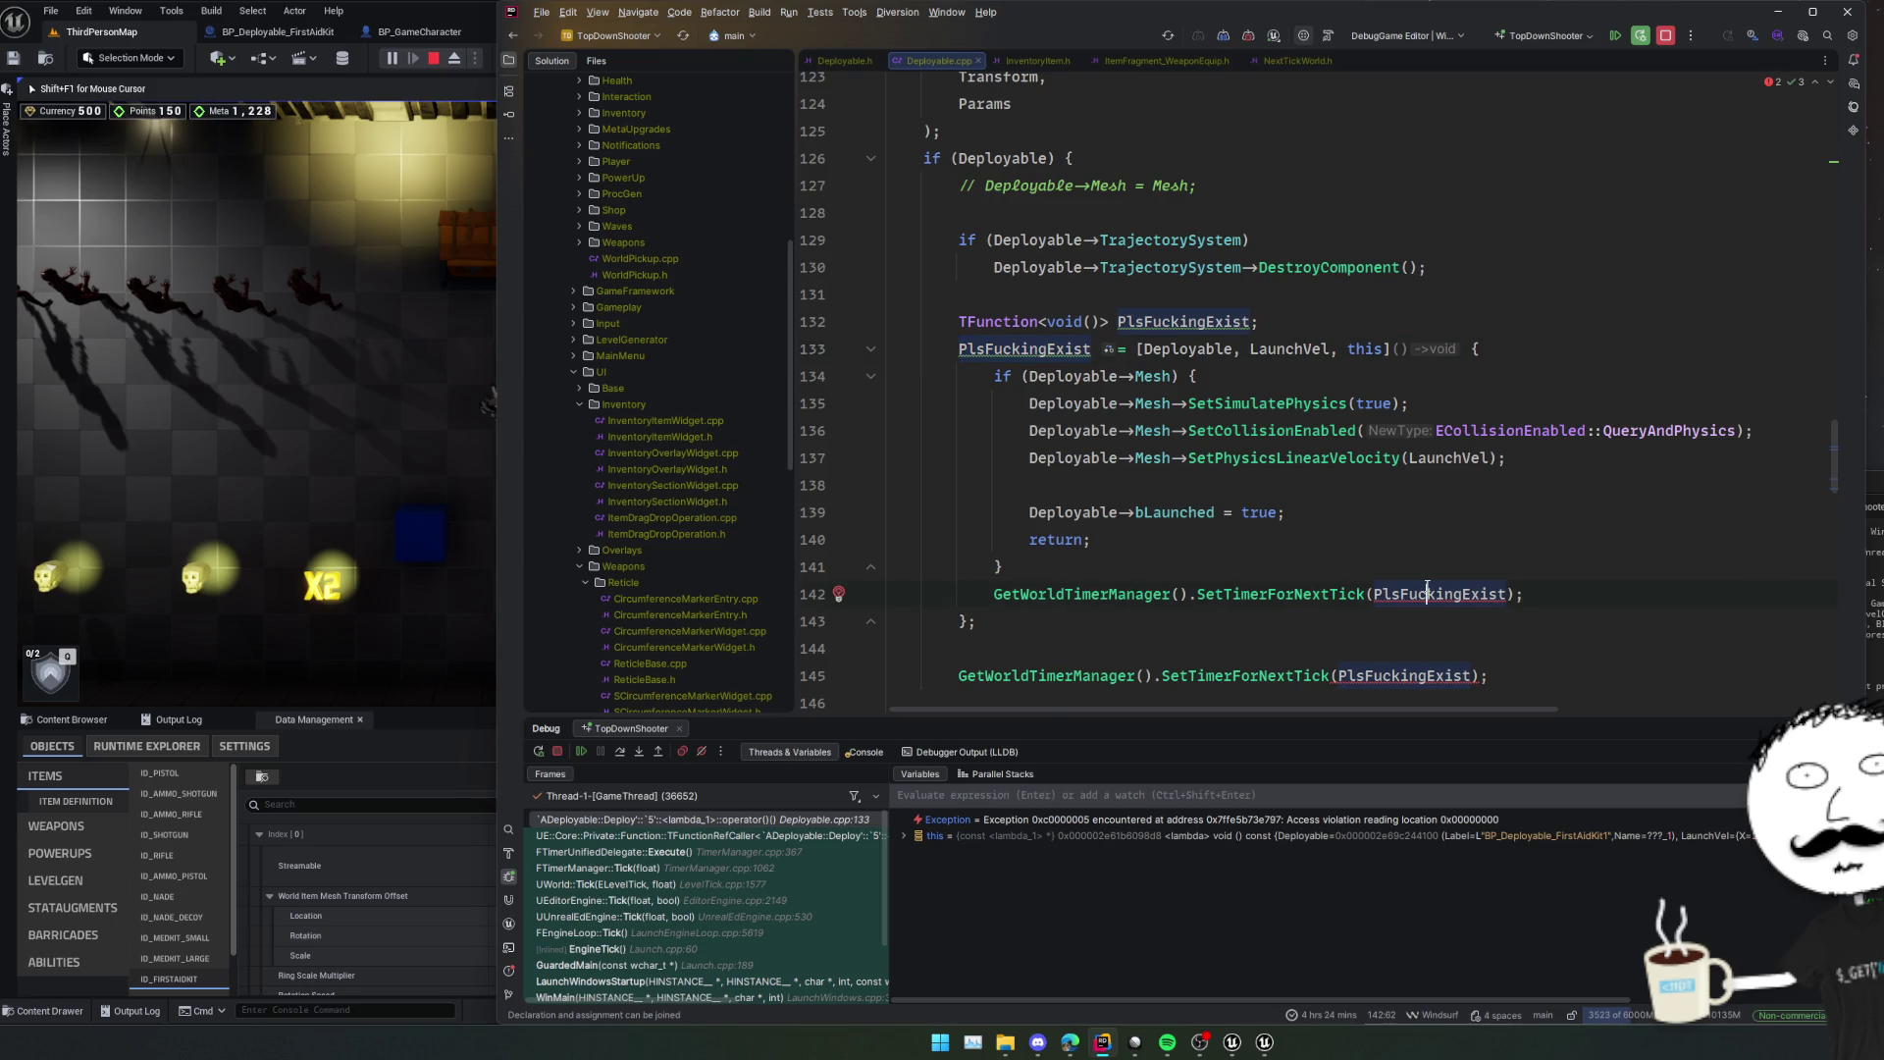
Add PlsFuckingExist to the lambda's own capture list via the quick-fix.
left_click(1427, 593)
key("alt+Return")
key("Return")
scroll(1428, 586, "down", 2)
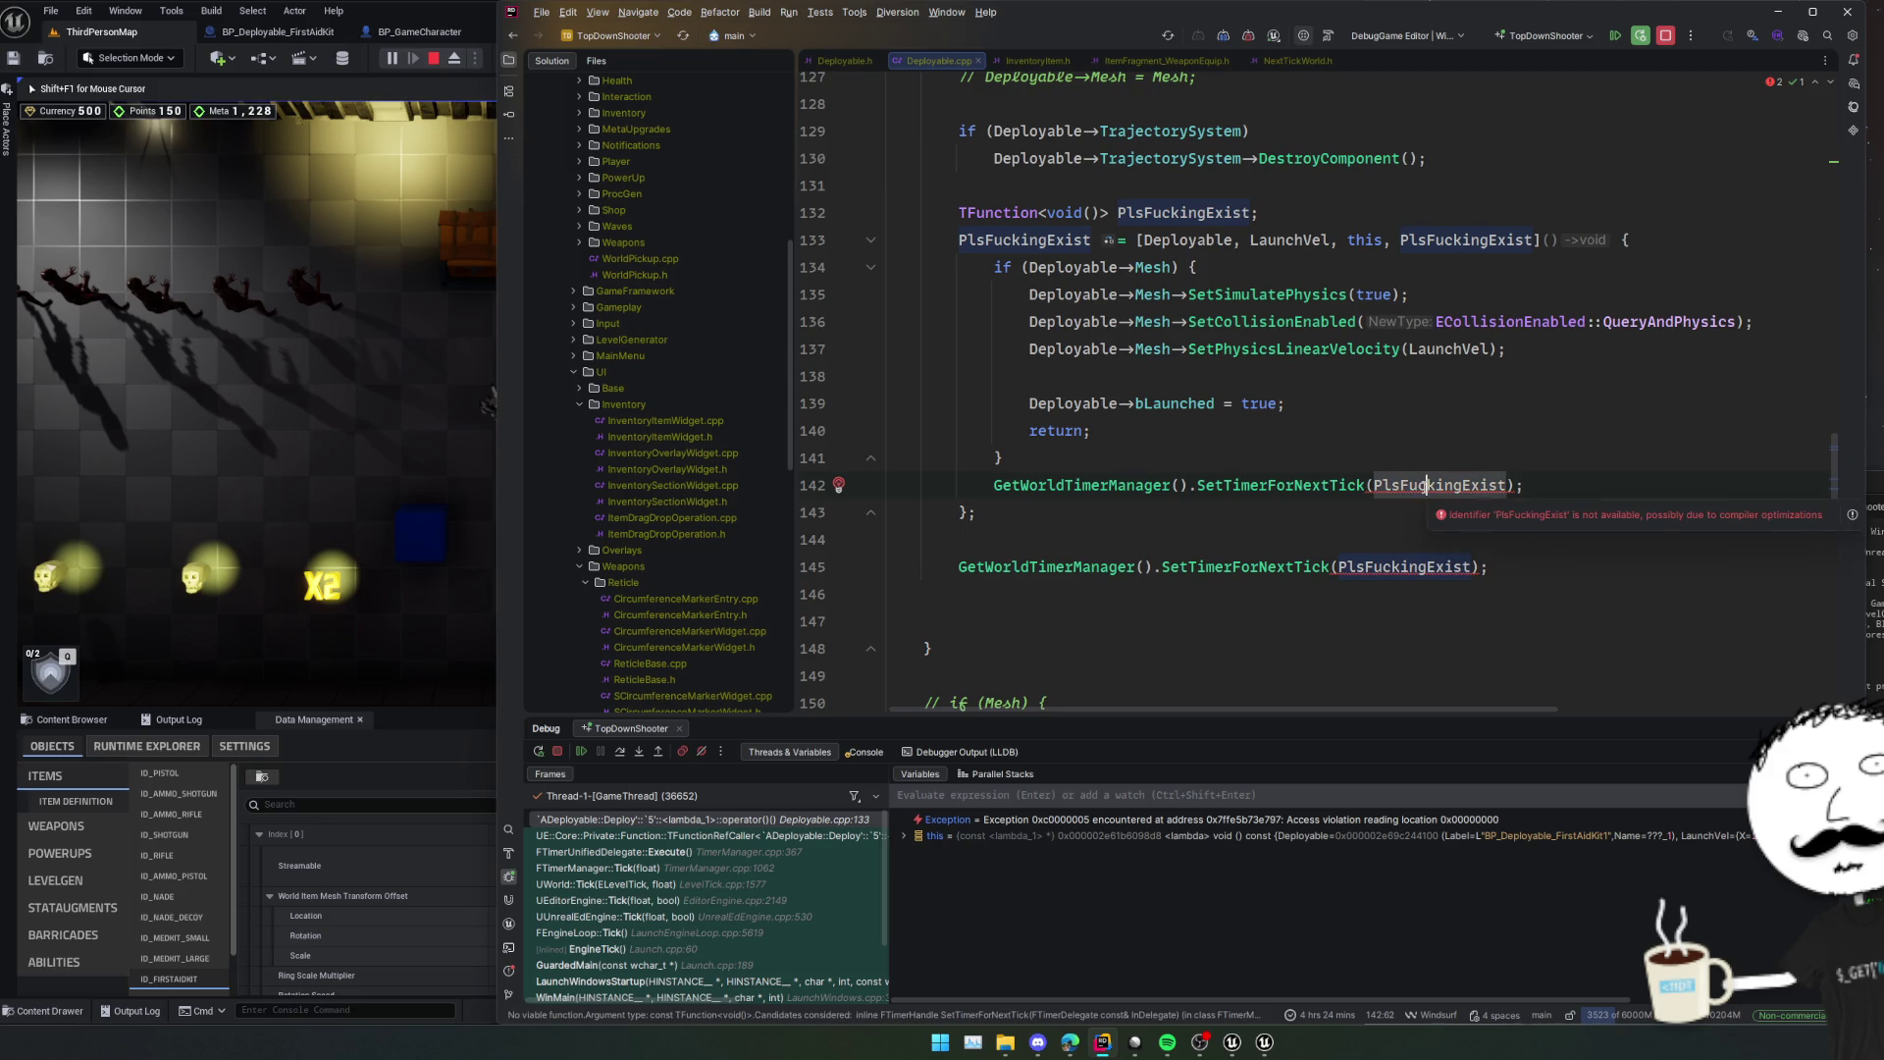
key("Down")
Stop the running game and debugger, then navigate back to Deployable.cpp.
left_click(582, 751)
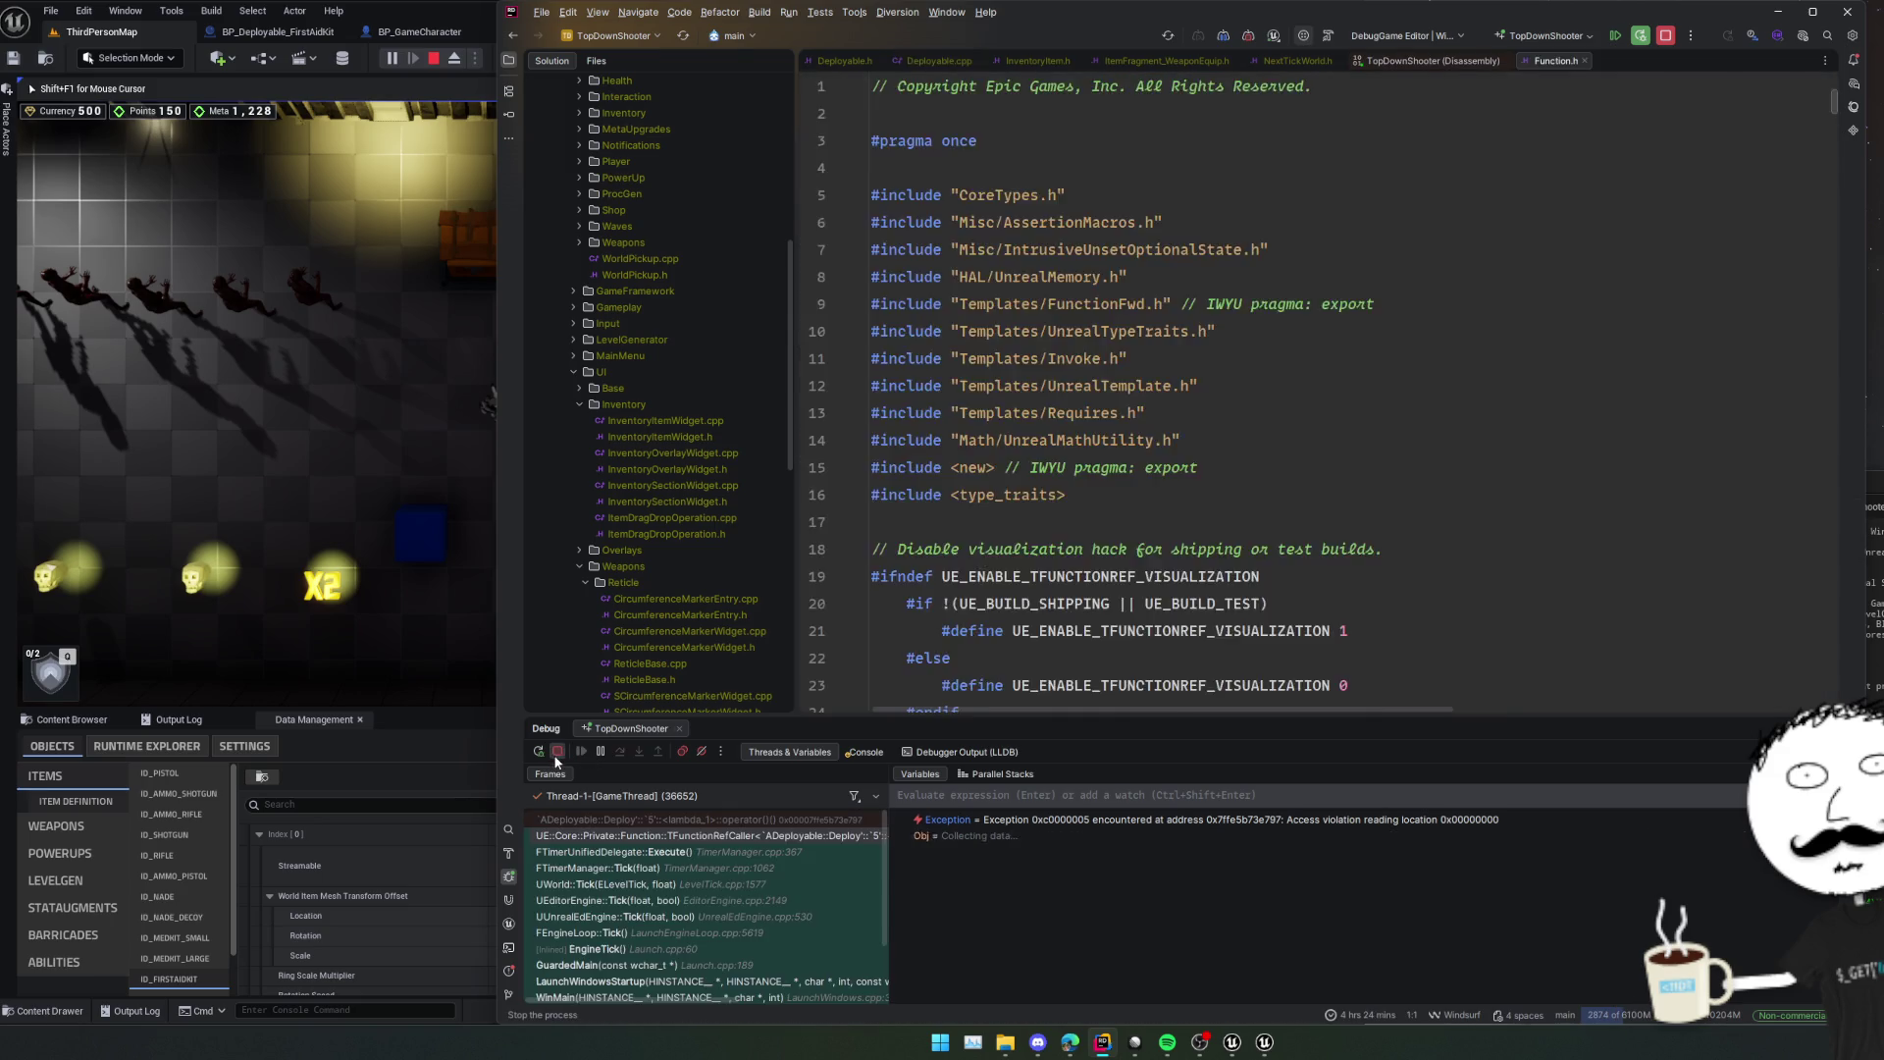
key("ctrl+alt+Left")
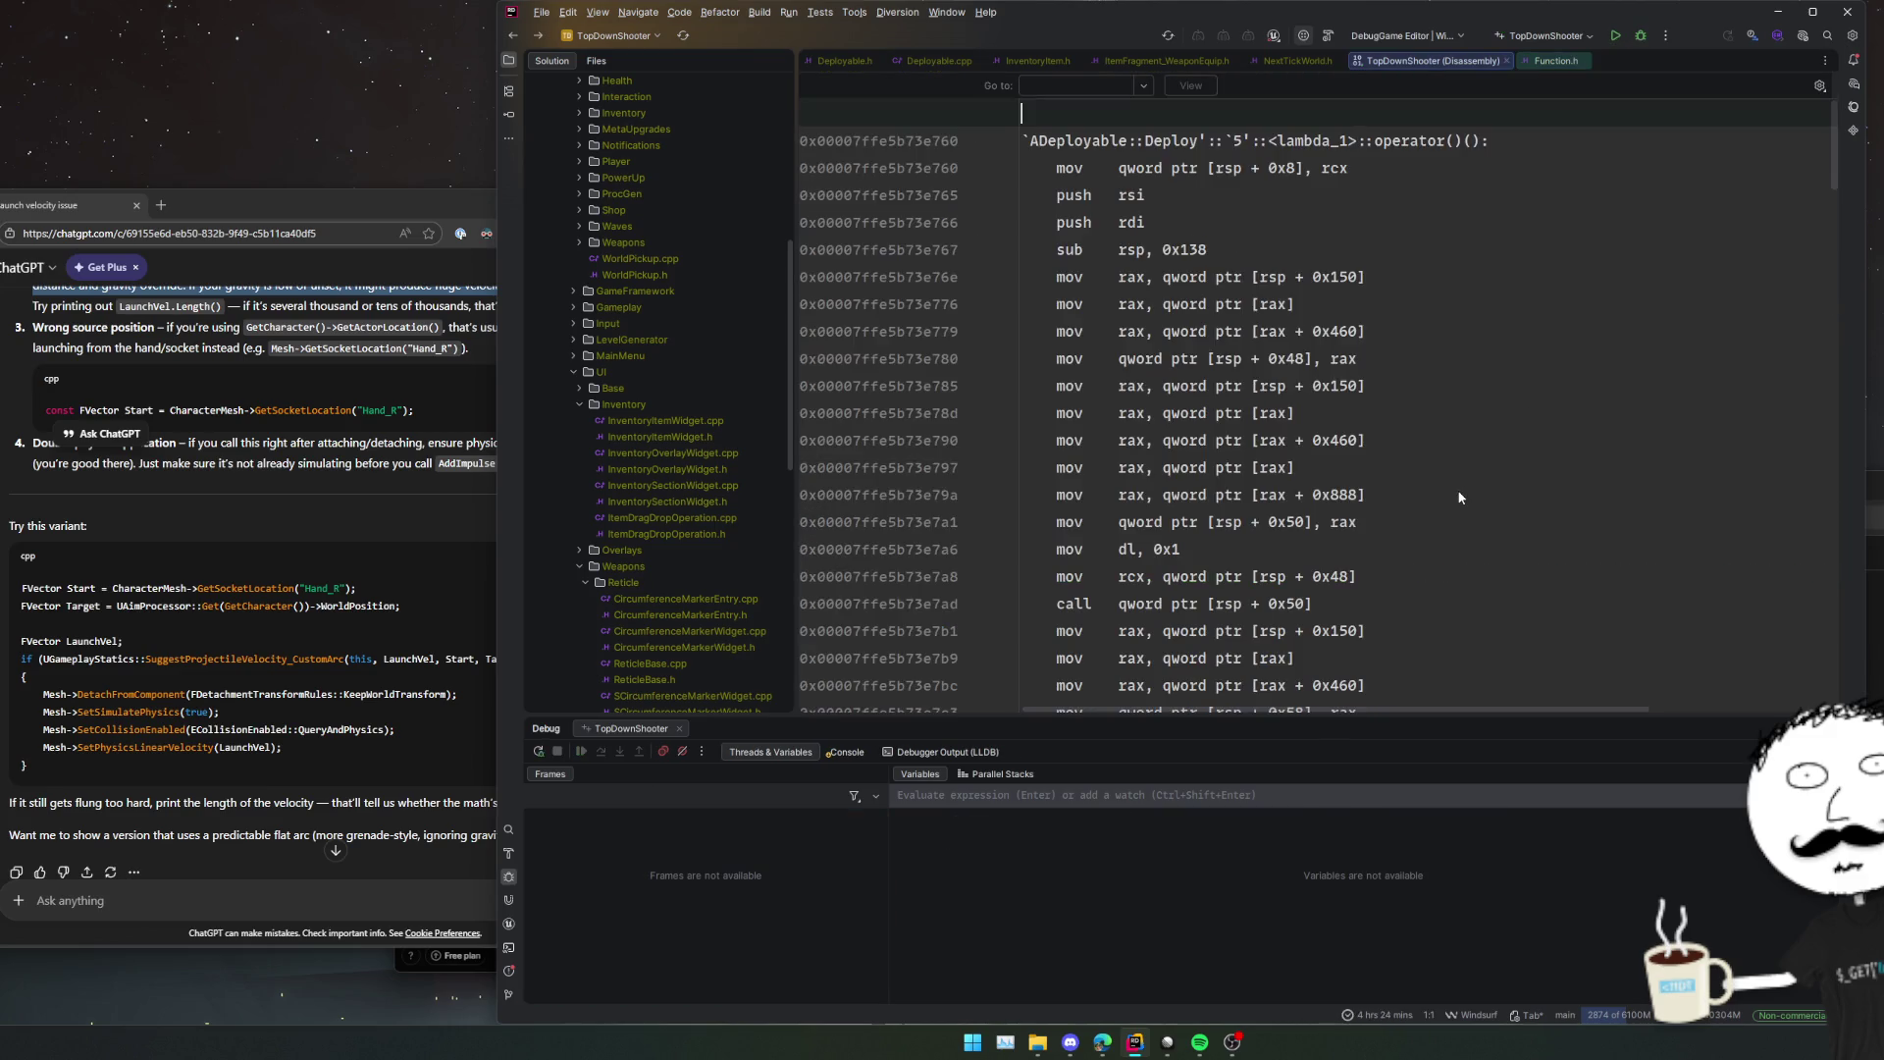
key("ctrl+alt+Left")
Try making the TFunction type const, then undo the change.
mouse_move(1426, 489)
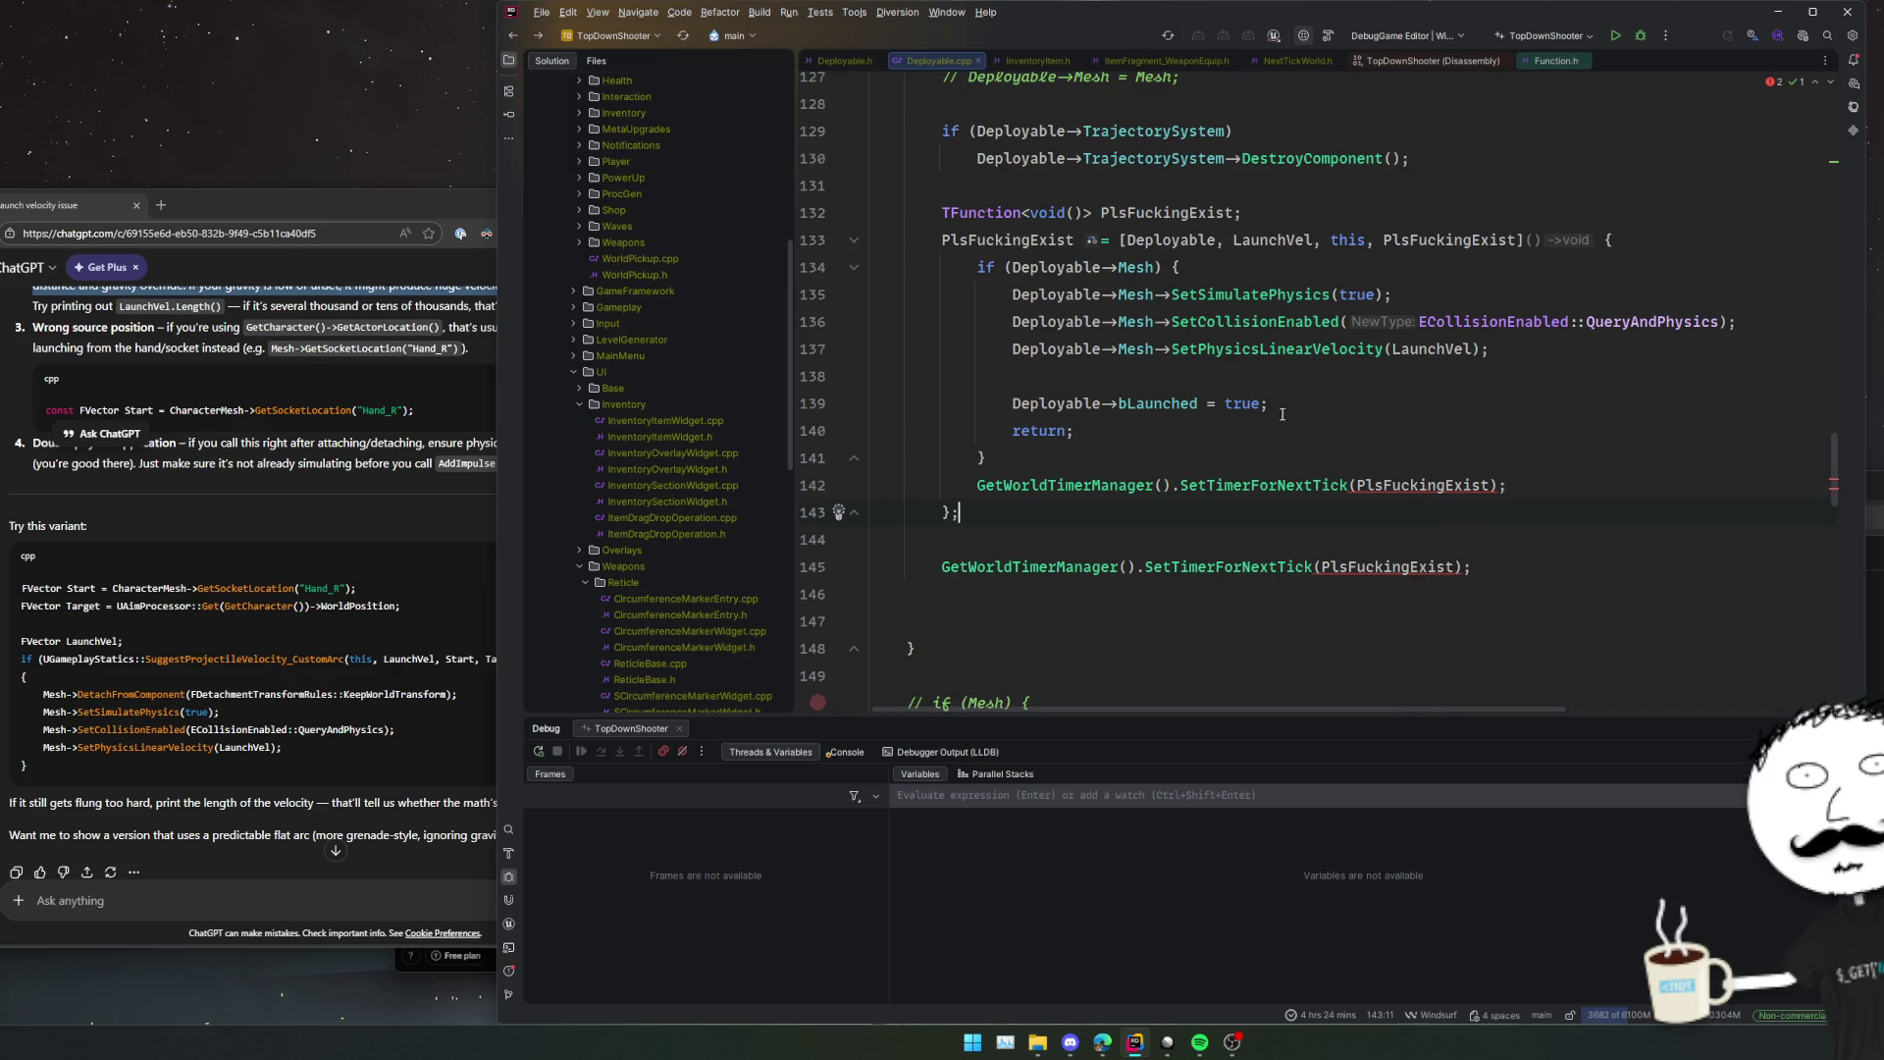
left_click(1031, 212)
type("c")
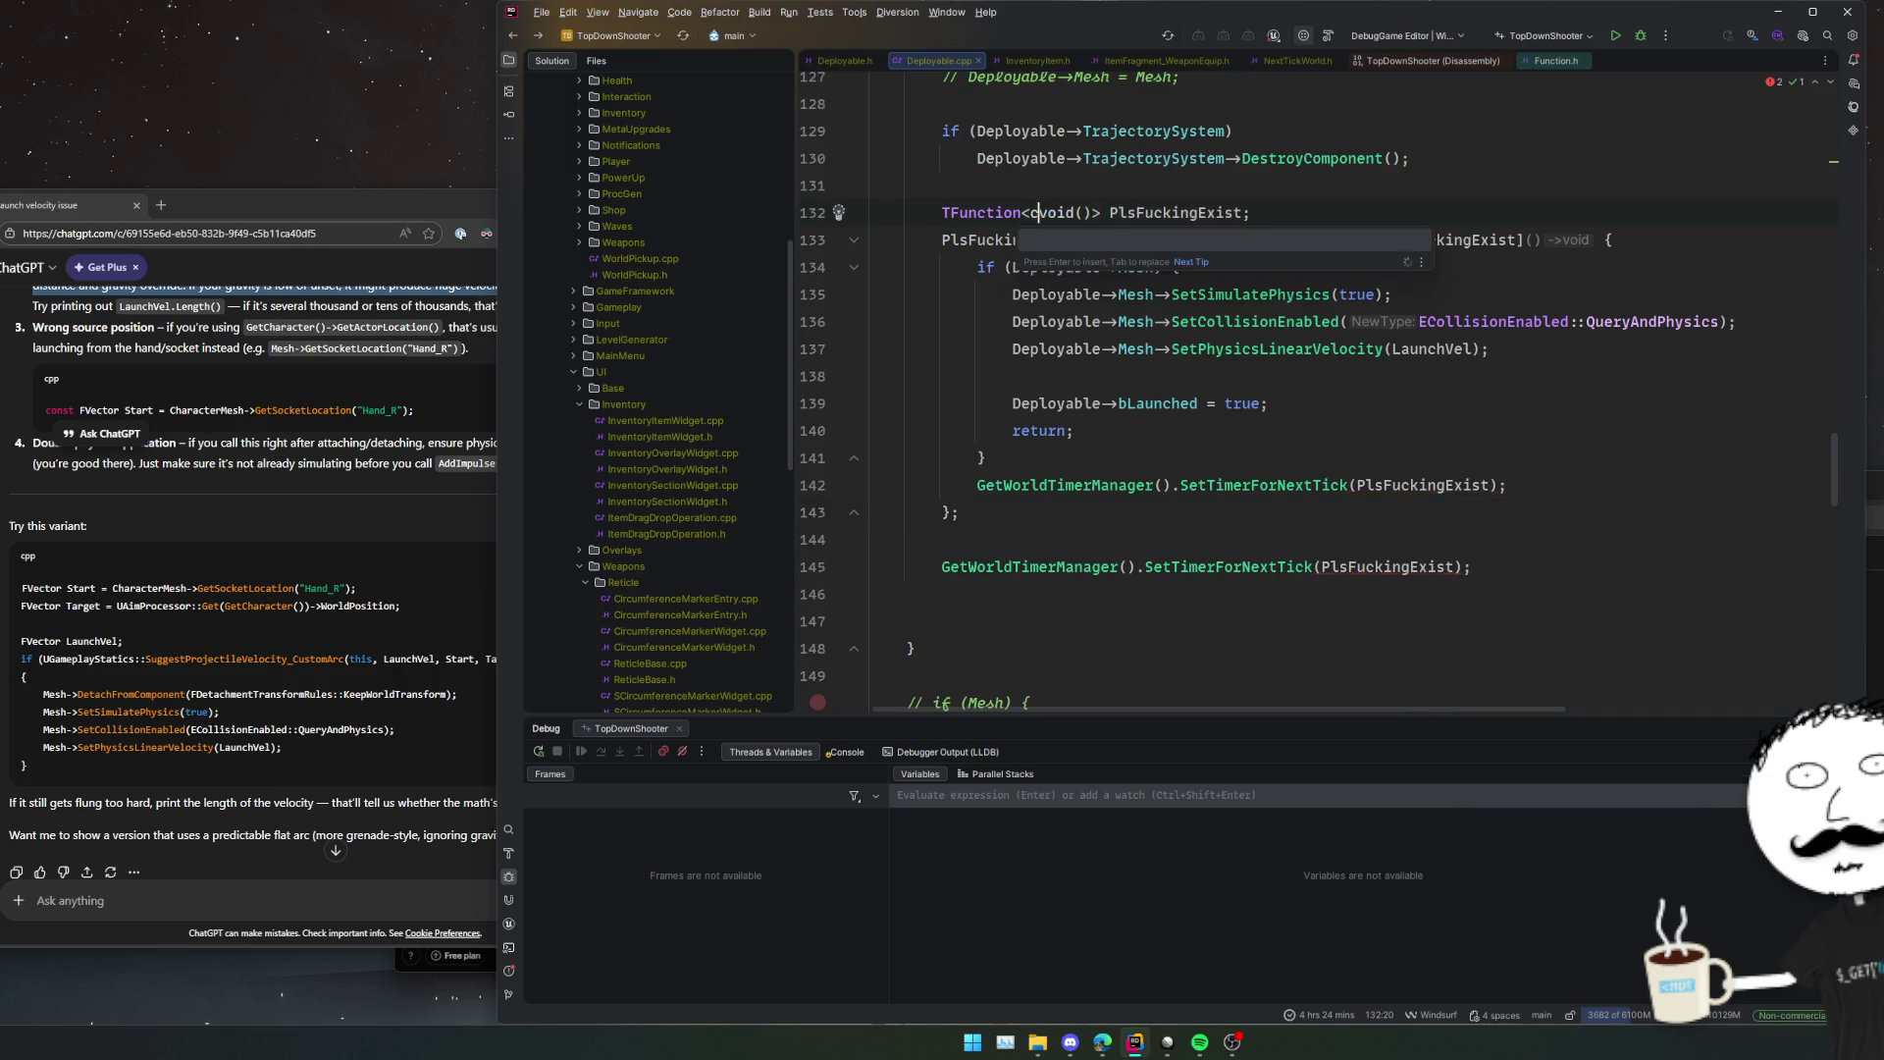
type("onst")
left_click(1358, 437)
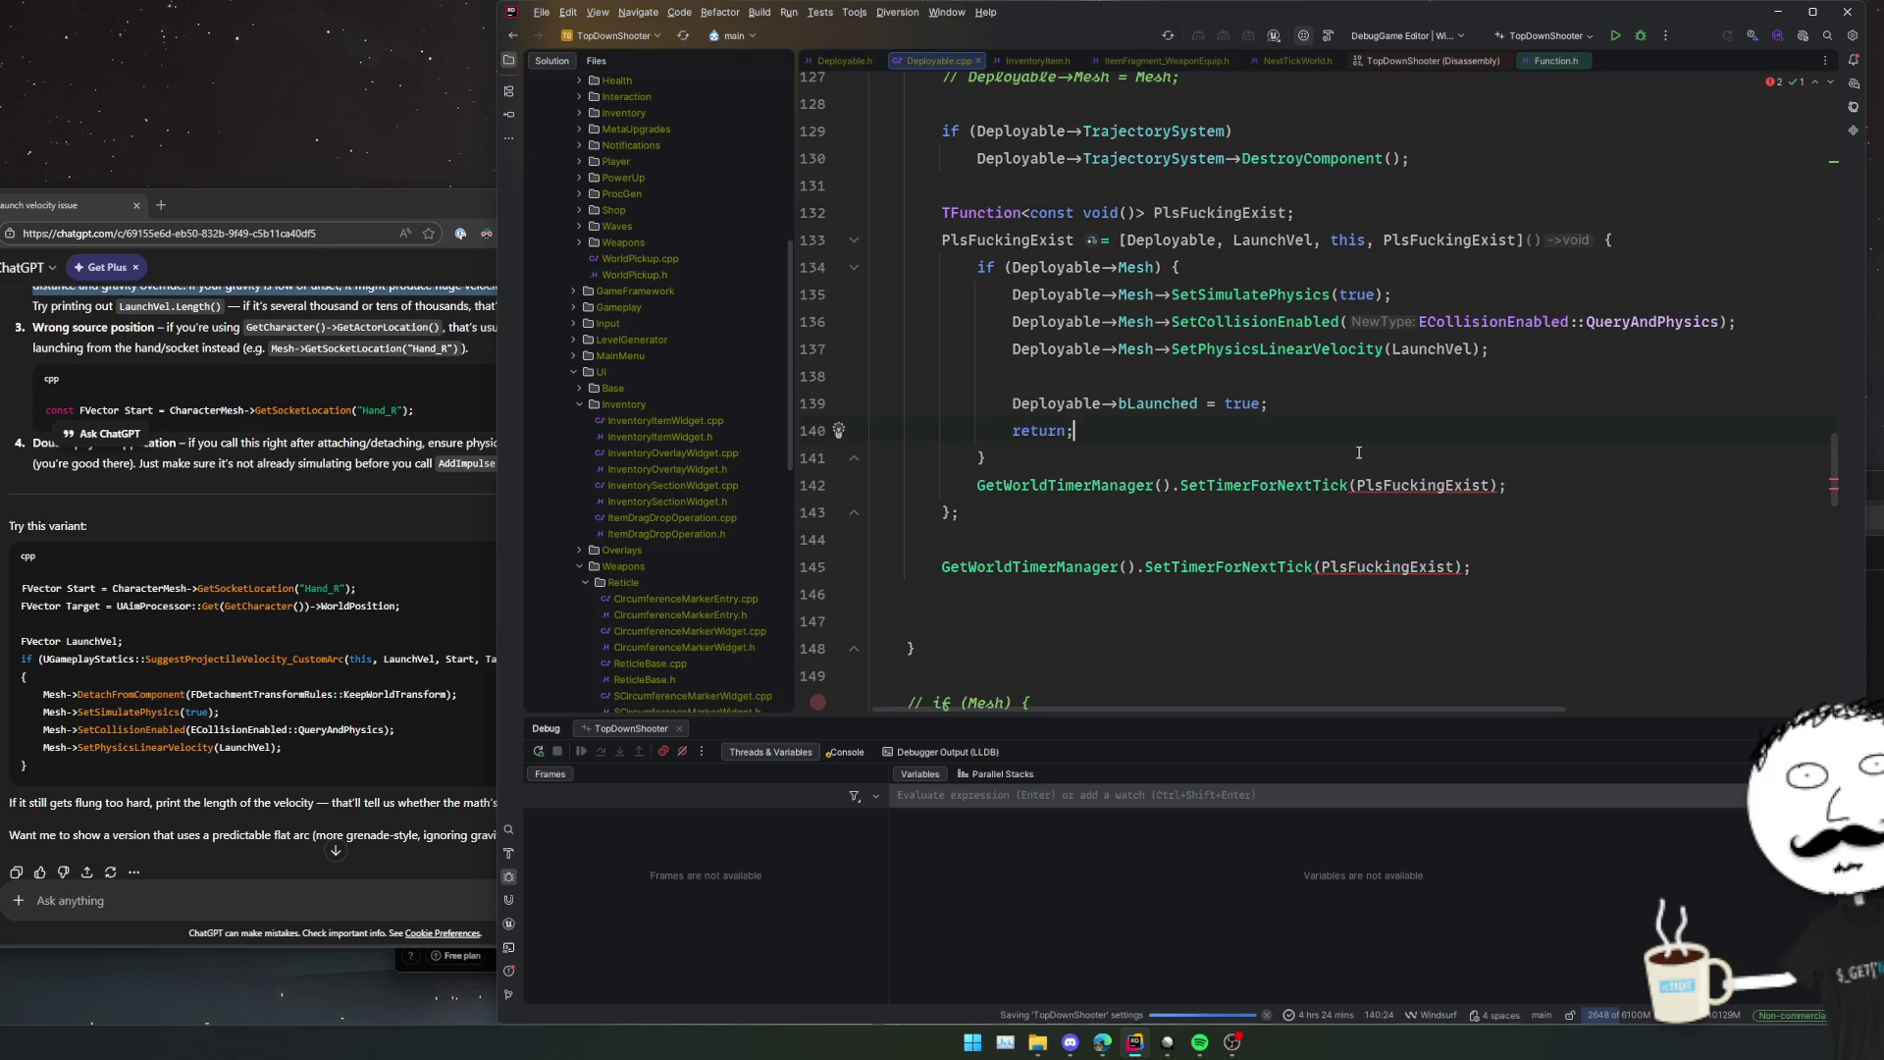
mouse_move(1390, 476)
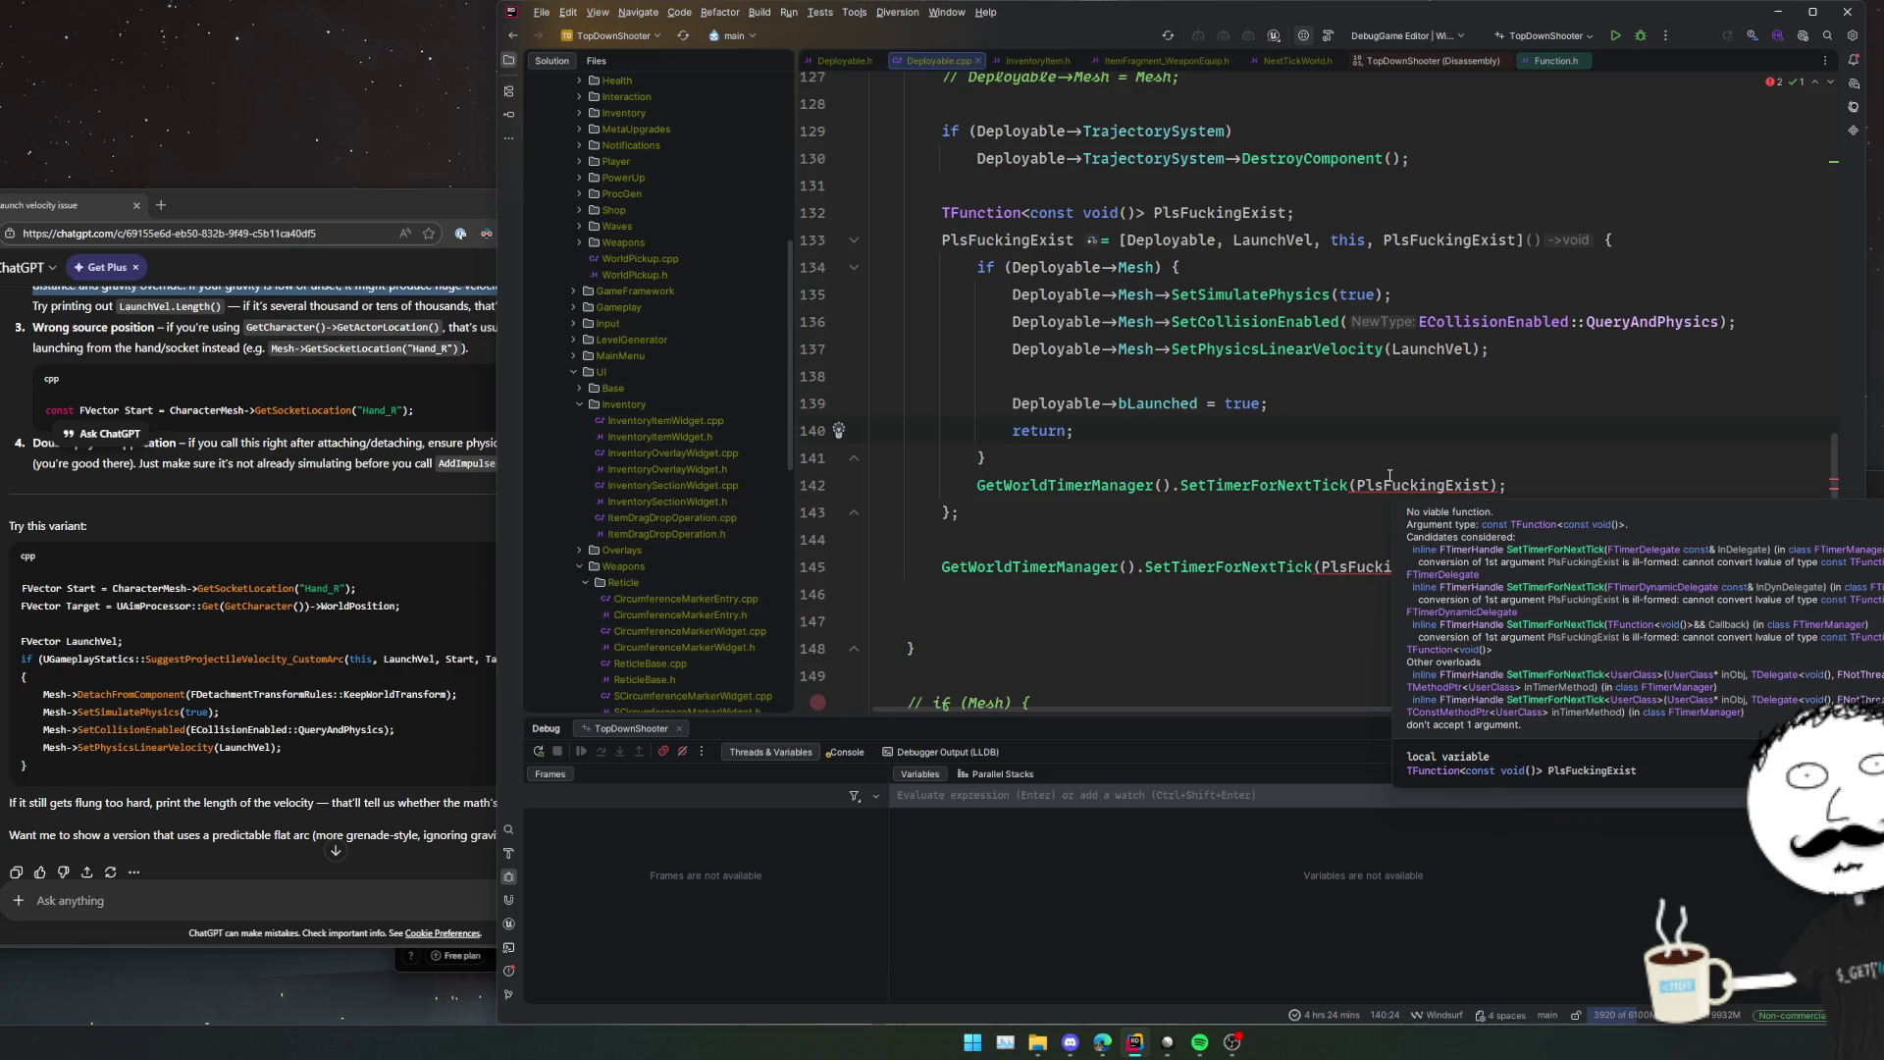
key("ctrl+z")
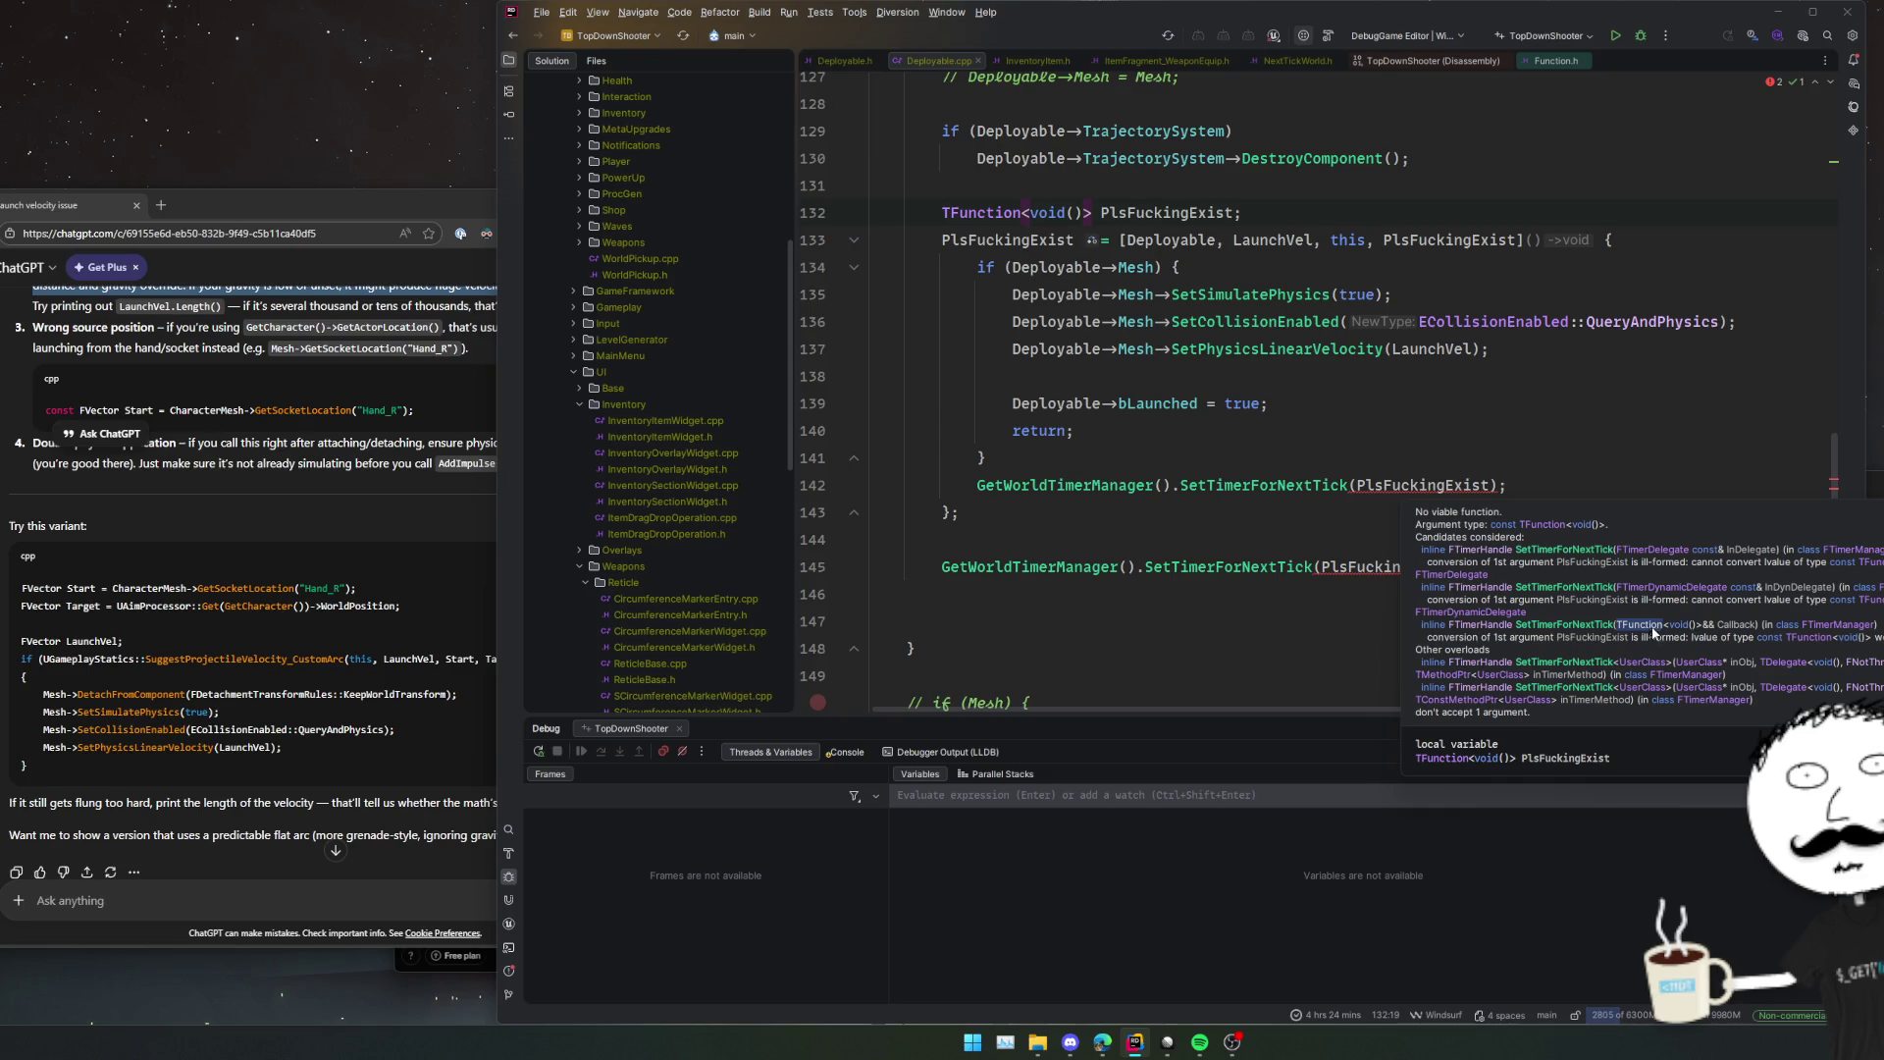
Read the SetTimerForNextTick 'No viable function' error and its TFunction overload candidate.
left_click(1373, 513)
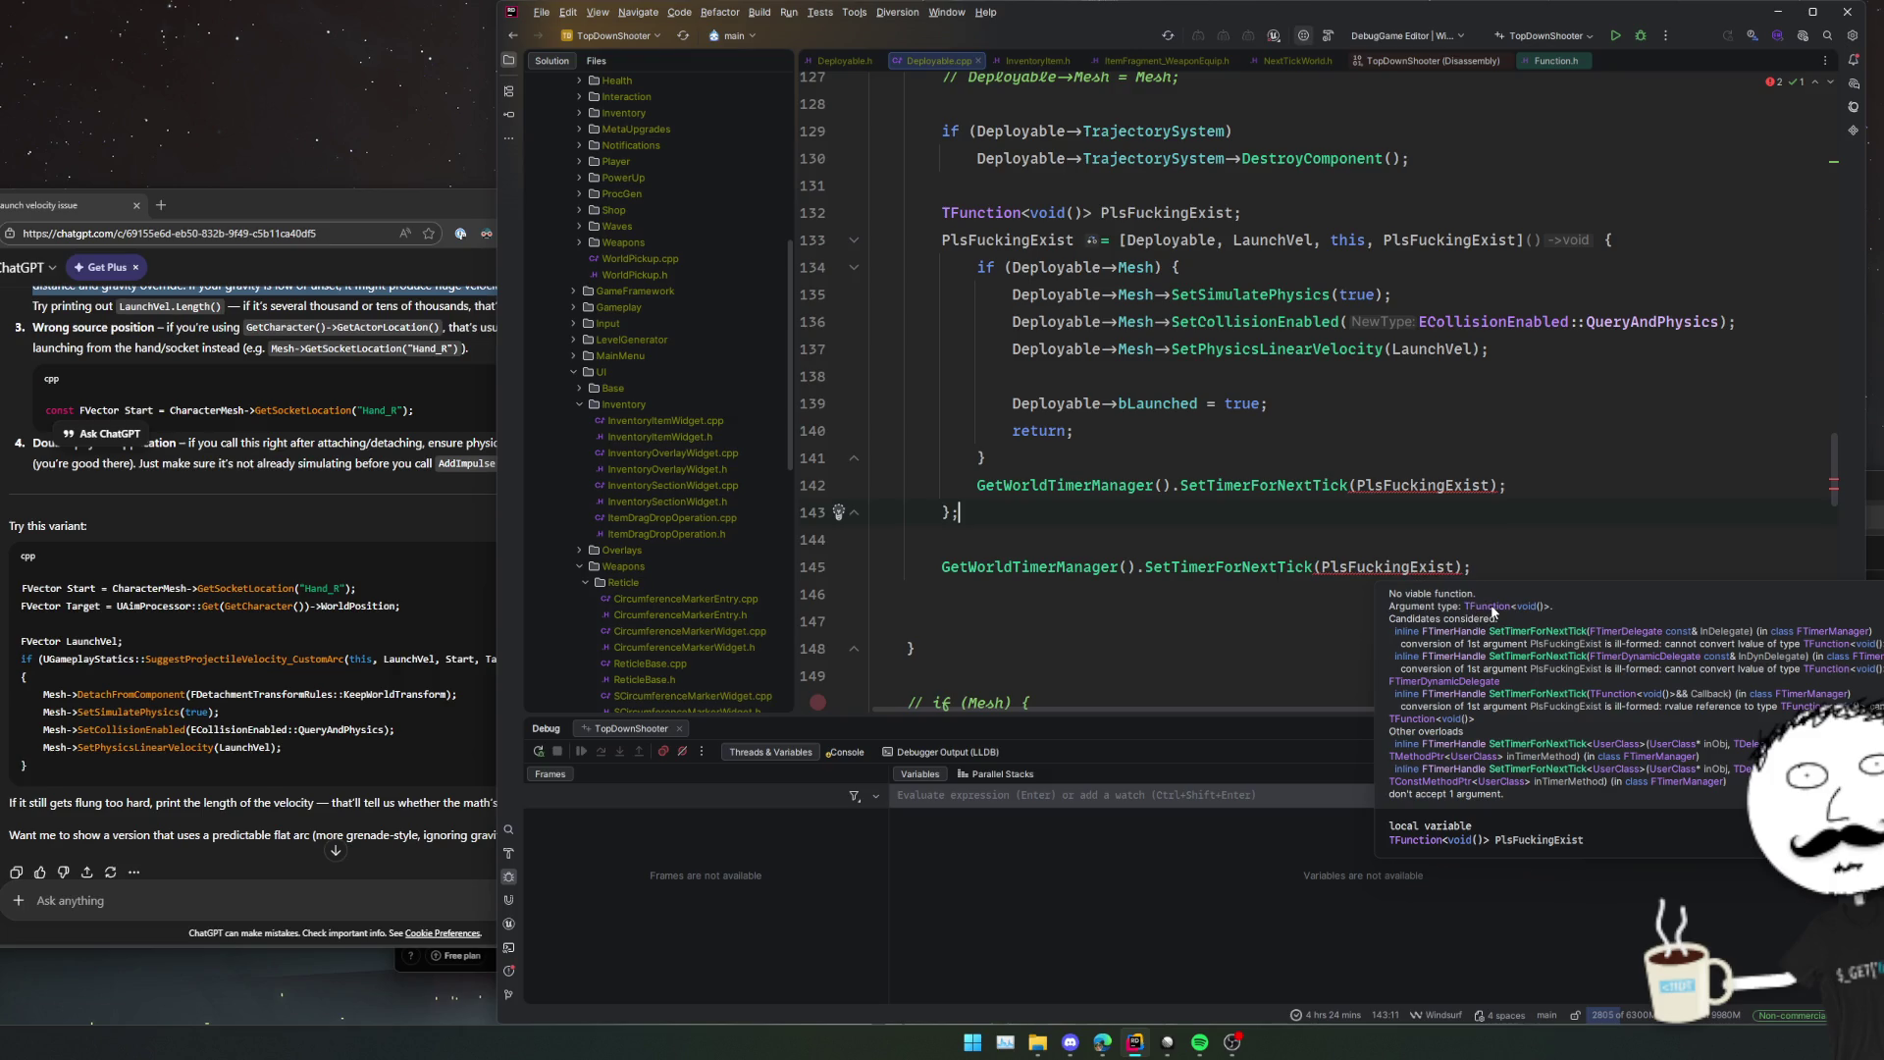
triple_click(1495, 608)
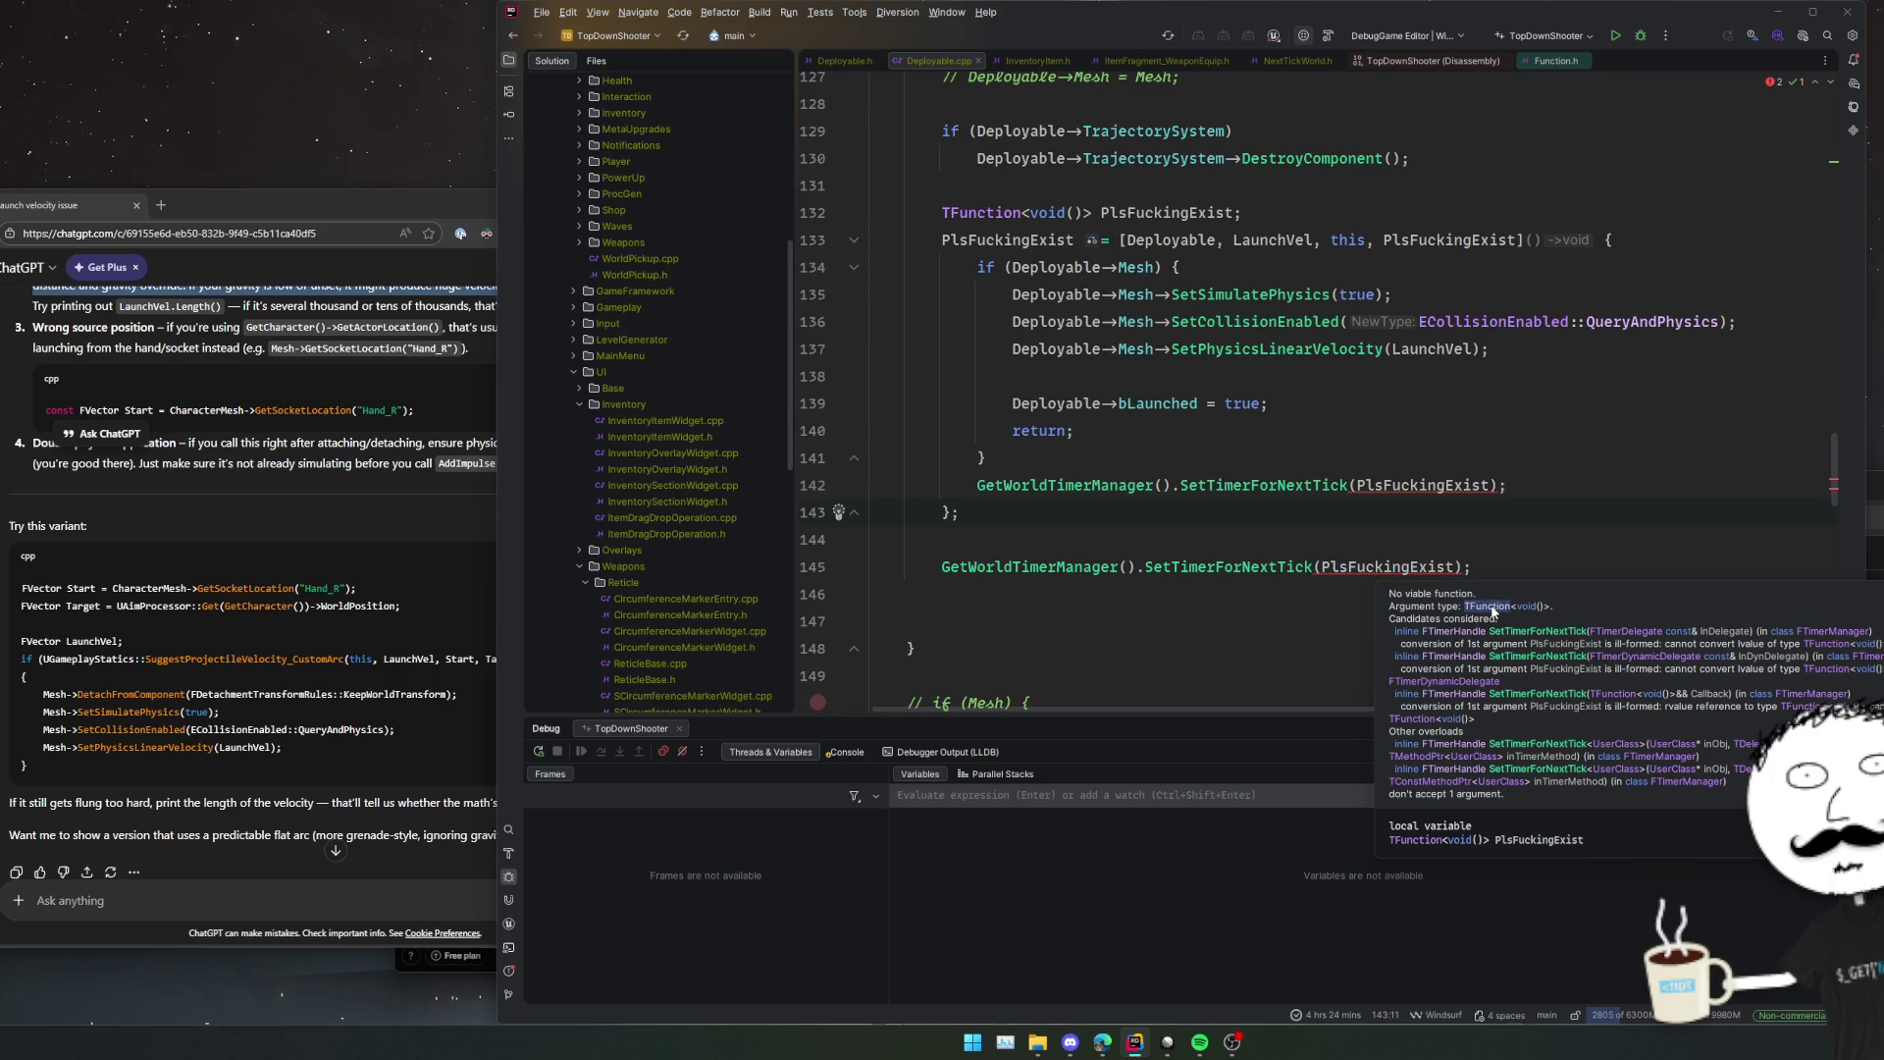
triple_click(1550, 697)
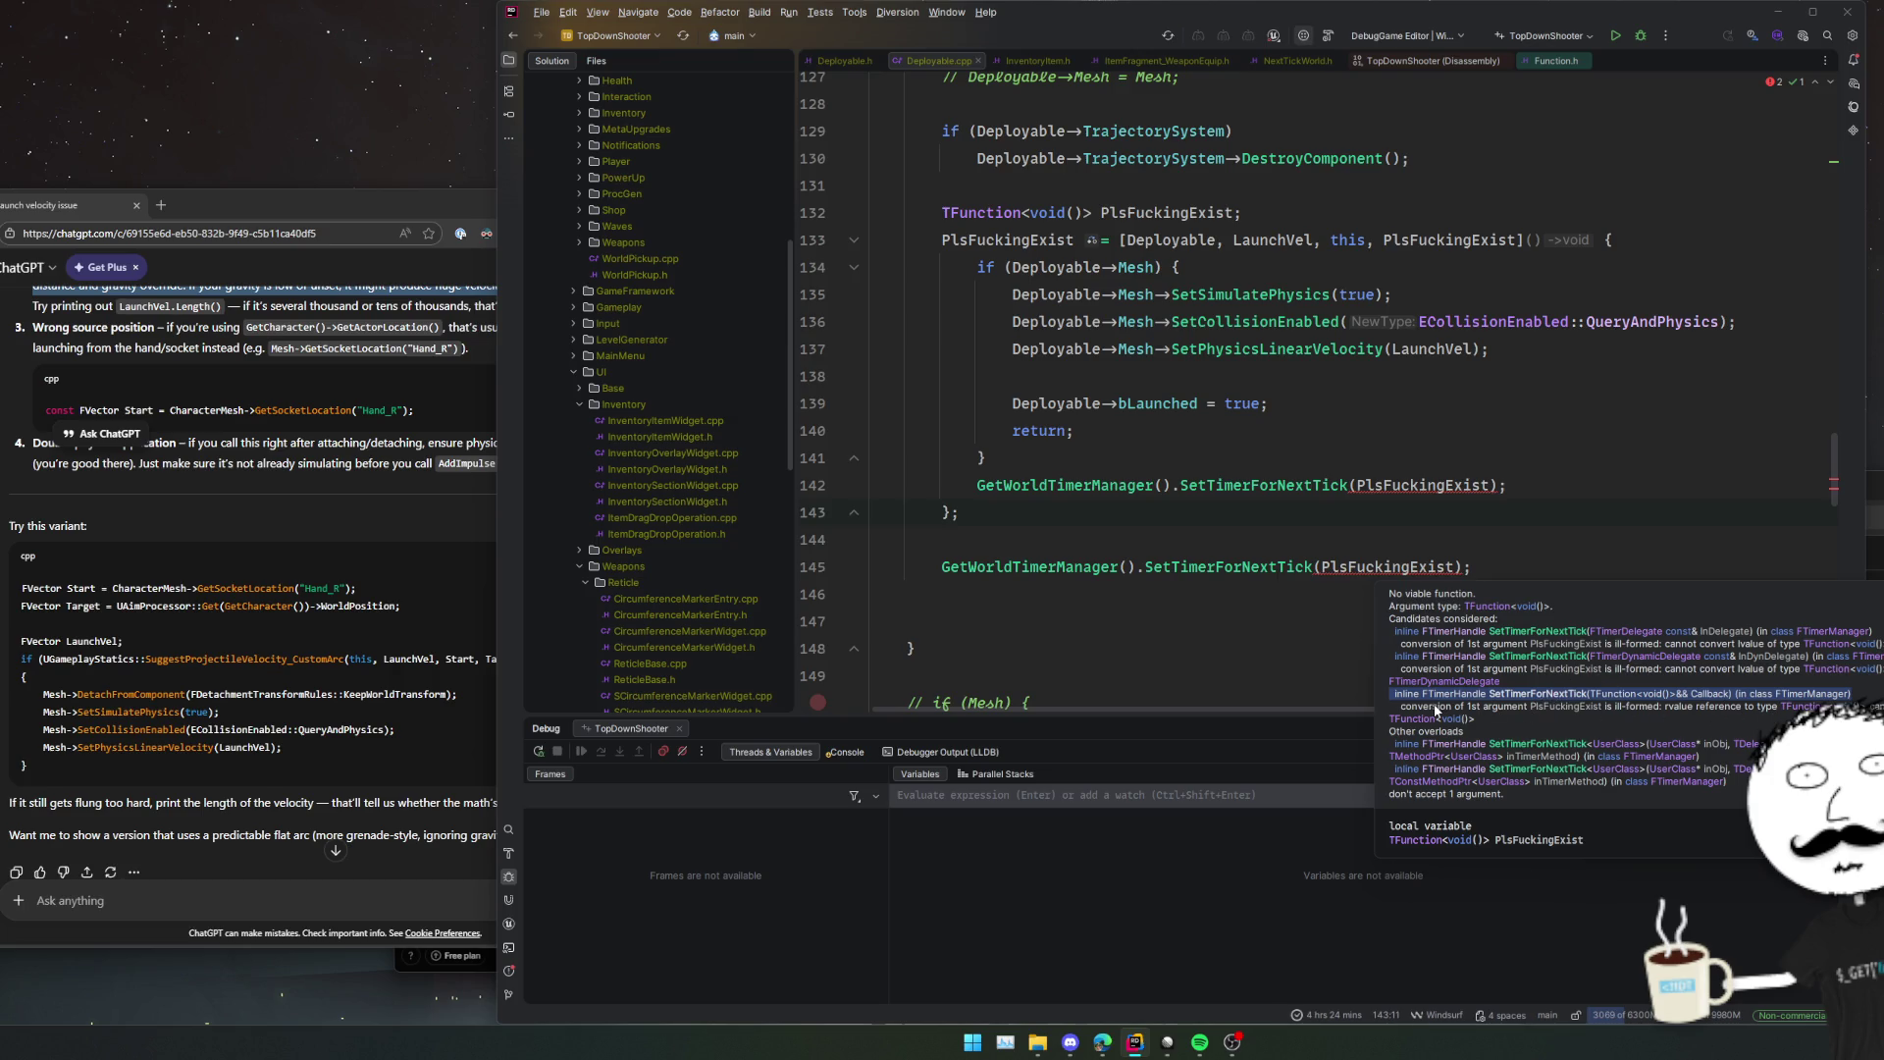
left_click(1597, 705)
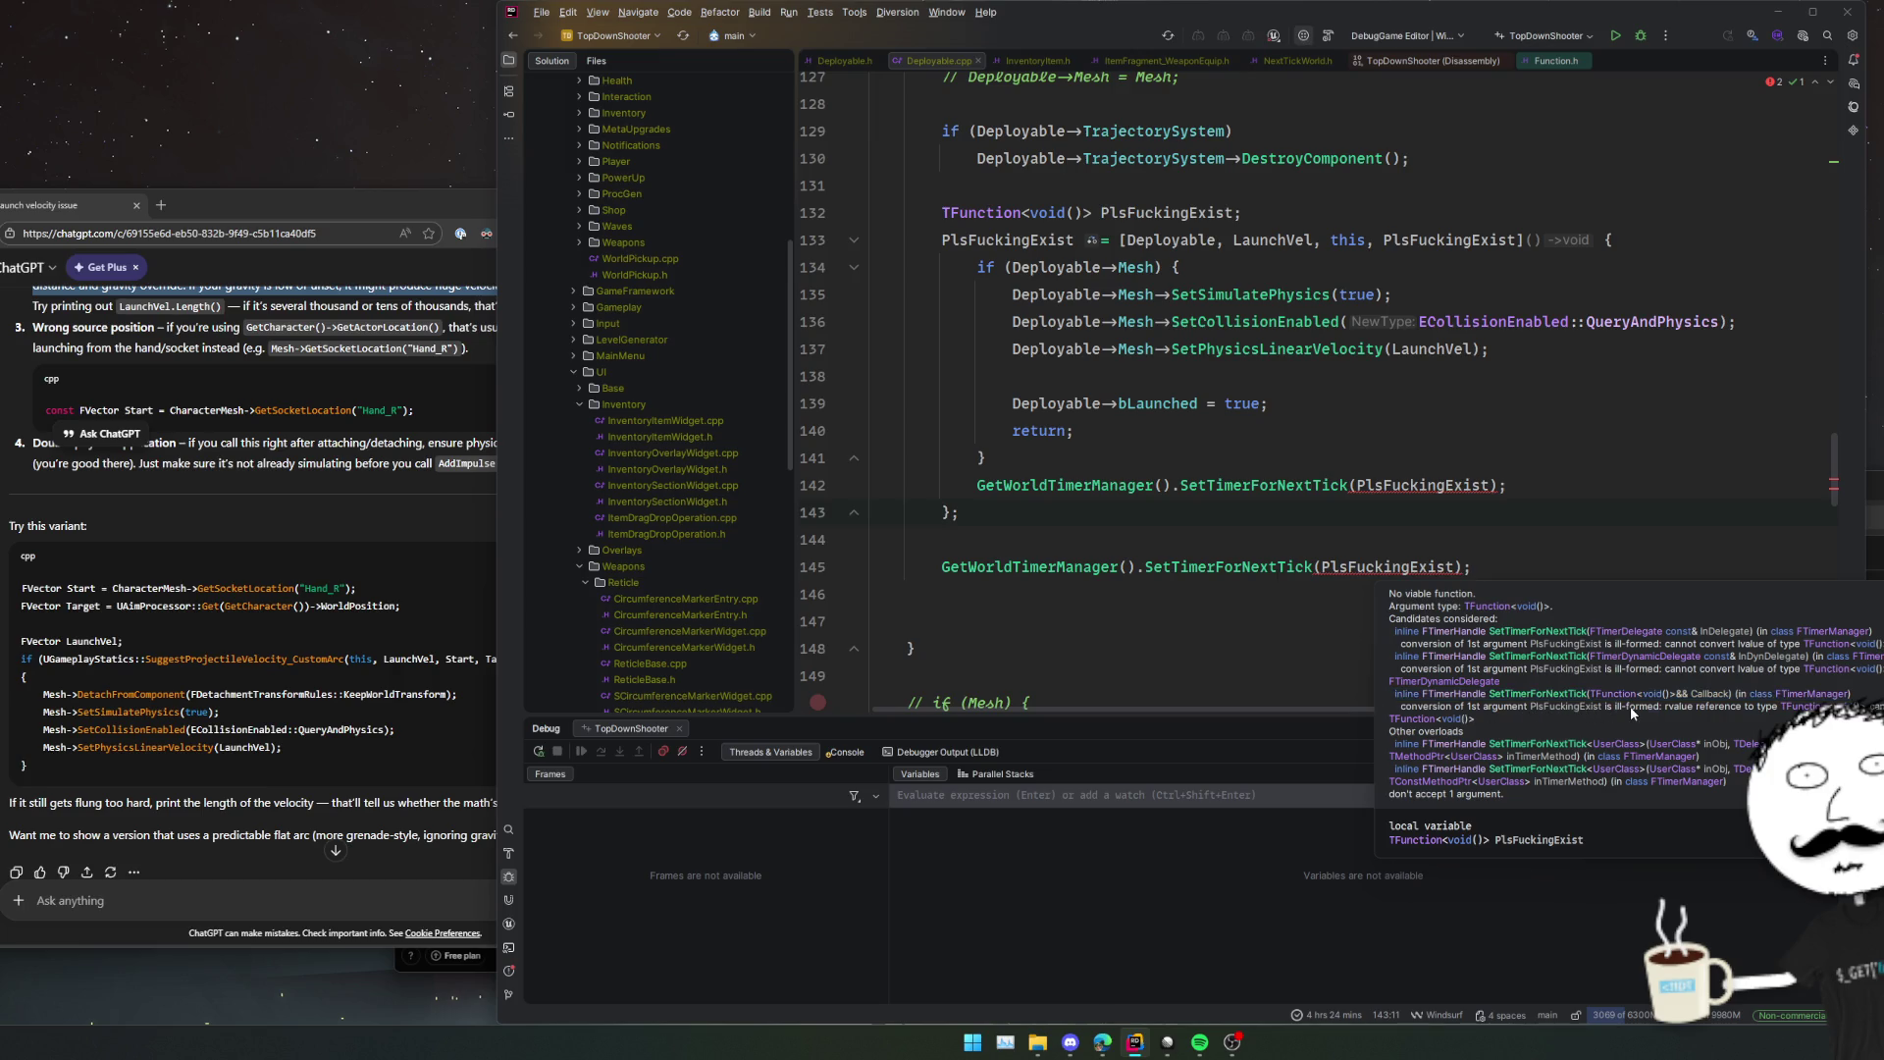
Replace the outer timer call's argument with FTimerDelegate::CreateLambda(PlsFuckingExist).
left_click(1678, 705)
double_click(1412, 567)
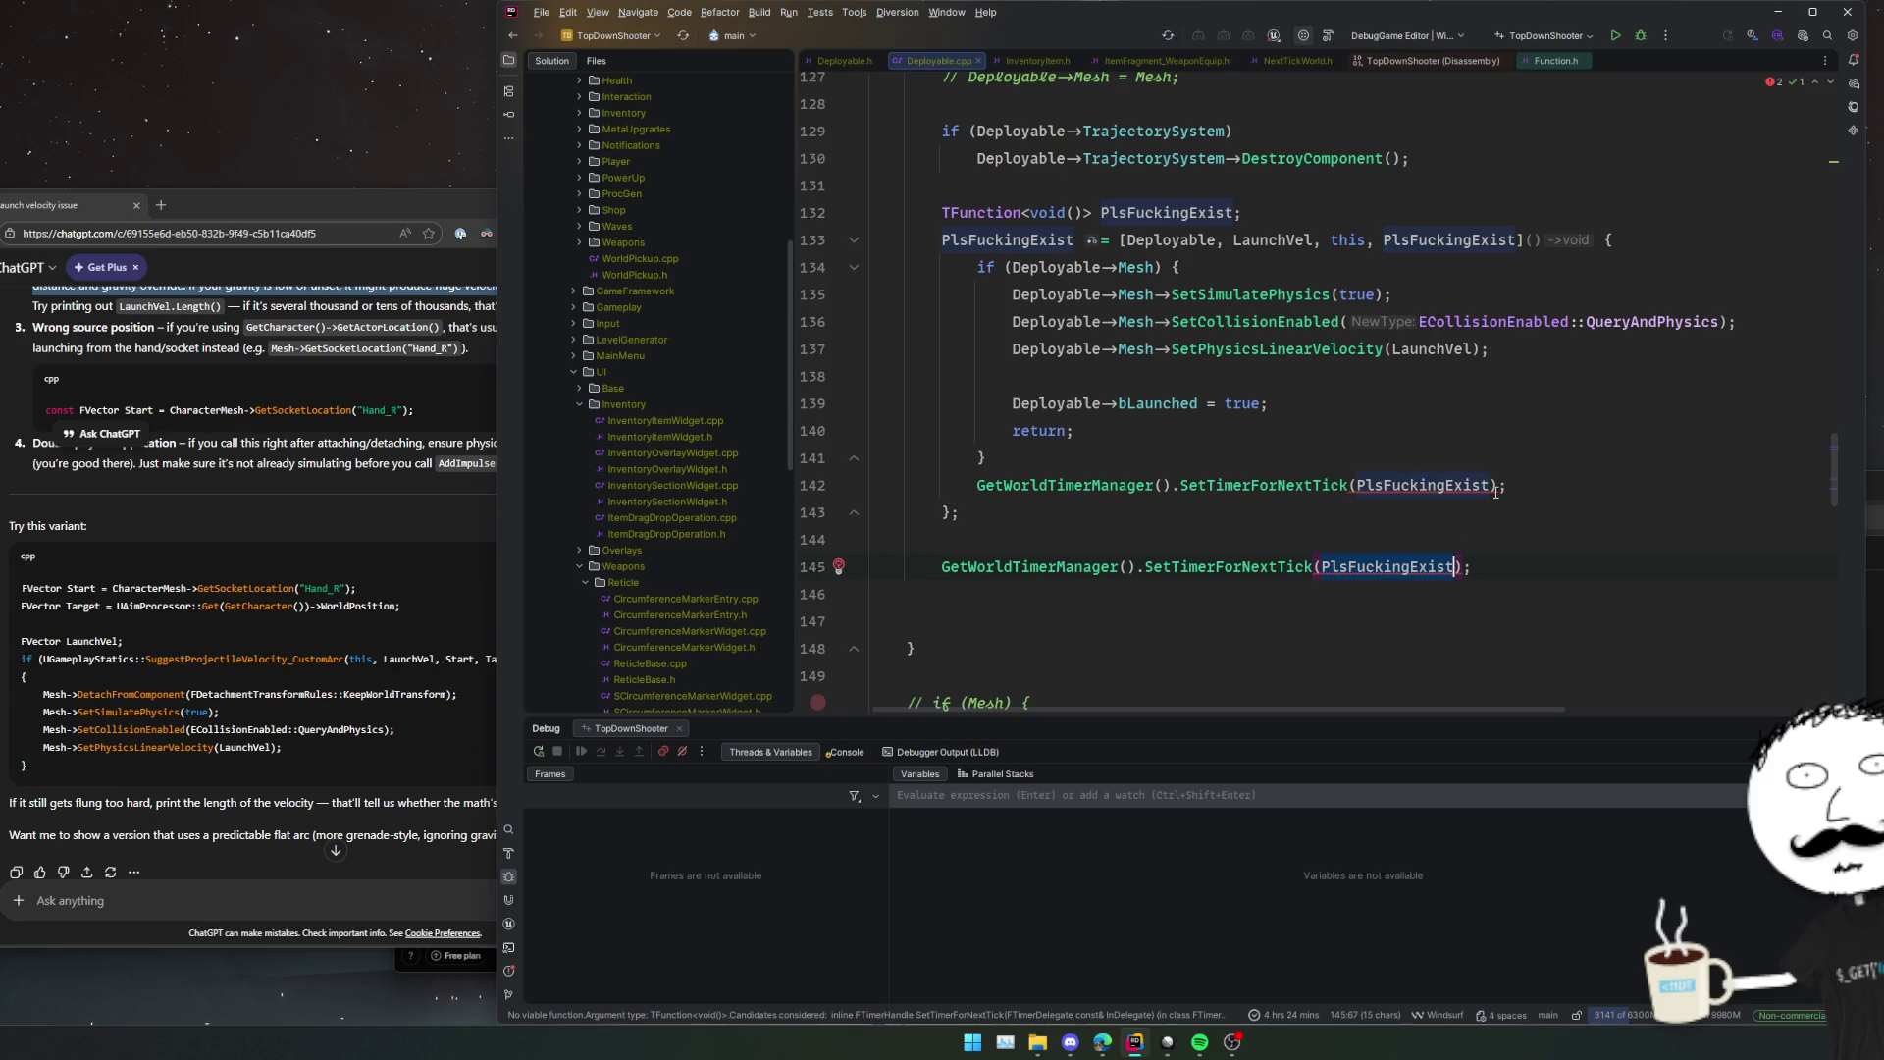
left_click(1253, 557, "ctrl")
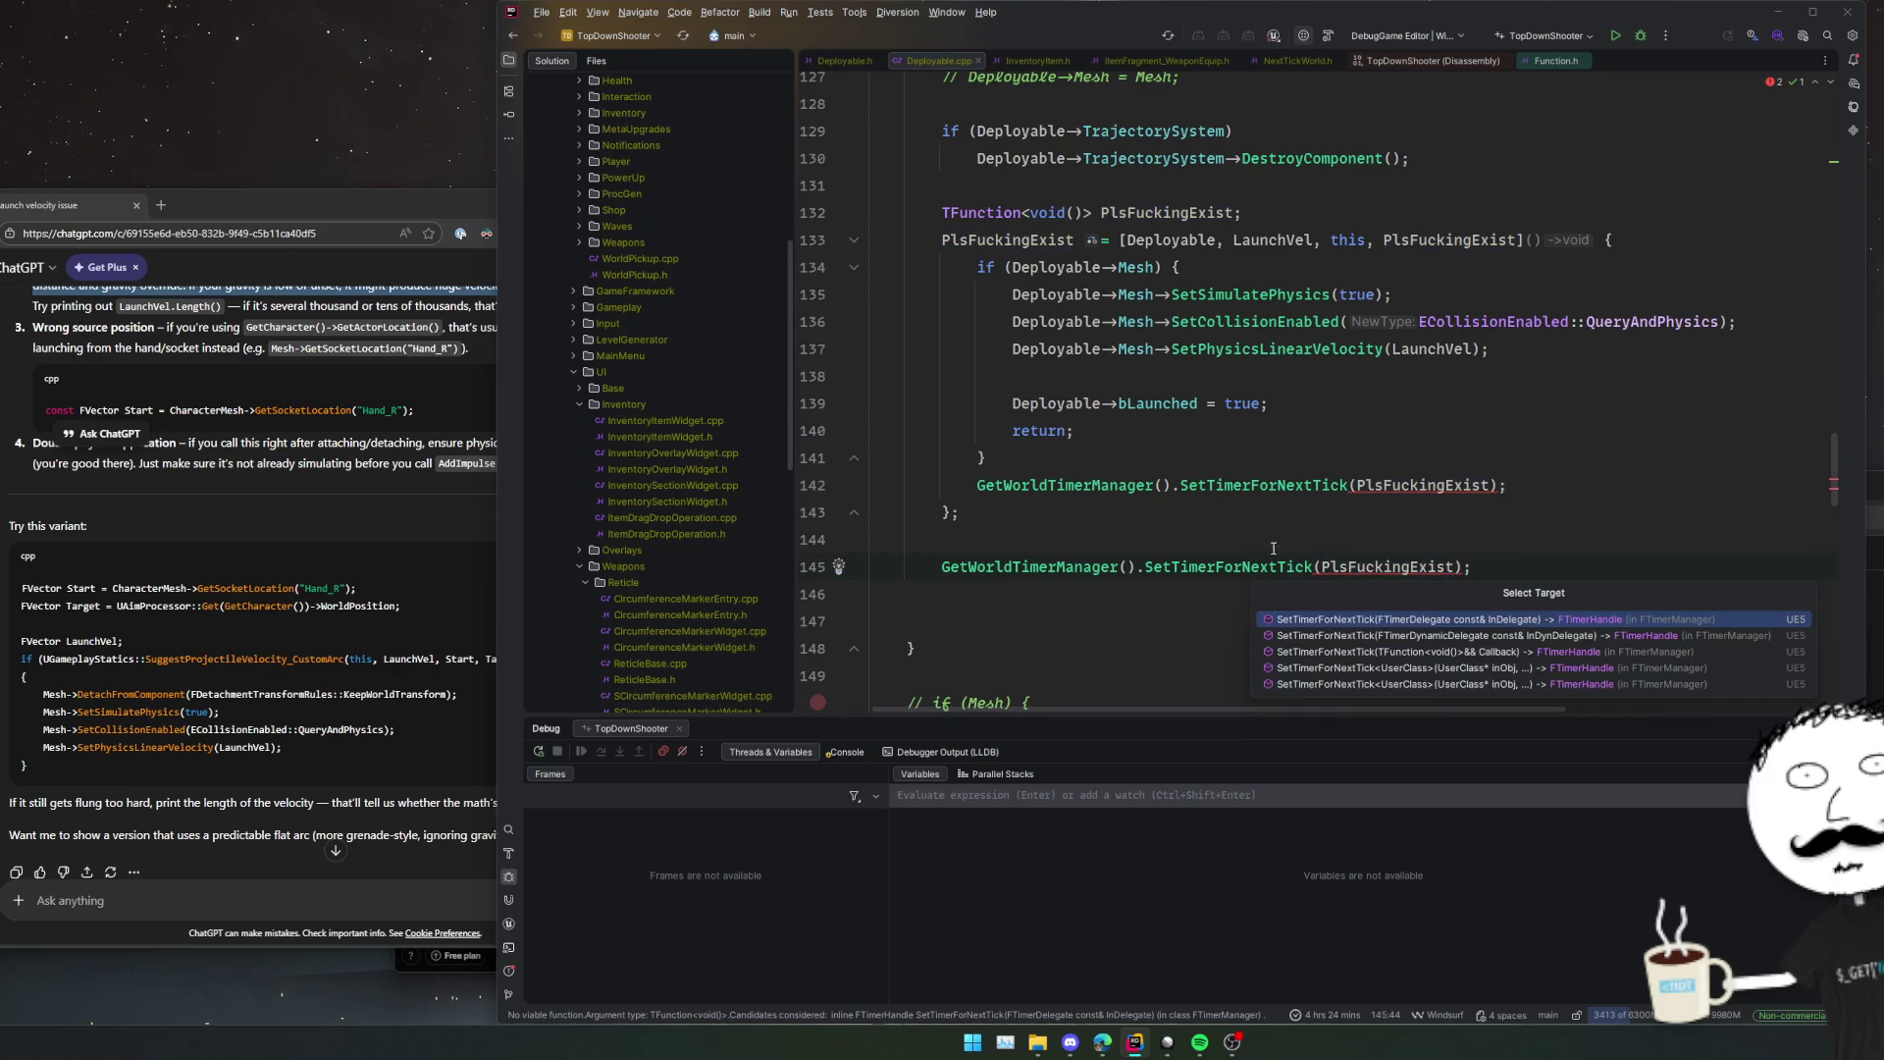
double_click(1391, 568)
key("BackSpace")
type("FTimerDe")
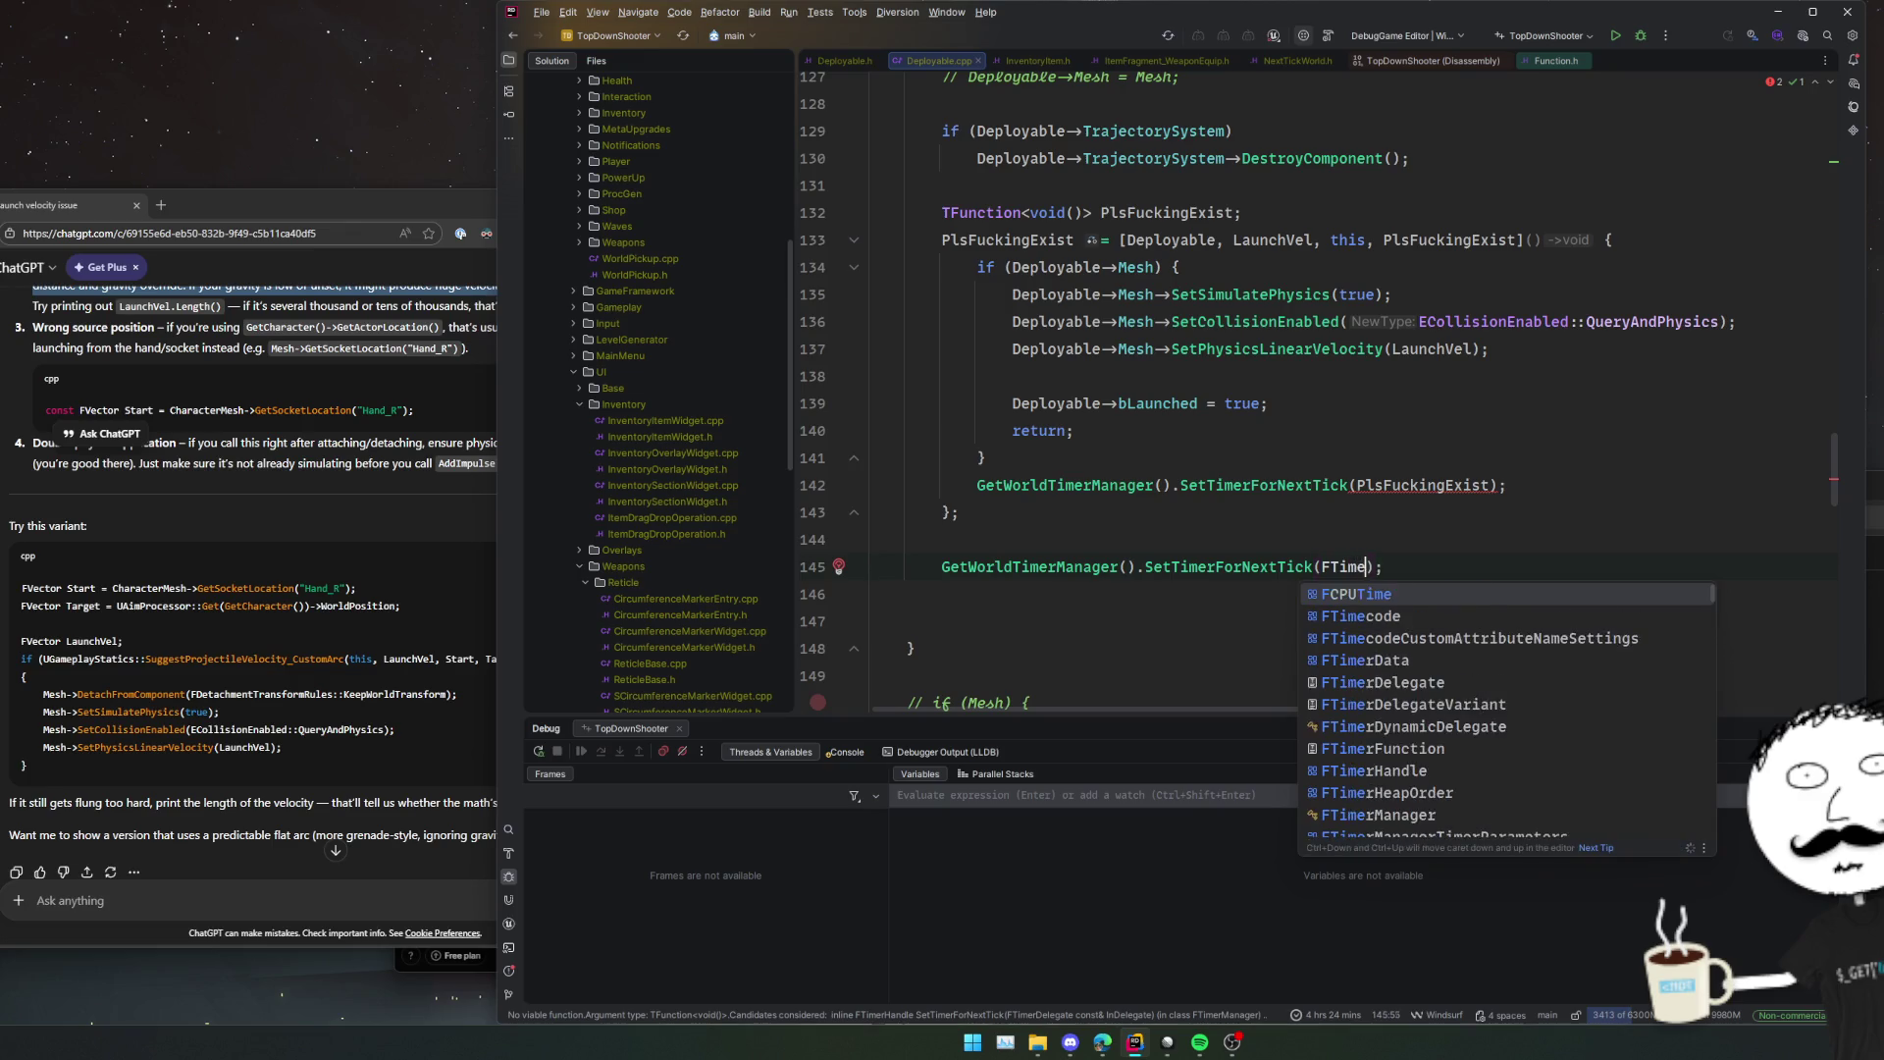
key("Return")
type("::Cre")
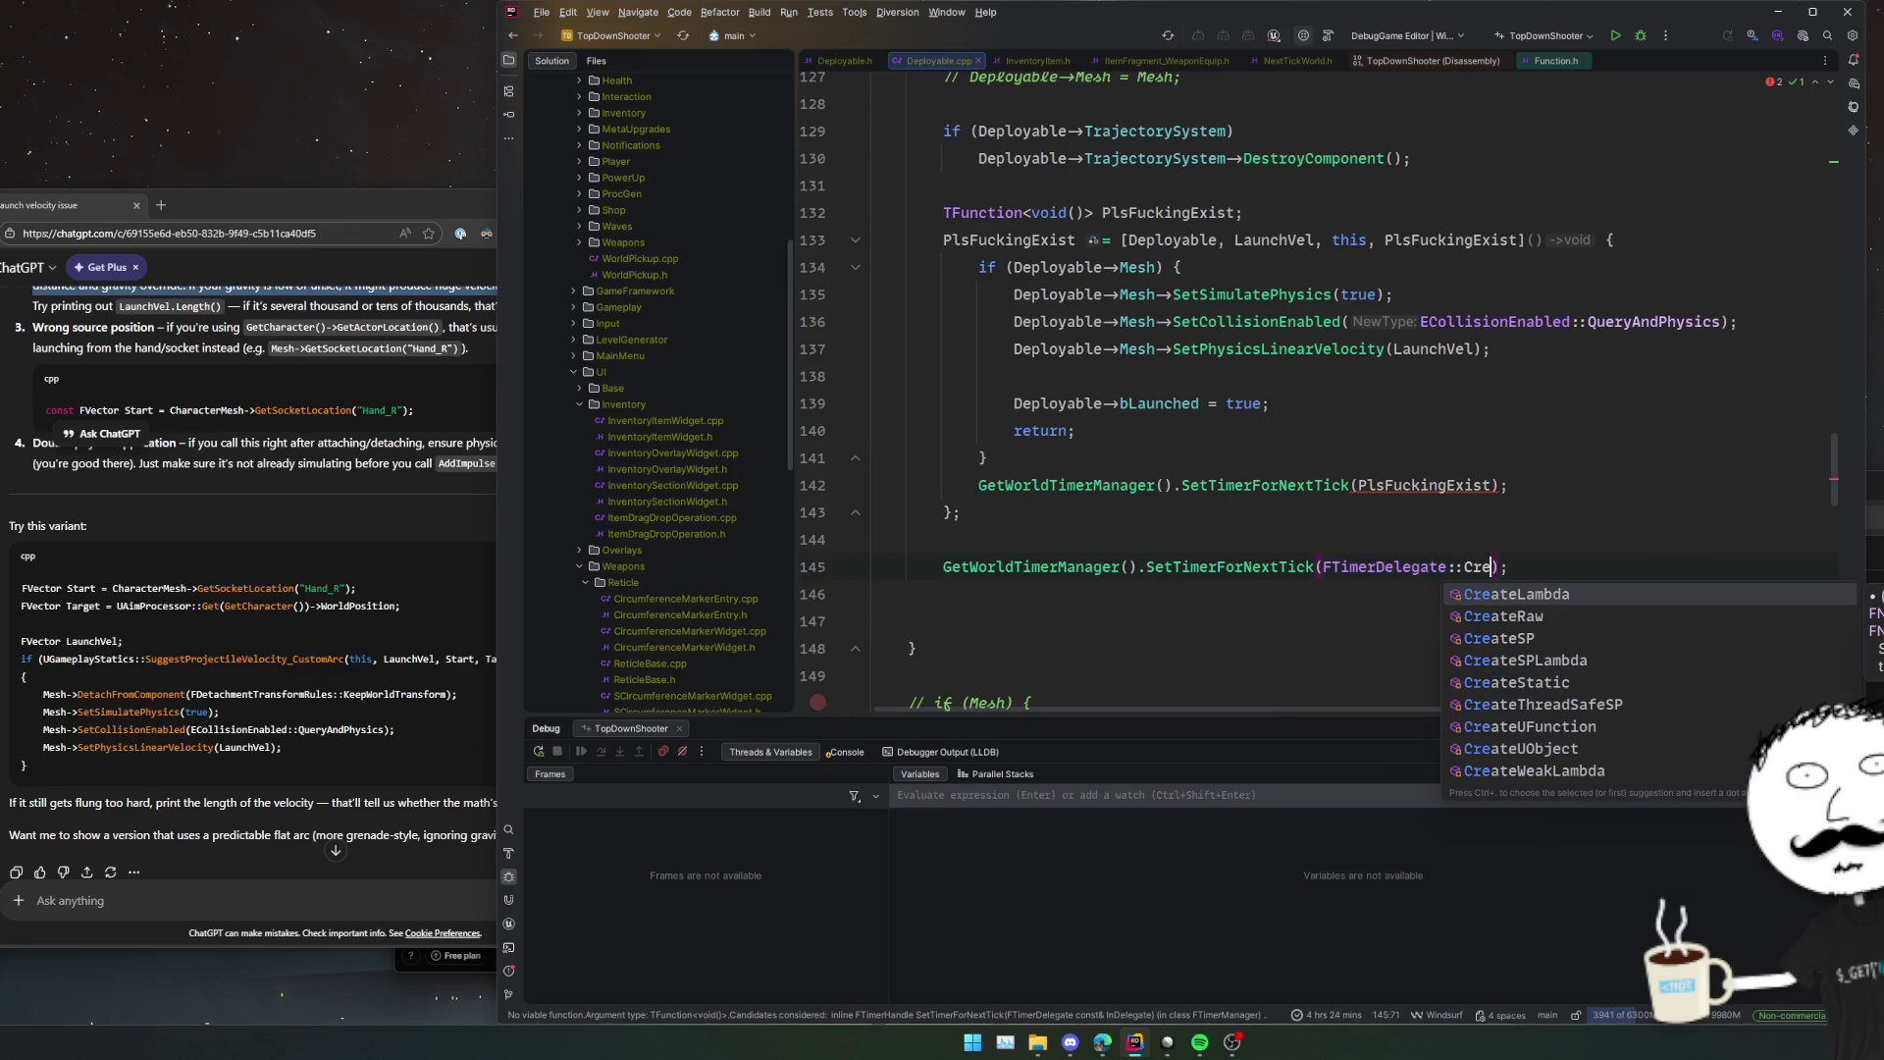
key("Return")
type("PlsFuckin")
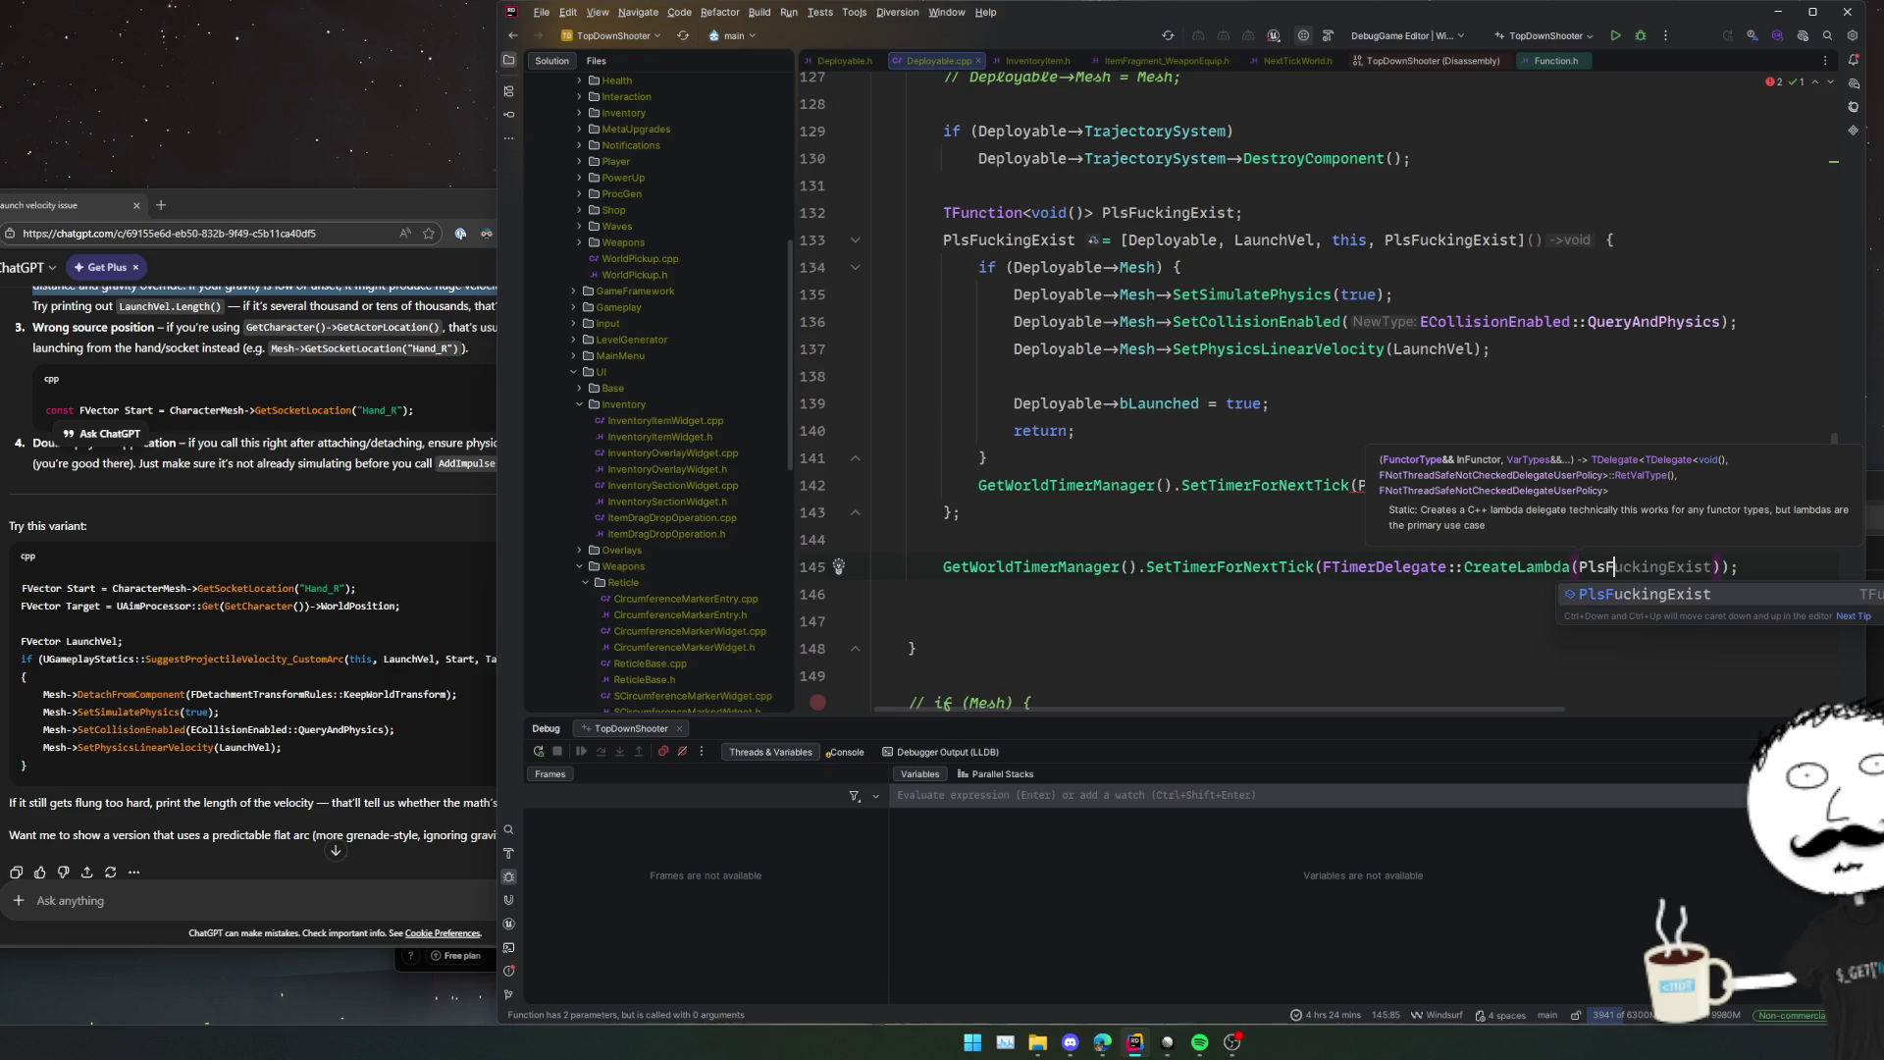
type("gExist")
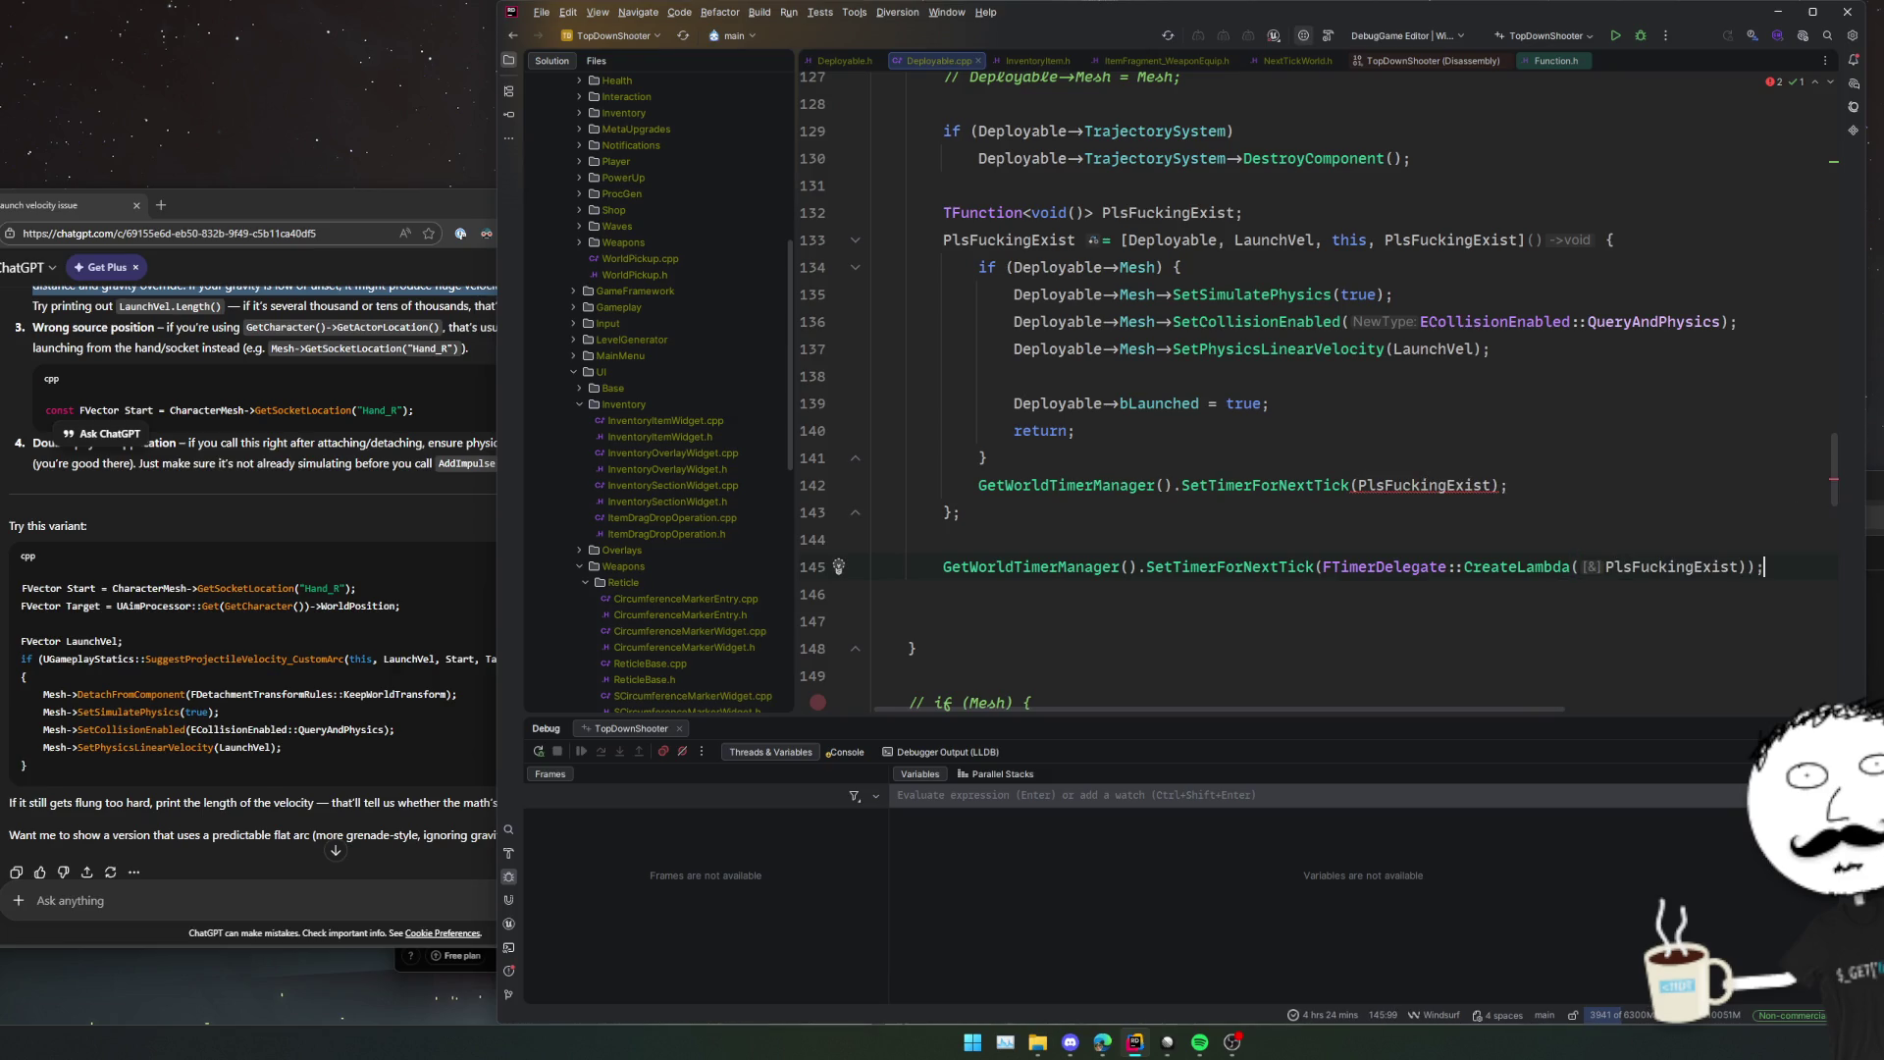
key("Home")
Copy the FTimerDelegate::CreateLambda wrapper from line 145 into line 142's timer argument.
key("ctrl+Right")
key("ctrl+Right")
key("ctrl+Right")
key("ctrl+shift+Right")
key("ctrl+shift+Right")
key("ctrl+shift+Right")
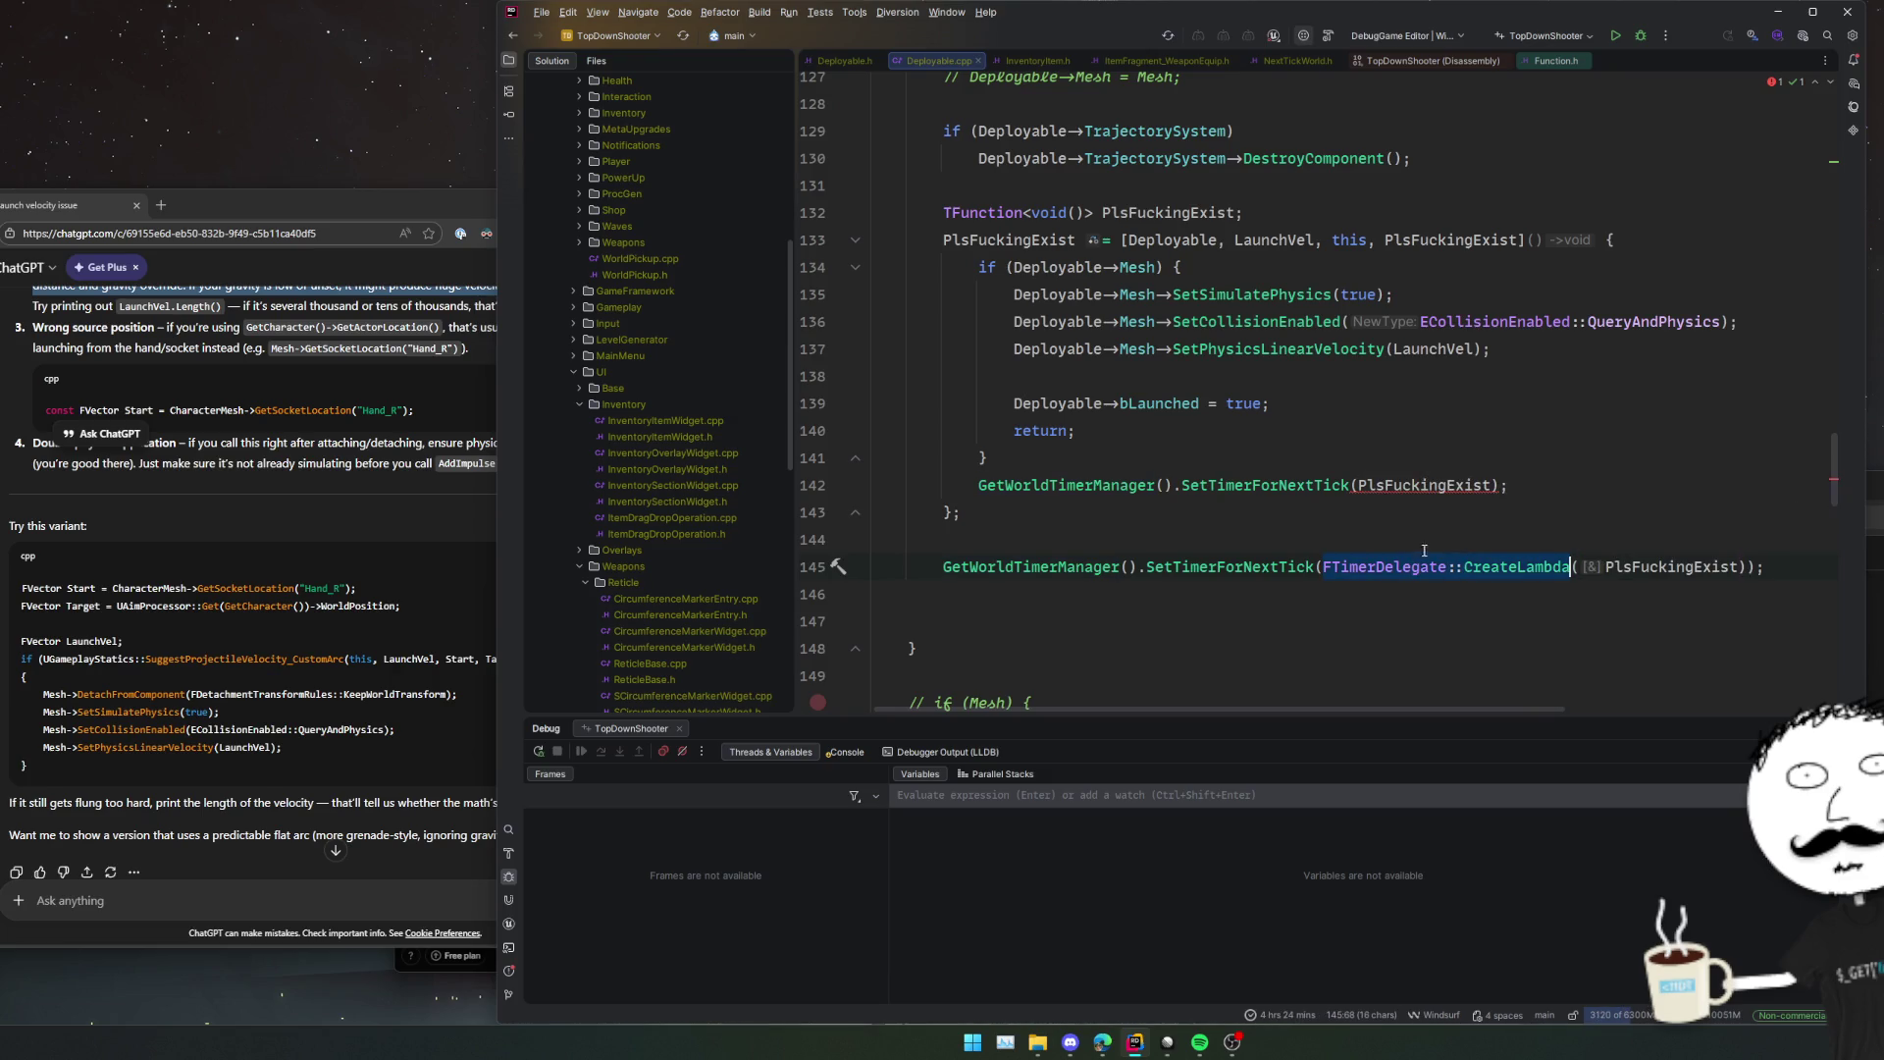
key("ctrl+shift+Right")
key("ctrl+shift+Right")
key("ctrl+c")
double_click(1427, 485)
key("ctrl+v")
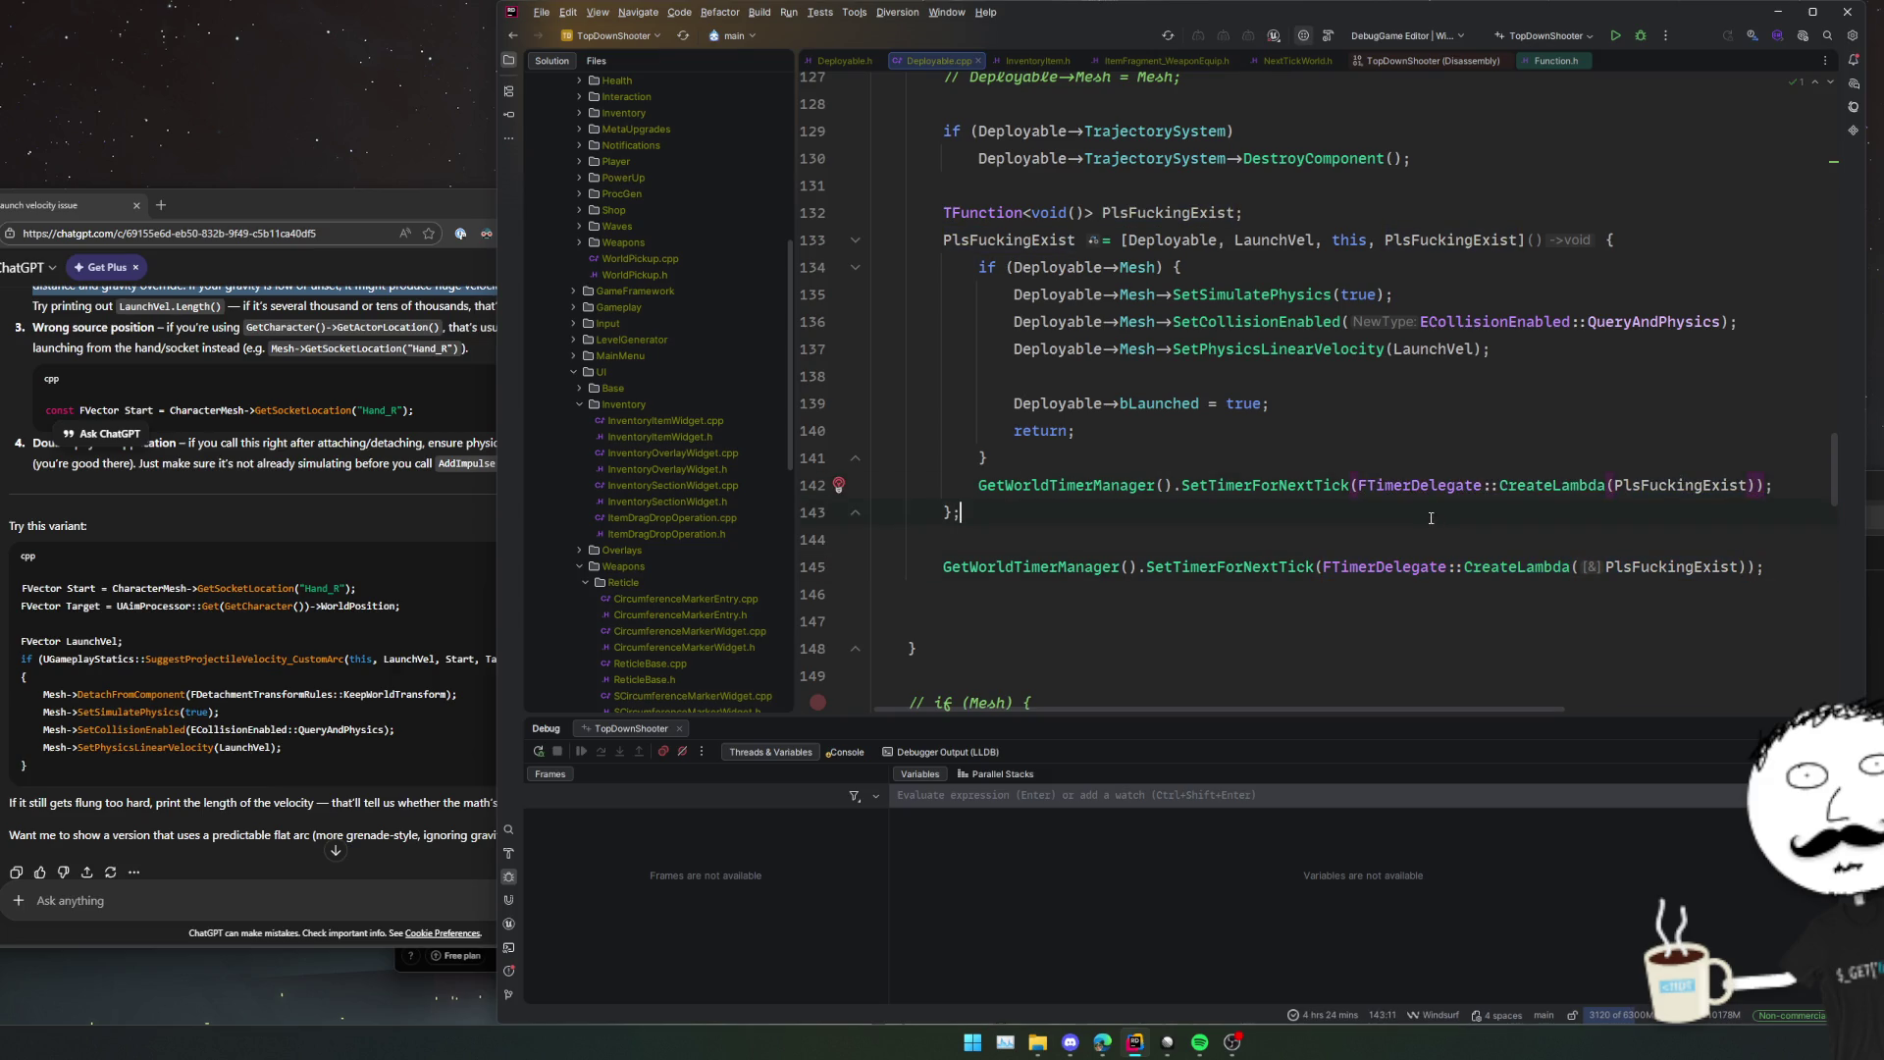
Start a Debug build of the project.
left_click(1432, 505)
left_click(1626, 393)
left_click(1640, 36)
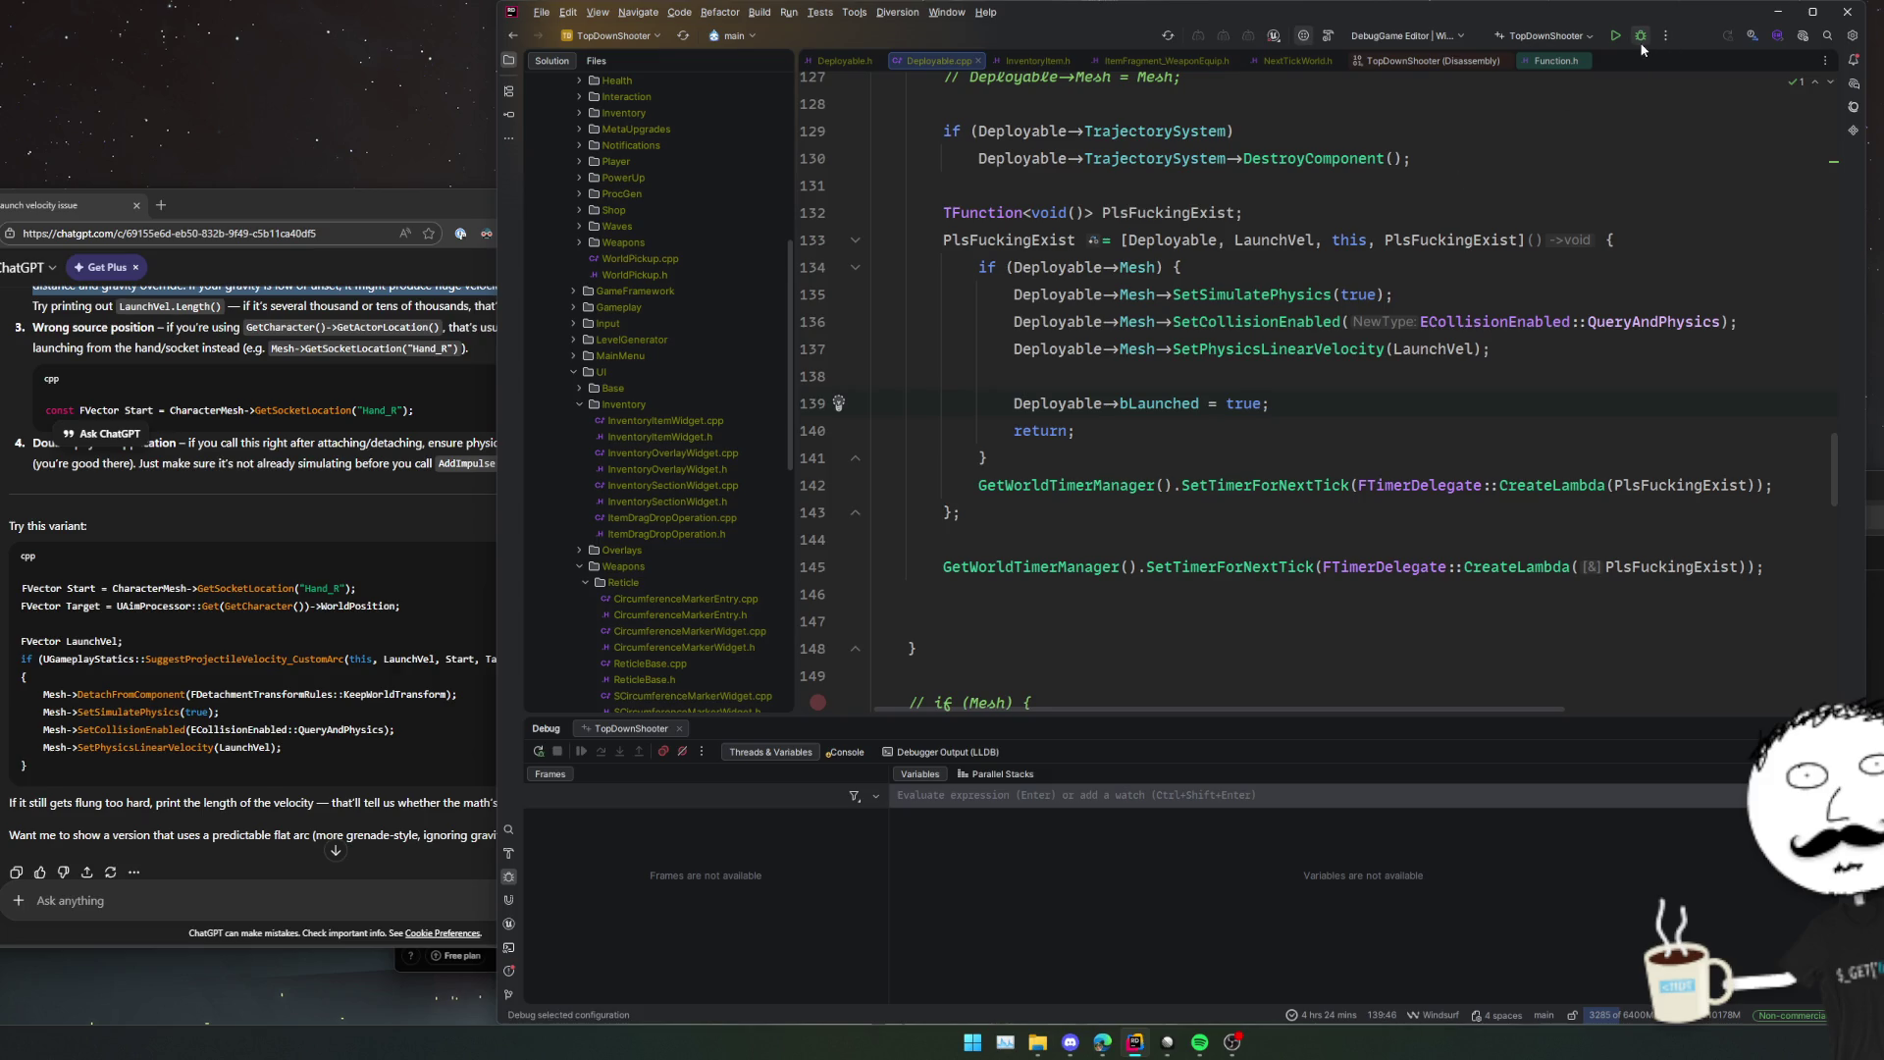
left_click(1517, 566)
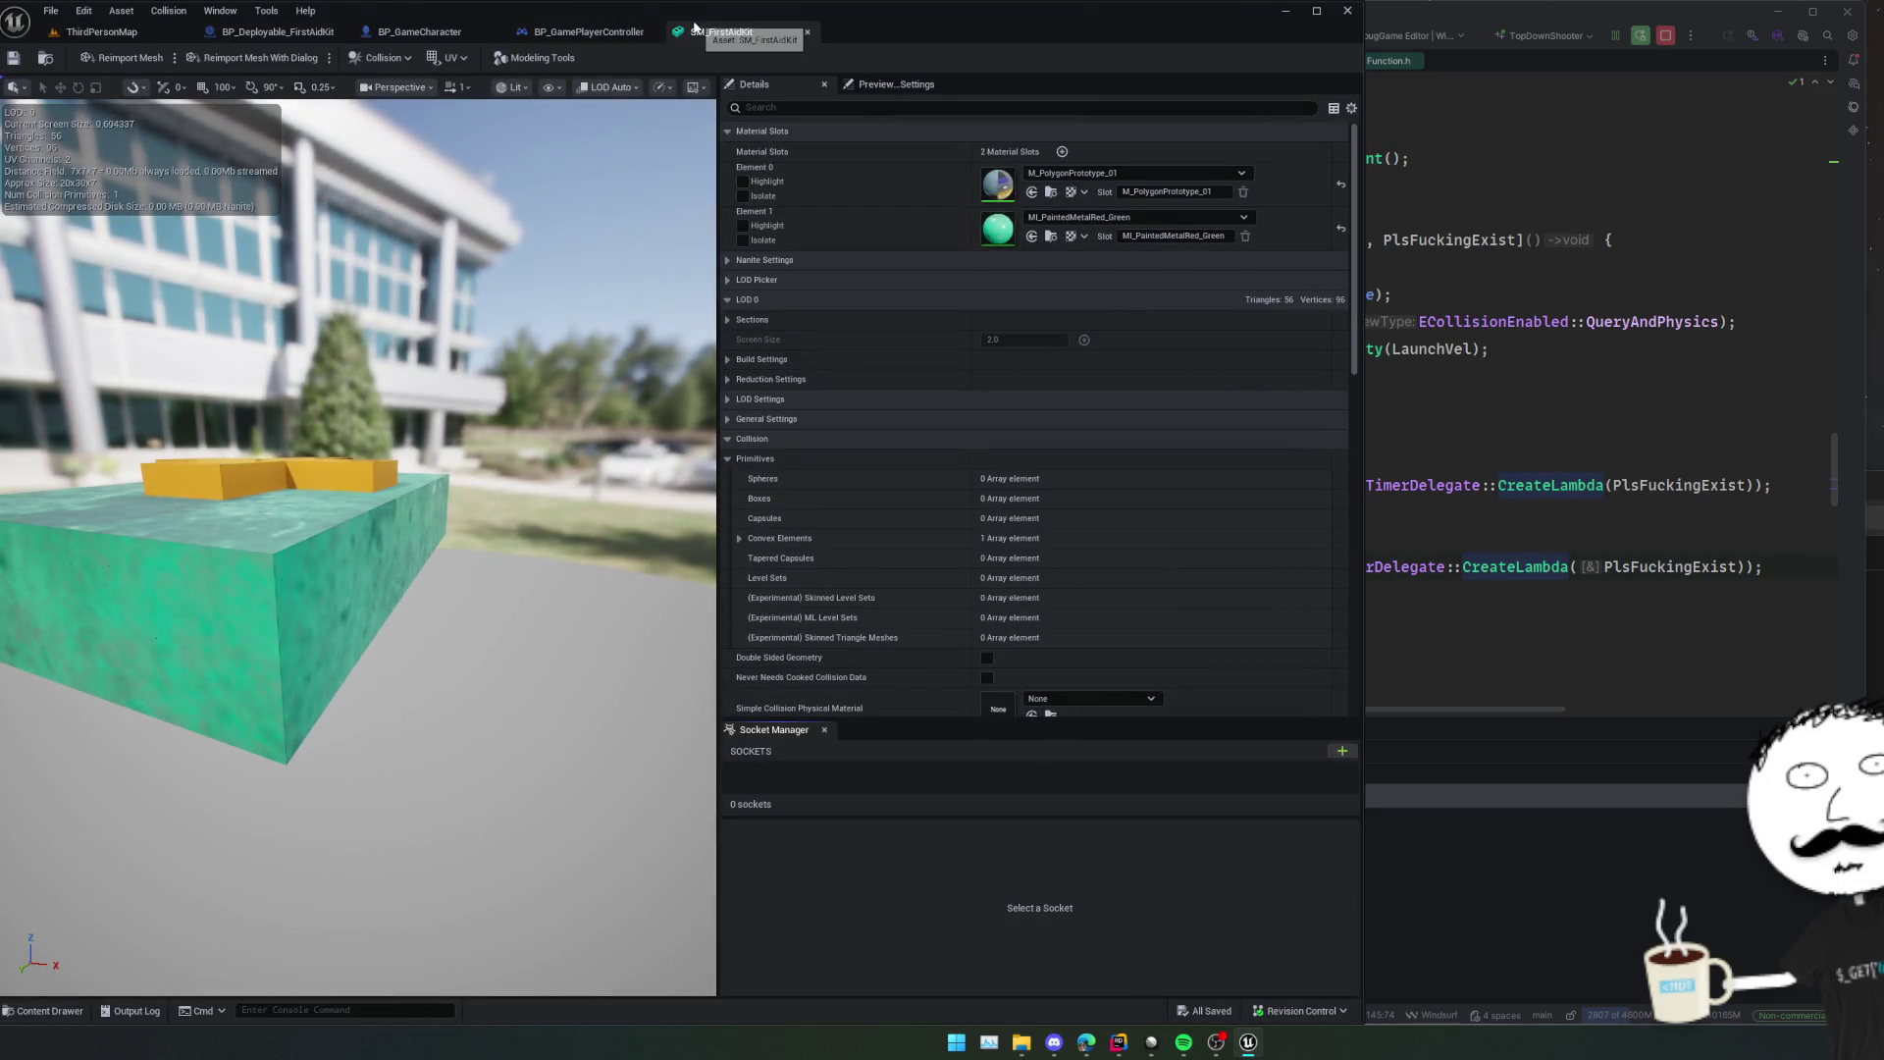
Close the SM_FirstAidKit editor, switch to ThirdPersonMap, and start Play in Editor (Alt+P).
middle_click(693, 26)
left_click(108, 33)
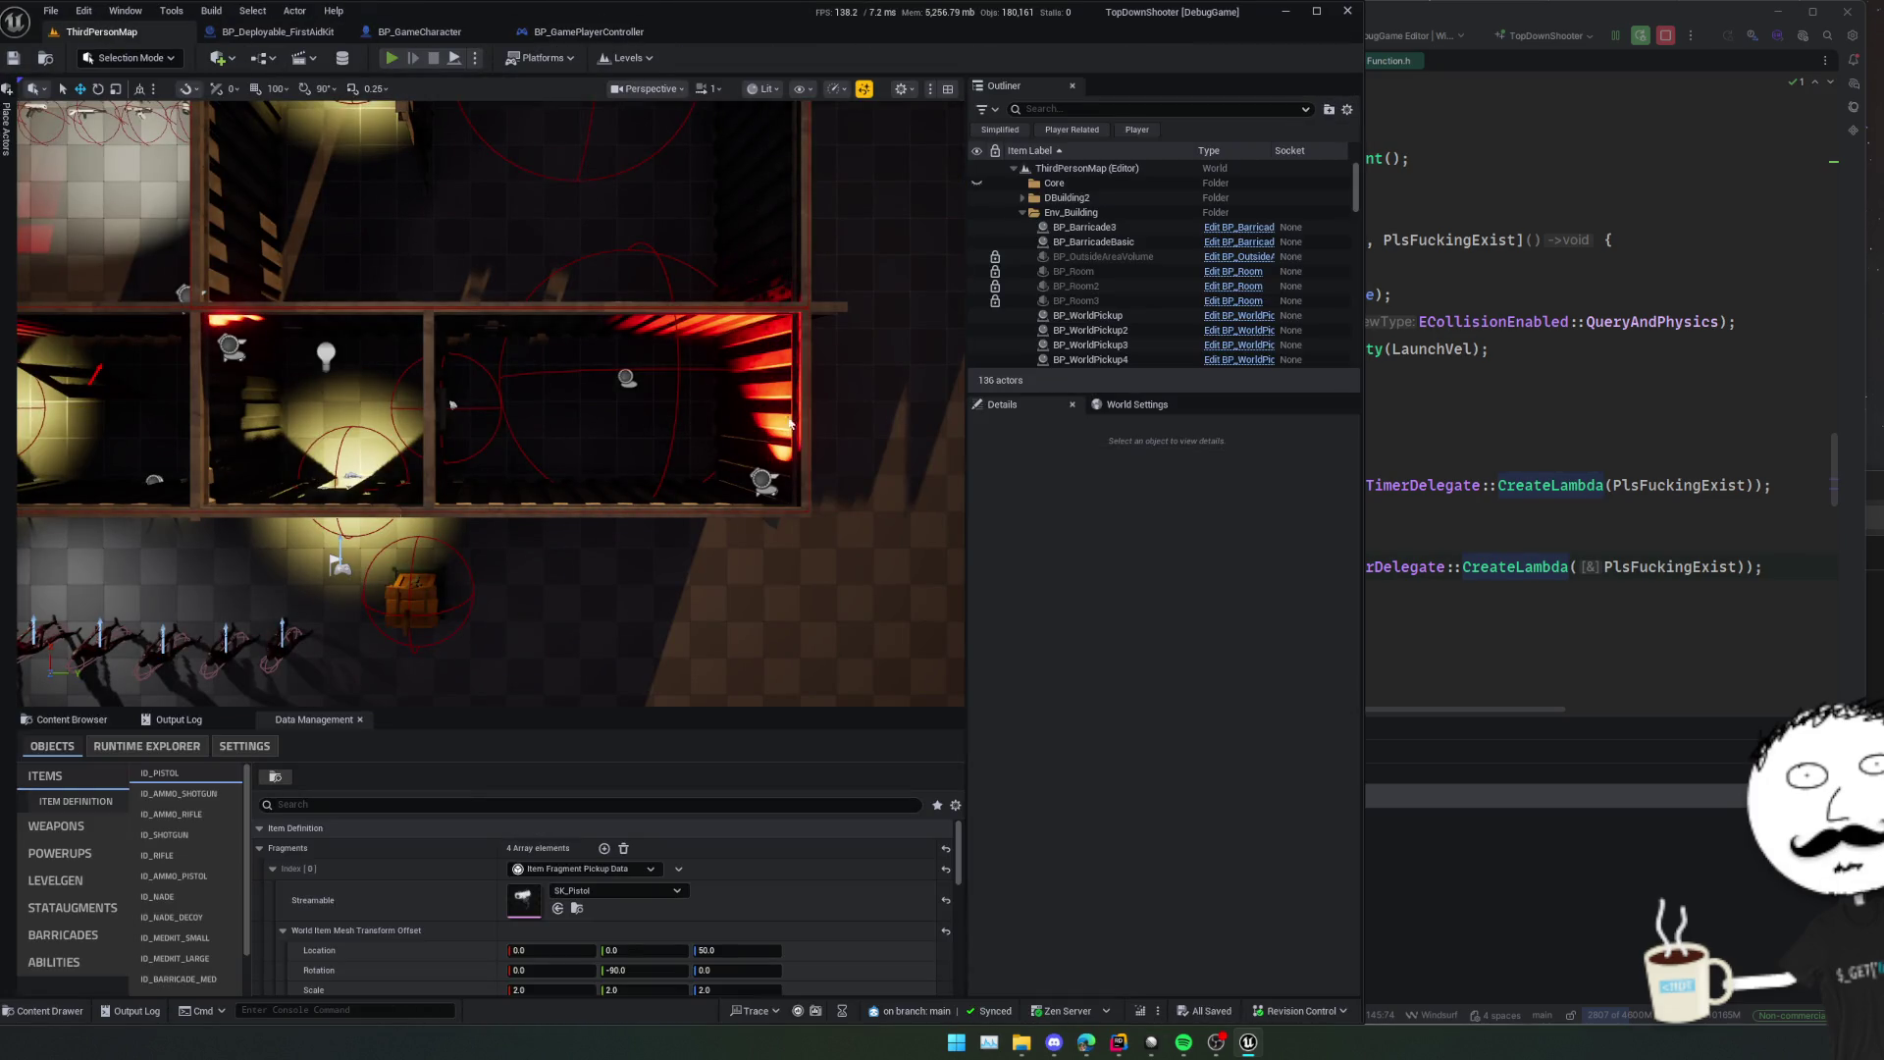
key("alt+p")
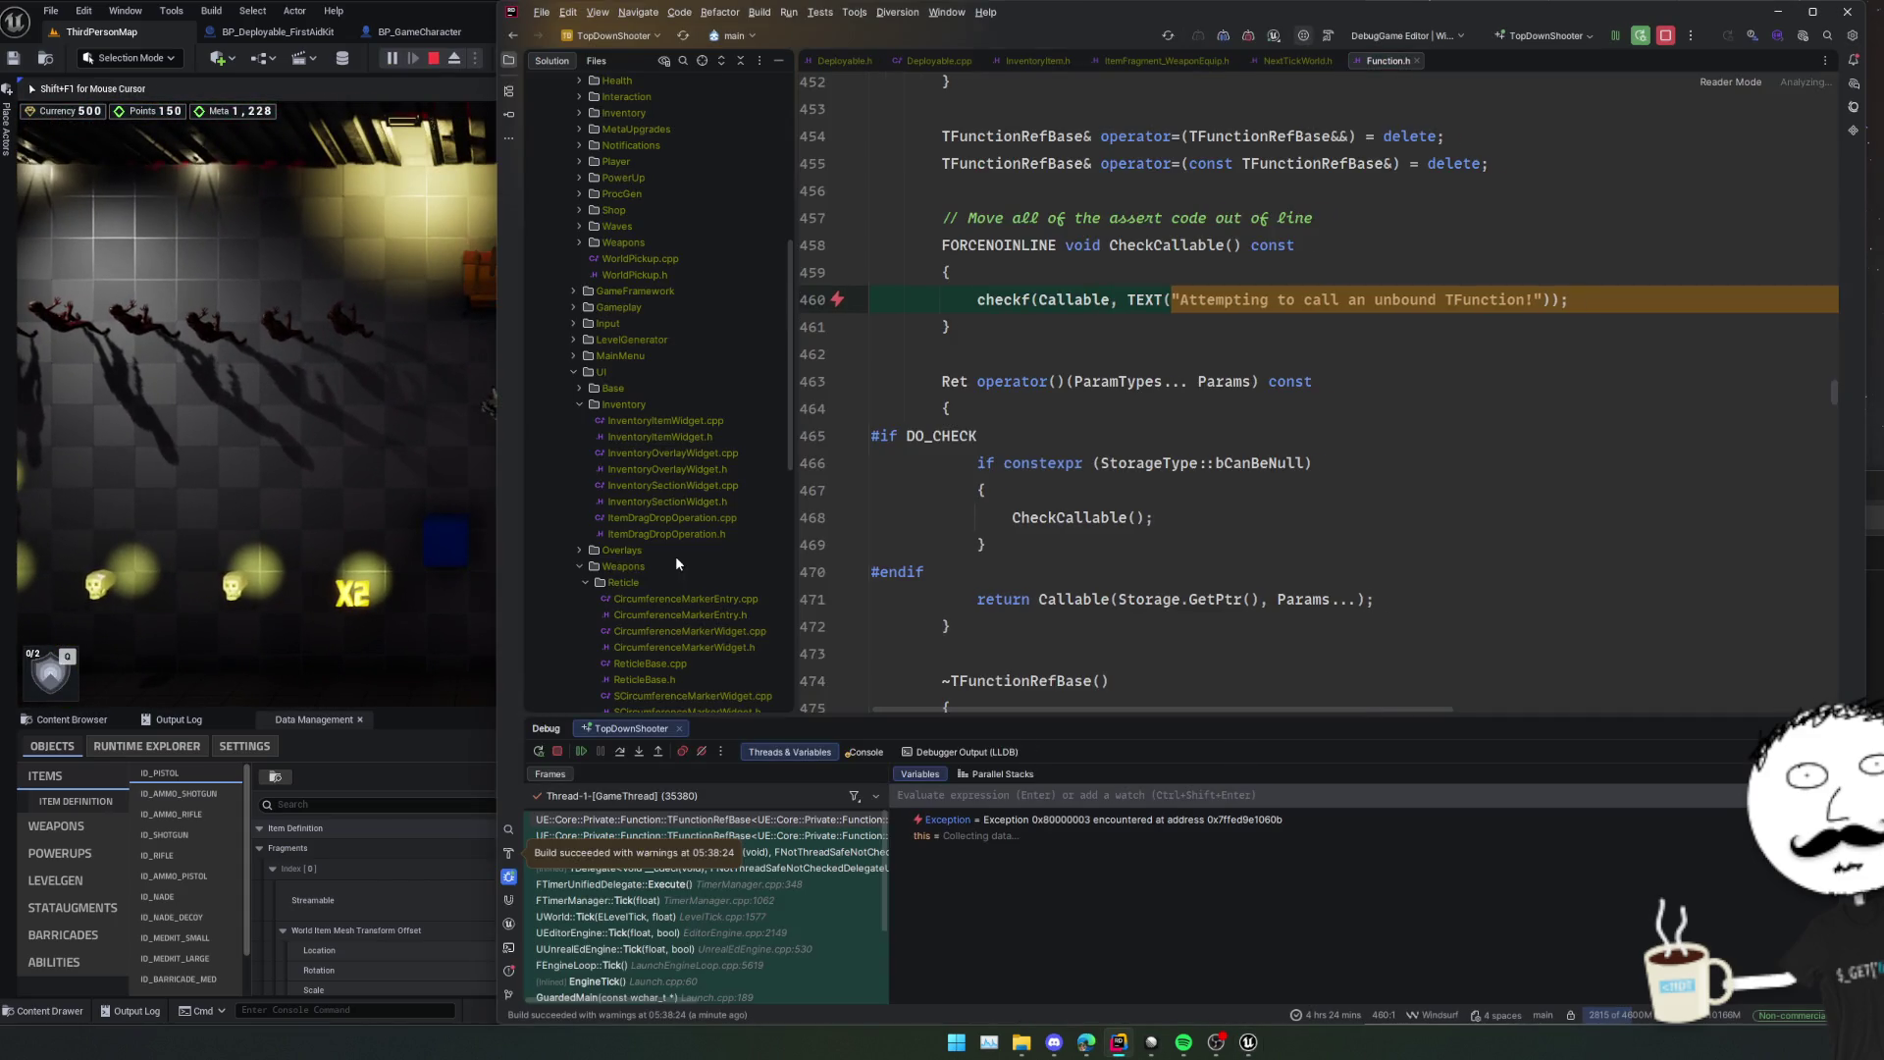
Inspect the unbound-TFunction checkf break on line 460 of Function.h.
left_click(1339, 323)
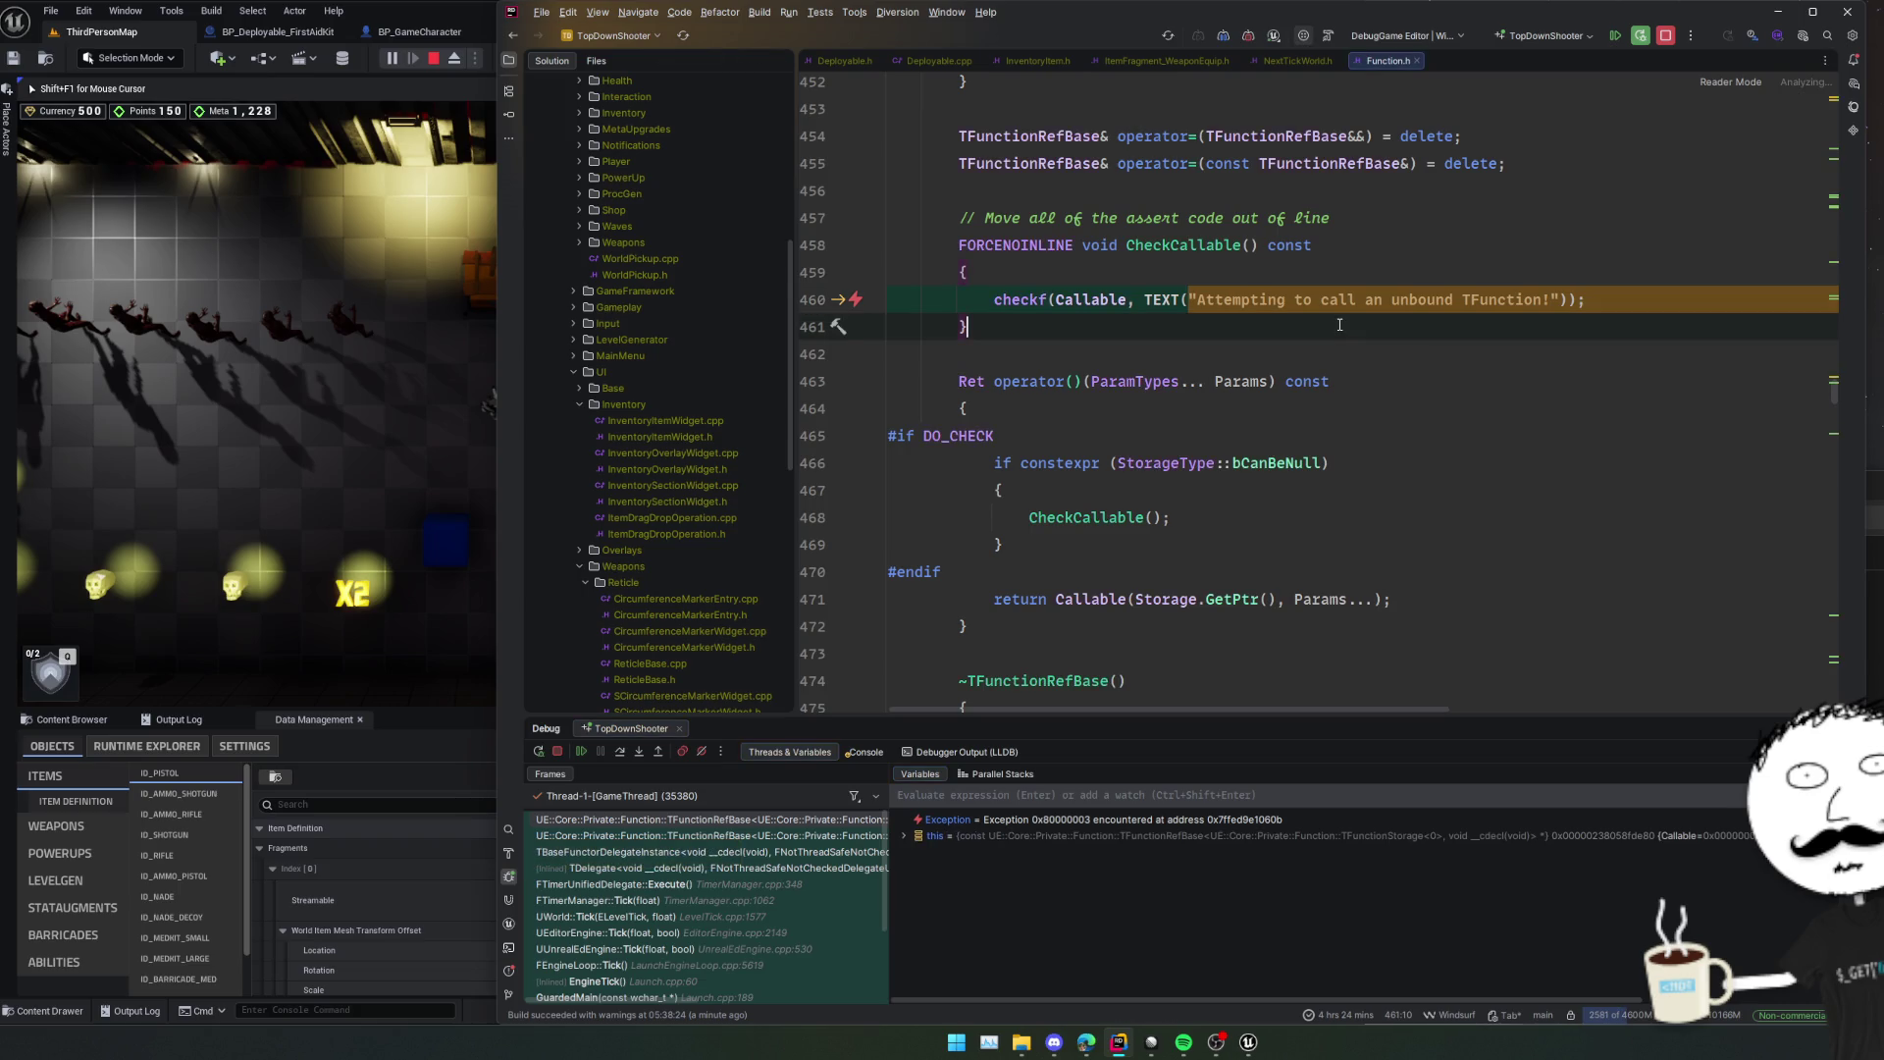
scroll(808, 832, "down", 3)
scroll(808, 832, "up", 3)
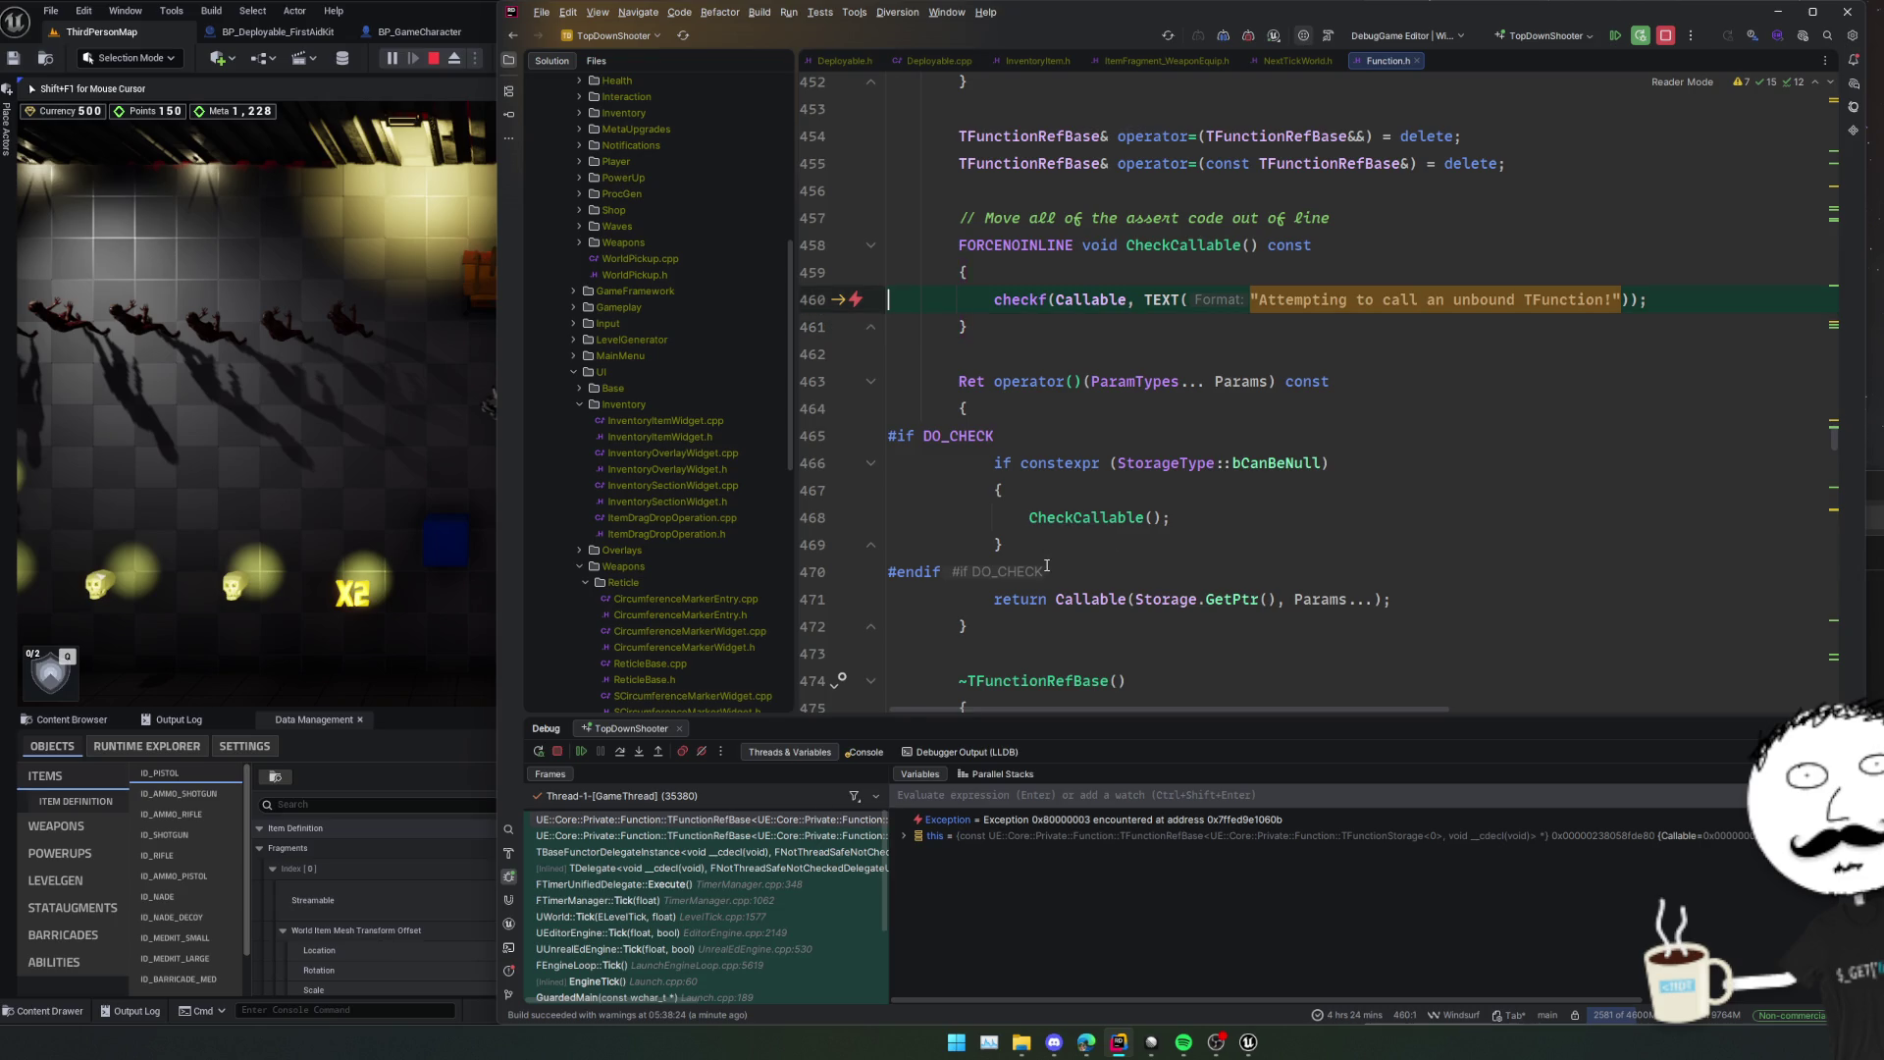
Return to Deployable.cpp and review the PlsFuckingExist declaration and CreateLambda timer calls.
key("ctrl+Tab")
left_click(1452, 212)
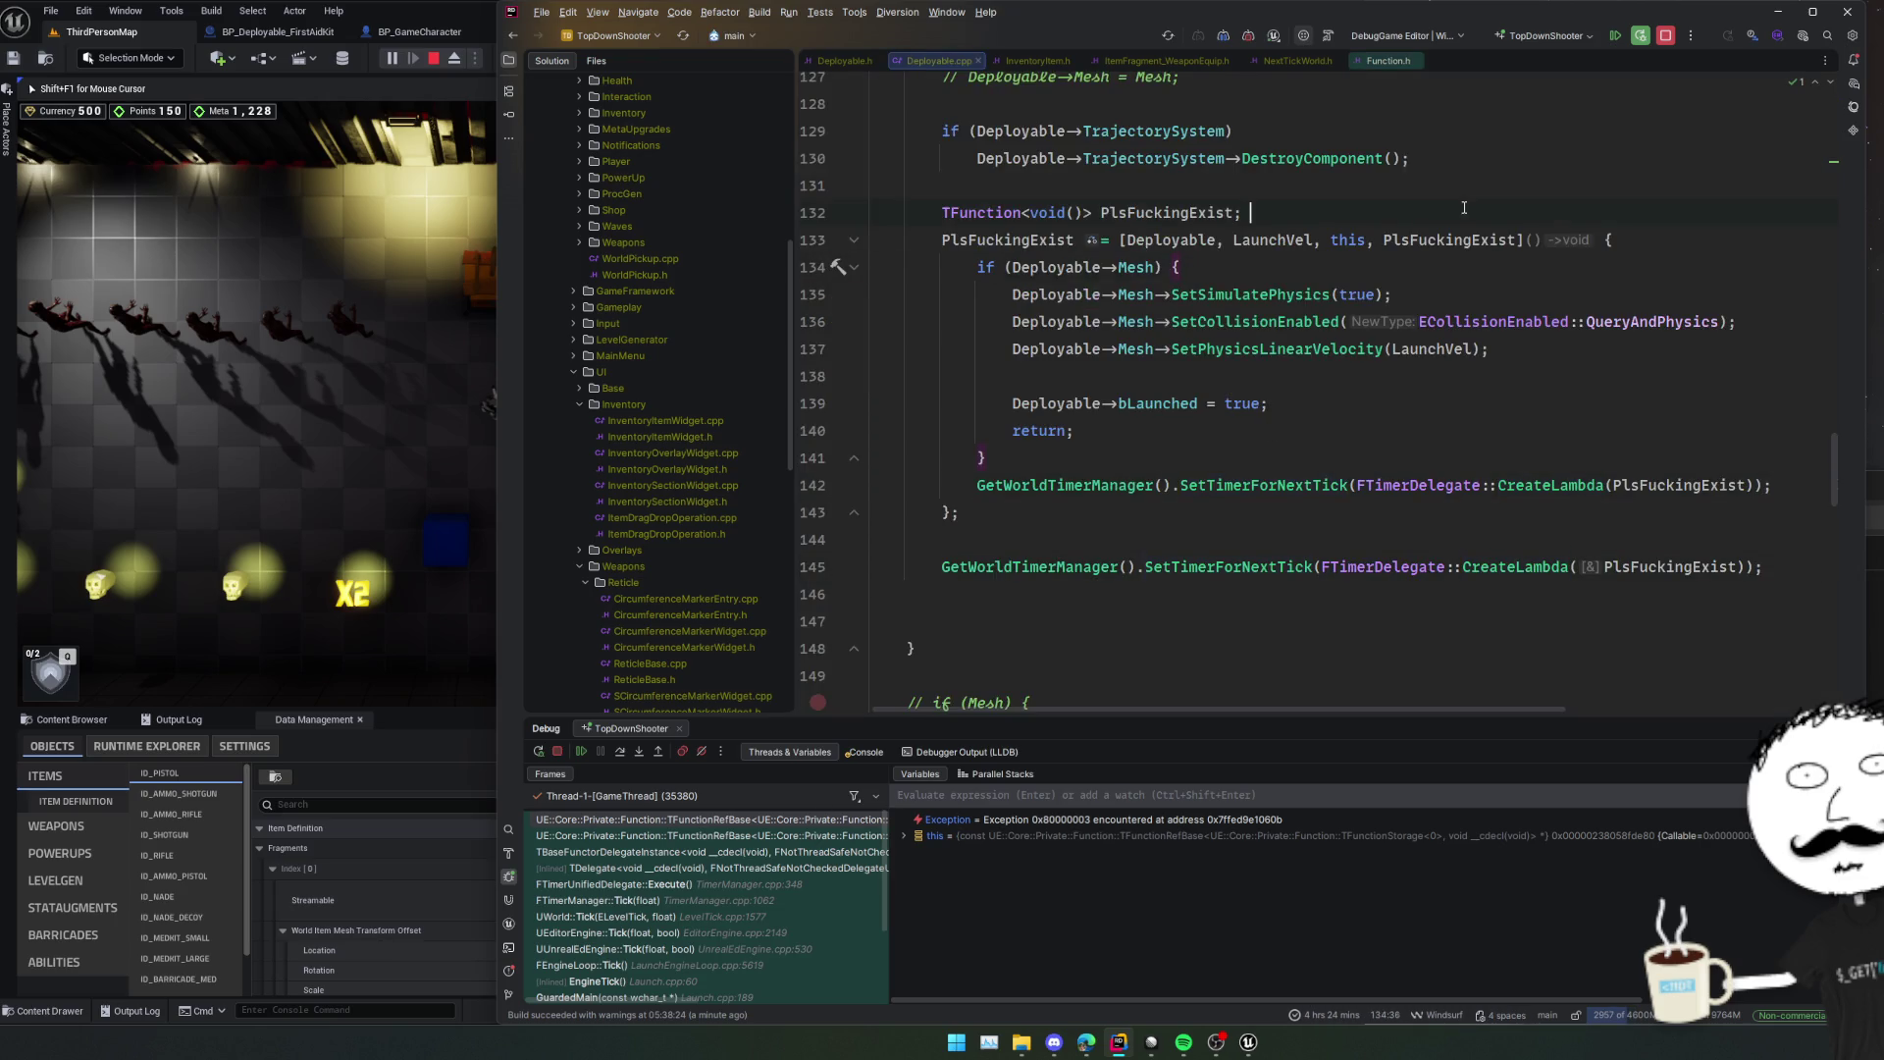
scroll(1386, 393, "up", 3)
scroll(1423, 491, "up", 4)
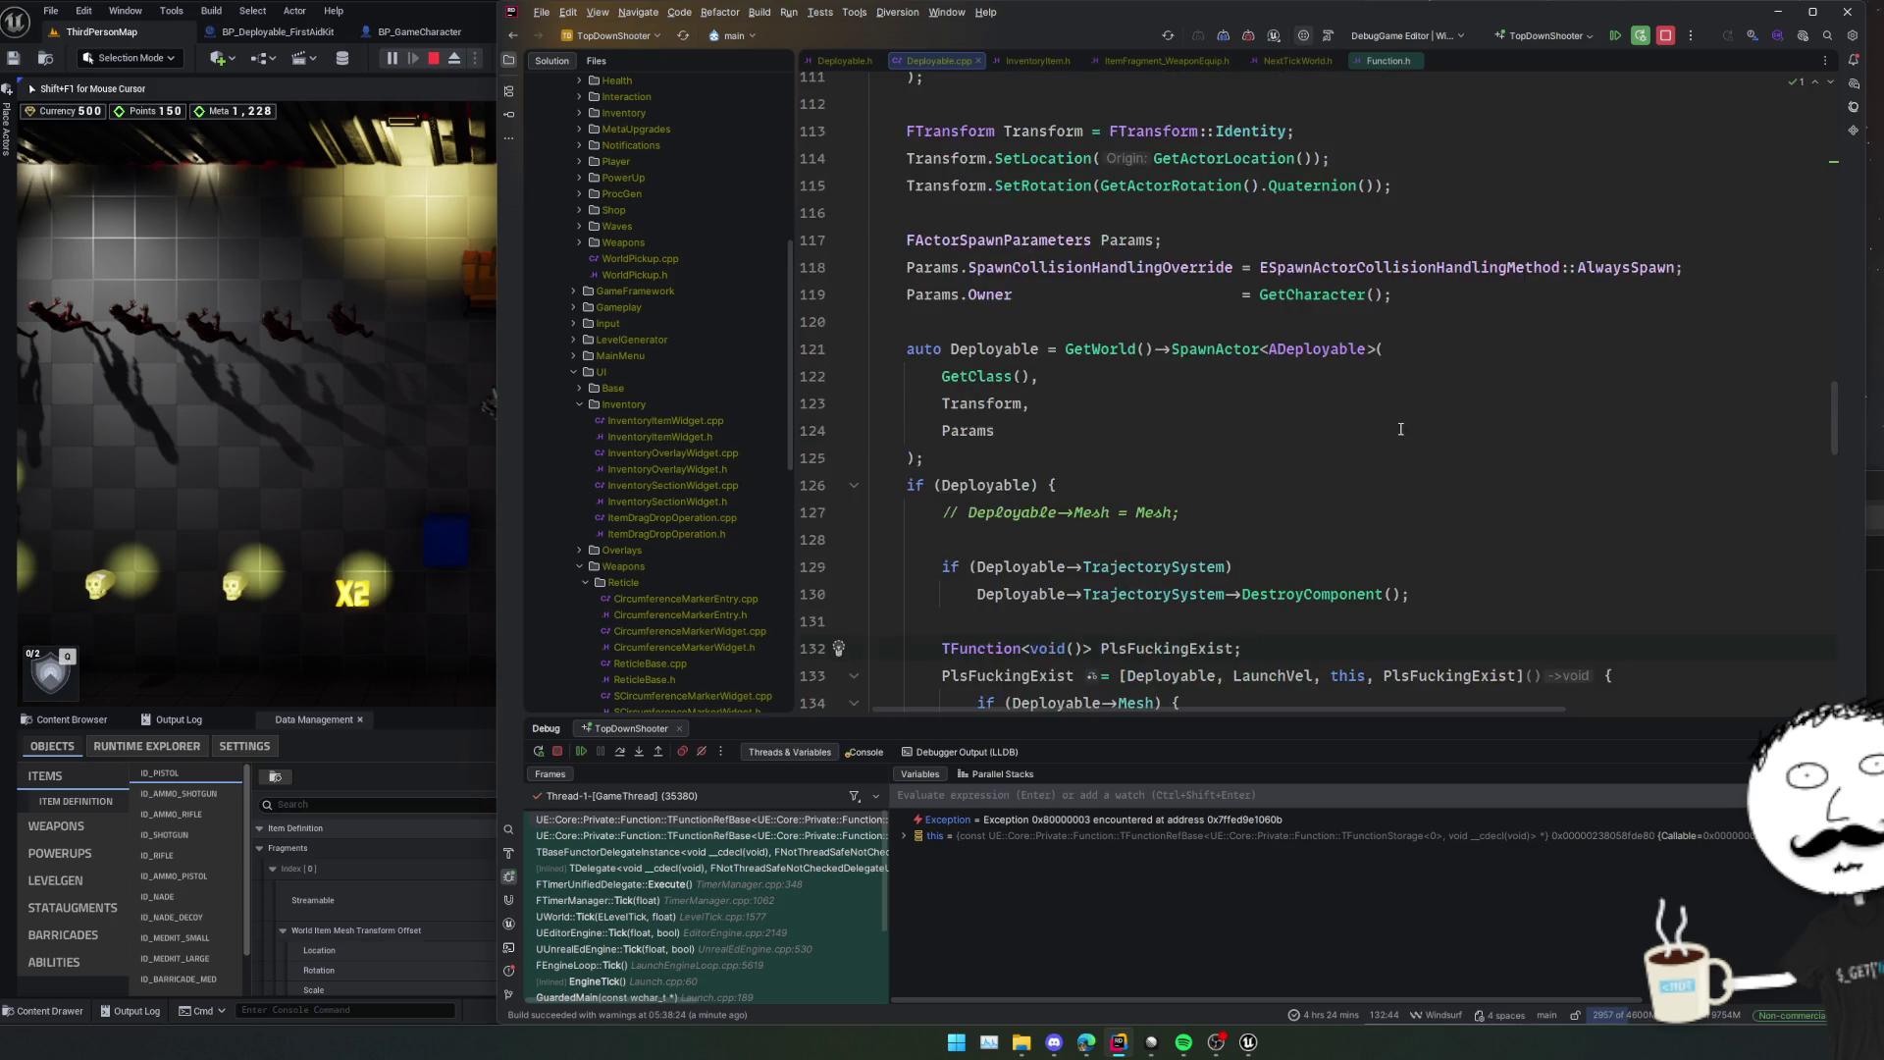
scroll(1455, 569, "down", 5)
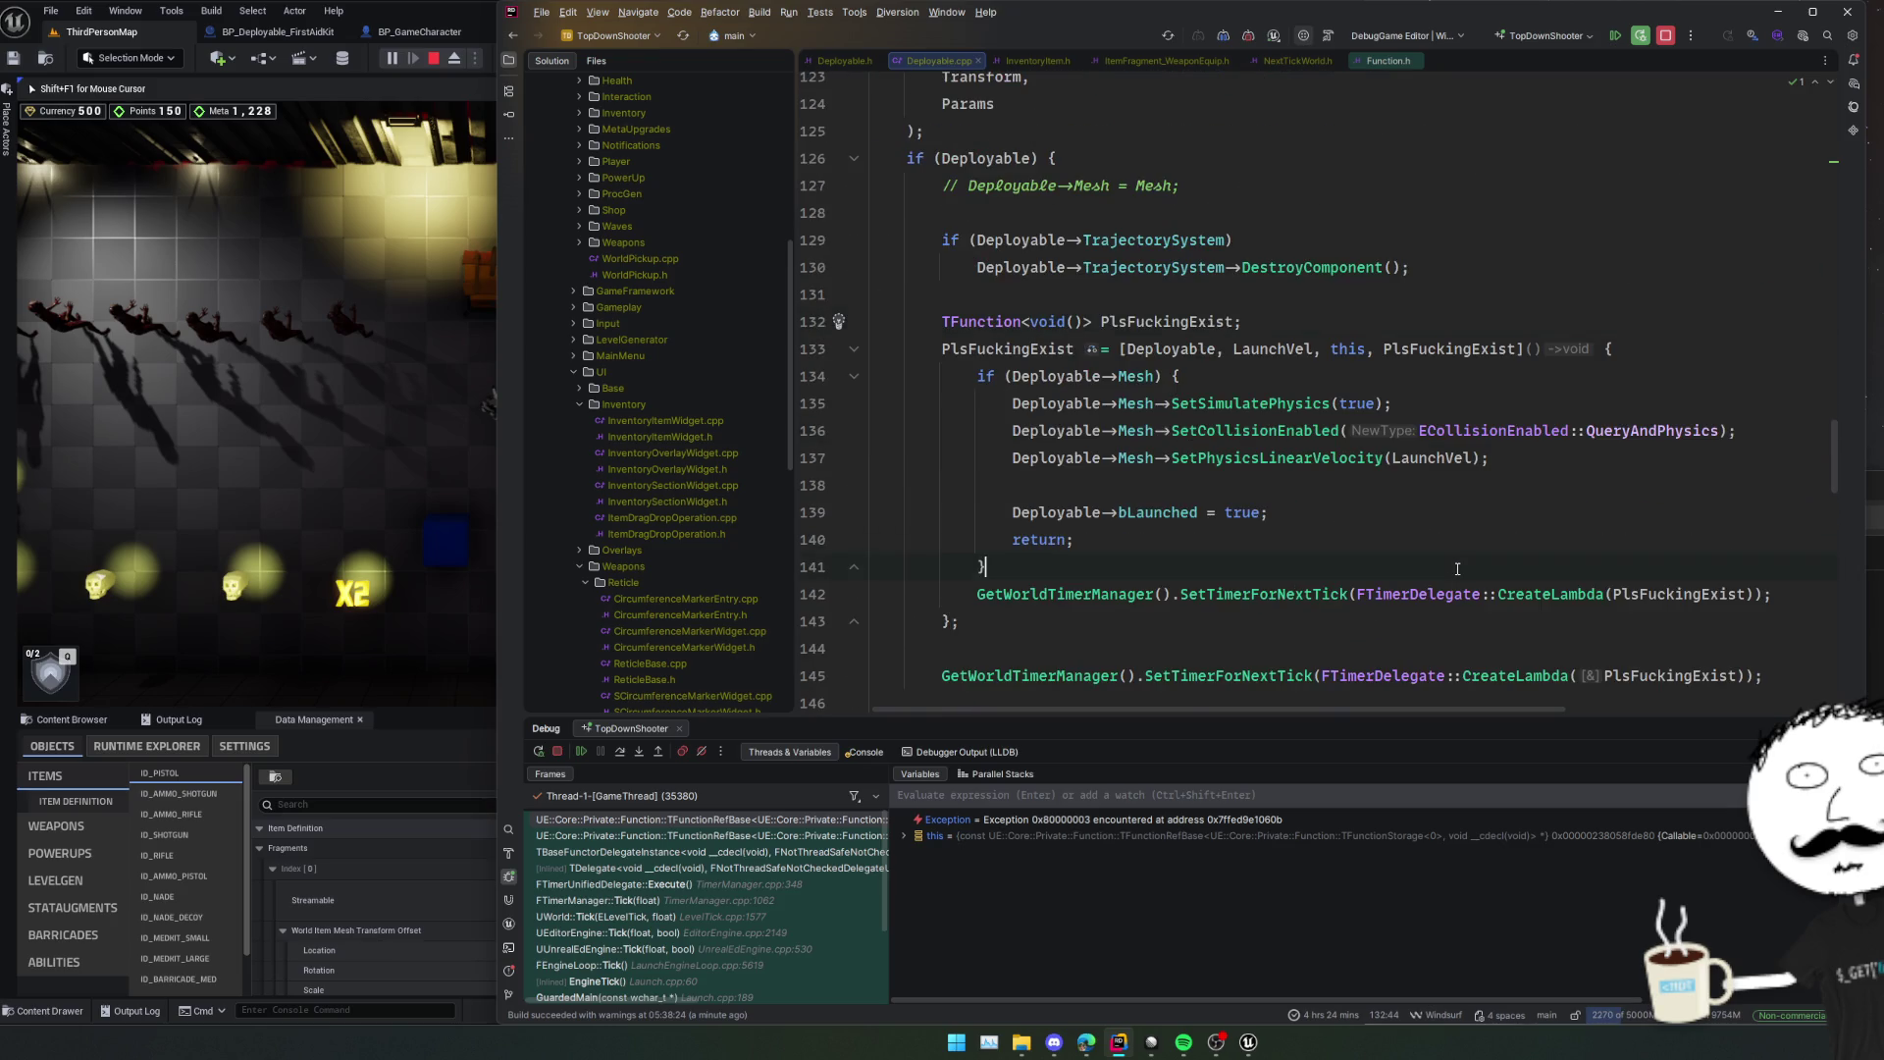
left_click(1457, 564)
scroll(1456, 562, "down", 3)
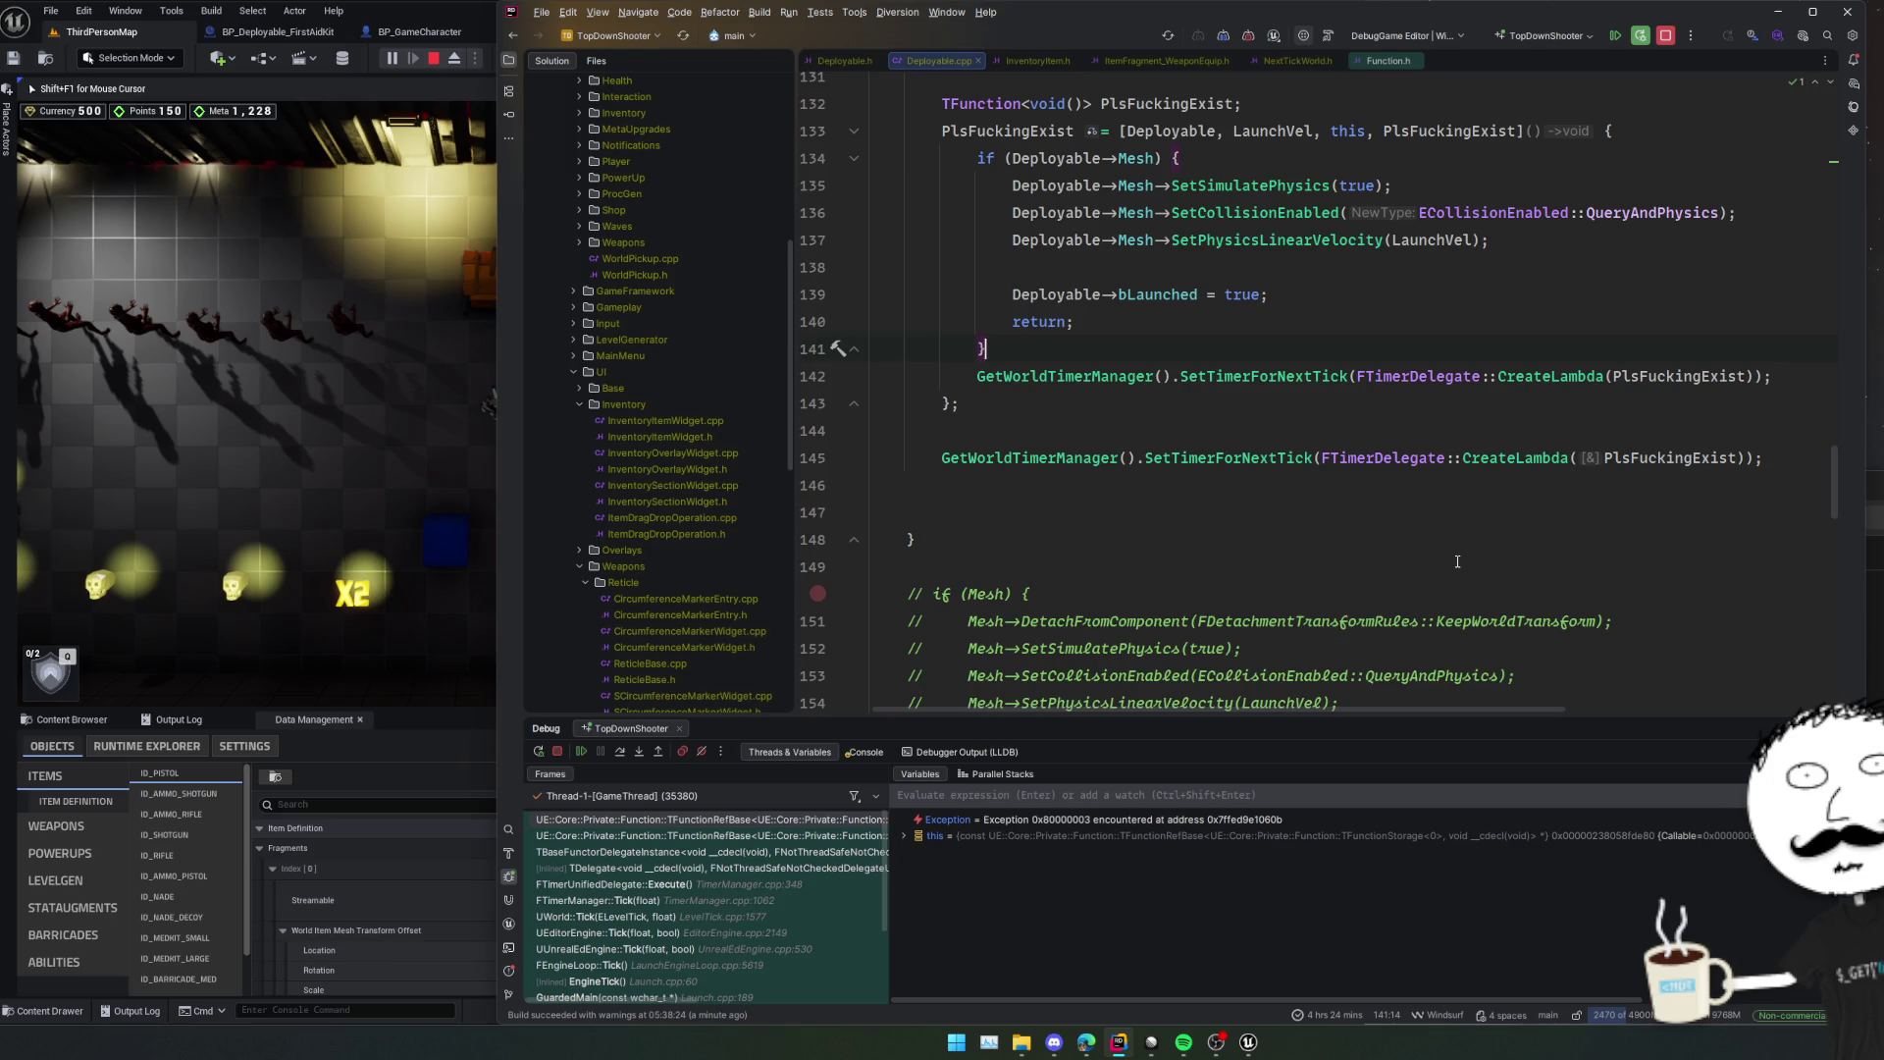
Try a MoveTemp capture on line 133 and stripping CreateLambda on line 142, then undo both.
double_click(1473, 131)
type("MoveT")
key("Return")
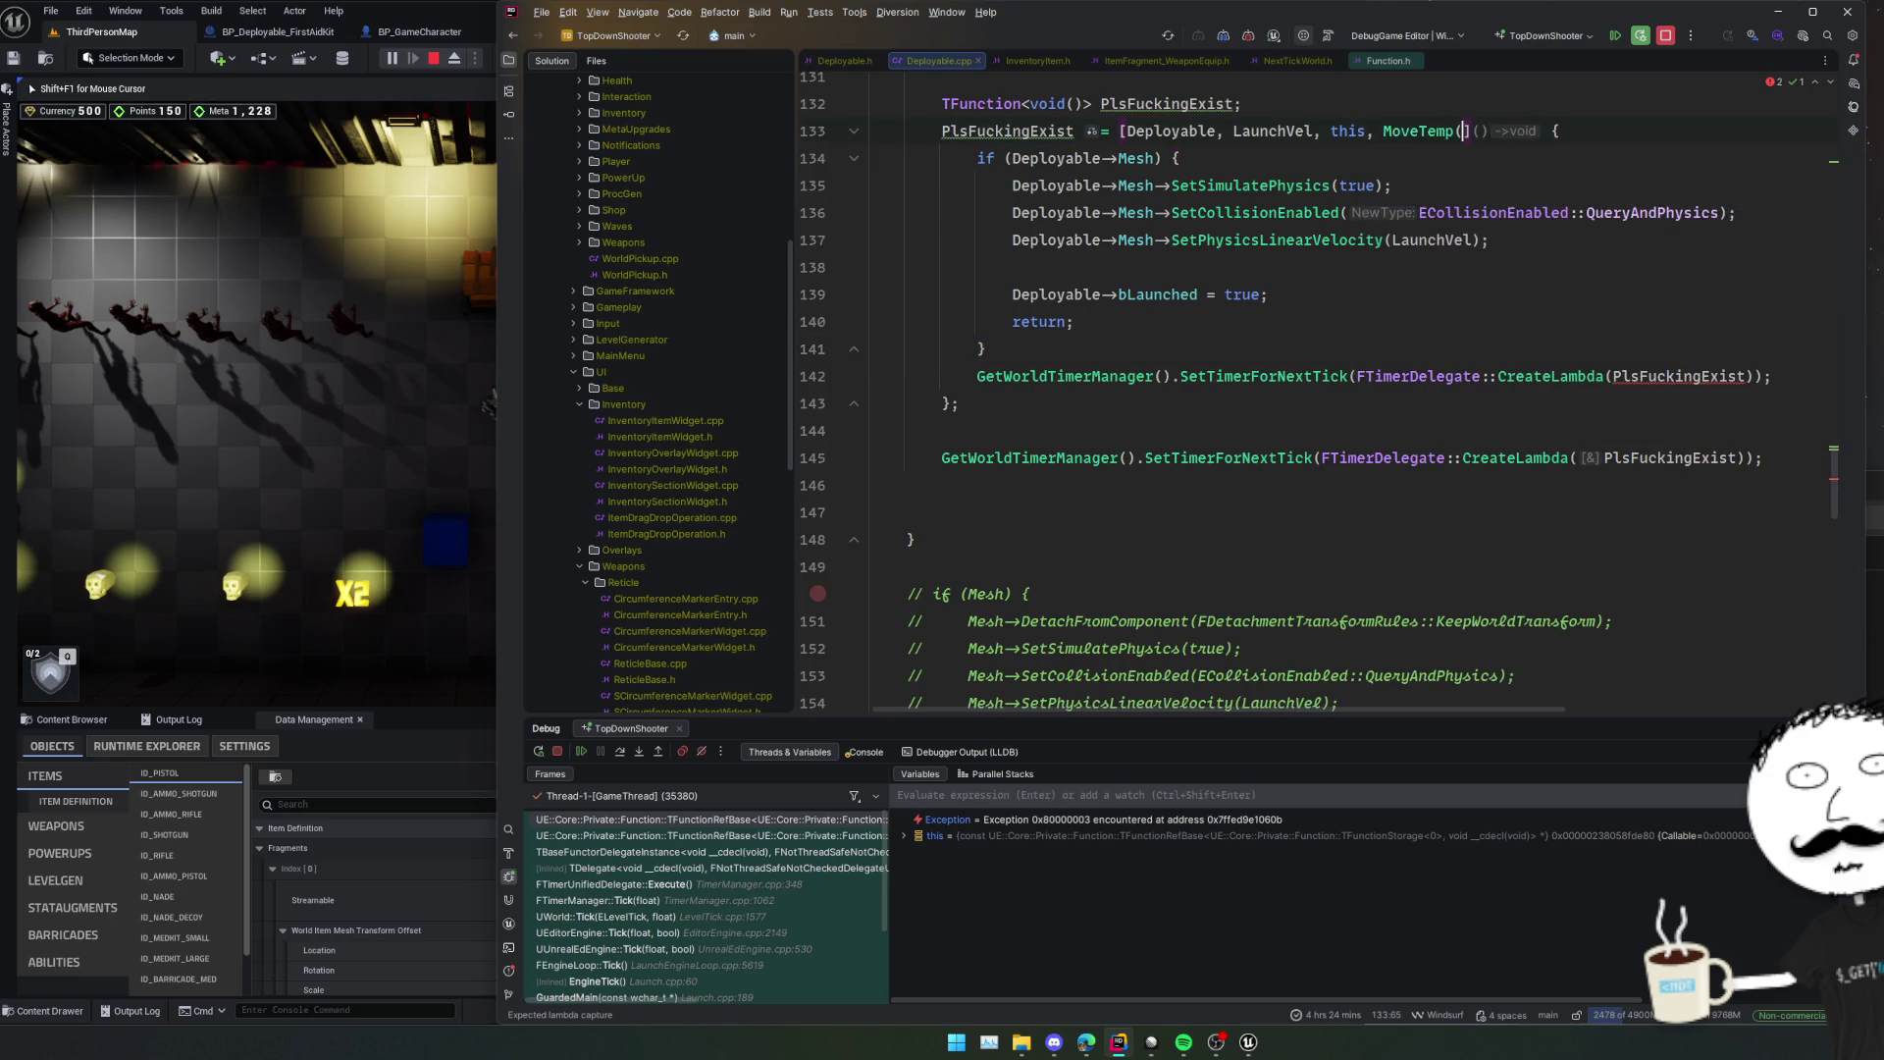
type("PlsFuckingExist")
key("Home")
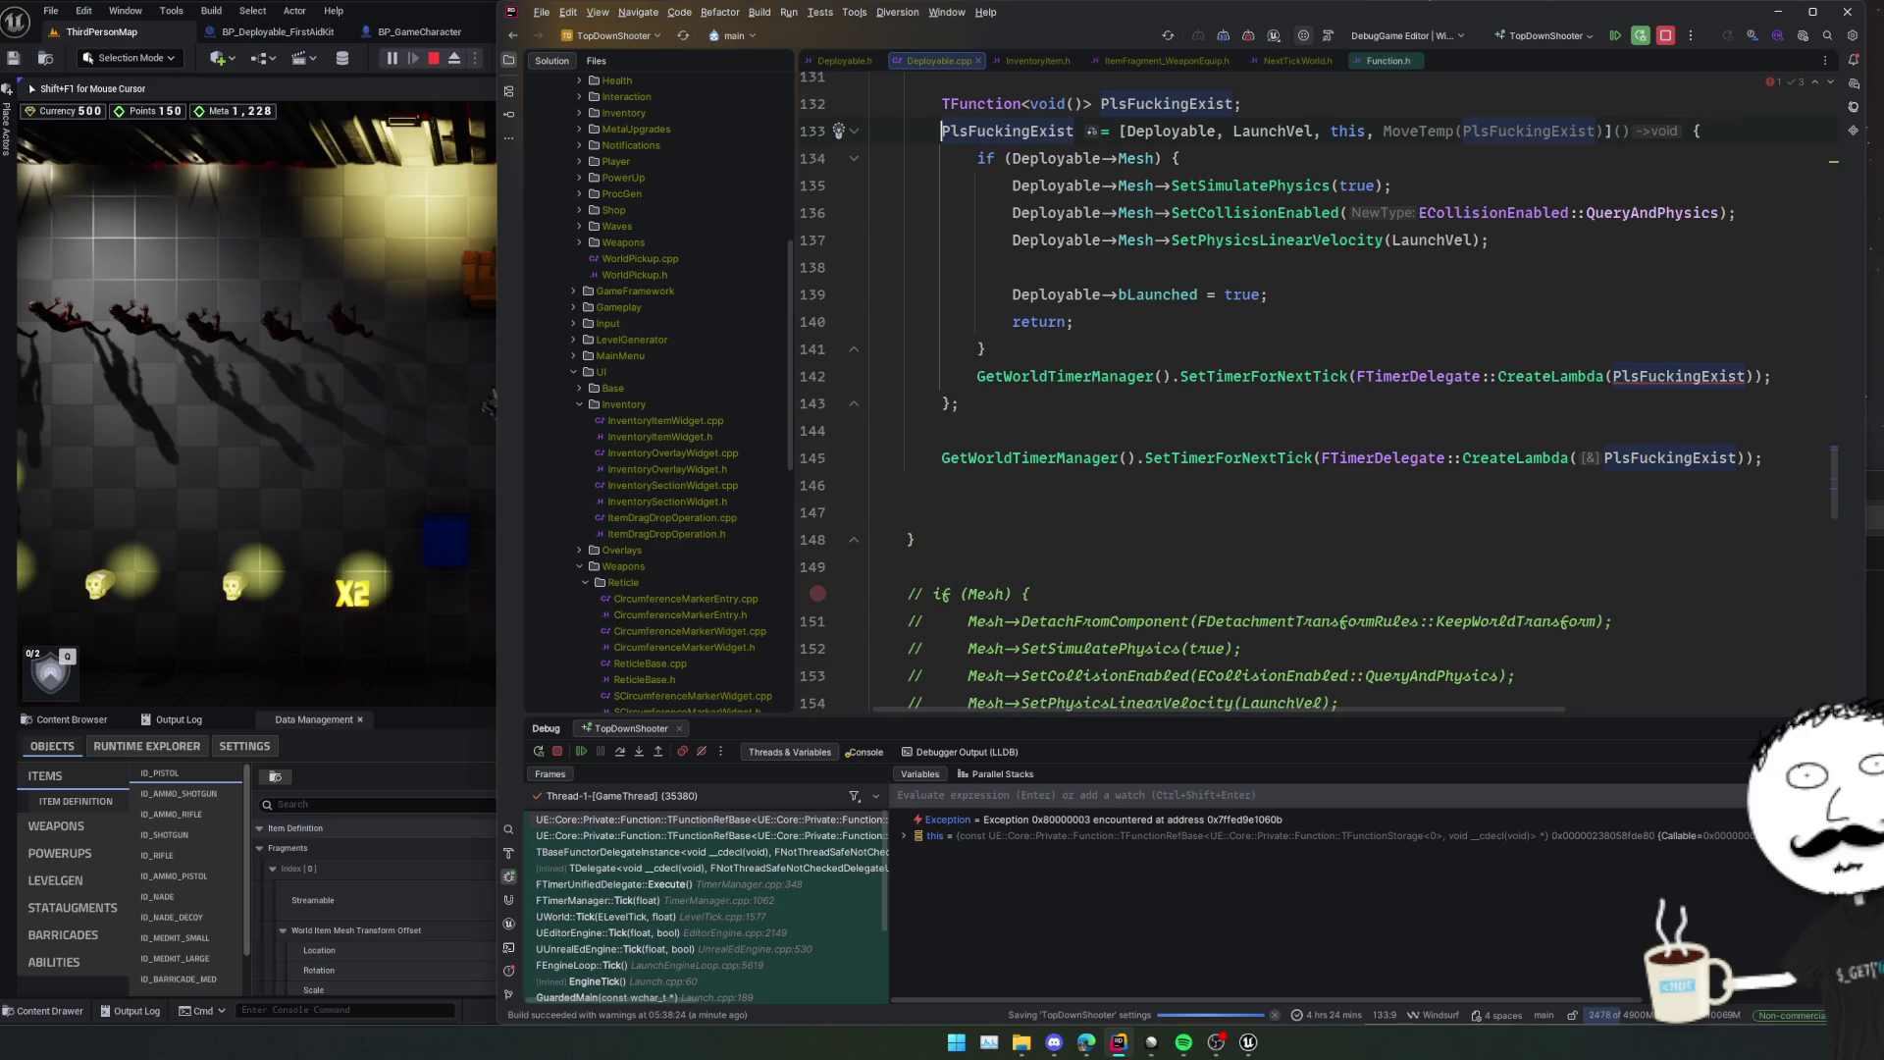
left_click(1451, 138)
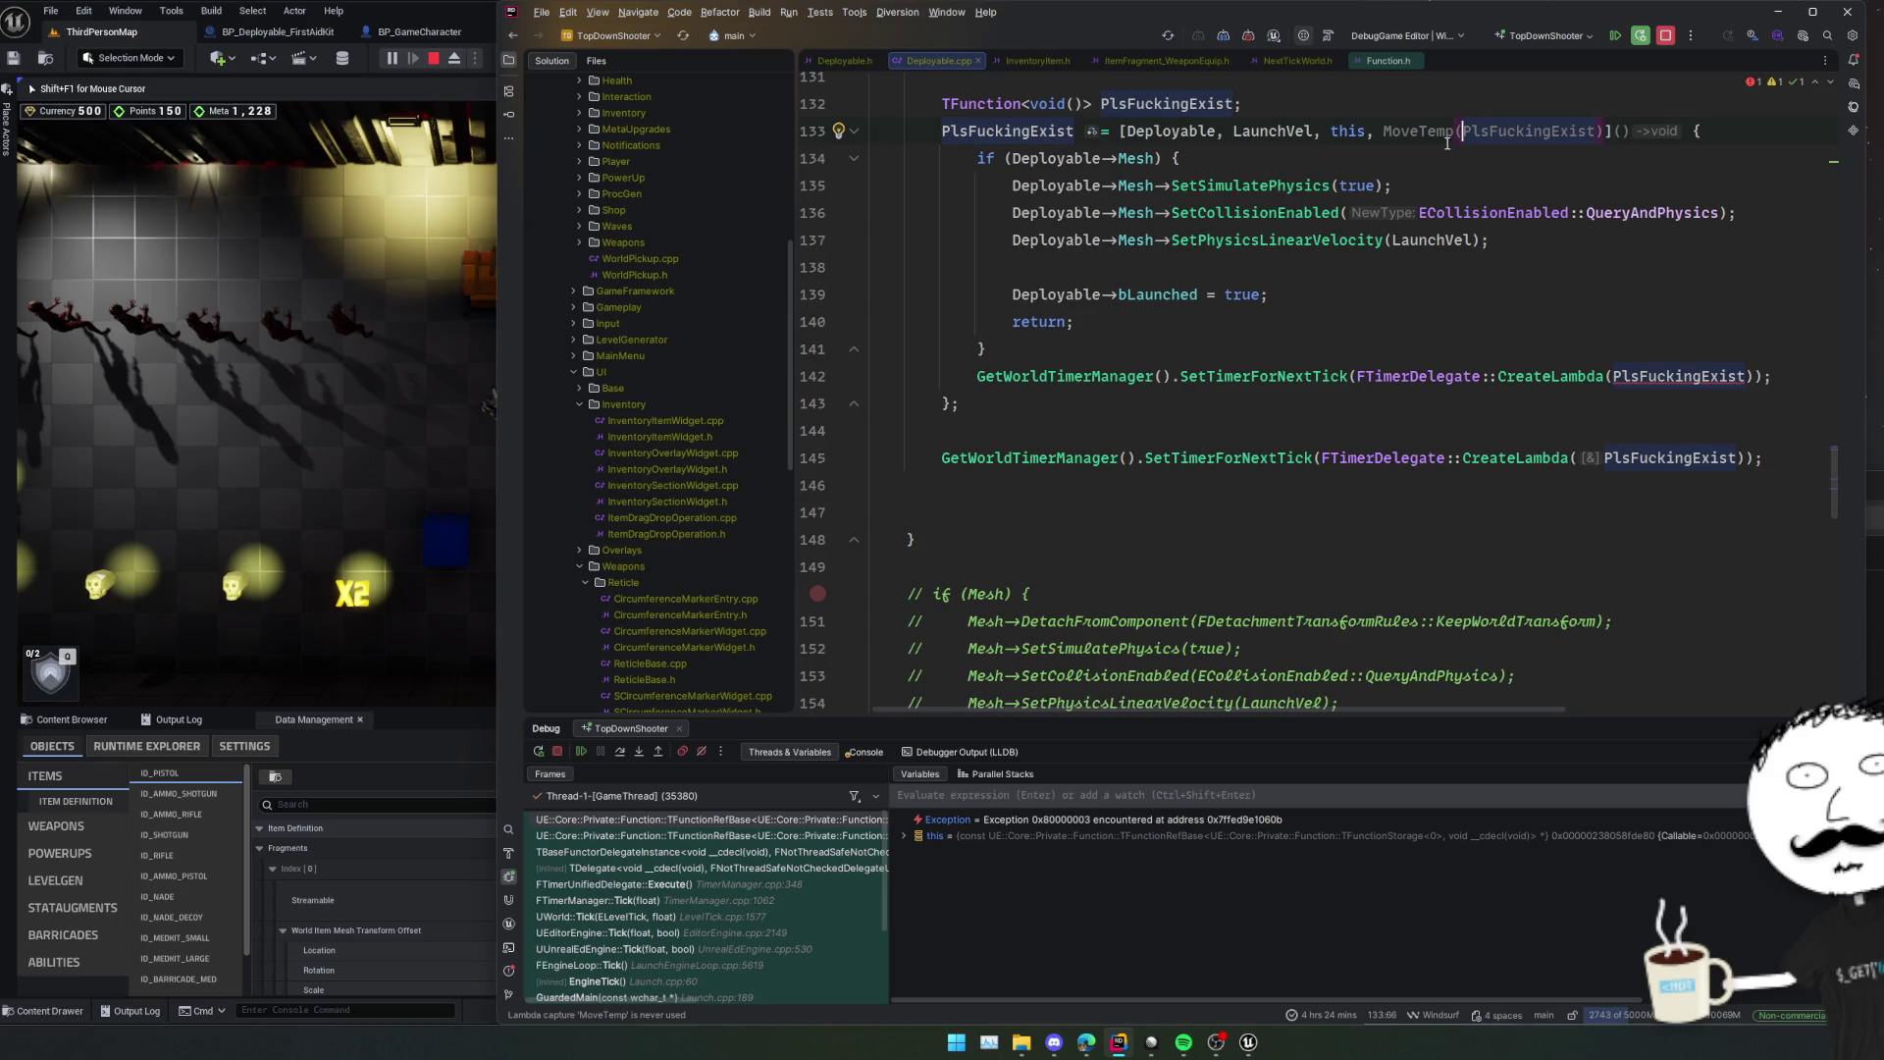
key("ctrl+w")
key("ctrl+w")
key("ctrl+z")
key("ctrl+z")
key("ctrl+z")
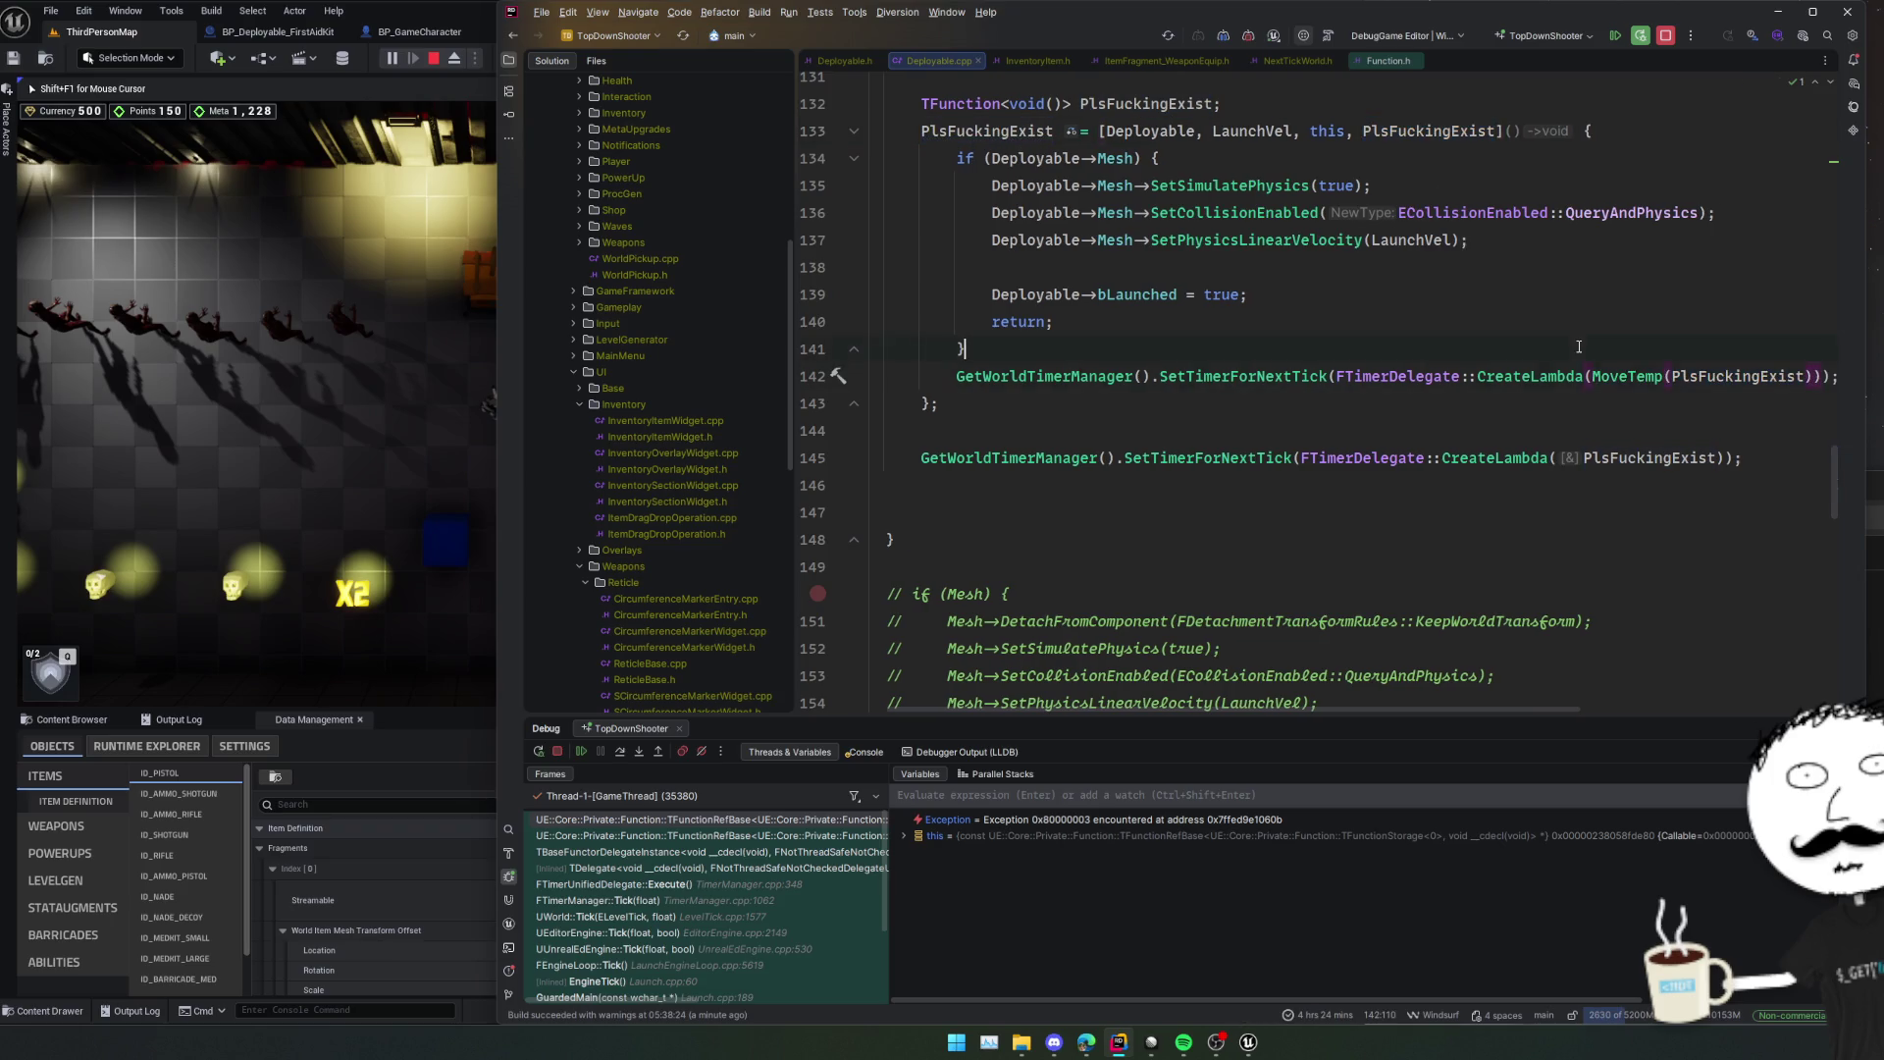
key("ctrl+z")
left_click(1413, 375)
key("ctrl+shift+Delete")
key("Return")
key("ctrl+z")
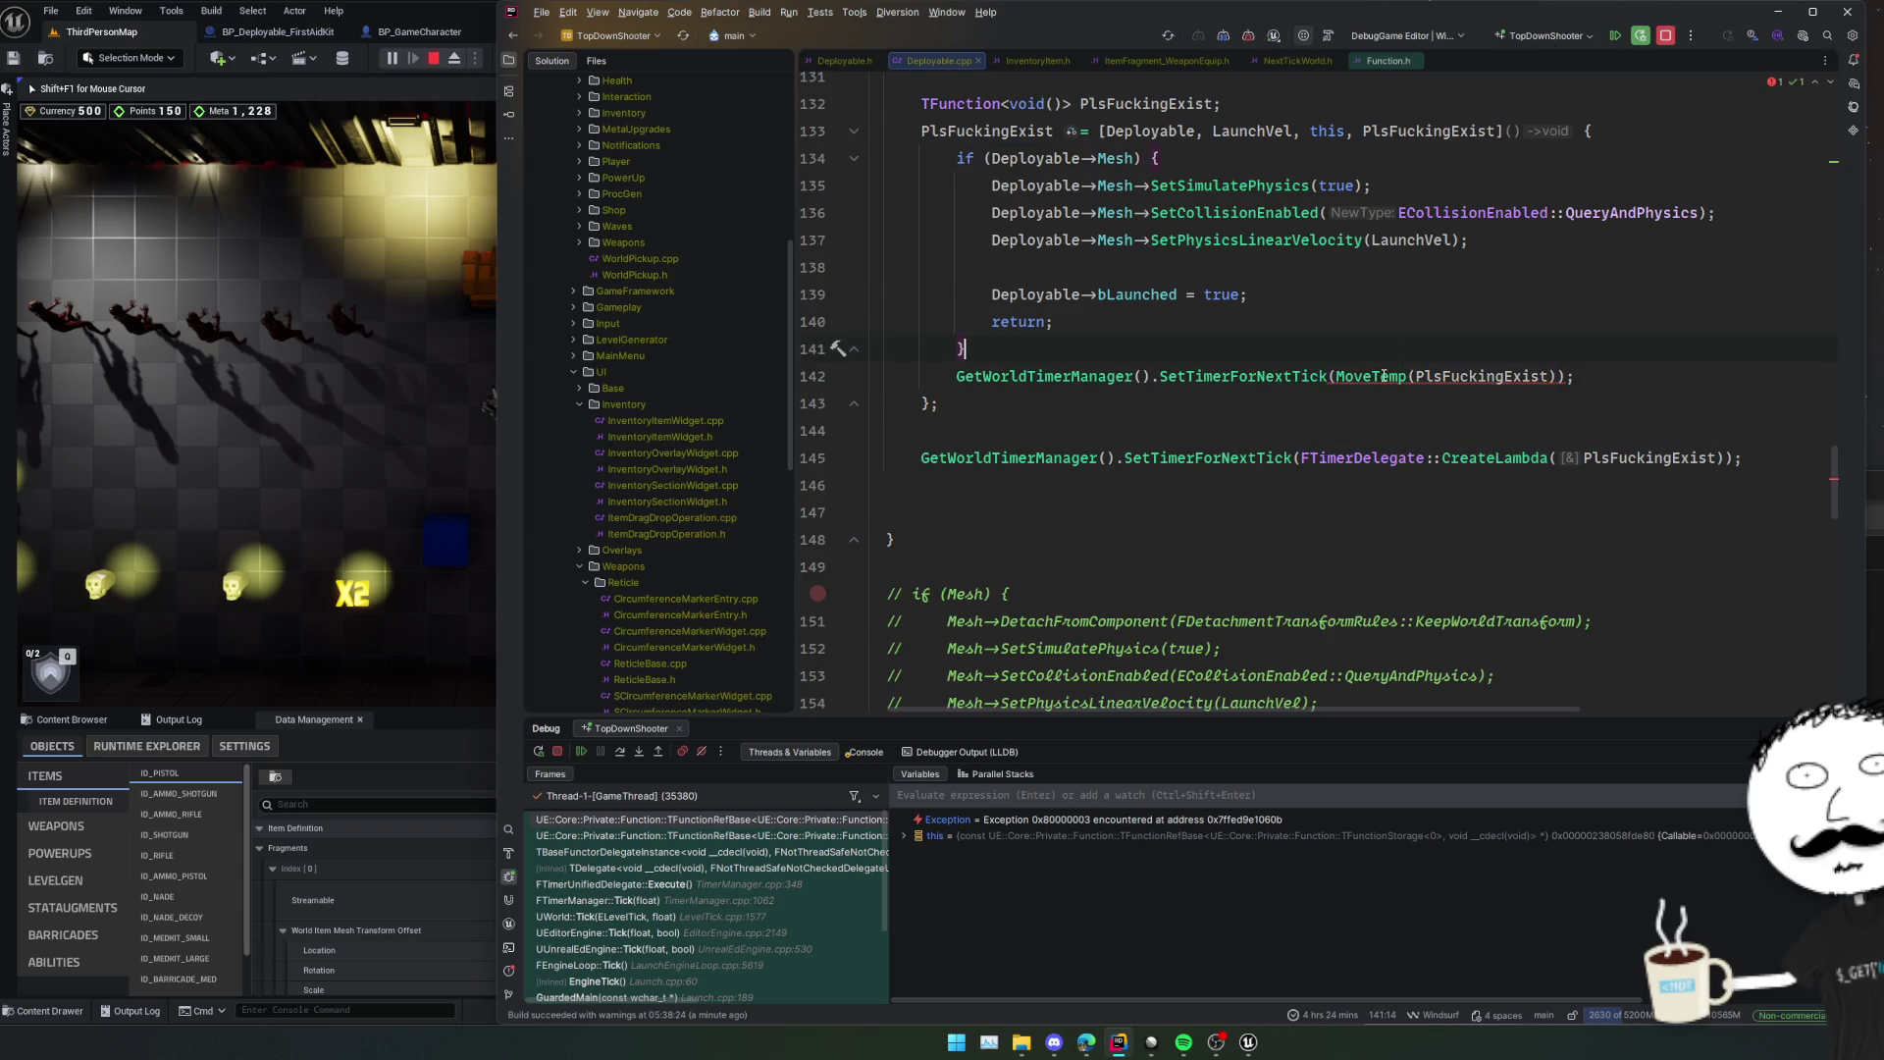
key("ctrl+z")
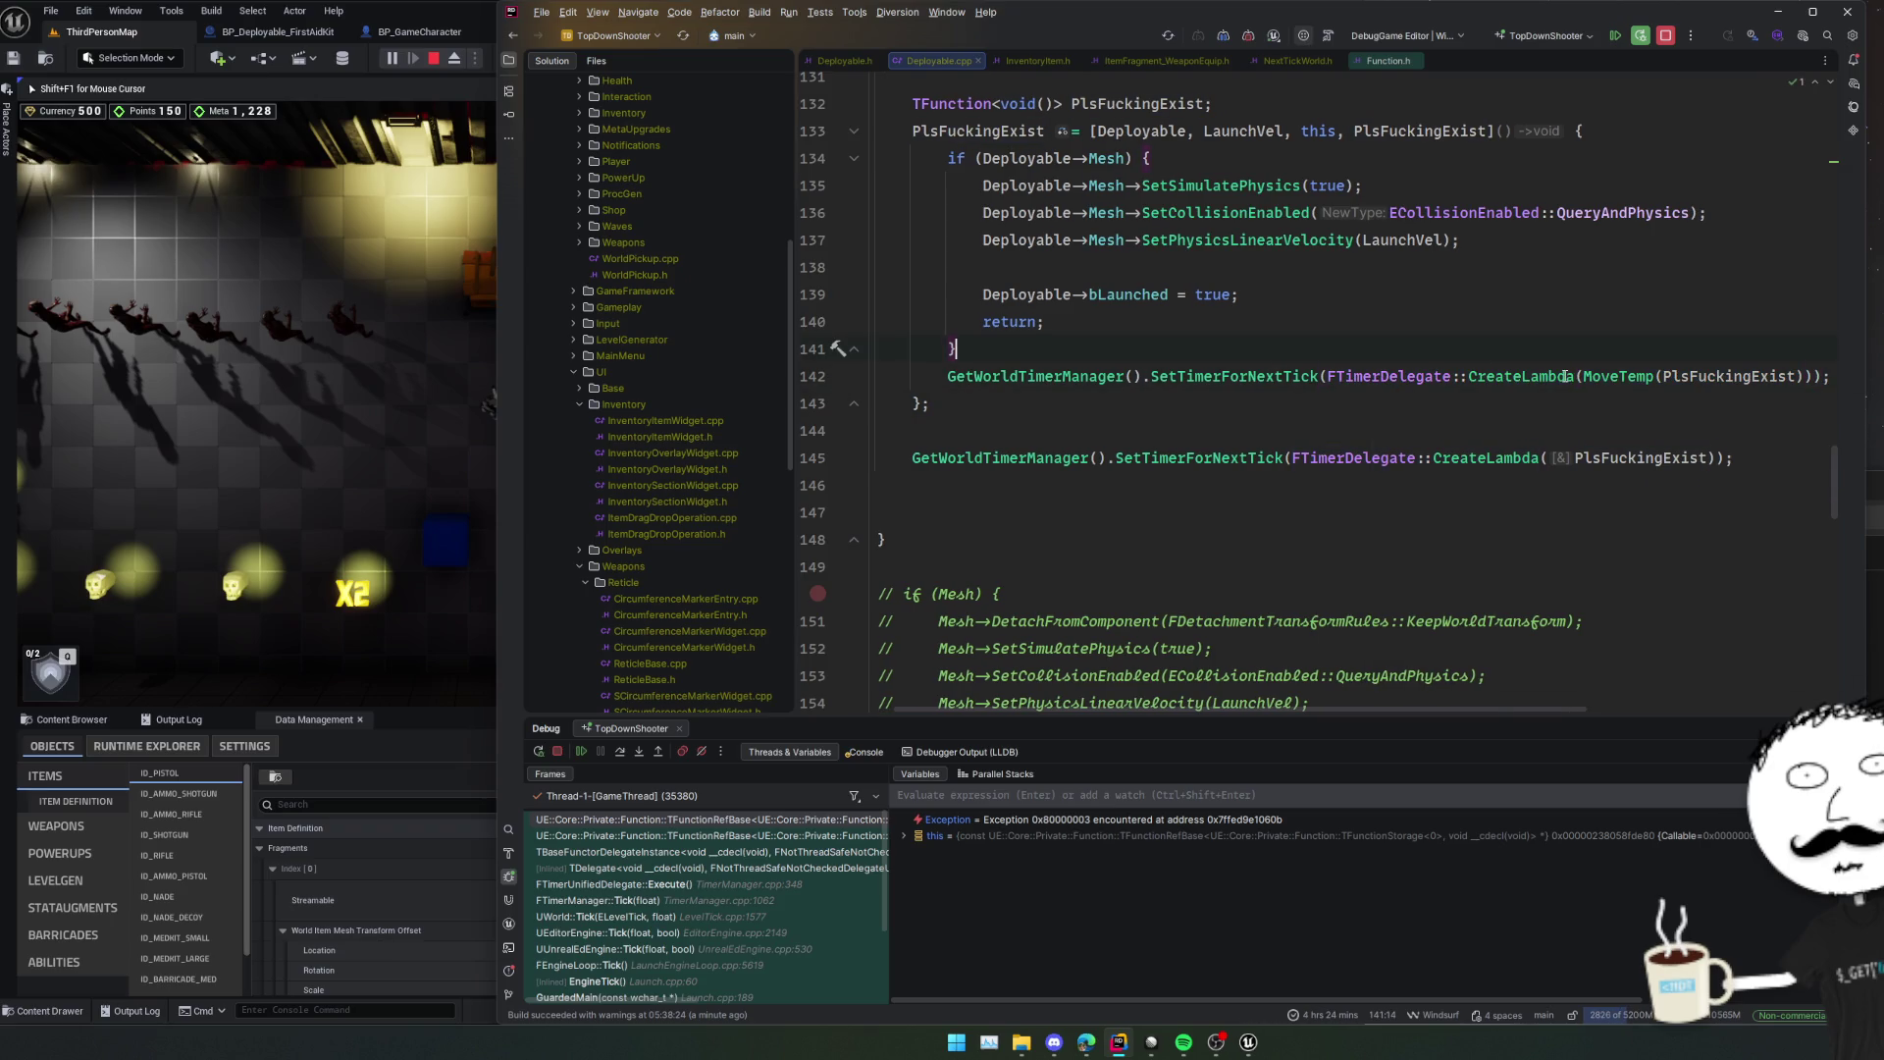
Change the lambda capture to PlsFuckingExist = MoveTemp(PlsFuckingExist).
left_click(1609, 376)
key("ctrl+w")
key("ctrl+w")
left_click(1440, 133)
key("ctrl+w")
key("Right")
type("=")
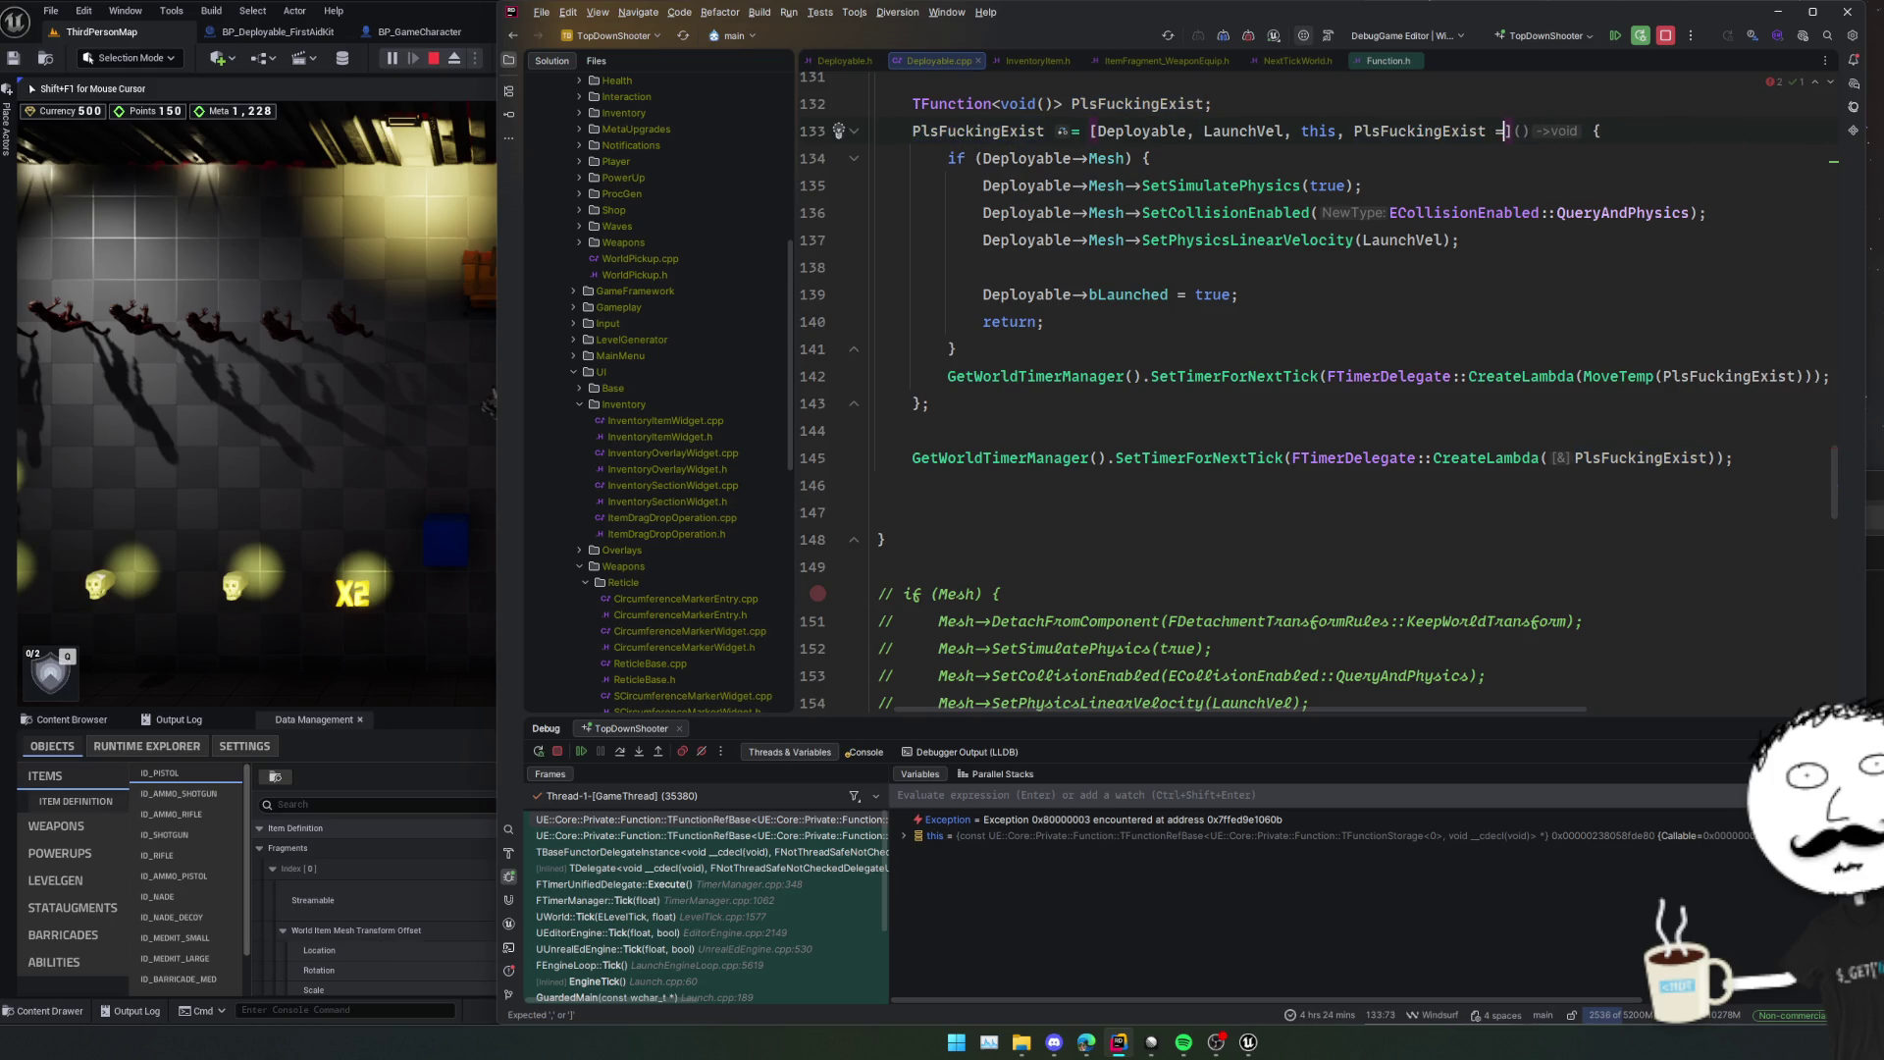
type("MoveTemp(PlsFuckingExist)")
double_click(1419, 131)
key("ctrl+c")
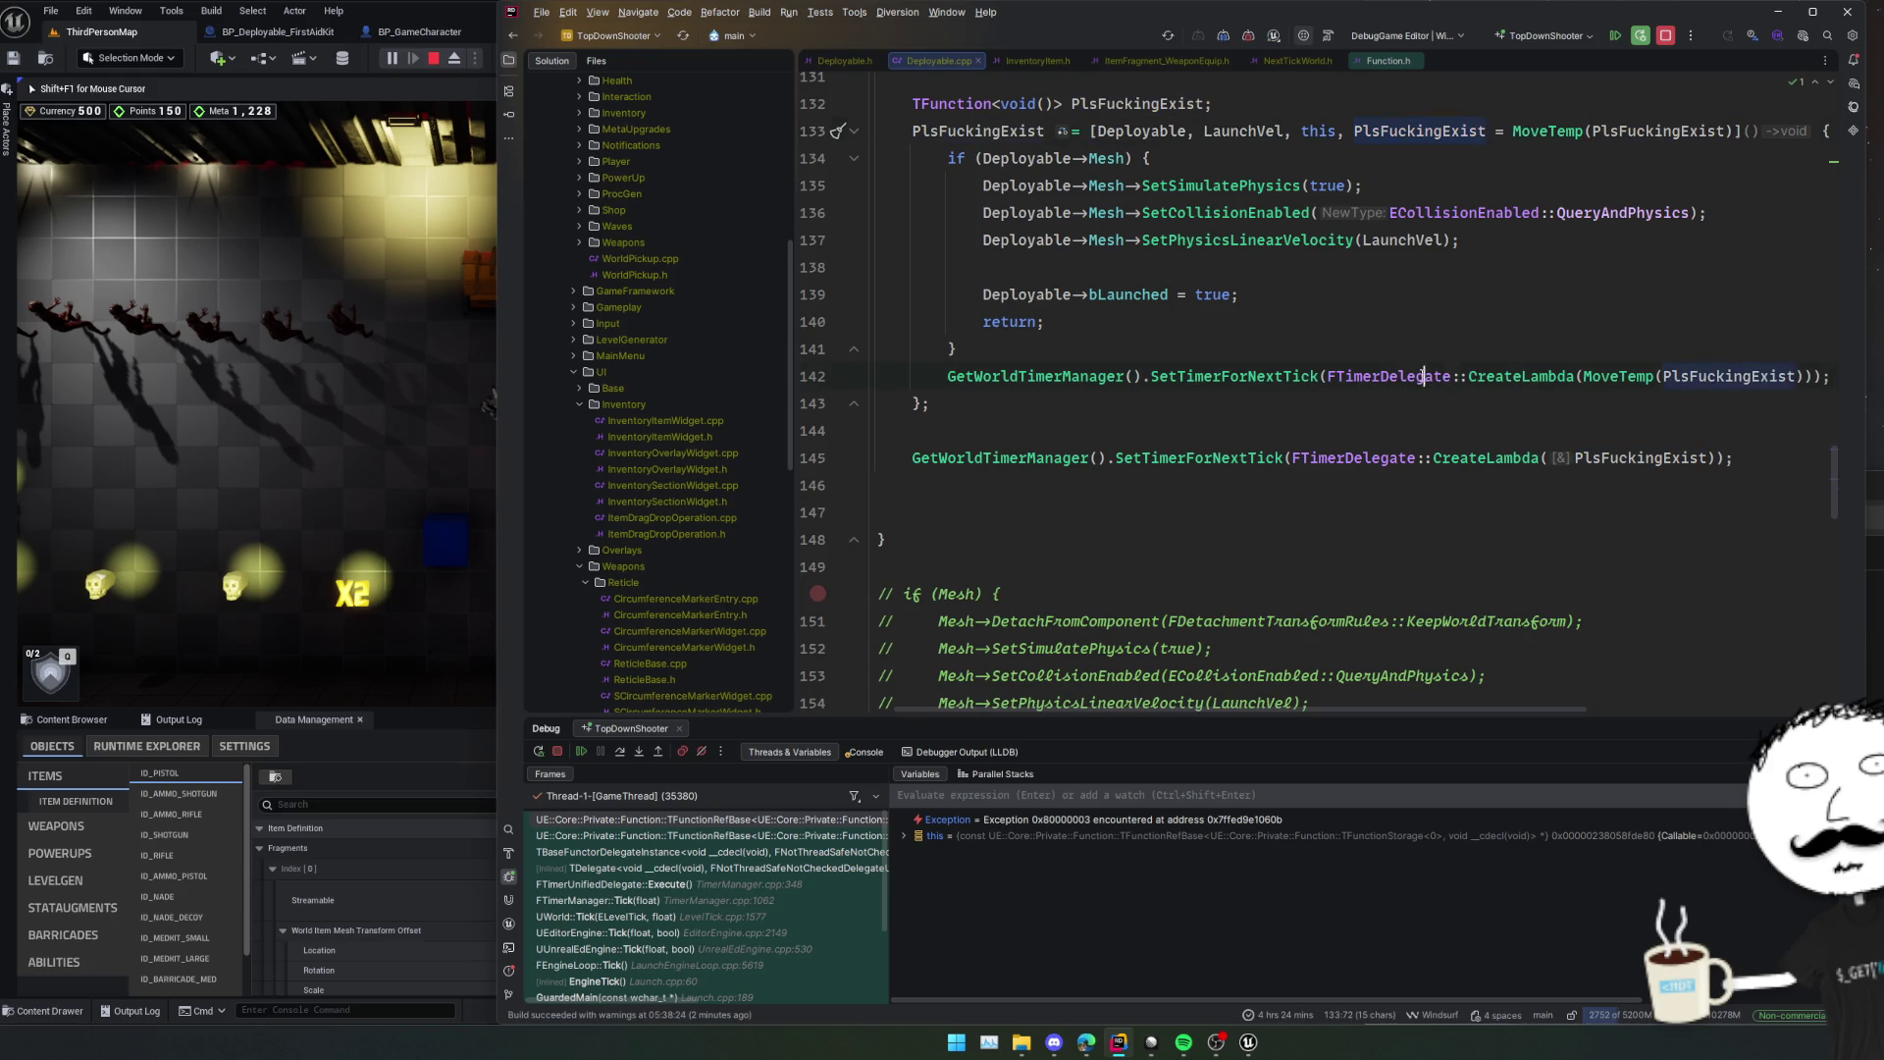
Make line 142 pass plain PlsFuckingExist to CreateLambda, without MoveTemp.
left_click(1424, 376)
key("ctrl+w")
key("ctrl+w")
key("ctrl+w")
key("ctrl+v")
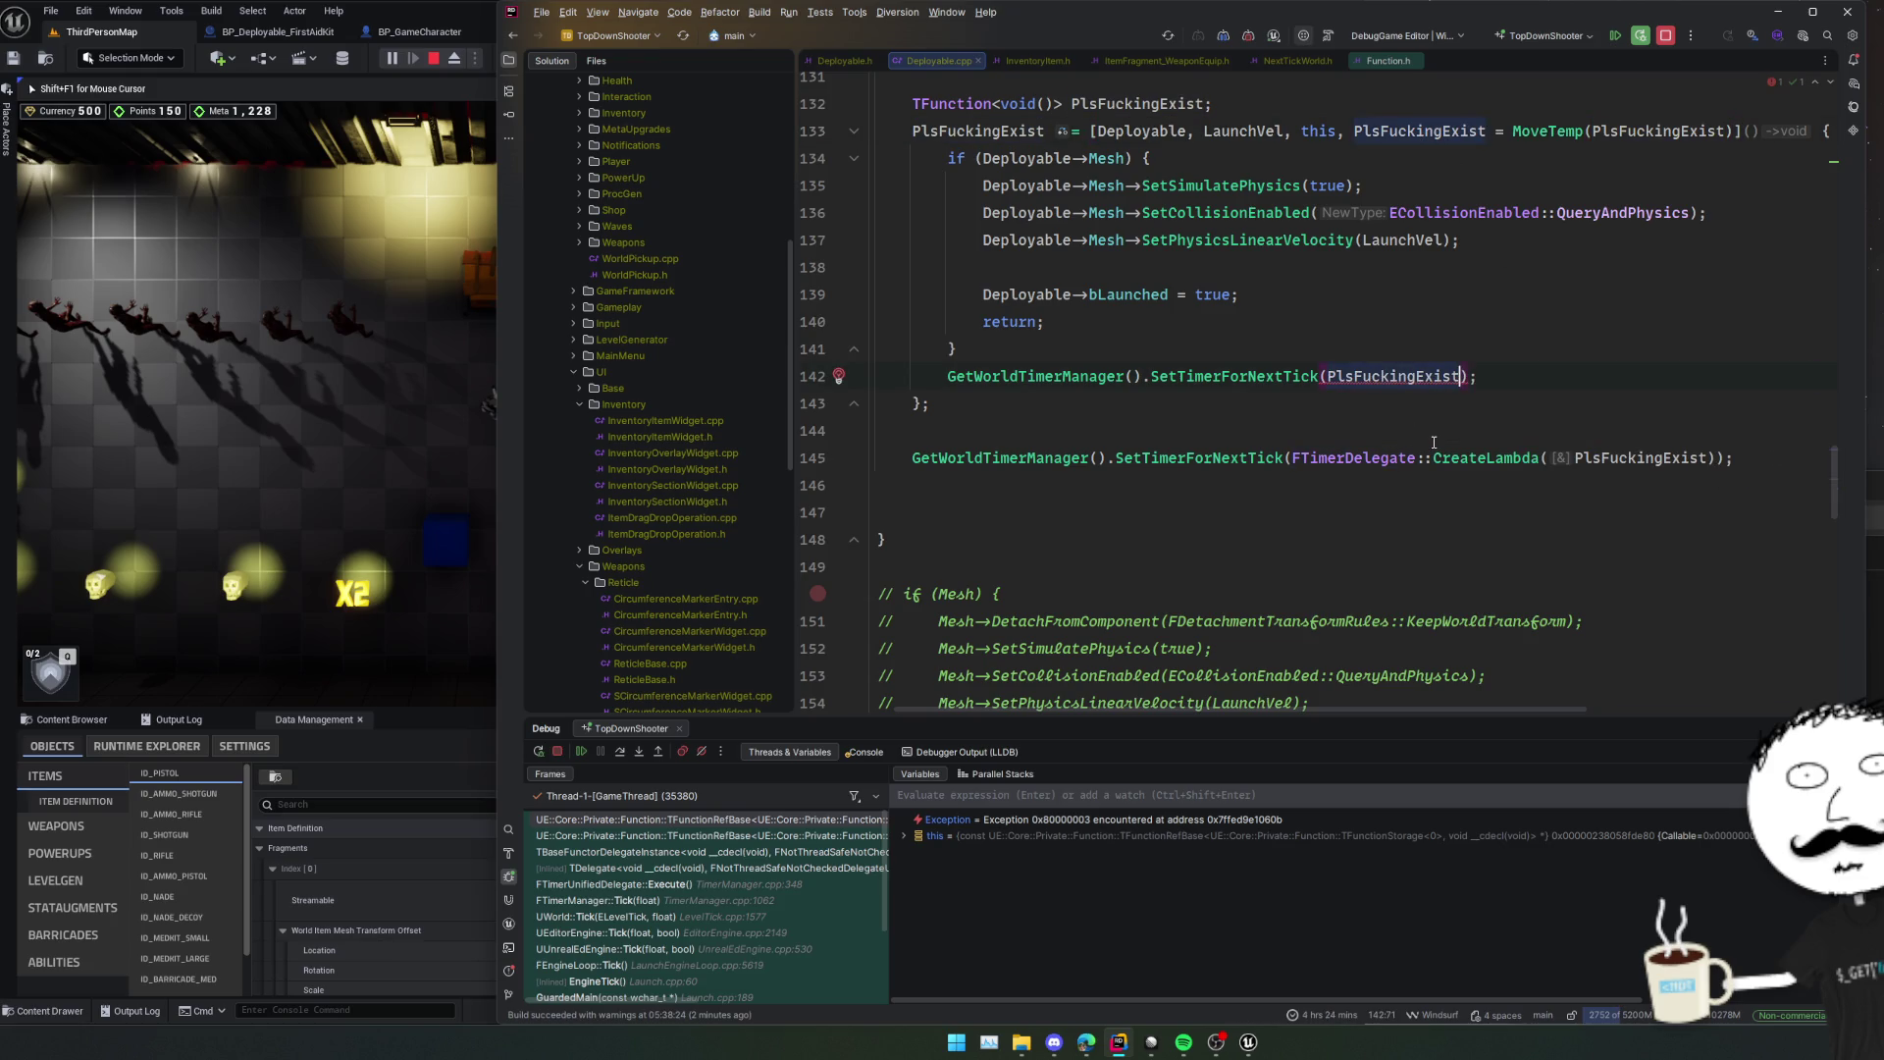
key("ctrl+z")
key("Up")
key("Up")
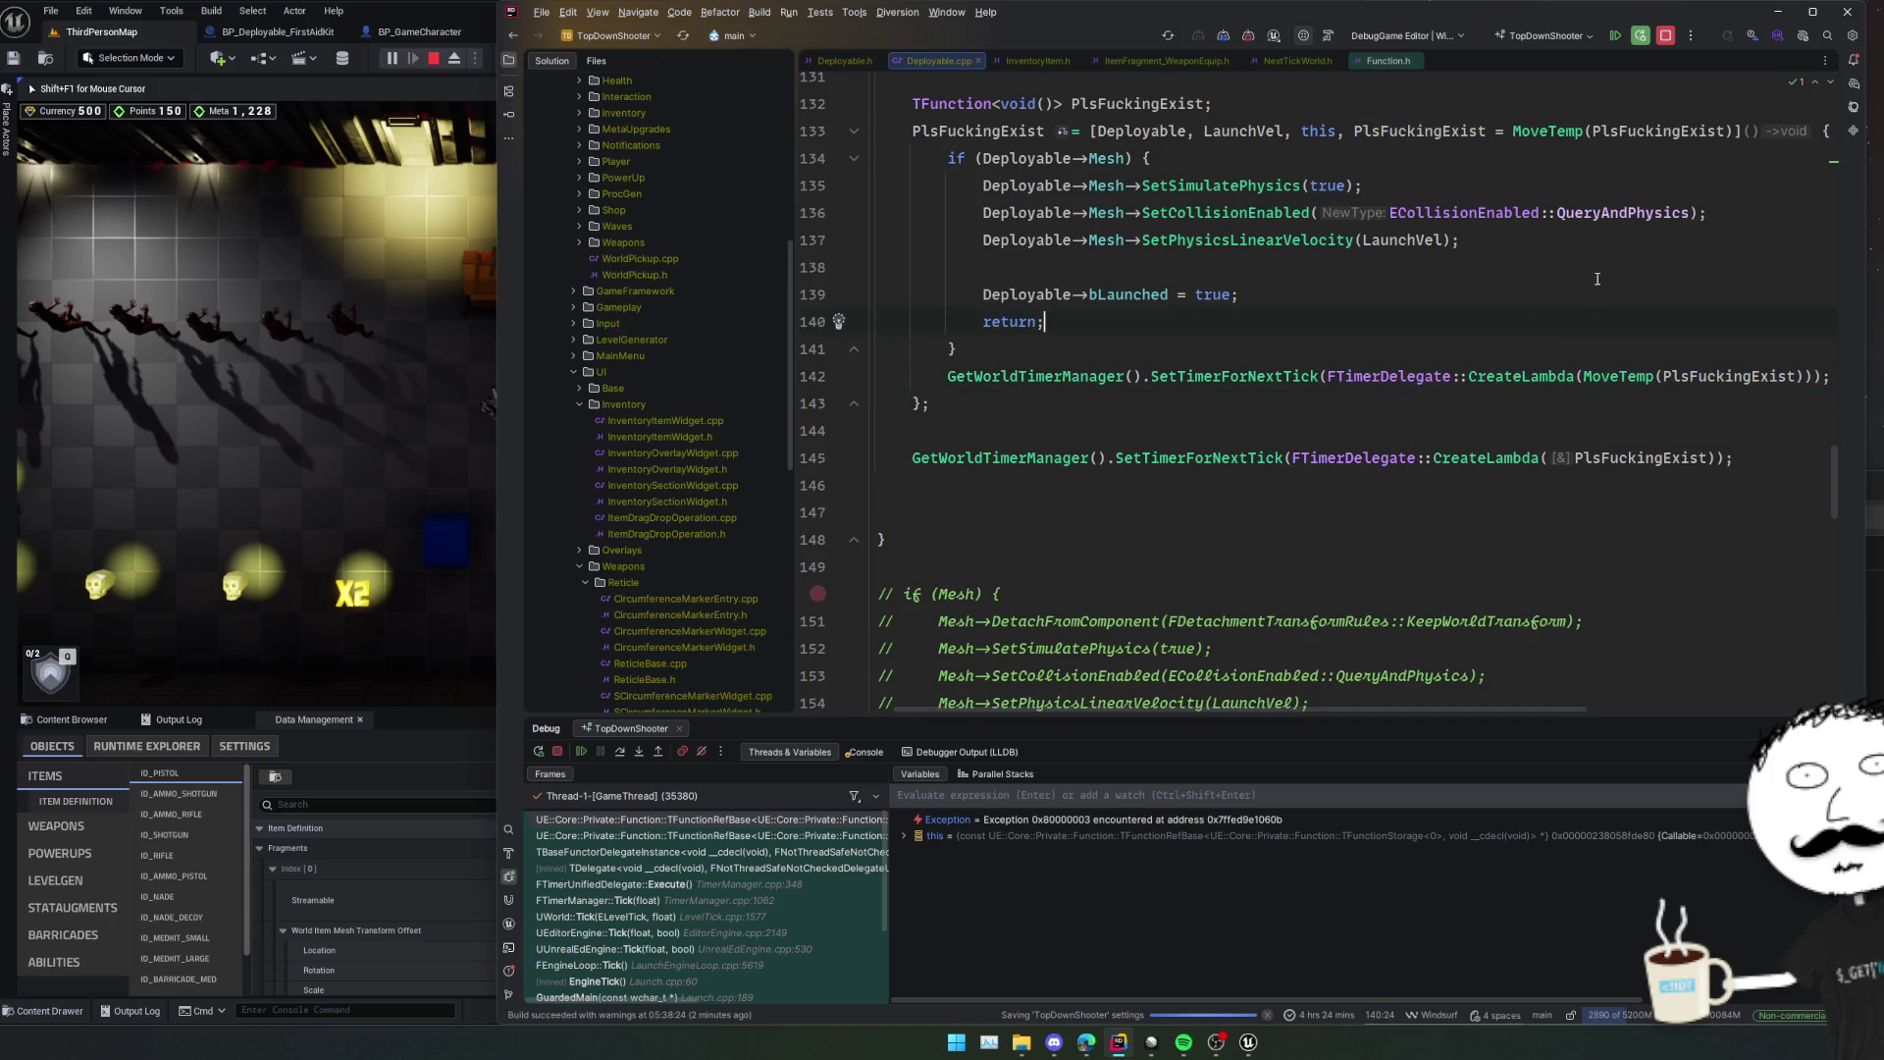
key("Down")
key("Down")
key("ctrl+w")
key("ctrl+w")
key("ctrl+v")
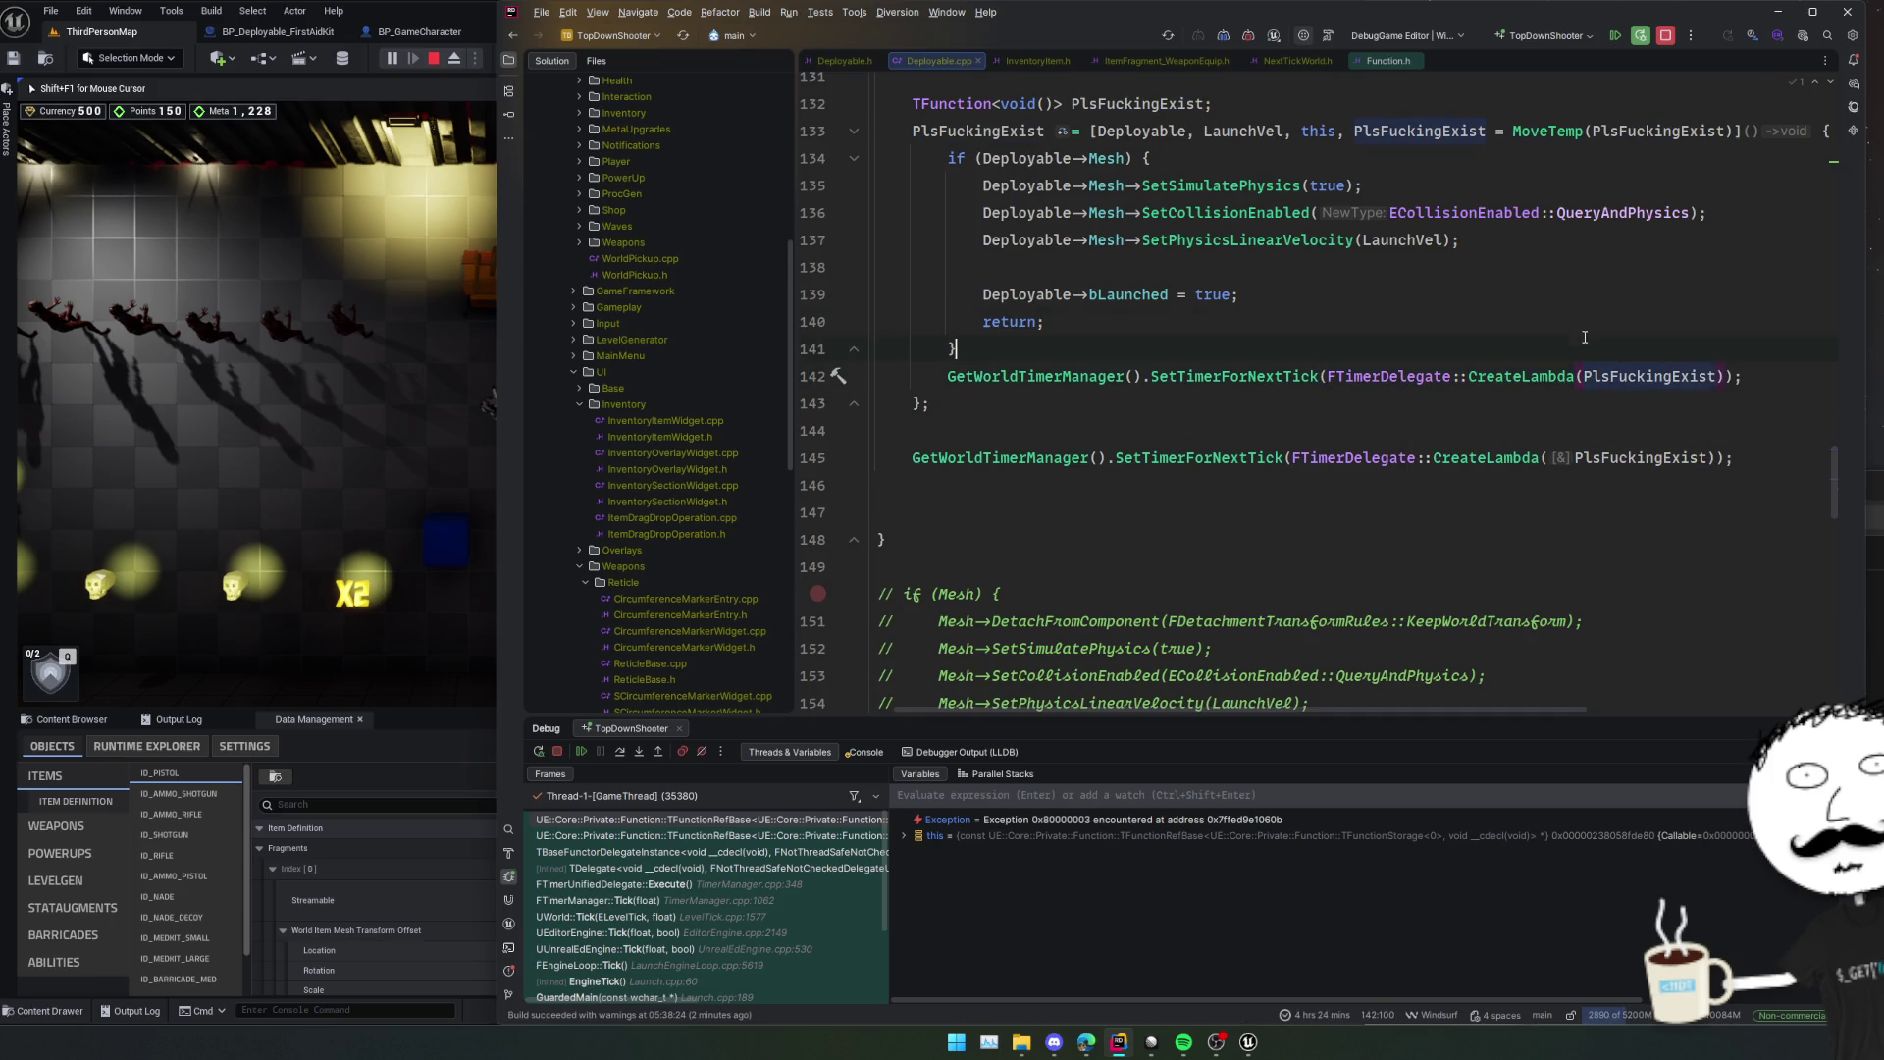
Stop the debug session and rebuild the project.
key("ctrl+F2")
left_click(1552, 477)
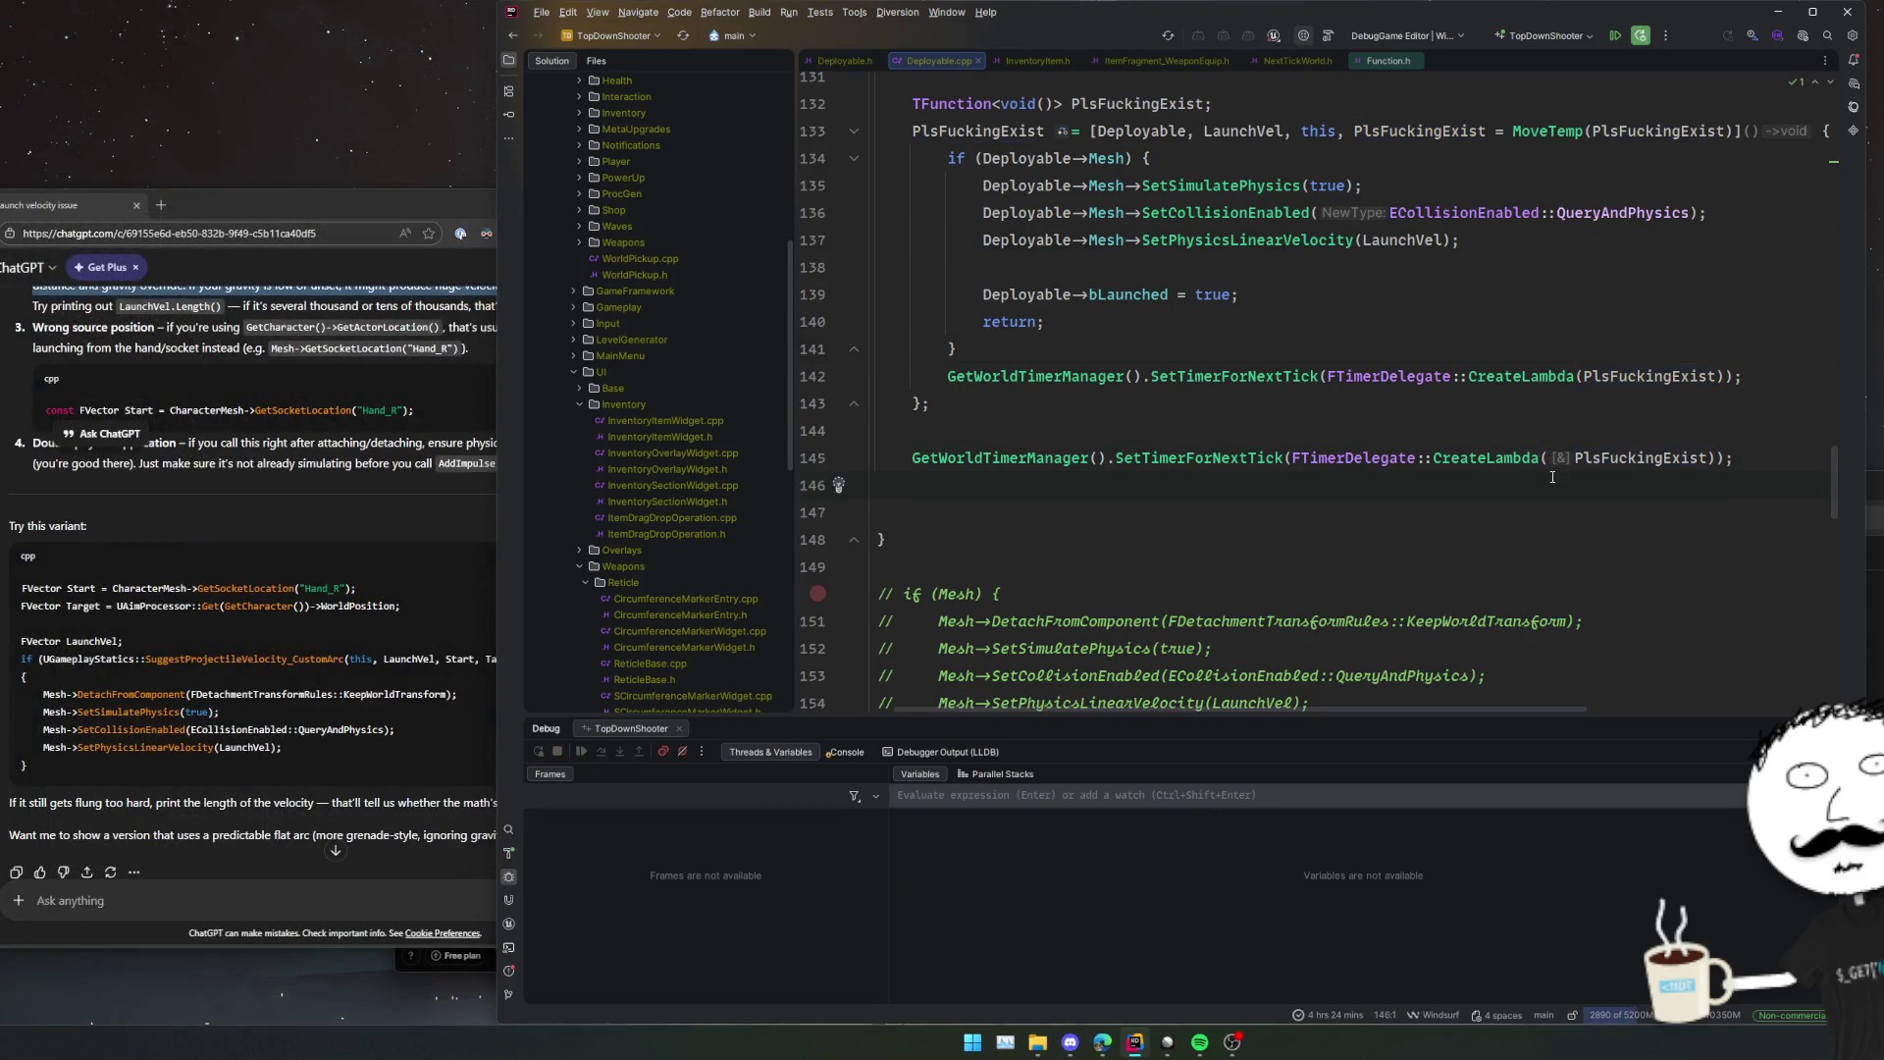
key("shift+F9")
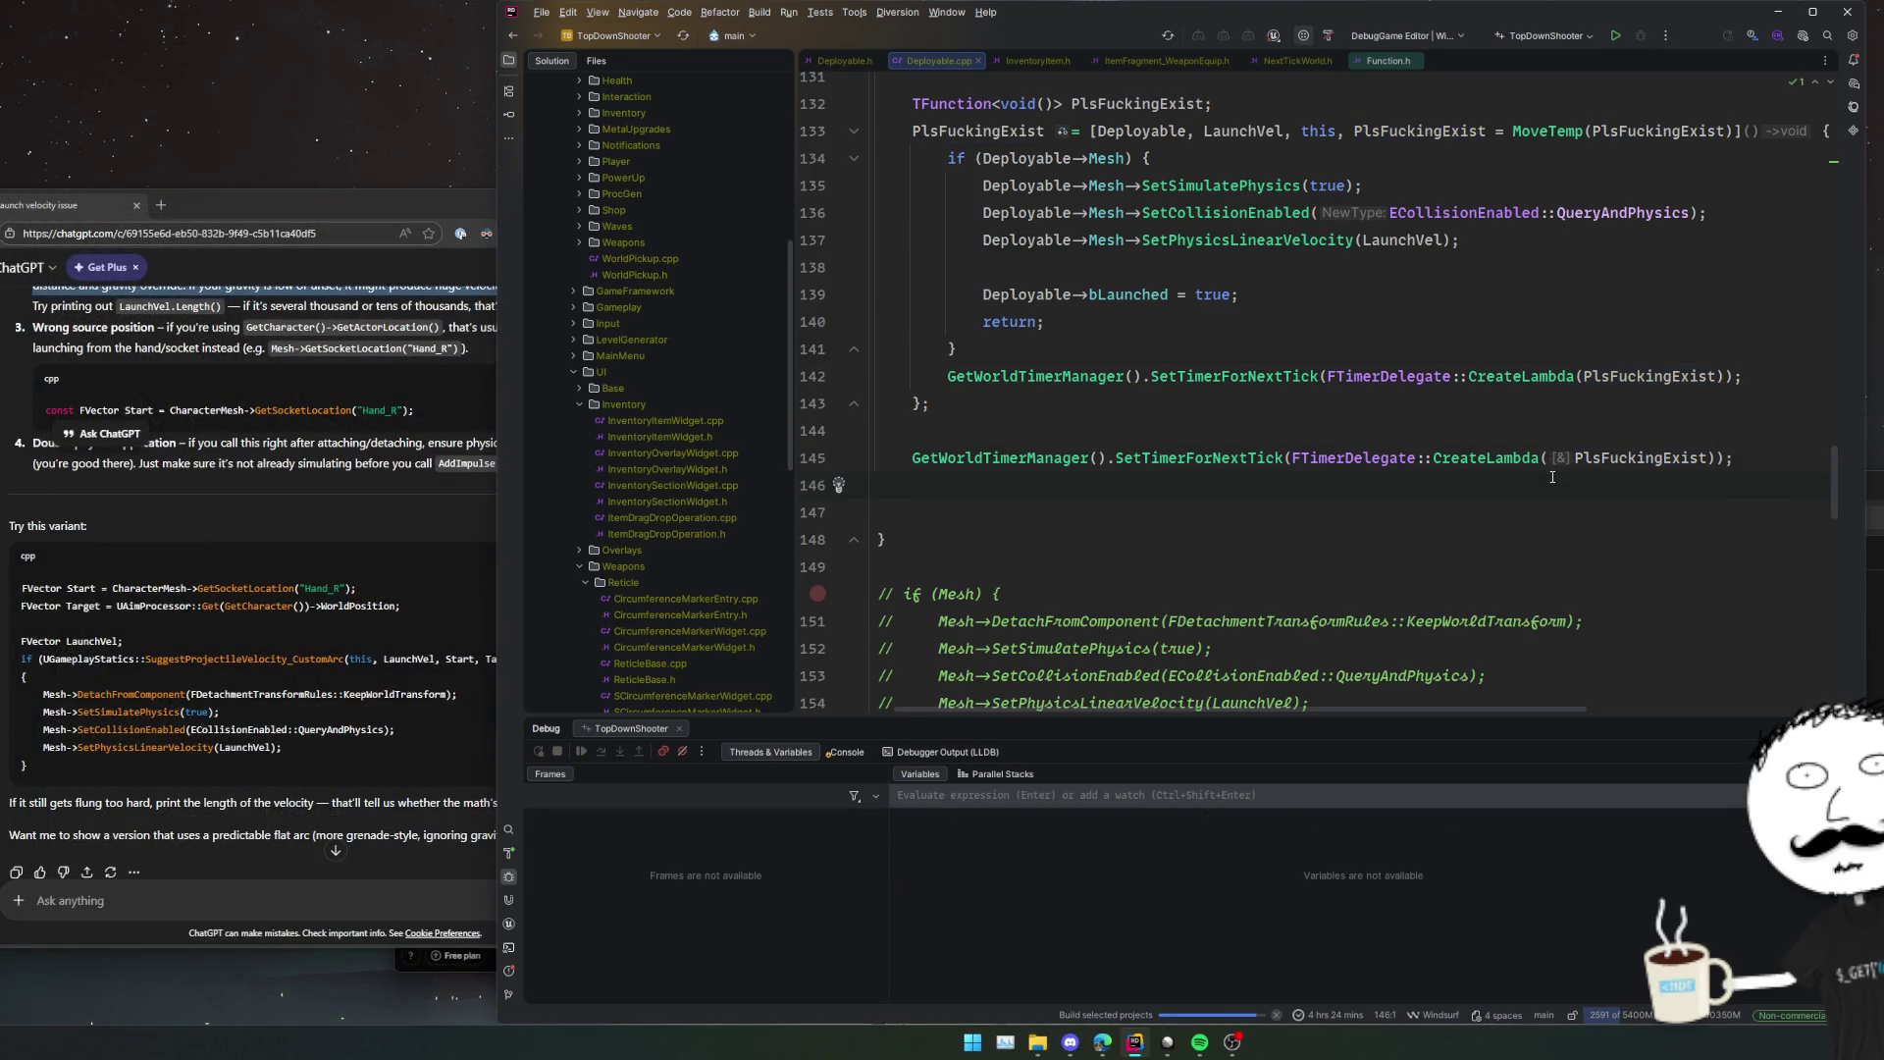
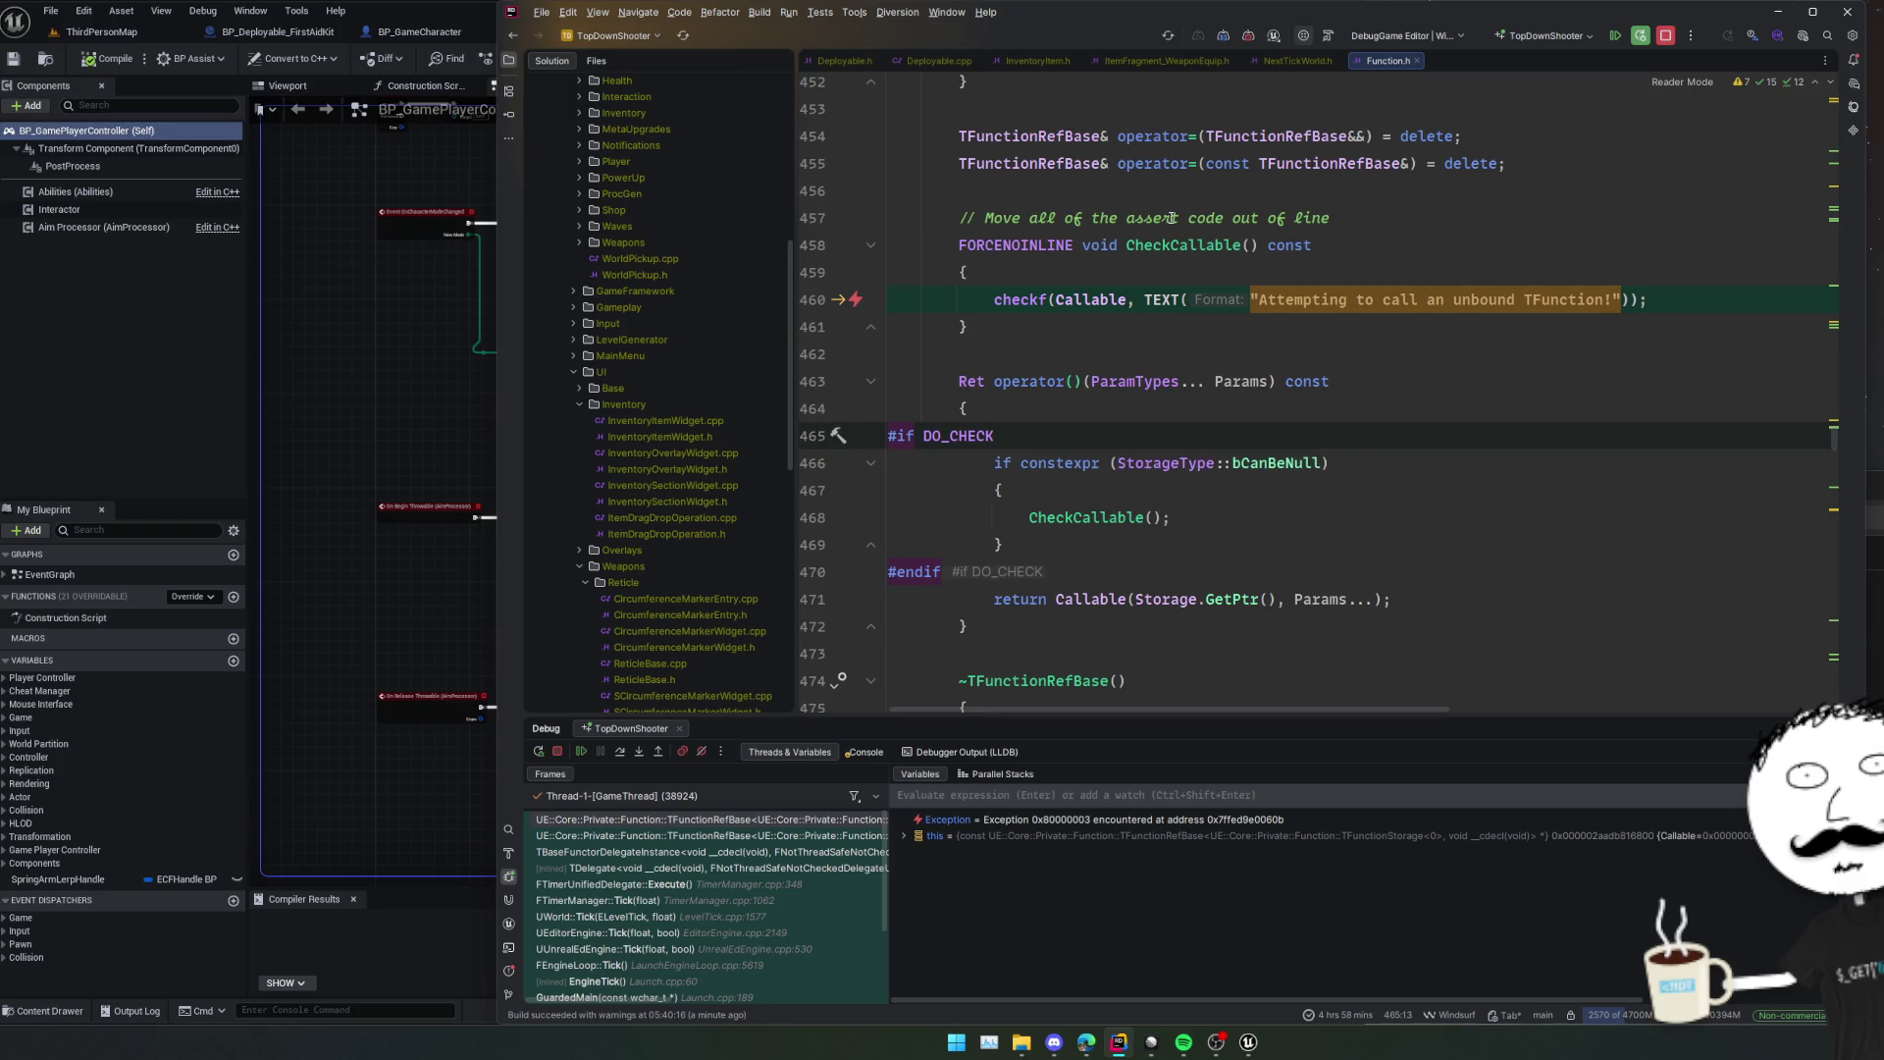
In Deployable.cpp, replace the second SetTimerForNextTick call on line 145 with SetTimer.
key("ctrl+Tab")
scroll(1299, 389, "up", 2)
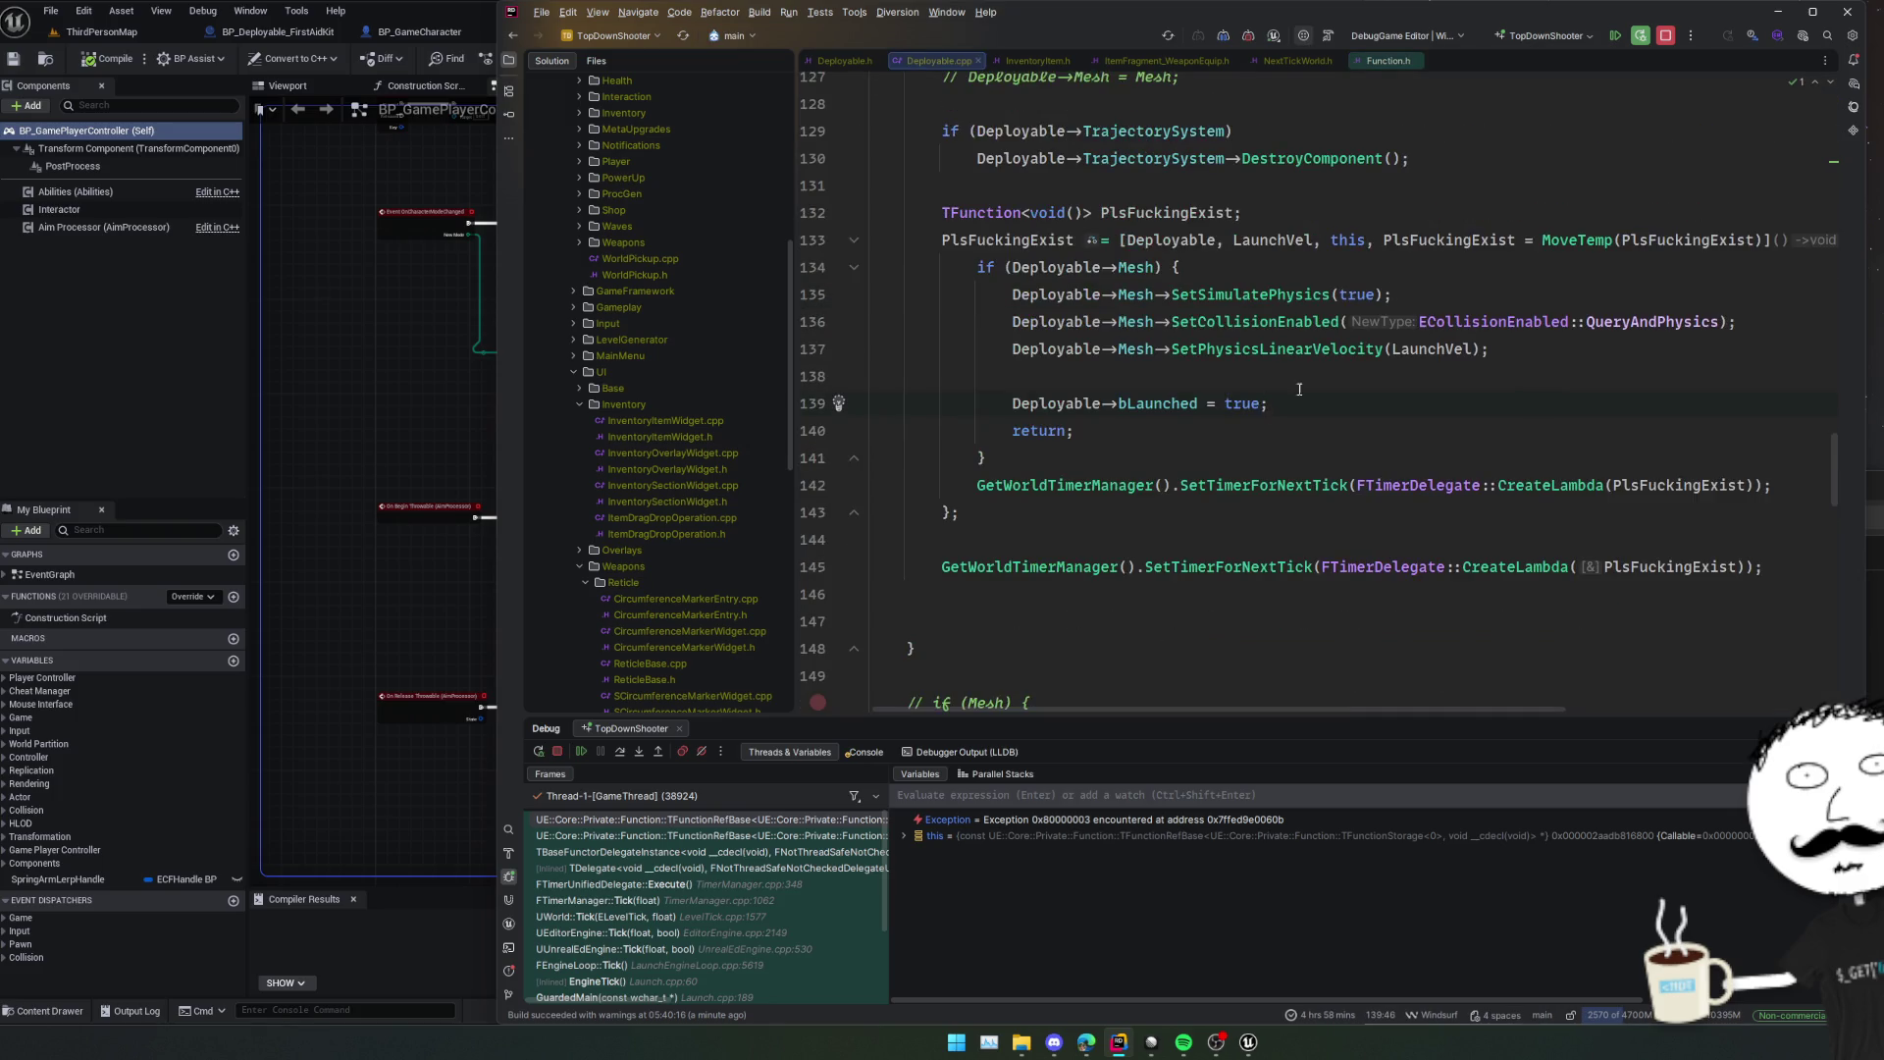
left_click(1178, 556)
key("shift+End")
key("BackSpace")
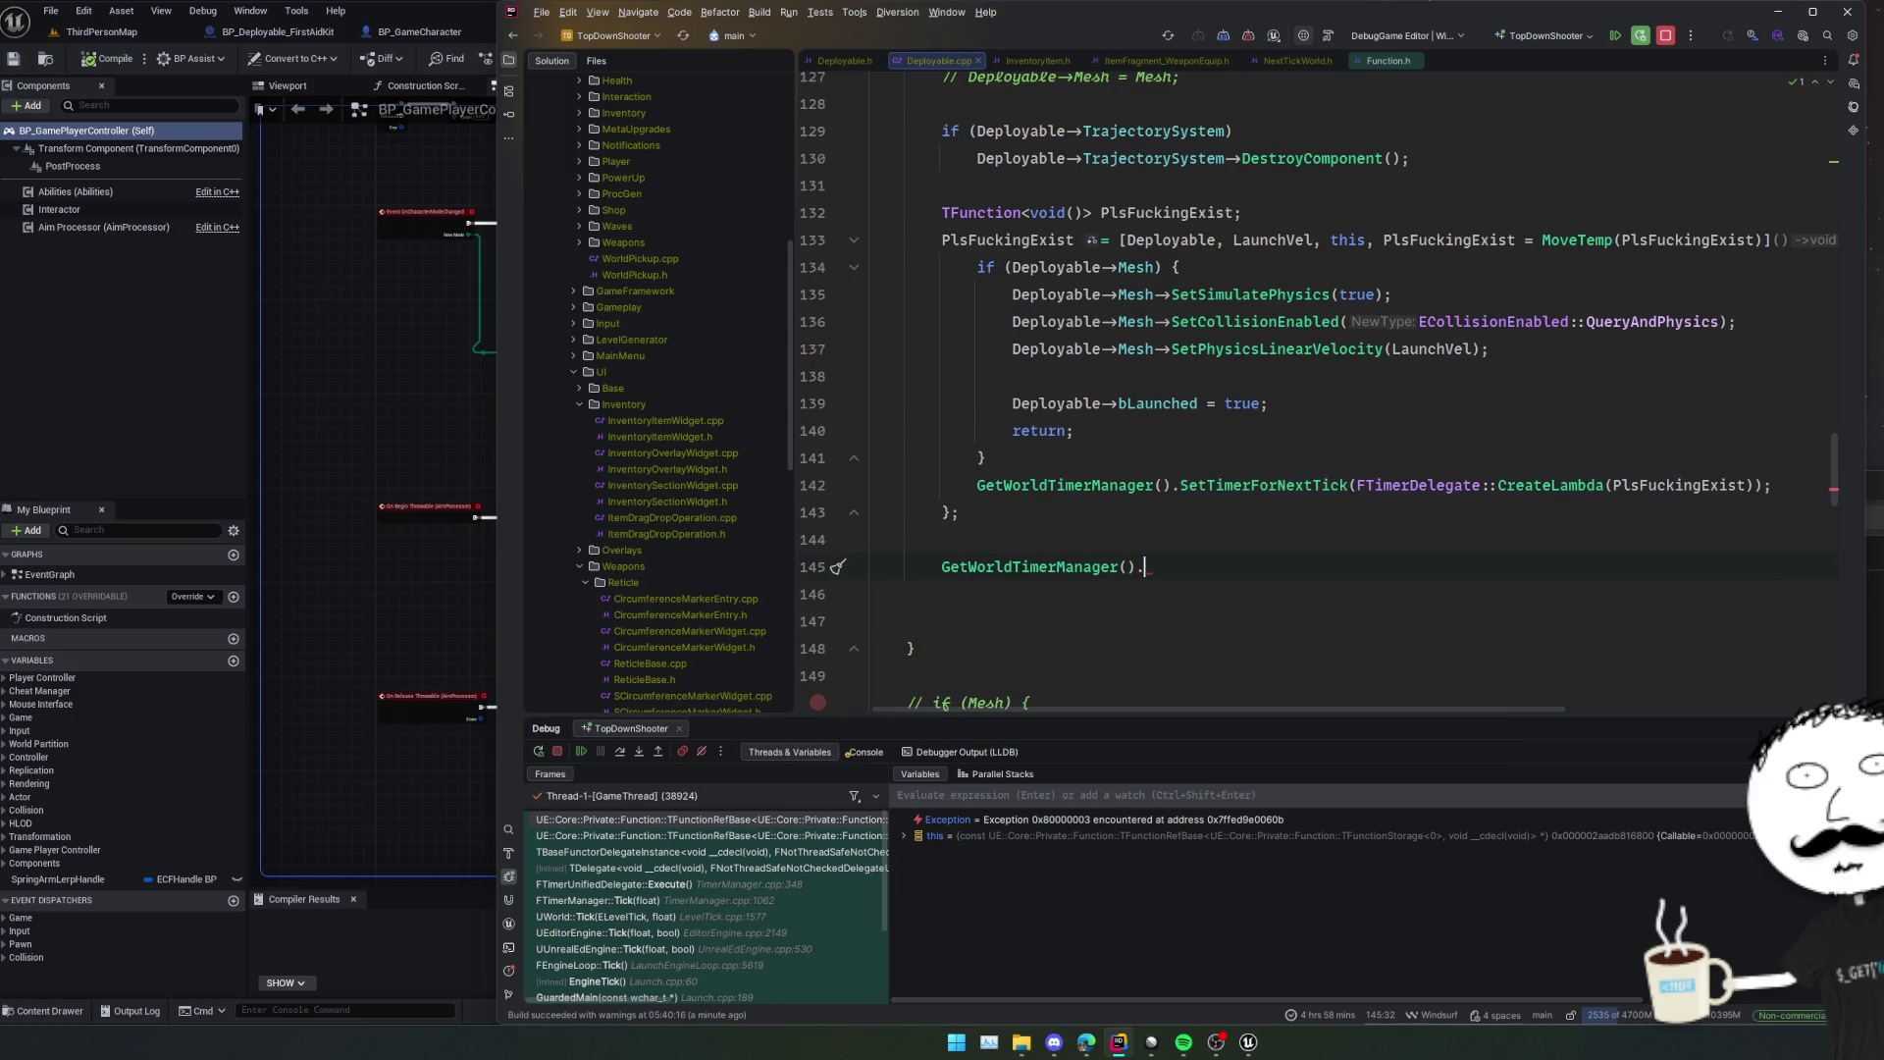
type("Set")
key("Down")
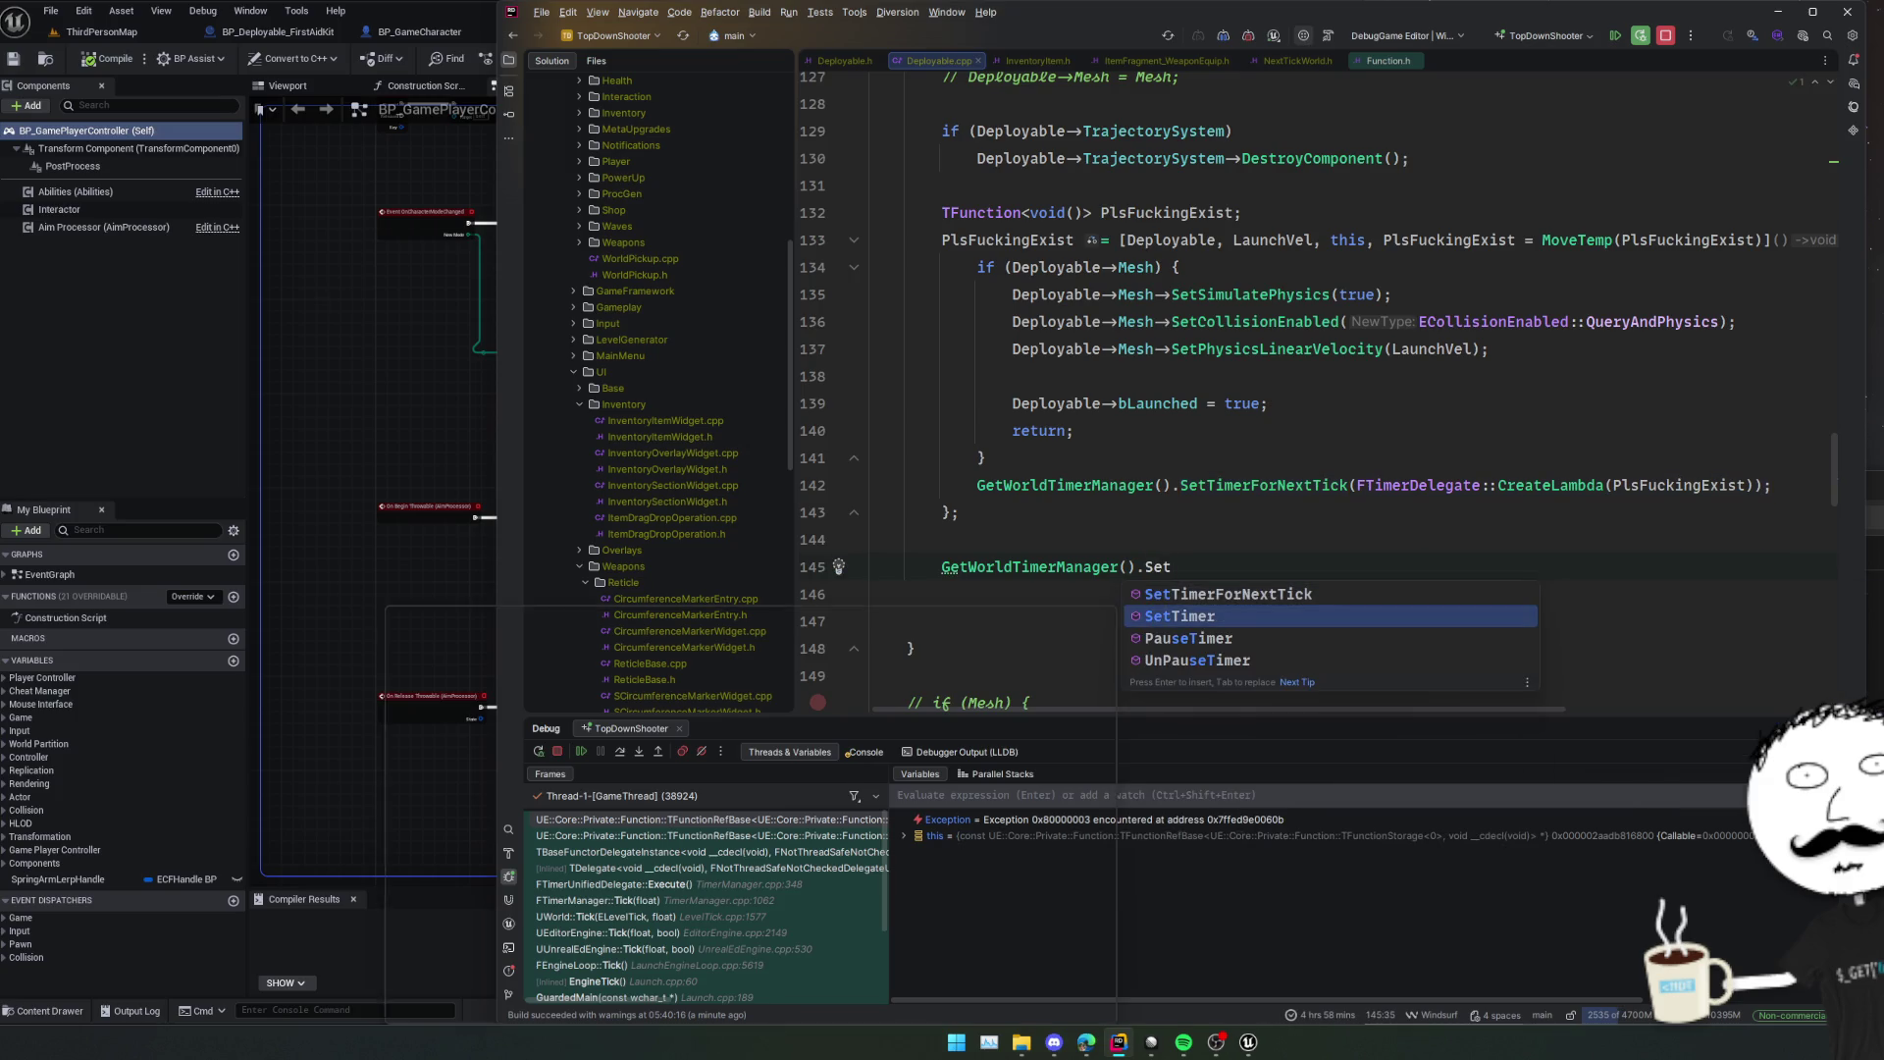
key("Return")
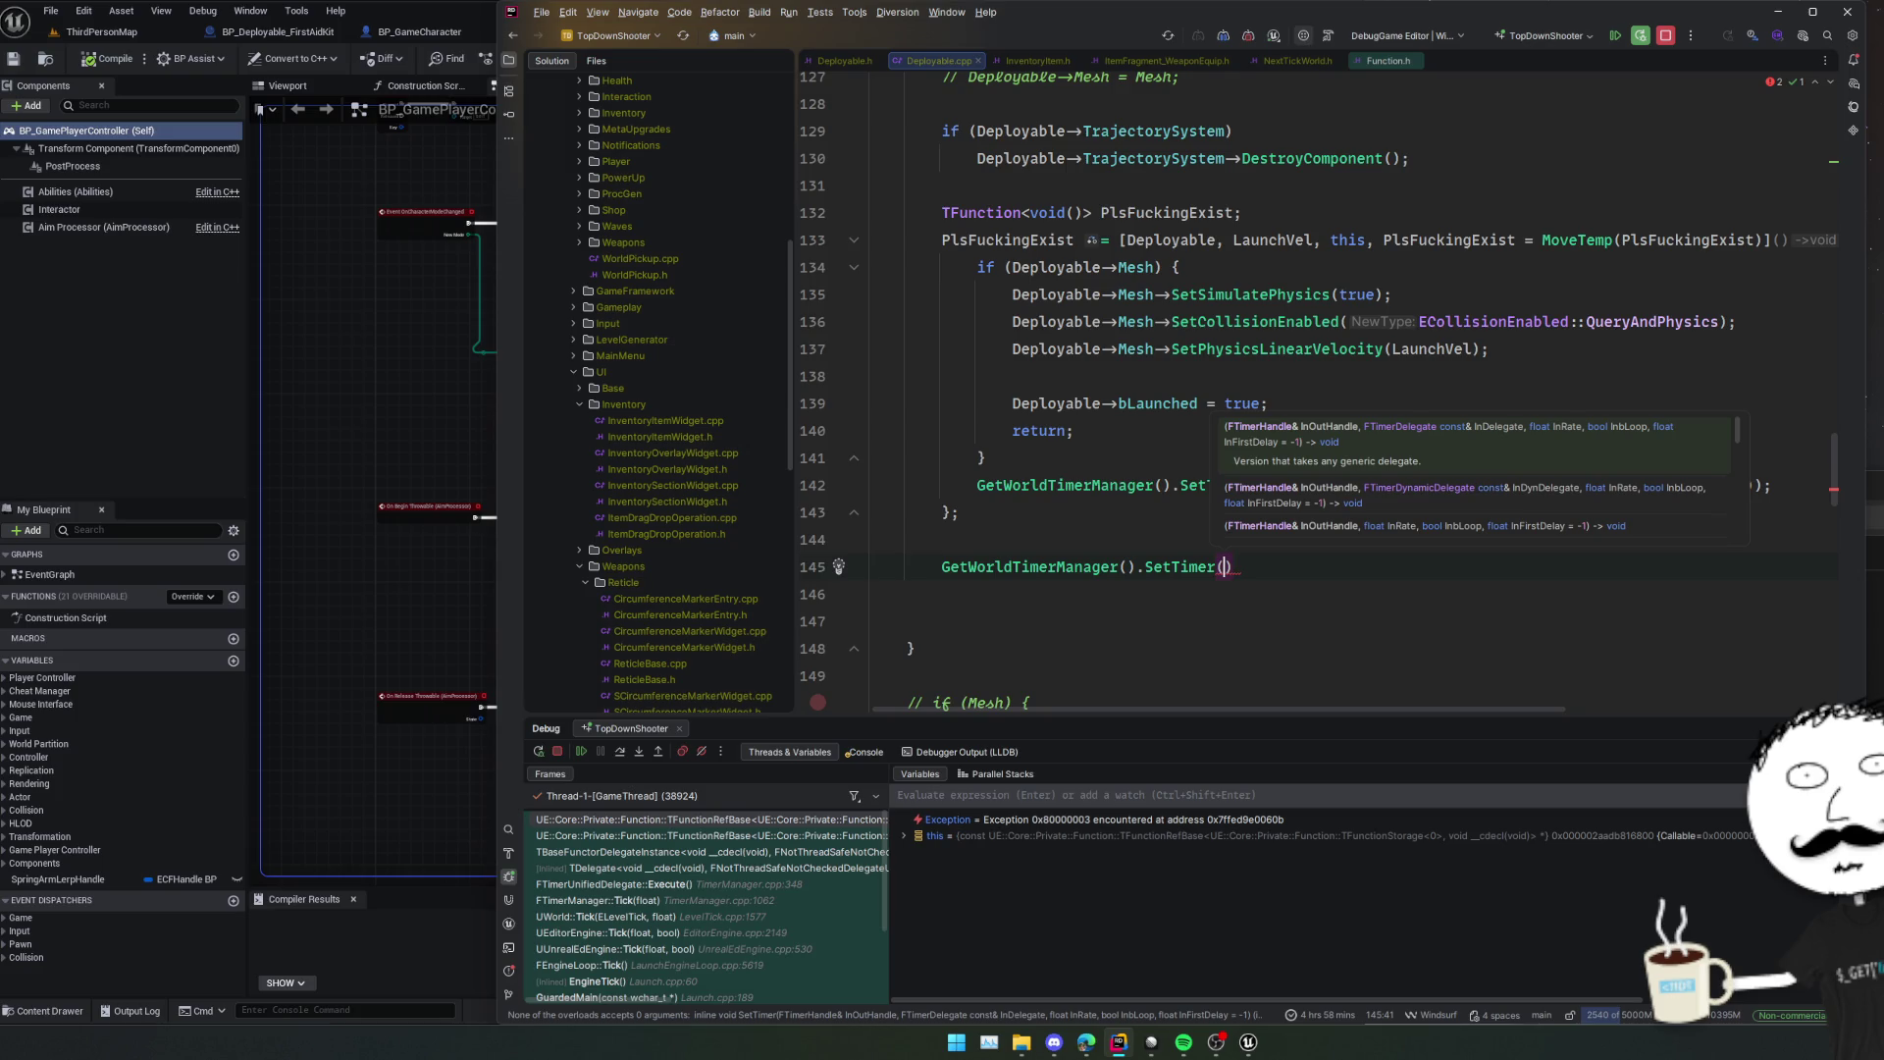
Declare 'FTimerHandle Handle;' and call SetTimer(Handle, FTimerDelegate::CreateLambda(PlsFuckingExist)).
key("shift+Home")
type("FTi")
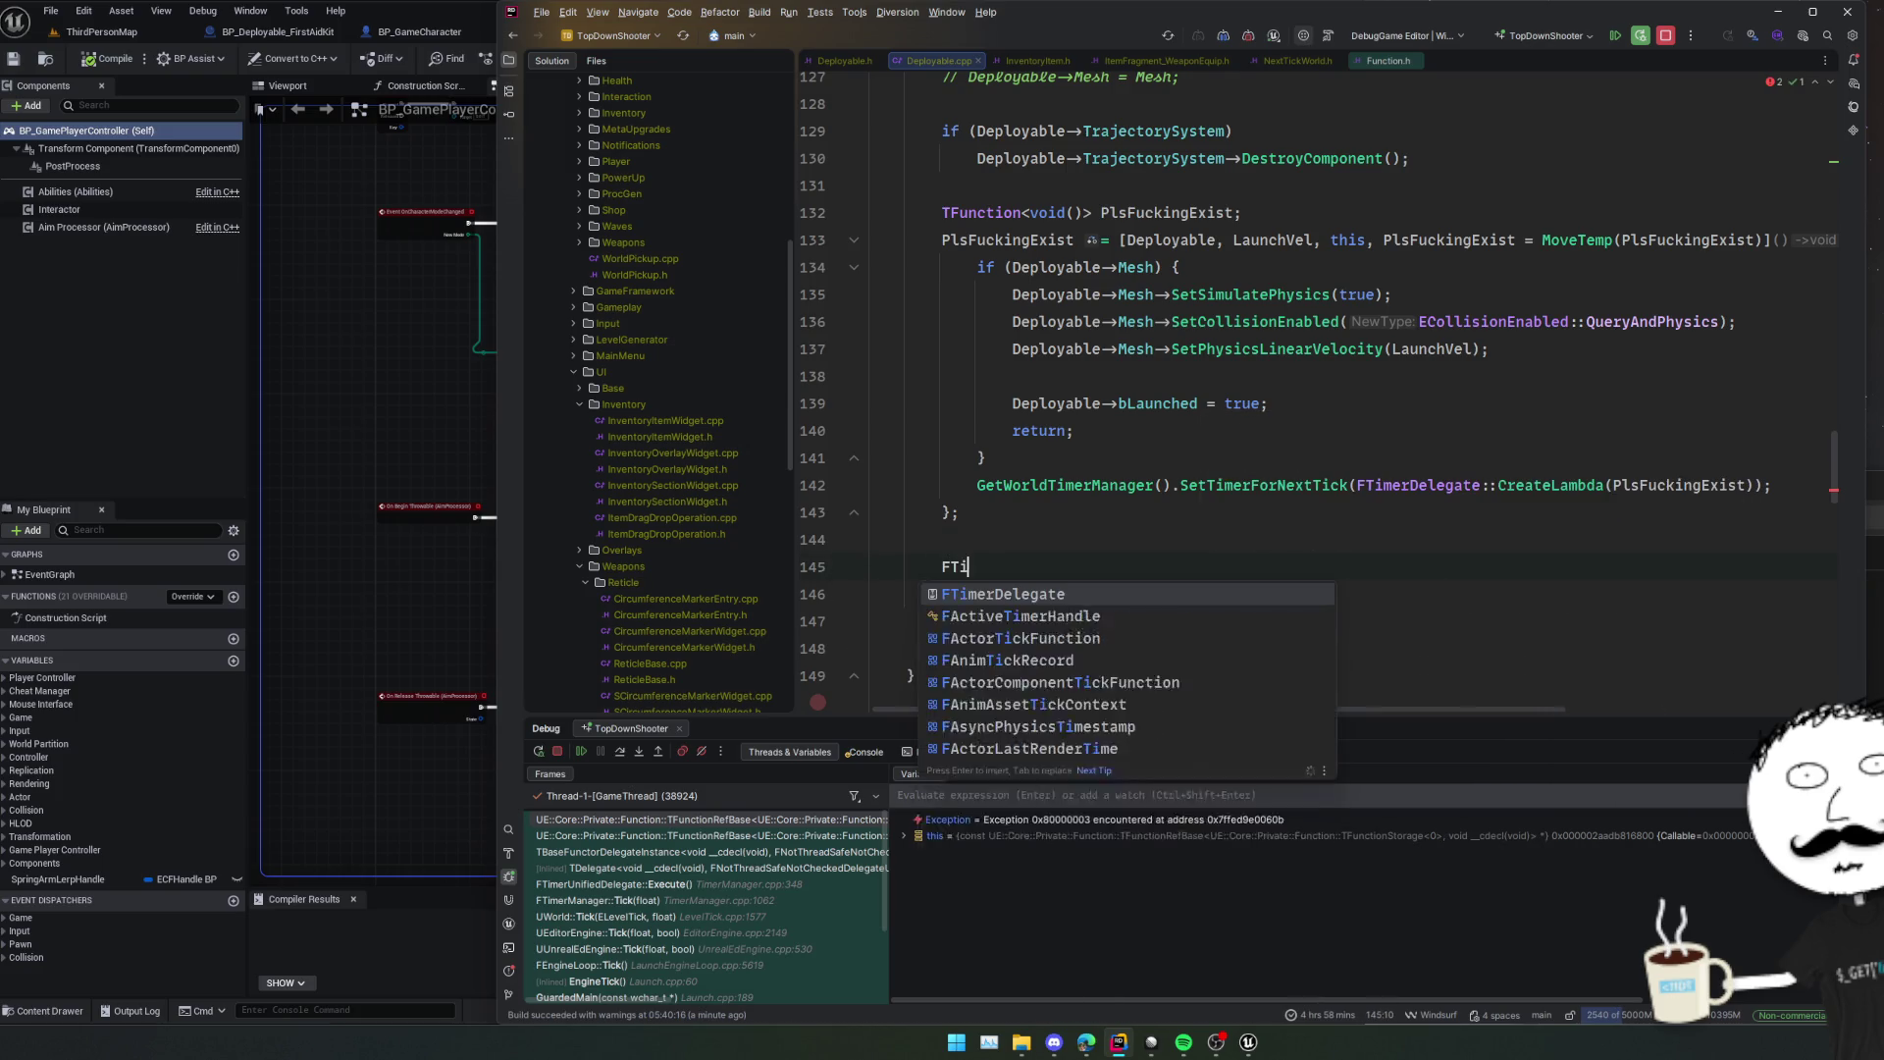
type("merHandle")
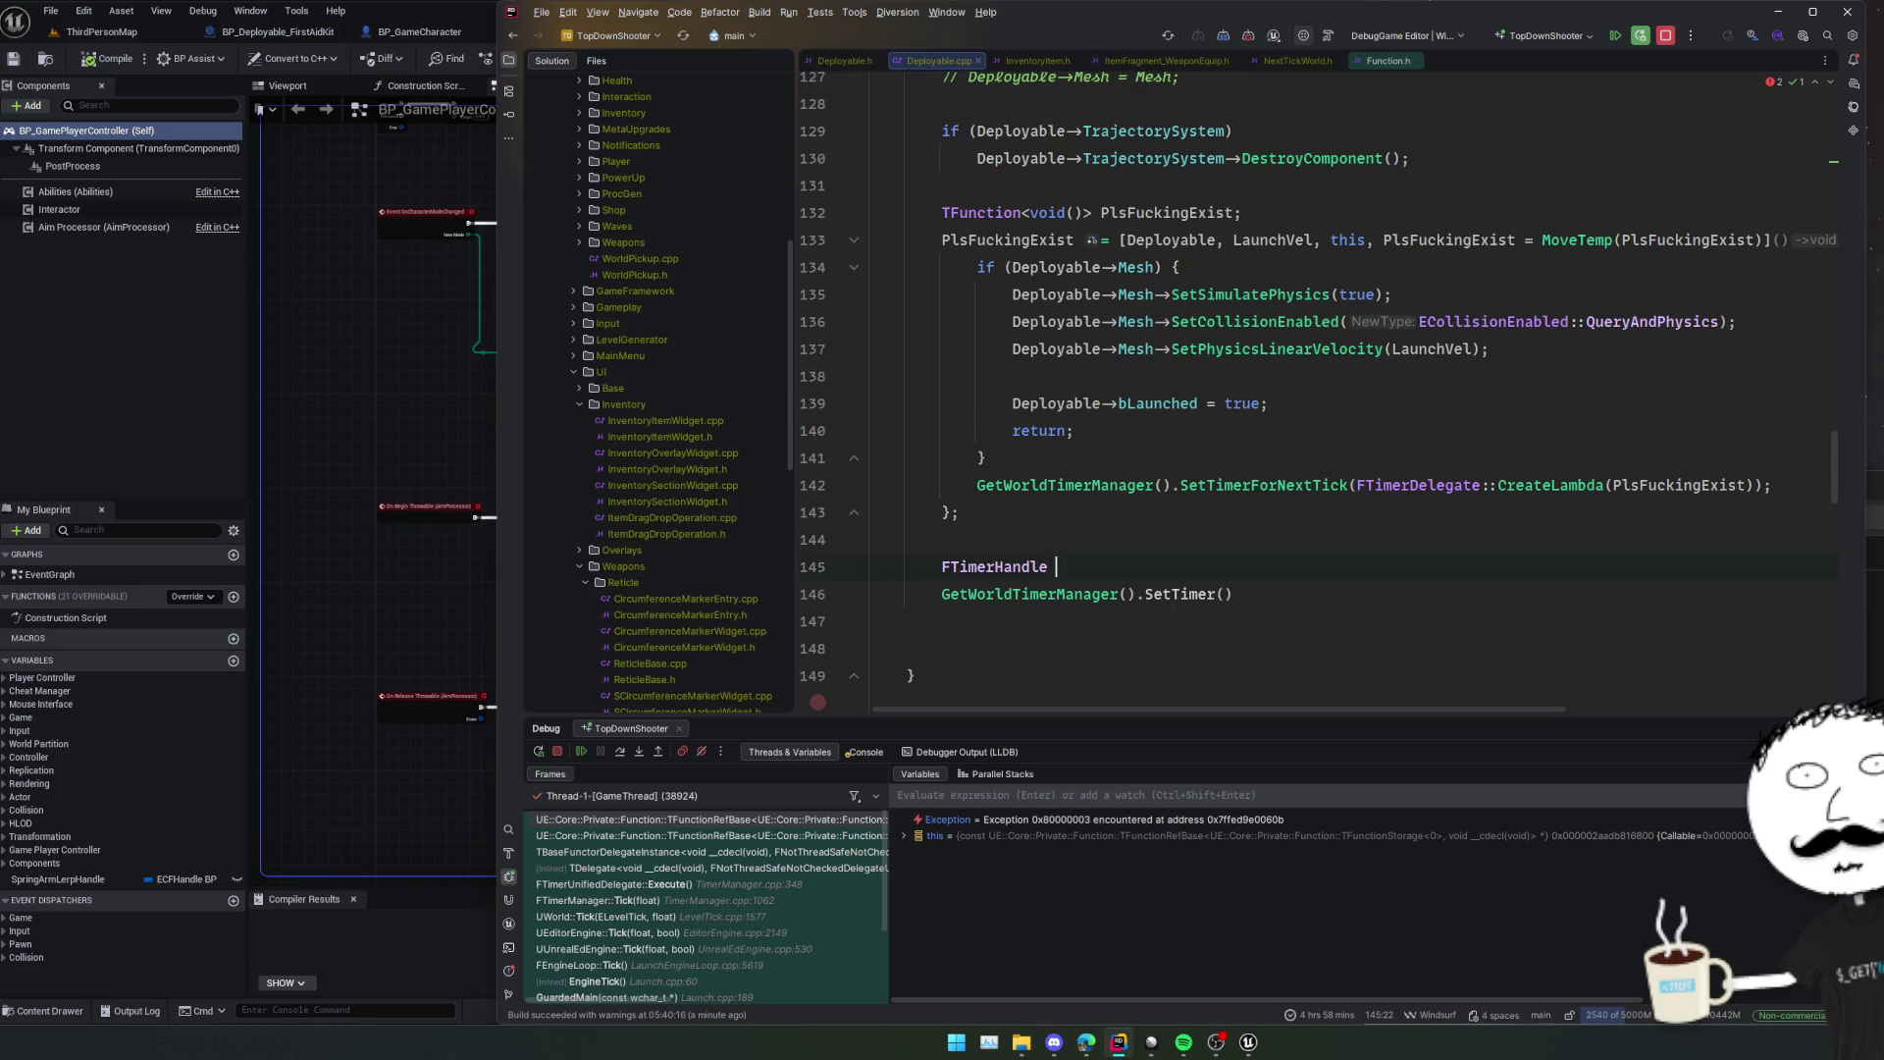
type(";Handle;")
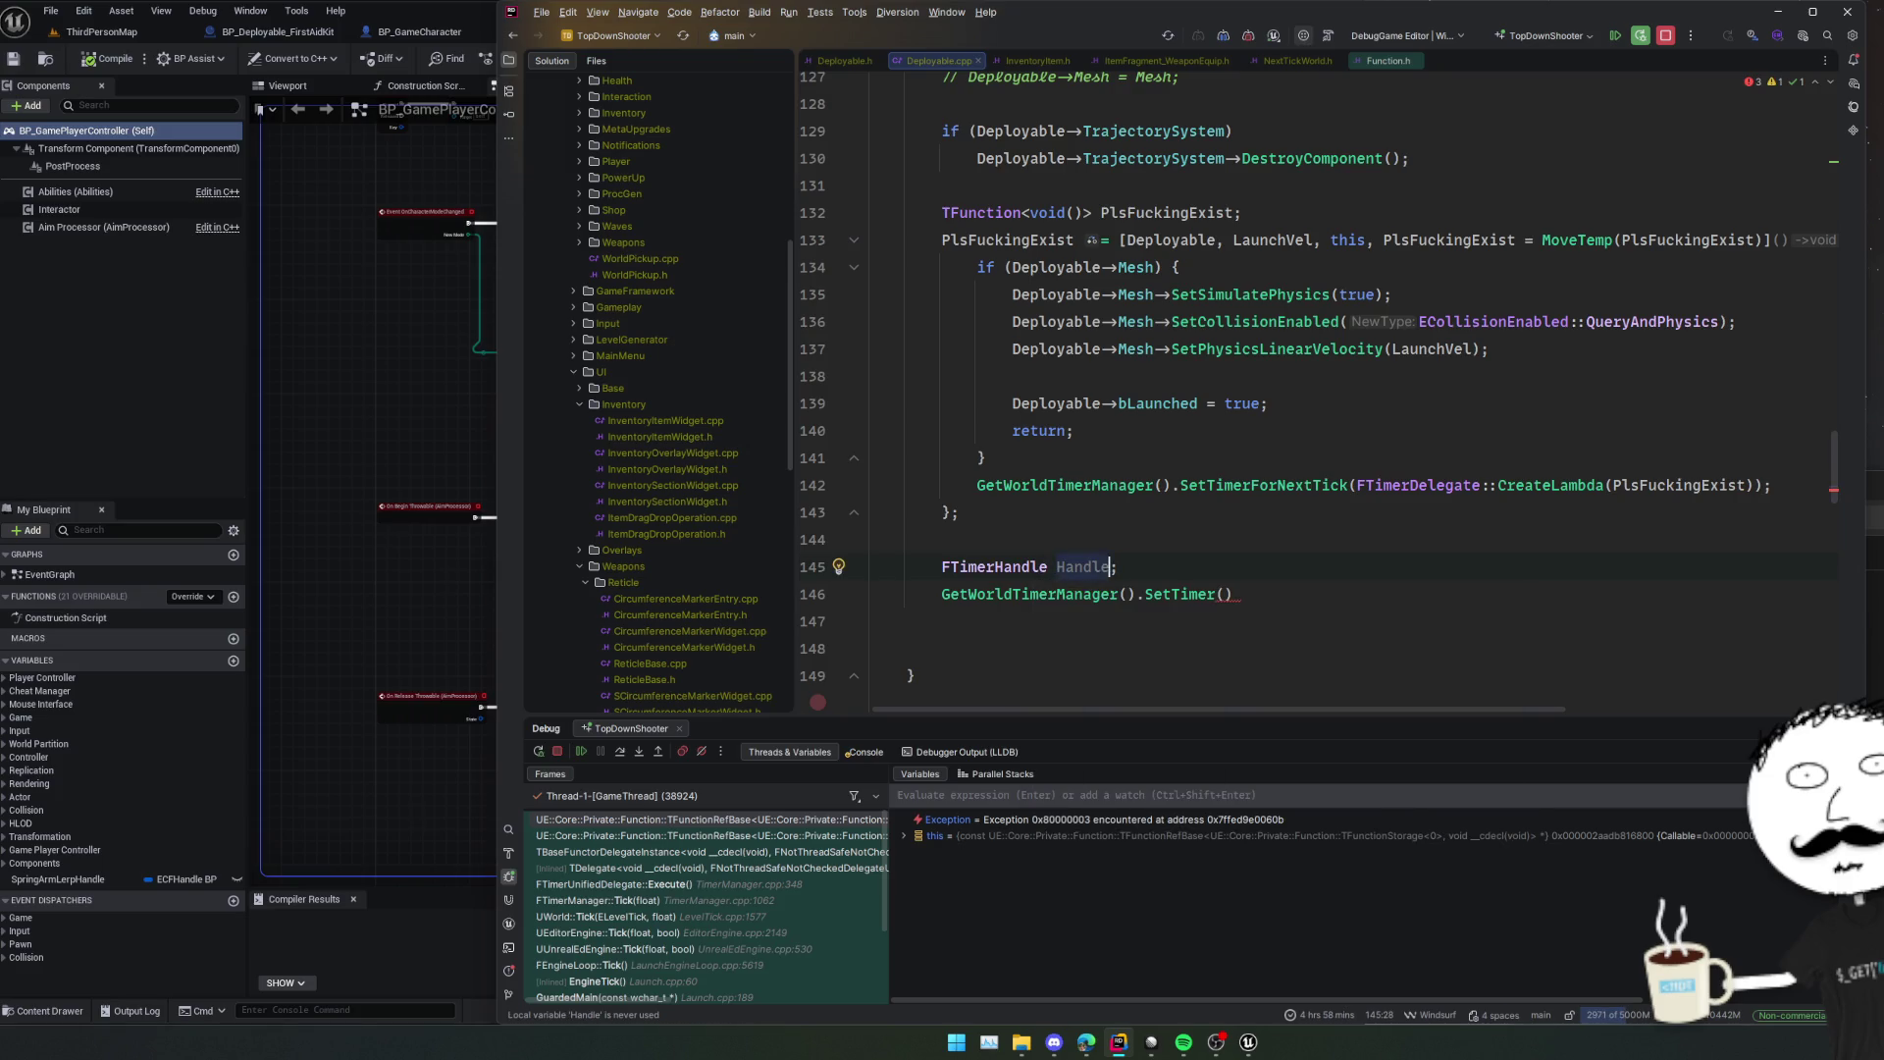
key("Down")
key("End")
key("Left")
type("Handle")
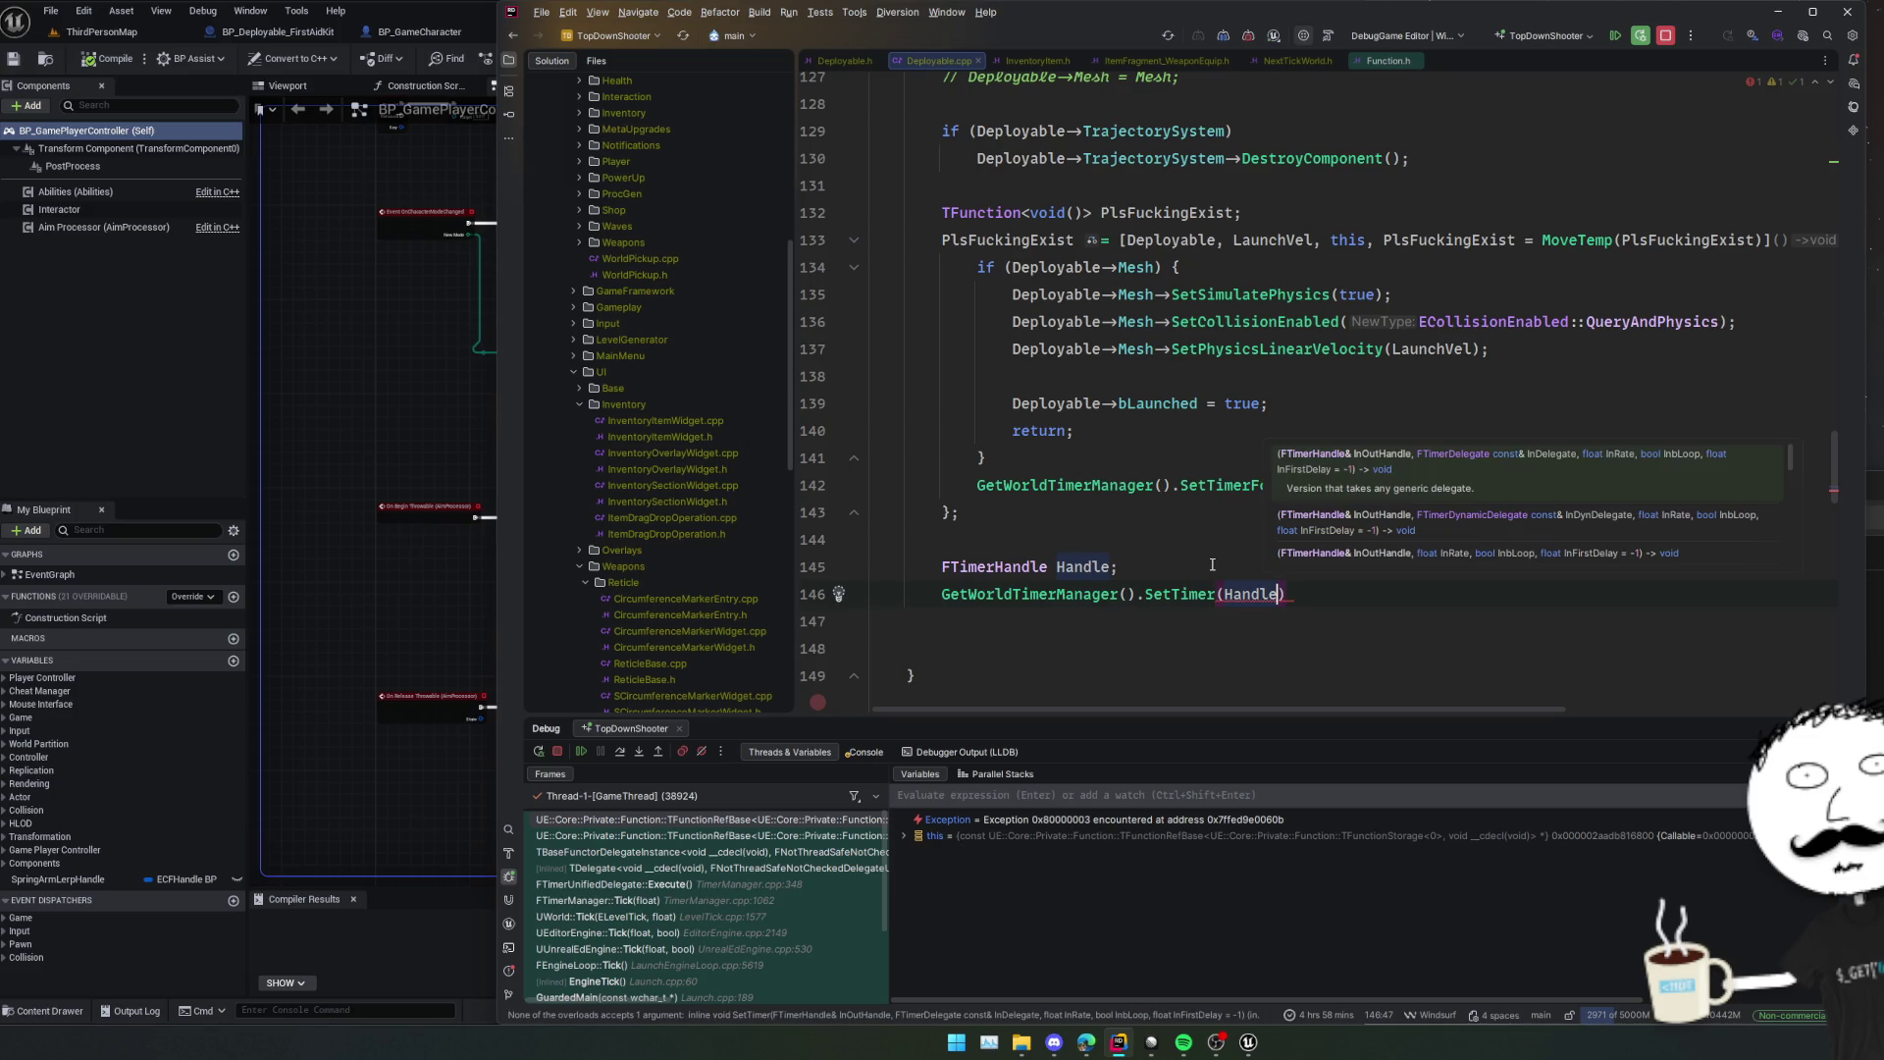
type(", F")
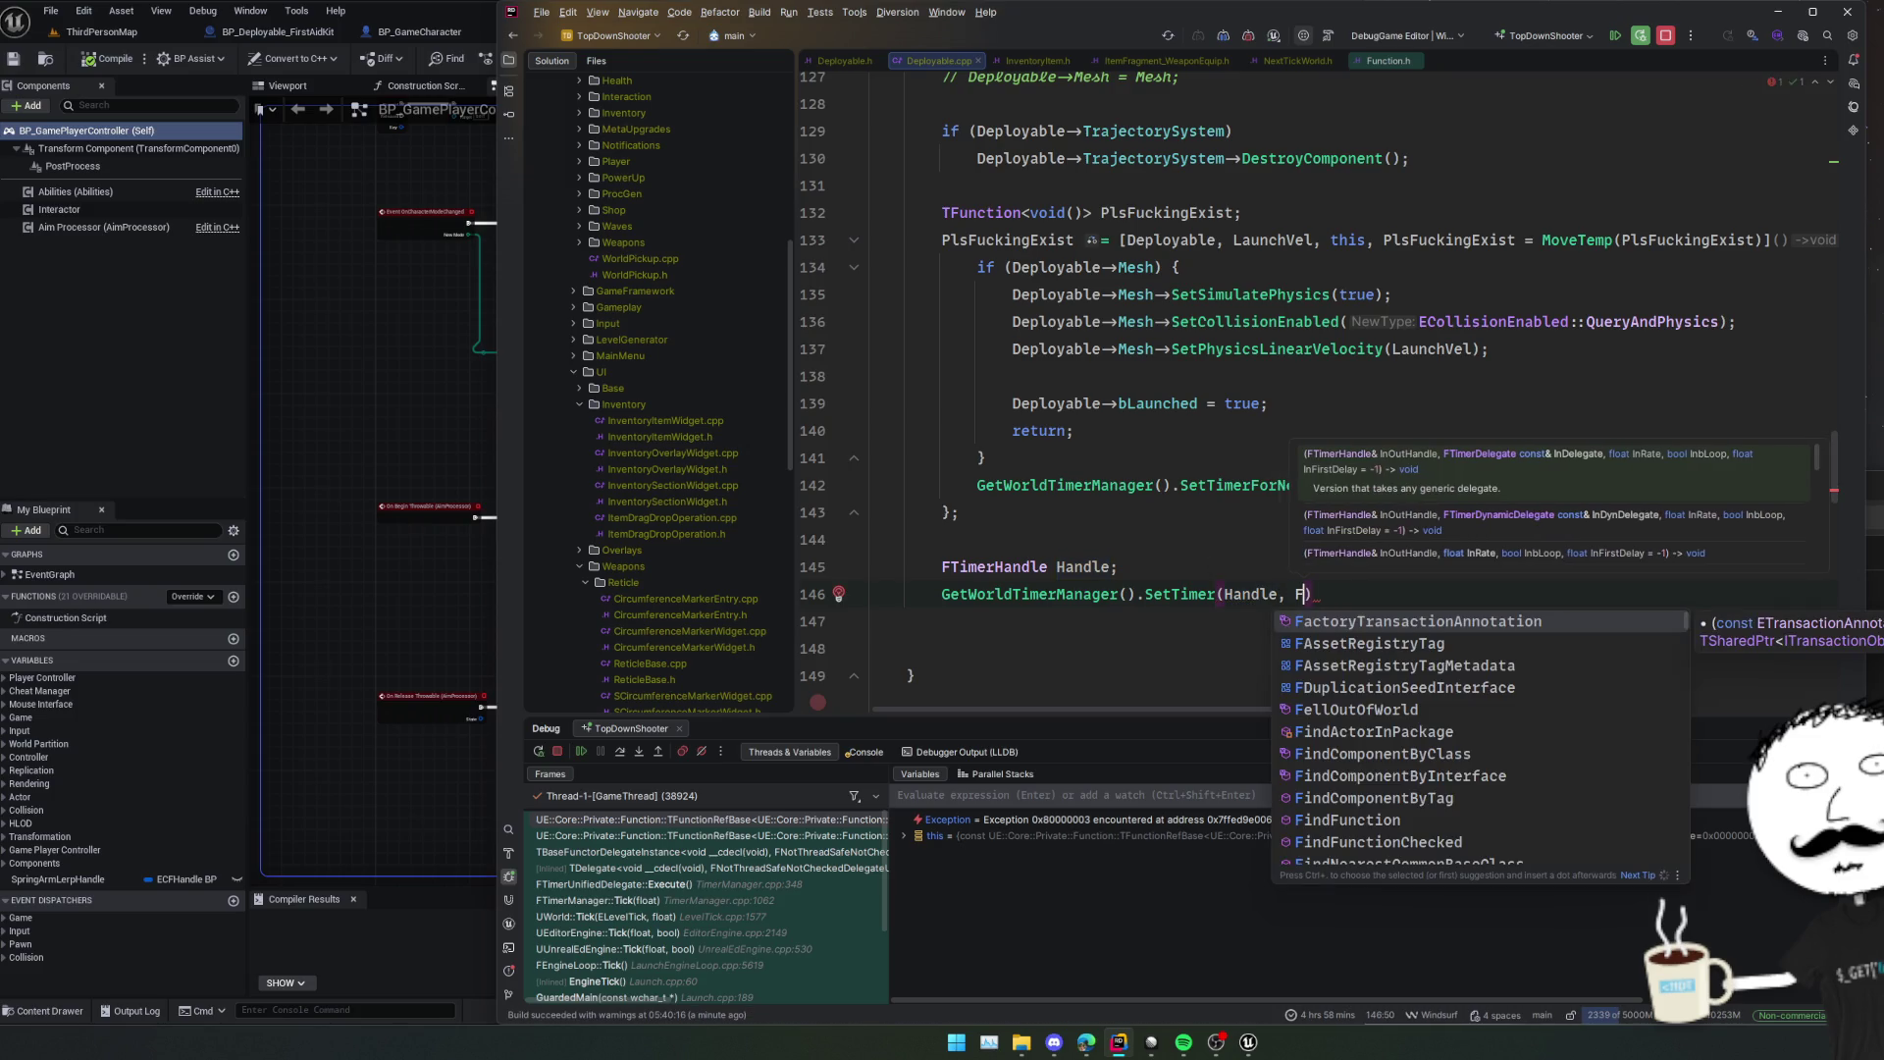
type("TimerDelegate::Cr")
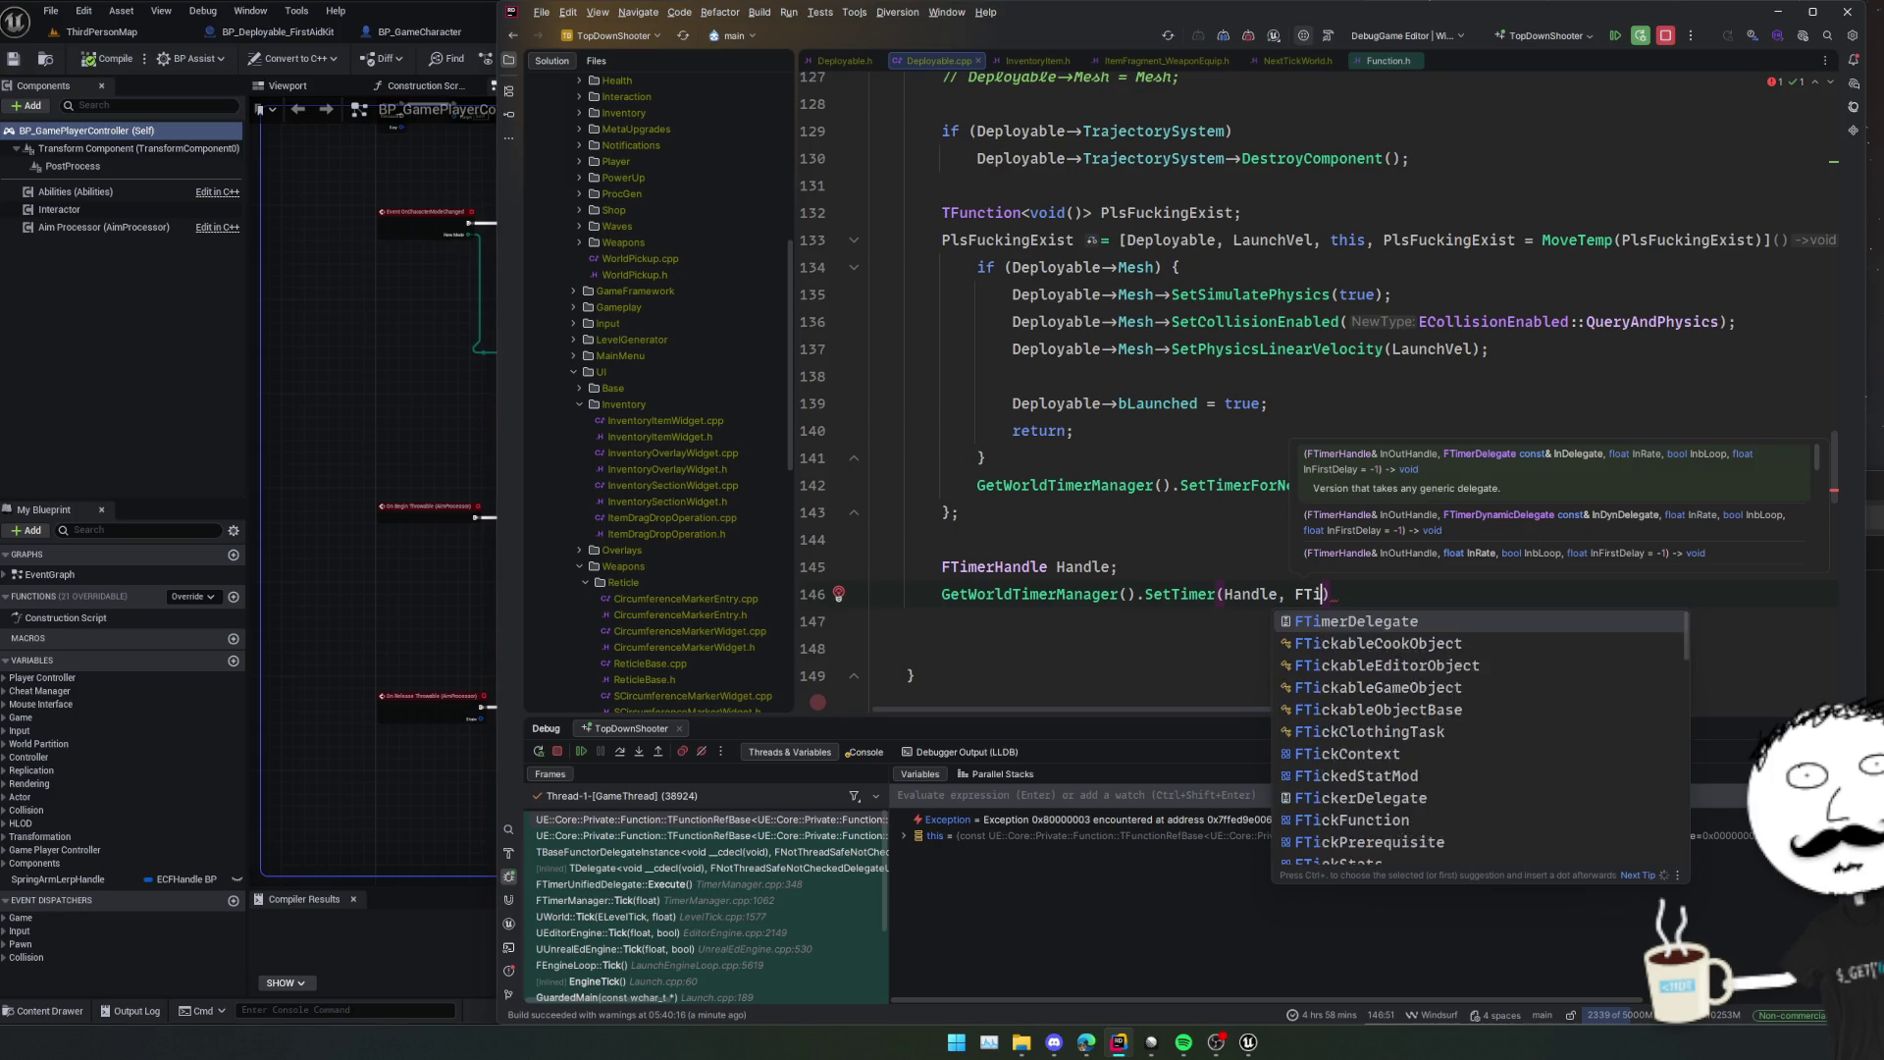
type("e")
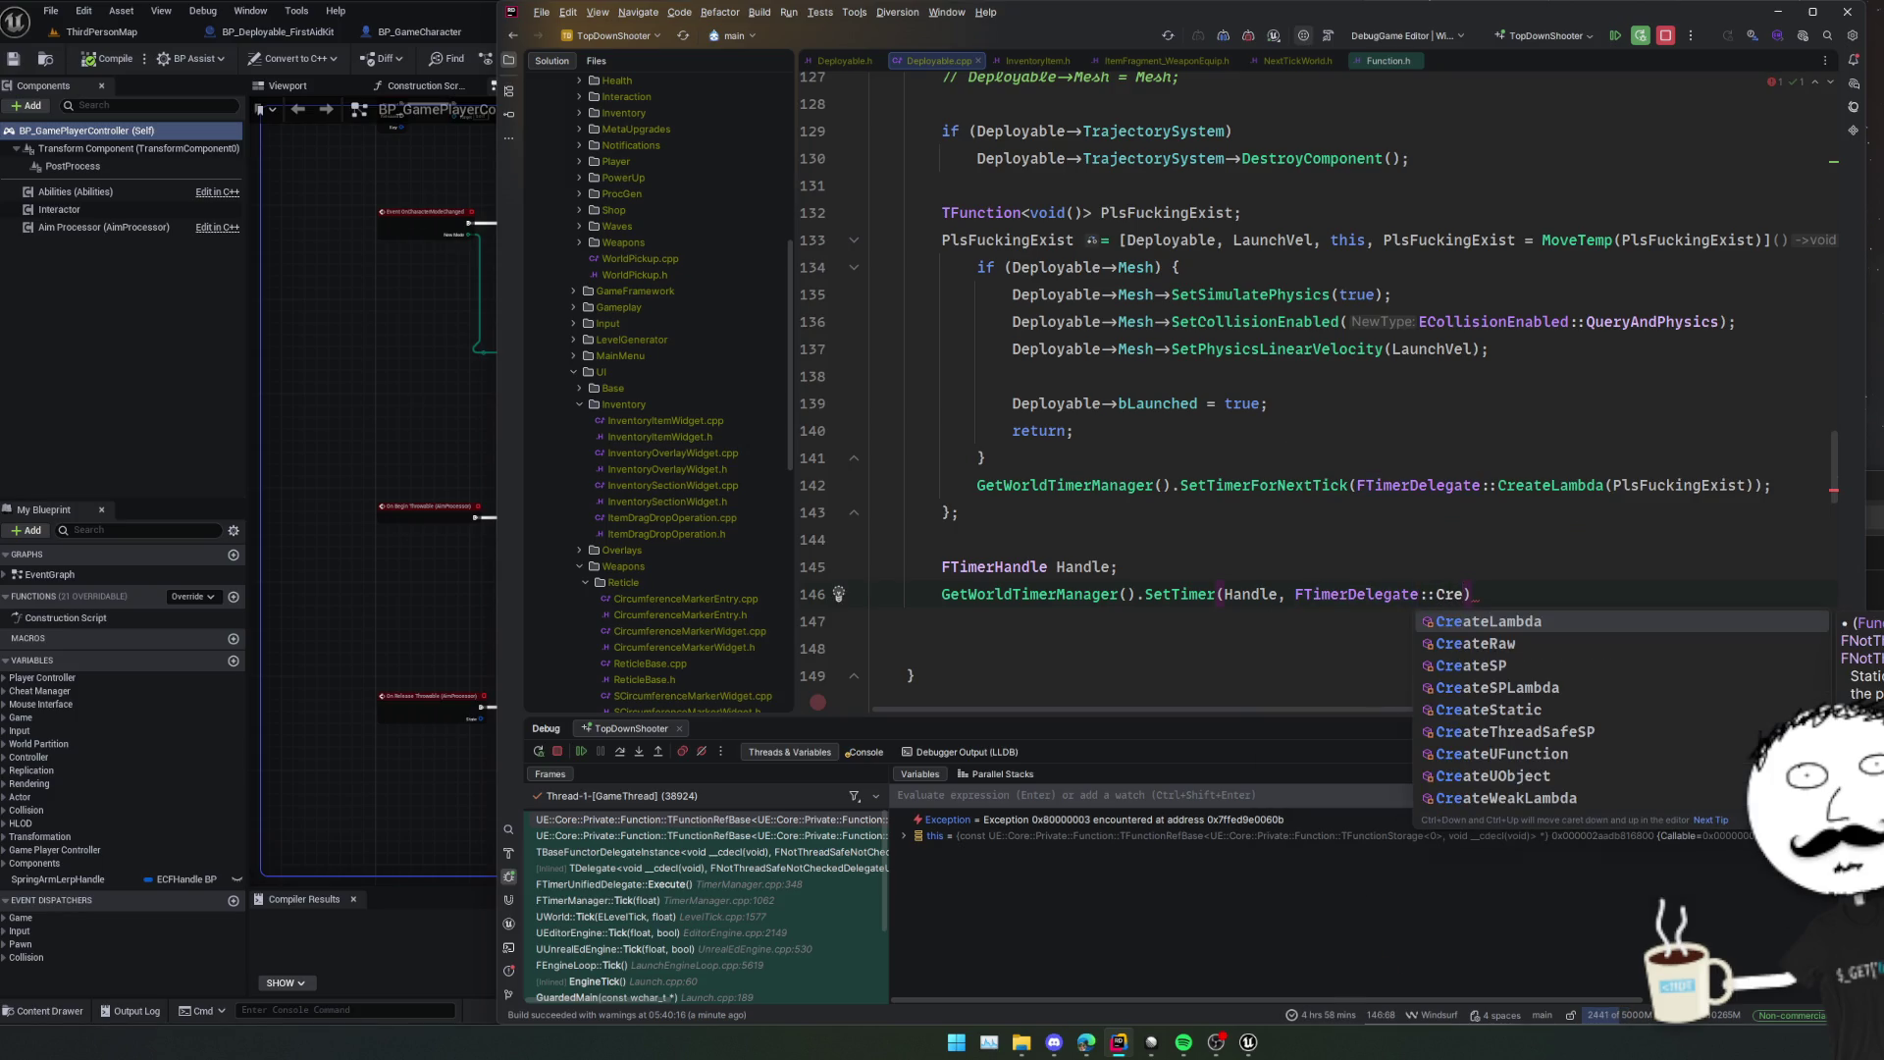
key("Return")
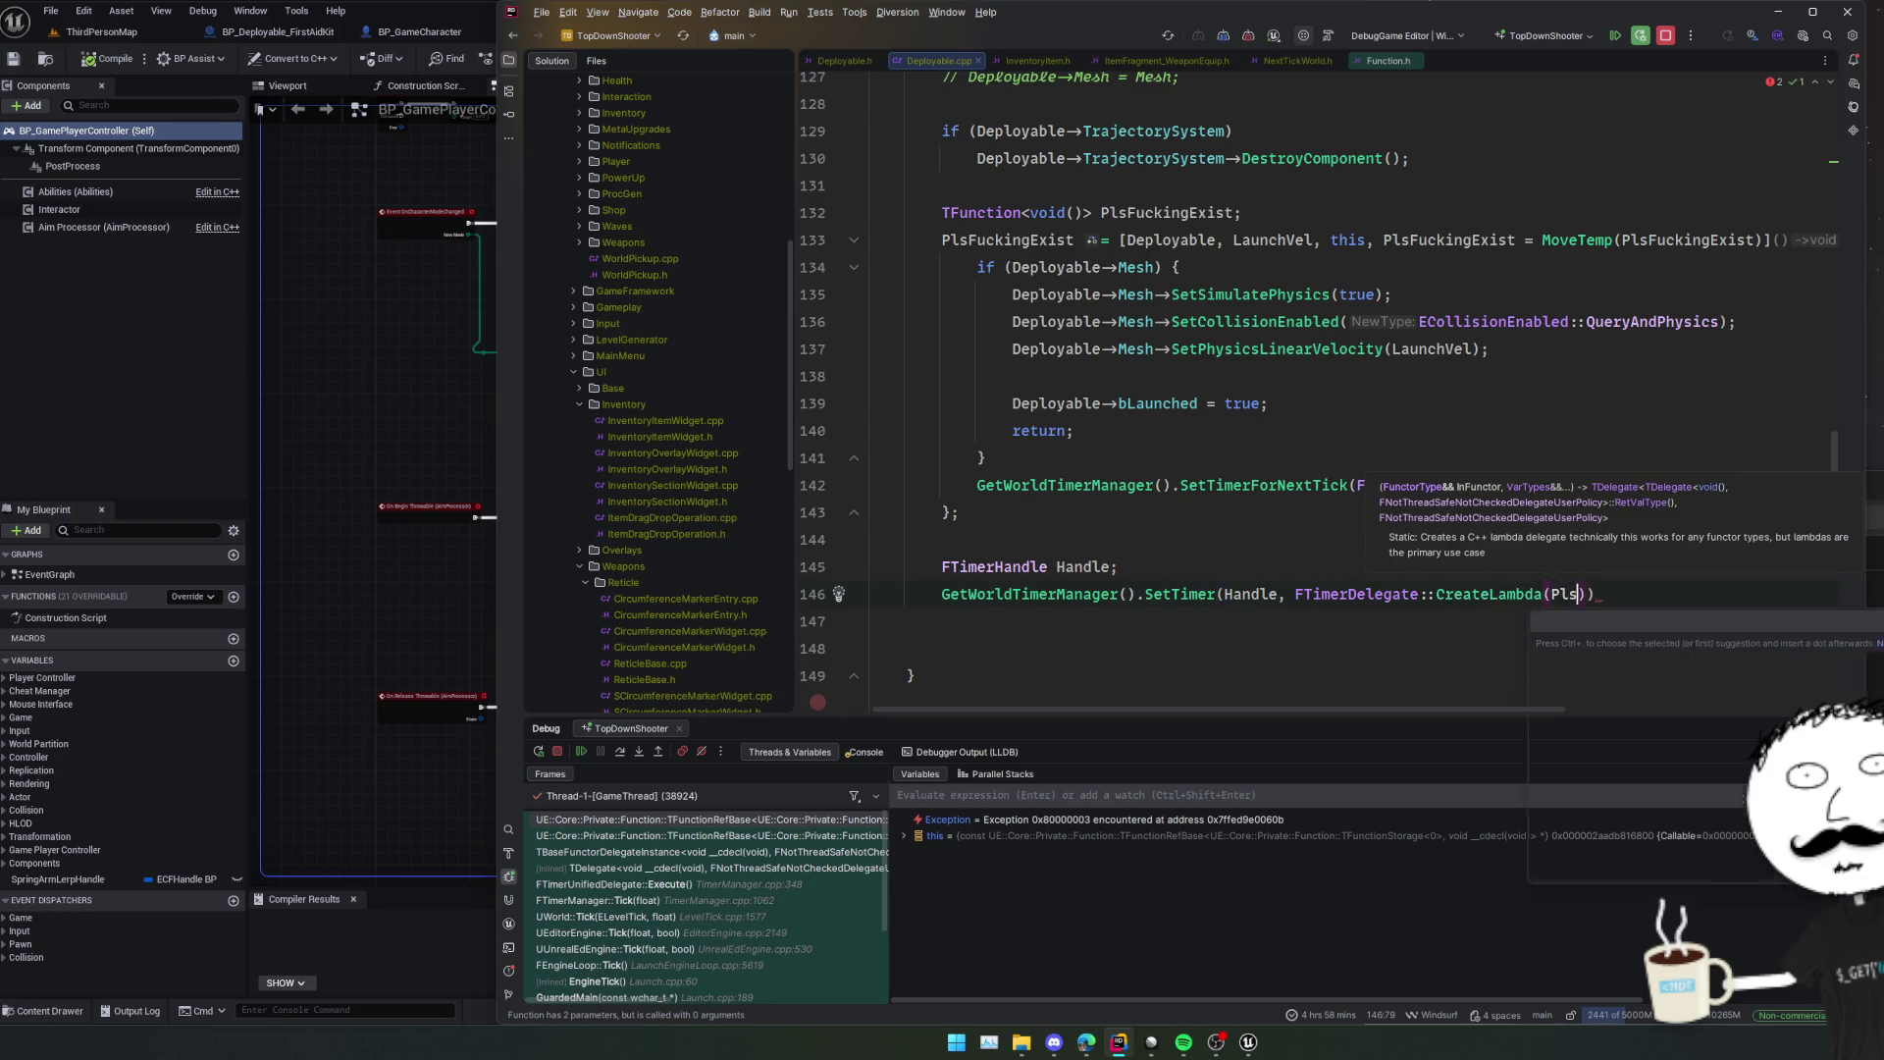
type("Pls")
key("Return")
key("Home")
key("Up")
key("Up")
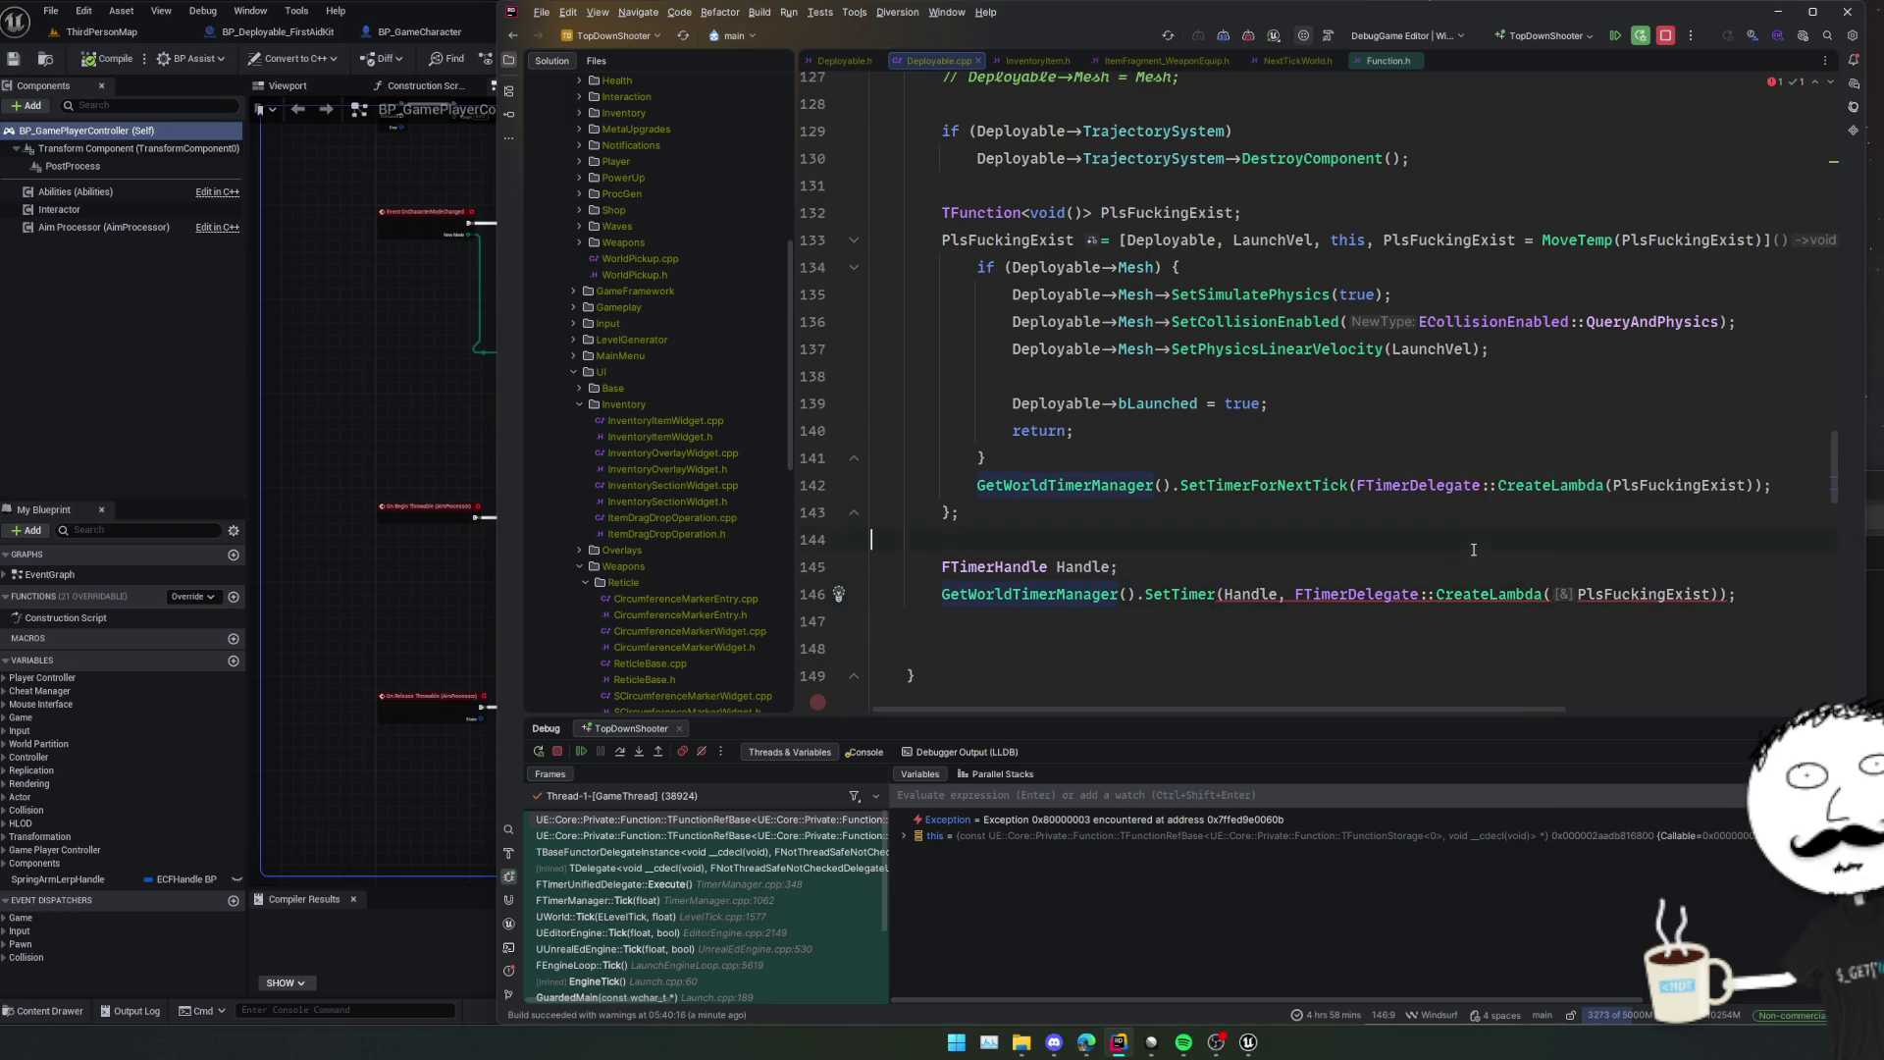
left_click(551, 751)
Stop debugging and give the SetTimer call a 0.1f rate with looping set to true.
left_click(1320, 595)
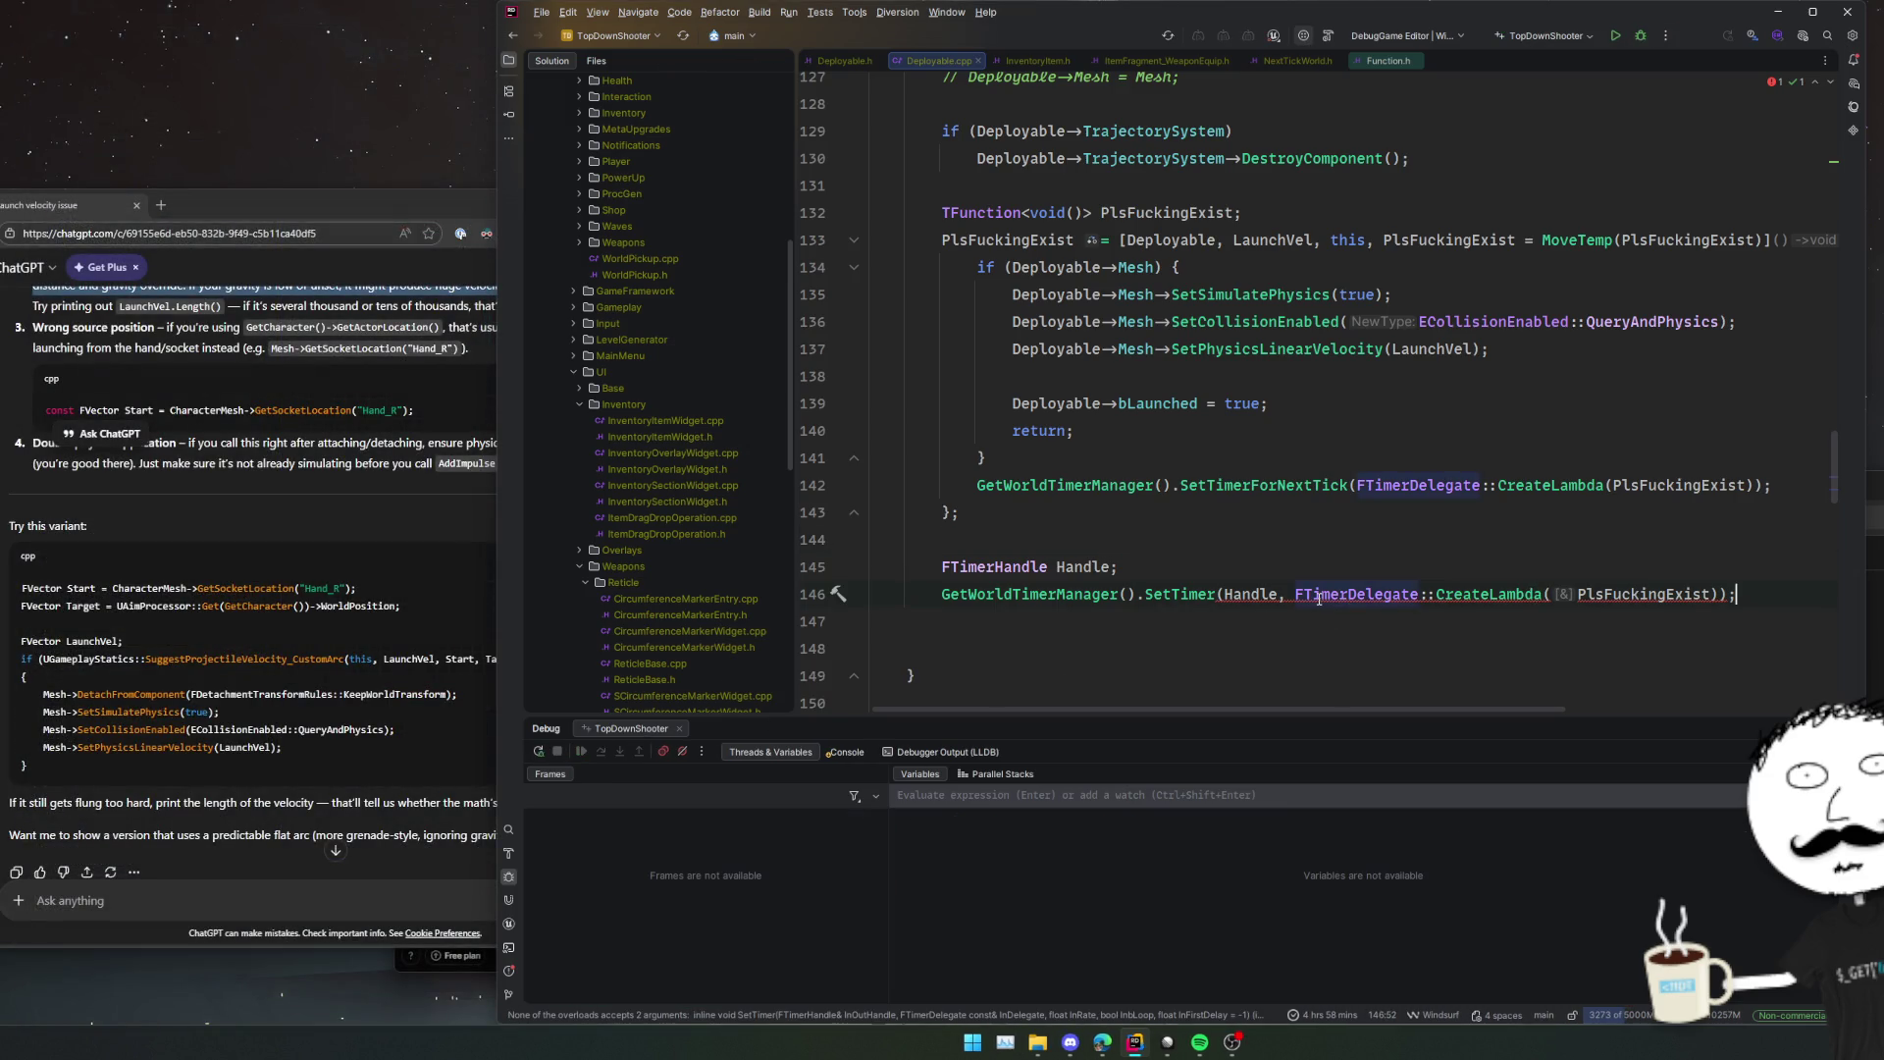
key("End")
key("Left")
type(",")
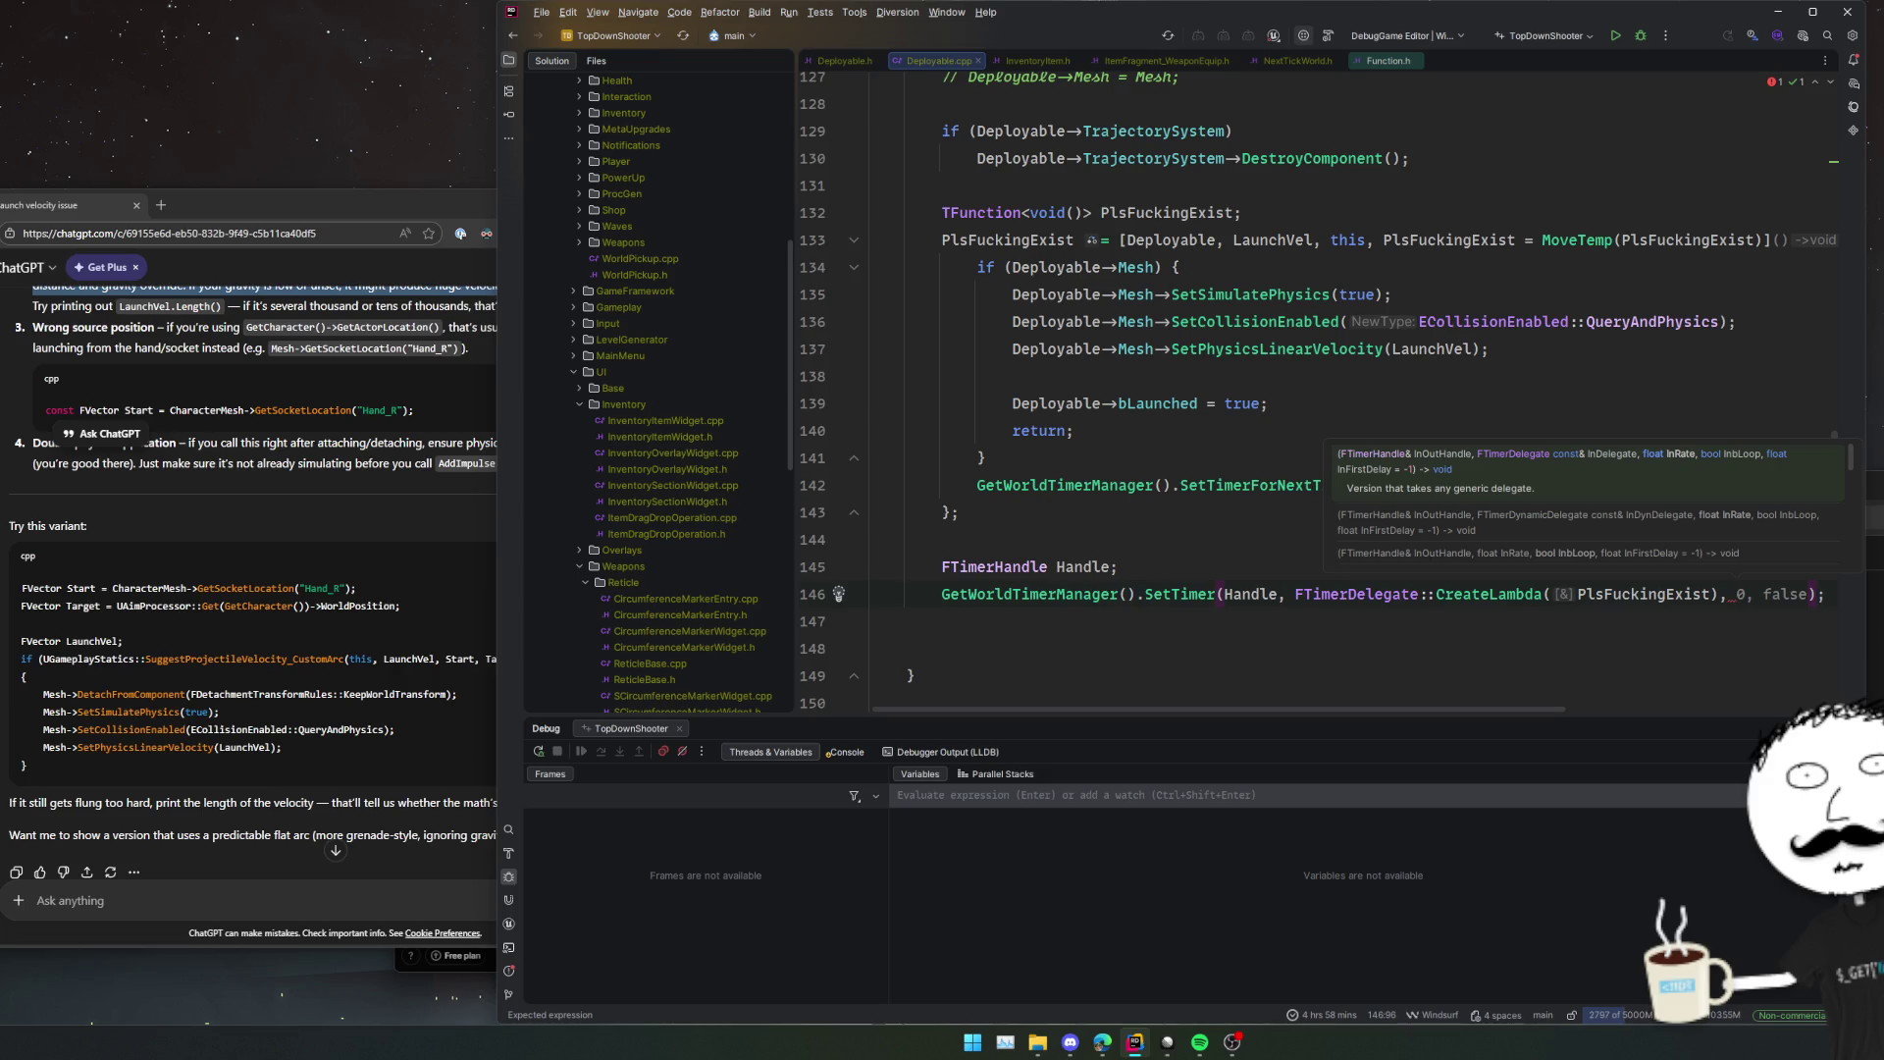
type("0.1f")
type(",")
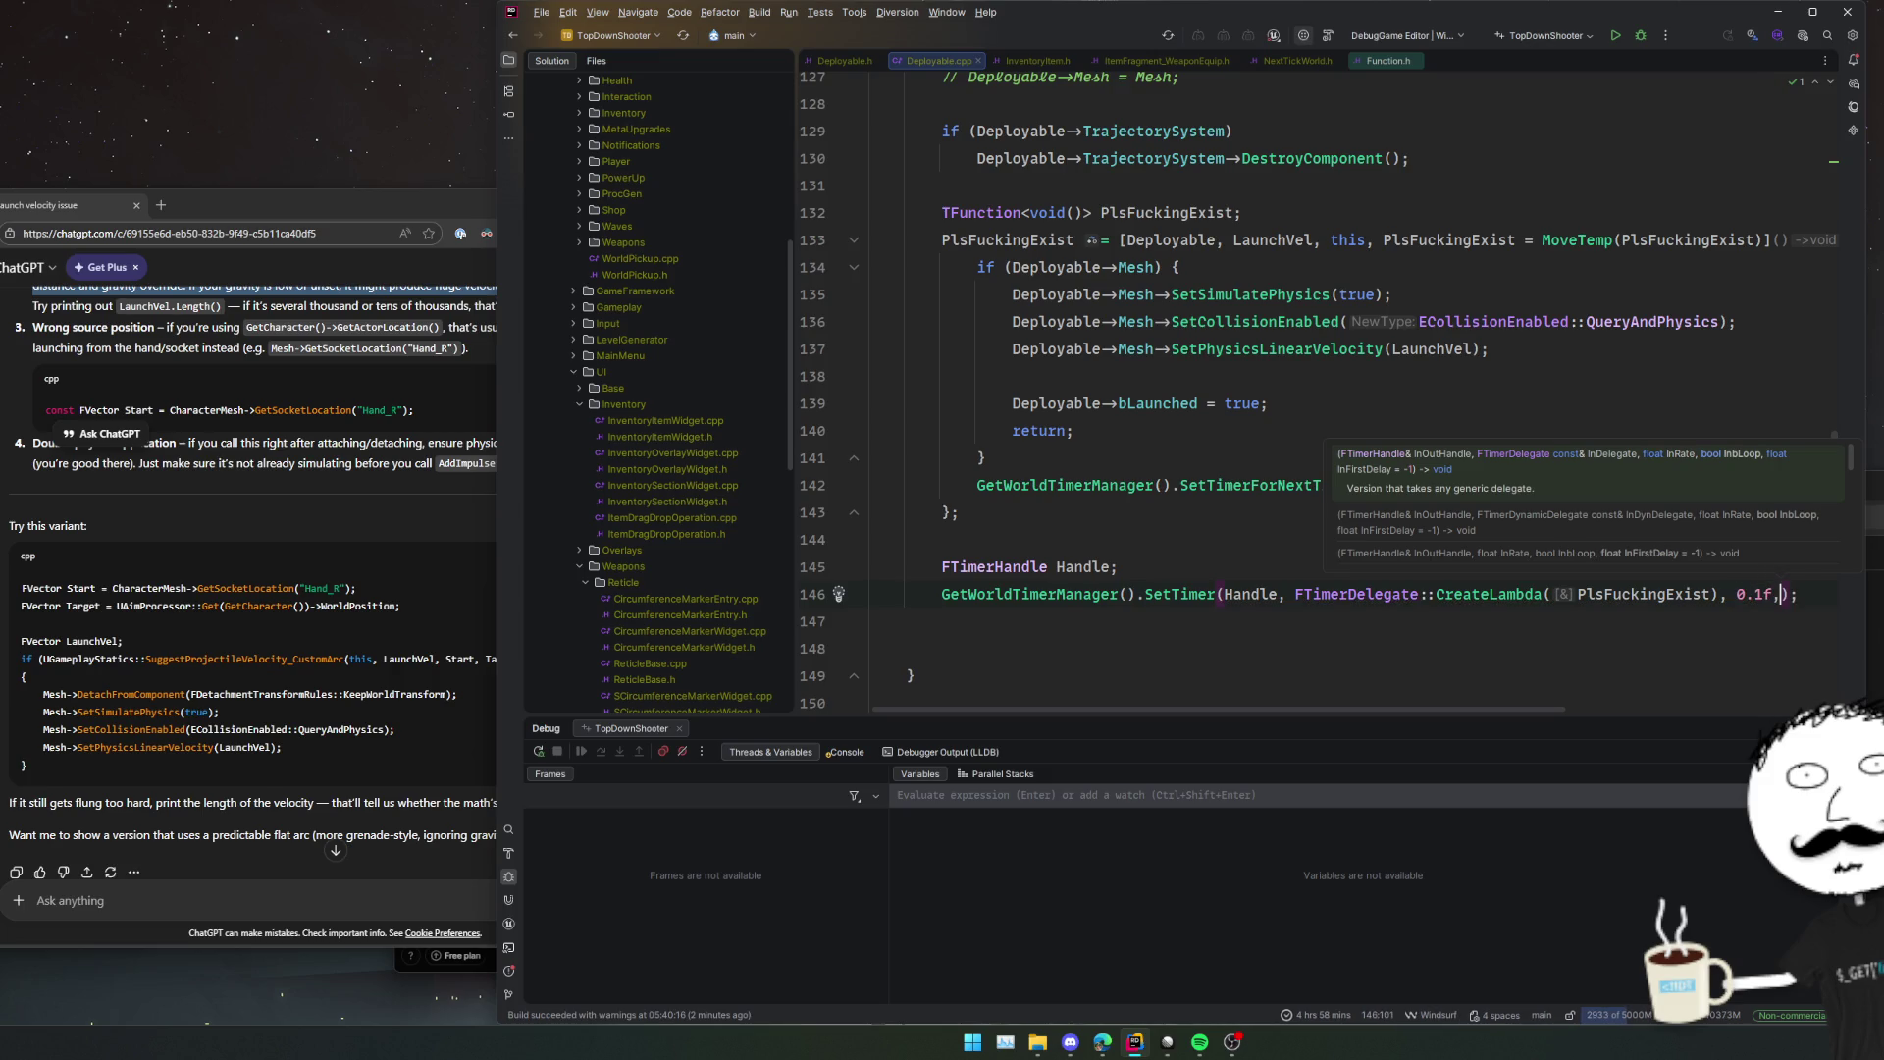
type(" true")
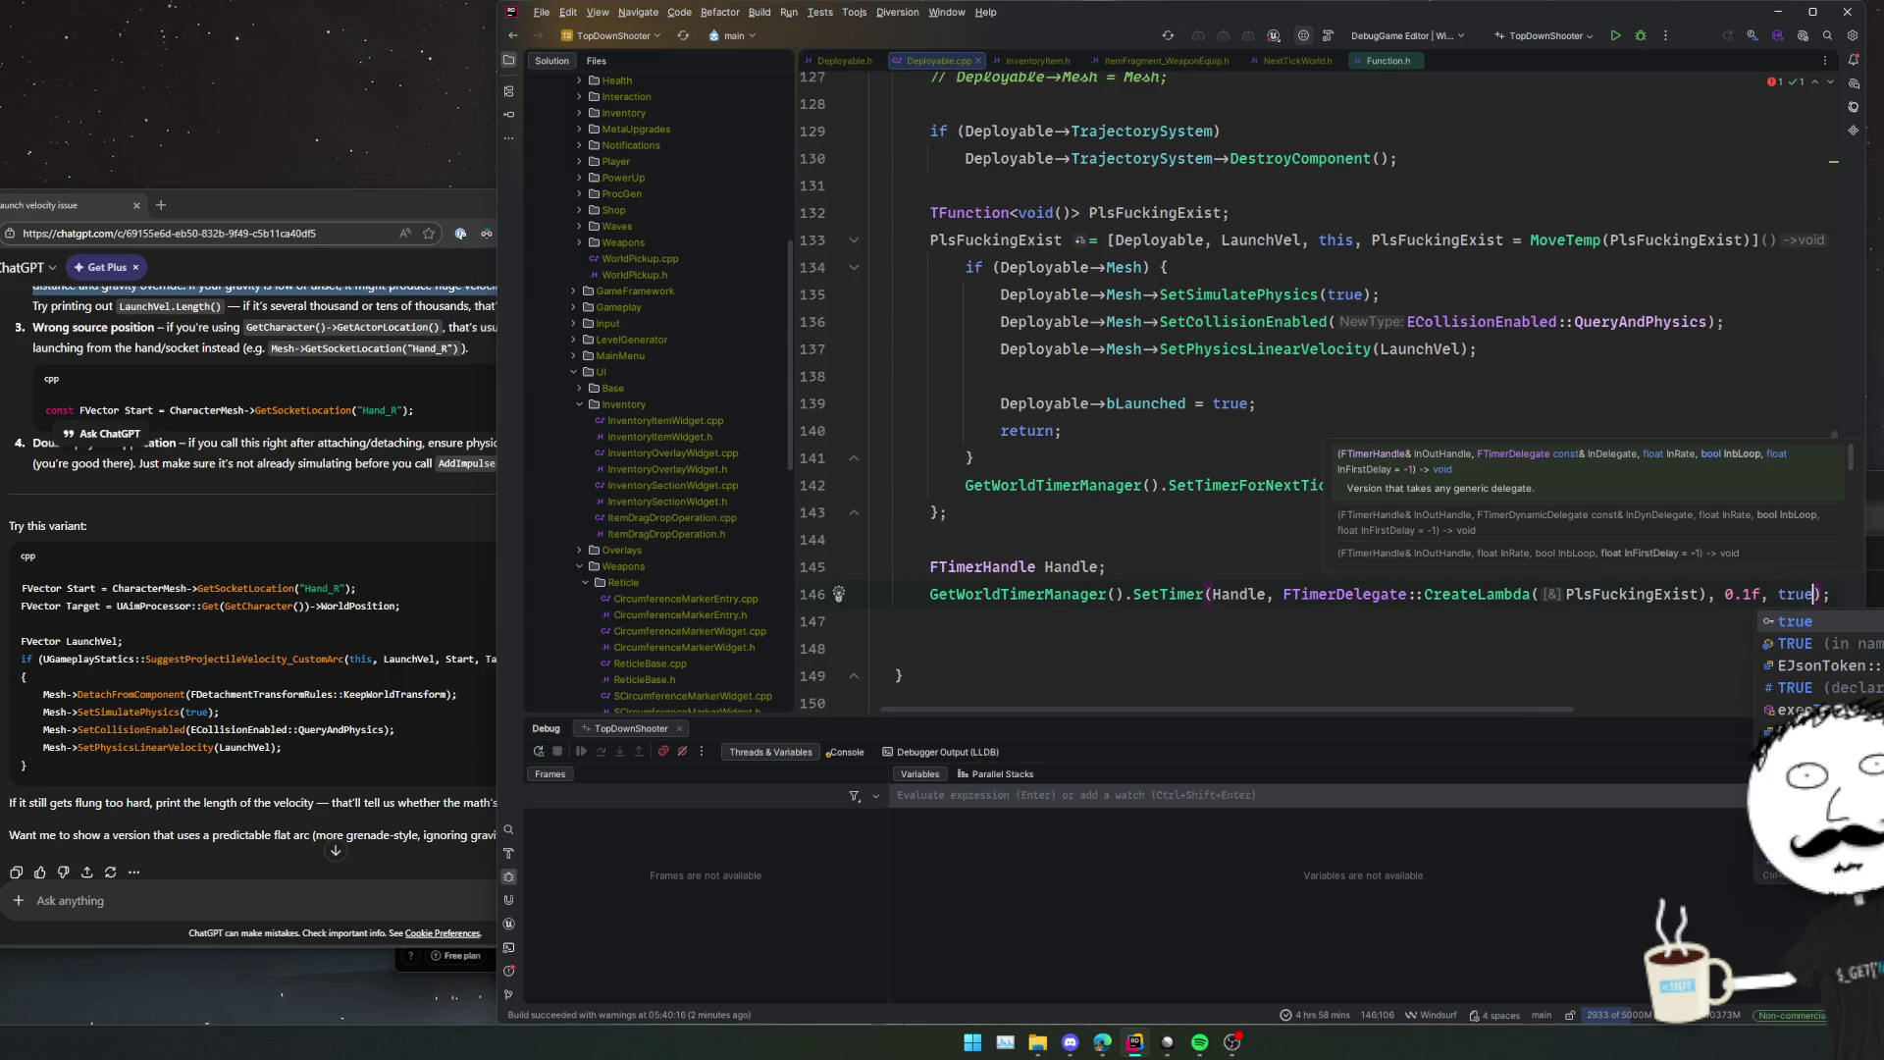
key("Home")
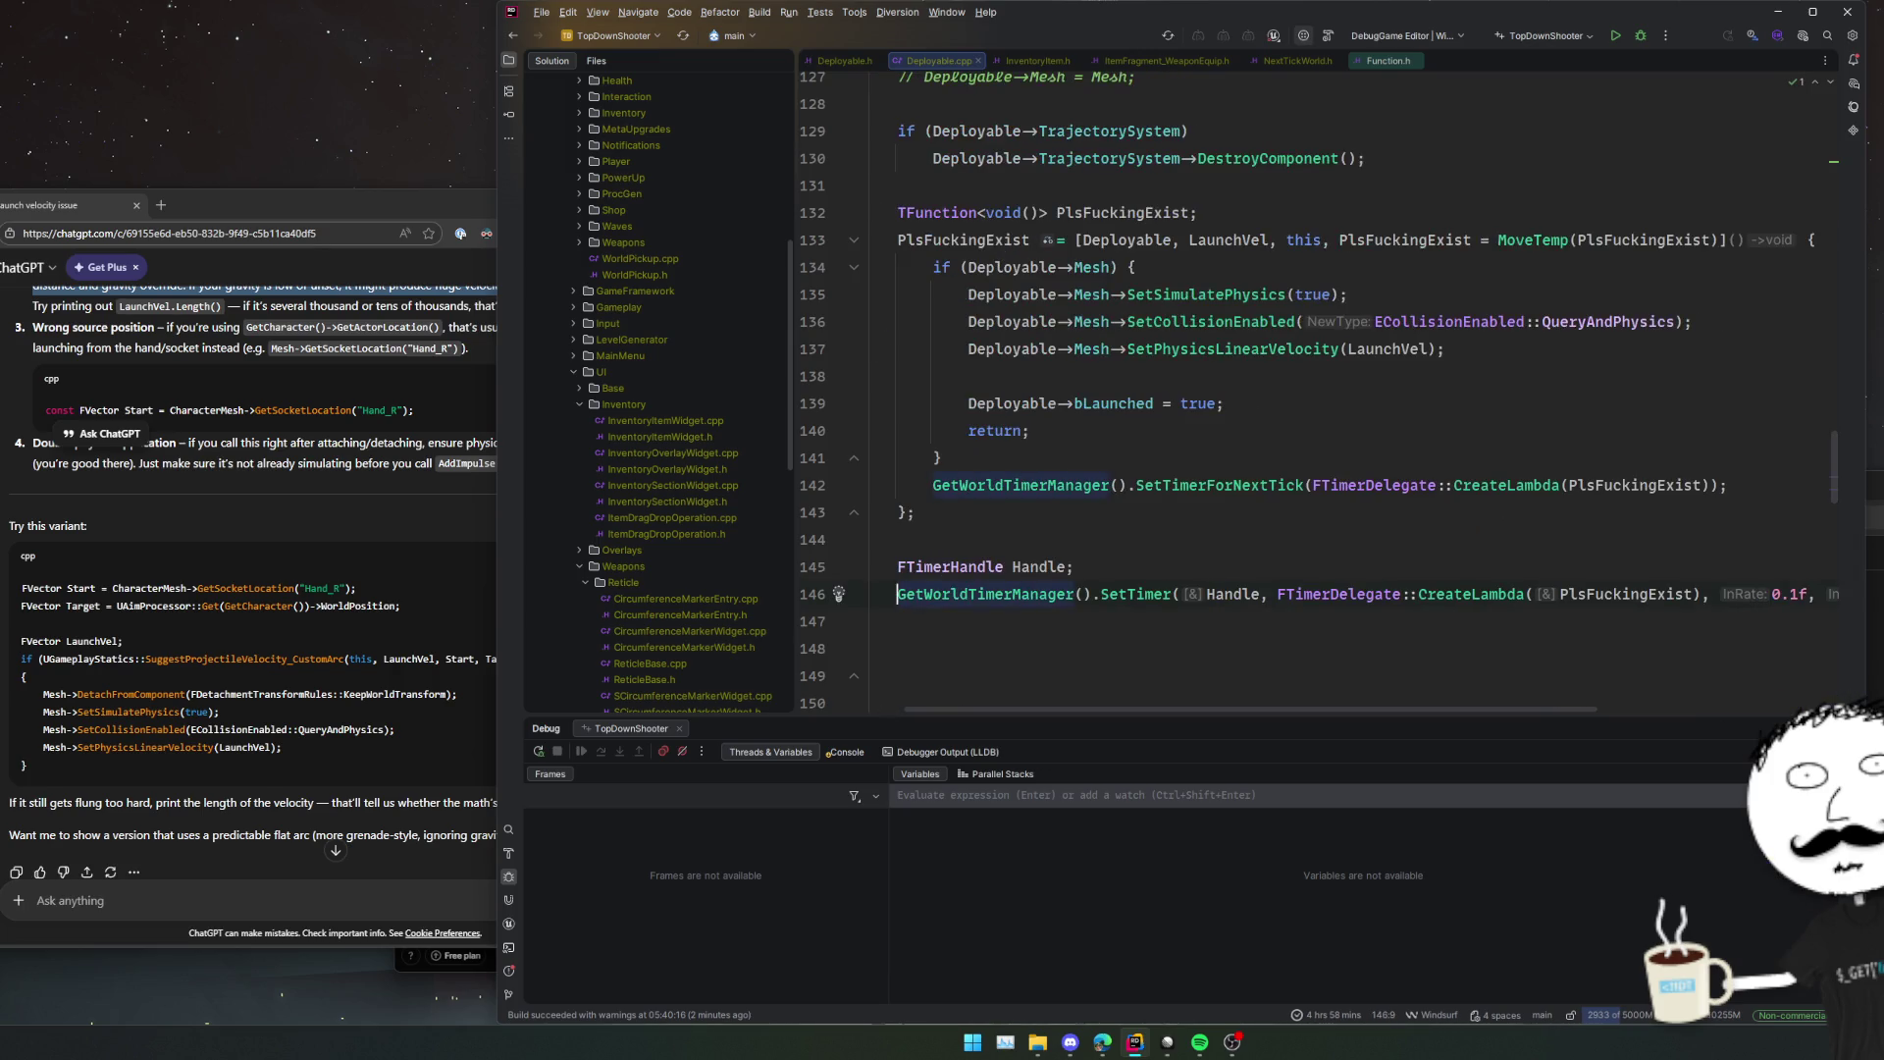
left_click(1083, 483)
left_click(1153, 559)
scroll(1154, 620, "left", 1)
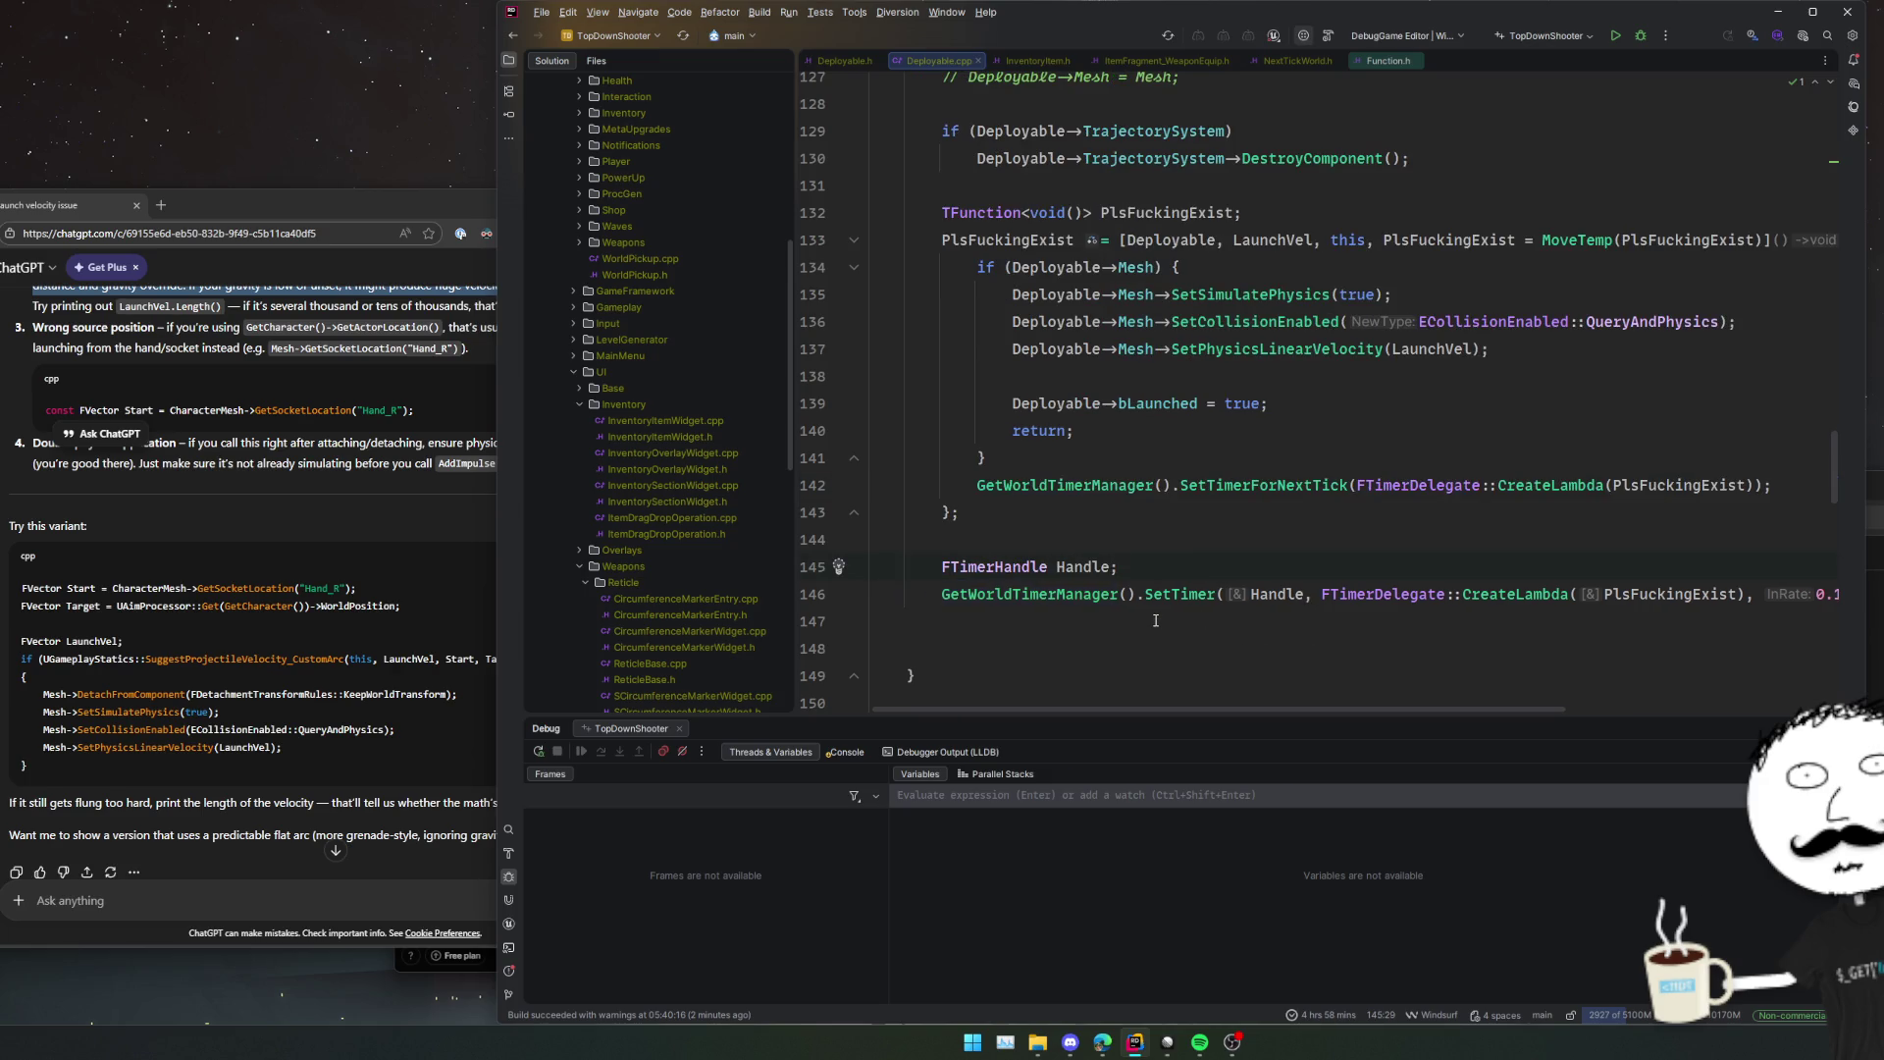
scroll(1169, 579, "up", 2)
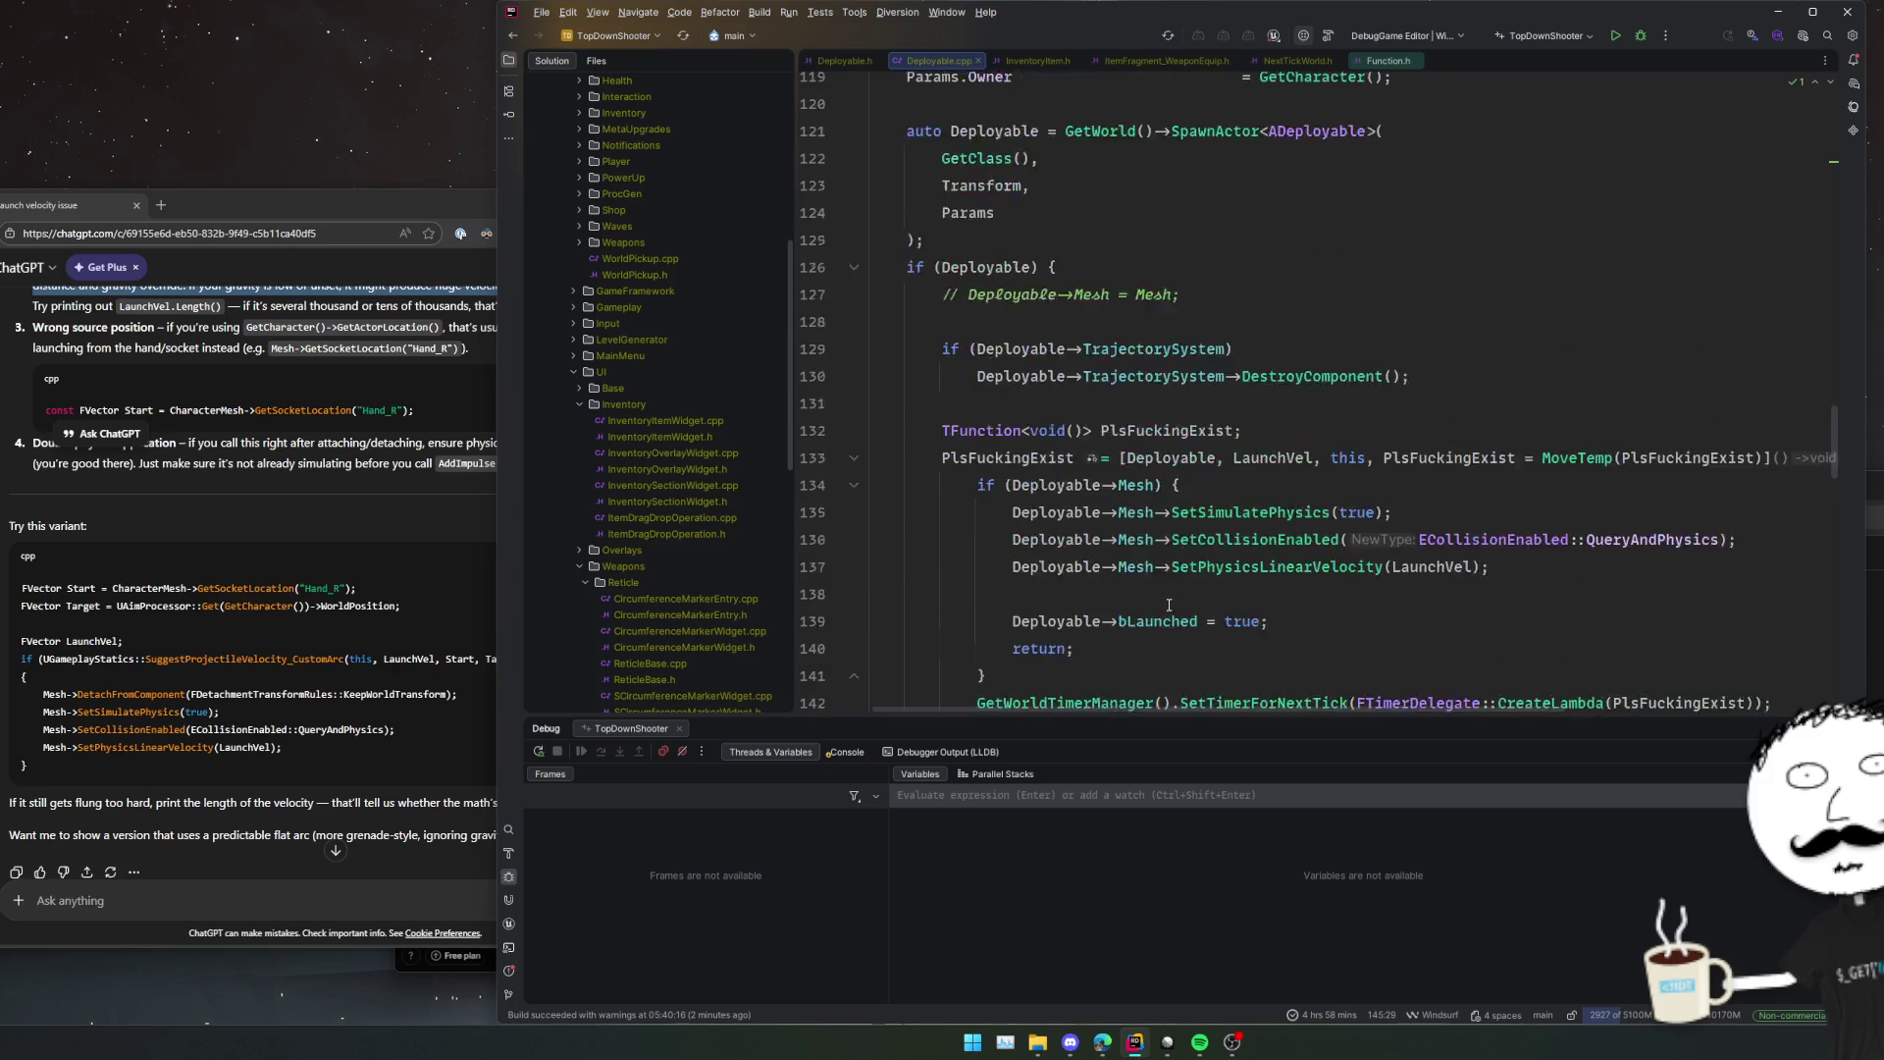
scroll(1168, 599, "down", 2)
Make the FTimerHandle Handle declaration static.
key("ctrl+BackSpace")
key("ctrl+BackSpace")
key("ctrl+BackSpace")
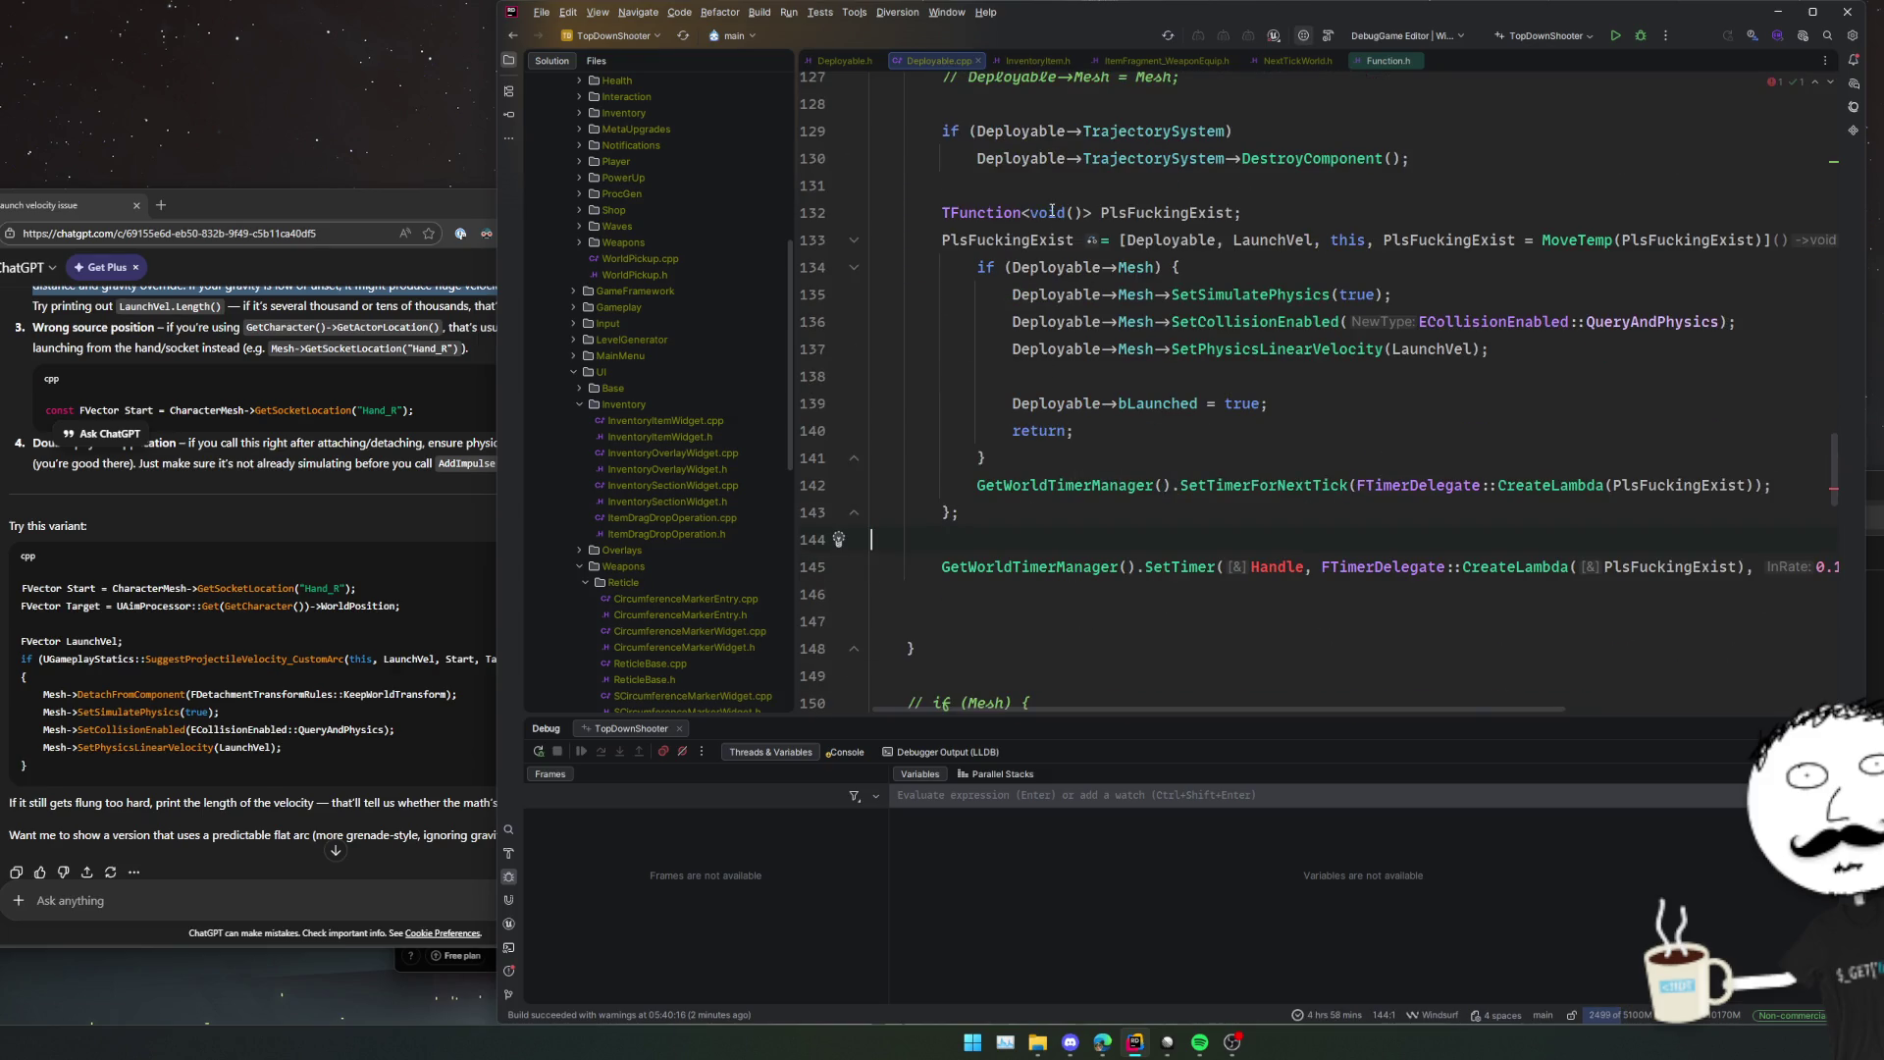
key("ctrl+z")
key("Home")
type("static")
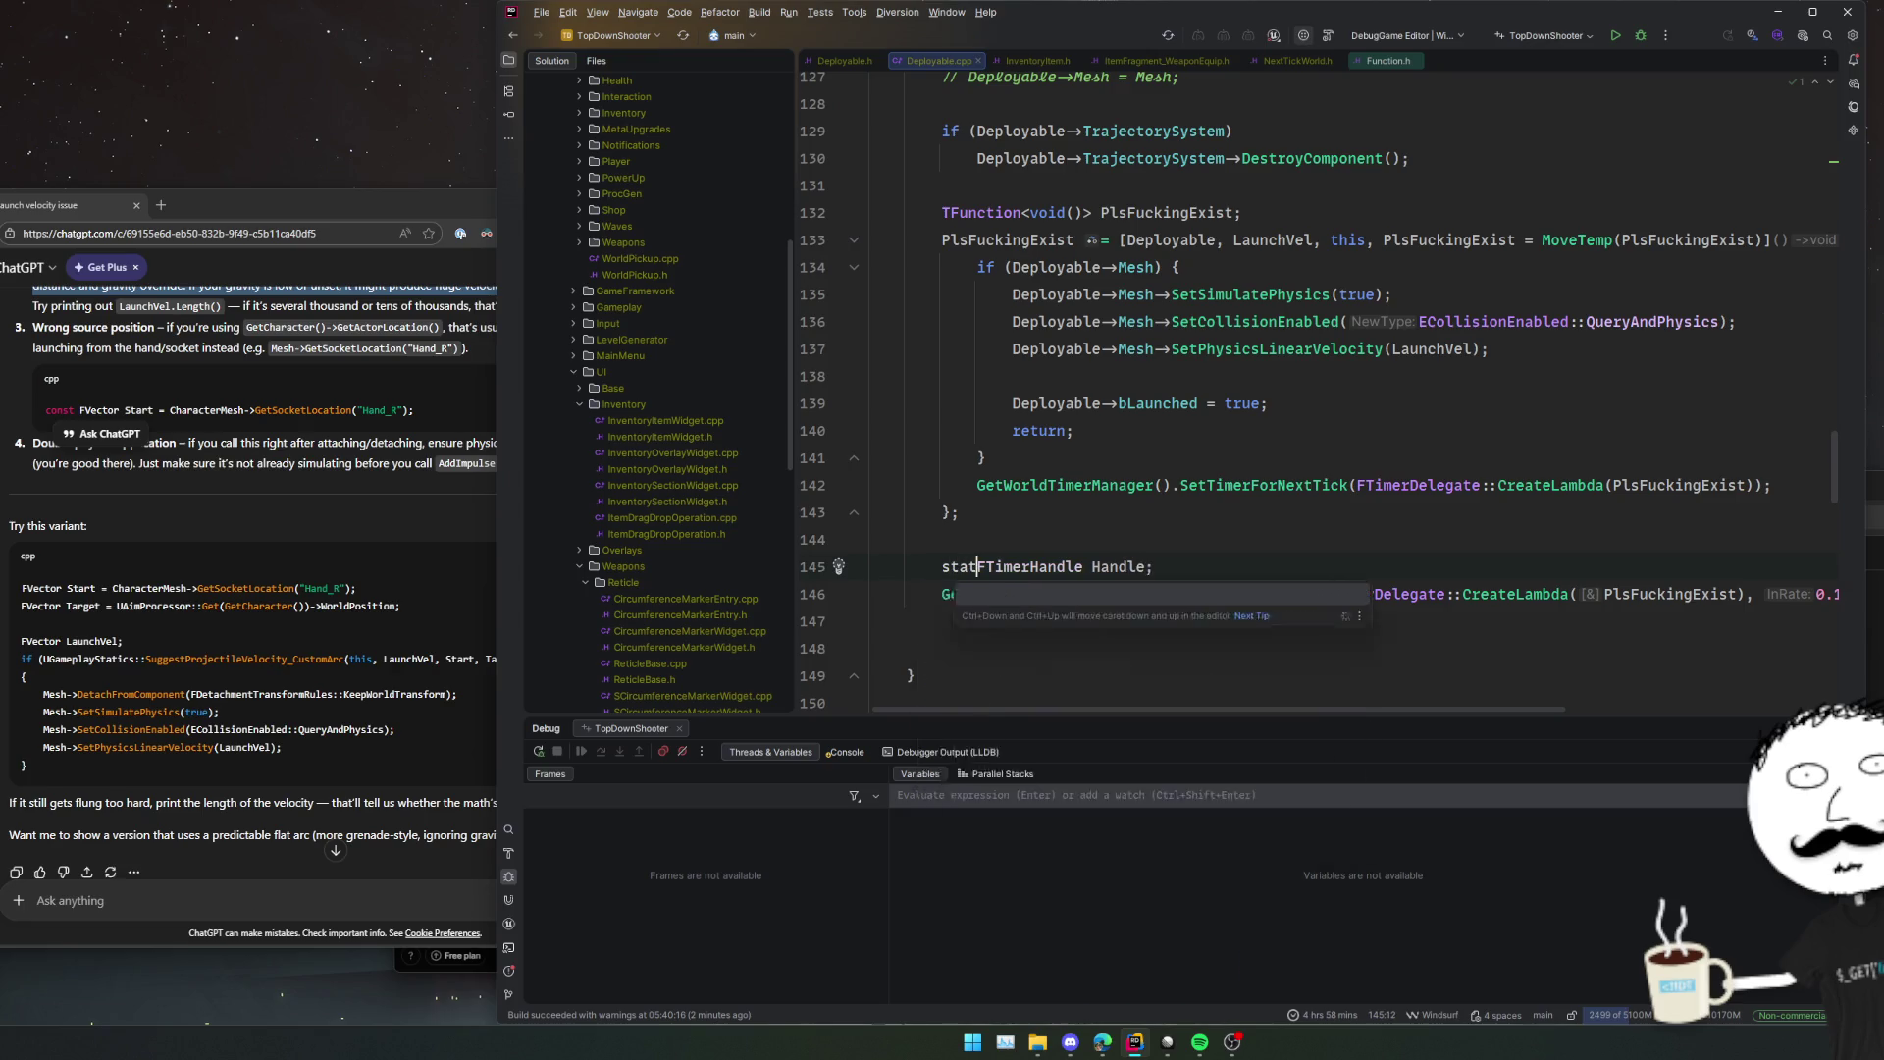
key("End")
key("Return")
Replace the next-tick call on line 142 with ClearTimer(Handle);.
double_click(1033, 486)
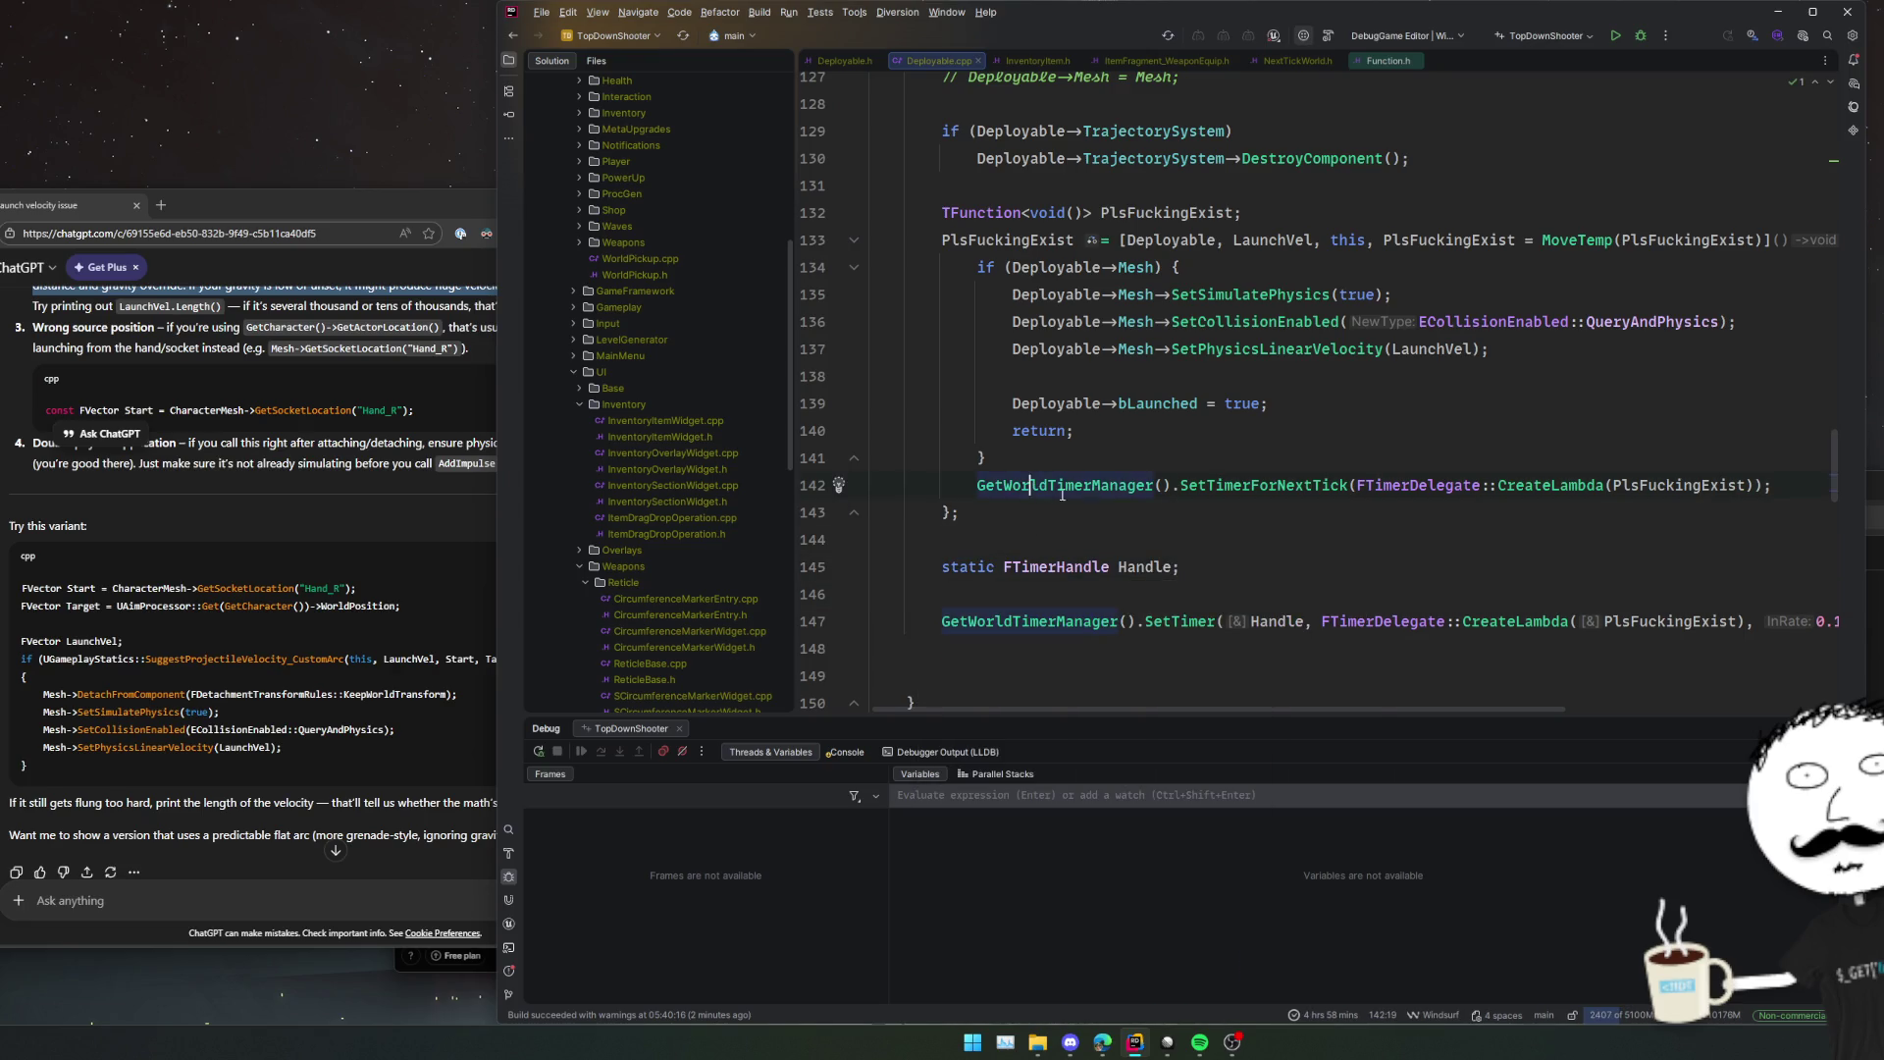
key("Right")
key("Right")
key("Right")
key("shift+End")
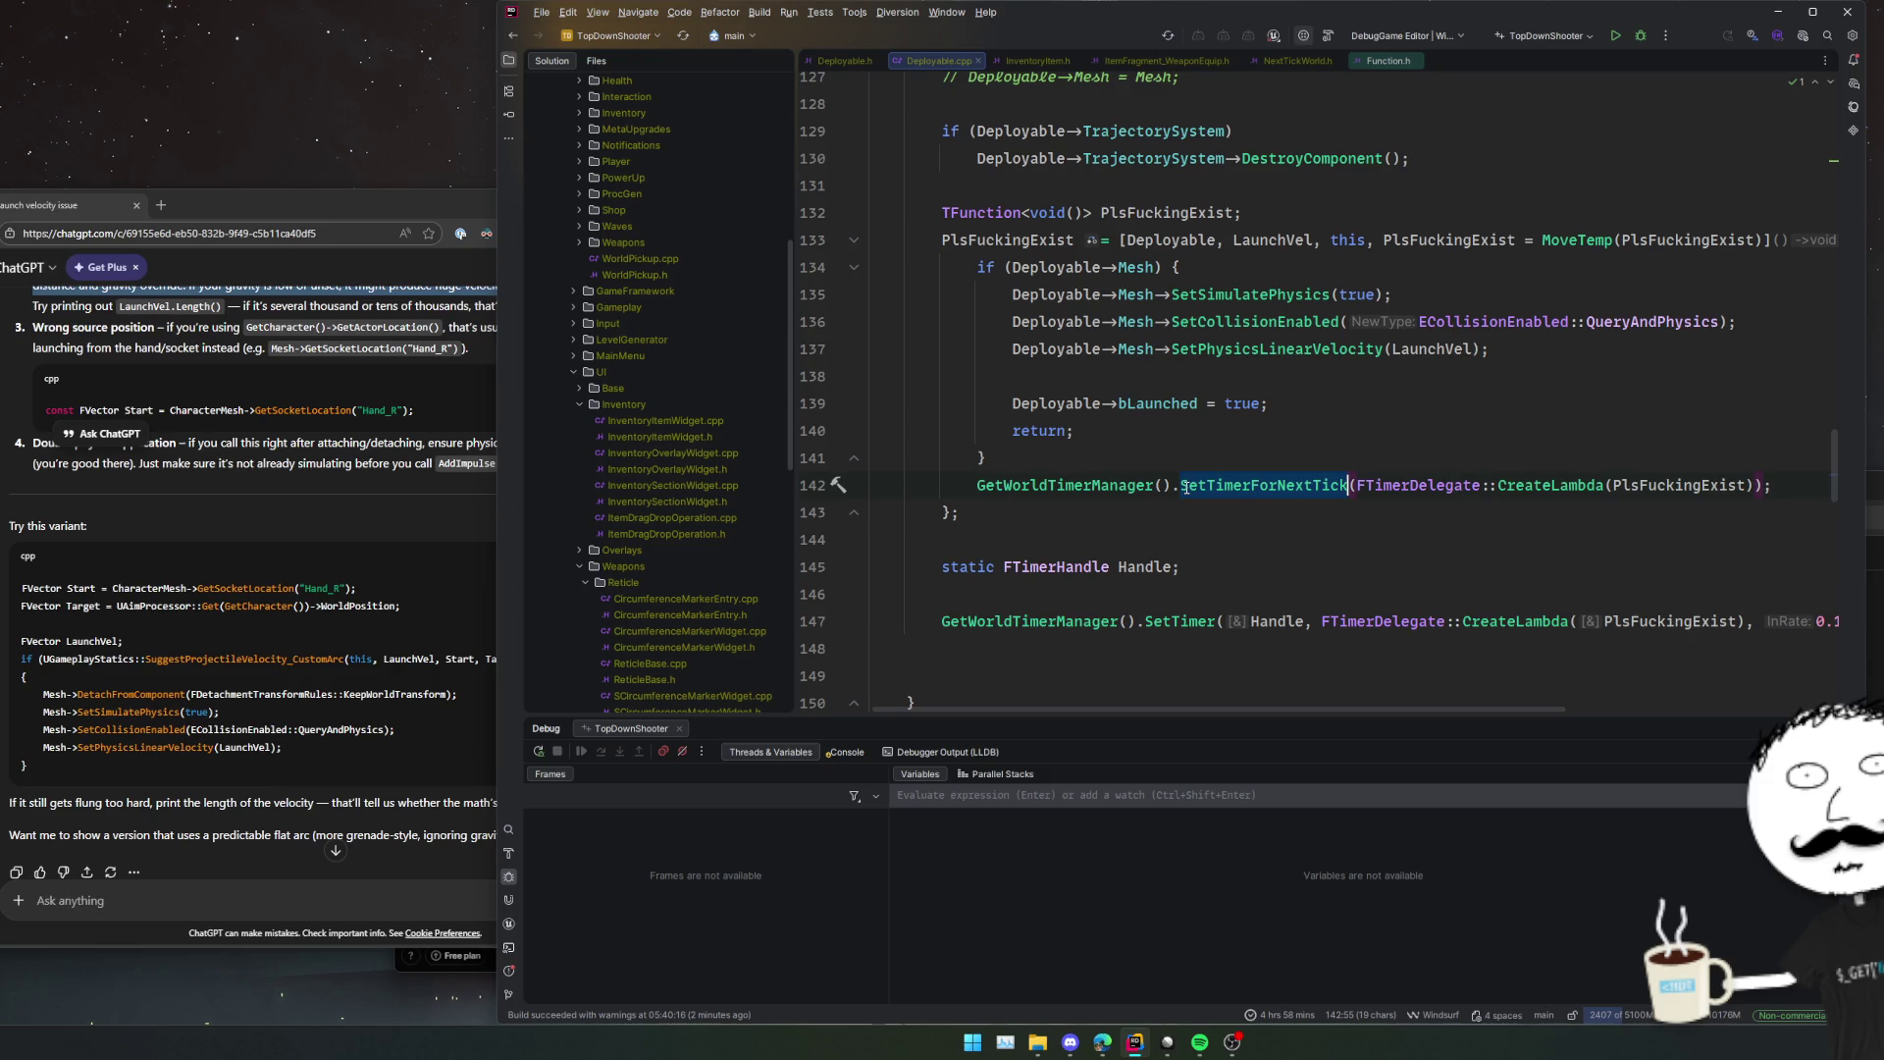
key("Delete")
type("Clear")
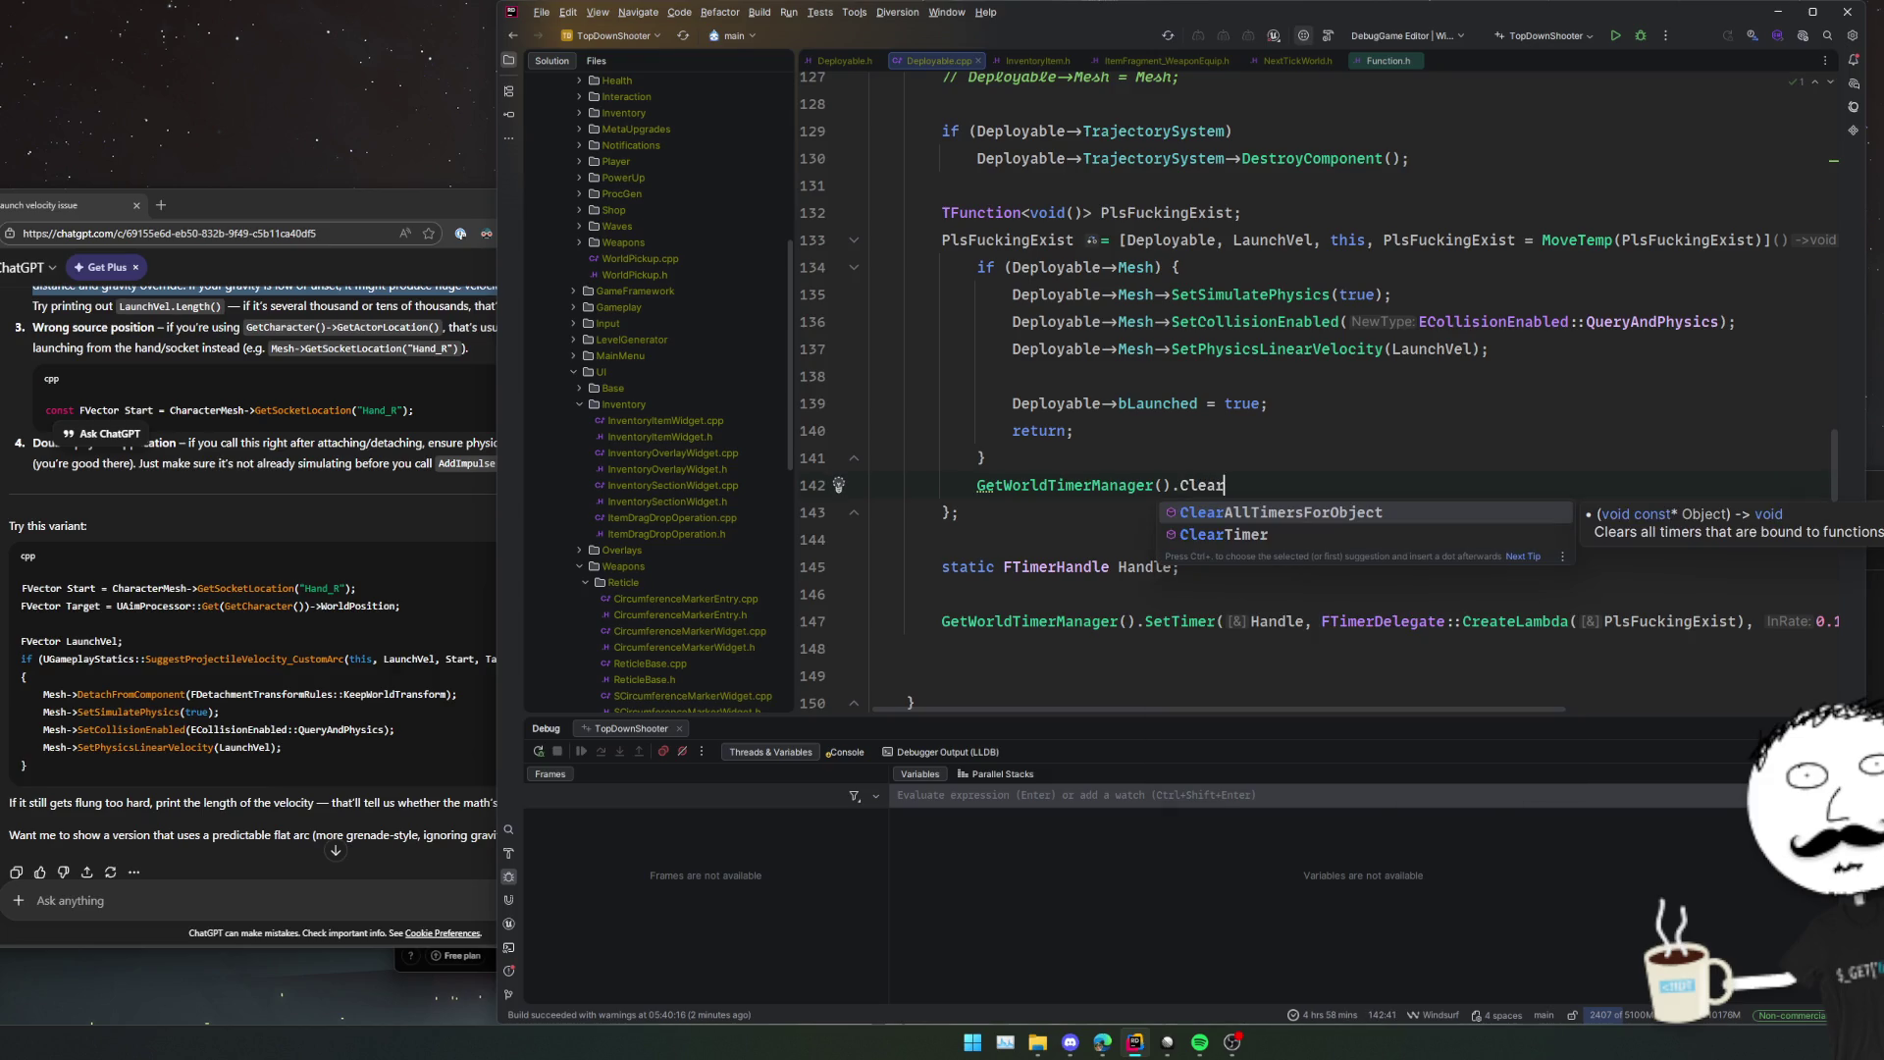
type("T")
key("Return")
type("Hand")
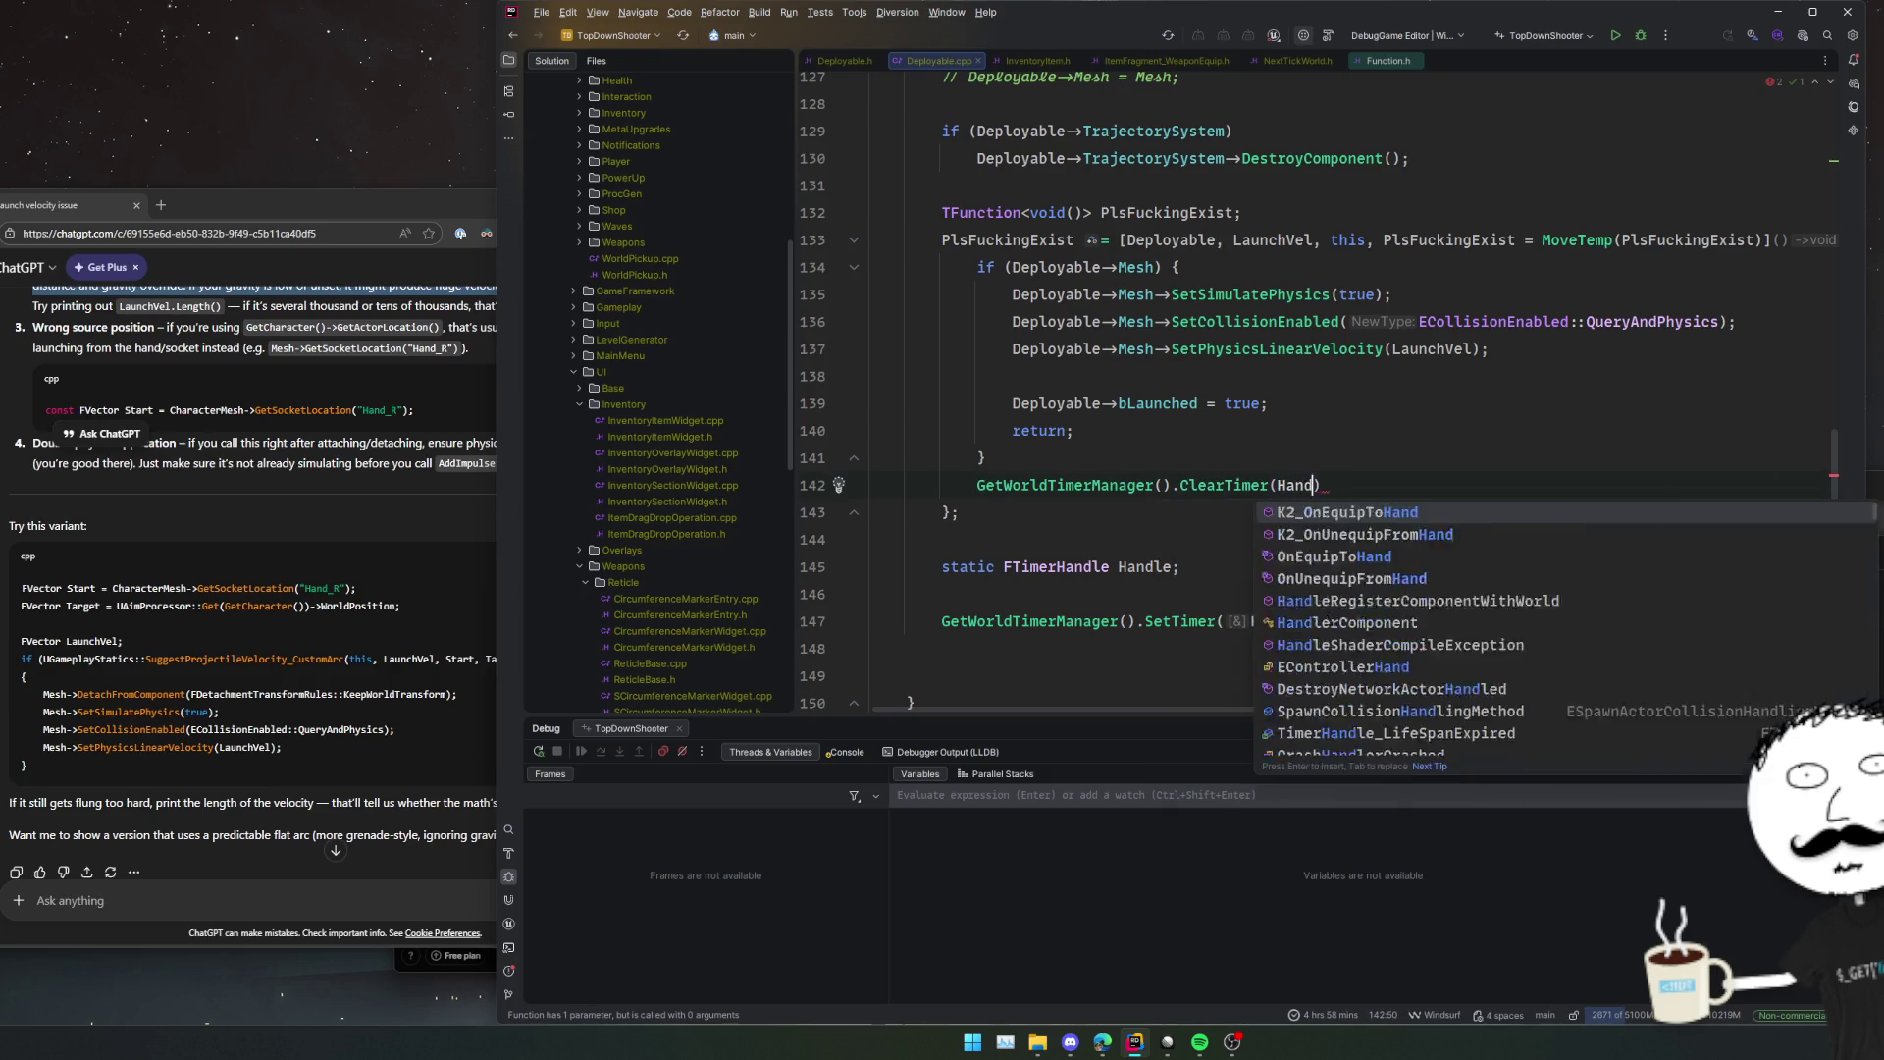
type("le);")
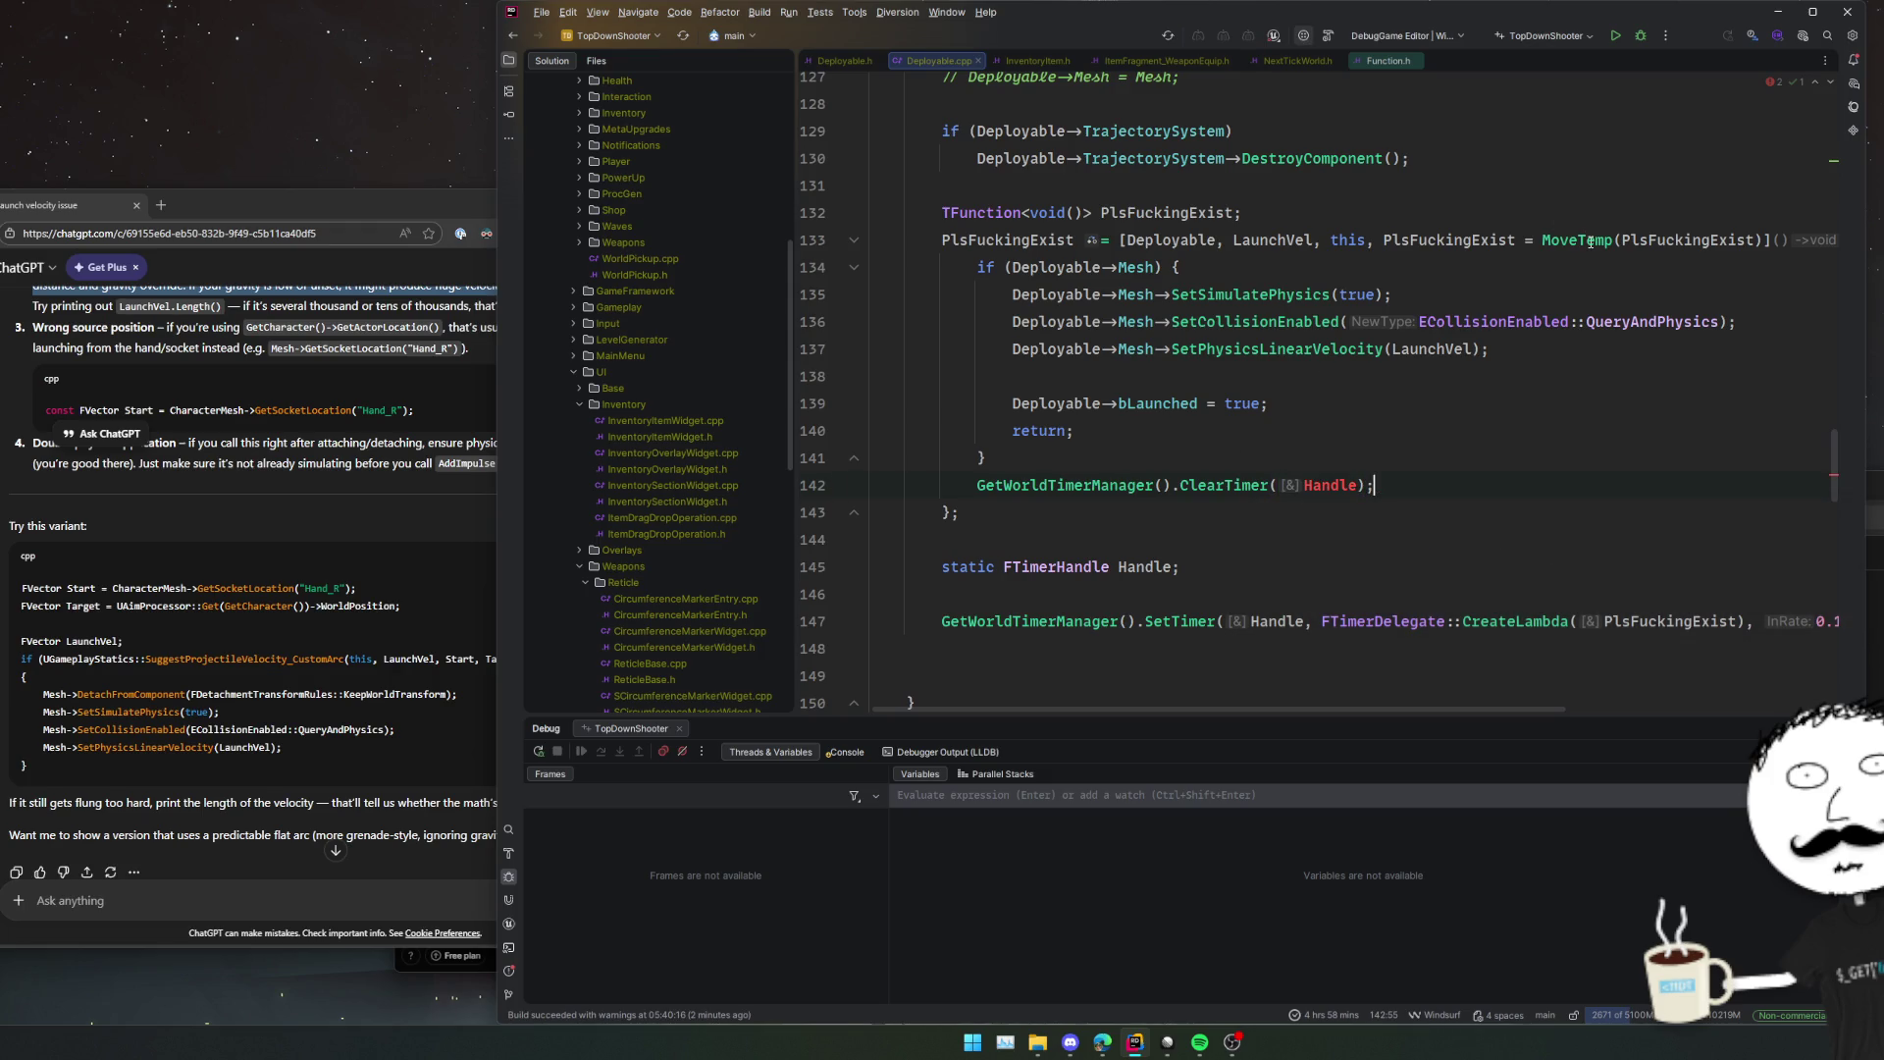
Drop the PlsFuckingExist self-capture from the lambda's capture list.
left_click(1766, 239)
key("ctrl+BackSpace")
key("ctrl+BackSpace")
key("ctrl+BackSpace")
type("PlsFuckingEx")
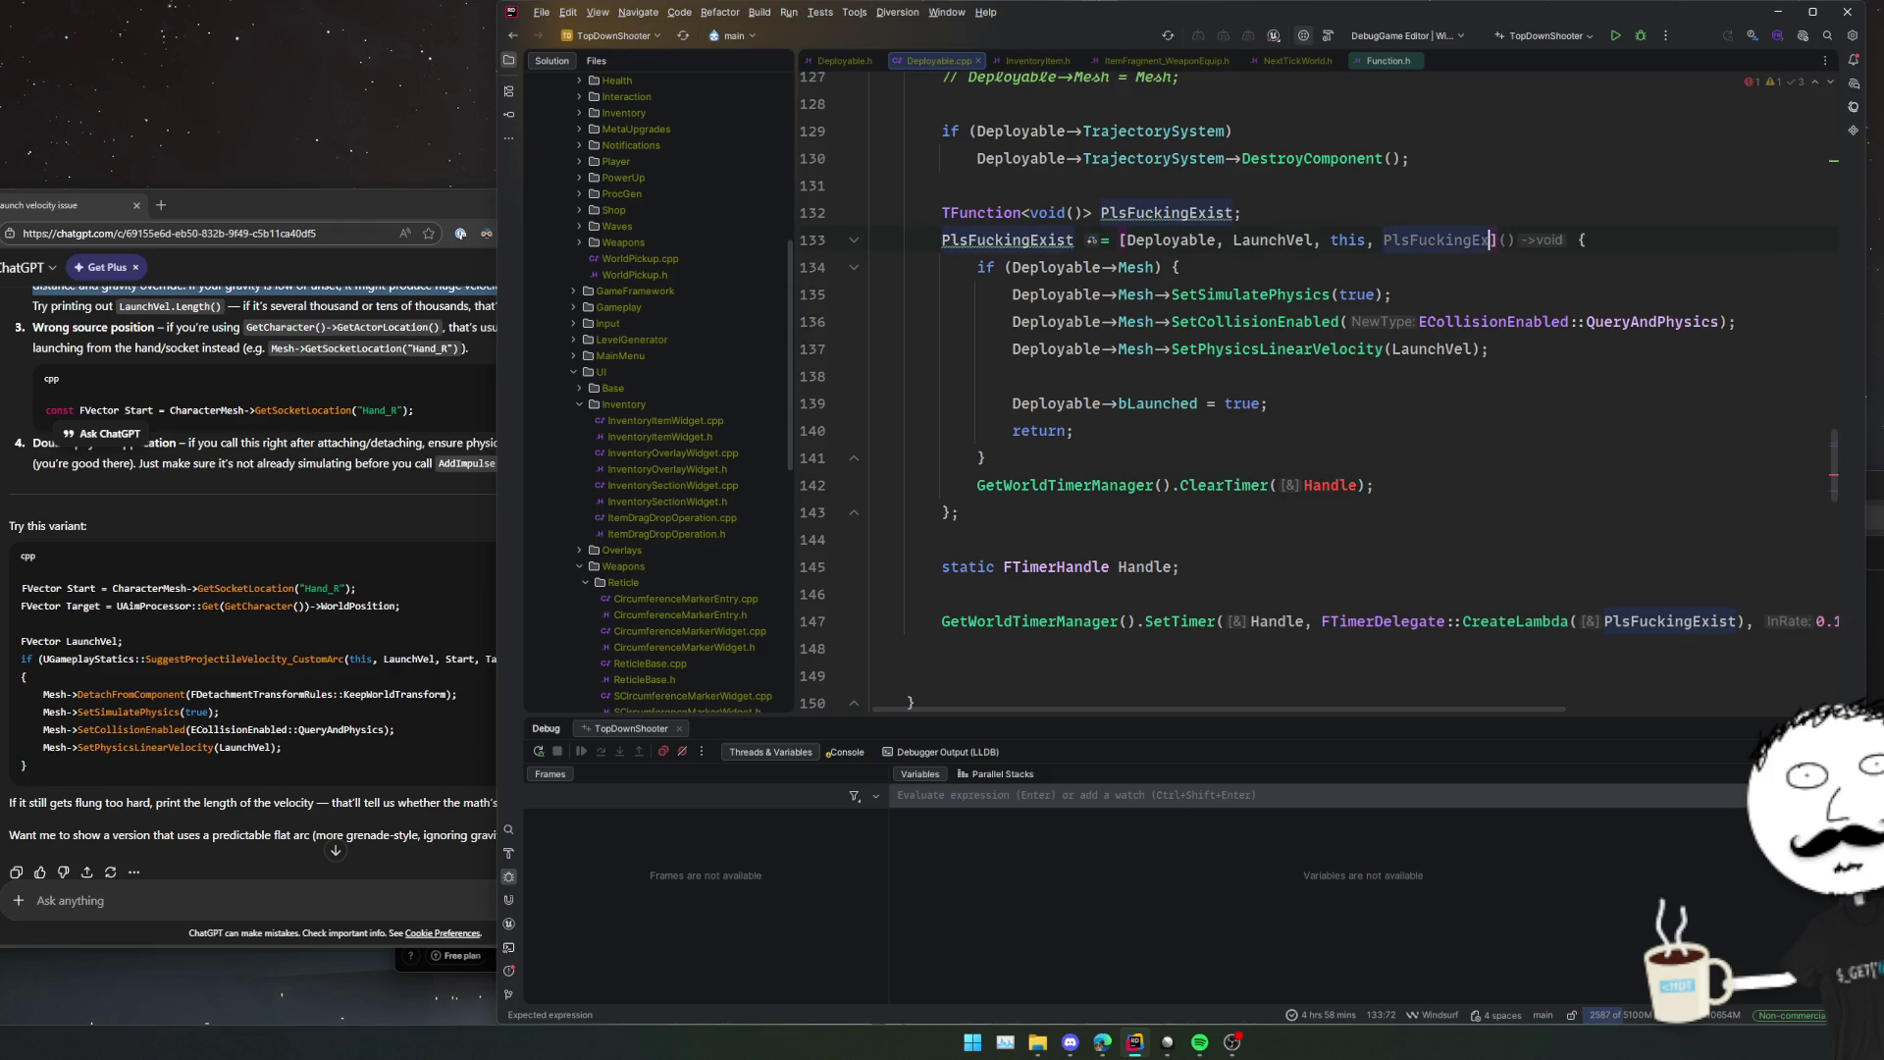
key("BackSpace")
key("BackSpace")
key("BackSpace")
Move the static FTimerHandle Handle line above the TFunction declaration.
key("Up")
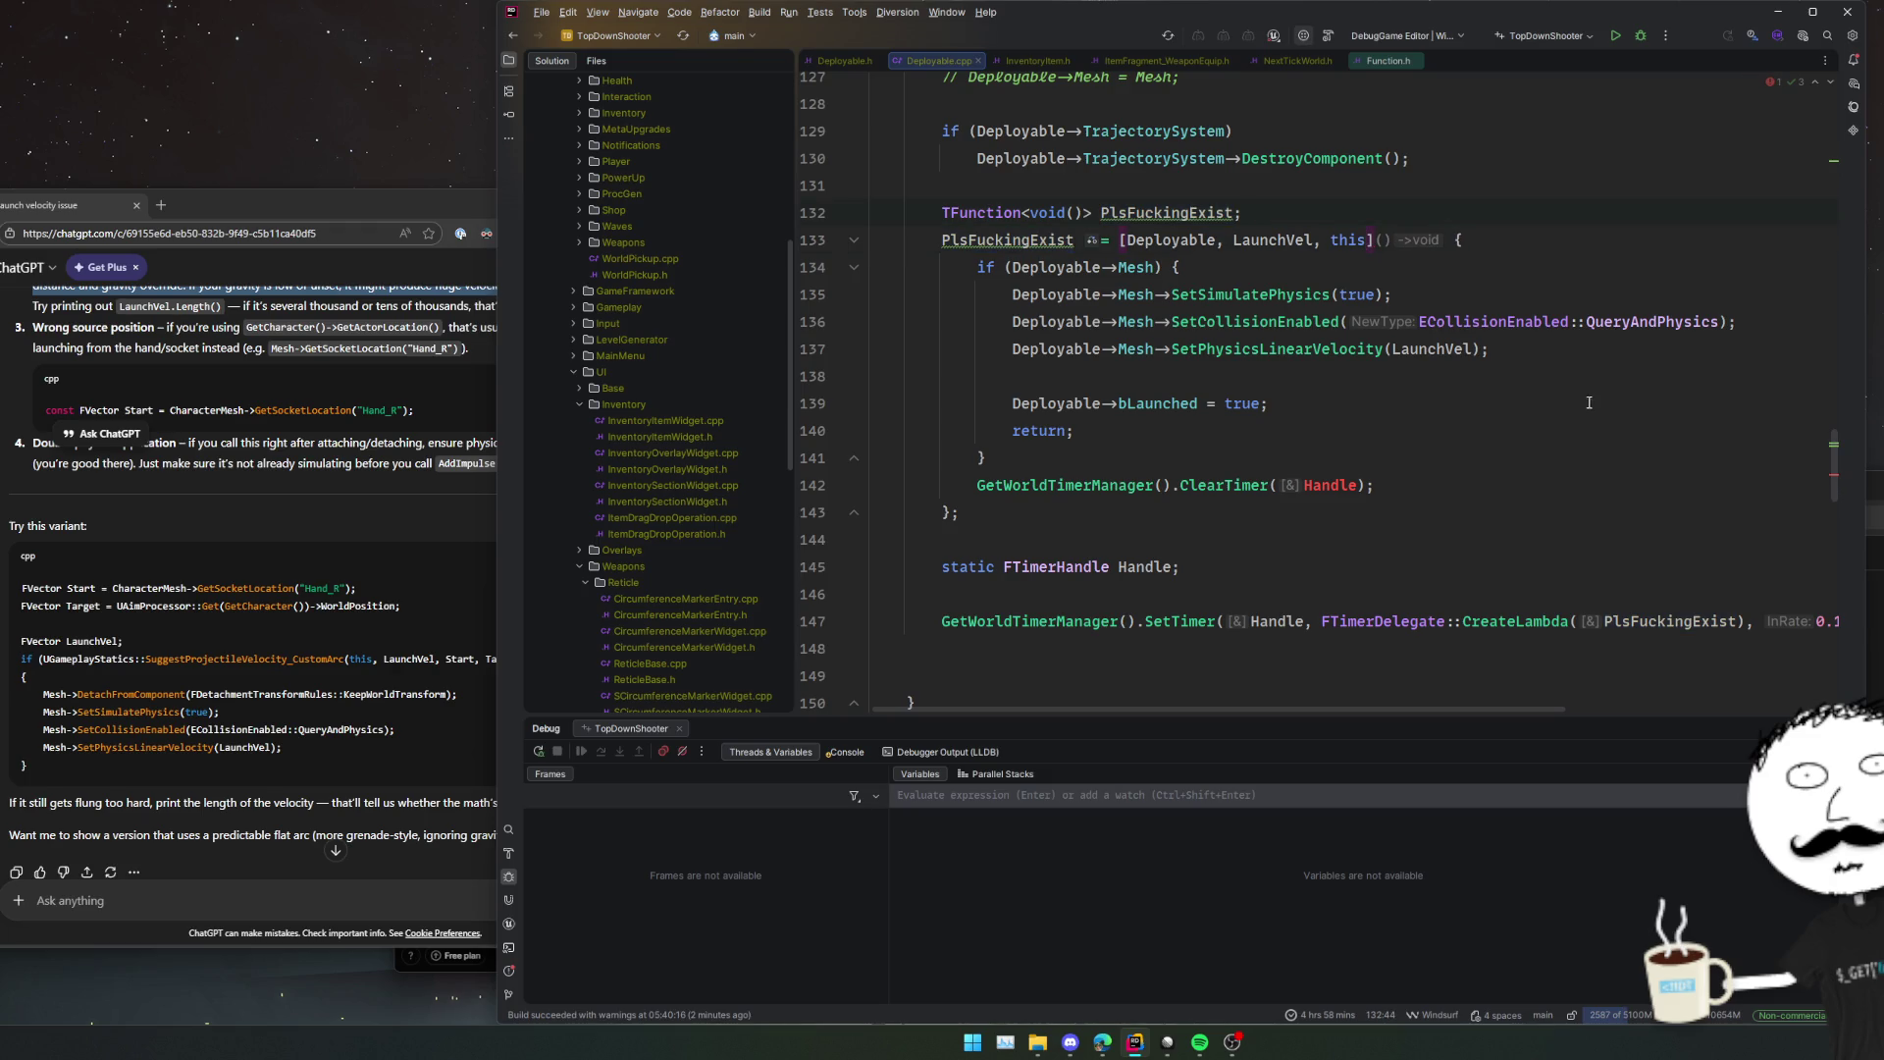
key("Down")
key("Down")
key("Down")
key("shift+Up")
key("Delete")
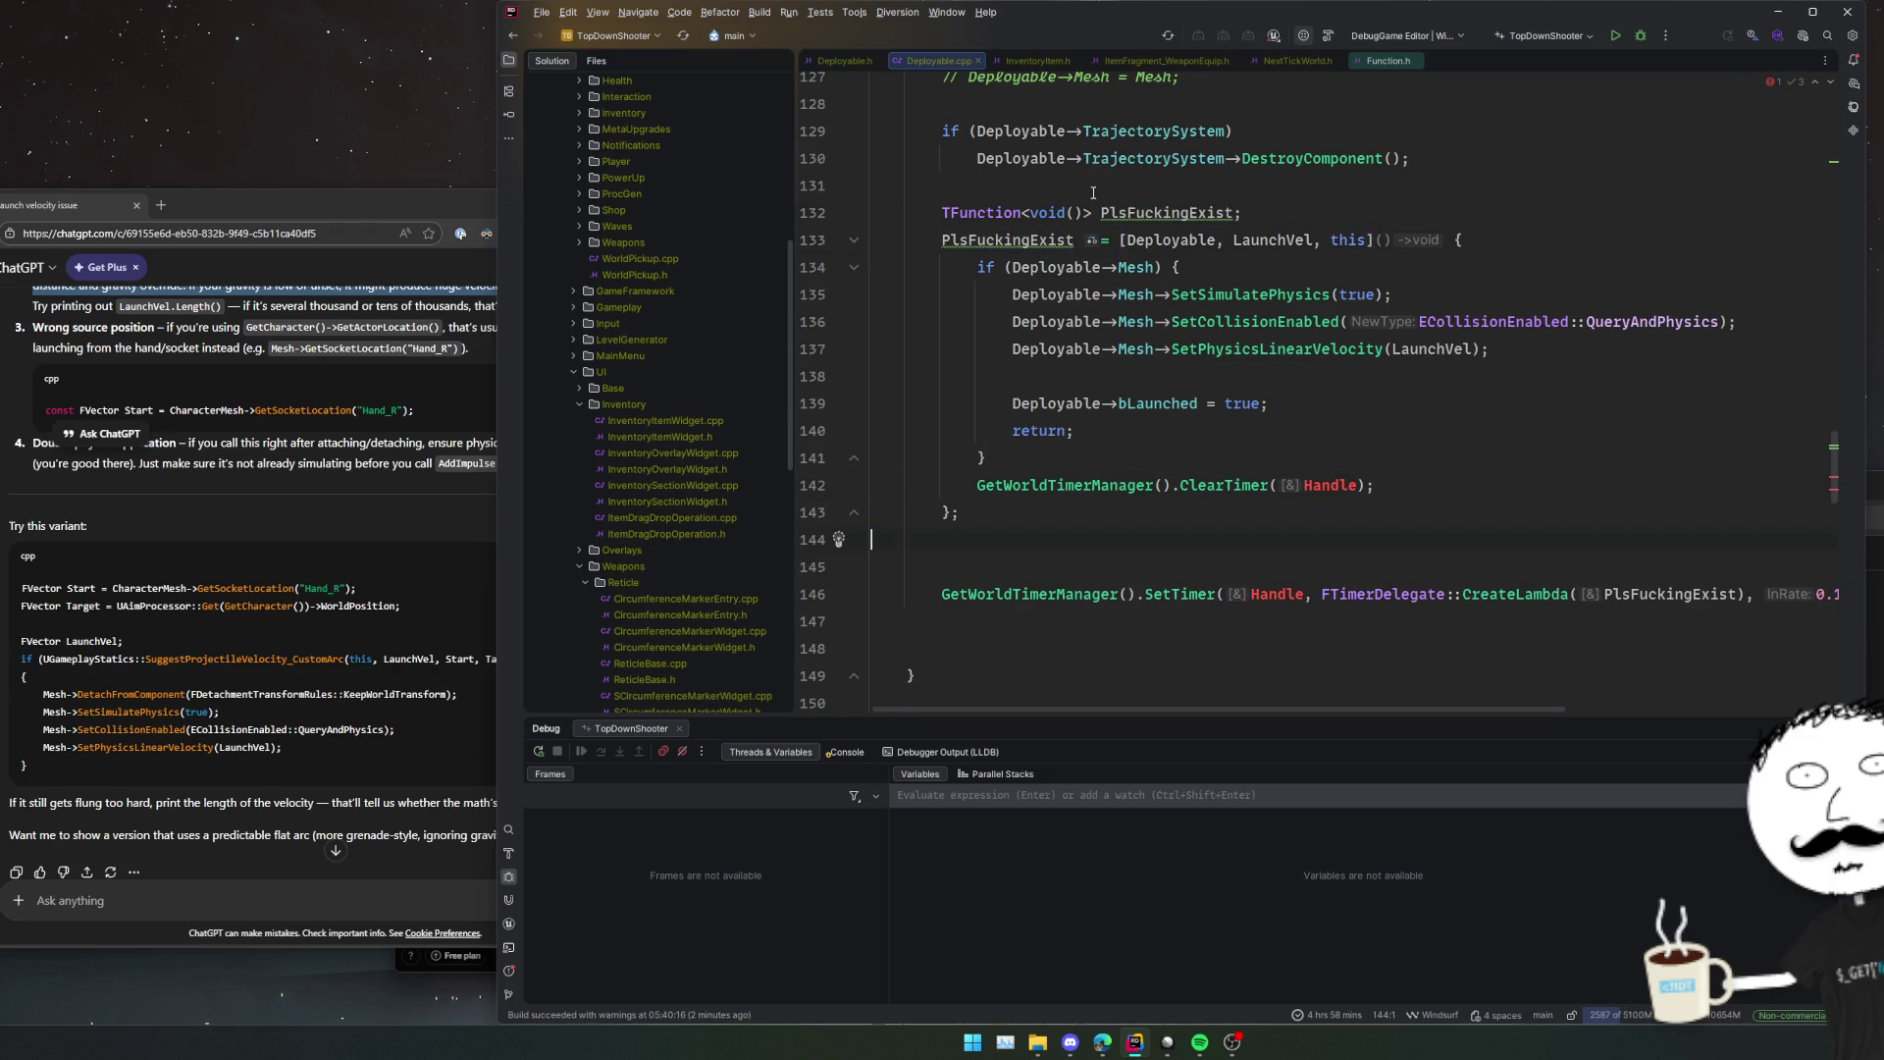
left_click(1092, 192)
key("ctrl+v")
Keep ClearTimer(Handle) in place of the return inside the mesh if-block.
left_click_drag(1401, 540, 1401, 511)
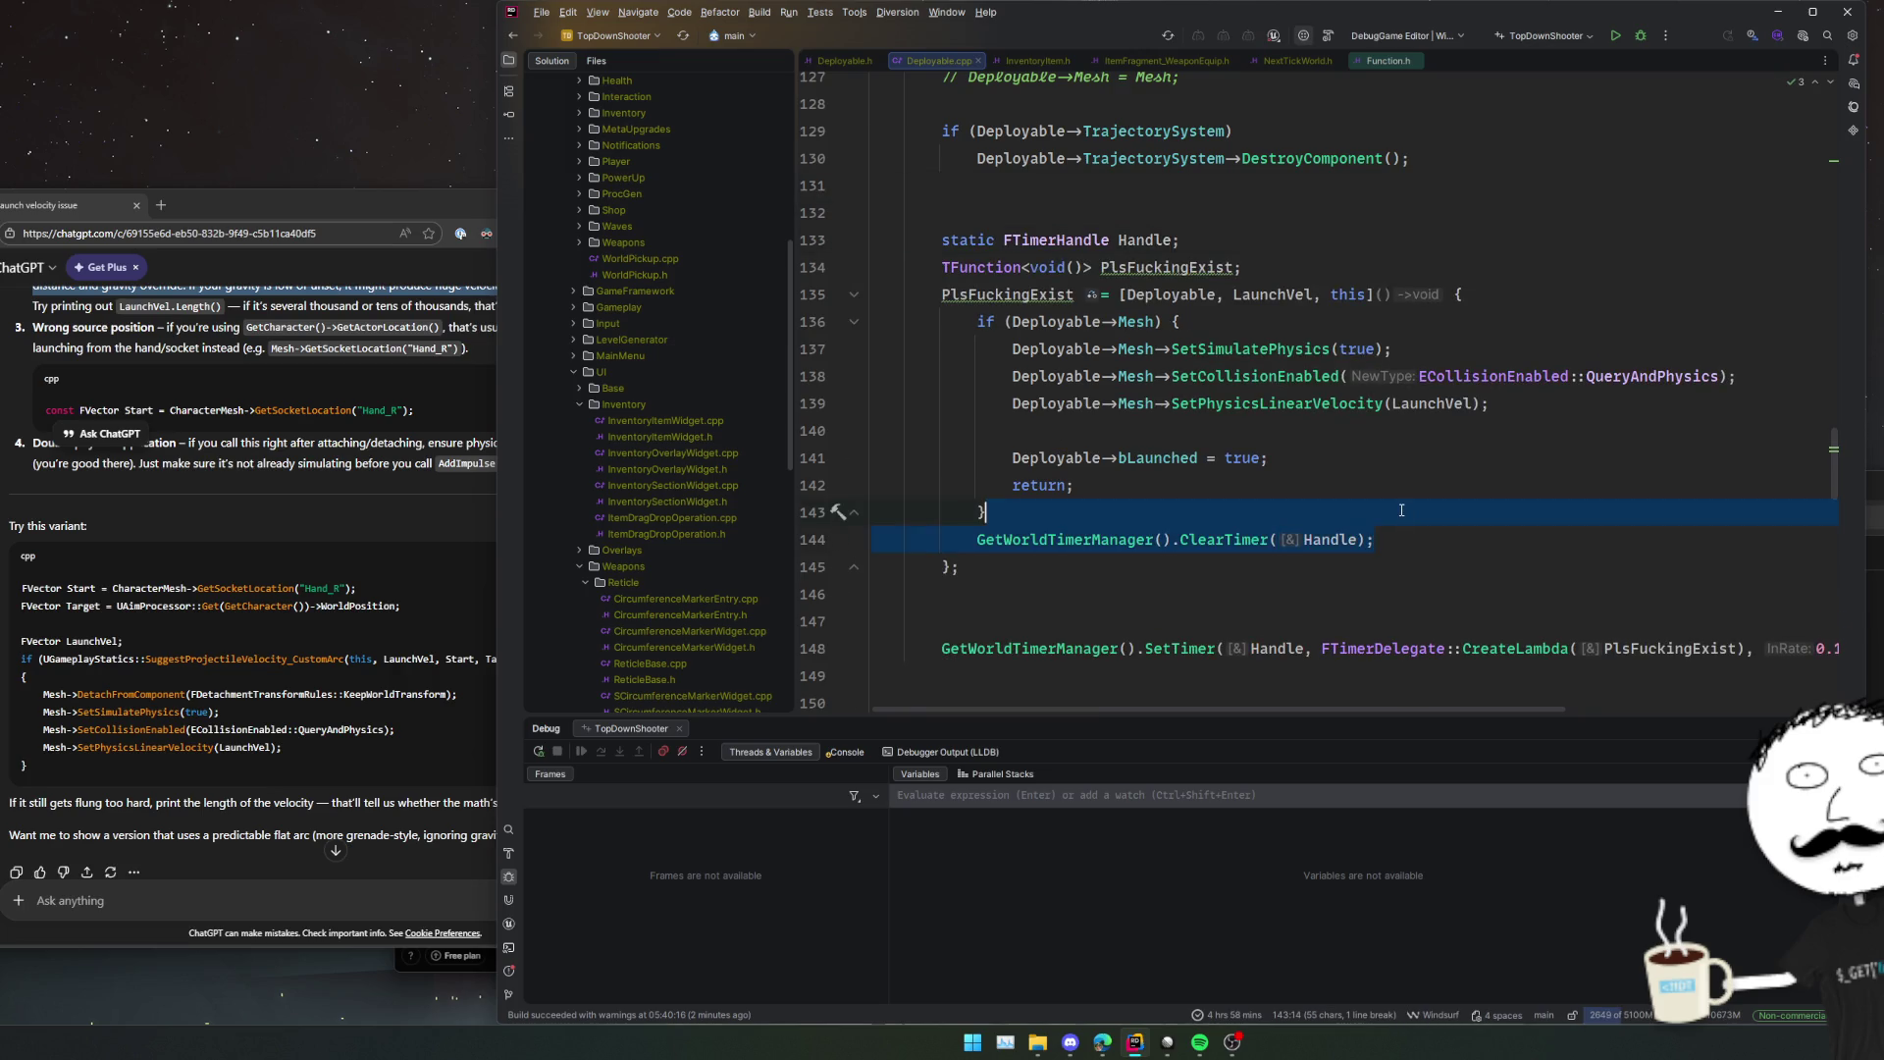
key("Delete")
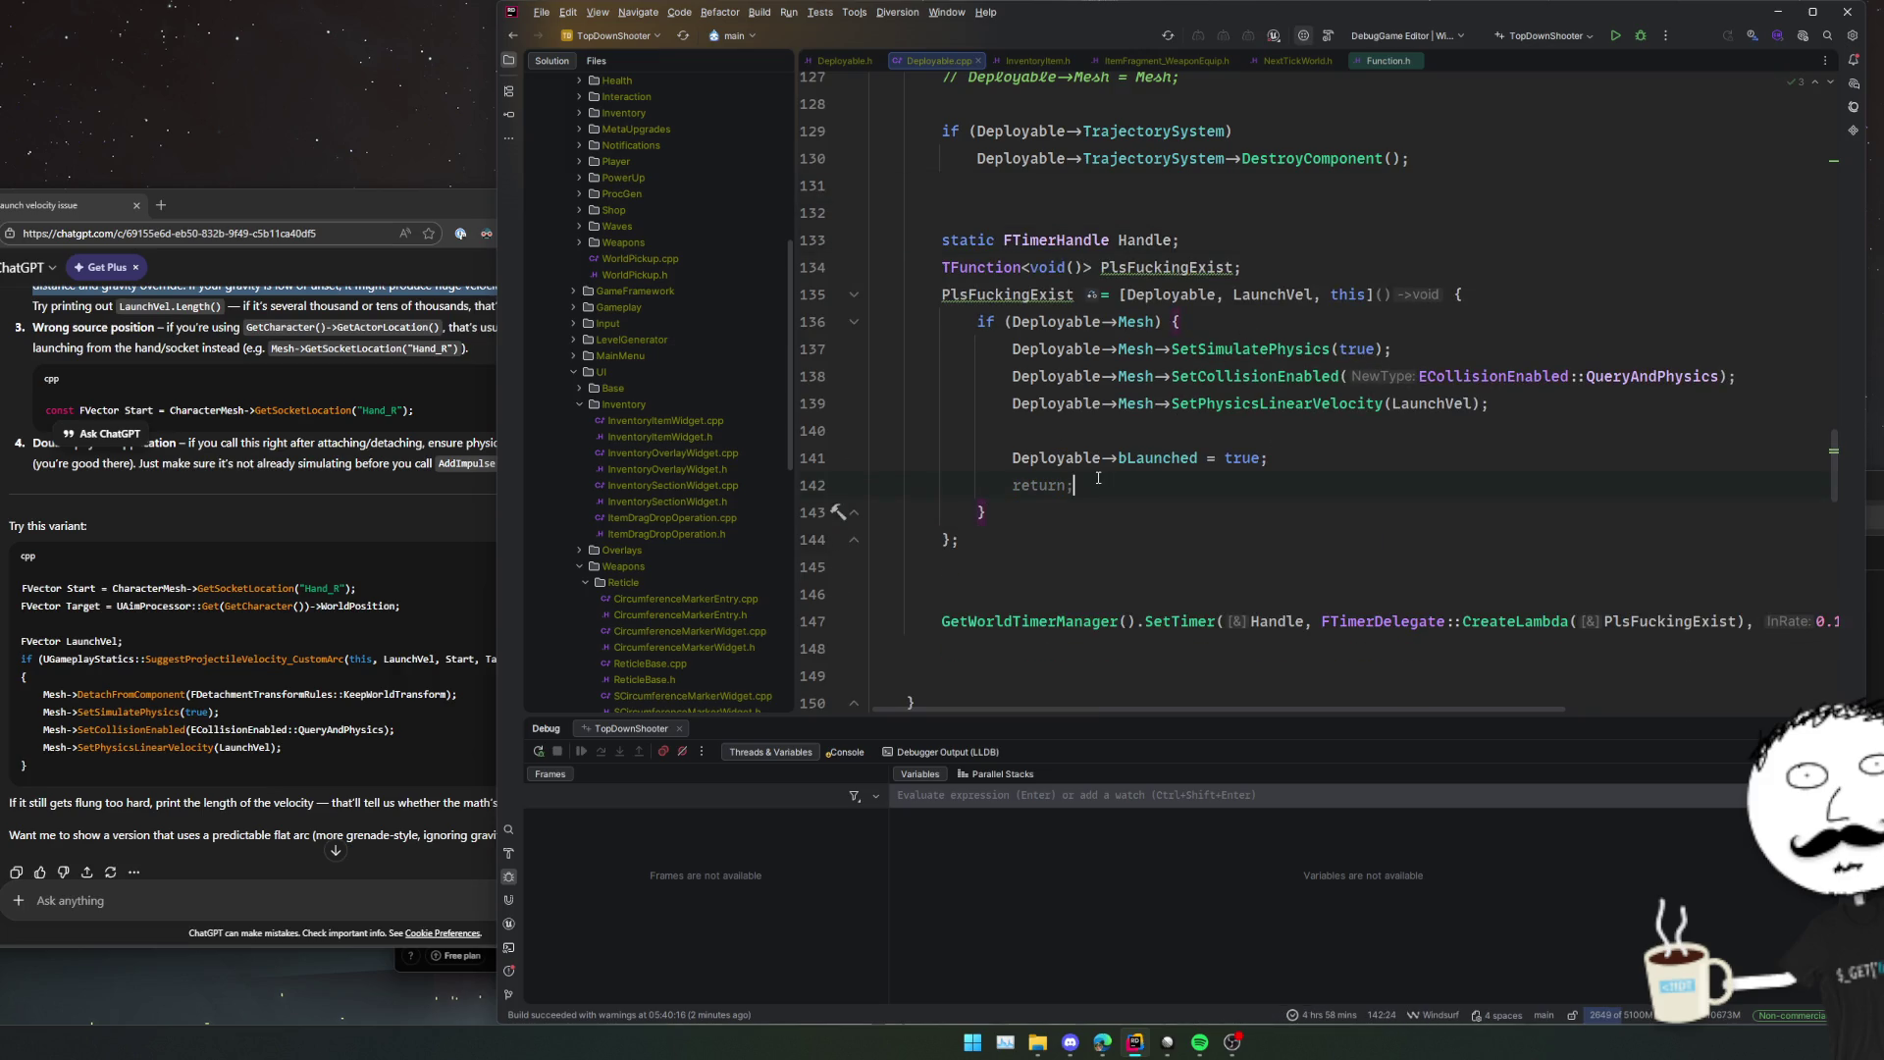
key("ctrl+z")
key("ctrl+z")
key("ctrl+z")
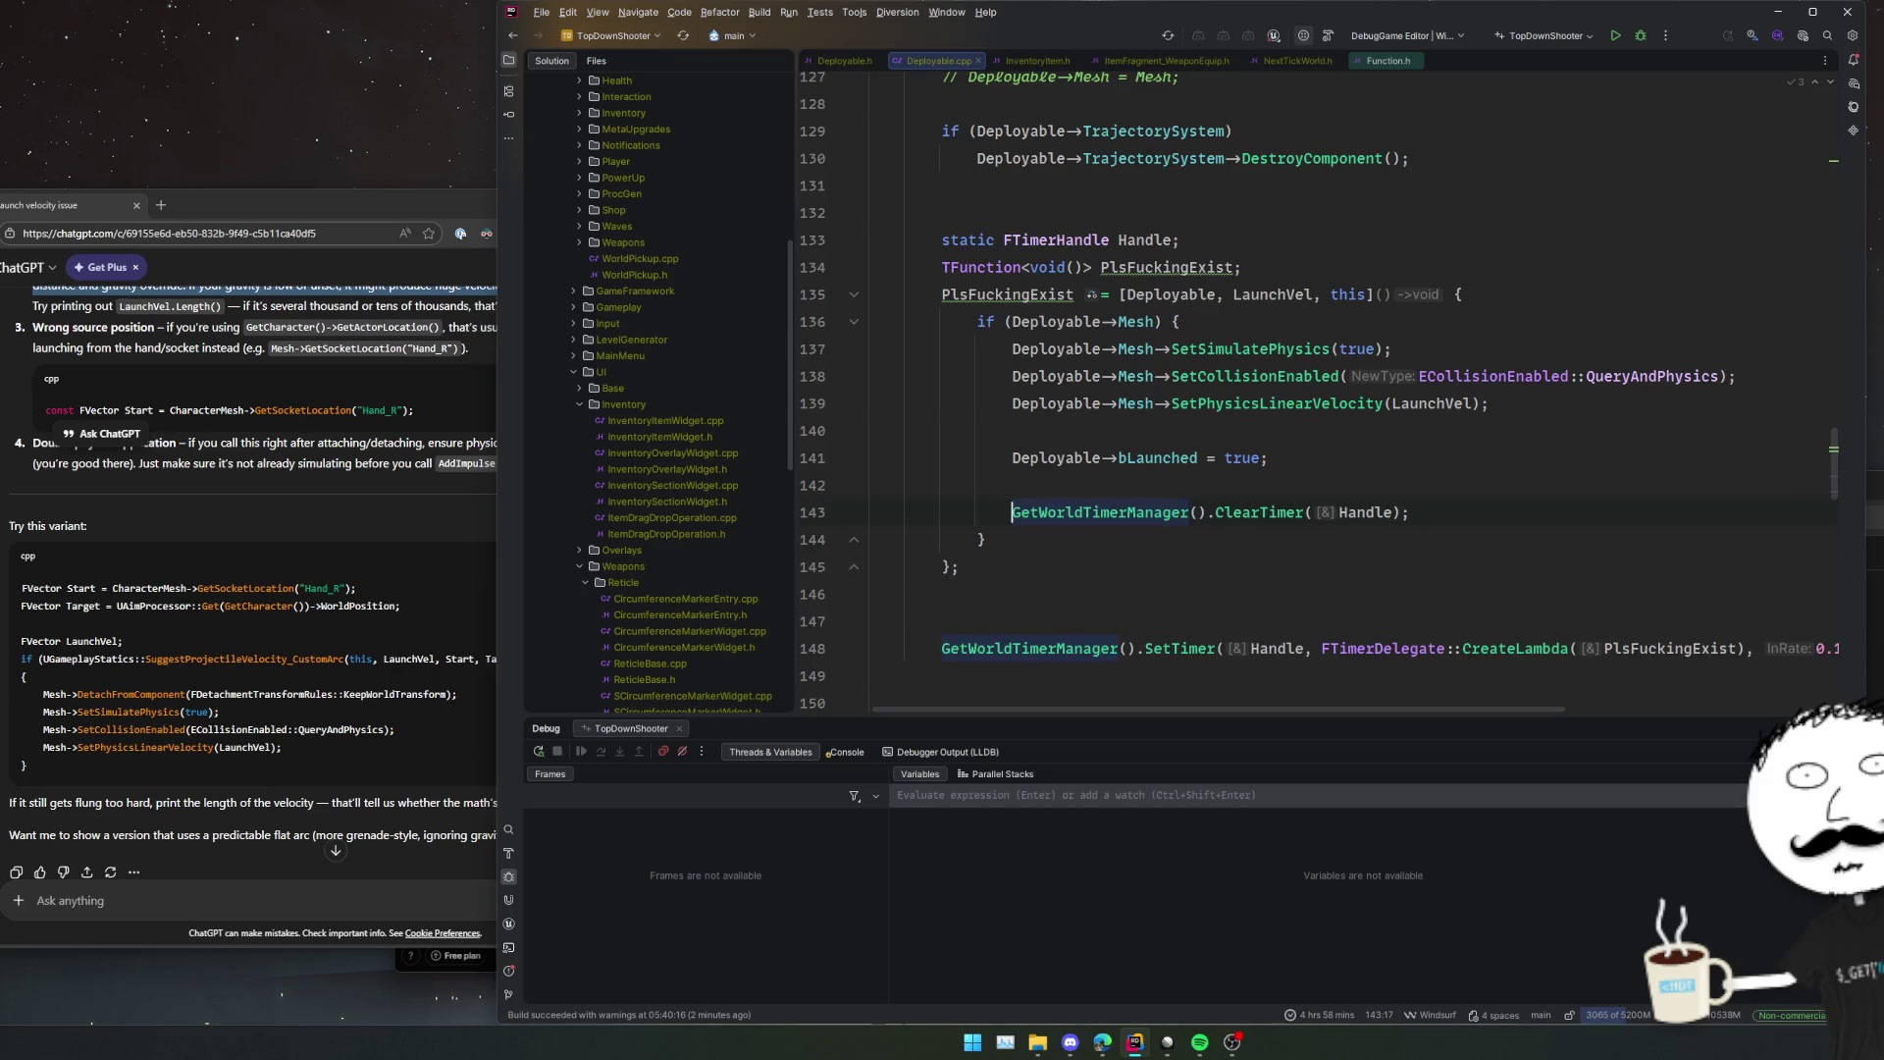
key("Down")
key("Down")
key("Down")
scroll(1577, 365, "down", 3)
scroll(1518, 359, "up", 3)
Run a Debug build and launch TopDownShooter in Unreal Editor with the debugger attached.
left_click(1639, 36)
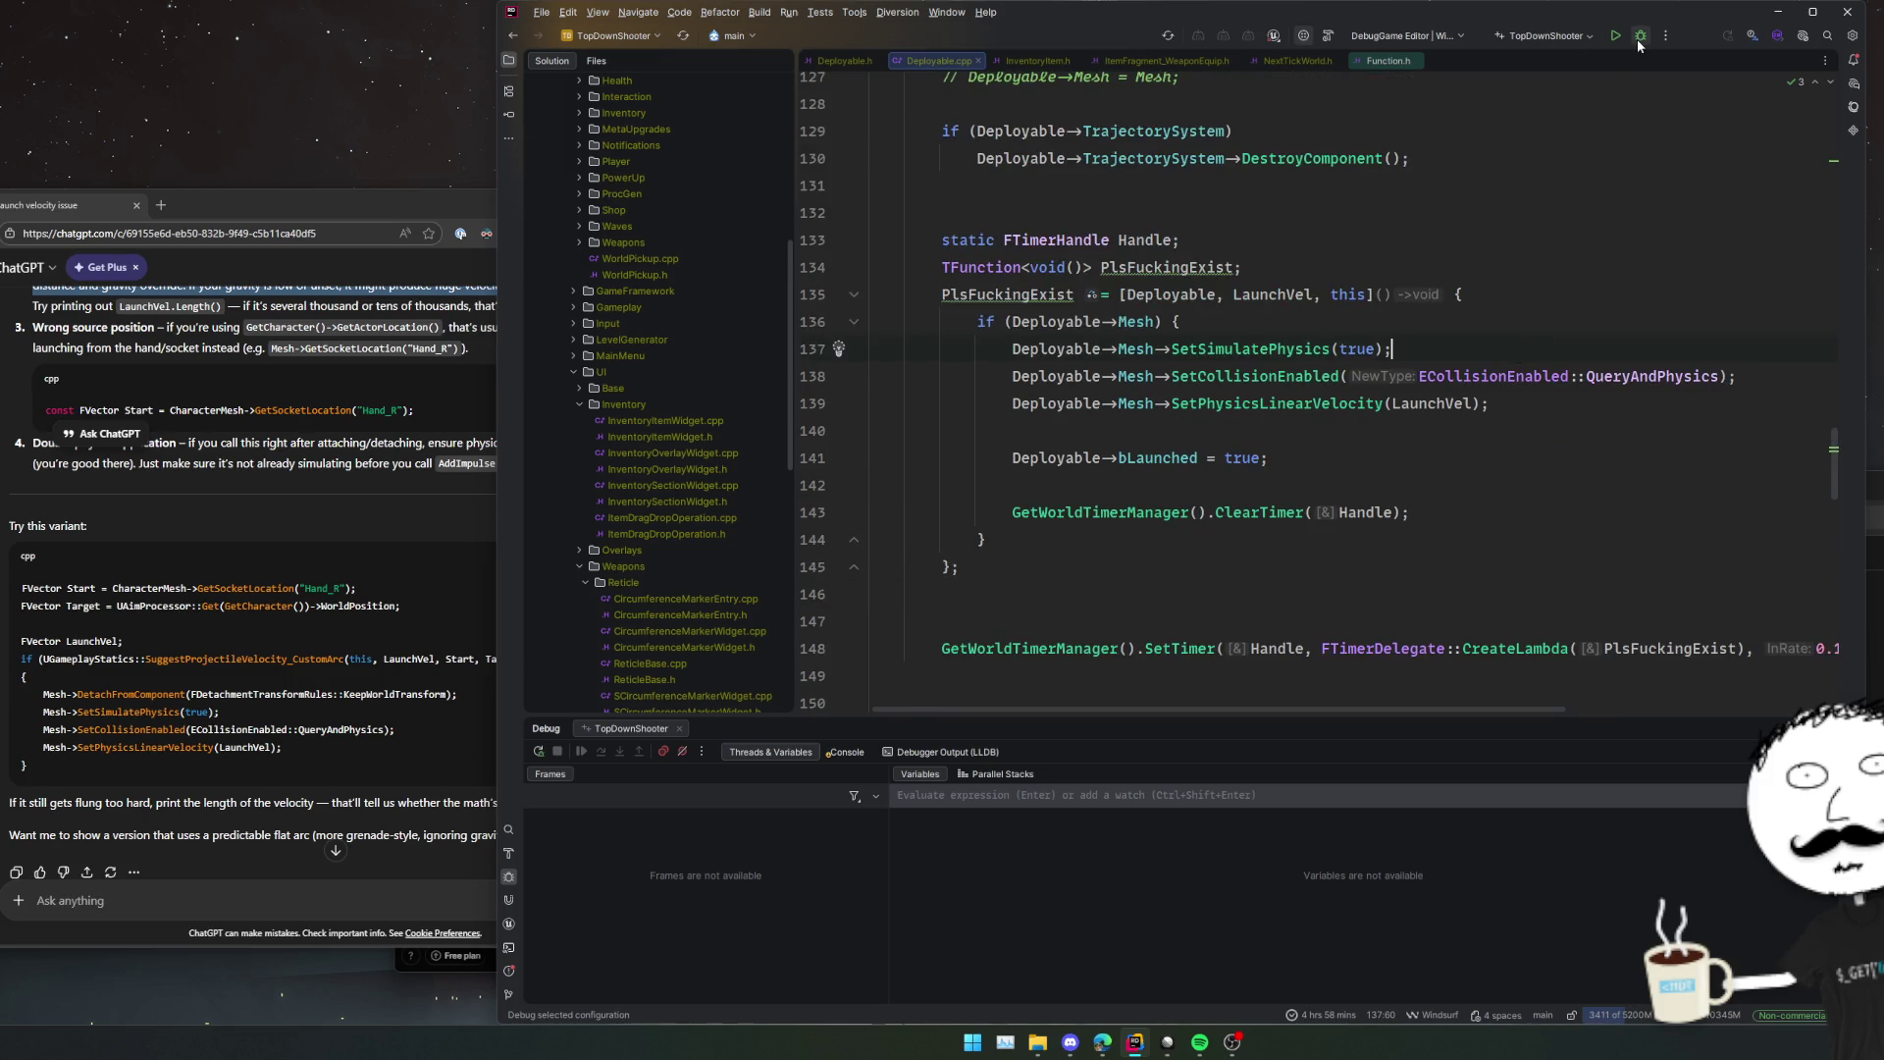
left_click(1570, 241)
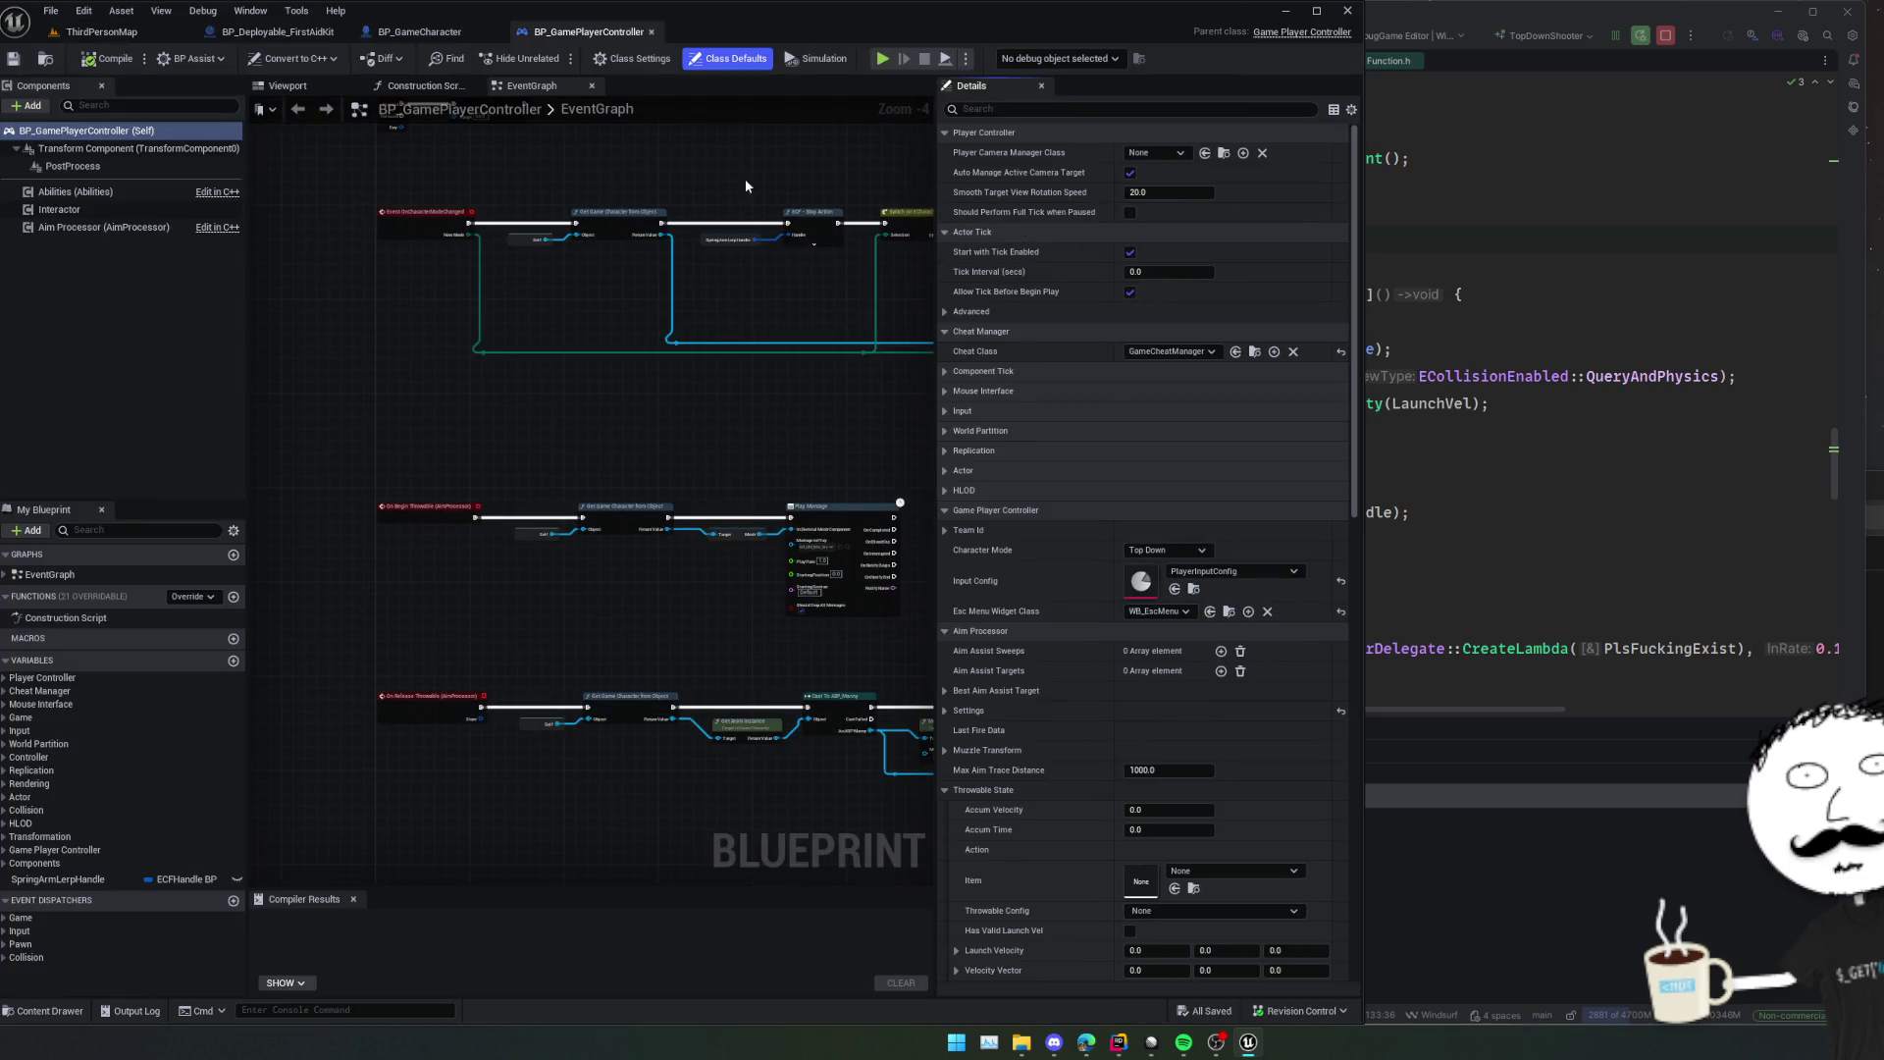
Start a play session and walk the character down, right and left, then pause.
left_click(882, 59)
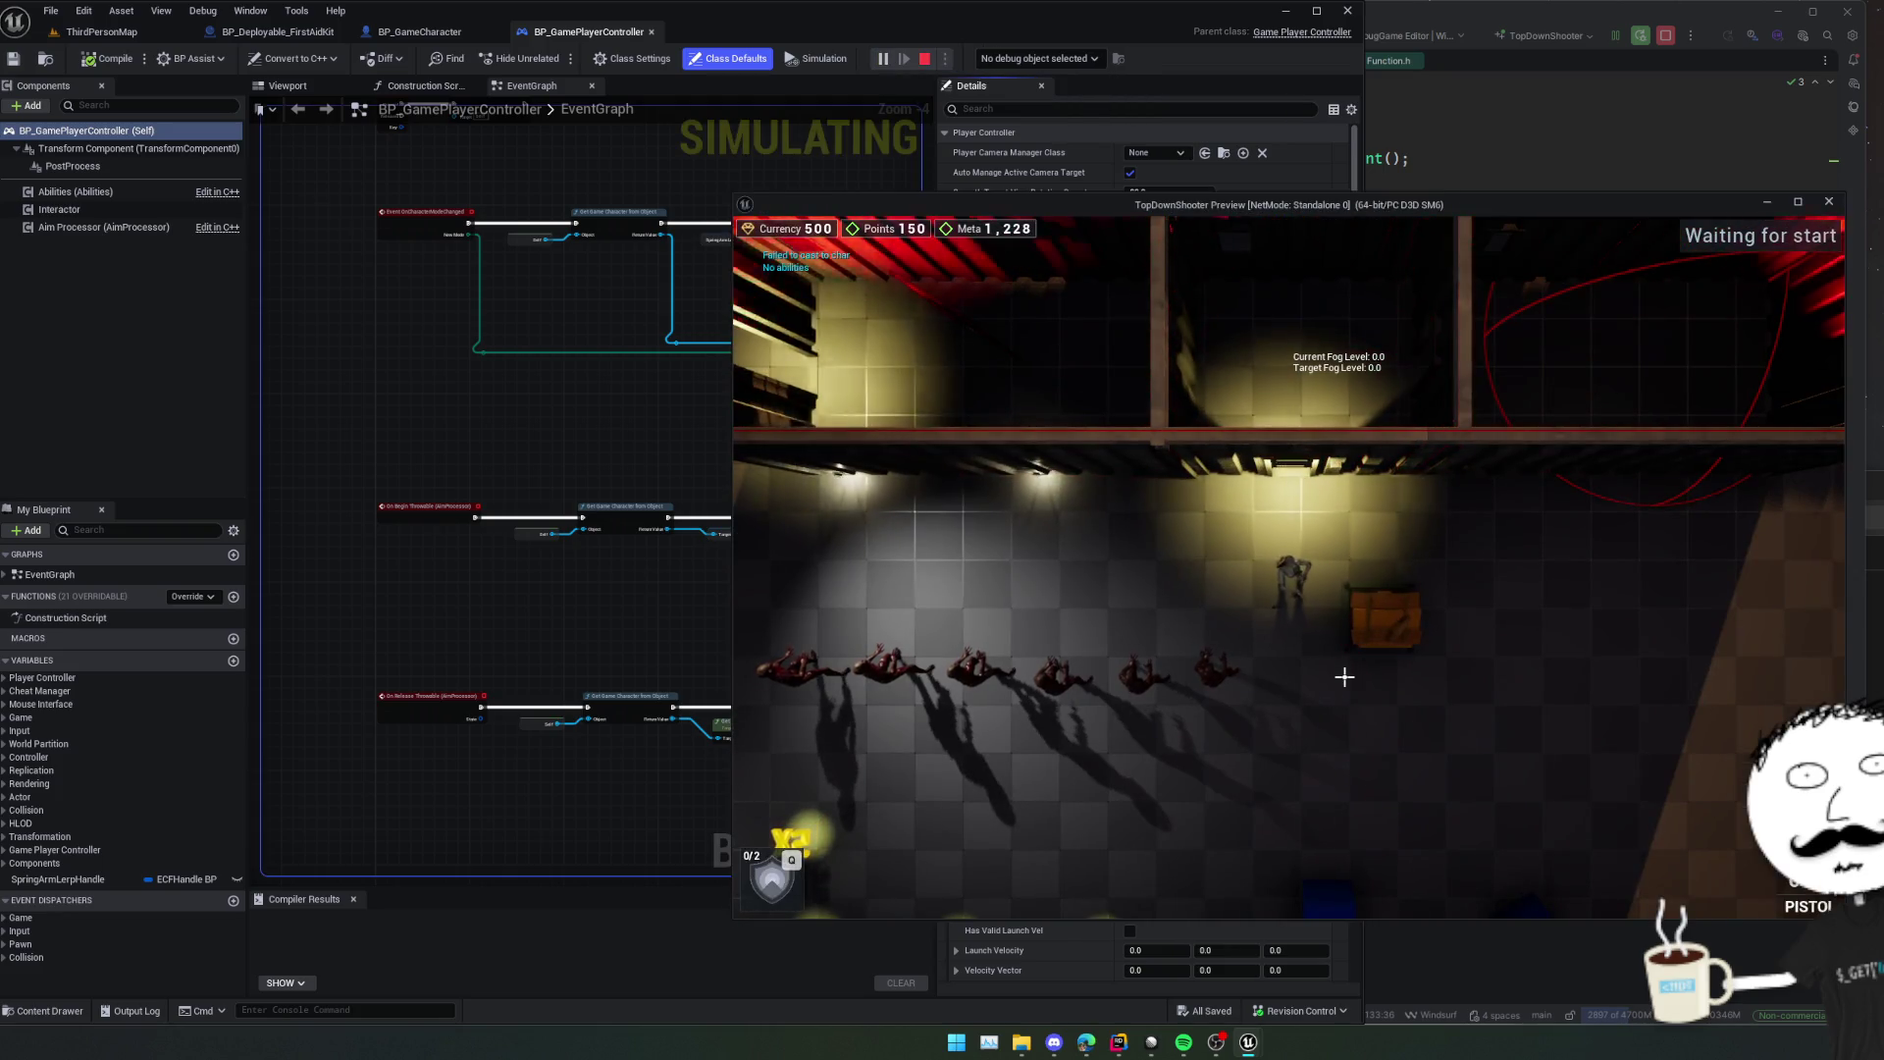
key("s")
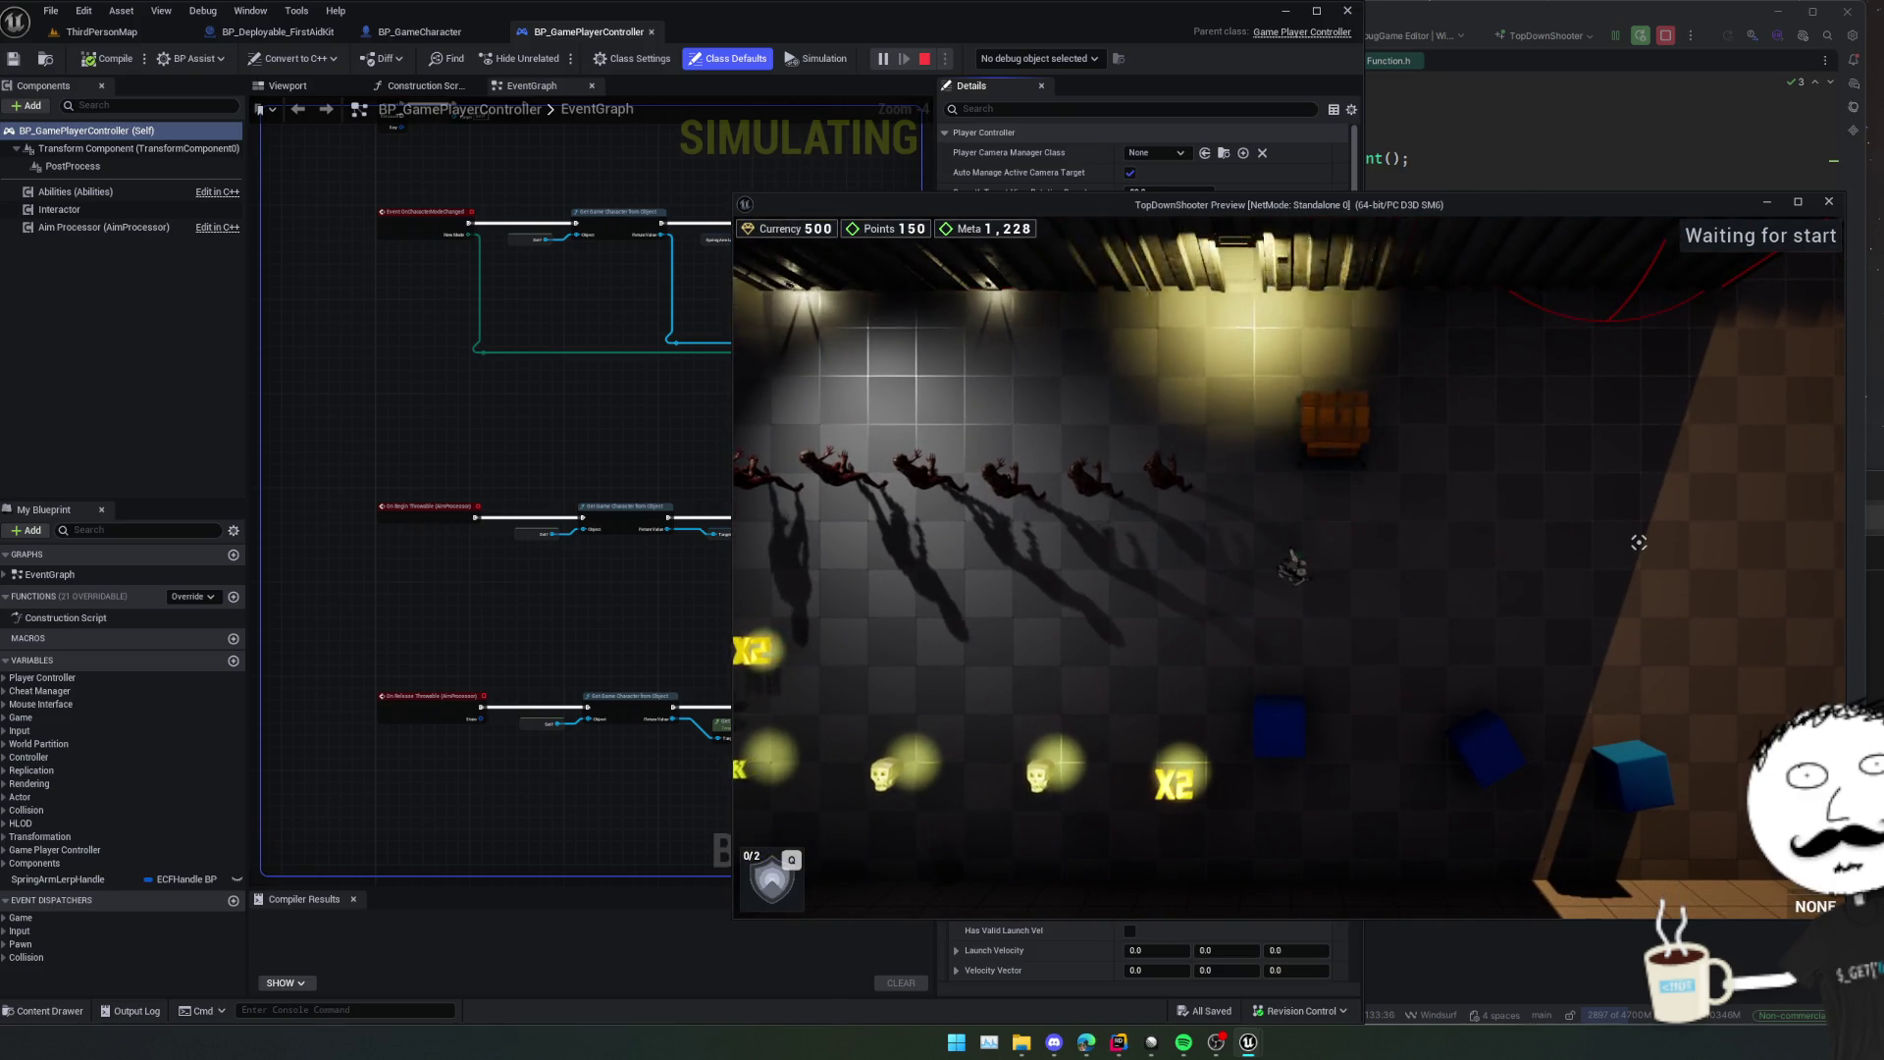
scroll(1403, 559, "up", 3)
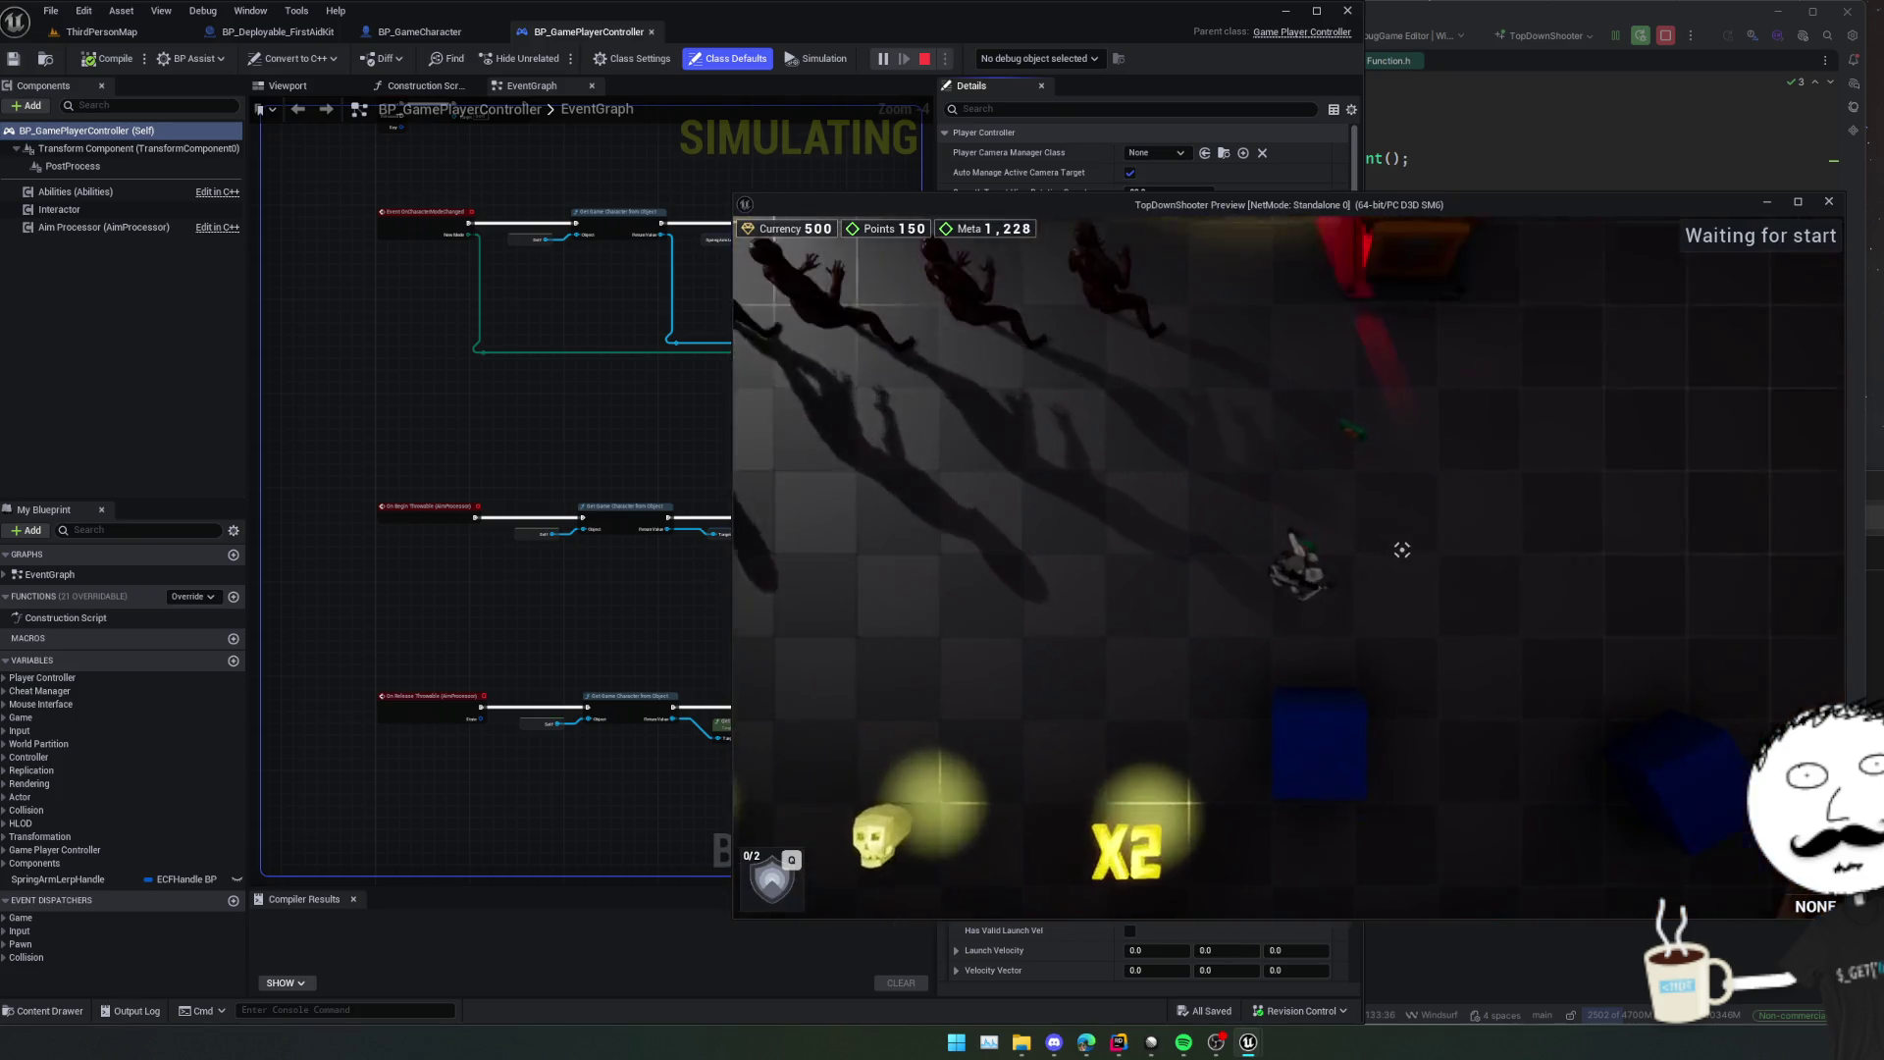
key("d")
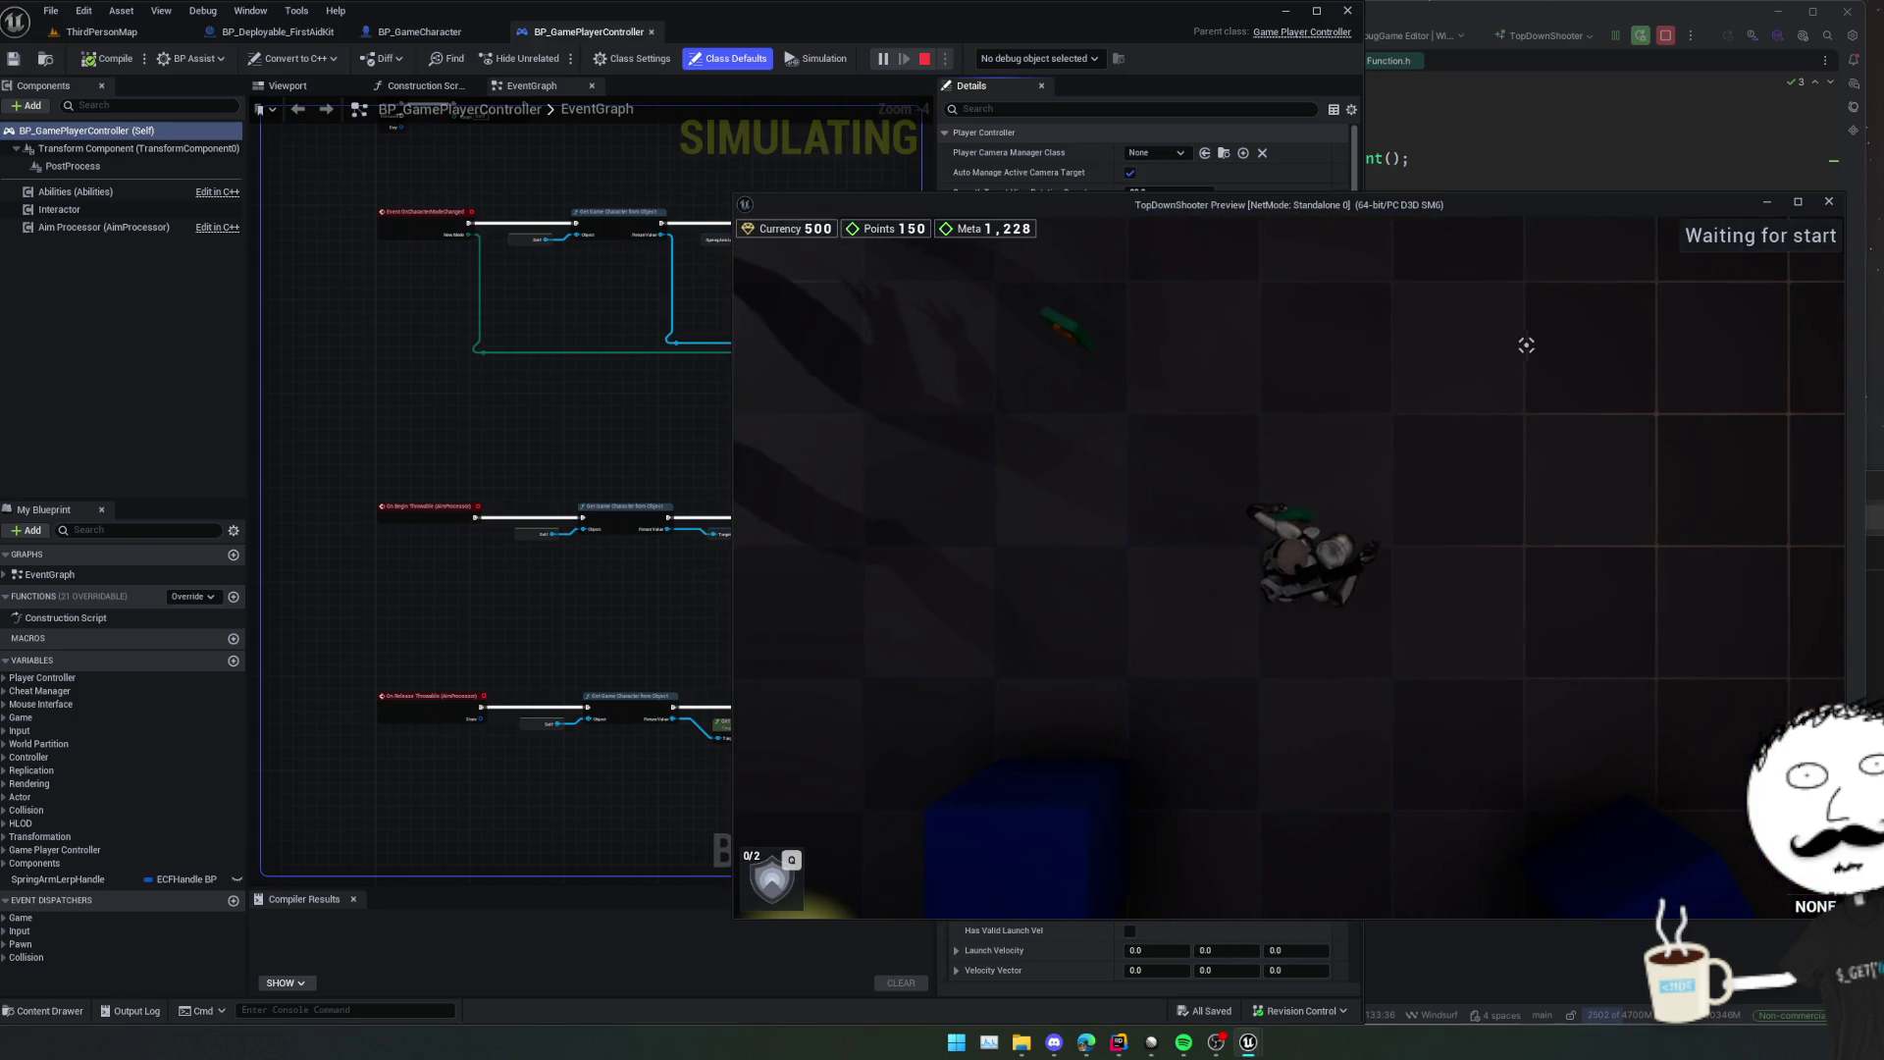
scroll(1629, 463, "down", 3)
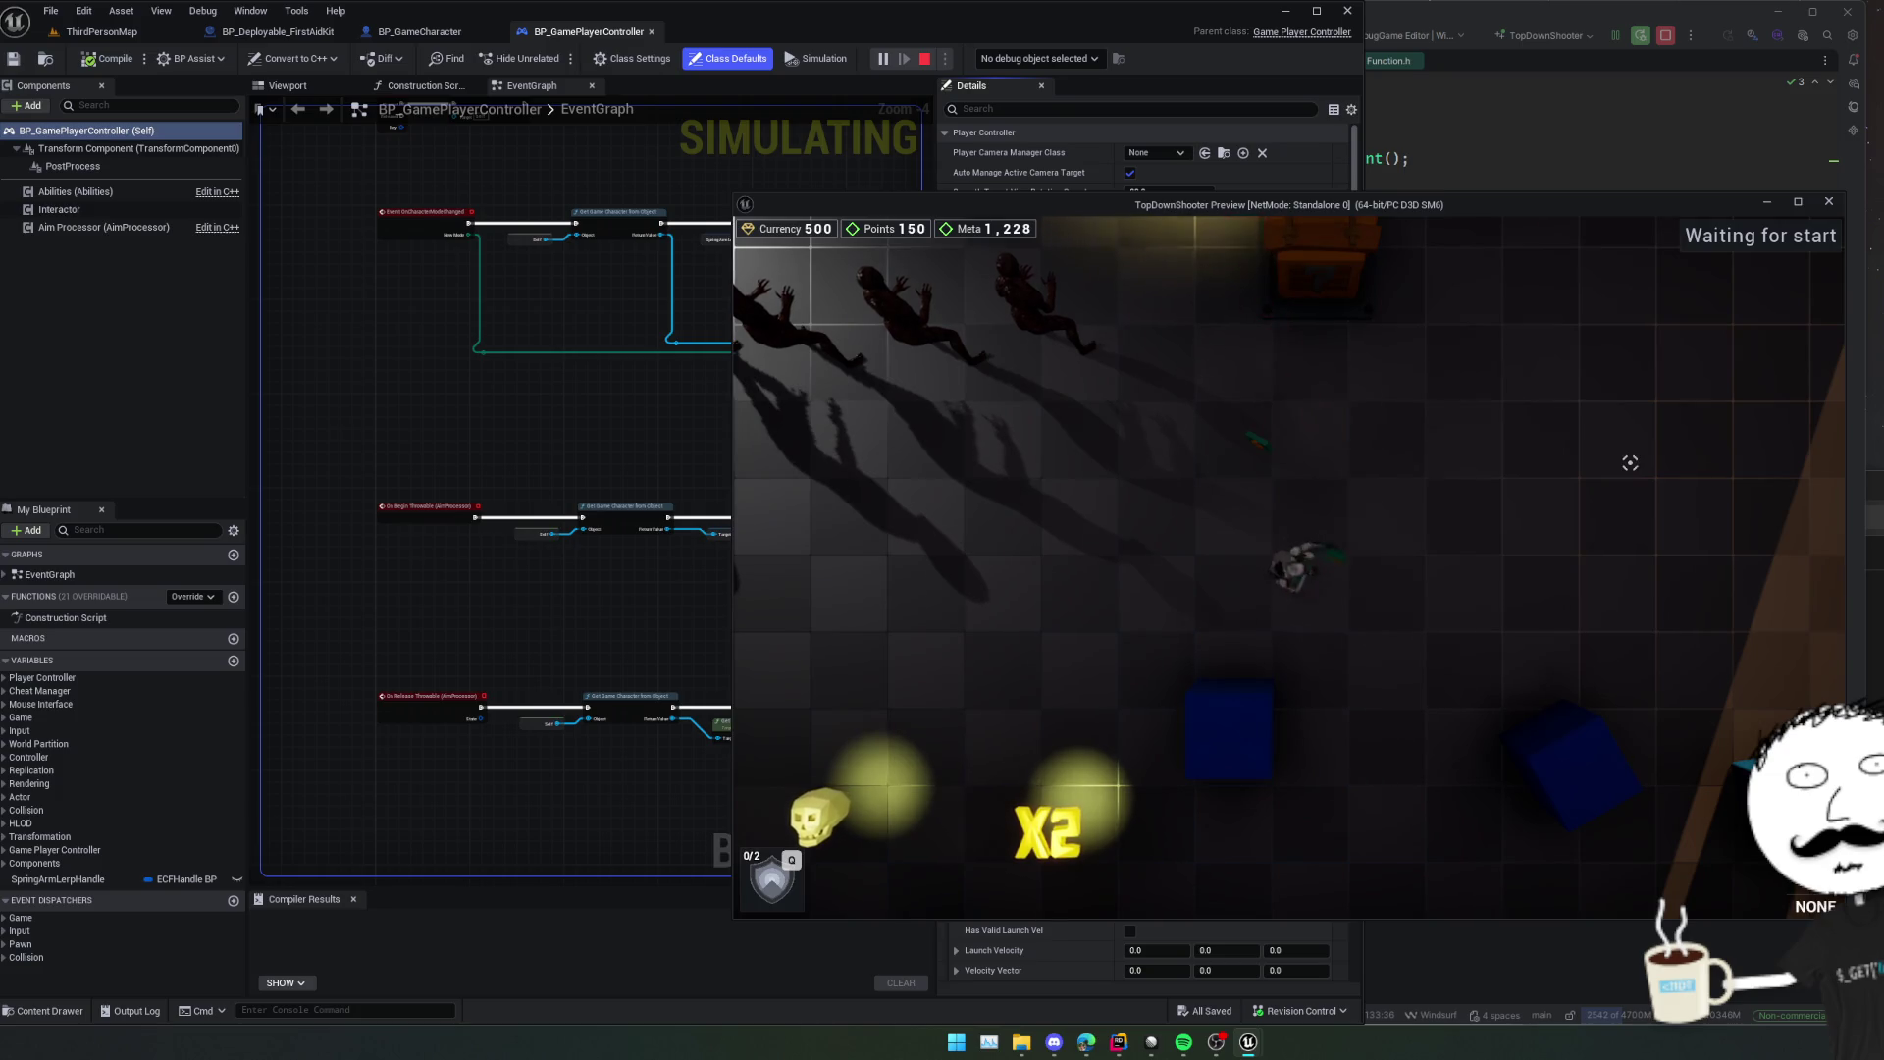
key("a")
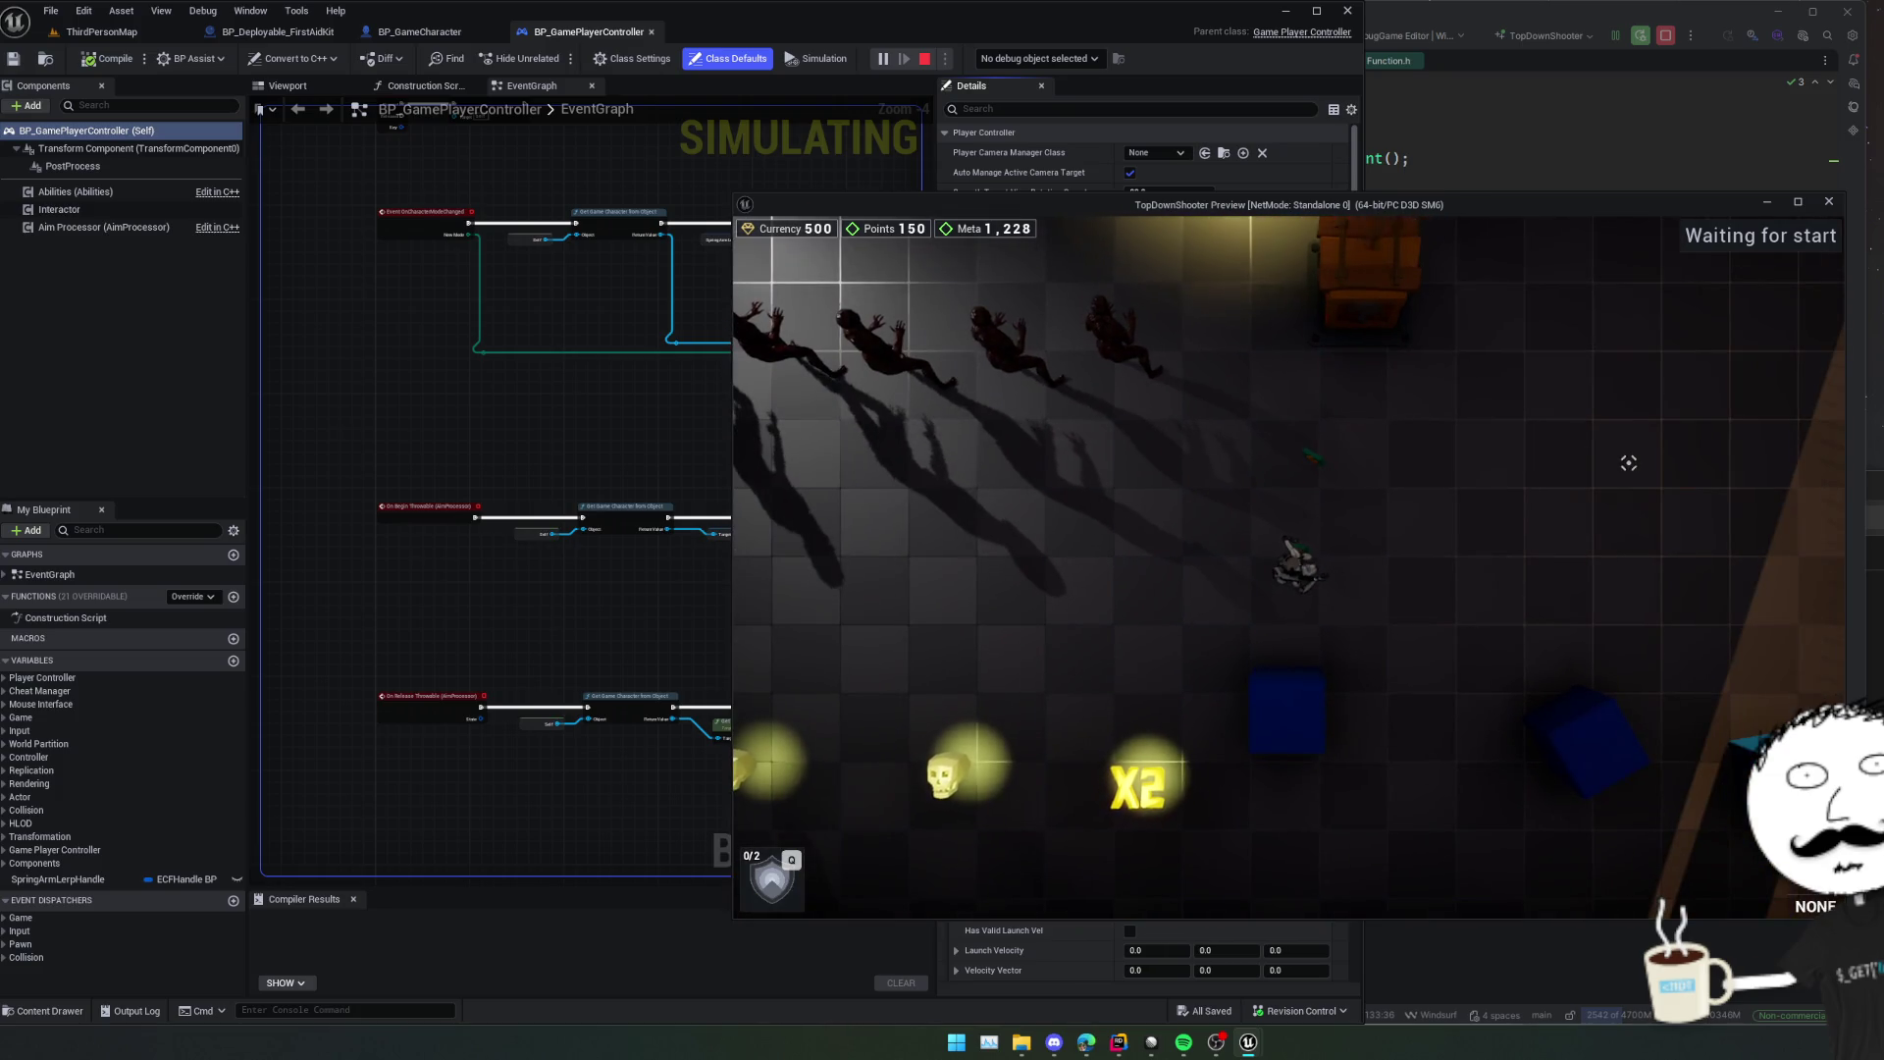
key("Escape")
Remove the line 136 breakpoint in Rider, then resume and walk the character down-right.
left_click(1549, 167)
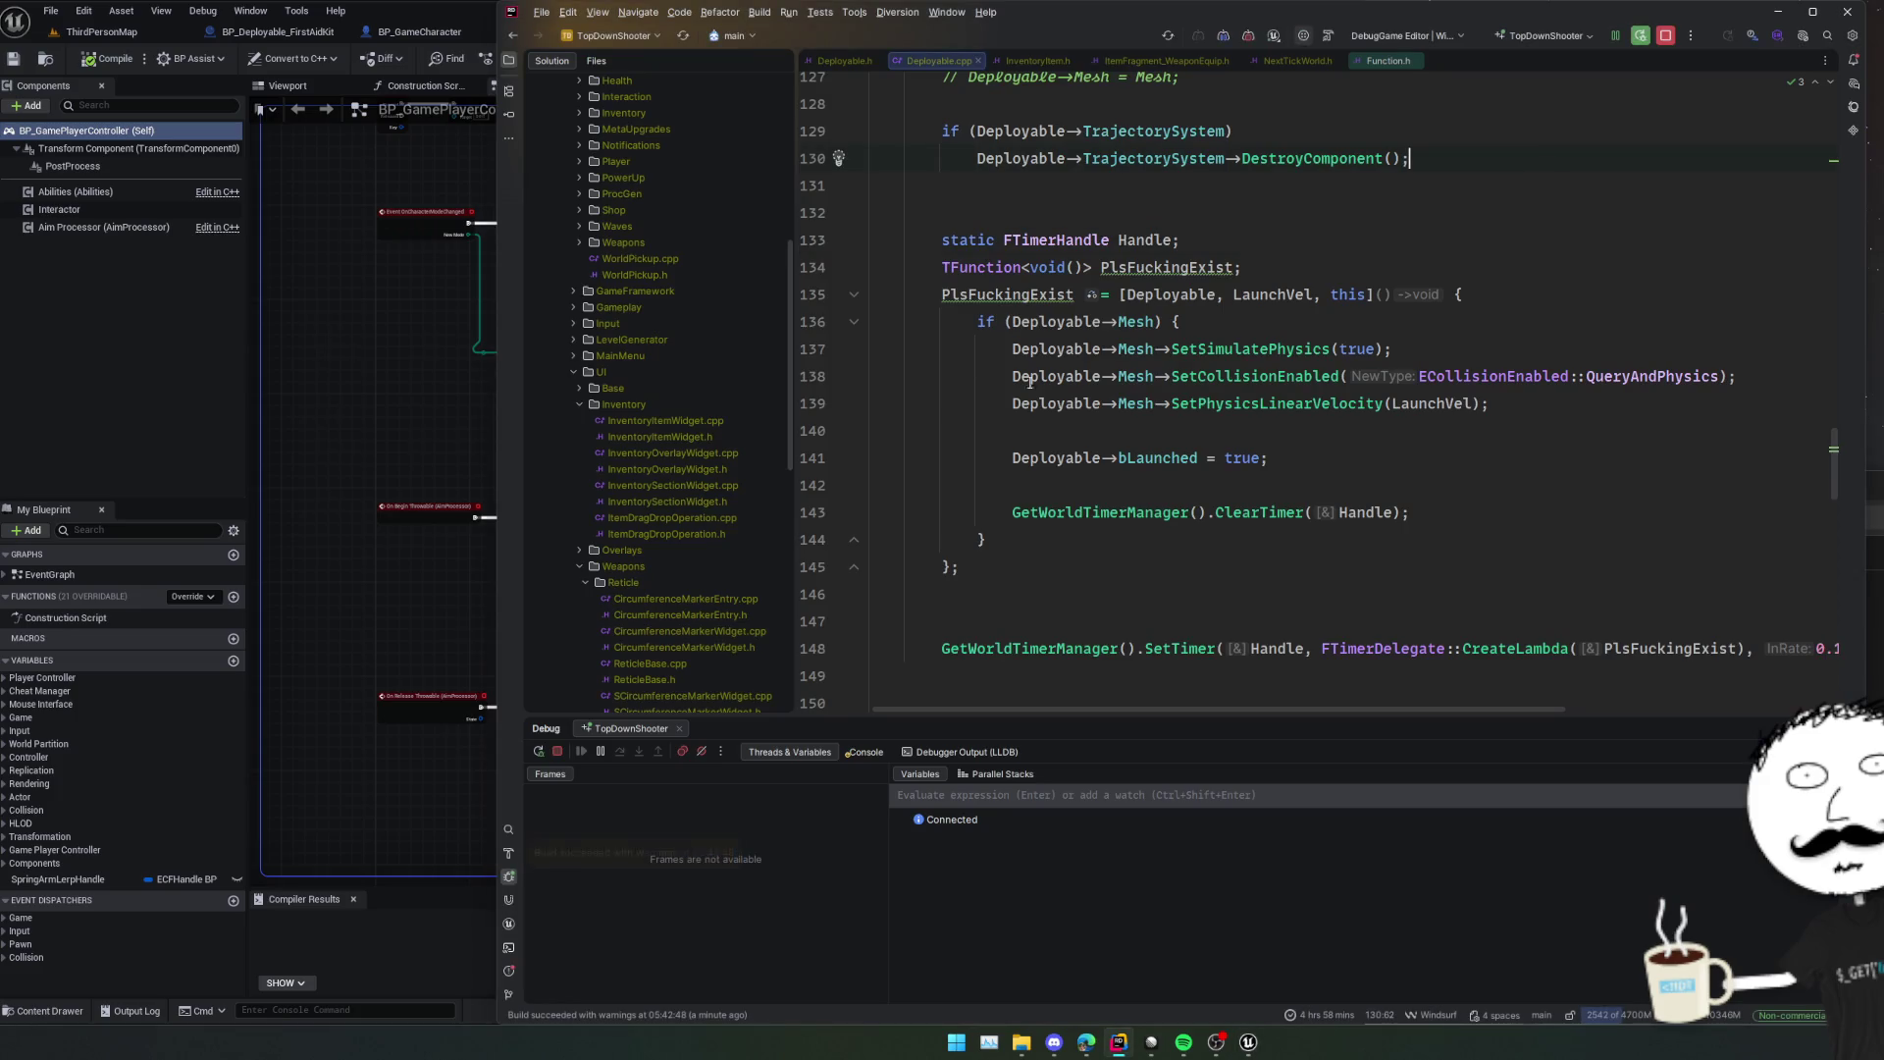
left_click(818, 322)
key("alt+Tab")
key("Escape")
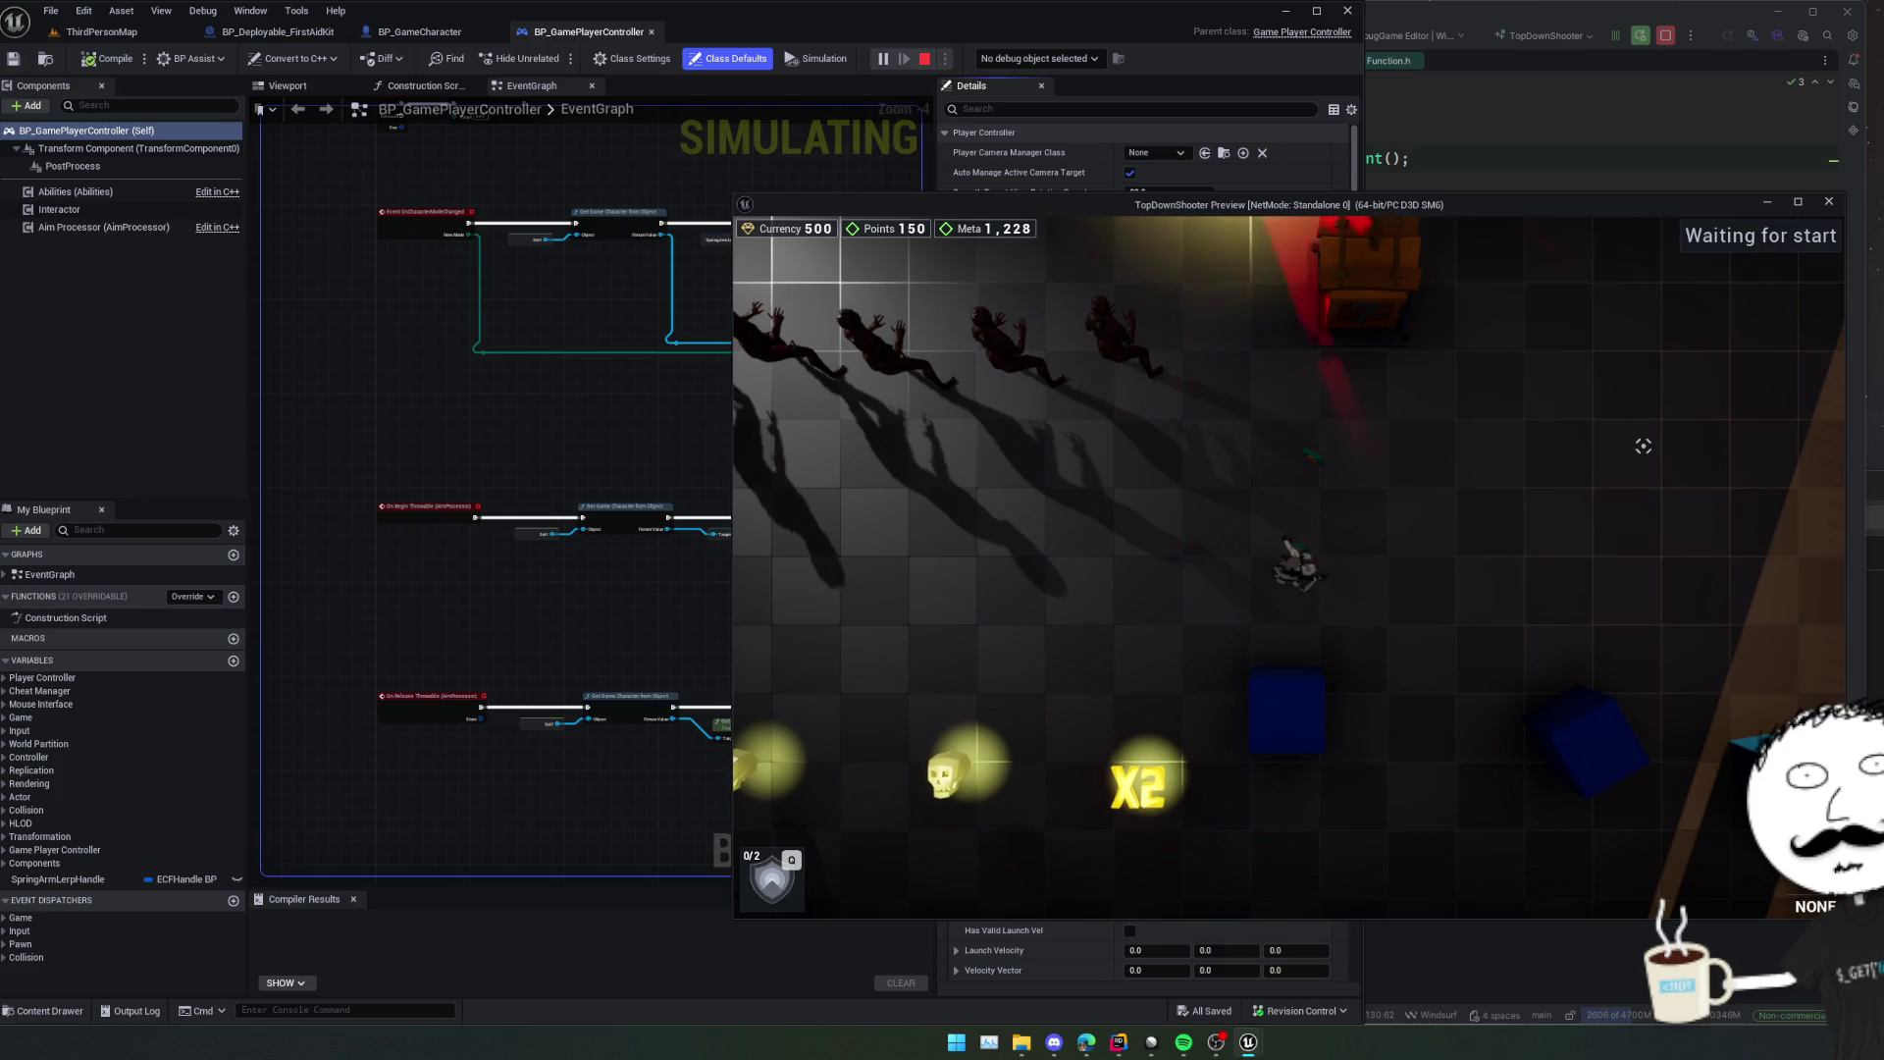
key("d")
key("s")
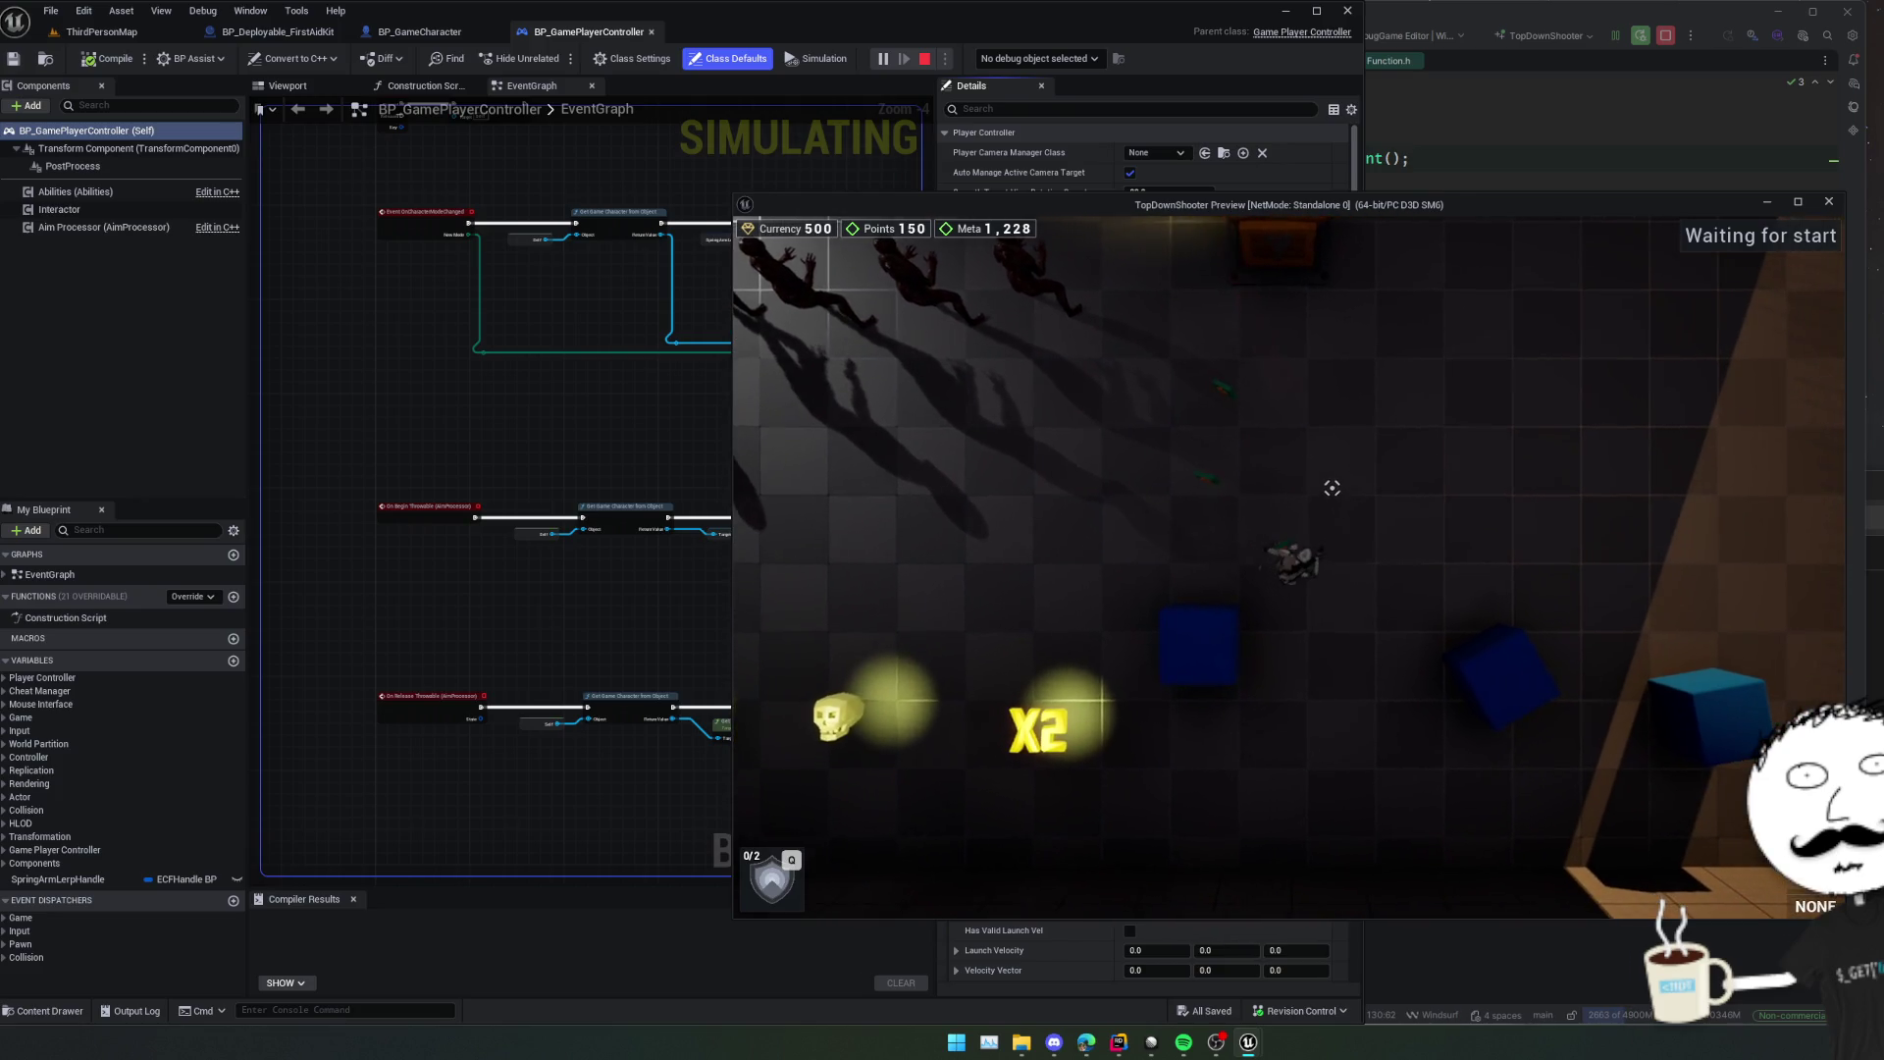
key("super")
Breakpoint the if (Deployable->Mesh) line instead of the SetSimulatePhysics line.
left_click_drag(1426, 196, 1027, 213)
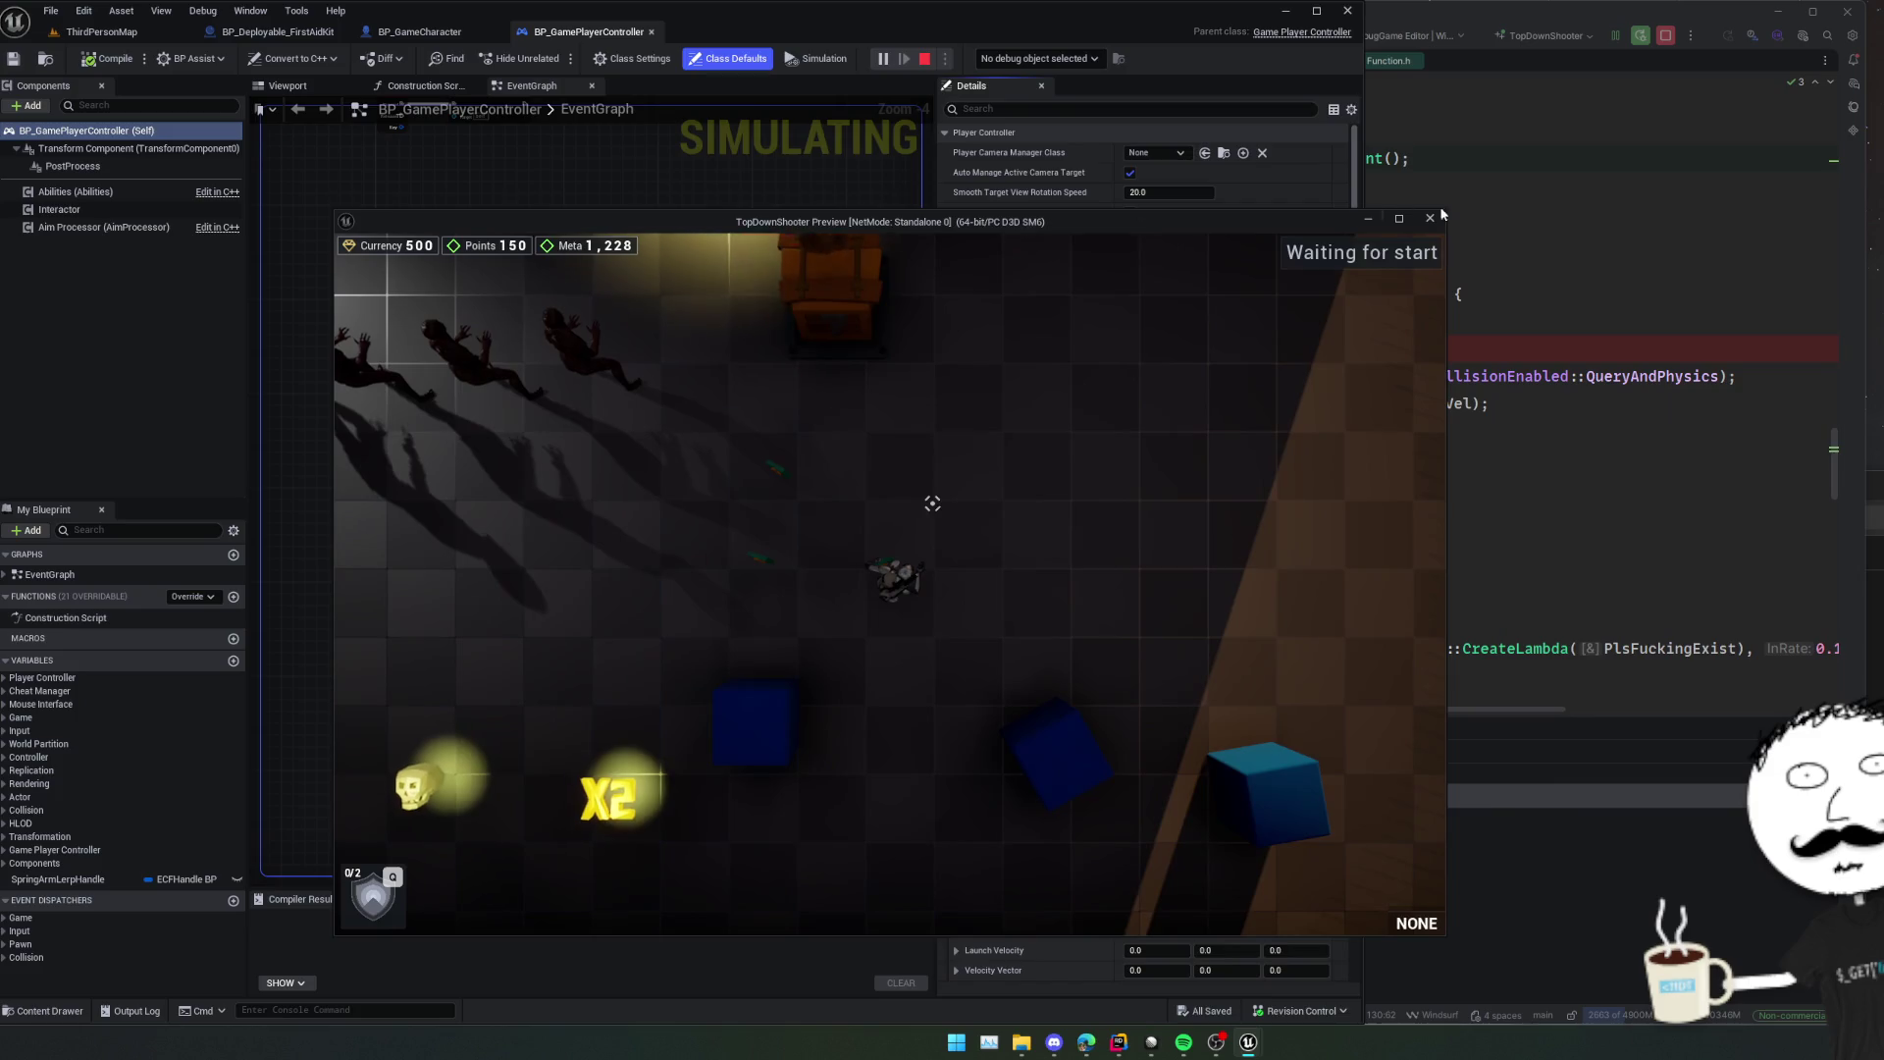
key("alt+Tab")
scroll(1477, 512, "up", 4)
scroll(1476, 512, "down", 3)
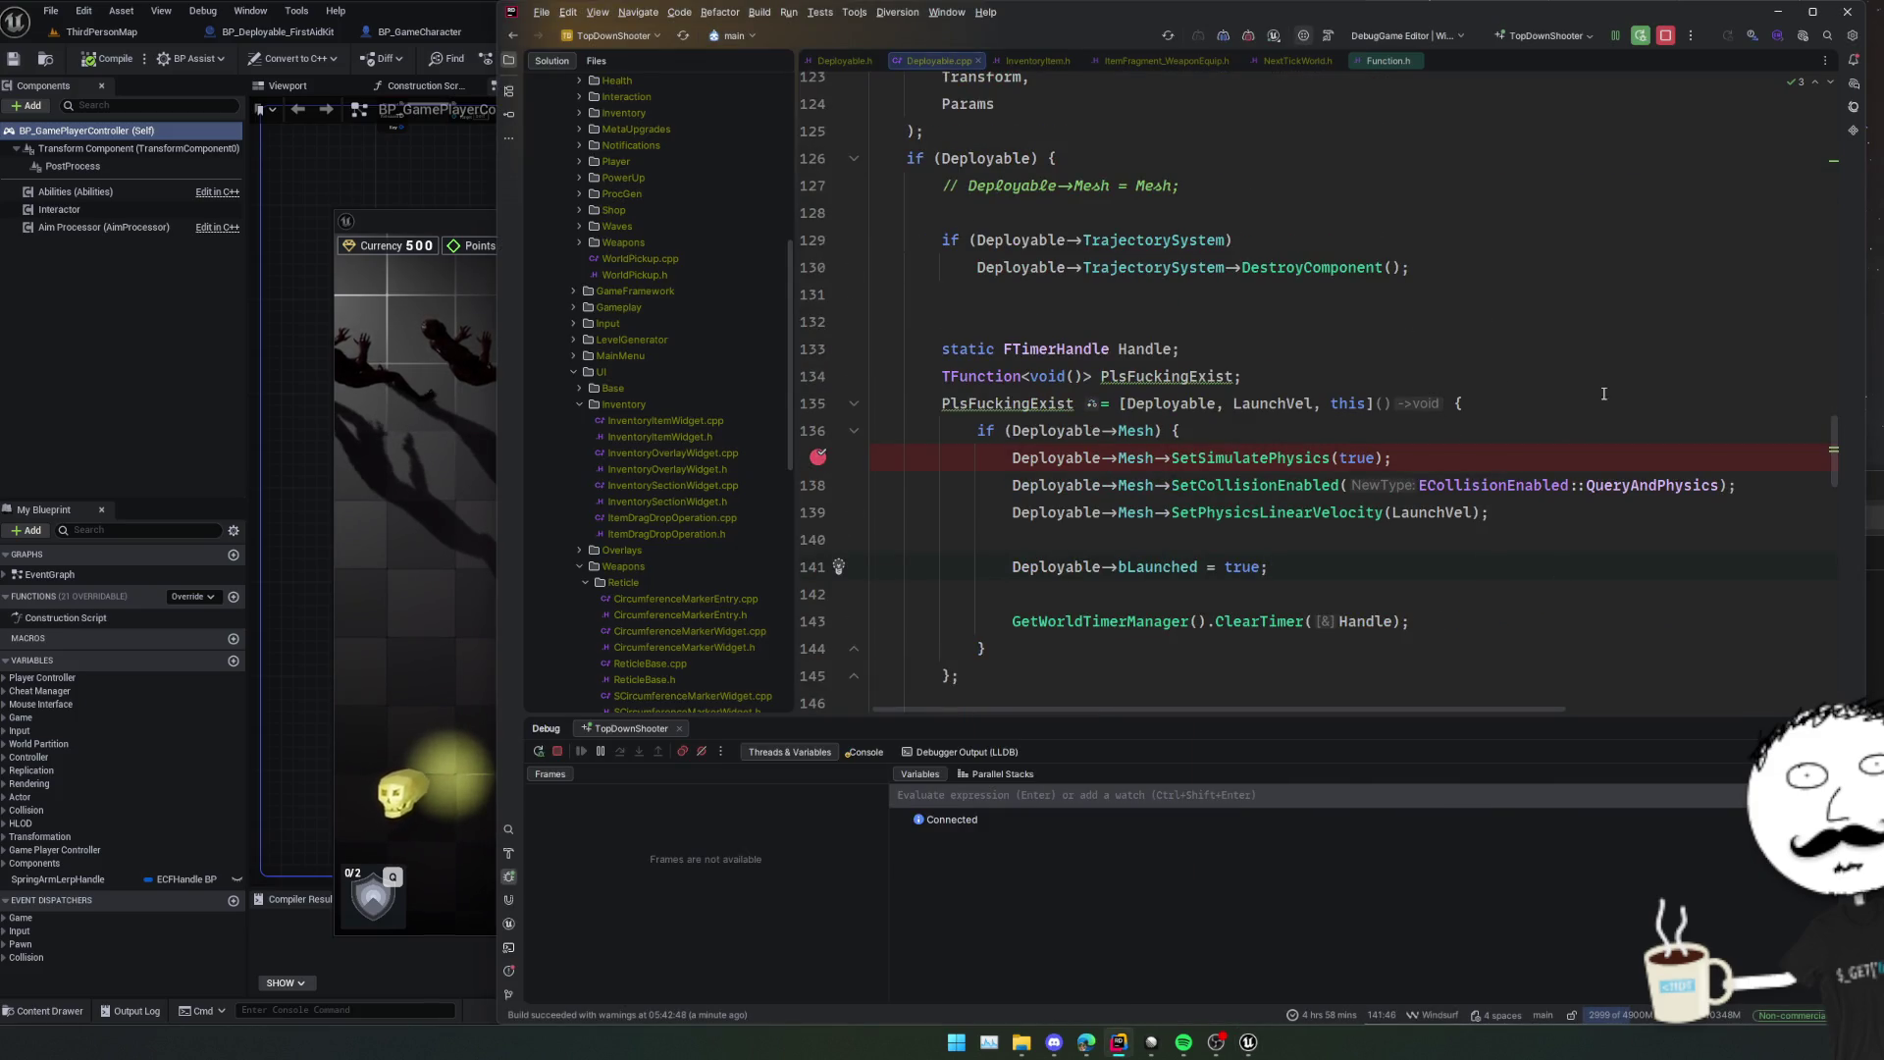
scroll(1603, 394, "up", 2)
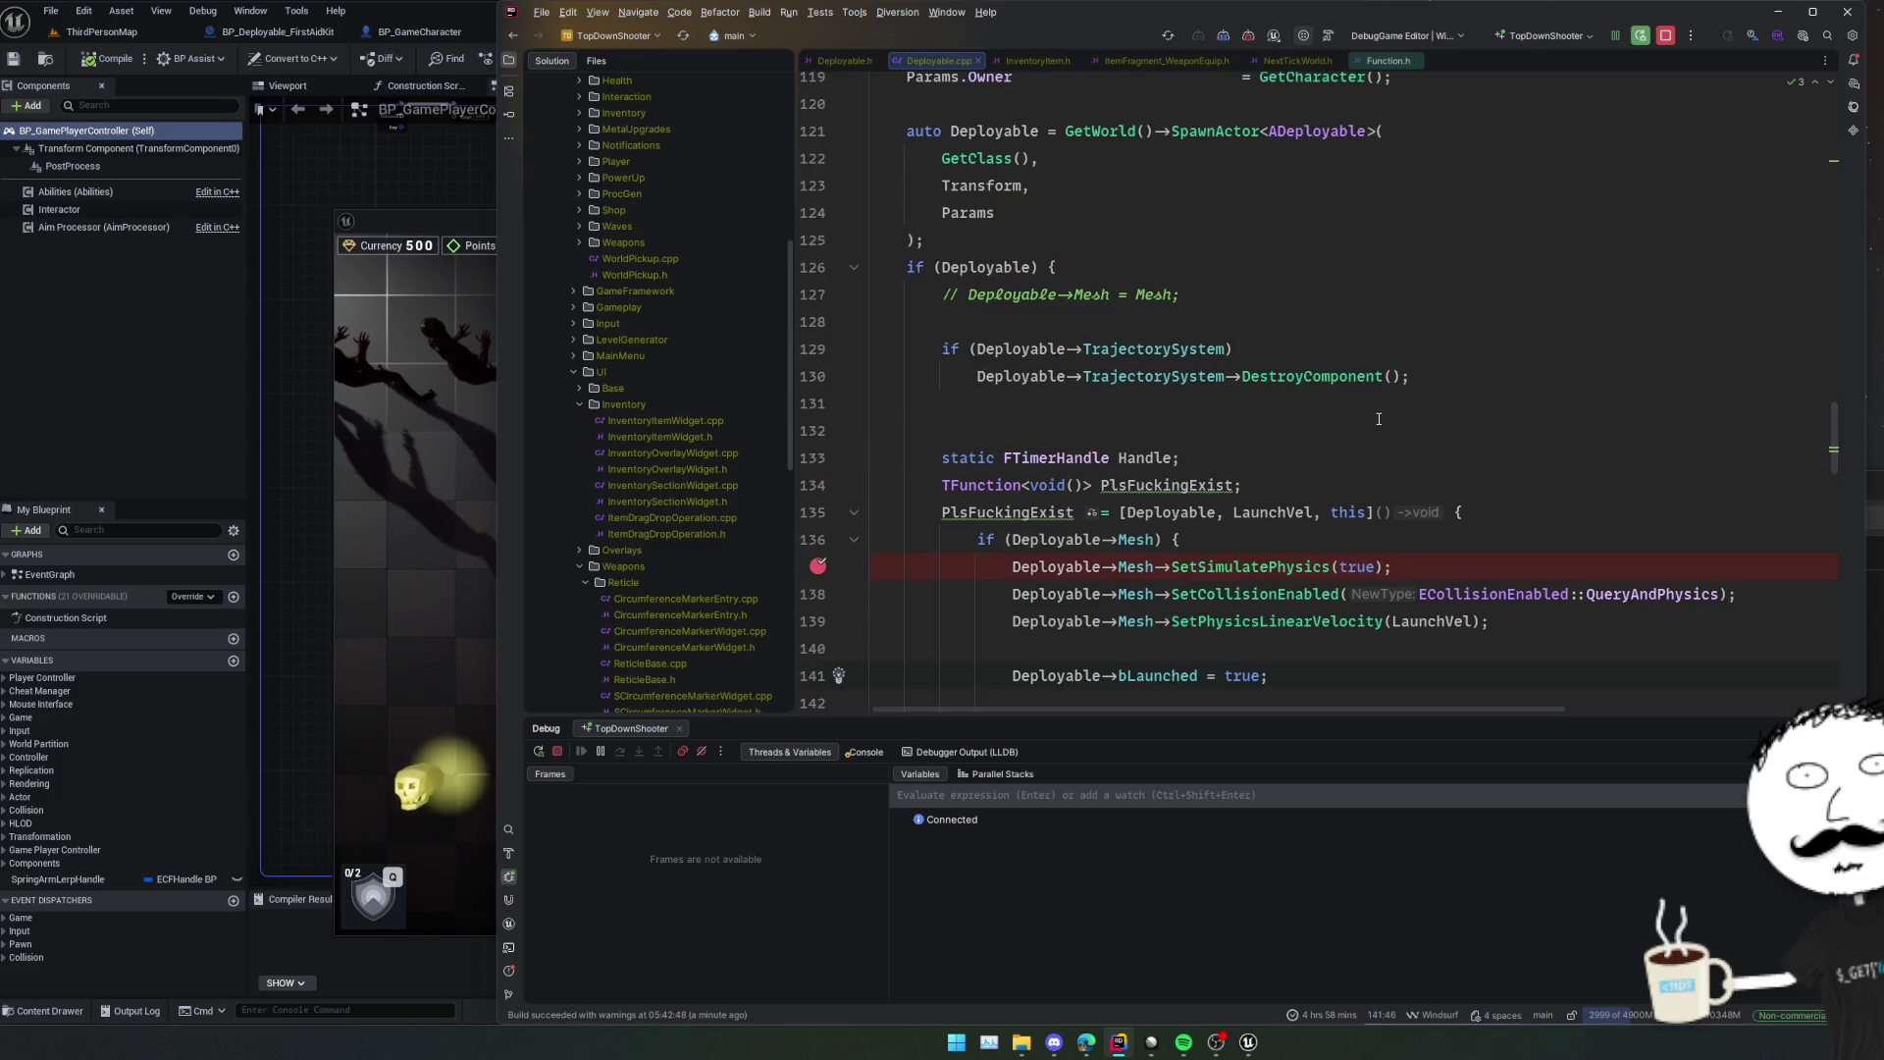
scroll(1275, 491, "down", 2)
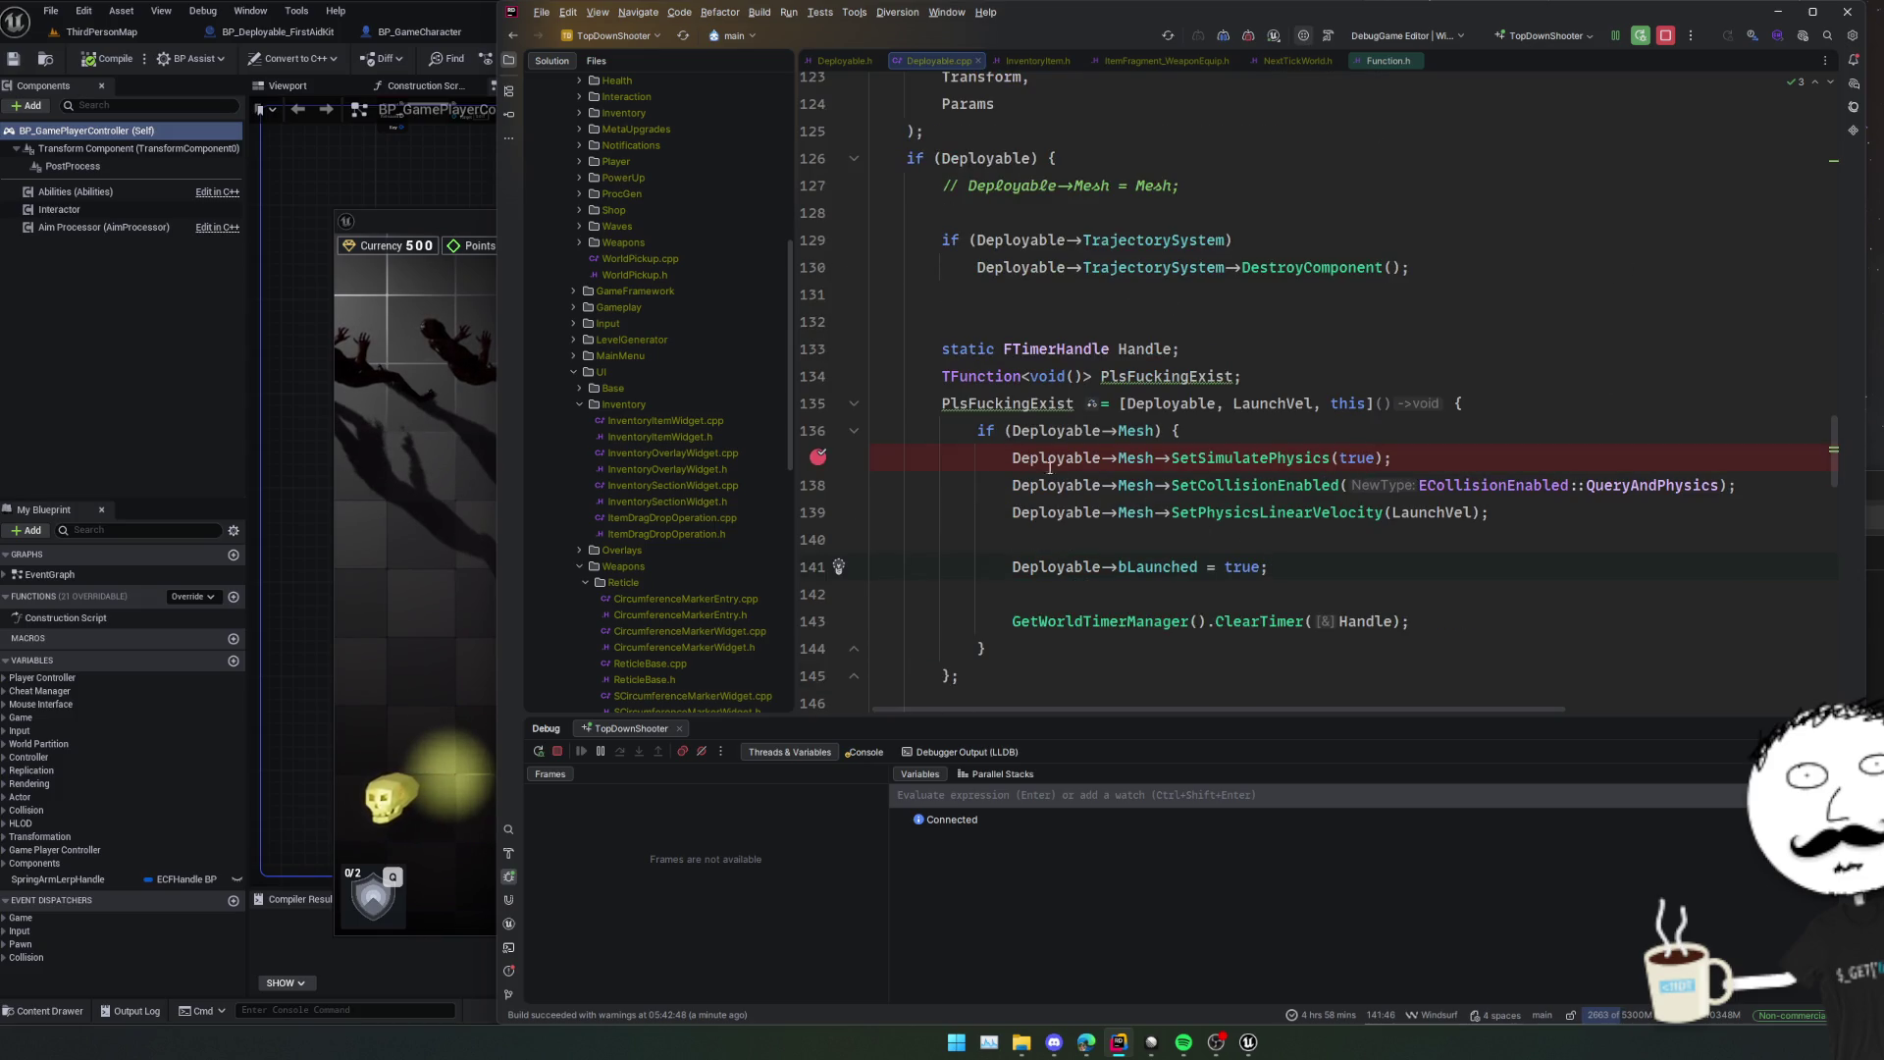
left_click(816, 431)
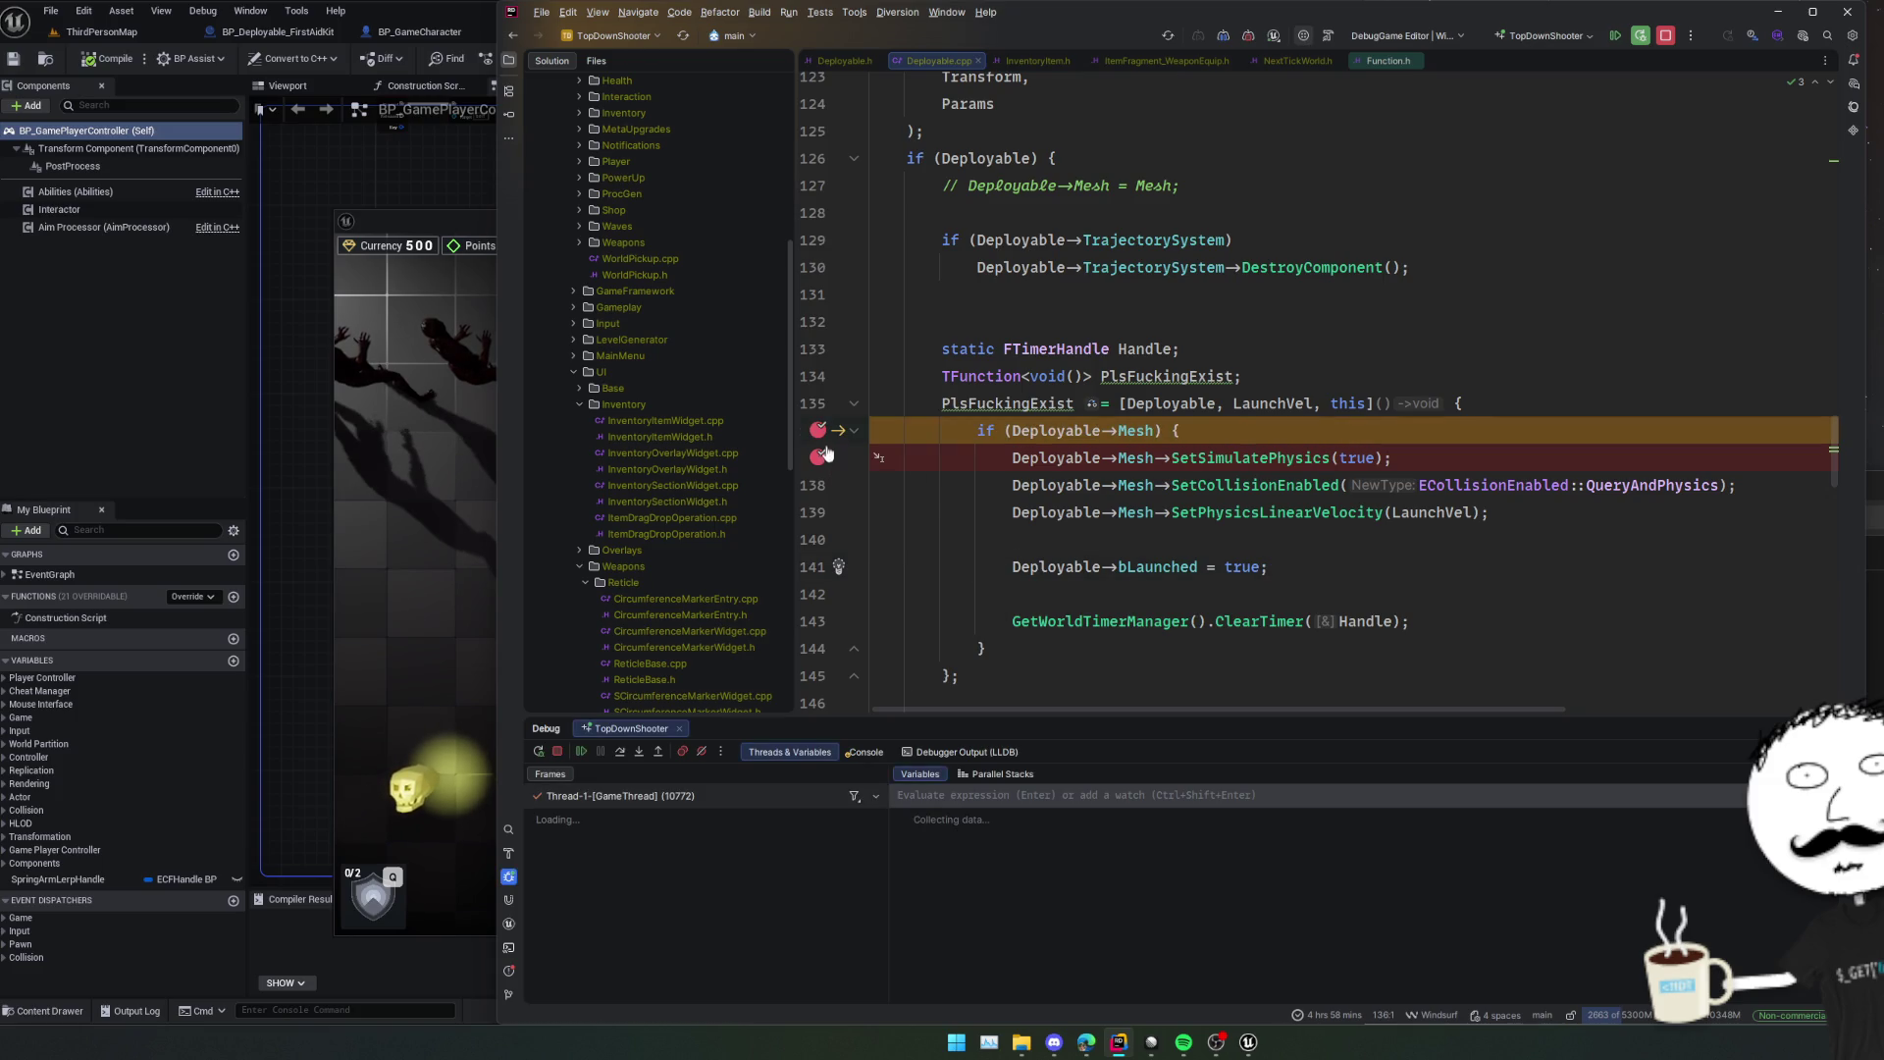
left_click(819, 459)
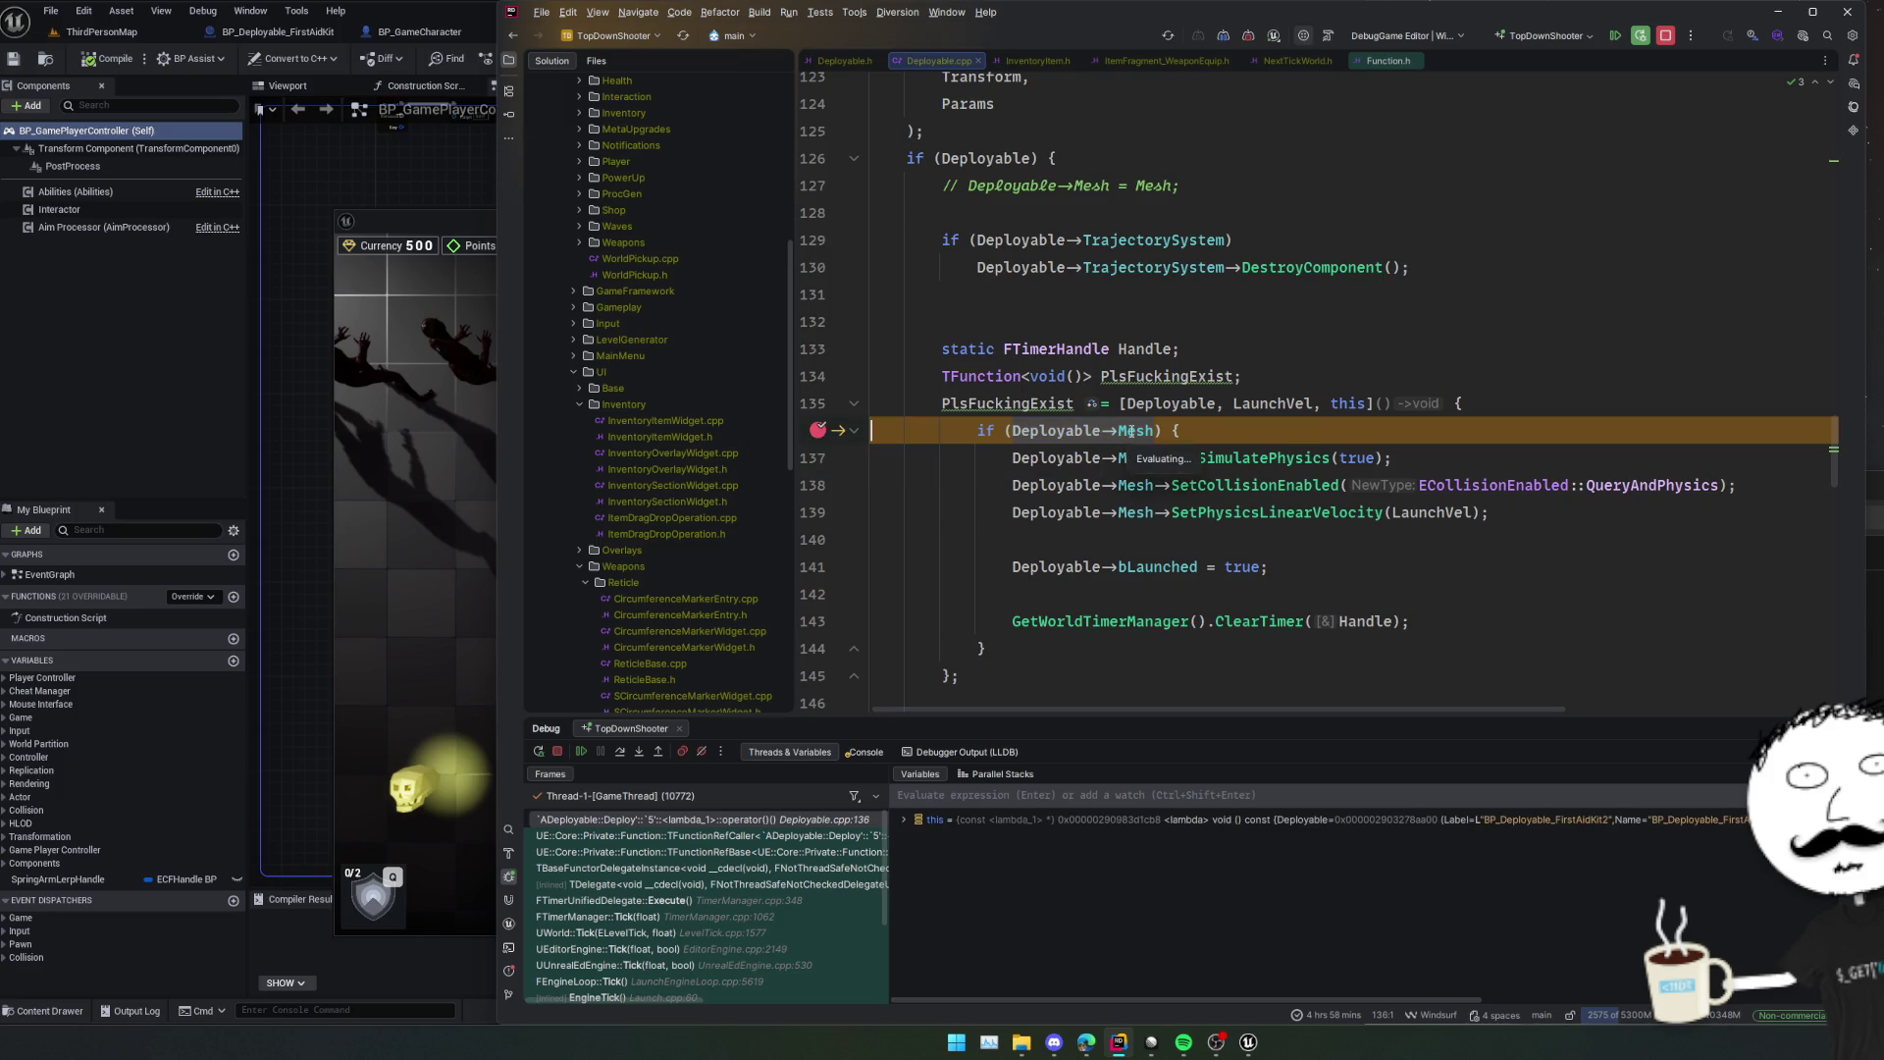
Inspect the Deployable's Mesh value, remove the mesh-check breakpoint and resume execution.
mouse_move(1131, 431)
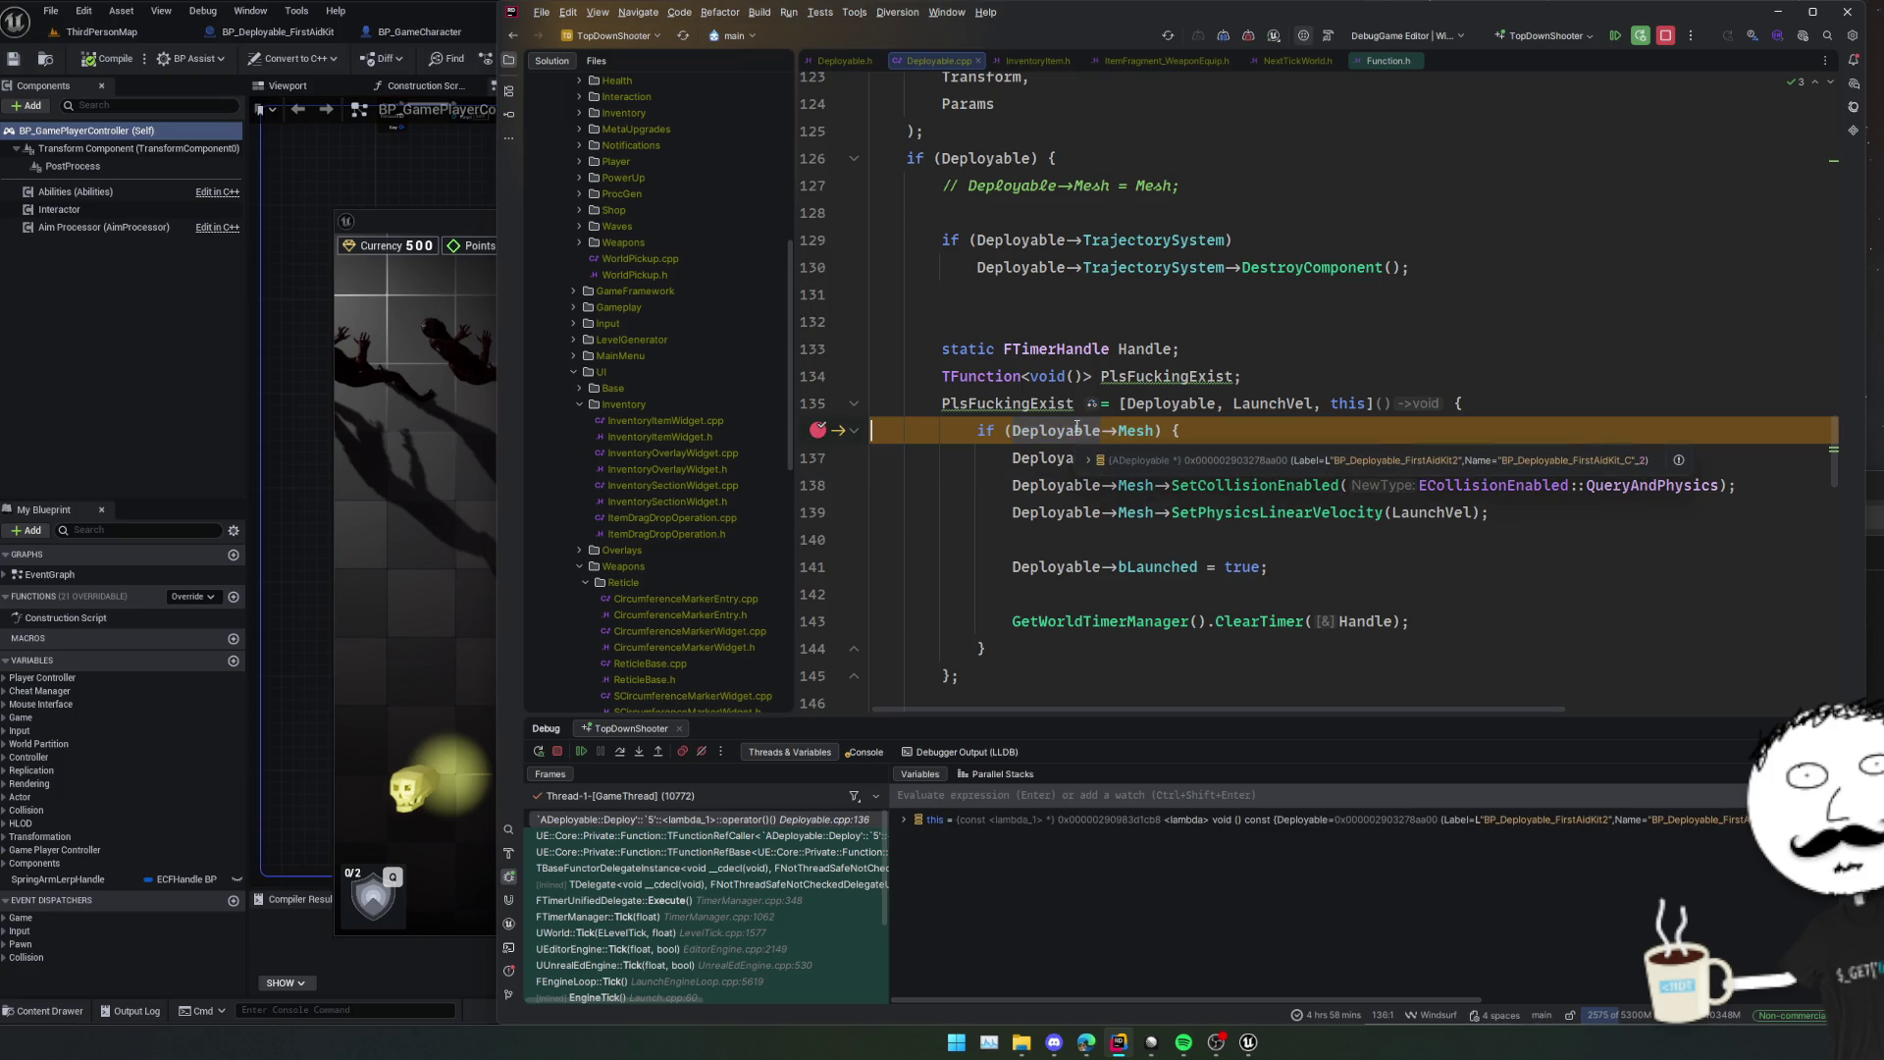
mouse_move(1339, 487)
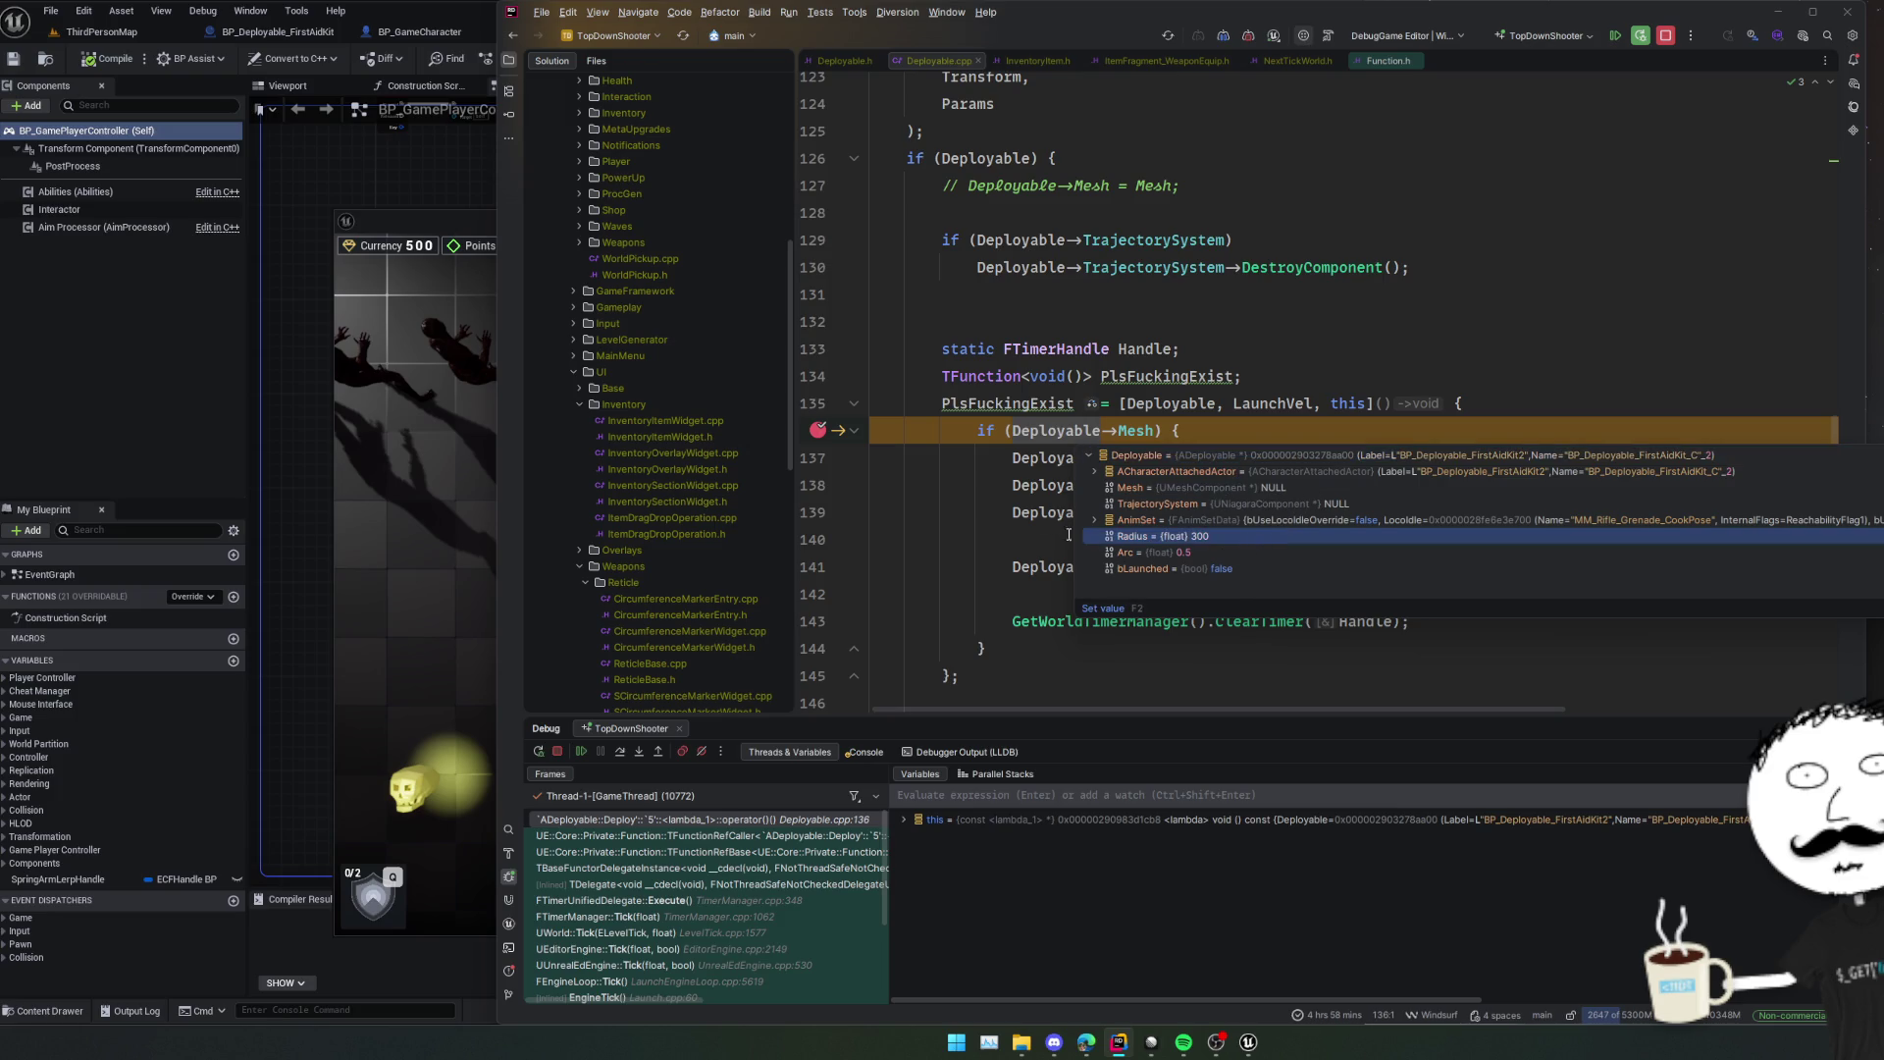
mouse_move(1034, 509)
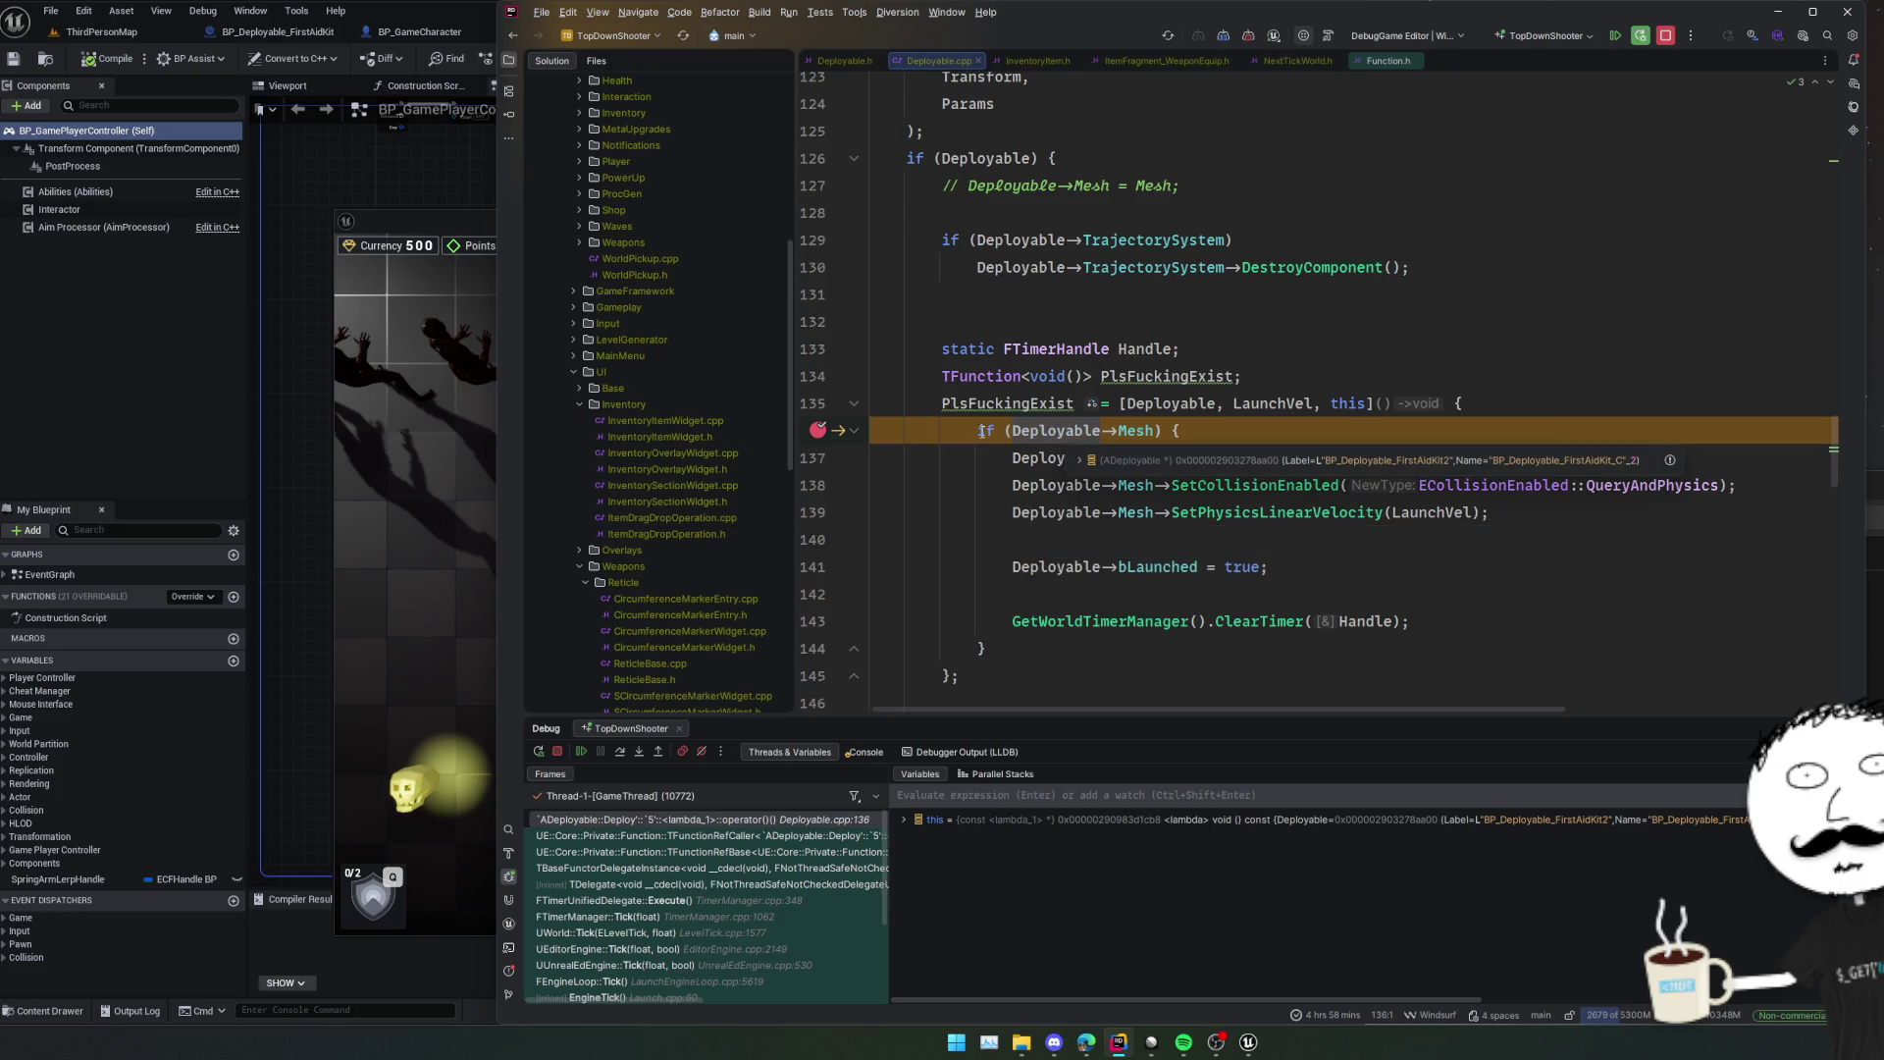
left_click(819, 432)
left_click(579, 750)
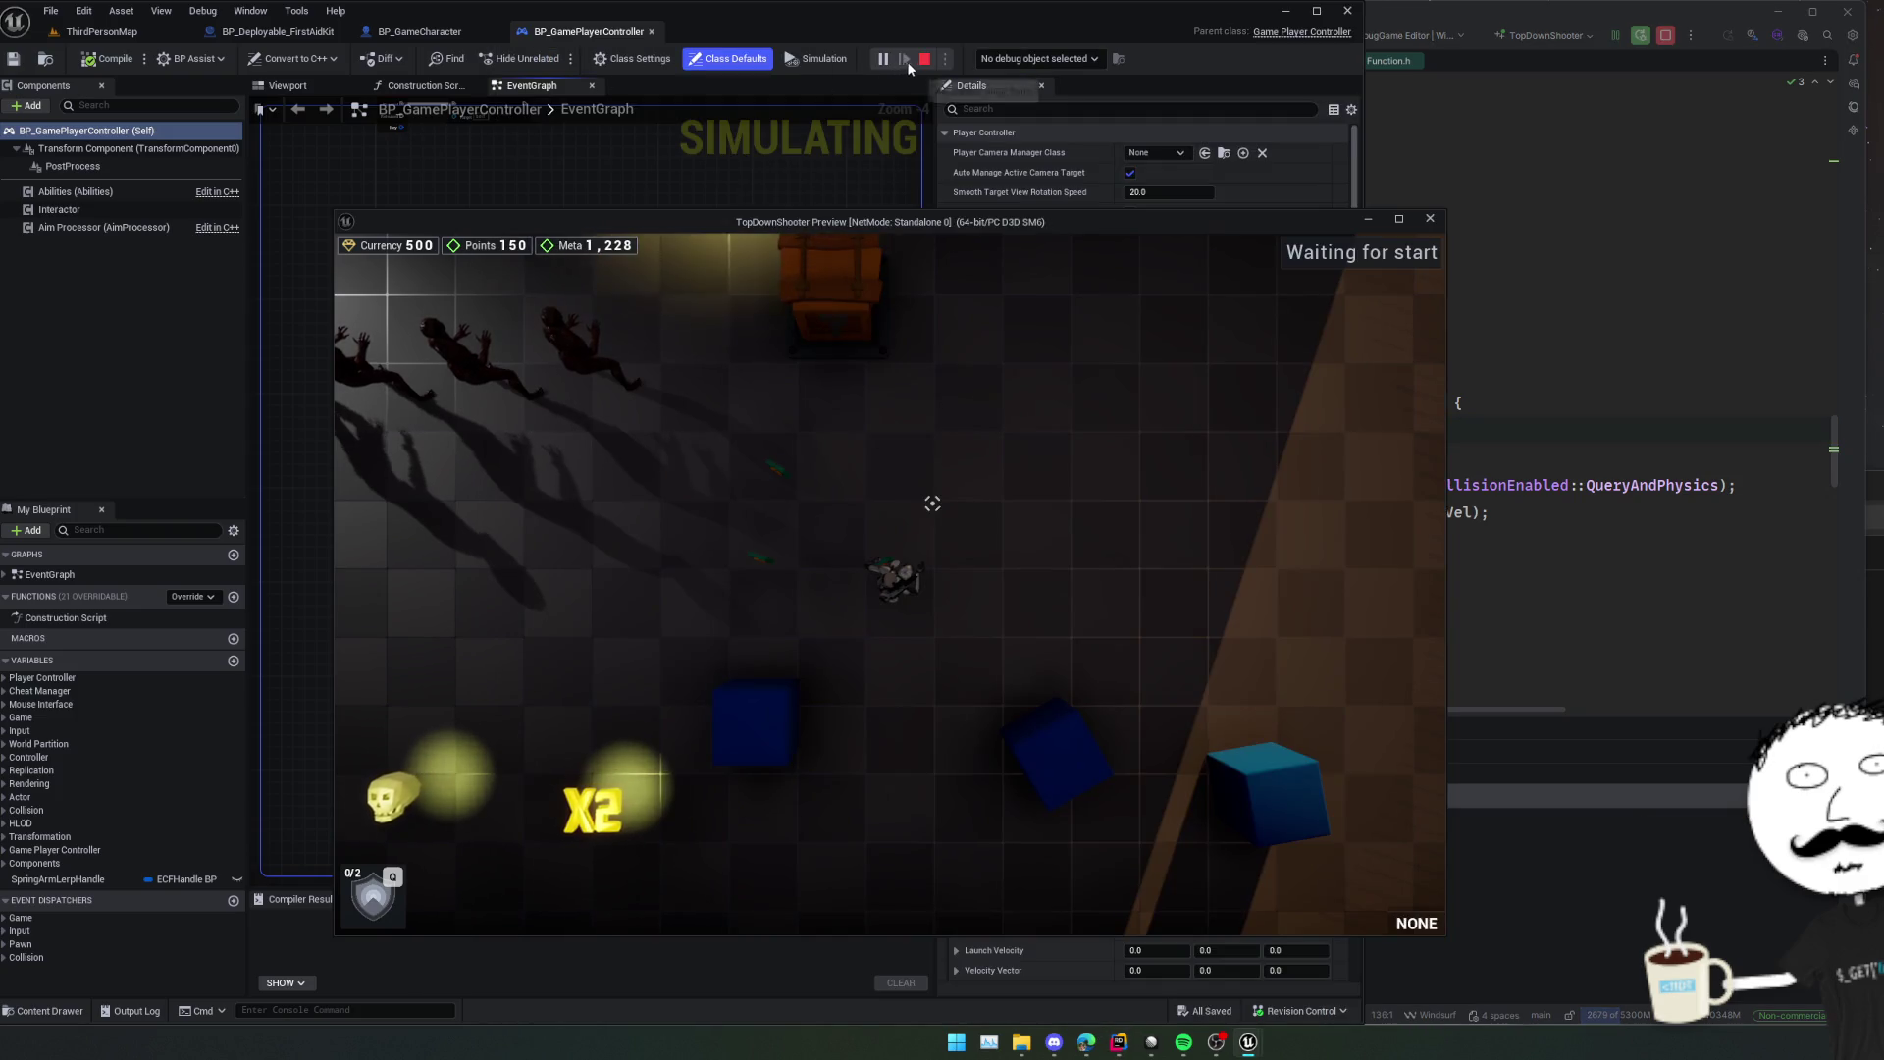
Stop the play session and bring the OnCharacterModeChanged event into view.
left_click(922, 60)
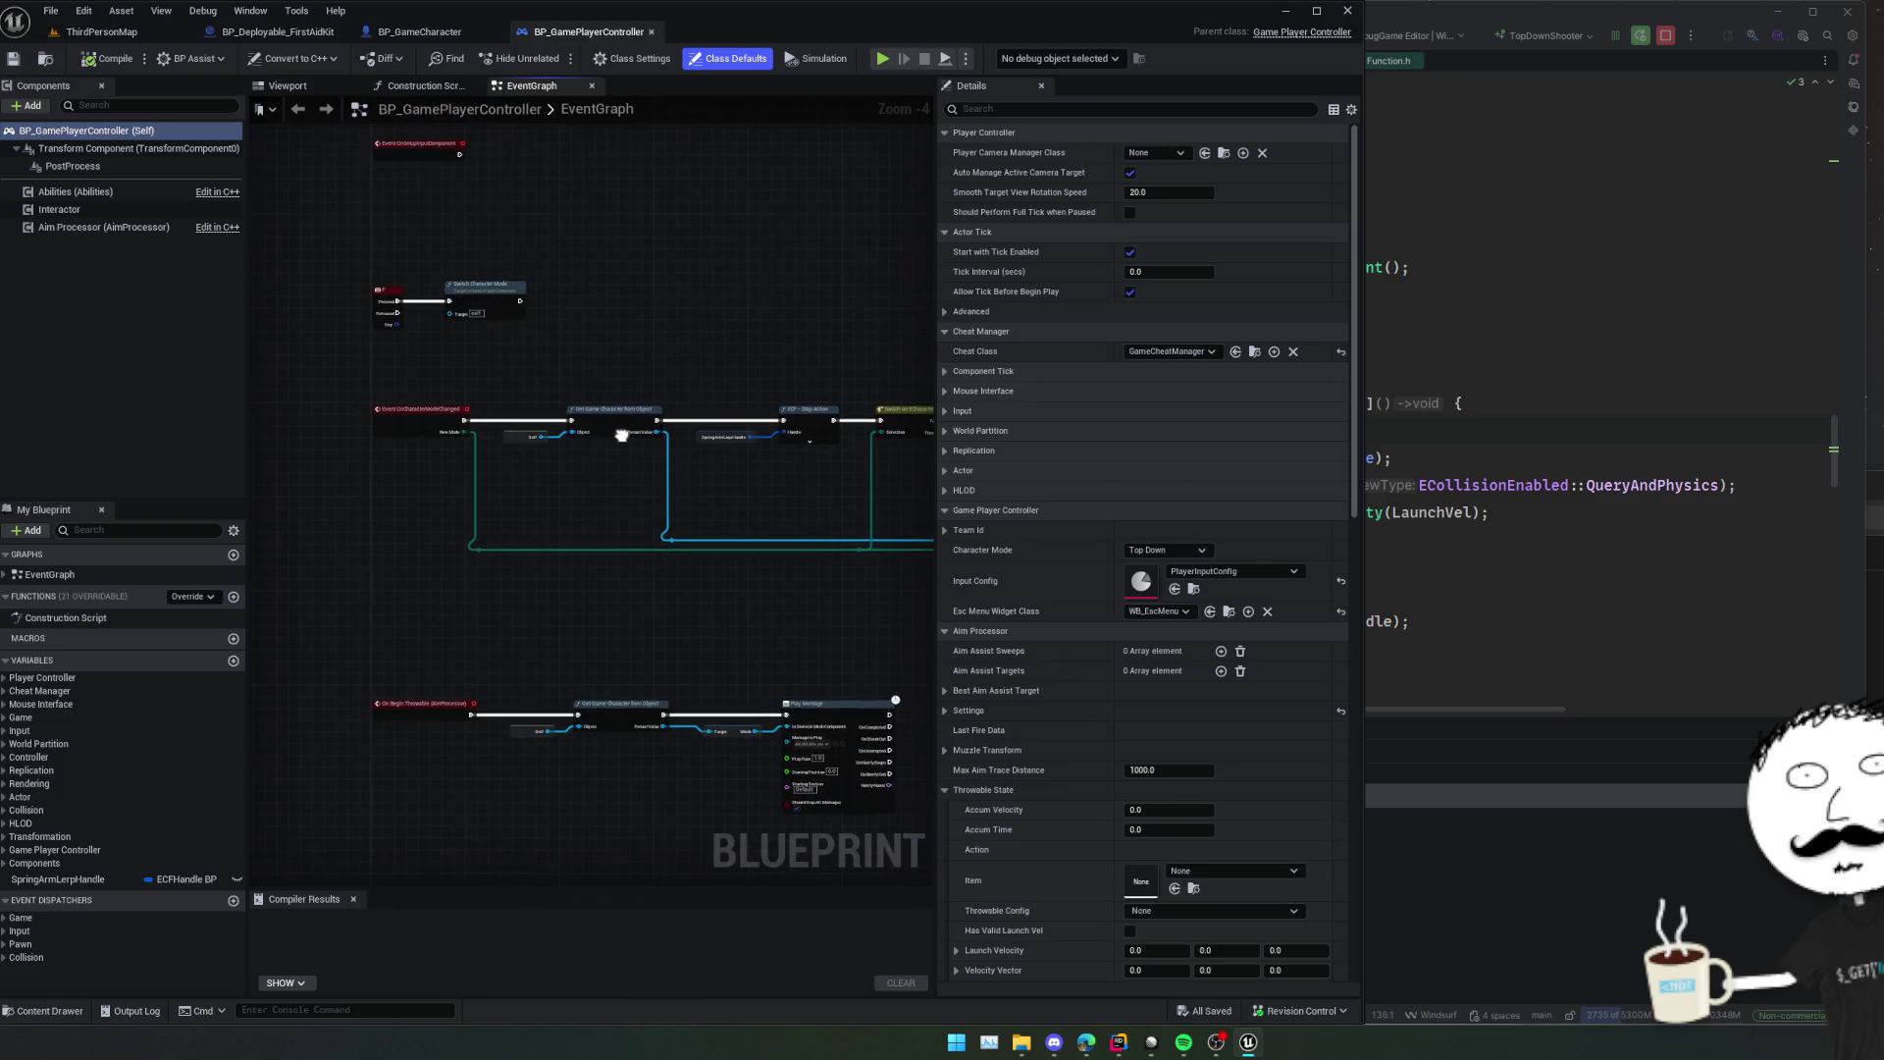
scroll(622, 423, "up", 3)
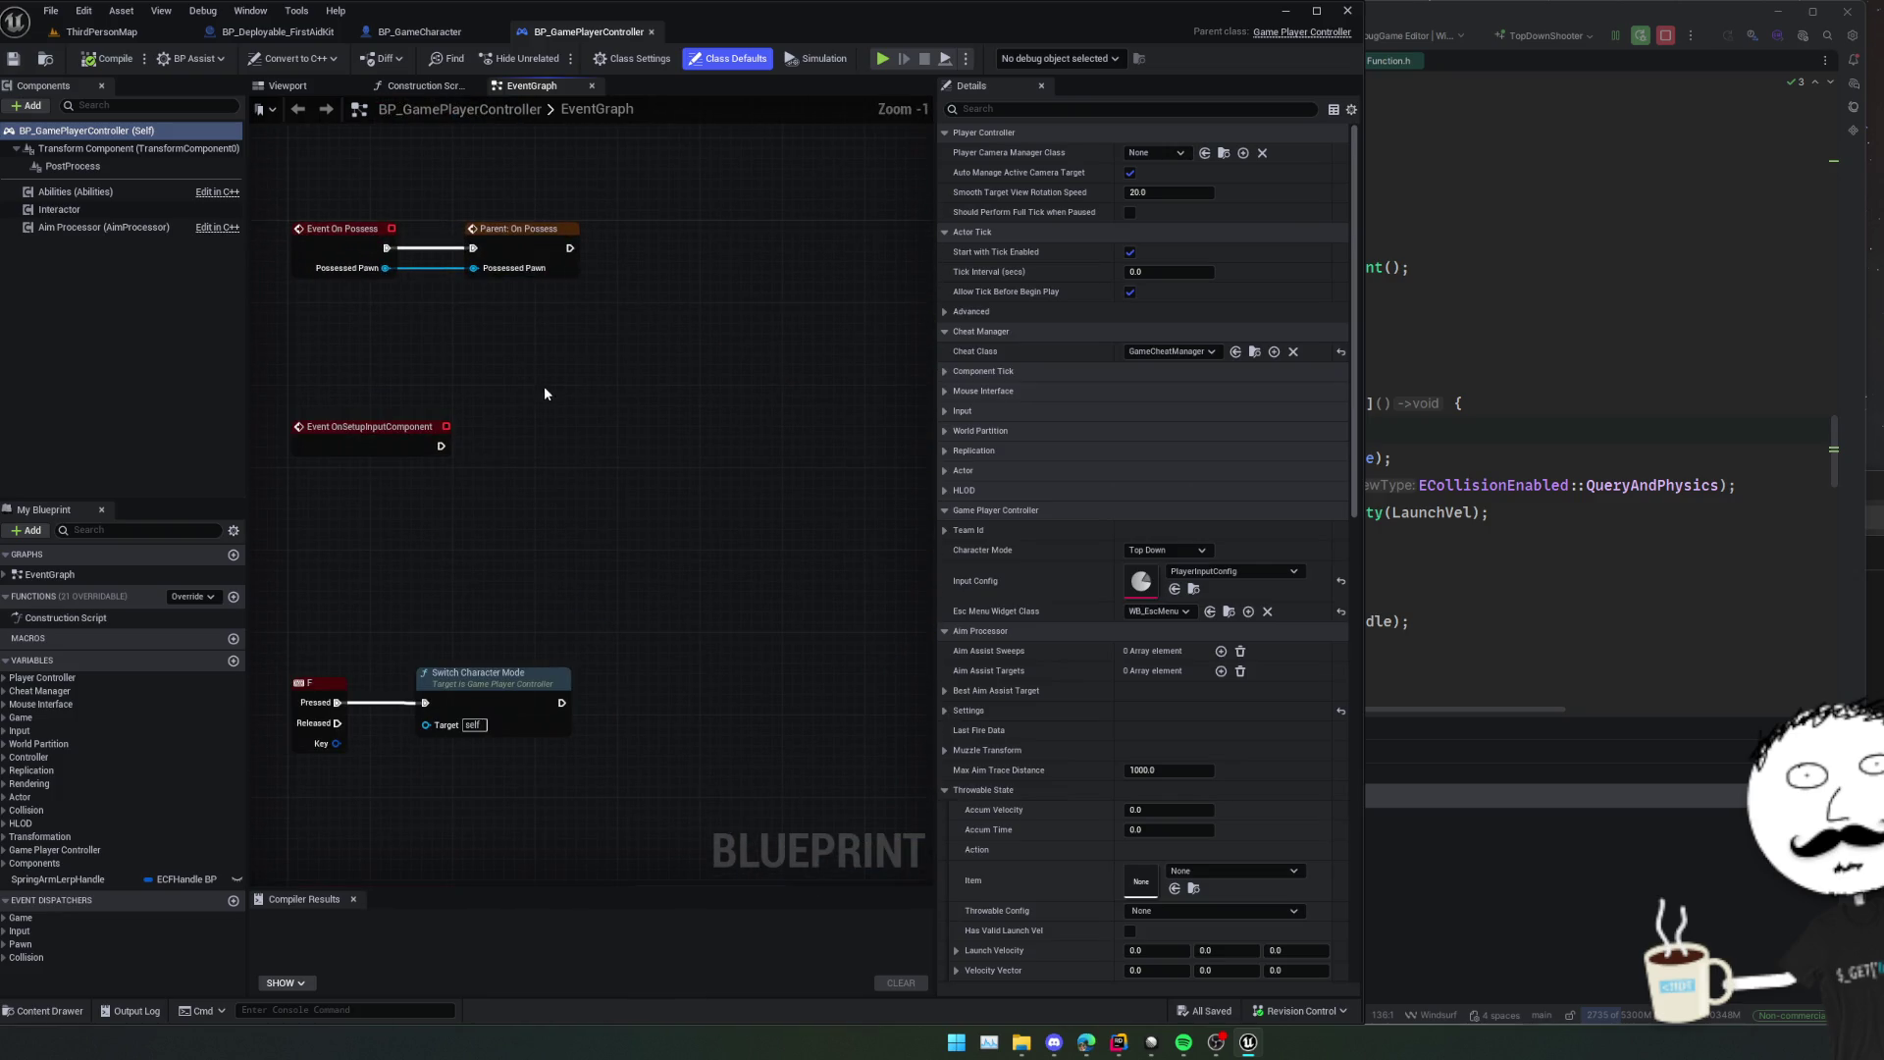
left_click_drag(543, 386, 656, 319)
scroll(655, 319, "down", 2)
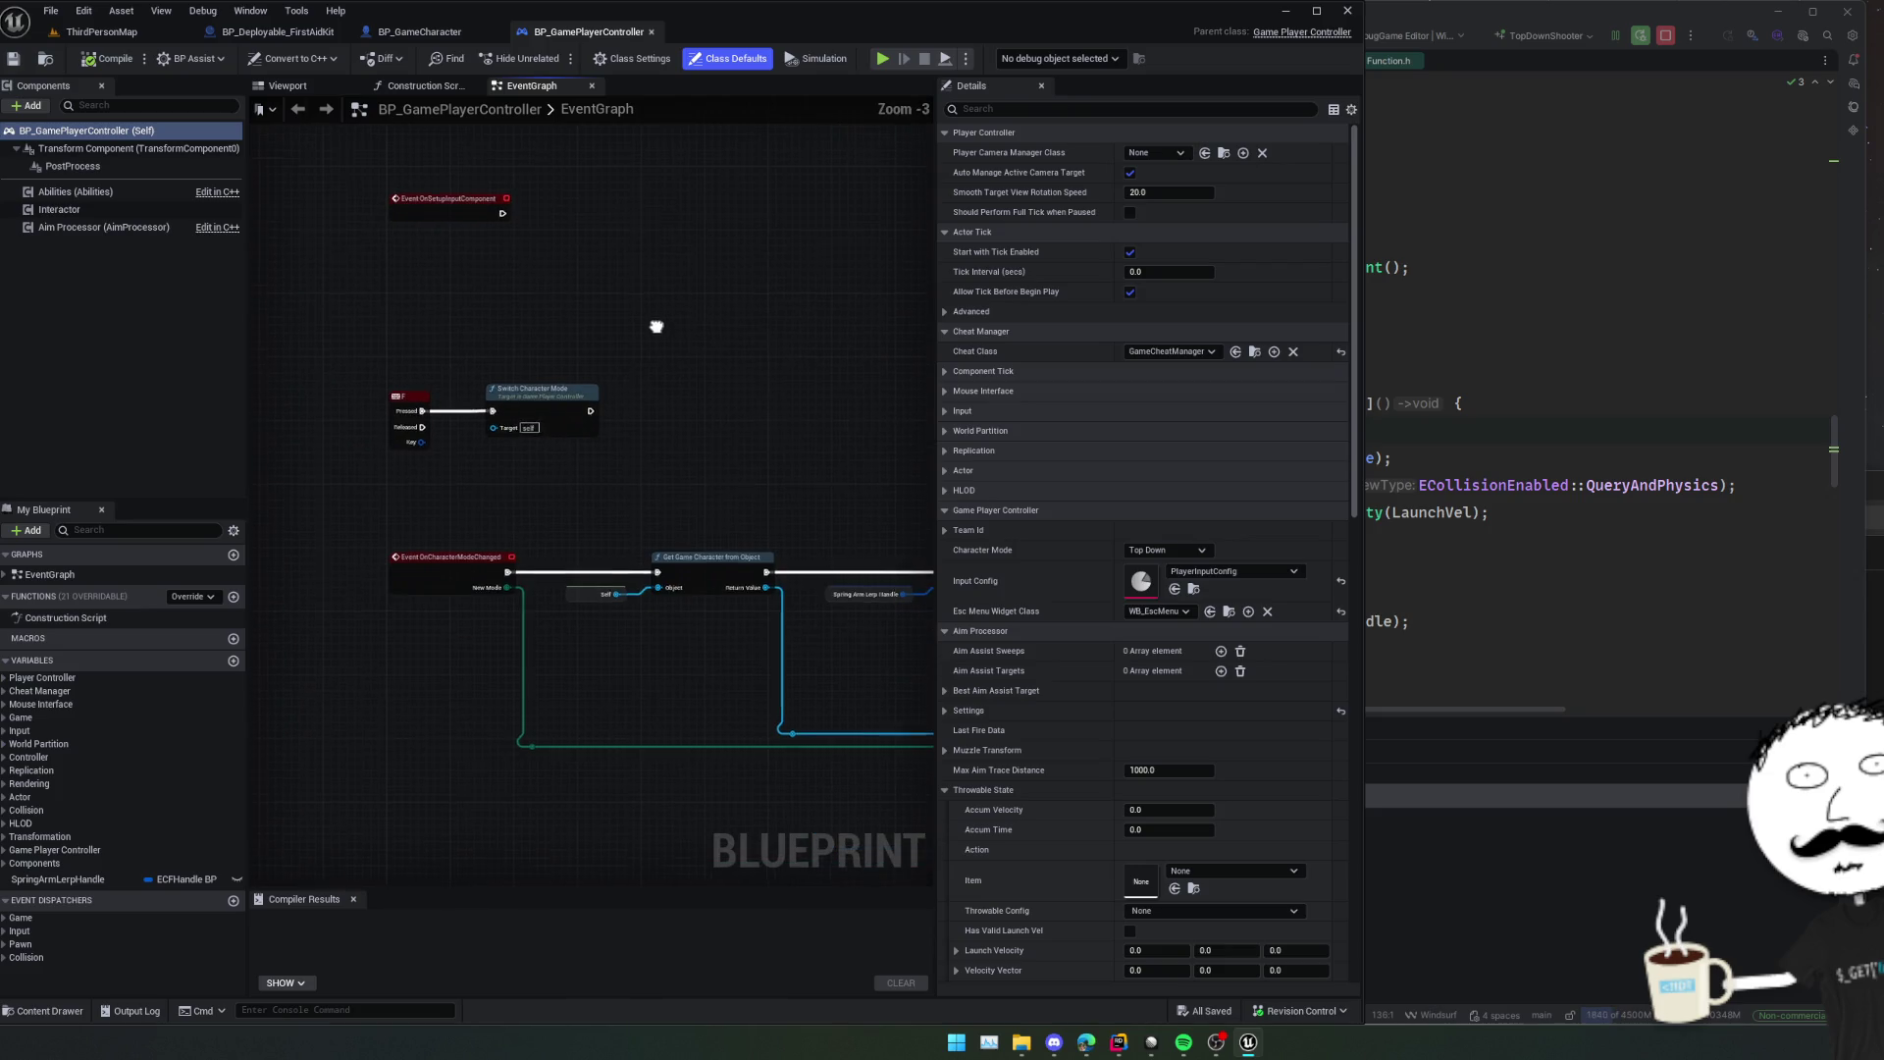
In BP_Deployable_FirstAidKit, add an Event BeginPlay node above the event nodes.
left_click(252, 37)
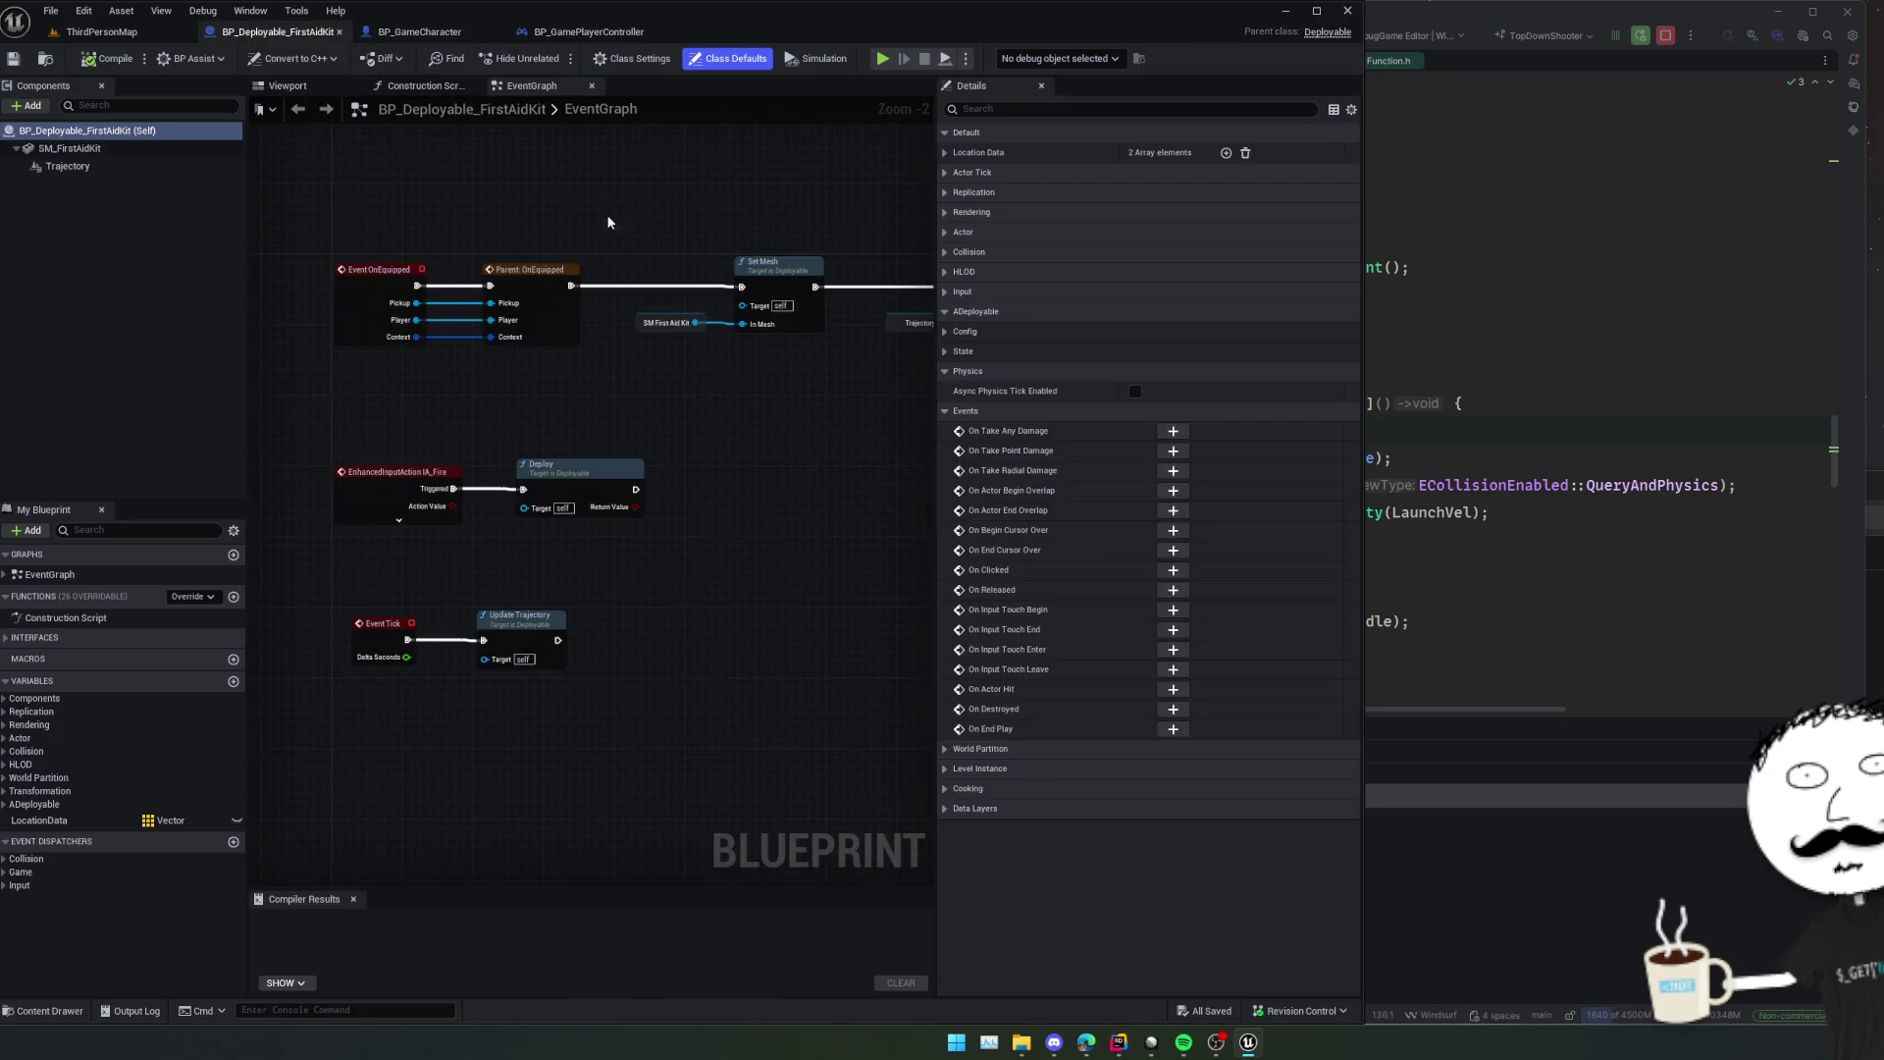
mouse_move(606, 214)
left_mouse_down()
mouse_move(577, 320)
mouse_move(397, 355)
left_mouse_up()
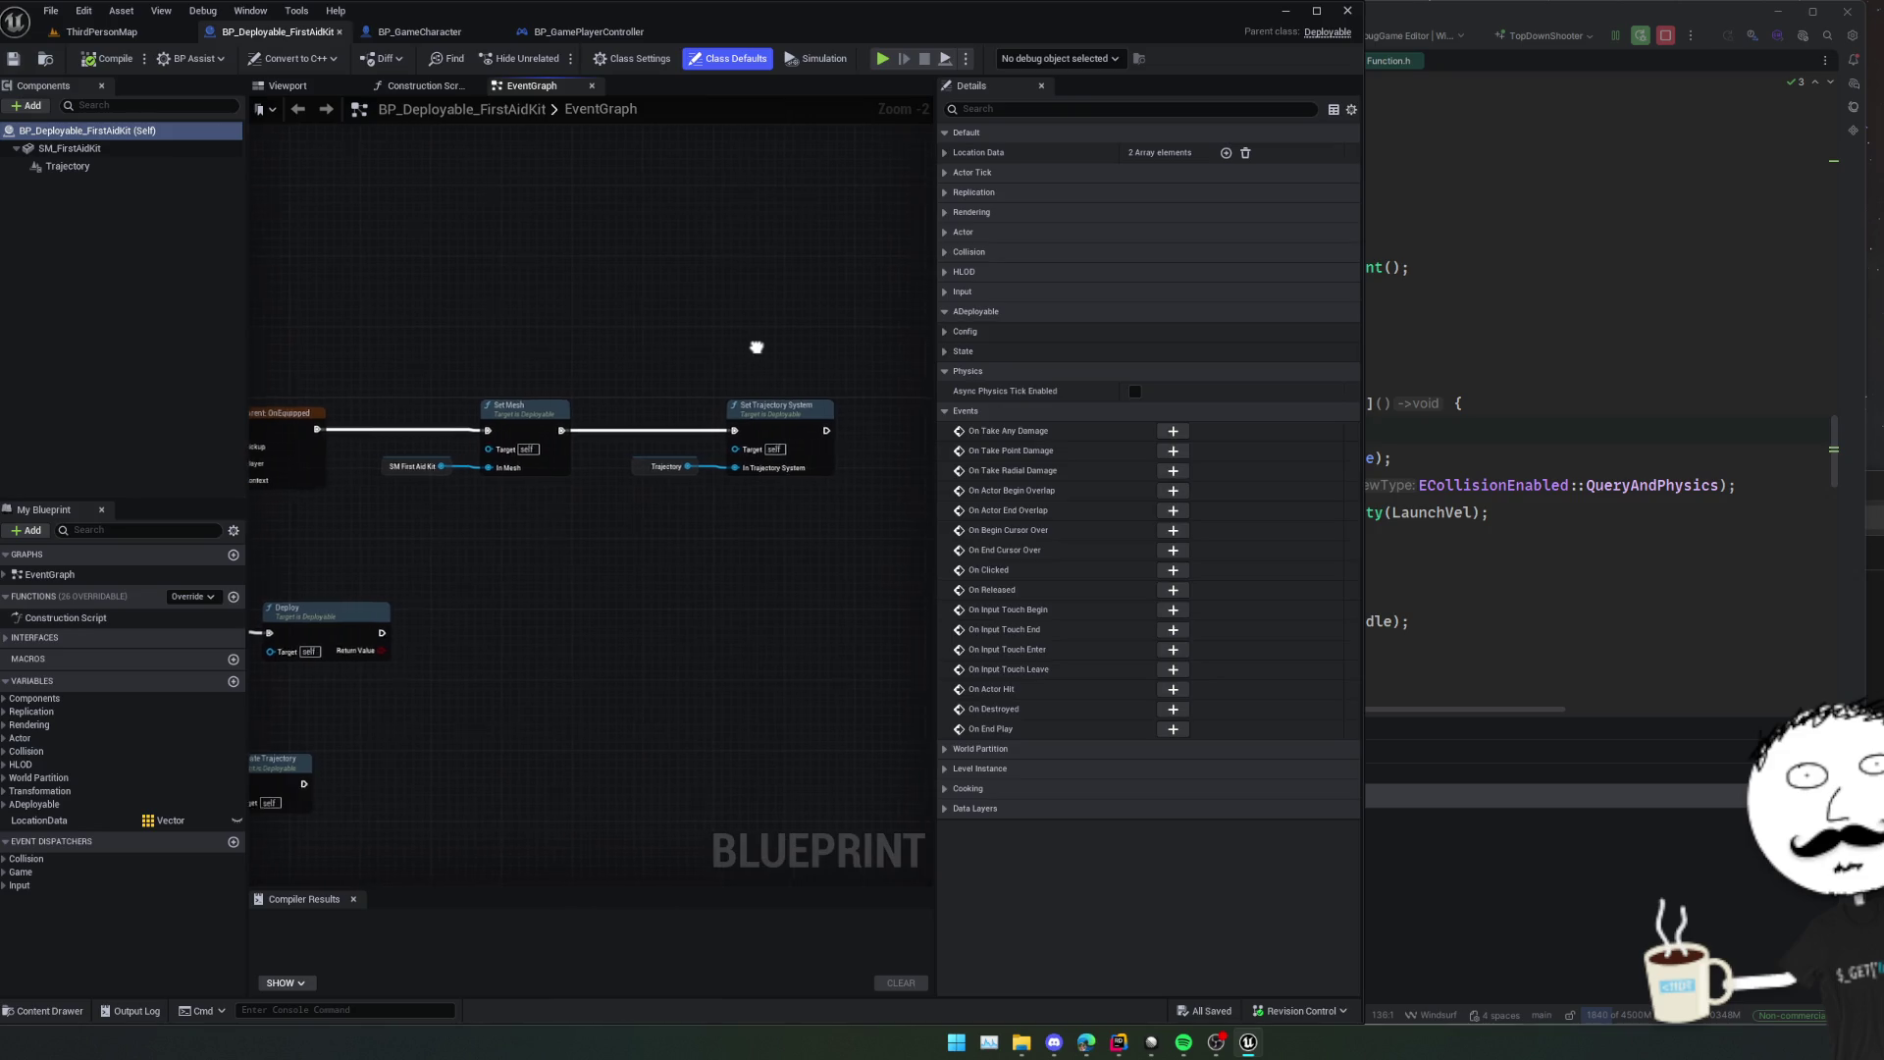
scroll(712, 349, "up", 2)
scroll(713, 344, "down", 5)
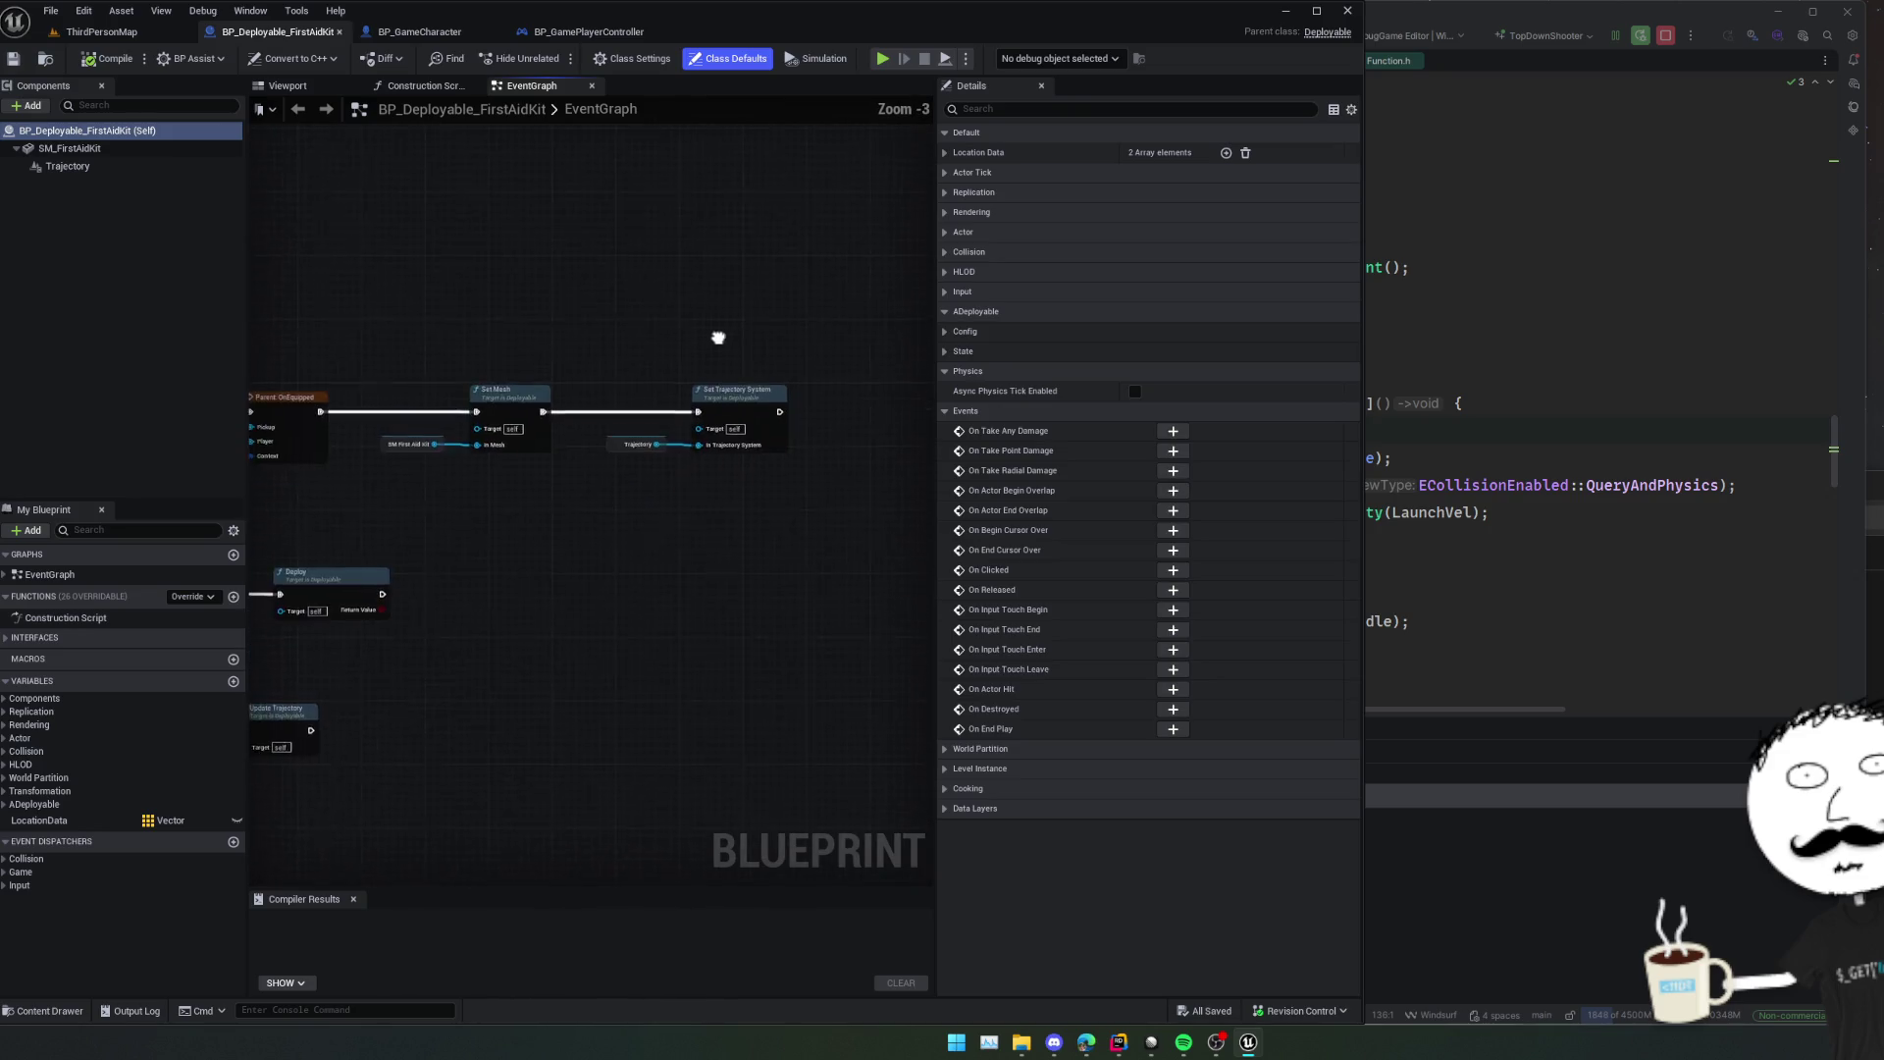
scroll(733, 323, "up", 1)
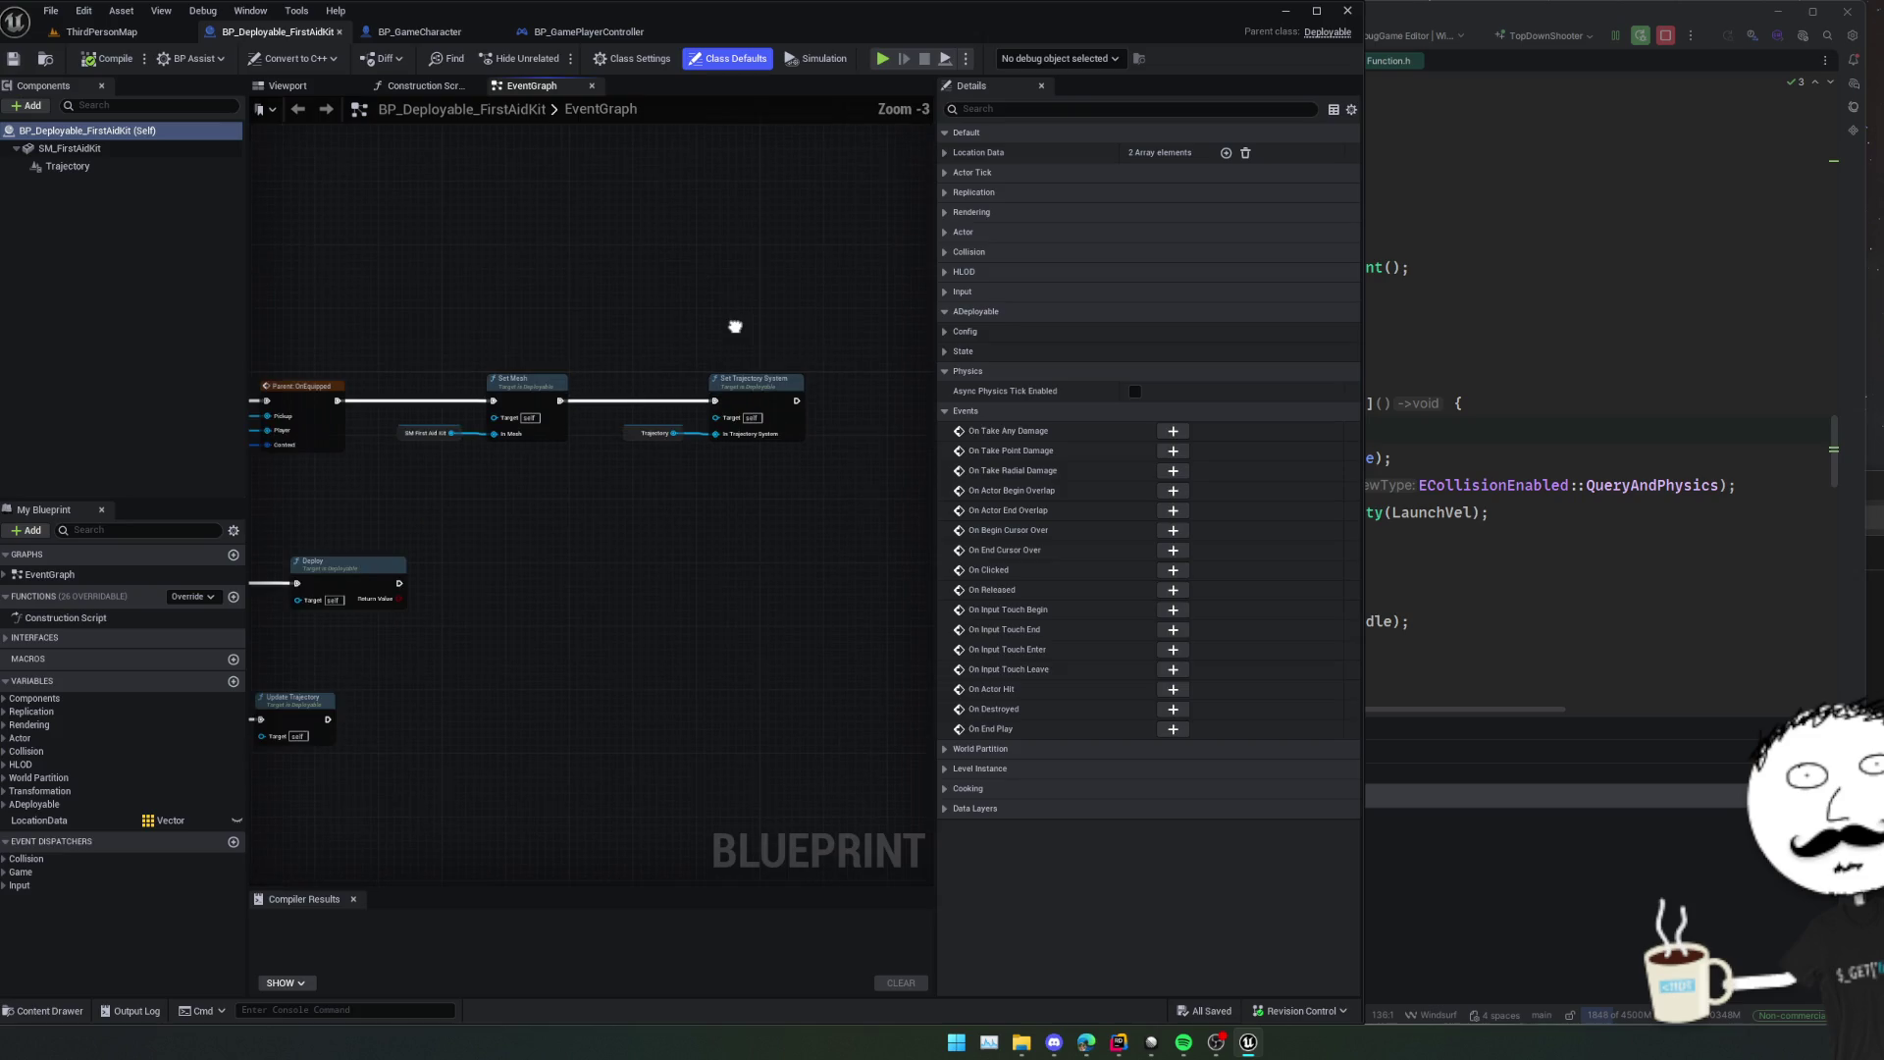
mouse_move(703, 325)
left_mouse_down()
mouse_move(710, 368)
mouse_move(663, 378)
left_mouse_up()
right_click(419, 336)
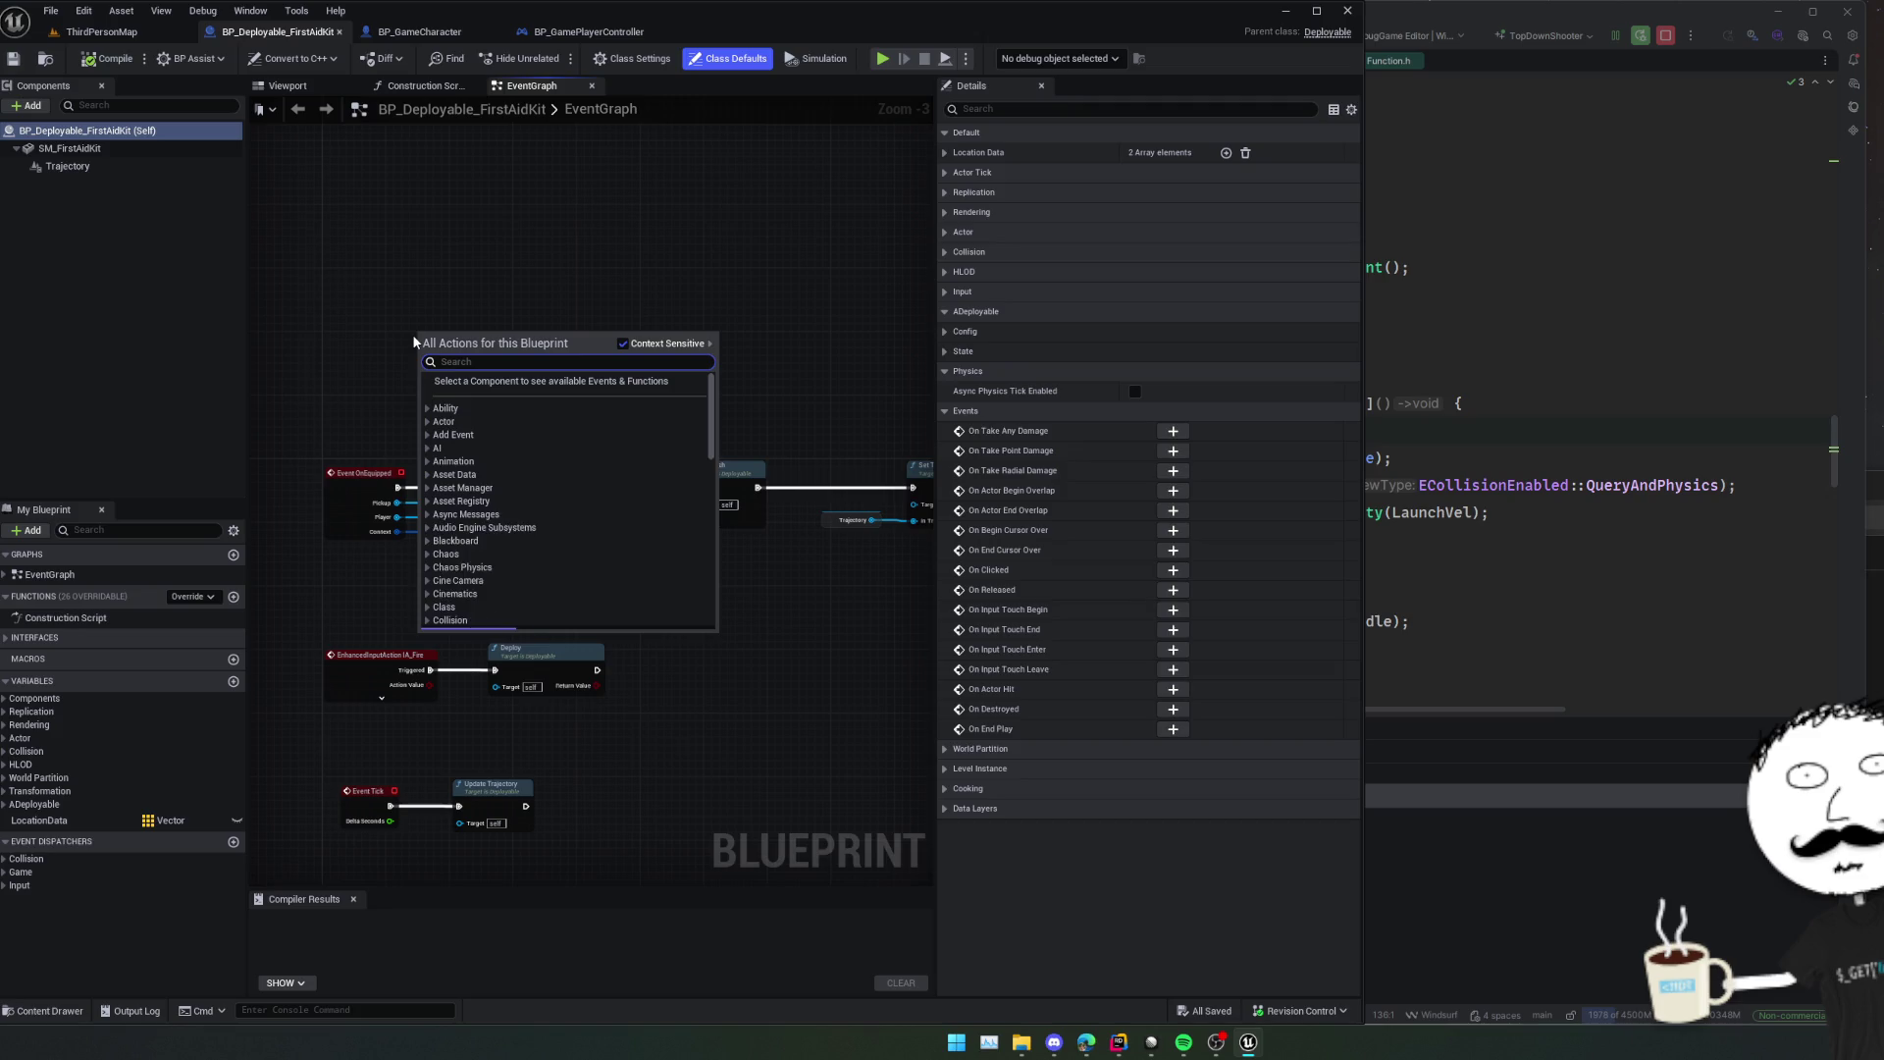
type("begin")
key("Return")
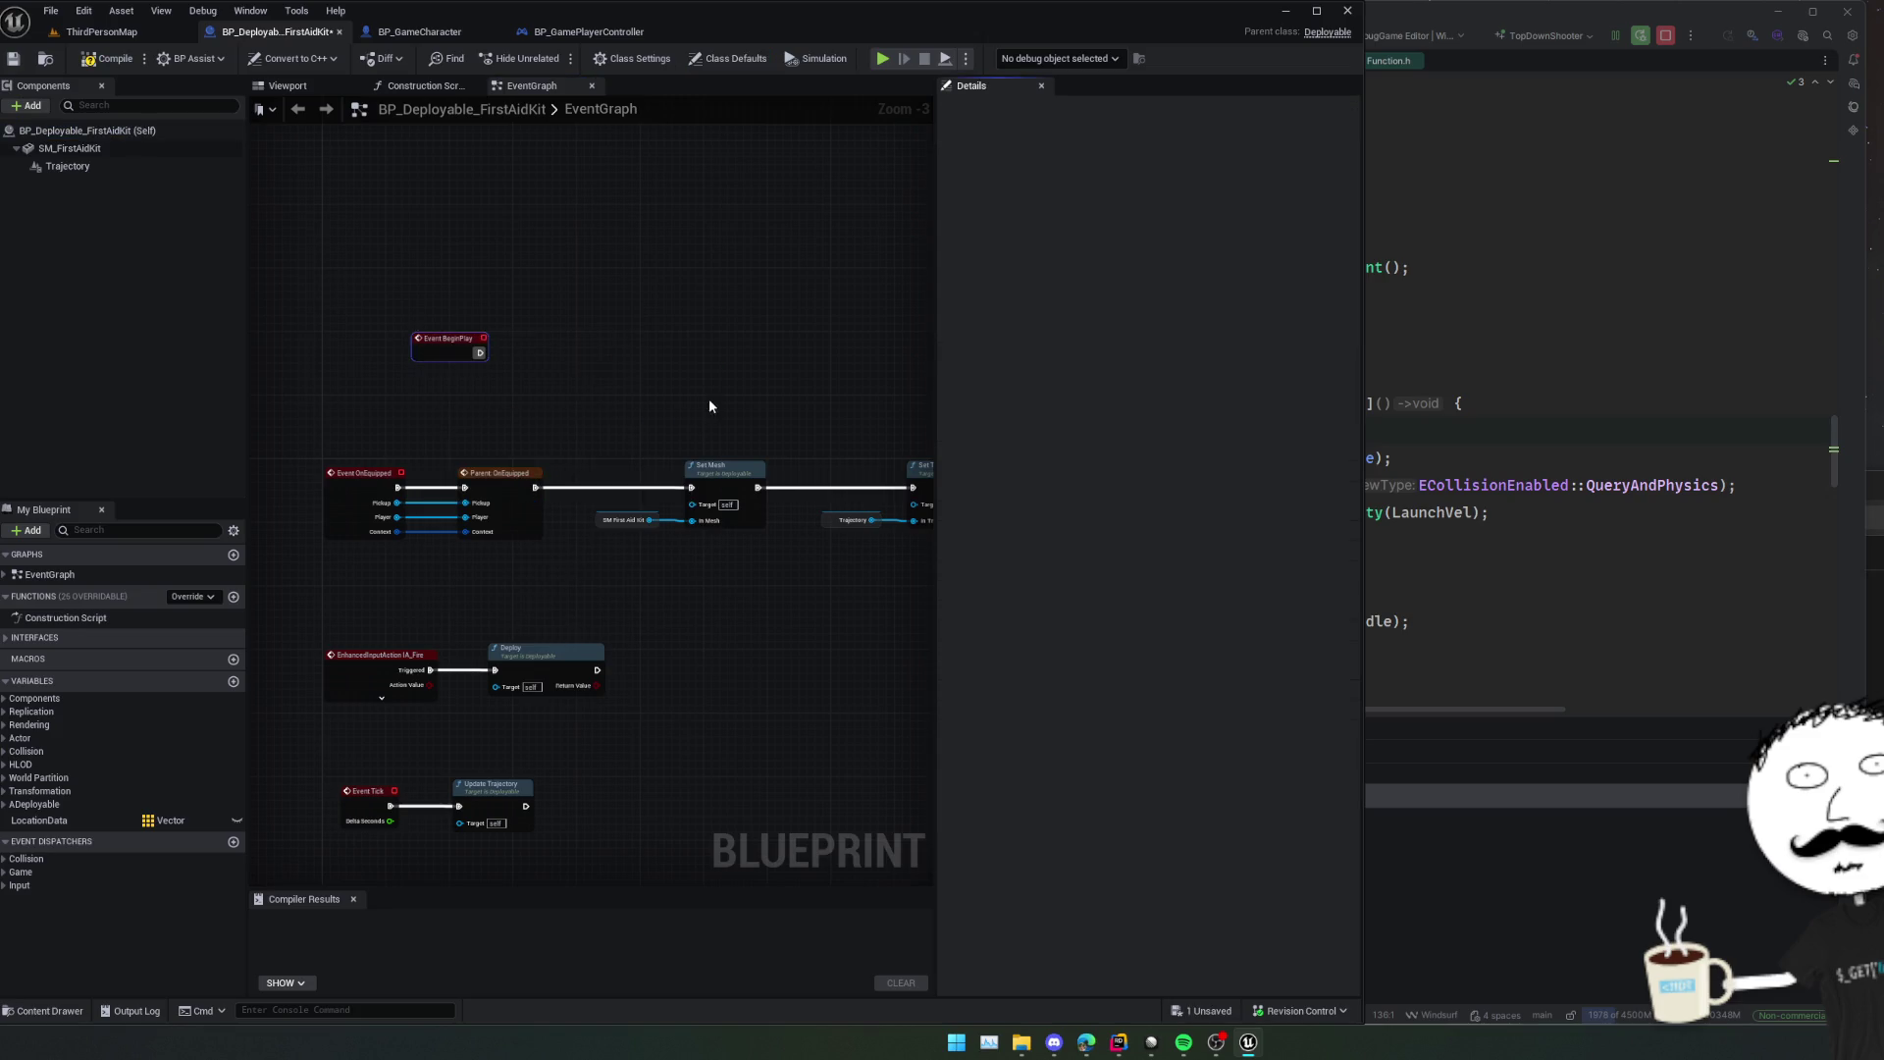
Wire Set Mesh to run from Event BeginPlay, straighten the chain, and compile and save.
left_click_drag(691, 491, 480, 354)
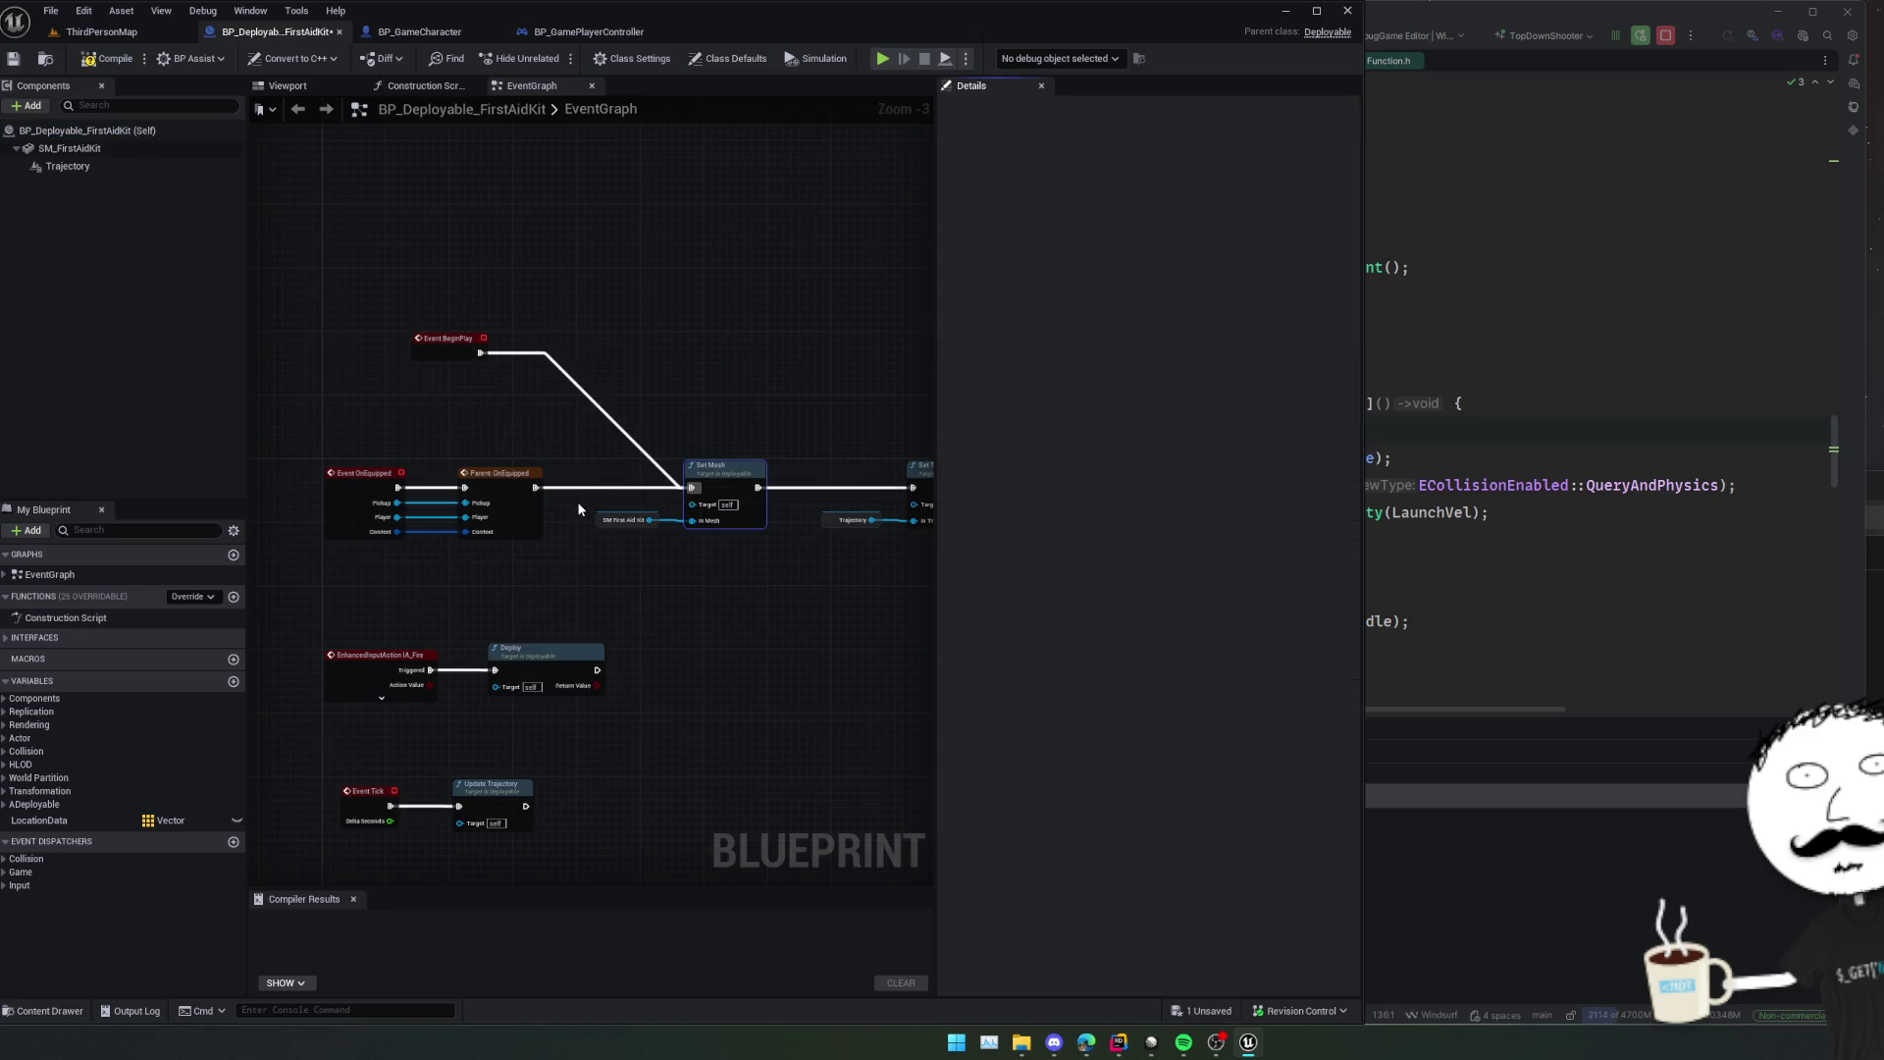
left_click(448, 337)
key("f")
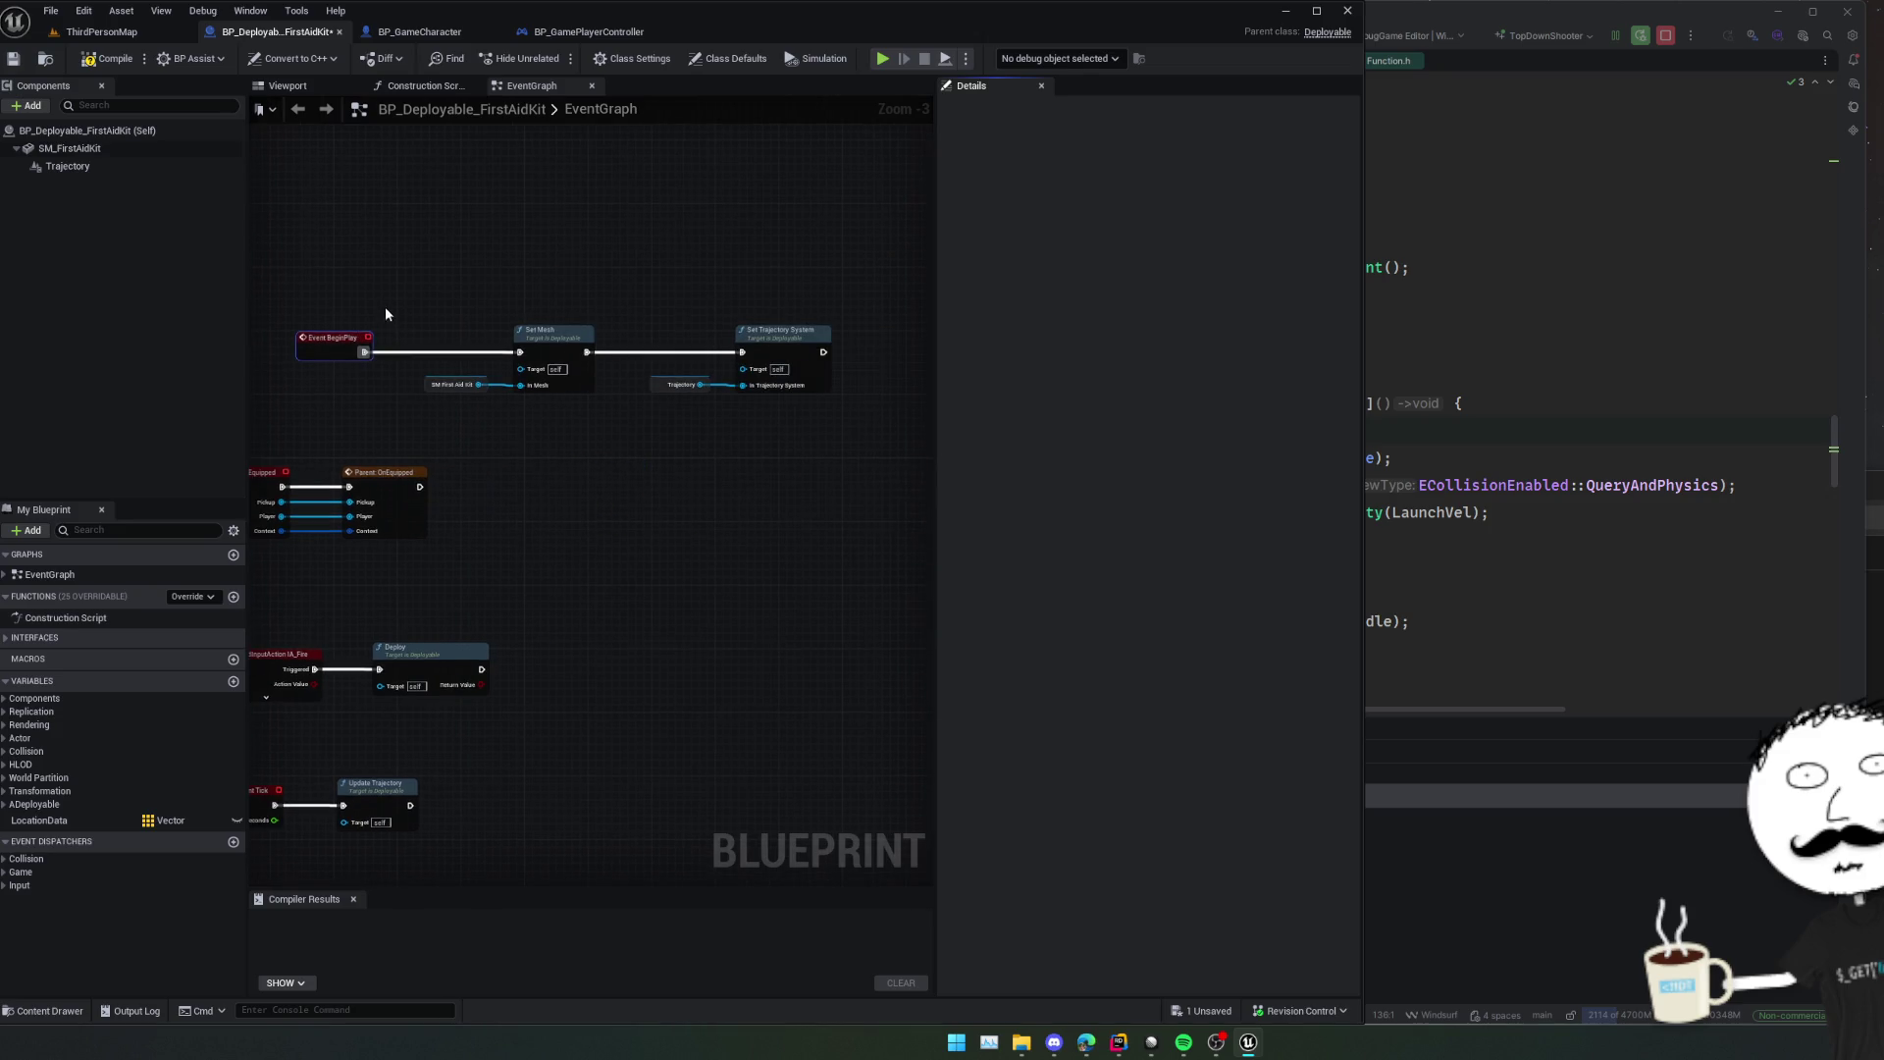
left_click(99, 61)
left_click(102, 31)
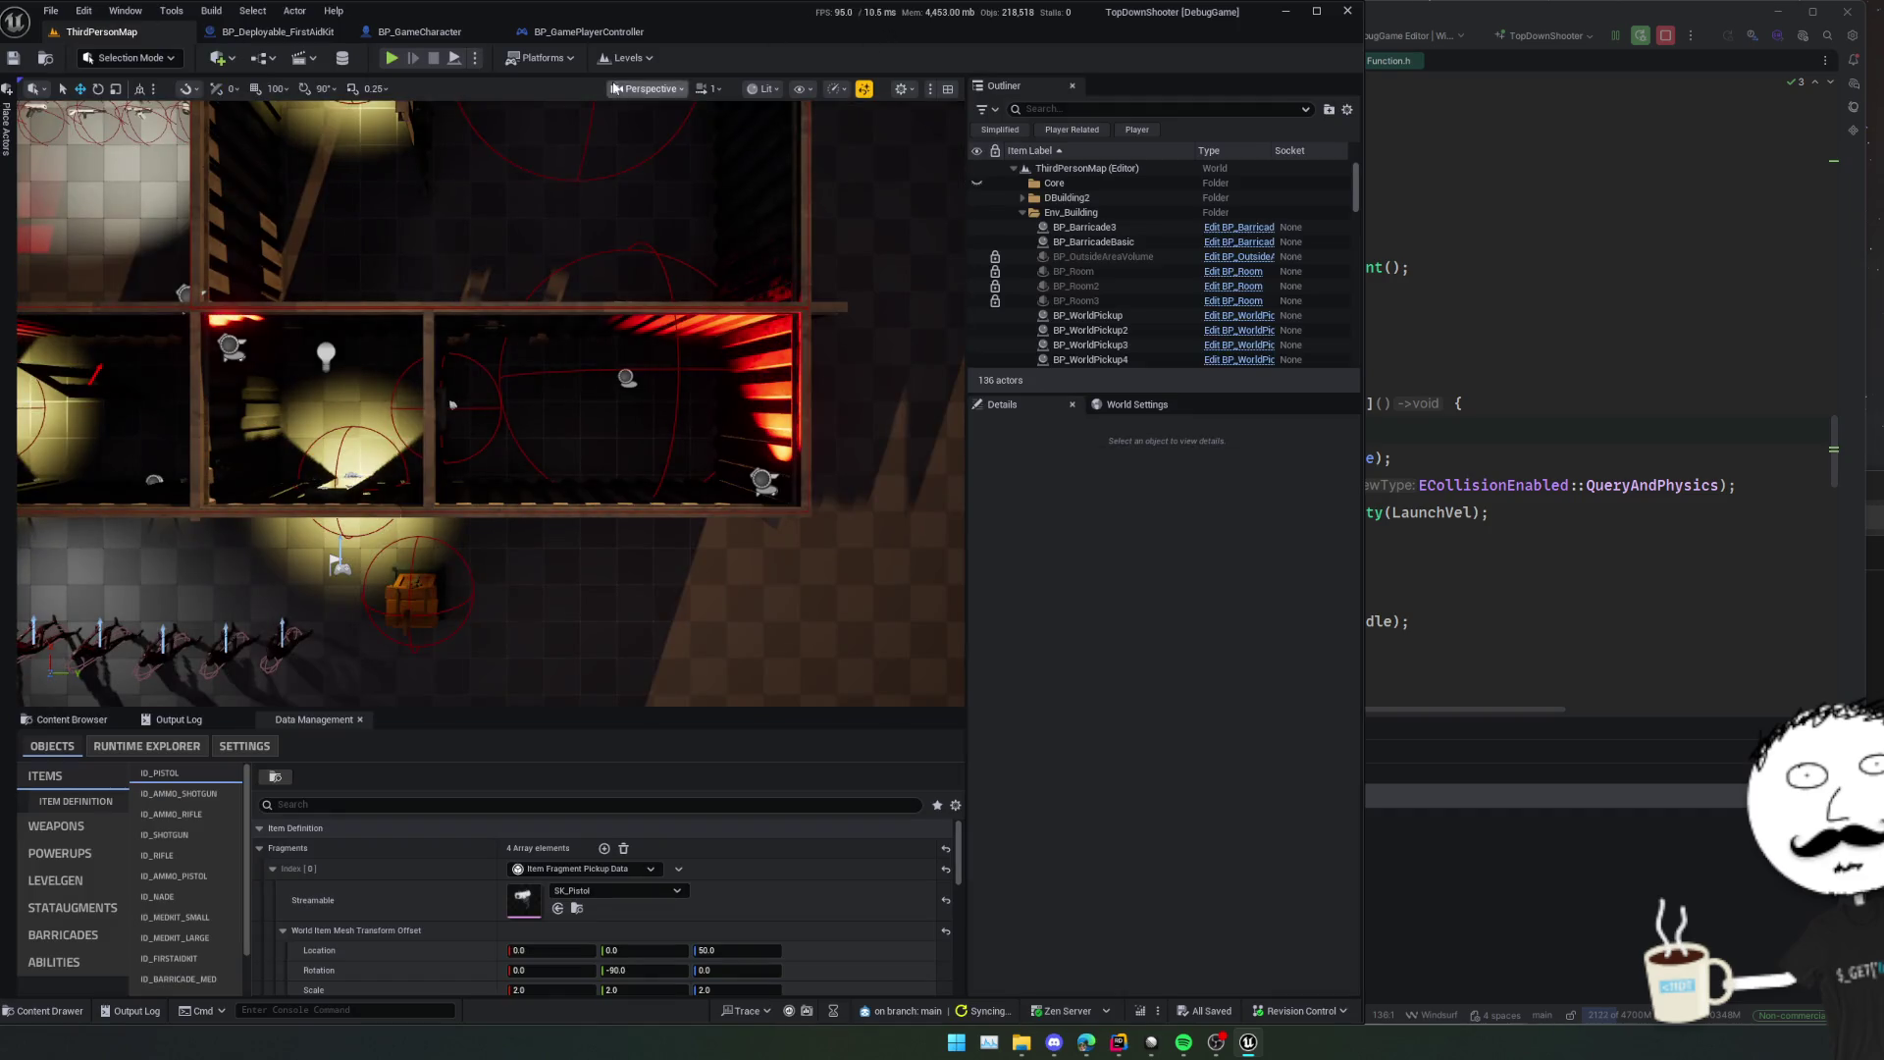
left_click(405, 64)
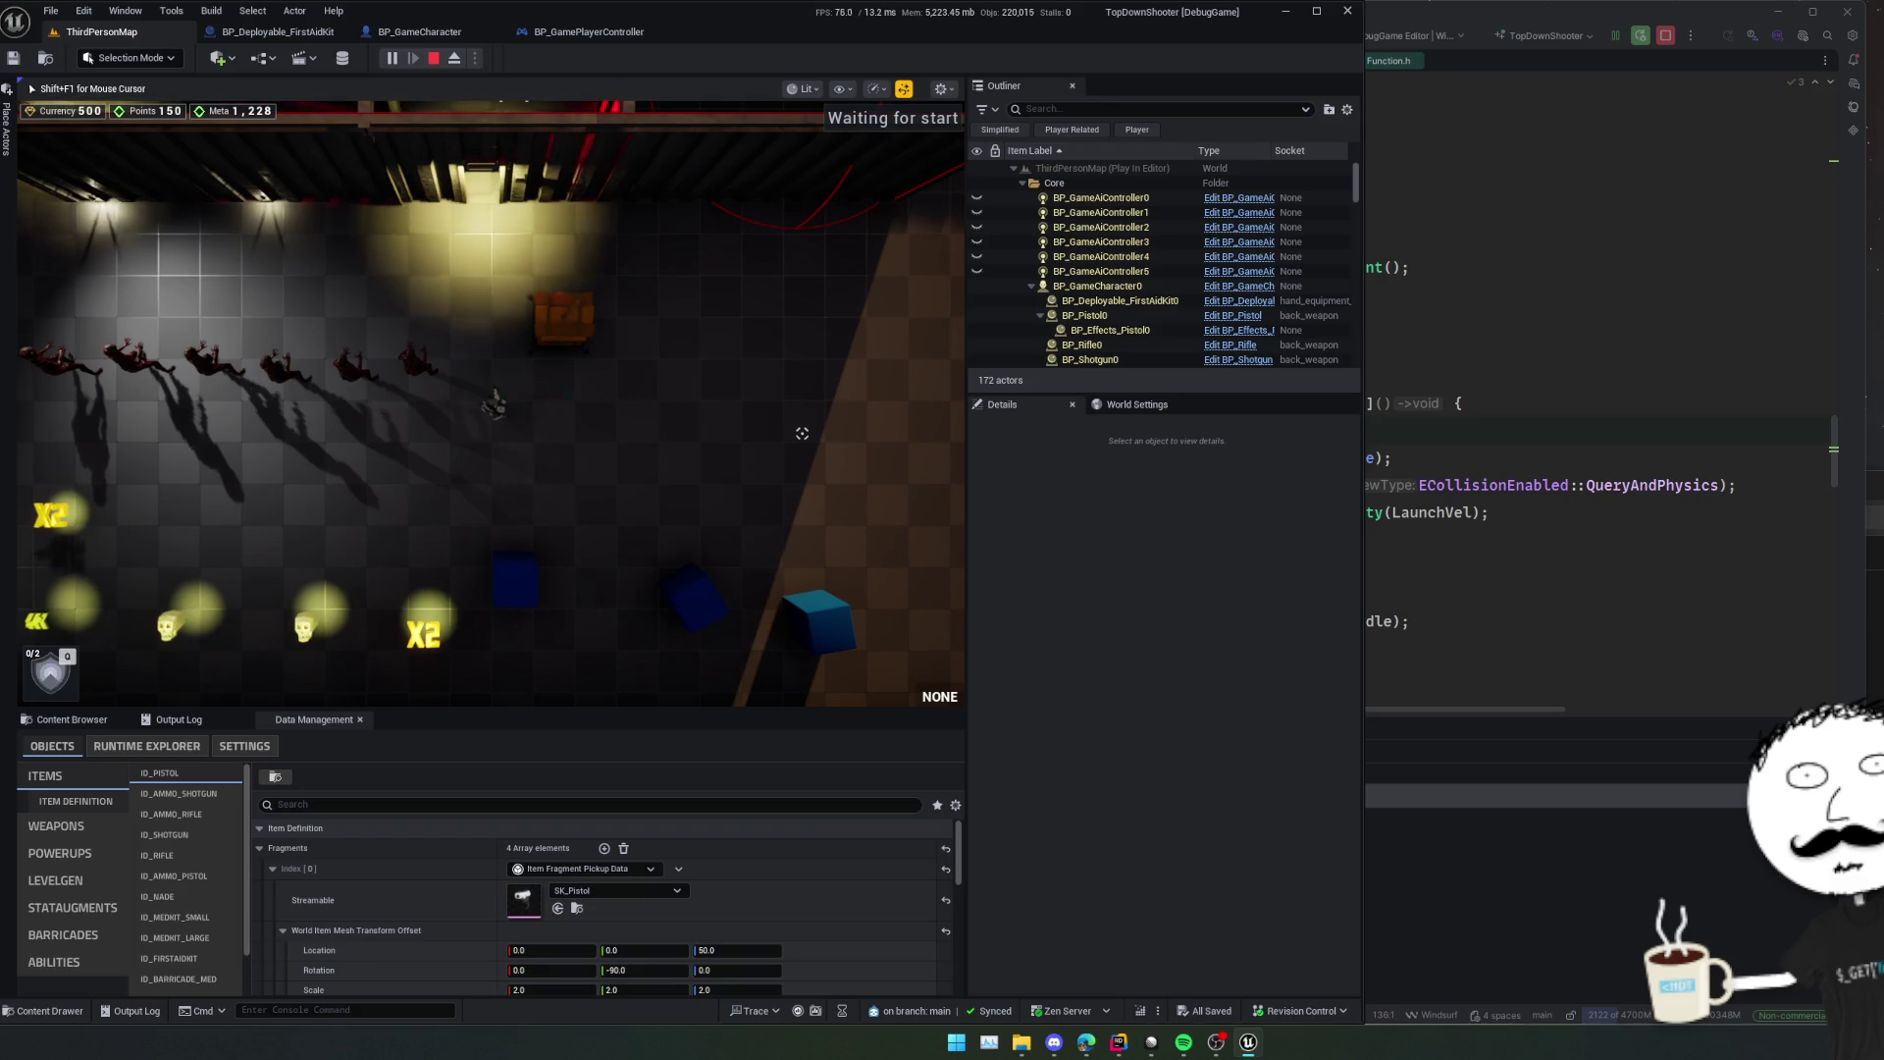
key("d")
key("s")
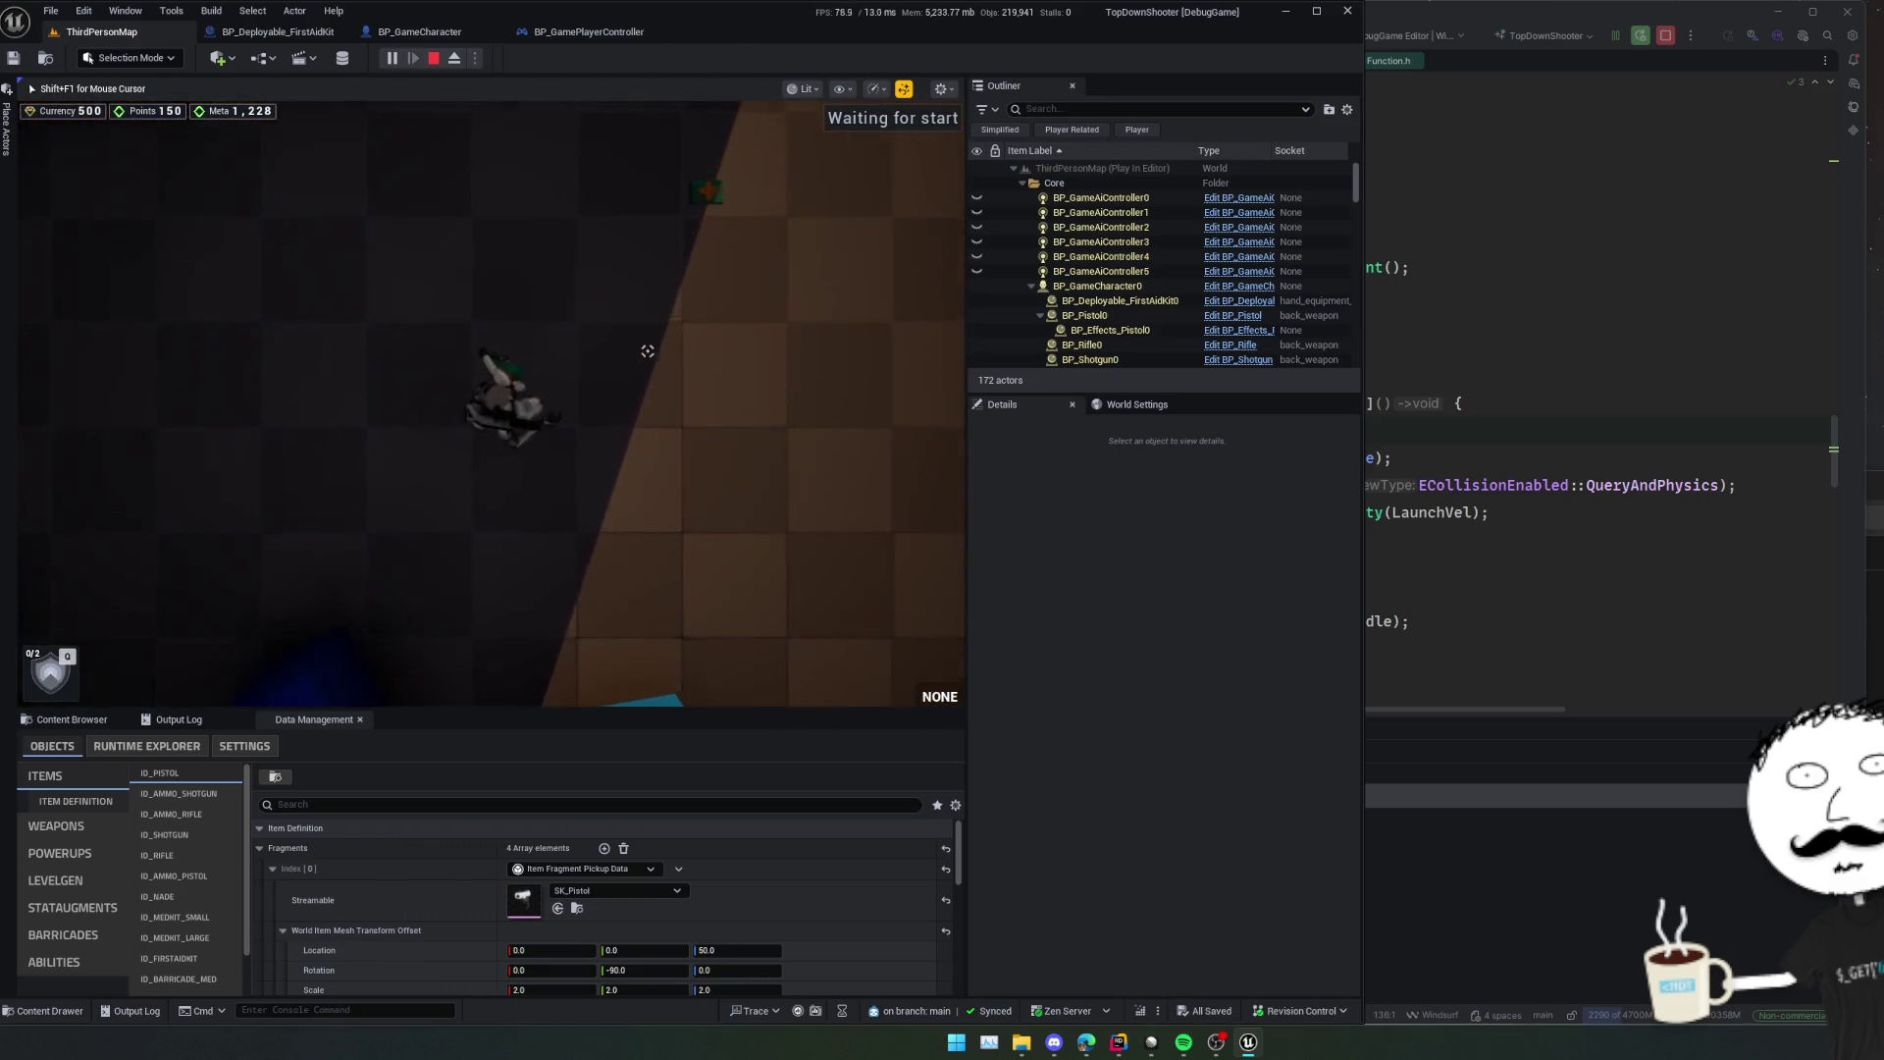
key("v")
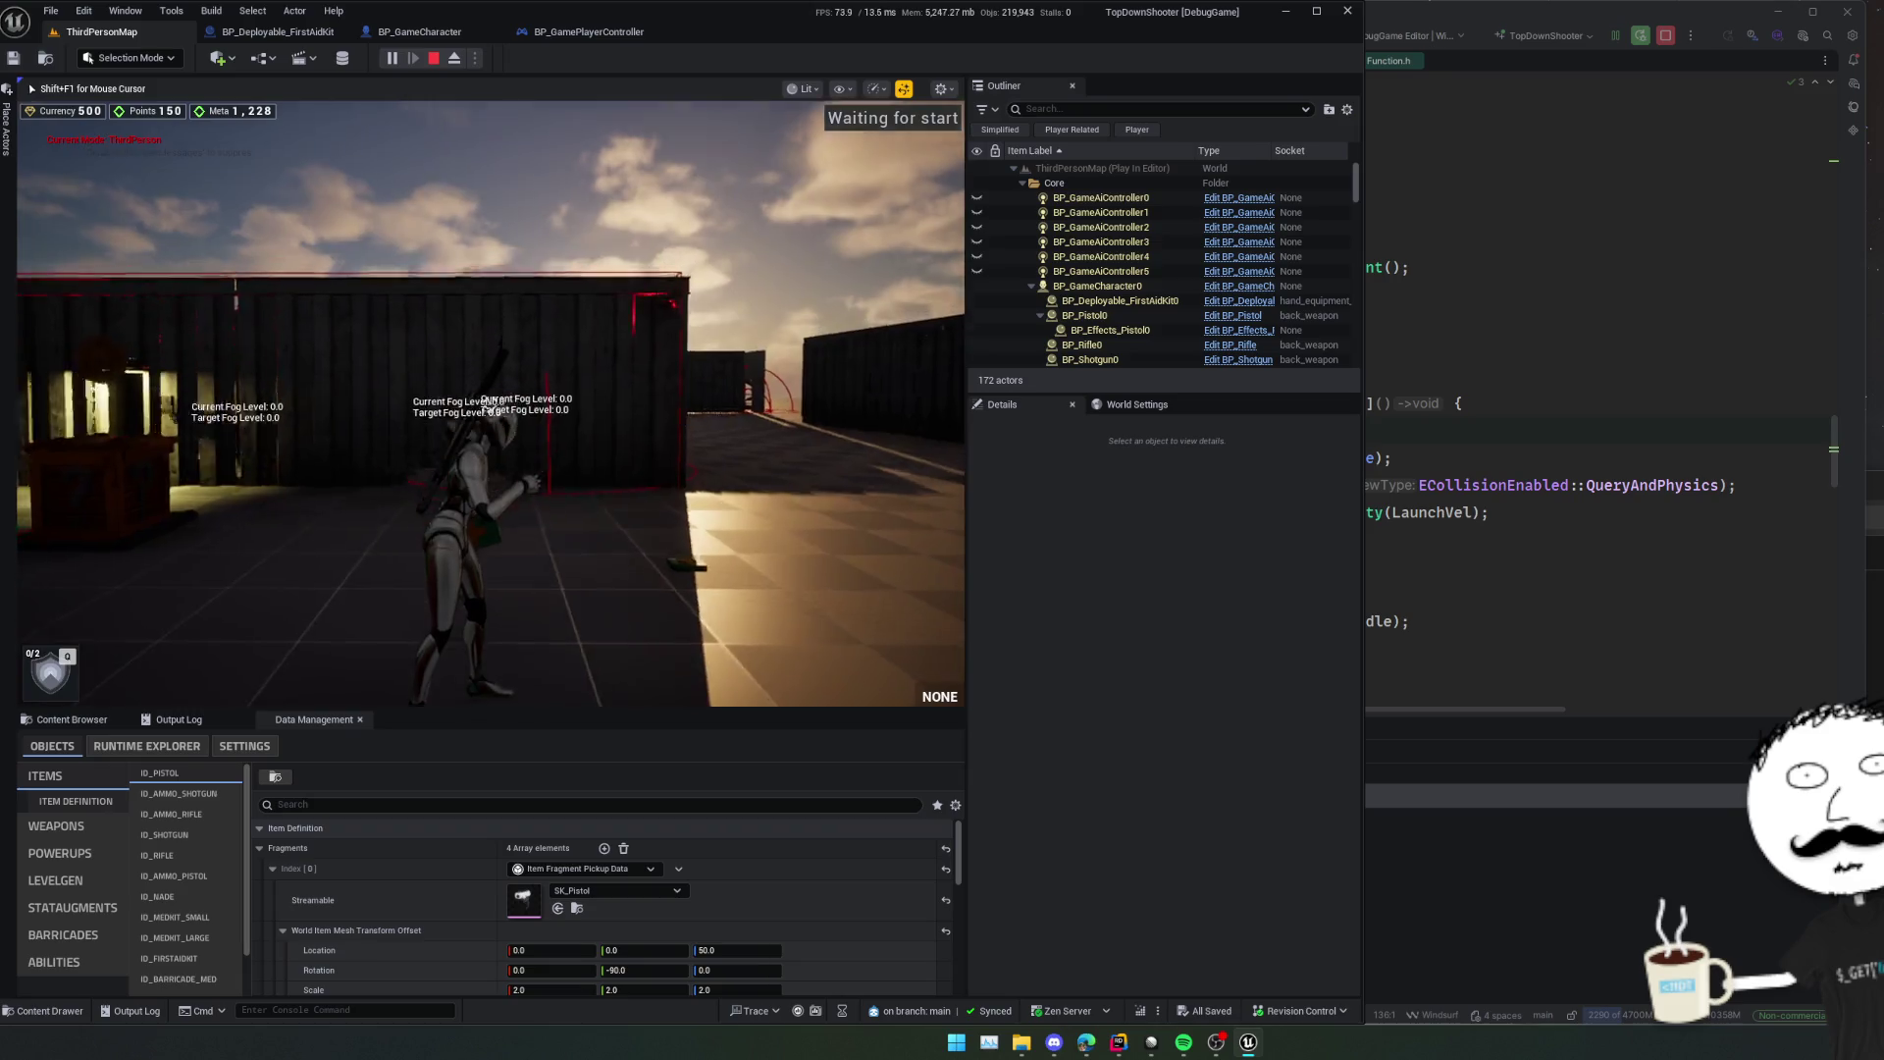
key("w")
key("1")
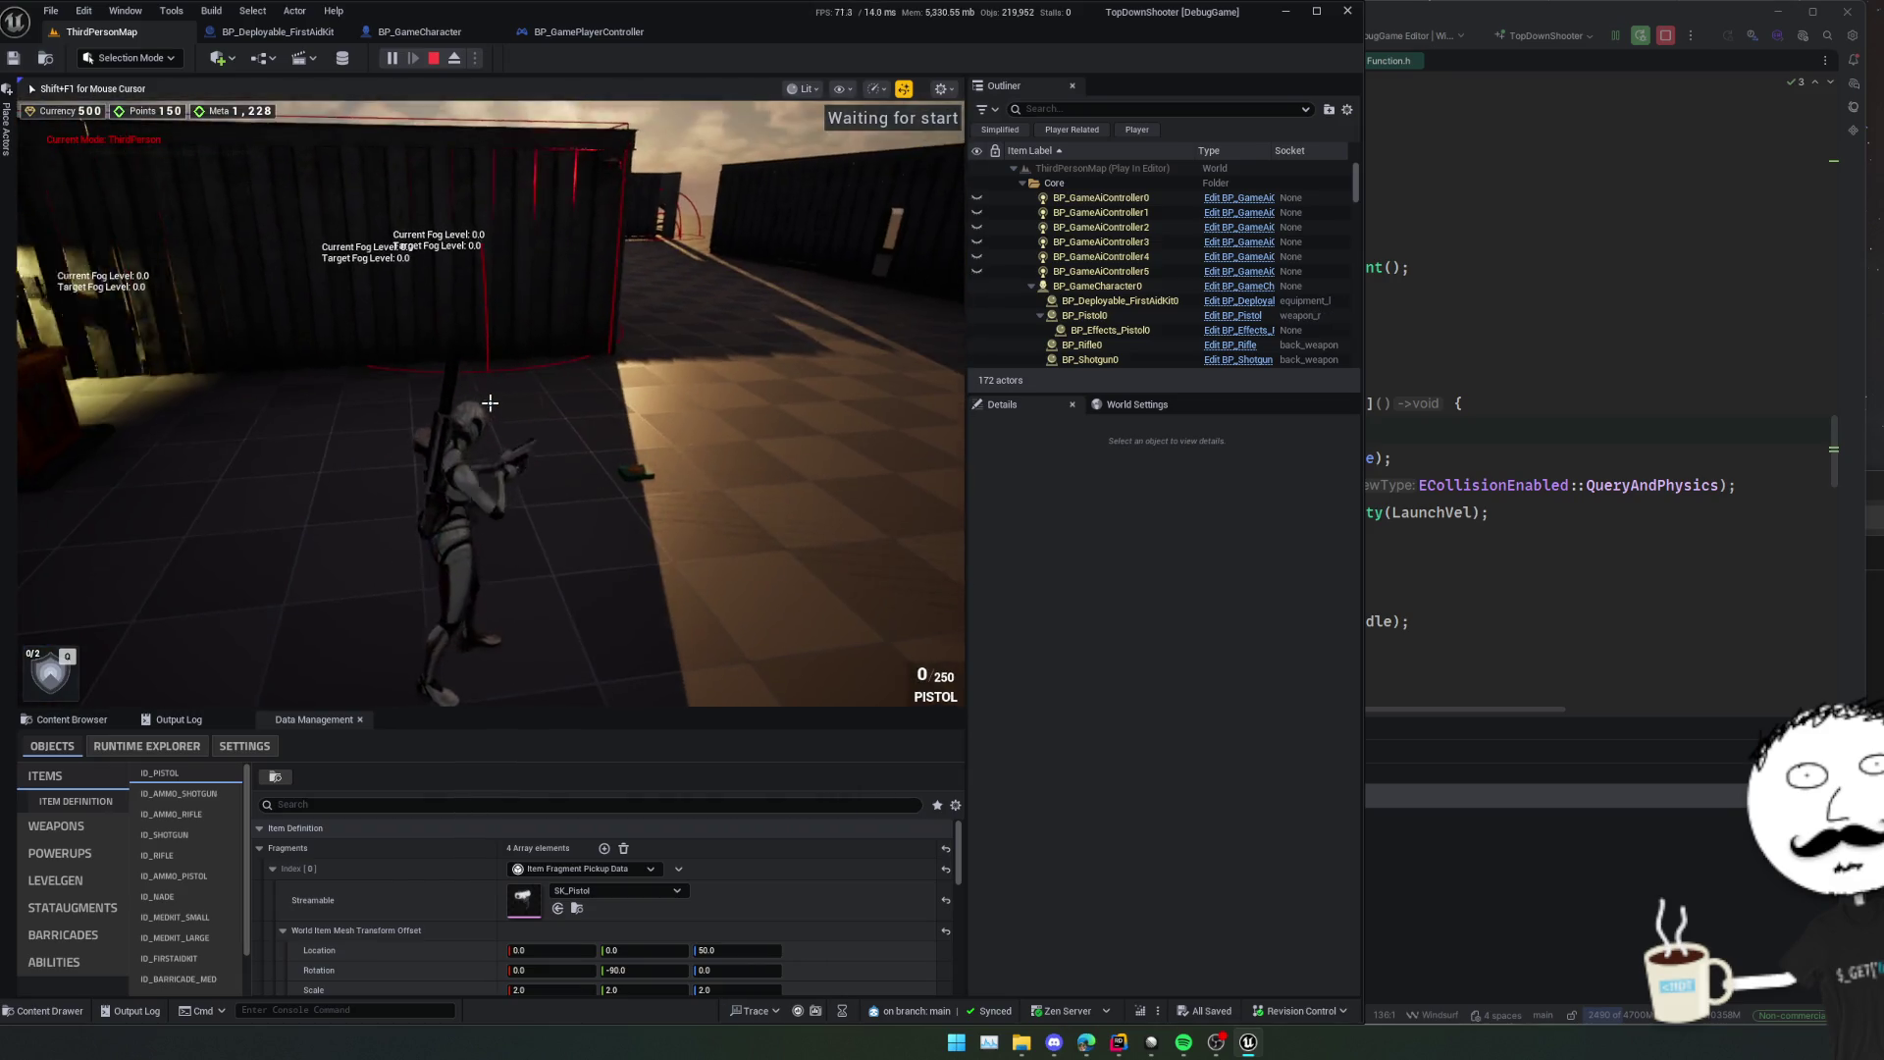
key("w")
key("4")
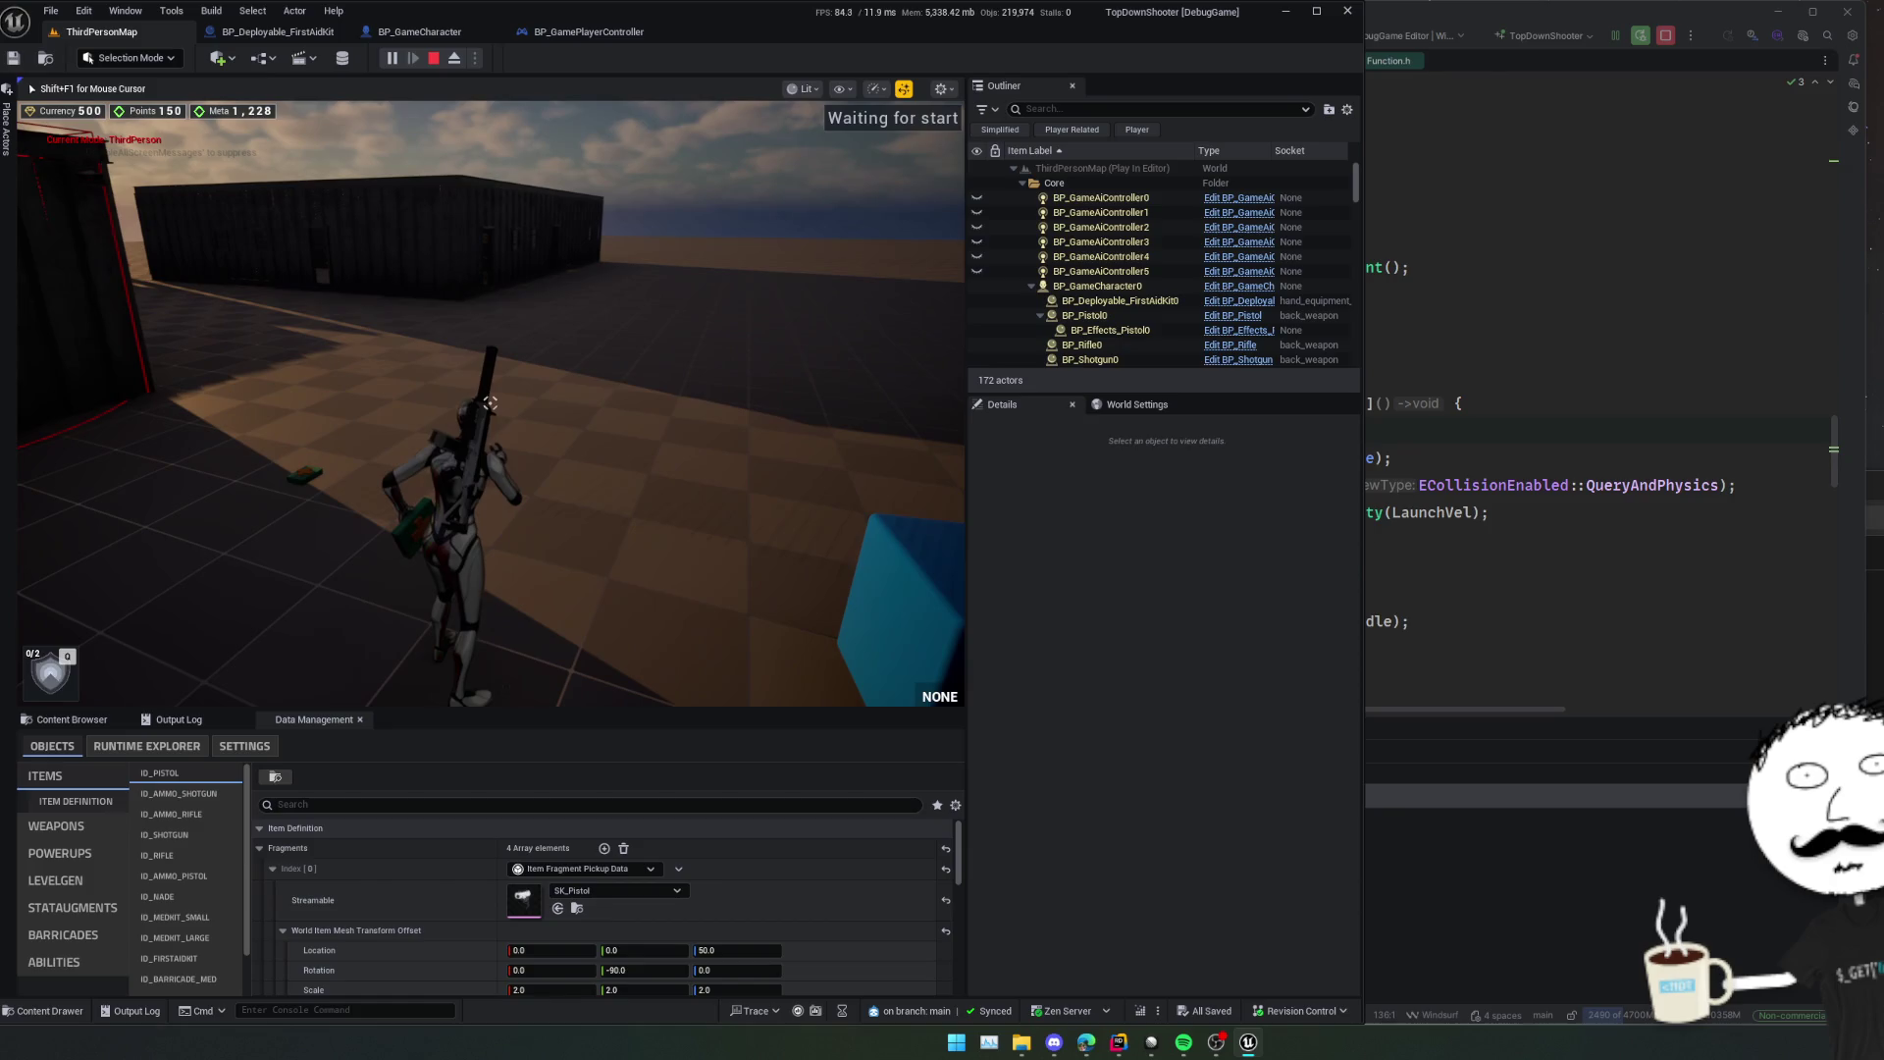
key("1")
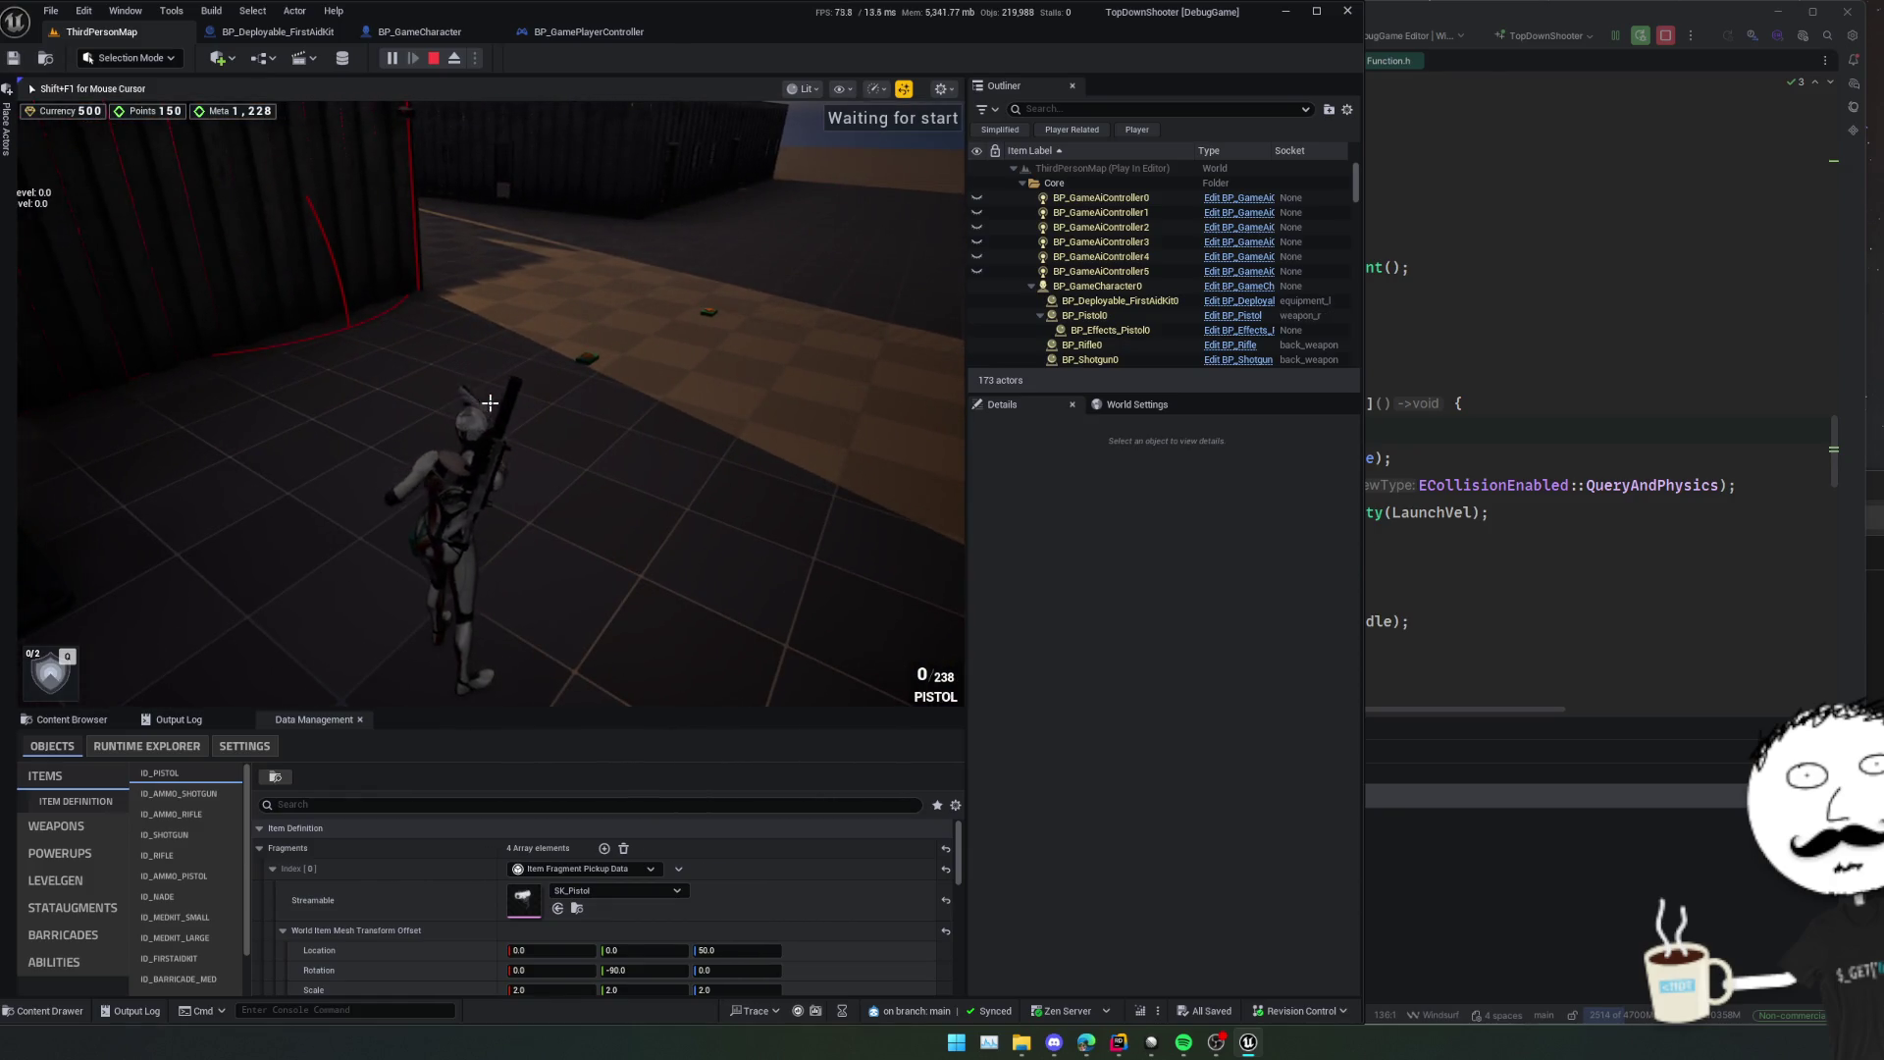
key("Escape")
left_click(437, 56)
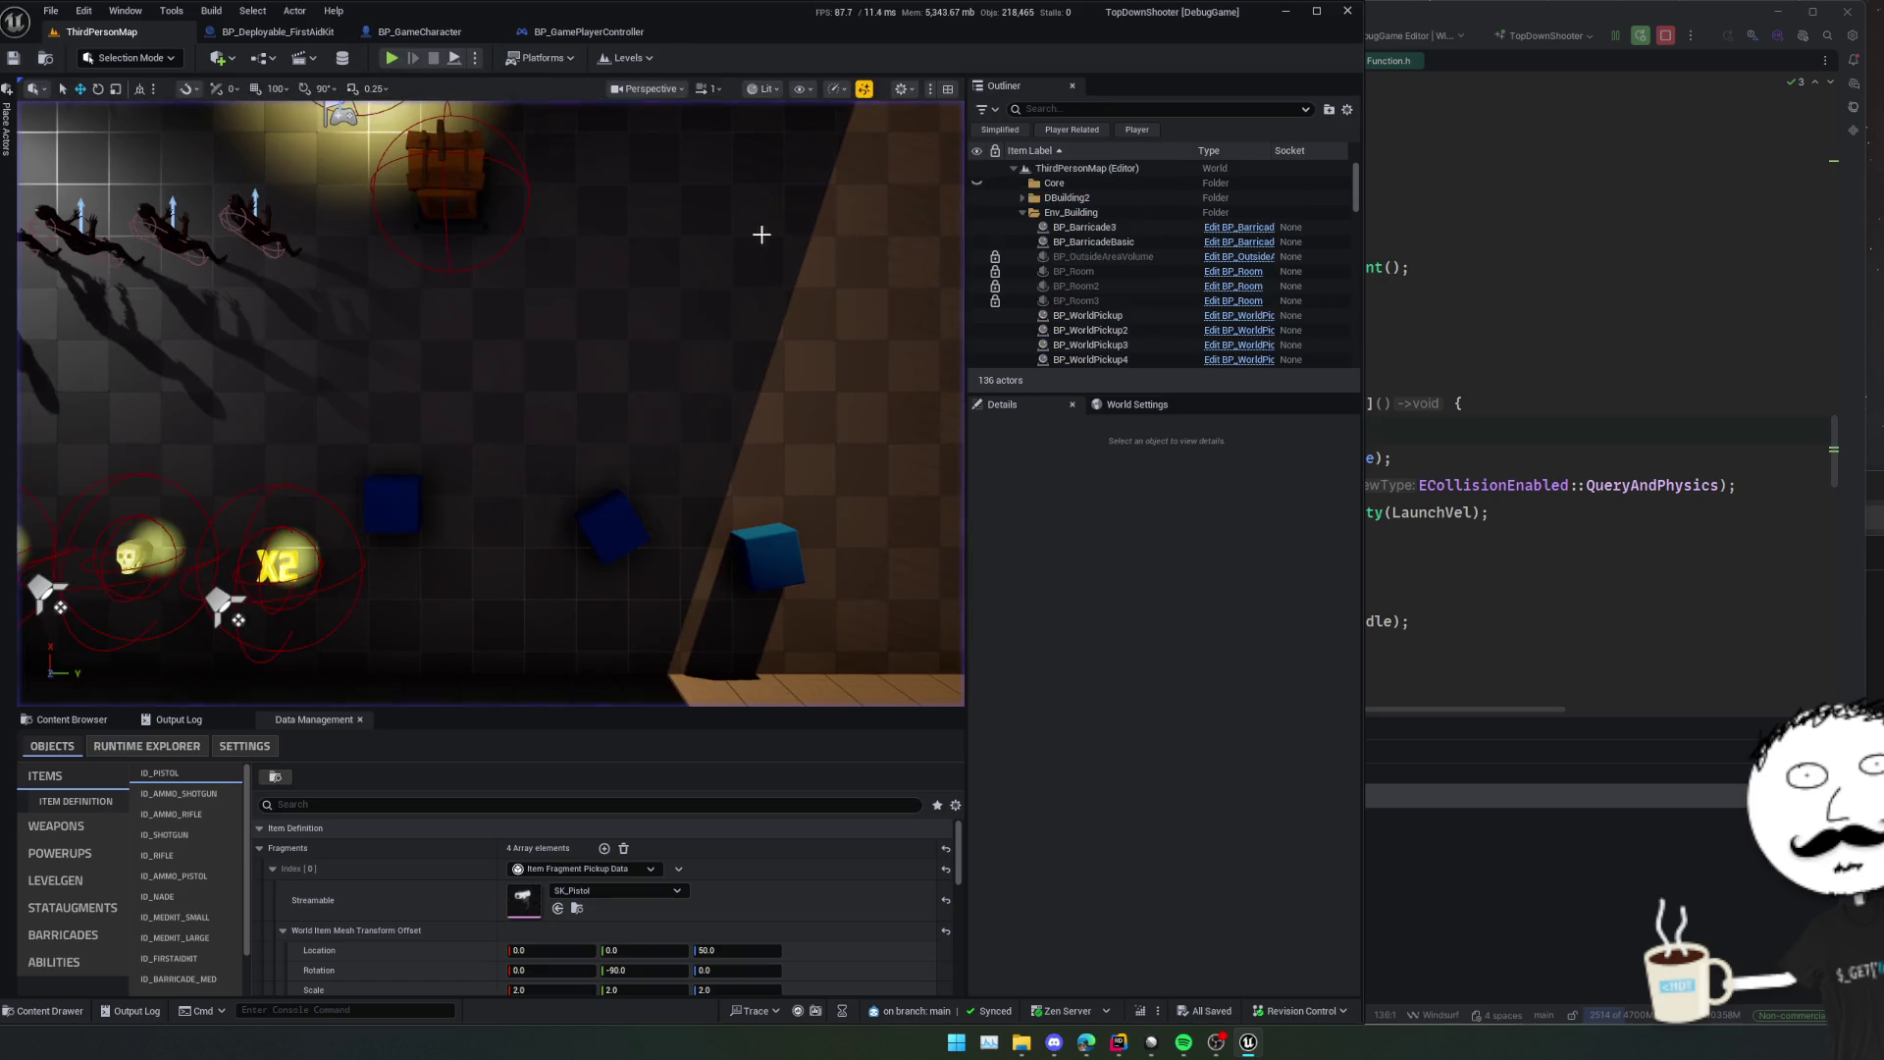
left_click(1426, 372)
left_click(1180, 403)
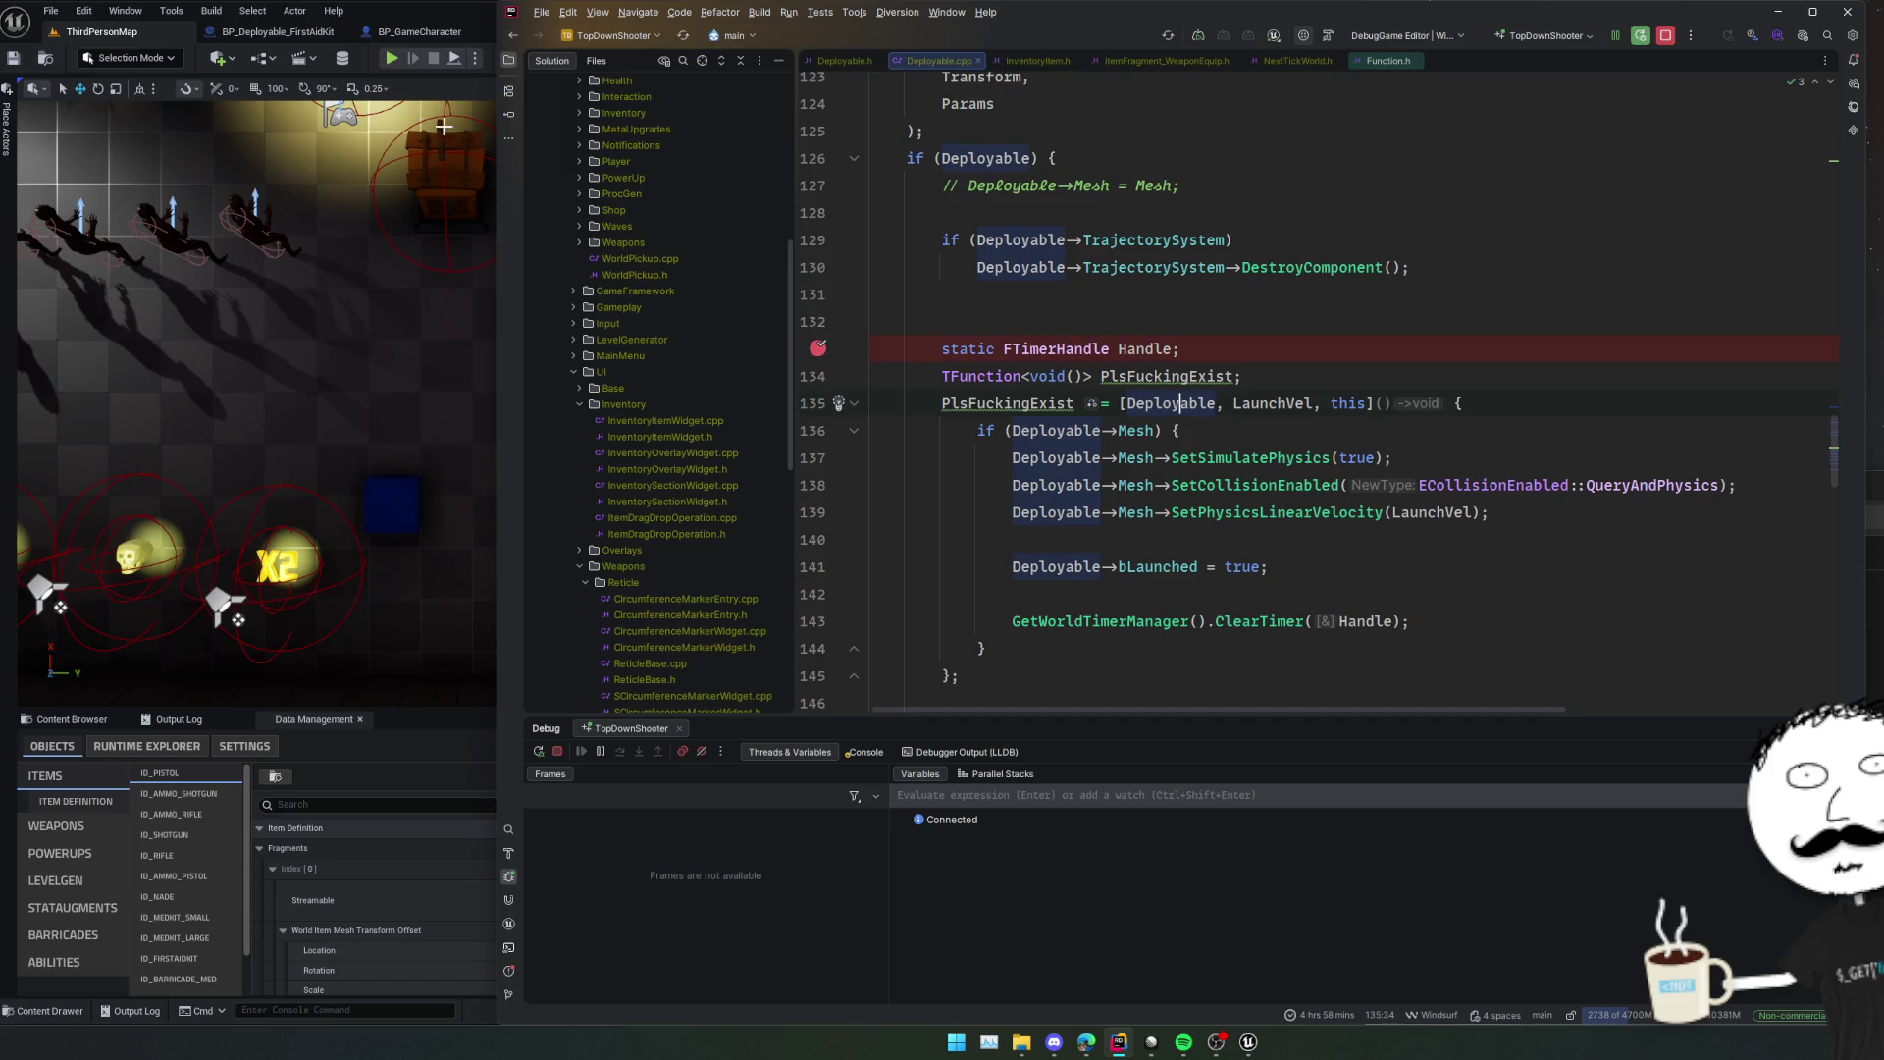
Play the level again in Unreal Editor and dismiss the debugger value popup.
left_click(444, 126)
left_click(390, 58)
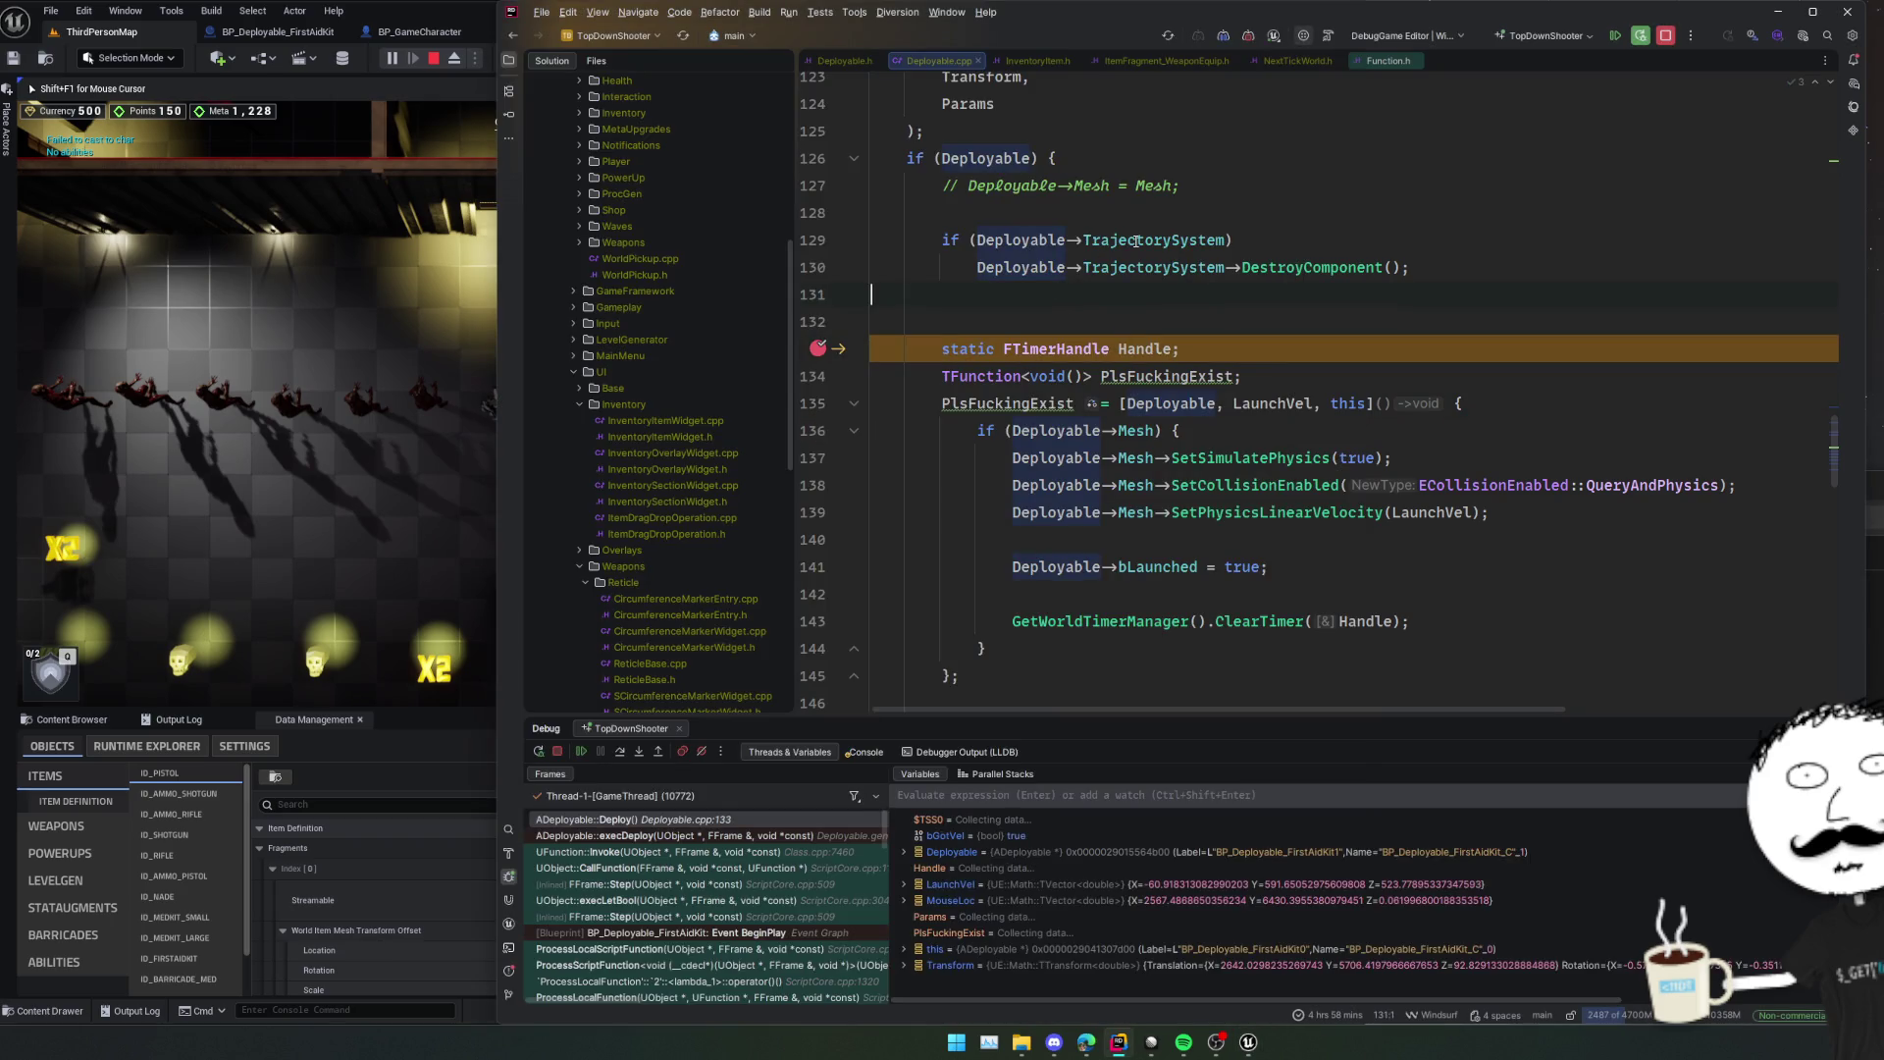
mouse_move(1020, 240)
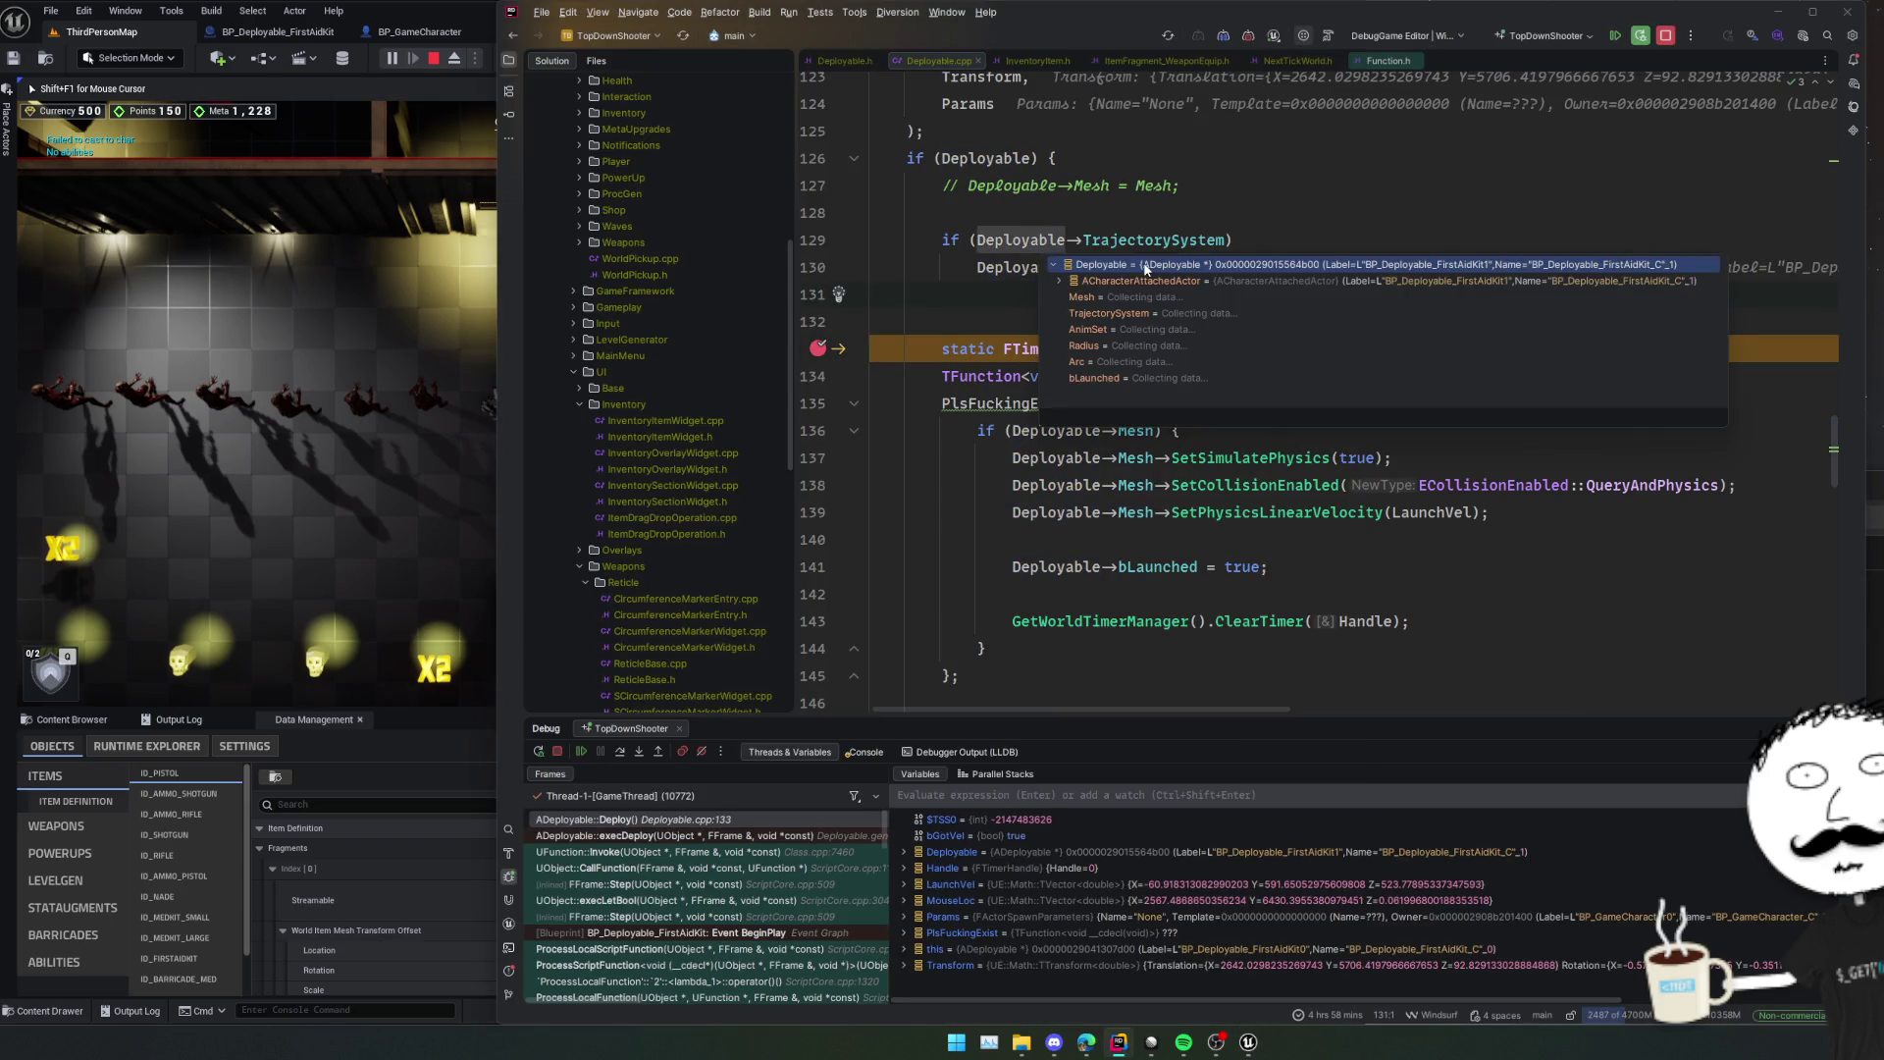
key("Down")
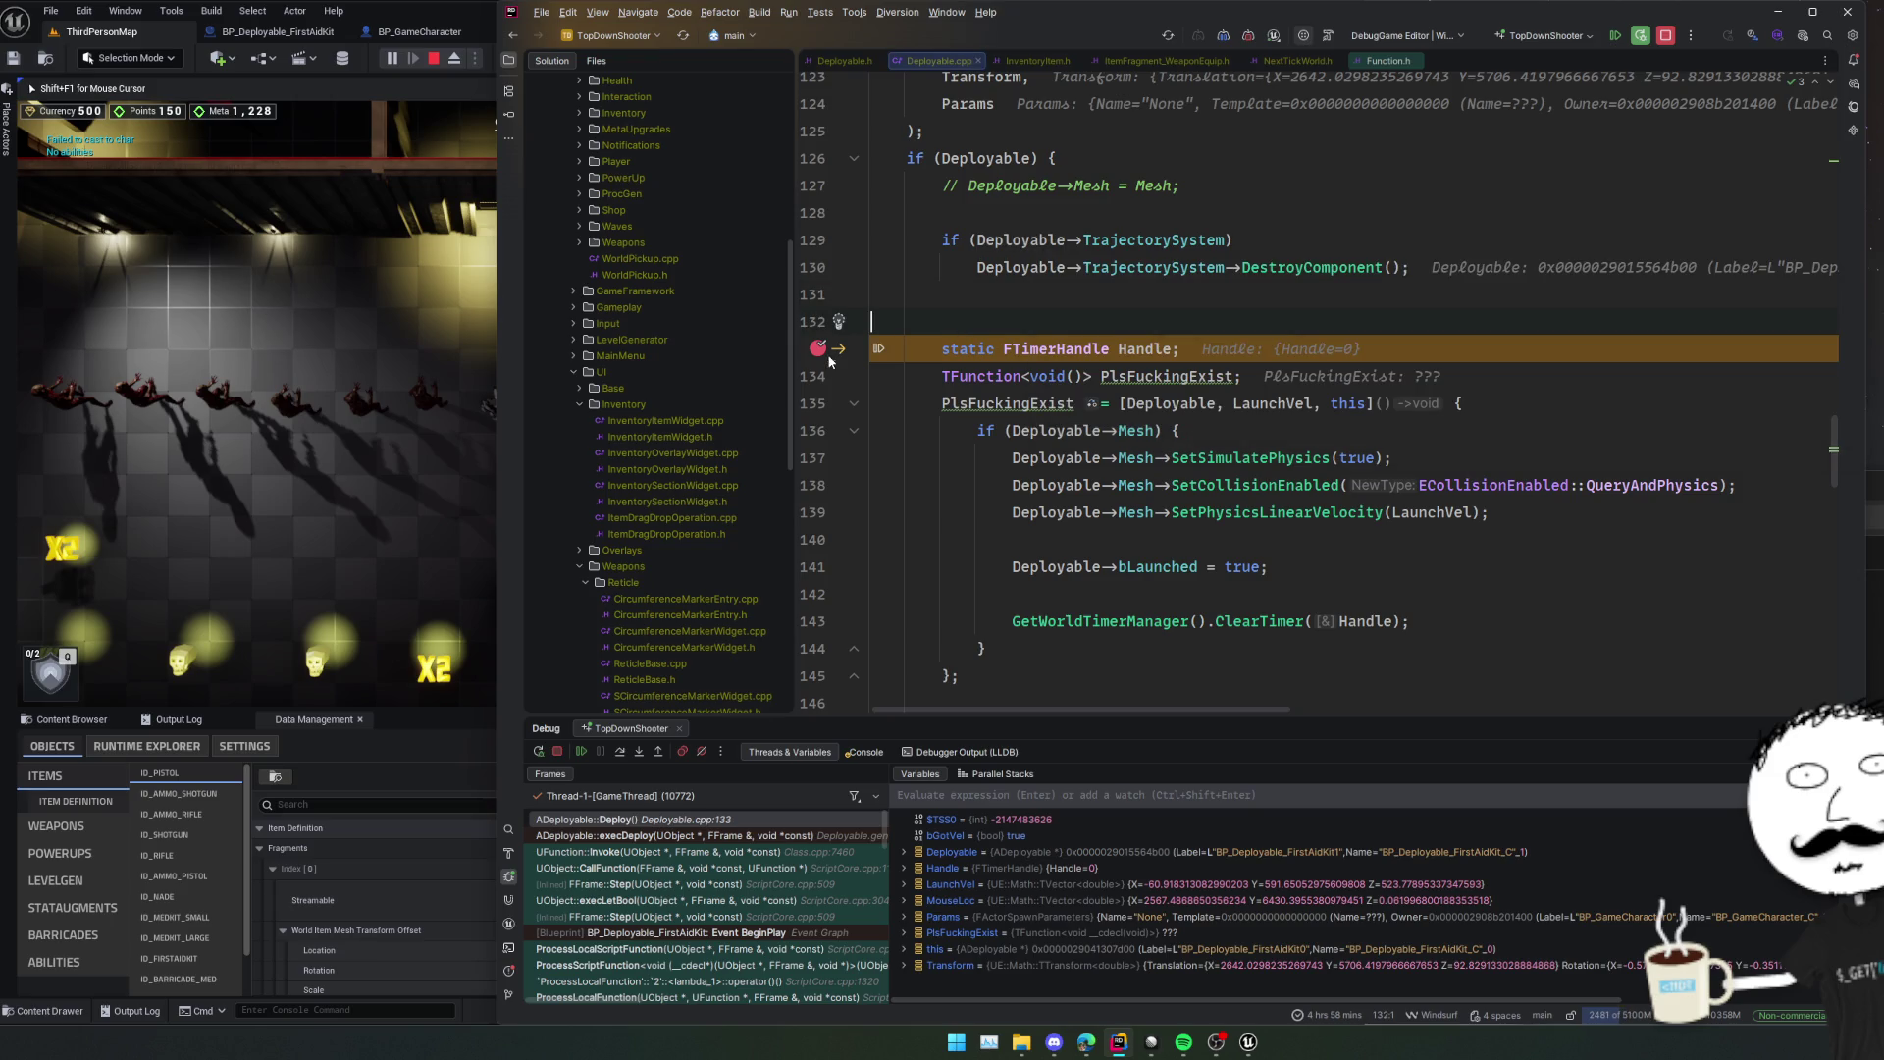
Remove the timer lambda, restore the mesh launch block, and delete ClearTimer and the commented mesh line.
left_click_drag(1019, 530, 986, 647)
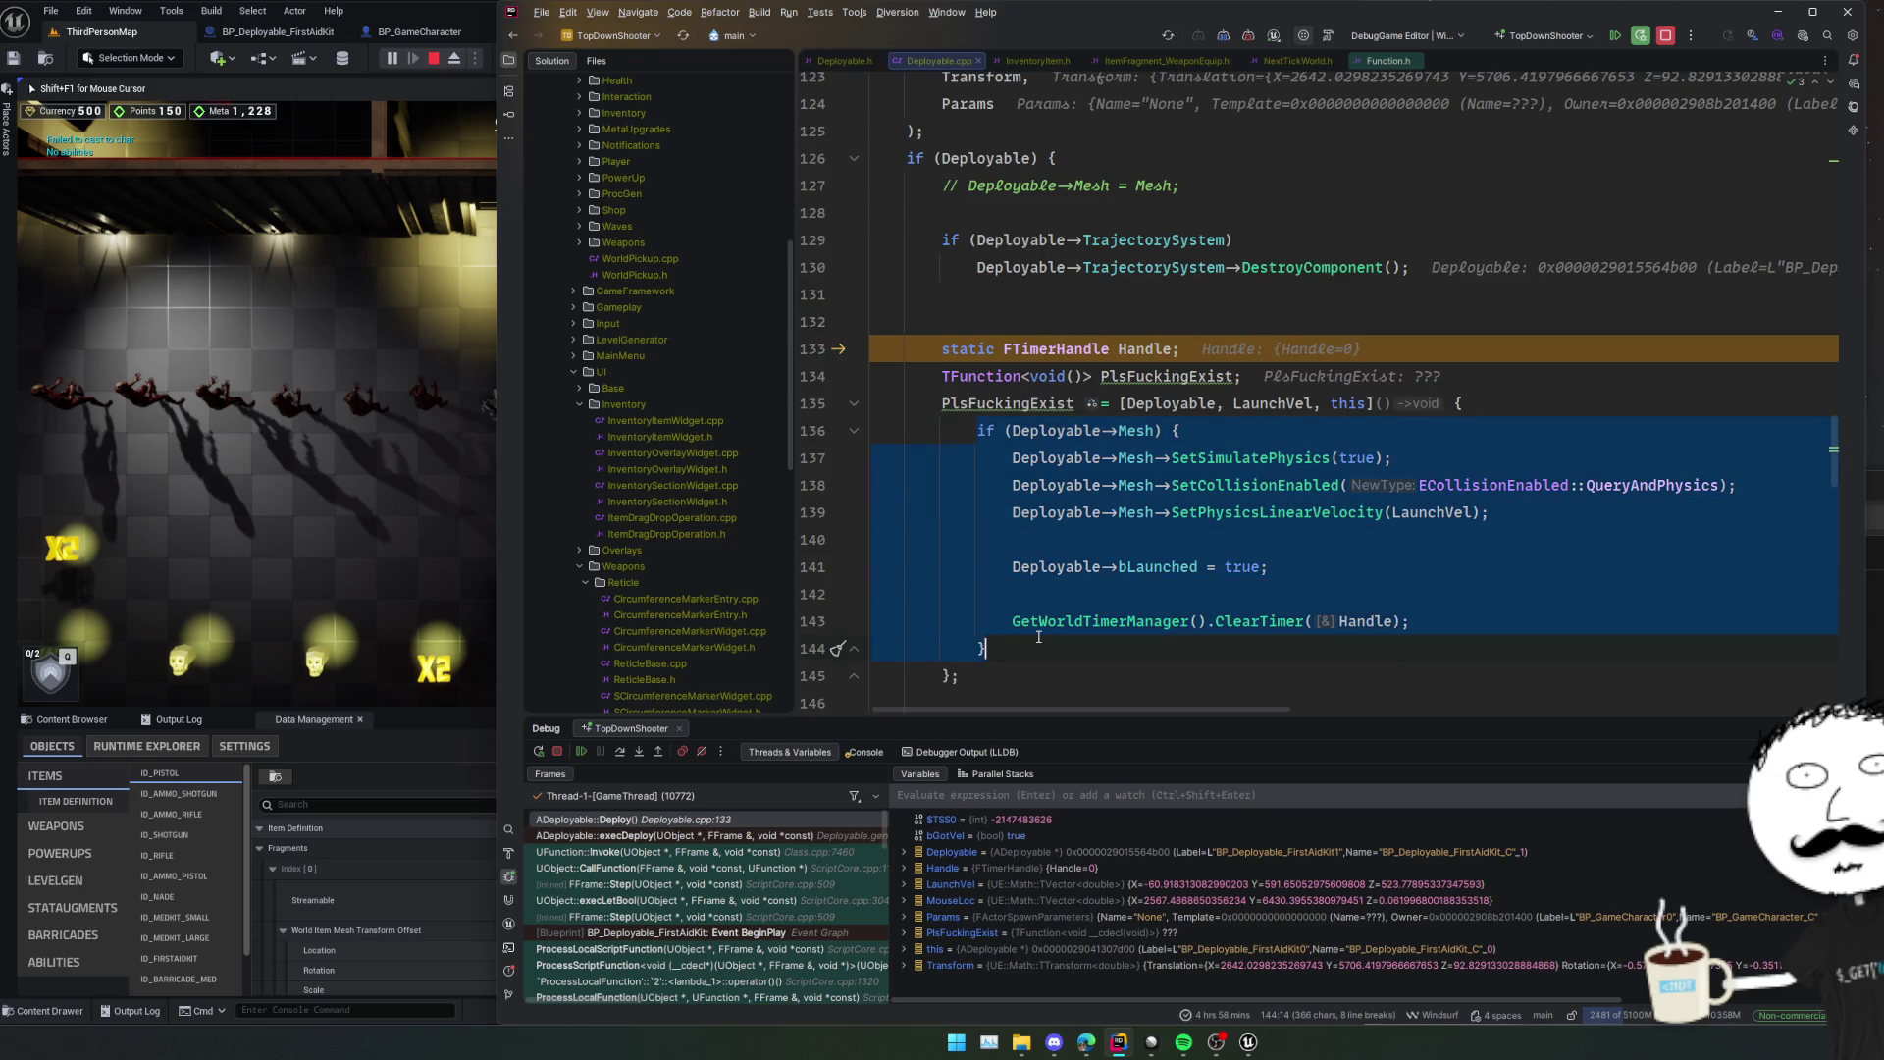
key("Delete")
key("ctrl+z")
key("ctrl+z")
key("ctrl+z")
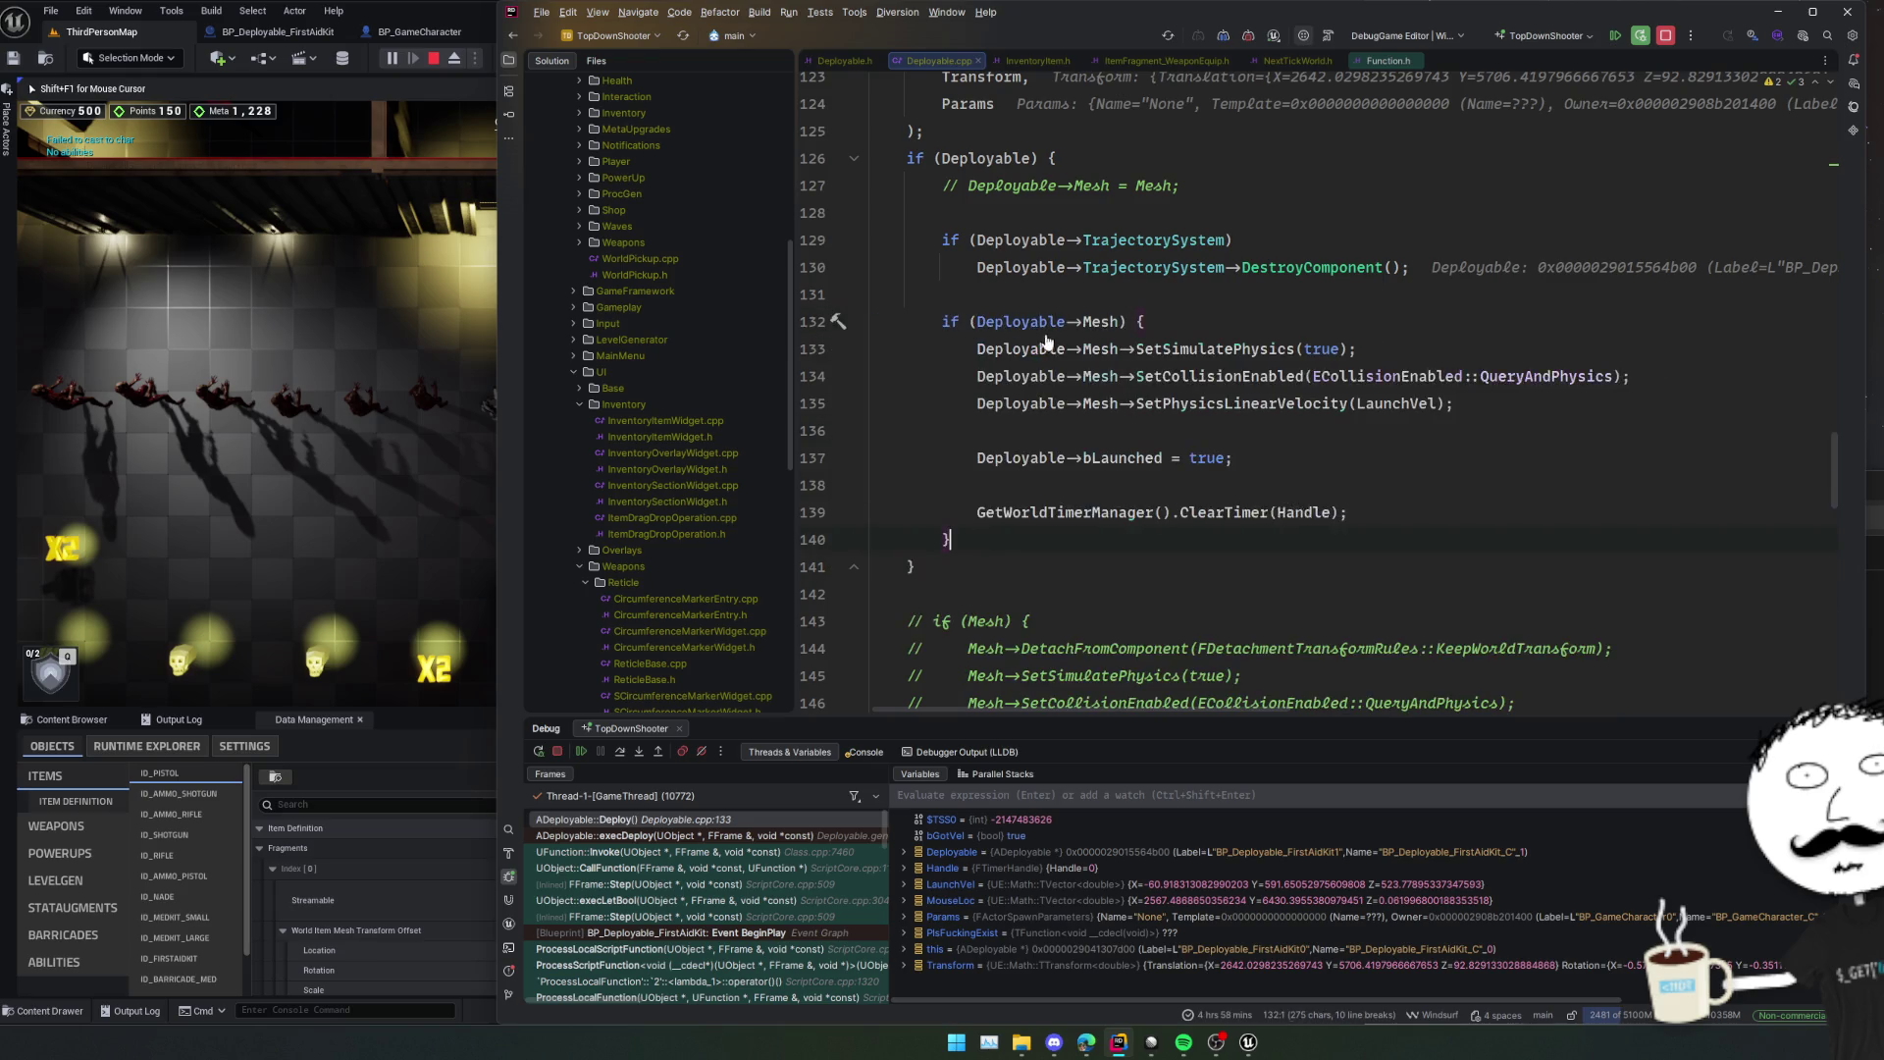
triple_click(1321, 511)
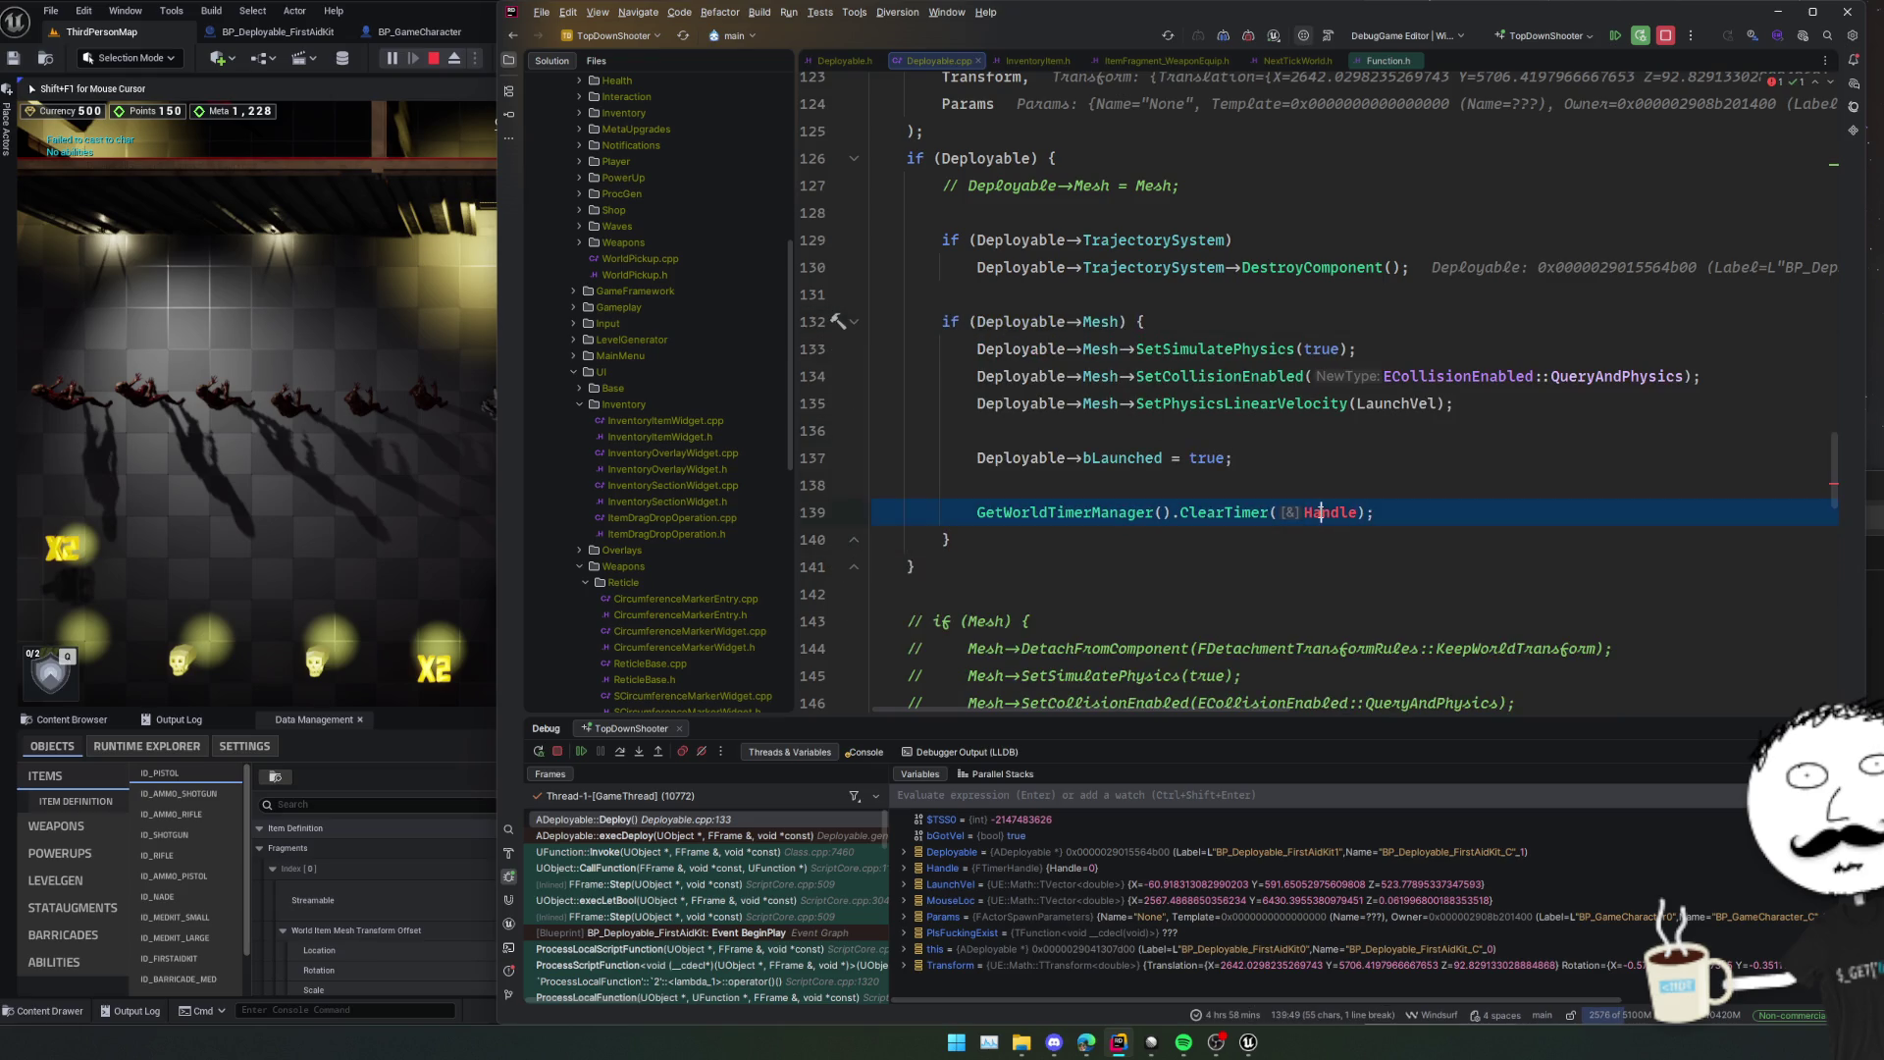
key("BackSpace")
key("BackSpace")
key("Down")
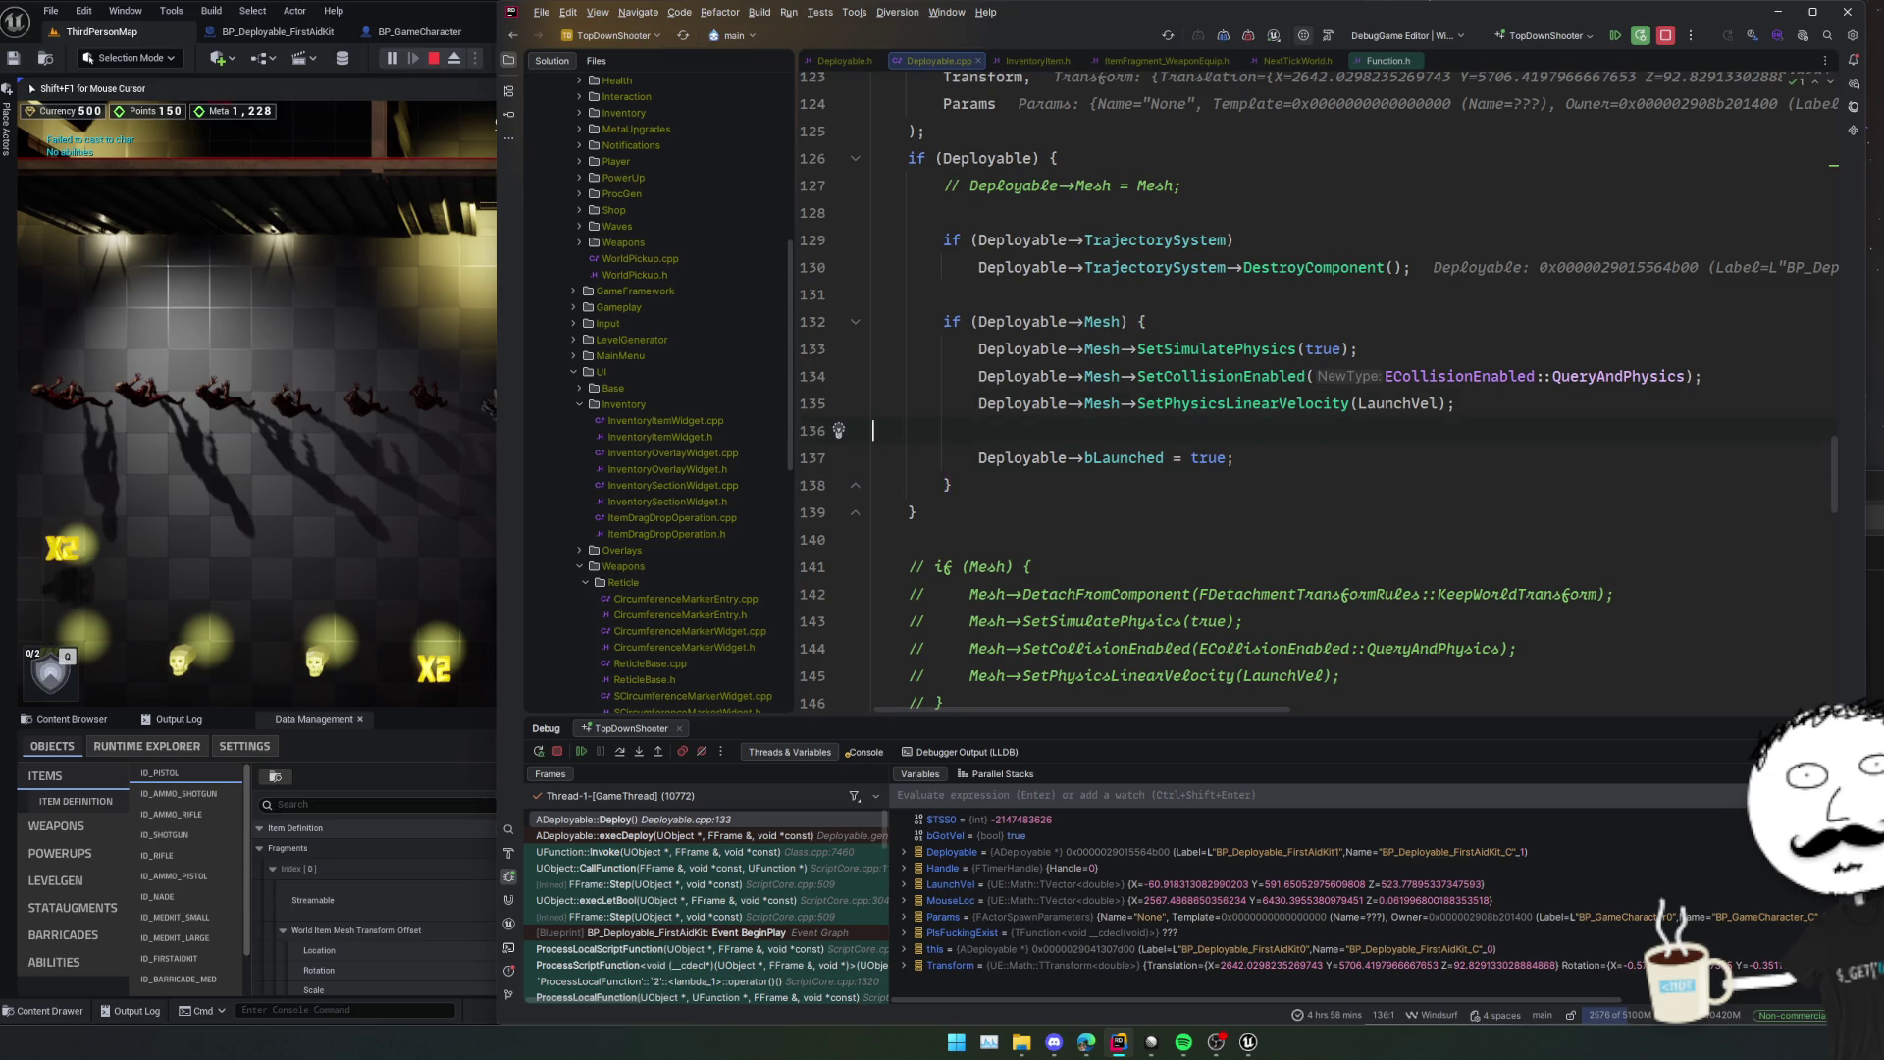
triple_click(1069, 186)
key("BackSpace")
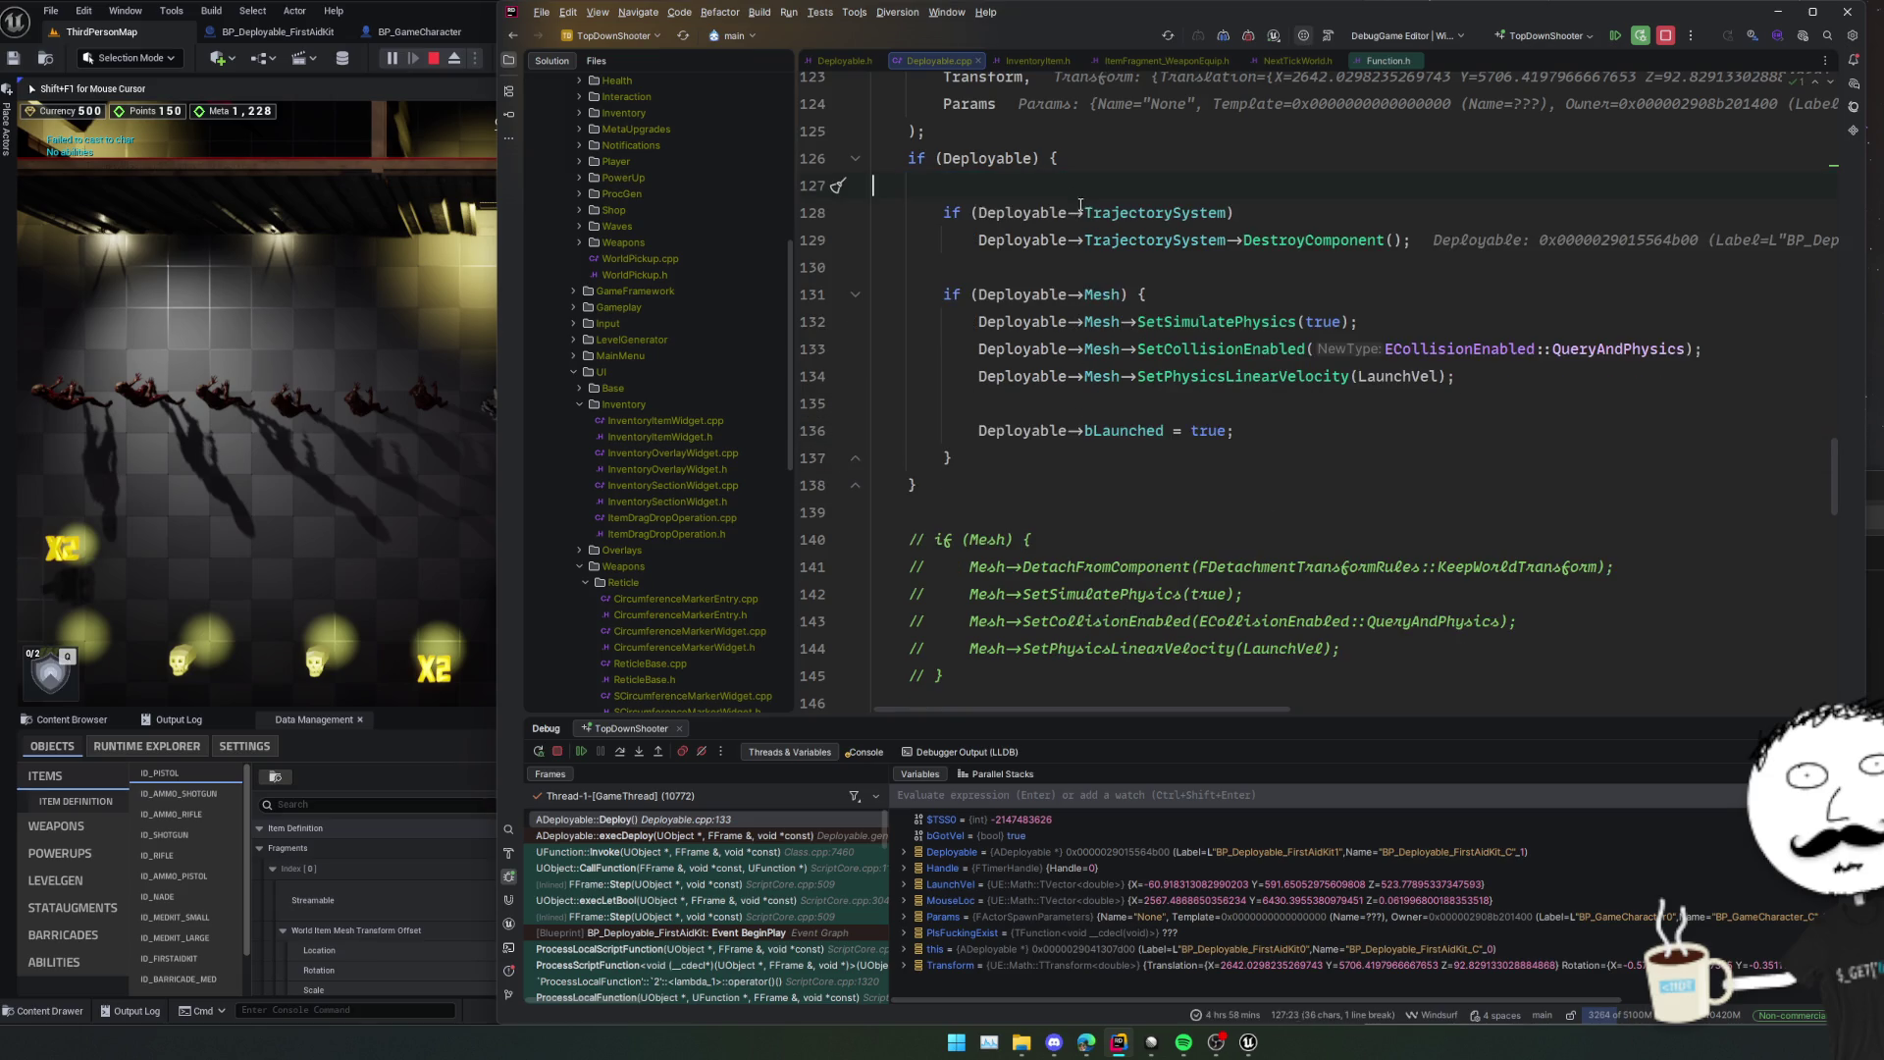
Resume the paused debugger and return to the if (Deployable) block.
left_click(1189, 523)
scroll(1190, 523, "down", 2)
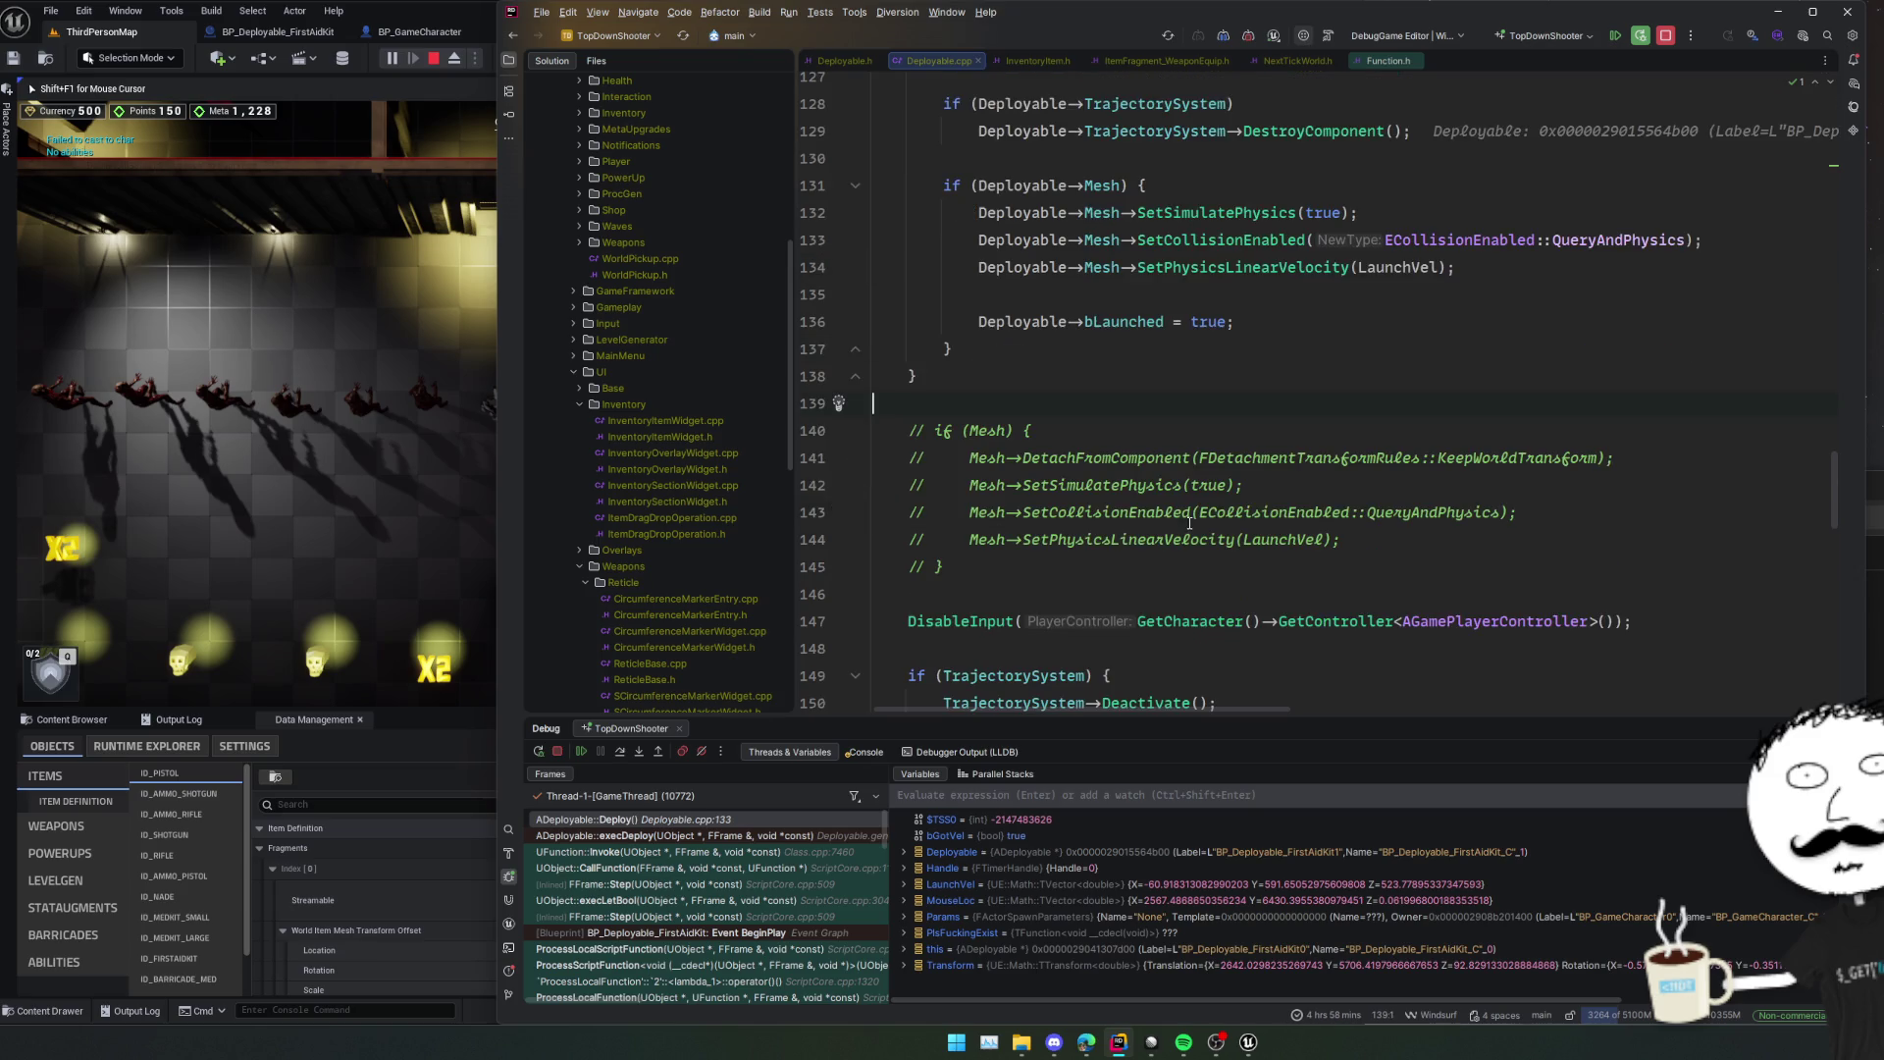
left_click(581, 750)
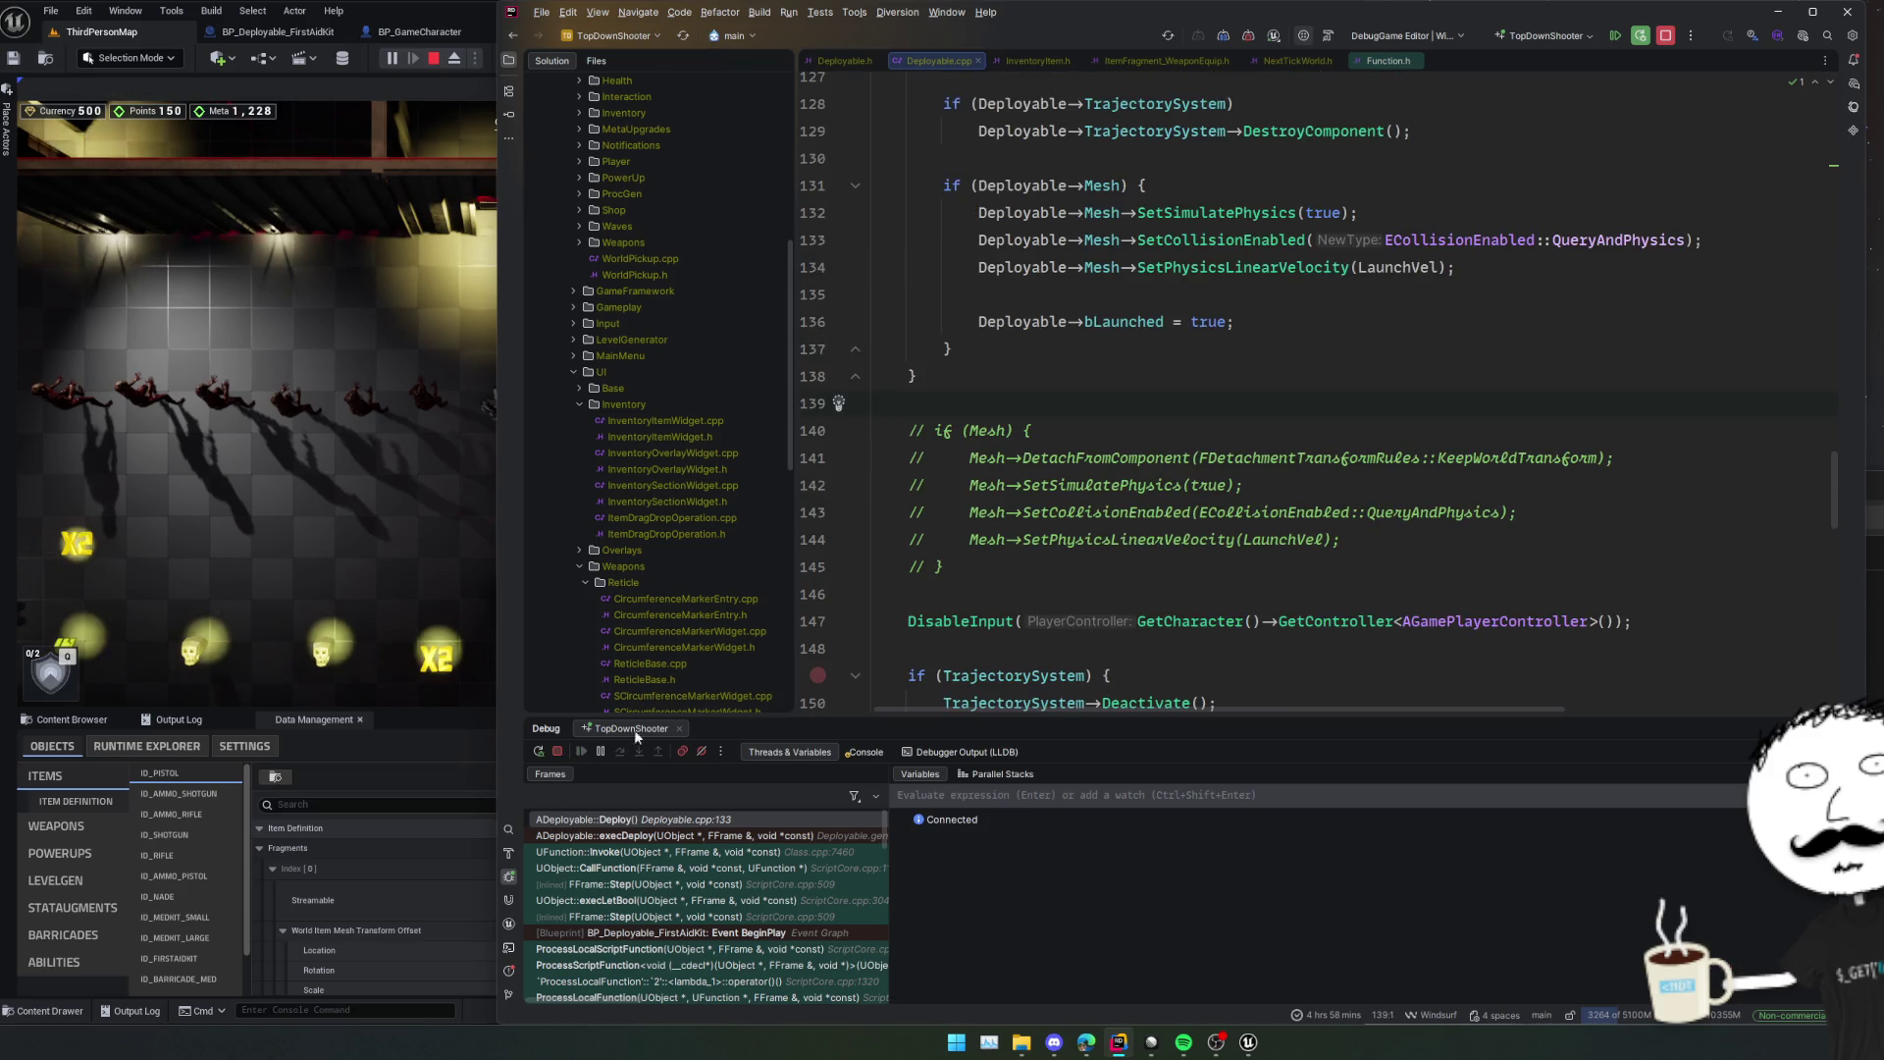
left_click(1198, 457)
key("ctrl+minus")
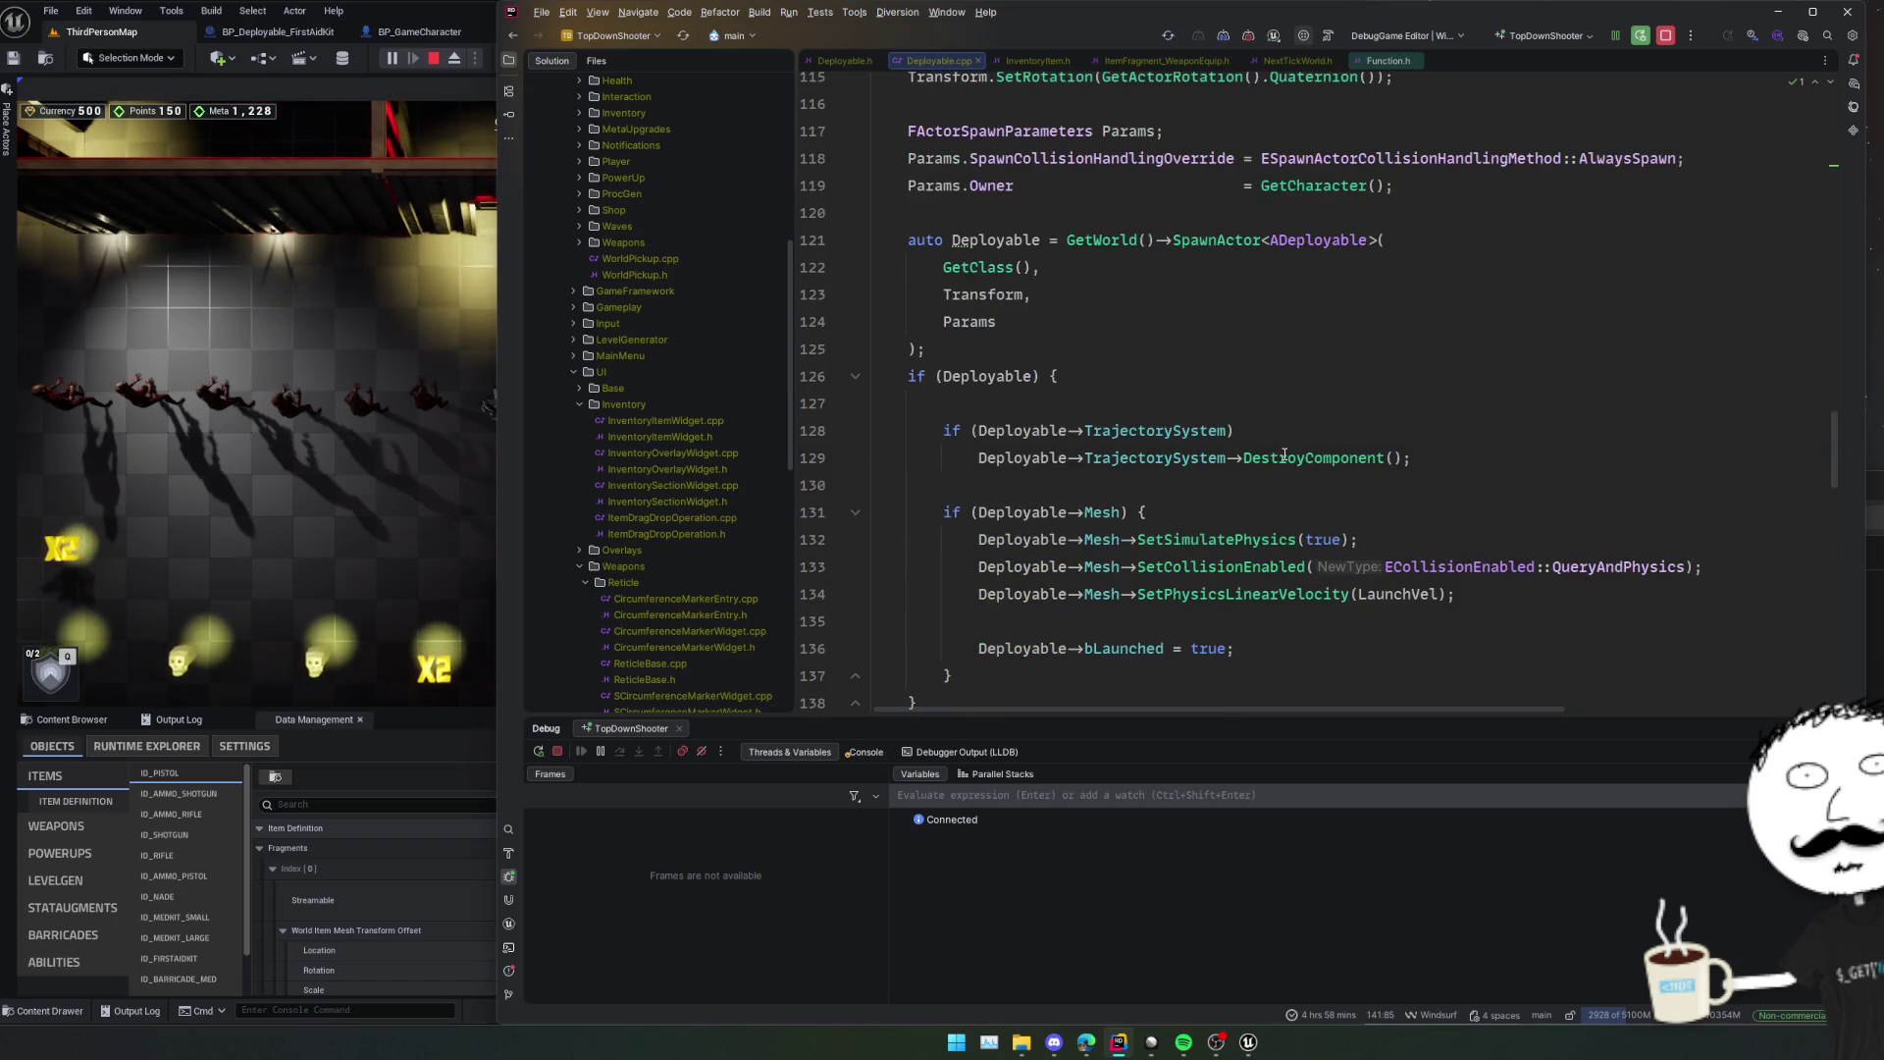
left_click(1225, 494)
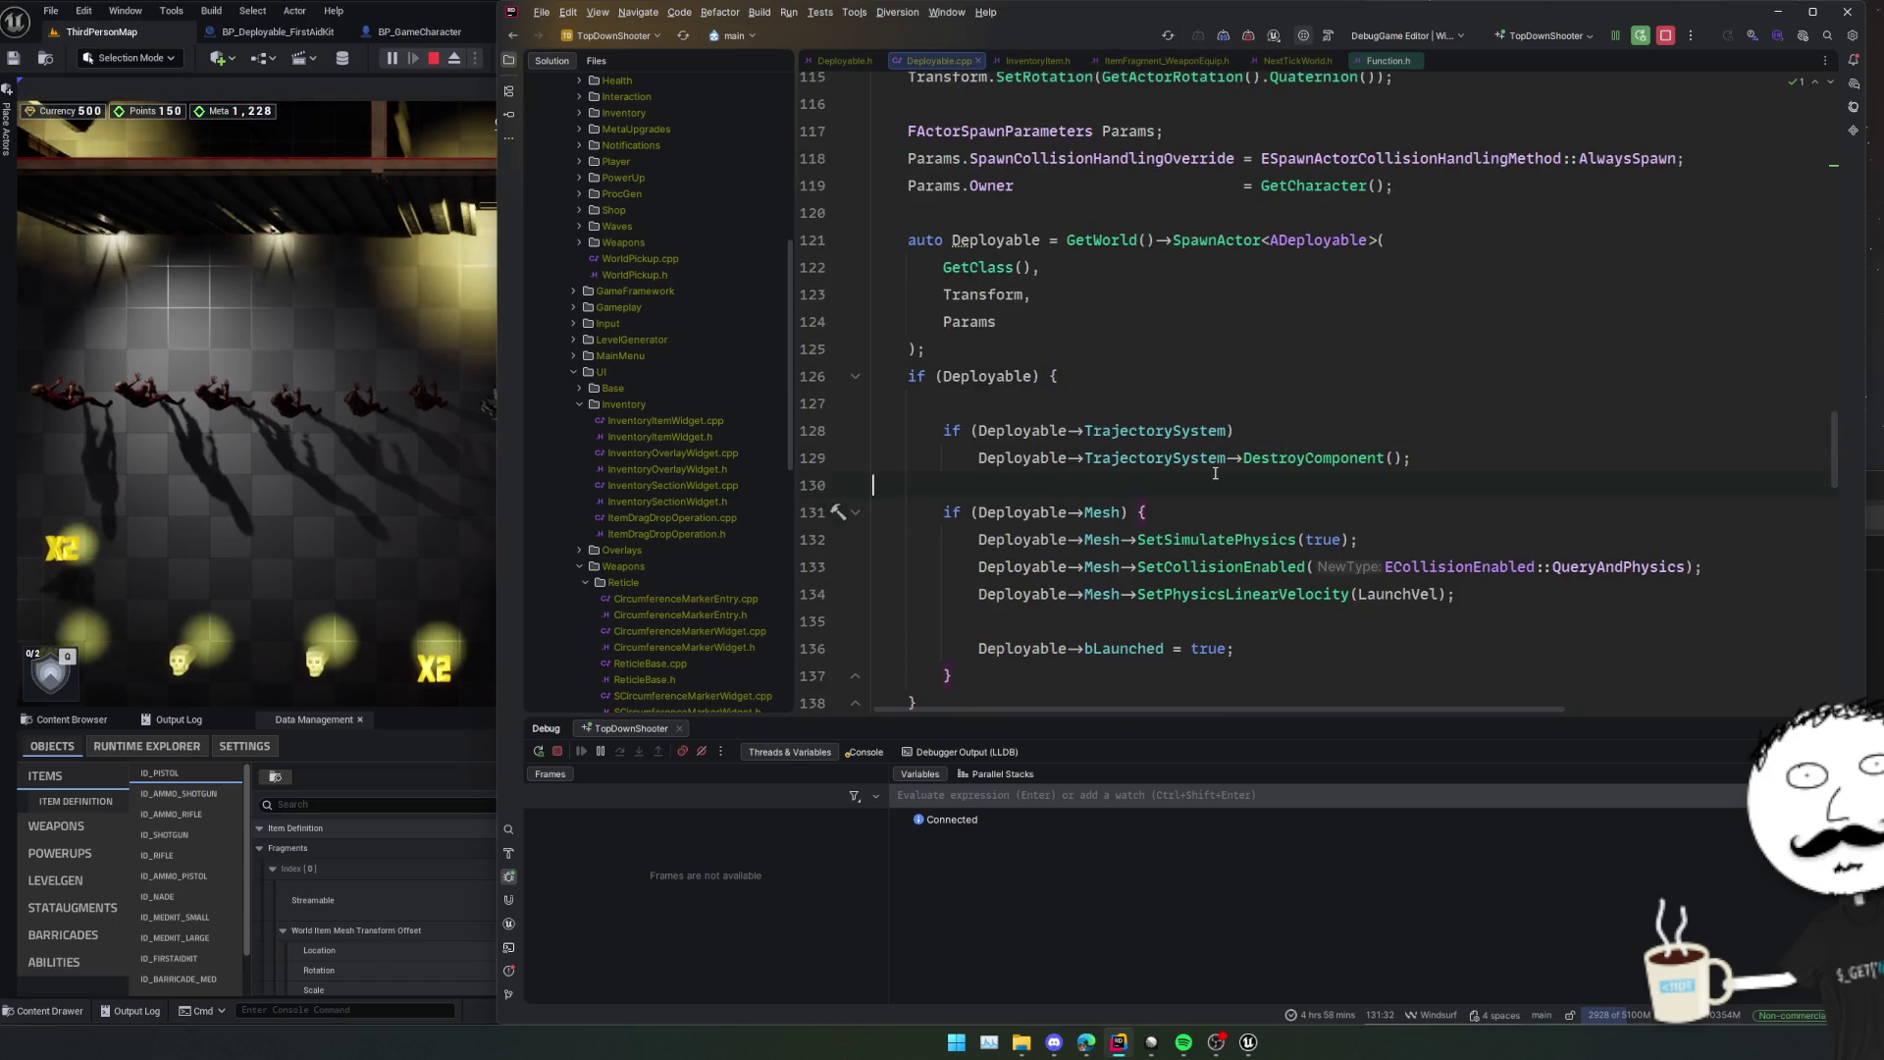
Stop the play session and bring the Unreal Editor back in front.
left_click(1249, 35)
scroll(1345, 327, "down", 1)
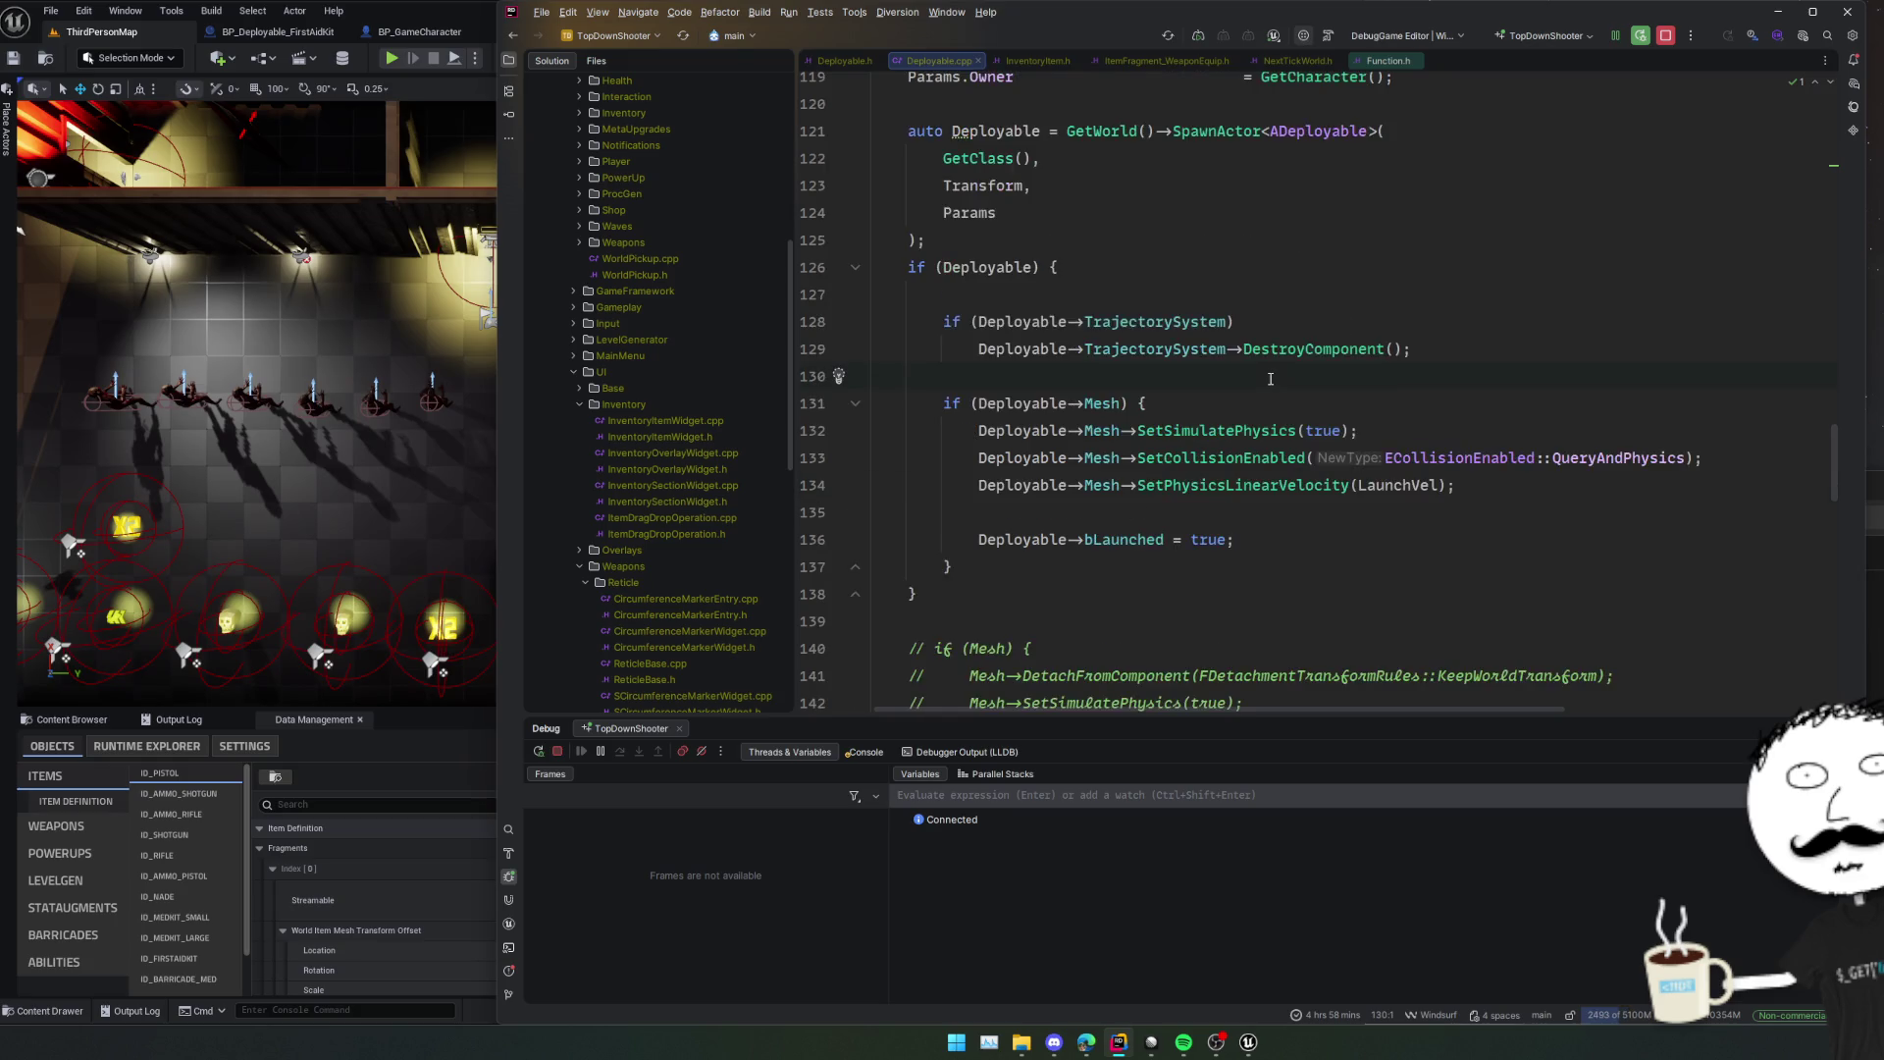
scroll(1270, 379, "up", 2)
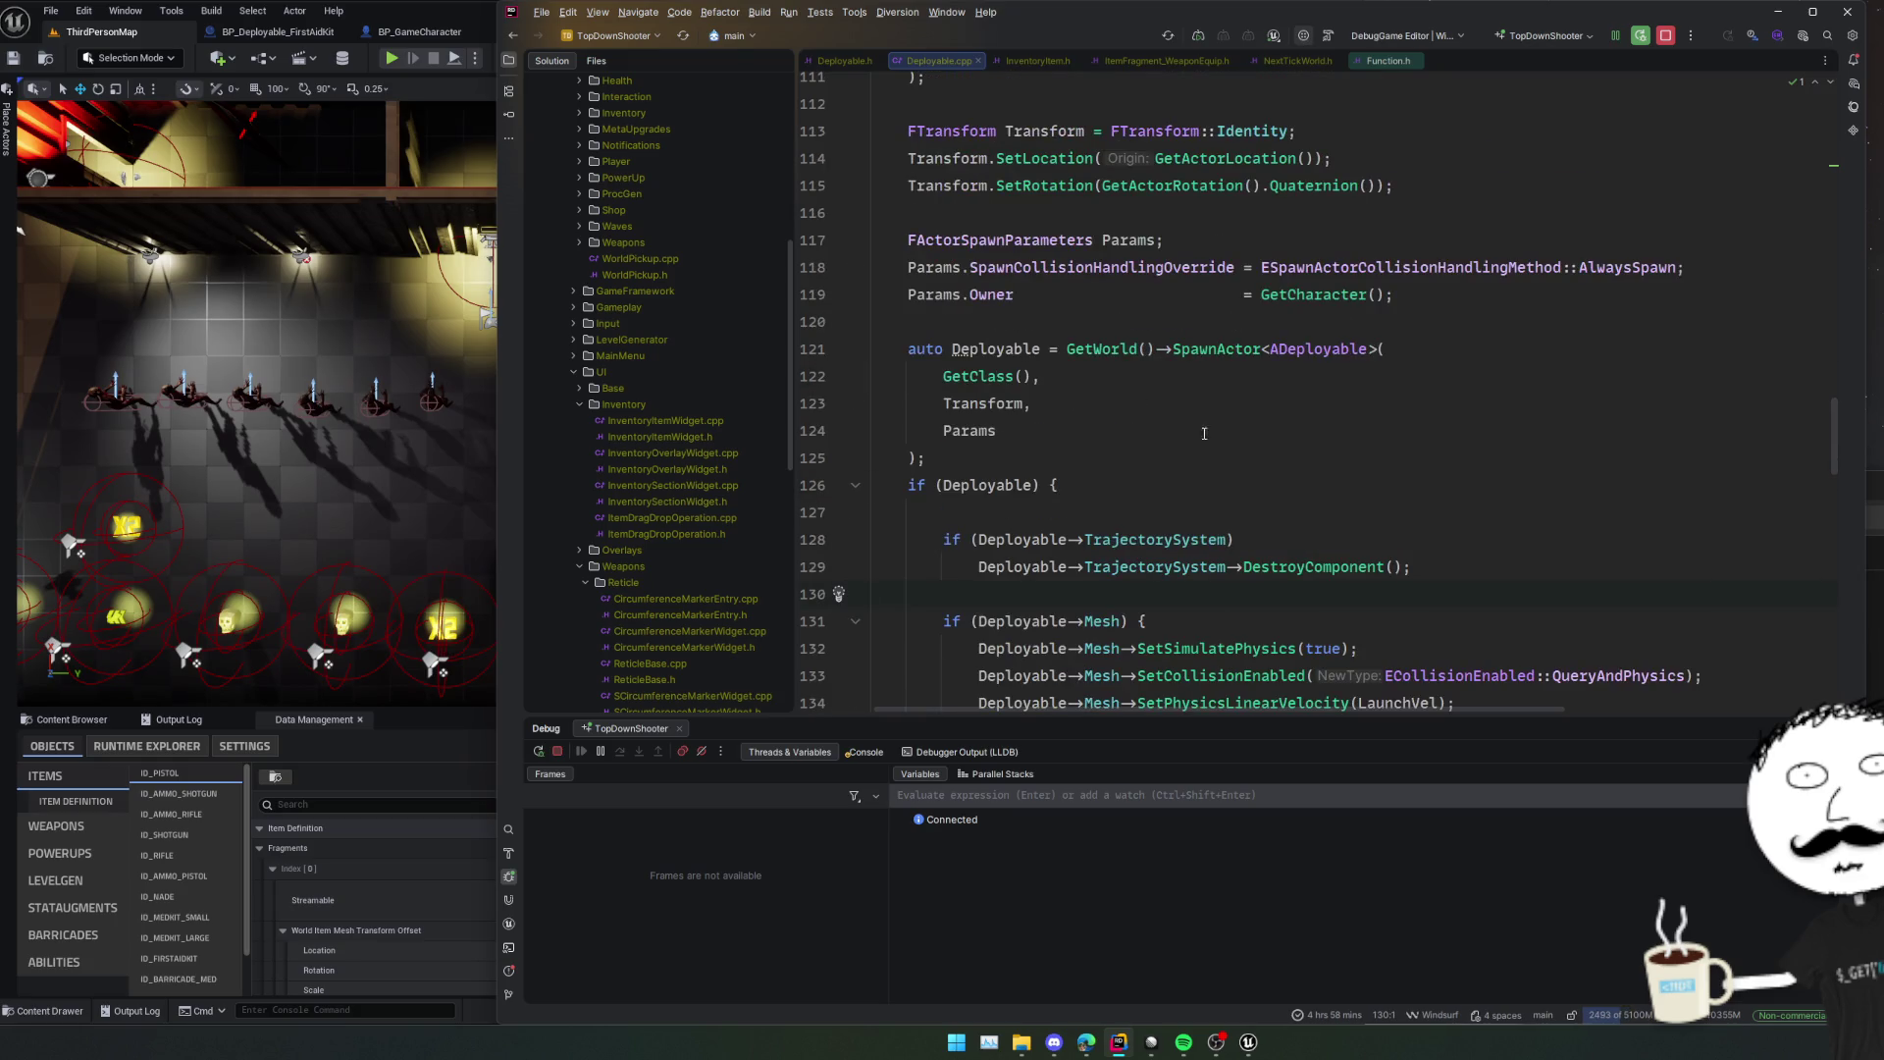
scroll(1204, 433, "down", 2)
left_click(1217, 349)
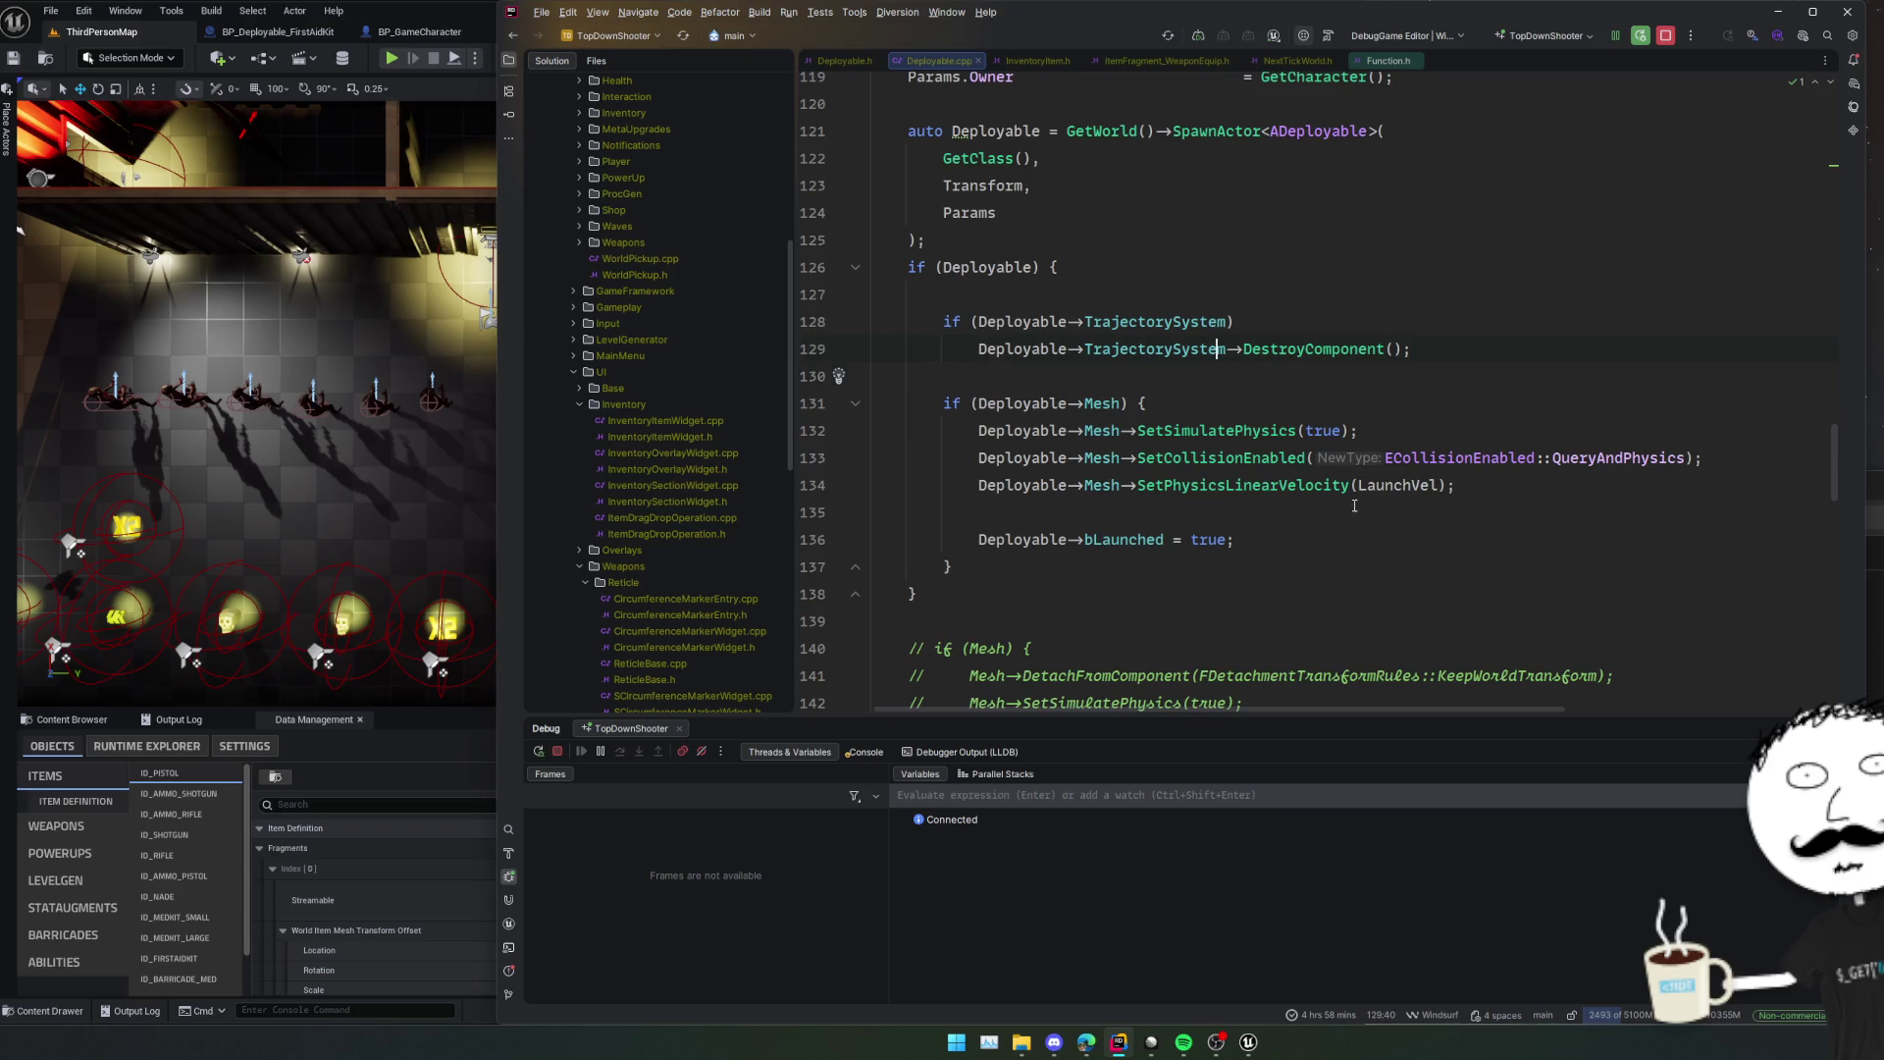
left_click(1354, 505)
left_click(461, 294)
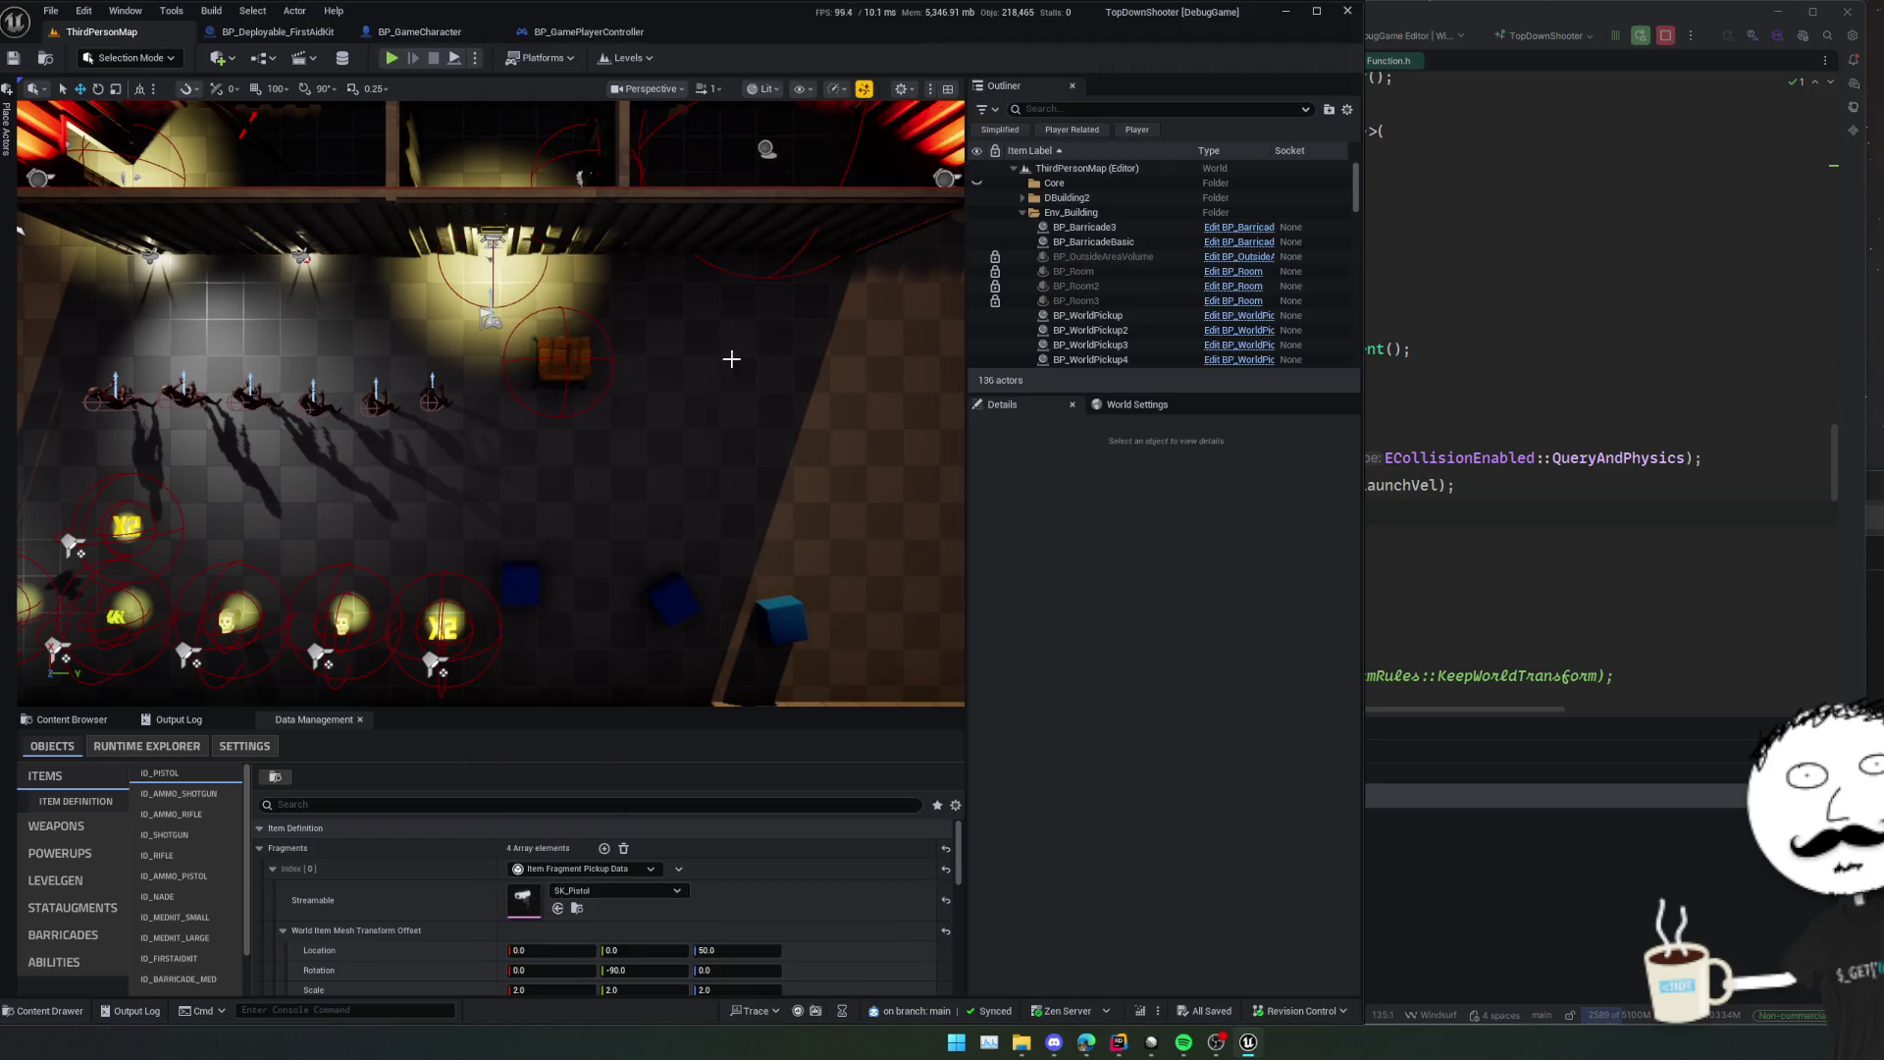
Orbit the level view across the warehouse, then show the BP_GamePlayerController EventGraph.
left_click_drag(731, 359, 767, 312)
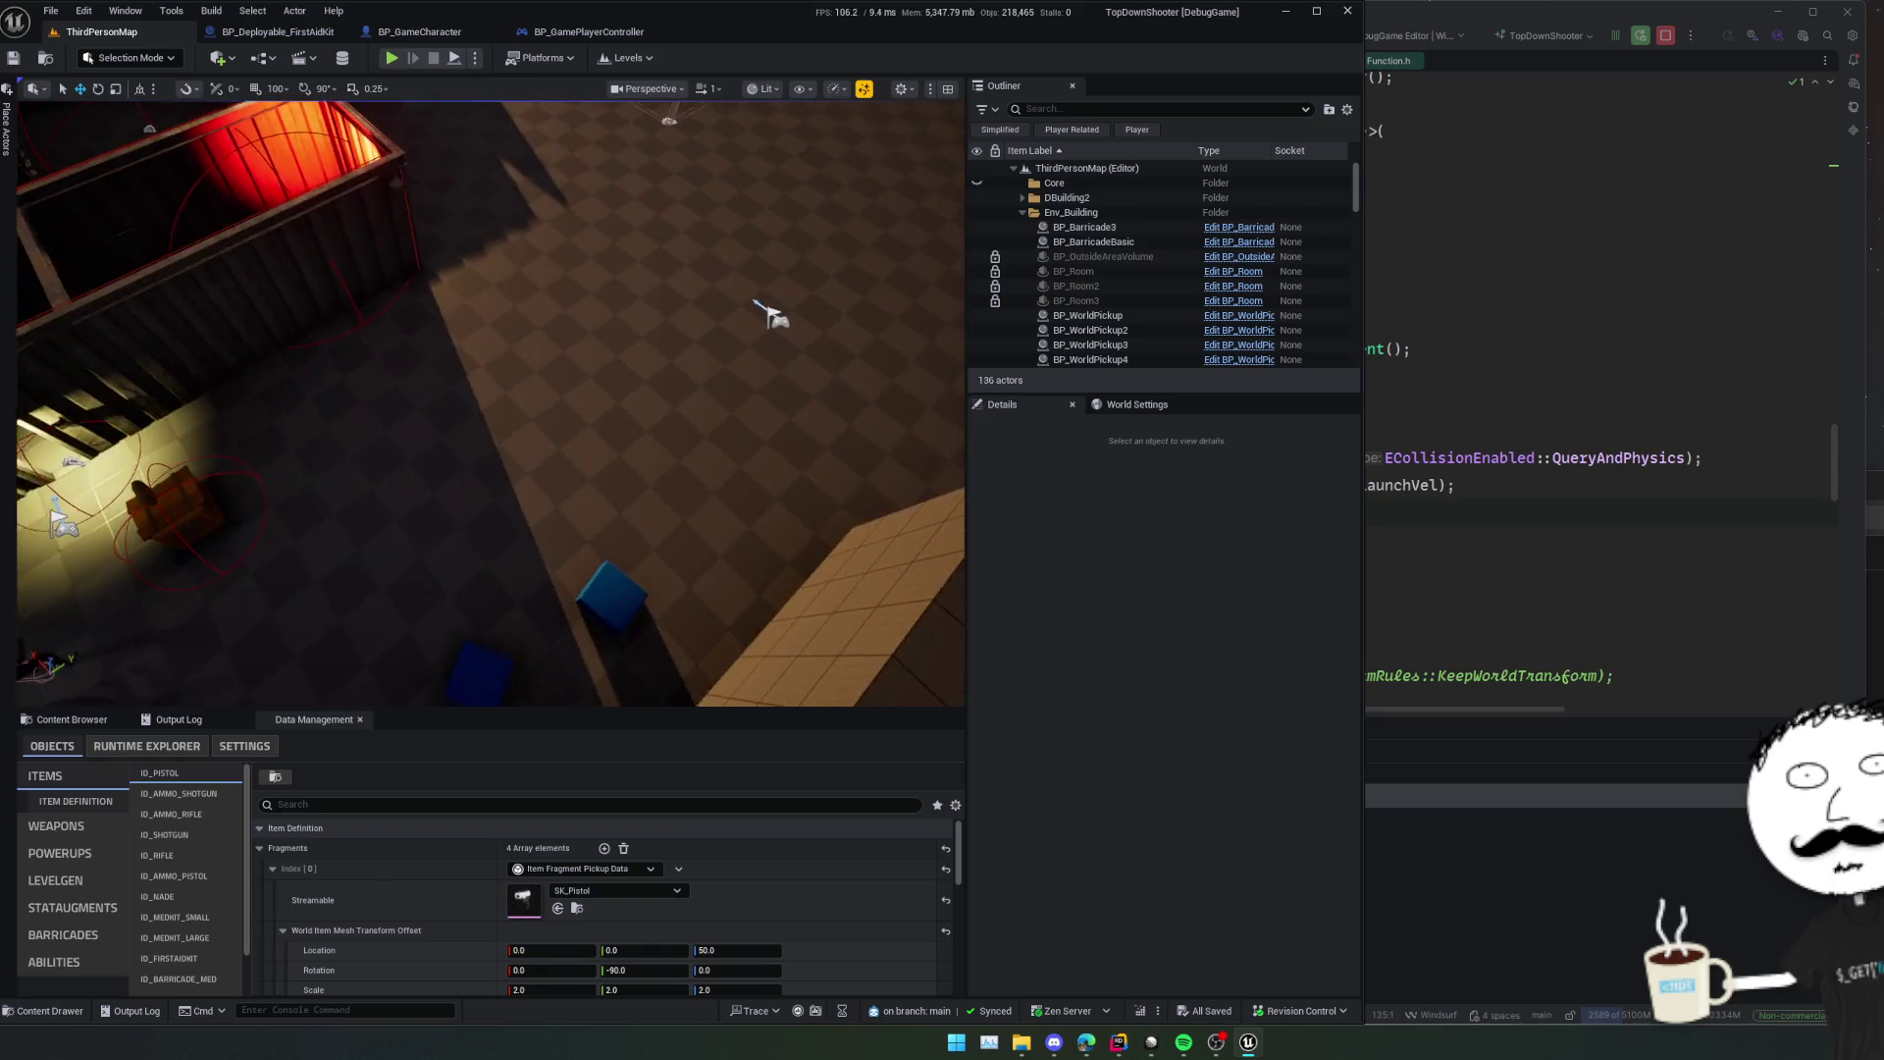
left_click_drag(676, 377, 676, 377)
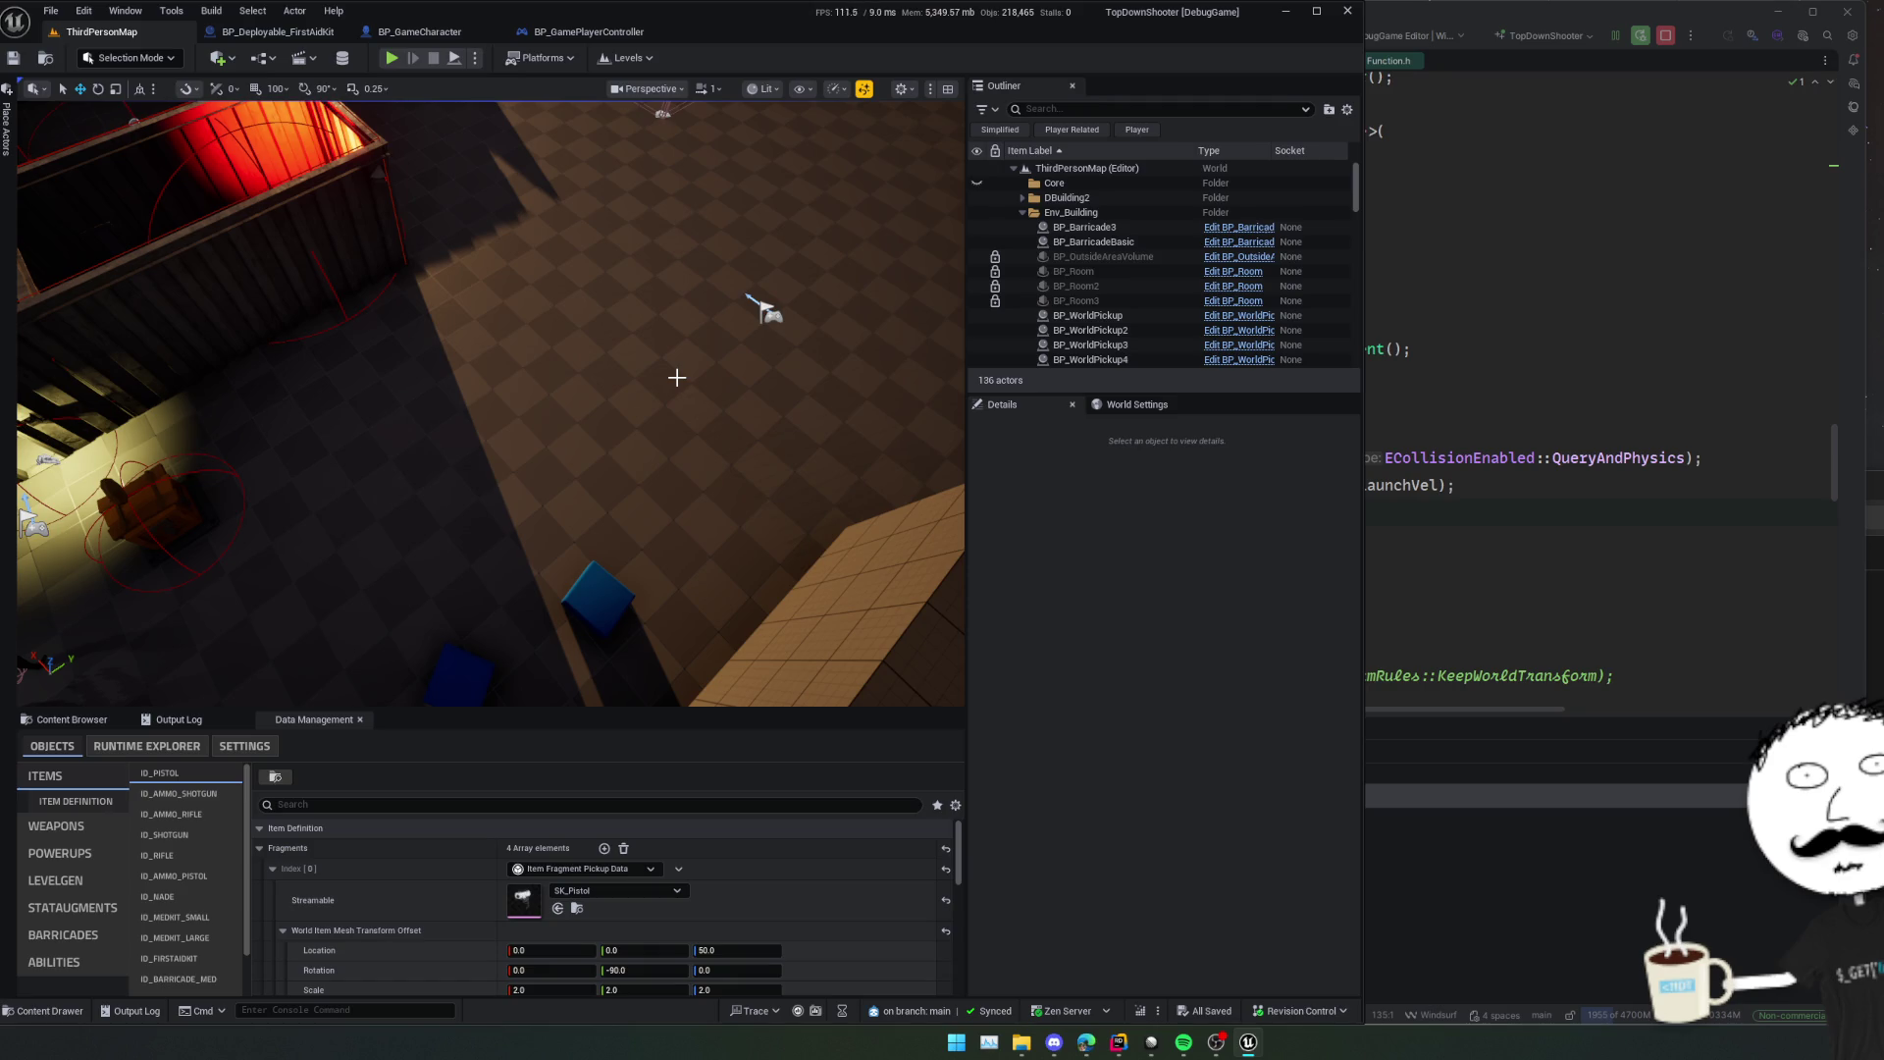
left_click(587, 31)
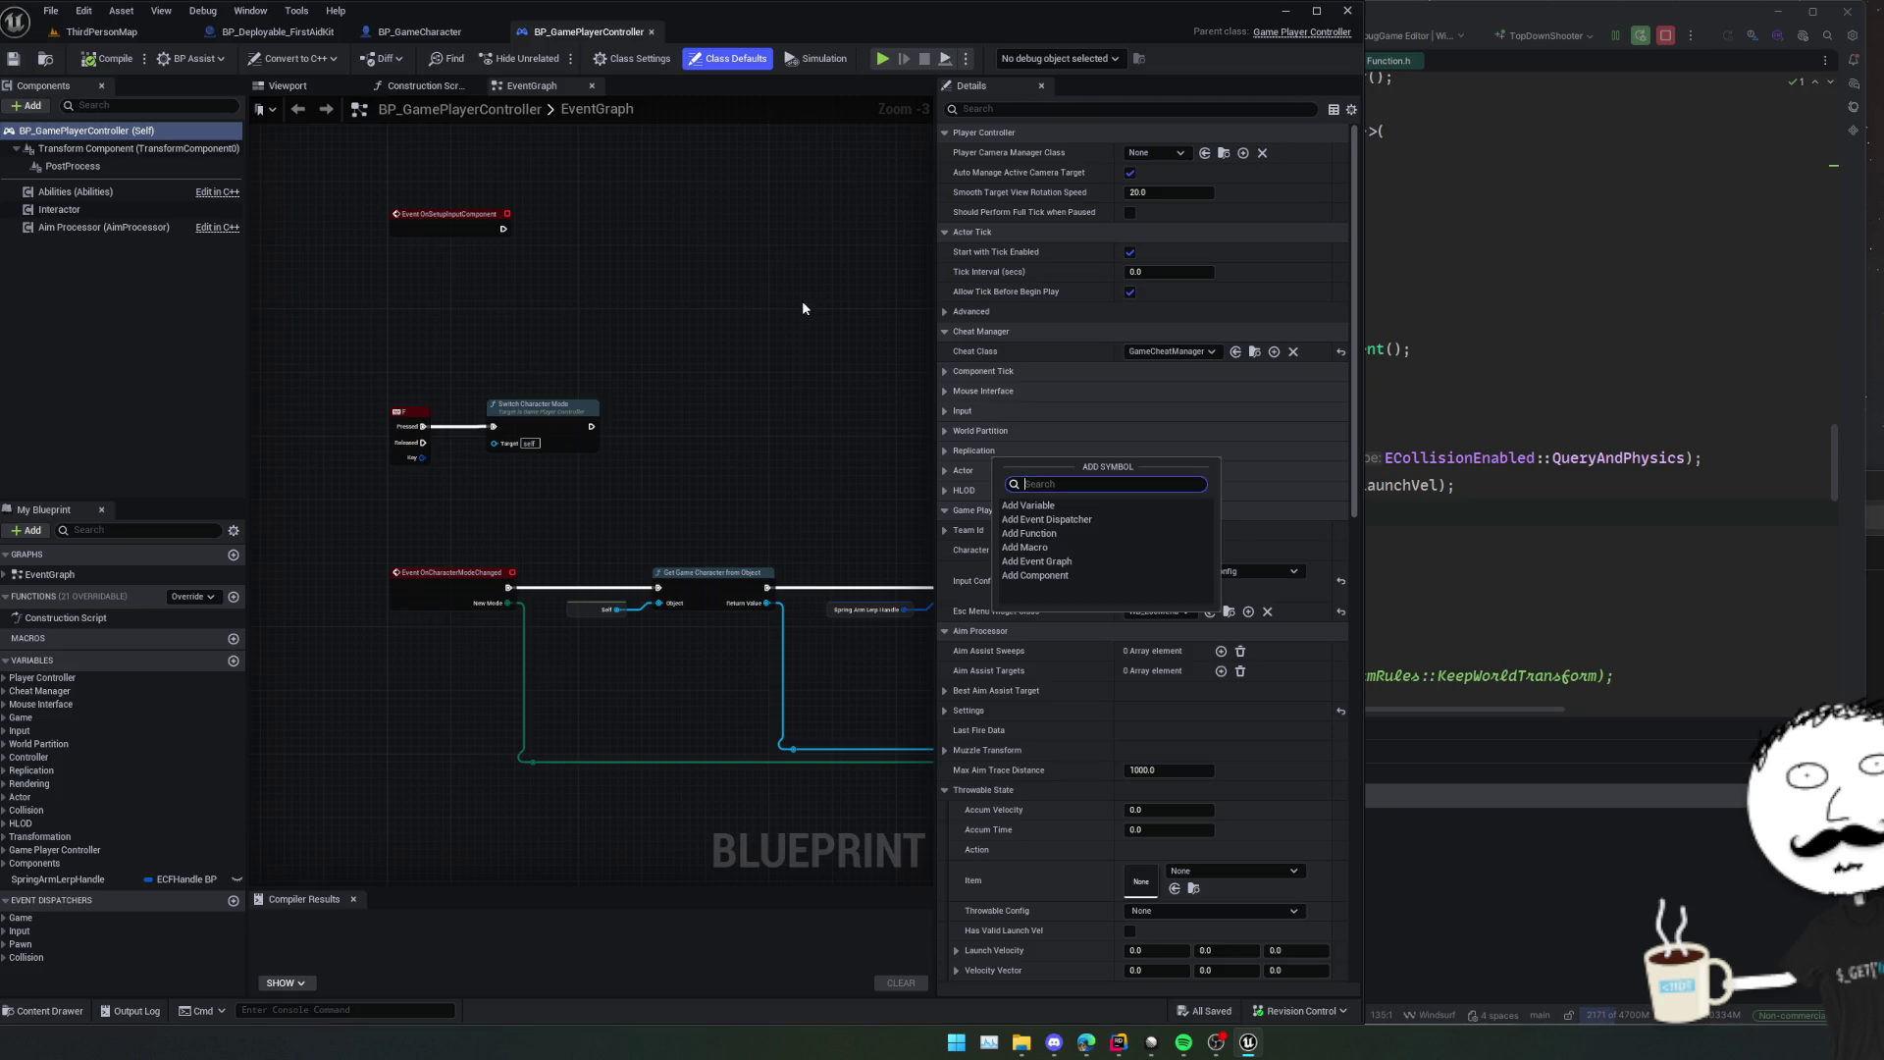
left_click(1028, 507)
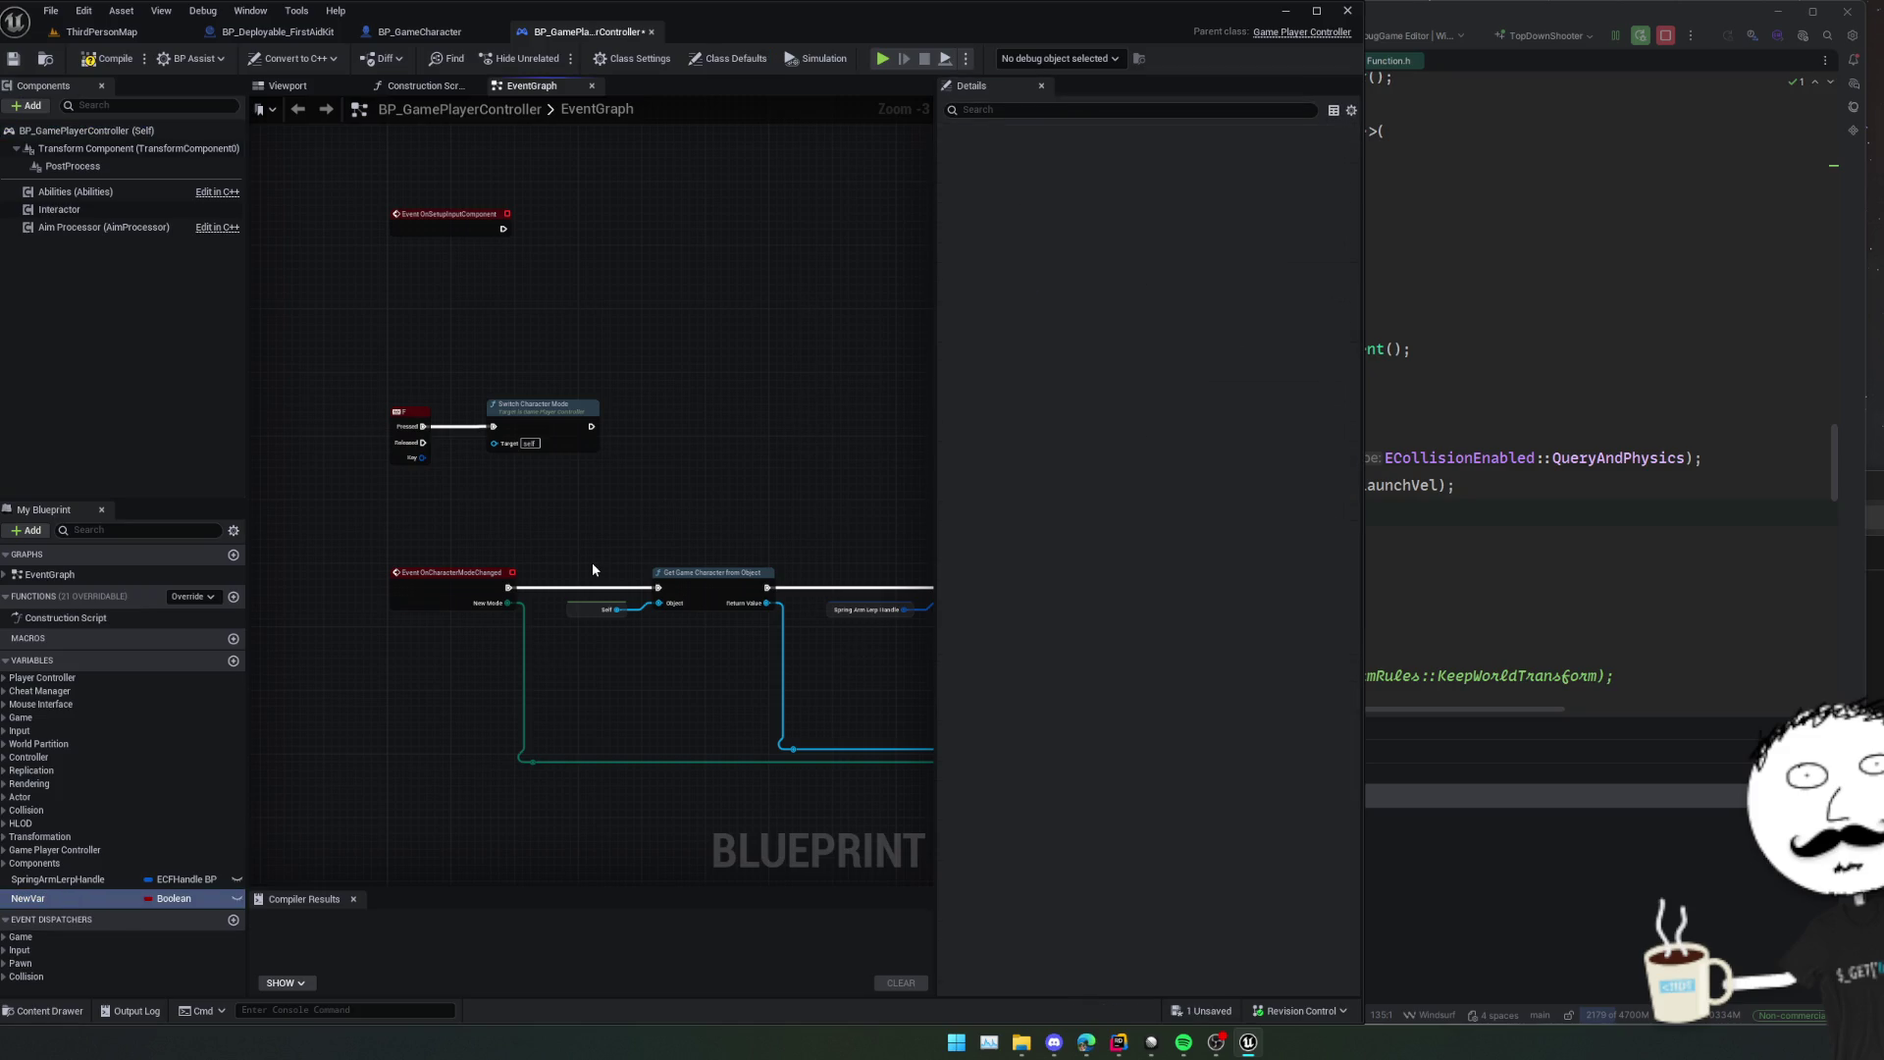
key("Delete")
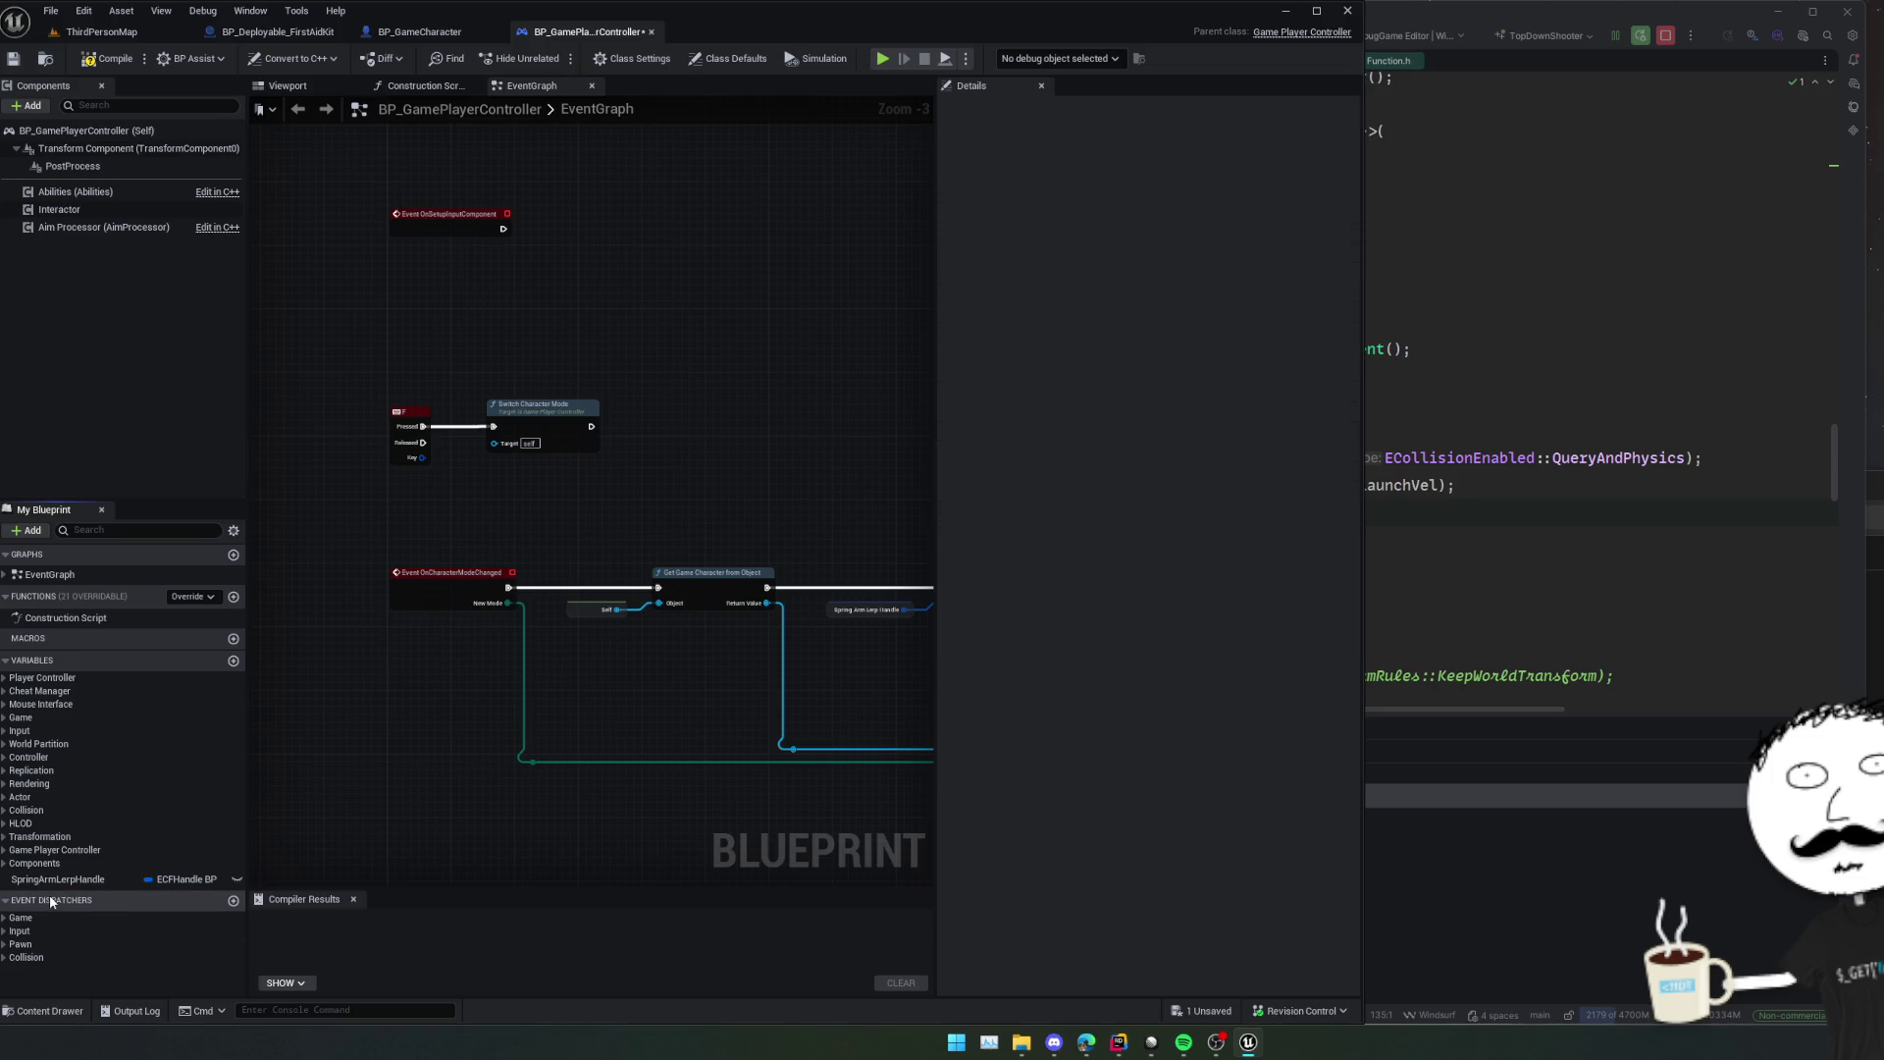
key("alt+a")
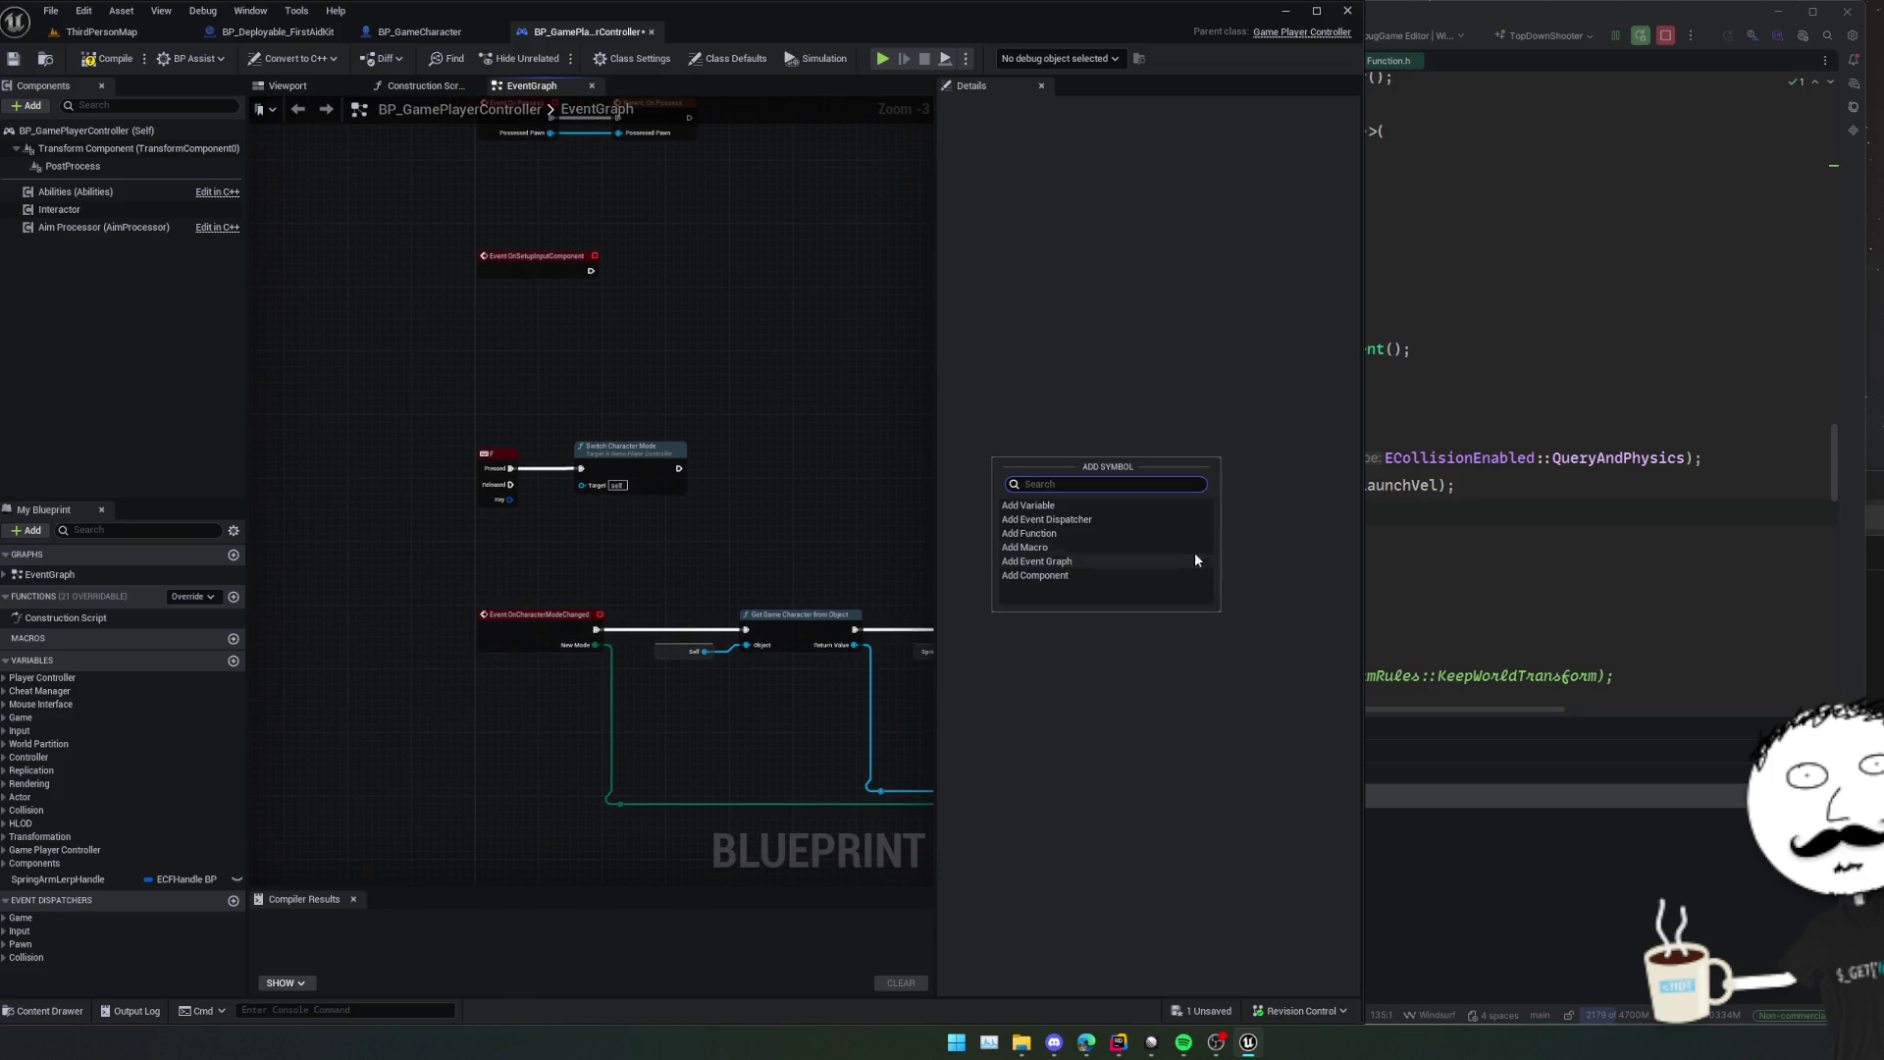
left_click(1050, 533)
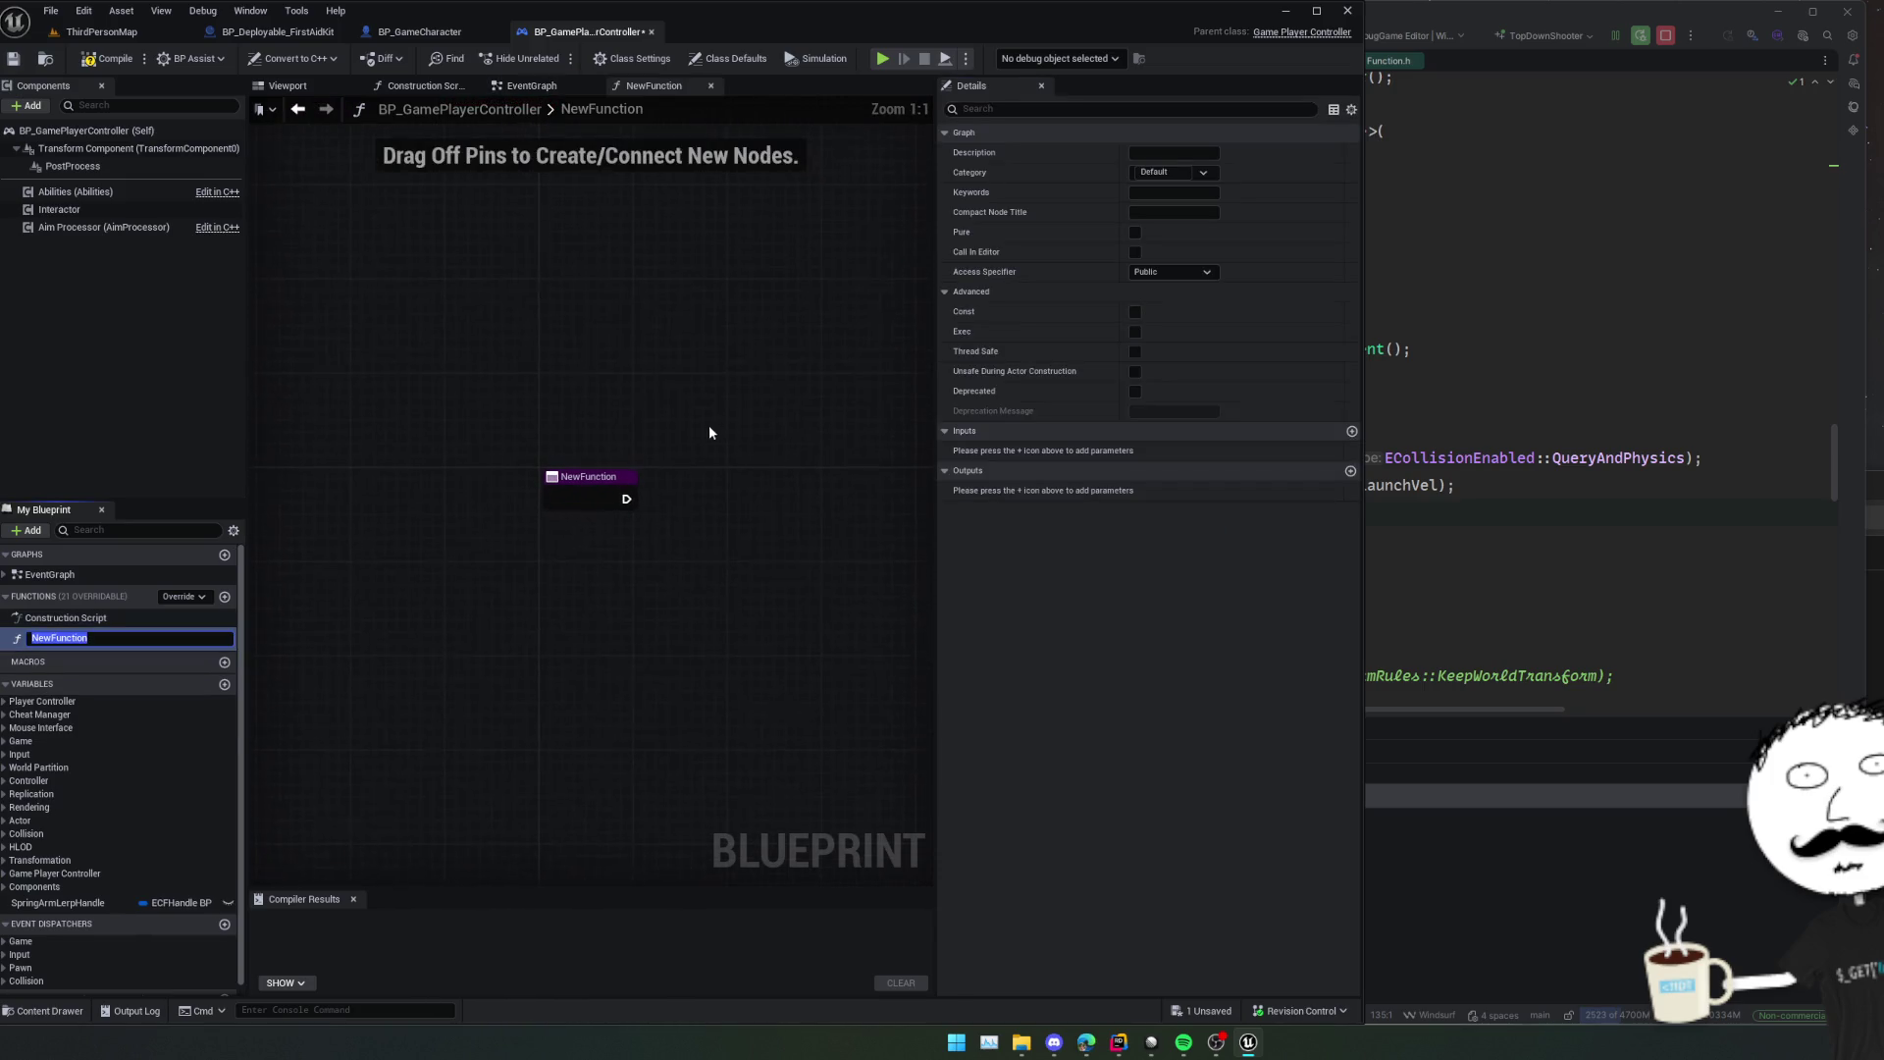
left_click(39, 638)
key("Delete")
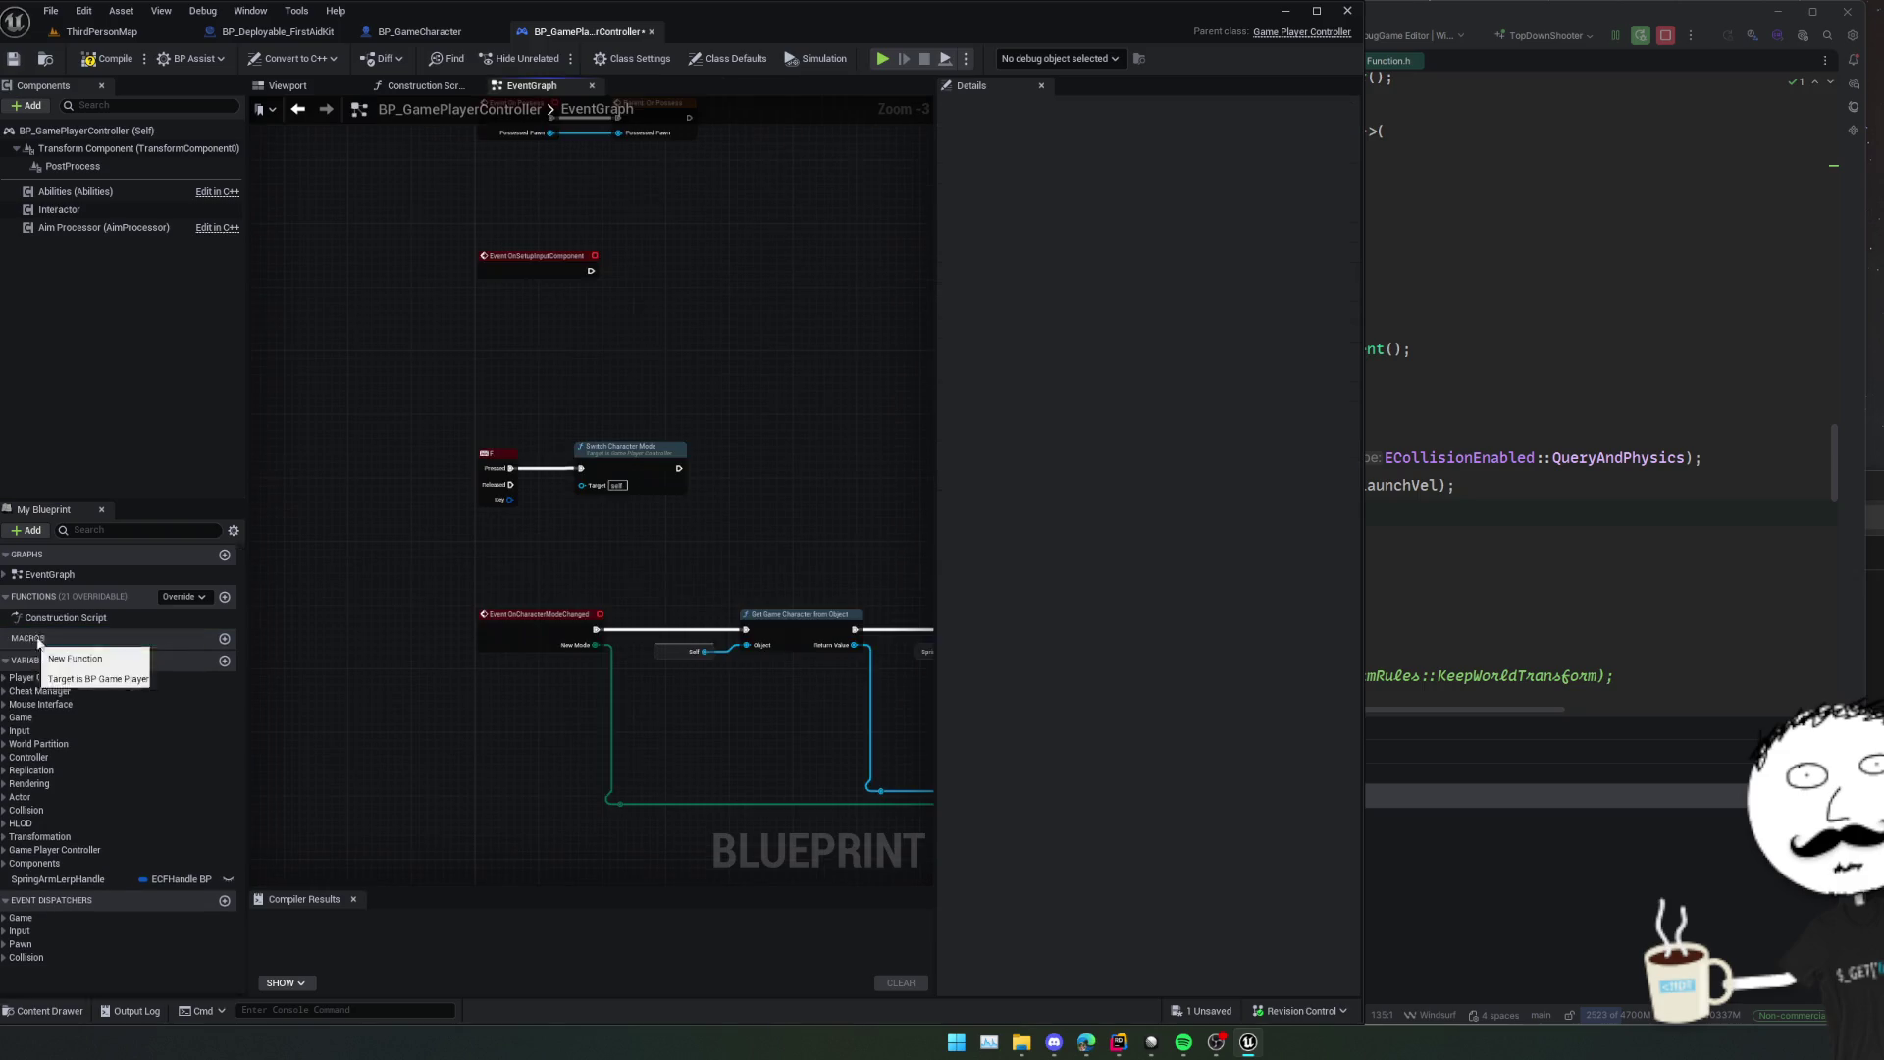
left_click_drag(690, 567, 584, 577)
key("ctrl+s")
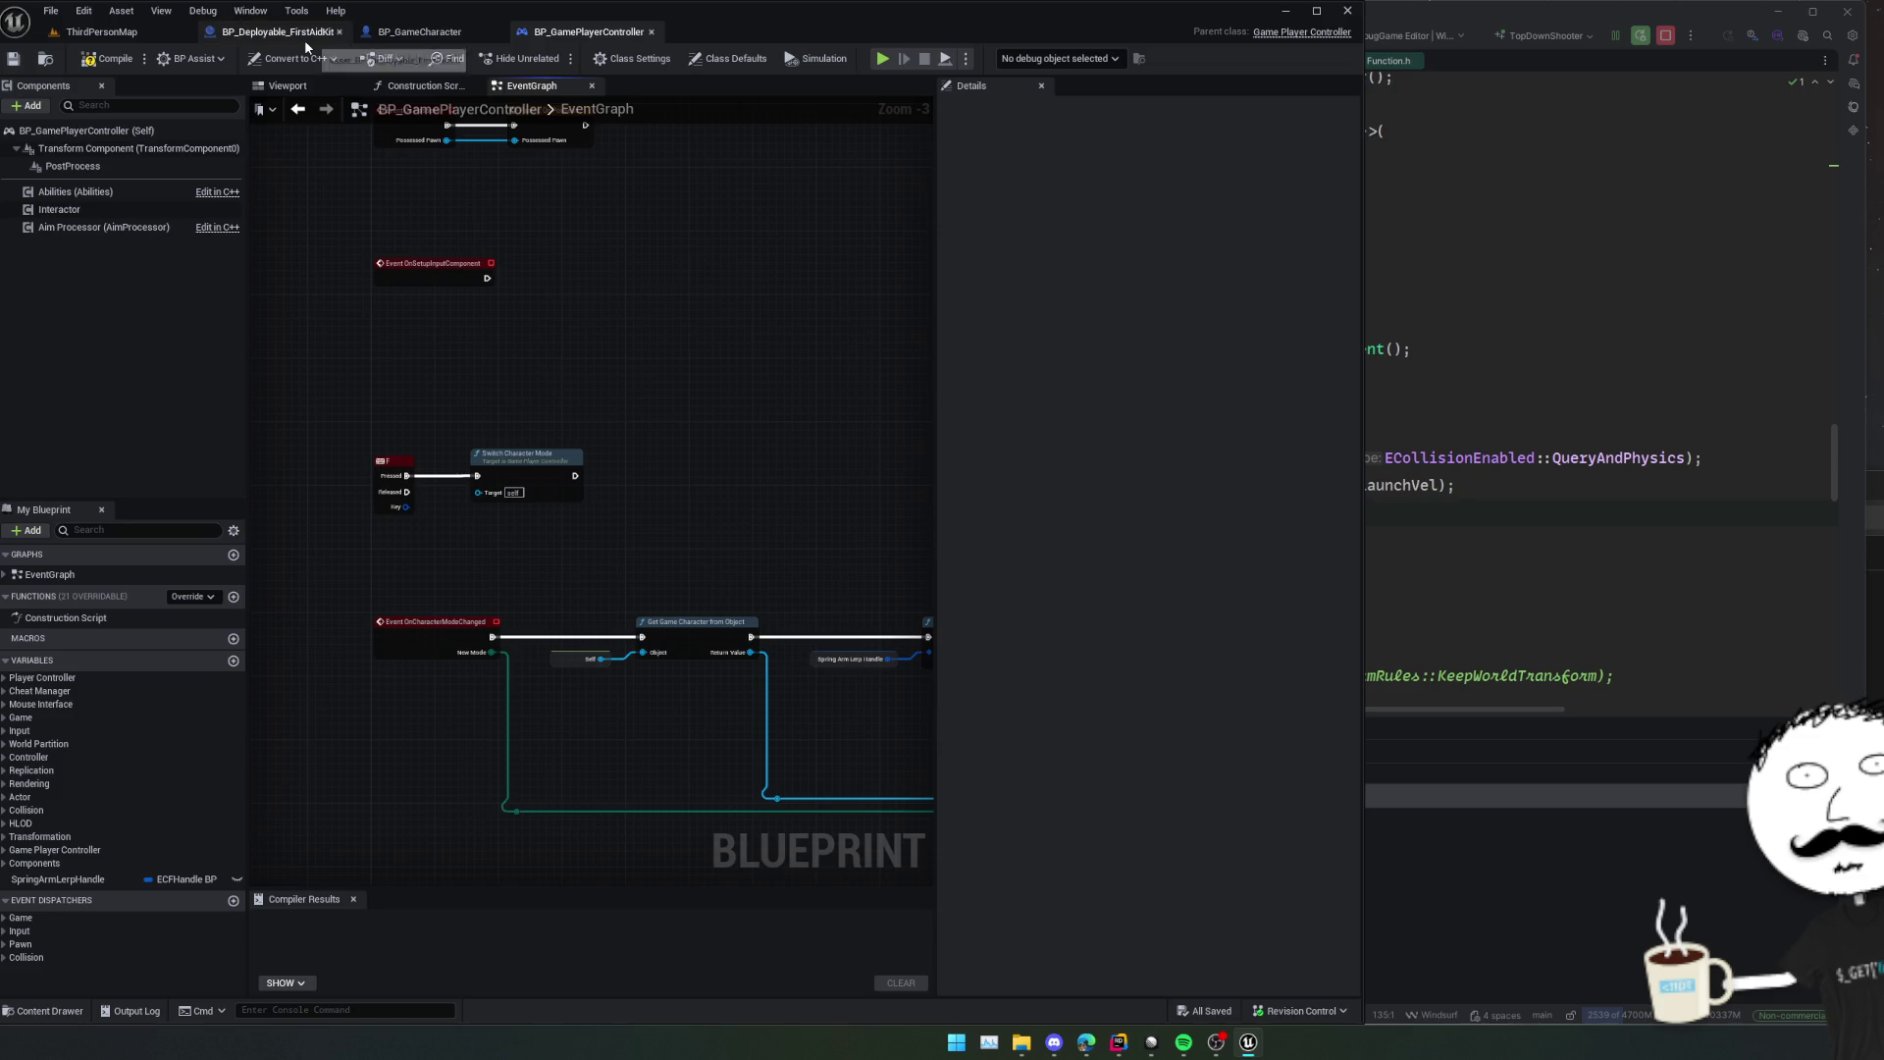
Pan through the controller graph's Throwable events, Play Montage chain and Branch montage section nodes.
left_click_drag(641, 407, 631, 363)
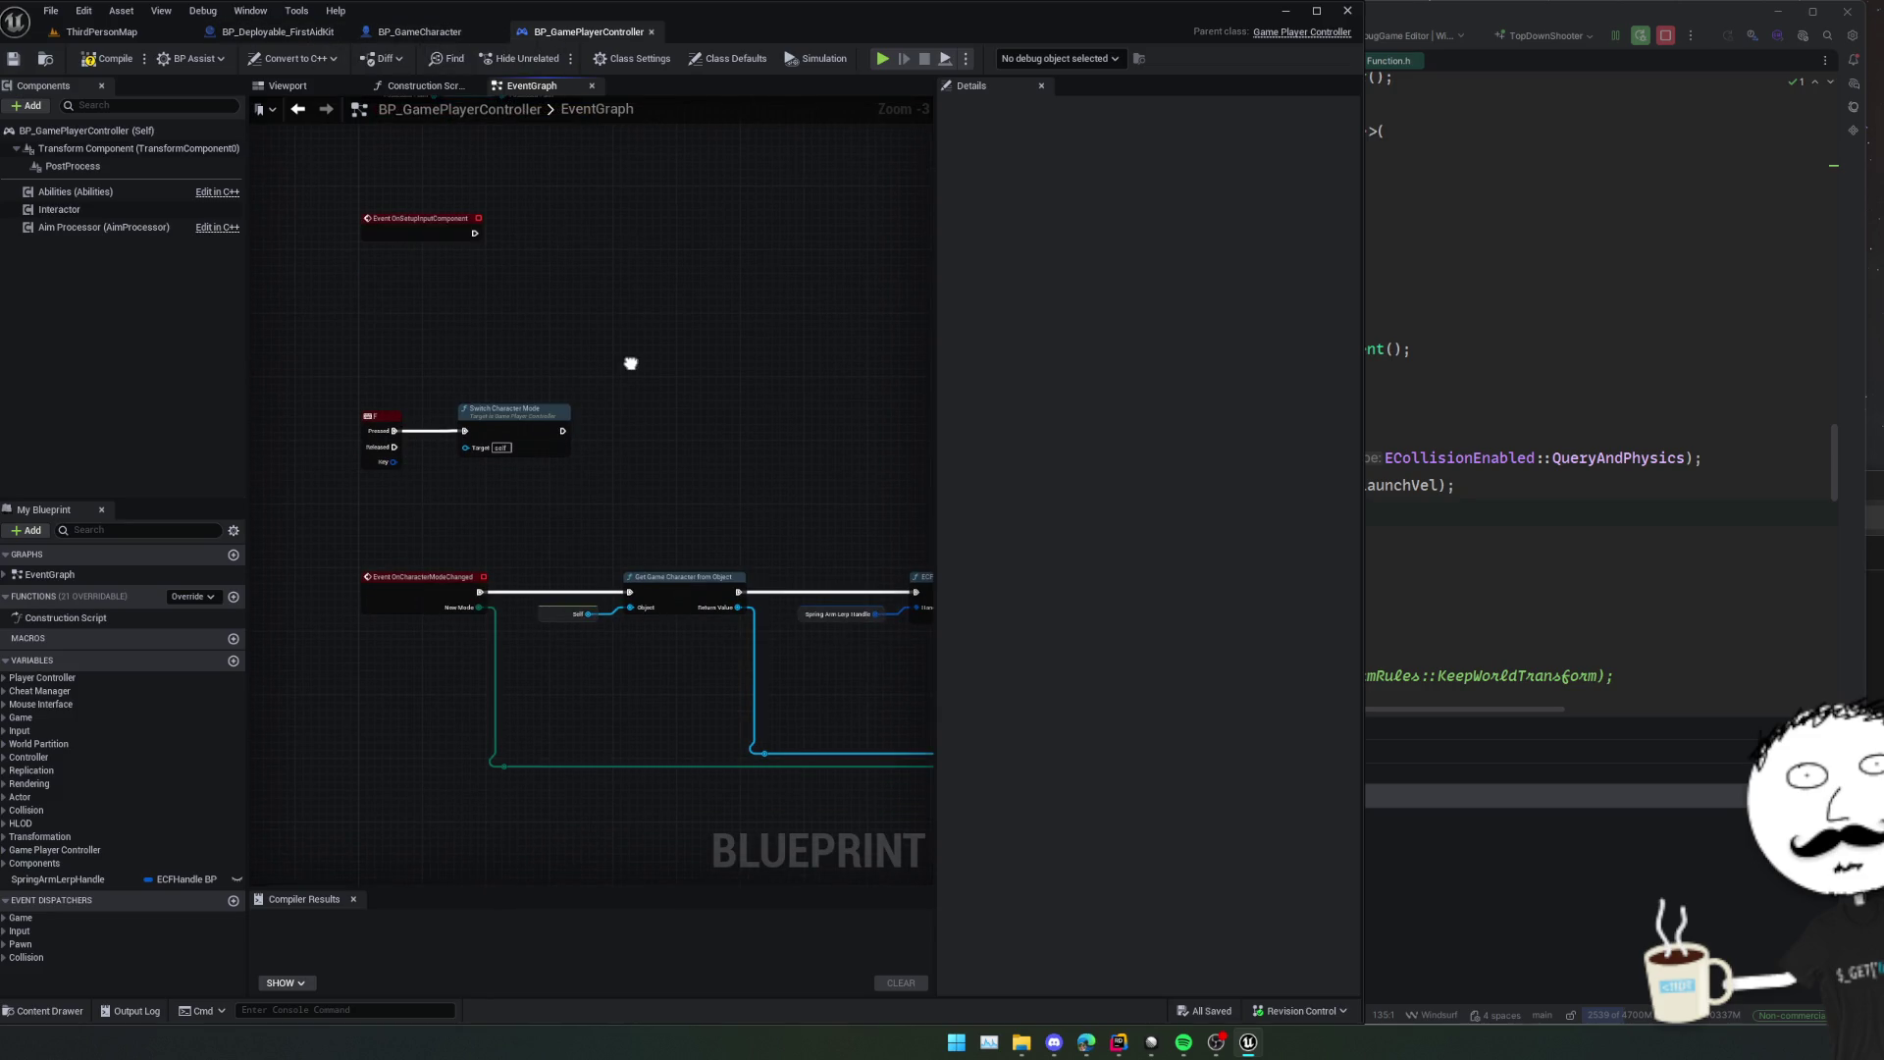
scroll(631, 363, "down", 1)
scroll(628, 490, "down", 1)
scroll(623, 552, "up", 1)
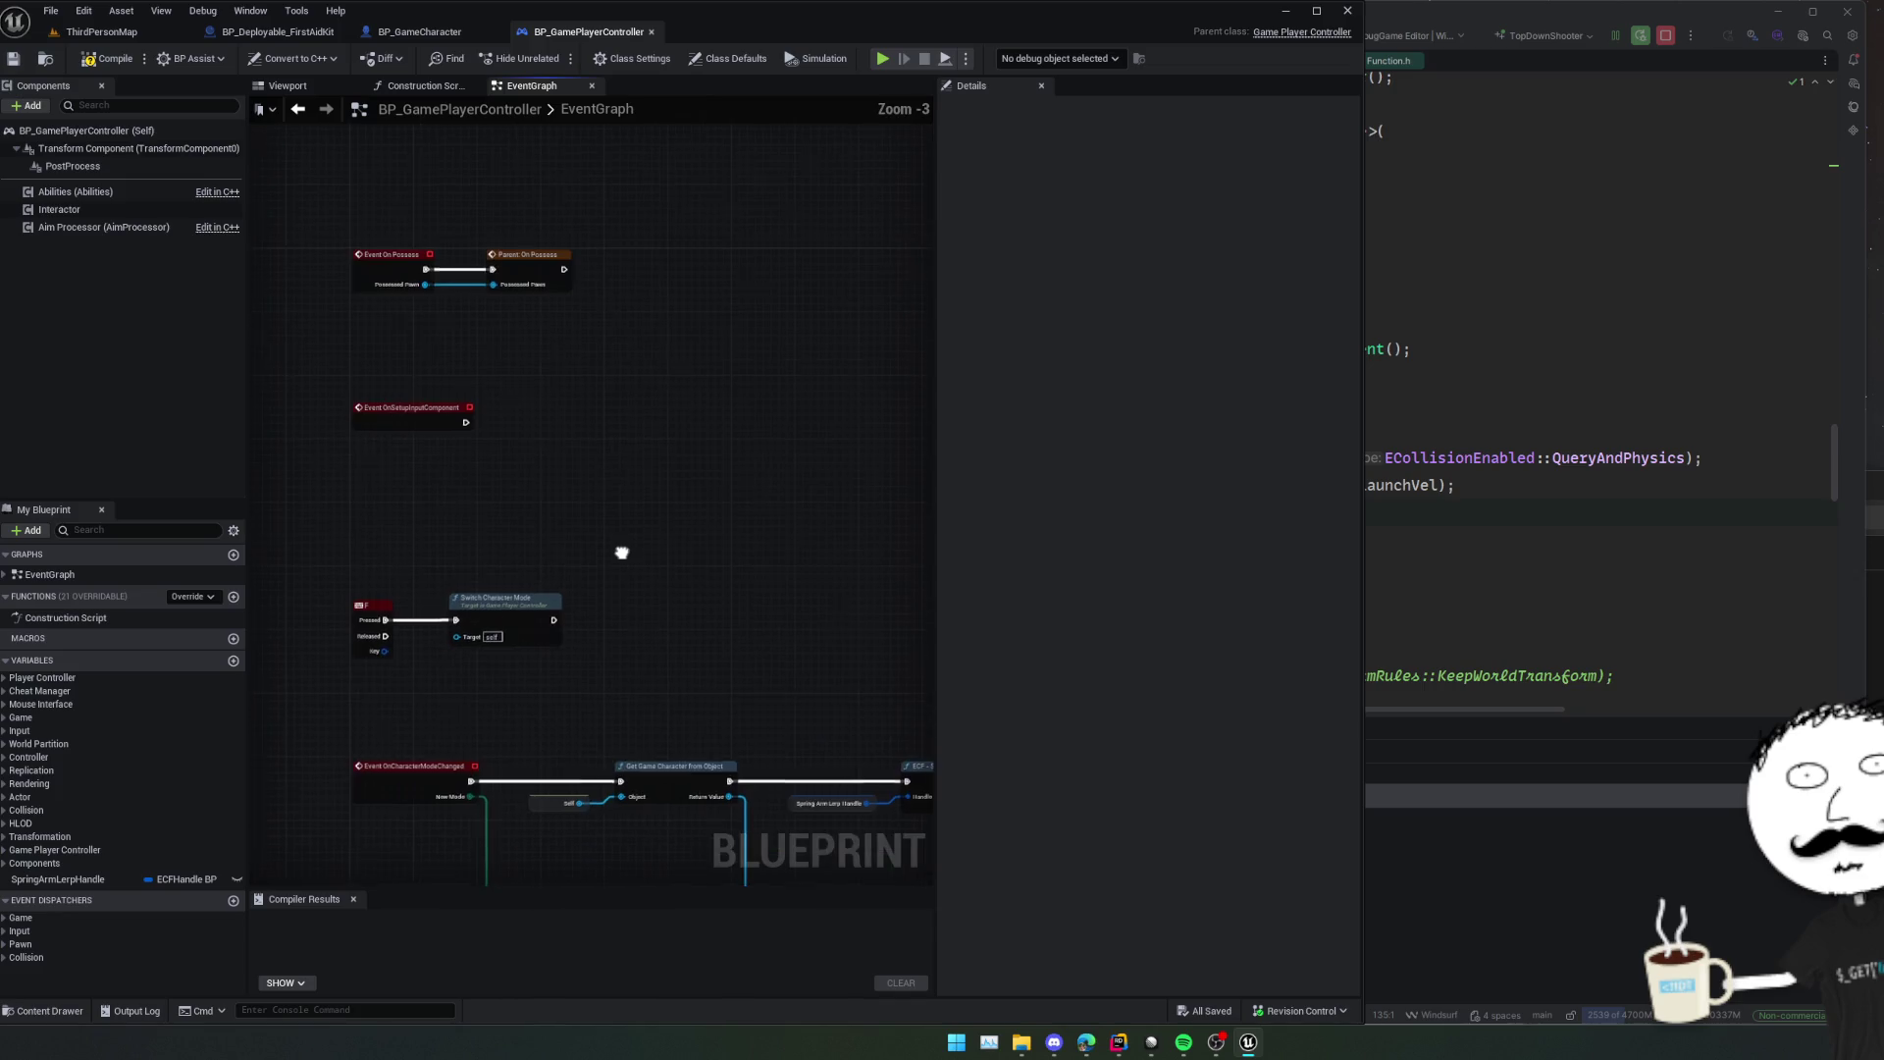
mouse_move(623, 551)
left_mouse_down()
mouse_move(610, 588)
mouse_move(620, 476)
mouse_move(622, 513)
mouse_move(437, 521)
left_mouse_up()
scroll(589, 539, "up", 2)
scroll(769, 568, "down", 1)
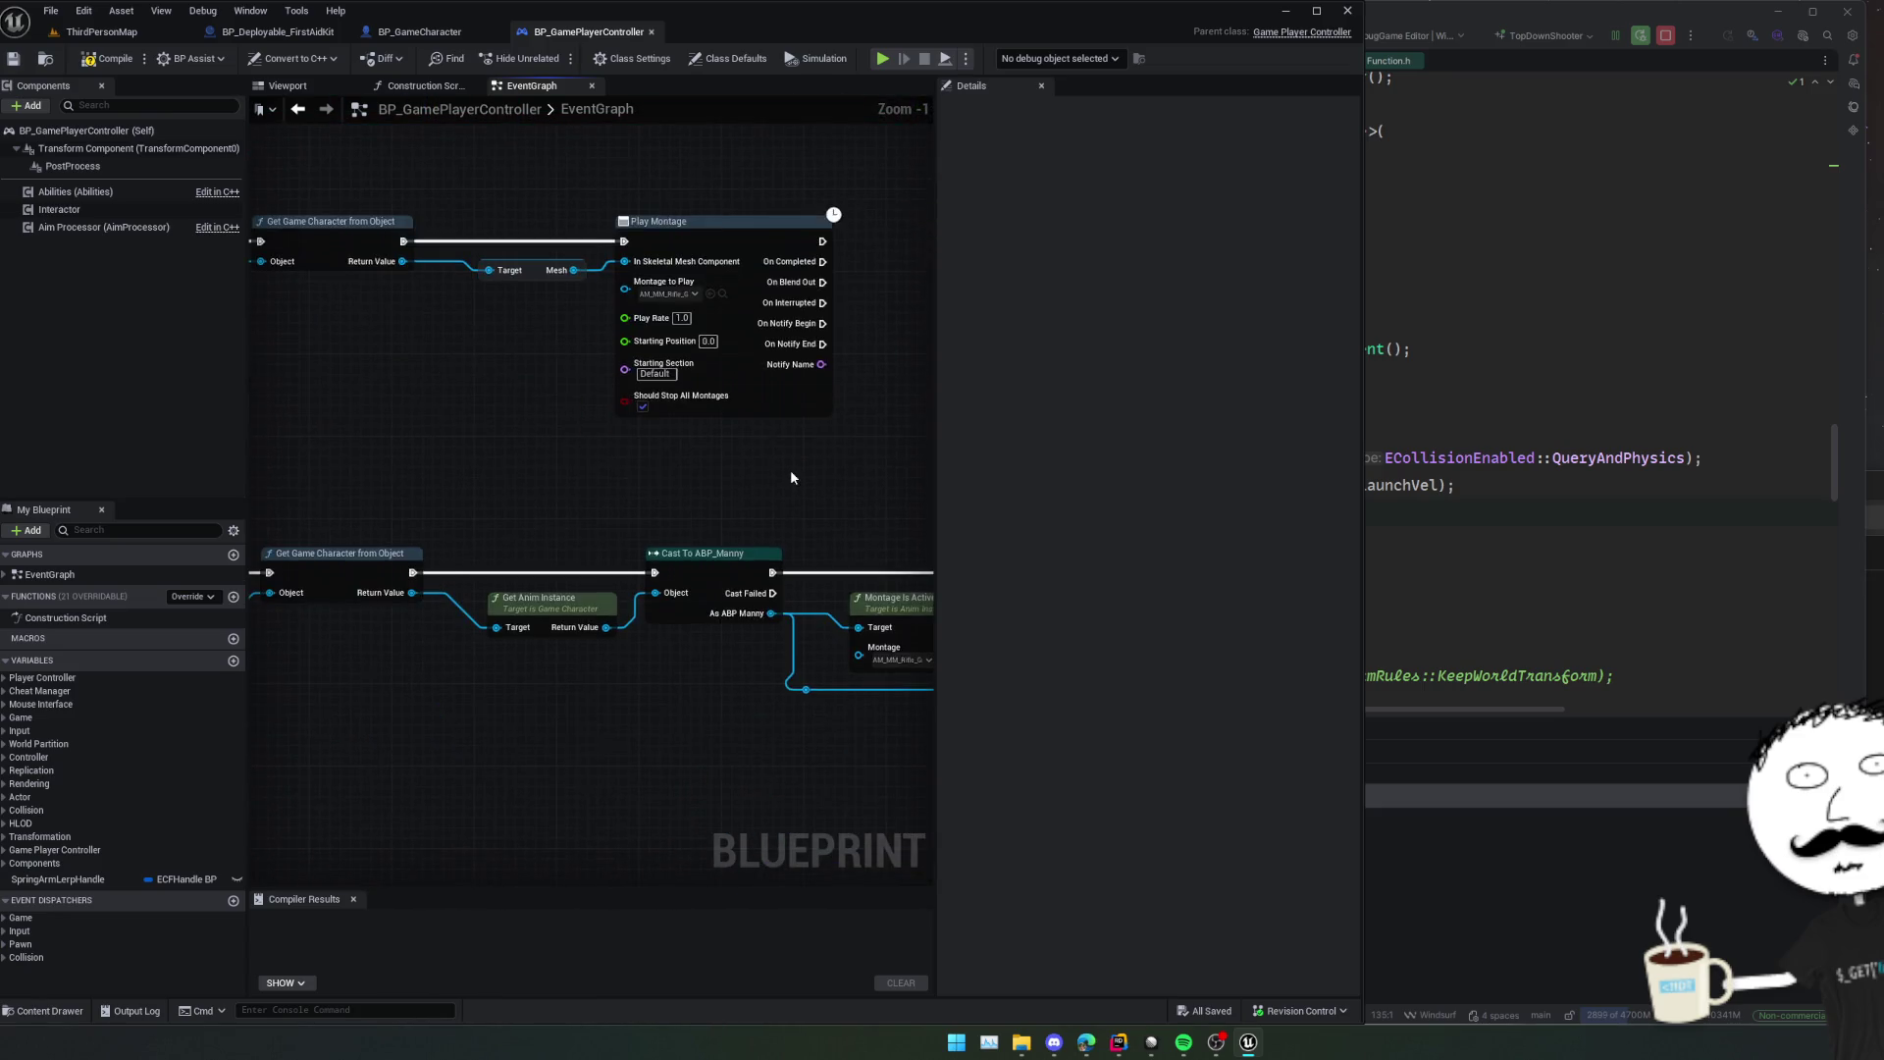
mouse_move(791, 469)
left_mouse_down()
mouse_move(786, 504)
mouse_move(1006, 509)
left_mouse_up()
mouse_move(589, 442)
left_mouse_down()
mouse_move(731, 441)
mouse_move(618, 441)
left_mouse_up()
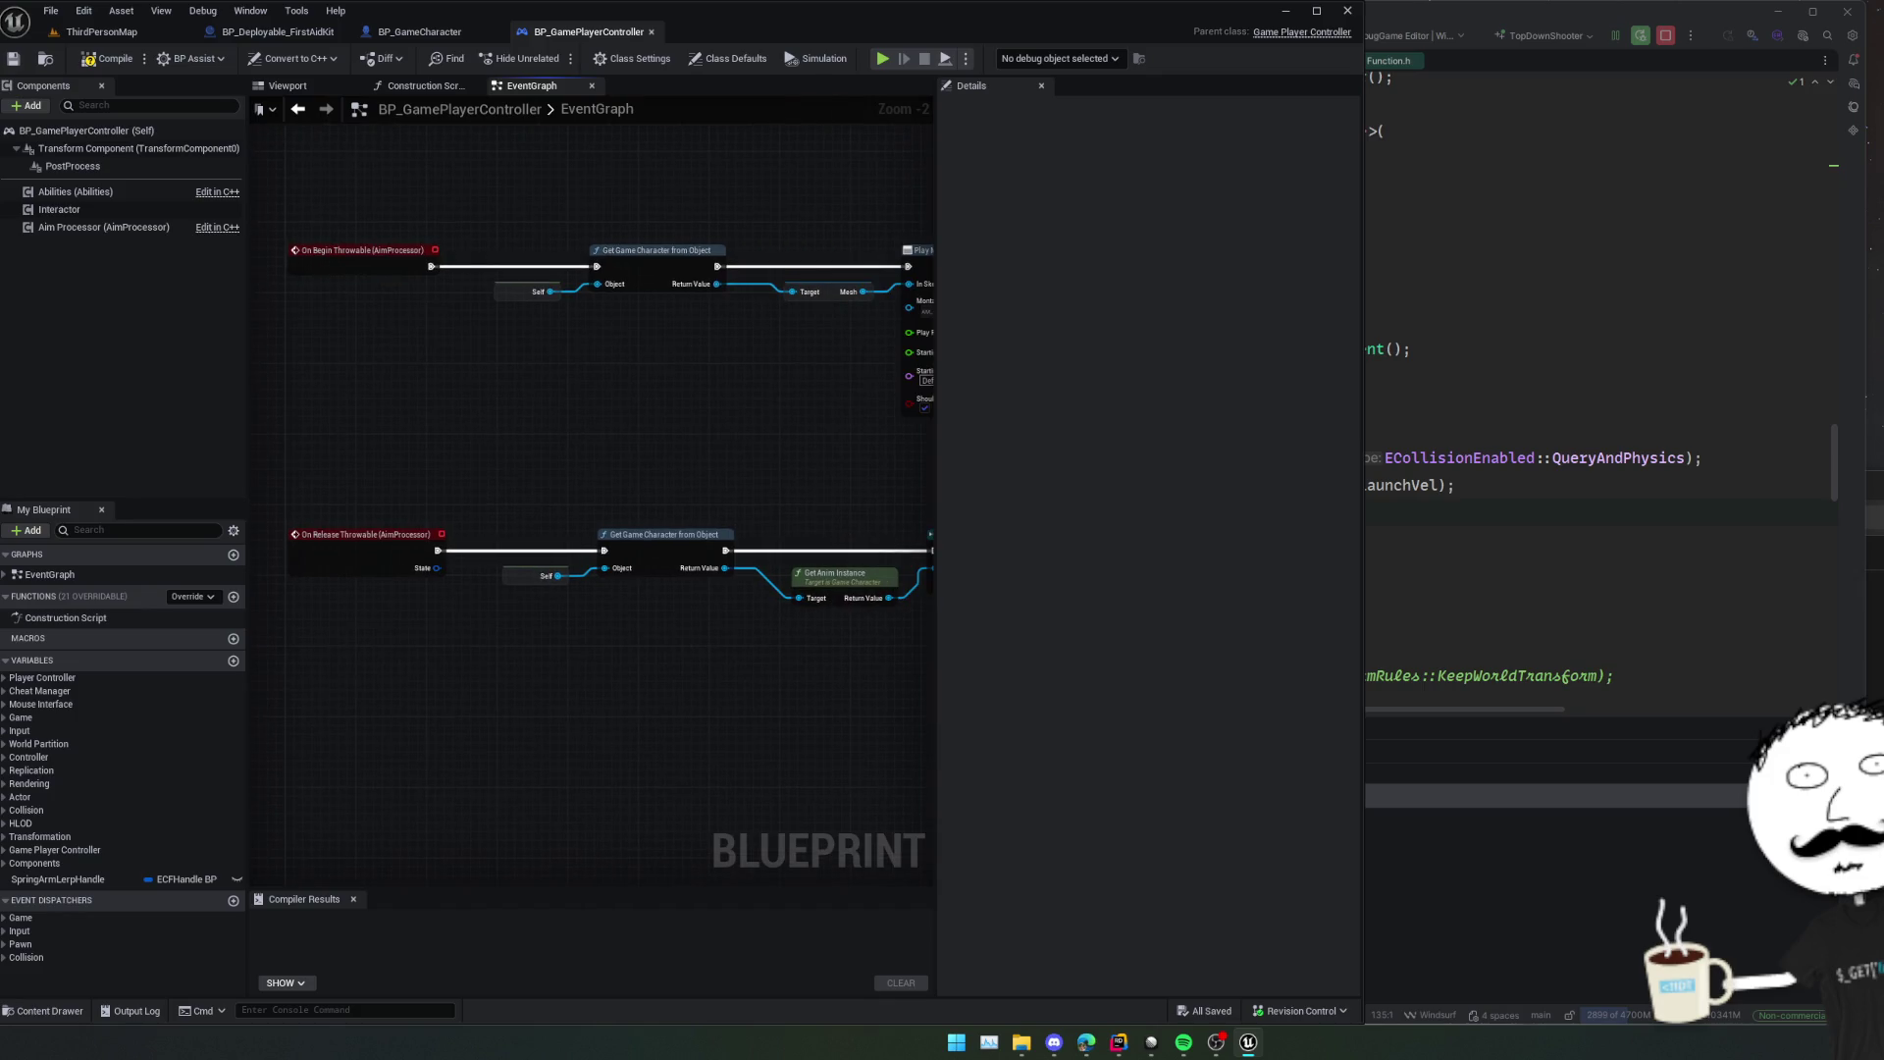
mouse_move(932, 501)
left_mouse_down()
mouse_move(544, 494)
mouse_move(686, 484)
mouse_move(585, 467)
mouse_move(708, 447)
left_mouse_up()
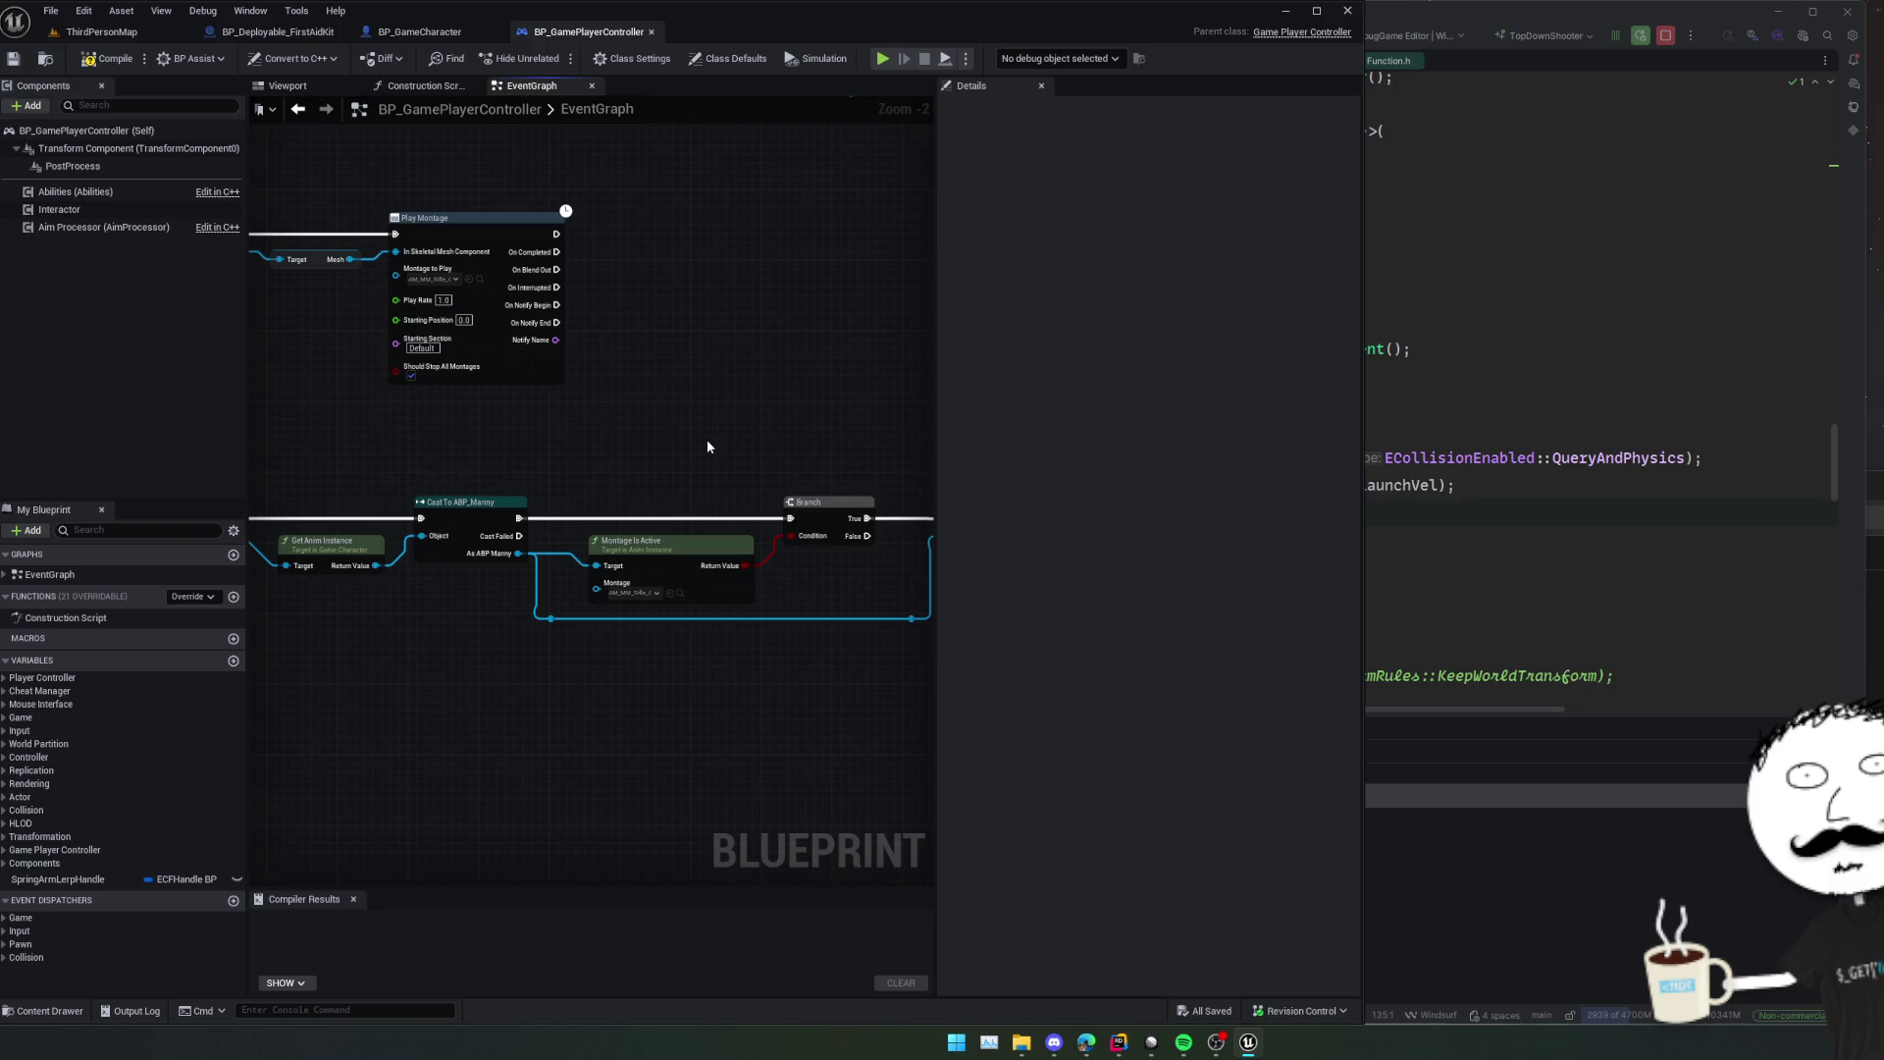
mouse_move(324, 402)
left_mouse_down()
mouse_move(618, 442)
mouse_move(689, 470)
left_mouse_up()
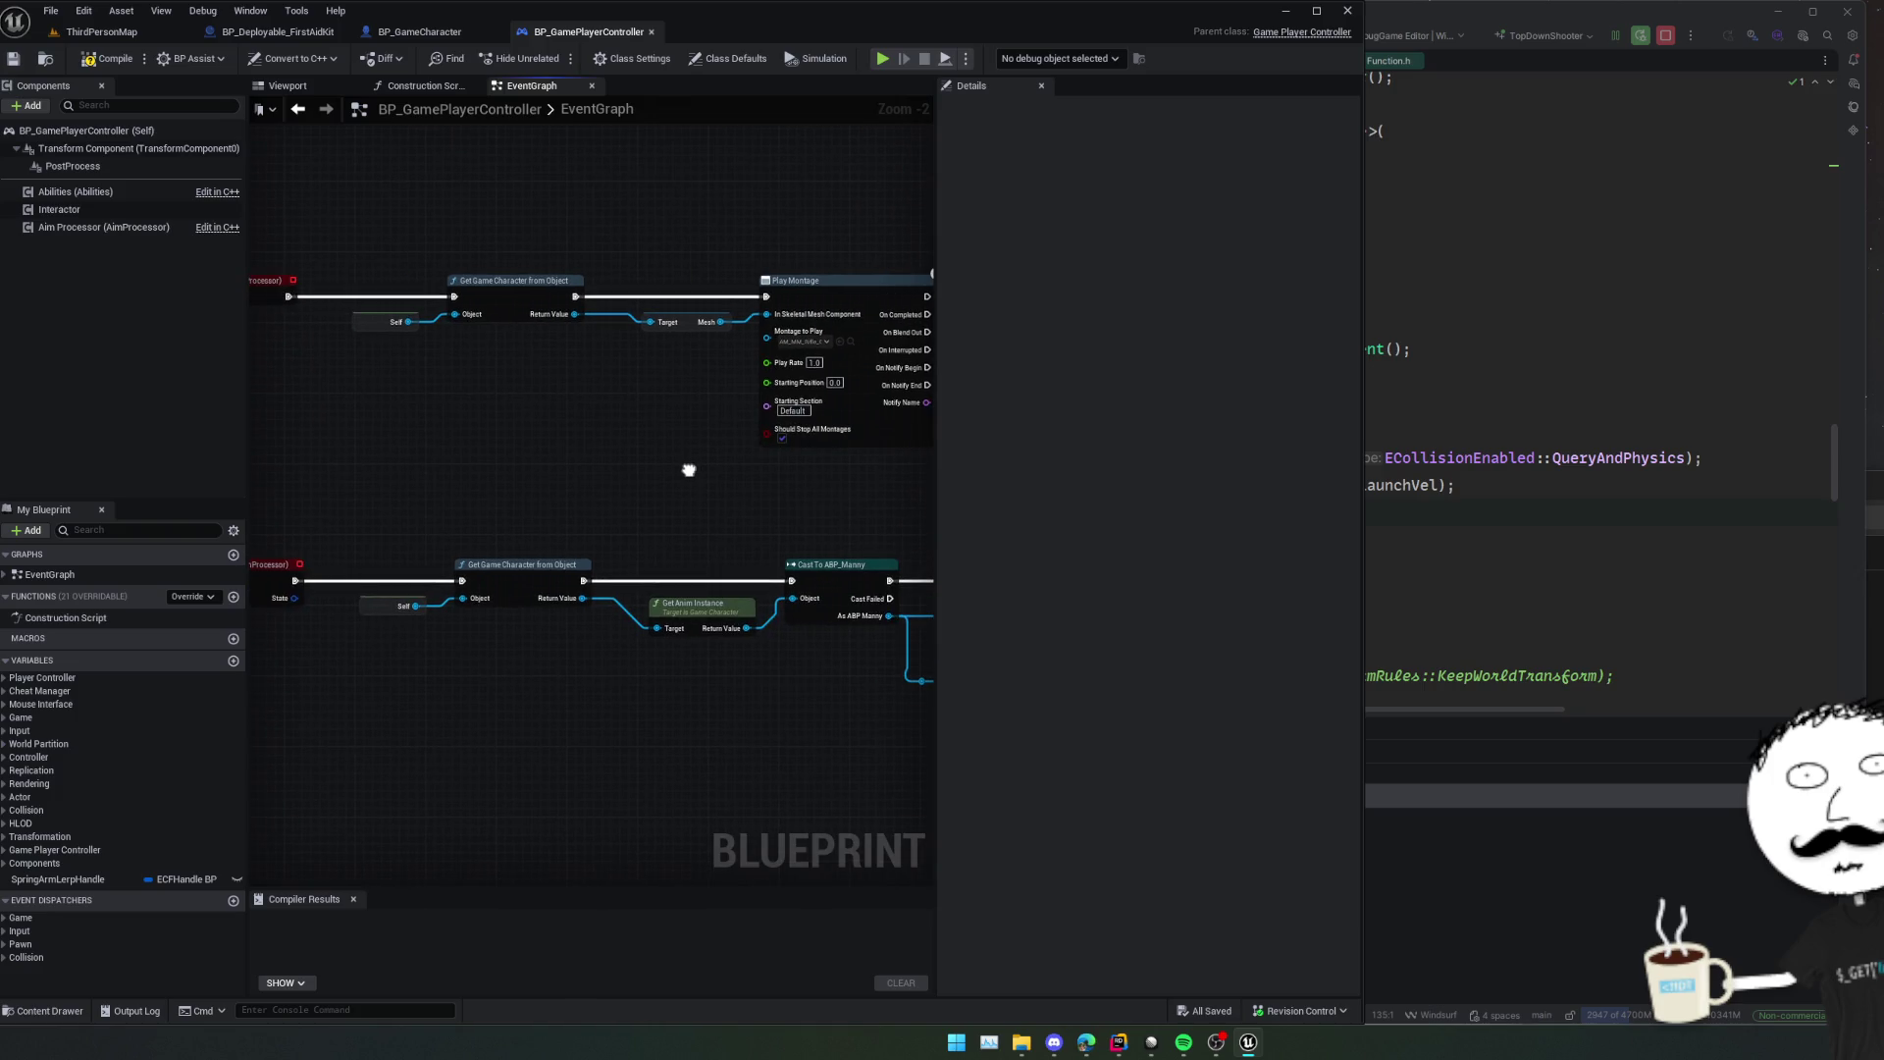
left_click_drag(689, 470, 609, 469)
scroll(608, 469, "down", 1)
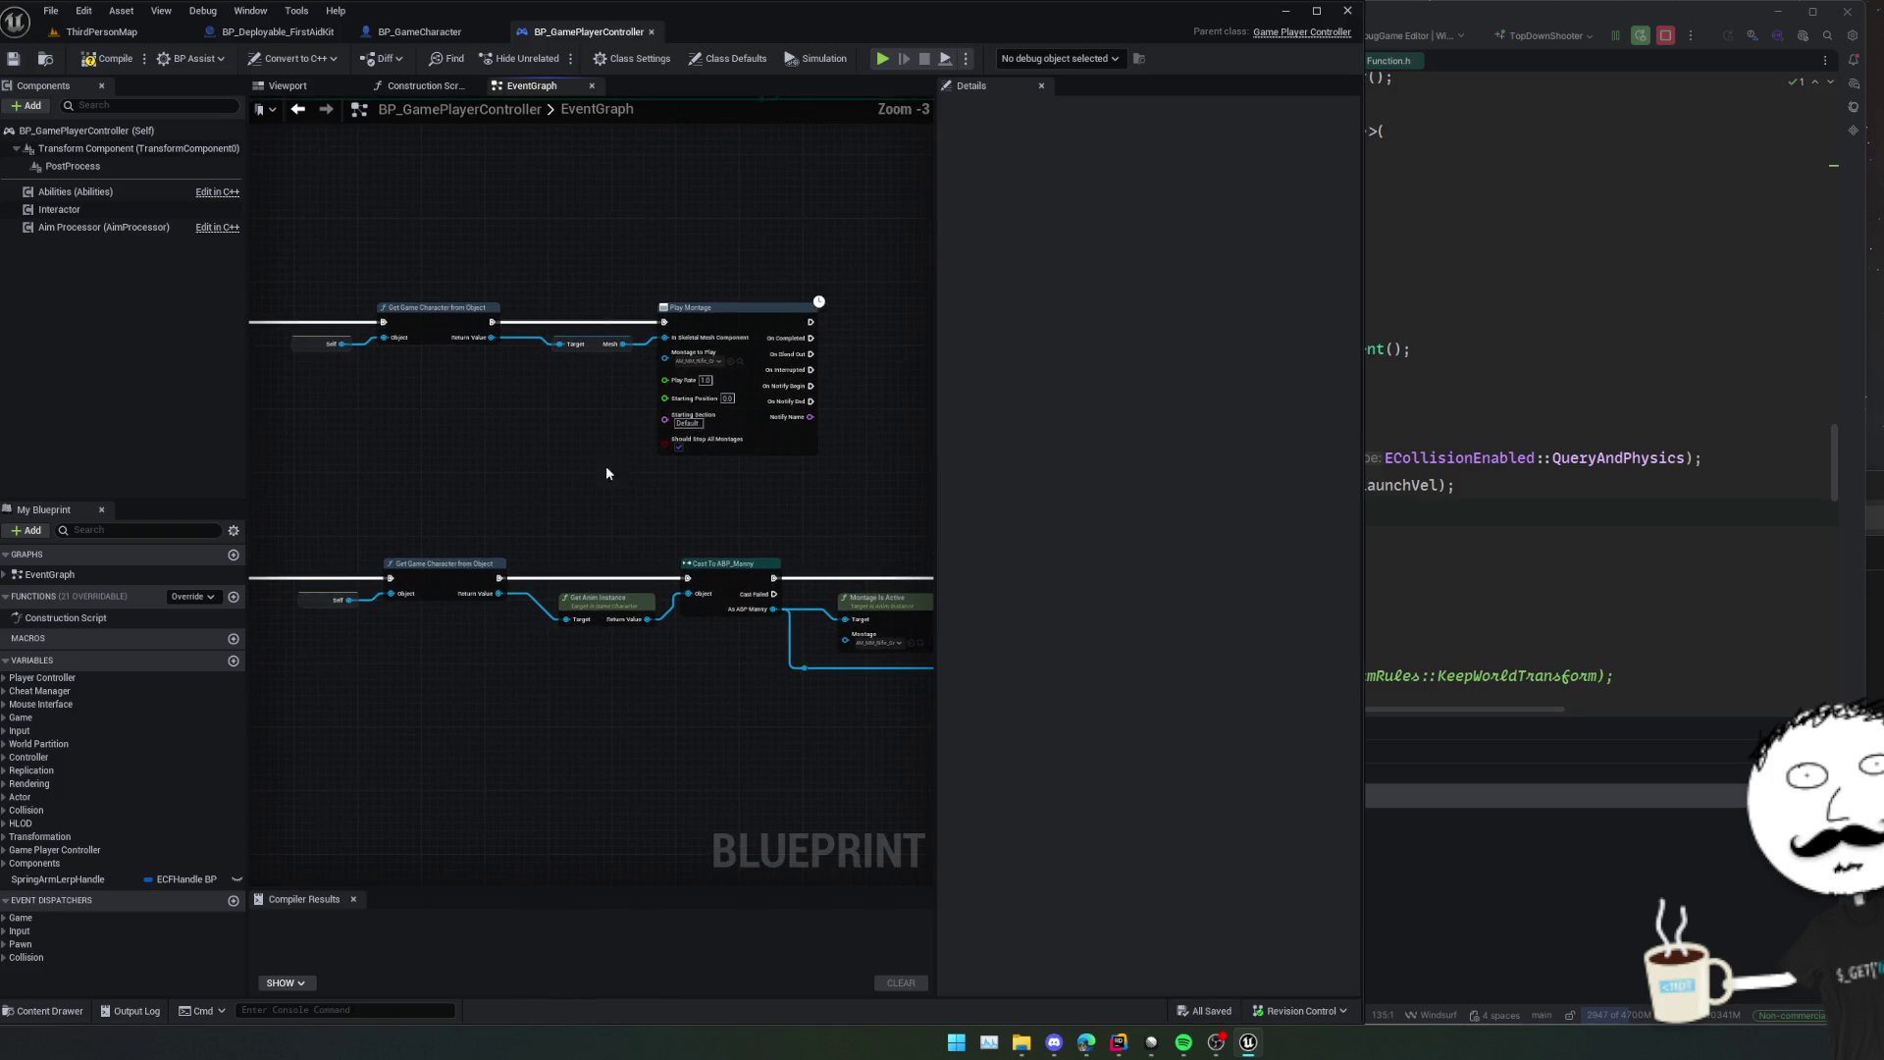
In BP_Deployable_FirstAidKit, straighten the Event BeginPlay, Set Mesh and Trajectory nodes, then save.
left_click(437, 34)
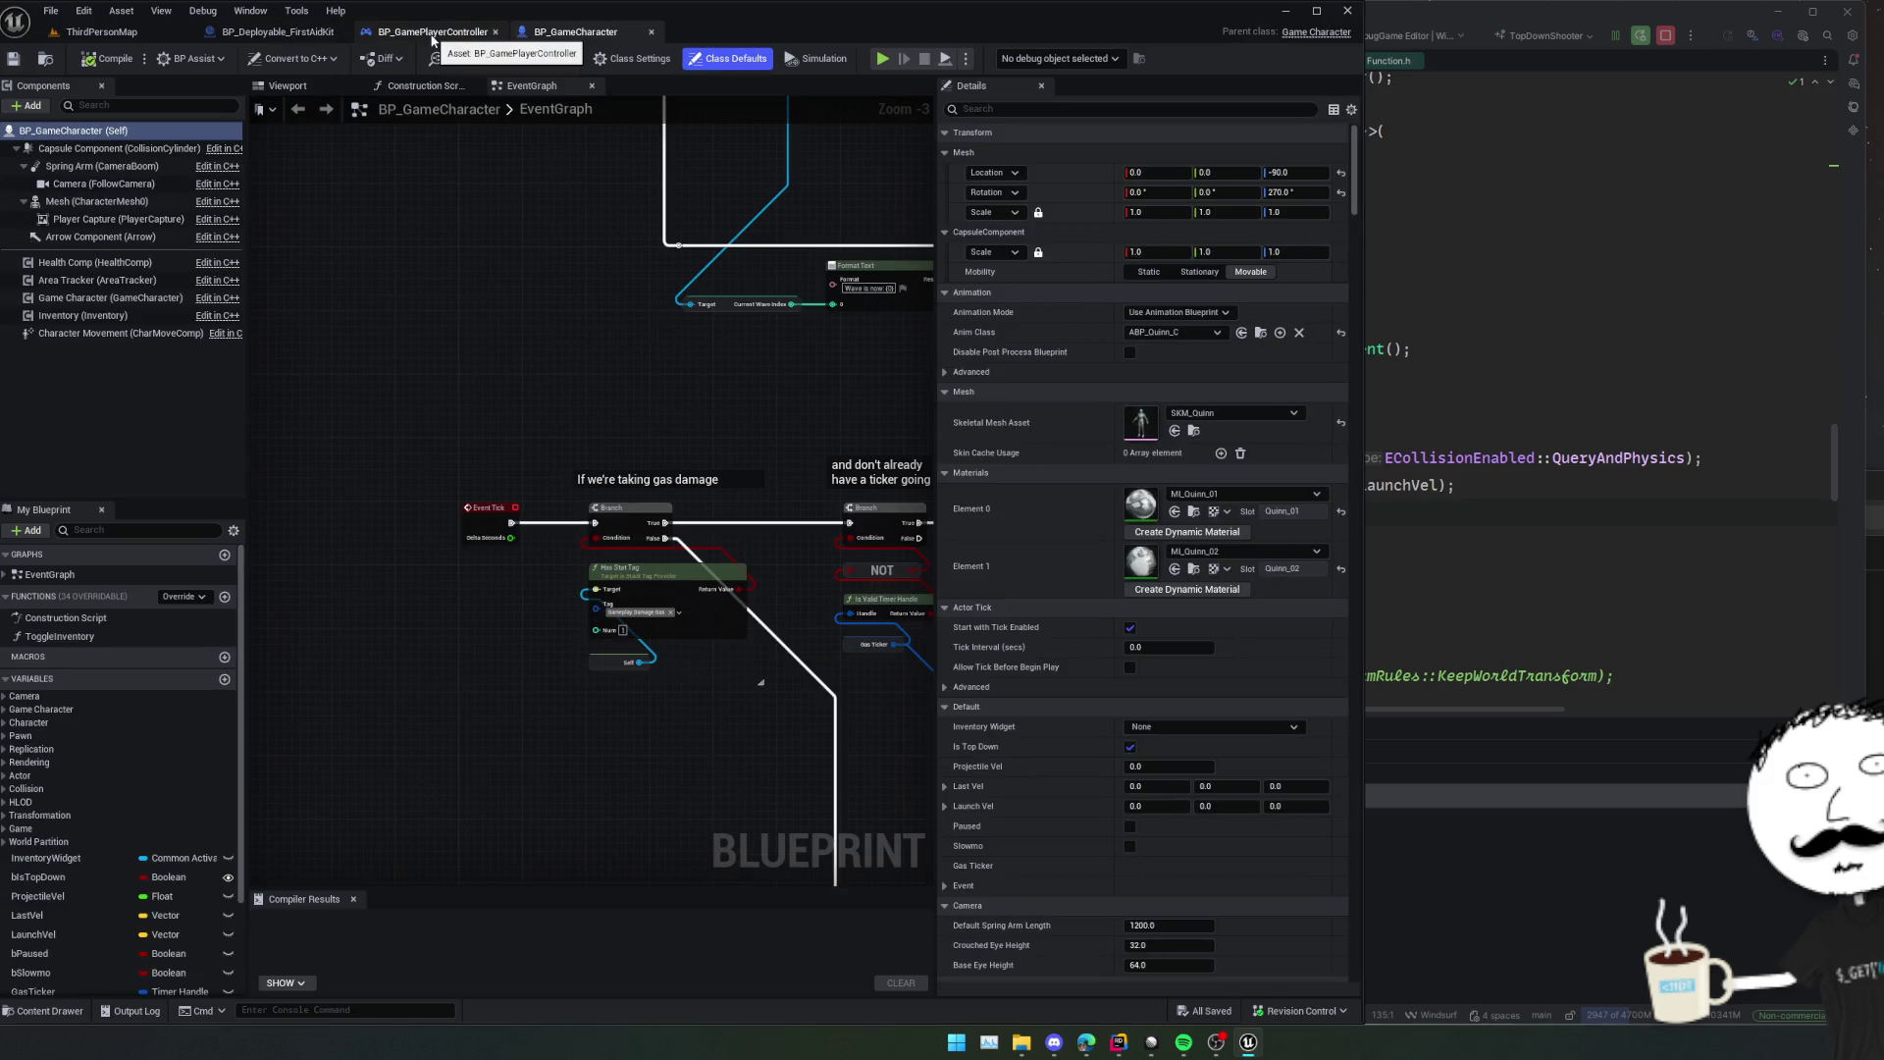
left_click(278, 32)
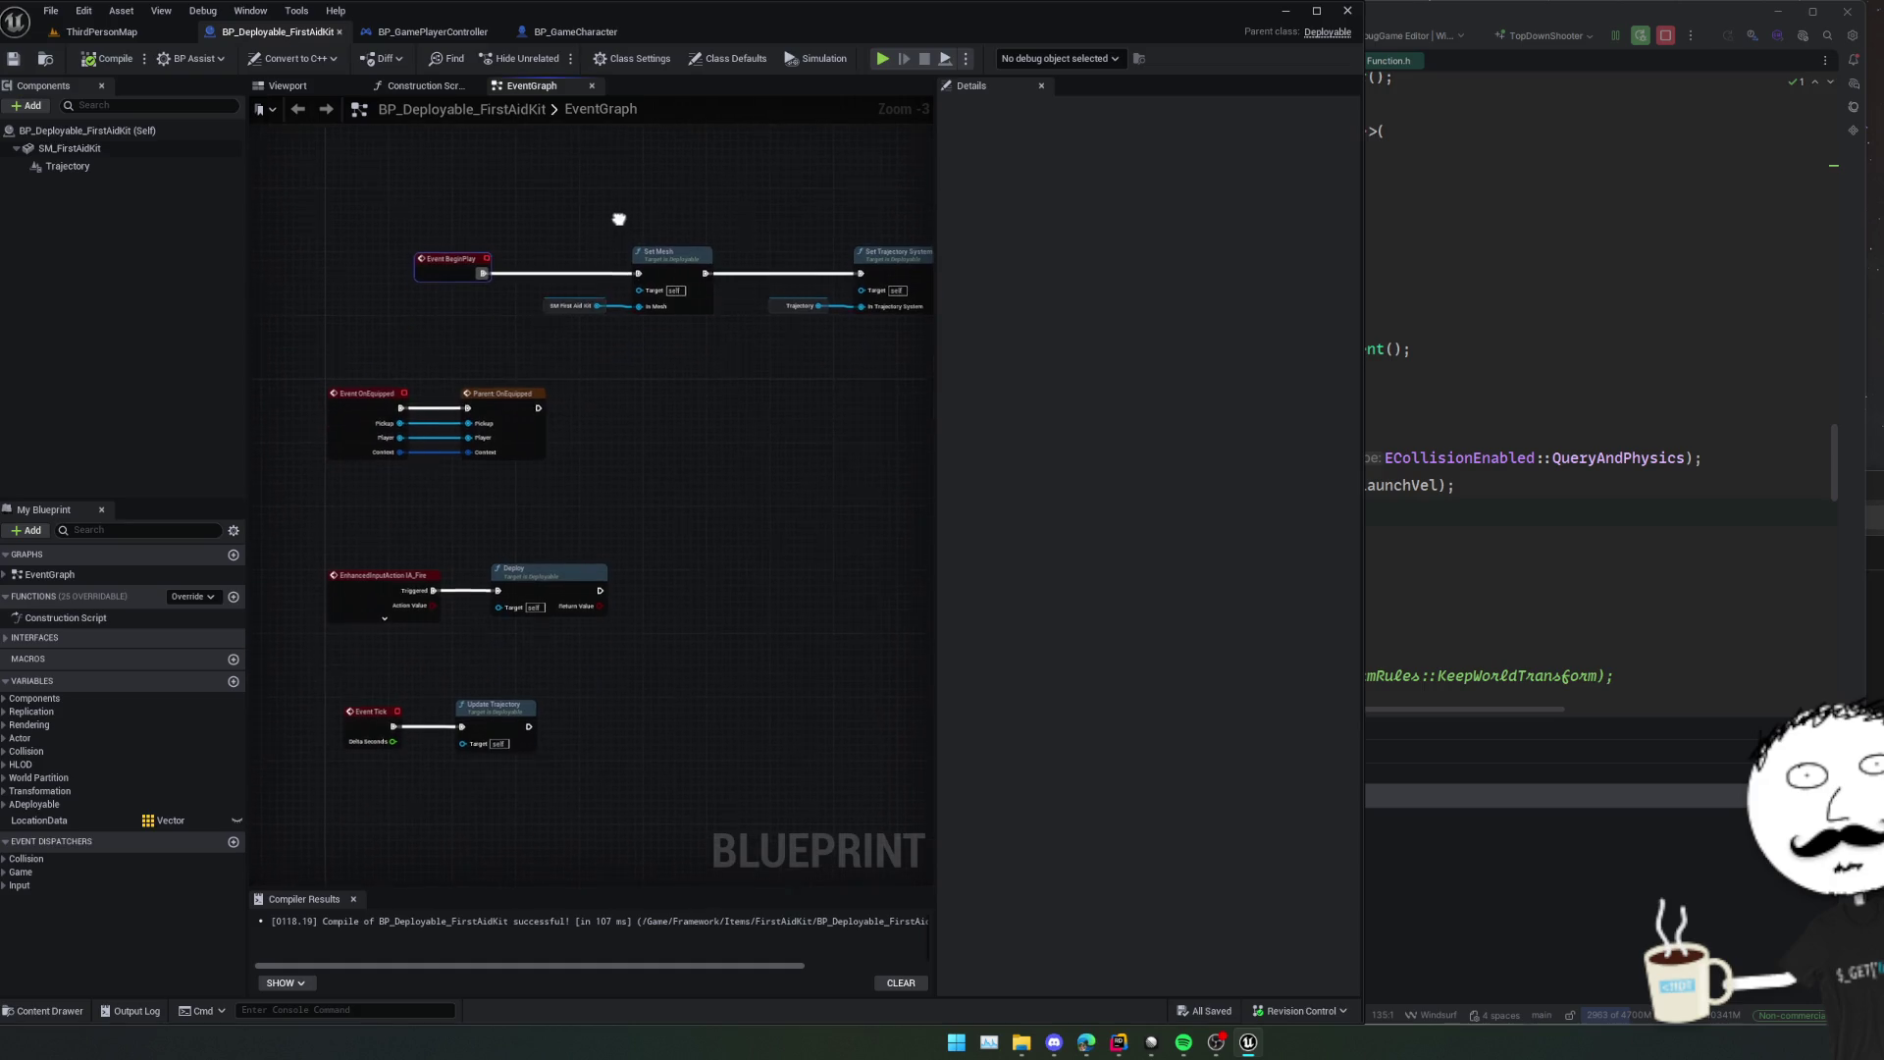
left_click_drag(442, 274, 387, 245)
key("q")
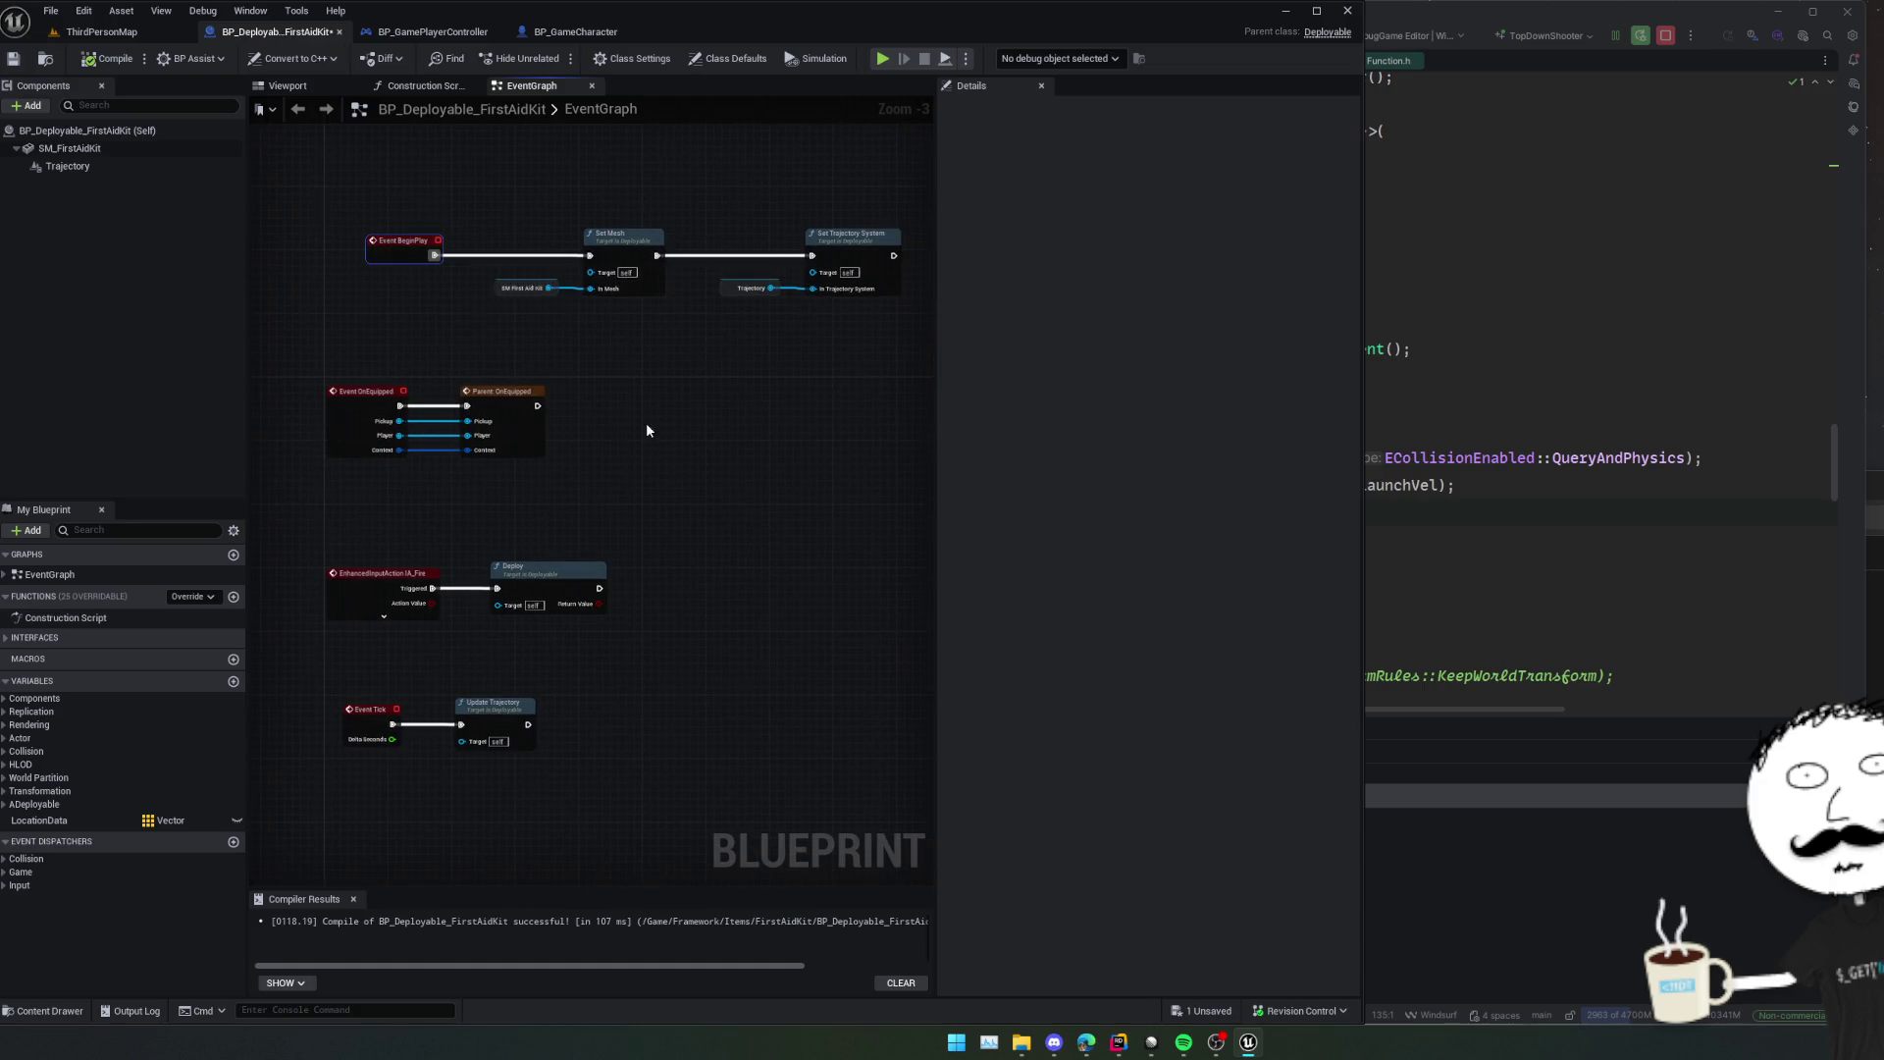
key("ctrl+s")
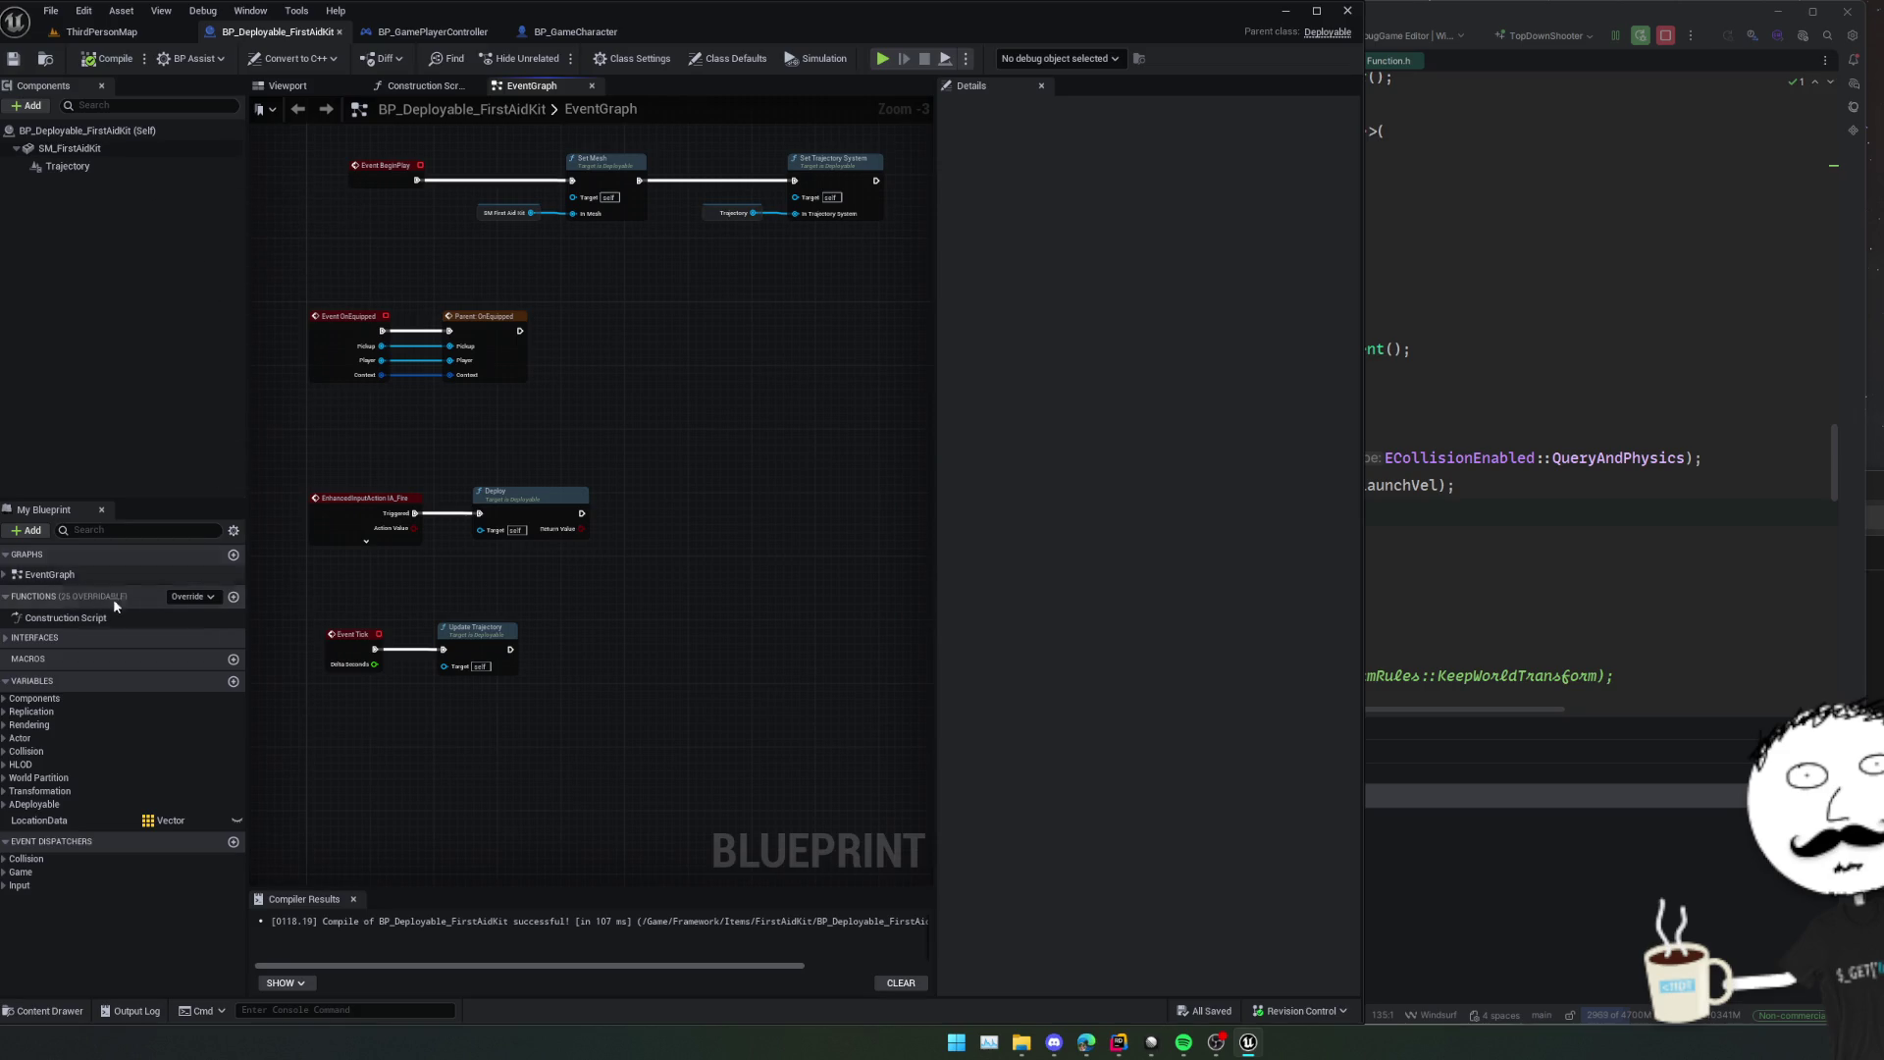
left_click(210, 597)
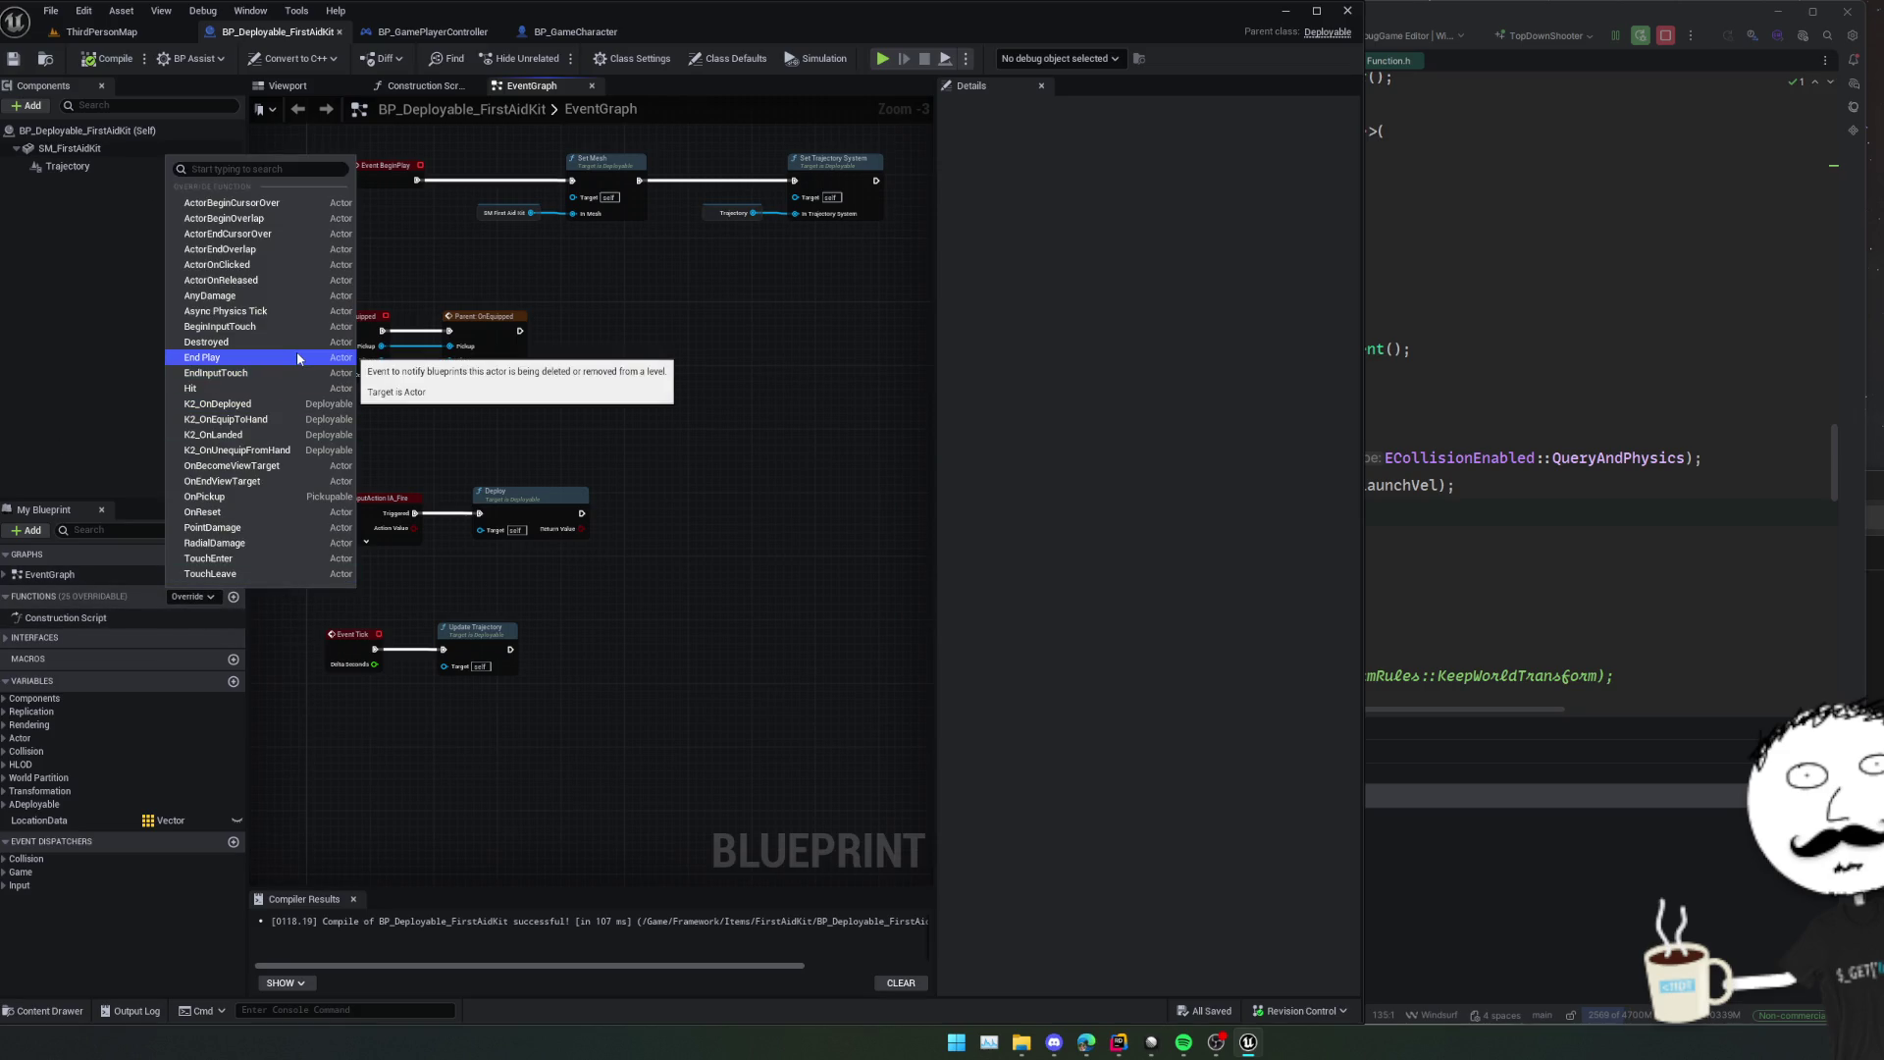
Add K2_OnEquipToHand and K2_OnDeployed events and wire a pasted Play Montage to OnEquipToHand.
left_click(286, 419)
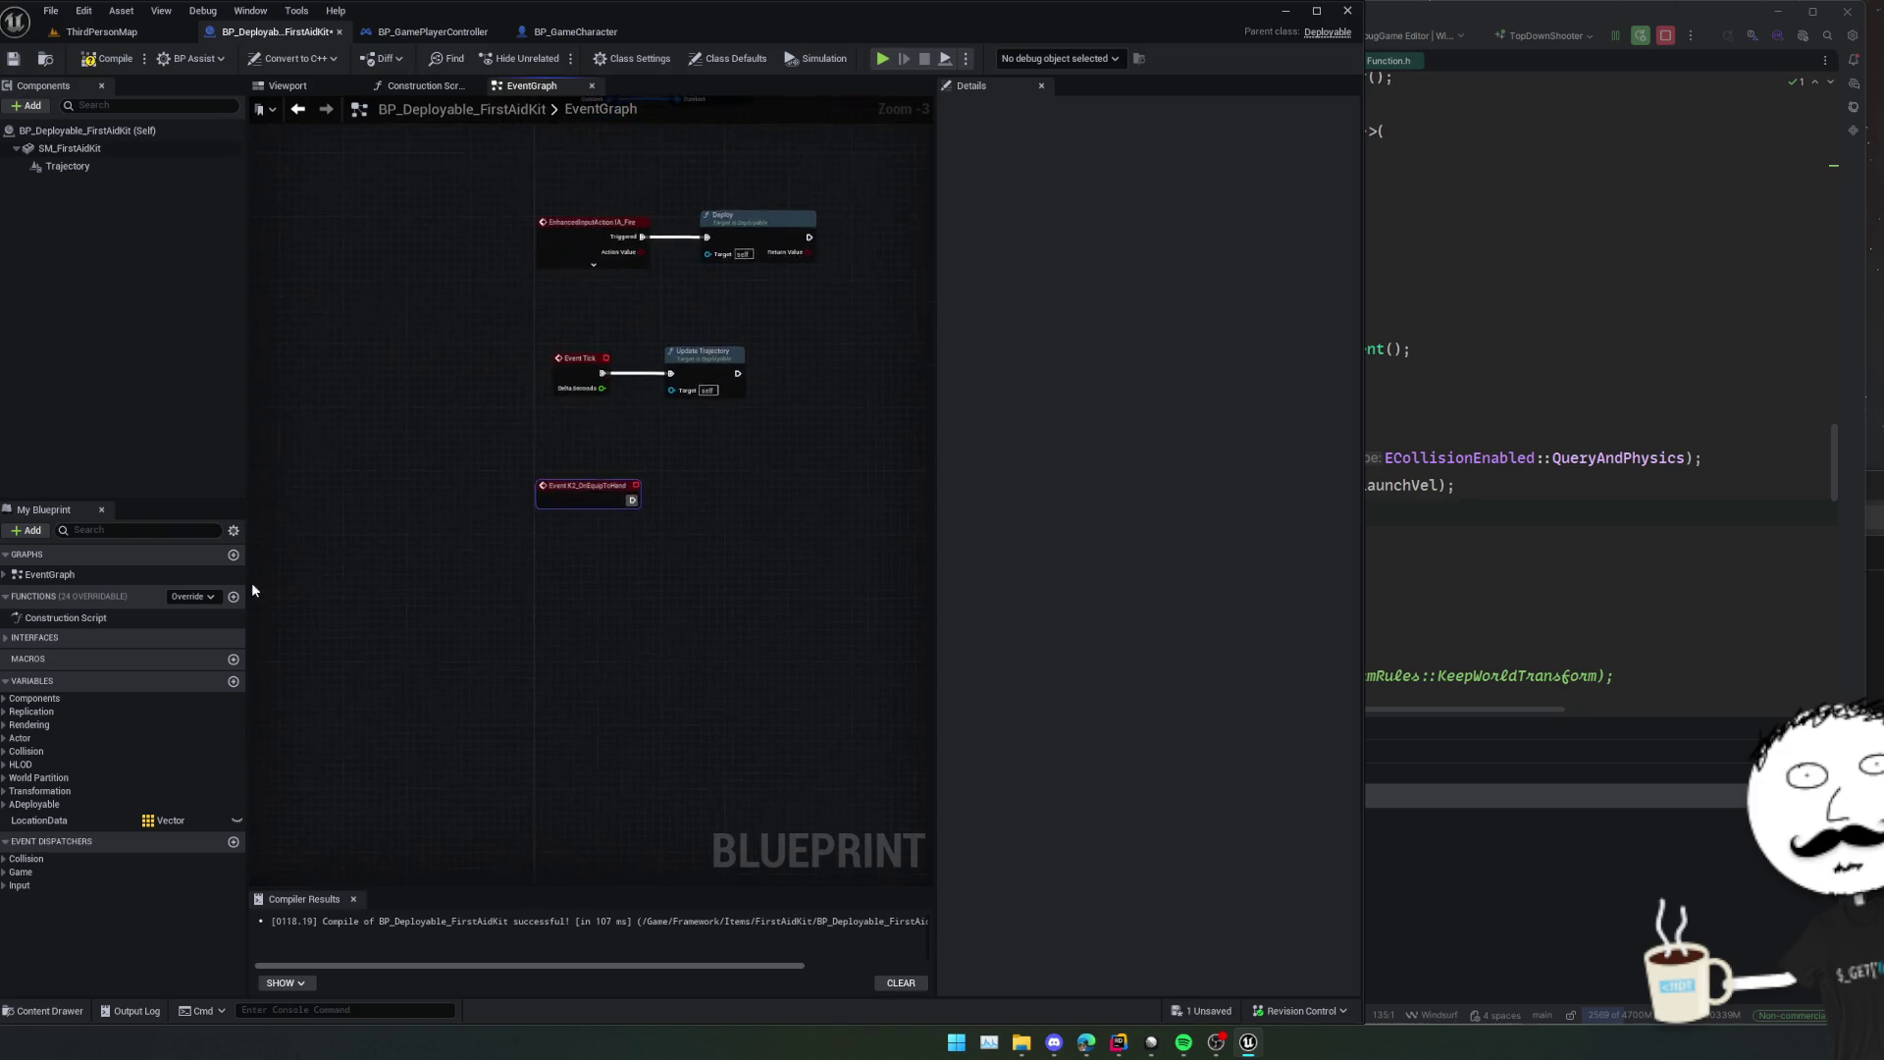
left_click(203, 594)
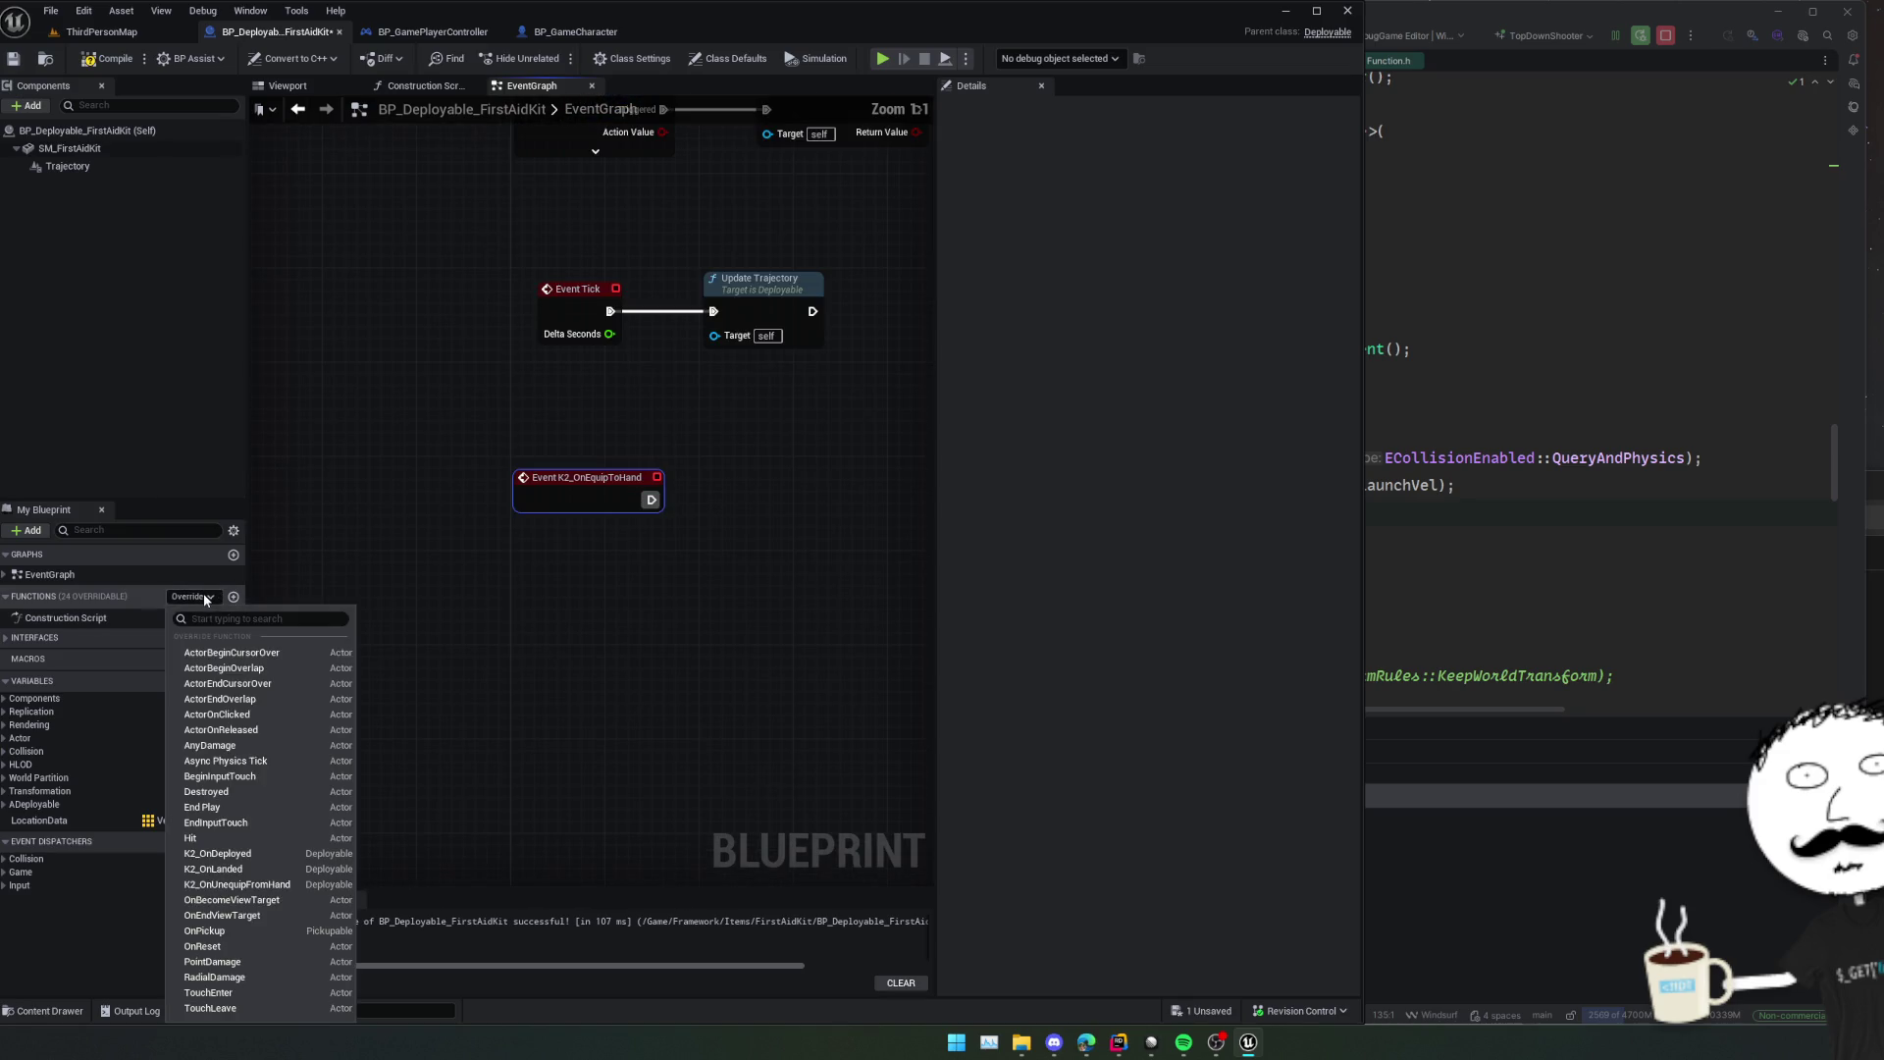
left_click(257, 853)
key("ctrl+v")
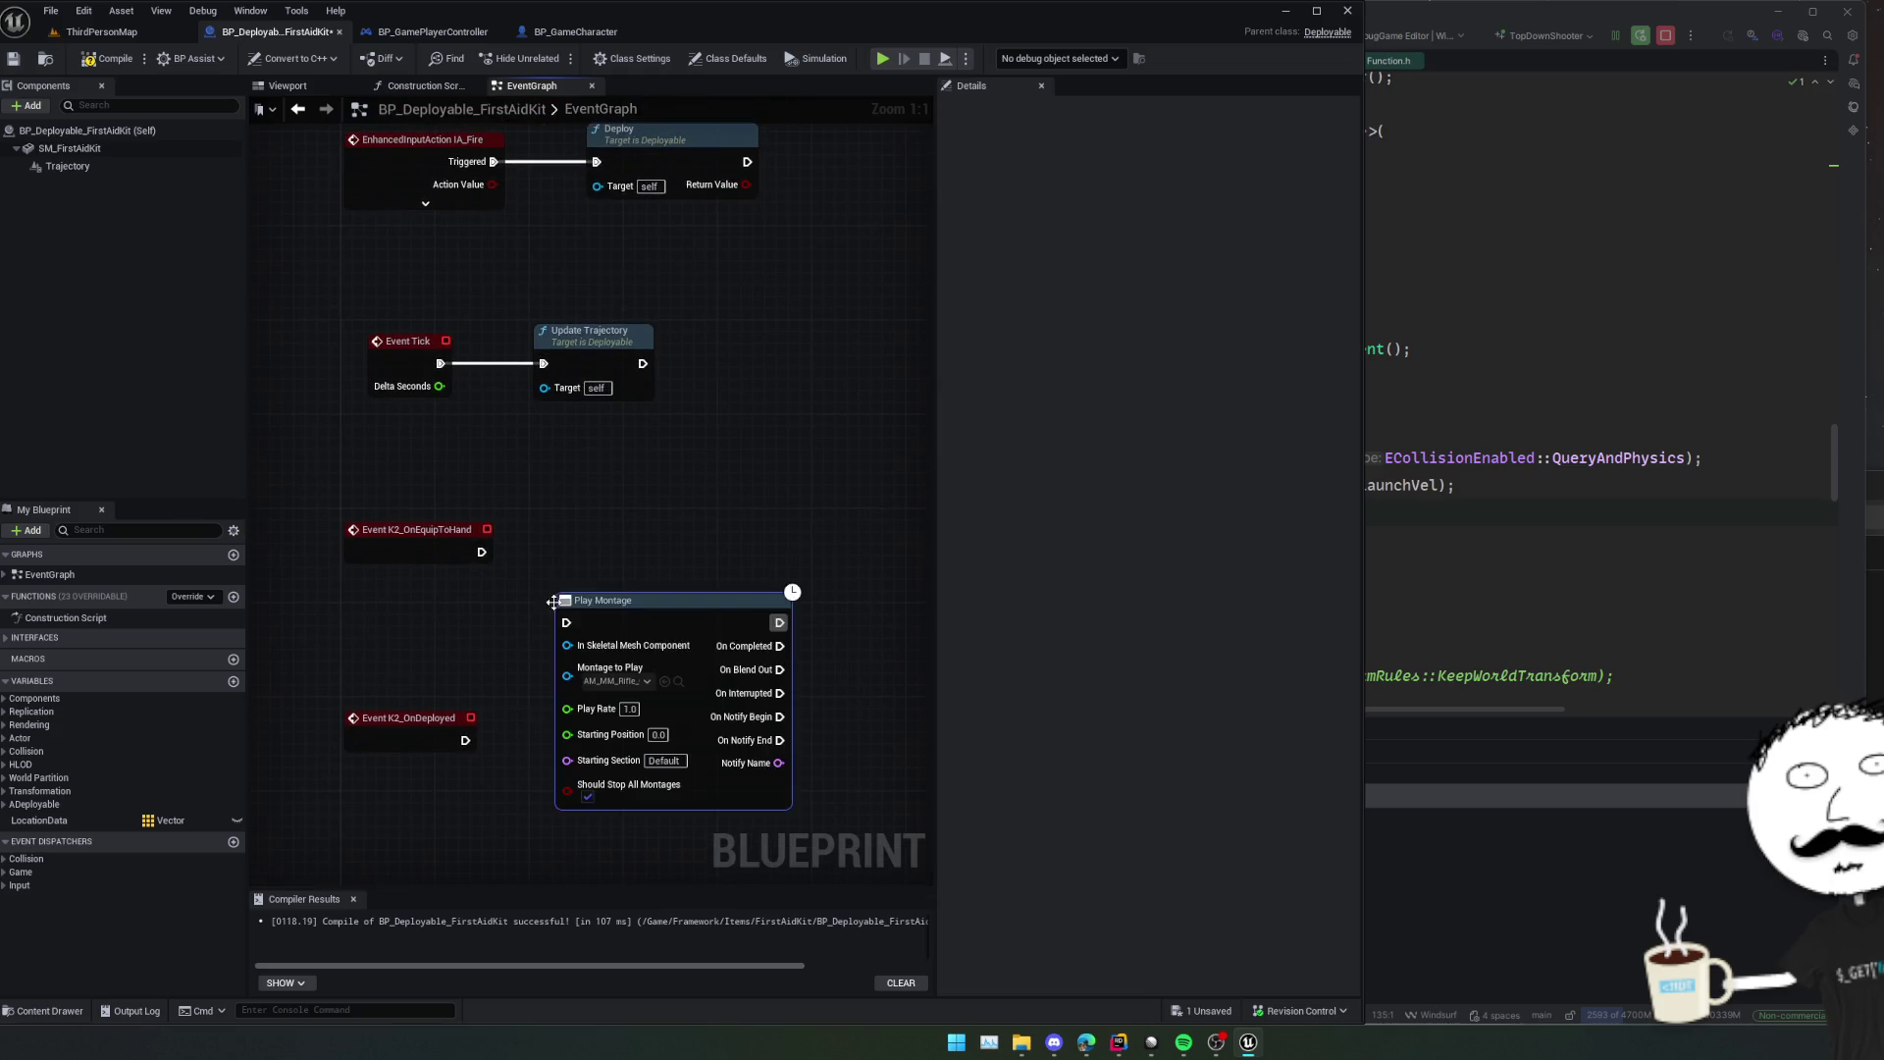
left_click_drag(579, 585, 715, 544)
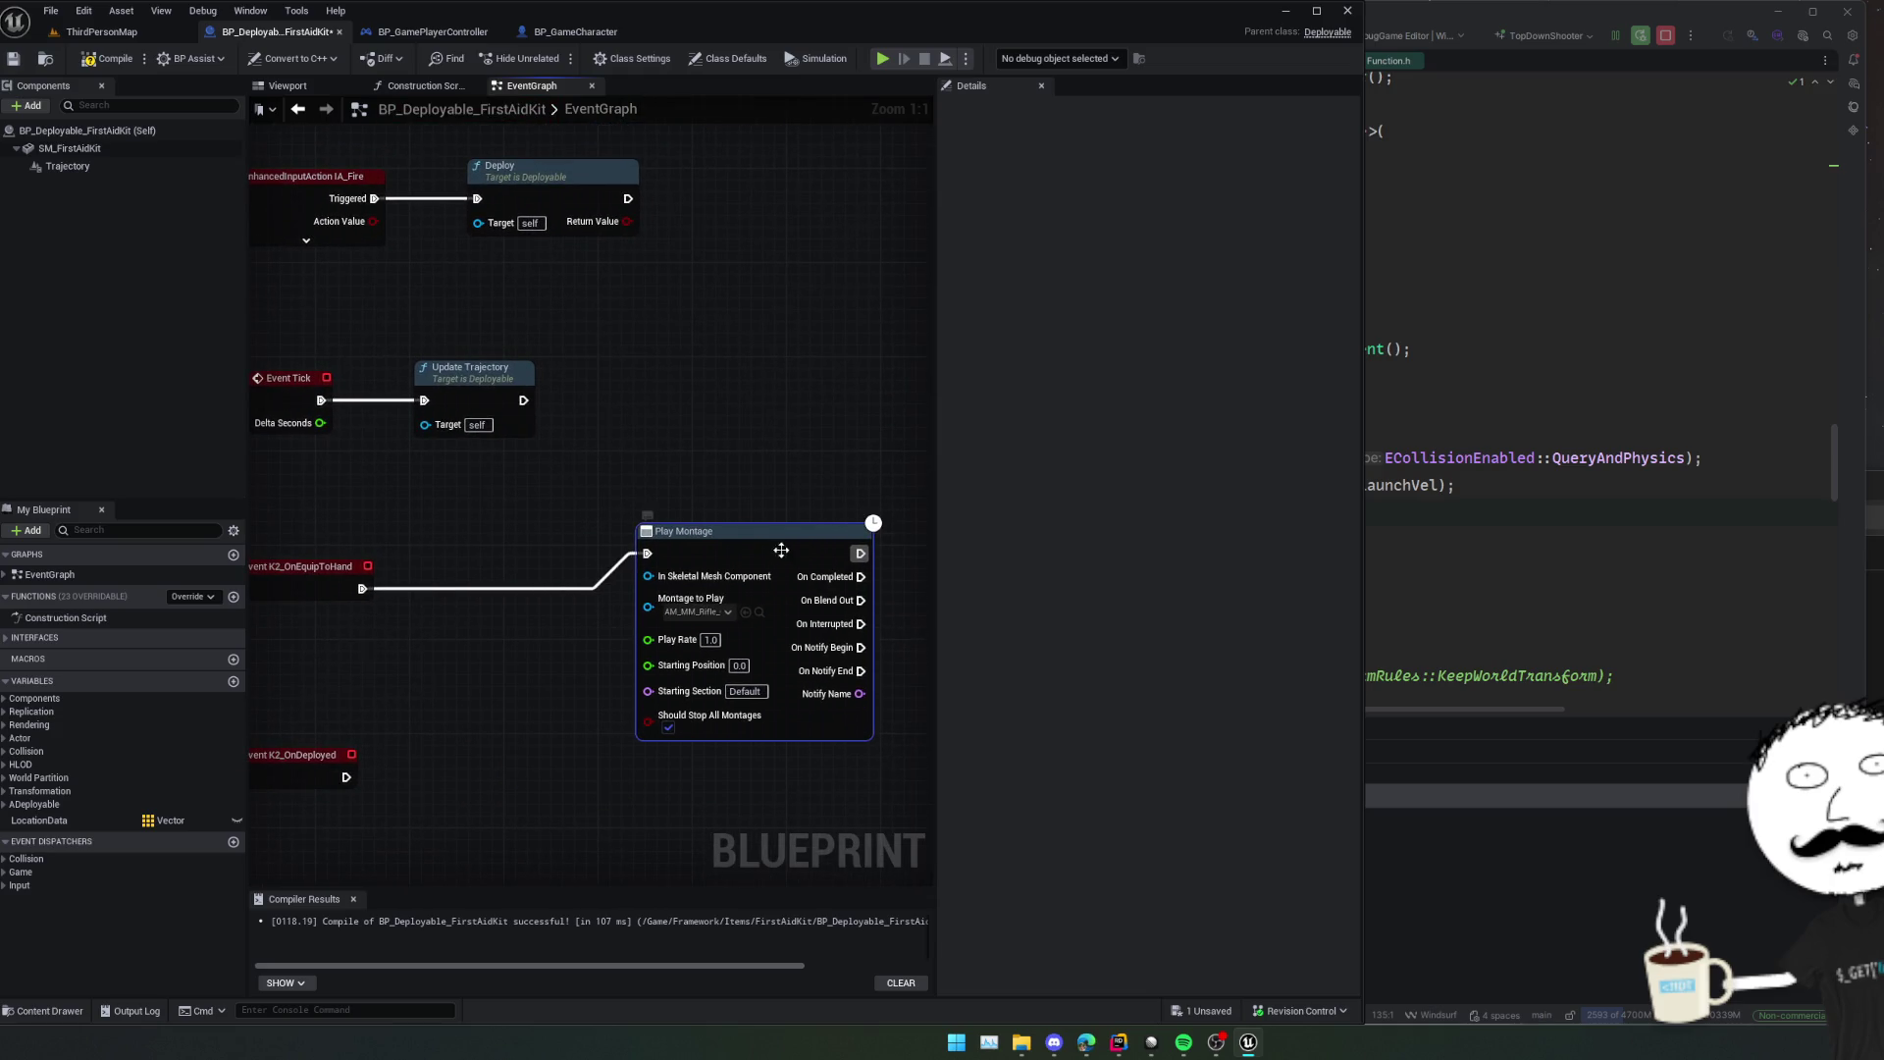
Place a Get Character node between the two events.
right_click(582, 643)
type("get character")
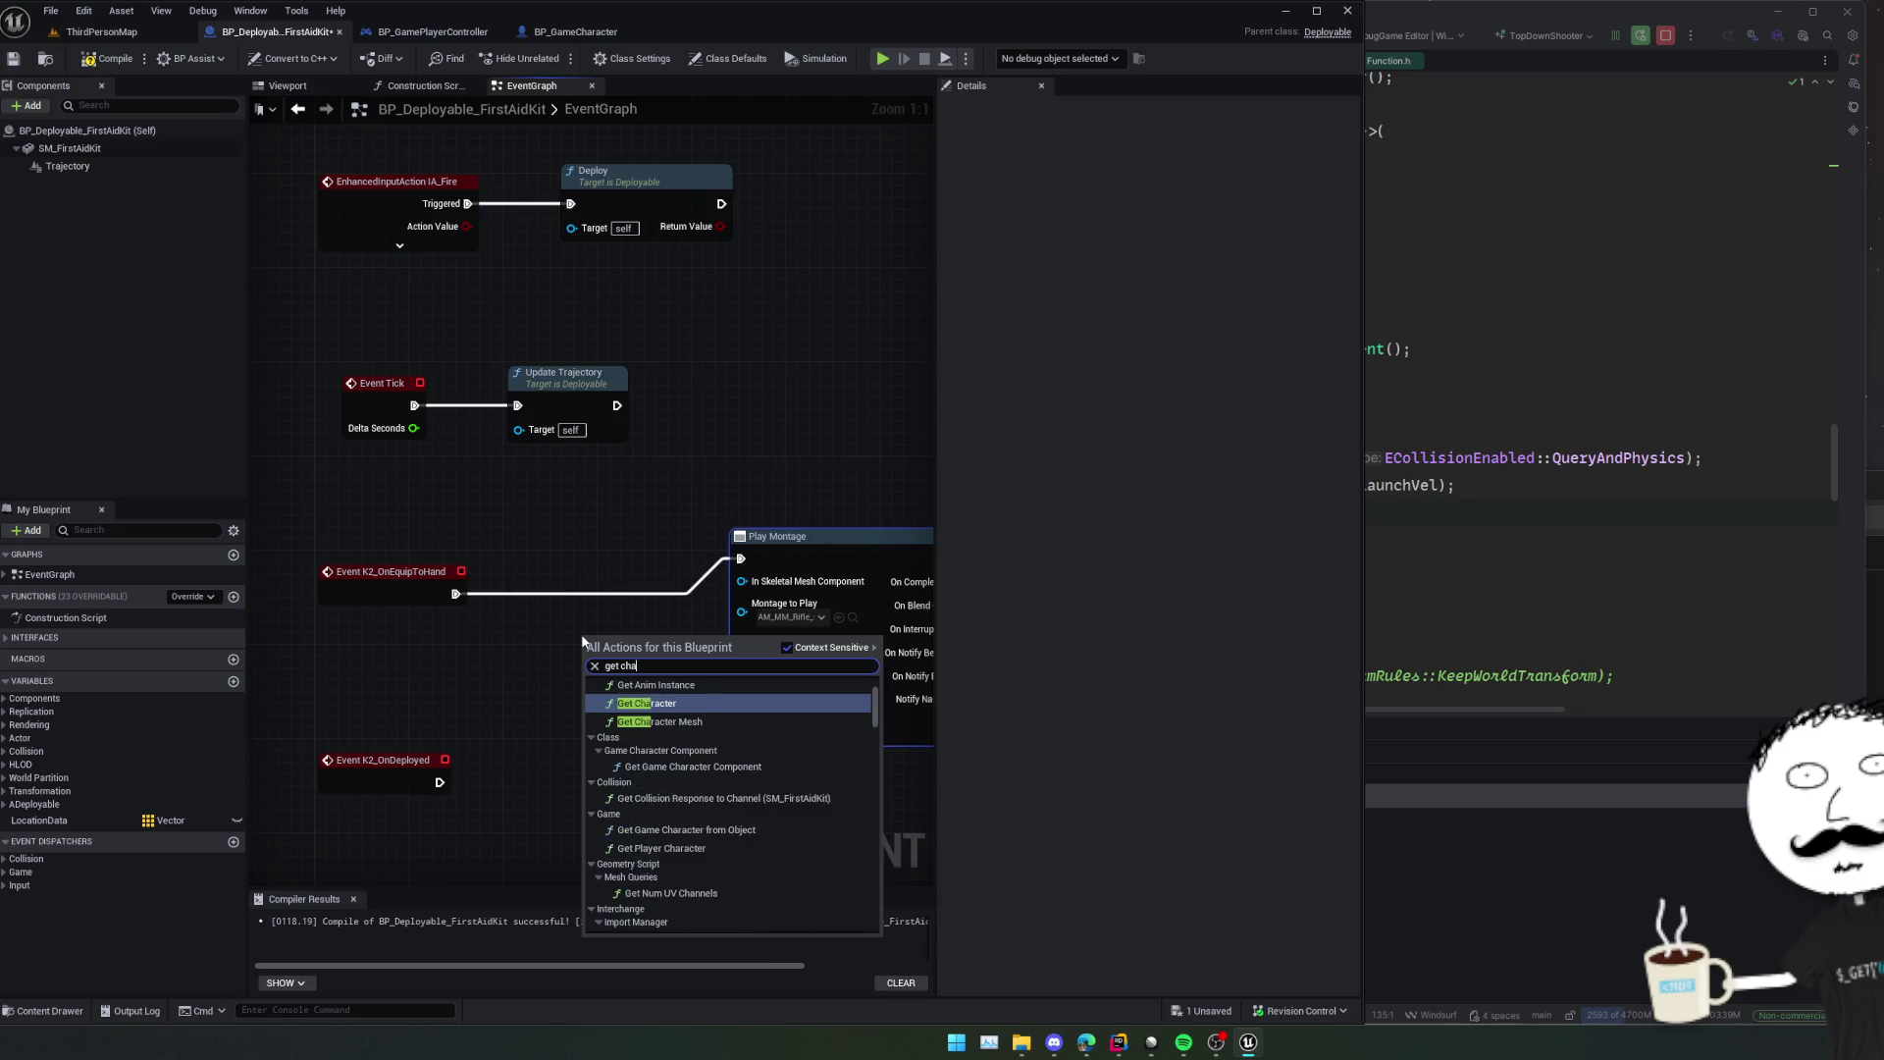
key("Return")
left_click_drag(582, 636, 417, 636)
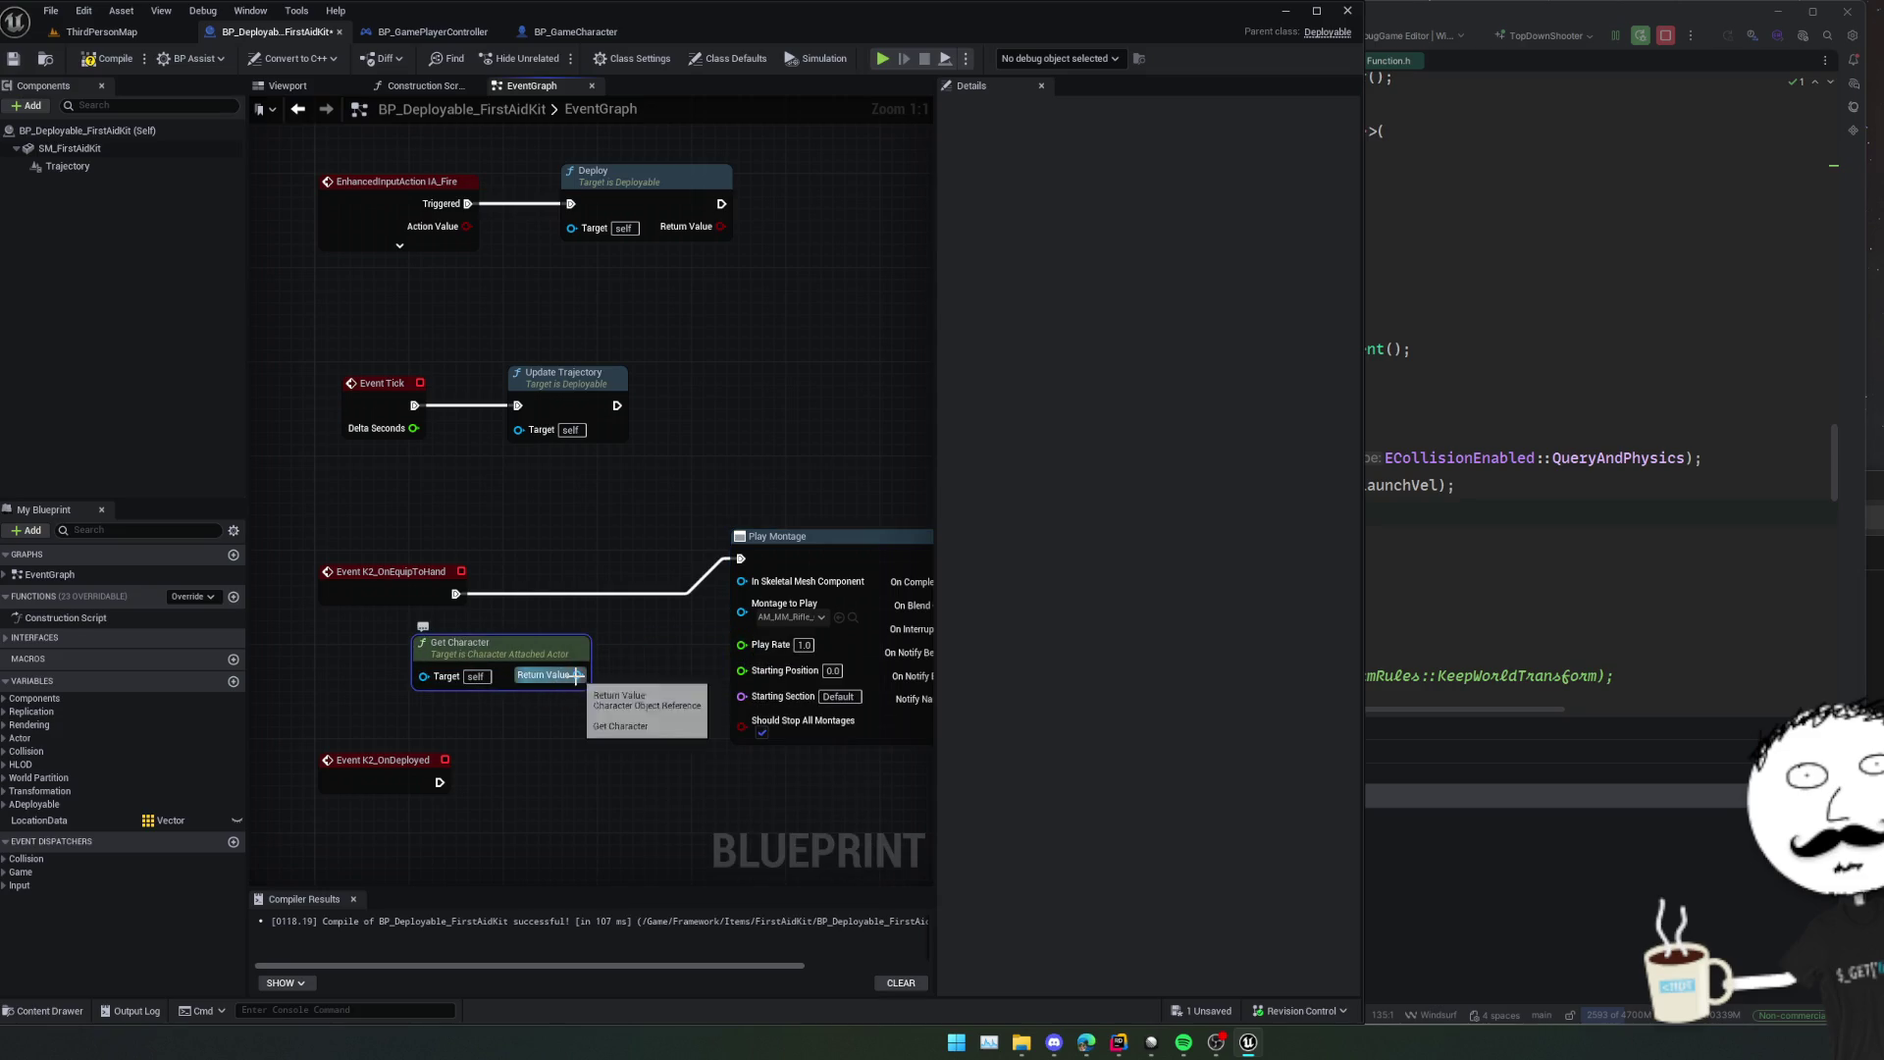
Add an Is Valid check on Get Character's return value and save the blueprint.
left_click_drag(578, 675, 609, 679)
type("is valid")
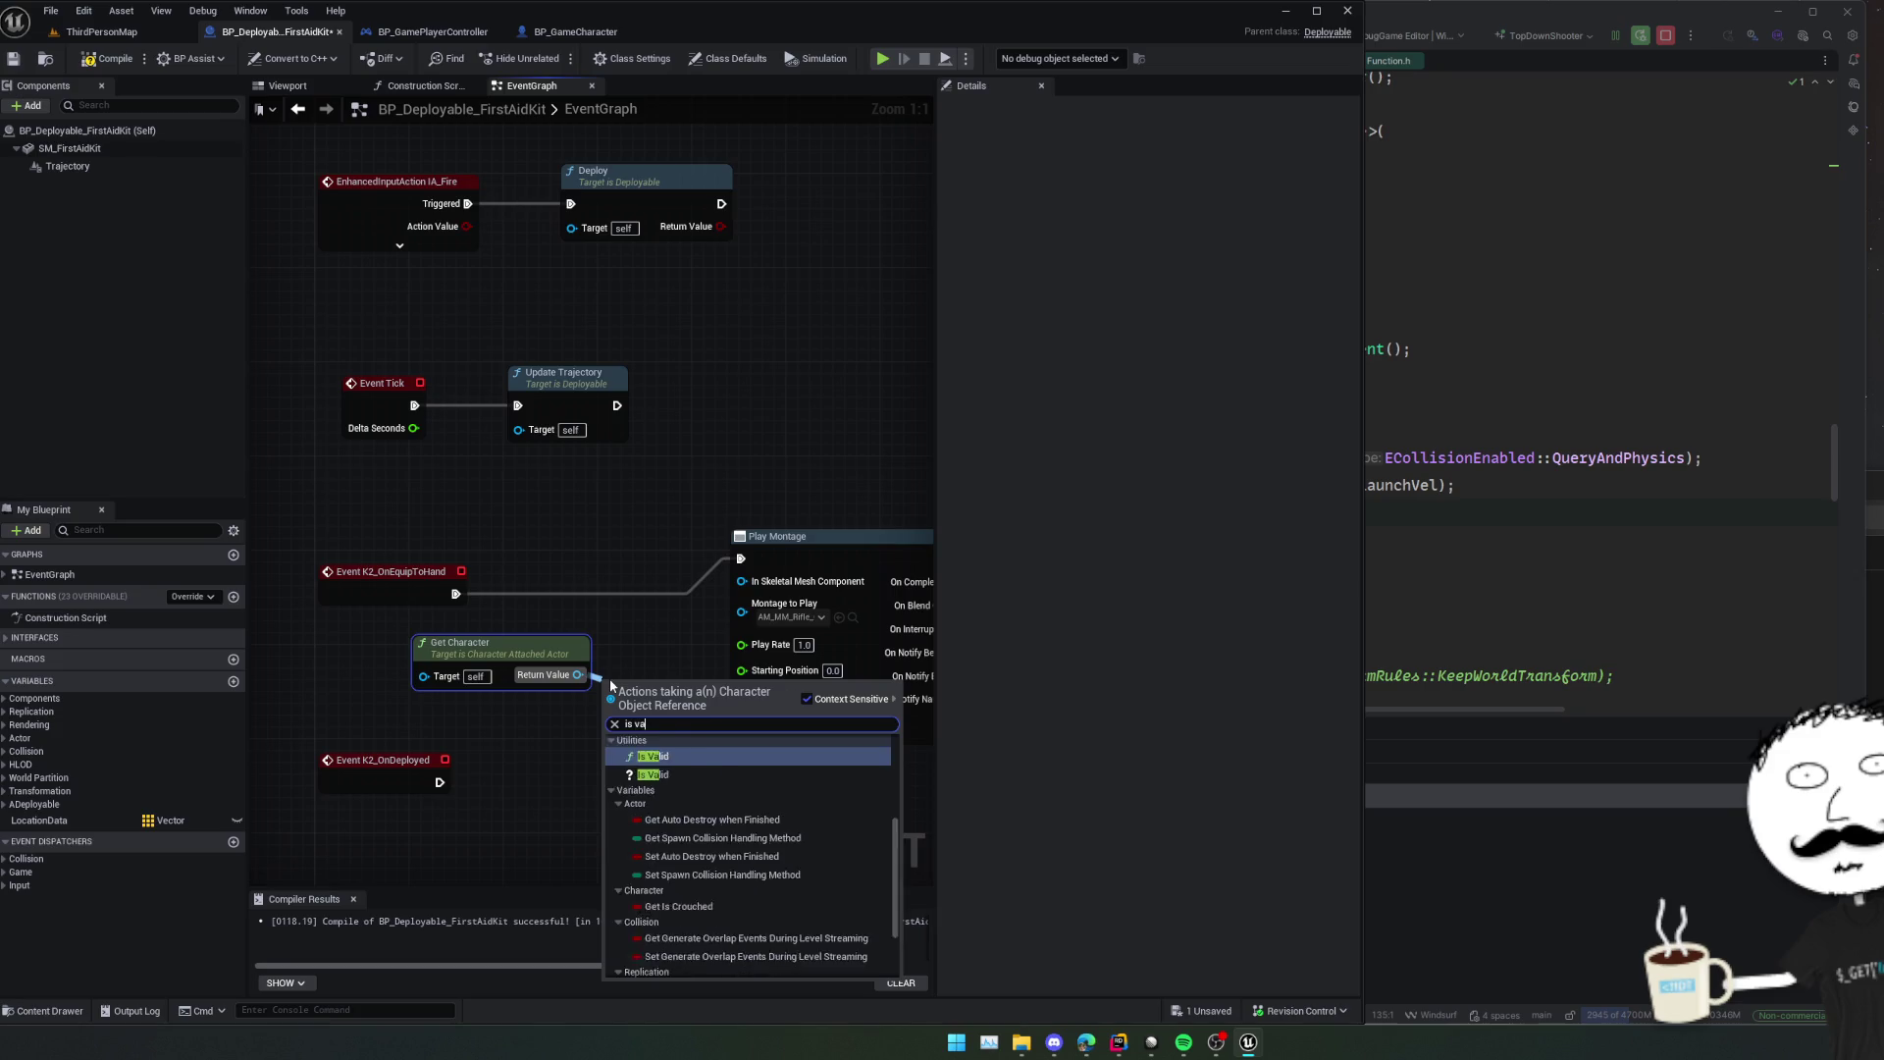
key("Escape")
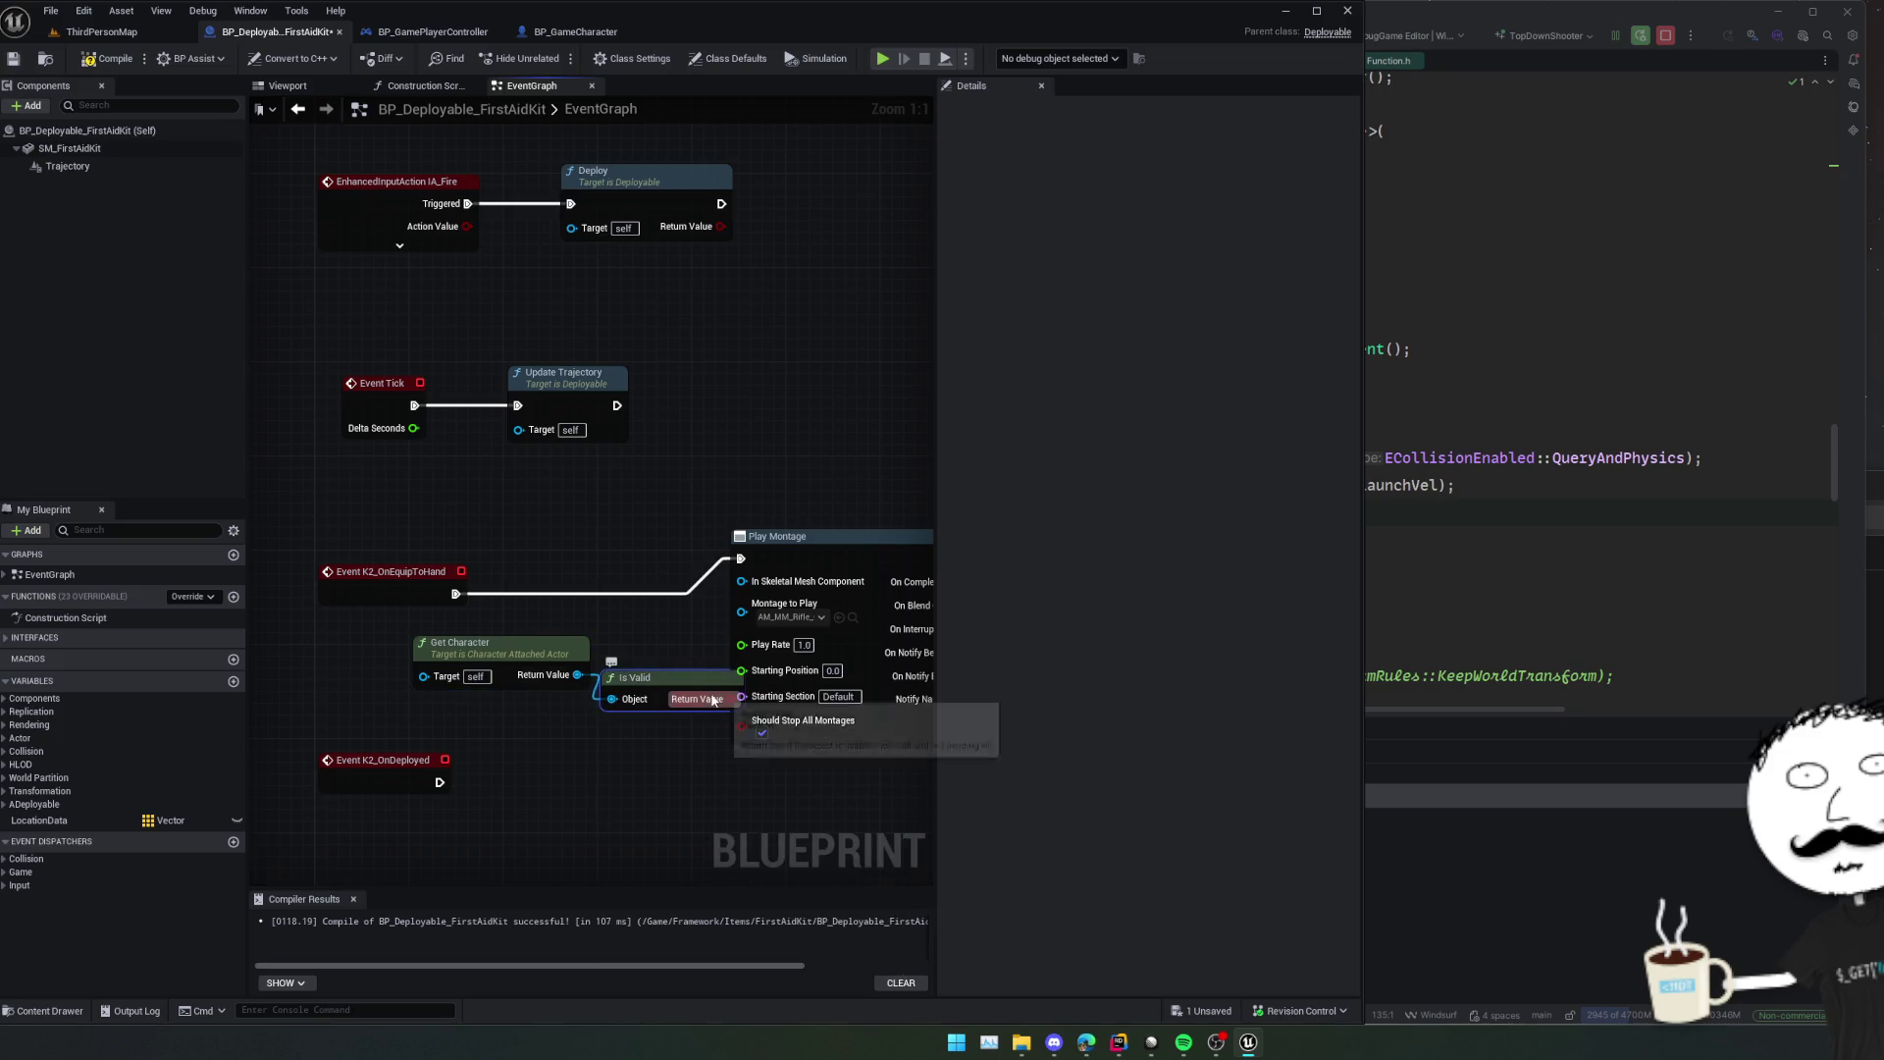
left_click_drag(578, 675, 628, 662)
type("is valid")
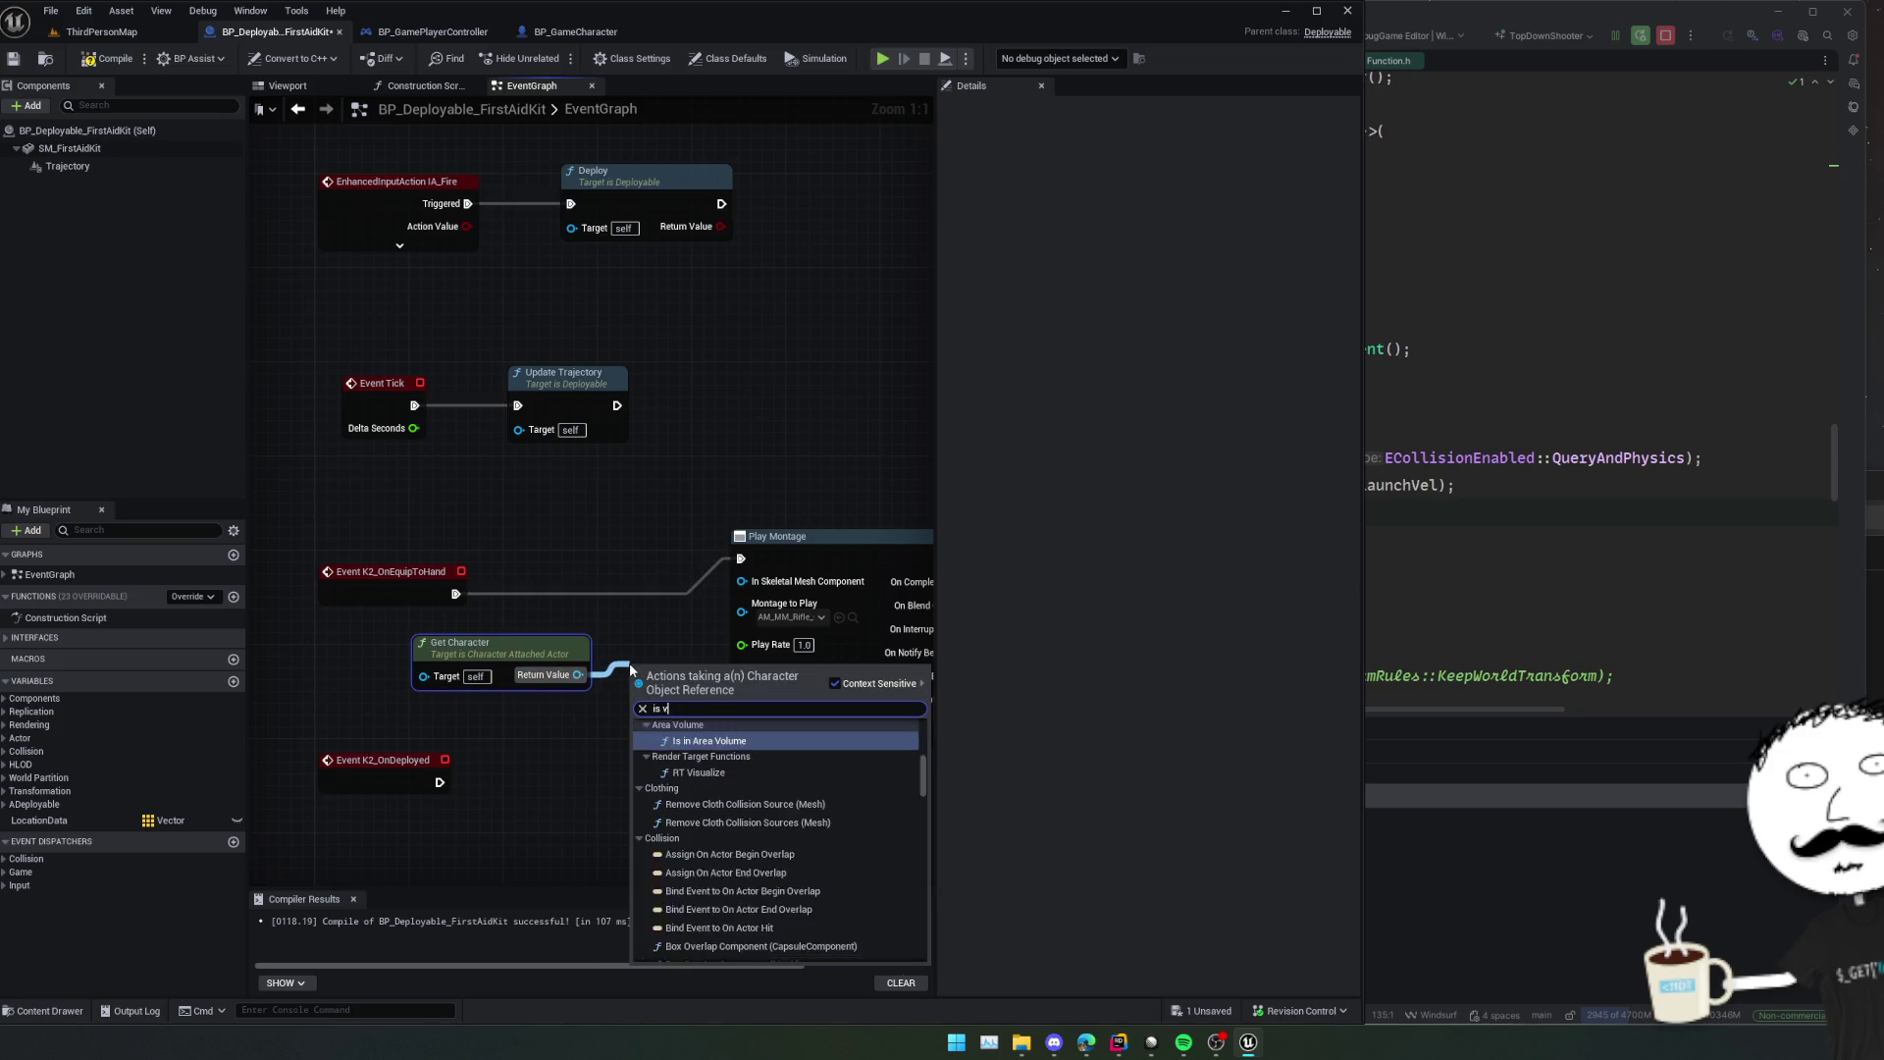
key("Return")
key("ctrl+s")
scroll(545, 556, "down", 5)
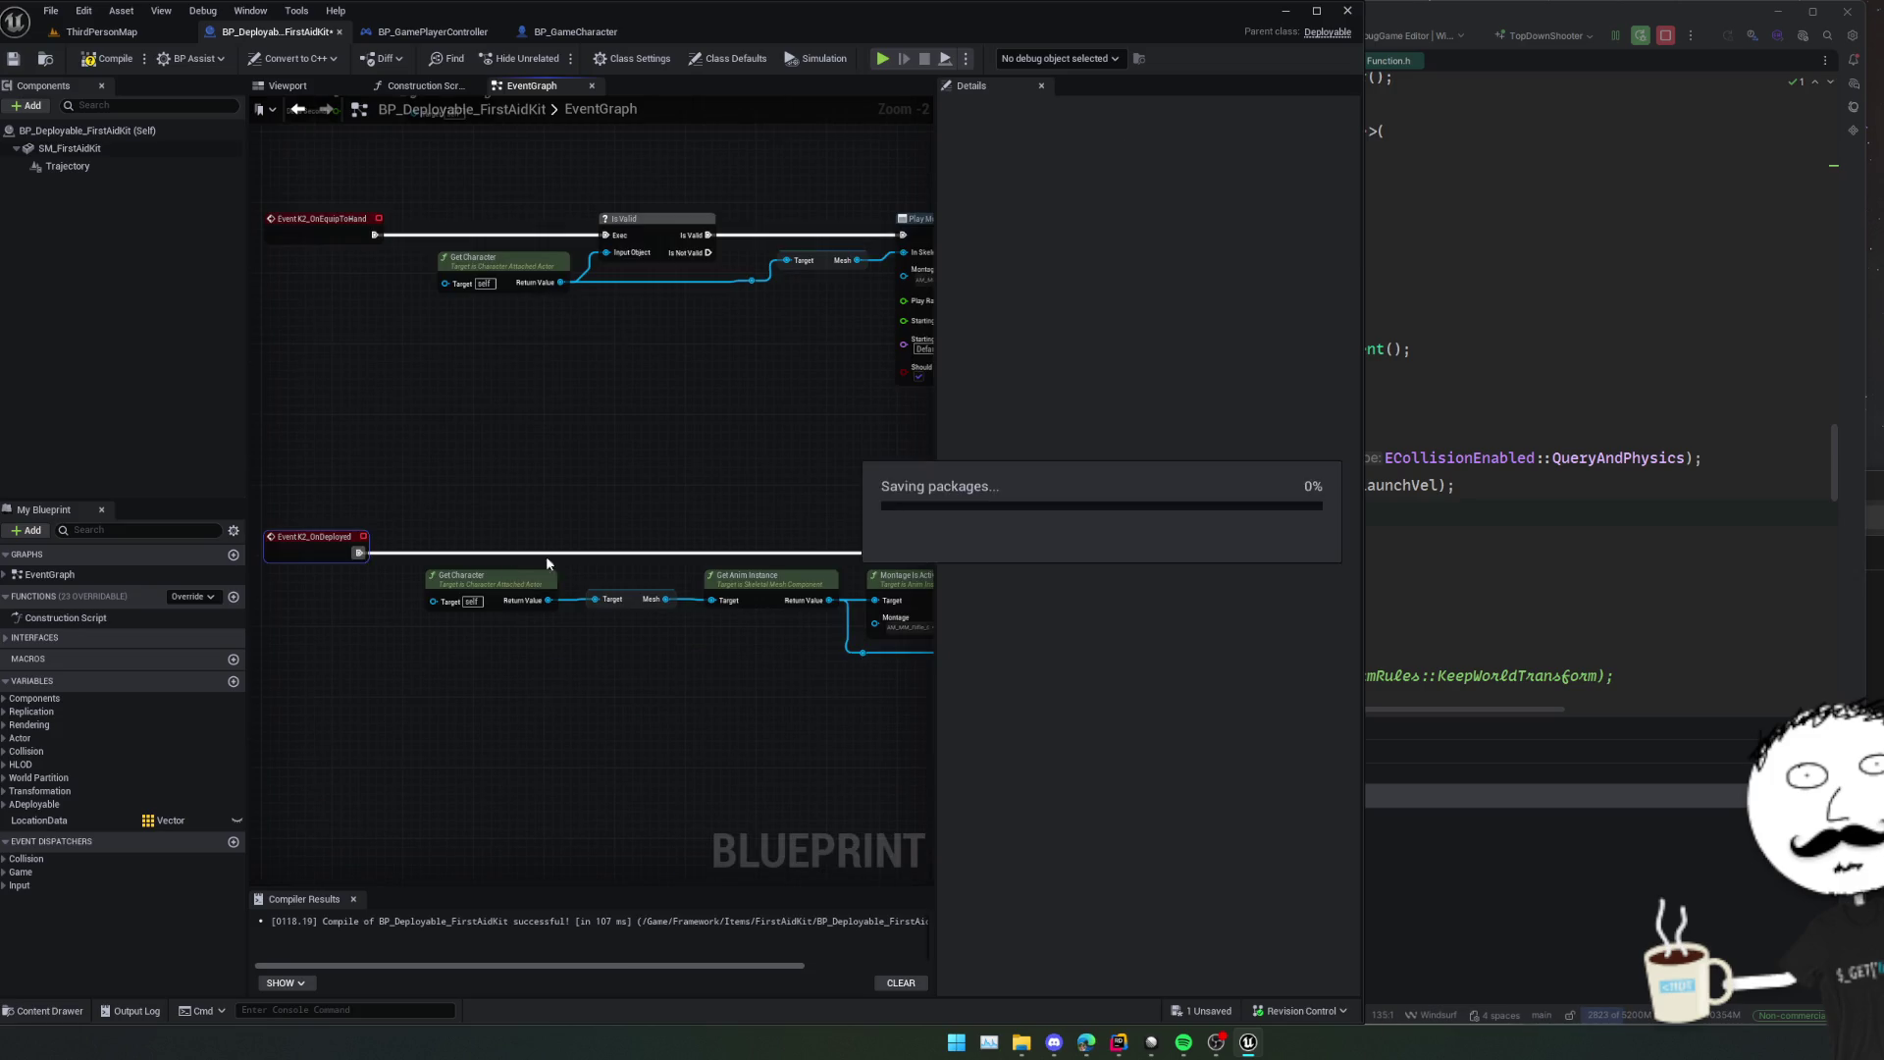
mouse_move(643, 515)
left_mouse_down()
mouse_move(400, 518)
mouse_move(445, 530)
mouse_move(742, 470)
left_mouse_up()
scroll(400, 518, "up", 1)
Compile, start a play session, equip the first aid kit with D and throw it.
key("F7")
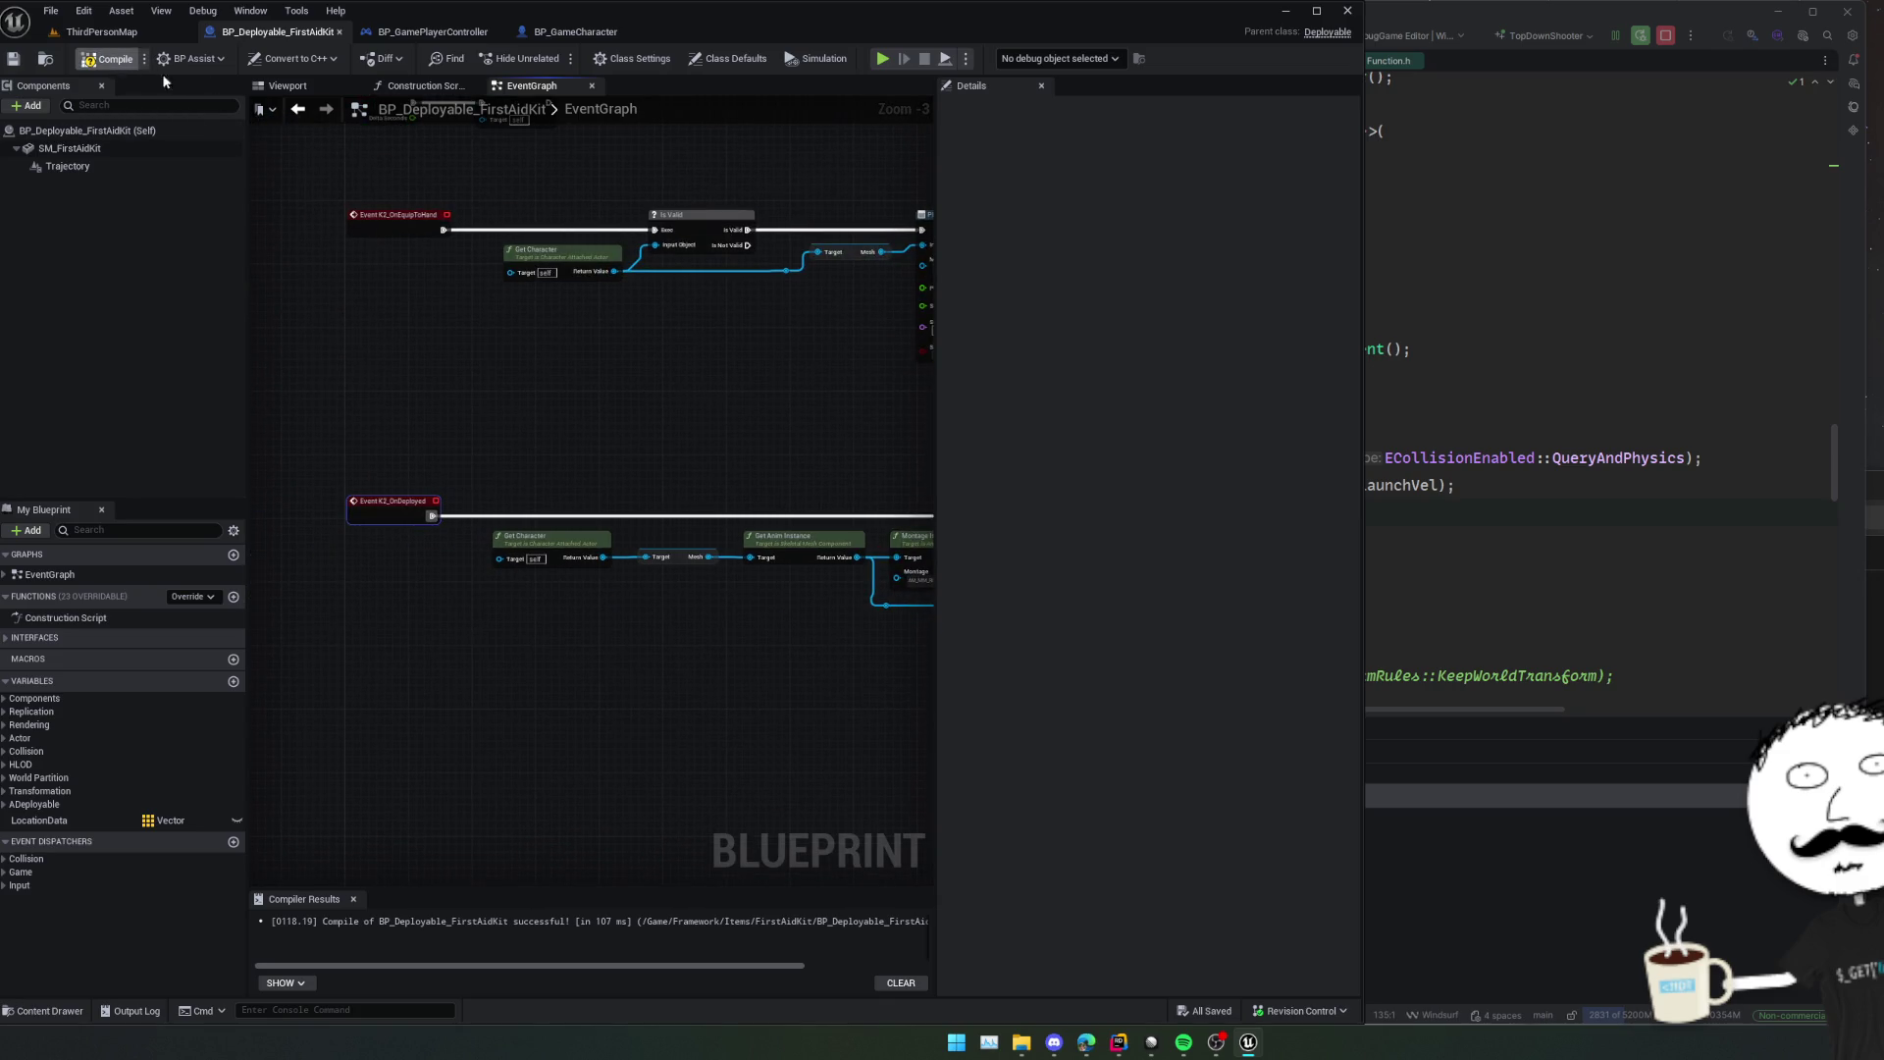
left_click(882, 59)
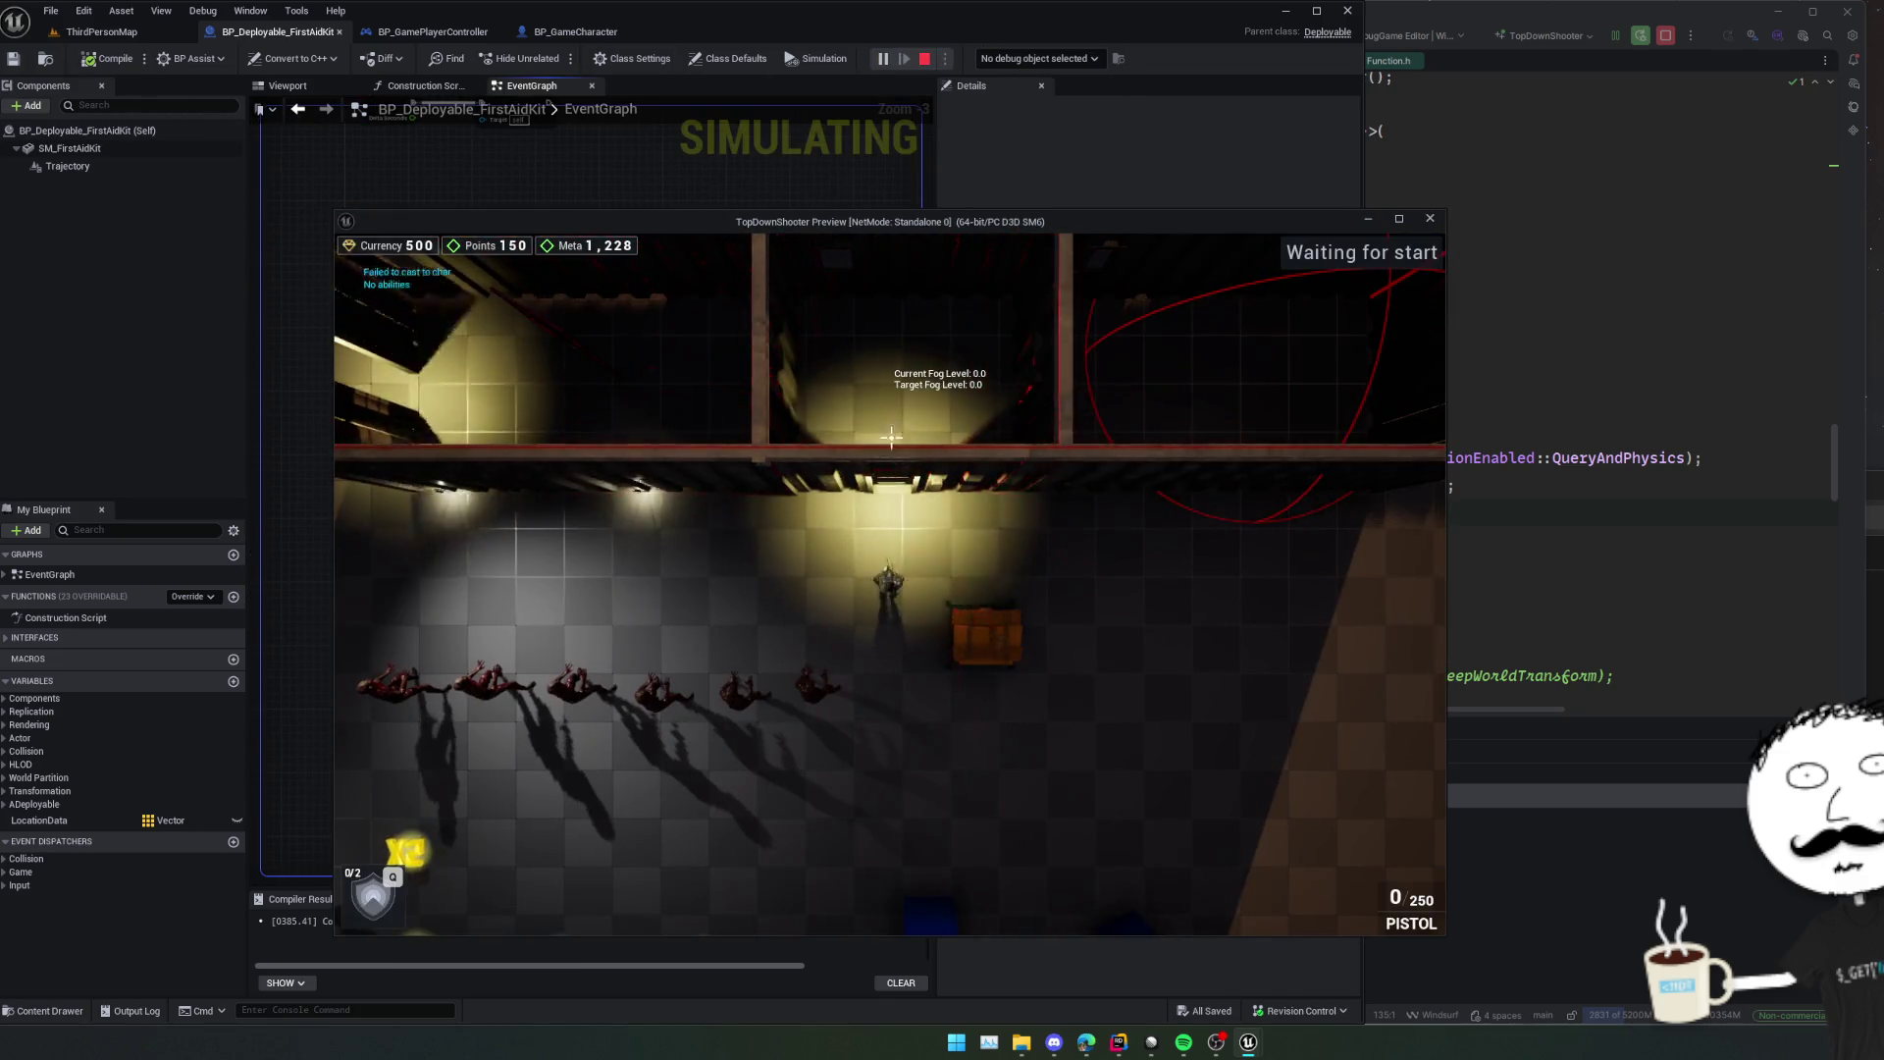
key("d")
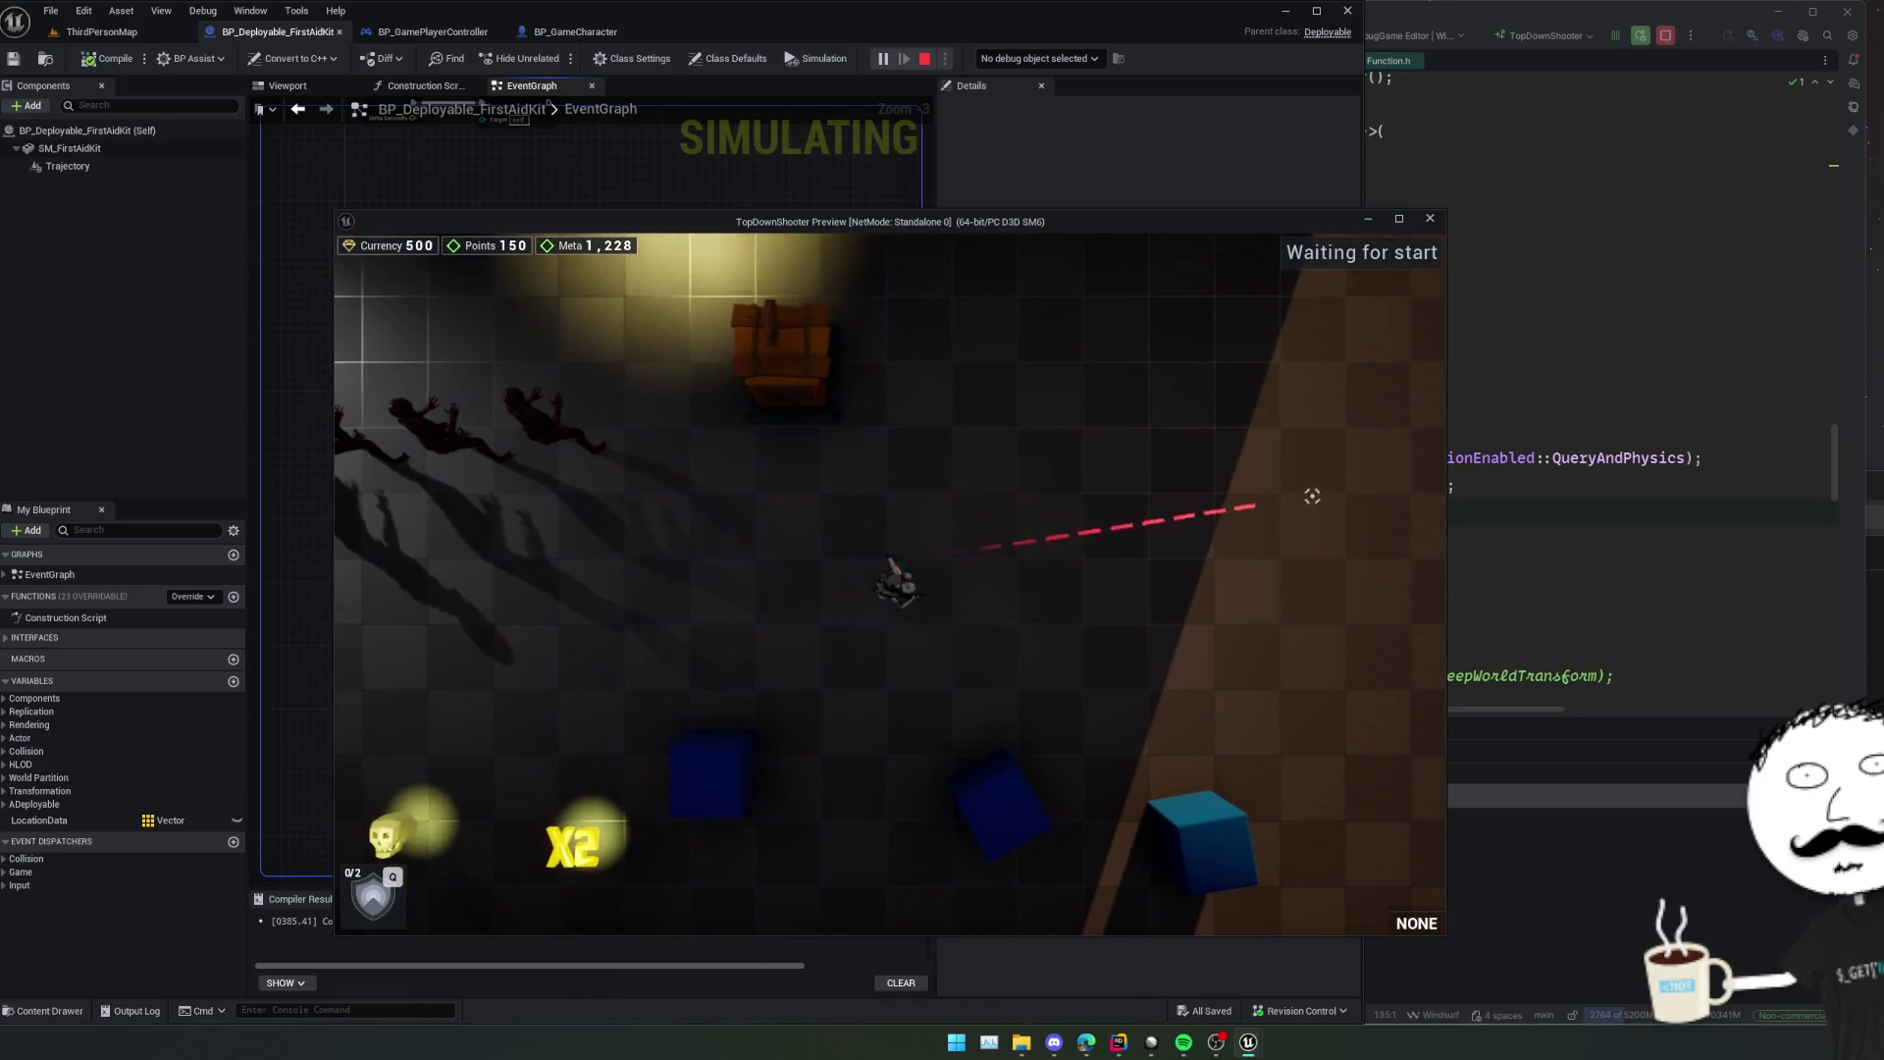
left_click(1334, 515)
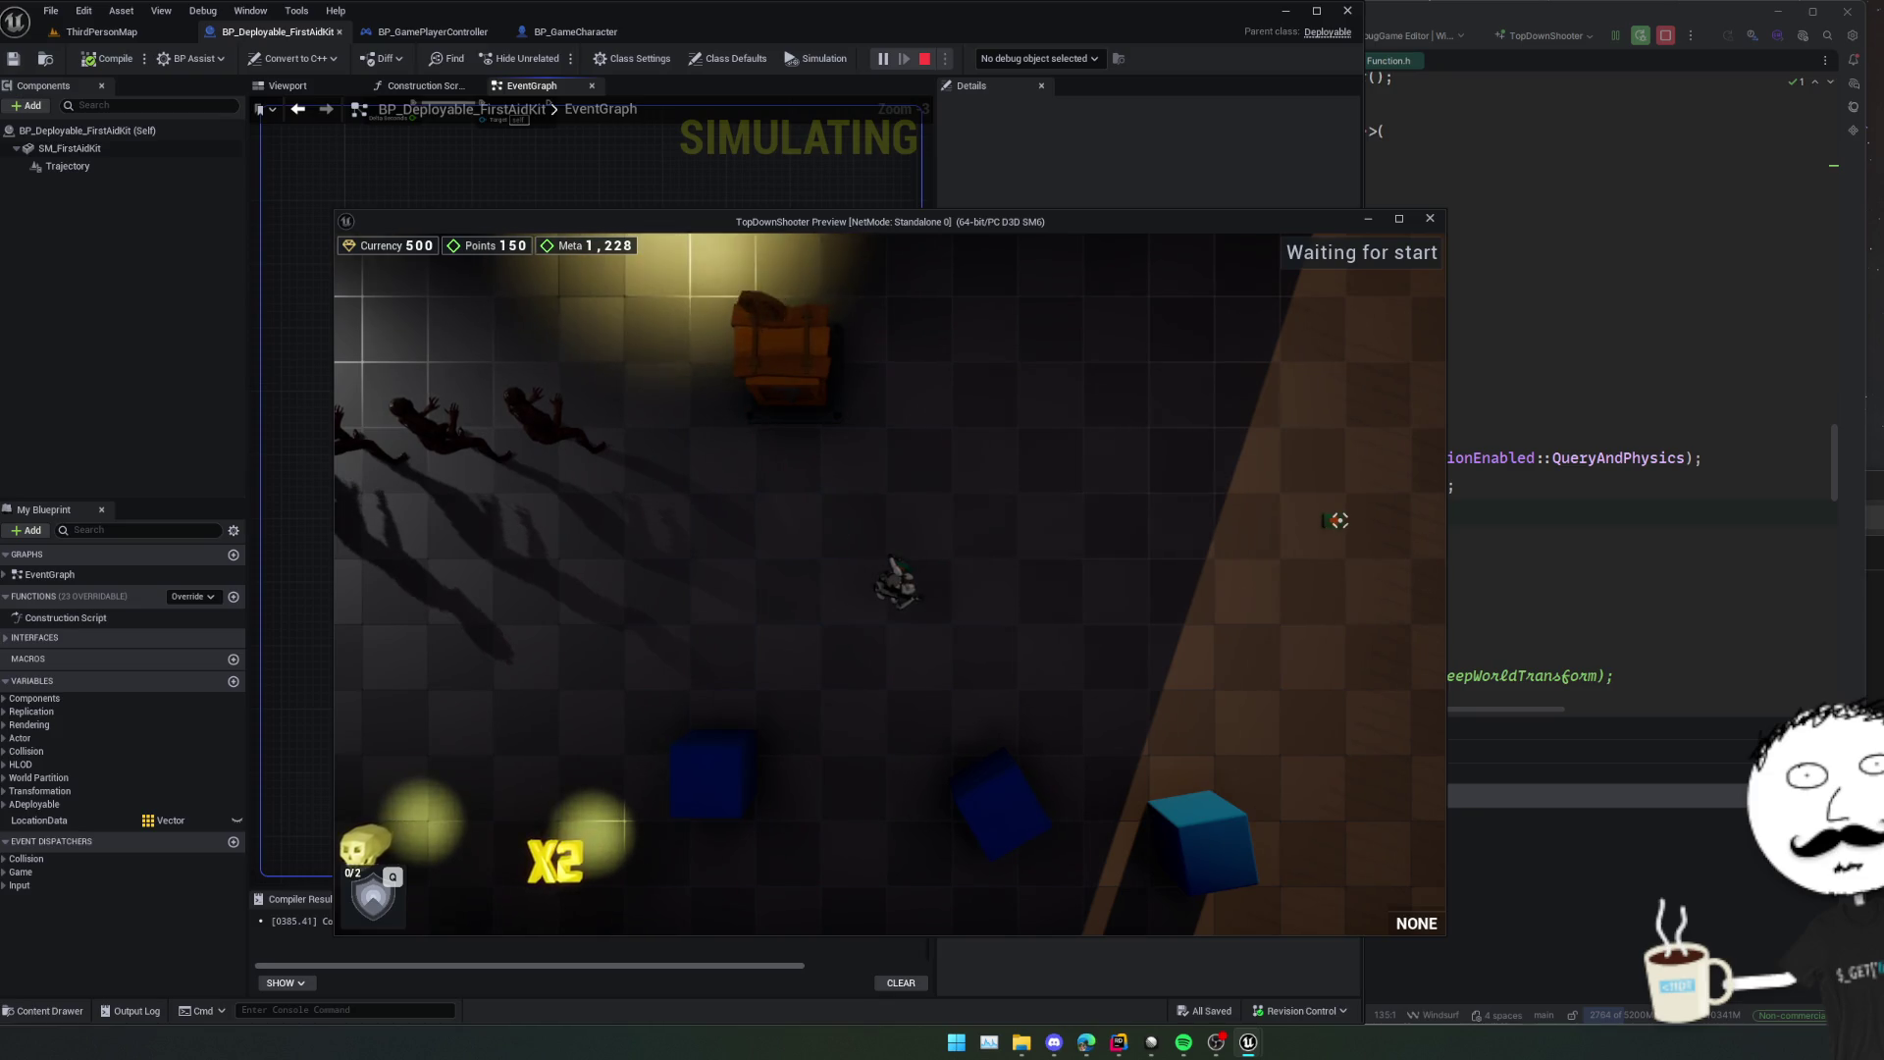
key("Escape")
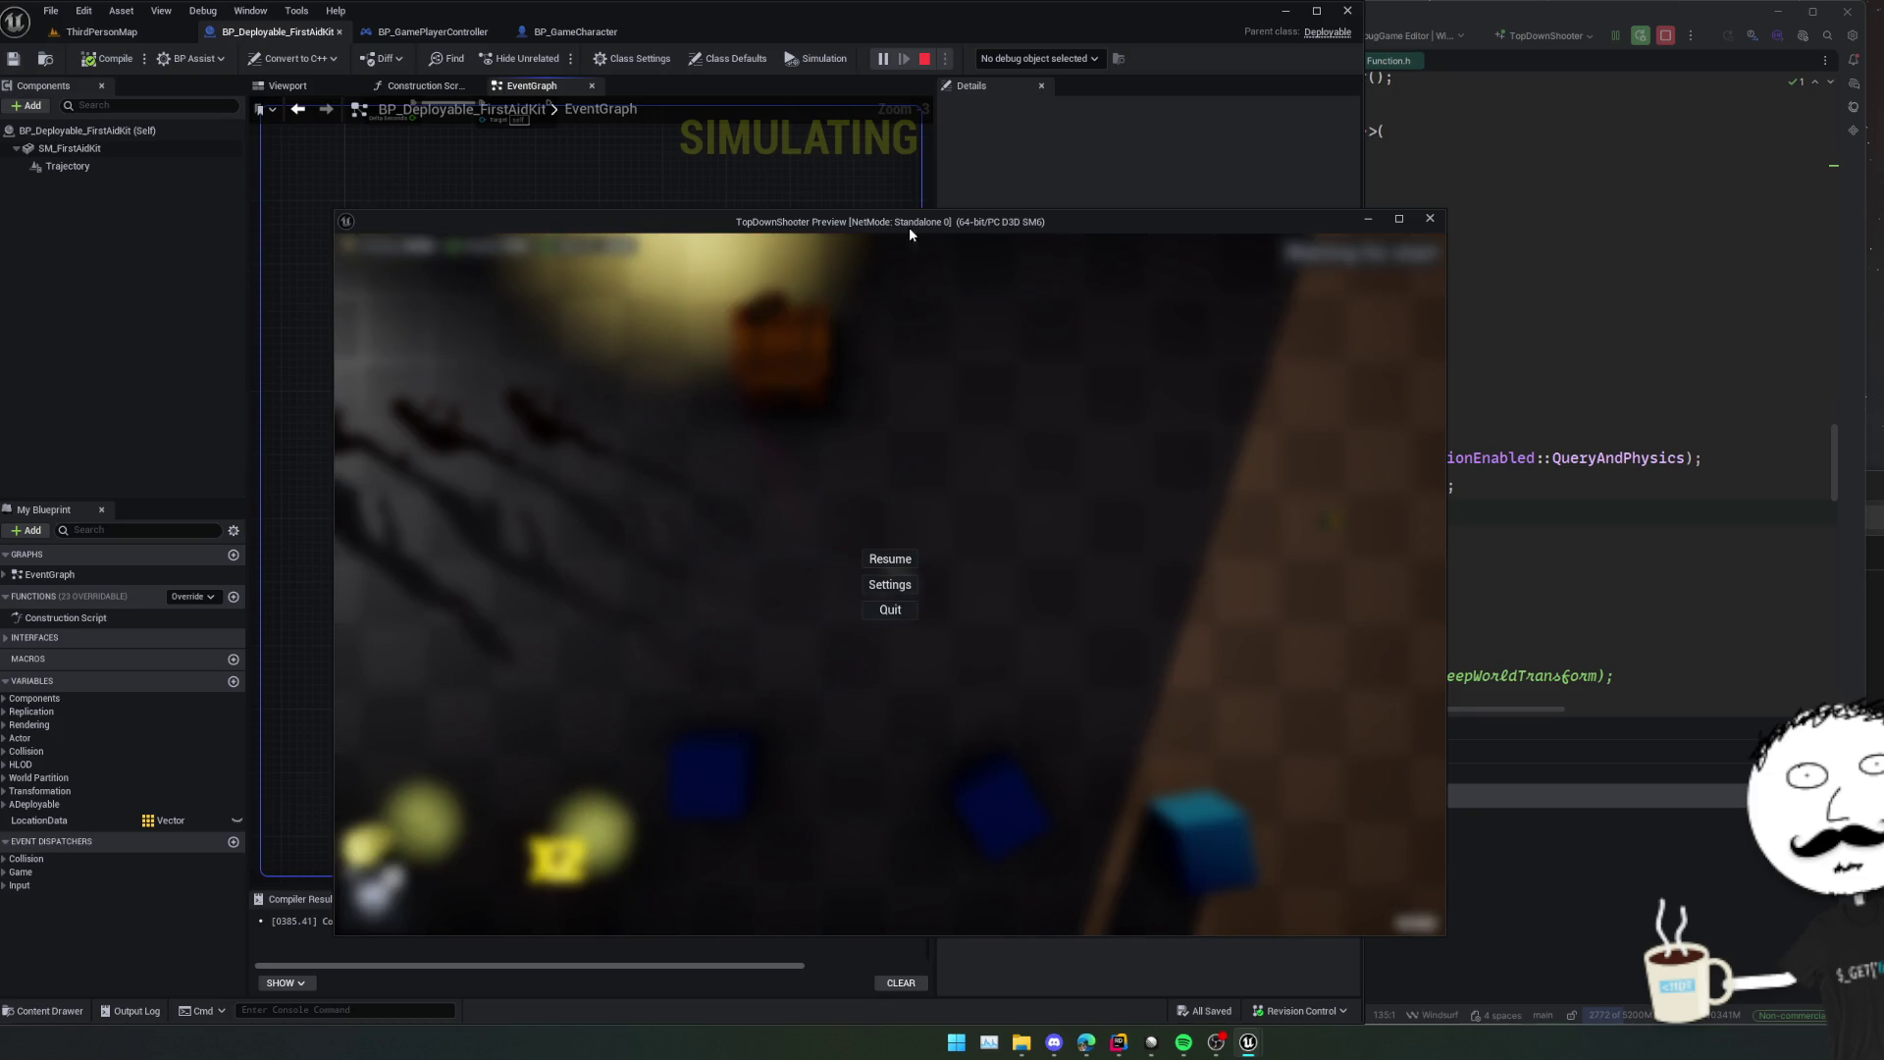
key("Escape")
Move the game window aside and debug the spawned BP_Deployable_FirstAidKit0 instance.
key("super")
left_click_drag(989, 232, 1416, 221)
left_click(1103, 59)
left_click(1089, 102)
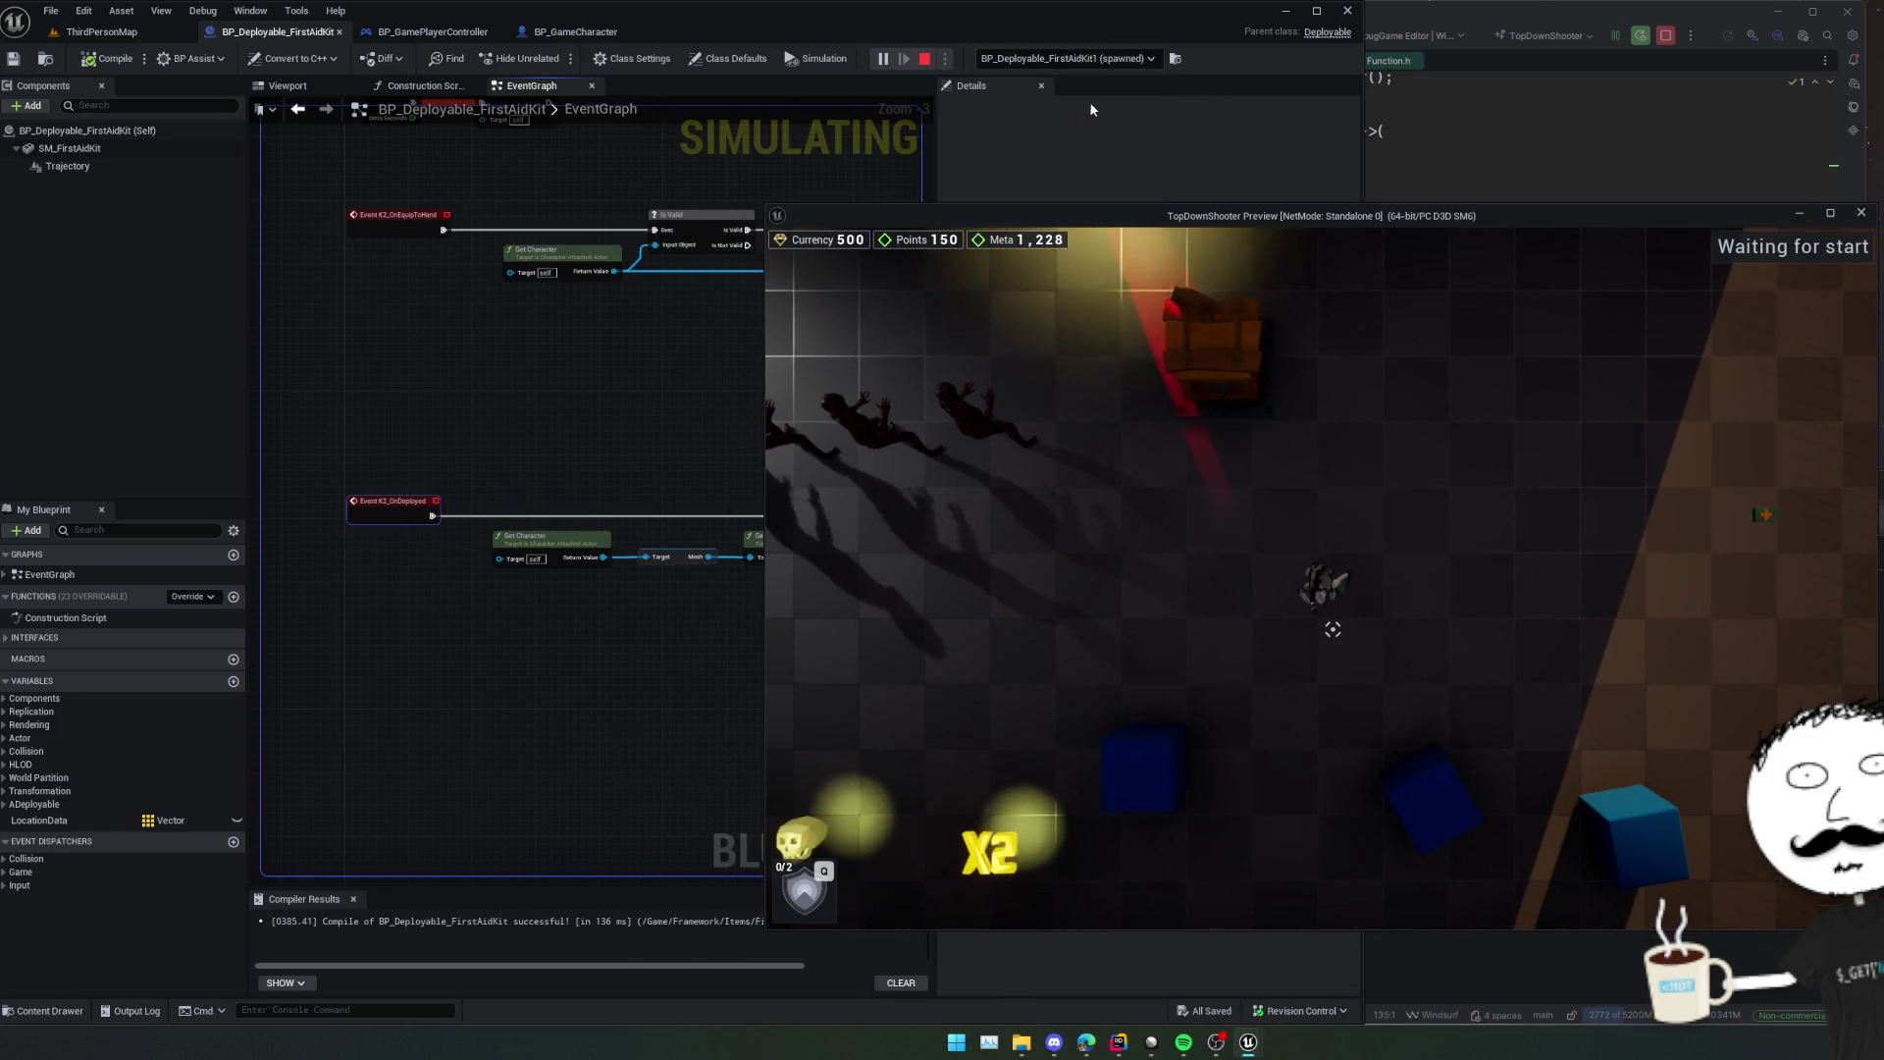
left_click(1064, 59)
left_click(1060, 87)
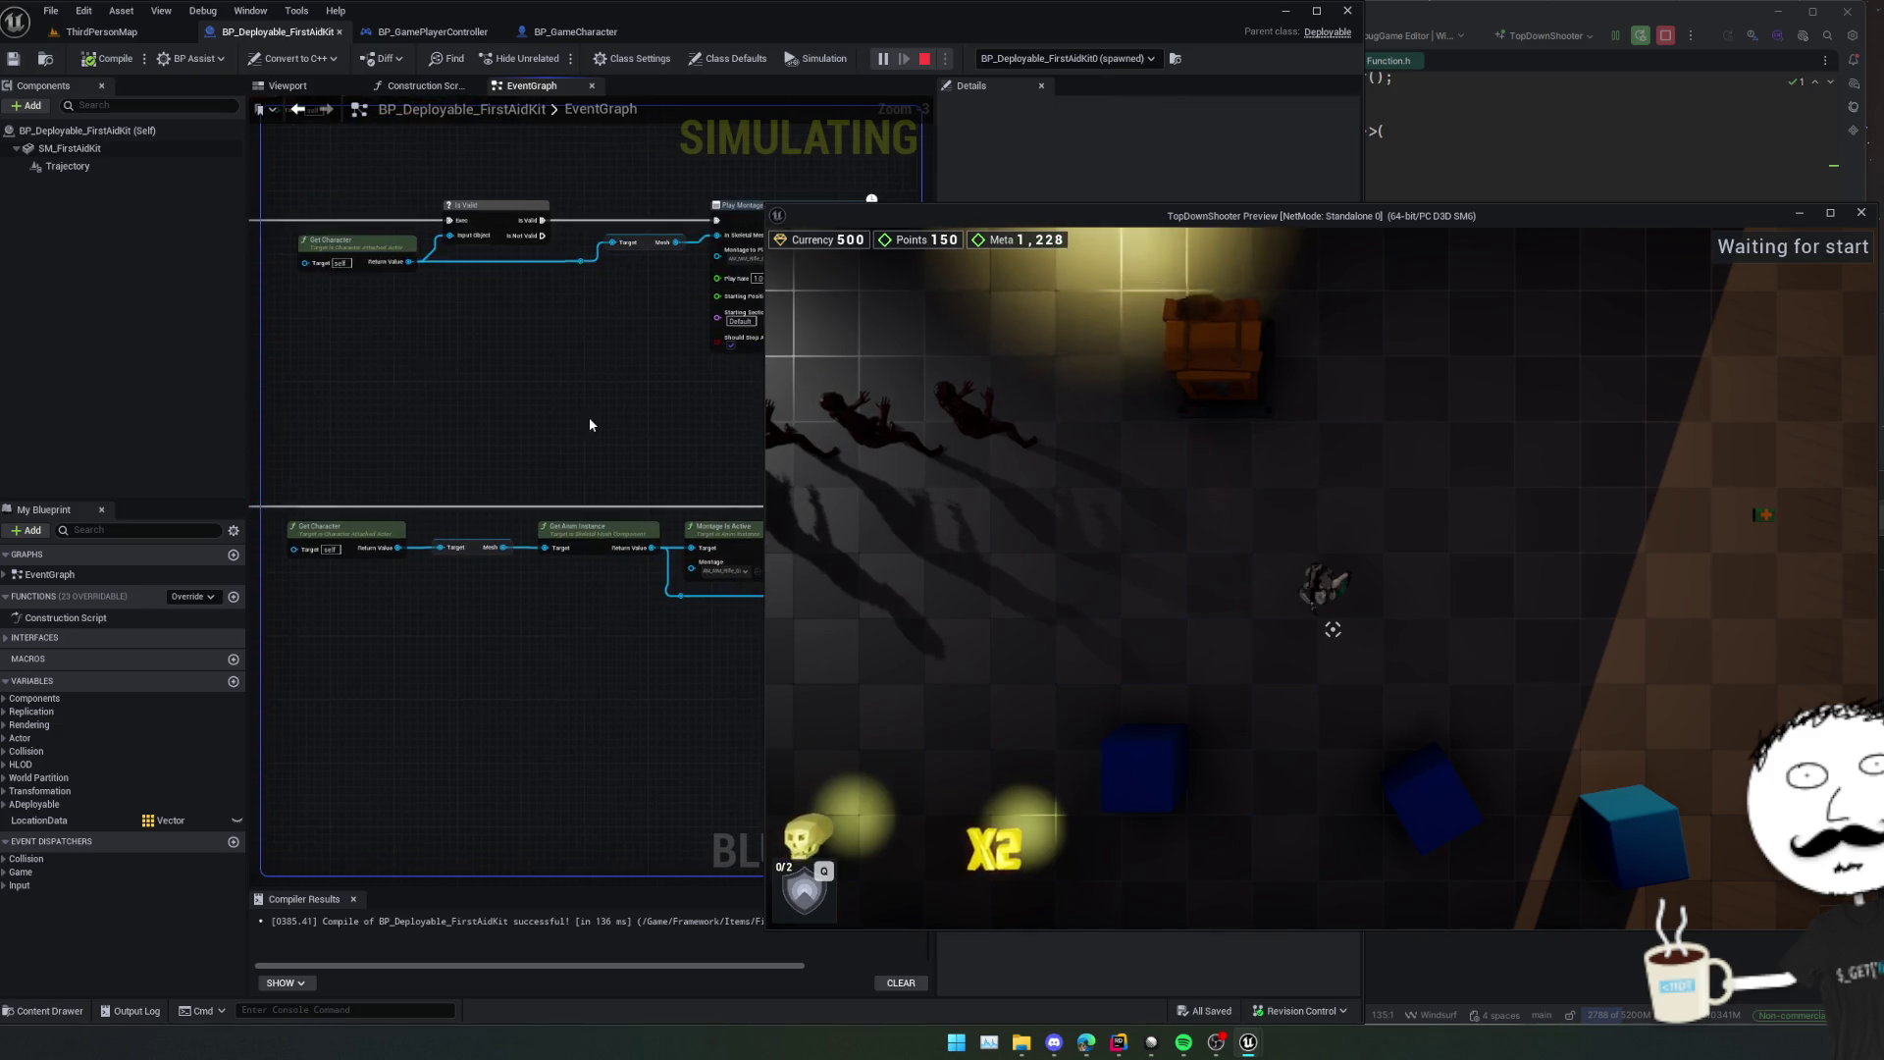
left_click_drag(590, 424, 344, 399)
scroll(432, 400, "down", 1)
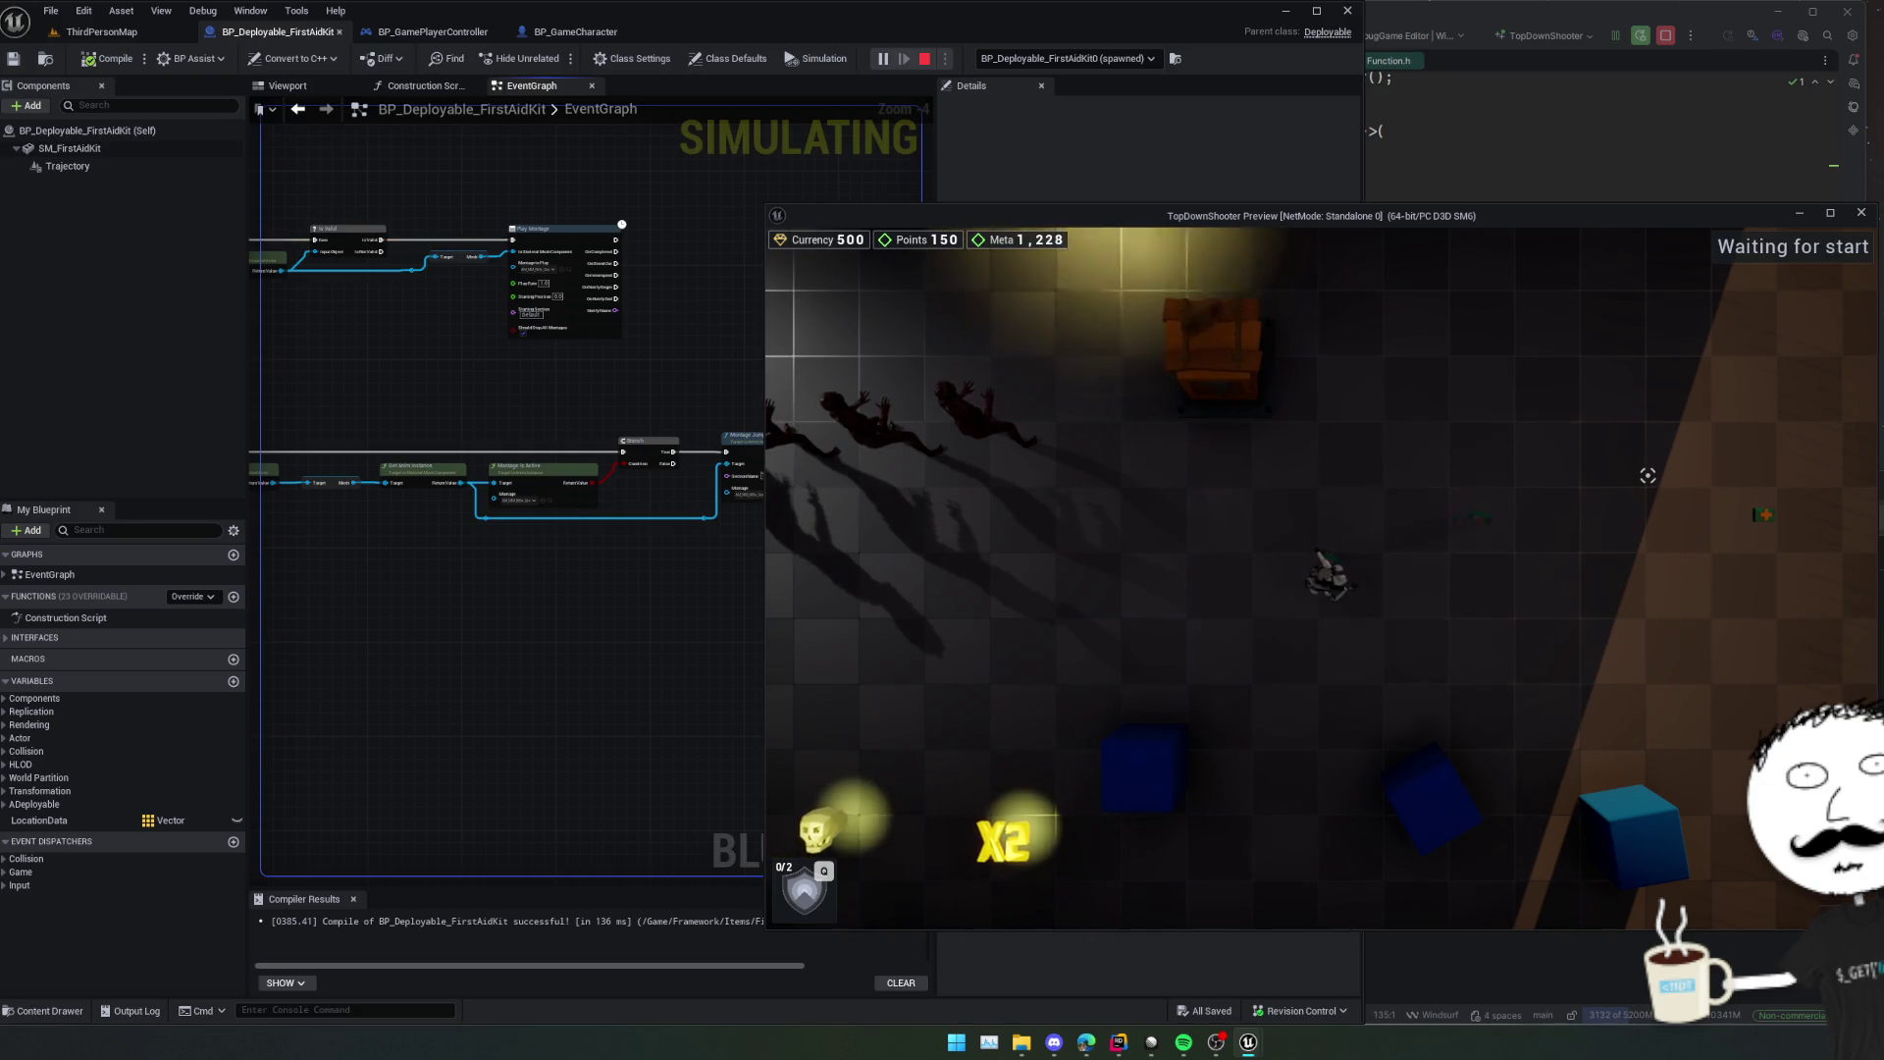
Pause the game and consult the ChatGPT answer before returning to the code.
key("Escape")
key("alt+Tab")
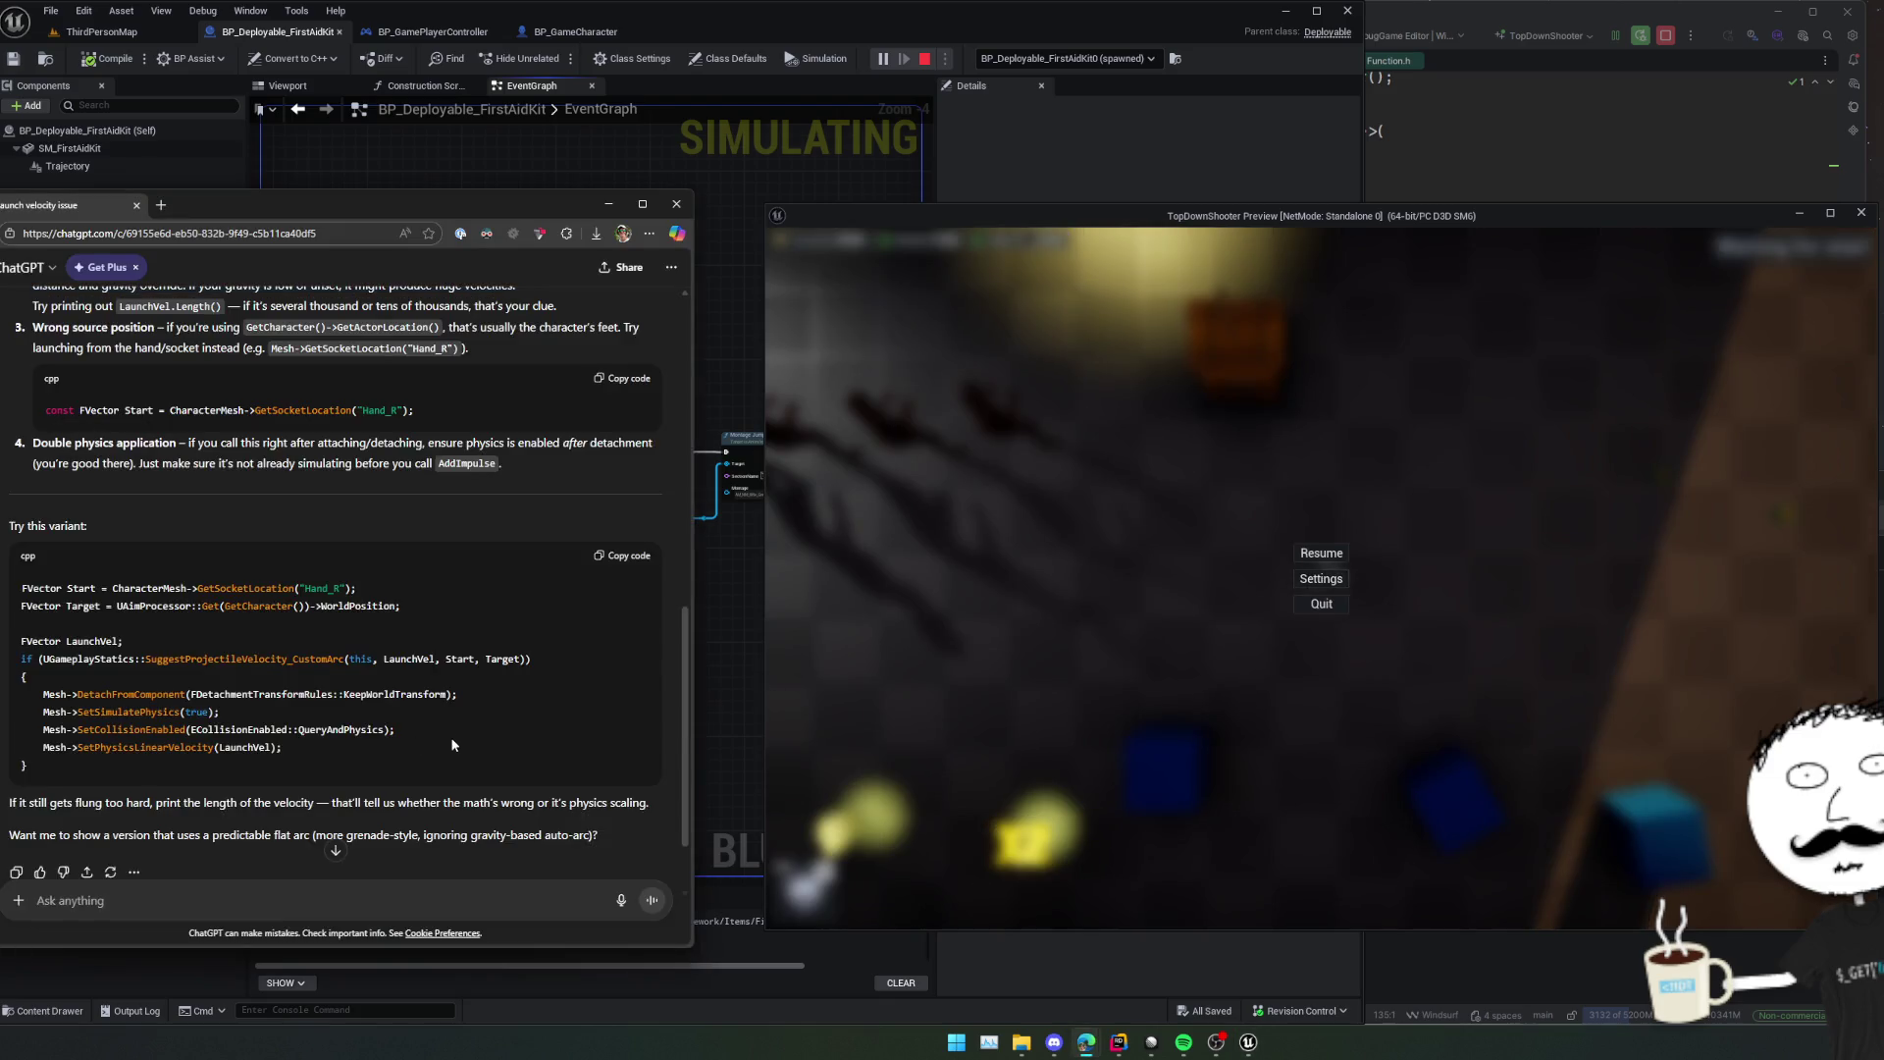
right_click(452, 744)
key("alt+Tab")
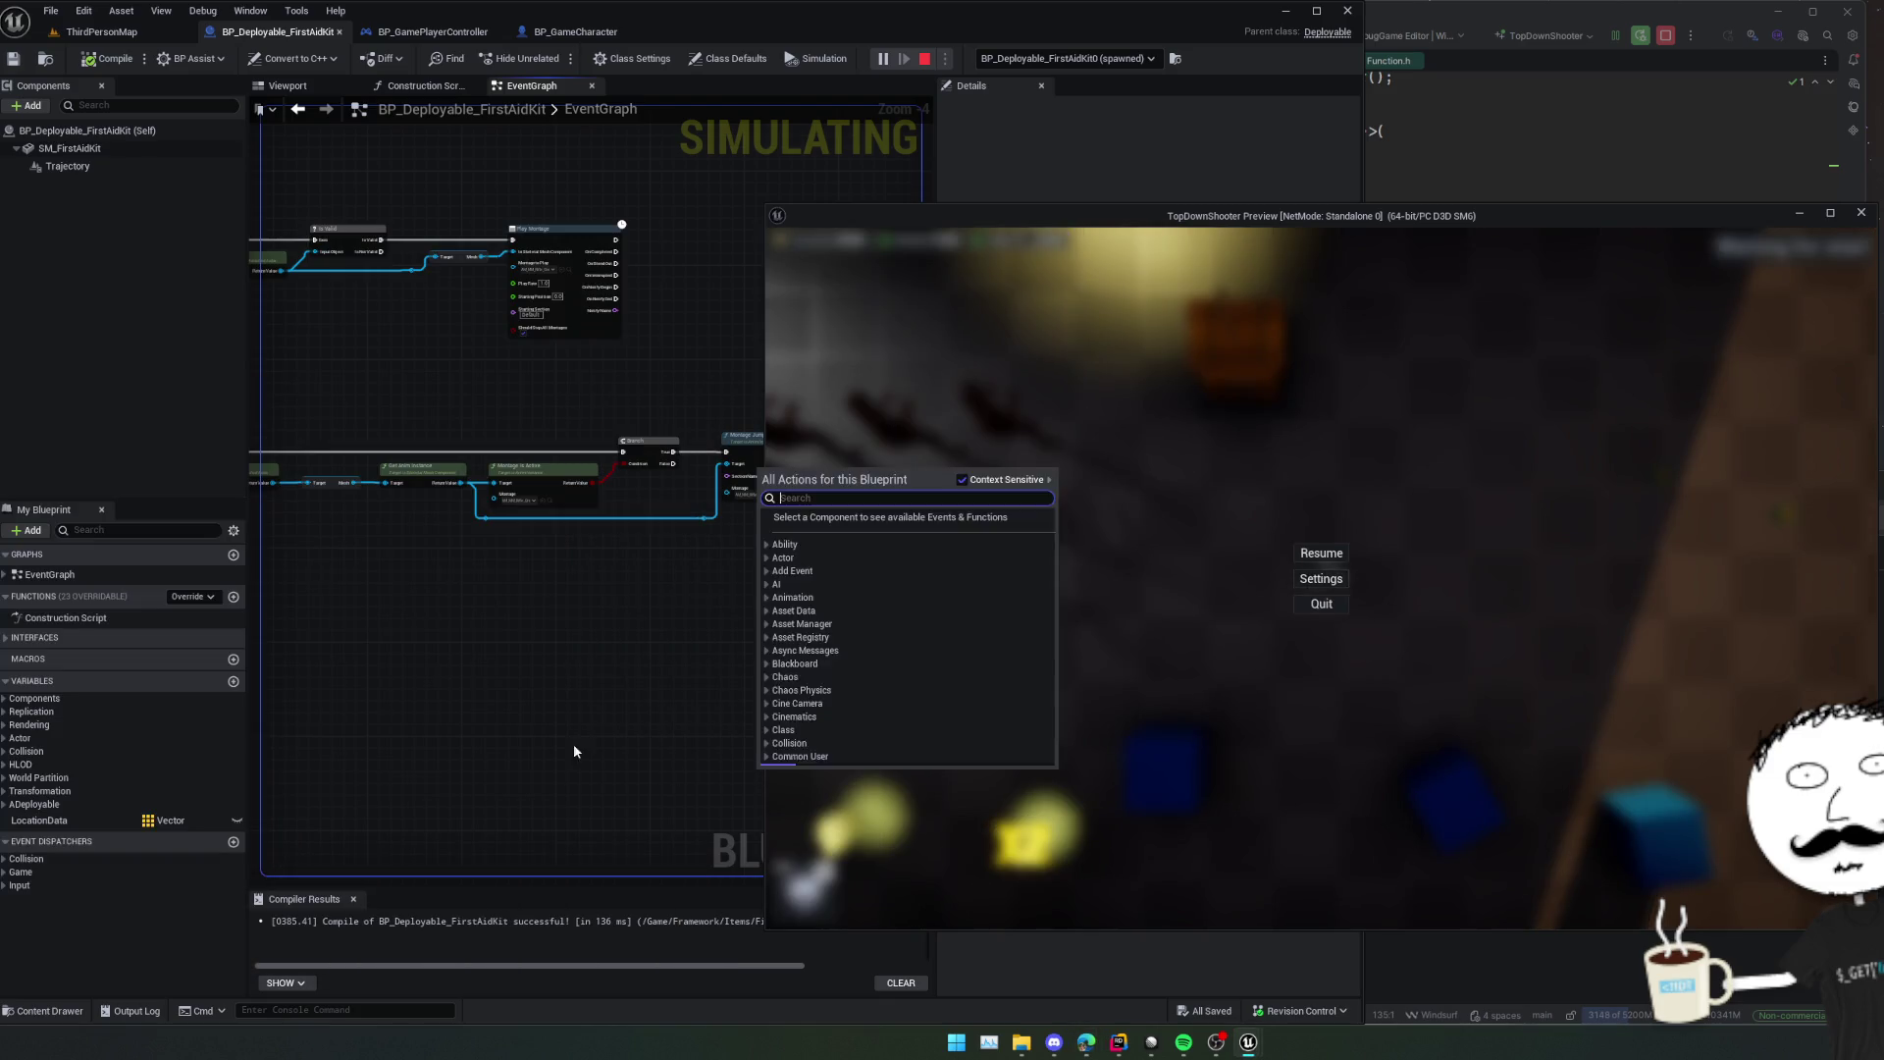
left_click(574, 750)
scroll(536, 683, "up", 2)
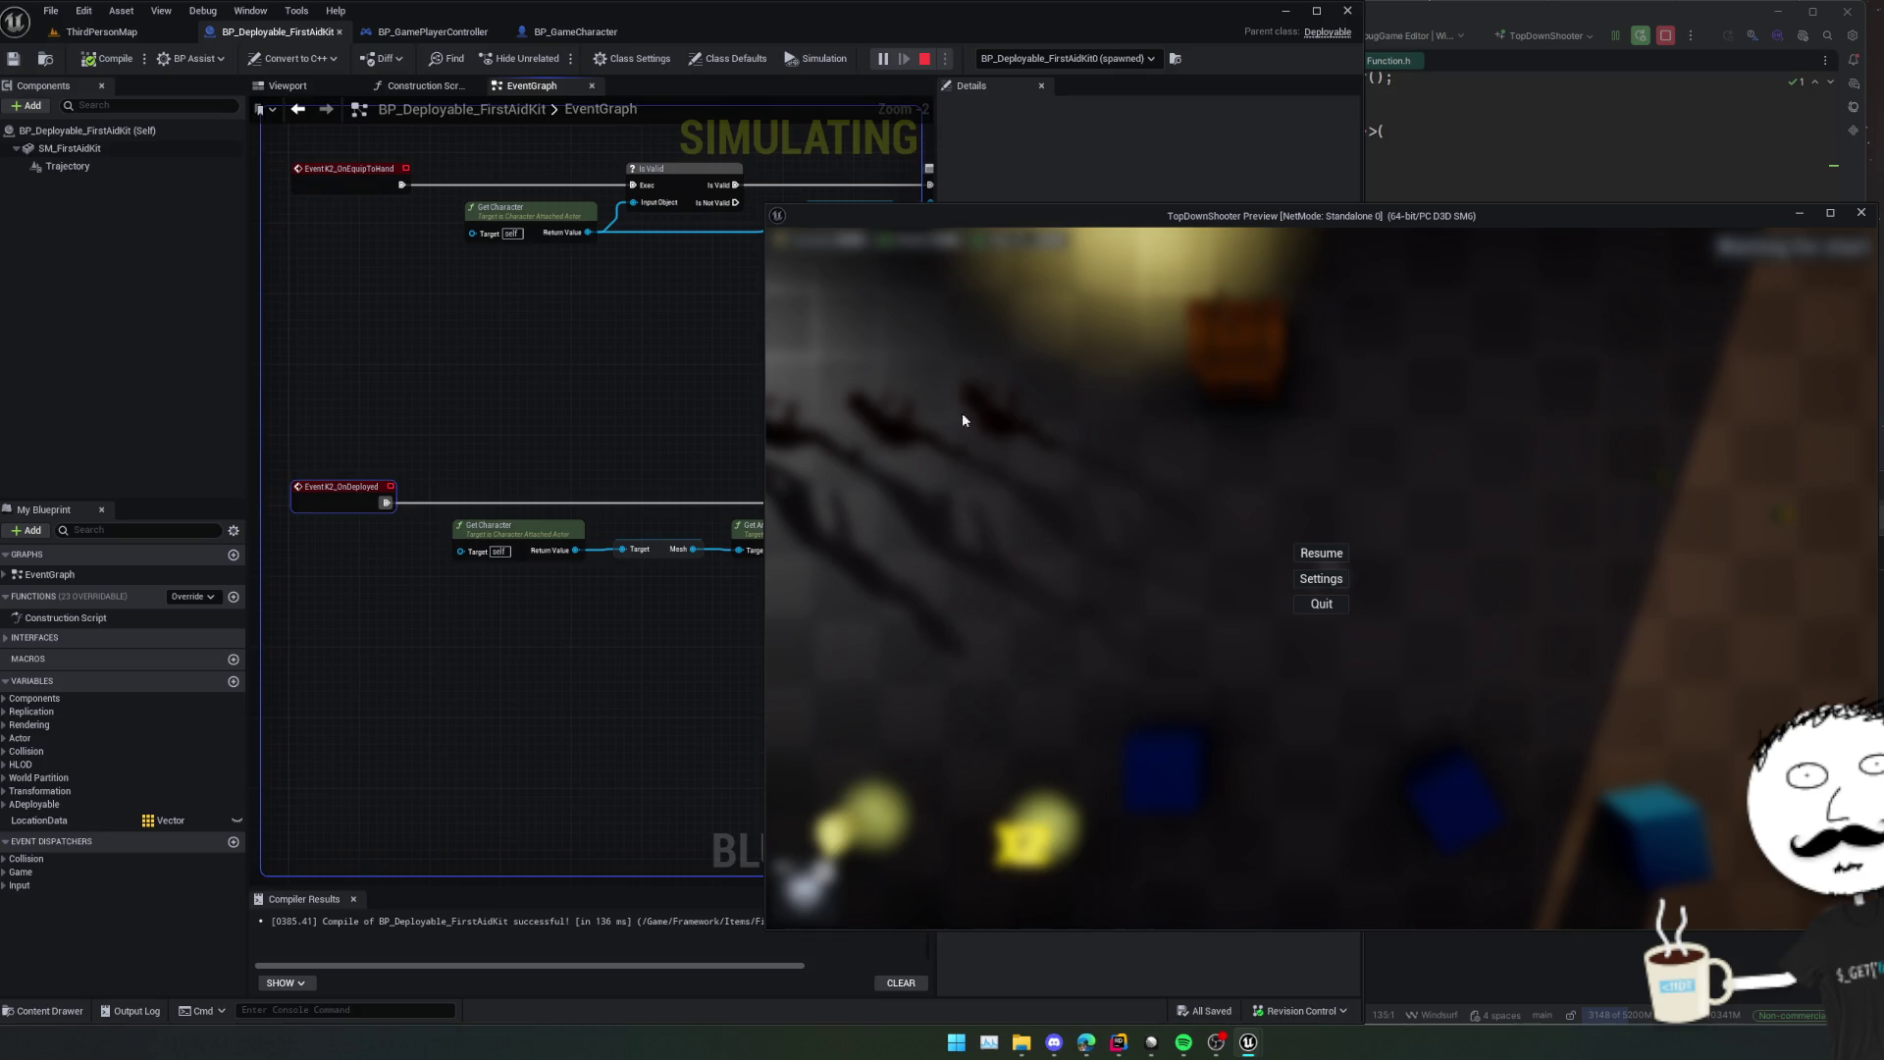
key("alt+Tab")
Search Deployable.cpp for 'OnDepl' to find the deploy code.
key("ctrl+f")
type("On")
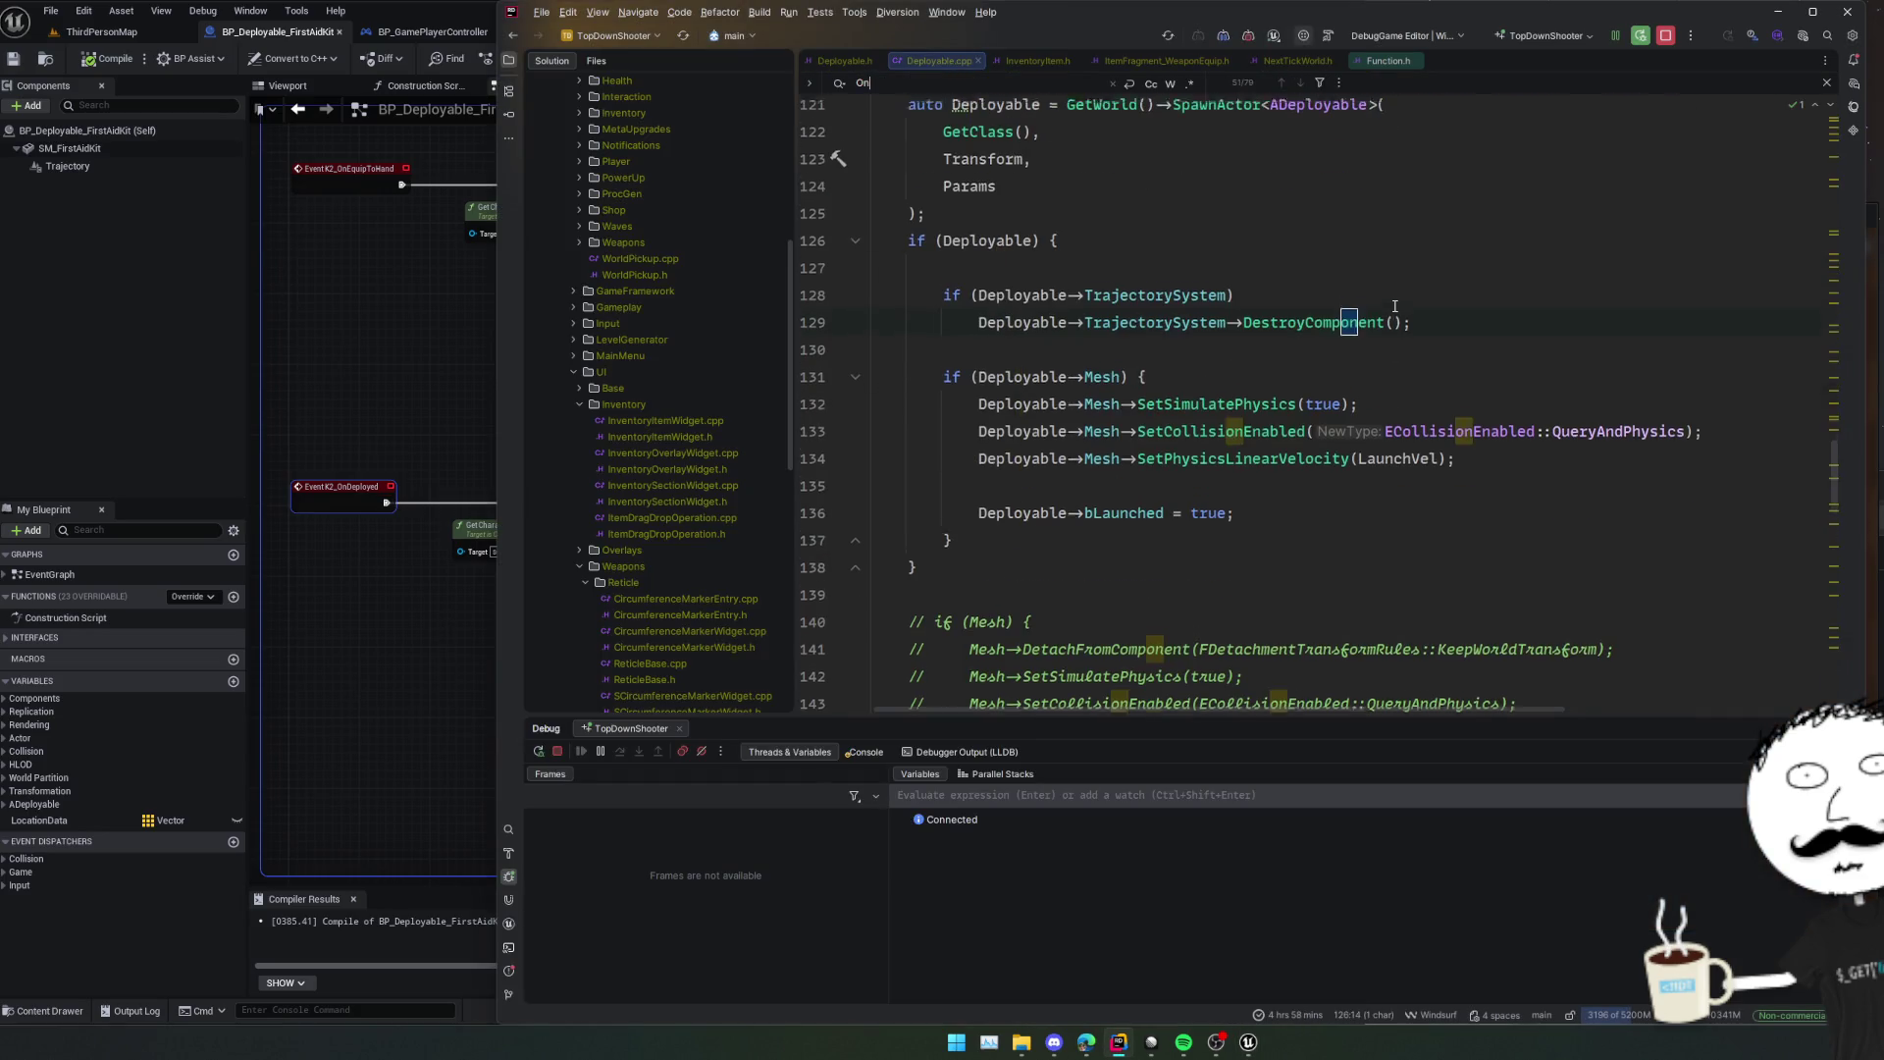
type("Deploy")
key("ctrl+a")
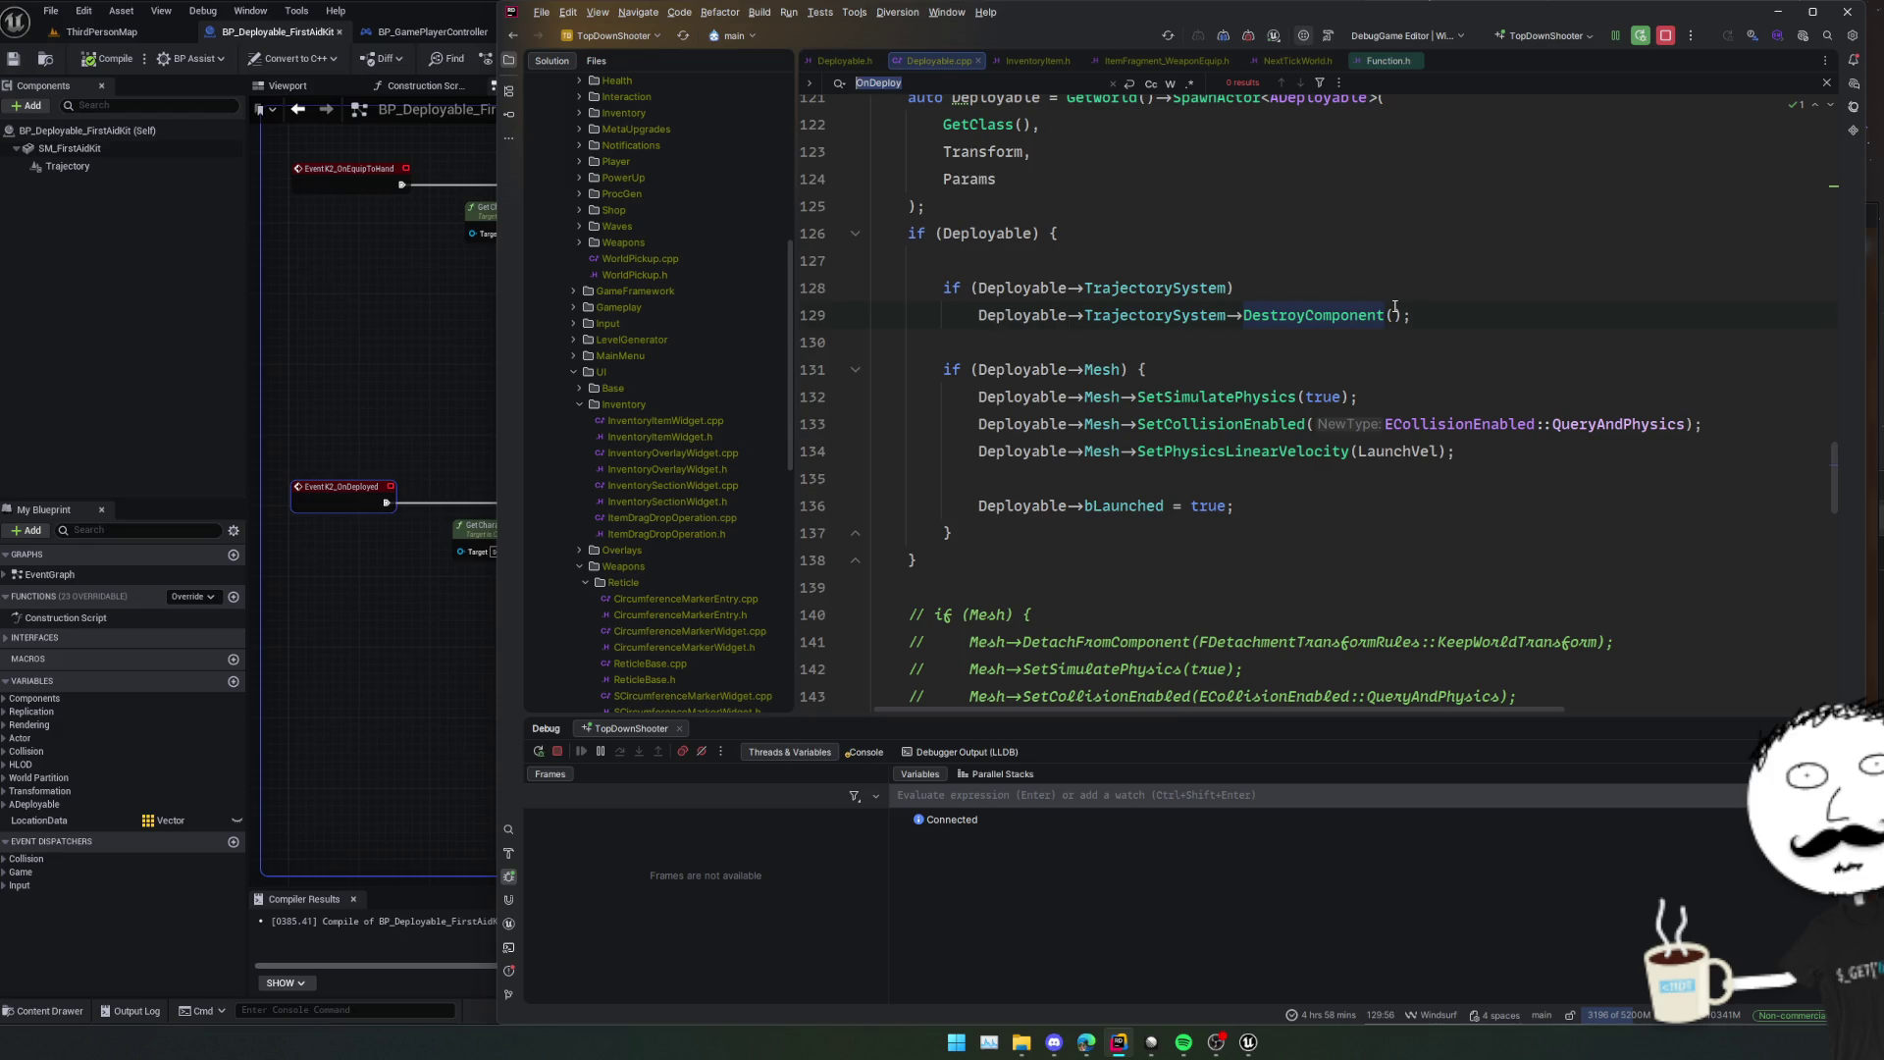
left_click(1316, 452)
scroll(1177, 442, "down", 4)
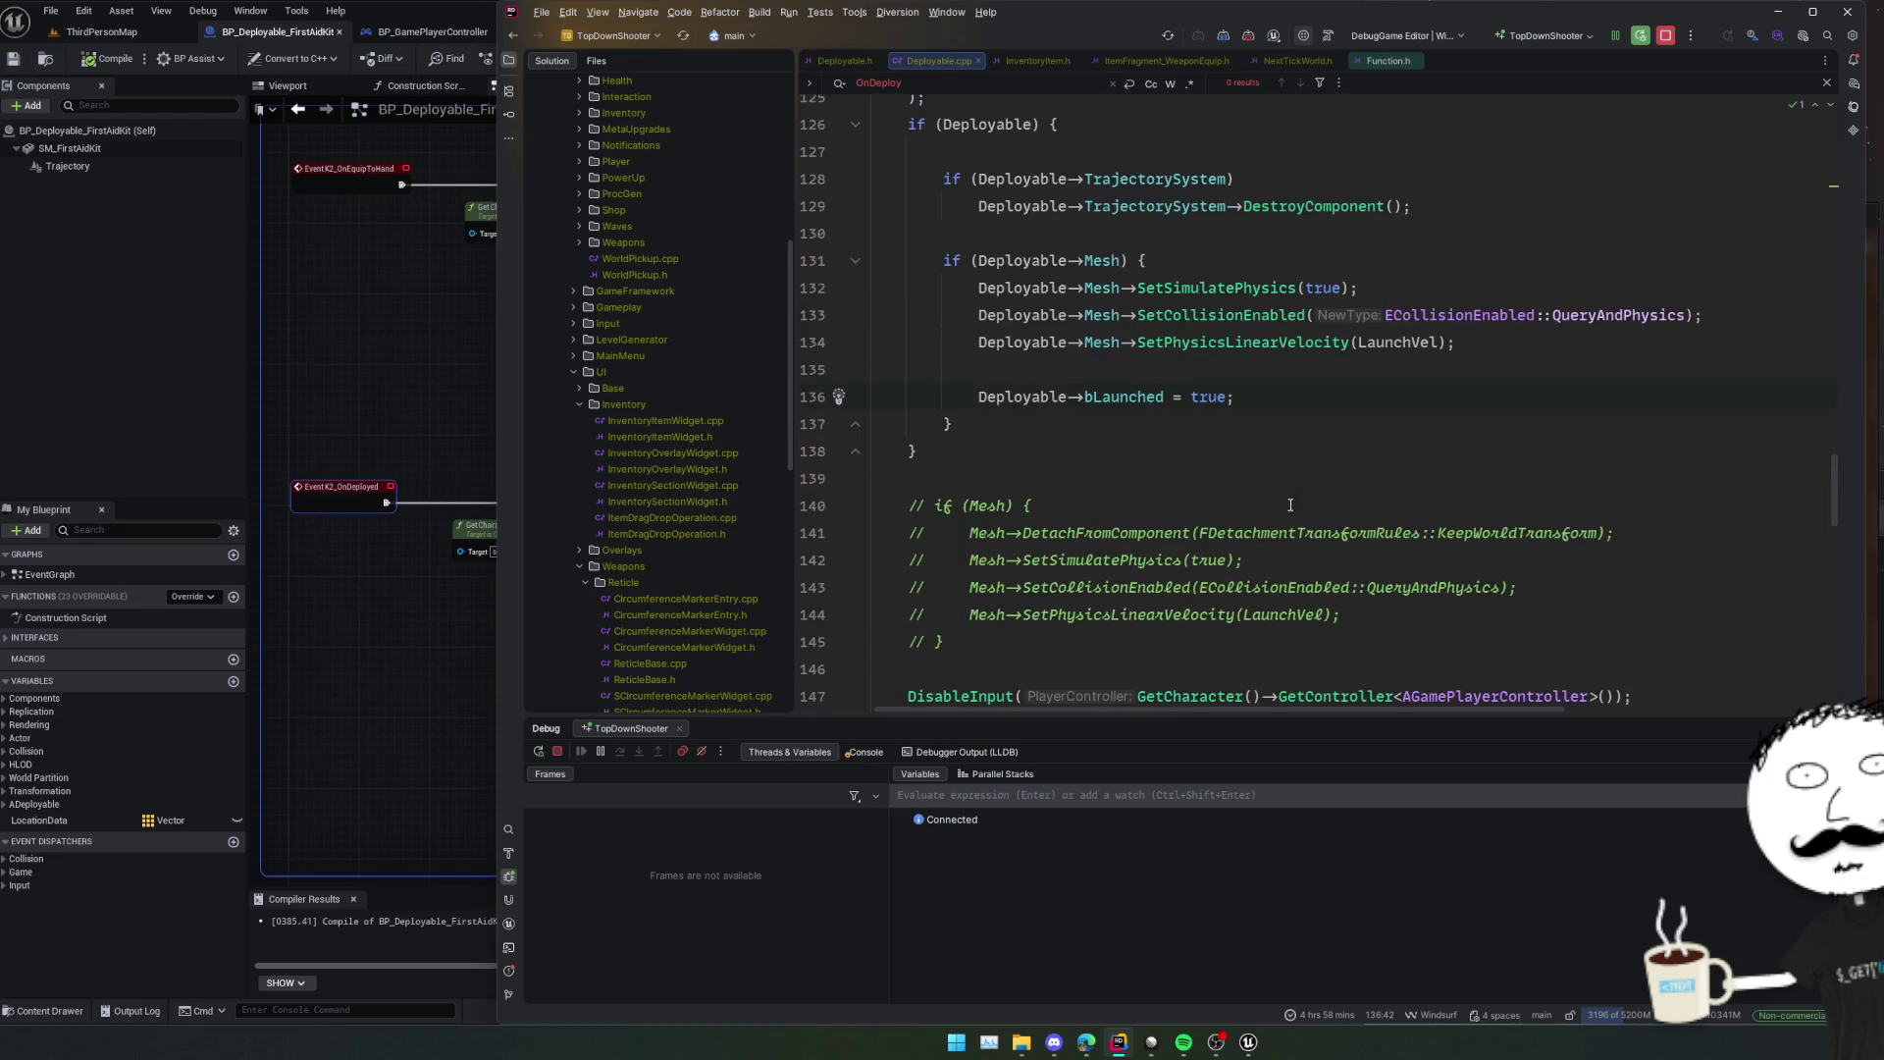
left_click(1077, 460)
scroll(1077, 460, "down", 4)
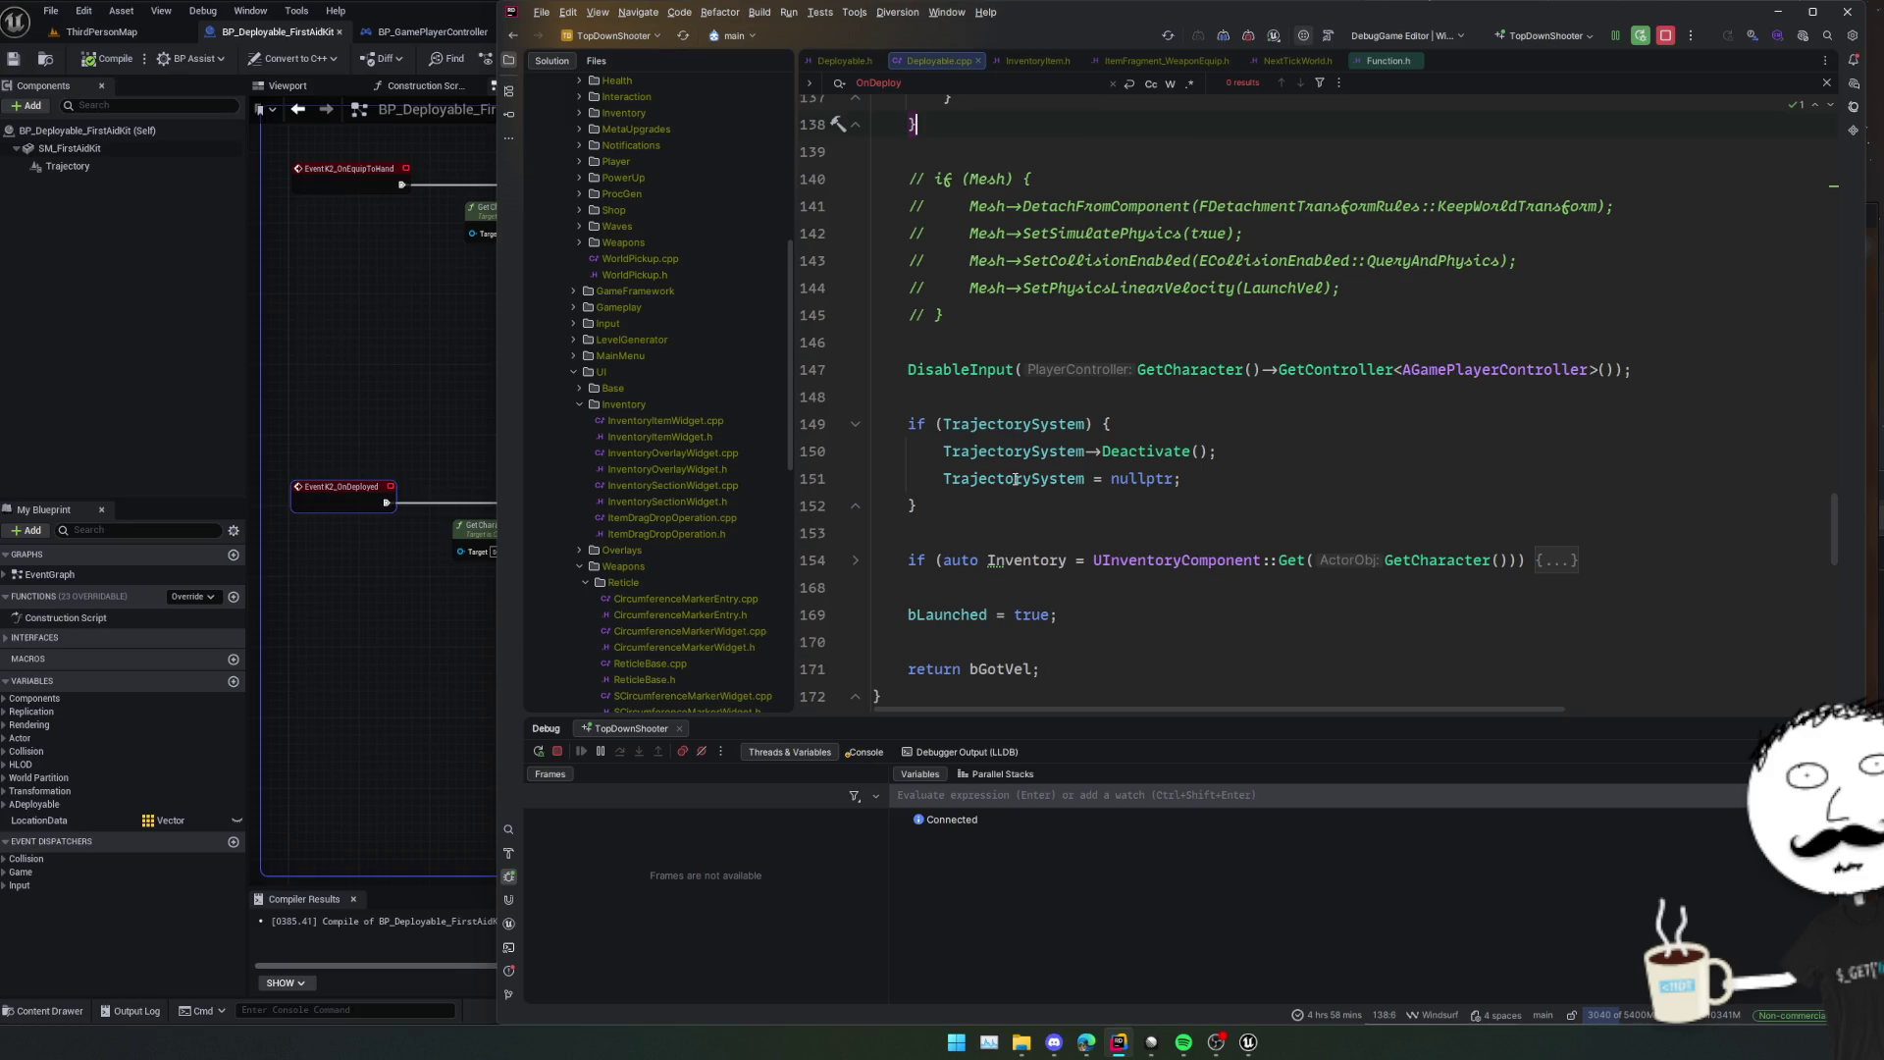
Replace the 'bLaunched = true;' assignment with a 'K2_OnDeployed();' call.
left_click(1071, 614)
key("Return")
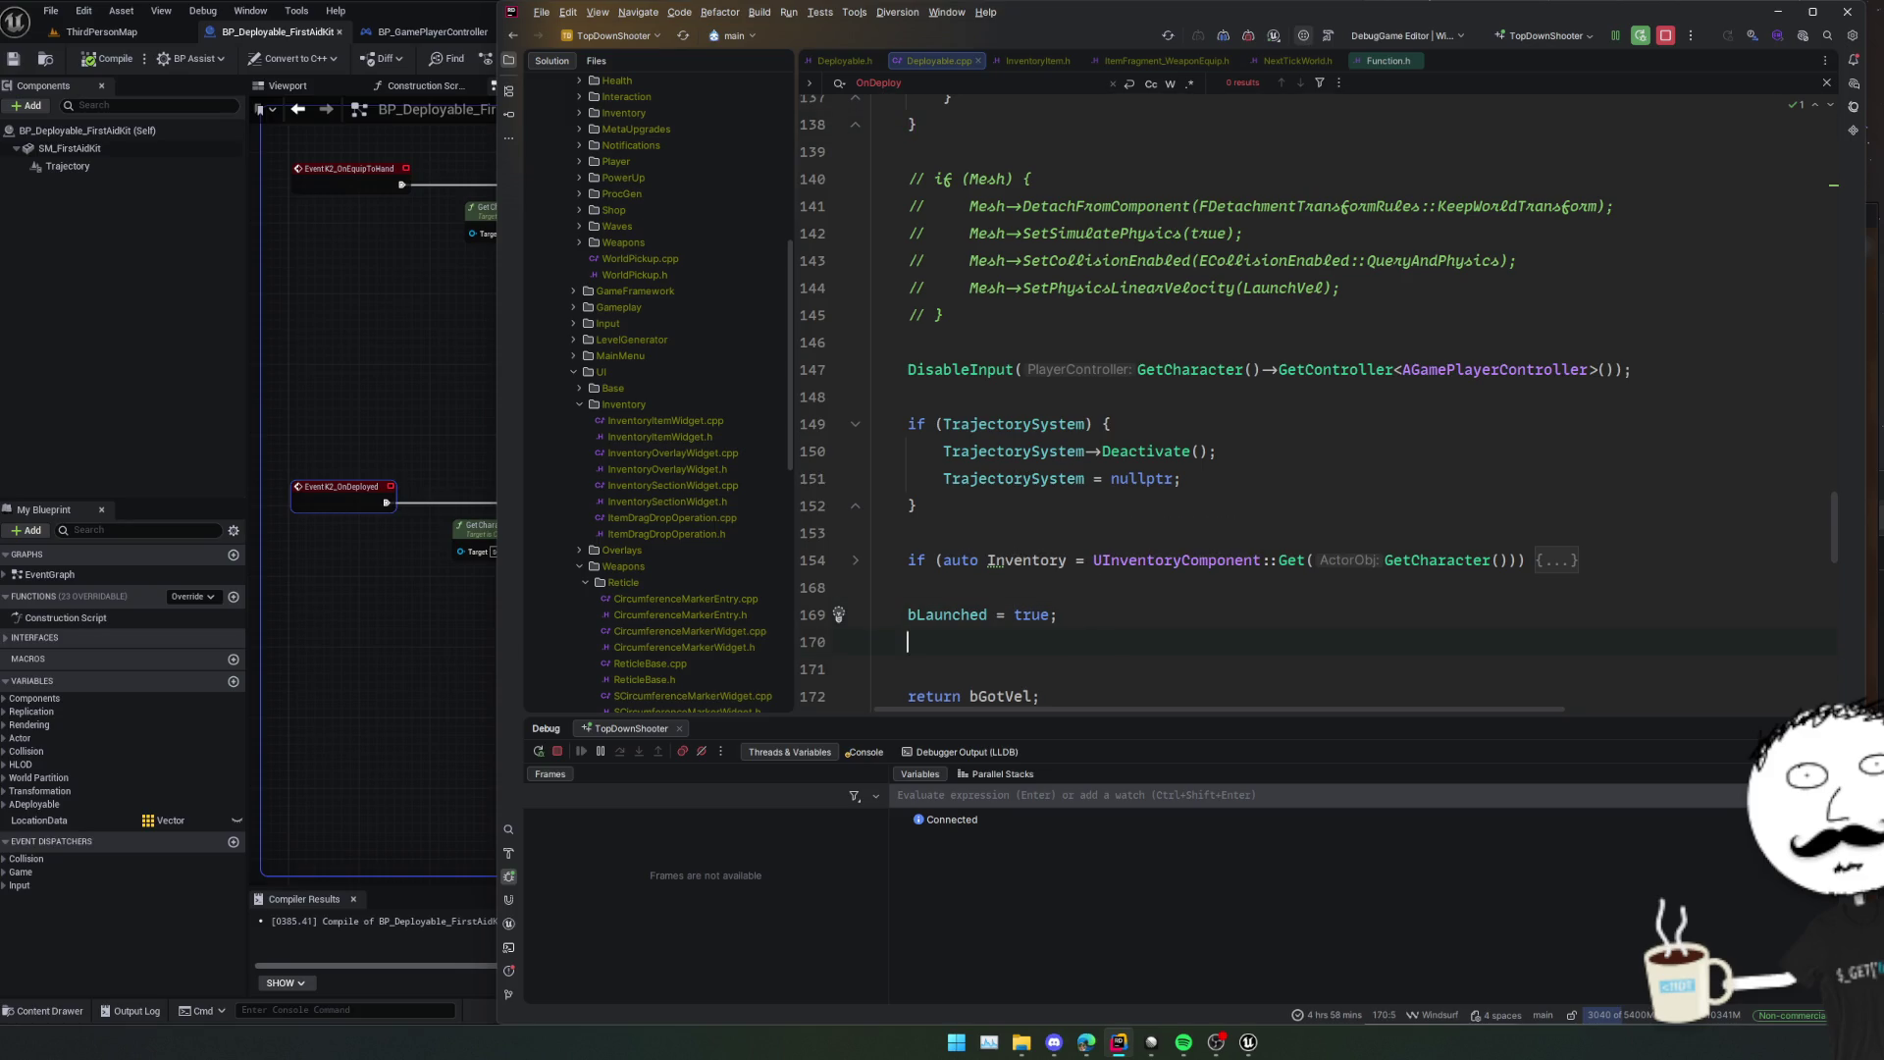
key("ctrl+y")
key("ctrl+y")
key("shift+Up")
key("shift+Up")
key("BackSpace")
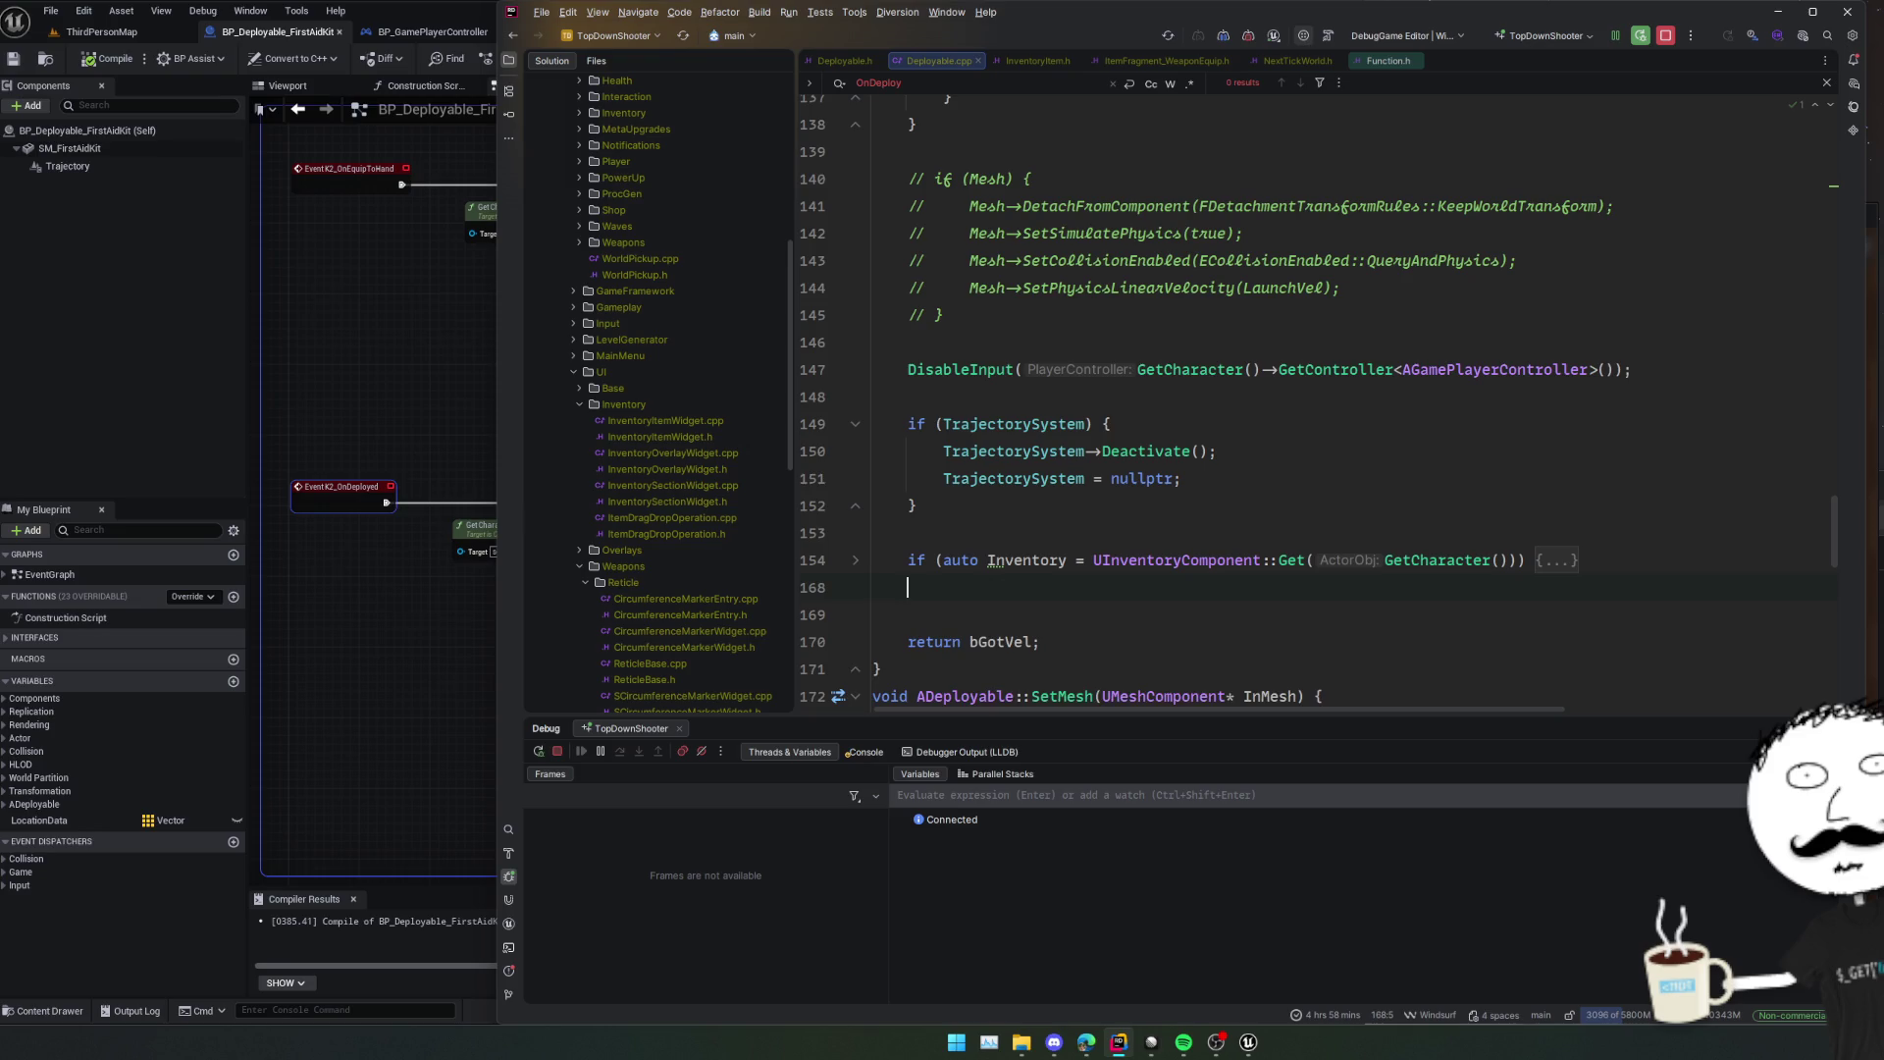
type("K2")
key("Return")
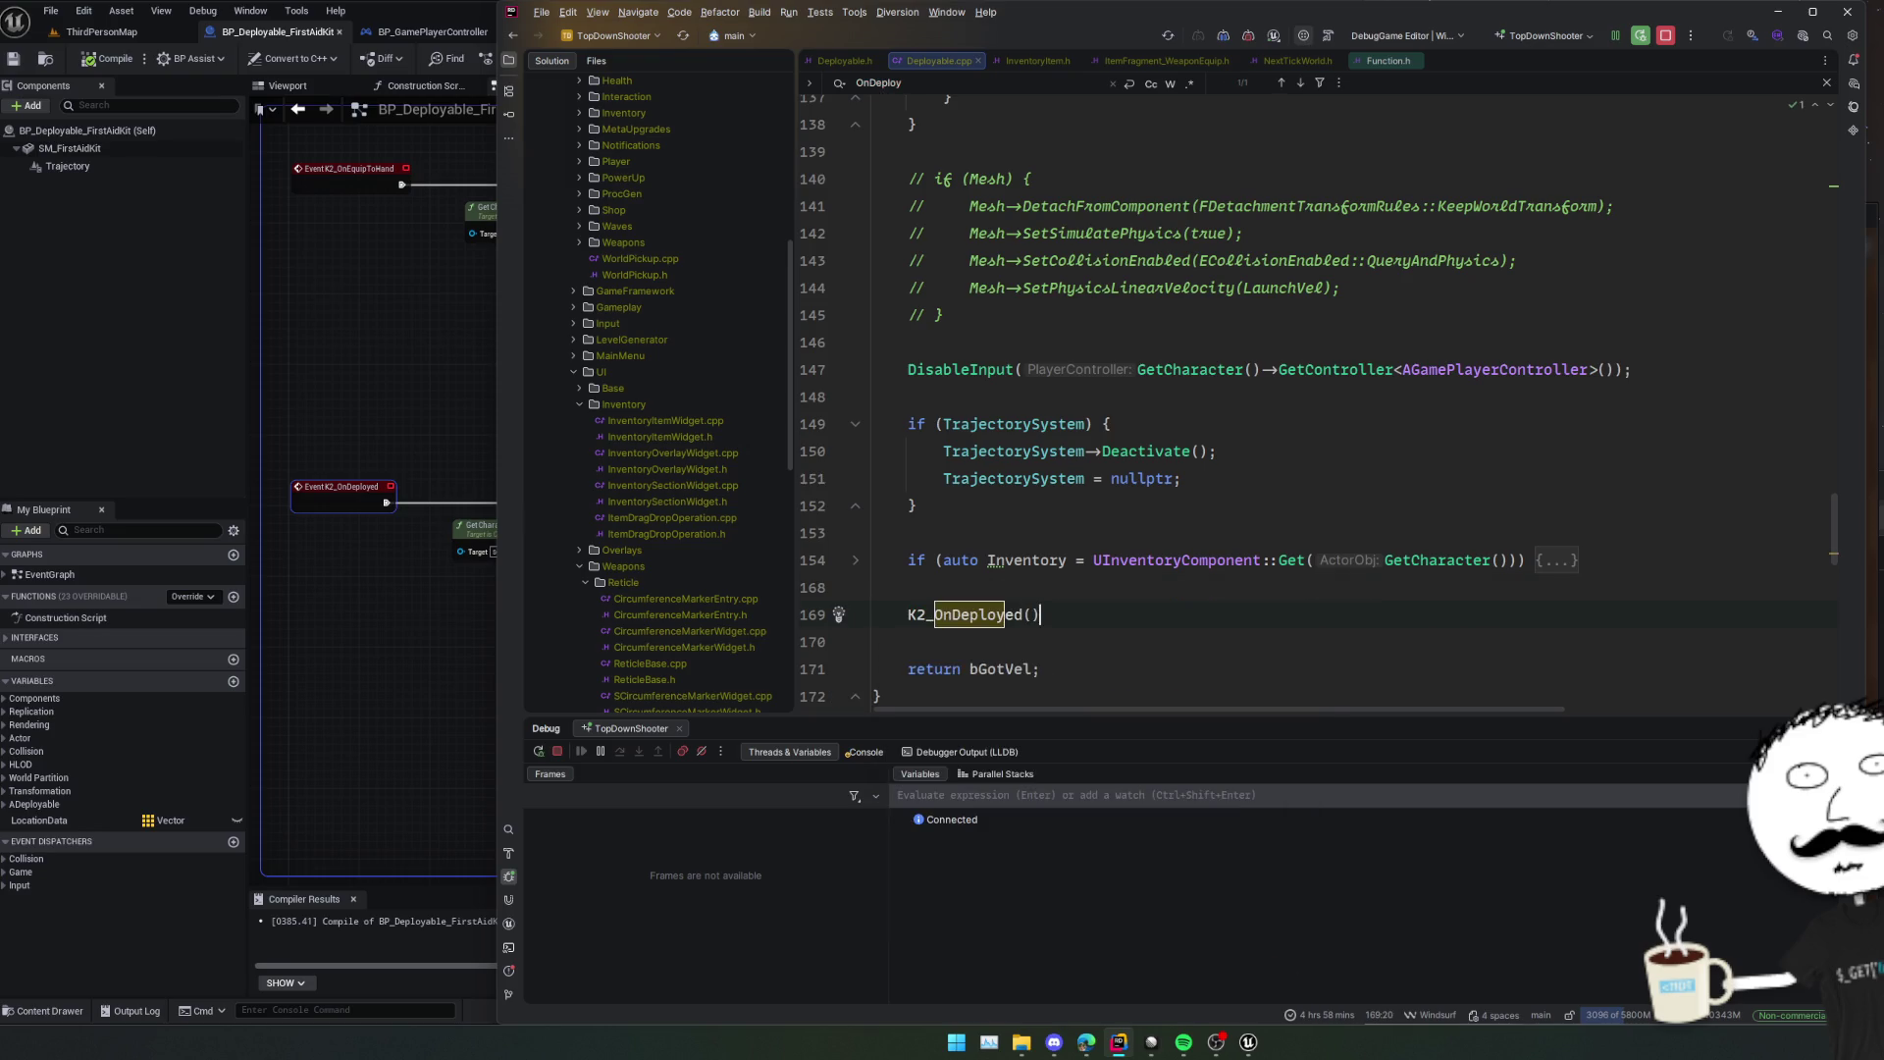
type(";")
double_click(966, 614)
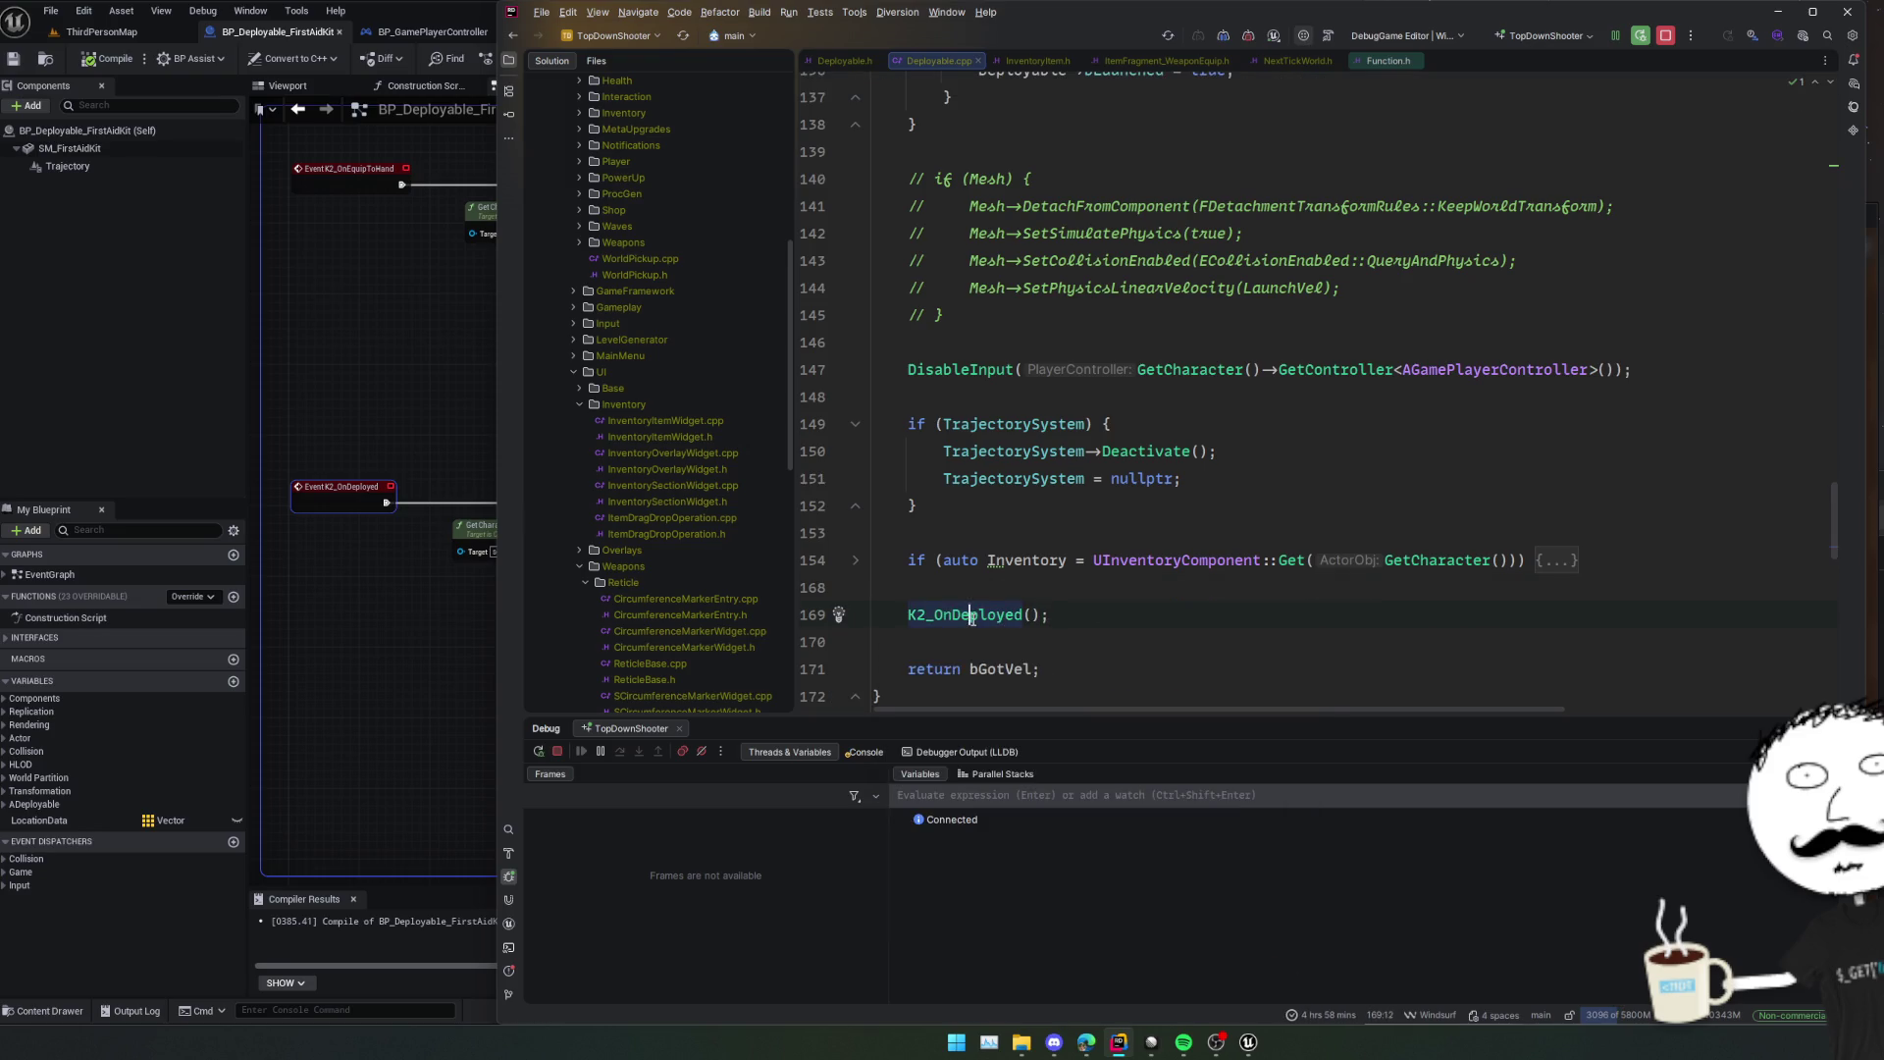
Live-compile the Deployable.cpp change with Ctrl+Alt+F11 and return to Unreal.
key("ctrl+f")
scroll(973, 619, "down", 4)
key("ctrl+alt+F11")
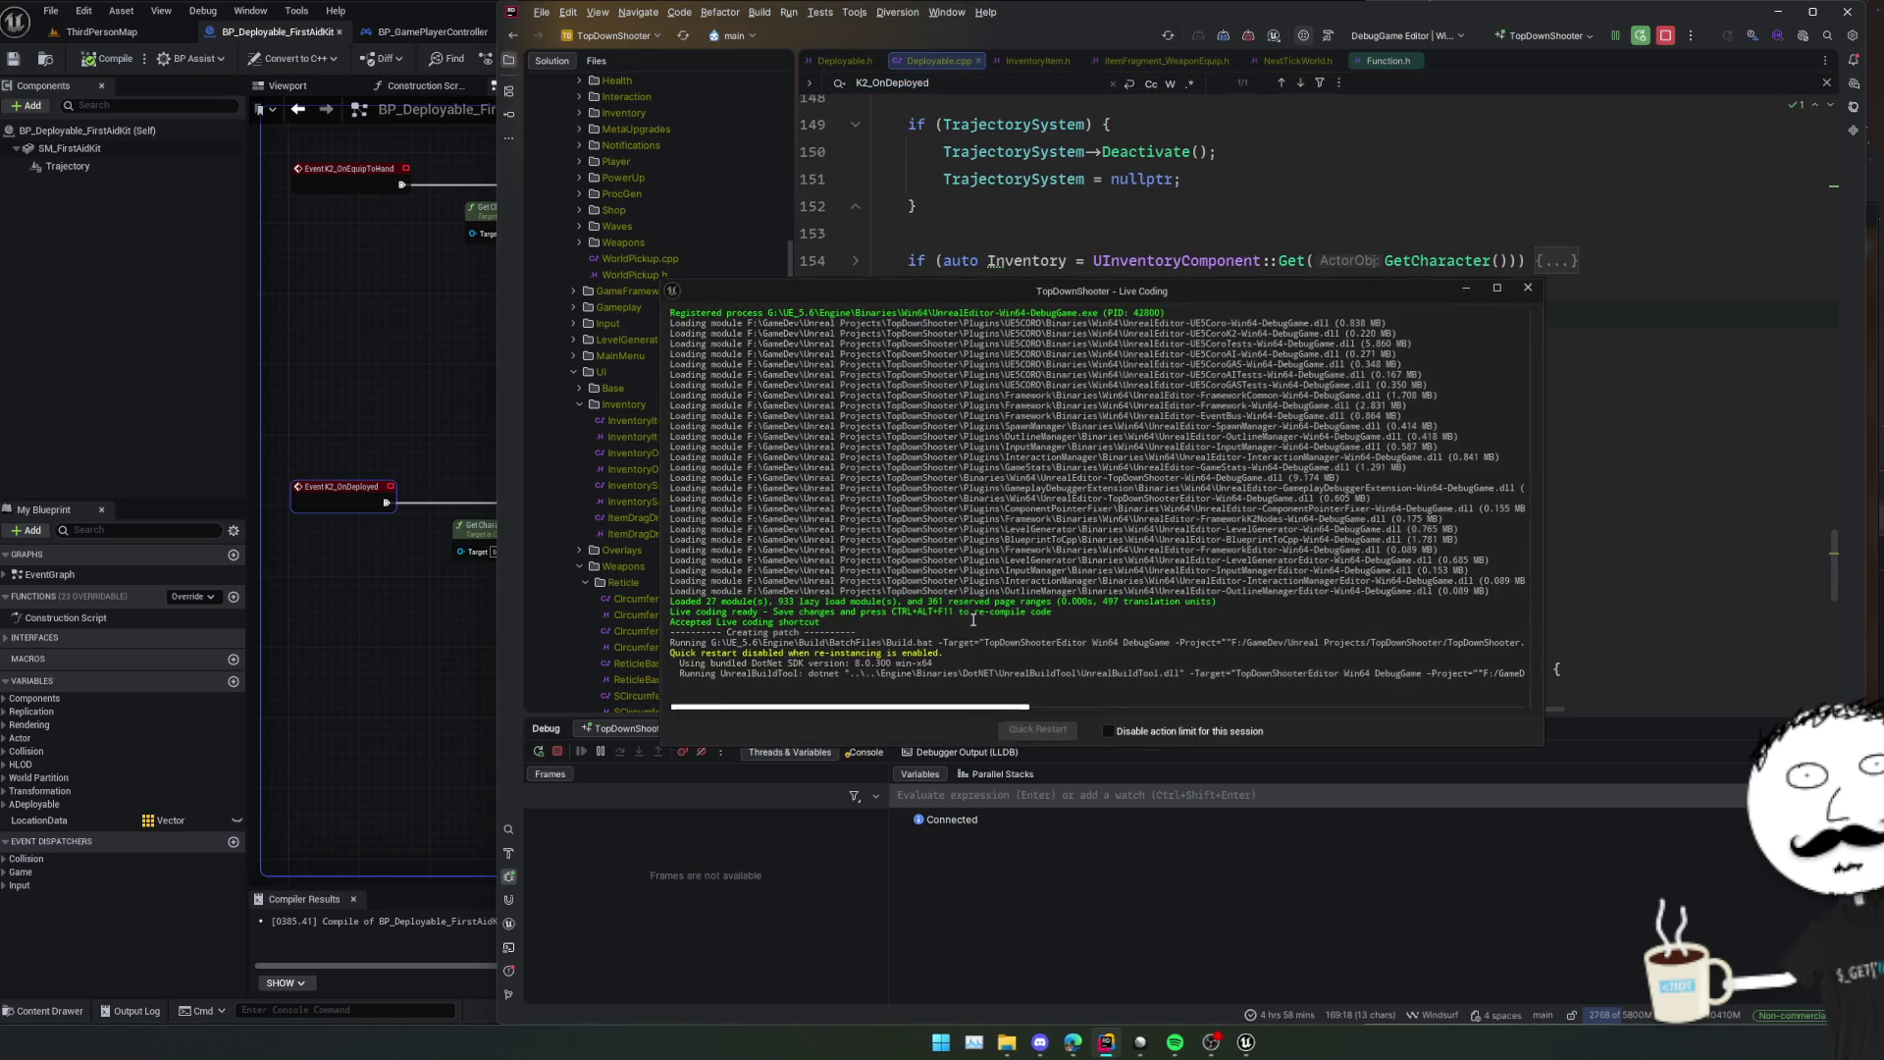
left_click_drag(951, 291, 1609, 480)
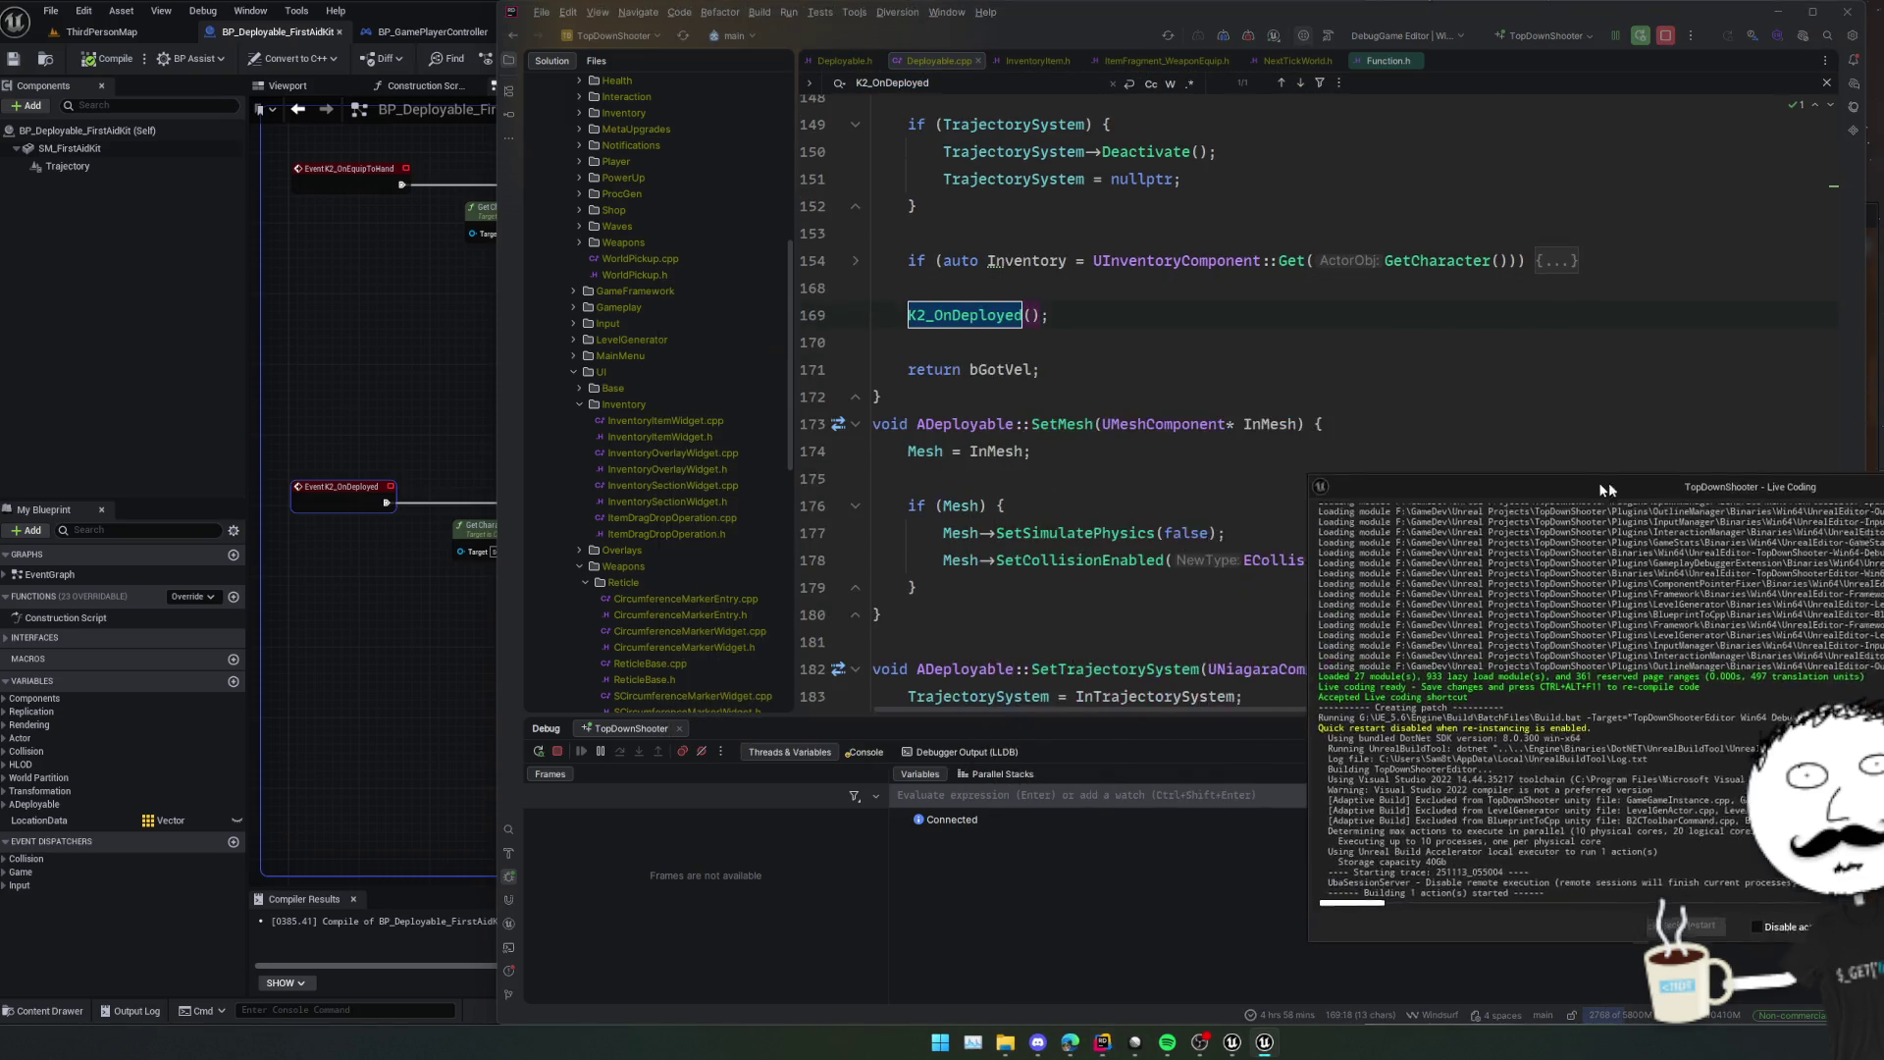
scroll(1103, 421, "up", 2)
left_click(1104, 422)
scroll(1103, 422, "up", 9)
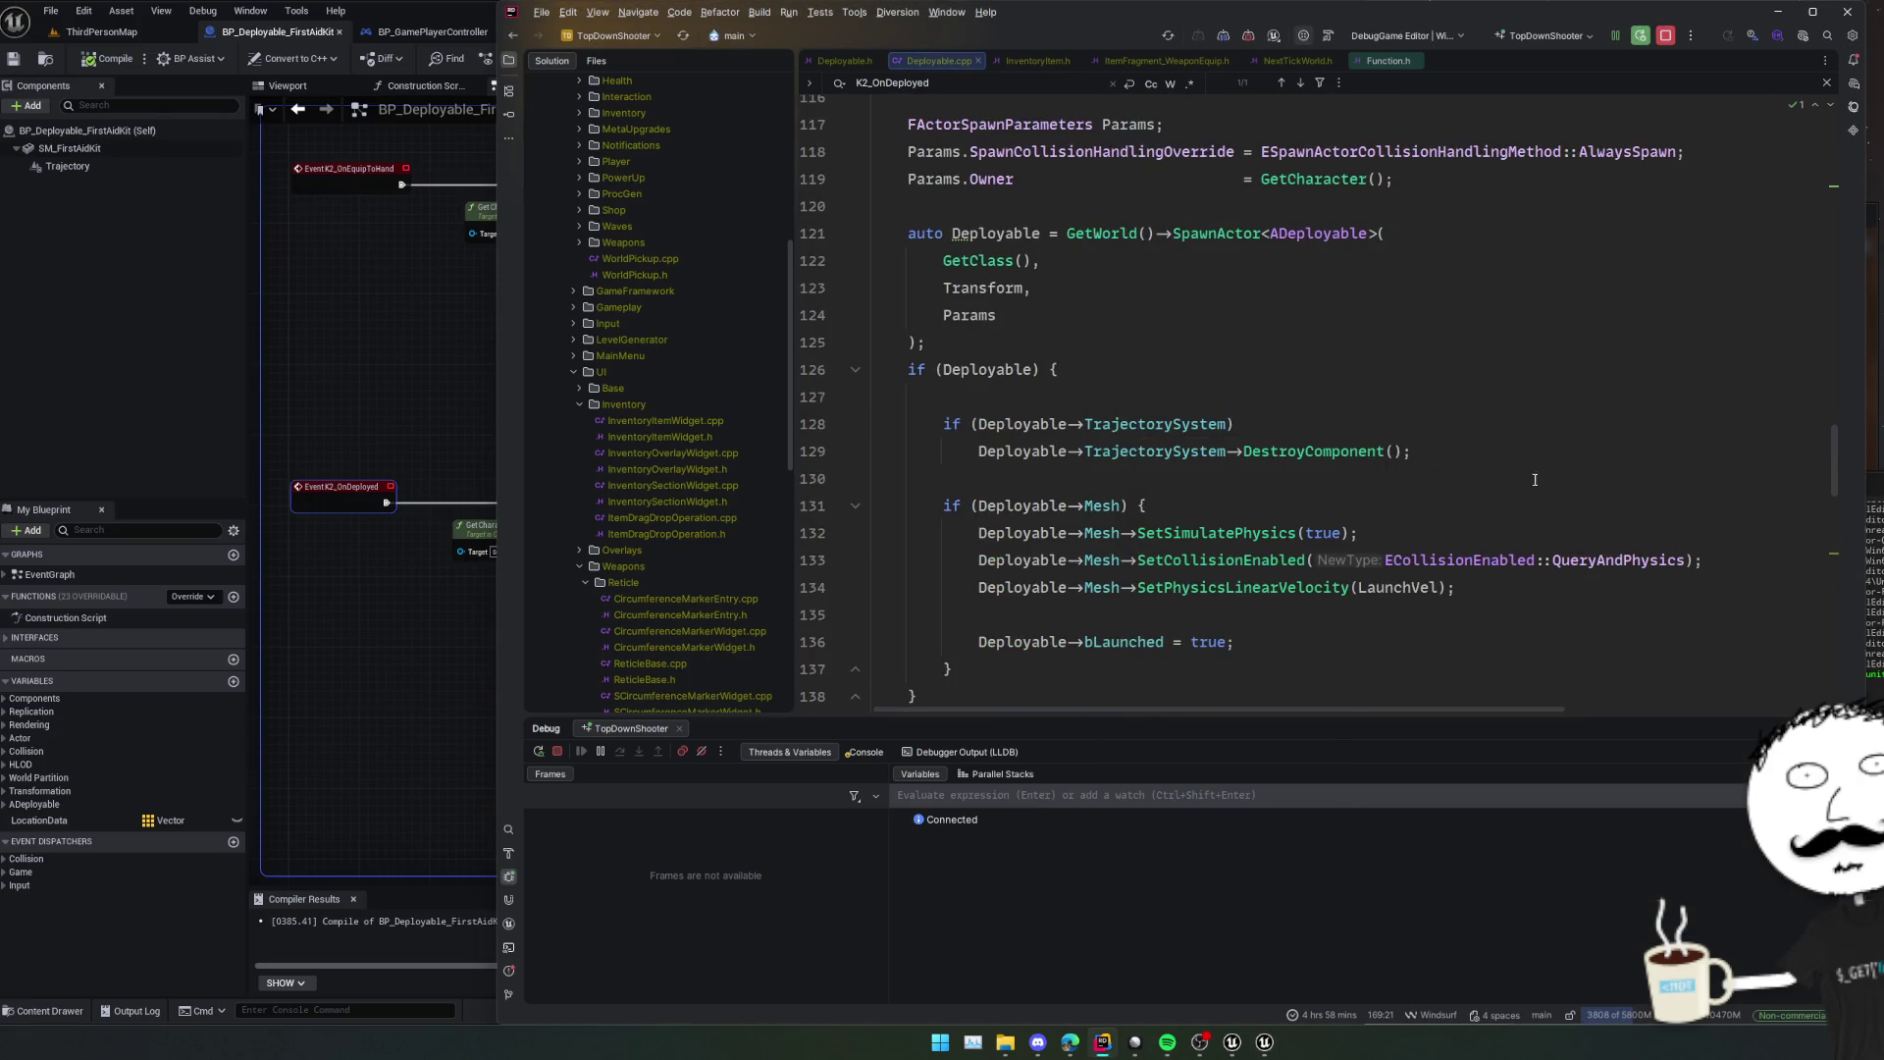
scroll(1597, 536, "down", 4)
scroll(1593, 534, "down", 3)
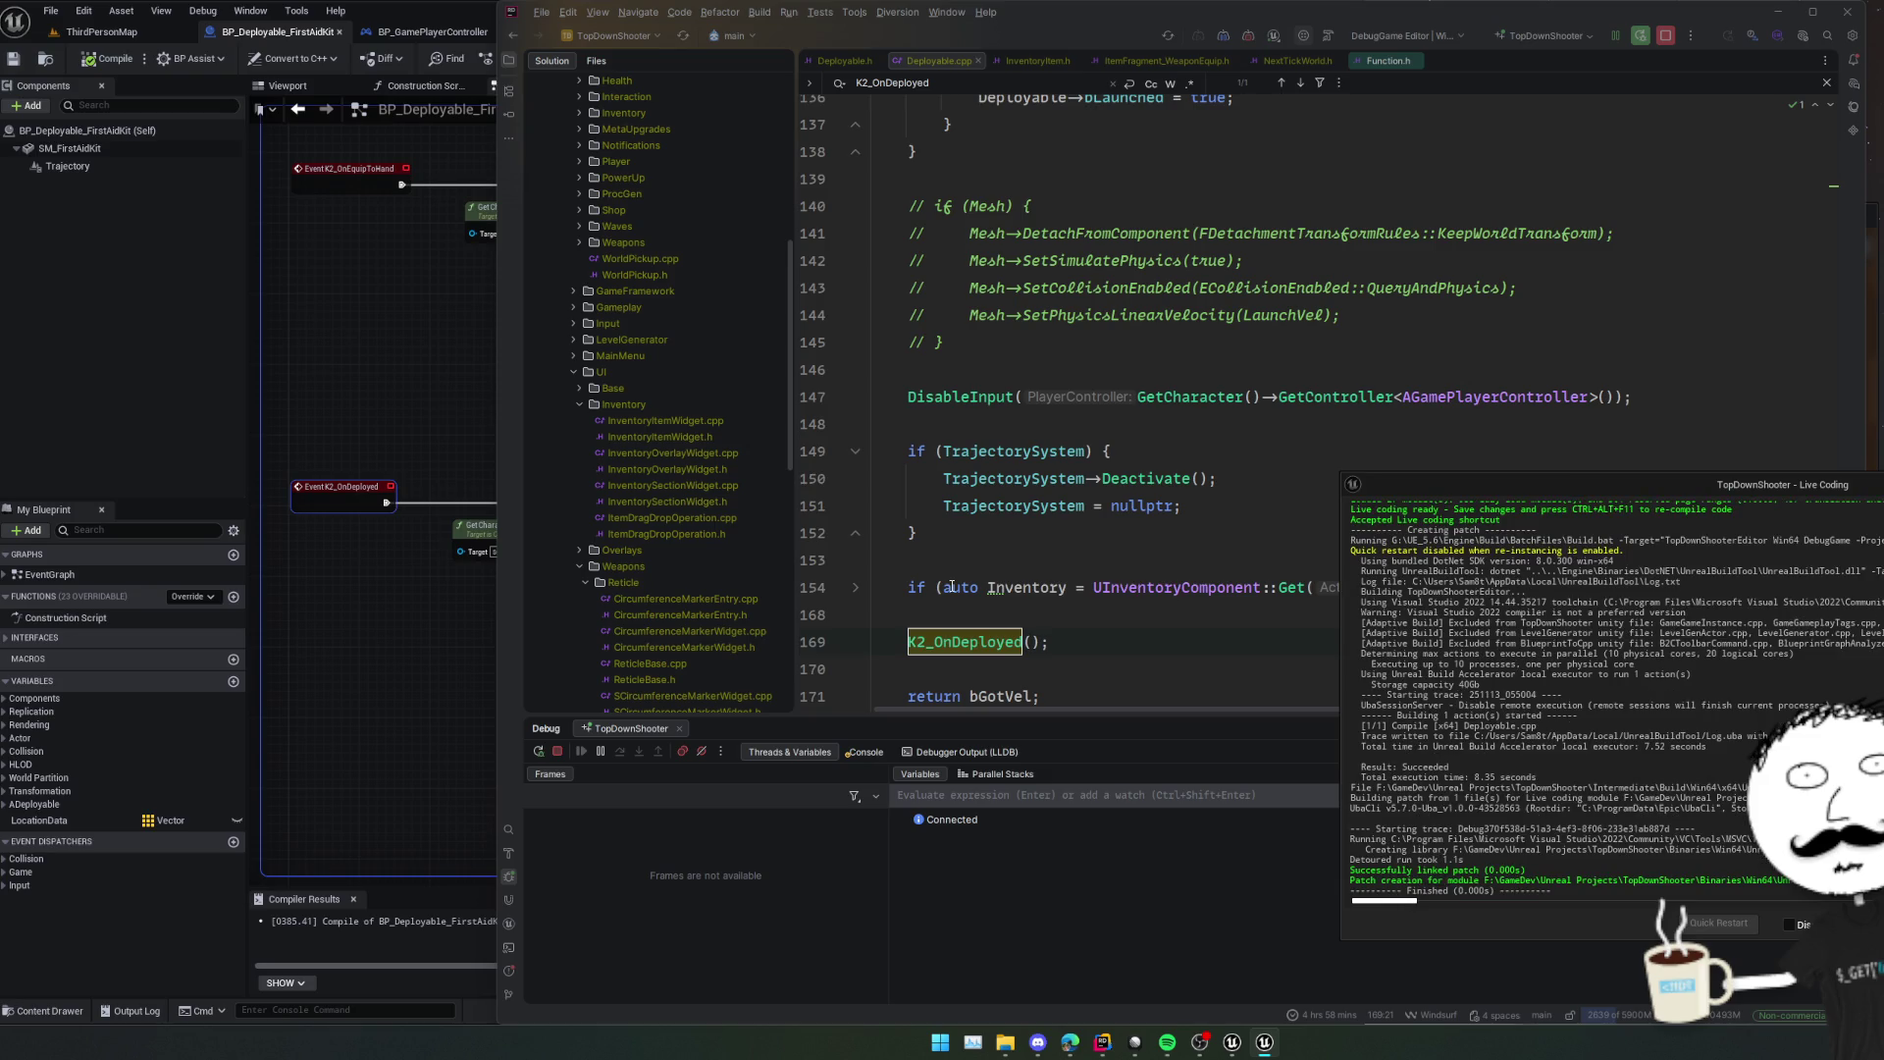
key("alt+Tab")
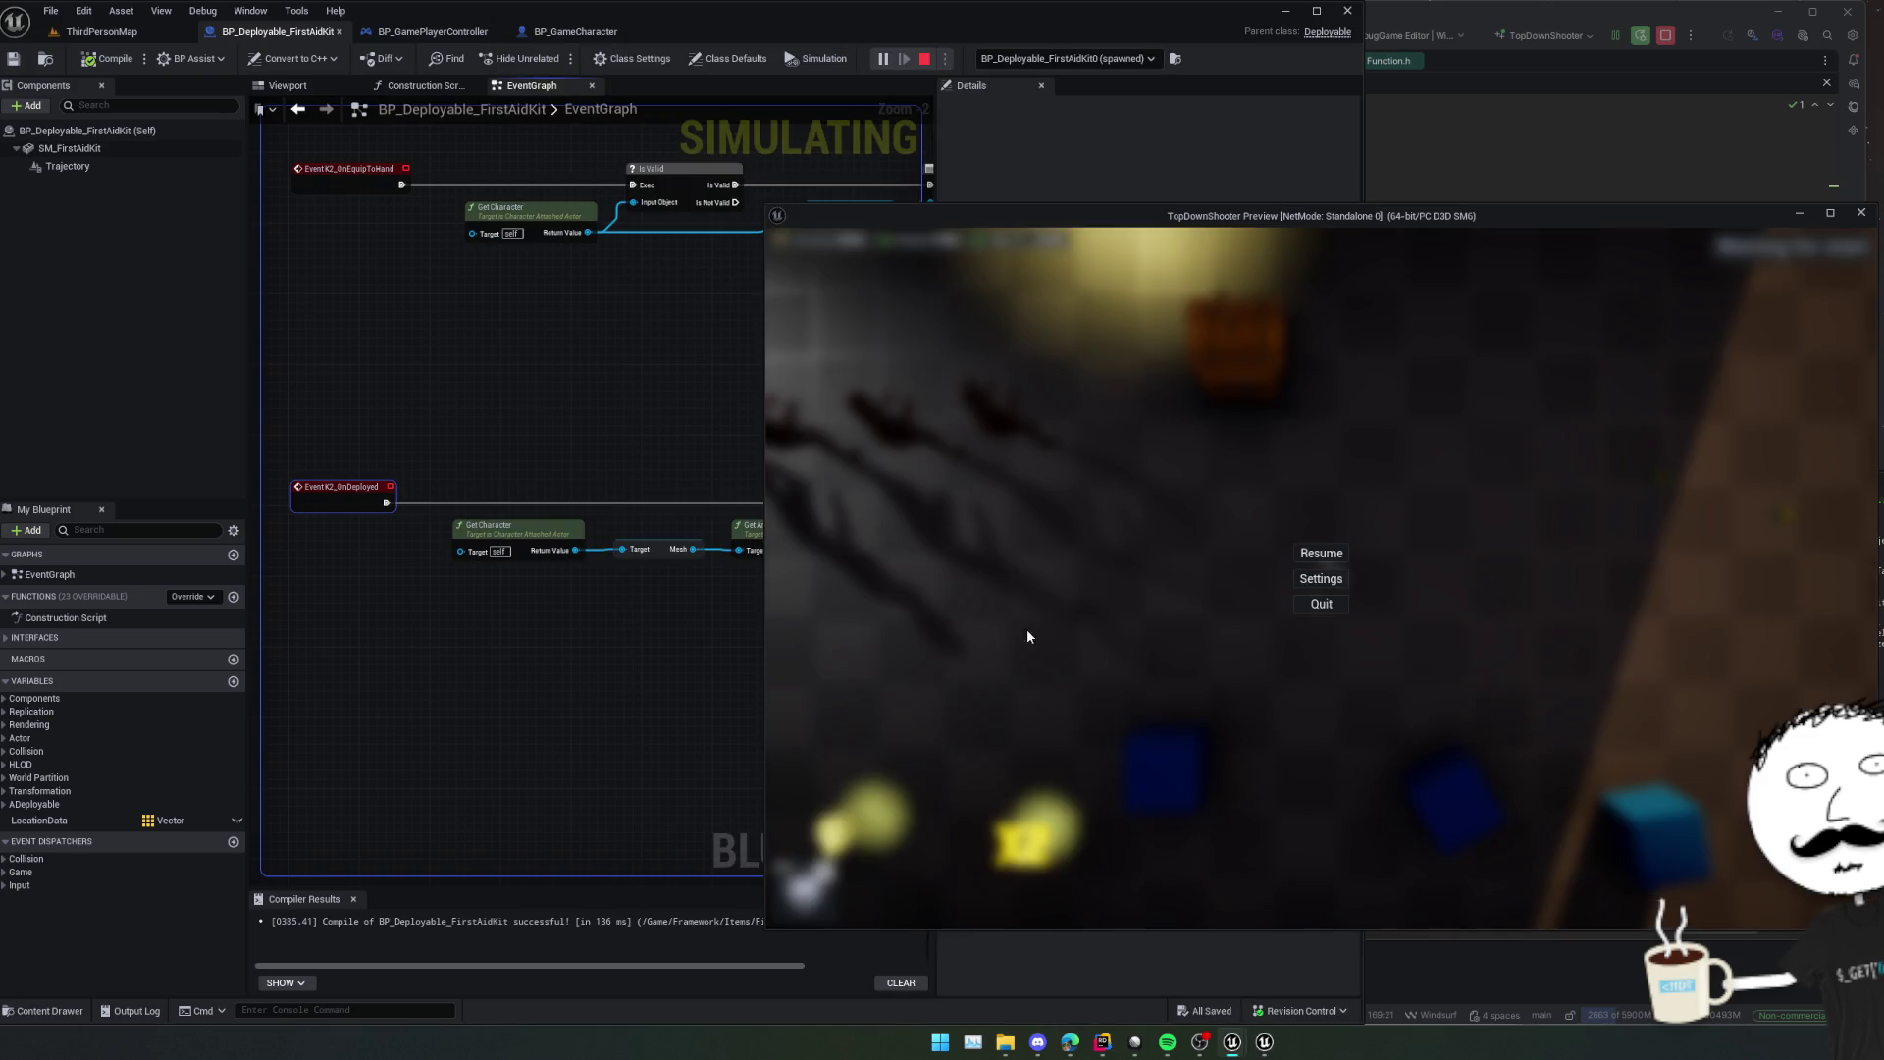